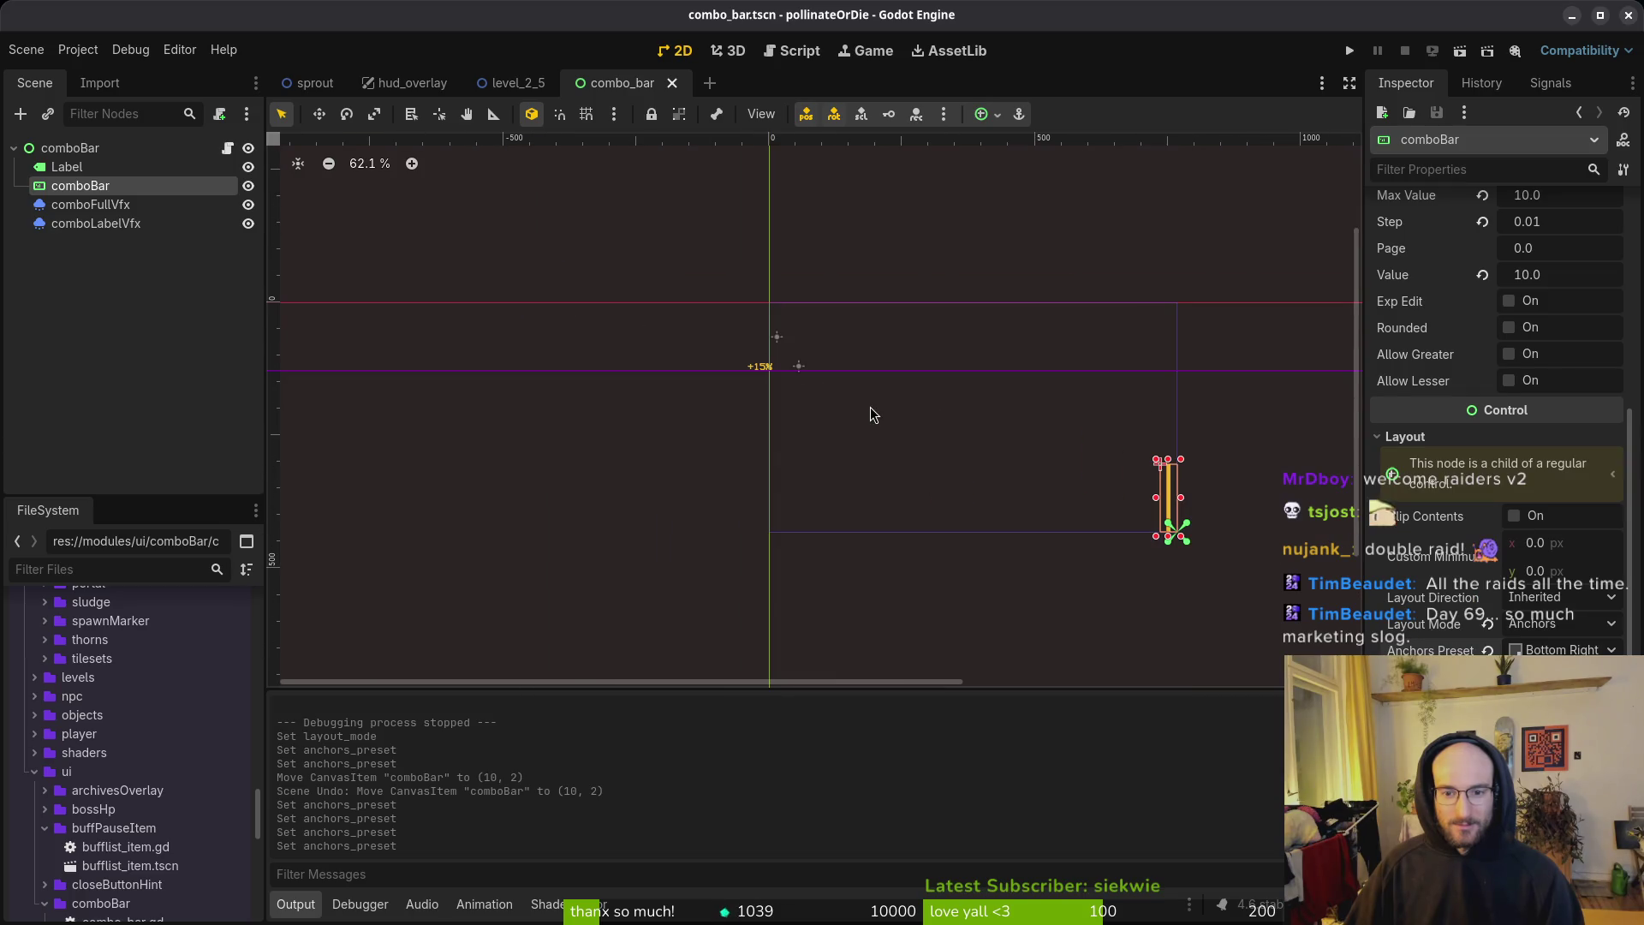
key(ctrl+z)
key(ctrl+z)
key(ctrl+z)
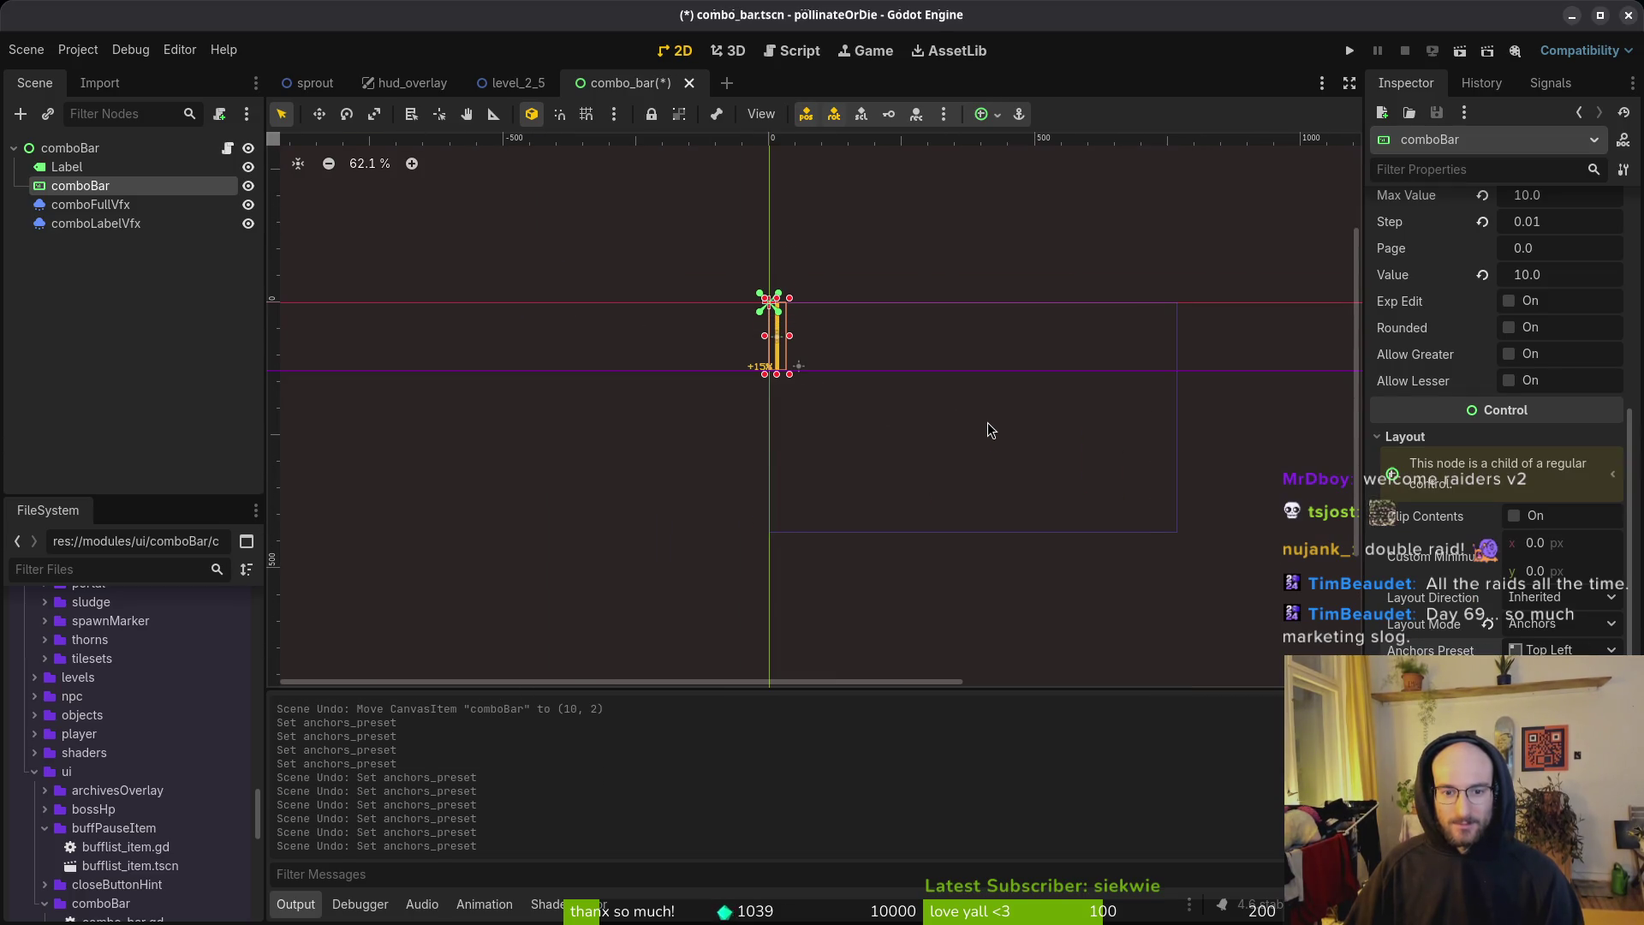
Step: Undo the earlier anchor changes and give comboBar the Anchors layout mode with the Top Left preset
click(1520, 623)
click(1541, 642)
click(1558, 650)
scroll(754, 326, up, 3)
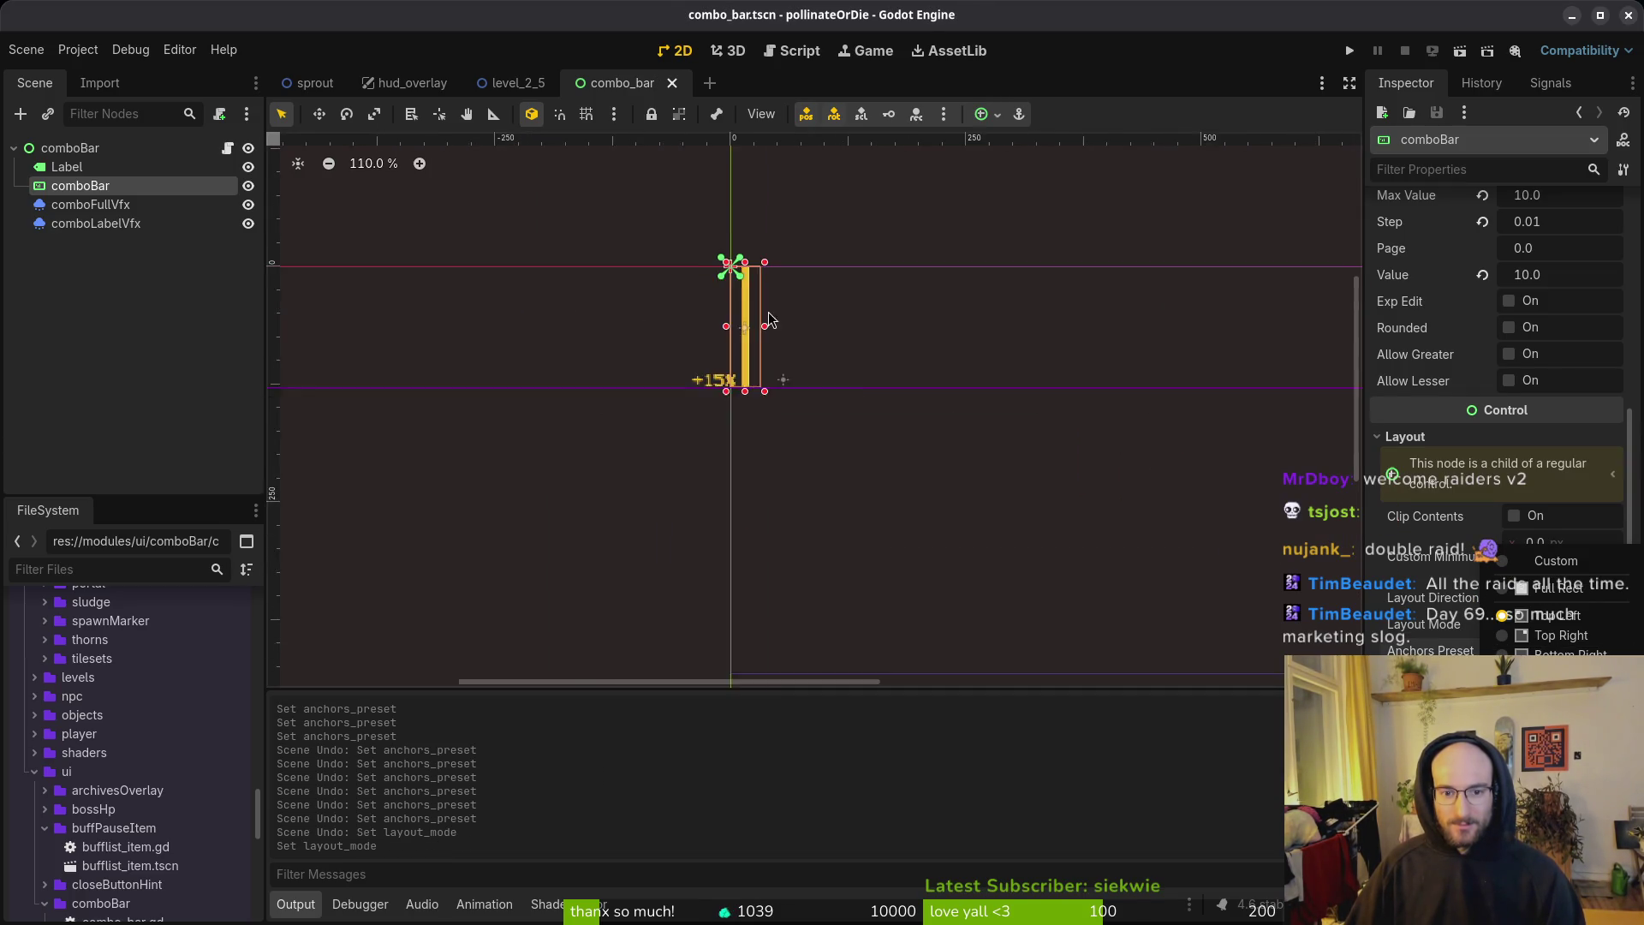
scroll(736, 344, down, 5)
scroll(728, 368, up, 8)
drag(696, 357, 781, 487)
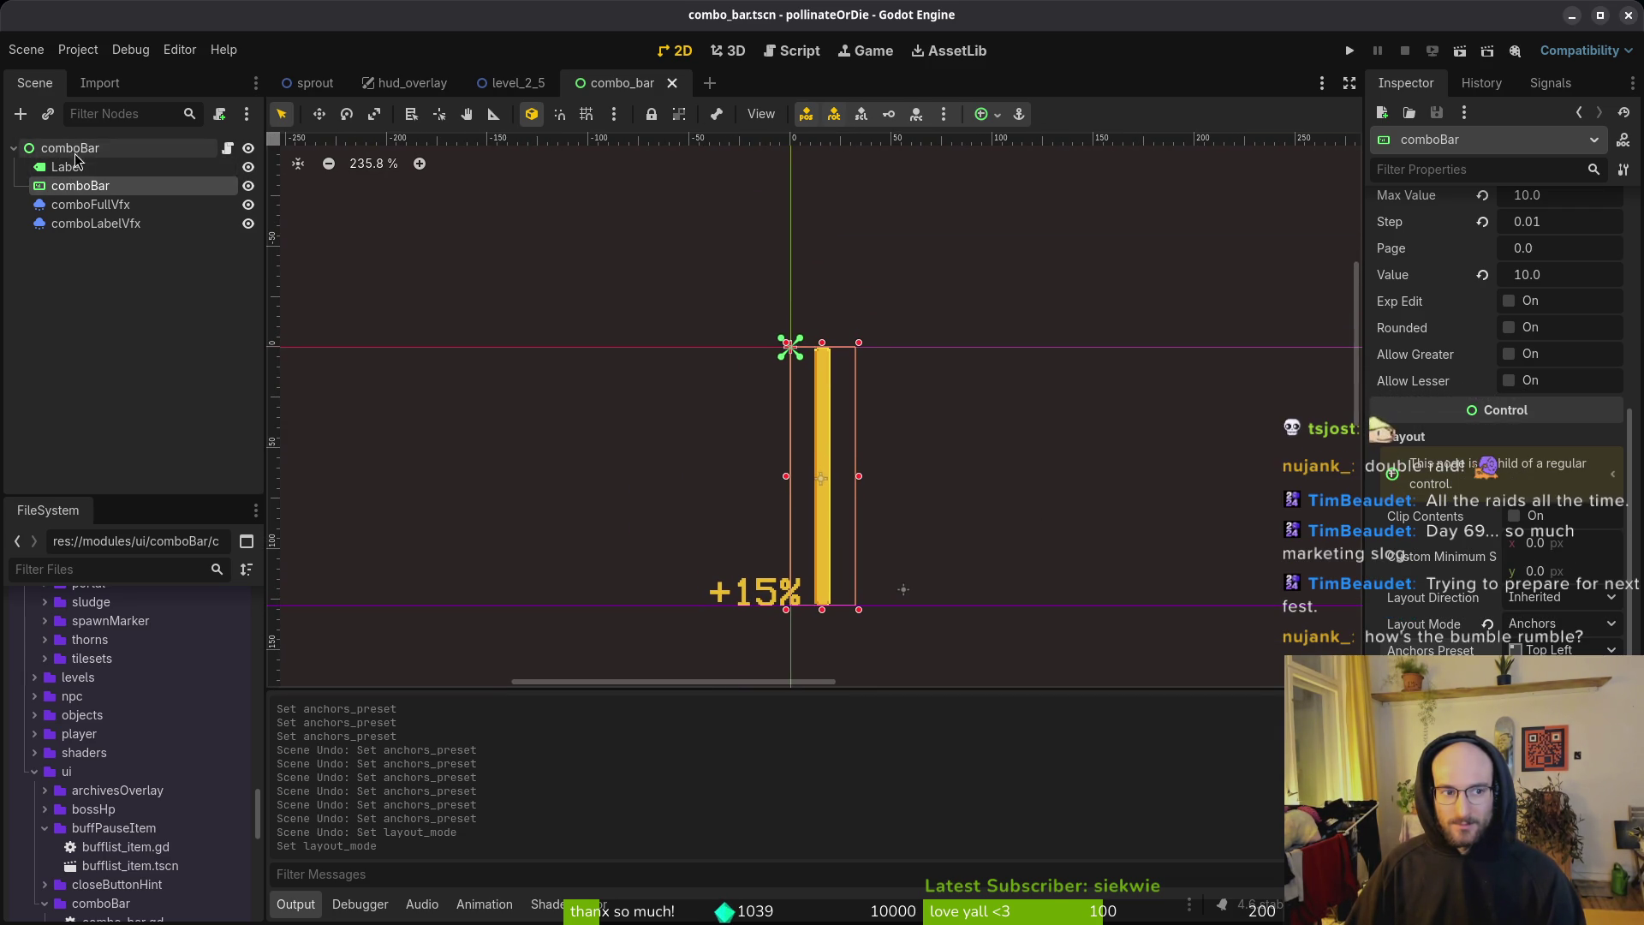
Step: In hud_overlay, move comboBar to (743, 280) beside the pollen counter and run the game
click(408, 82)
scroll(857, 522, down, 2)
scroll(822, 415, up, 4)
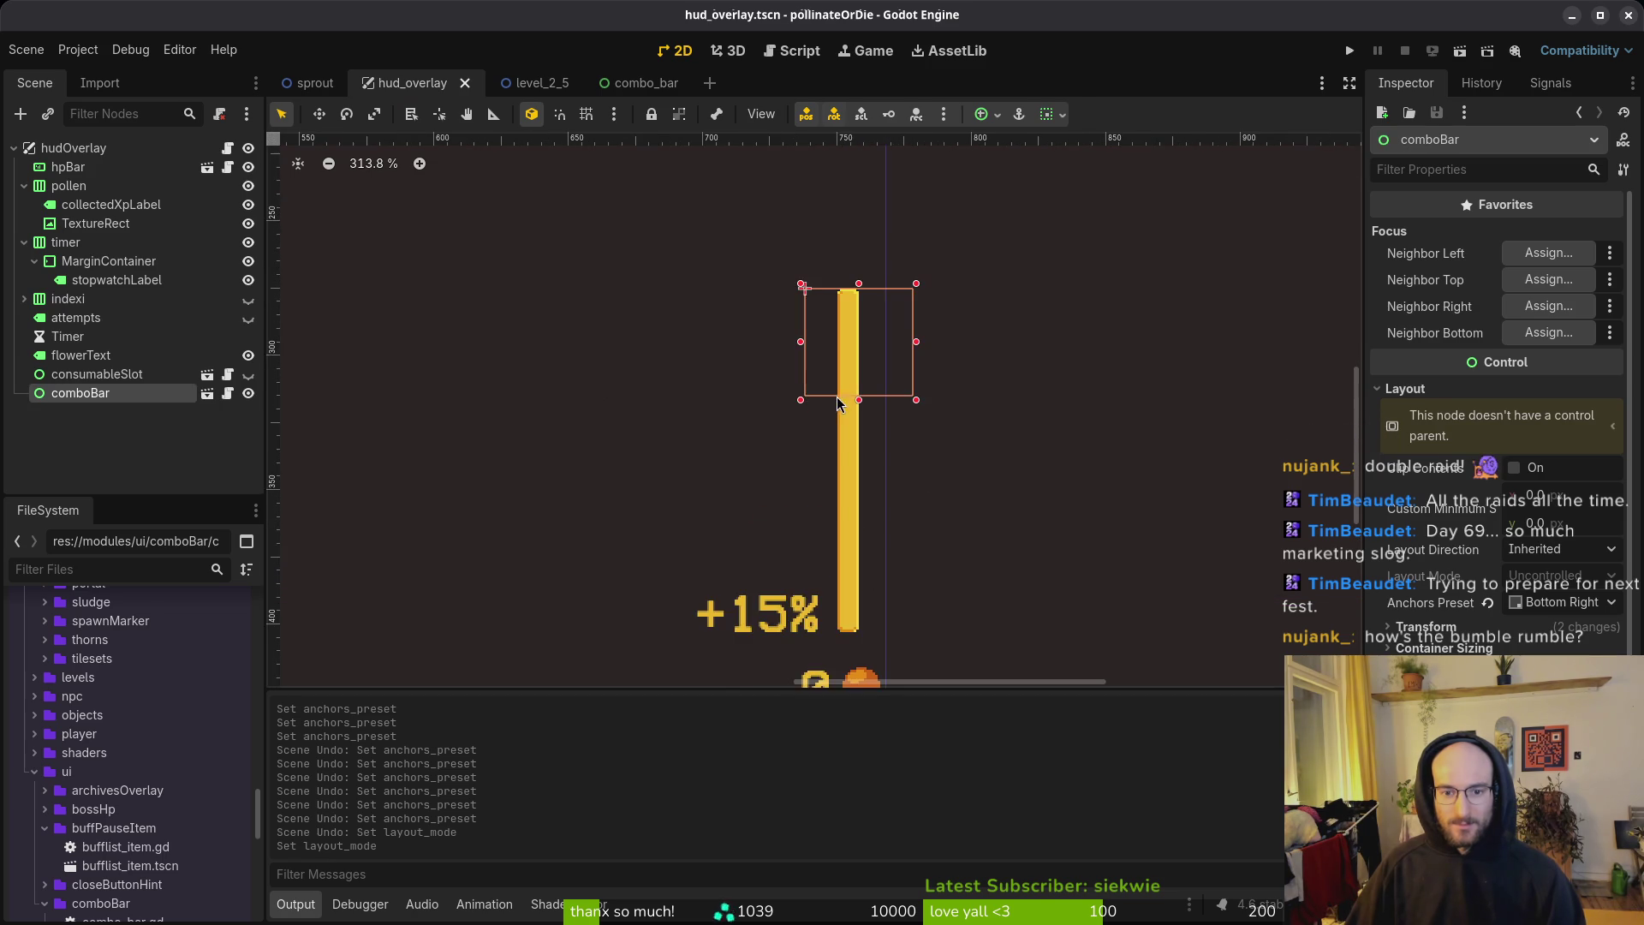
scroll(839, 402, down, 2)
scroll(899, 367, up, 4)
scroll(873, 368, down, 3)
drag(849, 423, 868, 444)
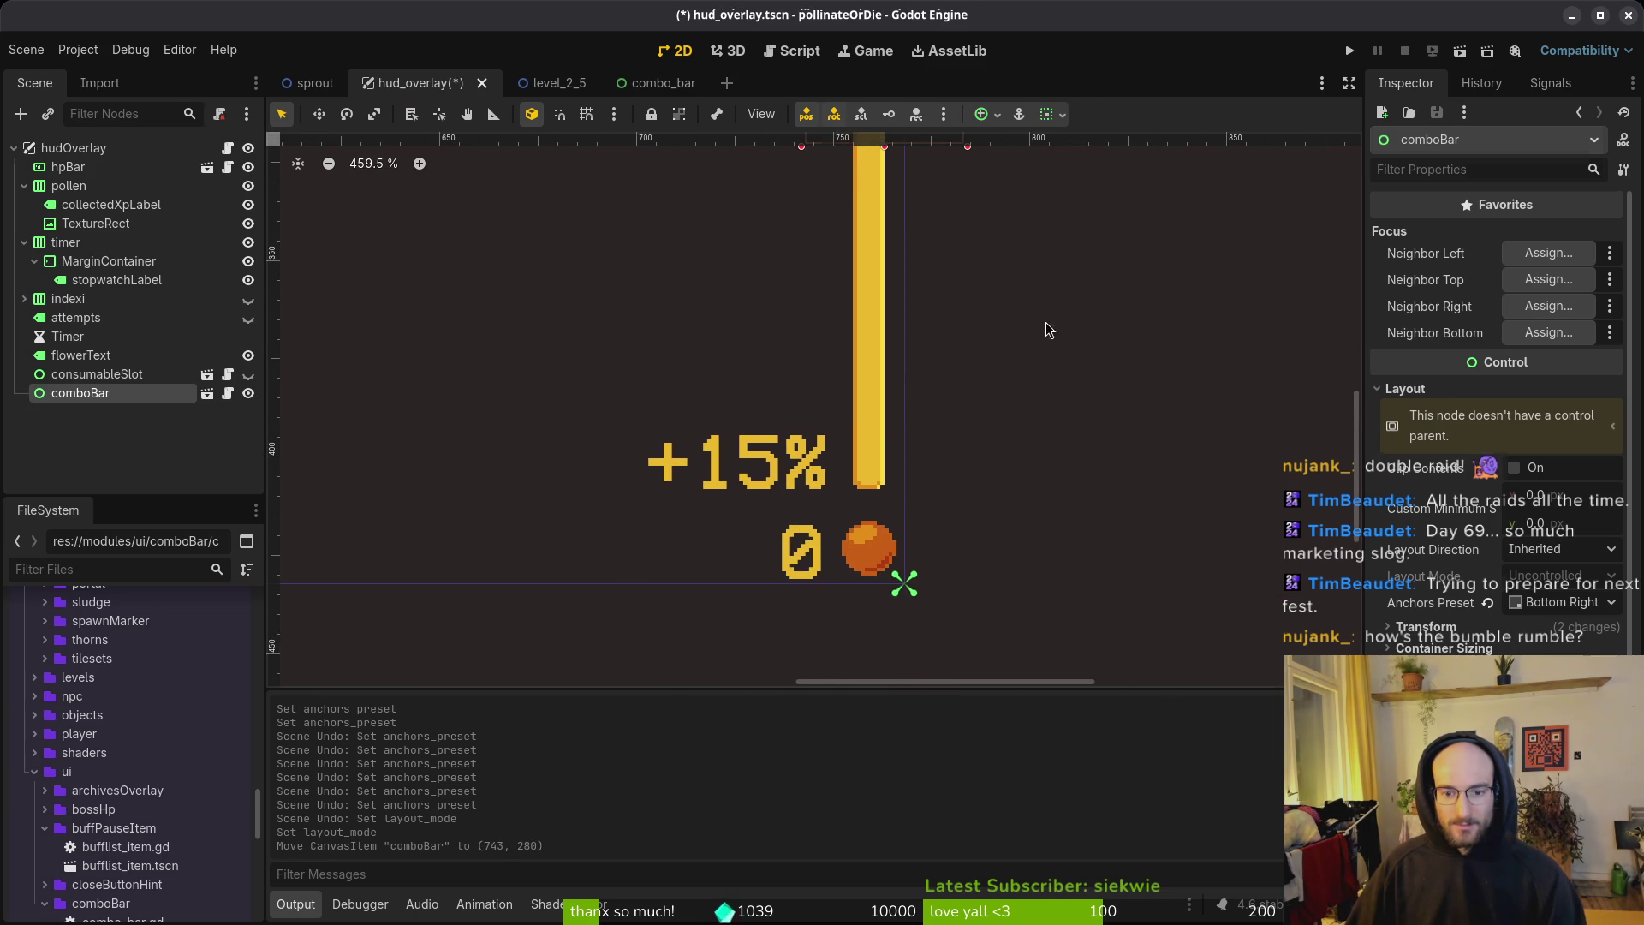
key(F5)
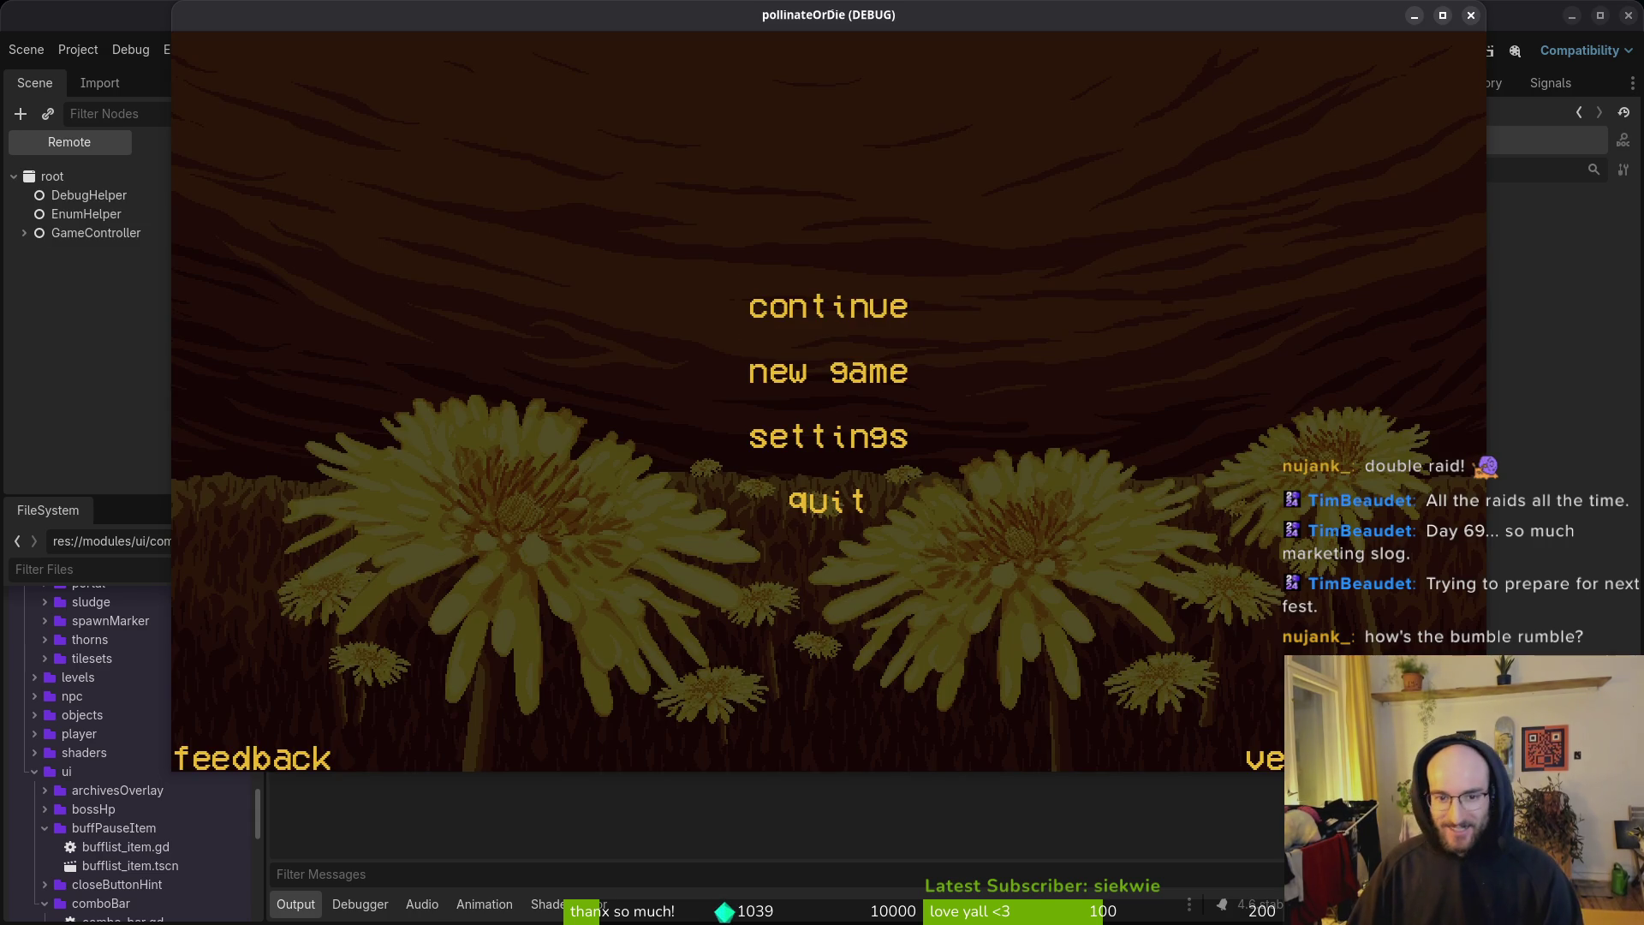
Step: Continue the saved game into the hive level, check the HUD, then stop the run
key(Return)
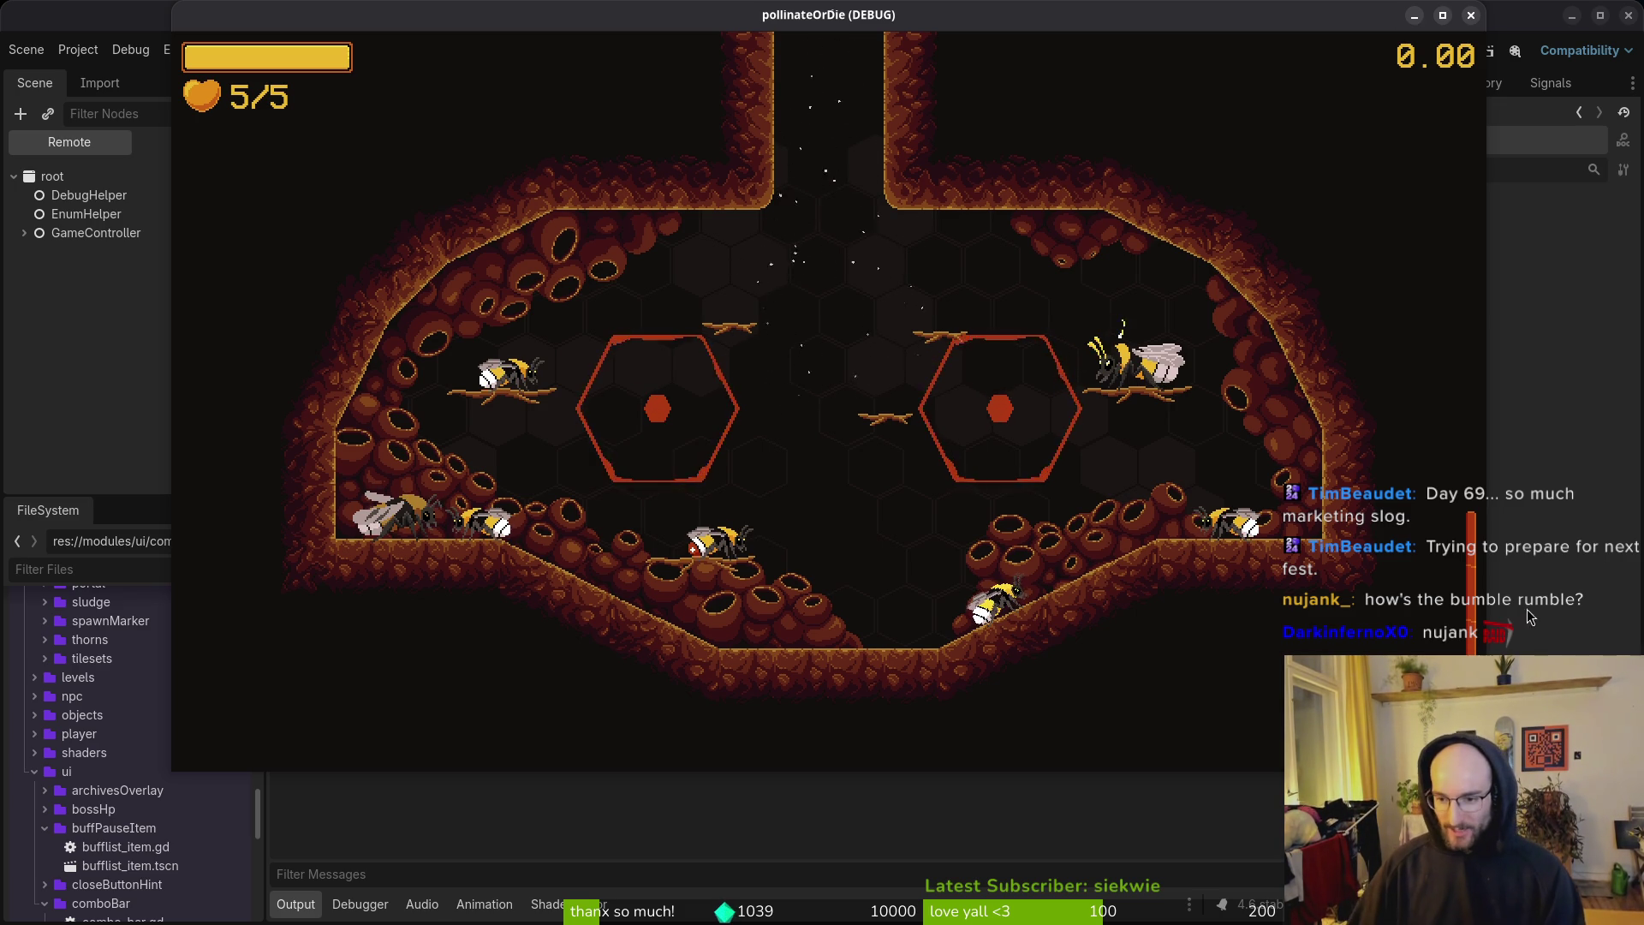
key(F8)
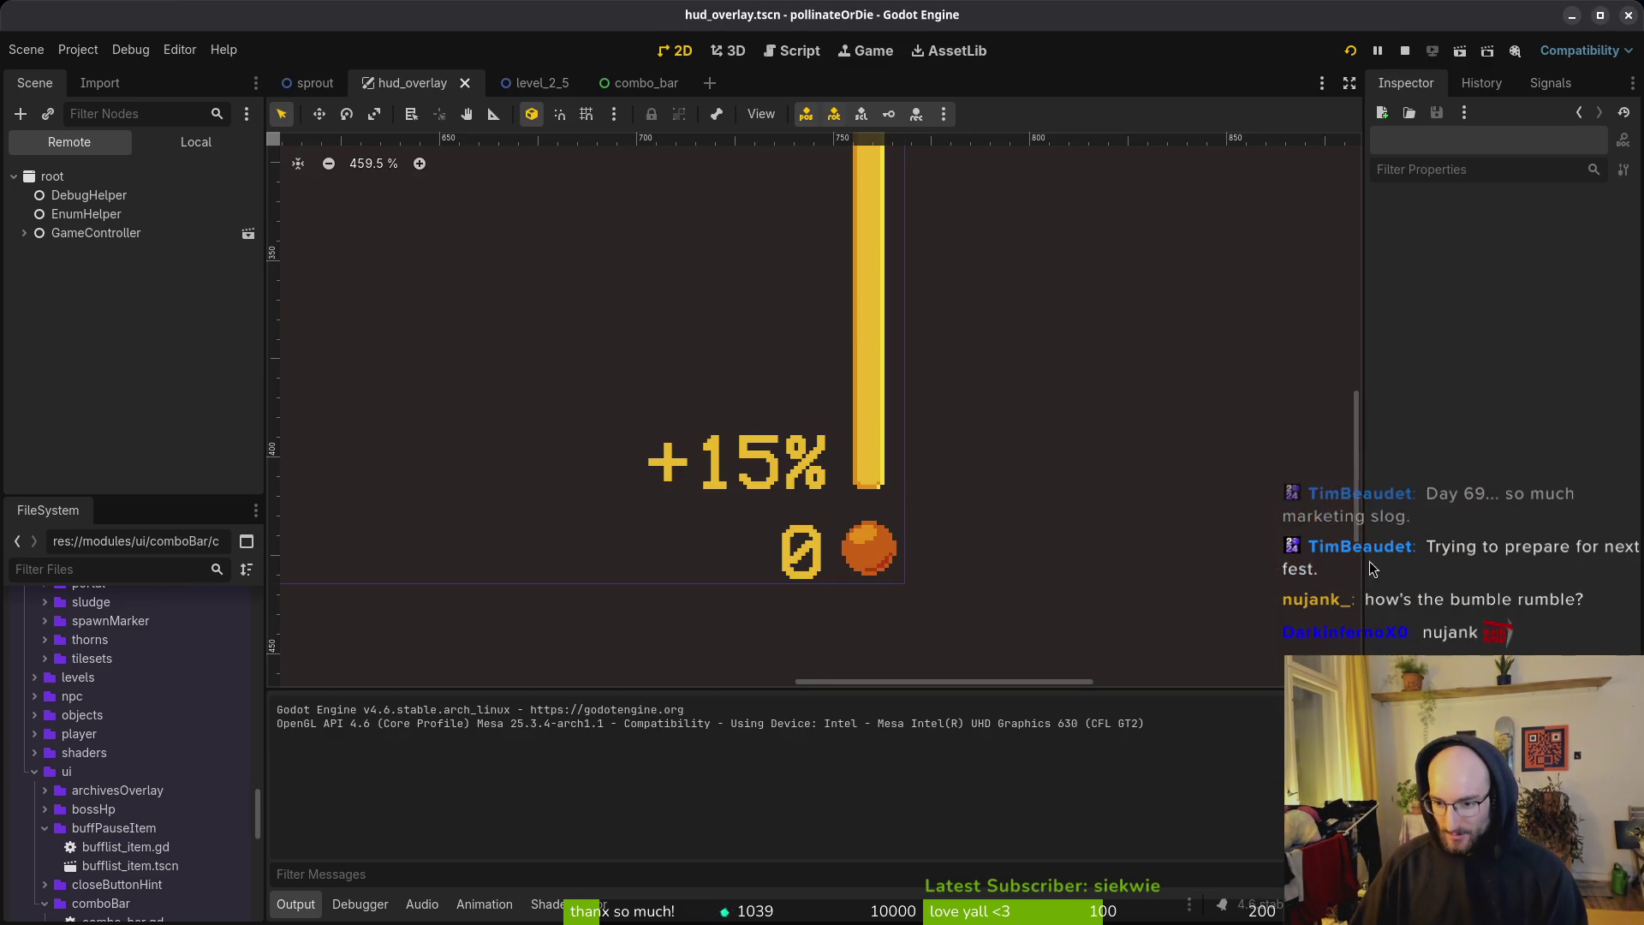
Step: Nudge the pollen counter up and left to (732, 410) and save hud_overlay
click(867, 539)
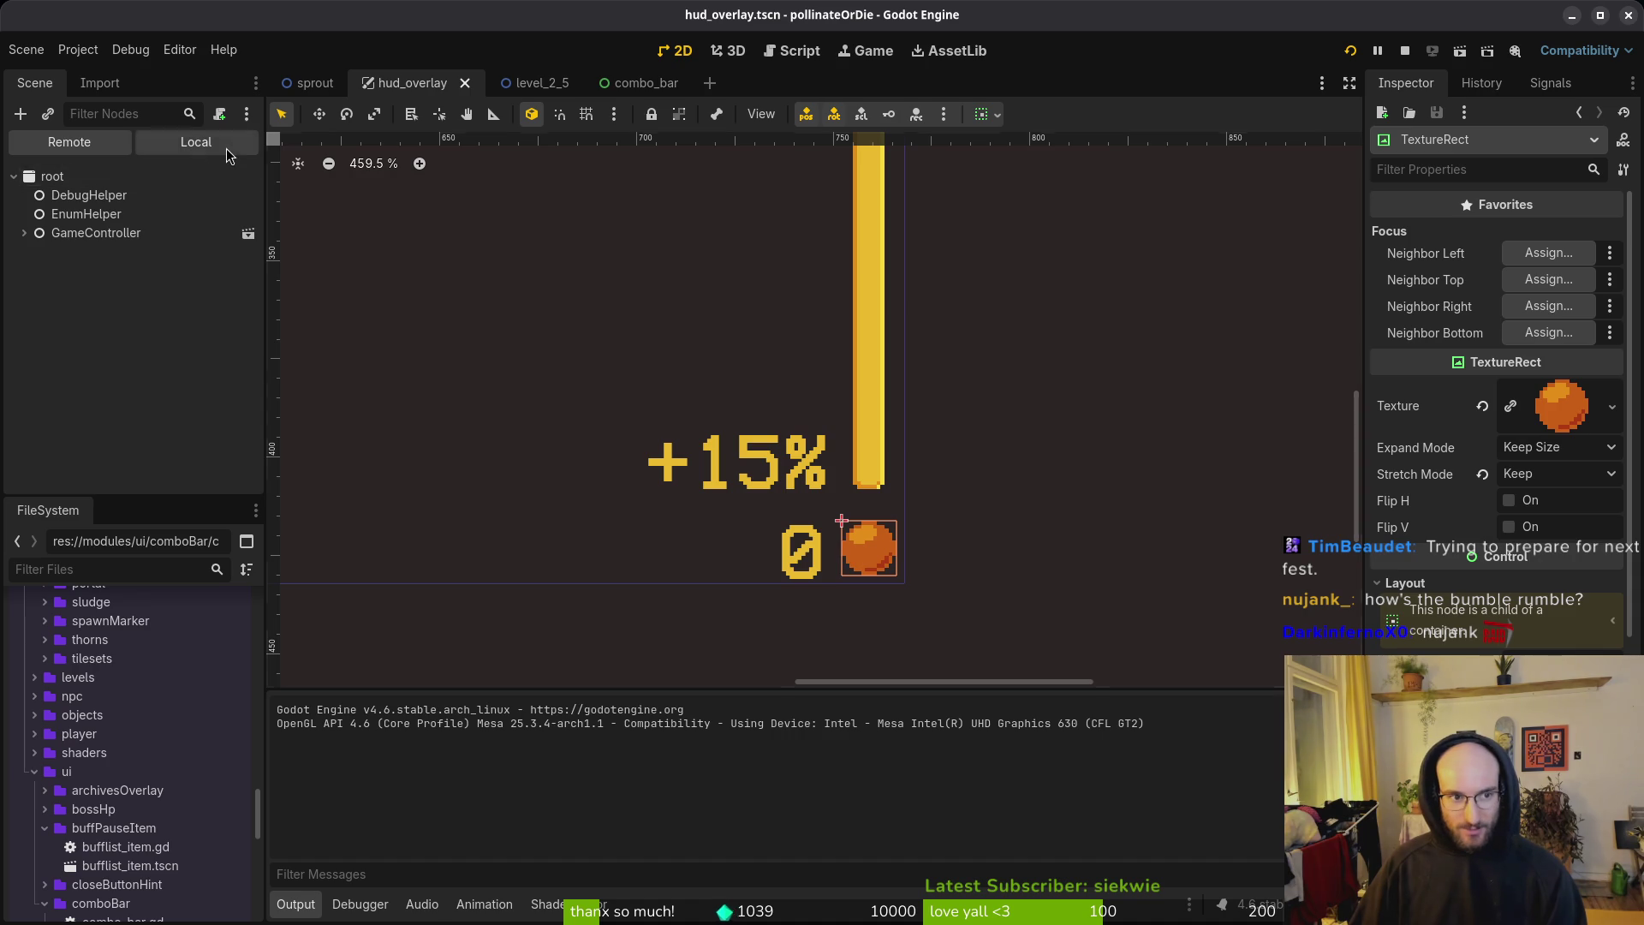
click(196, 142)
click(69, 214)
key(Up)
key(Up)
key(Left)
key(Left)
key(Up)
key(Up)
key(Left)
key(Left)
click(1057, 483)
key(ctrl+s)
Step: Nudge the combo bar up and left to (739, 278) and save again
click(852, 363)
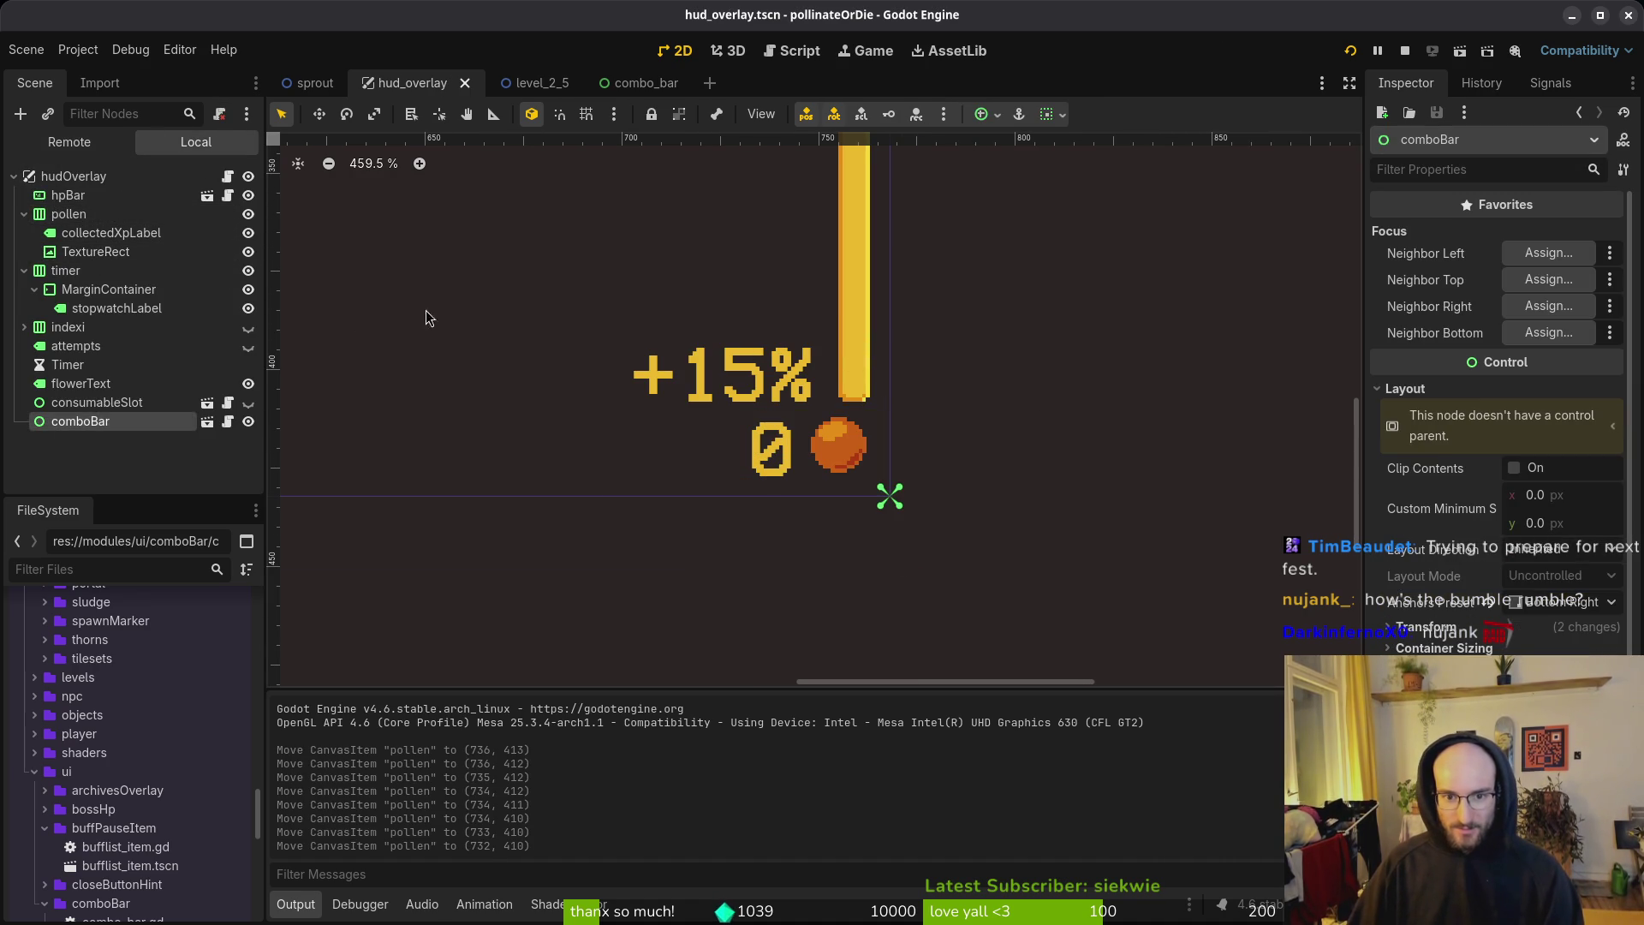
drag(905, 364, 972, 524)
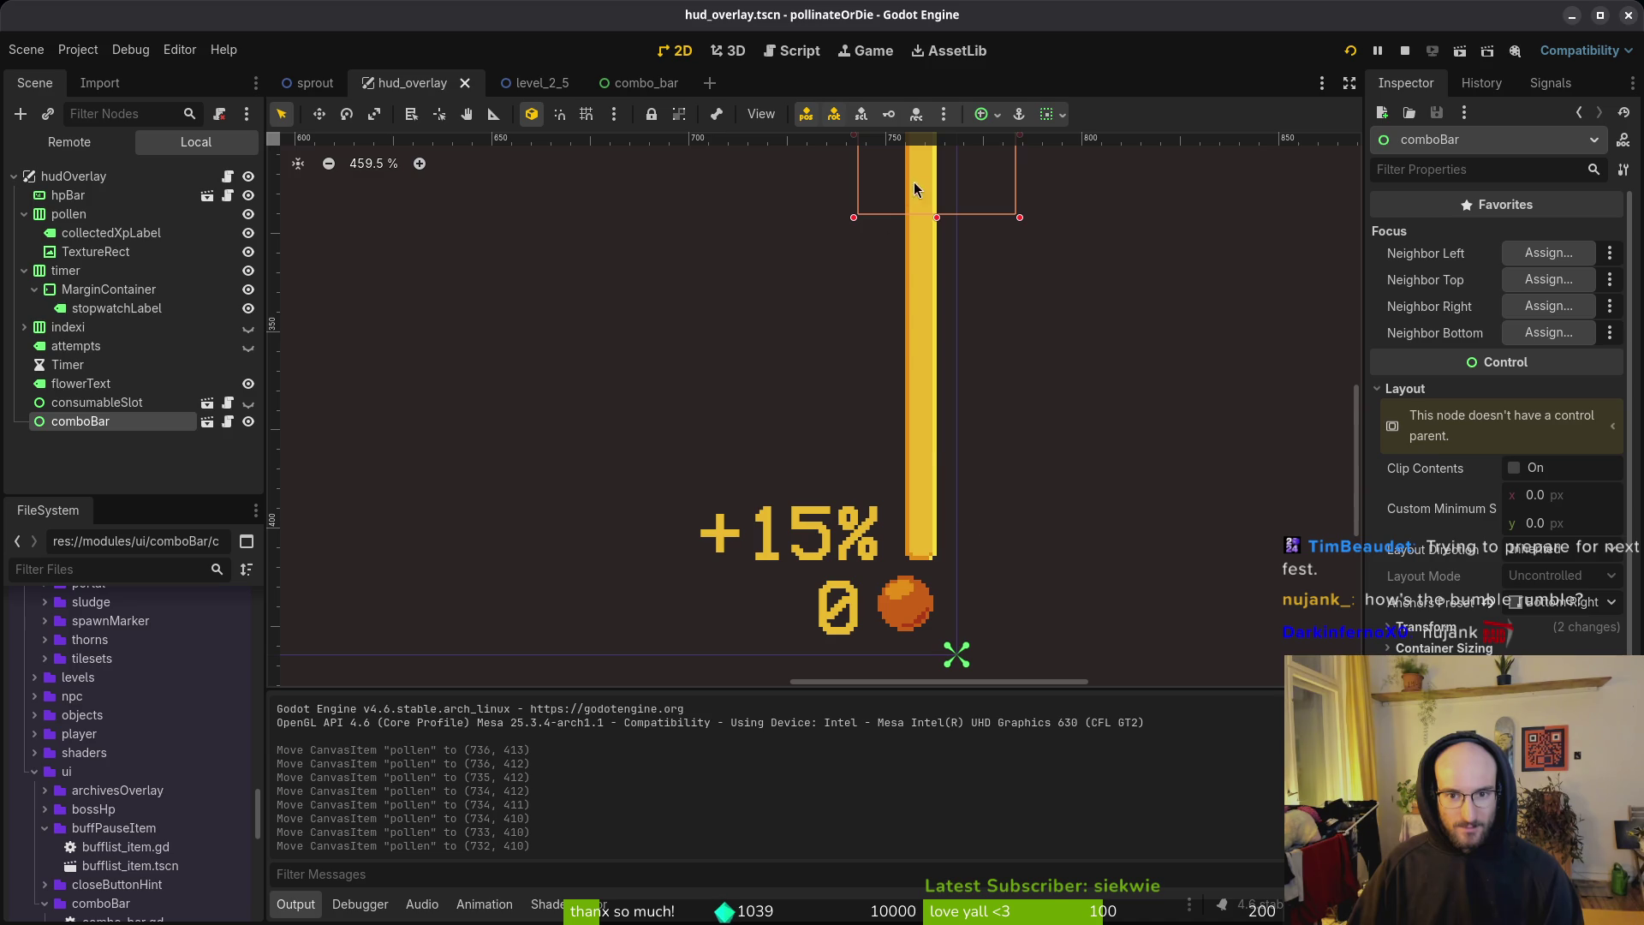
key(Up)
key(Up)
key(Left)
key(Left)
key(Left)
key(Escape)
key(ctrl+s)
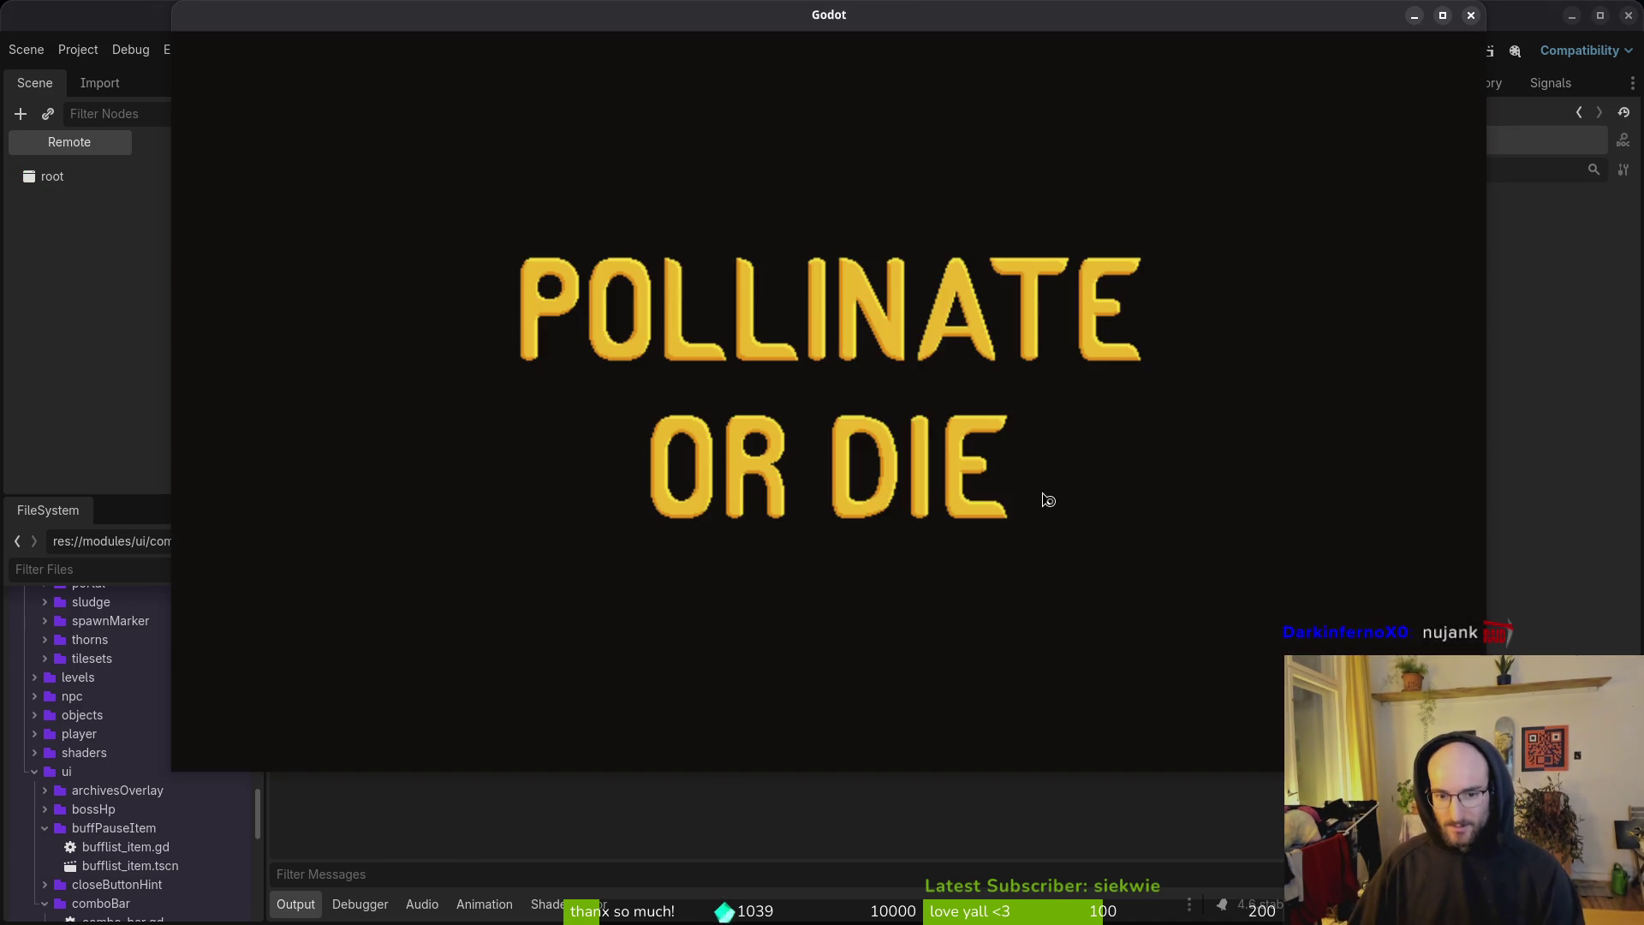
Step: Continue into the hive level to check the HUD, then return to the editor and select comboBar
key(Return)
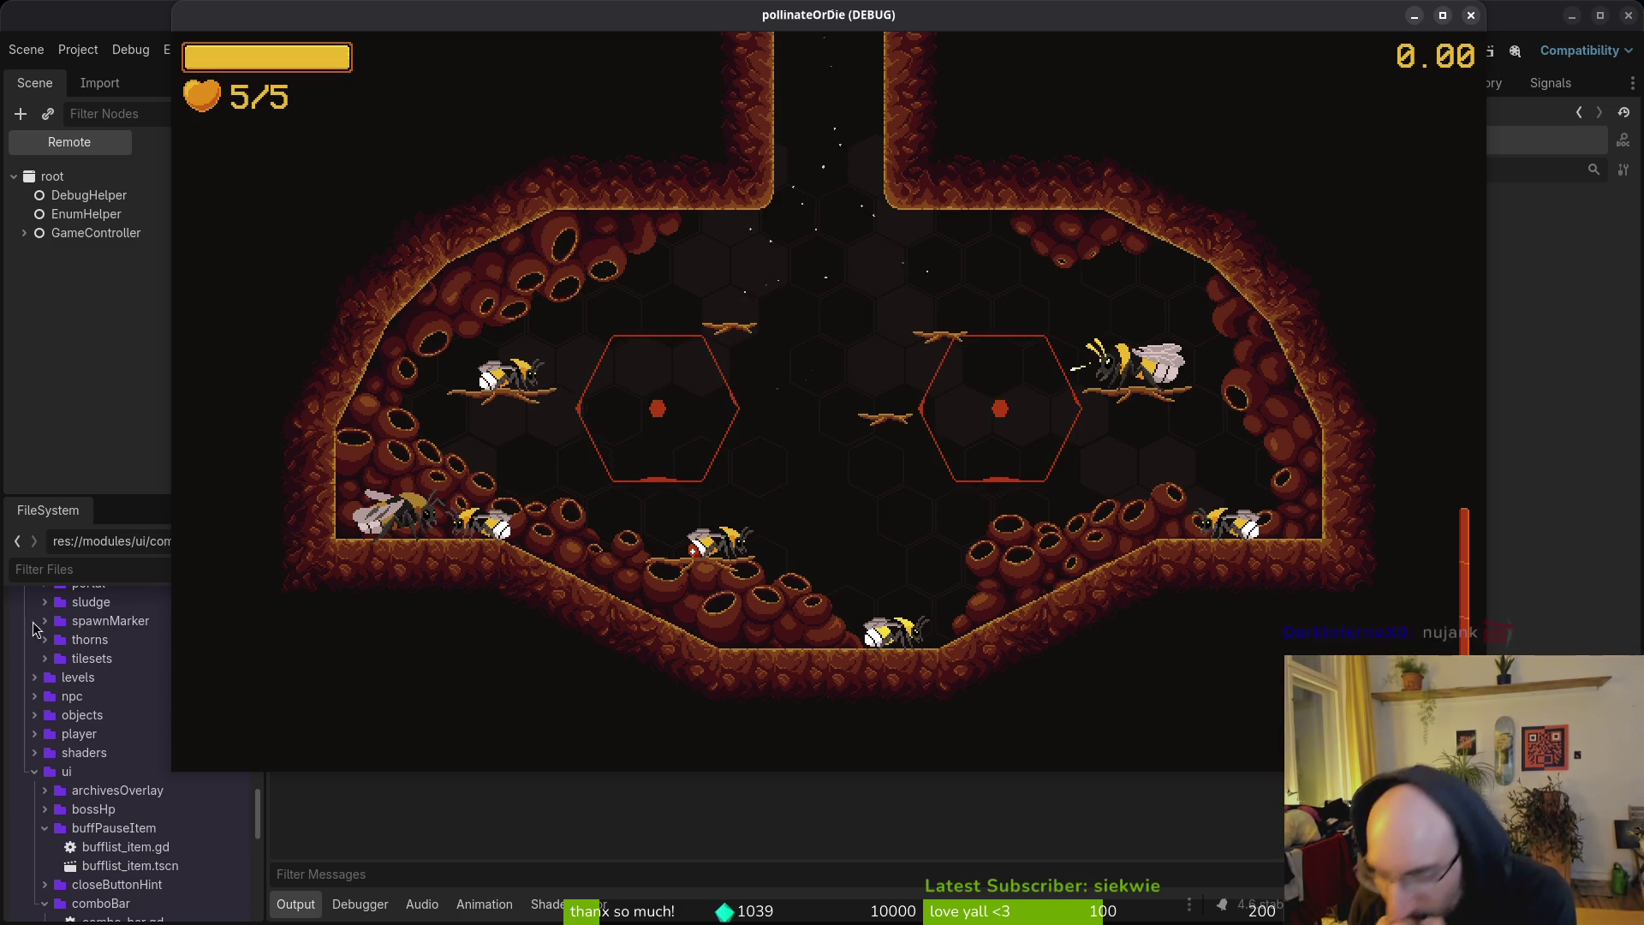
click(74, 370)
click(933, 535)
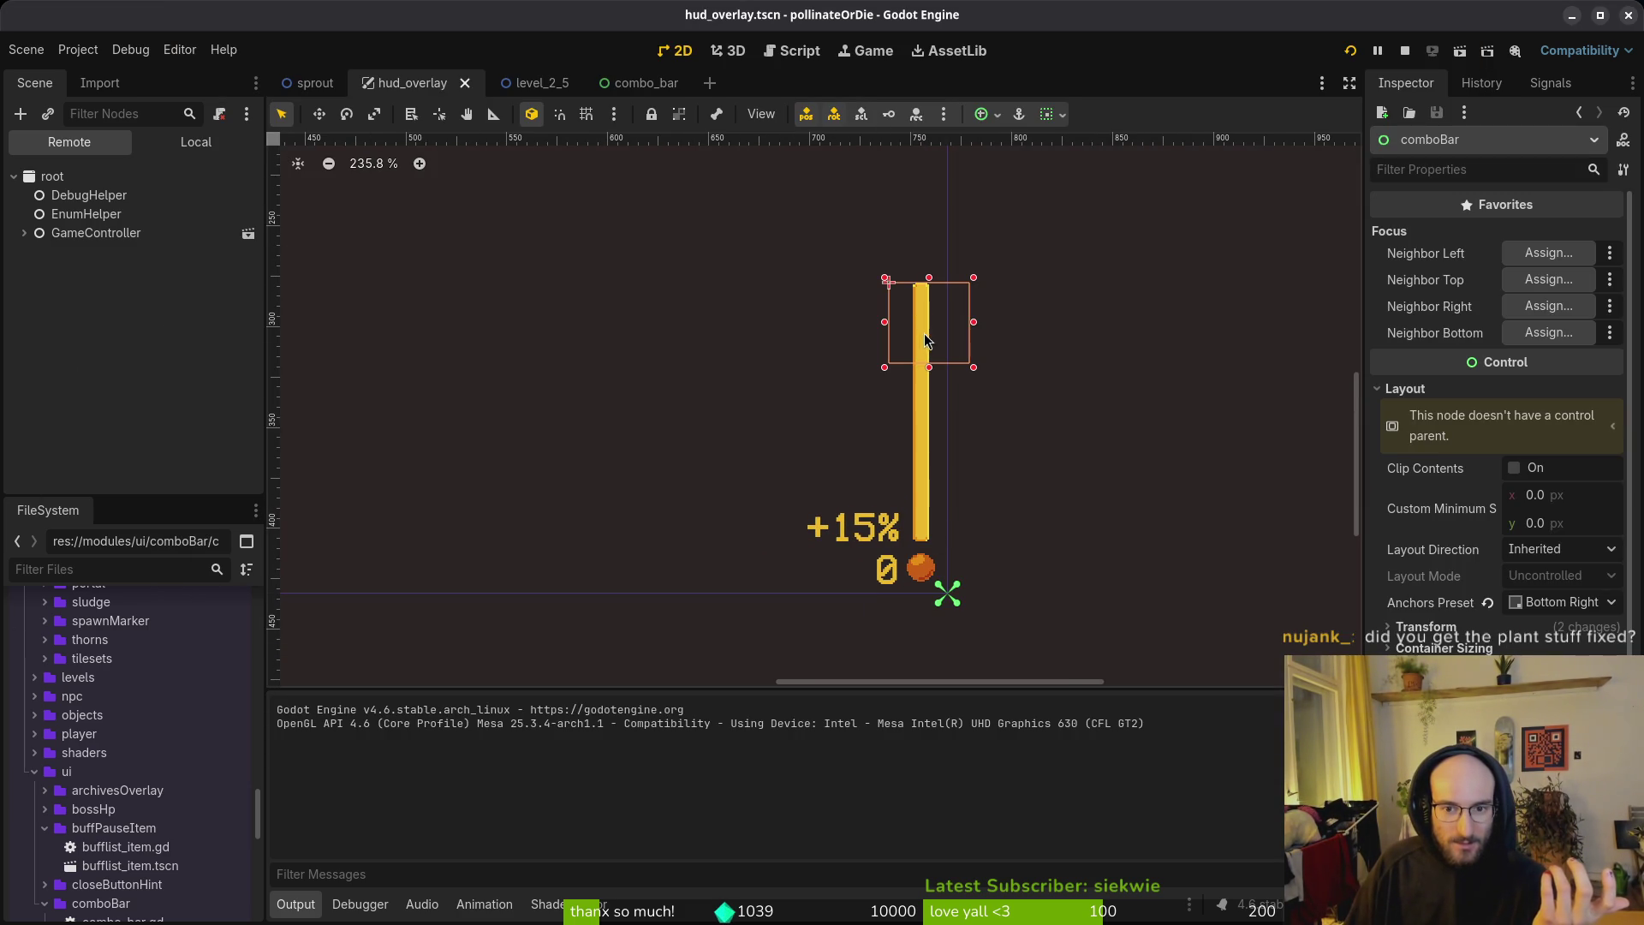
Step: In the combo_bar scene, preview the bar's Under texture, then switch over to Aseprite
click(638, 82)
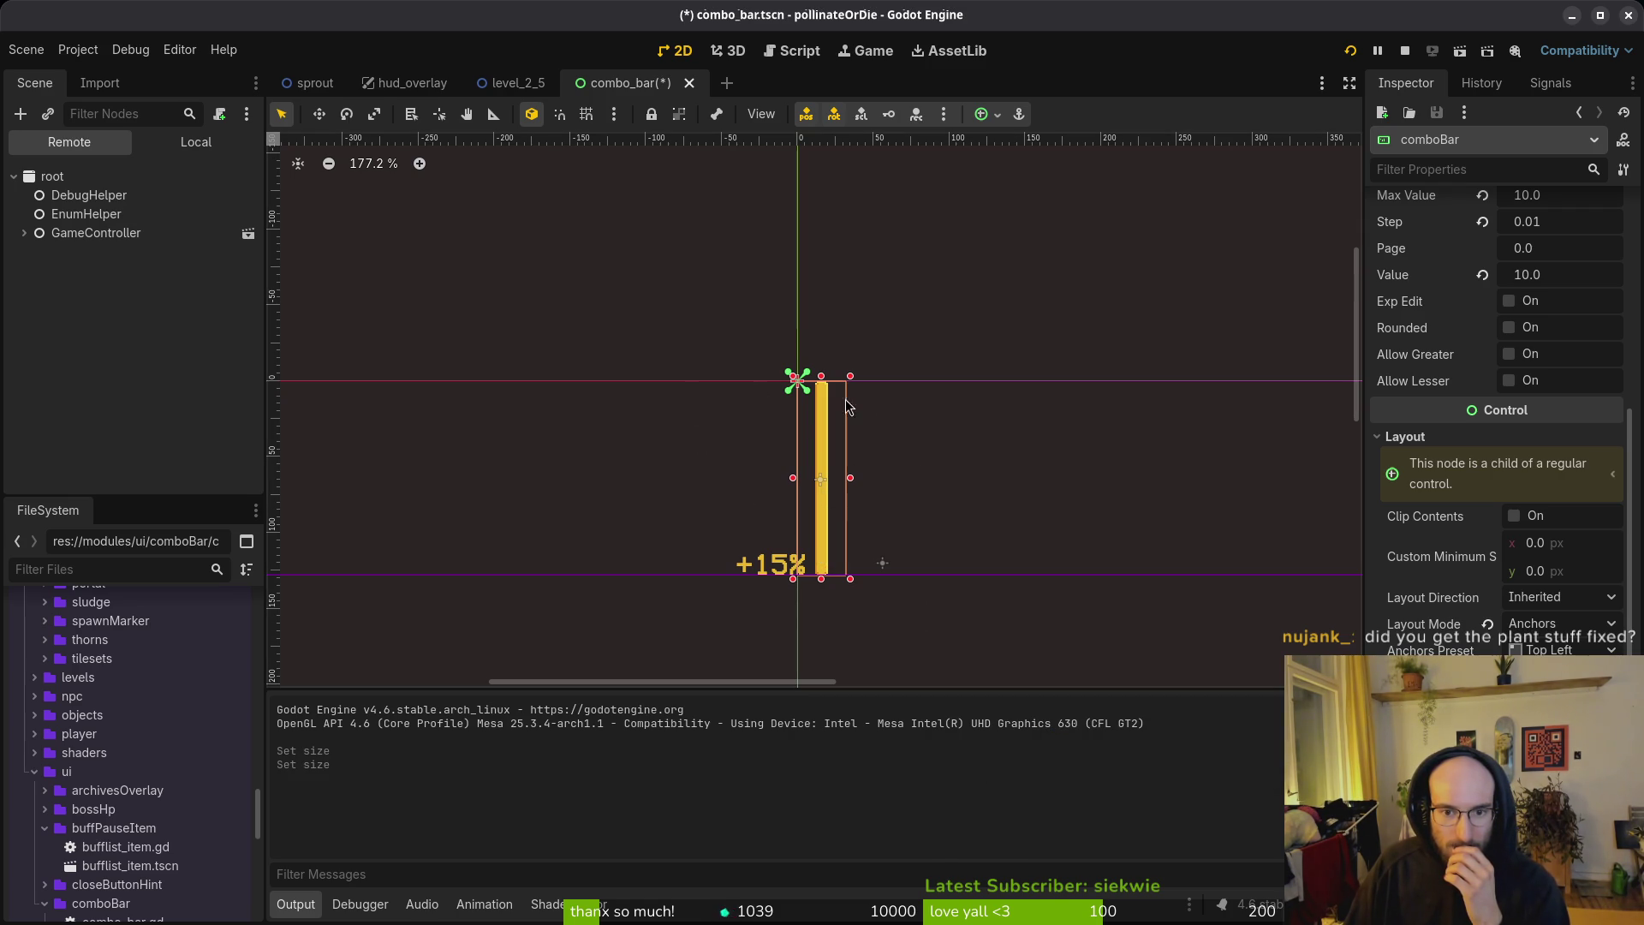
click(151, 142)
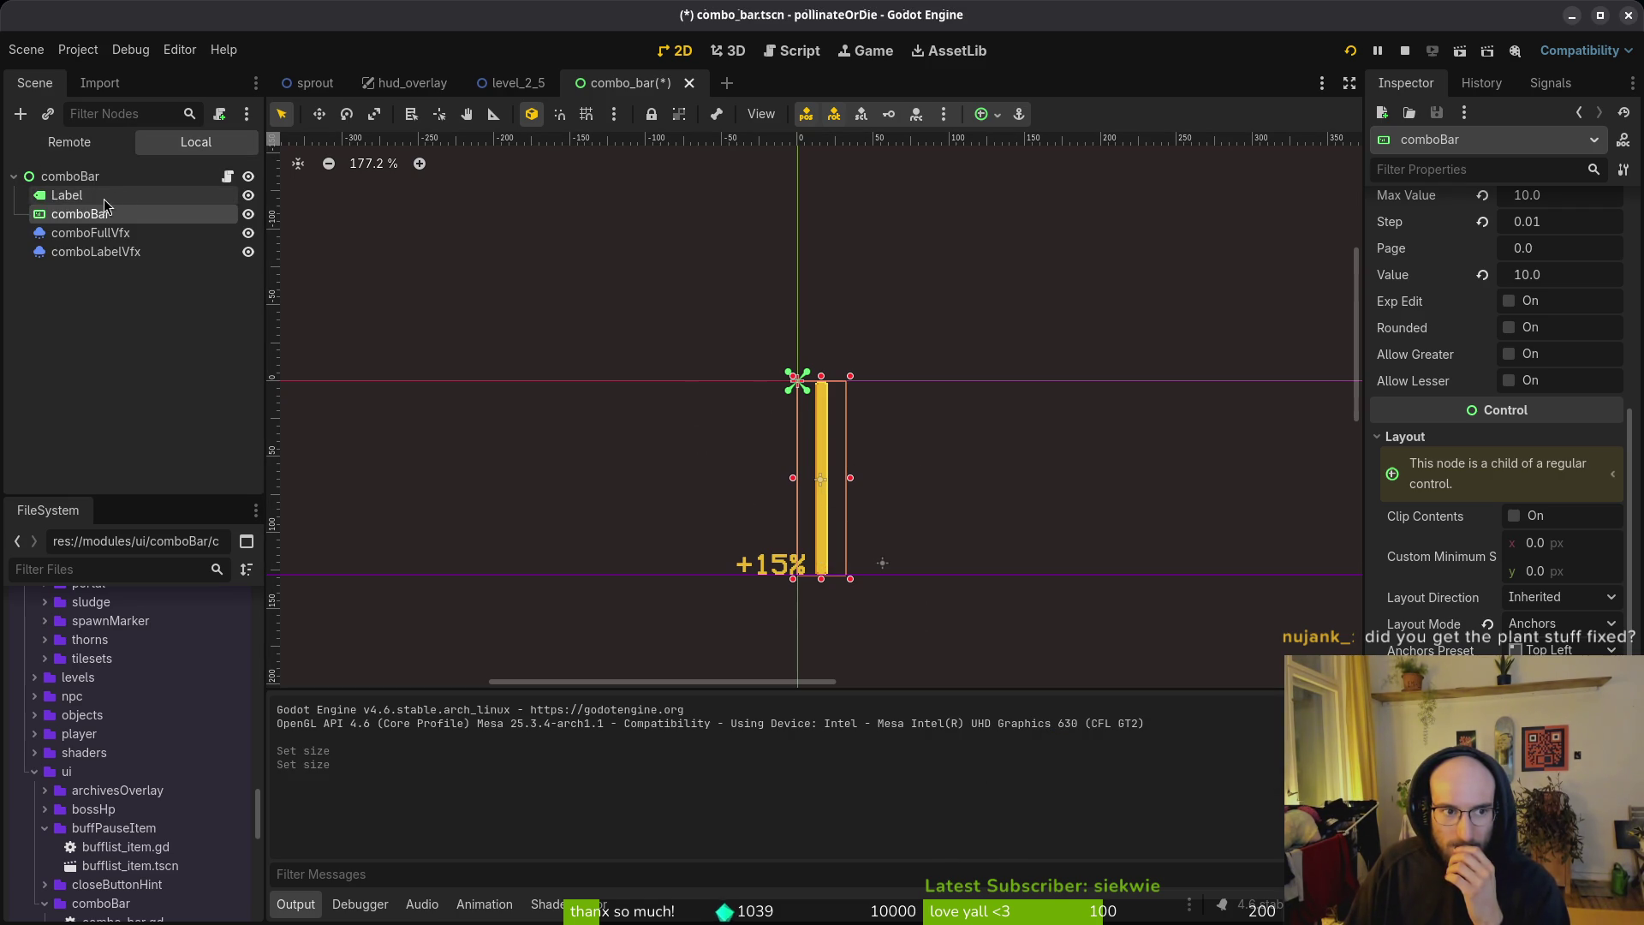
scroll(1469, 441, up, 10)
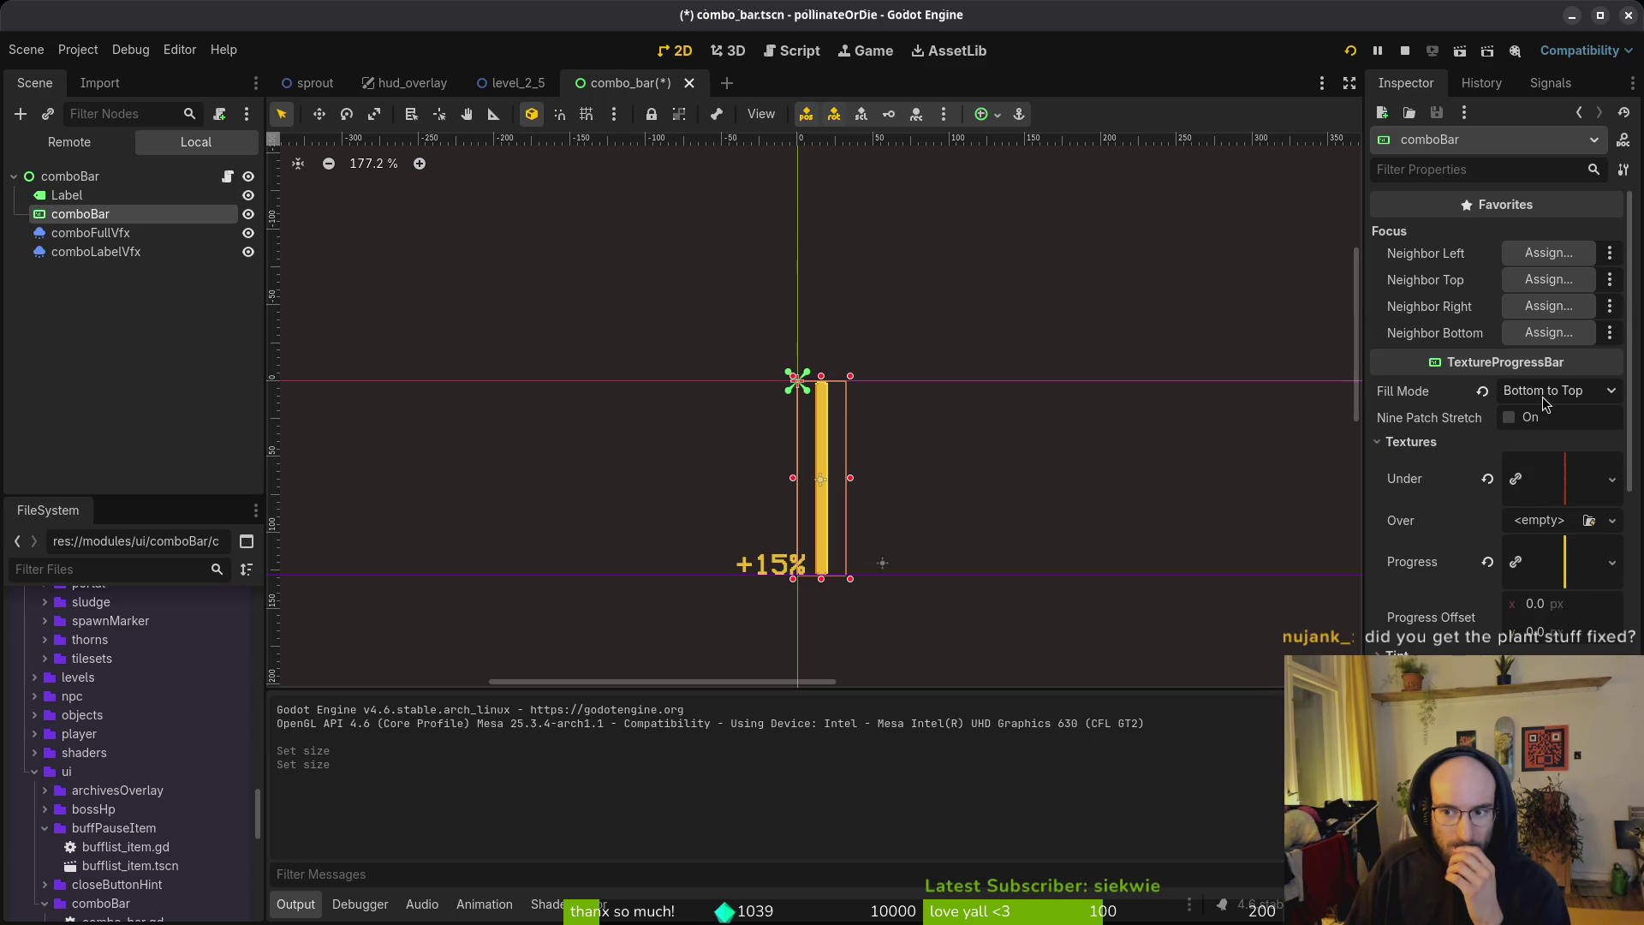
click(1558, 498)
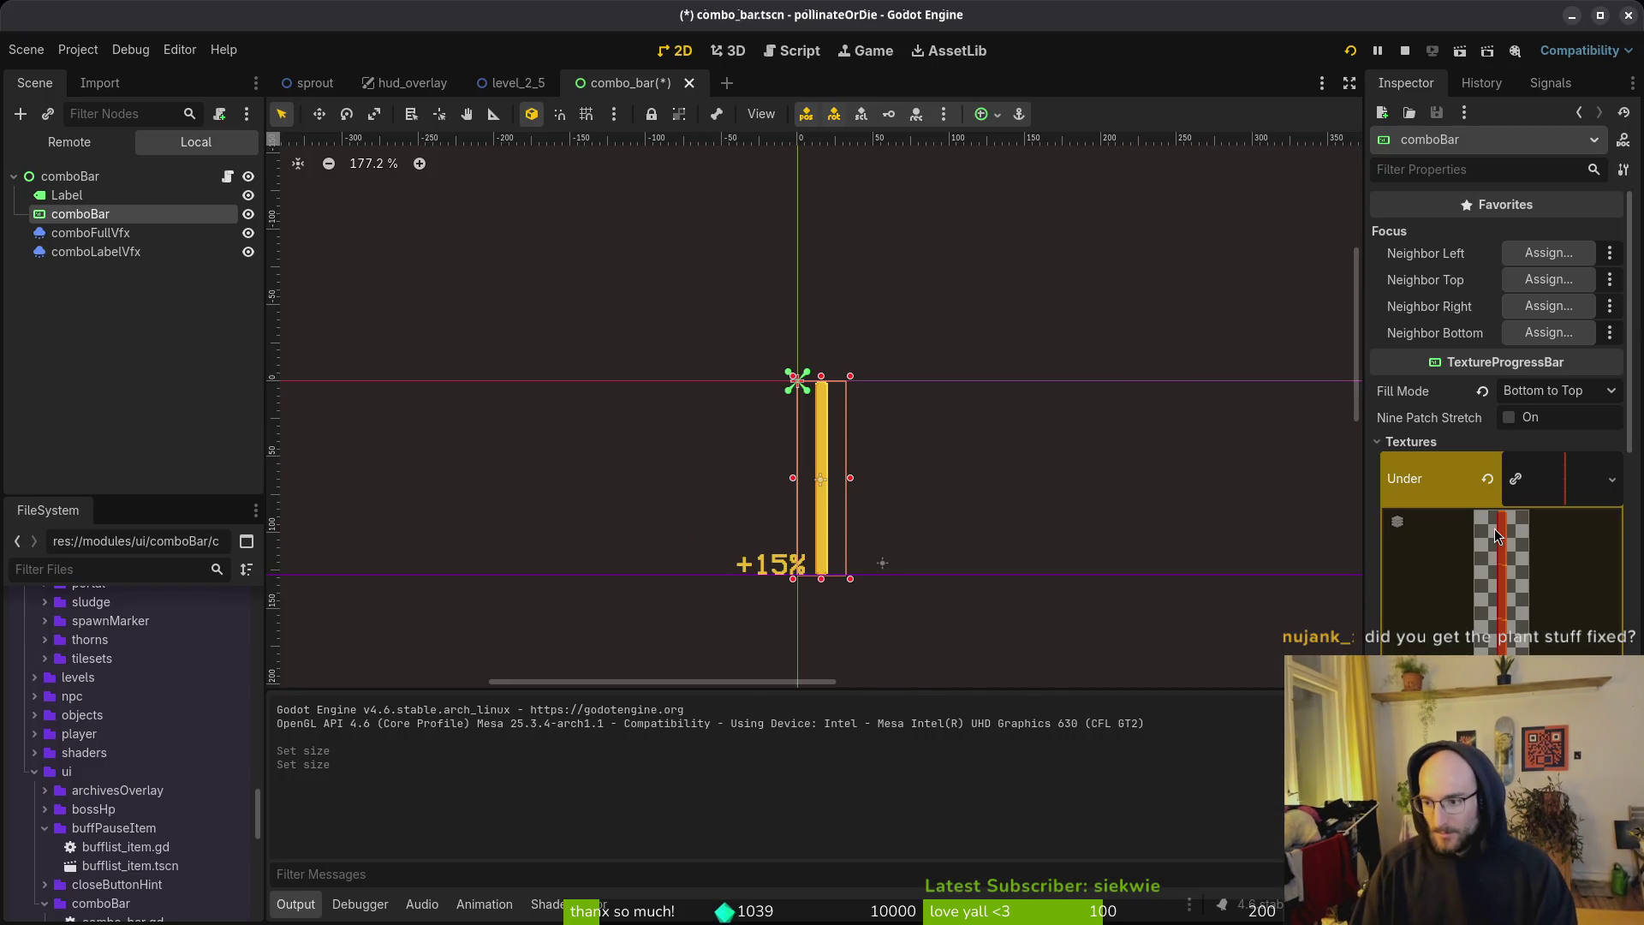
key(alt+Tab)
key(alt+f)
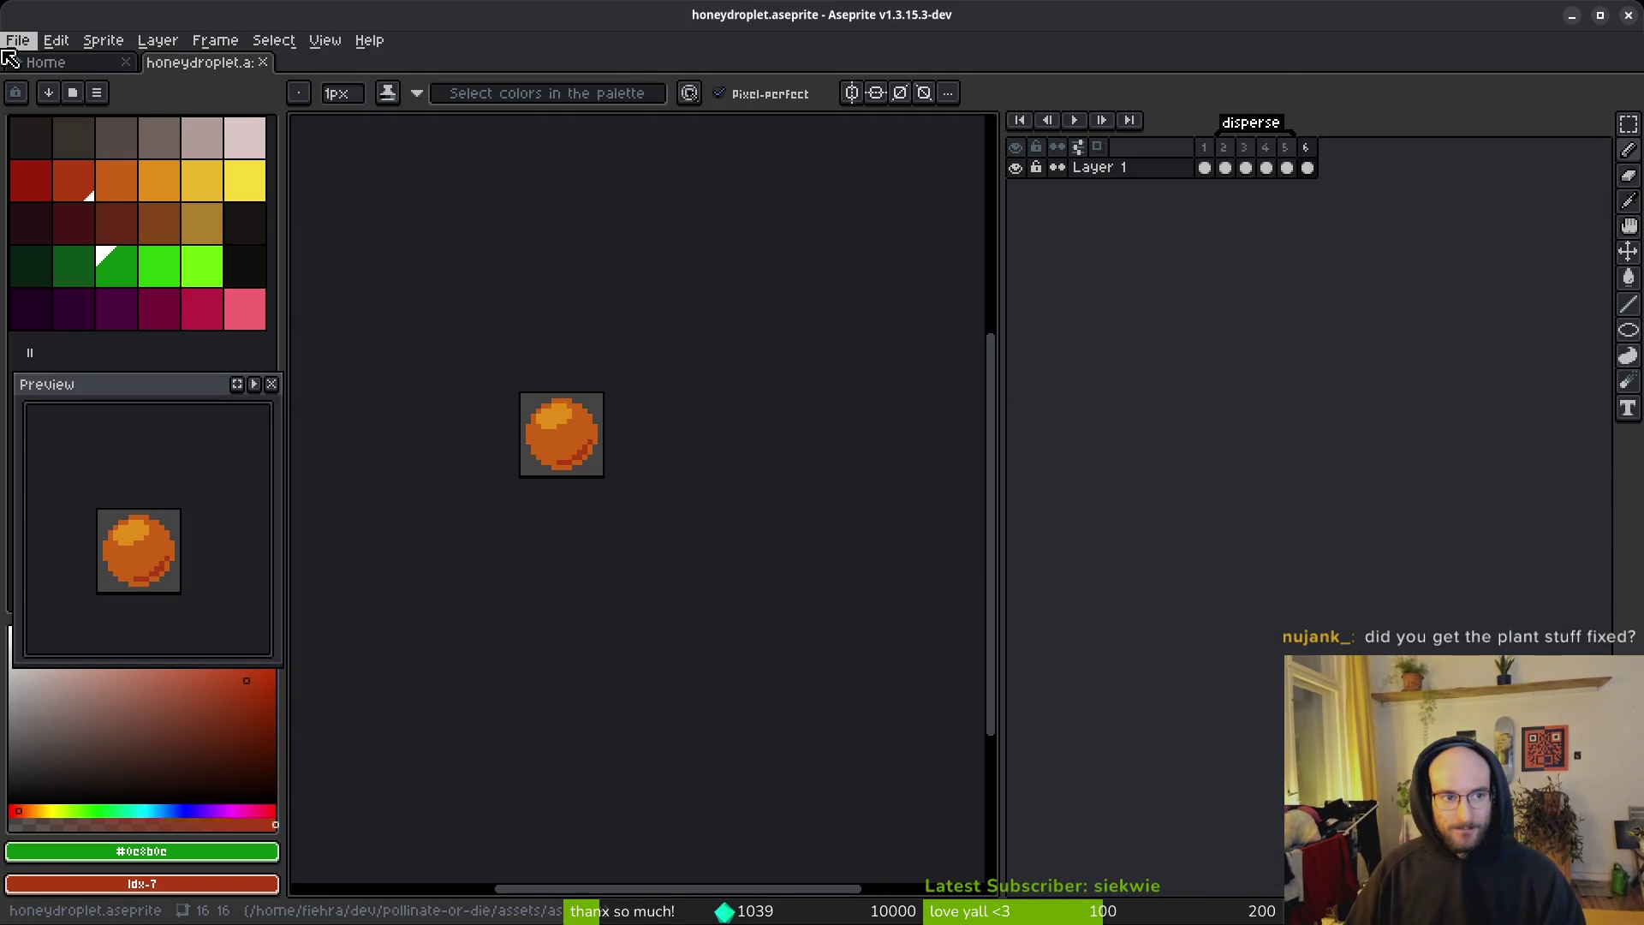
Step: Open combobar.aseprite from the assets/aseprite folder
key(o)
click(80, 76)
click(80, 75)
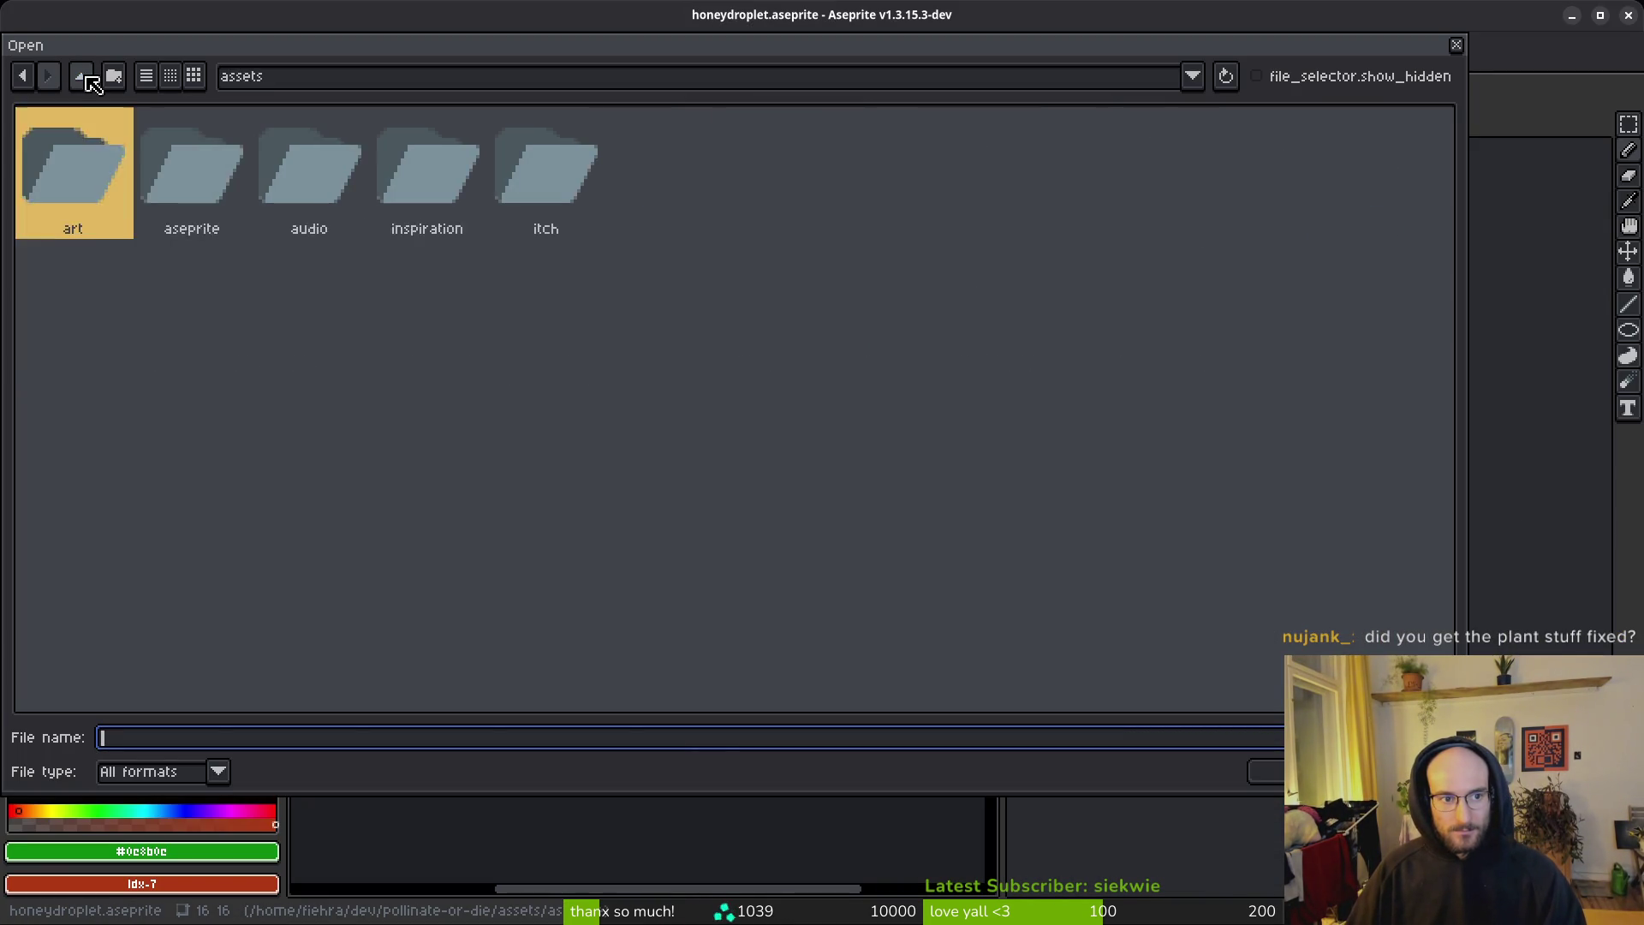
click(80, 75)
double_click(184, 174)
double_click(218, 181)
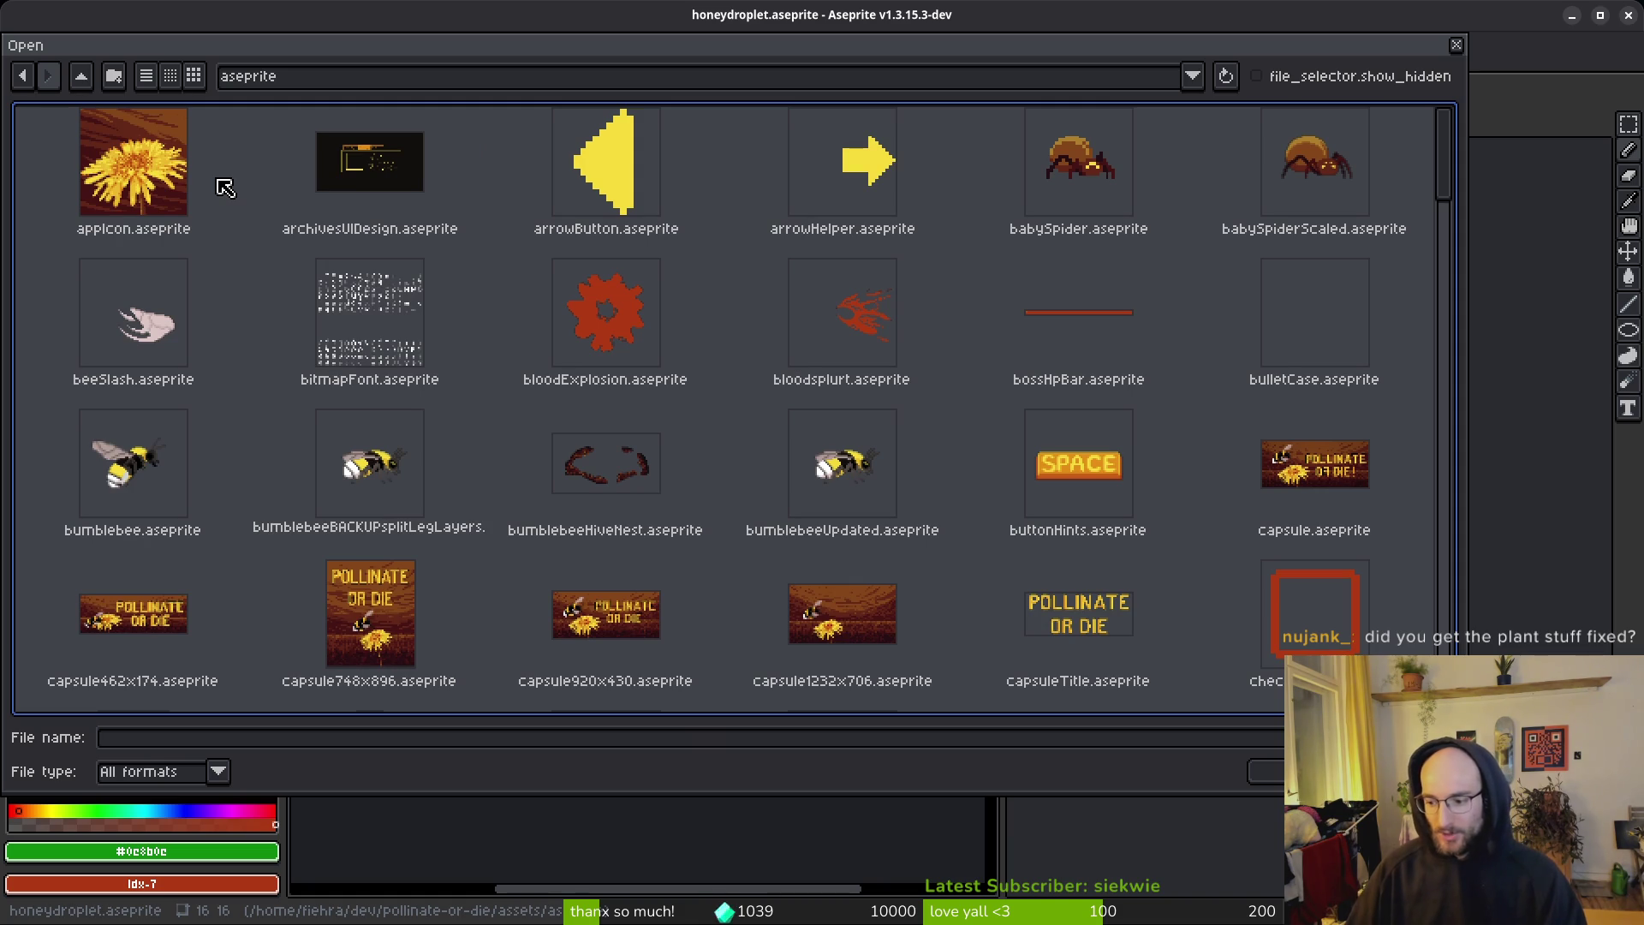
scroll(918, 414, down, 4)
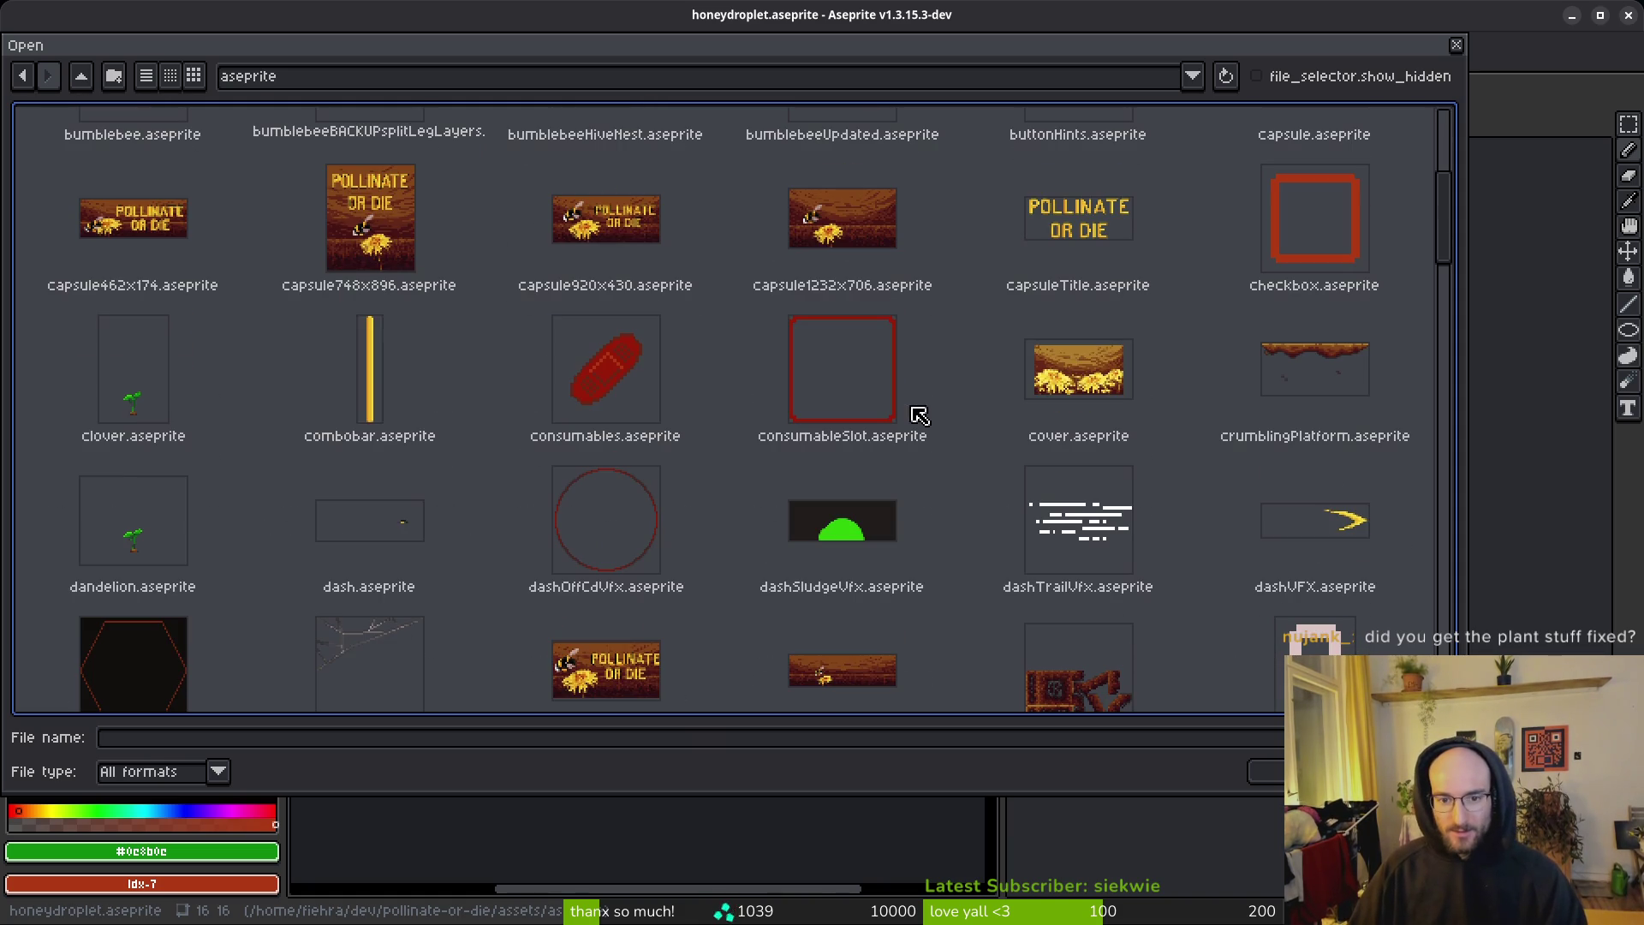
double_click(356, 364)
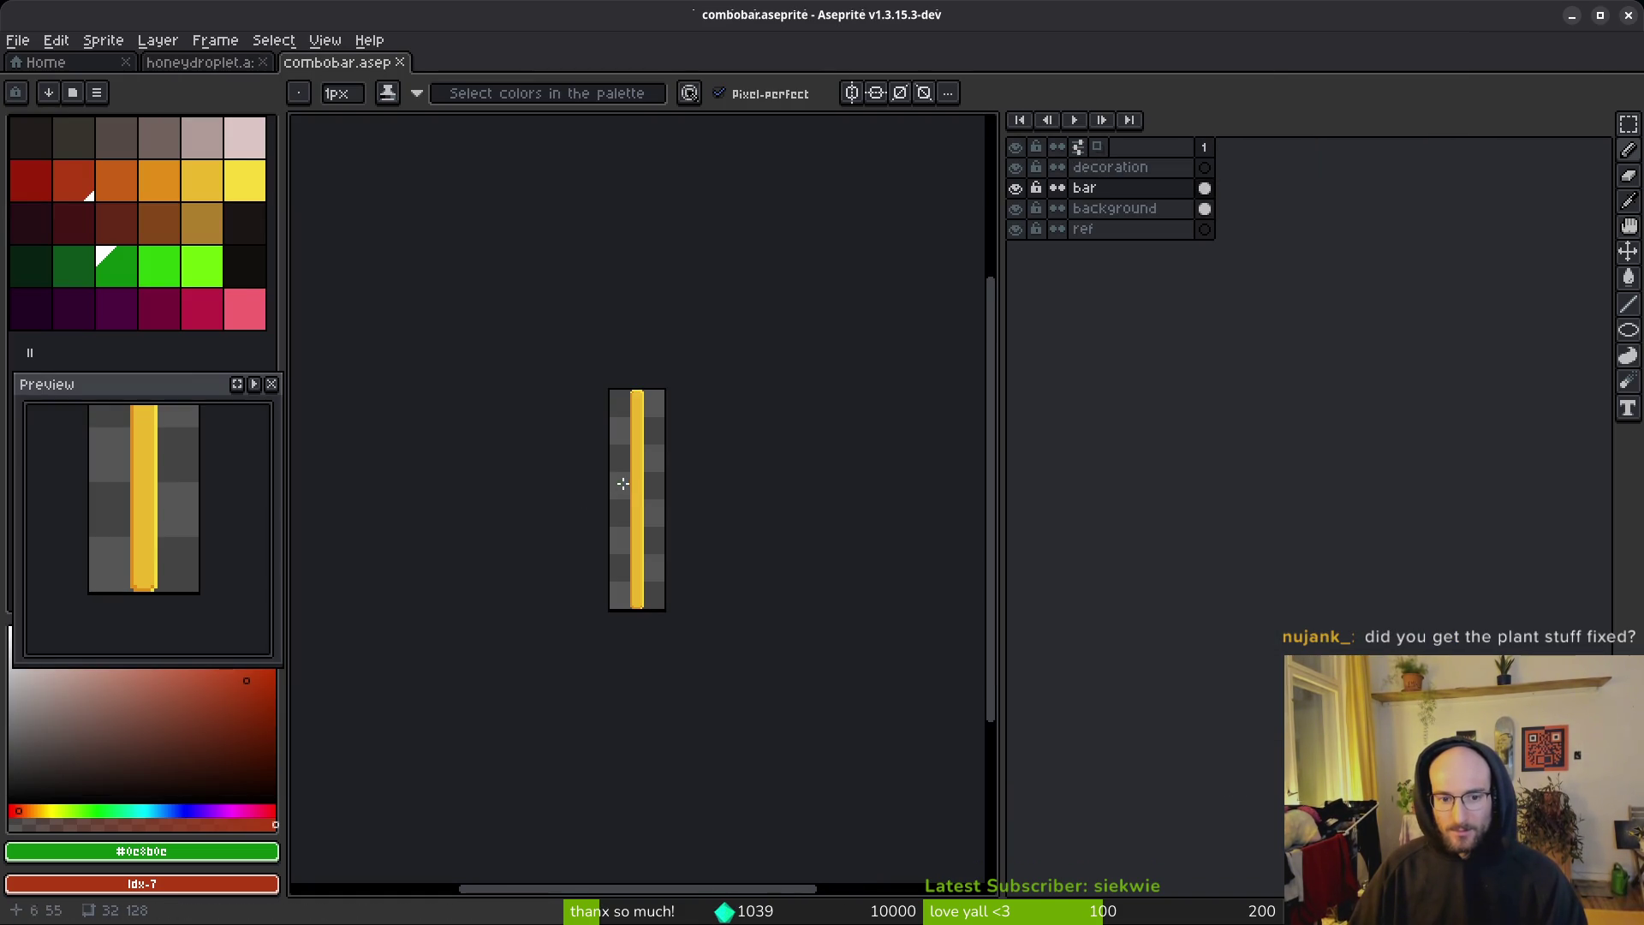
Step: Resize the canvas to 16 px wide and make the bar layer active
key(ctrl+alt+c)
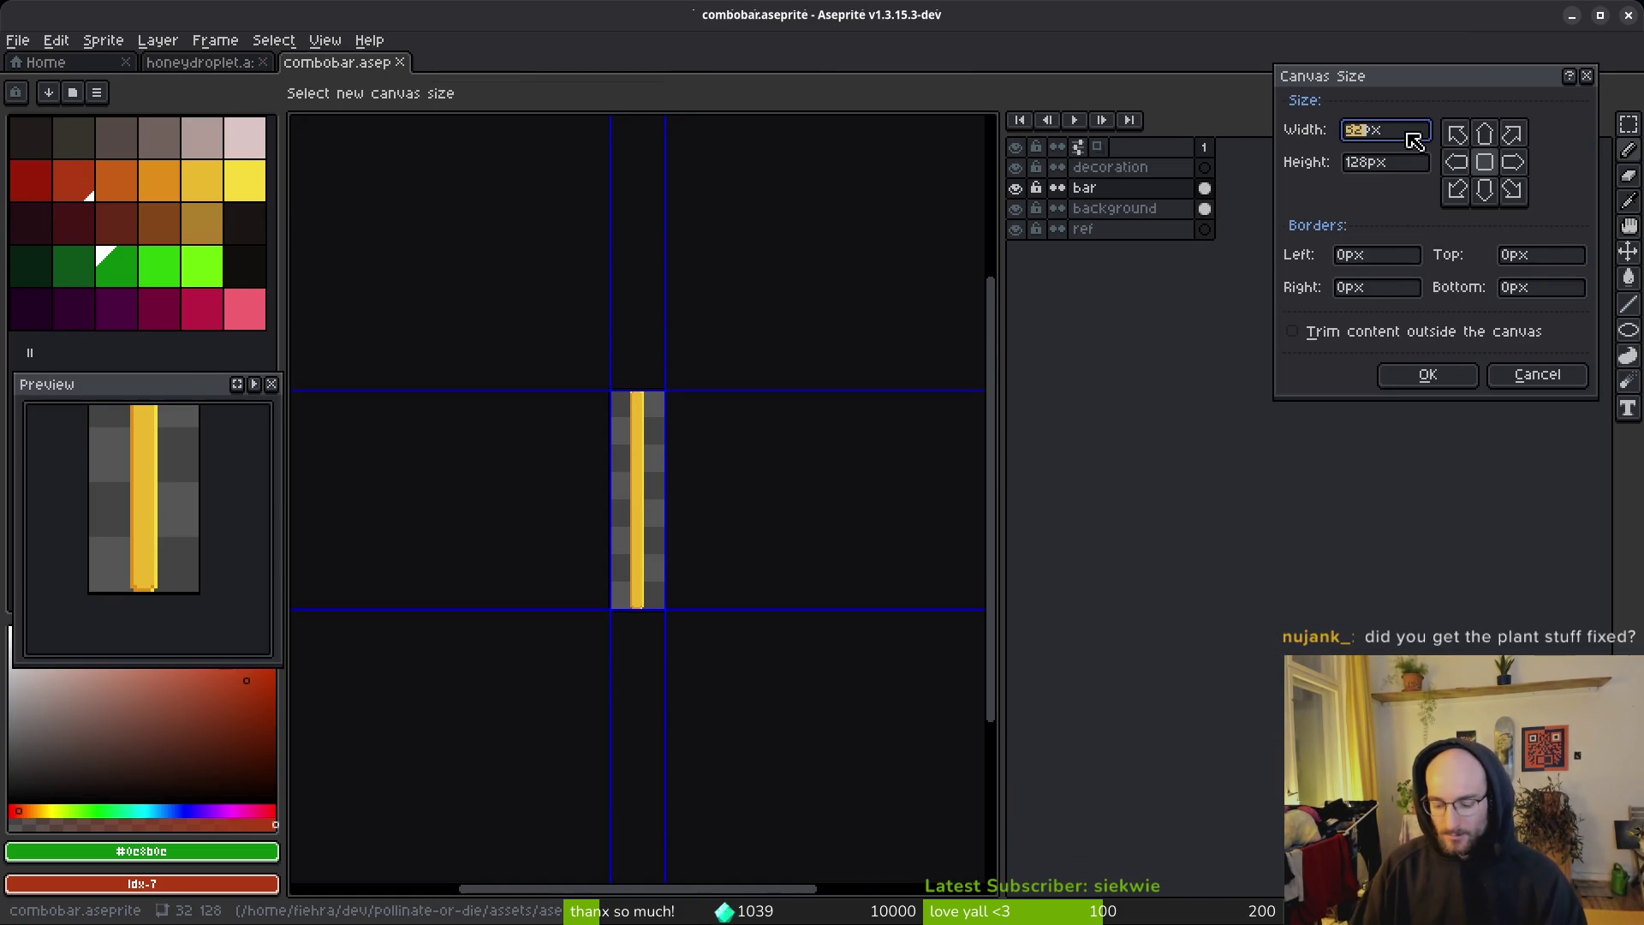
text(16)
key(Return)
scroll(656, 514, up, 1)
scroll(677, 434, down, 1)
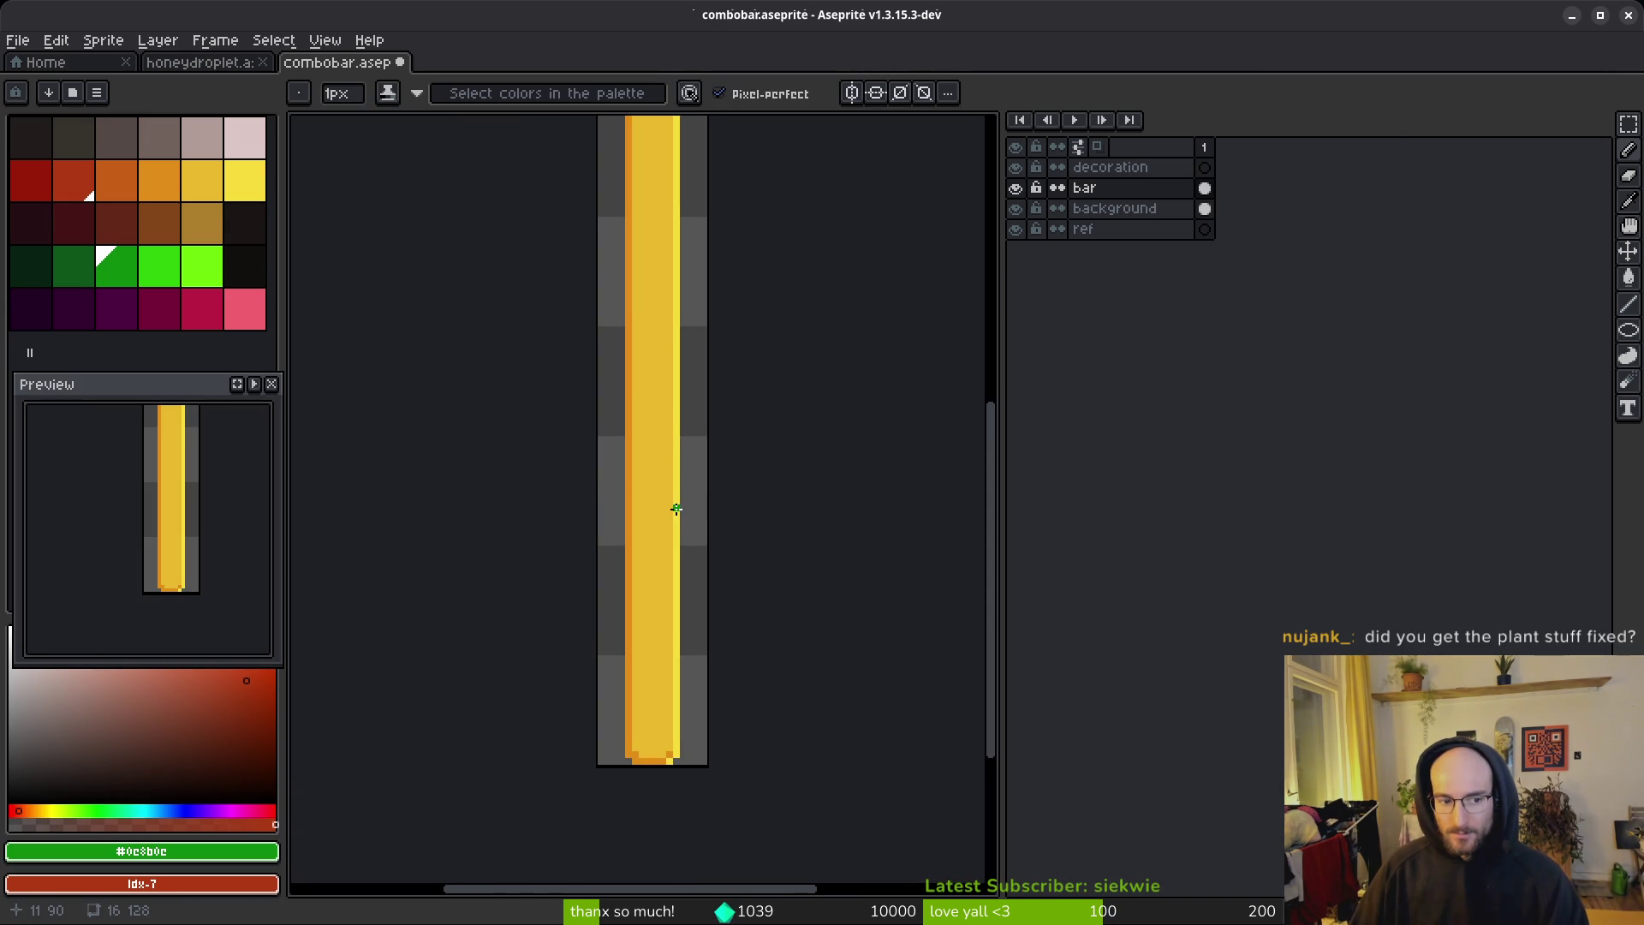
scroll(675, 486, down, 2)
click(1208, 210)
click(1209, 187)
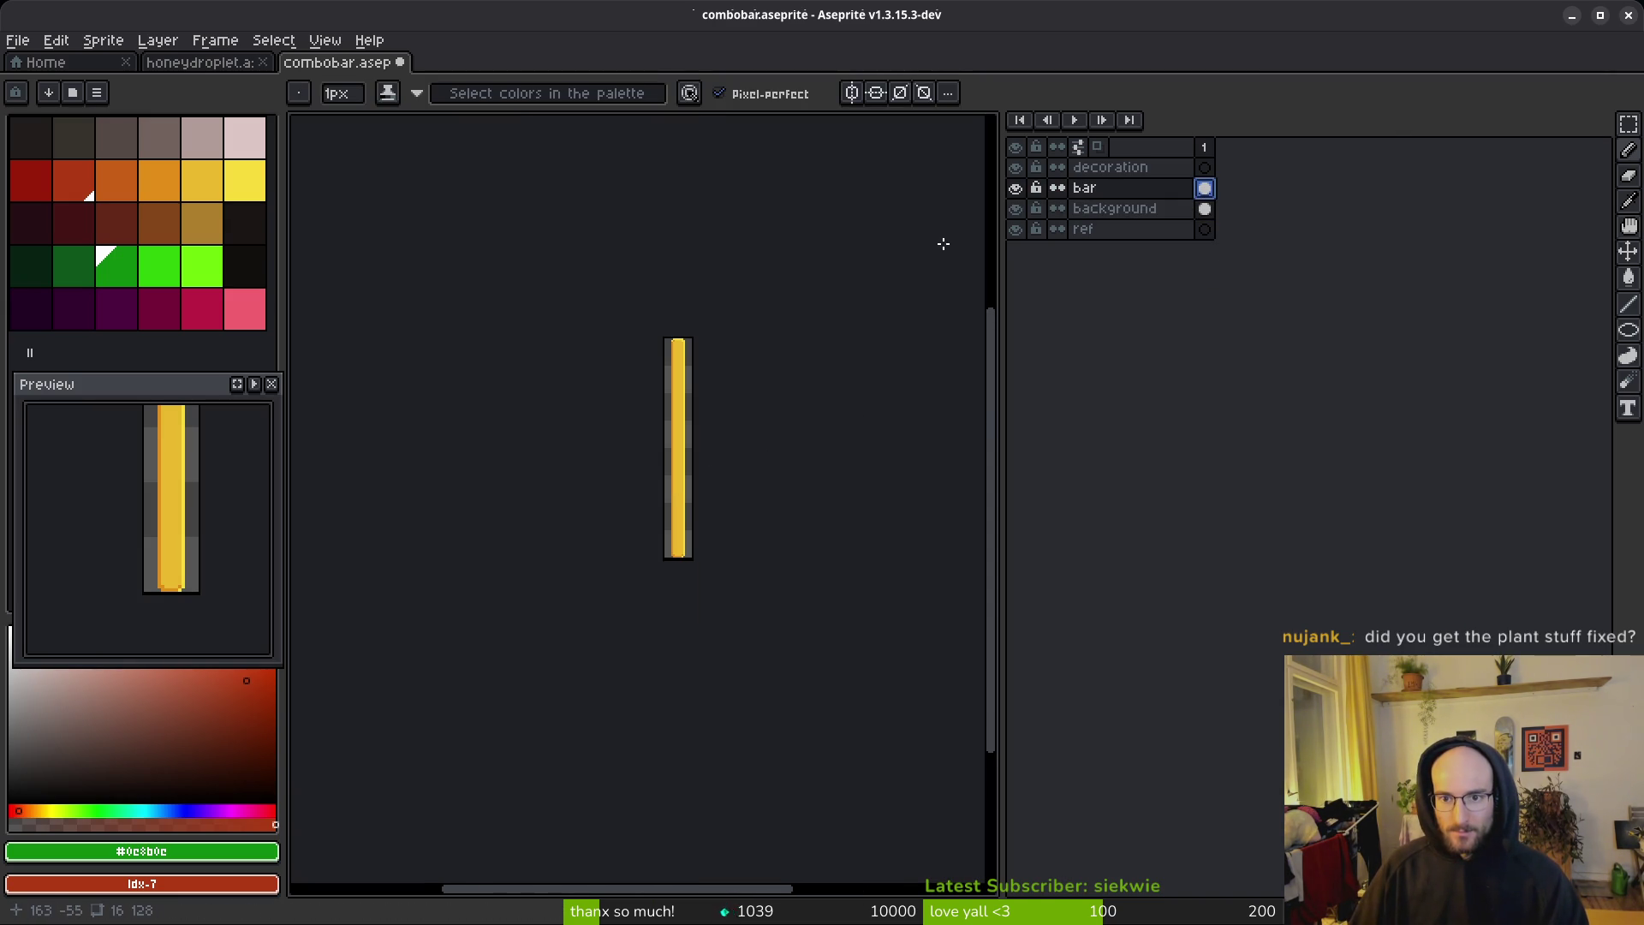
Step: Start a sprite sheet export of combobar and open its output settings
key(ctrl+e)
click(524, 304)
key(ctrl+alt+shift+s)
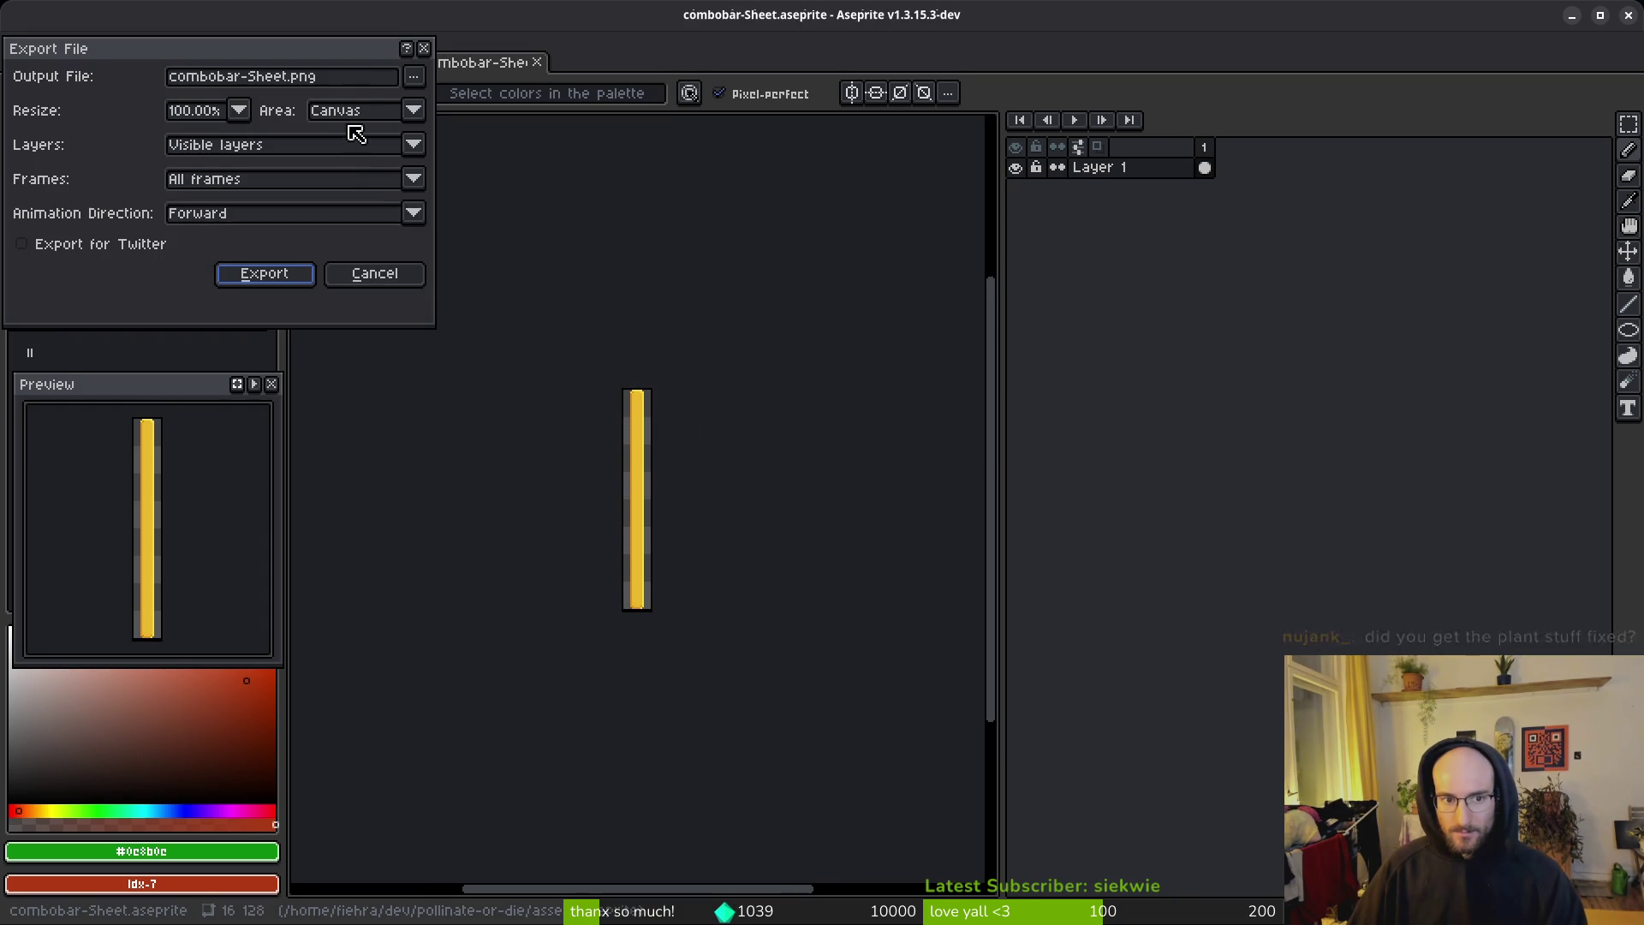
Step: Export the combo bar over art/ui/combobar.png
click(413, 76)
click(454, 103)
click(82, 77)
click(87, 154)
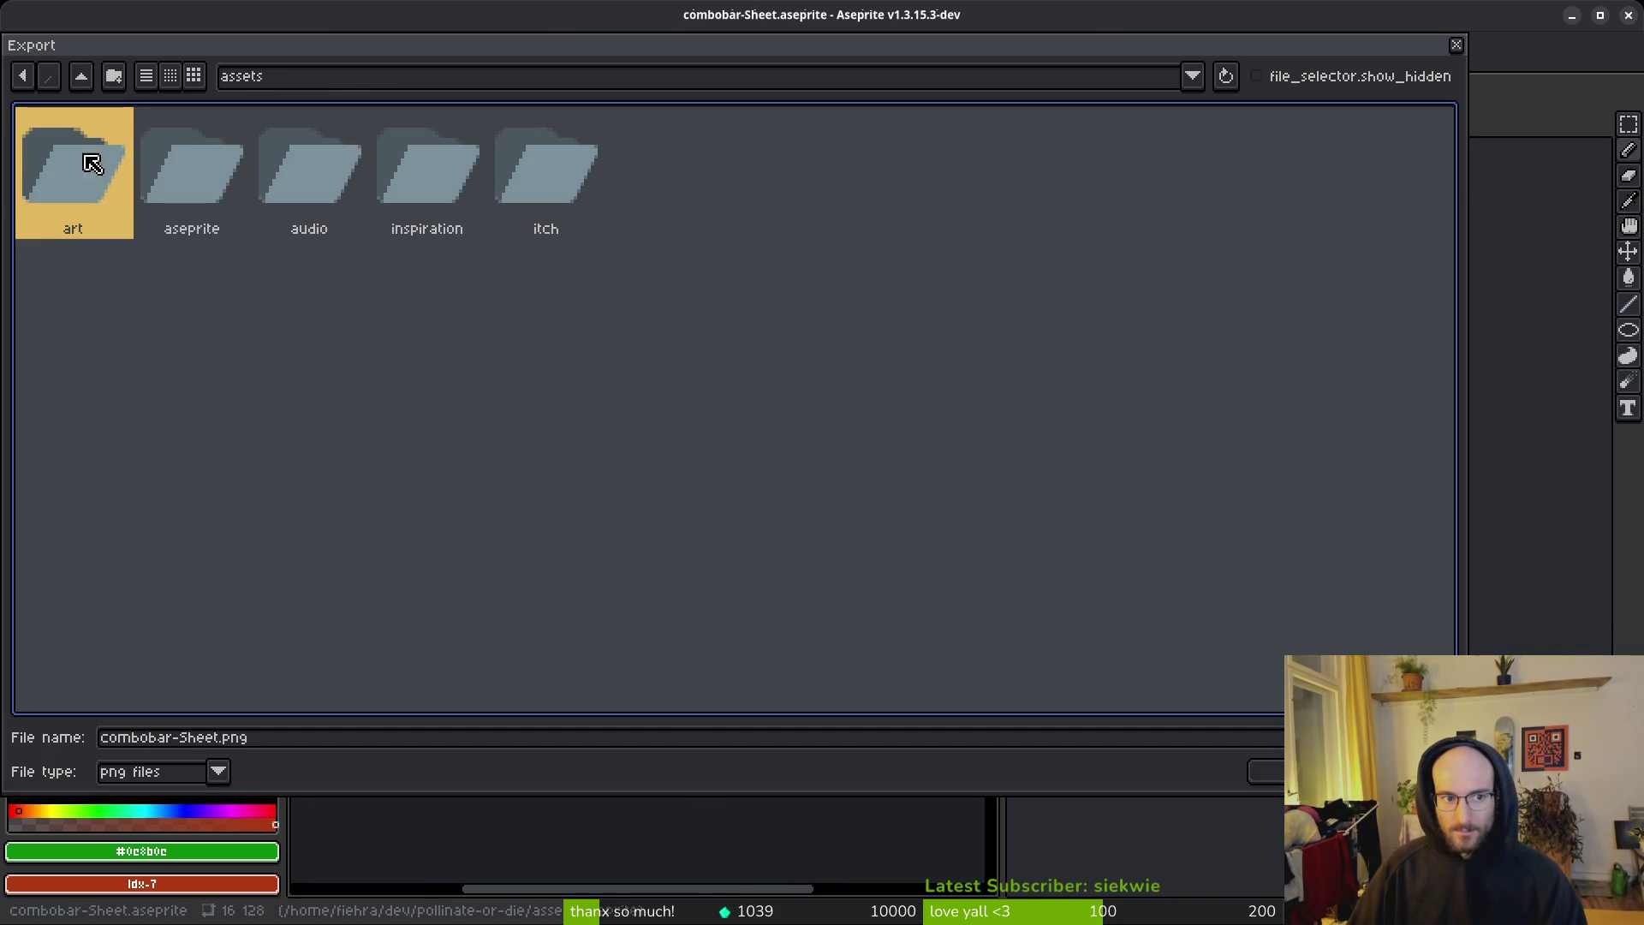
double_click(55, 152)
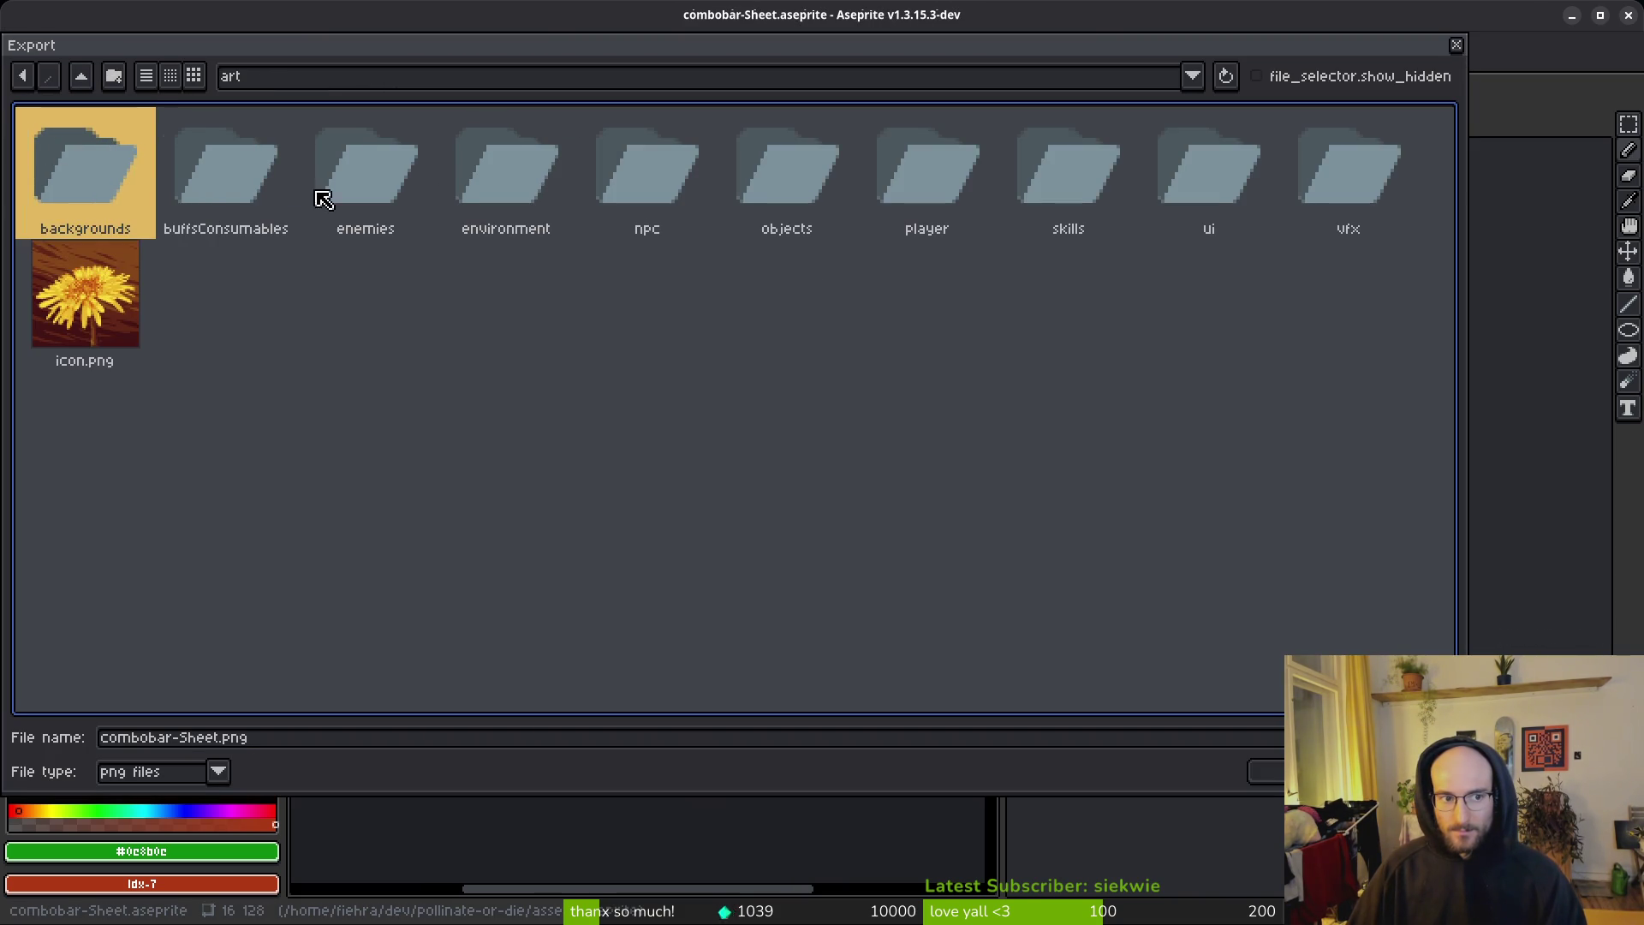
double_click(1211, 190)
click(722, 295)
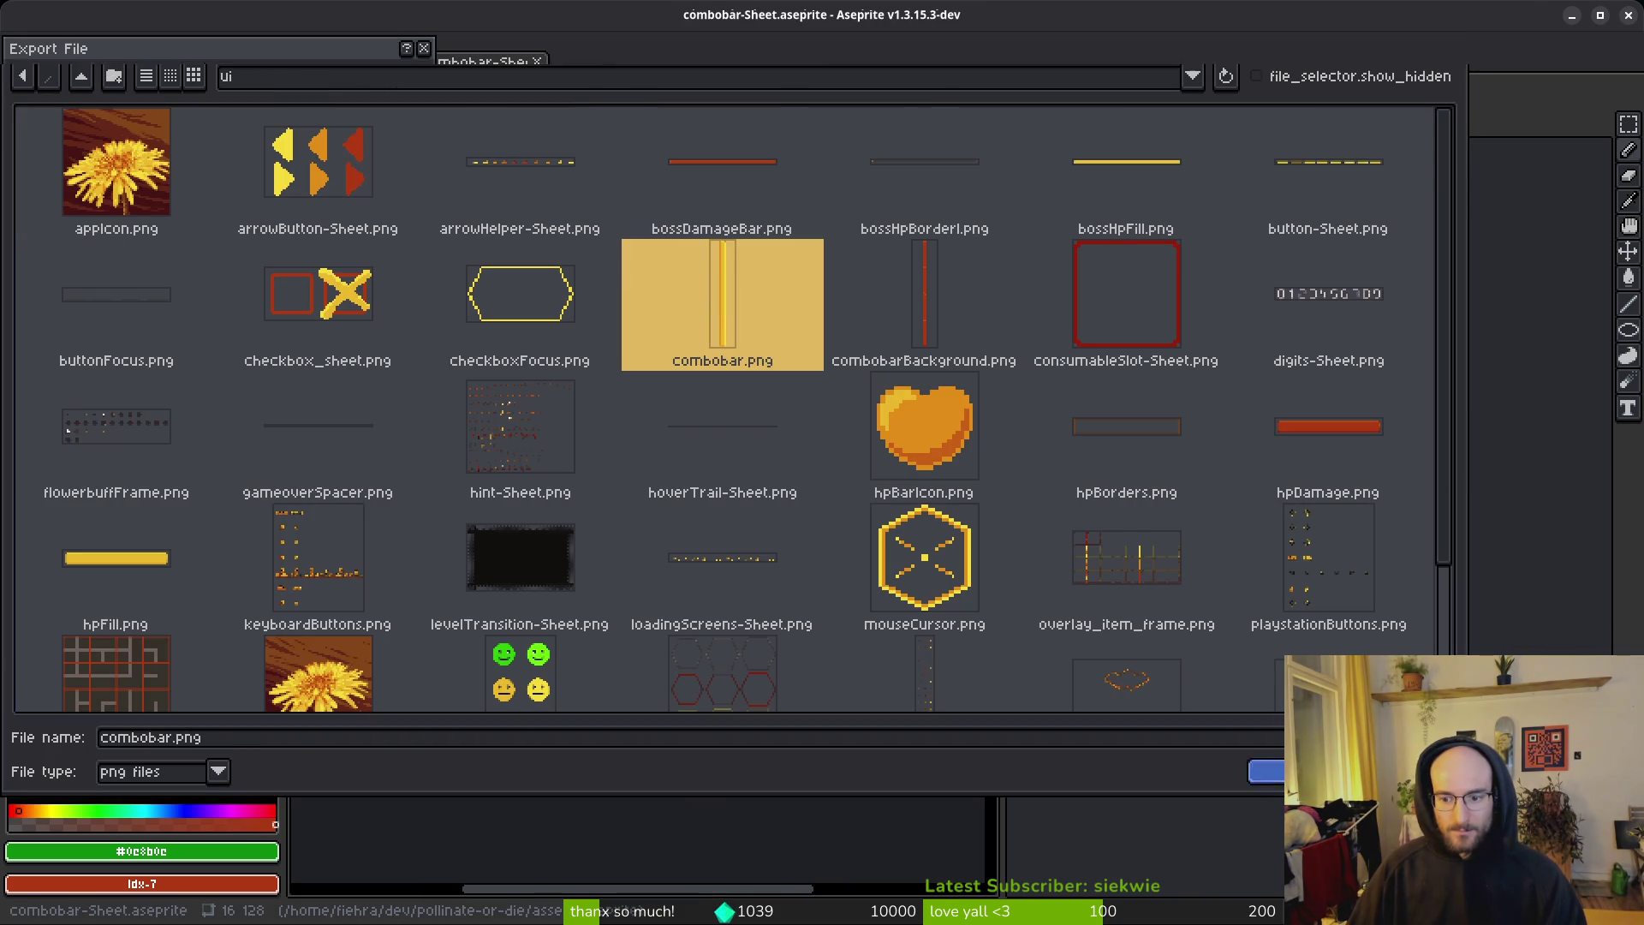
double_click(722, 296)
click(697, 521)
click(265, 276)
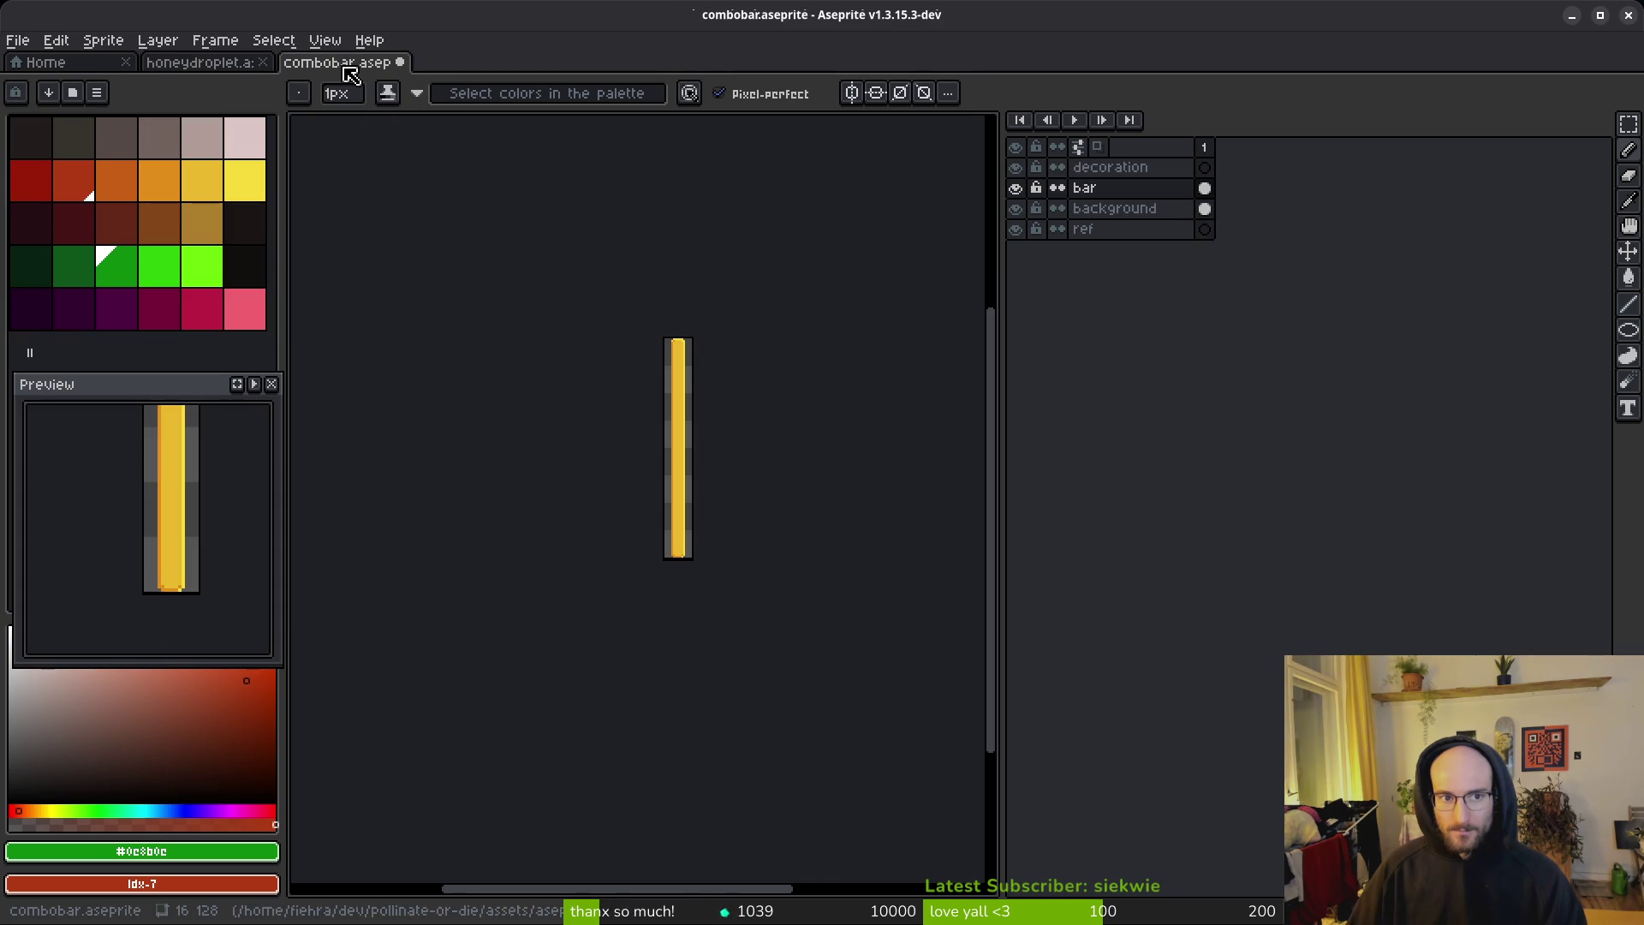
Step: Export the background sprite sheet over art/ui/combobarBackground.png
key(ctrl+e)
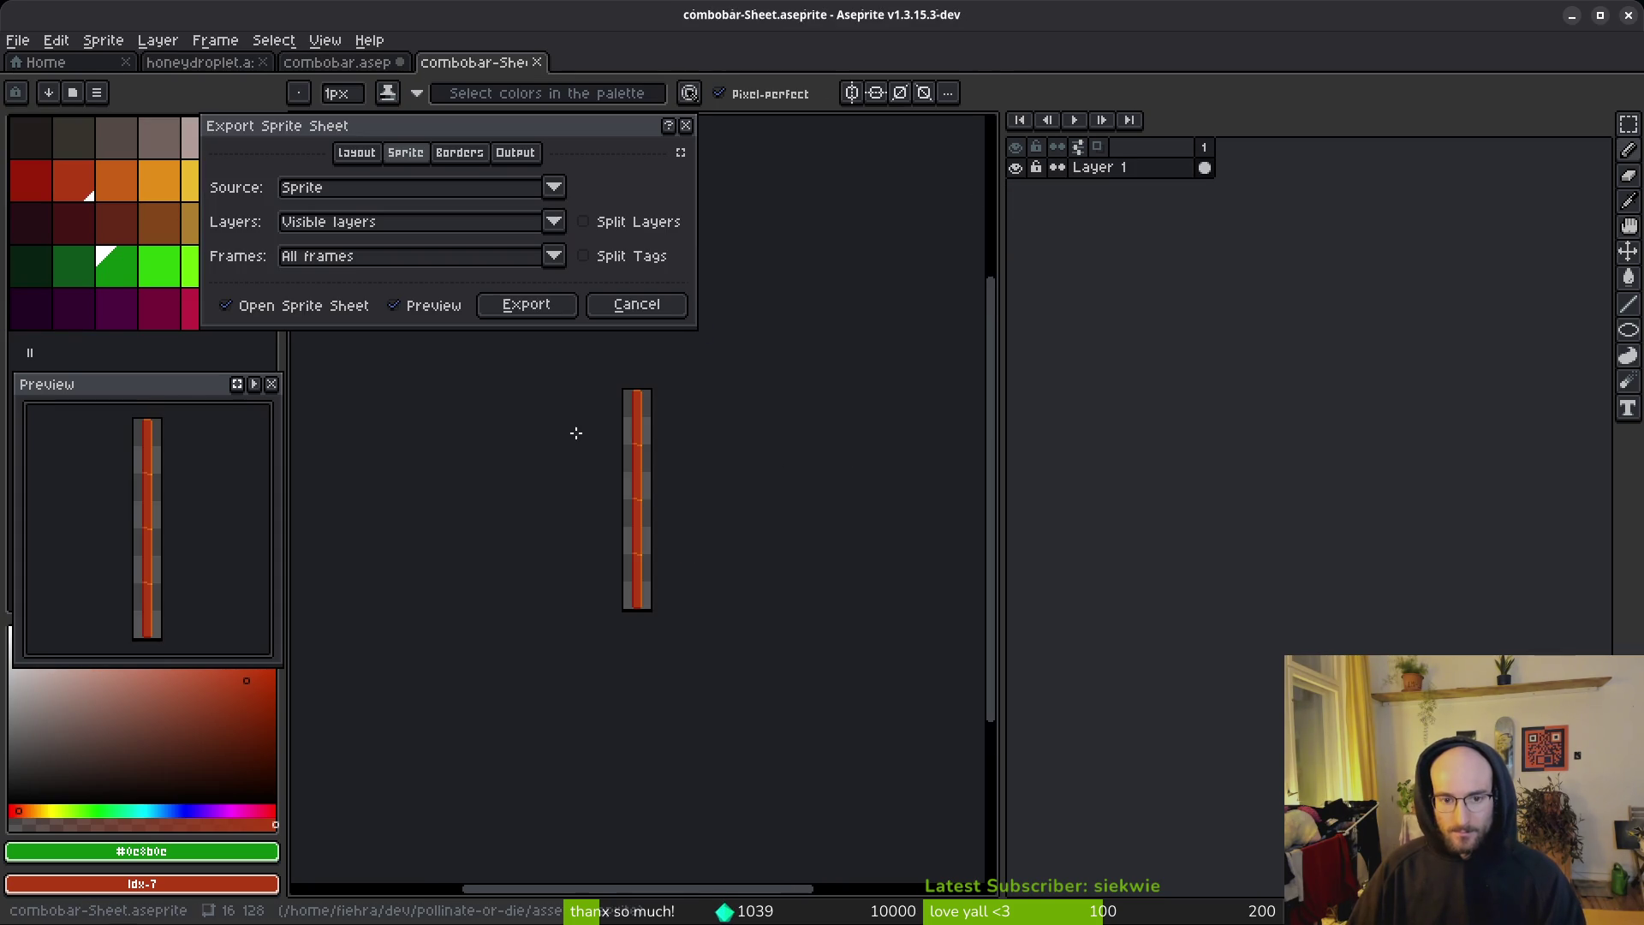
click(534, 305)
key(ctrl+shift+e)
click(419, 86)
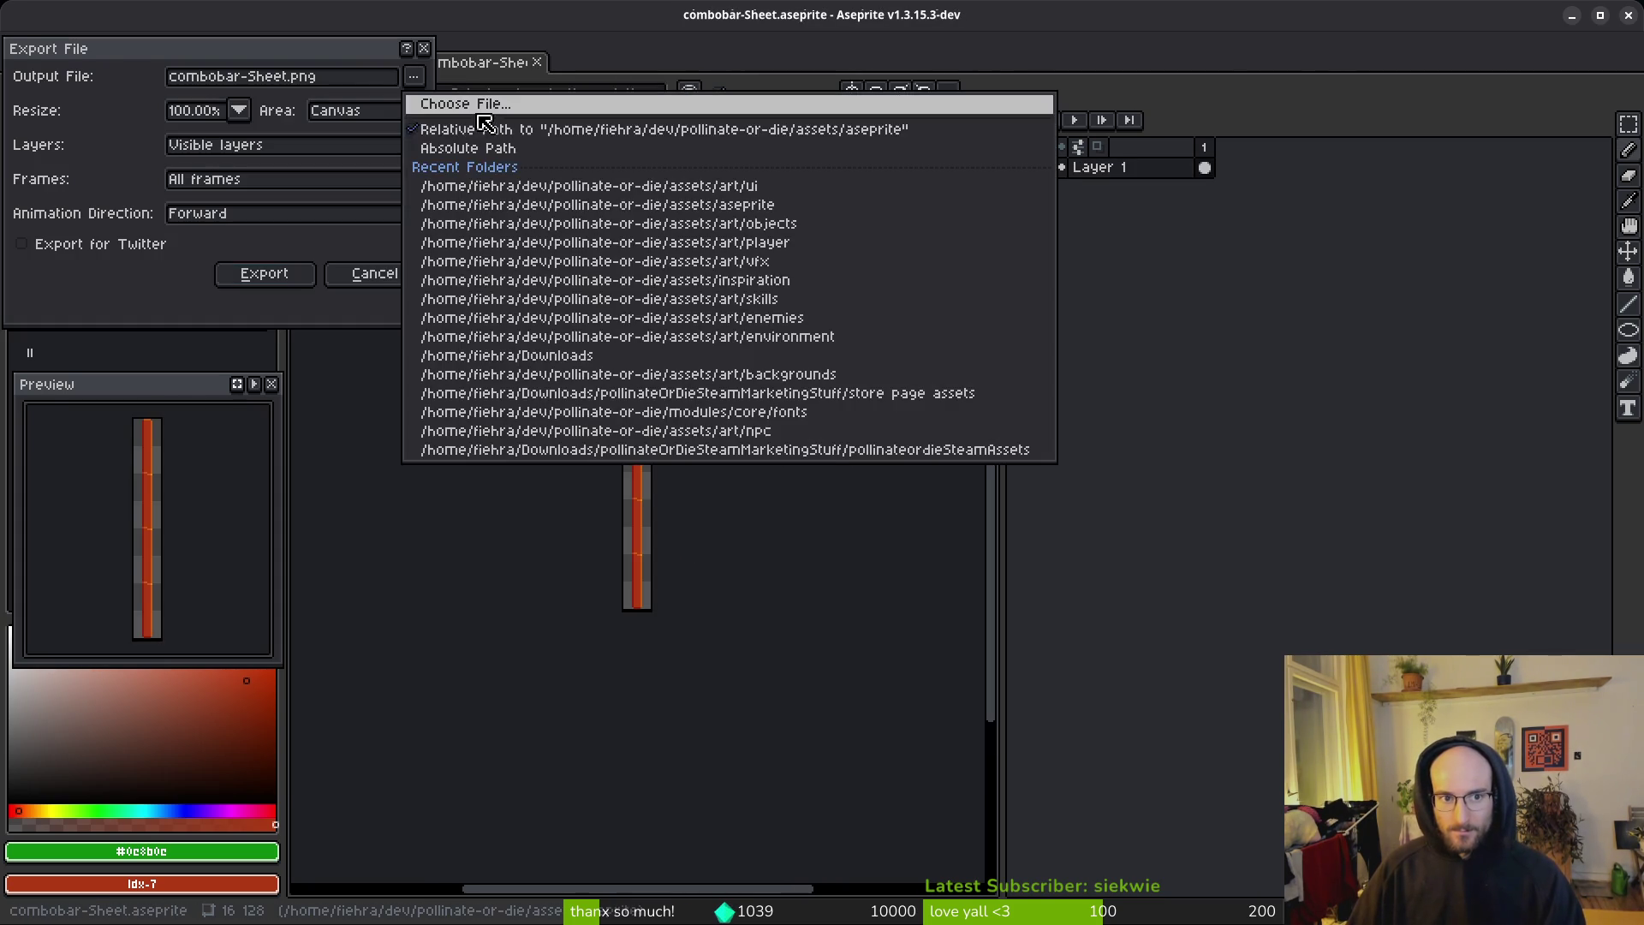
click(437, 103)
click(82, 75)
double_click(98, 180)
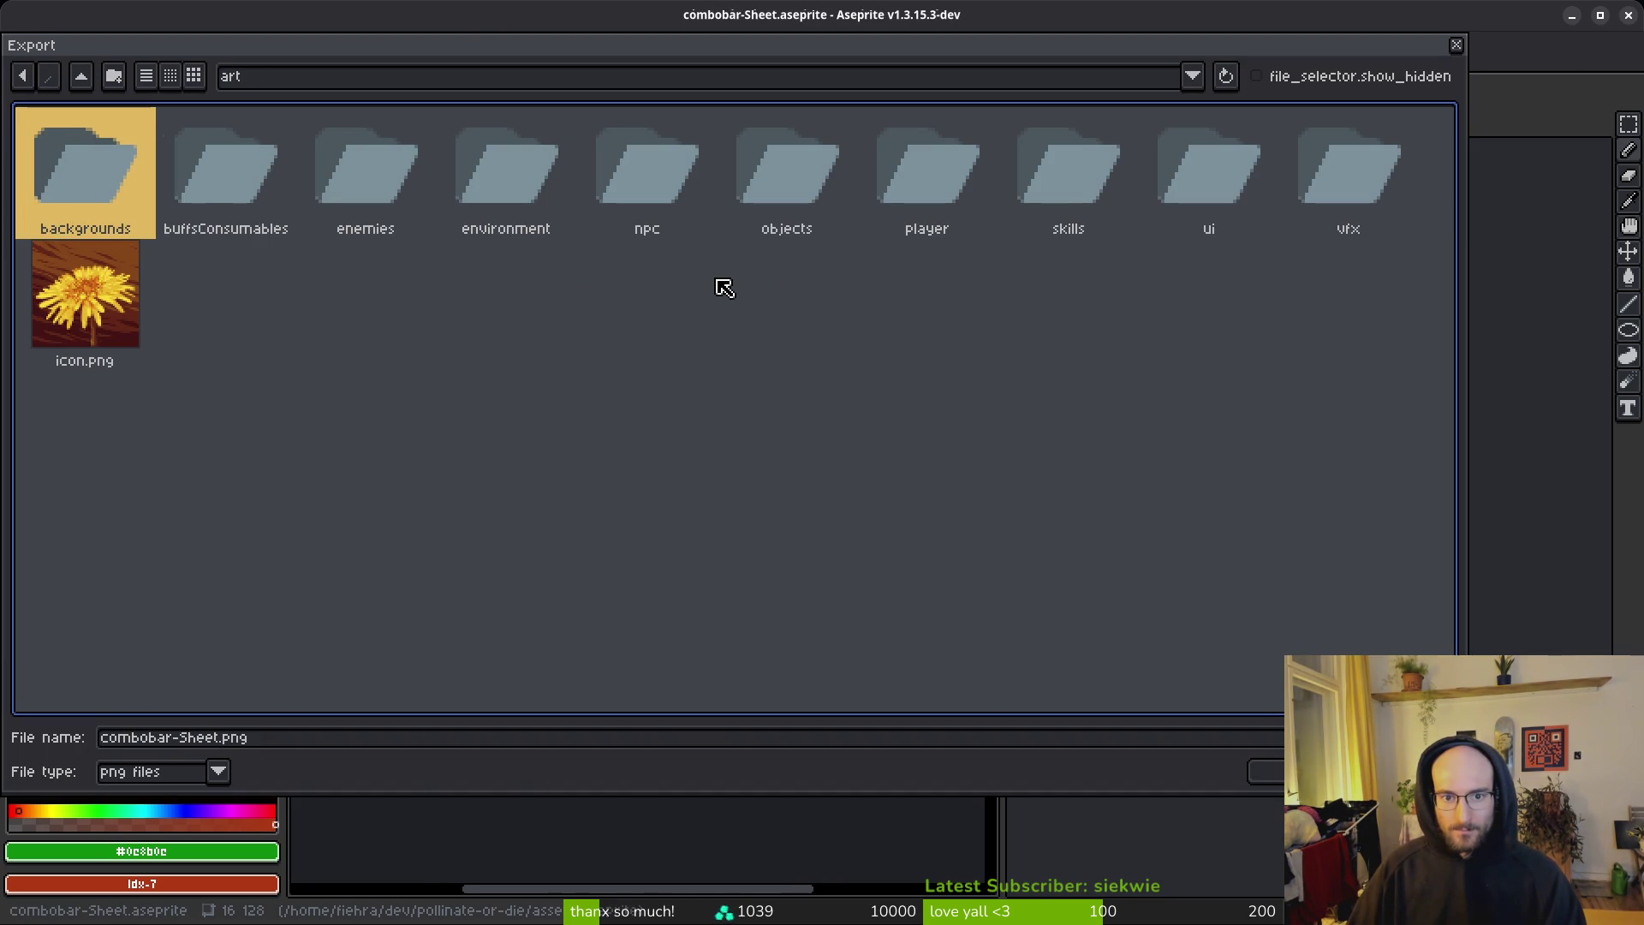
click(1208, 184)
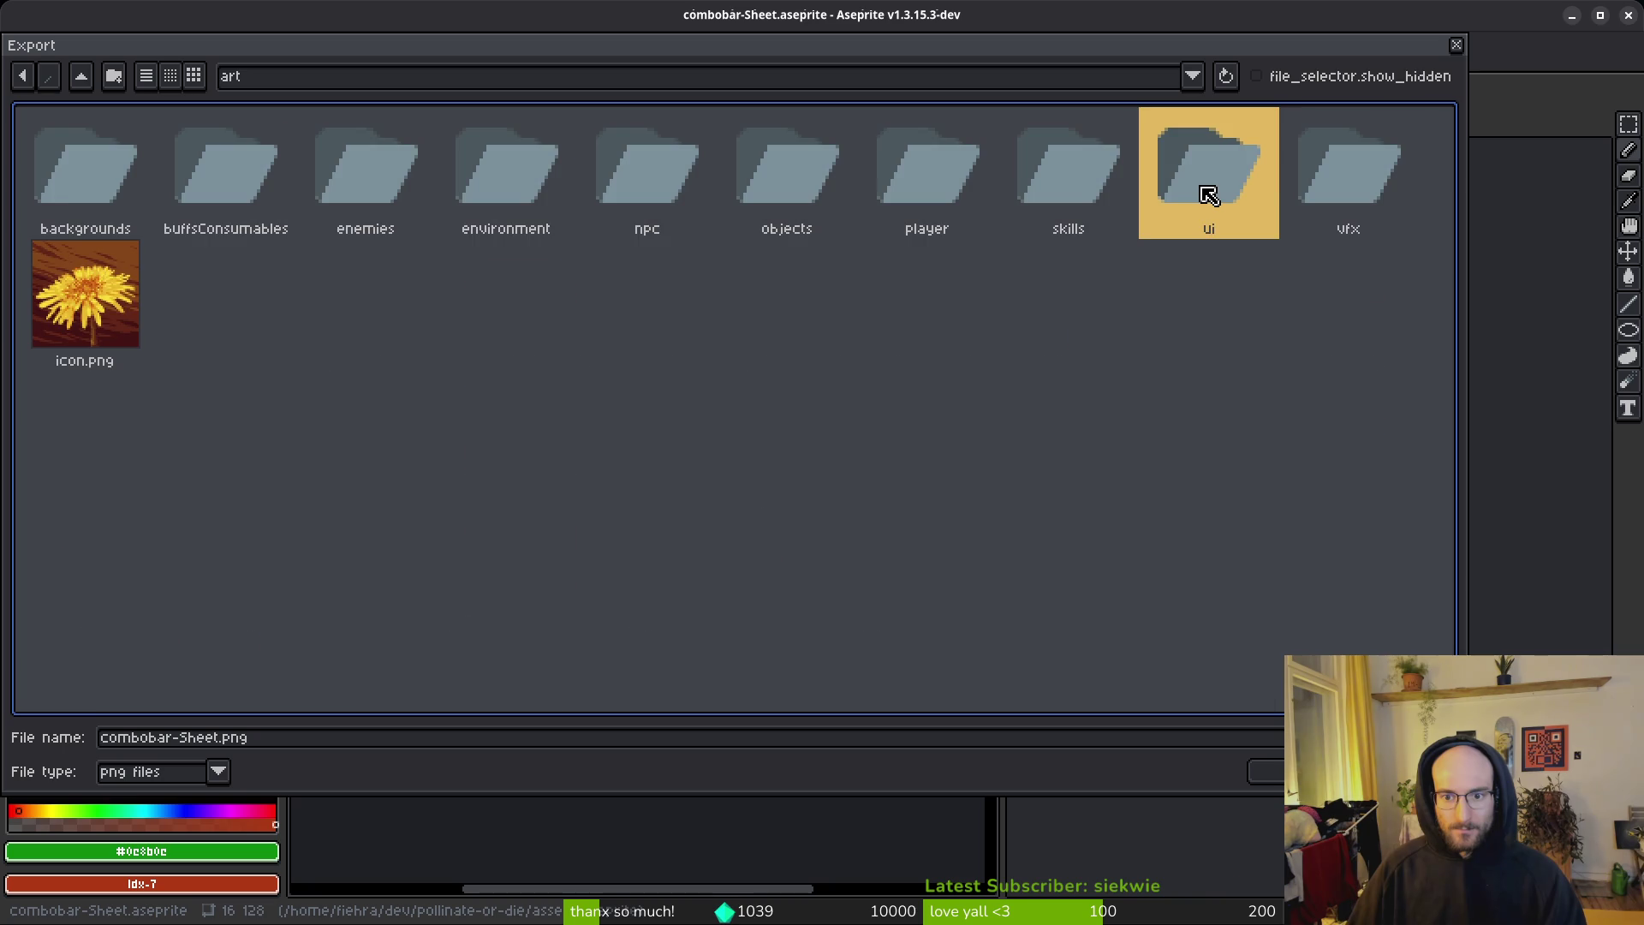
double_click(1208, 195)
click(923, 347)
key(Return)
click(617, 517)
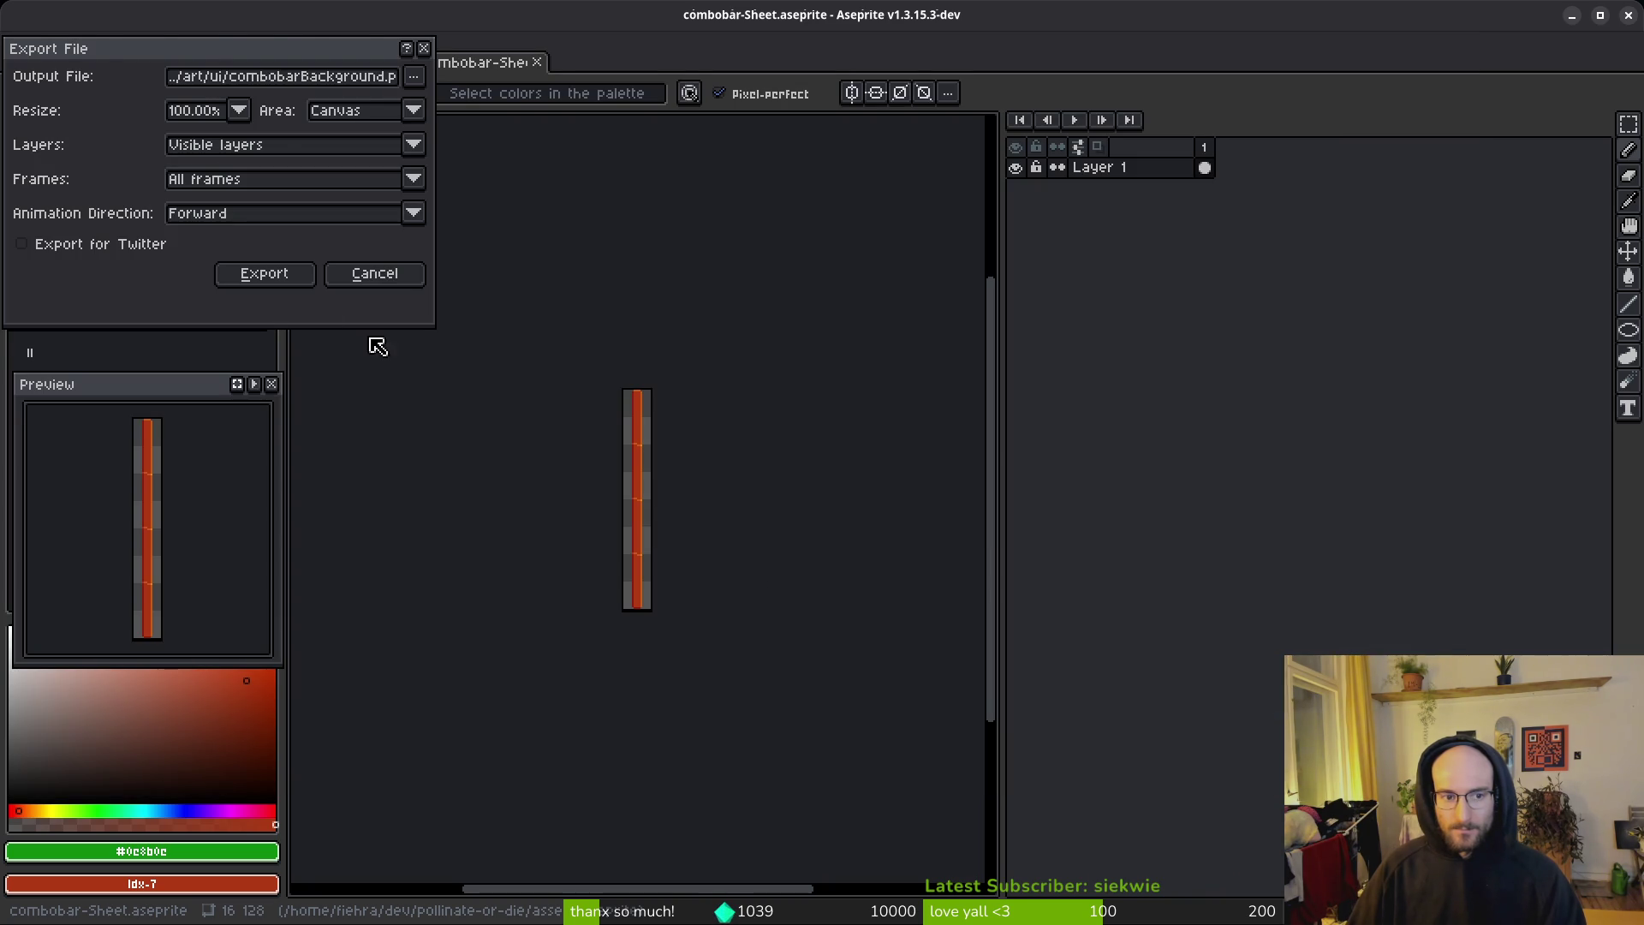
click(264, 273)
Step: Close the sprite sheet, combobar and honeydroplet documents
click(537, 62)
click(400, 63)
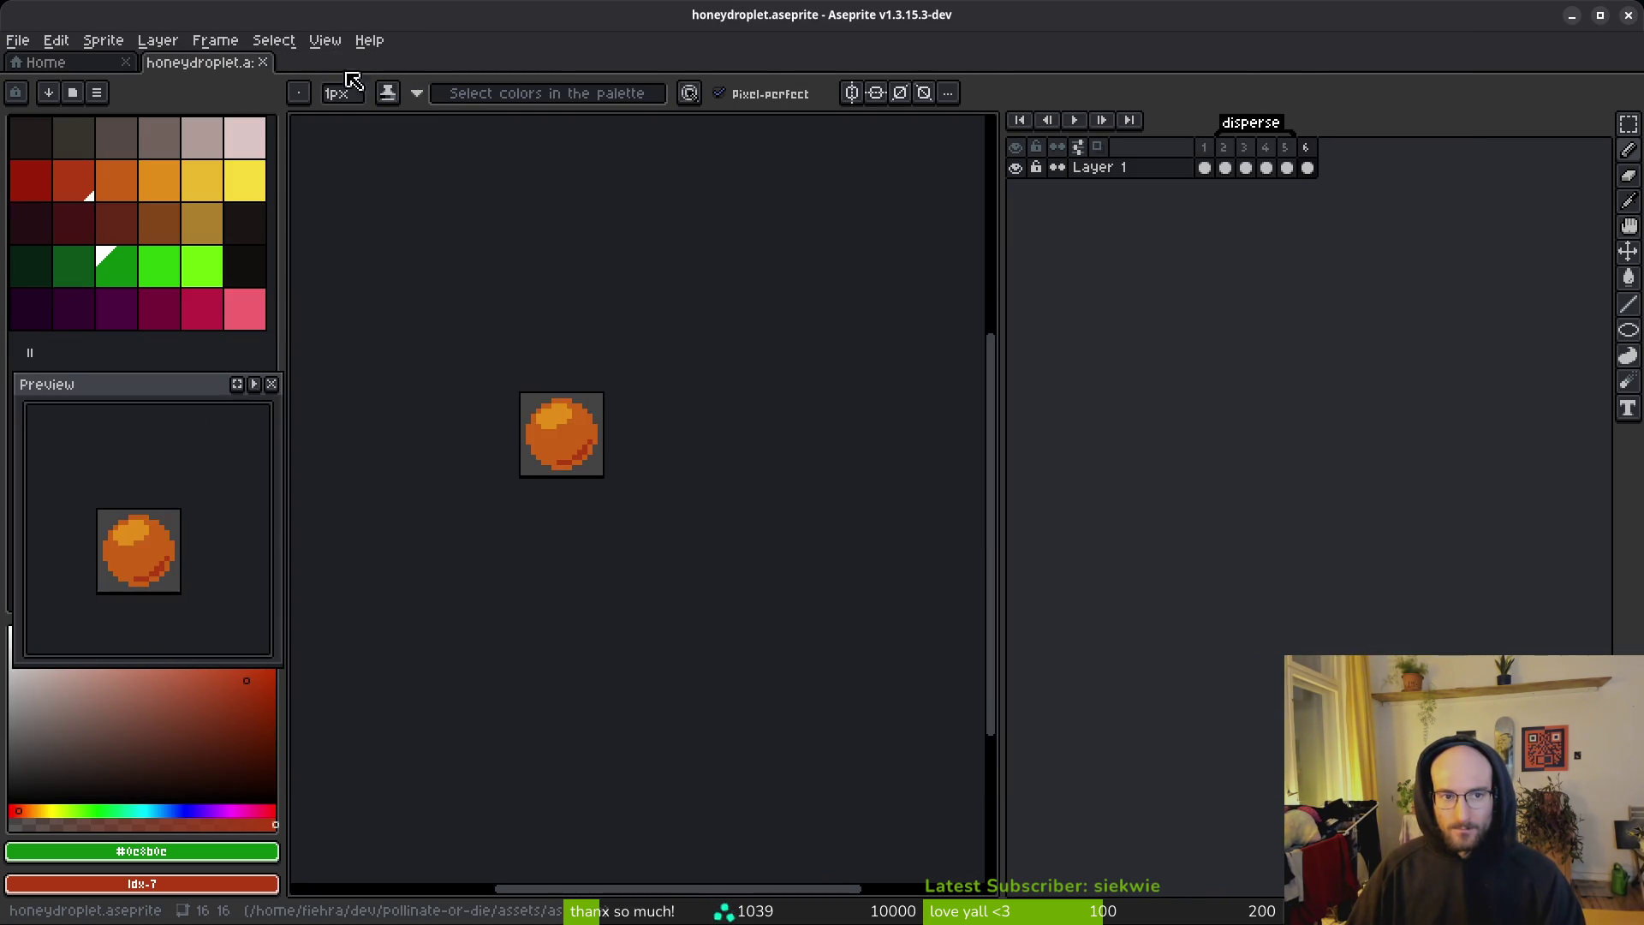
click(264, 63)
Step: Back in combo_bar, set the child bar's width to 16 px and save
key(alt+Tab)
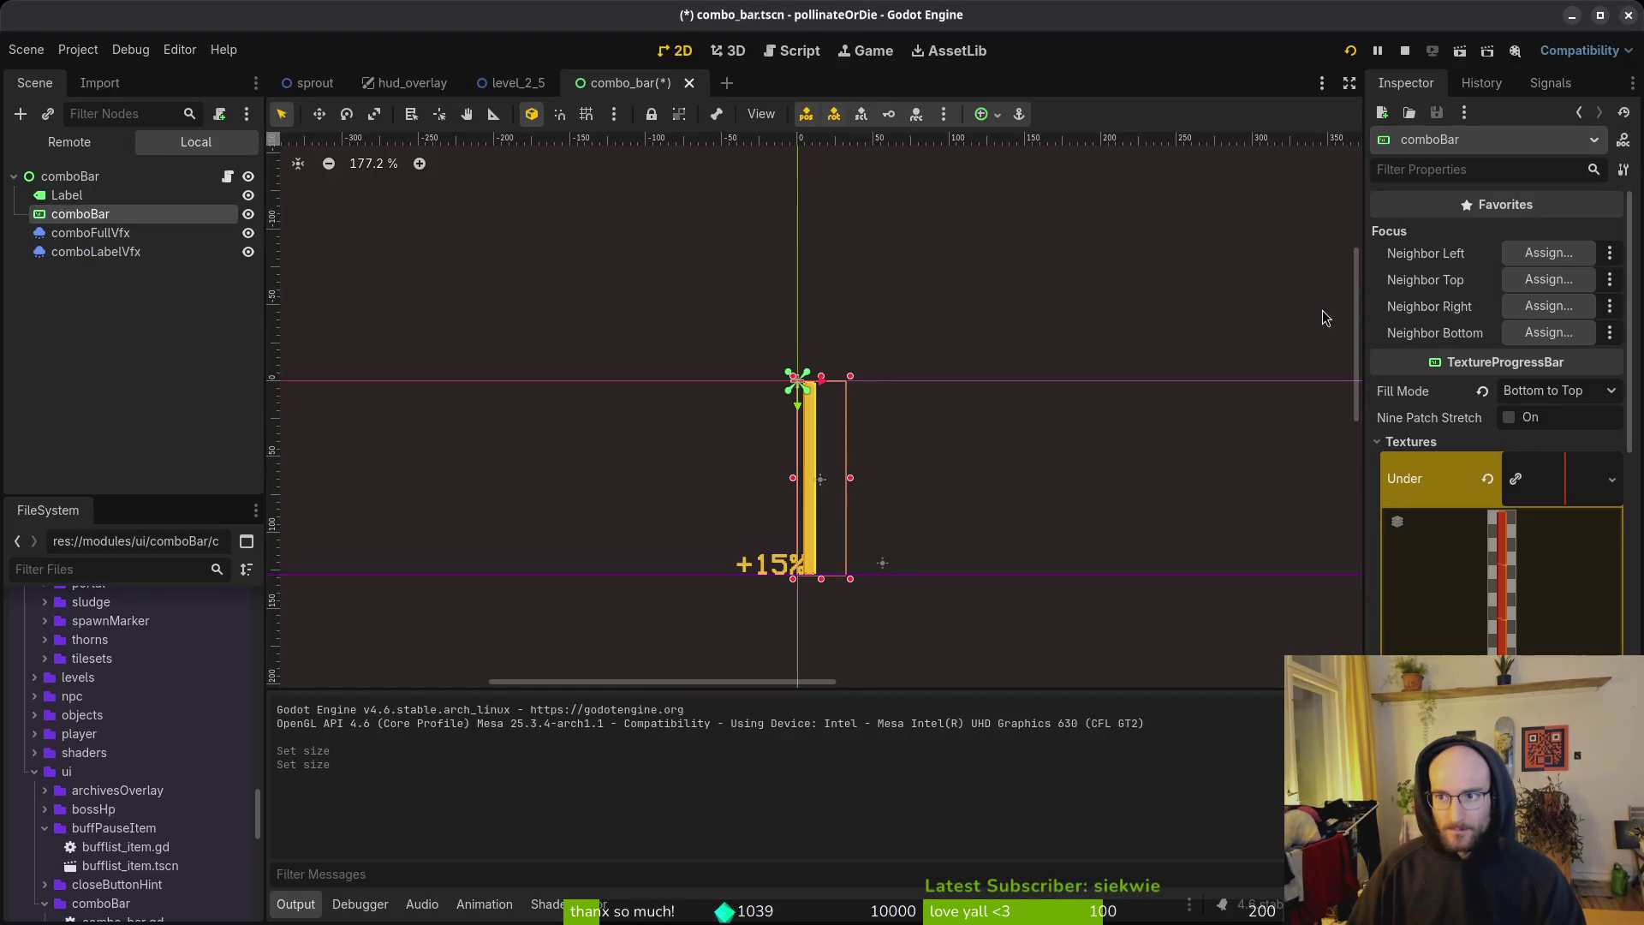
key(ctrl+s)
scroll(1507, 386, down, 3)
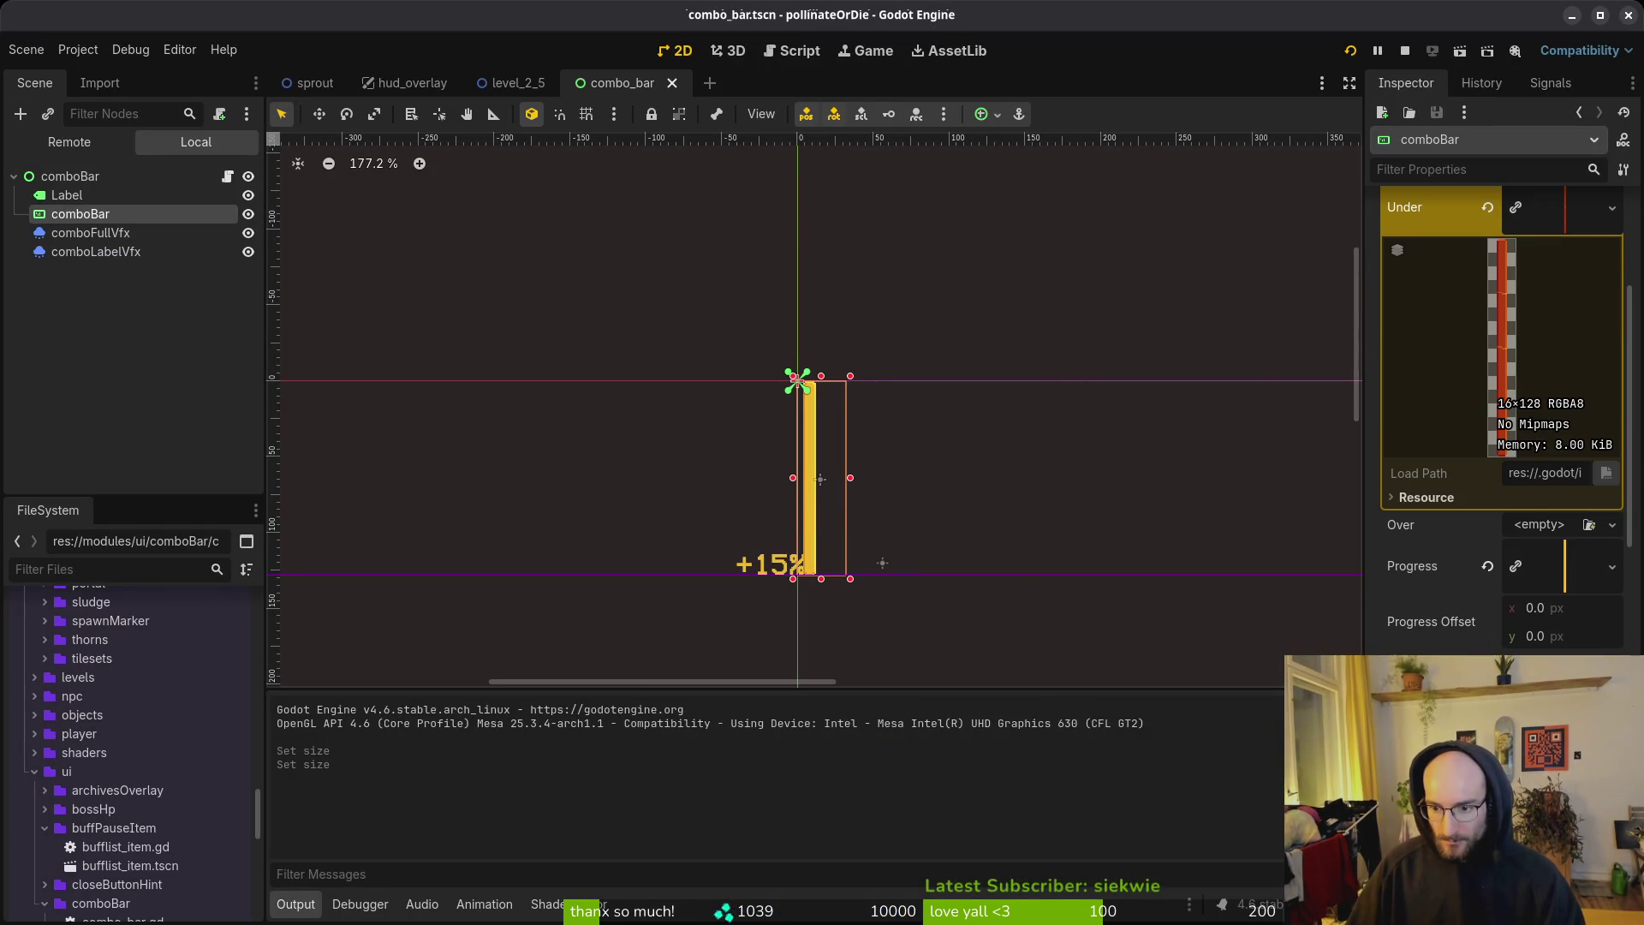
scroll(1509, 441, up, 3)
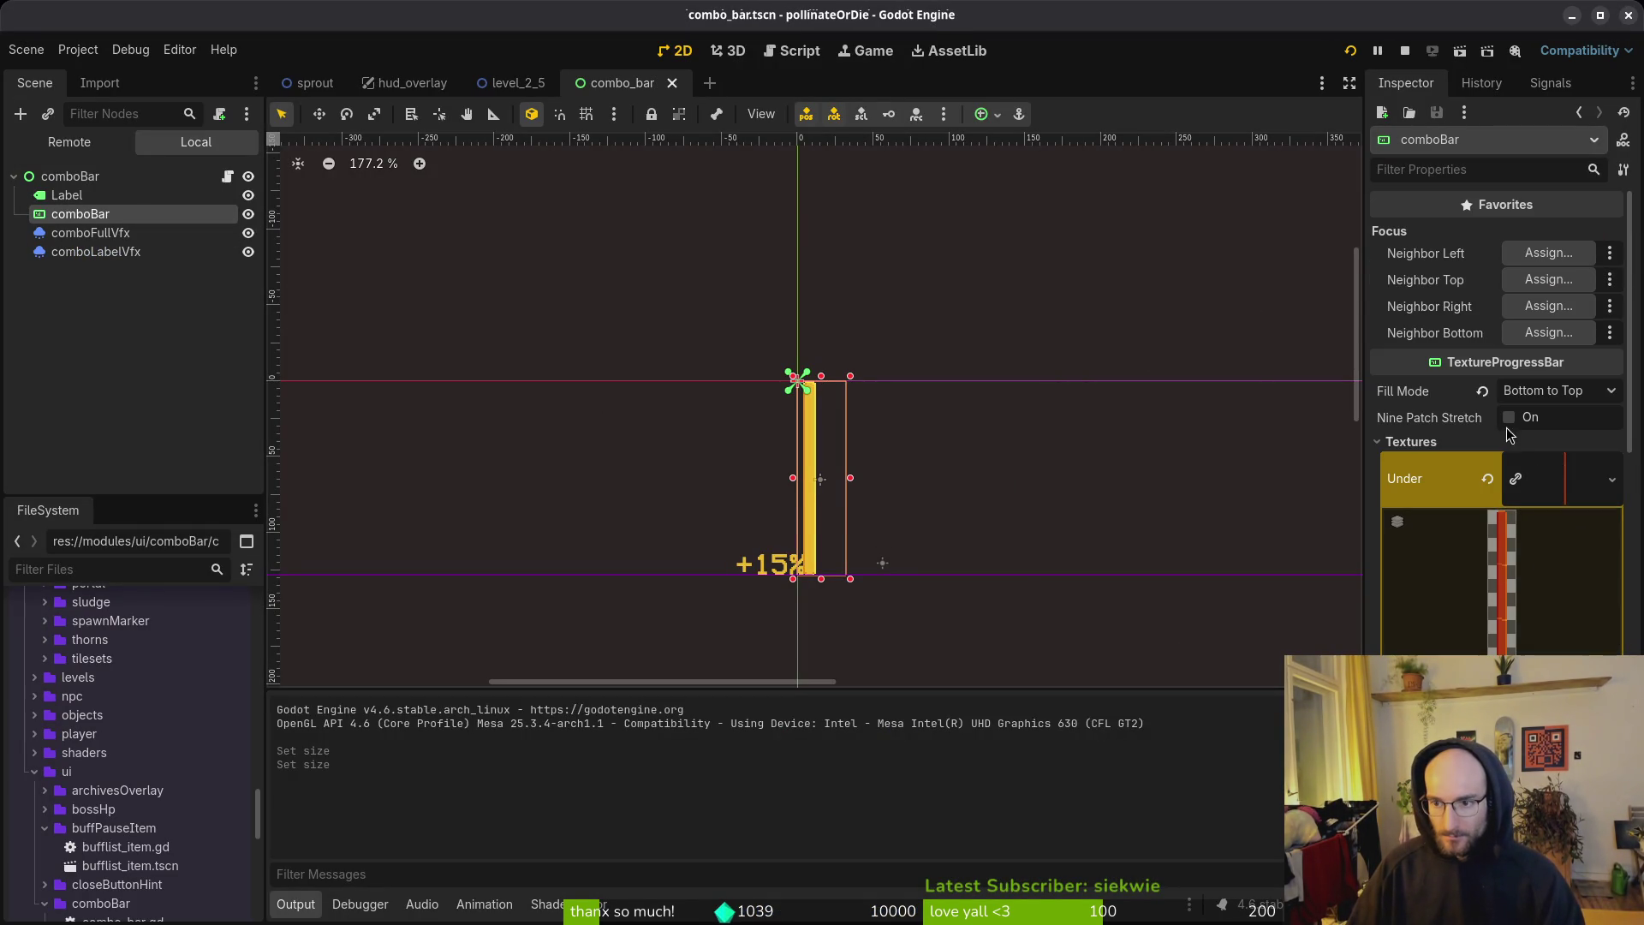
click(1421, 442)
scroll(1421, 442, down, 5)
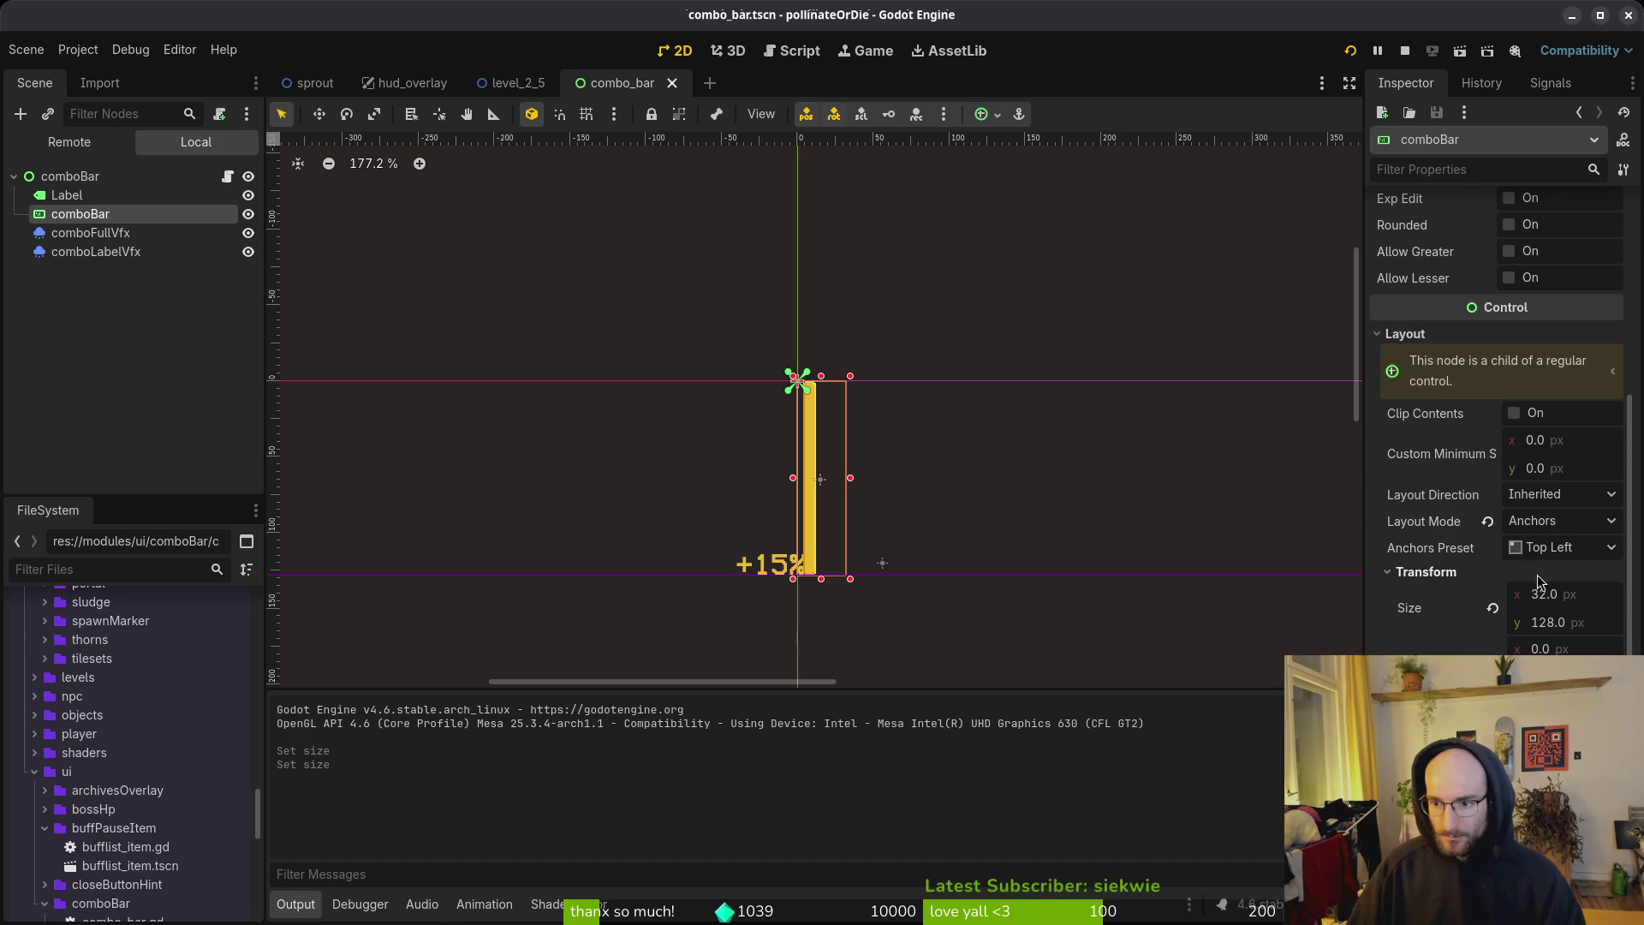
click(1492, 608)
key(ctrl+s)
Step: Anchor the child bar with the Top Right preset
scroll(925, 550, up, 3)
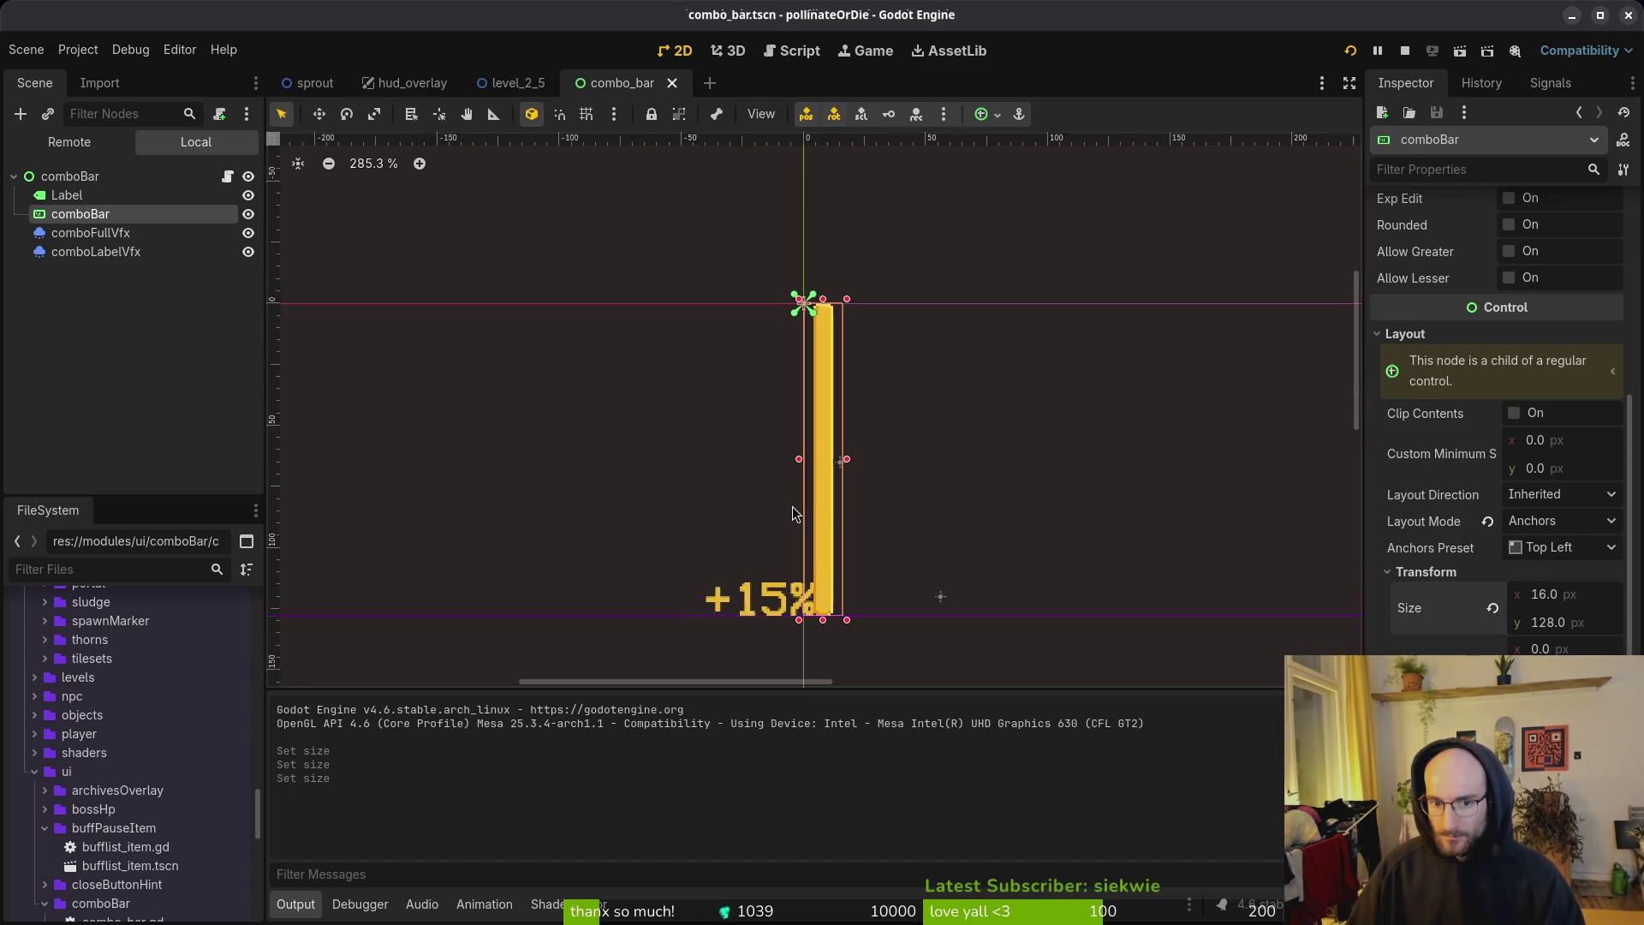
click(1558, 548)
click(1562, 636)
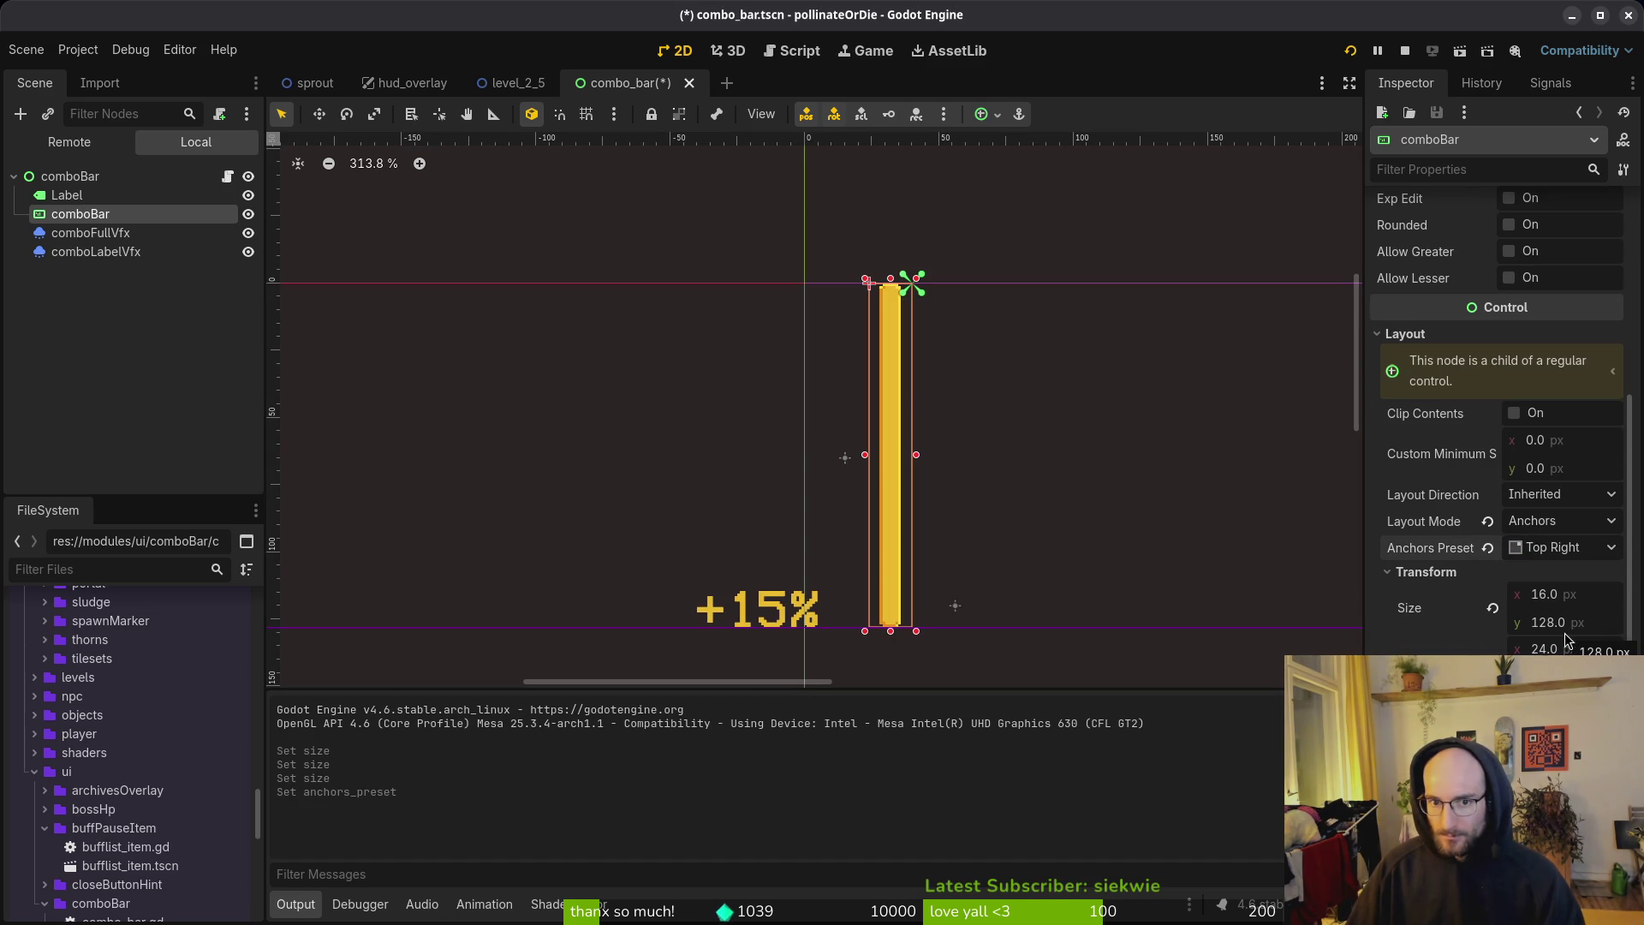
scroll(917, 371, down, 3)
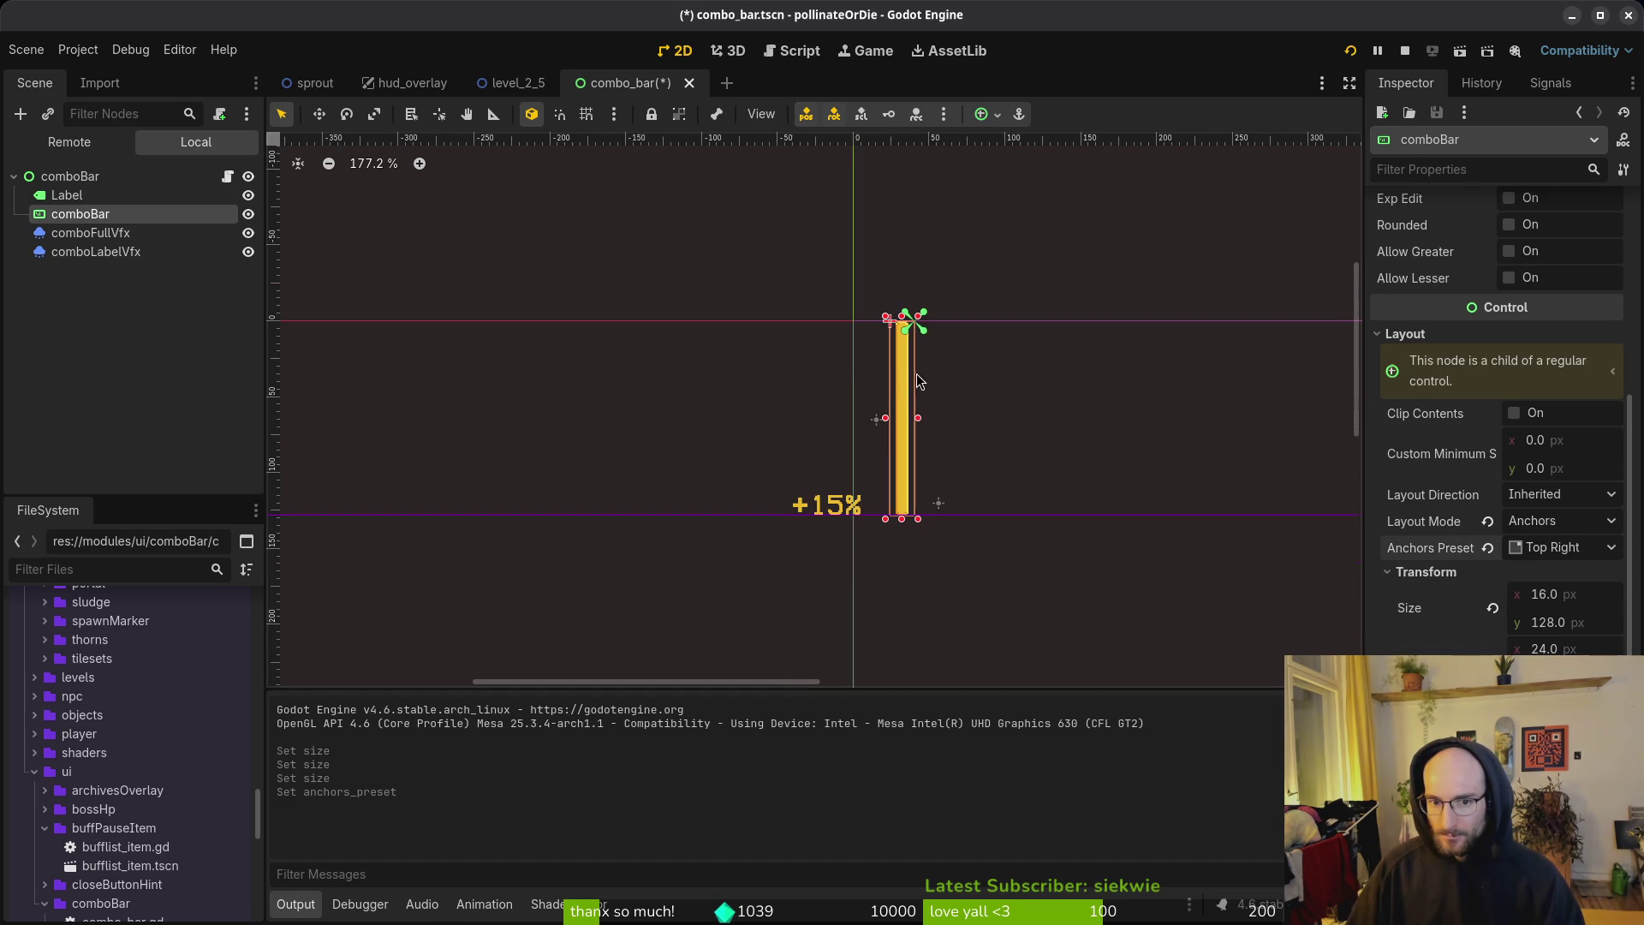
Step: Keep the root comboBar anchored Top Left and reduce its width from 40 to 0
click(101, 179)
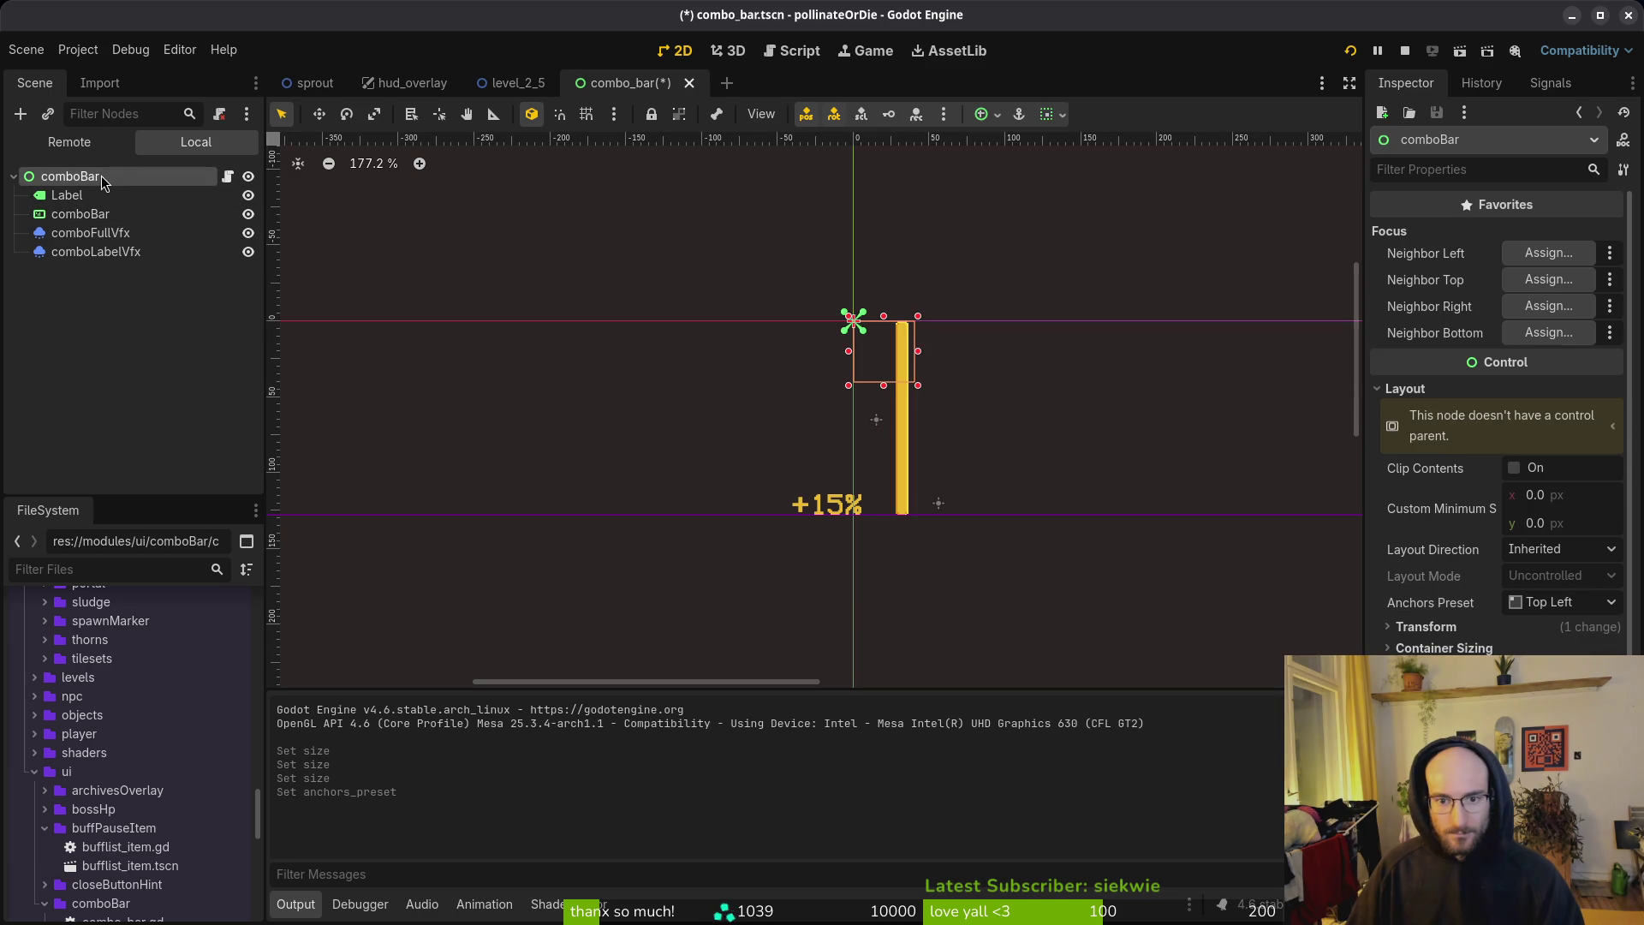
click(1548, 604)
click(1428, 638)
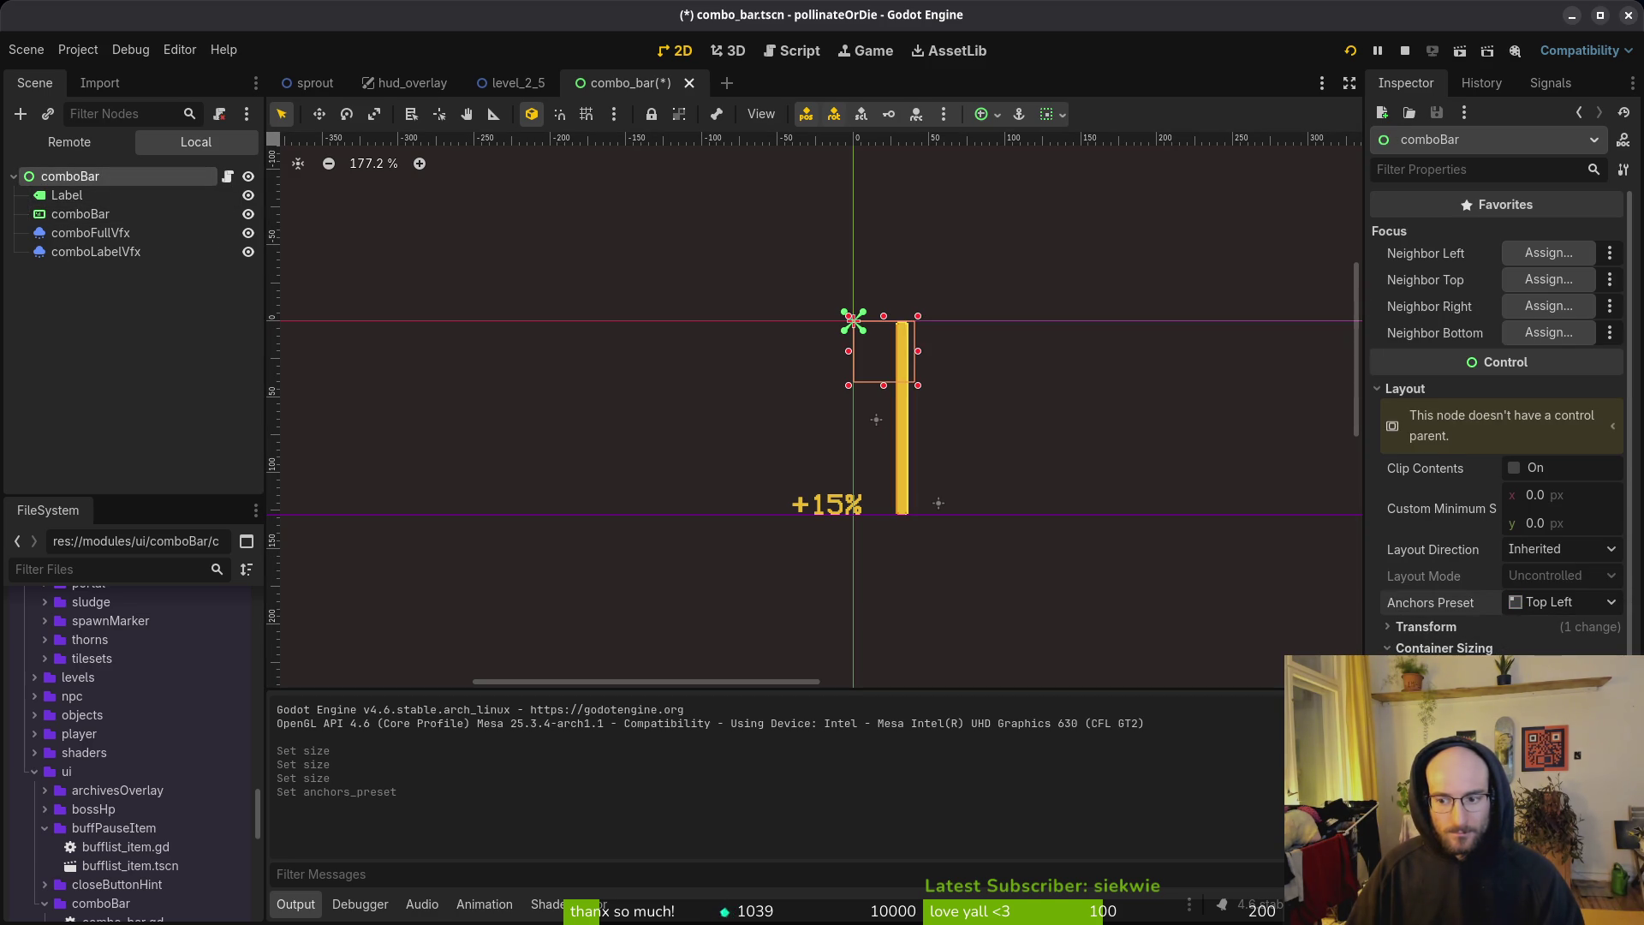
click(1436, 629)
drag(1541, 648, 1507, 648)
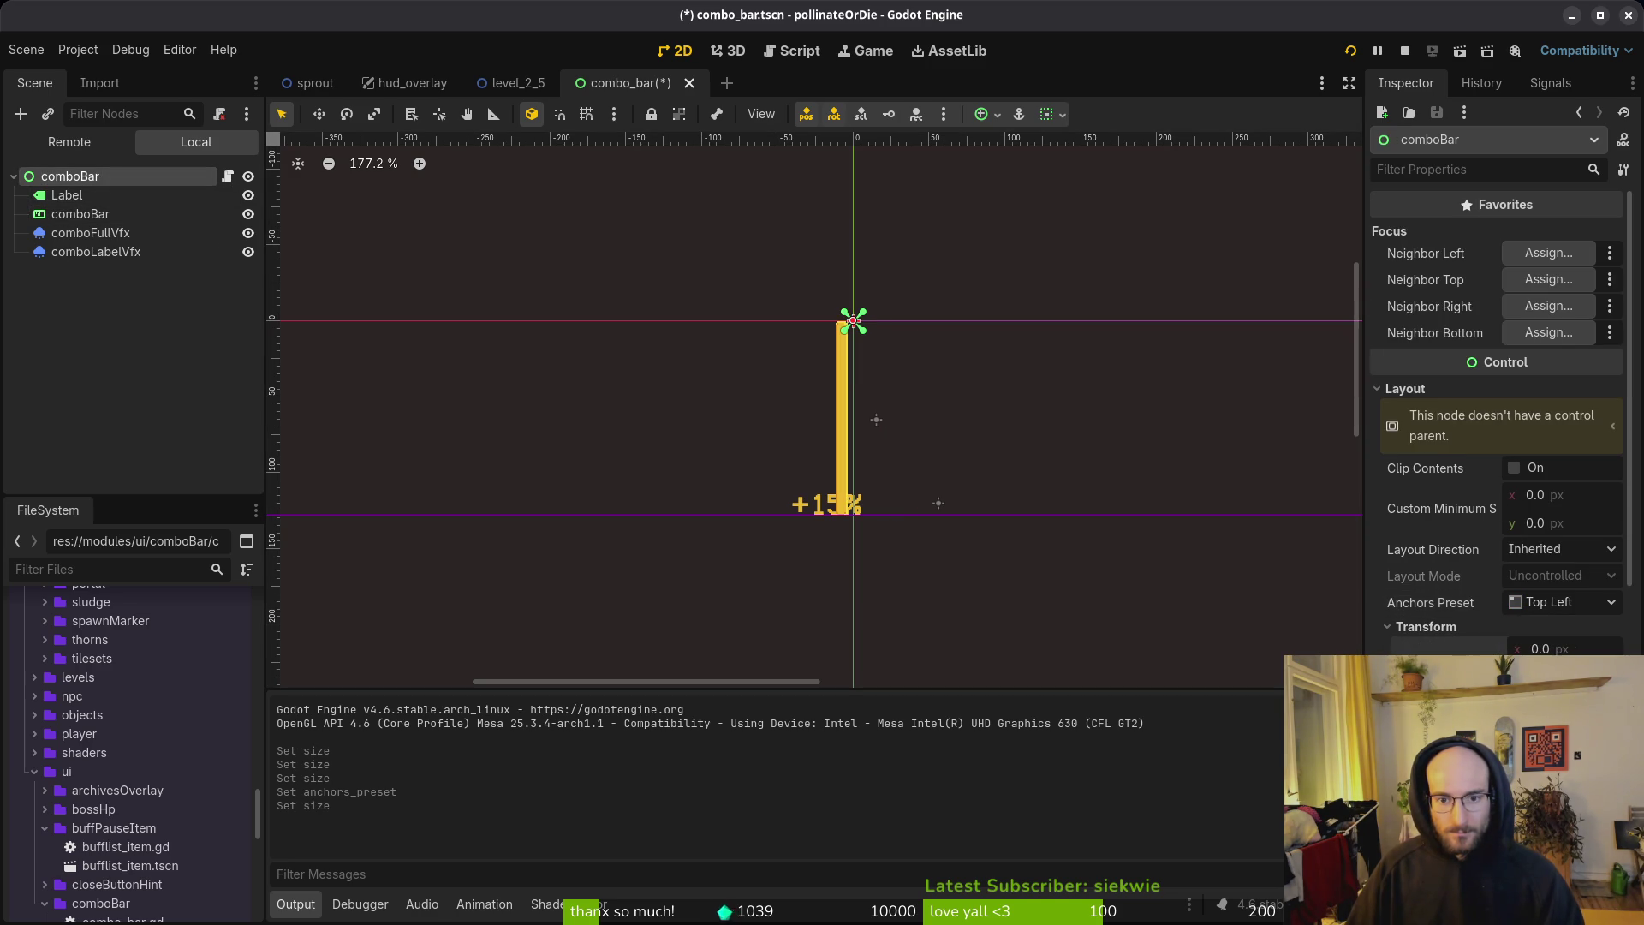
scroll(865, 336, up, 5)
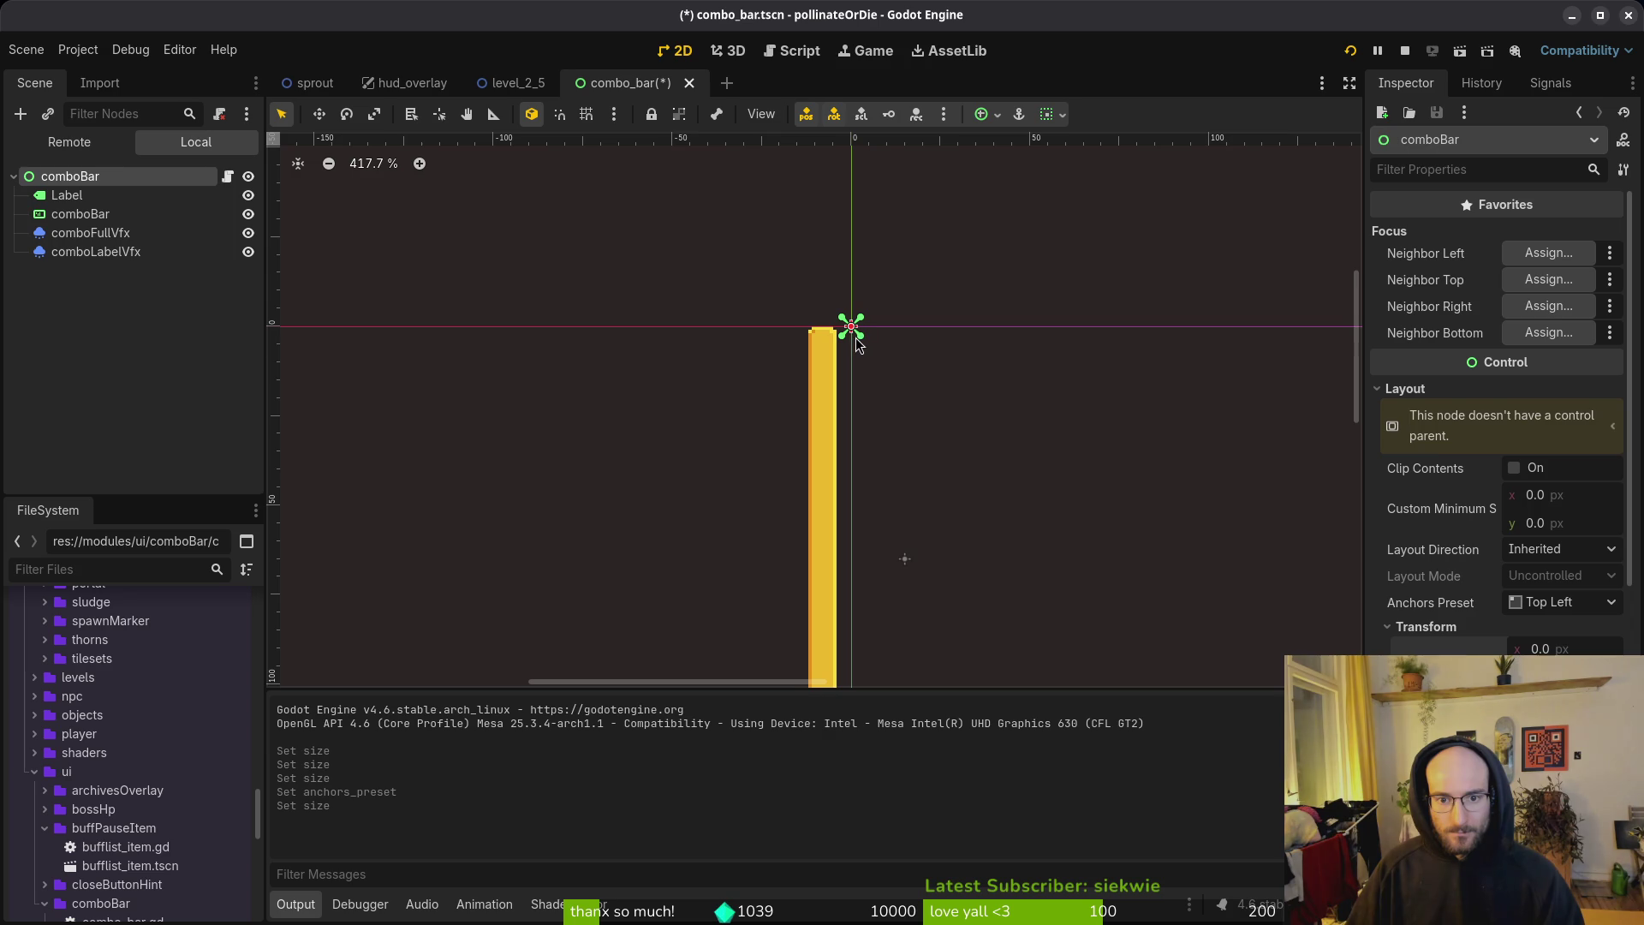
scroll(859, 345, down, 4)
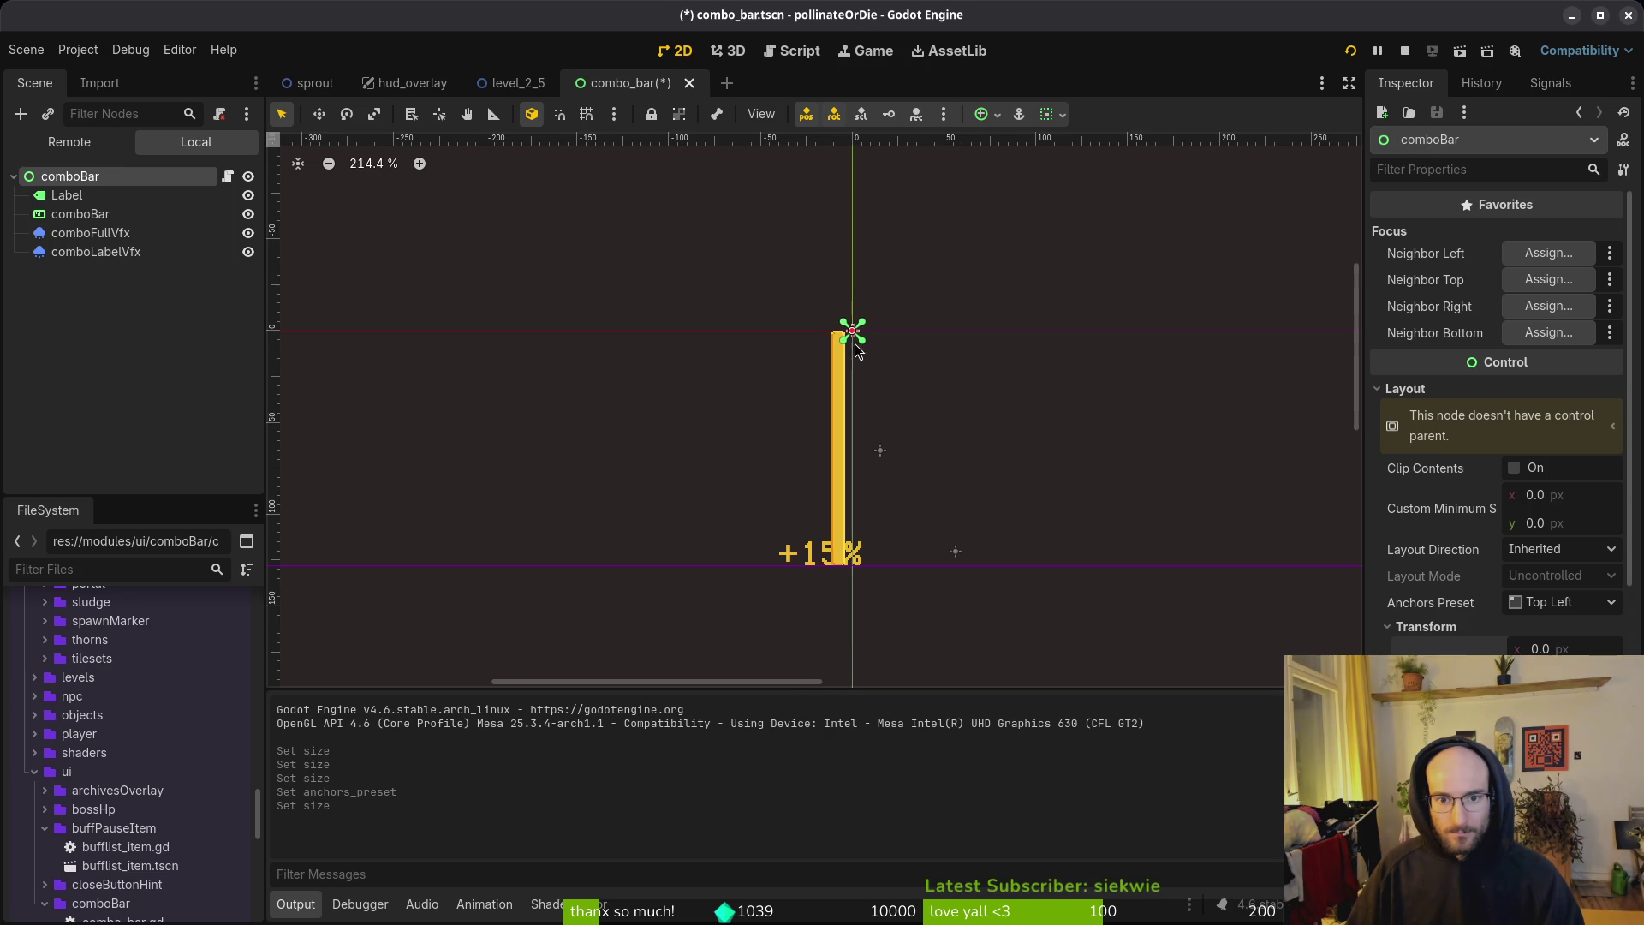
Step: Re-anchor the child bar to Top Left and save the scene
click(77, 219)
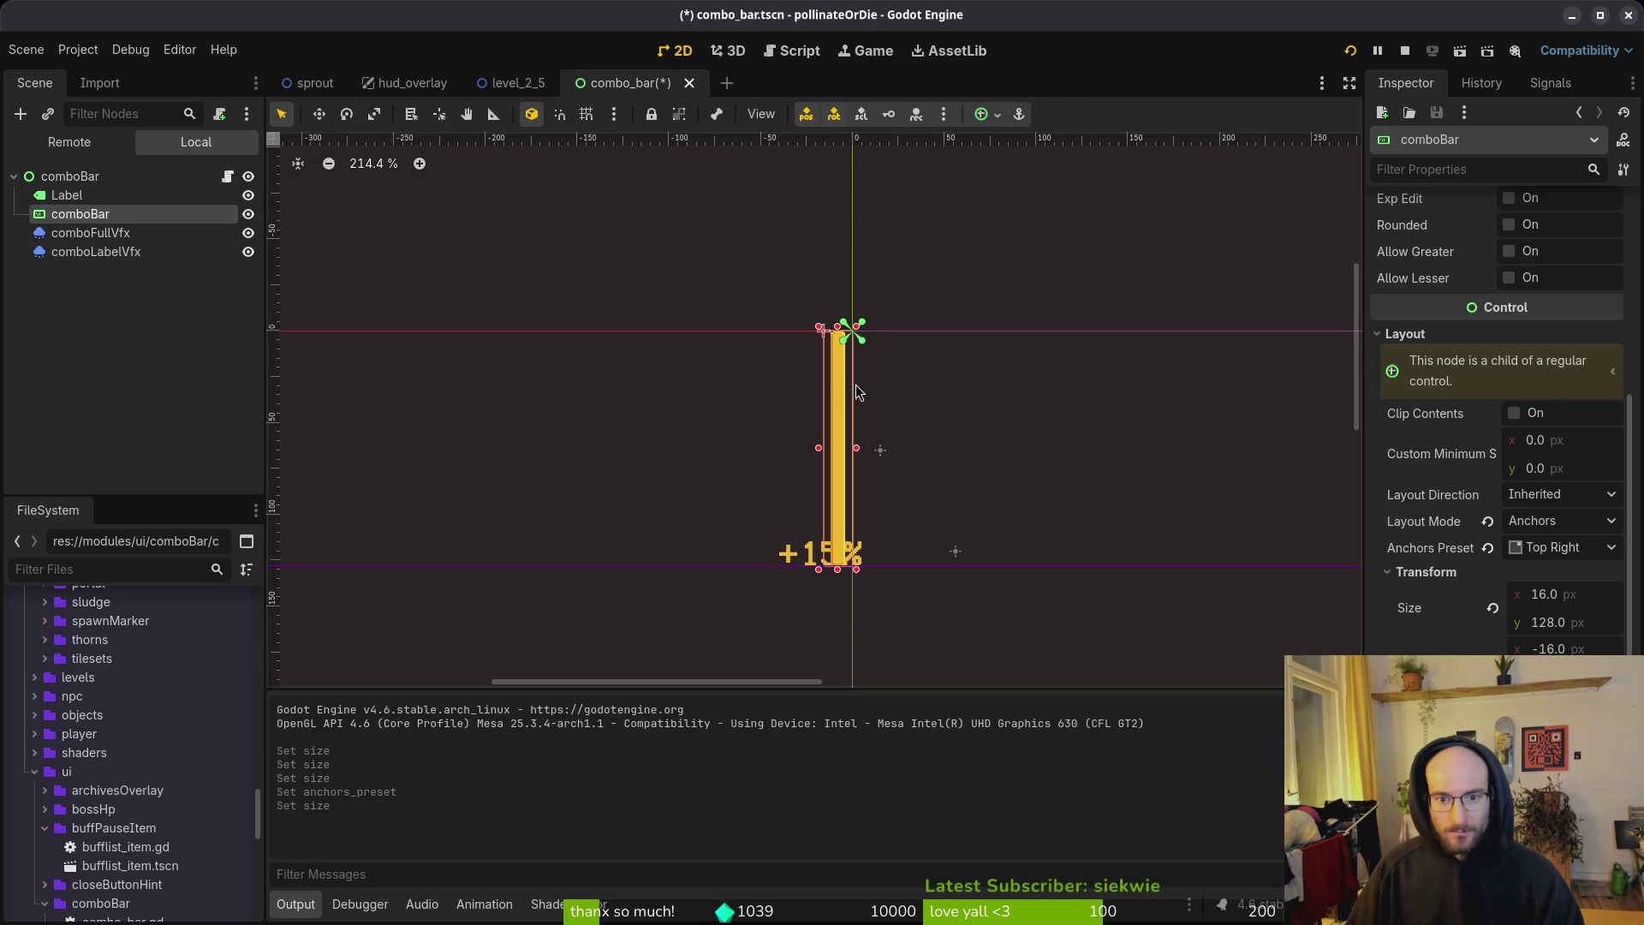
click(1555, 549)
click(1556, 615)
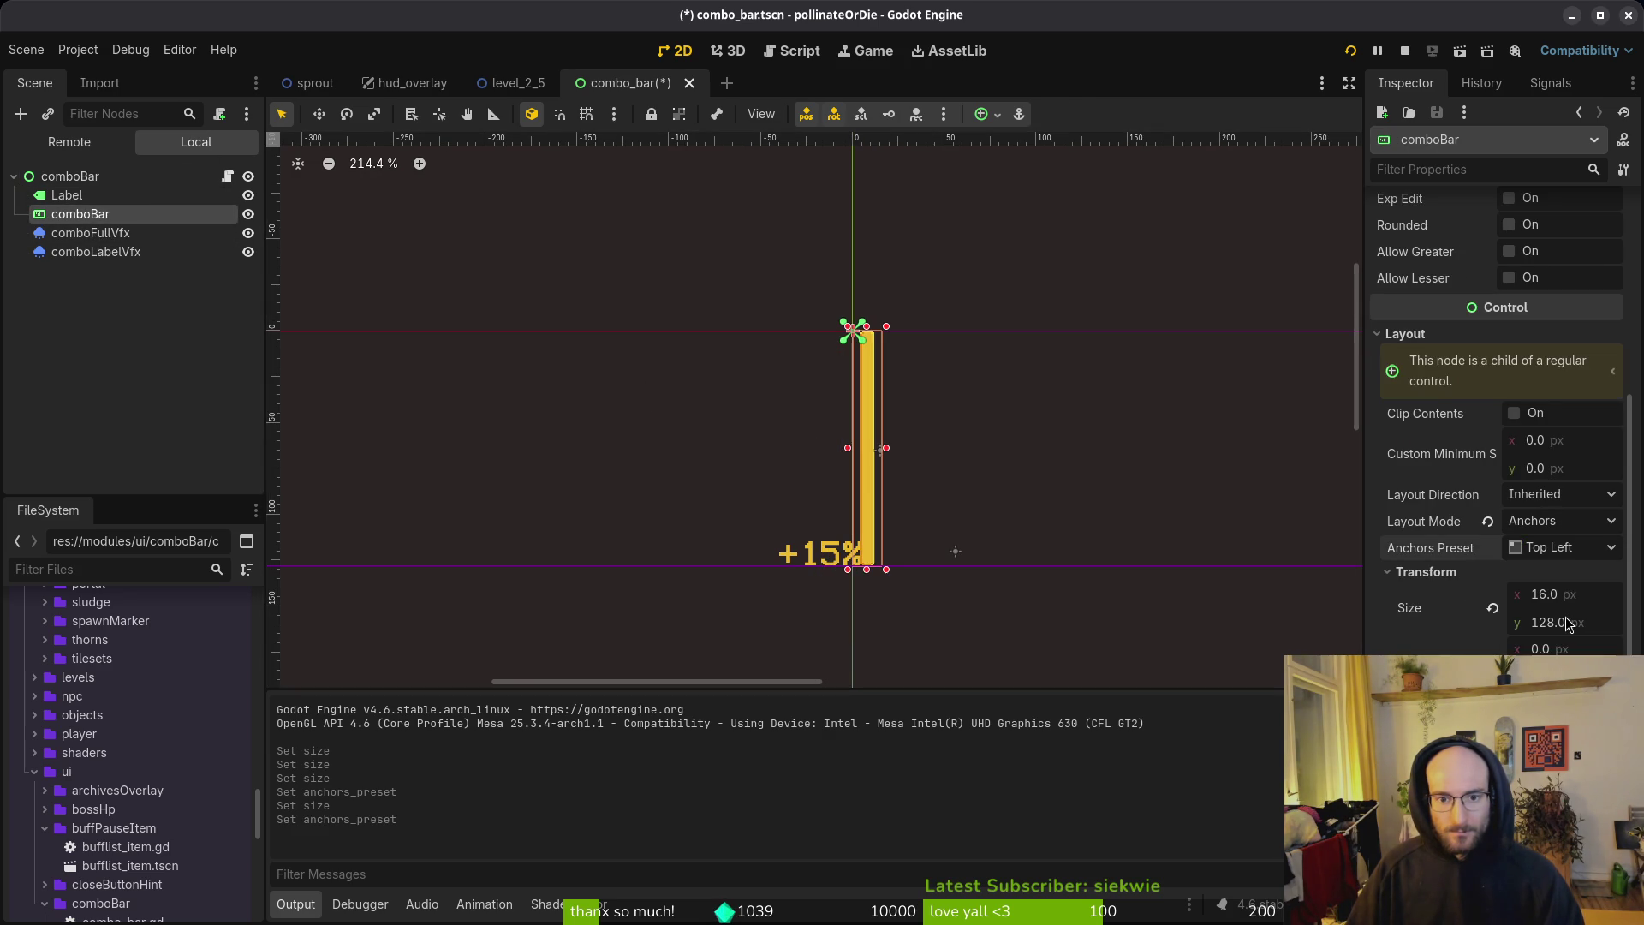
key(ctrl+s)
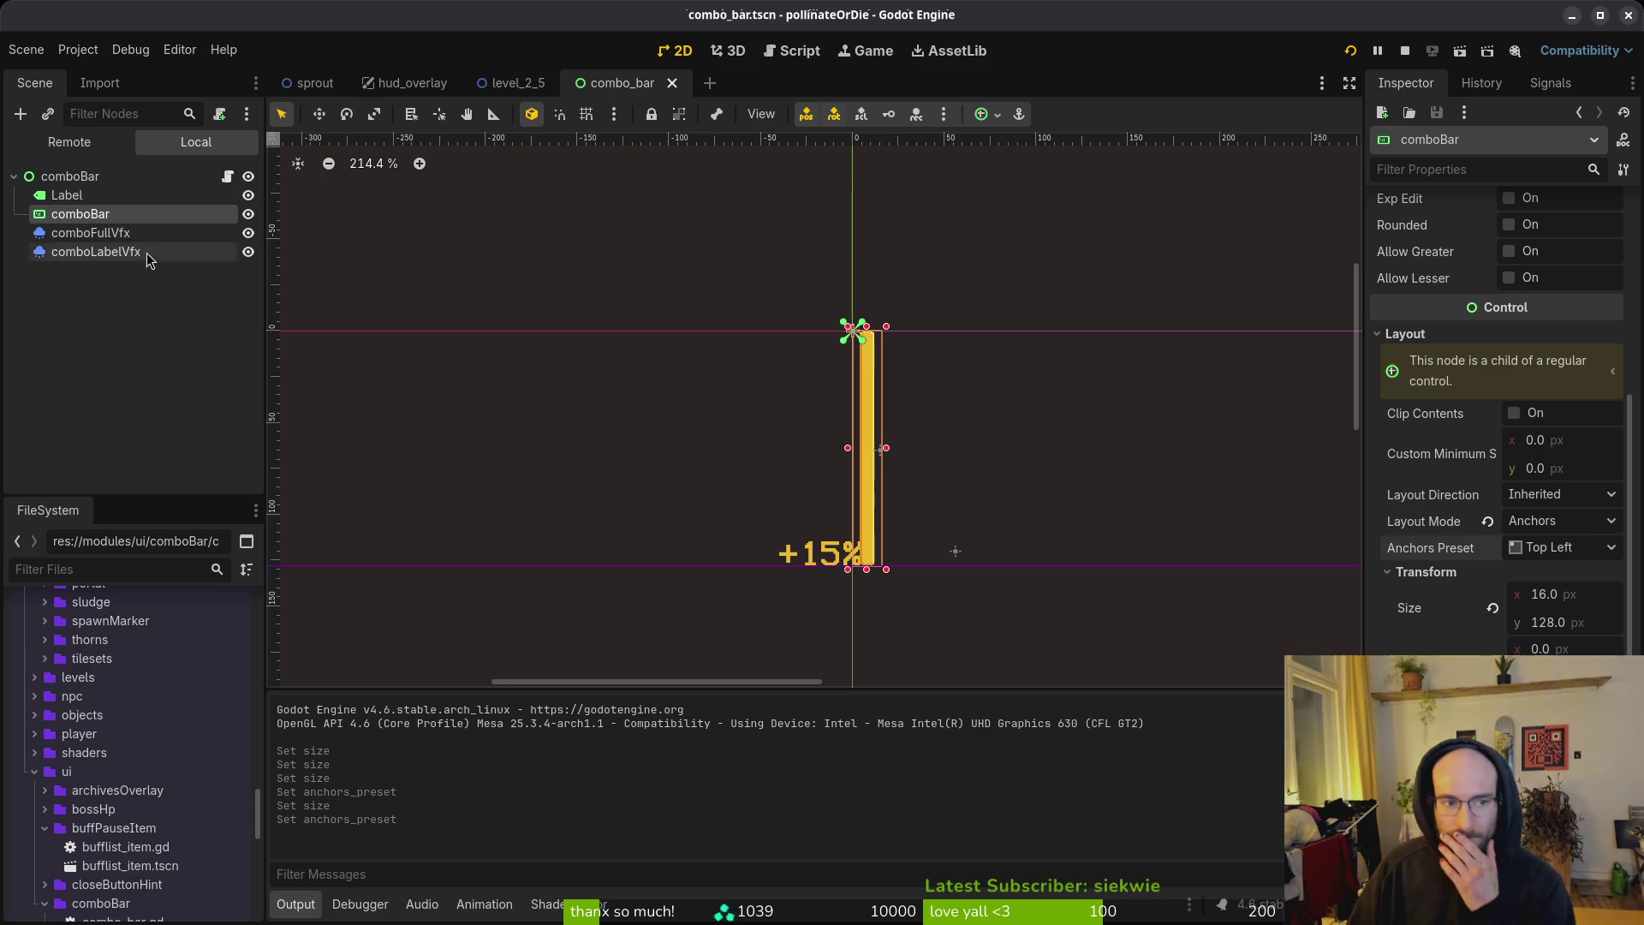
Step: Anchor the bar Bottom Left, then Bottom Right, so it sits above the +15% label
click(67, 196)
scroll(796, 557, up, 5)
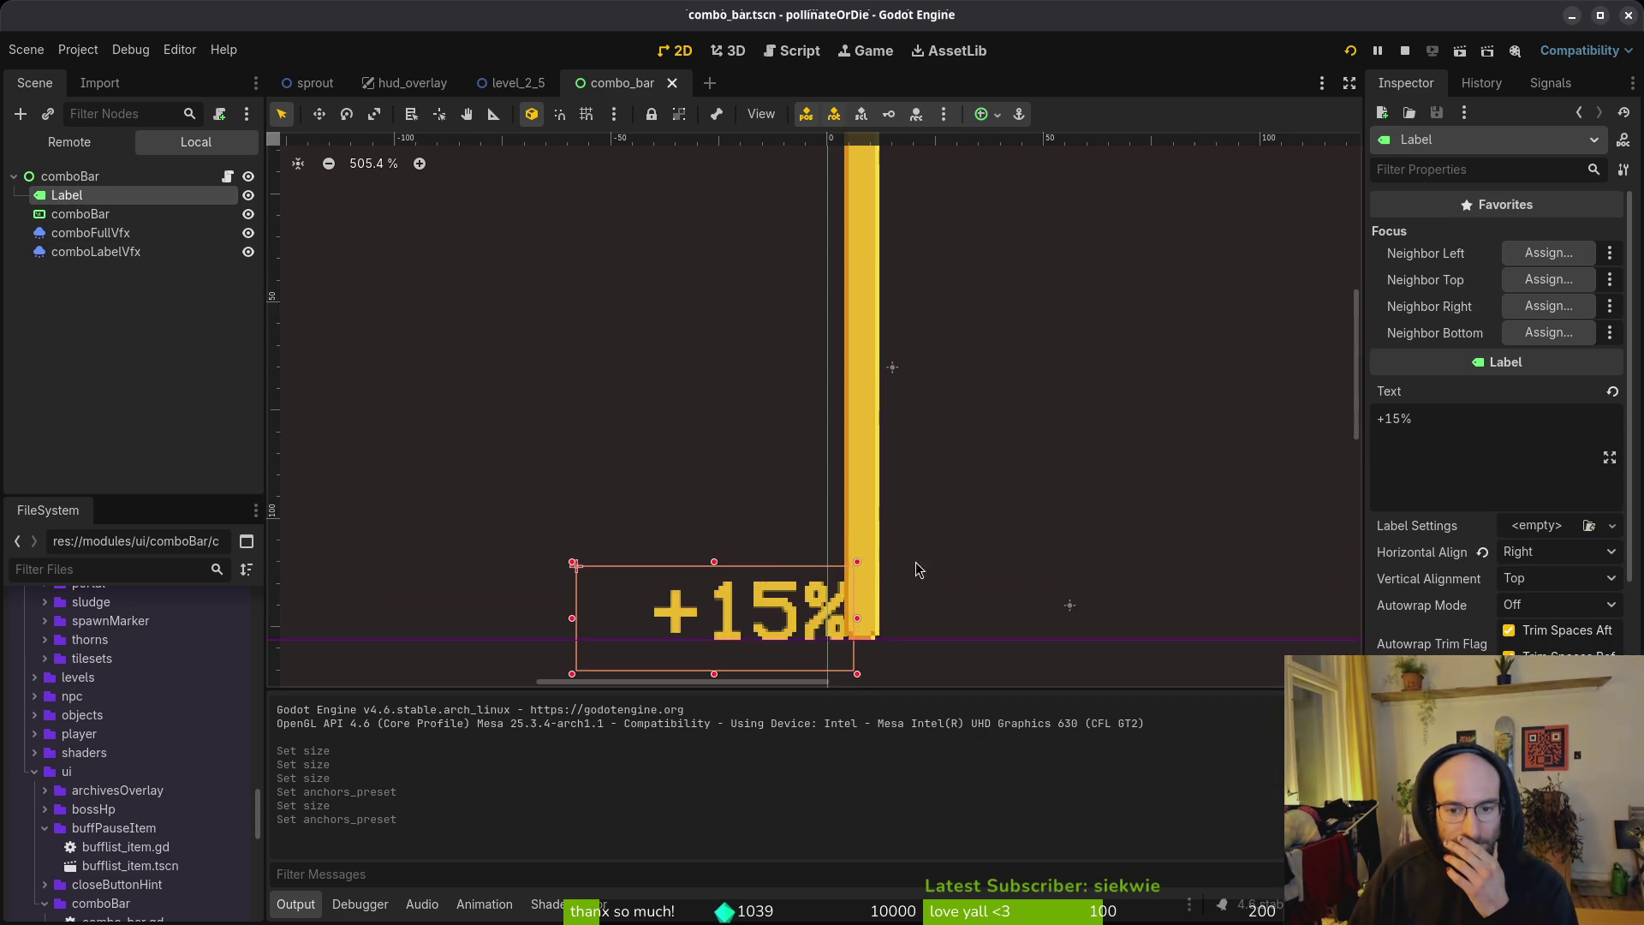
scroll(1370, 535, down, 3)
scroll(1070, 503, down, 8)
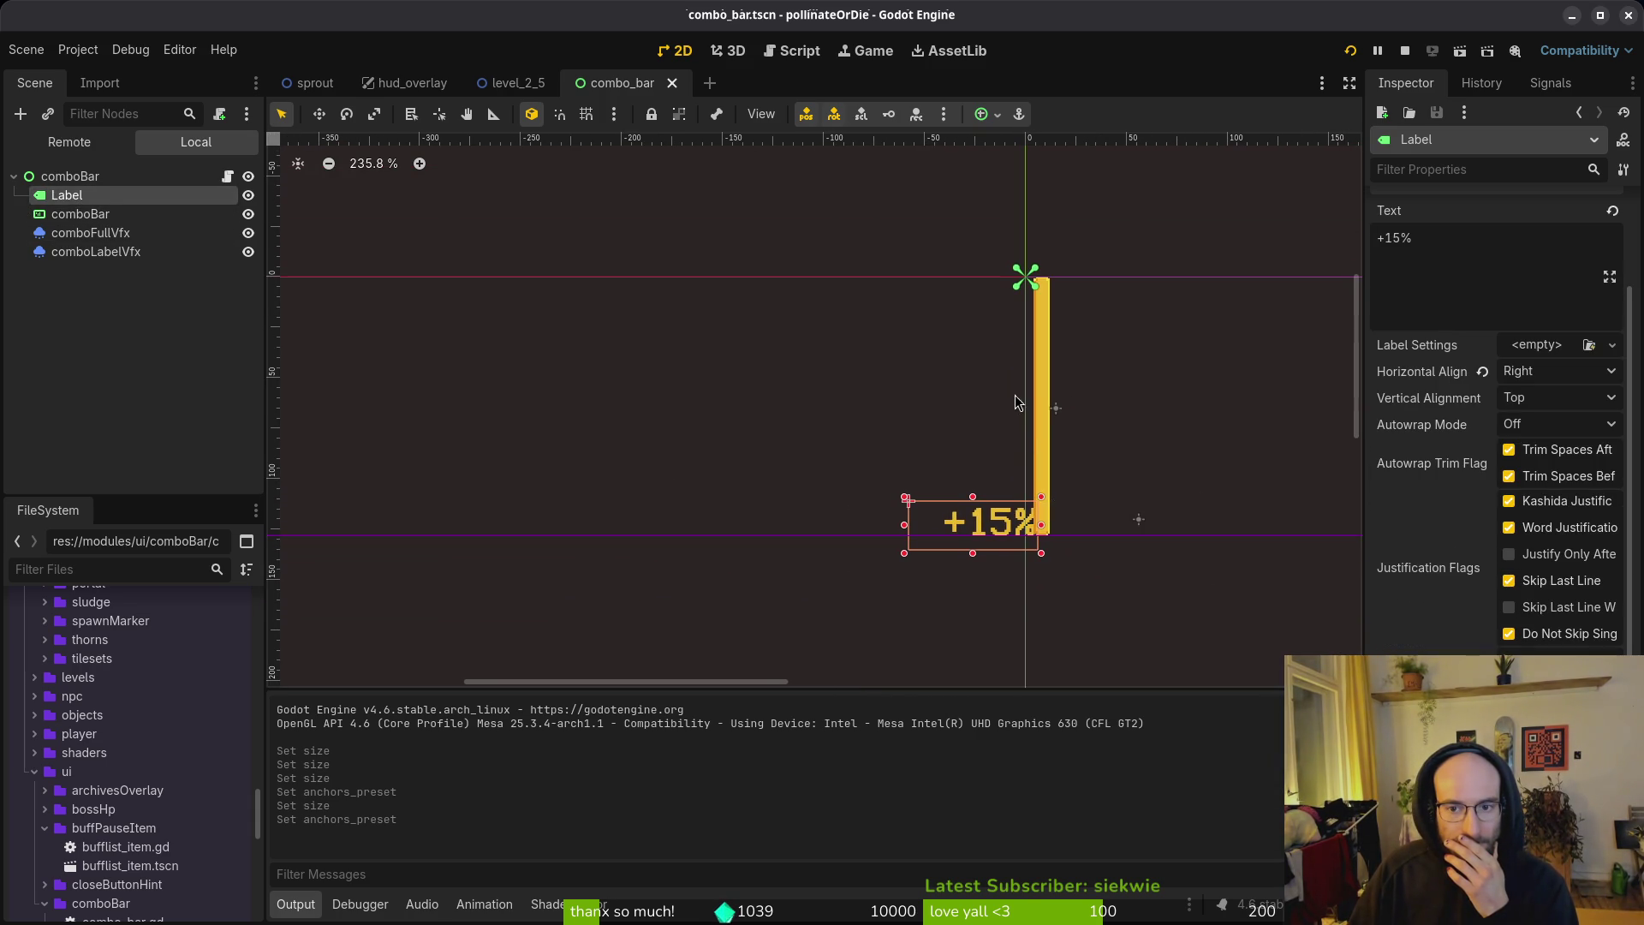
click(1038, 421)
click(1563, 548)
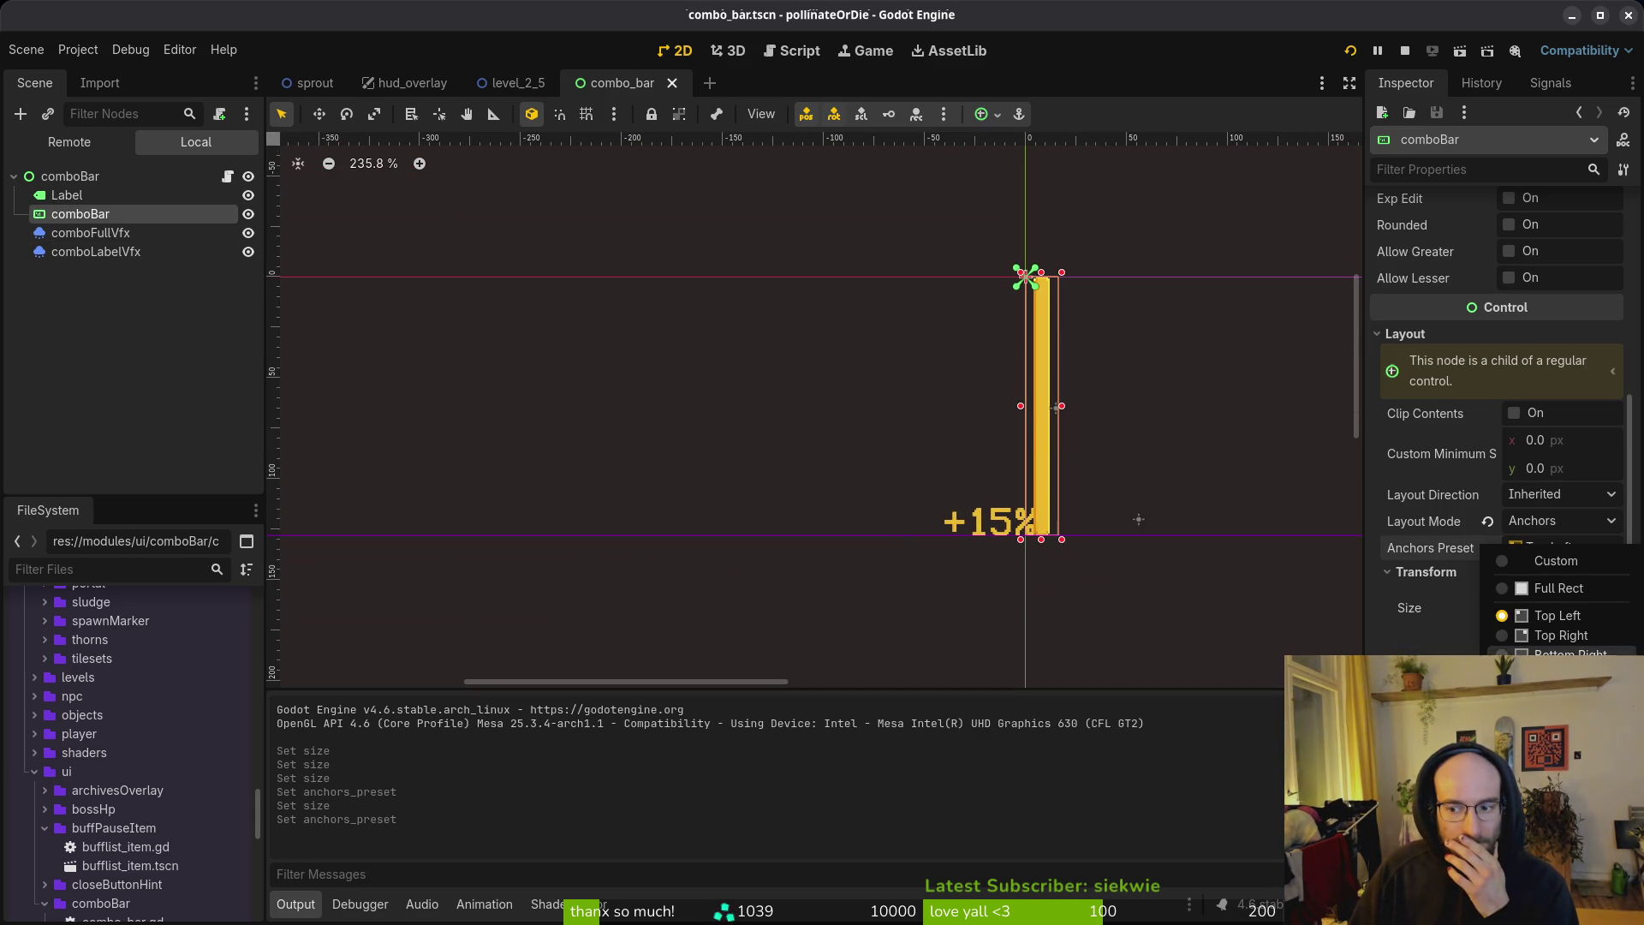
click(1559, 674)
scroll(903, 471, down, 3)
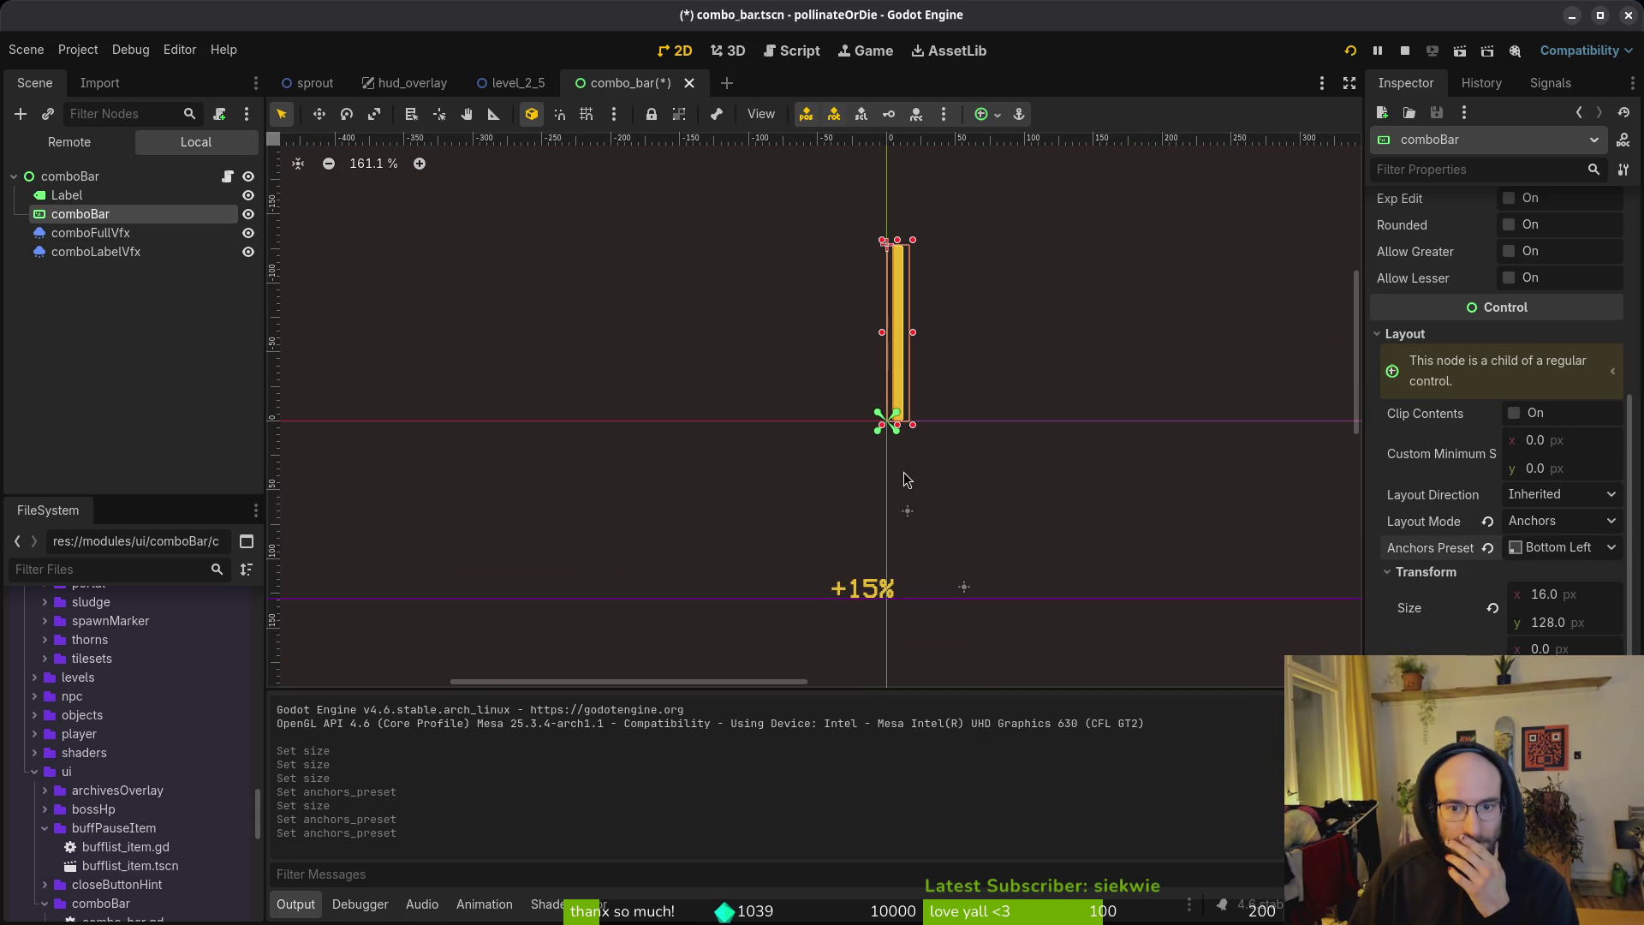
click(1567, 546)
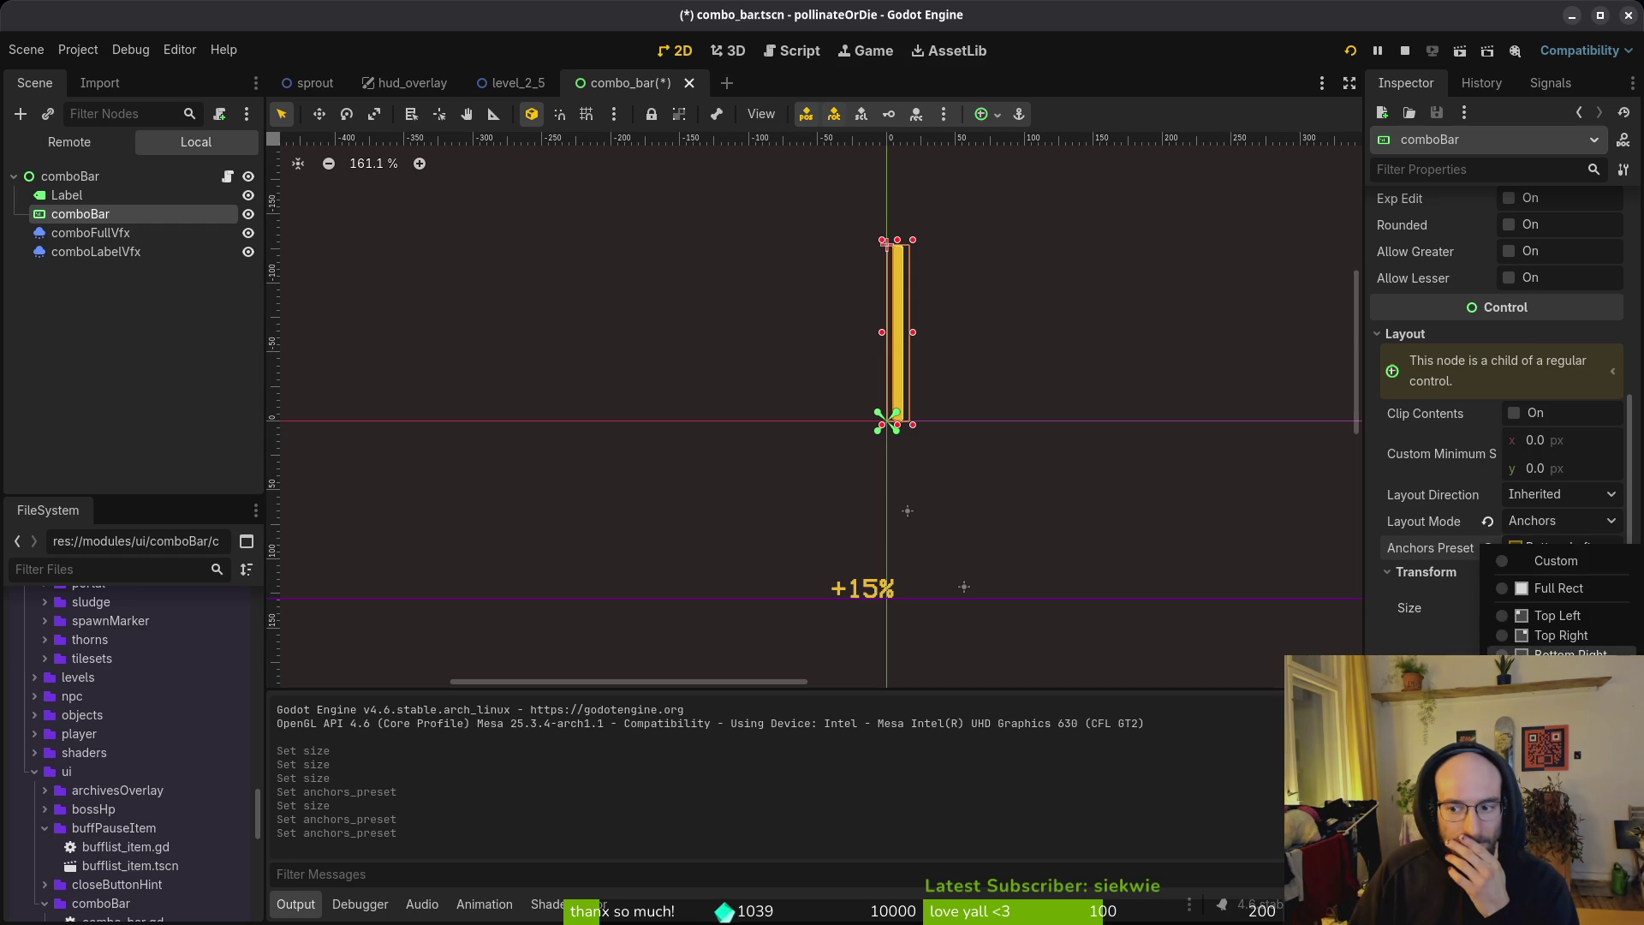
click(1558, 650)
click(881, 589)
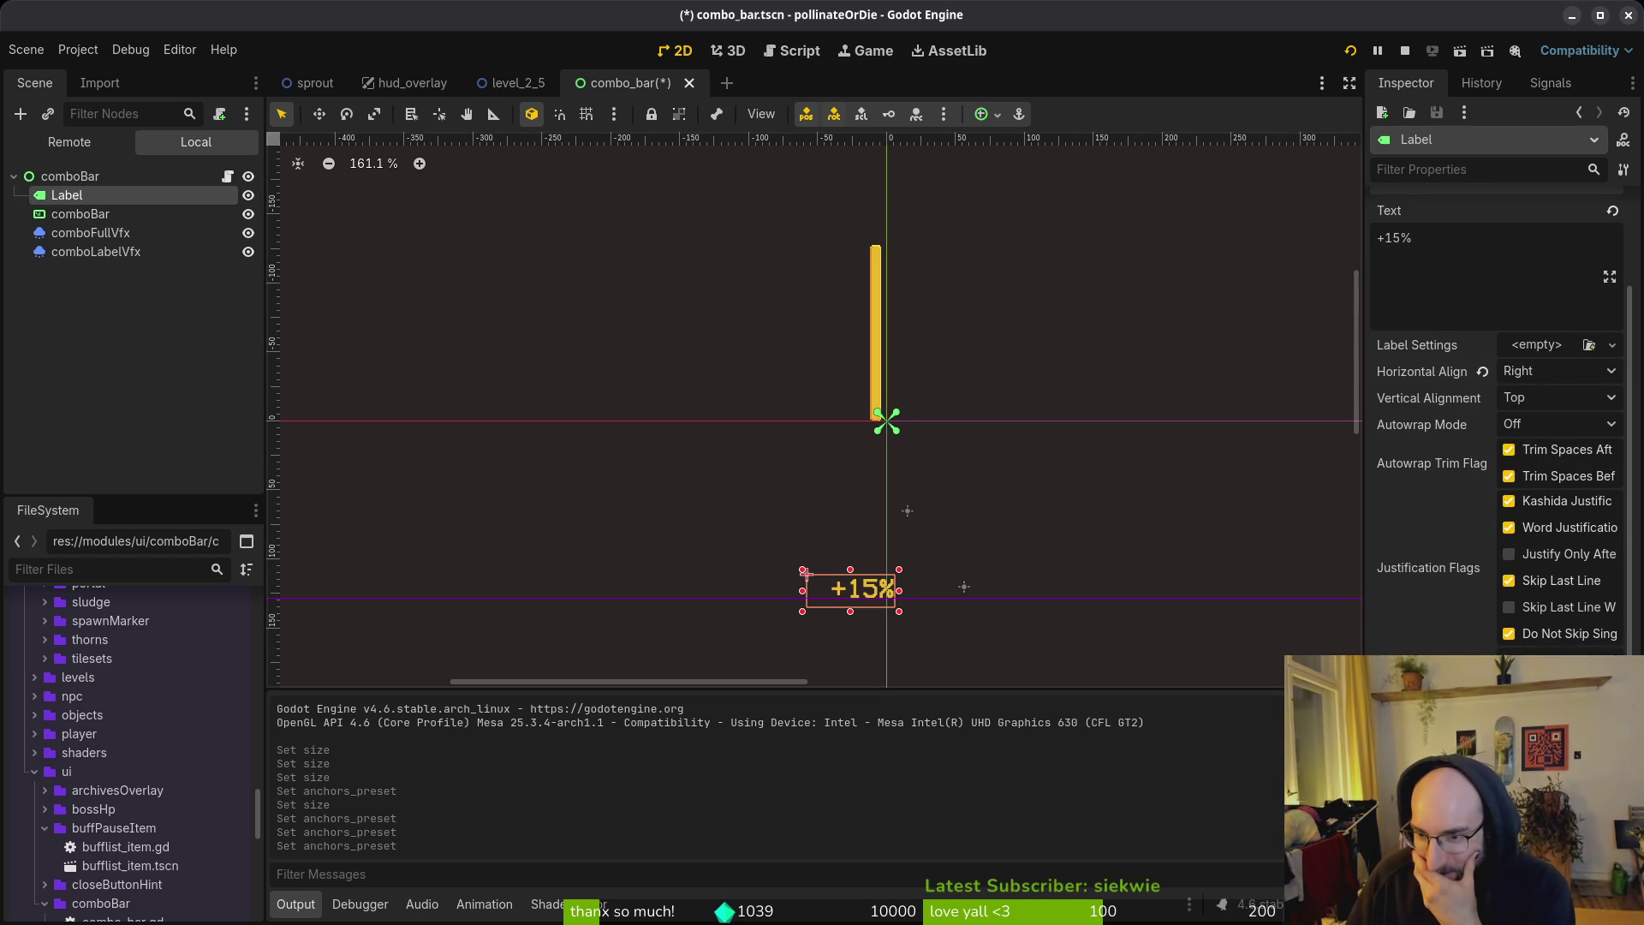
Step: Give the +15% label the Bottom Right anchor preset
scroll(1498, 638, down, 3)
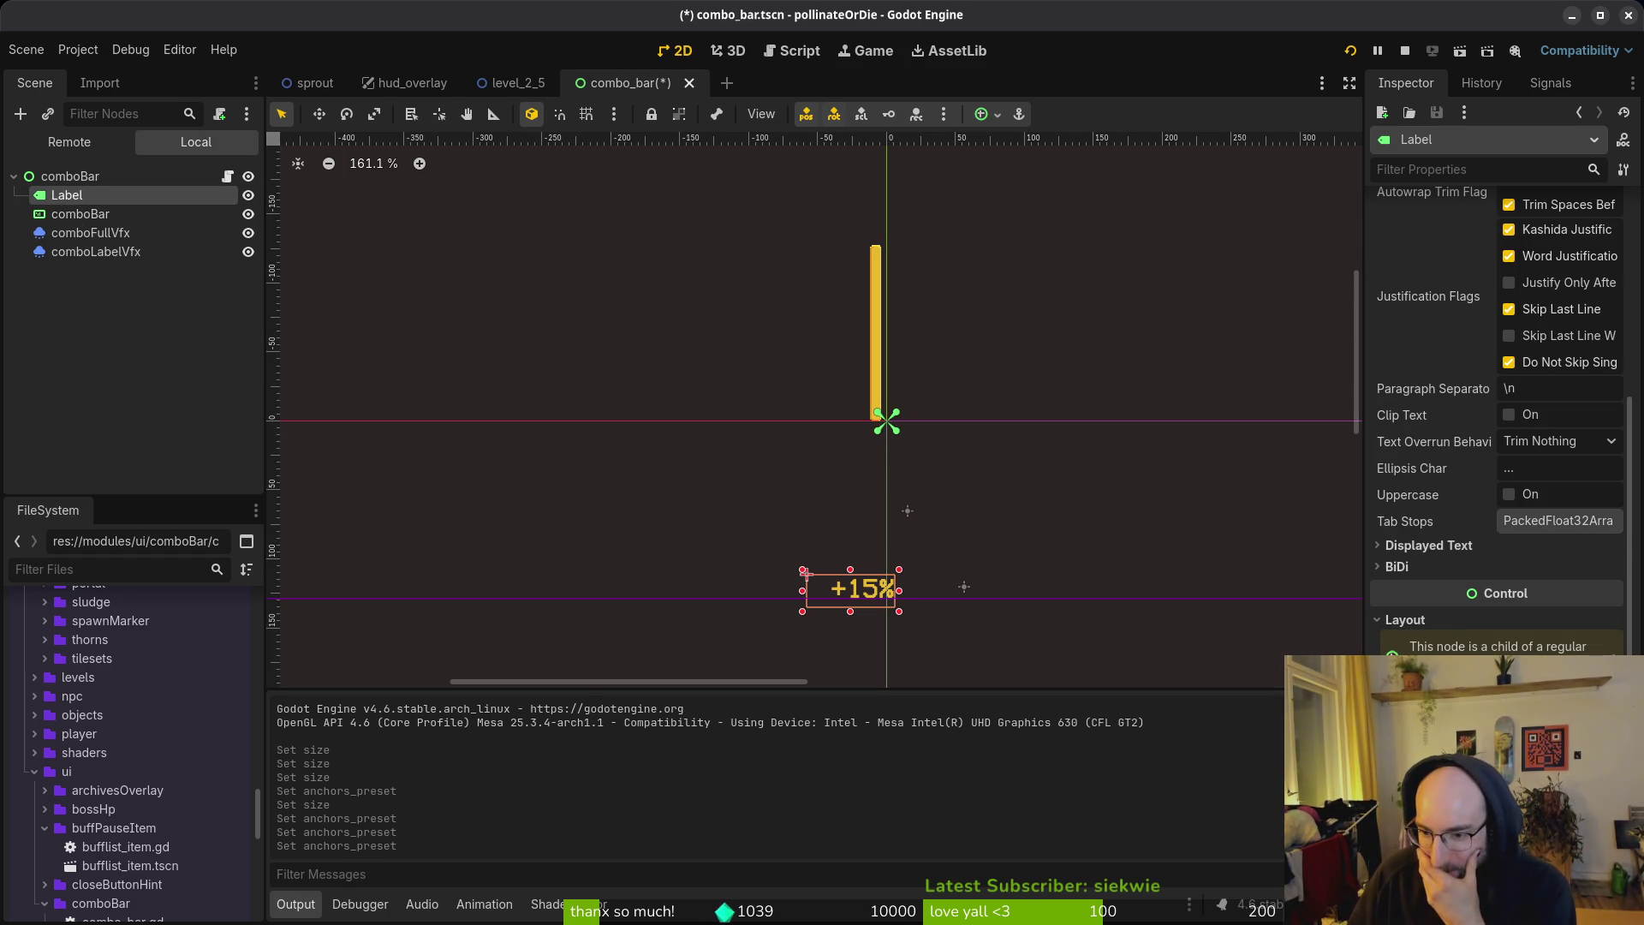
click(1558, 715)
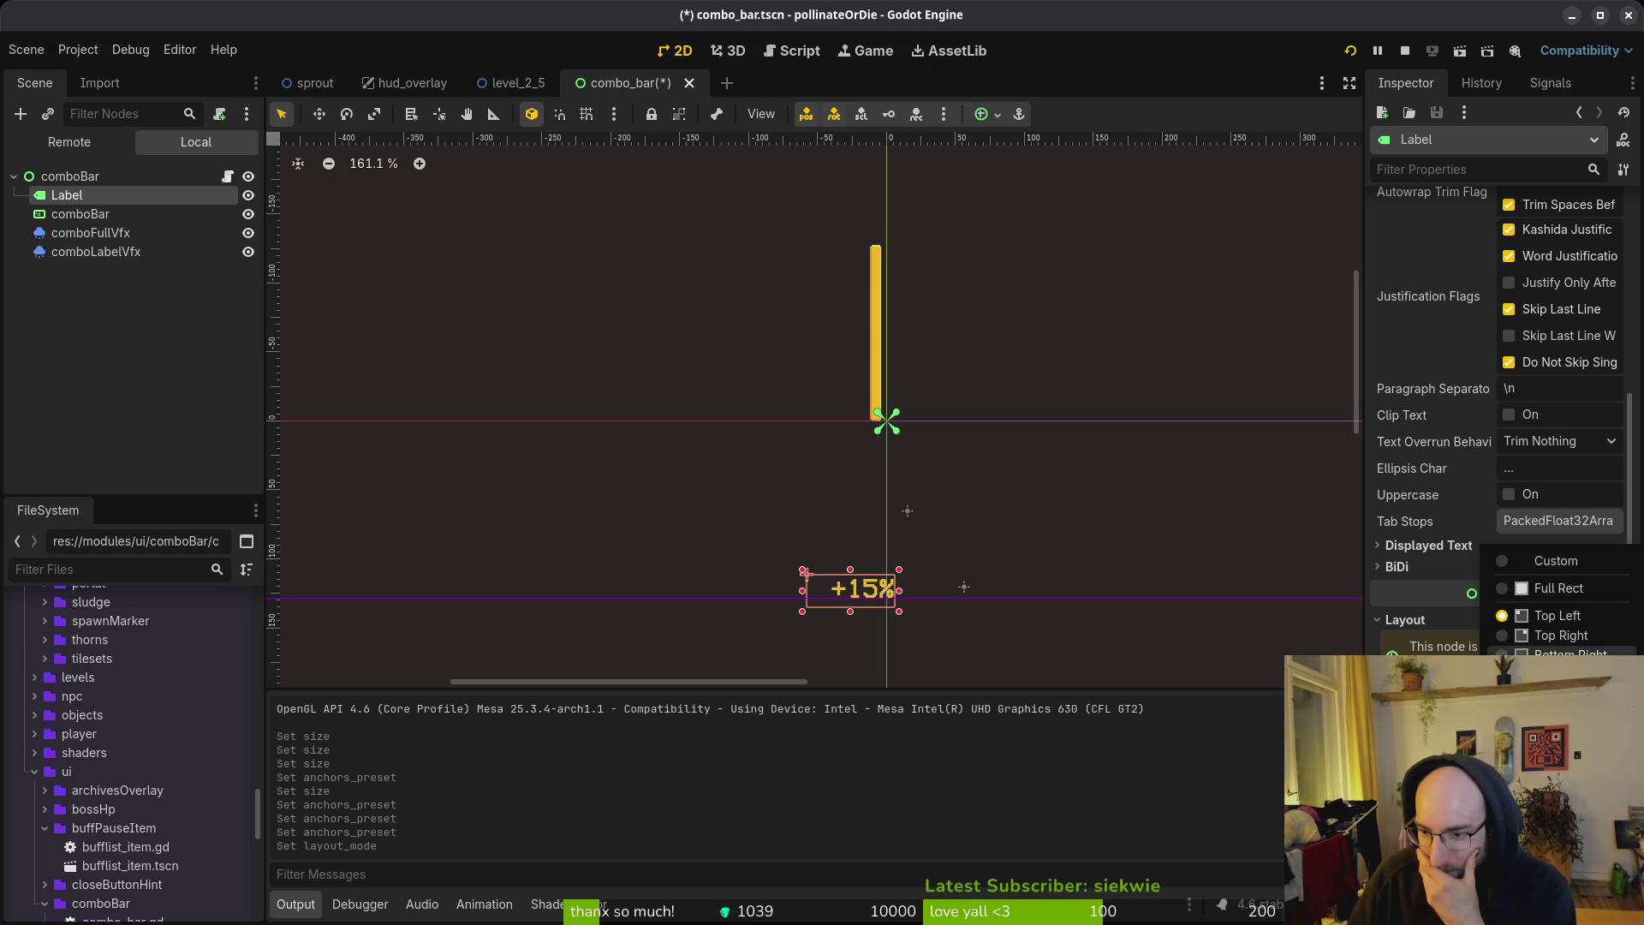
click(1559, 654)
scroll(862, 372, up, 5)
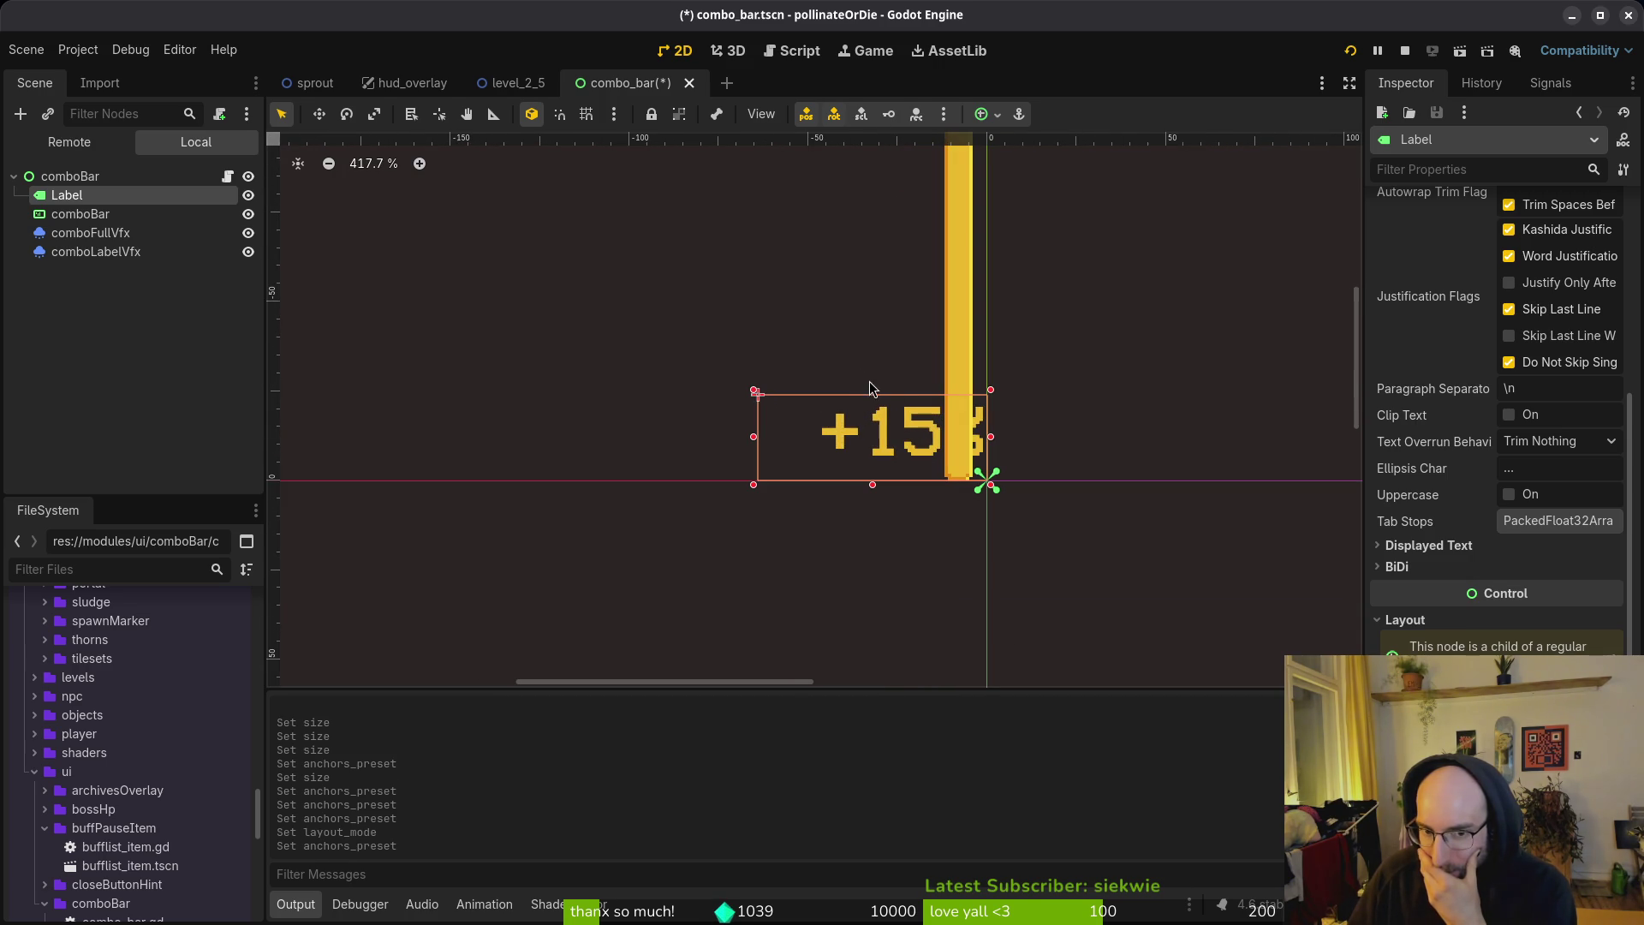
scroll(892, 409, up, 2)
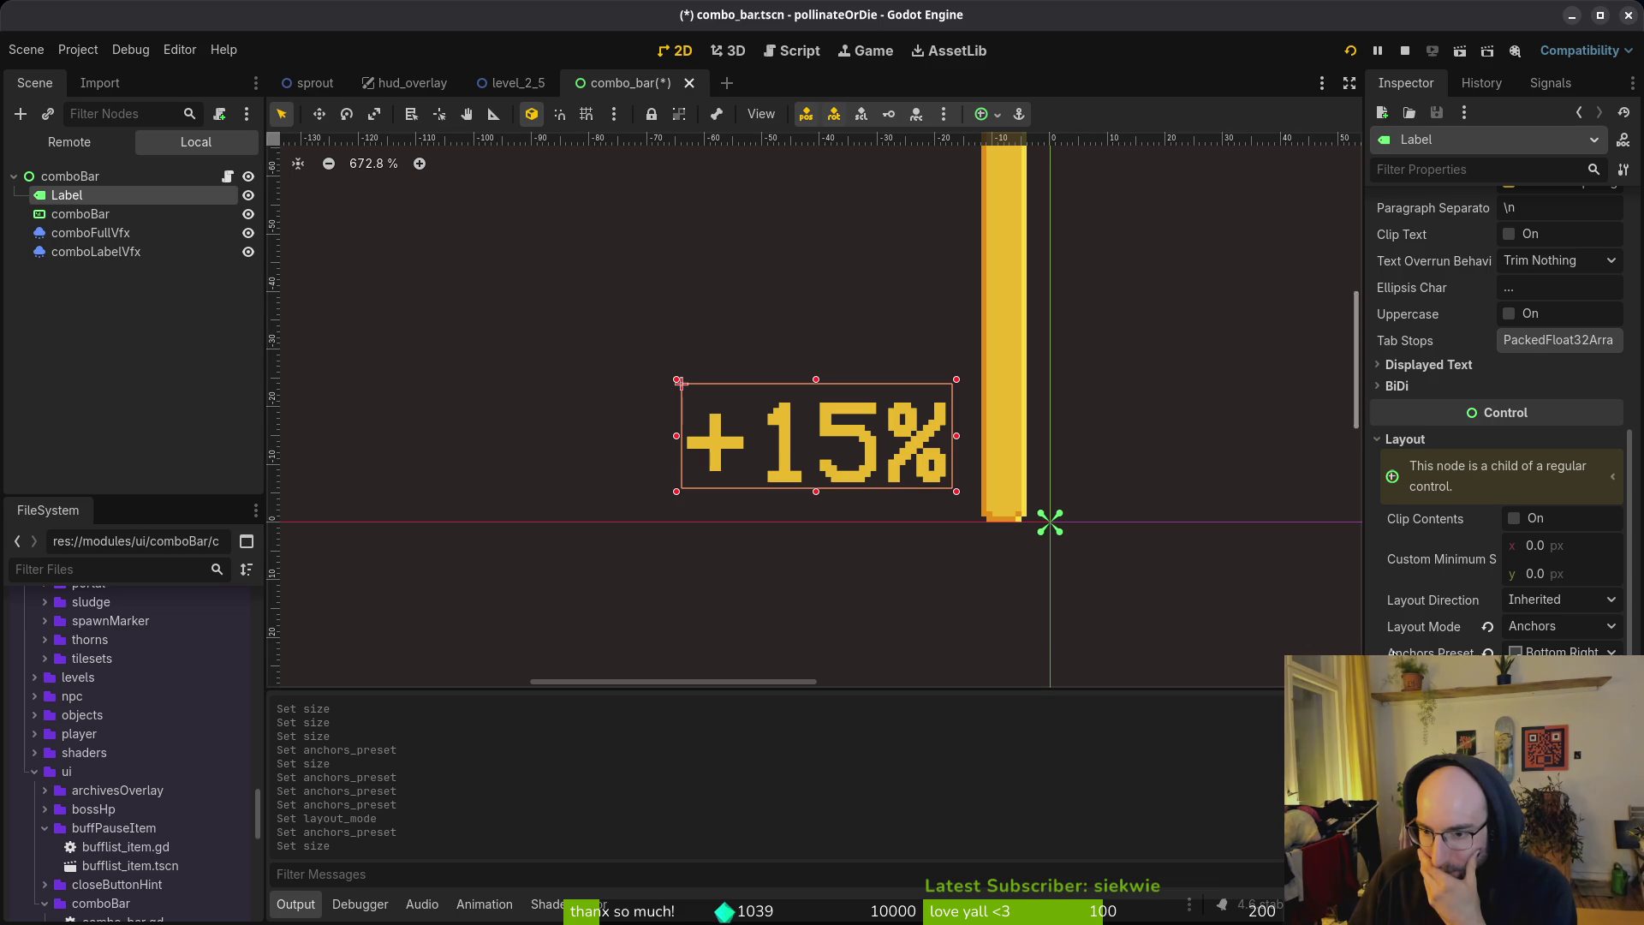
click(1563, 651)
click(1558, 674)
click(1563, 652)
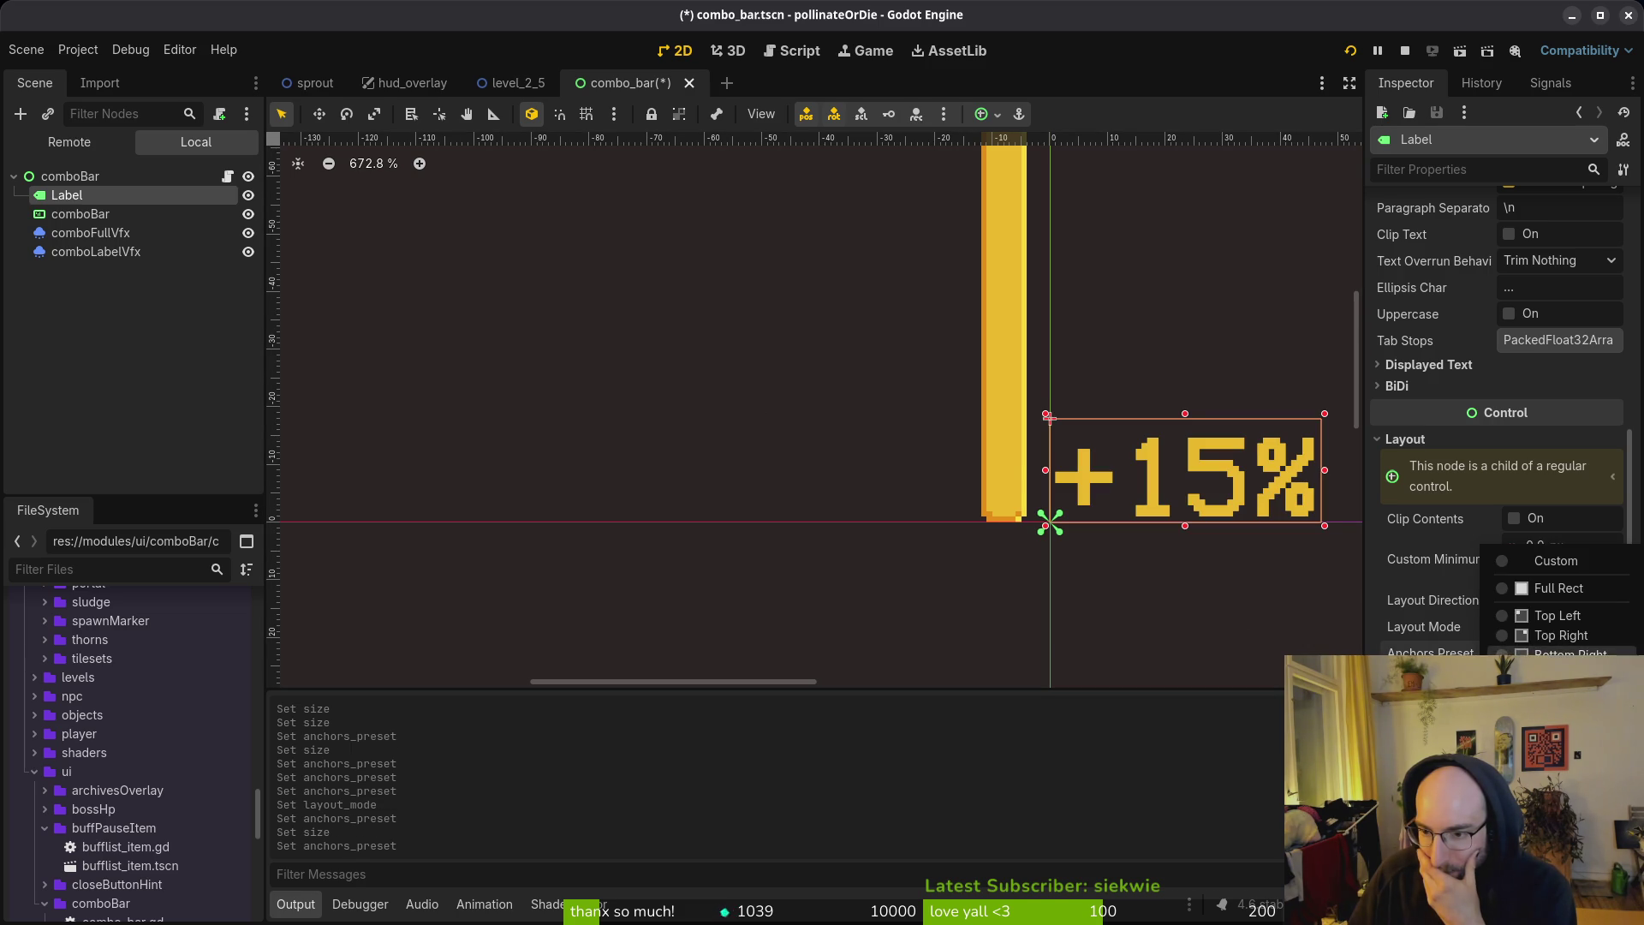
click(1558, 653)
Step: Nudge the label left to (-64, -18) beside the bar and save
scroll(1002, 525, right, 1)
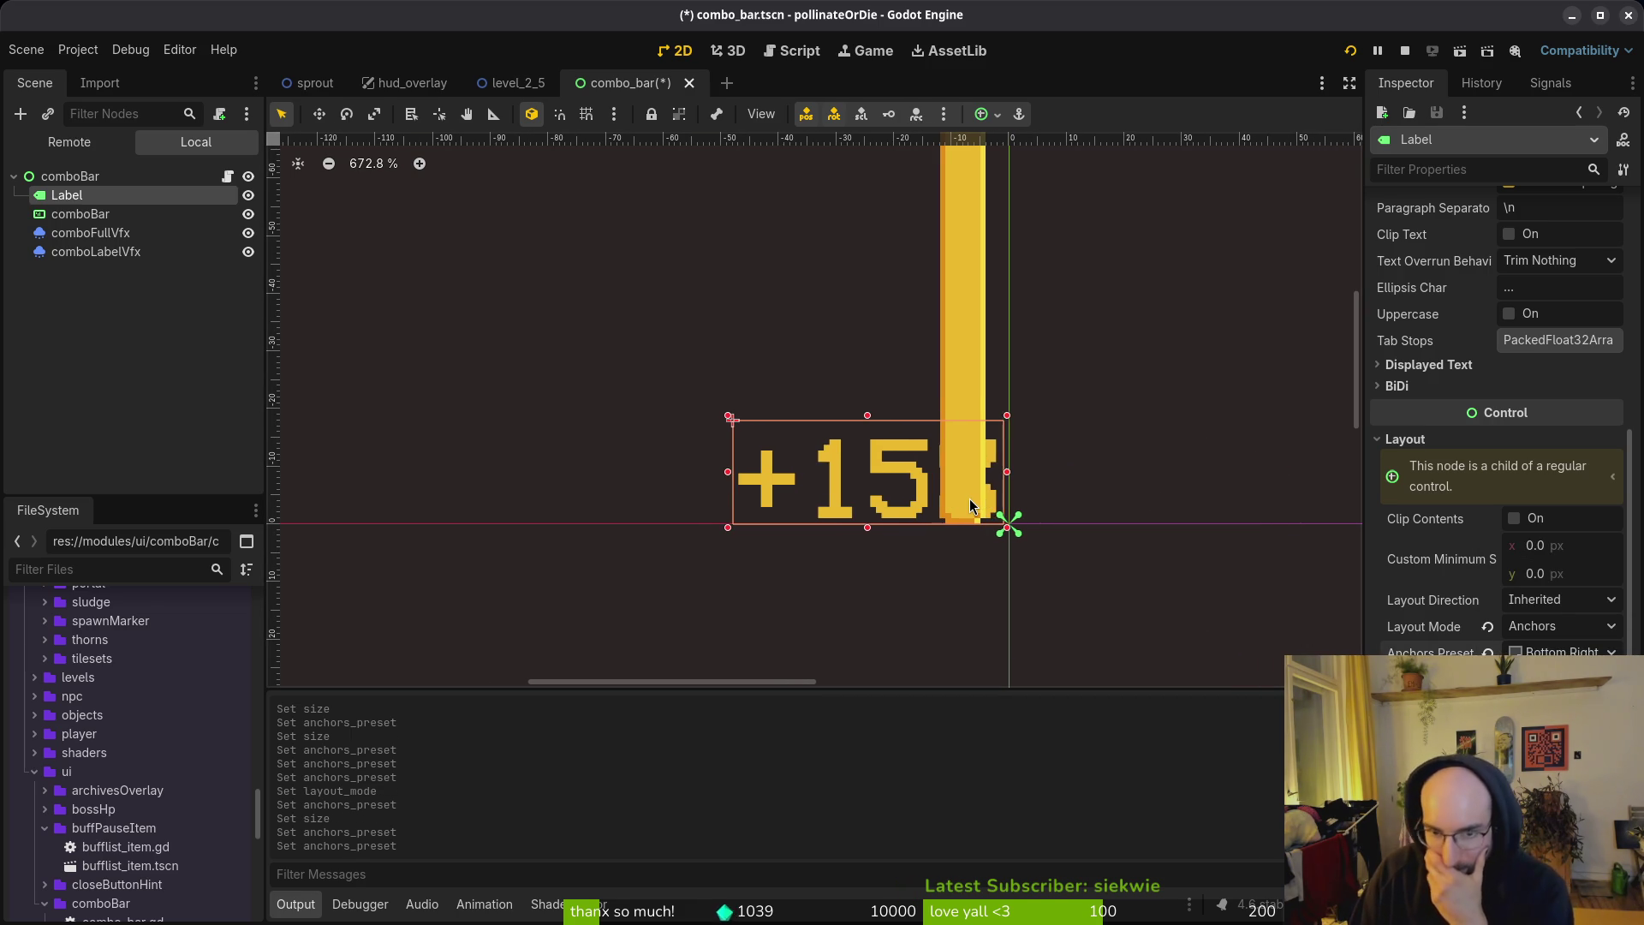
key(Left)
key(Left)
key(Left)
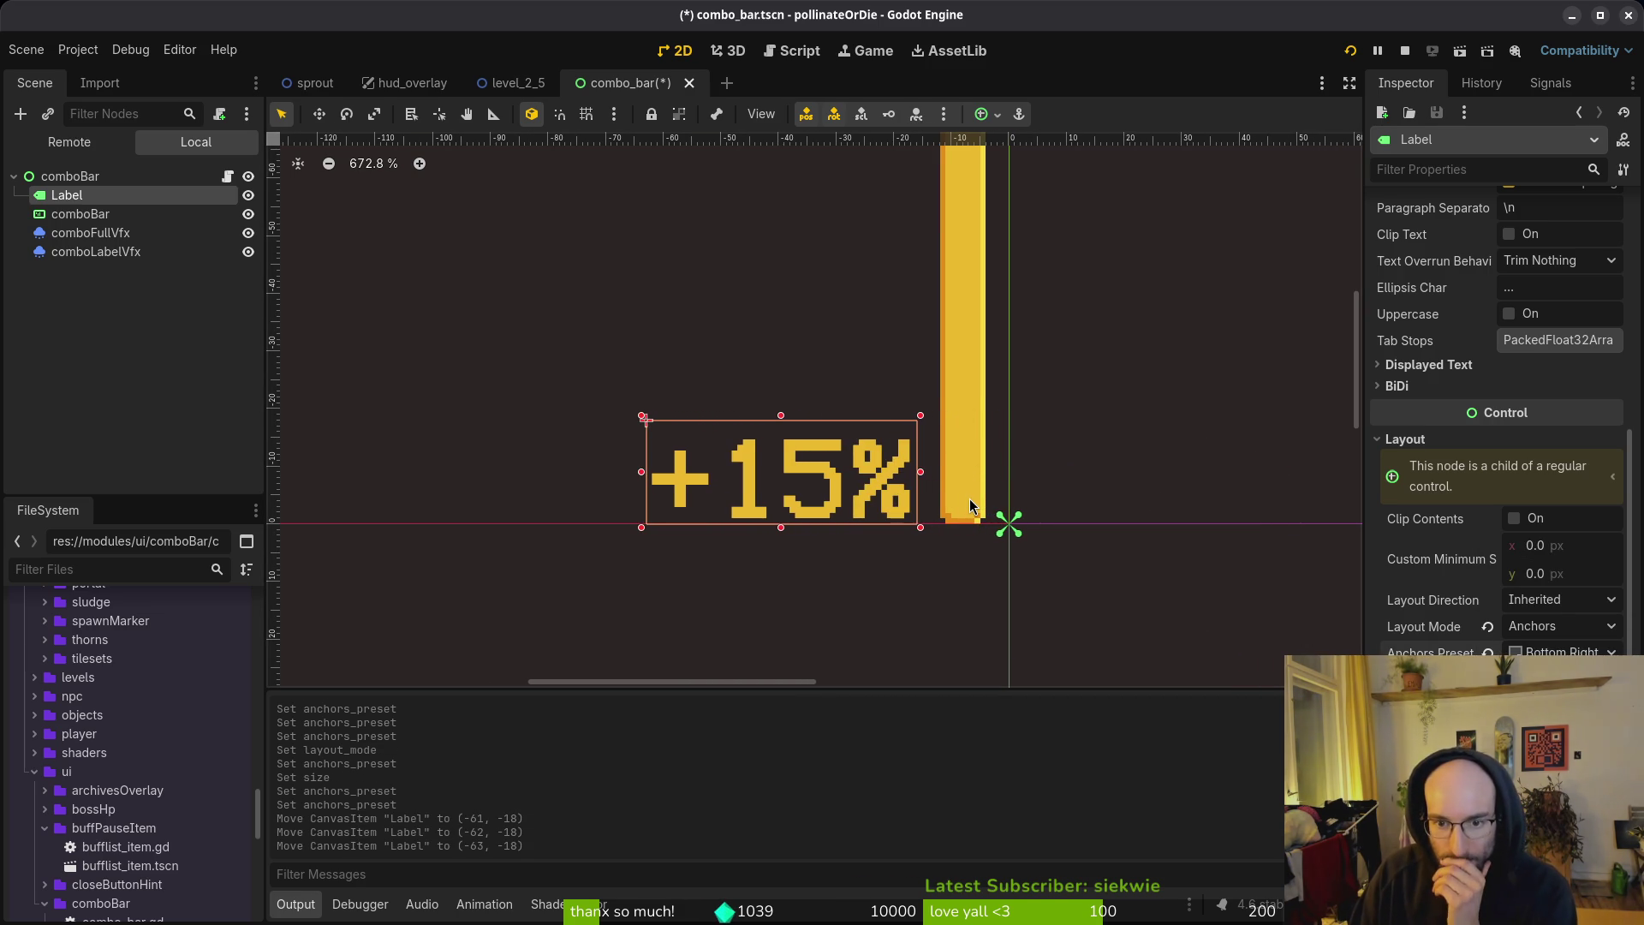
key(Left)
key(Right)
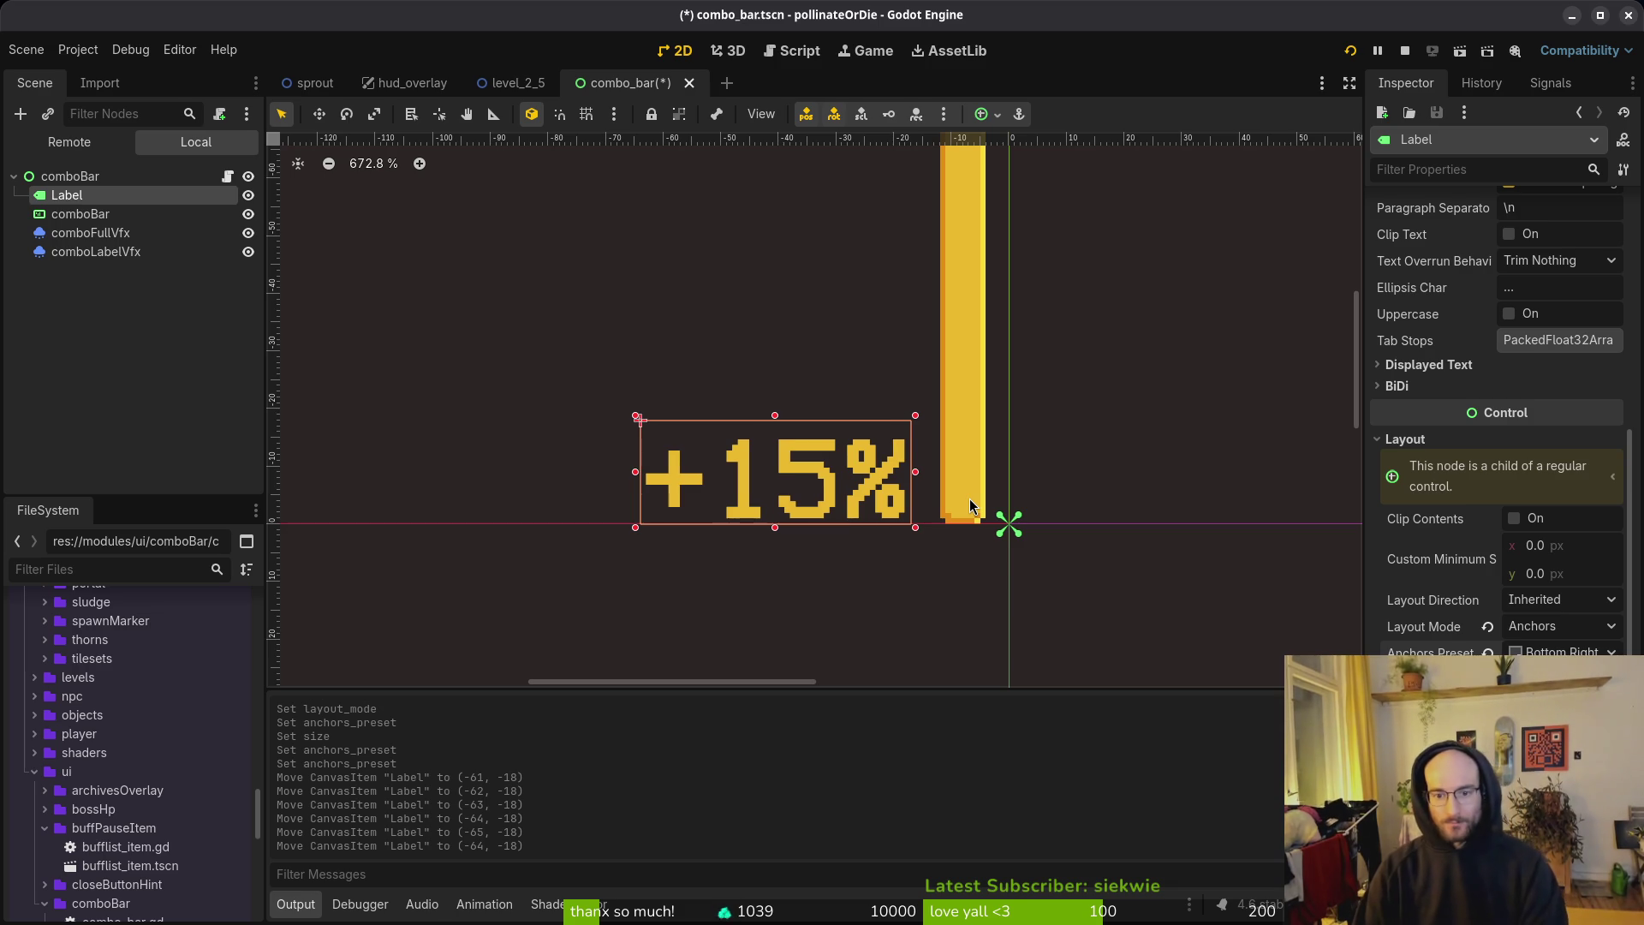
key(ctrl+s)
click(855, 392)
scroll(855, 392, down, 6)
Step: Move the comboFullVfx sparkles up onto the yellow bar
click(938, 531)
scroll(968, 495, up, 2)
mouse_move(934, 559)
mouse_down()
mouse_move(932, 381)
mouse_move(872, 257)
mouse_move(884, 274)
mouse_up()
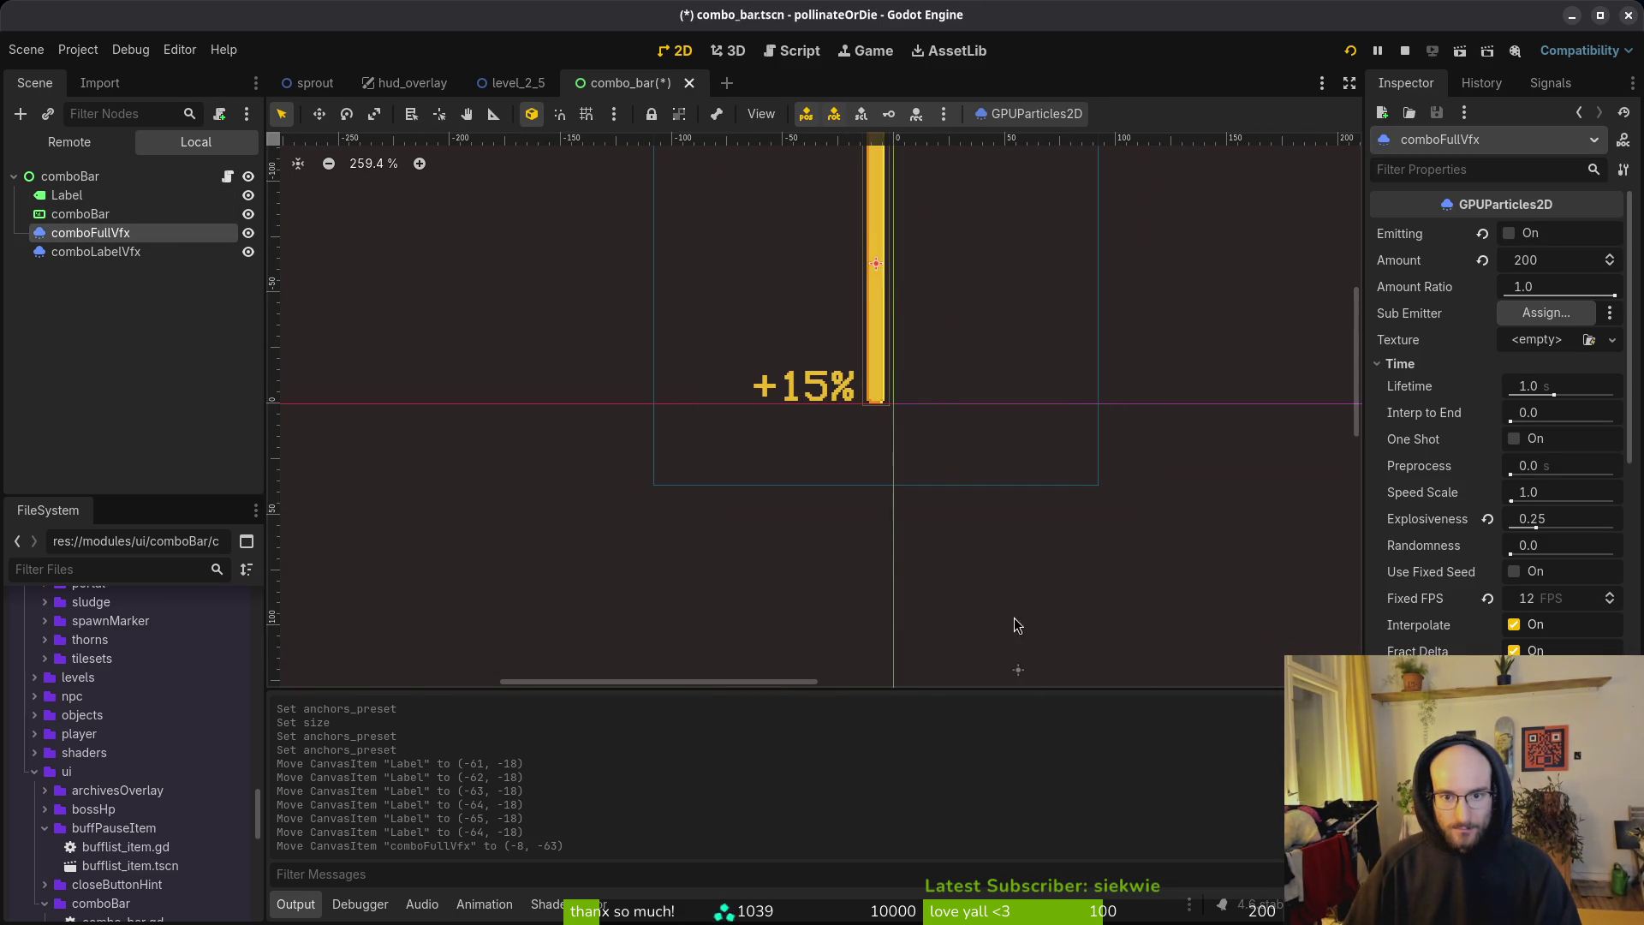
Step: Place comboLabelVfx over the +15% label and narrow its emission box
mouse_move(1024, 679)
mouse_down()
mouse_move(836, 377)
mouse_move(780, 391)
mouse_up()
scroll(809, 387, up, 1)
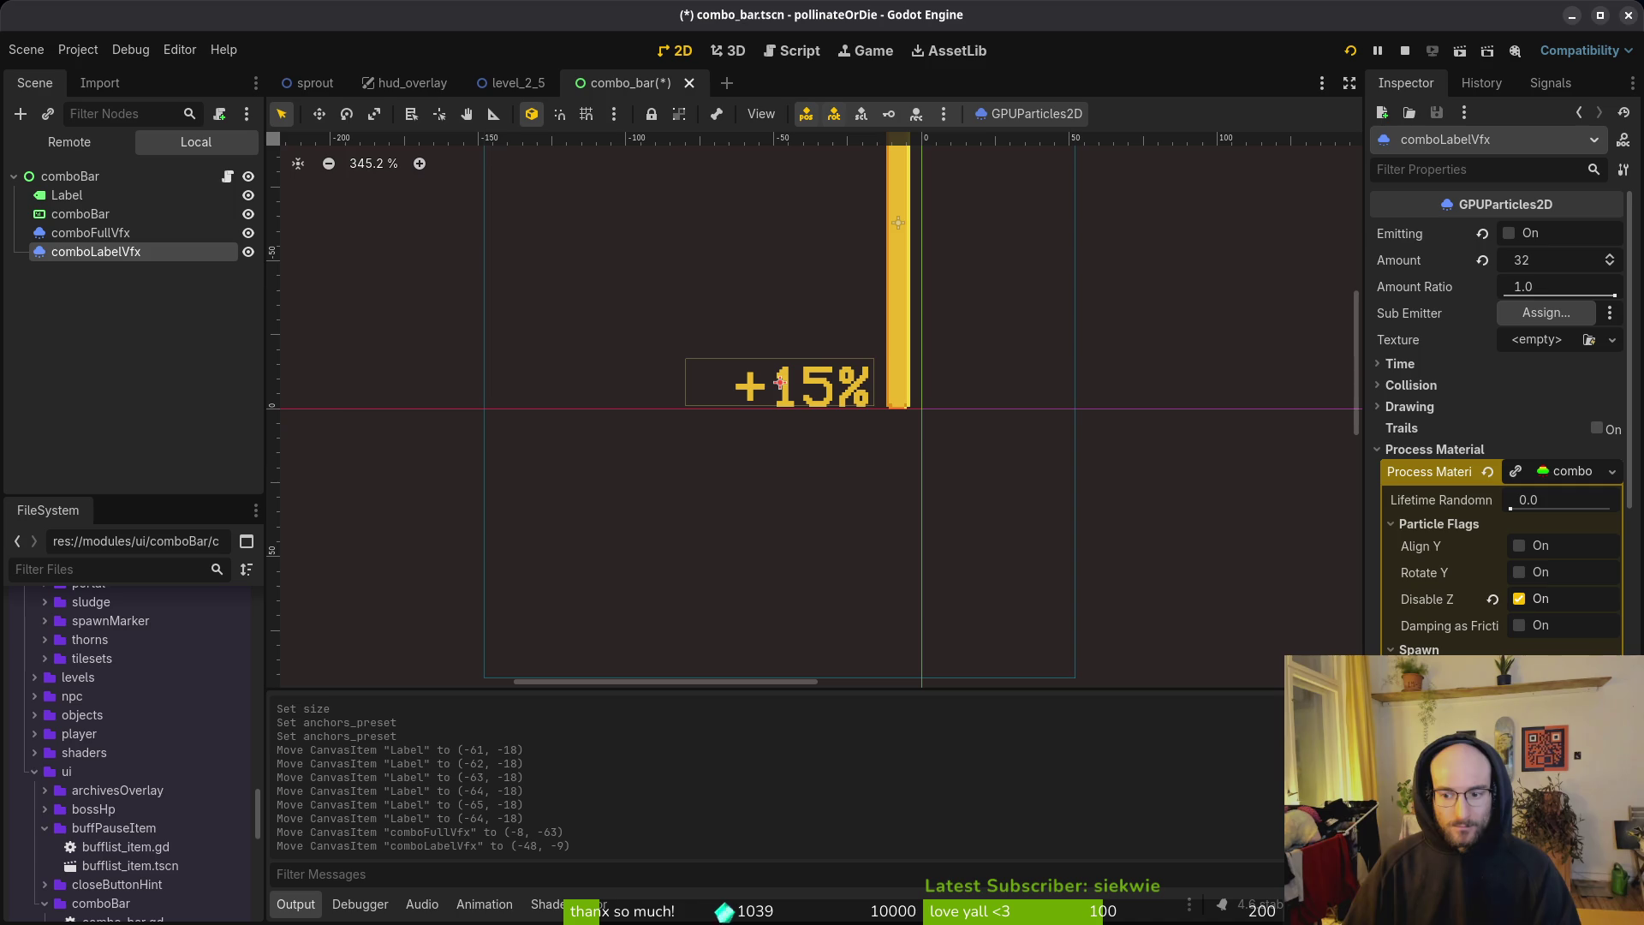
drag(685, 382, 802, 388)
click(858, 408)
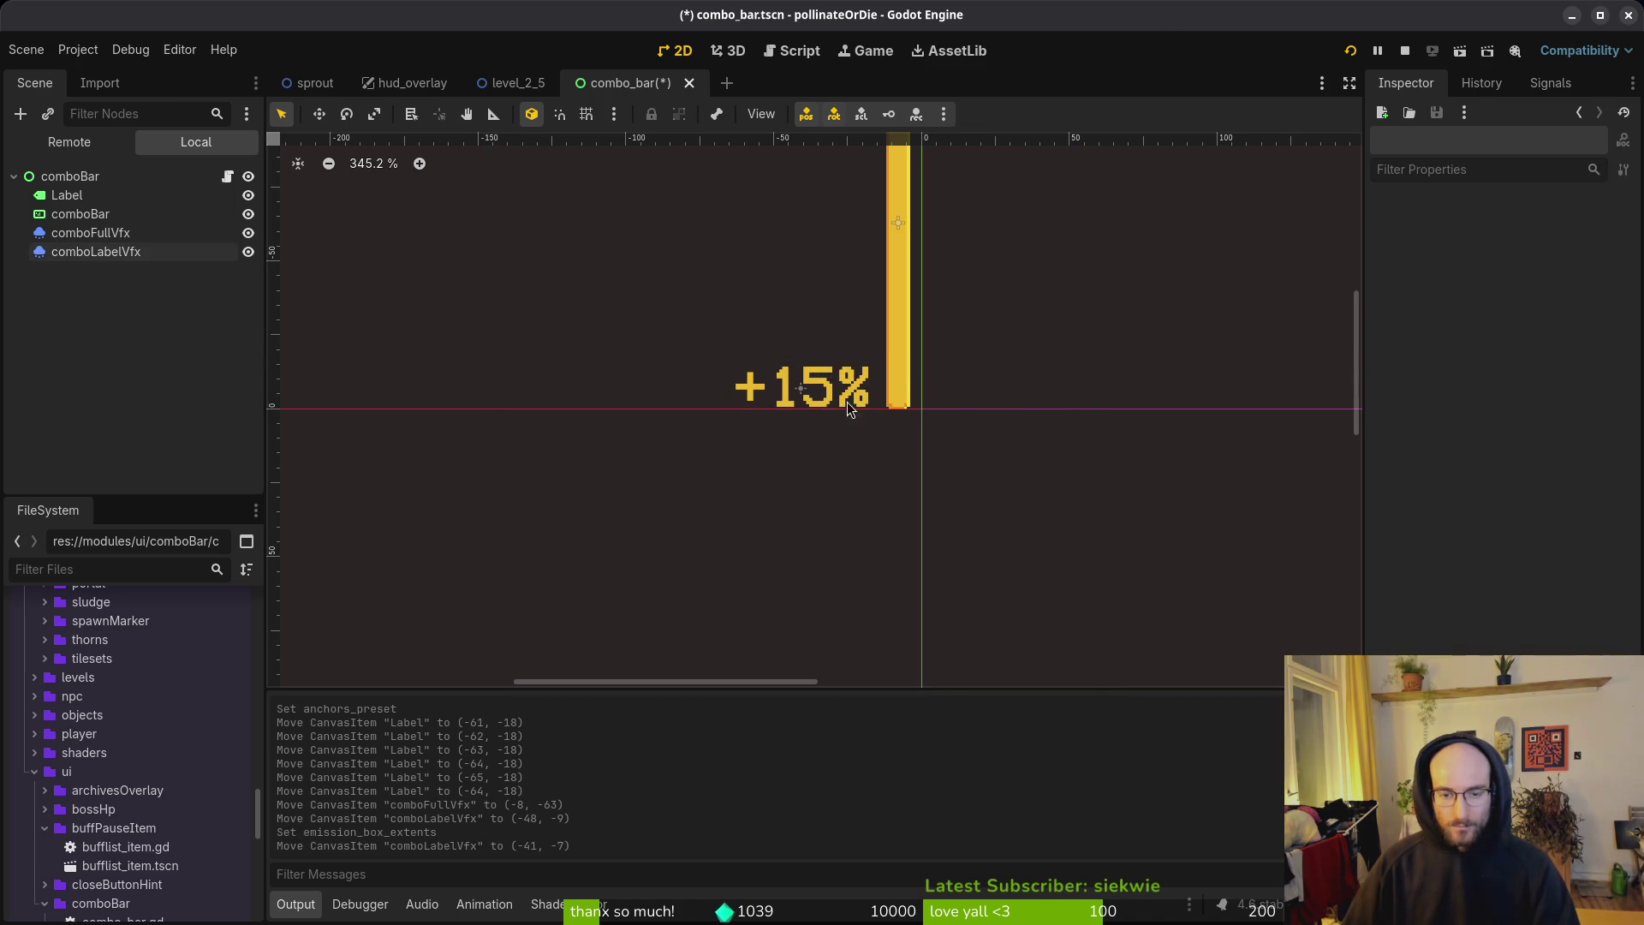
click(808, 385)
key(Up)
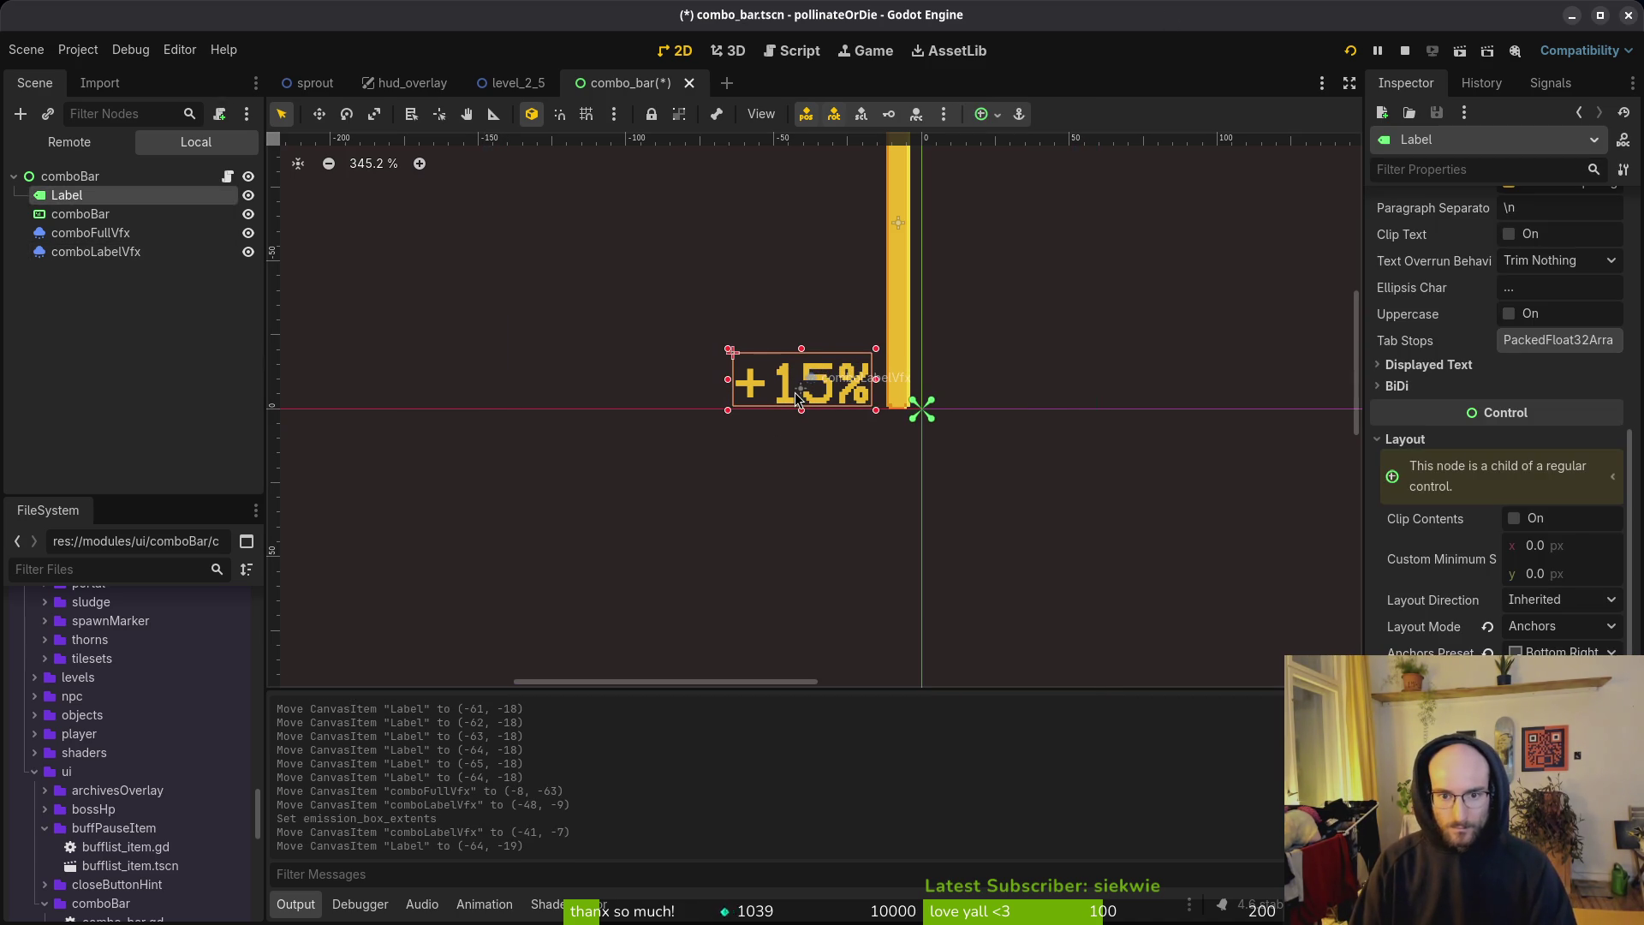
key(Down)
key(Escape)
Step: Nudge comboLabelVfx to (-40, -8), save the scene, and turn on its Emitting
click(133, 256)
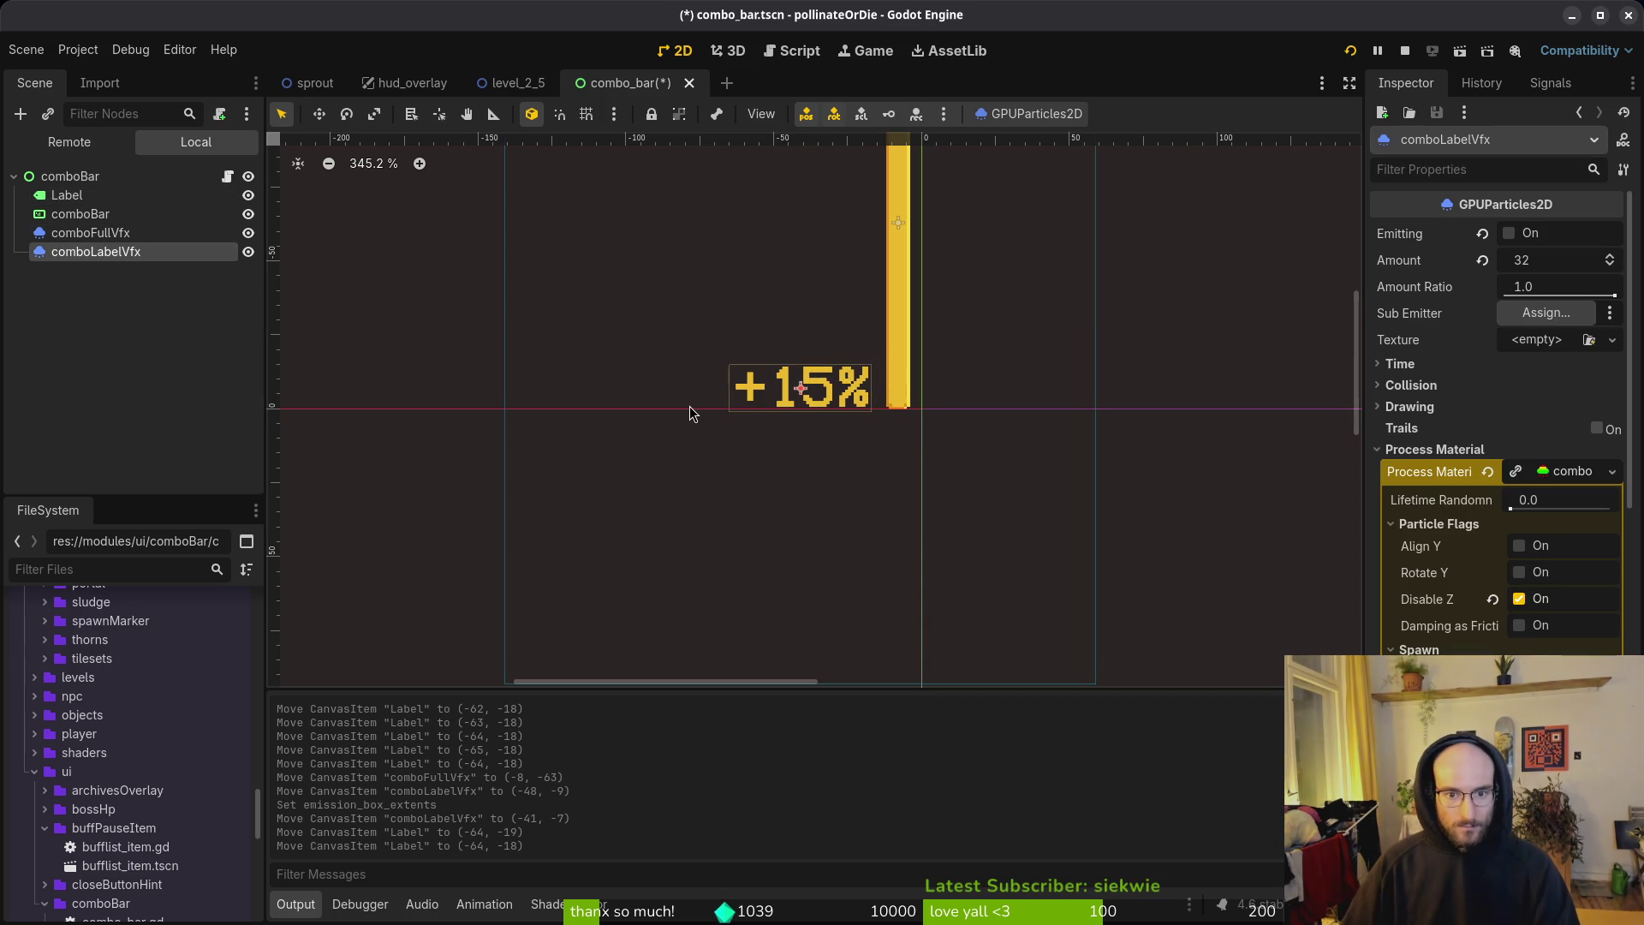
key(Right)
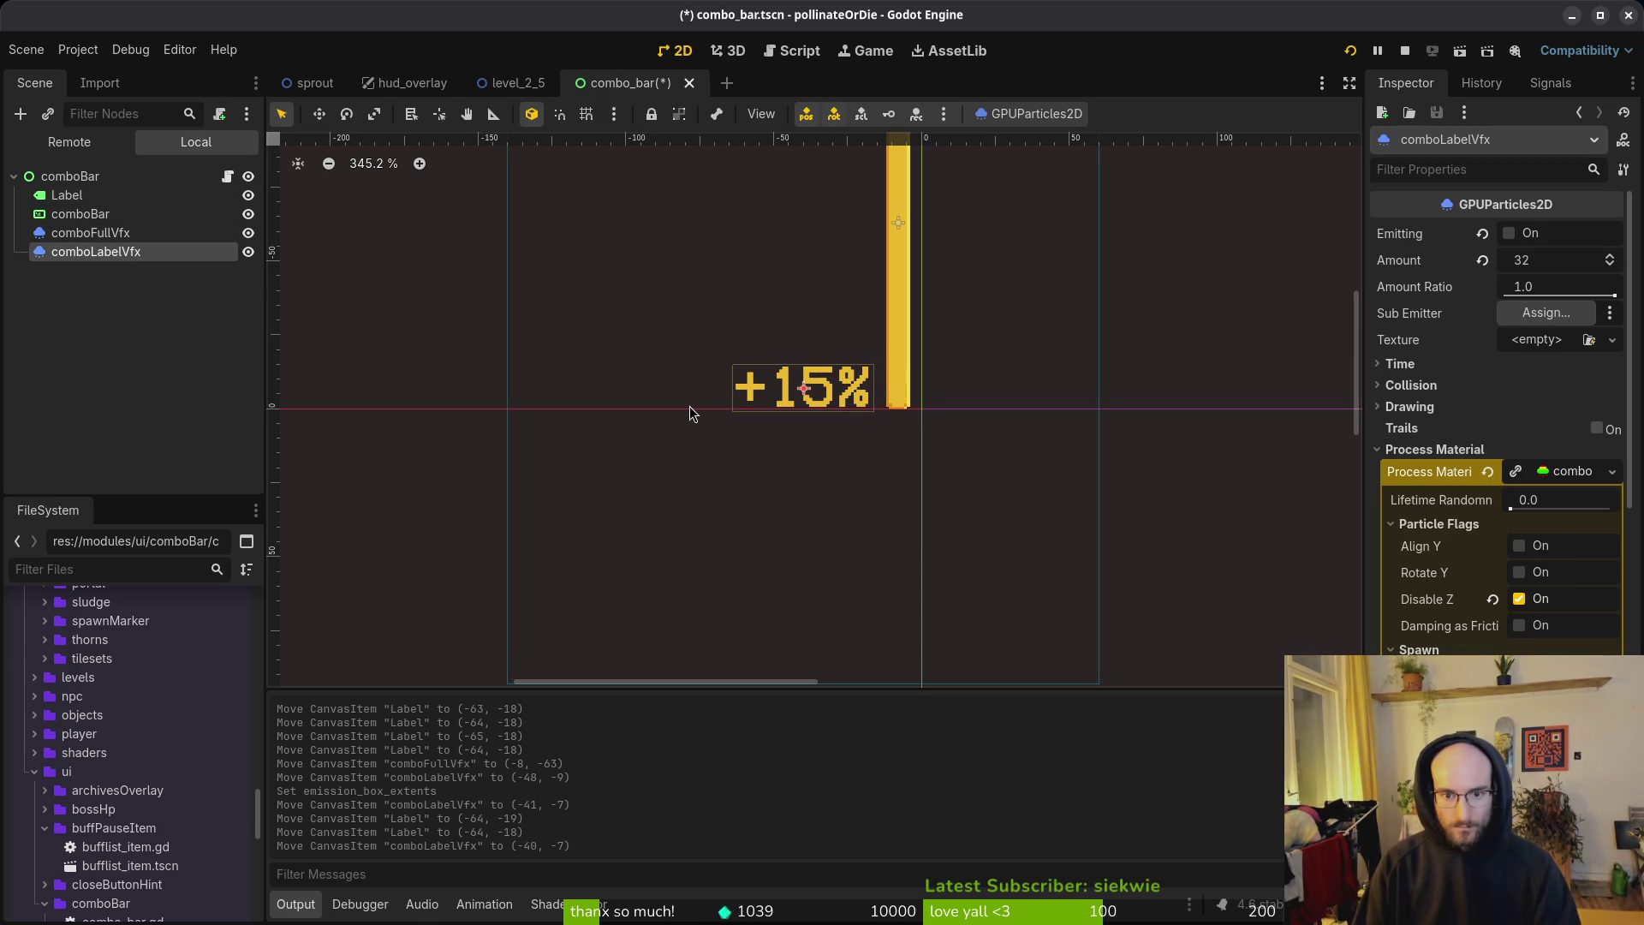
key(Up)
key(ctrl+s)
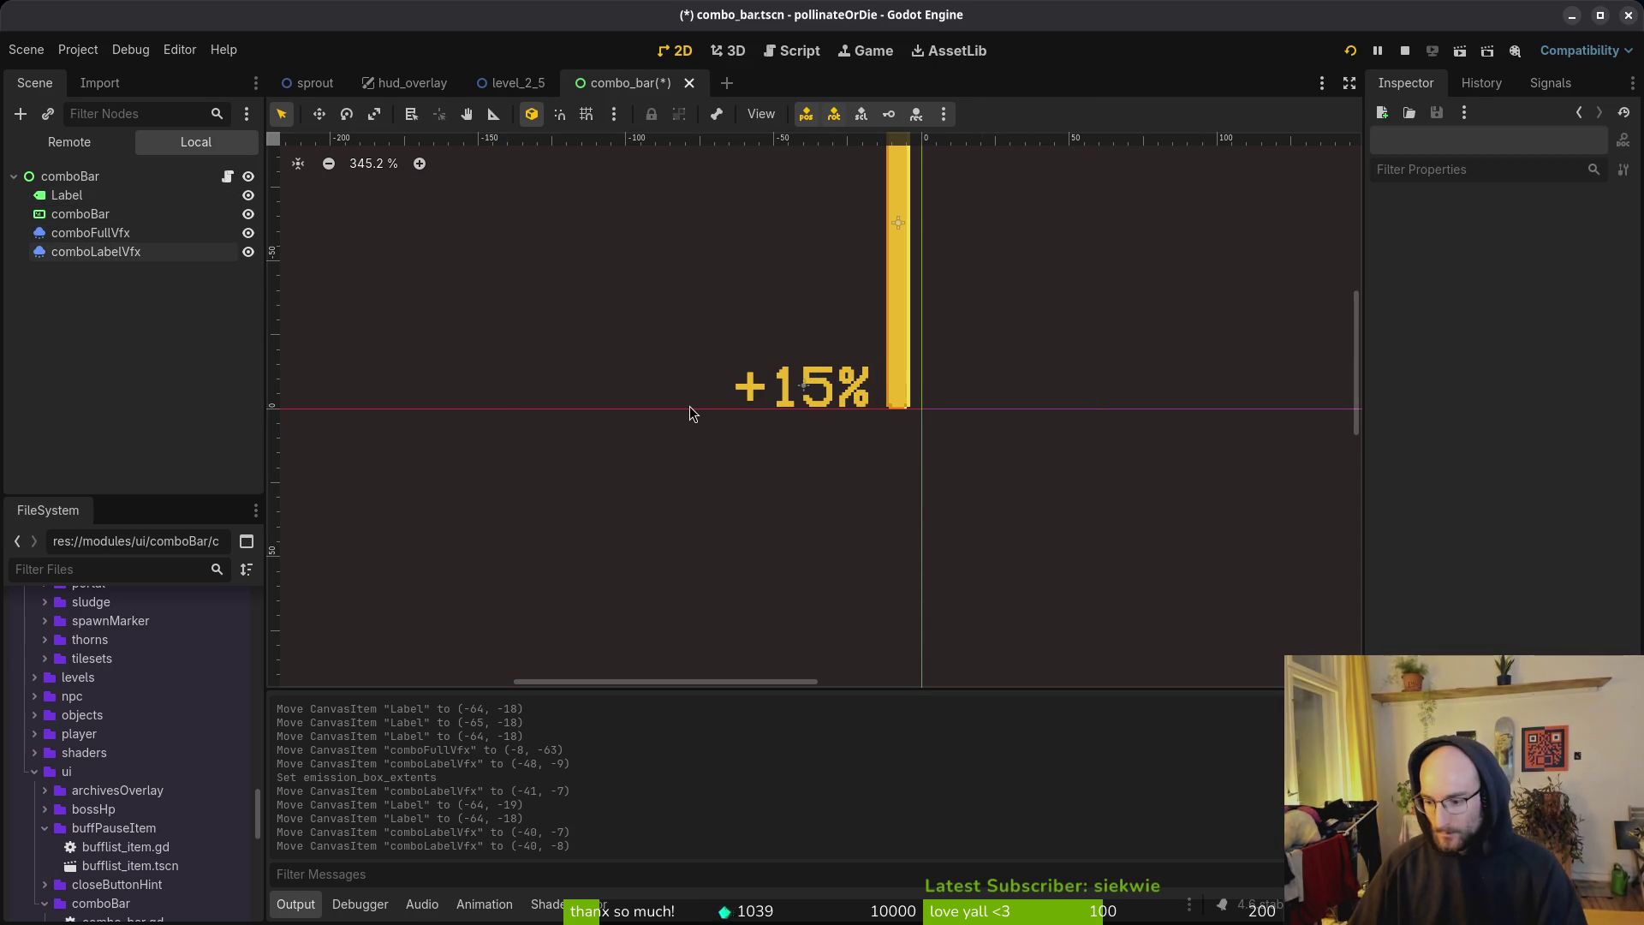
click(1530, 235)
Step: Turn on Emitting for comboFullVfx, nudge it up to (-8, -64), and save combo_bar
scroll(897, 434, down, 3)
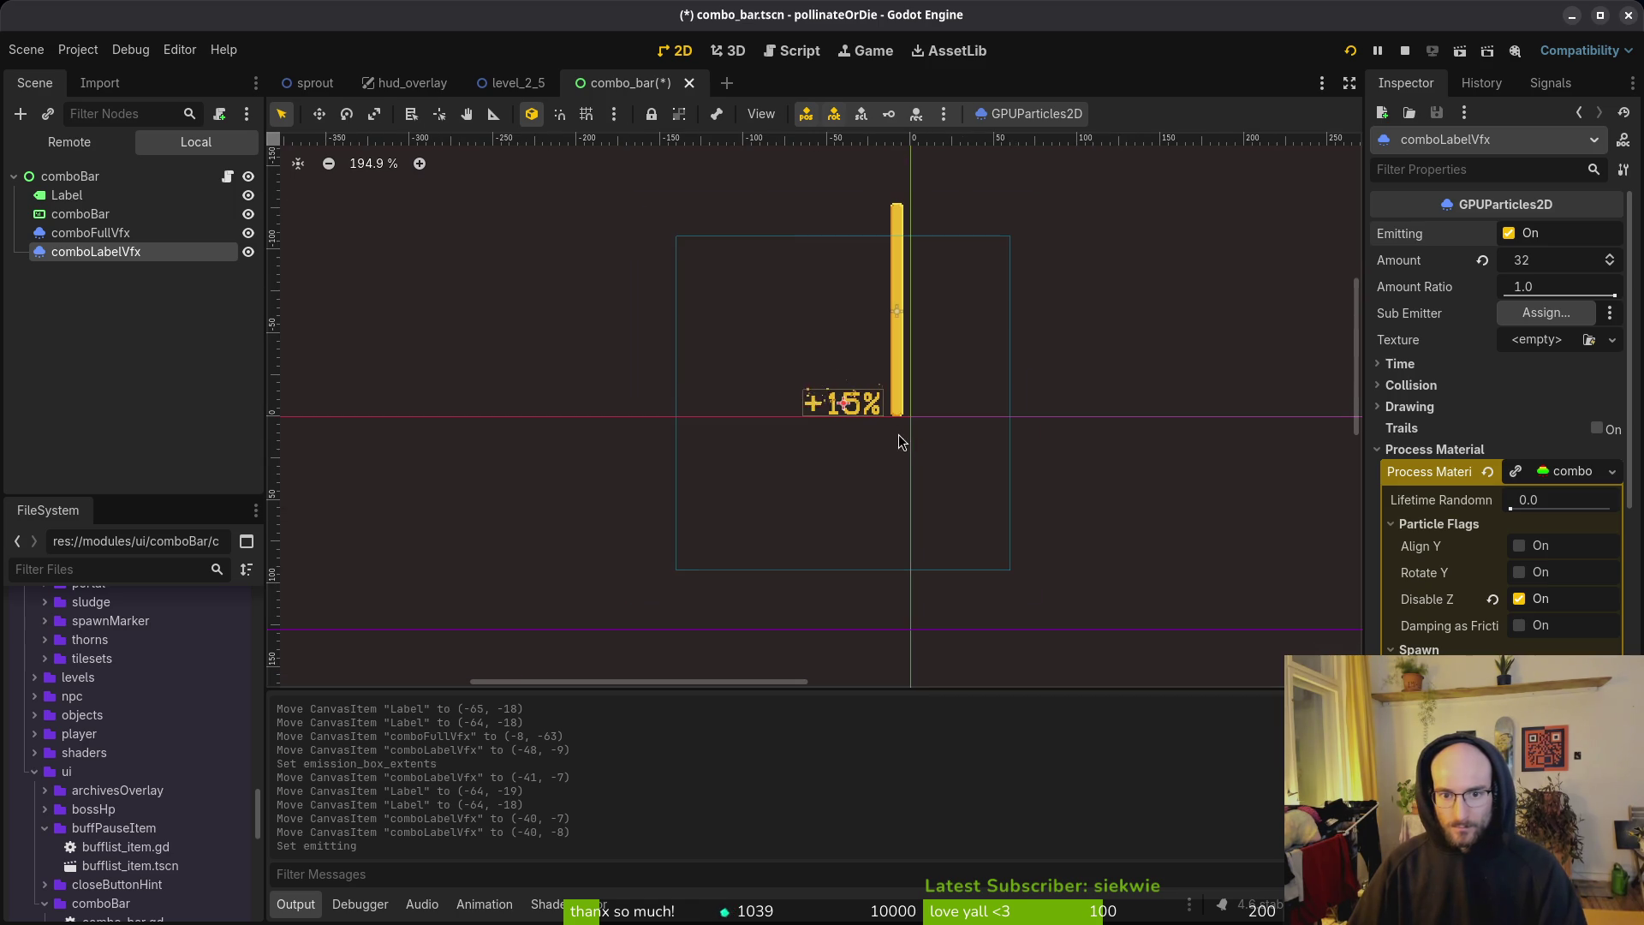
click(90, 232)
click(1508, 234)
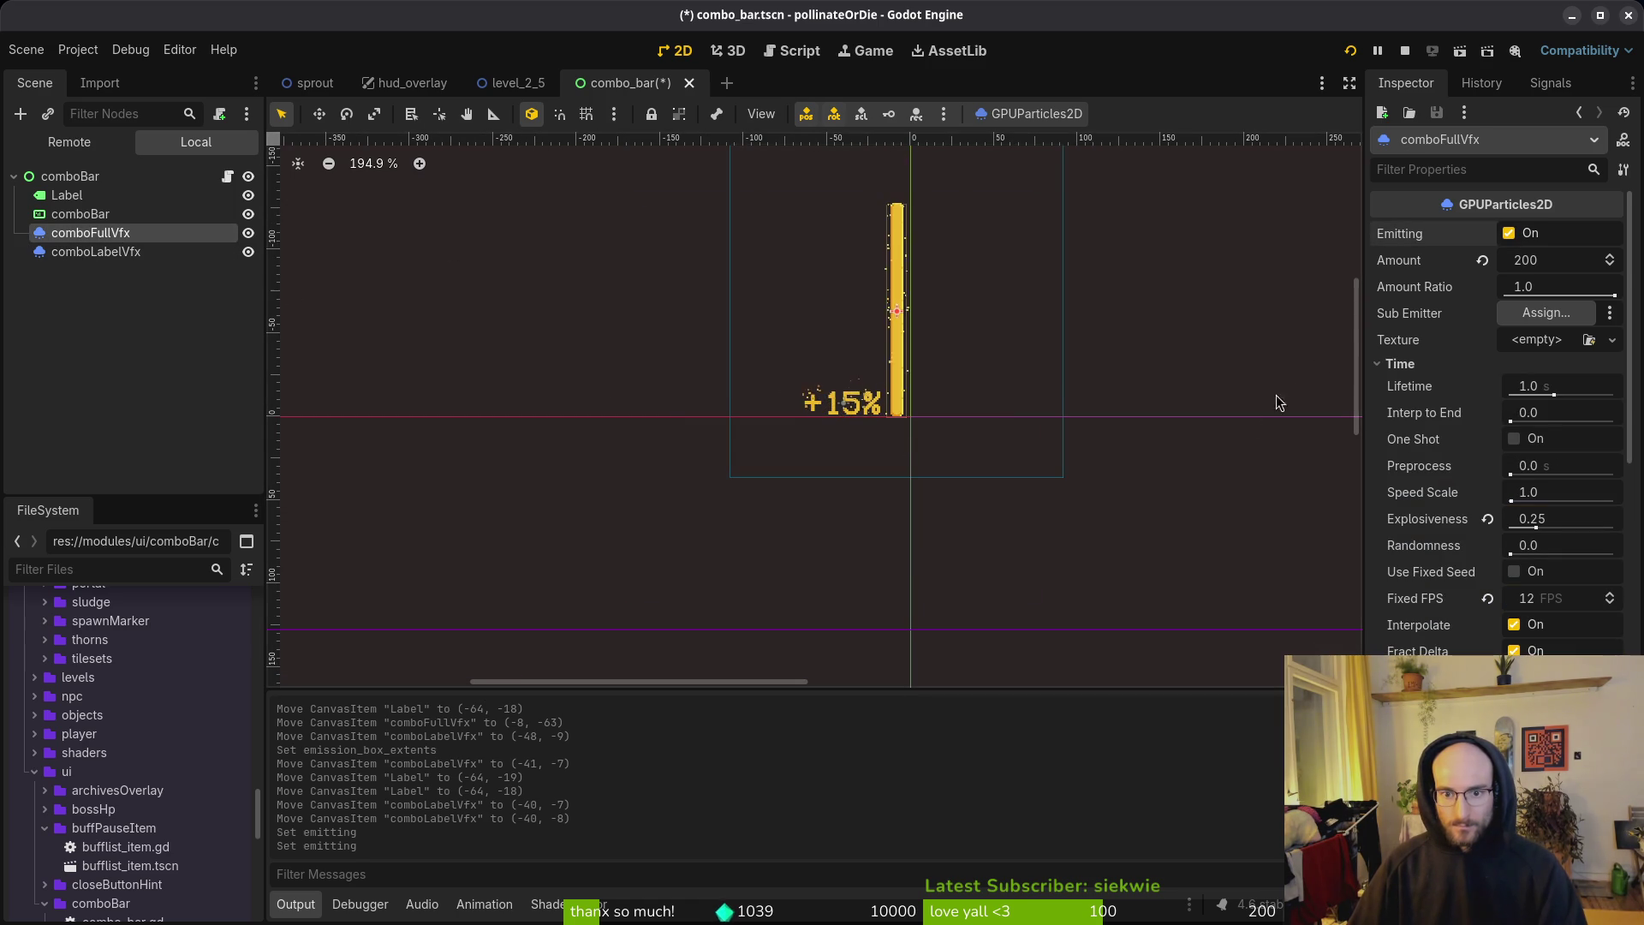
scroll(897, 266, up, 5)
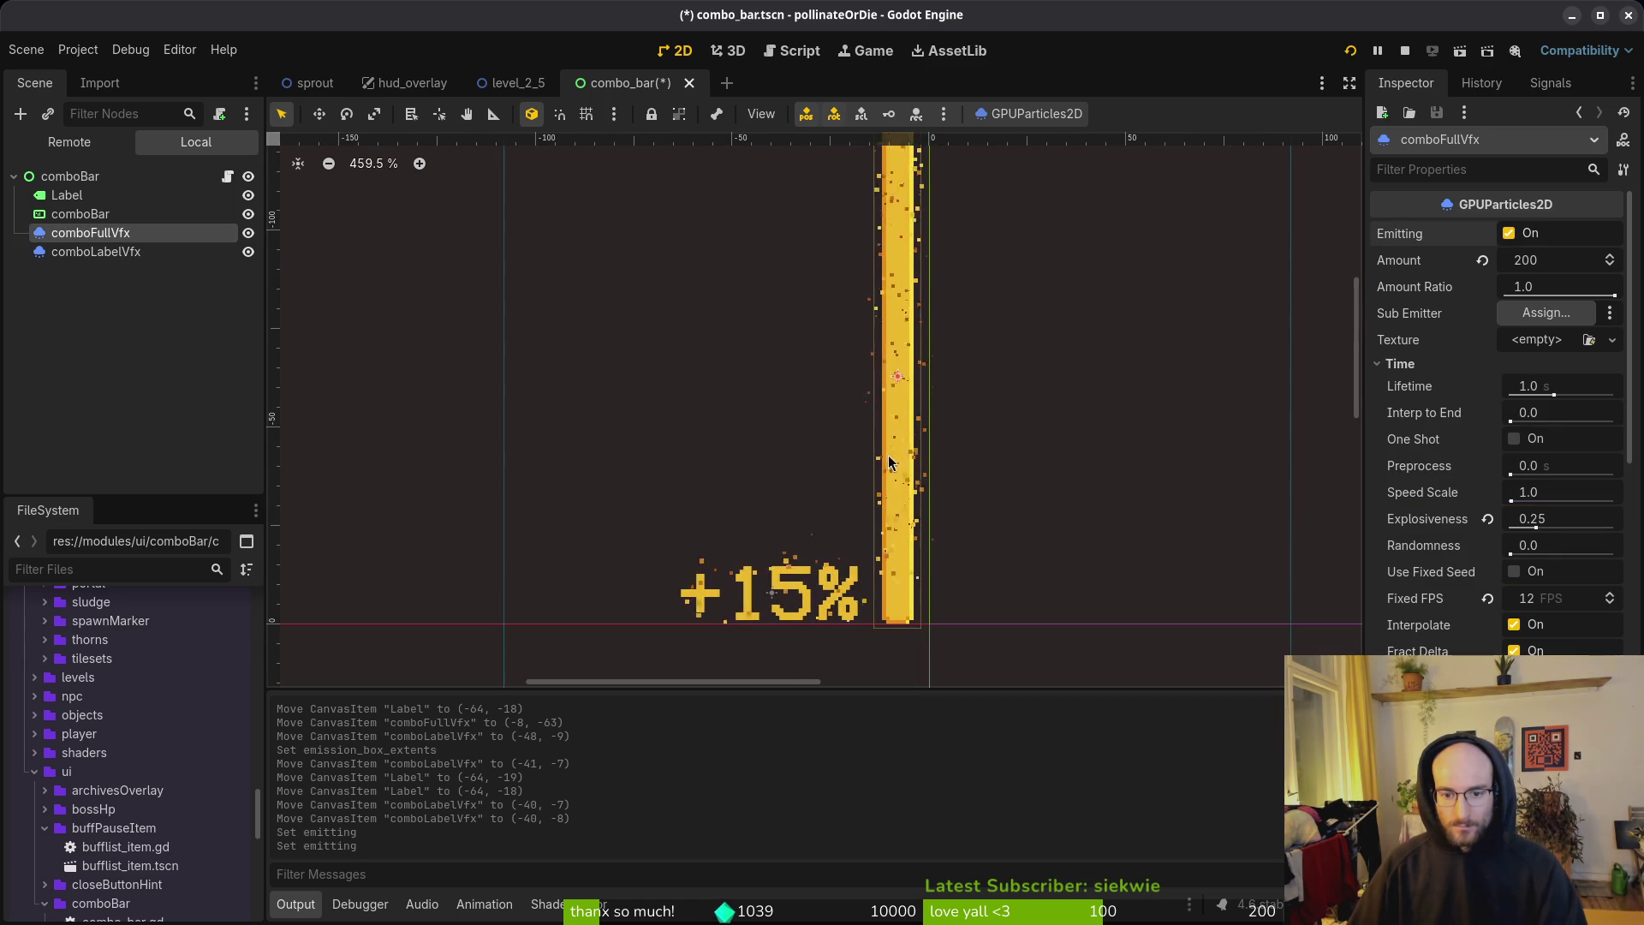
click(921, 605)
click(94, 233)
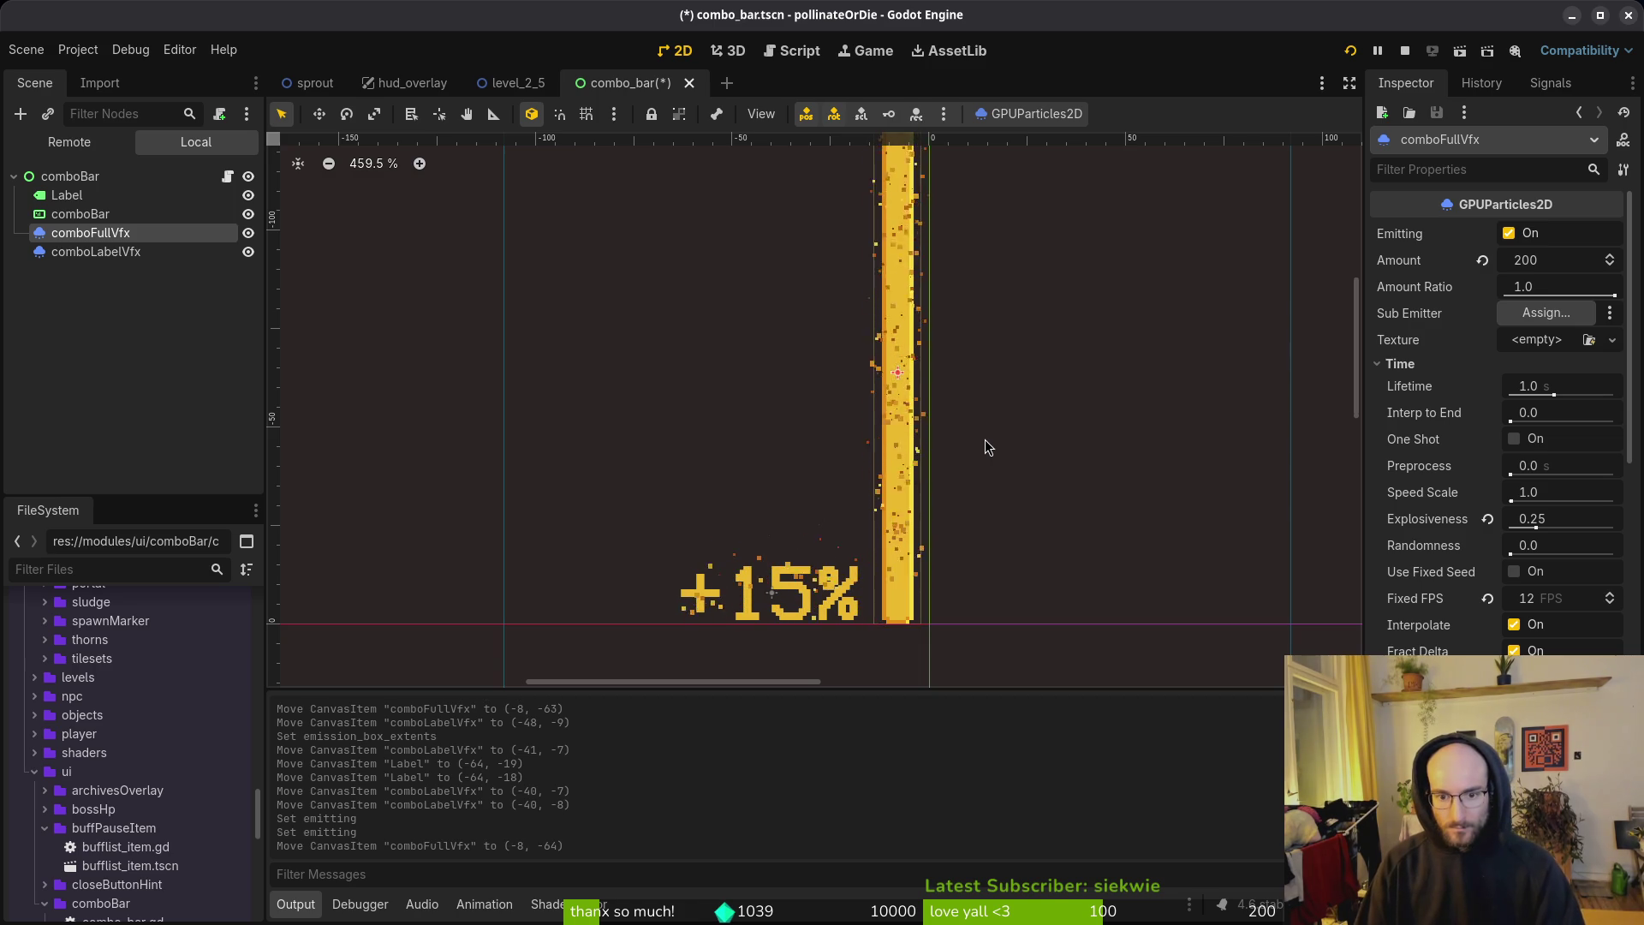
key(Up)
scroll(940, 462, down, 1)
scroll(940, 461, down, 1)
scroll(922, 424, down, 3)
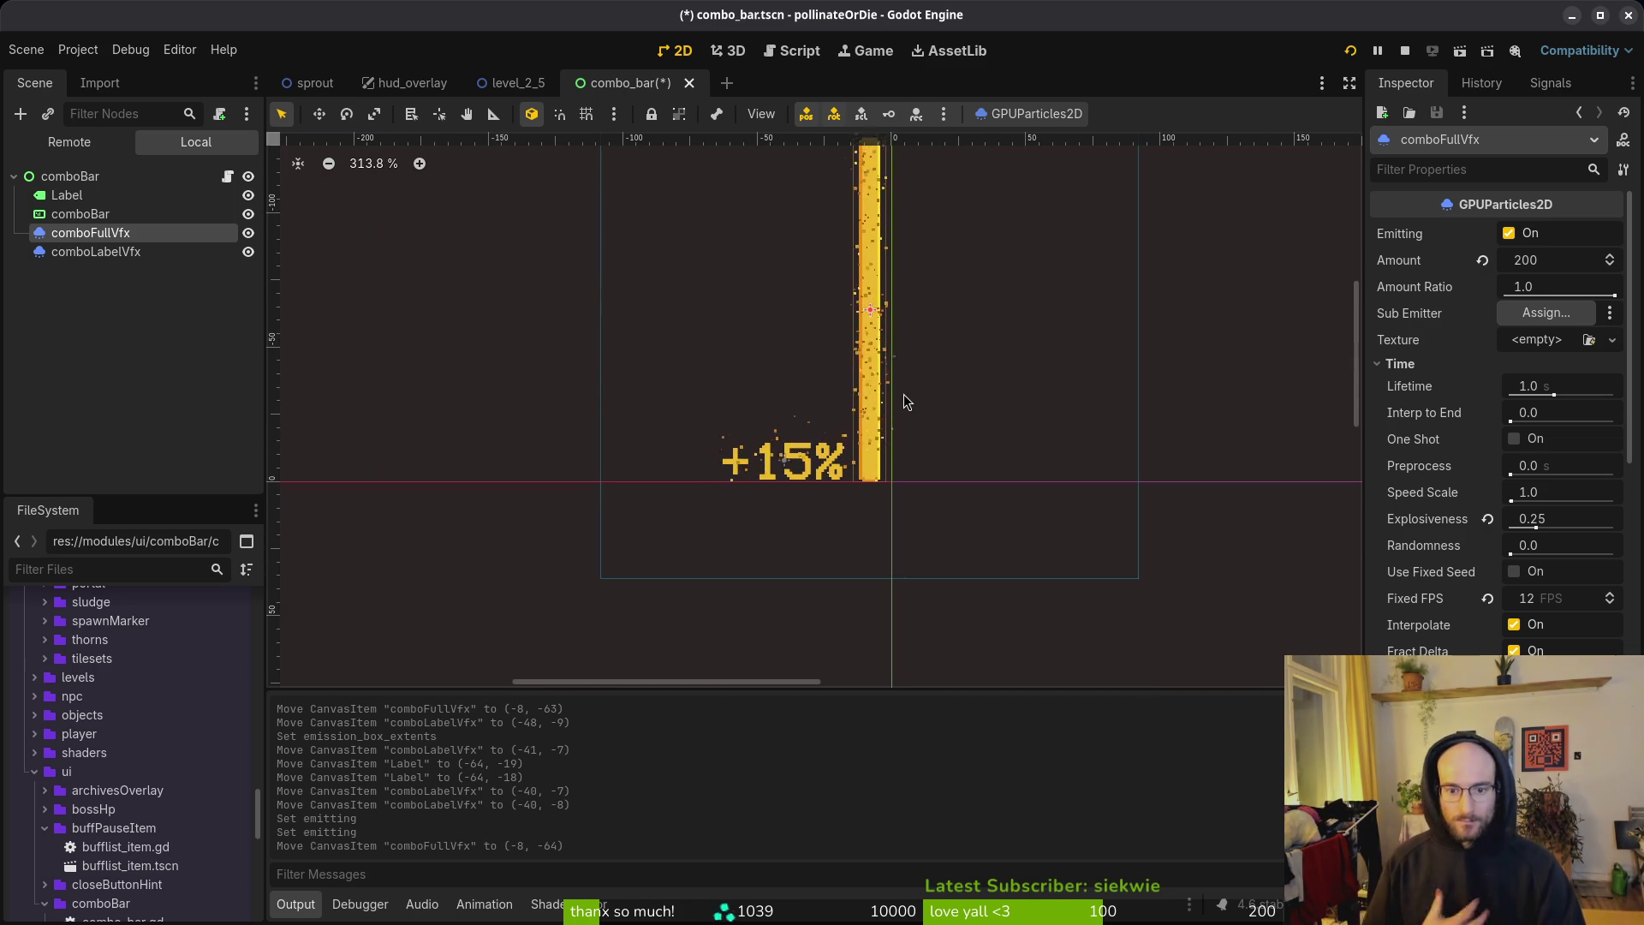
scroll(905, 401, down, 7)
key(ctrl+s)
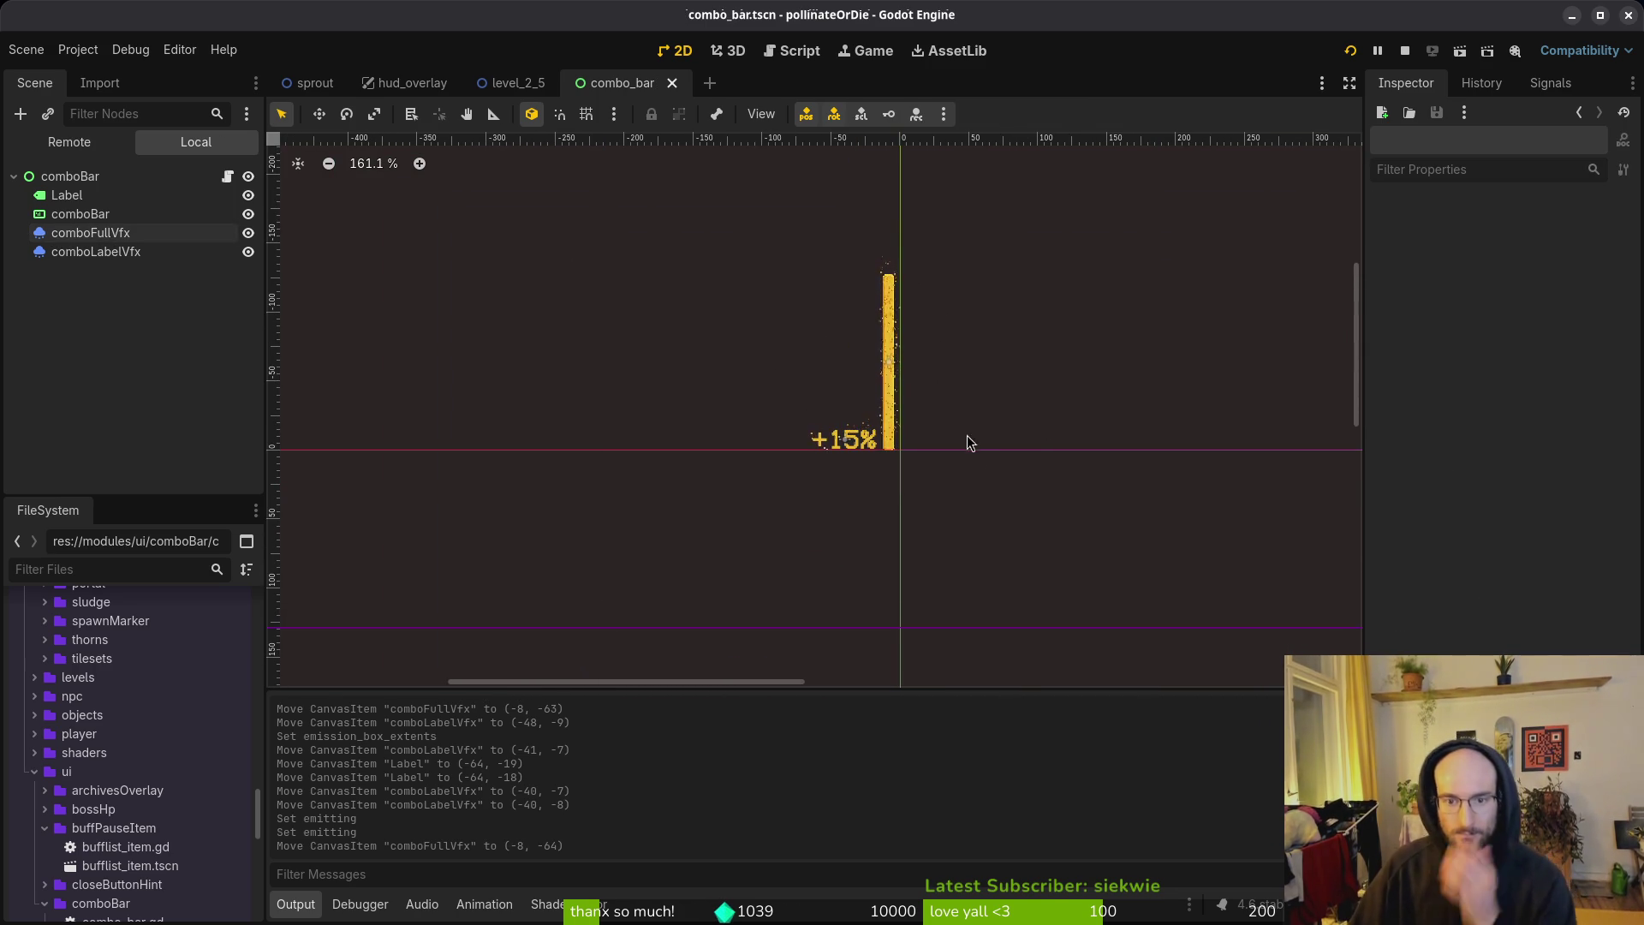
Step: Drag a horizontal guide off the canvas to remove it
scroll(846, 451, down, 9)
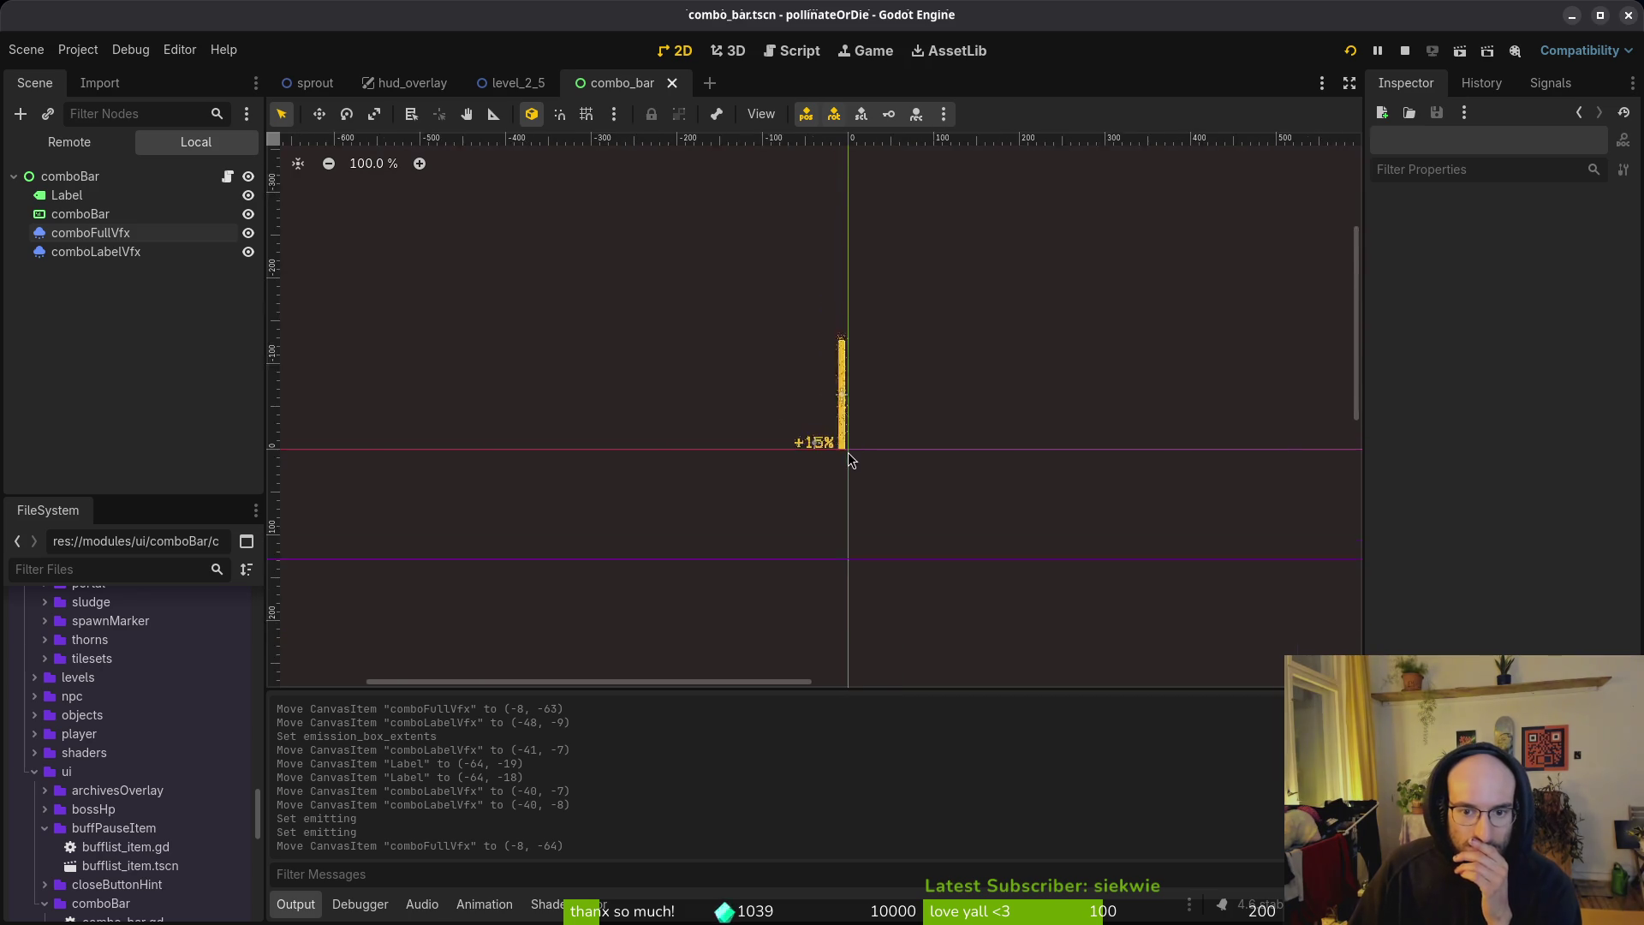
scroll(846, 450, up, 5)
drag(269, 572, 272, 575)
drag(272, 485, 370, 57)
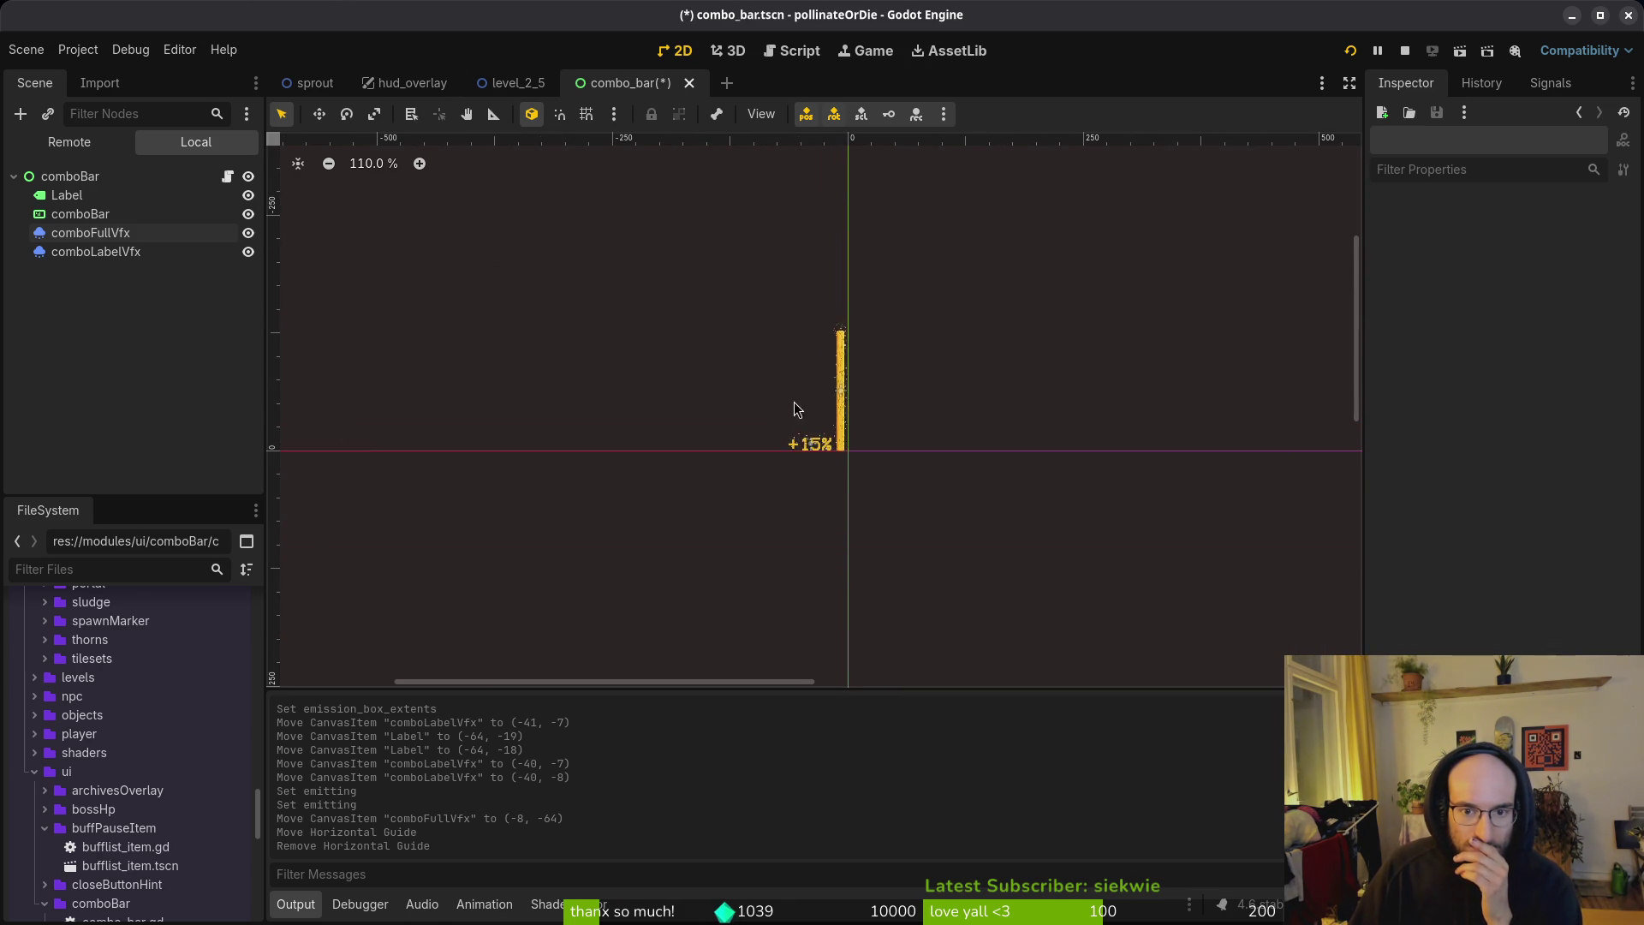
scroll(795, 404, up, 3)
scroll(849, 433, right, 2)
scroll(760, 499, up, 5)
Step: Try longer values like +1.999% in the Label's Text, then revert it to +15%
click(767, 499)
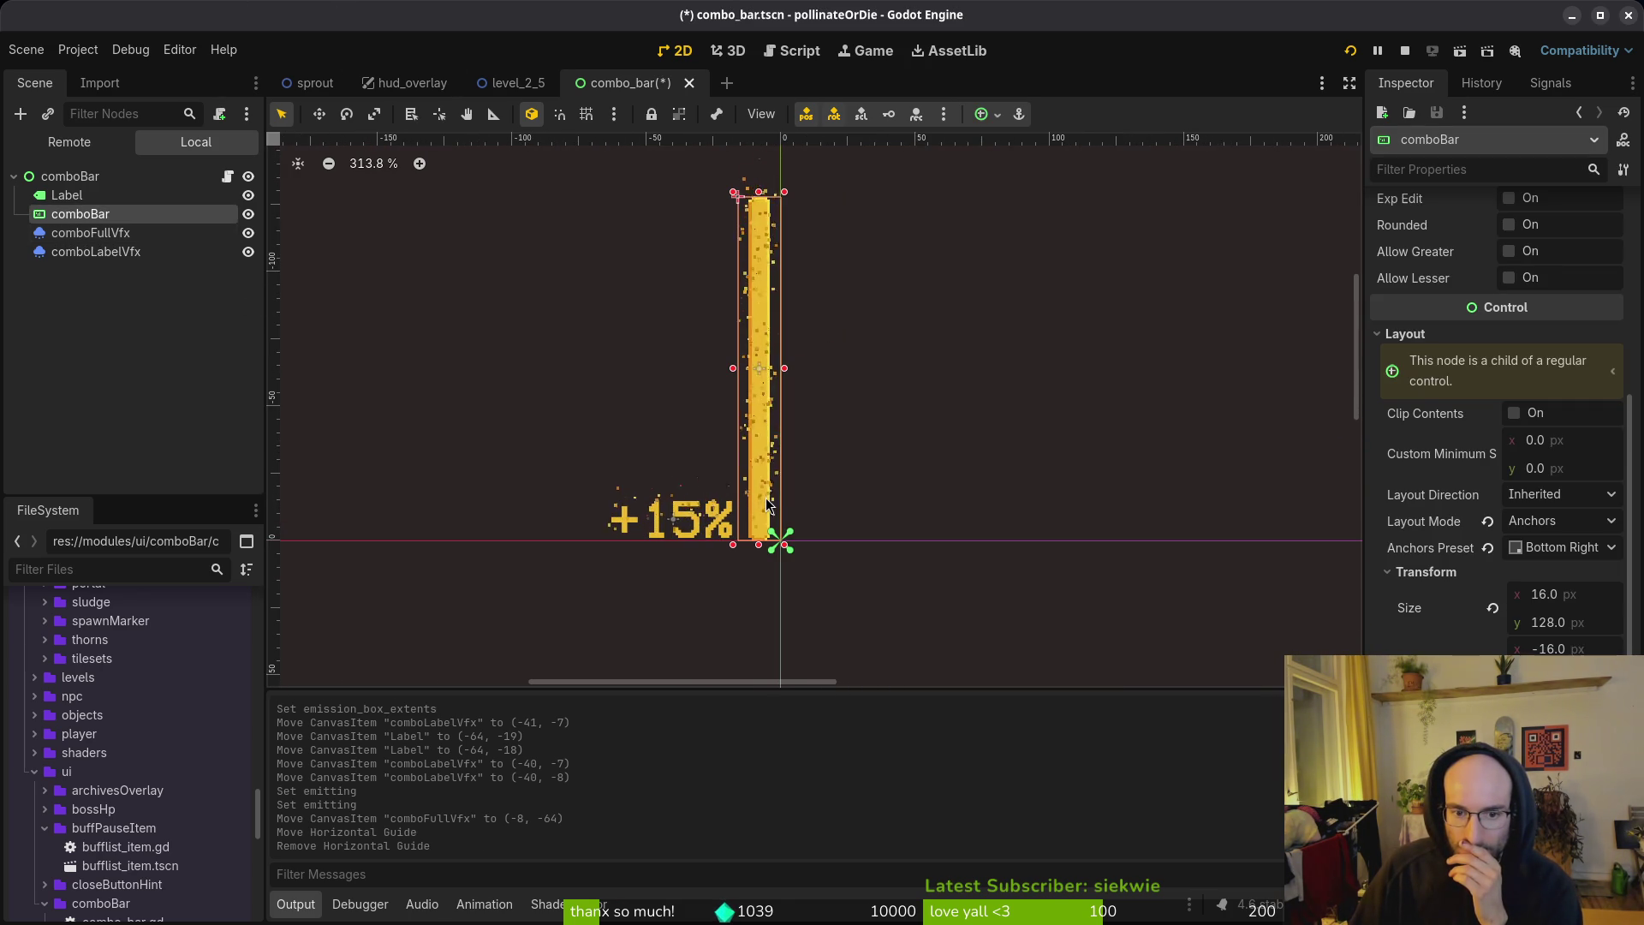
click(676, 517)
click(685, 526)
click(685, 526)
scroll(1575, 439, up, 5)
click(1393, 417)
text(.5)
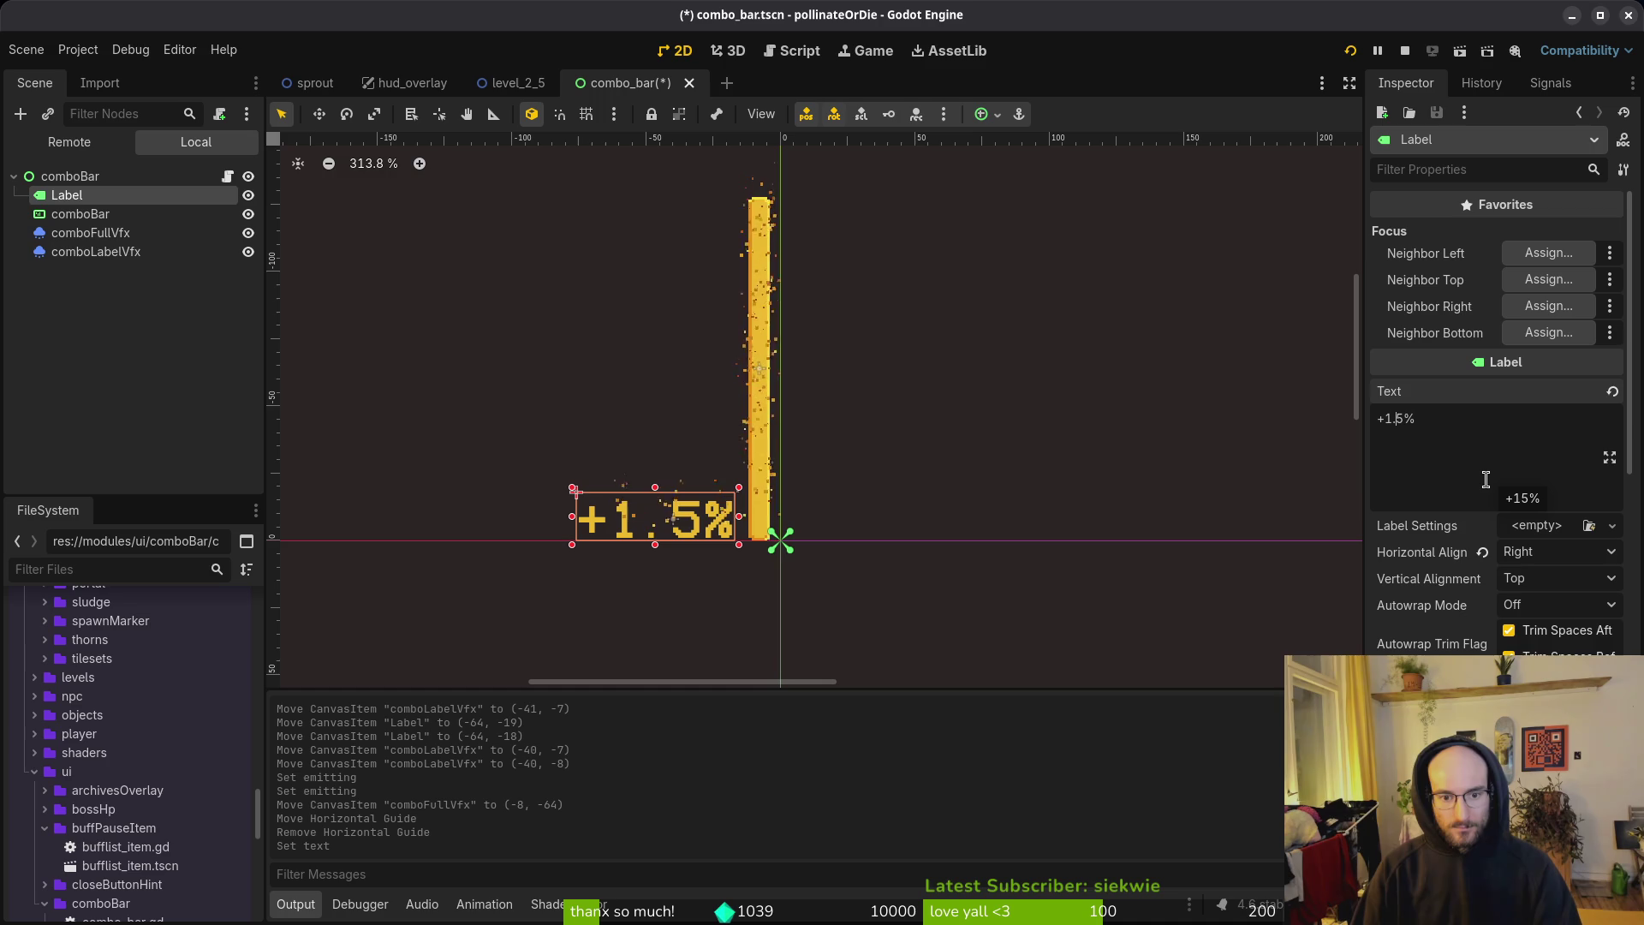
key(Delete)
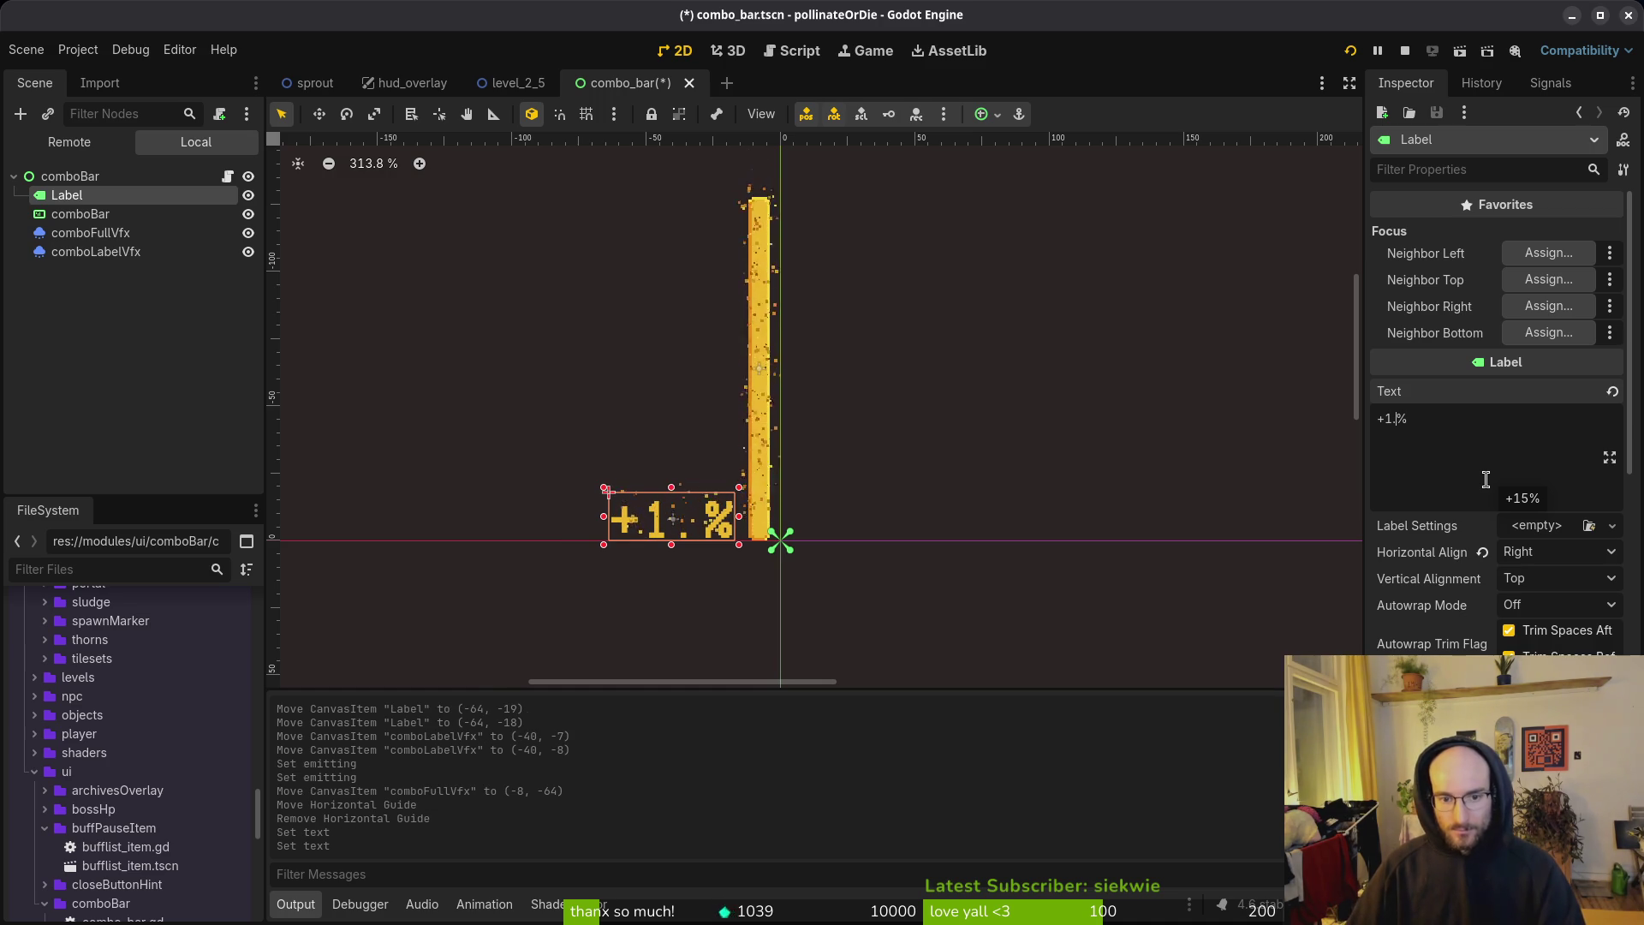
text(999)
key(ctrl+z)
key(ctrl+z)
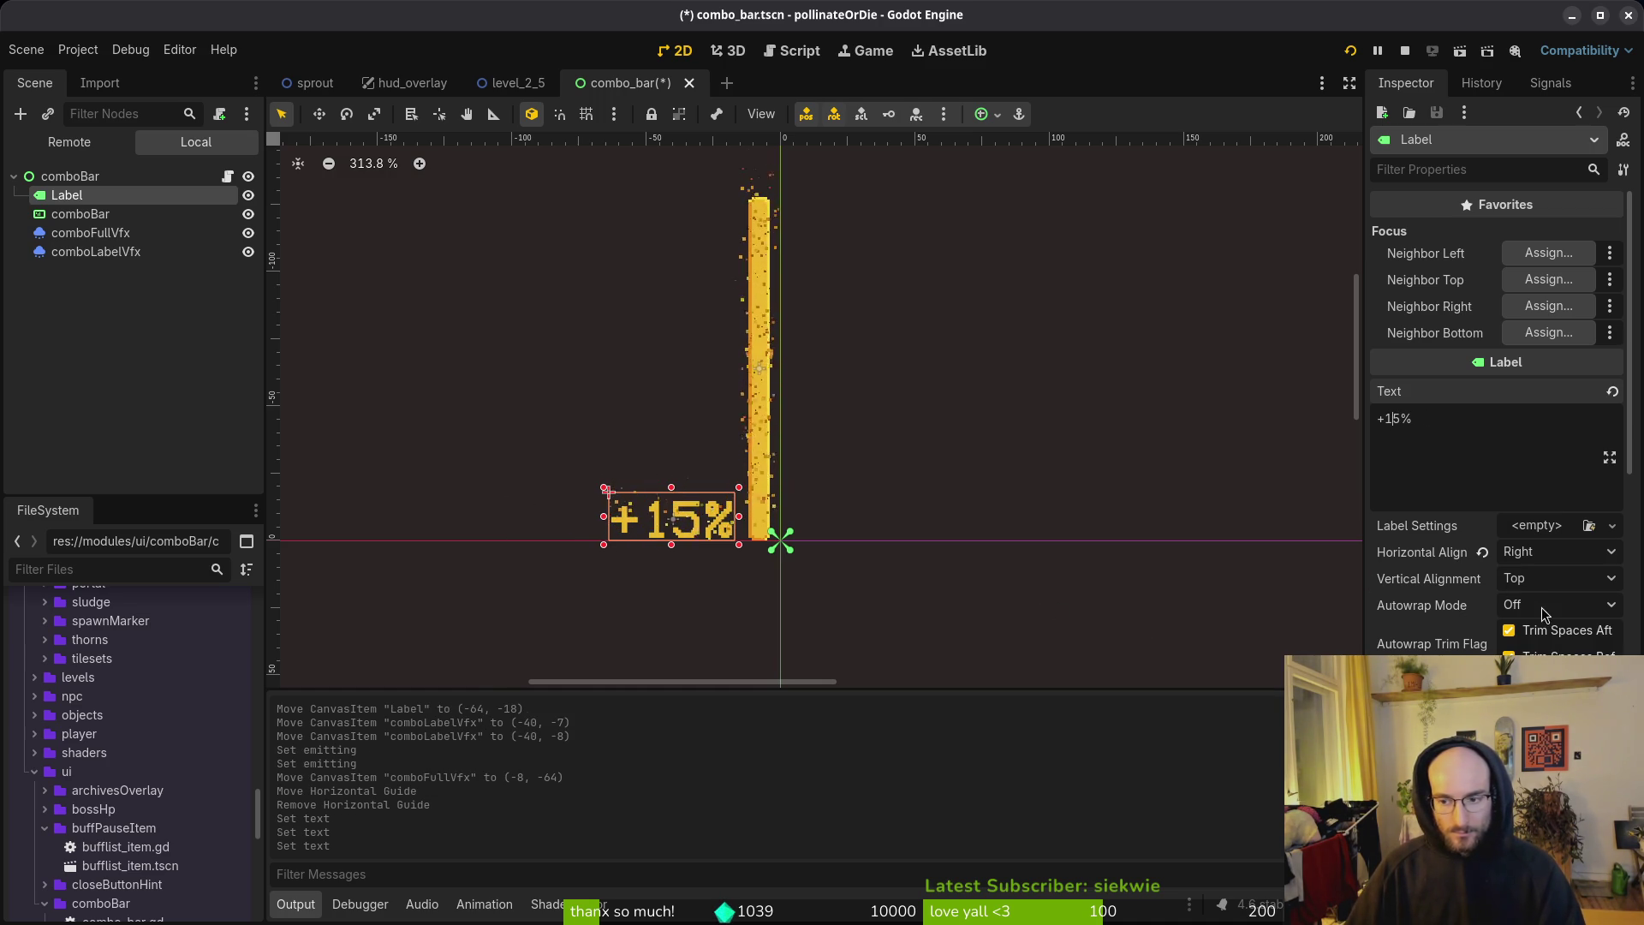
Step: Save the combo_bar scene
key(ctrl+s)
scroll(1536, 604, up, 10)
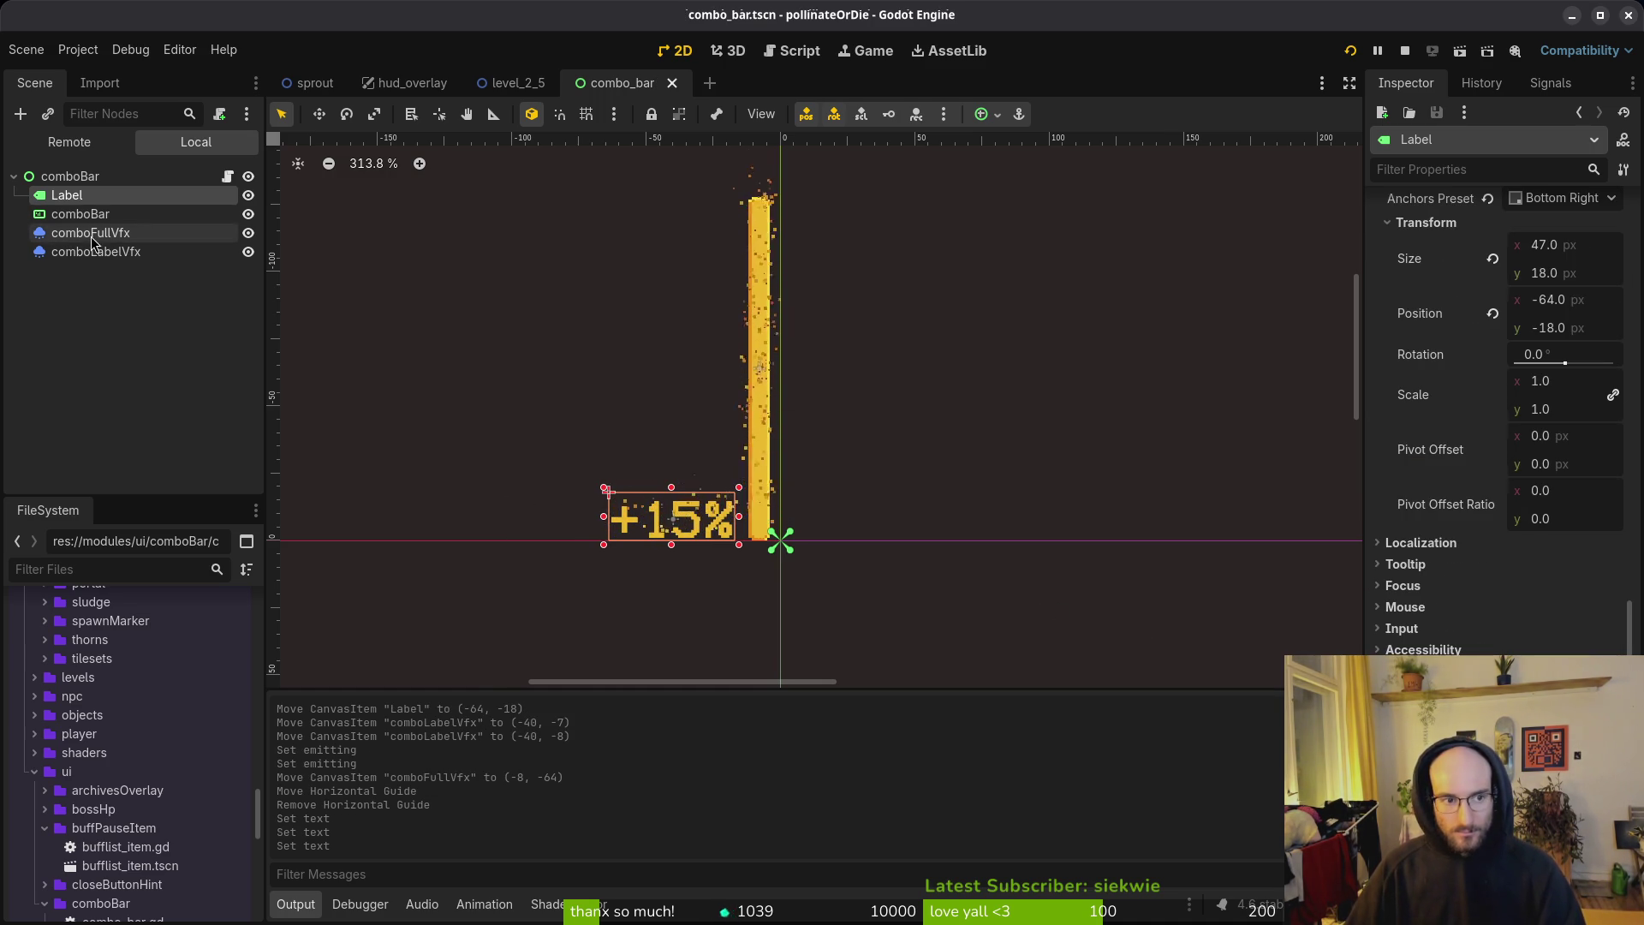
click(92, 251)
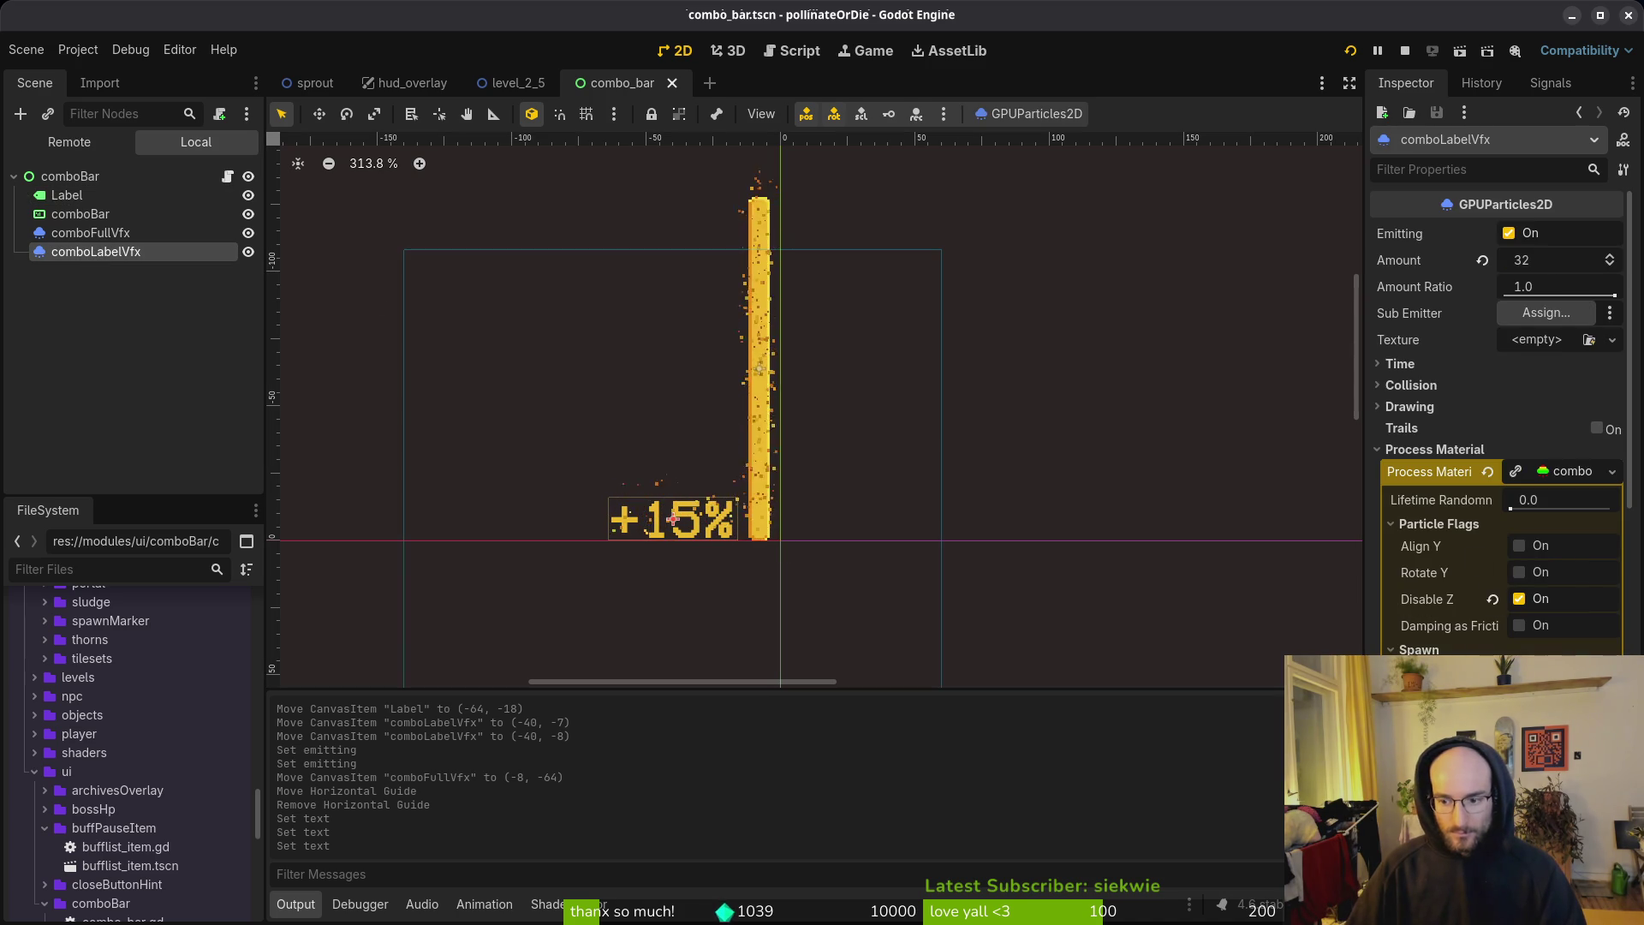
Step: Widen the label emission box slightly, nudge comboLabelVfx left to (-44, -8), and save
drag(738, 519, 747, 519)
key(ctrl+s)
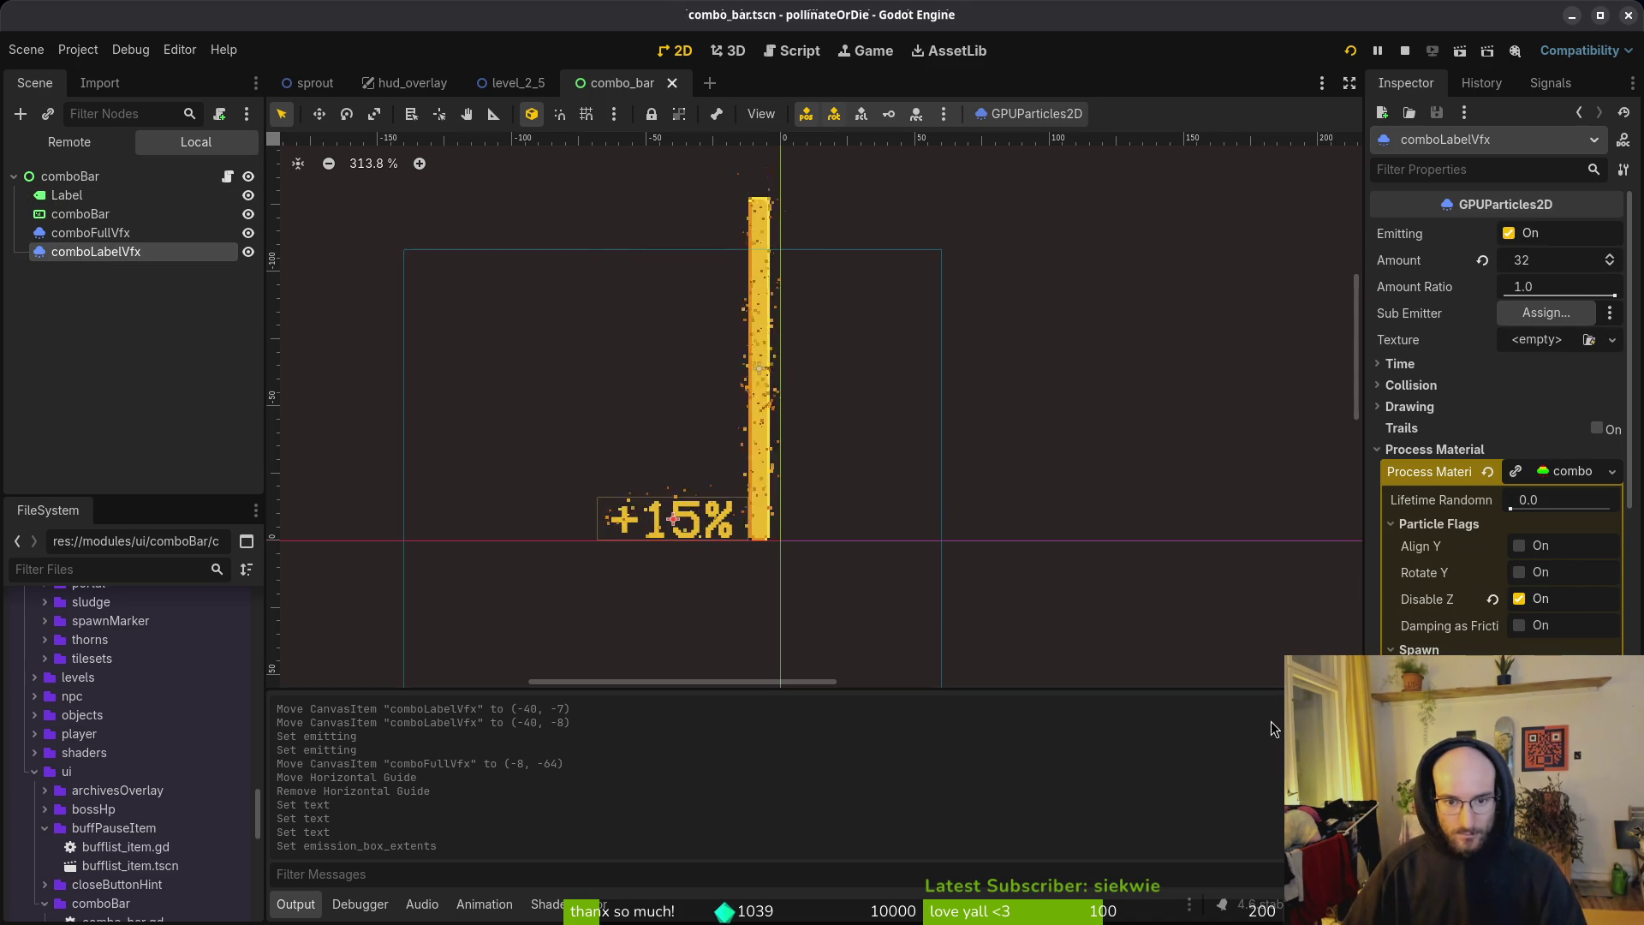
key(Left)
key(Left)
key(Left)
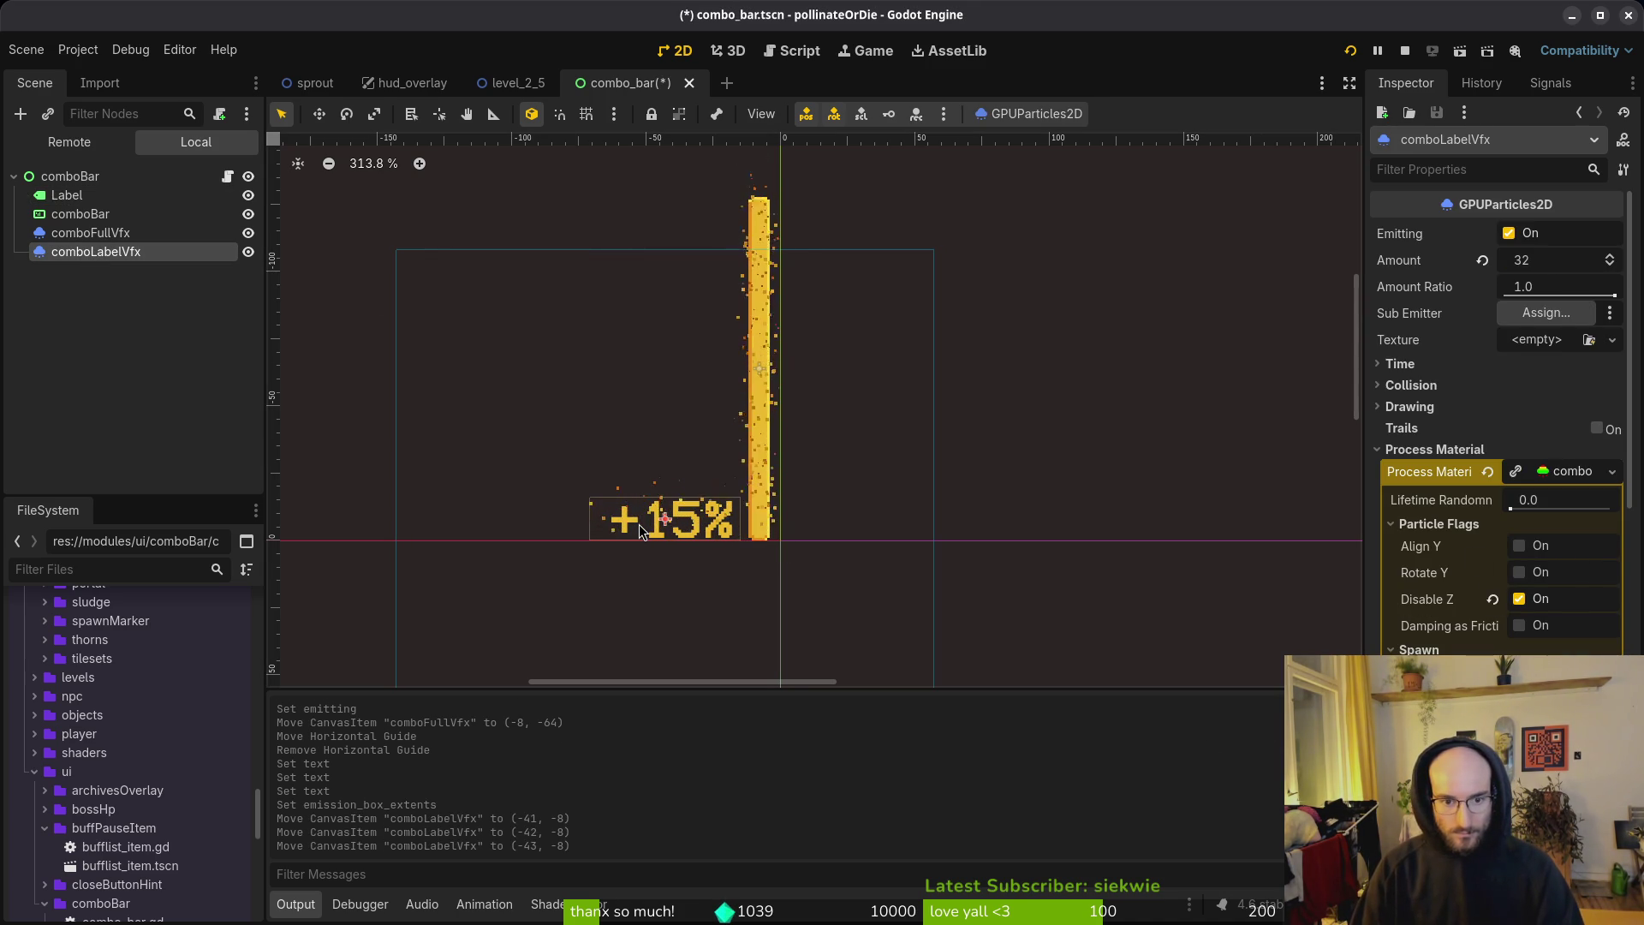
key(Left)
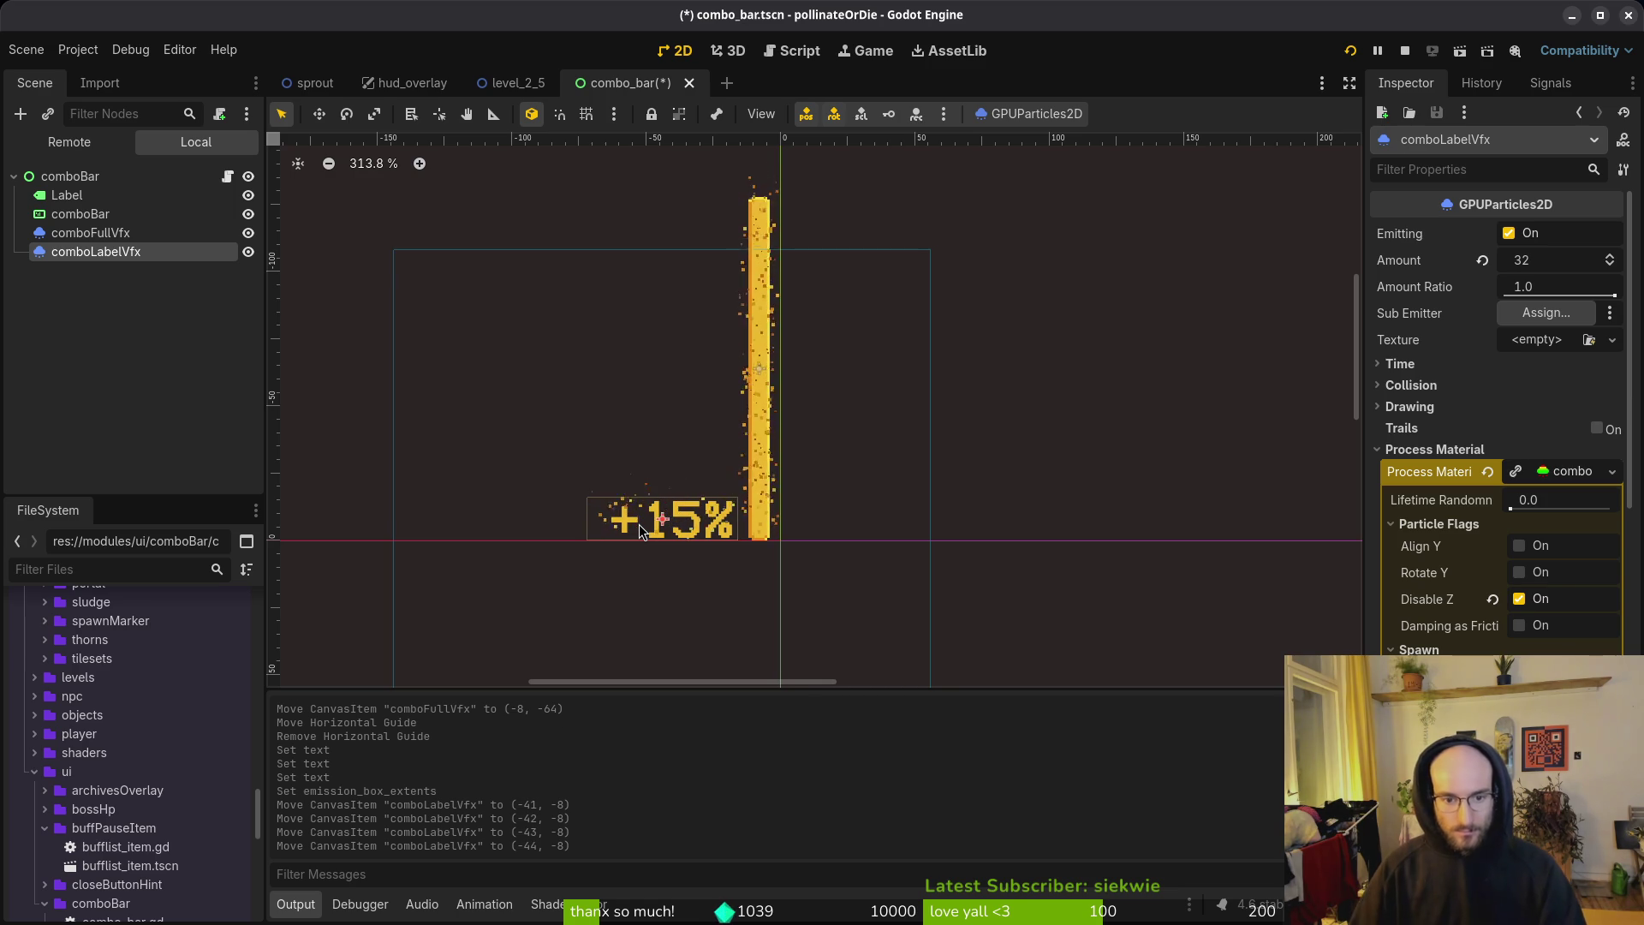
key(Escape)
key(ctrl+s)
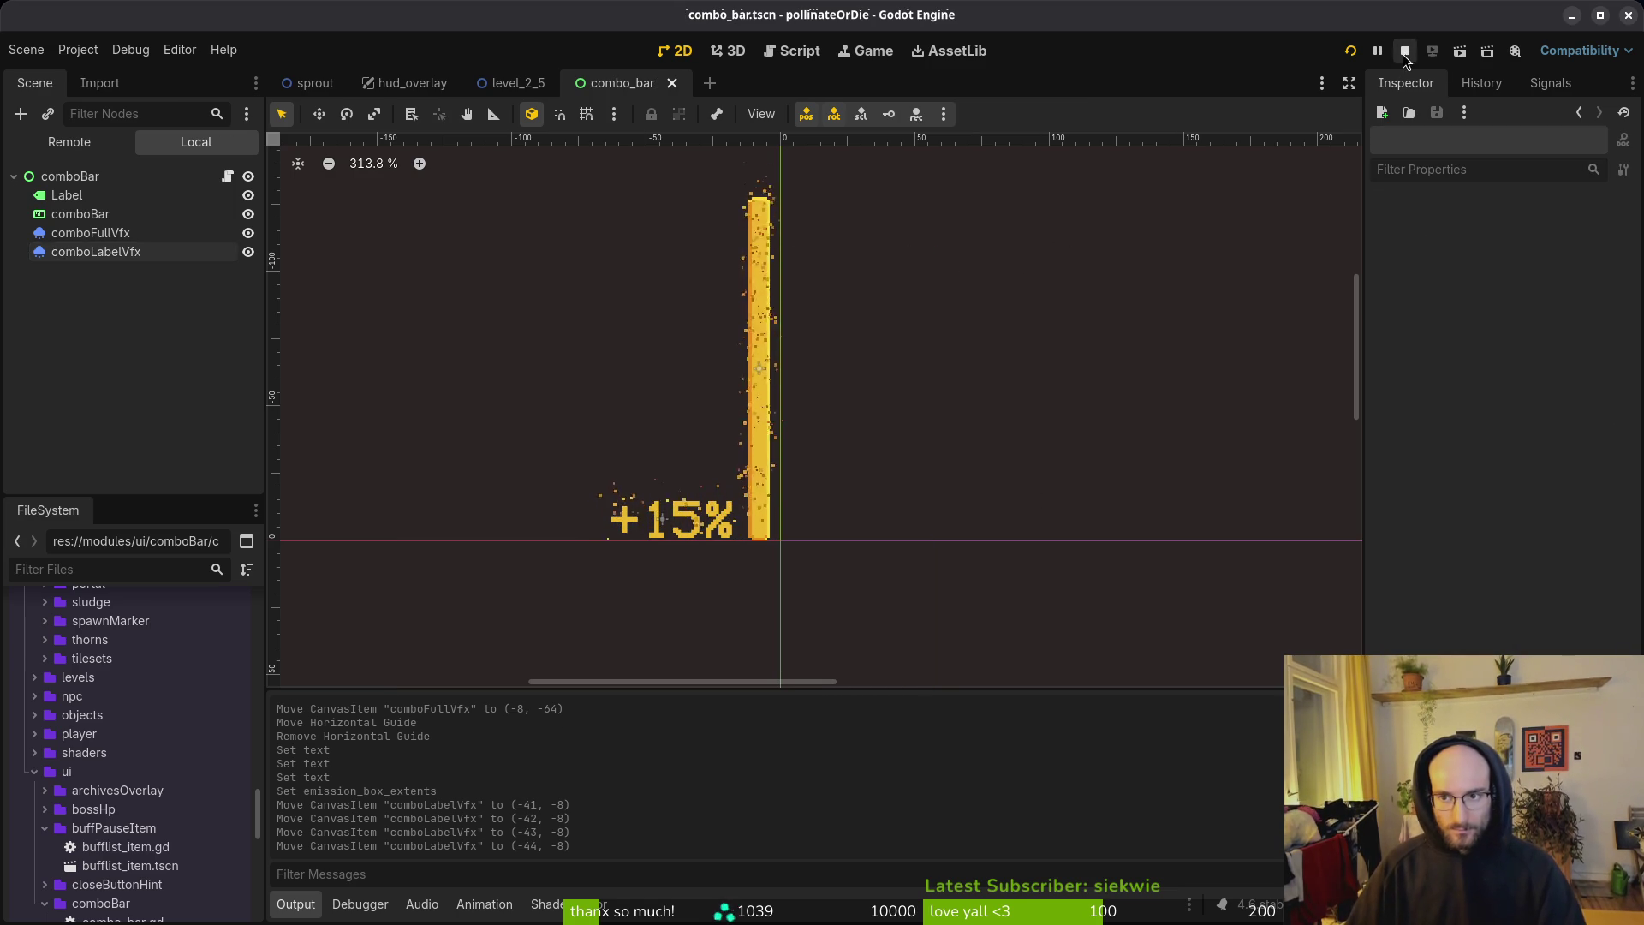
Step: Turn off Emitting on both particle effects, stop the game, and narrow the label's emission area
click(77, 253)
click(1509, 233)
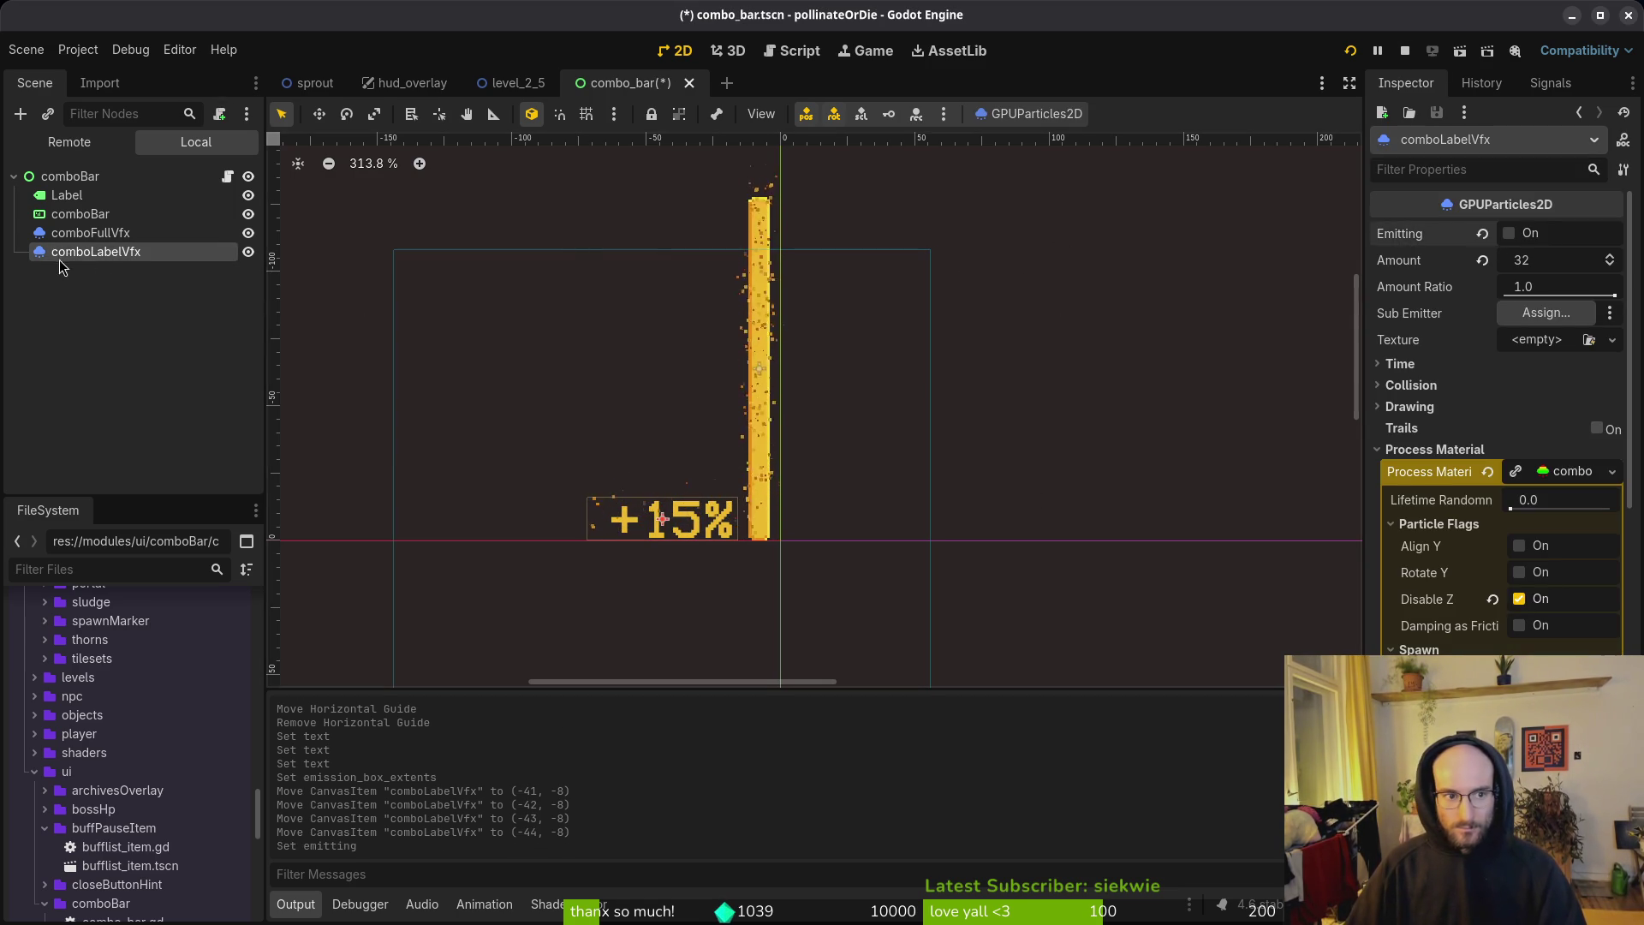
click(90, 233)
click(1509, 234)
click(1353, 57)
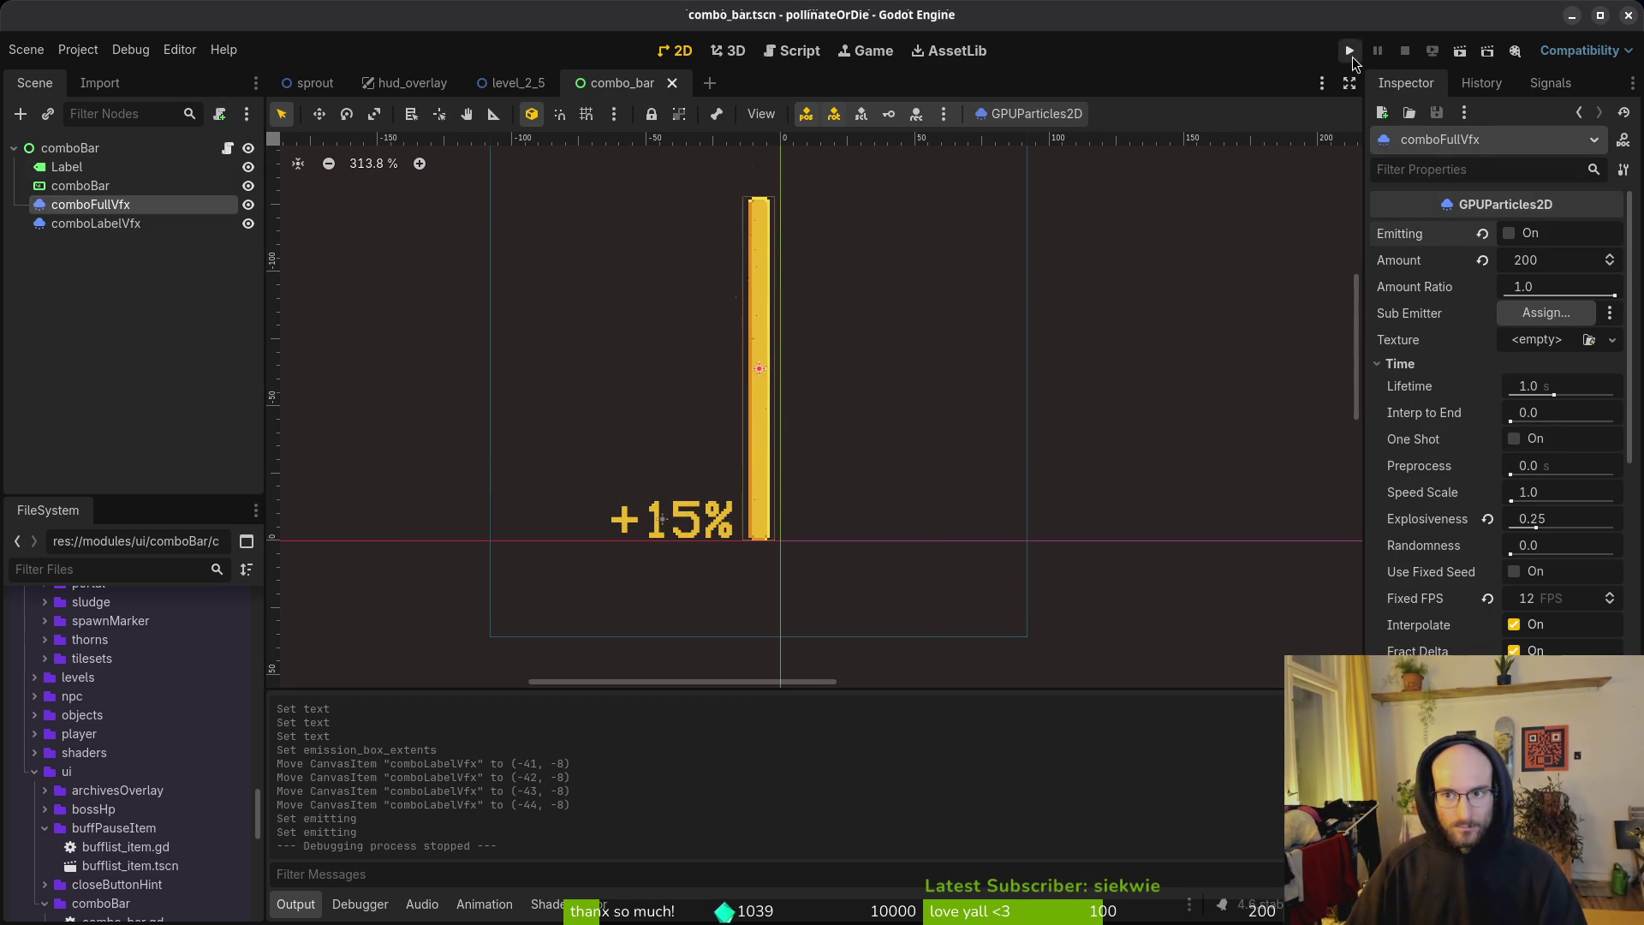
click(82, 227)
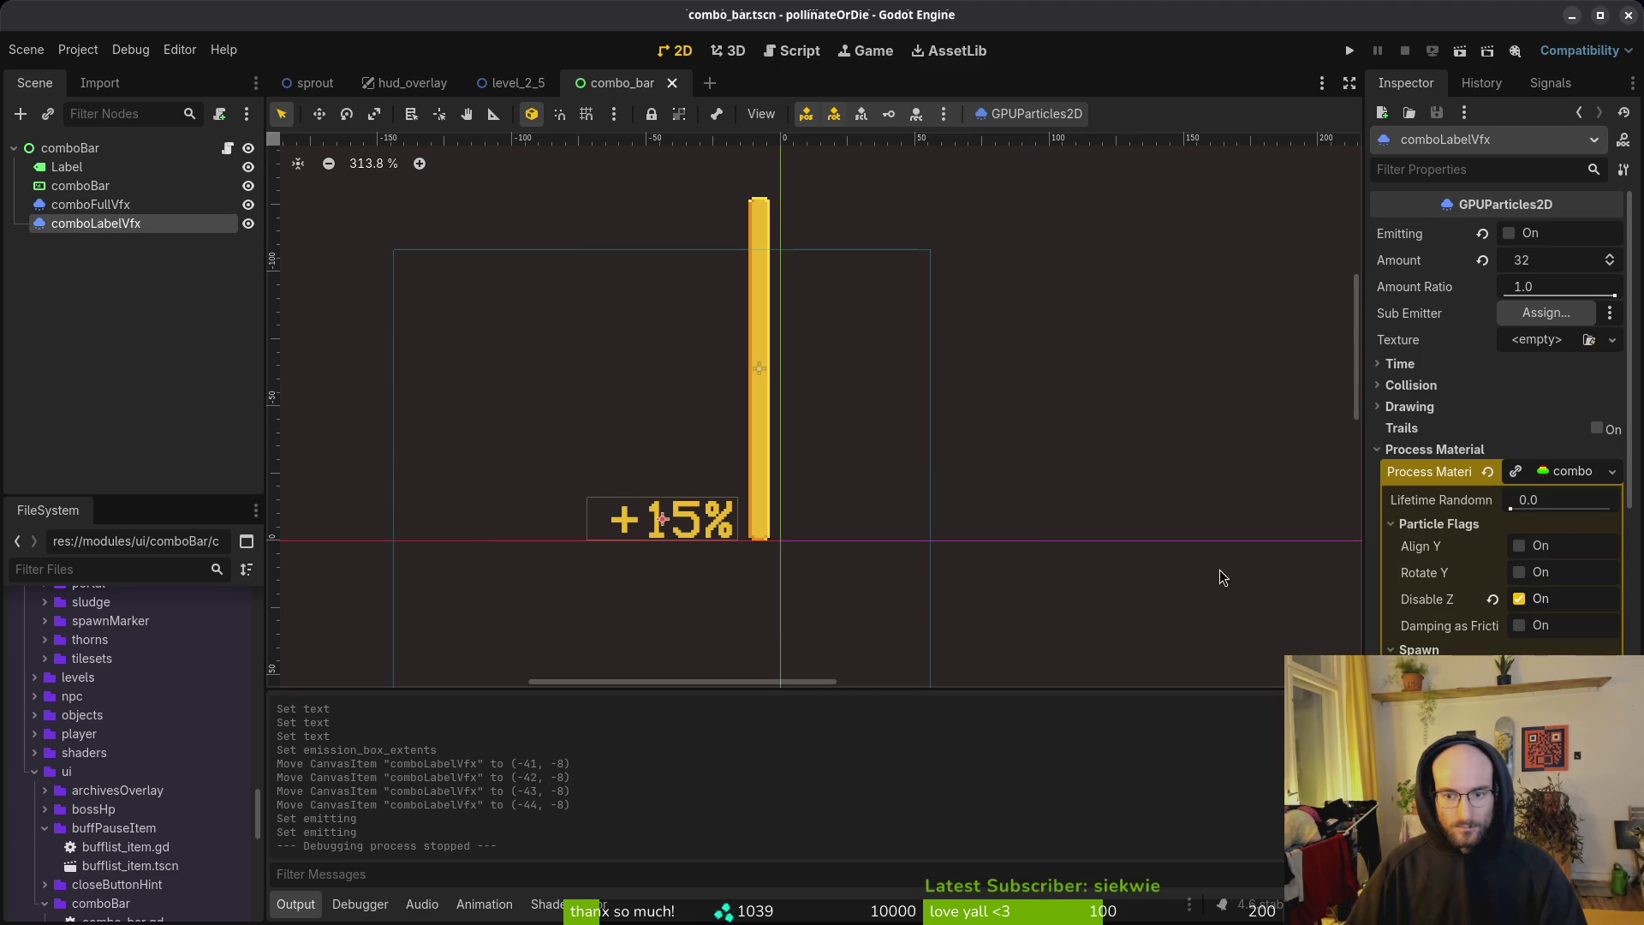
drag(587, 518, 597, 518)
Step: Nudge comboLabelVfx to (-41, -8) and save the combo bar scene
key(ctrl+s)
scroll(661, 539, up, 4)
click(681, 526)
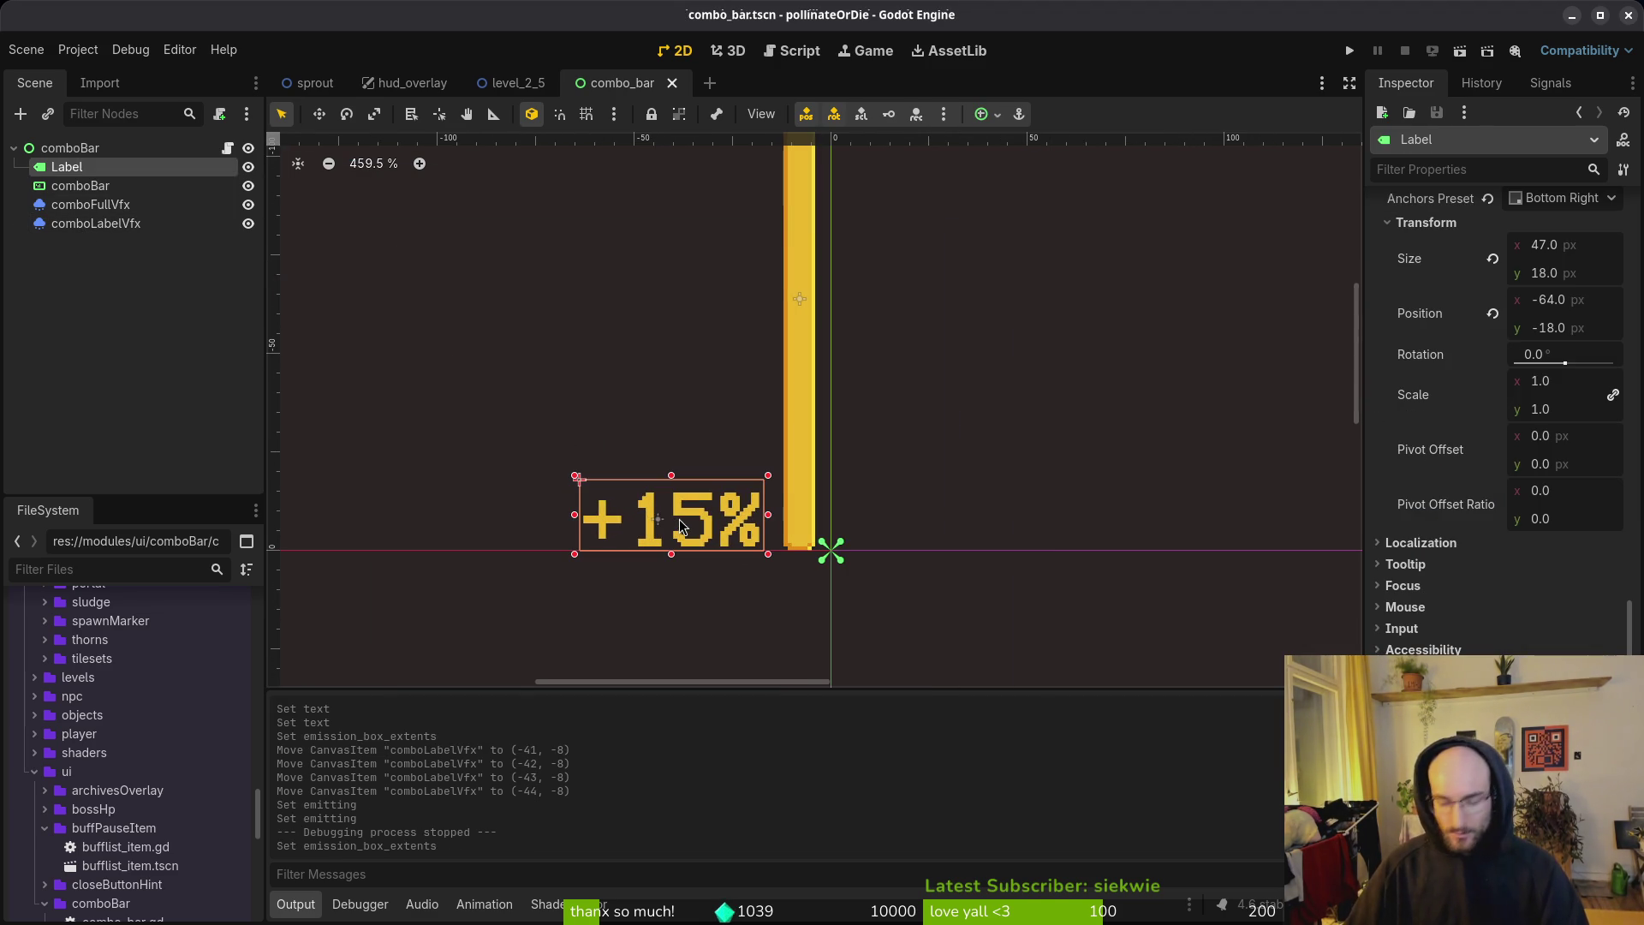
click(85, 223)
key(Right)
key(Right)
key(Right)
key(Left)
key(ctrl+s)
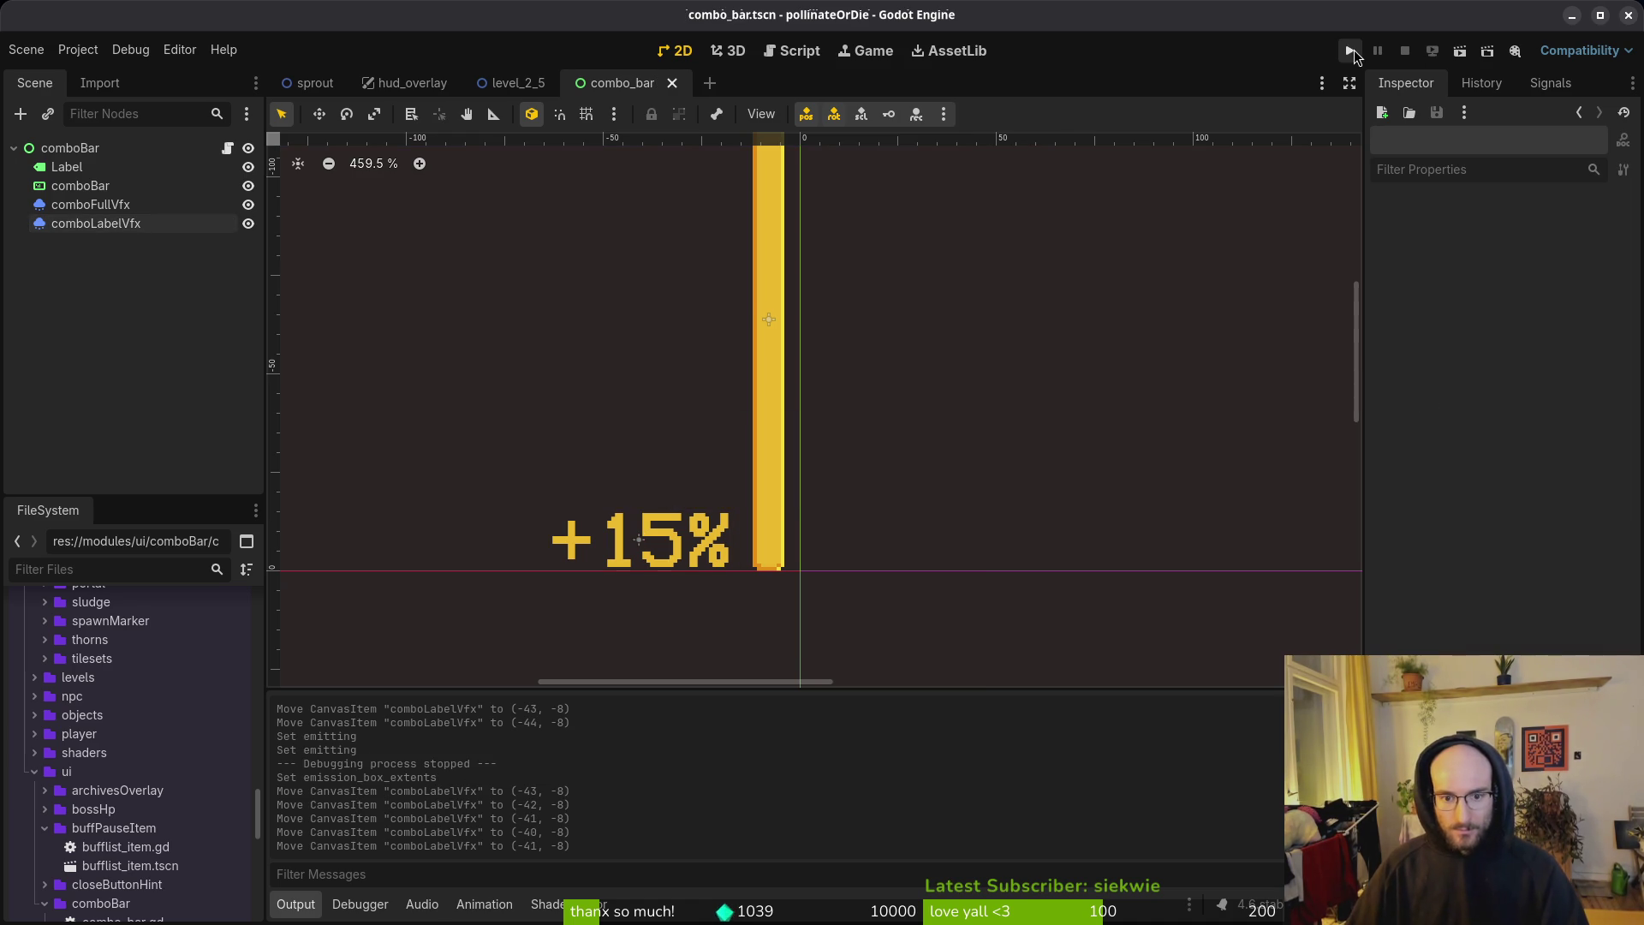
Step: Test-run the project into the level, stop it, and open hud_overlay
click(1351, 51)
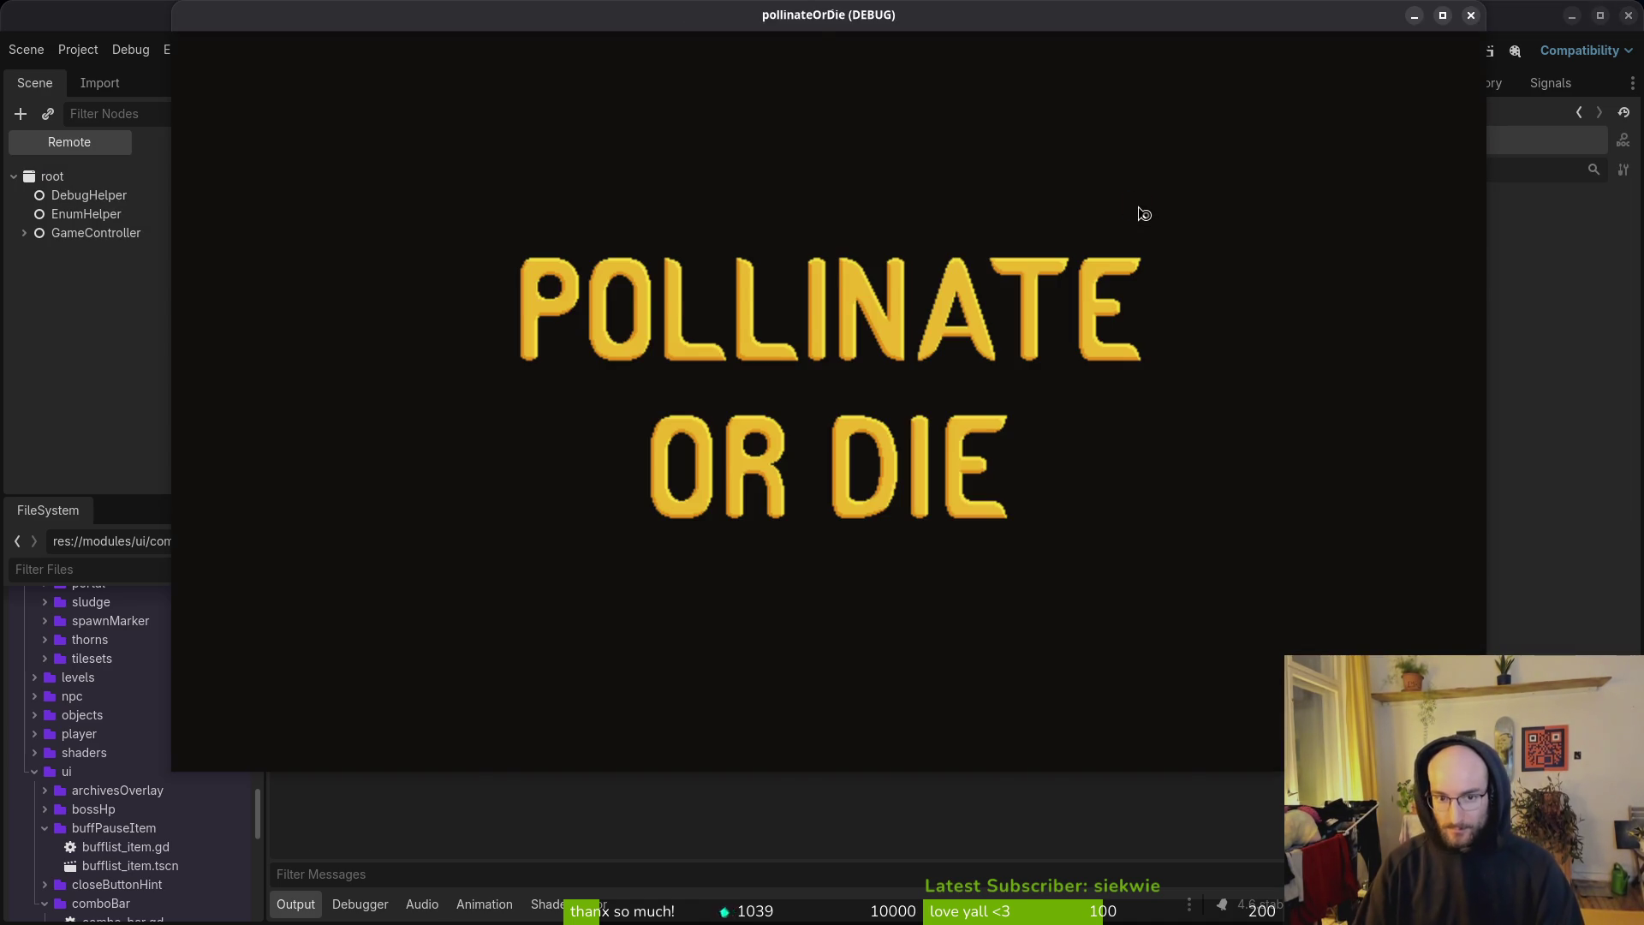
key(Return)
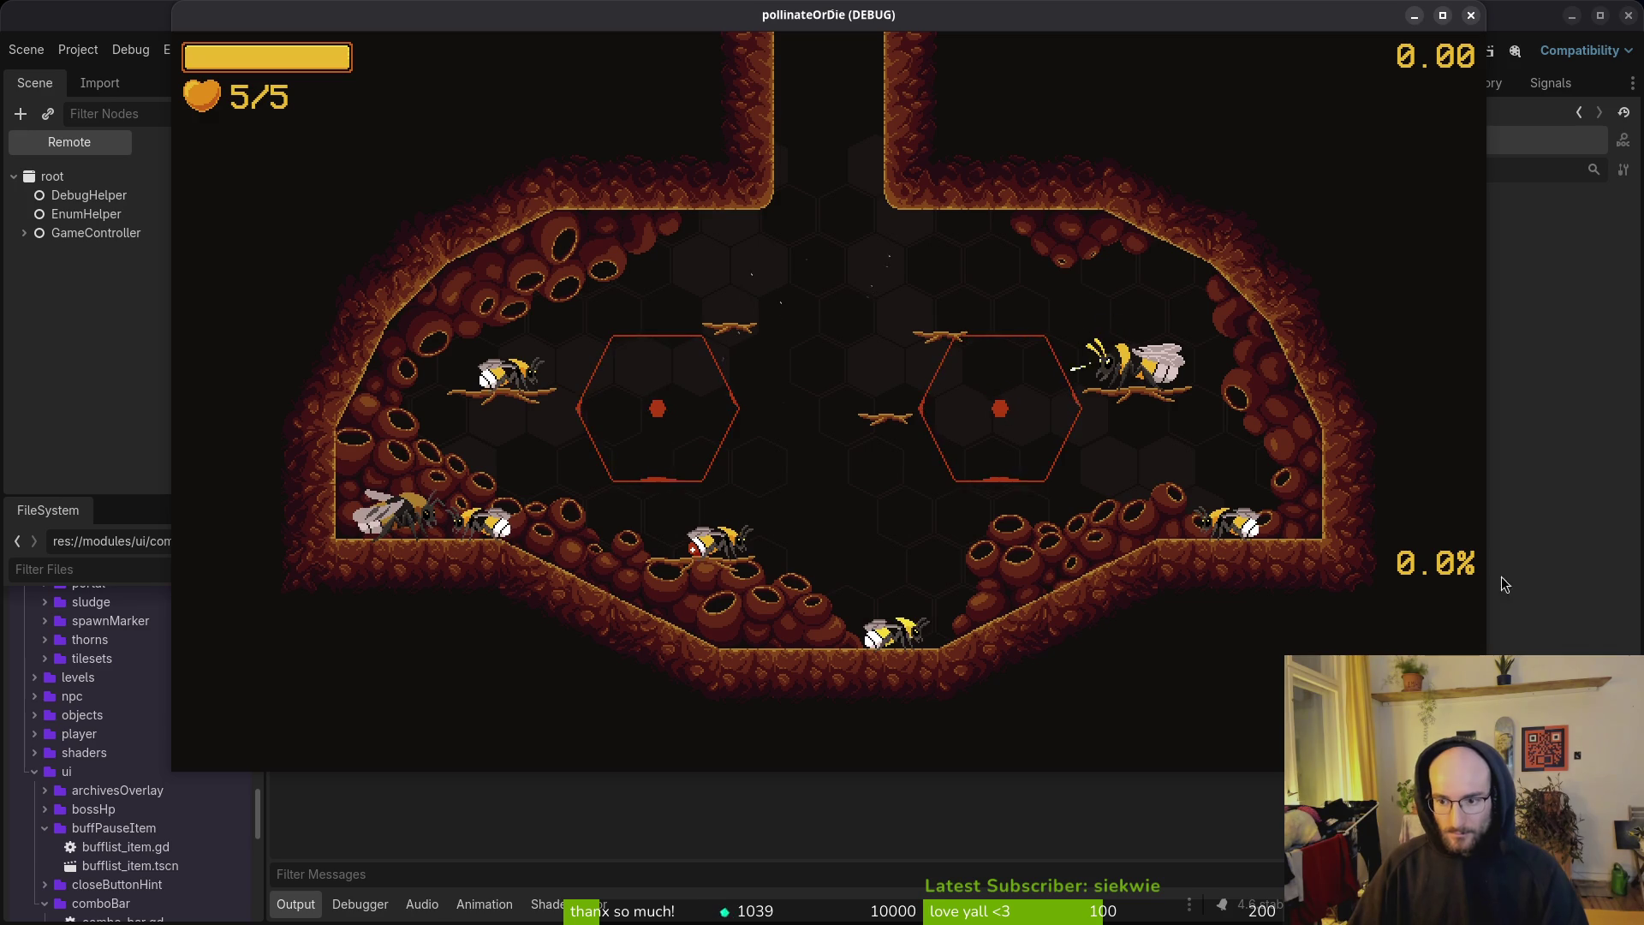
click(1470, 14)
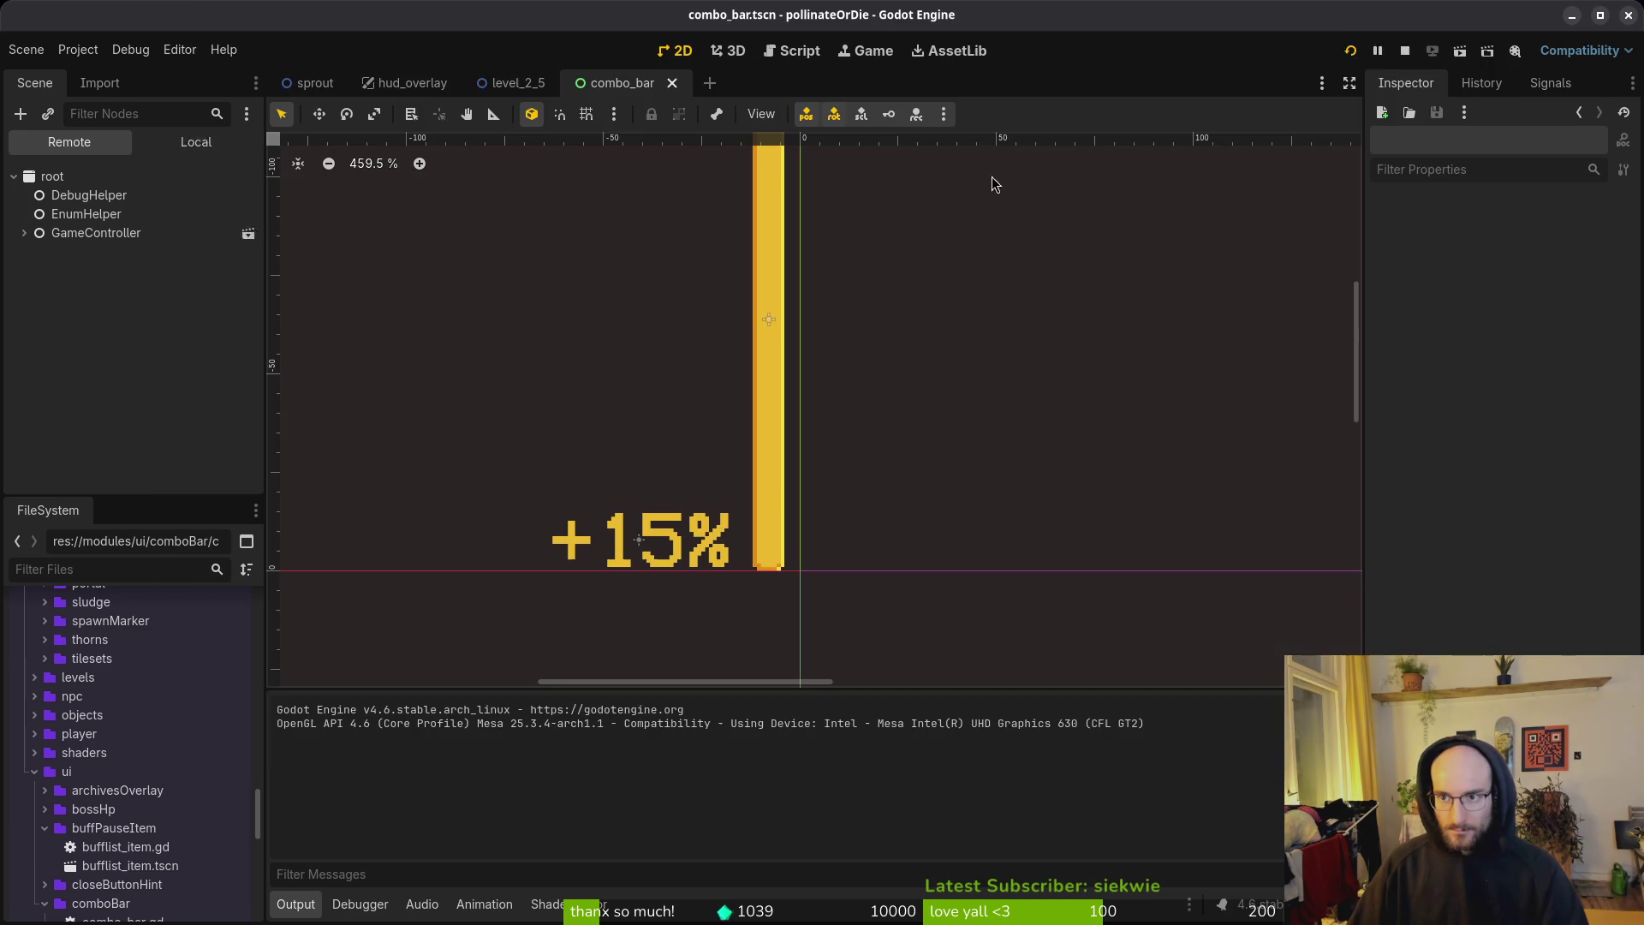
click(411, 83)
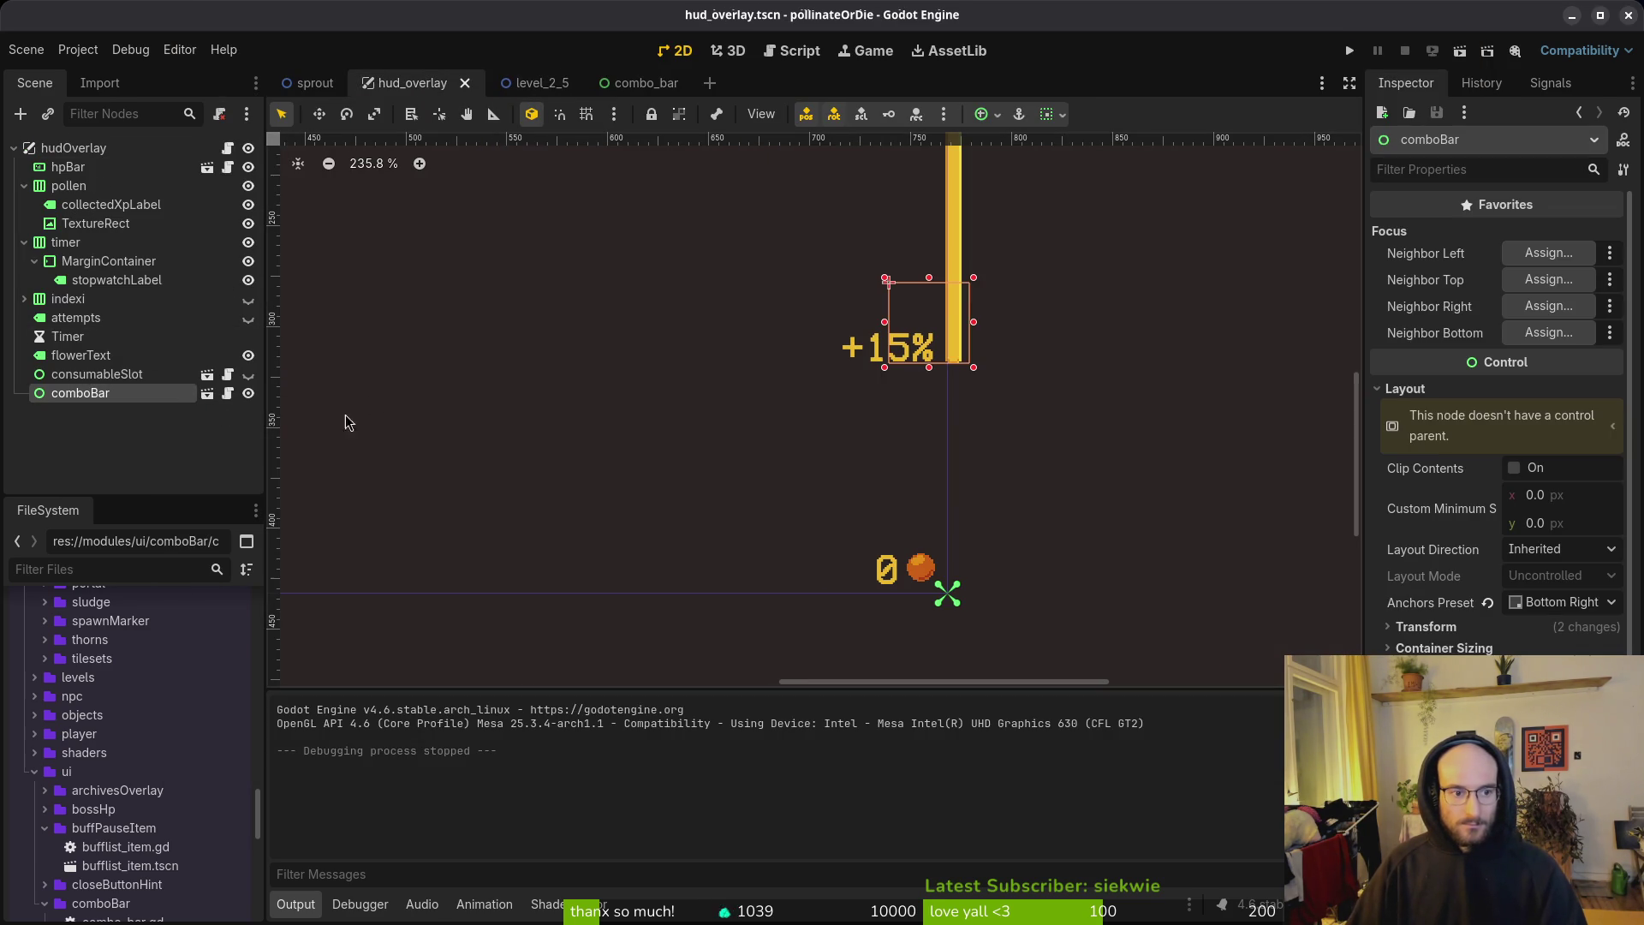
Step: Set comboBar's Anchors Preset to Top Right, then to Bottom Right
click(1560, 602)
click(1532, 635)
click(1554, 601)
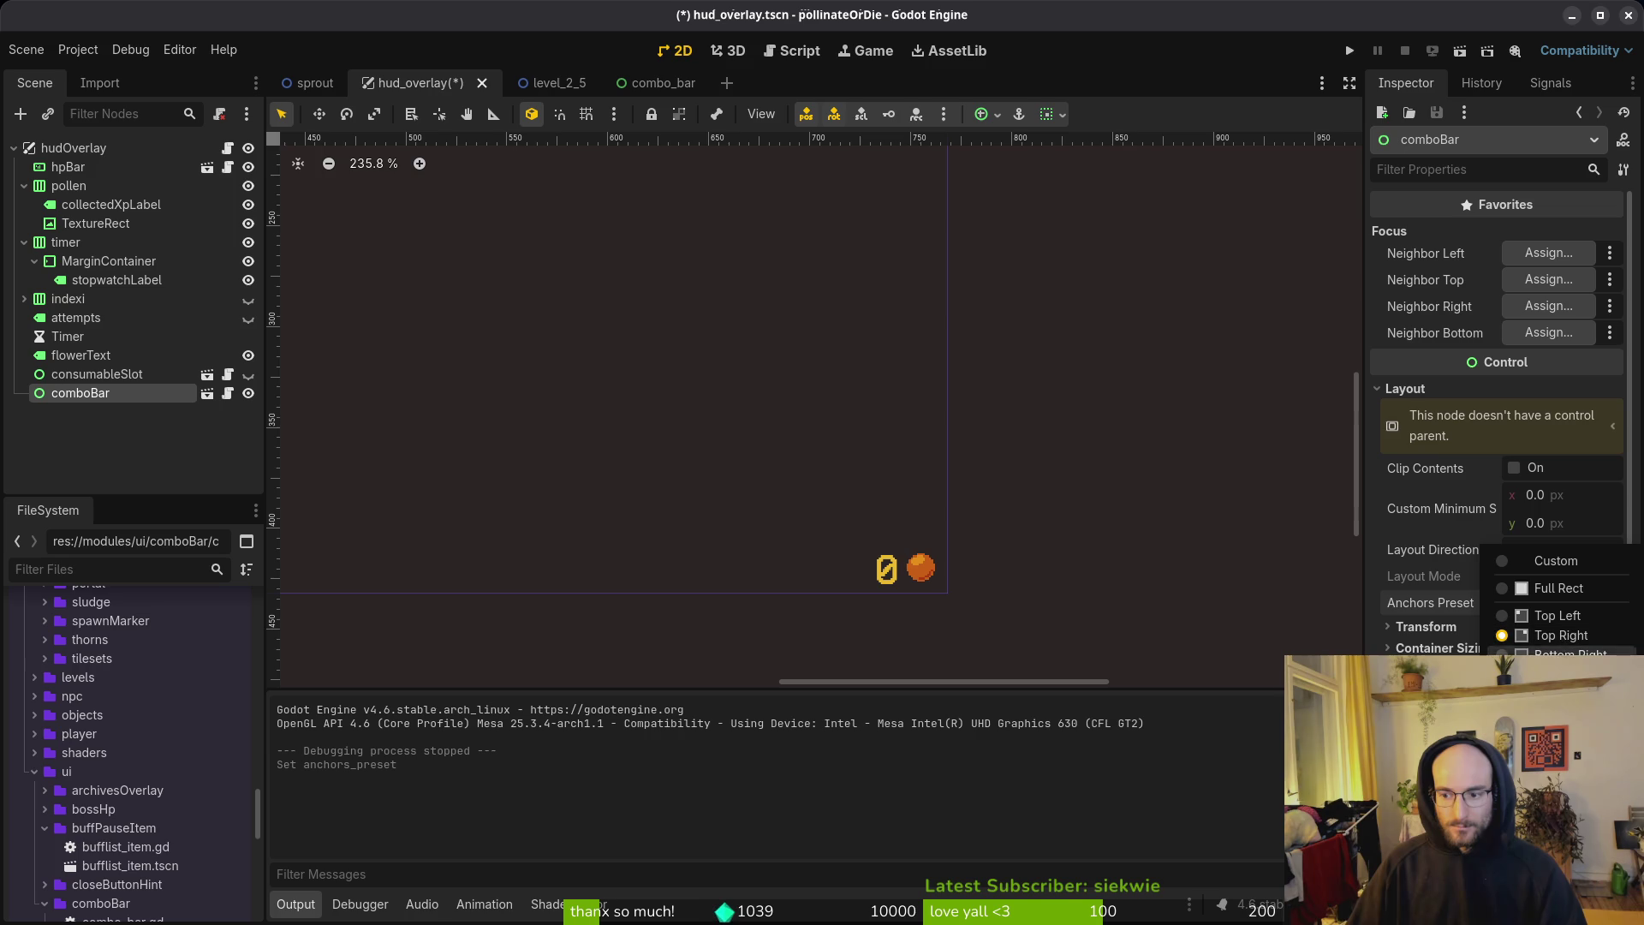
click(1570, 654)
Step: Nudge comboBar up and left to (723, 365) and save hud_overlay
scroll(899, 574, up, 5)
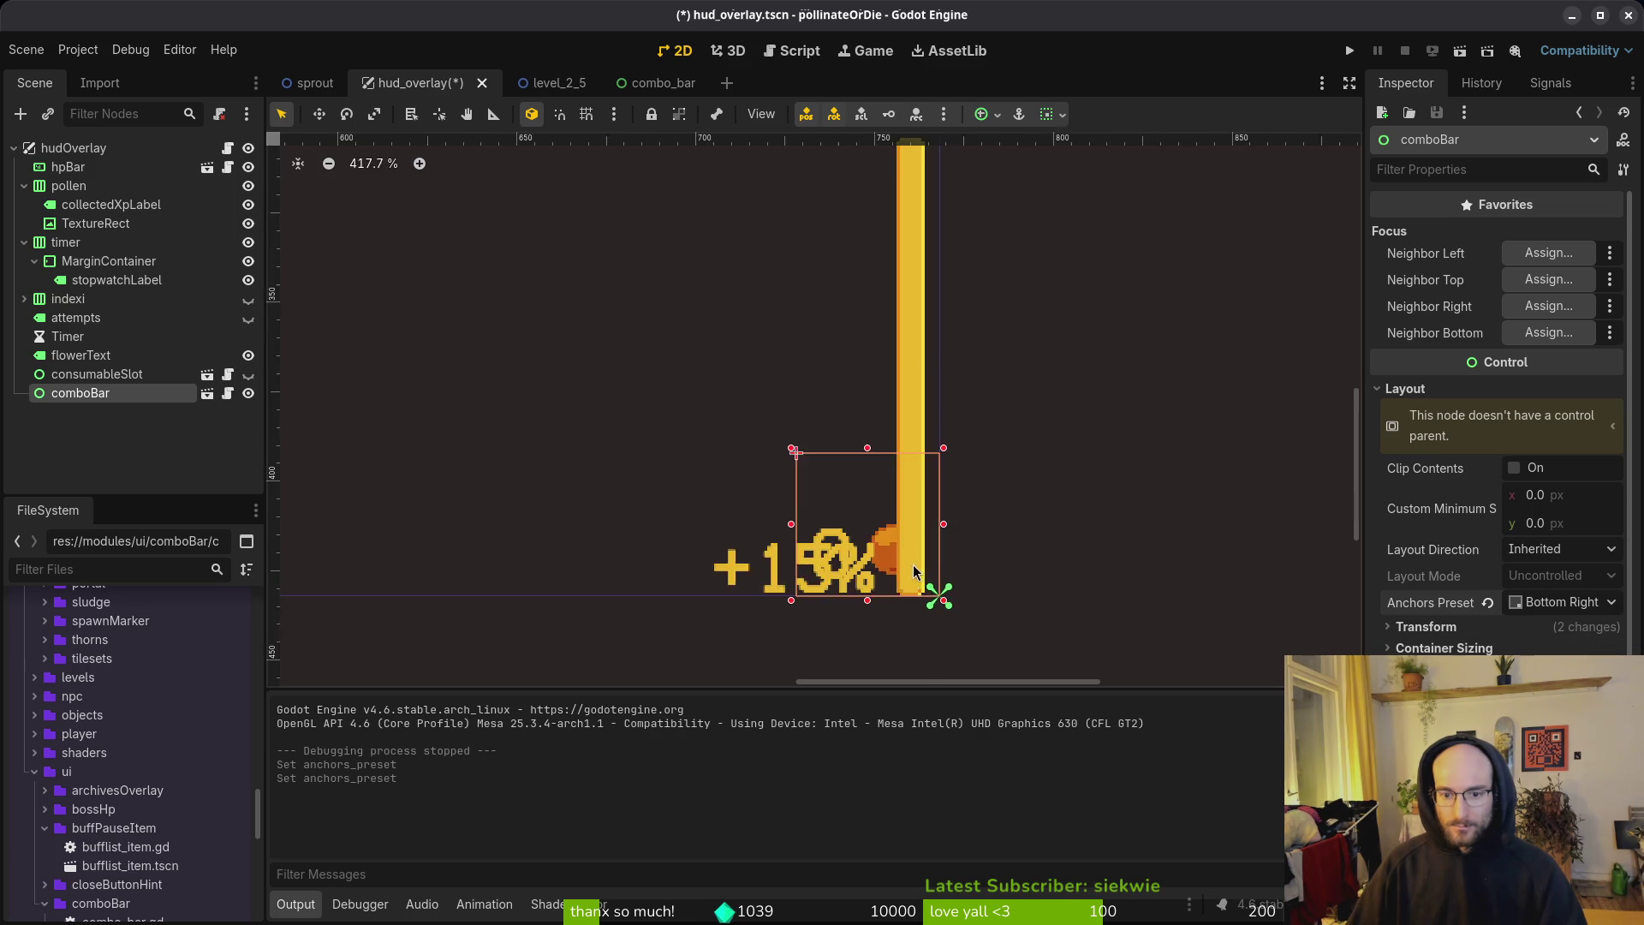
key(Up)
key(Up)
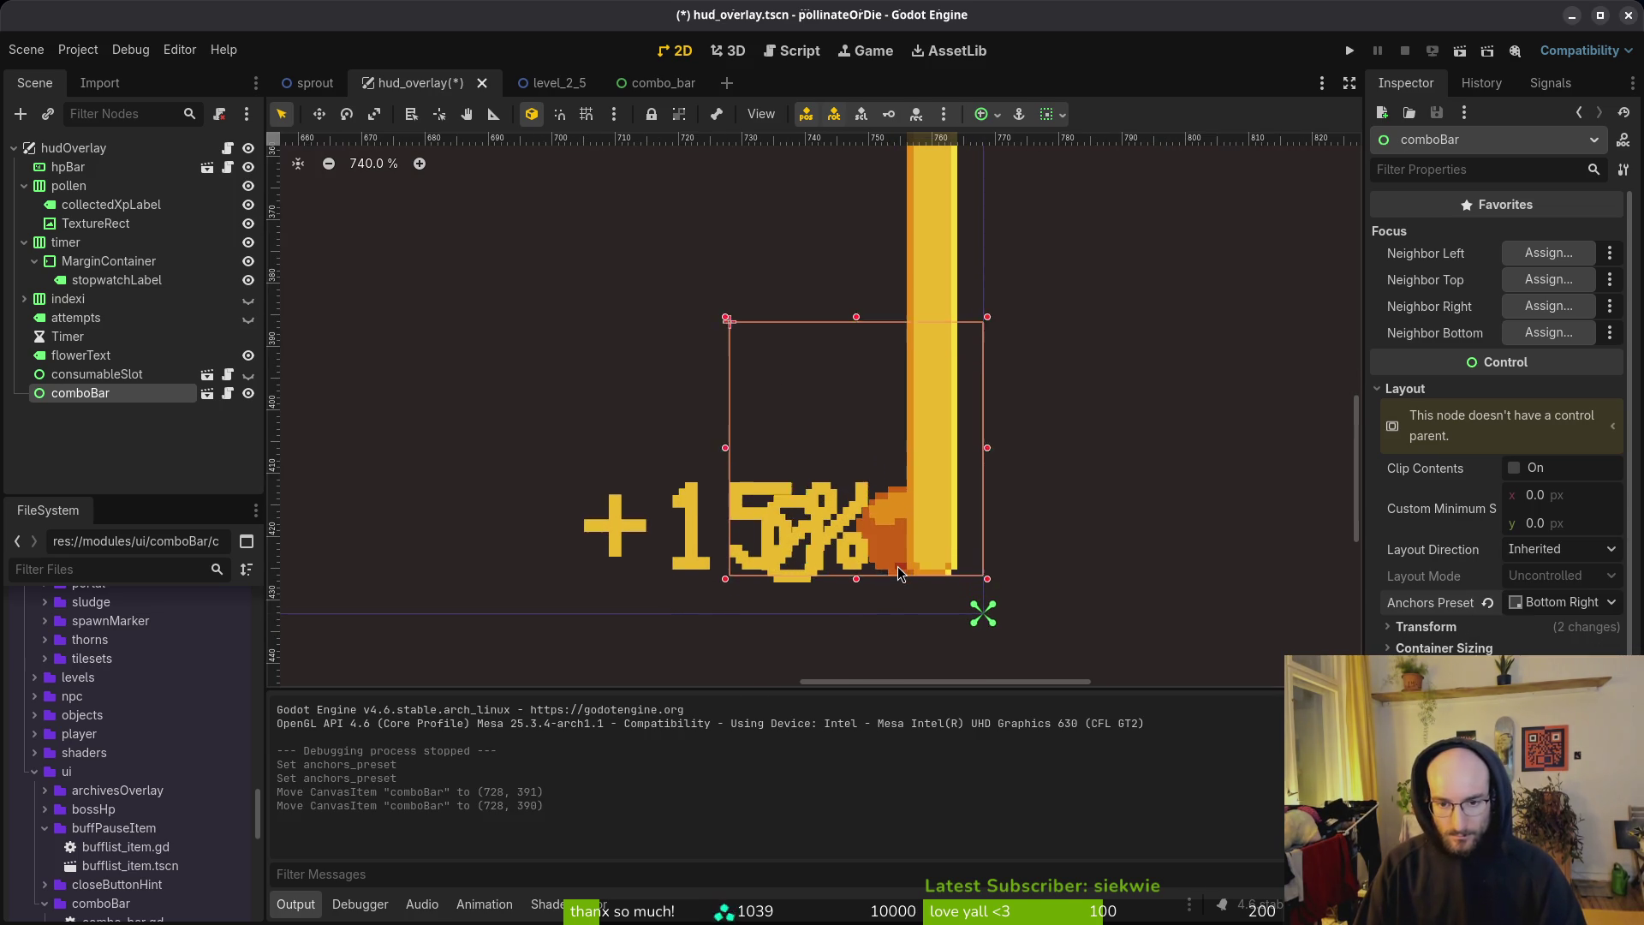
key(shift+Up)
key(Up)
key(Up)
key(Up)
key(Up)
key(Left)
key(Left)
key(Left)
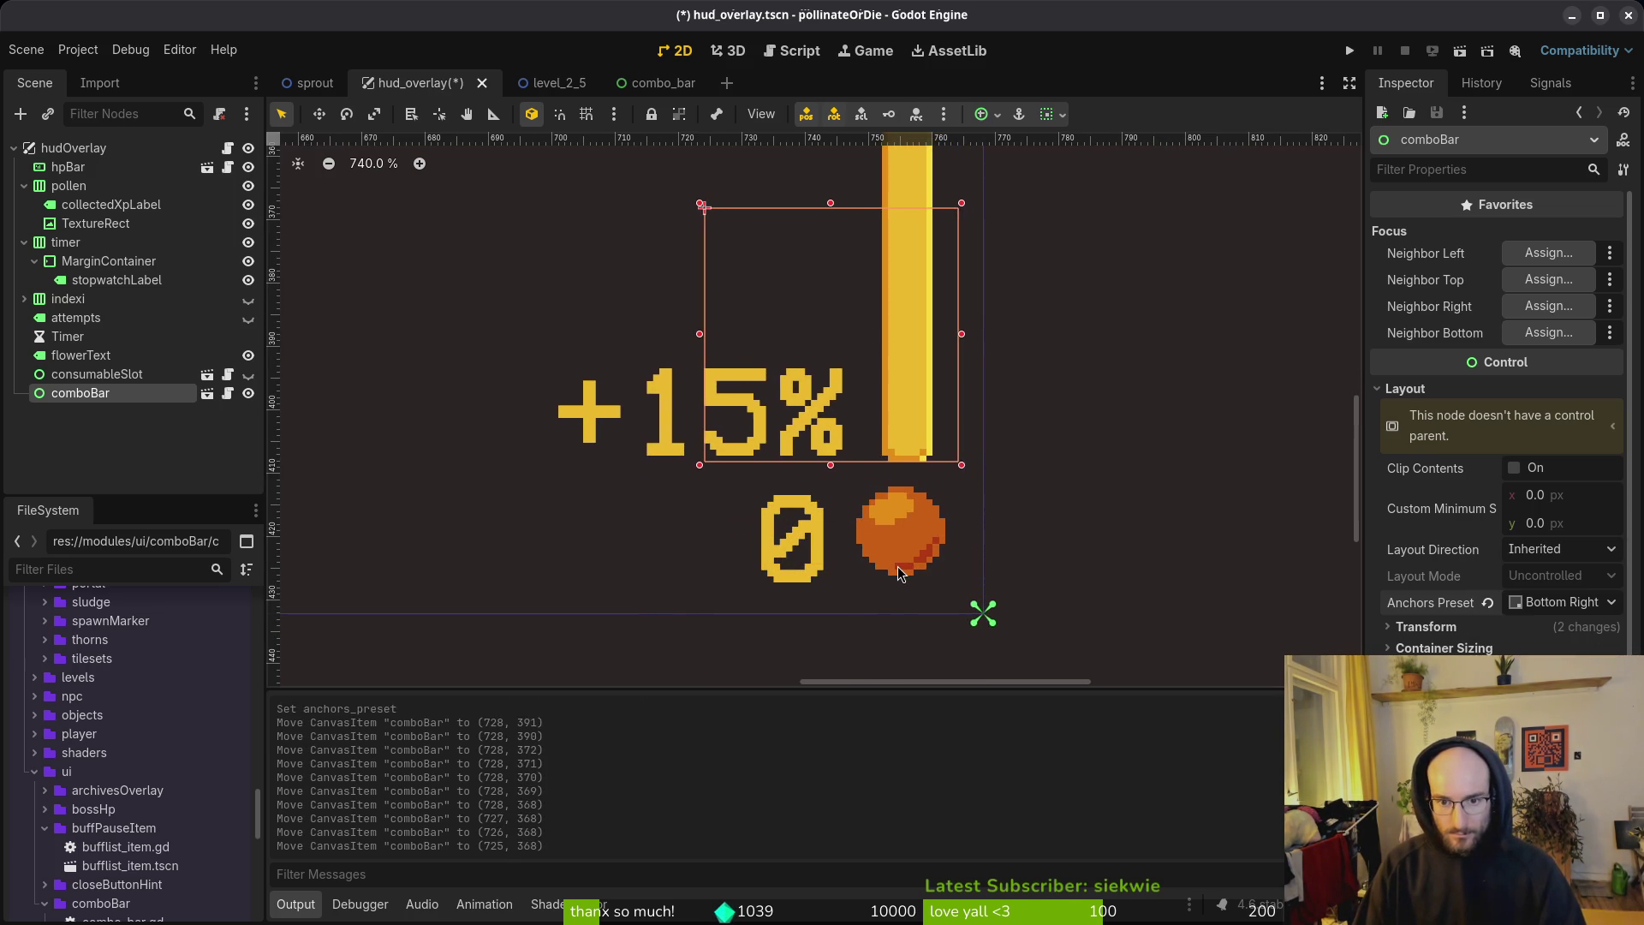
key(Up)
key(Up)
key(Up)
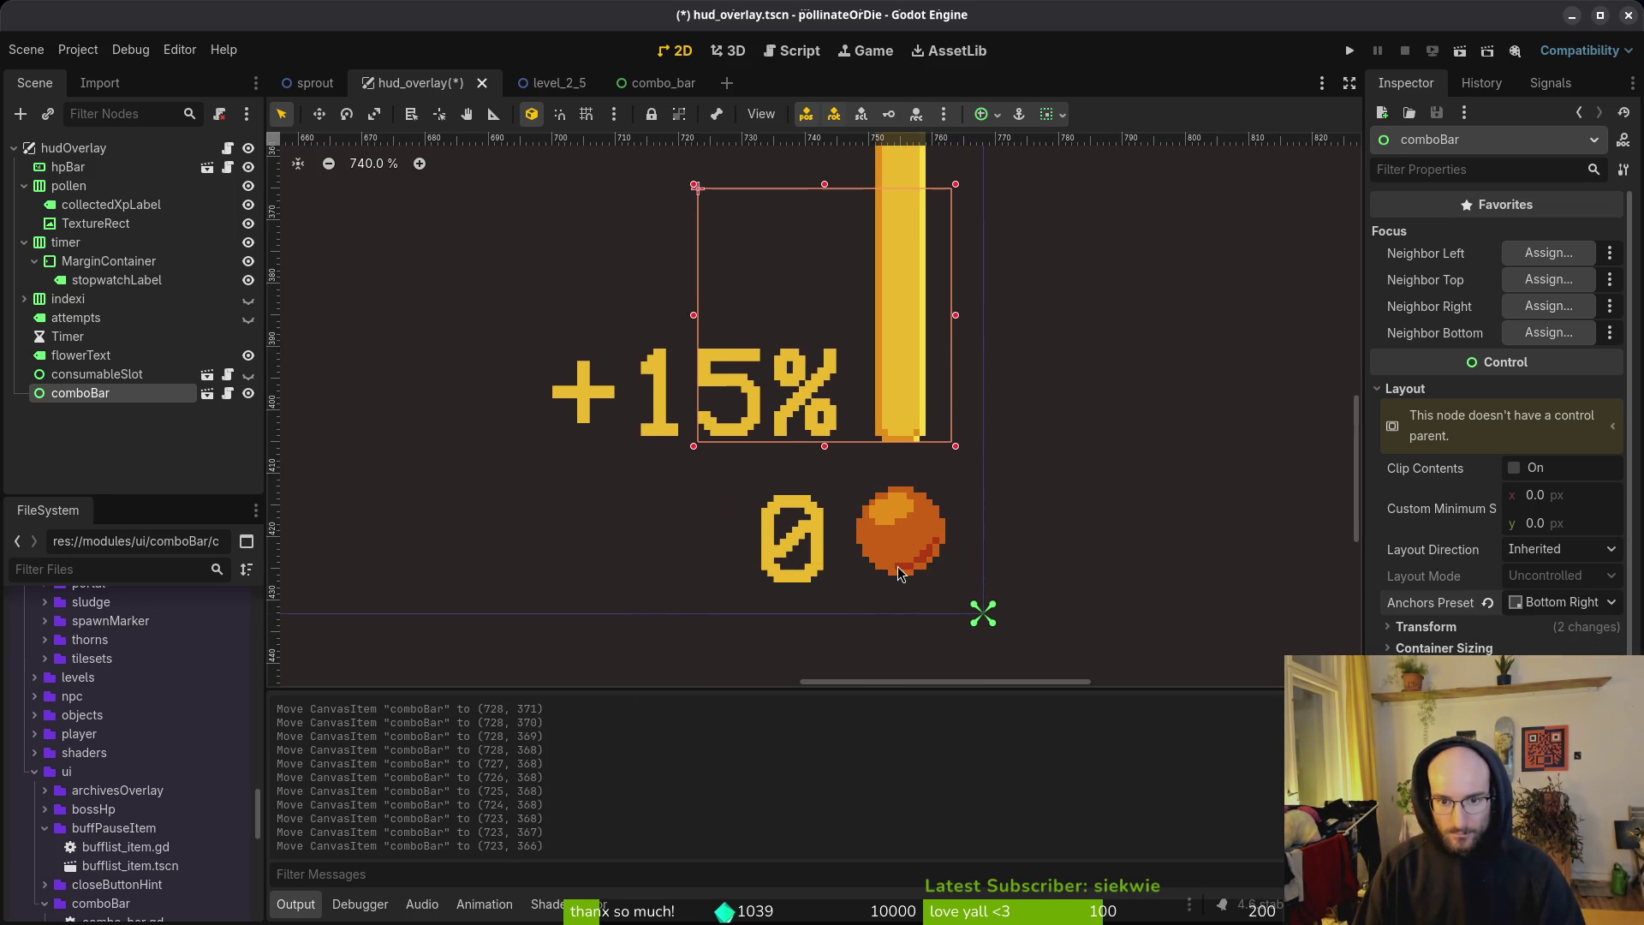
key(Escape)
key(ctrl+s)
scroll(897, 567, down, 5)
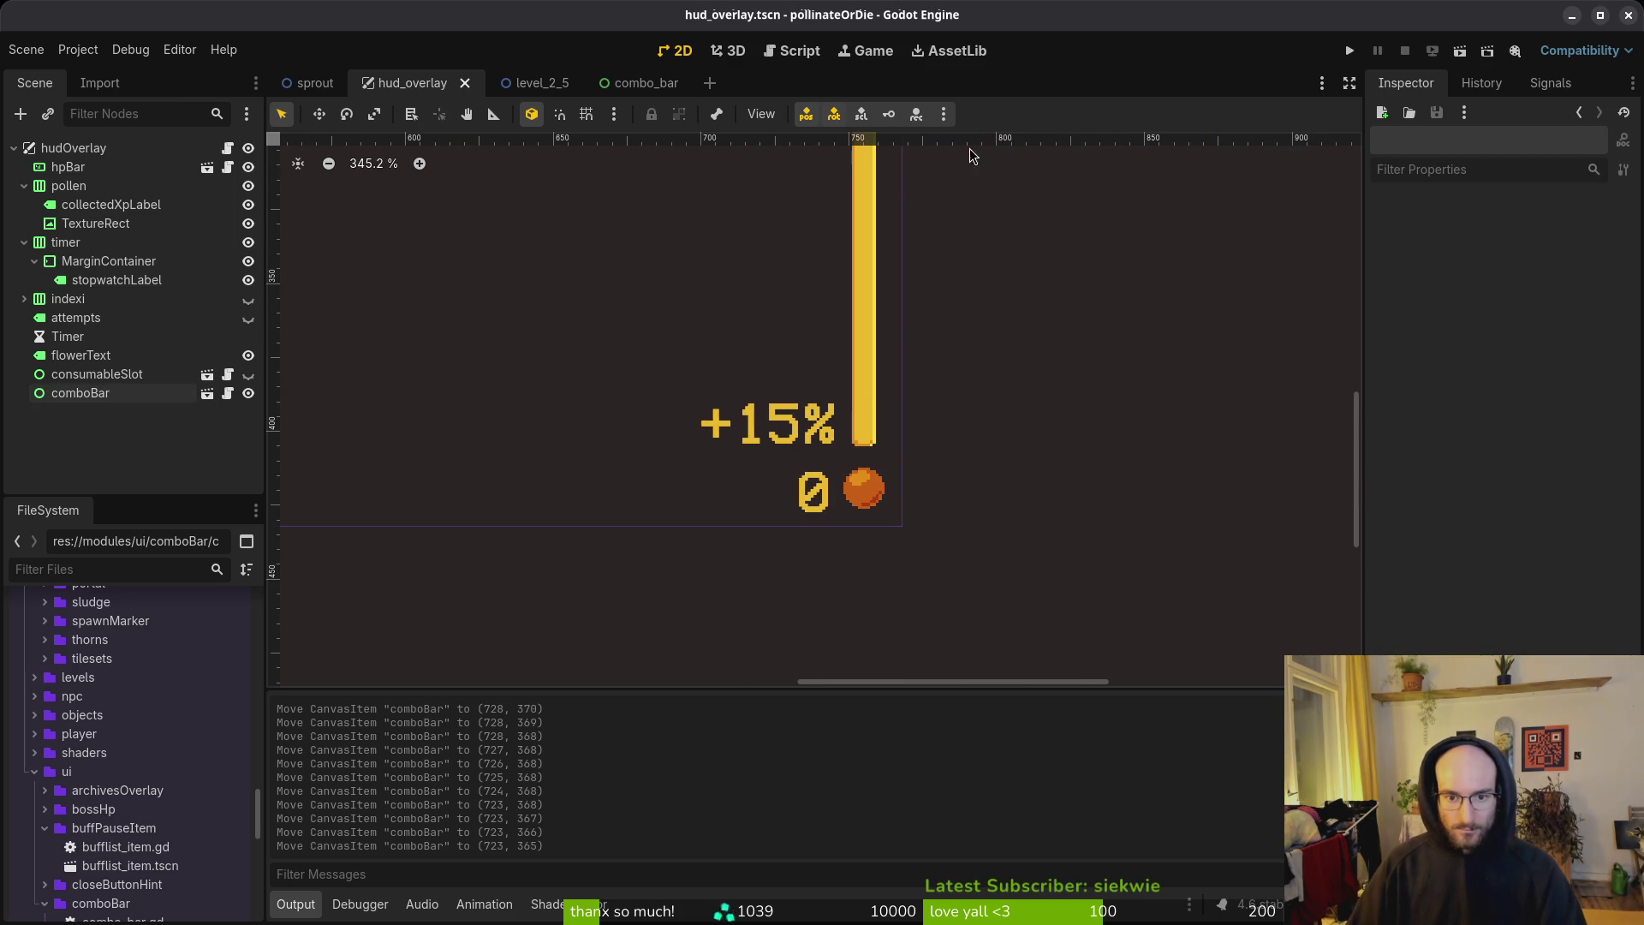
click(1350, 51)
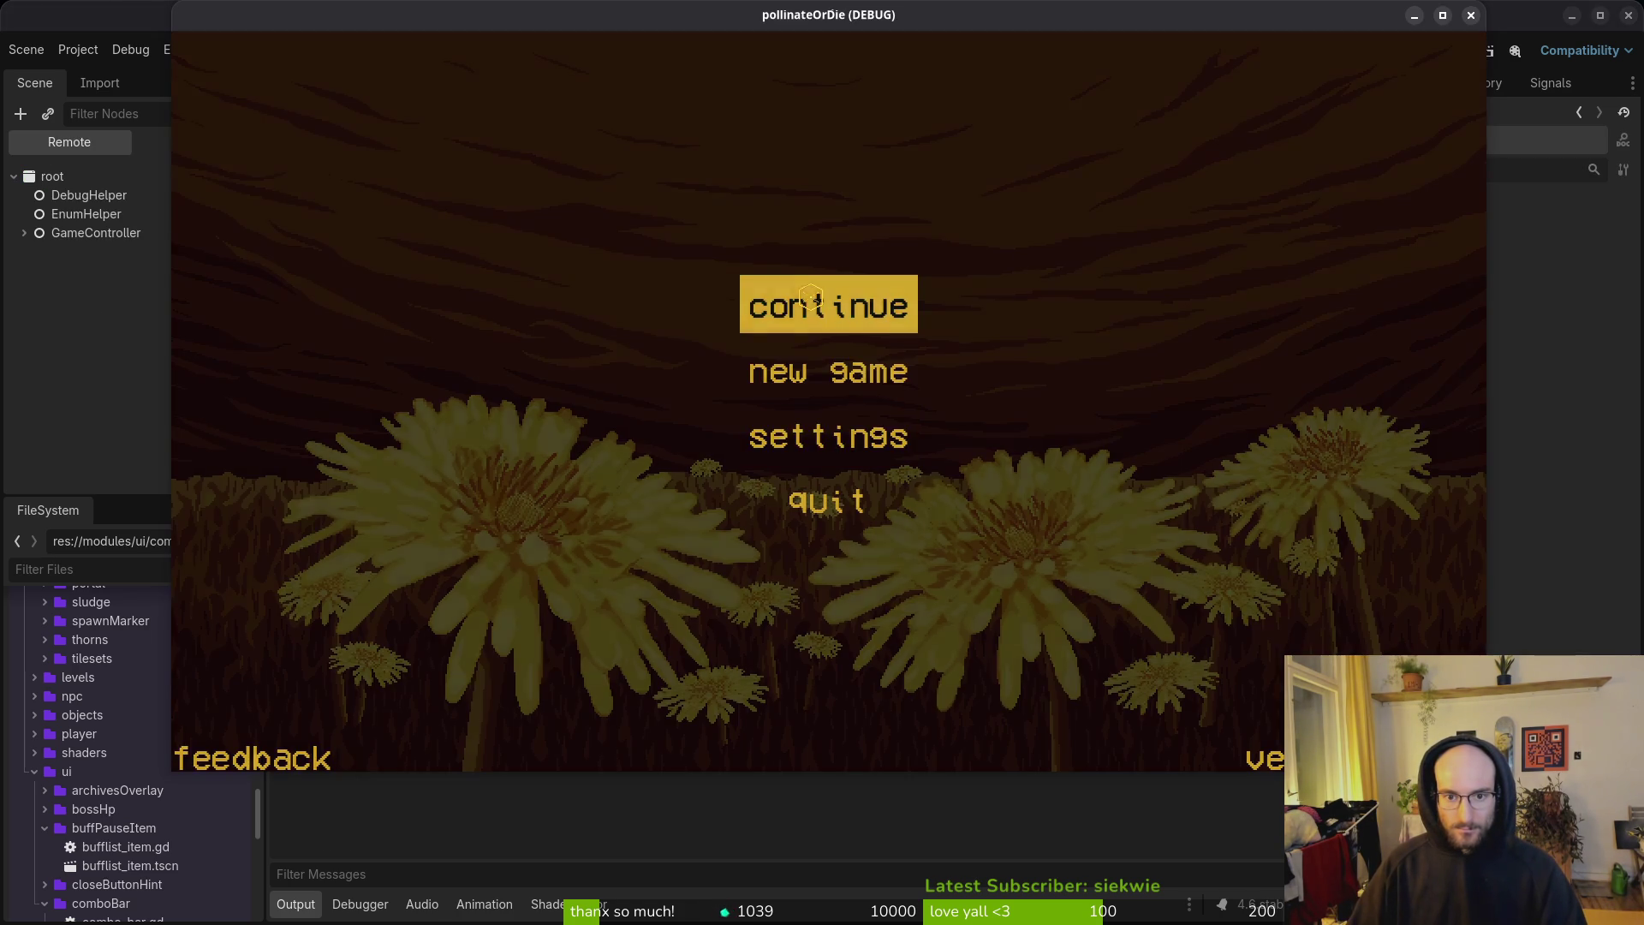
Step: Continue from the game menu into the hive level, then switch back to the editor
click(810, 297)
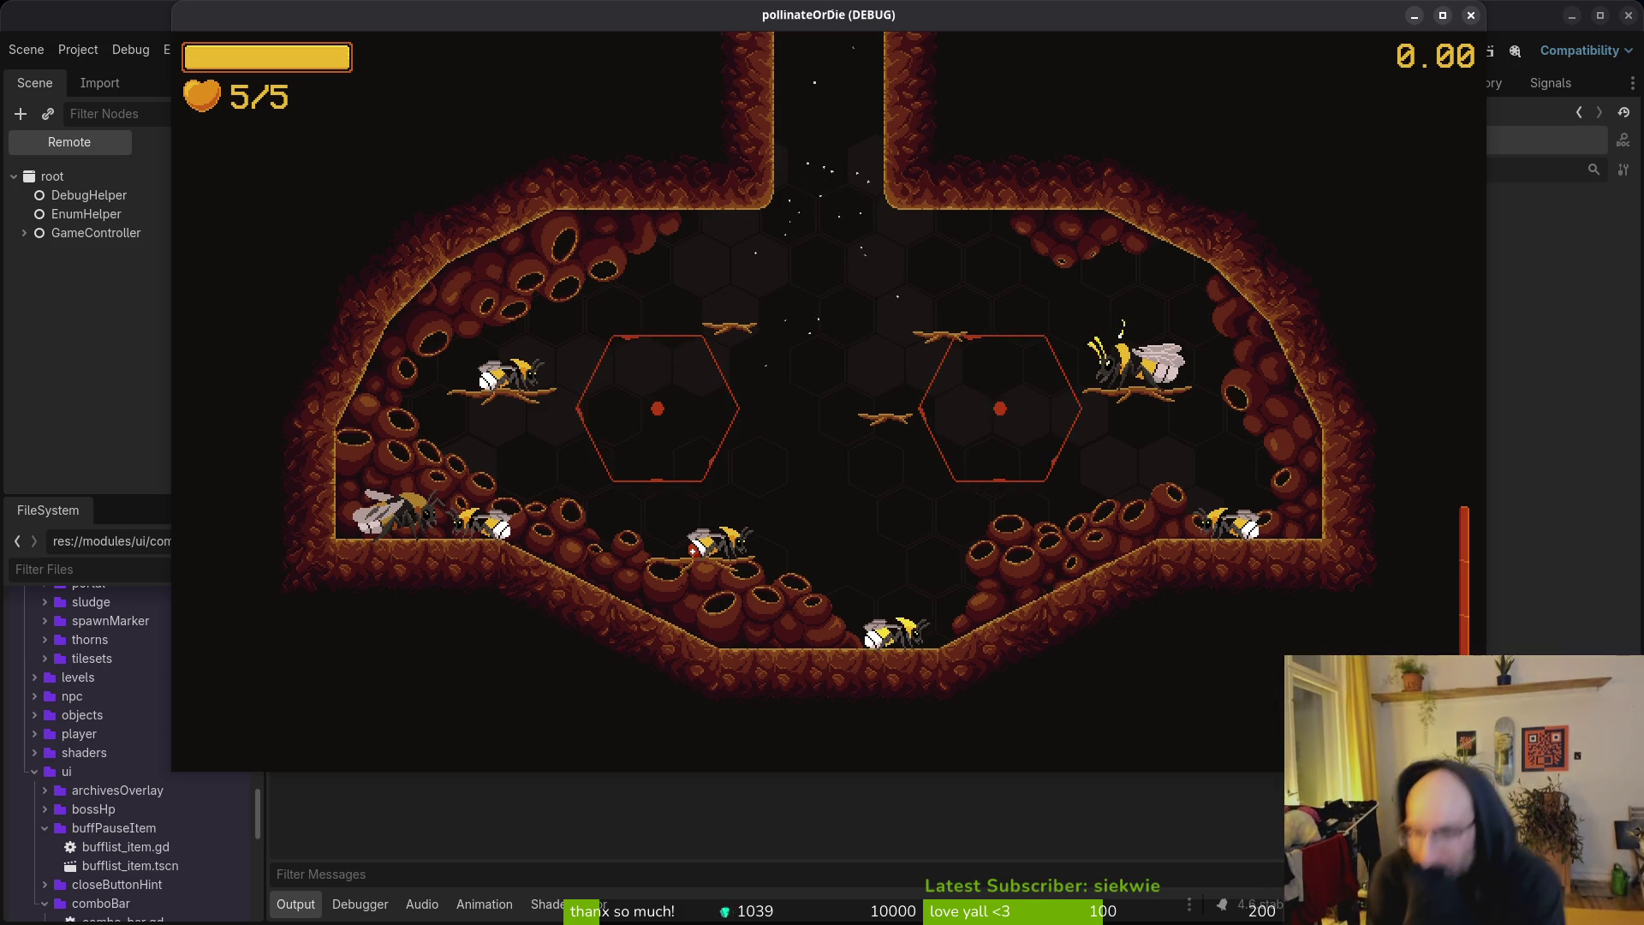
key(F8)
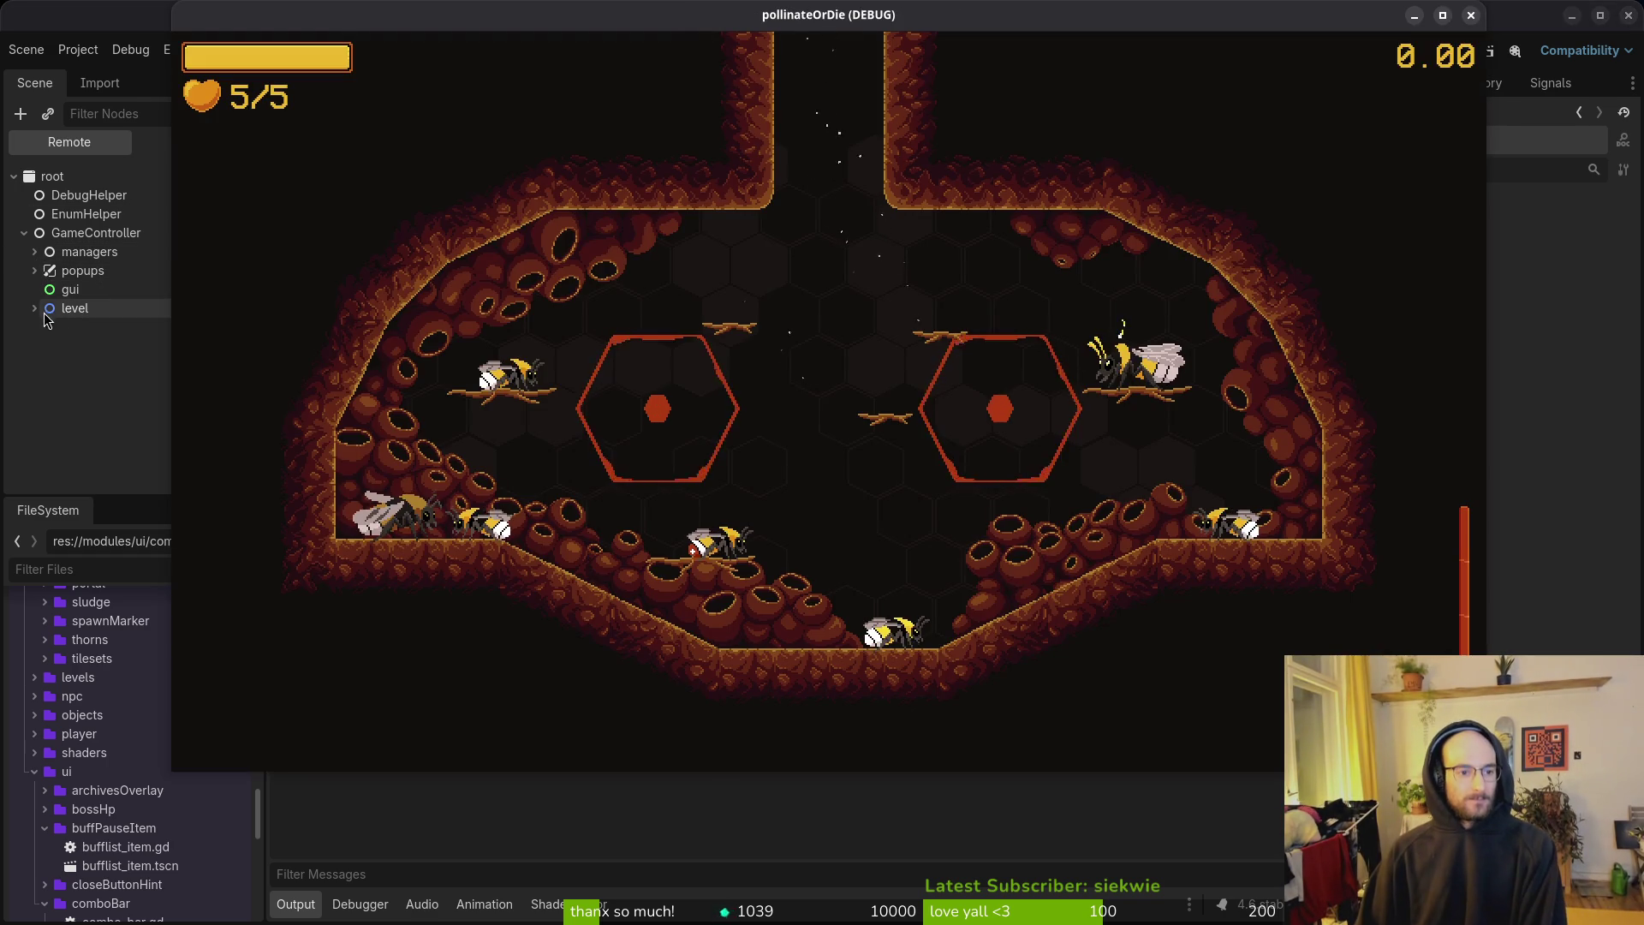
Step: Inspect the live player, hud_overlay and pollen counter nodes in the remote scene tree
click(36, 309)
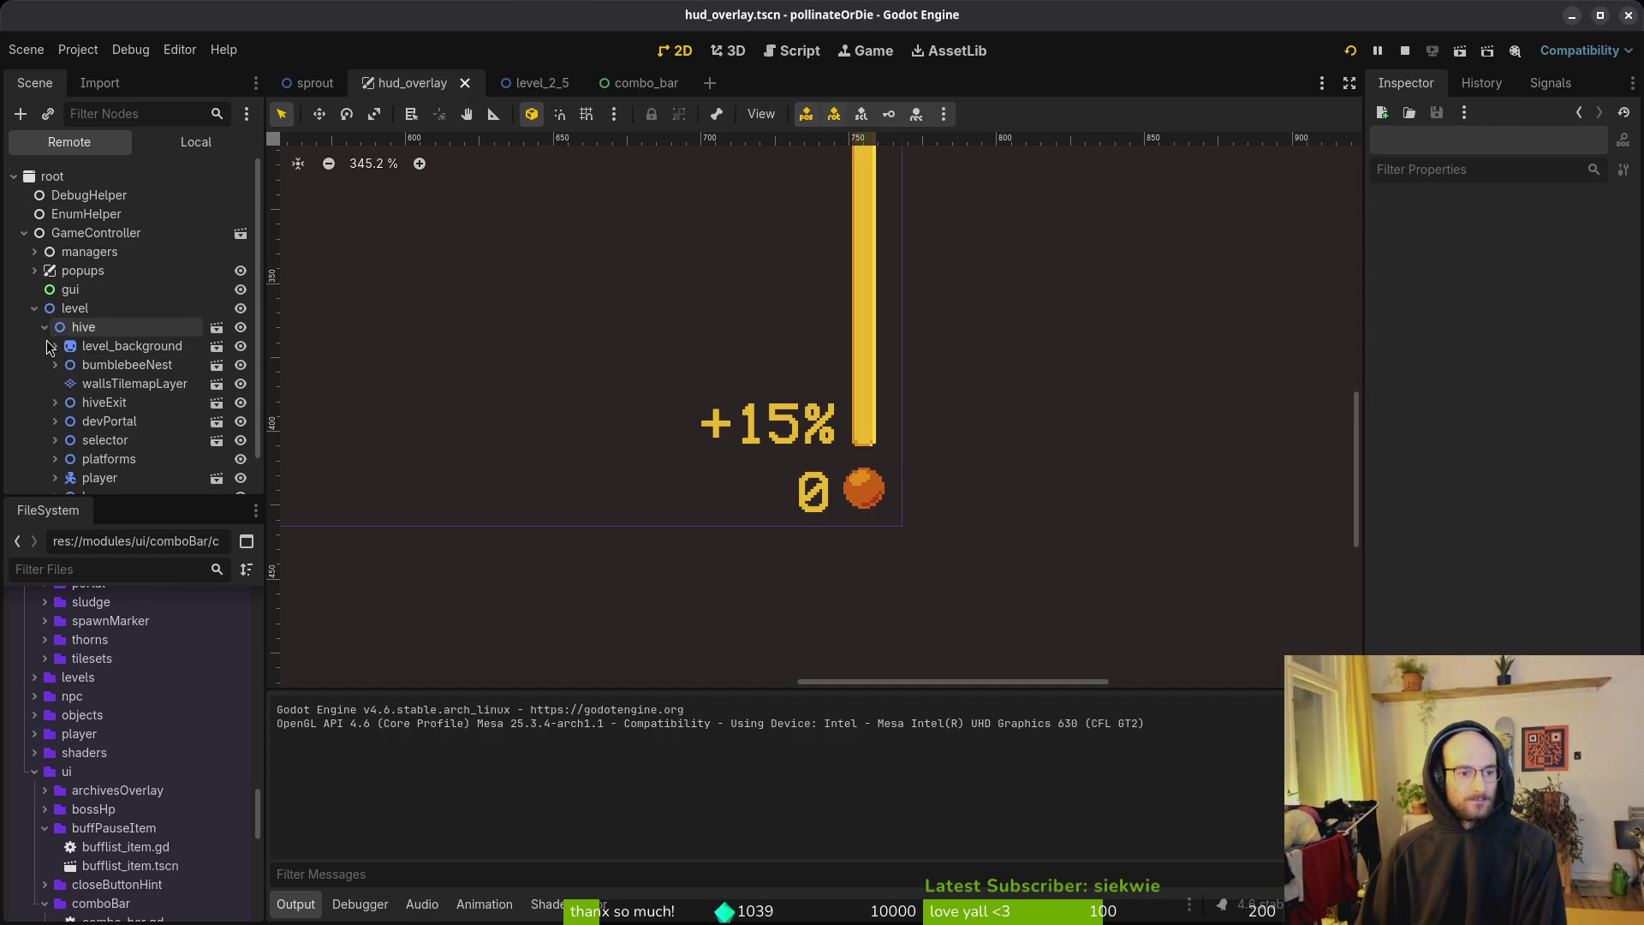
scroll(82, 442, down, 1)
click(55, 438)
scroll(94, 428, down, 5)
click(103, 403)
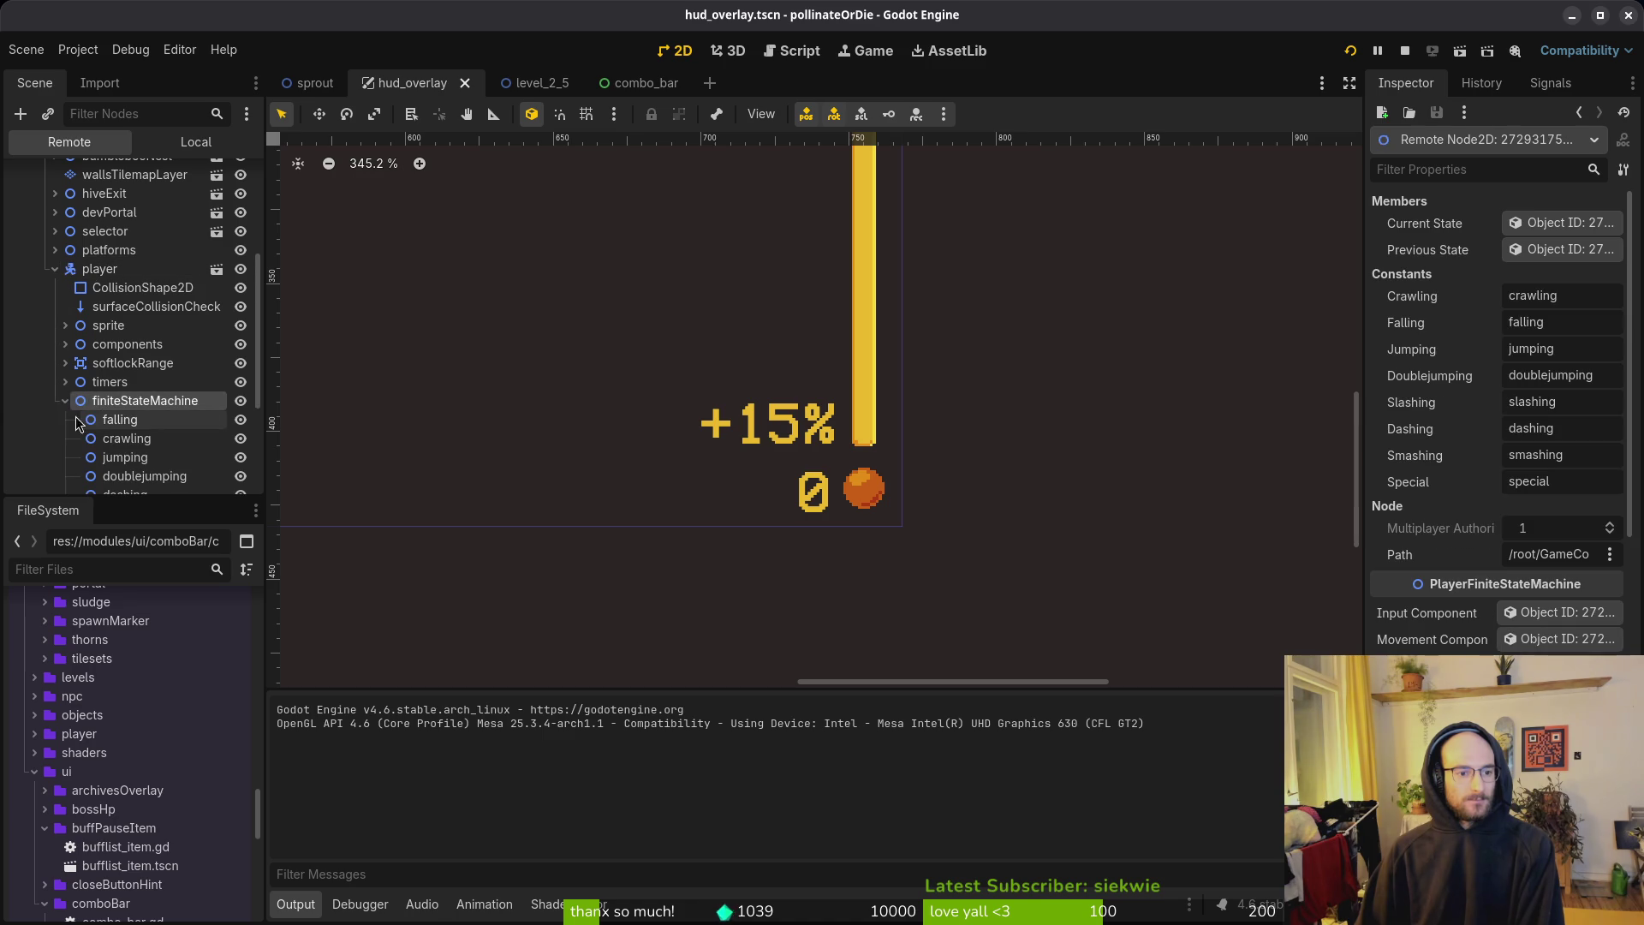
click(65, 400)
click(120, 420)
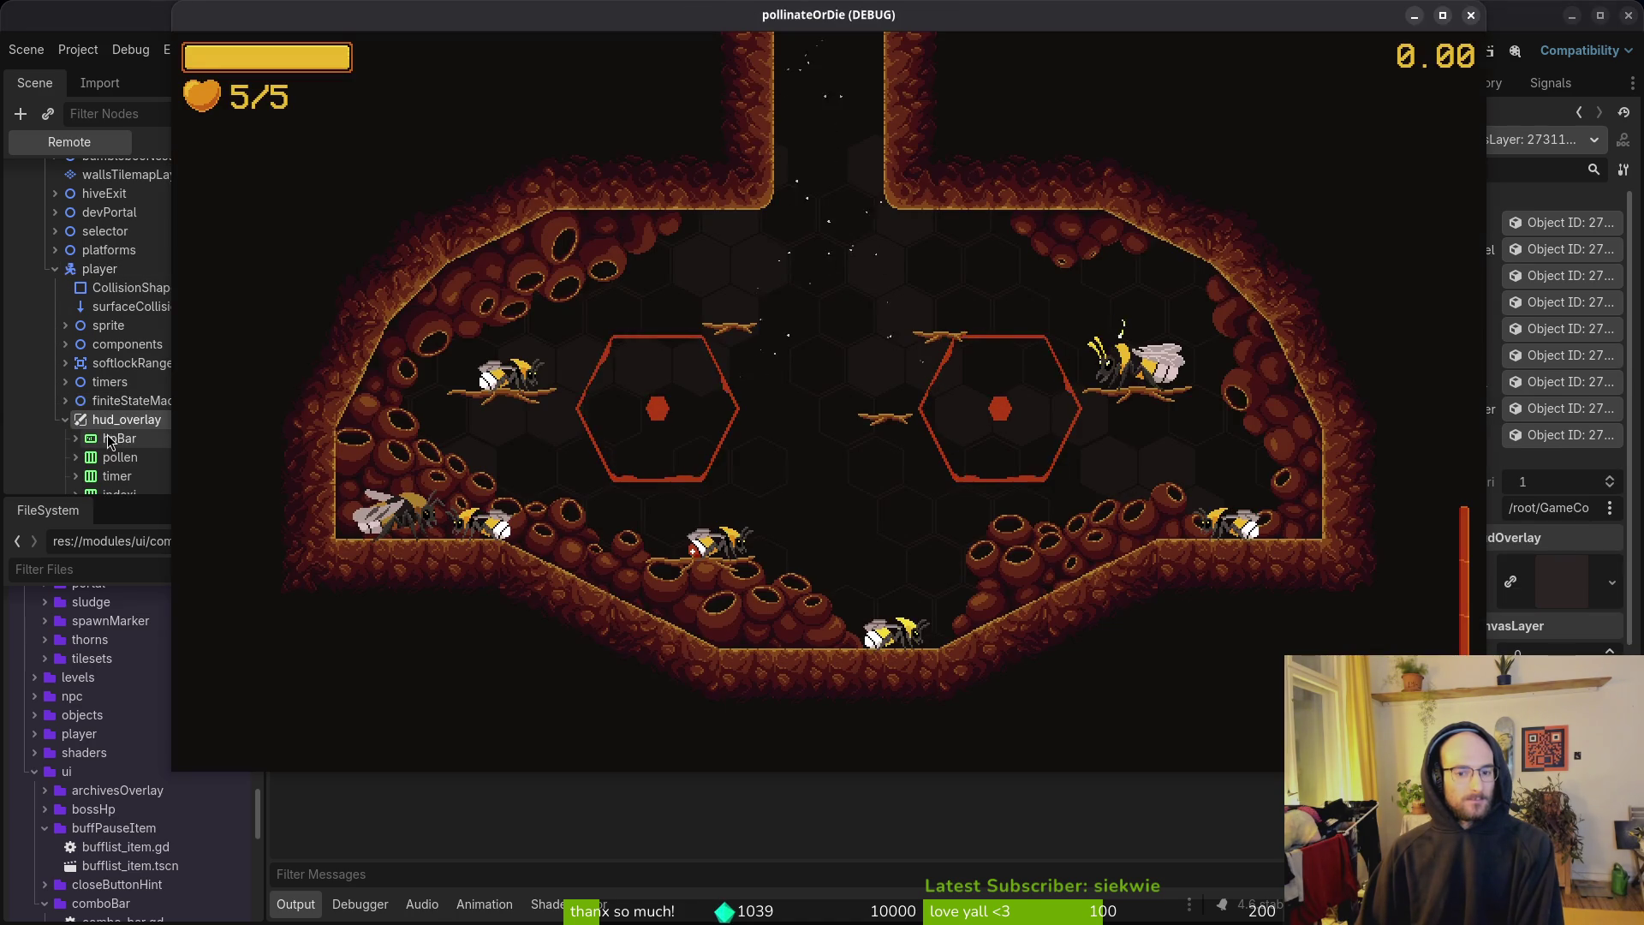
scroll(108, 443, down, 3)
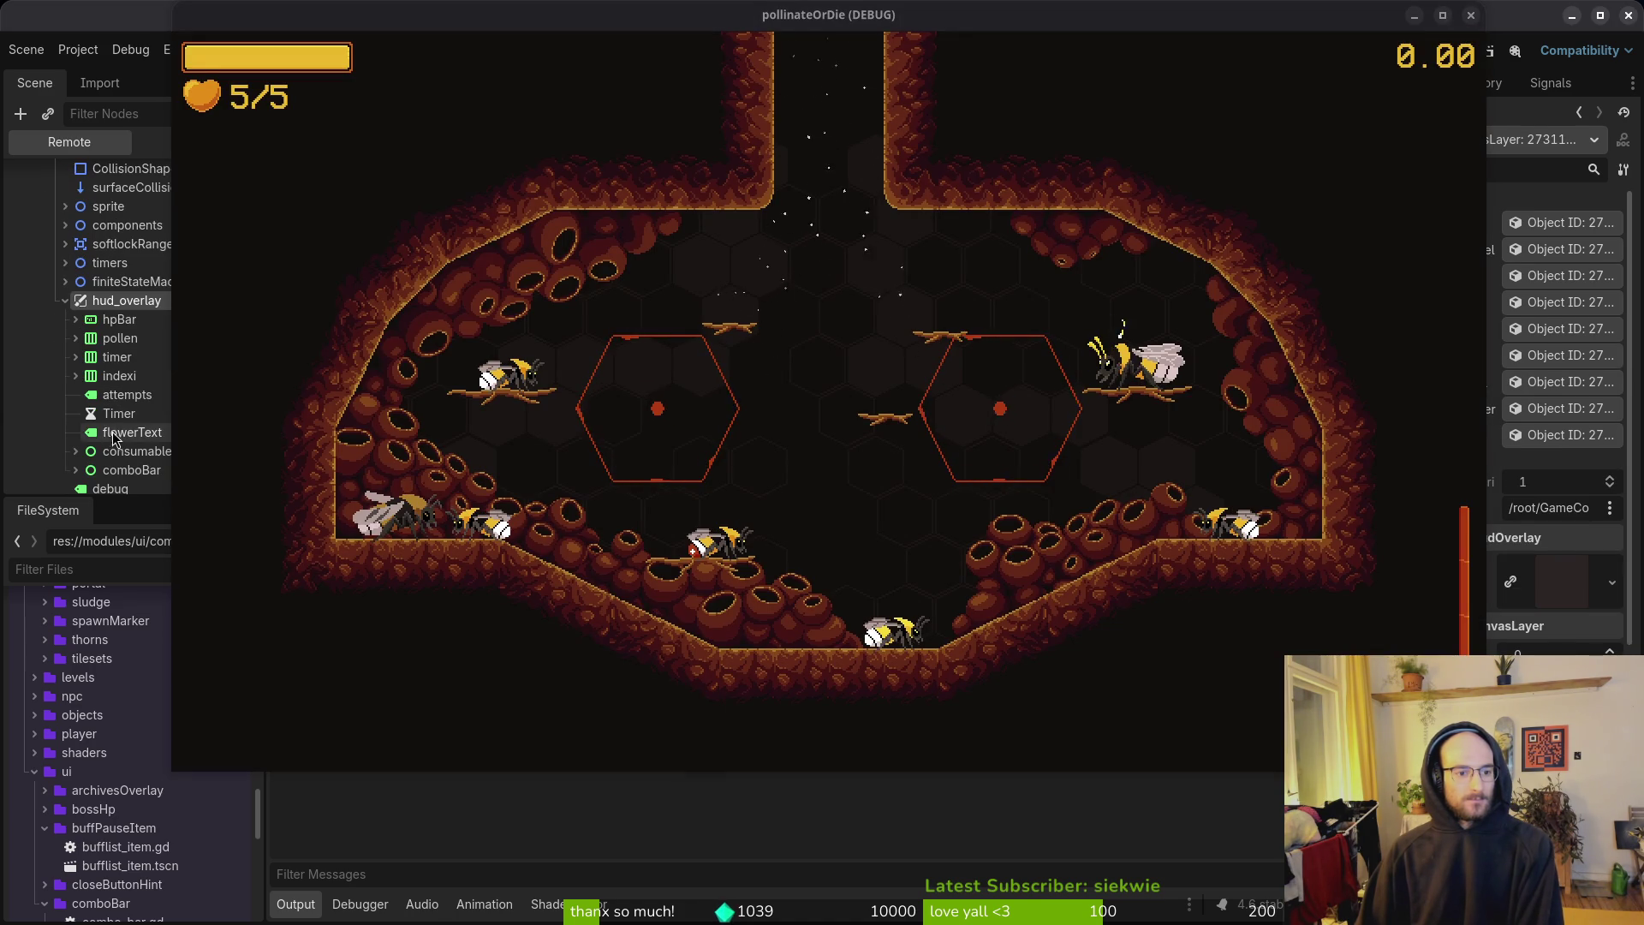
double_click(94, 342)
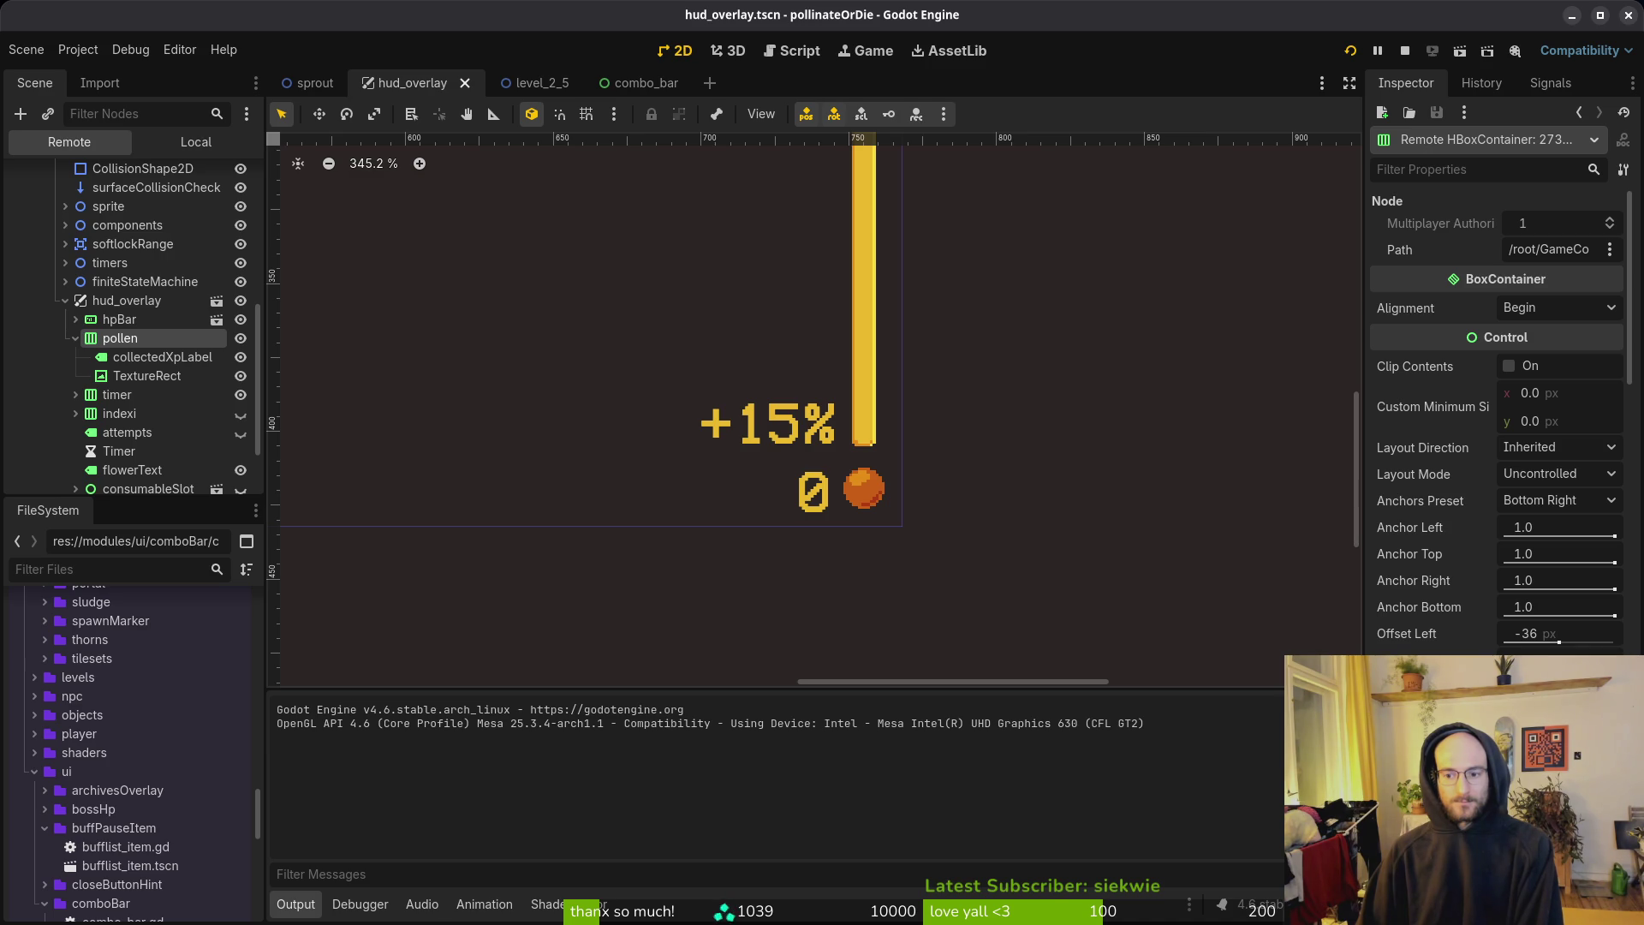
Step: Inspect the live comboBar and consumableSlot nodes under hud_overlay
scroll(1548, 566, down, 5)
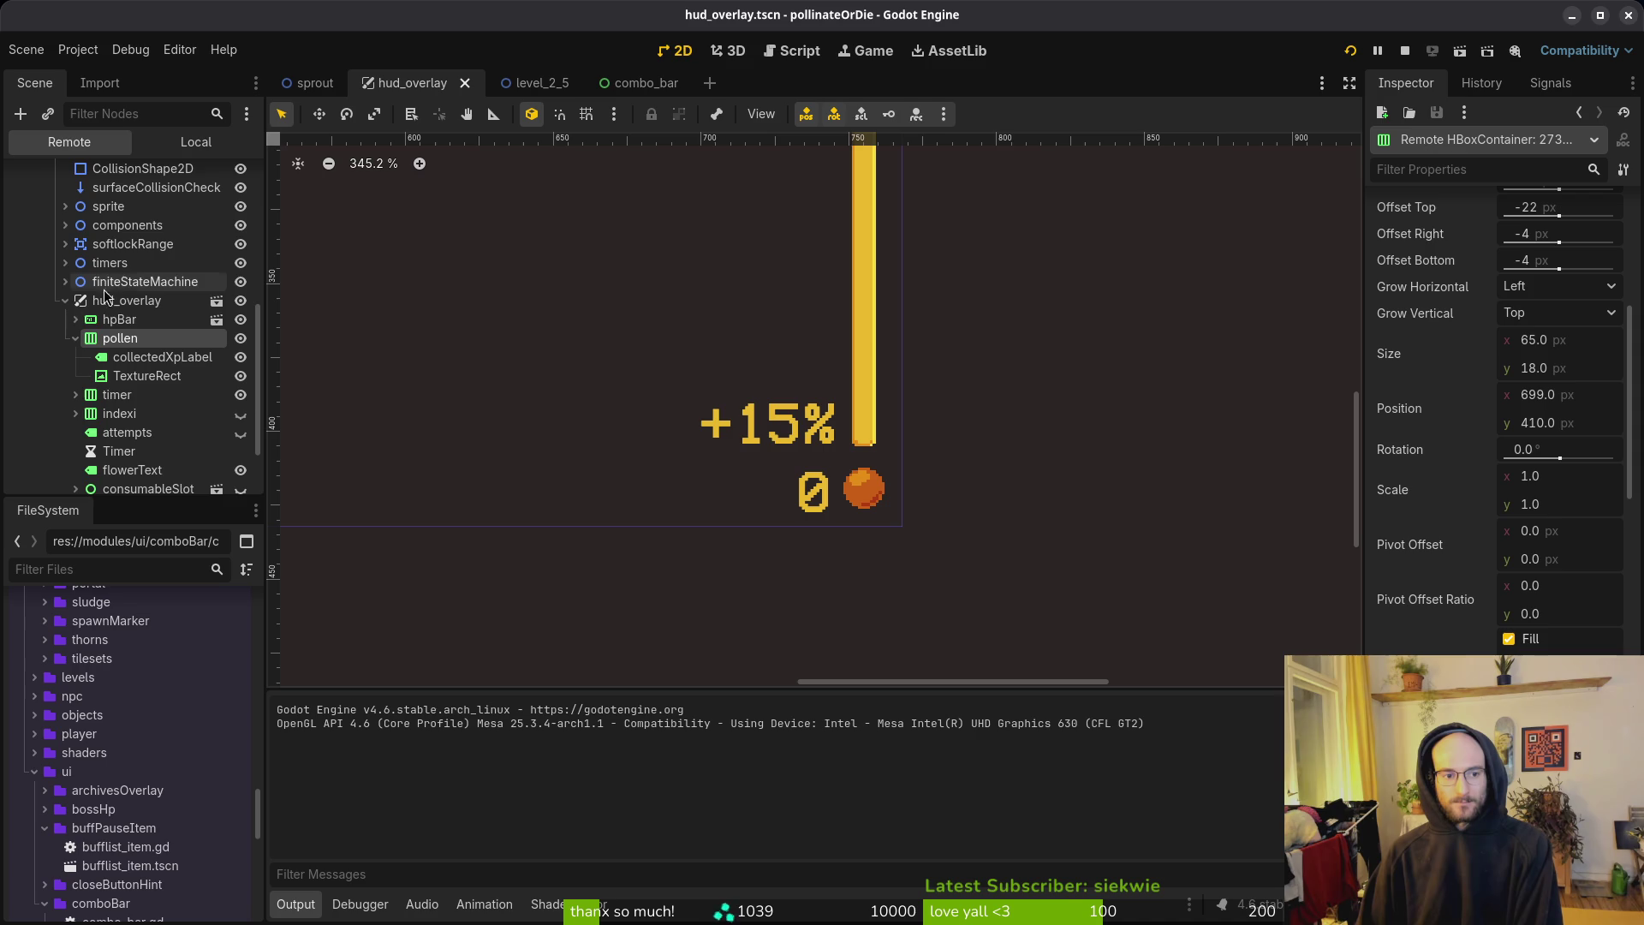
click(66, 301)
click(66, 419)
scroll(108, 409, down, 2)
click(108, 430)
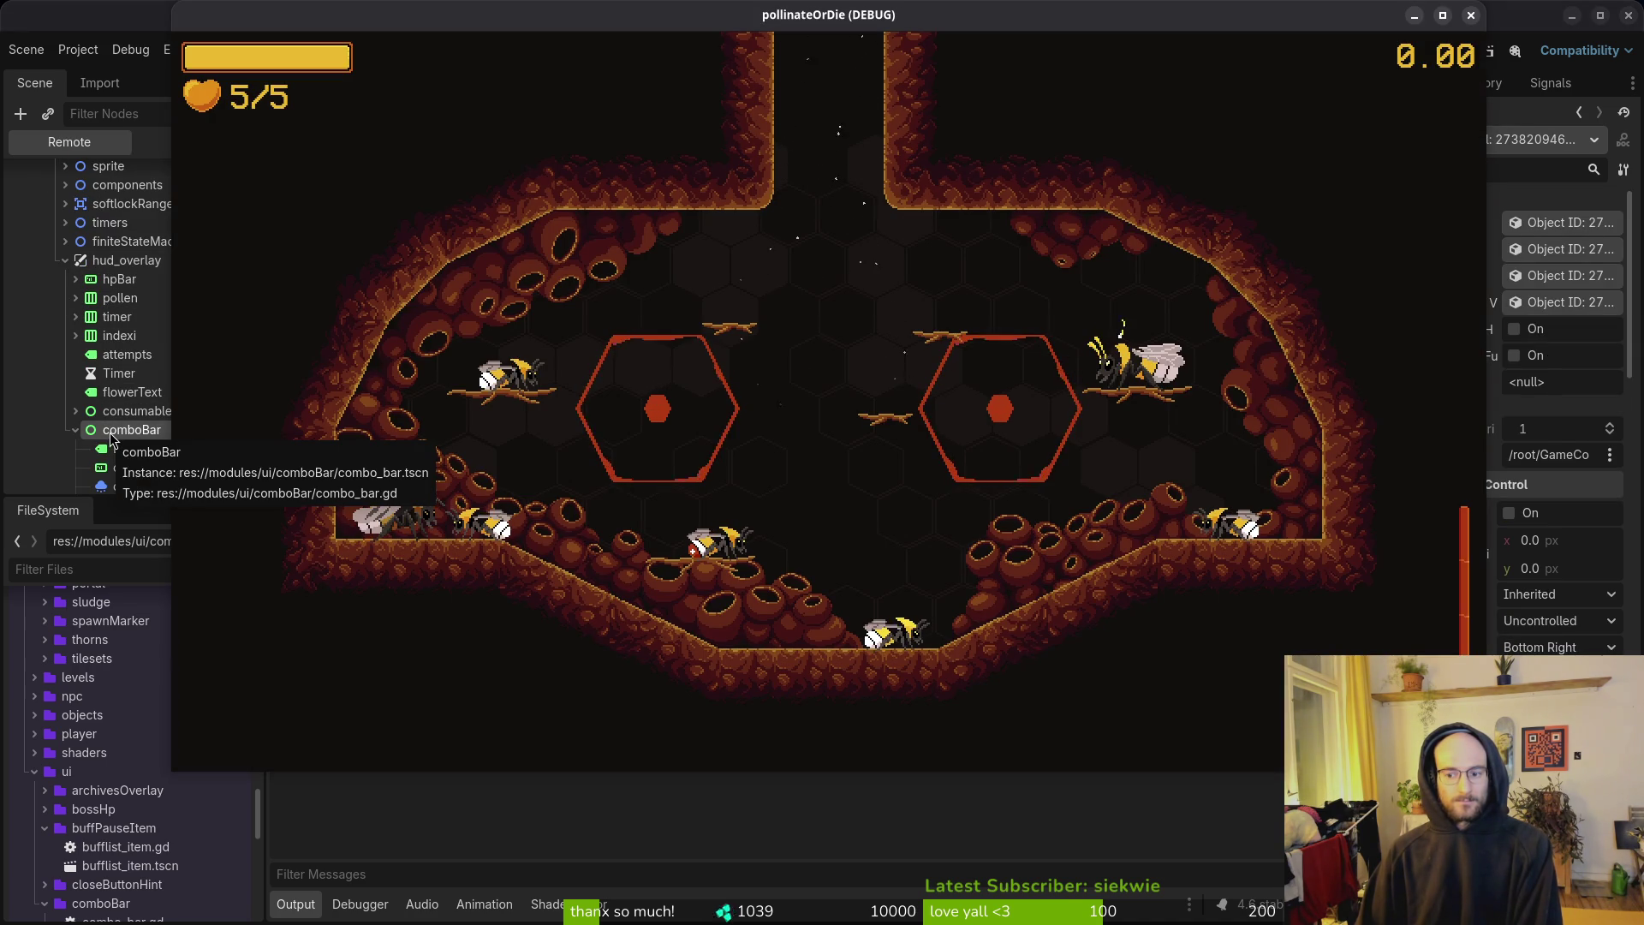
click(109, 432)
scroll(716, 396, down, 5)
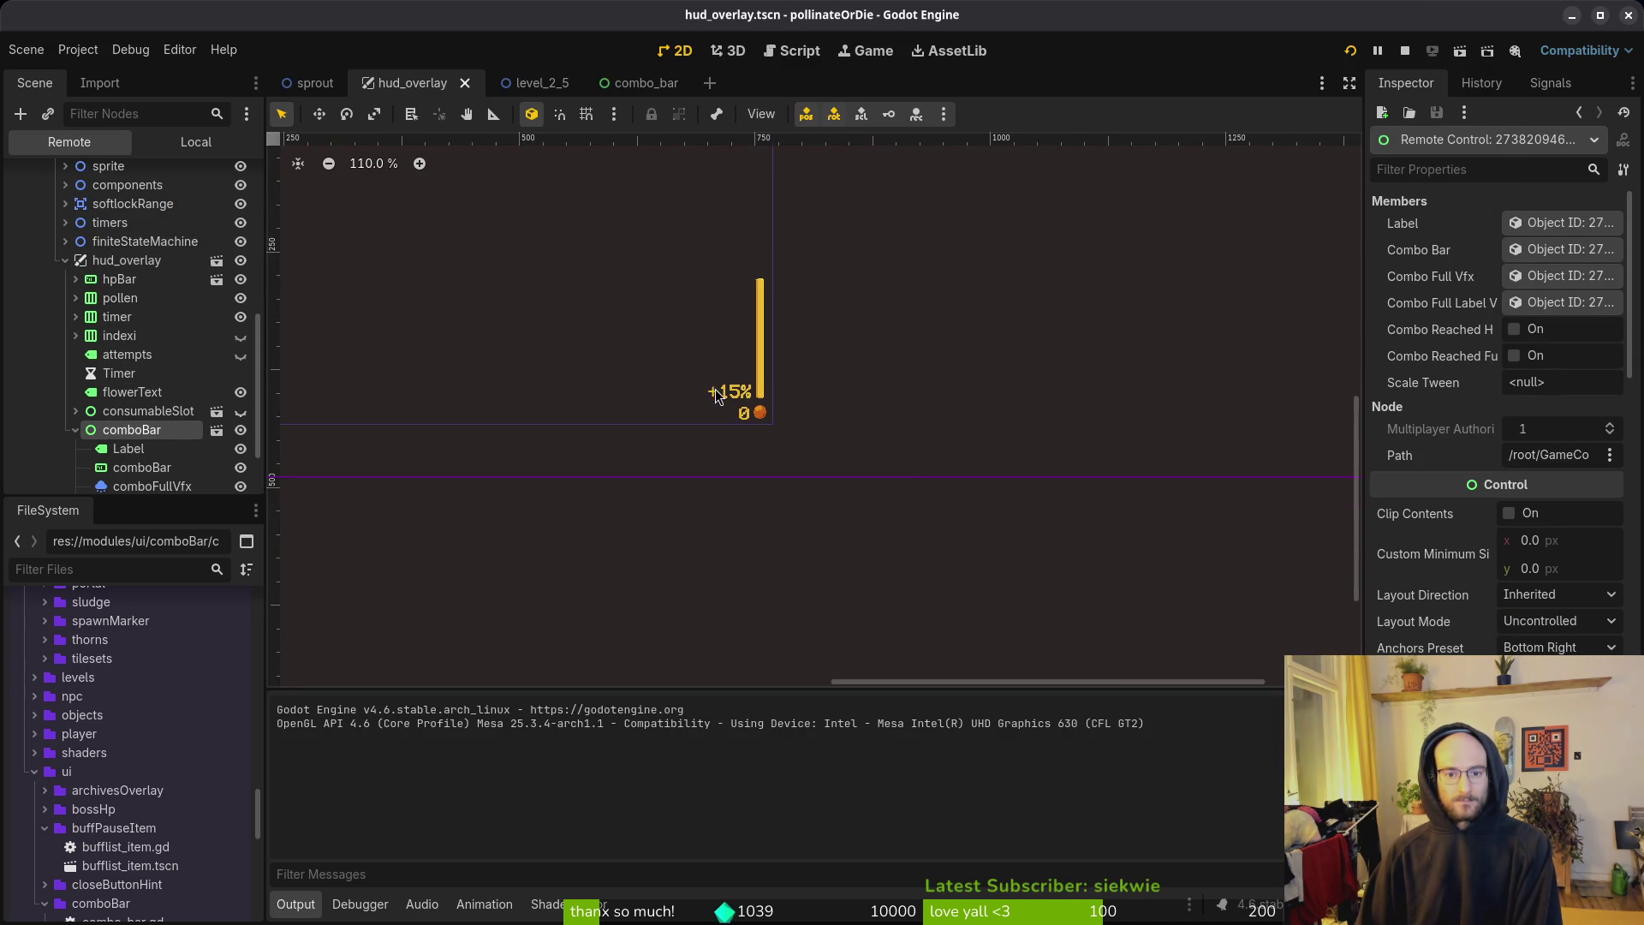
click(159, 414)
click(142, 434)
click(72, 414)
click(128, 429)
Step: Close the running game and switch the scene dock back to the Local tree
key(alt+Tab)
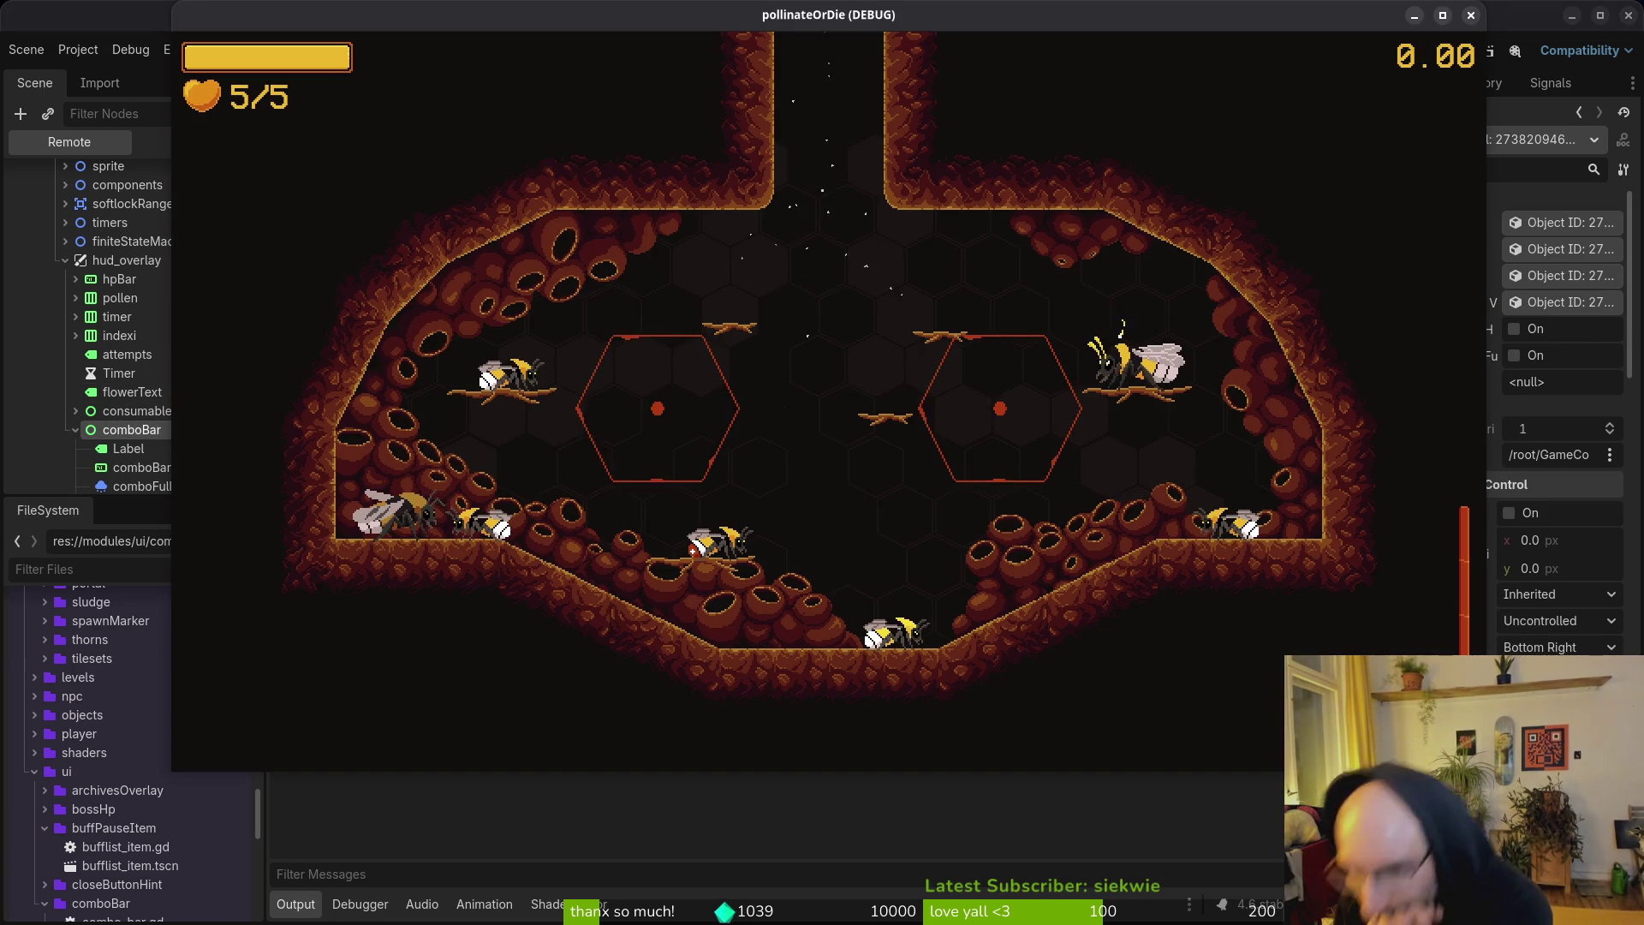
key(alt+Tab)
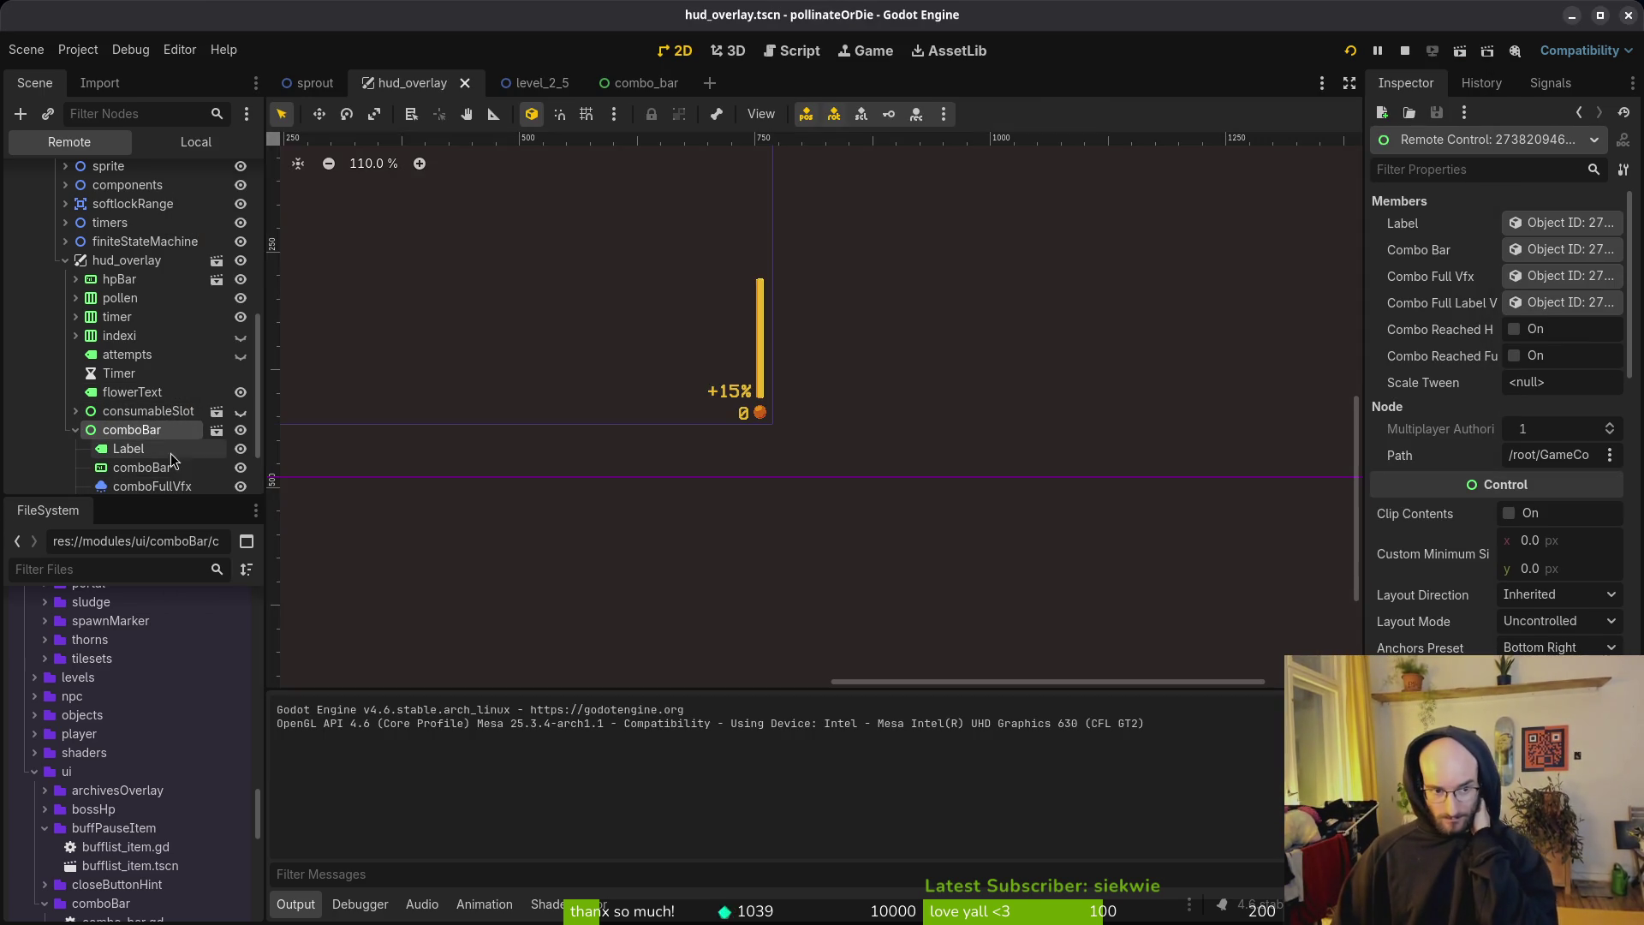
scroll(754, 448, up, 8)
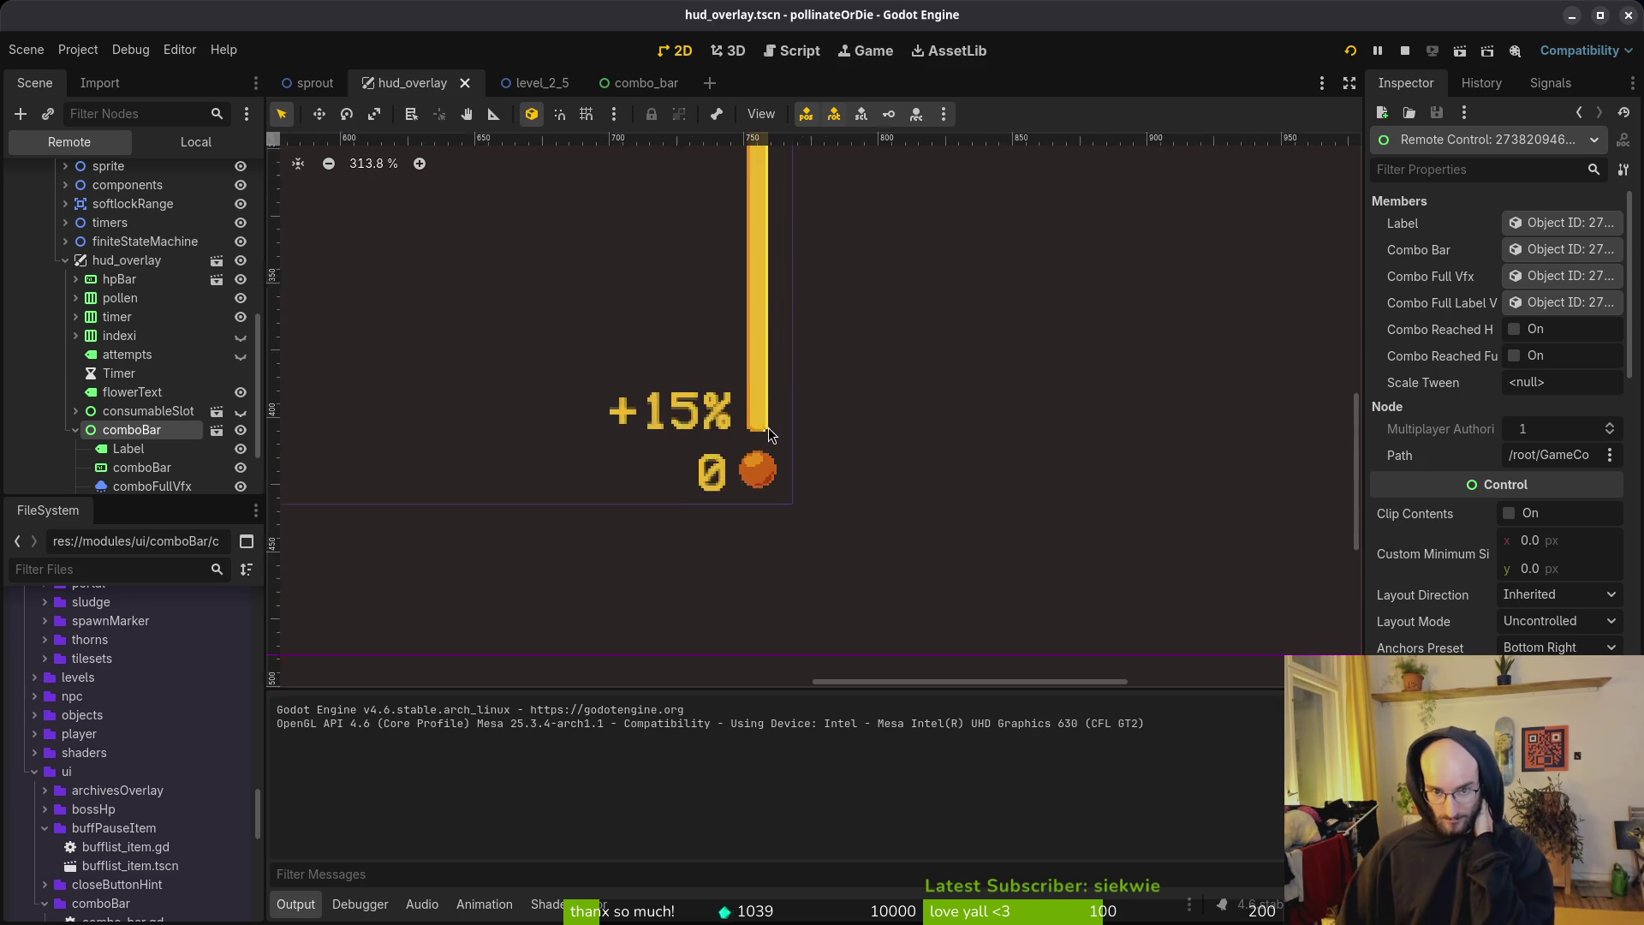
scroll(732, 443, down, 13)
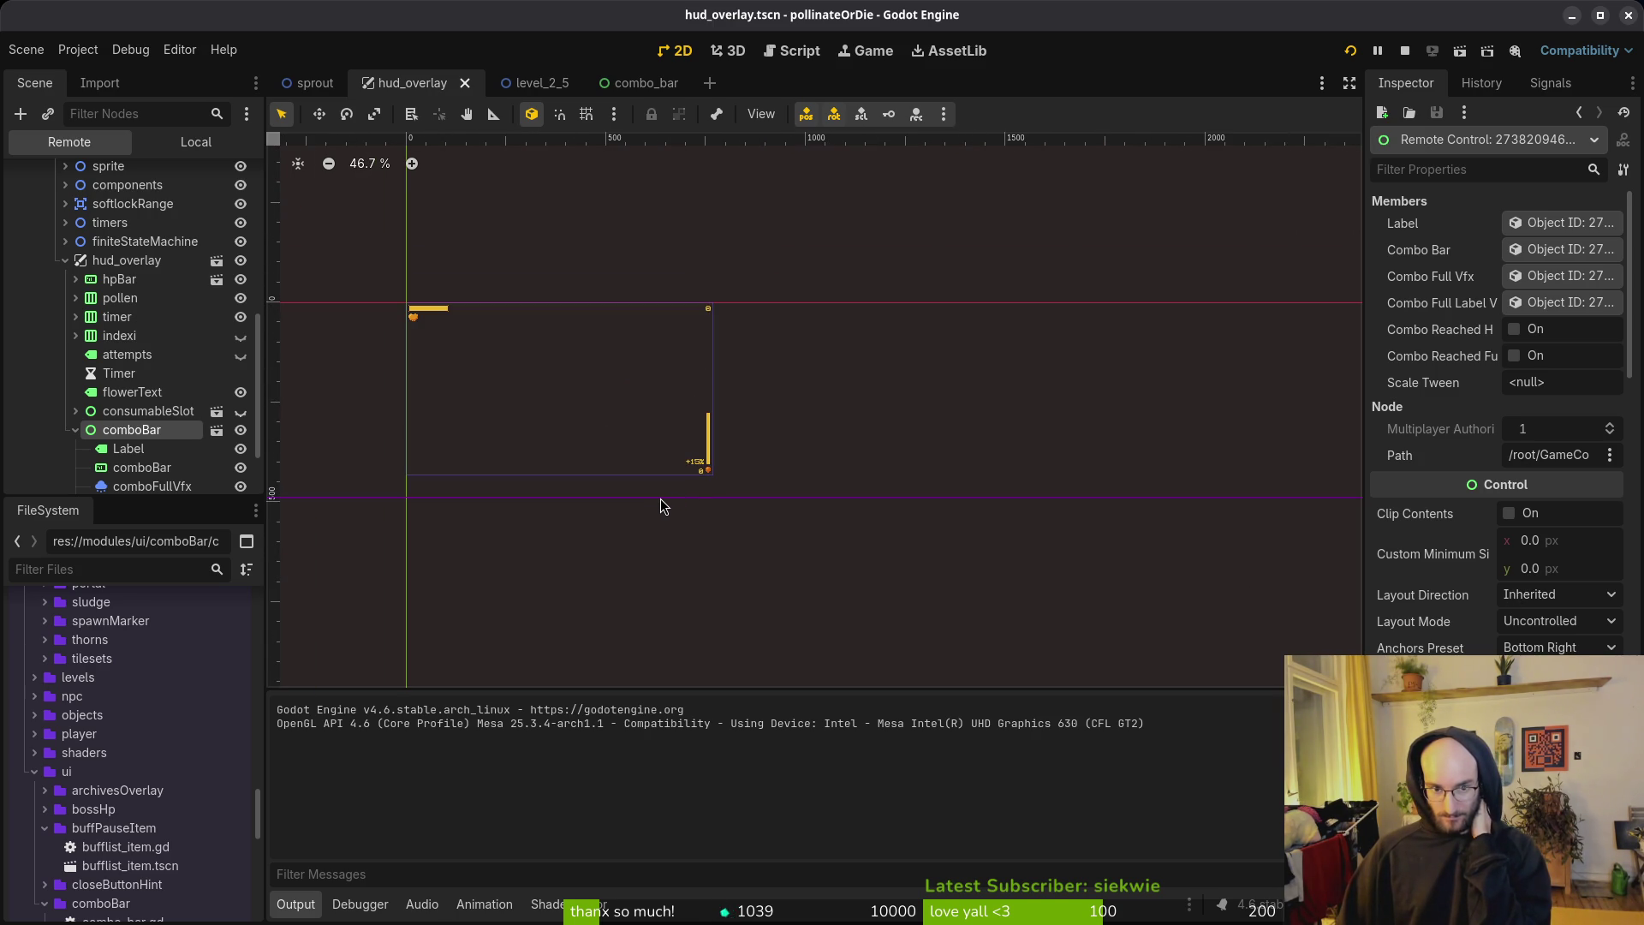
scroll(728, 418, up, 5)
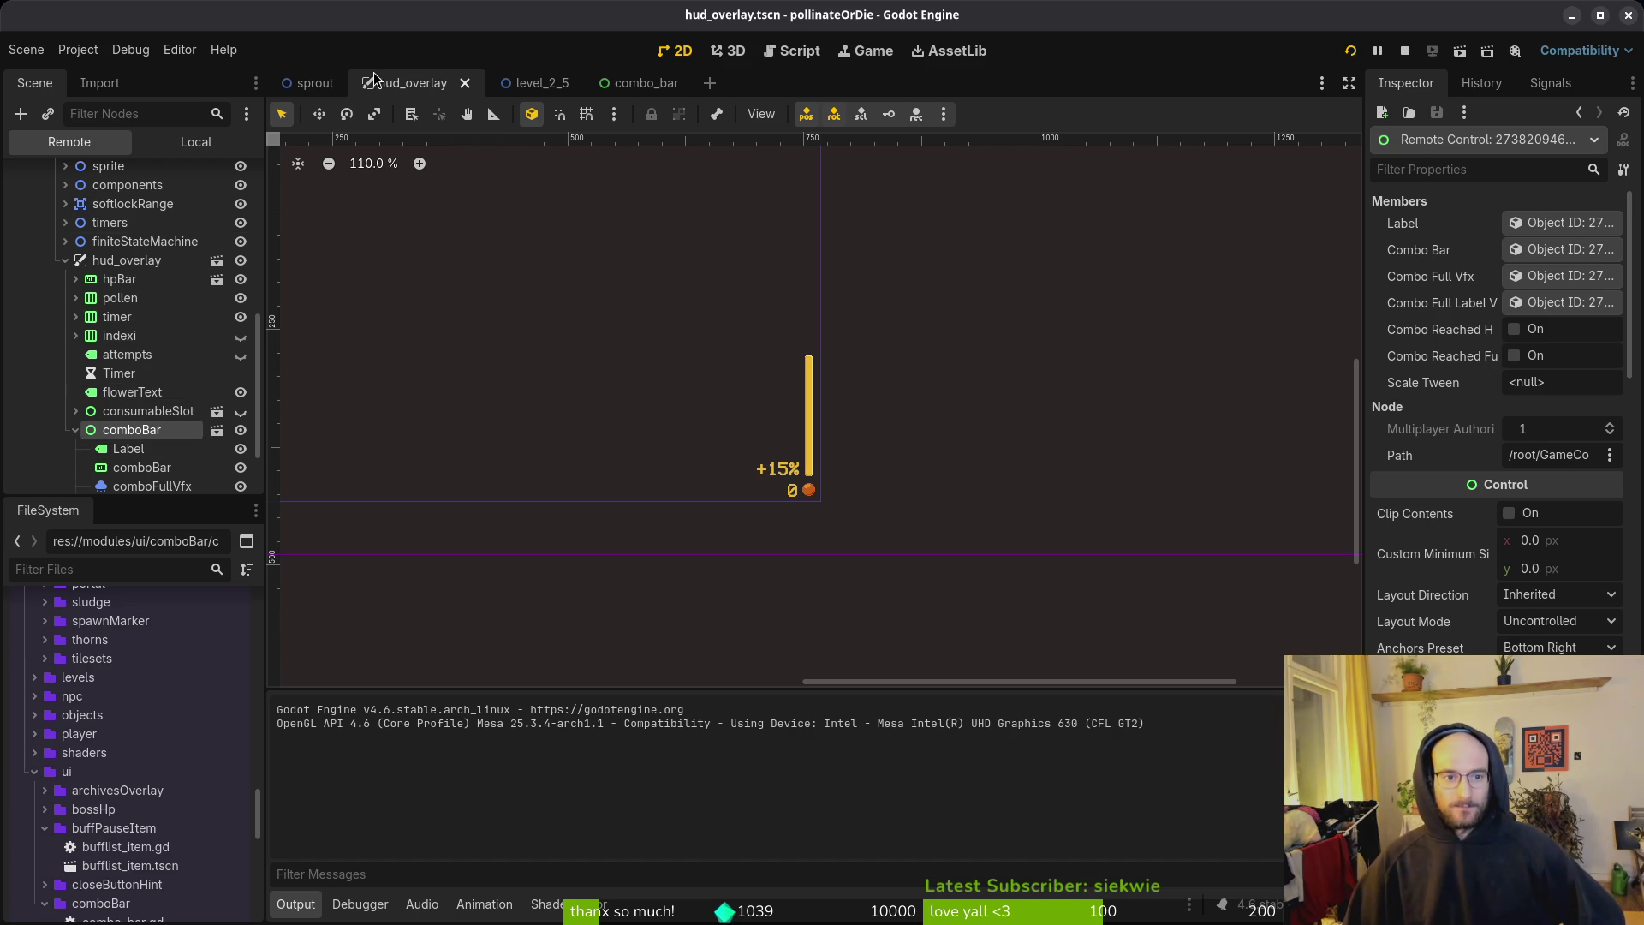
click(196, 141)
Step: Review comboBar's Transform properties, then select the hudOverlay root
click(82, 422)
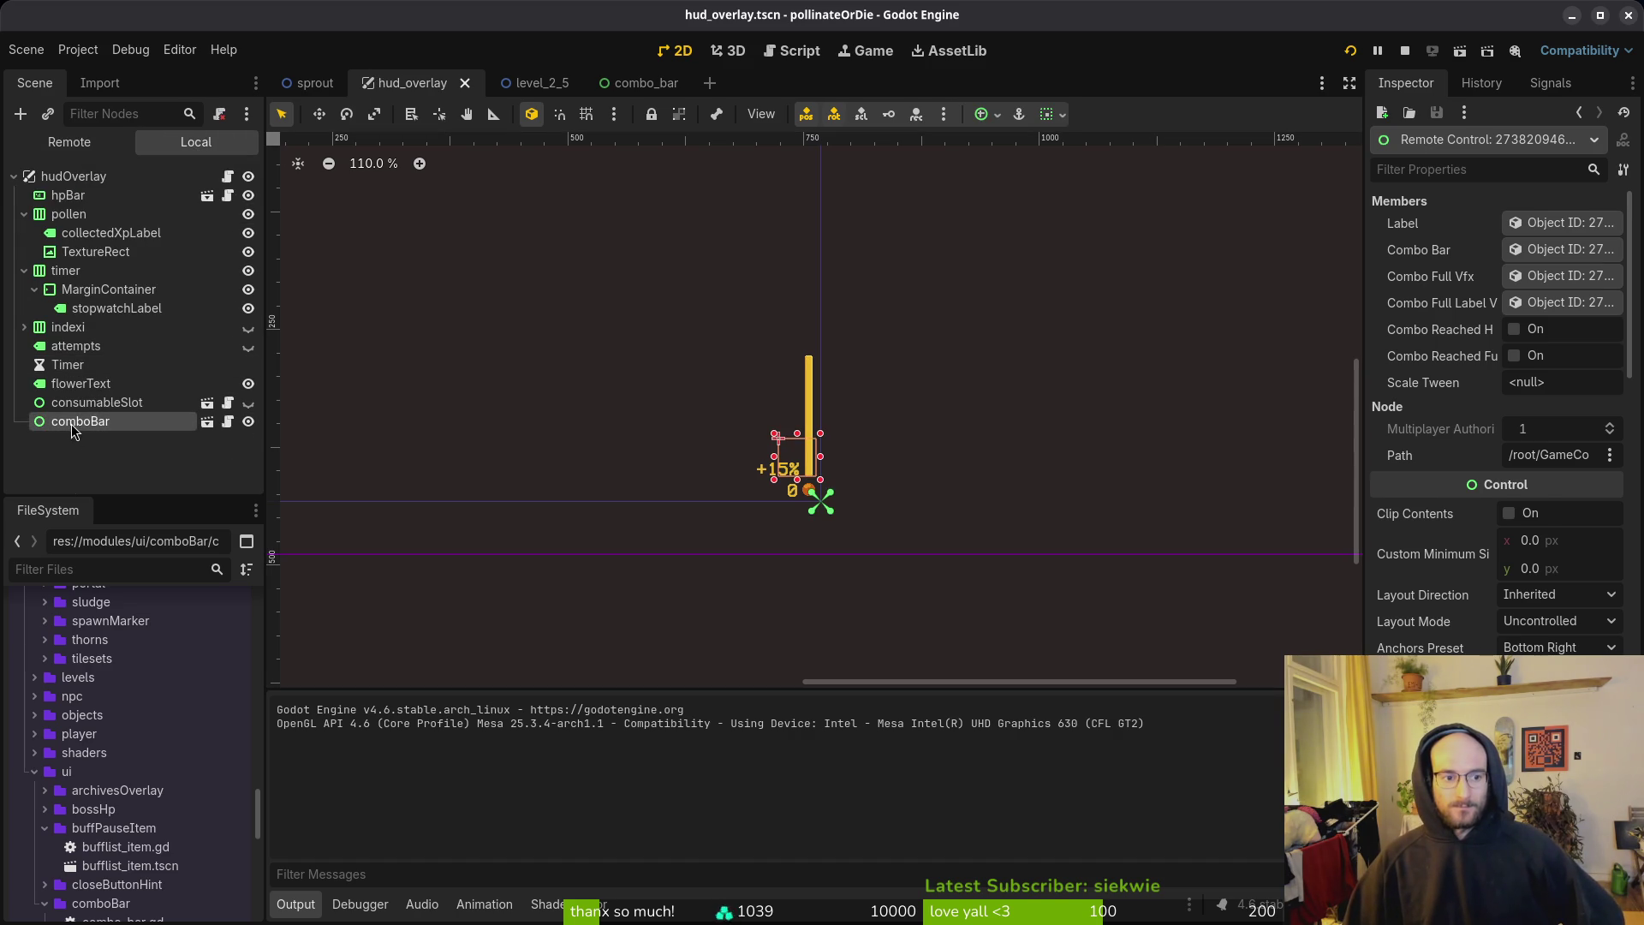
click(1430, 627)
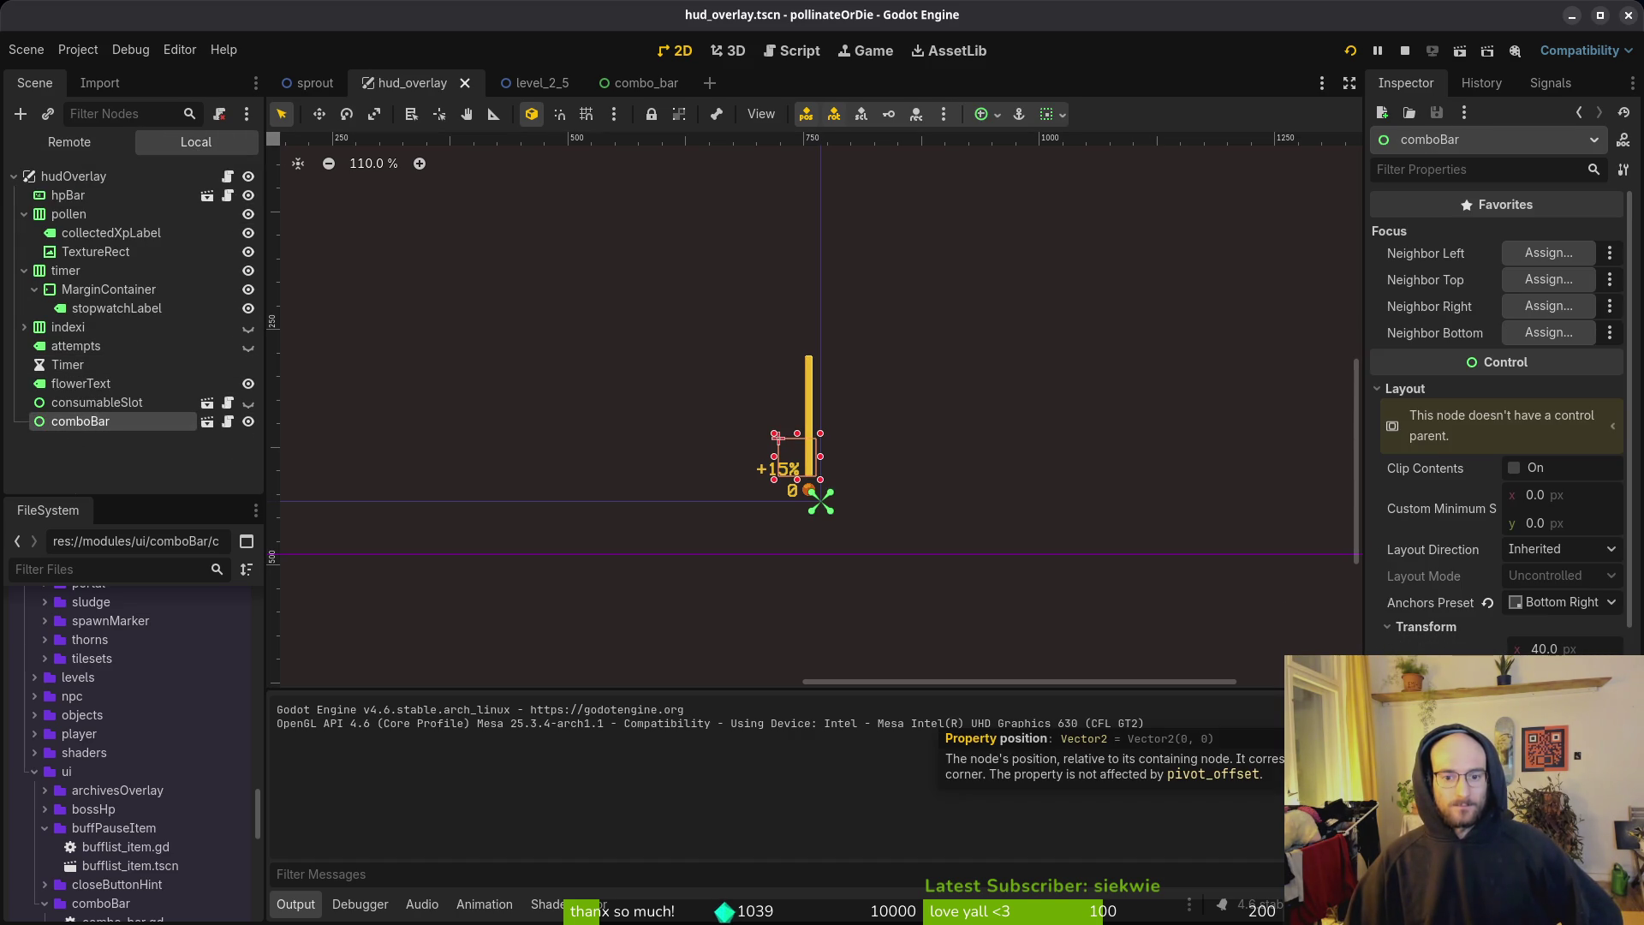
scroll(1498, 385, up, 5)
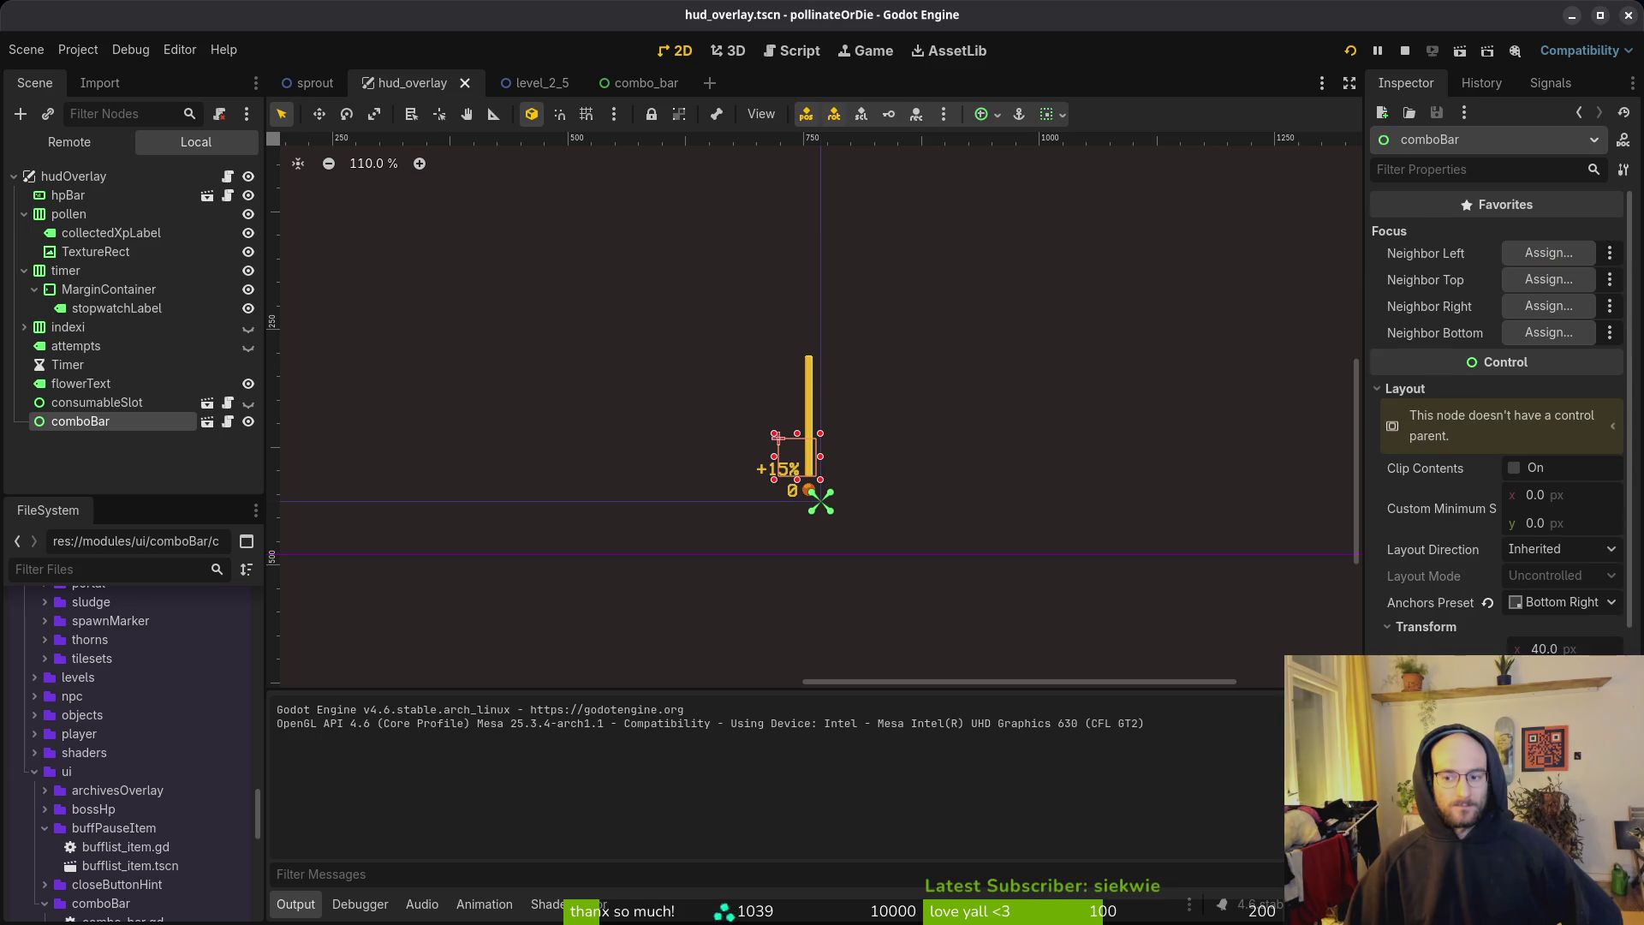
click(58, 178)
scroll(762, 444, down, 5)
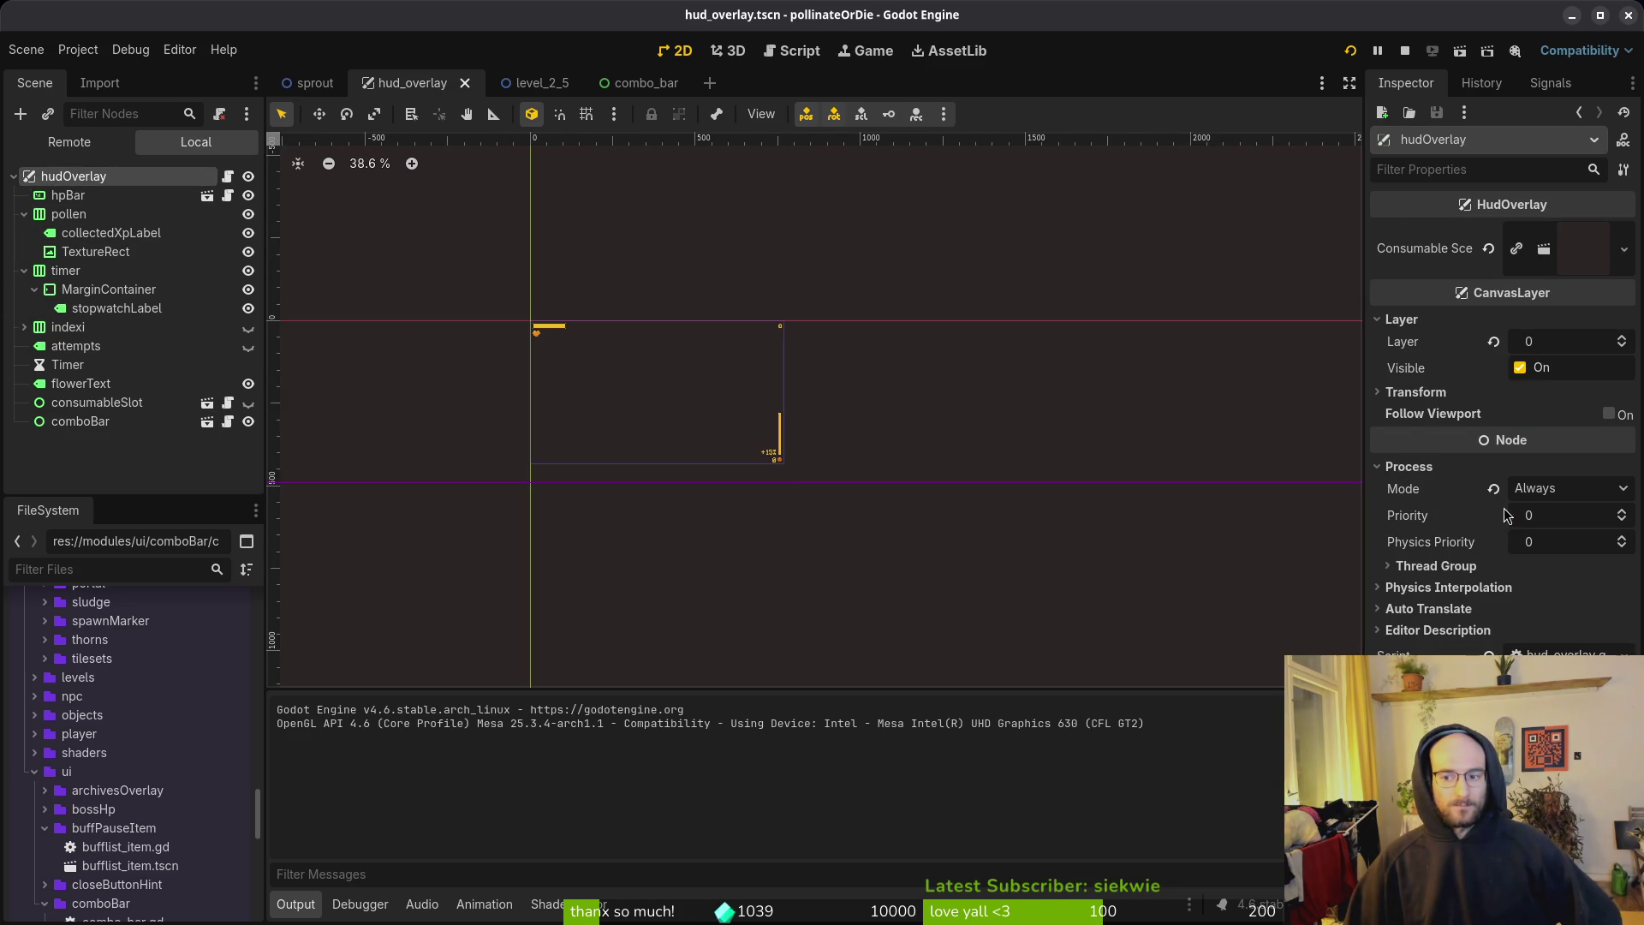
scroll(758, 412, down, 4)
scroll(758, 412, up, 3)
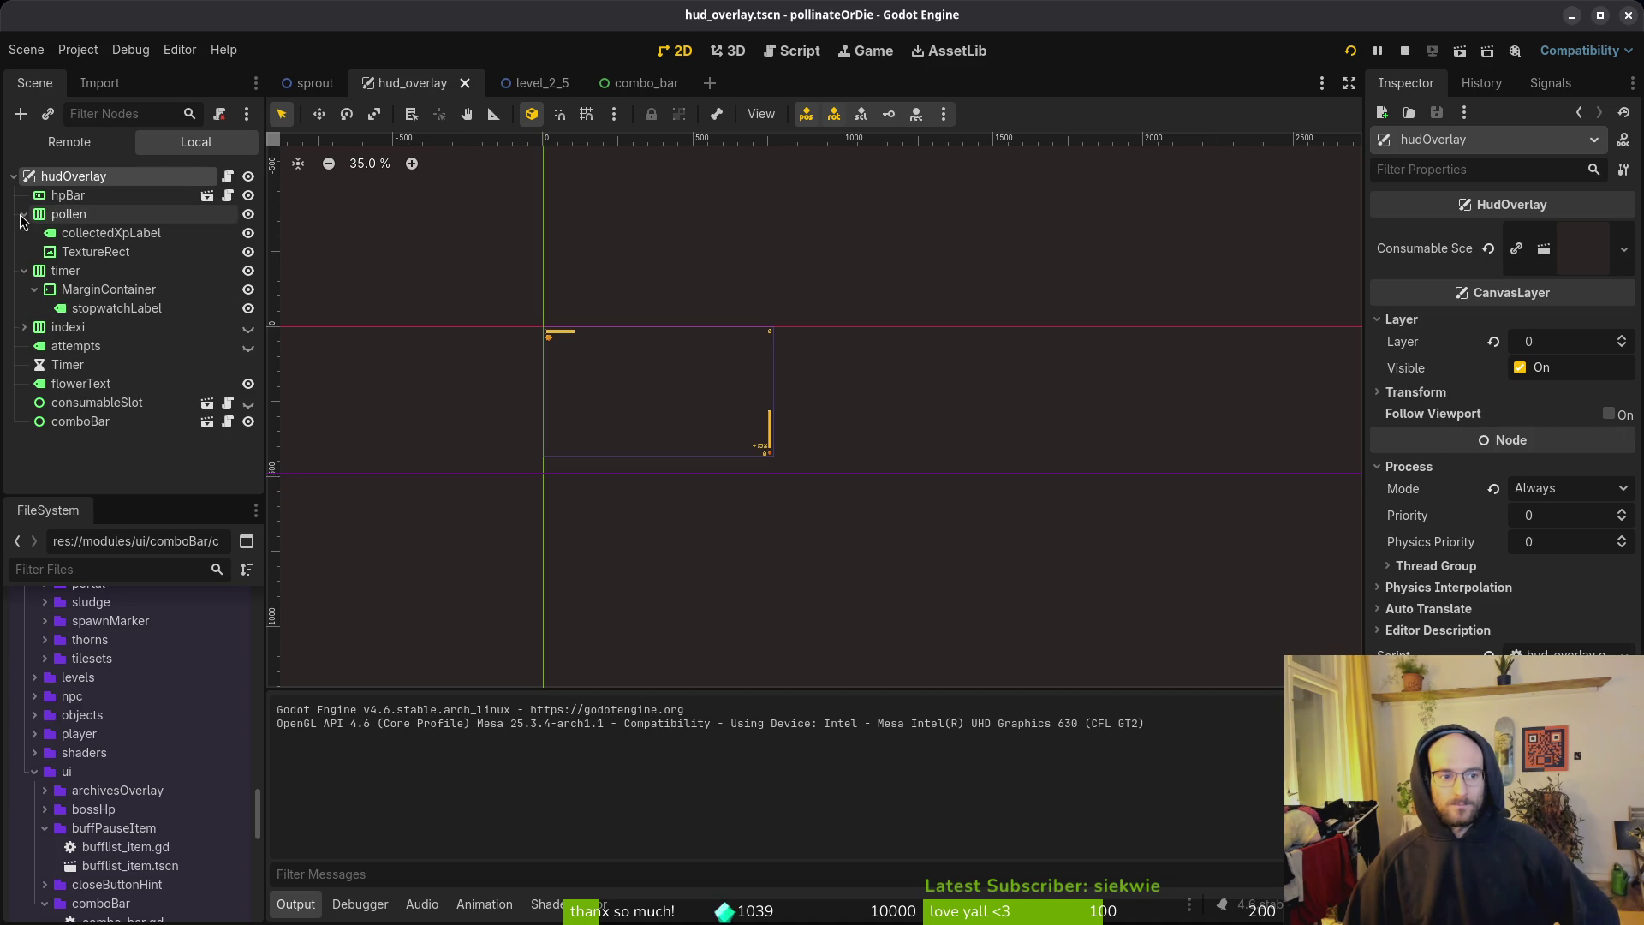
Step: Collapse the timer and pollen branches, then test-run the game with F5
click(23, 270)
click(24, 214)
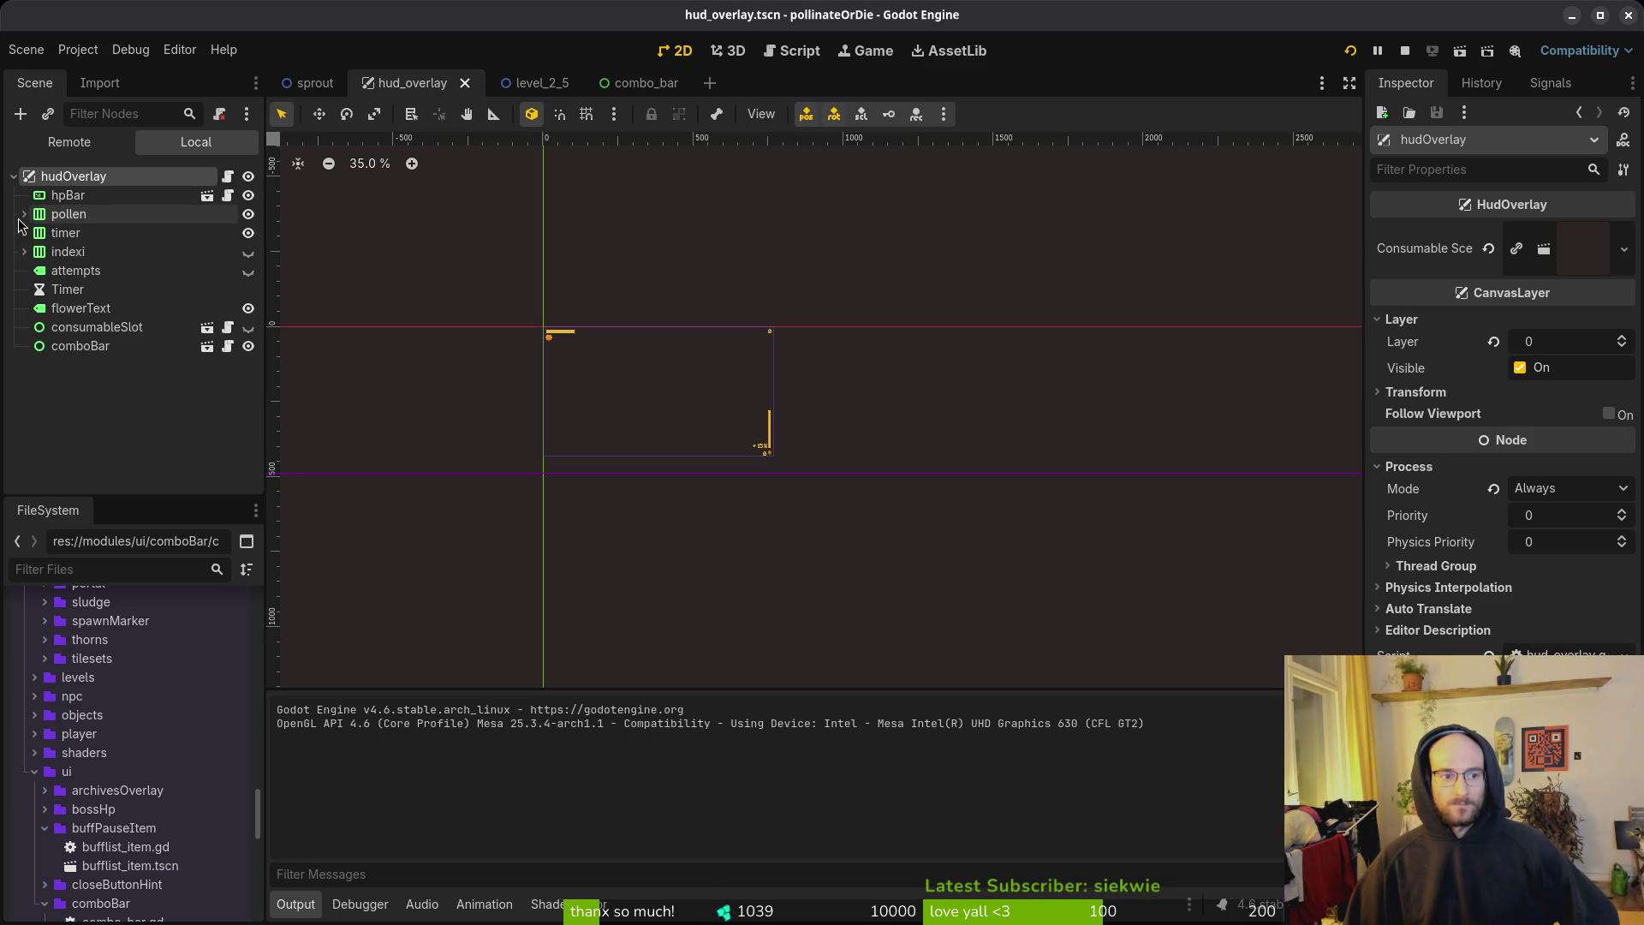
scroll(775, 445, up, 5)
scroll(778, 444, up, 8)
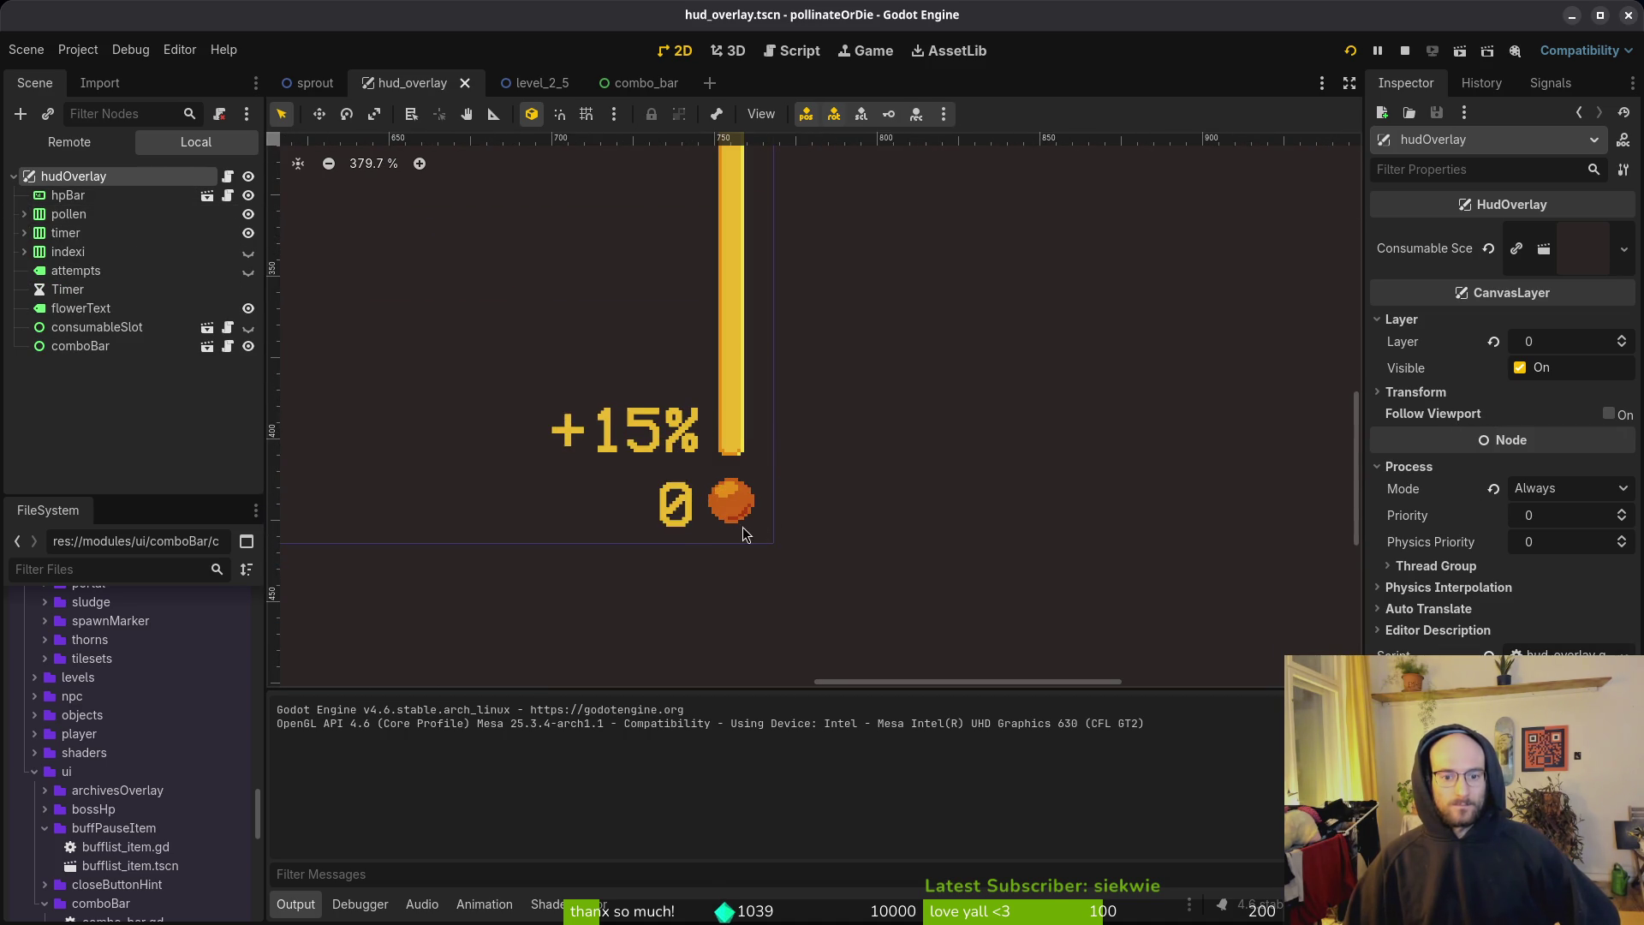
key(F5)
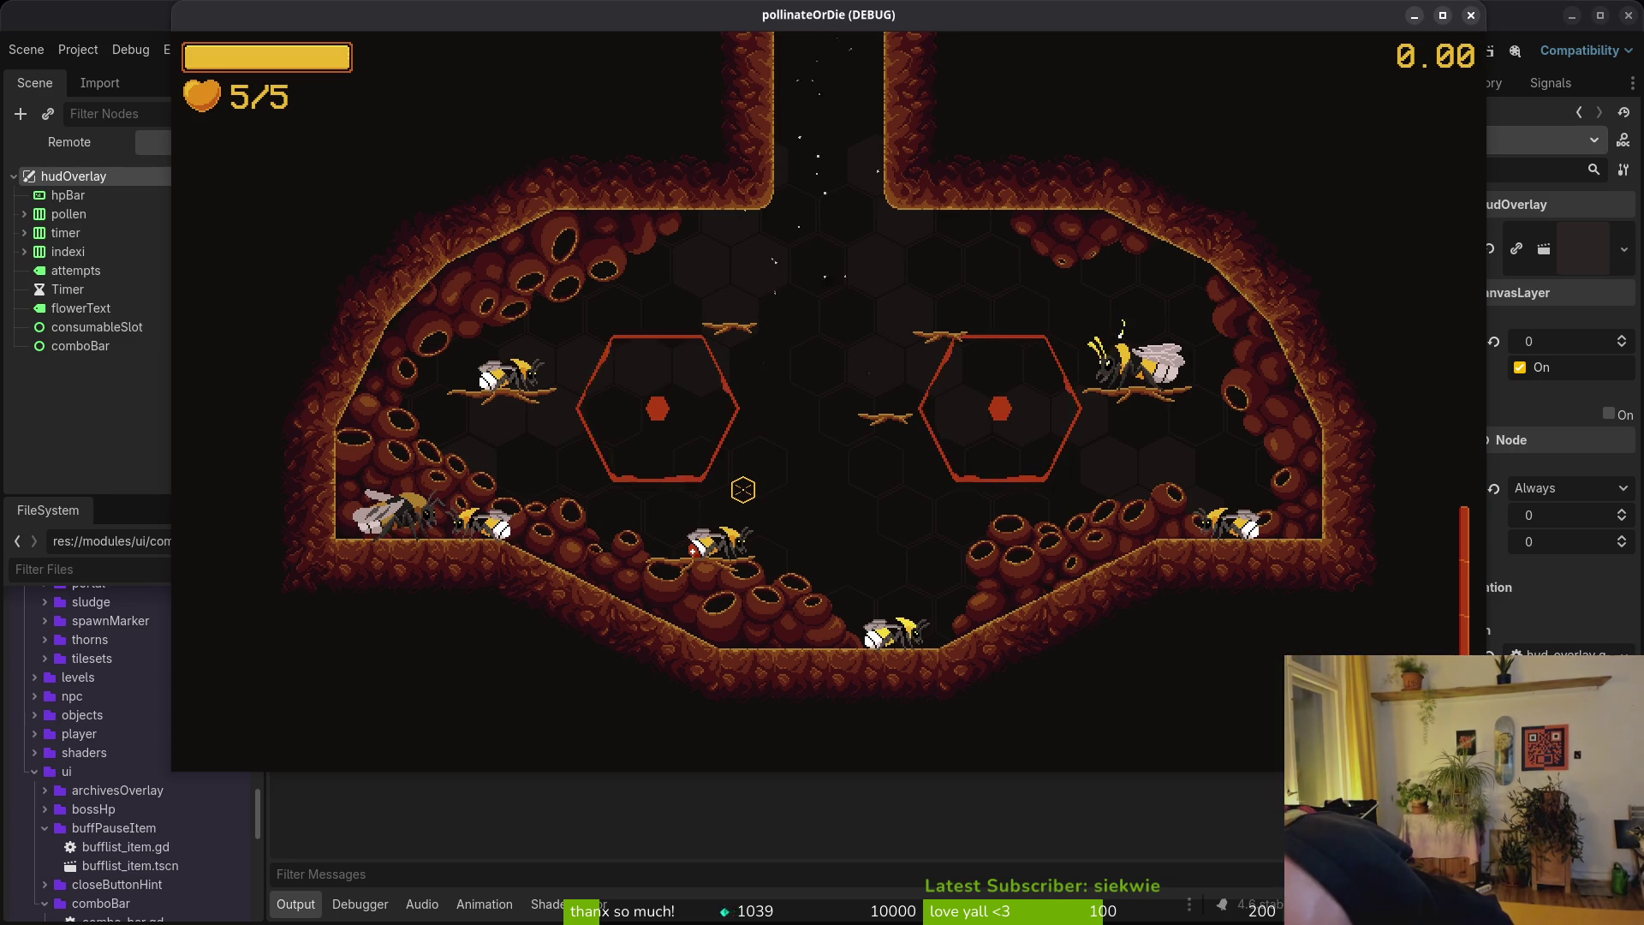
key(F8)
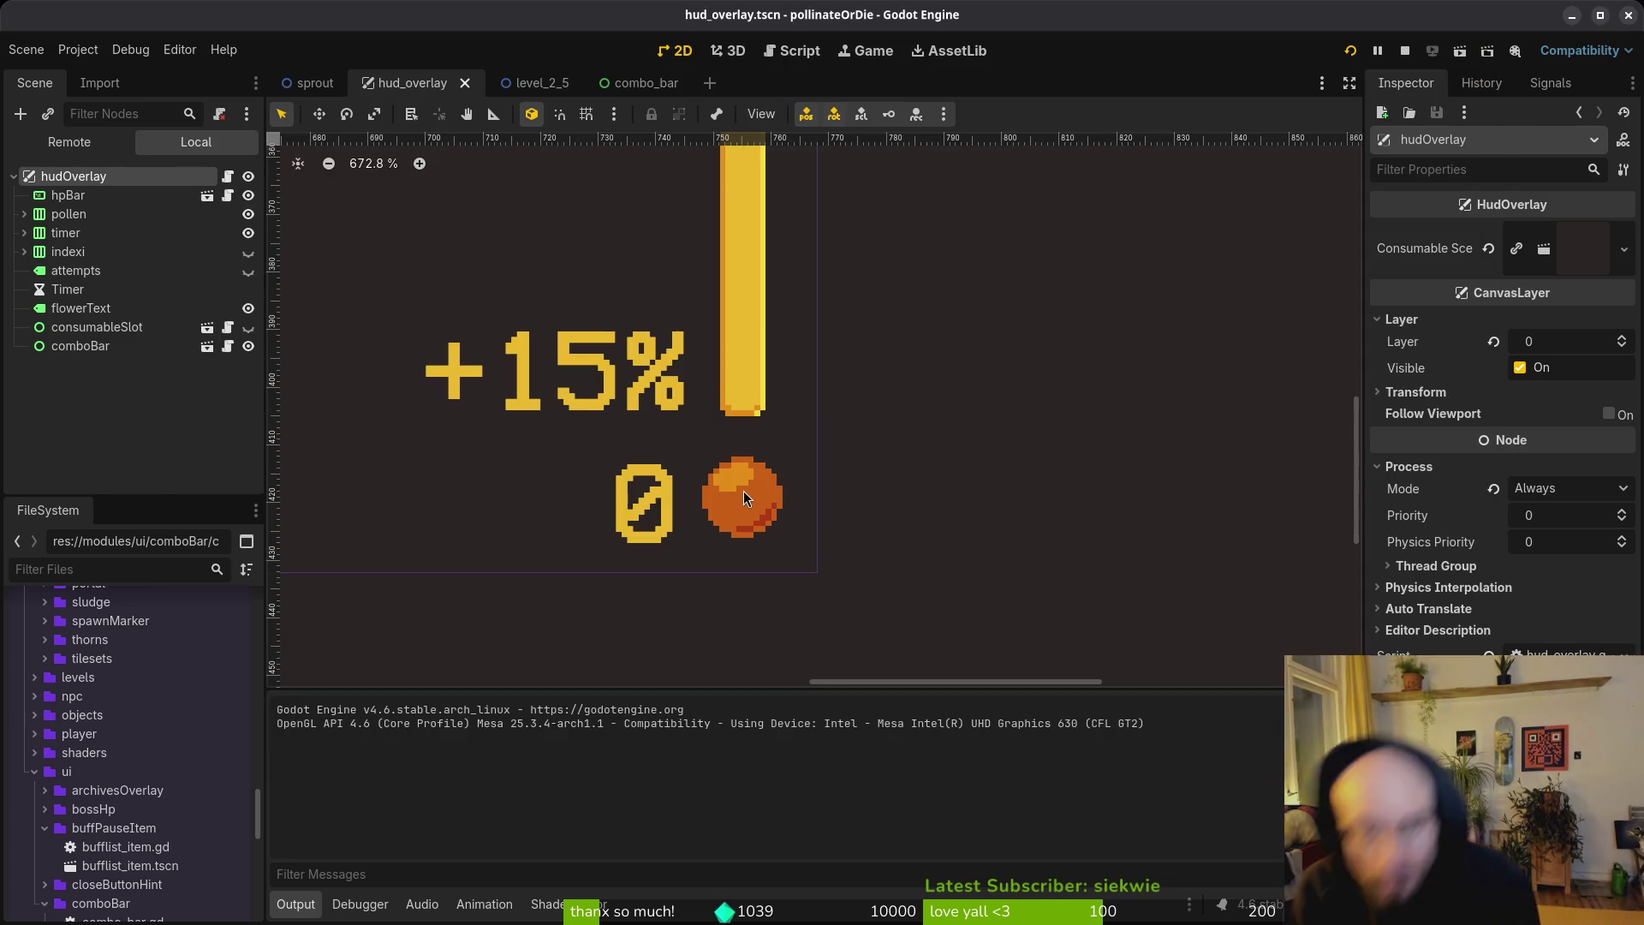
Step: Select the pollen HBoxContainer and collapse its children in the Scene tree
click(773, 545)
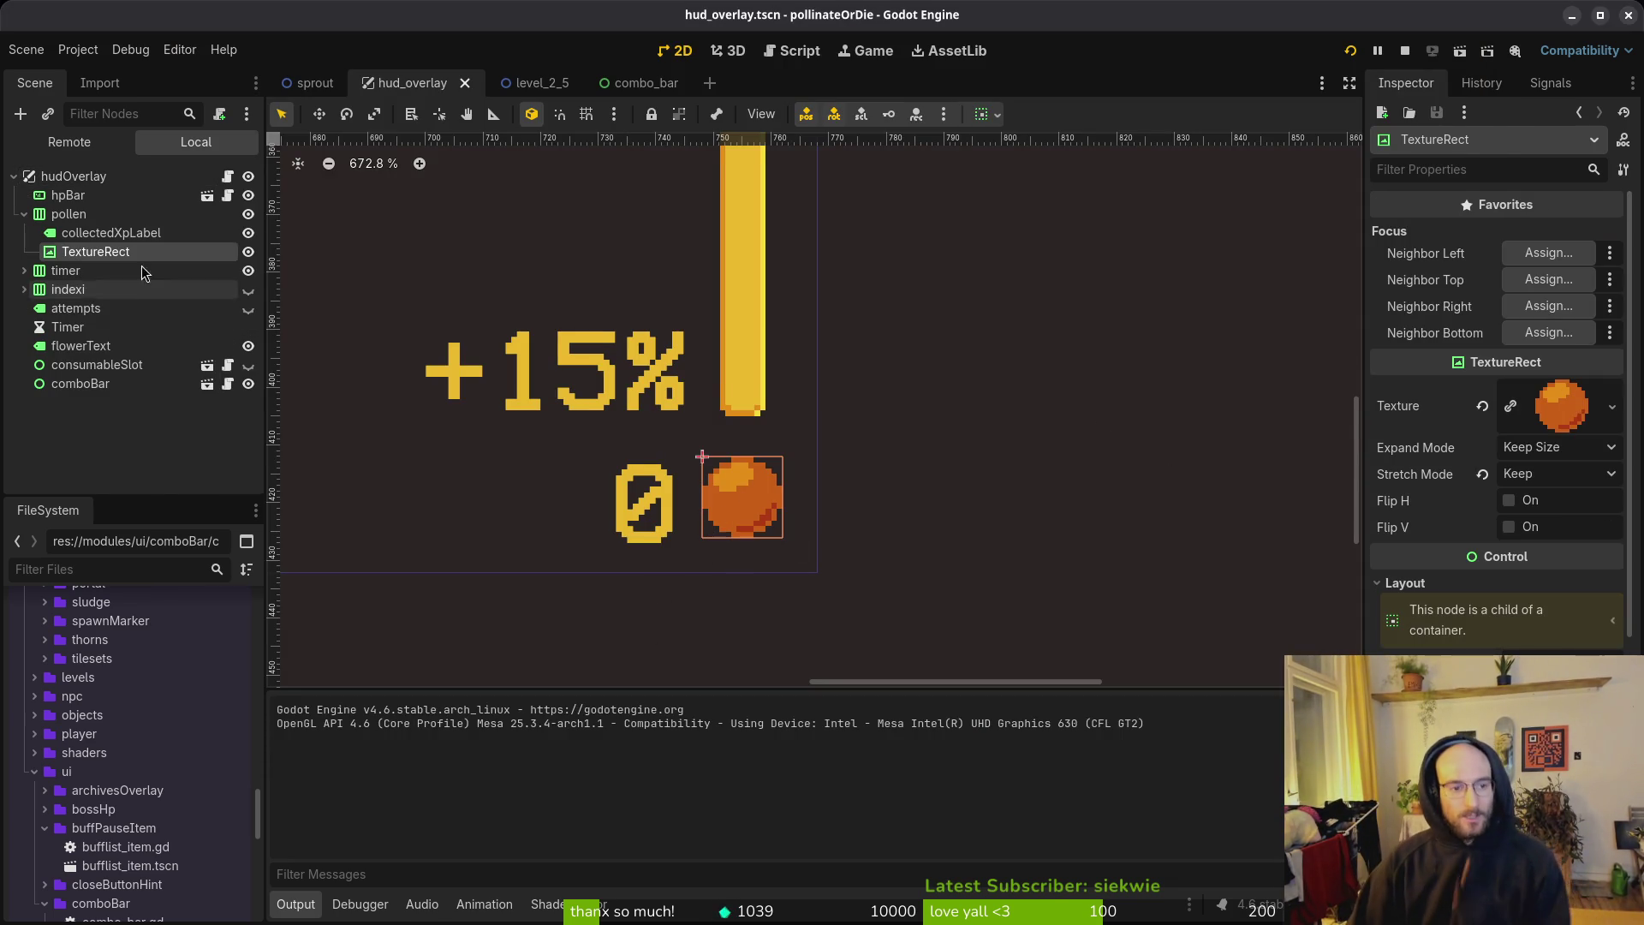
click(795, 492)
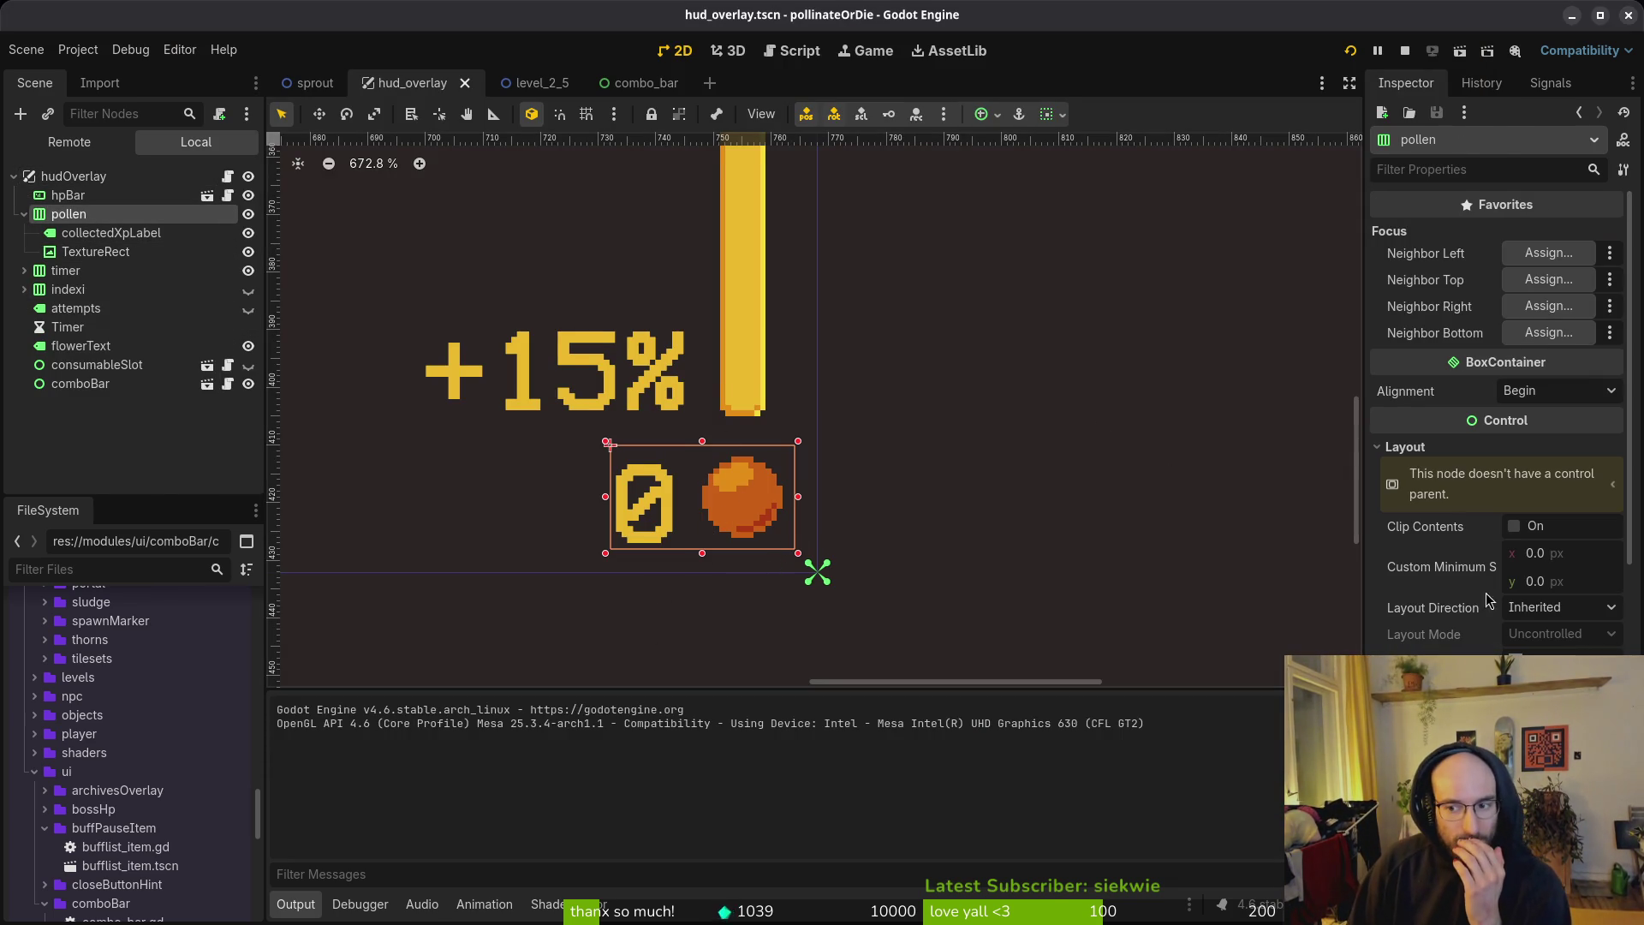
scroll(763, 535, down, 3)
scroll(774, 524, down, 3)
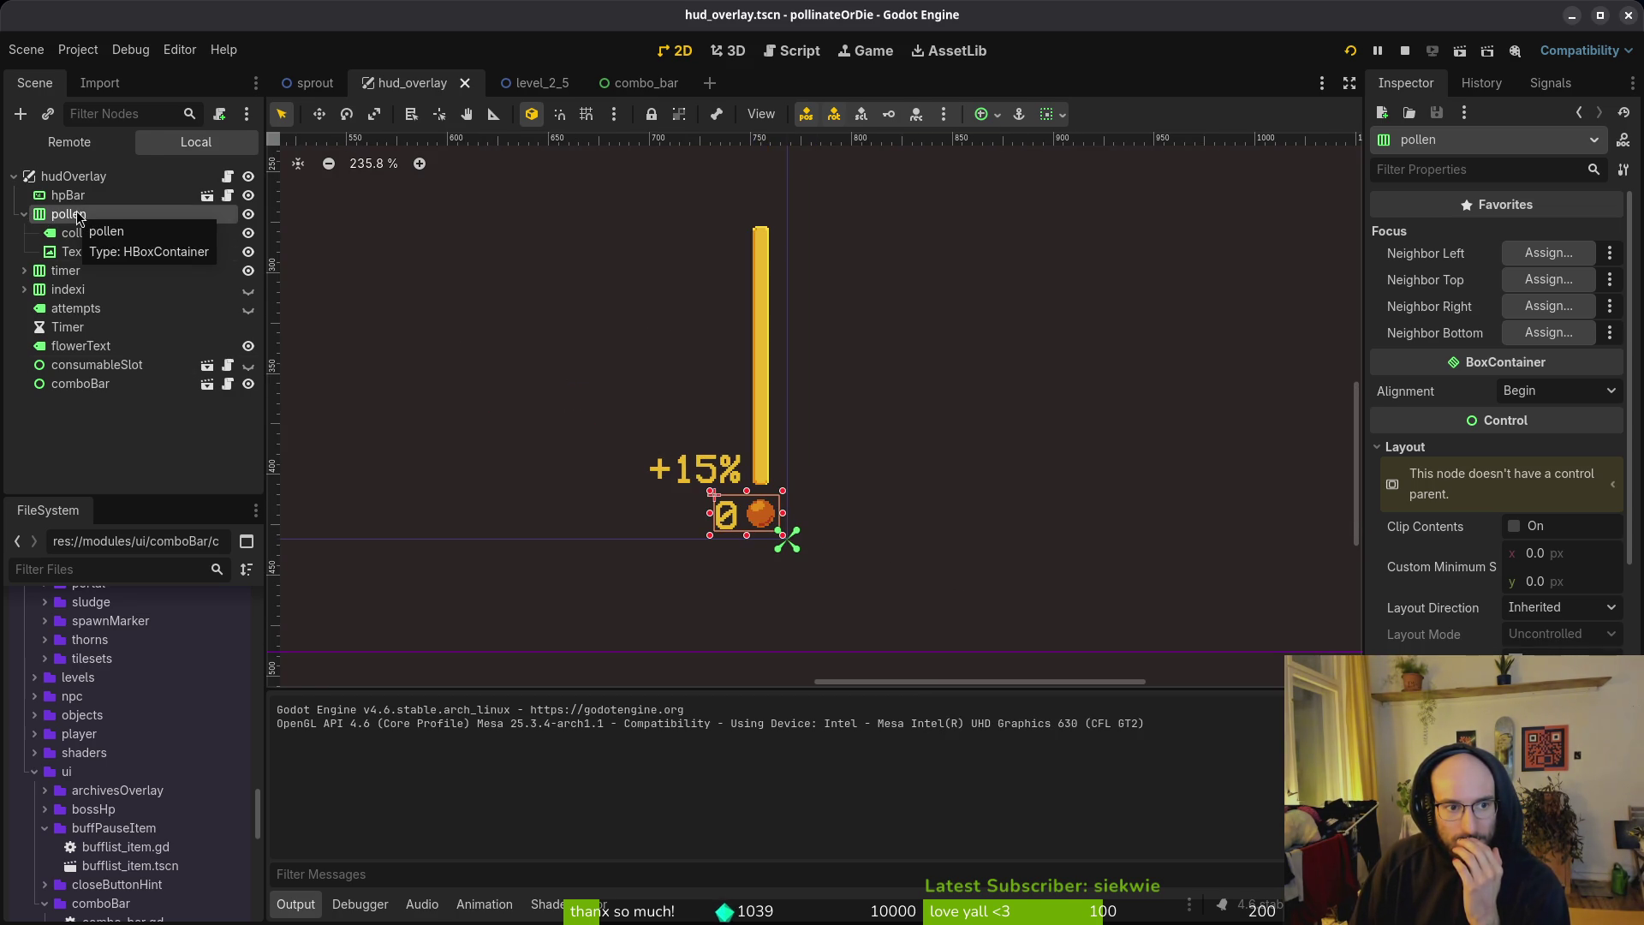
click(25, 215)
scroll(764, 521, down, 4)
scroll(758, 526, down, 2)
scroll(764, 535, up, 8)
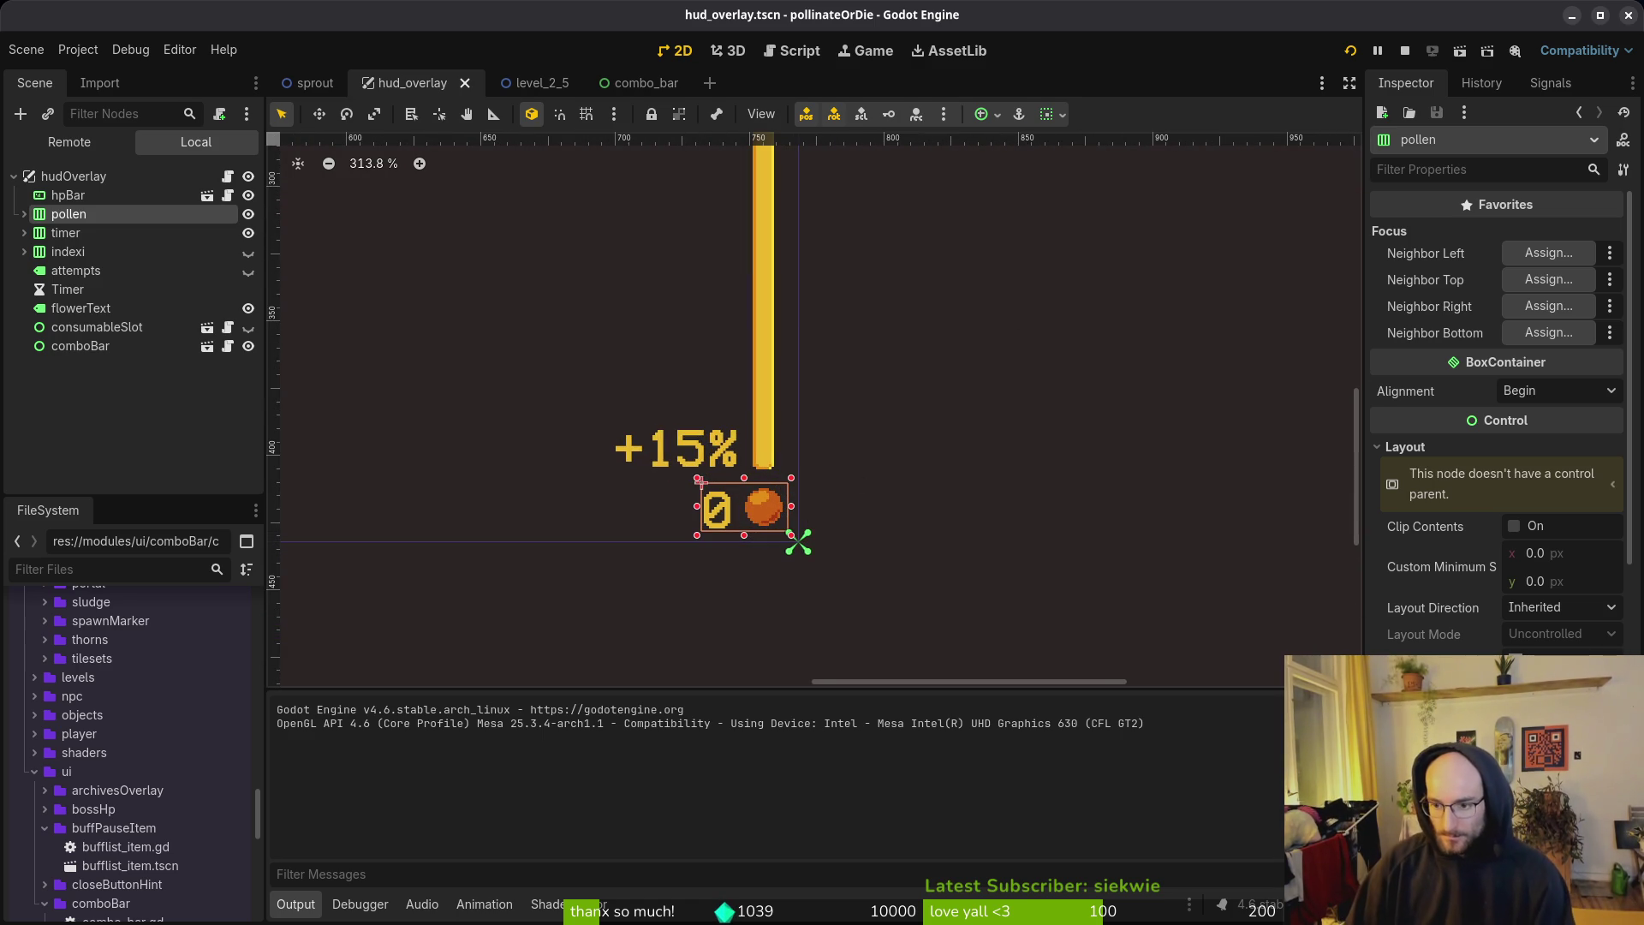
Step: Run the game with F5 to check the pollen counter, then reselect the pollen container
key(F5)
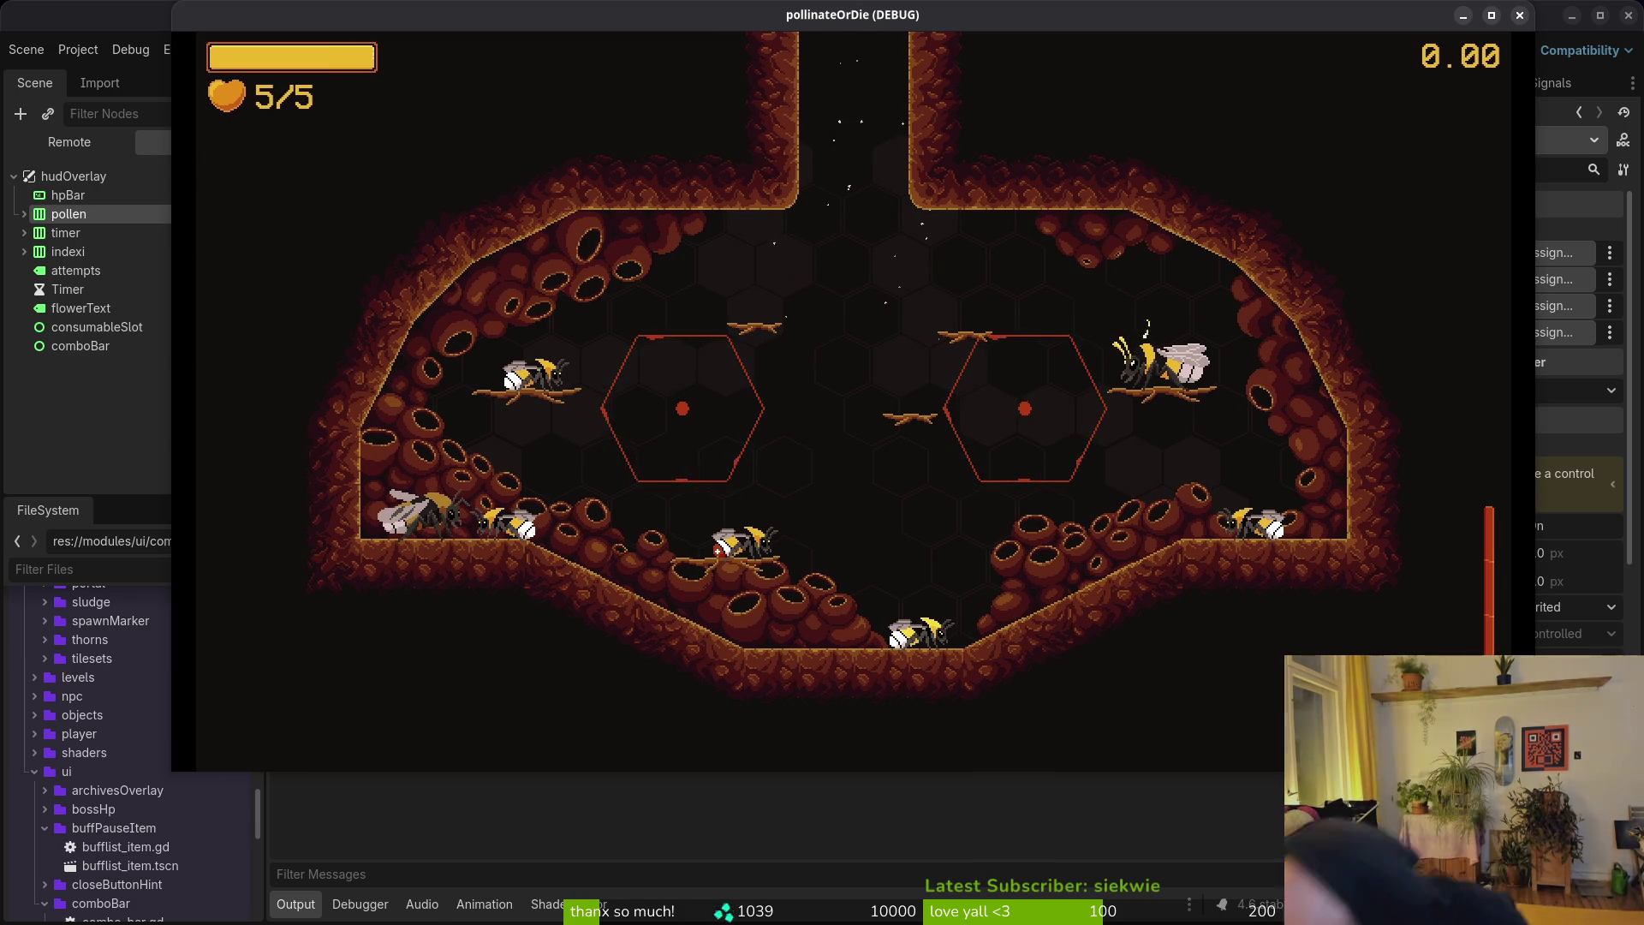
key(F8)
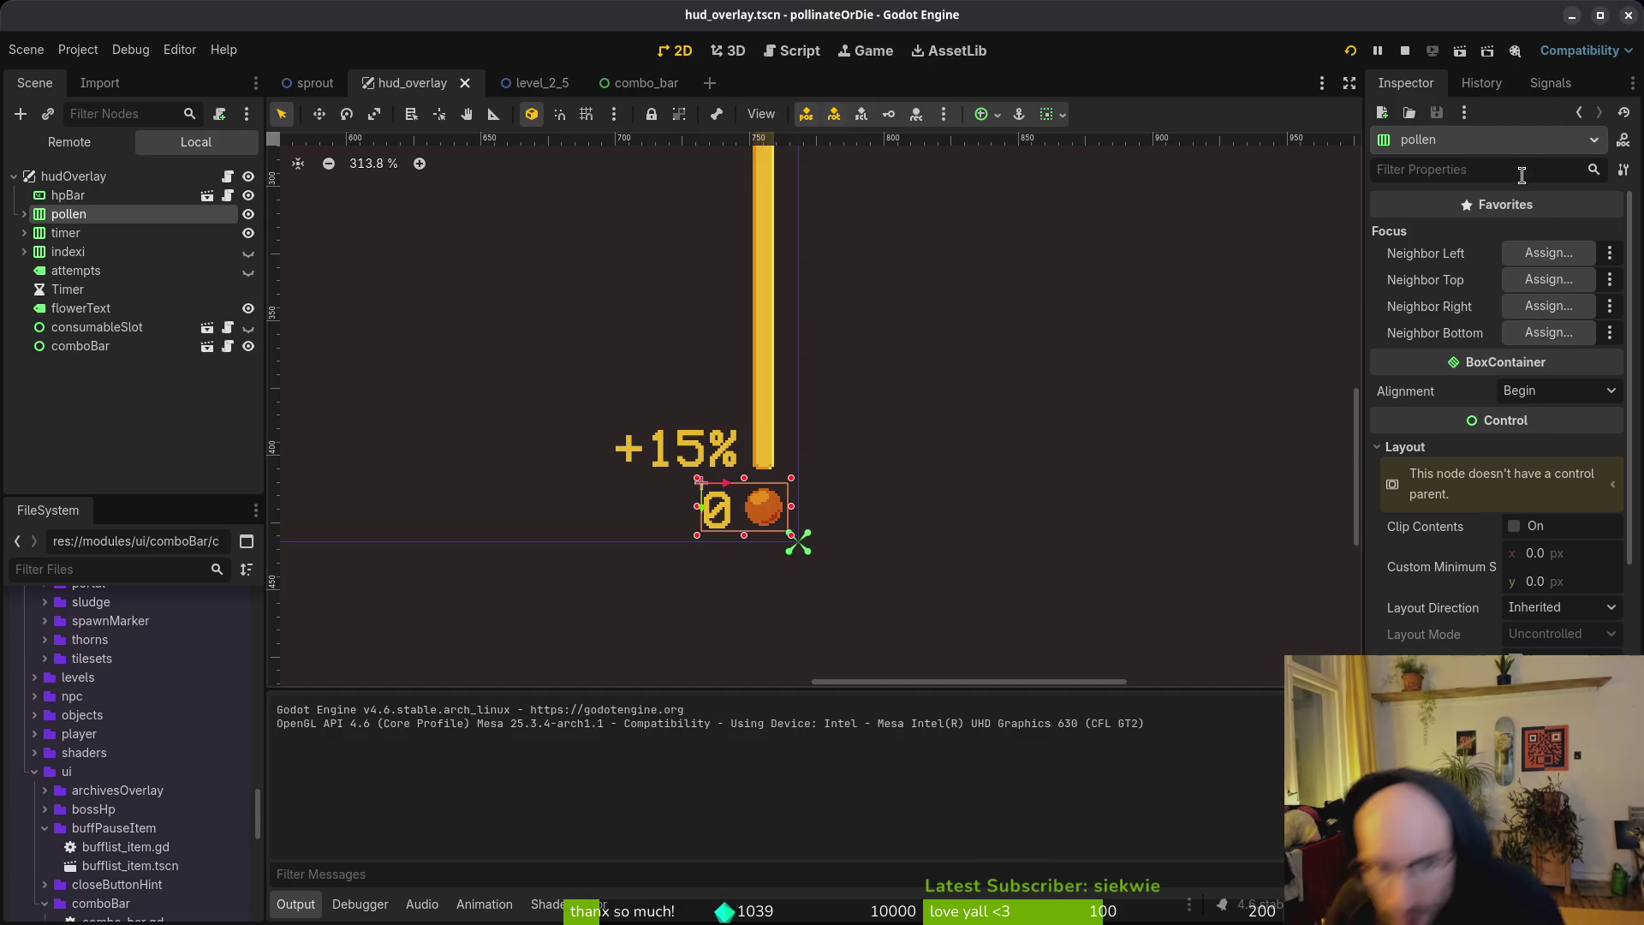
click(870, 513)
scroll(851, 547, up, 5)
click(708, 472)
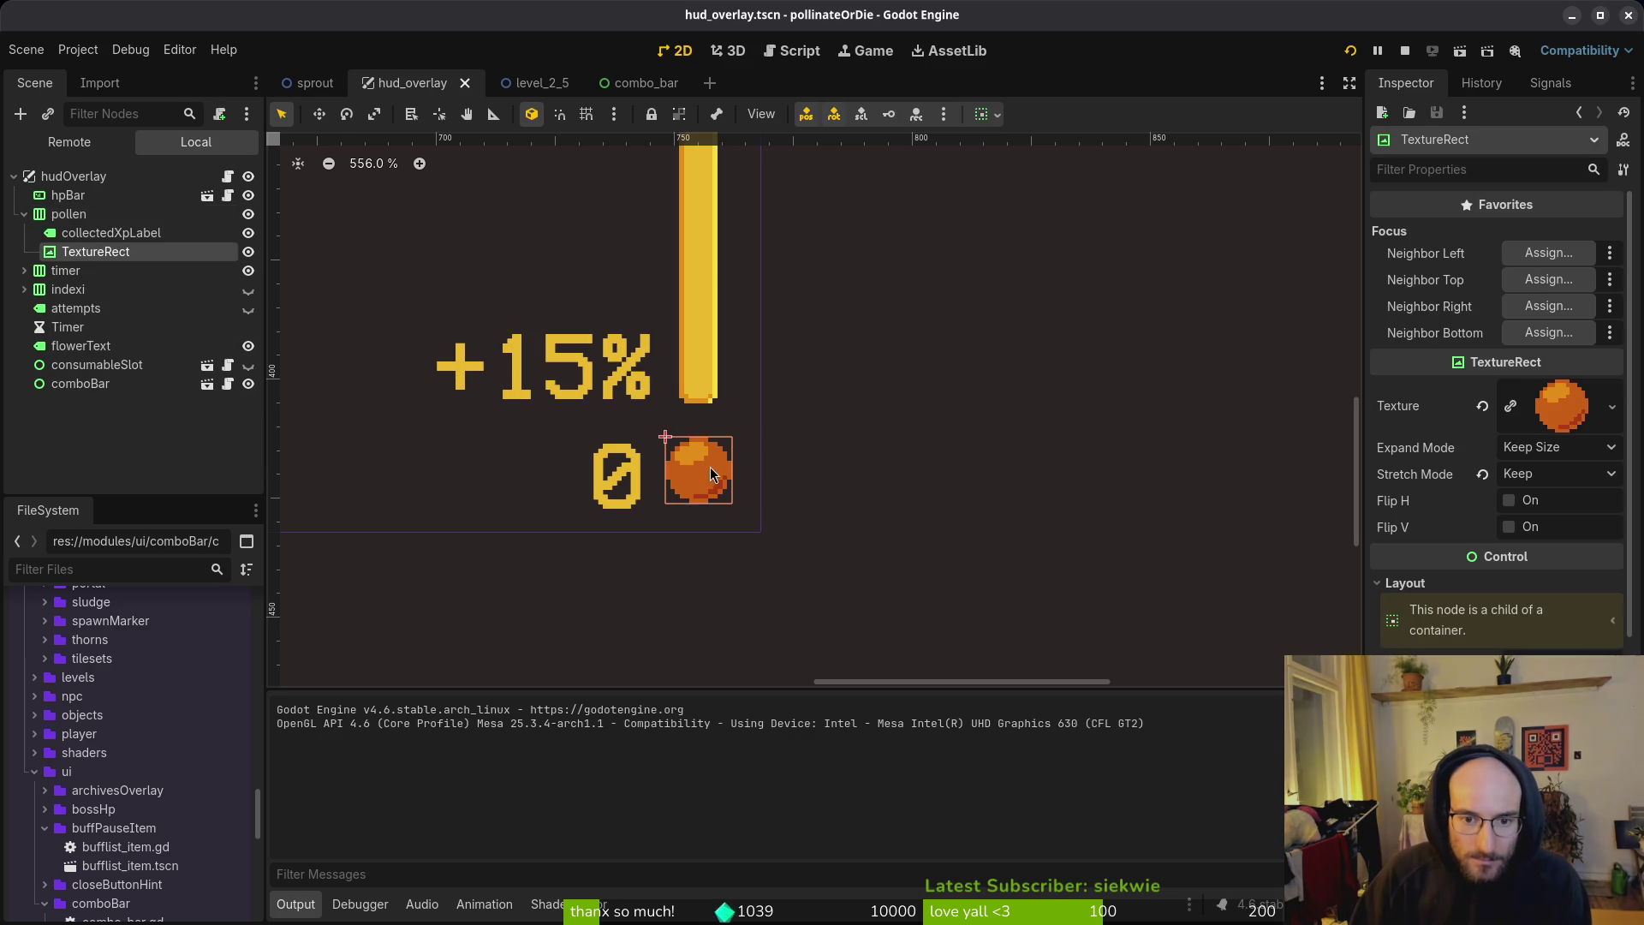
click(63, 219)
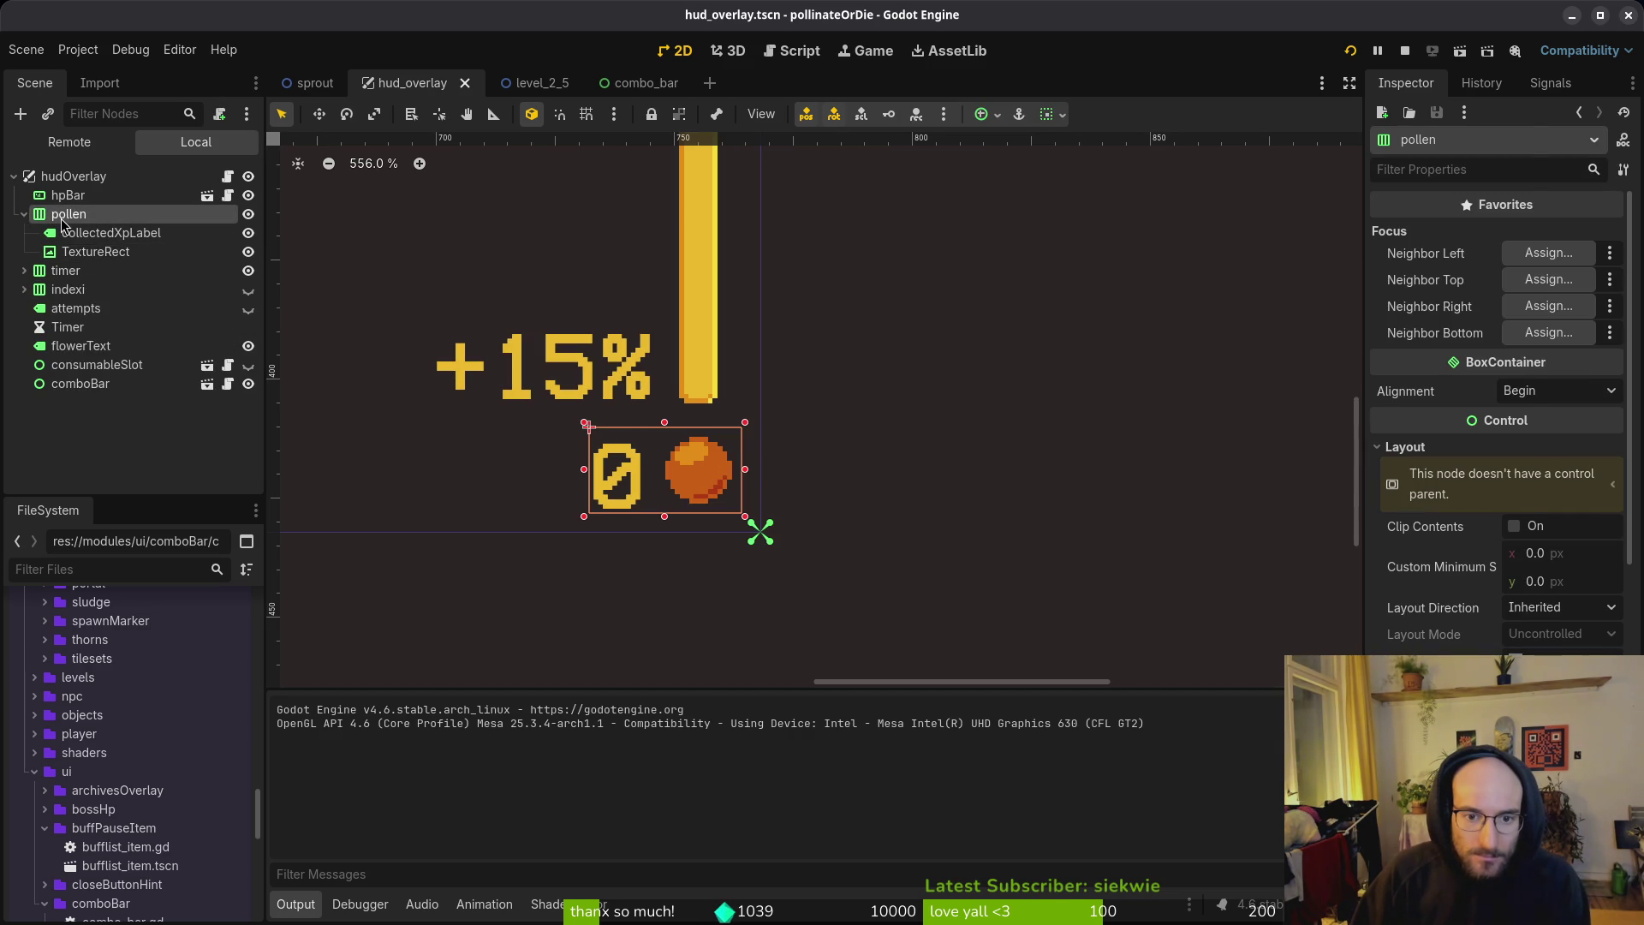
Step: Preview the nudged pollen counter in the running game, then undo the nudges
key(alt+Tab)
key(alt+Tab)
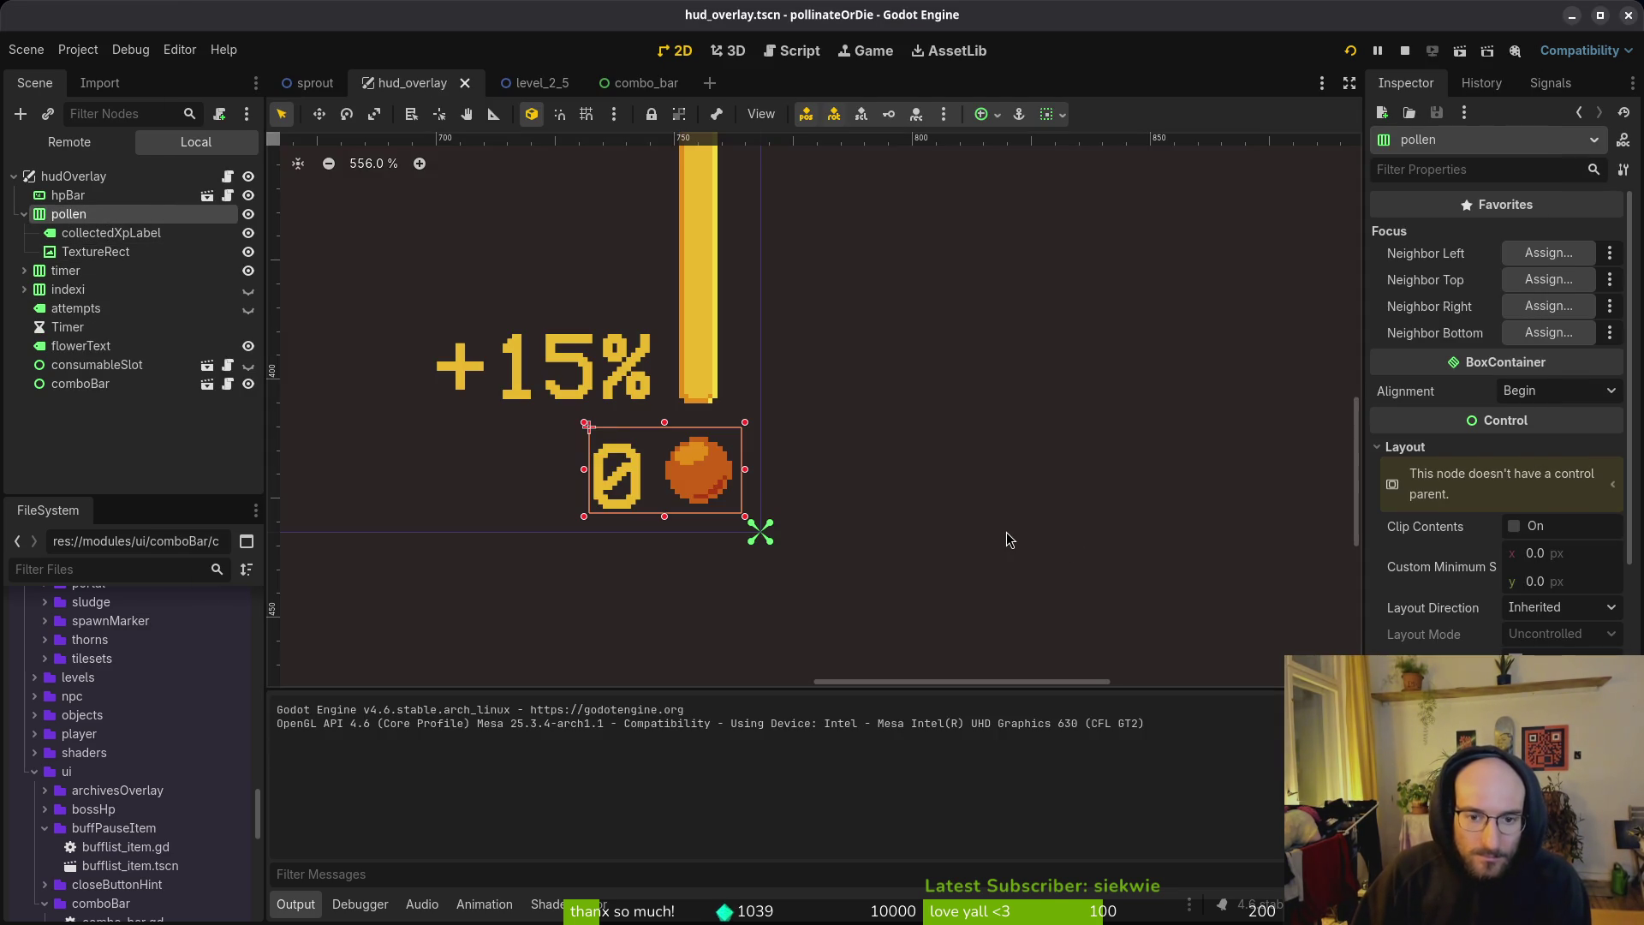
key(F5)
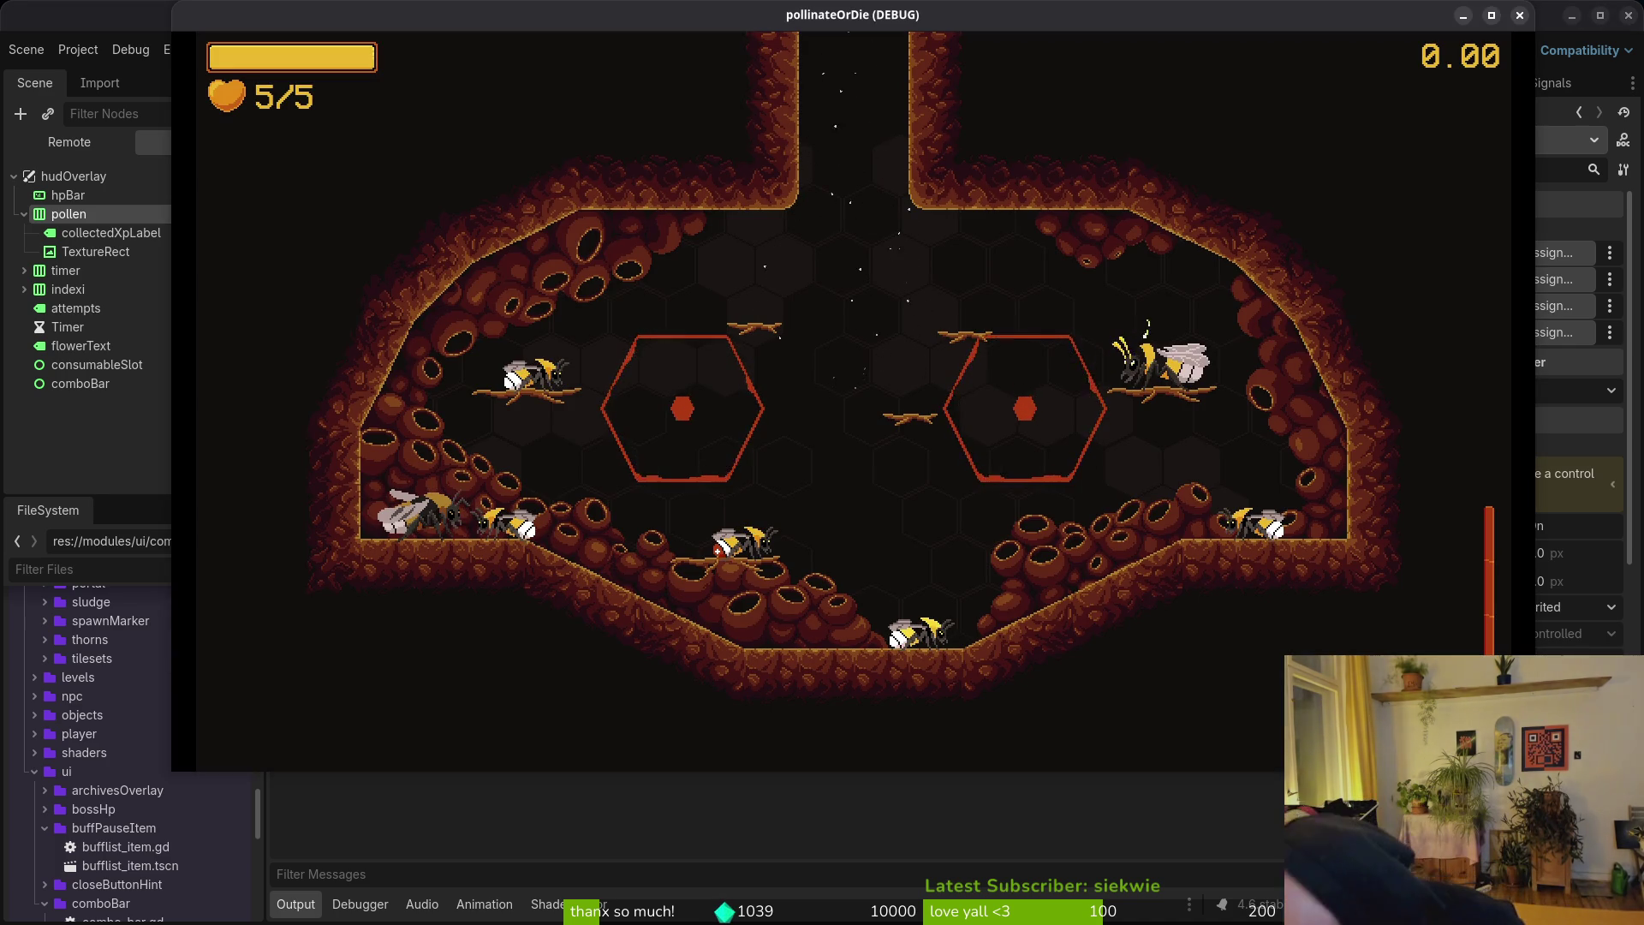
key(alt+Tab)
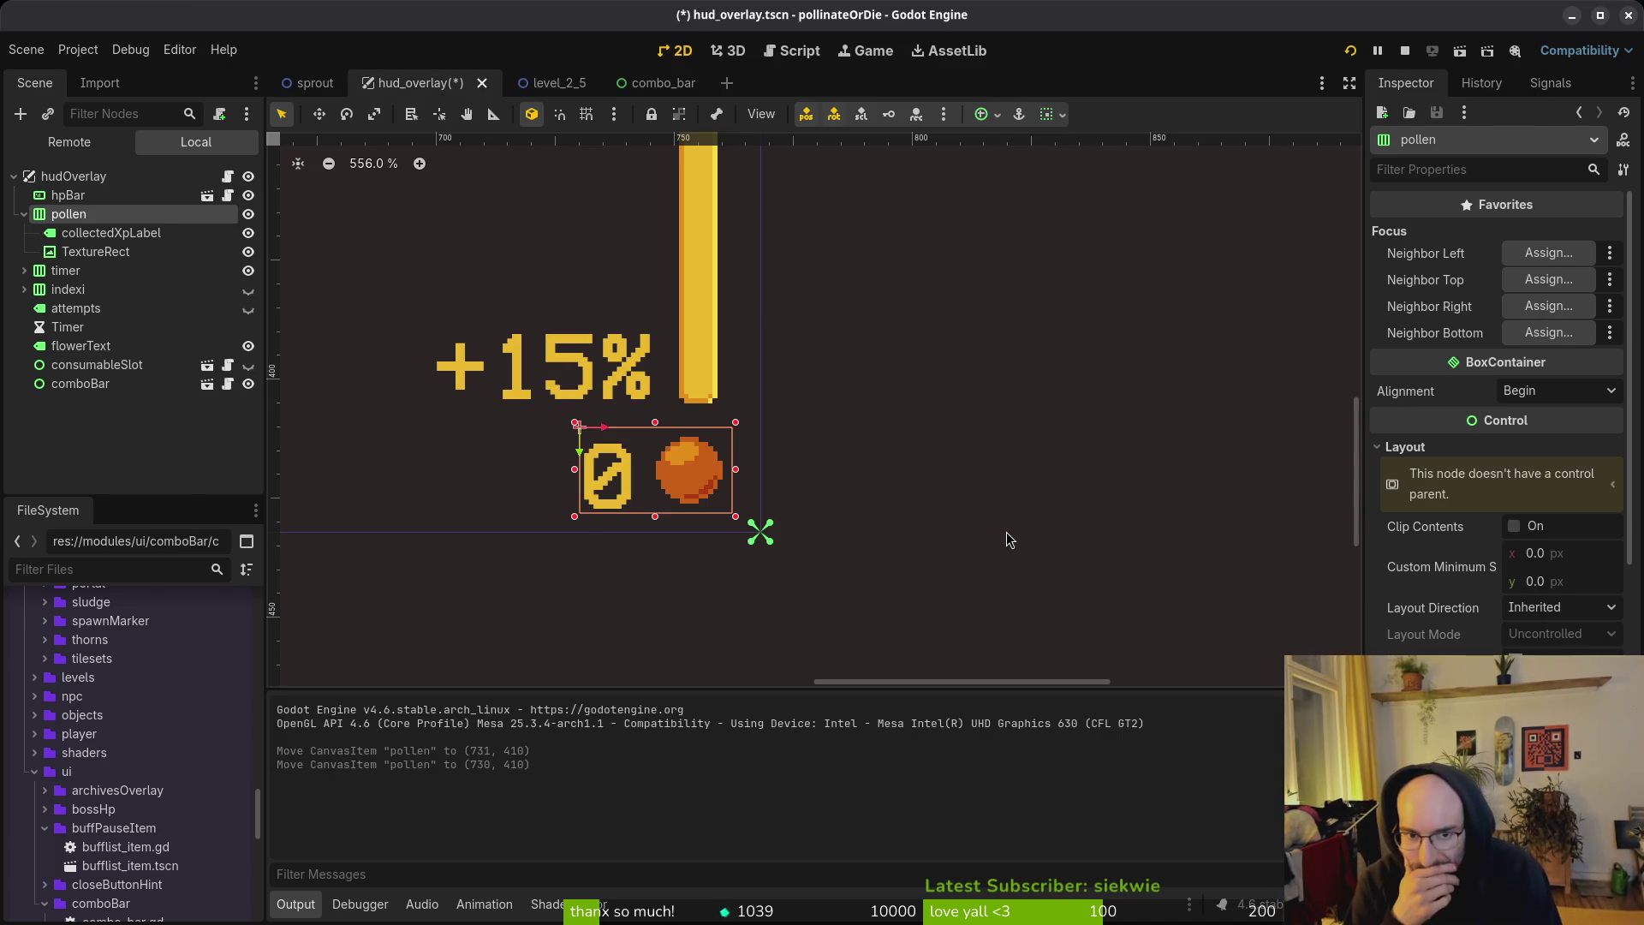
key(ctrl+z)
key(ctrl+z)
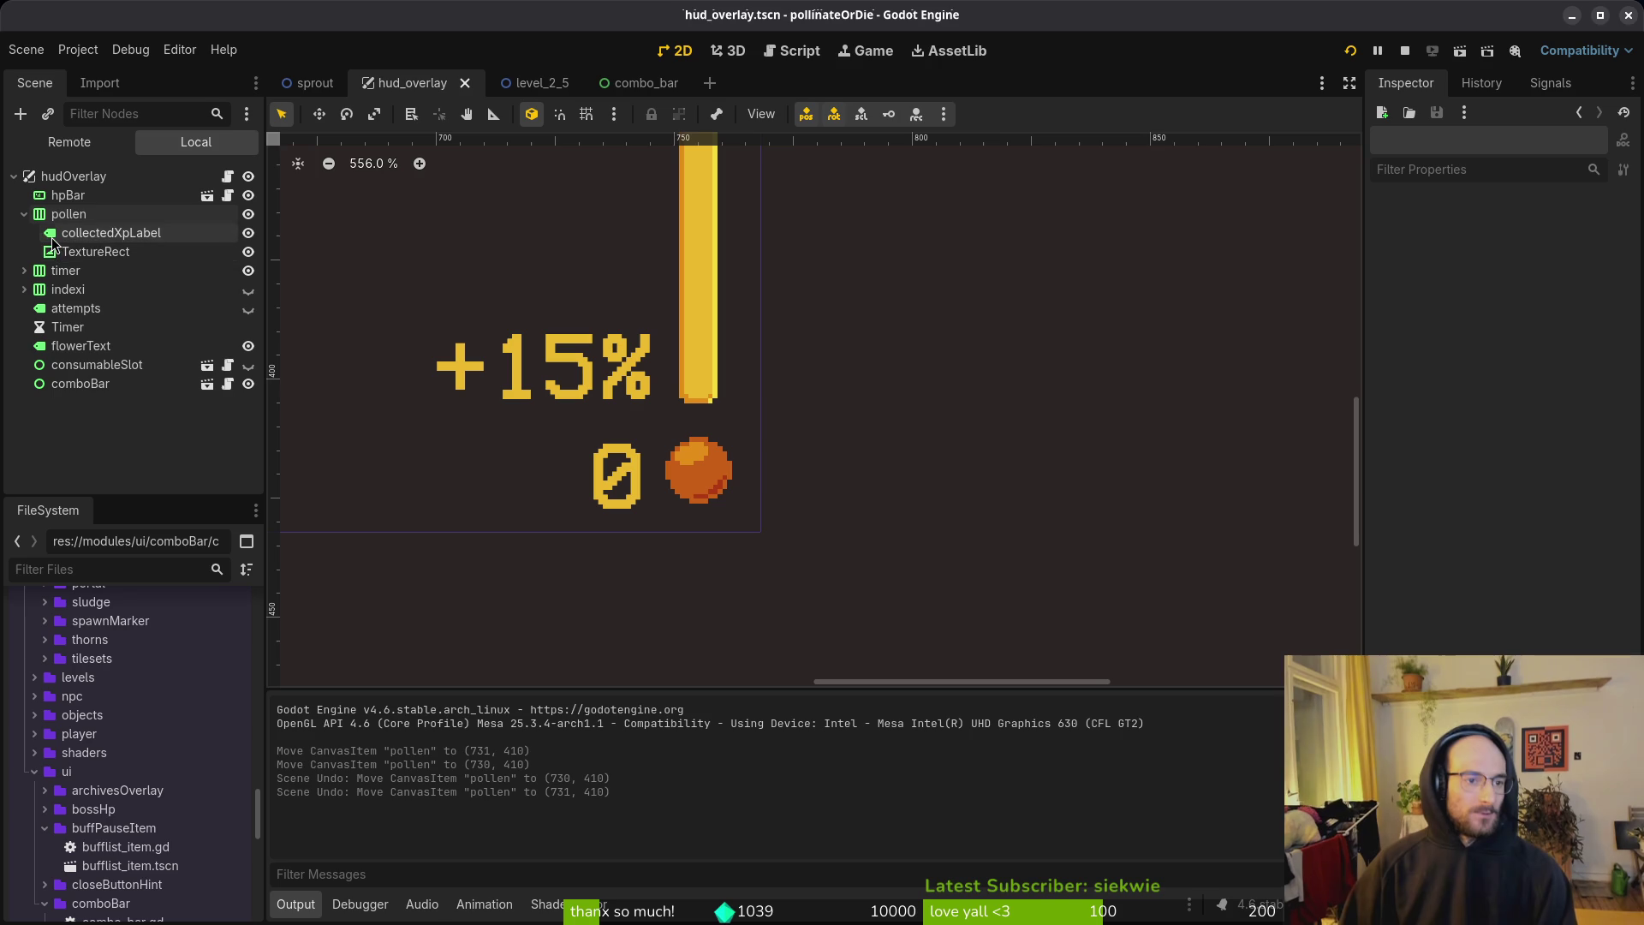
Step: Test the collectedXpLabel text with 555555555, then set it back to 0
click(92, 234)
click(1423, 455)
key(BackSpace)
text(555555)
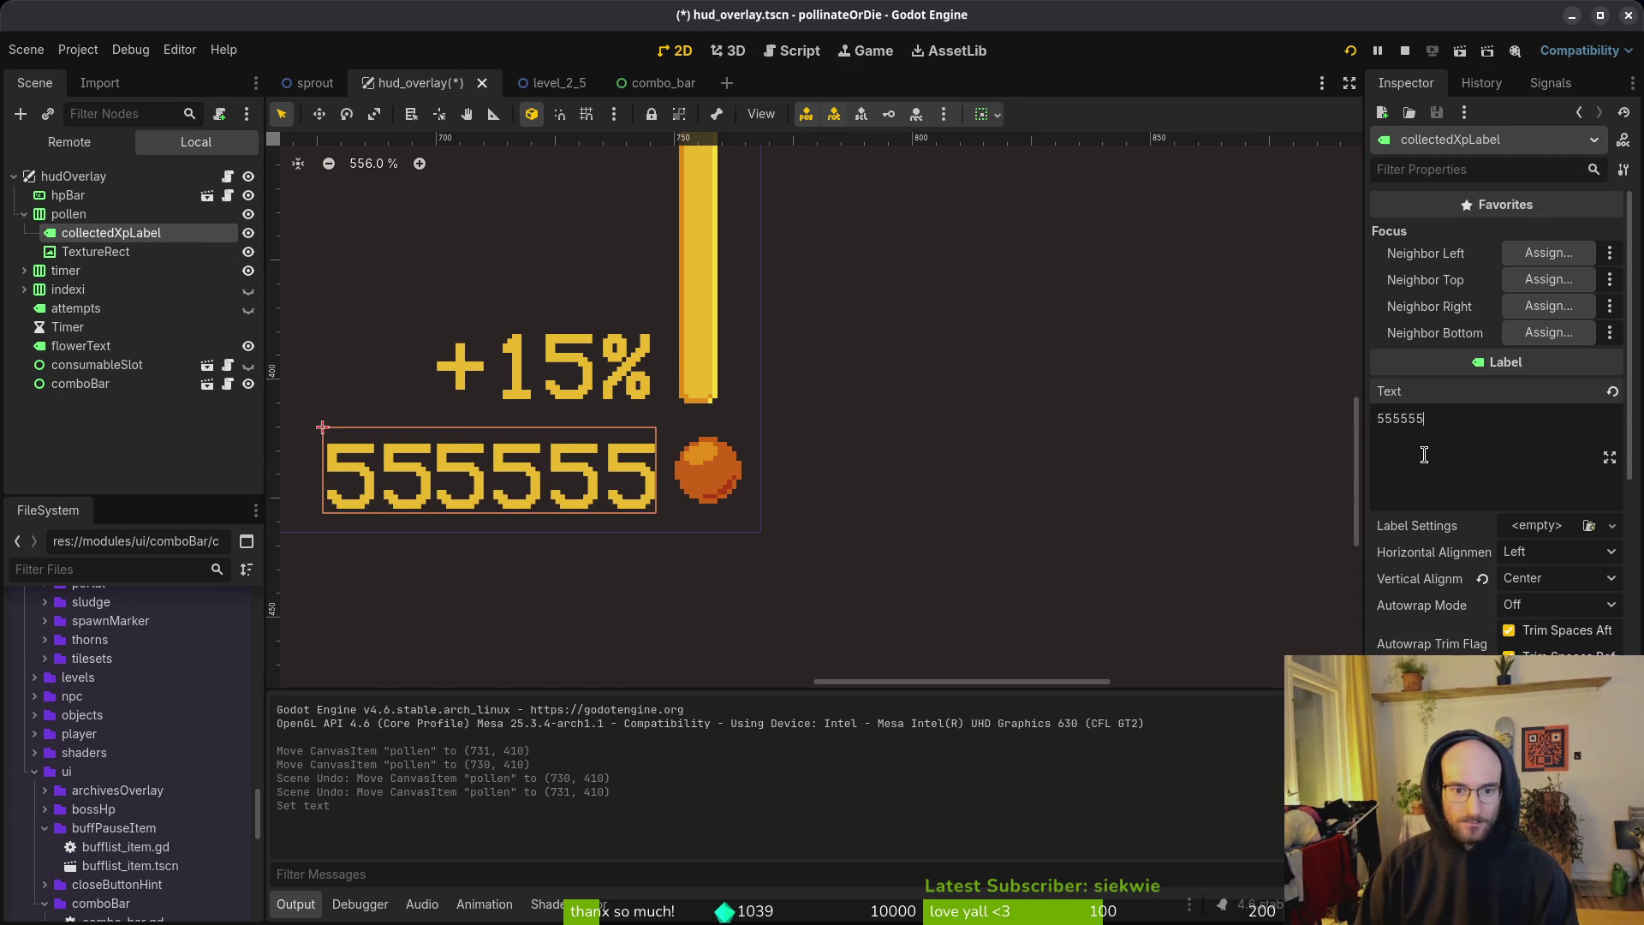
text(555)
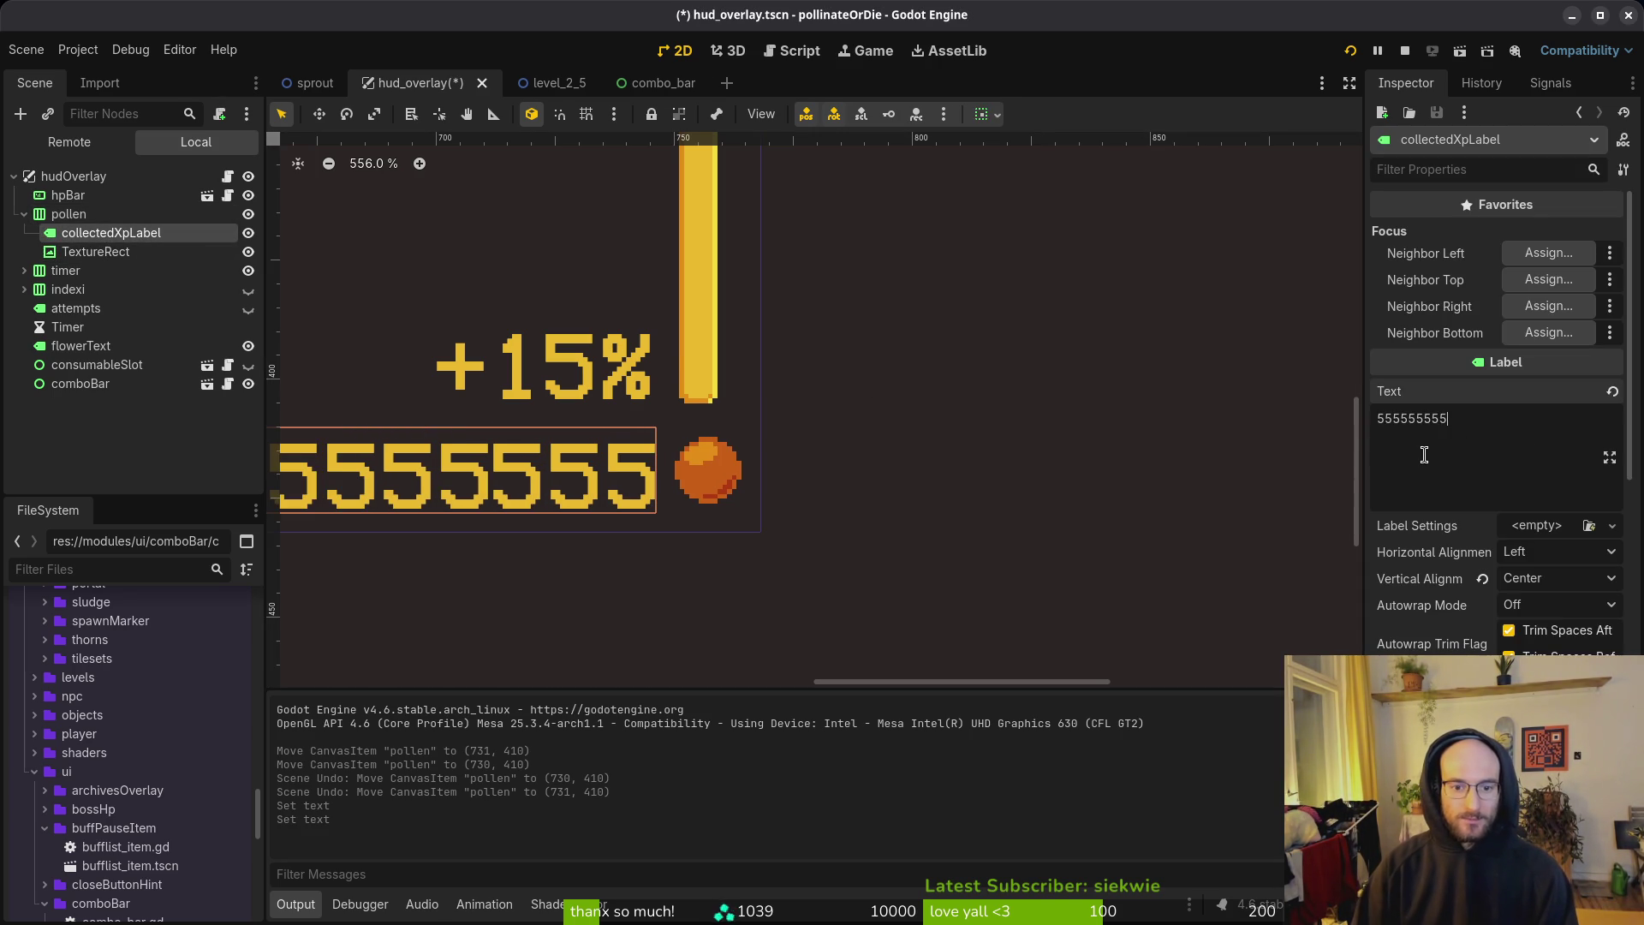
click(83, 221)
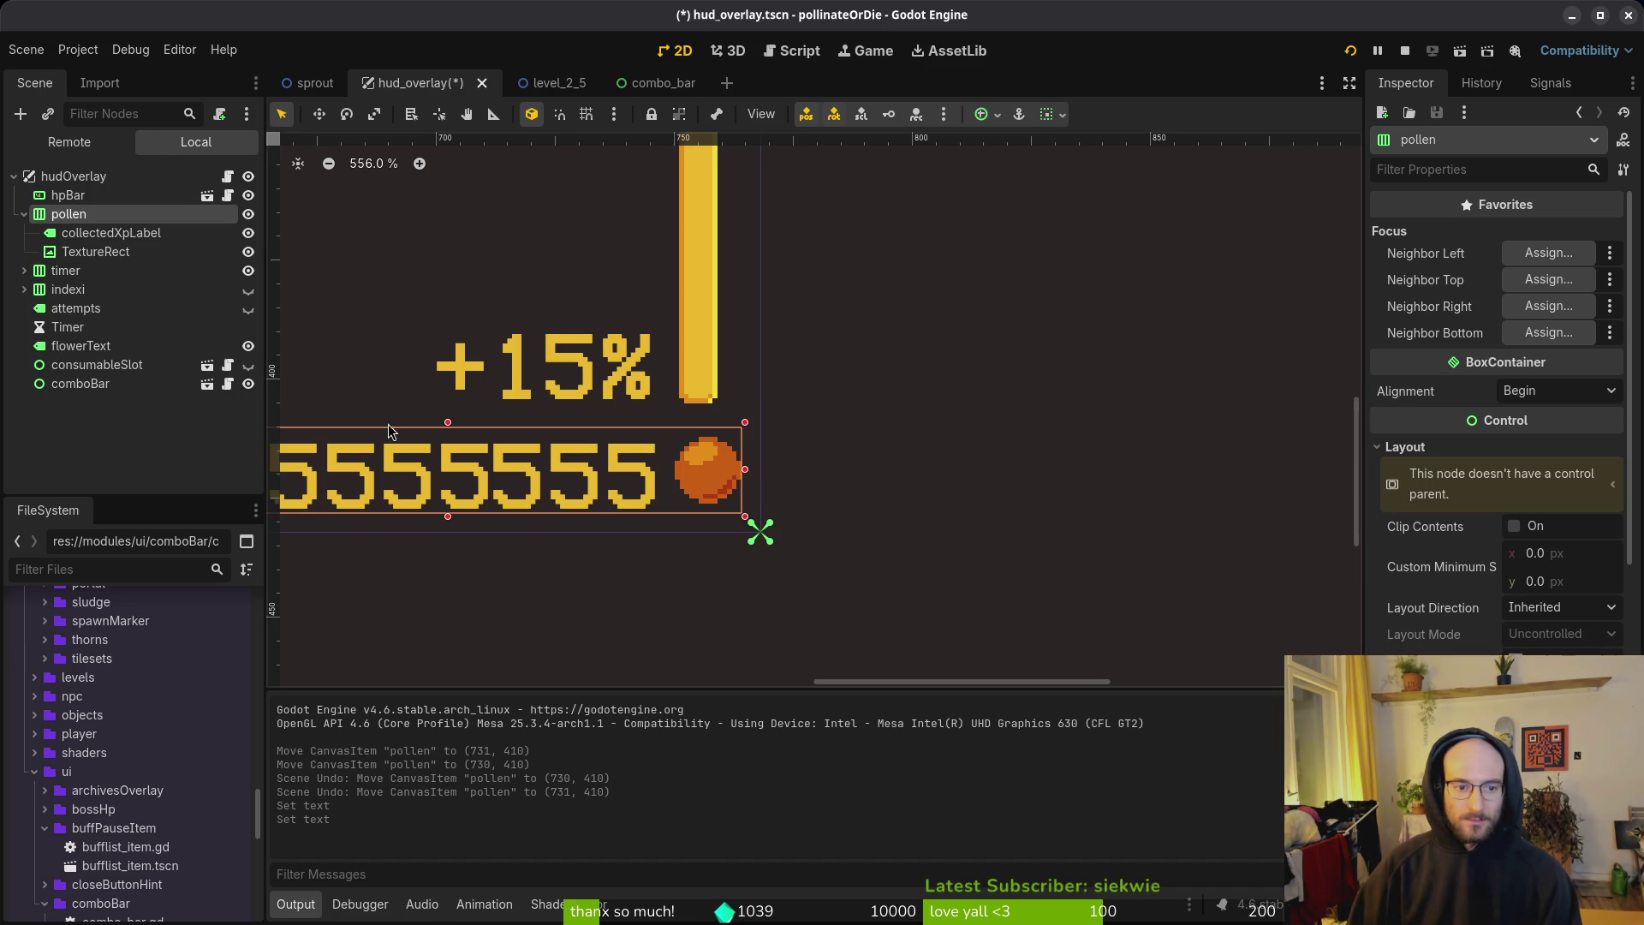
click(66, 236)
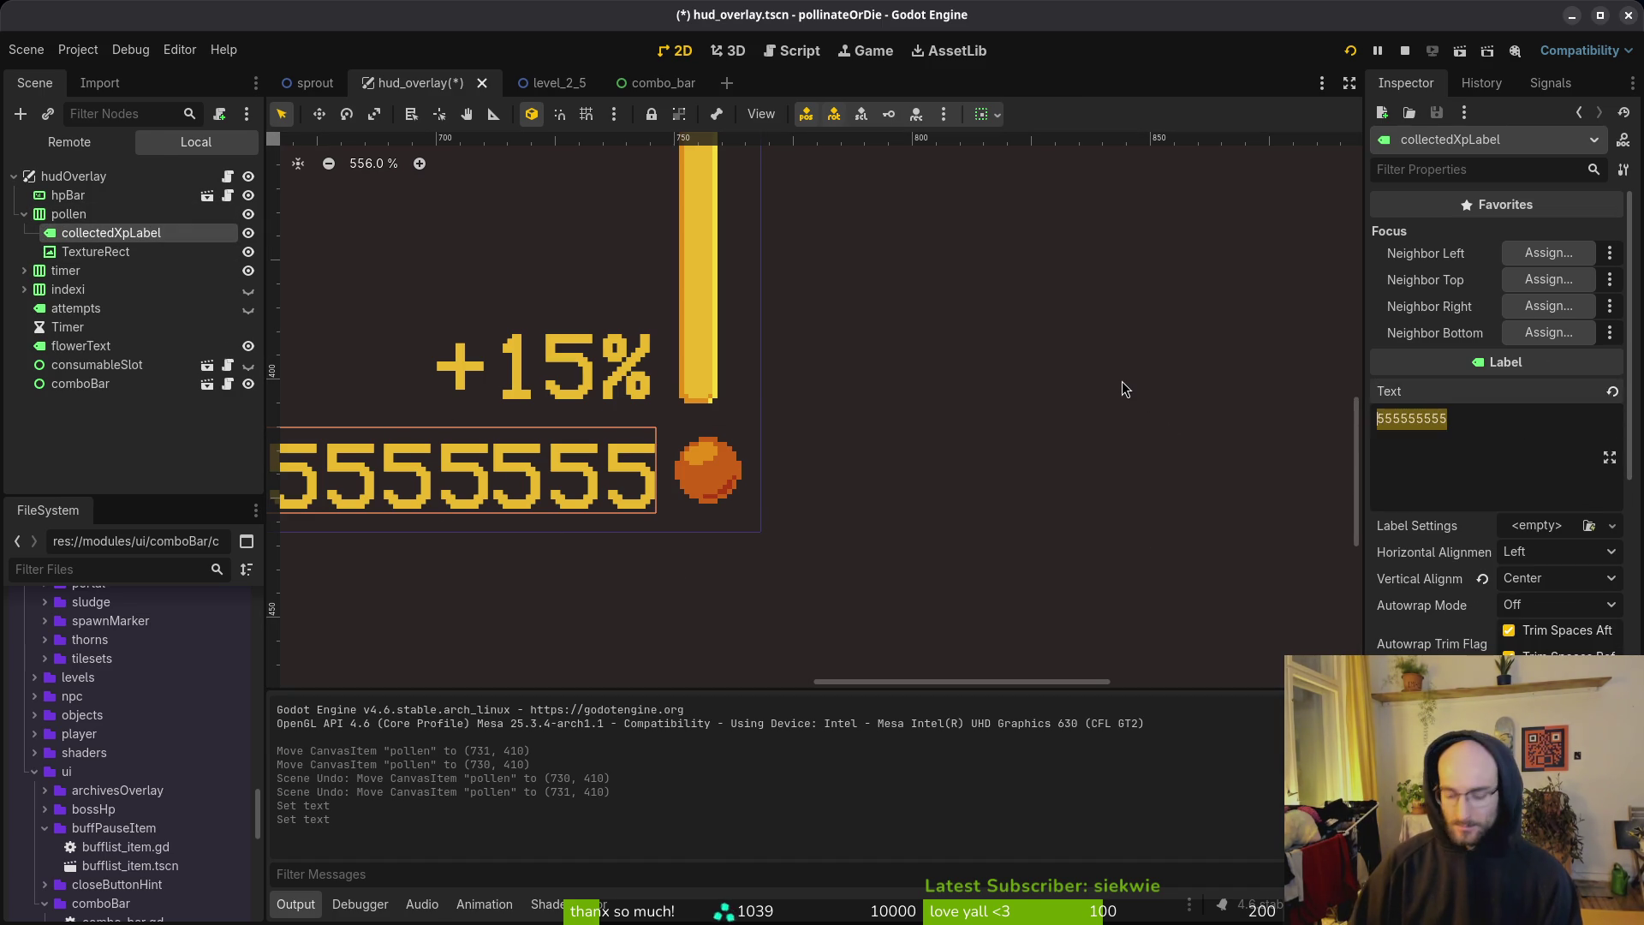
text(0)
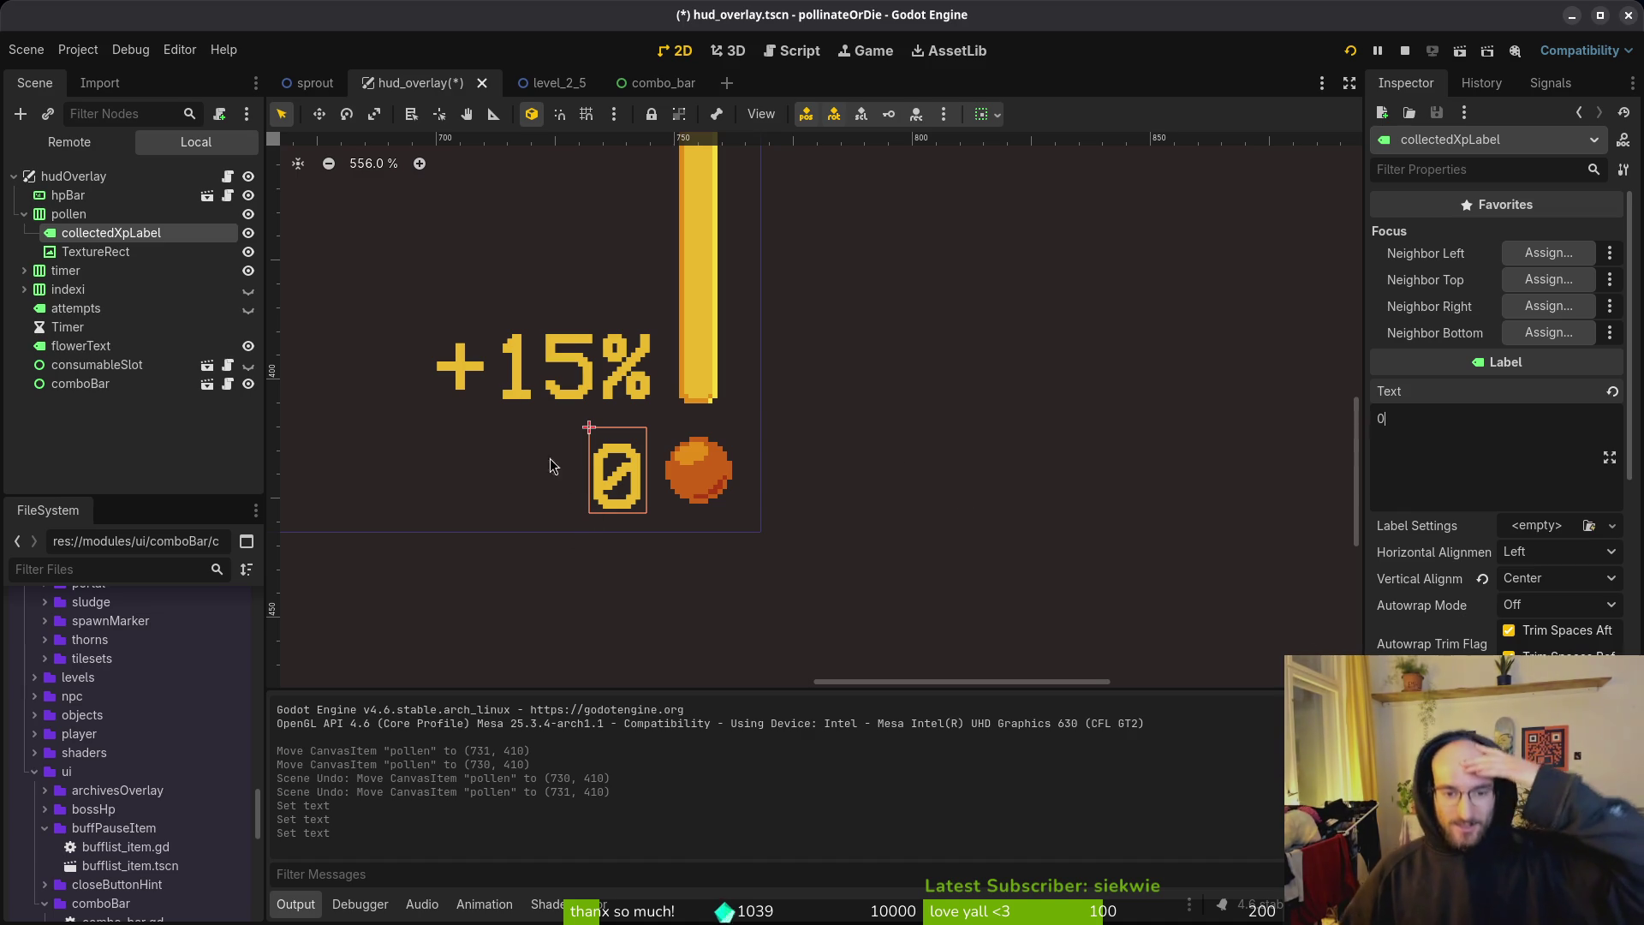
Step: Shrink the pollen container to fit its contents and save hud_overlay
click(117, 221)
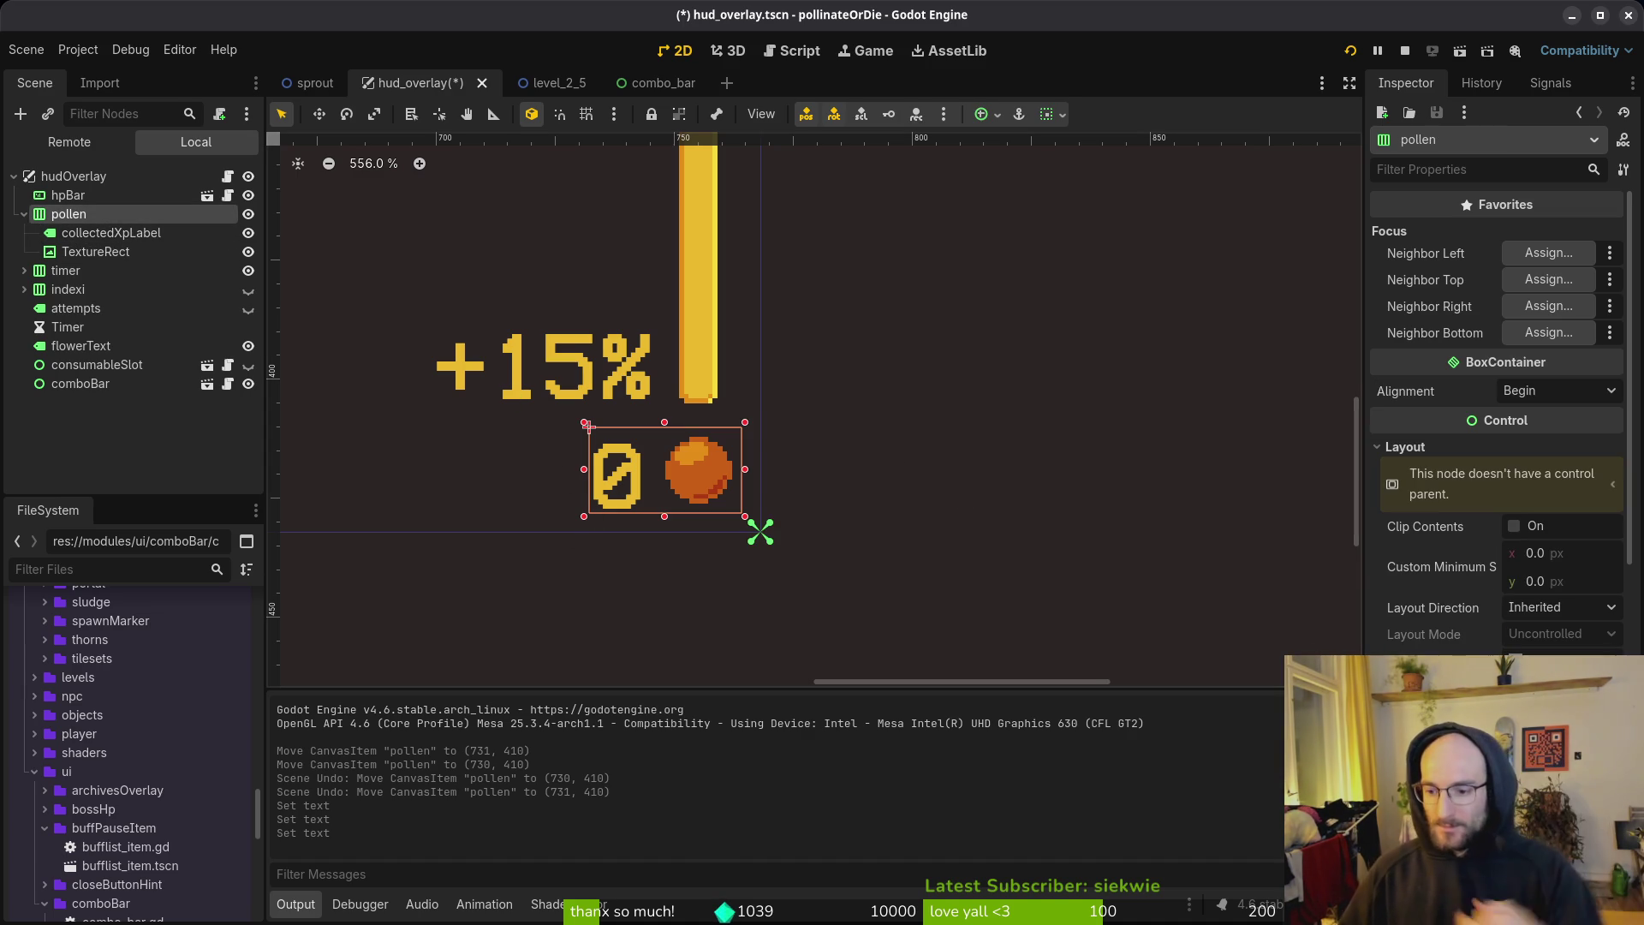
click(1507, 685)
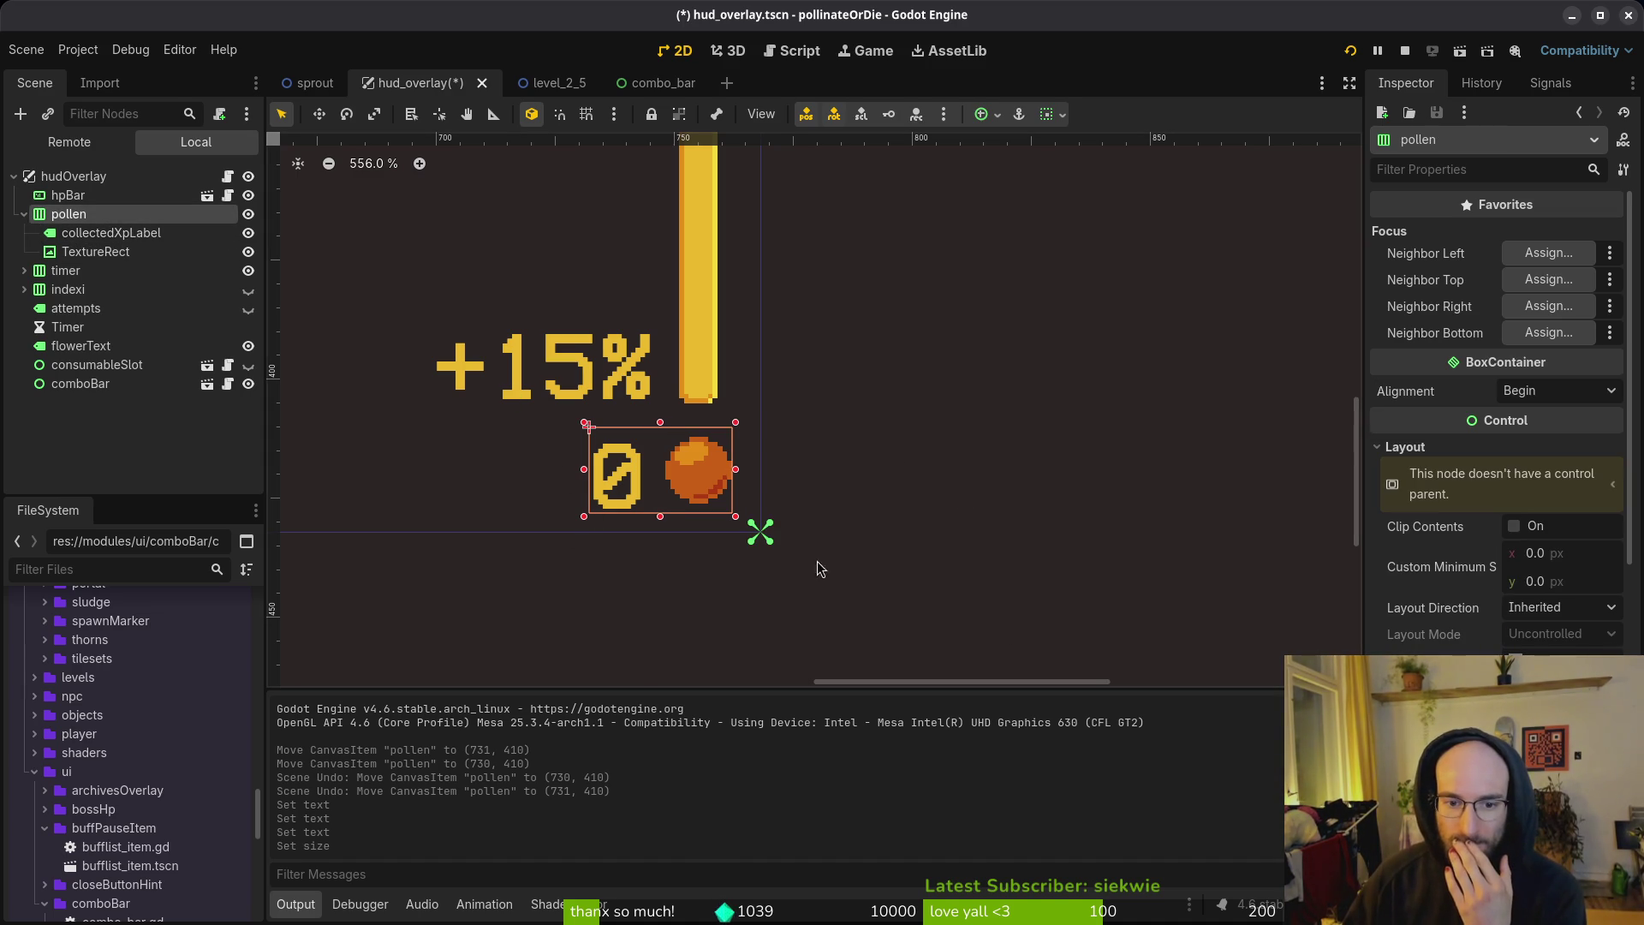
key(ctrl+s)
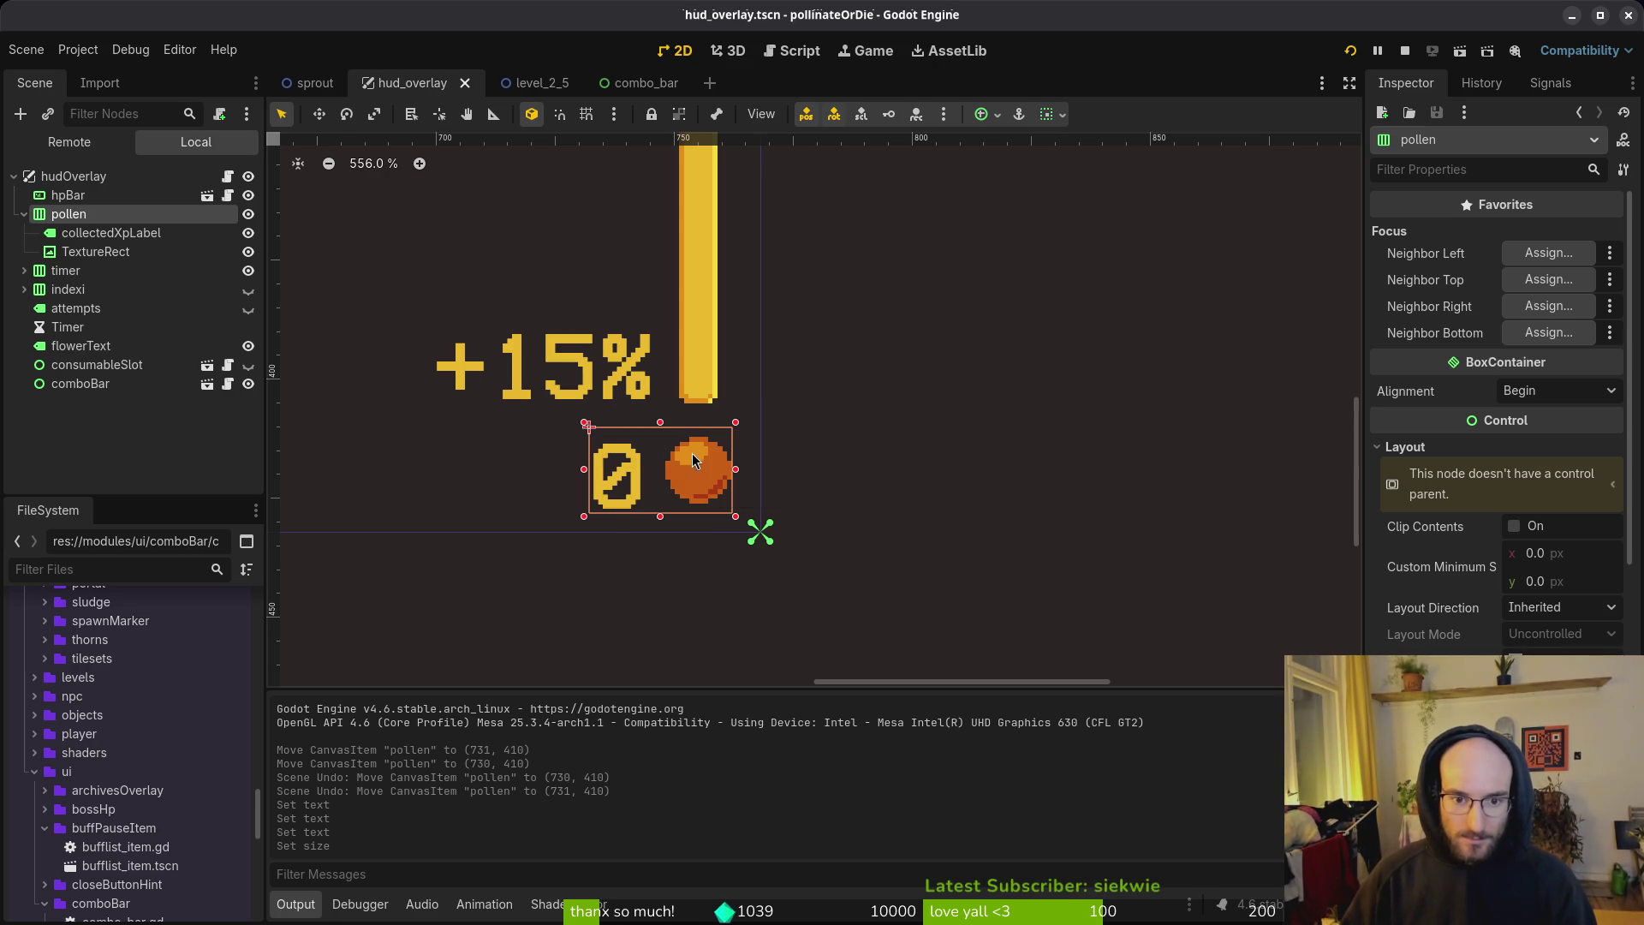
Step: Test the collectedXpLabel with 666666, reset it to 0, and save hud_overlay
click(111, 232)
click(1443, 430)
key(BackSpace)
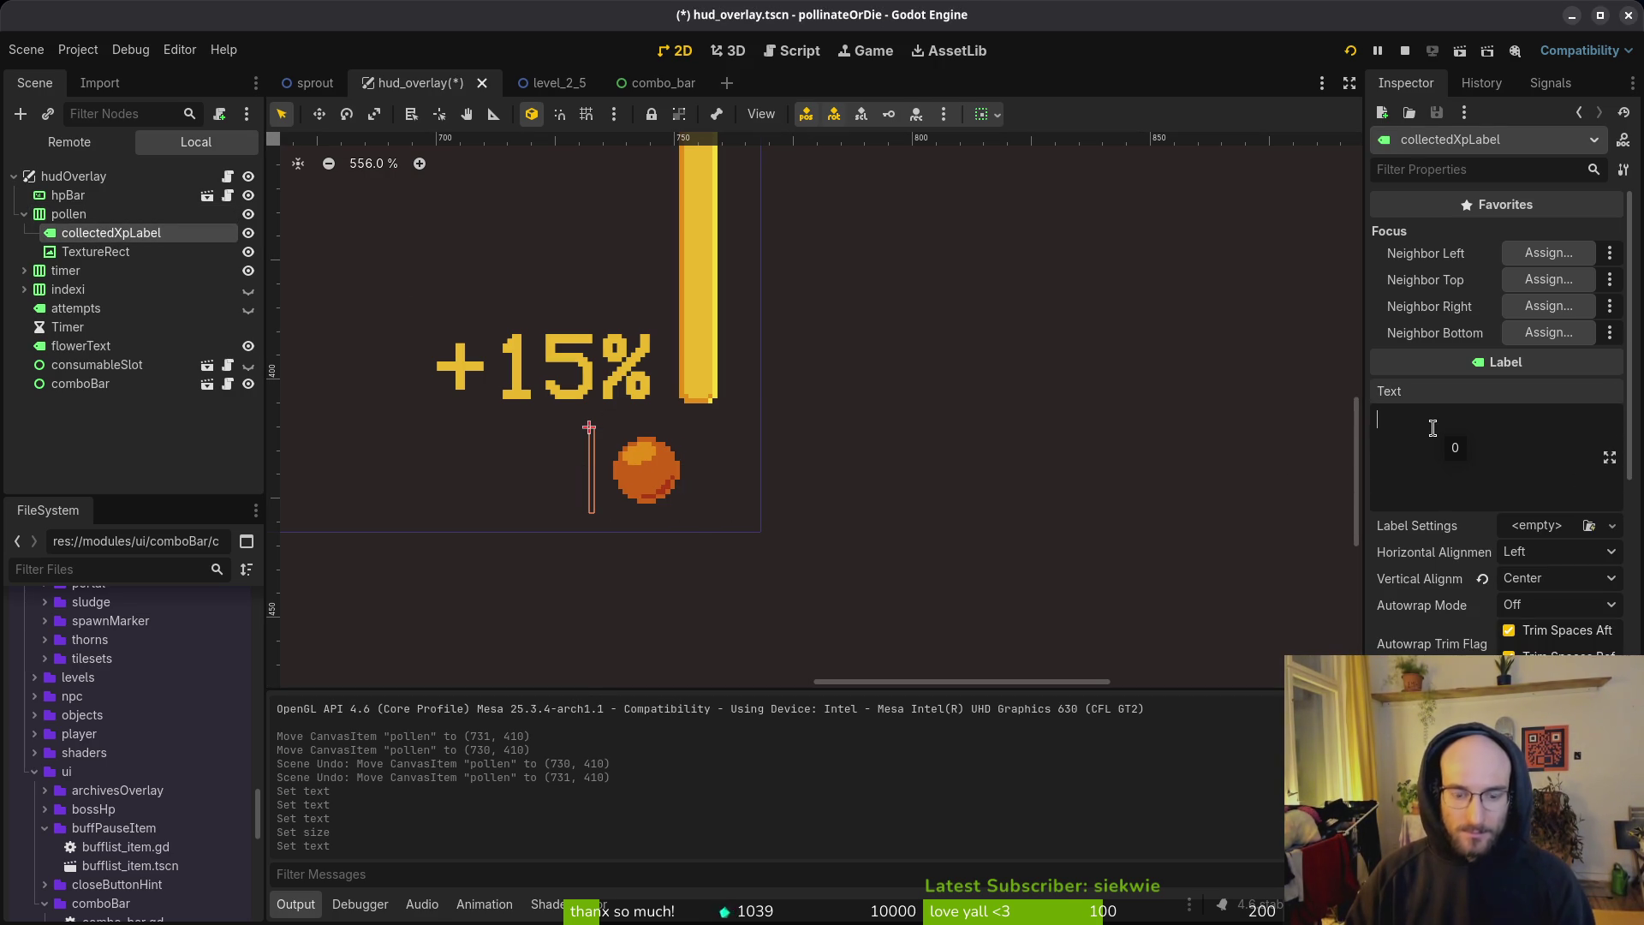
text(666666)
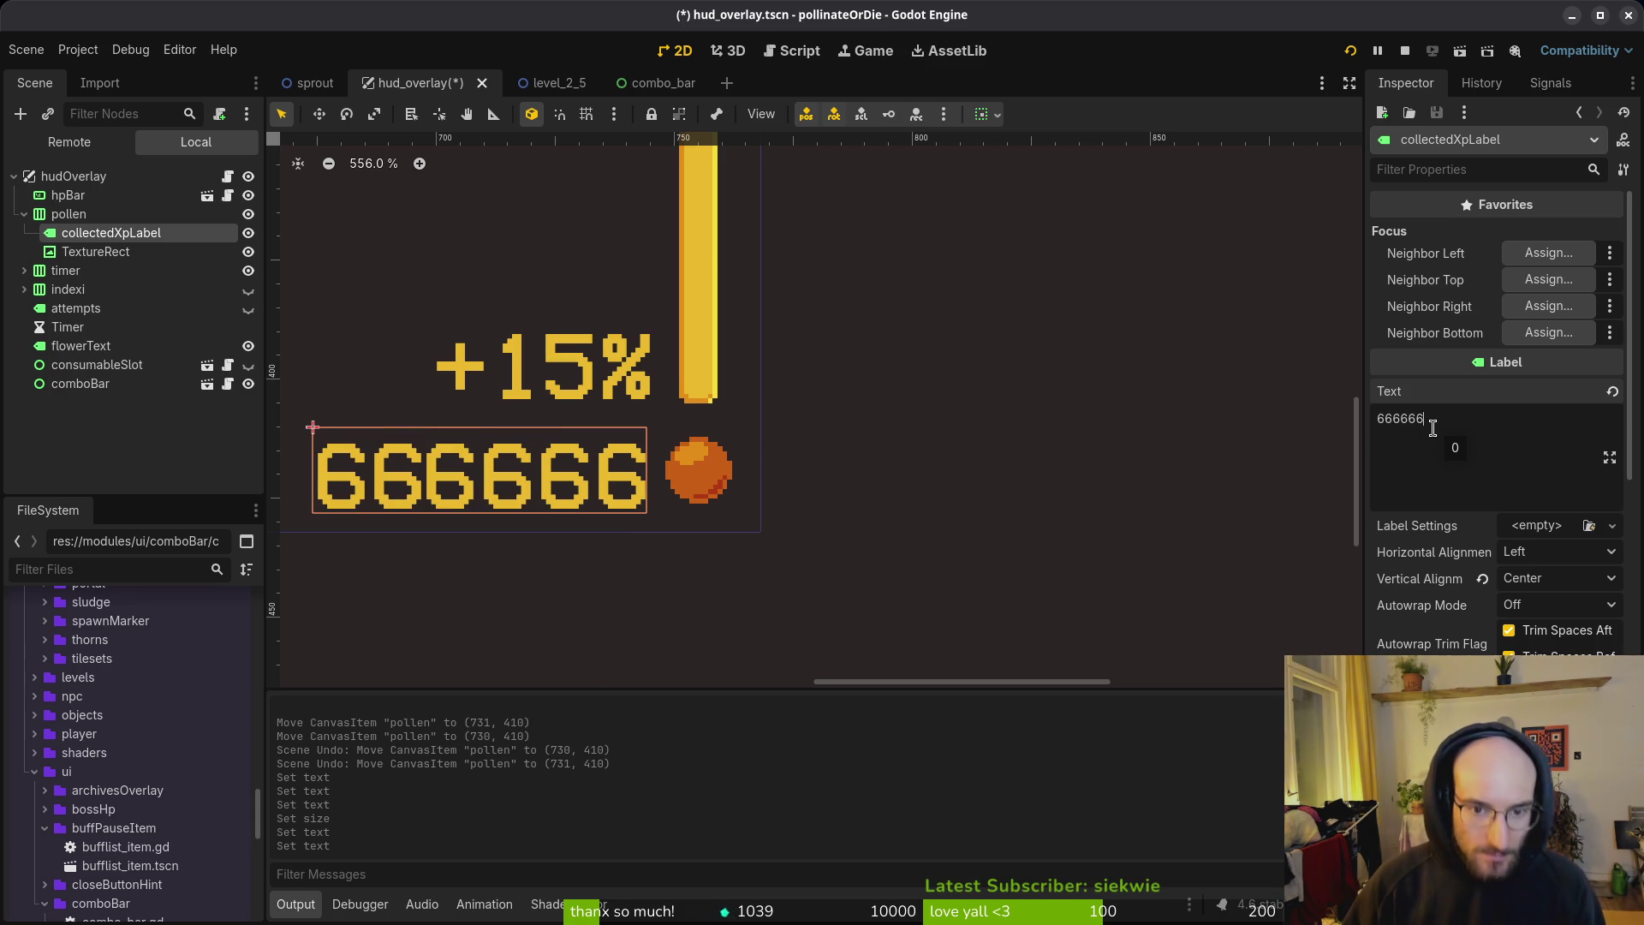
key(BackSpace)
key(BackSpace)
key(BackSpace)
text(0)
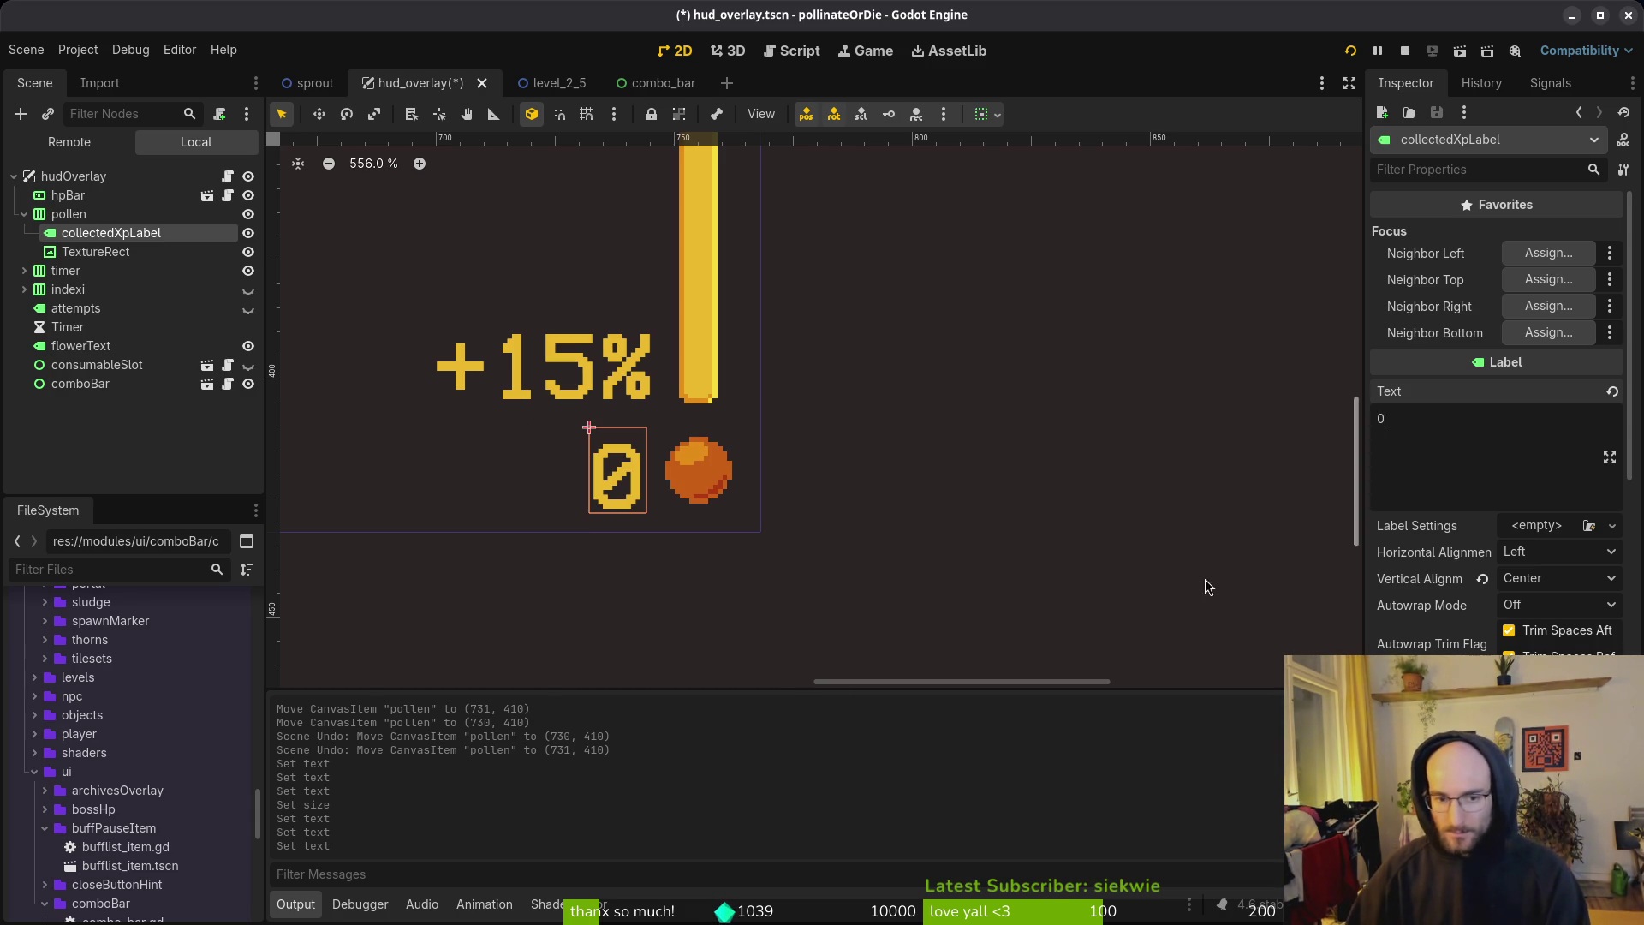
key(ctrl+s)
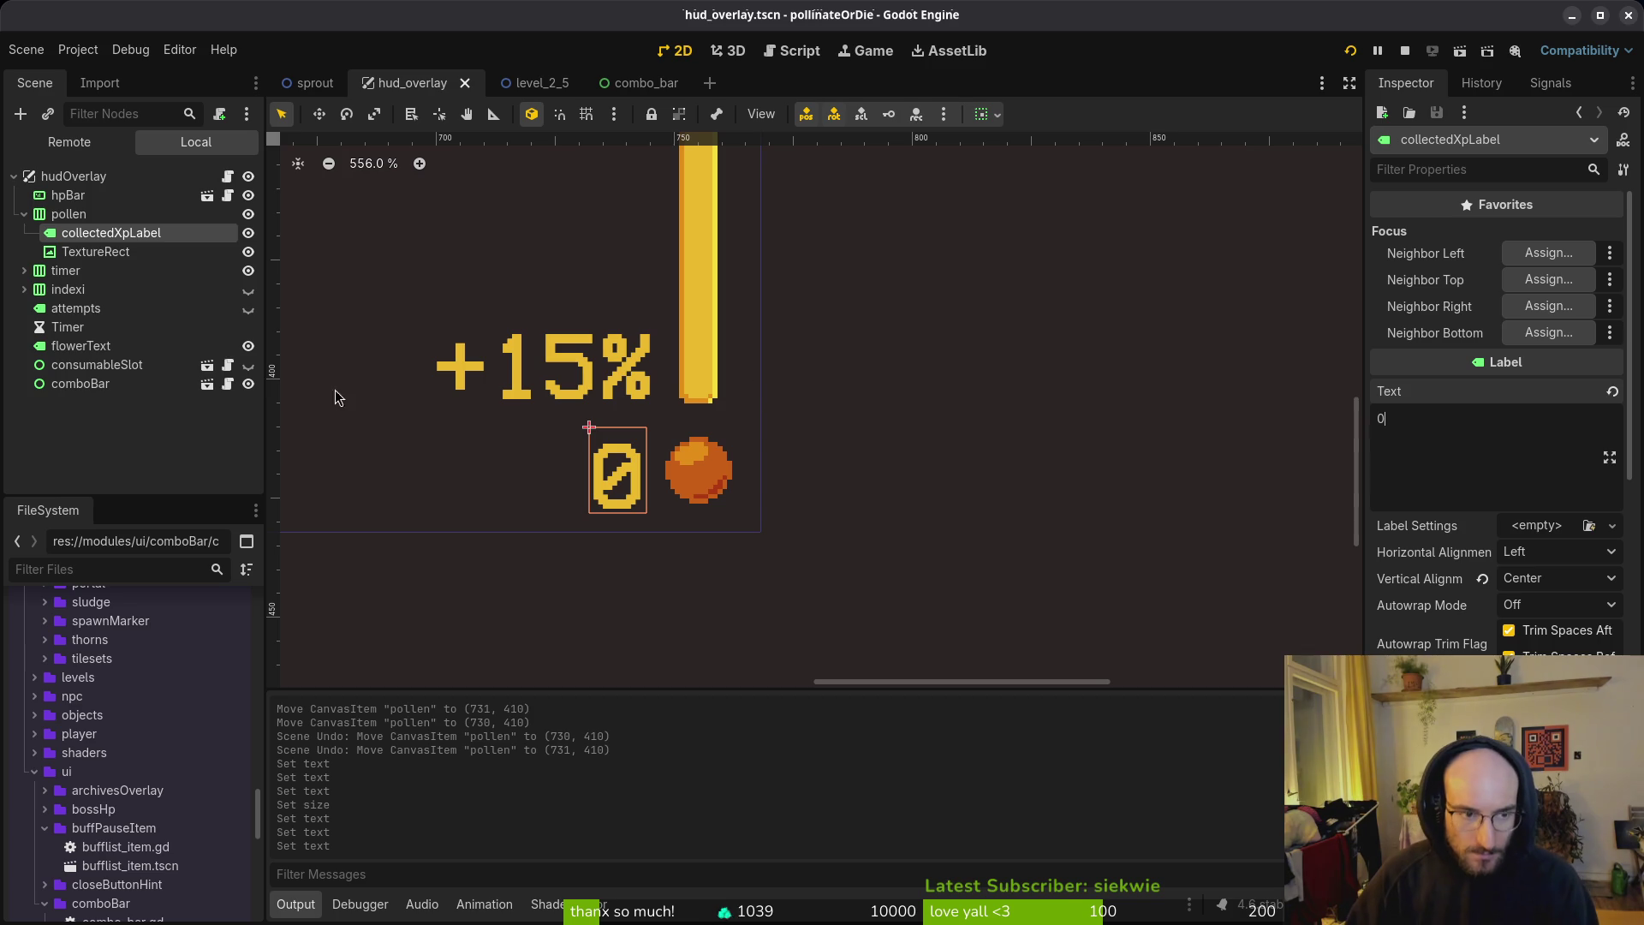
Step: Refit the pollen container to its contents, save, and run the game
double_click(69, 213)
key(Escape)
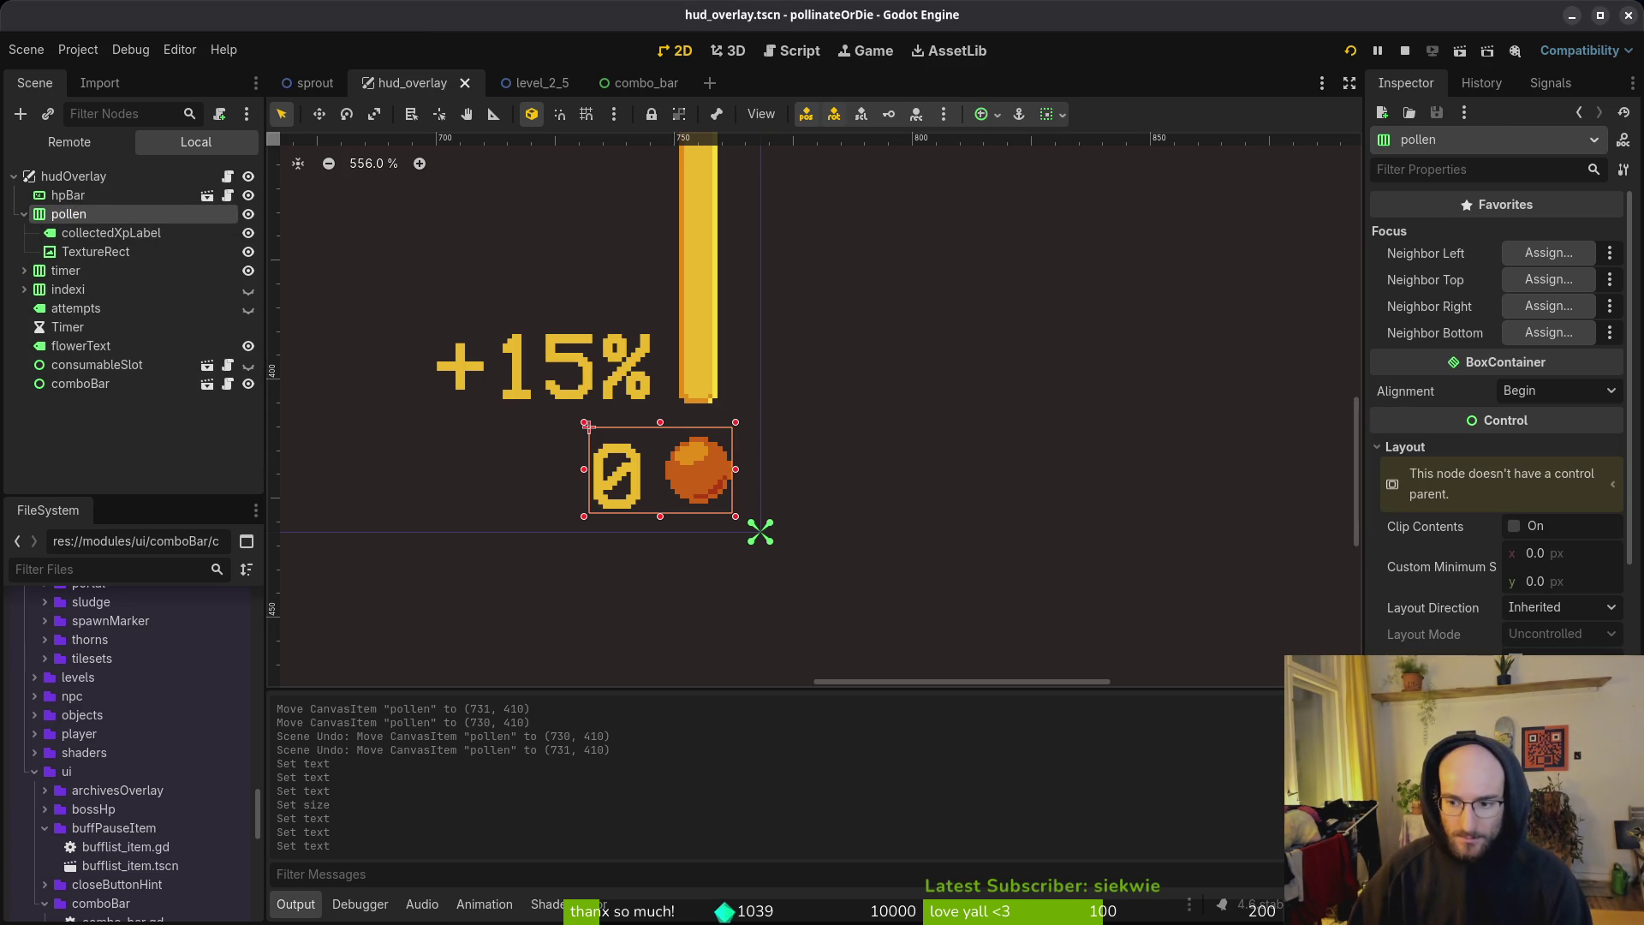
click(1609, 715)
key(ctrl+s)
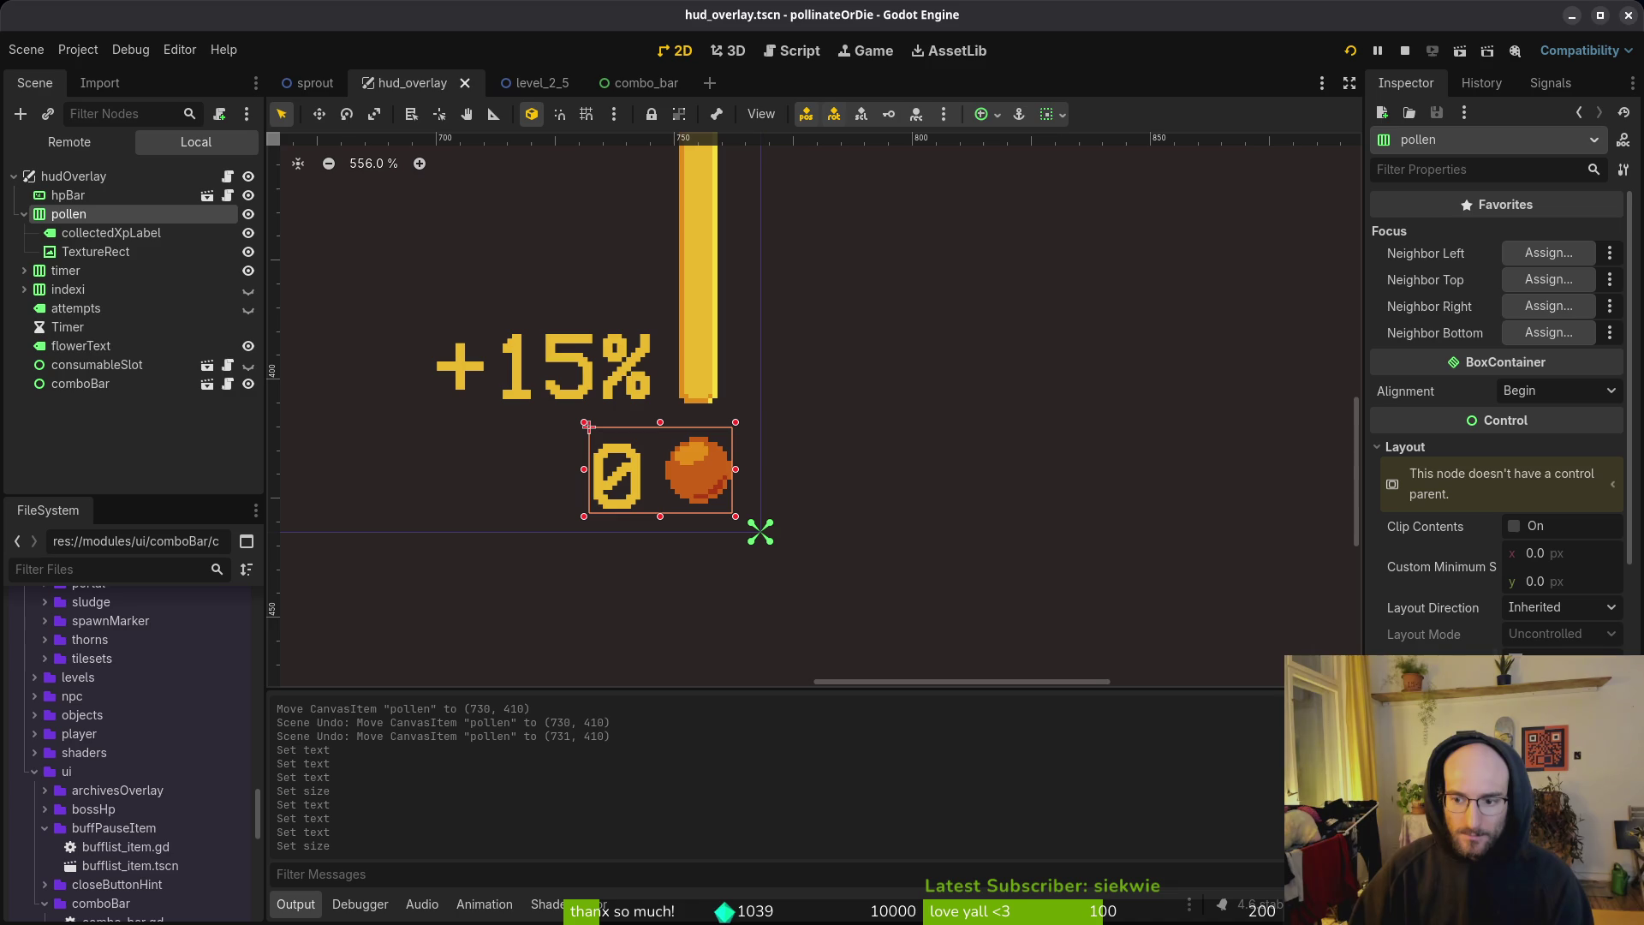
click(1357, 53)
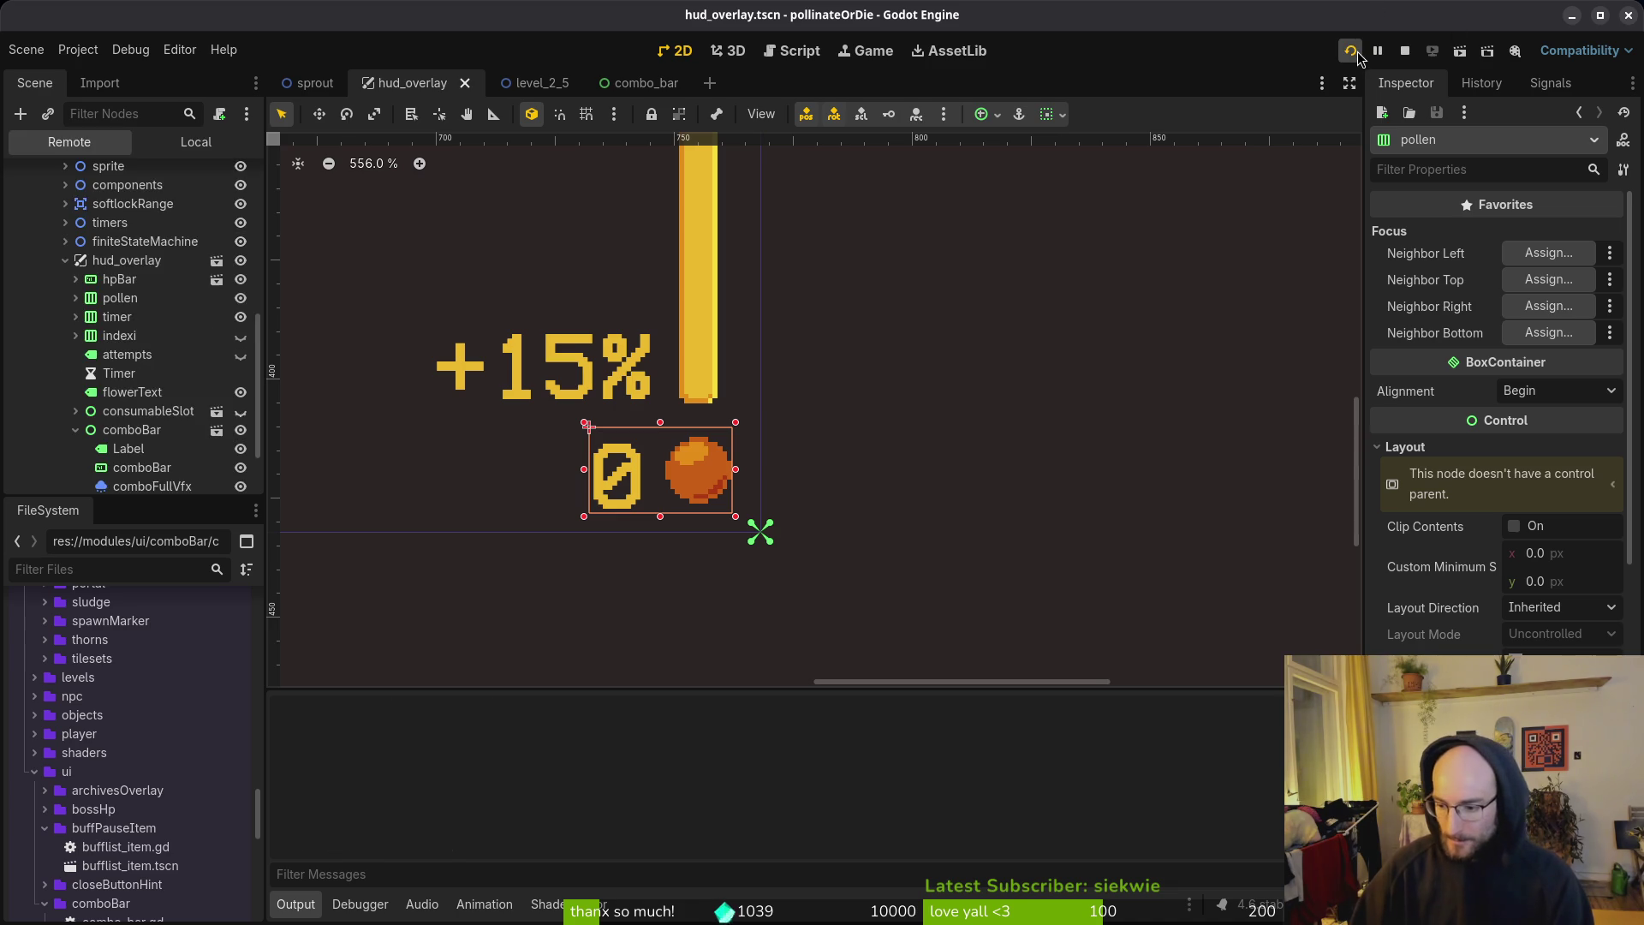
key(Return)
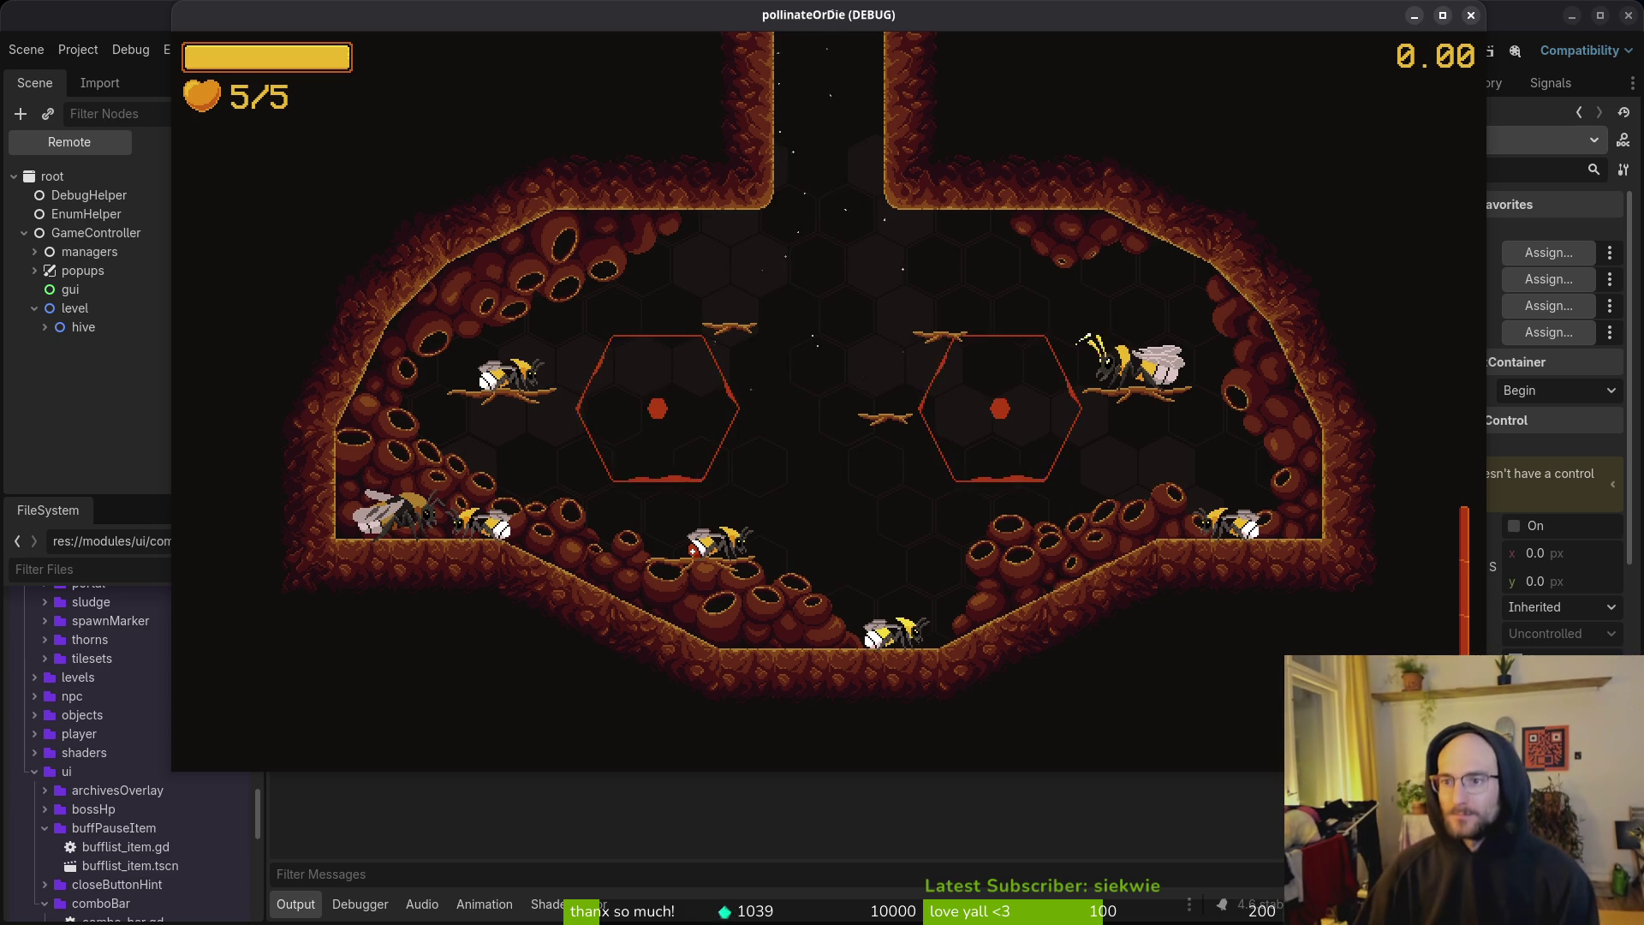
key(F8)
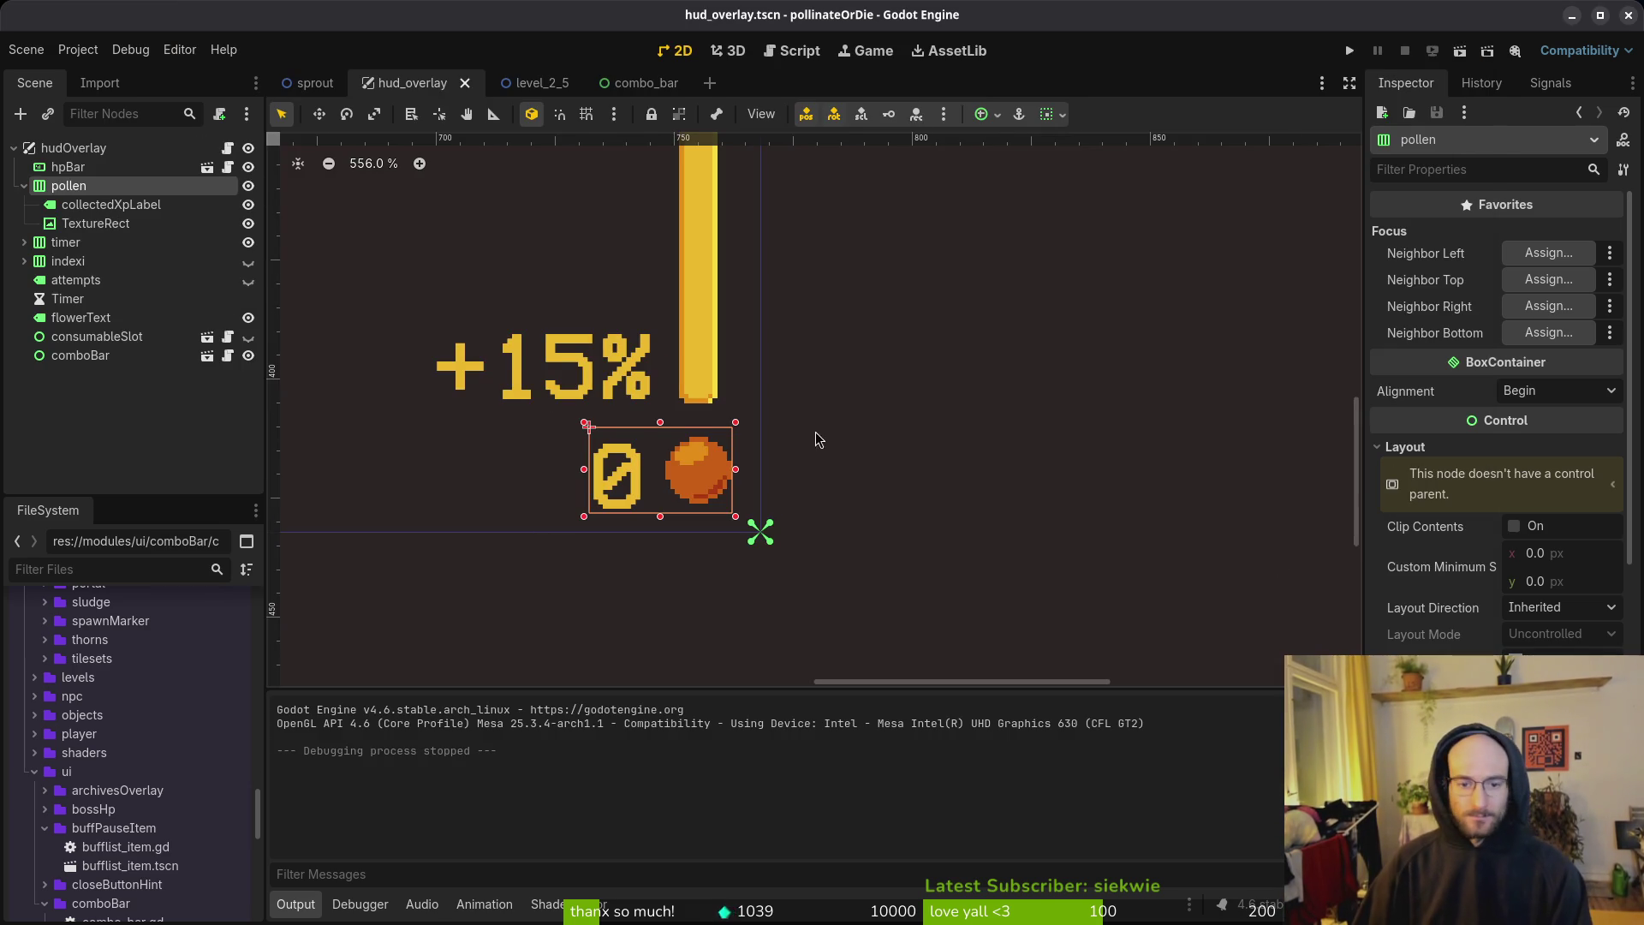
scroll(804, 439, down, 3)
key(ctrl+s)
click(90, 223)
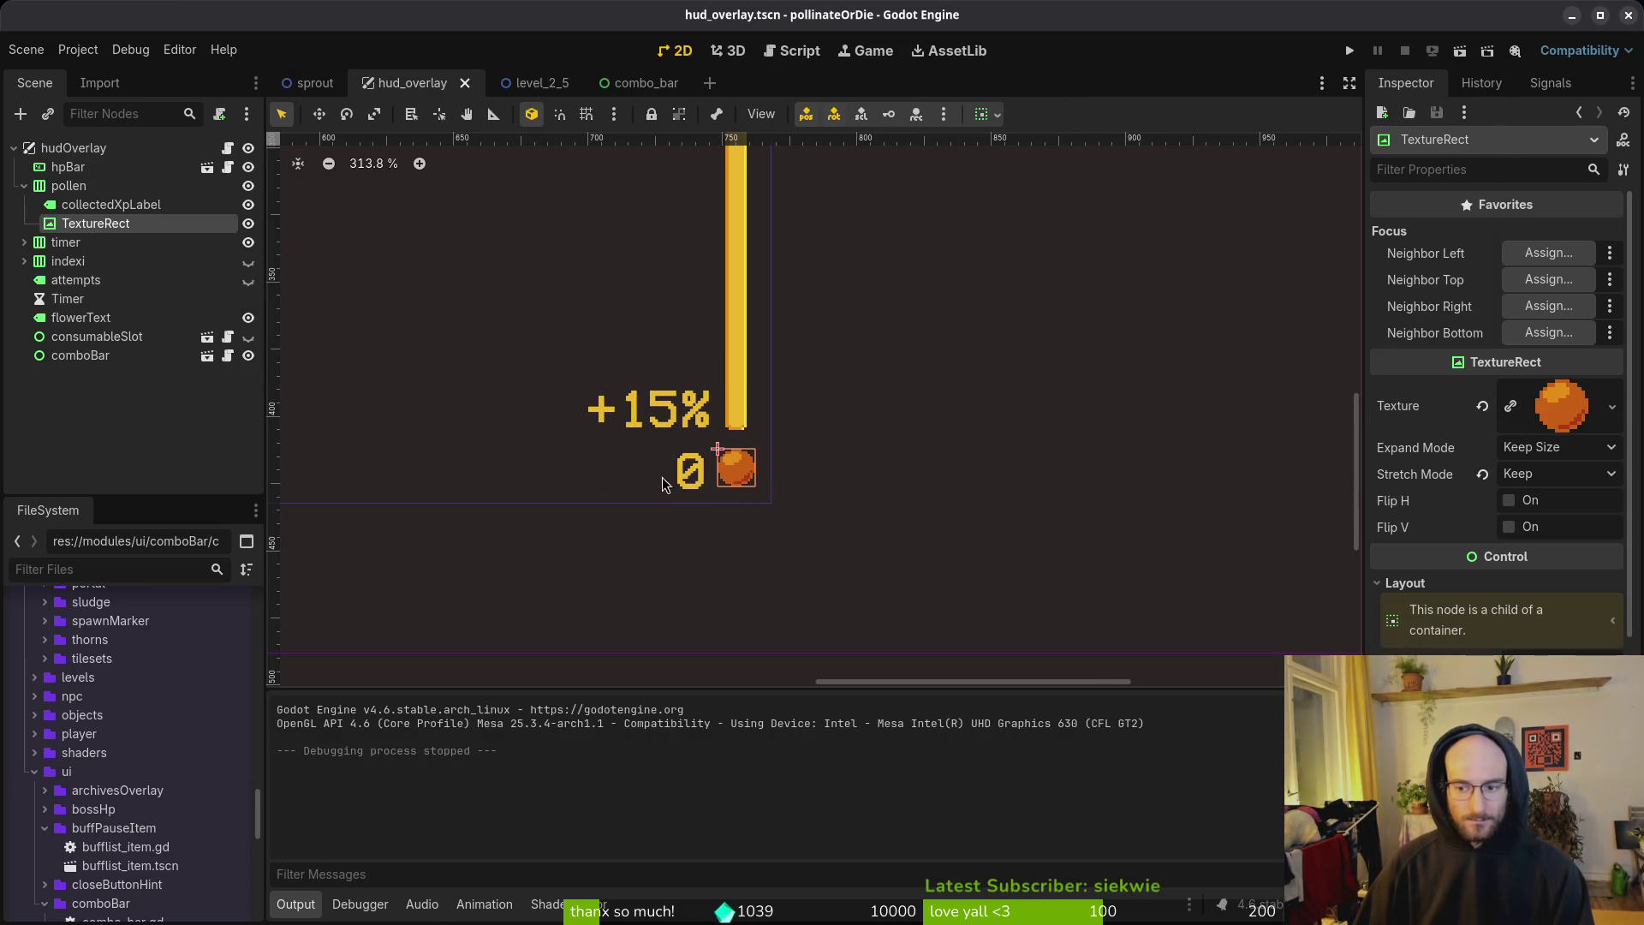
click(68, 186)
key(ctrl+z)
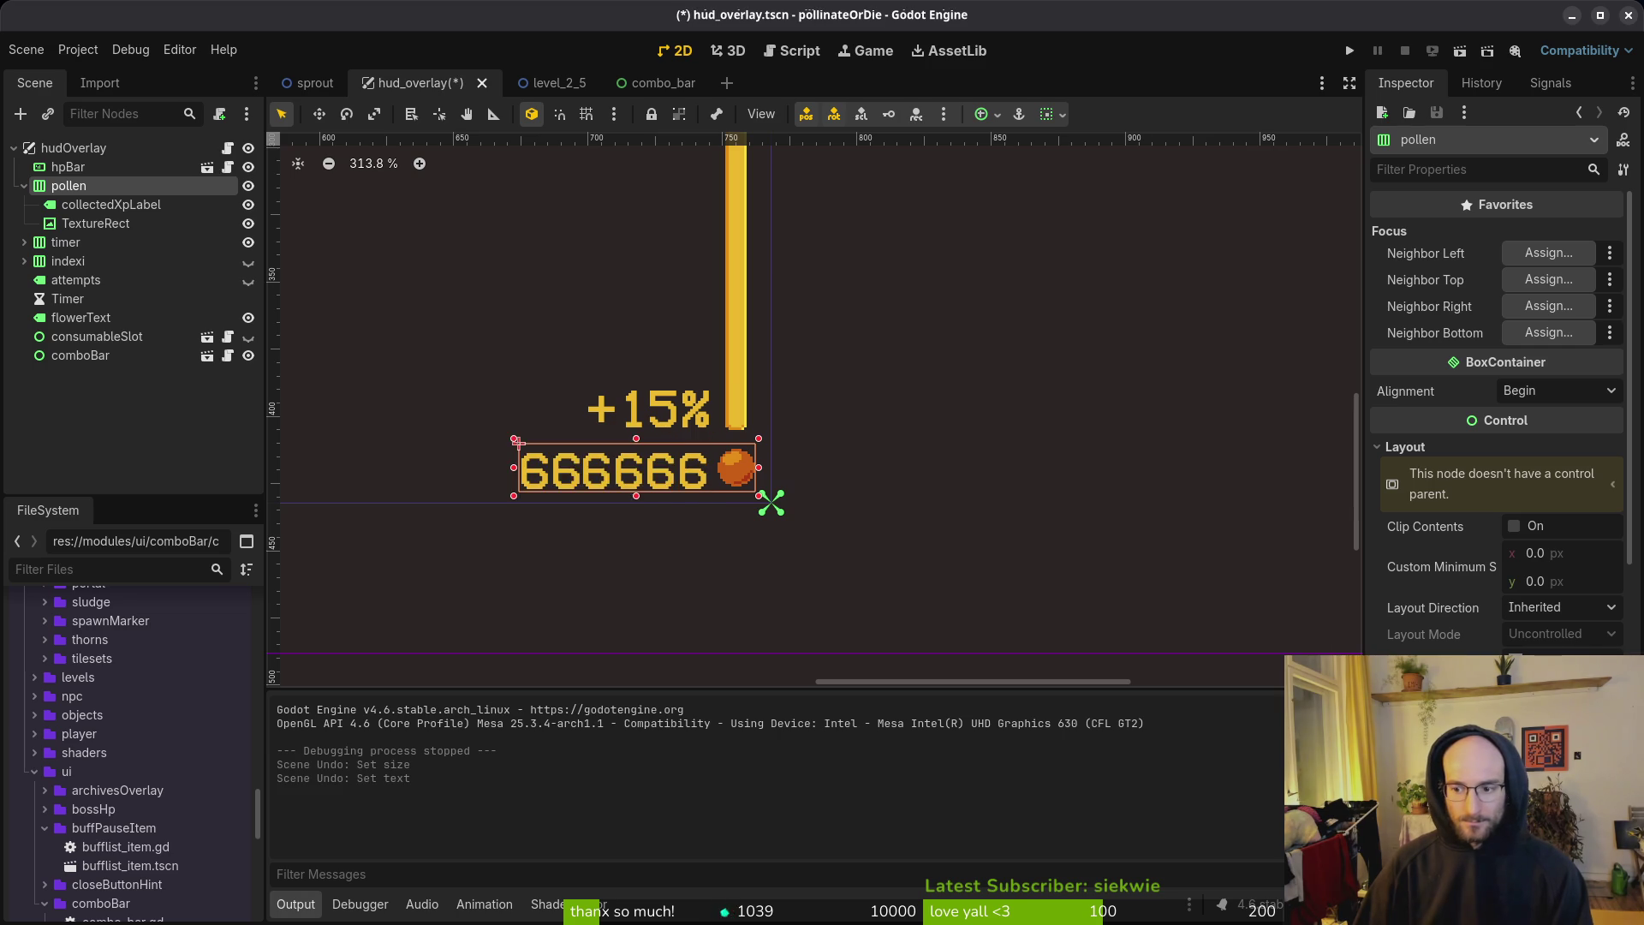
key(ctrl+z)
key(ctrl+z)
key(ctrl+shift+z)
key(ctrl+shift+z)
key(ctrl+shift+z)
scroll(737, 504, down, 10)
click(745, 512)
scroll(743, 506, up, 5)
click(738, 489)
click(694, 498)
click(68, 186)
scroll(765, 469, up, 8)
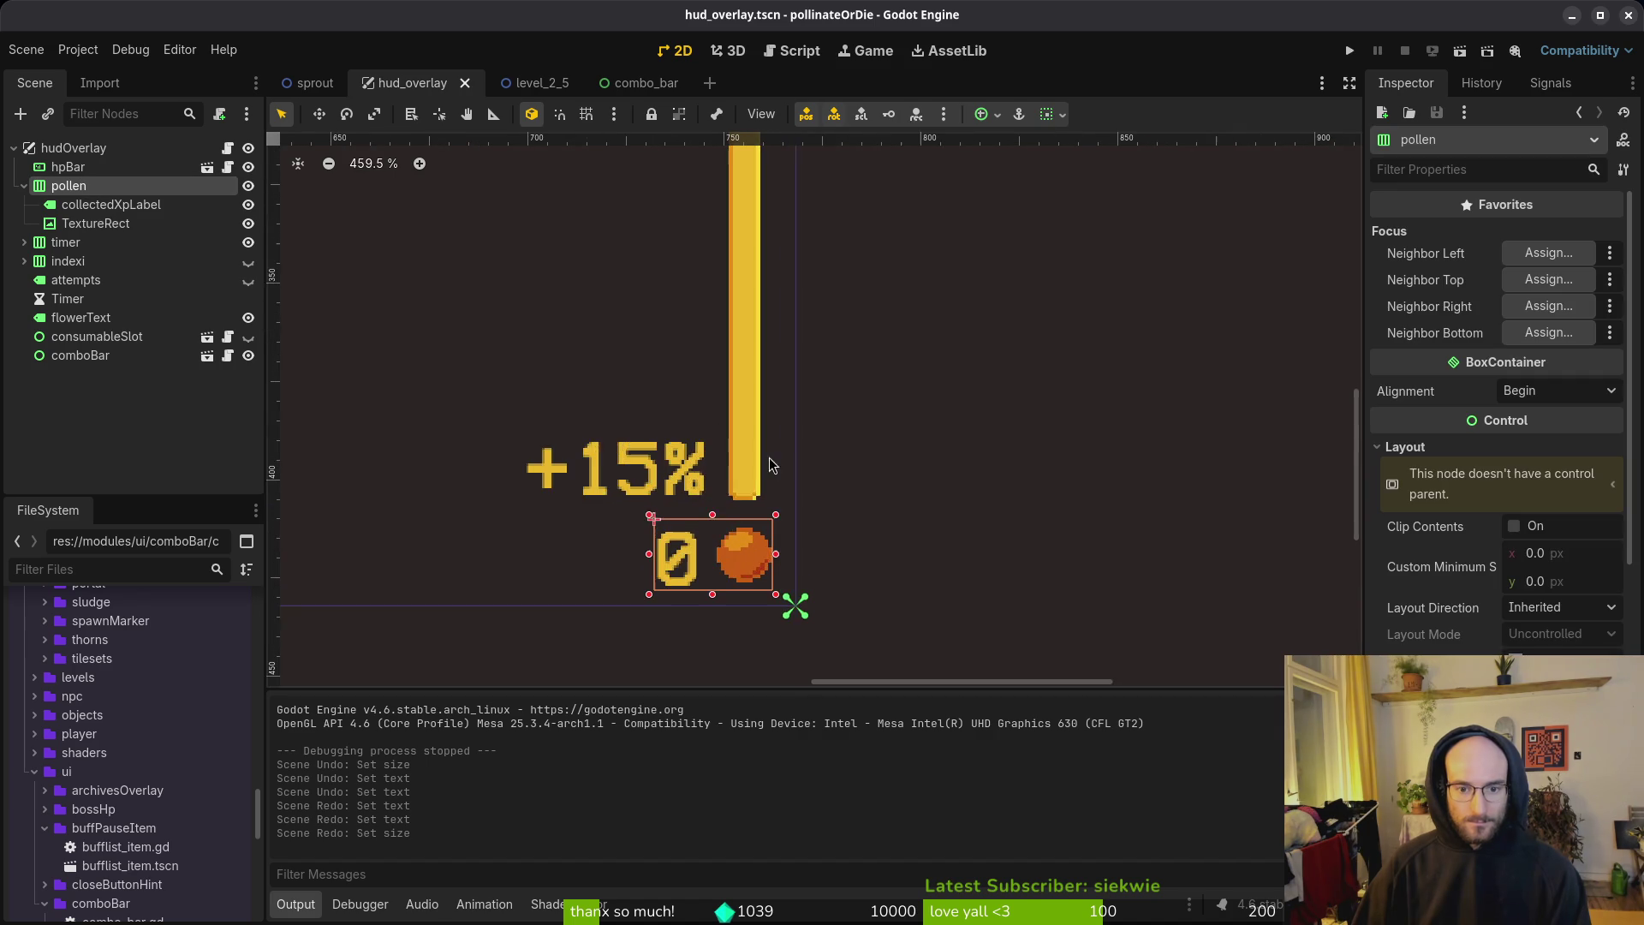
scroll(825, 491, up, 5)
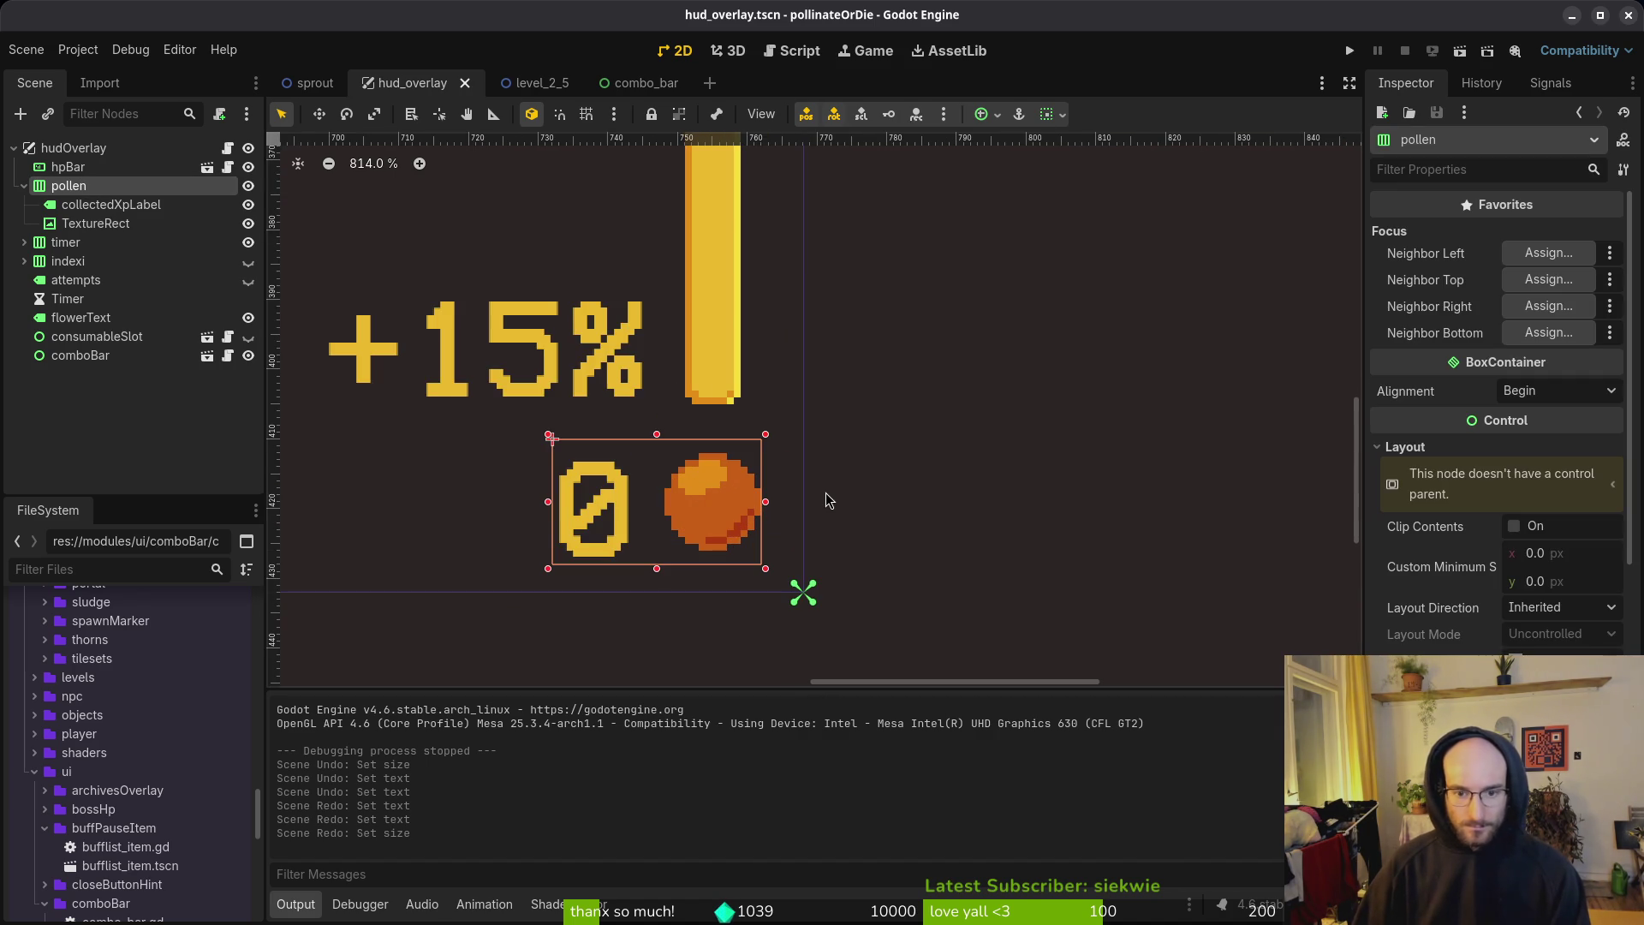
click(826, 494)
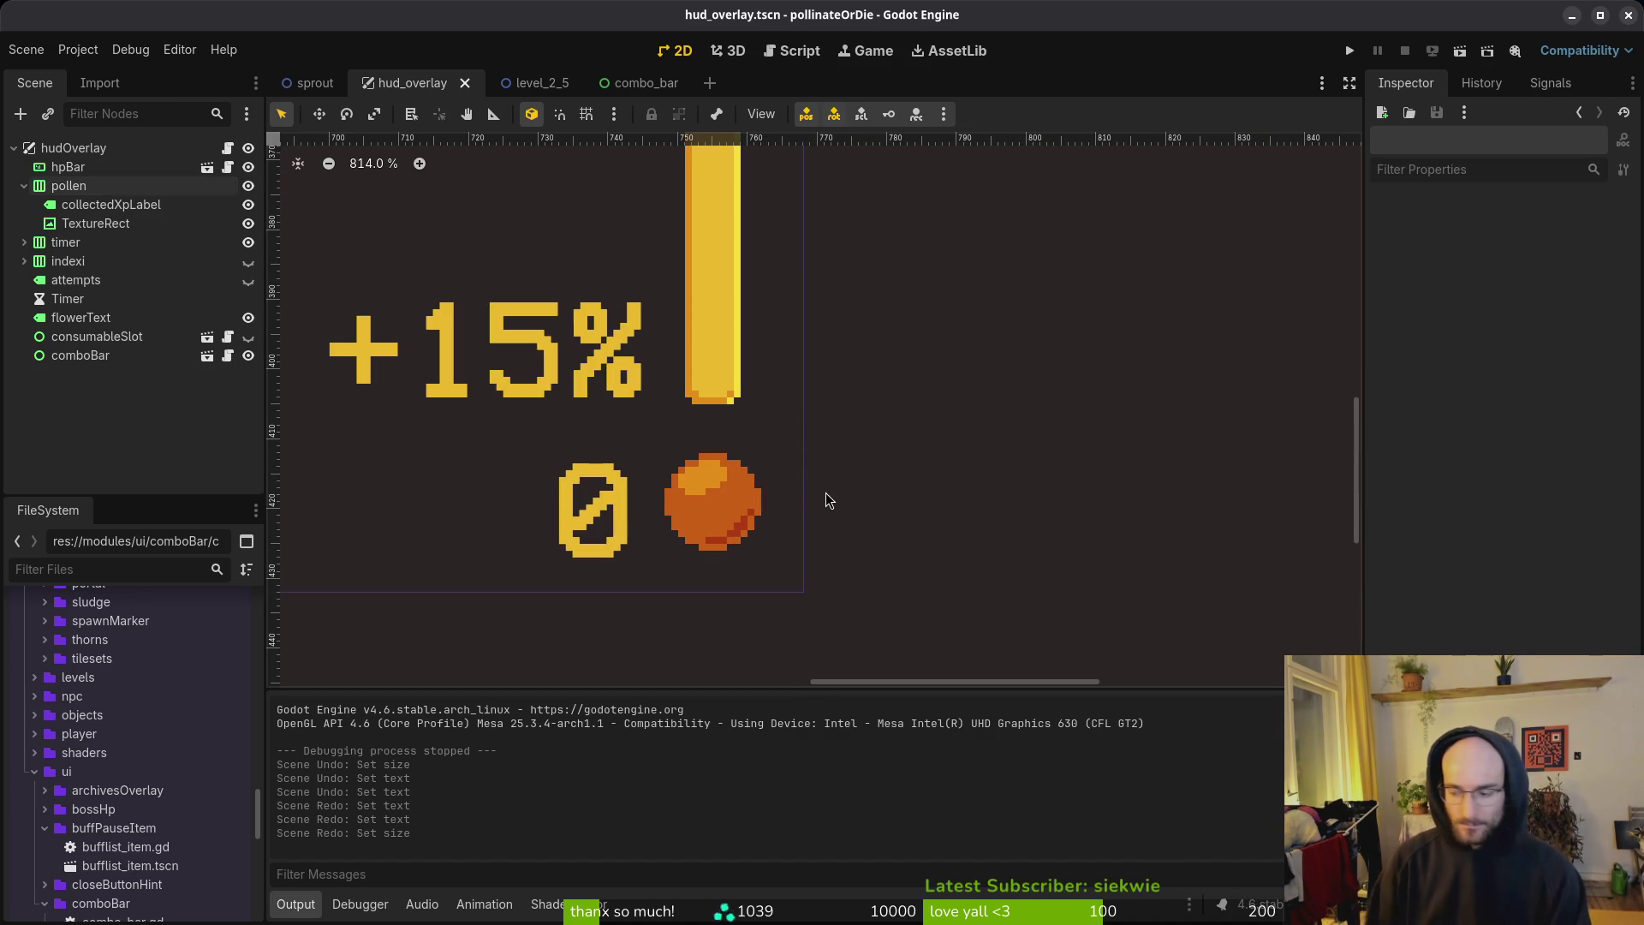
scroll(737, 501, down, 7)
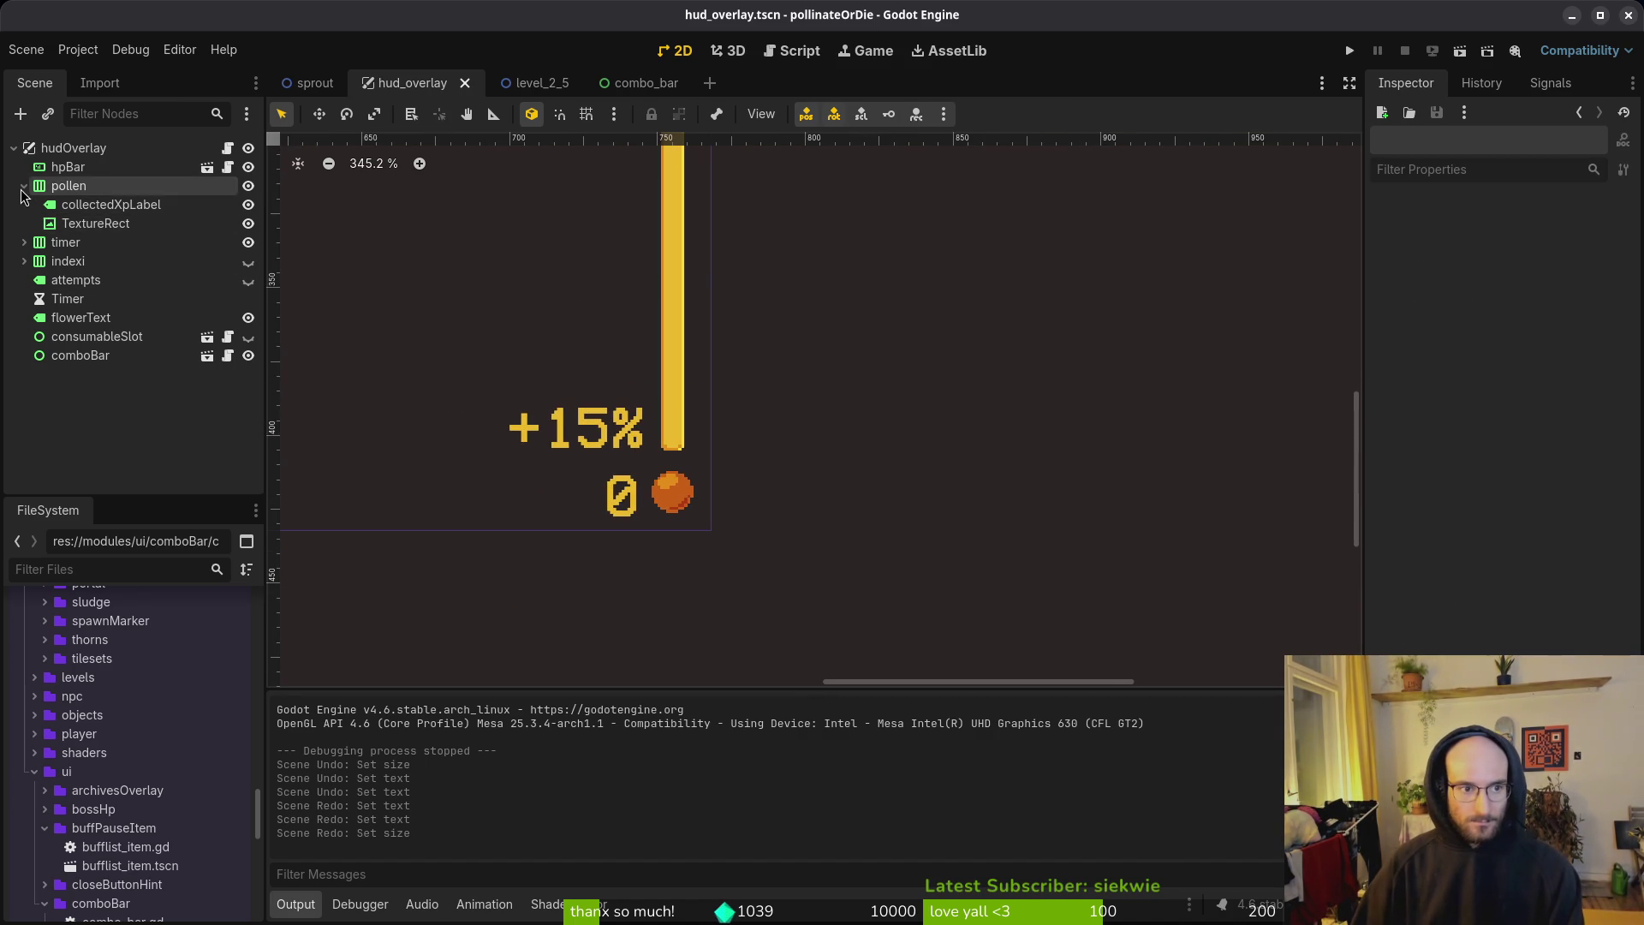
click(26, 50)
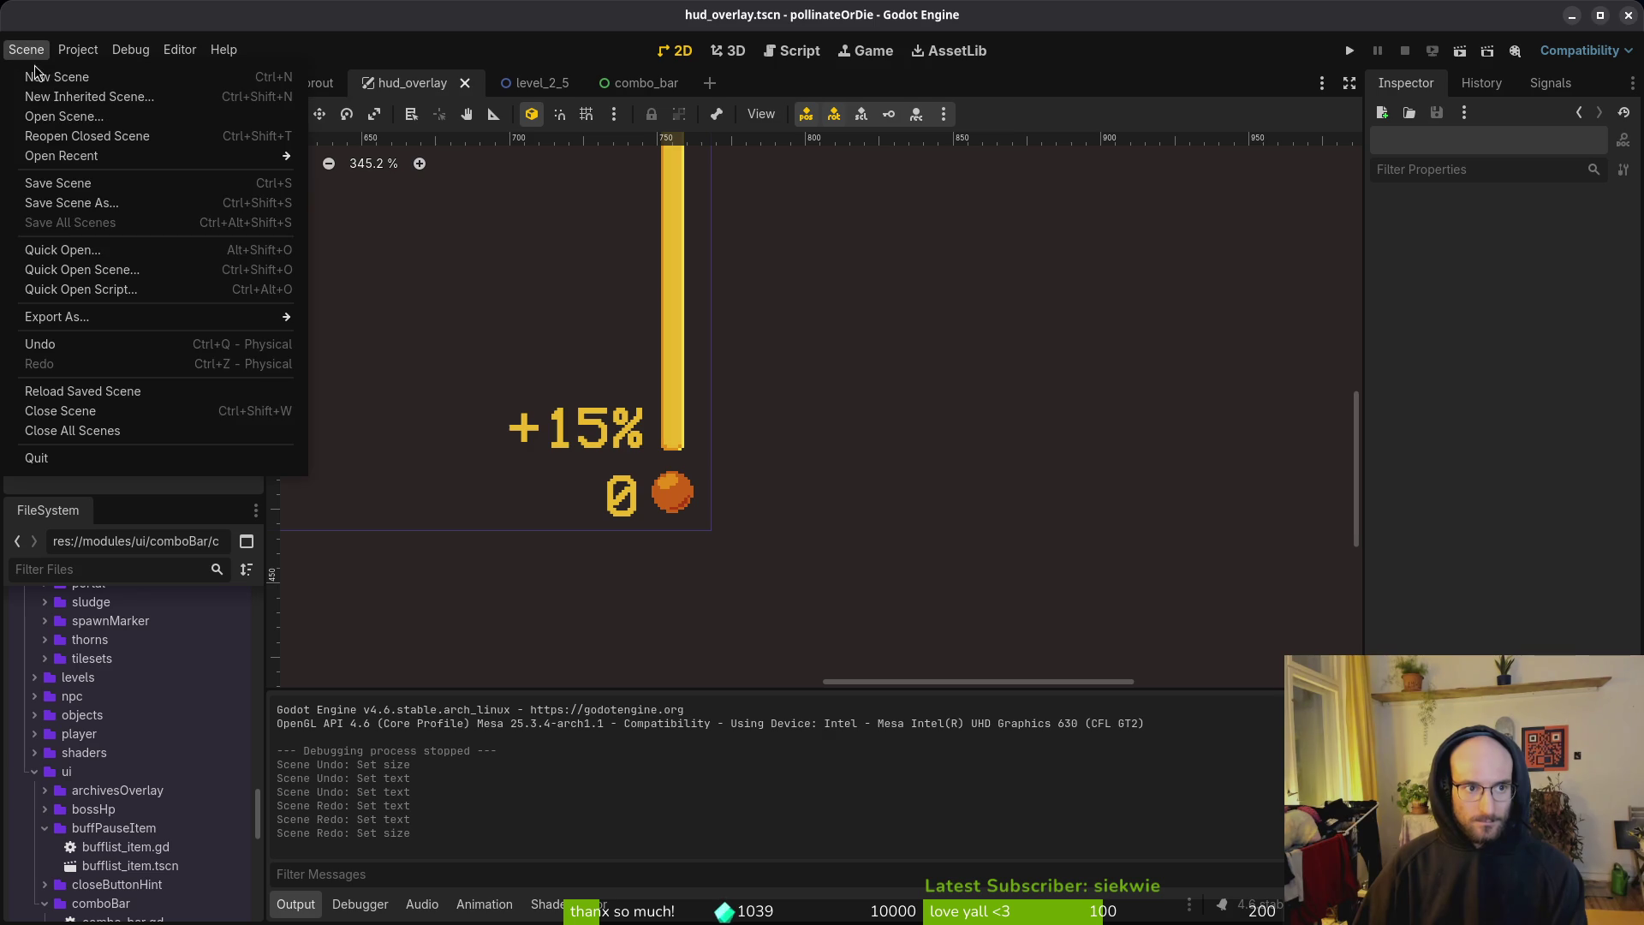
Step: Create a new scene with a Control root node named pollen
click(37, 76)
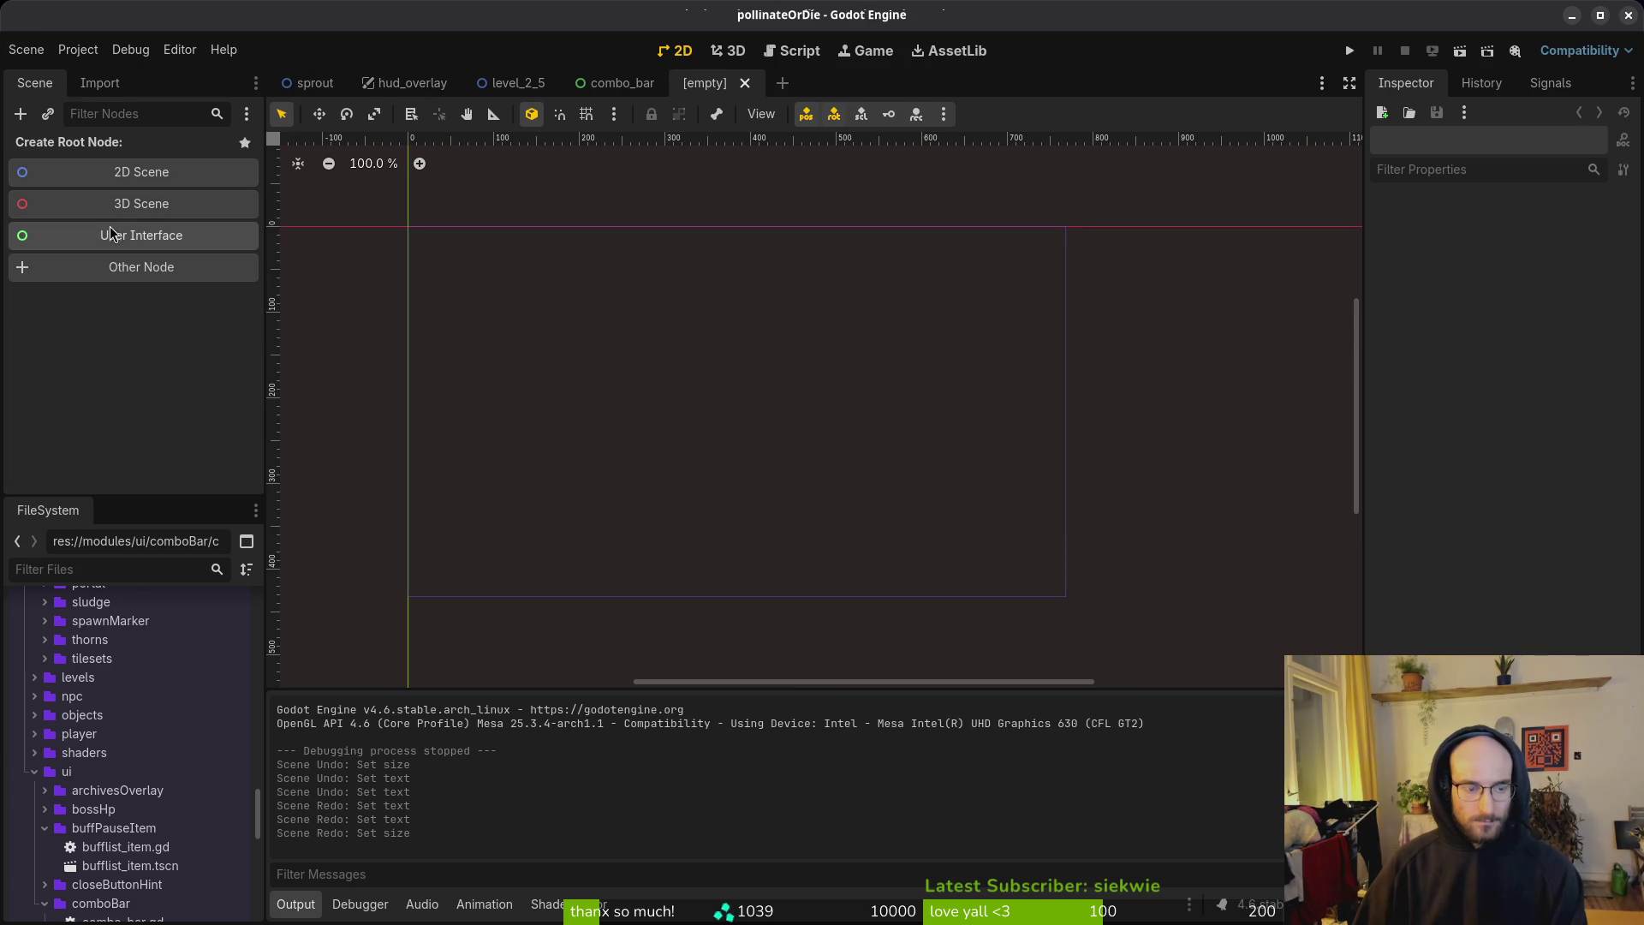
click(622, 83)
click(26, 50)
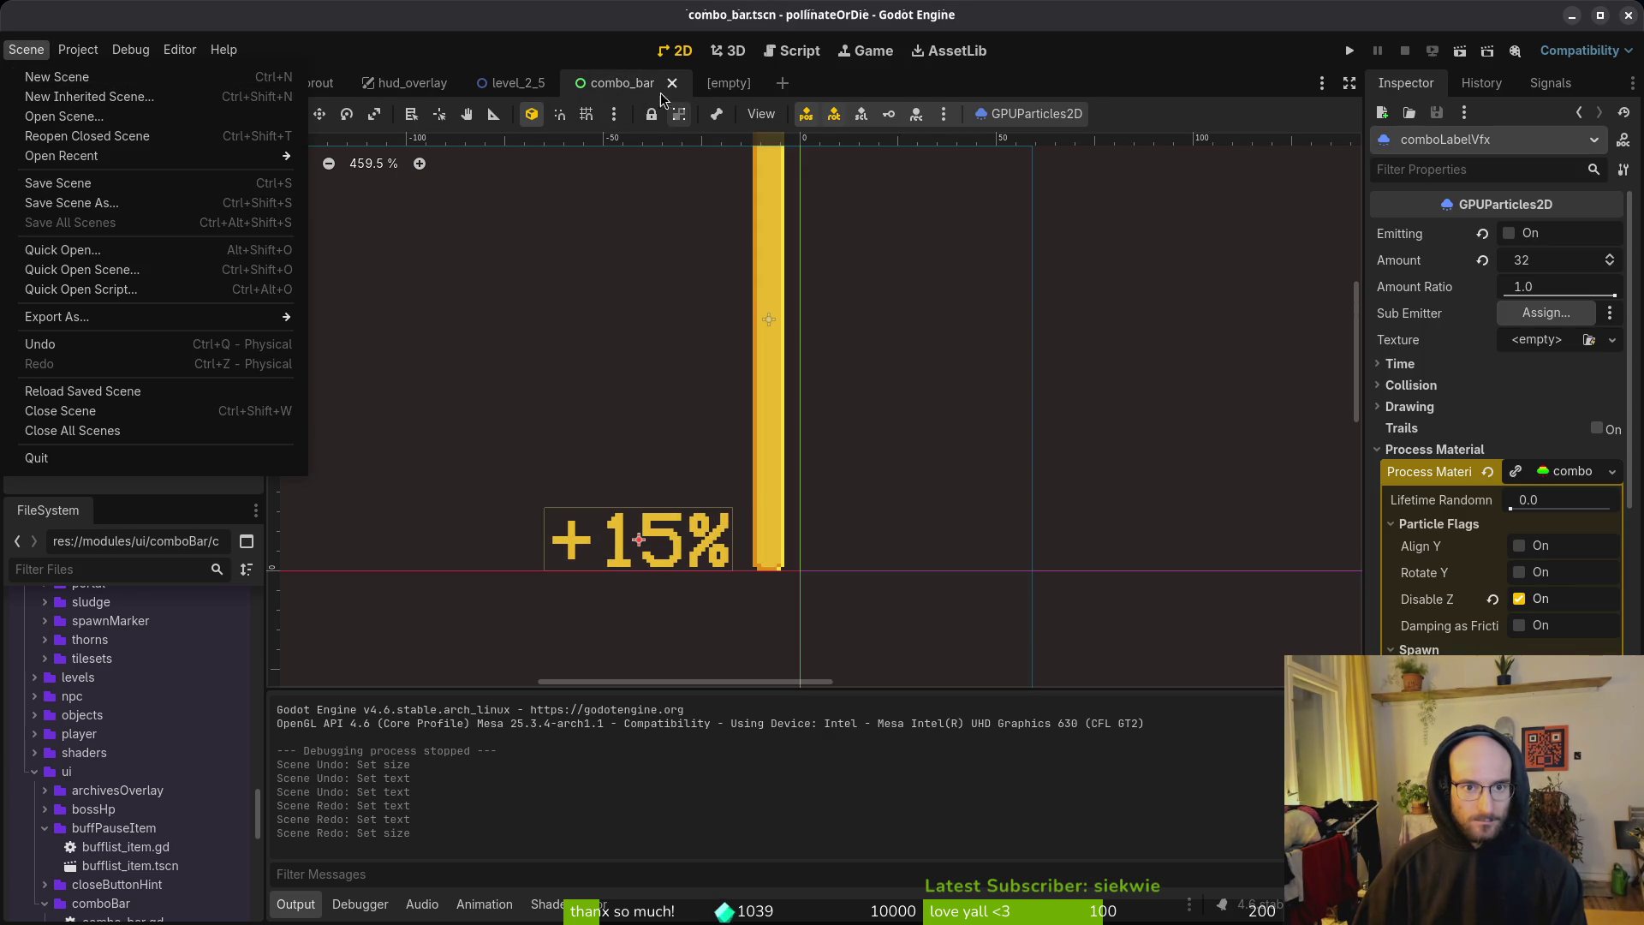
click(704, 82)
click(704, 82)
click(188, 234)
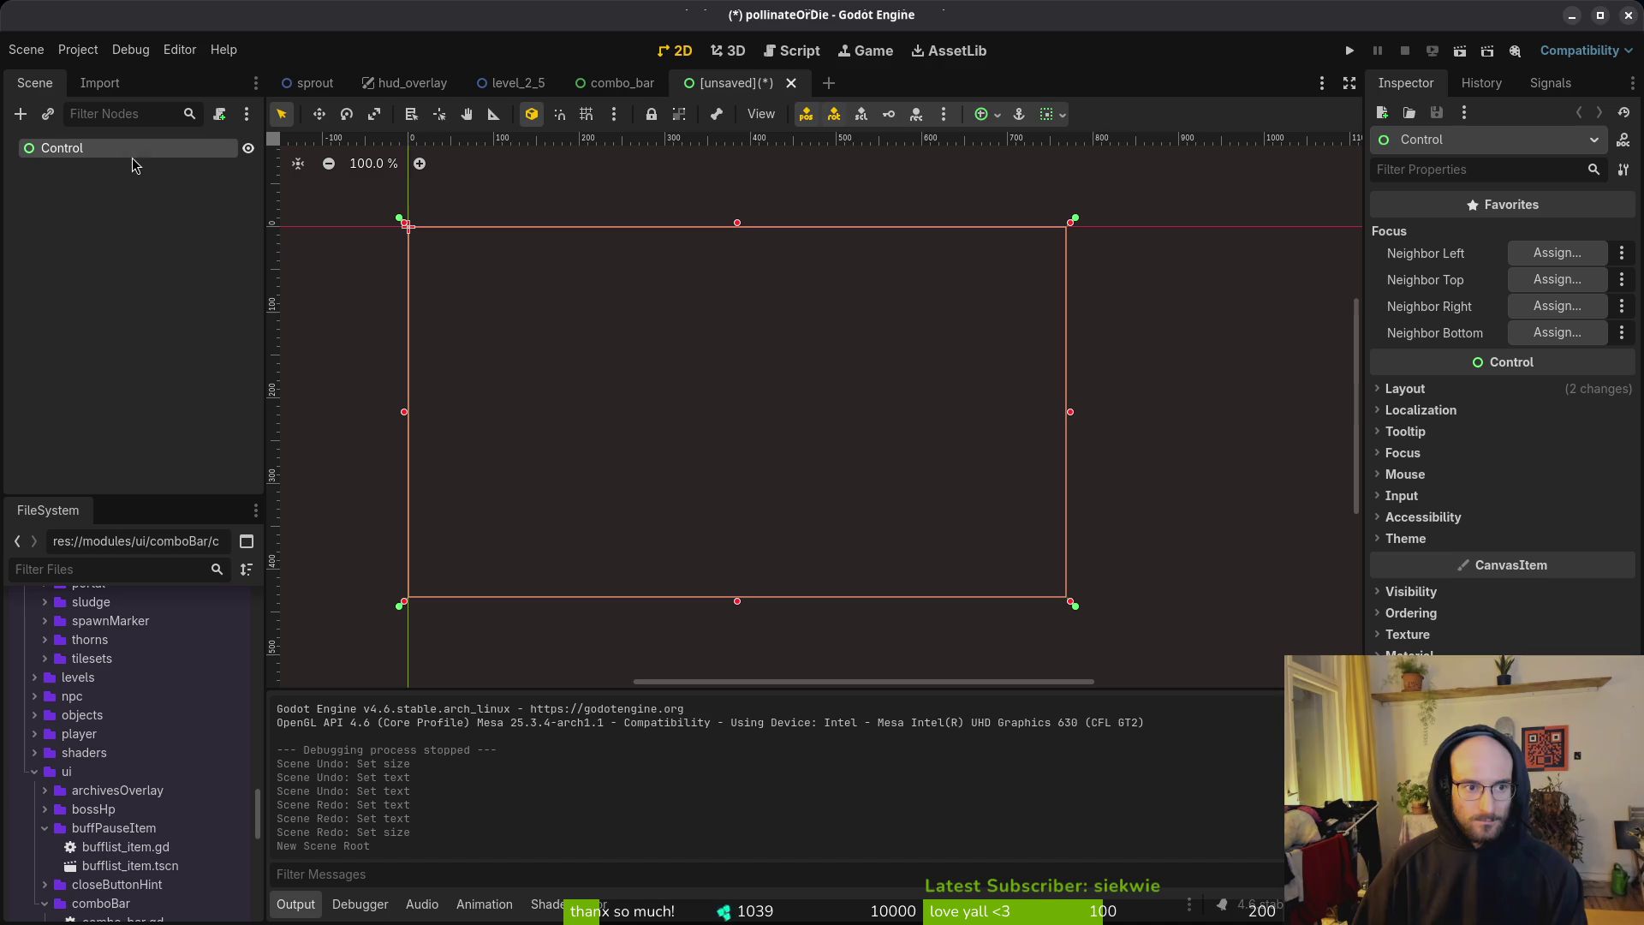
double_click(124, 153)
text(pollen)
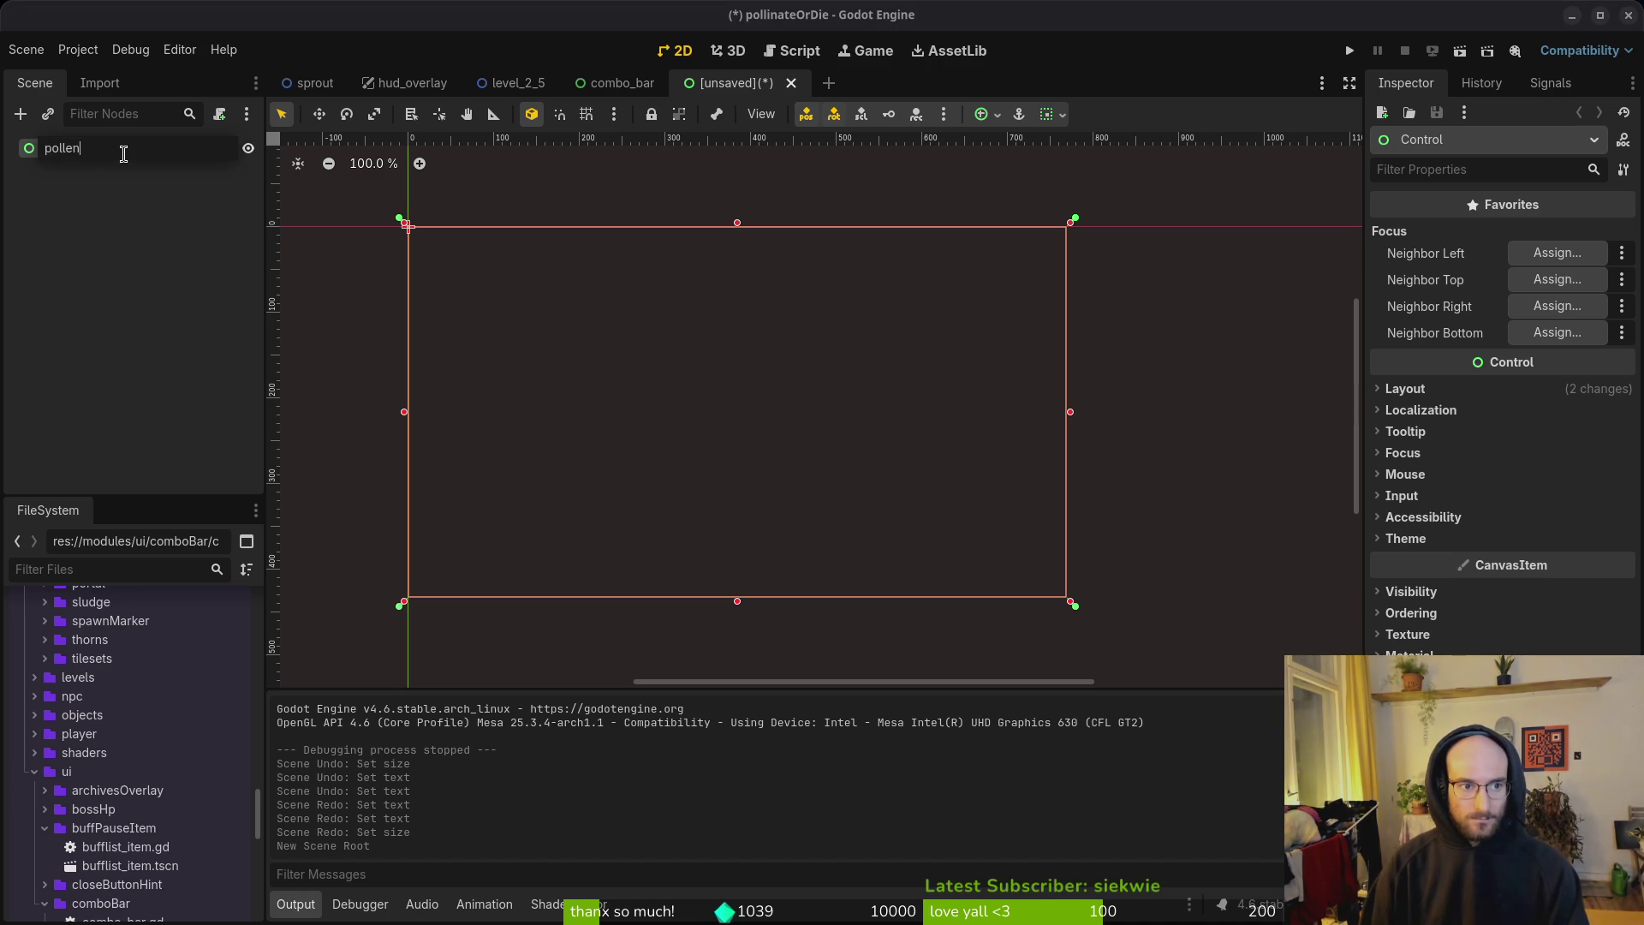
key(Return)
Step: Copy the pollen node from hud_overlay and paste it into the new scene
click(608, 81)
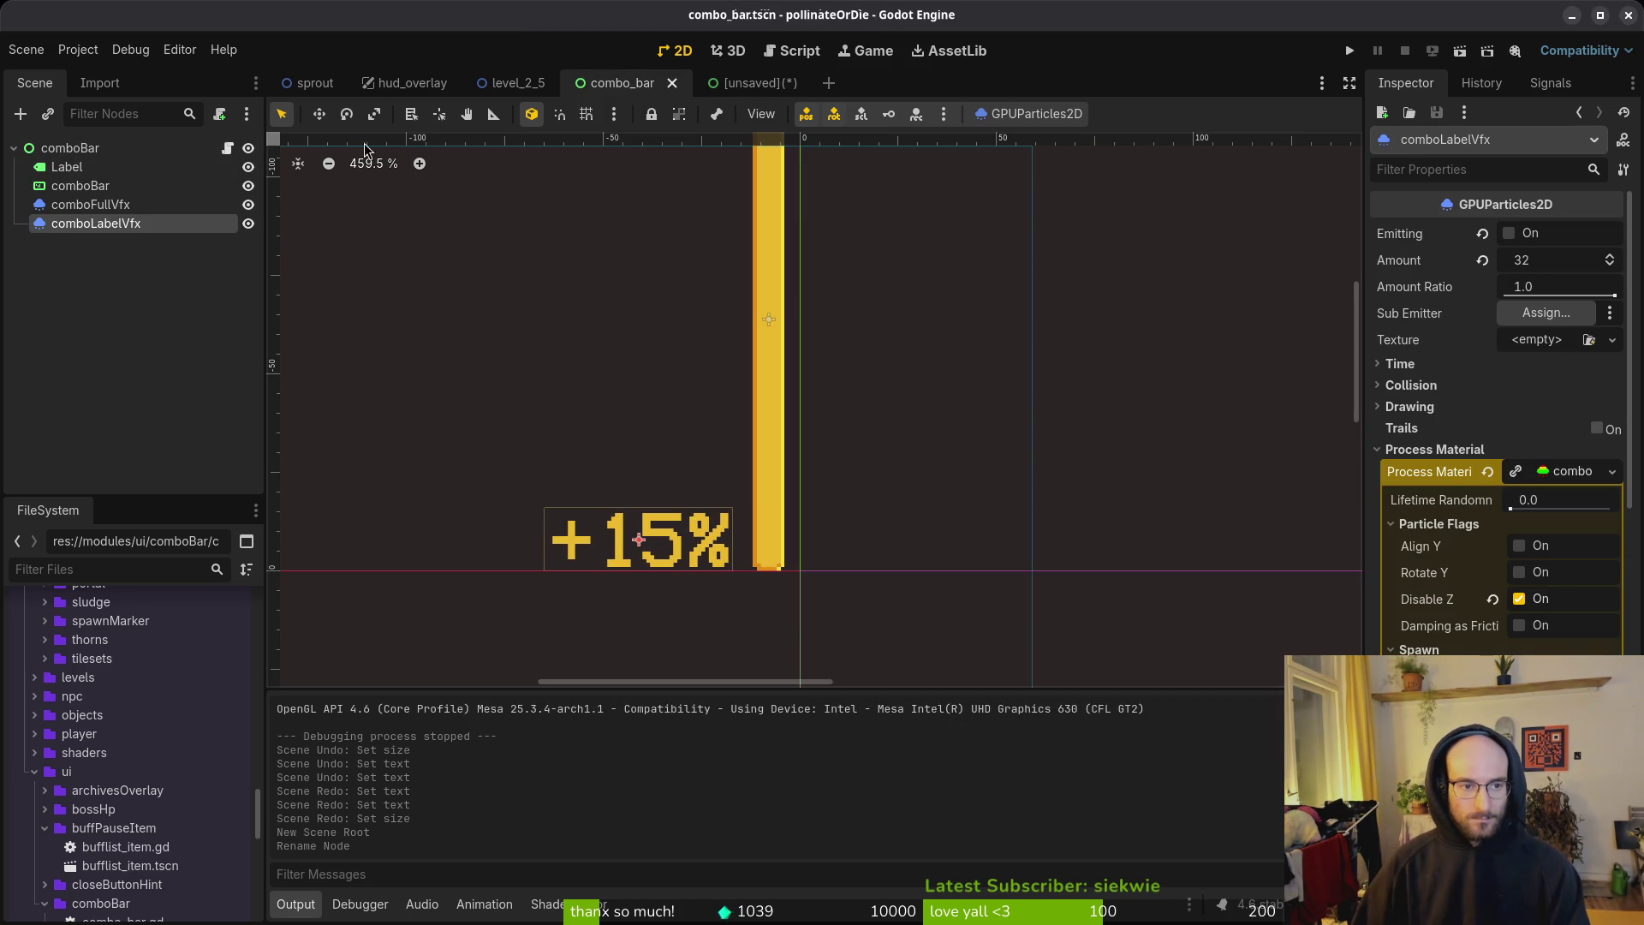
click(394, 84)
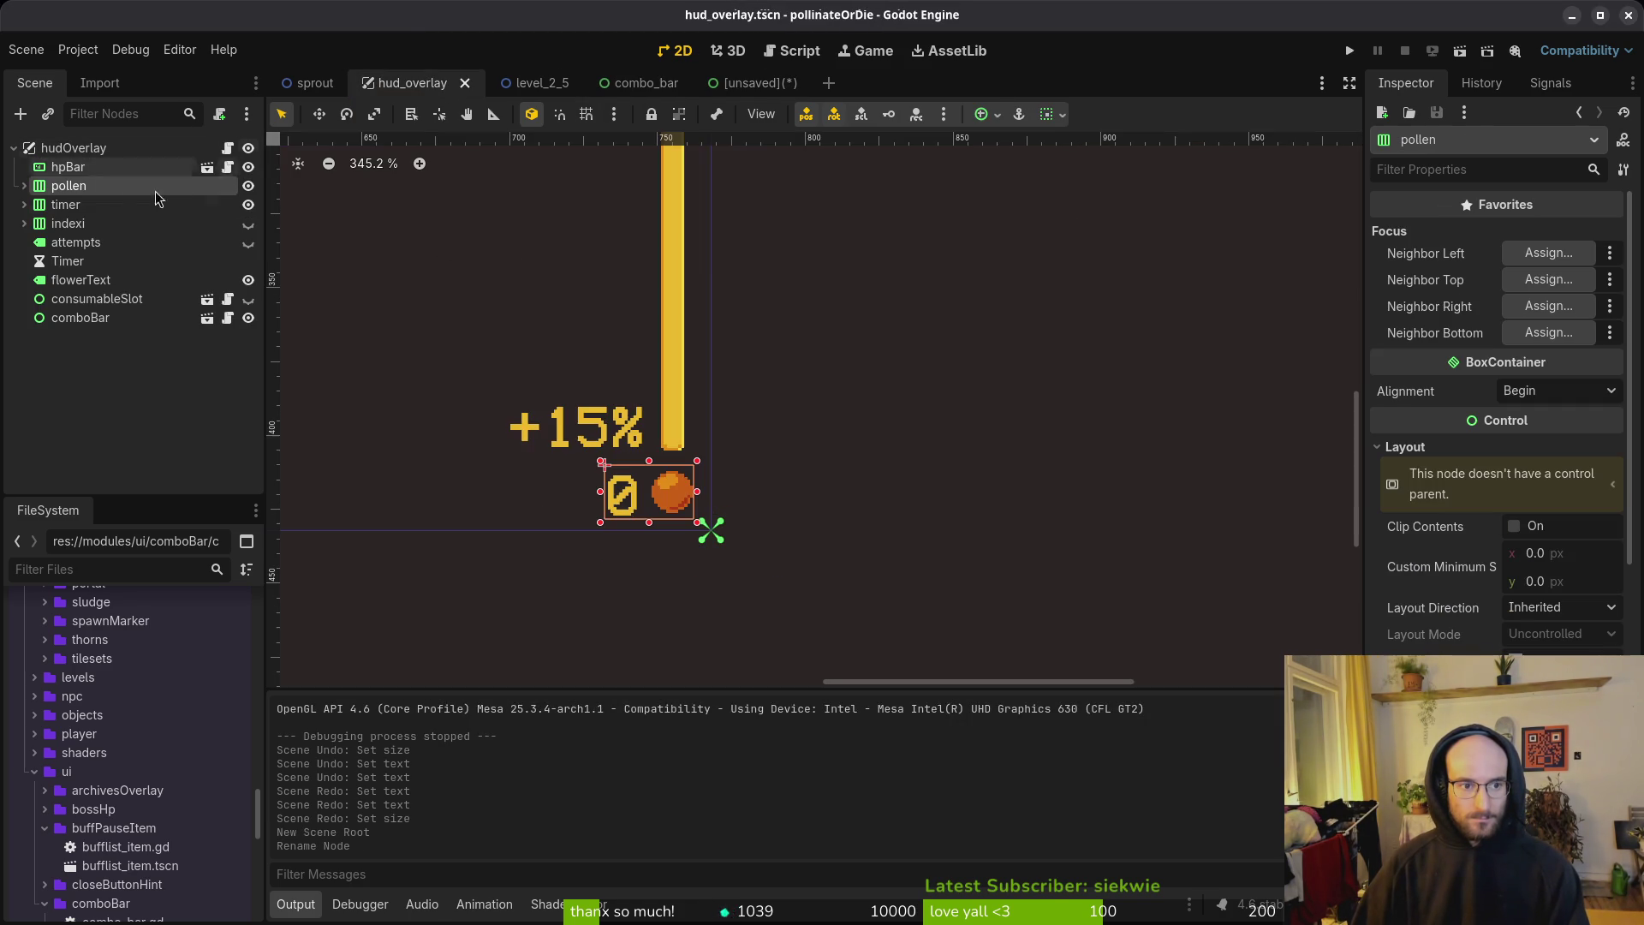
right_click(75, 184)
click(51, 183)
key(ctrl+x)
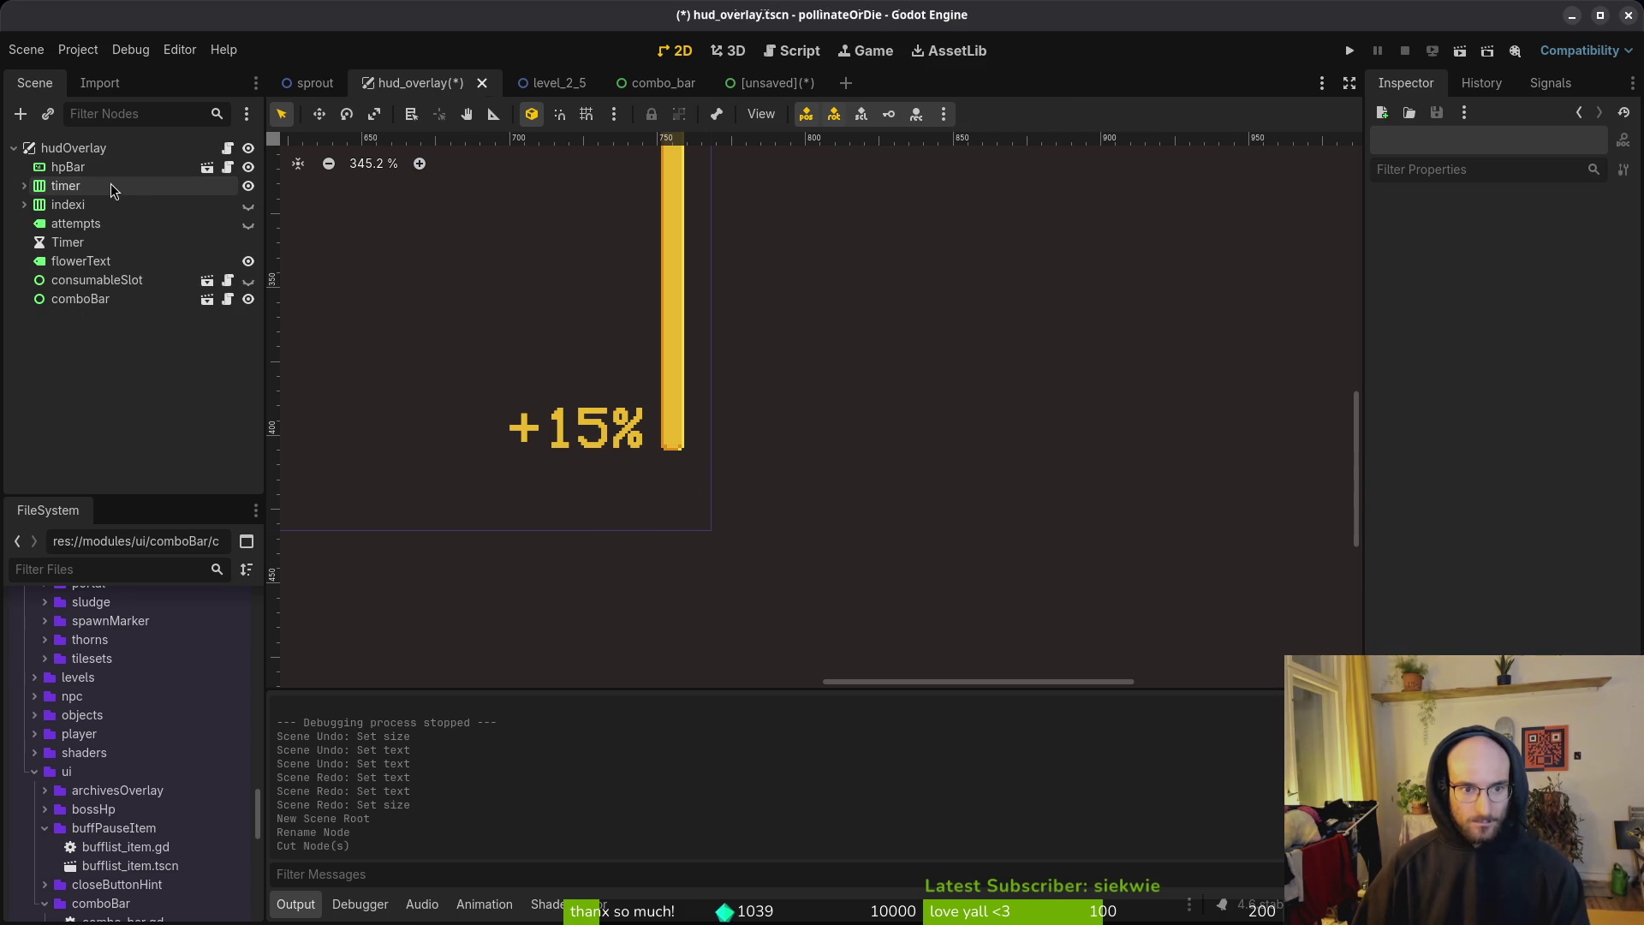
key(ctrl+z)
click(776, 82)
key(ctrl+v)
Step: Make the pasted pollen node the scene root and delete the leftover empty pollen node
click(75, 170)
right_click(51, 168)
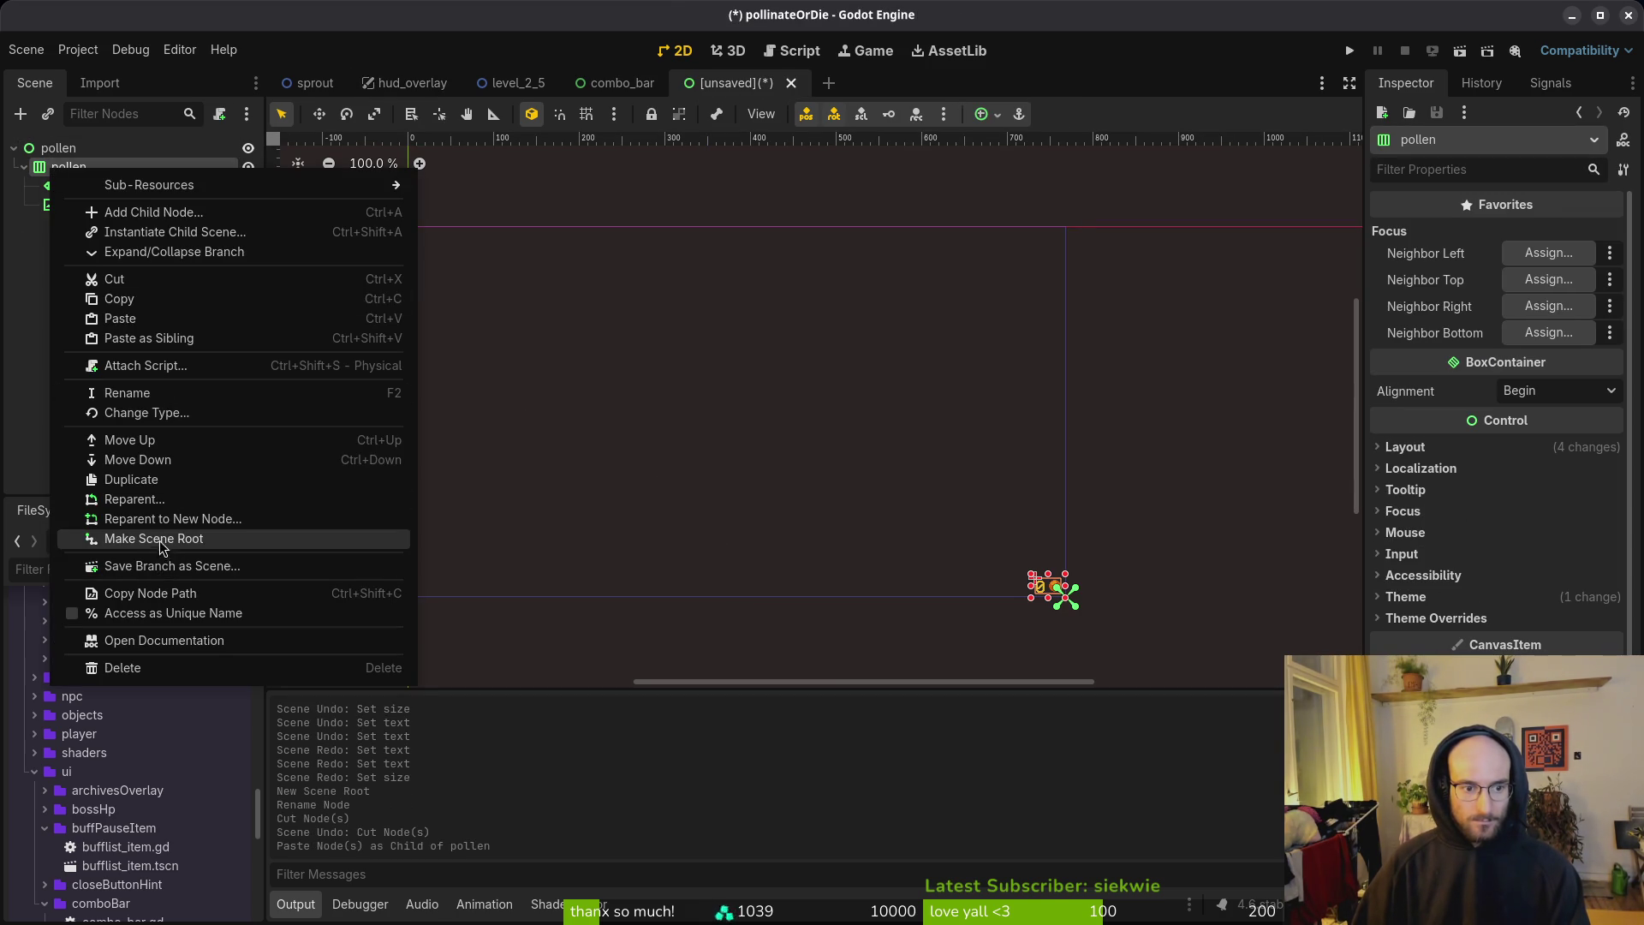
click(163, 540)
click(71, 206)
key(Delete)
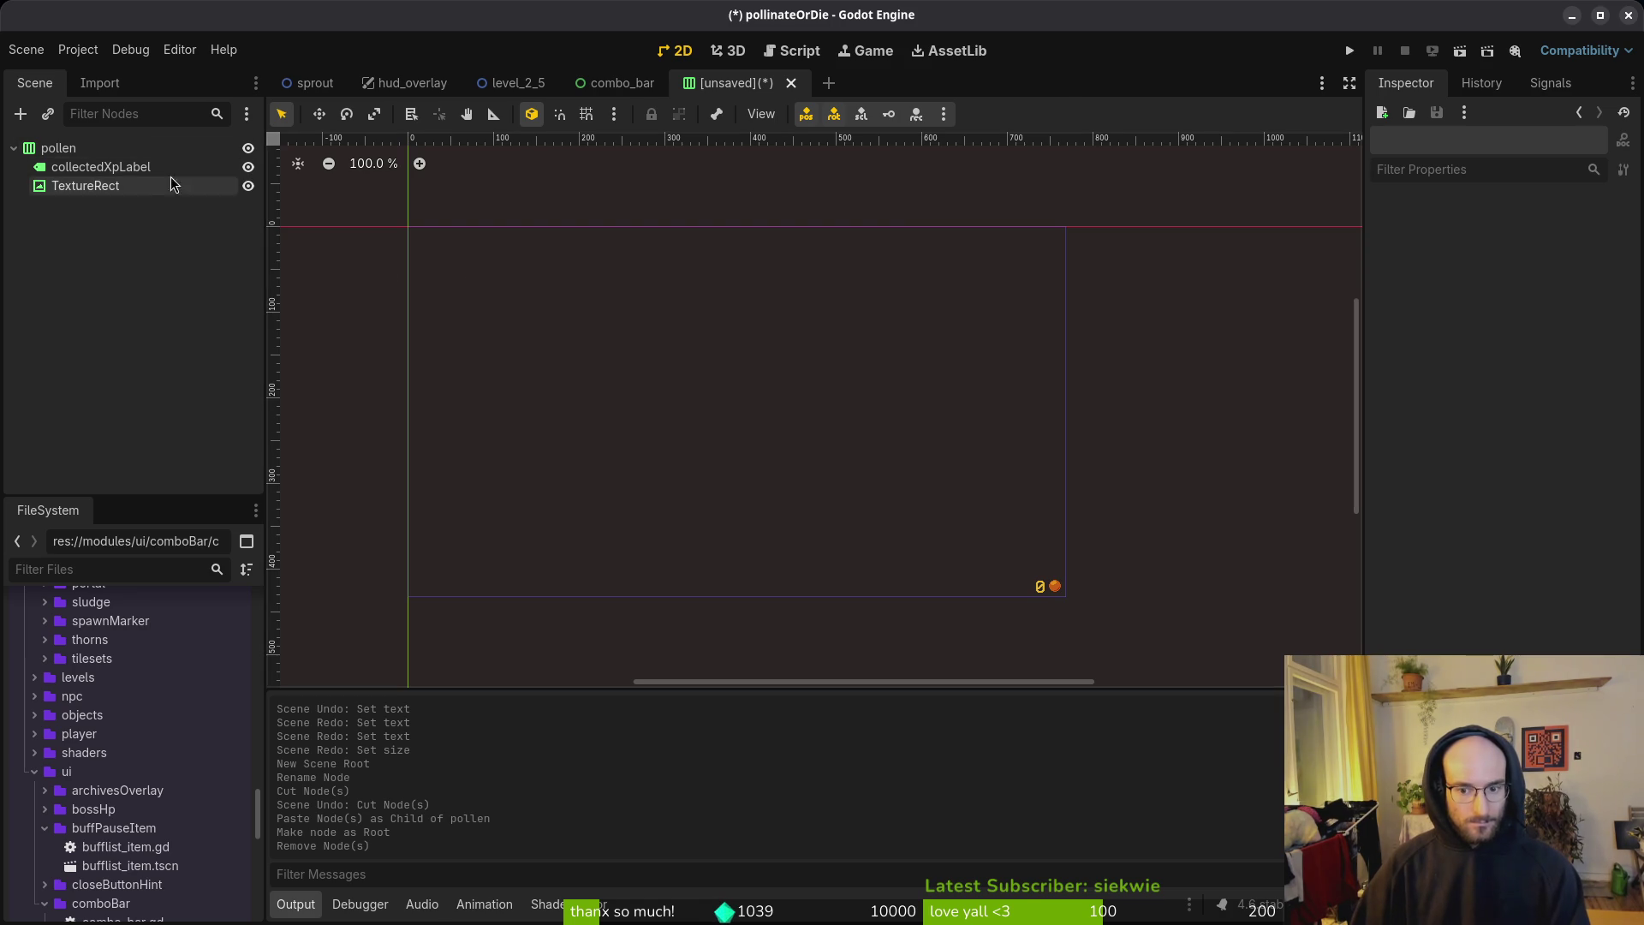
click(214, 149)
Step: Start saving the new scene, with pollen.tscn proposed as the file name
key(ctrl+s)
key(Escape)
scroll(1077, 593, up, 9)
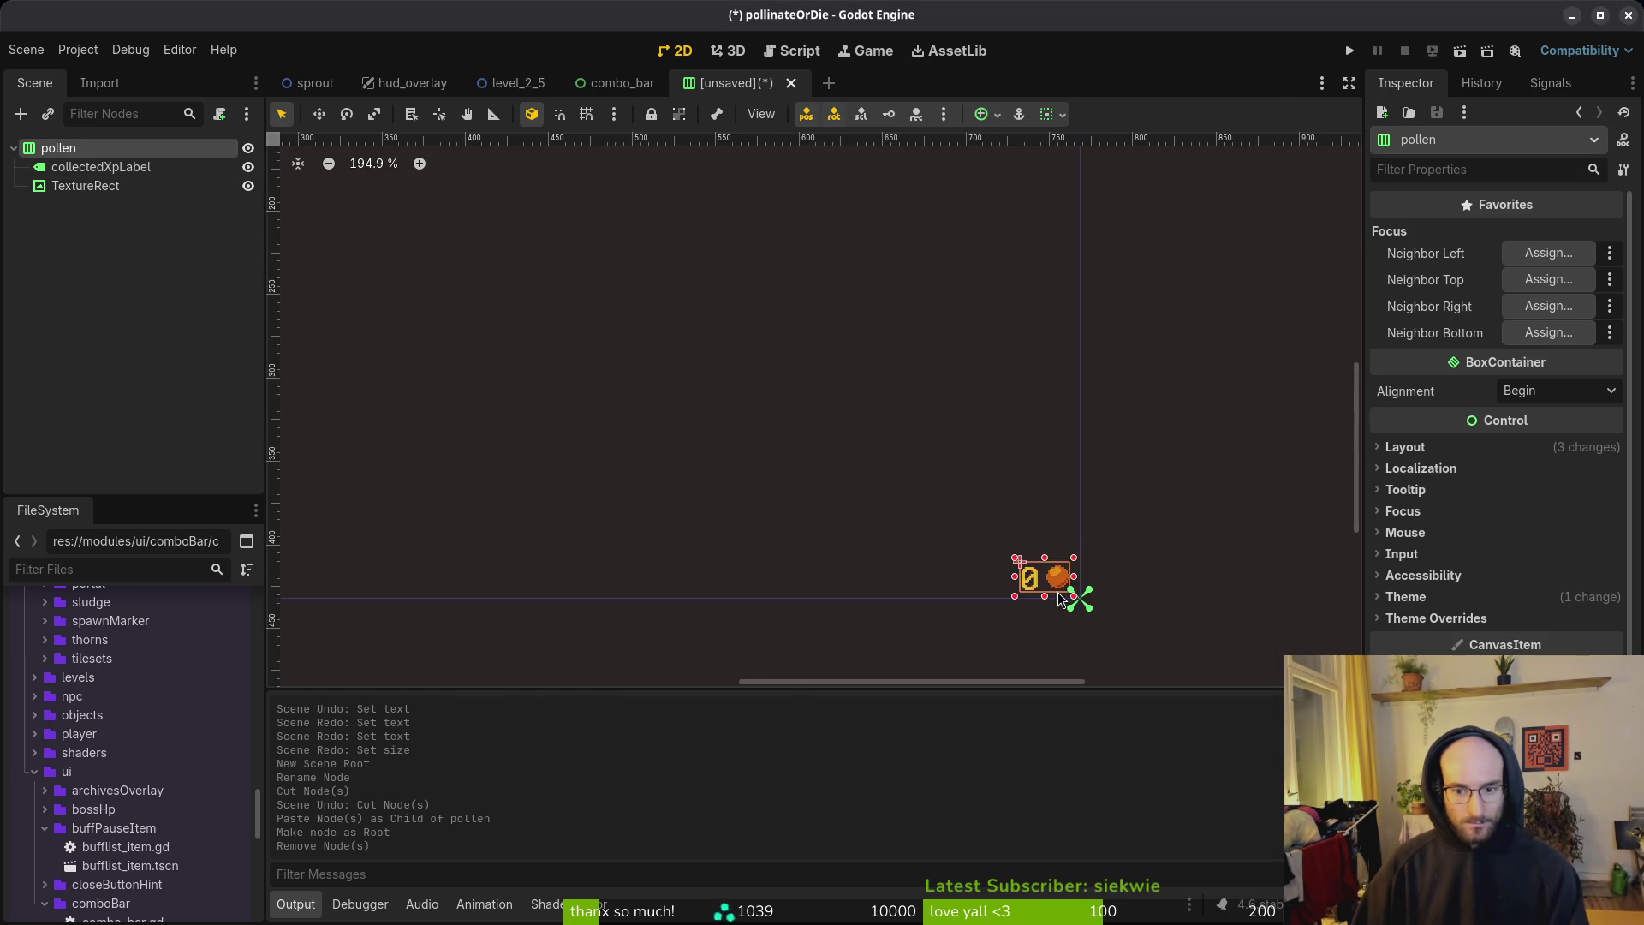
scroll(742, 325, down, 6)
key(ctrl+s)
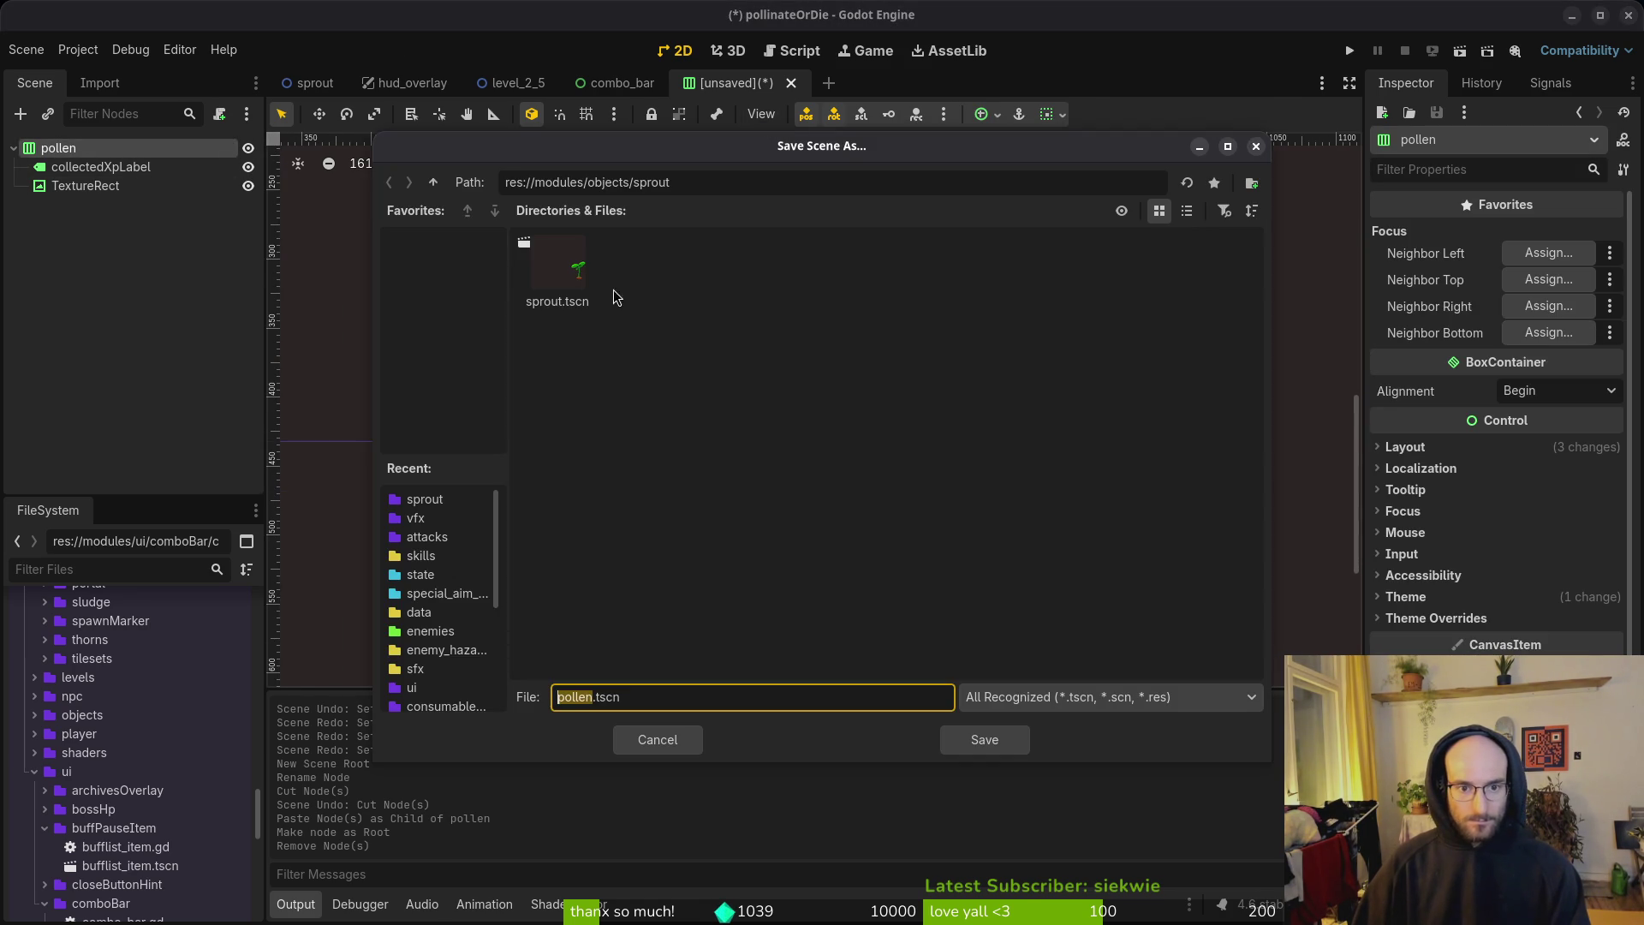
Step: Create a pollenHud folder in res://modules/ui and save the scene there as pollen.tscn
double_click(433, 183)
double_click(558, 368)
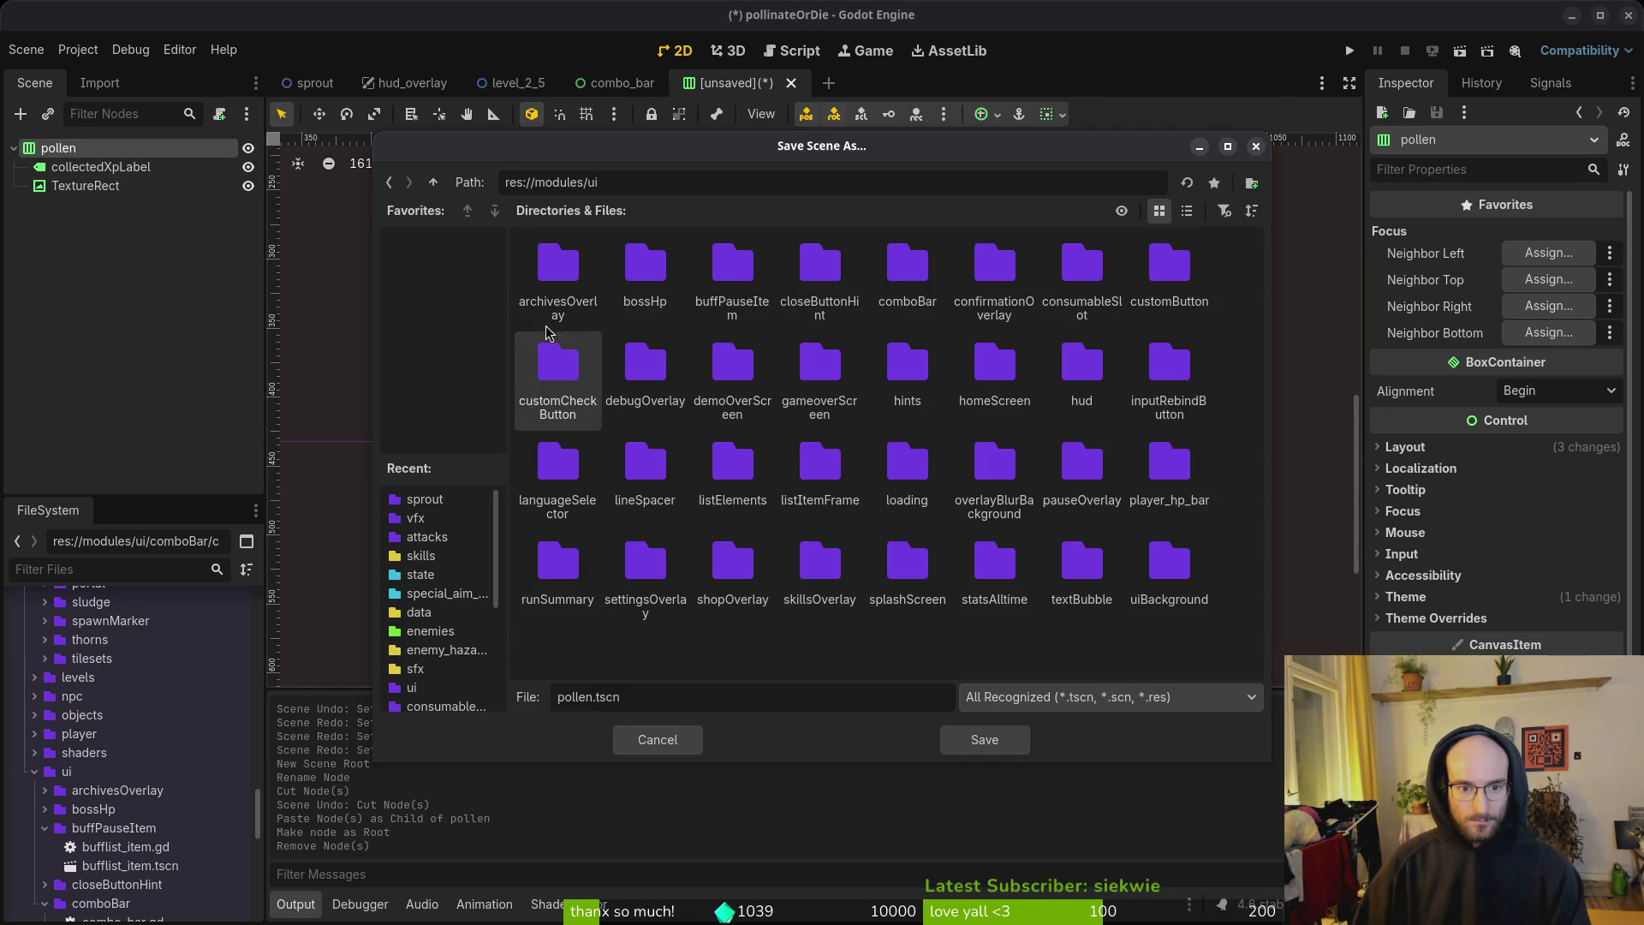
right_click(589, 646)
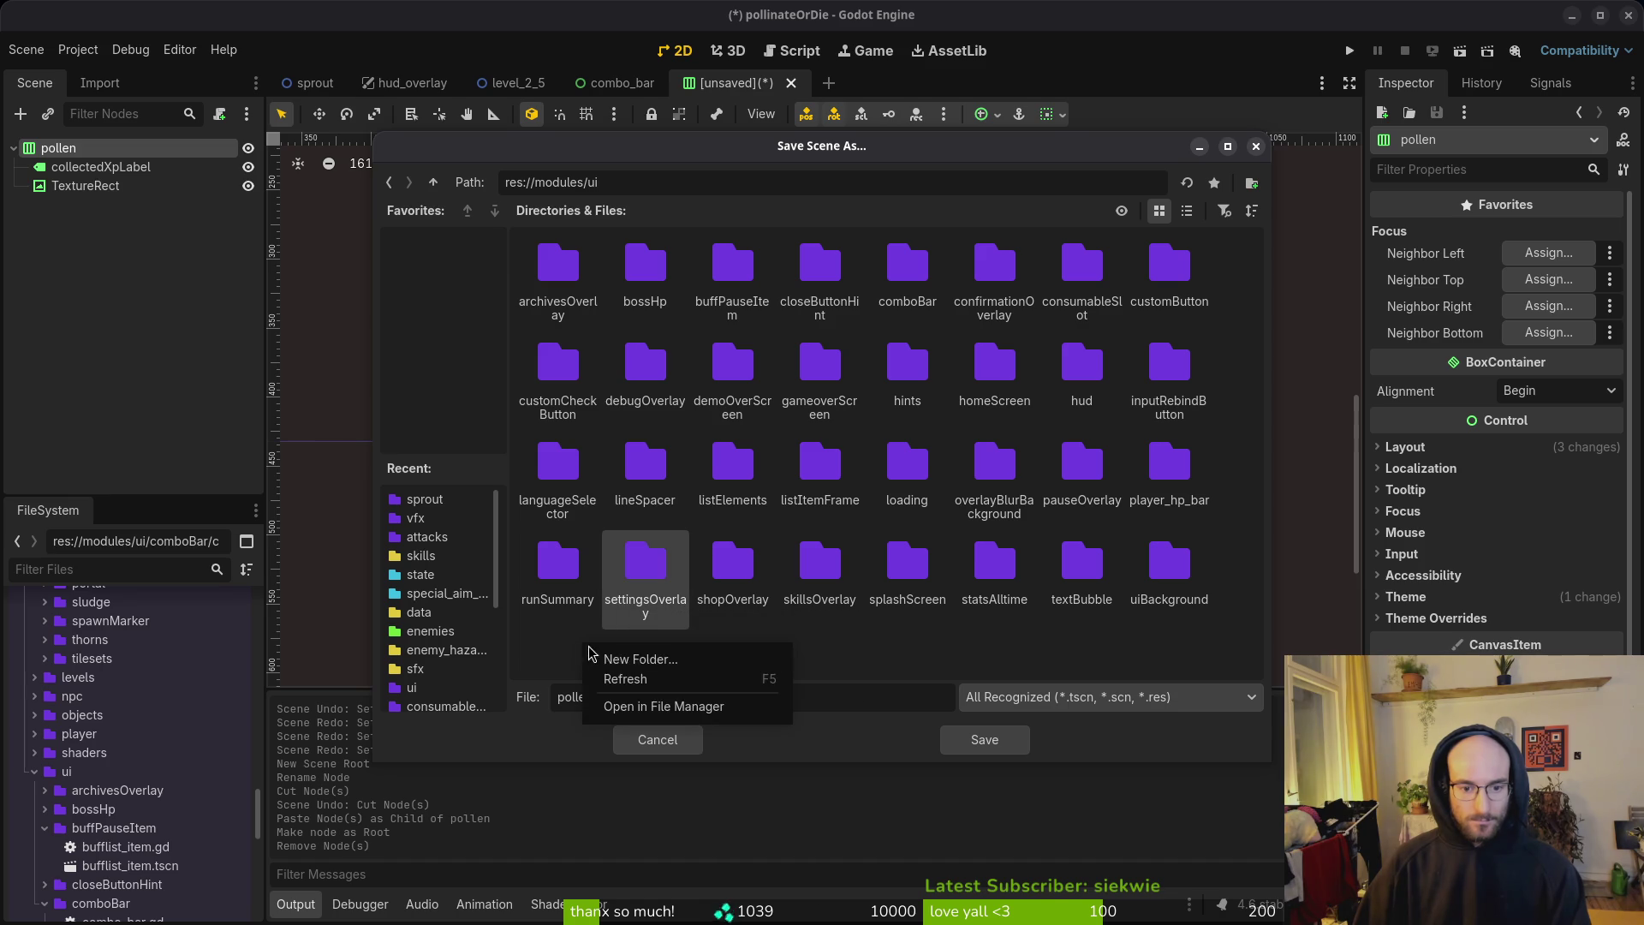
click(657, 656)
text(pollenHud)
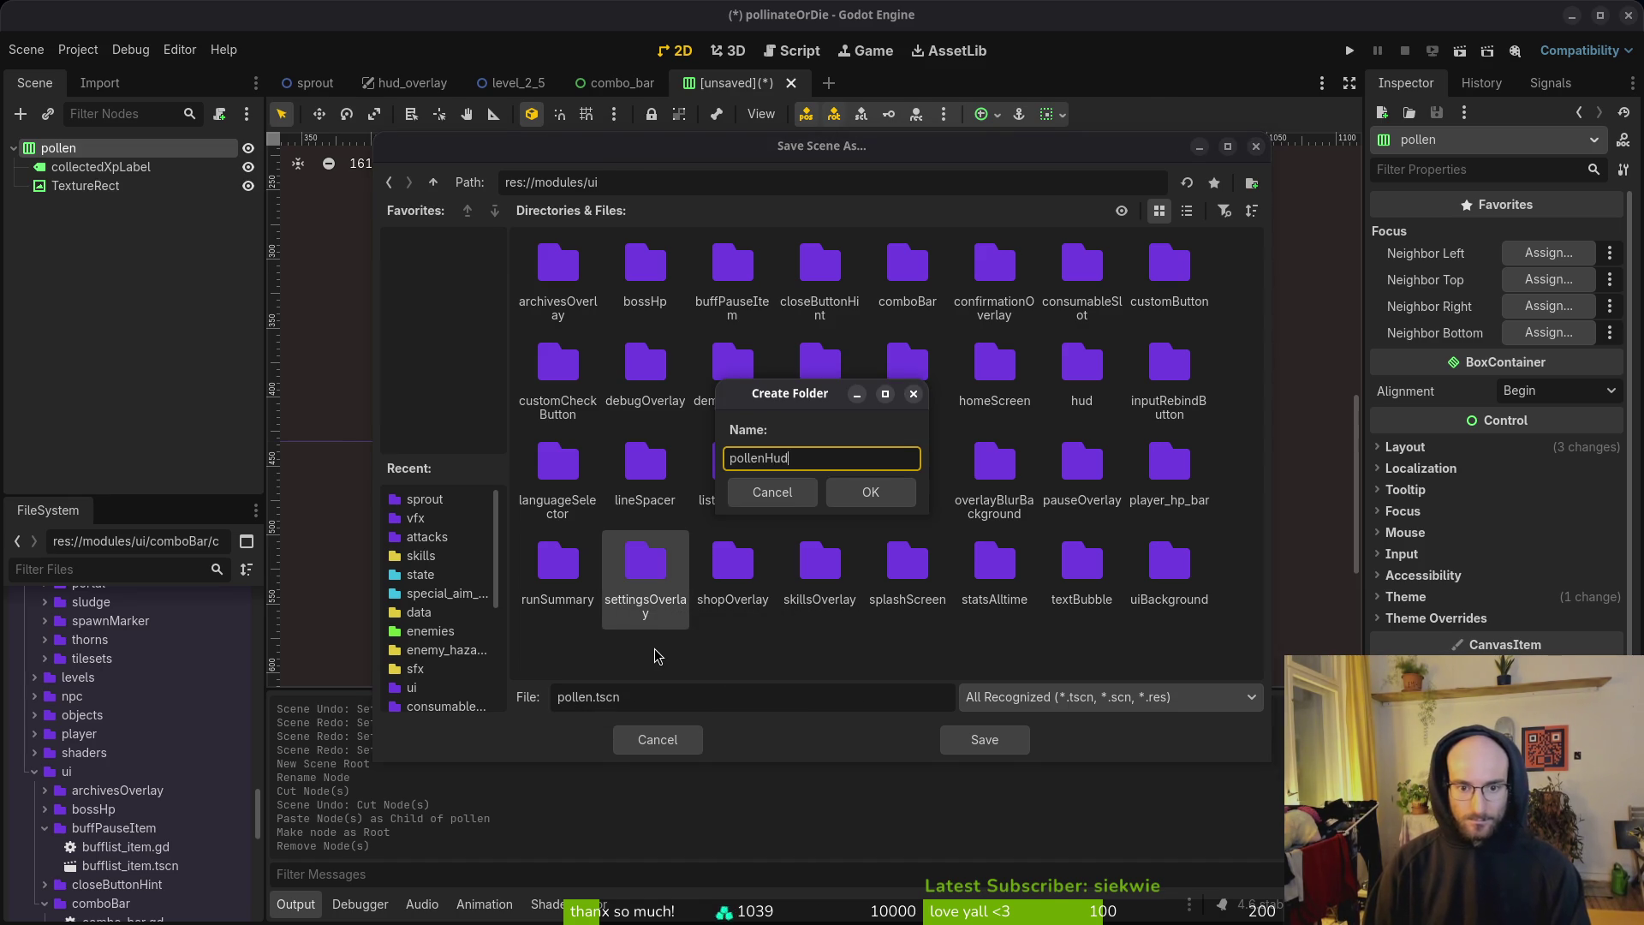
key(Return)
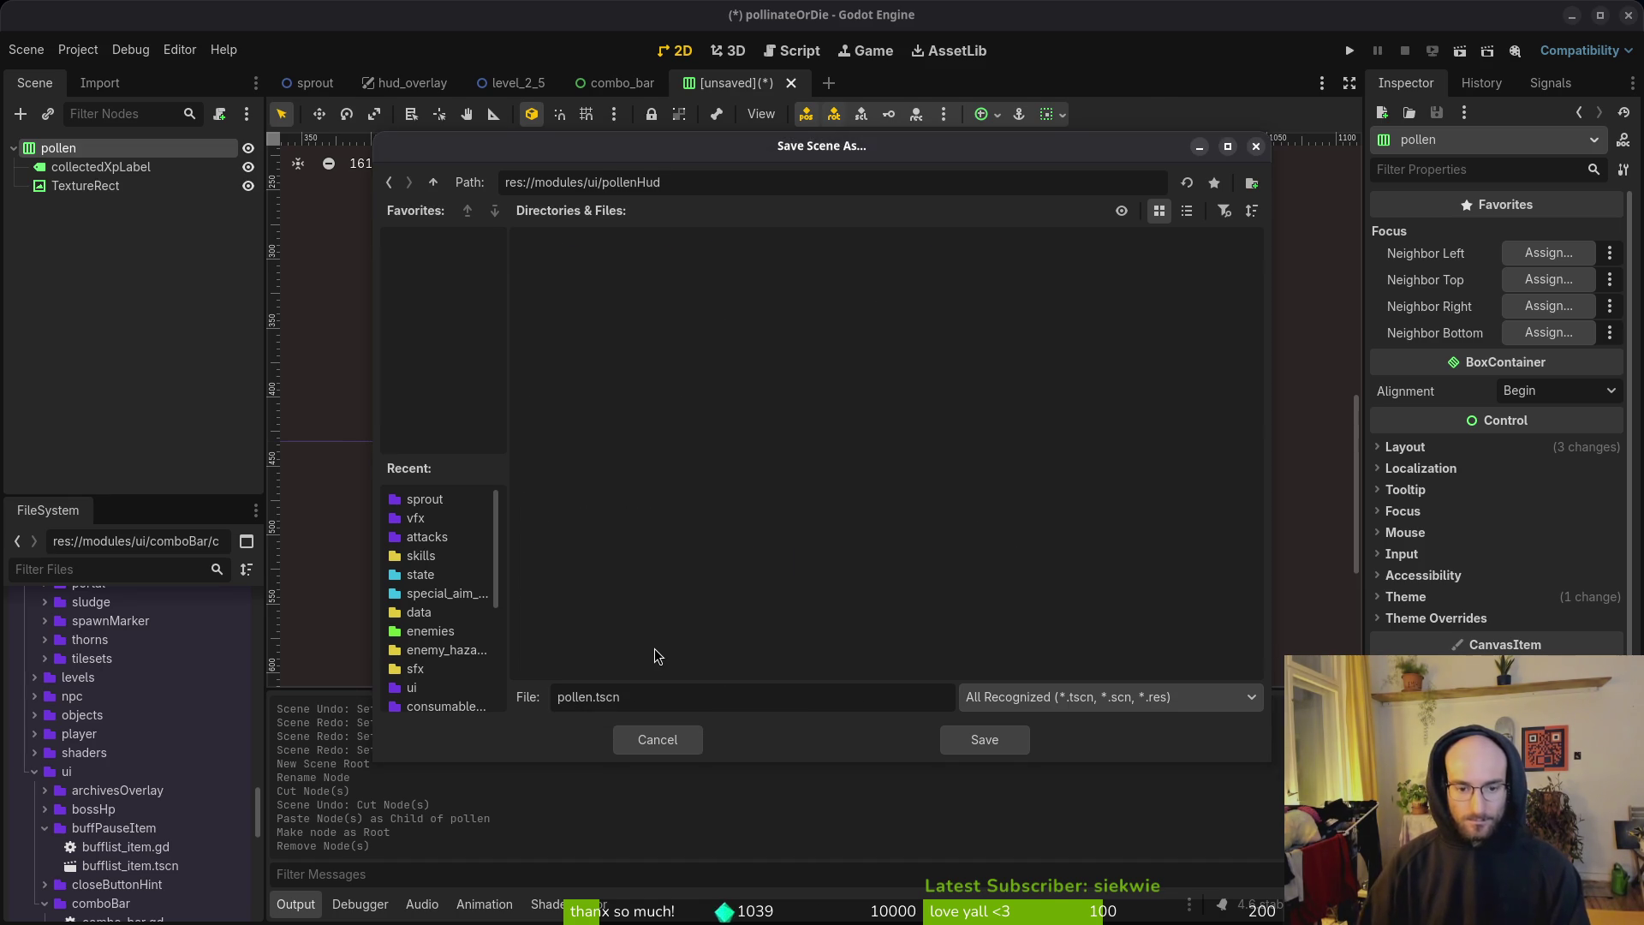
click(984, 740)
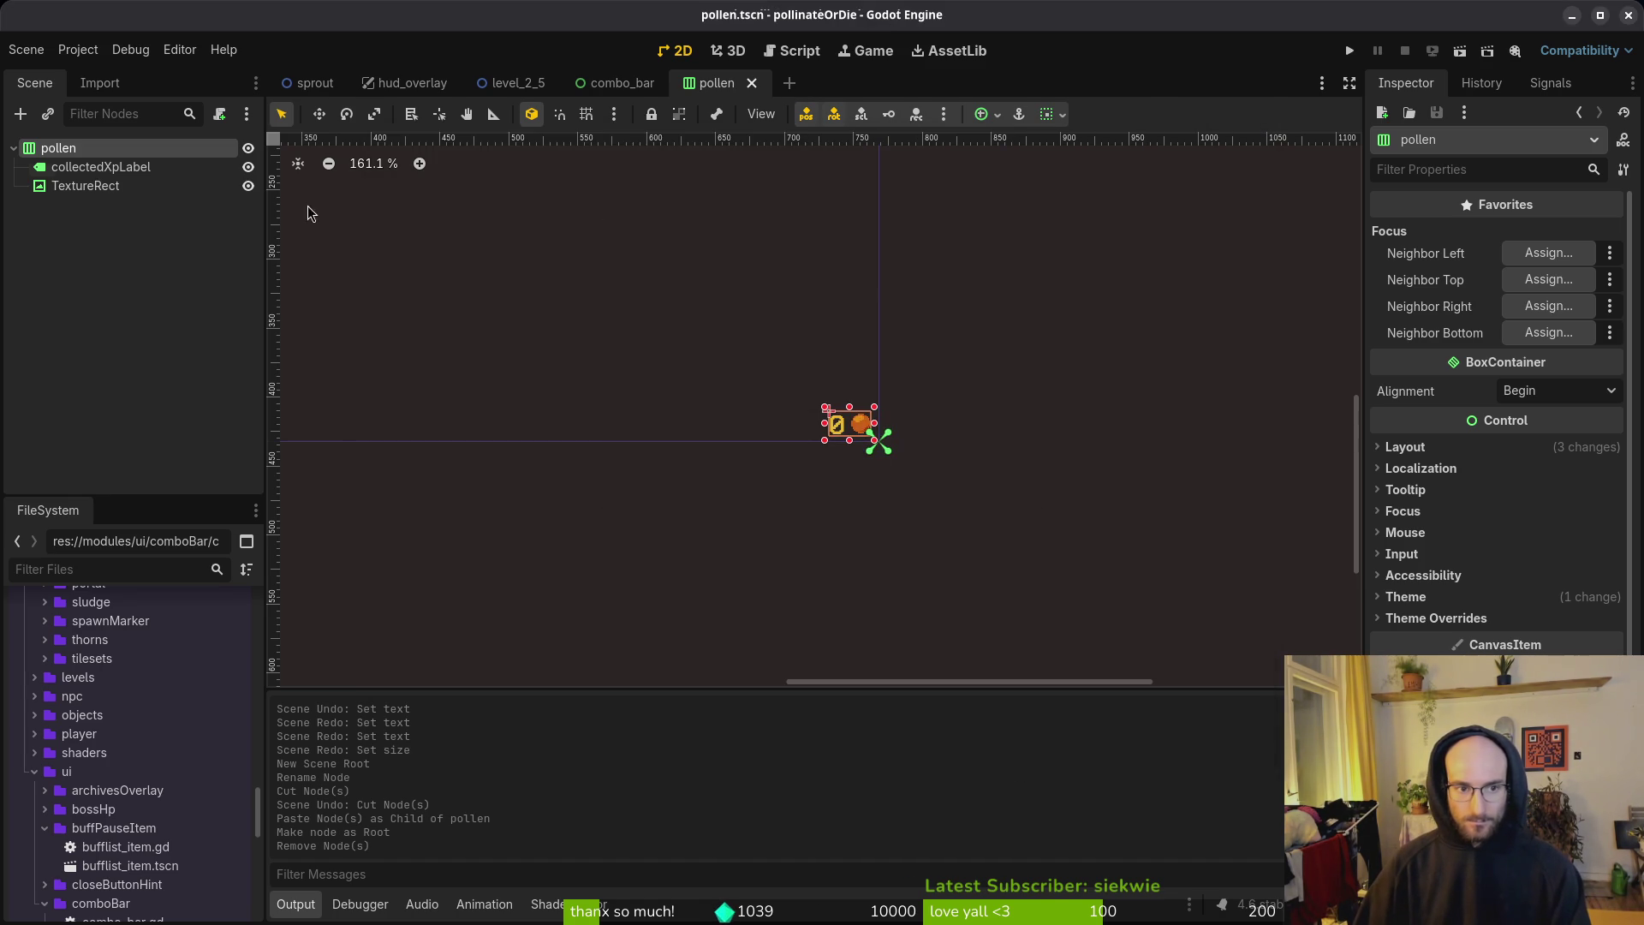
Step: Rename the scene's root node to pollenHUD
double_click(100, 149)
text(h)
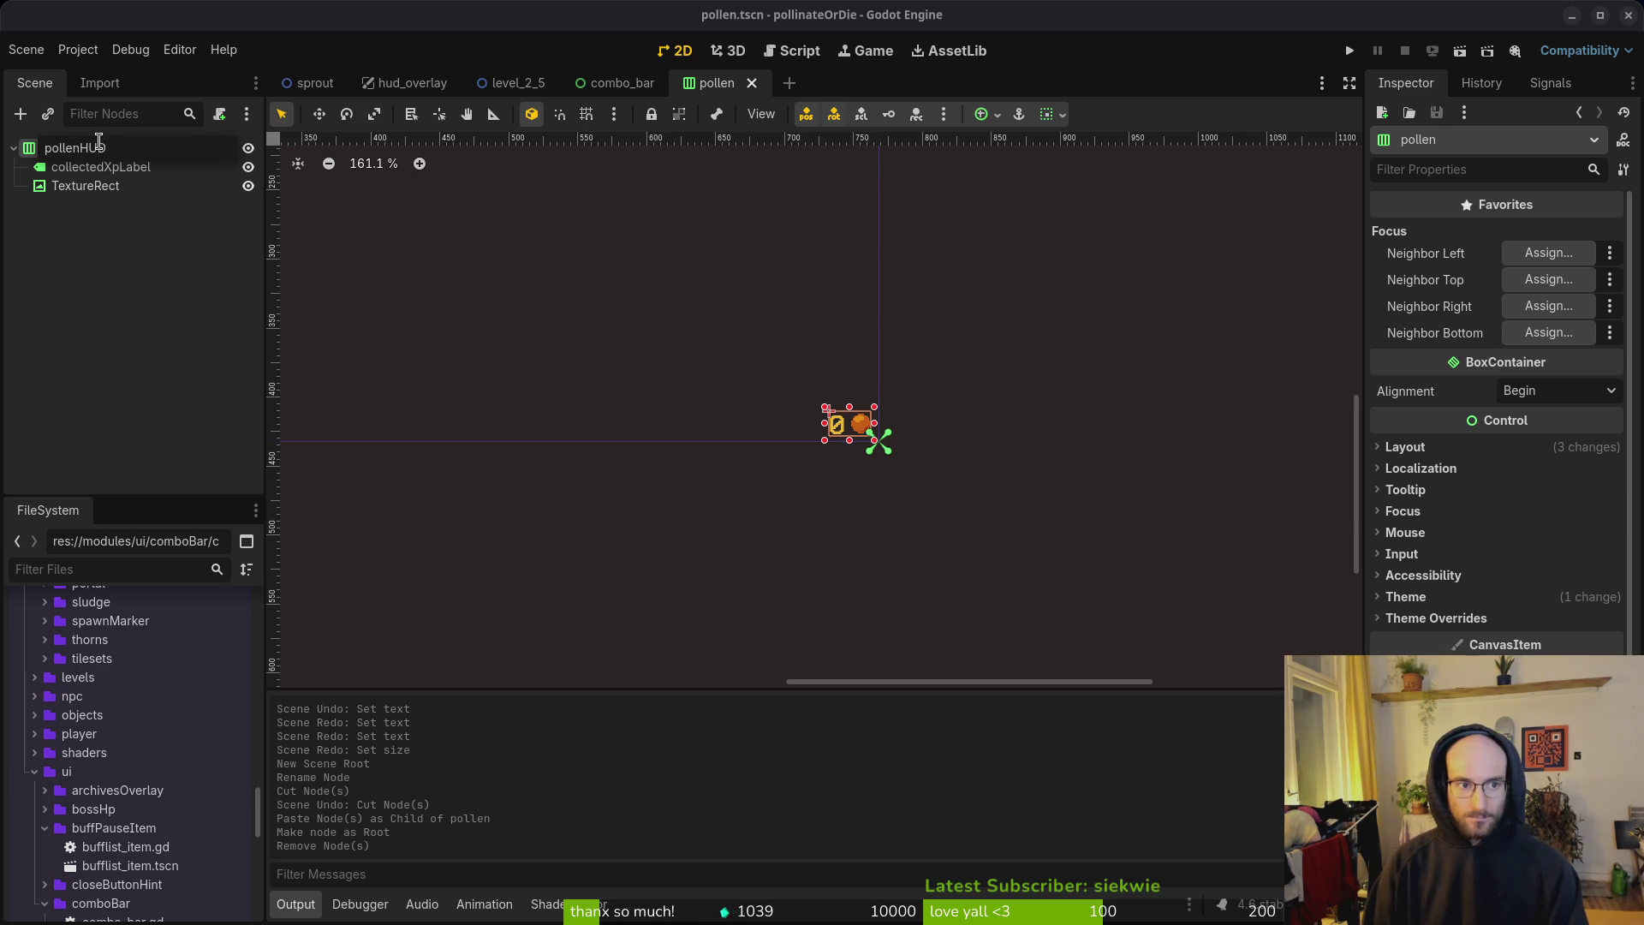
key(Return)
Step: Rename the file pollen.tscn to pollenHud.tscn in the FileSystem and close its scene tab
right_click(721, 96)
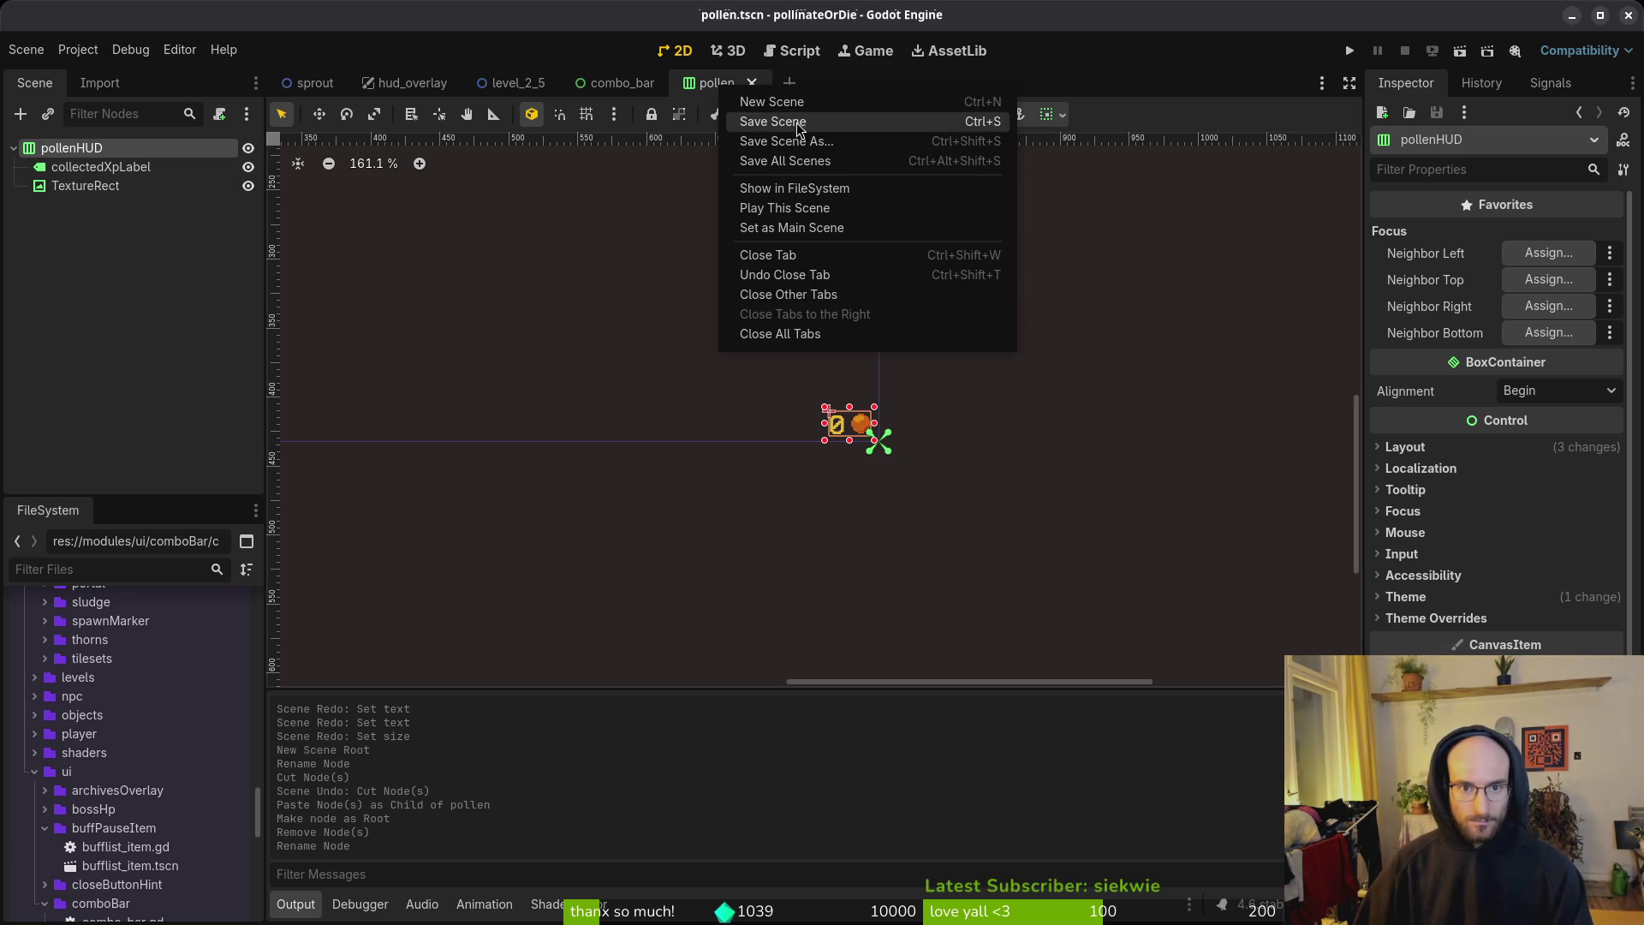
click(795, 194)
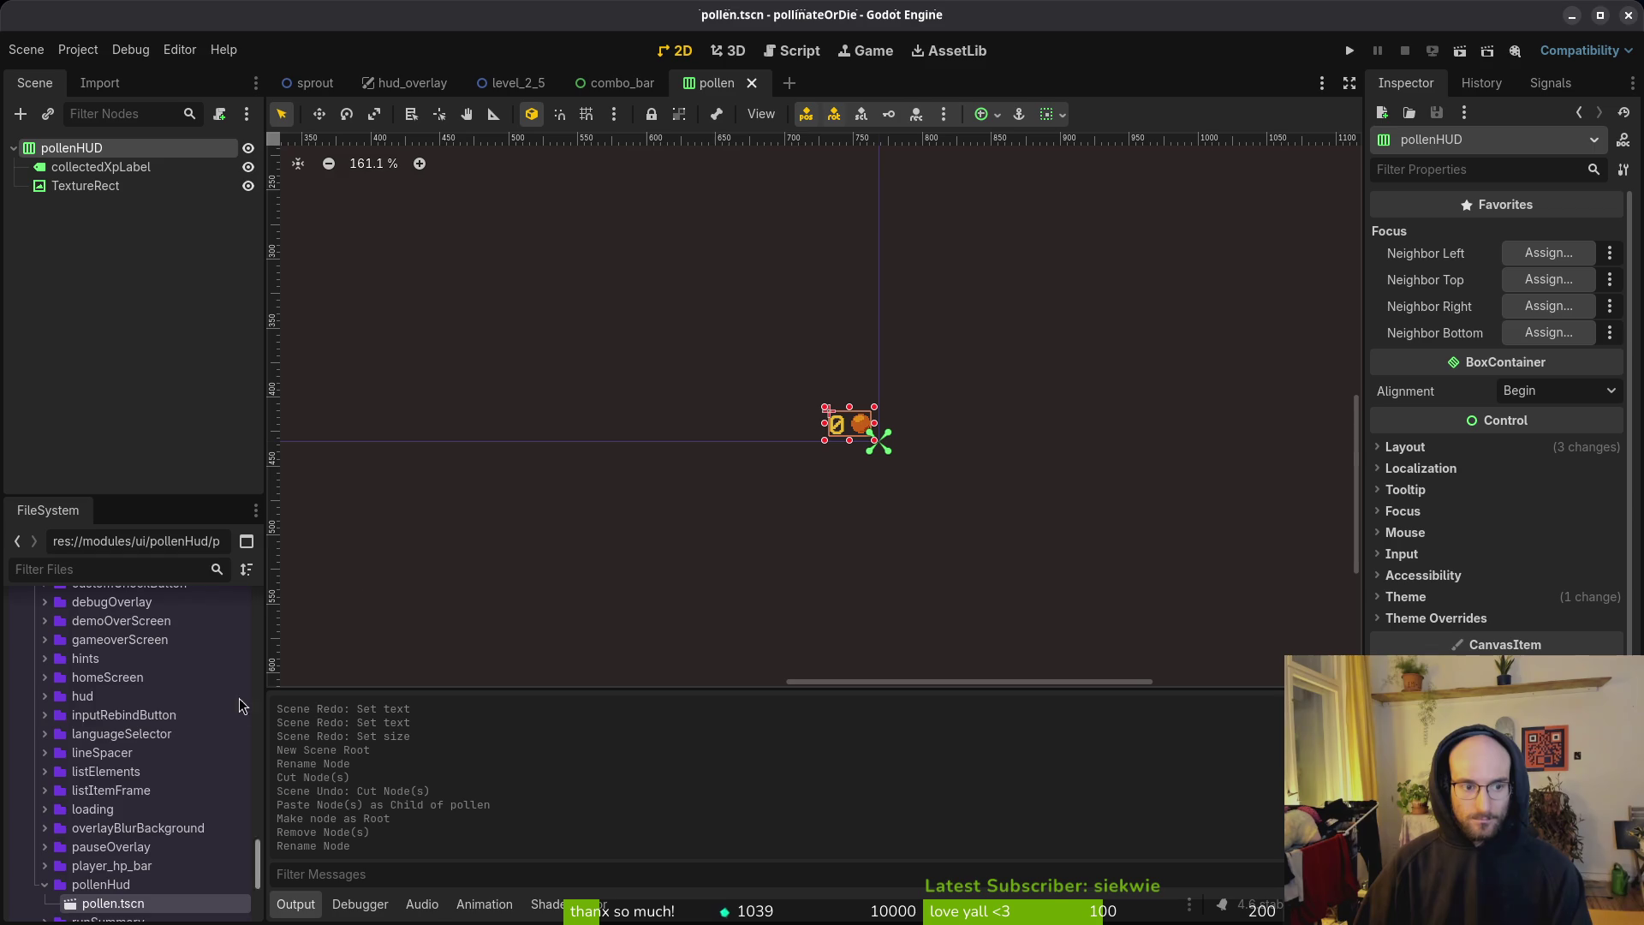
scroll(142, 770, down, 1)
key(F2)
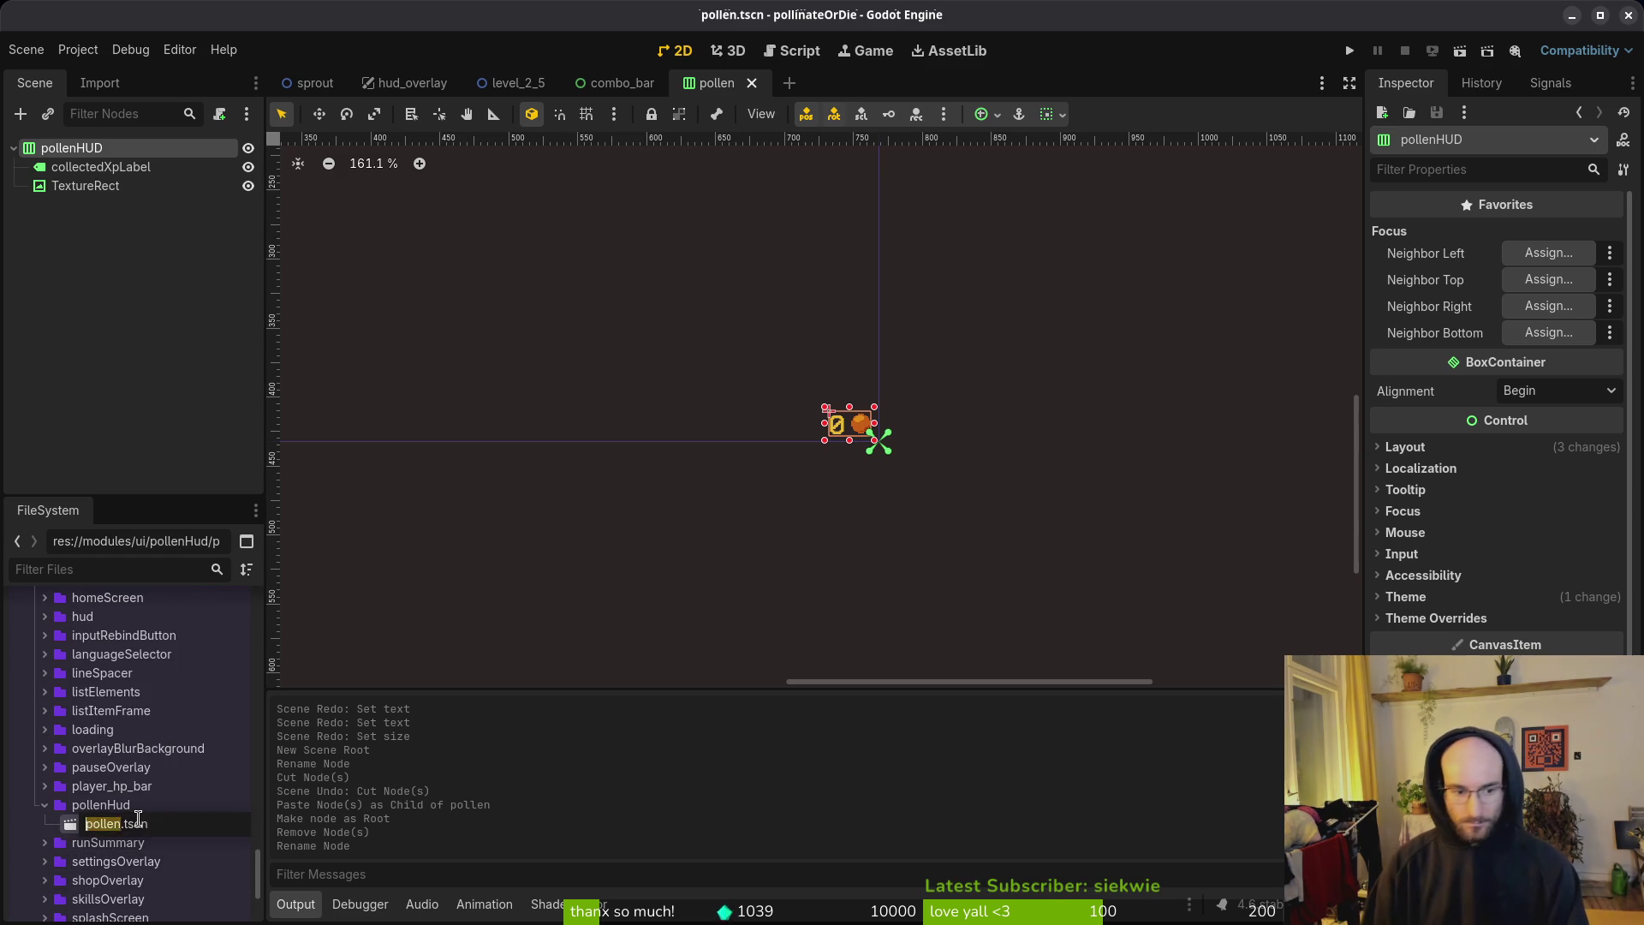
text(h)
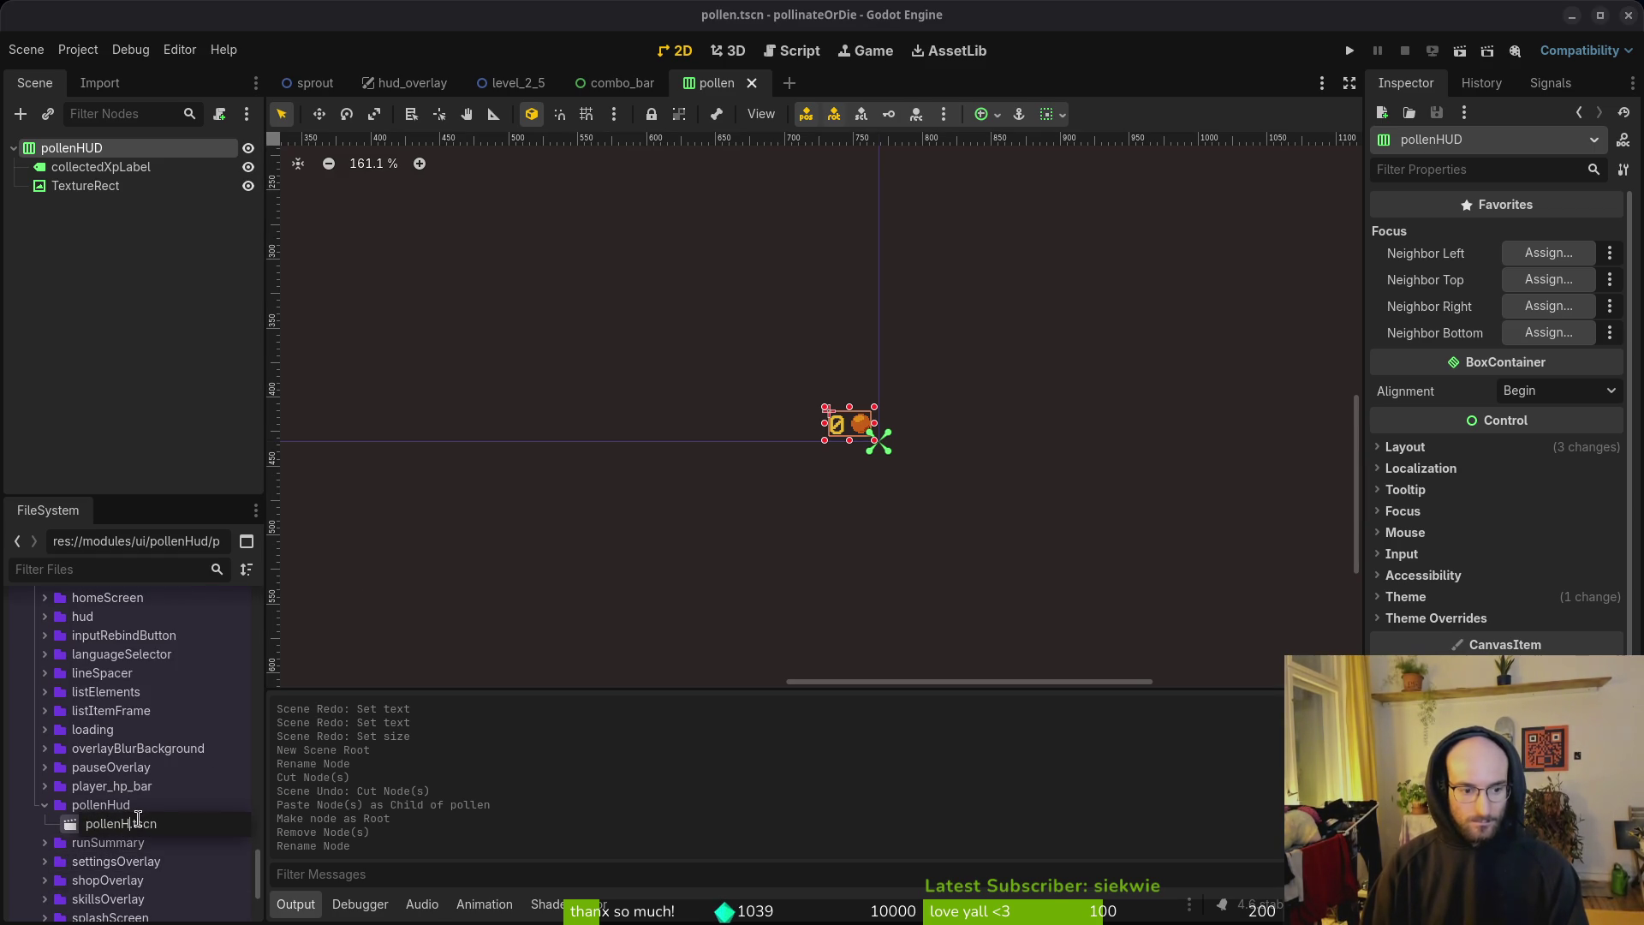
key(Return)
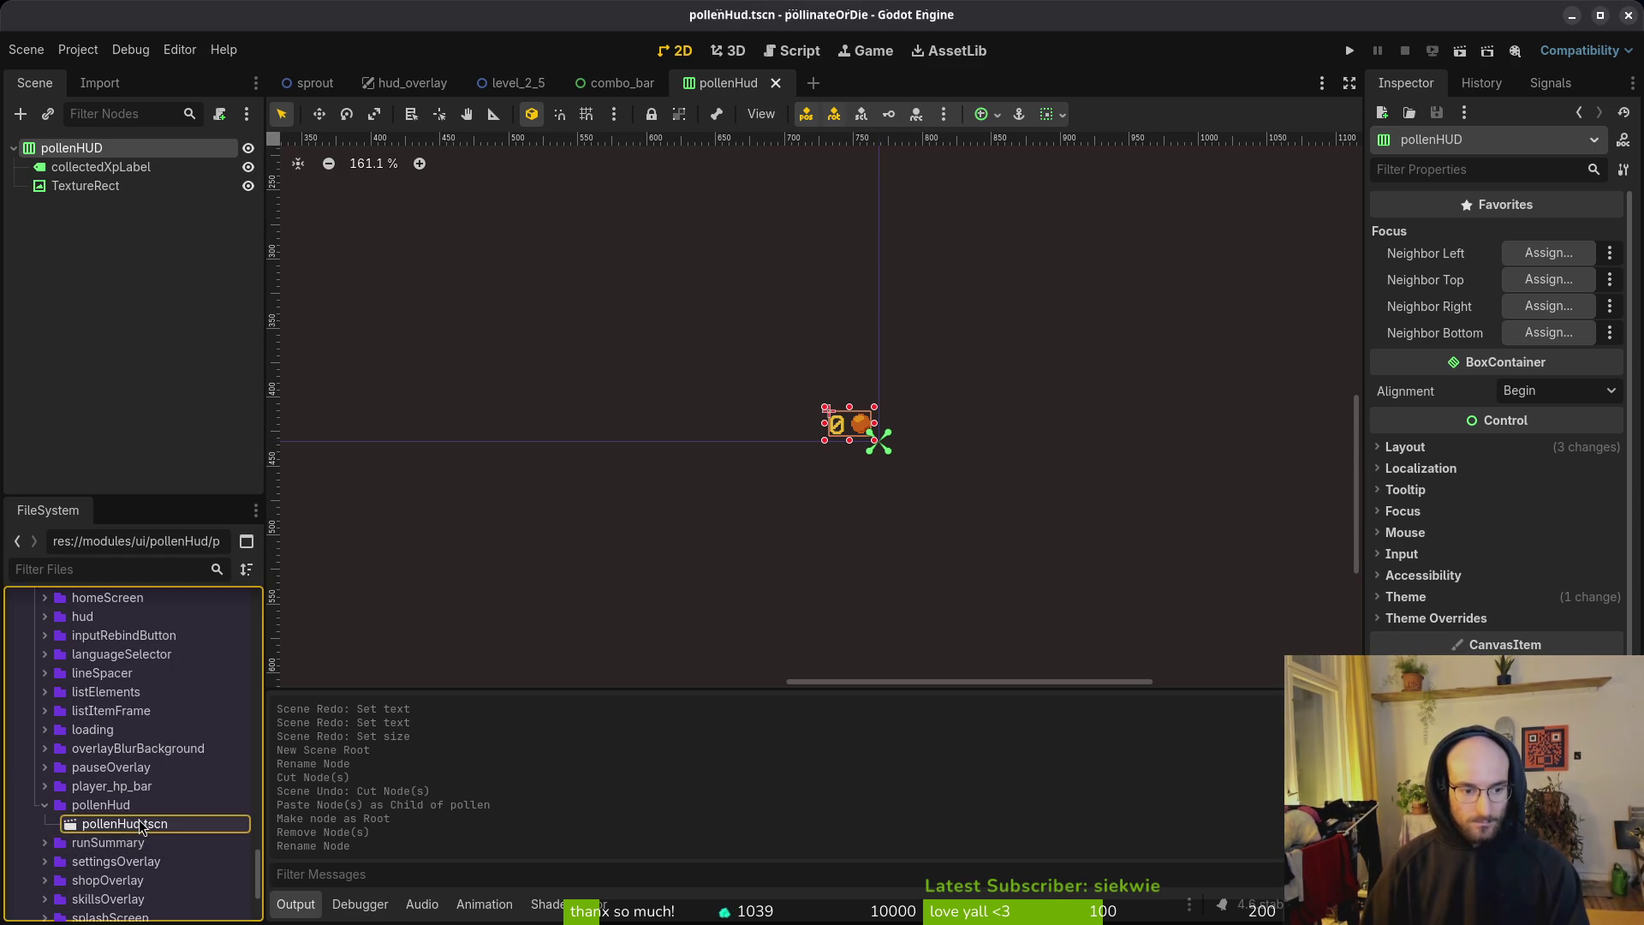
click(176, 371)
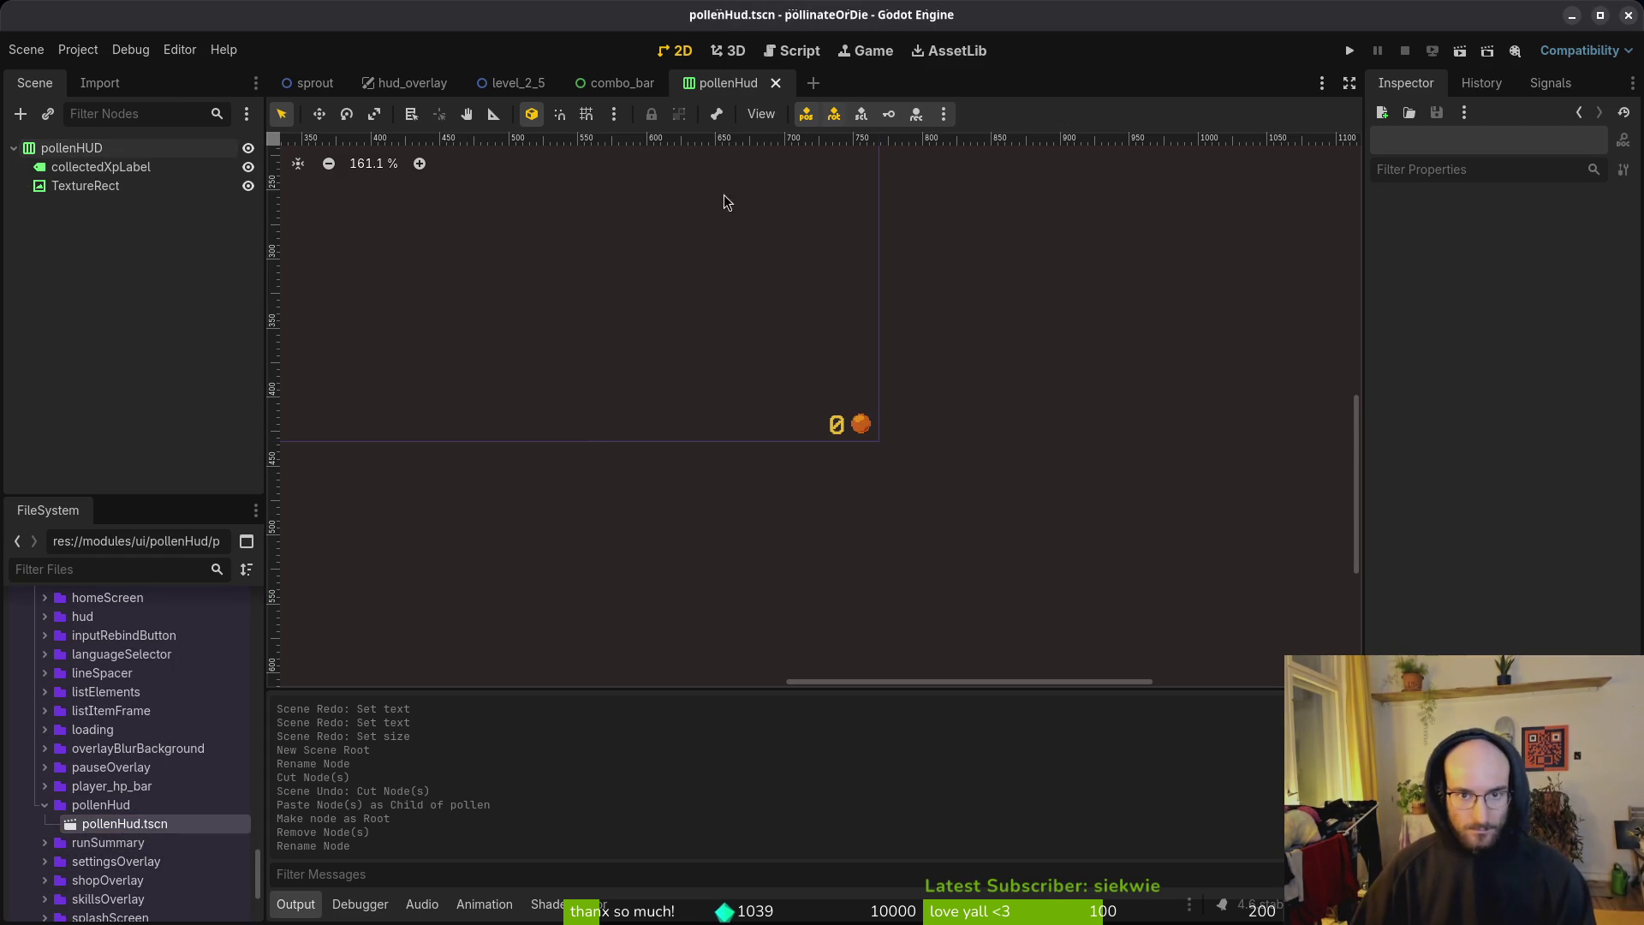
middle_click(728, 84)
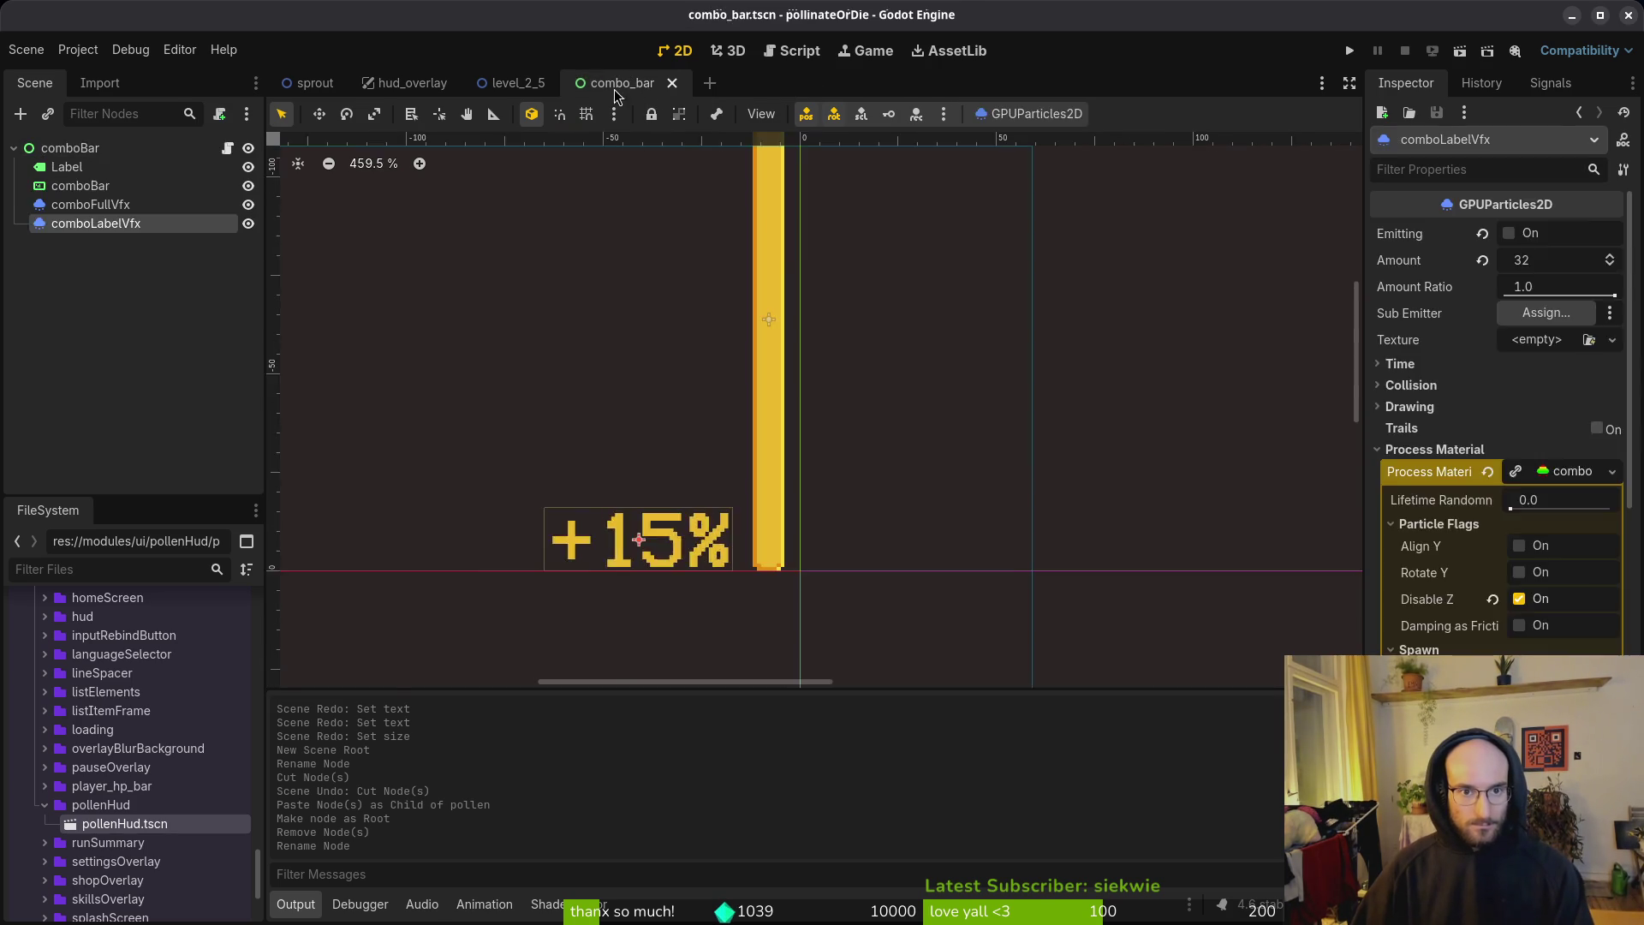
Step: Close the combo_bar and level_2_5 tabs and delete the old pollen node from hud_overlay
middle_click(621, 83)
middle_click(513, 82)
click(81, 186)
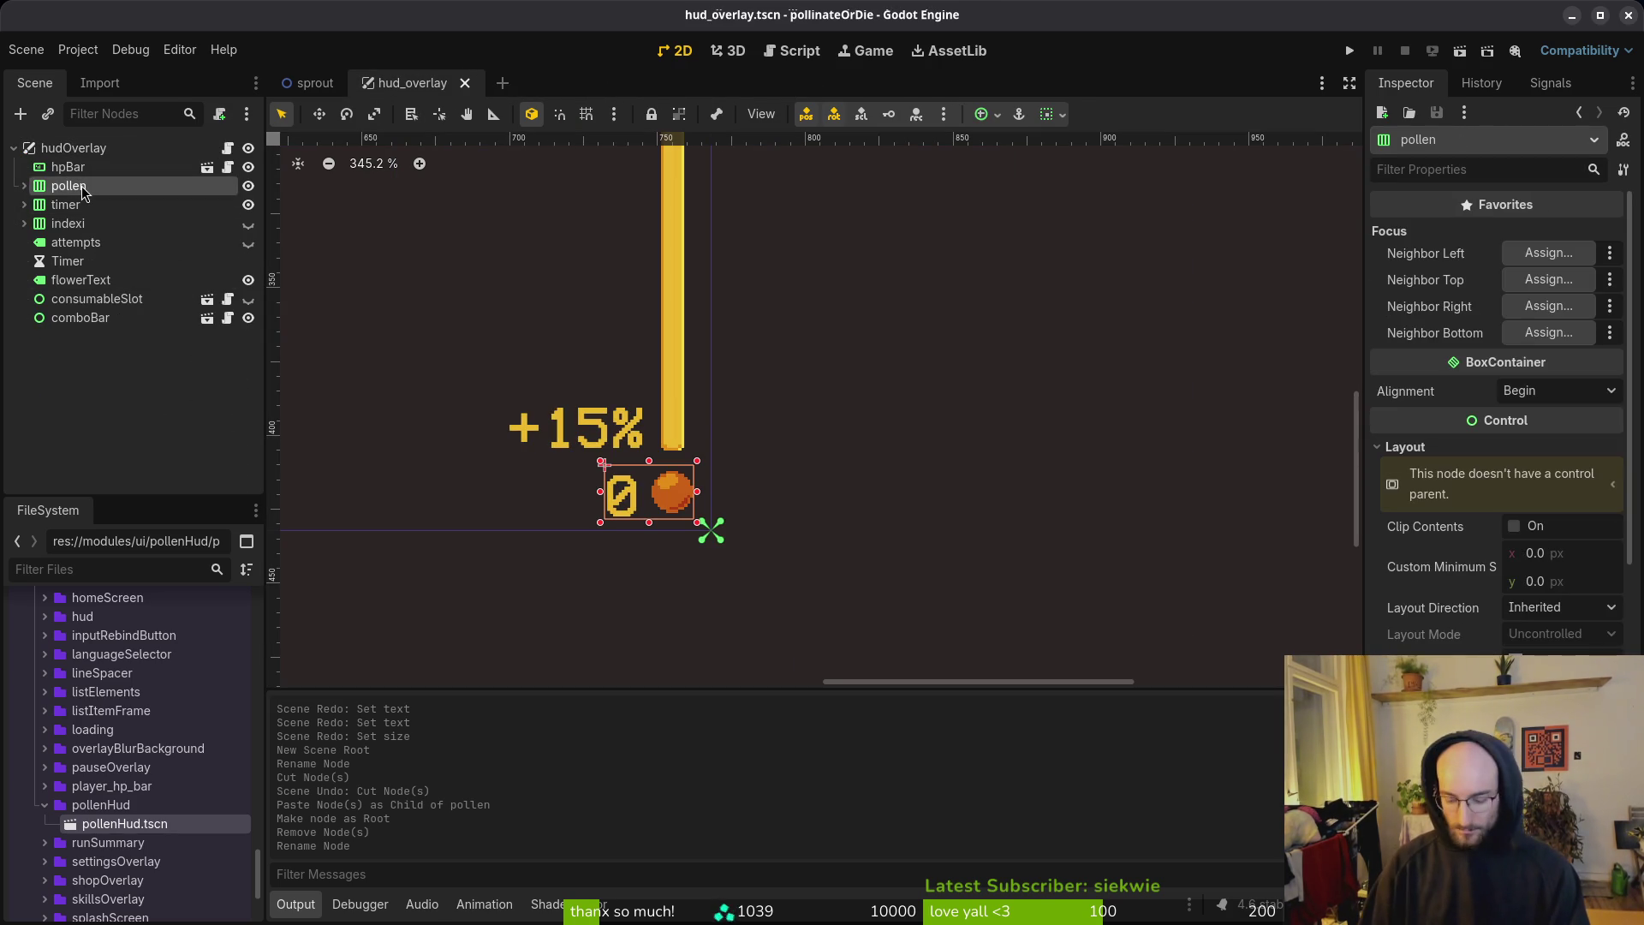
key(Delete)
key(Return)
Step: Instance pollenHud.tscn under hudOverlay, move it below timer, and save hud_overlay
mouse_move(146, 827)
mouse_down()
mouse_move(162, 330)
mouse_move(91, 148)
mouse_up()
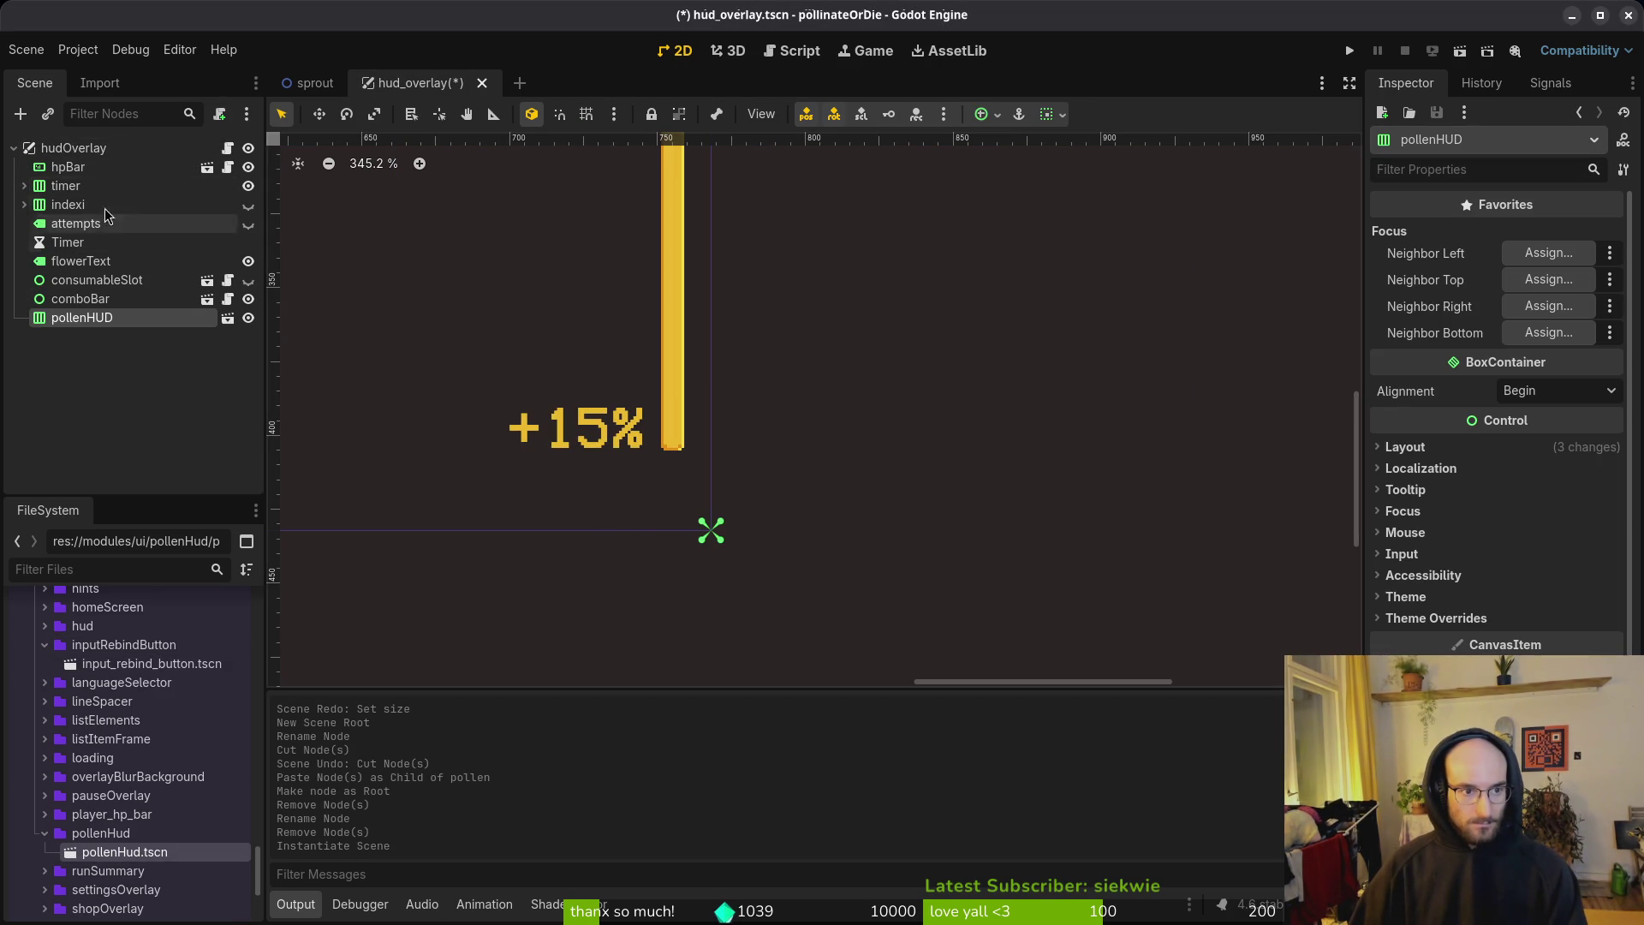
drag(96, 326, 133, 198)
scroll(694, 466, down, 10)
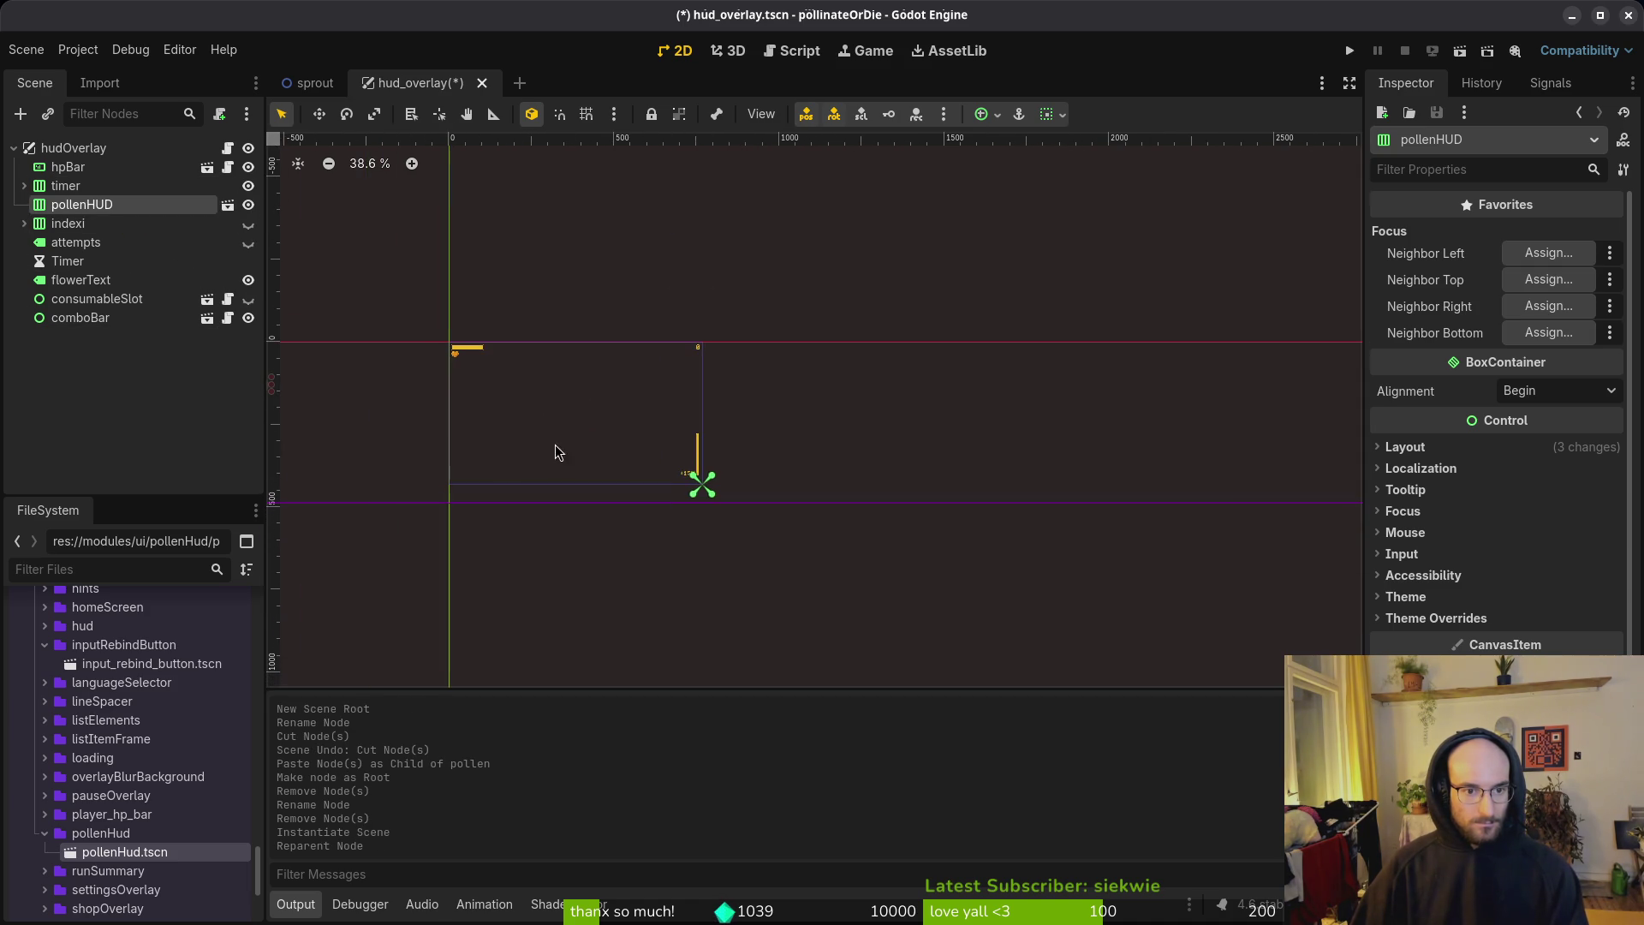
mouse_move(499, 411)
mouse_down()
mouse_move(836, 396)
mouse_move(873, 444)
mouse_move(845, 418)
mouse_up()
key(ctrl+s)
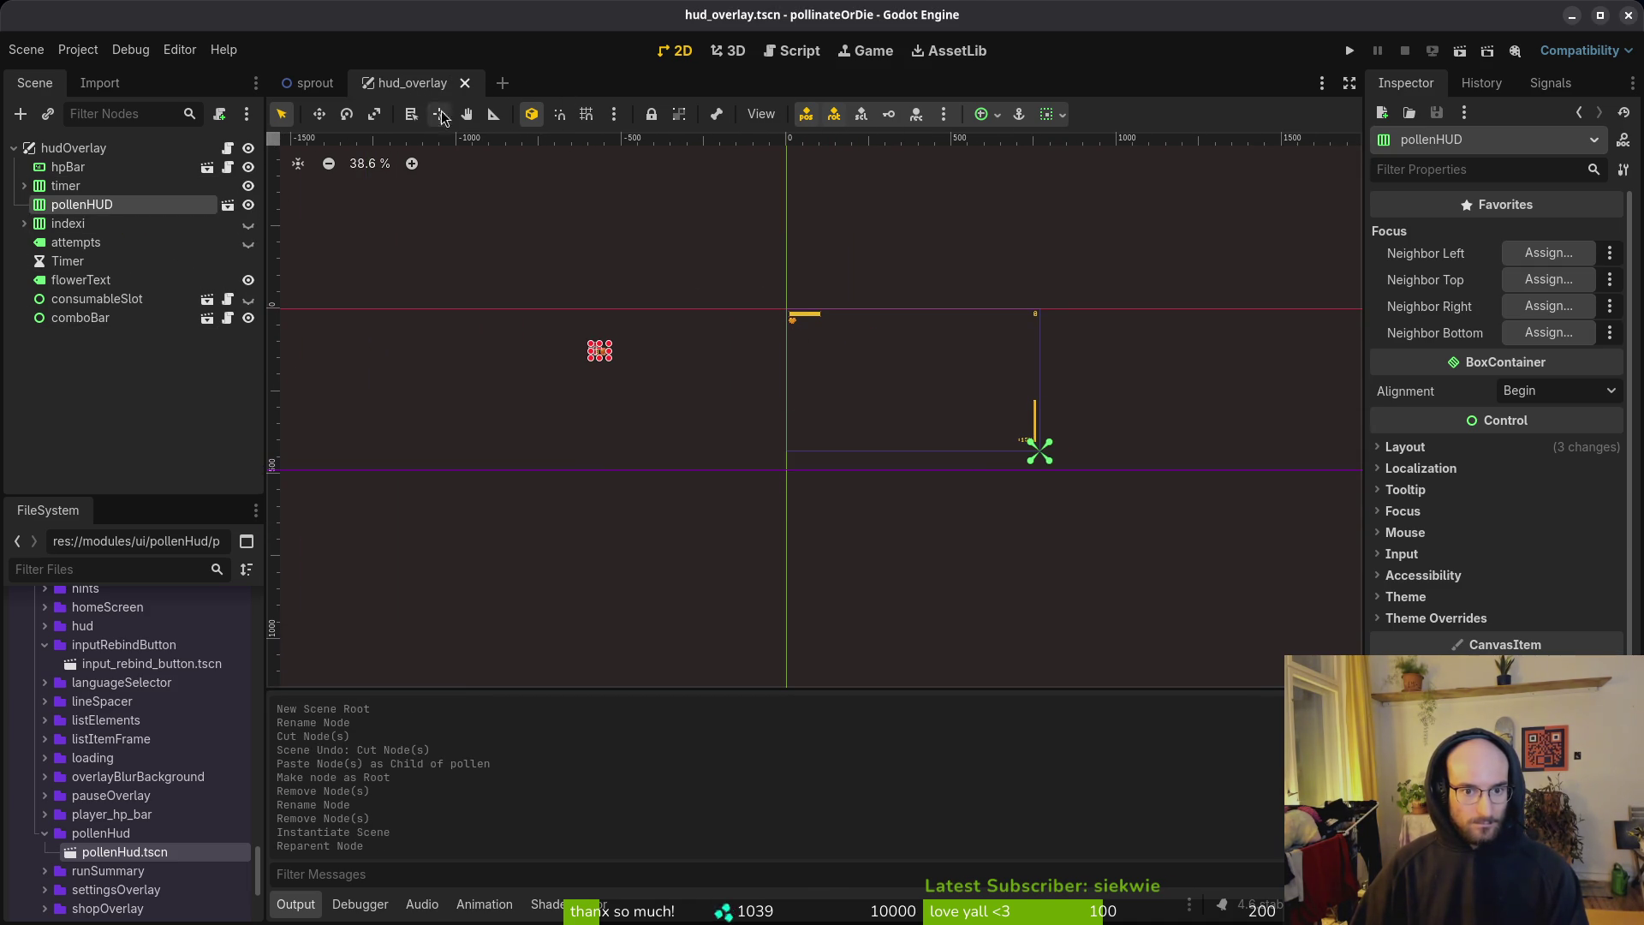
Step: Quick Open pollenHud.tscn for editing
key(shift+alt+o)
text(pollents)
key(Return)
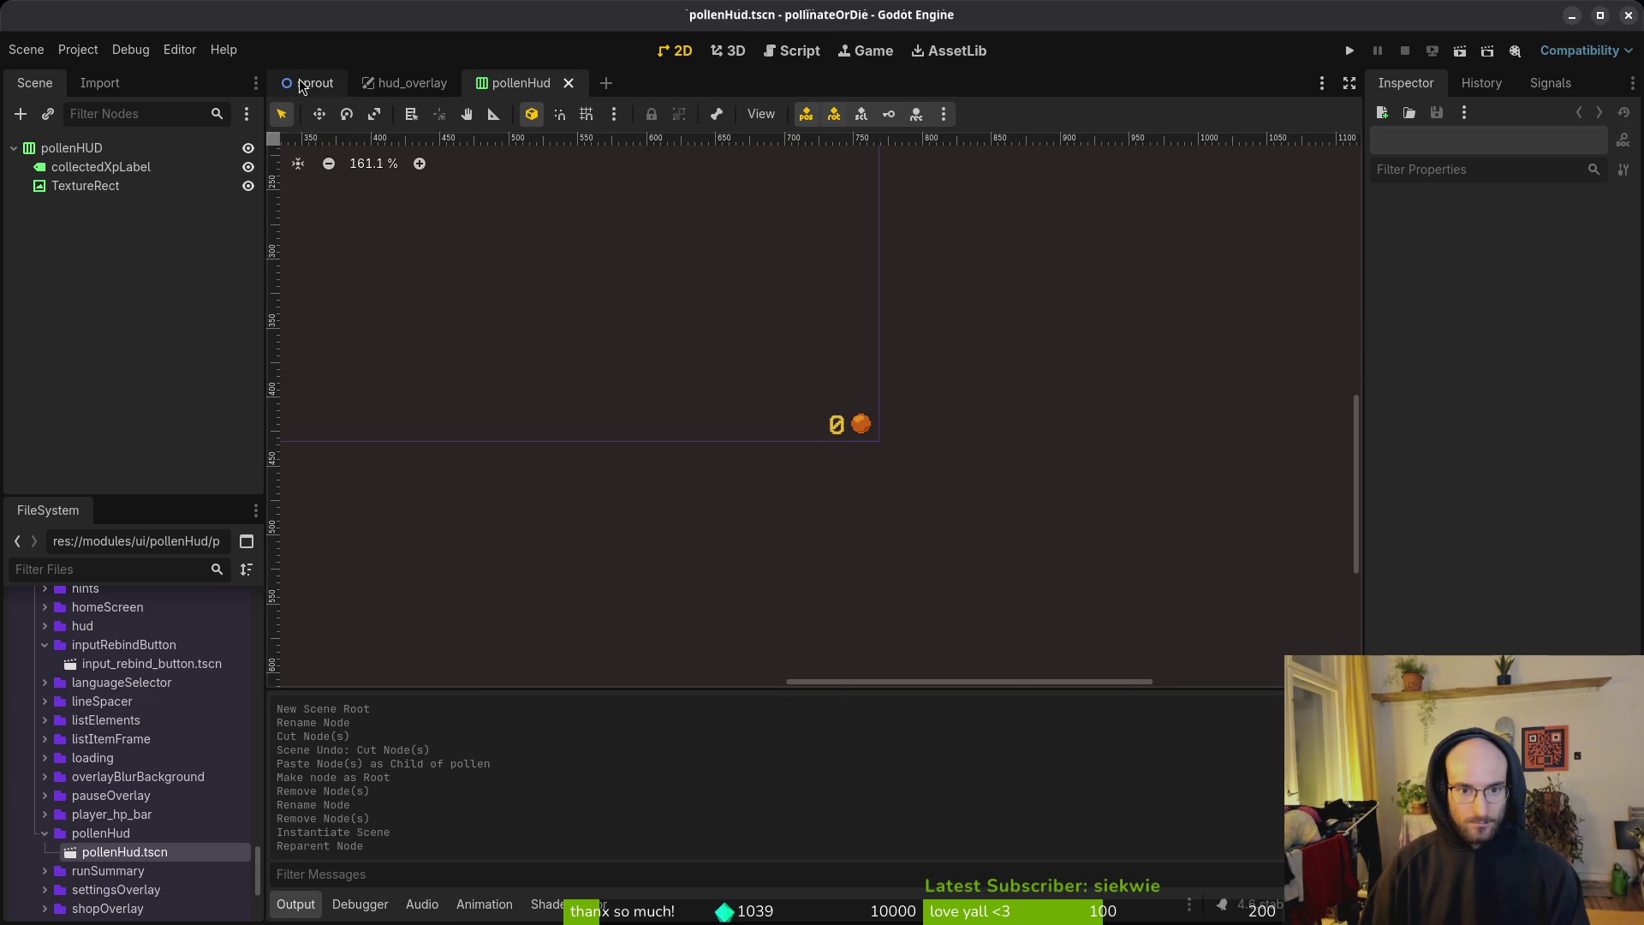
Step: Anchor the pollenHUD root in pollenHud.tscn to the top left
click(72, 147)
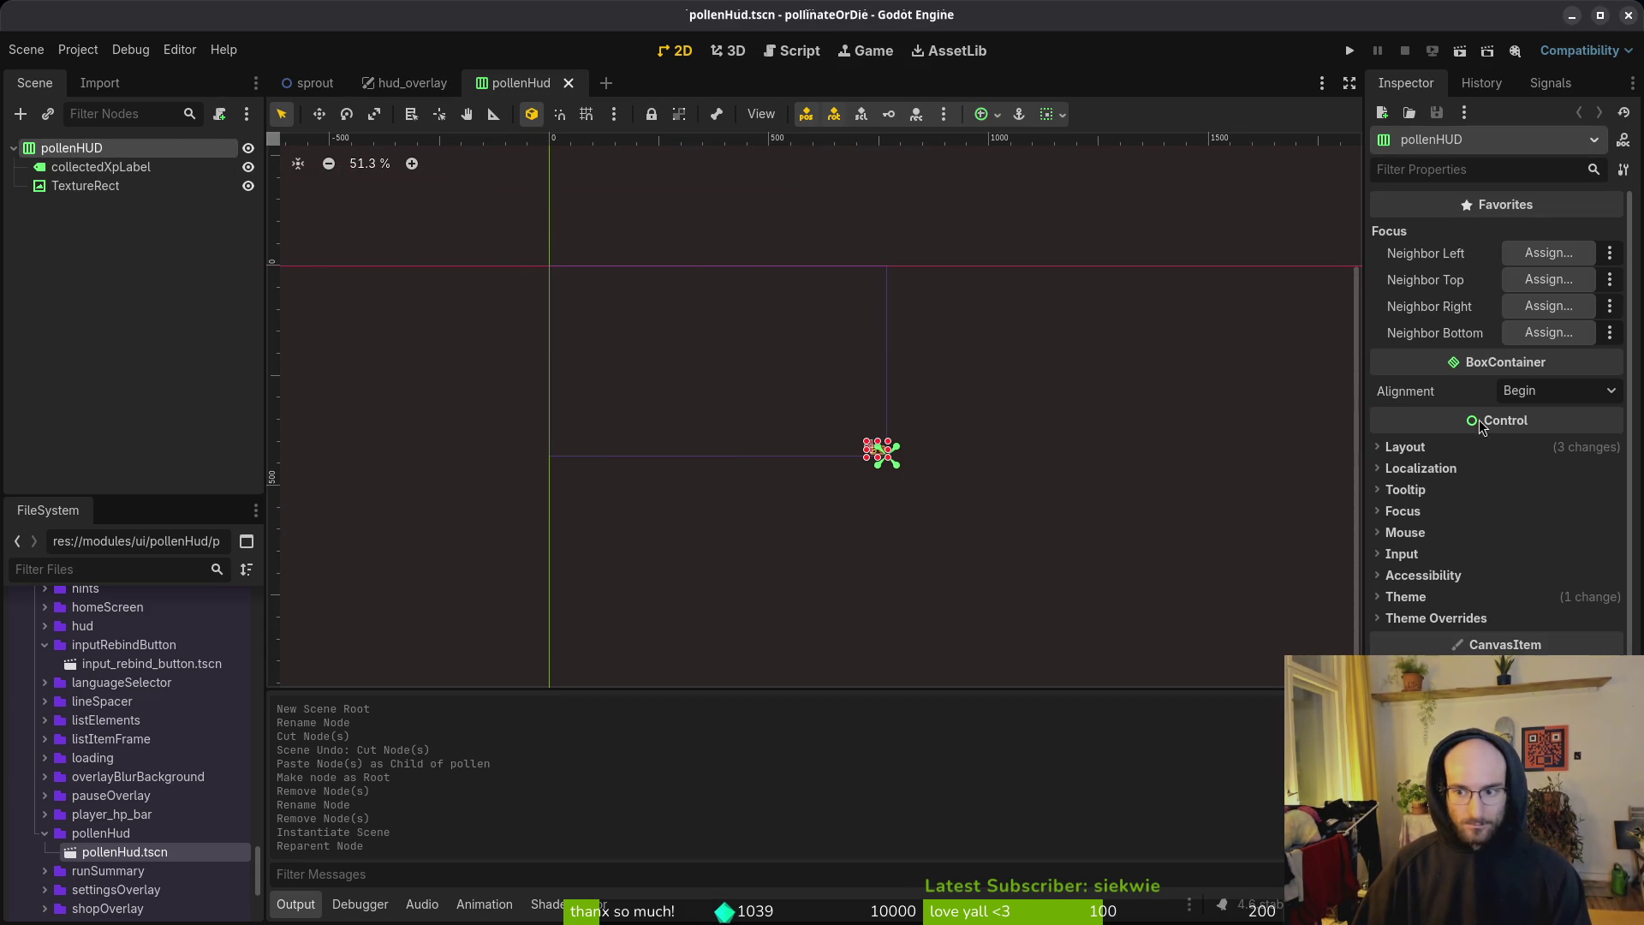
click(1405, 447)
click(1557, 607)
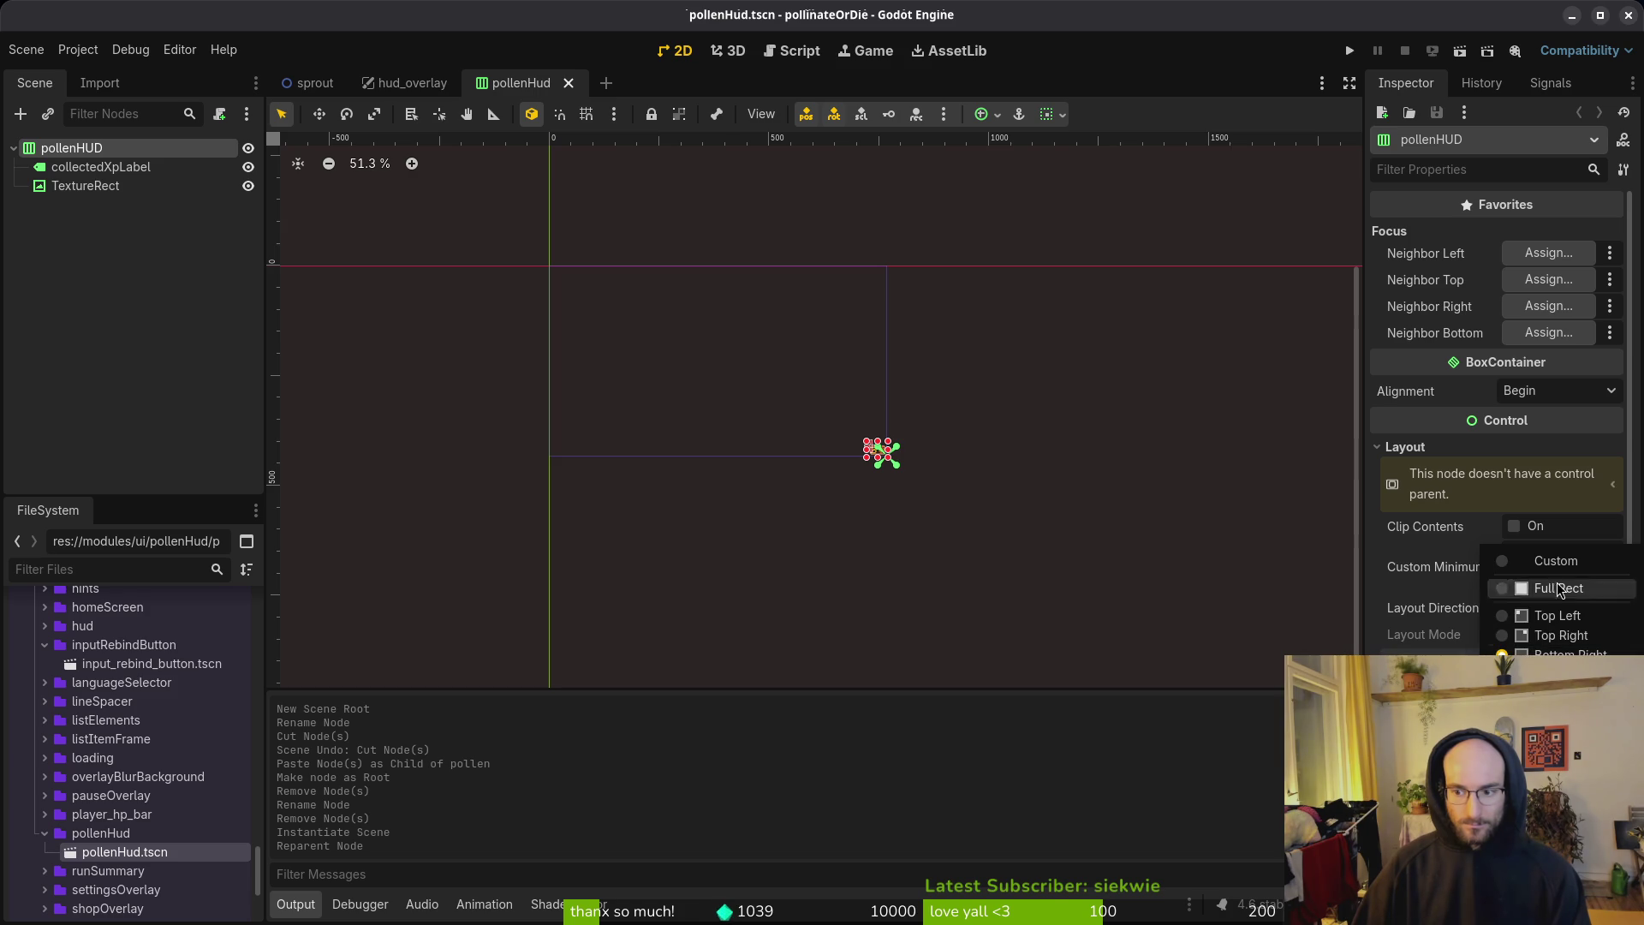
click(1456, 609)
scroll(603, 261, up, 7)
Step: In hud_overlay, move the pollenHUD instance, anchor it bottom right, and save
click(396, 83)
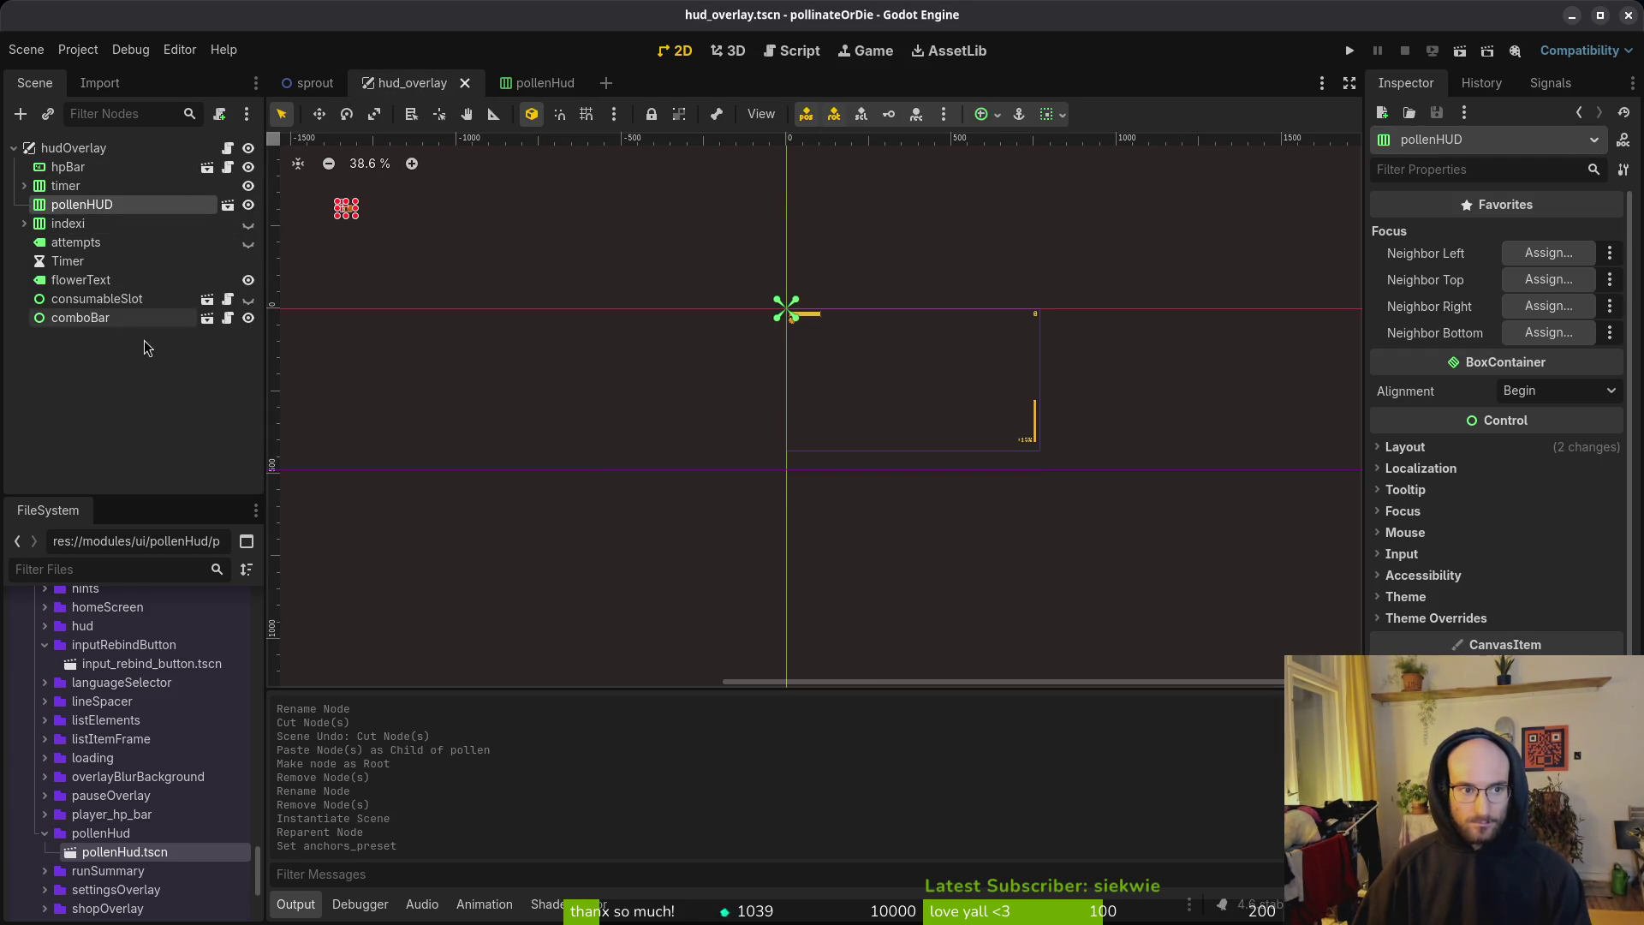
click(1447, 447)
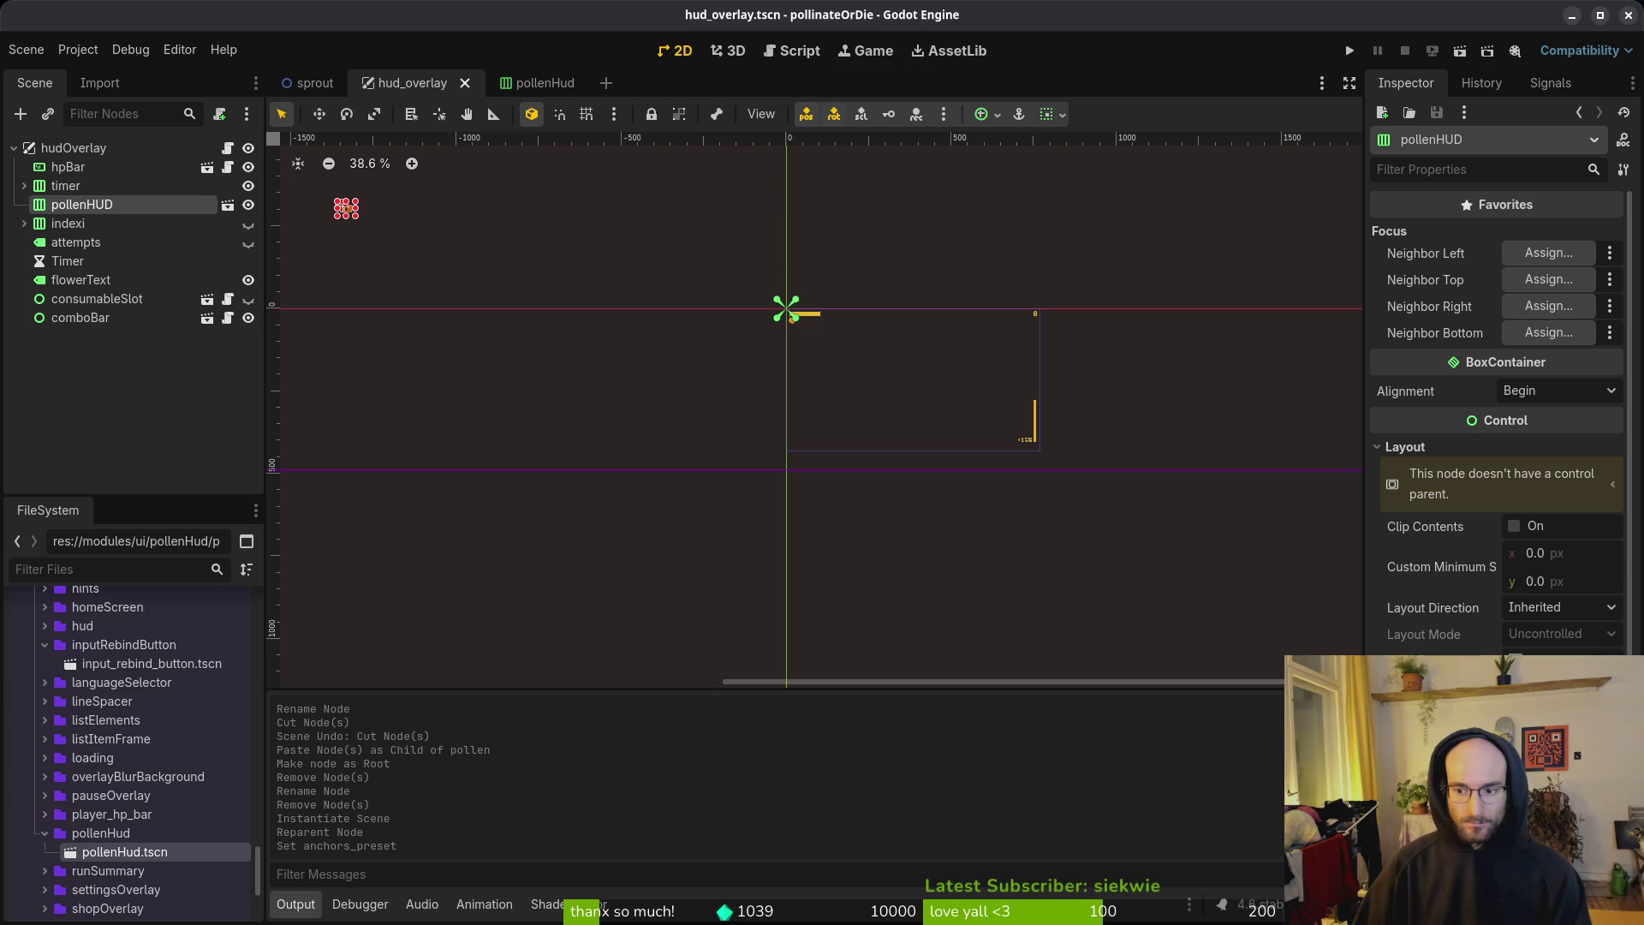
drag(346, 208, 786, 309)
scroll(827, 315, up, 5)
click(1563, 659)
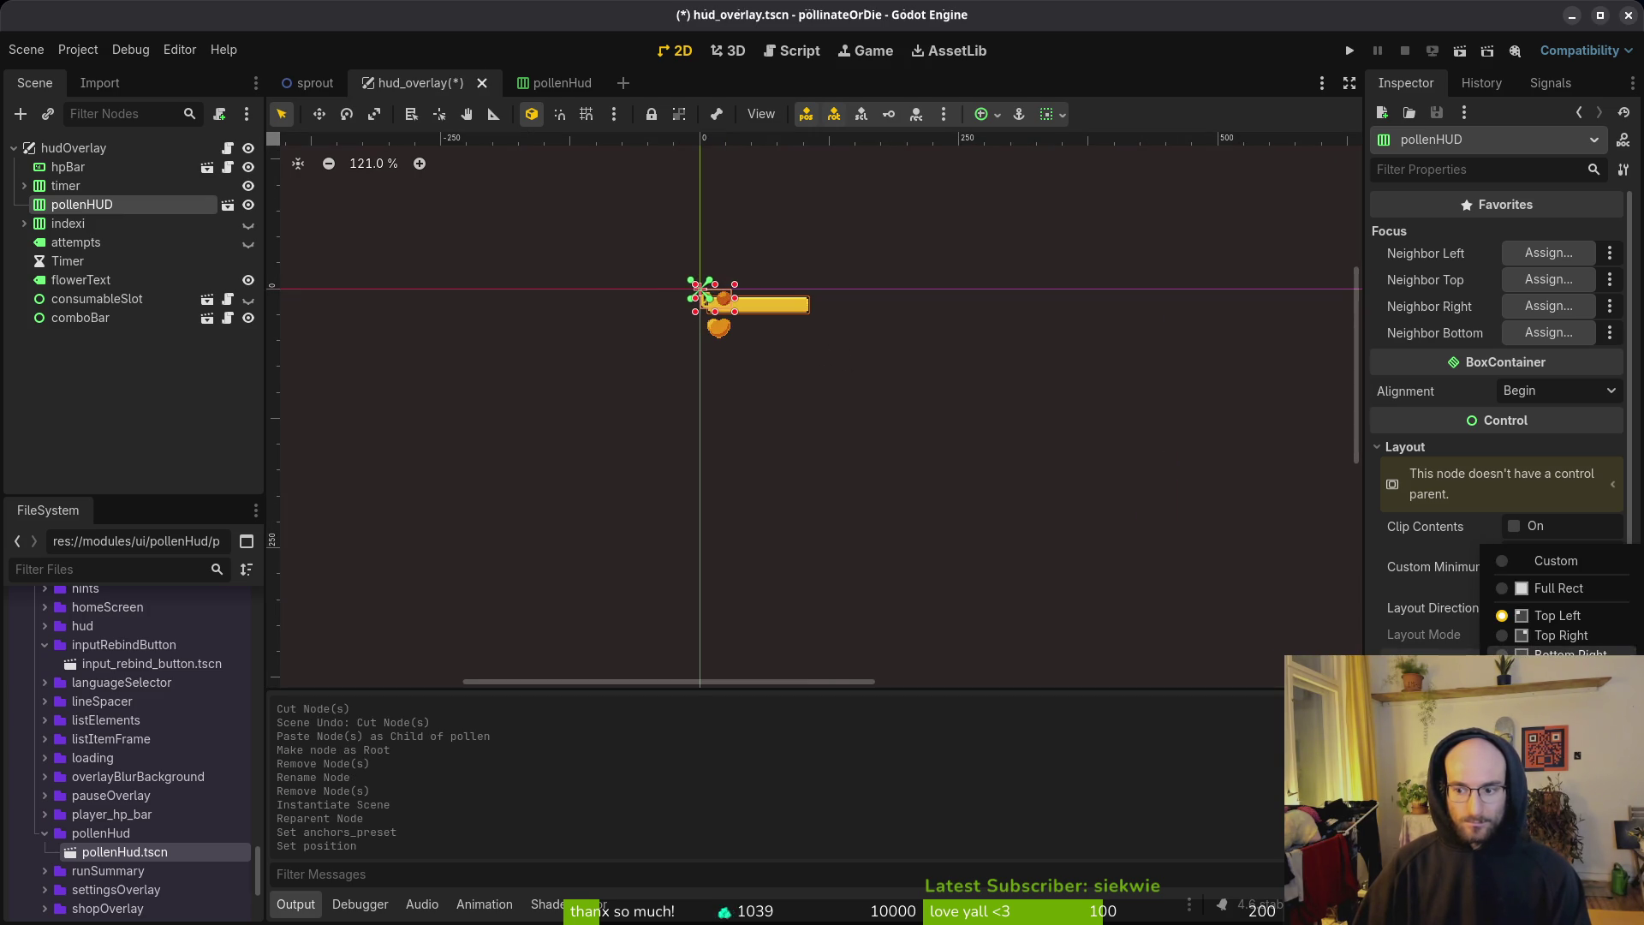
click(1560, 654)
scroll(793, 397, up, 7)
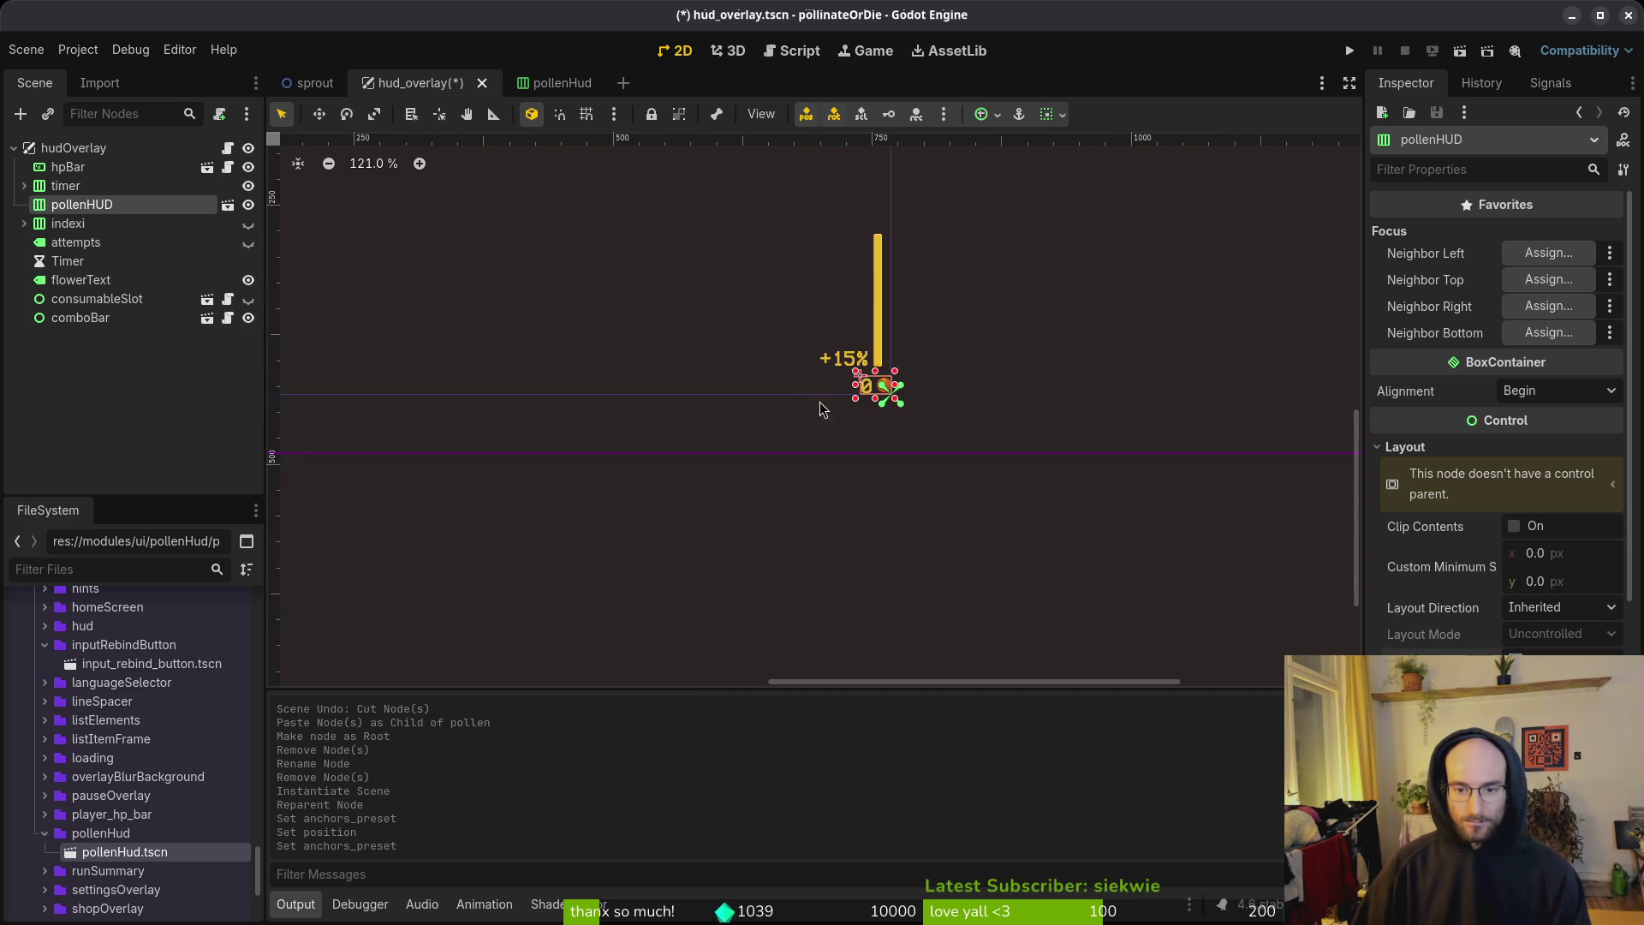
key(ctrl+s)
Step: Anchor the pollenHUD root of pollenHud.tscn to the bottom right and save
click(553, 88)
key(ctrl+s)
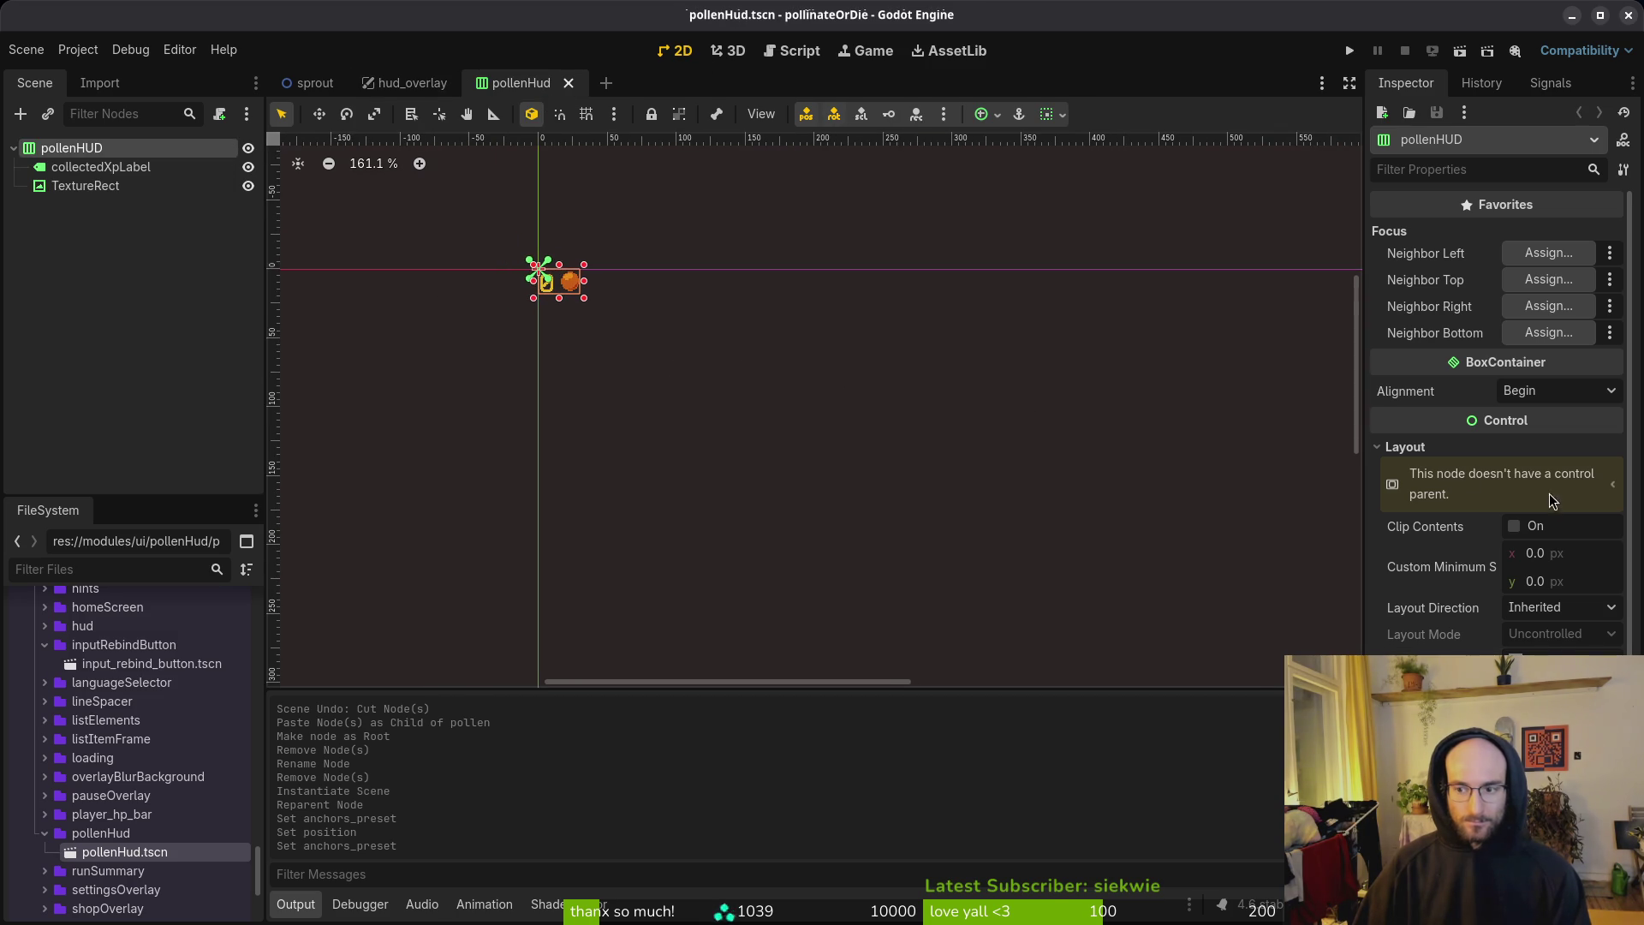
click(1558, 655)
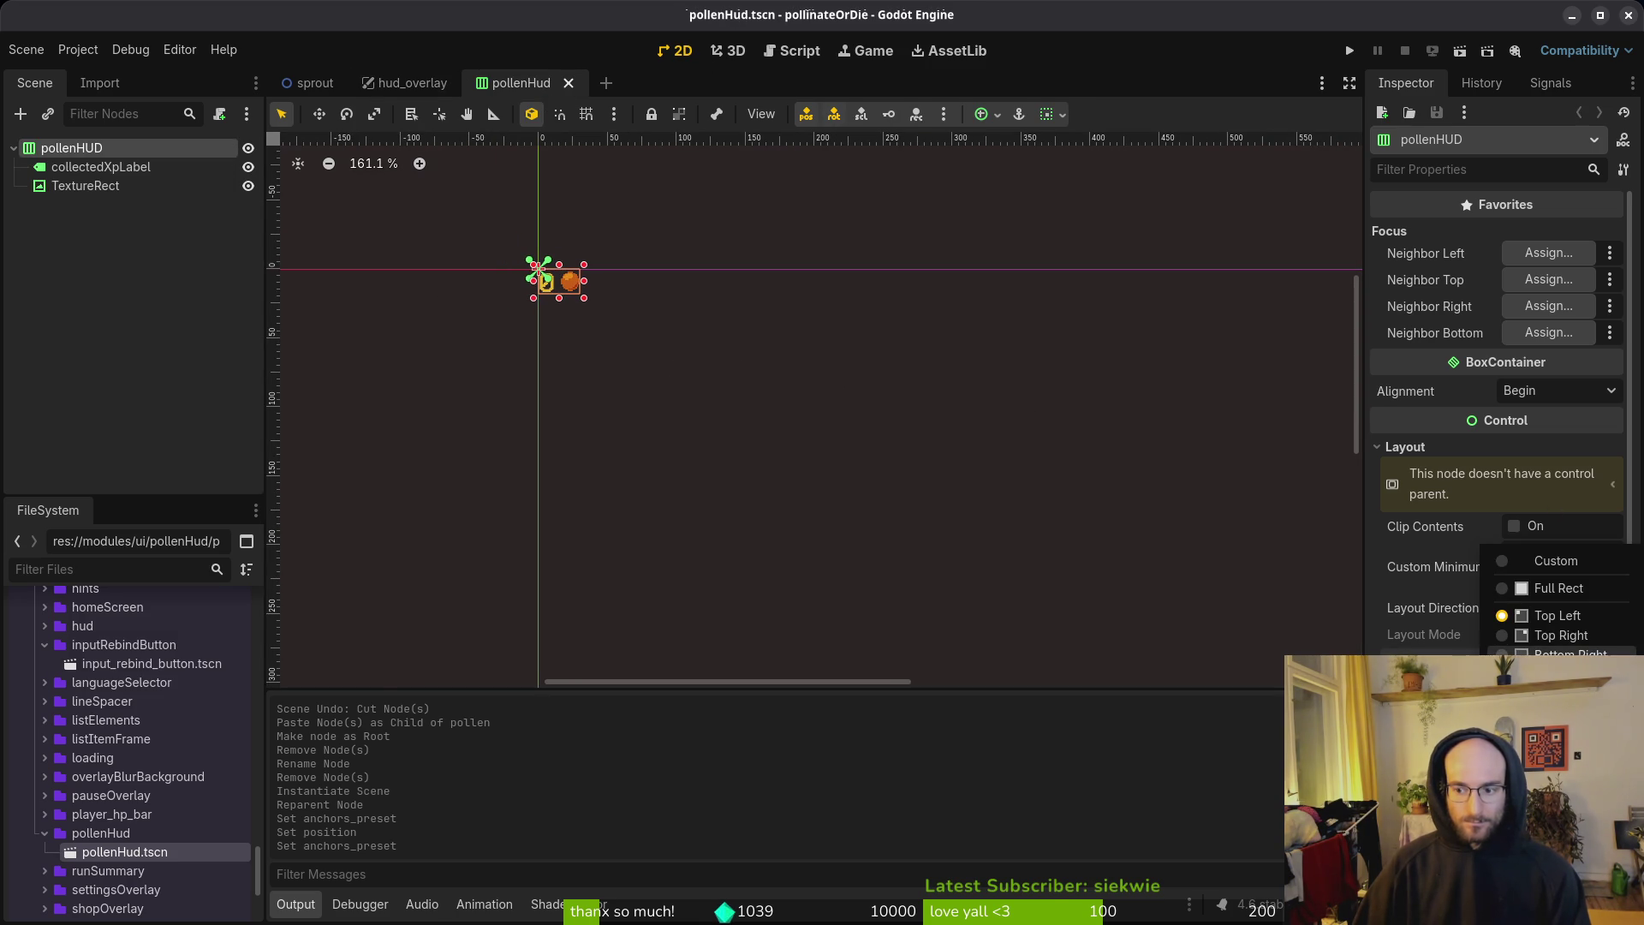
click(1570, 654)
key(ctrl+s)
scroll(961, 510, up, 1)
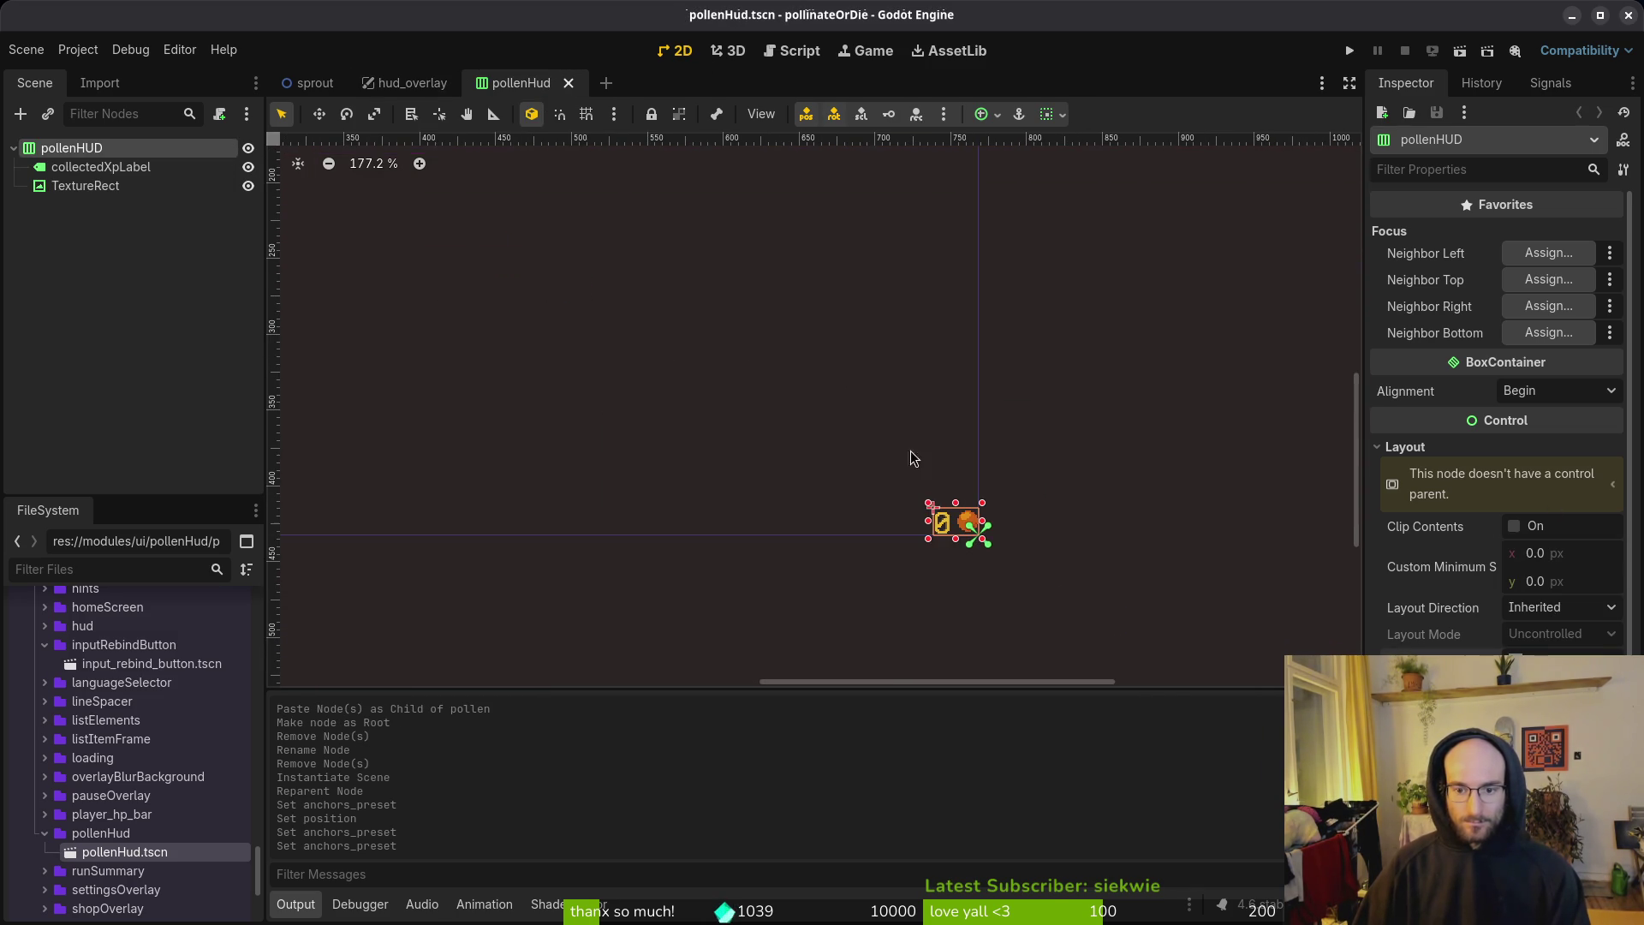
Step: Replace the hud_overlay pollenHUD instance with a fresh pollenHud.tscn instance and save
click(409, 89)
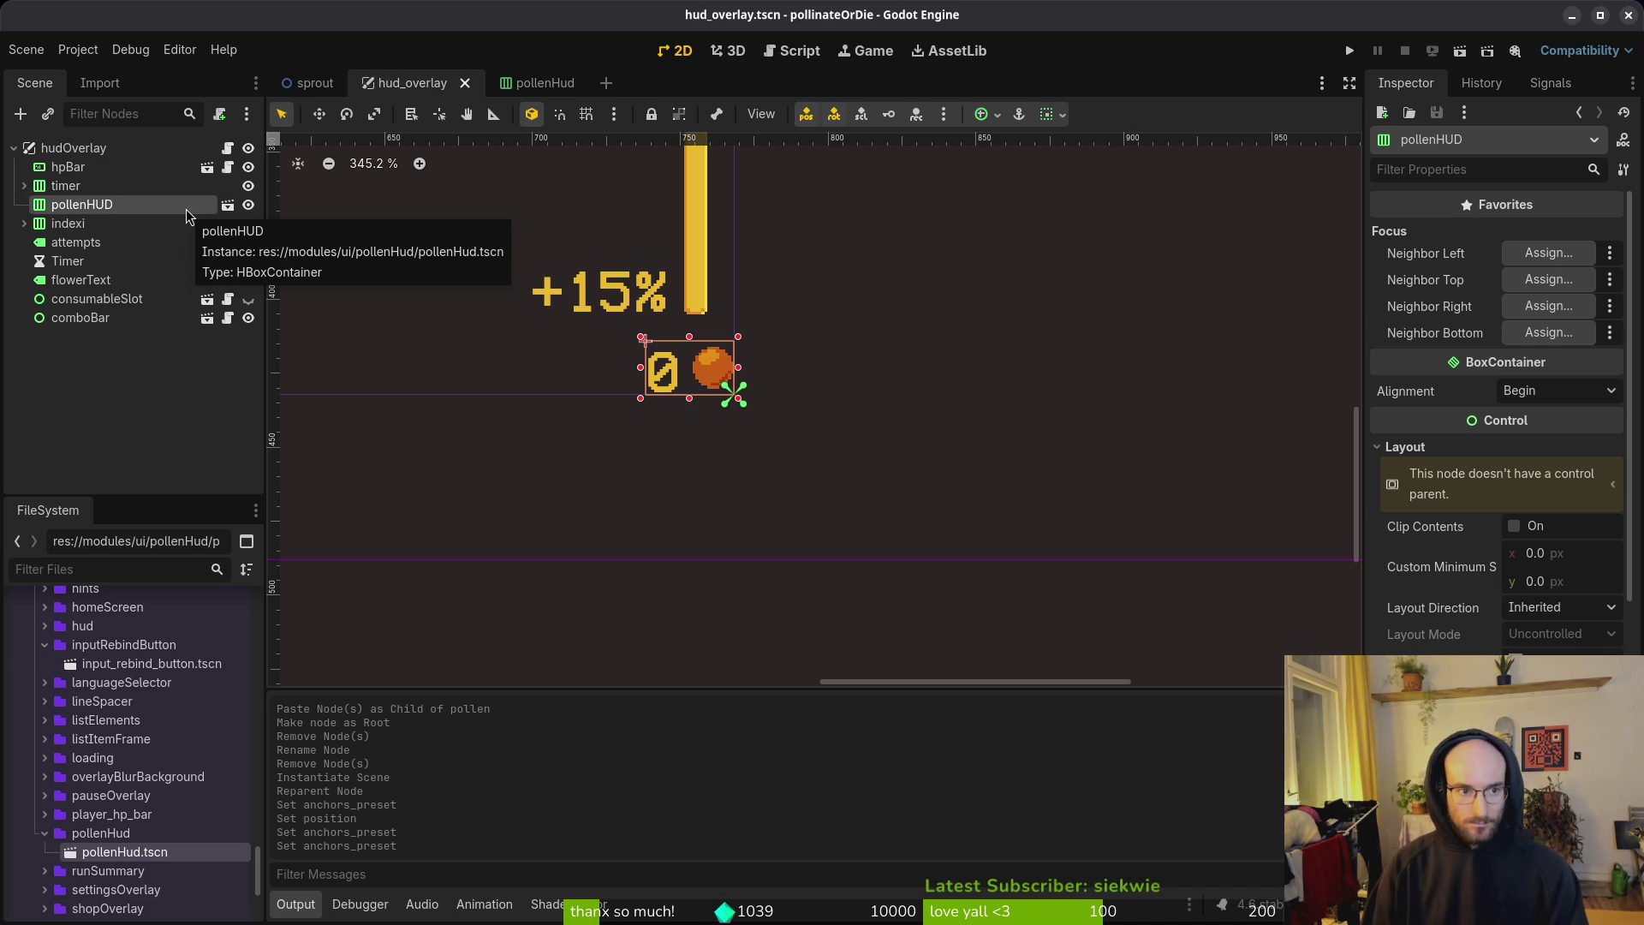
key(Delete)
key(Return)
mouse_move(120, 852)
mouse_down()
mouse_move(431, 343)
mouse_move(126, 216)
mouse_move(194, 222)
mouse_up()
scroll(531, 368, down, 3)
drag(530, 368, 764, 445)
key(ctrl+s)
Step: Nudge the pollenHUD root a few pixels left and up to (732, 410) and save
click(545, 83)
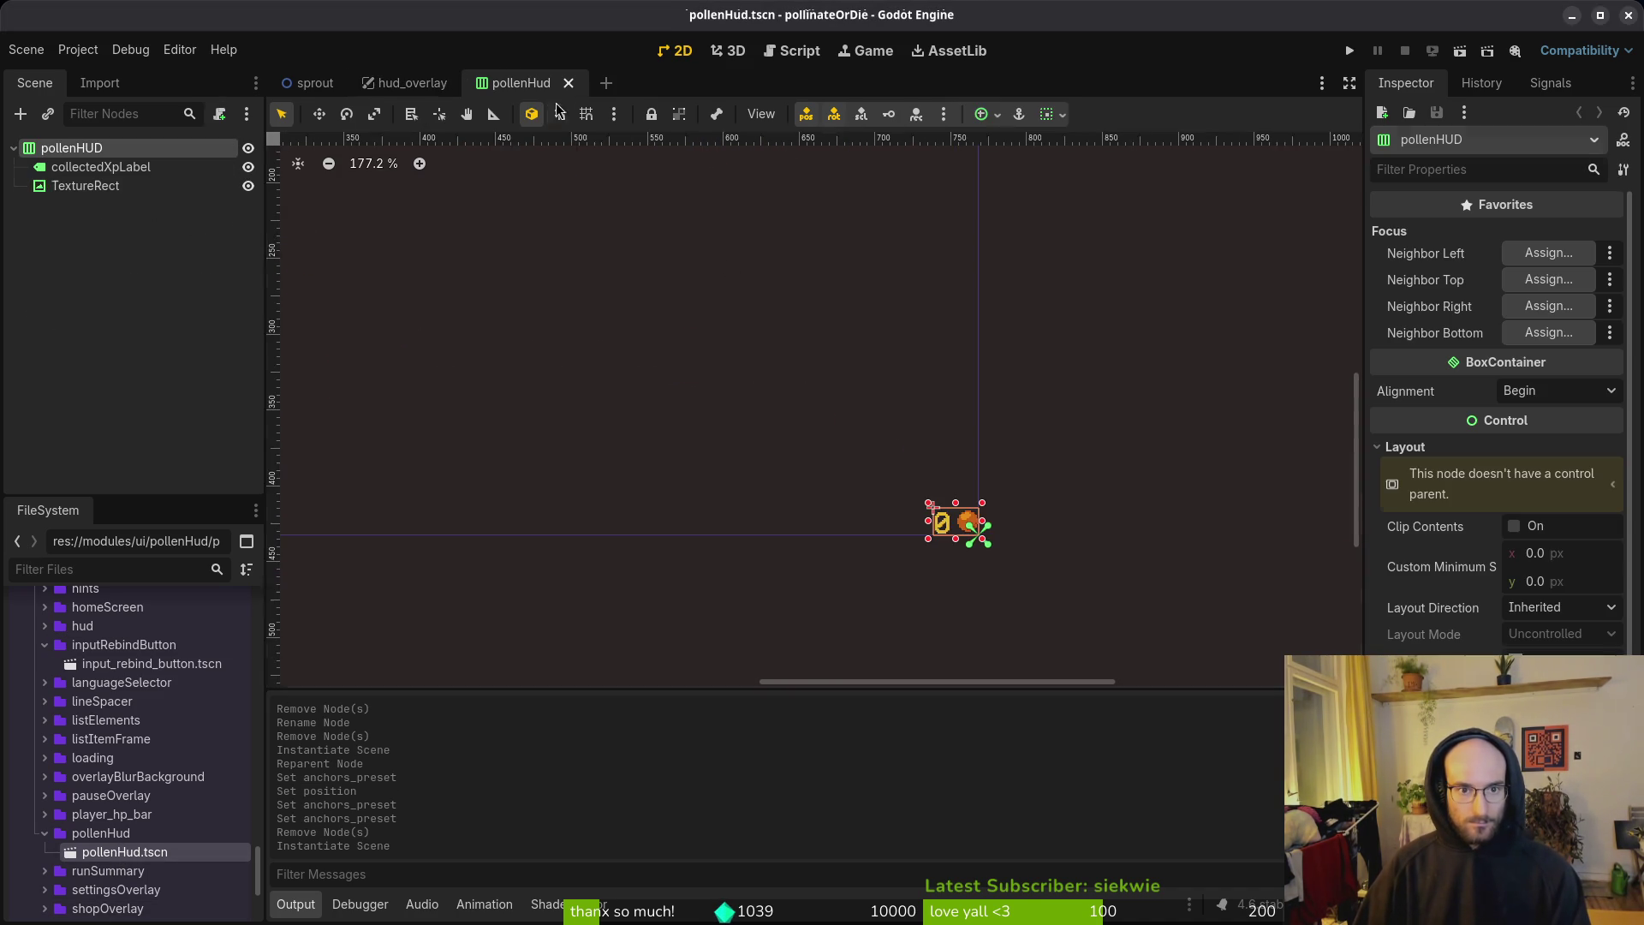
scroll(938, 478, up, 5)
key(Up)
key(Up)
key(Left)
key(Left)
key(Up)
key(Up)
key(Left)
key(Left)
key(Left)
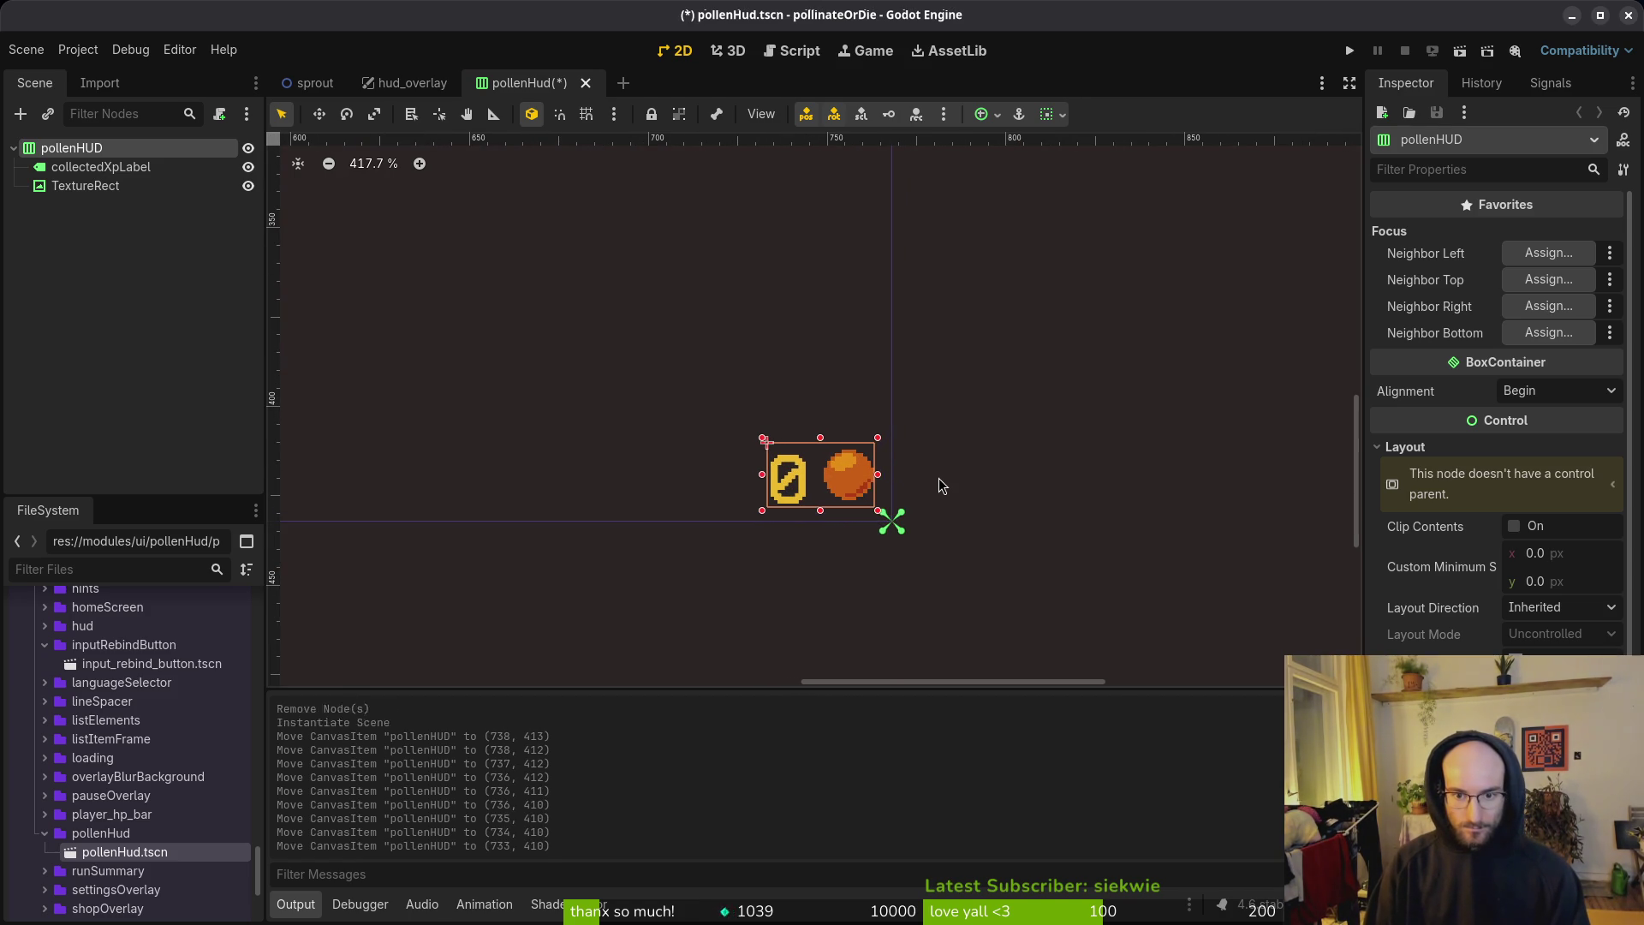
key(Left)
click(938, 478)
key(ctrl+s)
Step: Save hud_overlay with the 0 counter sitting beneath the +15% label
click(351, 83)
key(ctrl+s)
scroll(951, 462, up, 5)
scroll(950, 463, down, 5)
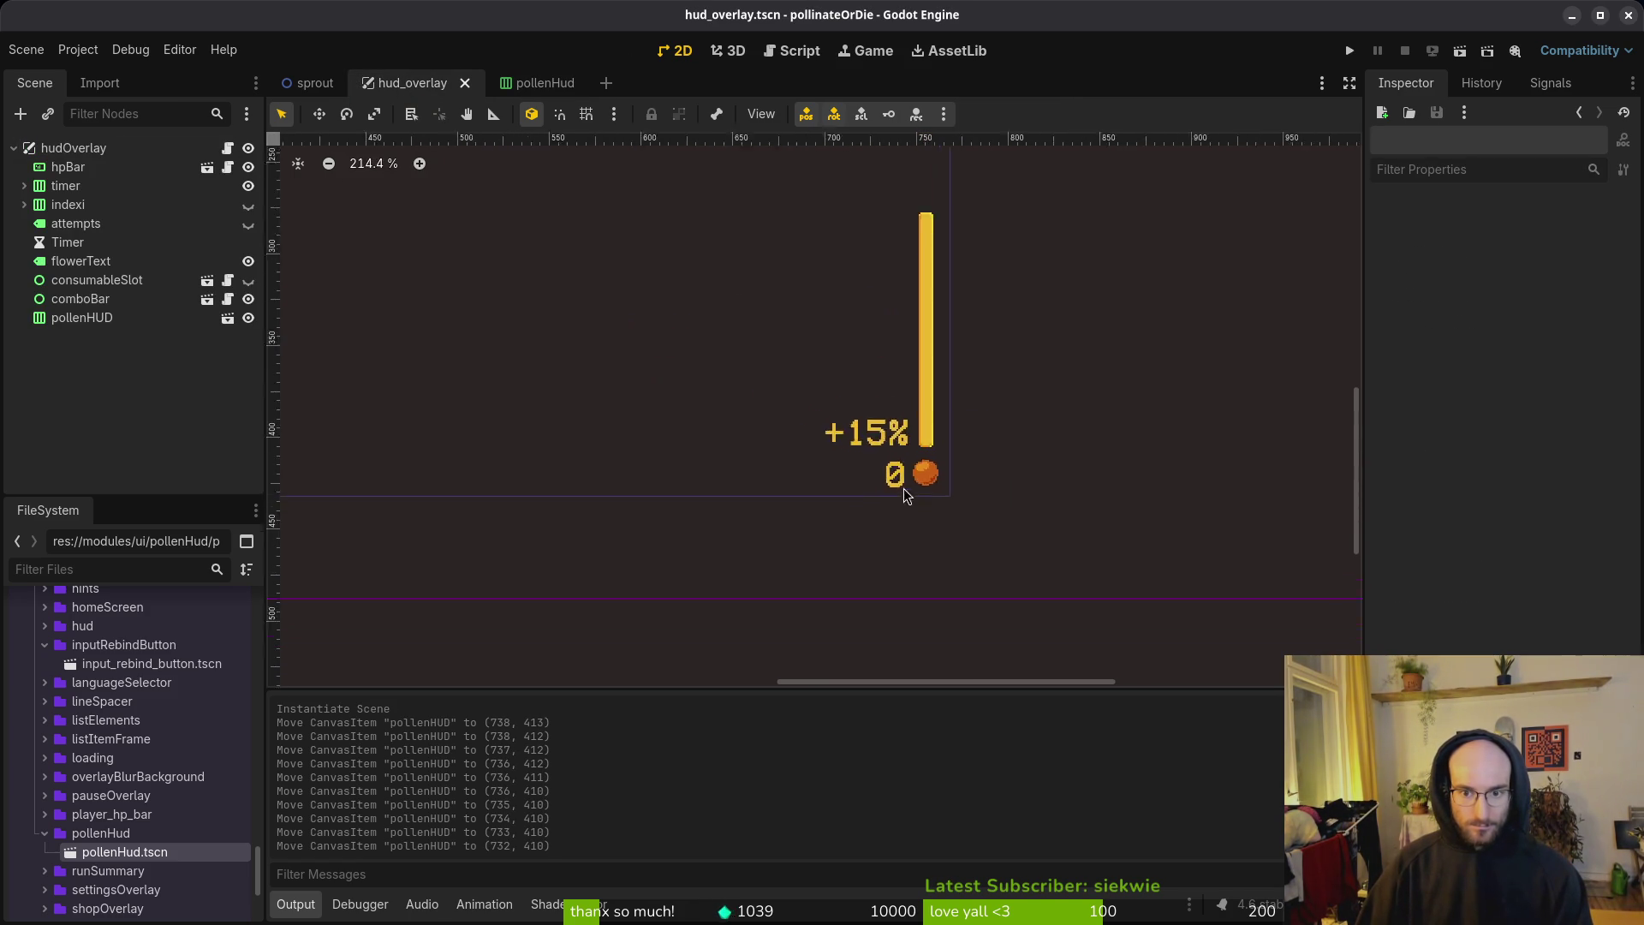
click(216, 222)
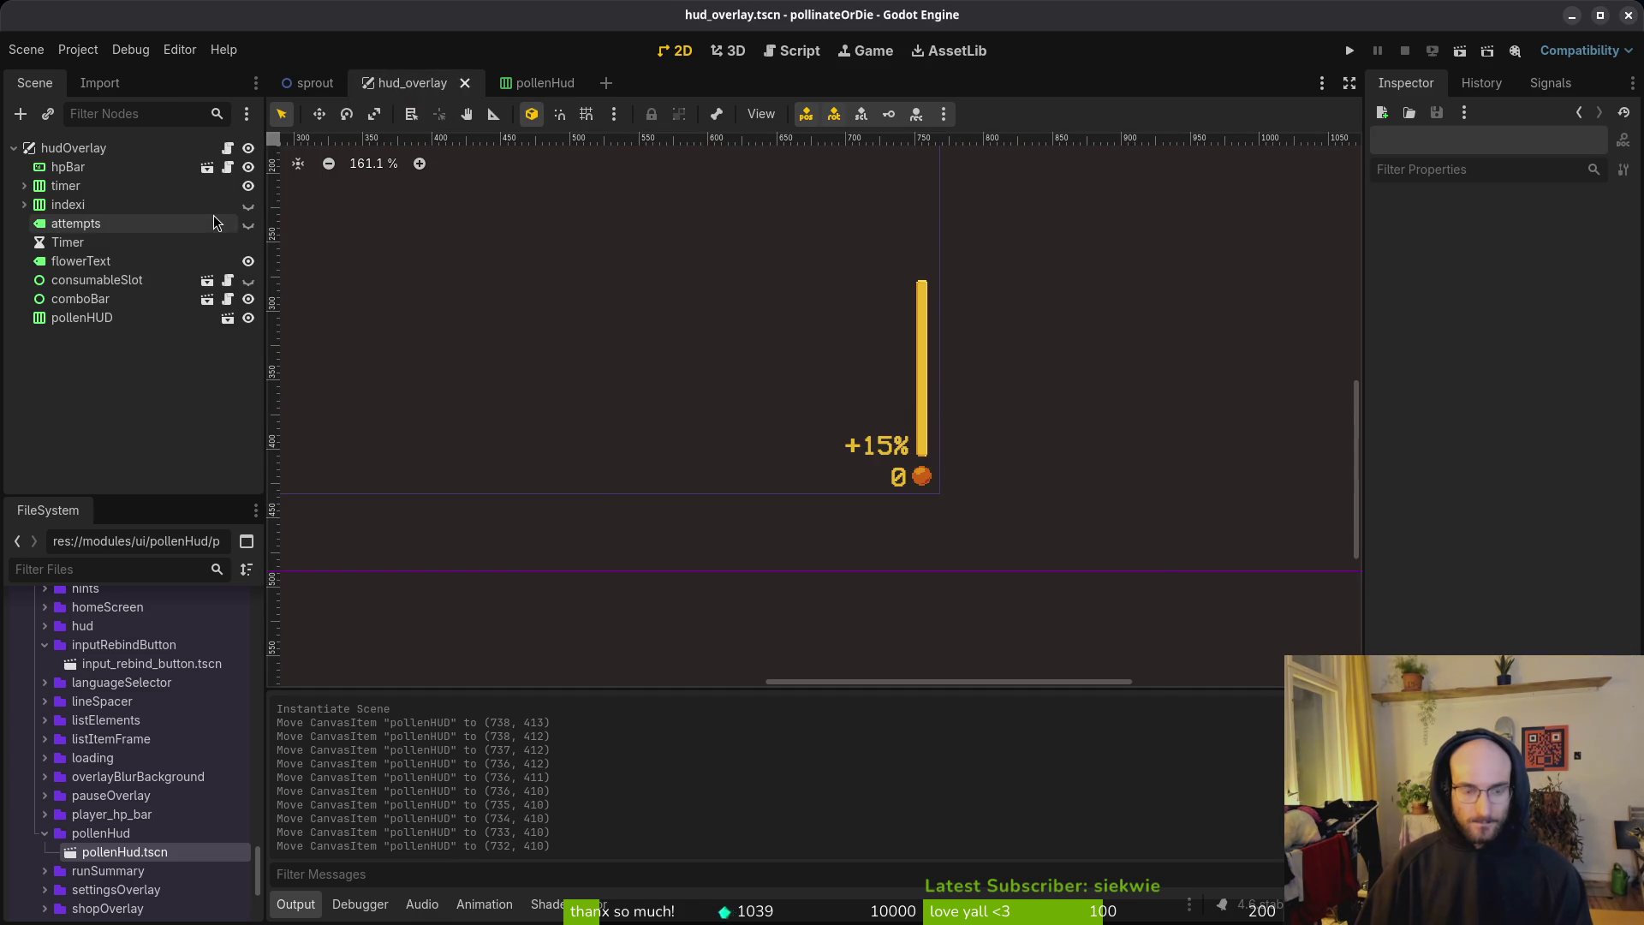
Step: Open skills_overlay.tscn and delete its old pollen node
key(alt+shift+o)
text(skiovefrts)
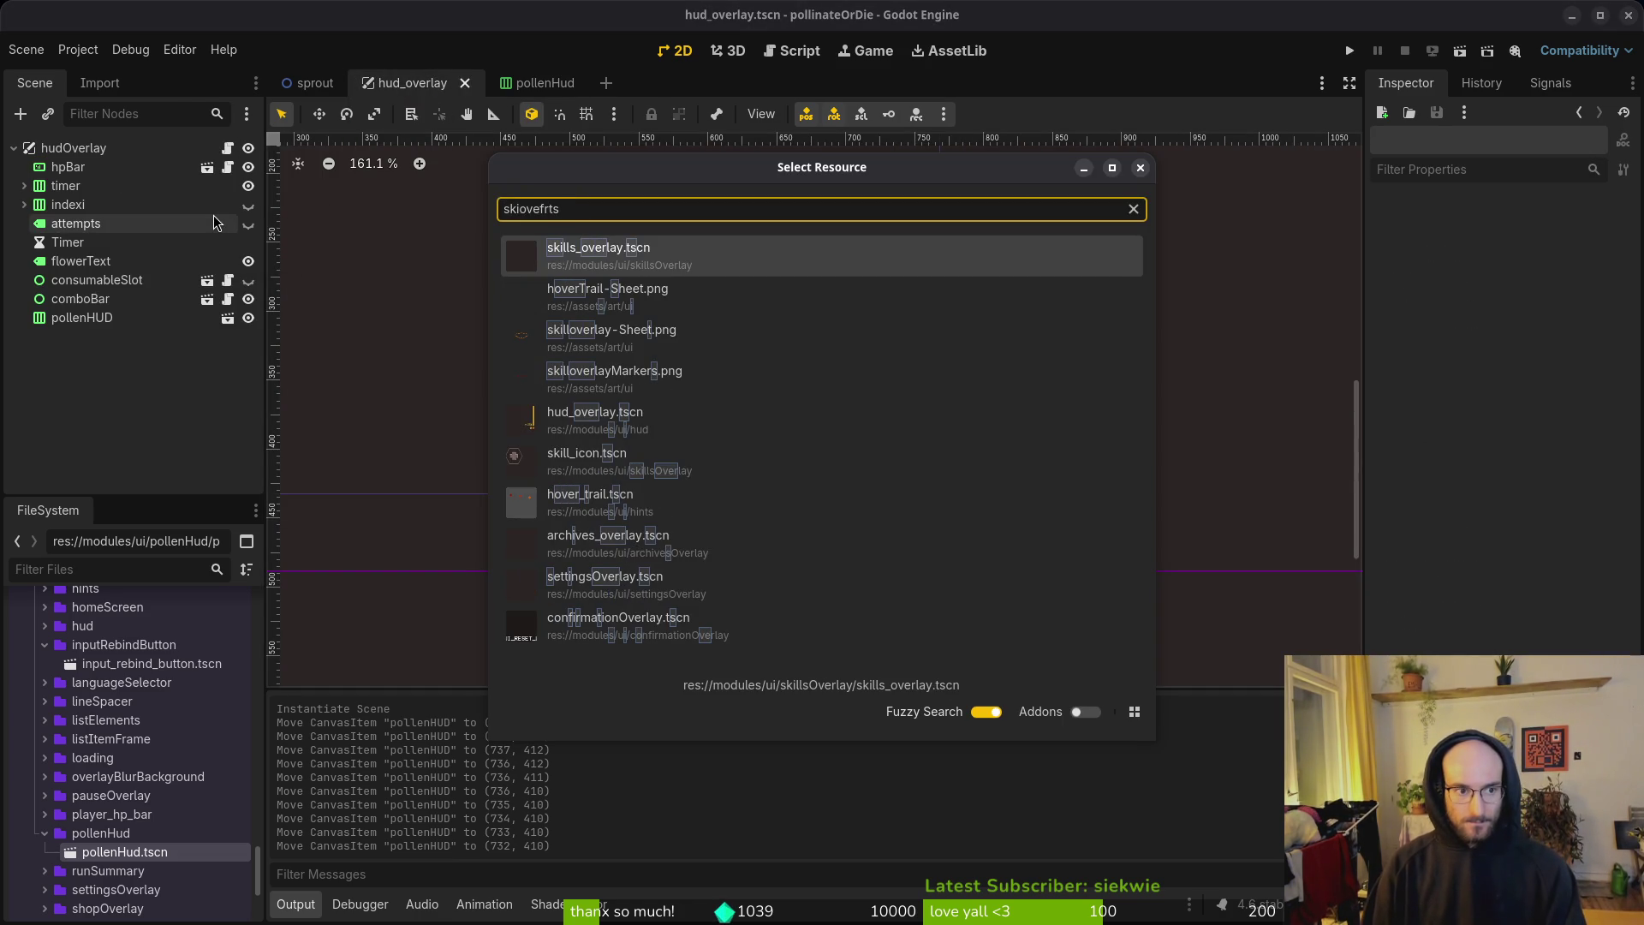
key(Return)
click(25, 225)
click(57, 300)
key(Delete)
key(Return)
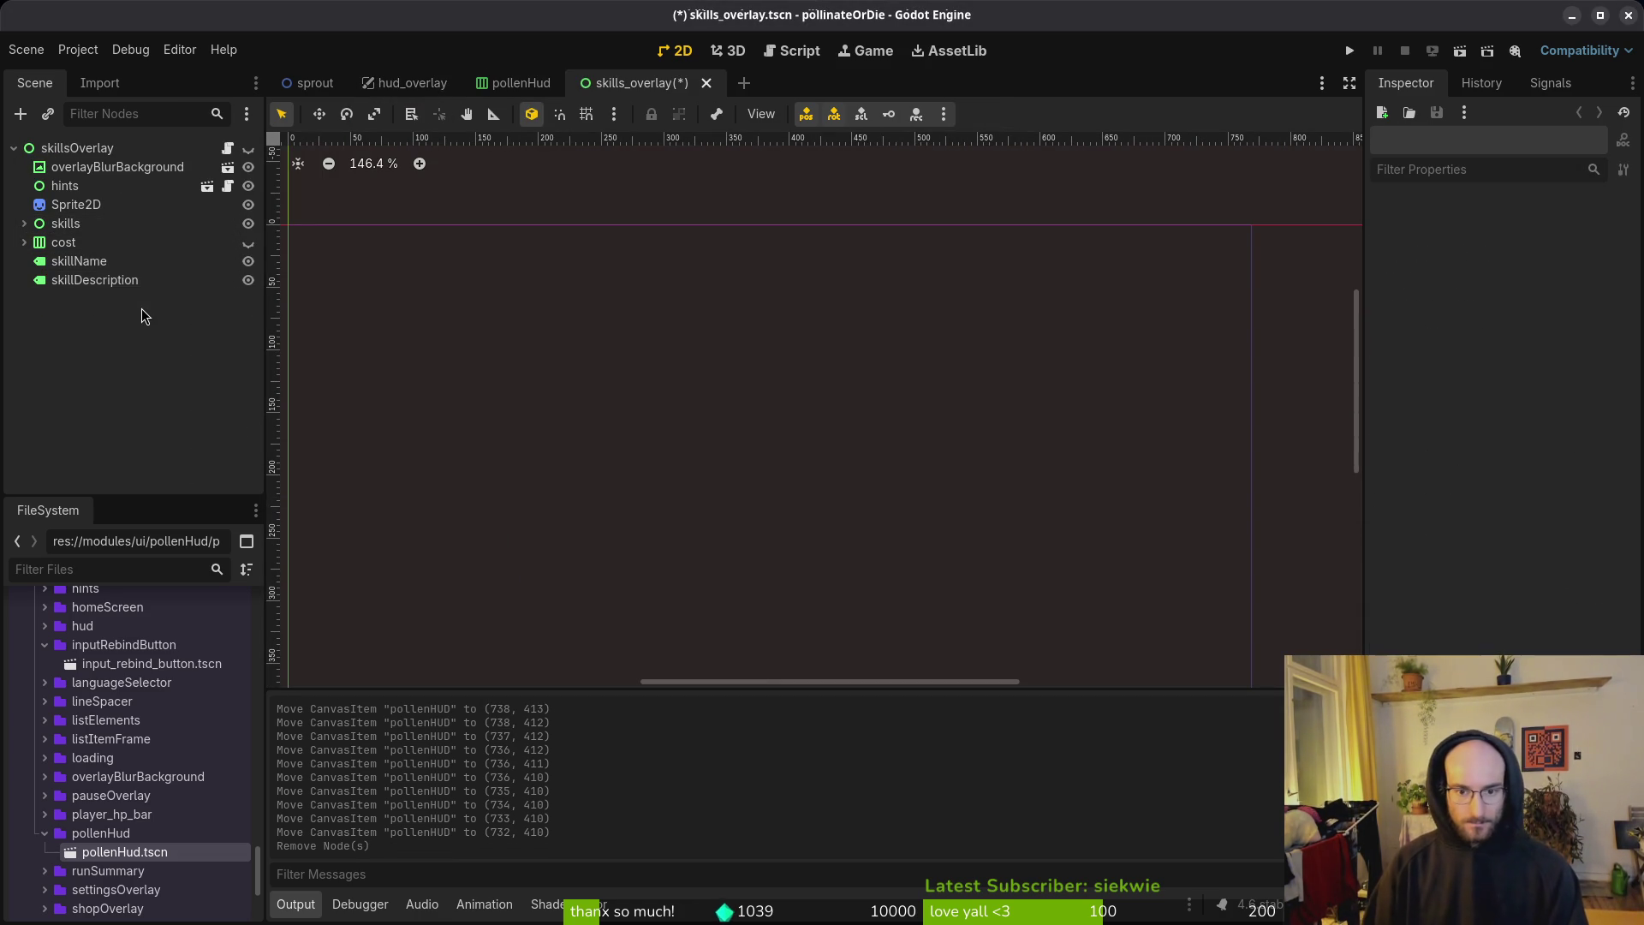
Step: Instance pollenHud.tscn under skillsOverlay, make the overlay visible, and select the hints node
mouse_move(142, 851)
mouse_down()
mouse_move(154, 214)
mouse_move(110, 147)
mouse_up()
click(249, 149)
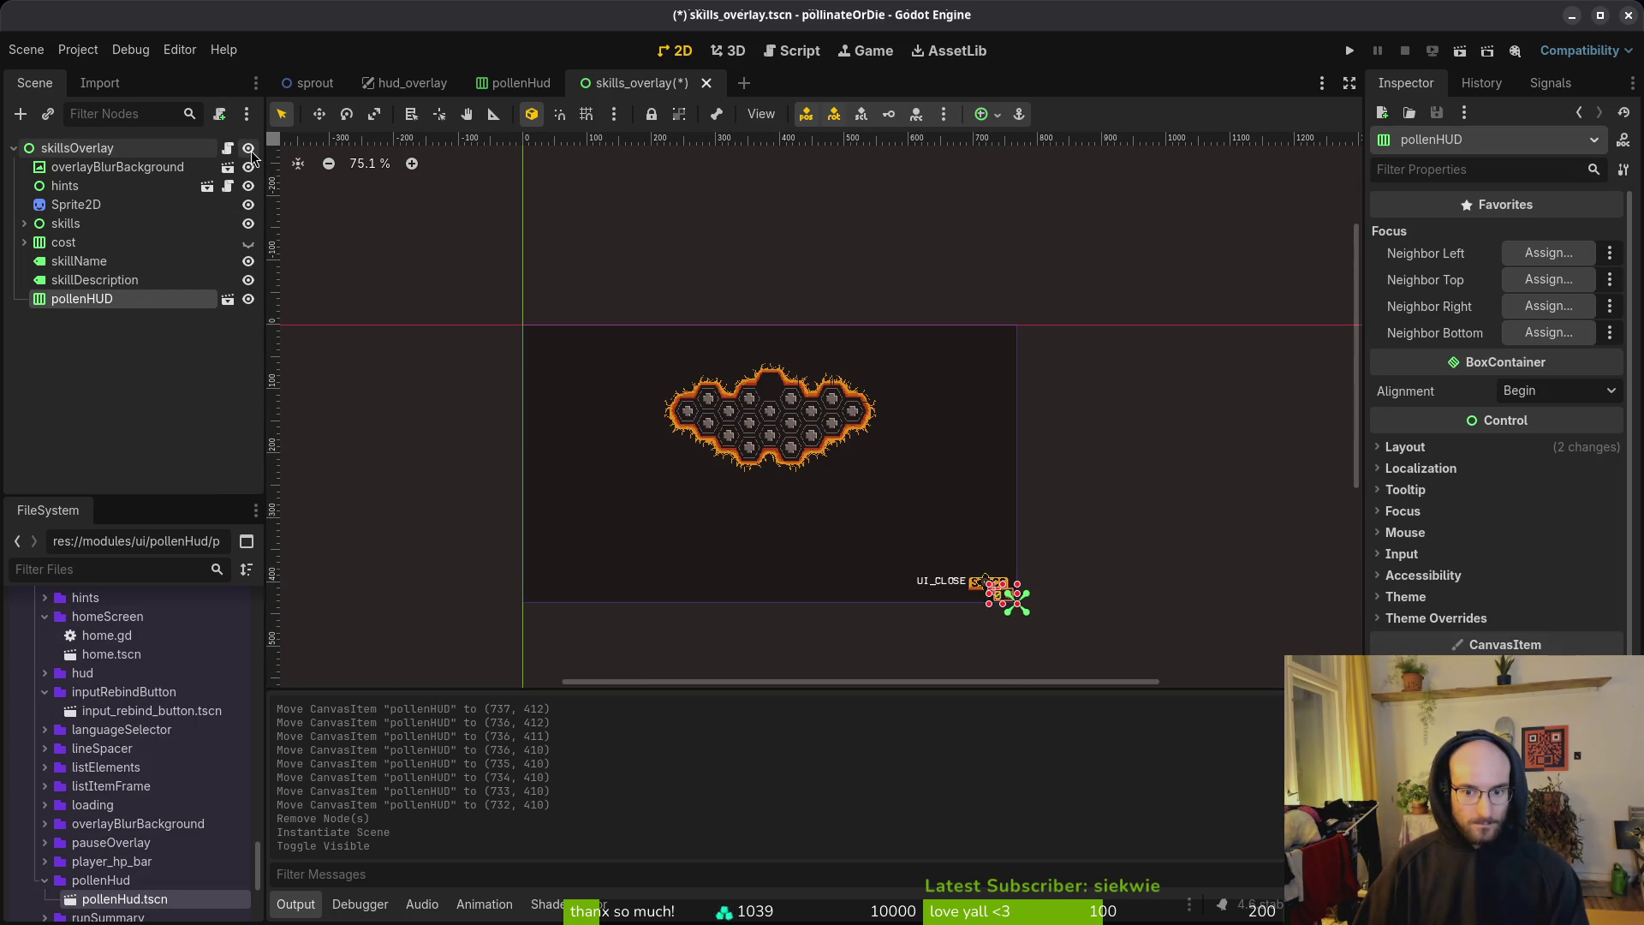
scroll(1003, 592, up, 15)
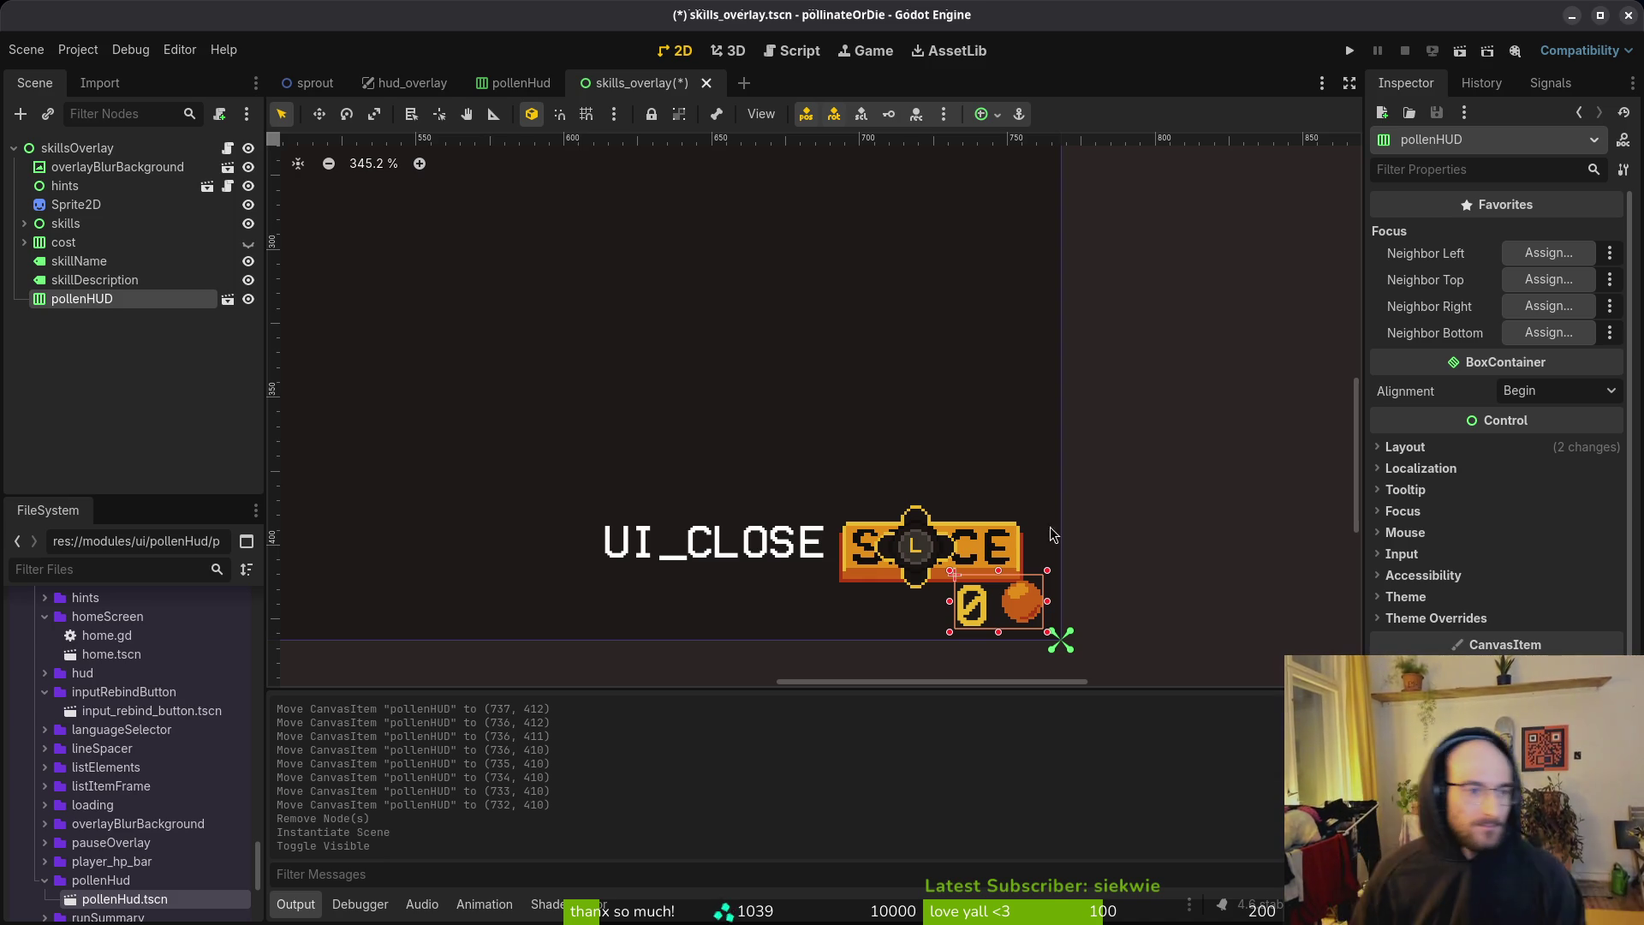
click(81, 188)
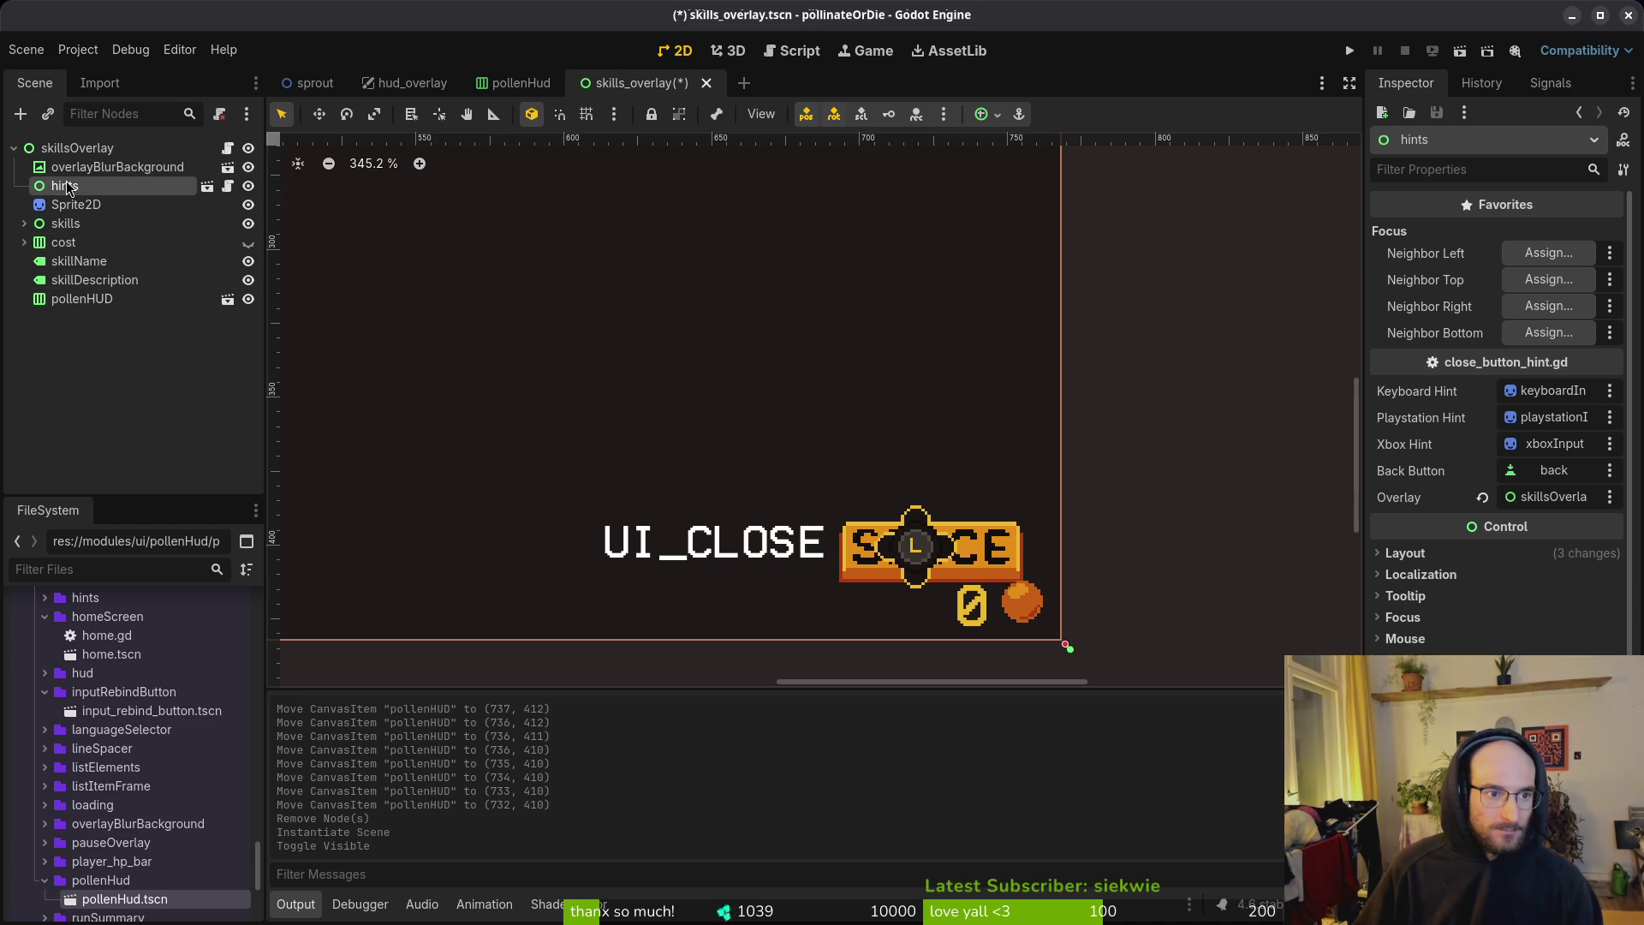
key(shift+alt+o)
Step: In close_button_hint.tscn, nudge all five hint nodes upward and save the scene
text(close_button)
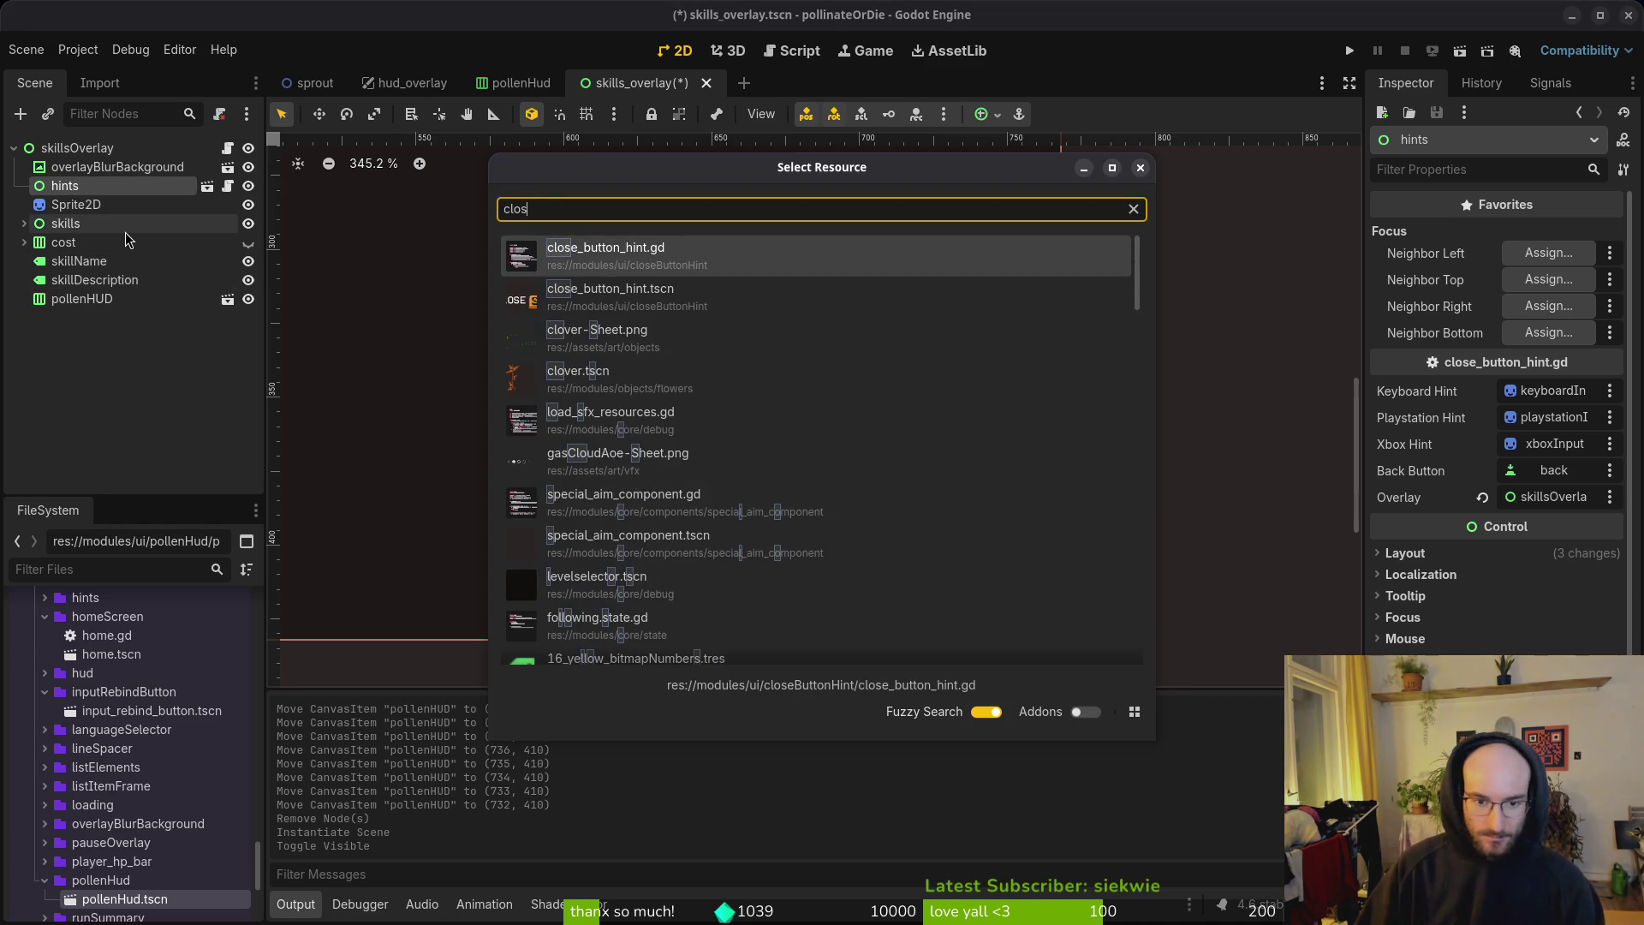
key(Escape)
scroll(935, 548, down, 6)
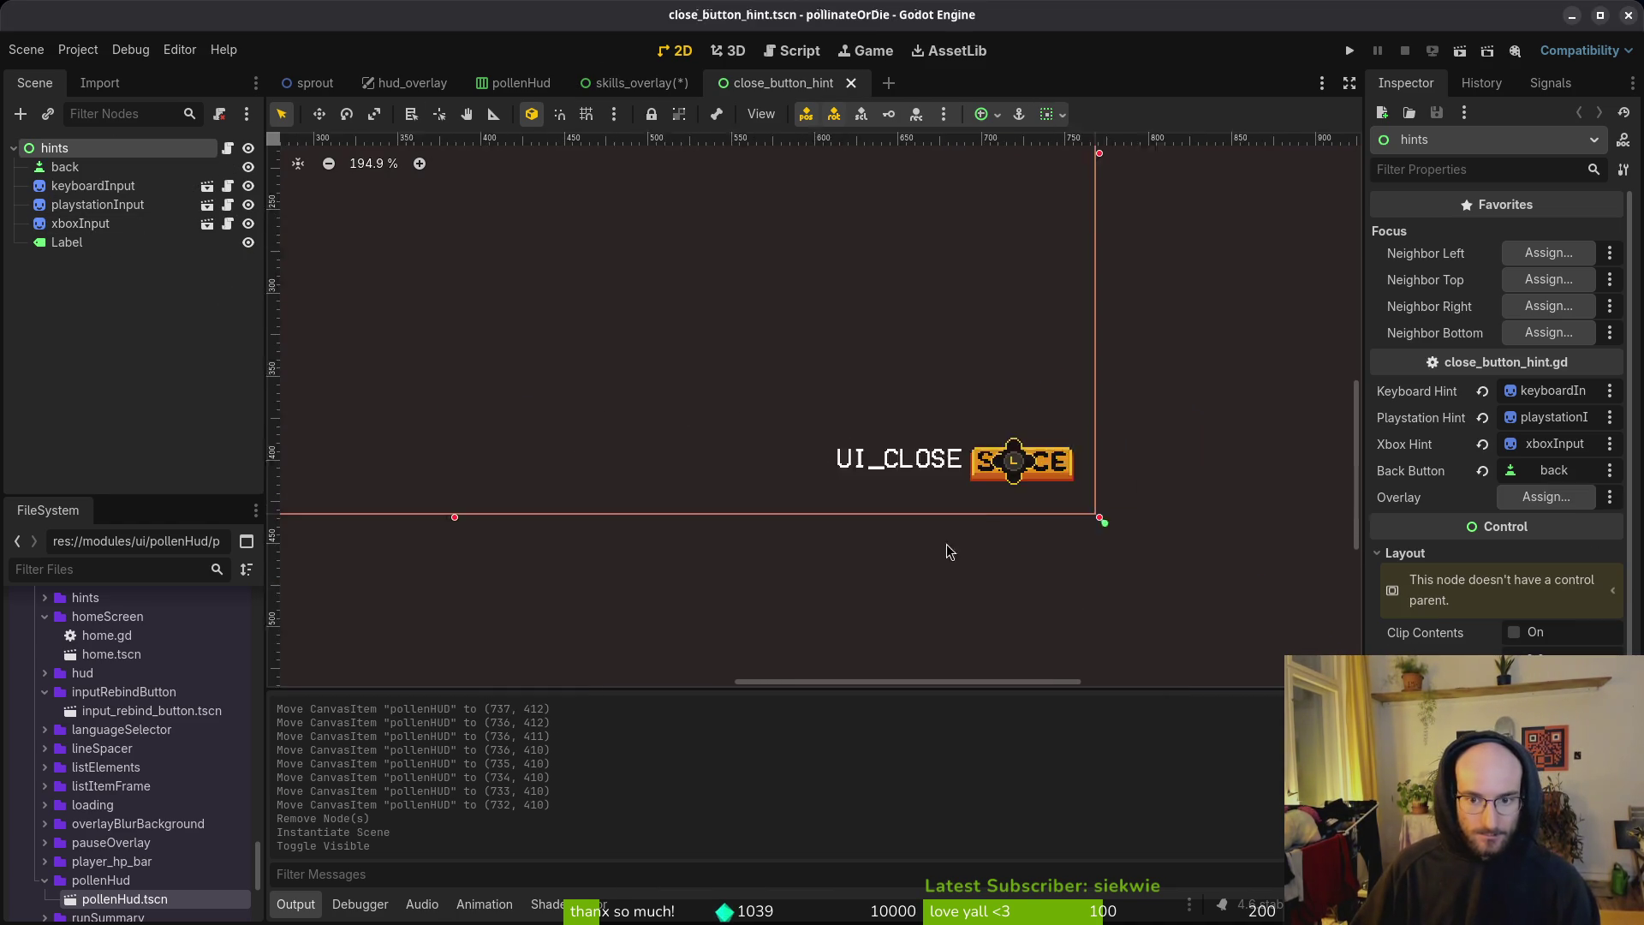
click(91, 166)
shift+click(67, 244)
key(f)
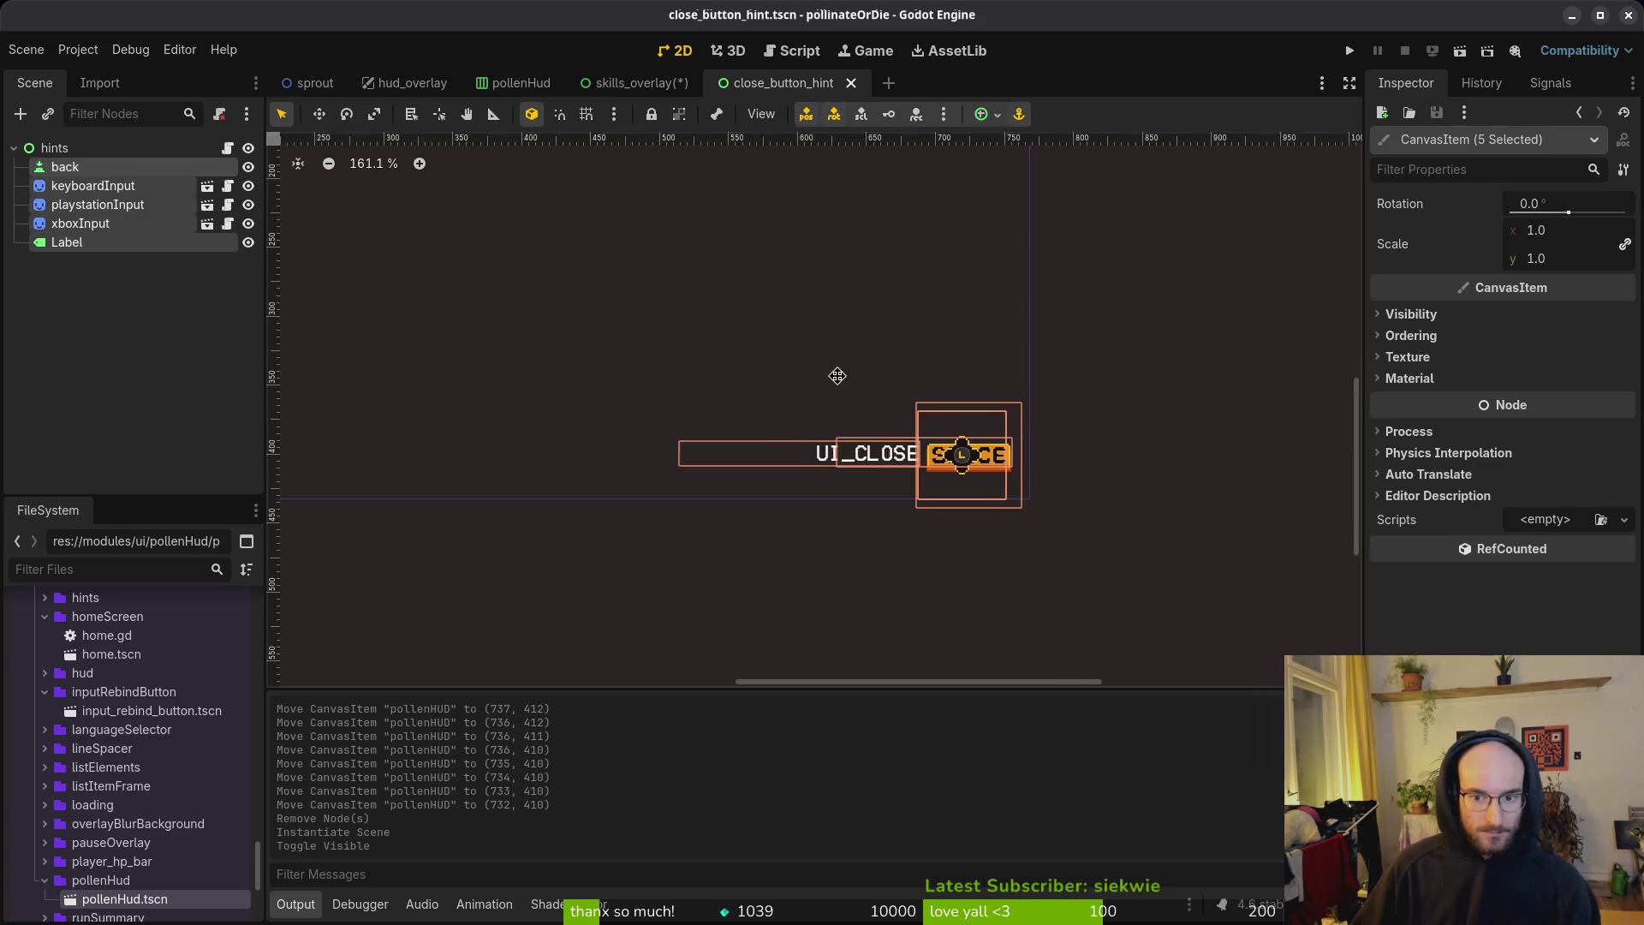
key(Up)
key(Up)
key(Up)
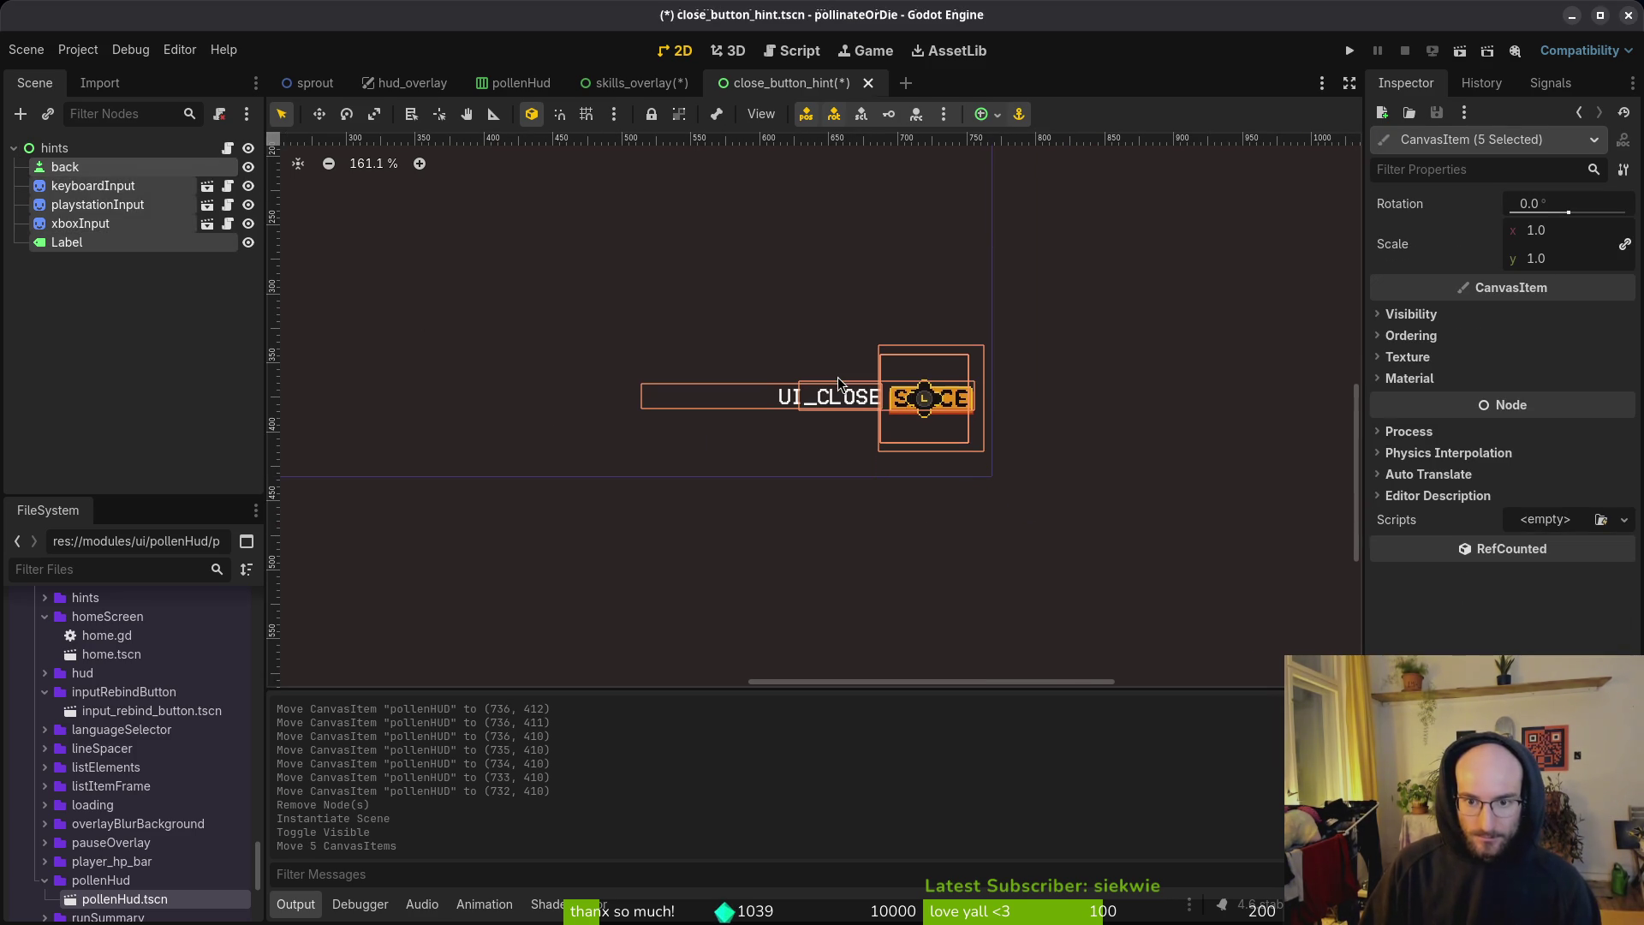
key(Escape)
key(ctrl+s)
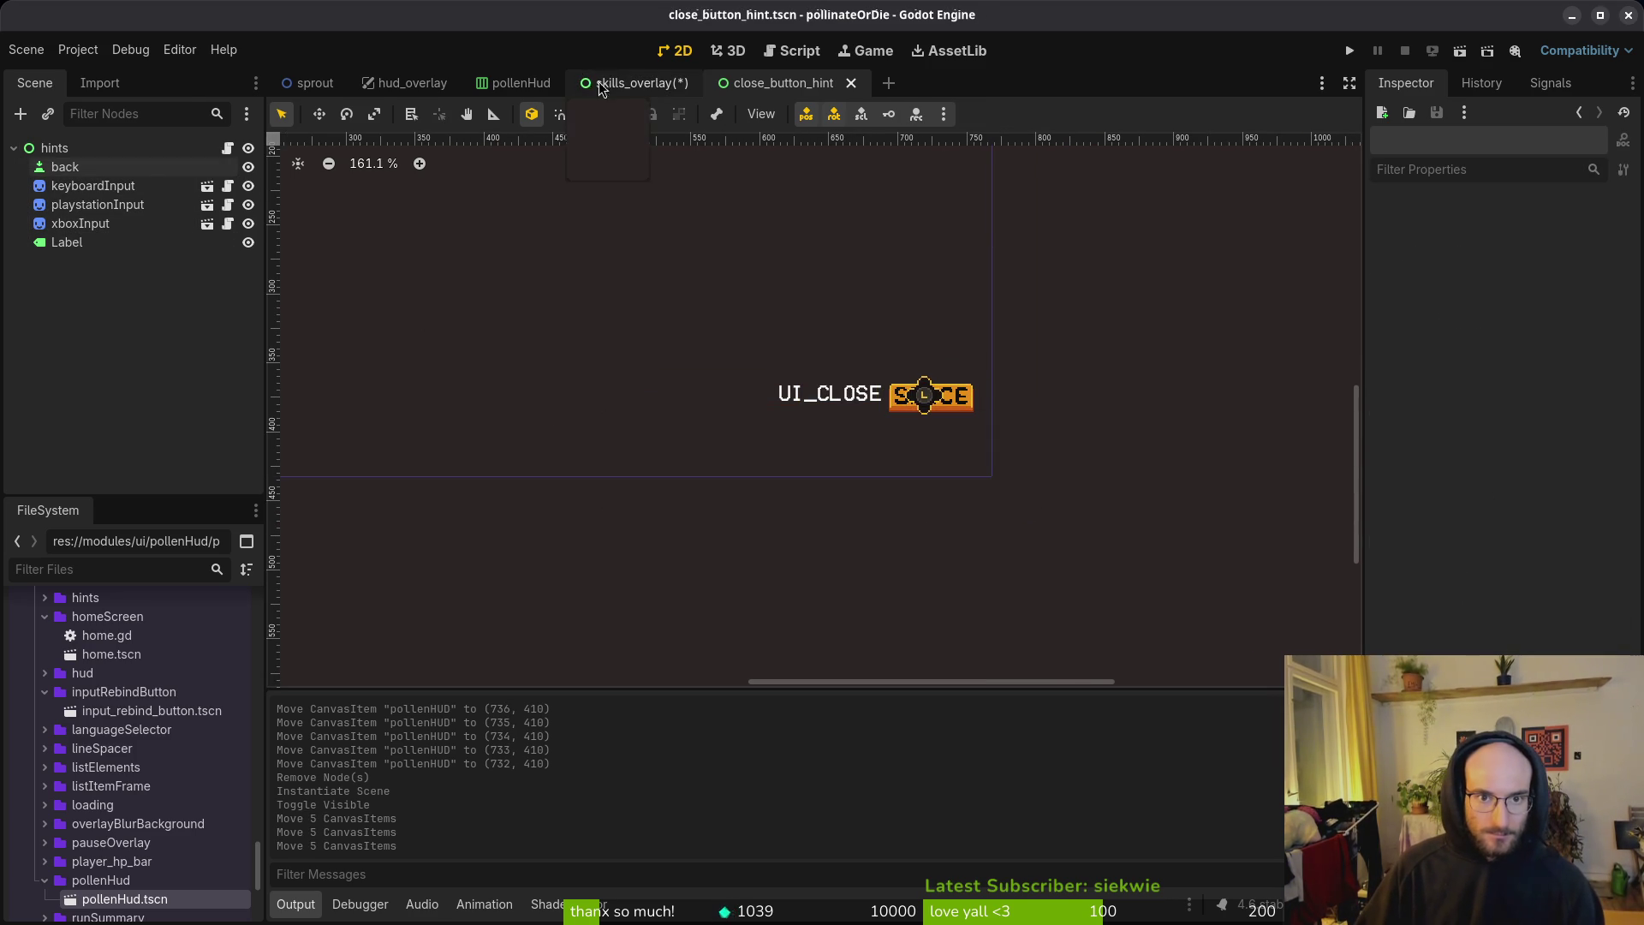
Step: Select the pollenHUD node in skills_overlay, then save skills_overlay and the pollenHud scene
click(634, 82)
scroll(939, 428, down, 1)
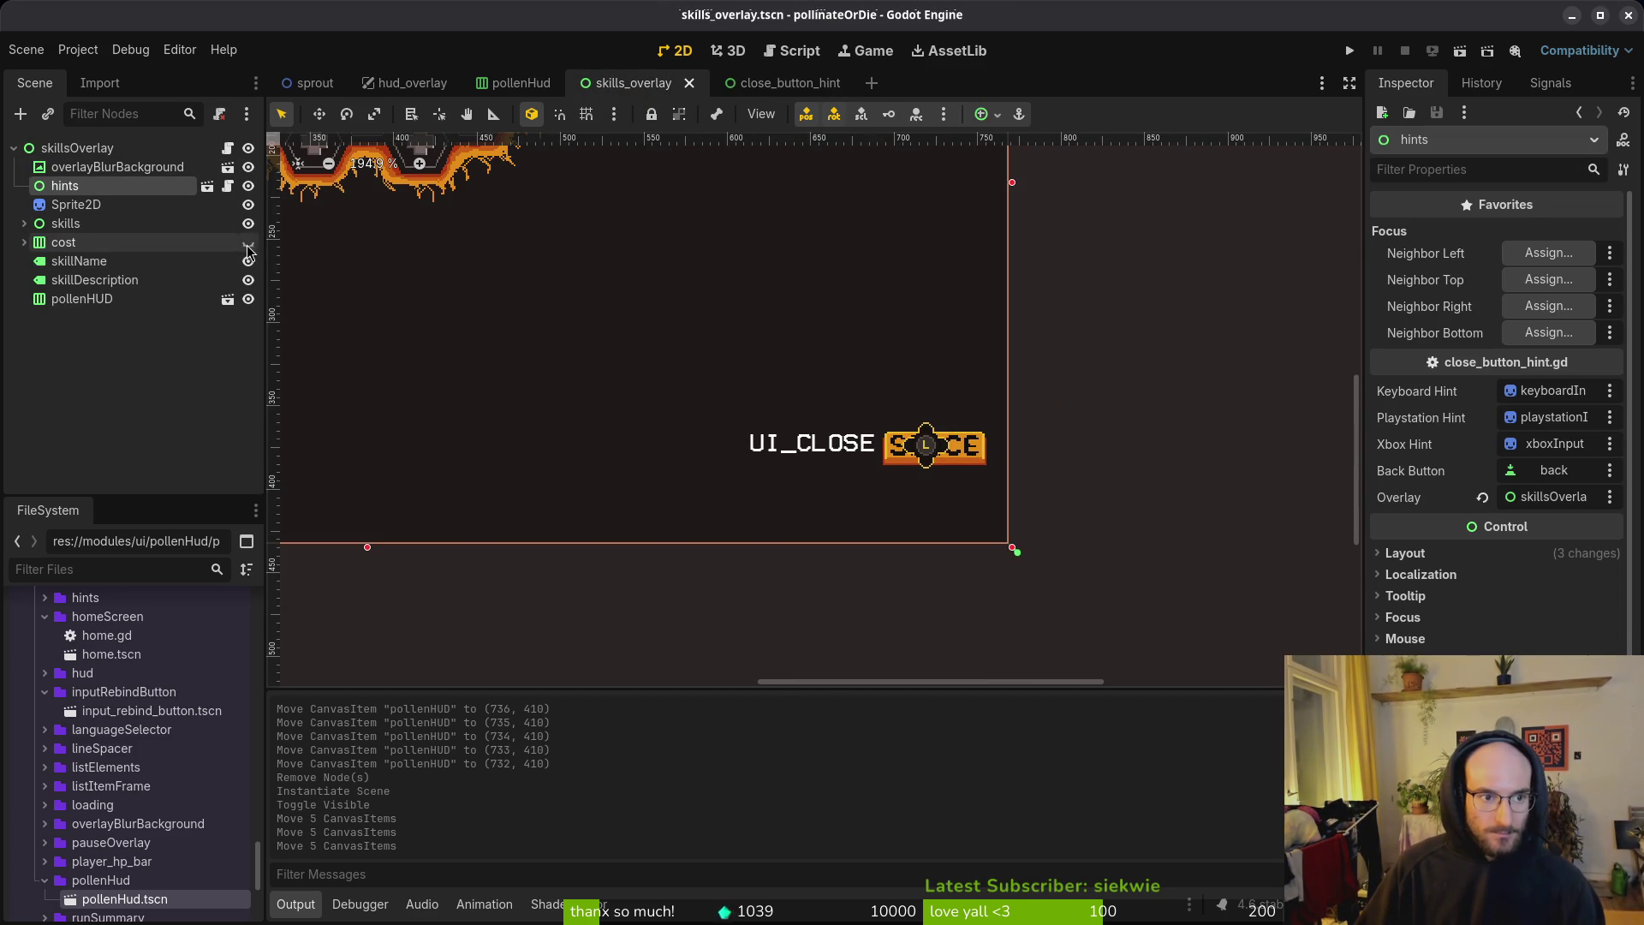
click(79, 298)
scroll(750, 387, down, 7)
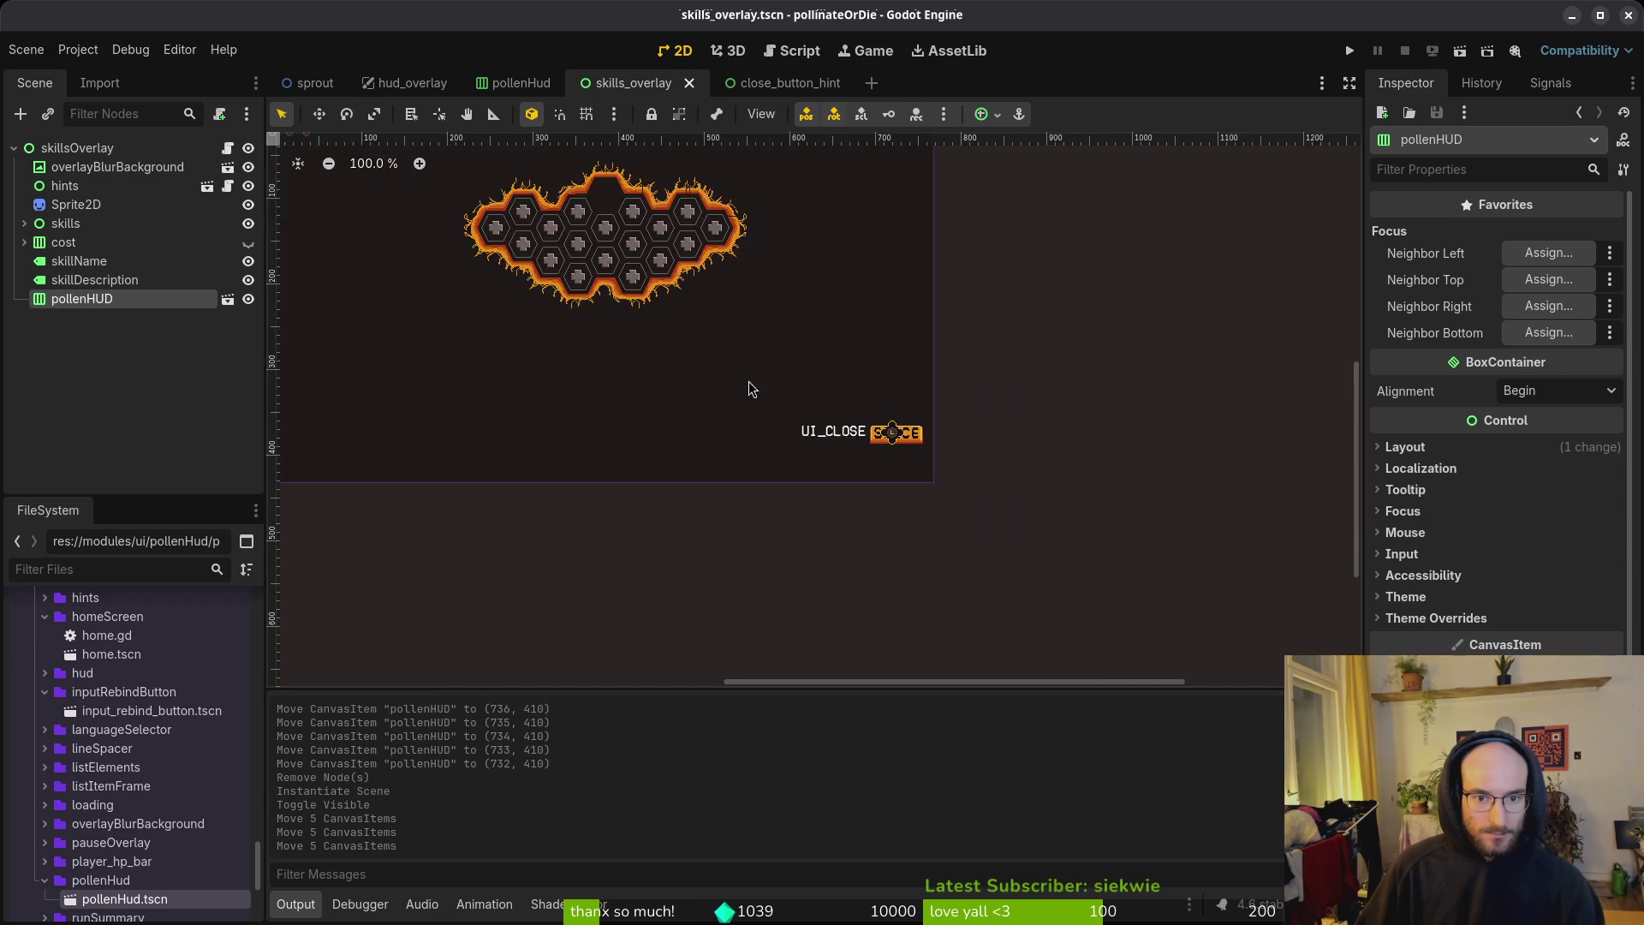
click(248, 148)
click(248, 148)
click(248, 148)
key(ctrl+s)
click(514, 83)
key(ctrl+s)
Step: Replace the skills overlay's pollenHUD with a fresh pollenHud.tscn instance and save
click(666, 77)
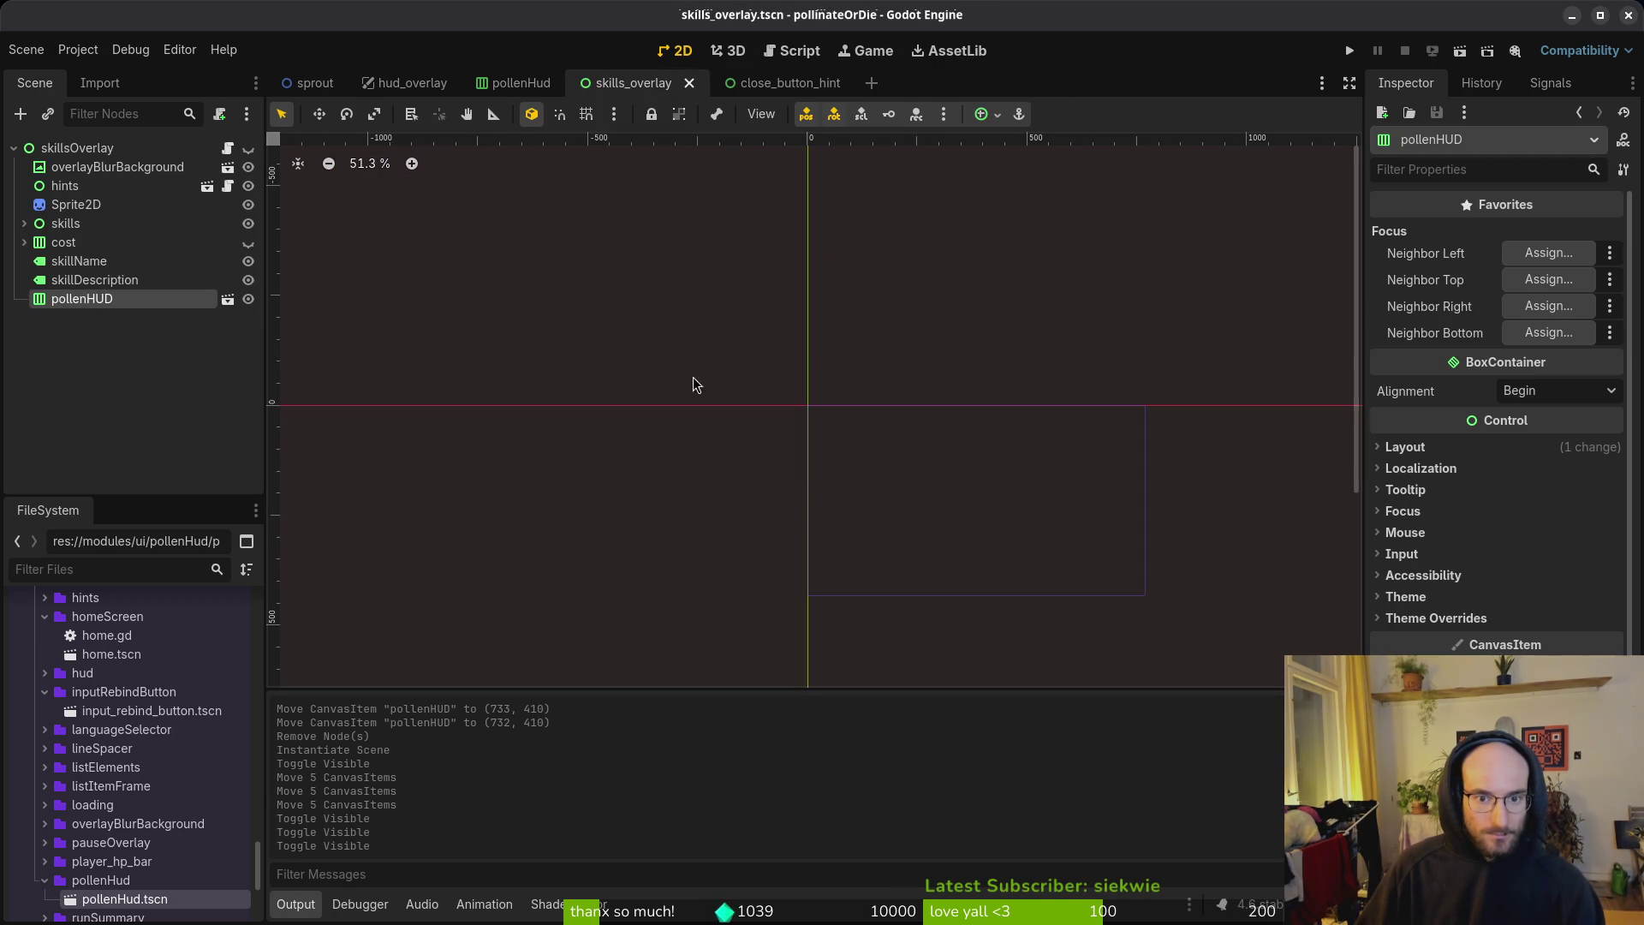
click(248, 148)
scroll(898, 429, up, 3)
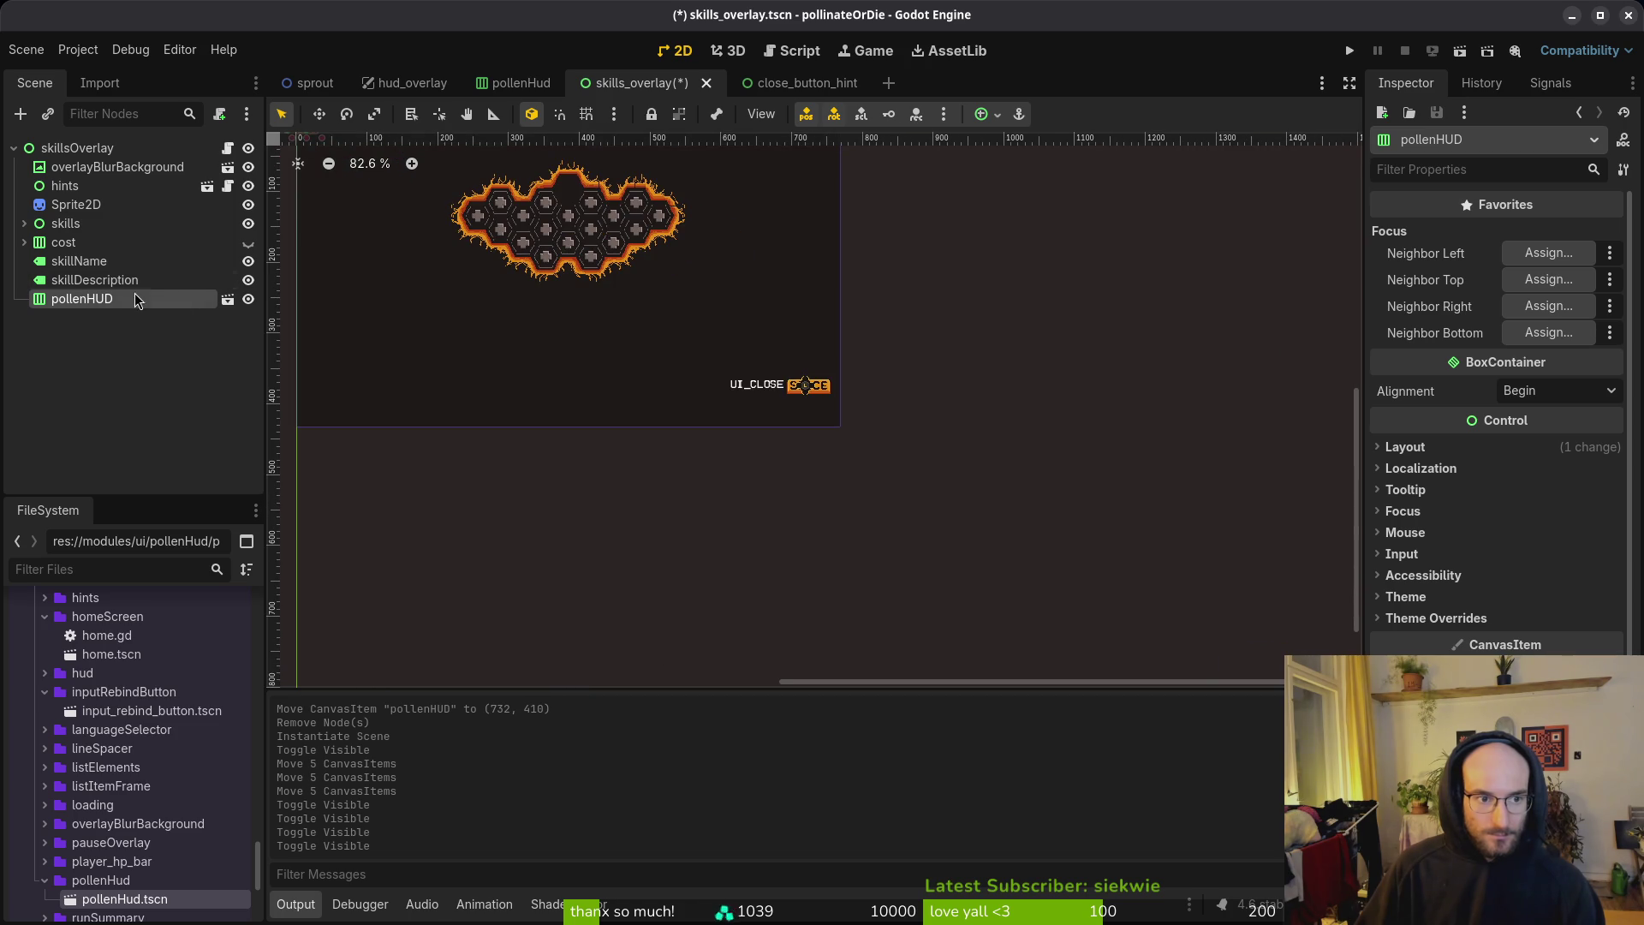
key(Delete)
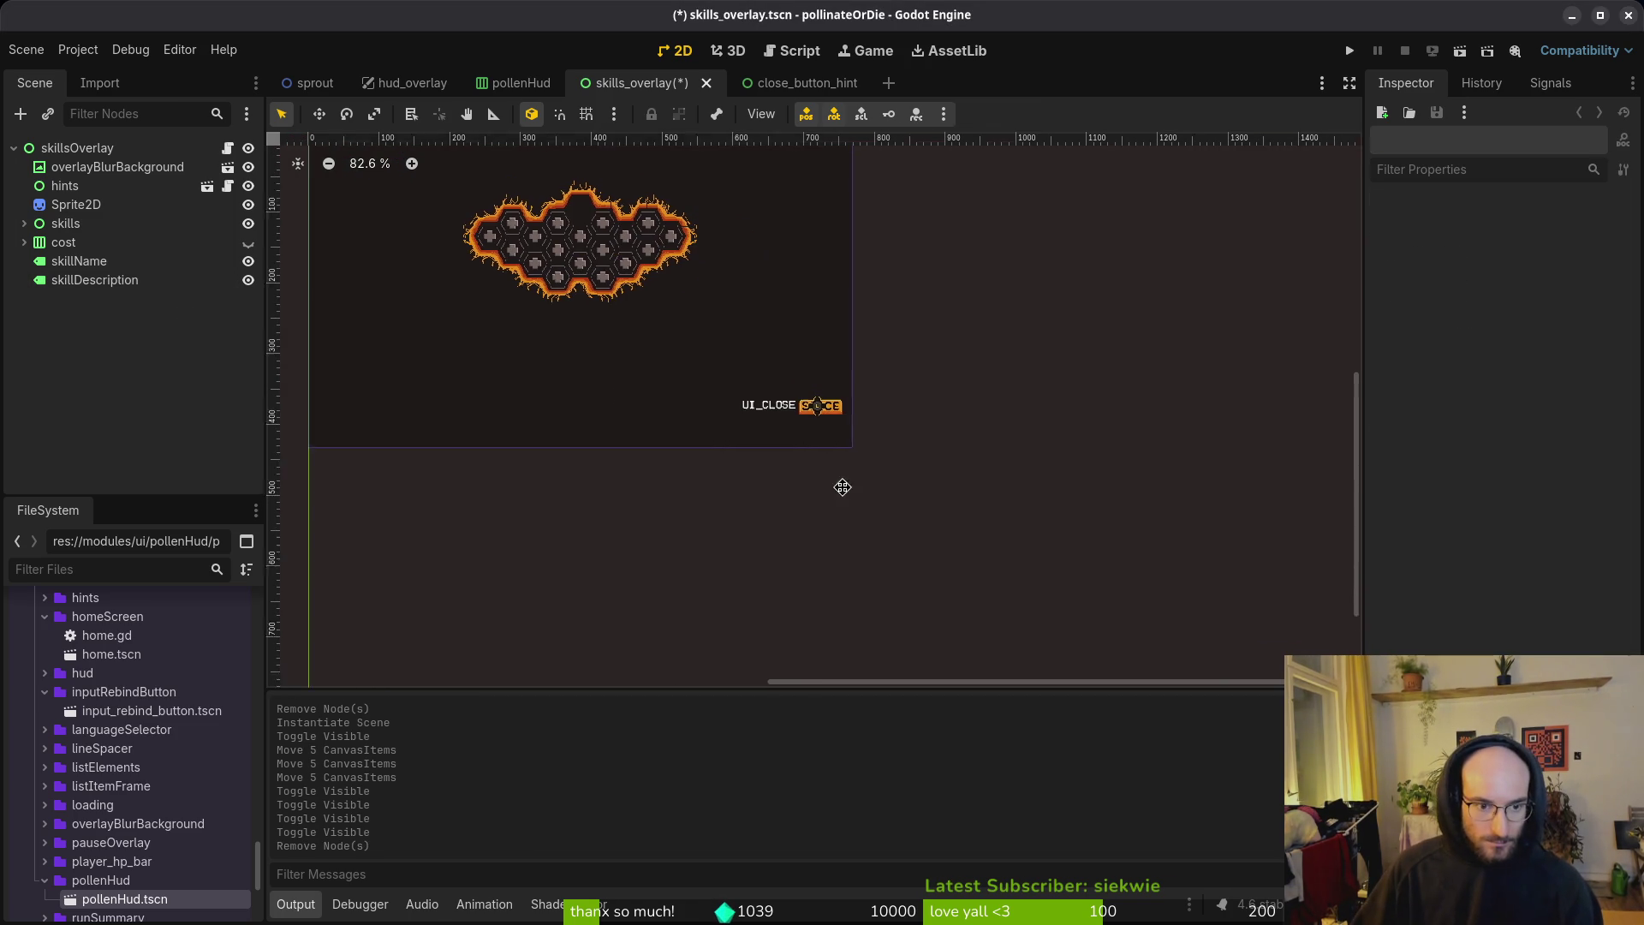
mouse_move(141, 898)
mouse_down()
mouse_move(74, 126)
mouse_move(70, 150)
mouse_up()
key(ctrl+s)
scroll(856, 500, up, 6)
click(803, 532)
scroll(813, 514, down, 6)
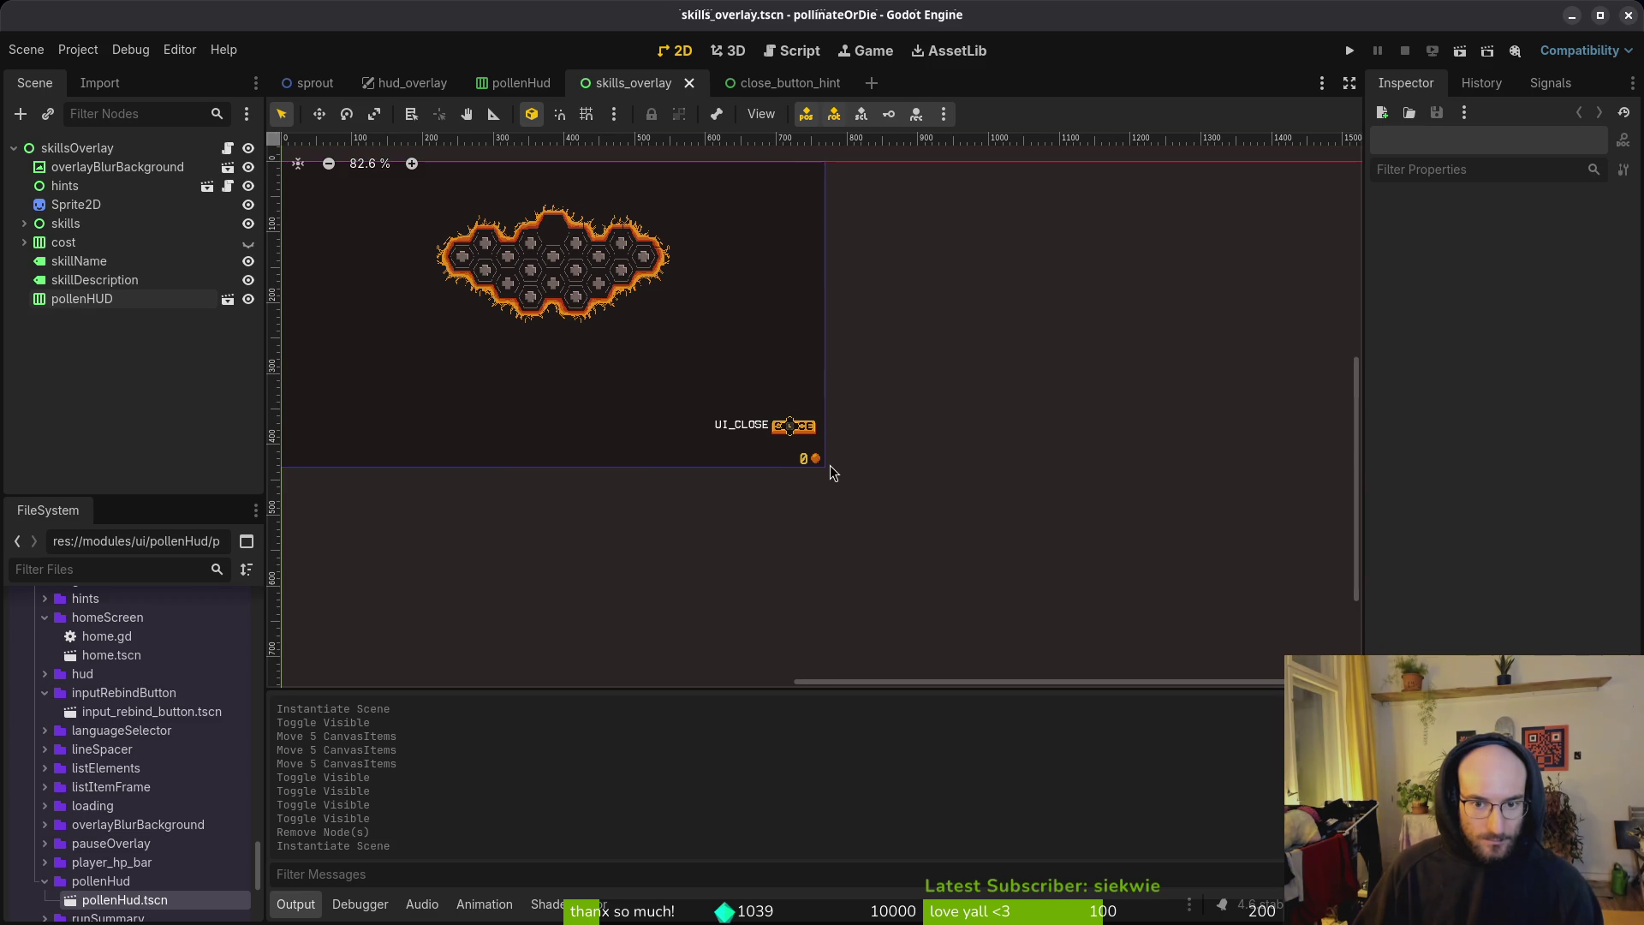
Step: Nudge the five close_button_hint nodes back down and save that scene
click(801, 86)
key(Down)
key(Down)
key(Down)
key(Escape)
key(ctrl+s)
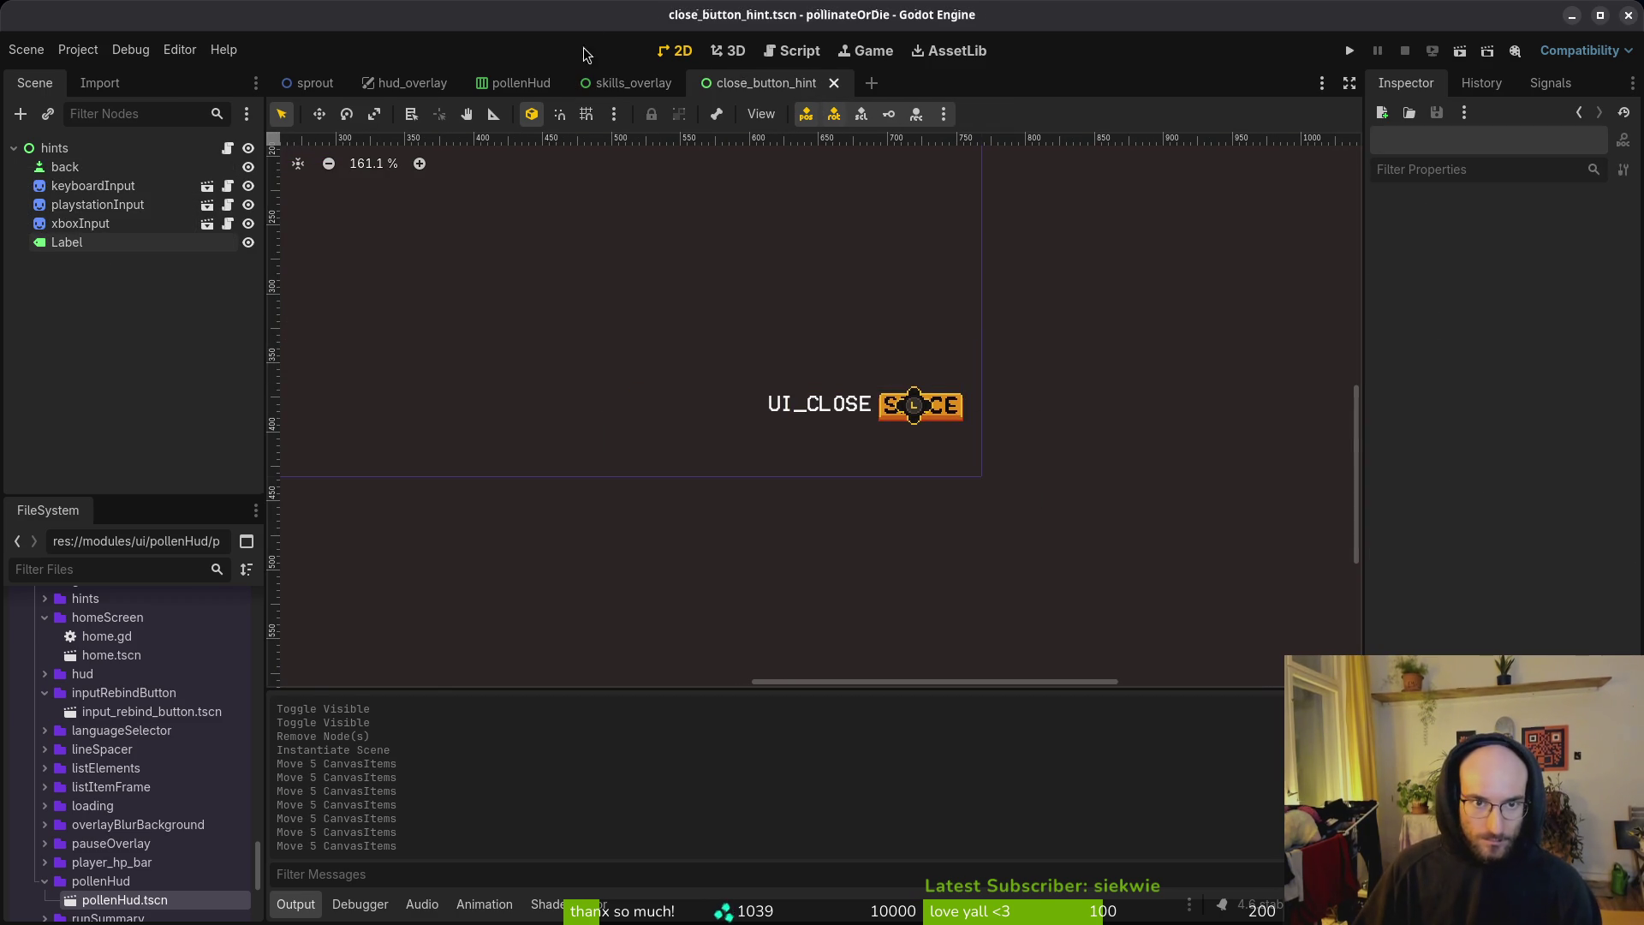
Step: Save skills_overlay and check its skillDescription and pollenHUD nodes across the open scenes
click(635, 82)
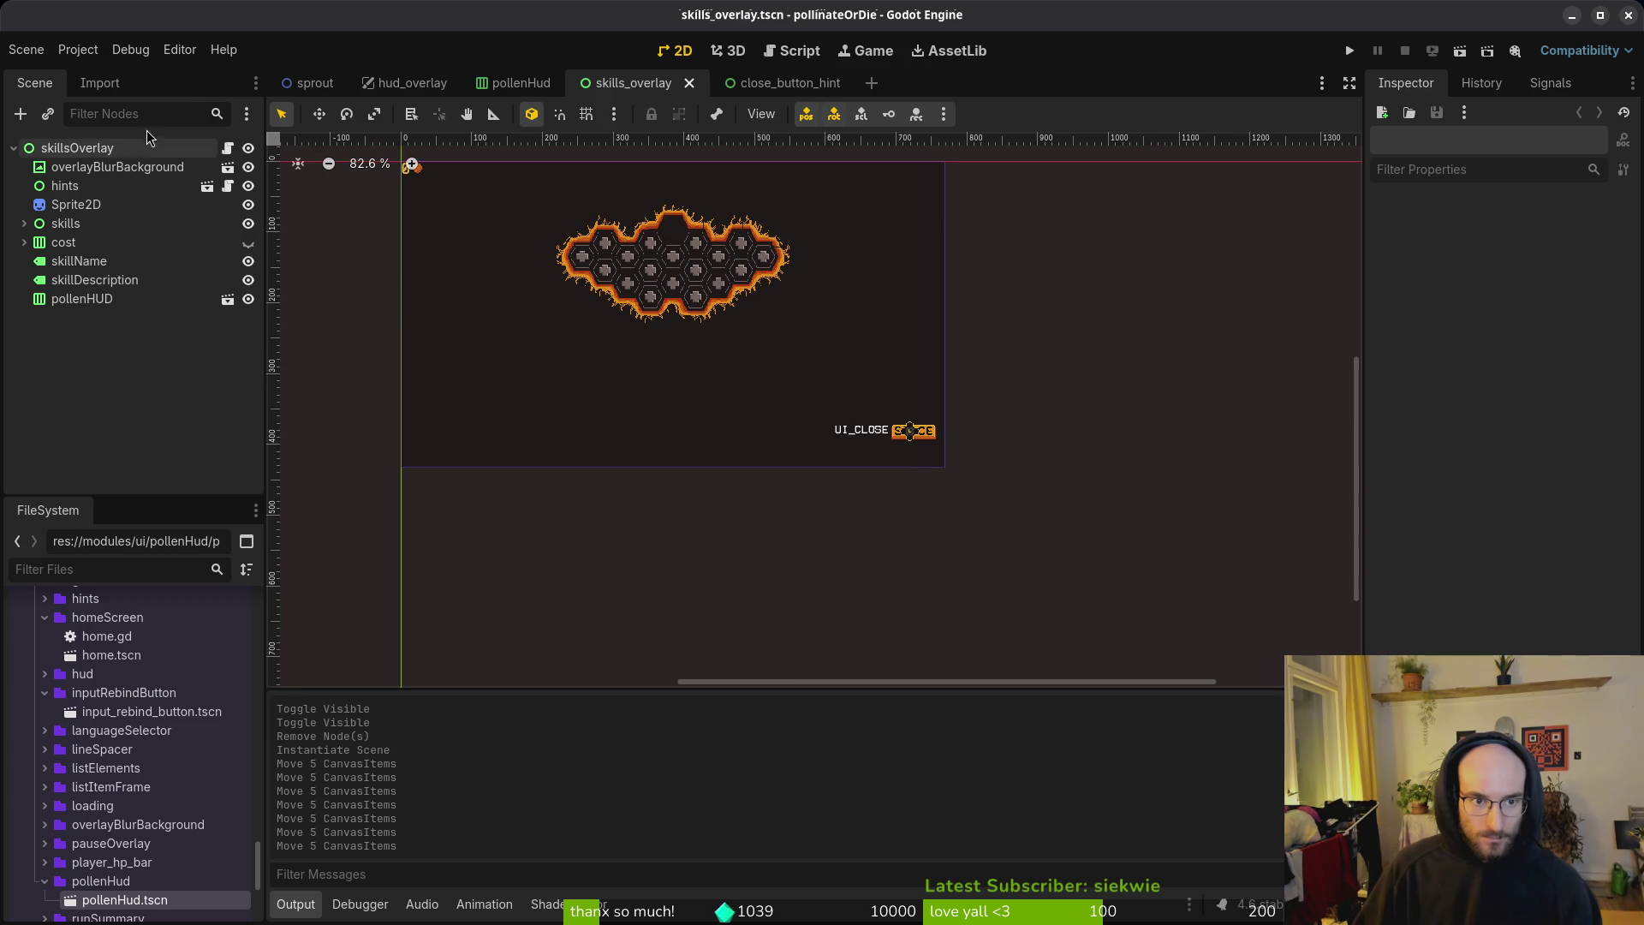
click(128, 148)
click(248, 149)
click(248, 149)
key(ctrl+s)
click(86, 280)
click(77, 301)
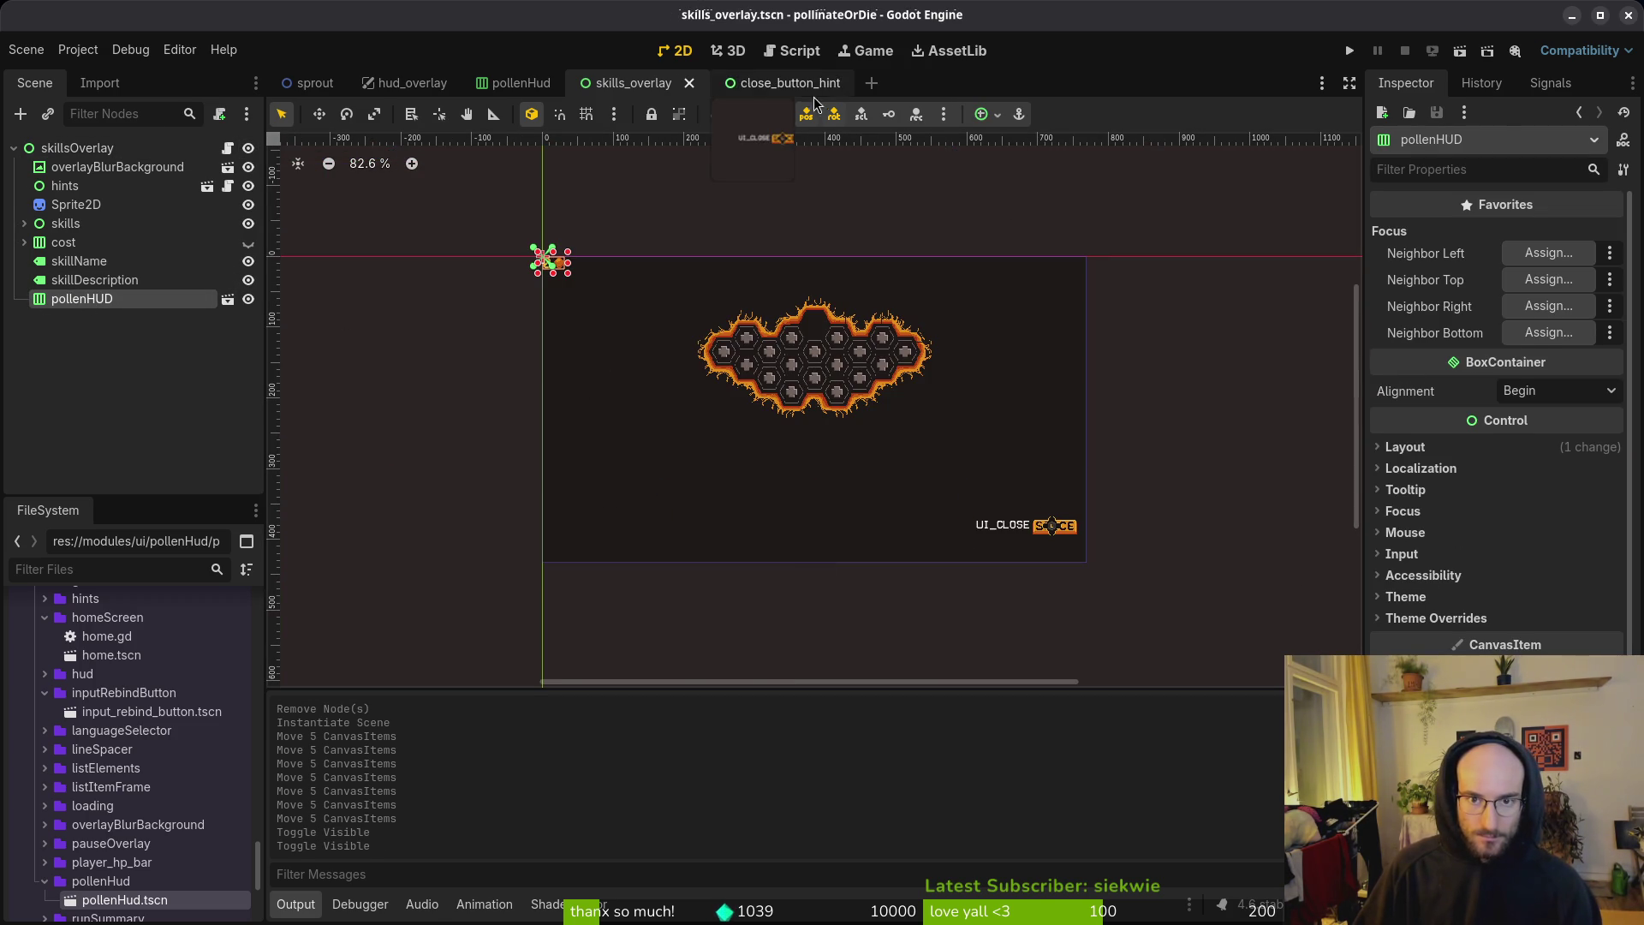
click(788, 83)
click(518, 83)
click(652, 83)
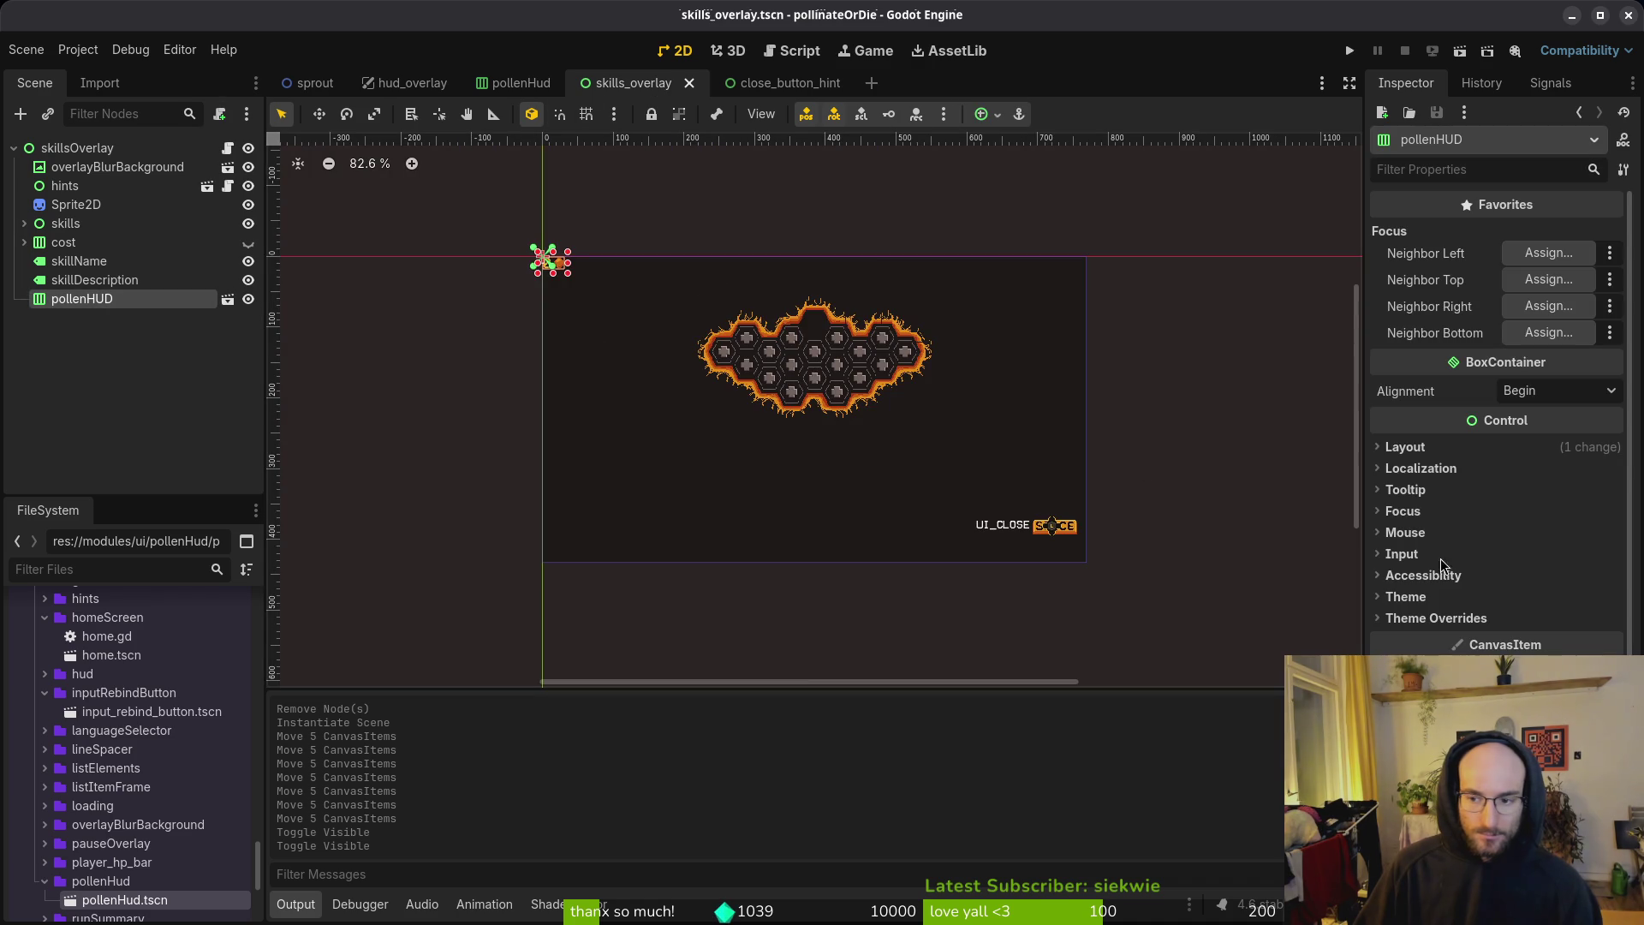
Step: Switch pollenHUD's layout mode to Anchors and back to Position, then save
click(1438, 450)
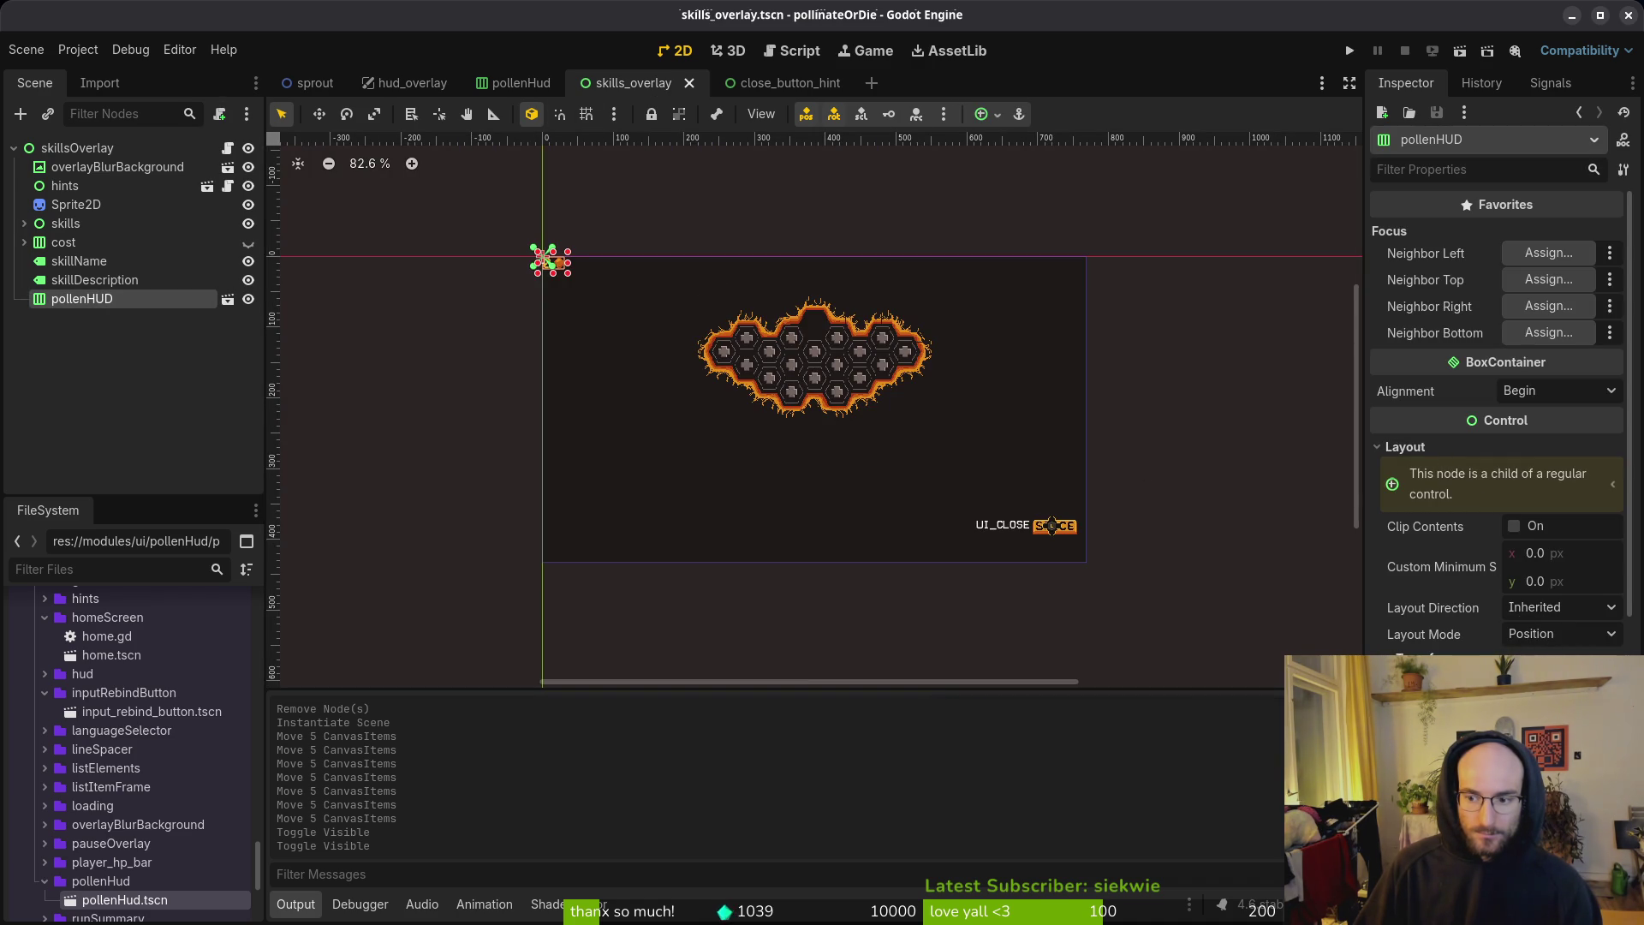
click(1558, 633)
click(1541, 685)
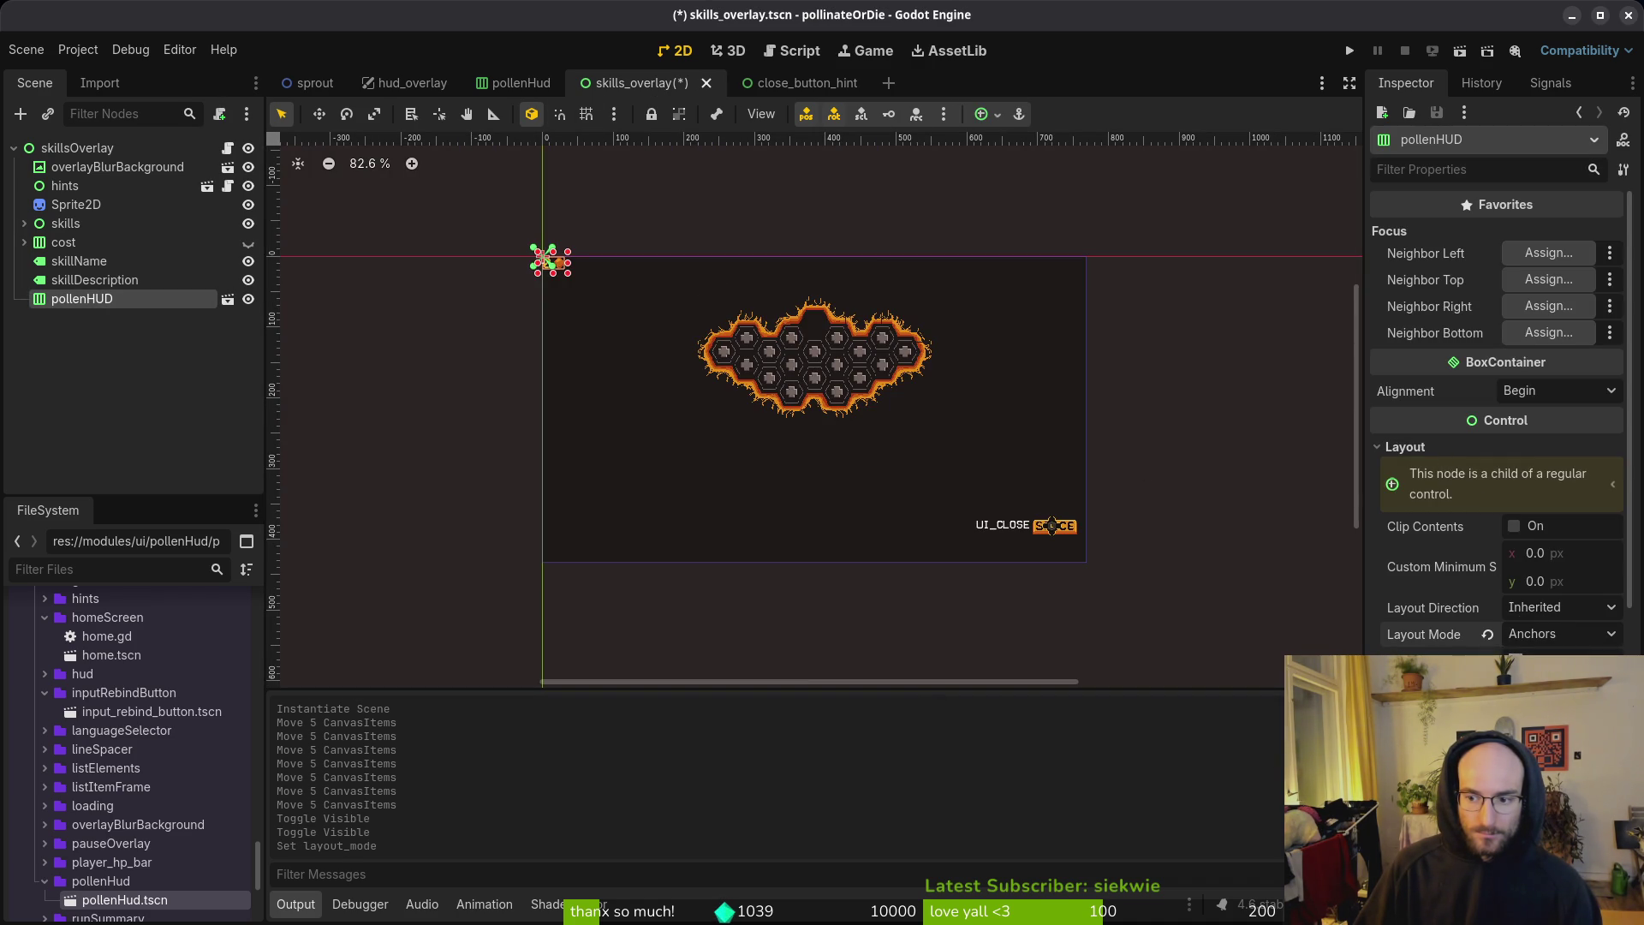
click(1488, 638)
key(ctrl+s)
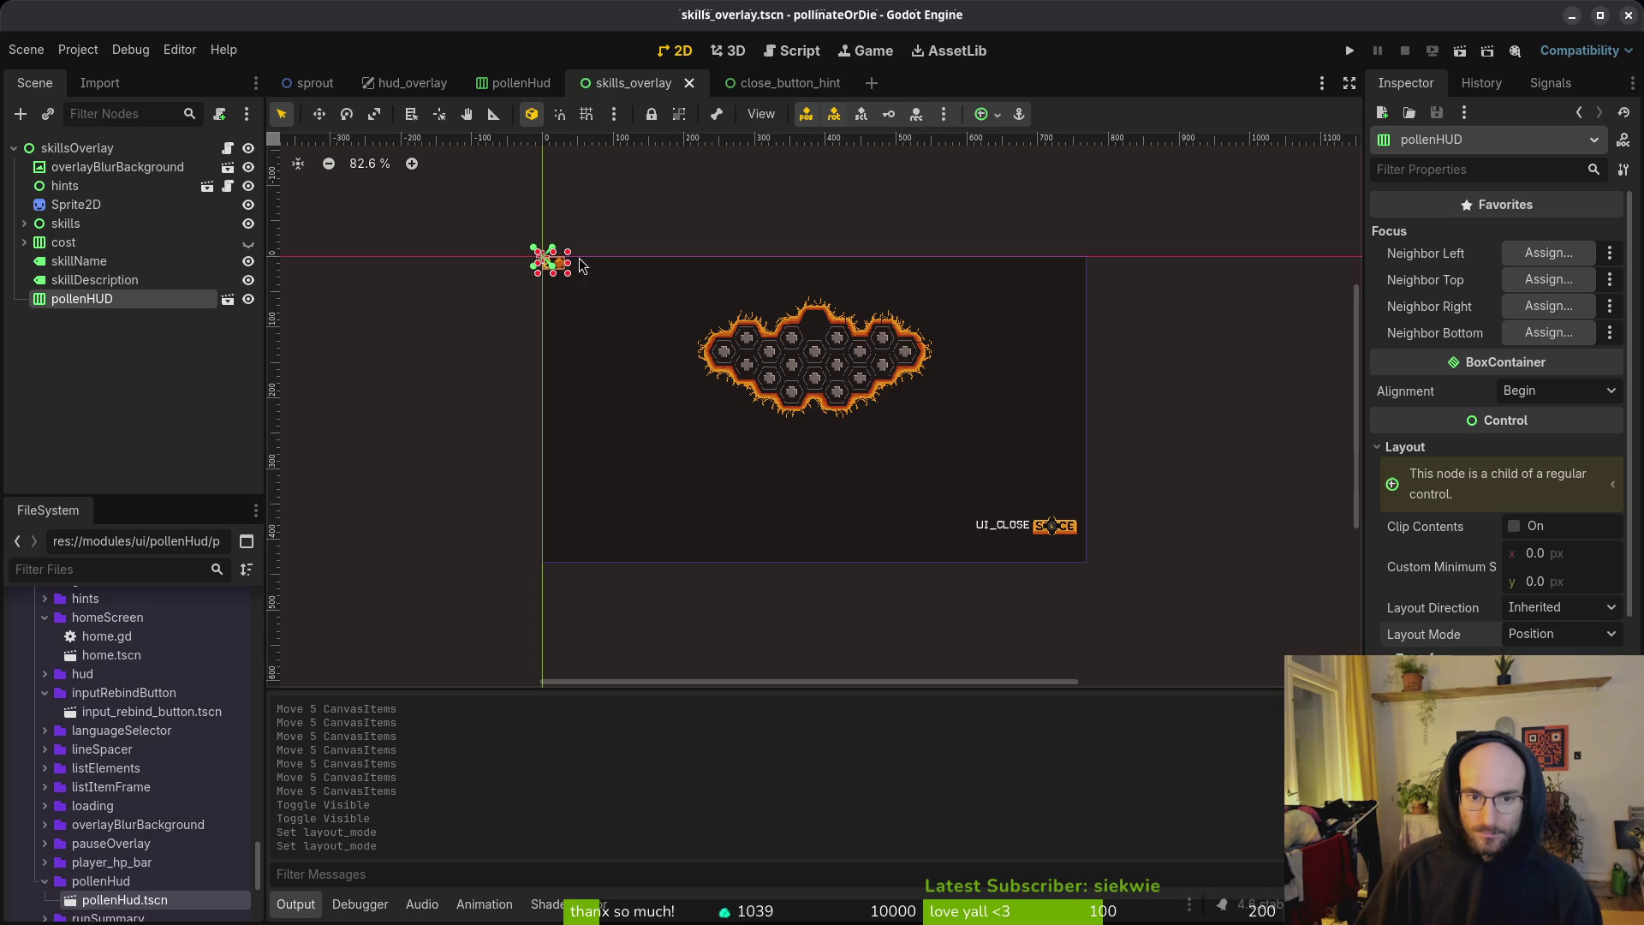
Step: Delete pollenHUD and re-instance pollenHud.tscn as a direct child of skillsOverlay, then save
key(Delete)
key(Return)
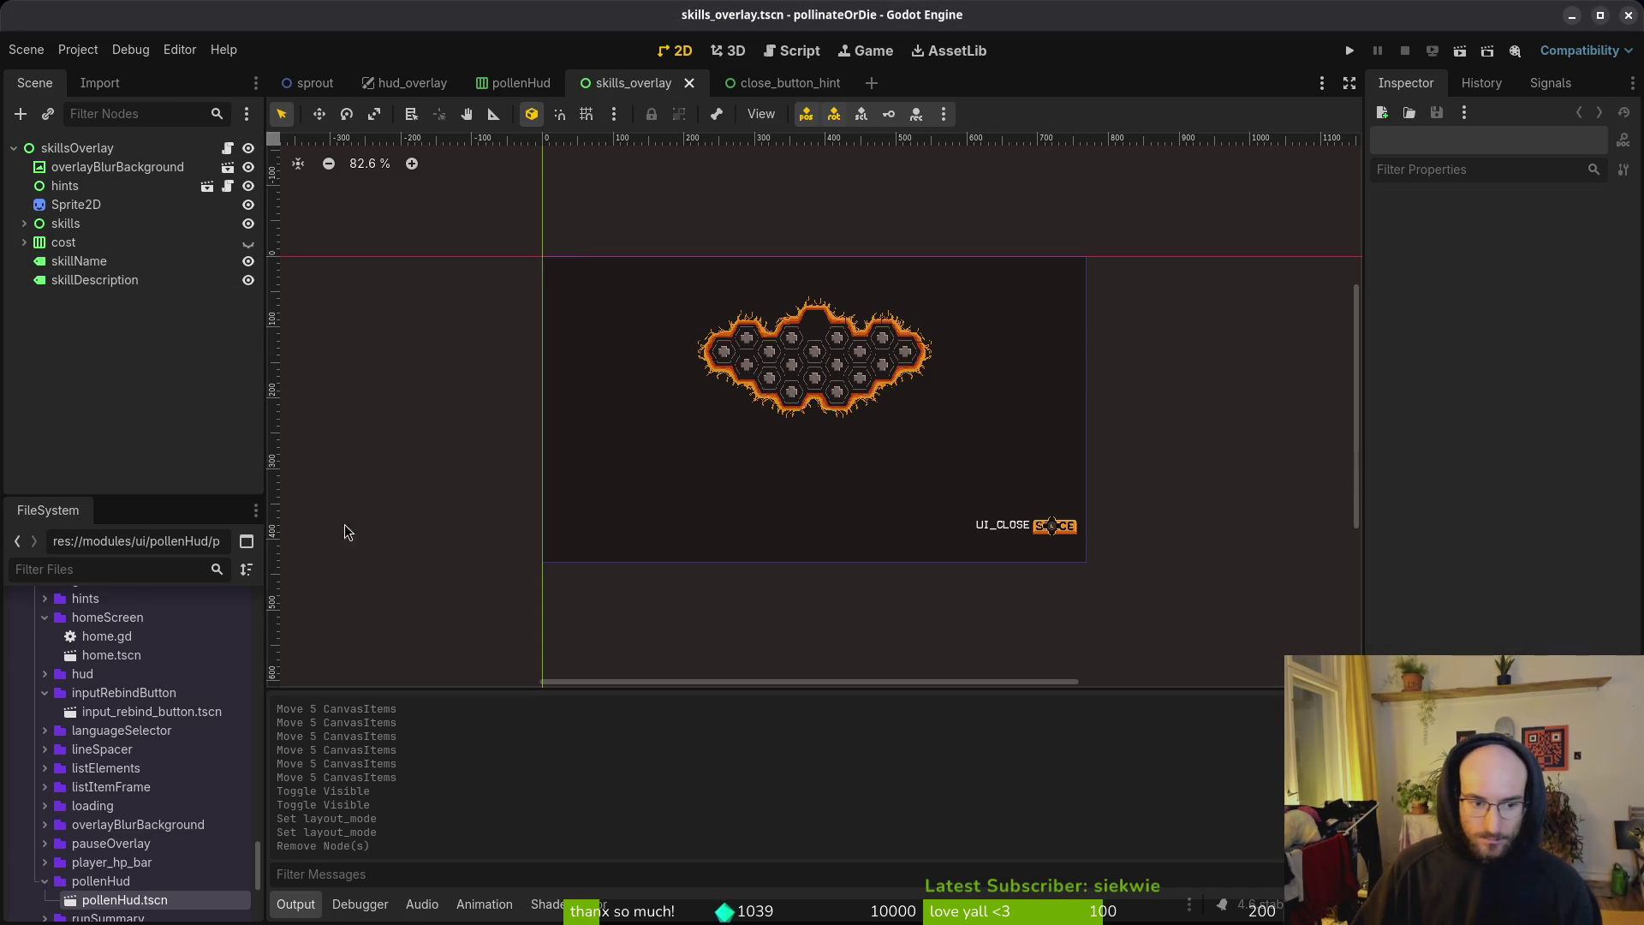
mouse_move(148, 896)
mouse_down()
mouse_move(111, 363)
mouse_move(72, 151)
mouse_up()
scroll(856, 442, down, 5)
key(ctrl+s)
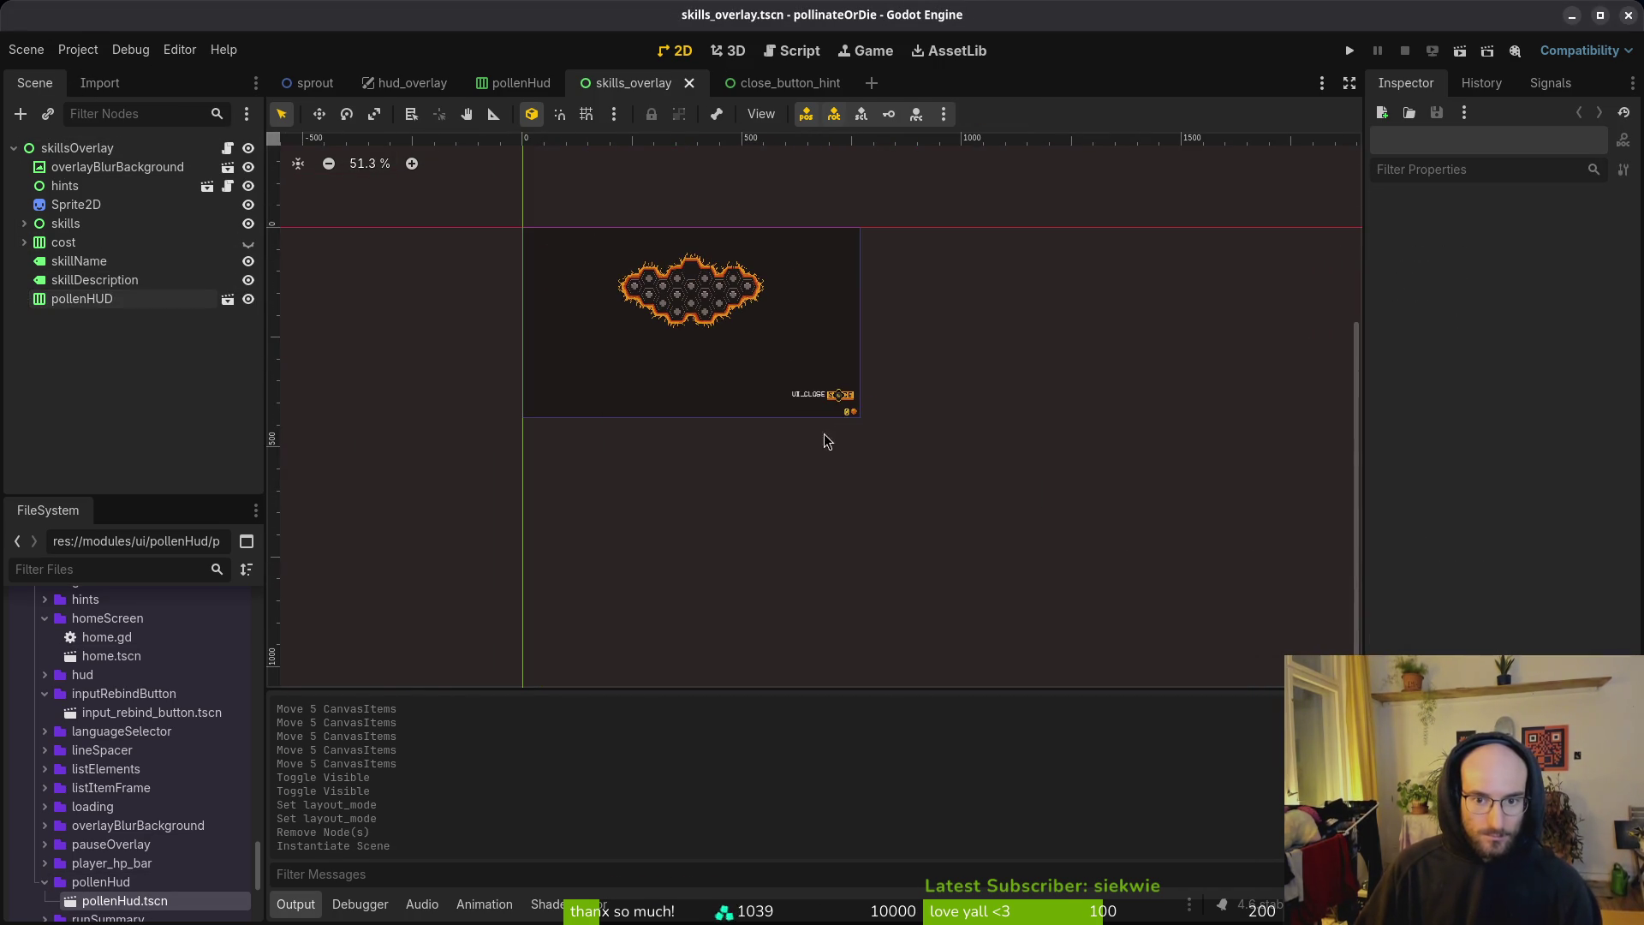
scroll(827, 440, up, 6)
Step: Open shop_overlay.tscn through the quick file search
key(alt+shift+o)
text(arho)
key(BackSpace)
key(BackSpace)
key(BackSpace)
text(shopoverlay)
key(Return)
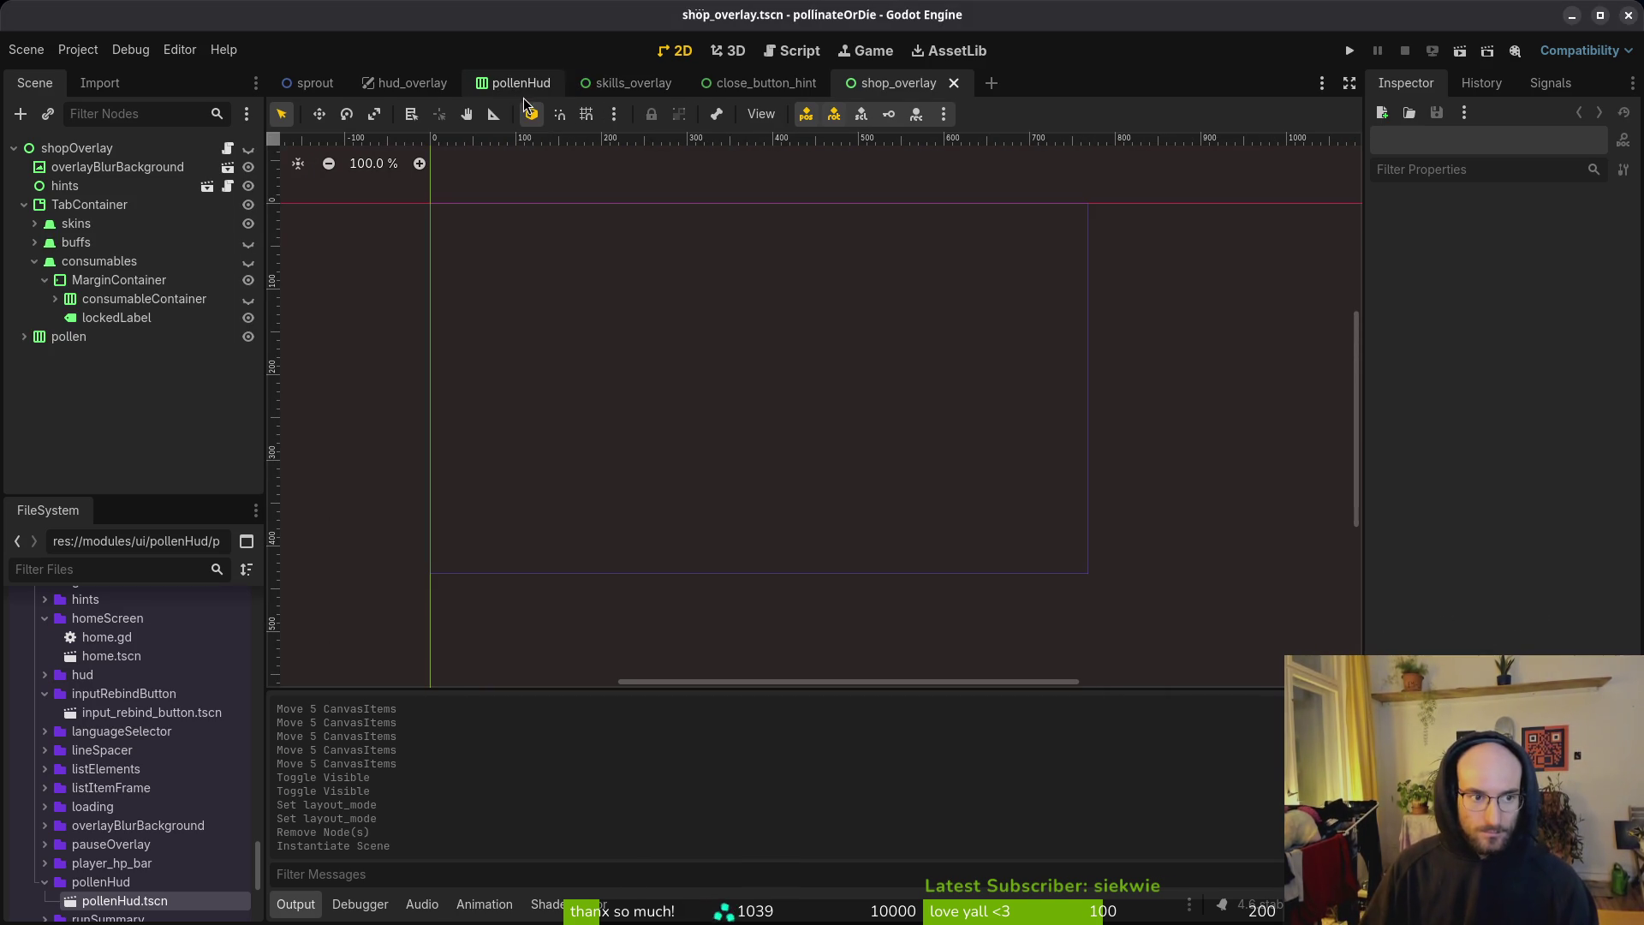
Step: Instance pollenHud.tscn into shopOverlay, make the overlay visible, and delete its old pollen node
click(34, 261)
click(24, 205)
drag(157, 681, 111, 230)
click(248, 148)
click(79, 226)
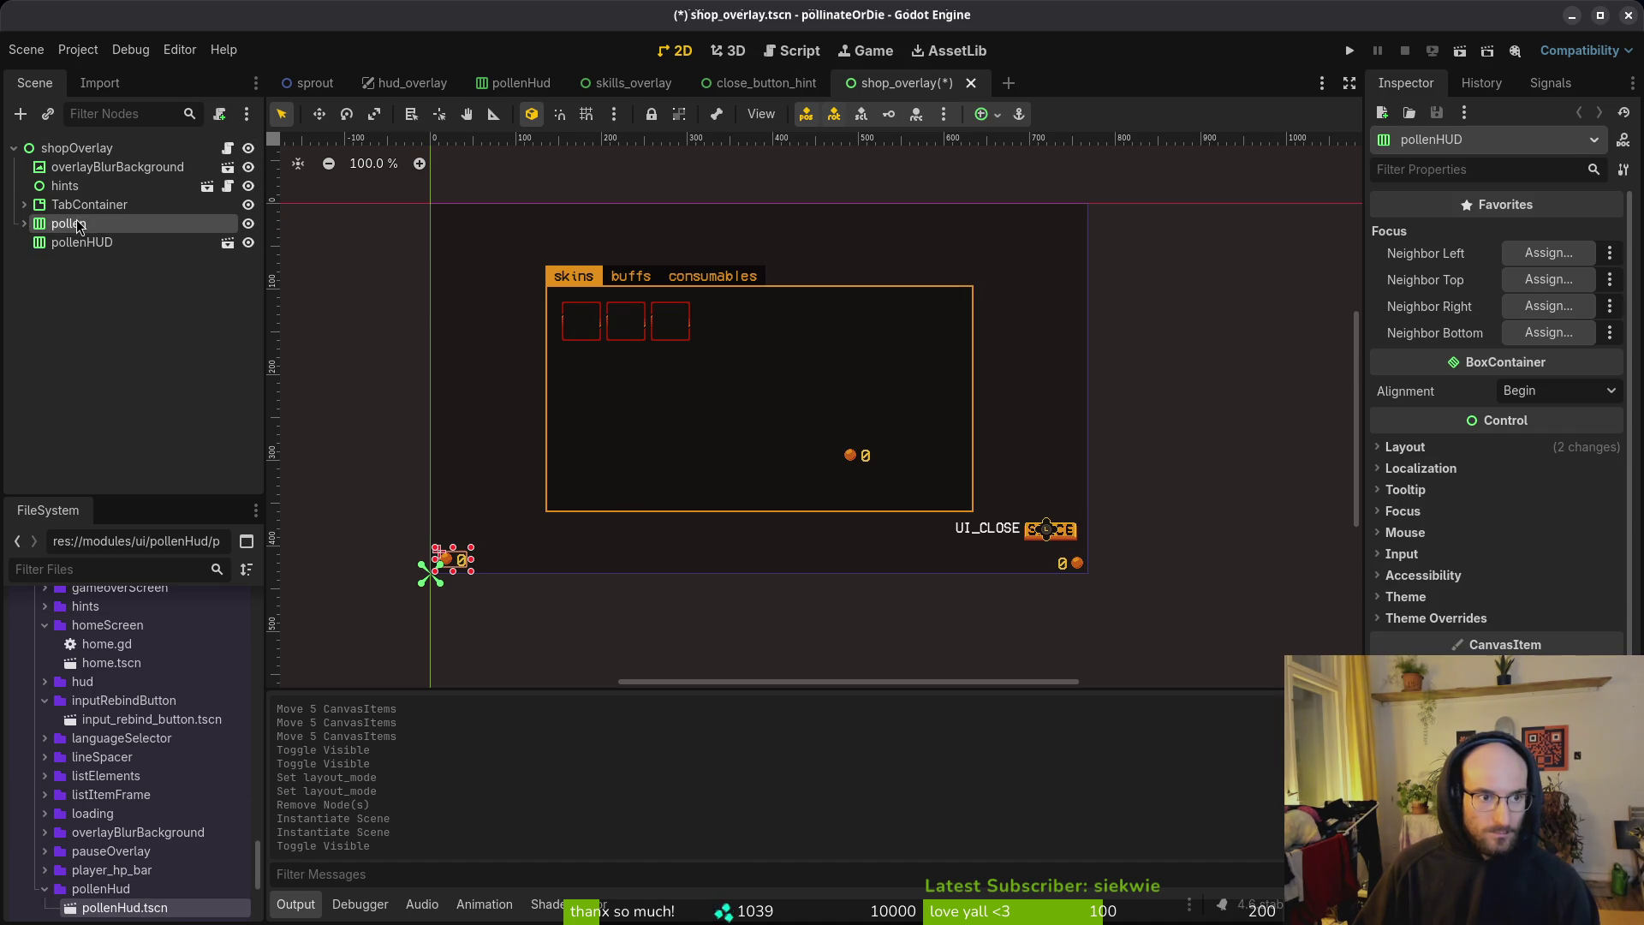
key(Delete)
key(Return)
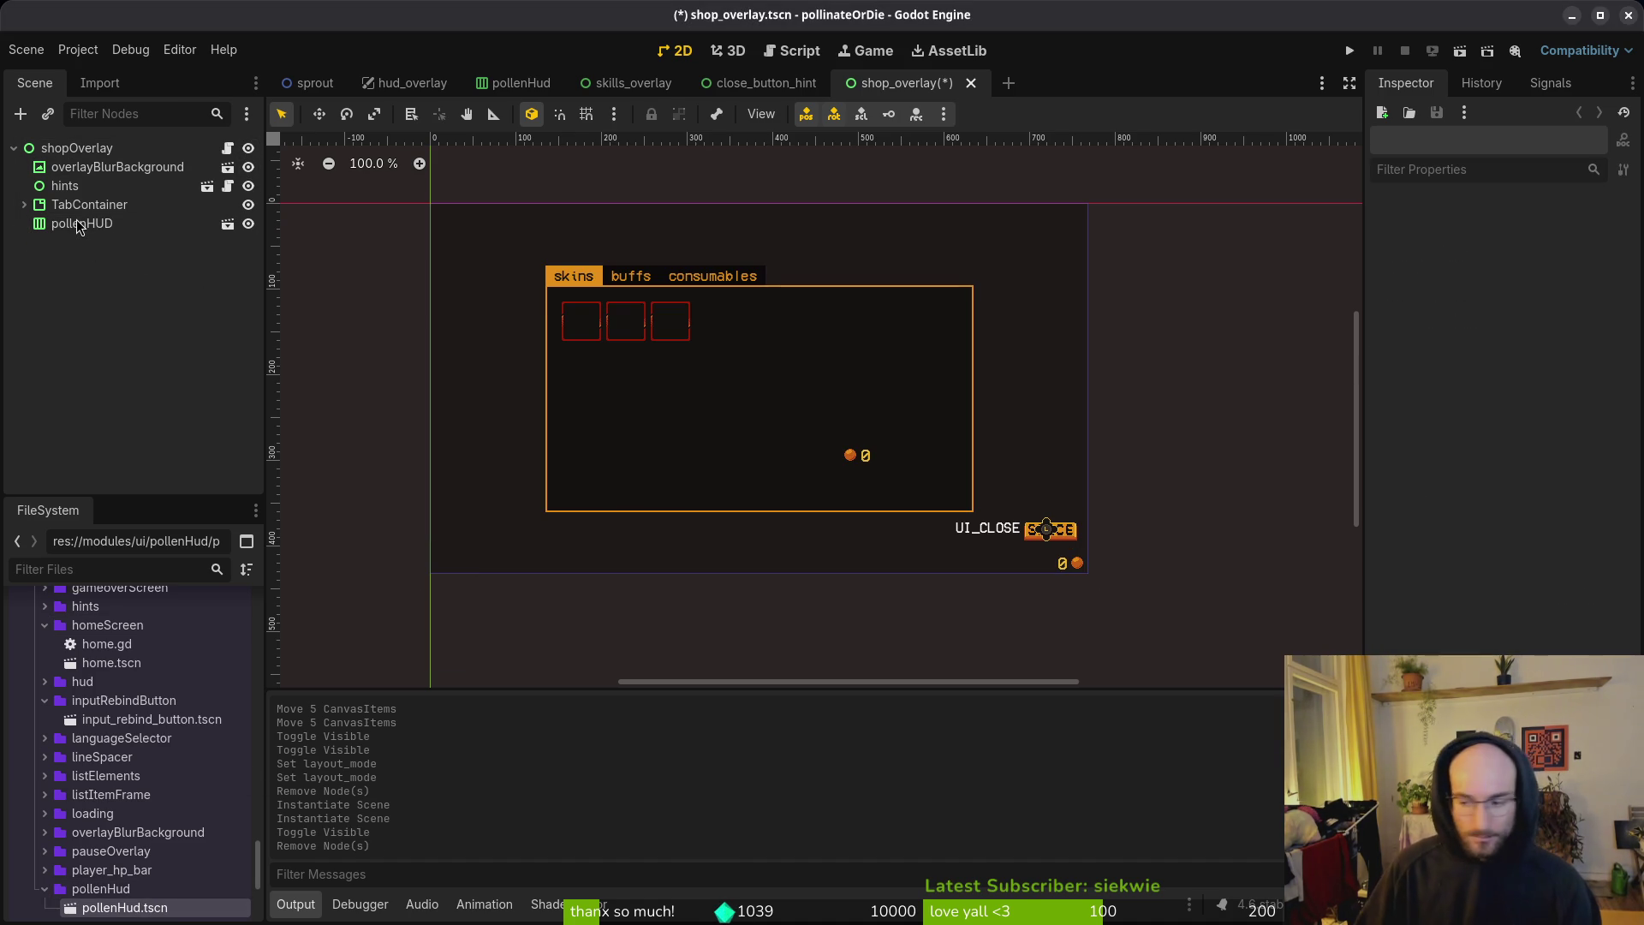
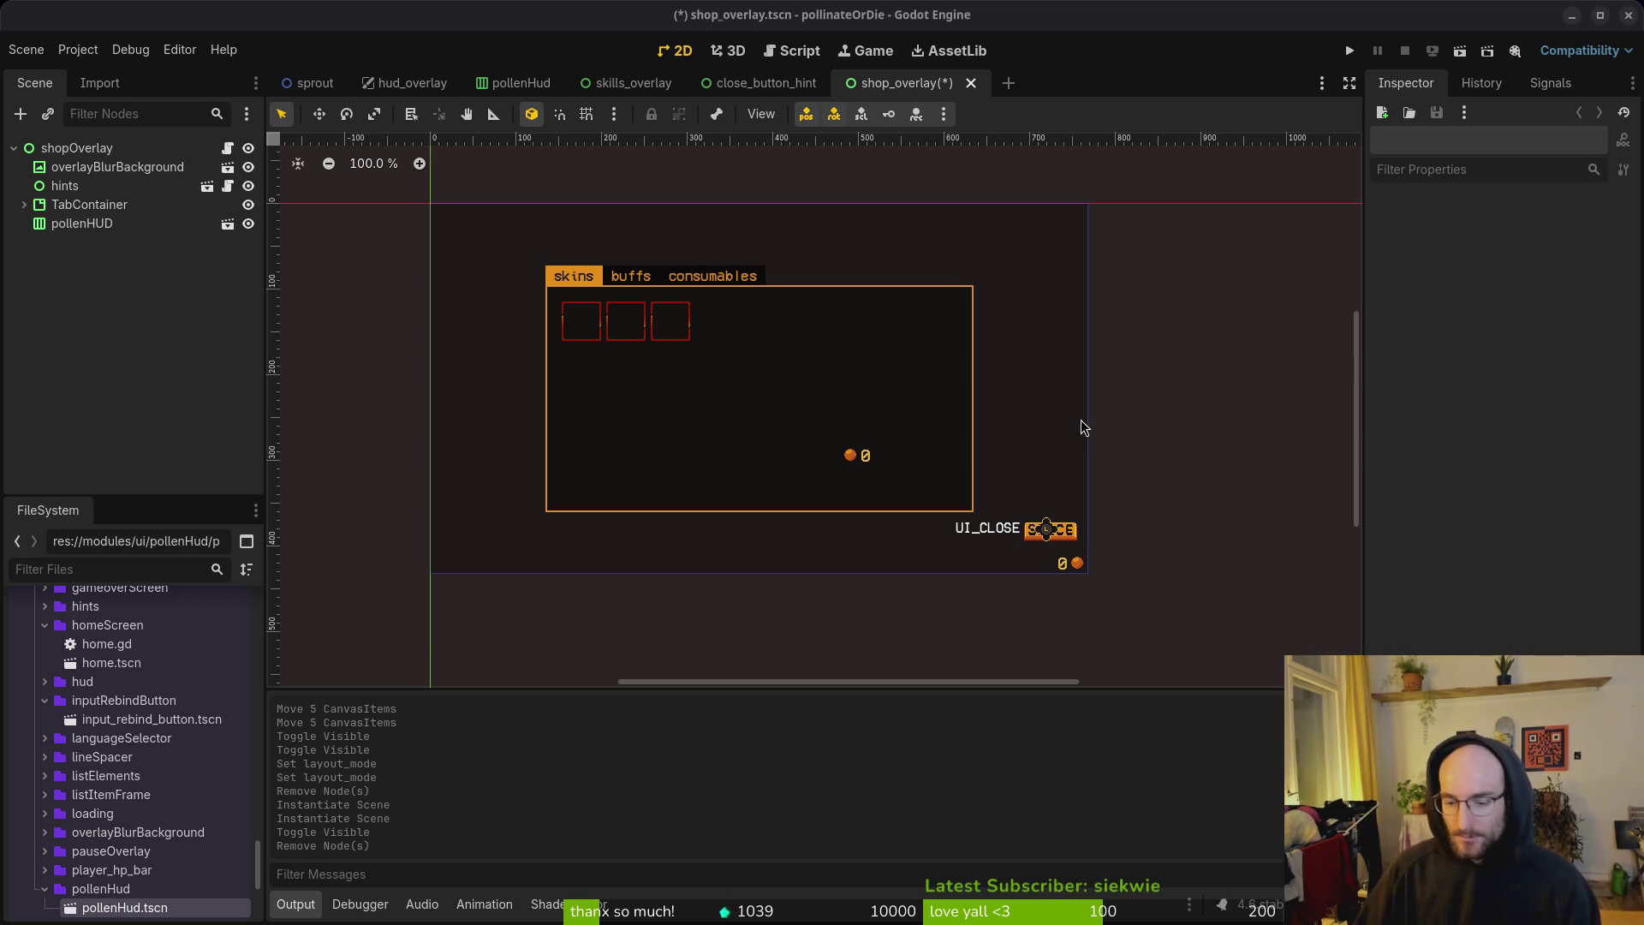
Step: Nudge the close-button hint elements down a few pixels and save the close_button_hint scene
scroll(976, 462, right, 3)
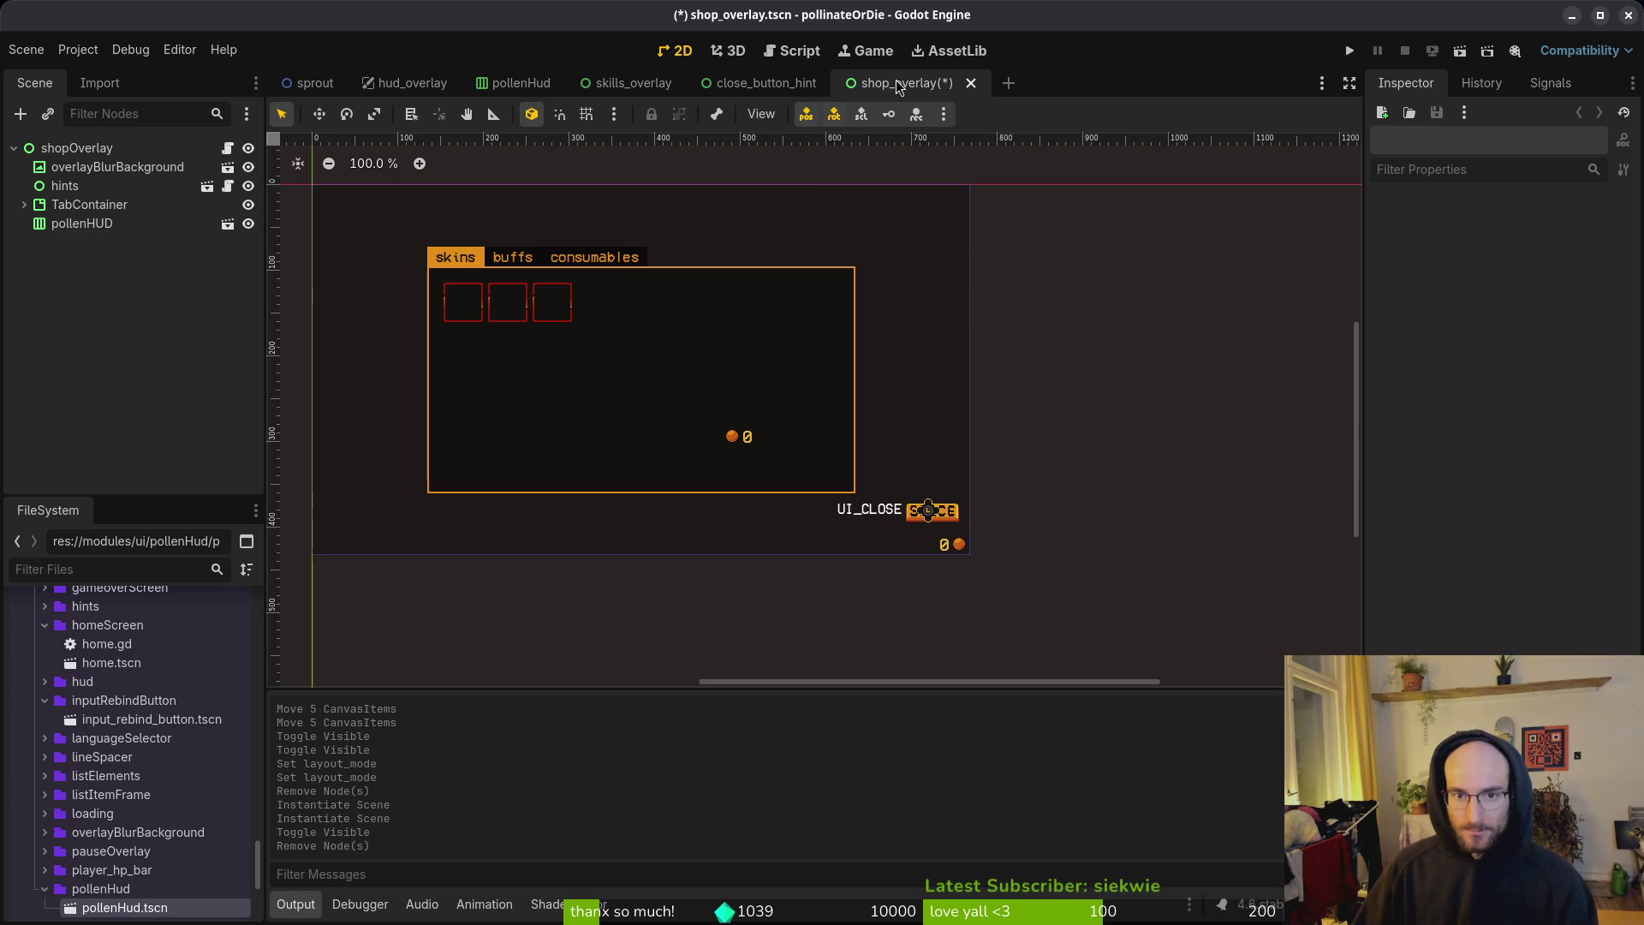
click(764, 84)
key(Down)
key(Down)
key(Down)
key(ctrl+s)
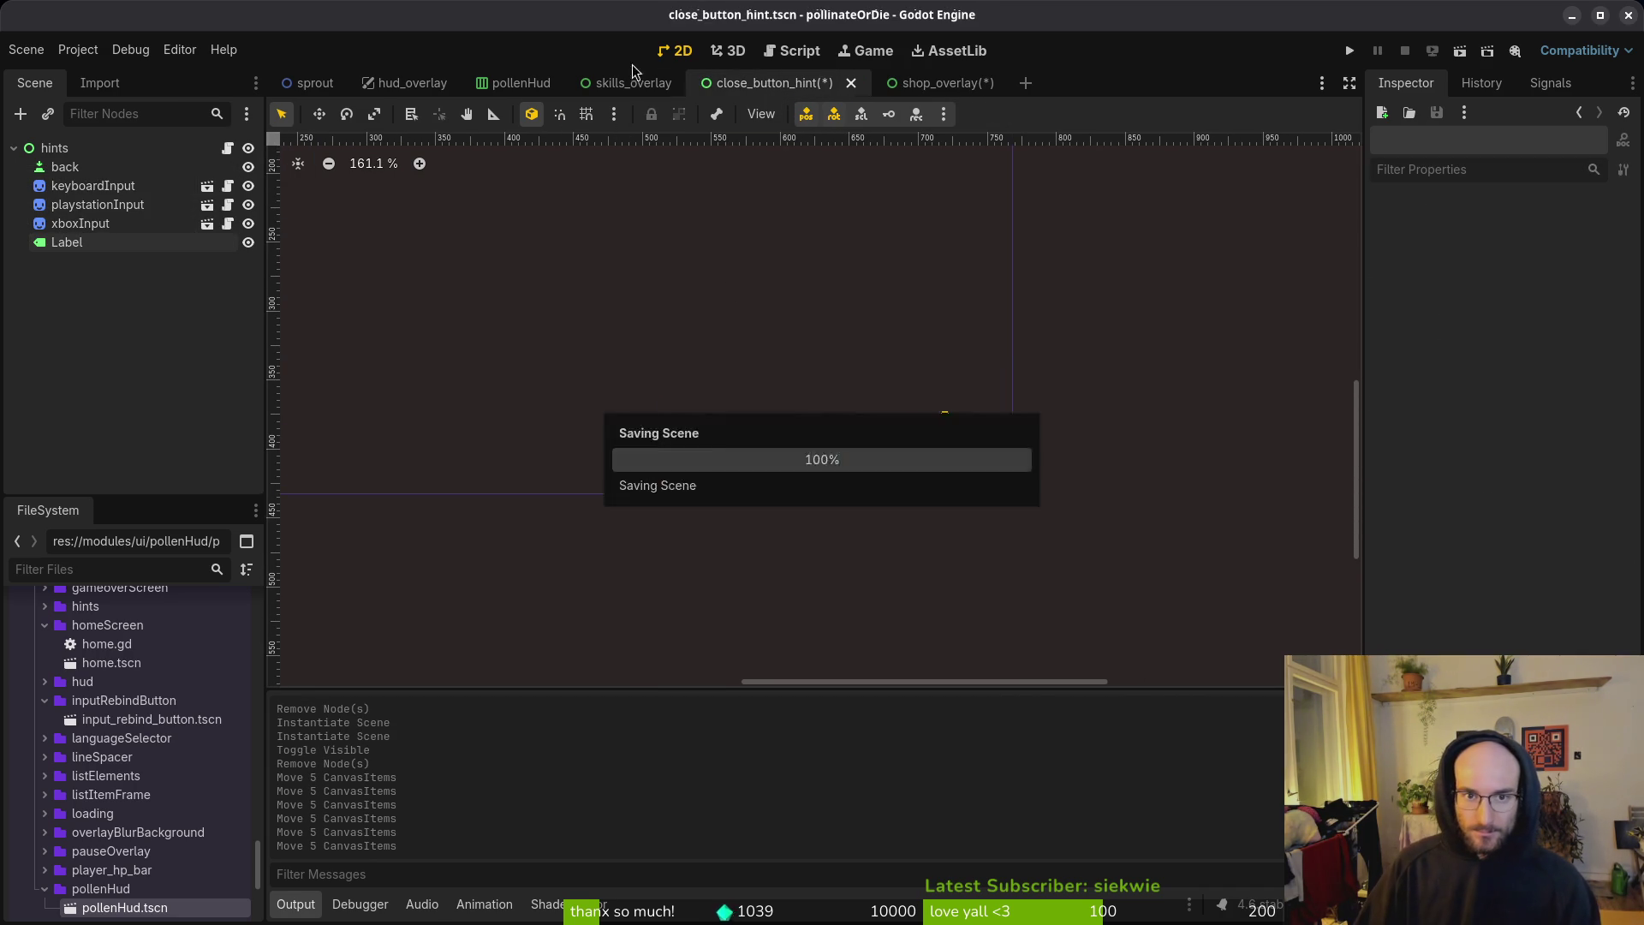
Step: Test-run the game from the shop overlay to check its pollen counter, then close it
click(629, 83)
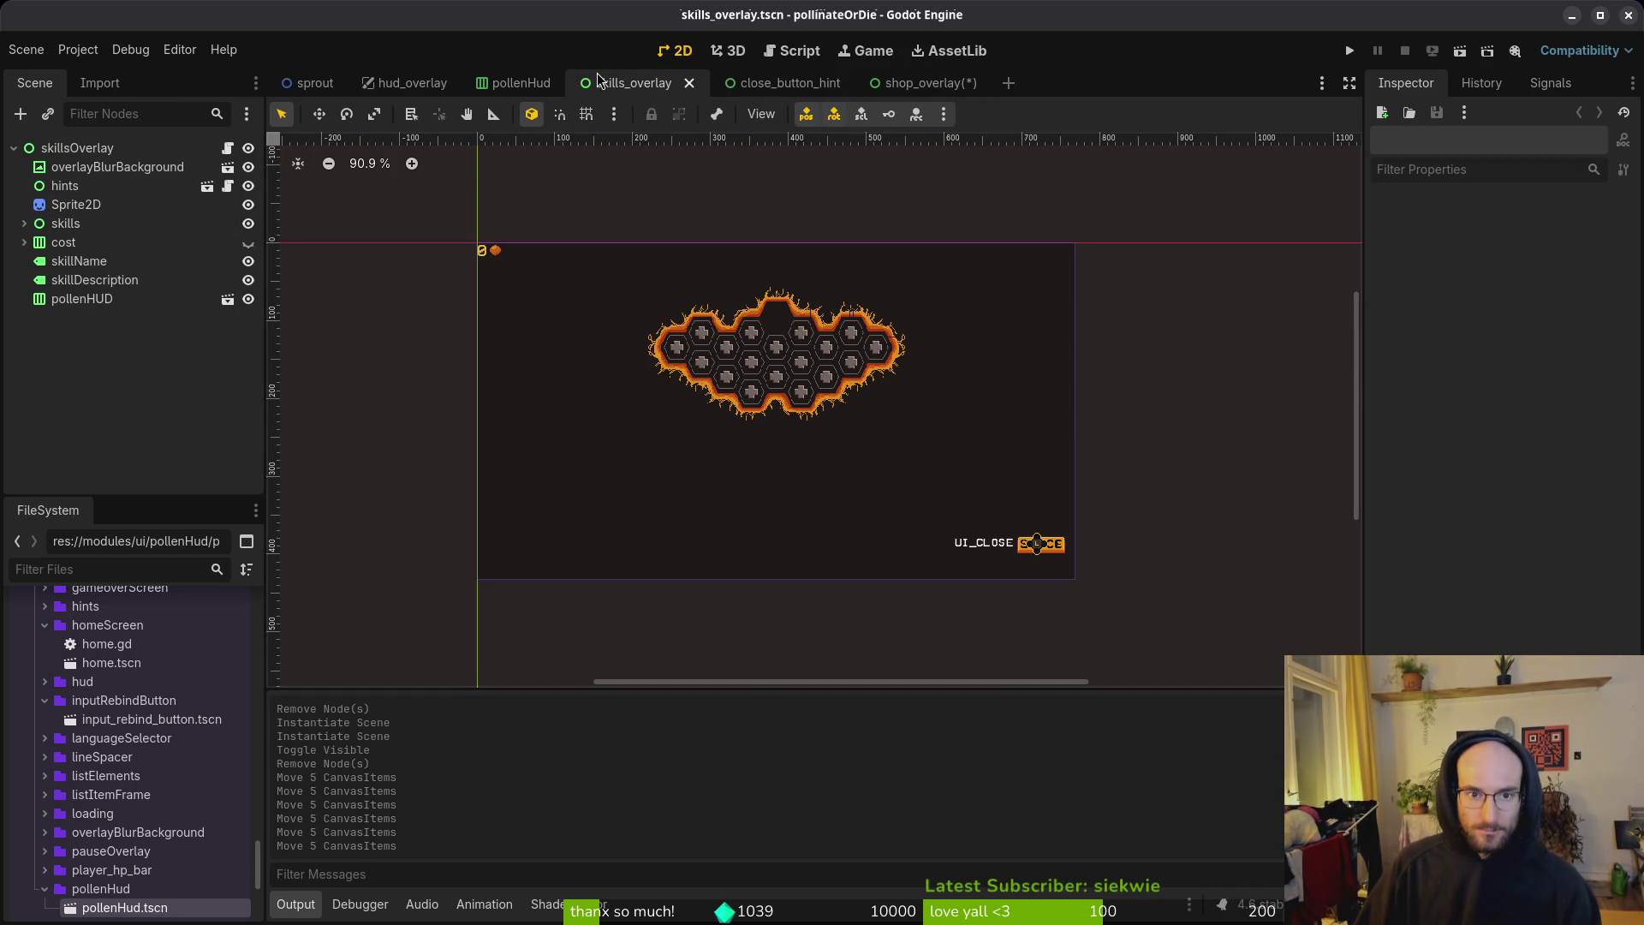
click(926, 84)
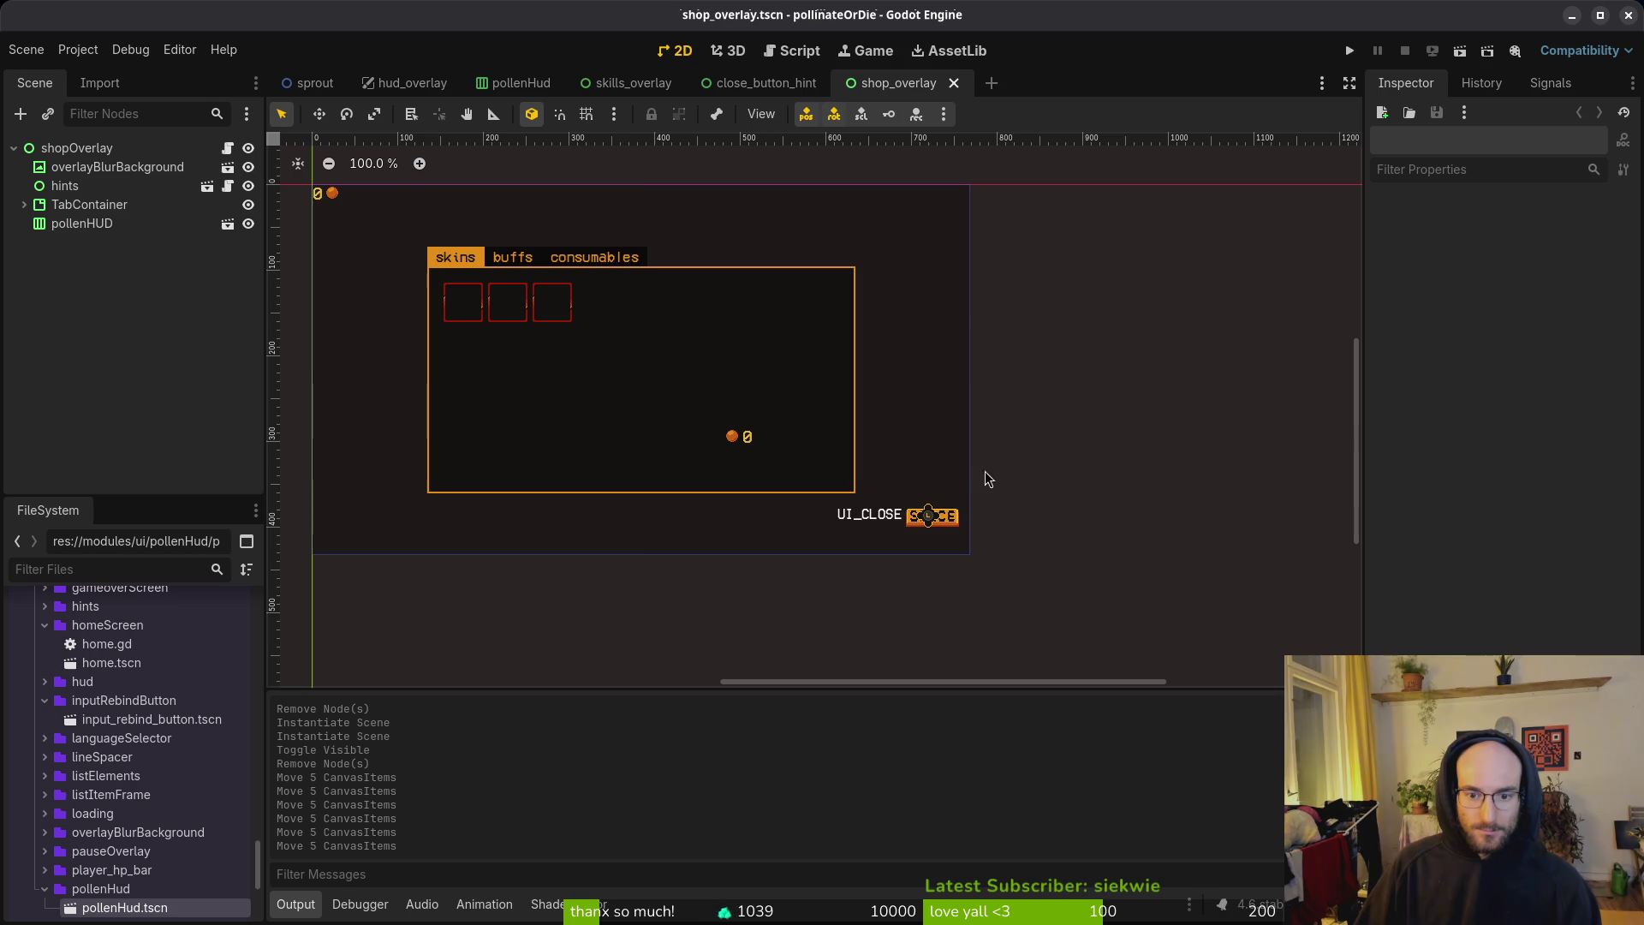
click(931, 518)
click(1014, 490)
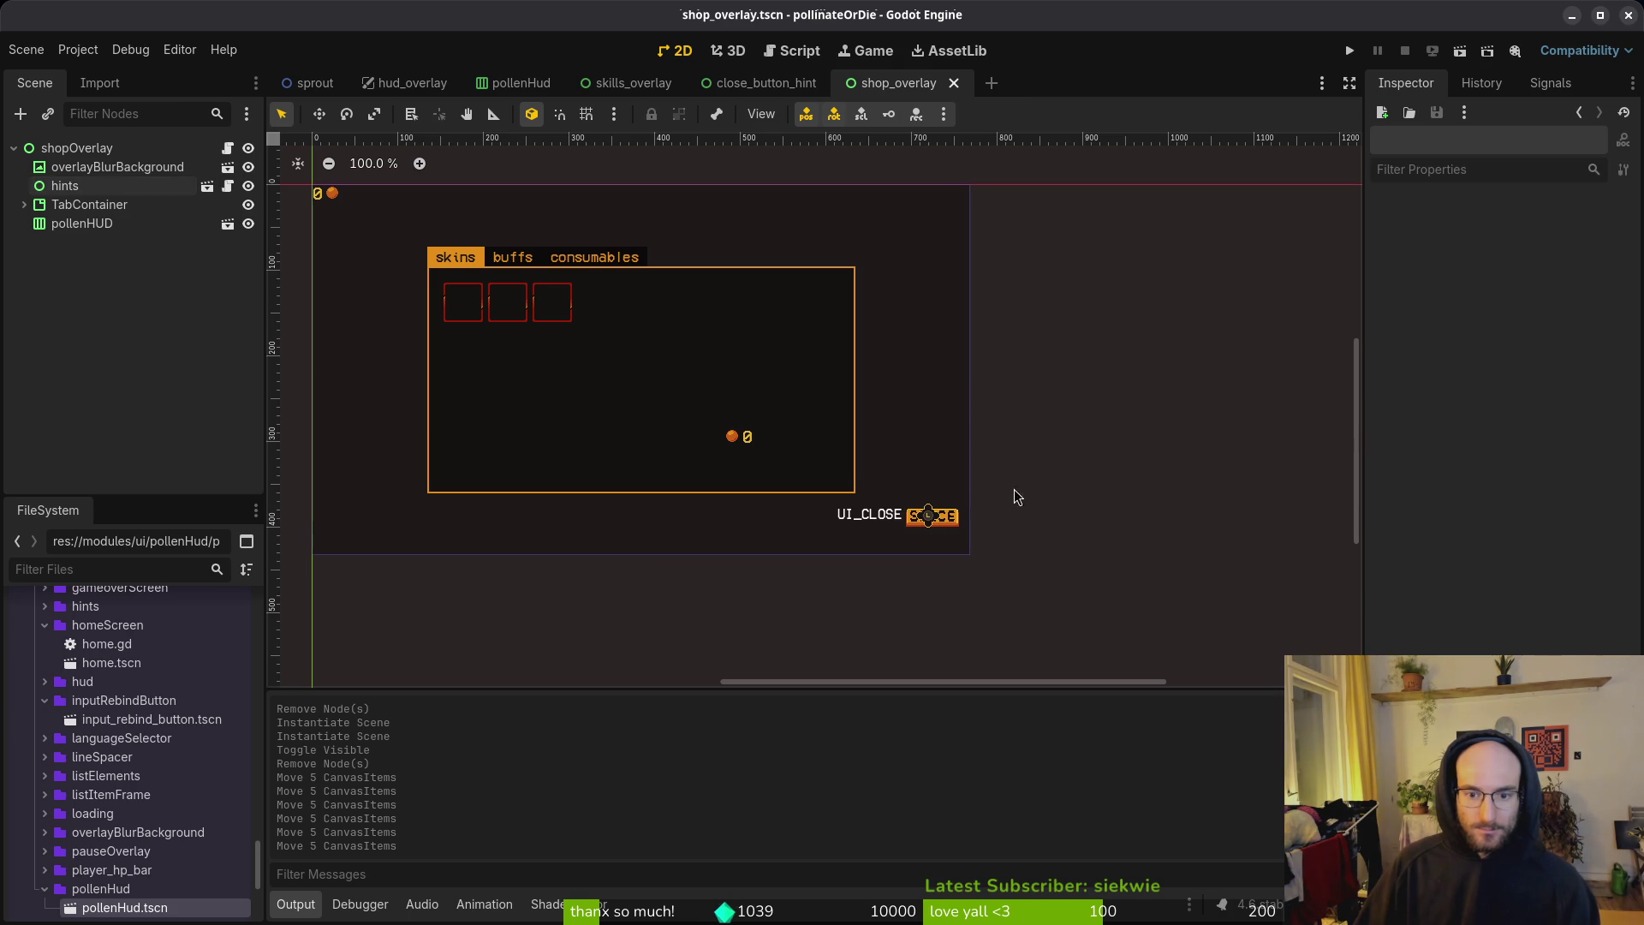
click(1347, 53)
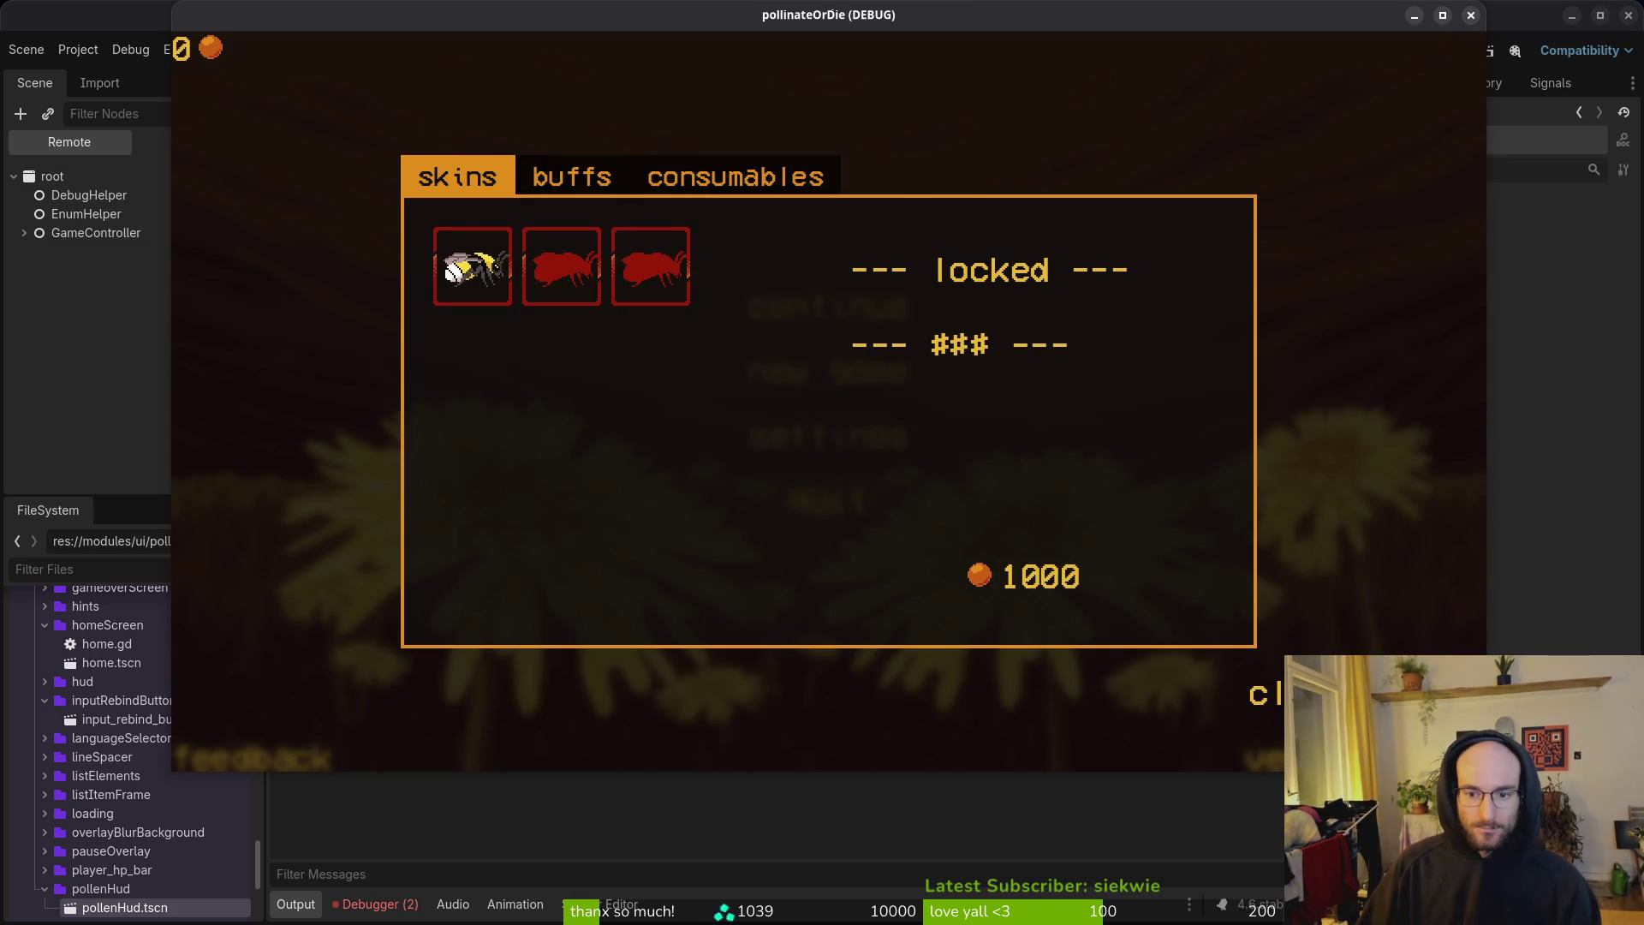
click(1471, 14)
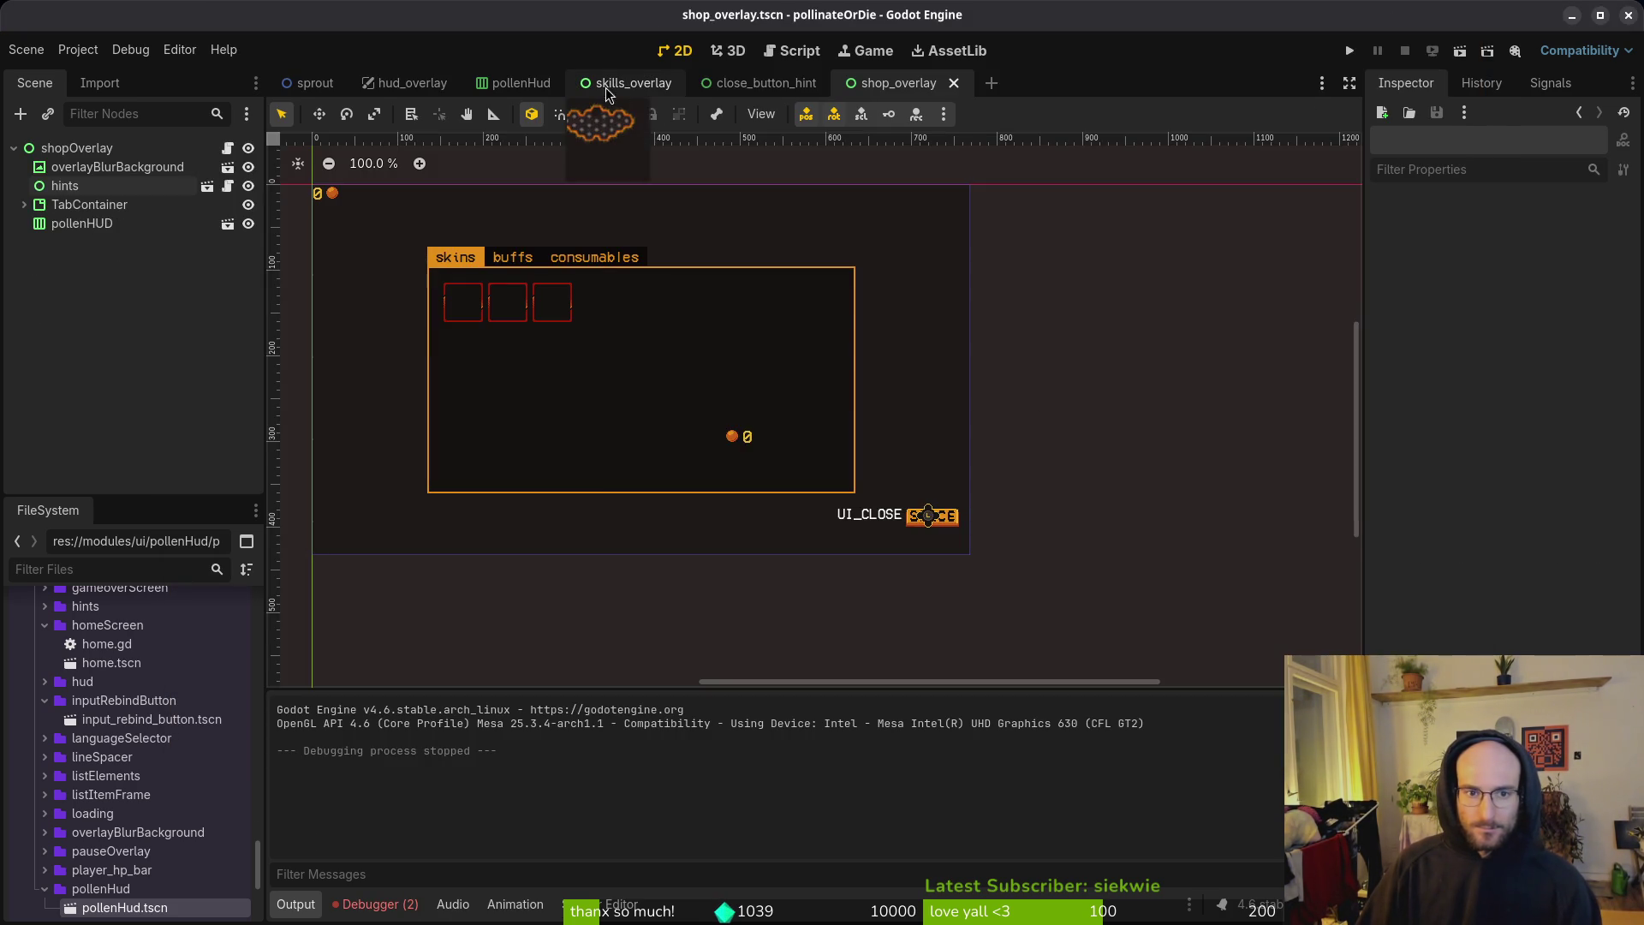
click(629, 83)
click(772, 86)
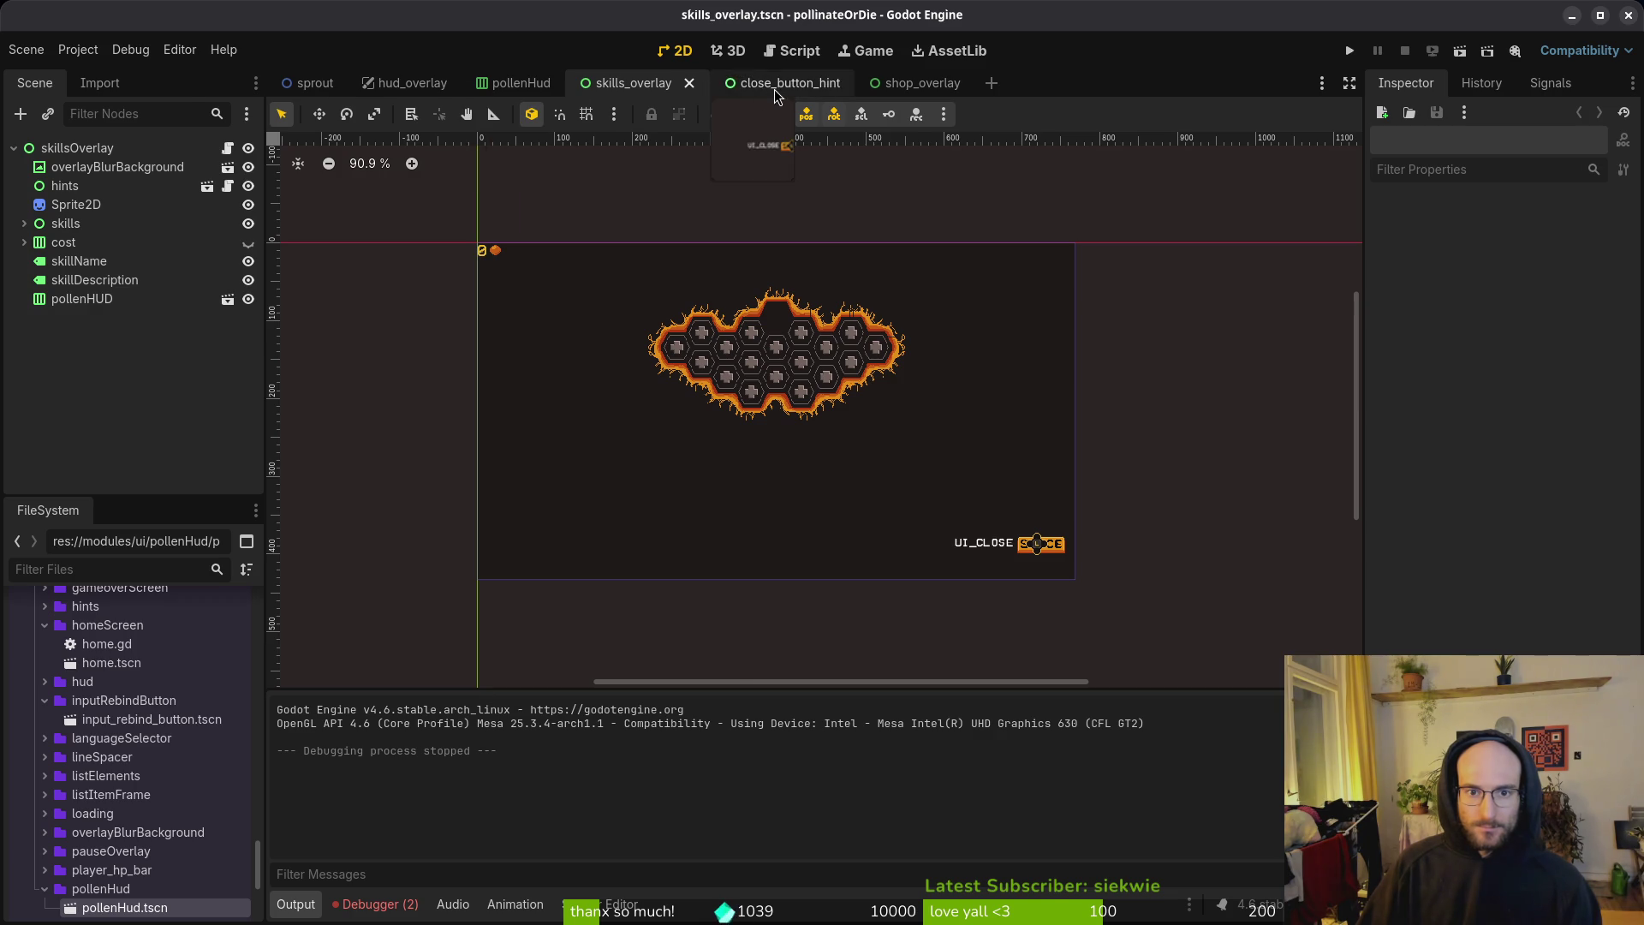
Step: Inspect the pollenHUD node in the skills overlay, then return to the pollenHud scene
click(853, 89)
click(521, 83)
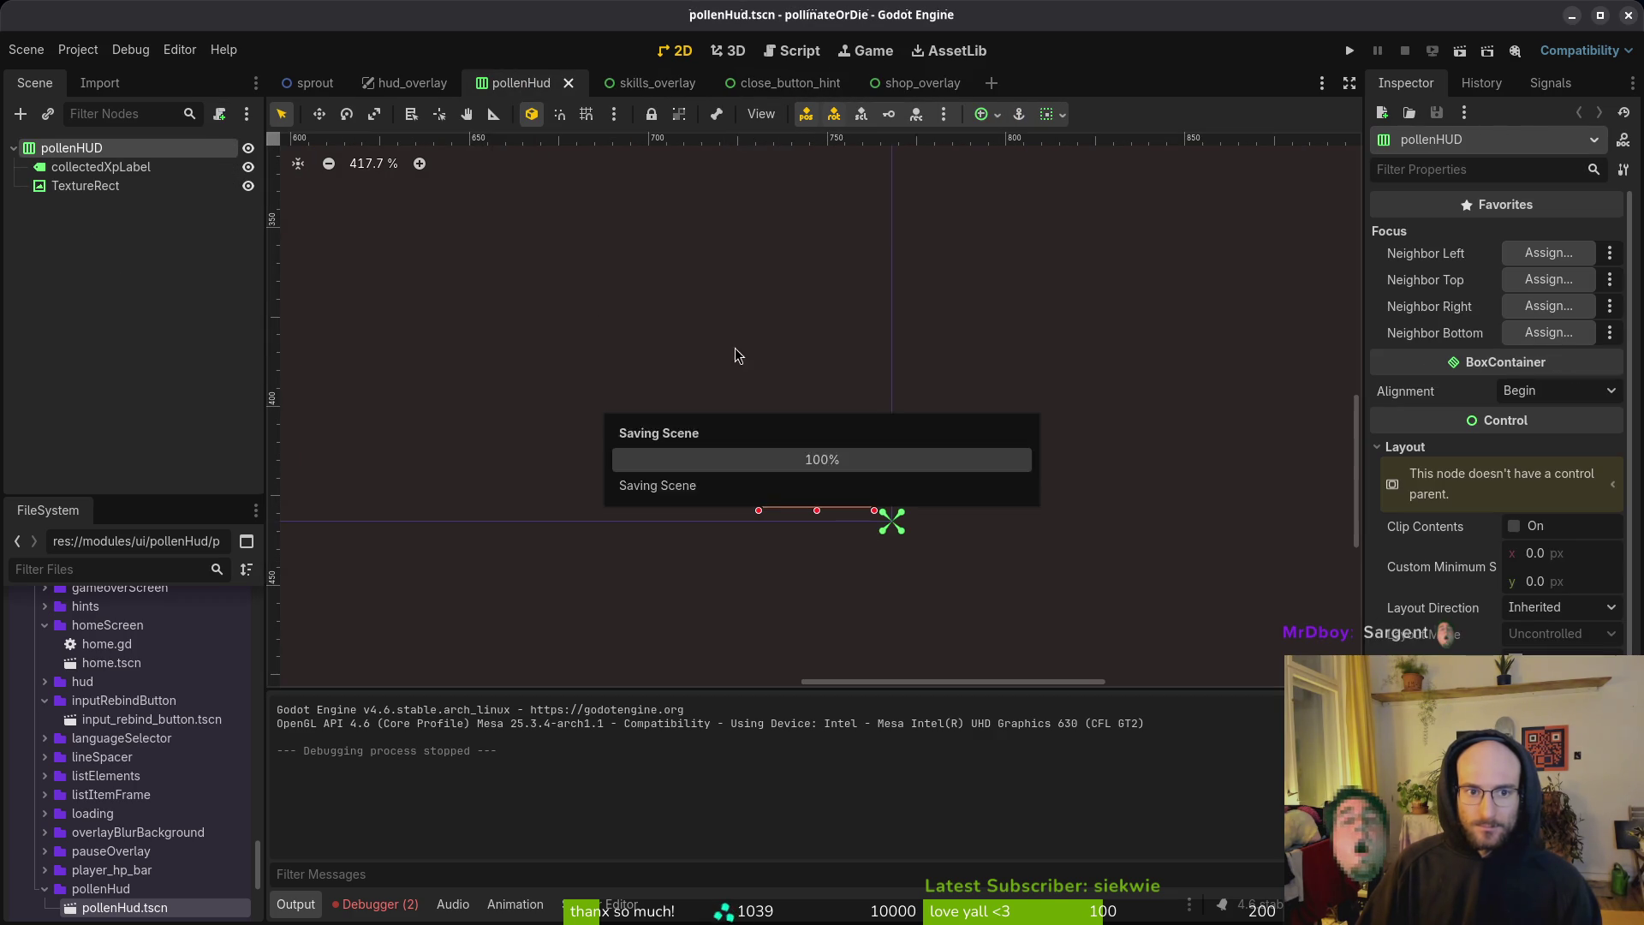
scroll(849, 449, down, 6)
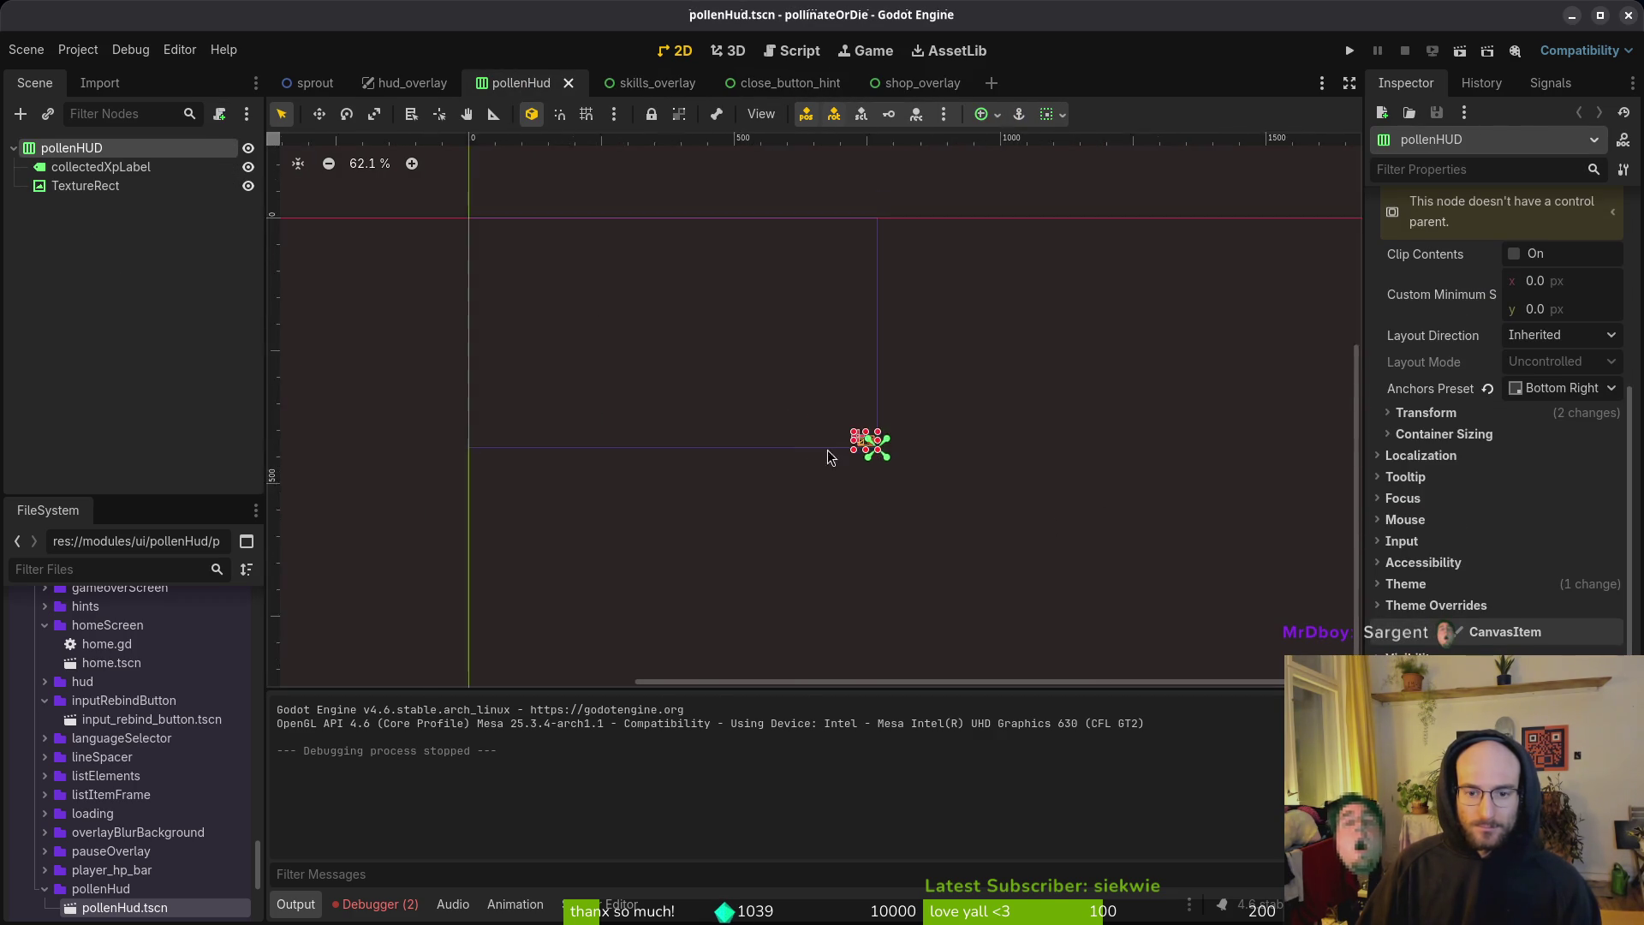
click(654, 80)
click(94, 301)
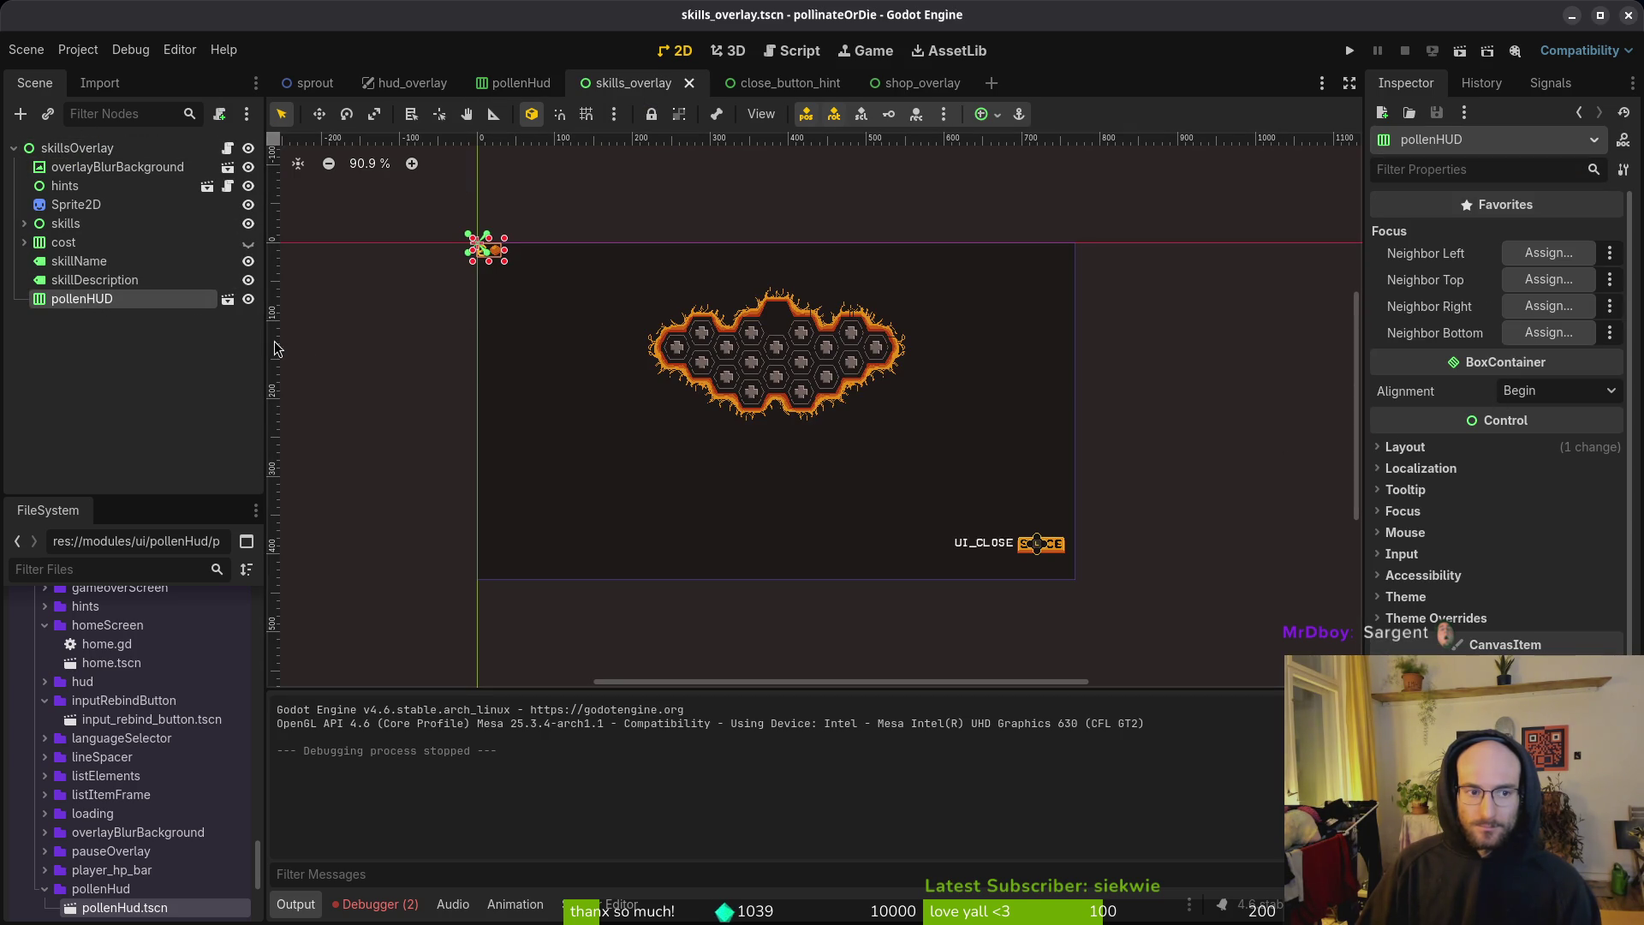
click(786, 83)
click(914, 83)
click(518, 83)
scroll(907, 429, down, 2)
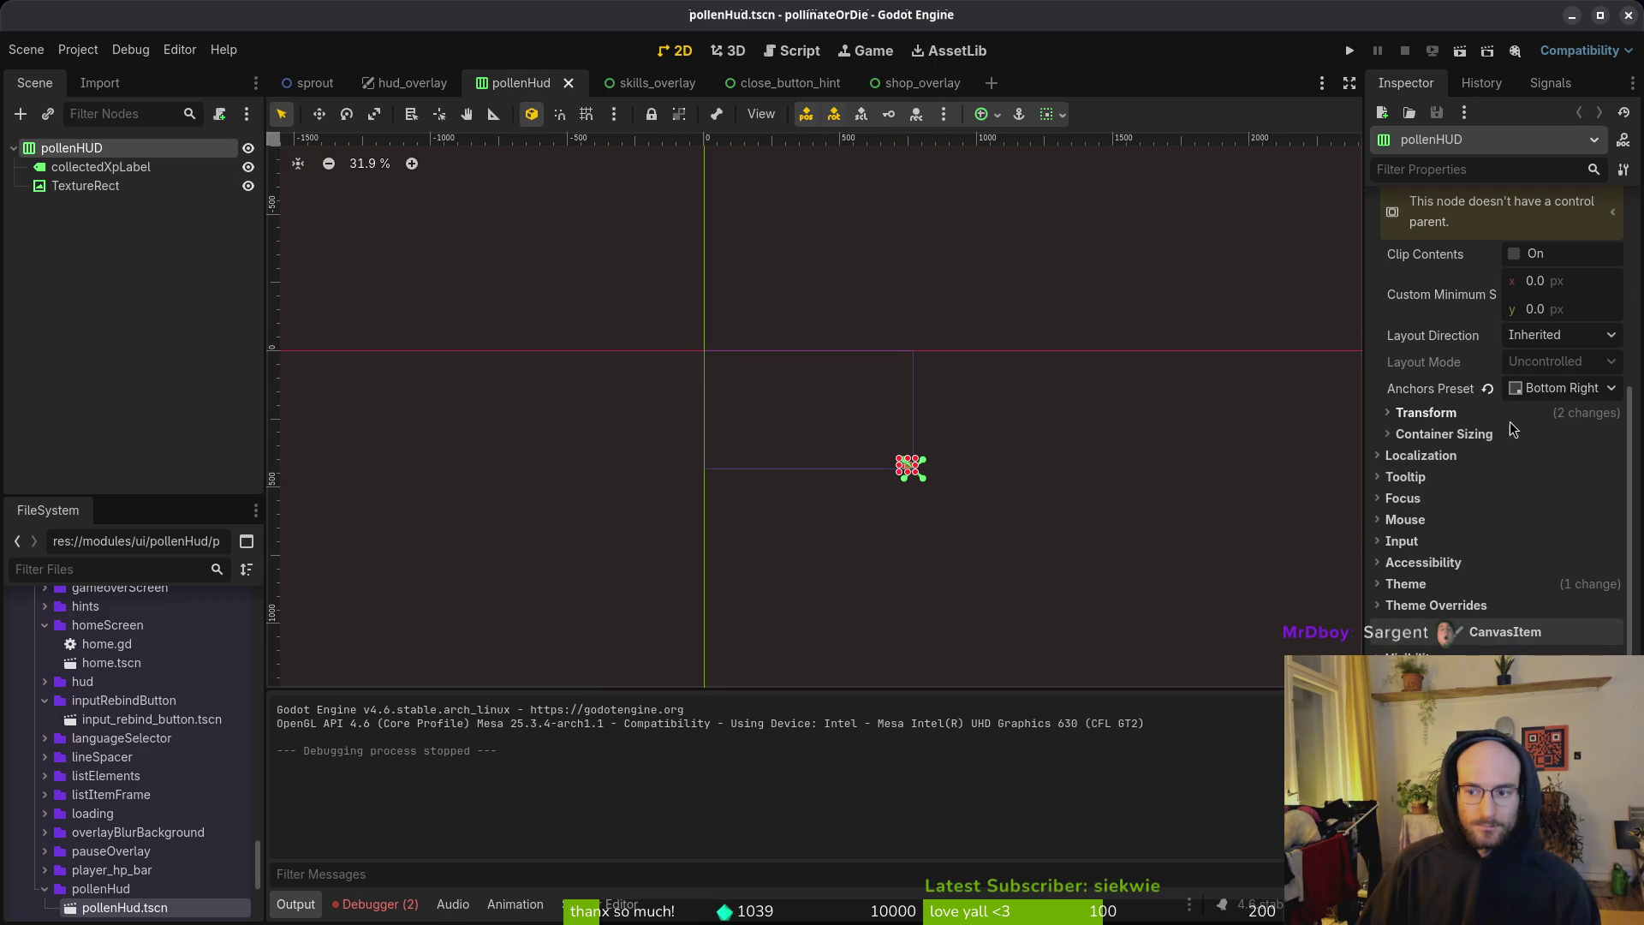
Step: Try the Full Rect anchors preset on pollenHud, revert to Bottom Right, and save
click(1562, 388)
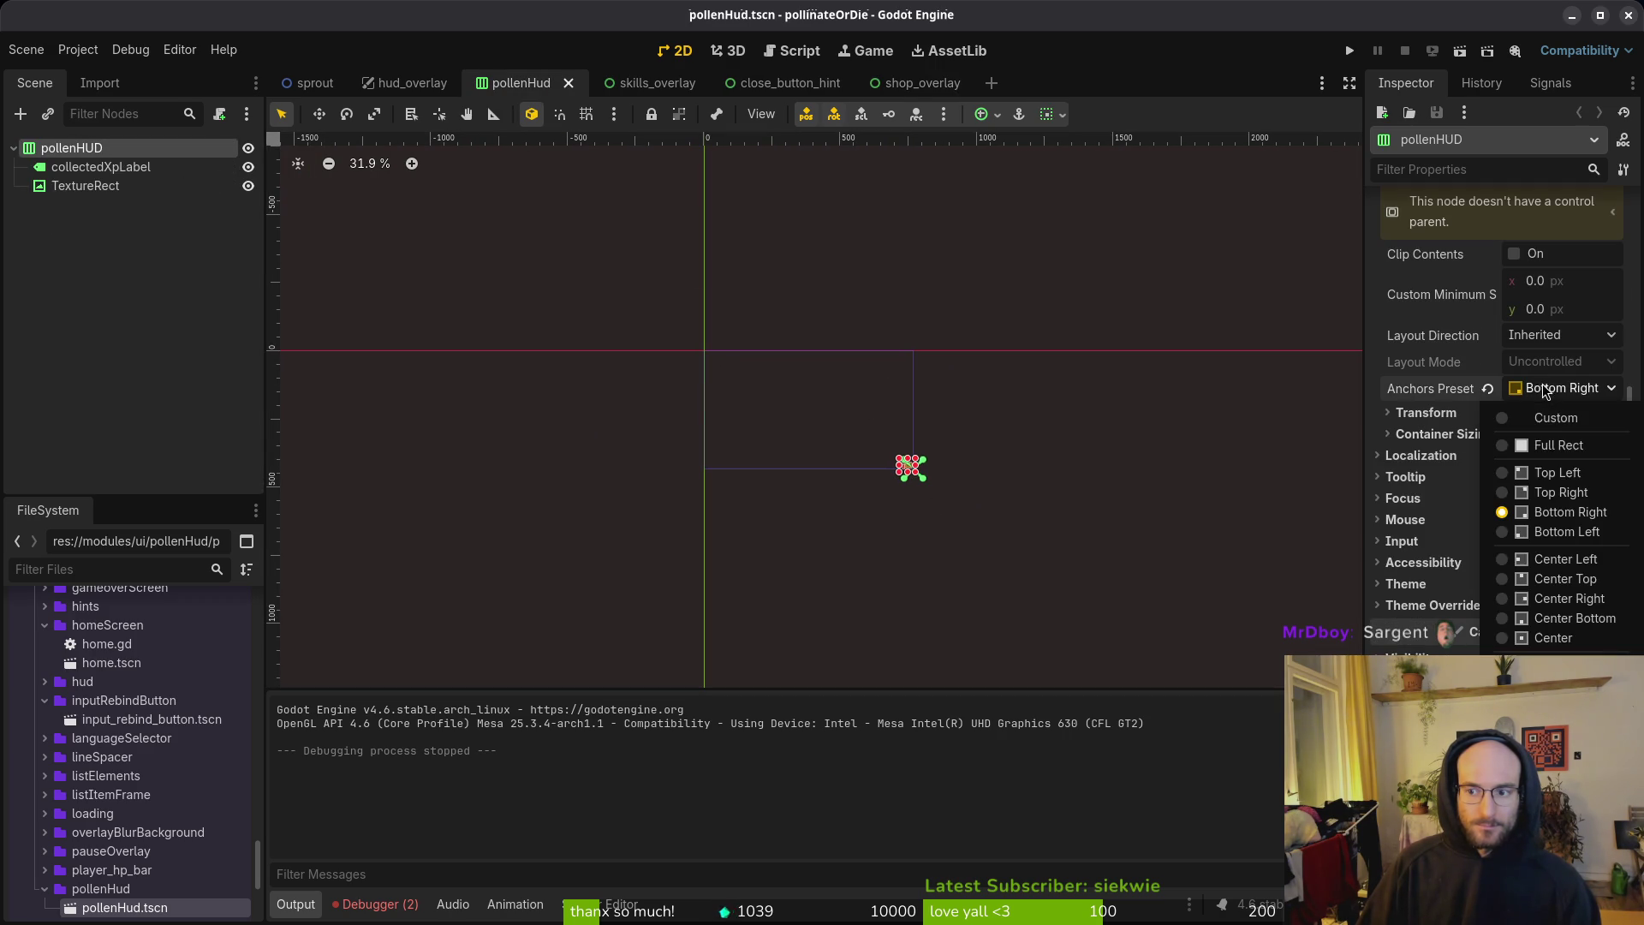
click(1541, 448)
key(ctrl+z)
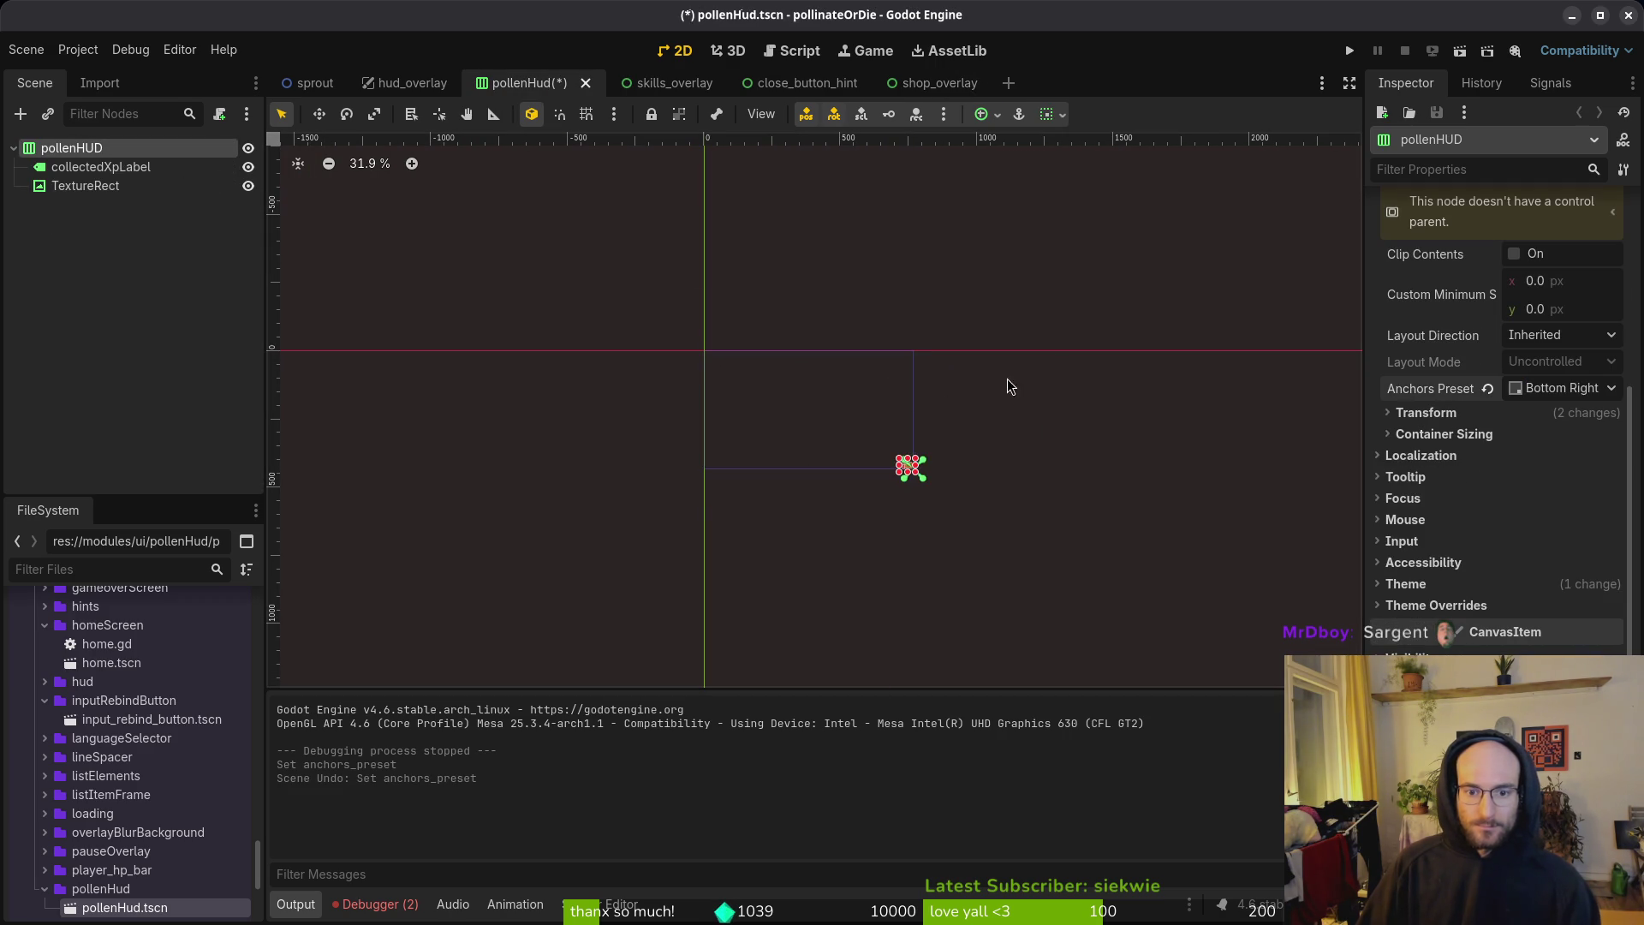
scroll(907, 445, up, 5)
scroll(920, 458, up, 7)
key(ctrl+s)
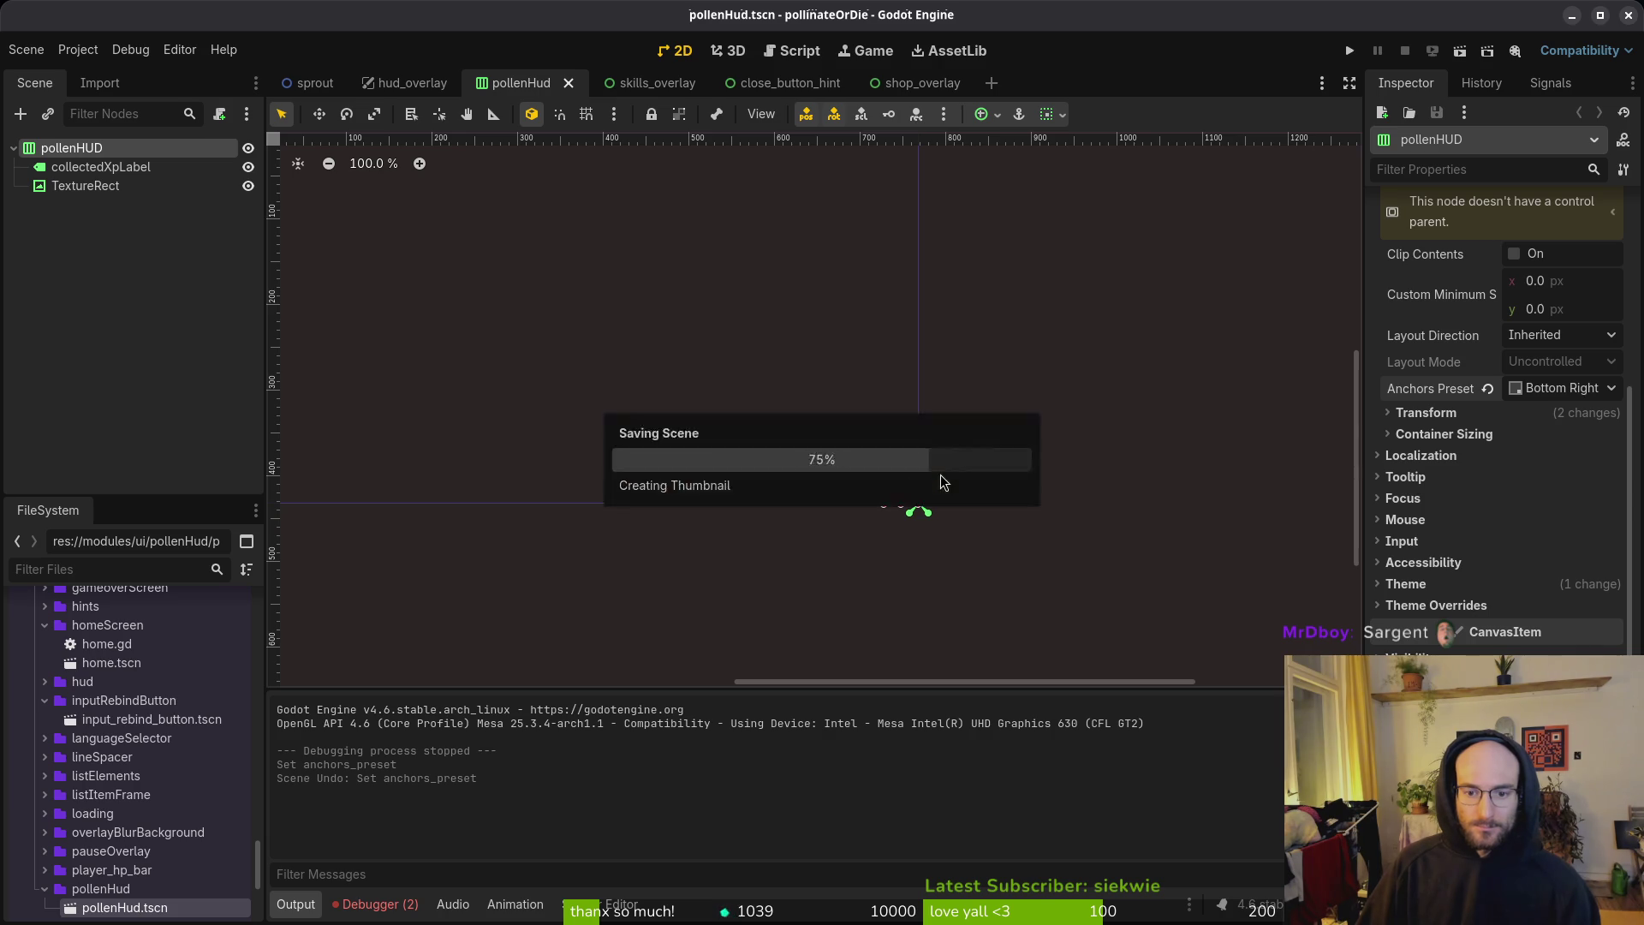
scroll(890, 504, up, 11)
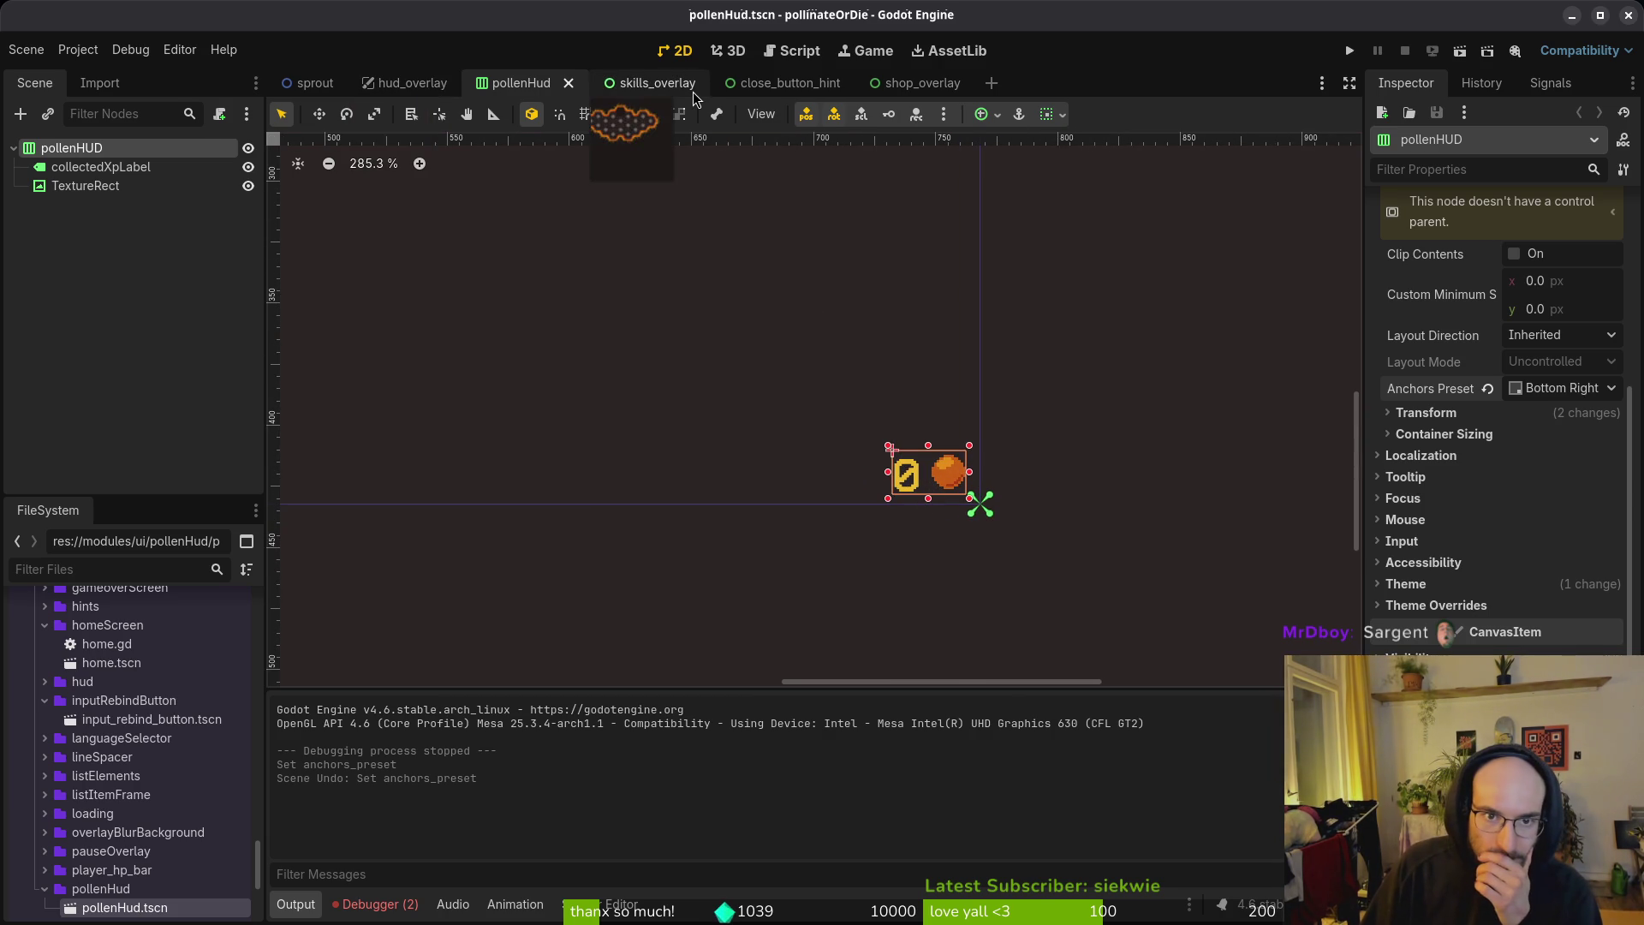
Step: Close close_button_hint, then swap the skills overlay's pollenHUD for a pollenHud.tscn instance and save
click(638, 83)
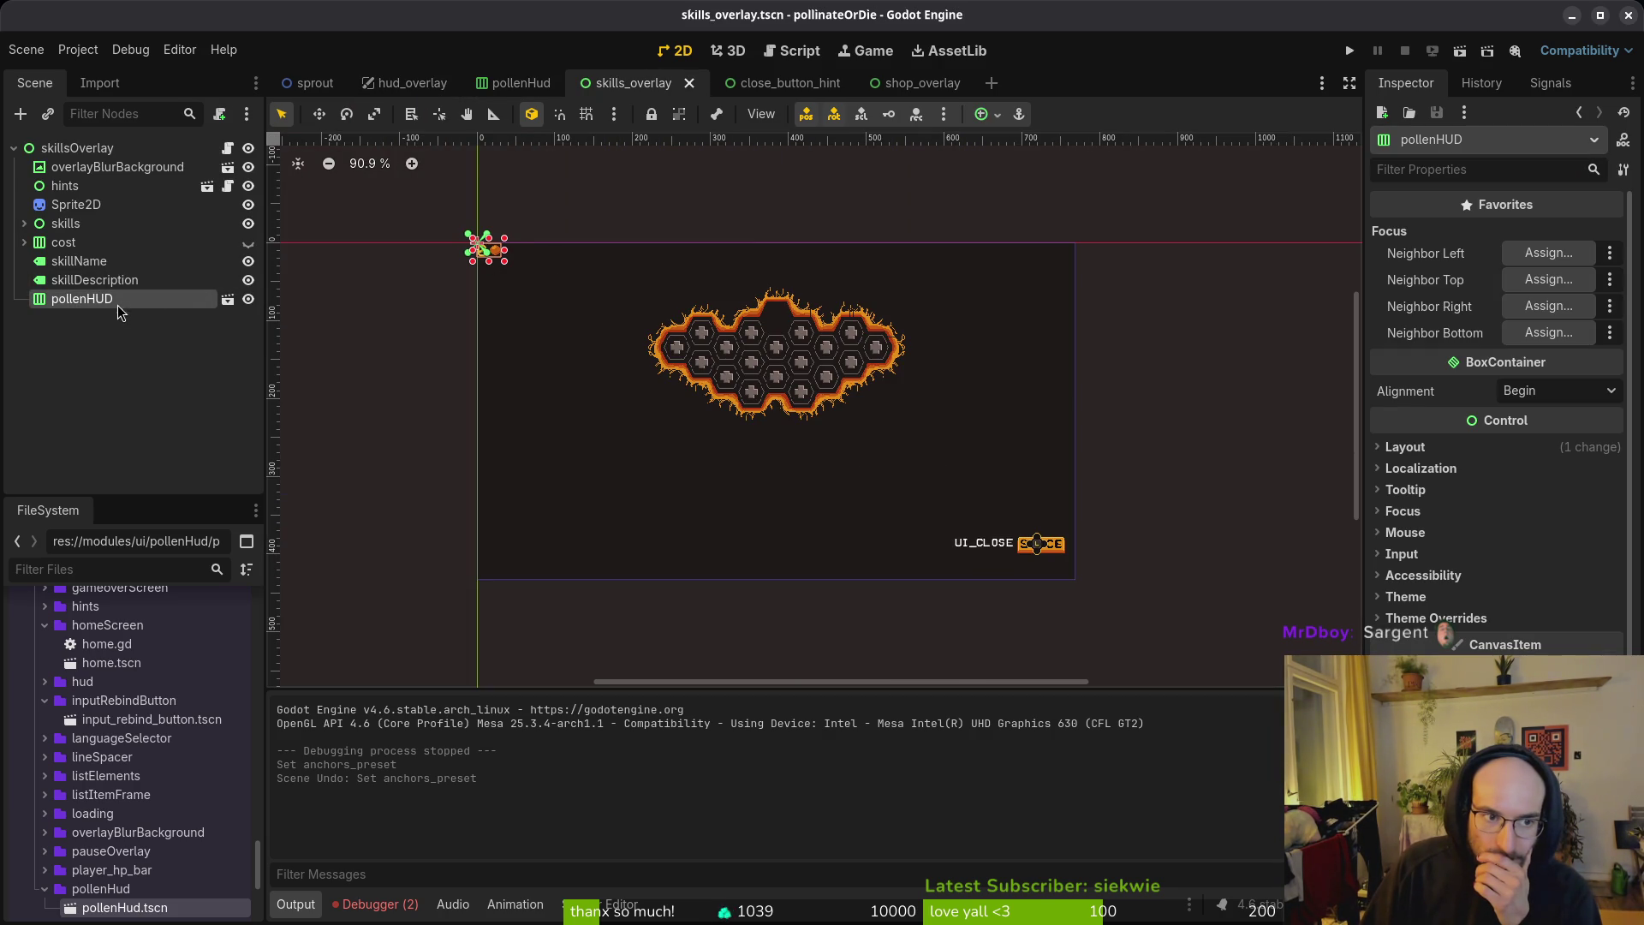
click(772, 85)
click(833, 83)
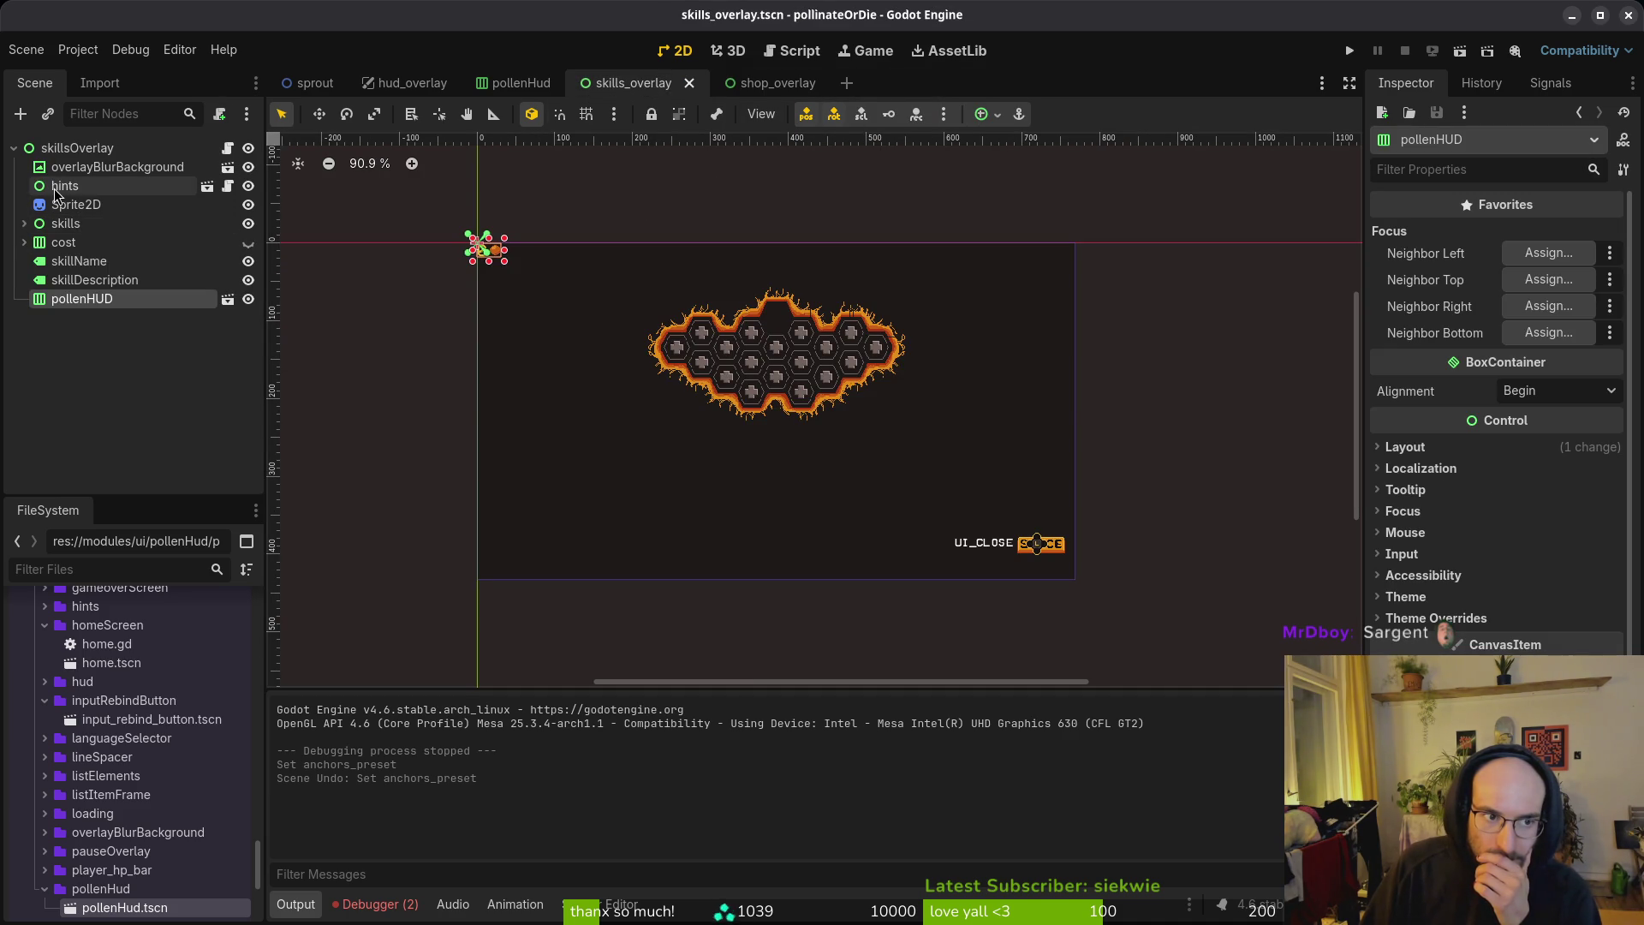
click(66, 186)
click(93, 301)
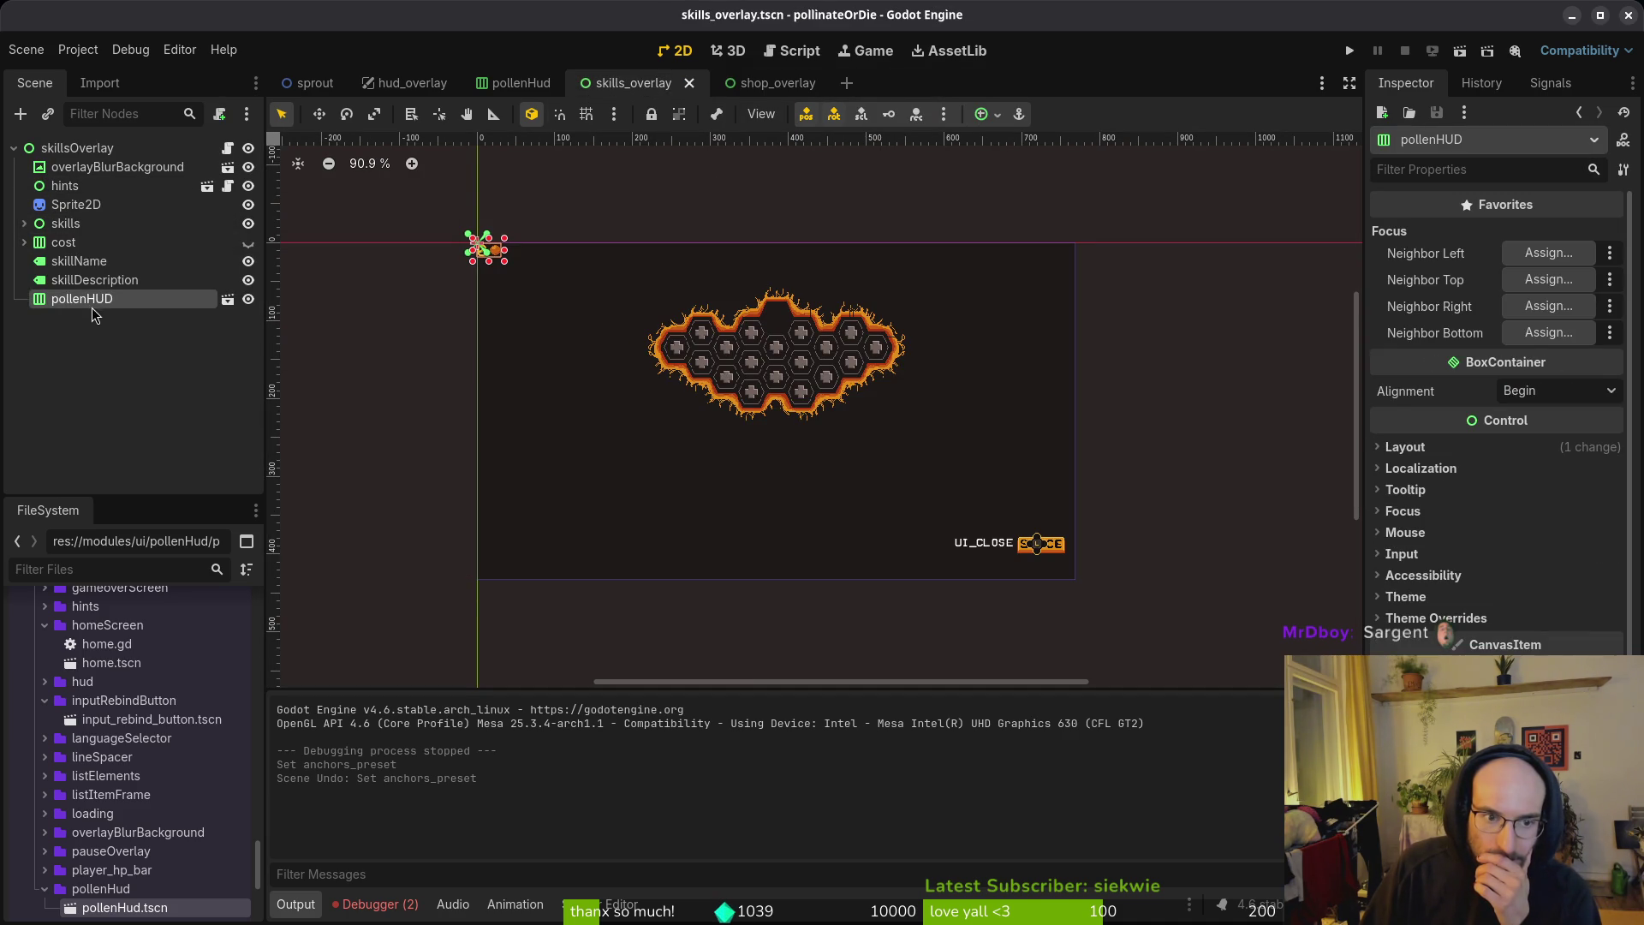
key(Delete)
key(Return)
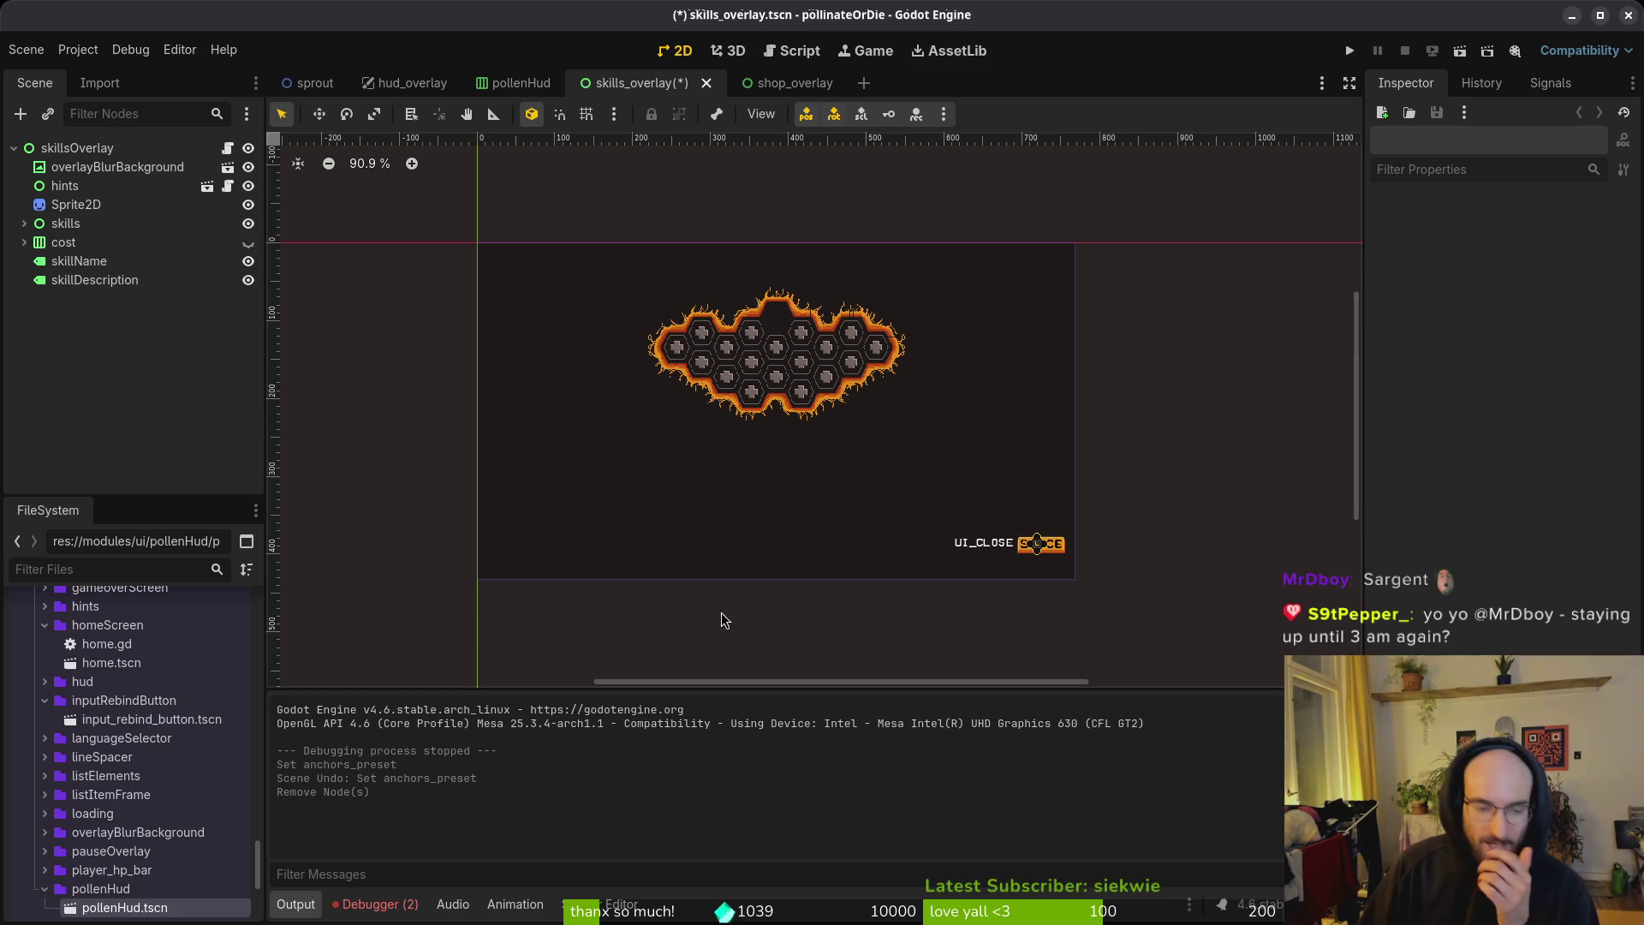
mouse_move(124, 908)
mouse_down()
mouse_move(147, 418)
mouse_move(109, 153)
mouse_up()
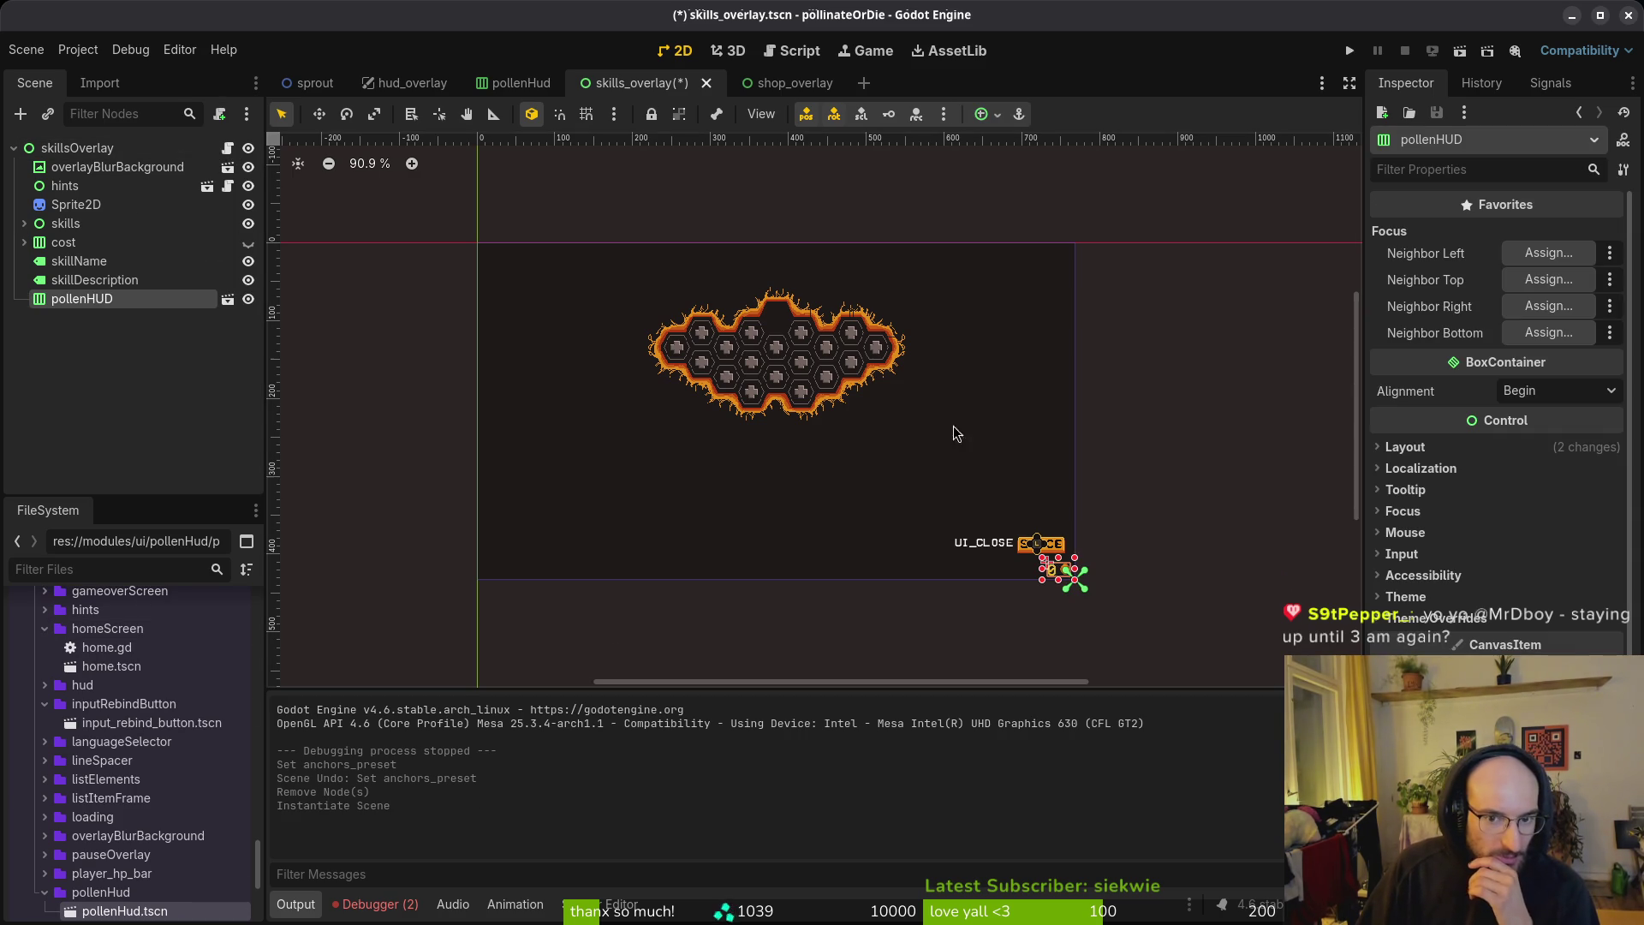
scroll(1065, 575, up, 10)
click(1020, 371)
key(ctrl+s)
Step: Reopen the close_button_hint scene, undo and redo the last skills-overlay change, and save
key(ctrl+shift+t)
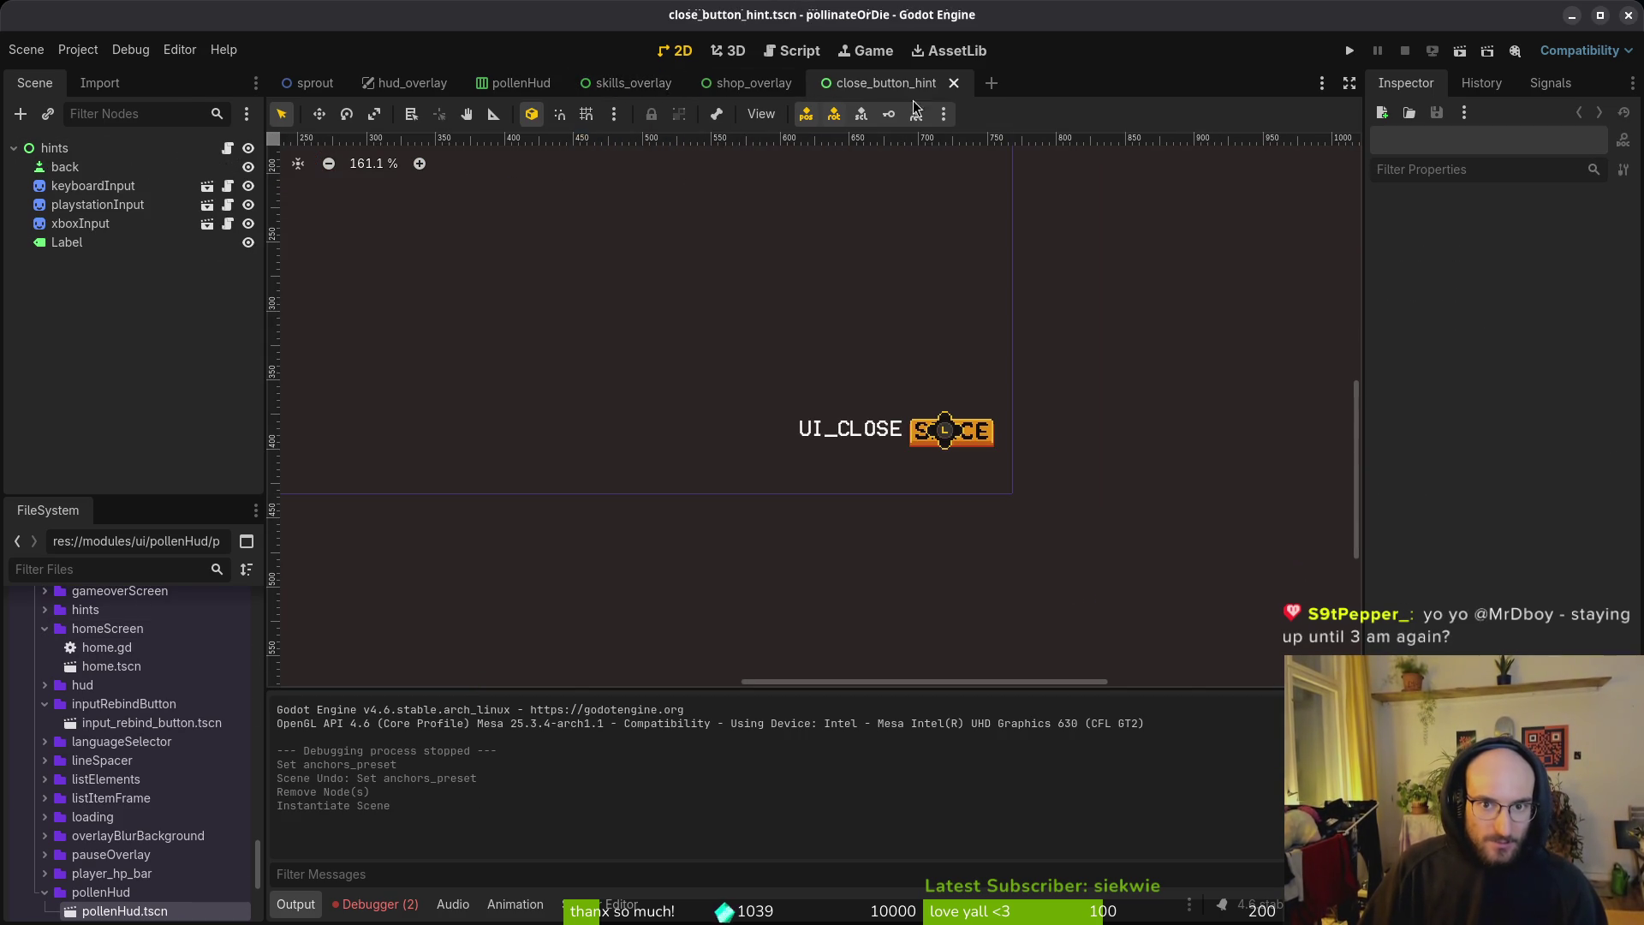
click(634, 83)
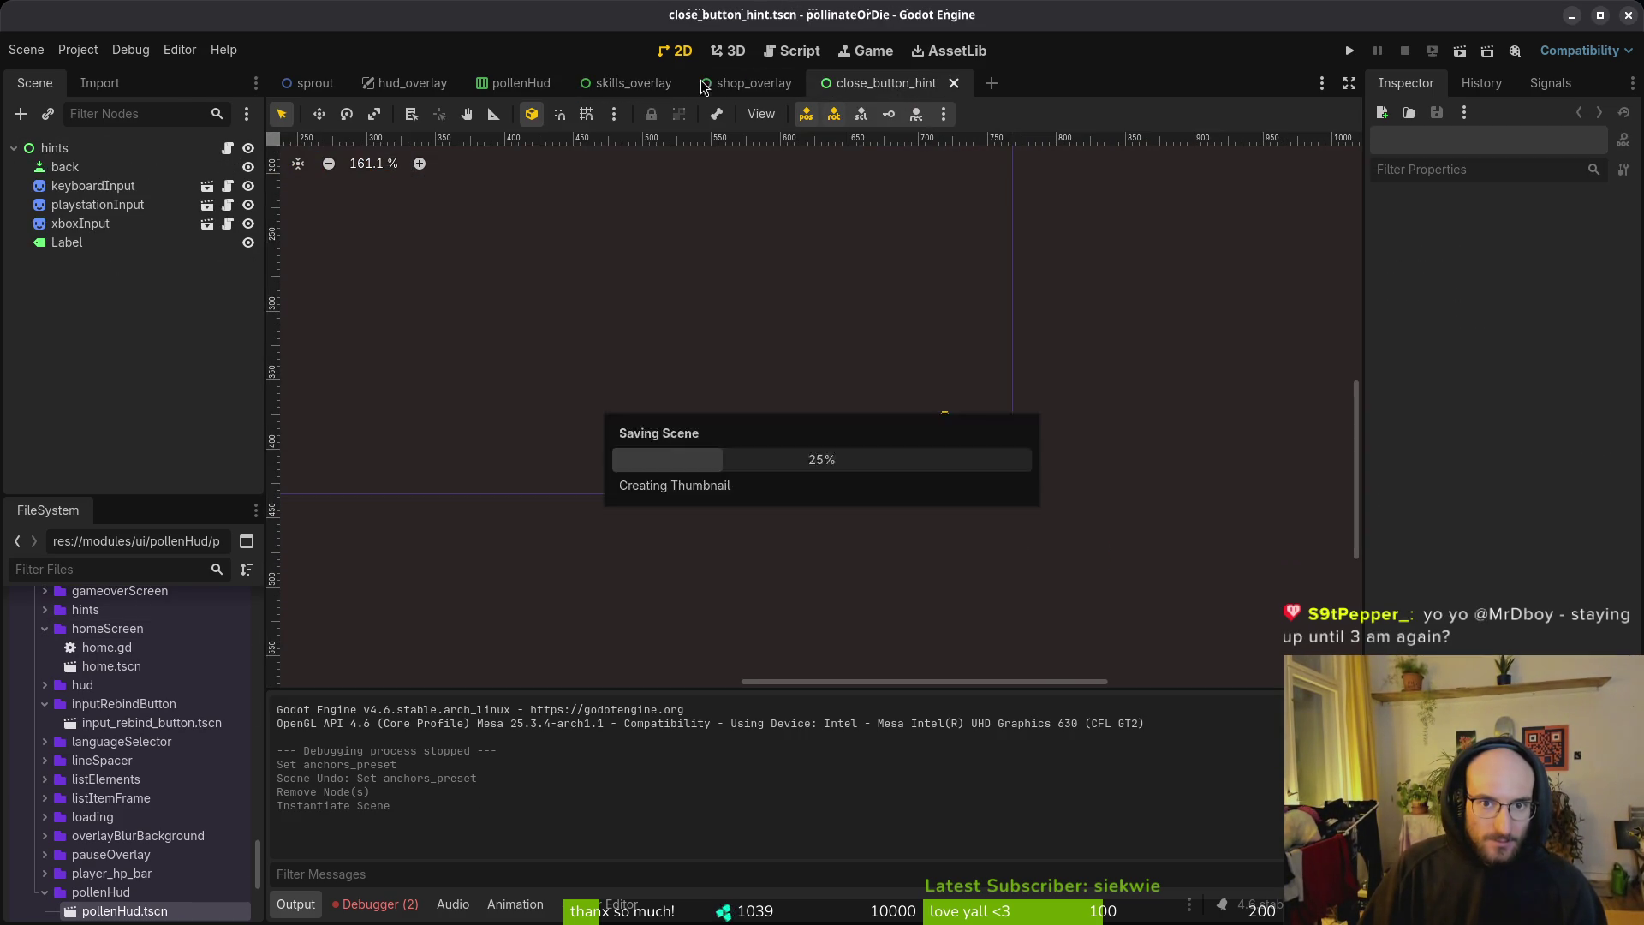
scroll(916, 523, down, 12)
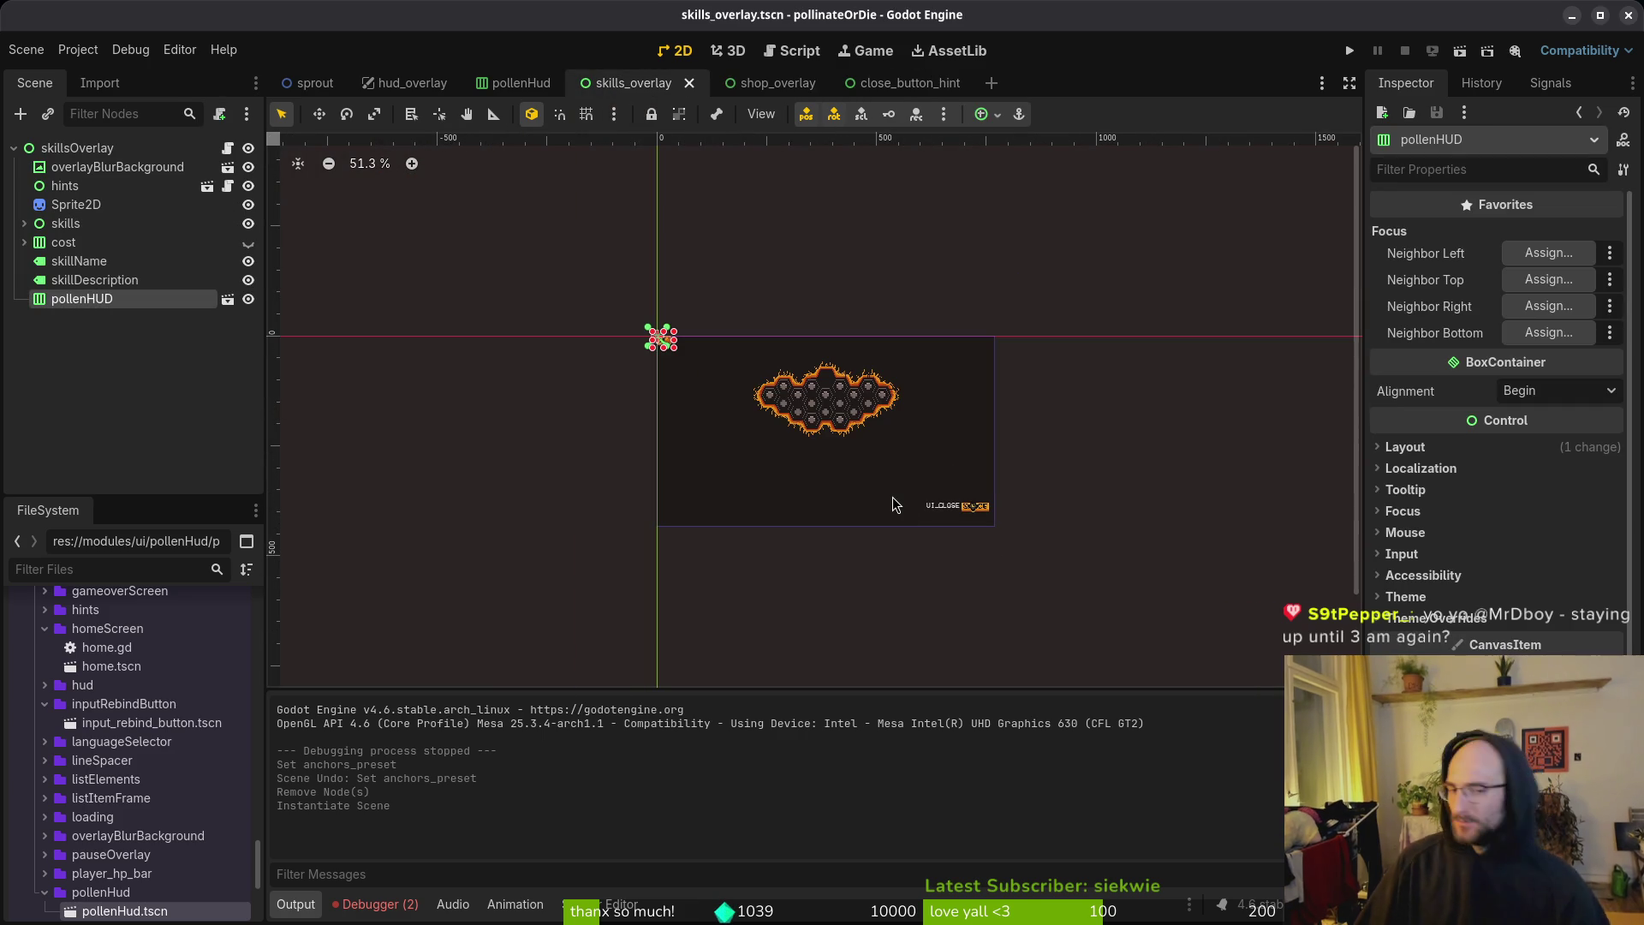
click(886, 83)
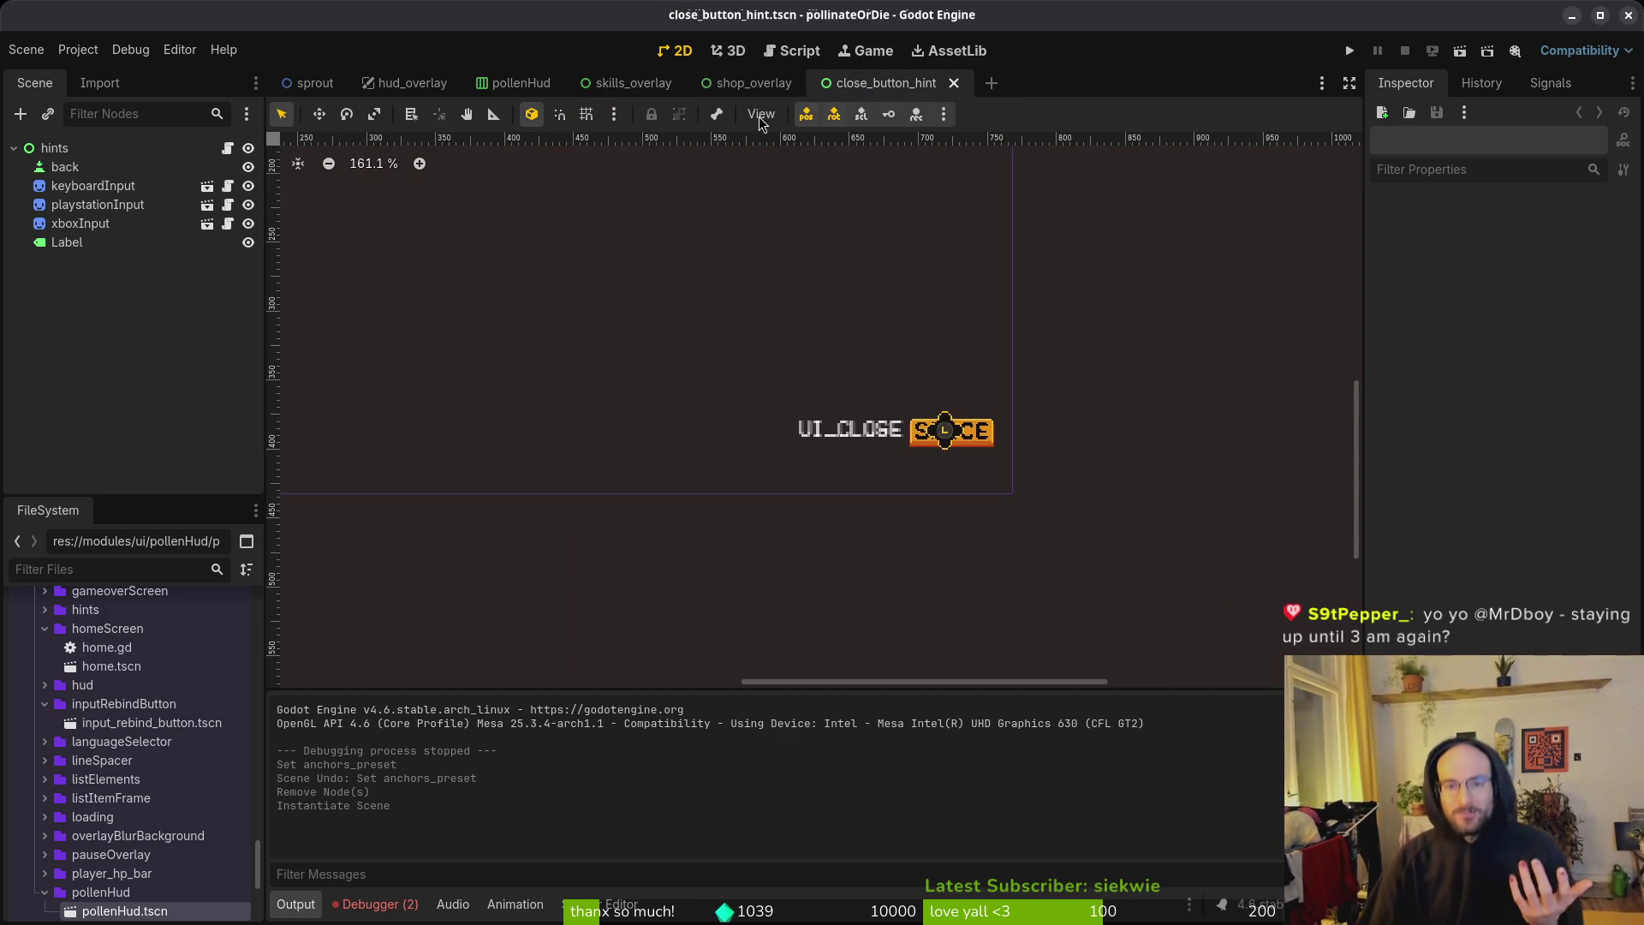
click(606, 85)
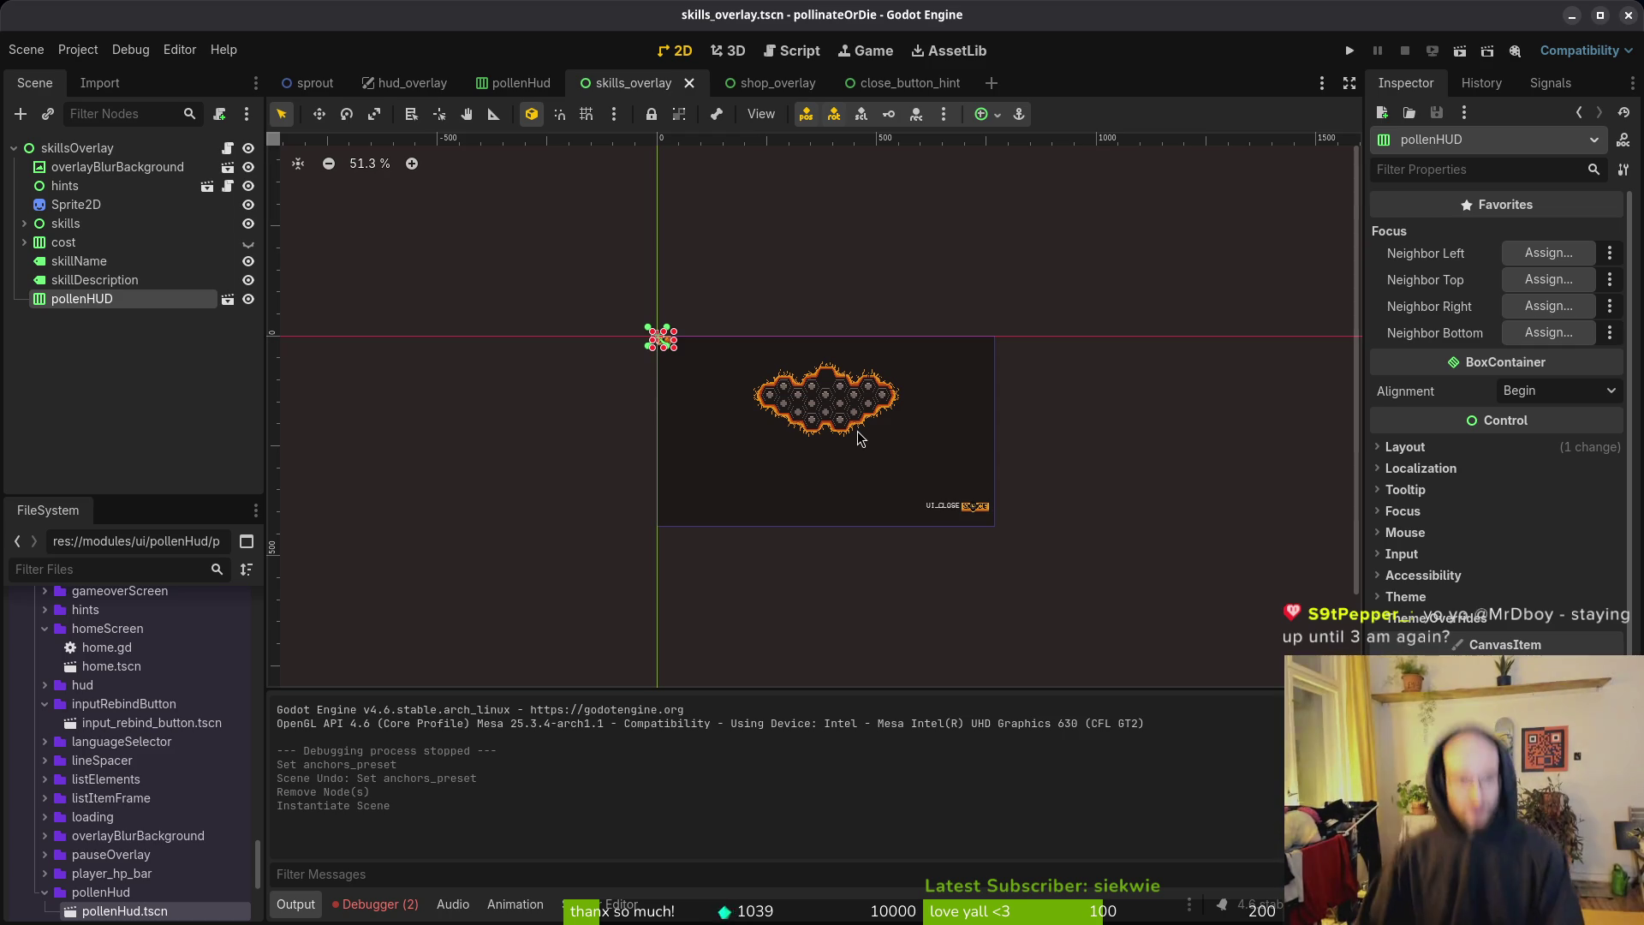
click(151, 394)
key(ctrl+z)
key(ctrl+z)
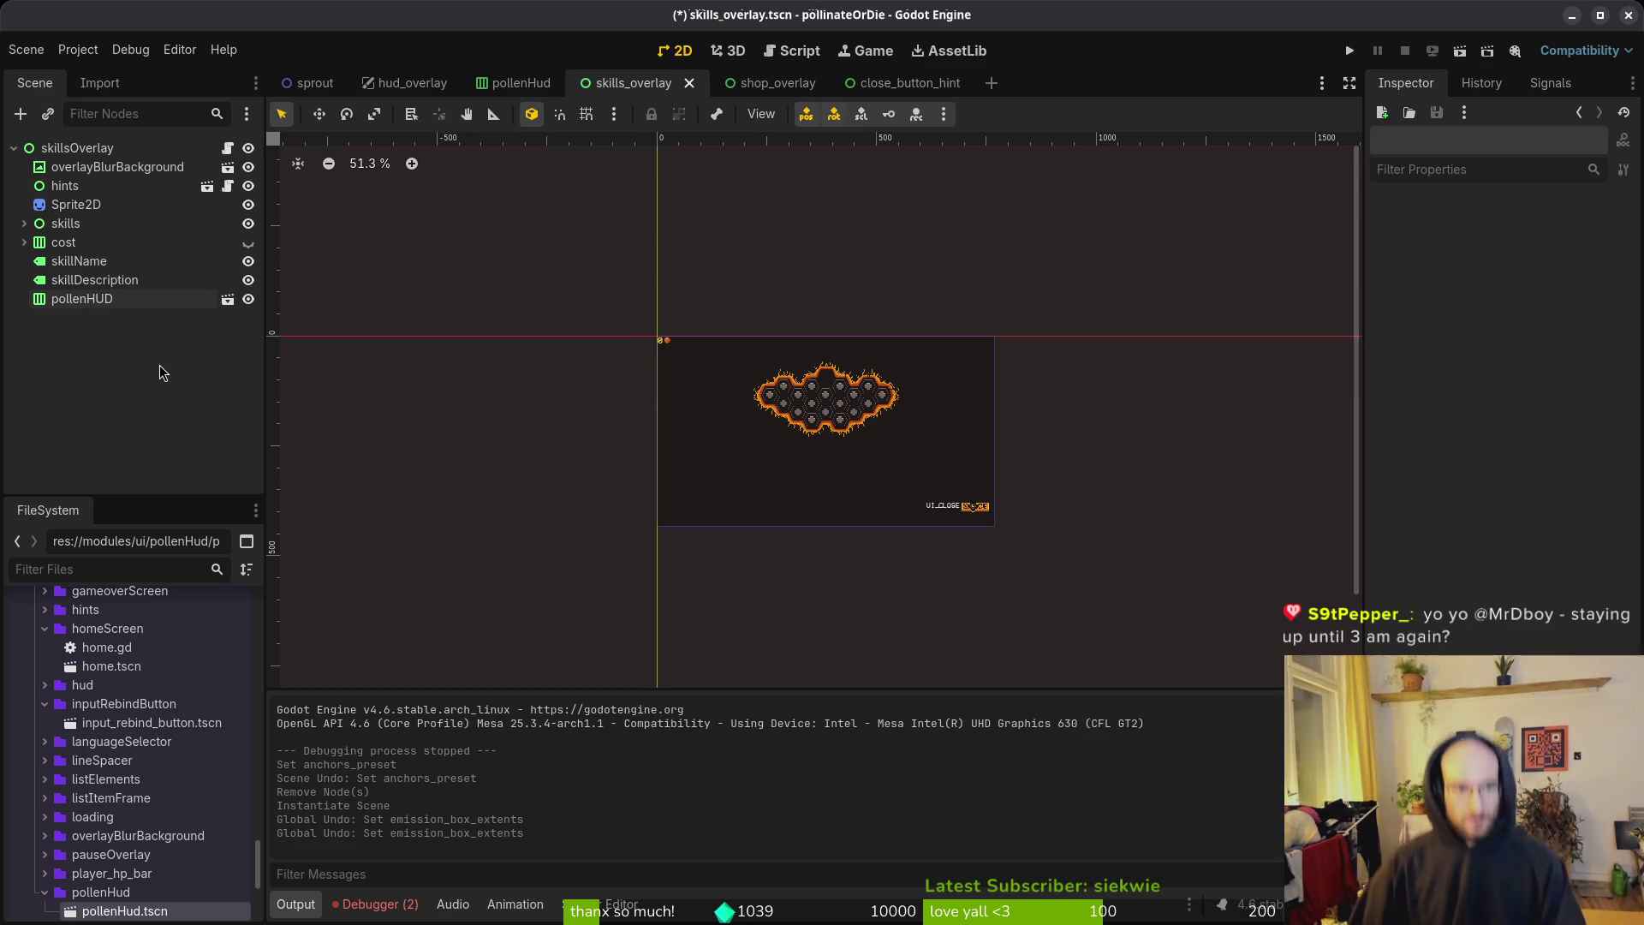
key(ctrl+shift+z)
key(ctrl+shift+z)
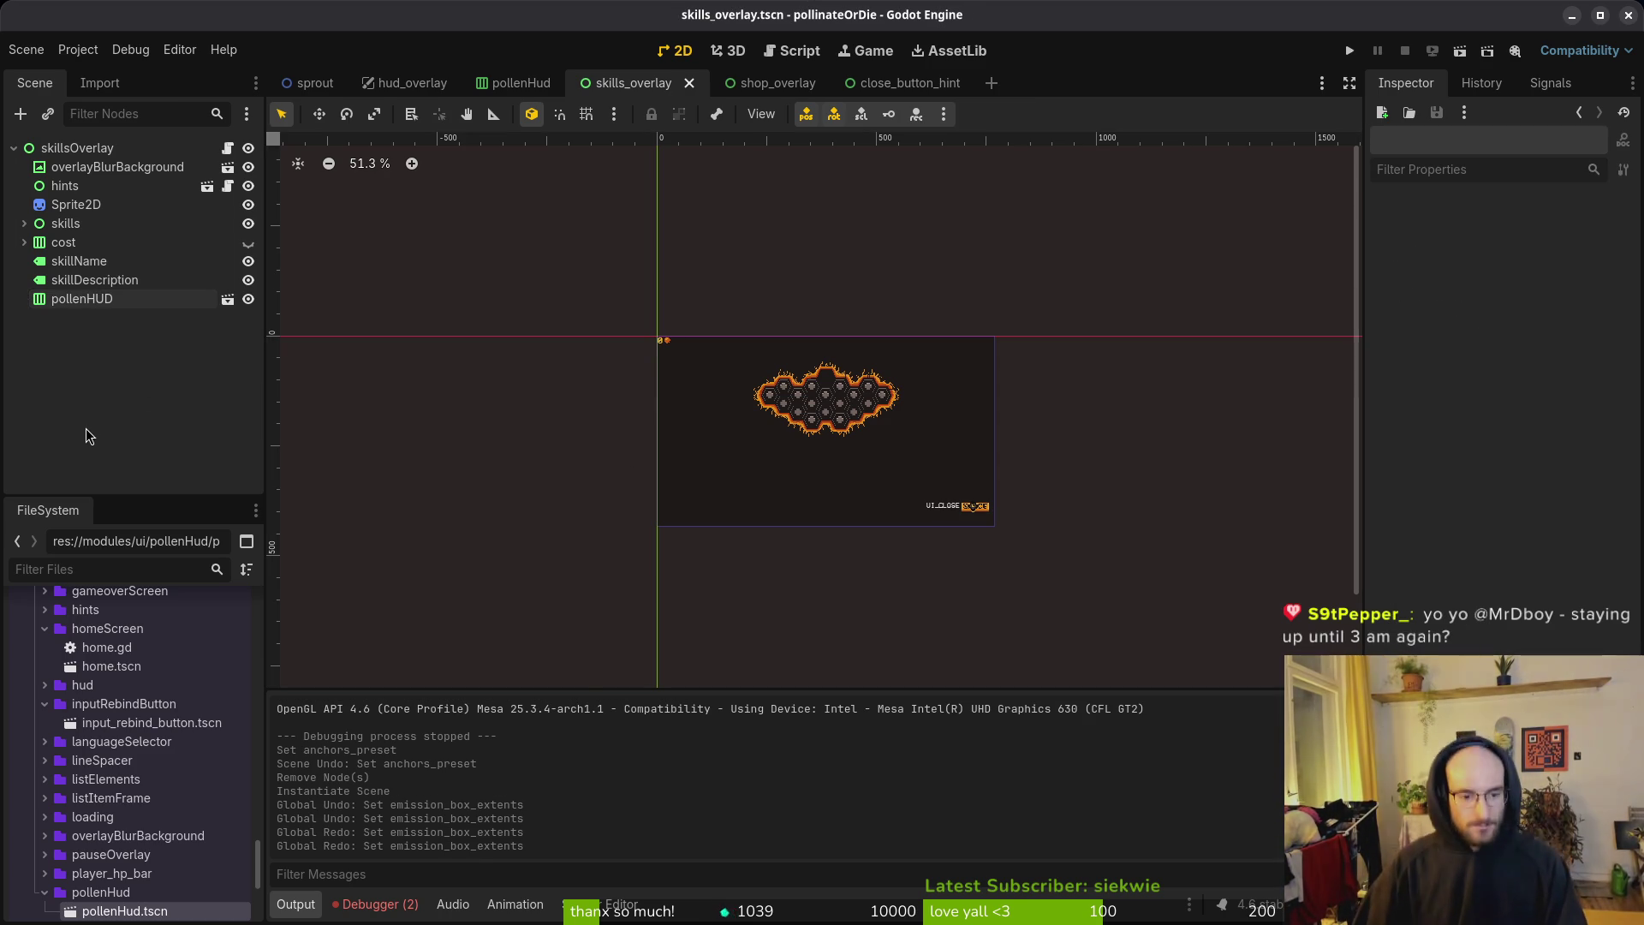
key(ctrl+s)
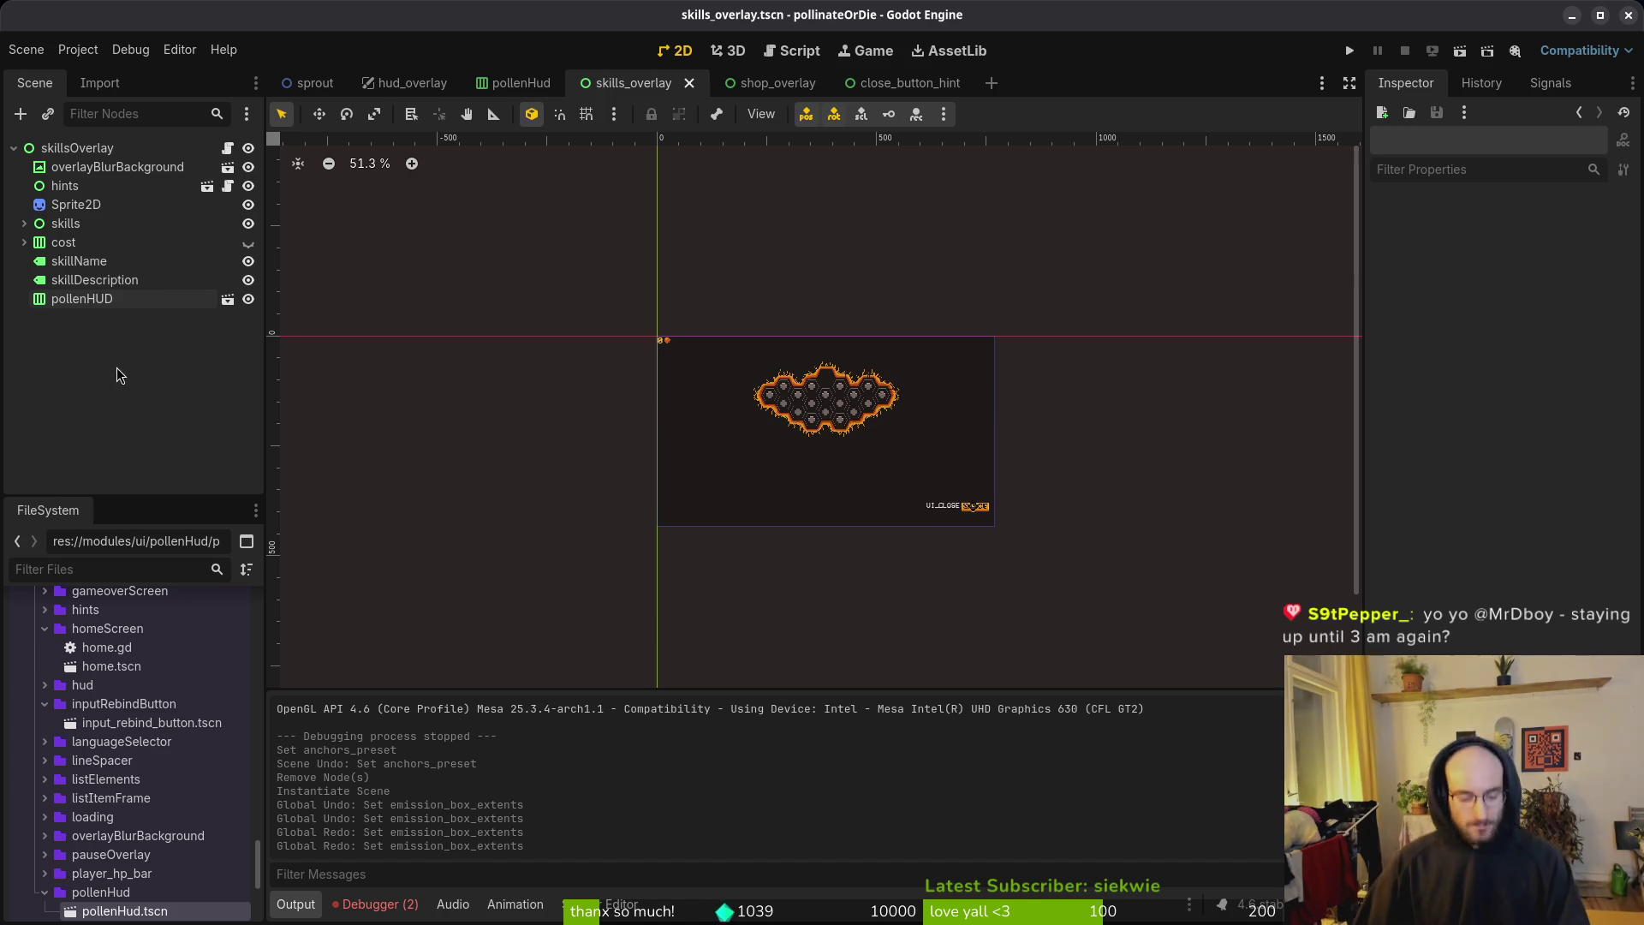
Step: Delete the old pollenHUD again, instance pollenHud.tscn under skillsOverlay, and save the scene
click(94, 301)
key(Delete)
key(Return)
drag(156, 916, 129, 151)
key(ctrl+s)
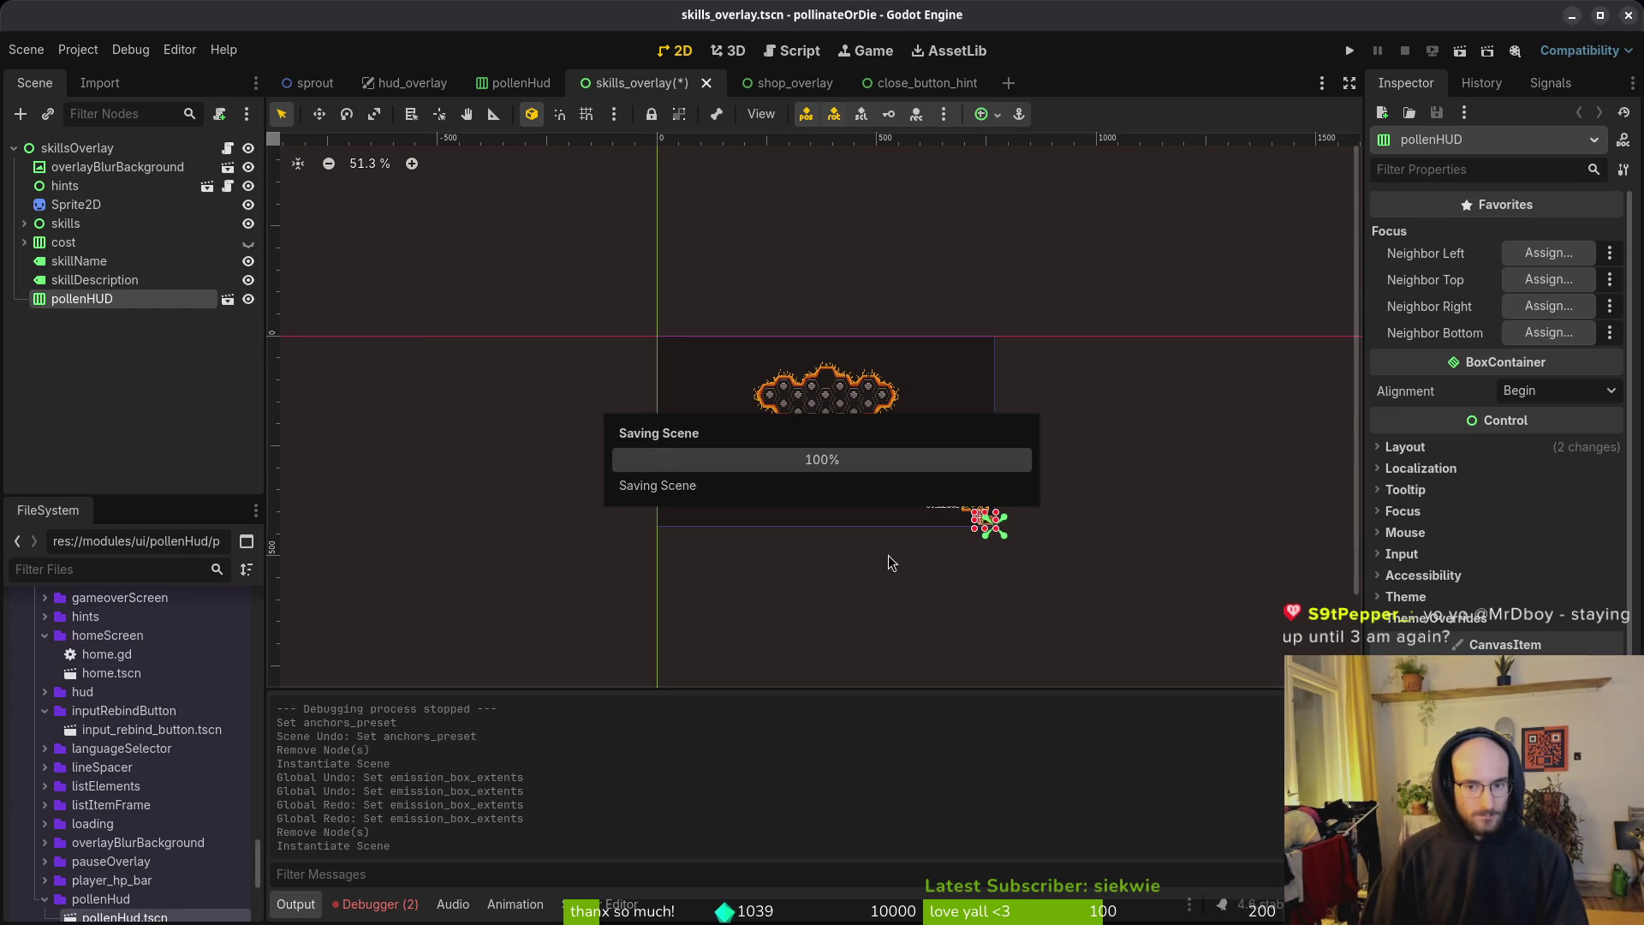
scroll(886, 564, up, 6)
scroll(977, 590, down, 7)
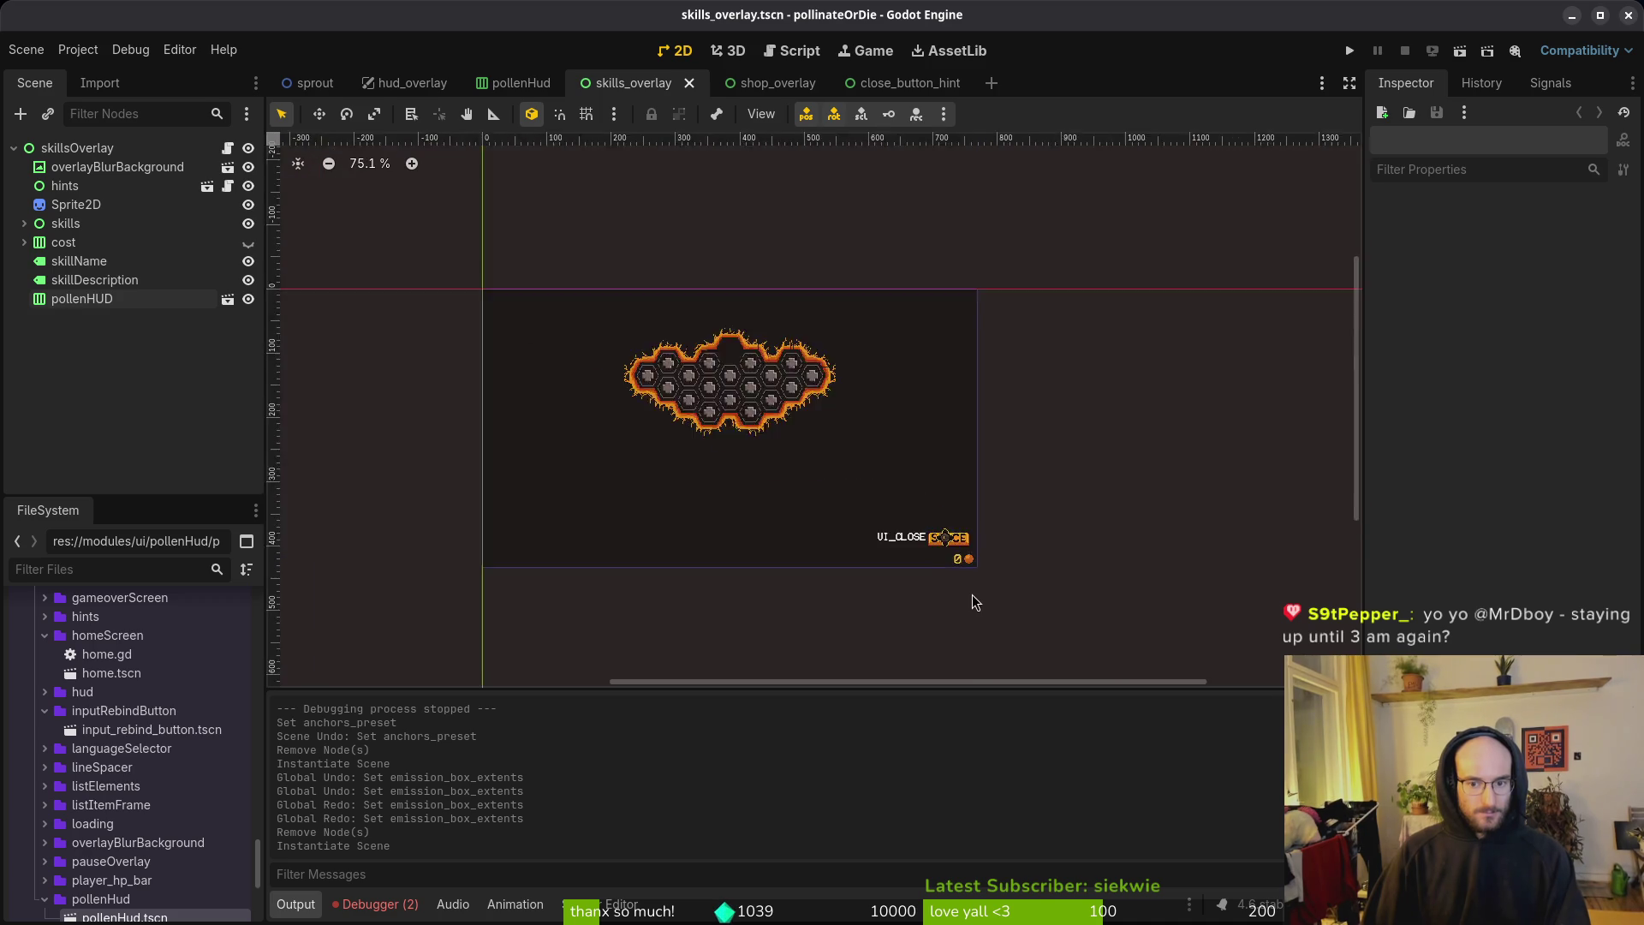
scroll(982, 589, up, 3)
scroll(982, 589, up, 3)
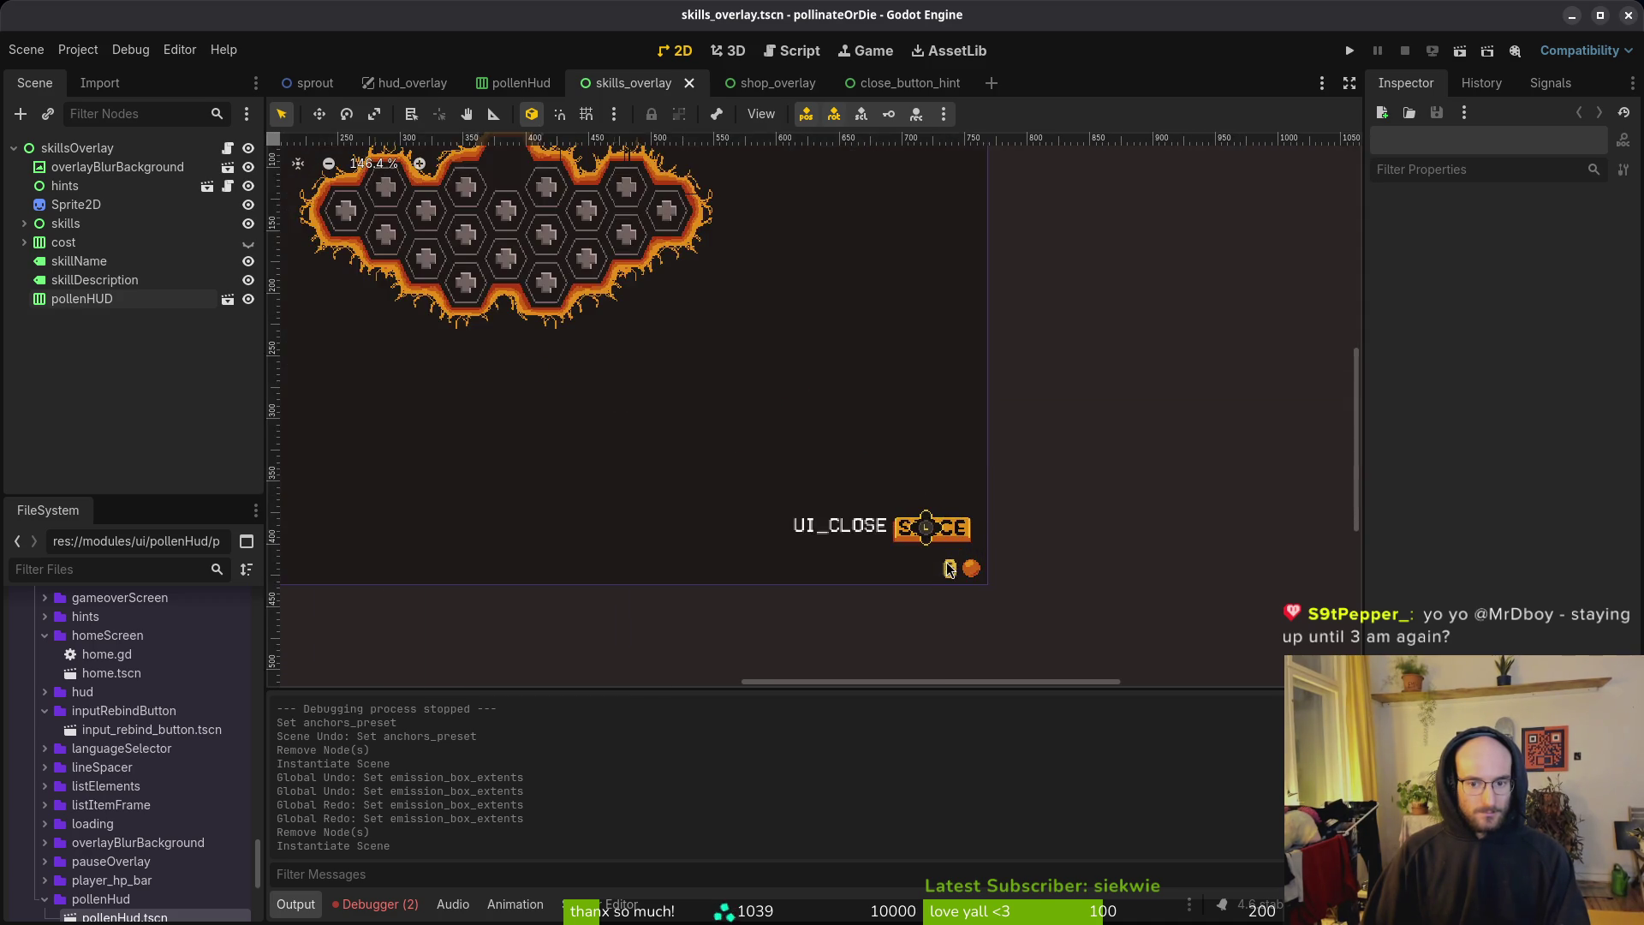
scroll(949, 572, down, 4)
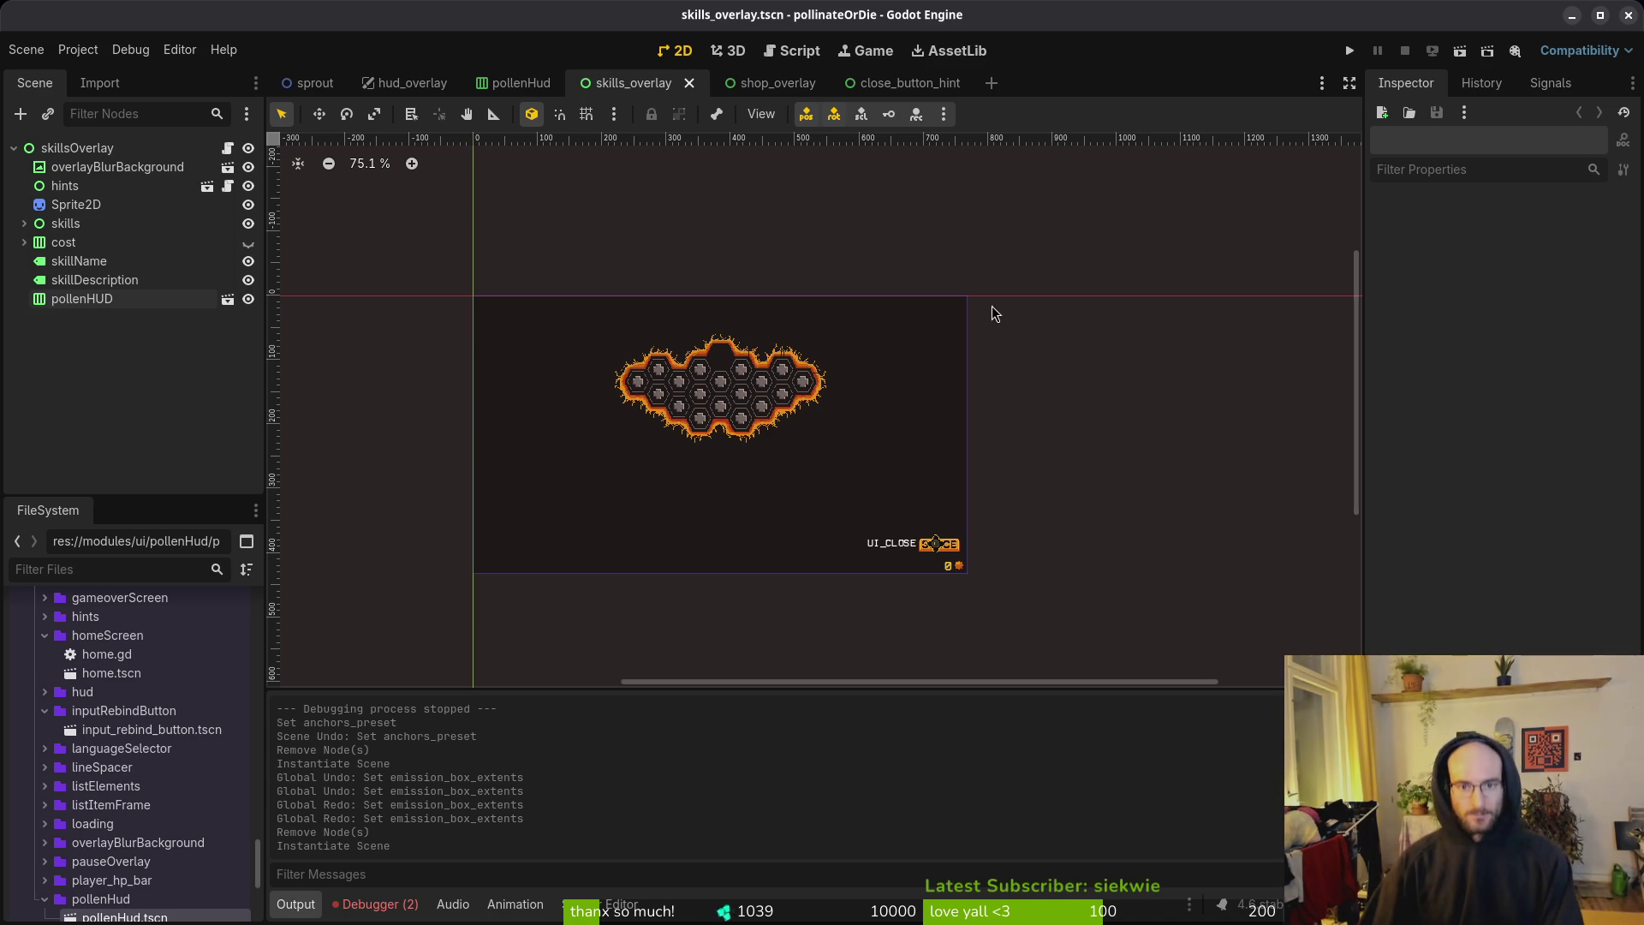
Step: Set the shop overlay's pollenHUD to Anchors layout mode with the Bottom Right preset
click(779, 84)
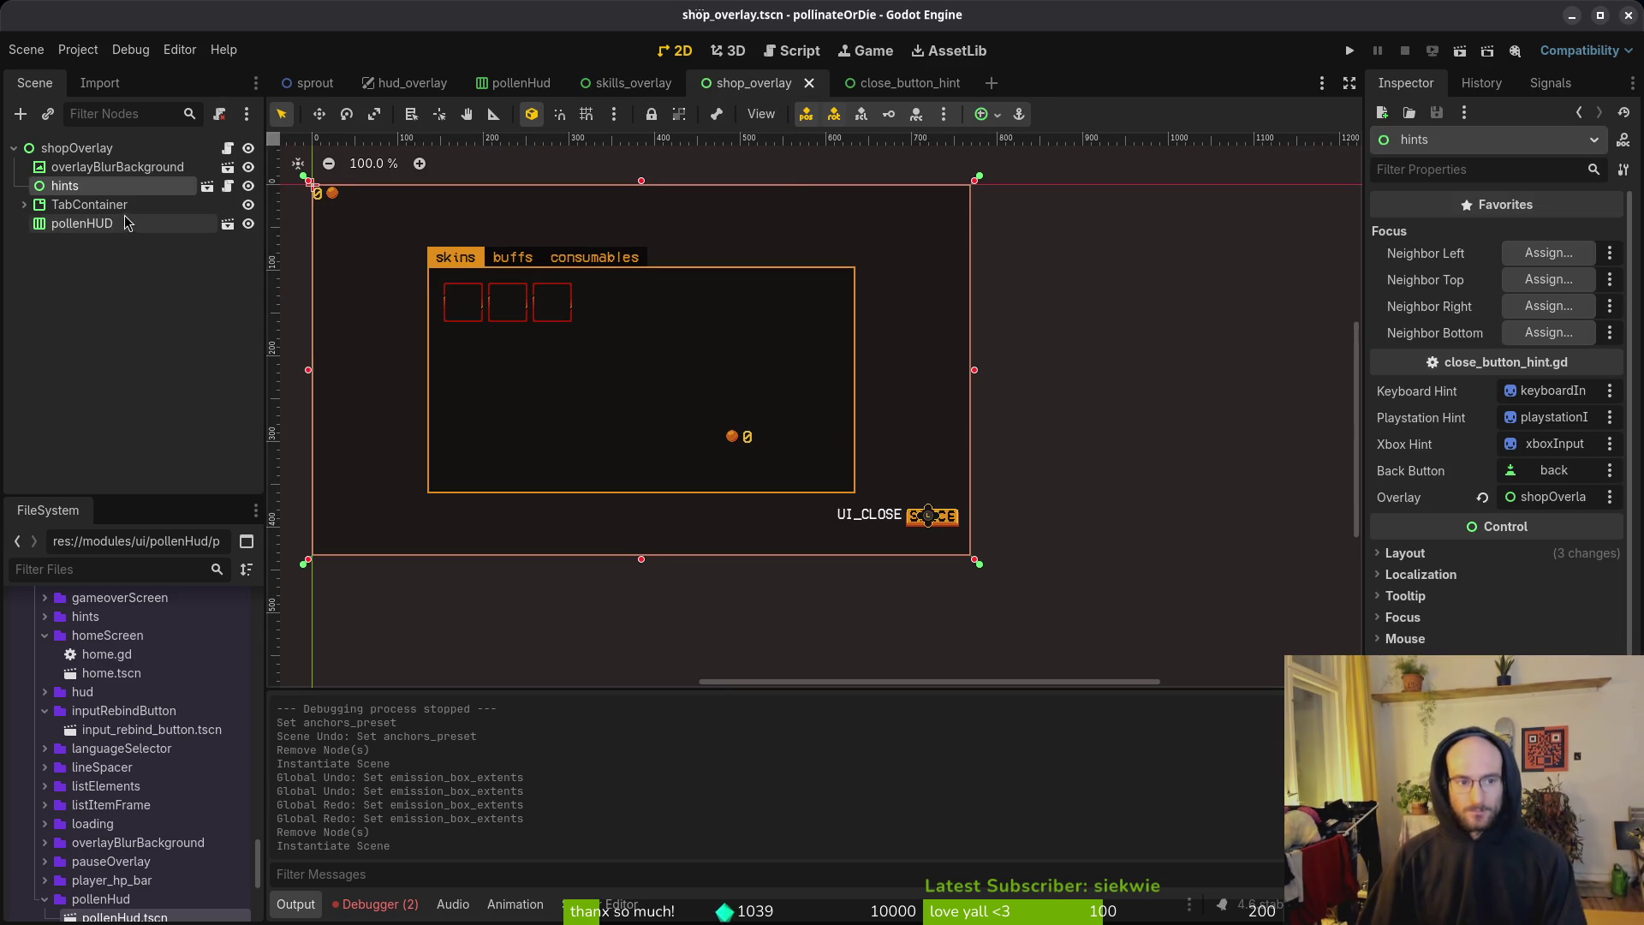
click(104, 227)
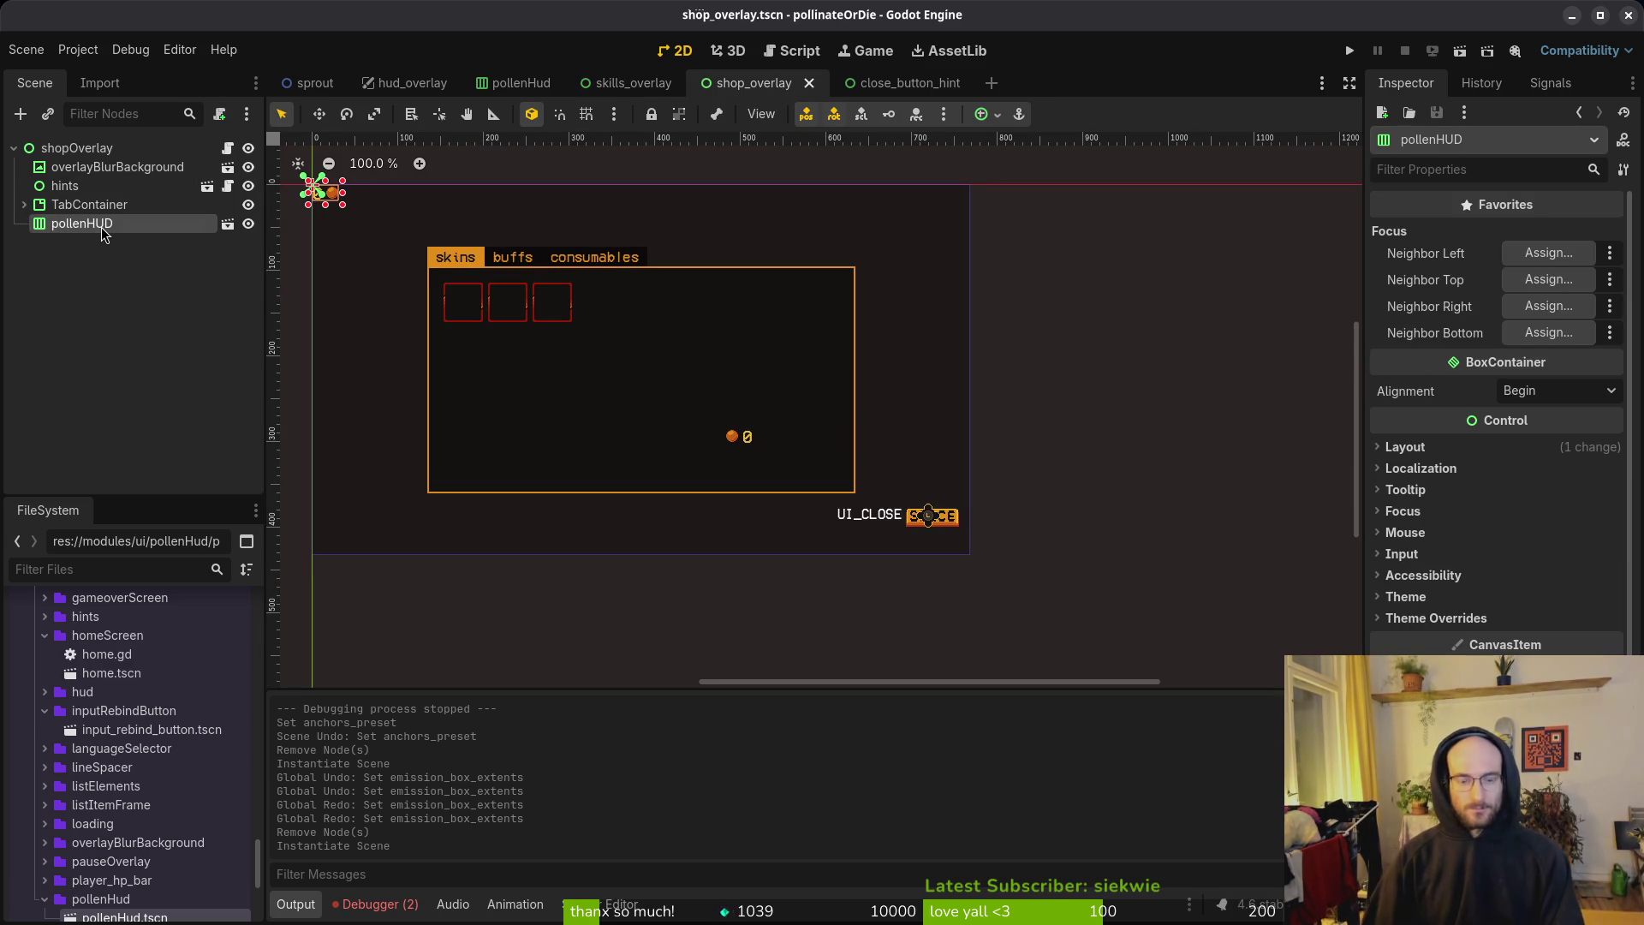
click(1405, 446)
click(1558, 633)
click(1554, 677)
click(1559, 661)
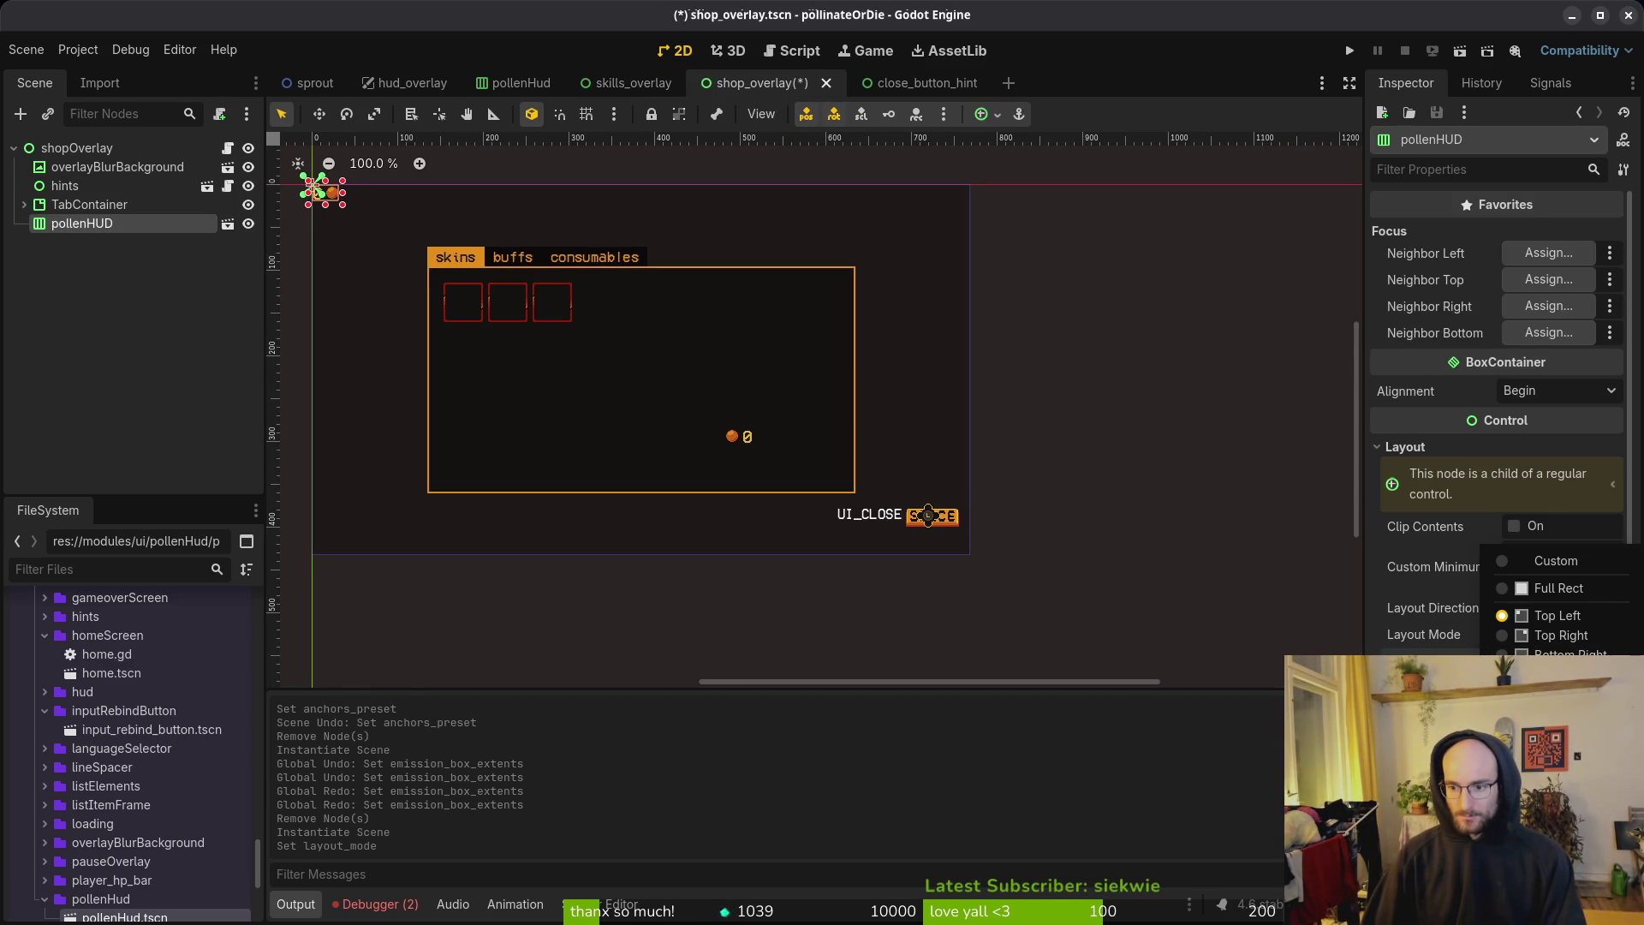
click(1571, 653)
Step: Nudge pollenHUD up and left a few pixels and save the shop overlay
scroll(941, 557, up, 8)
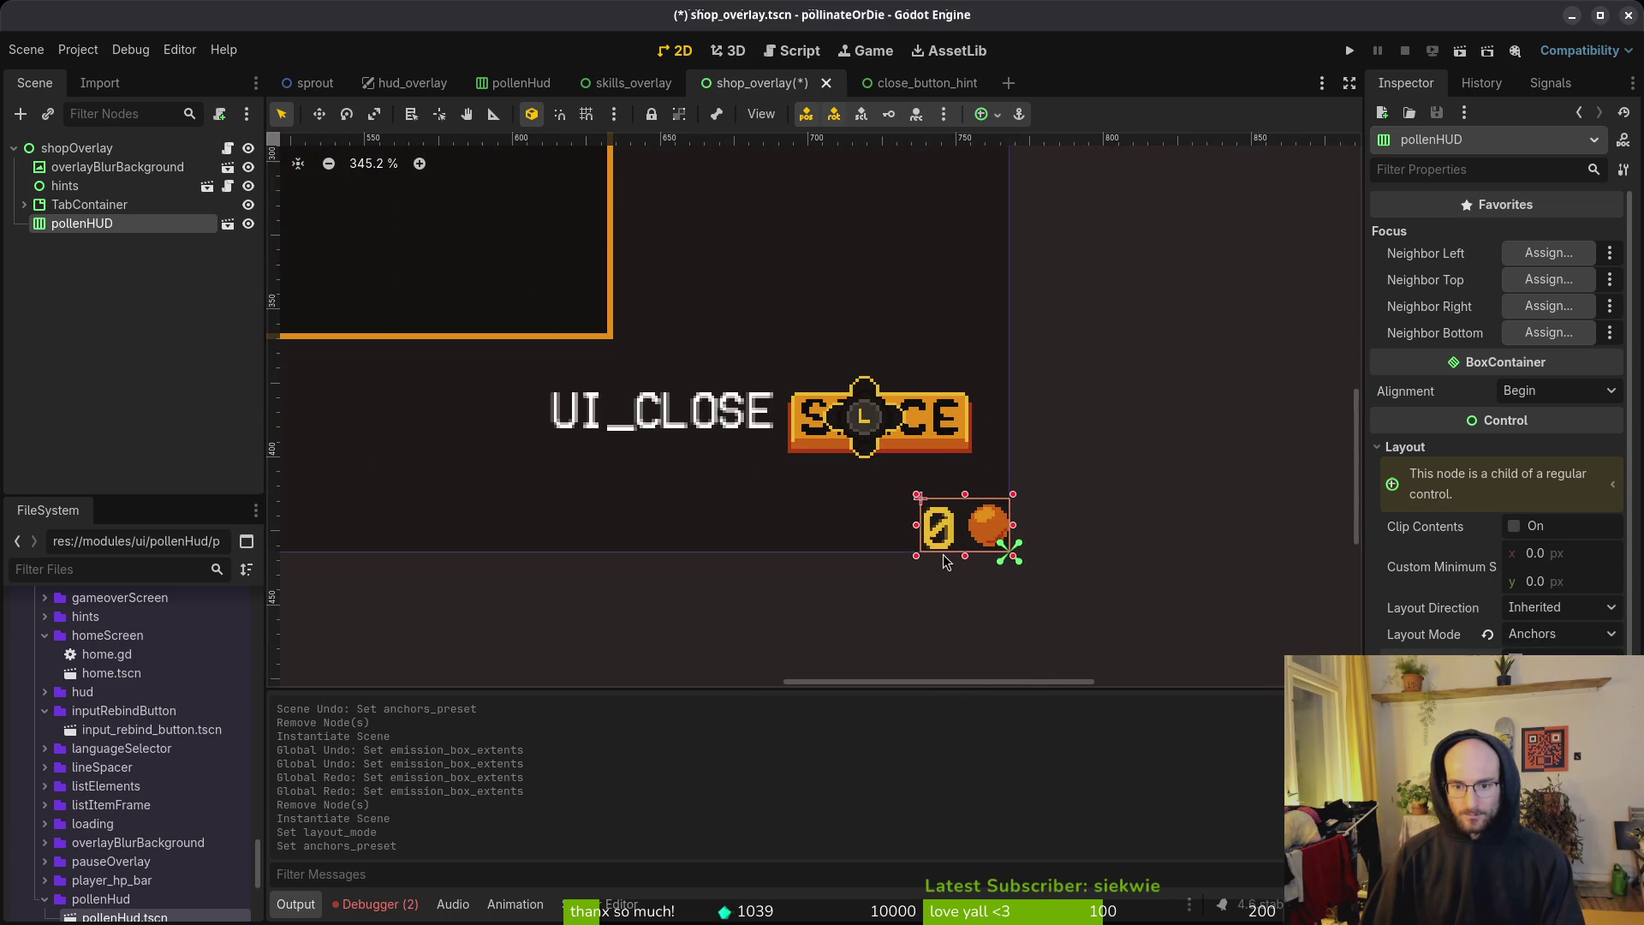
key(Up)
key(Up)
key(Up)
key(Left)
key(Left)
key(Left)
key(Left)
key(Left)
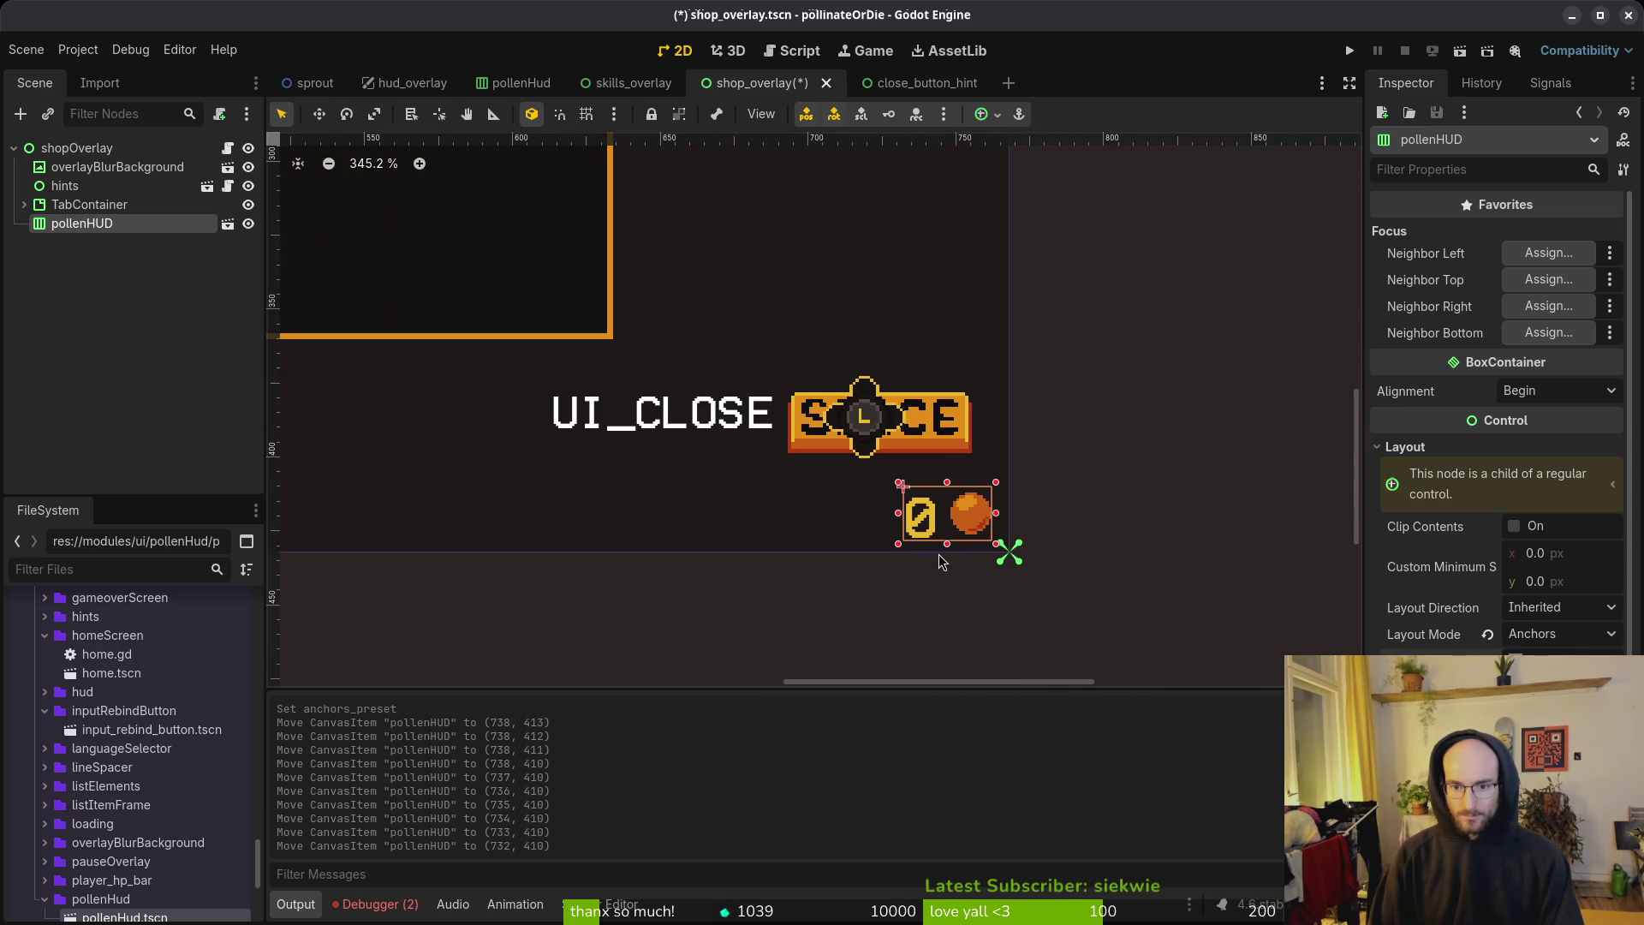
click(1101, 552)
key(ctrl+s)
scroll(1028, 532, up, 3)
click(625, 84)
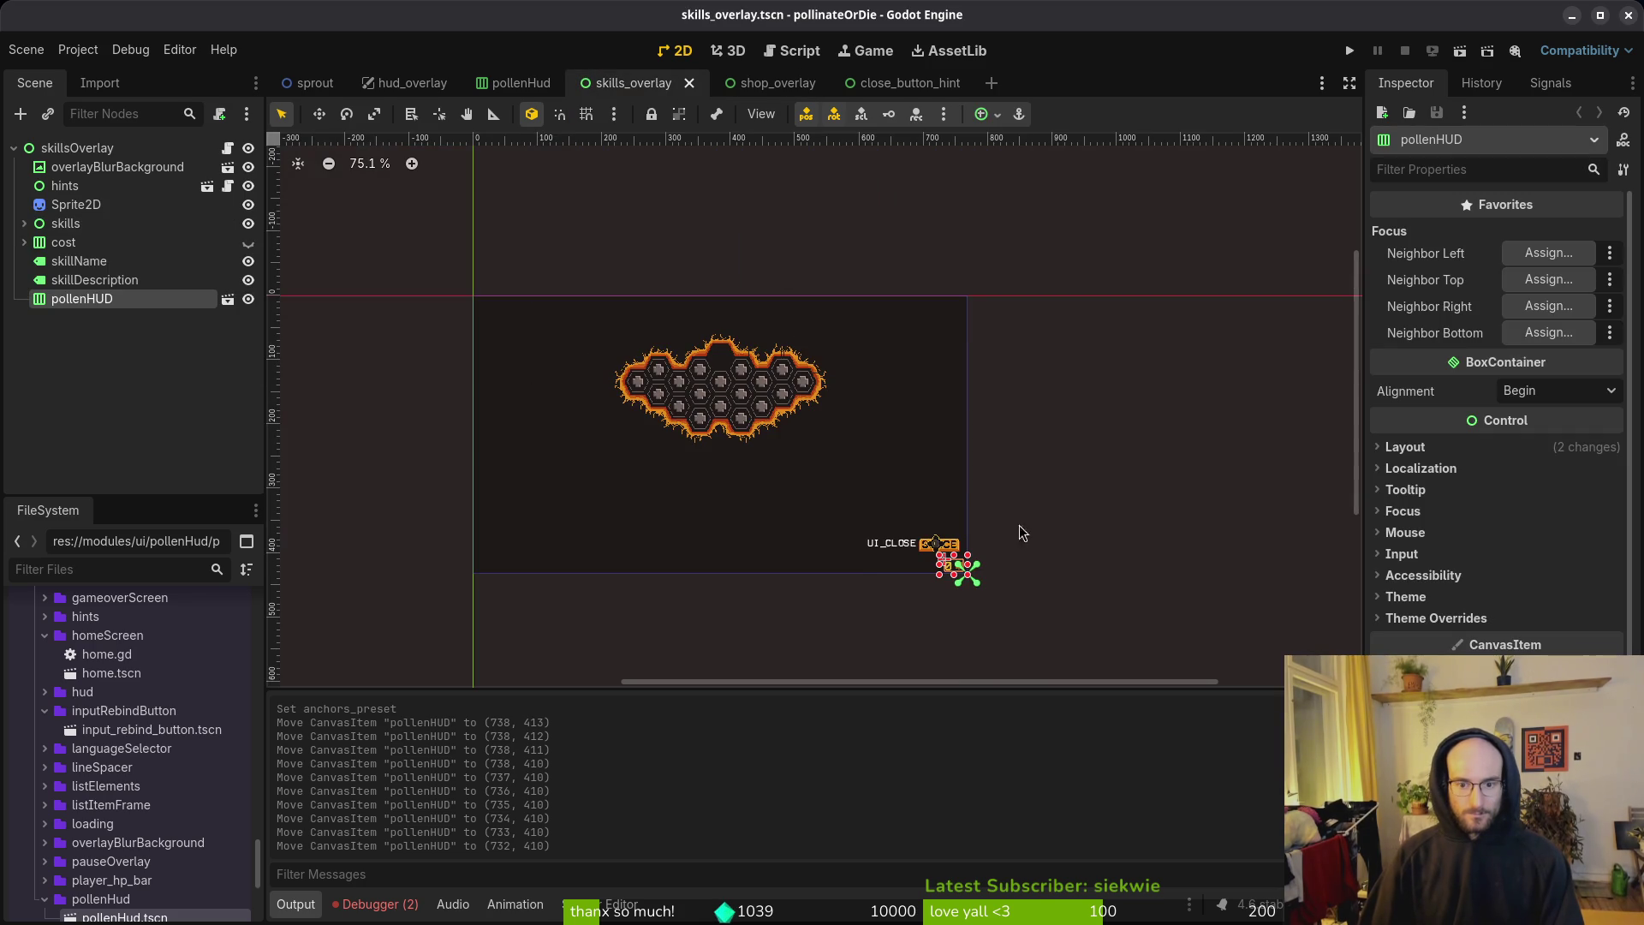
Step: Set the skills overlay's pollenHUD to Anchors layout, settling on the Bottom Right preset after trying Top Right
scroll(964, 572, up, 1)
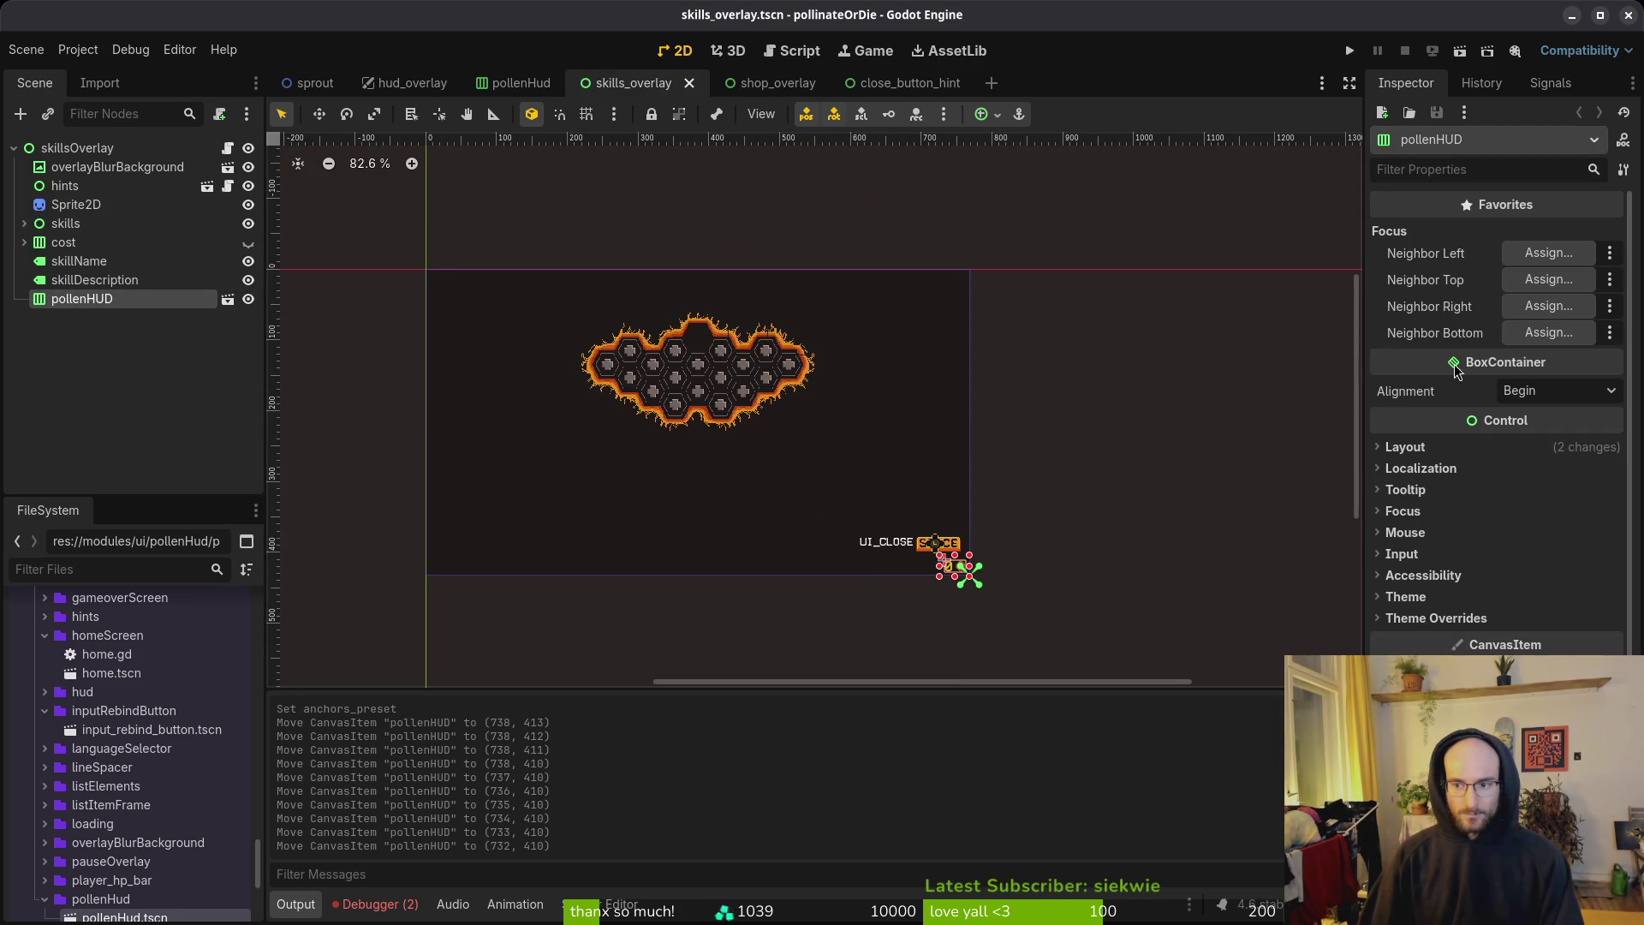
click(1405, 447)
click(1558, 634)
click(1558, 676)
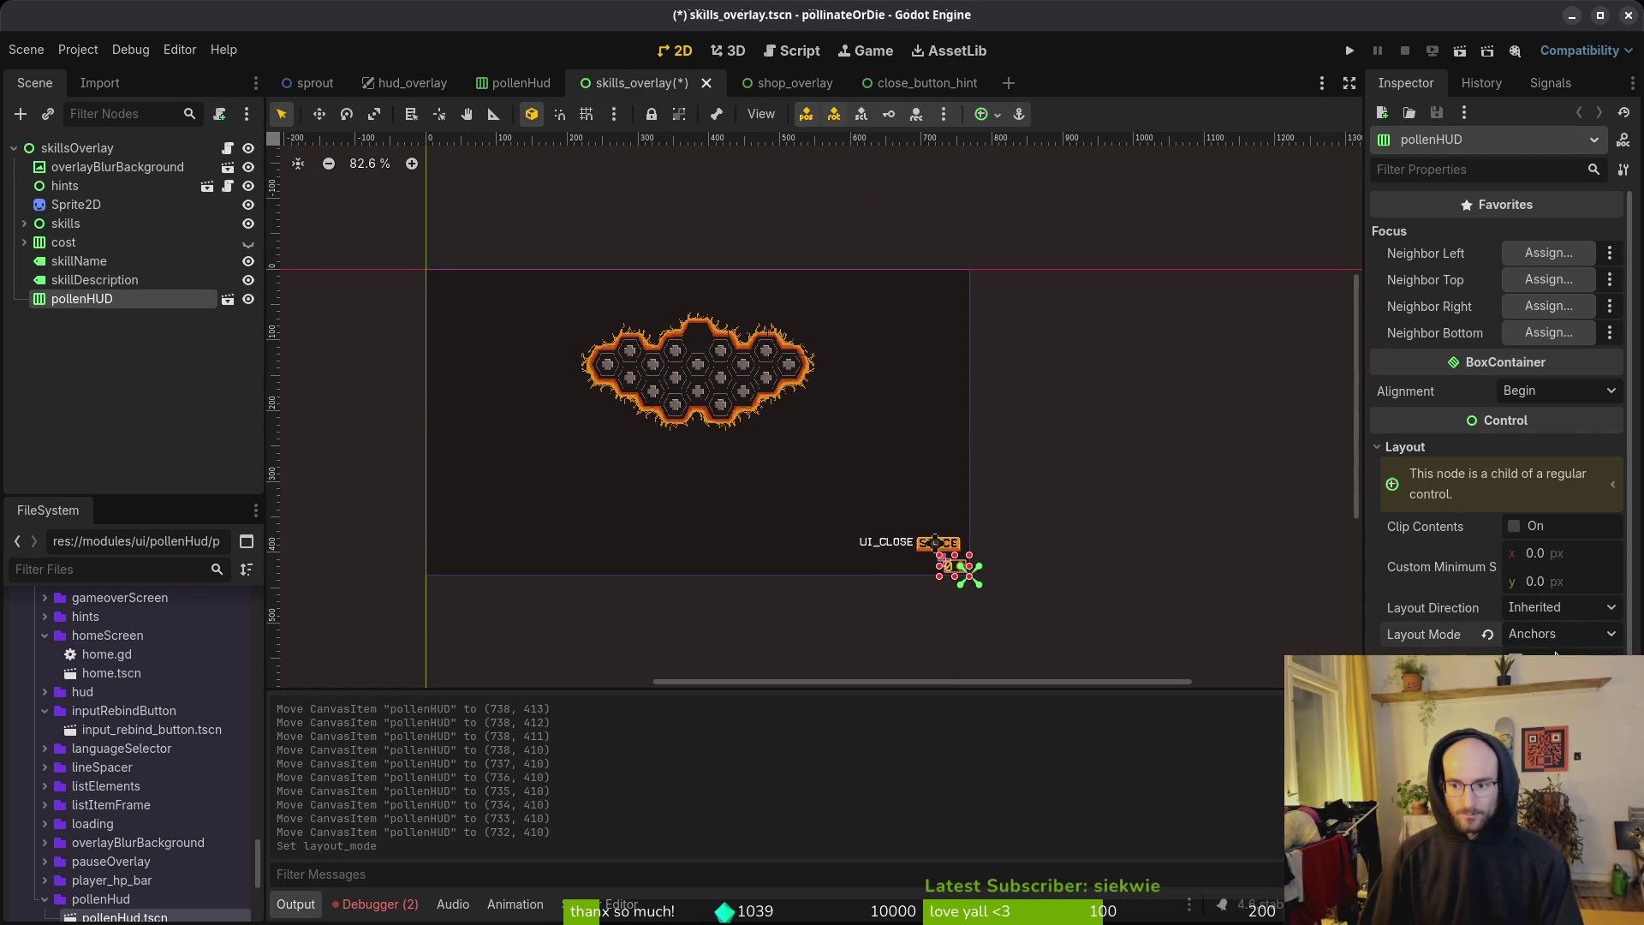
click(1558, 660)
click(1559, 635)
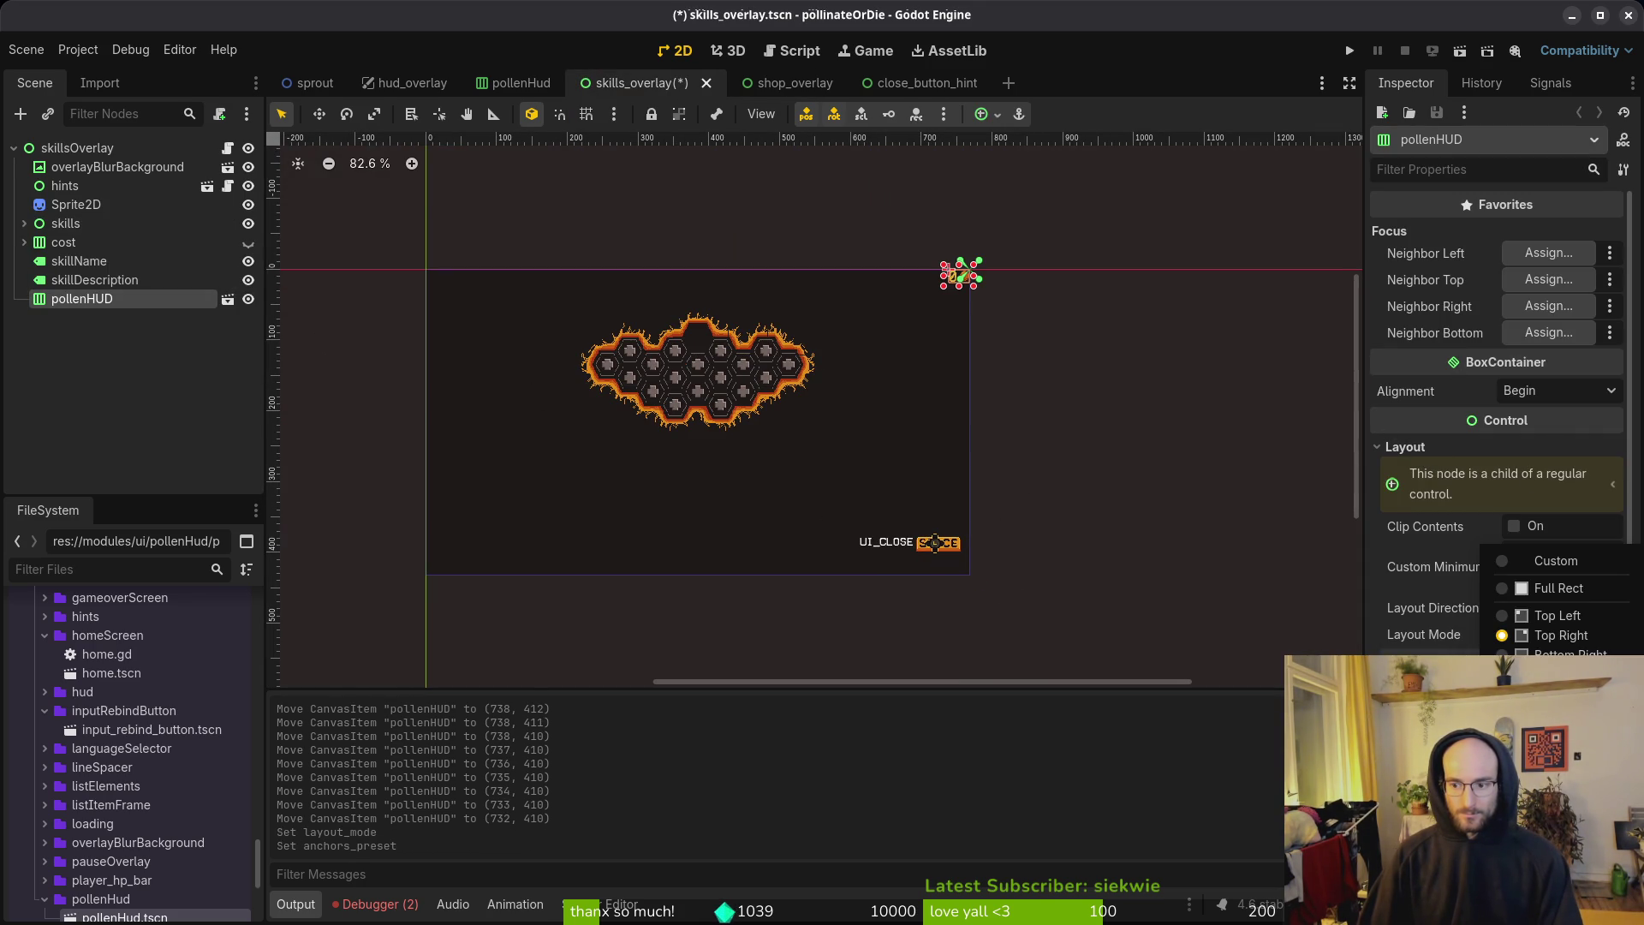
click(1559, 674)
click(1558, 660)
click(1558, 654)
Step: Nudge pollenHUD up and left, save the skills and shop overlays, and close close_button_hint
scroll(971, 477, up, 4)
key(Up)
key(Up)
key(Up)
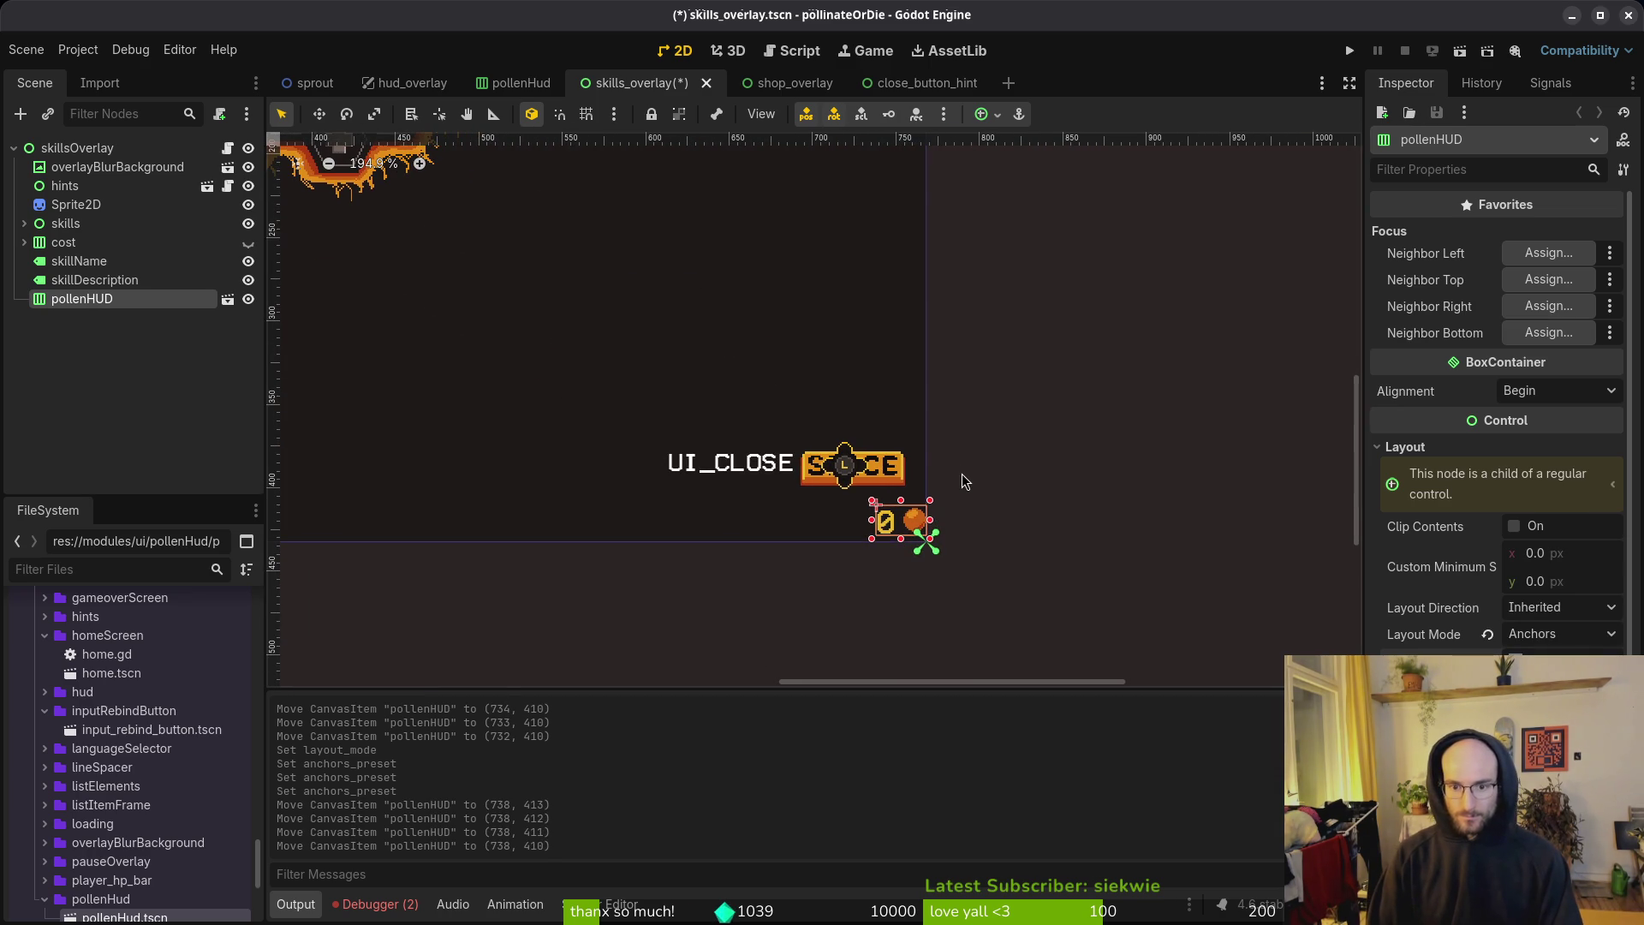
key(Left)
key(Left)
key(Left)
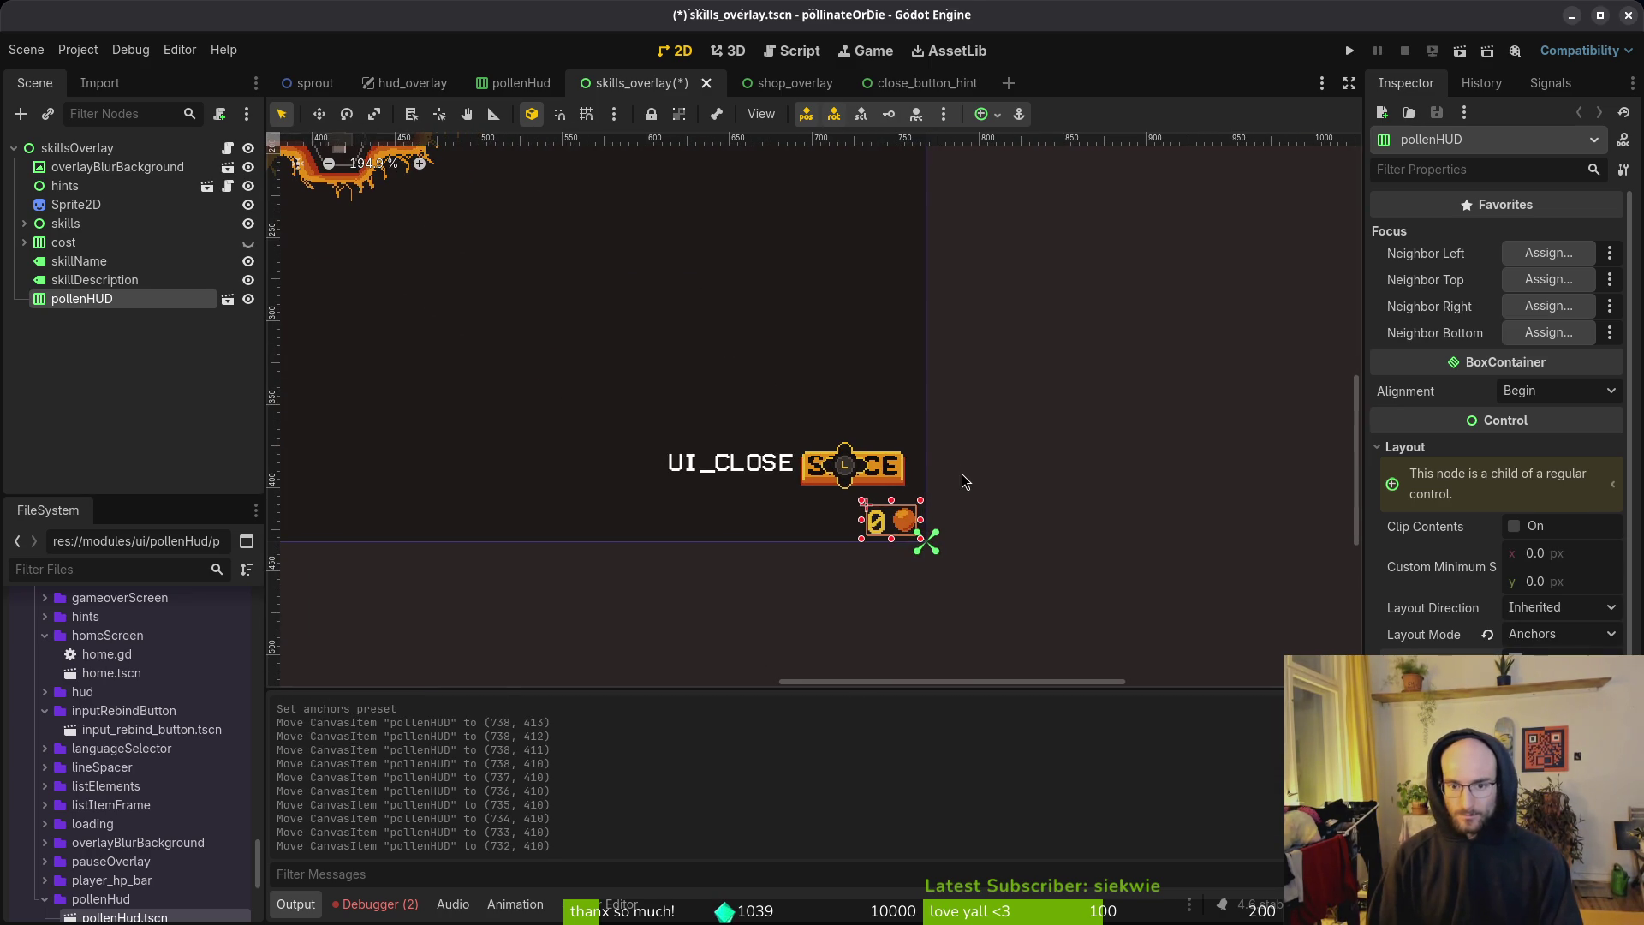
key(ctrl+s)
click(760, 84)
key(ctrl+s)
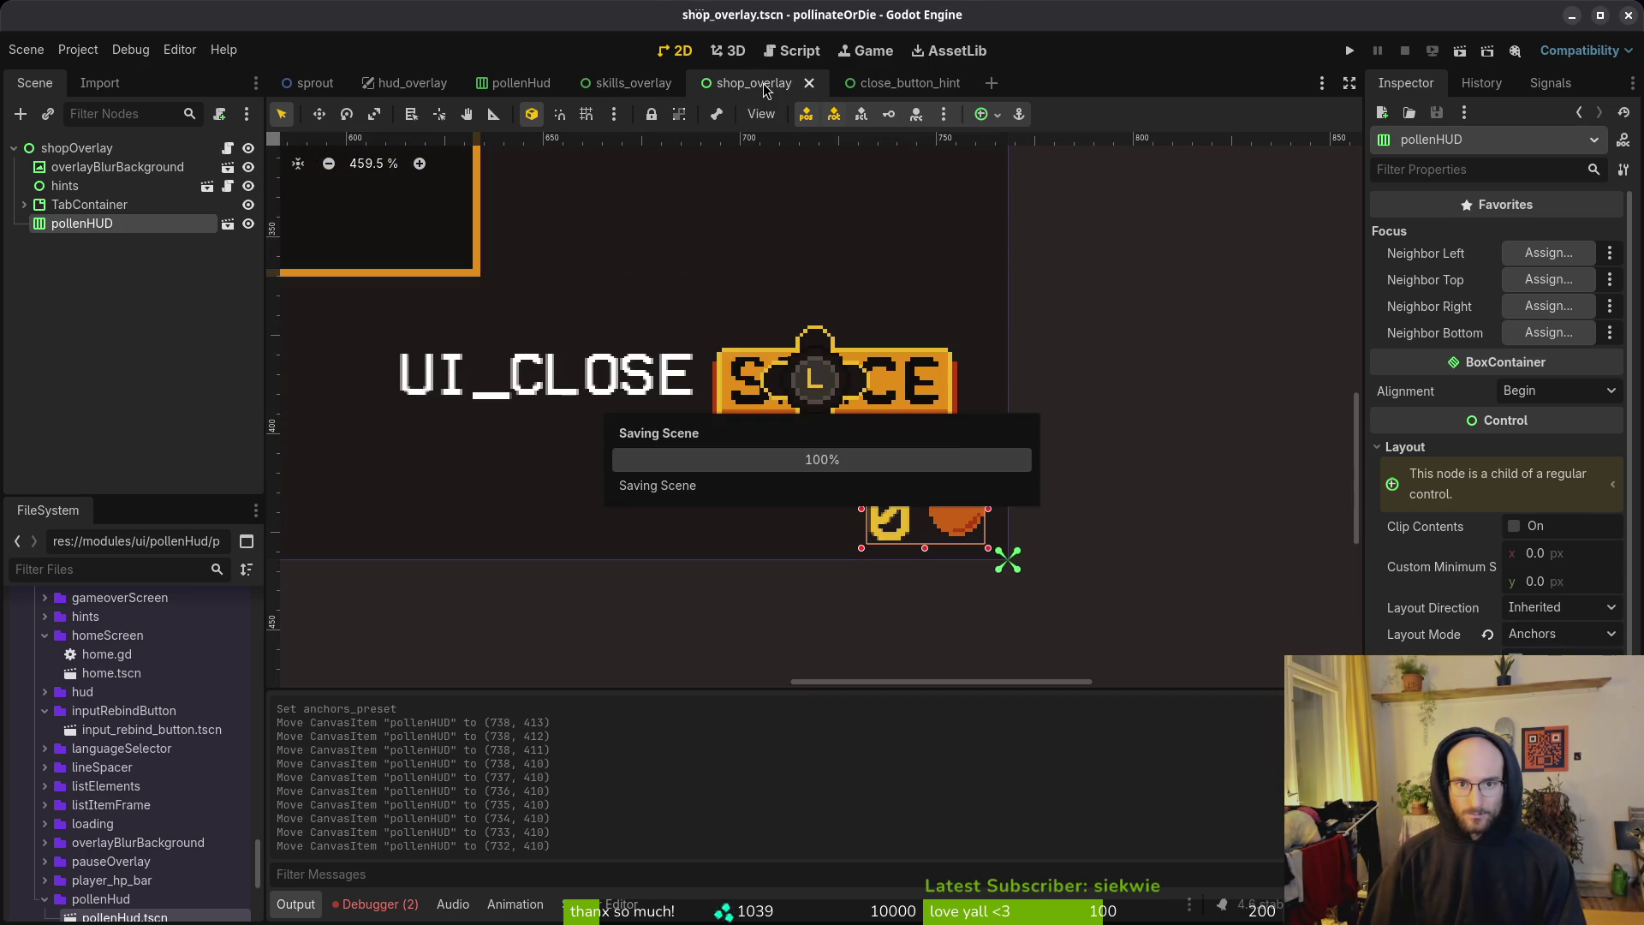
click(873, 86)
key(ctrl+w)
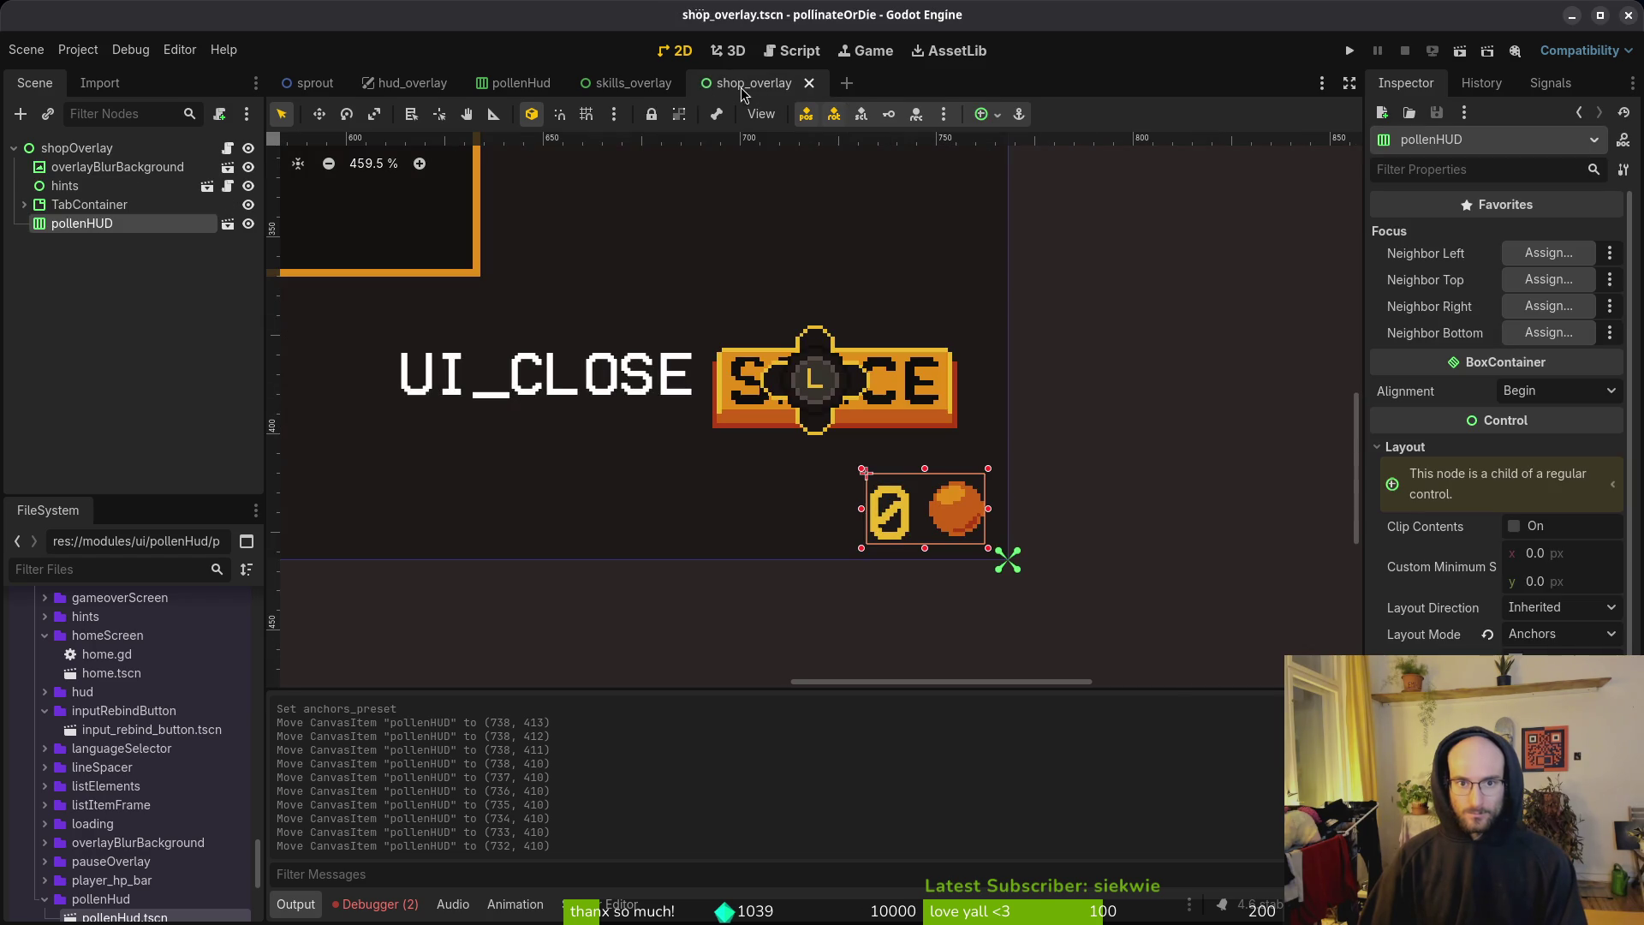
Step: Save the shop overlay, quick-open archives_overlay.tscn, collapse its attempts node, and return to skills_overlay
key(ctrl+s)
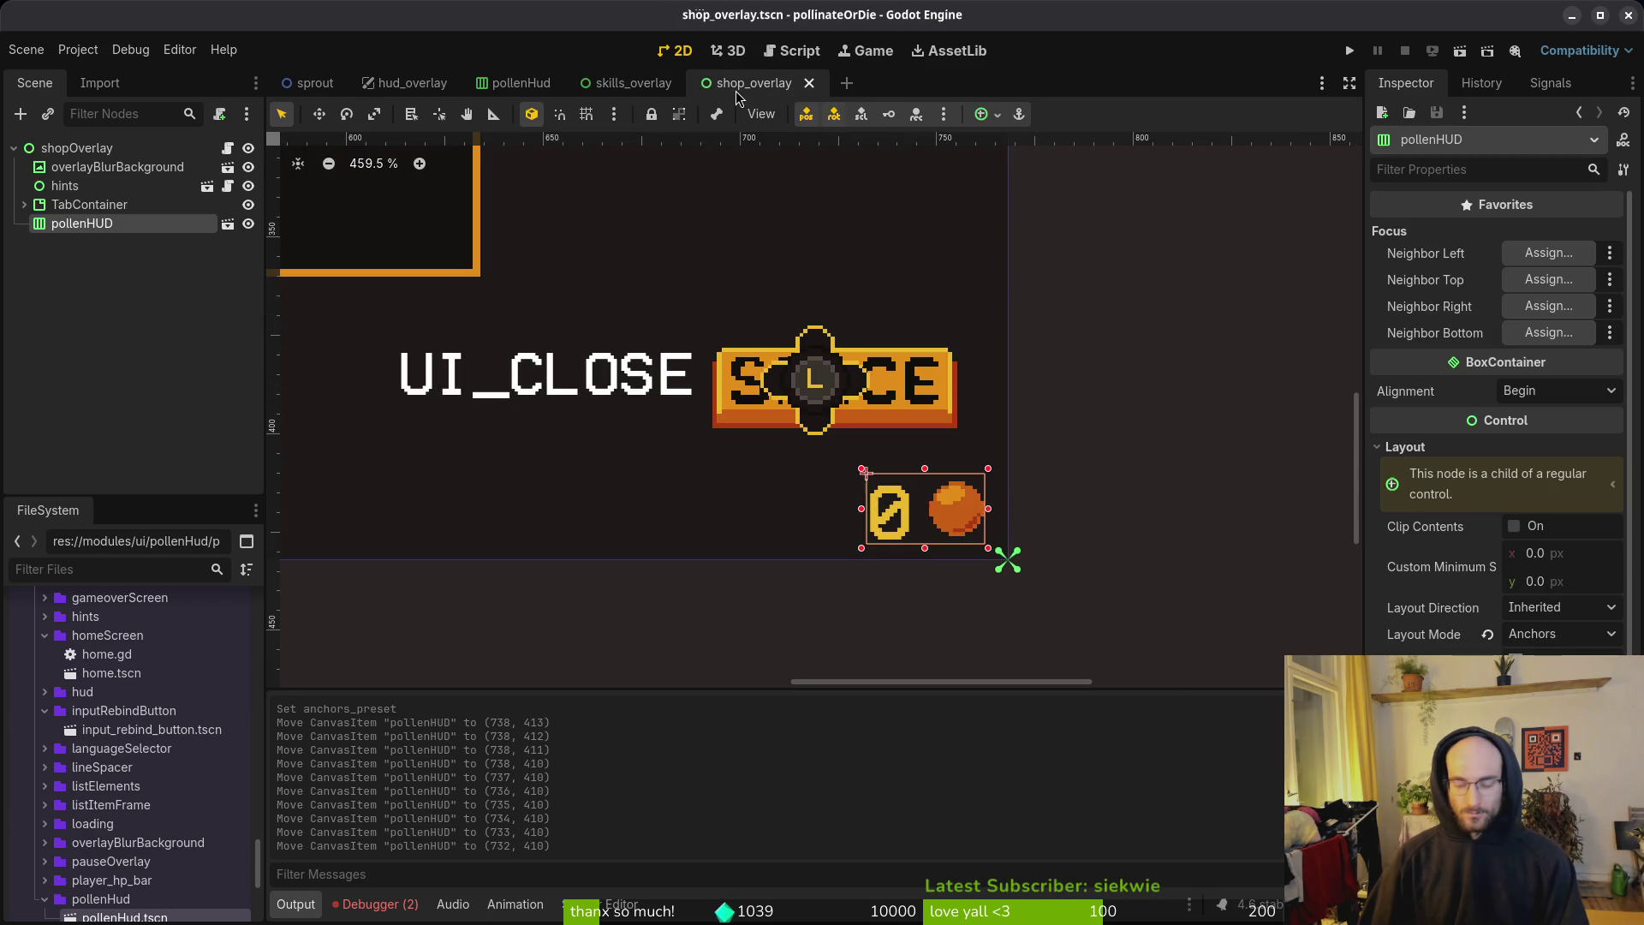
key(shift+alt+o)
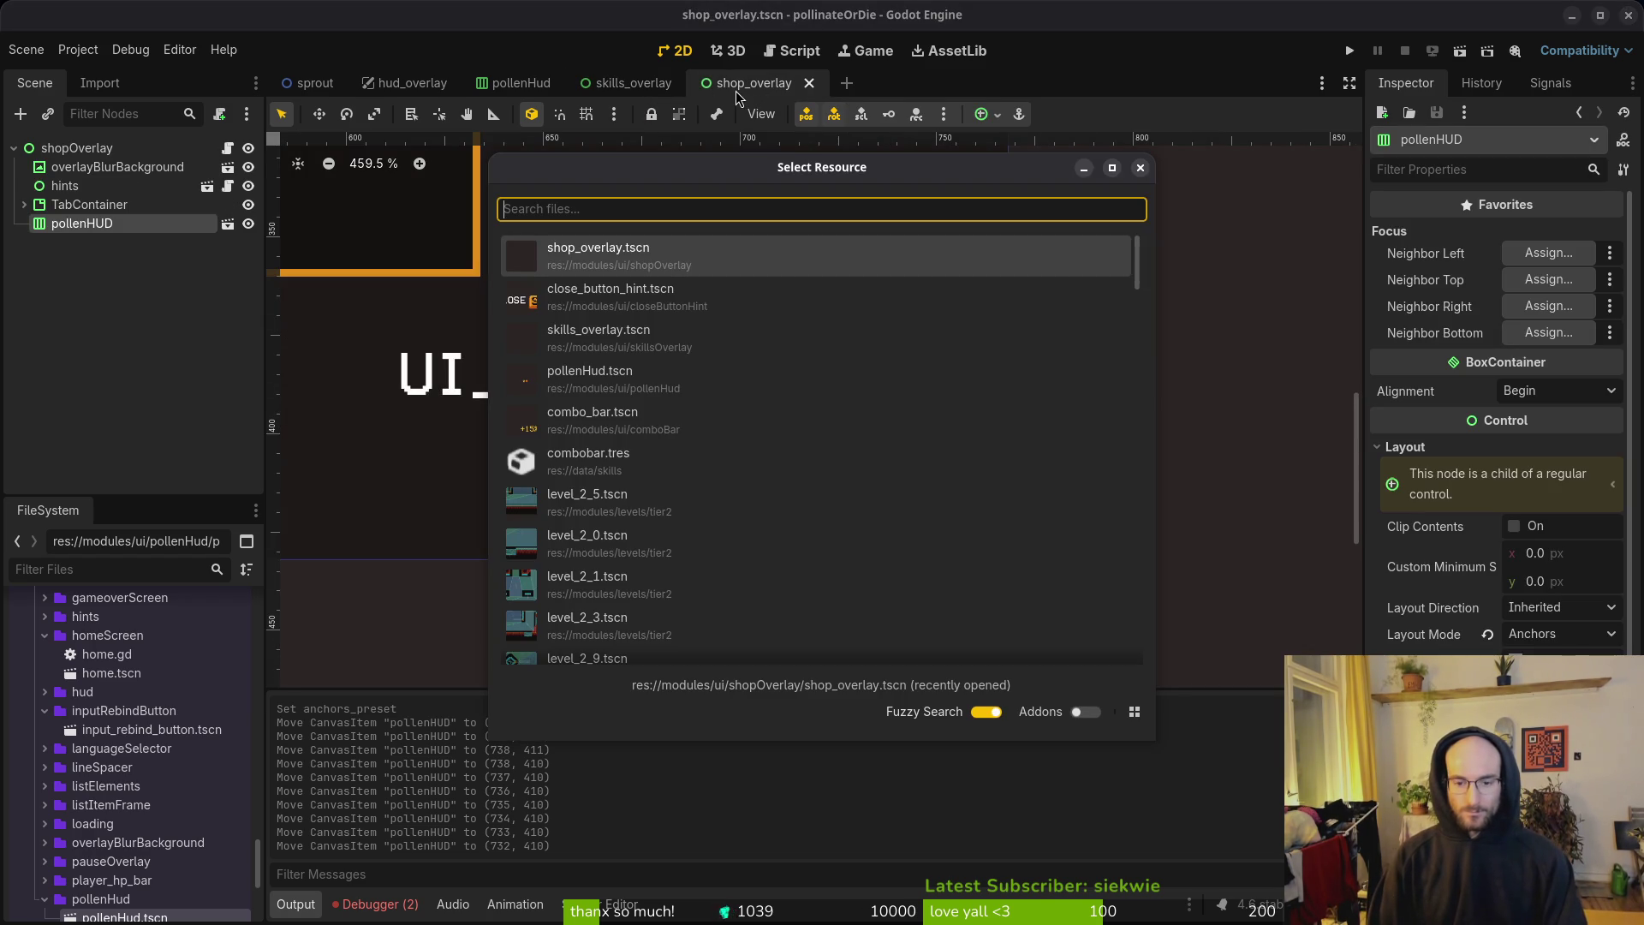
text(arhoverts)
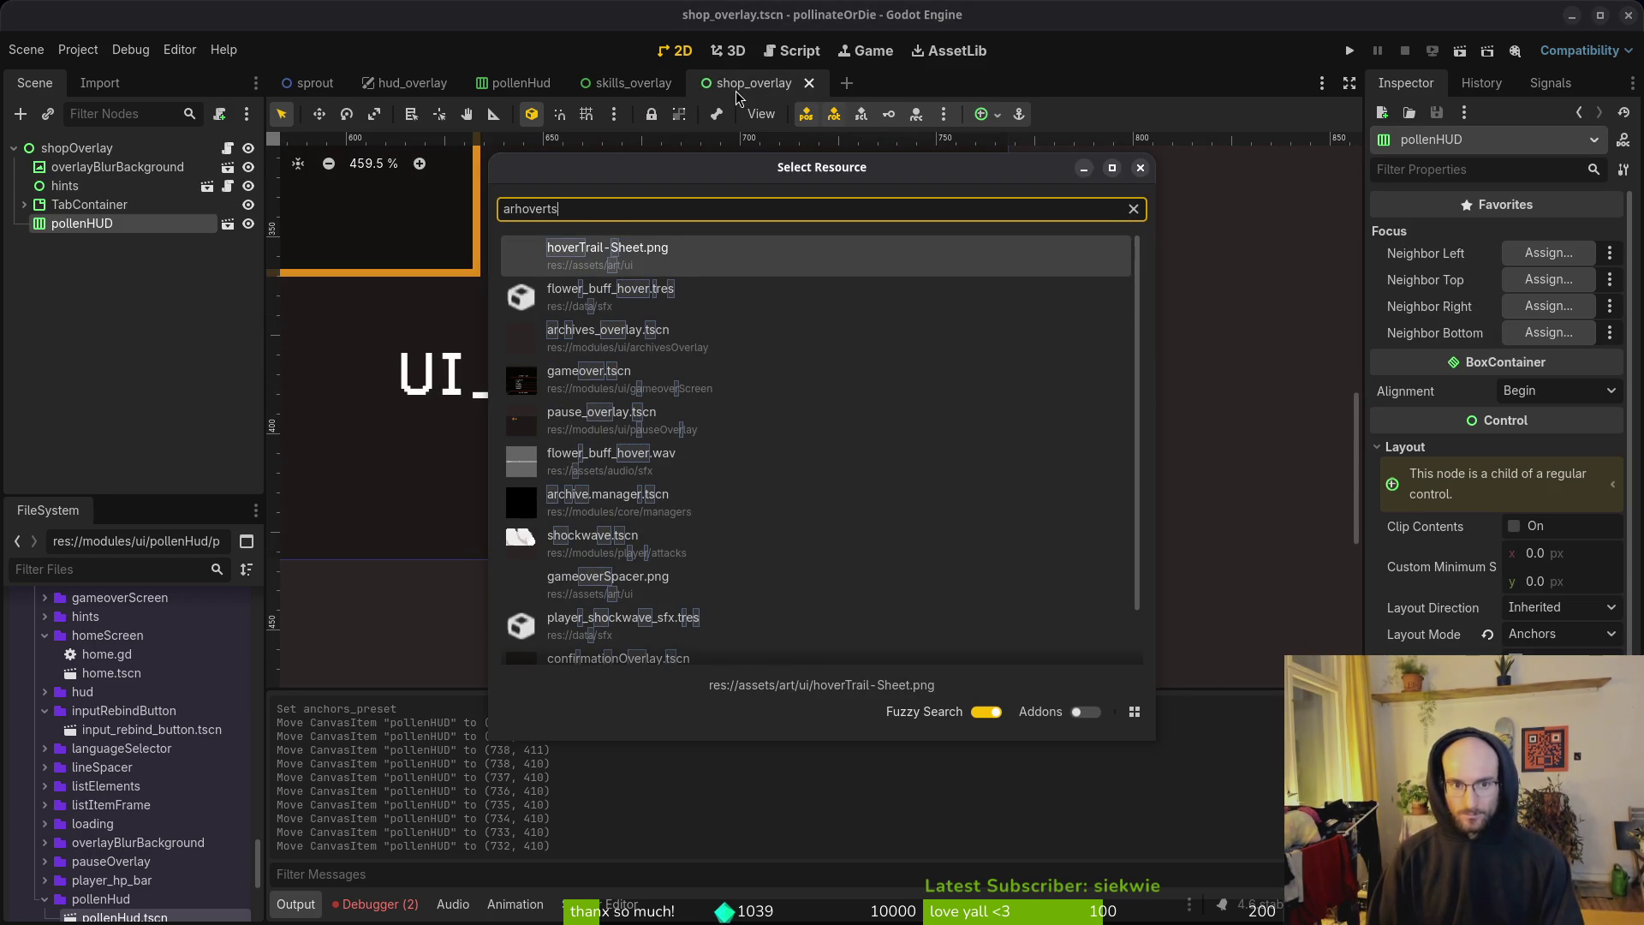
key(Down)
key(Down)
key(Return)
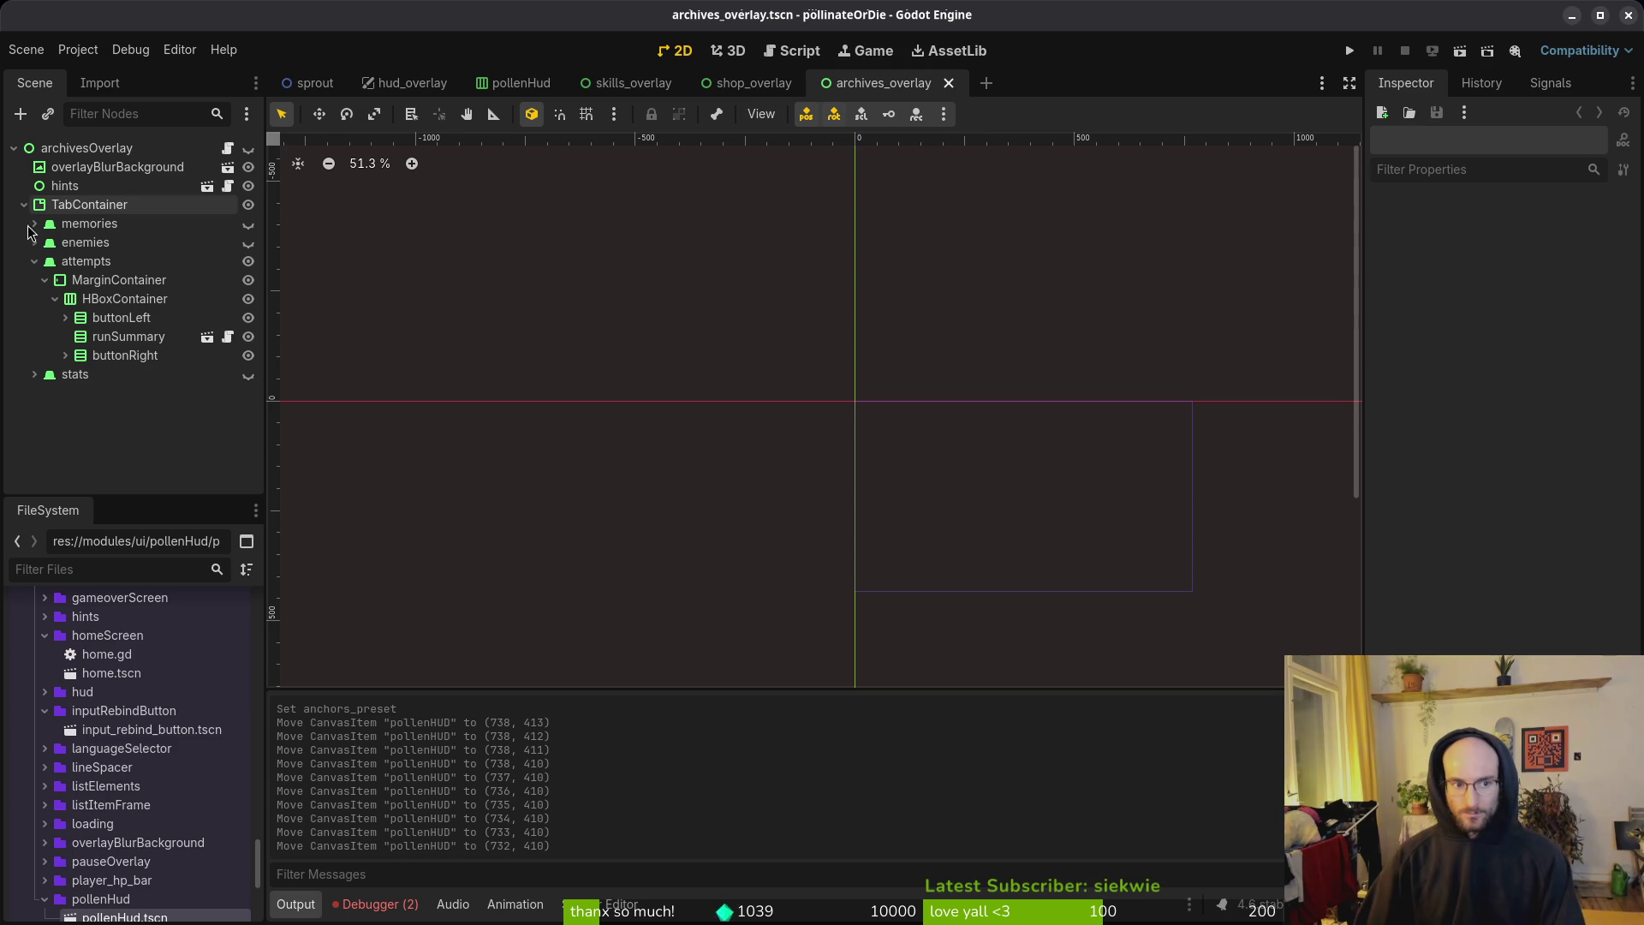
click(35, 261)
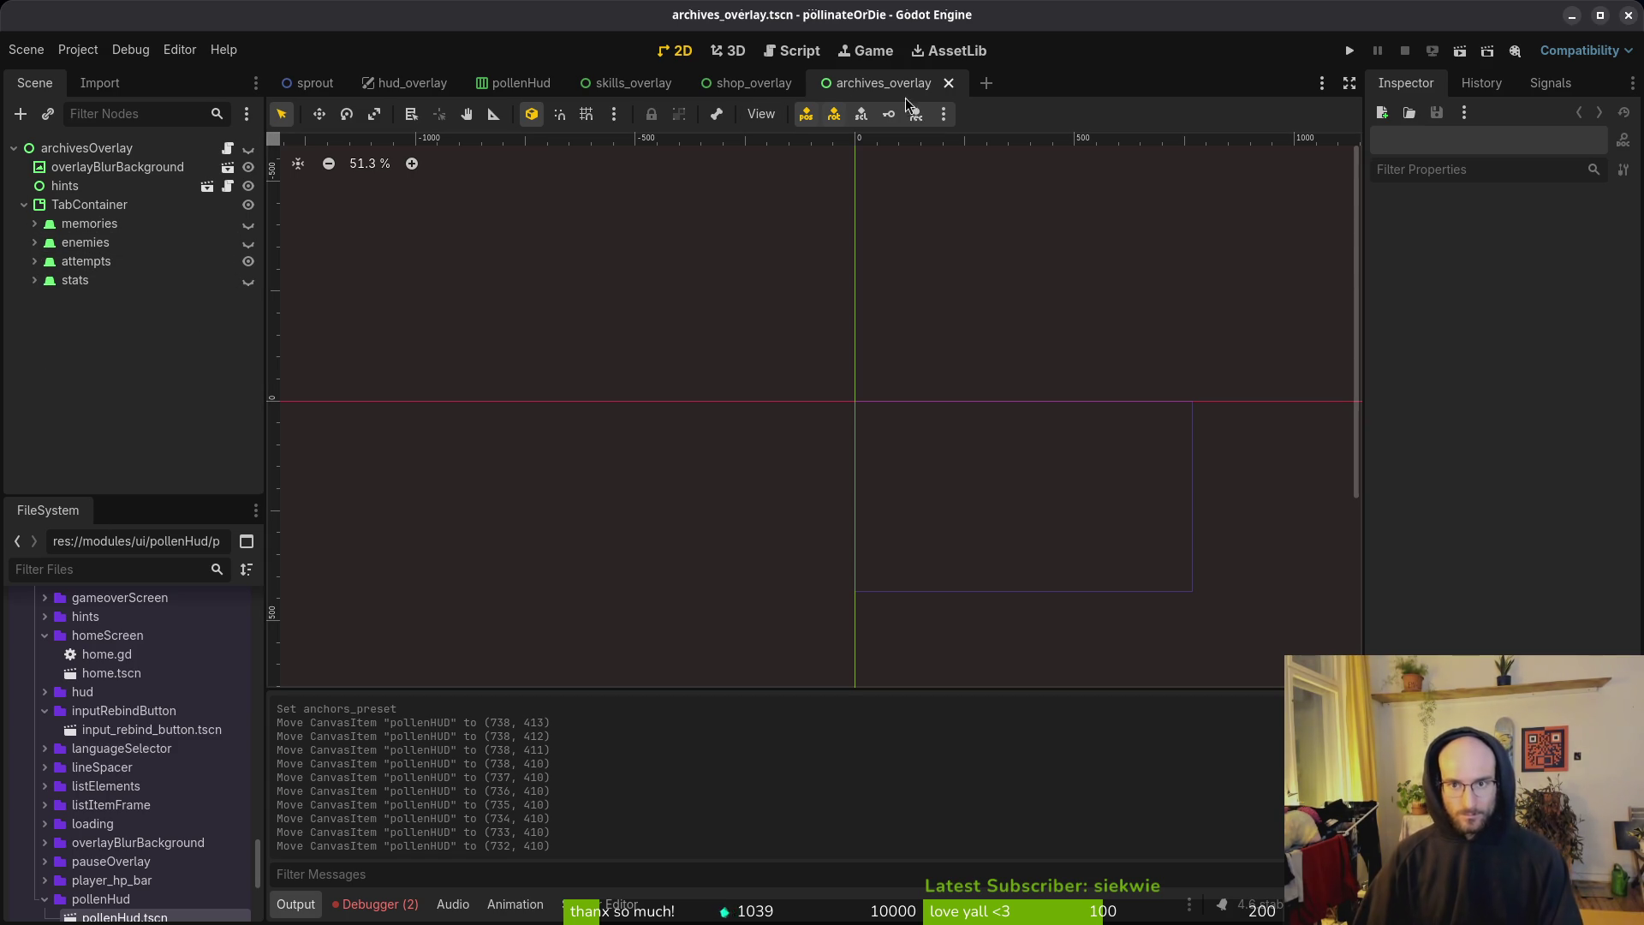
mouse_move(728, 89)
click(634, 83)
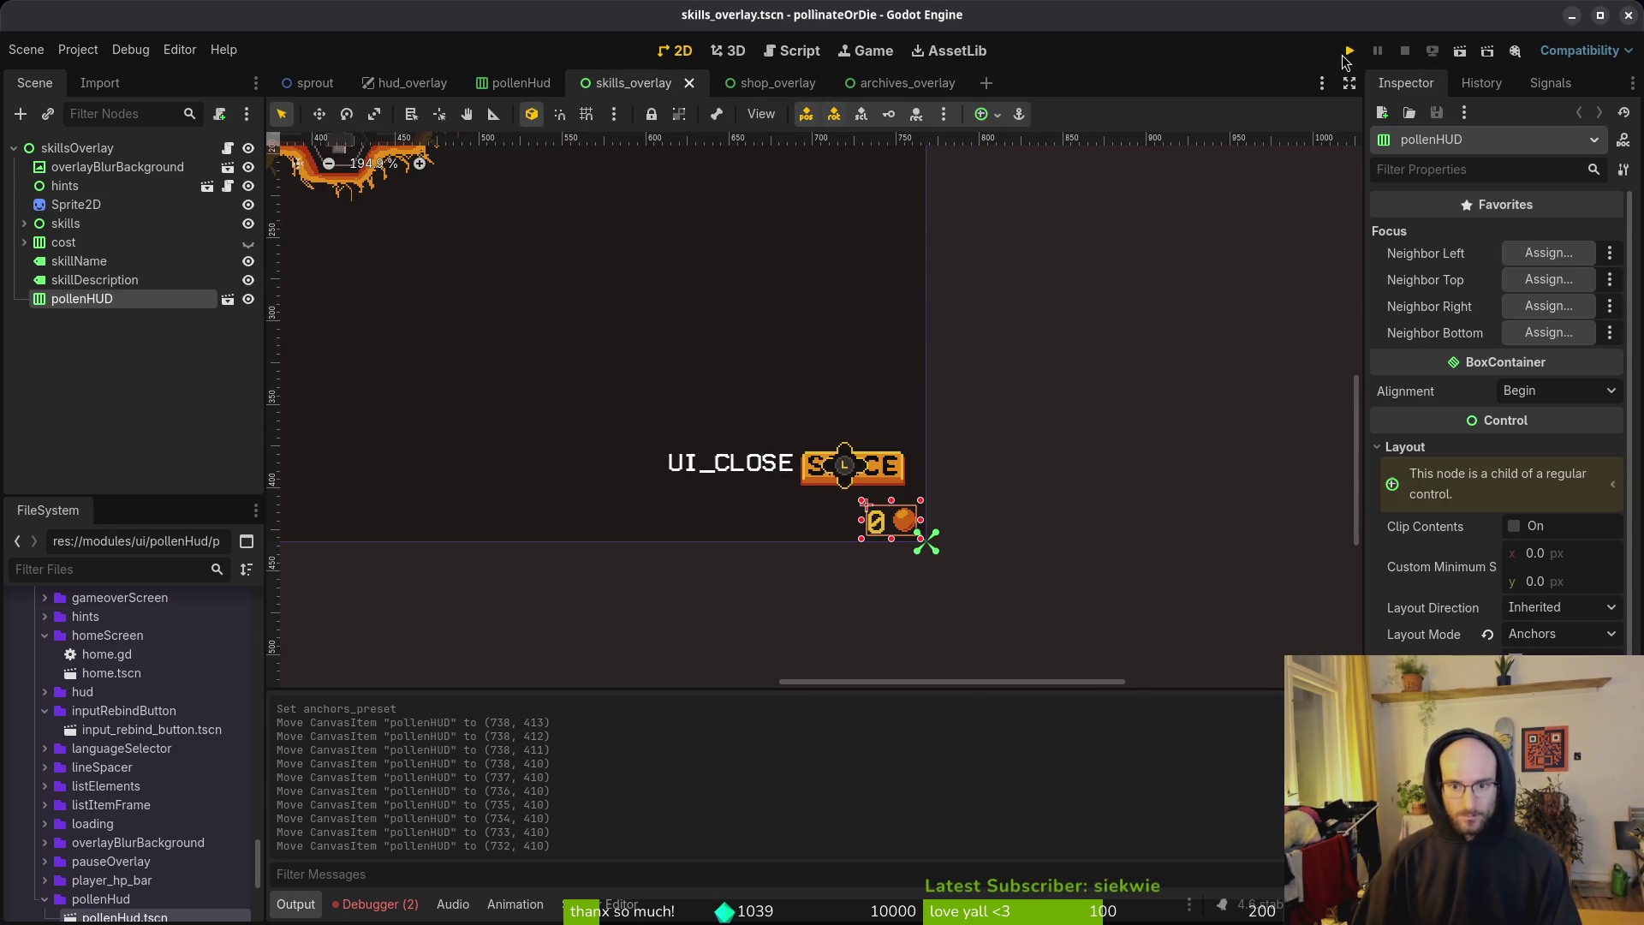
Step: Test-run the game, then hide the skillsOverlay and shopOverlay roots by default and save both scenes
click(1348, 51)
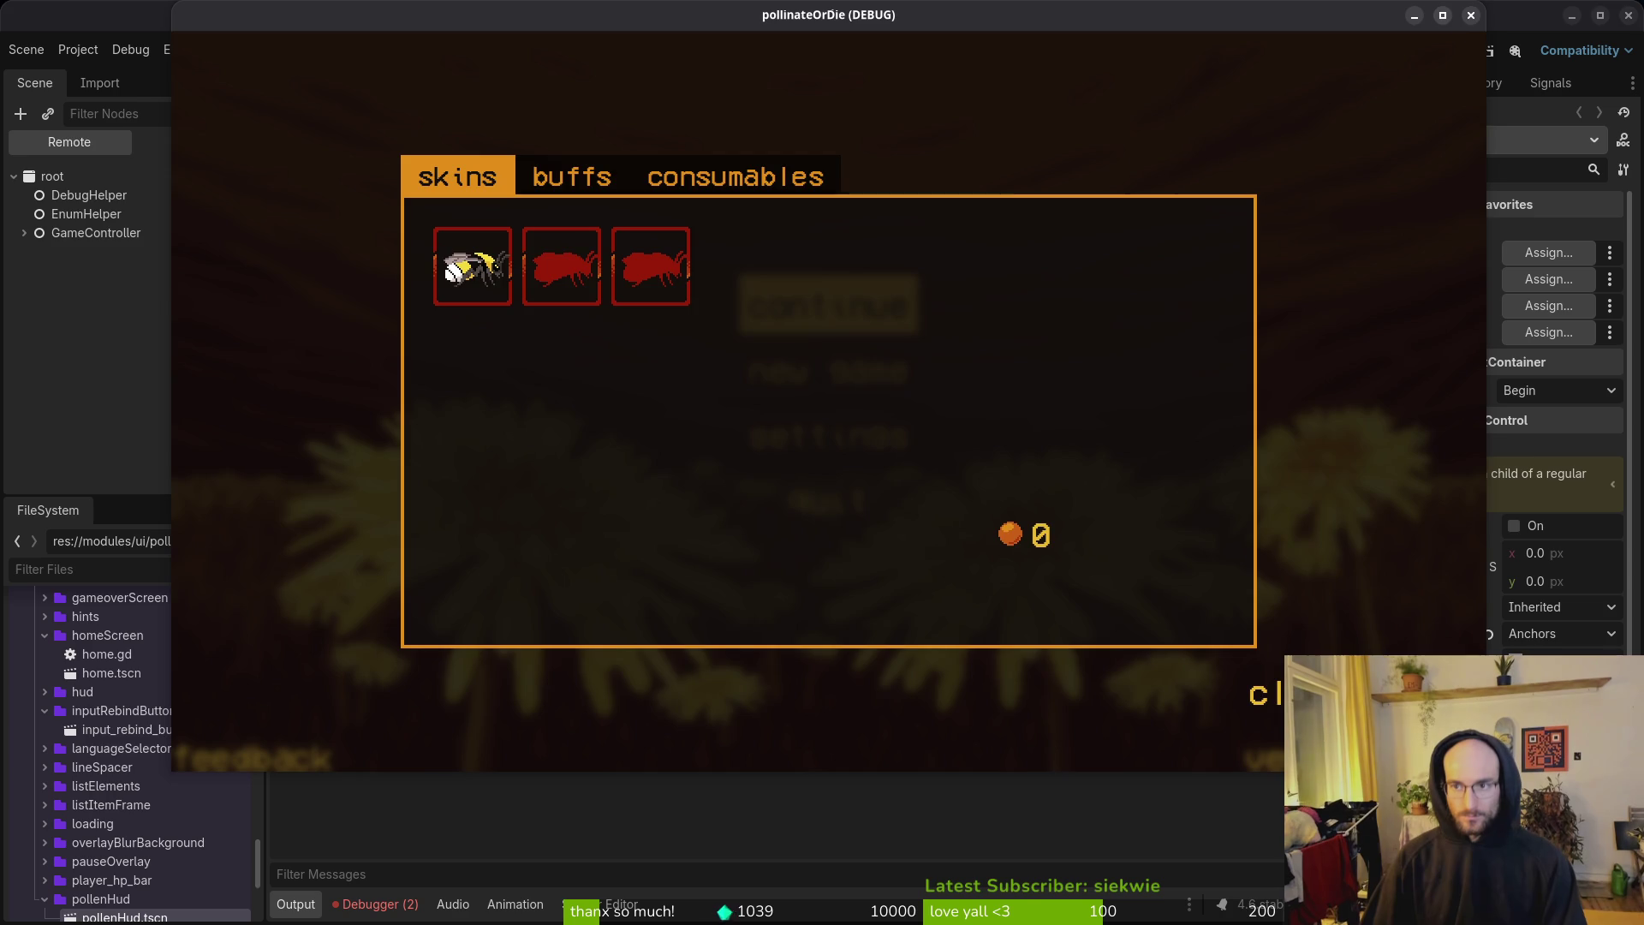
key(F8)
click(249, 149)
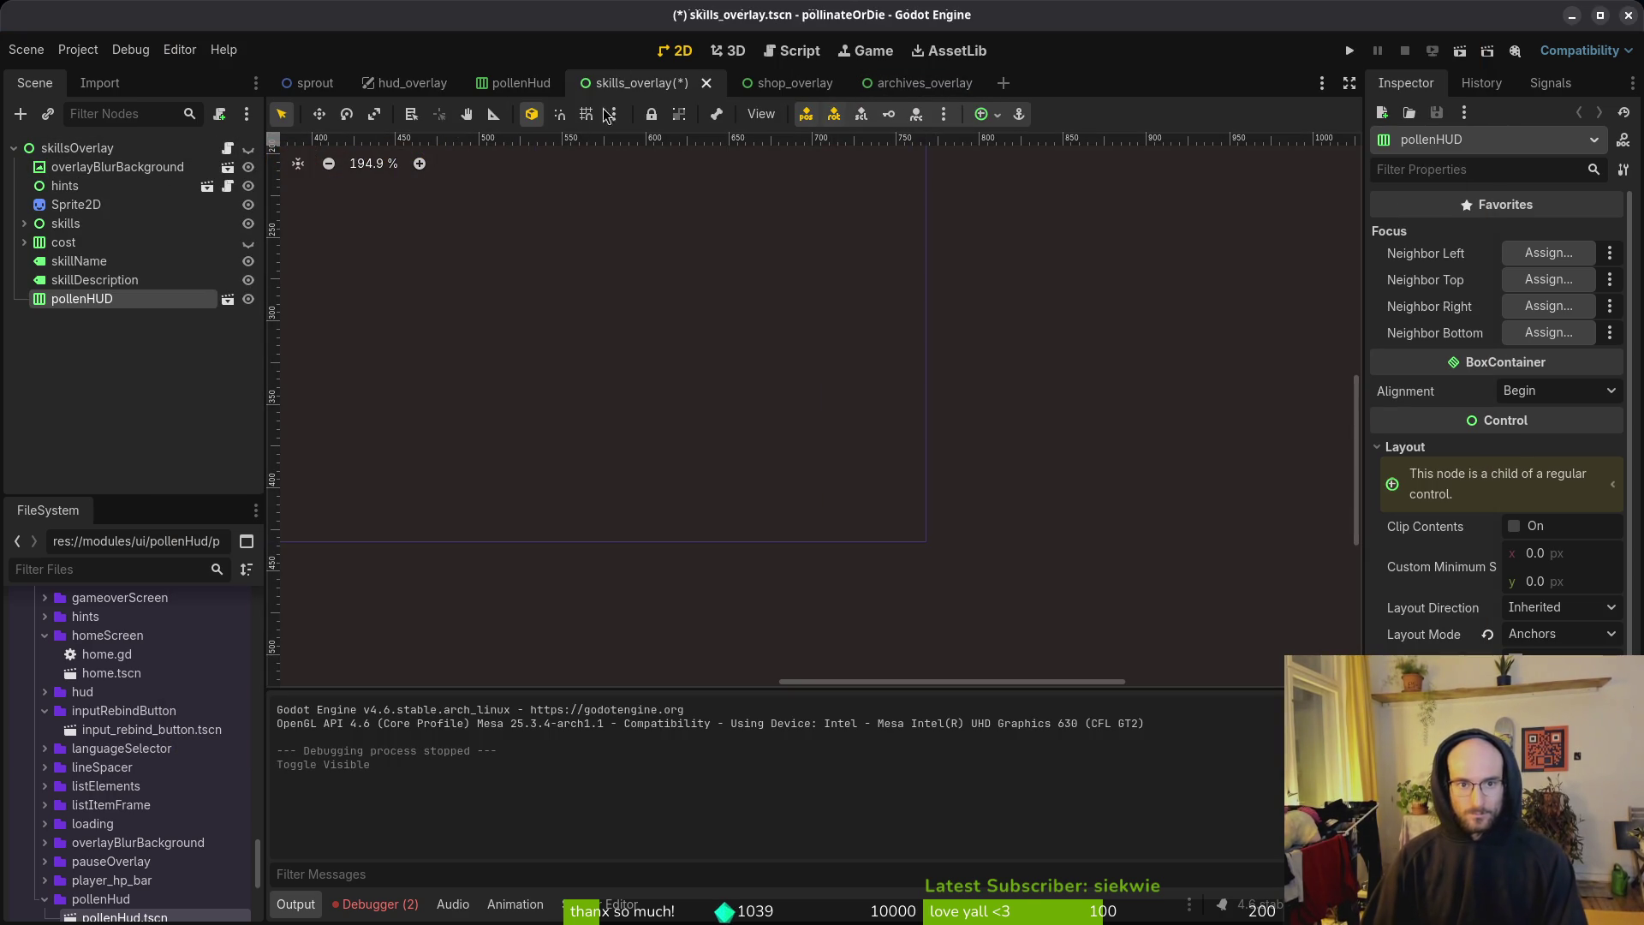
key(ctrl+s)
click(754, 83)
click(249, 148)
key(ctrl+s)
Step: Run the game again and continue the saved game, hitting the hud_overlay.gd null-instance error
click(899, 83)
key(F5)
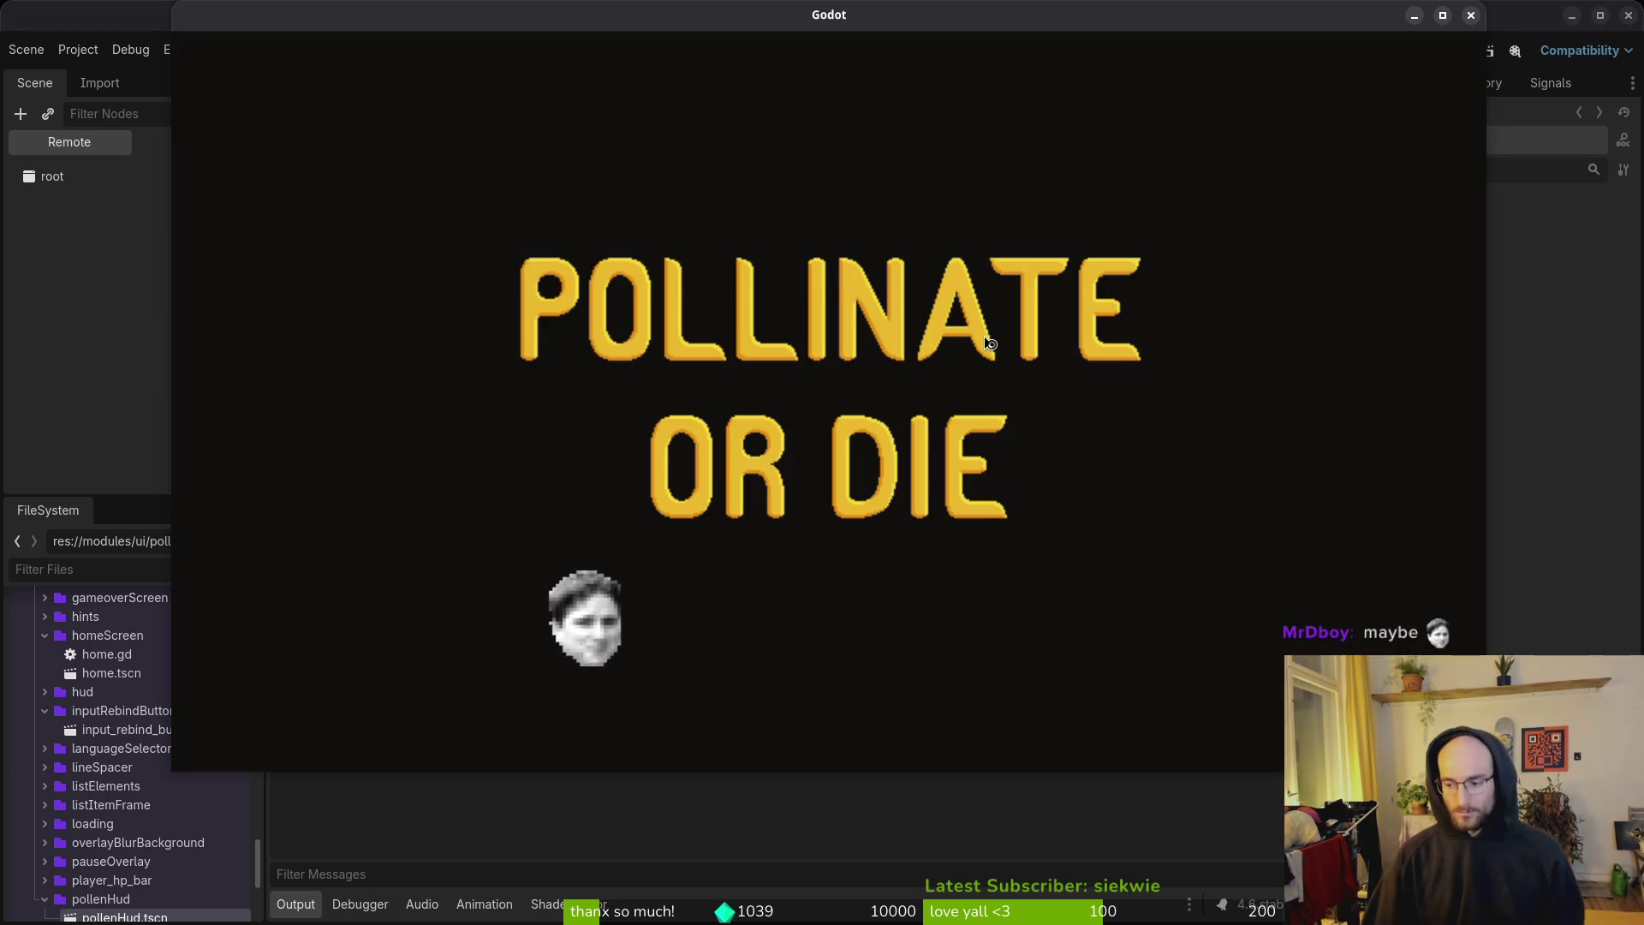
key(Return)
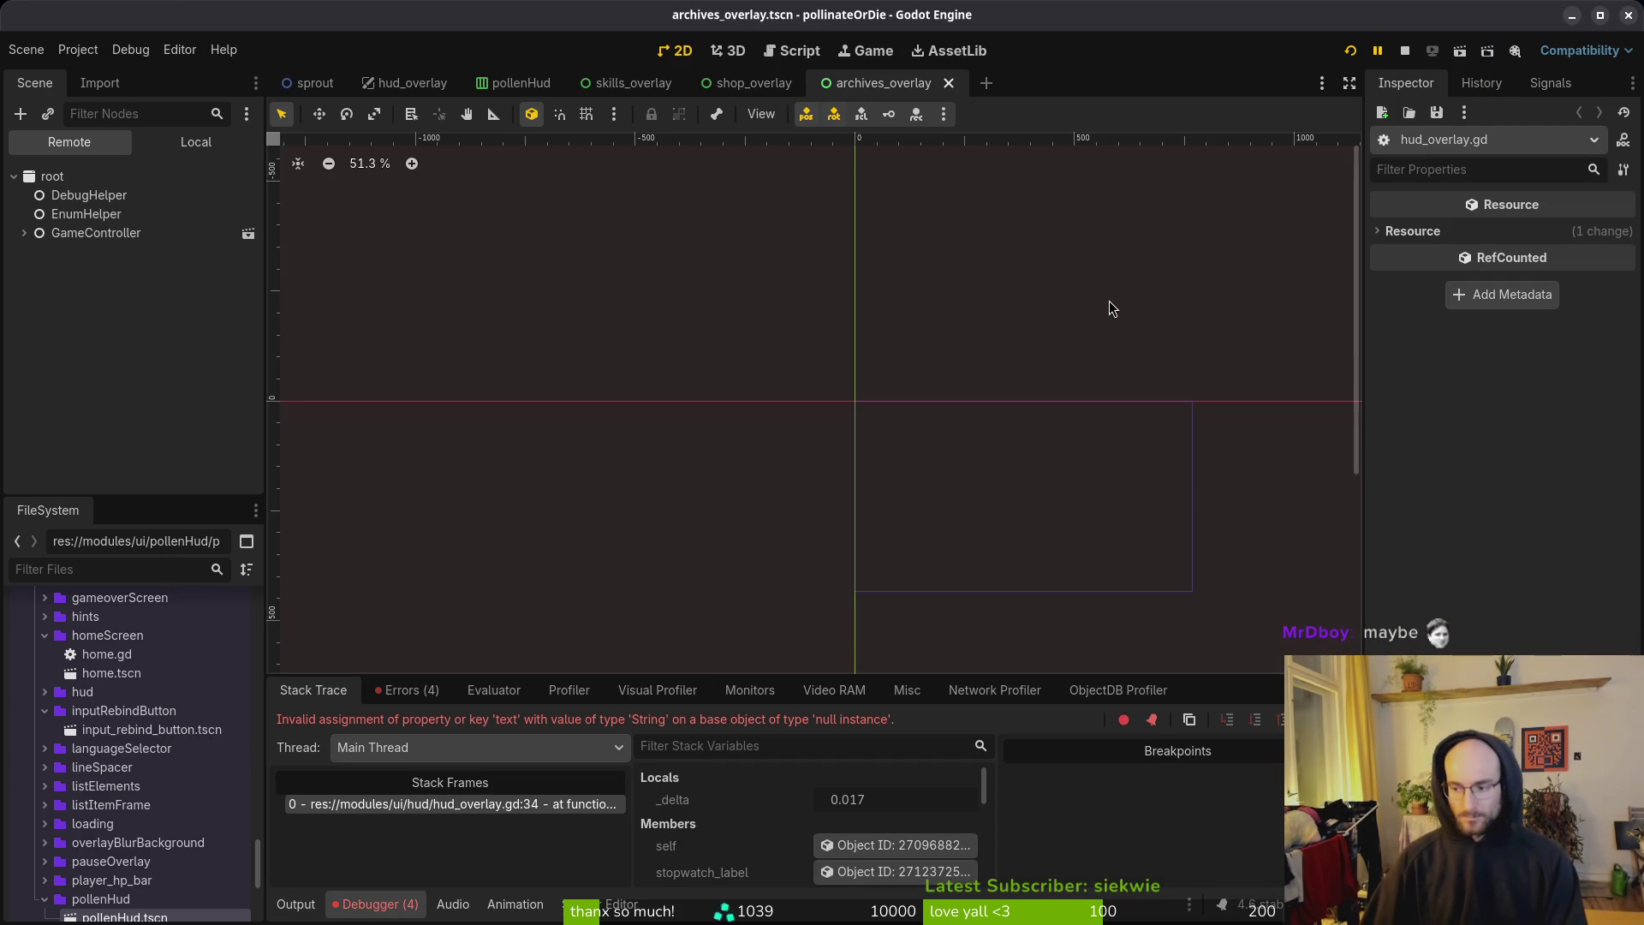
key(alt+Tab)
Step: Open hud_overlay.gd in Neovim through the file picker
key(space)
key(f)
key(f)
text(huvo)
key(Return)
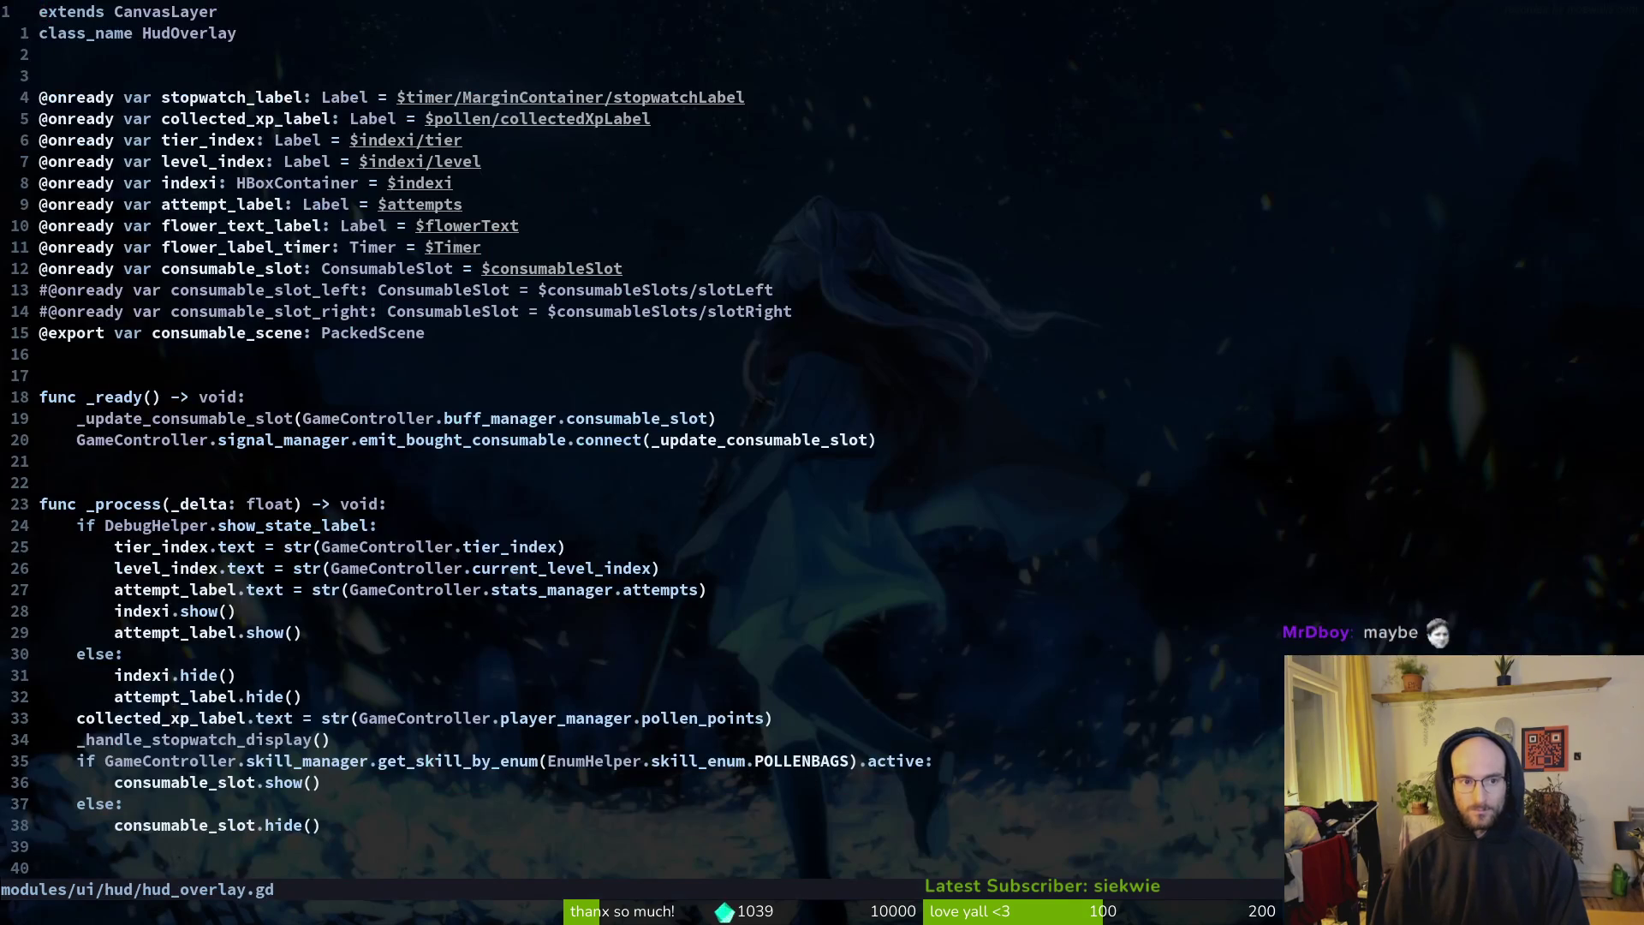
Step: Rename the collected_xp_label variable to pollen_label and save the script
key(j)
key(j)
key(j)
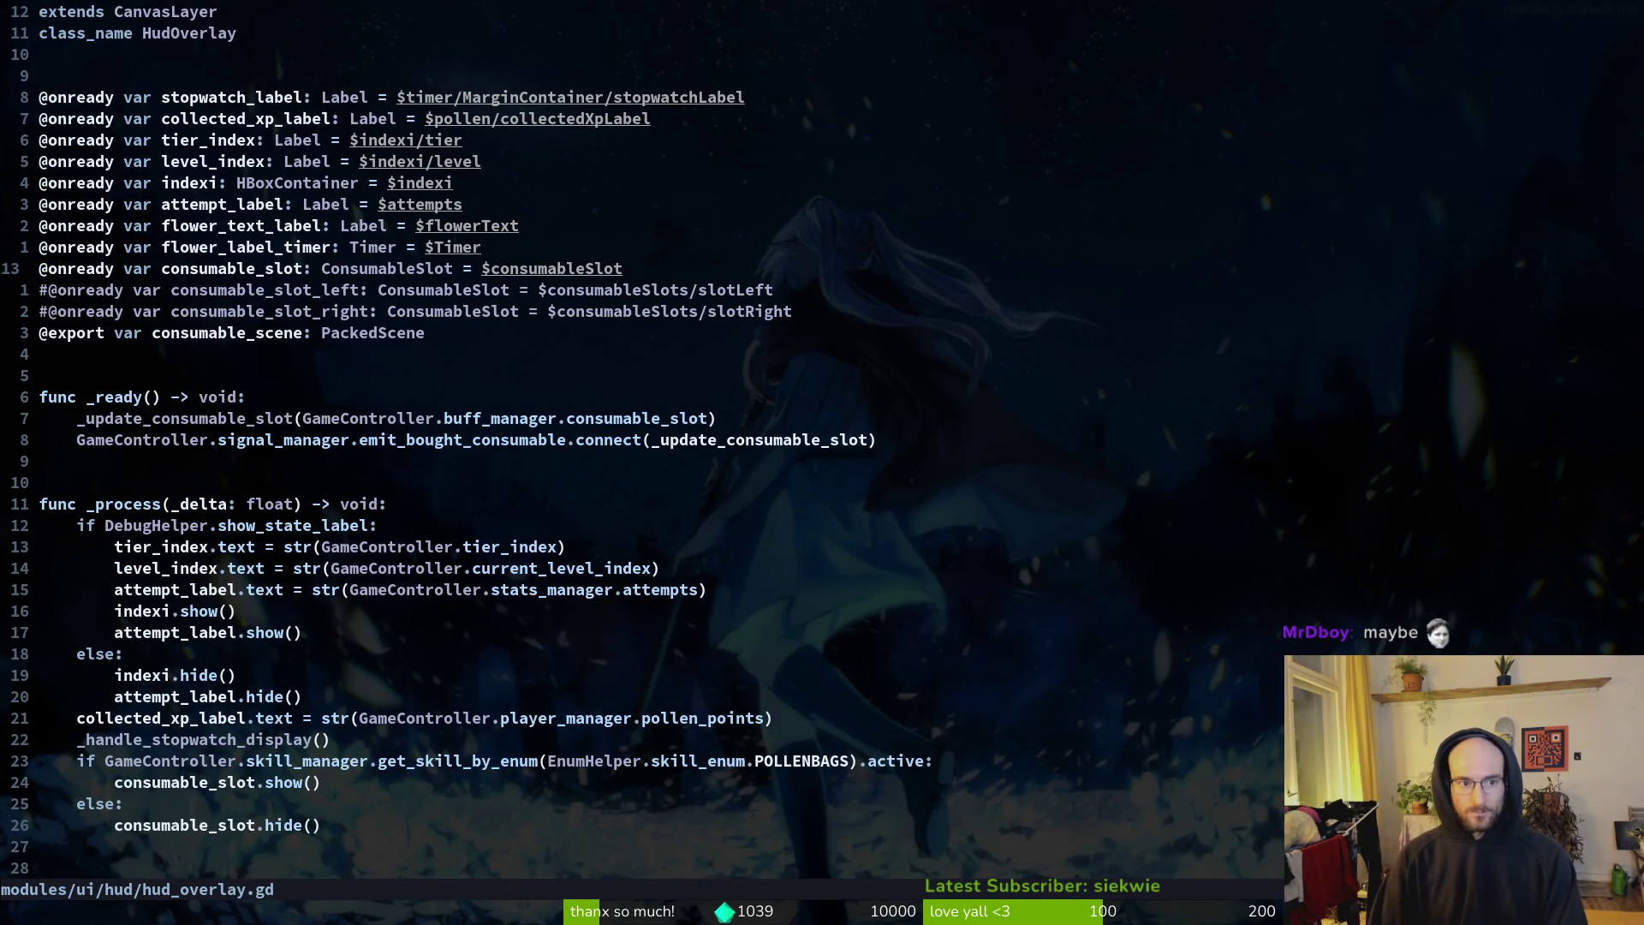
key(k)
key(k)
key(k)
text(cwpollen_)
text(label)
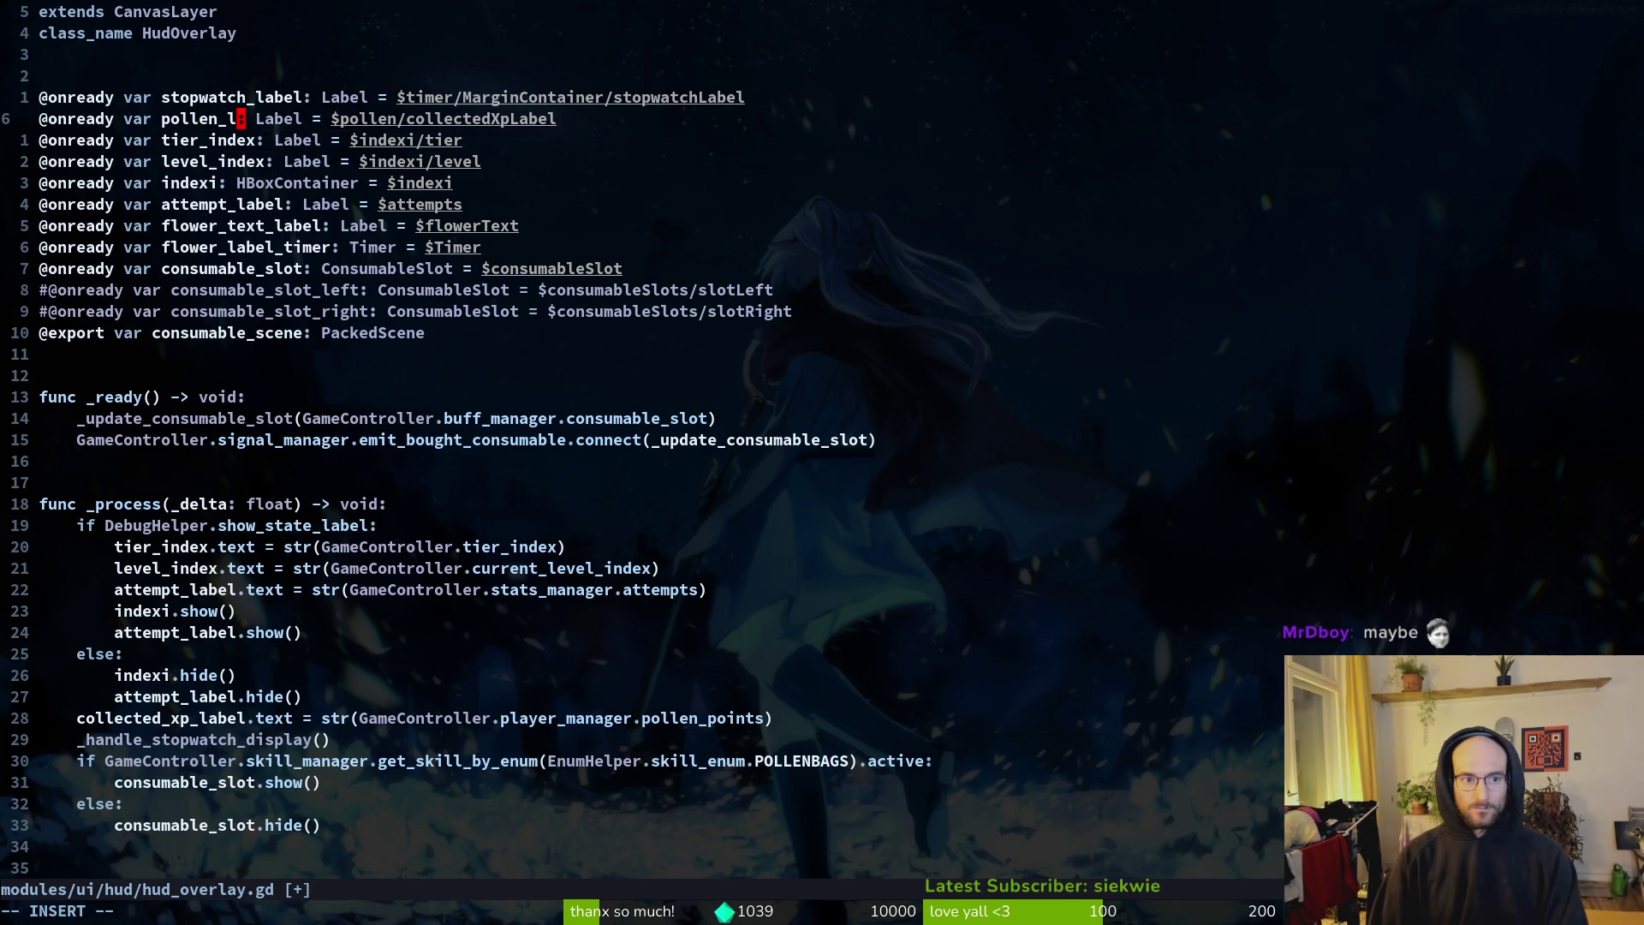
key(Escape)
text(:w)
key(Return)
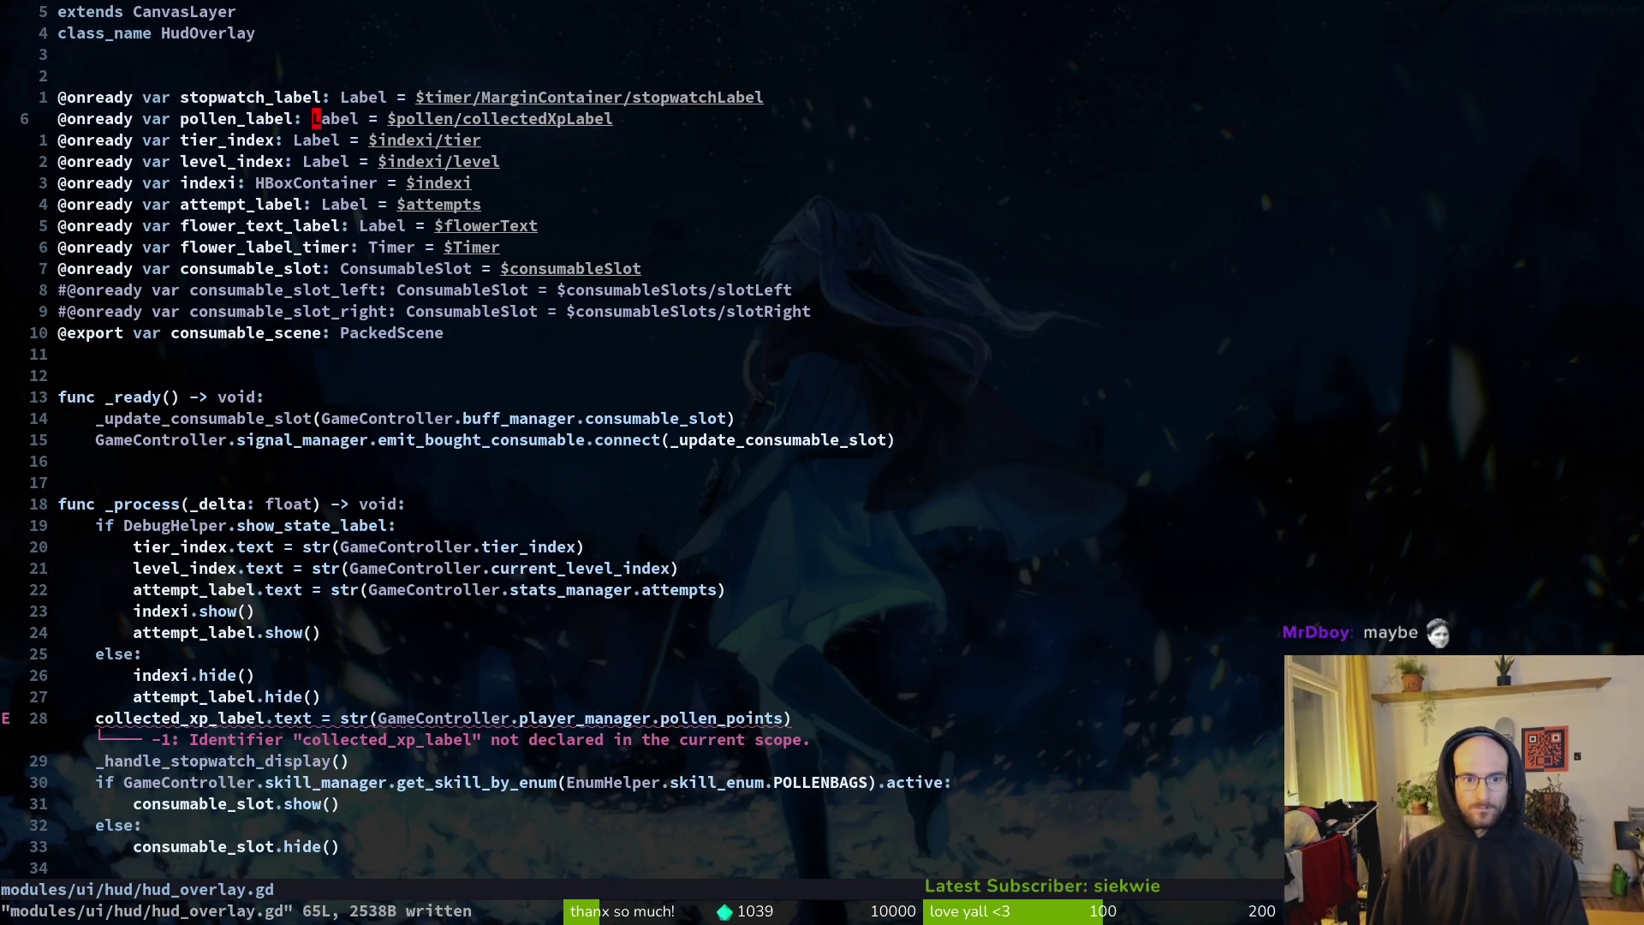
Step: Leave the node-path edit, save hud_overlay.gd again, and open the hud_overlay scene in Godot
key(Escape)
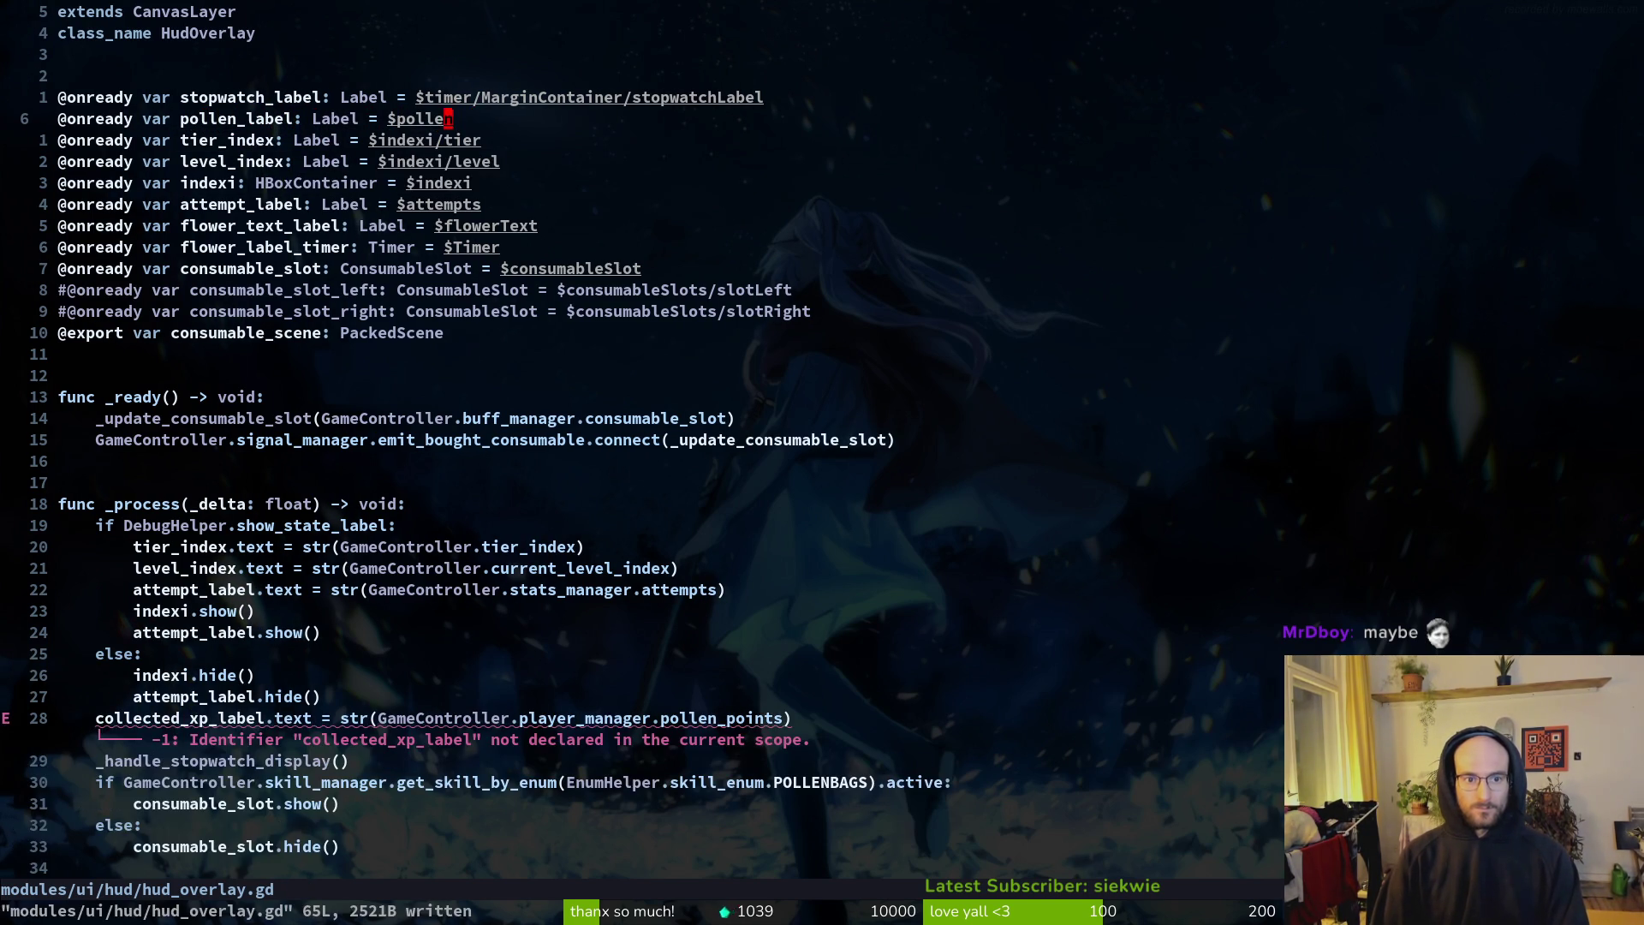
text(:w)
key(Return)
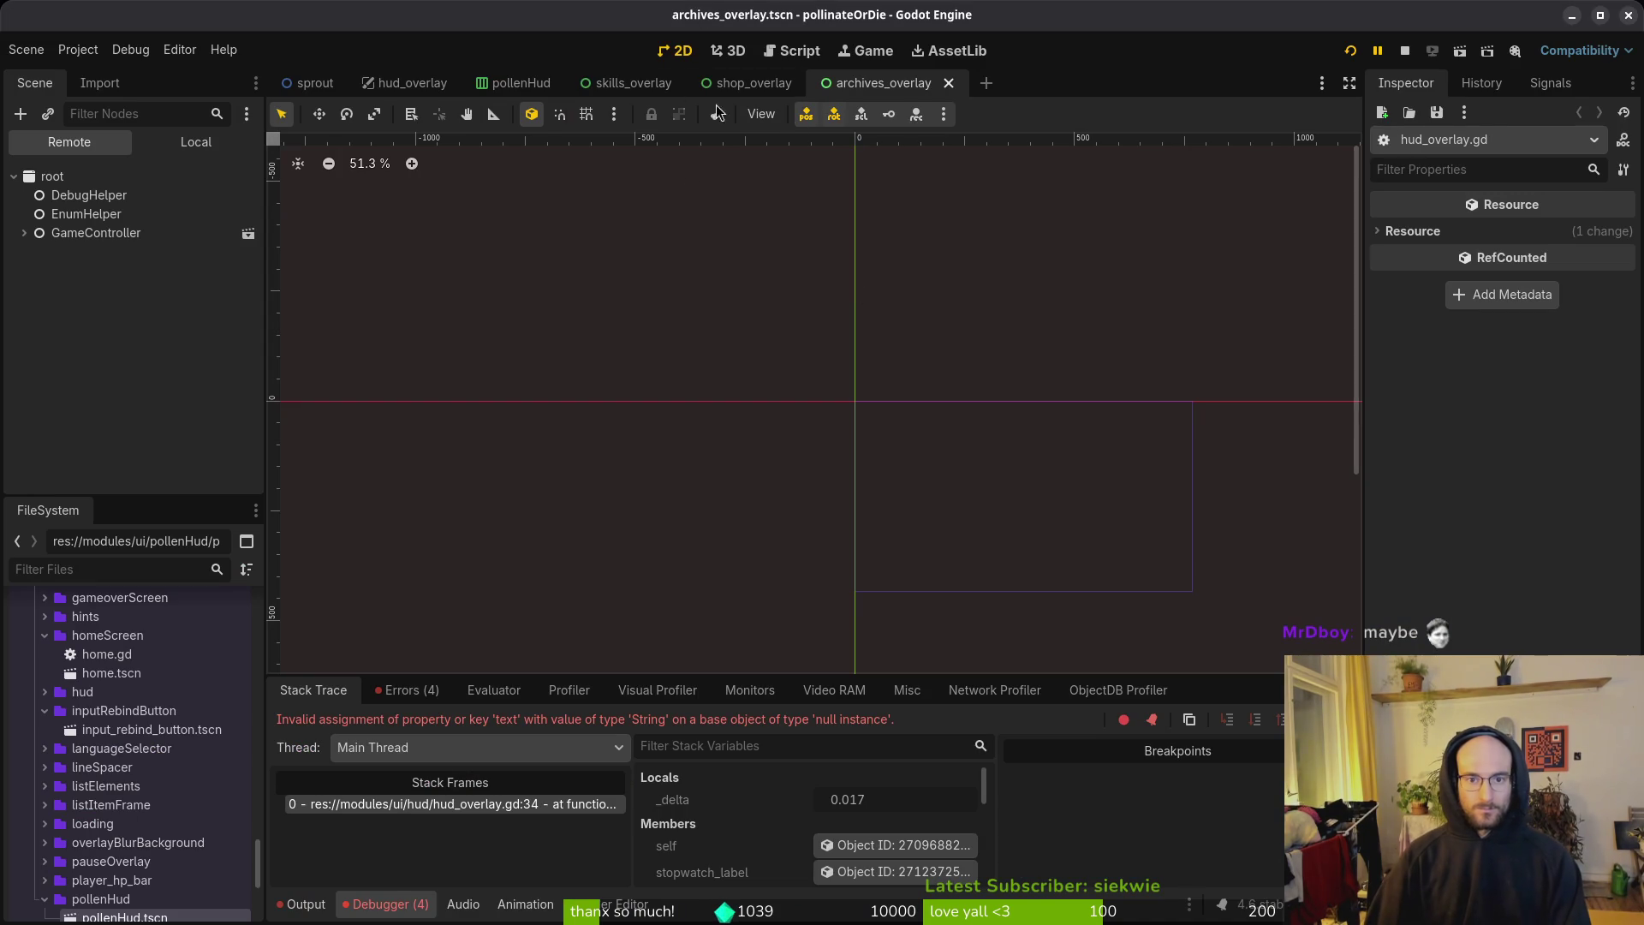
click(413, 82)
Step: Locate pollenHUD in hudOverlay, then set pollen_label's node path to $pollenHUD/collectedXpLabel in Neovim
click(196, 141)
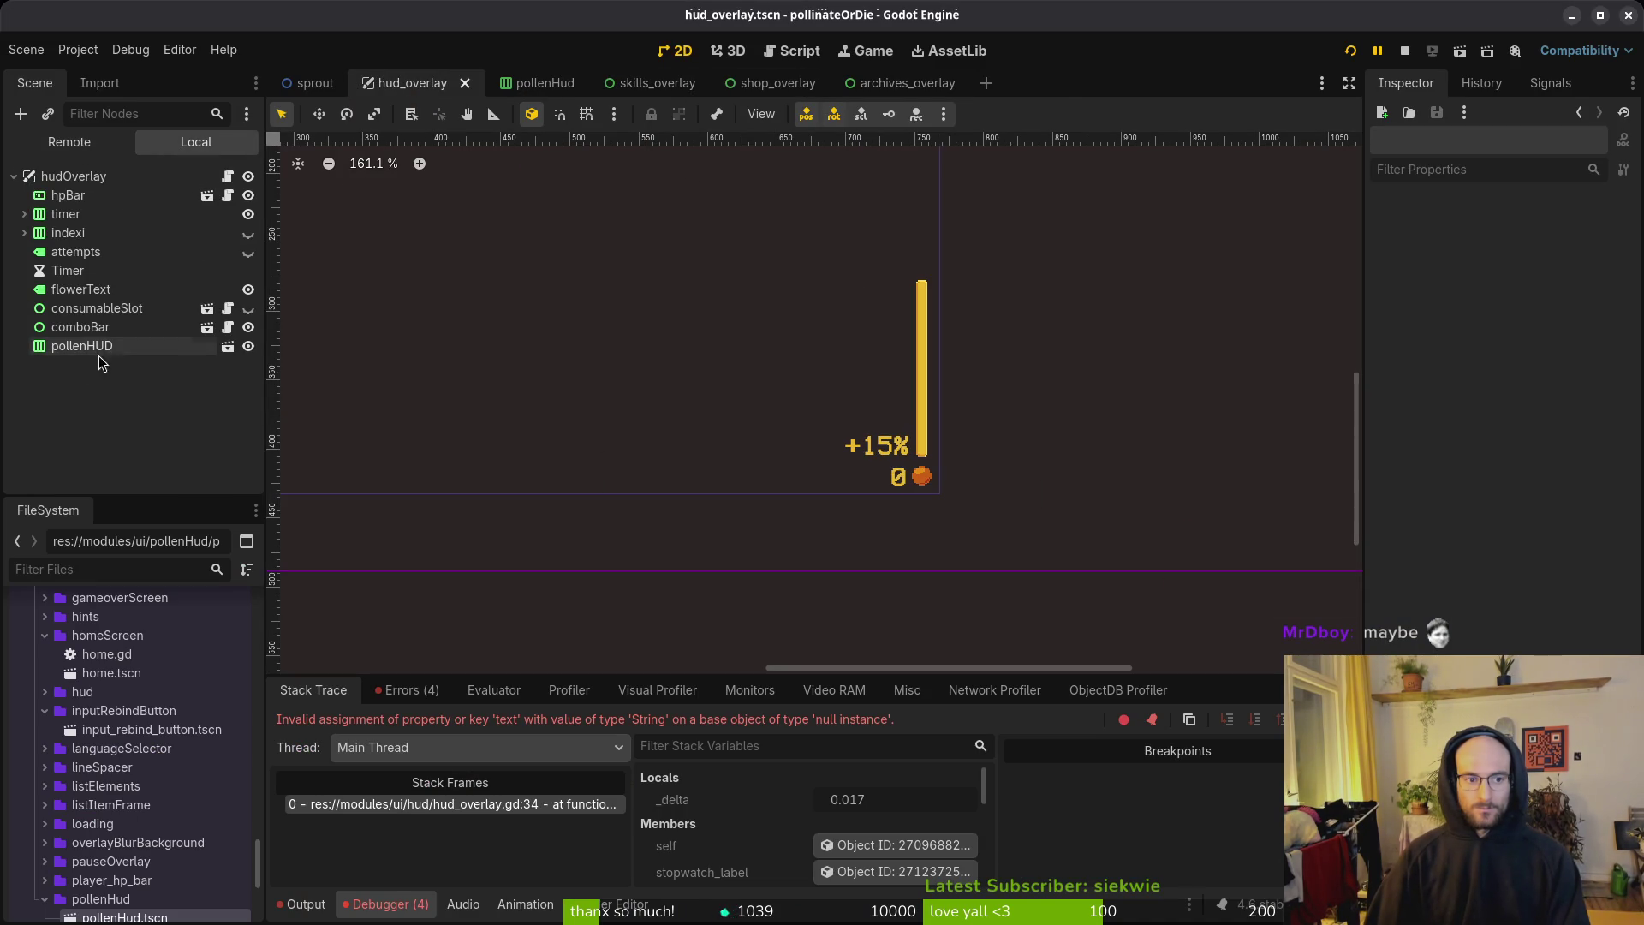
click(70, 353)
key(alt+Tab)
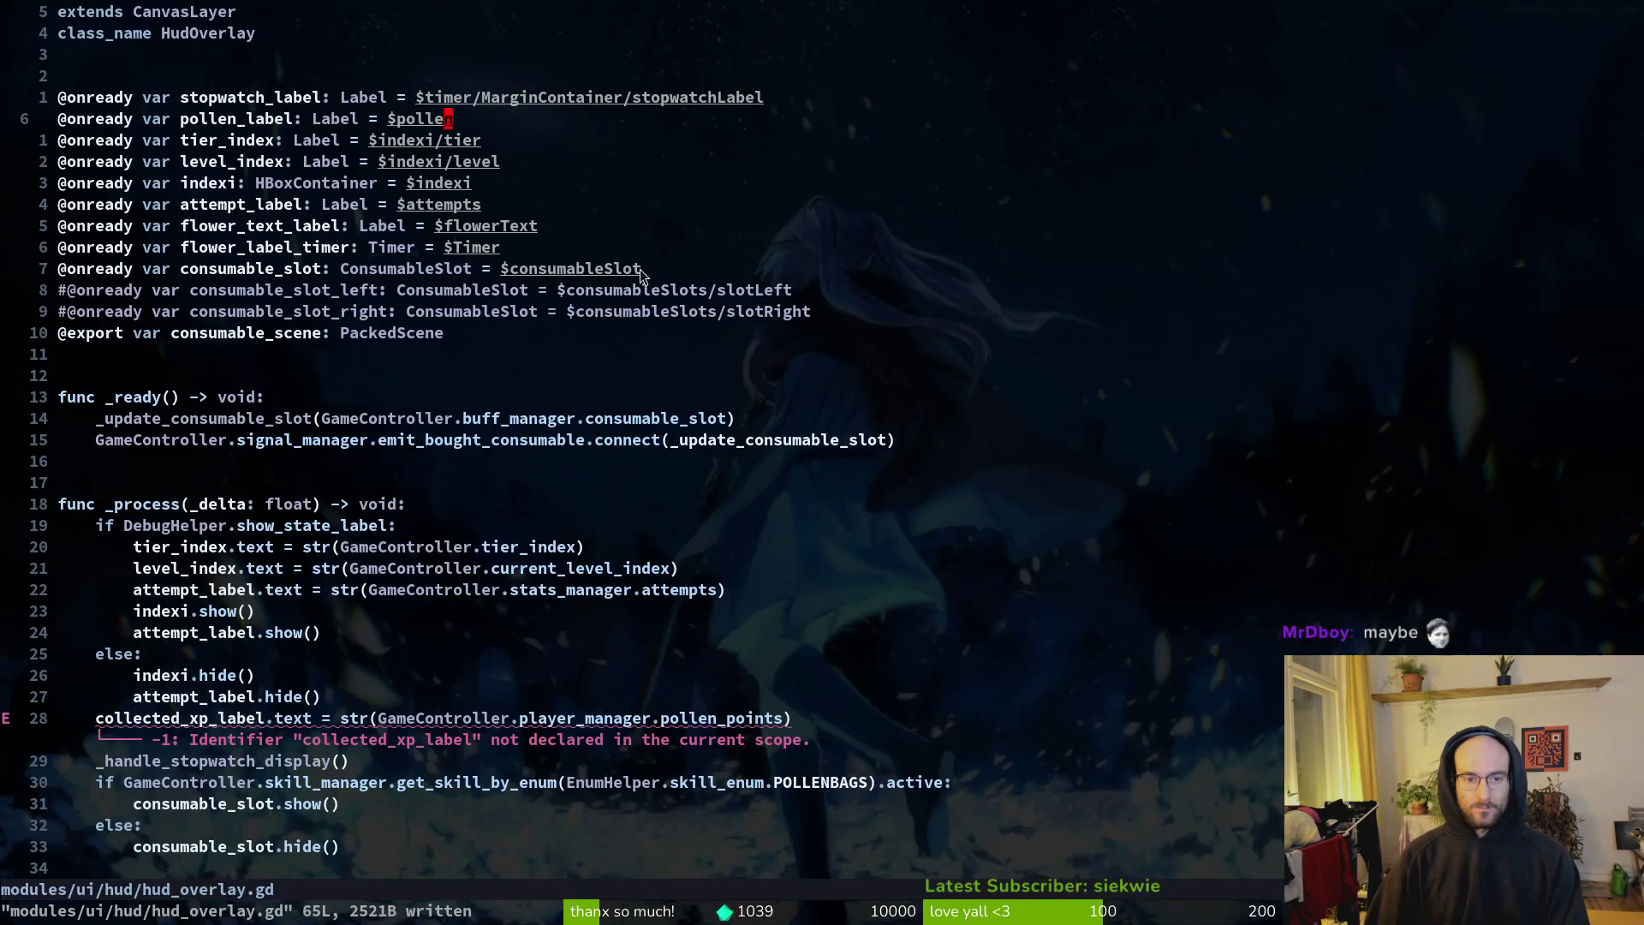
text(ciw)
text(poll)
key(ctrl+n)
key(ctrl+n)
key(ctrl+n)
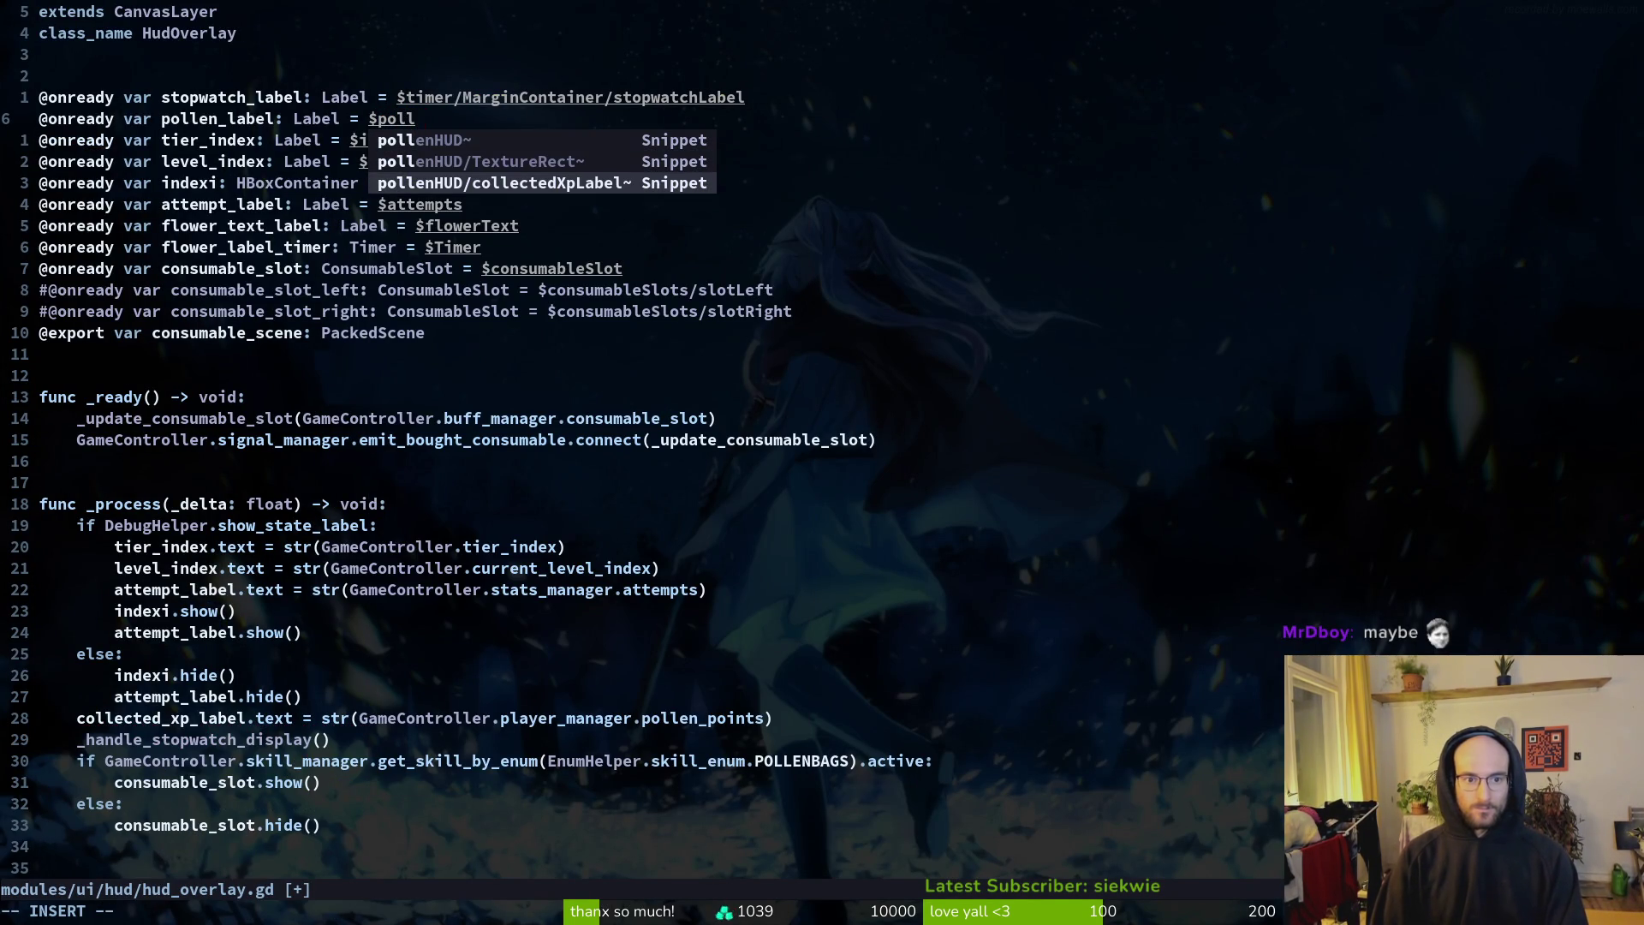
key(Return)
key(alt+Tab)
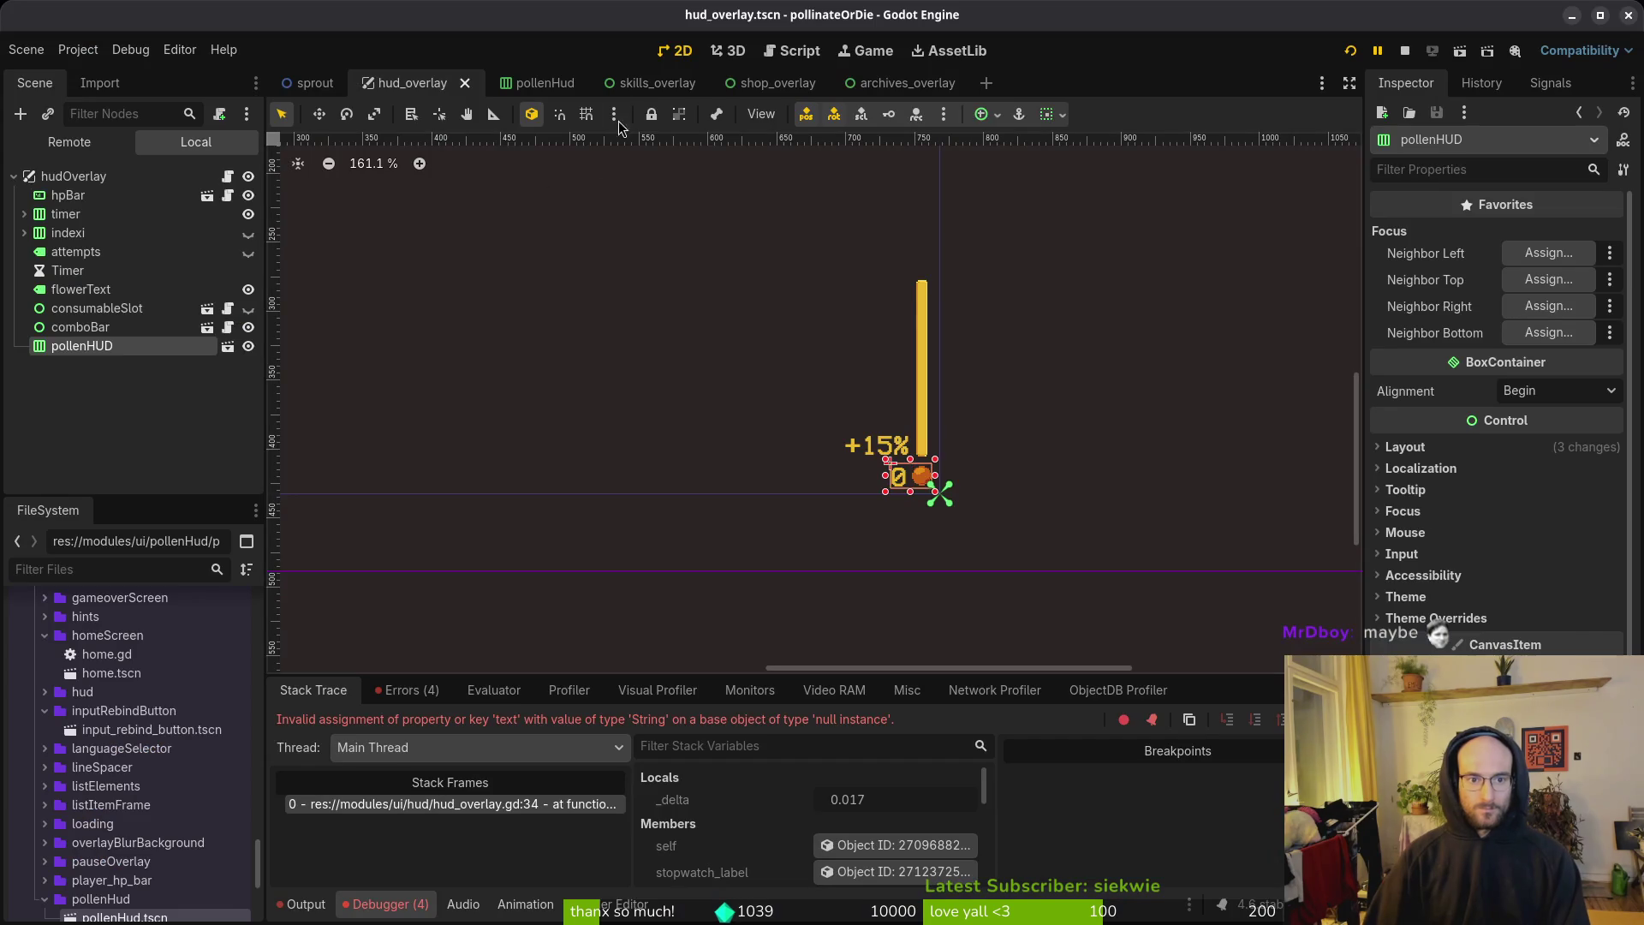
Step: In the pollenHud scene, rename the collectedXpLabel node, typing 'pollen_l'
click(521, 82)
click(106, 196)
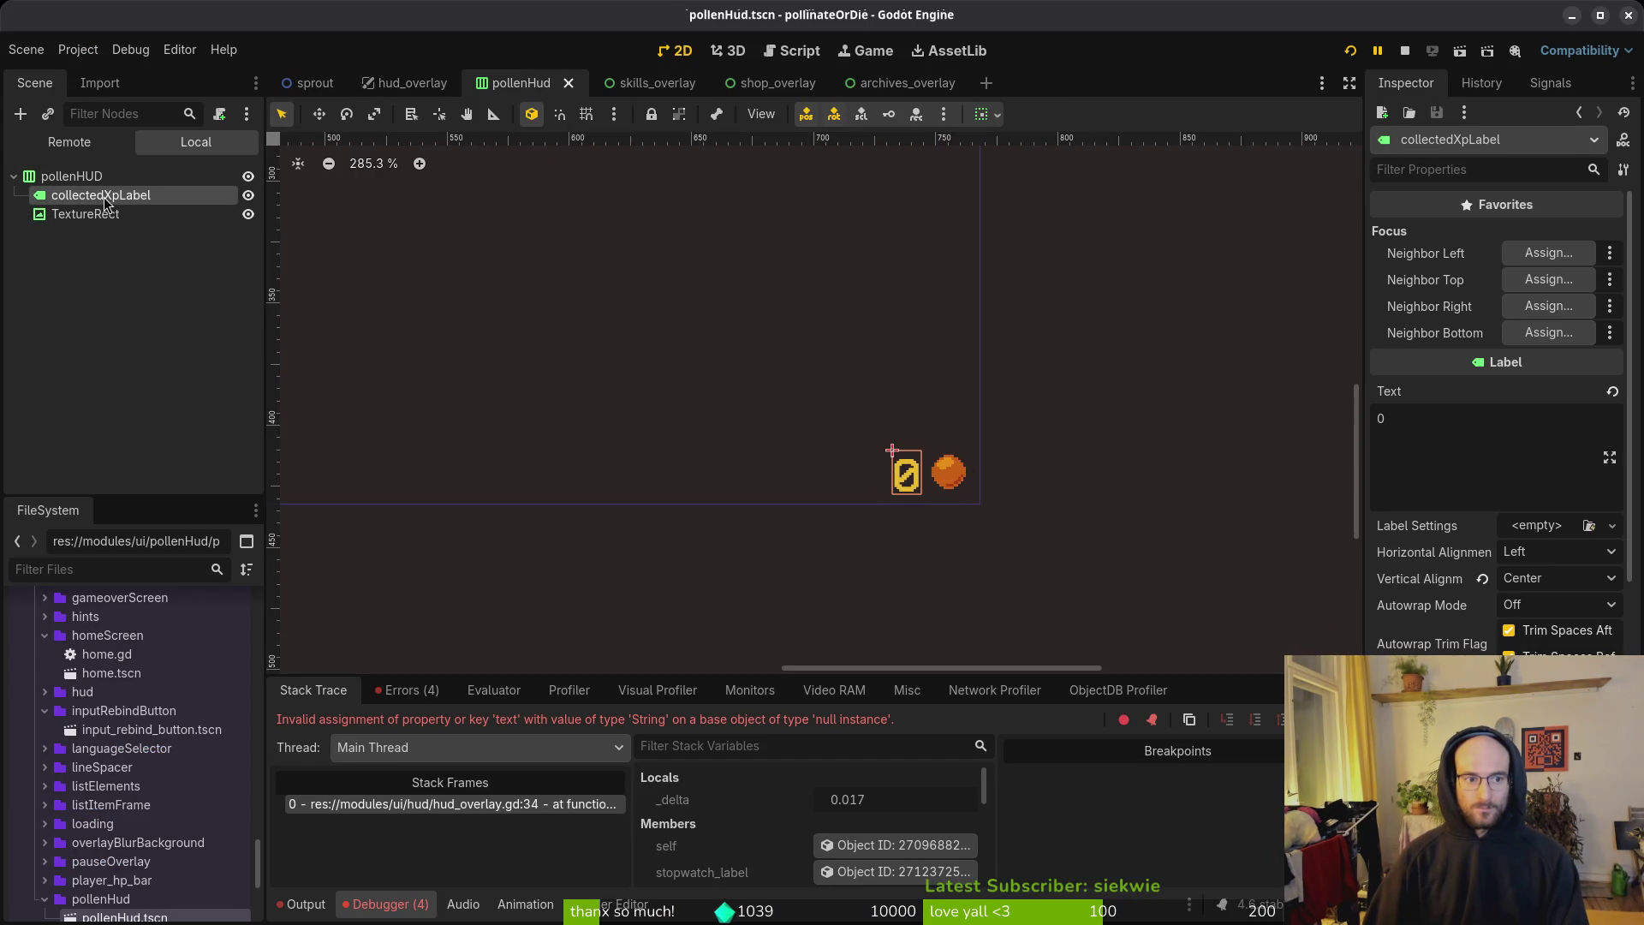
double_click(101, 196)
text(pollen)
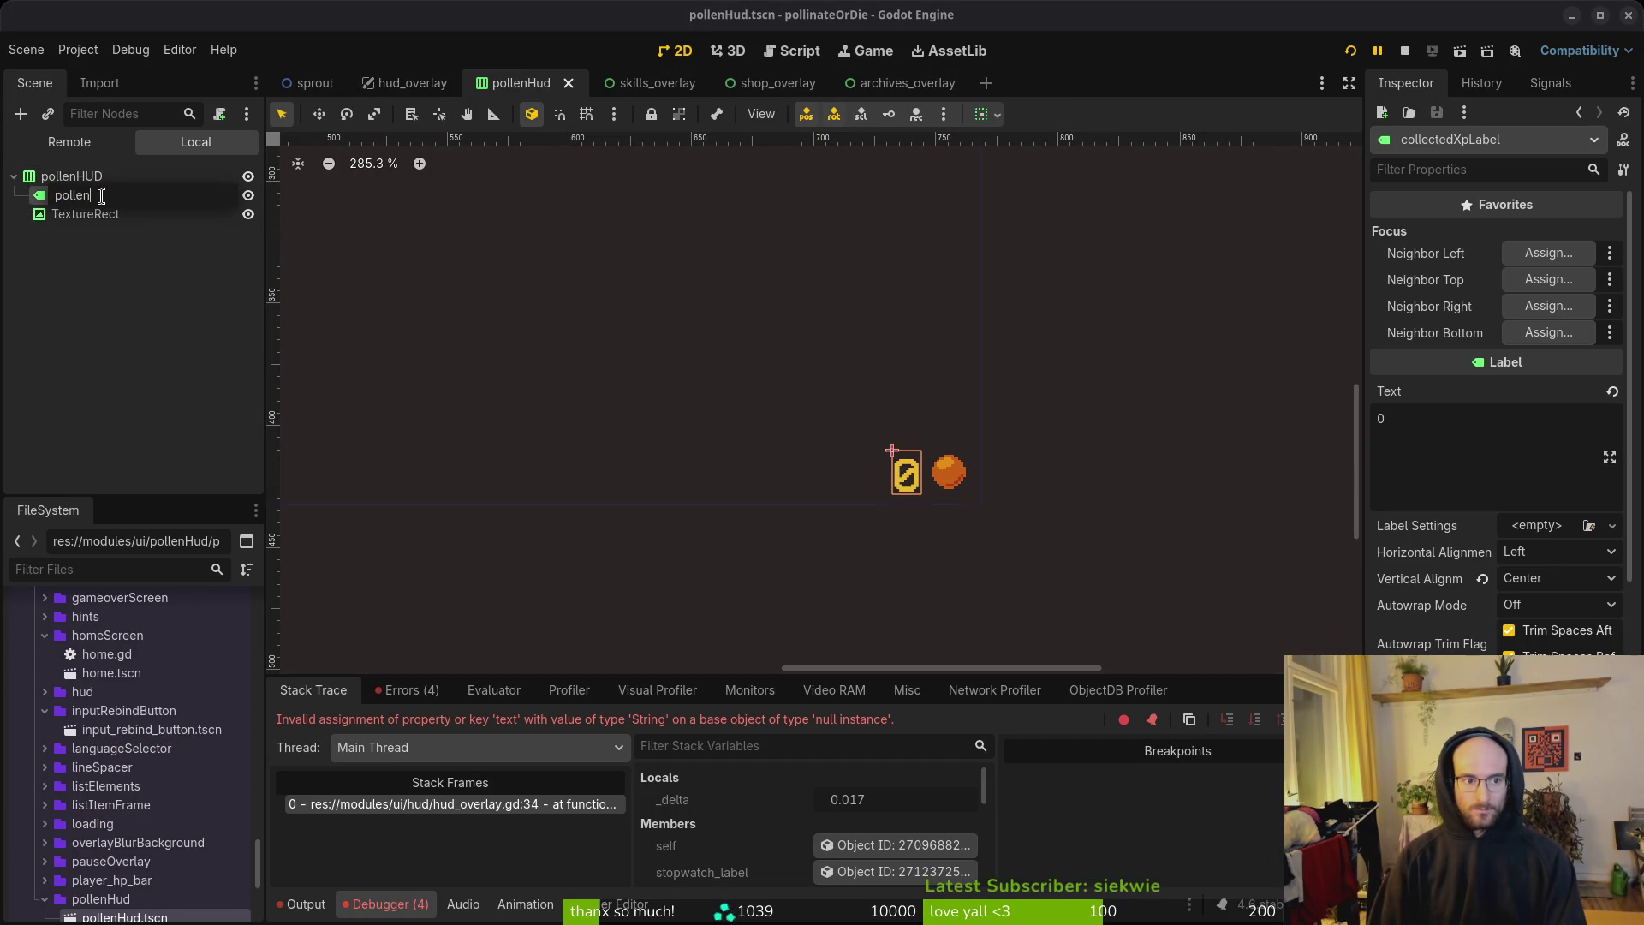
text(_l)
key(Return)
Step: Point pollen_label in hud_overlay.gd at $pollenHUD/pollenLabel and save
key(alt+Tab)
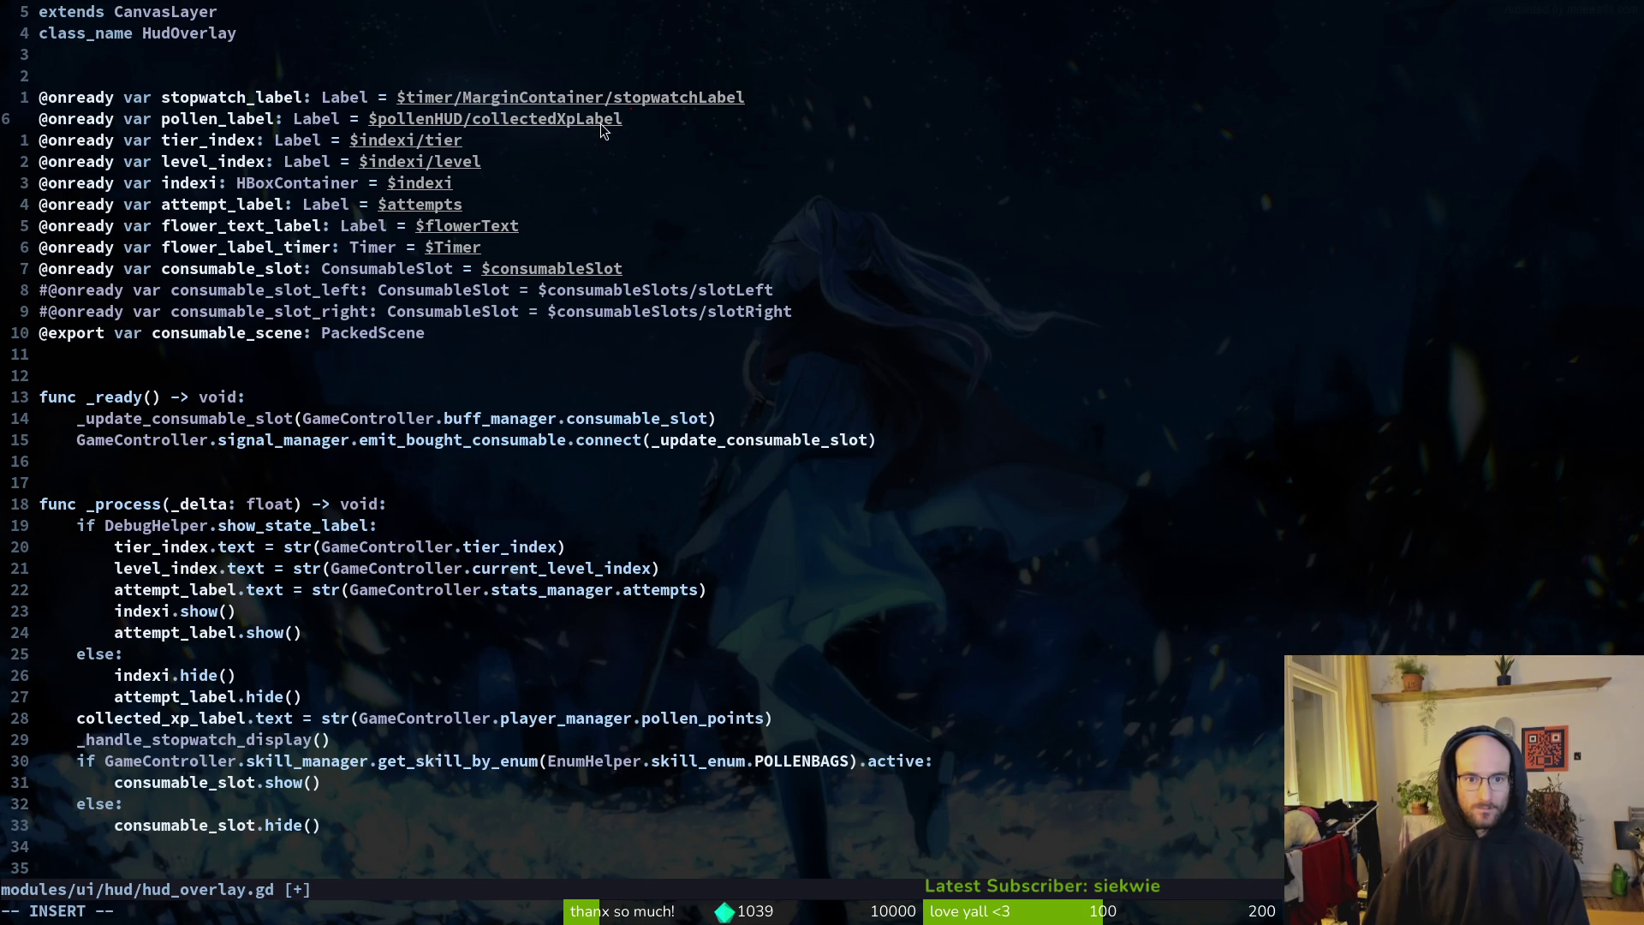
key(ctrl+w)
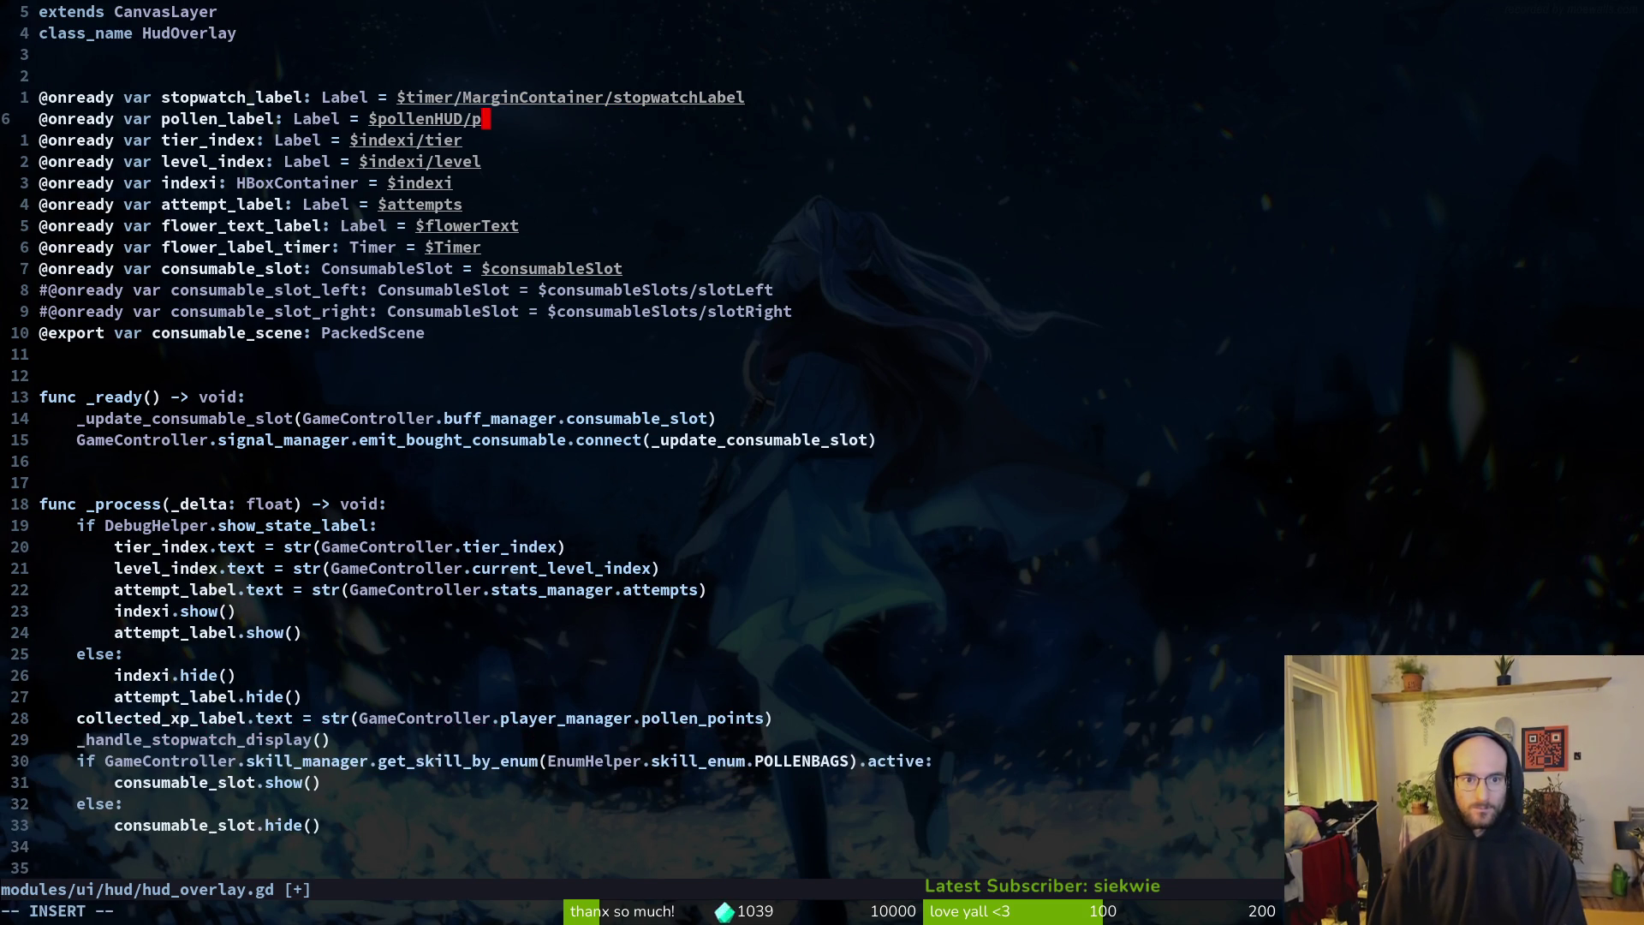
text(pollenLabel)
key(Escape)
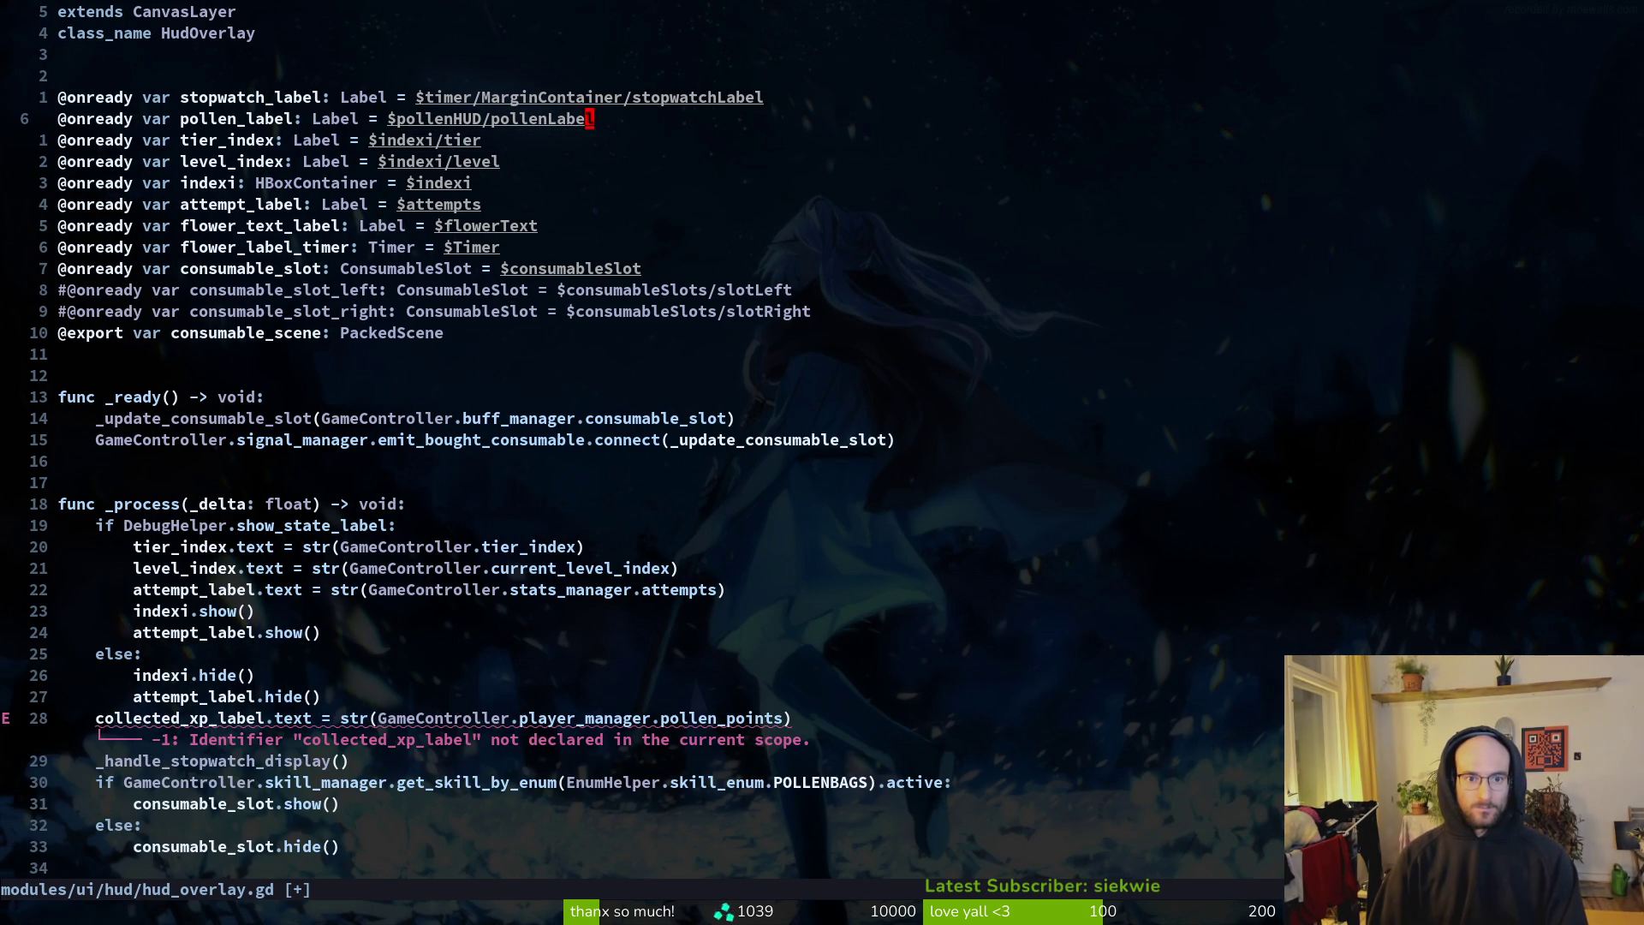
text(:w)
key(Return)
Step: Replace collected_xp_label with pollen_label on line 34, save, and relaunch the game in Godot
text(28j)
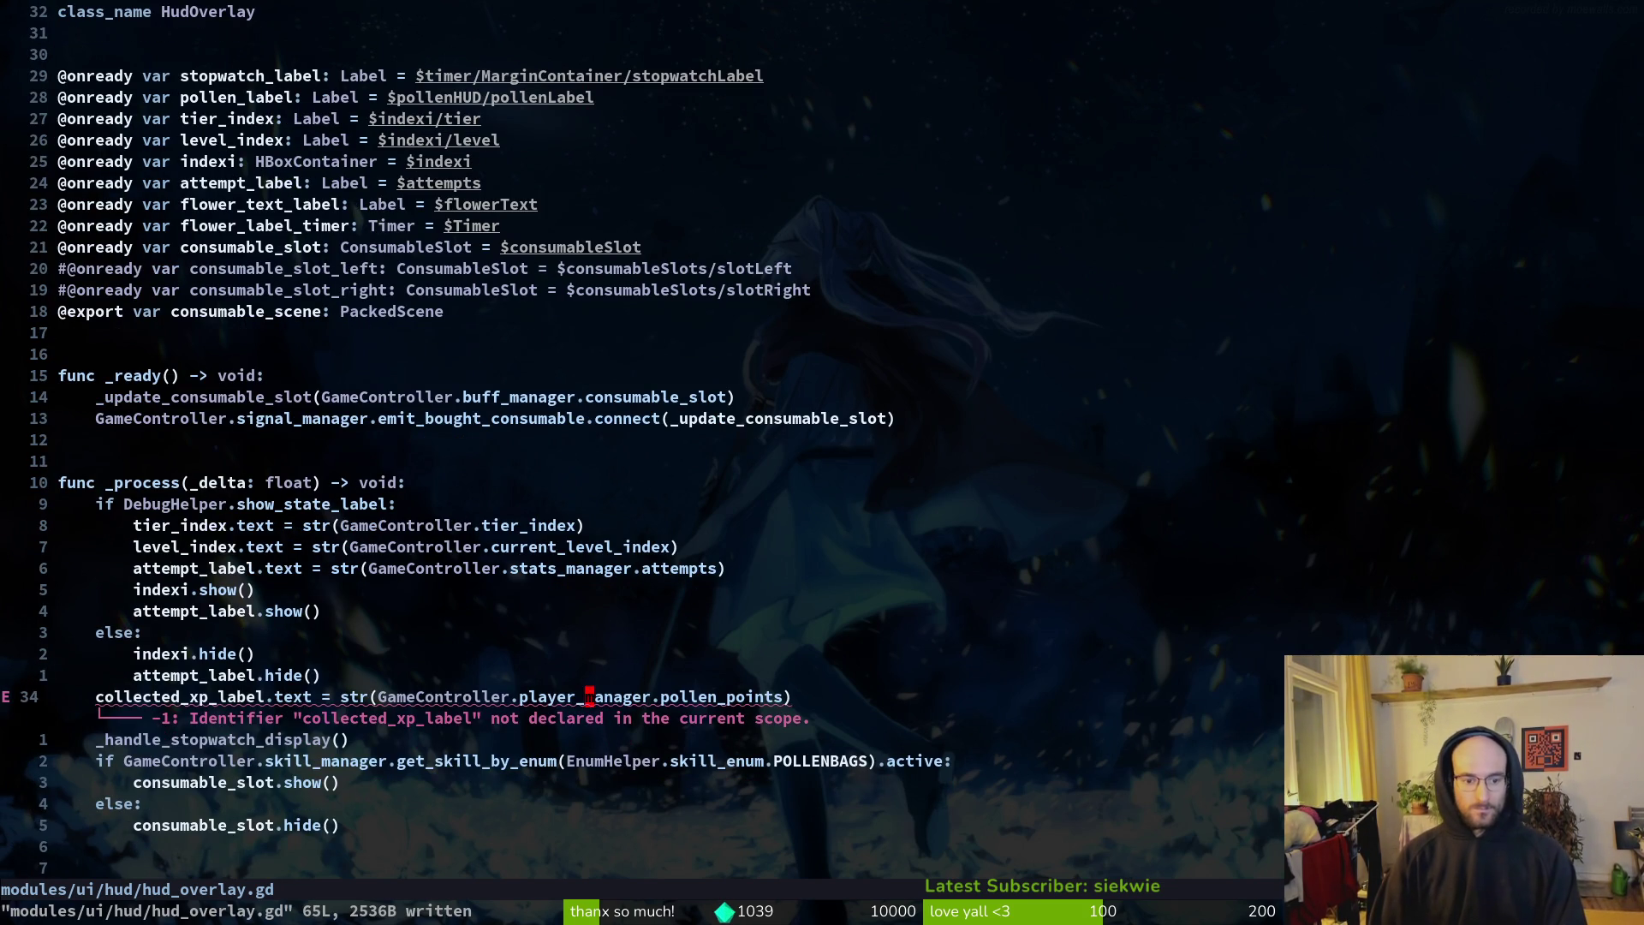
text(ciwpol)
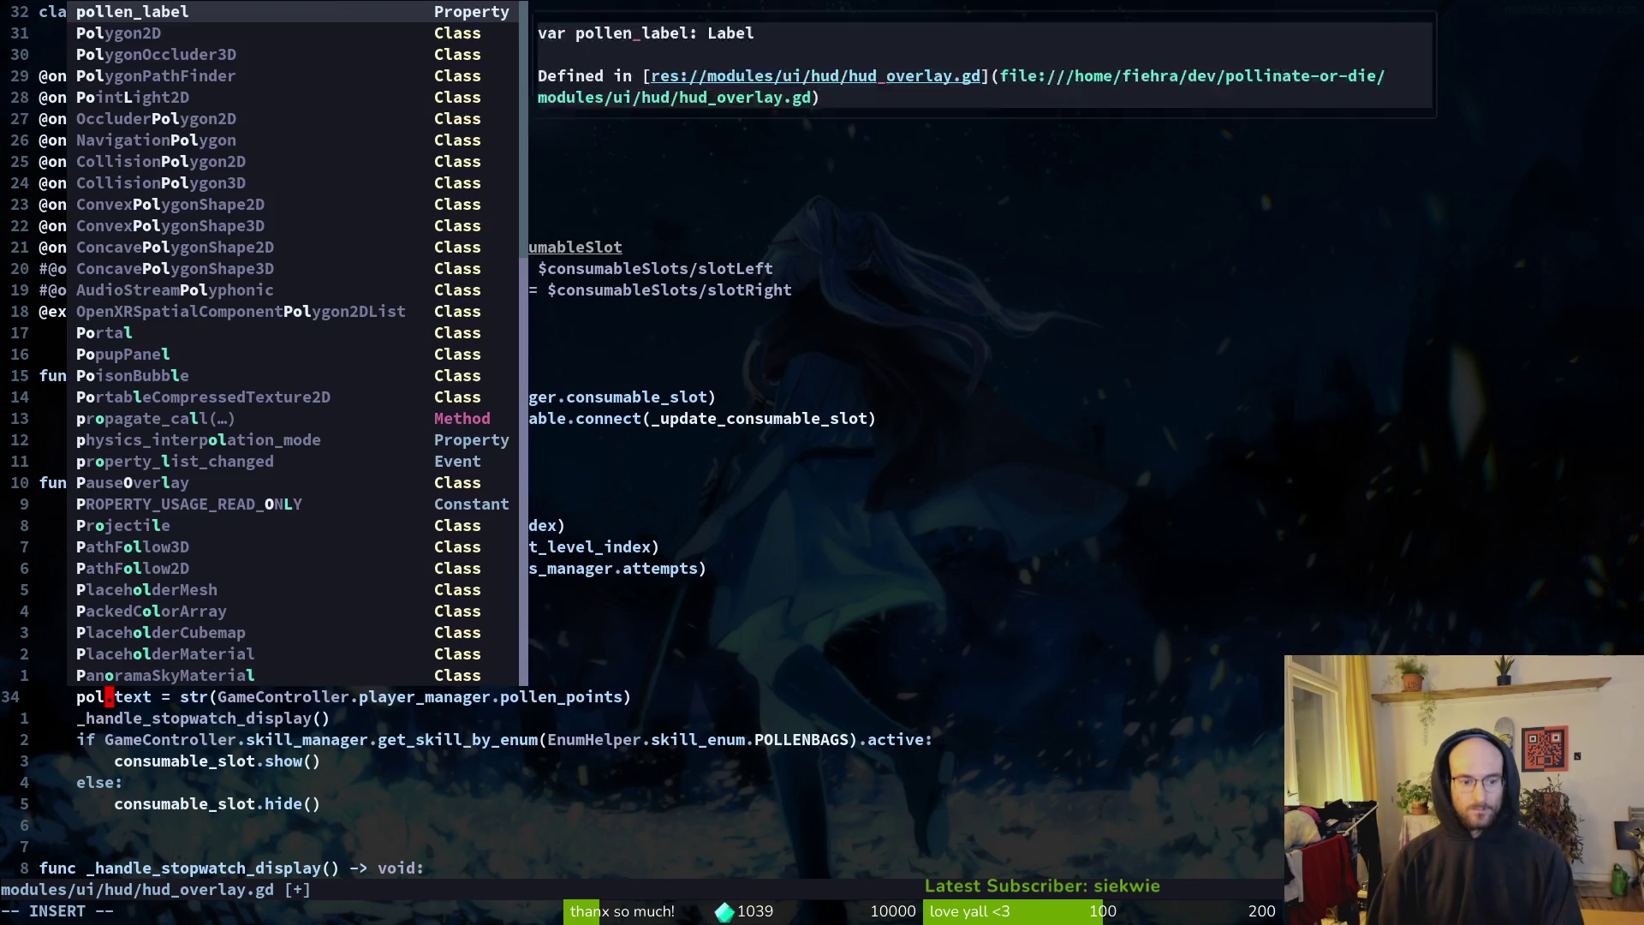
key(Return)
key(Escape)
text(:w)
key(Return)
key(shift+g)
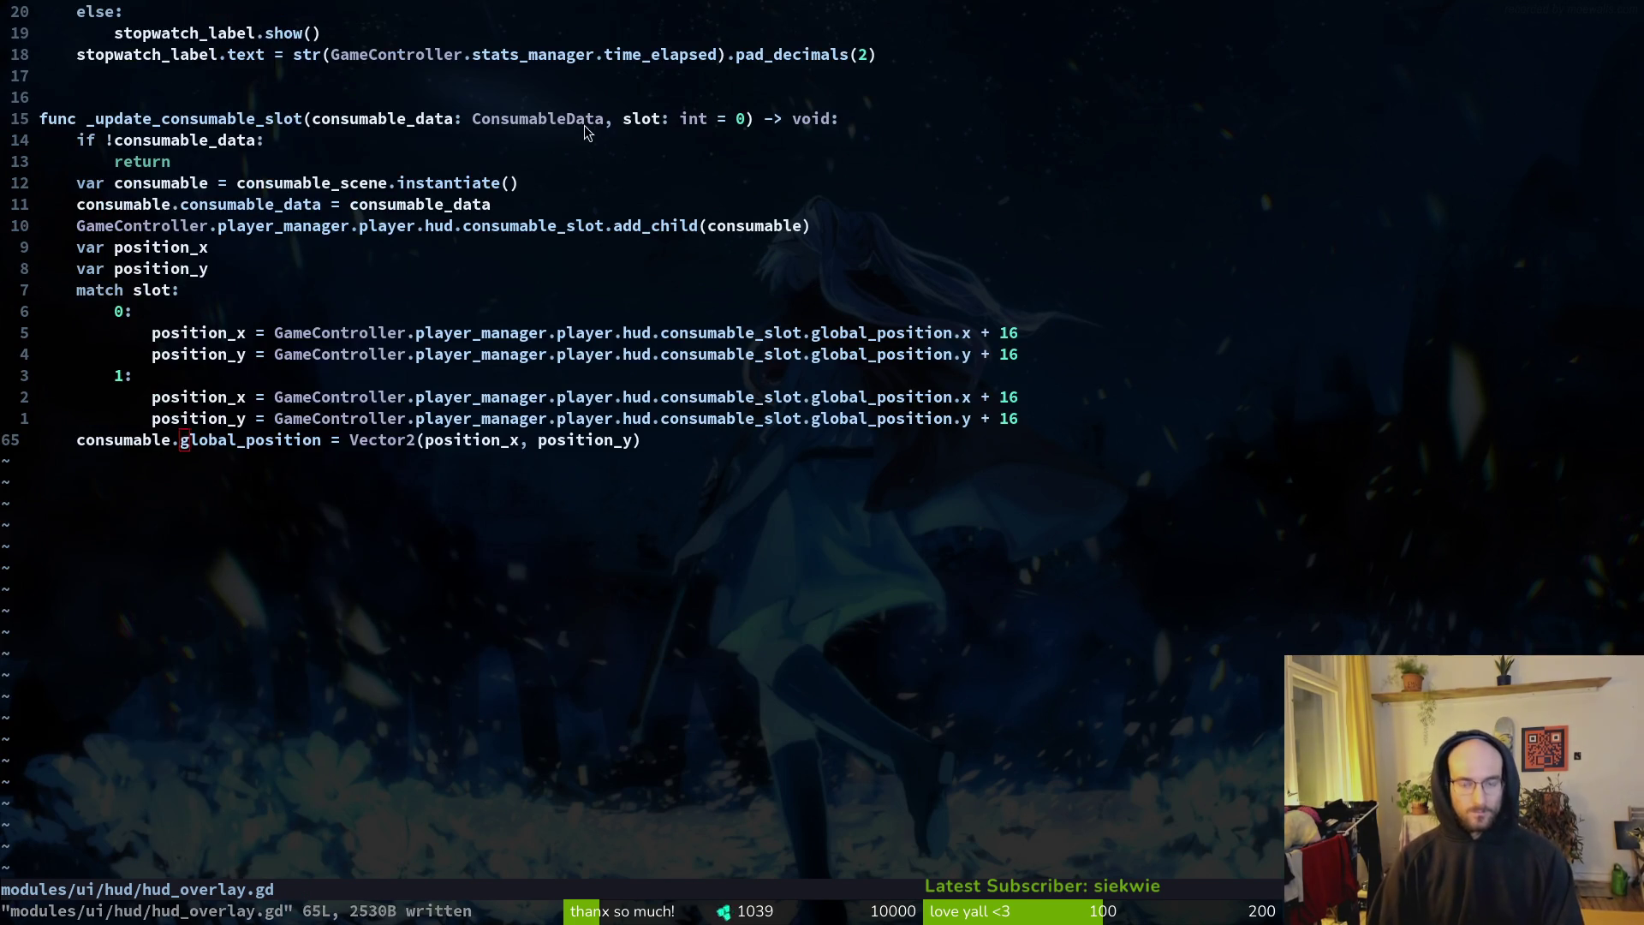
key(alt+Tab)
click(1360, 53)
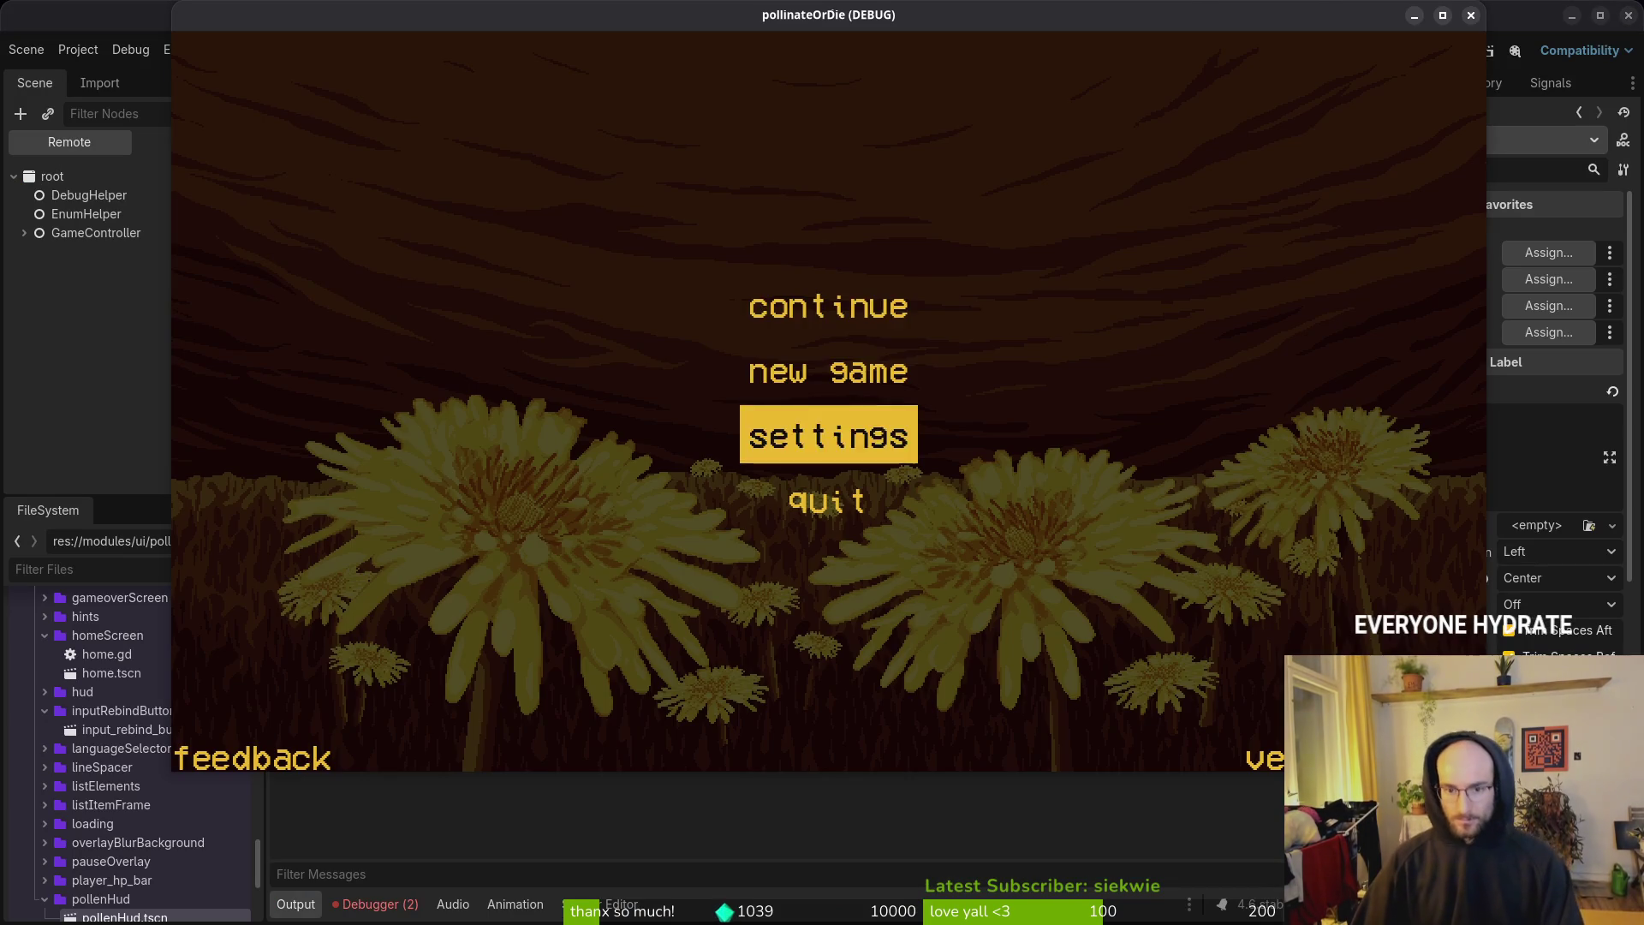
Step: Continue the saved game into the hive level, fly the bee around, then stop the run
key(Return)
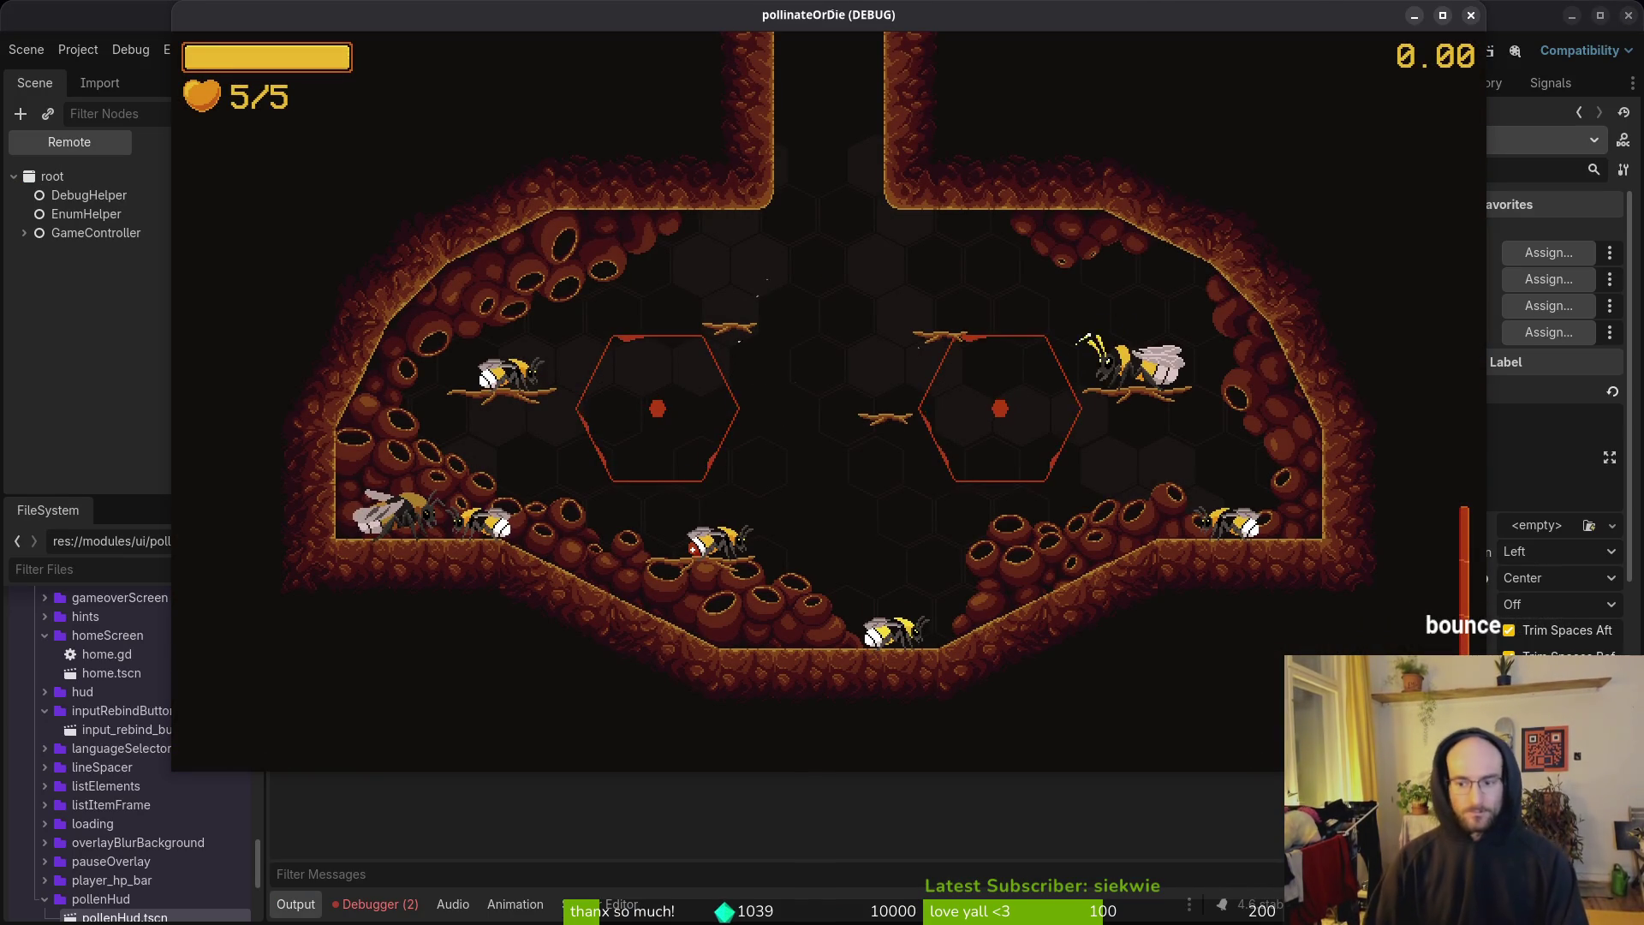
key(w)
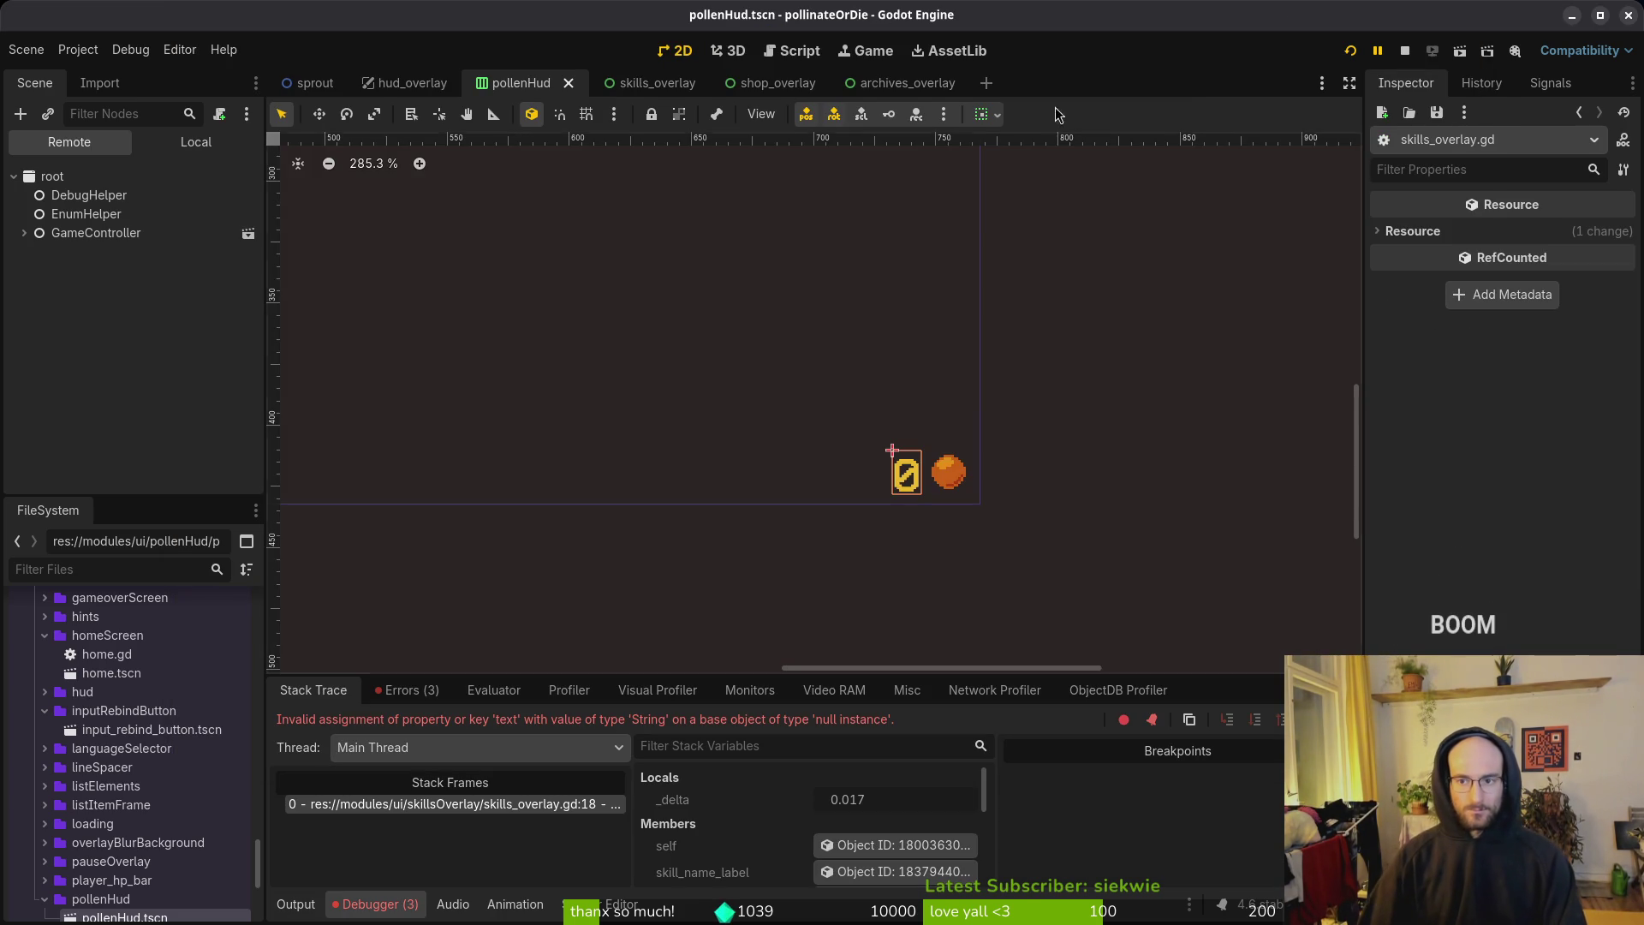
click(1404, 51)
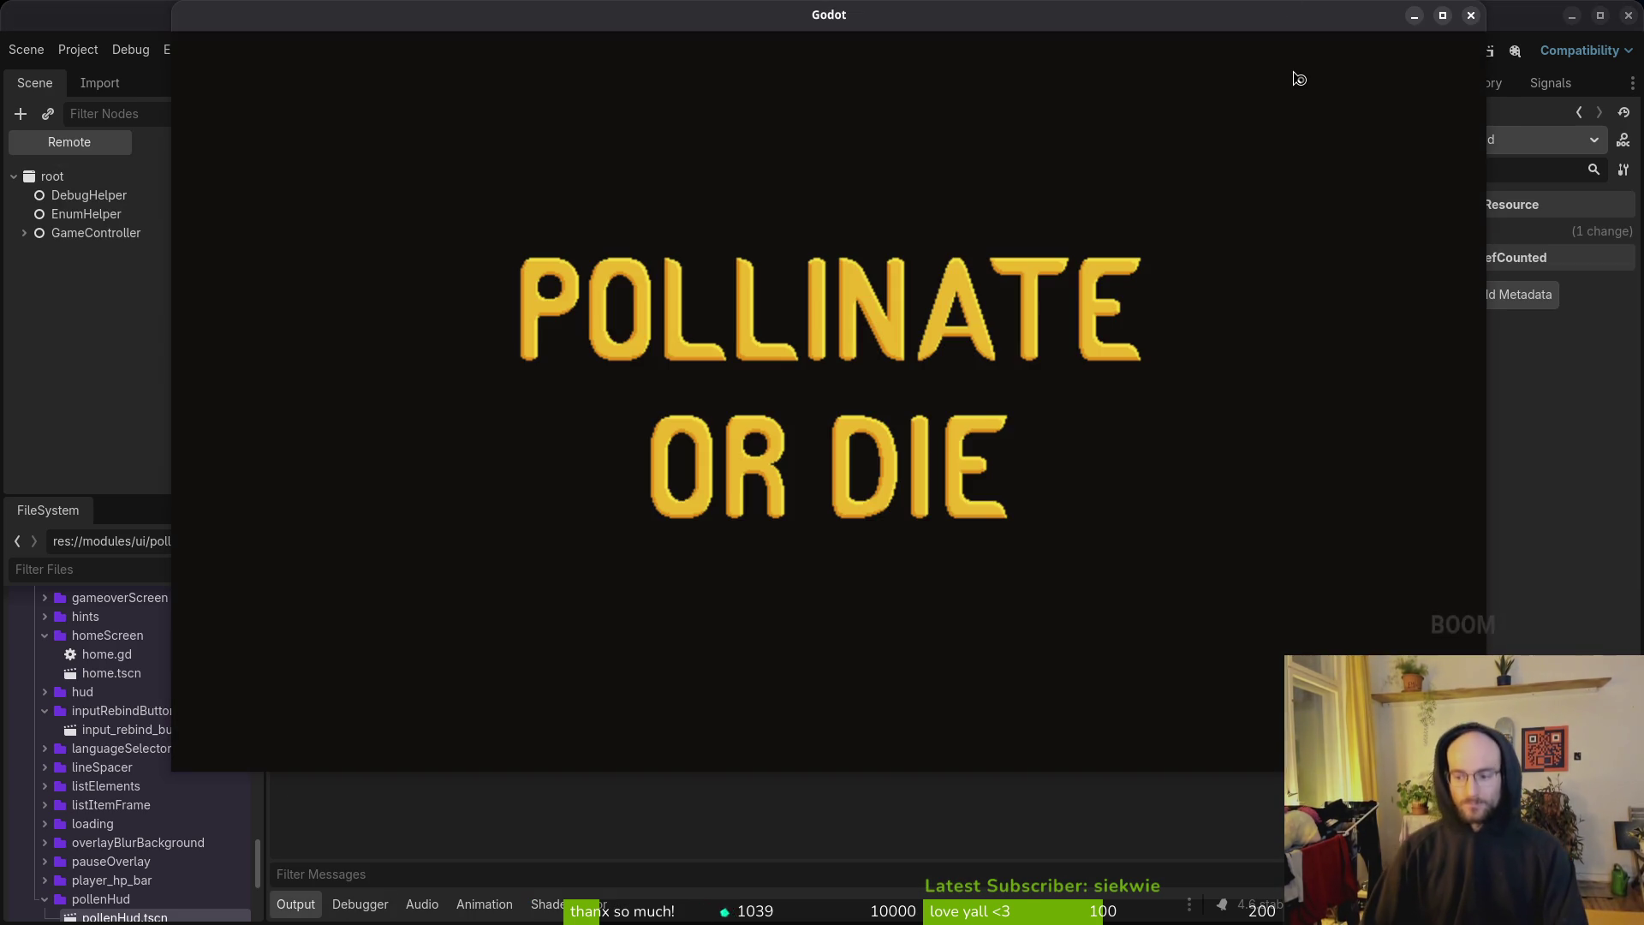
Step: Continue into the hive level and play until the skills_overlay.gd error, then return to Neovim
key(Return)
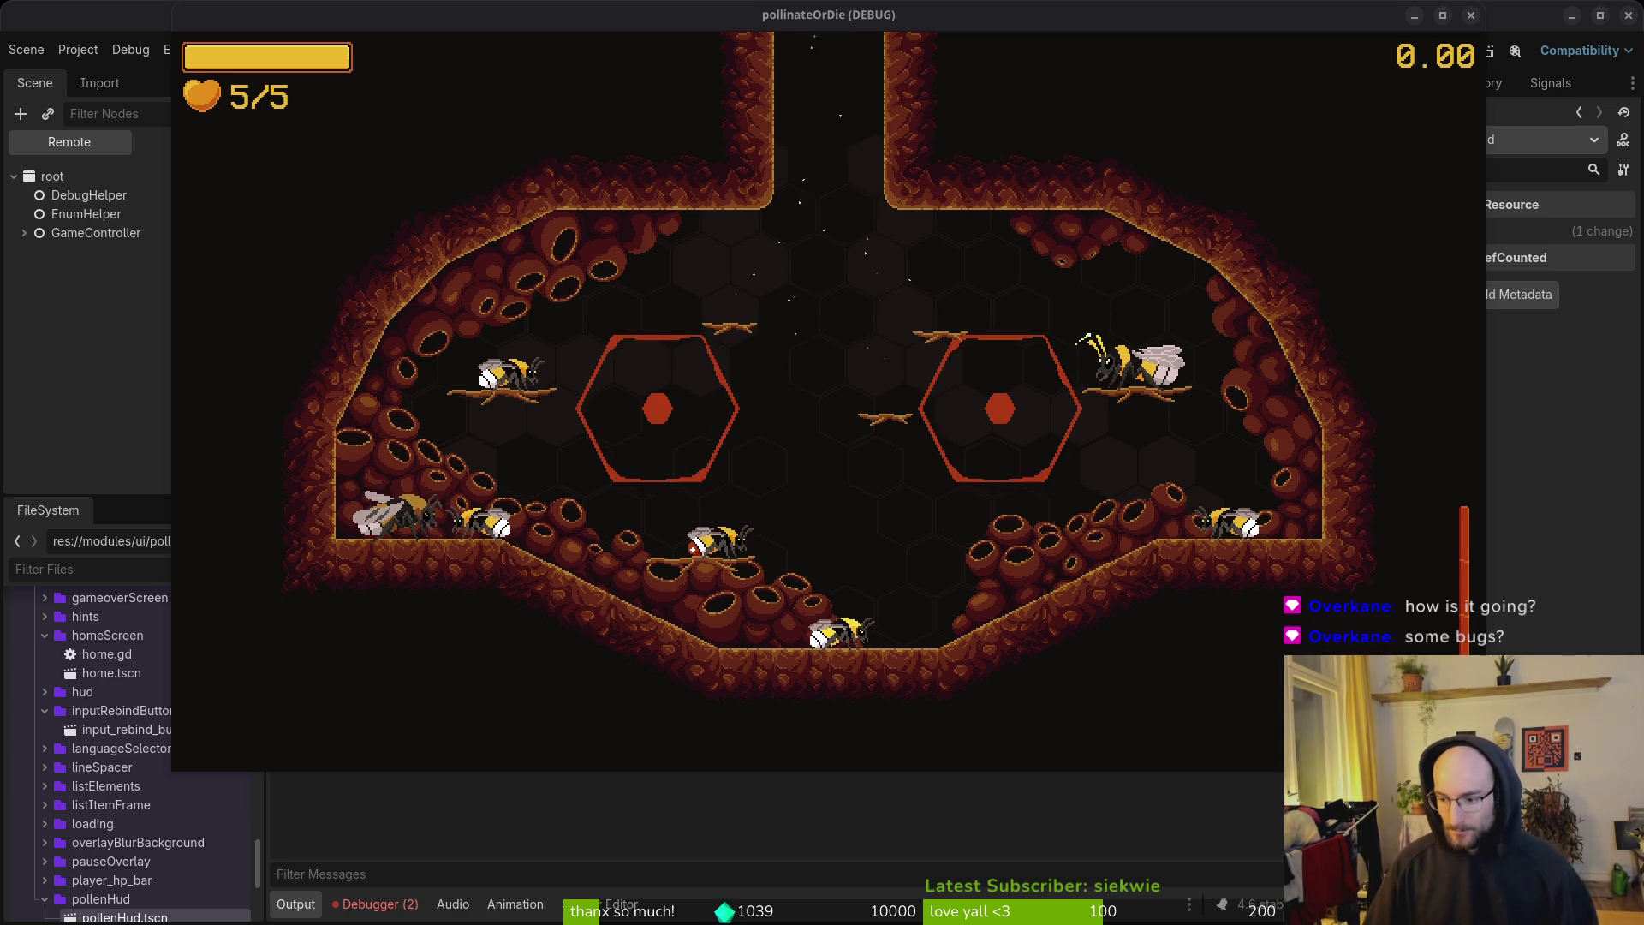
click(844, 266)
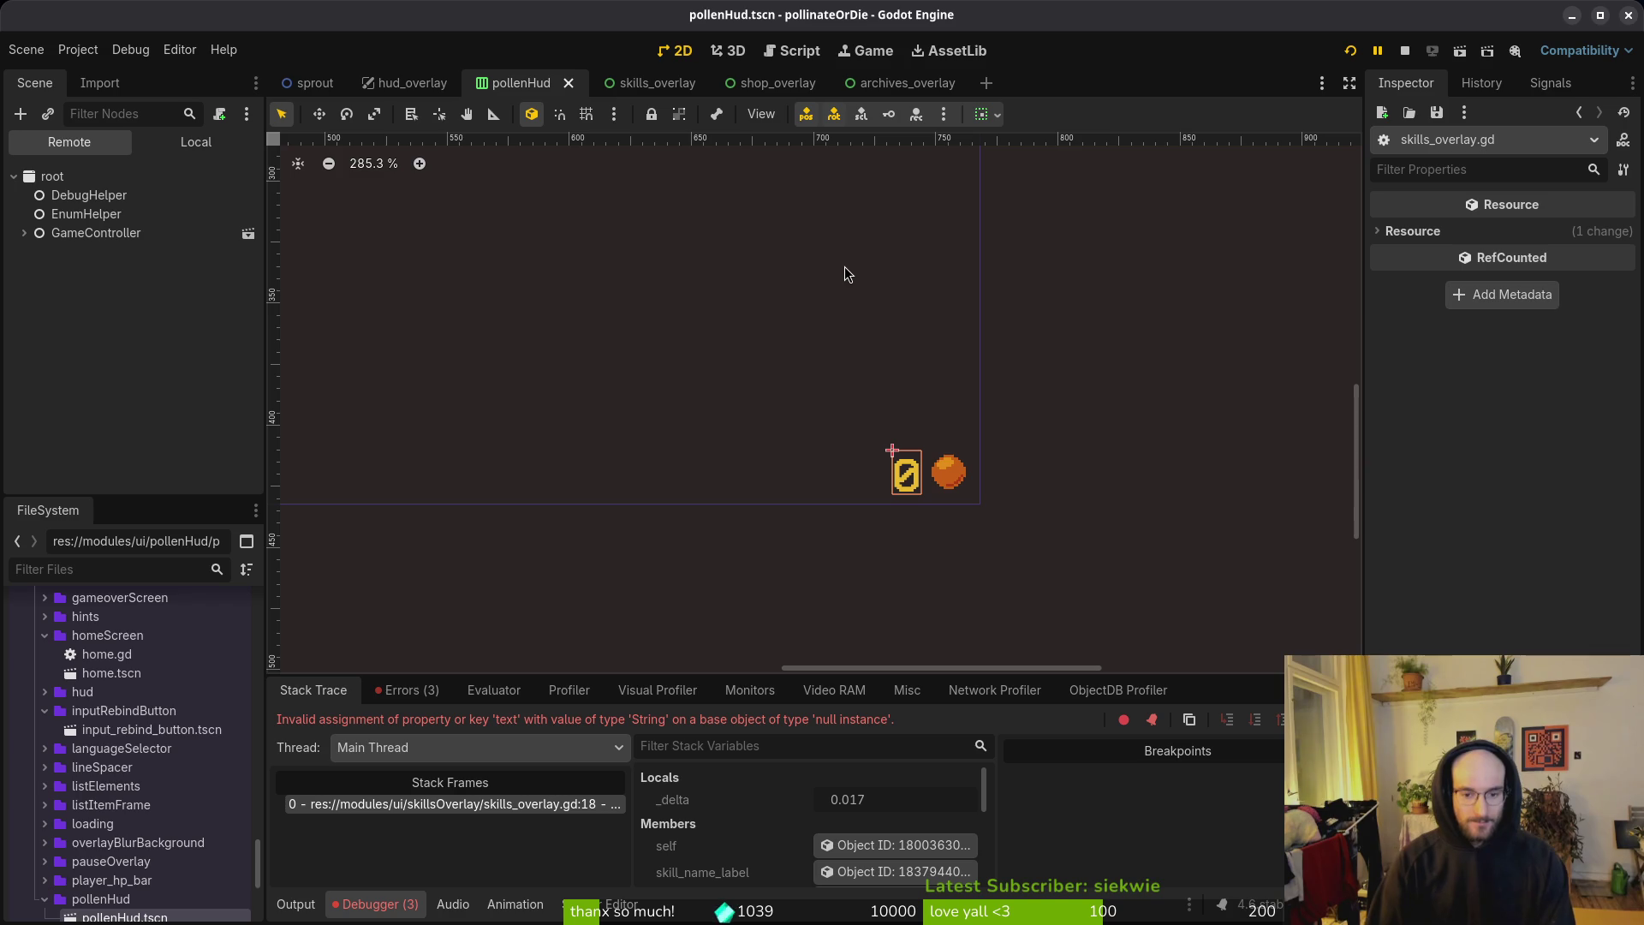
key(alt+Tab)
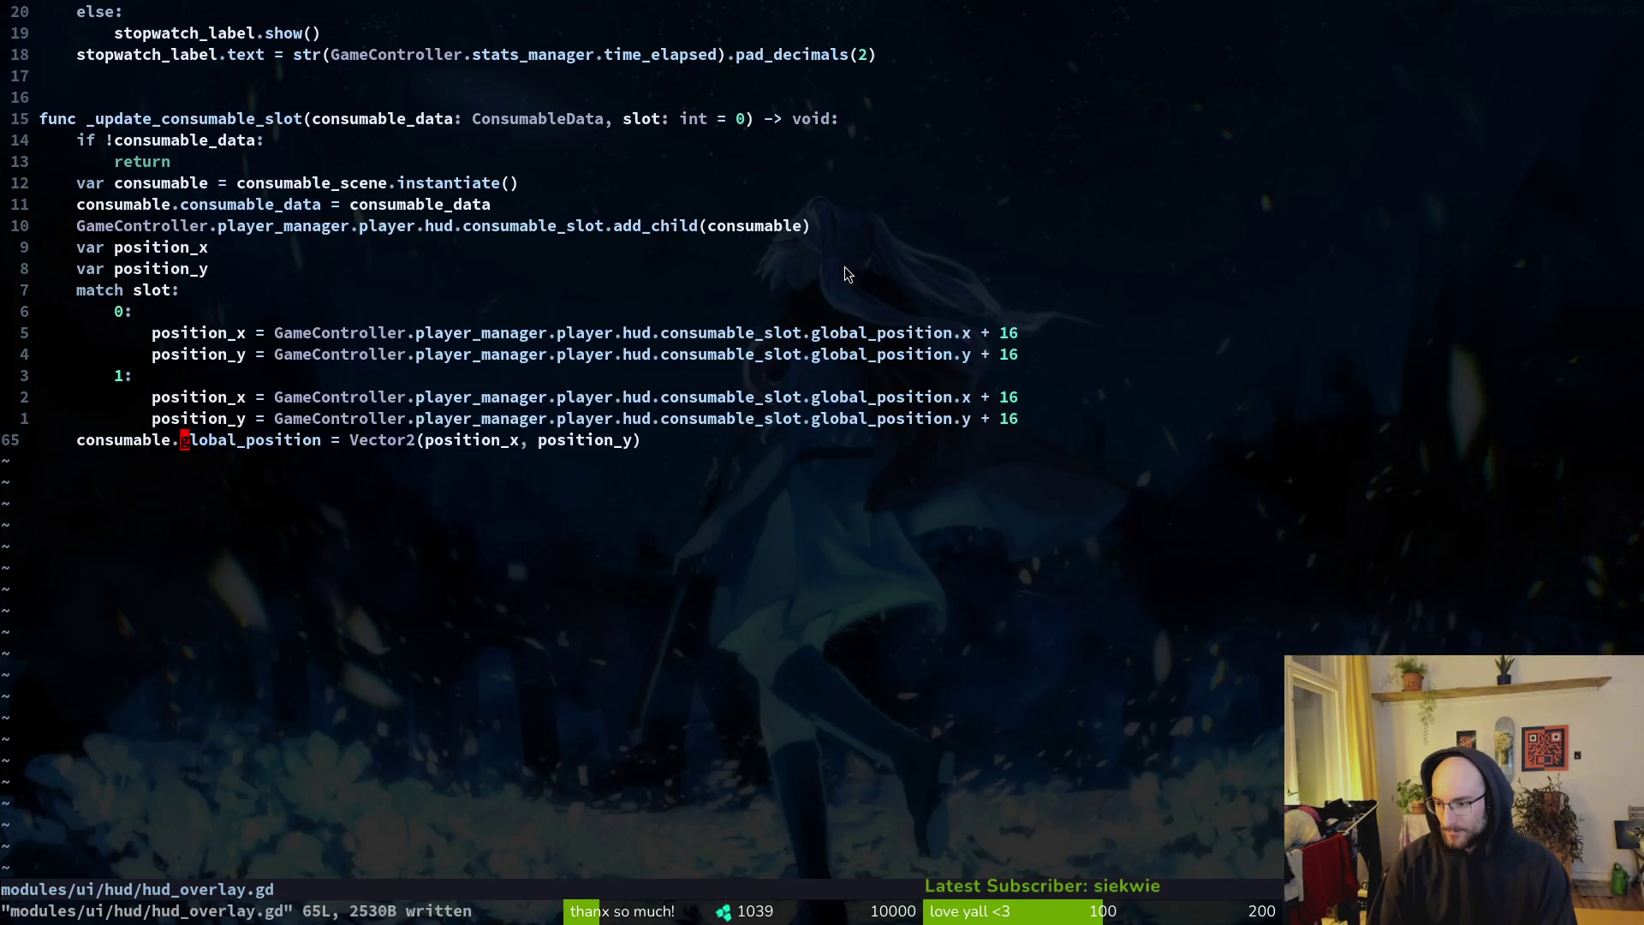
Step: In skills_overlay.gd, rename the collected_xp_label declaration to pollen_label and save
key(ctrl+p)
text(skilove)
key(Return)
key(j)
key(j)
key(j)
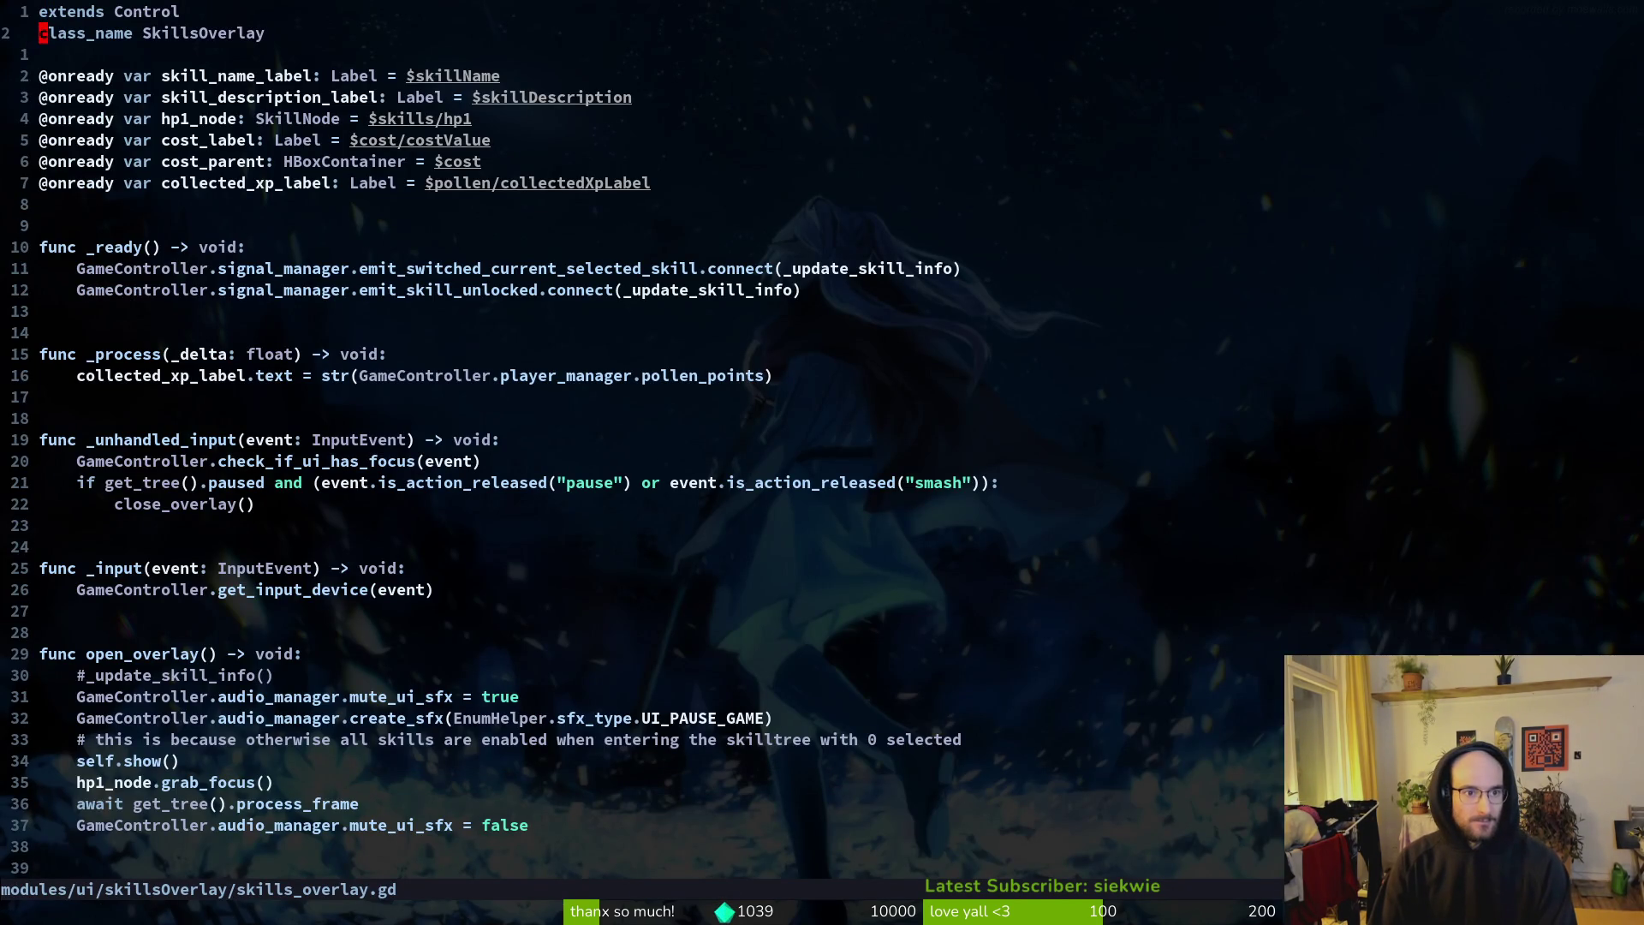
key(k)
key(k)
key(k)
key(k)
key(k)
key(k)
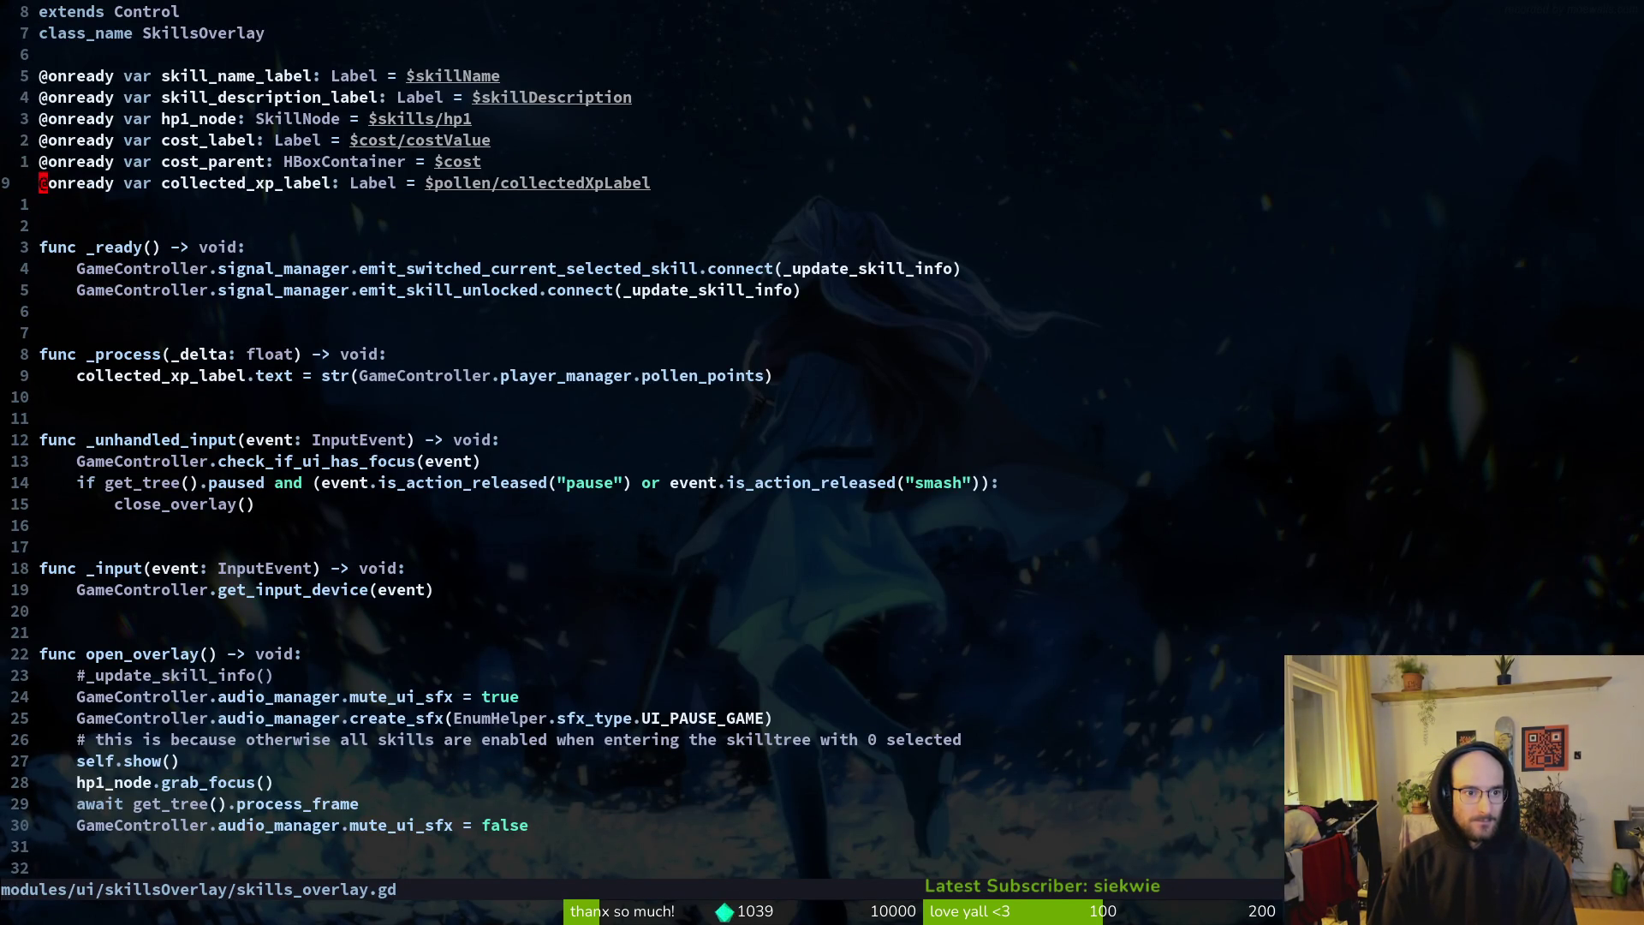
text(wcwpollen)
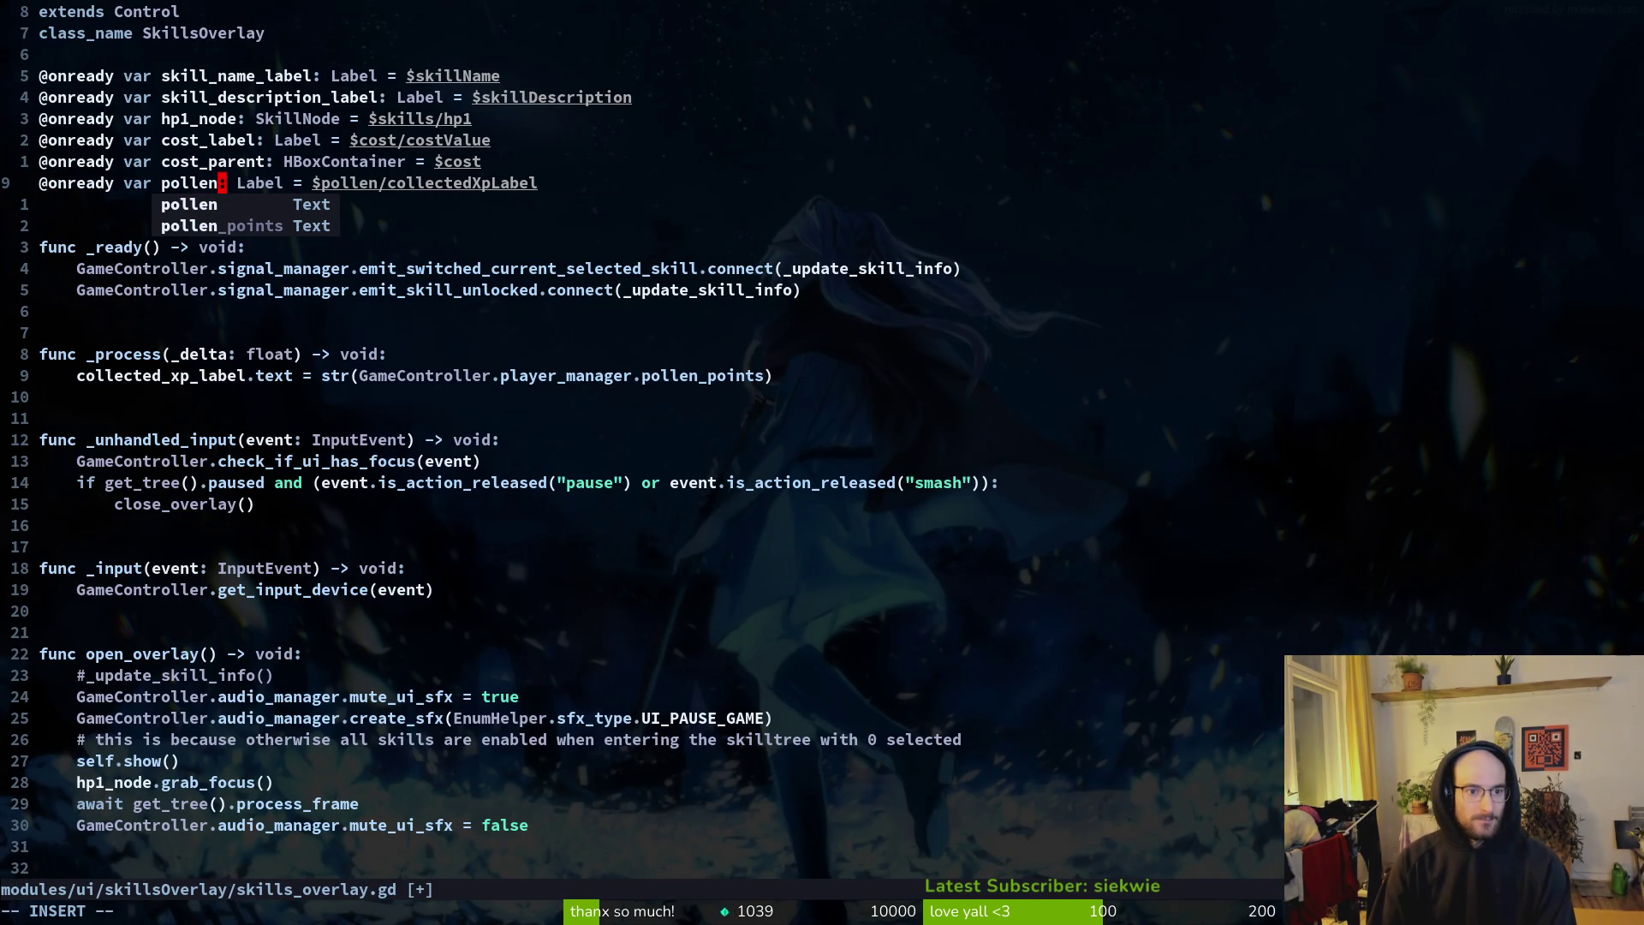
text(_label)
key(Escape)
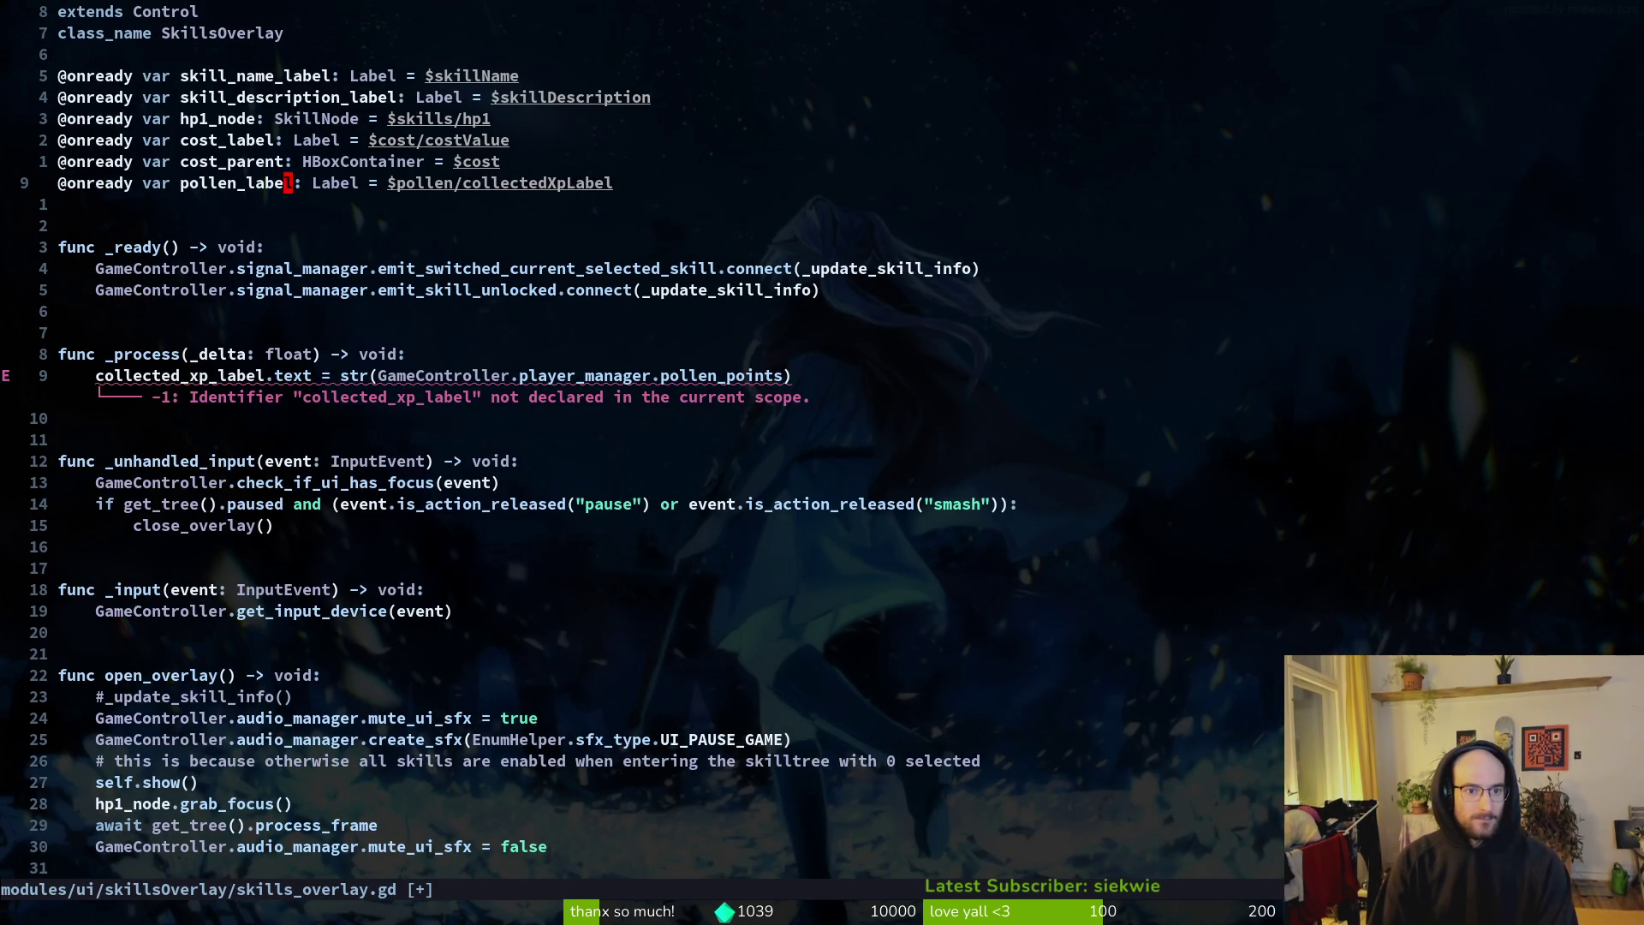
text(:w)
key(Return)
Step: Set pollen_label's node path to $pollenHUD/pollenLabel and save
key(j)
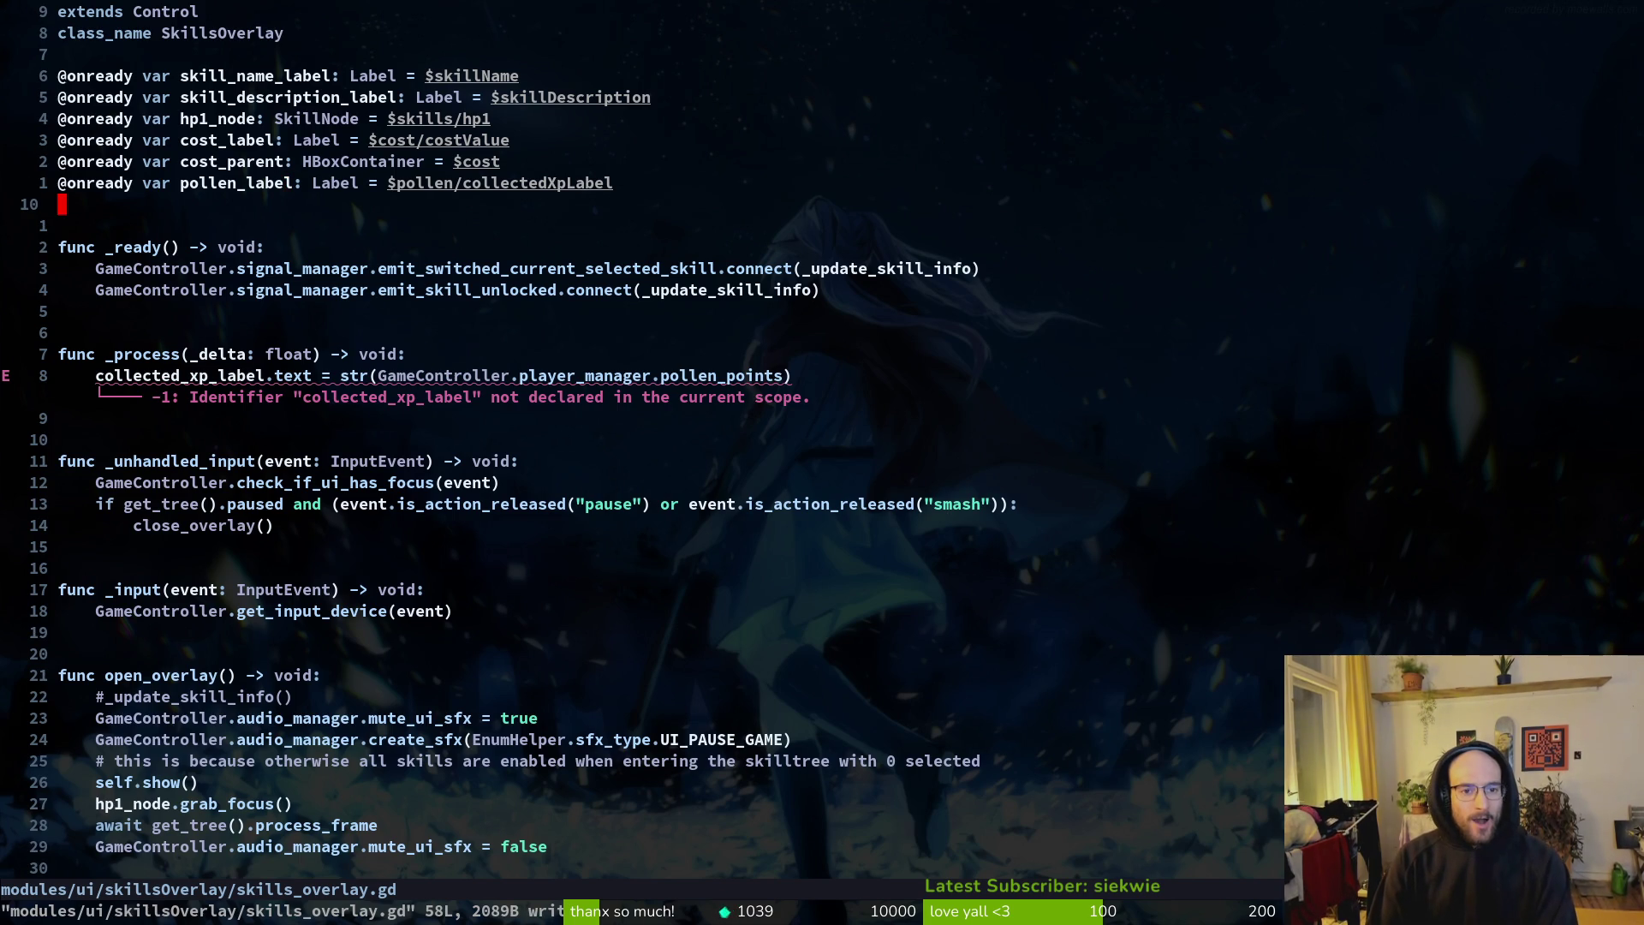
key(k)
key(shift+f)
key(slash)
key(shift+c)
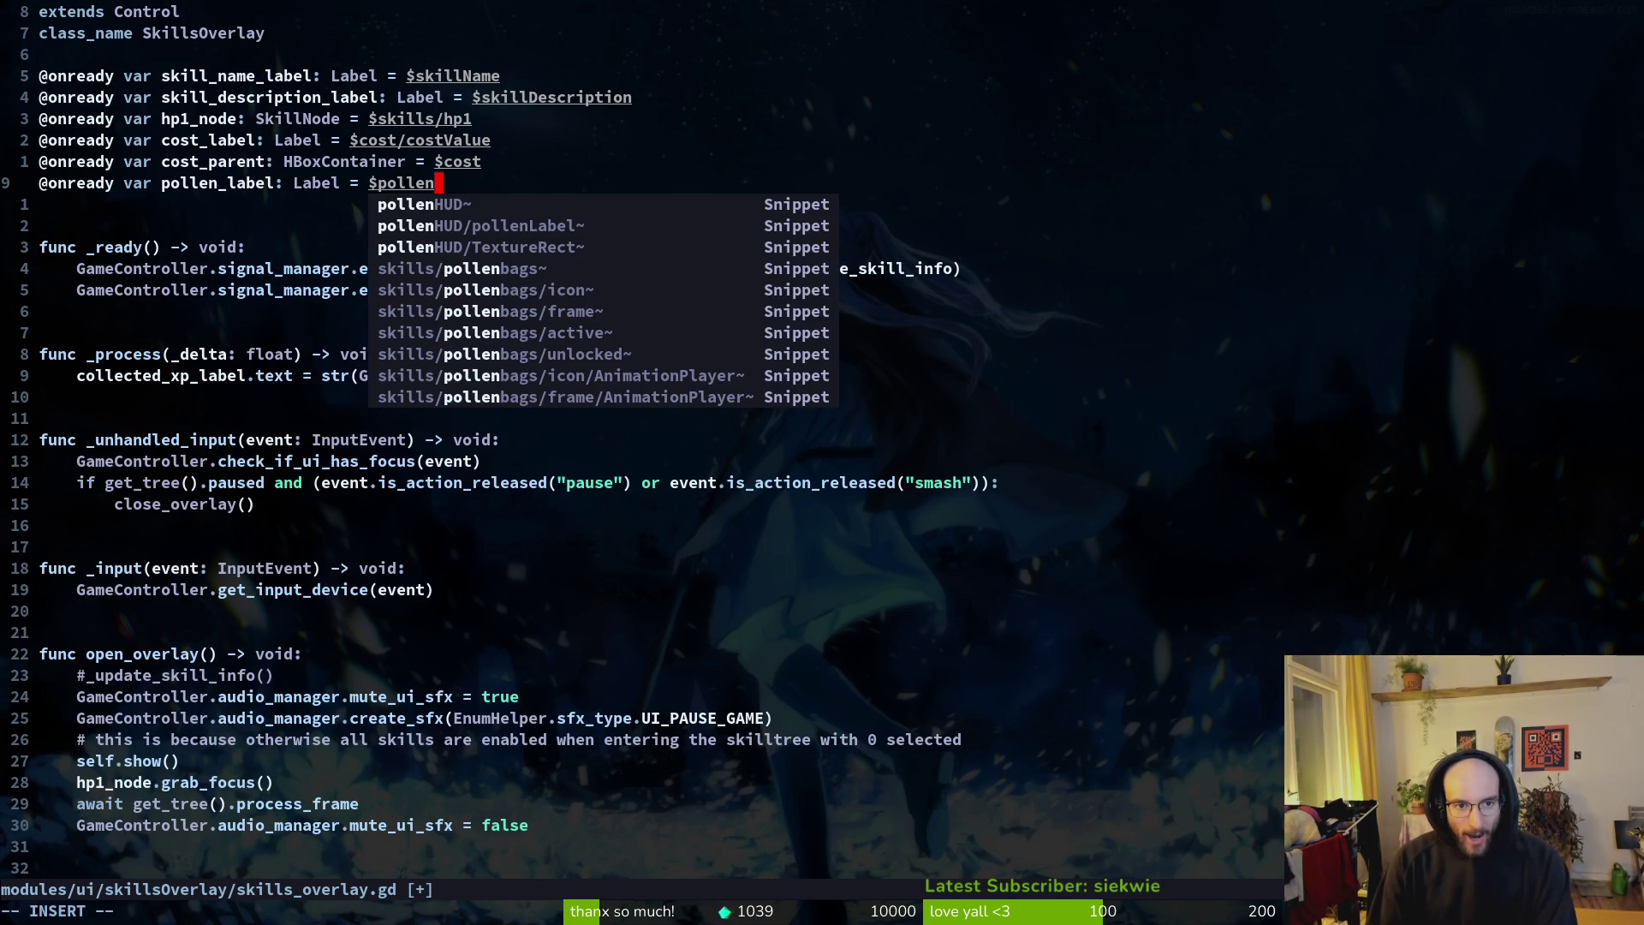
key(ctrl+n)
key(Escape)
text(:w)
key(Return)
text(ciw)
text(pol)
key(ctrl+n)
key(ctrl+n)
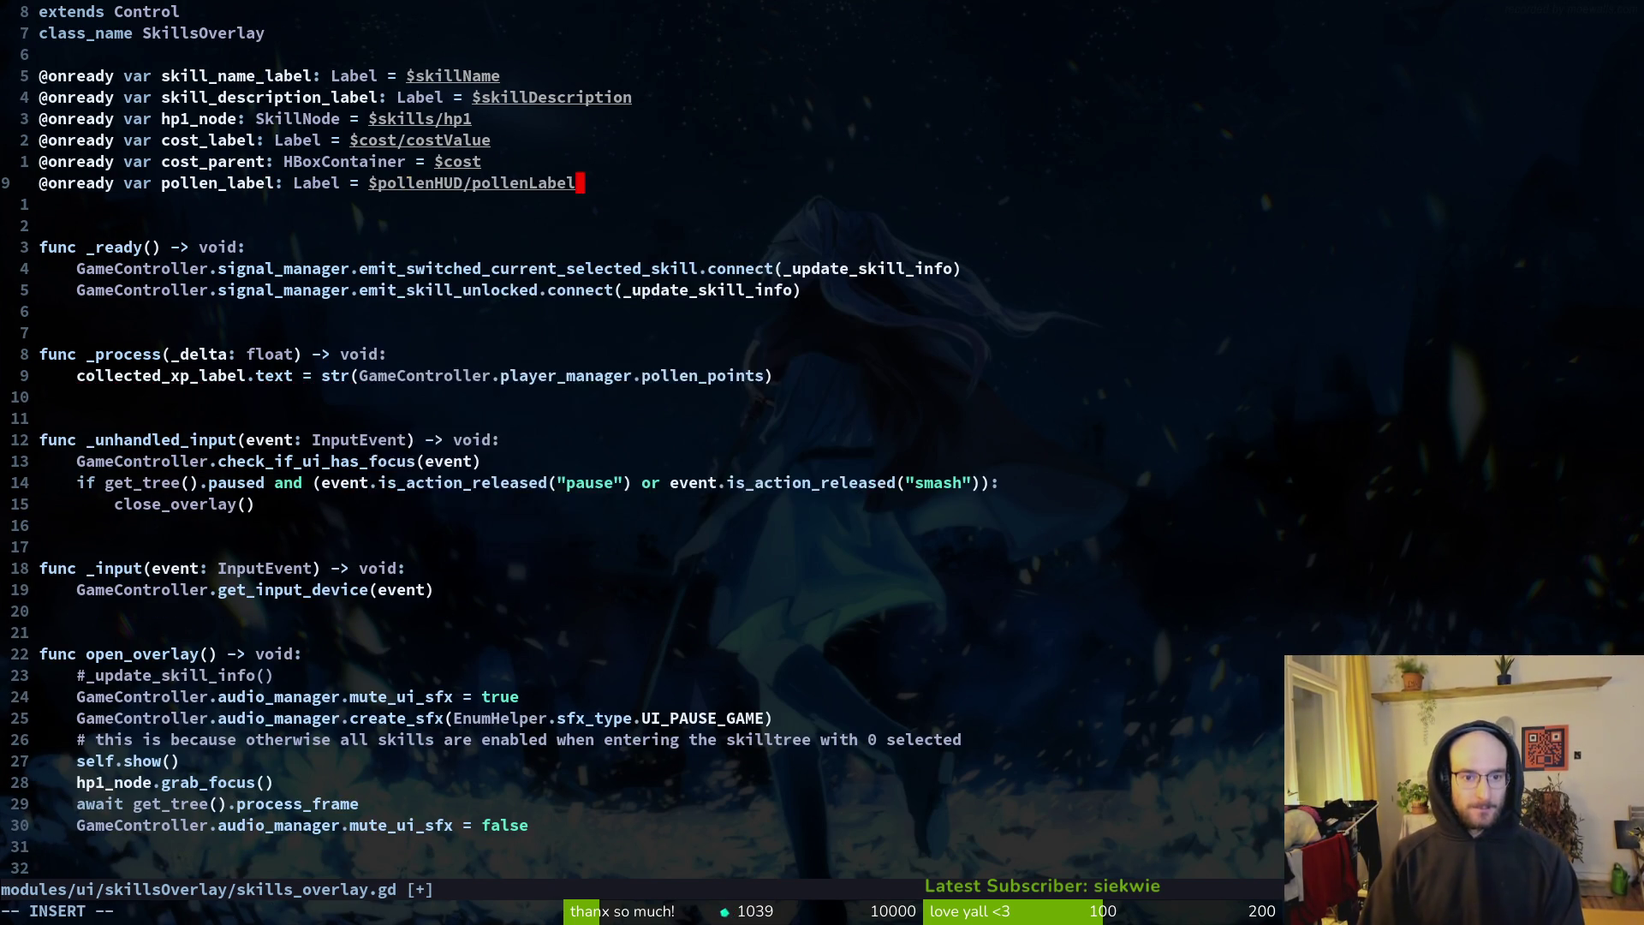
key(Escape)
text(:w)
key(Return)
Step: Use pollen_label instead of collected_xp_label in _process on line 18 and save
text(9j)
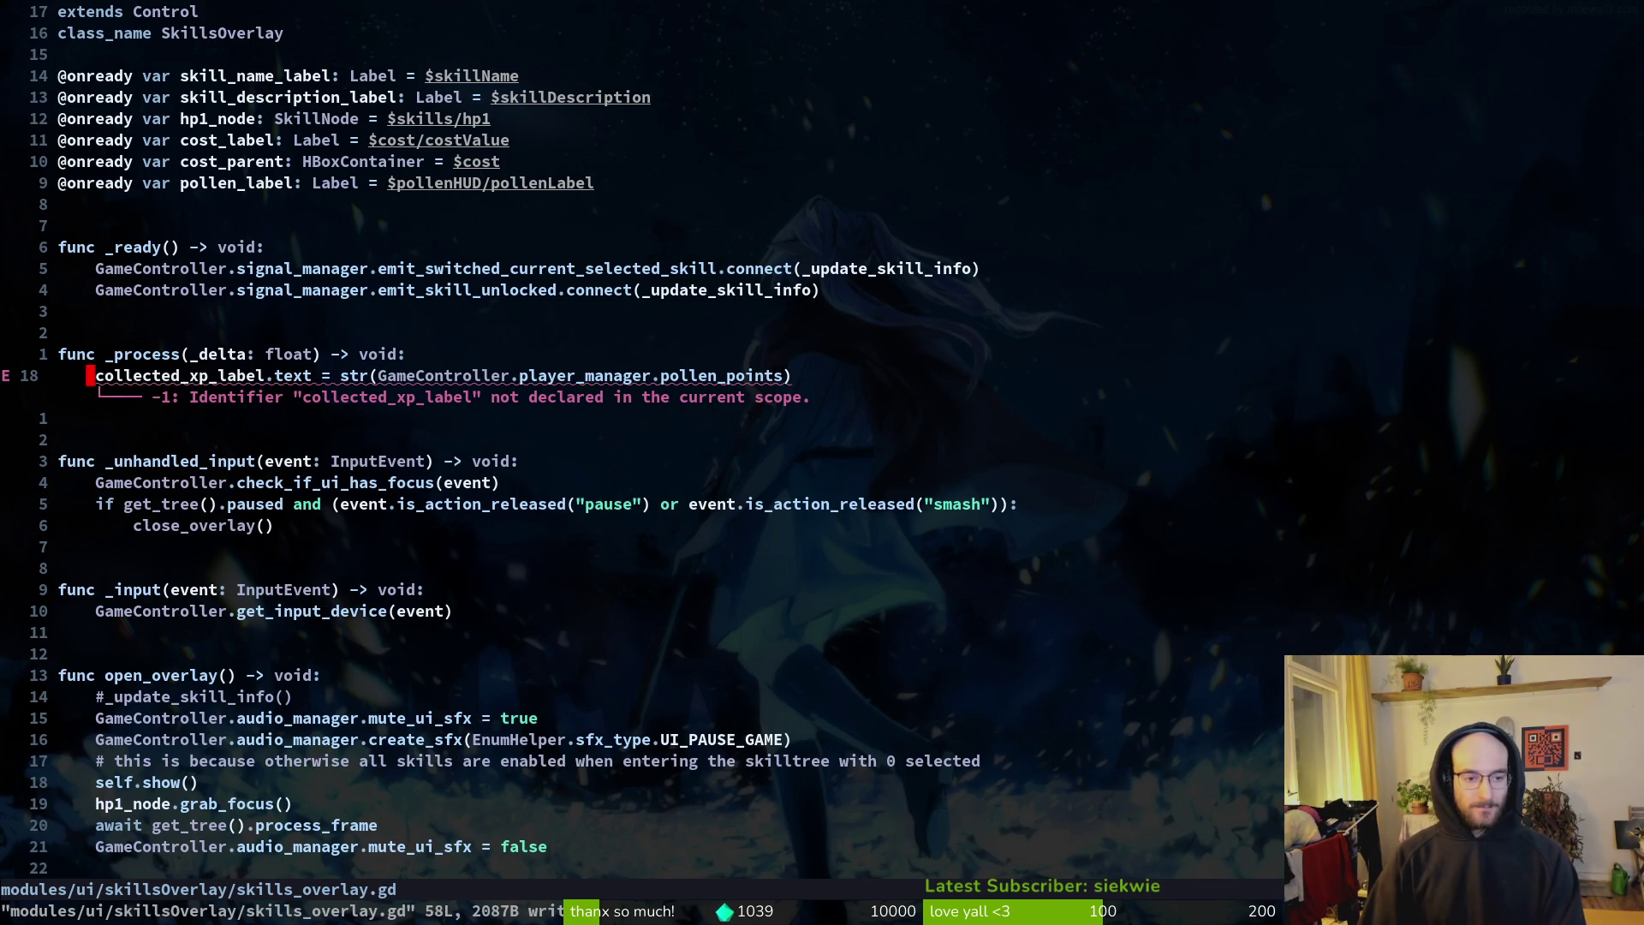
text(cwpol)
key(ctrl+n)
key(ctrl+y)
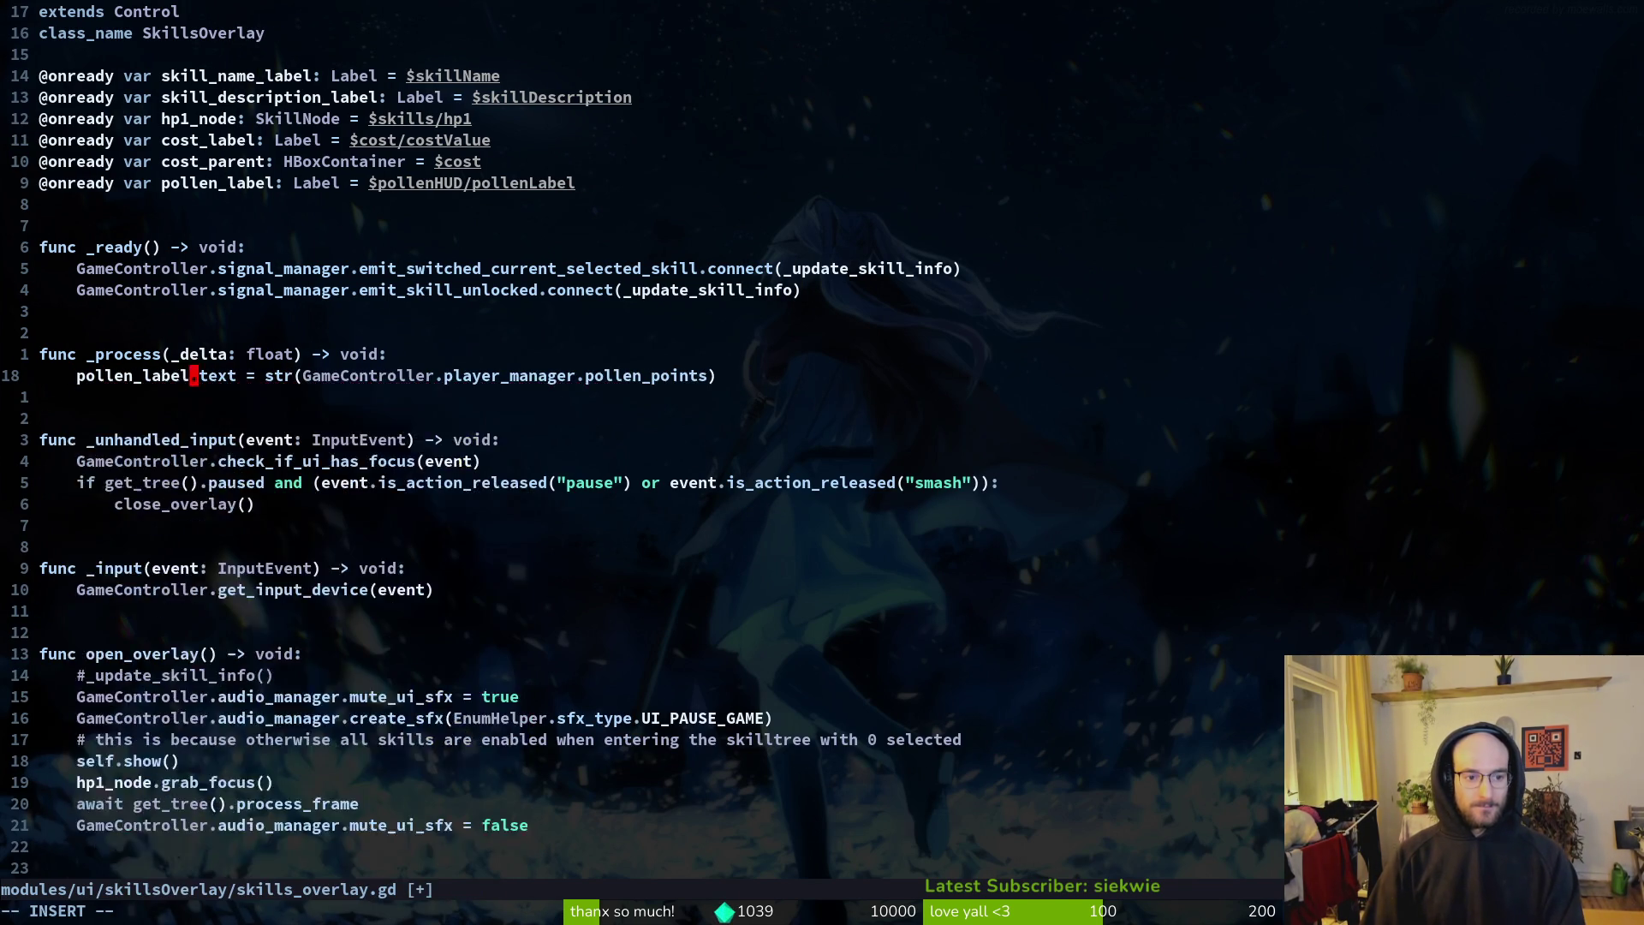
key(Escape)
text(:w)
key(Return)
Step: Open shop_overlay.gd through Telescope Find Files
key(G)
key(space)
key(f)
key(f)
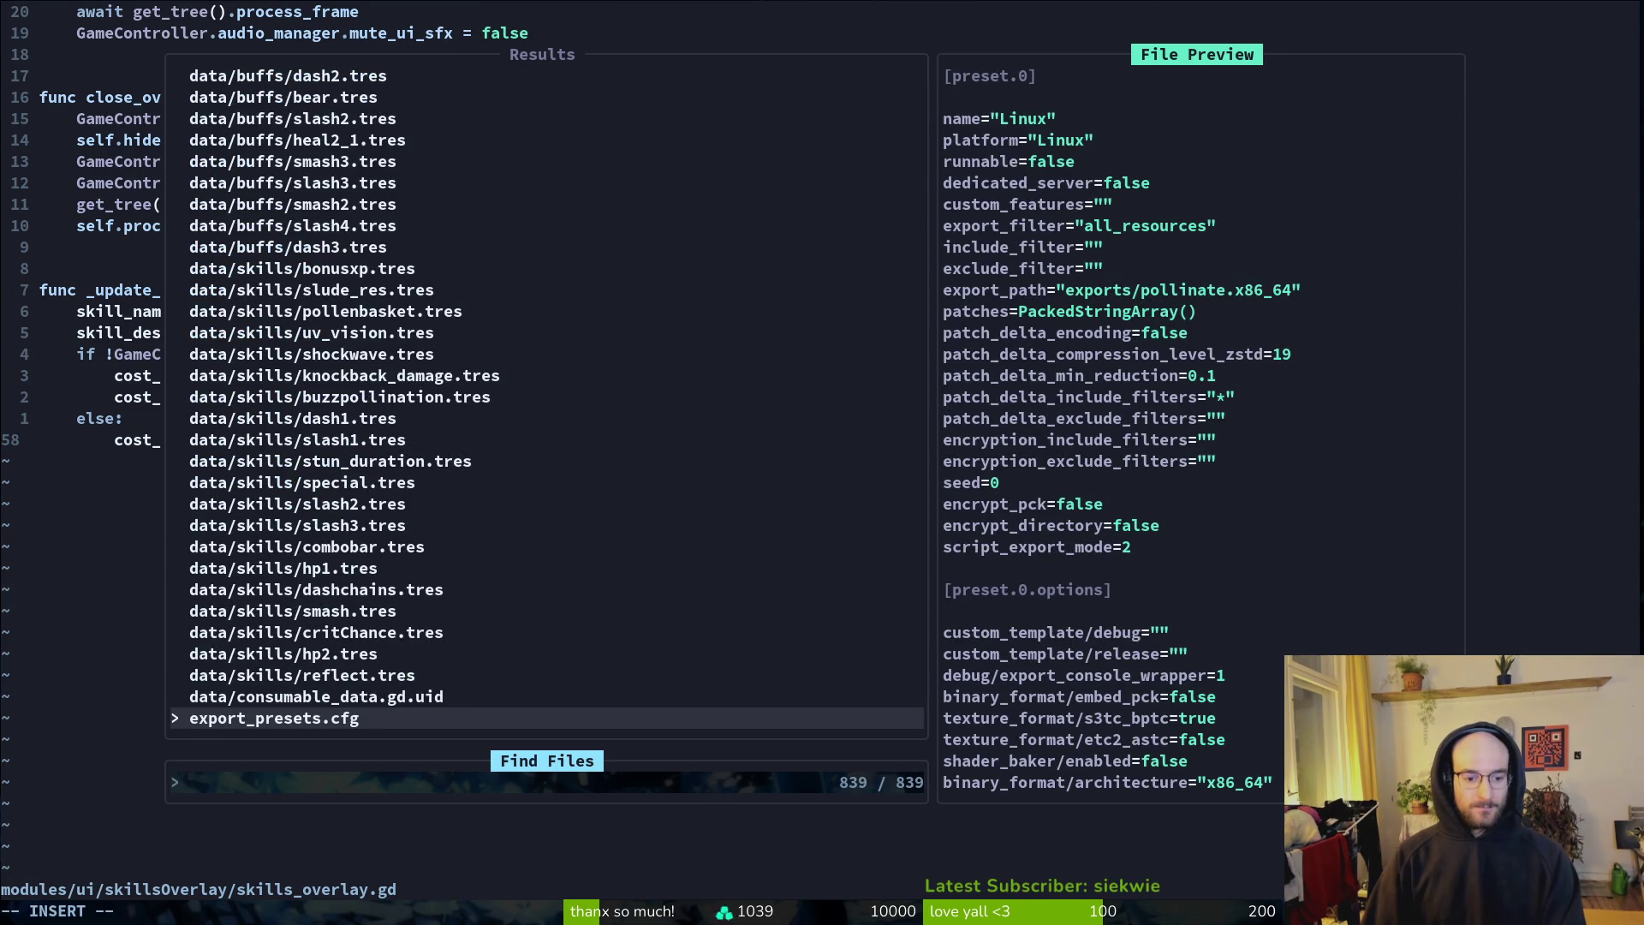
text(shwsfx)
key(Return)
key(space)
key(f)
key(f)
text(shover)
key(Return)
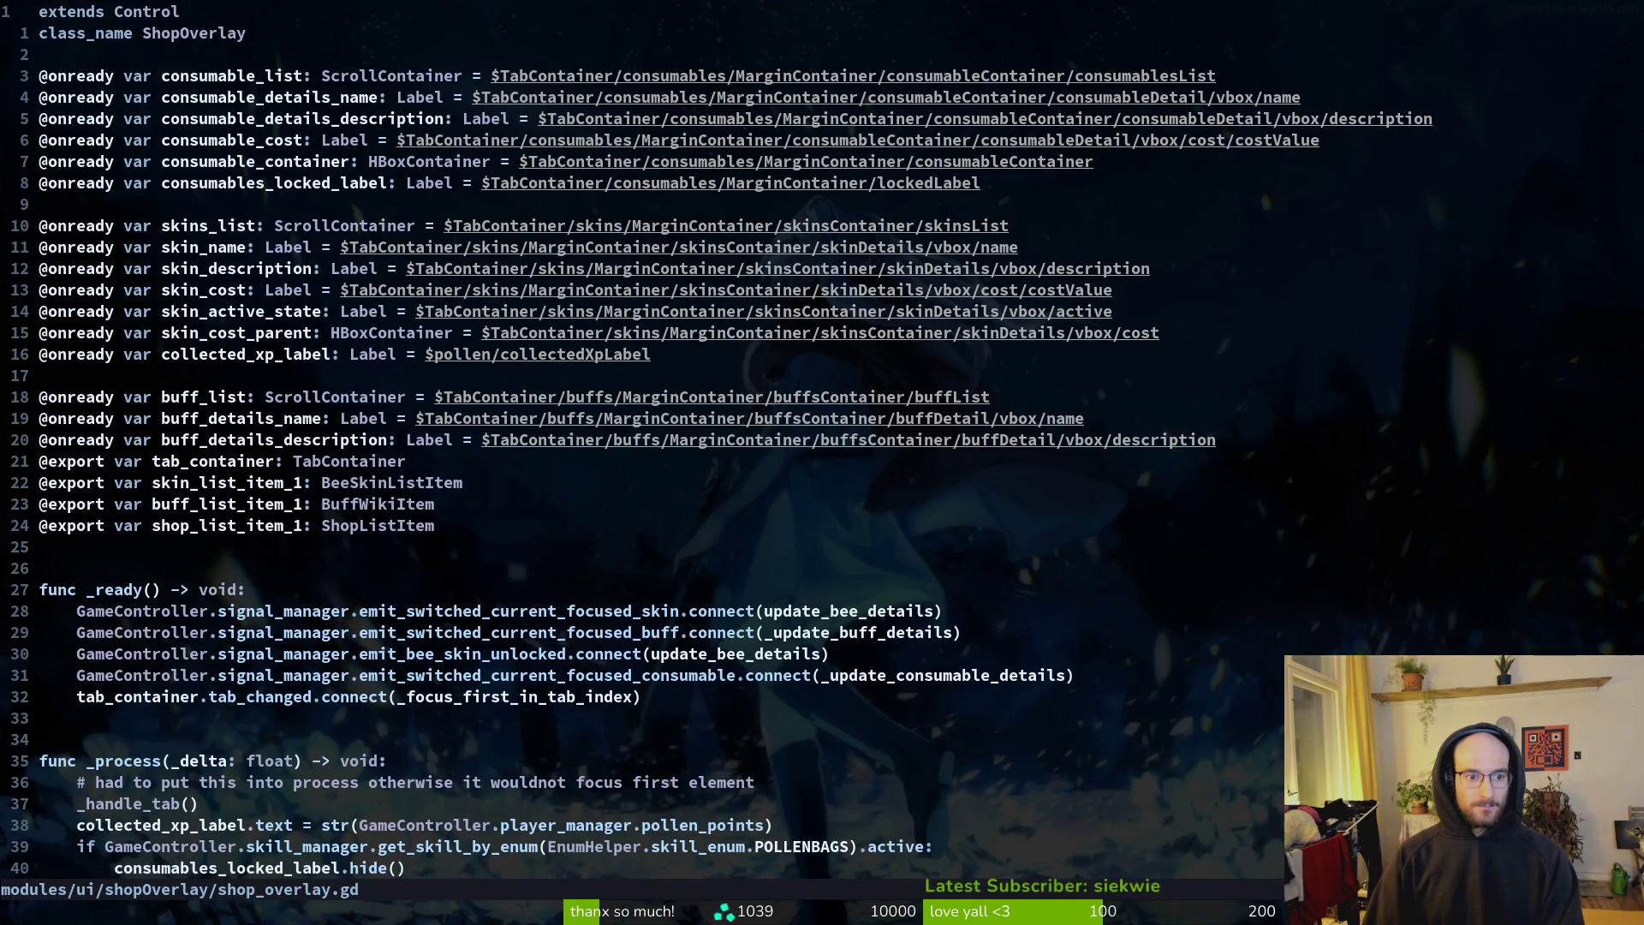
Step: Rename the shop overlay's label to pollen_label with path $pollenHUD/pollenLabel and save
text(16jW)
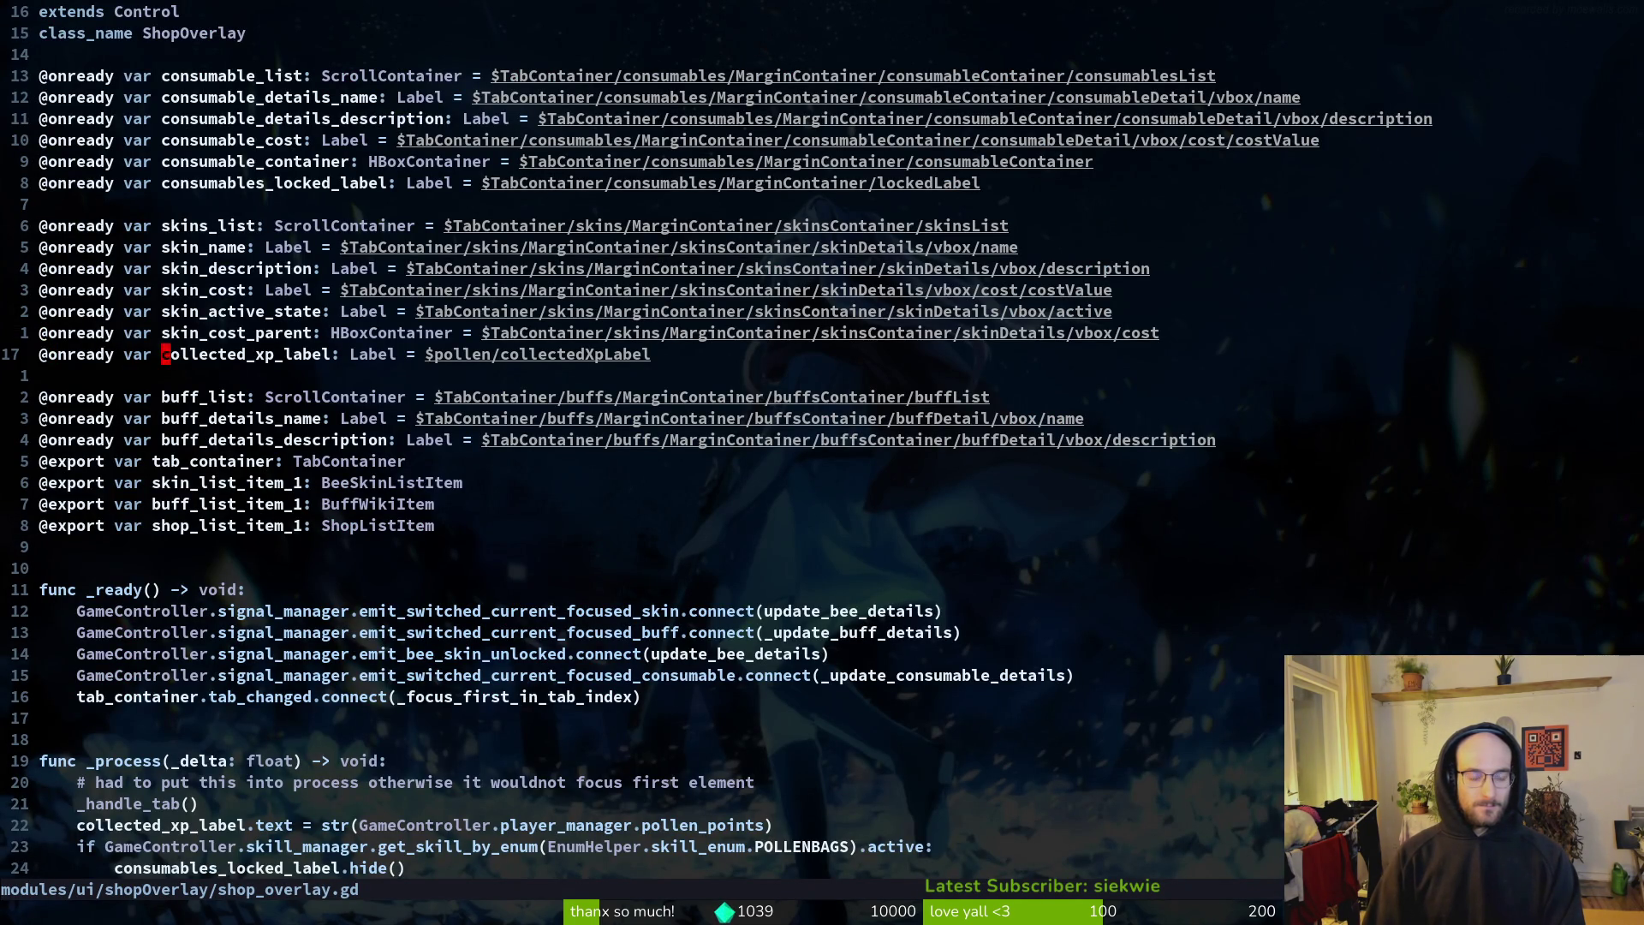
text(ciwpollen_label)
key(ctrl+s)
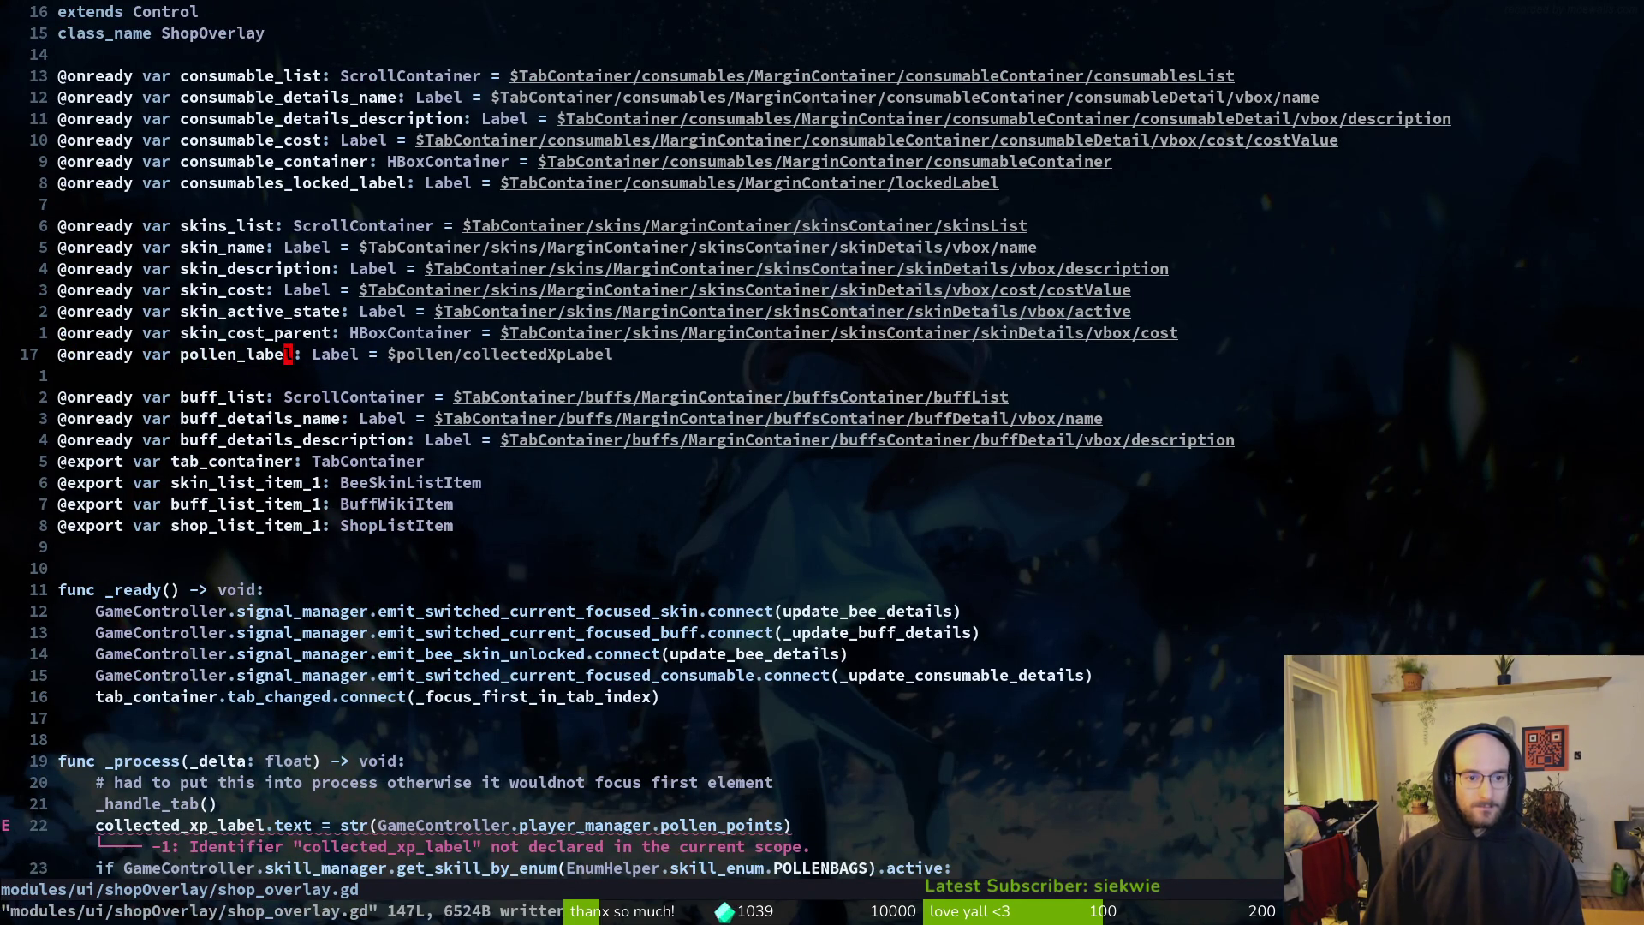
key(A)
key(ctrl+w)
key(ctrl+w)
key(ctrl+n)
key(Return)
key(ctrl+s)
Step: Replace collected_xp_label with pollen_label on the erroring _process line and save
key(2)
key(2)
text(j)
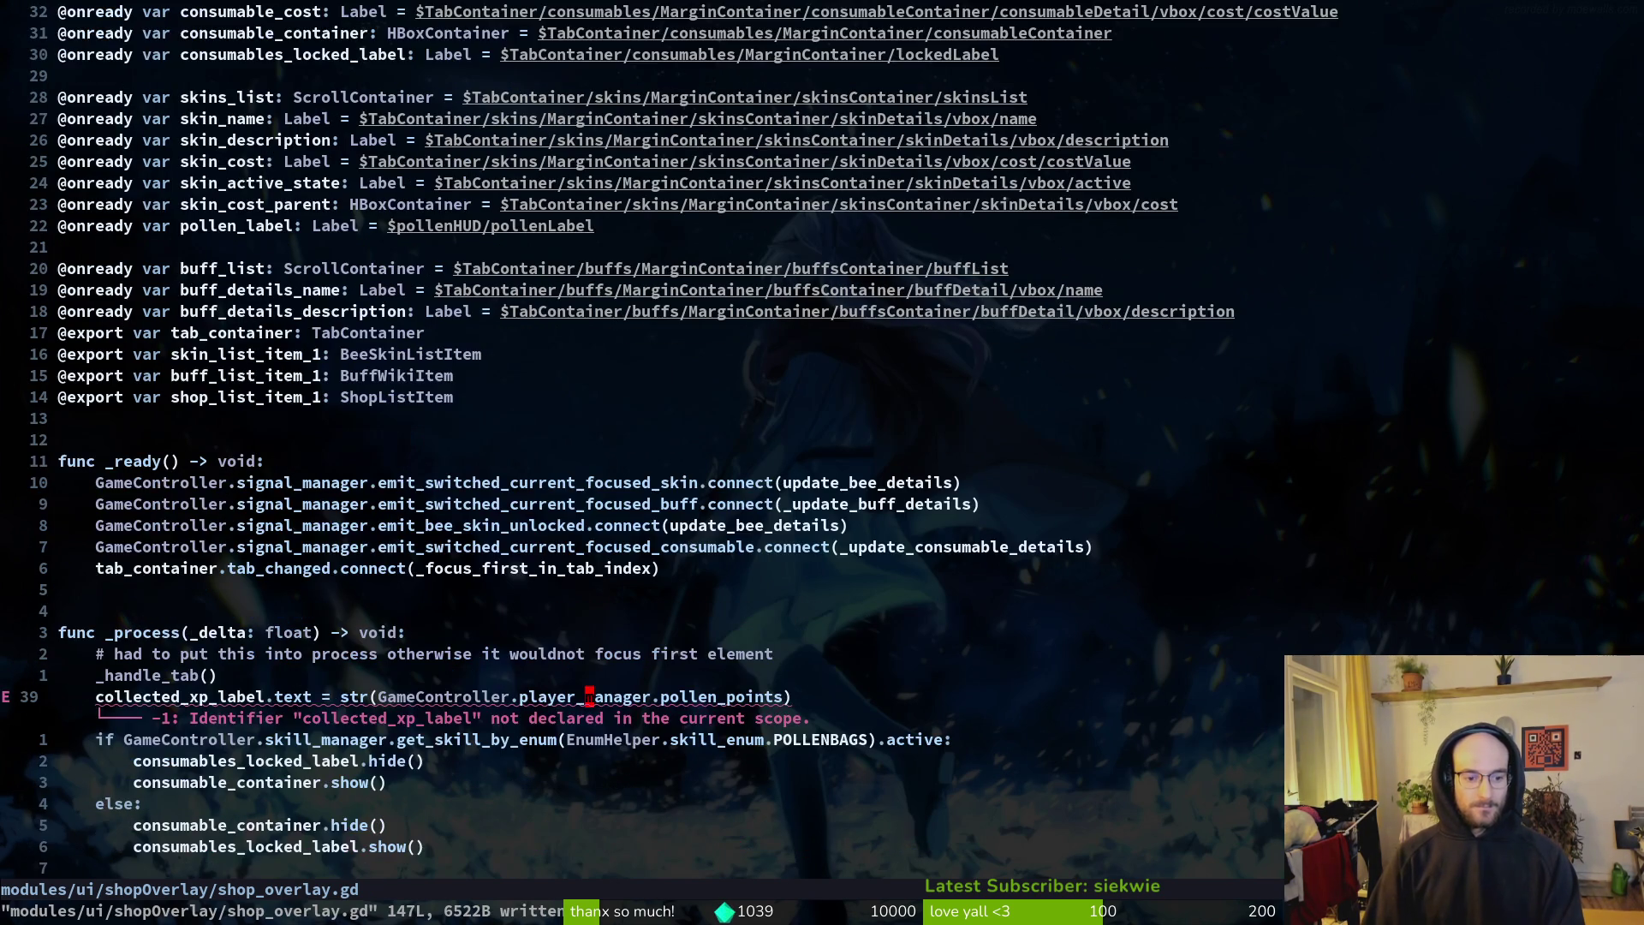
text(ciwpollen_label)
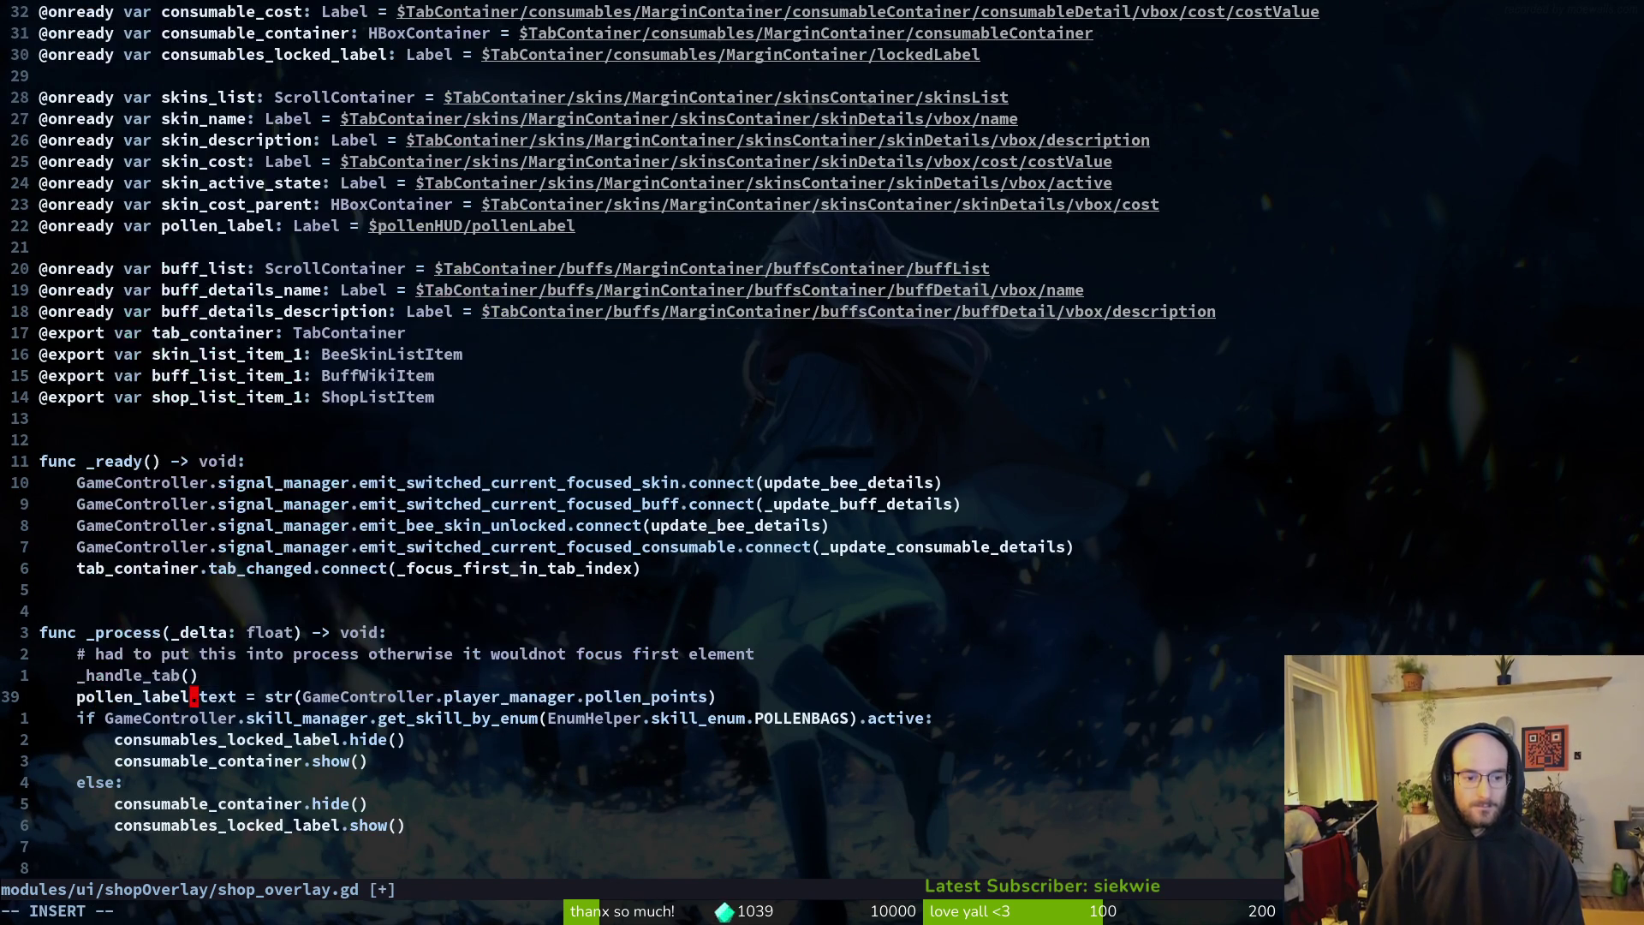
key(ctrl+s)
key(ctrl+o)
key(ctrl+d)
key(ctrl+d)
key(ctrl+d)
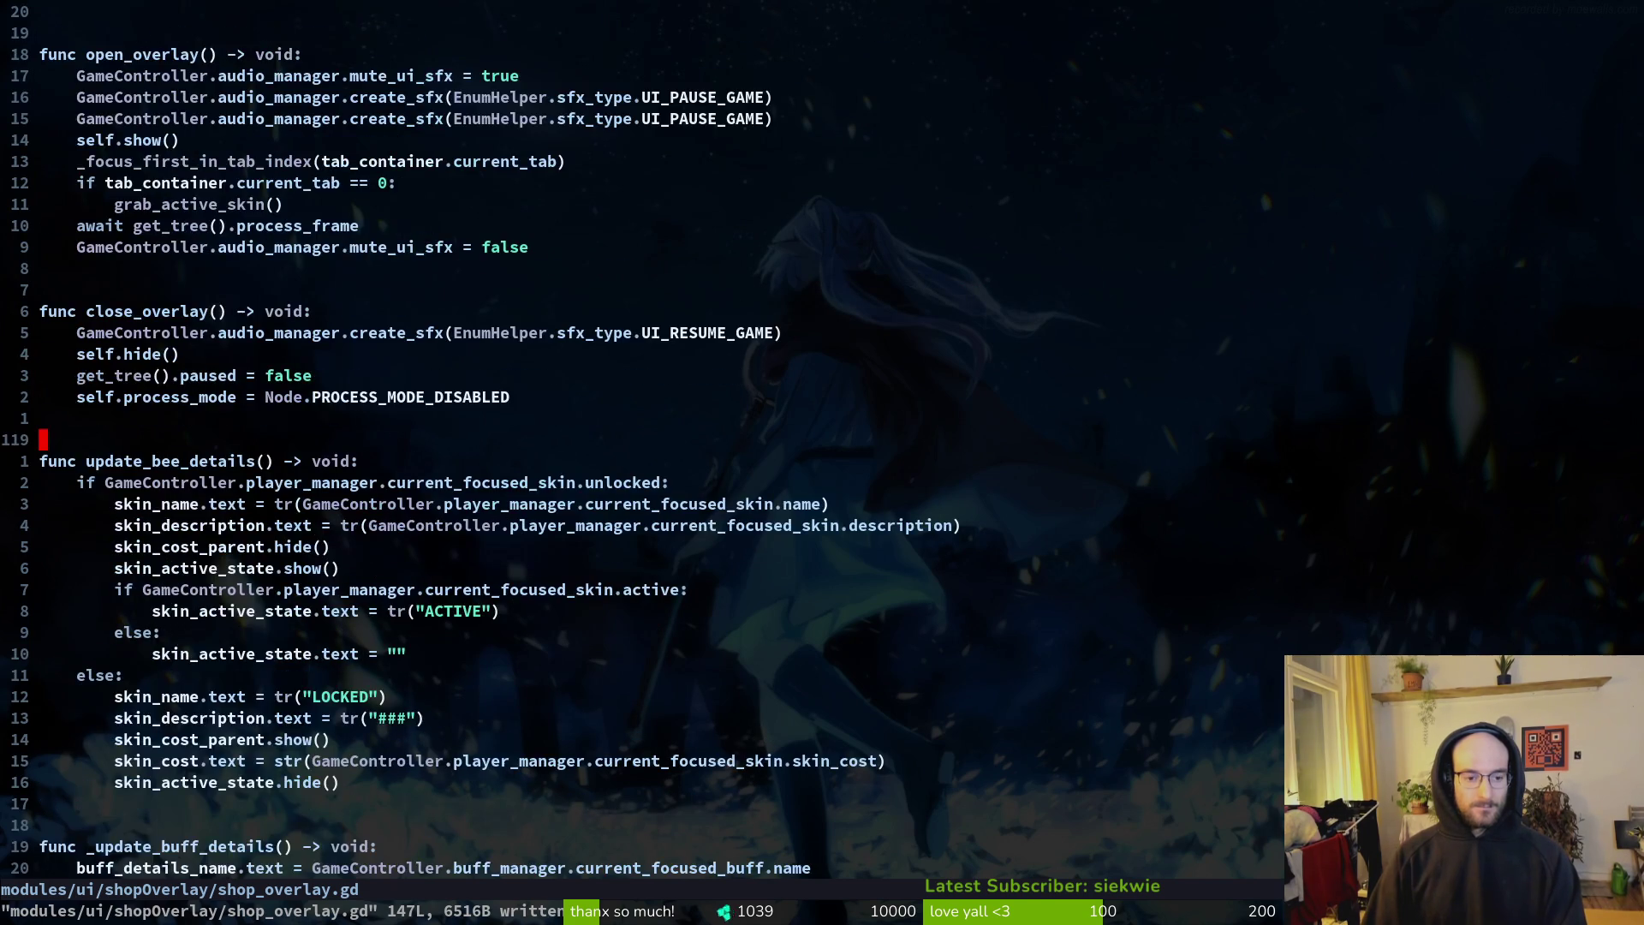
Step: Cut the pollen-points update line out of shop_overlay.gd's _process function
key(space)
key(f)
key(f)
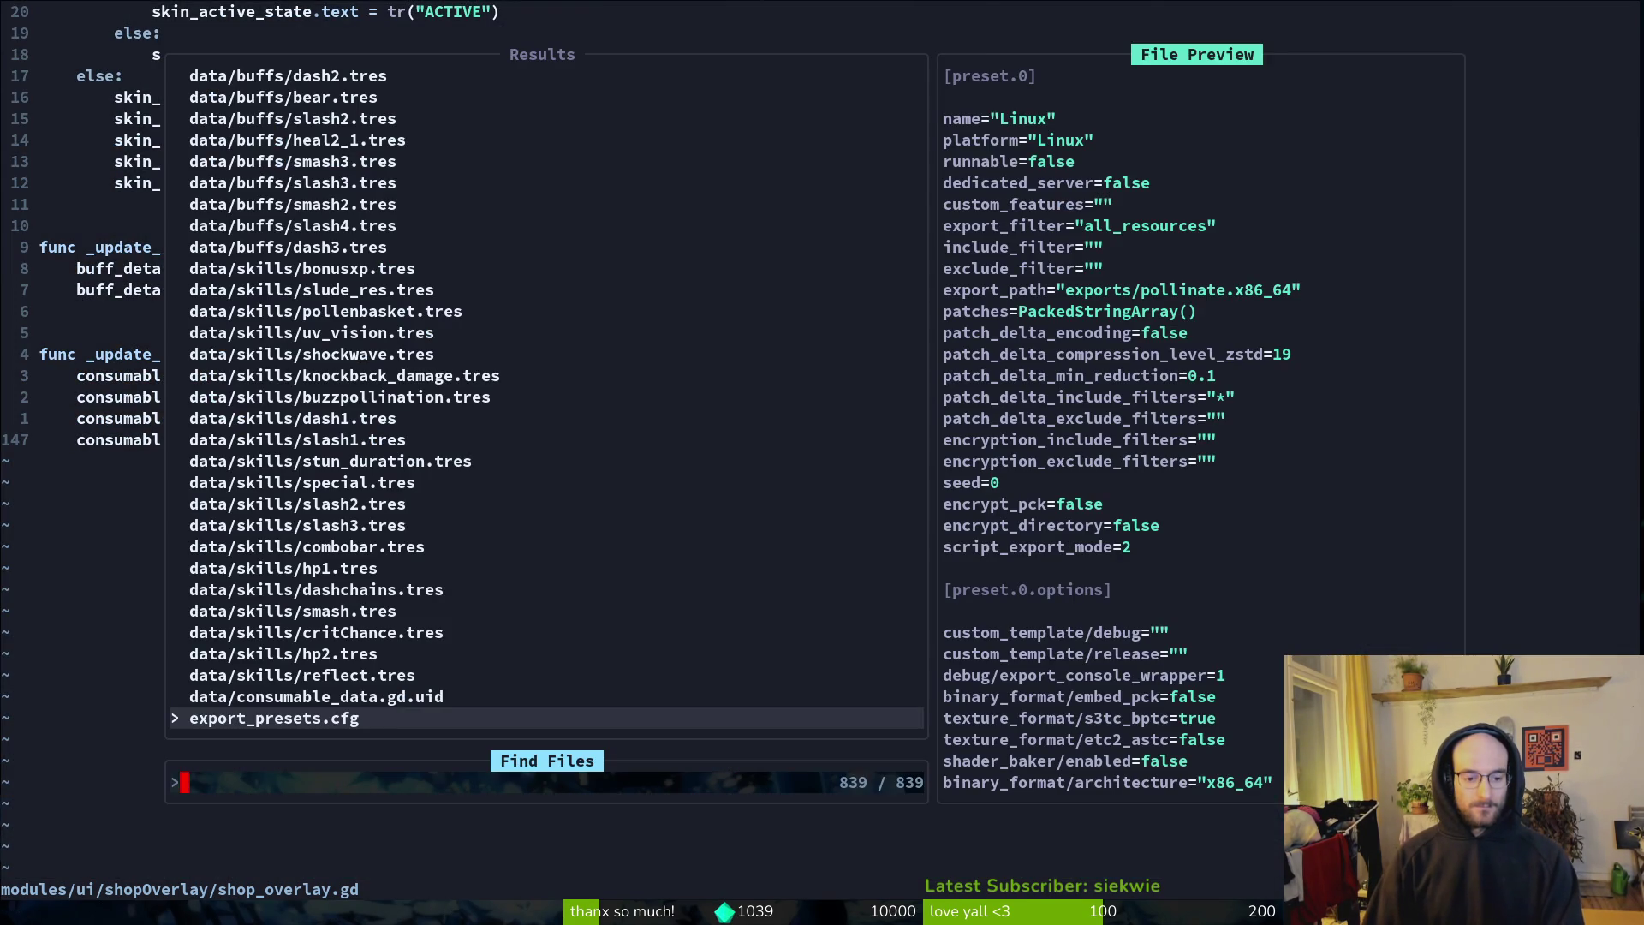
key(Escape)
key(ctrl+o)
key(ctrl+u)
key(ctrl+u)
key(ctrl+d)
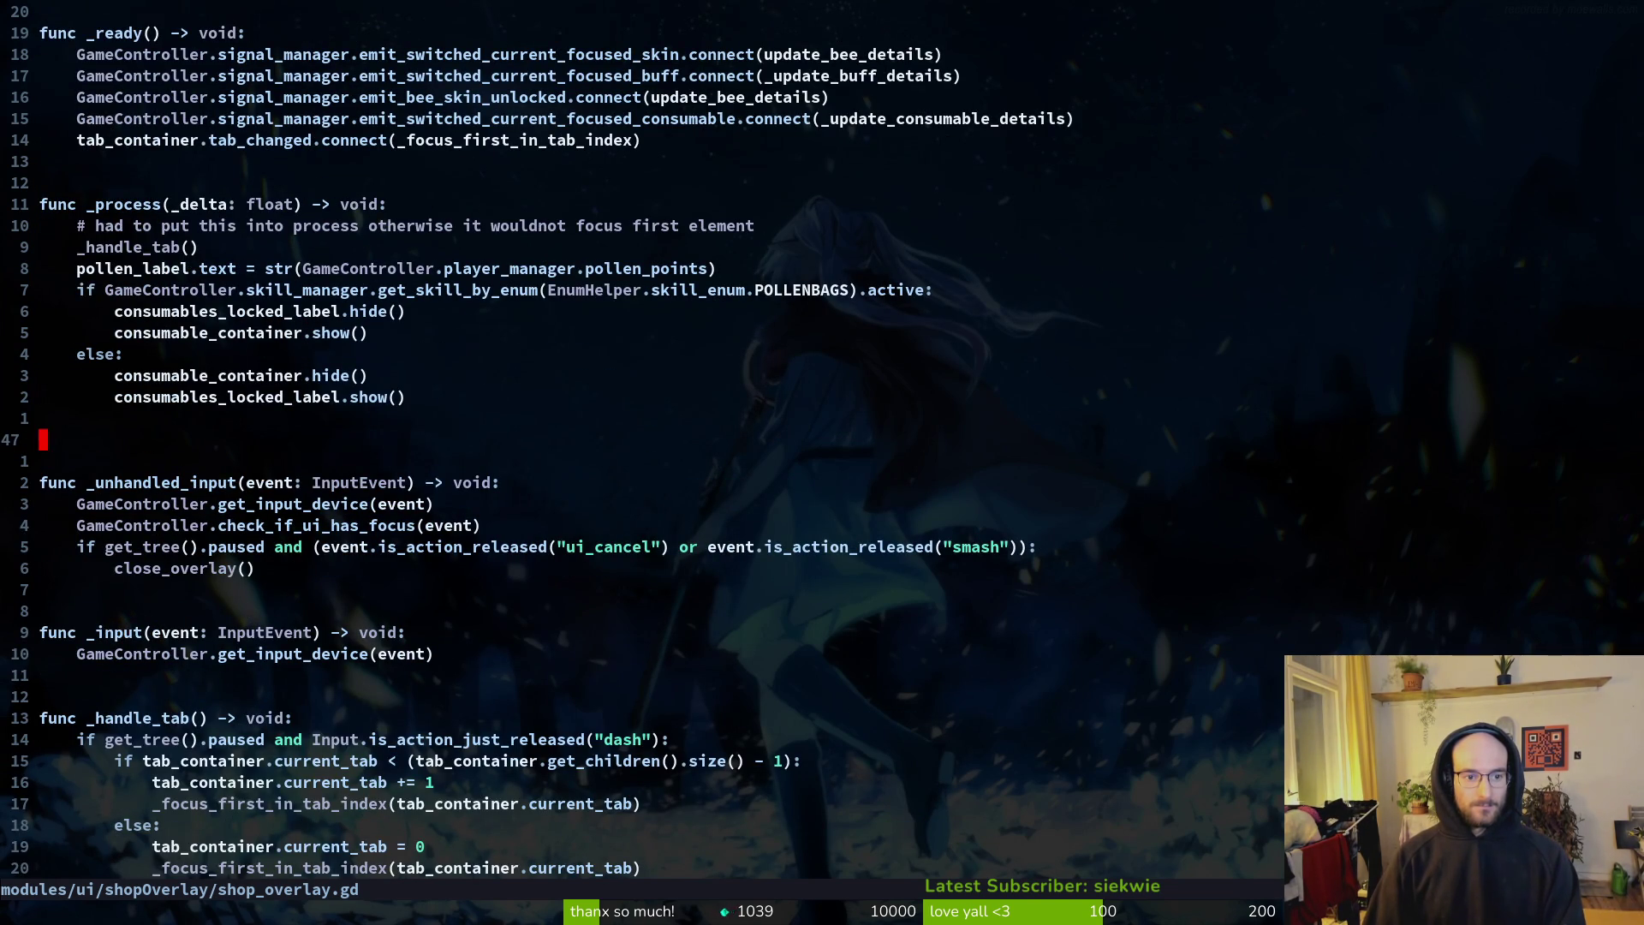
key(u)
key(ctrl+r)
key(V)
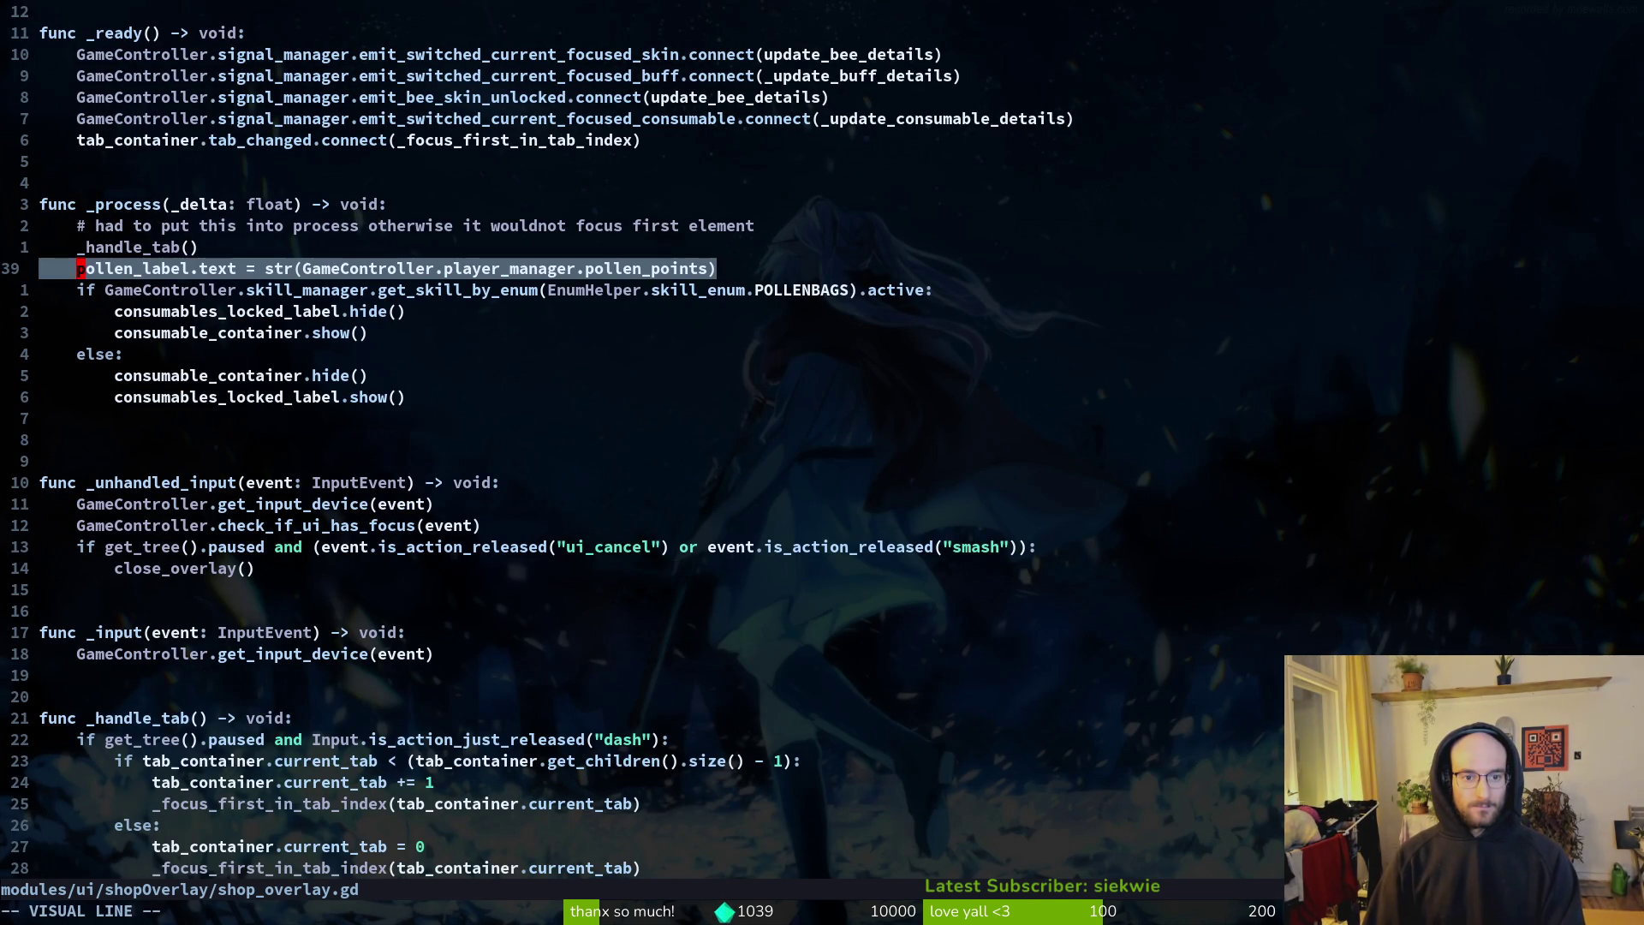
key(d)
key(space)
key(f)
key(f)
text(po)
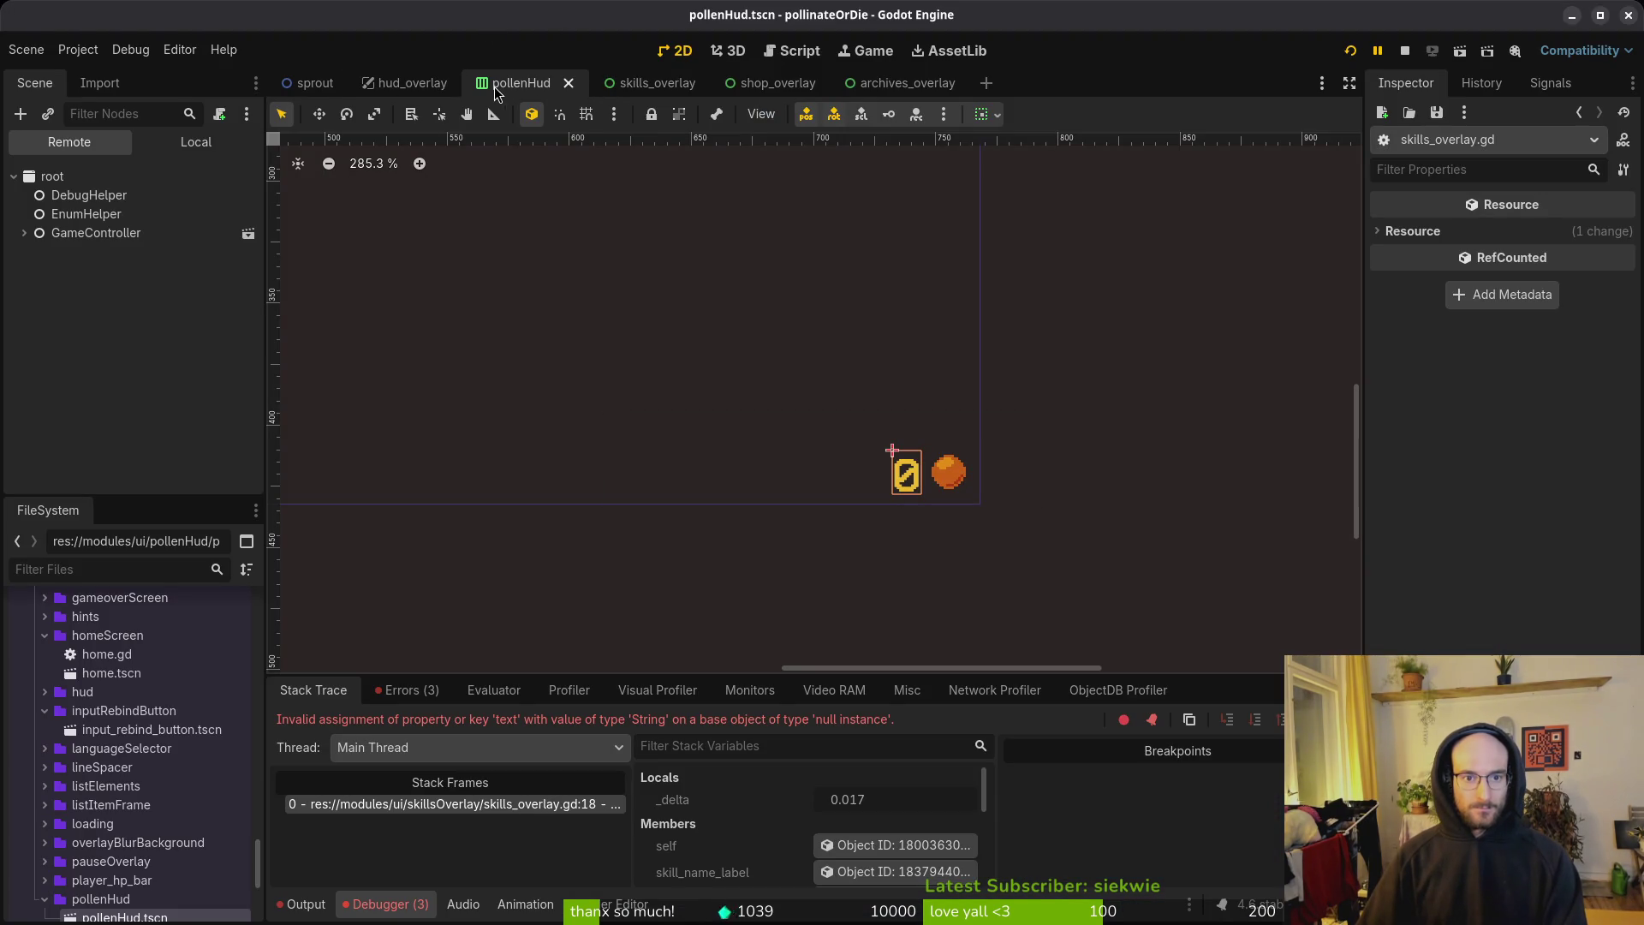
Step: Attach a new pollen_hud.gd script to the pollenHUD root node
click(180, 139)
click(161, 178)
right_click(161, 178)
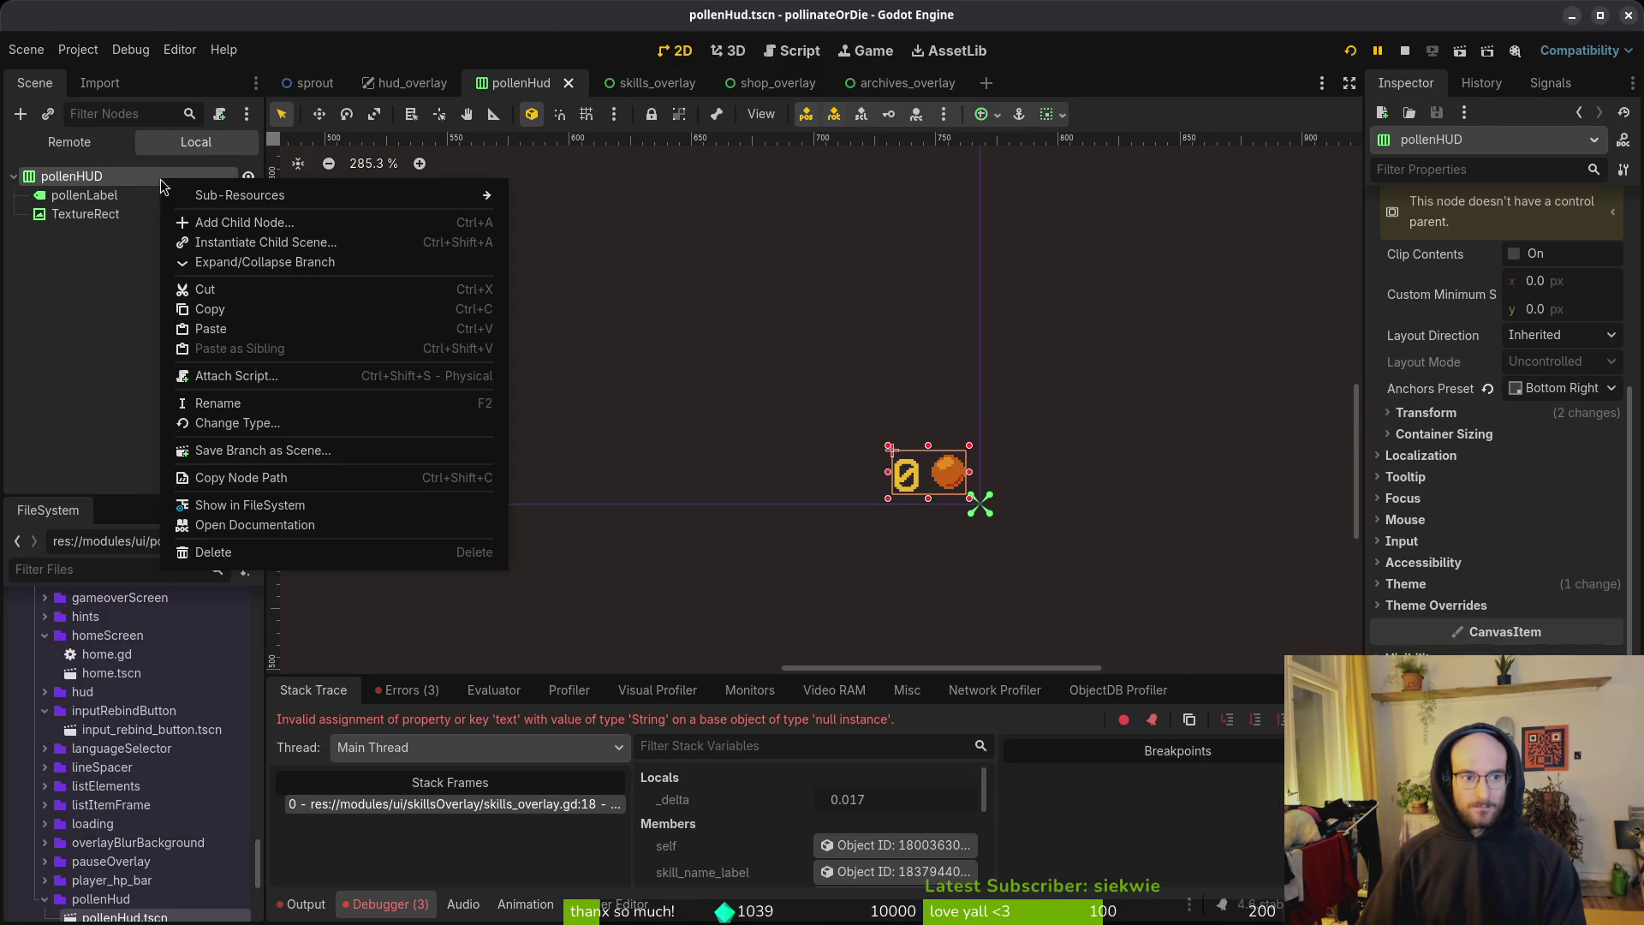
click(253, 383)
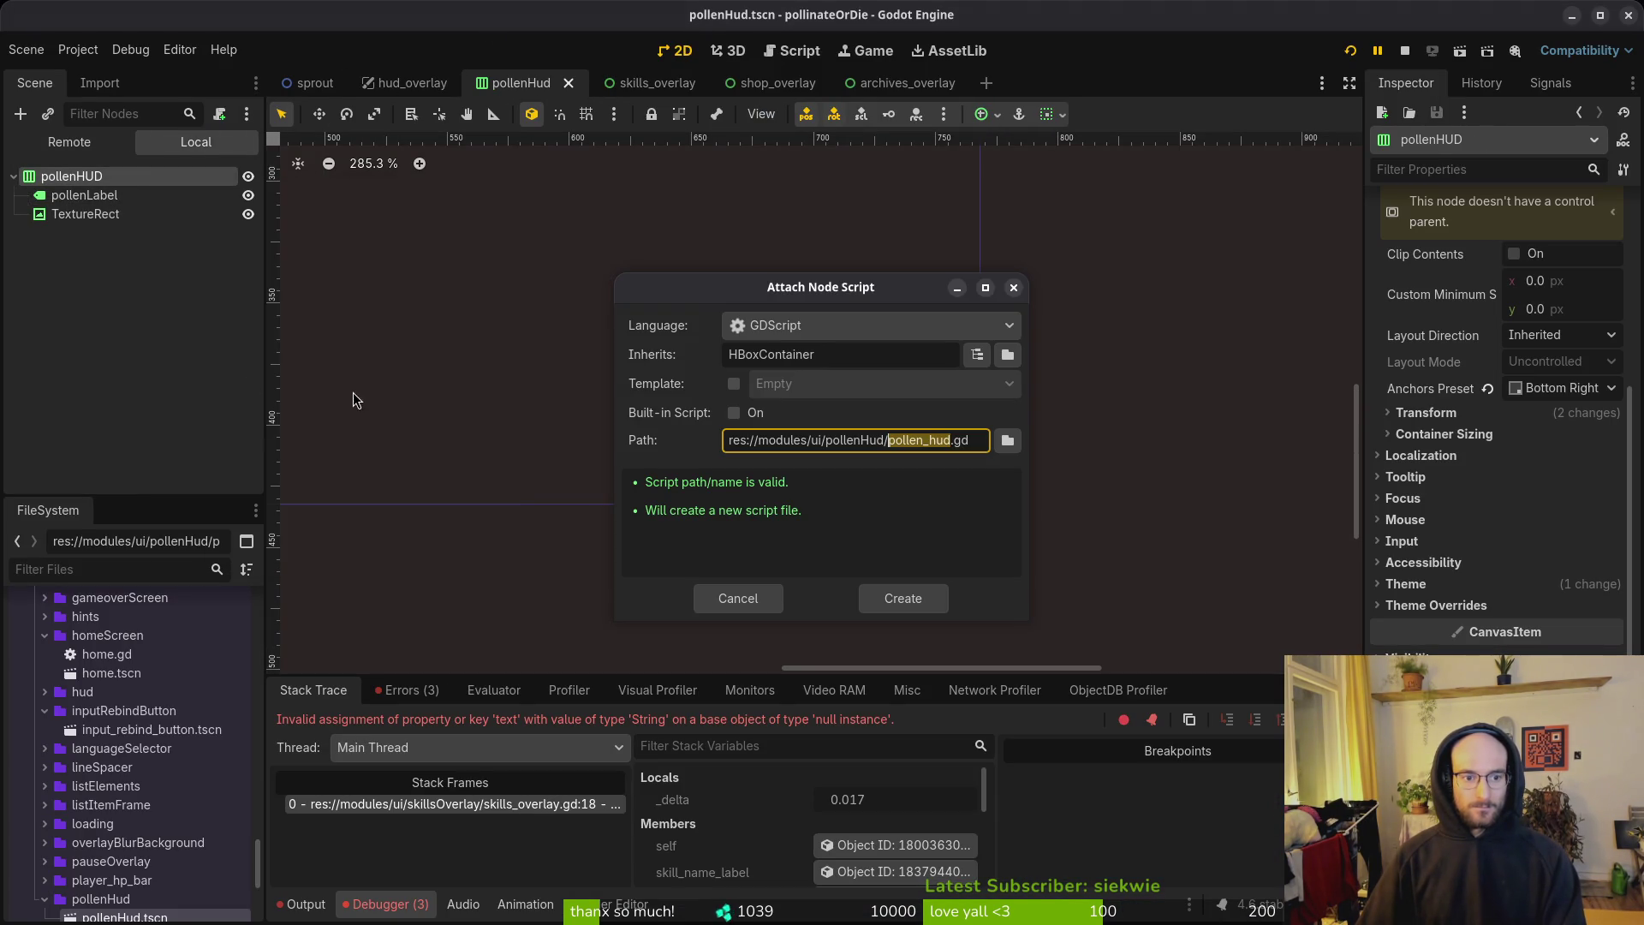
click(935, 601)
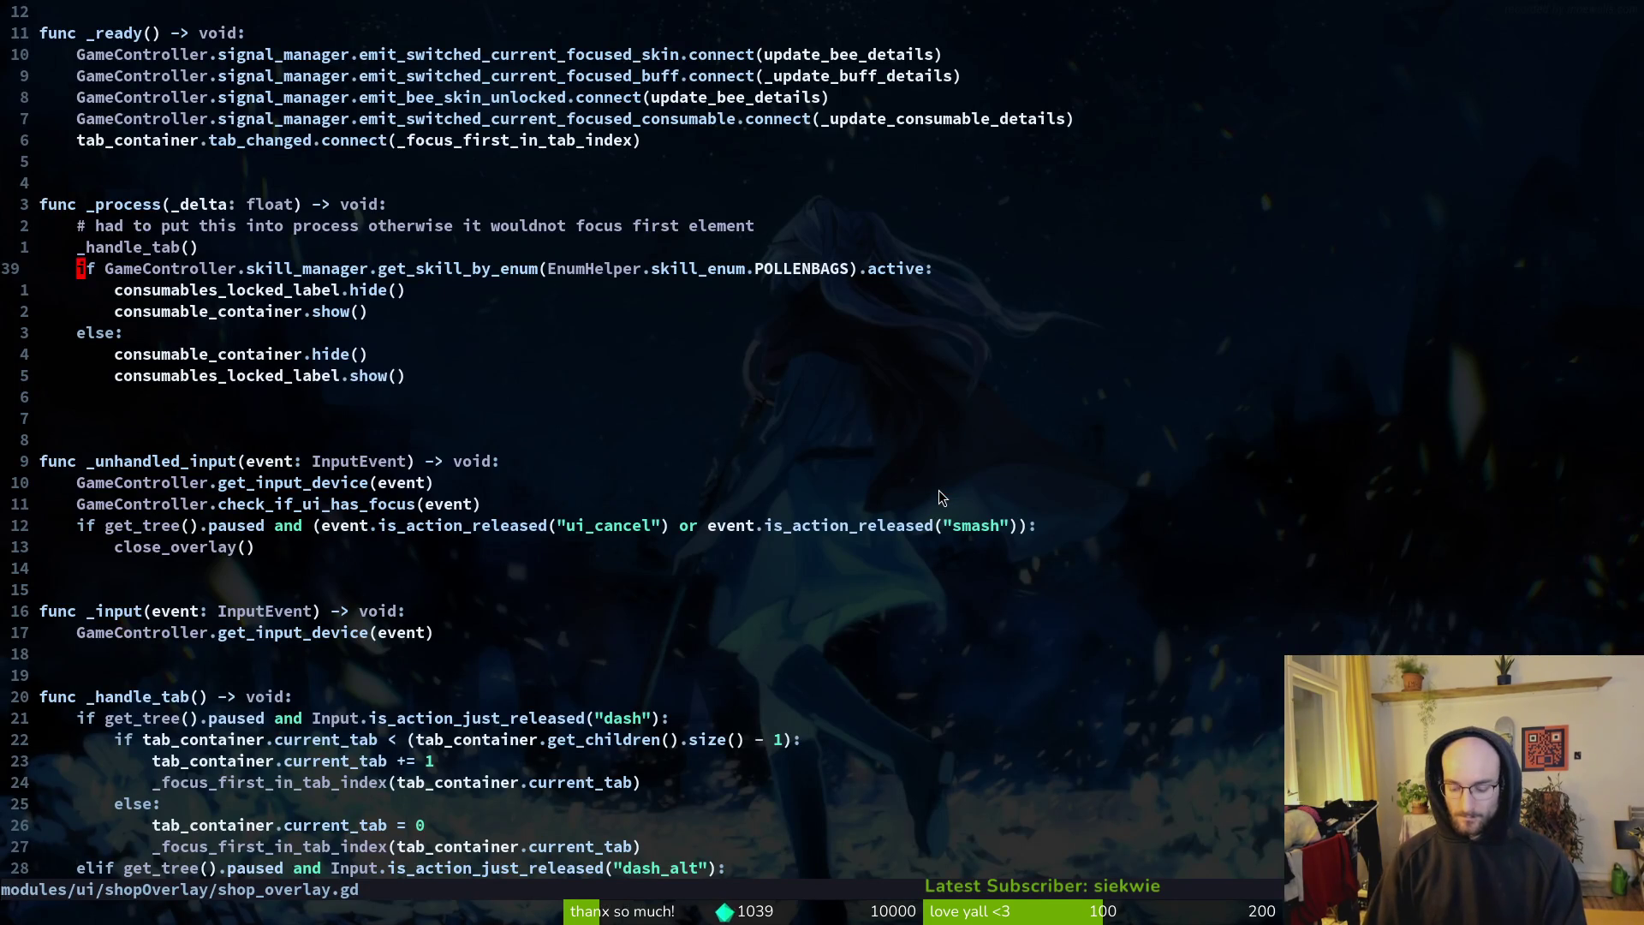
Step: Paste the pollen update line and _process header into pollen_hud.gd and save
key(ctrl+p)
text(pollenhud)
key(Return)
key(p)
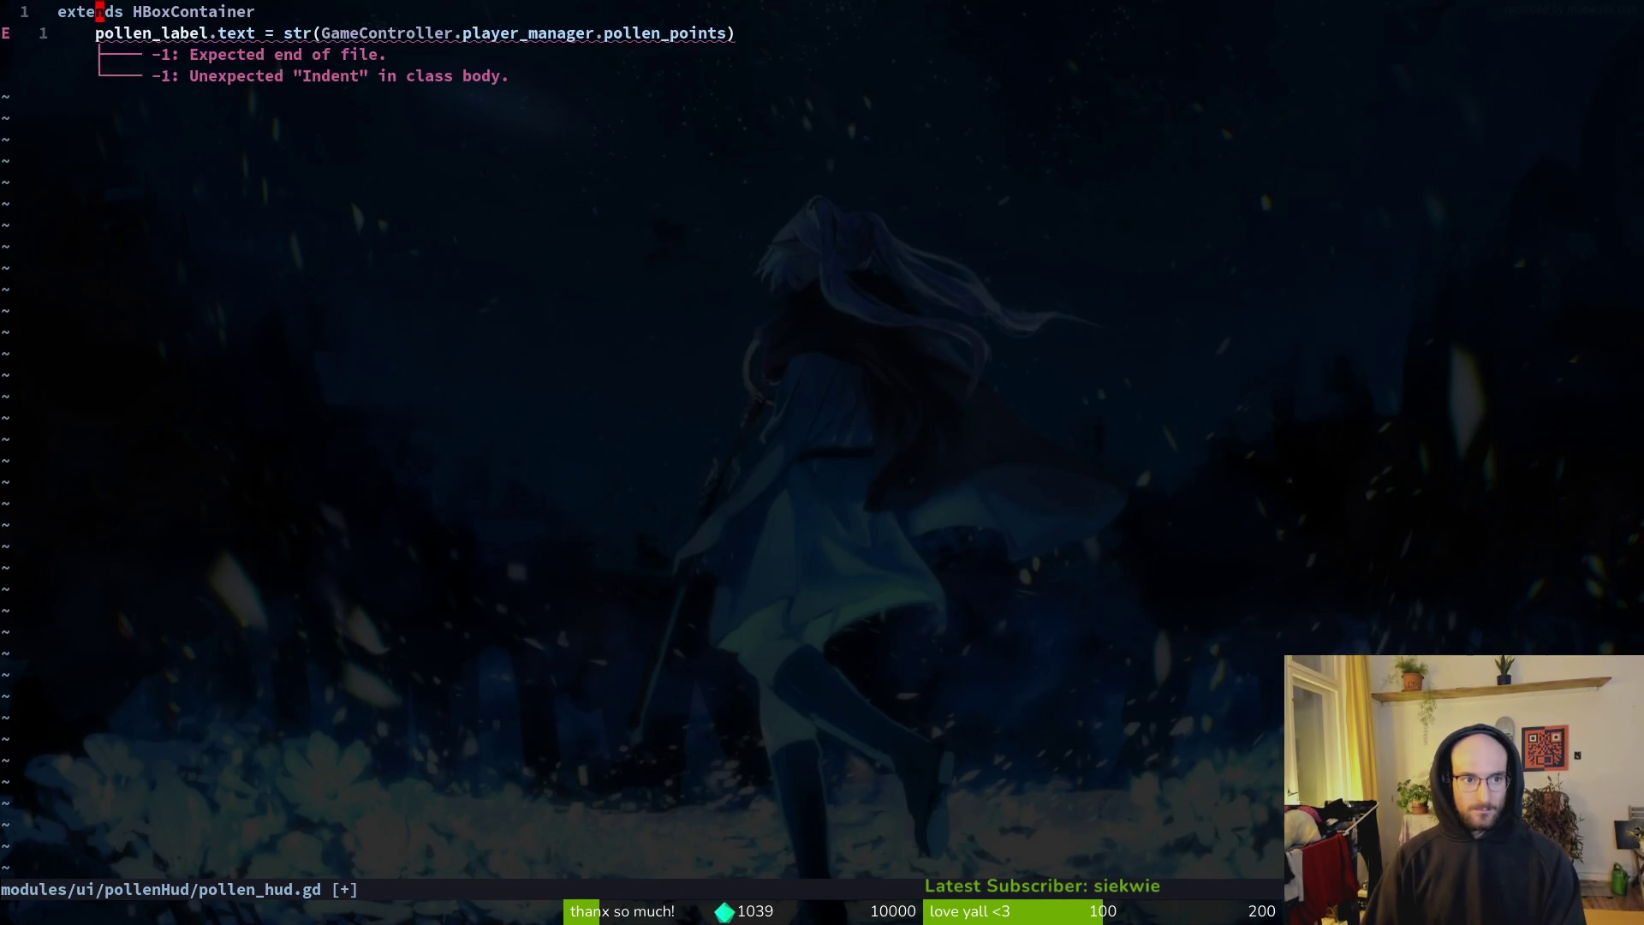
key(ctrl+o)
key(k)
key(k)
key(k)
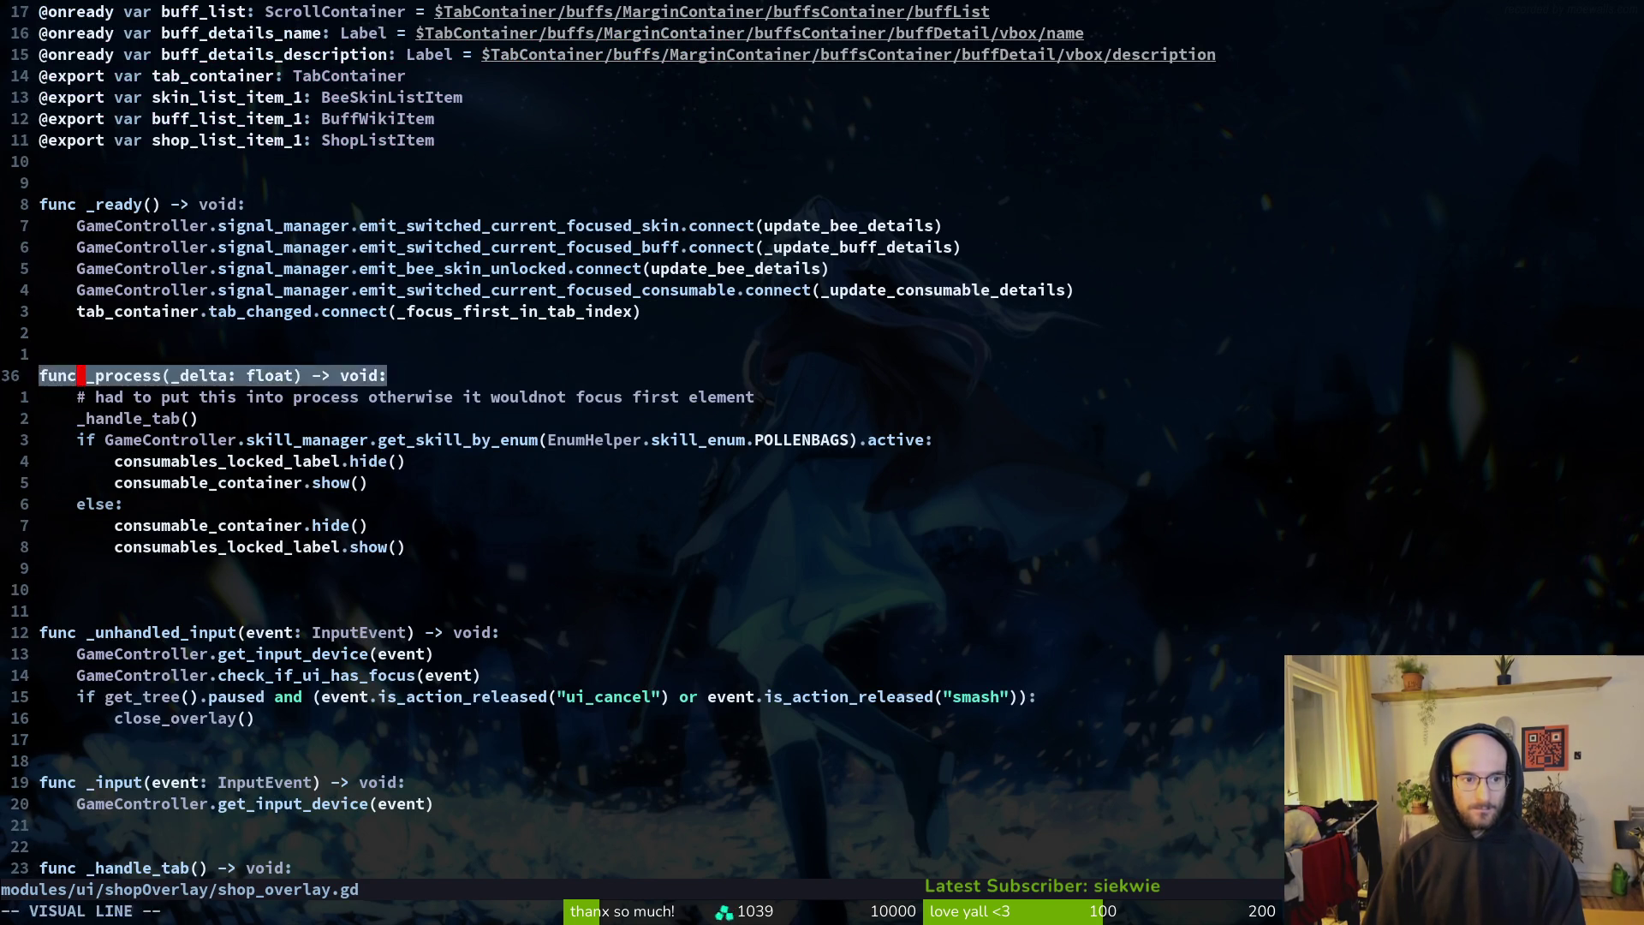
key(0)
key(ctrl+i)
text(p:w)
key(Return)
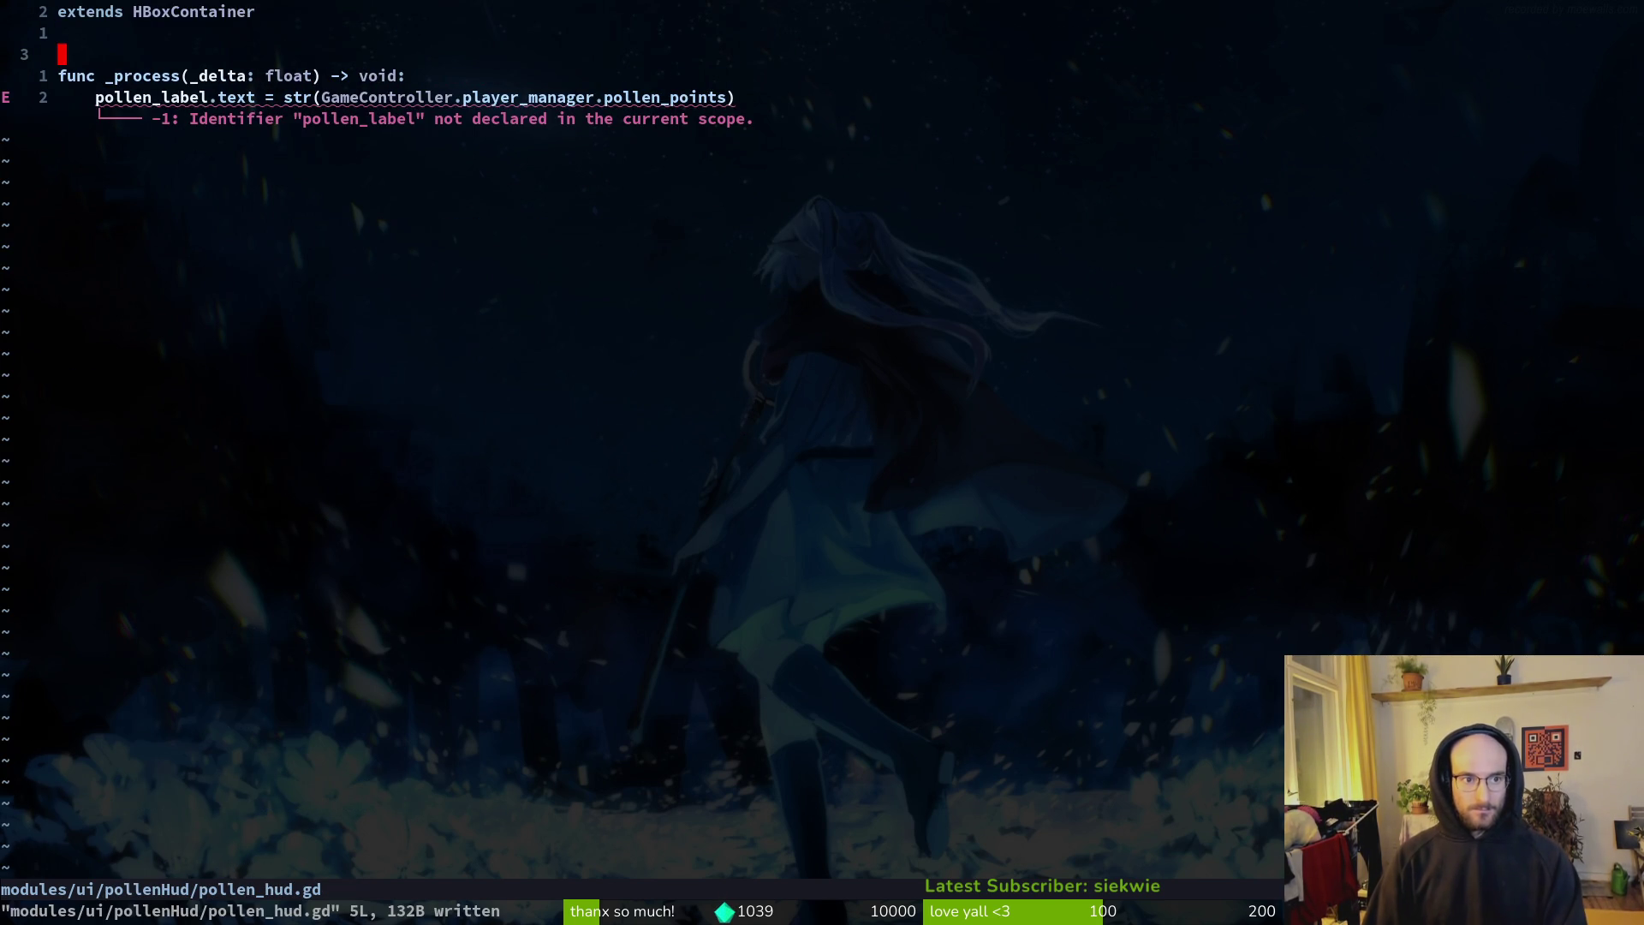
Step: Move the pollen_label declaration from shop_overlay.gd into pollen_hud.gd and save
key(ctrl+o)
key(k)
key(1)
key(8)
key(k)
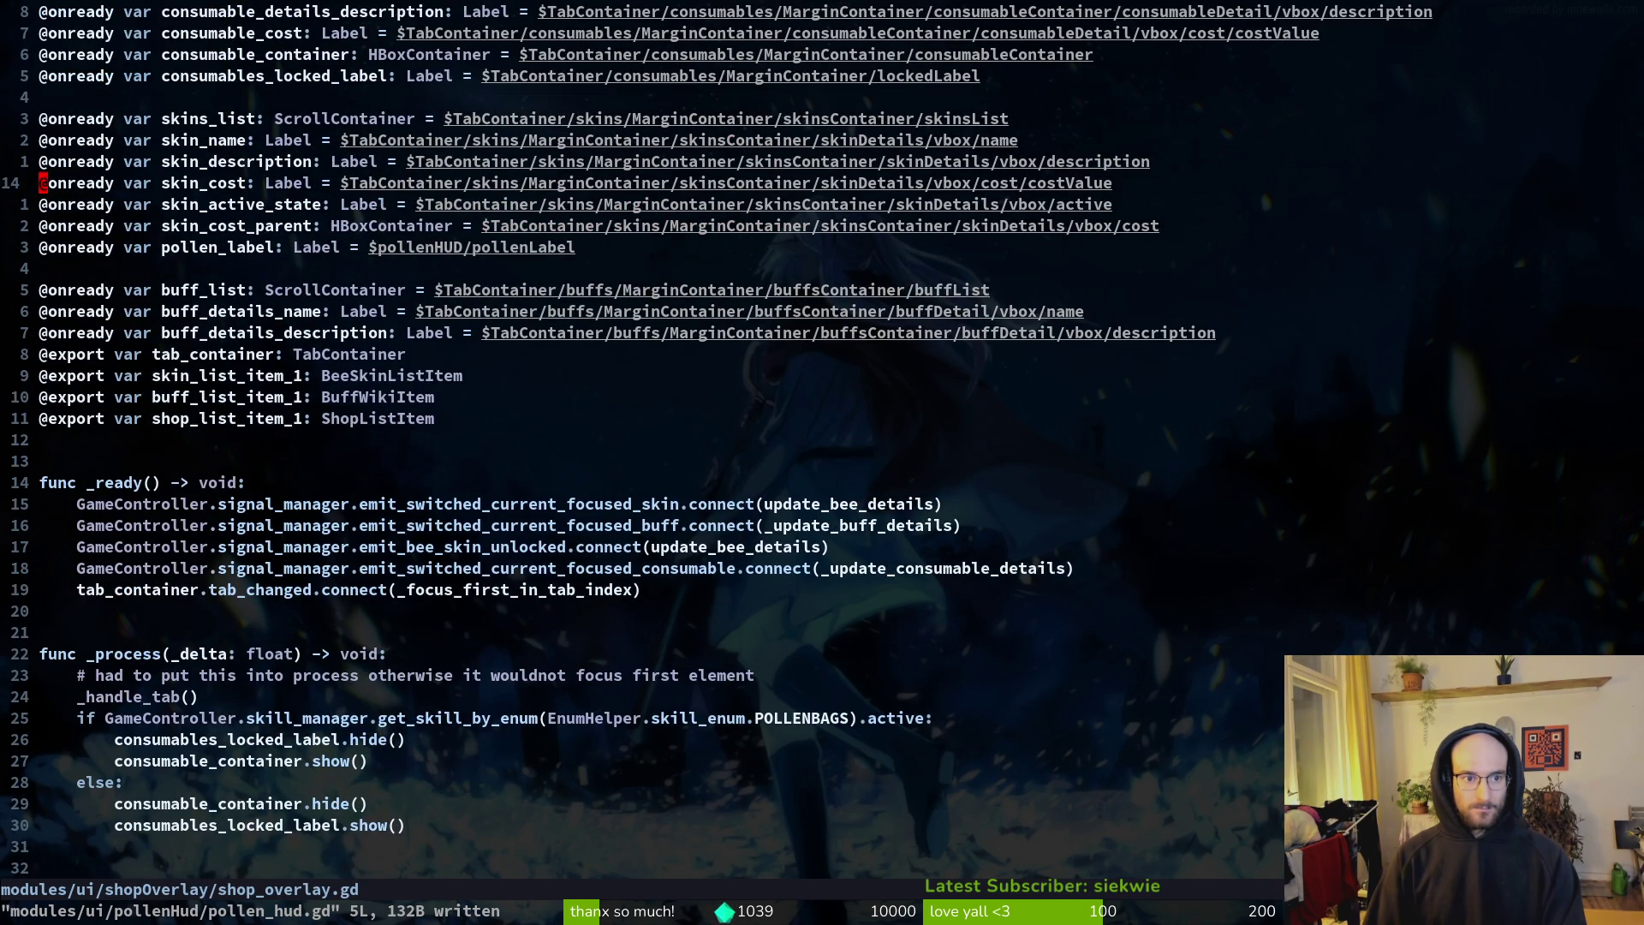
key(d)
key(d)
key(ctrl+i)
key(k)
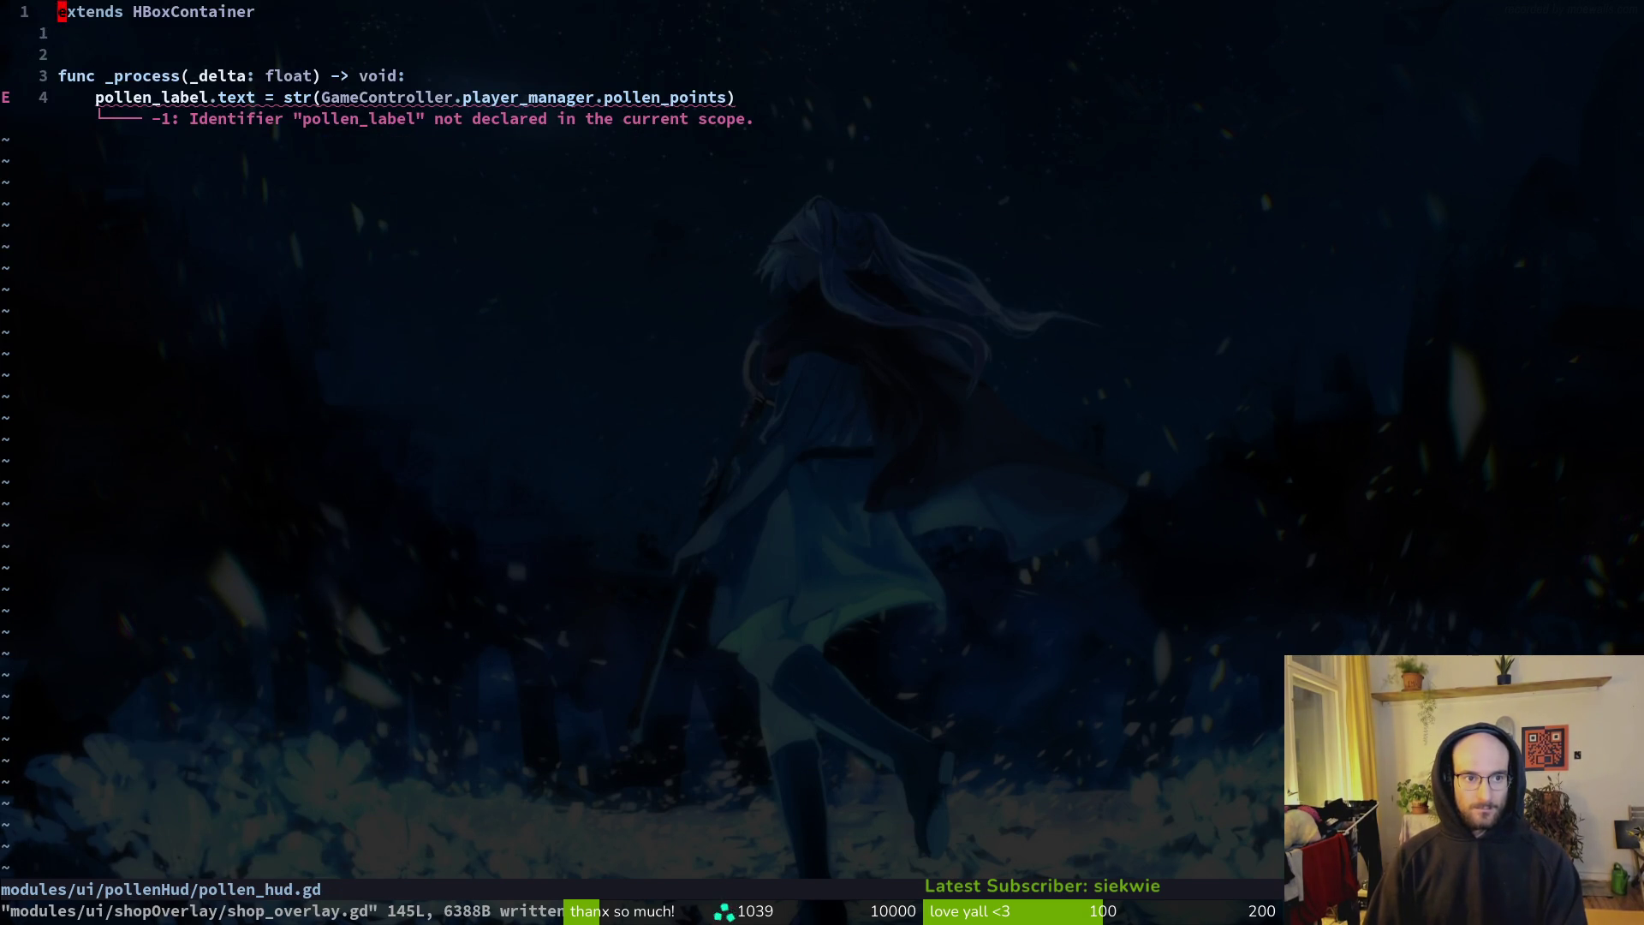
key(p)
key(O)
key(Escape)
text(:w)
key(Return)
Step: Change pollen_label's path to $pollenLabel, tidy the blank lines, and save pollen_hud.gd
key(j)
key(j)
key(d)
key(d)
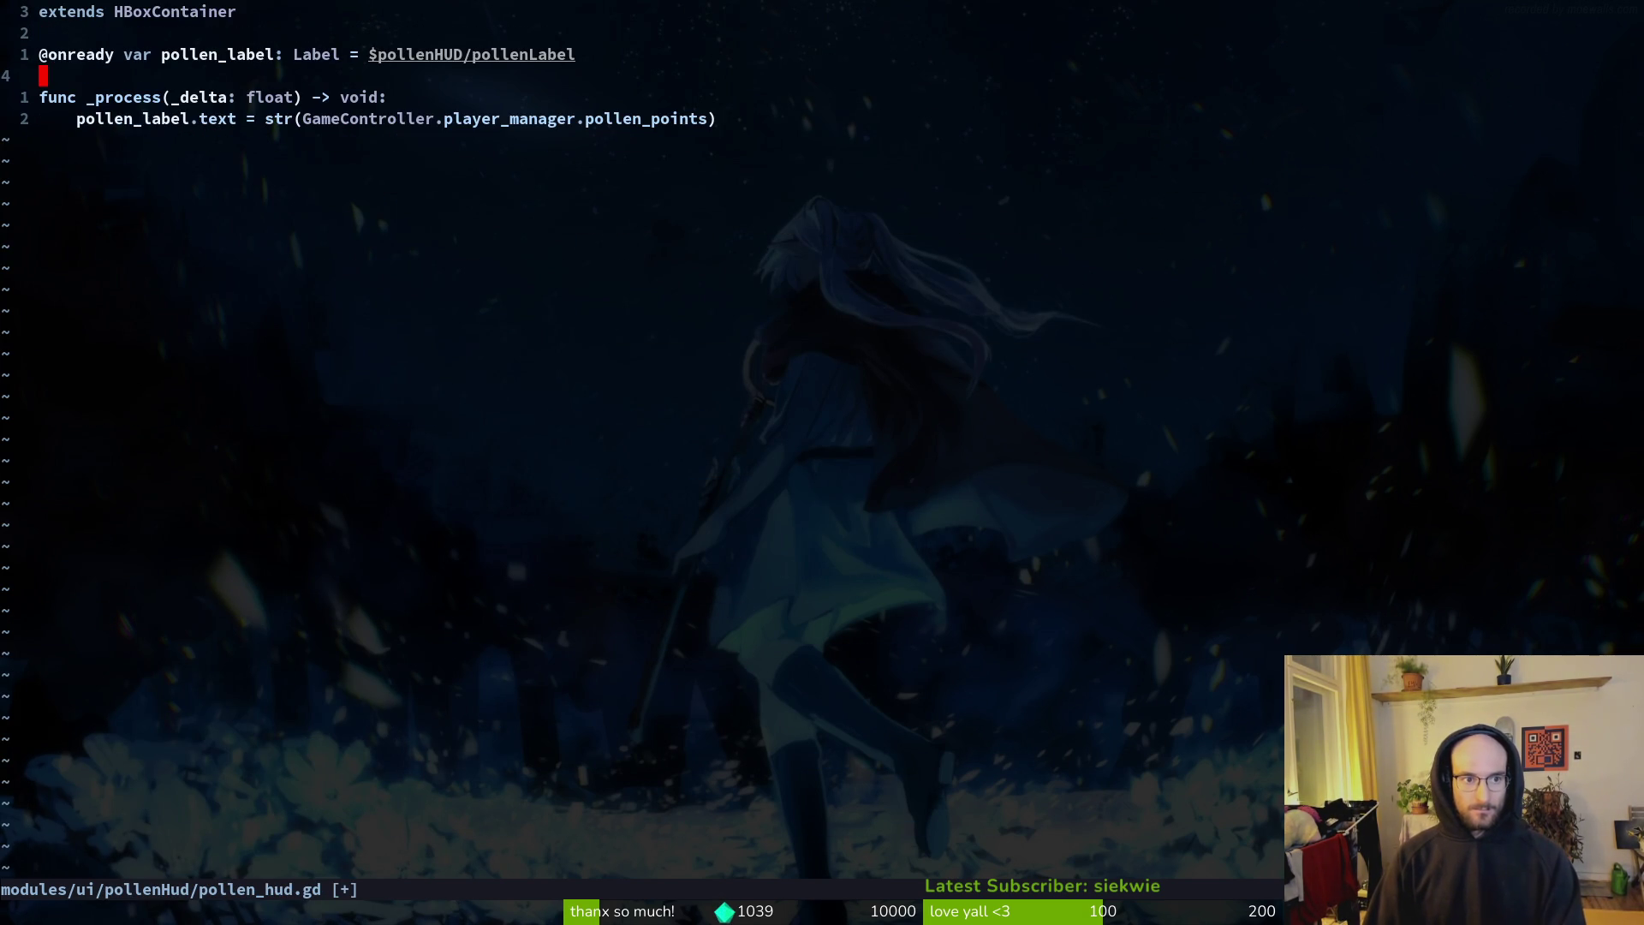
key(k)
key(dollar)
key(a)
key(ctrl+w)
key(ctrl+w)
key(ctrl+w)
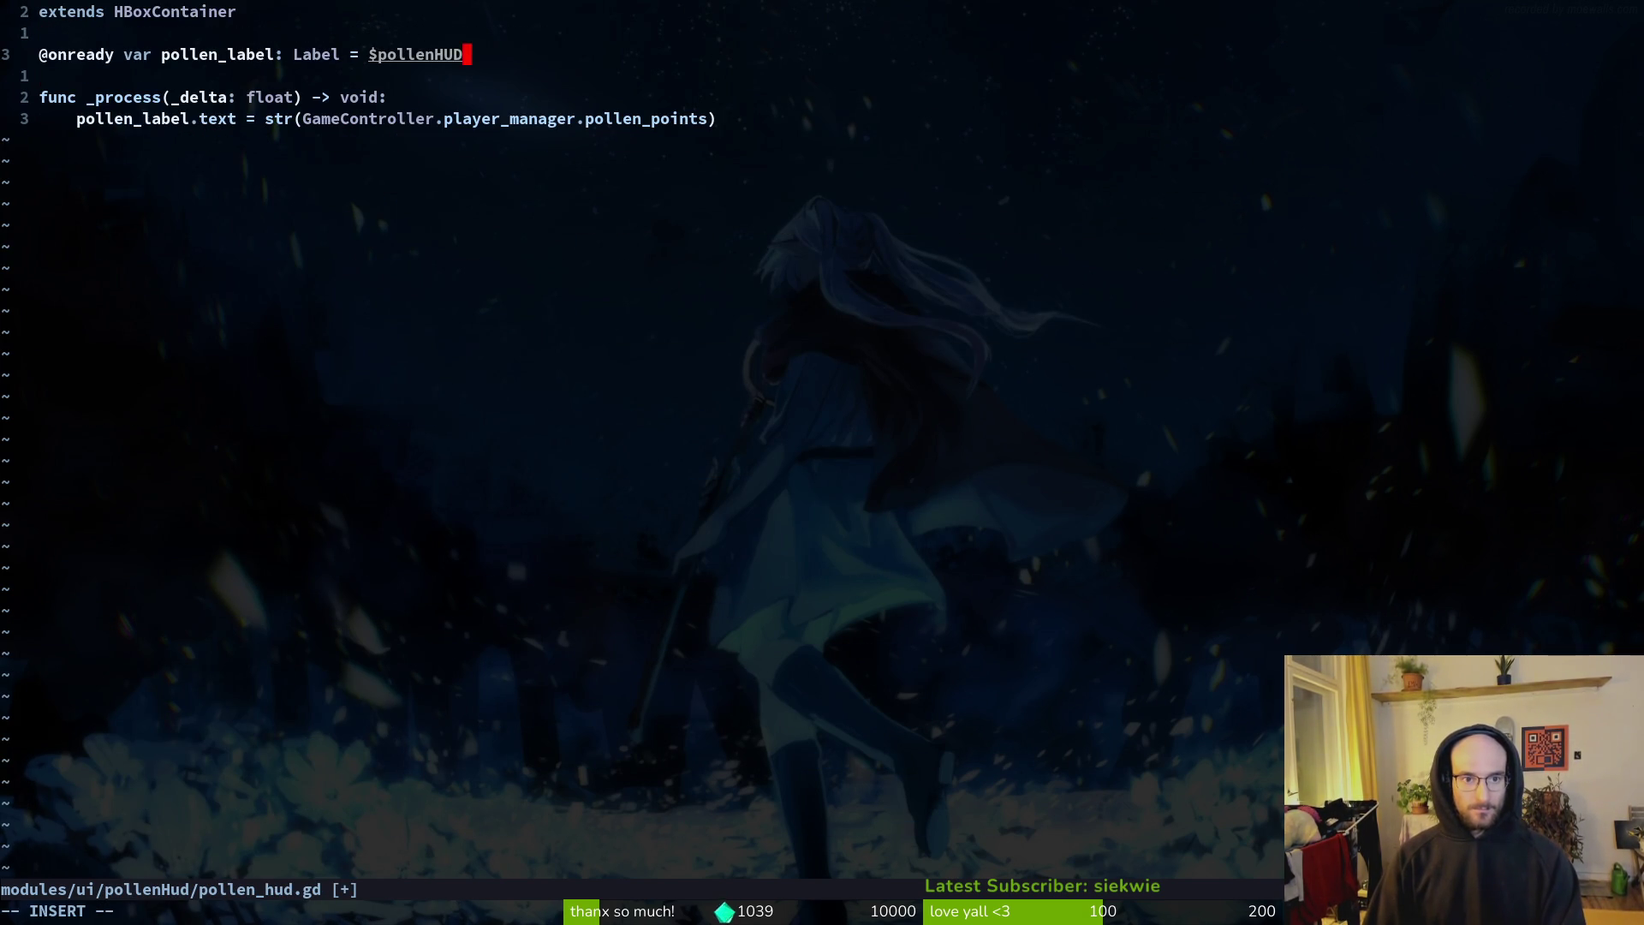
key(ctrl+n)
text(nLabel)
key(Escape)
text(:w)
key(Return)
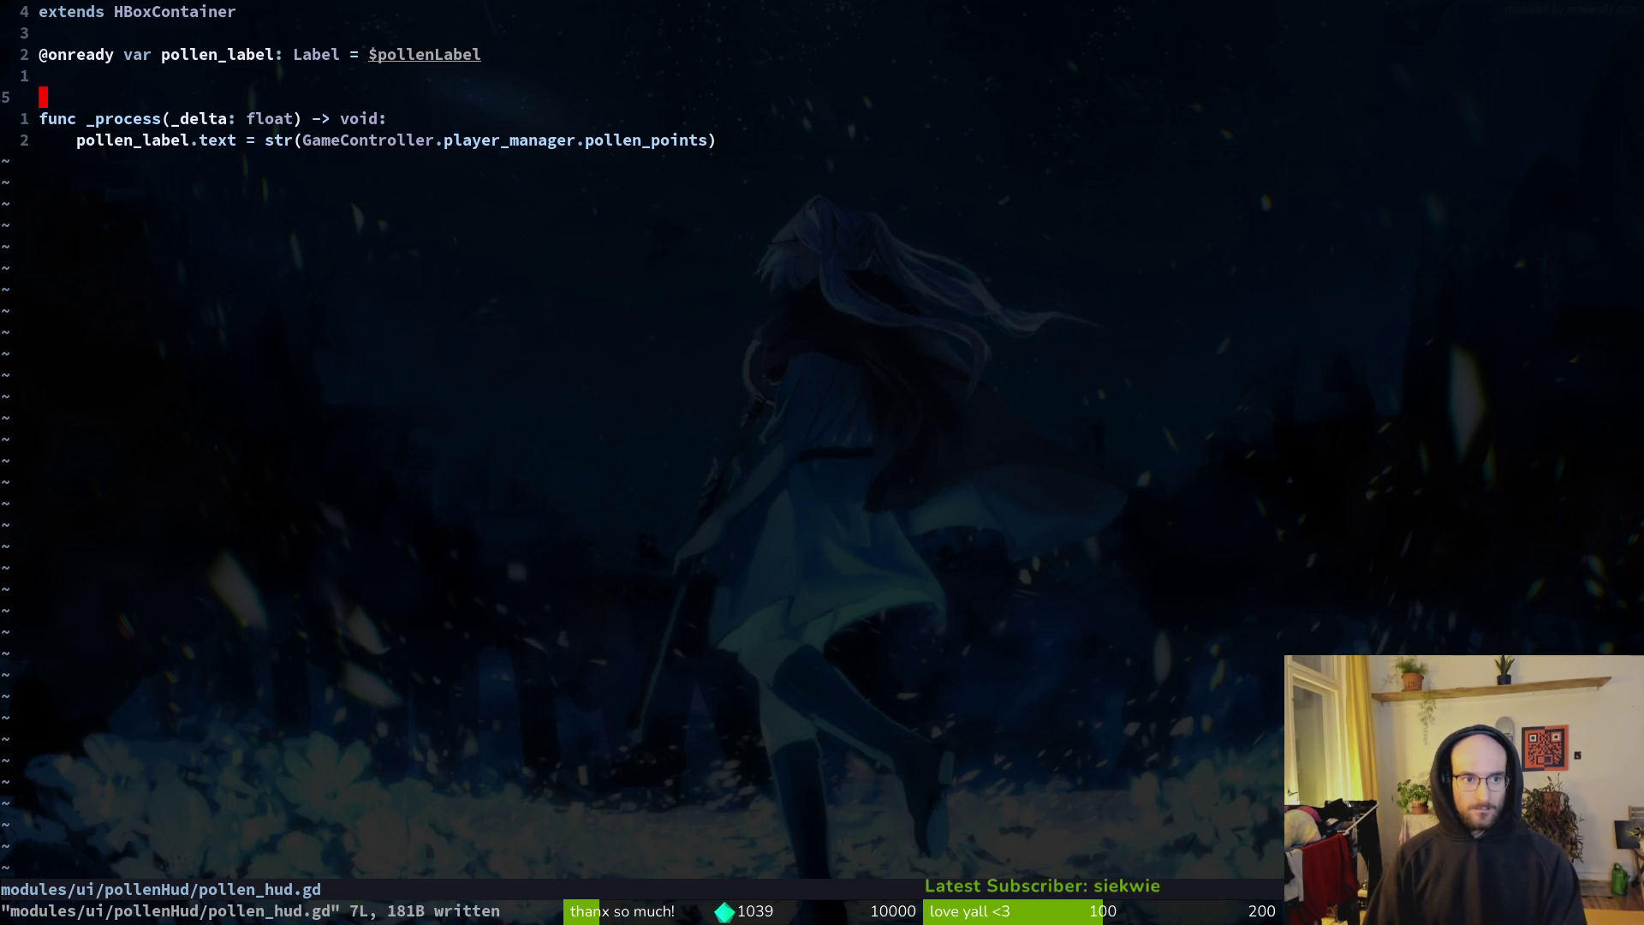
key(o)
key(Escape)
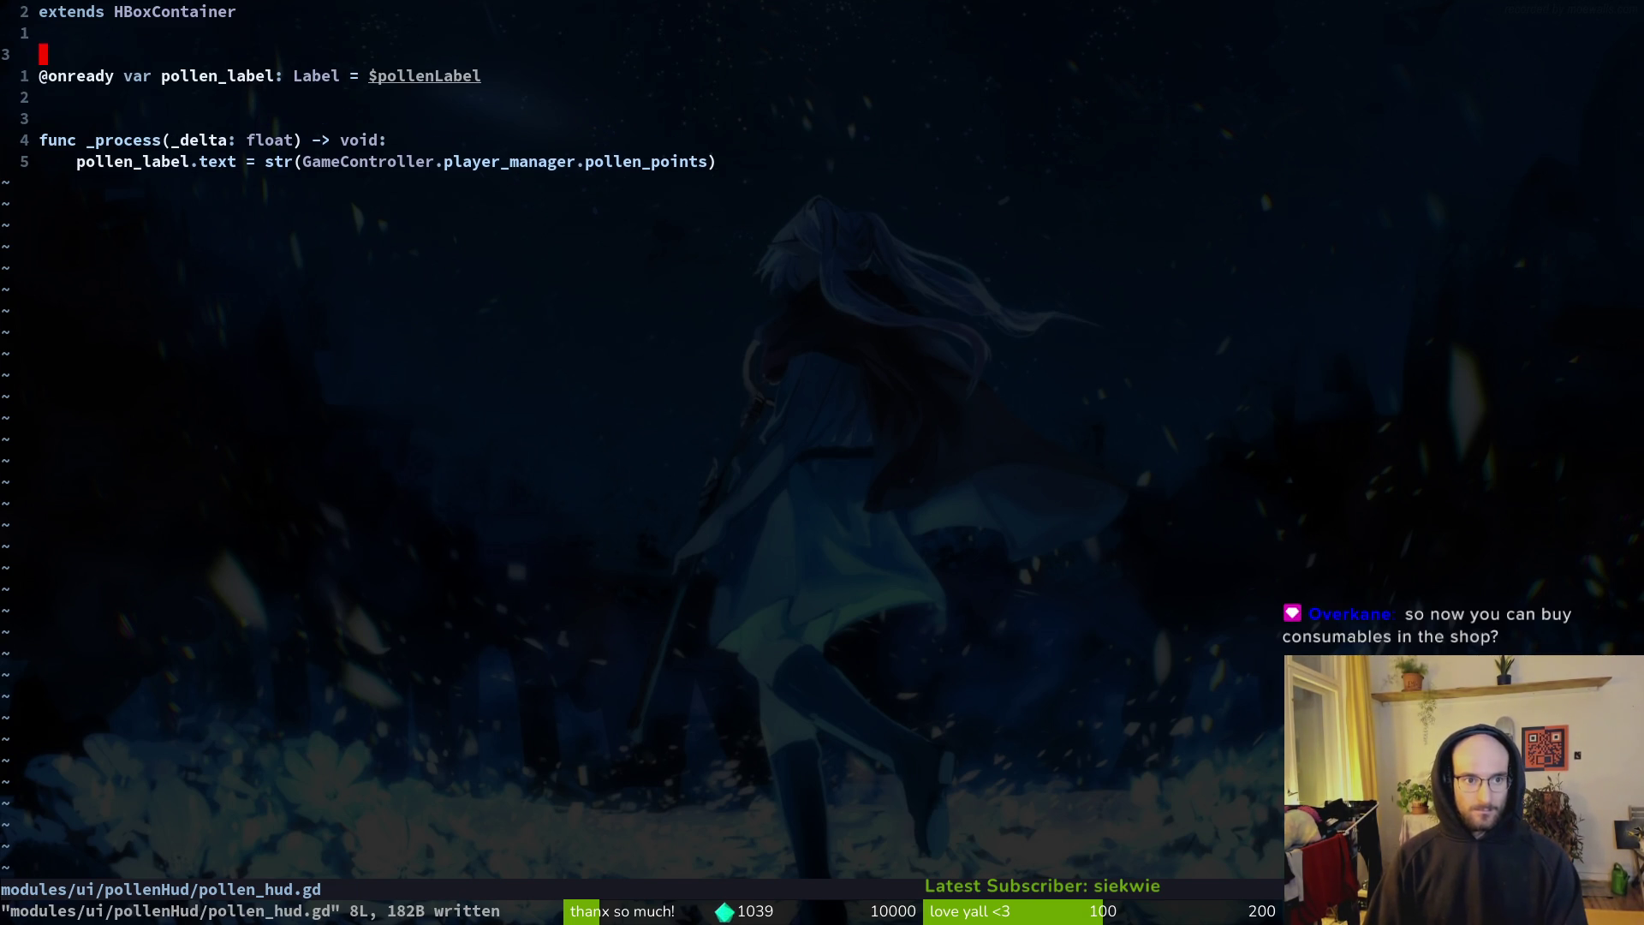
Step: Reopen shop_overlay.gd in Neovim
key(ctrl+p)
text(shover)
key(Return)
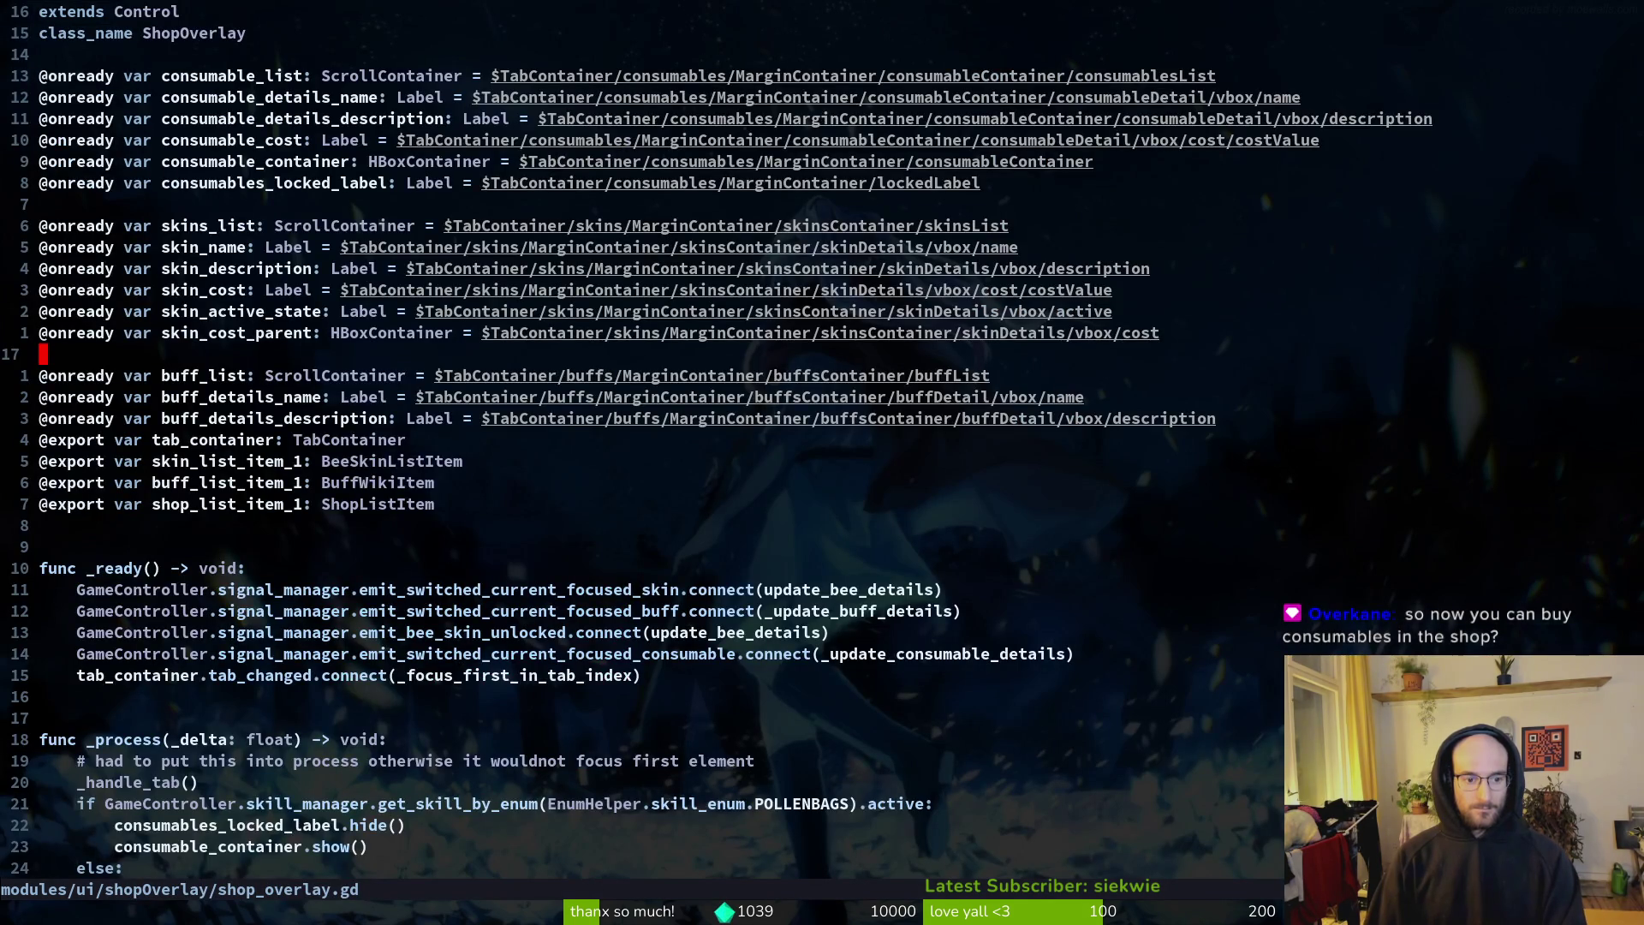
Step: Find and open skills_overlay.gd with the project file finder
key(ctrl+d)
key(ctrl+p)
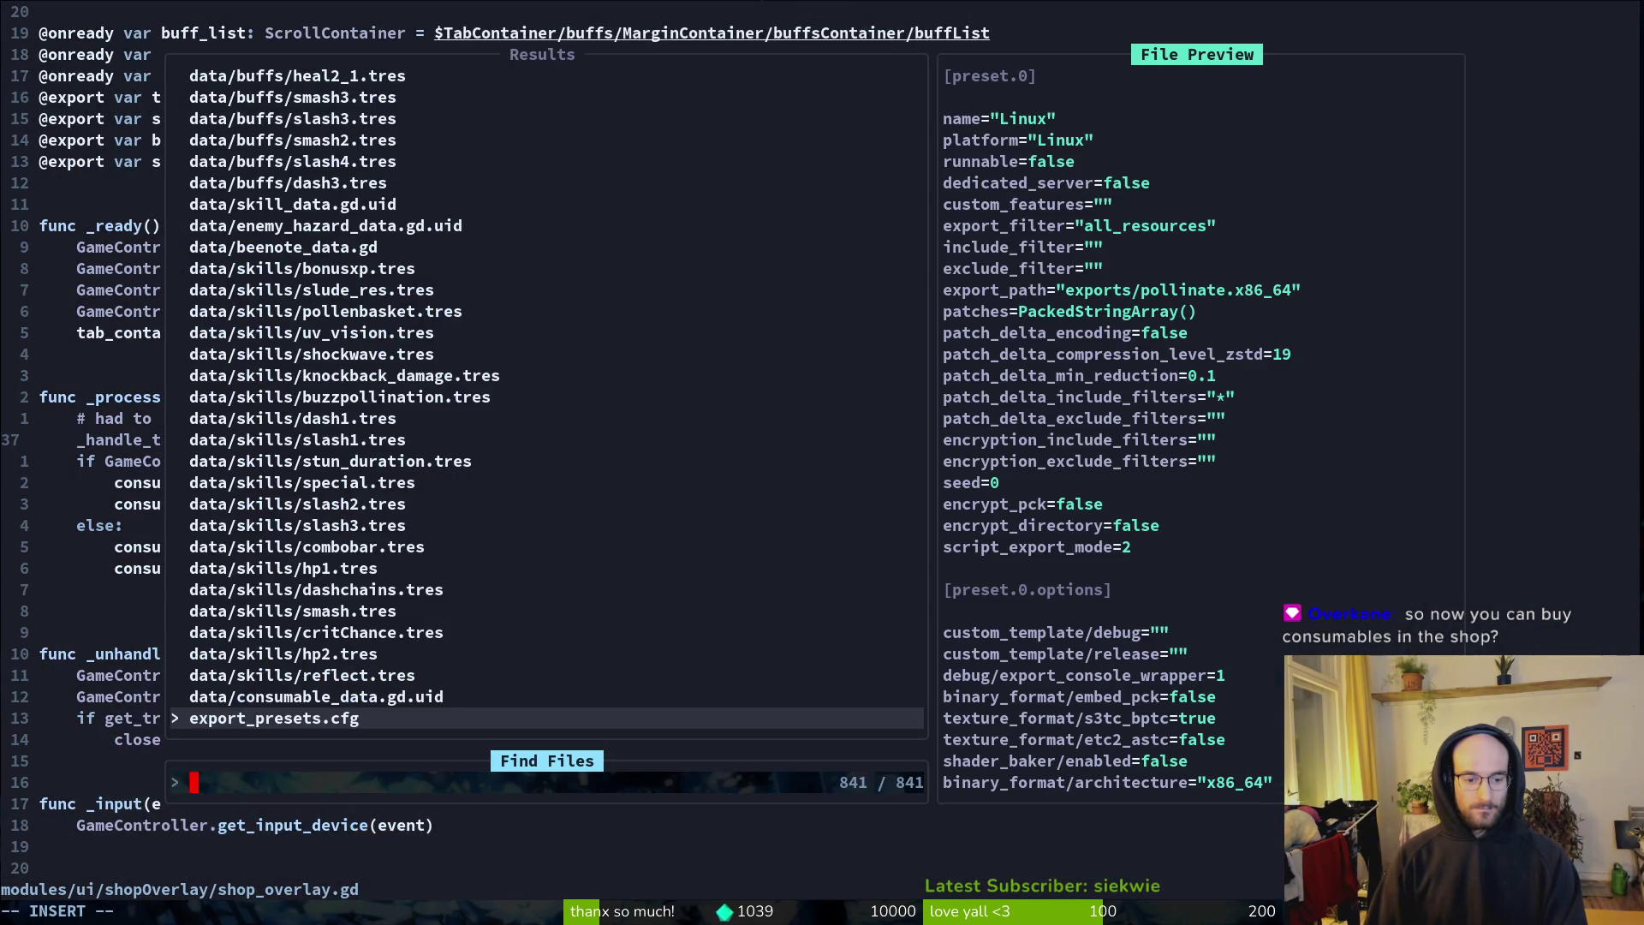
text(shock)
key(Return)
key(ctrl+p)
text(arhov)
key(Return)
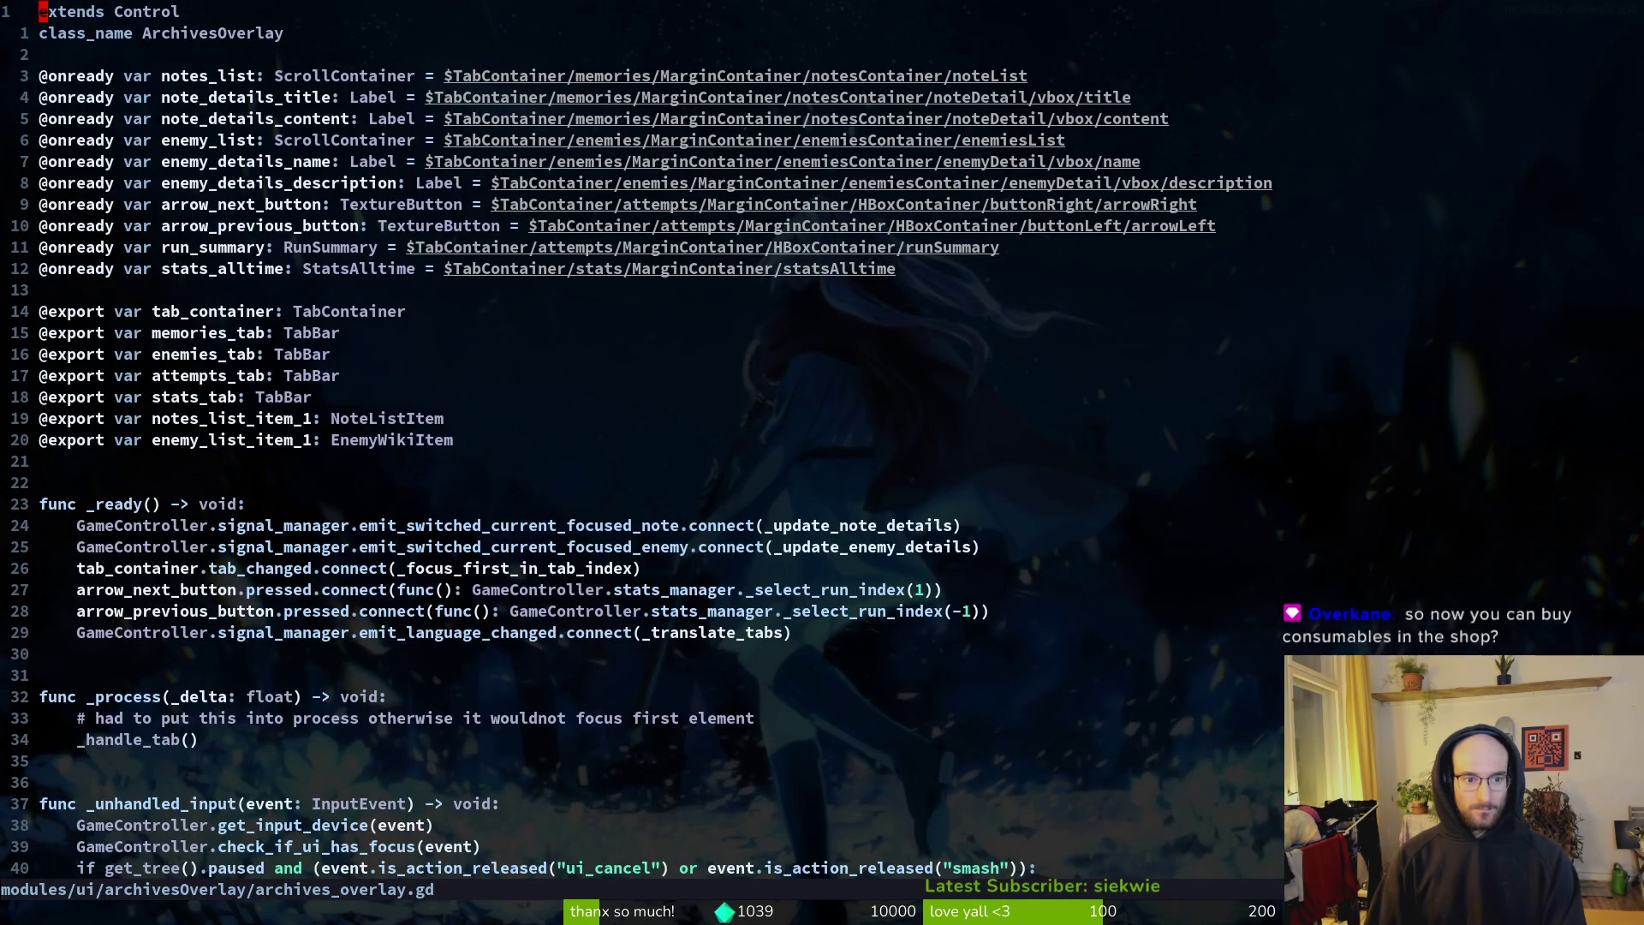
key(ctrl+p)
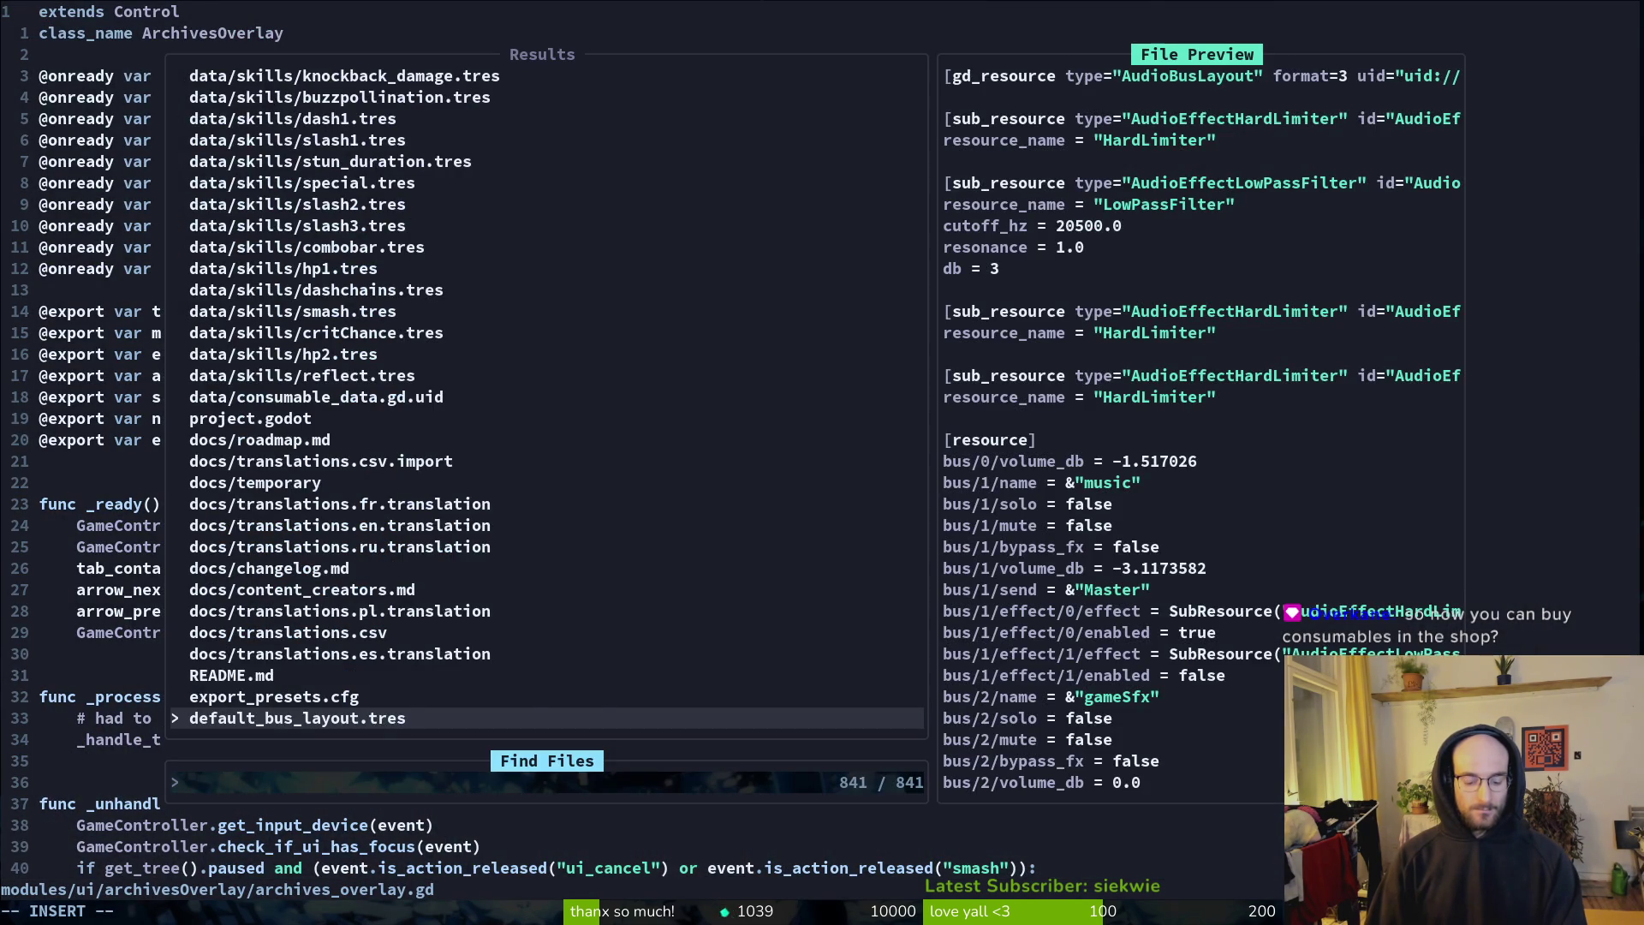
text(skov)
key(Return)
Step: Delete the pollen_label declaration and the _process block from skills_overlay.gd, then save
key(g)
key(g)
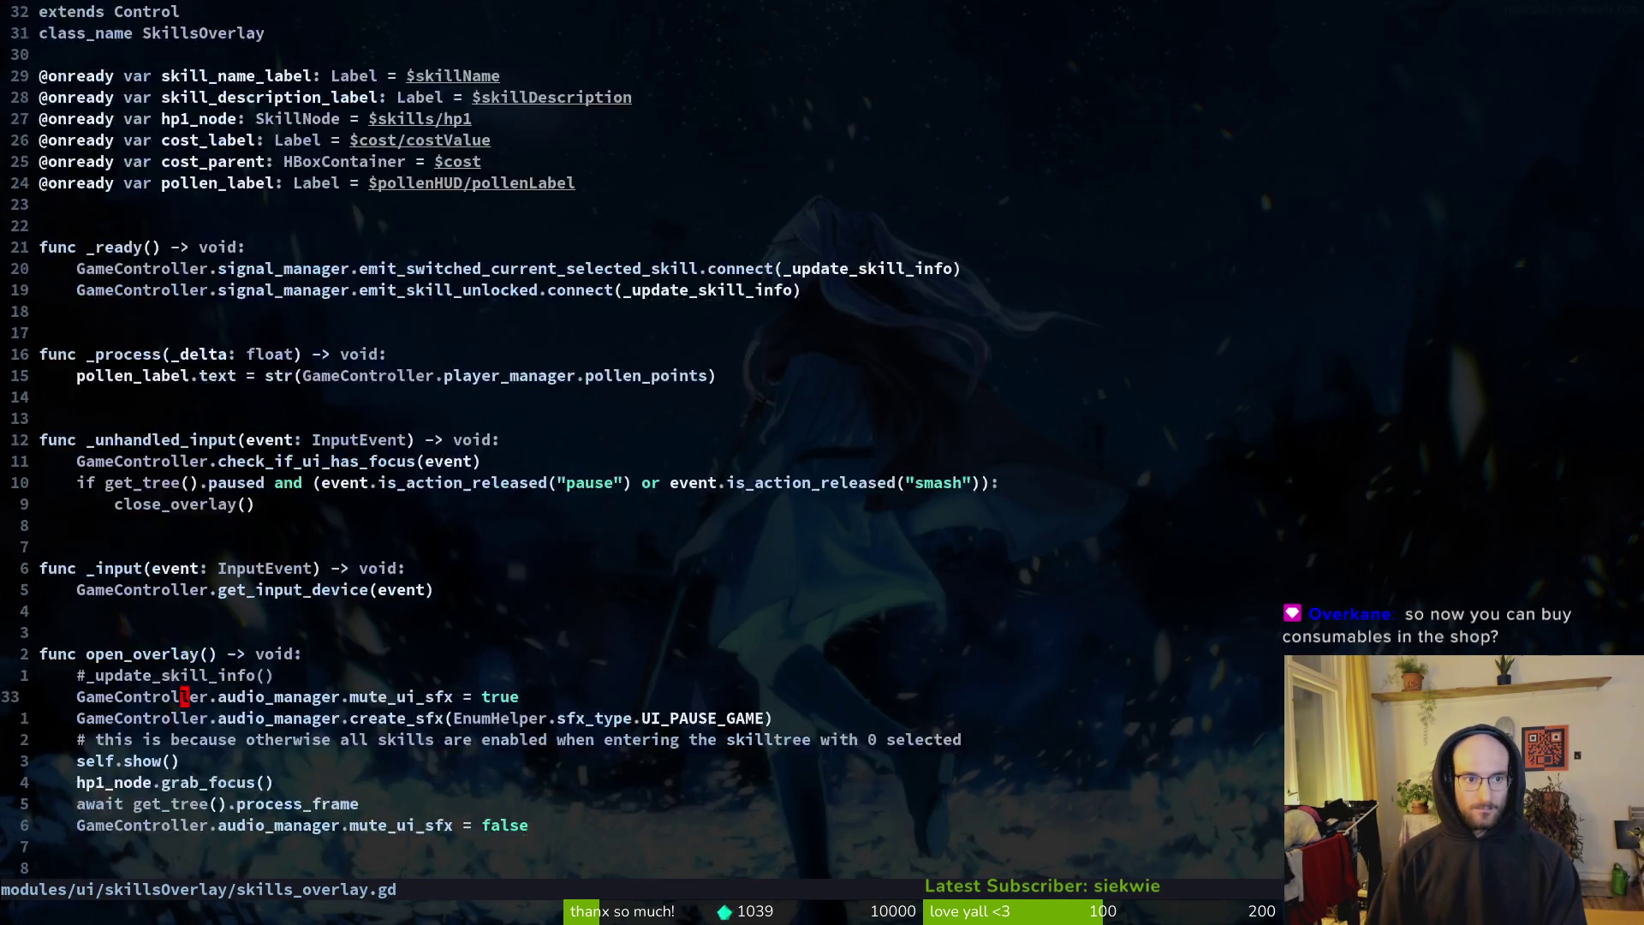
key(k)
key(k)
key(d)
key(d)
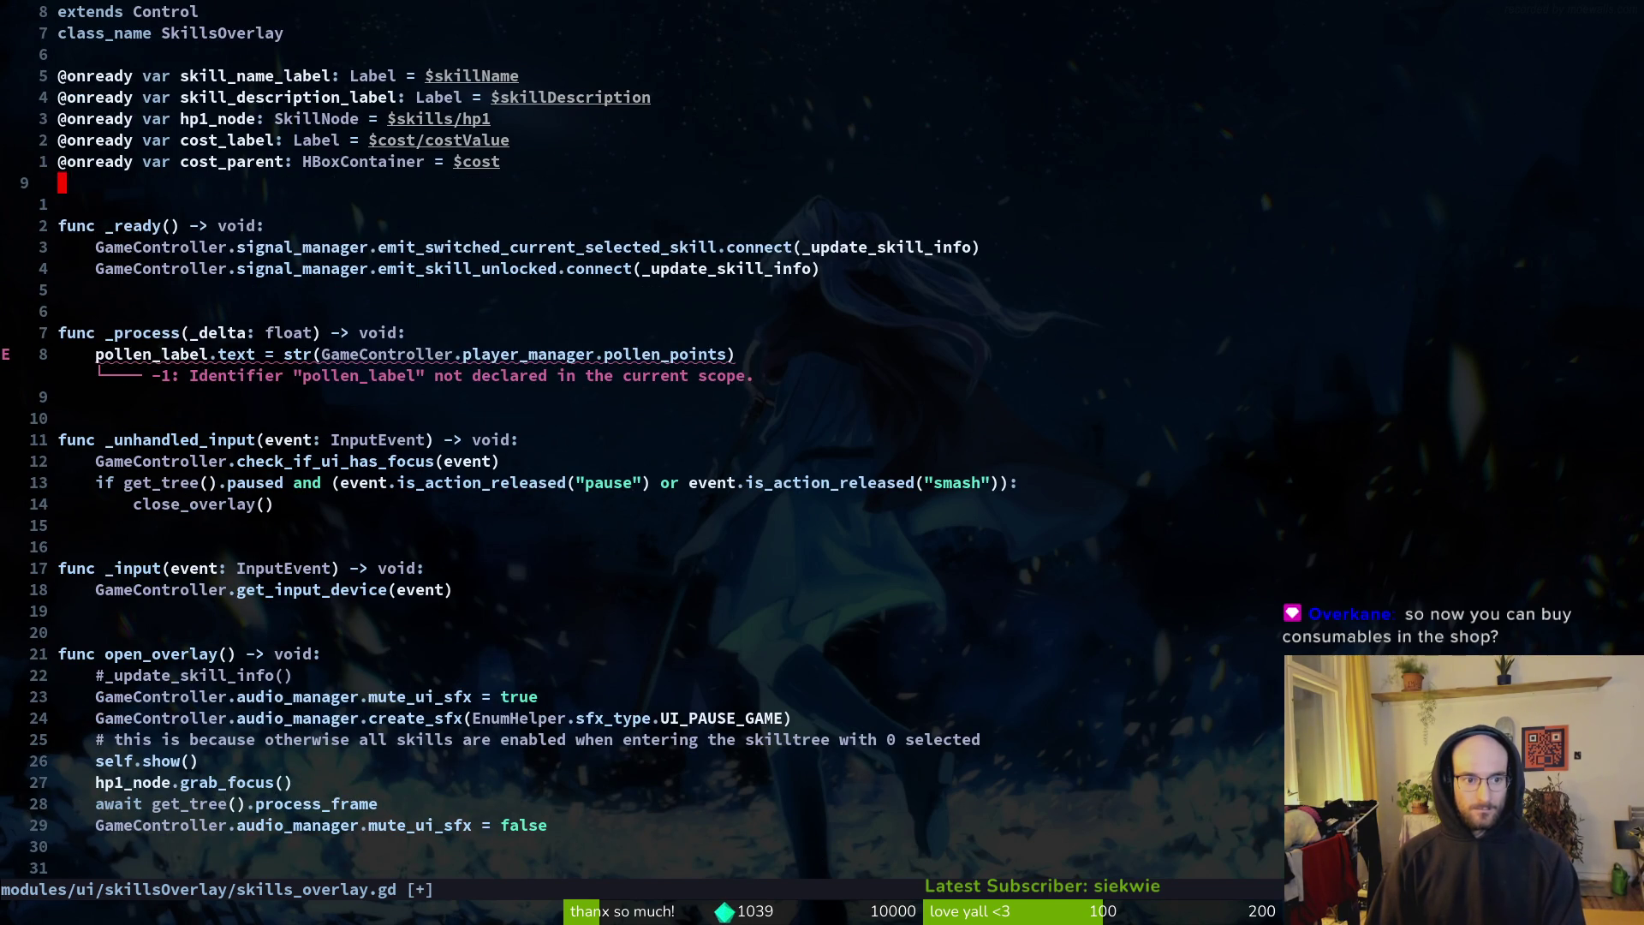
key(8)
key(j)
key(shift+v)
text(kd)
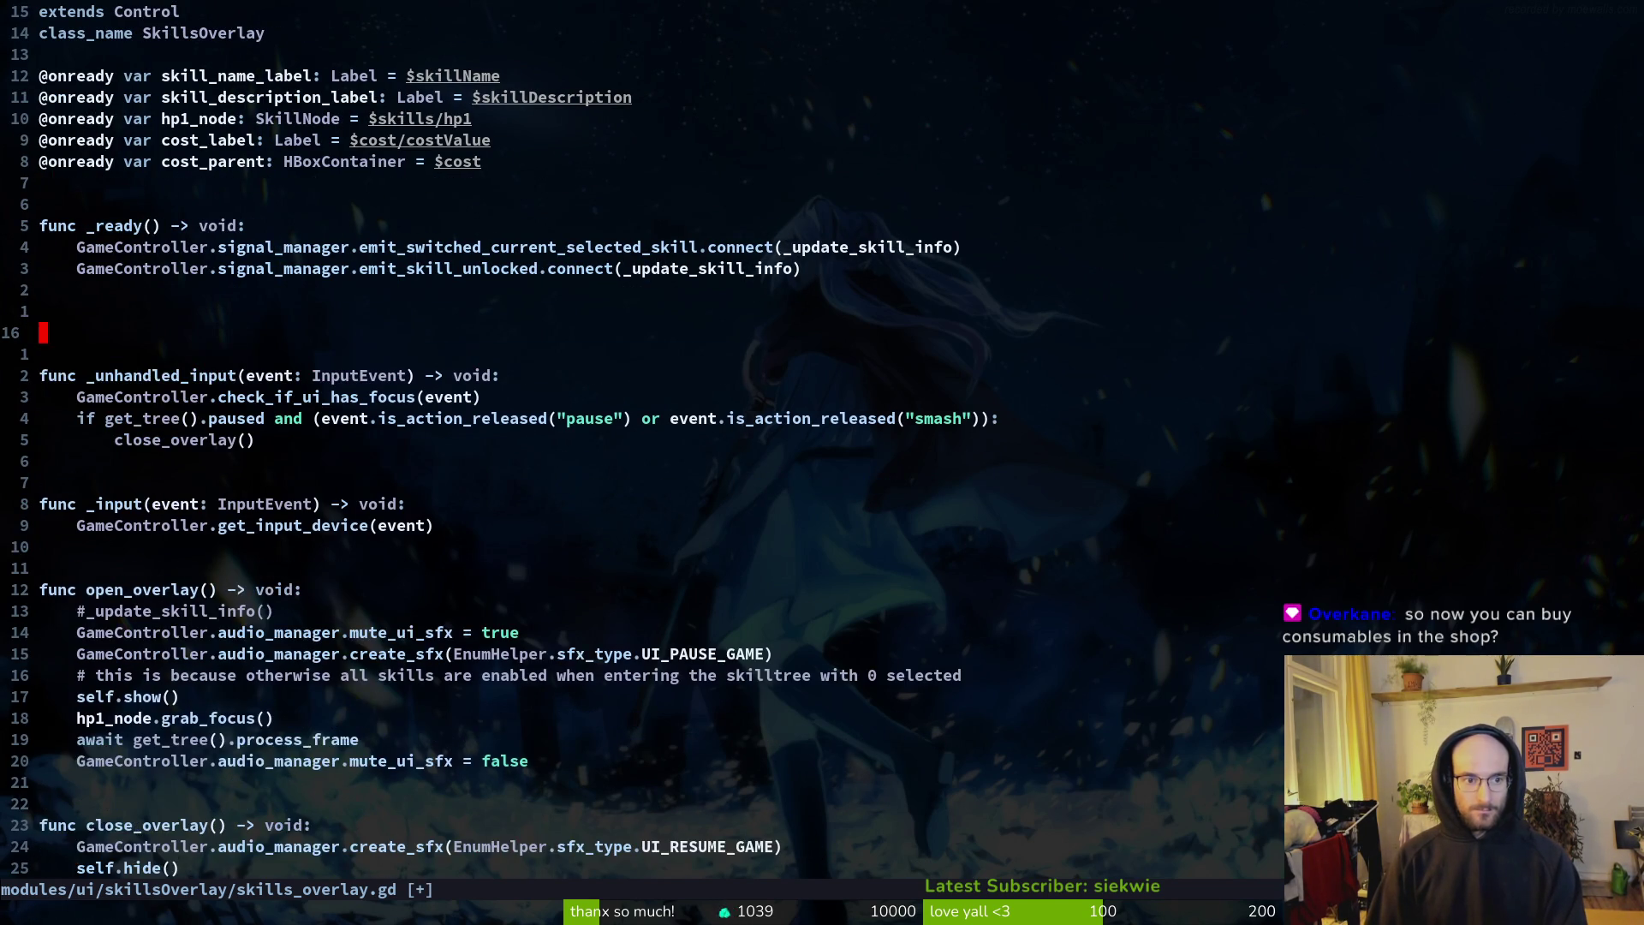
text(dj:w)
key(Return)
key(shift+g)
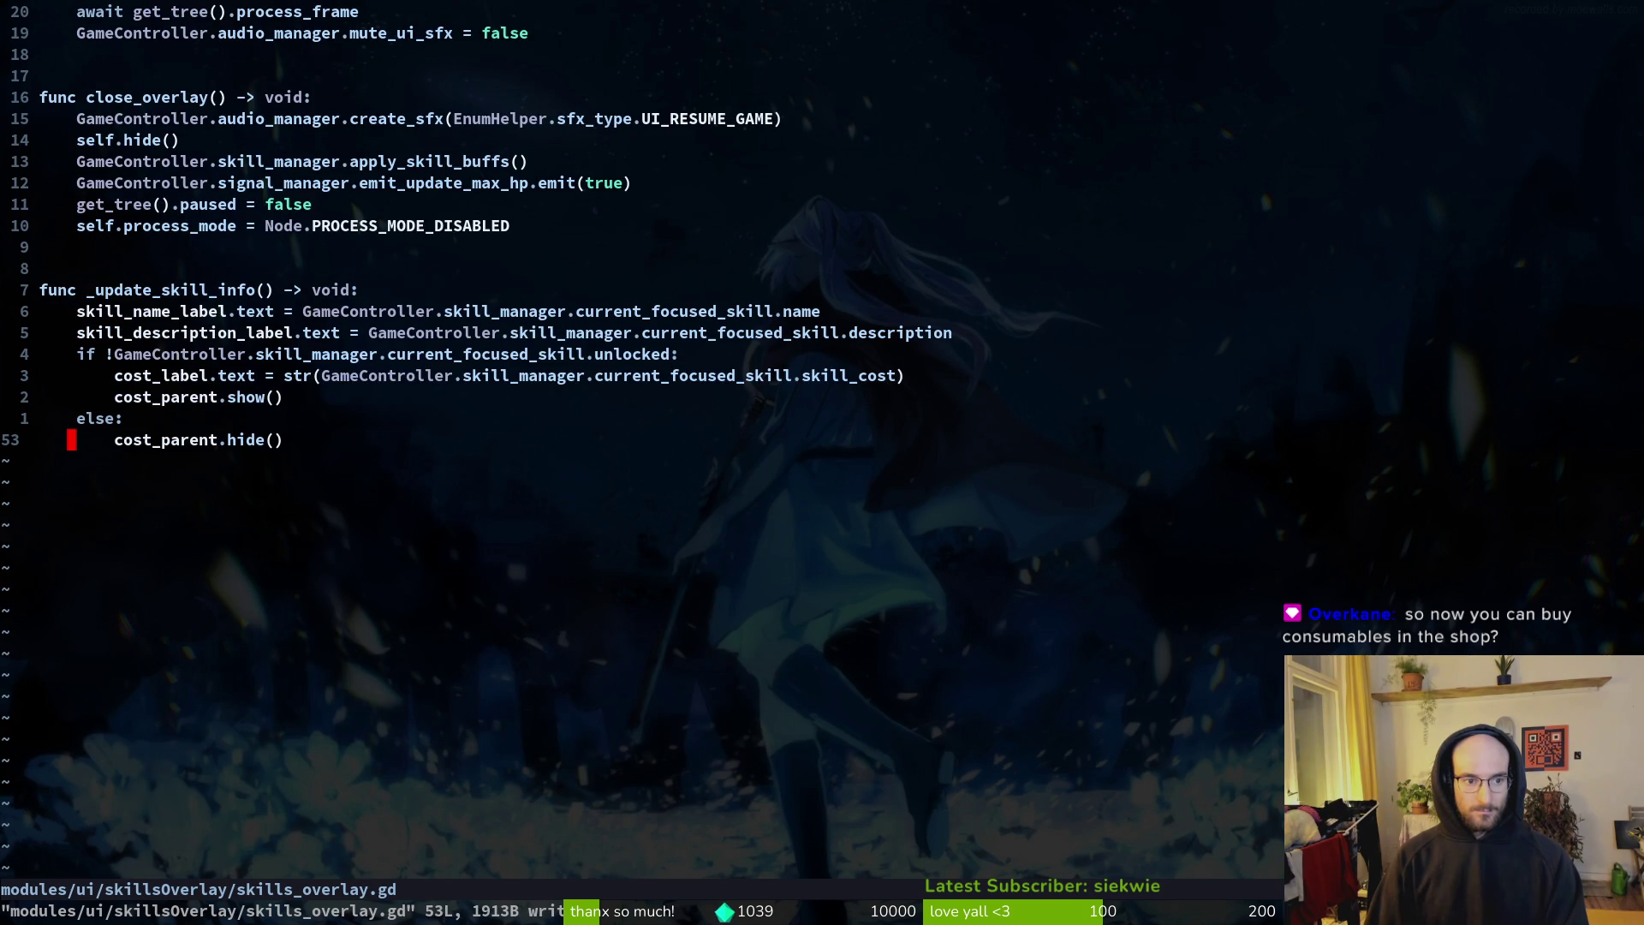
Step: Search the project for pollen_label and delete its update line in hud_overlay.gd, then save
key(space)
text(sgpo)
text(pollen_label)
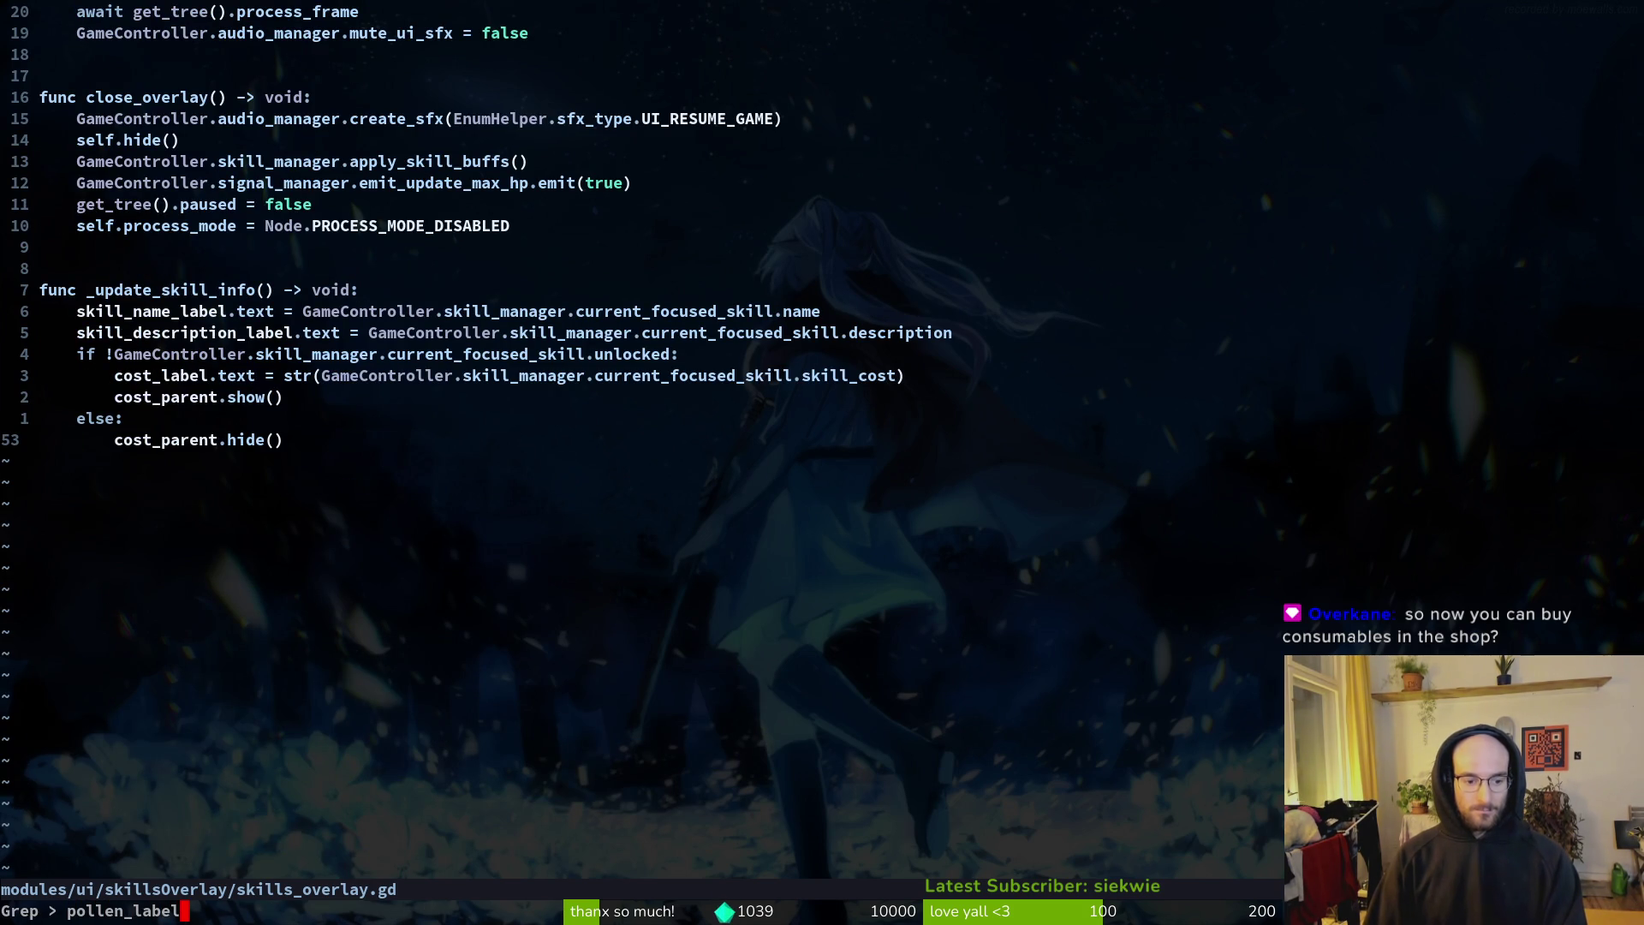
key(Return)
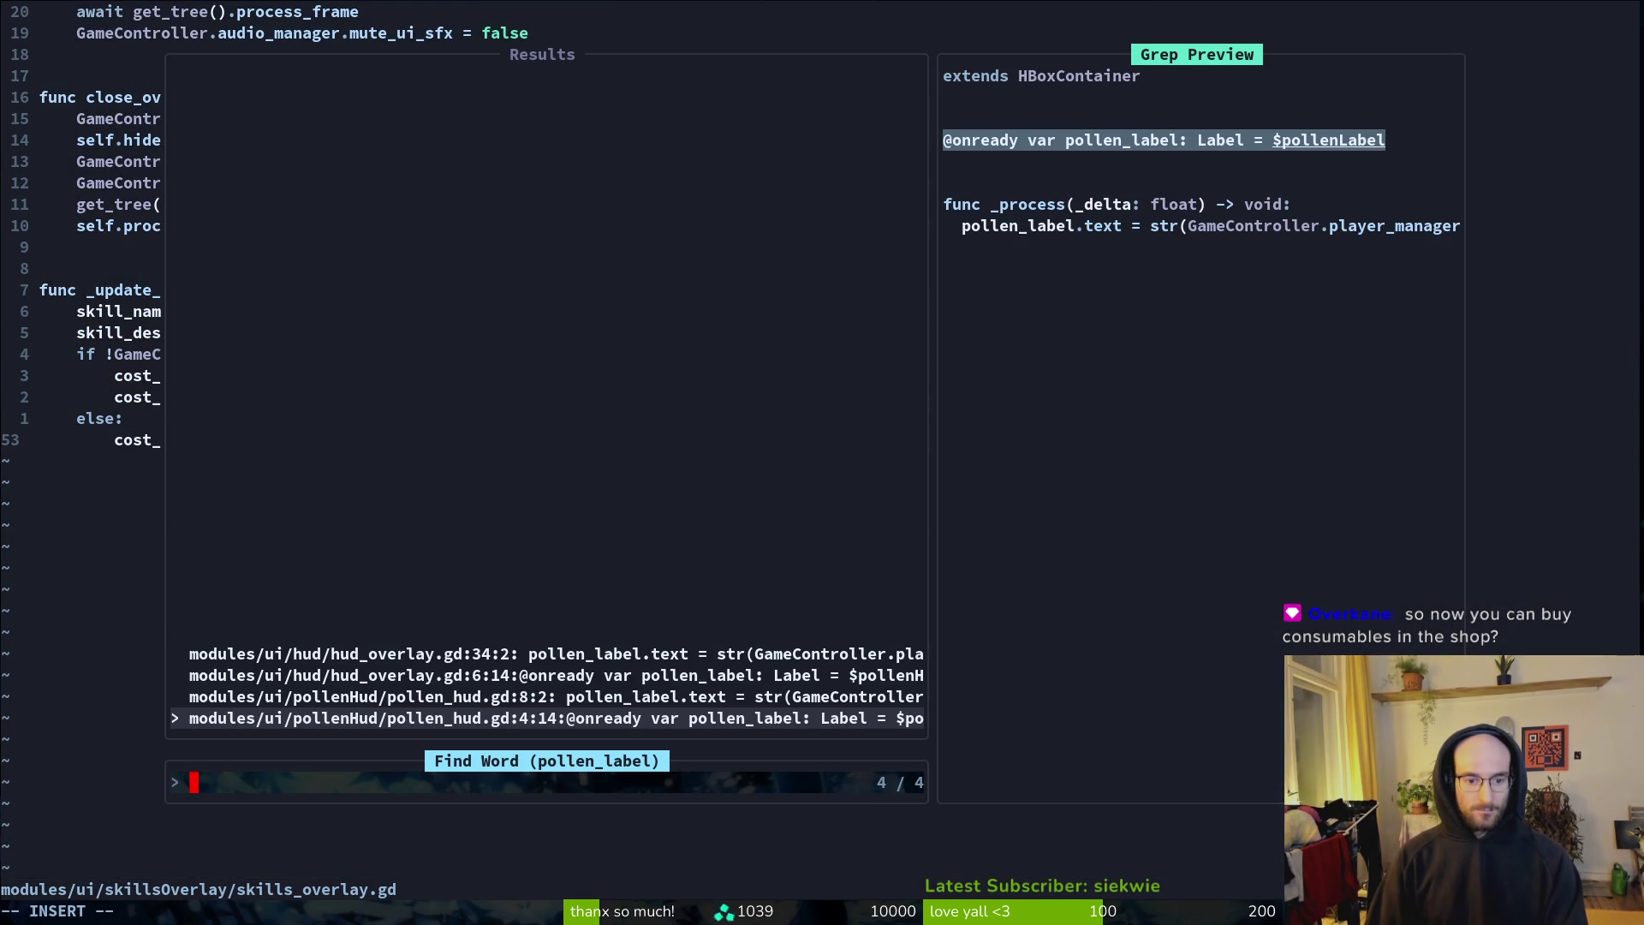
key(Up)
key(Up)
key(Up)
key(Return)
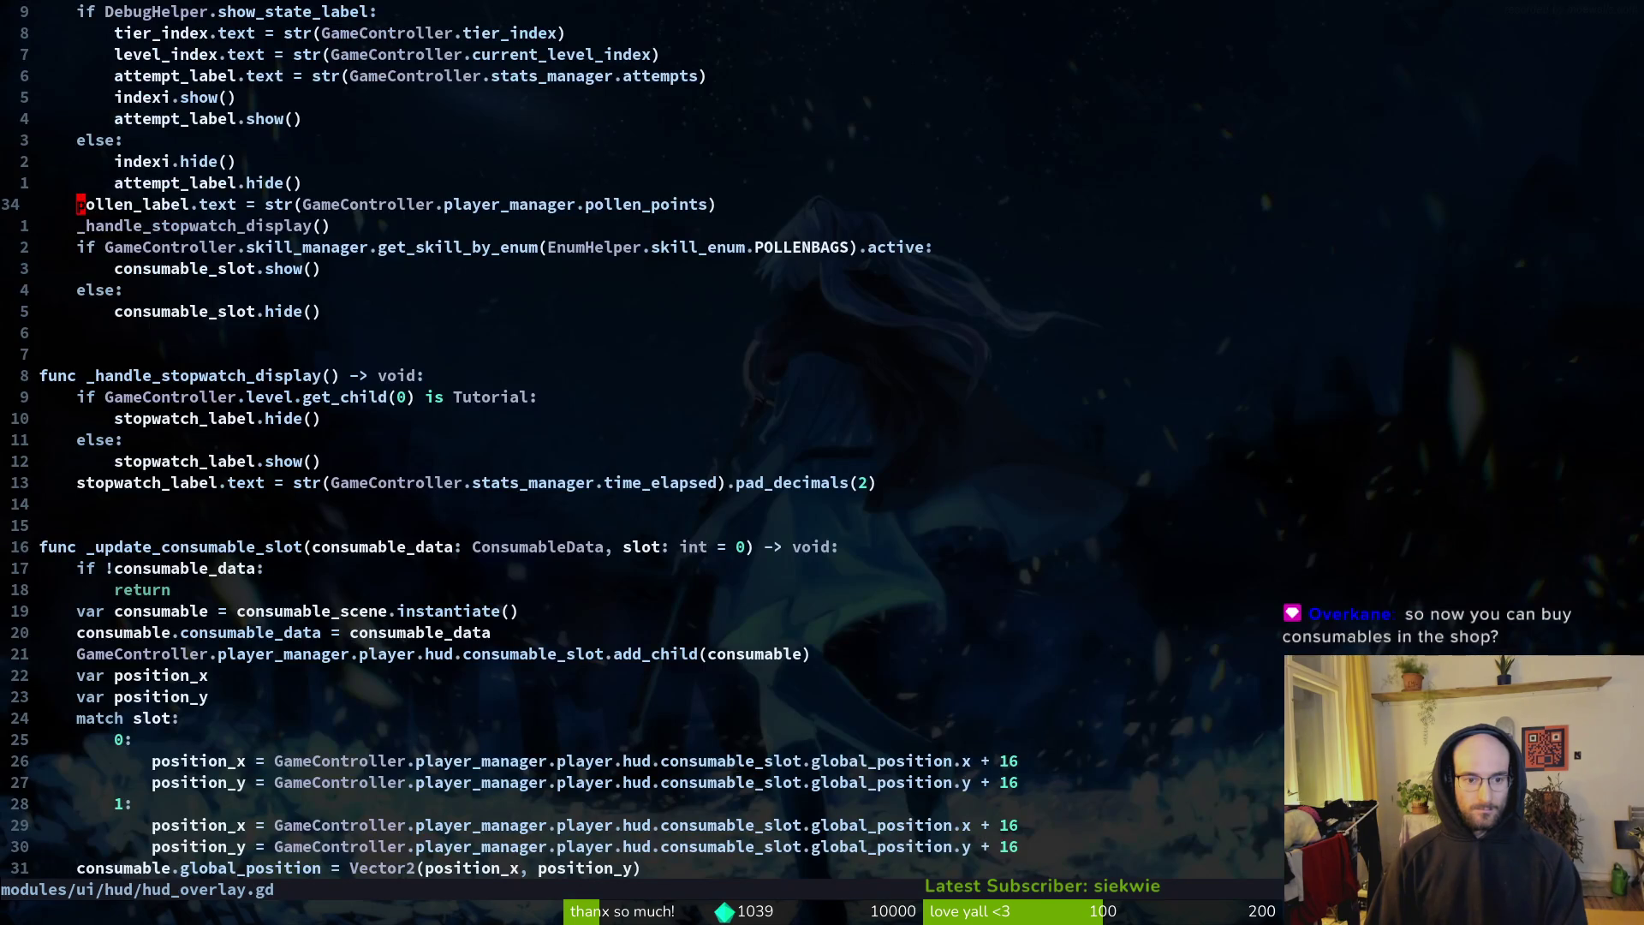
key(shift+v)
text(d)
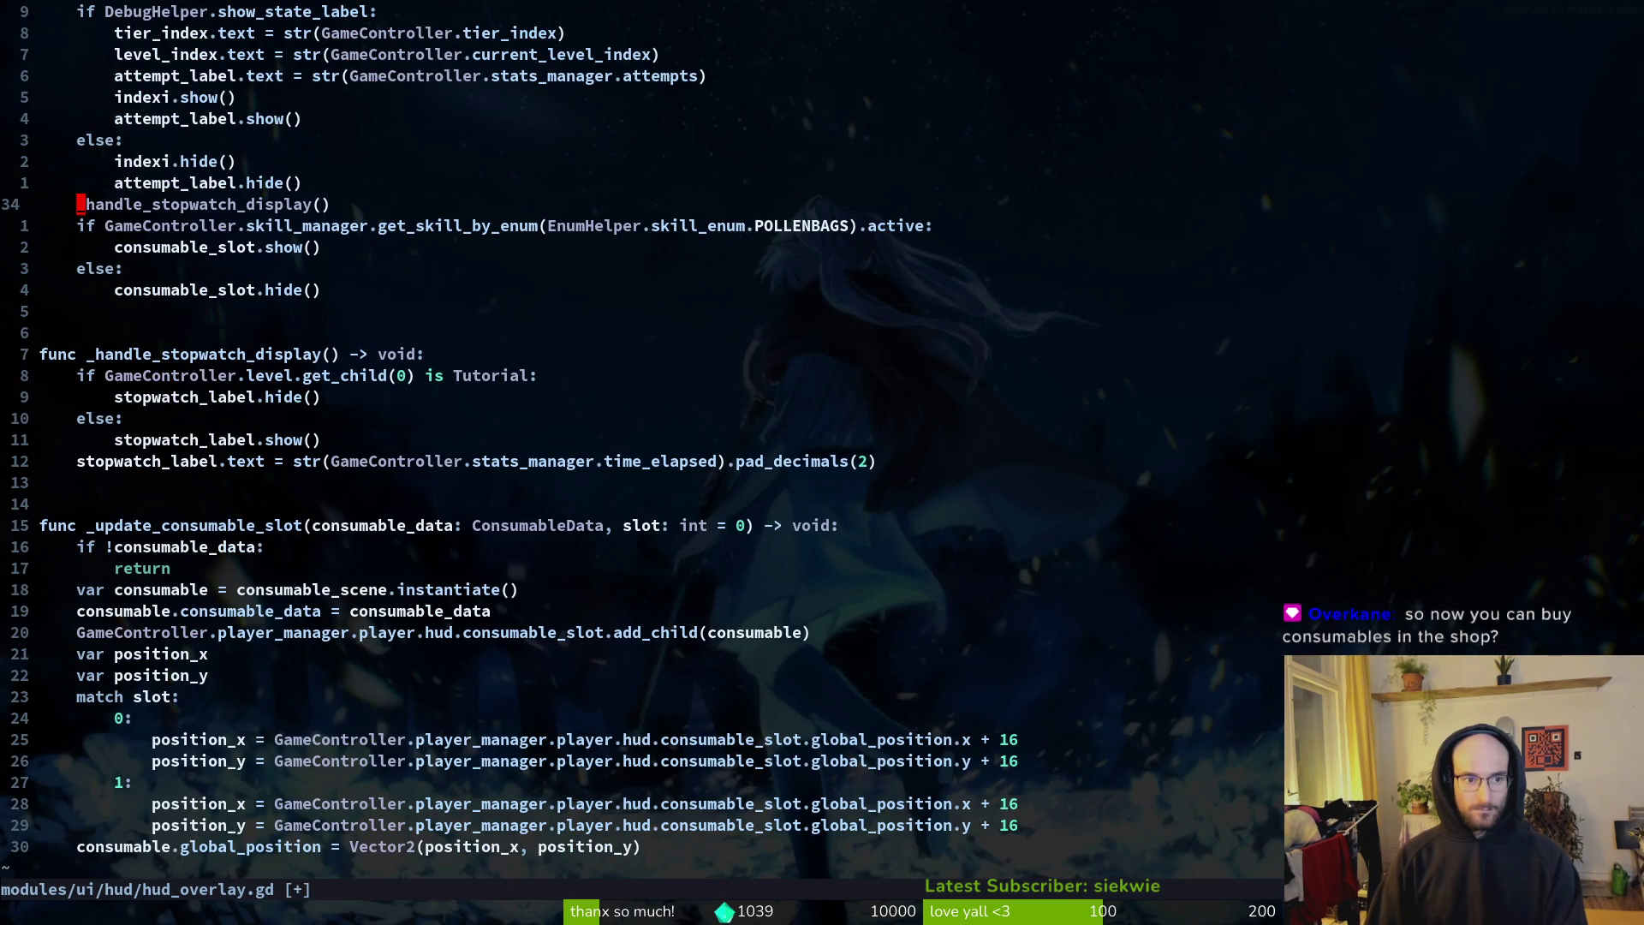
text(:w)
key(Return)
Step: Delete the pollen_label declaration in hud_overlay.gd, save, and quit Neovim
key(ctrl+o)
key(k)
key(k)
key(k)
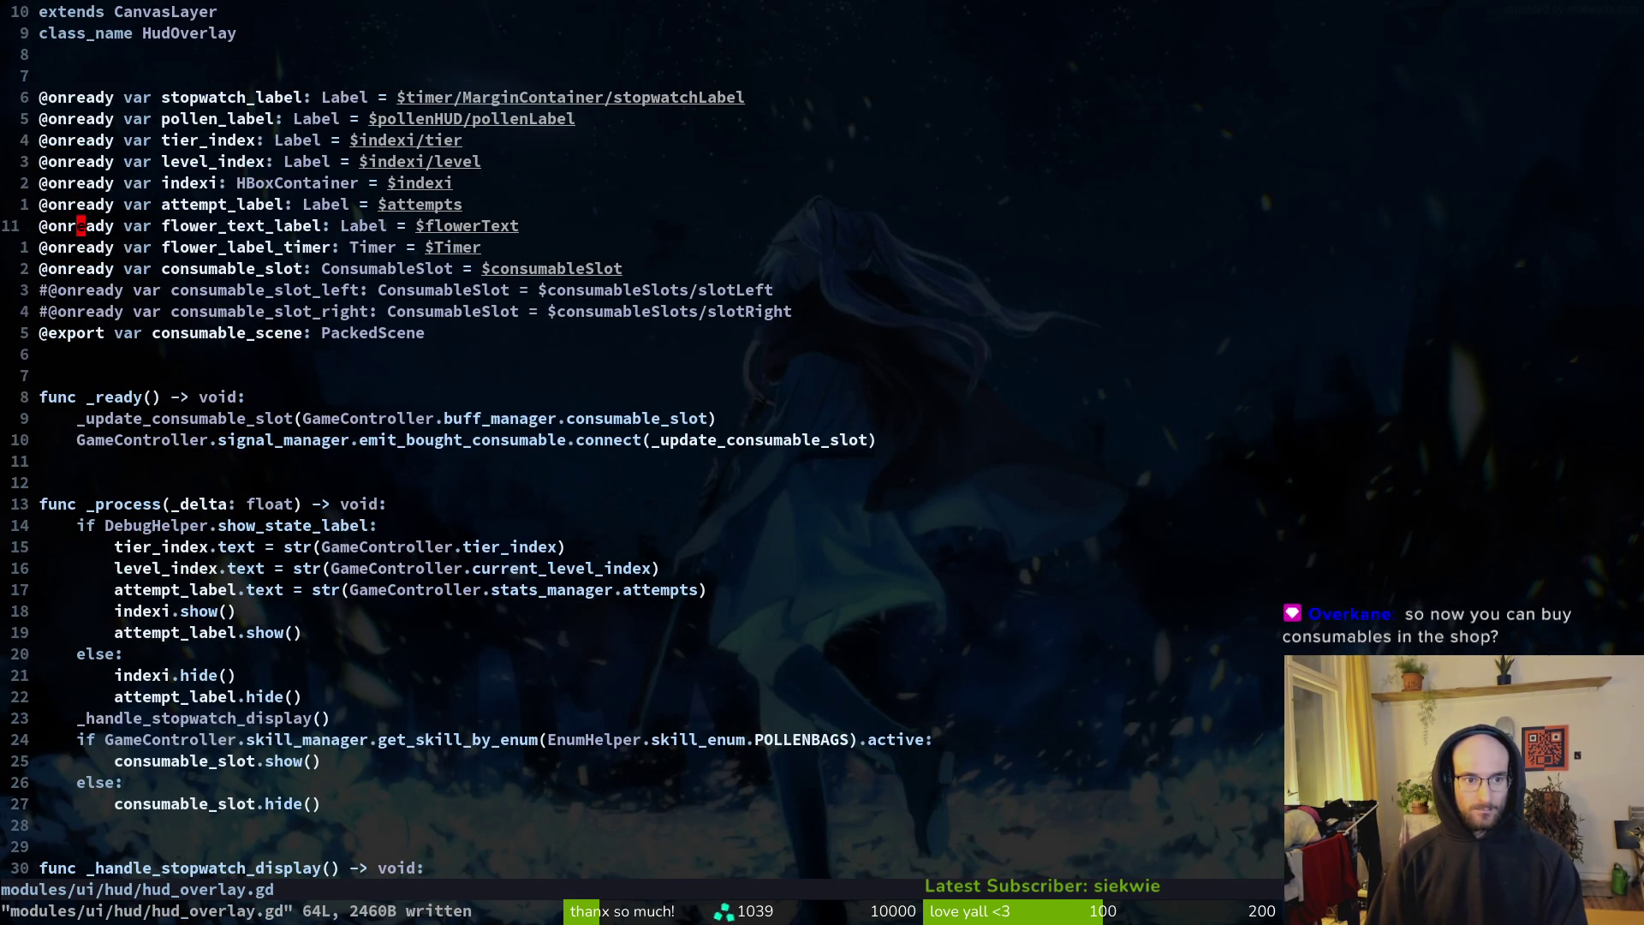
key(j)
key(j)
key(k)
key(k)
key(k)
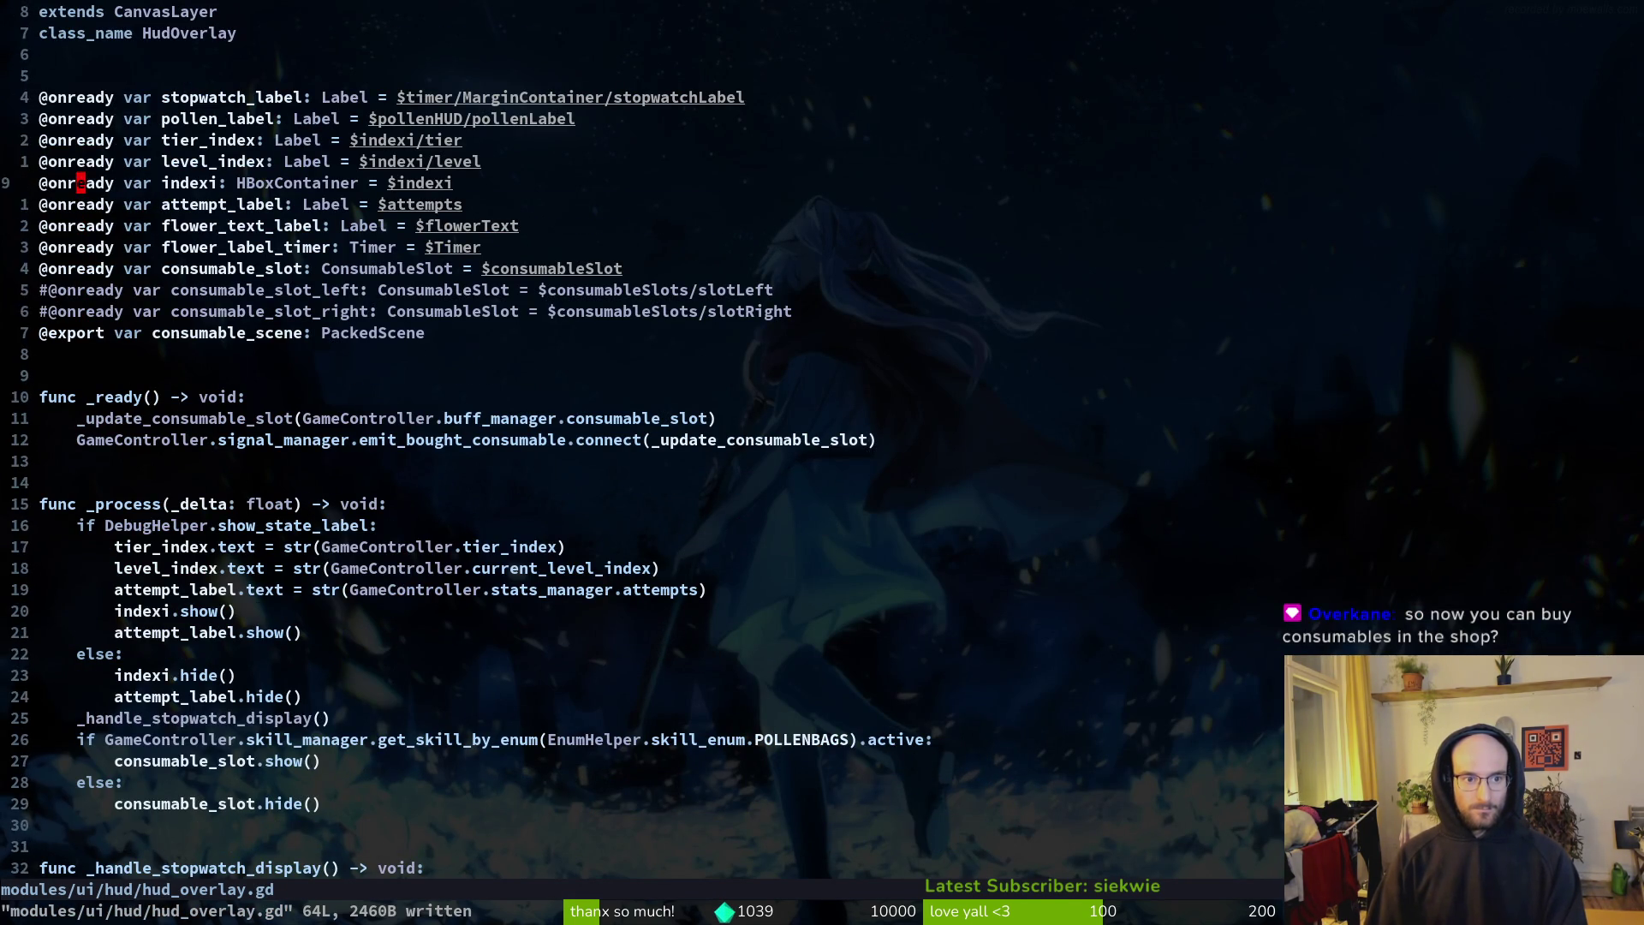
key(k)
key(d)
key(d)
text(:w)
key(Return)
key(ctrl+d)
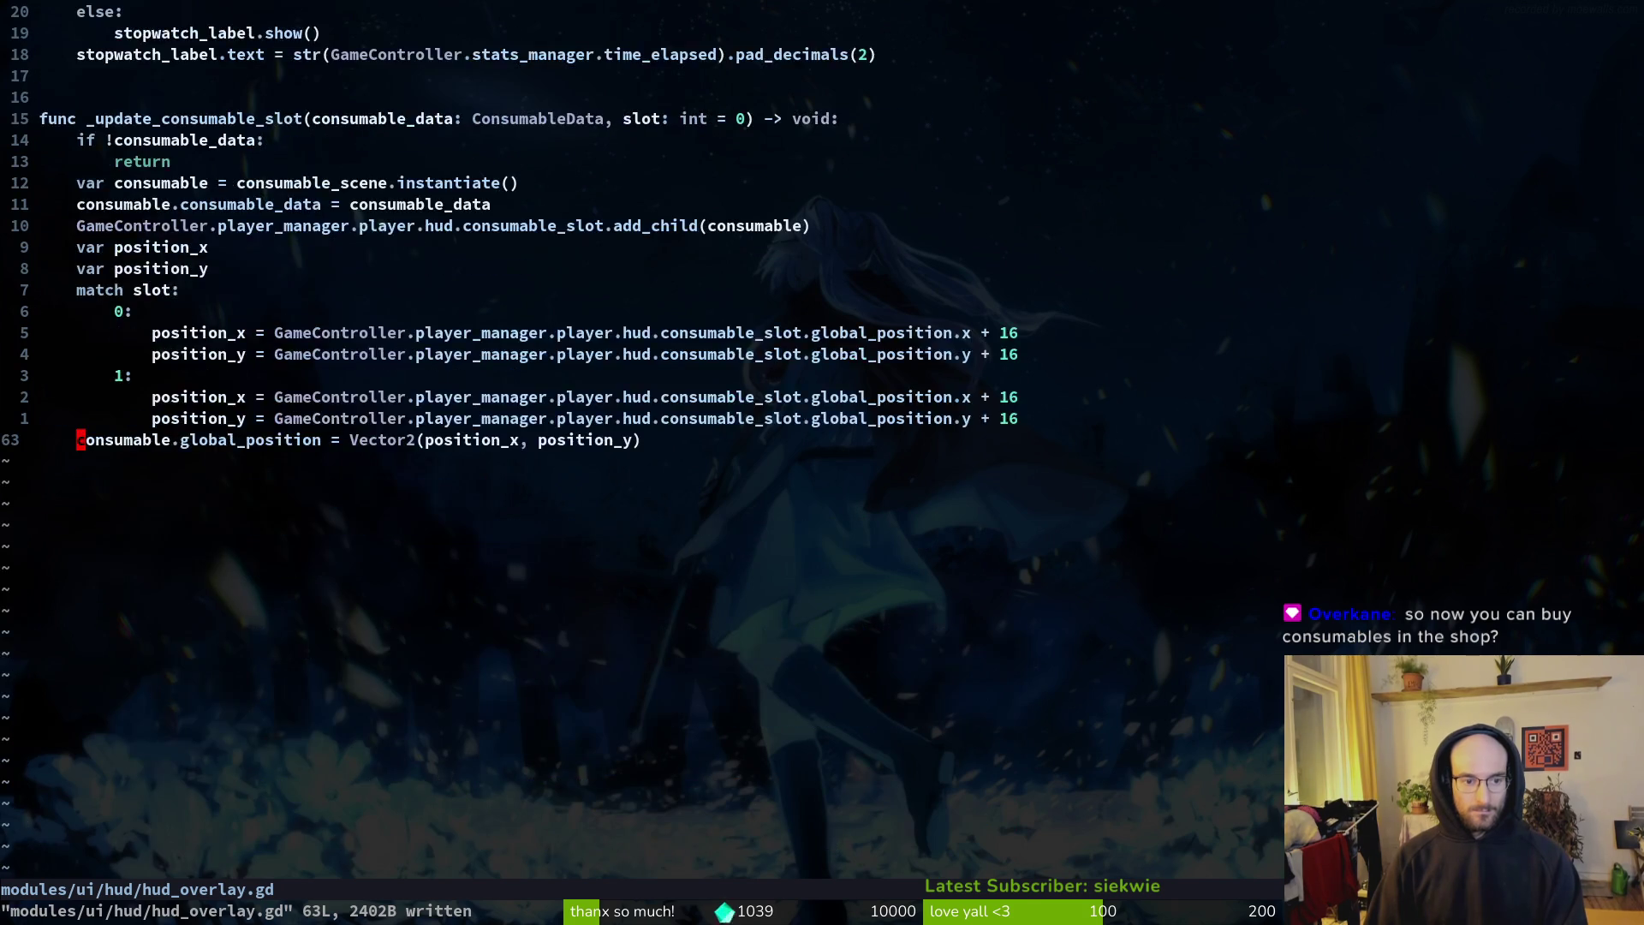
key(ctrl+u)
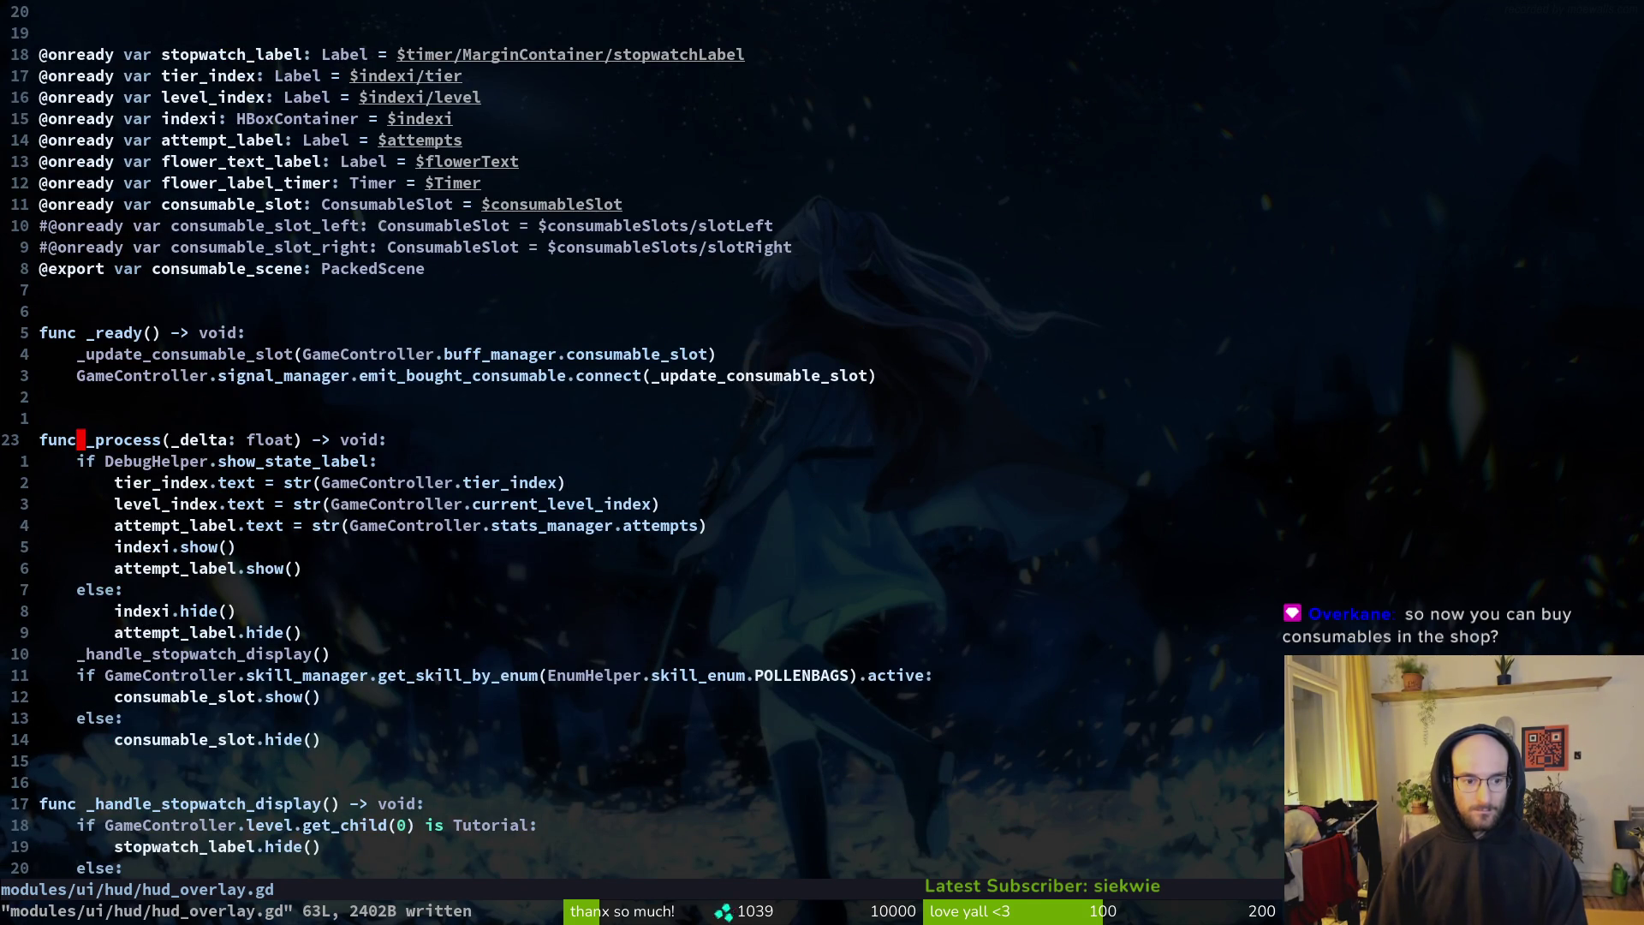
text(:q)
key(Return)
key(alt+Tab)
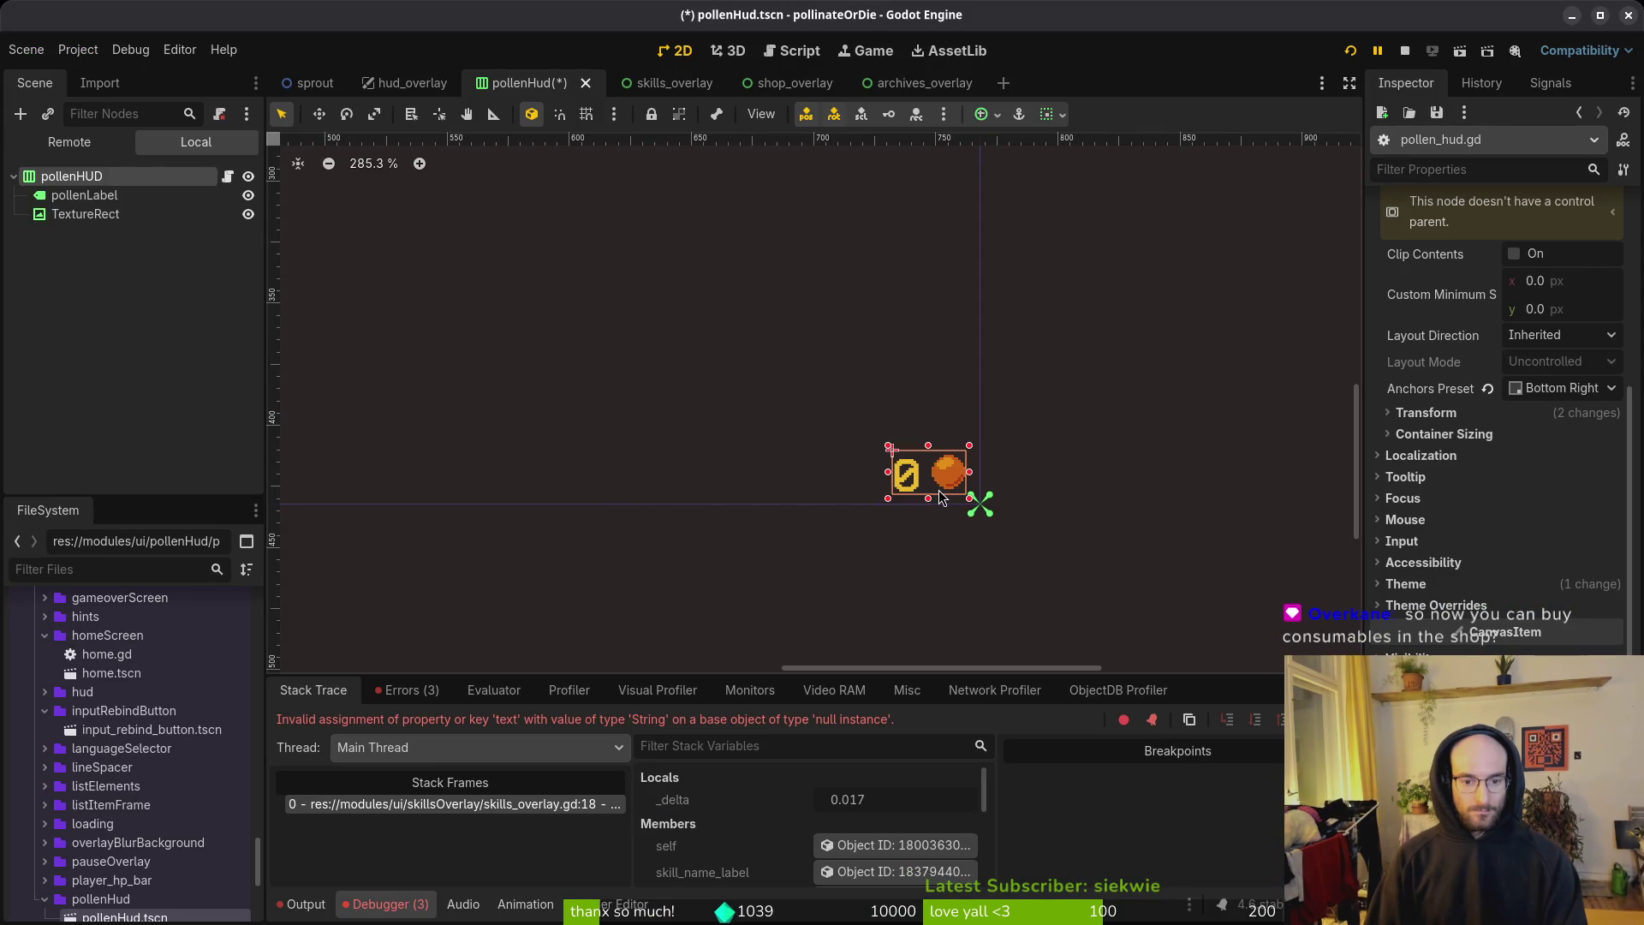
Step: Run the game, continue into the hive and confirm the skill tree shows 100 pollen
key(F5)
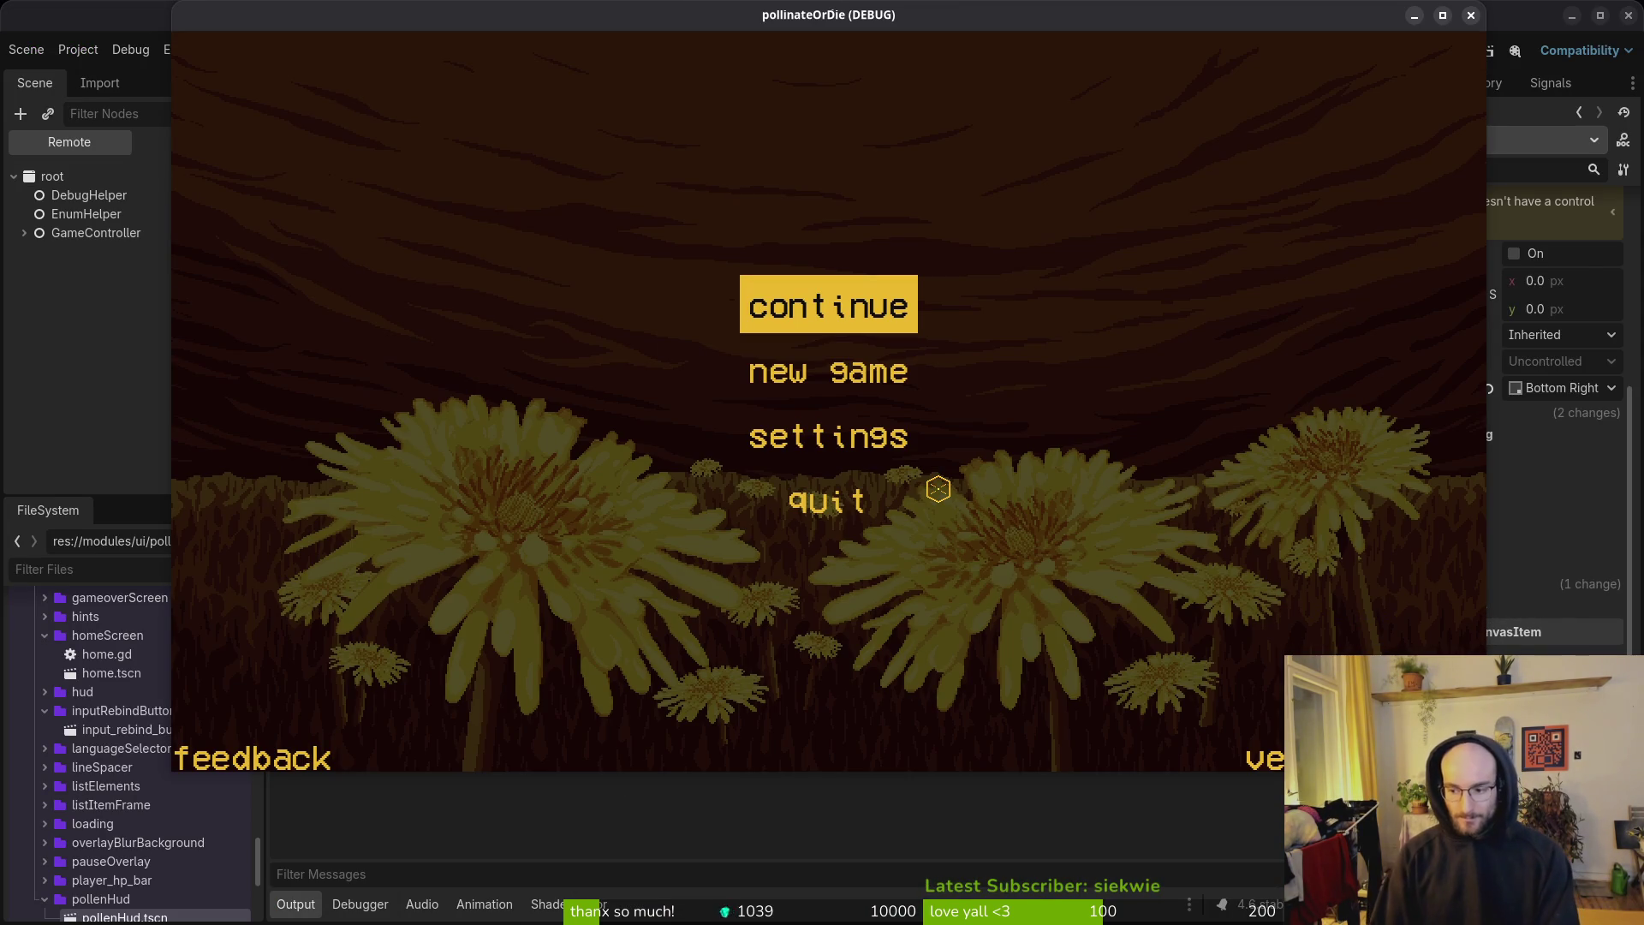
key(Return)
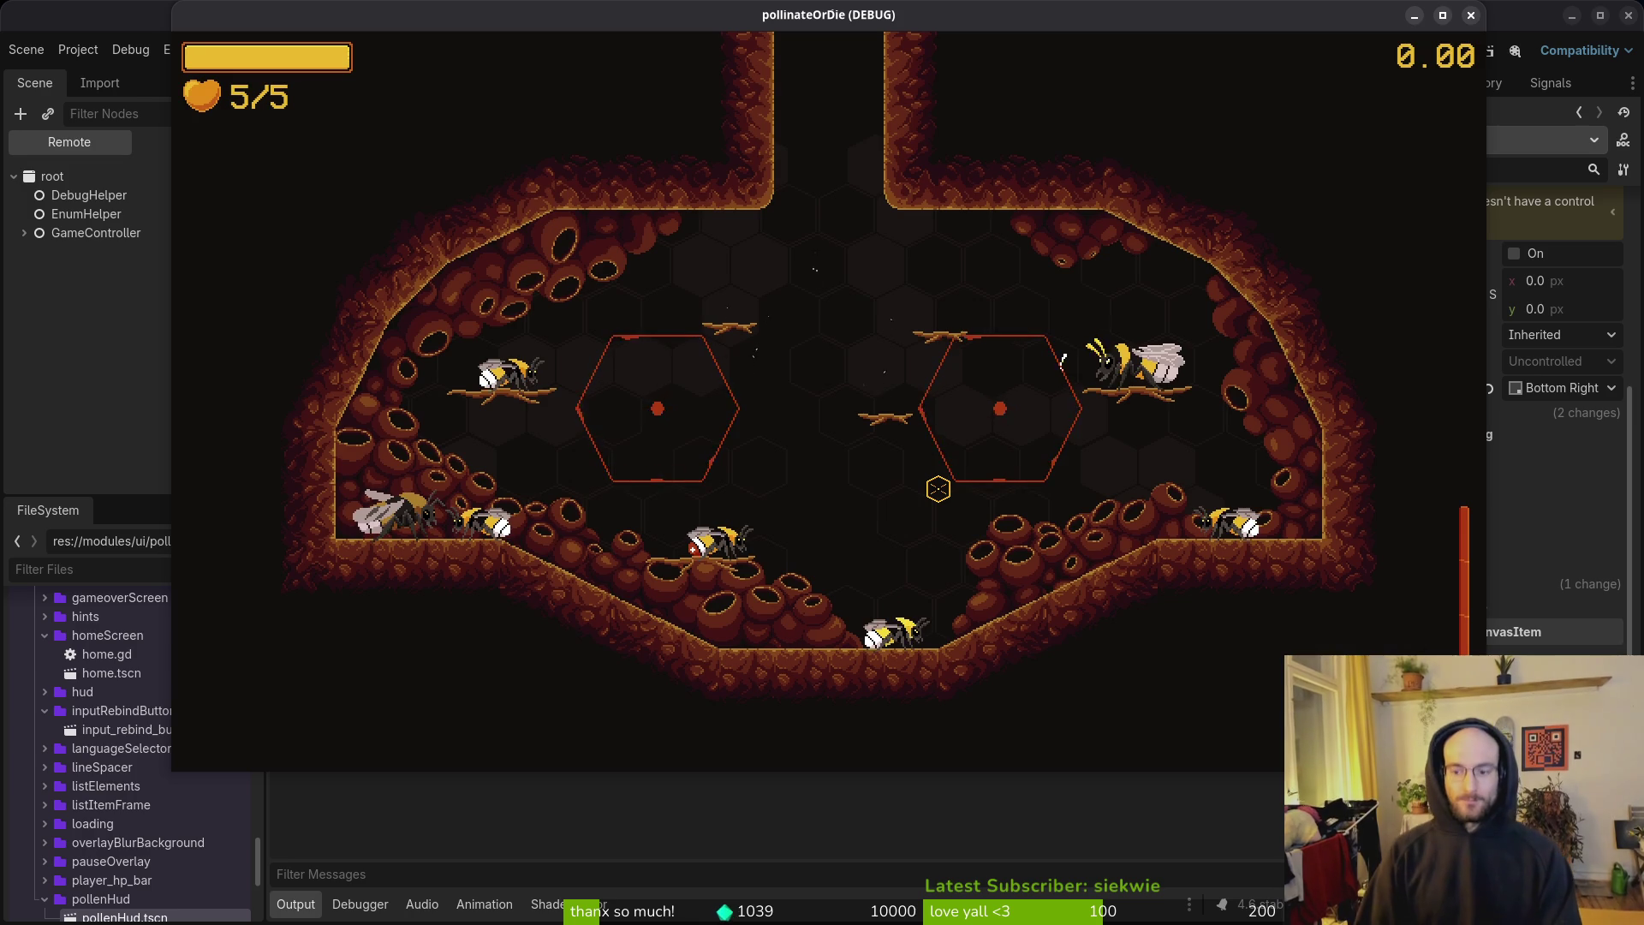
key(e)
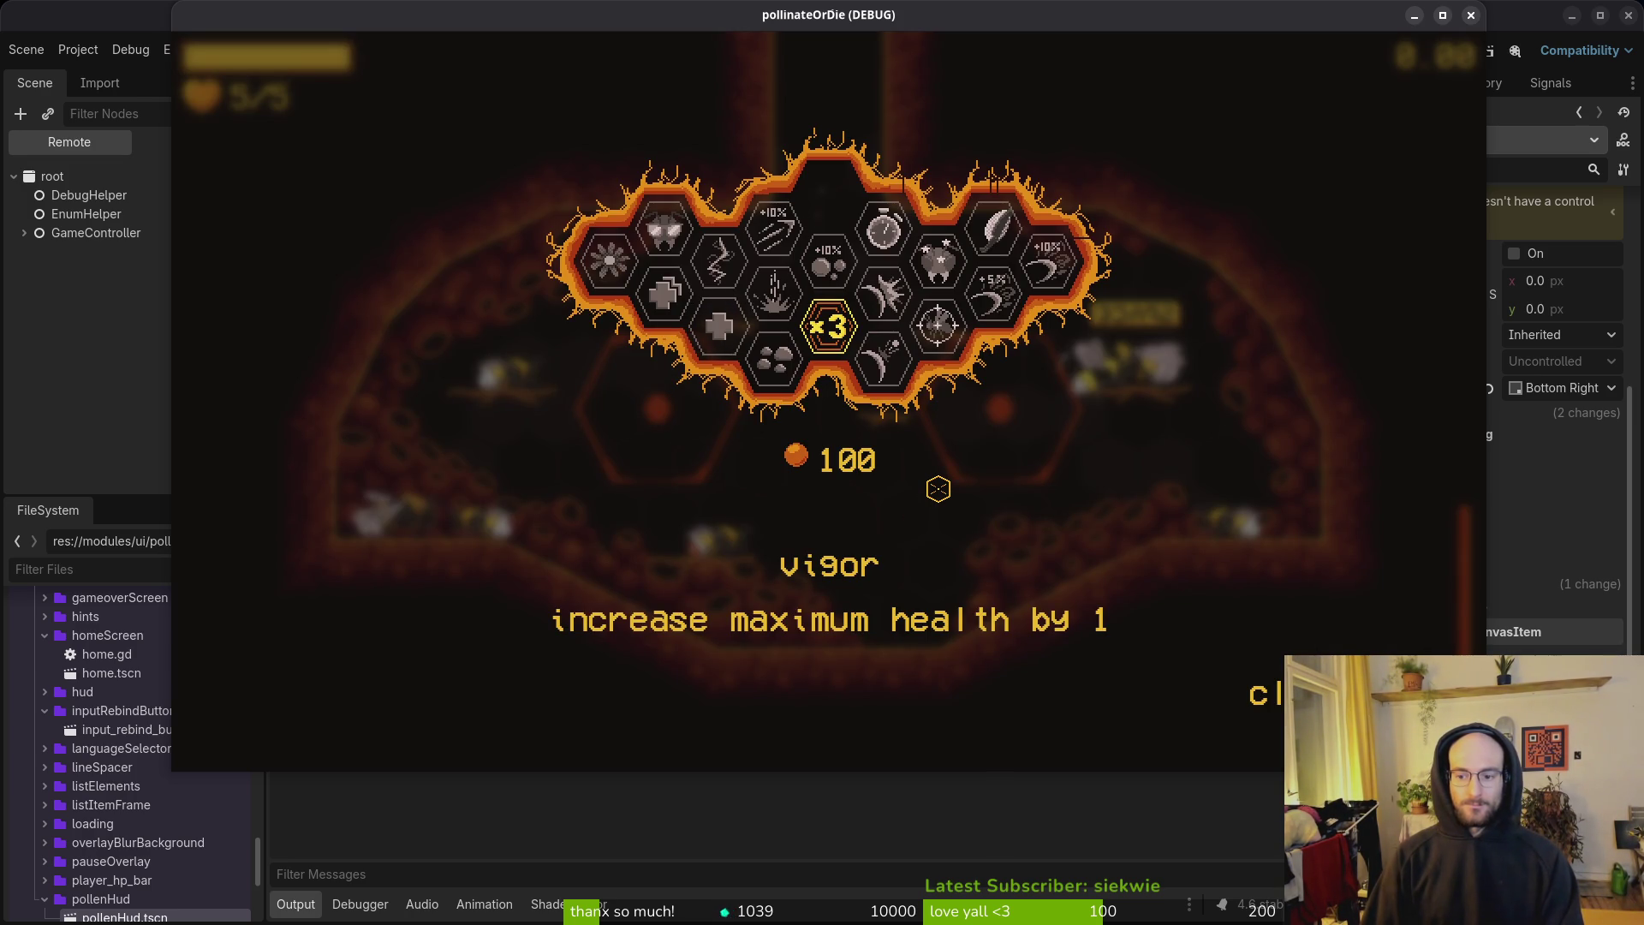
key(alt+Tab)
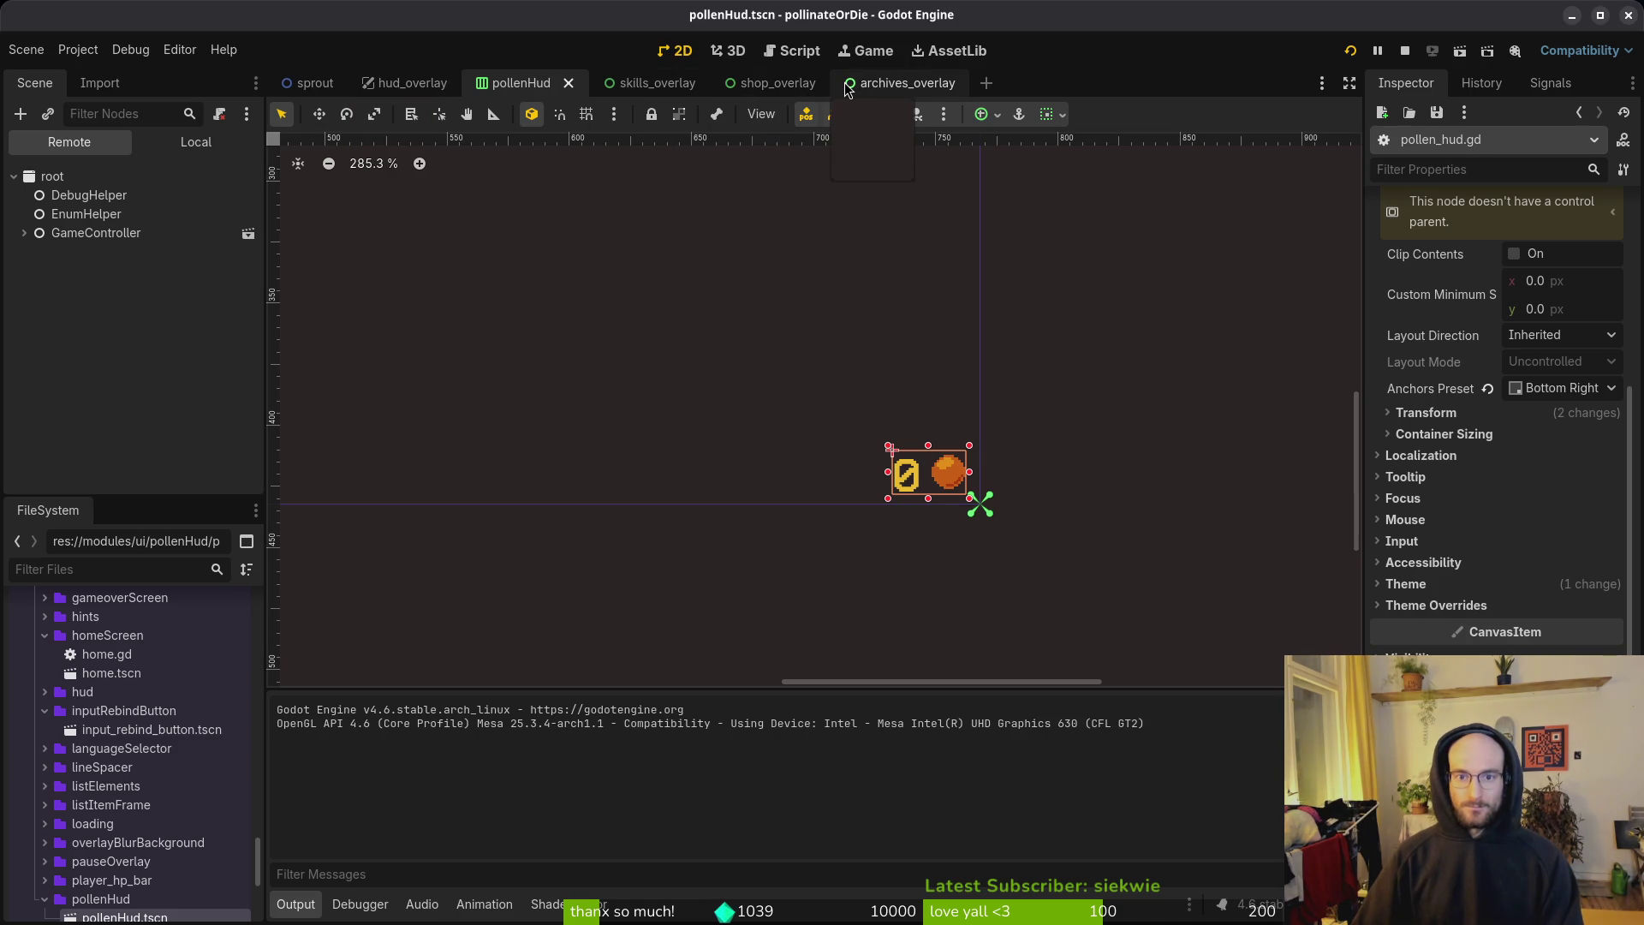
Step: Open hint.tscn and then close_button_hint.tscn through Quick Open
key(alt+shift+o)
text(hint)
key(Return)
key(alt+shift+o)
text(close)
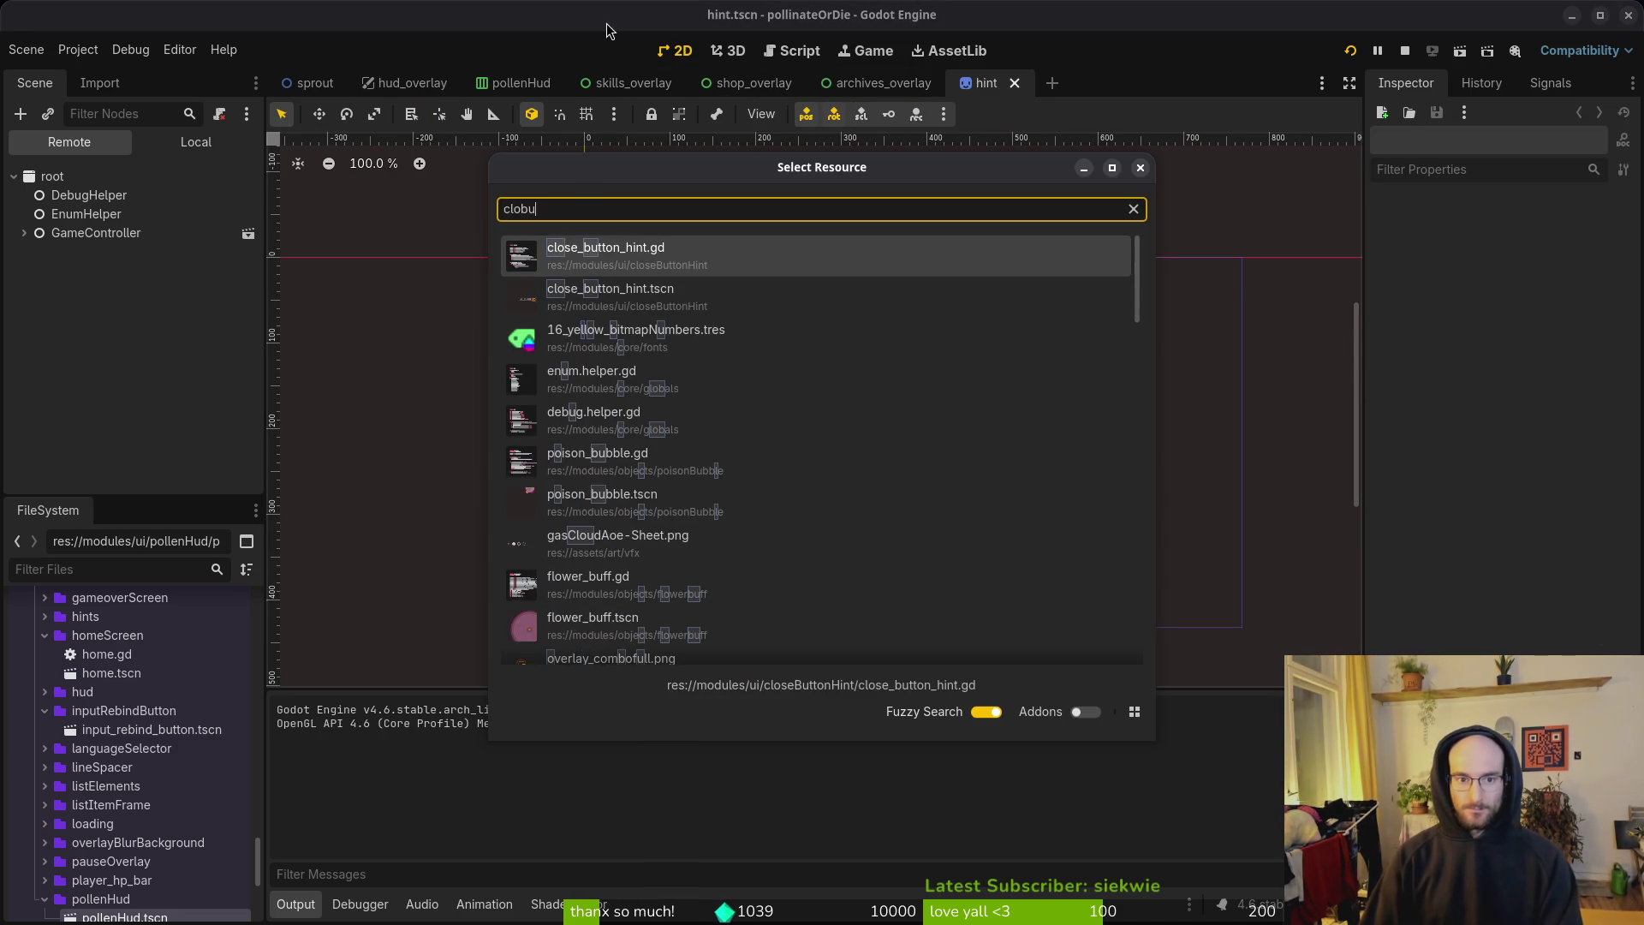
key(Return)
key(alt+shift+o)
text(close)
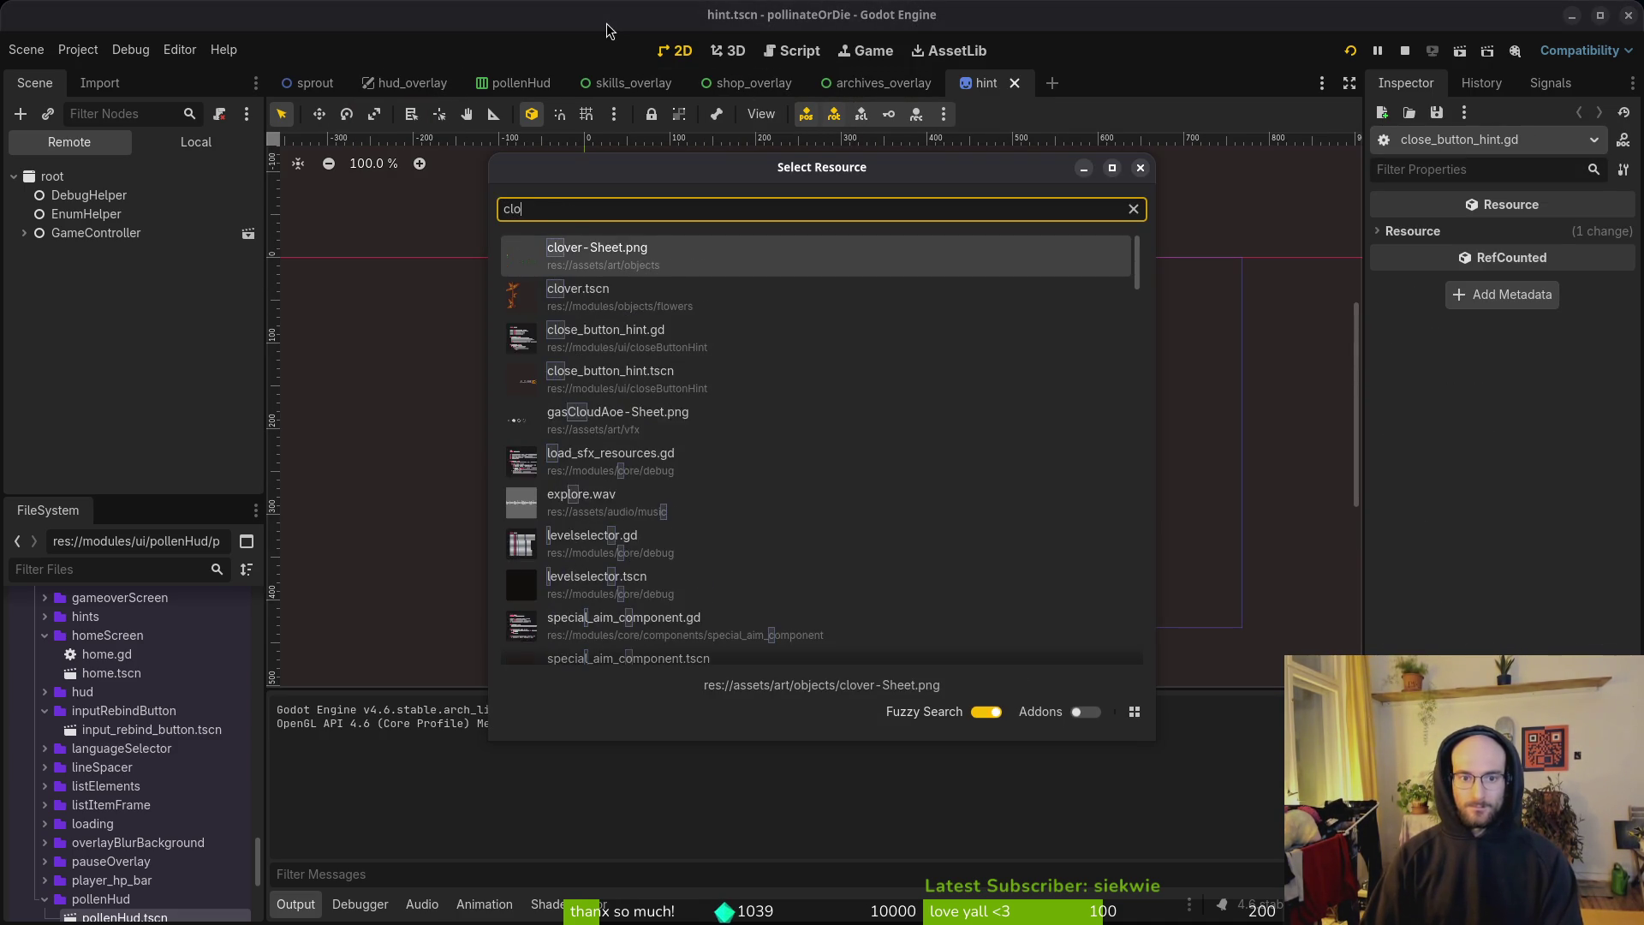
key(Down)
key(Return)
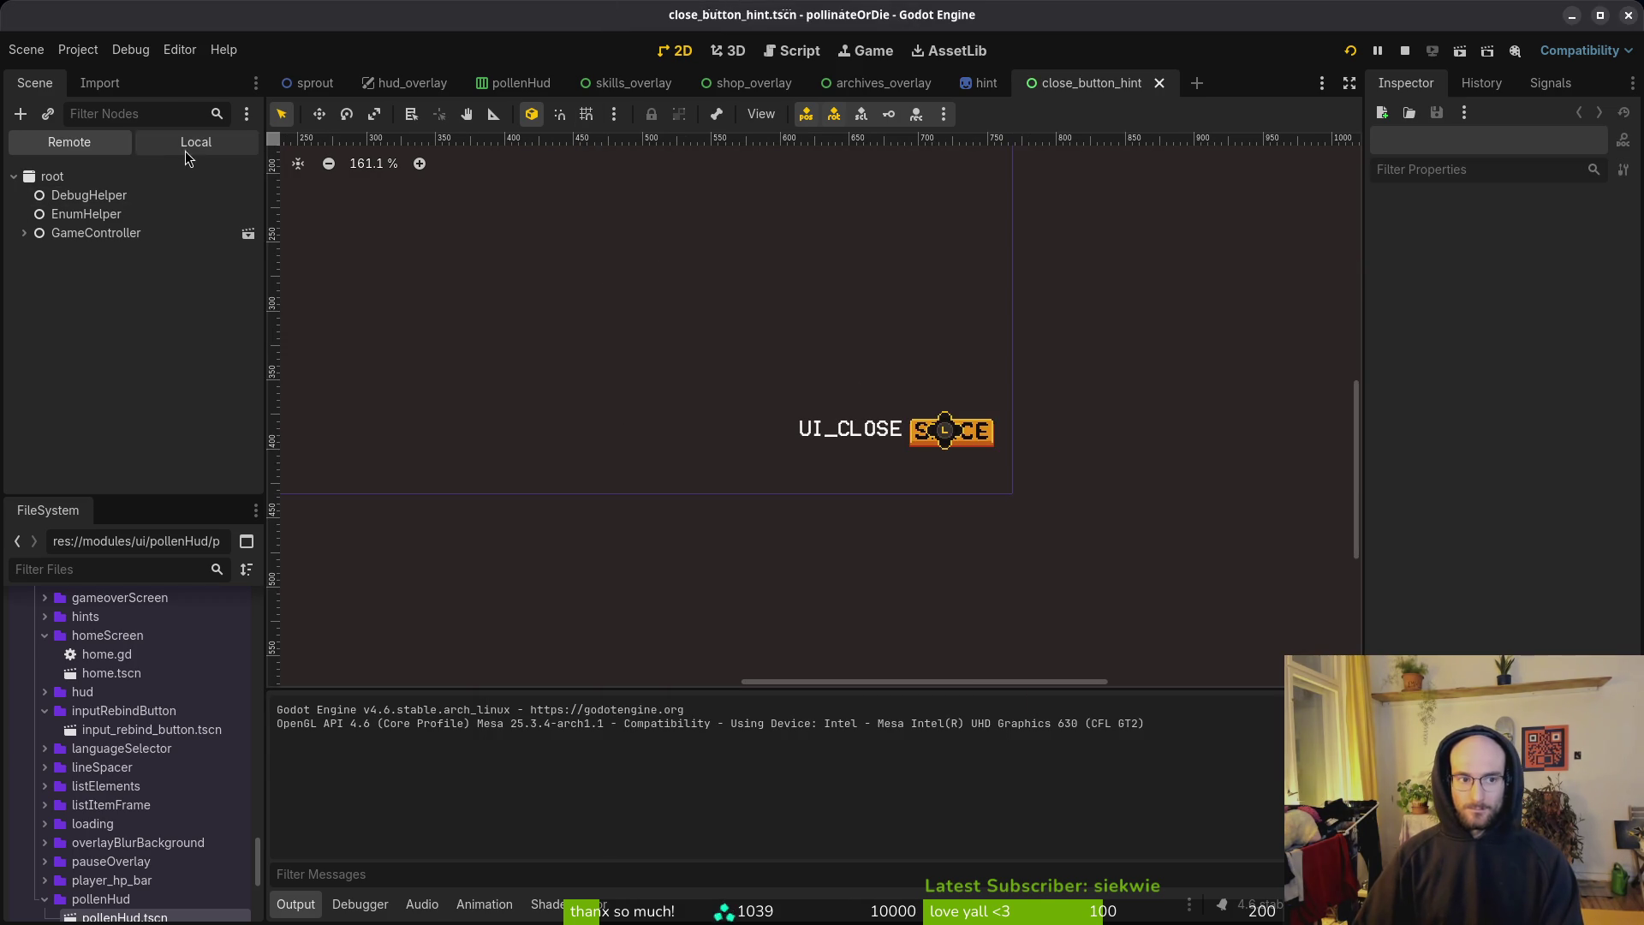
Step: Select all five close hint nodes and centre the view on them
click(913, 408)
key(ctrl+a)
drag(912, 409, 837, 403)
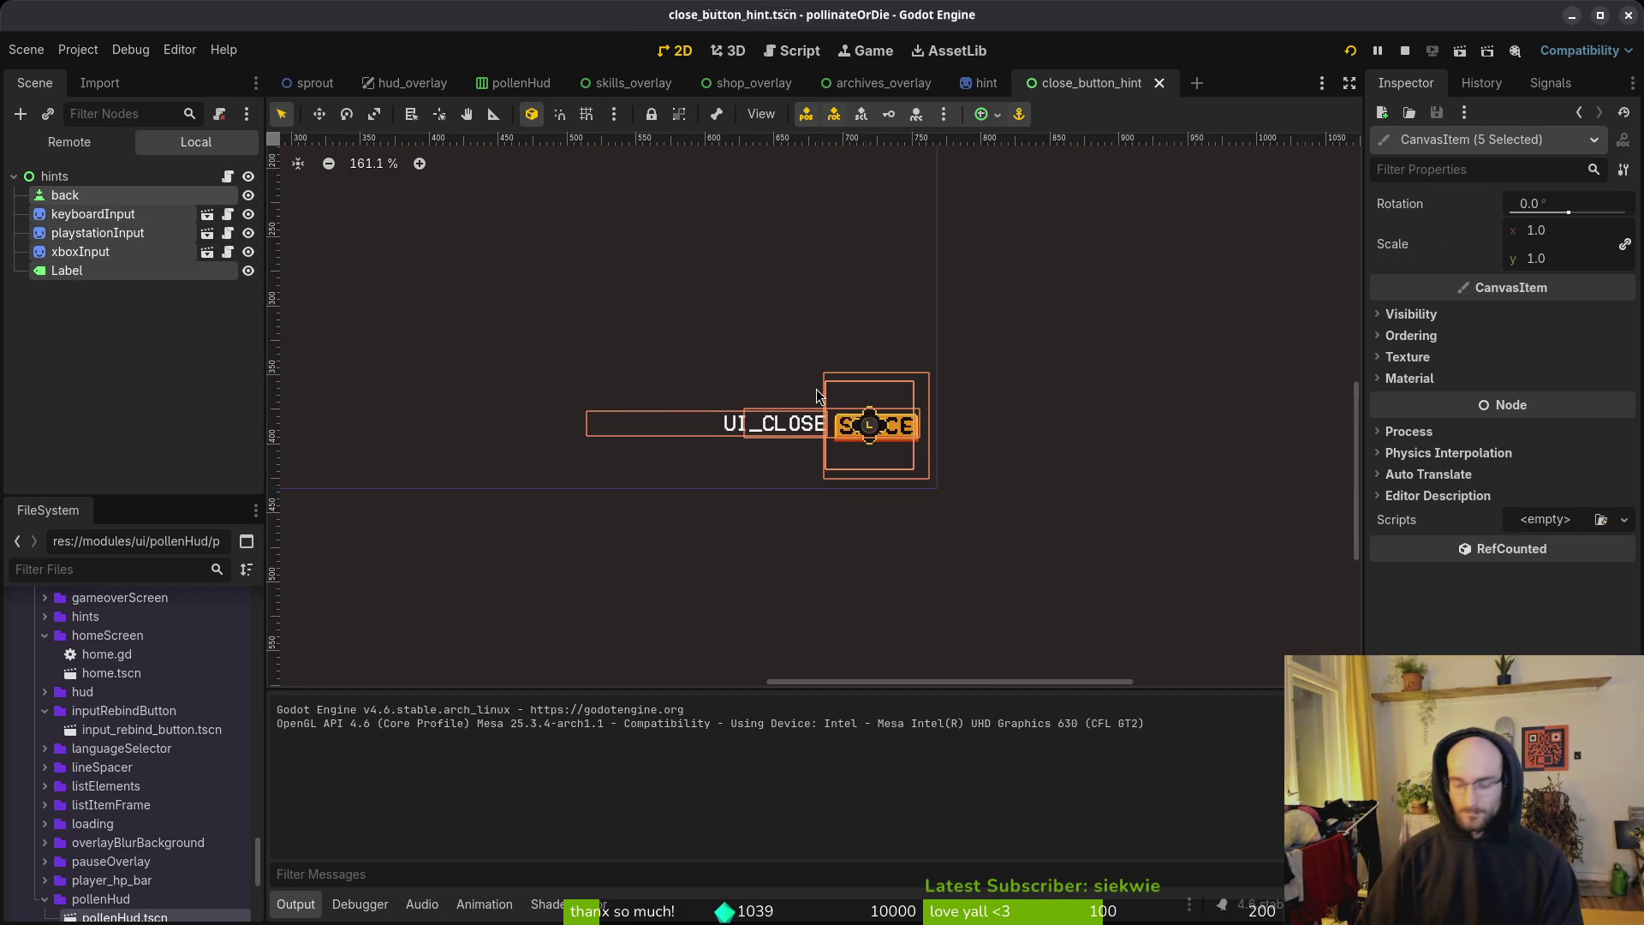
Step: Nudge the five hint nodes with the arrow keys and check the skill tree in a test run
key(Down)
key(Down)
key(Down)
key(F5)
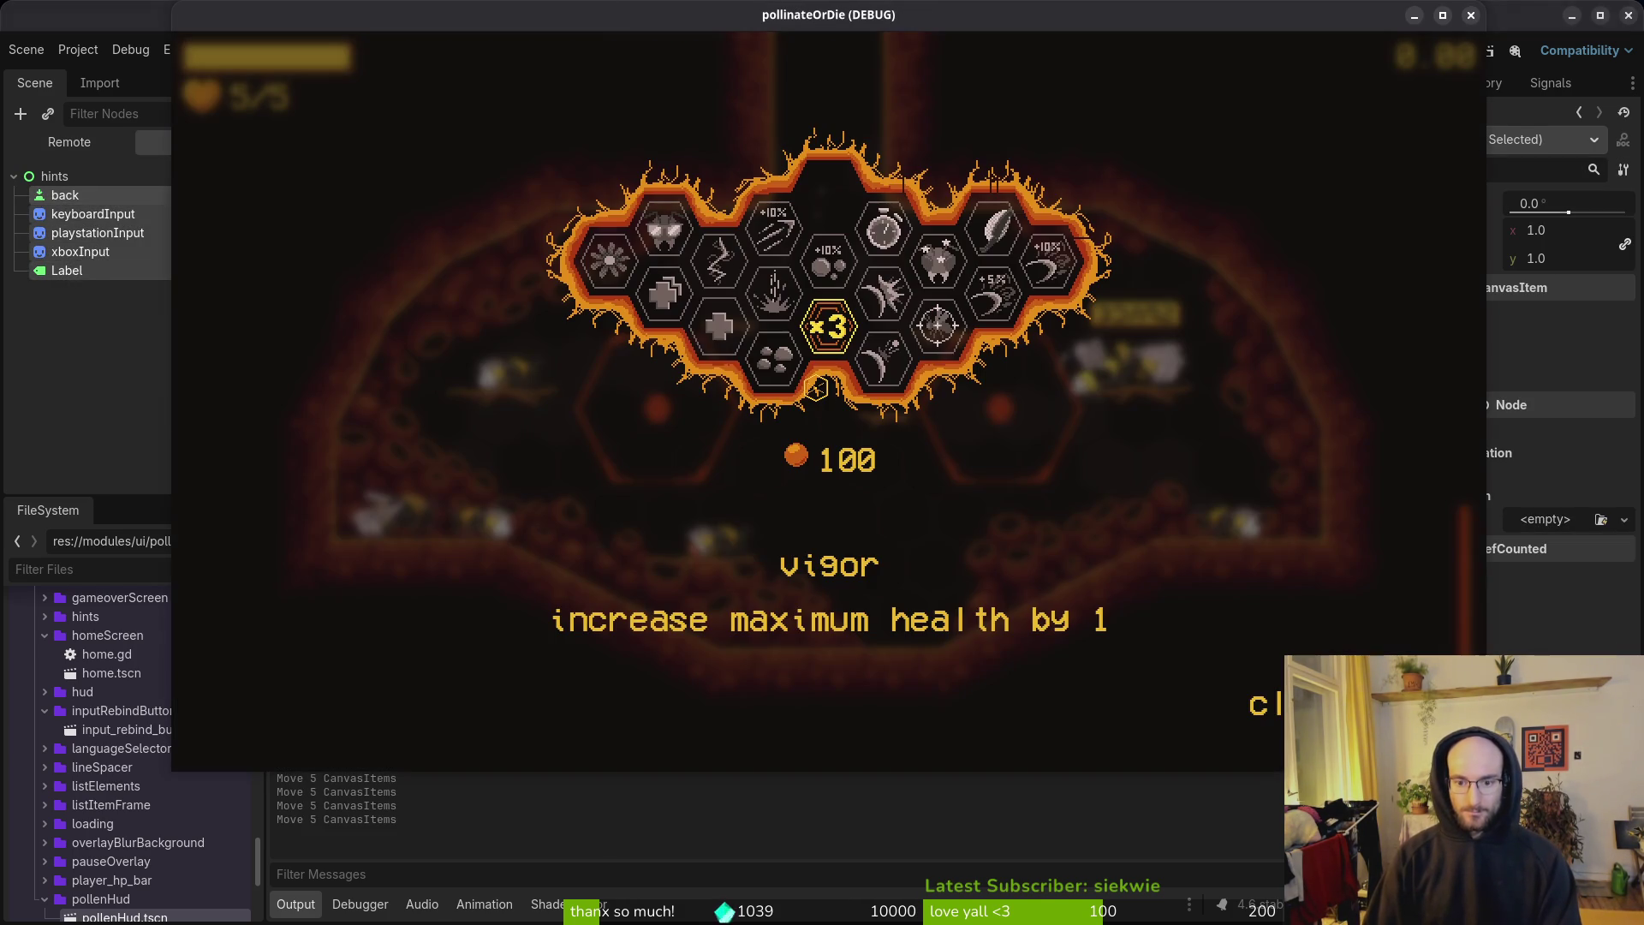
key(Down)
key(Down)
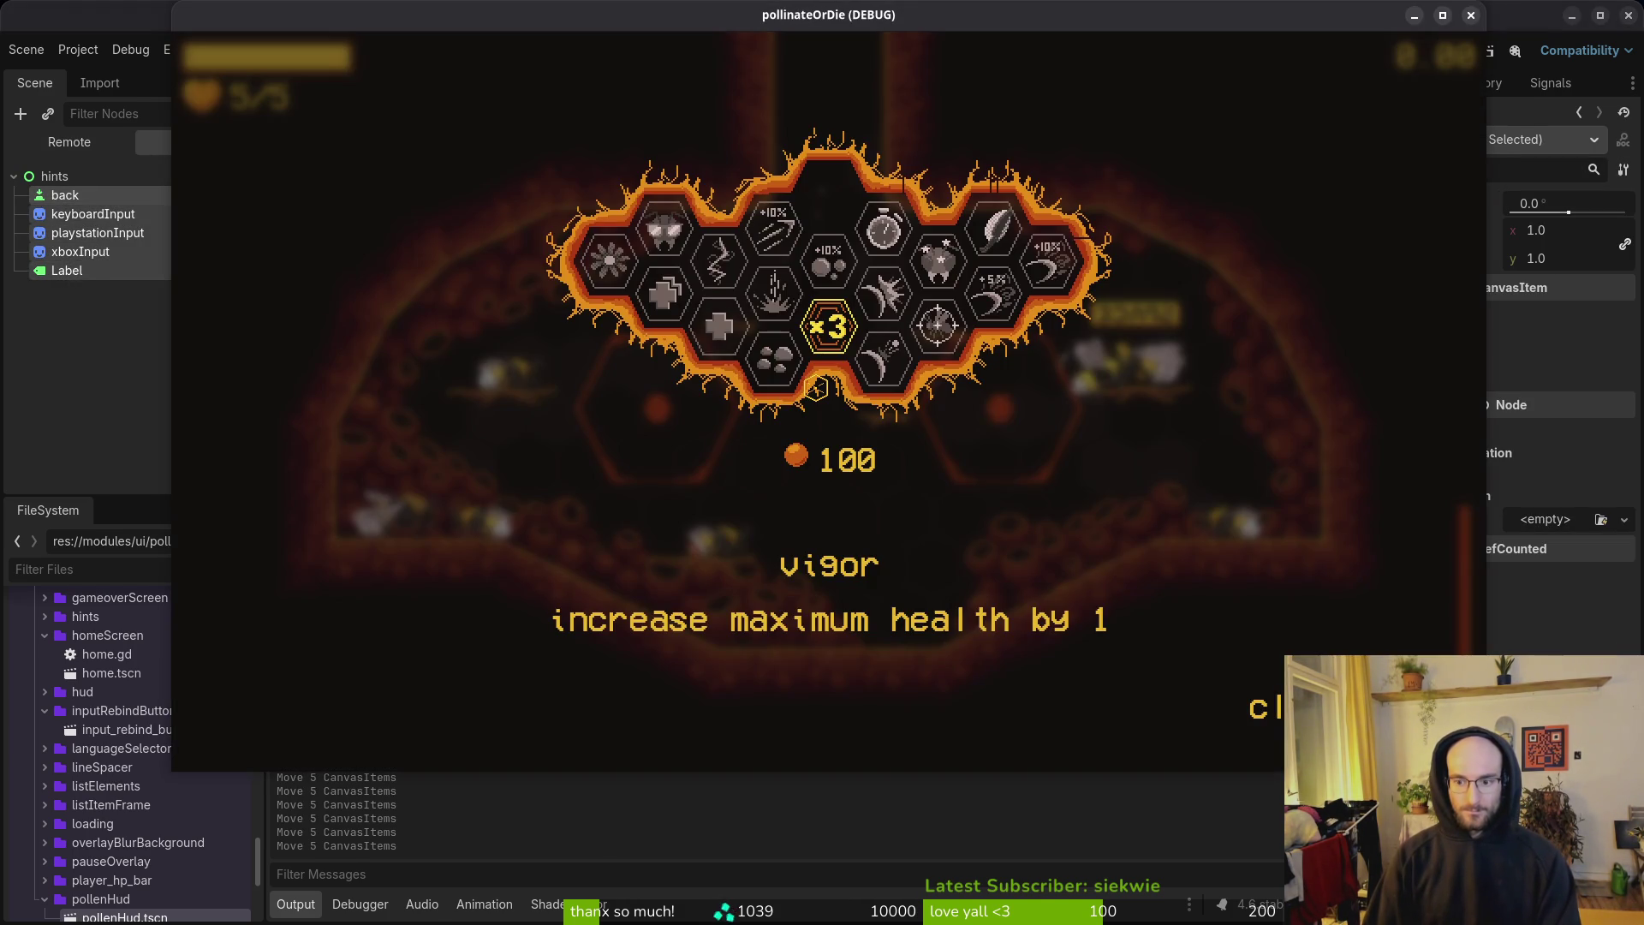
key(Down)
key(Down)
key(Down)
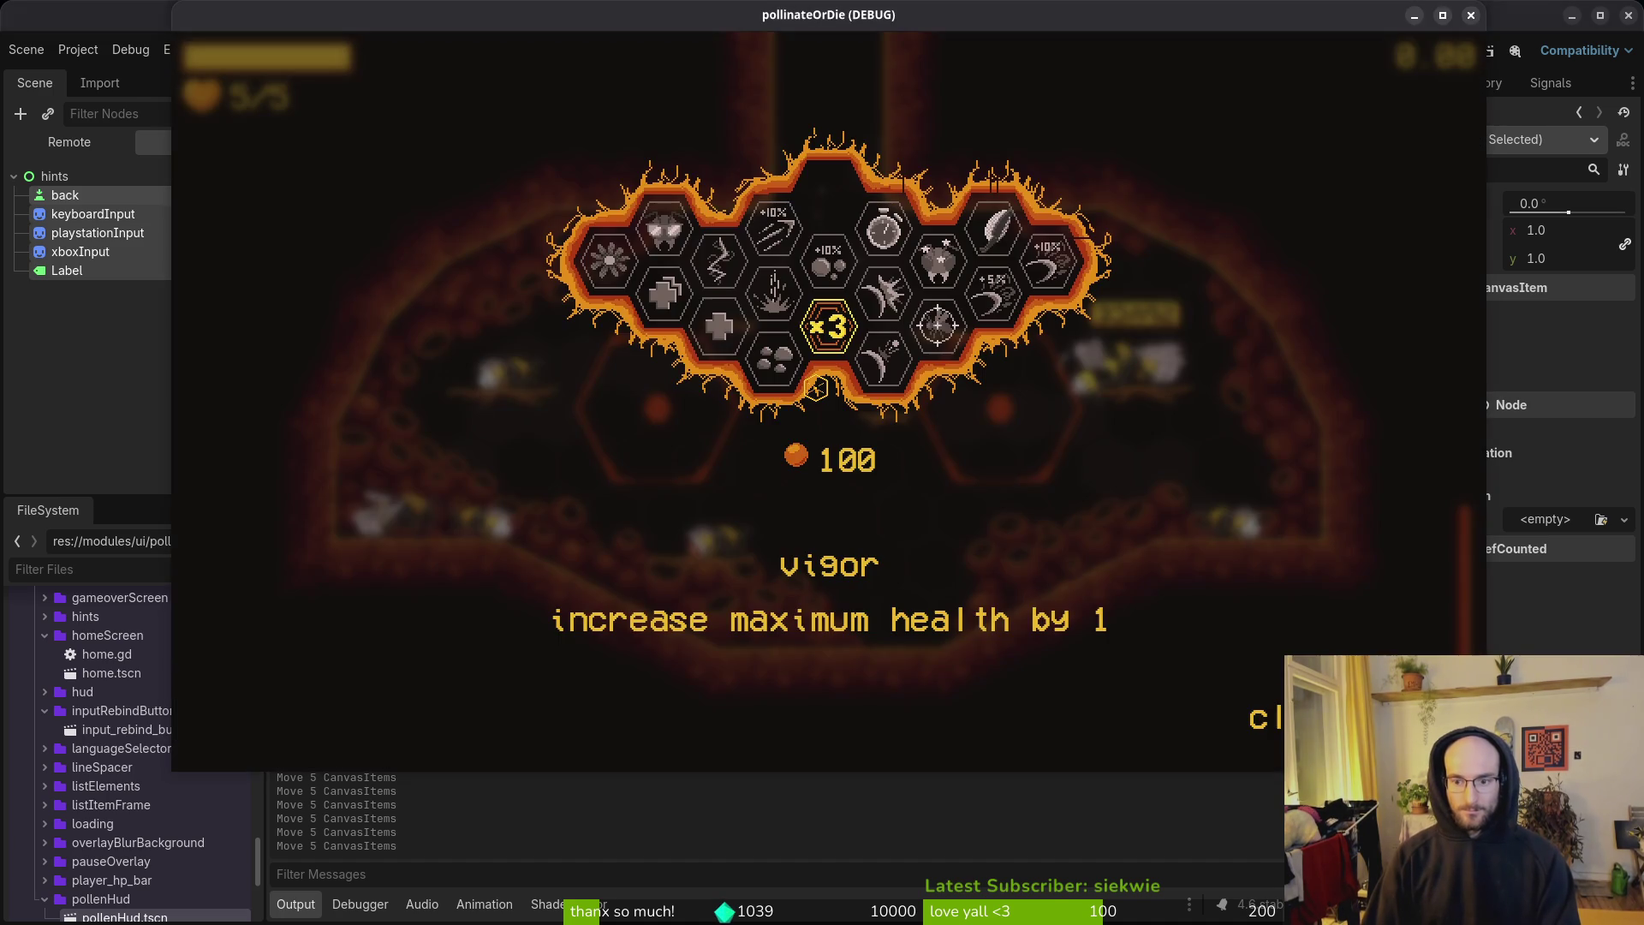
key(Up)
key(Up)
key(Up)
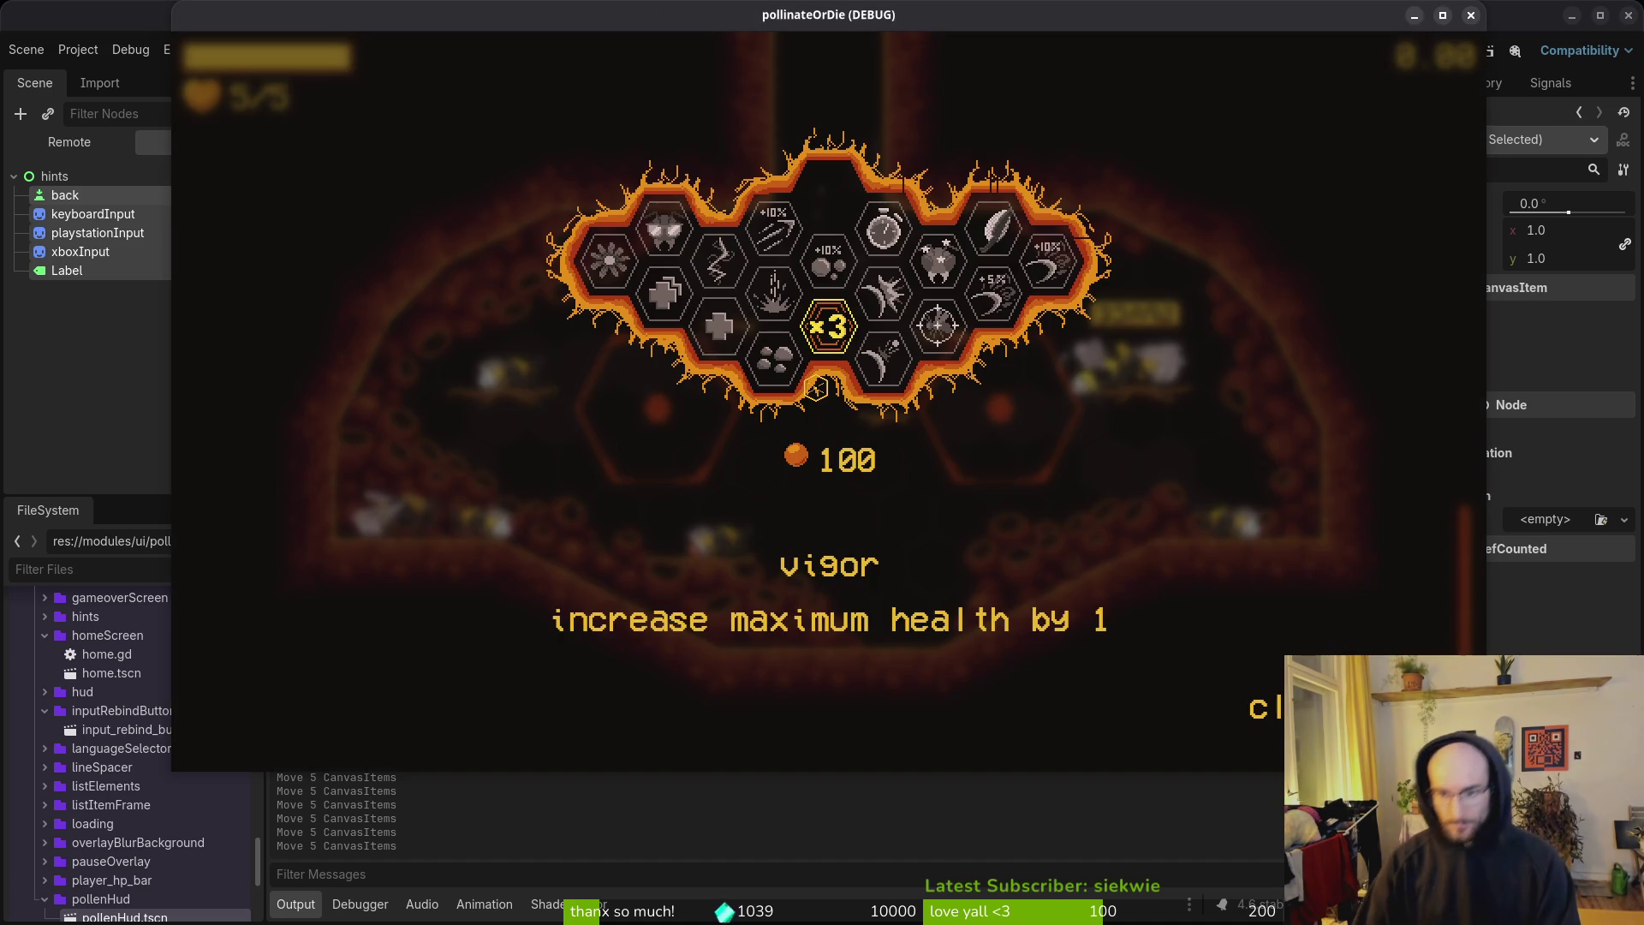
key(Up)
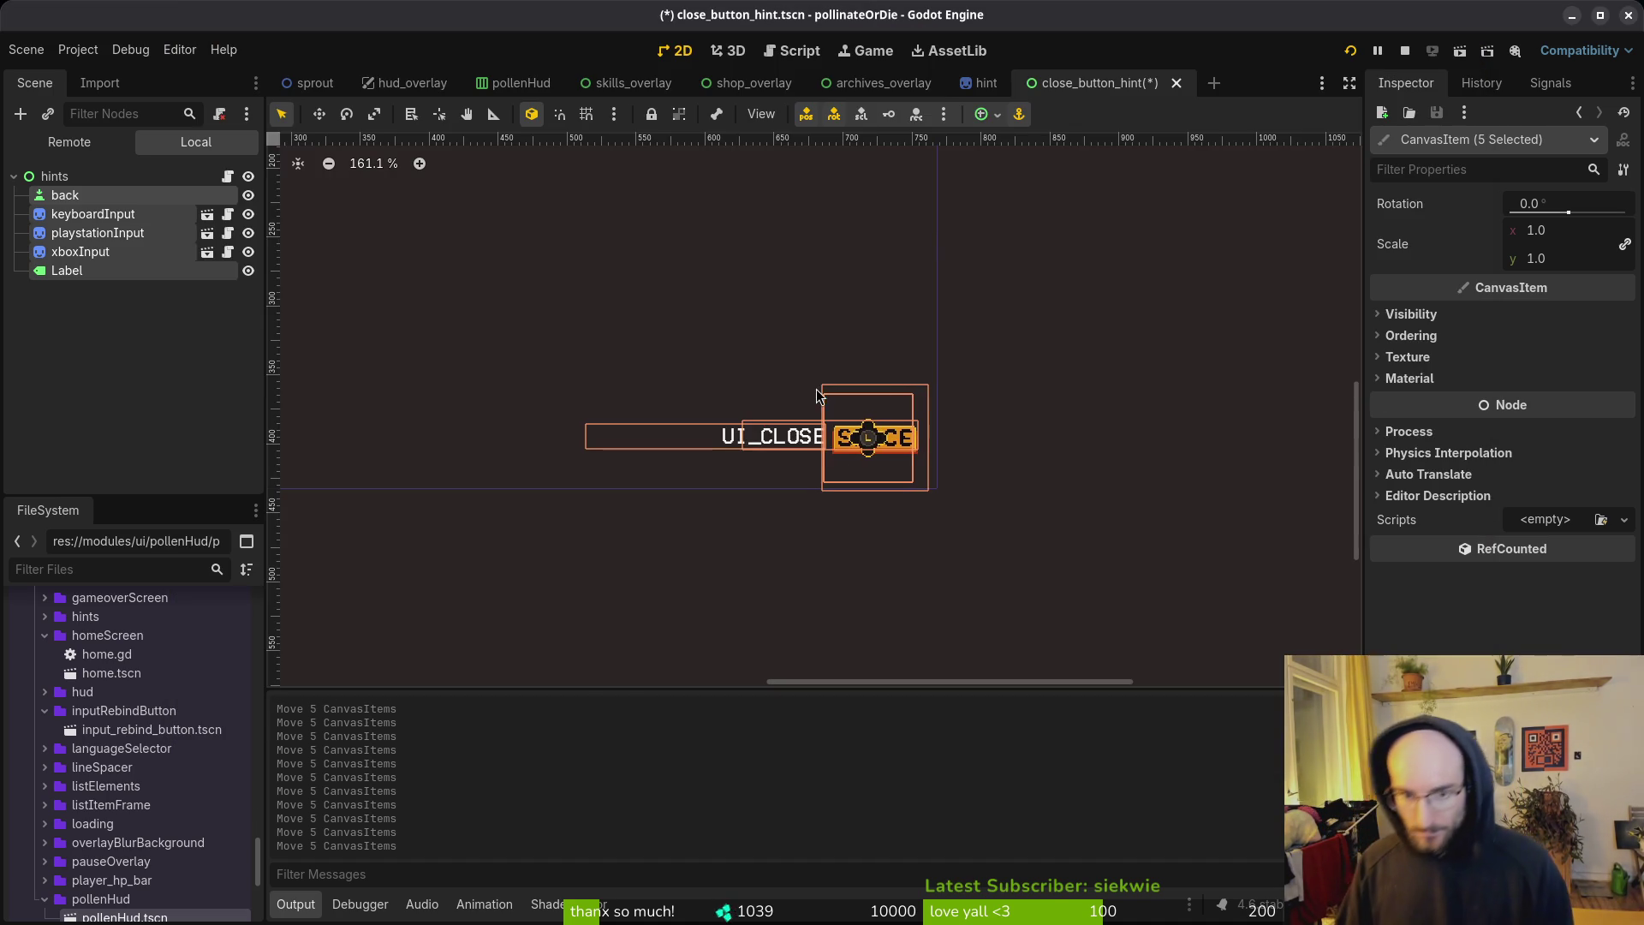
key(Left)
key(Left)
key(Left)
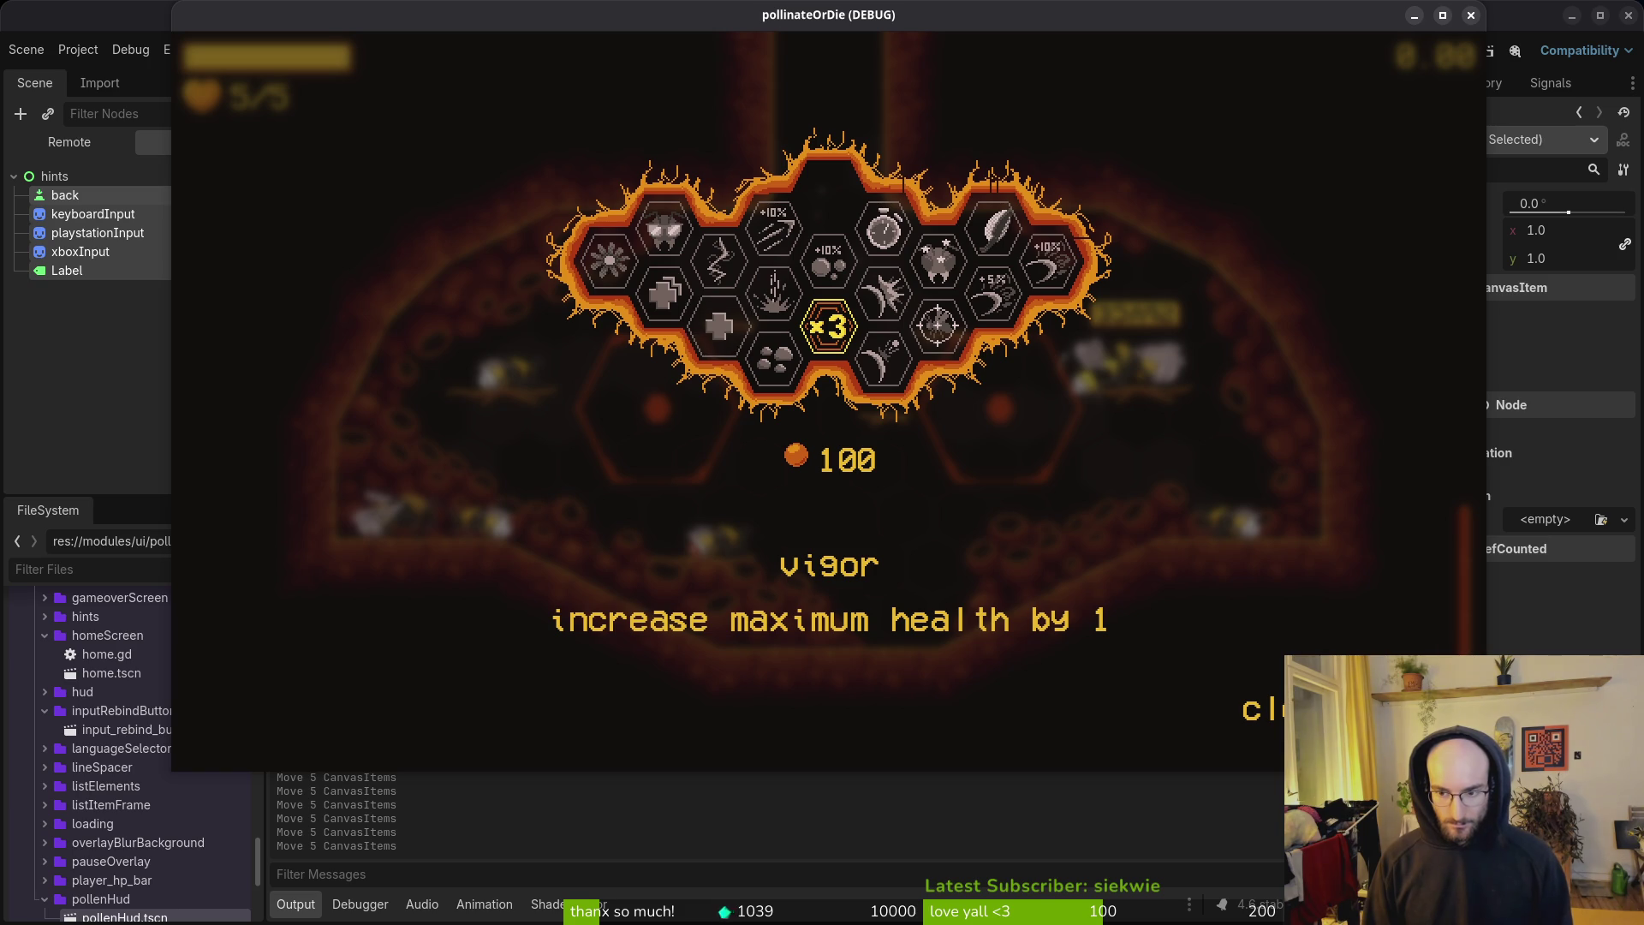
key(Escape)
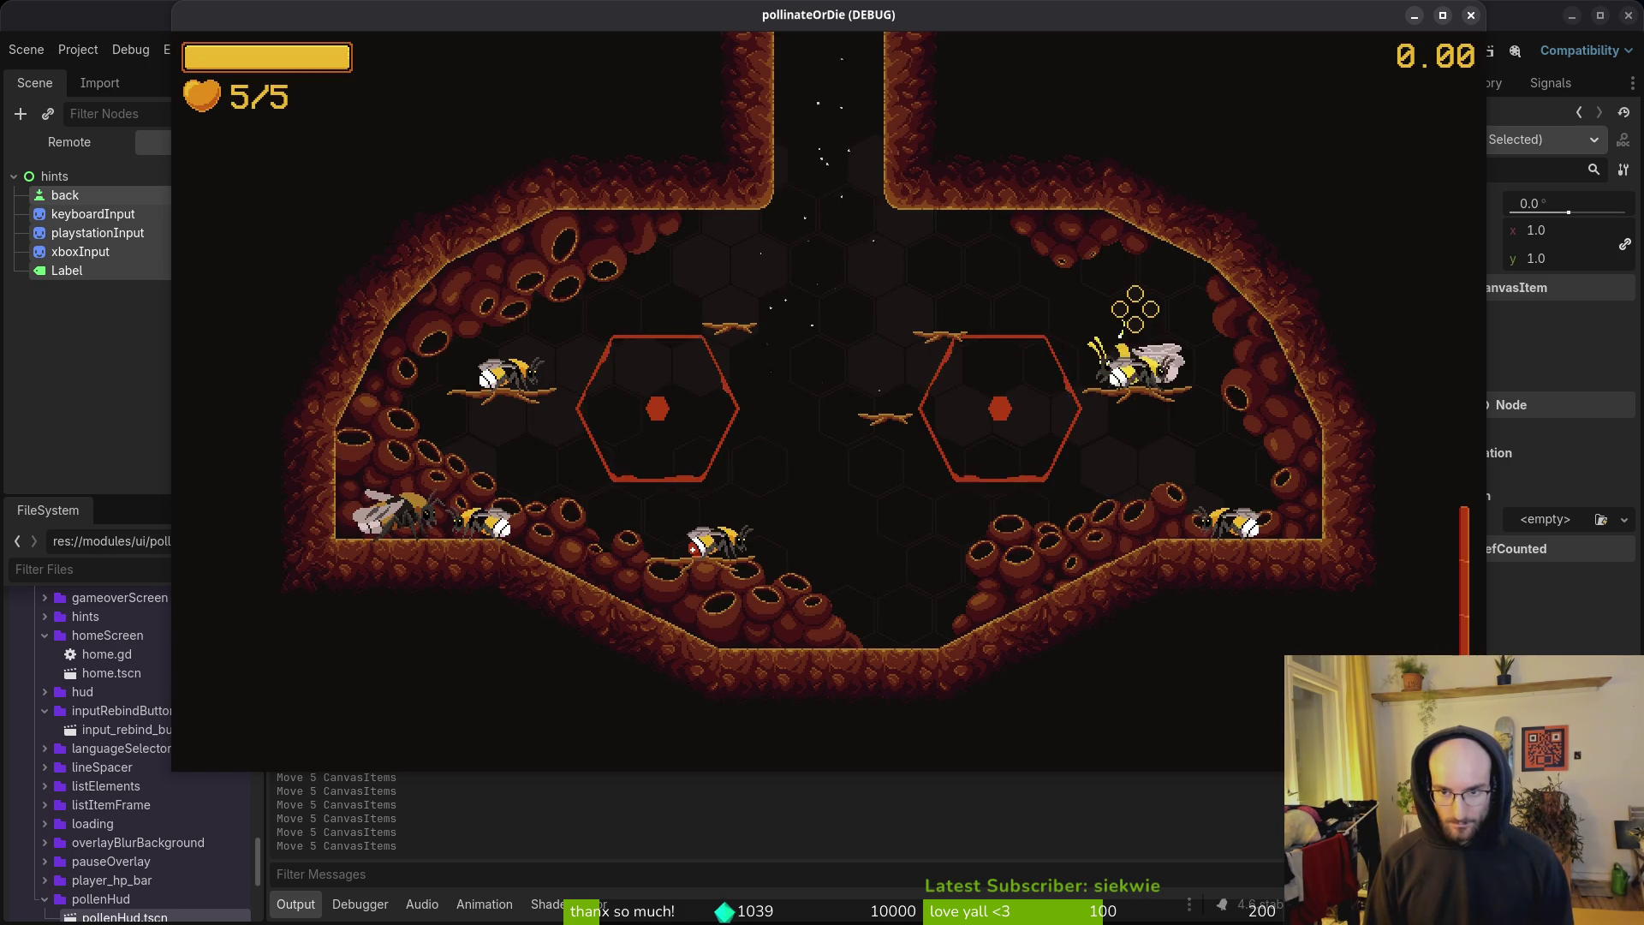
key(Escape)
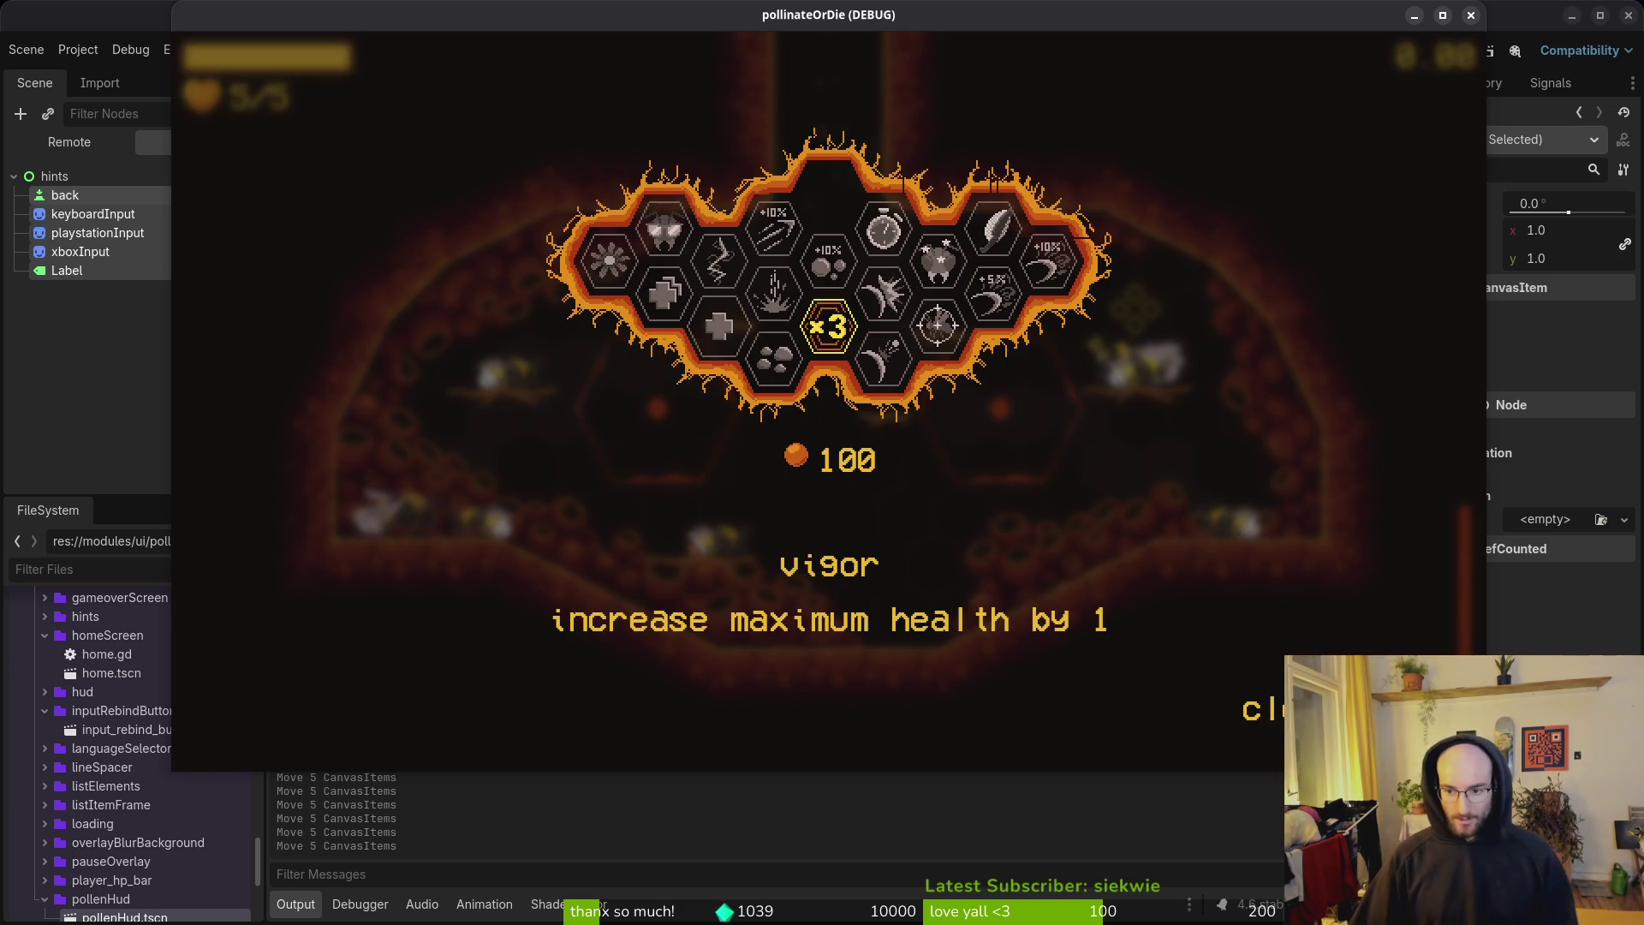
key(F8)
Step: Move the five hint nodes about 236 px left, save the scene and run the game
key(ctrl+0)
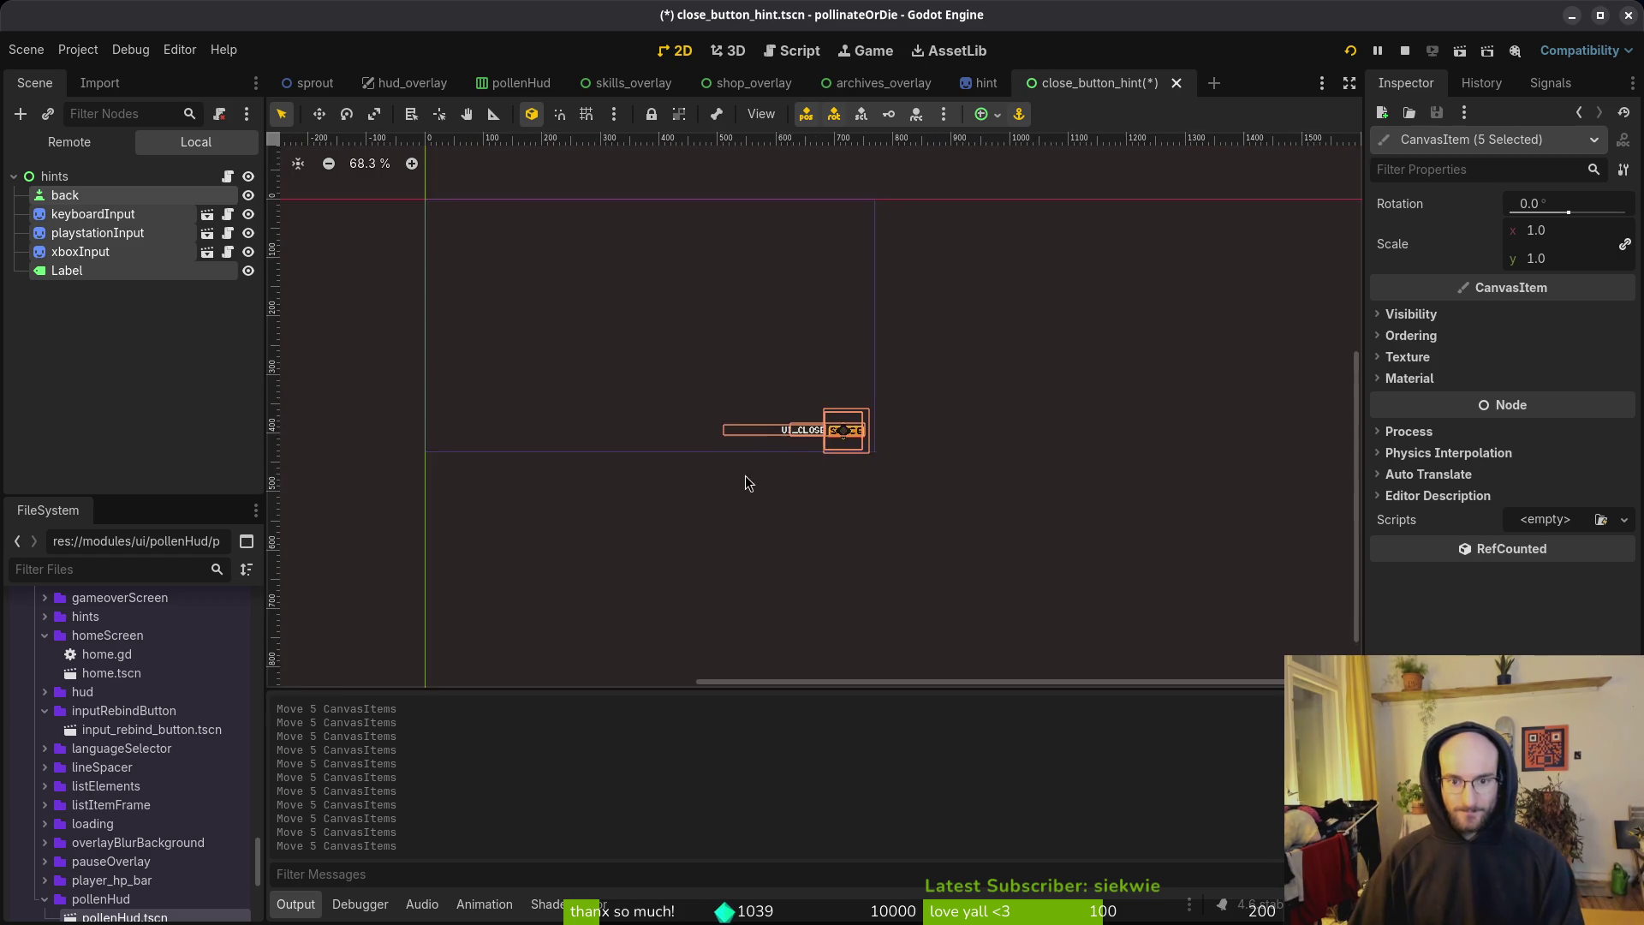
drag(770, 477, 951, 473)
mouse_move(1068, 426)
mouse_down()
mouse_move(815, 431)
mouse_move(865, 439)
mouse_move(844, 462)
mouse_up()
scroll(856, 480, down, 1)
scroll(845, 484, up, 4)
click(1036, 300)
key(ctrl+s)
key(F5)
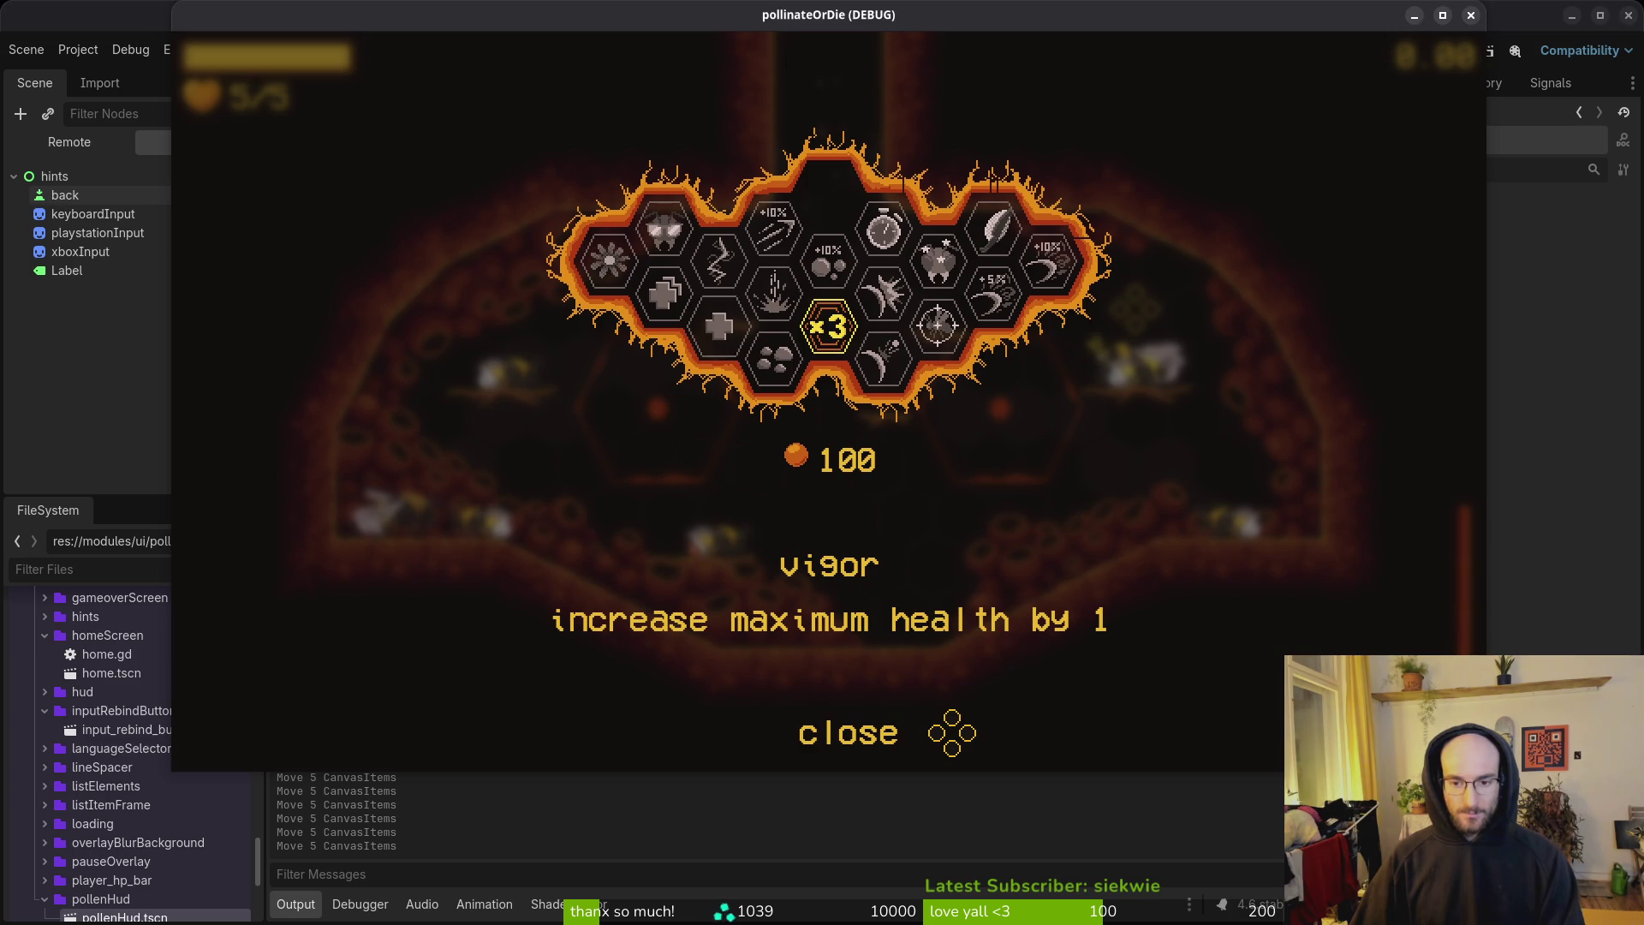
key(alt+Tab)
Step: Shift the five hint nodes slightly further left and re-test the close prompt
click(93, 214)
click(65, 196)
shift+click(66, 271)
scroll(749, 430, up, 1)
scroll(749, 430, up, 4)
drag(805, 495, 775, 498)
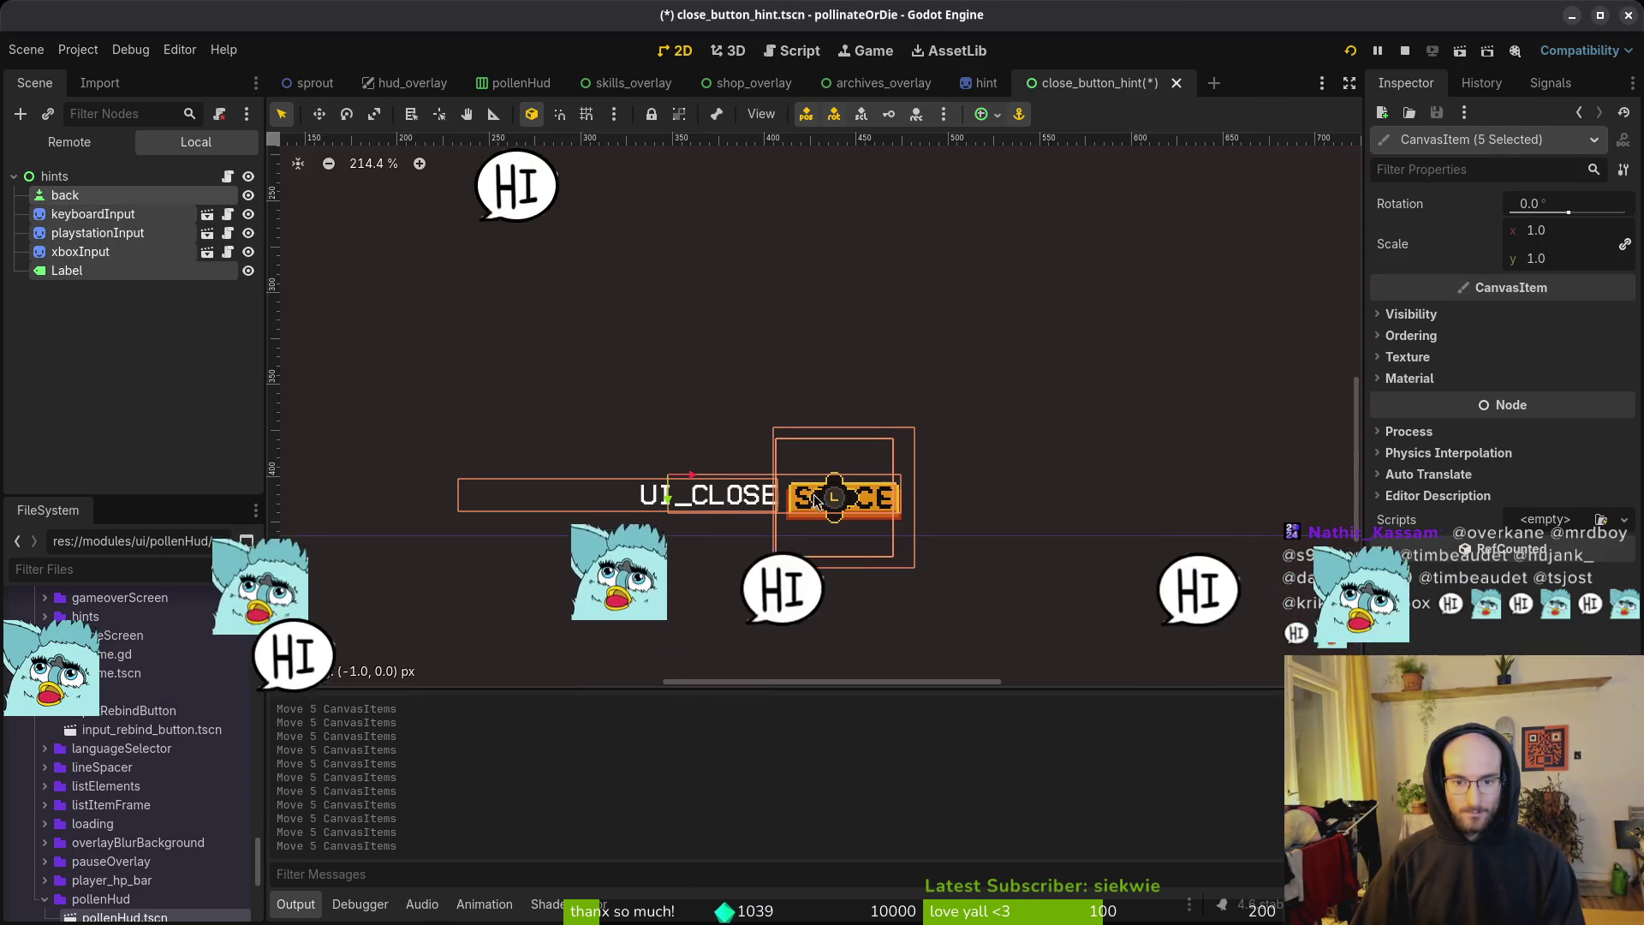
key(F5)
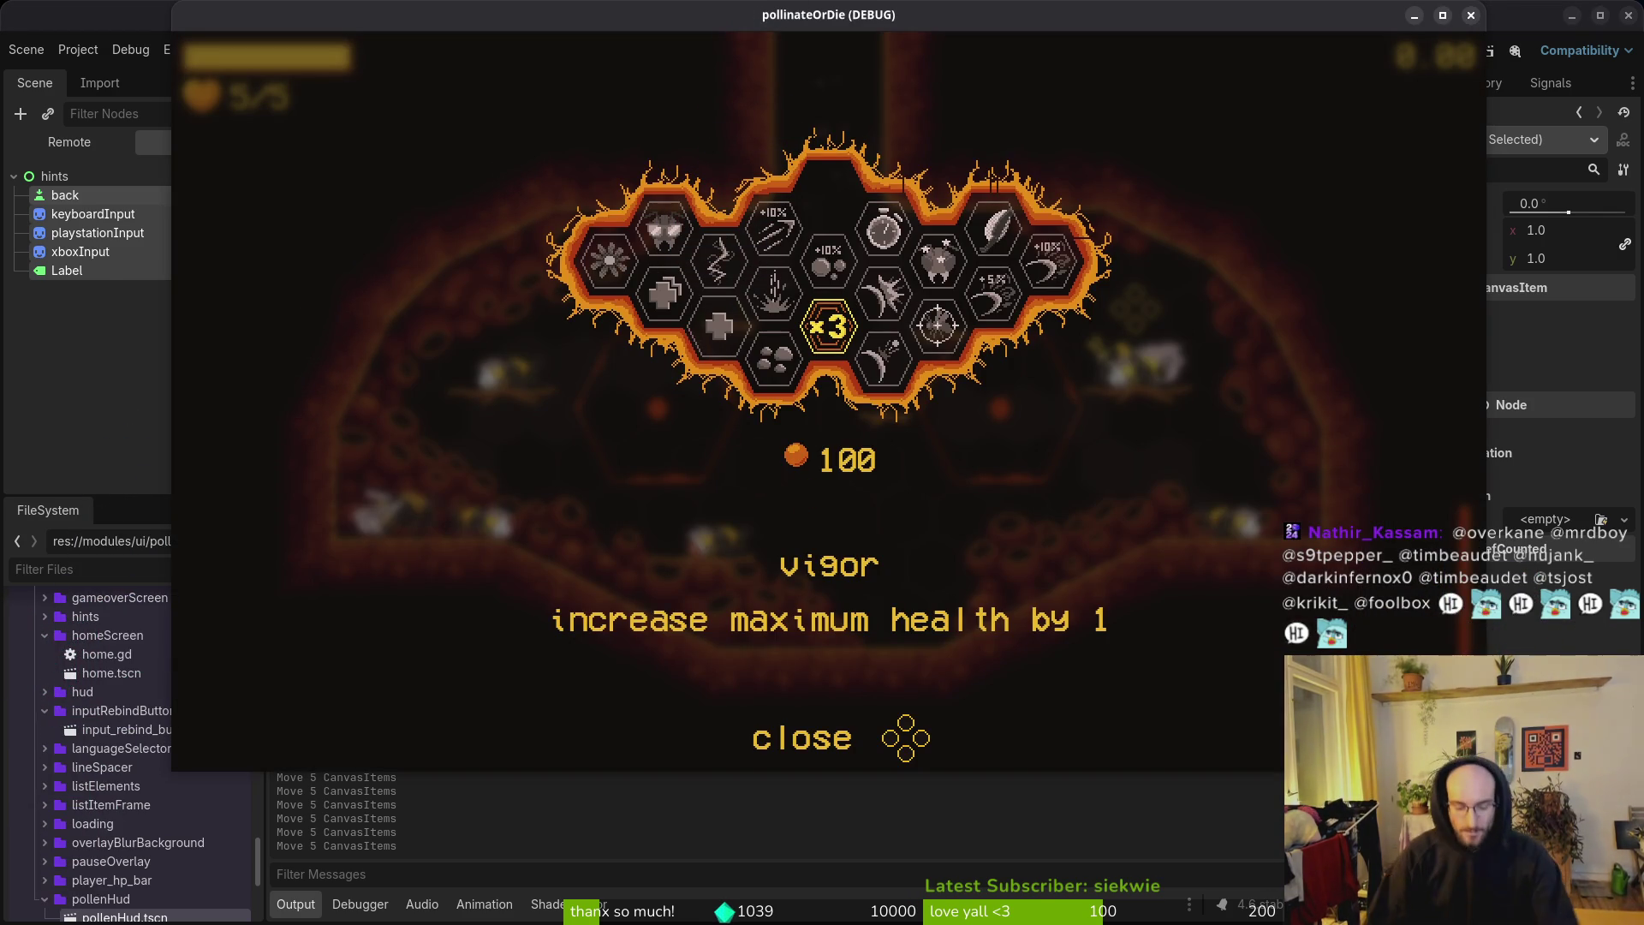
key(F8)
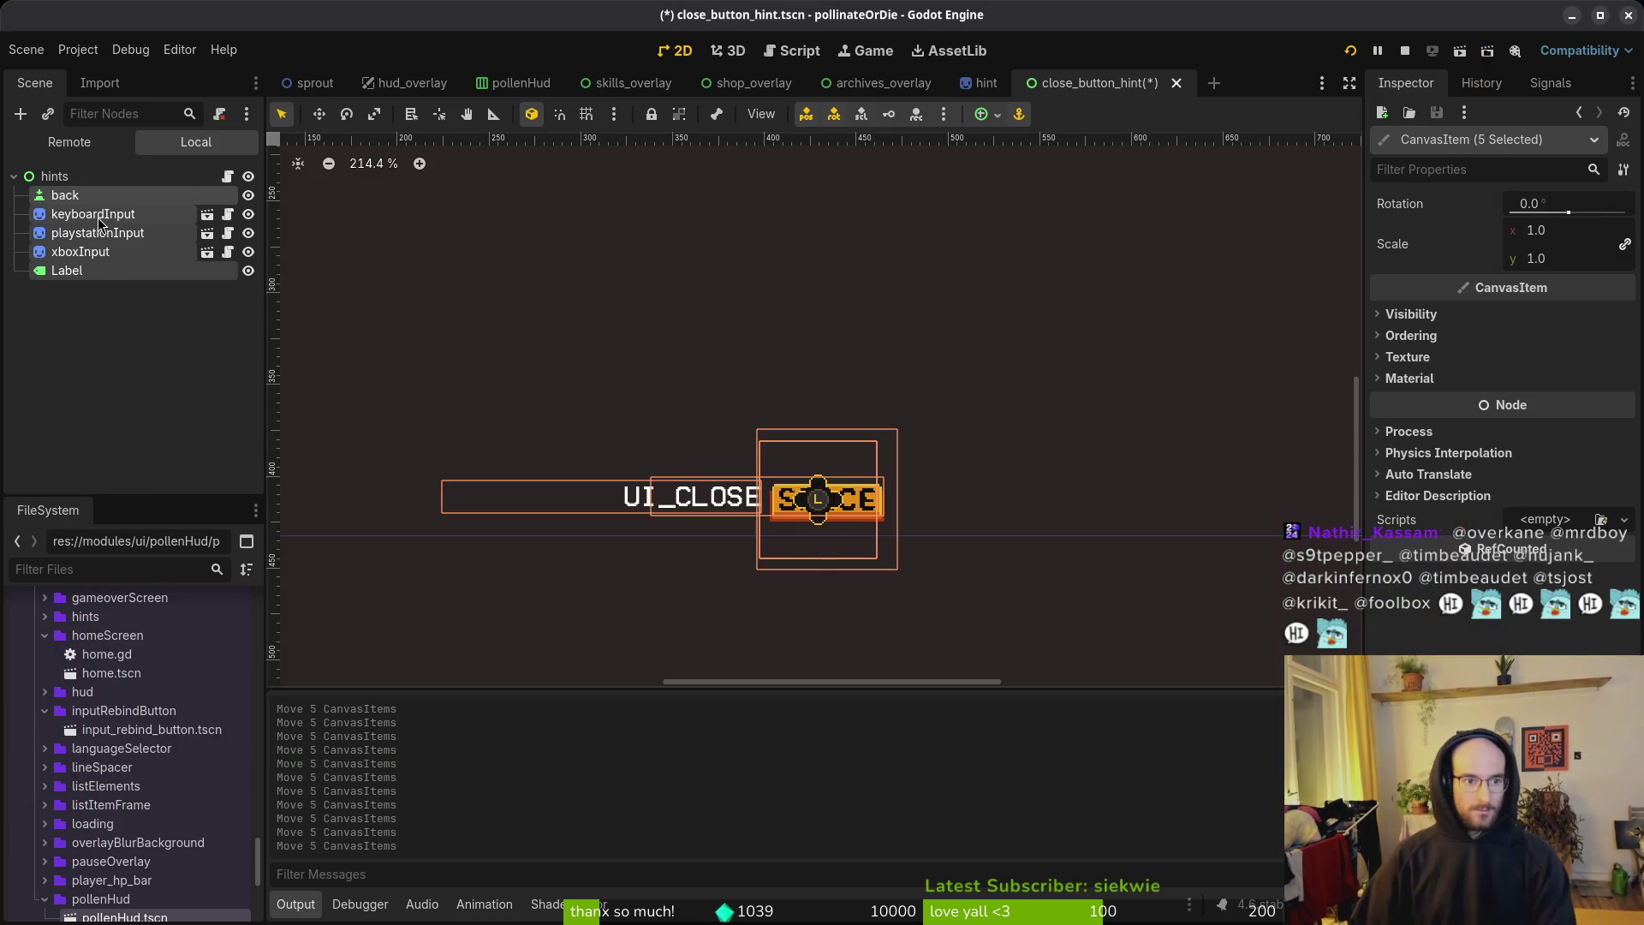
Step: Nudge the playstationInput and xboxInput icons left
click(97, 232)
shift+click(80, 251)
key(Left)
key(Left)
key(Left)
key(Escape)
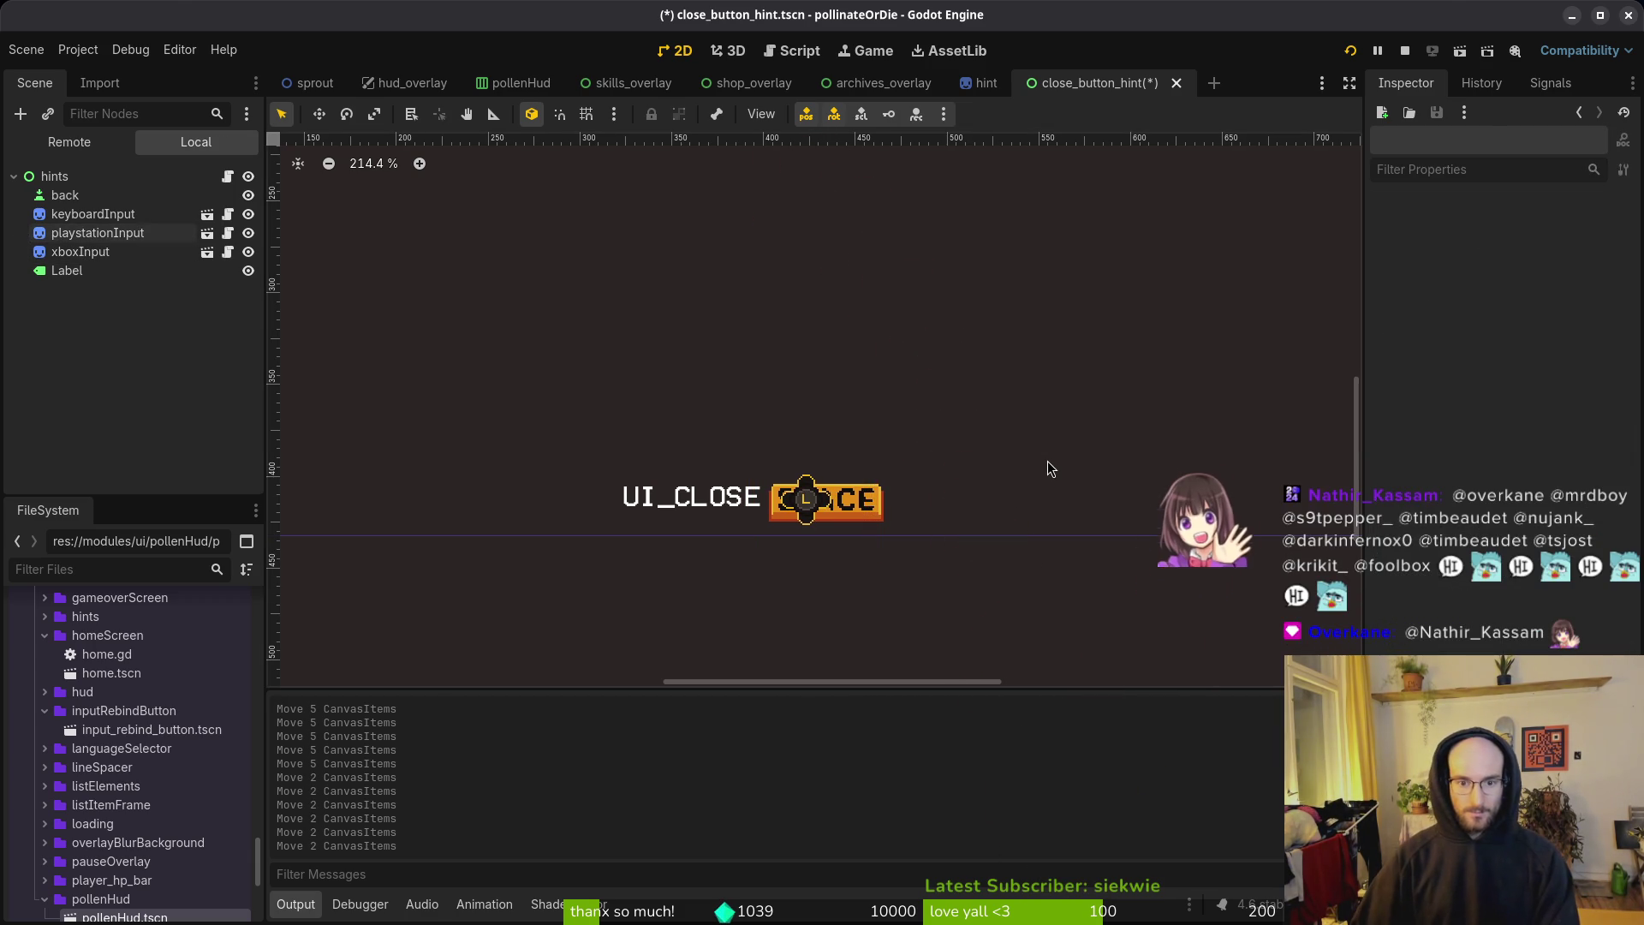
Step: Run the game and check the close prompt in the skill and shop overlays
key(F5)
key(Right)
key(Right)
key(Escape)
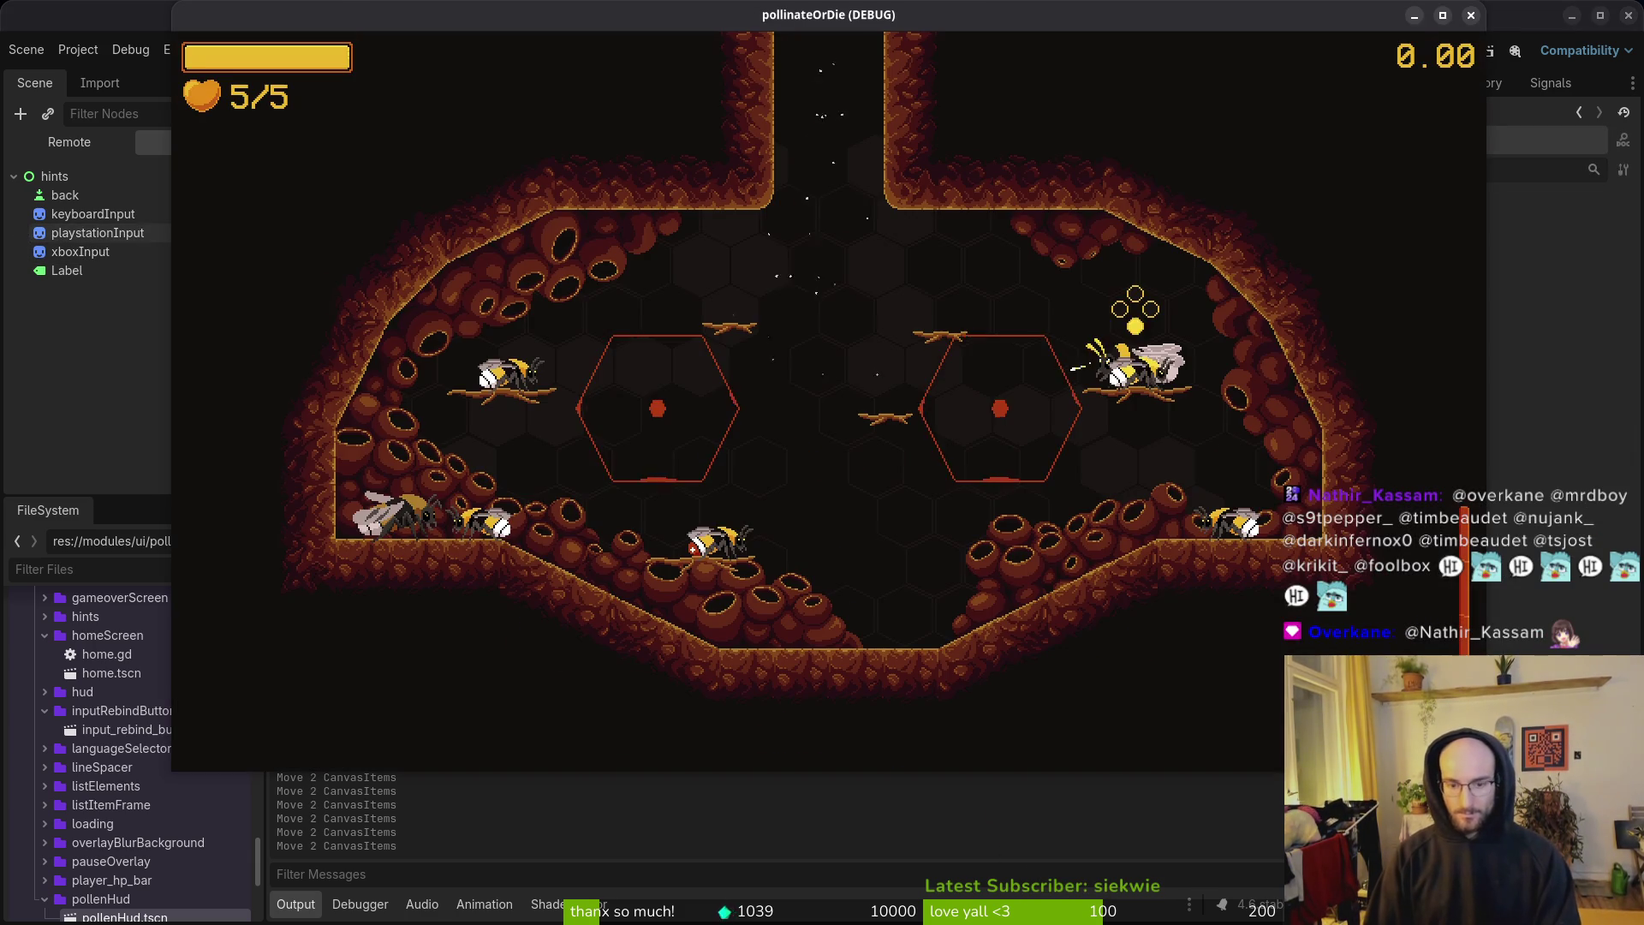
key(Escape)
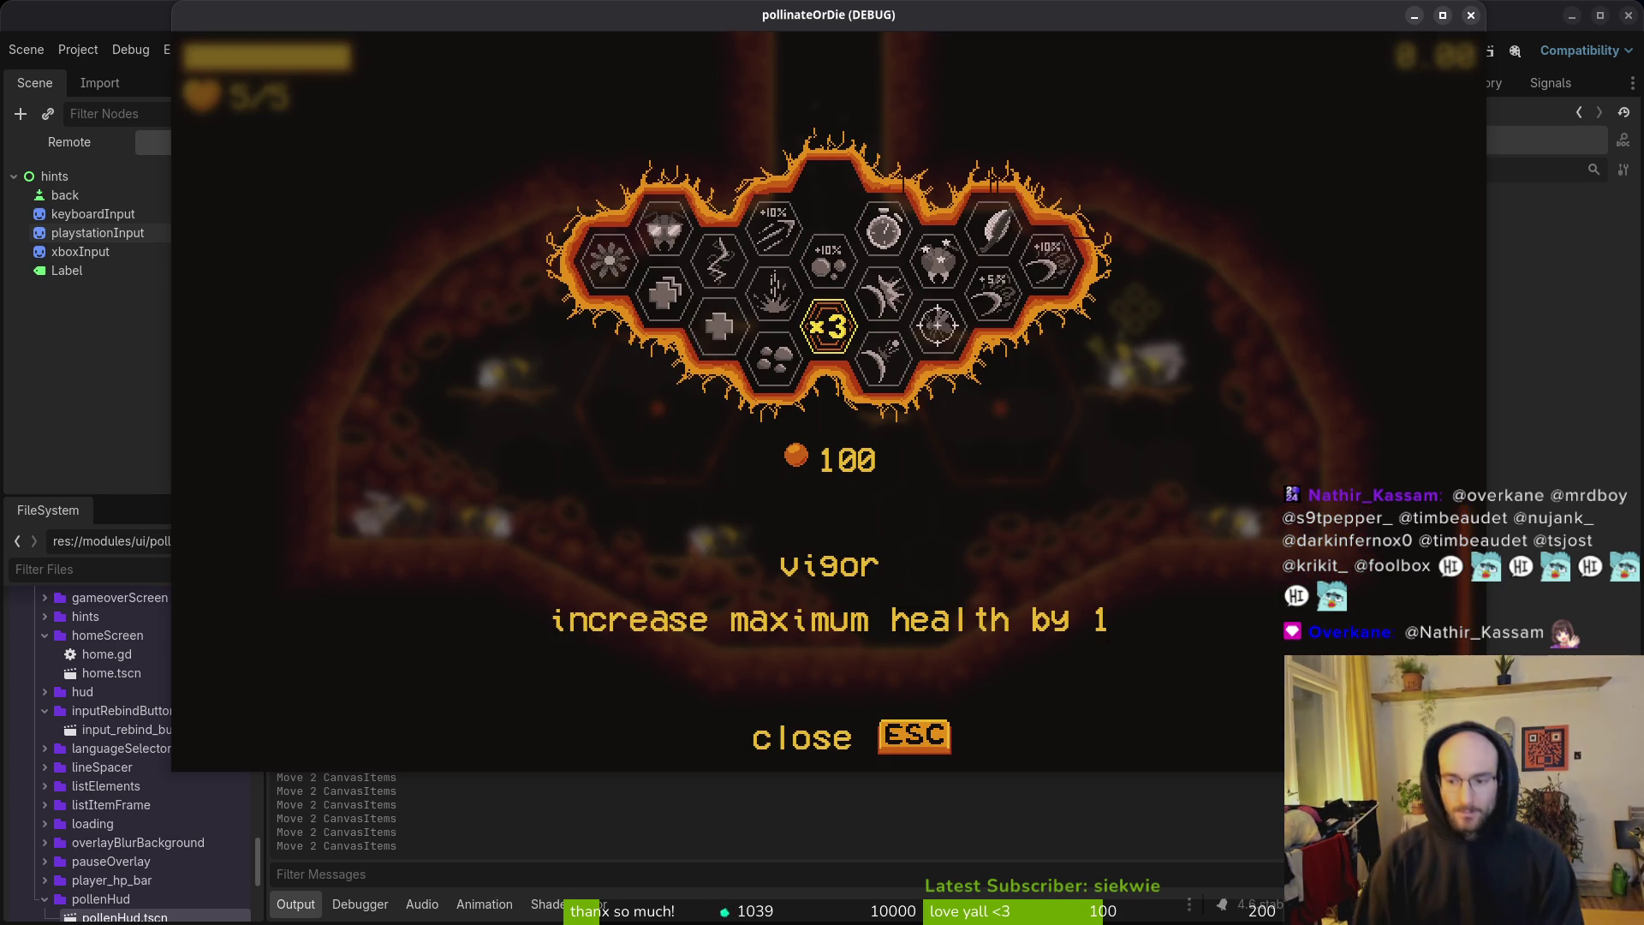
key(Escape)
key(Left)
key(space)
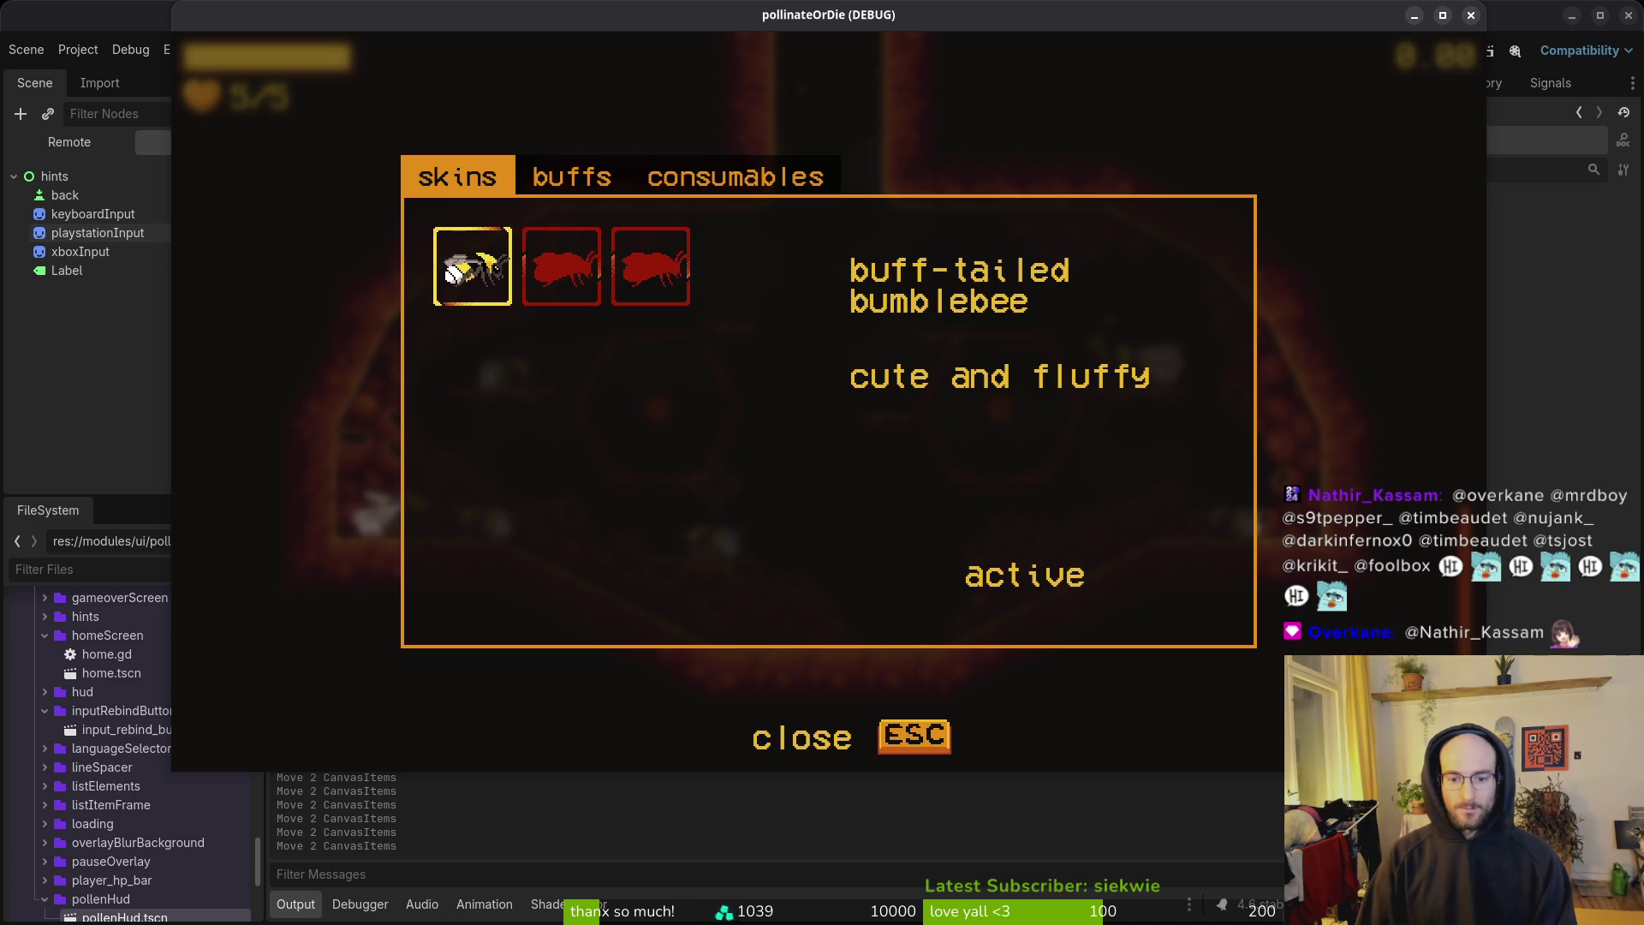
key(Escape)
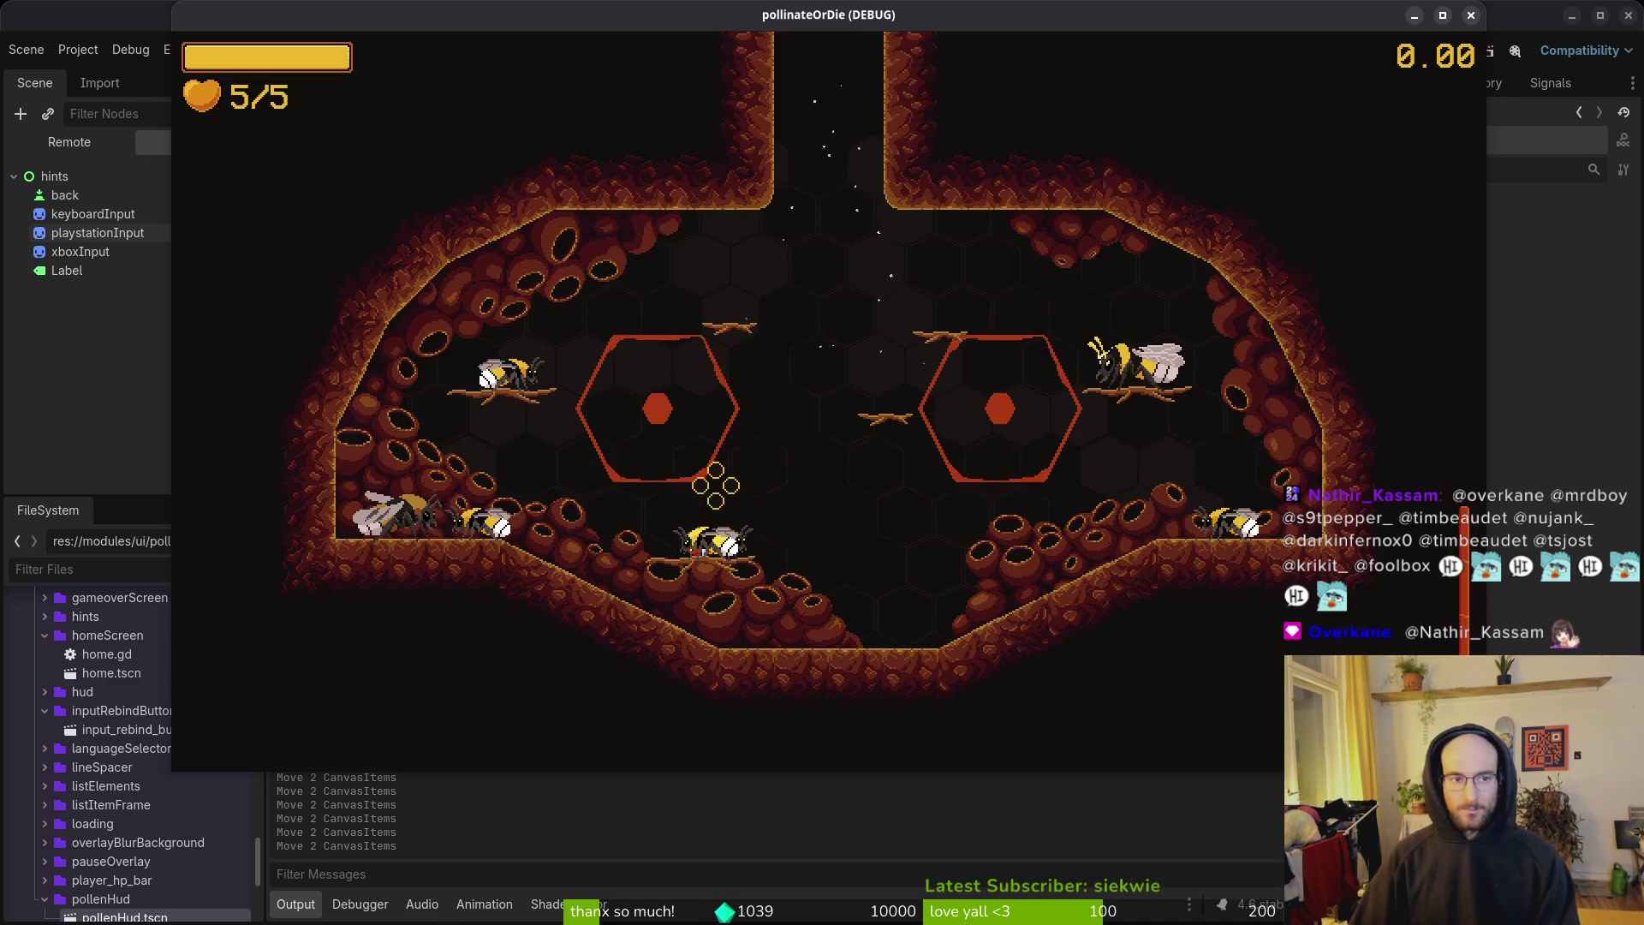
key(F8)
Step: Nudge keyboardInput 3 px left to (431, 412) and re-run the game
click(93, 214)
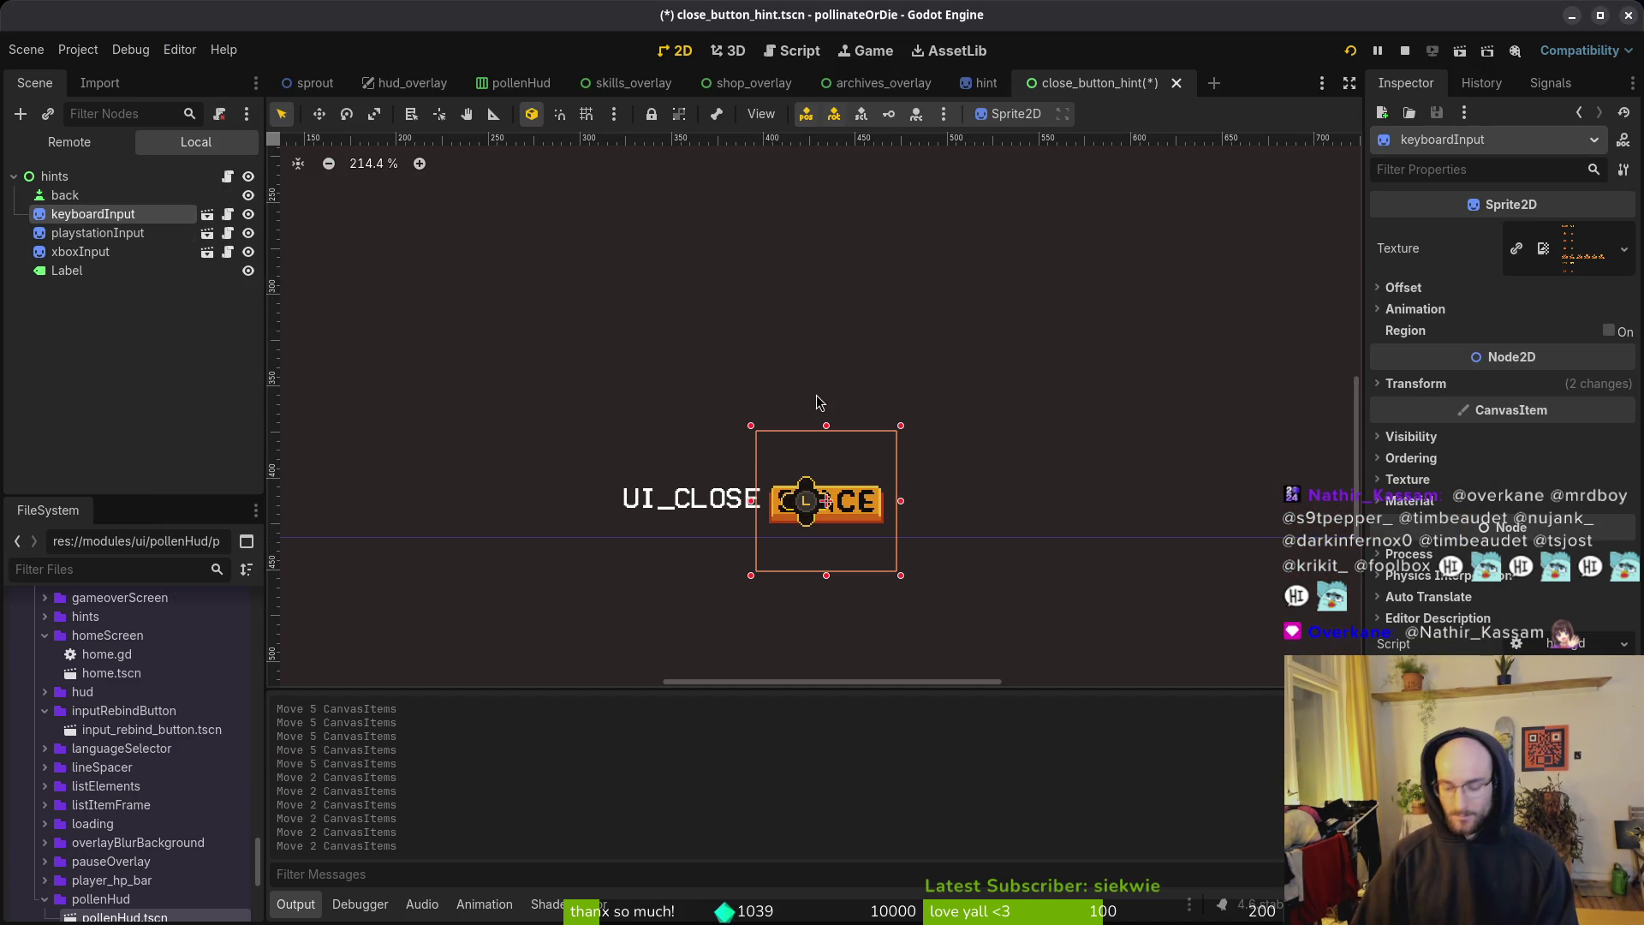
key(Left)
key(Left)
key(Left)
key(F5)
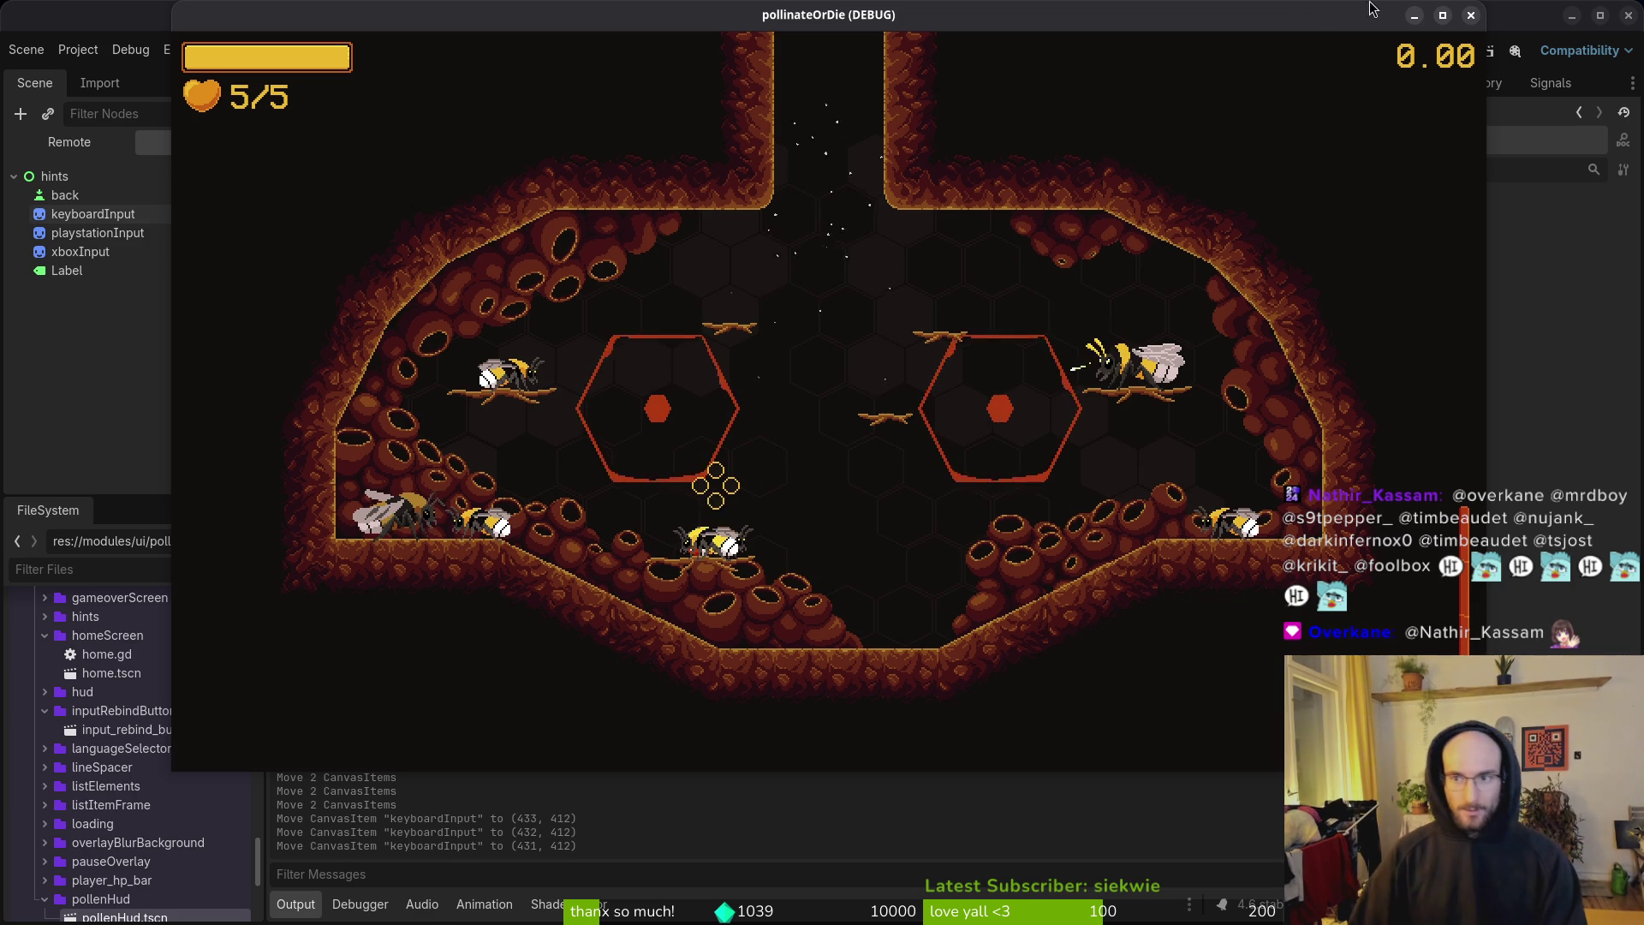
key(F8)
key(alt+Tab)
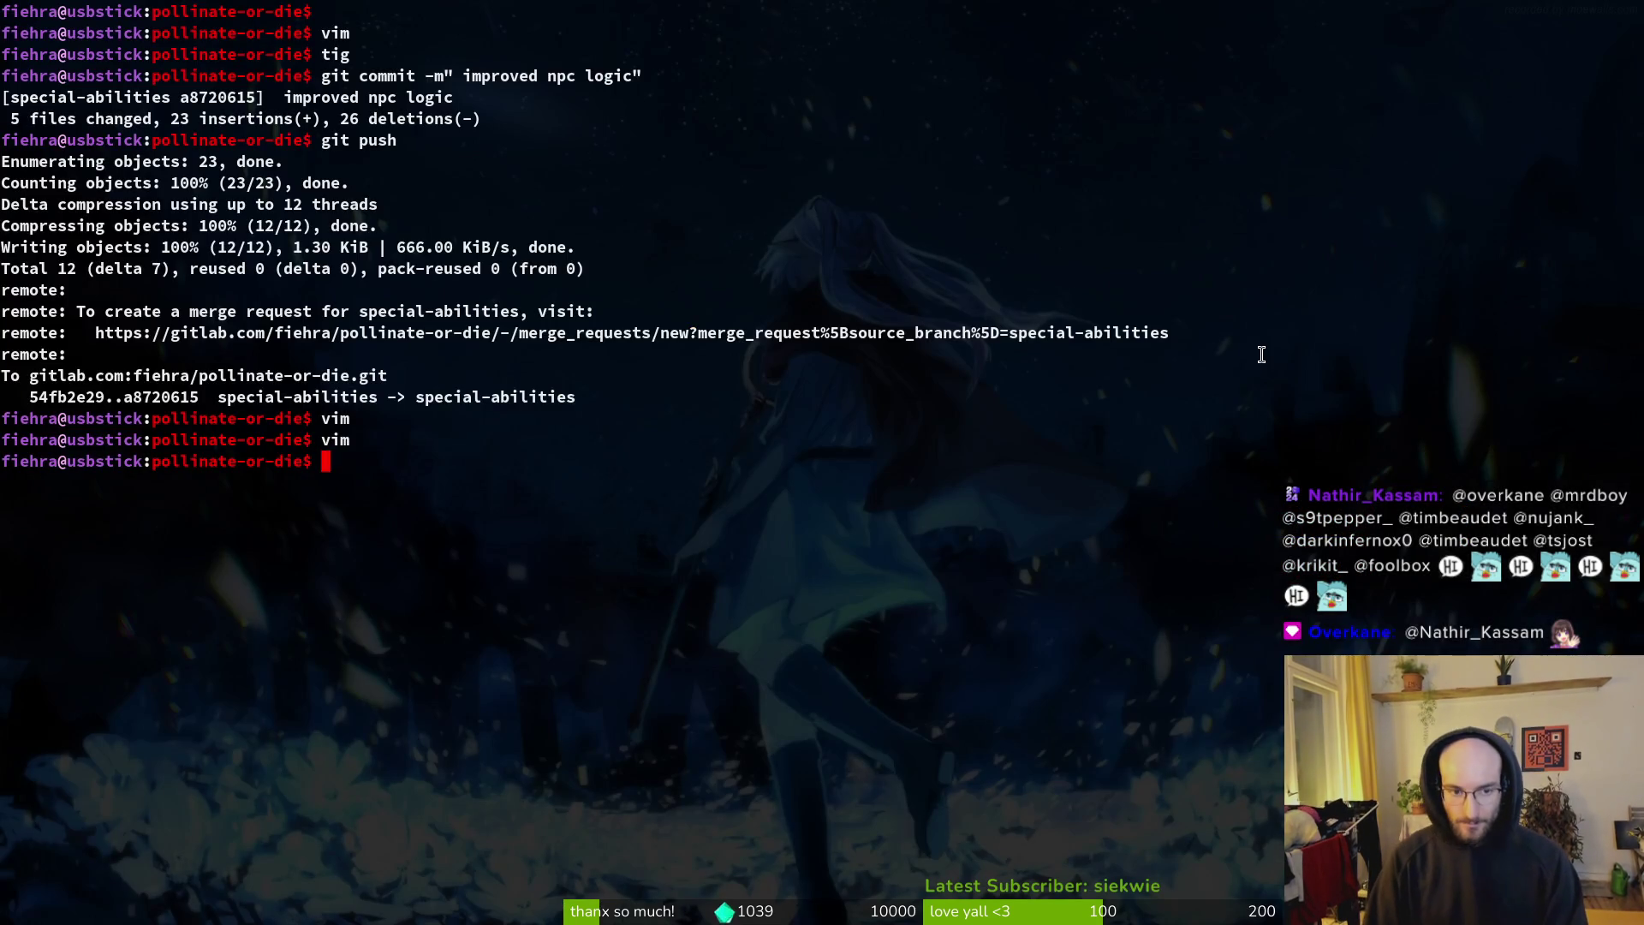
Step: Change the three hint animations in npc.gd from "jump" to "hover", save, and relaunch the game
key(Return)
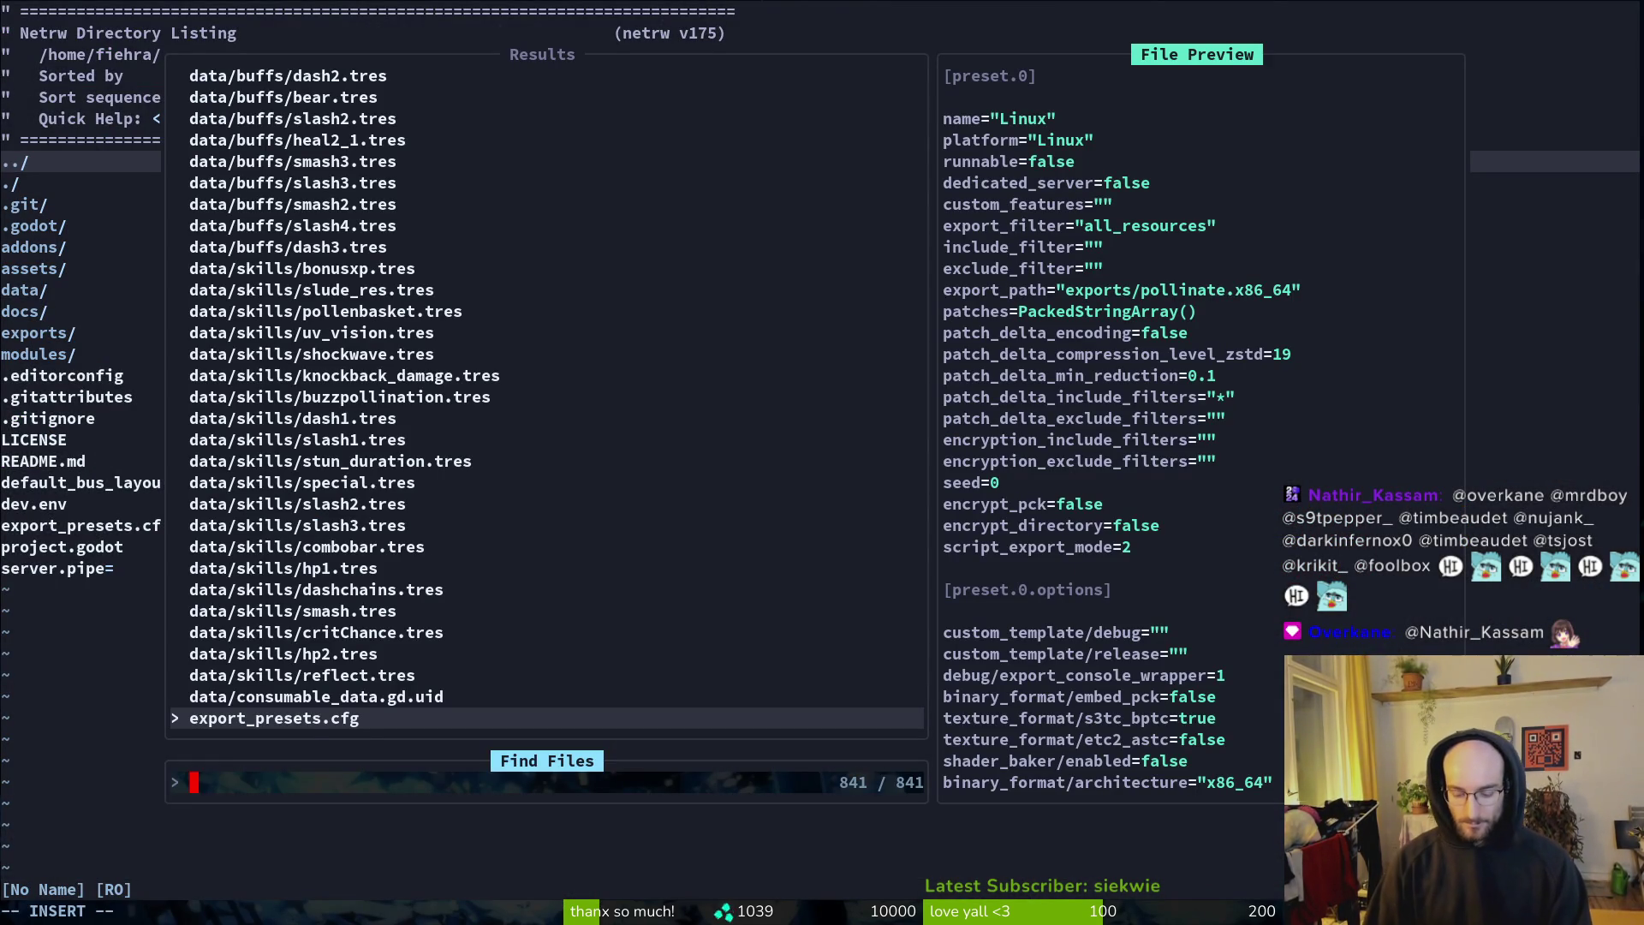
text(npc)
key(Return)
key(j)
key(j)
key(j)
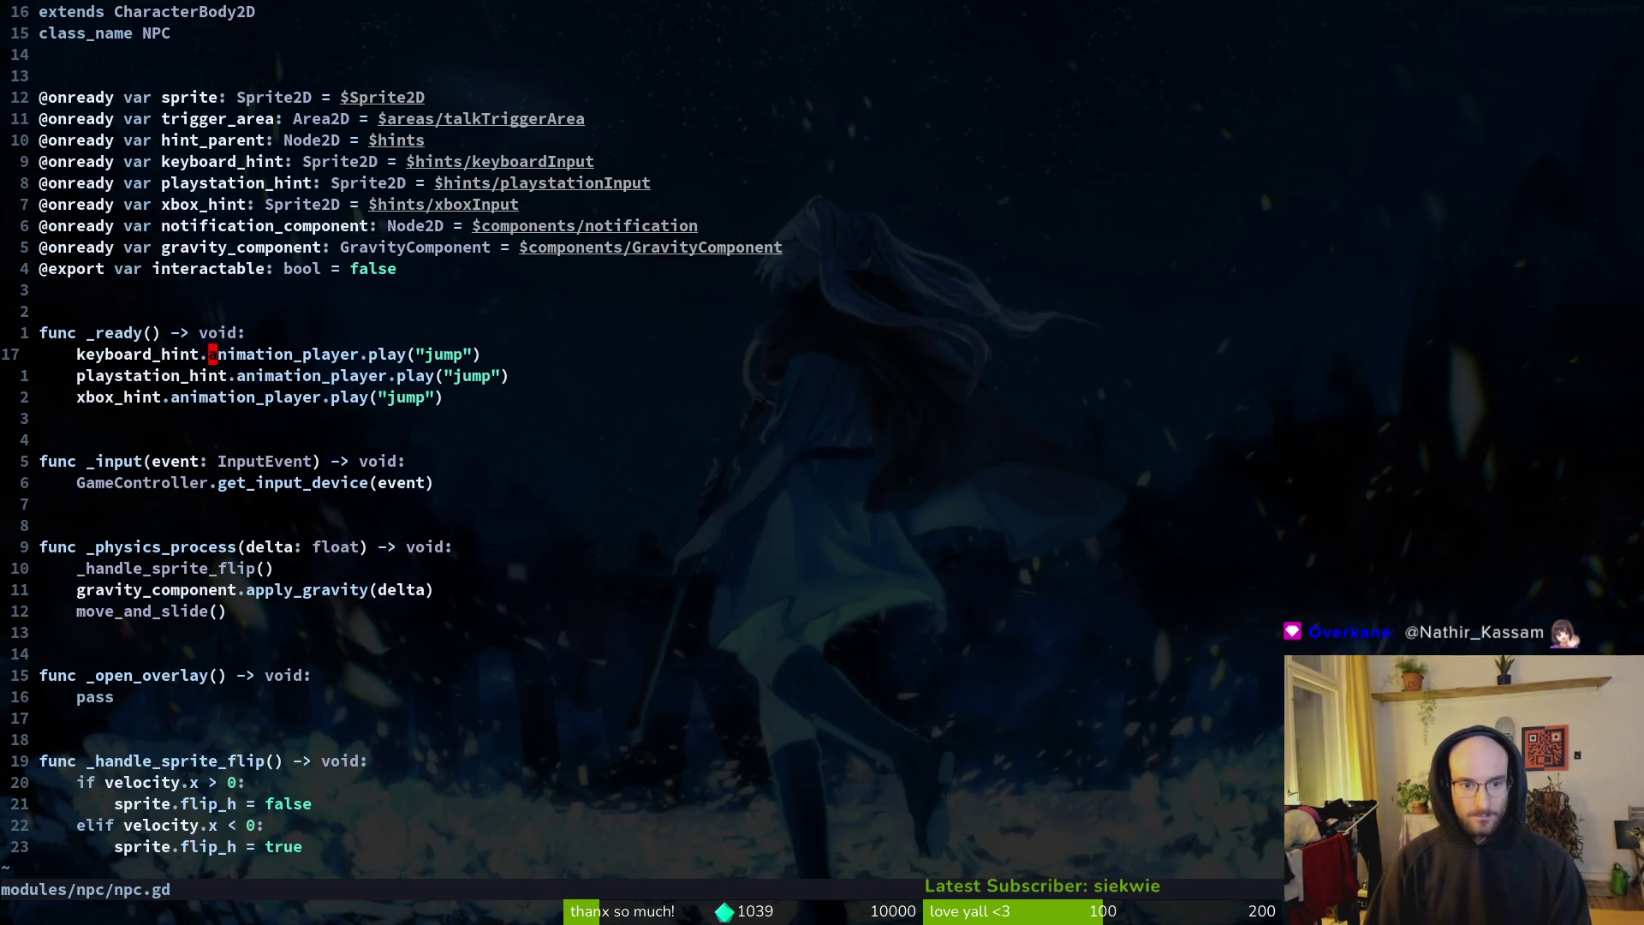
text(hovber)
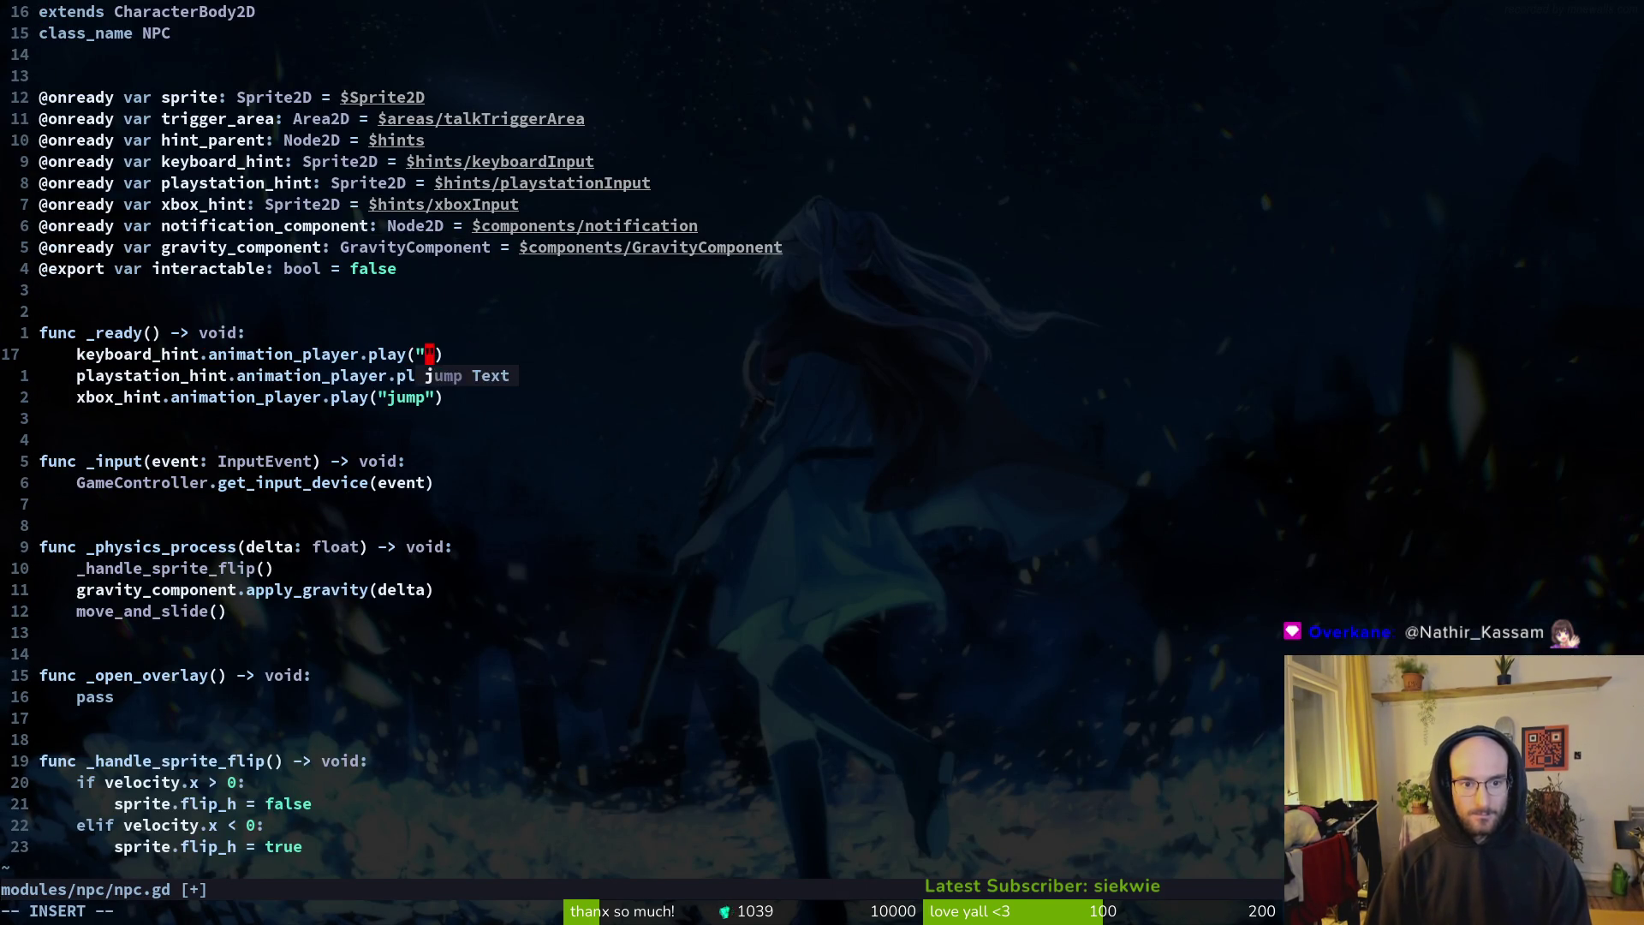
key(Escape)
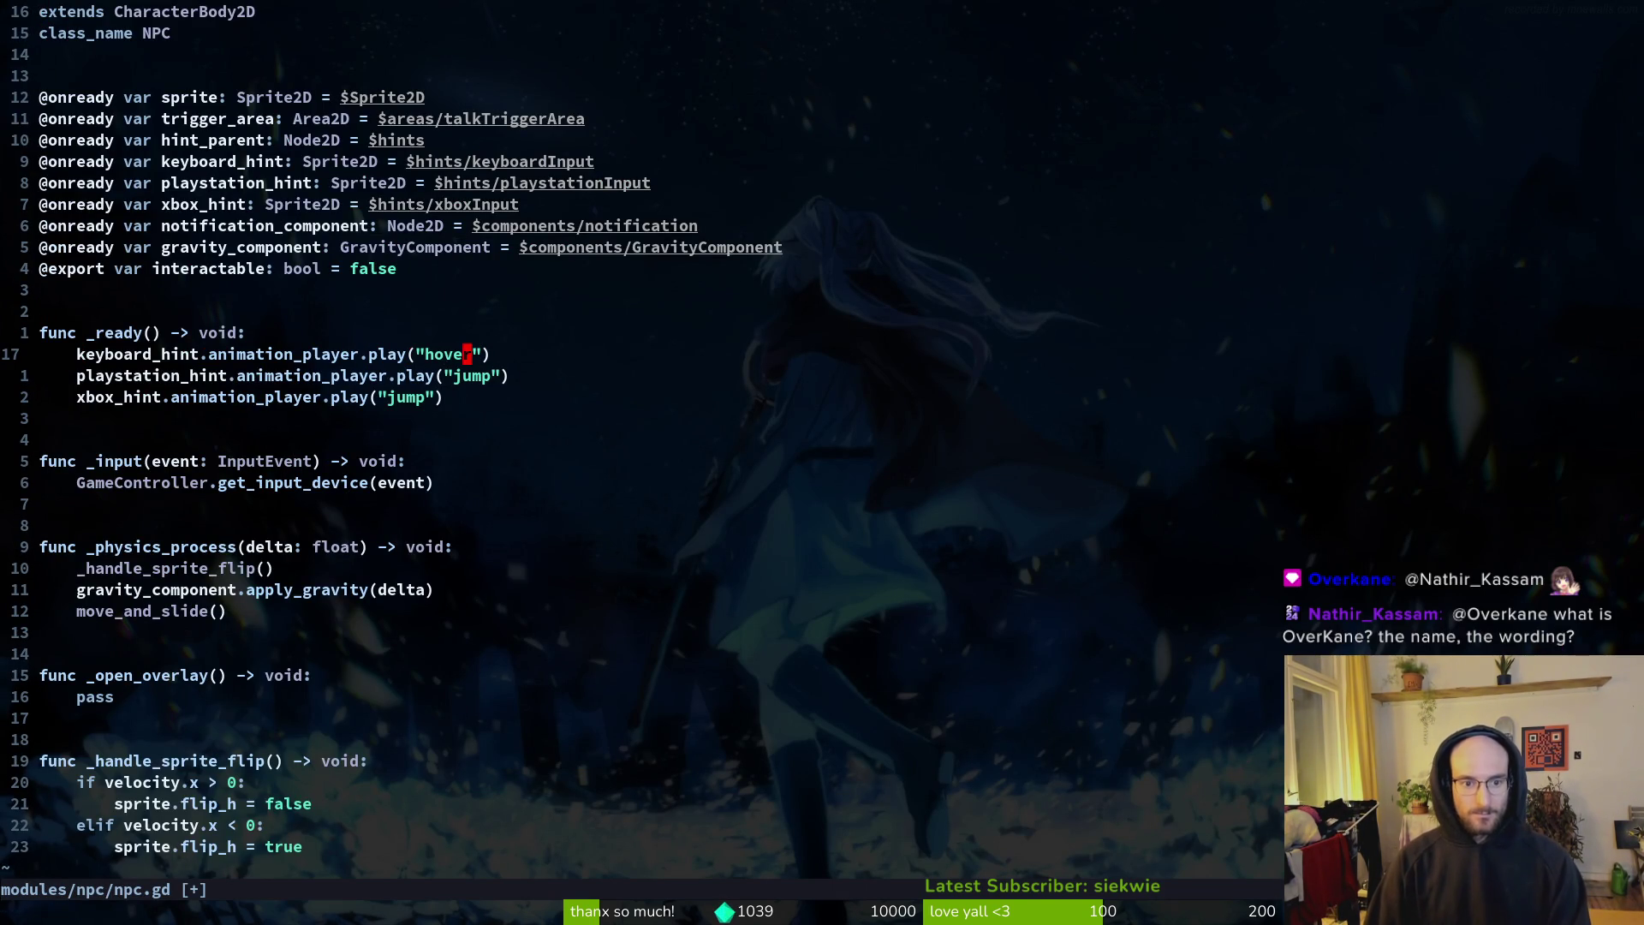
key(y)
key(j)
key(j)
key(P)
key(ctrl+s)
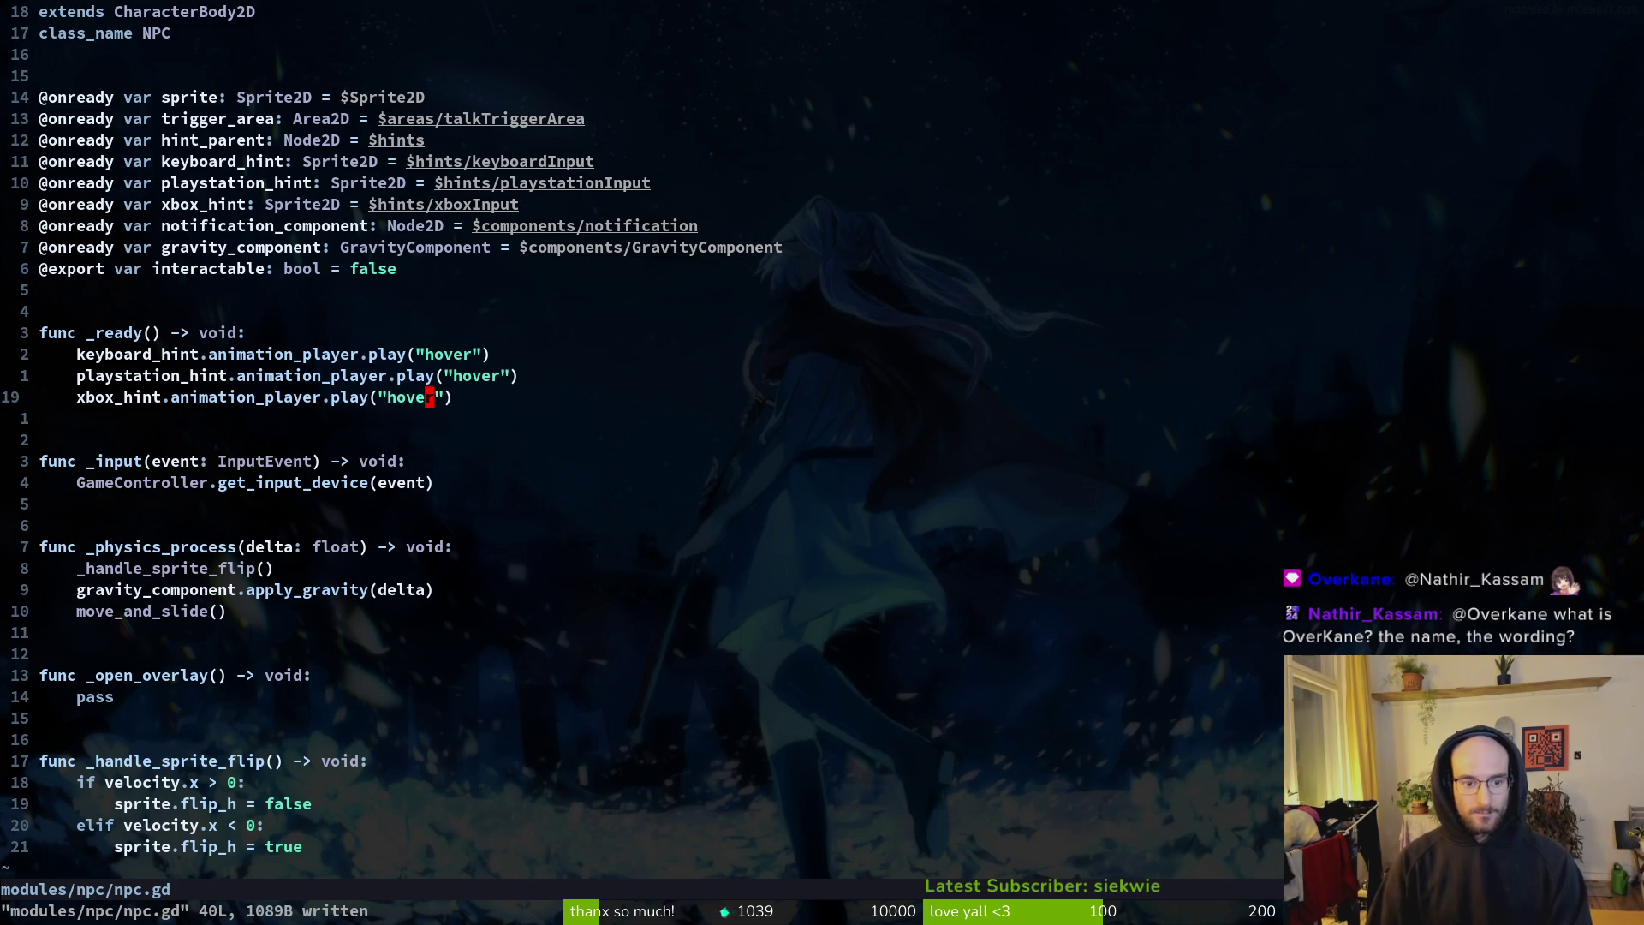
key(ctrl+d)
key(alt+Tab)
key(F5)
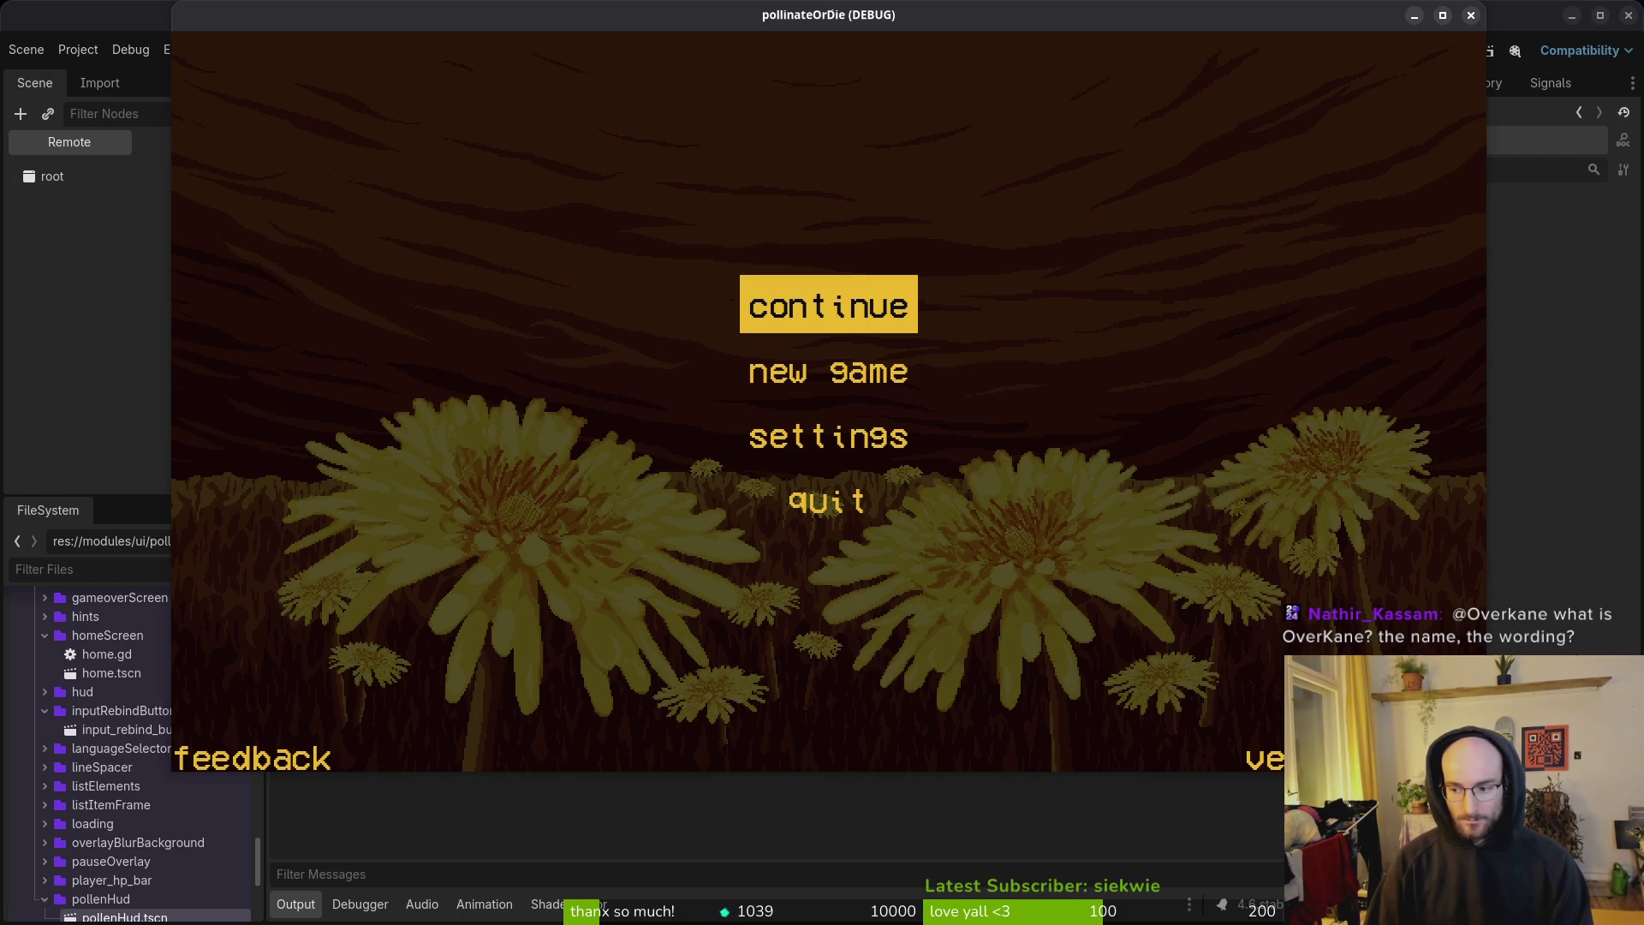
Step: Continue the saved game, open and close the shop and skill overlays, then stop the game
key(Return)
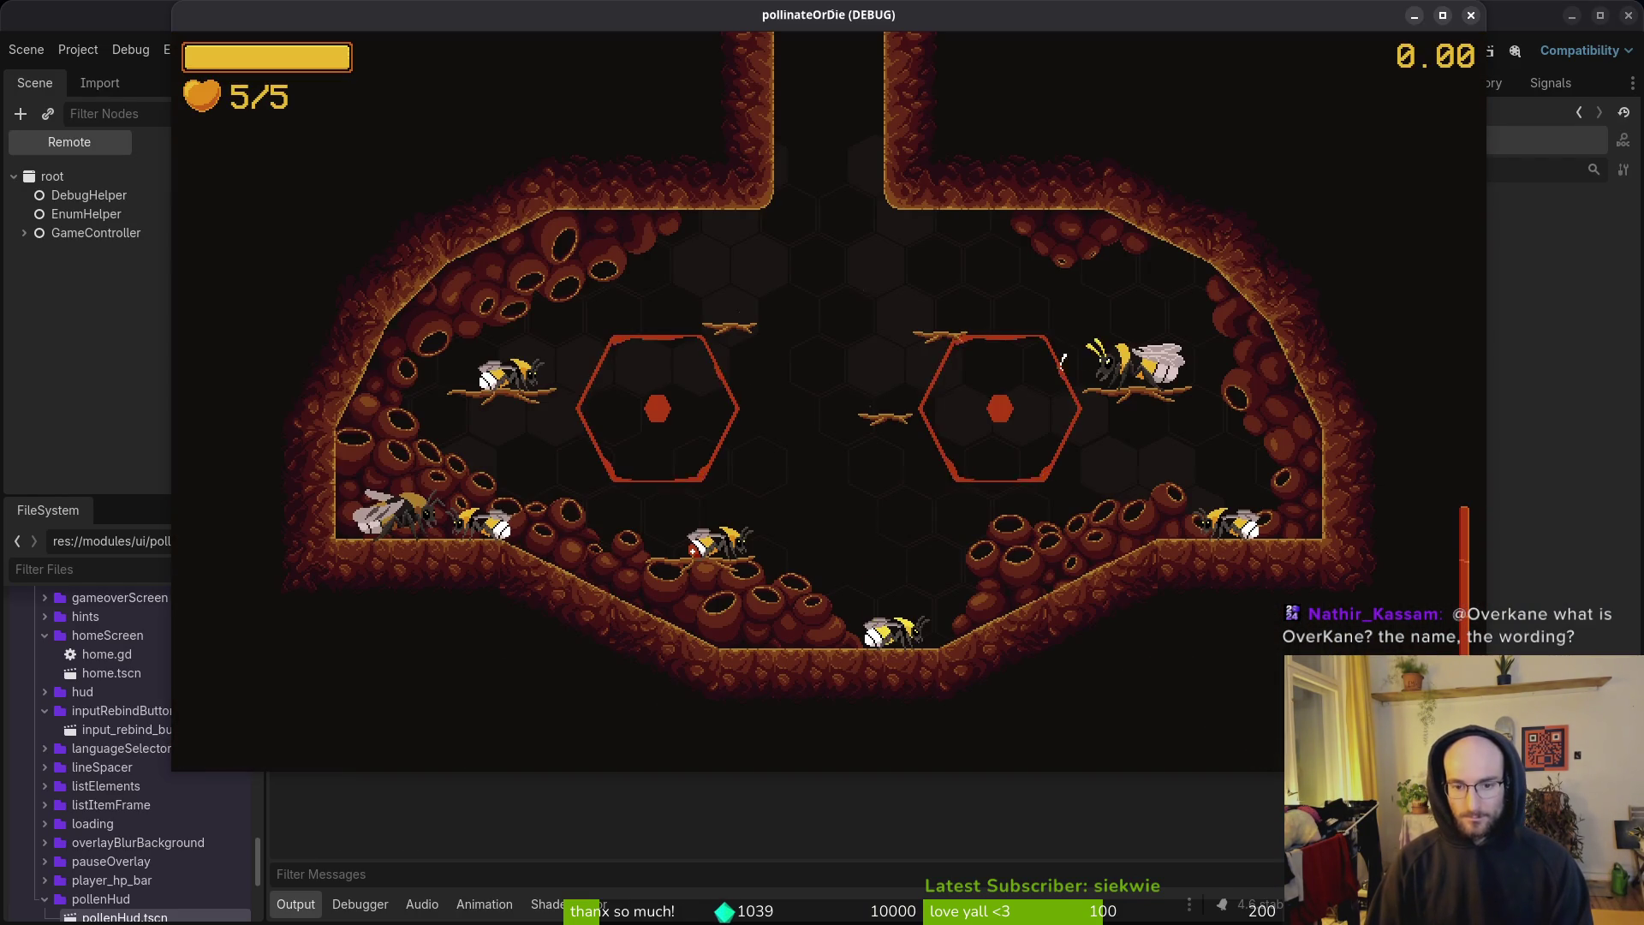
key(e)
key(Escape)
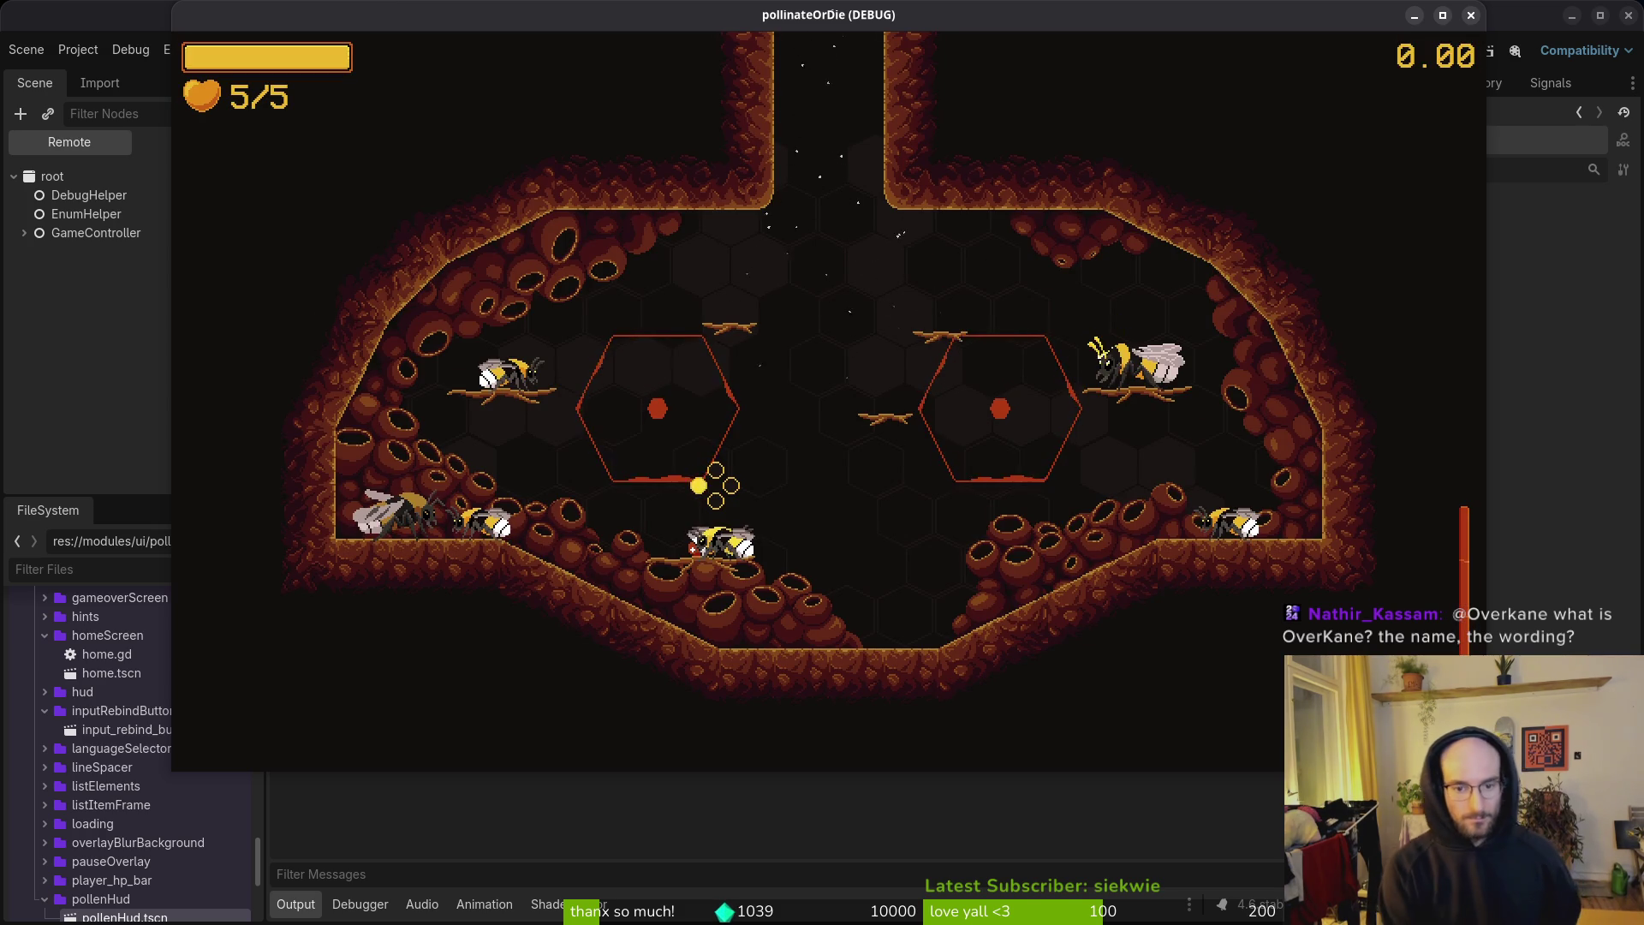
key(e)
key(Escape)
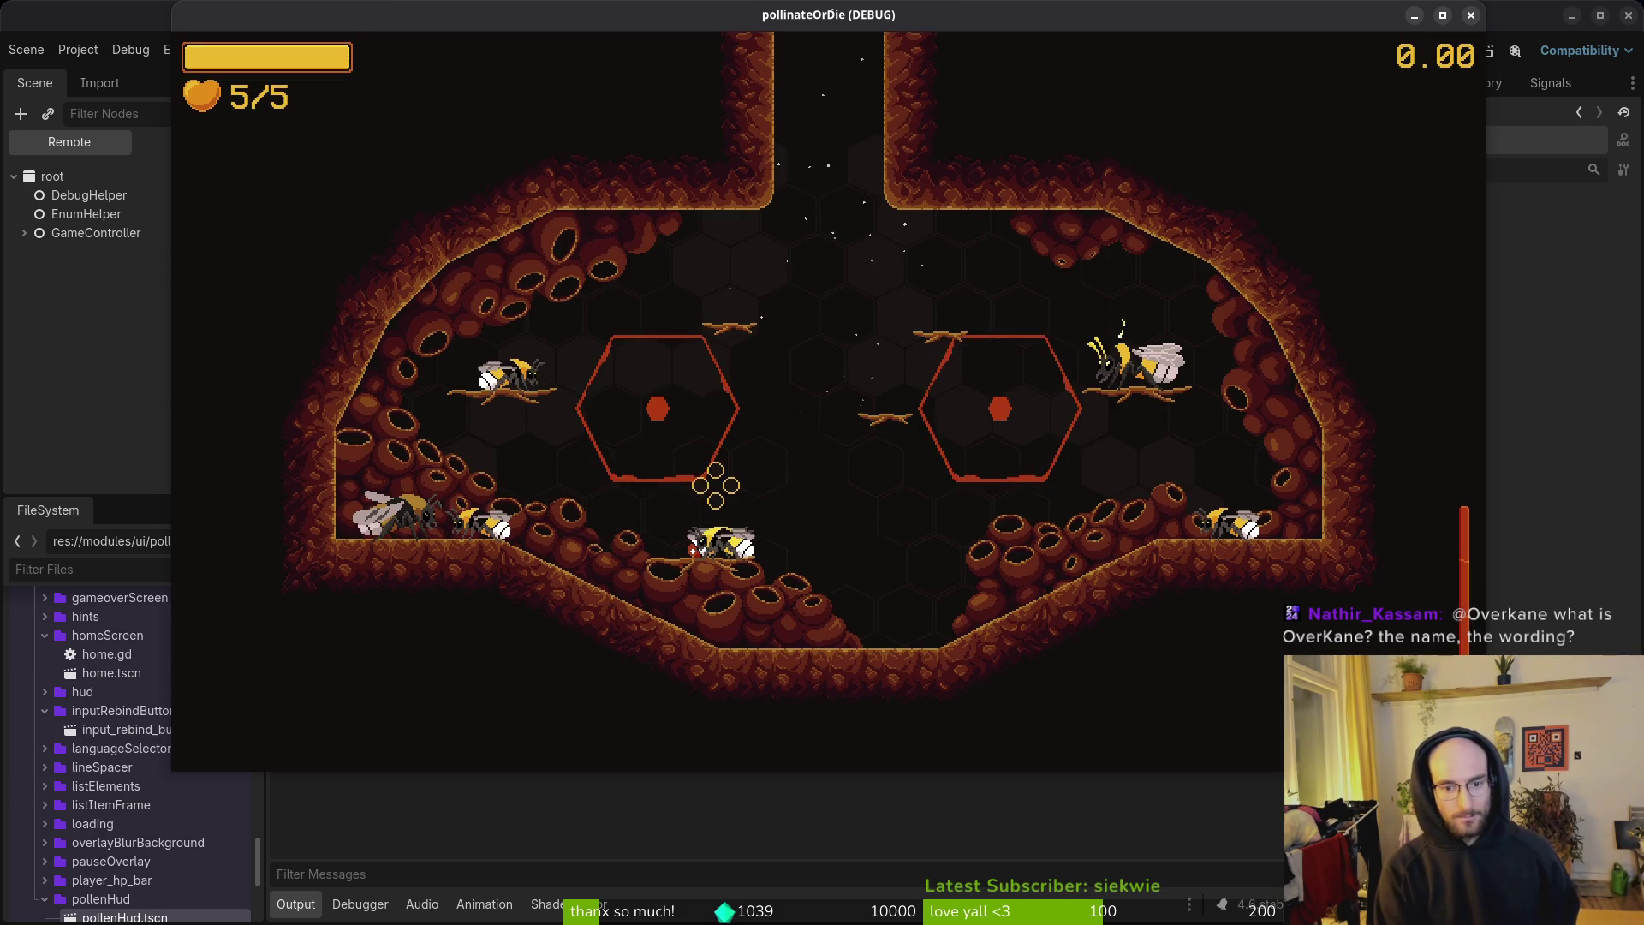
key(Tab)
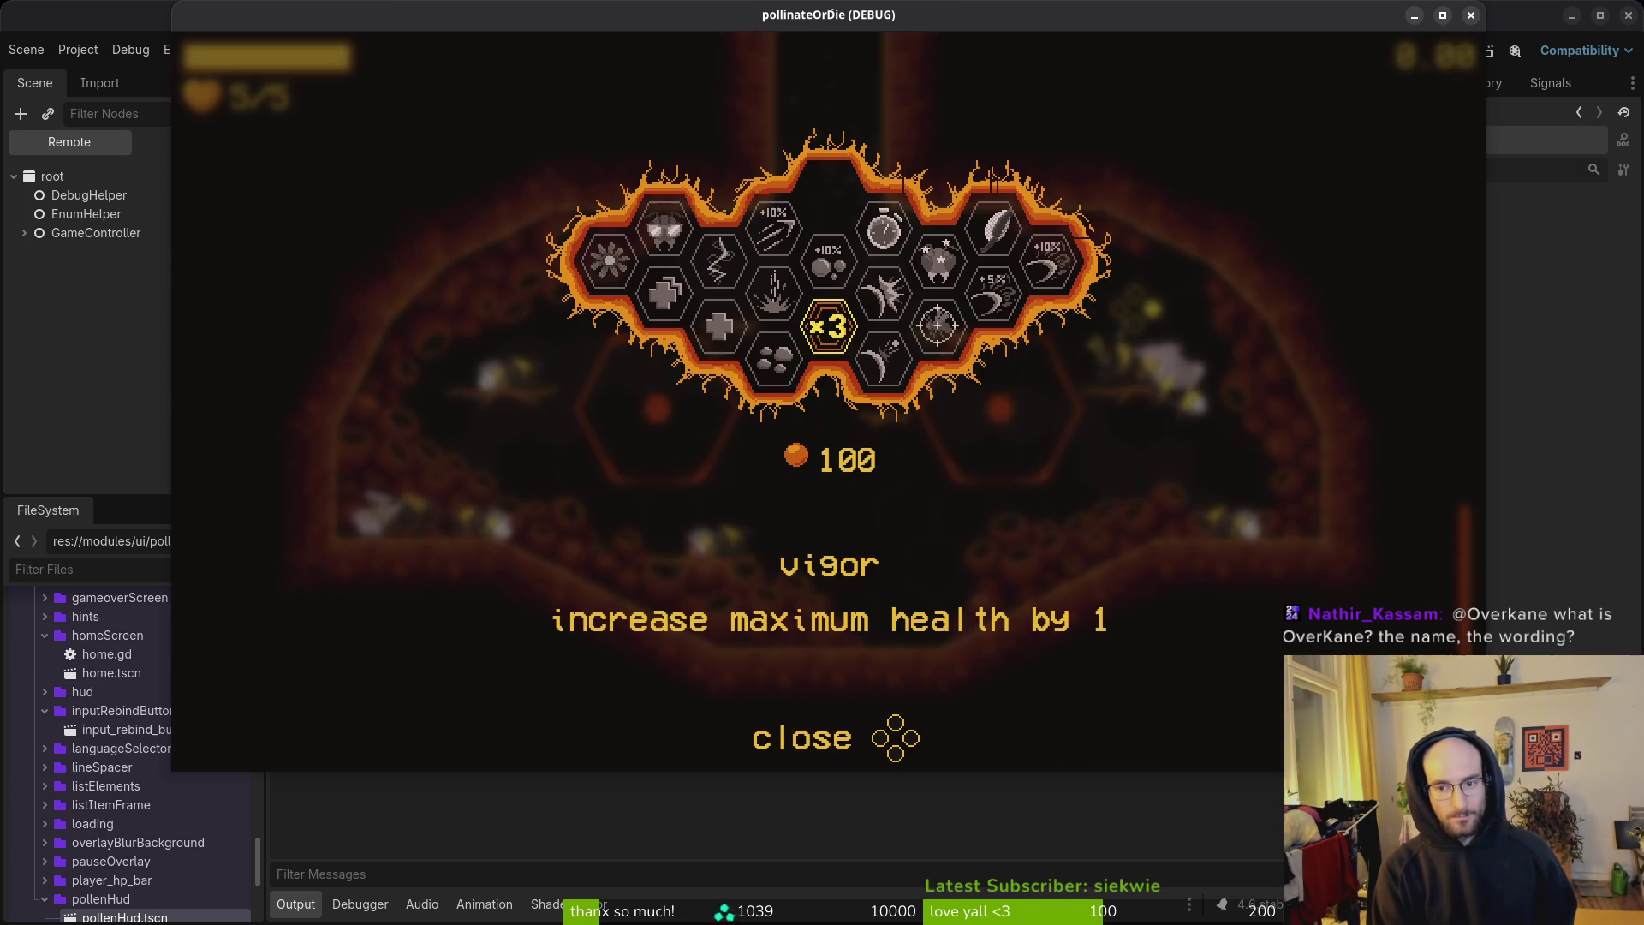
key(Escape)
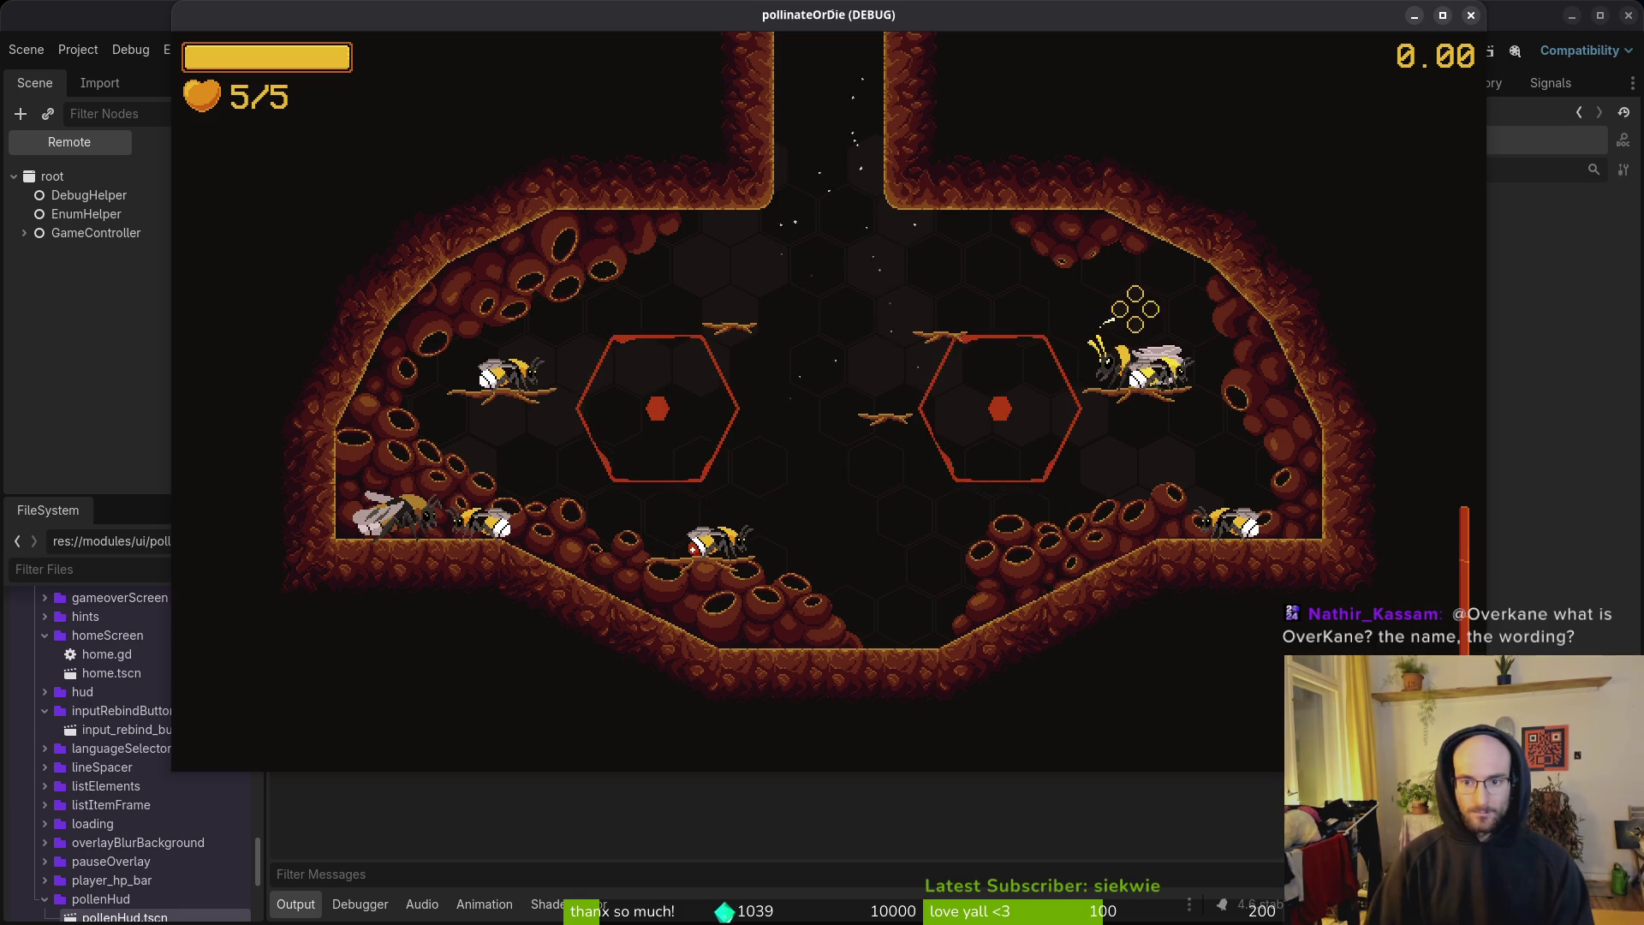
key(F8)
key(alt+Tab)
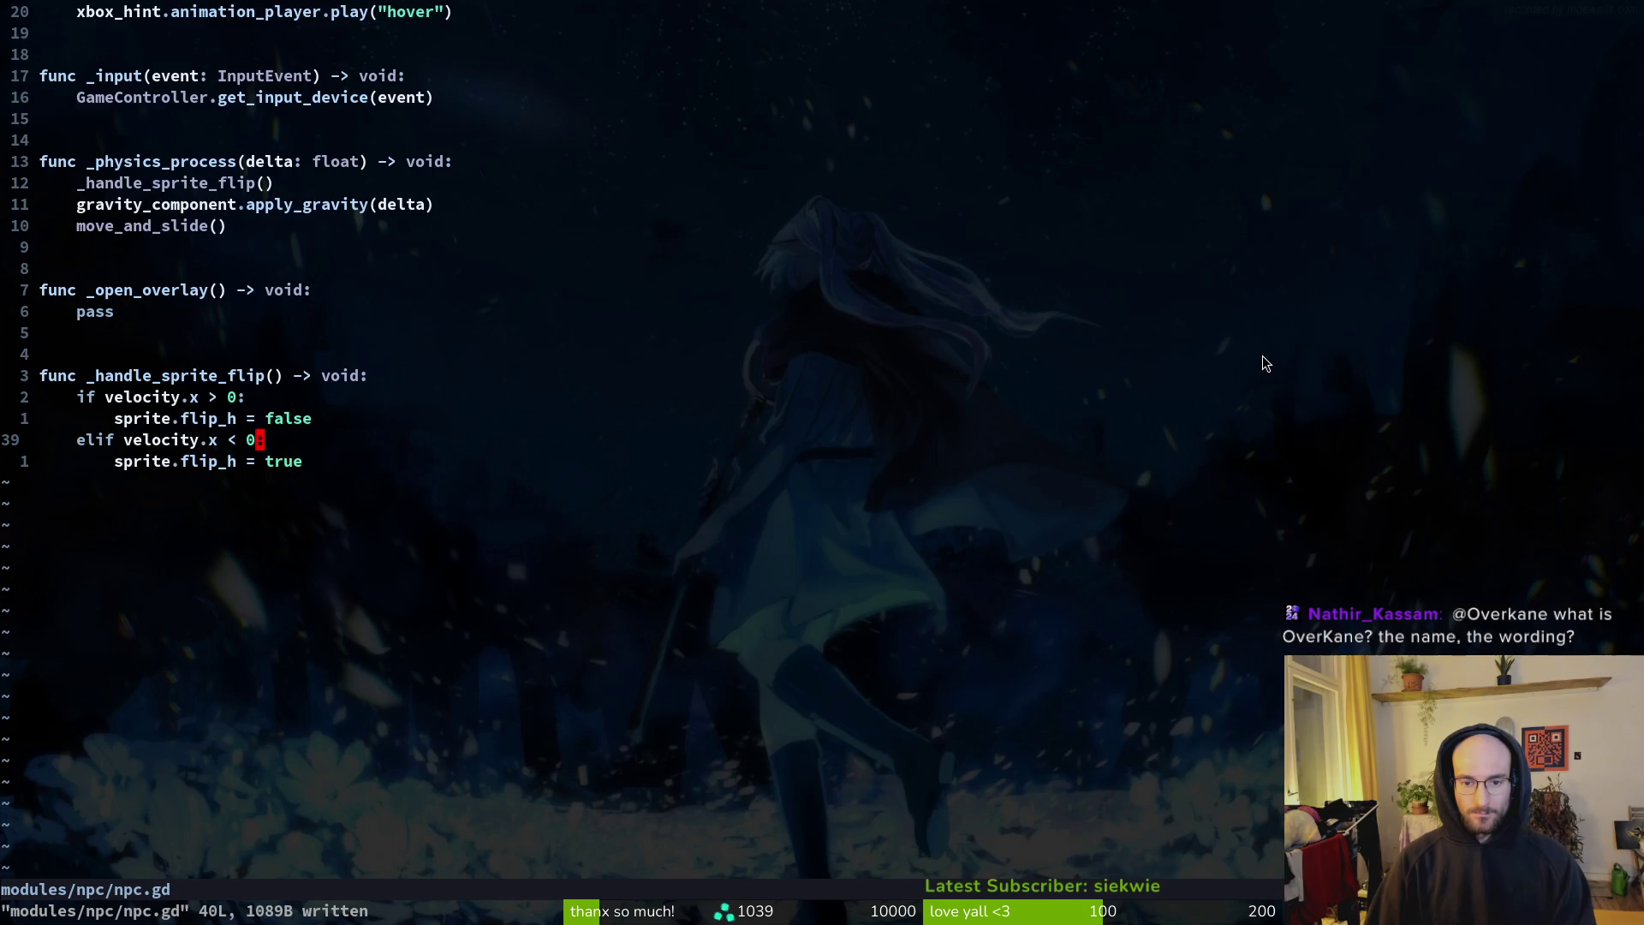
Step: Open queen.gd, then npc.gd at its sprite-flip code
key(space)
key(f)
key(f)
text(quee)
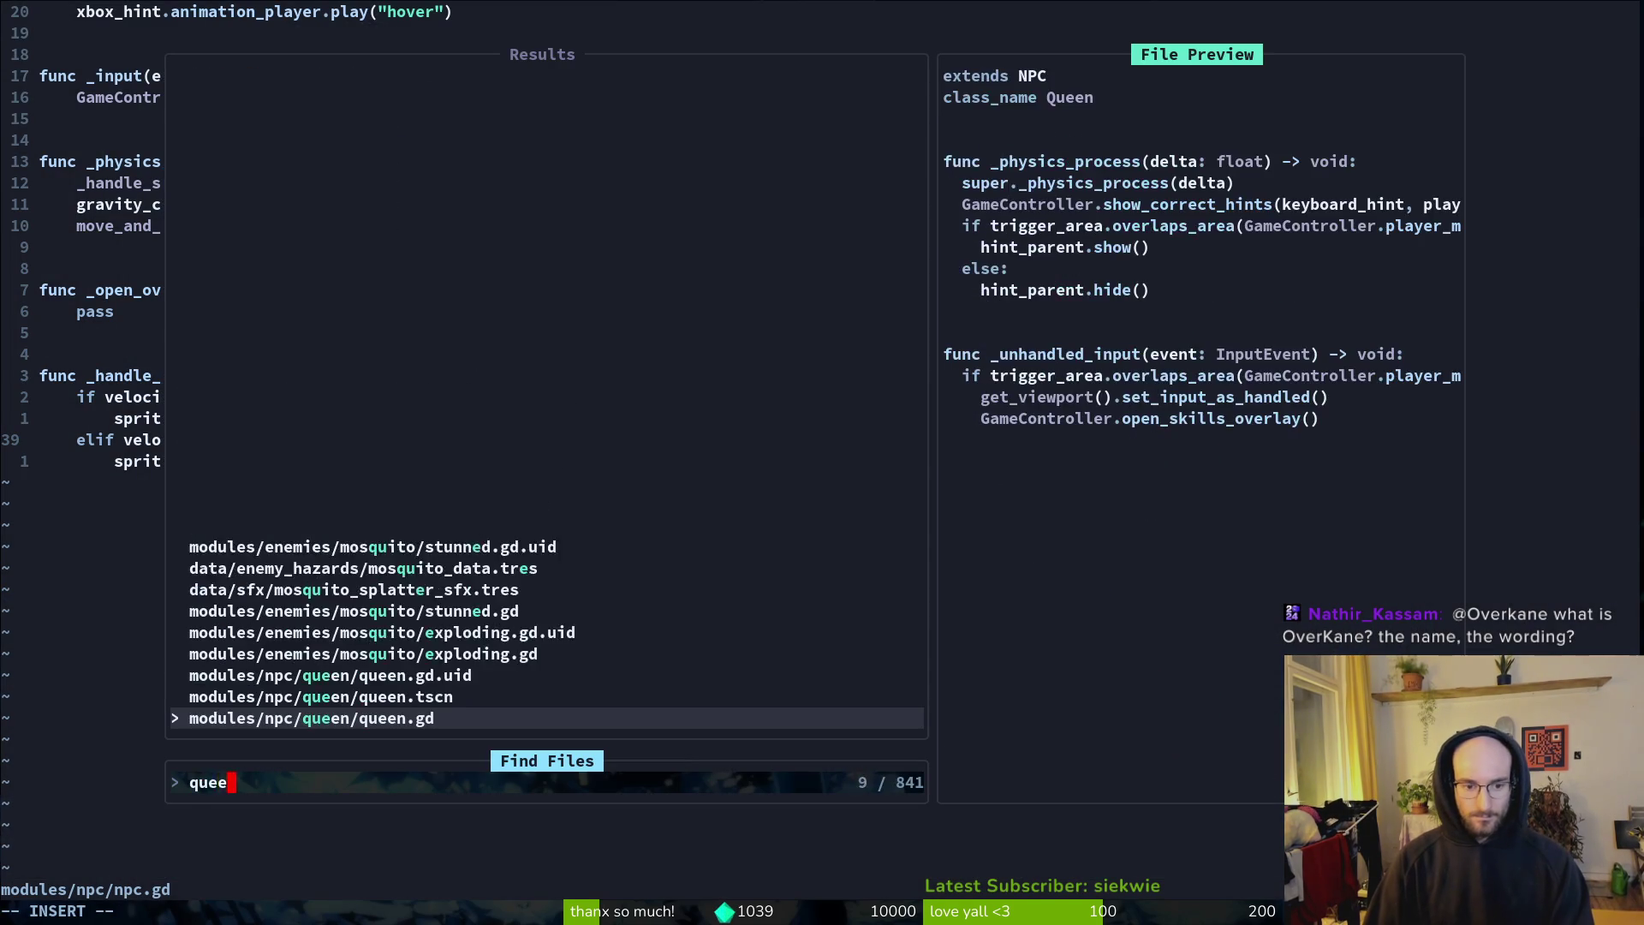
key(Return)
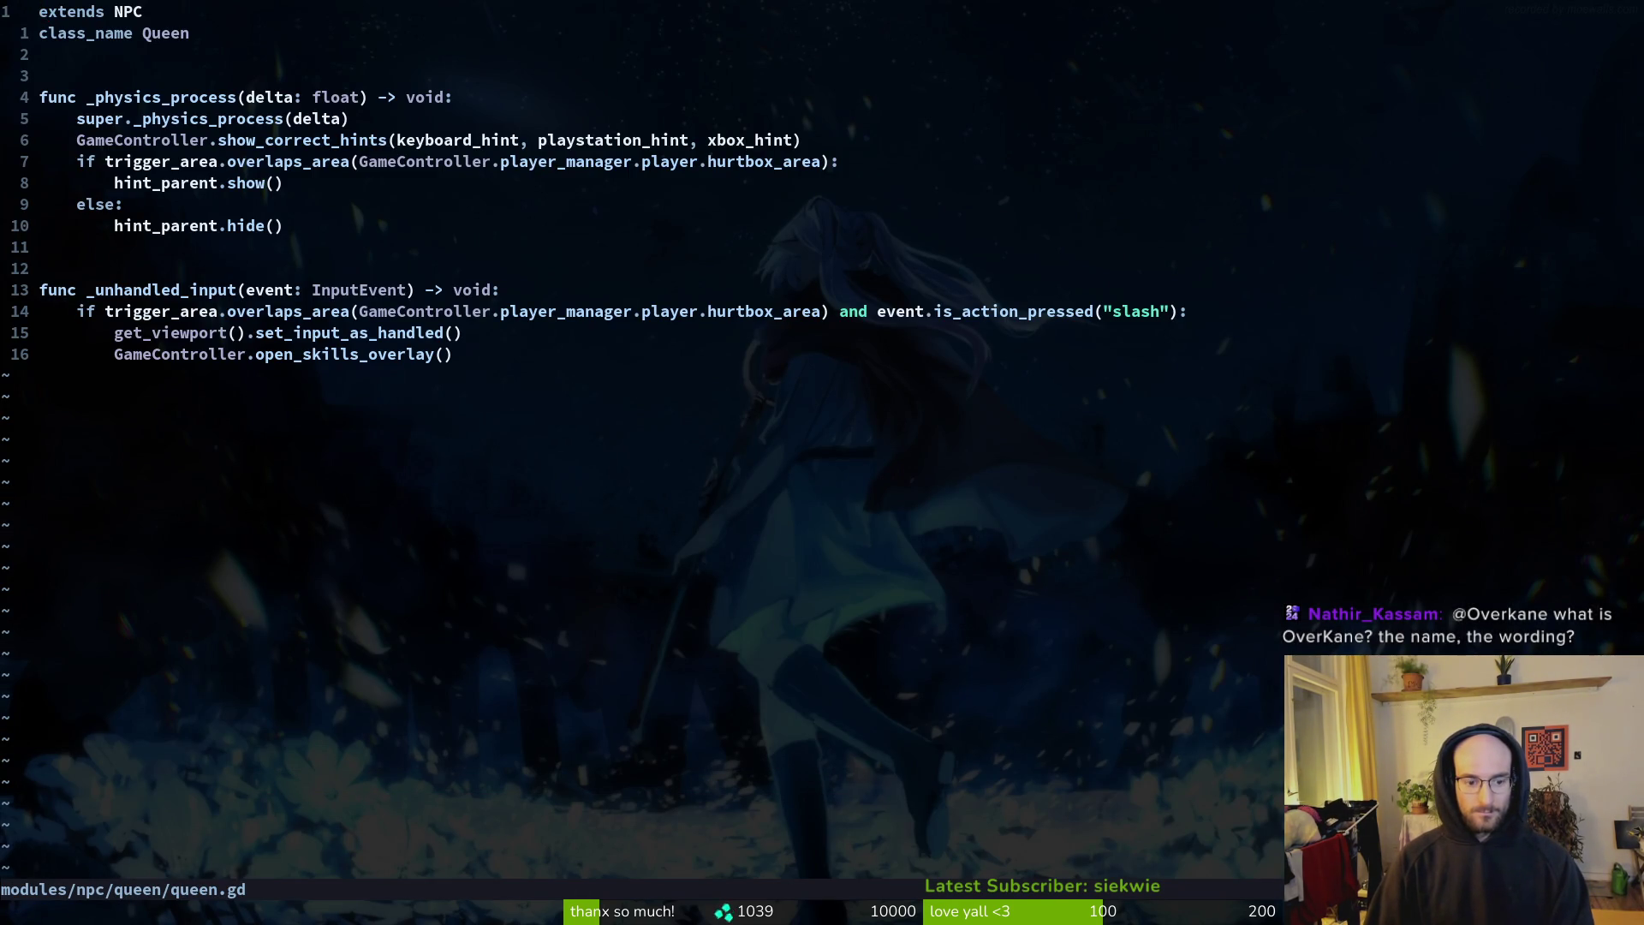
key(space)
key(f)
key(f)
text(npc)
key(Return)
key(z)
key(z)
key(ctrl+u)
Step: Close the game window and go to the sprite.flip_h = false line in _handle_sprite_flip
key(alt+Tab)
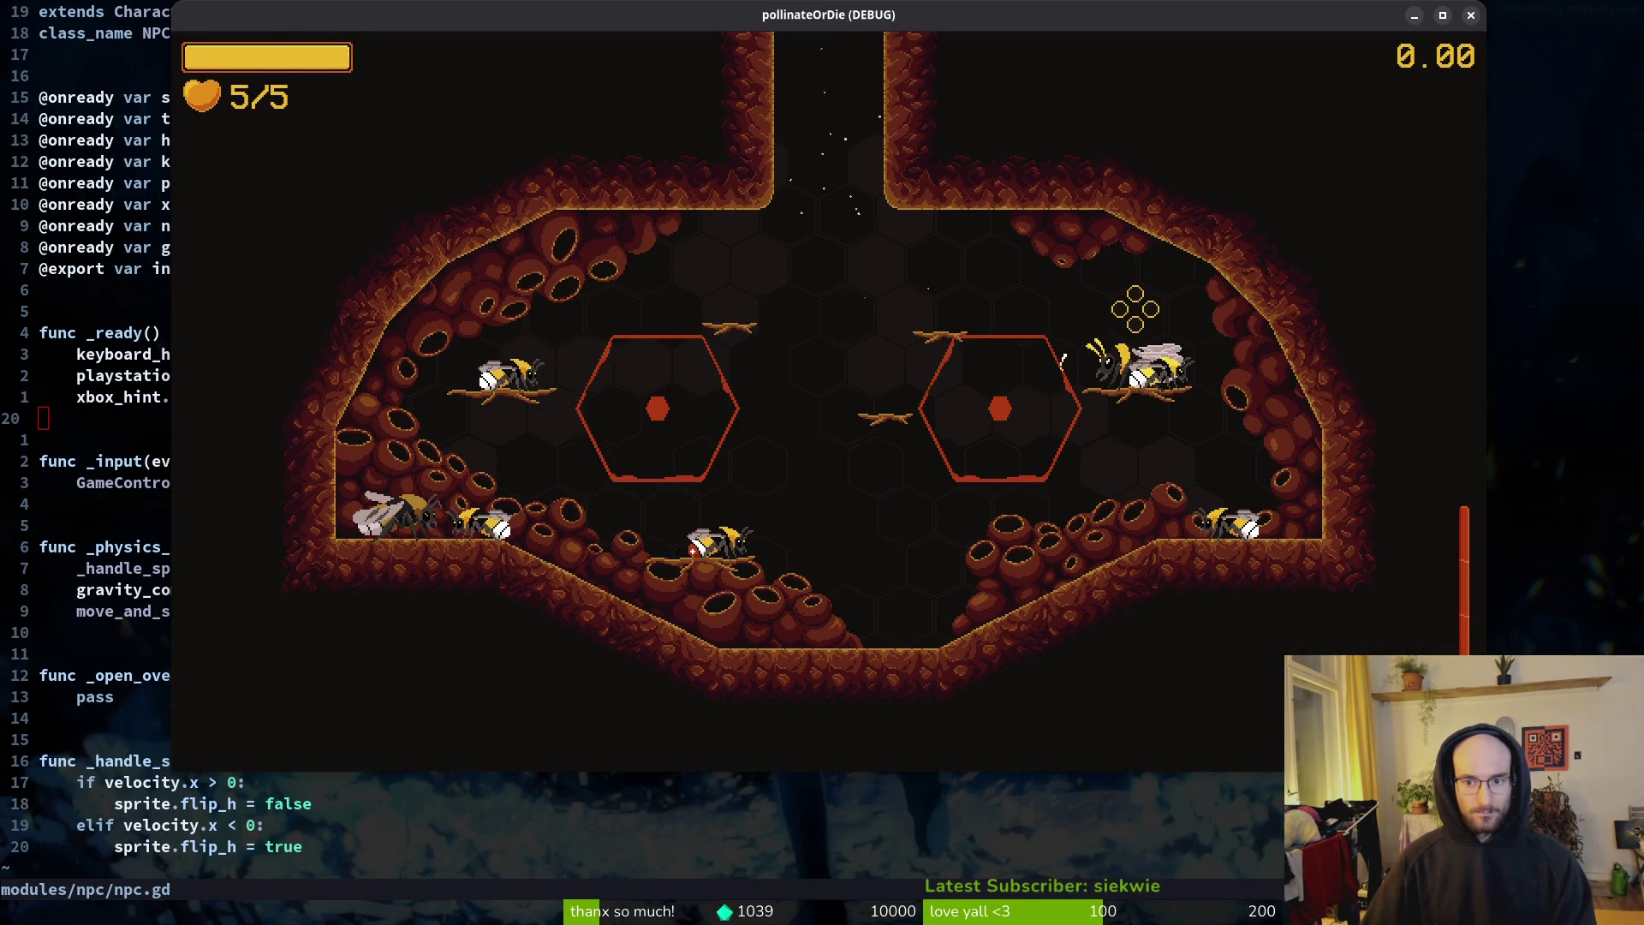
key(Escape)
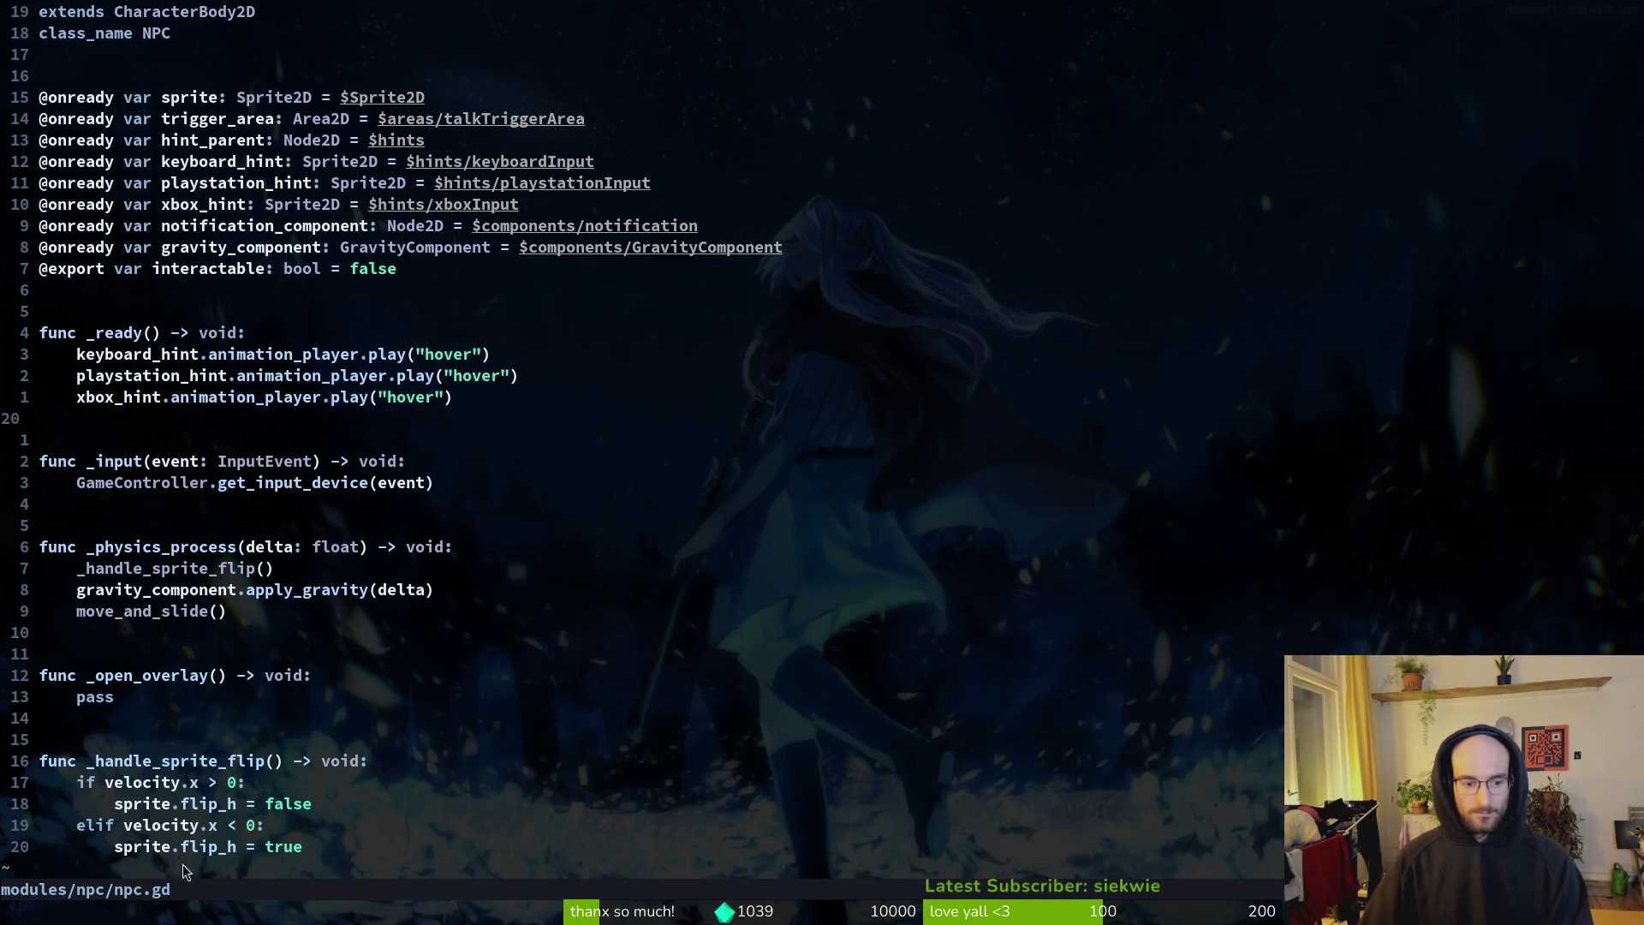
scroll(227, 856, down, 3)
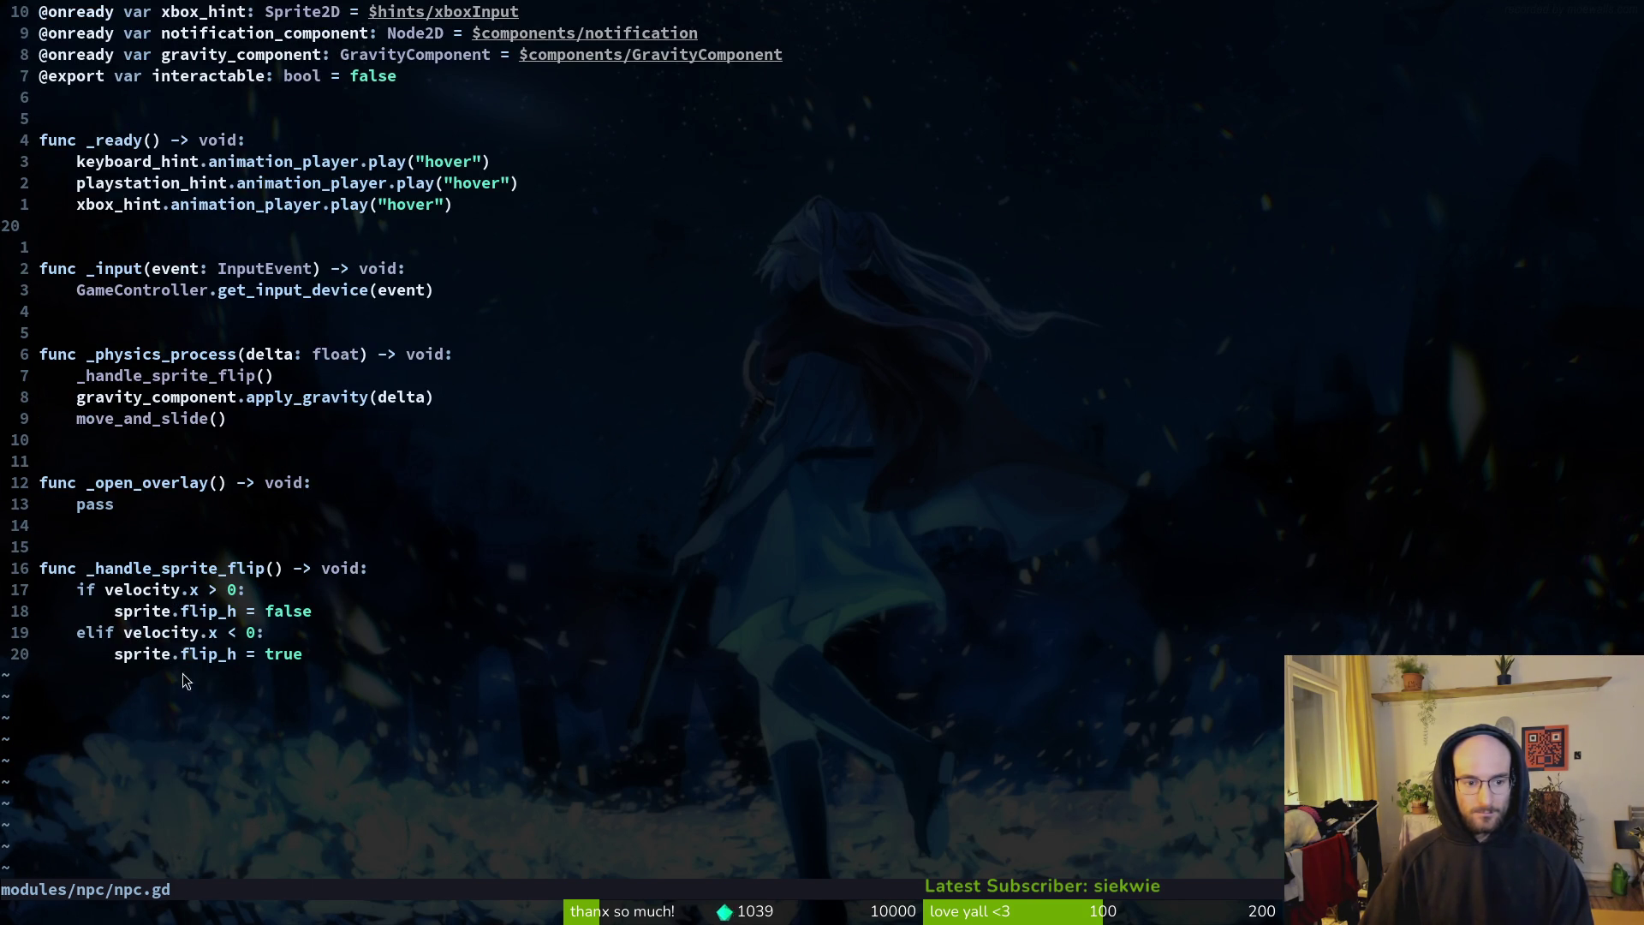
click(169, 615)
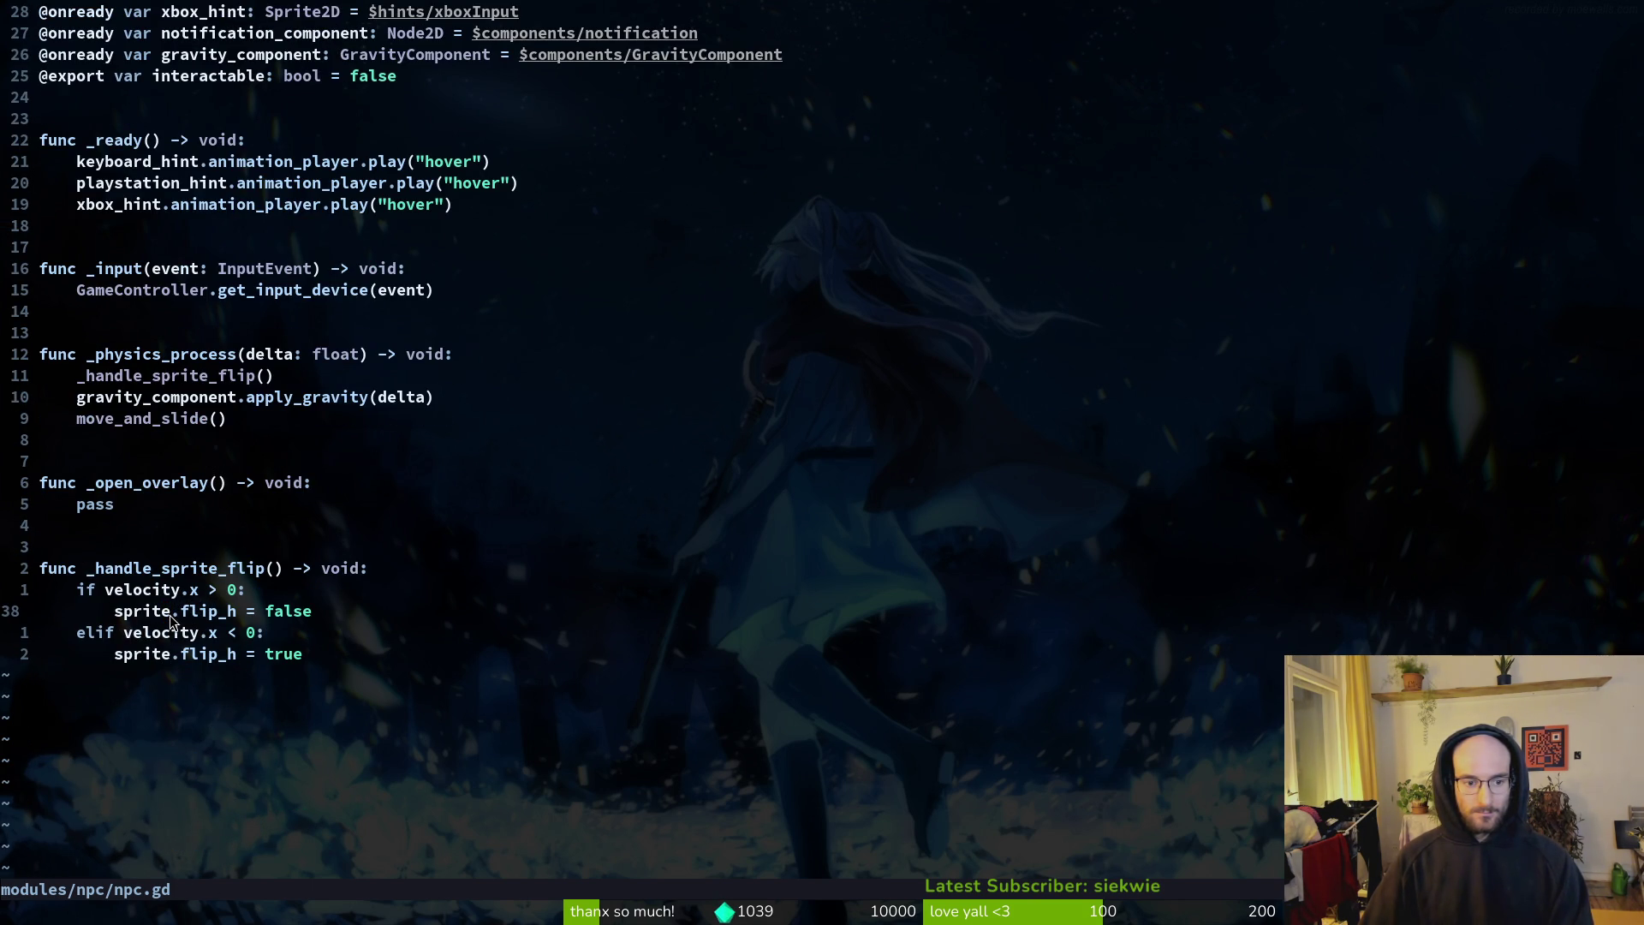
key(F5)
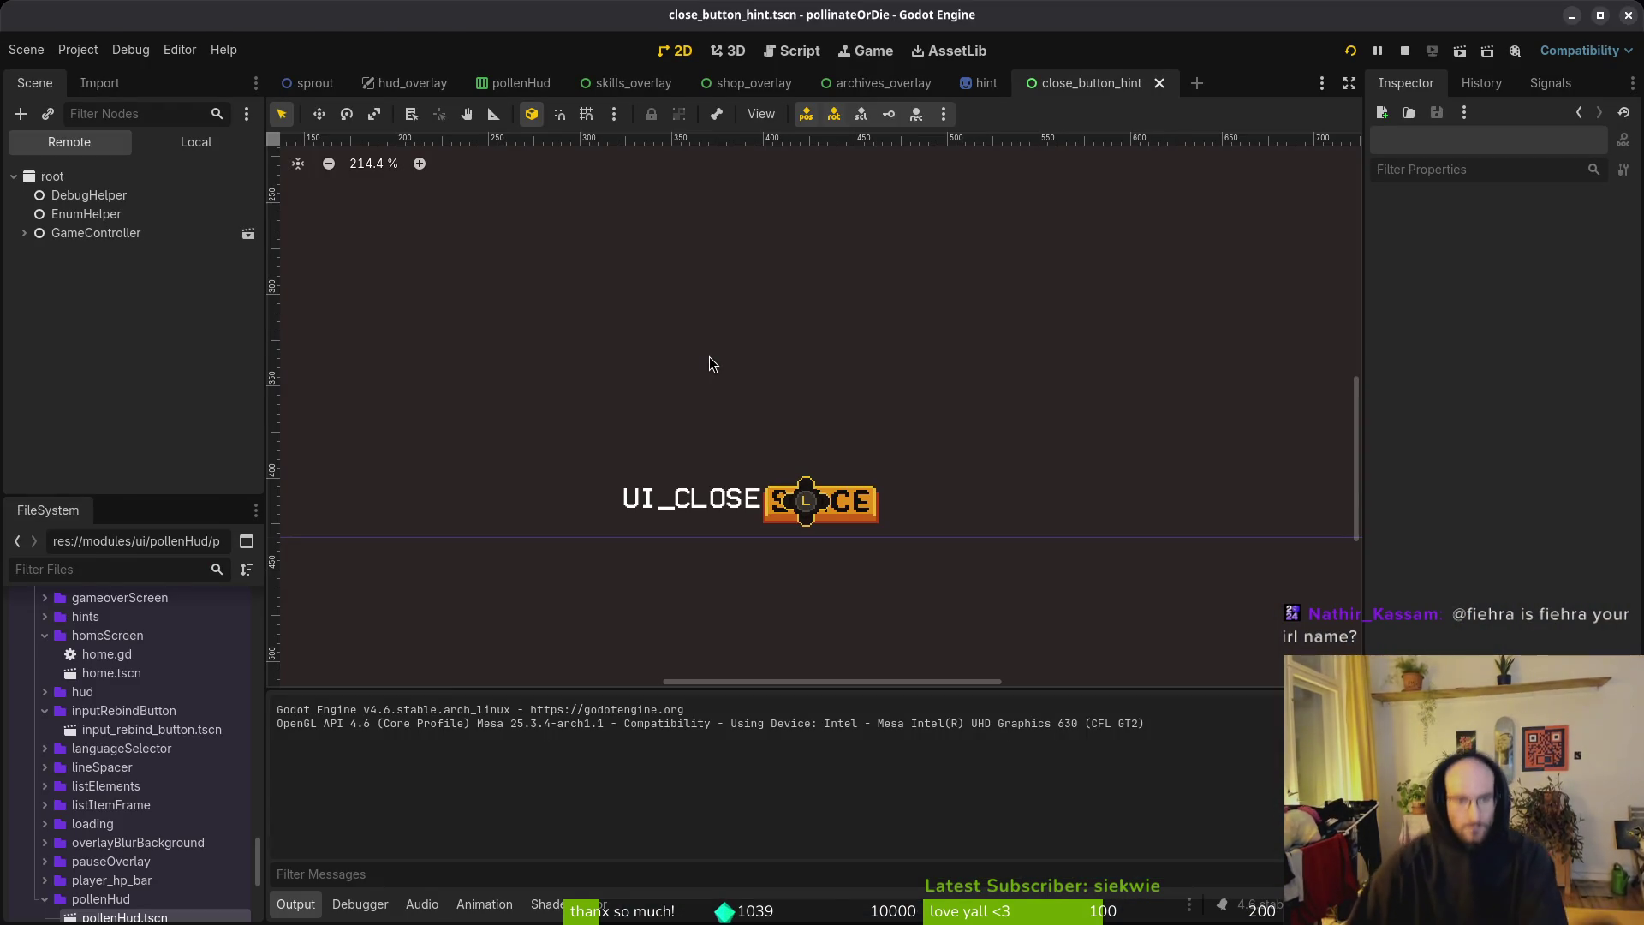
Step: Open queen.gd in the Vim code editor with the file finder
key(alt+Tab)
key(alt+Tab)
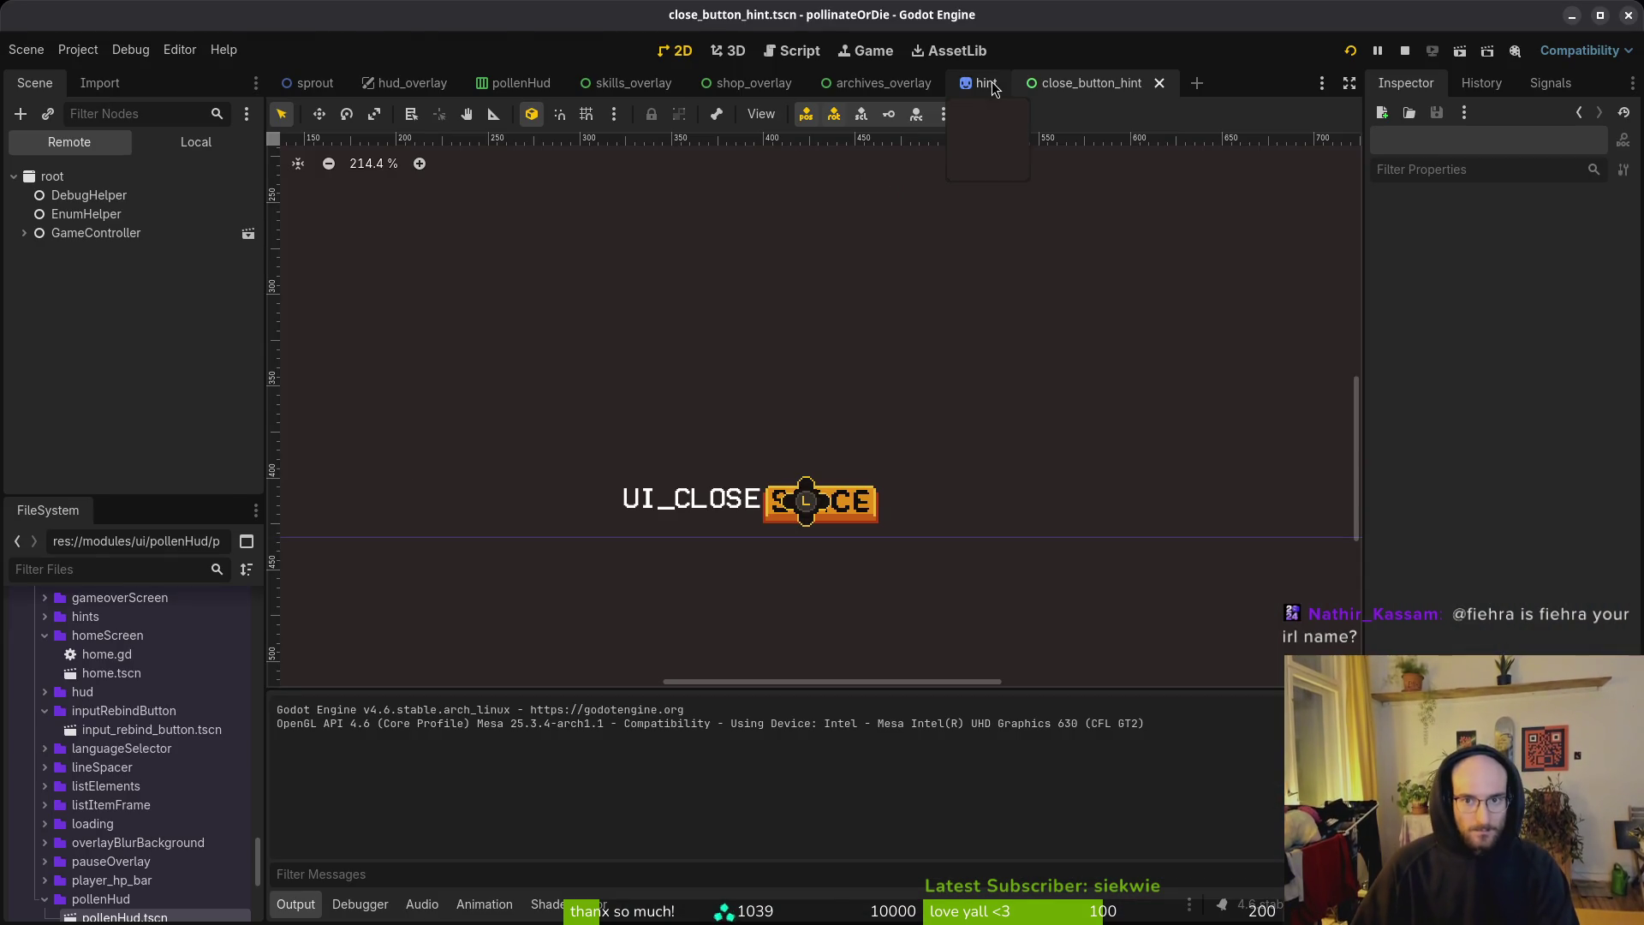
key(alt+Tab)
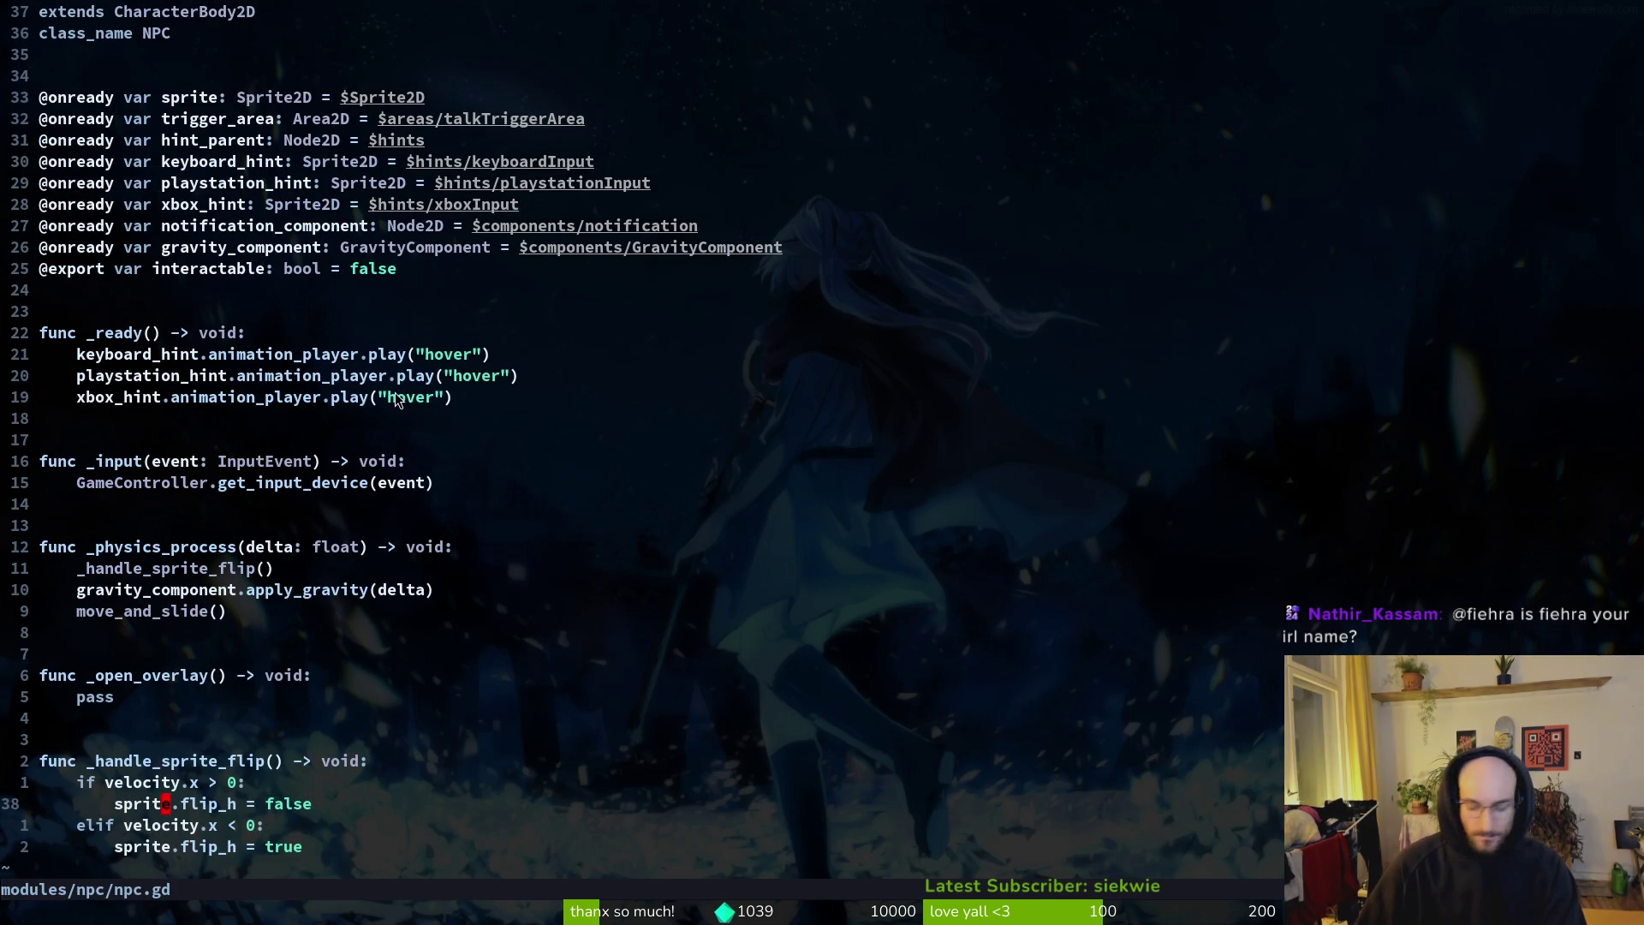
key(space)
key(f)
key(f)
text(que)
key(Return)
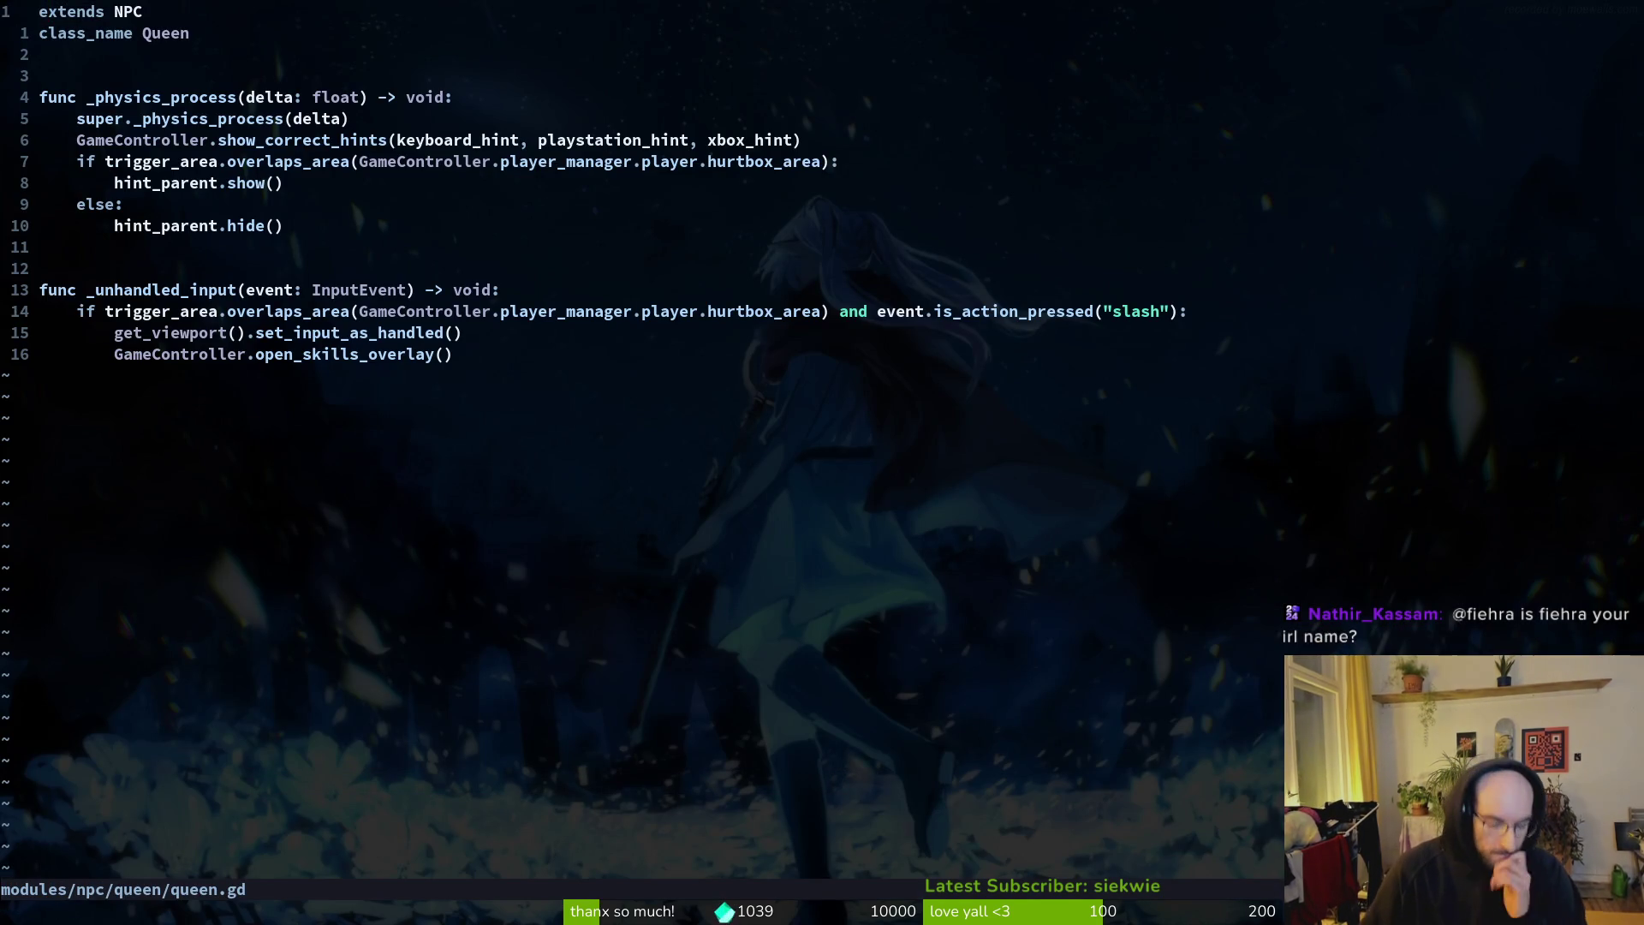
Step: Back in Godot, quick-open the hive.tscn level scene
key(alt+Tab)
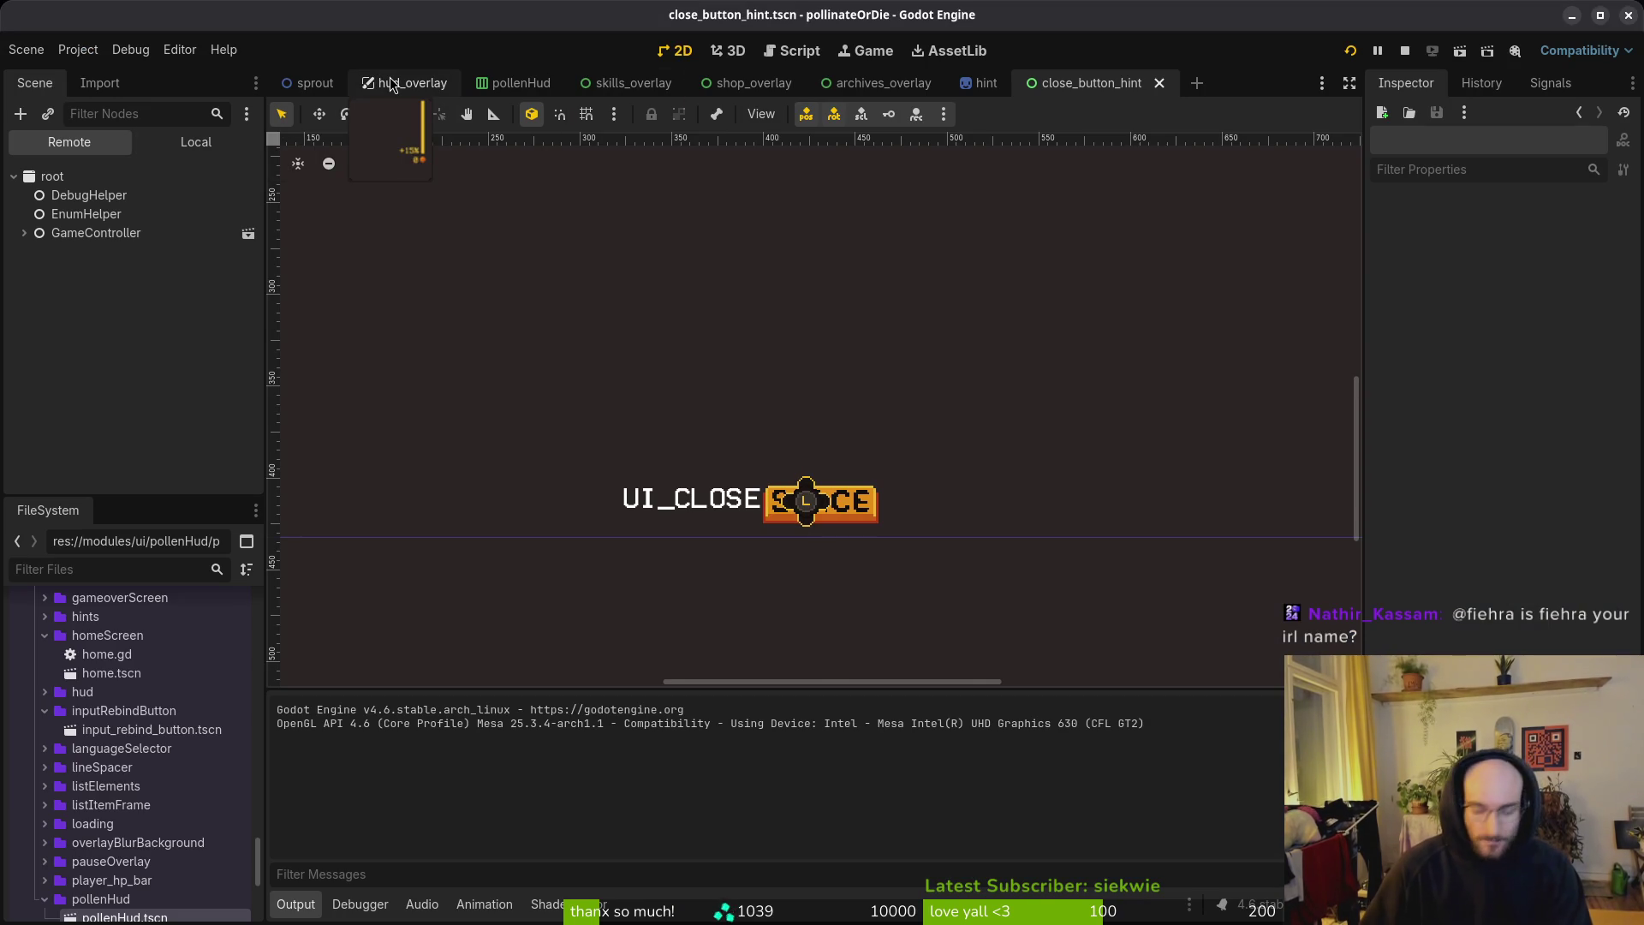
key(shift+alt+o)
text(hiv)
text(e.ts)
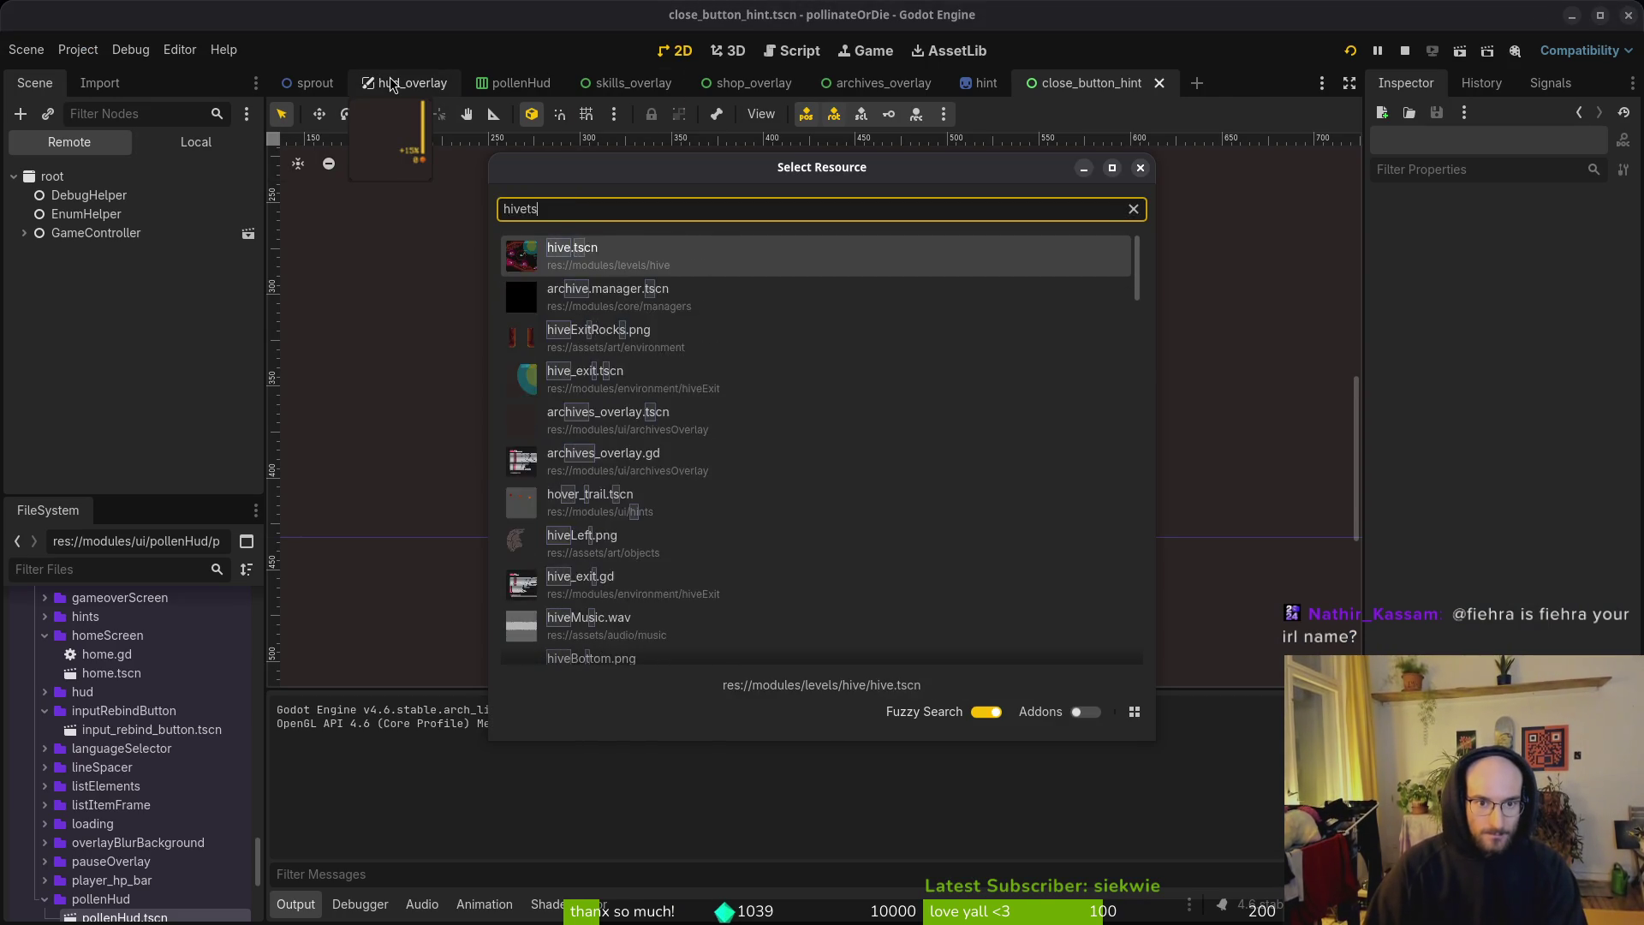
key(Return)
Step: Select the queen node in the hive scene tree and frame her in the viewport
click(24, 308)
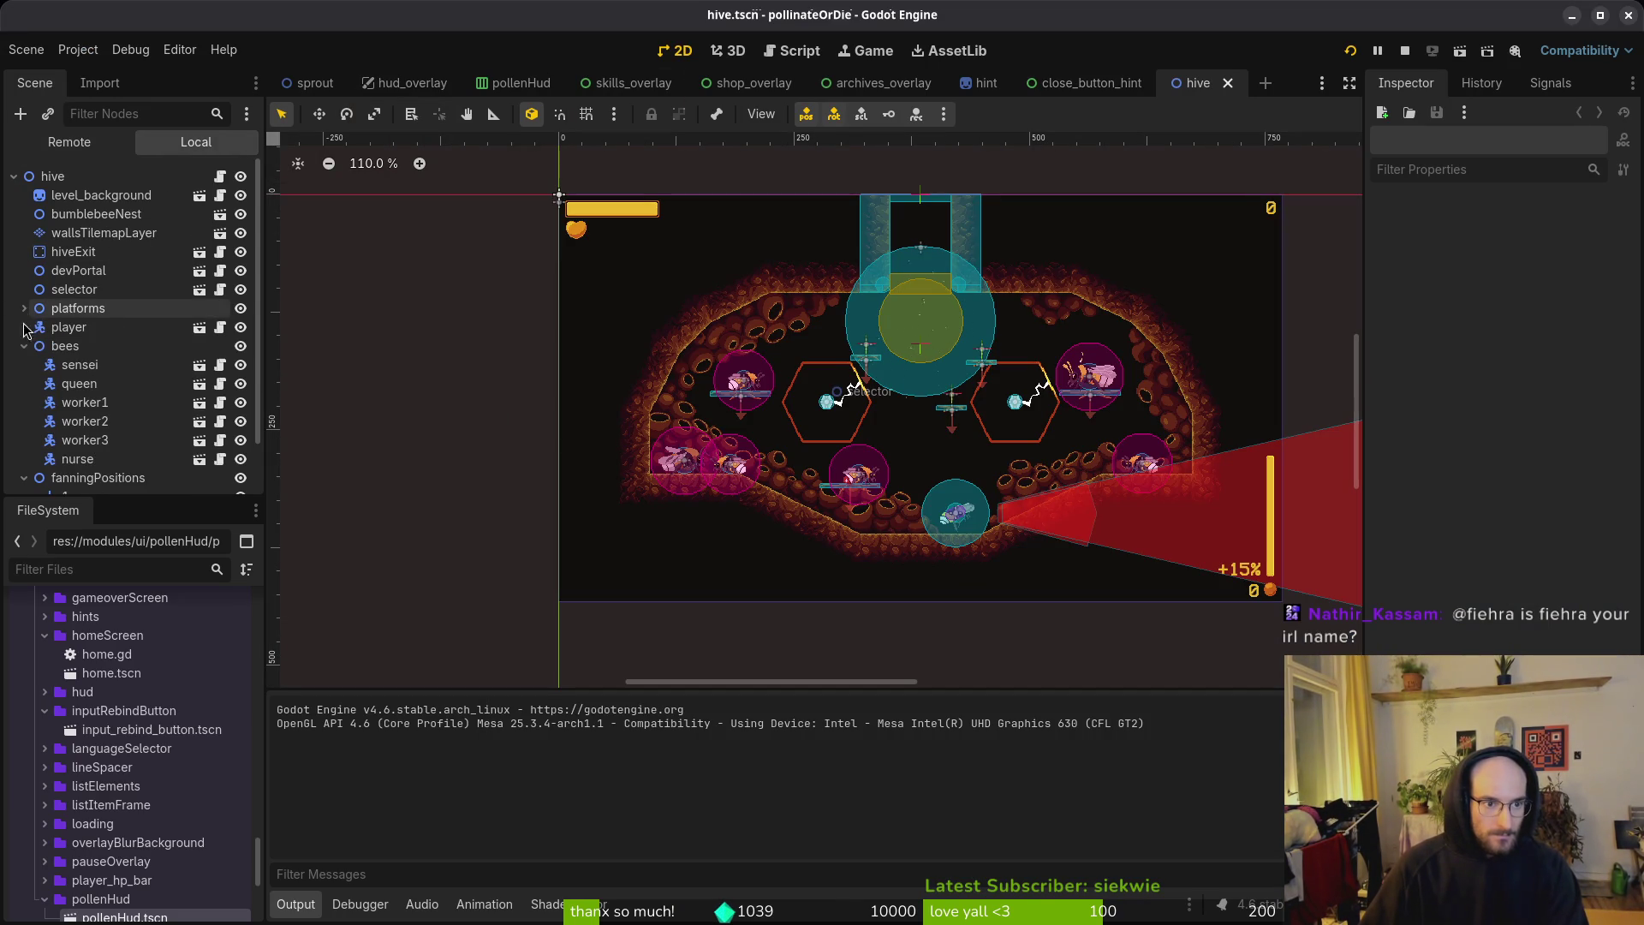
click(78, 383)
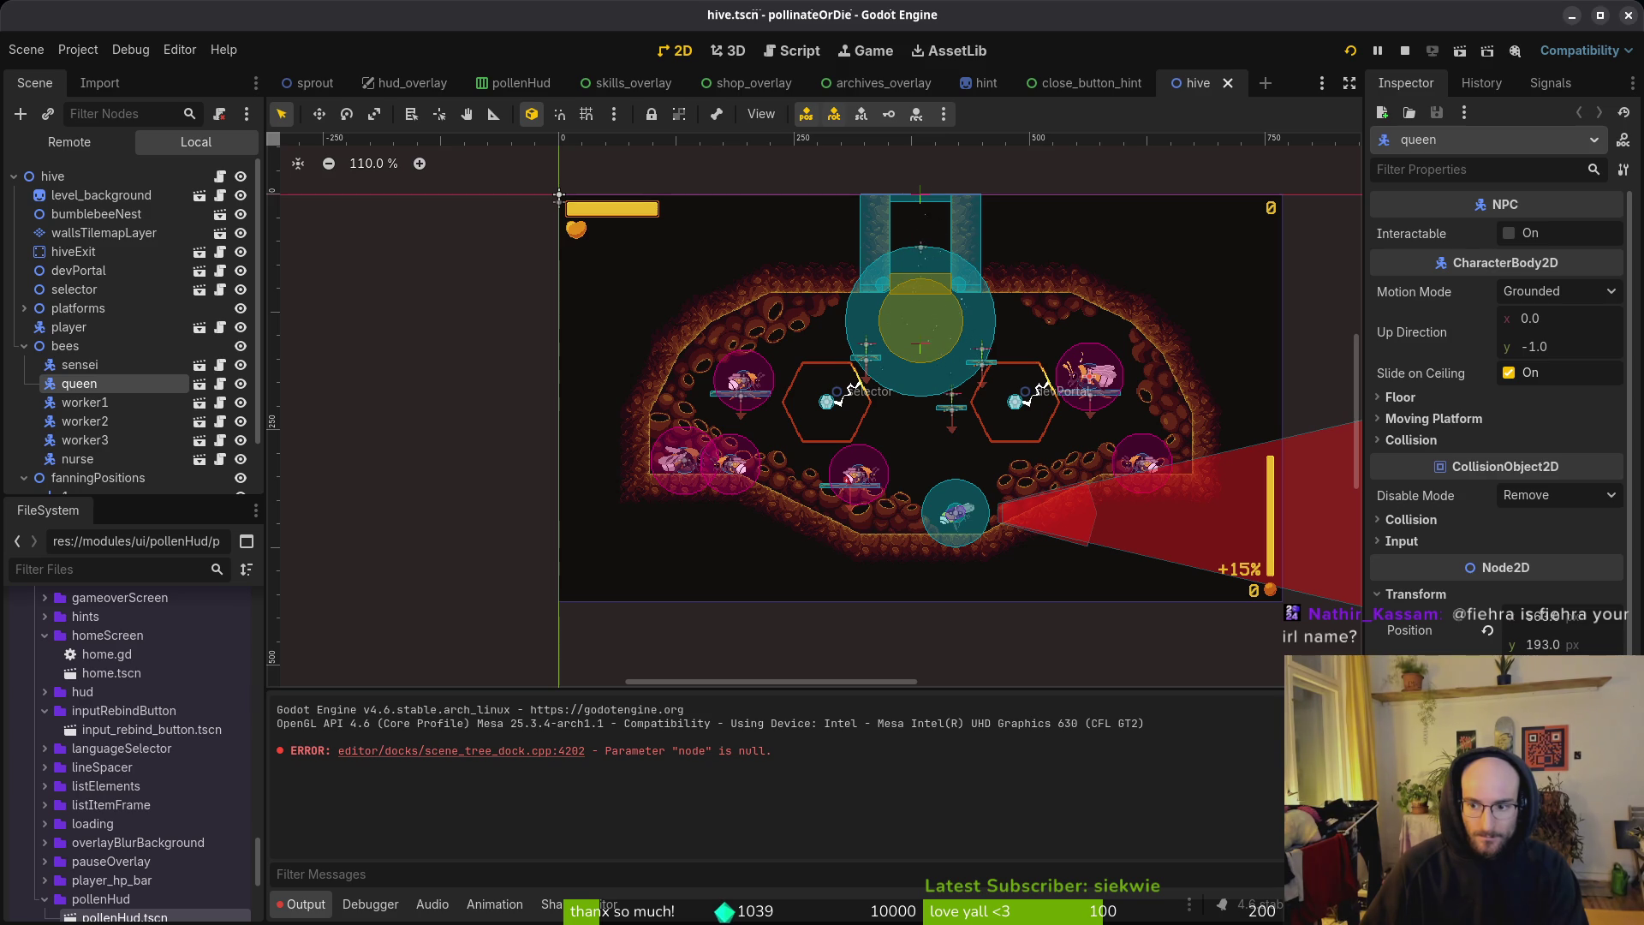
key(f)
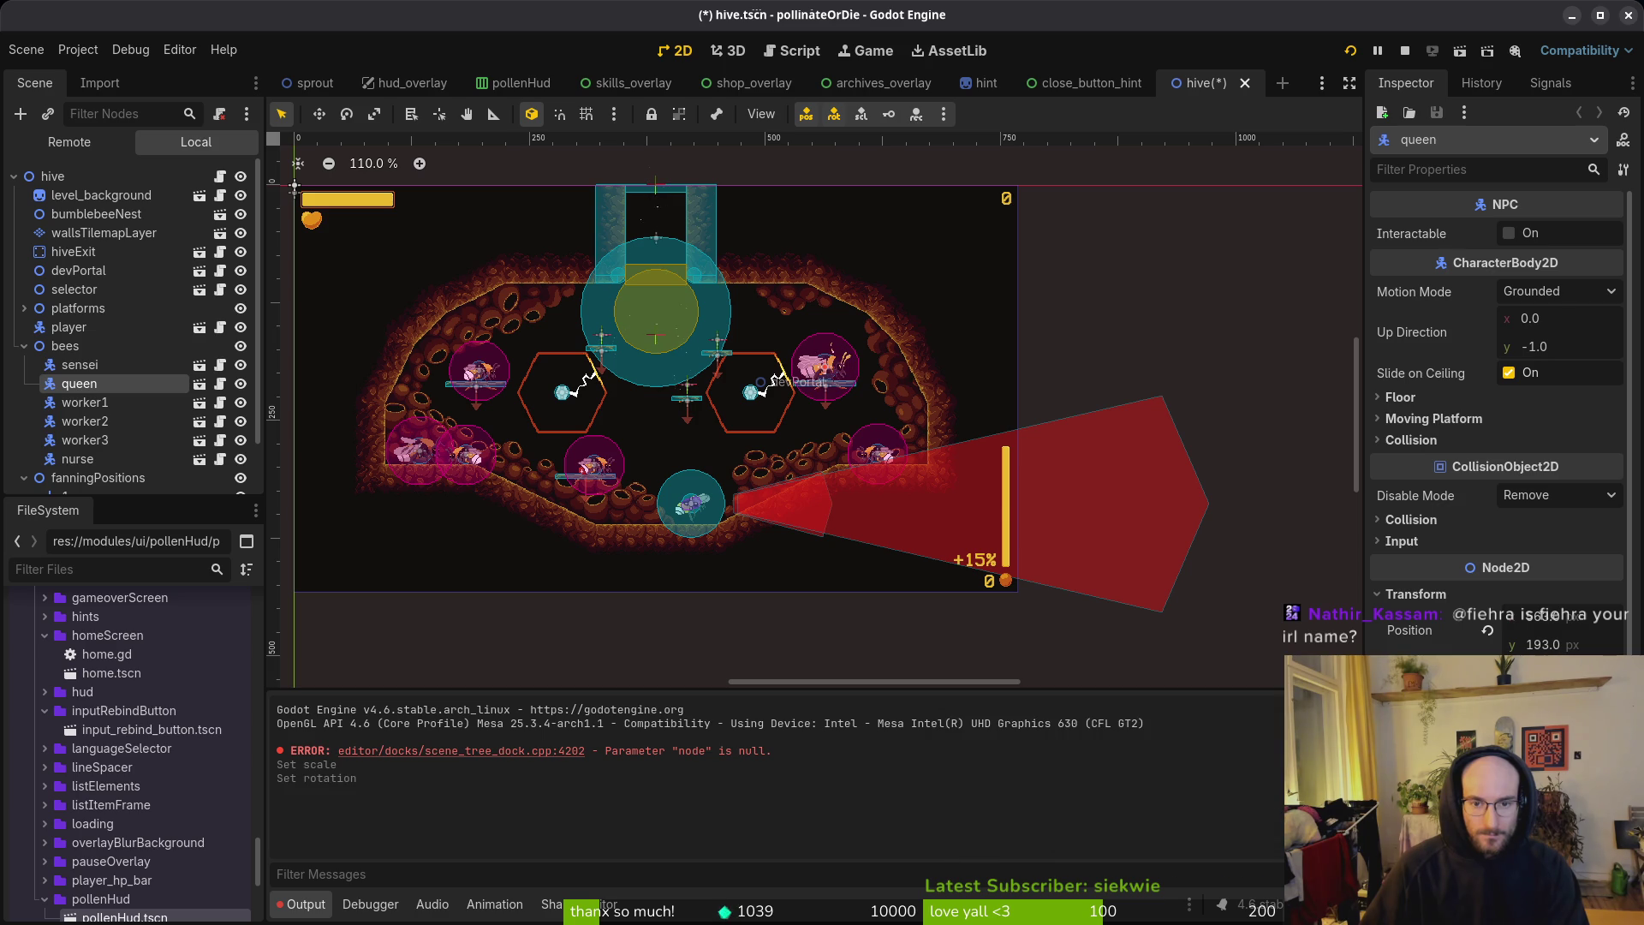
key(ctrl+s)
scroll(828, 387, up, 3)
scroll(828, 387, up, 3)
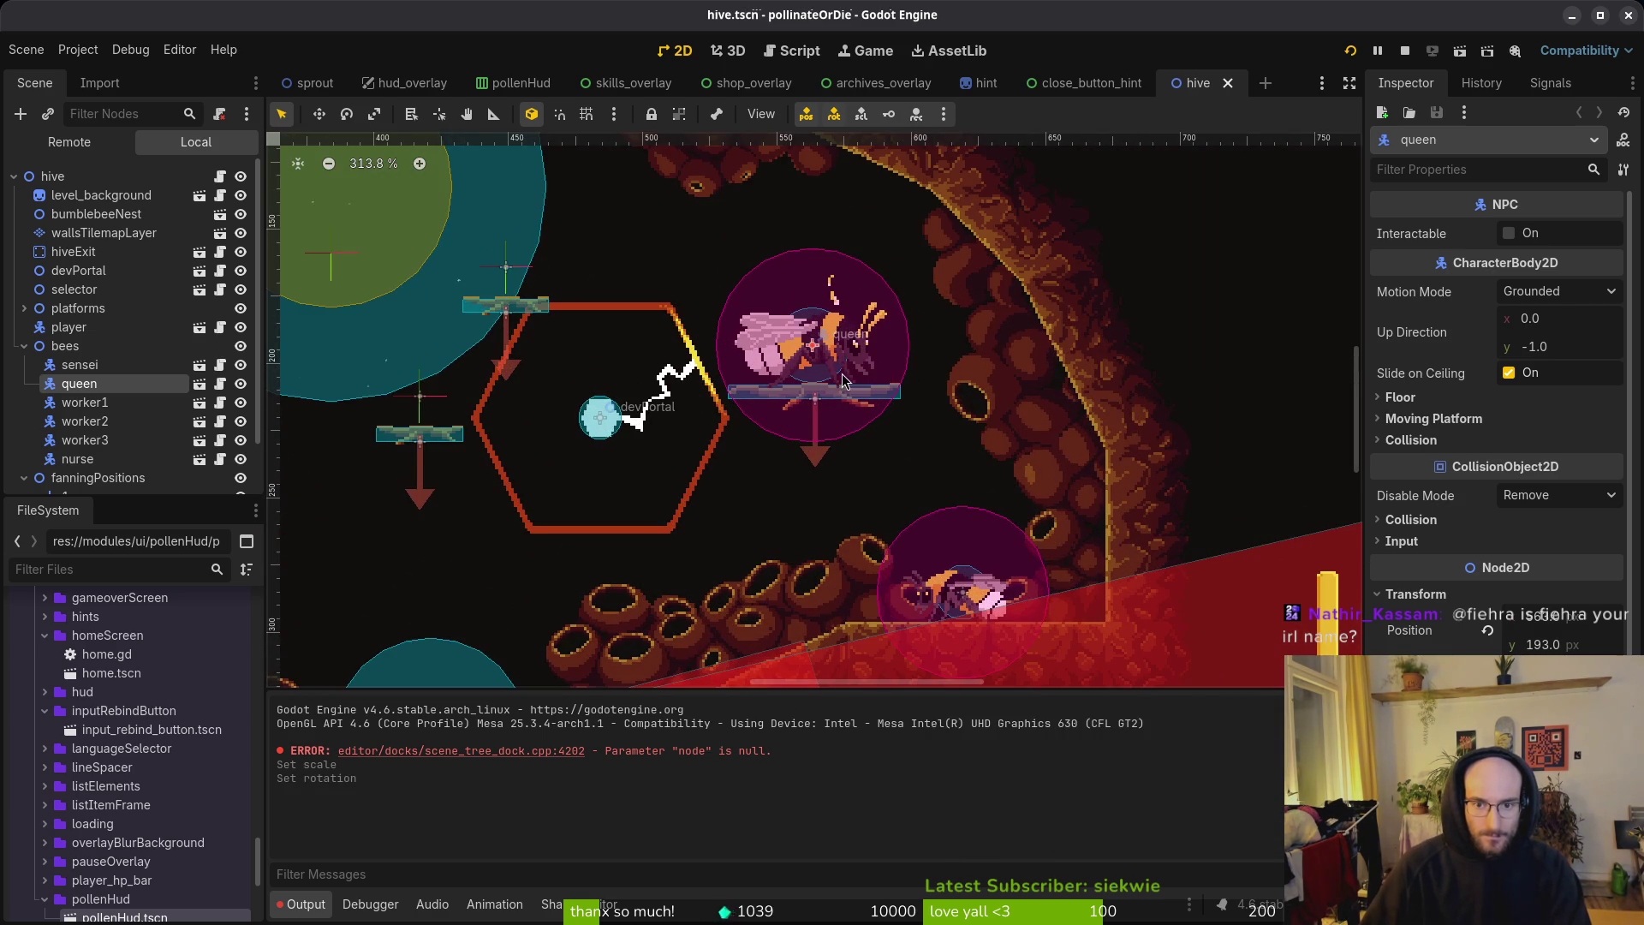
scroll(828, 387, up, 3)
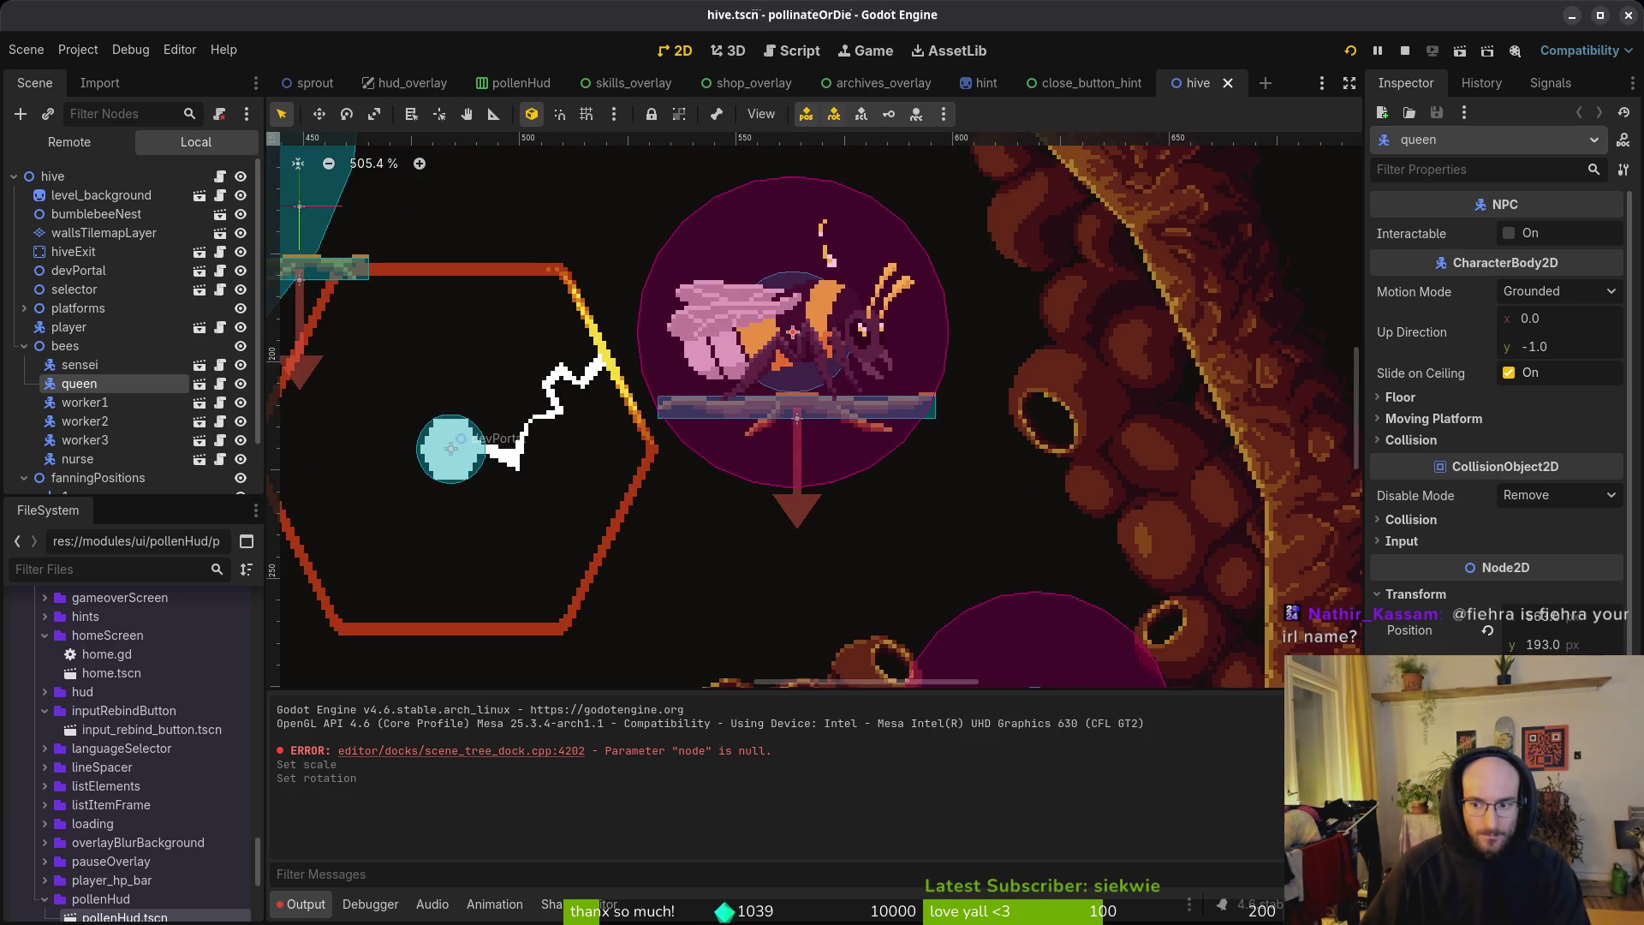
Step: Flip the queen horizontally to face left, save hive.tscn, and run the game
key(h)
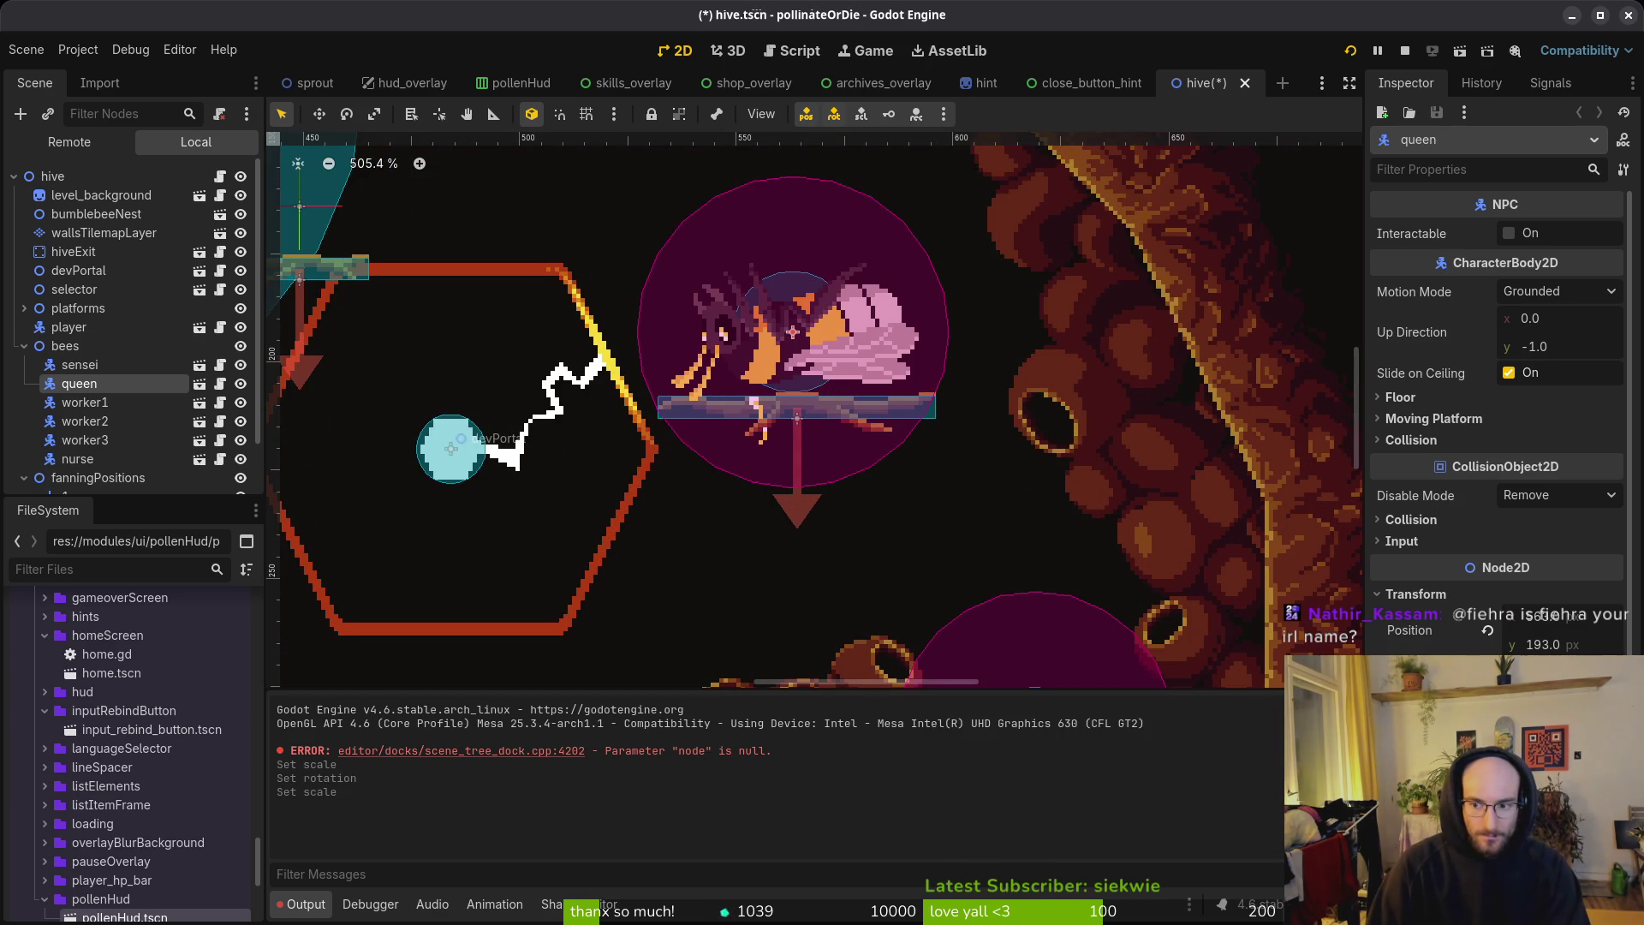
key(ctrl+z)
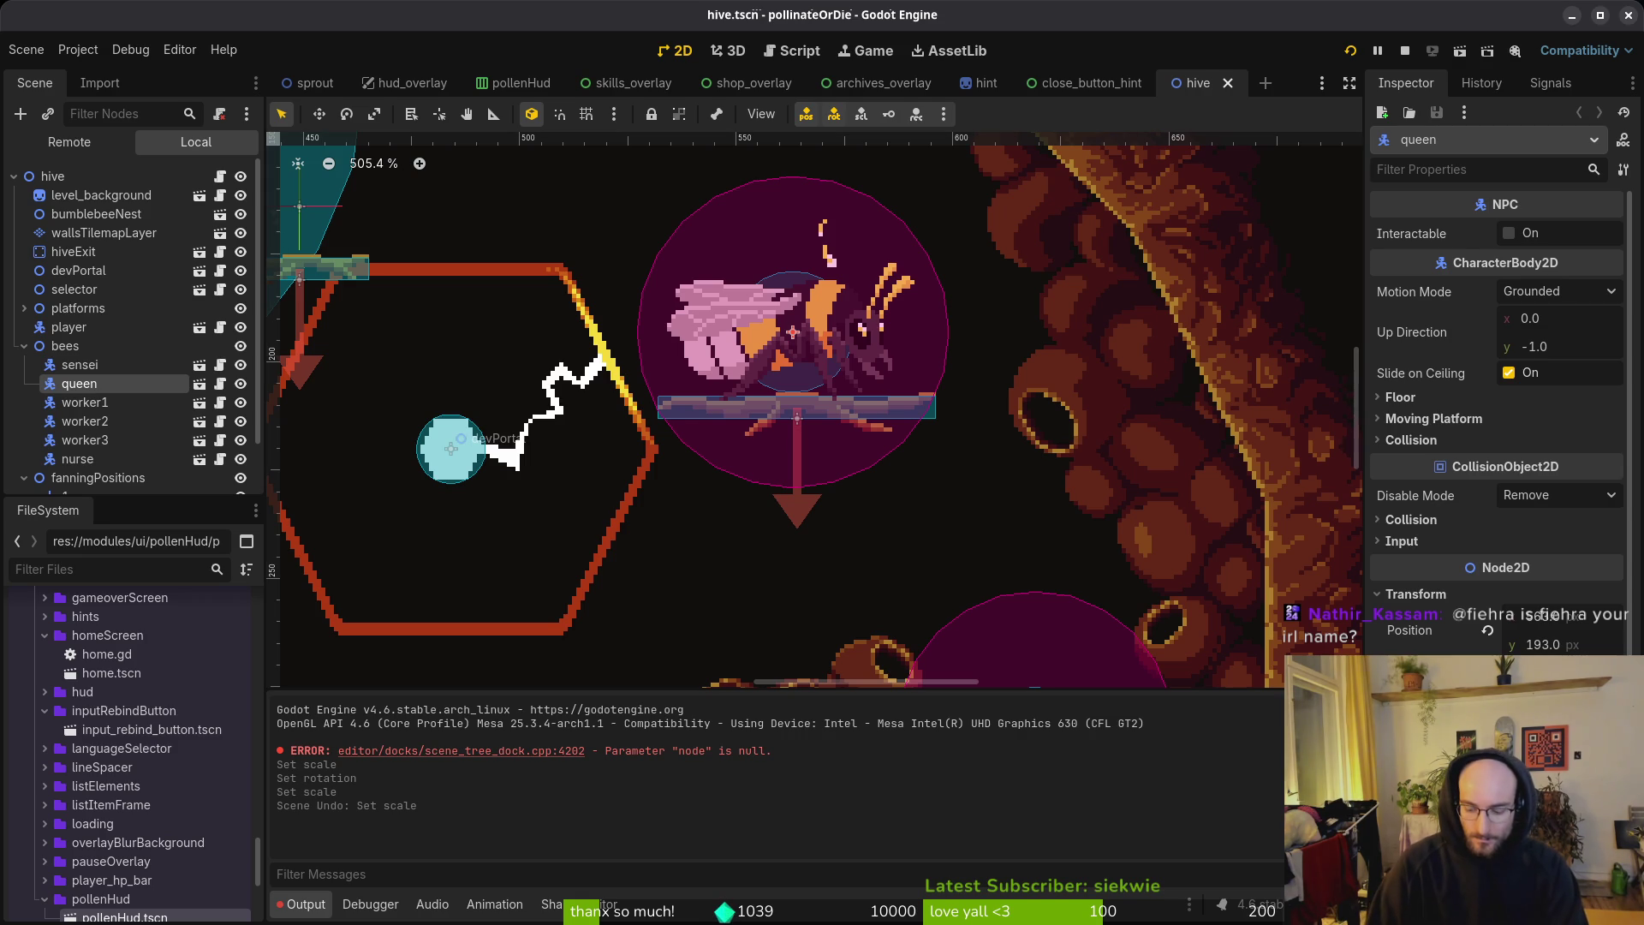
key(h)
key(ctrl+s)
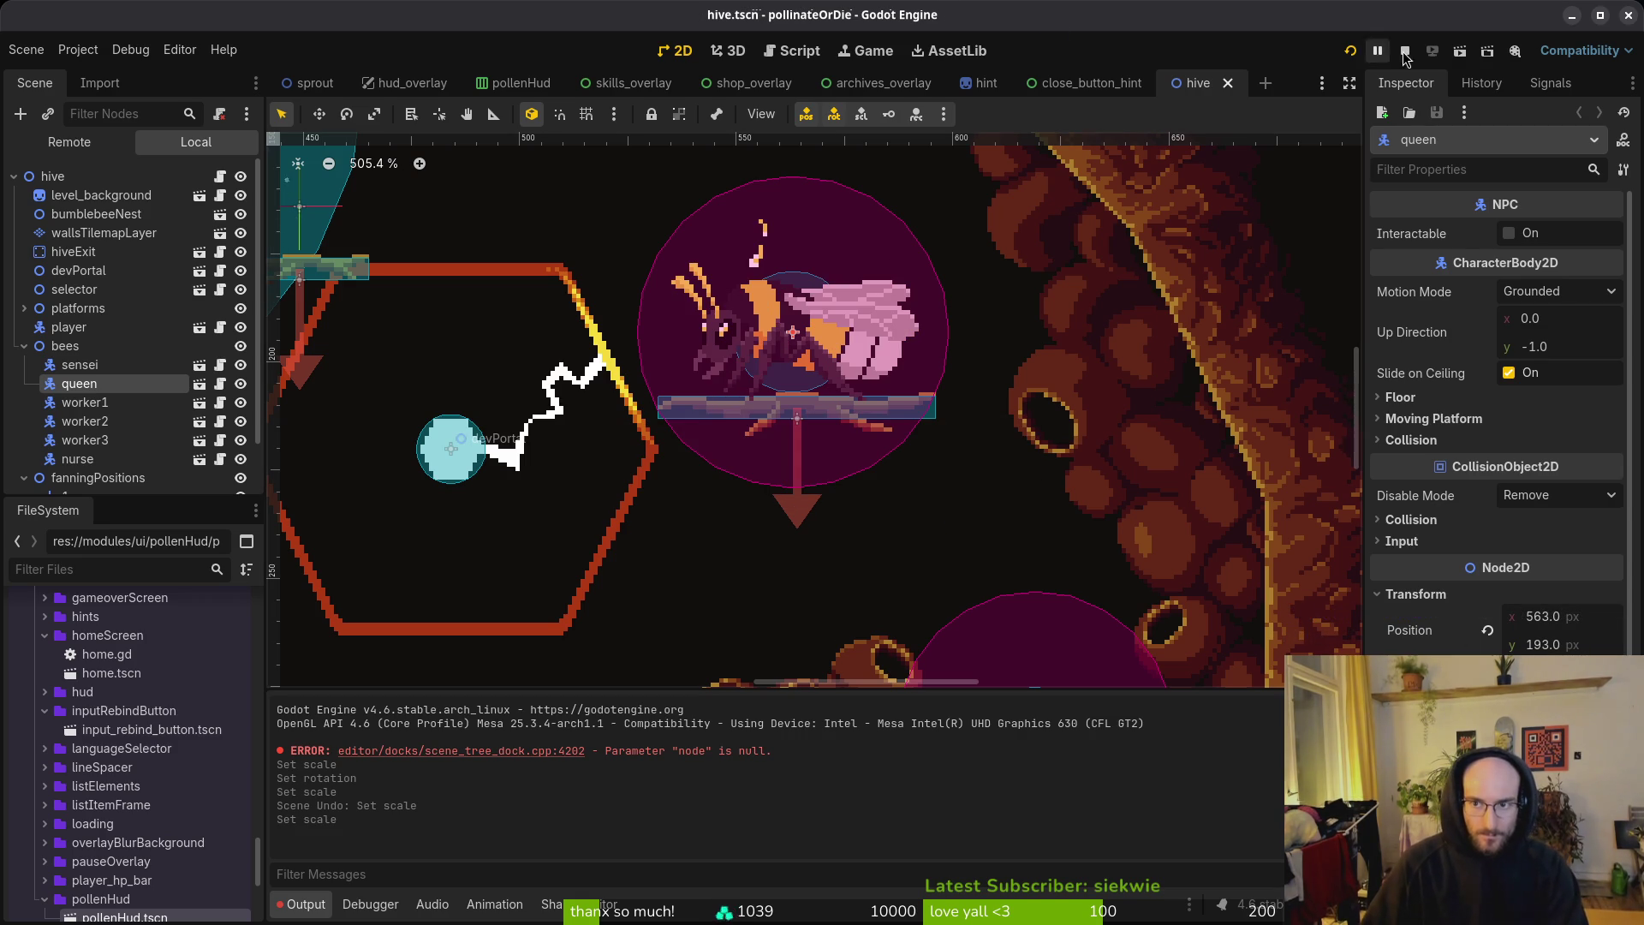
click(1350, 50)
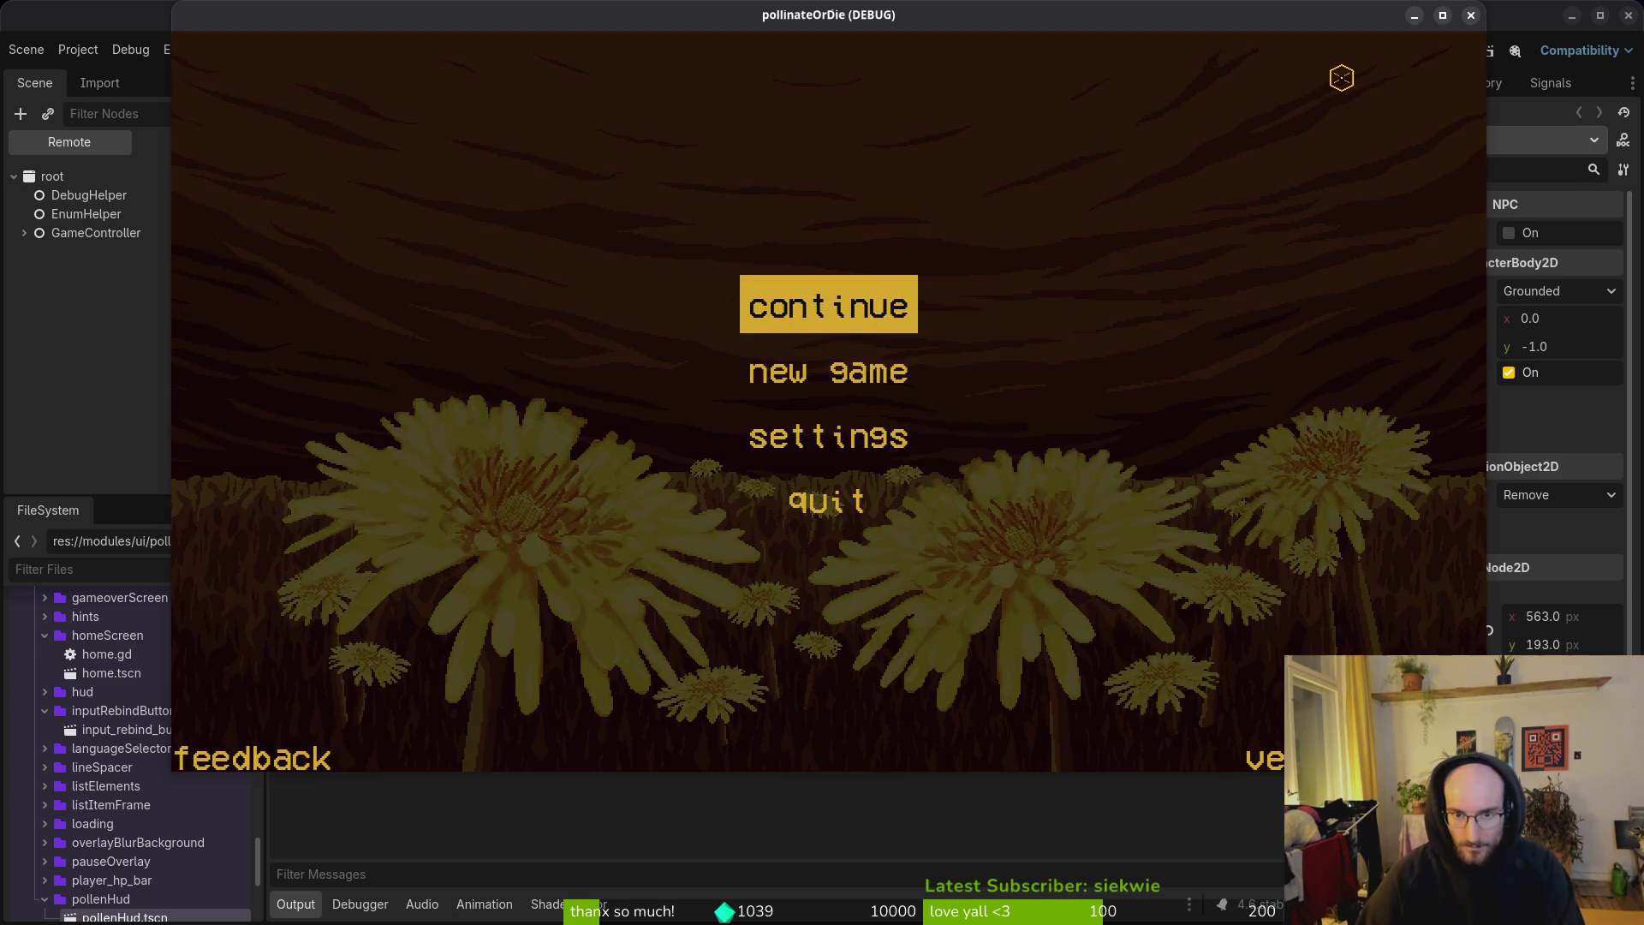
Step: Continue the saved game, fly to the queen, open and close her upgrade menu, then quit
key(Return)
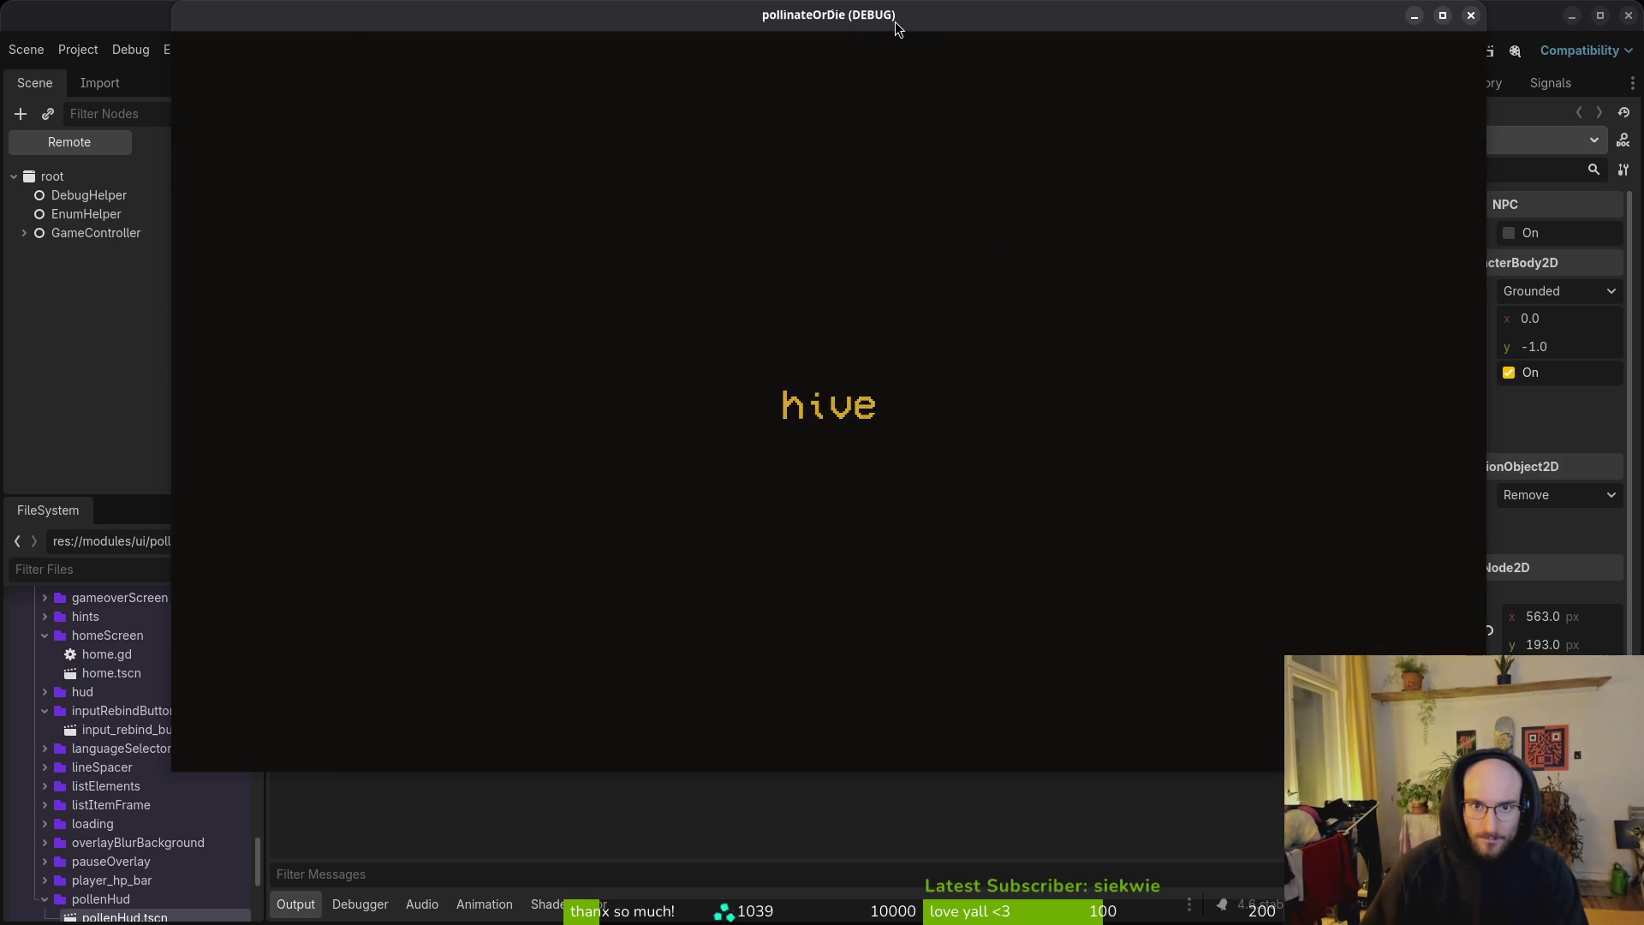
key(d)
key(w)
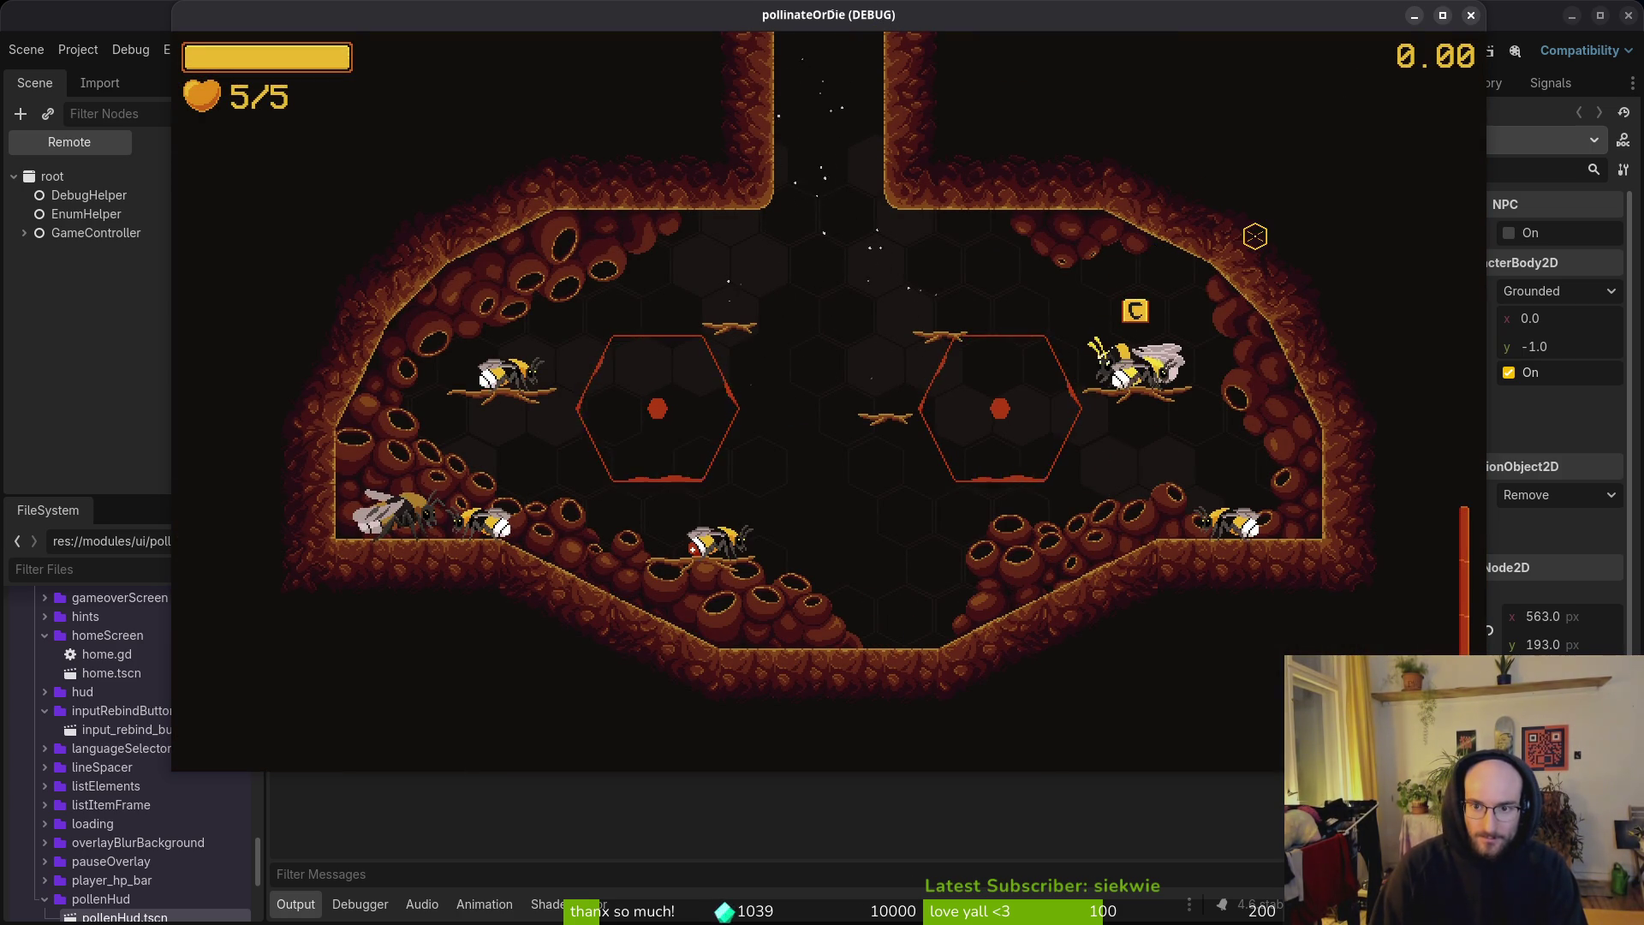
key(c)
key(Escape)
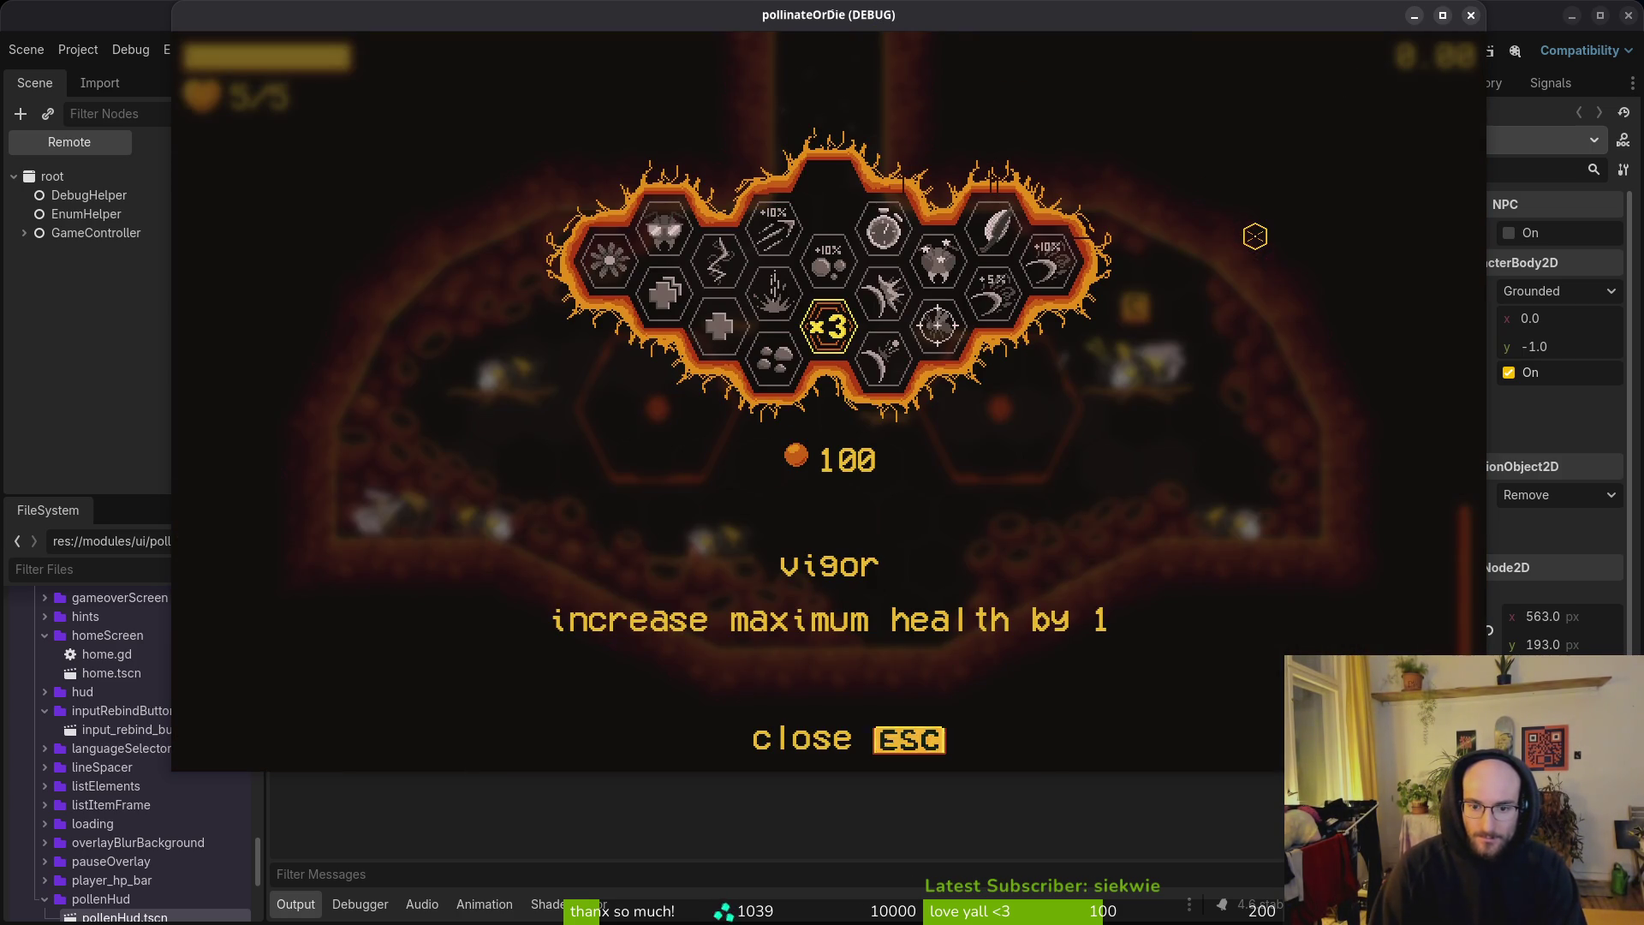
key(Escape)
key(Escape)
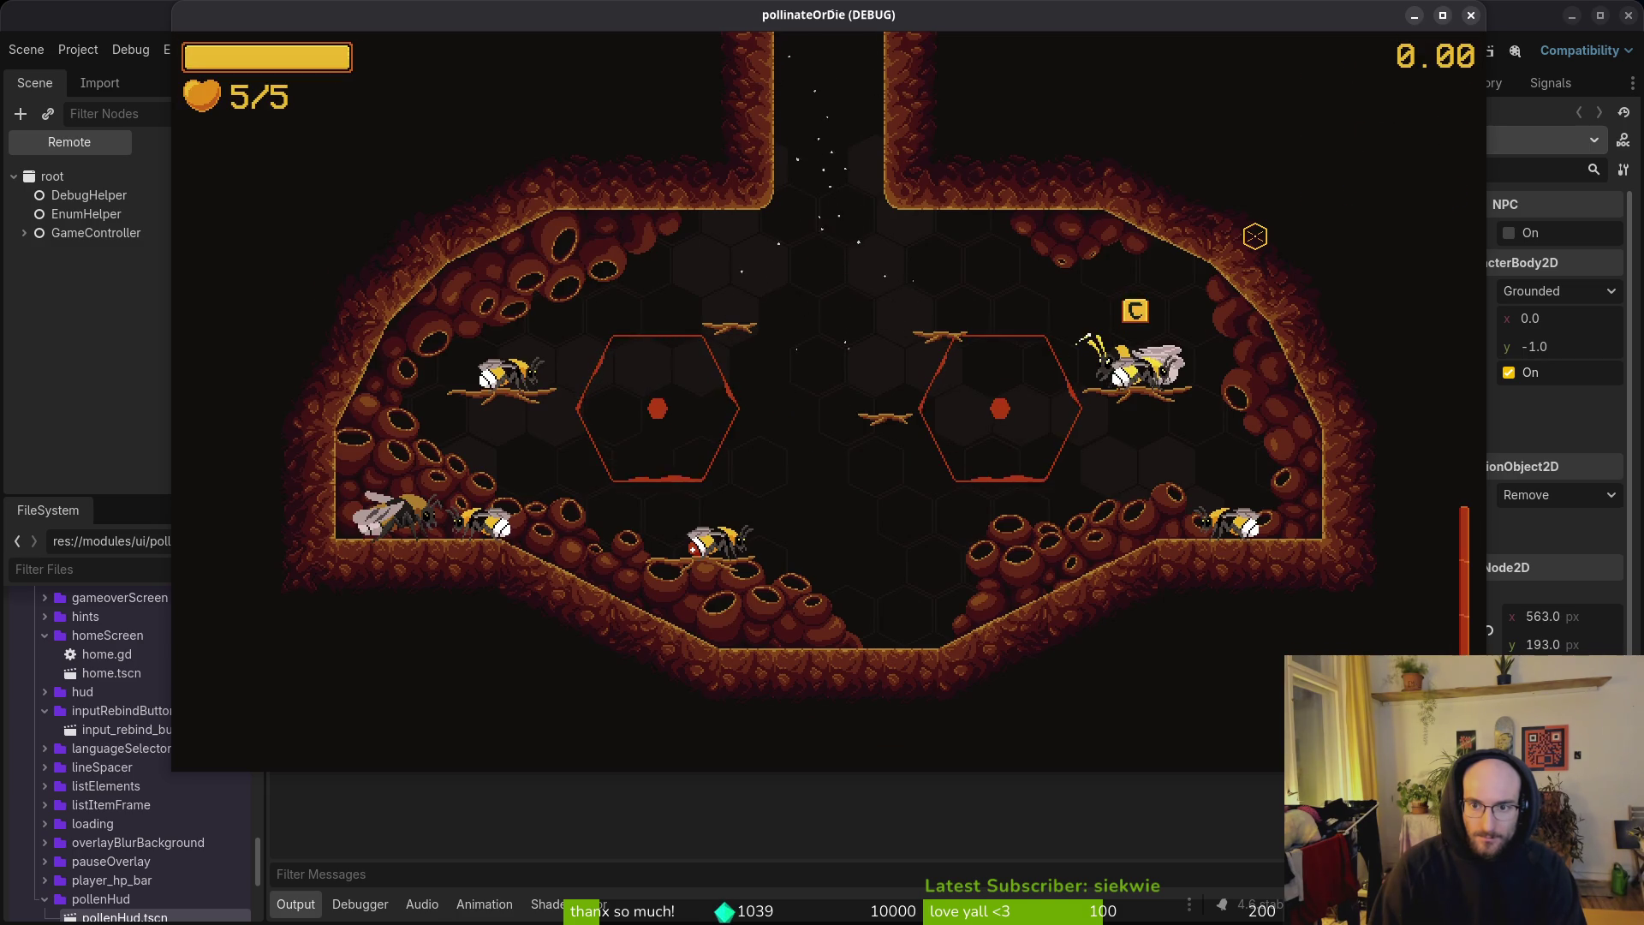
key(c)
key(Escape)
key(s)
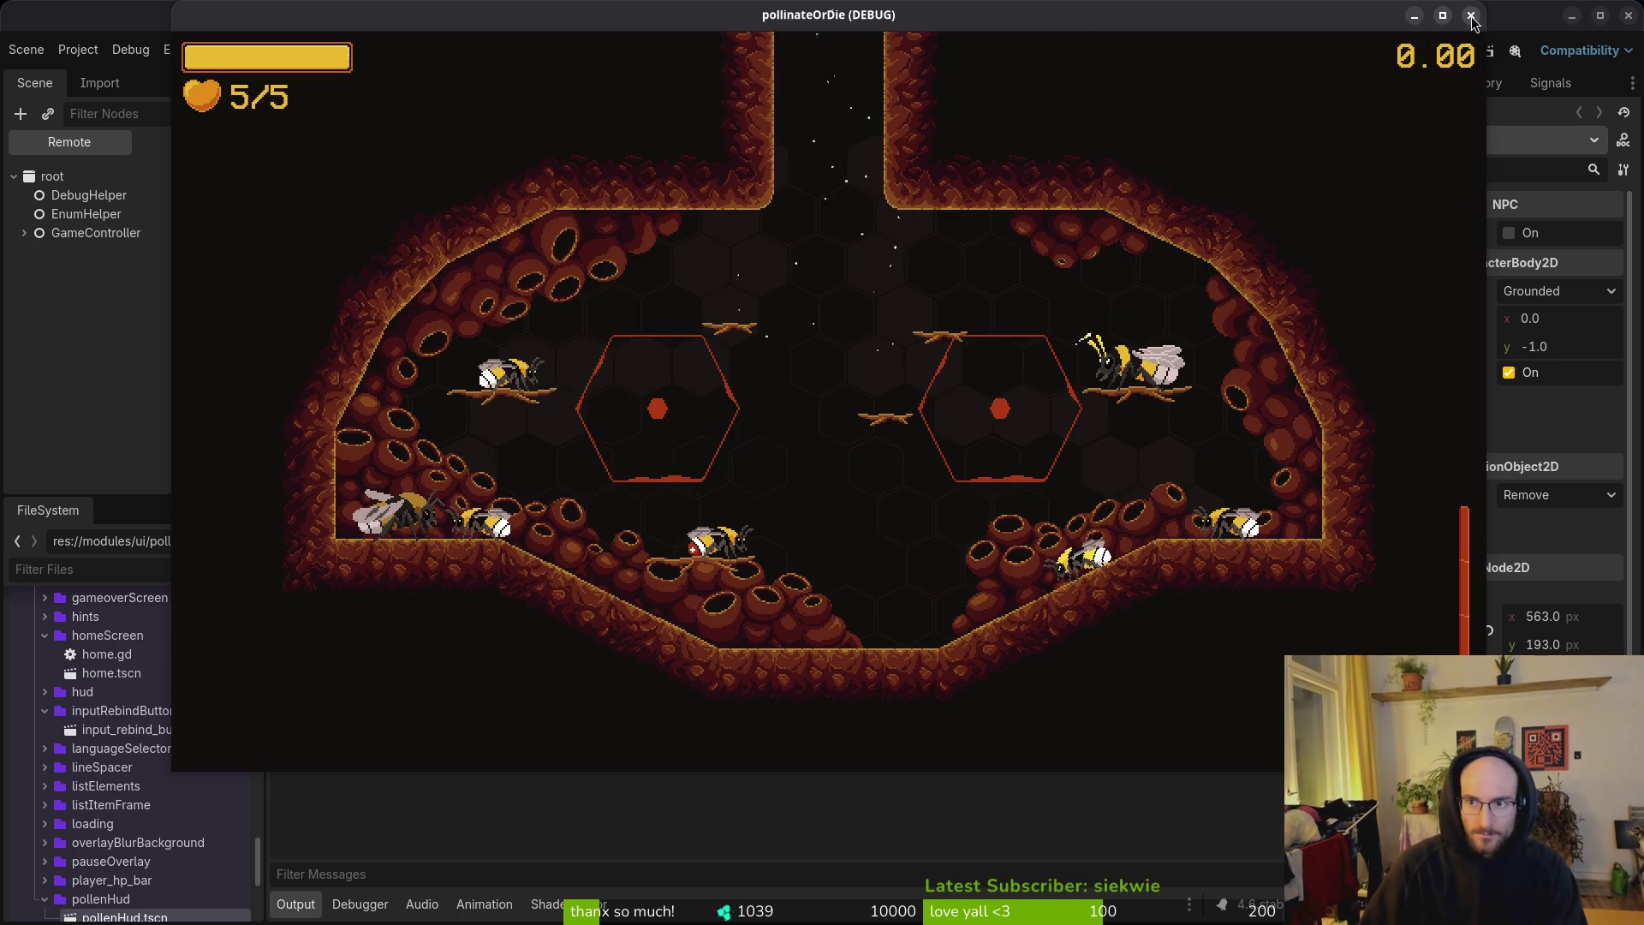
click(1470, 14)
key(alt+Tab)
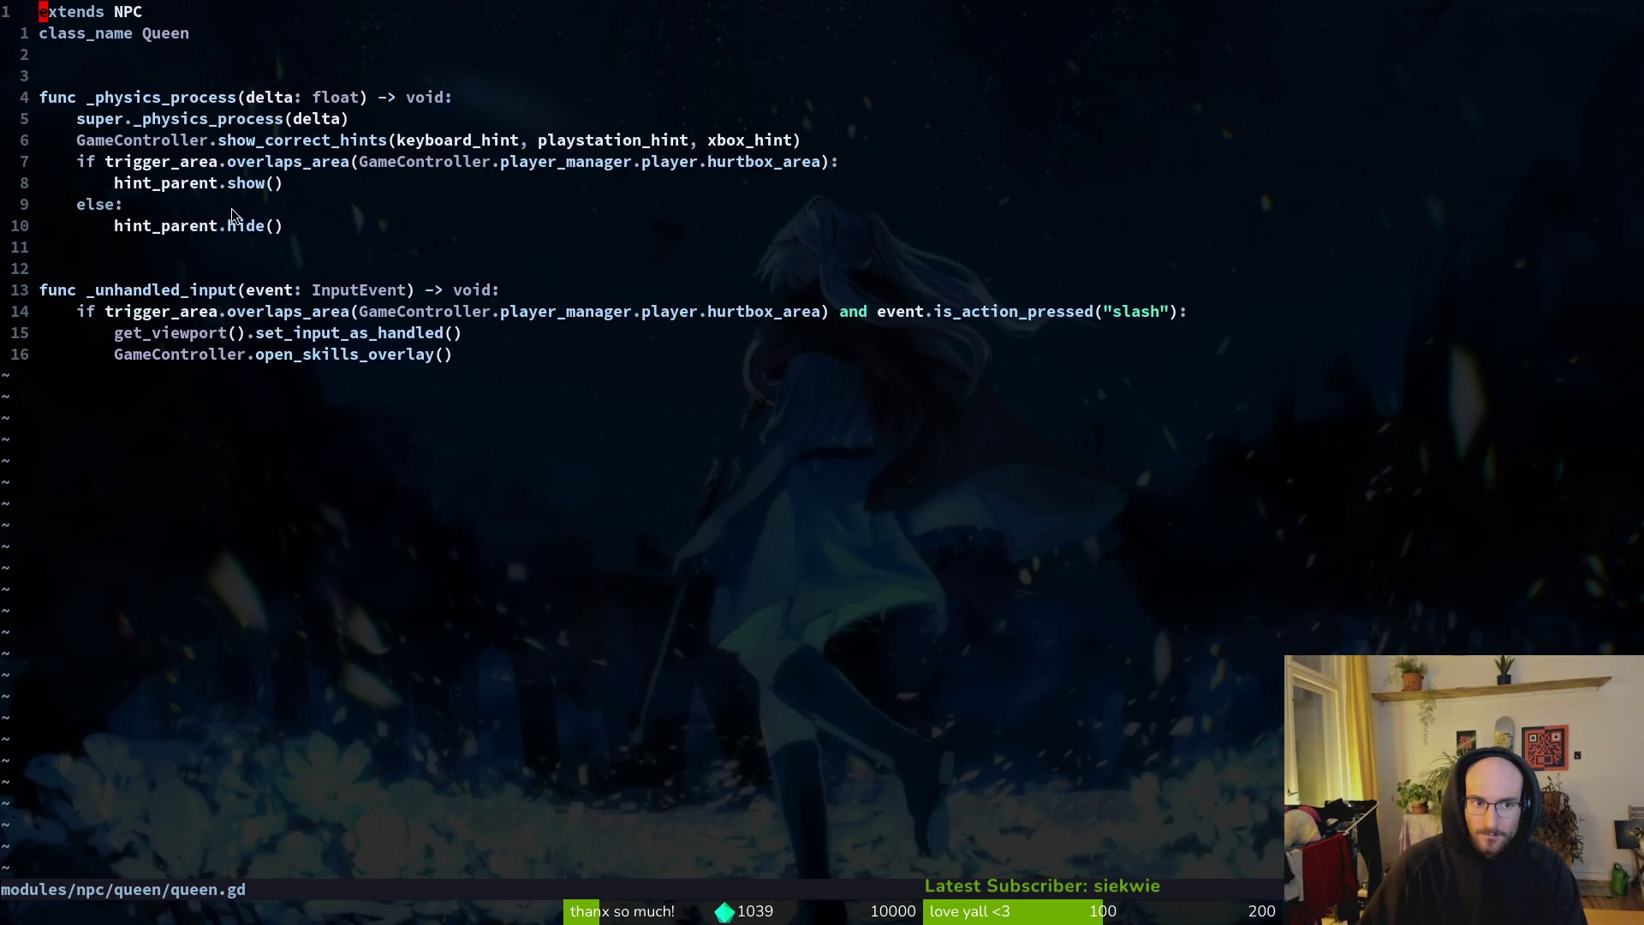
Step: From queen.gd, jump to the NPC class definition in npc.gd, return, and go back to Godot
key(alt+Tab)
key(alt+Tab)
key(w)
key(g)
key(d)
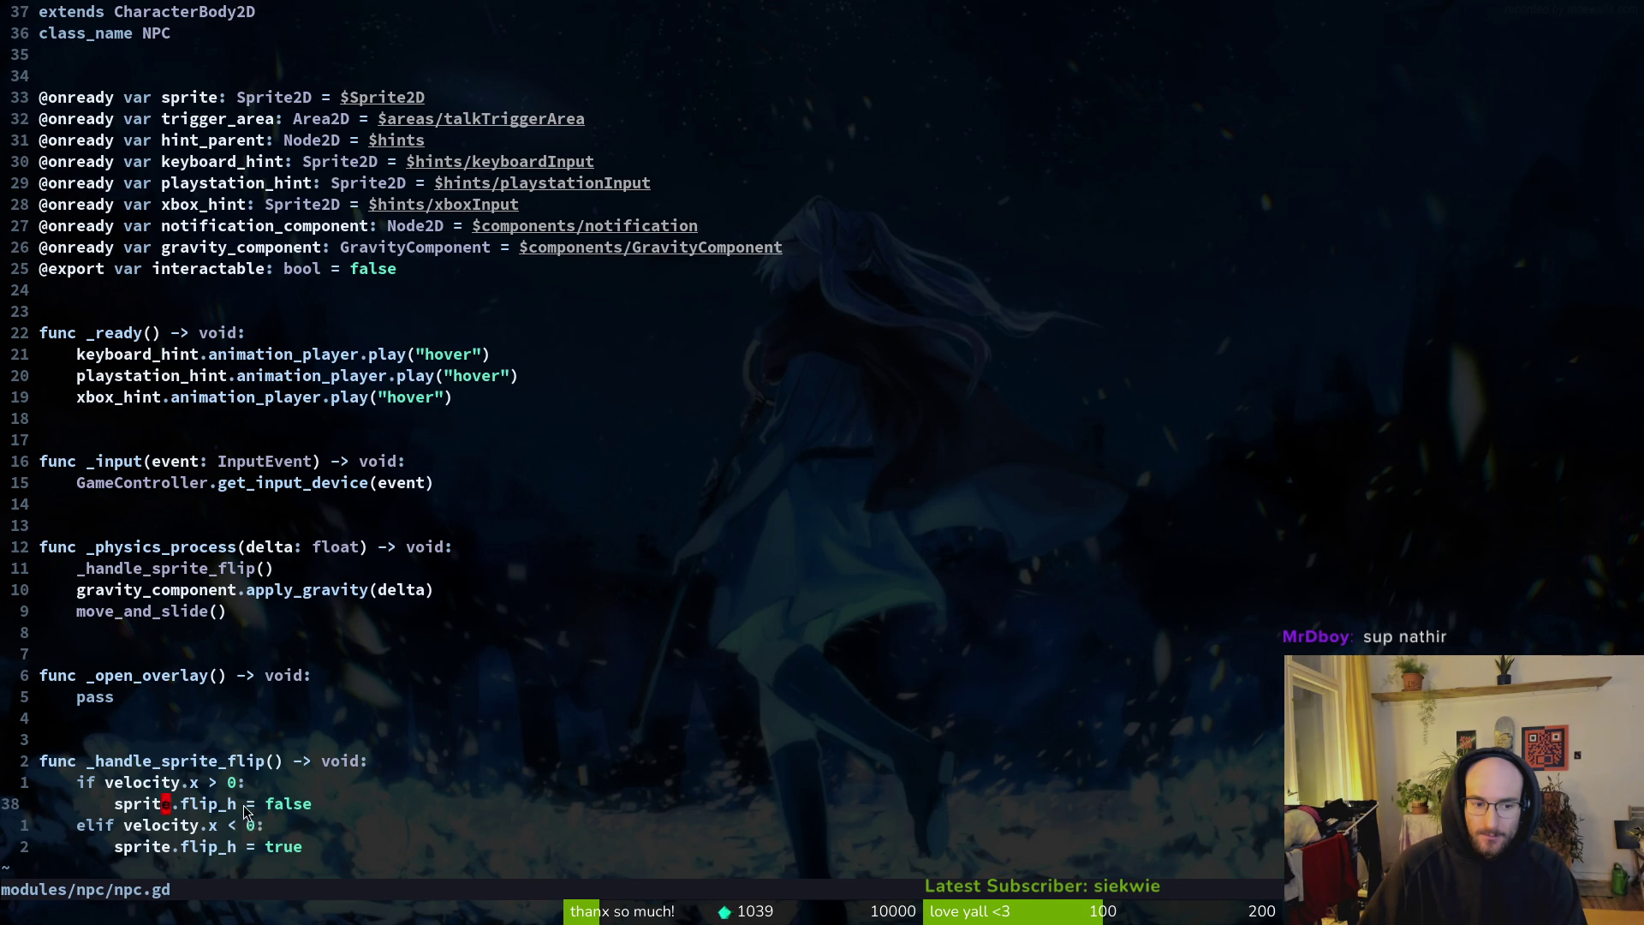
key(ctrl+o)
key(ctrl+o)
key(Tab)
key(alt+Tab)
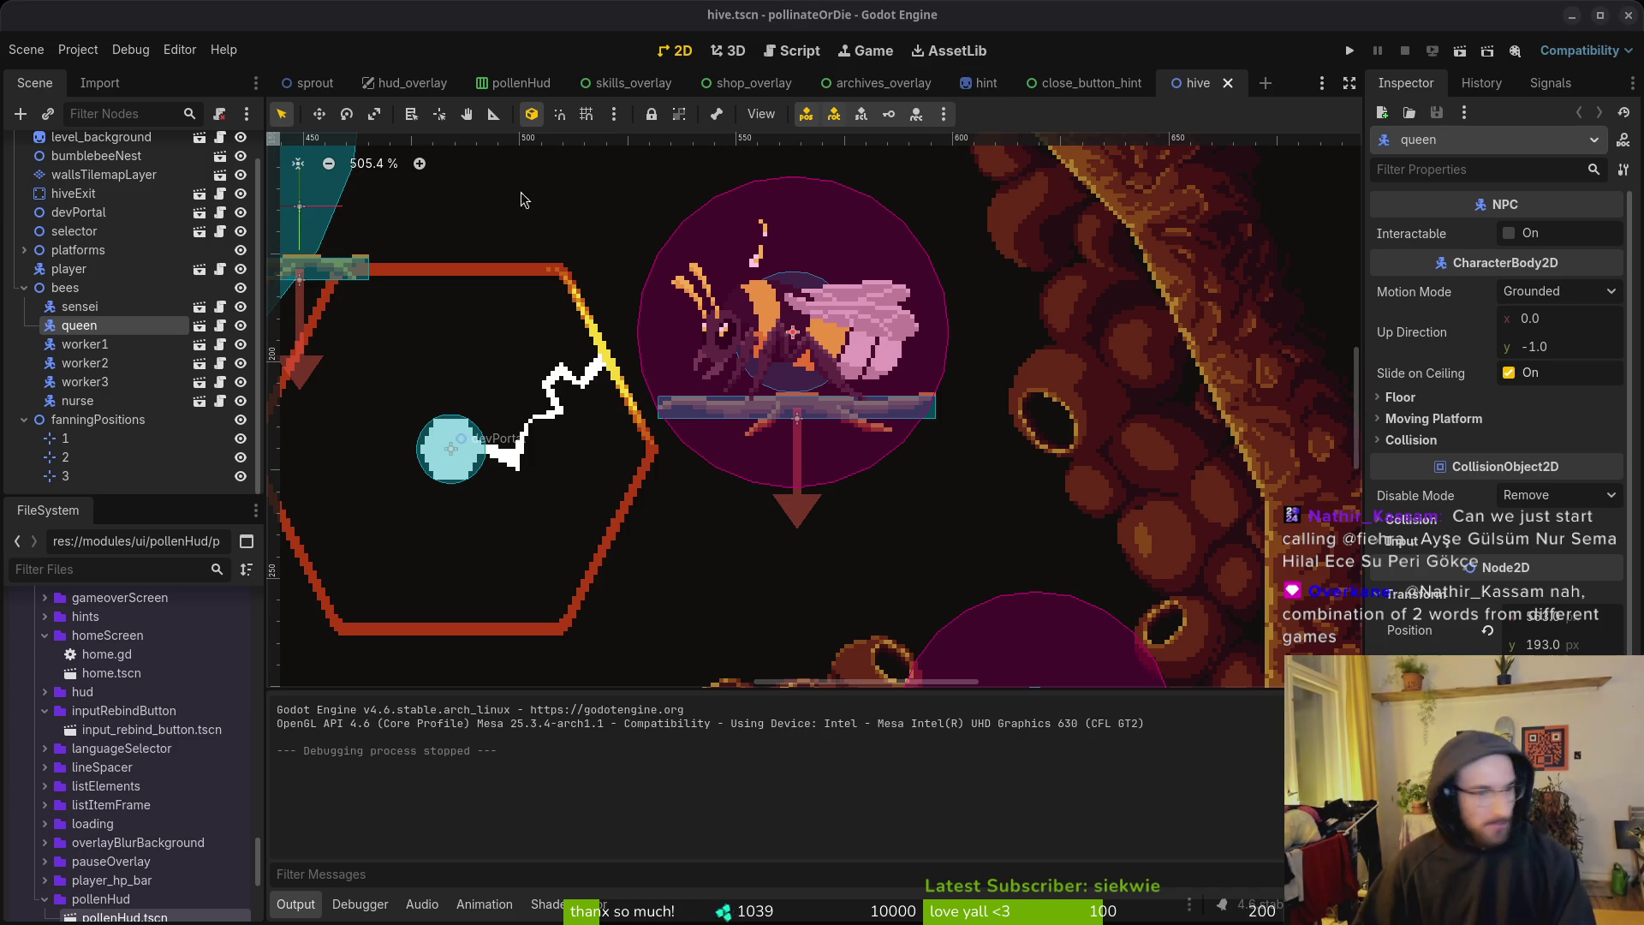
Step: Collapse the bees and fanningPositions nodes in the hive scene tree
click(25, 291)
click(24, 337)
scroll(869, 434, down, 5)
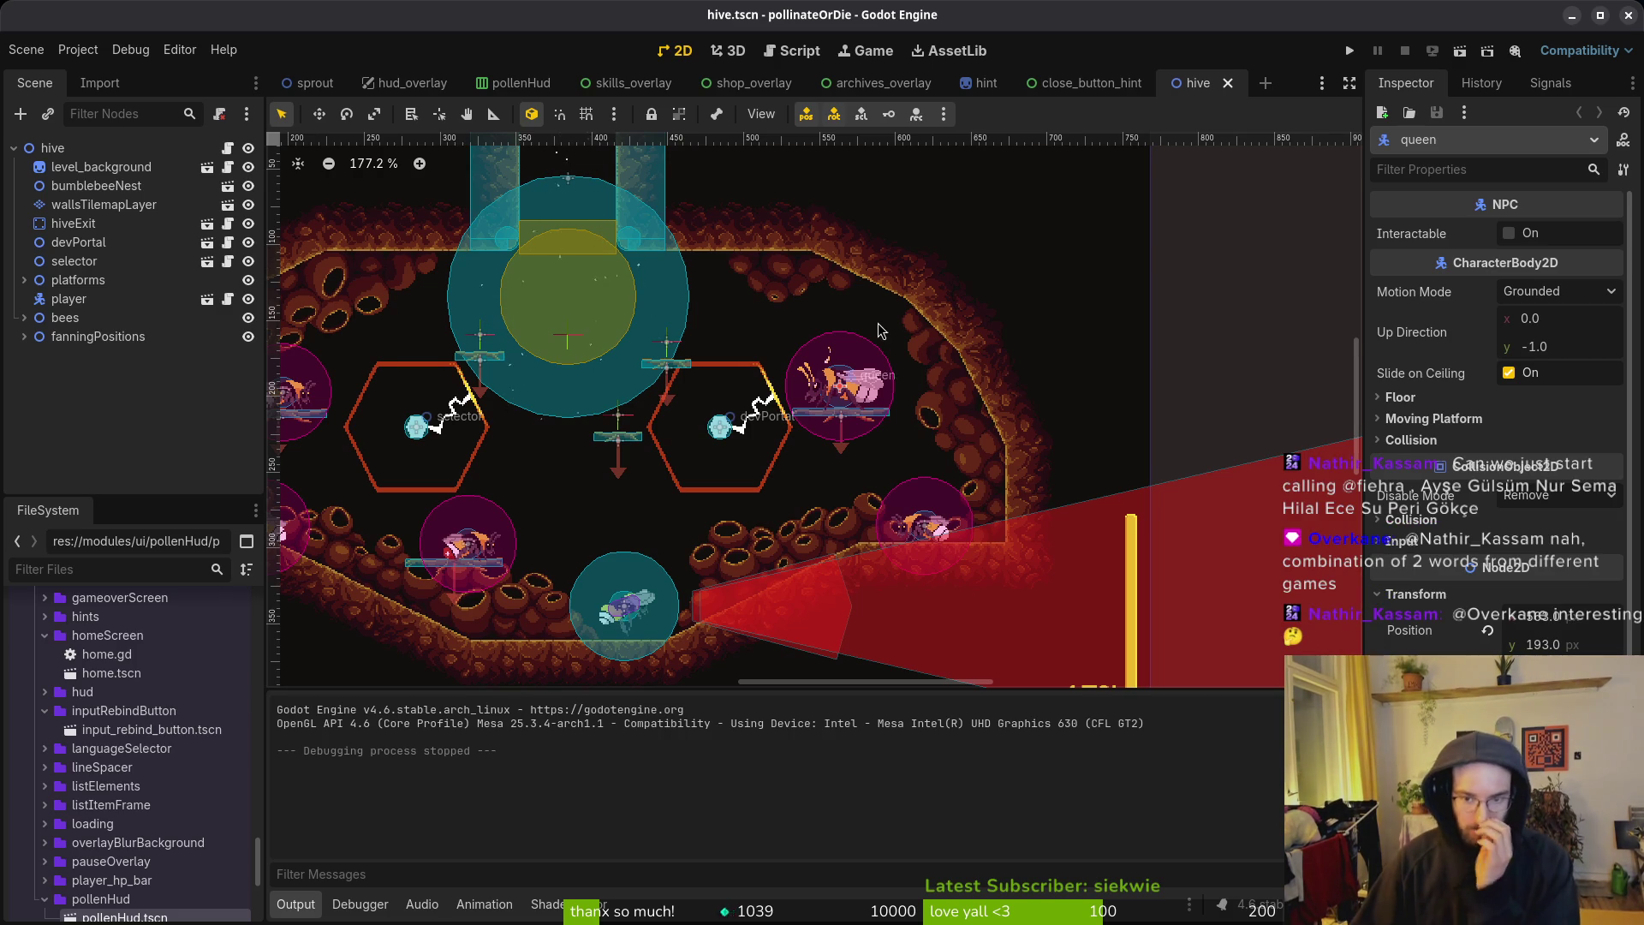
scroll(890, 429, down, 2)
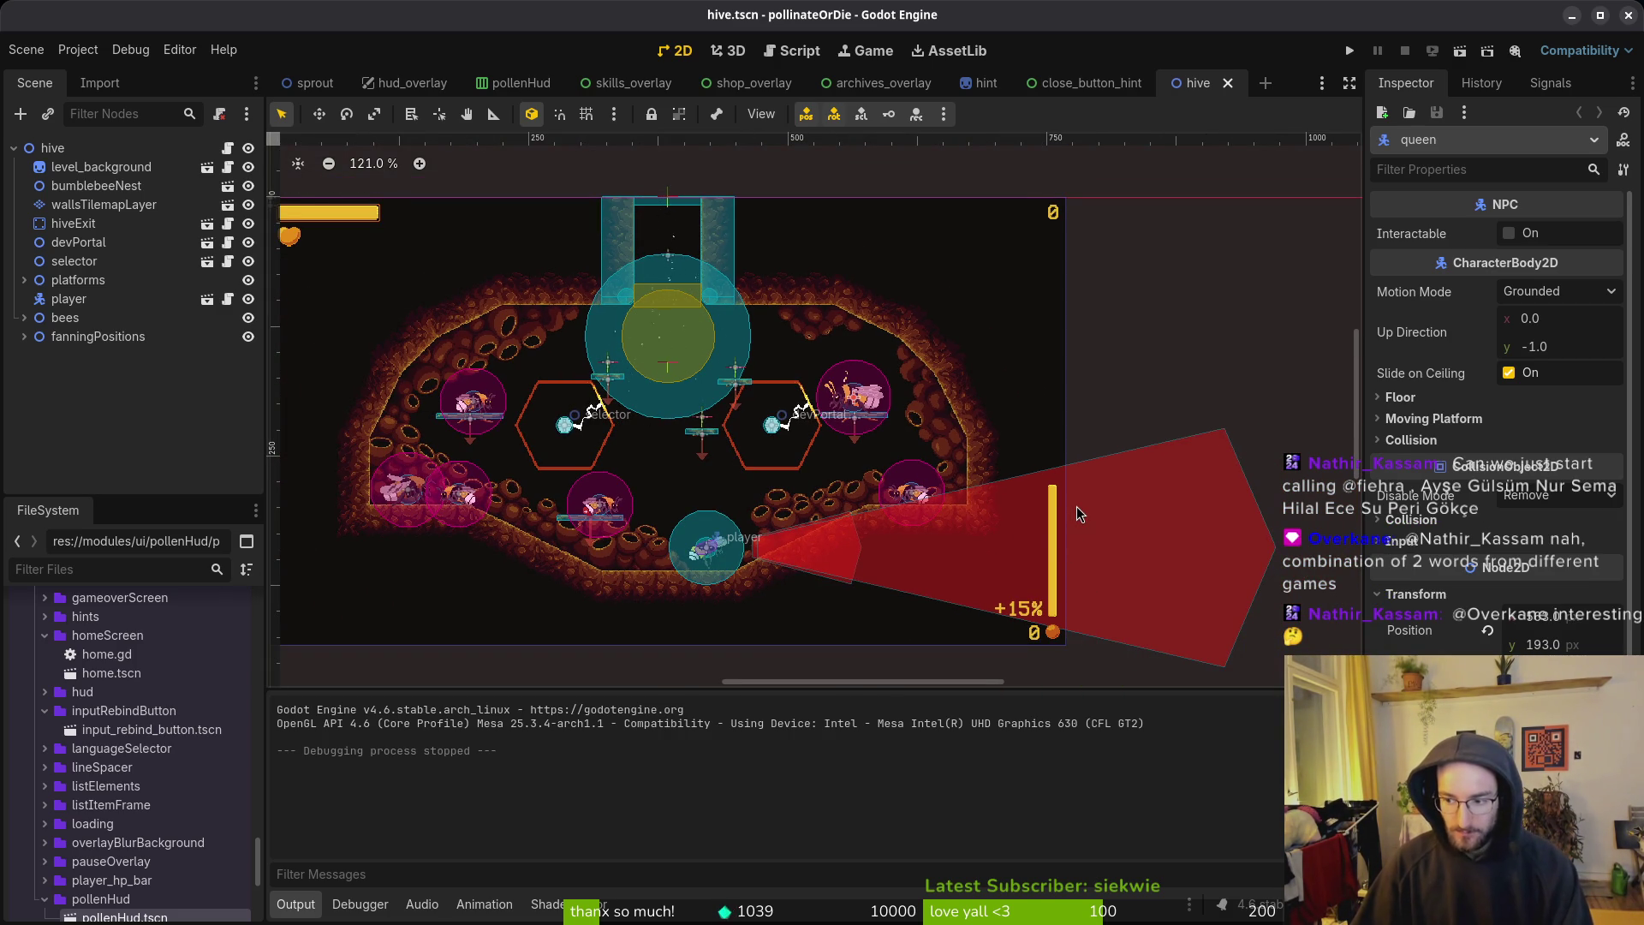
scroll(941, 527, left, 3)
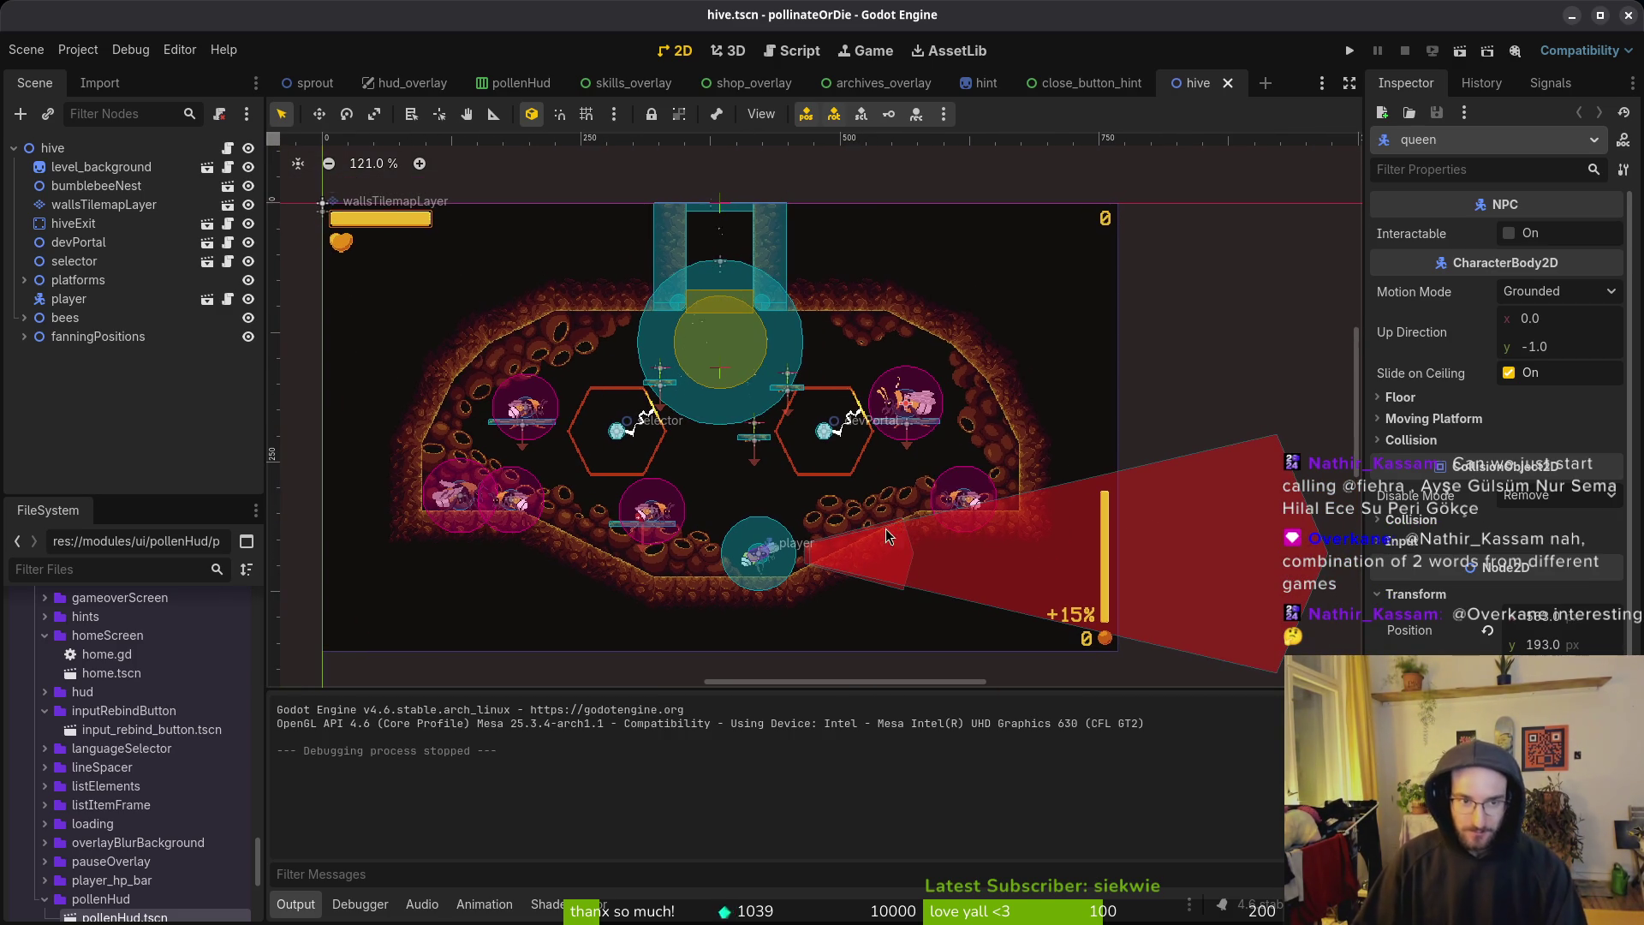
scroll(856, 505, left, 2)
scroll(838, 484, left, 3)
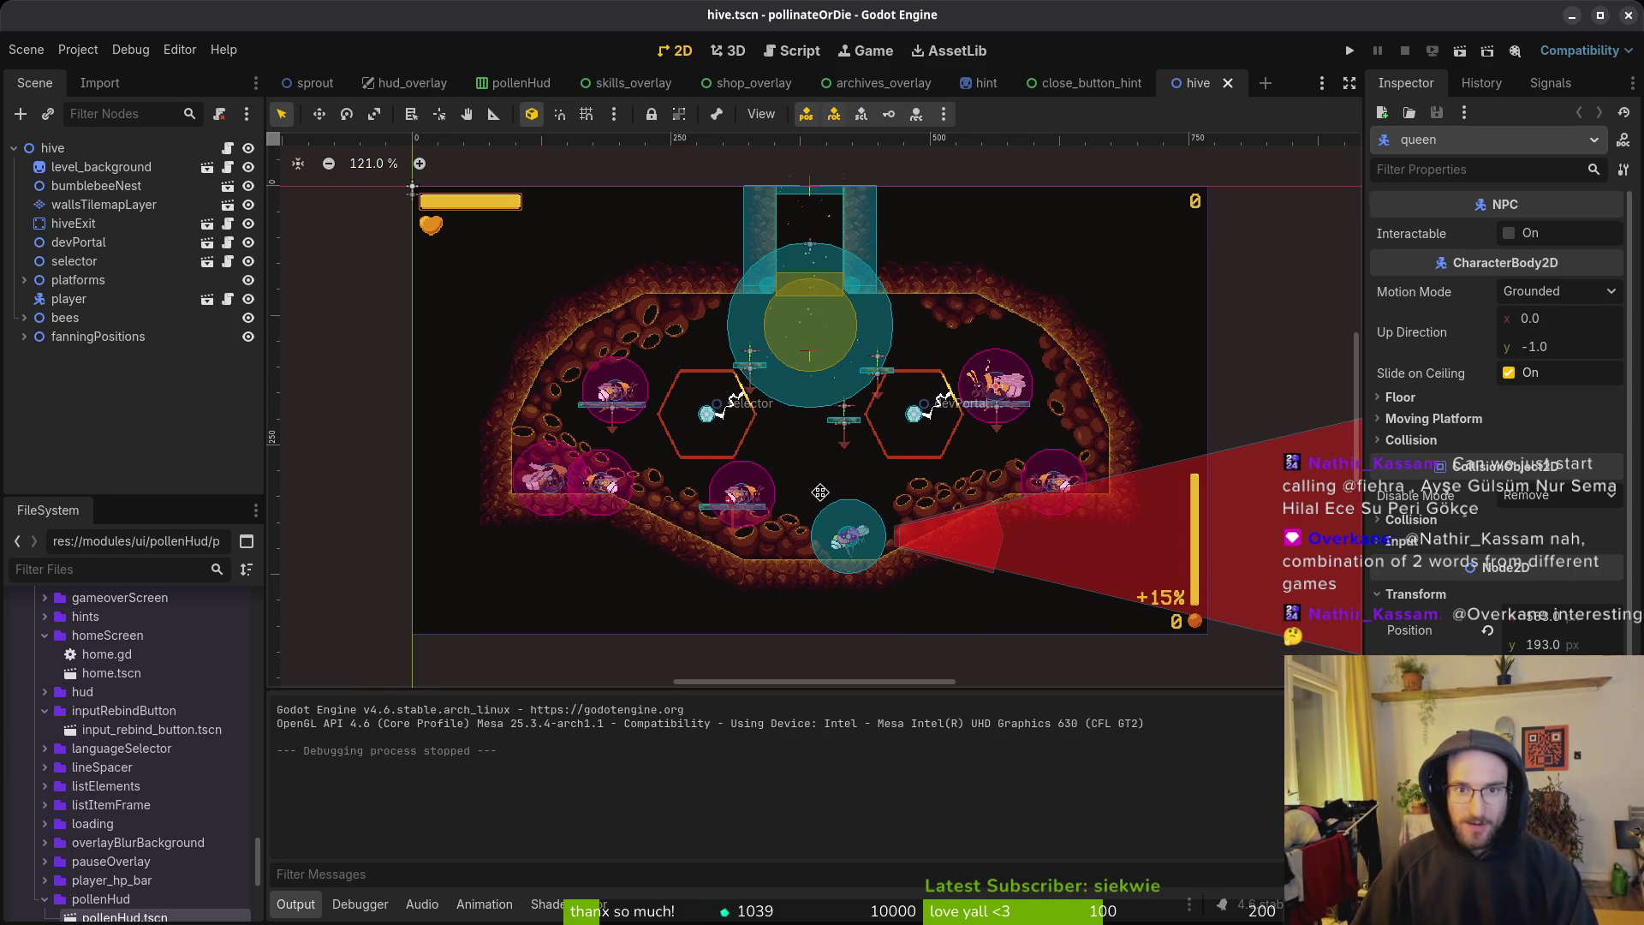
scroll(821, 493, left, 1)
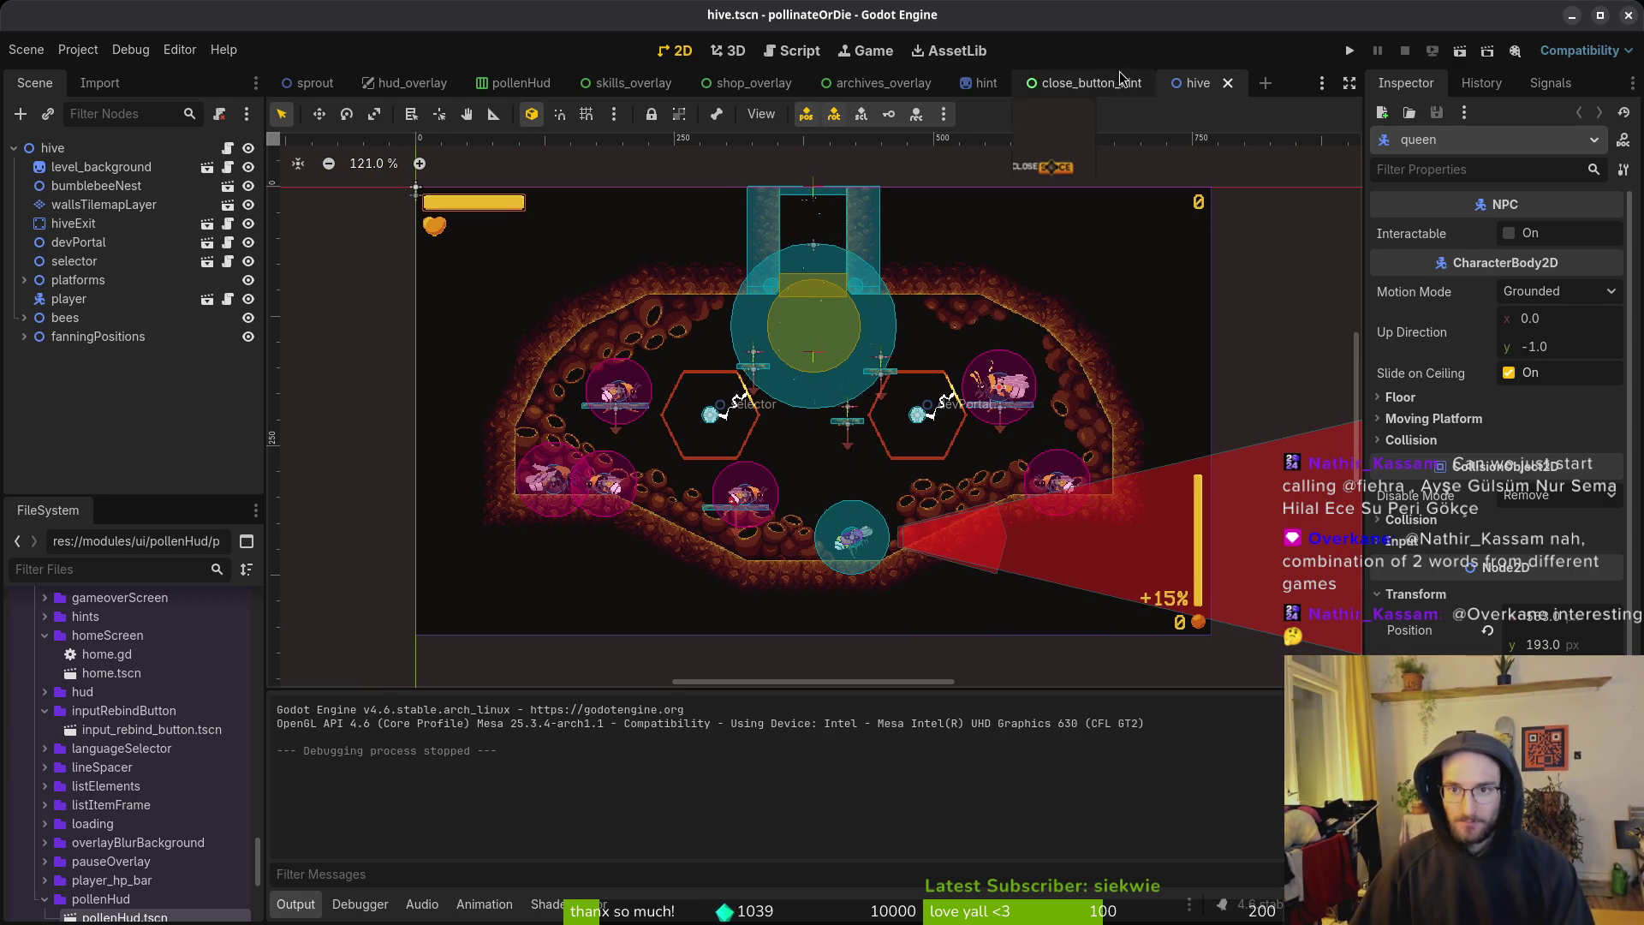
Step: Close the close_button_hint, hint, archives, shop, skills, pollenHud, hud_overlay and sprout tabs, then launch the game
click(1154, 83)
middle_click(991, 84)
middle_click(882, 83)
middle_click(750, 83)
middle_click(629, 83)
middle_click(513, 83)
middle_click(411, 83)
middle_click(312, 83)
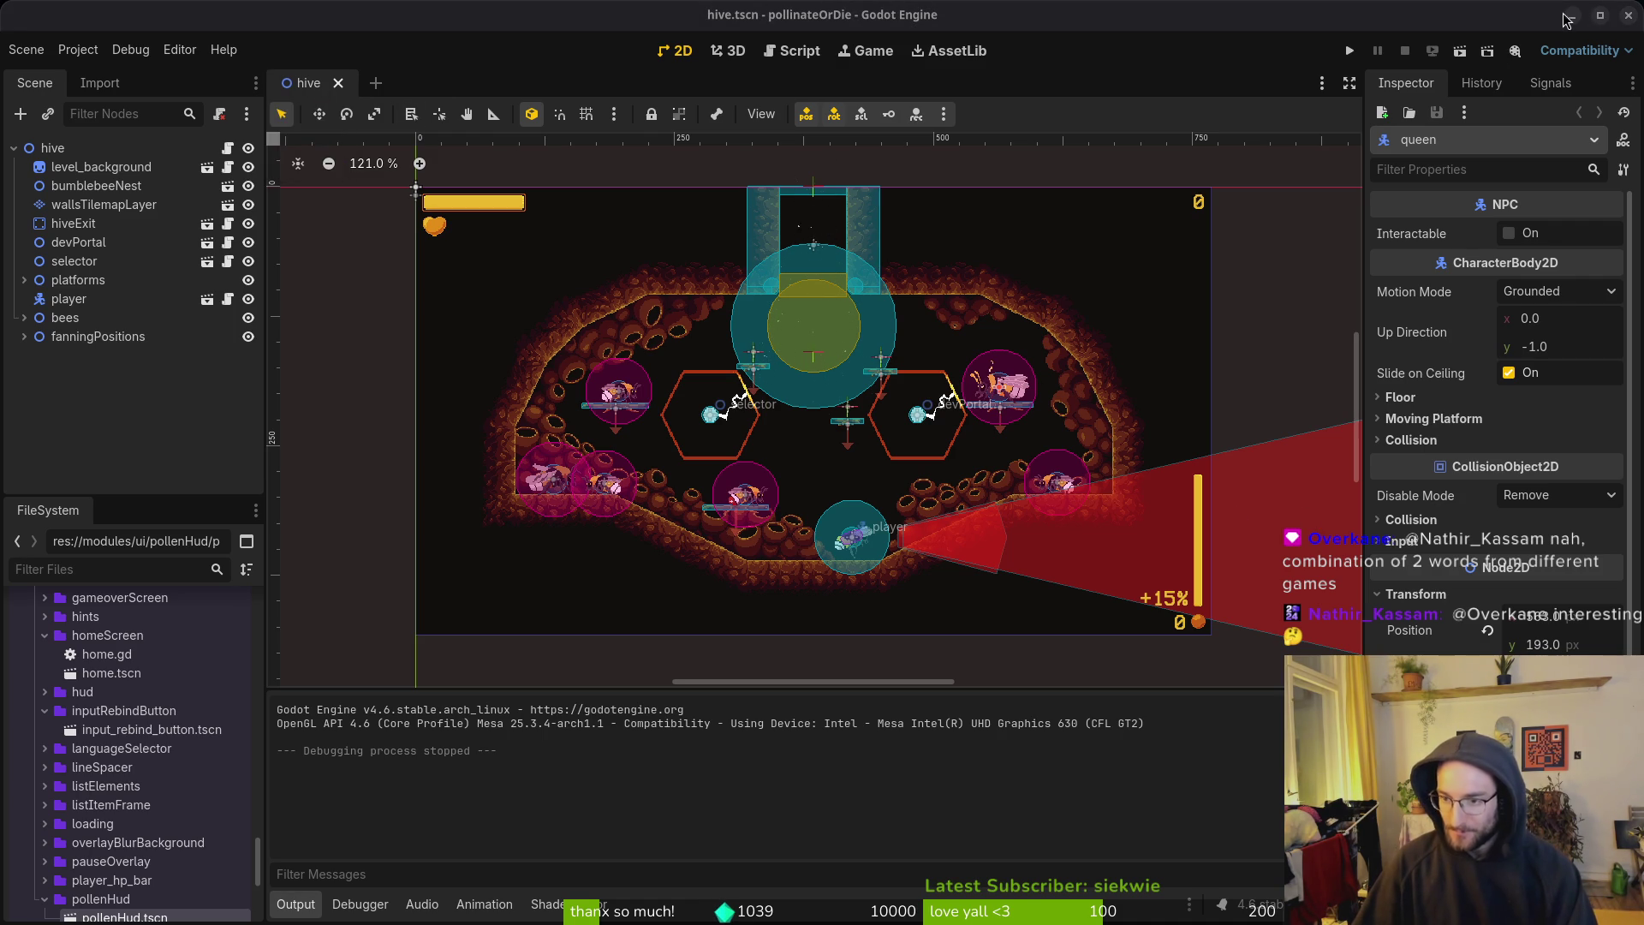
click(1349, 51)
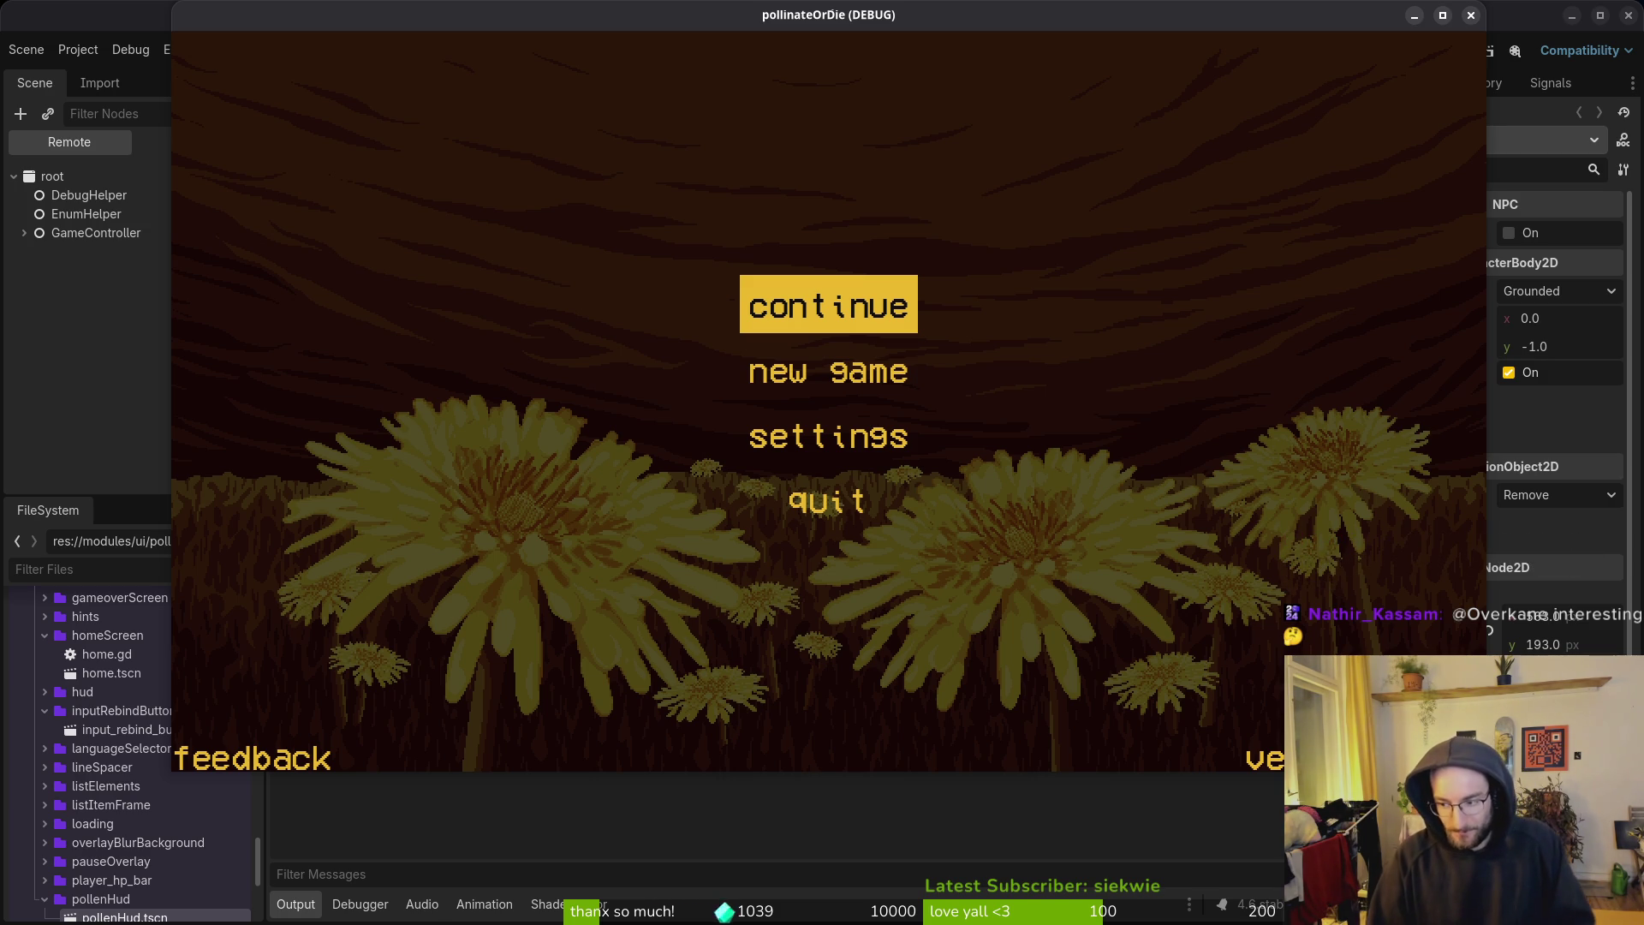
key(Return)
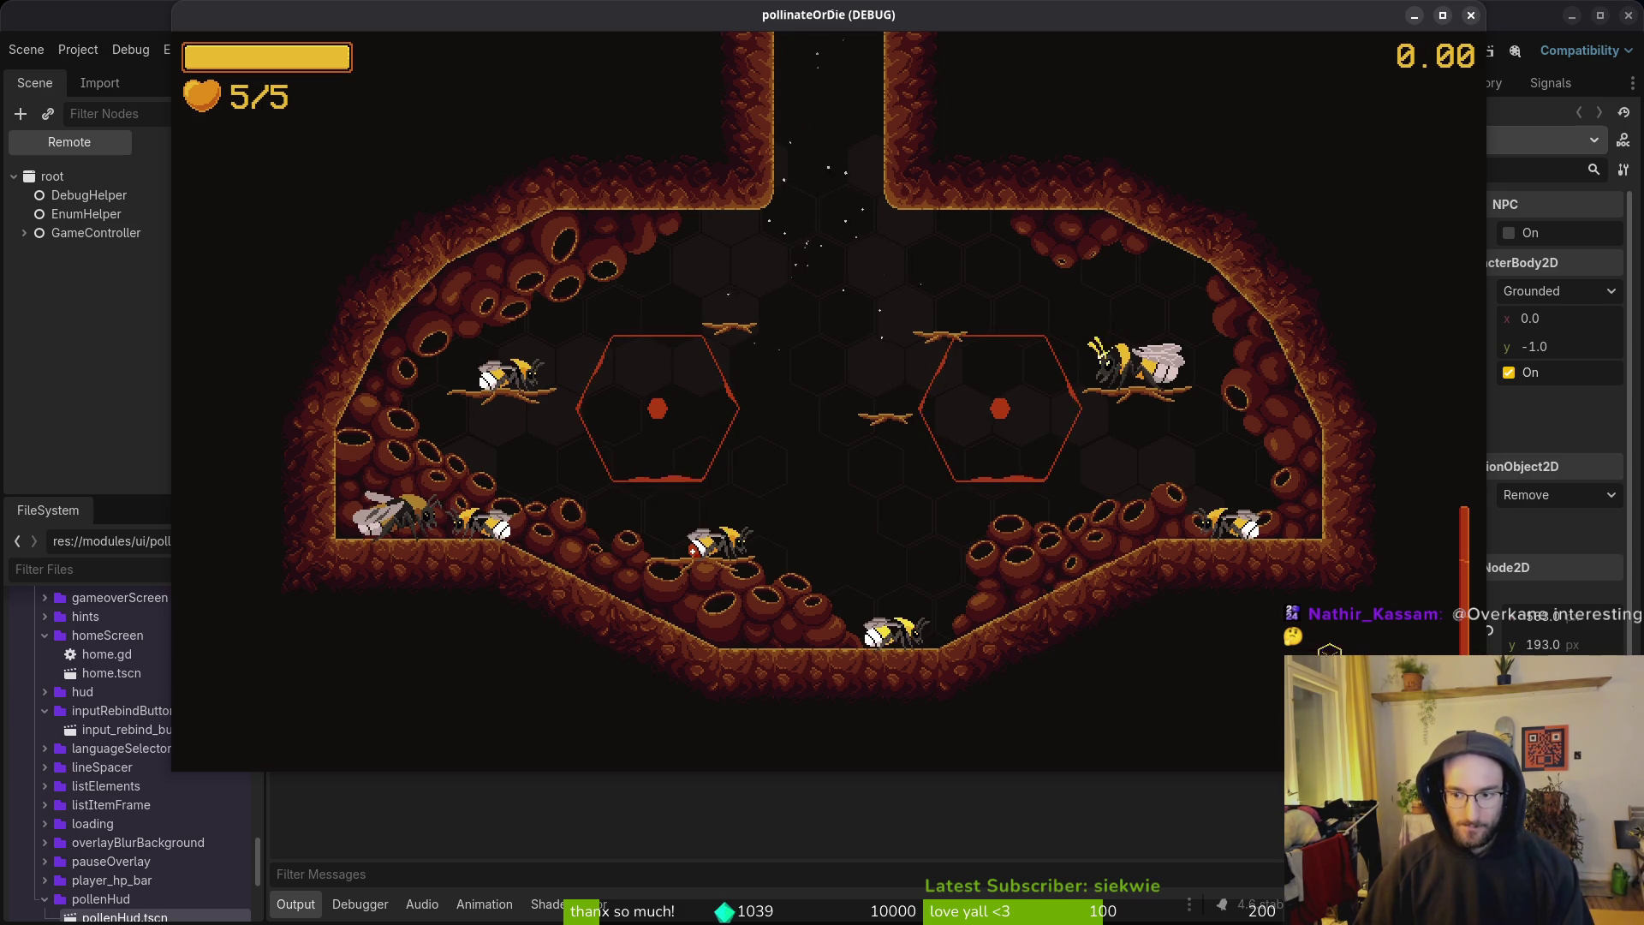
key(F8)
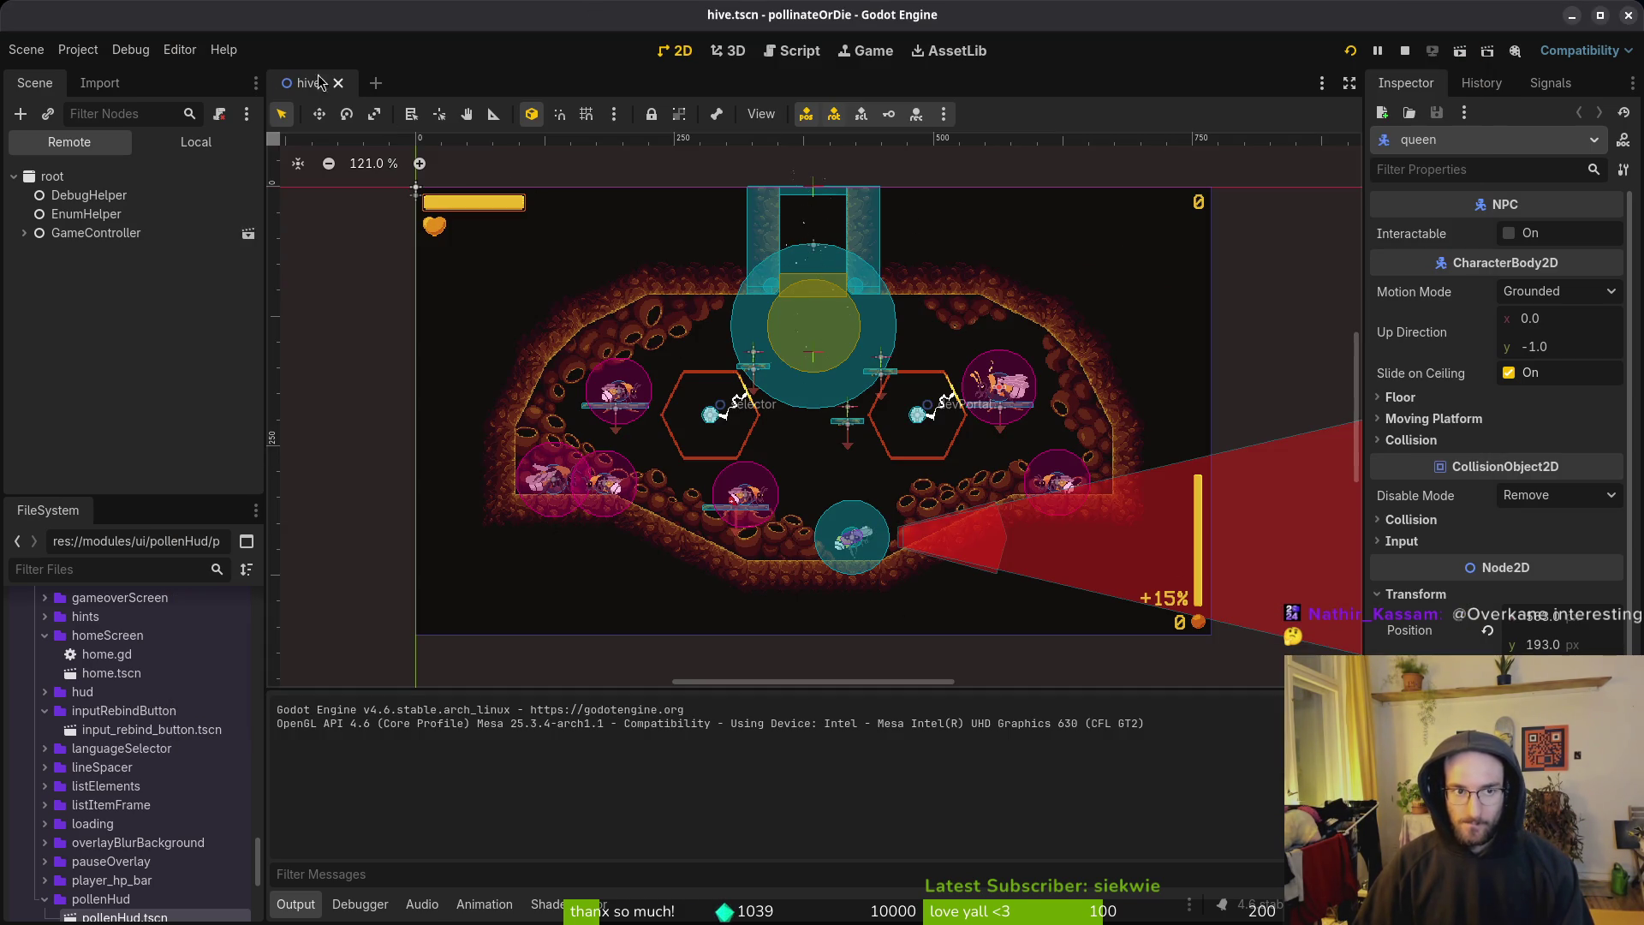
Step: Reopen the pollenHud and archives_overlay scenes via quick open
click(171, 148)
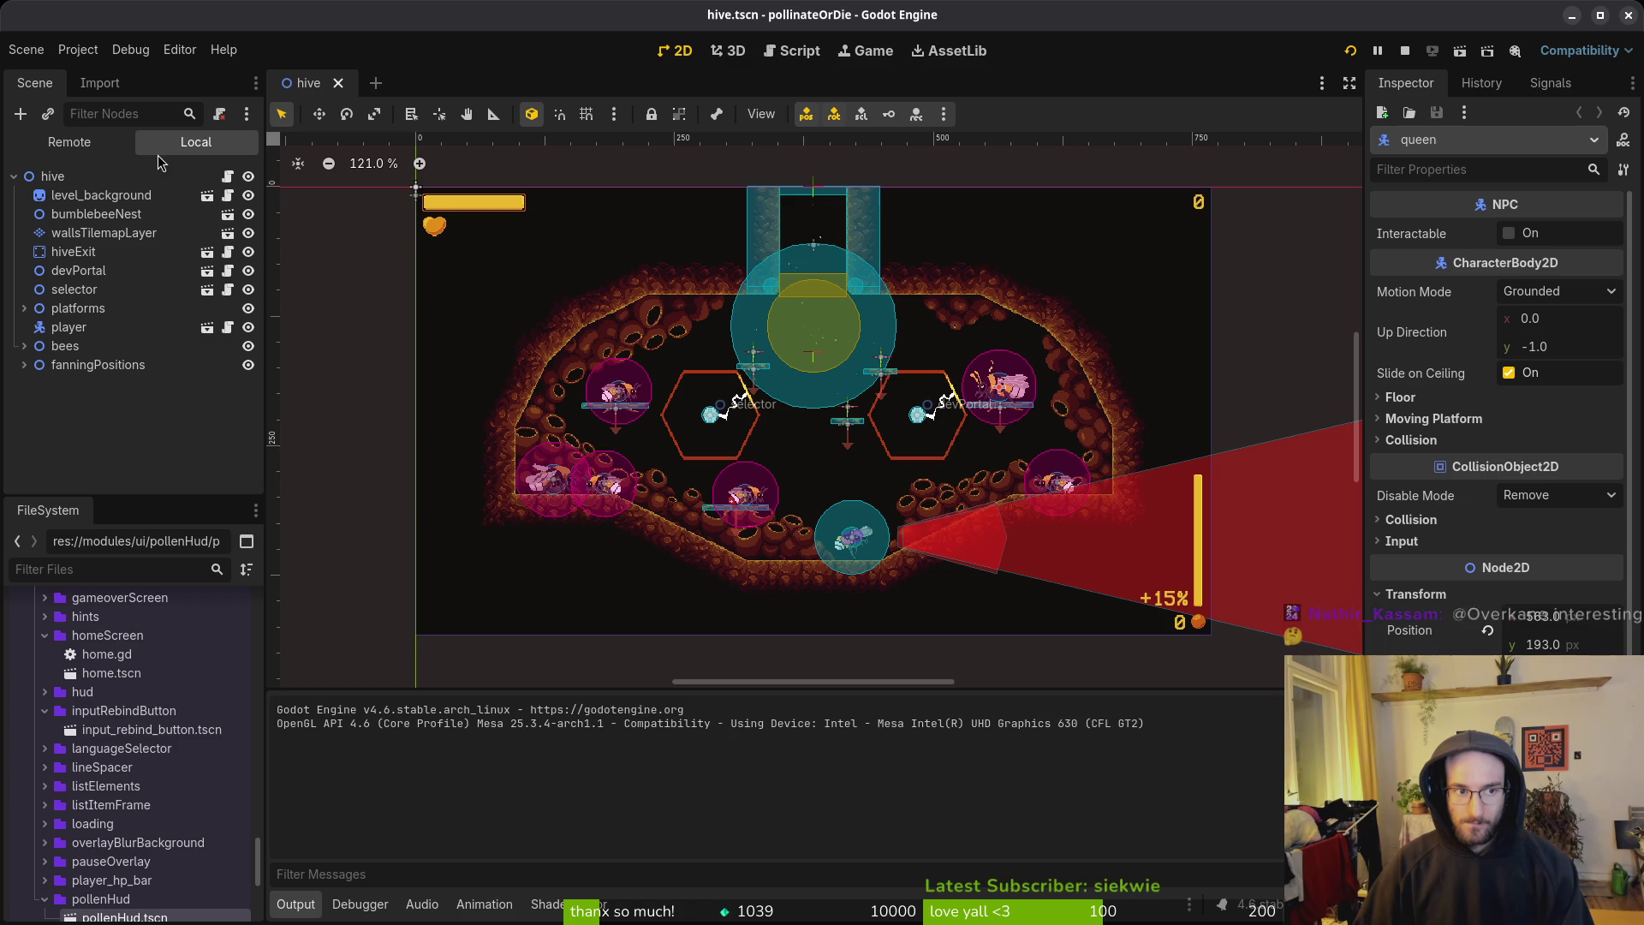
key(alt+shift+o)
text(pohu)
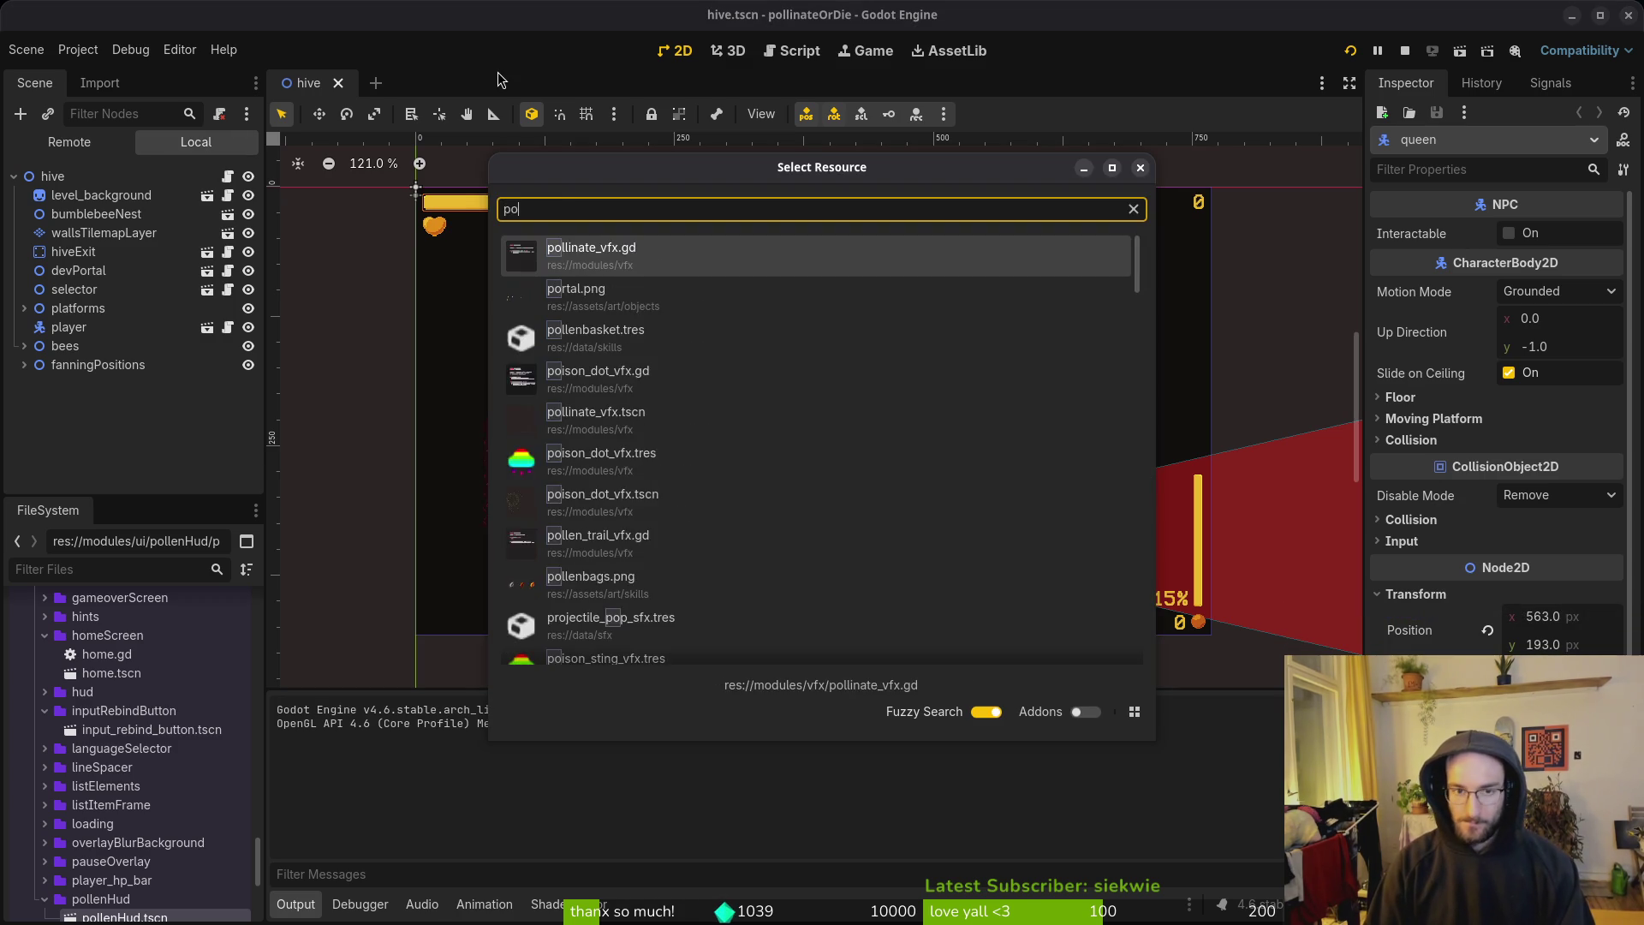
key(Down)
key(Return)
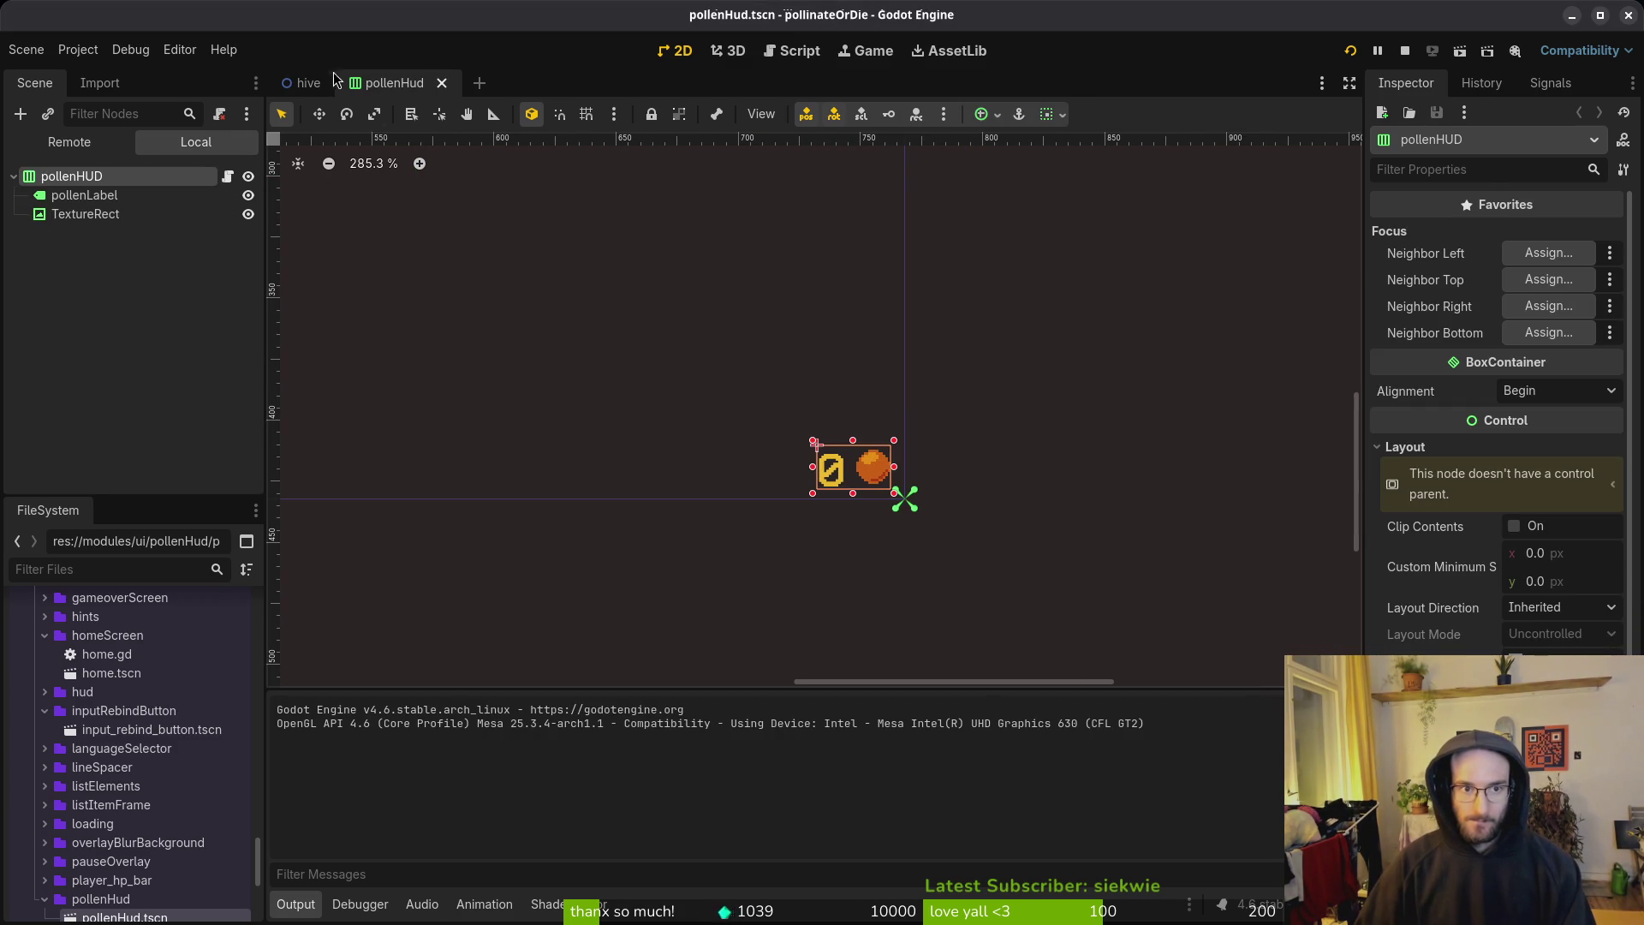
key(alt+shift+o)
text(archives)
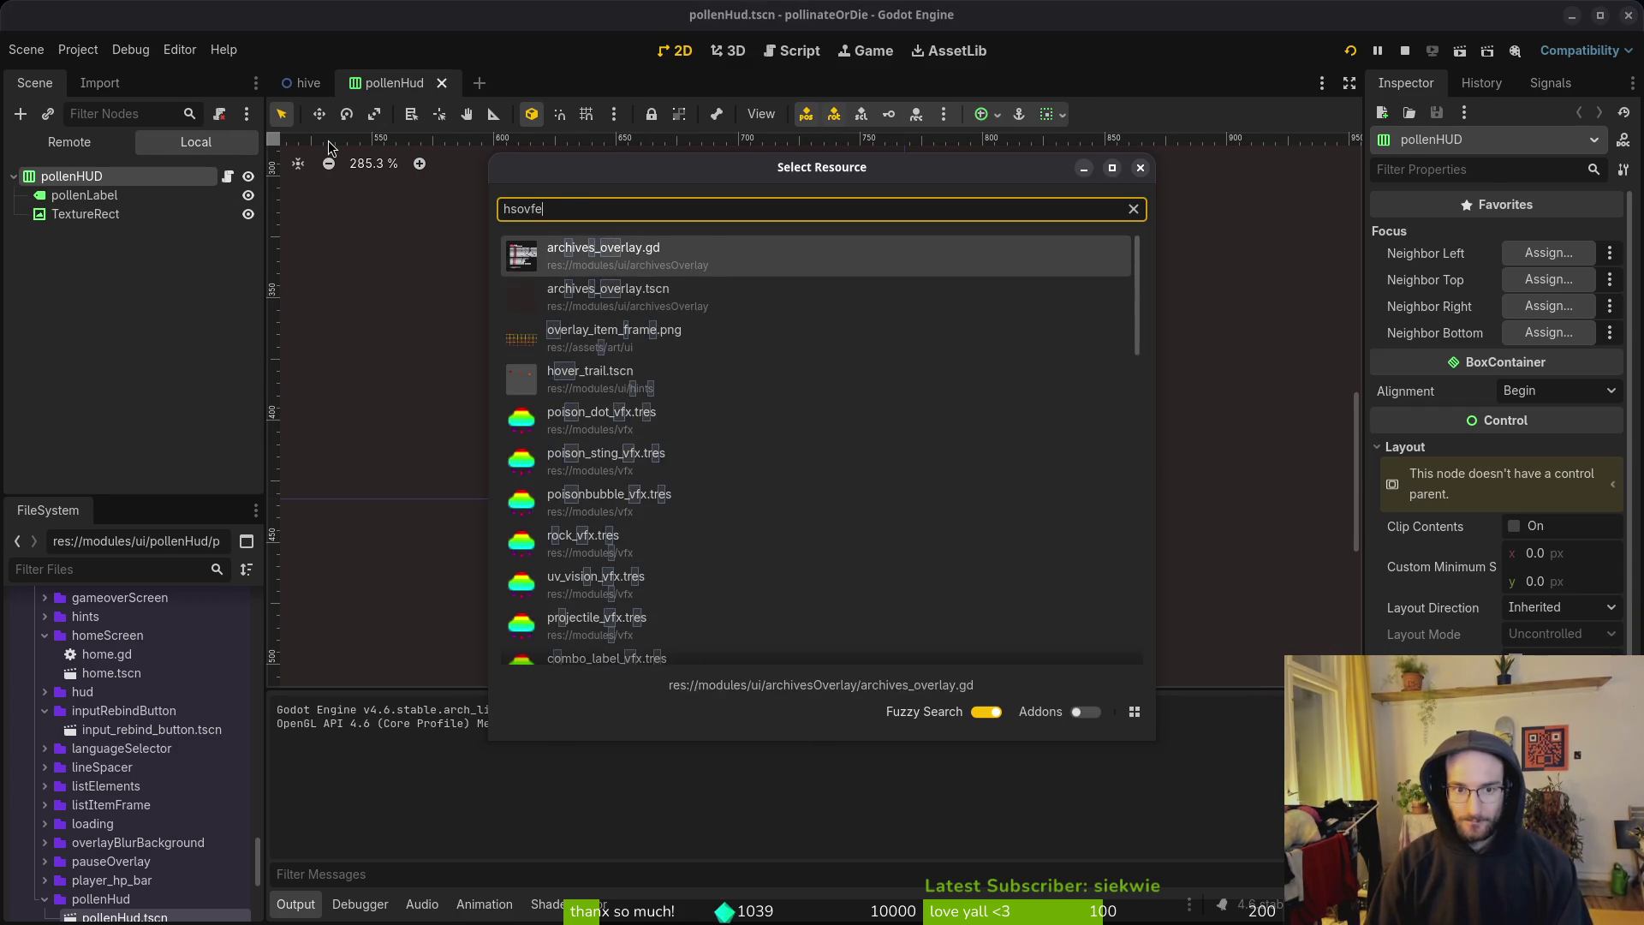
key(Return)
Step: Open shop_overlay, make its contents visible, nudge pollenHUD up one unit, and save
key(alt+shift+o)
text(shopover)
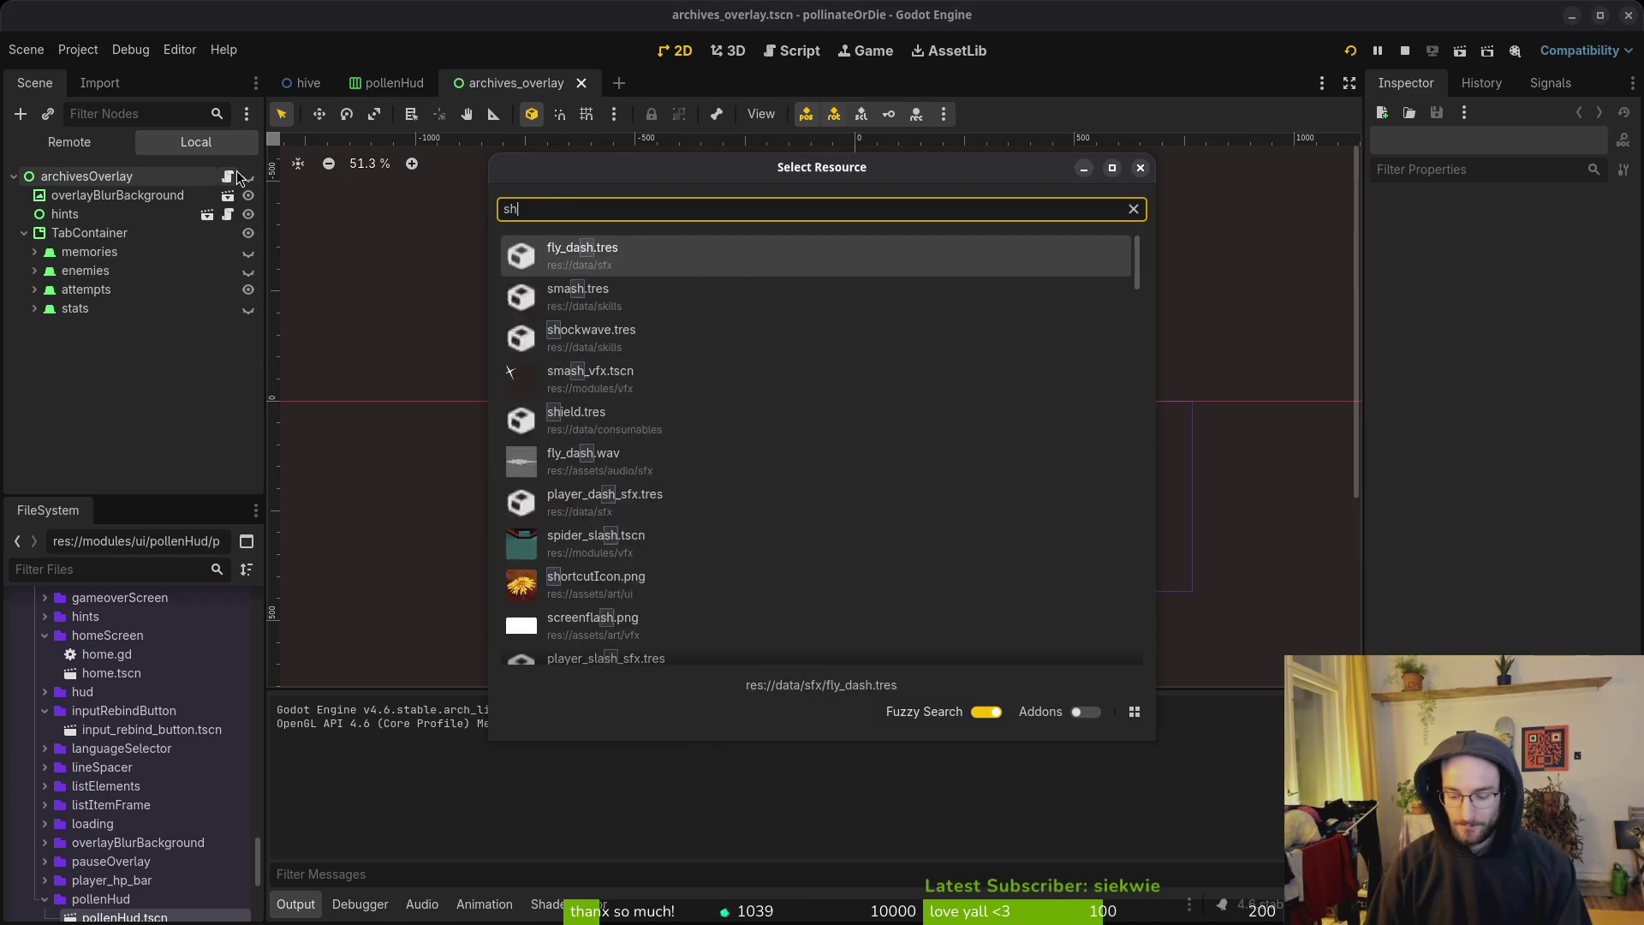
key(Return)
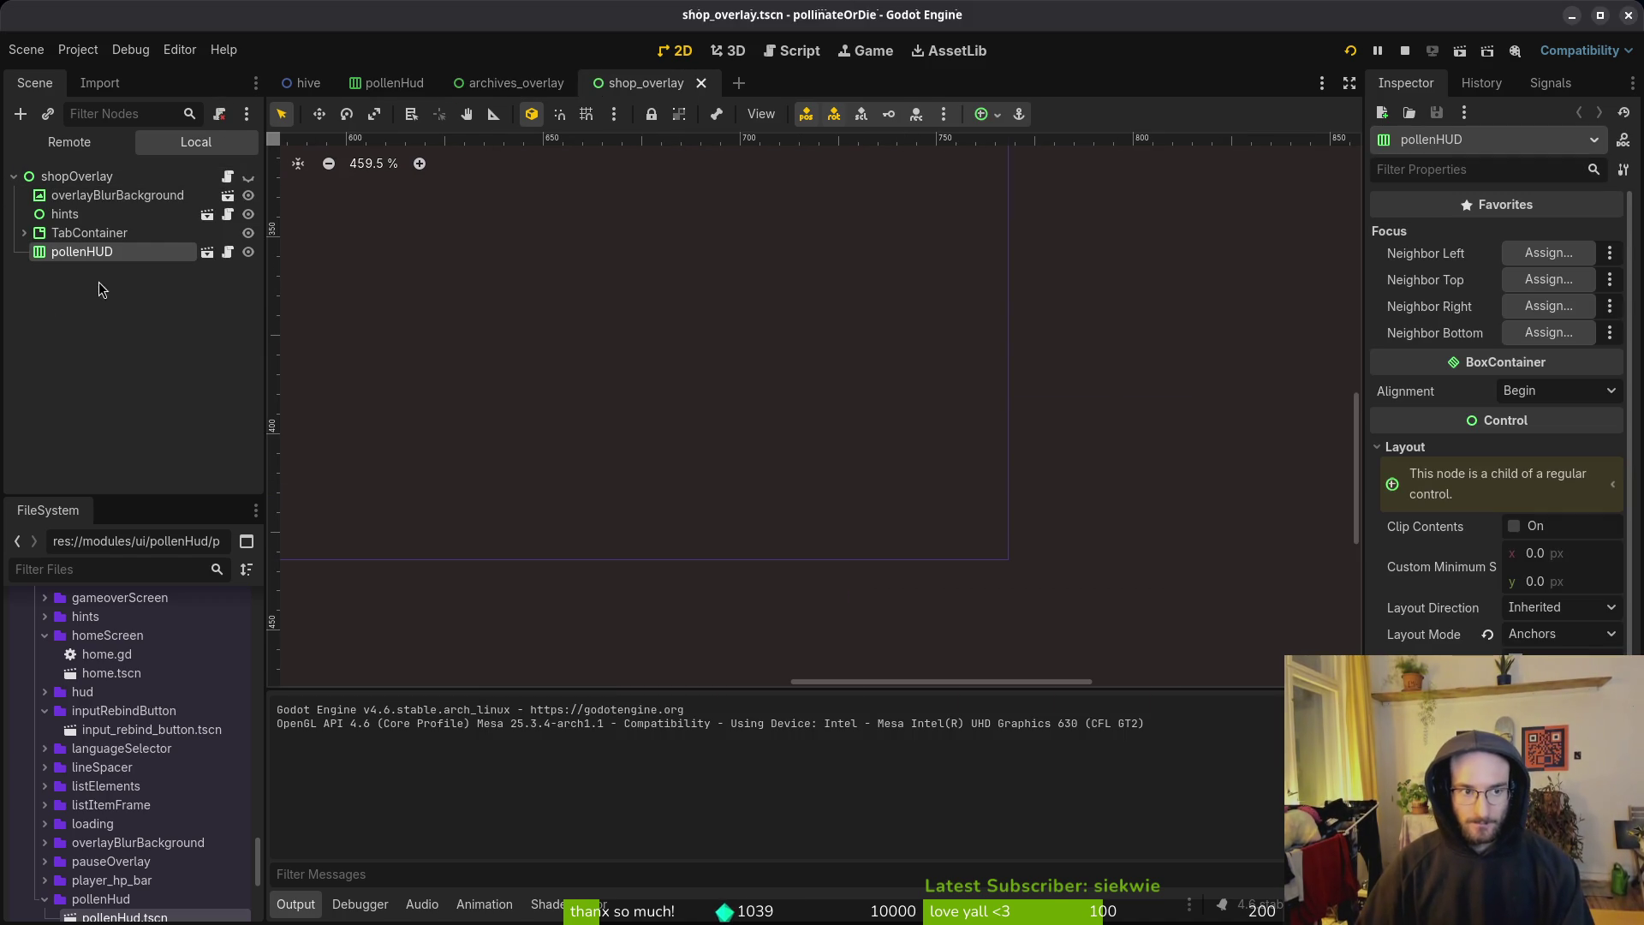
click(248, 177)
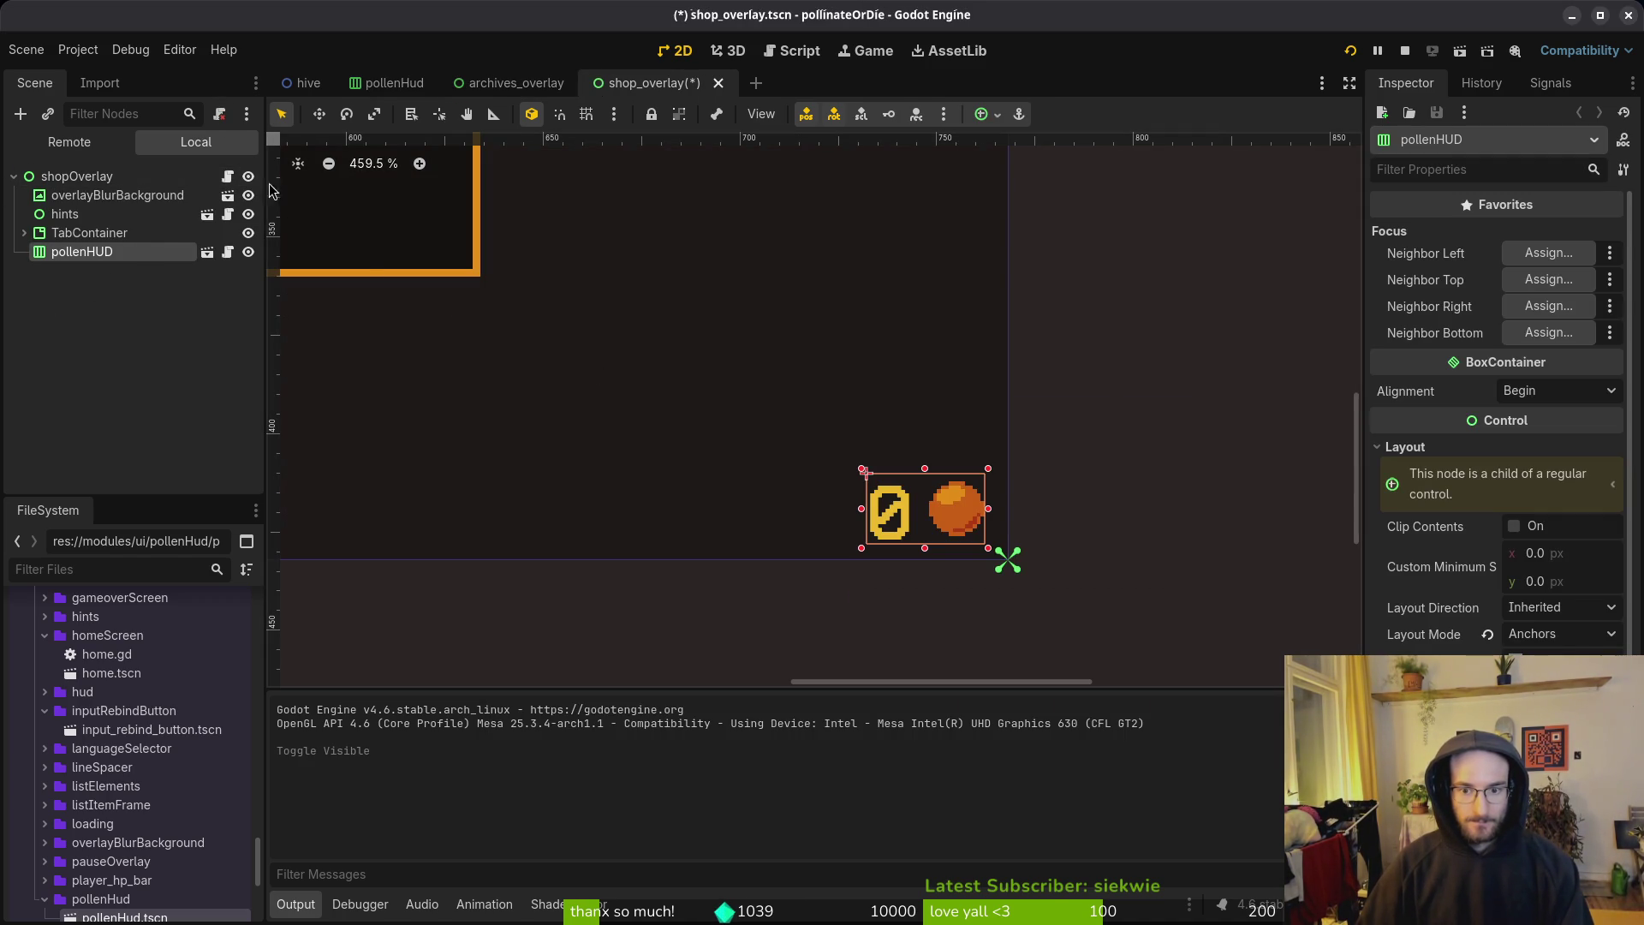
click(250, 178)
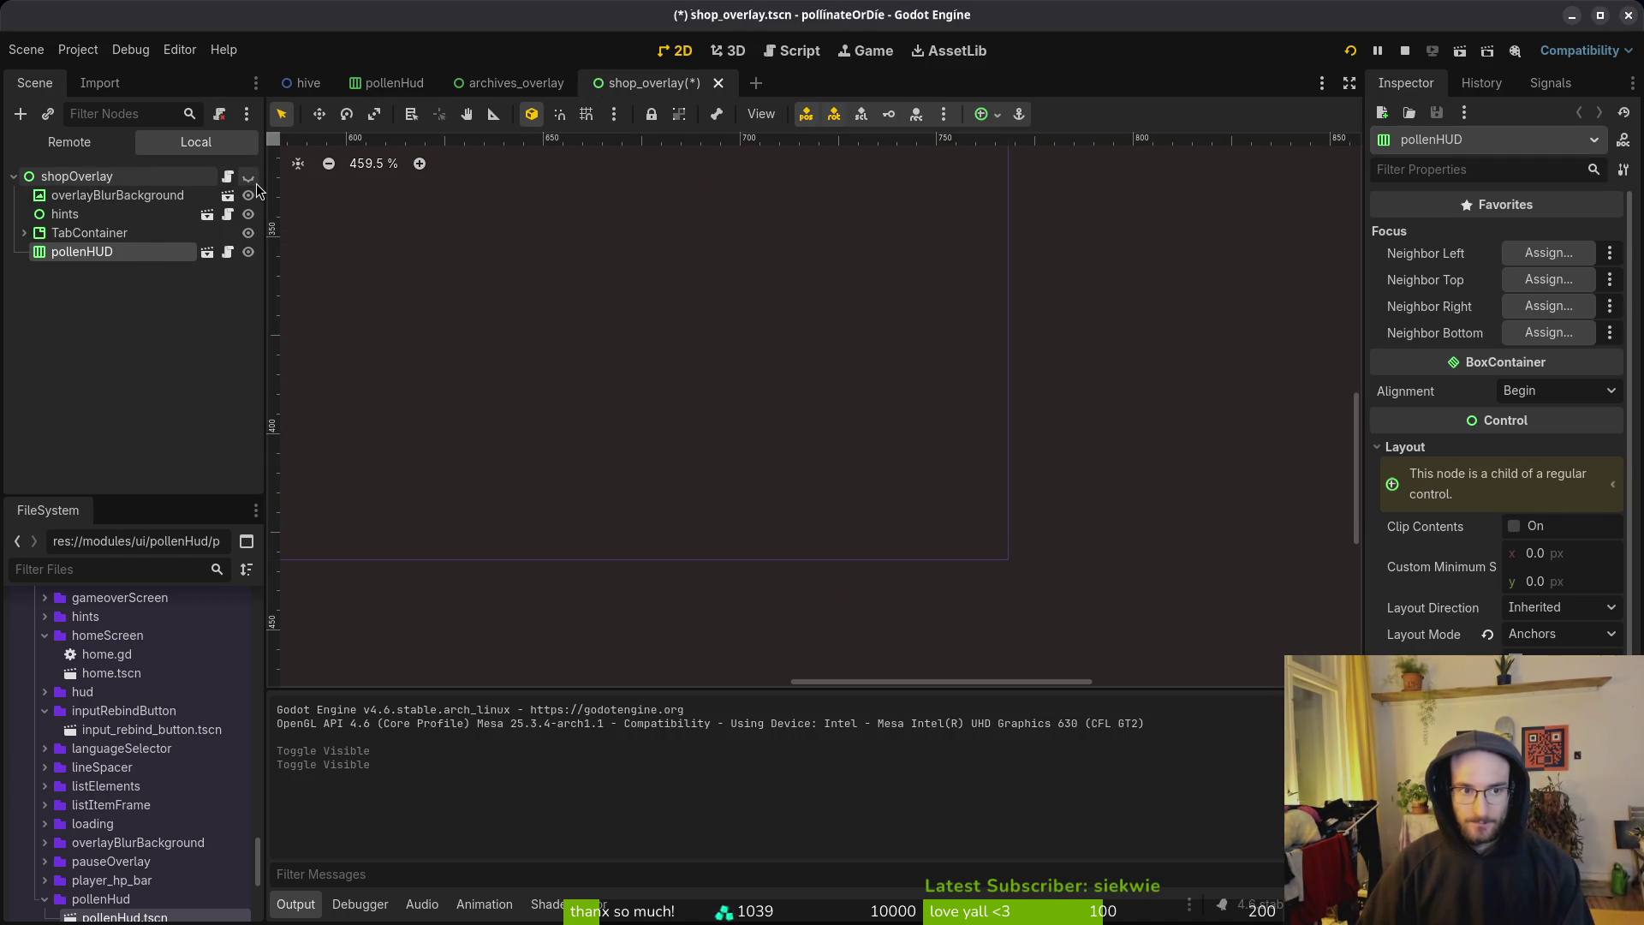
click(249, 176)
key(Up)
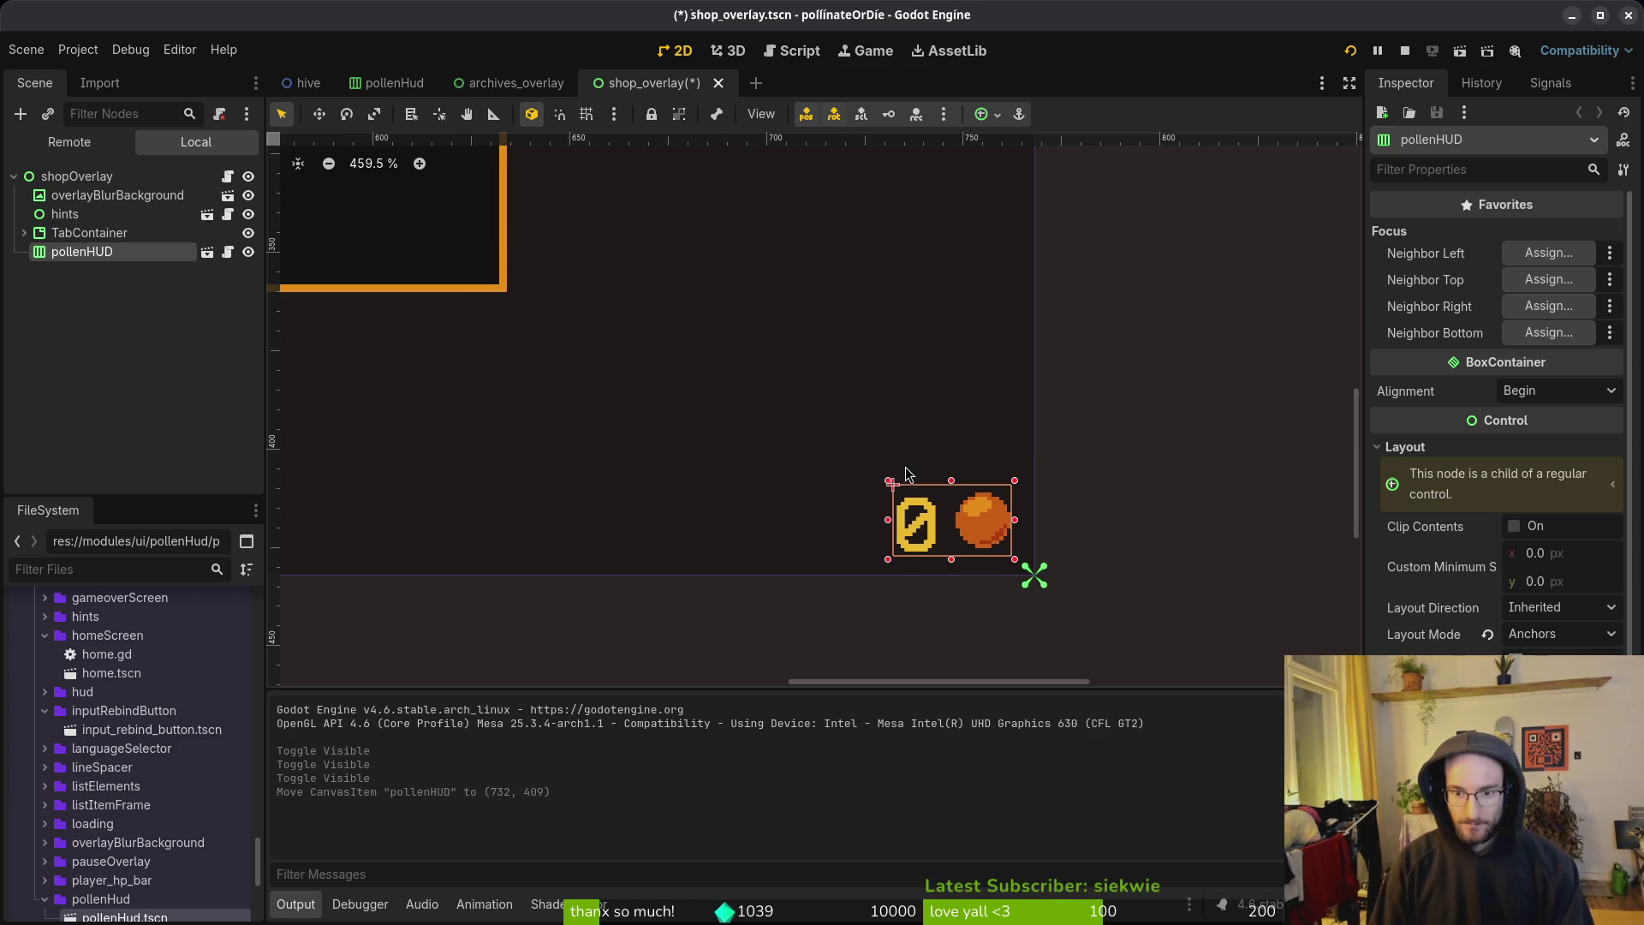
key(ctrl+s)
Step: Open skills_overlay, unhide its contents, and save the scene
key(shift+alt+o)
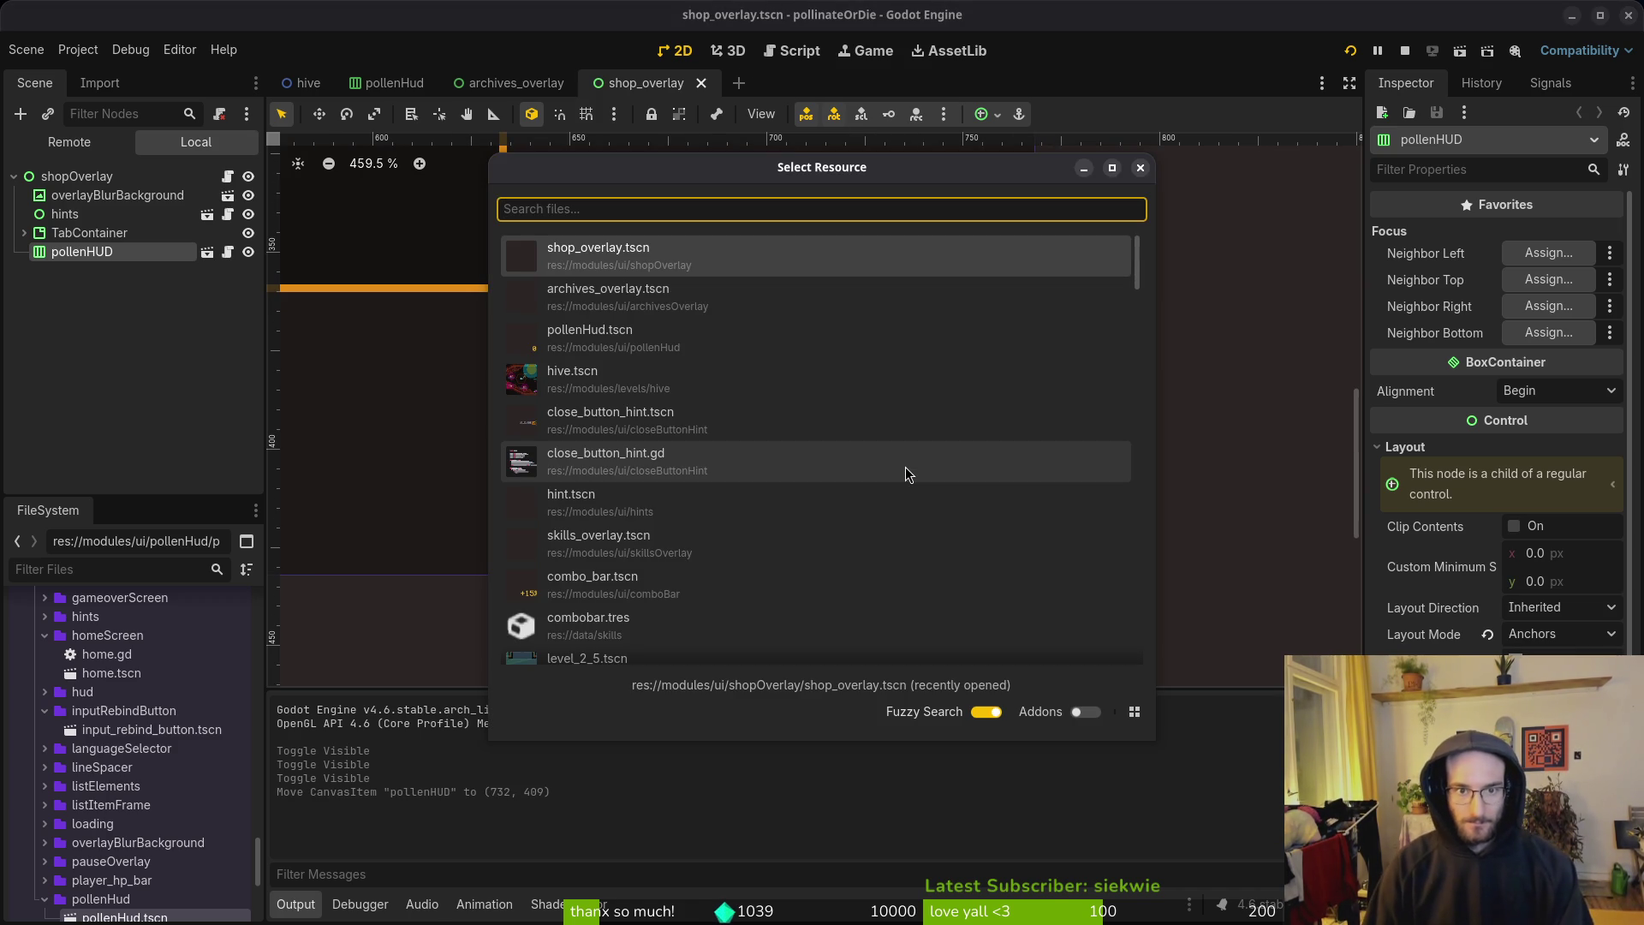
text(skillsov)
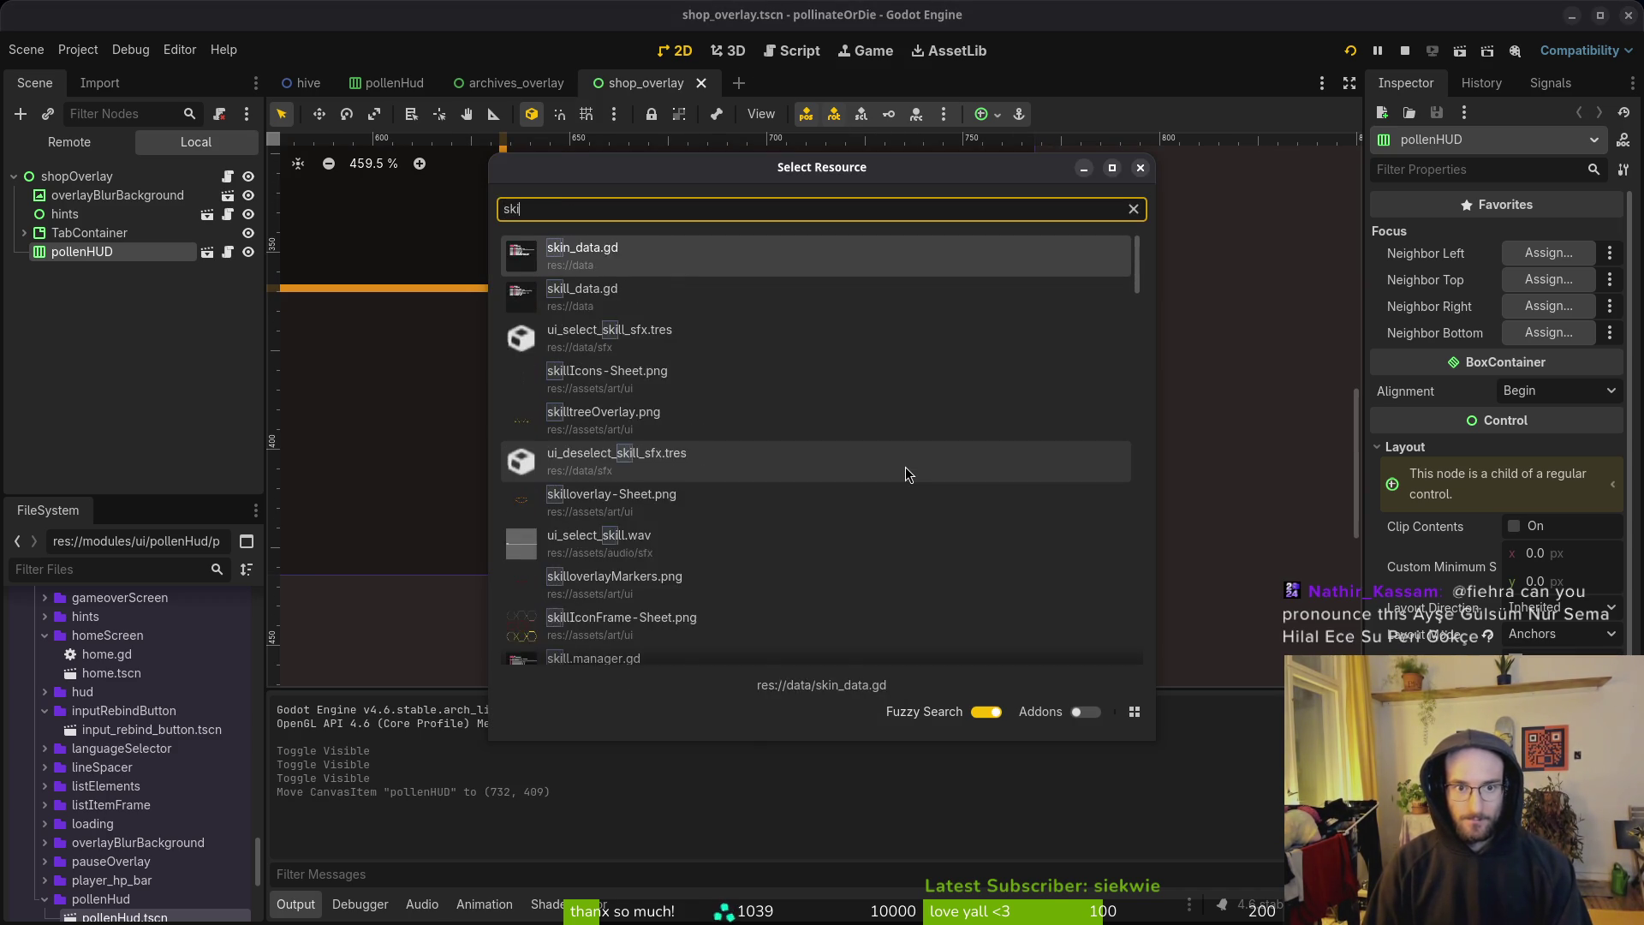
key(Return)
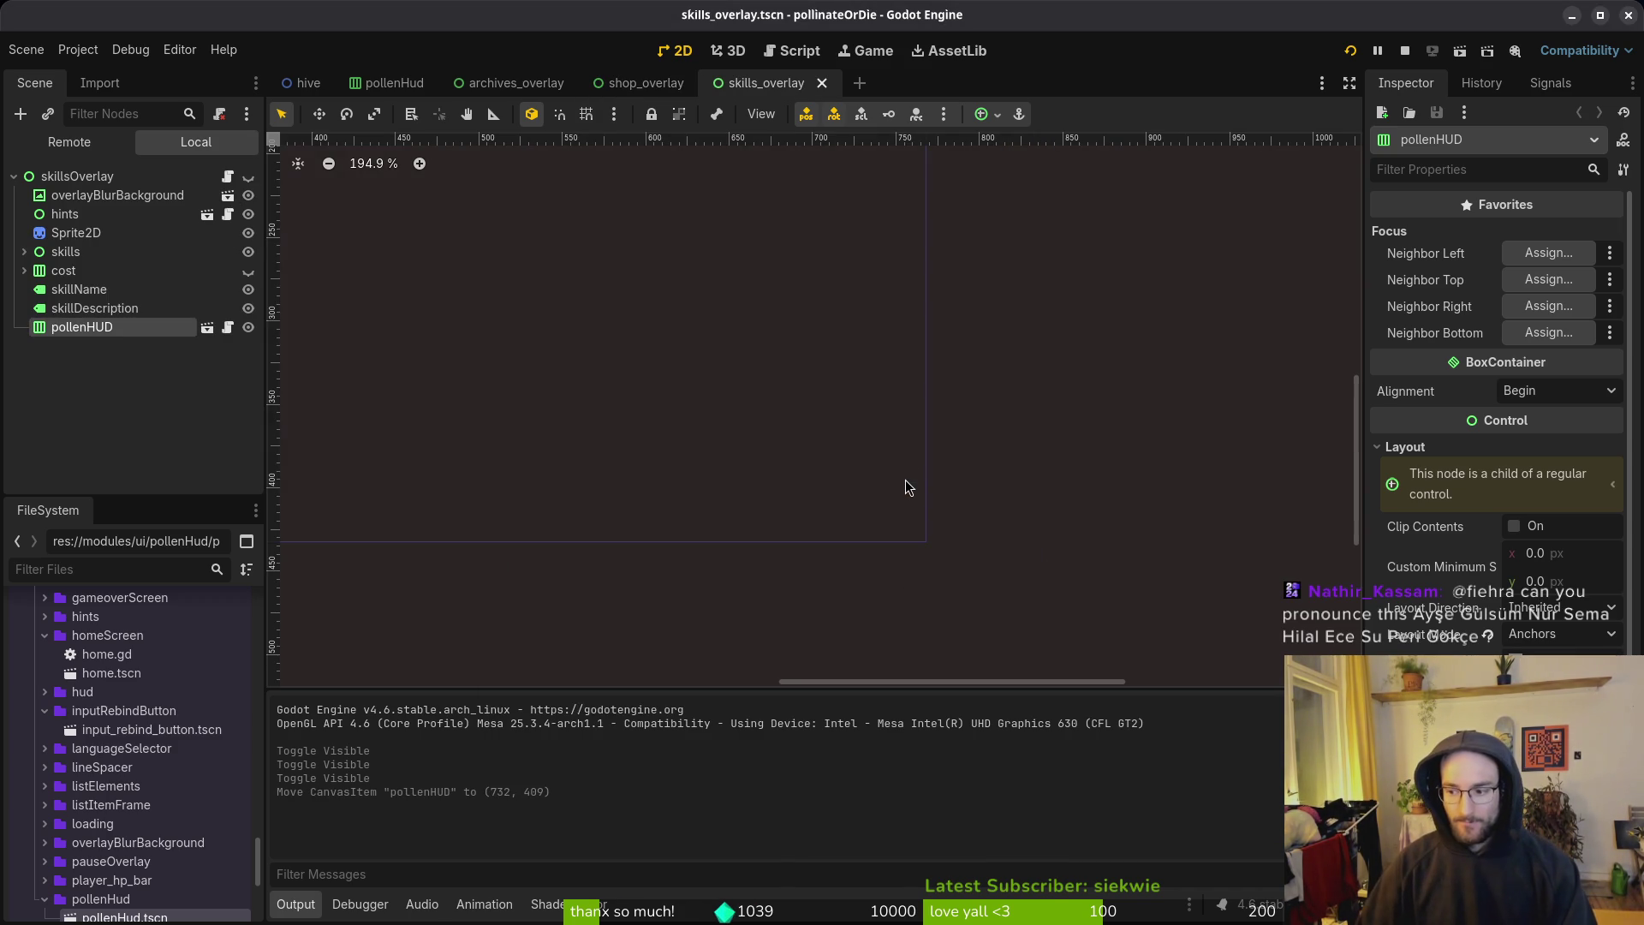
scroll(783, 520, left, 2)
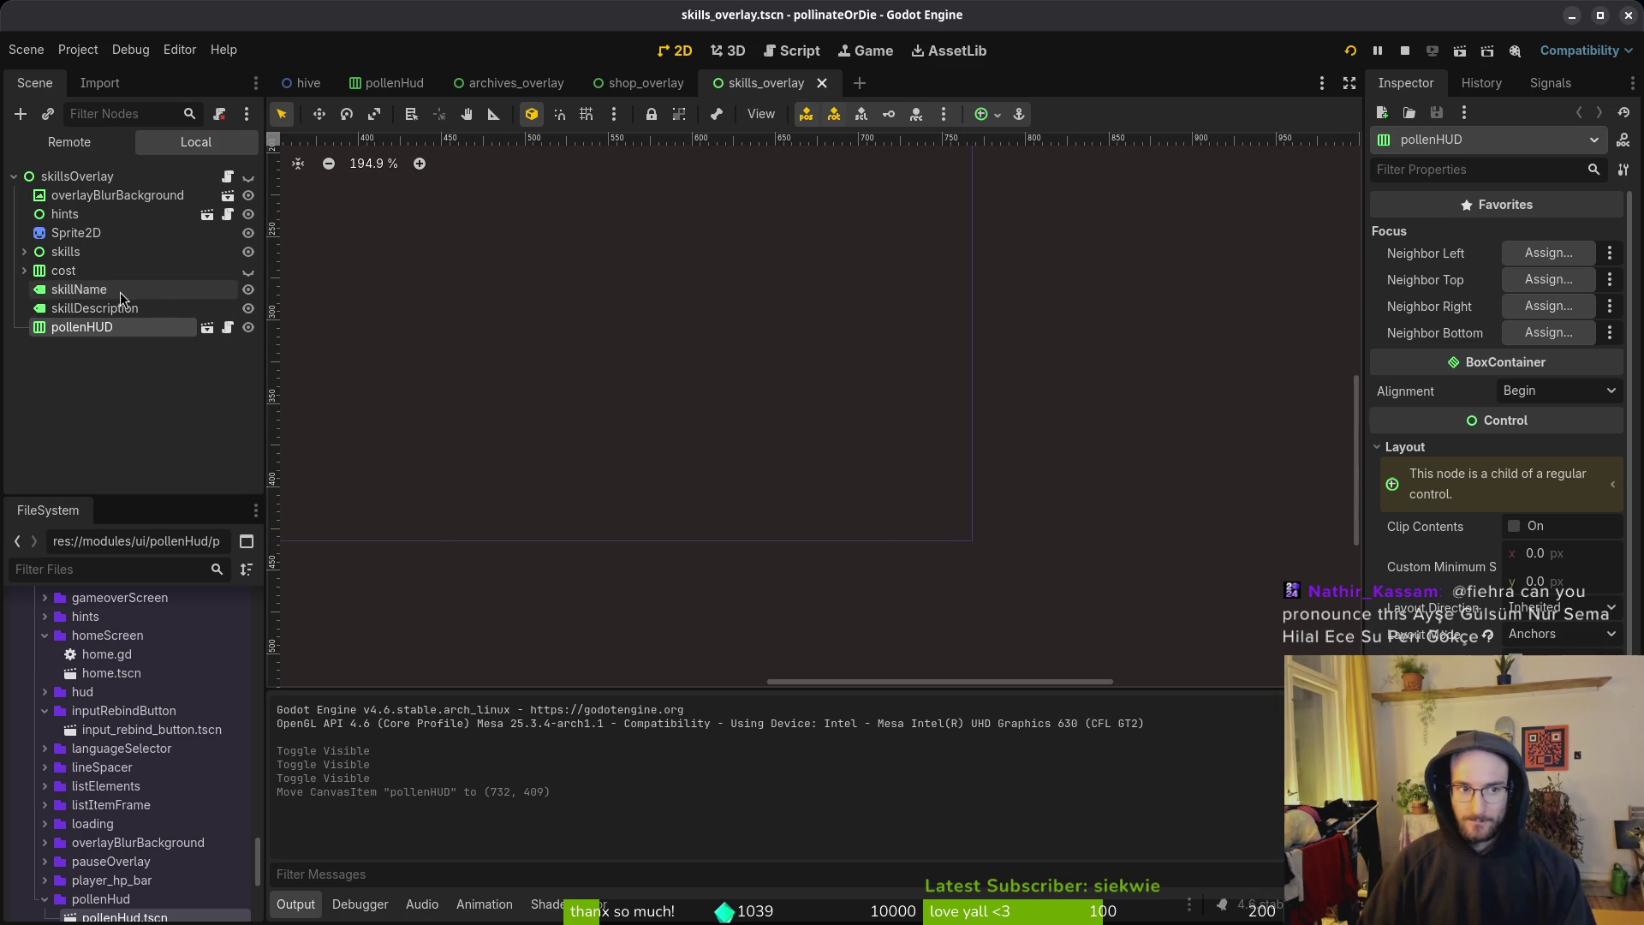
click(249, 176)
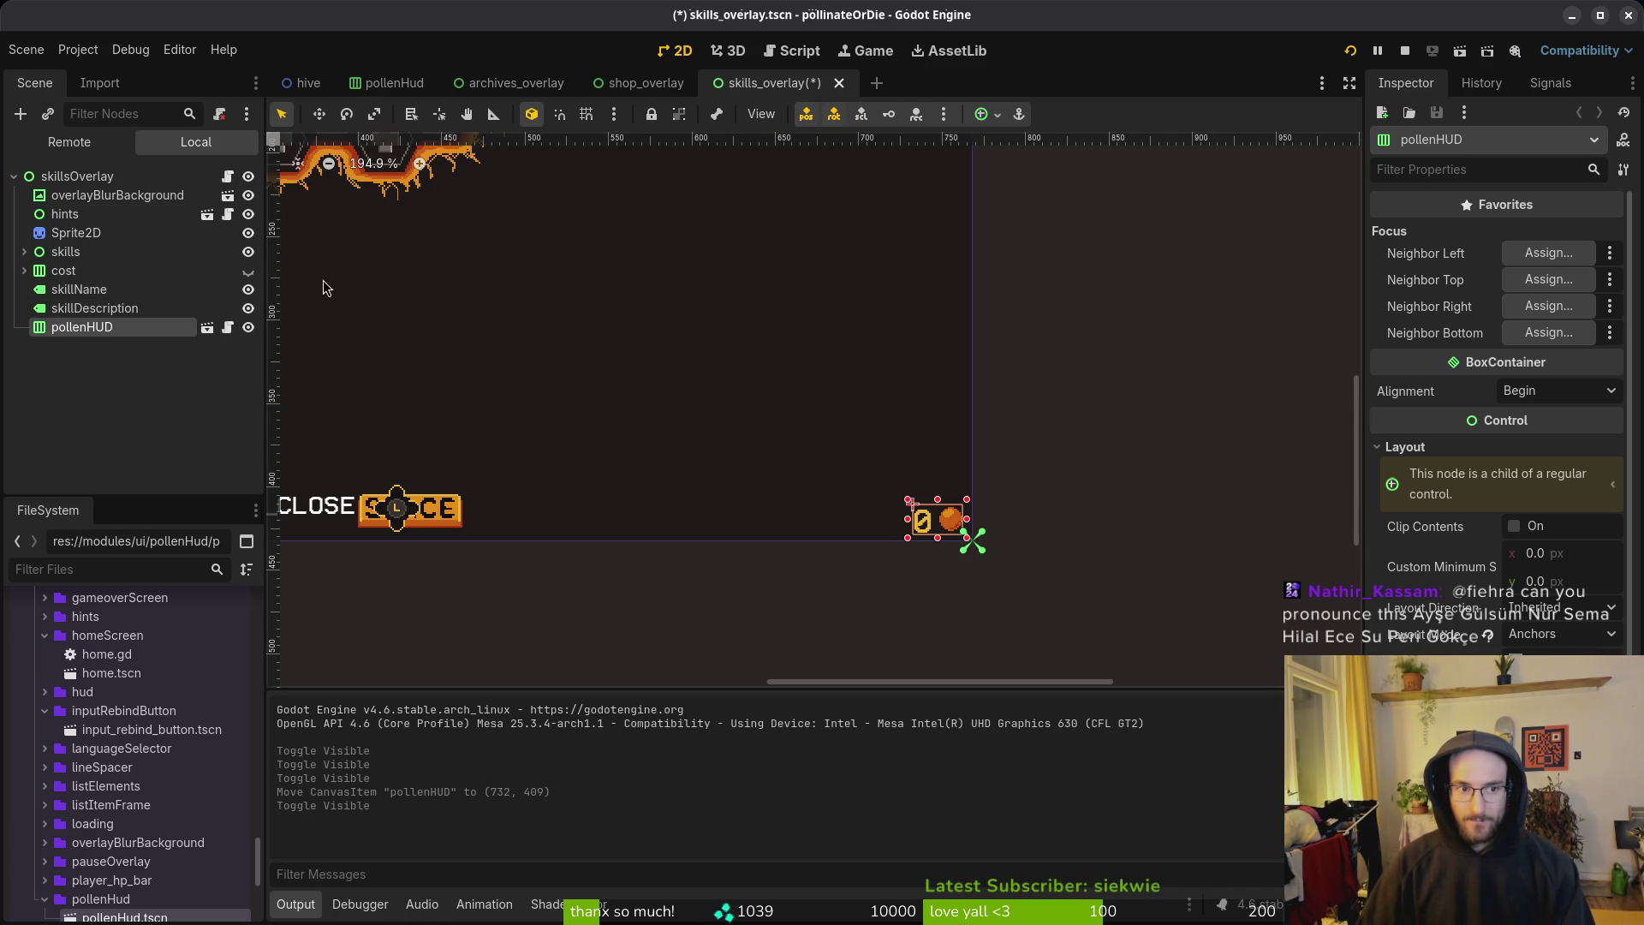
scroll(856, 445, right, 1)
key(ctrl+s)
Step: Open hud_overlay, reposition pollenHUD to (732, 409), and save the scene
key(shift+alt+o)
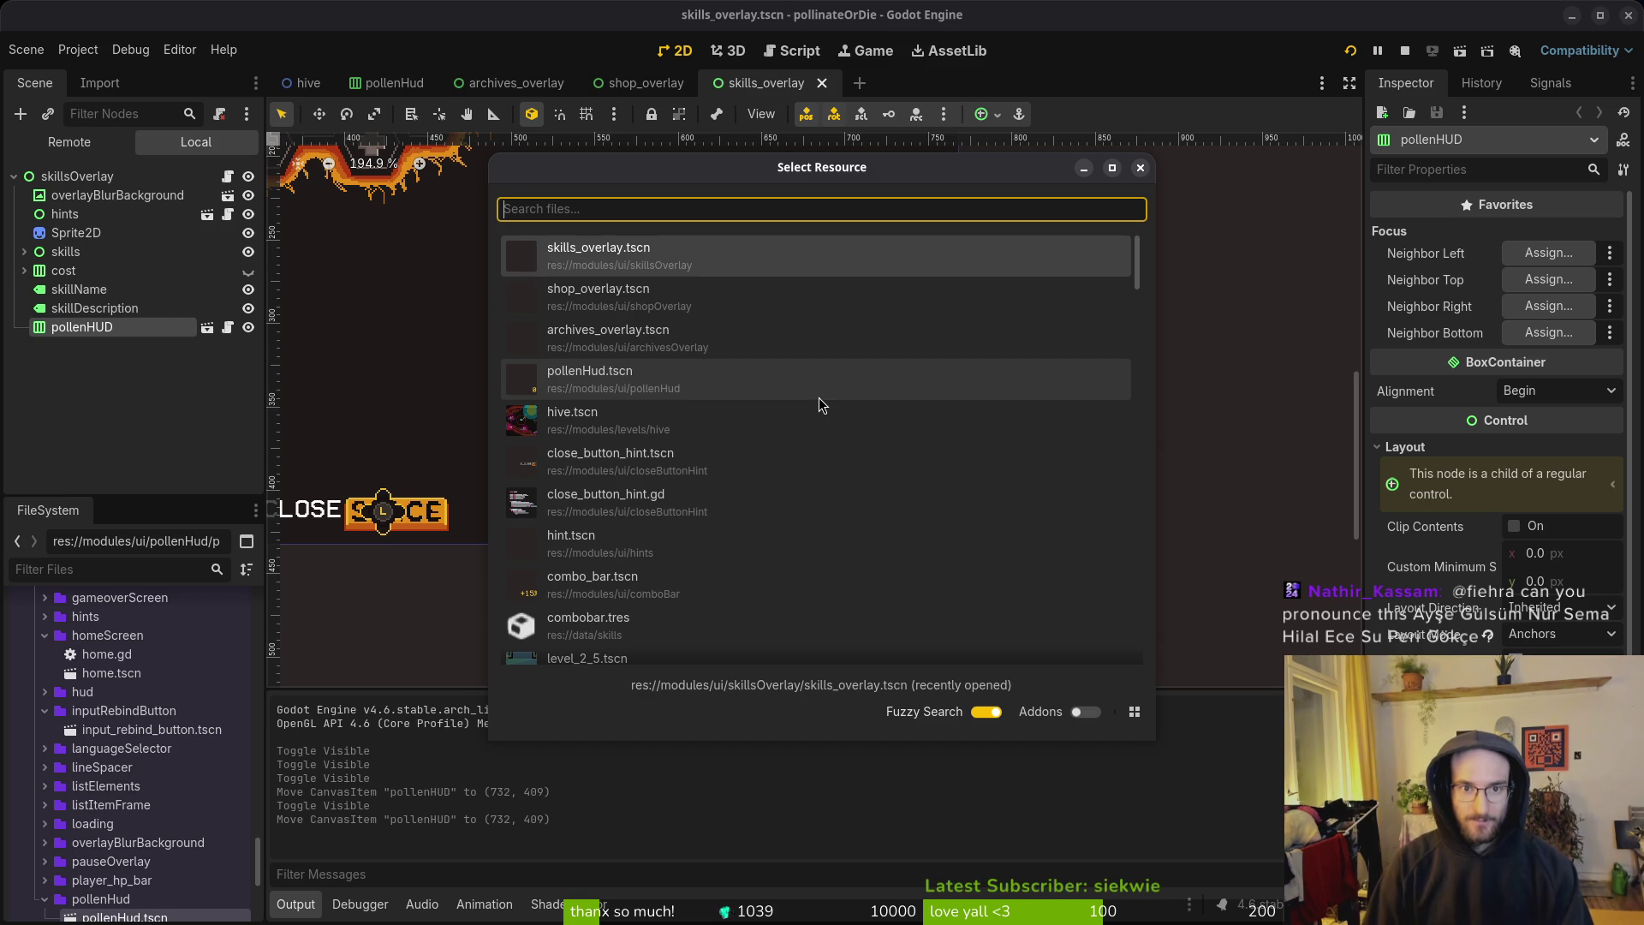
text(hud_overlay)
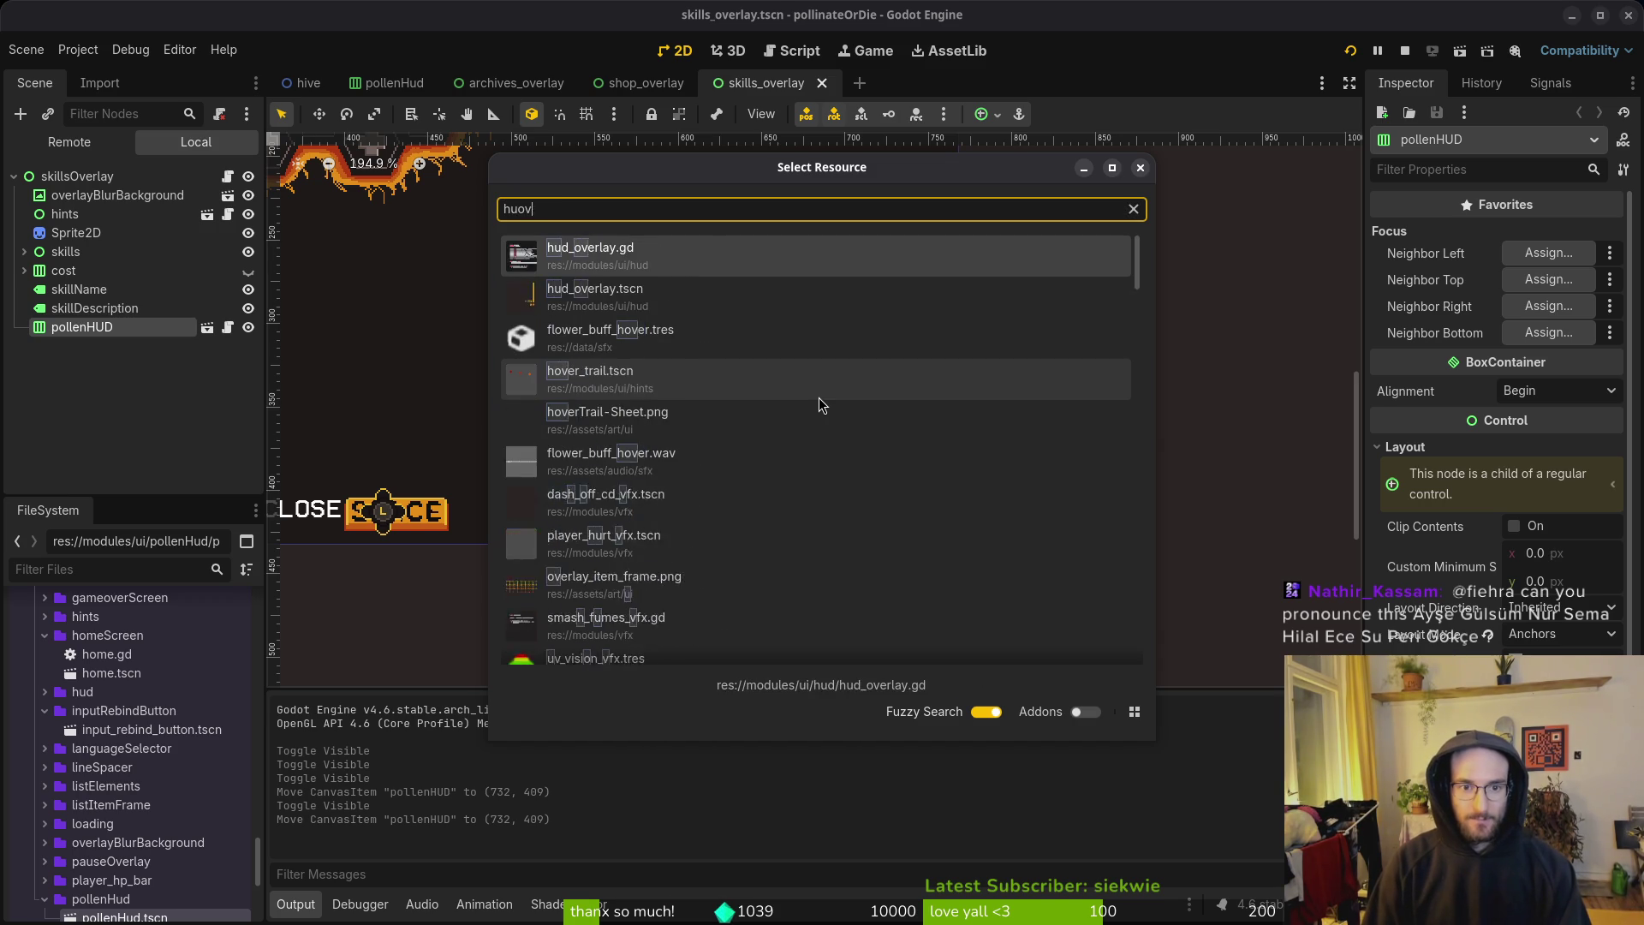
key(Return)
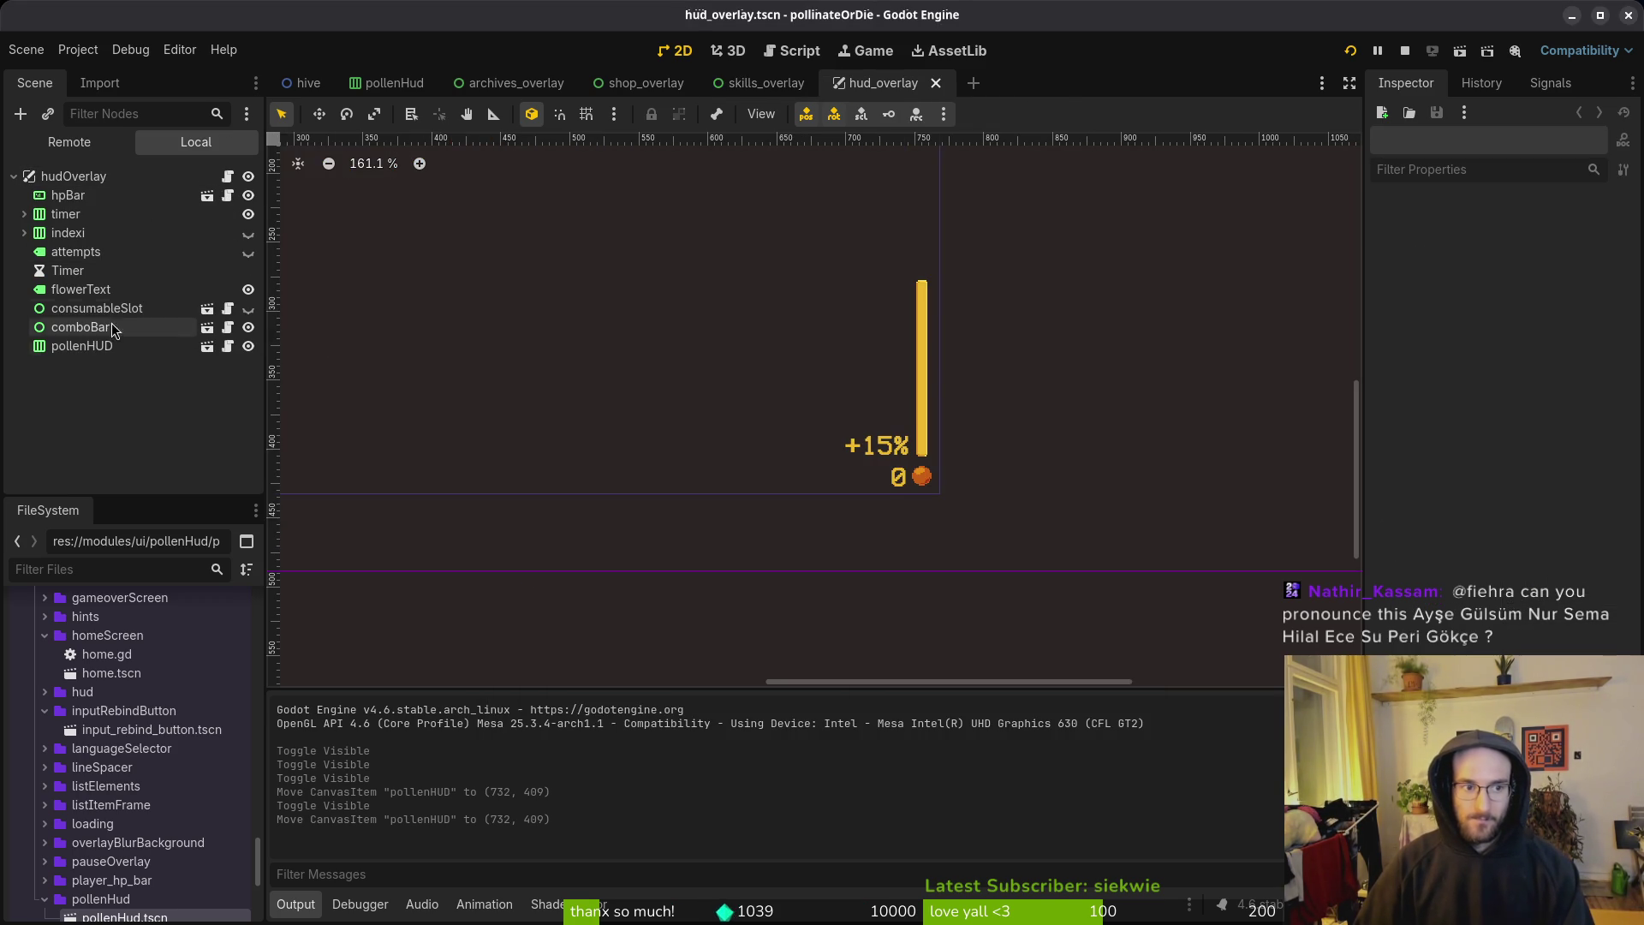
click(81, 346)
scroll(809, 376, right, 1)
click(809, 377)
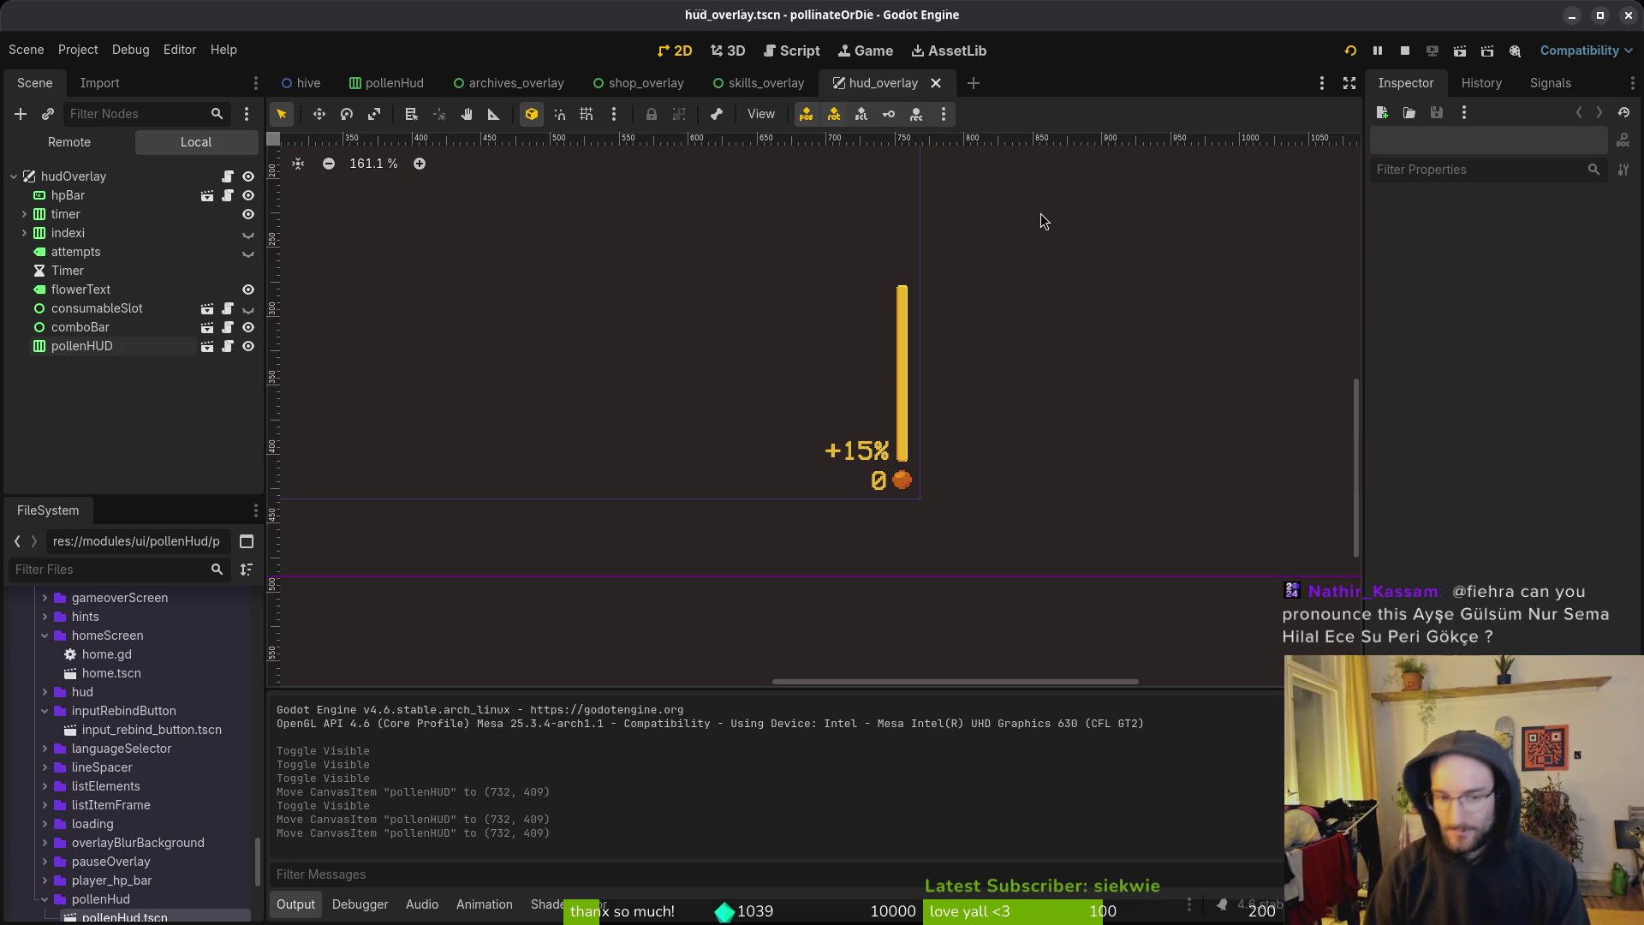
scroll(796, 476, right, 2)
key(ctrl+s)
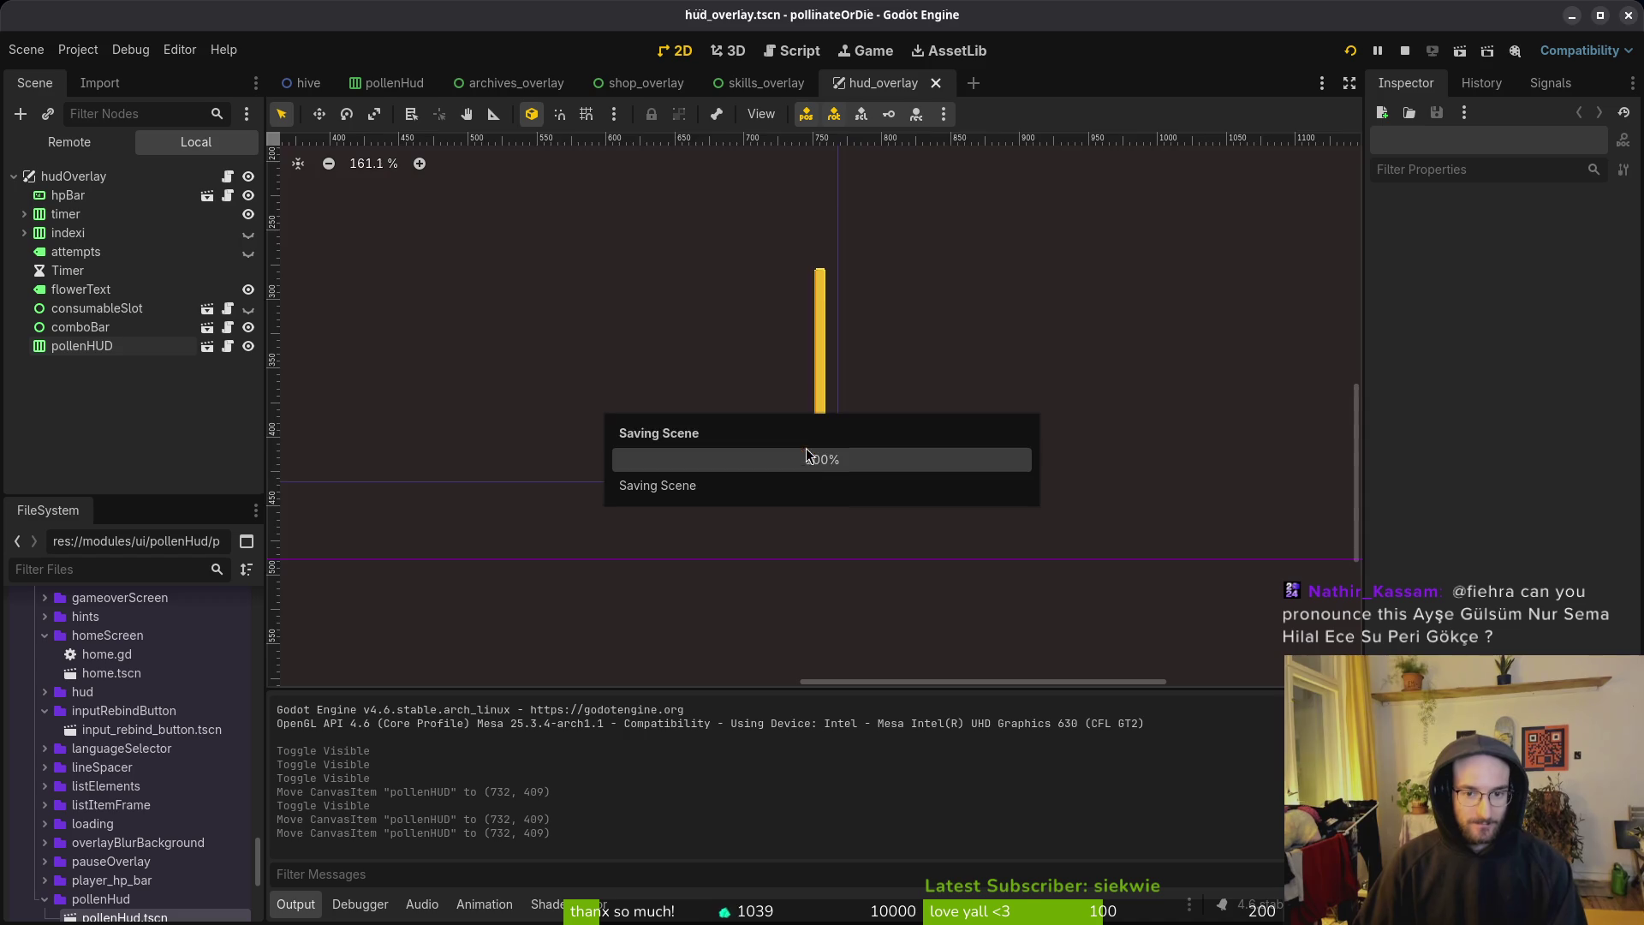
key(ctrl+0)
scroll(767, 458, up, 2)
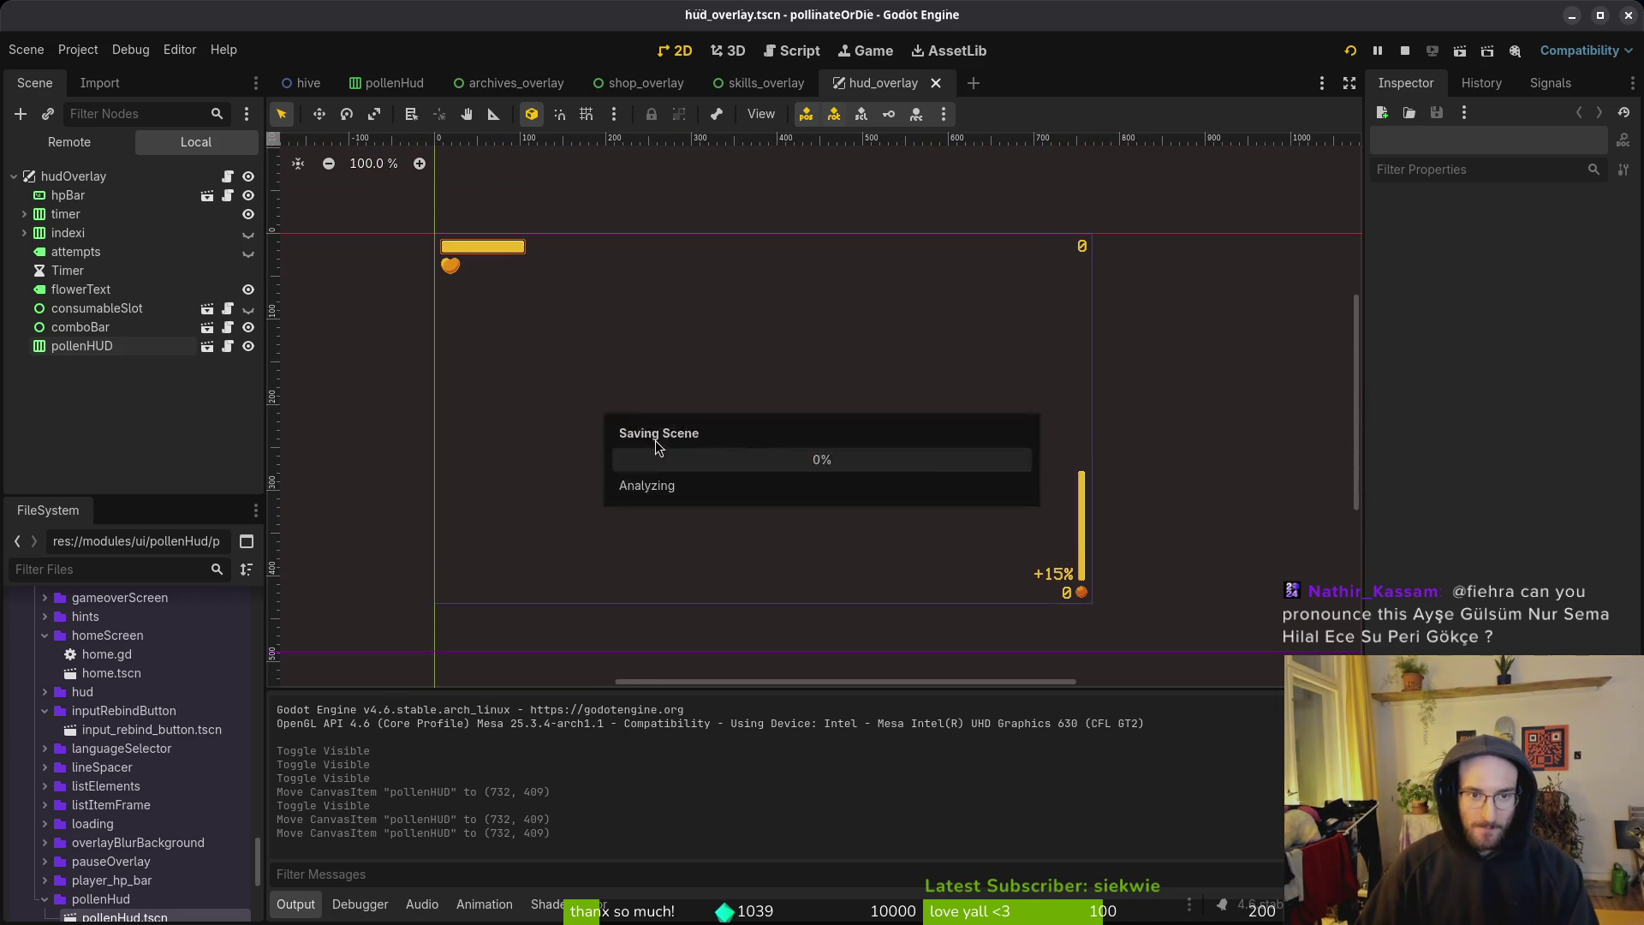
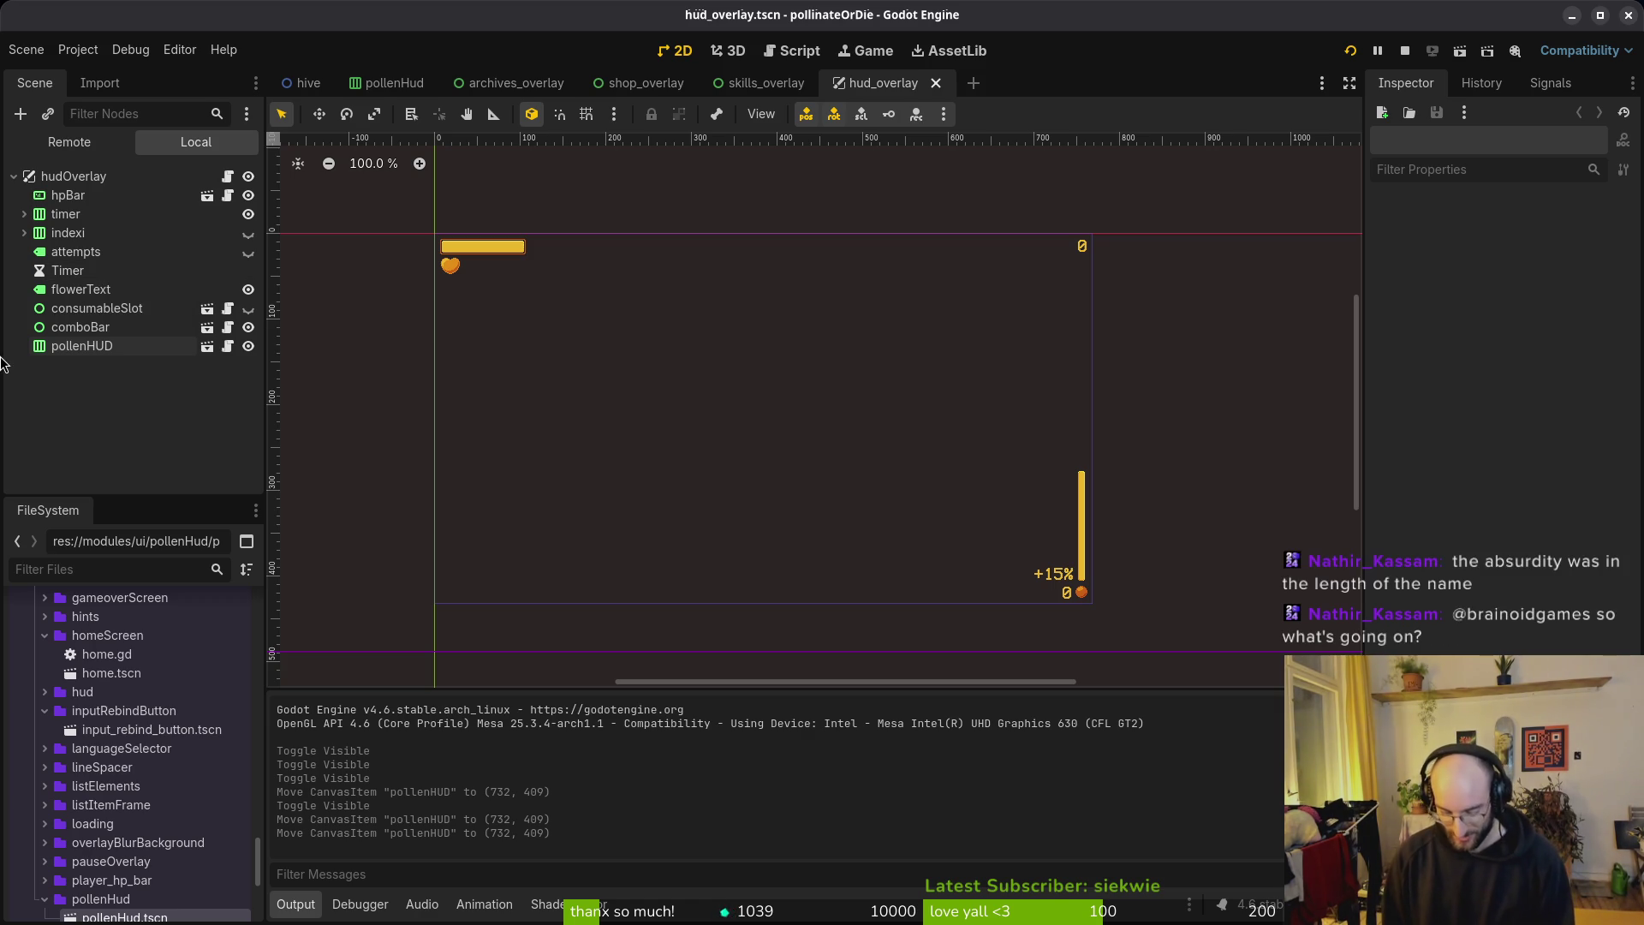
Step: Bring Aseprite forward and look over the attack animation's sword frames in consumables
key(alt+Tab)
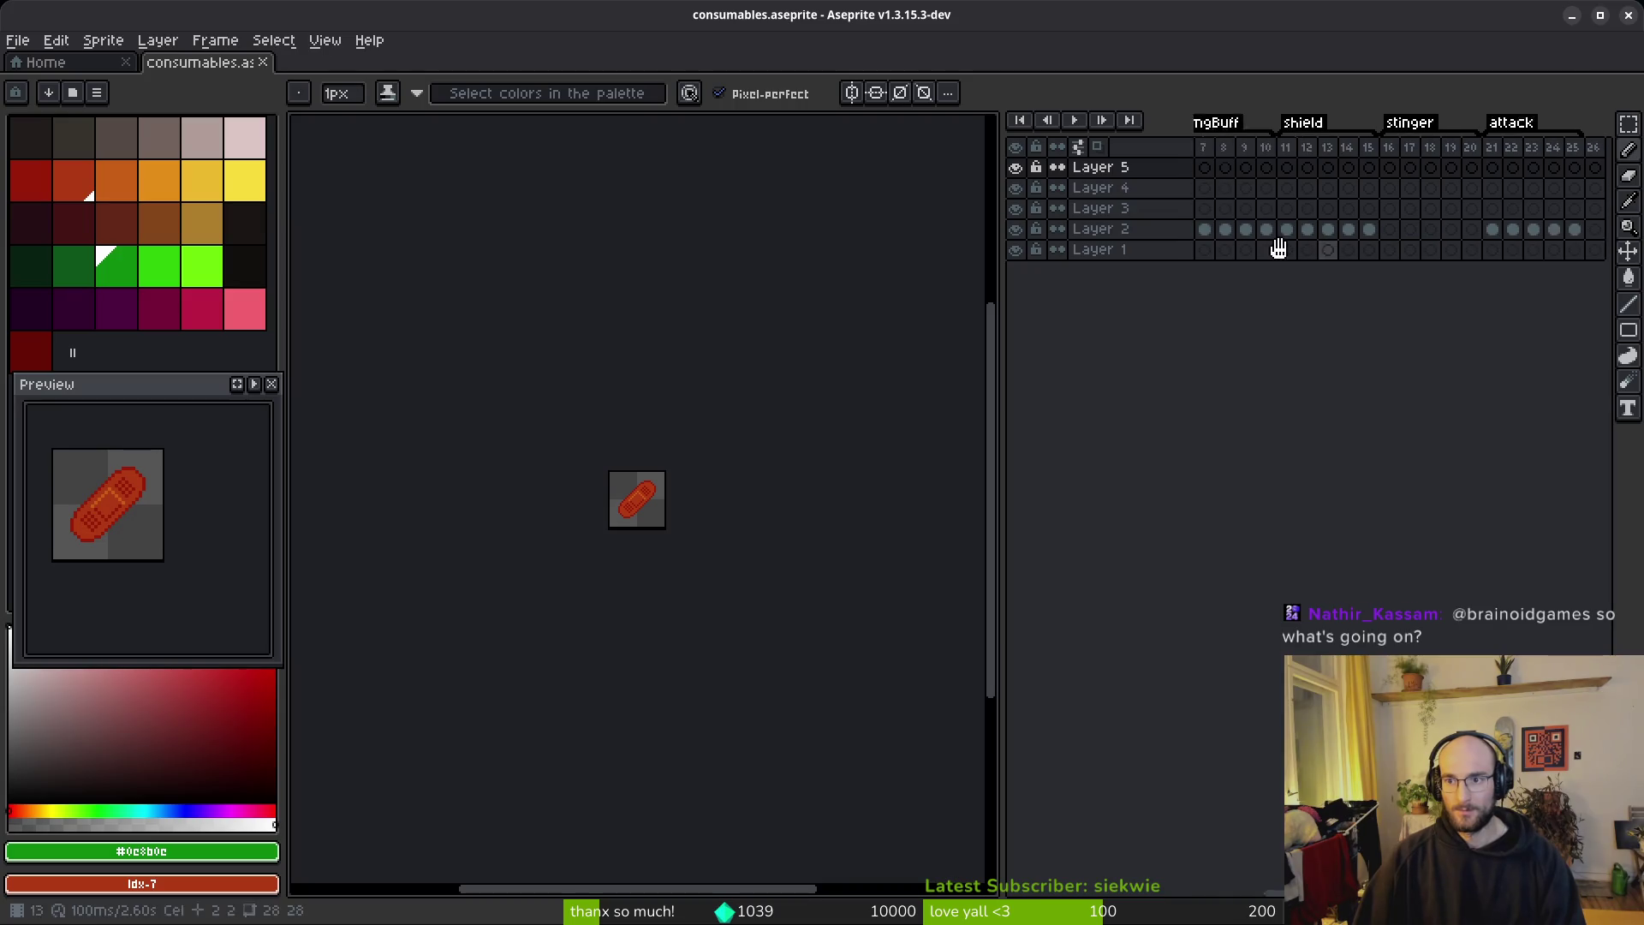
scroll(1347, 246, left, 3)
click(1338, 168)
key(Right)
key(Right)
key(Right)
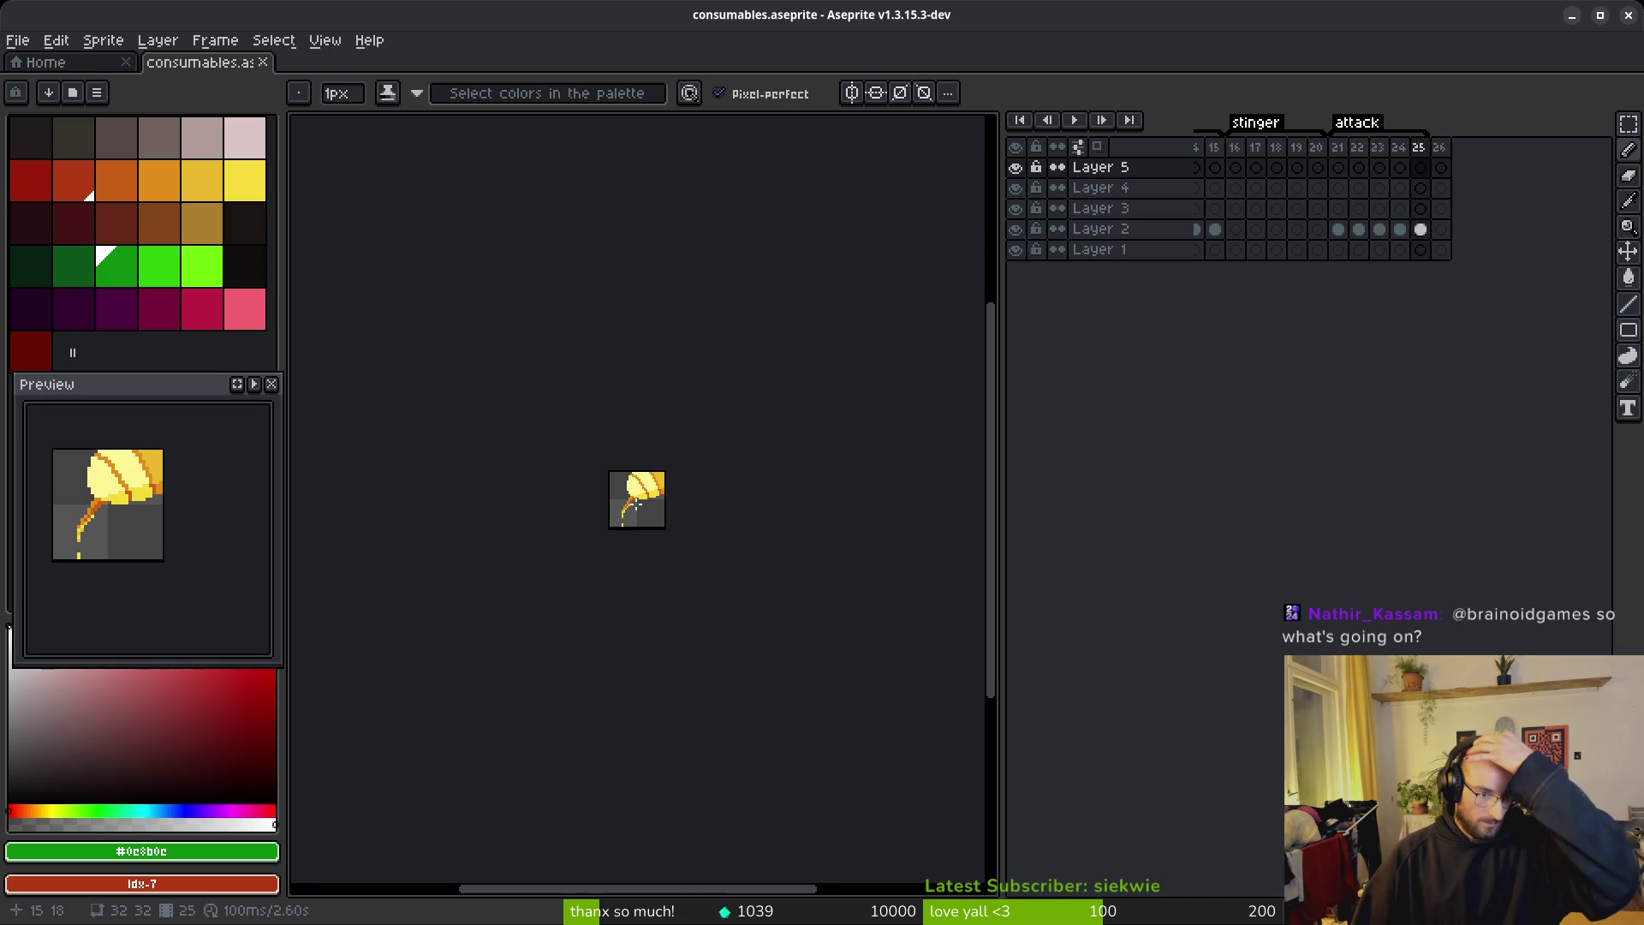
scroll(1342, 228, left, 11)
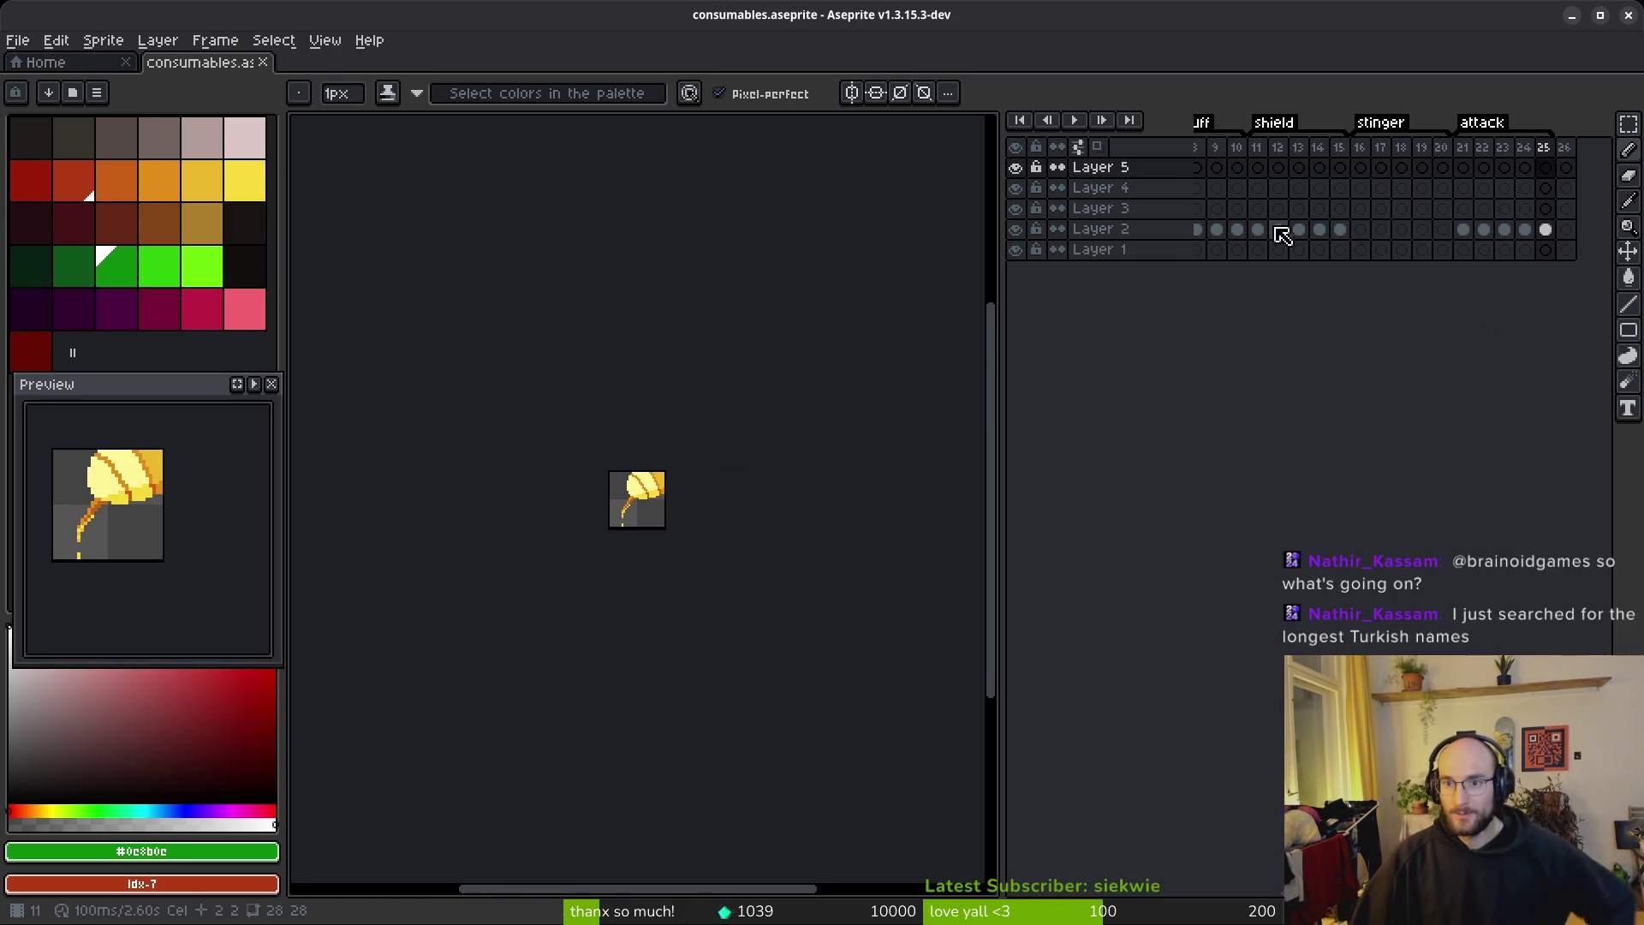
drag(1258, 228, 1299, 229)
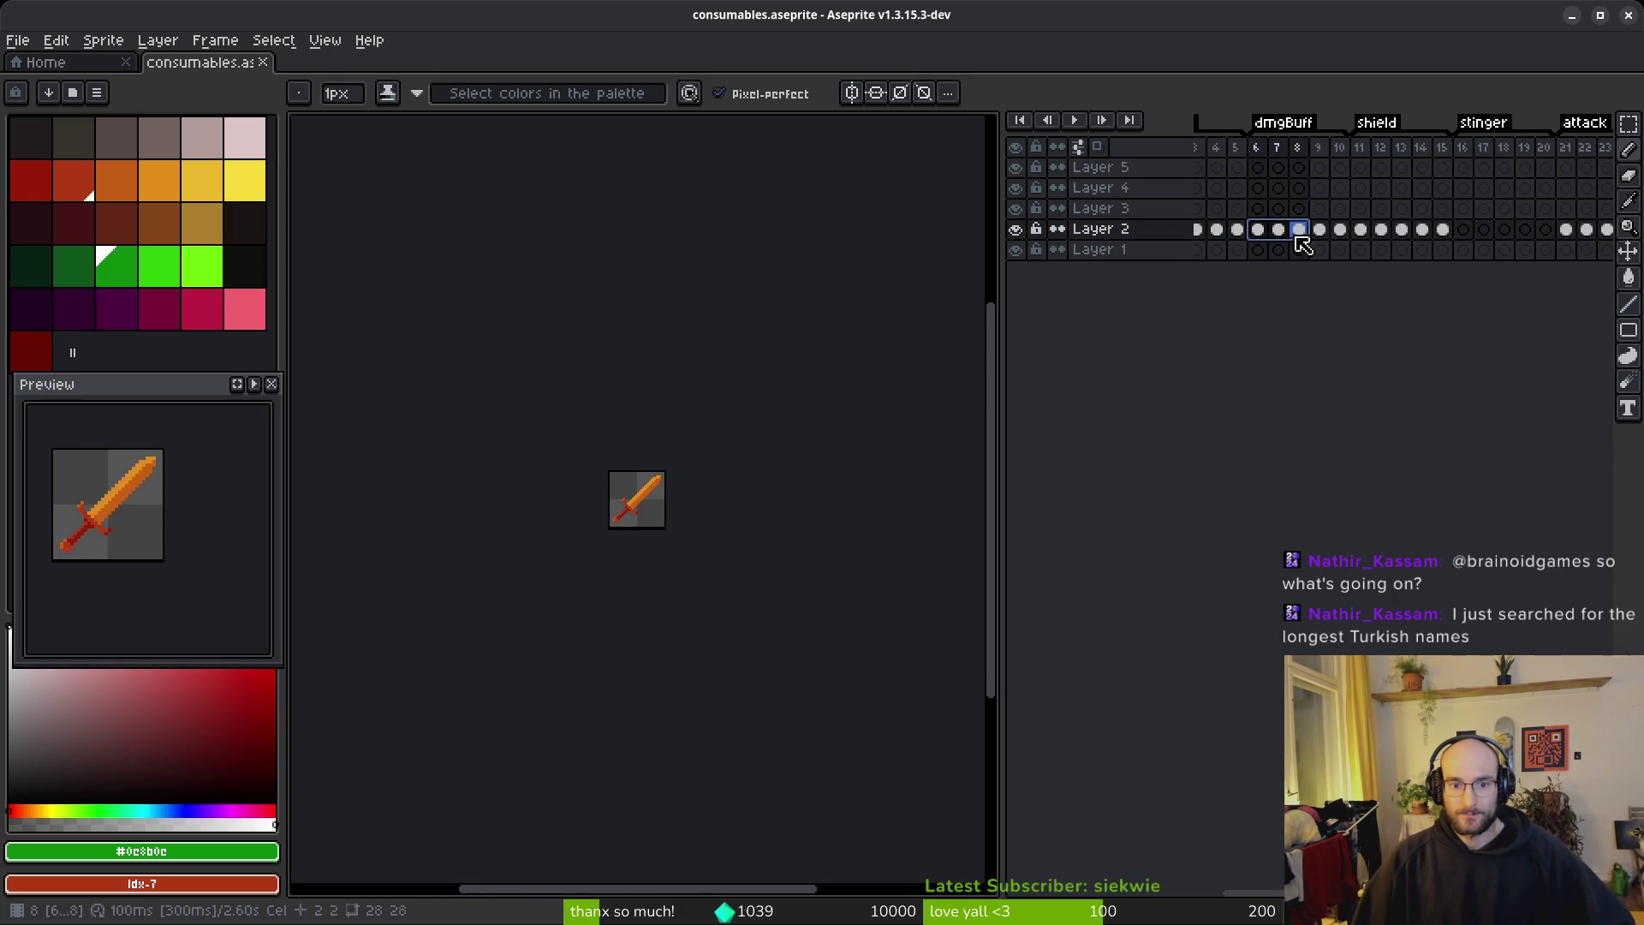
Step: Select only Layer 2's cels in frames 21–25, which show the yellow sting item
scroll(587, 486, up, 1)
scroll(608, 488, up, 3)
scroll(724, 578, down, 3)
scroll(1179, 203, right, 10)
scroll(1173, 197, right, 2)
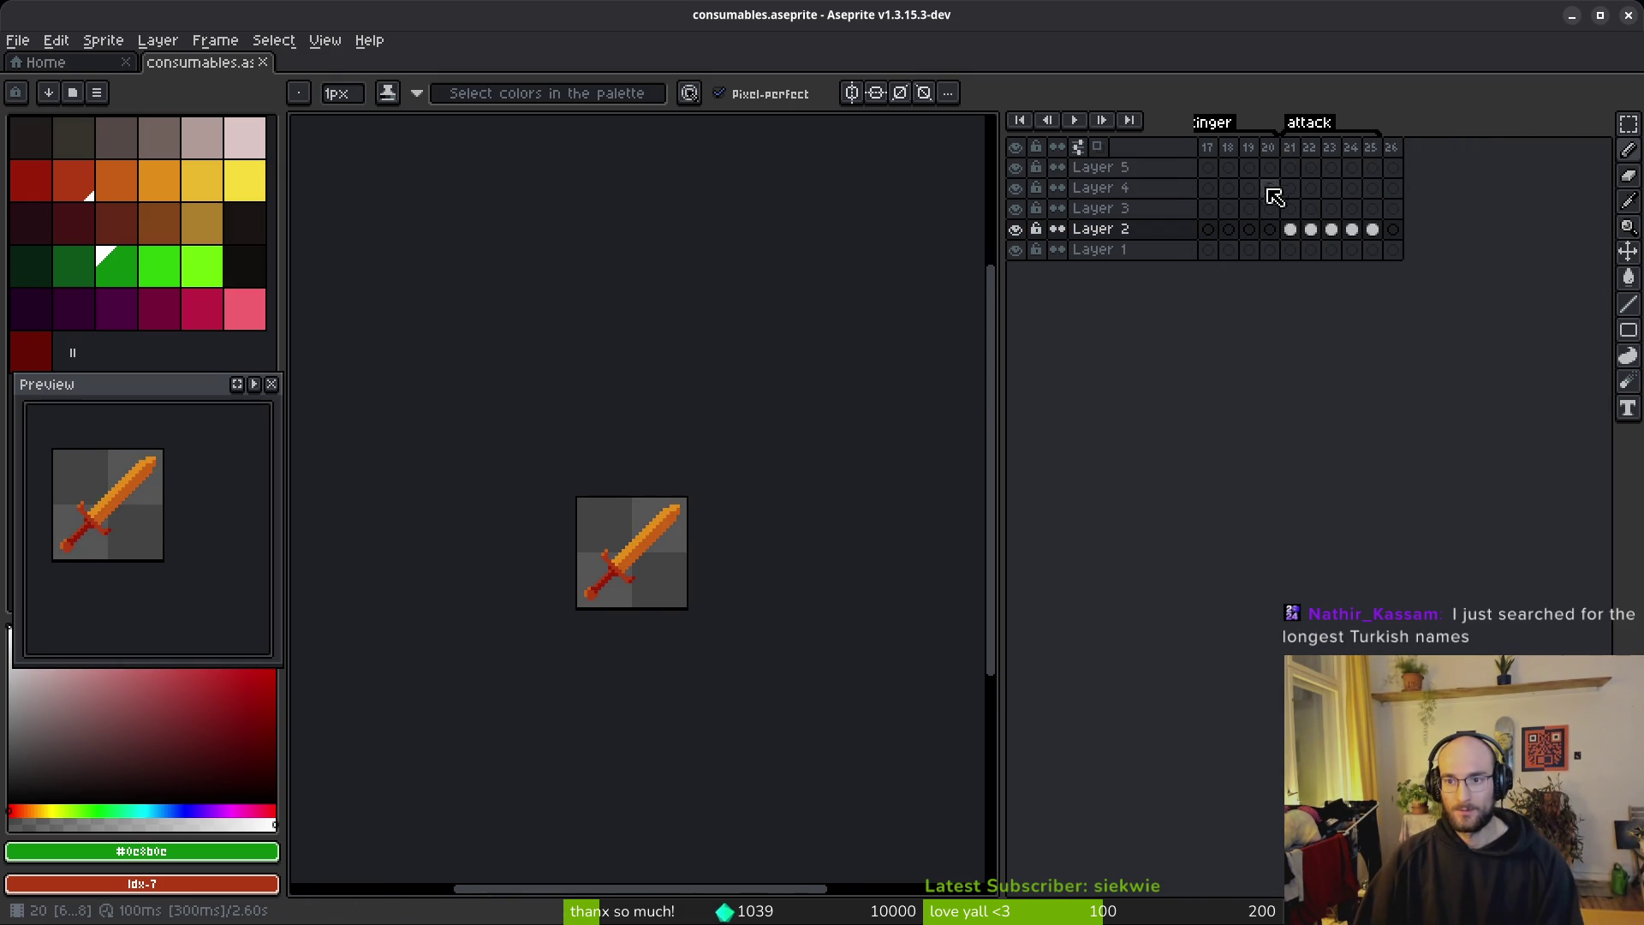
mouse_move(1294, 167)
mouse_down()
mouse_move(1368, 190)
mouse_move(1371, 240)
mouse_up()
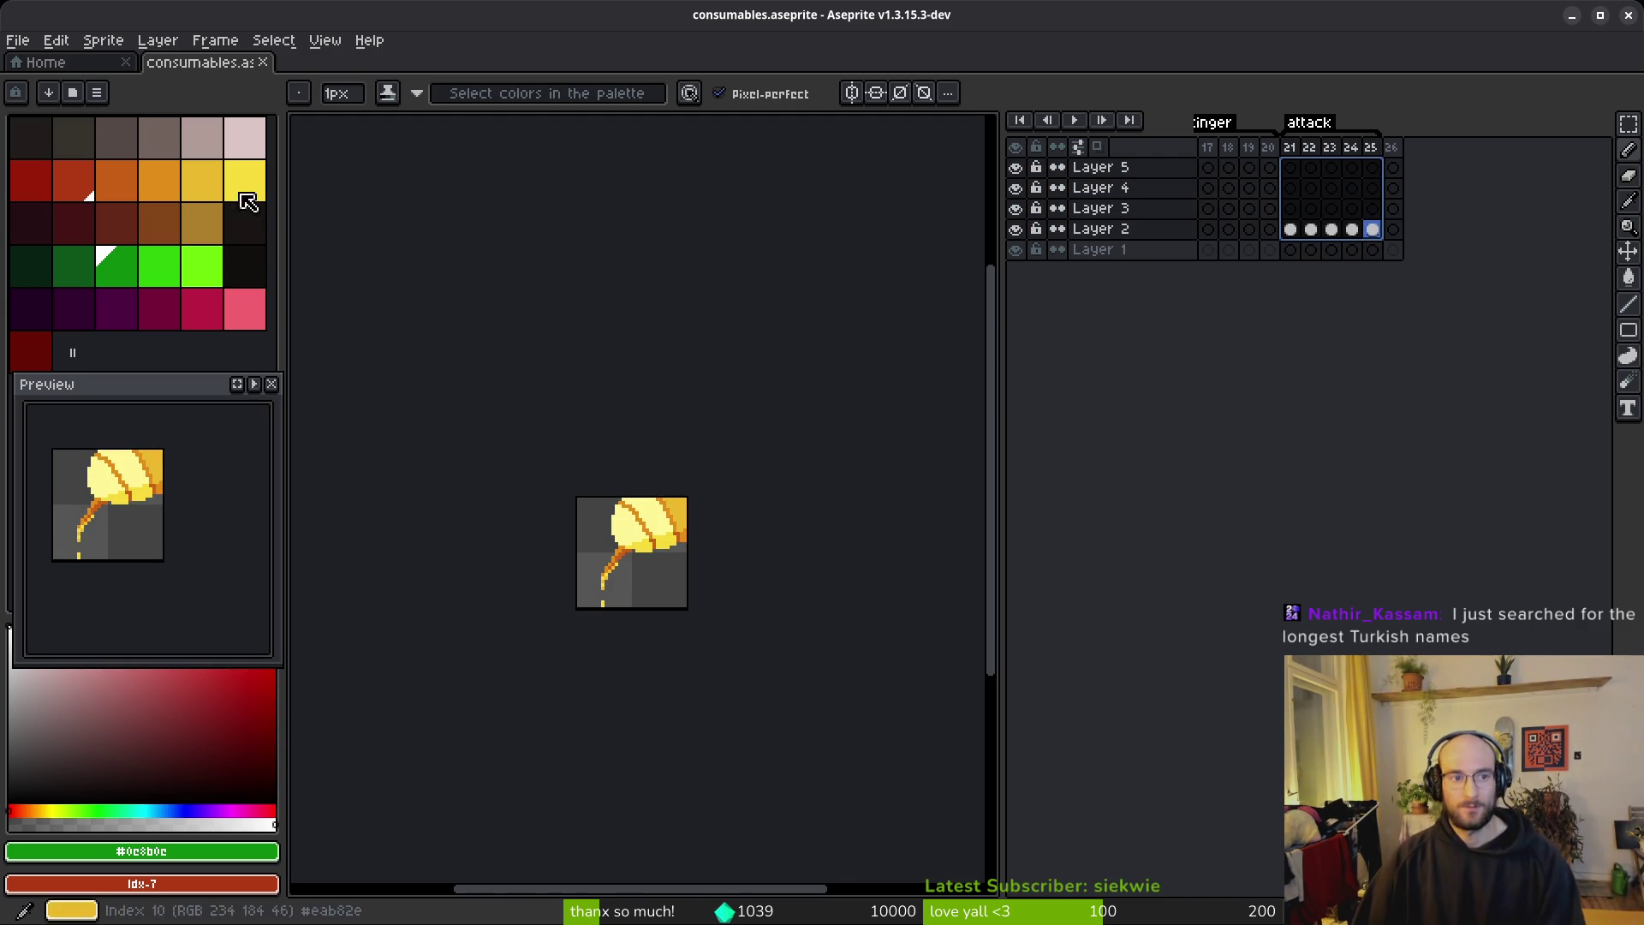
drag(1291, 231, 1383, 240)
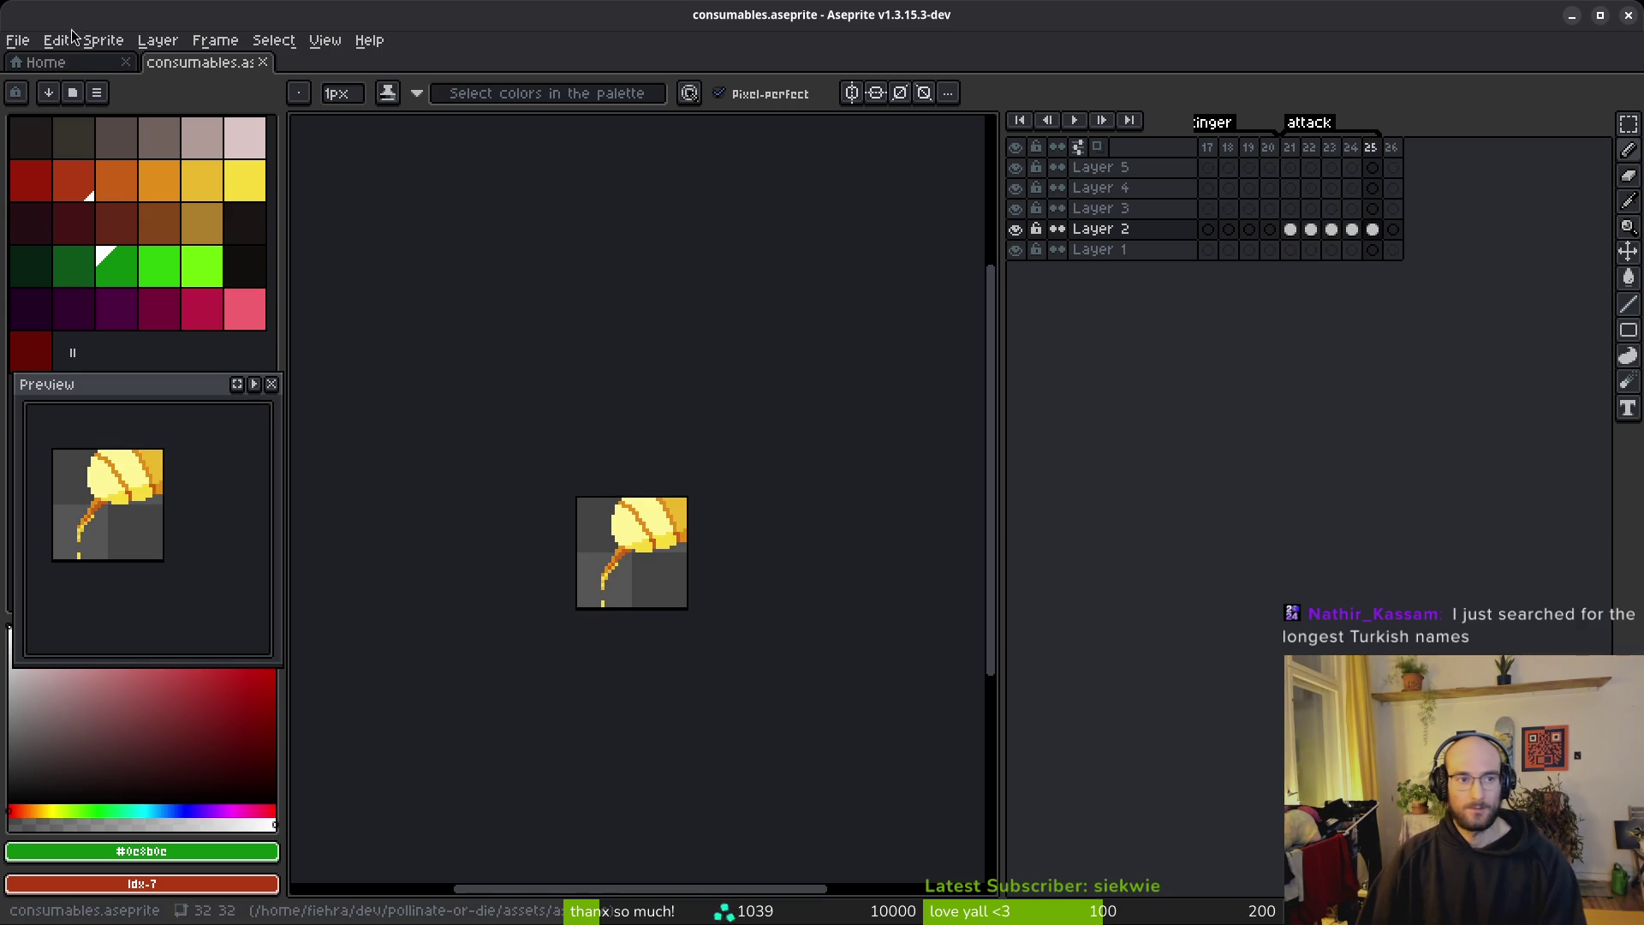
Step: Create a new 64×64 px sprite
click(17, 40)
click(49, 65)
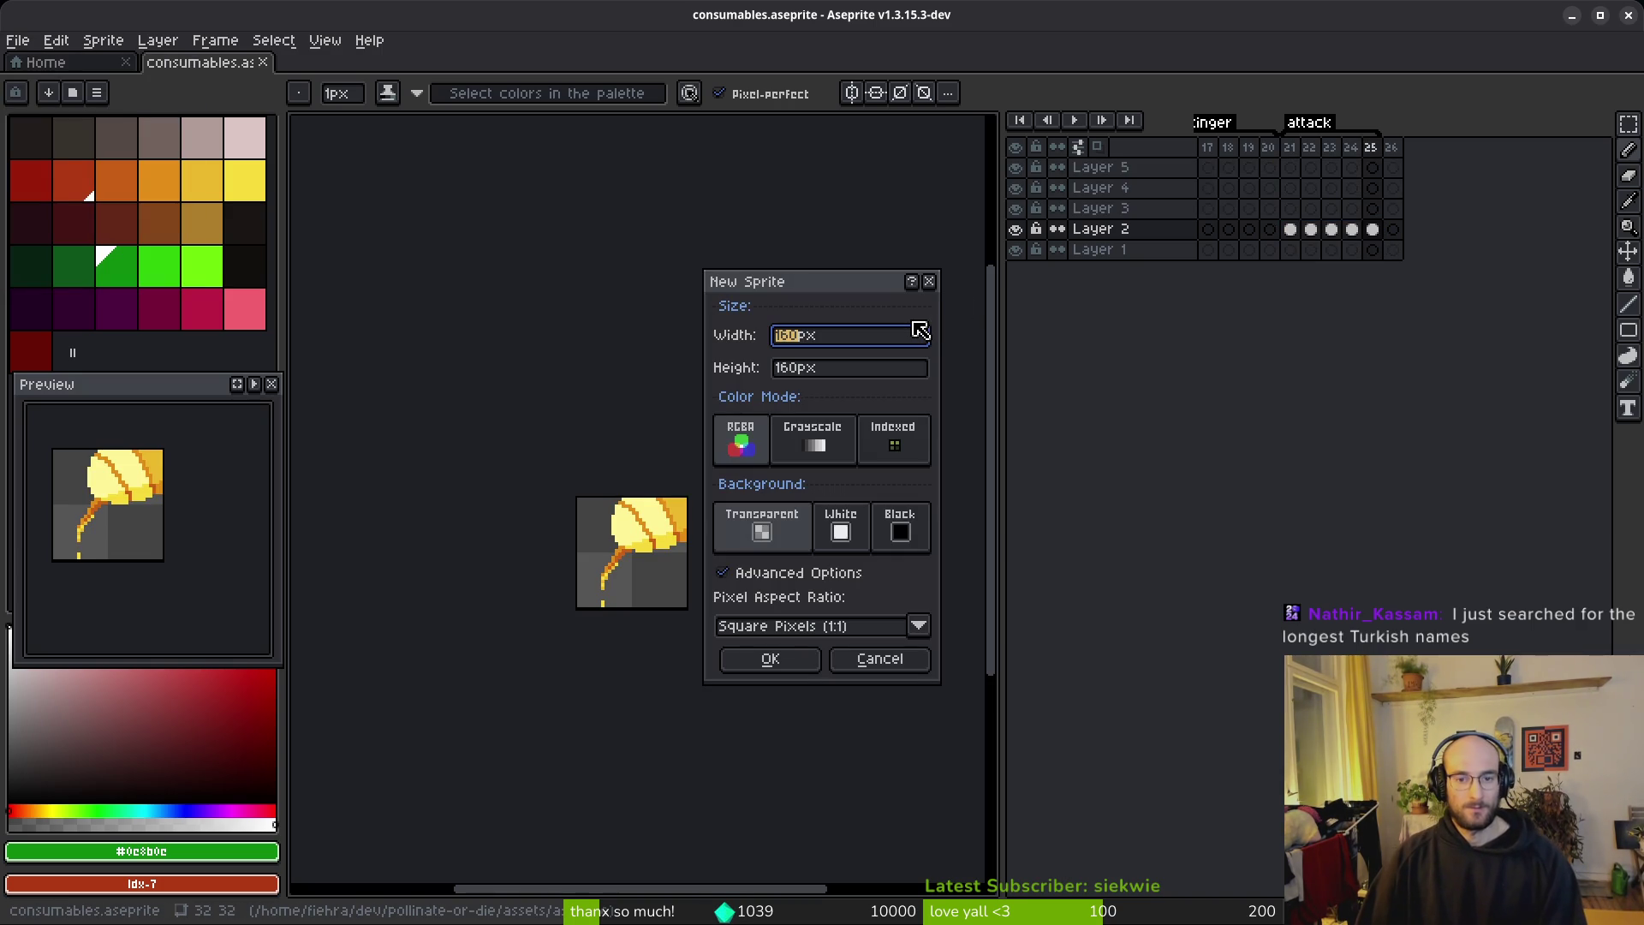
text(4)
key(Tab)
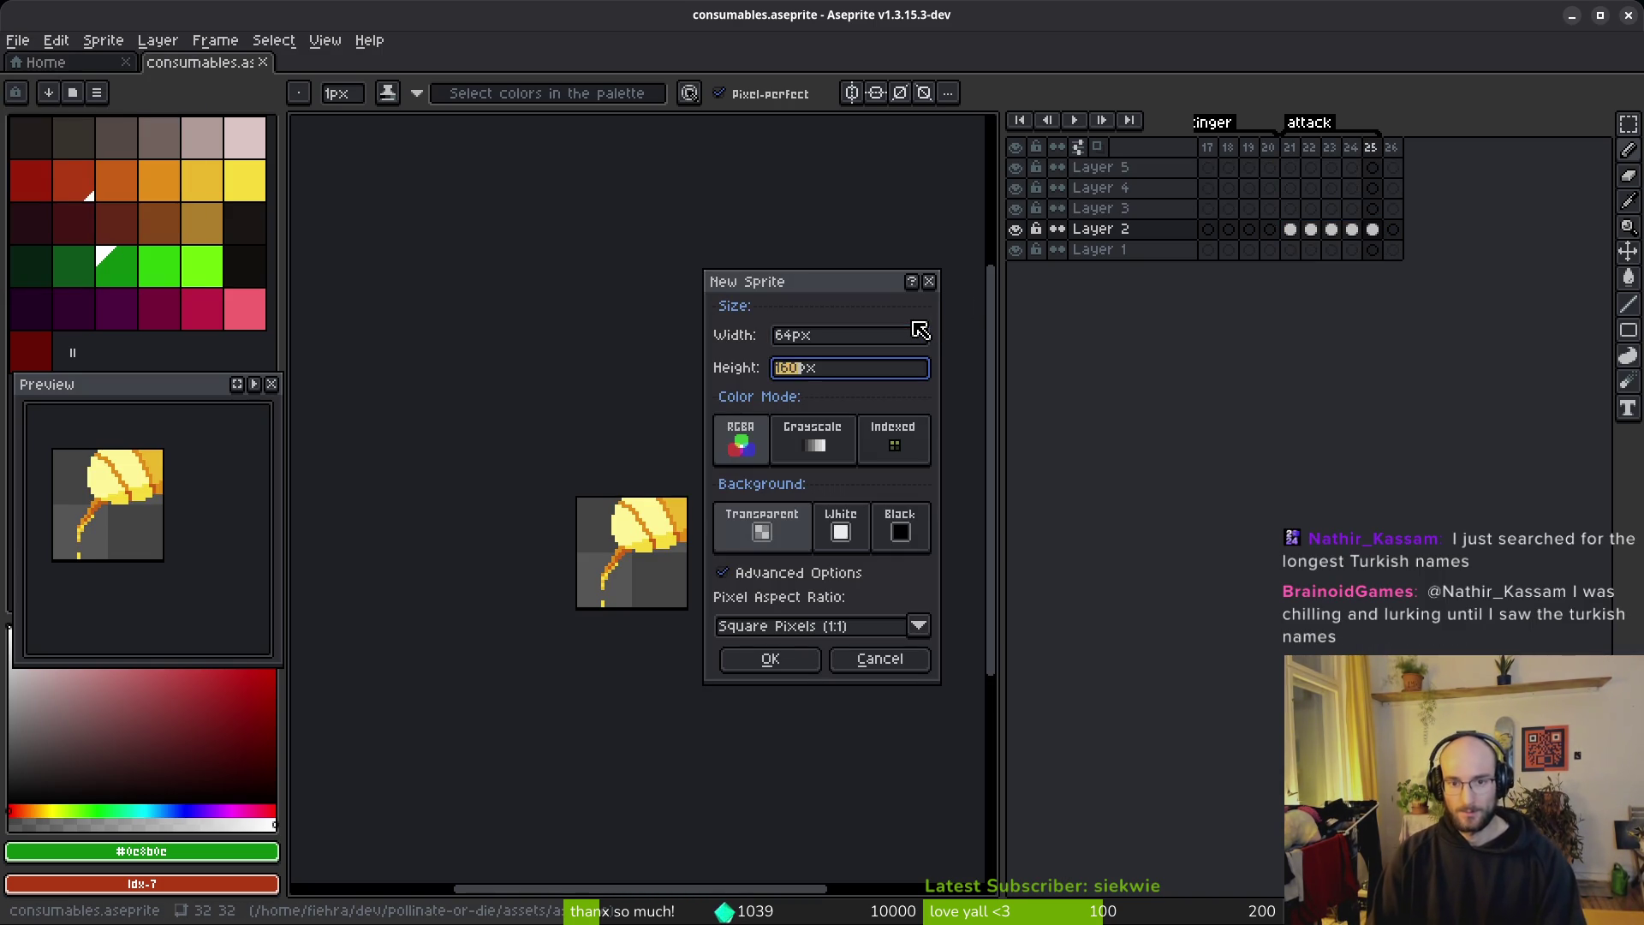
text(64)
key(Return)
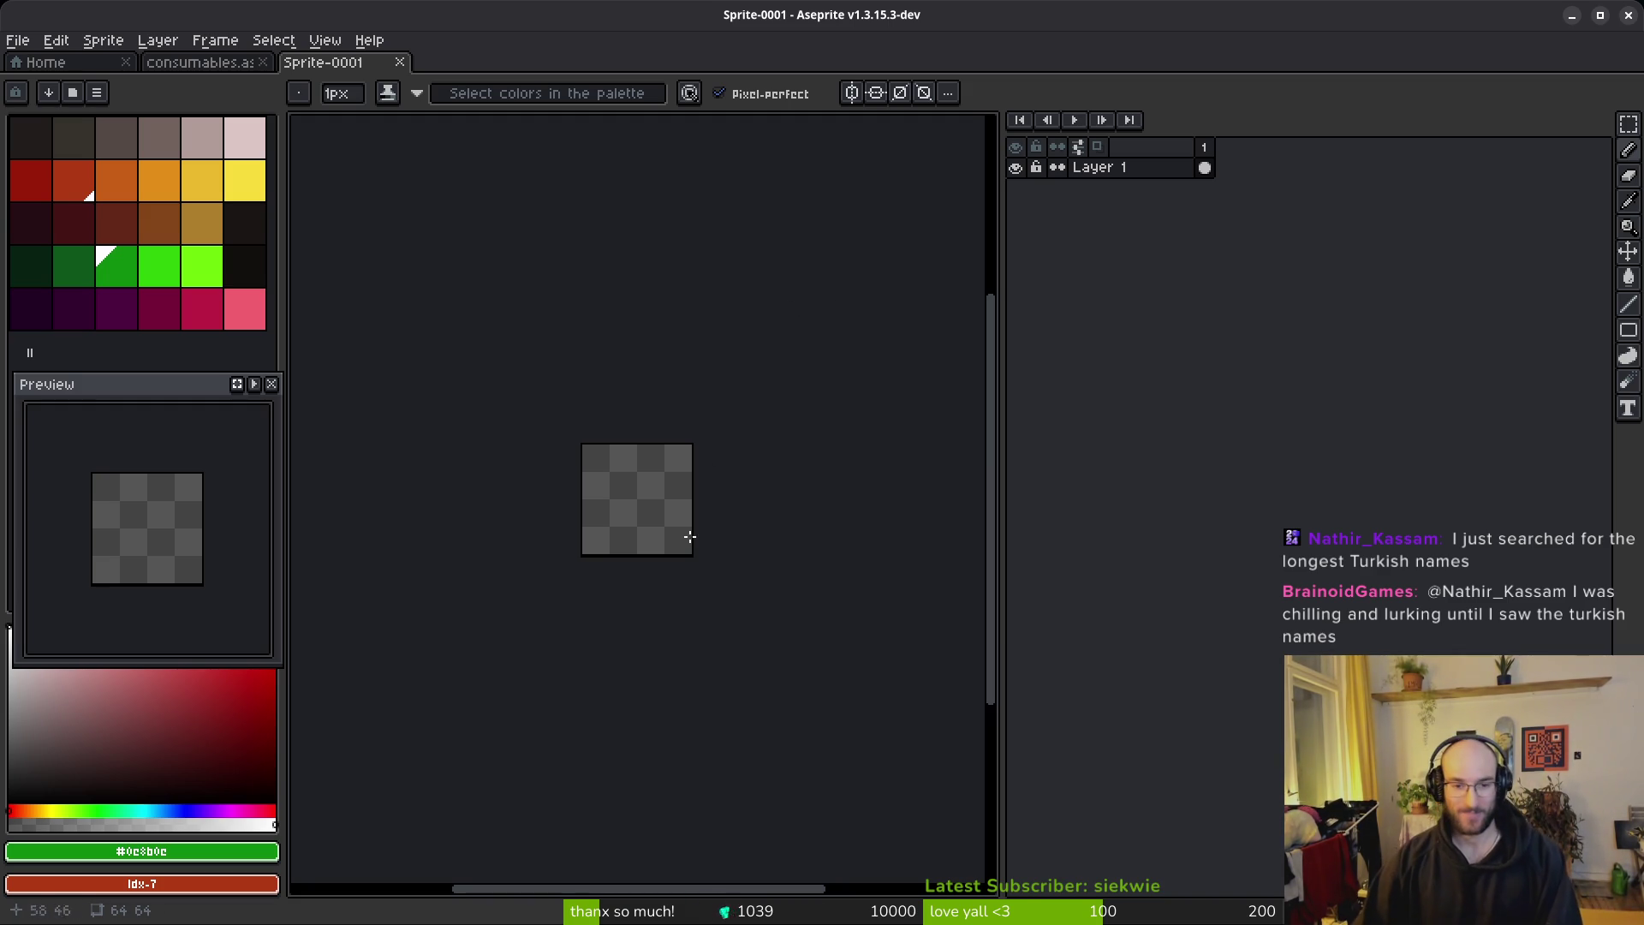
Step: Add seven more frames, for eight in total, and return to frame 1
drag(679, 485, 716, 449)
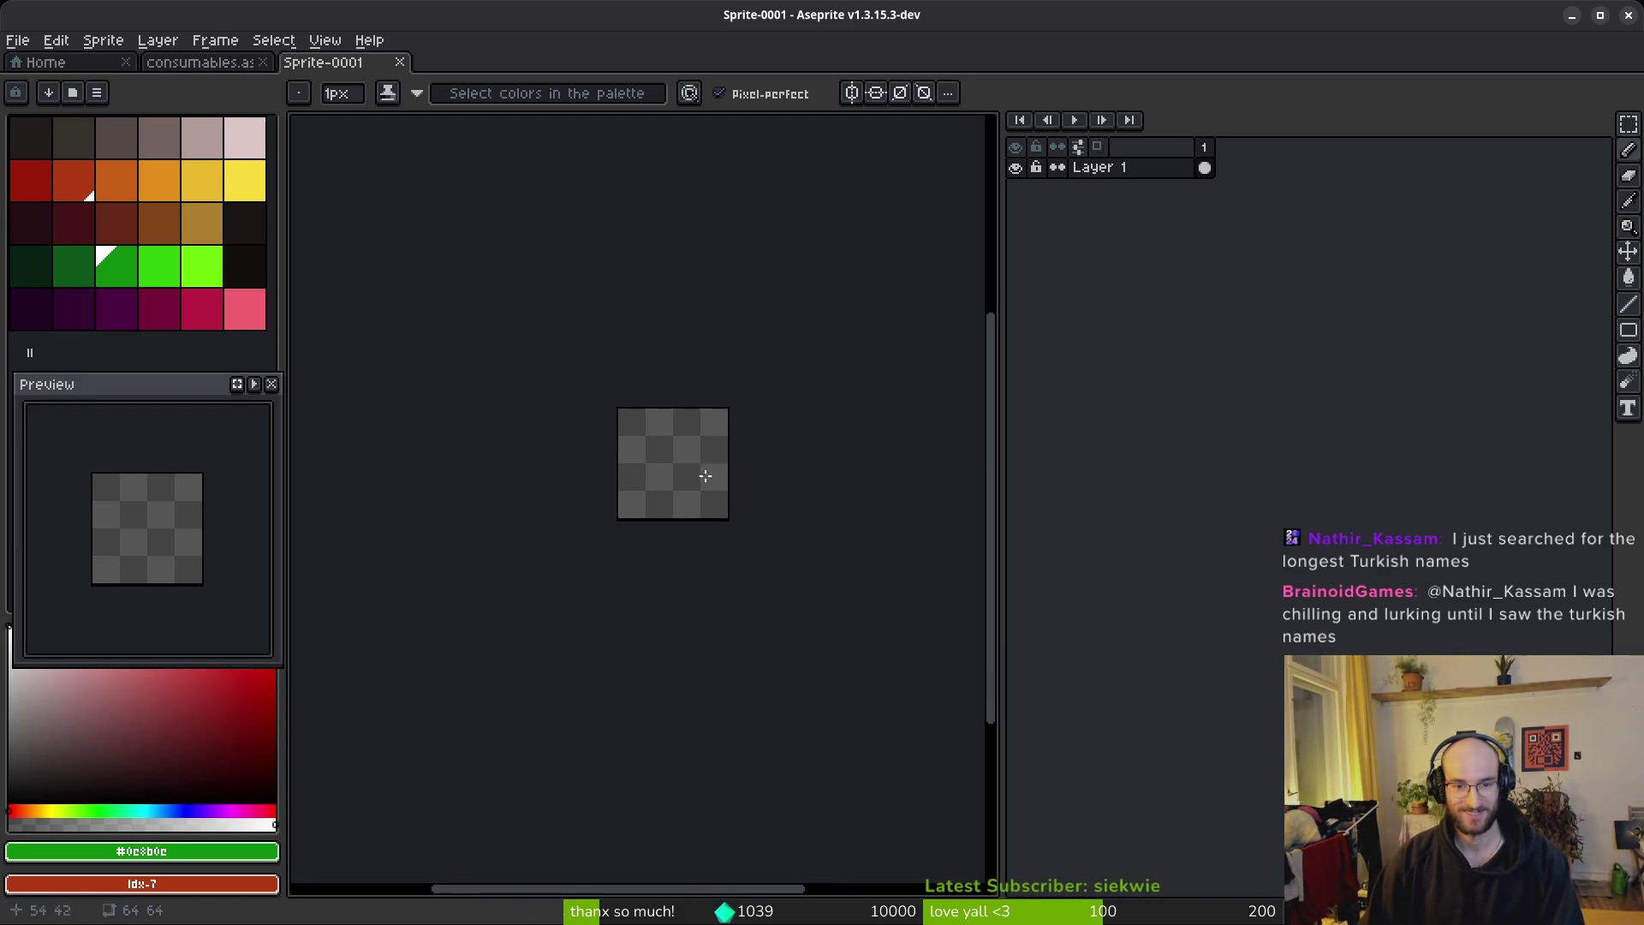
key(i)
key(alt+n)
key(alt+n)
key(alt+n)
click(1205, 168)
key(ctrl+o)
key(Escape)
Step: Save the sprite as specialSlot.aseprite in the assets/aseprite folder
key(ctrl+s)
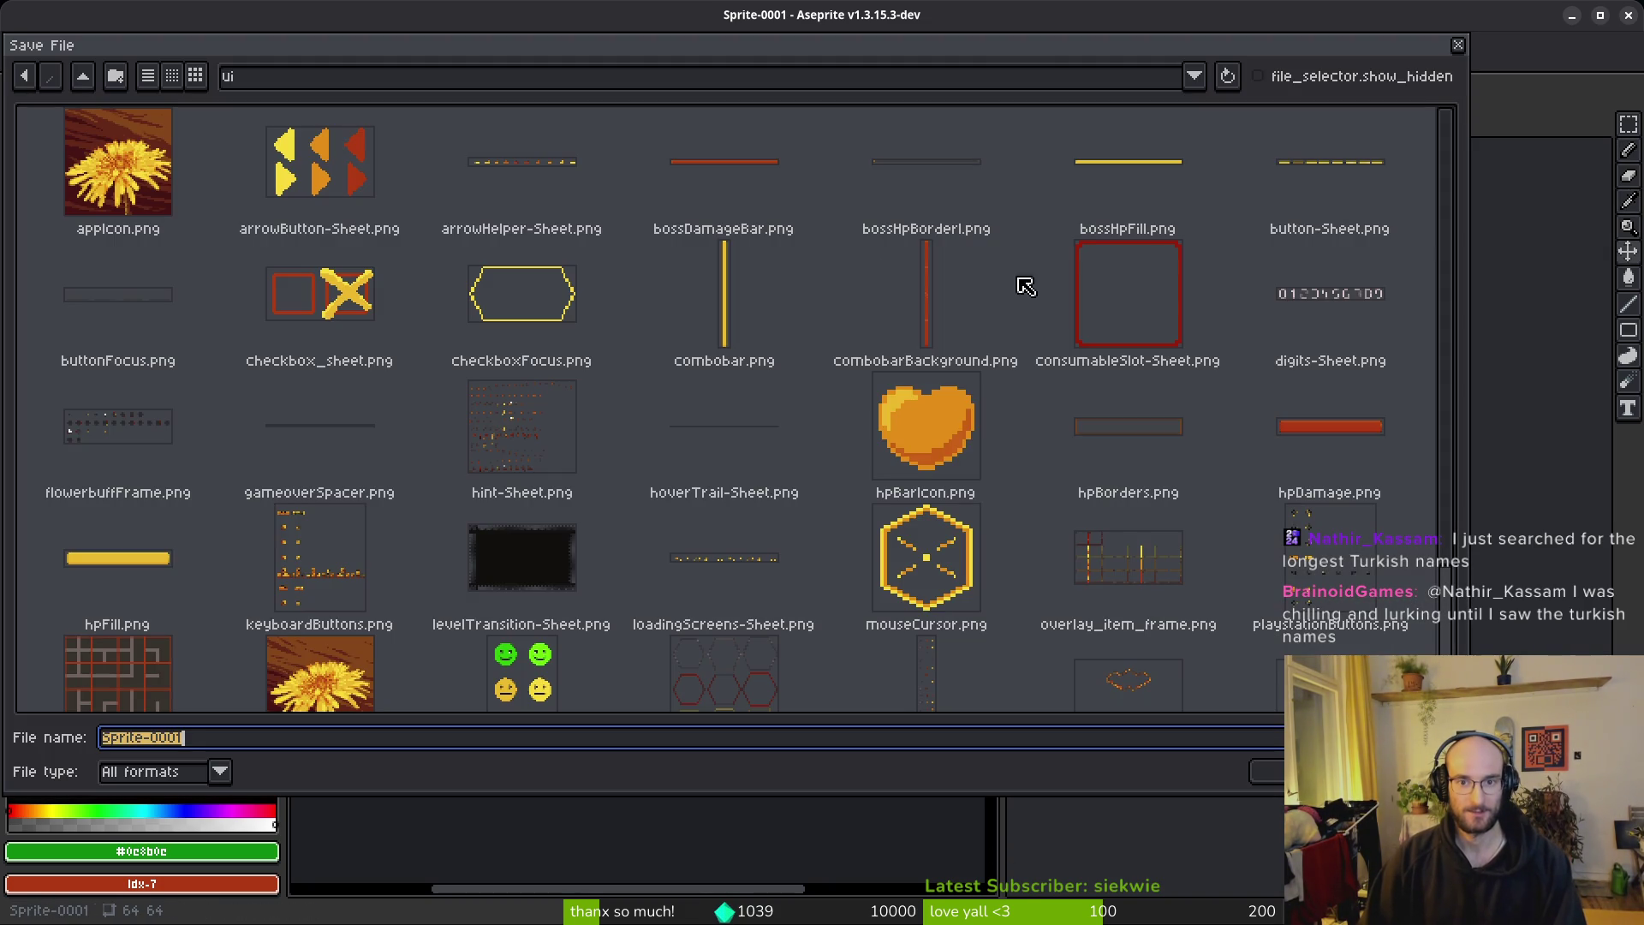
click(82, 83)
click(82, 83)
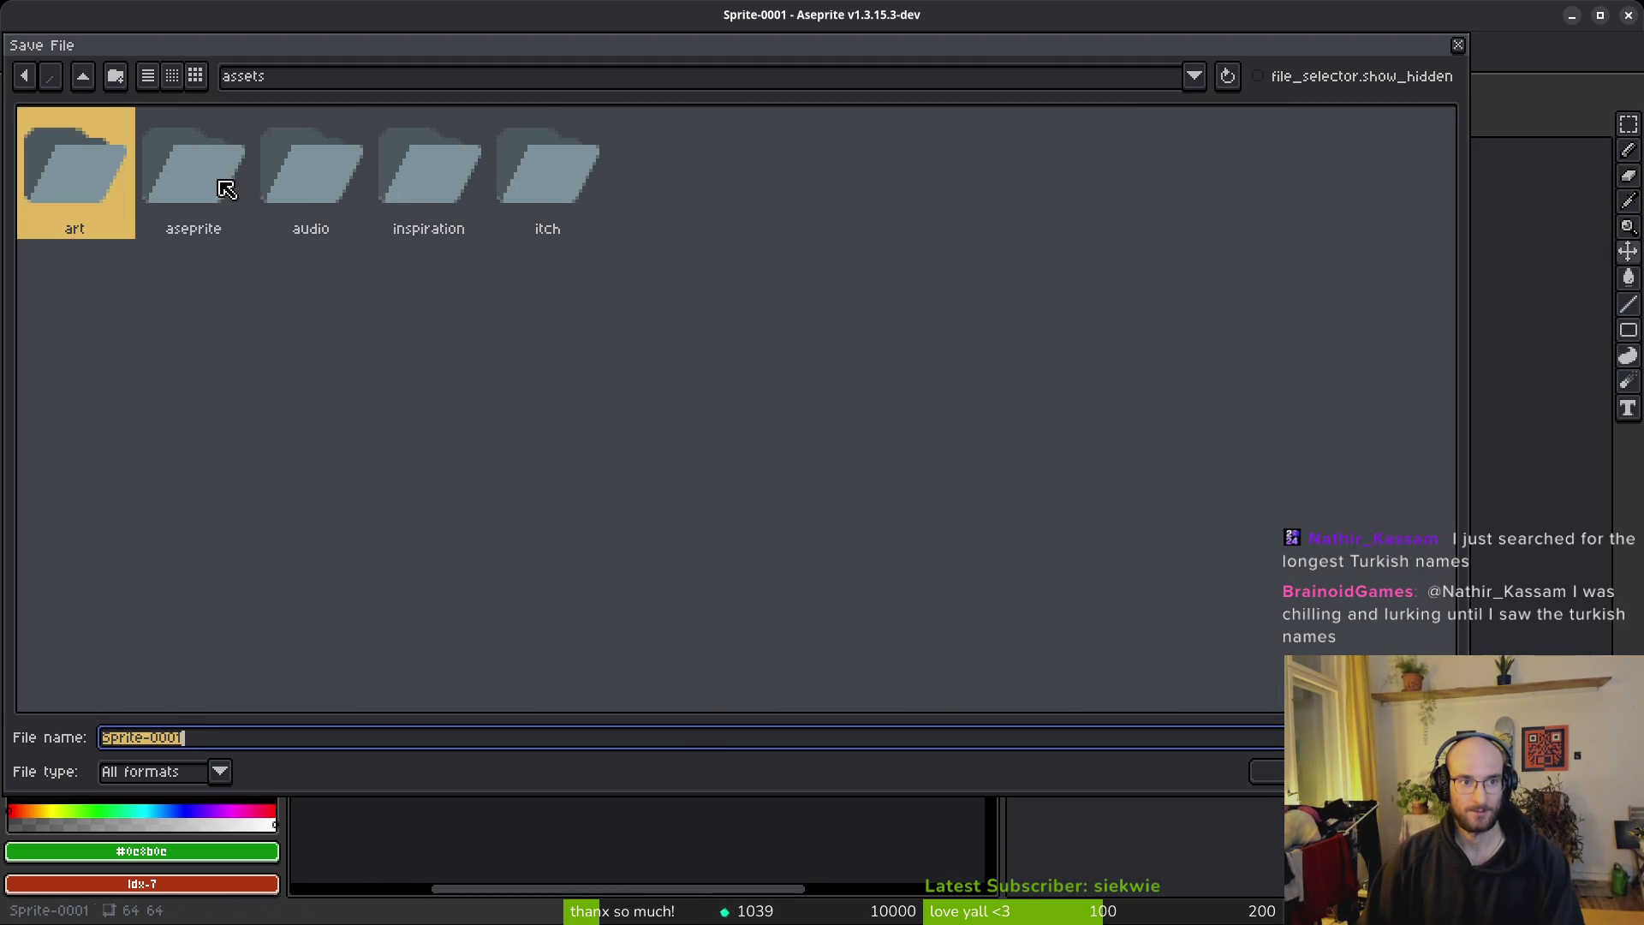
click(213, 176)
double_click(163, 139)
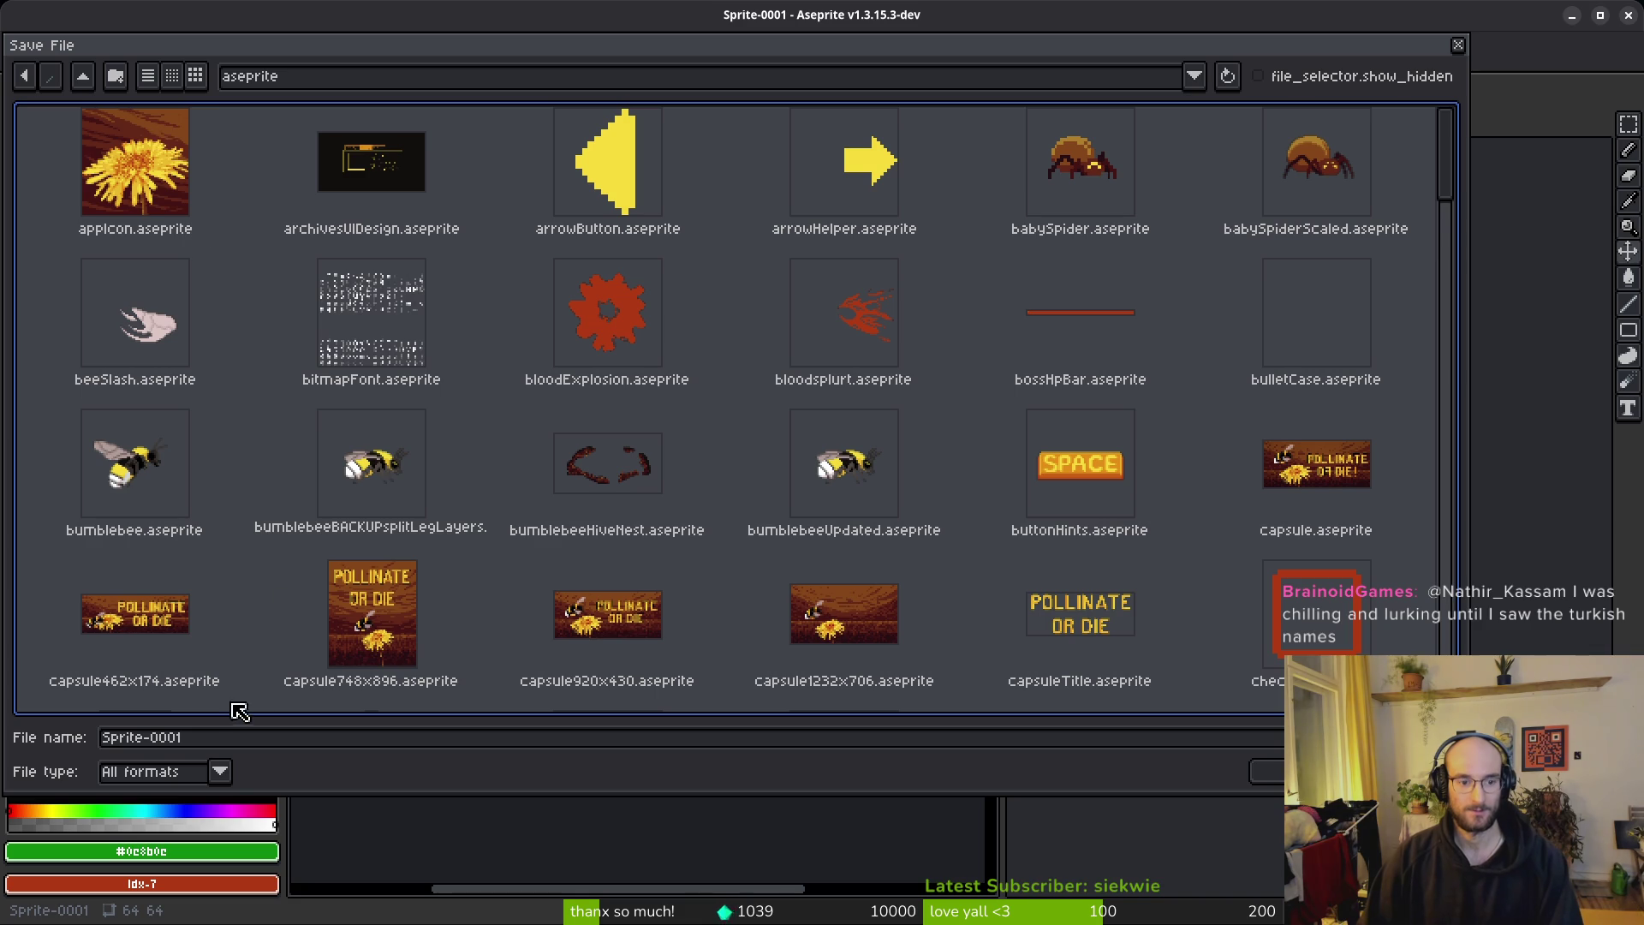
click(202, 741)
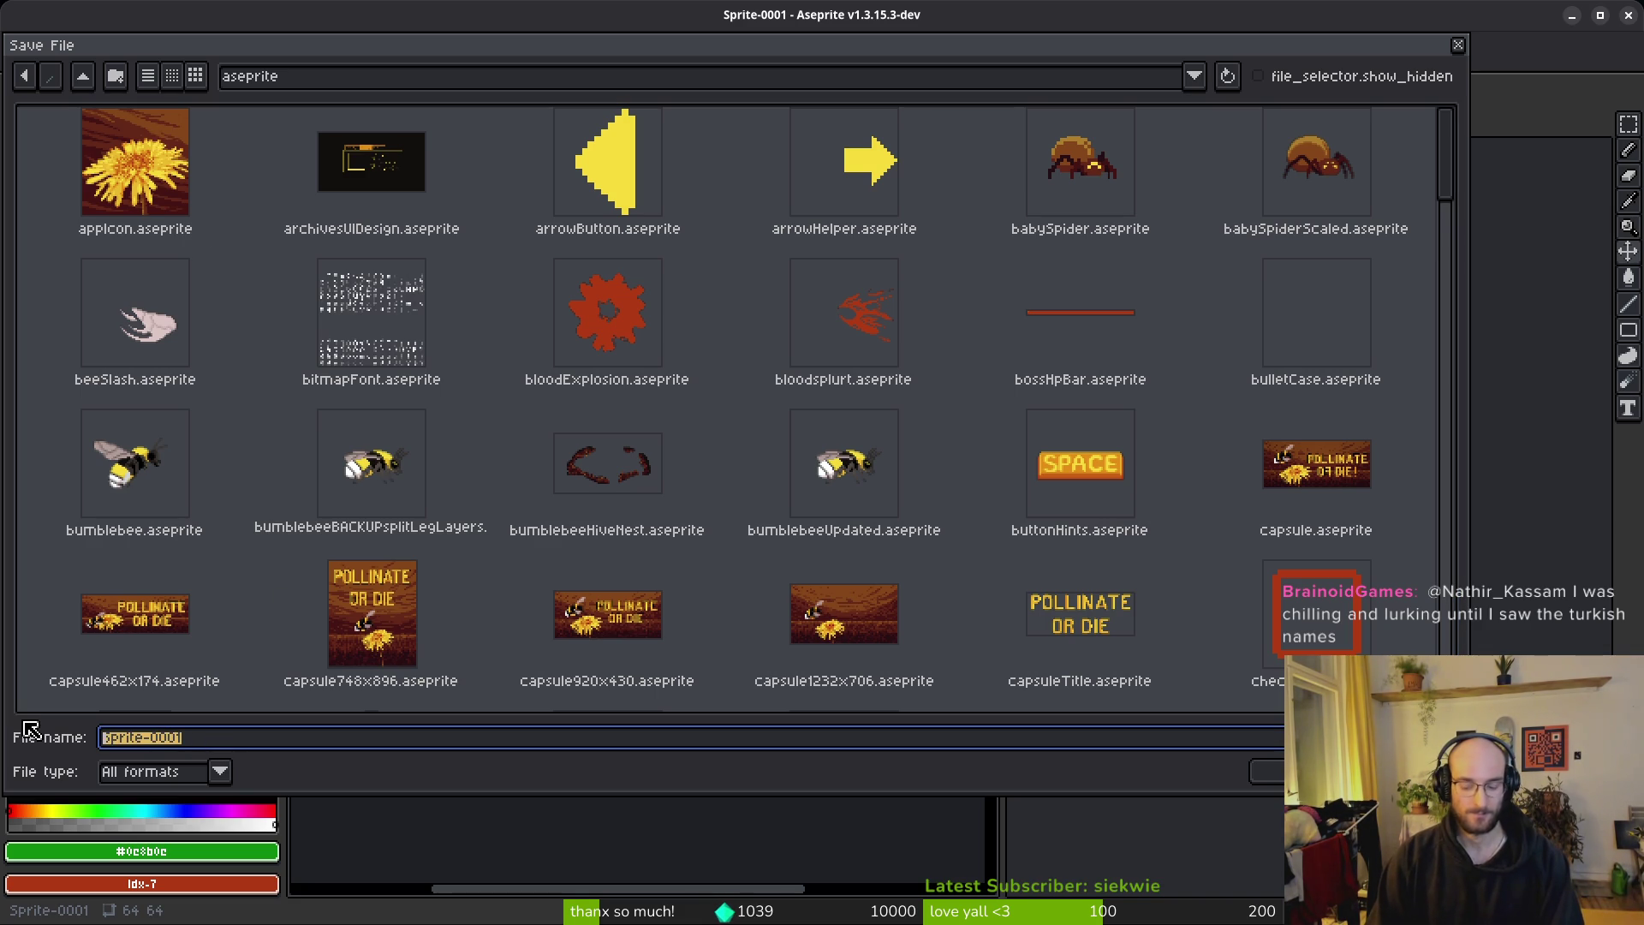
text(specialSlot)
click(1265, 771)
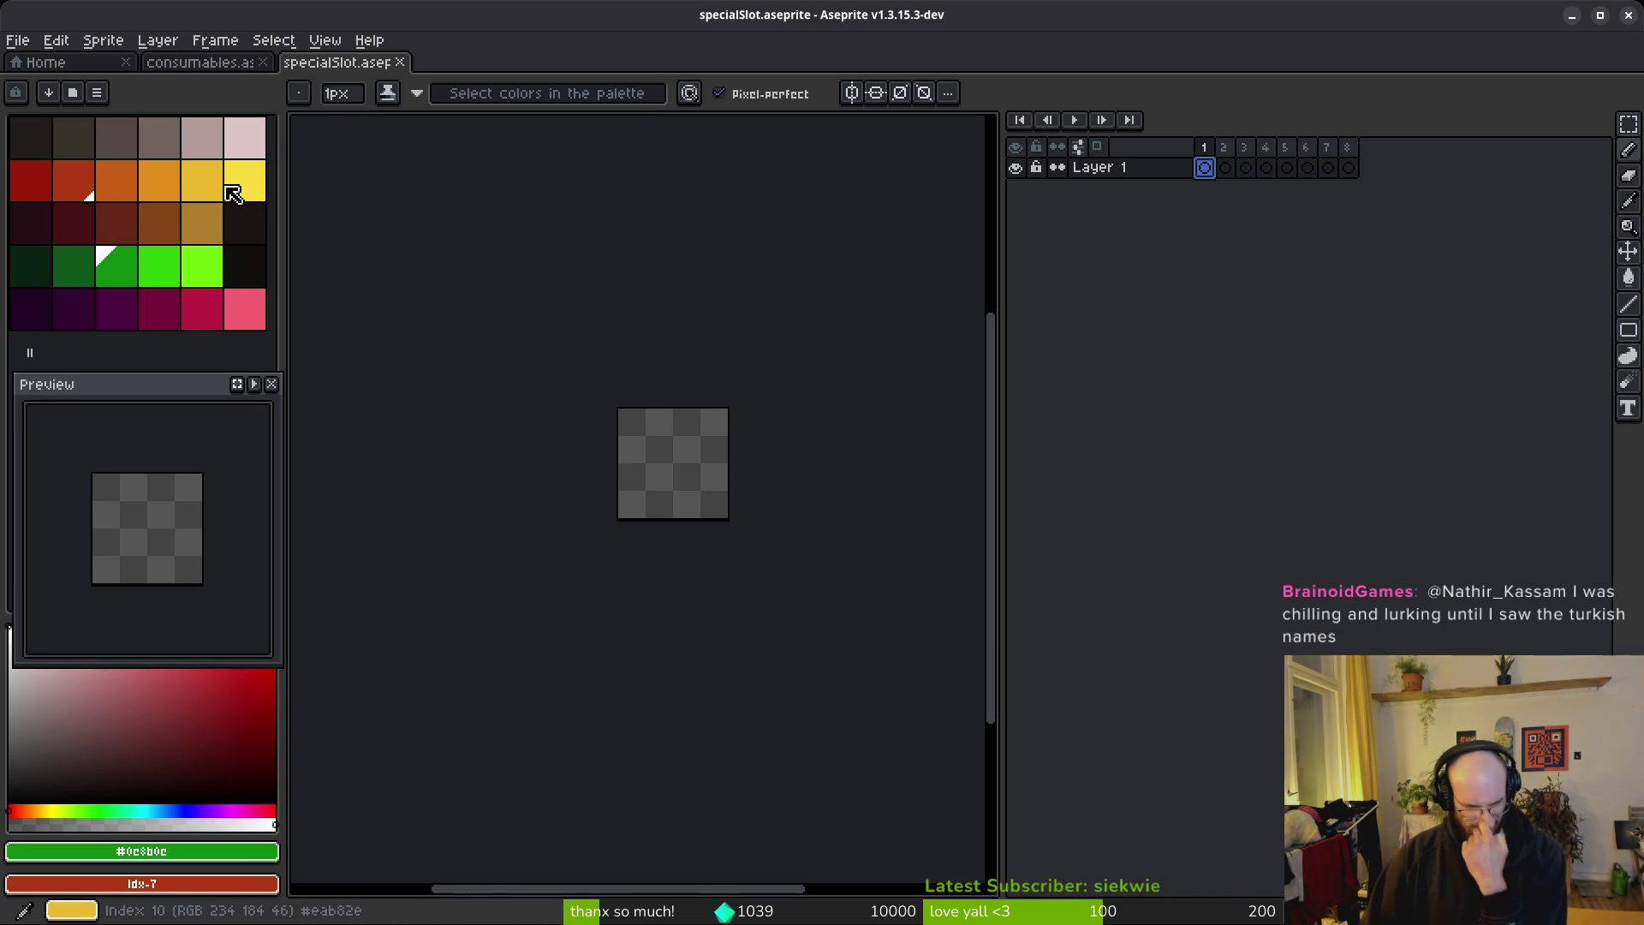
Step: Copy Layer 2's sting frames 21–25 from consumables and paste them into specialSlot
click(205, 63)
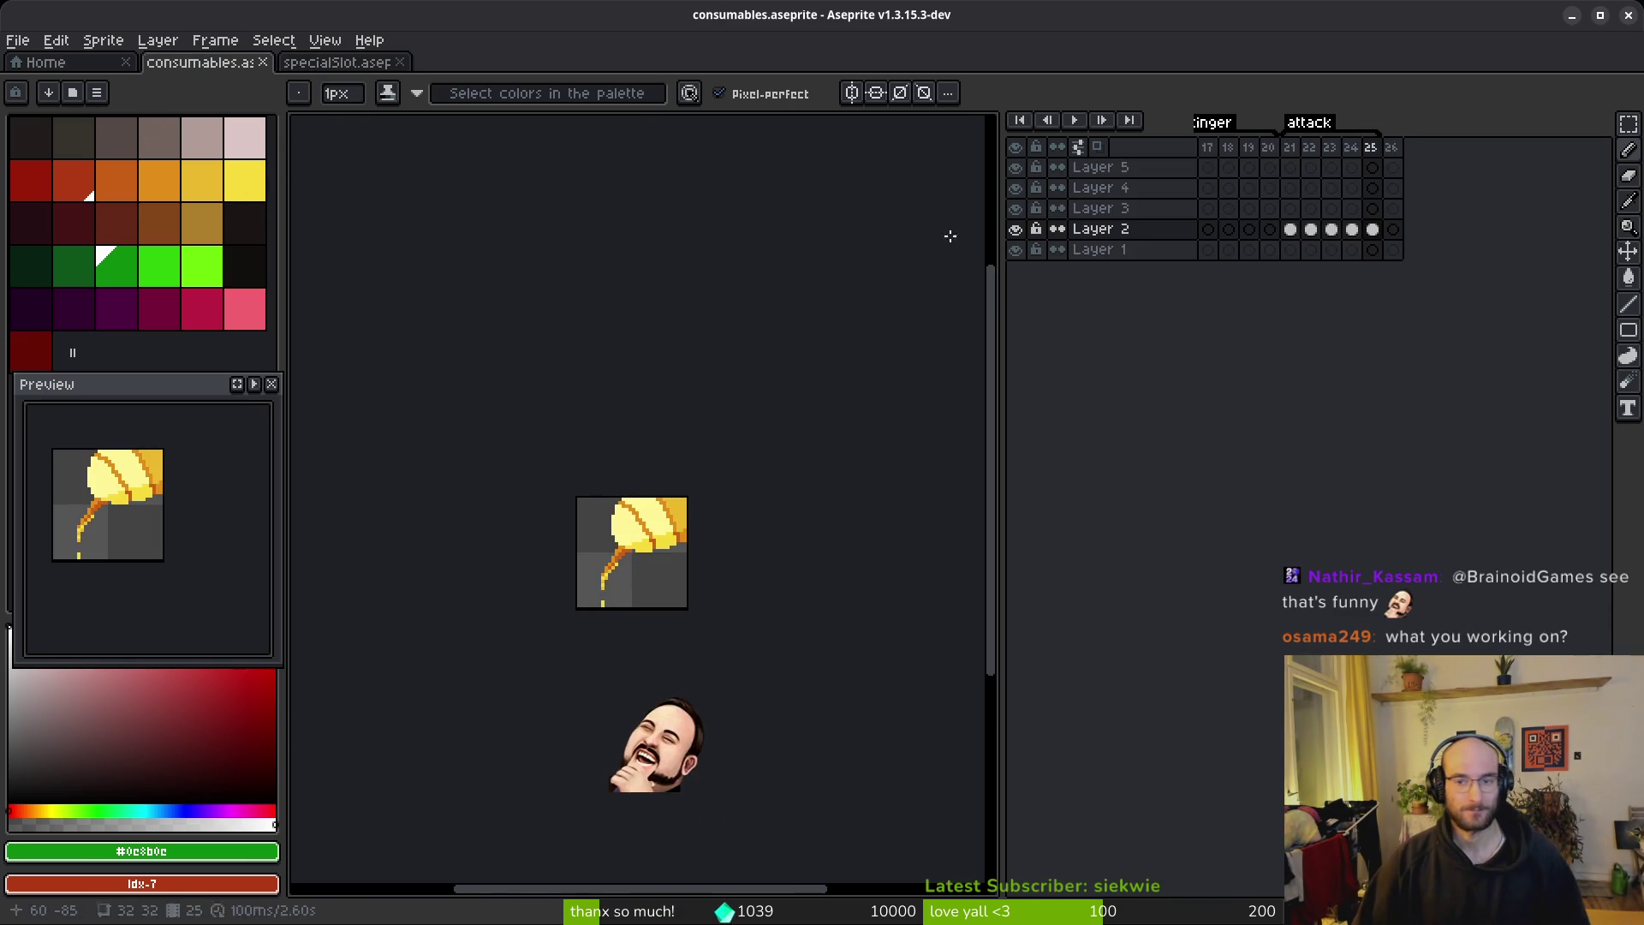
drag(1291, 228, 1372, 229)
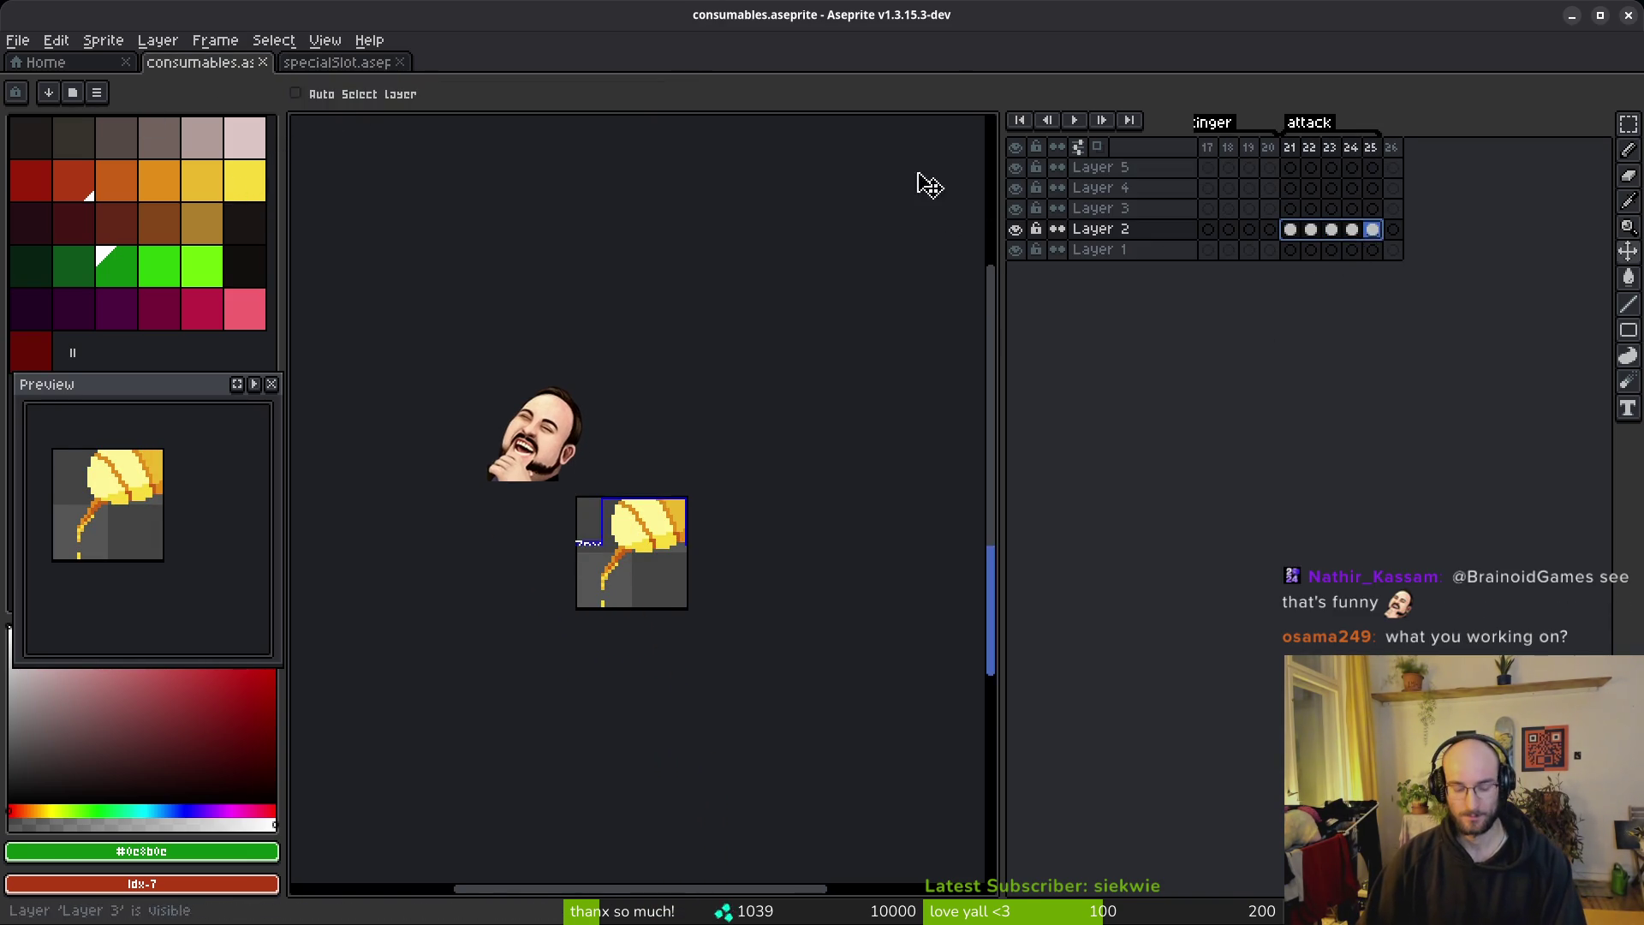
key(ctrl+Tab)
key(ctrl+v)
Step: Move the pasted item from the top-left corner toward the canvas centre, then return to Godot
scroll(730, 432, up, 2)
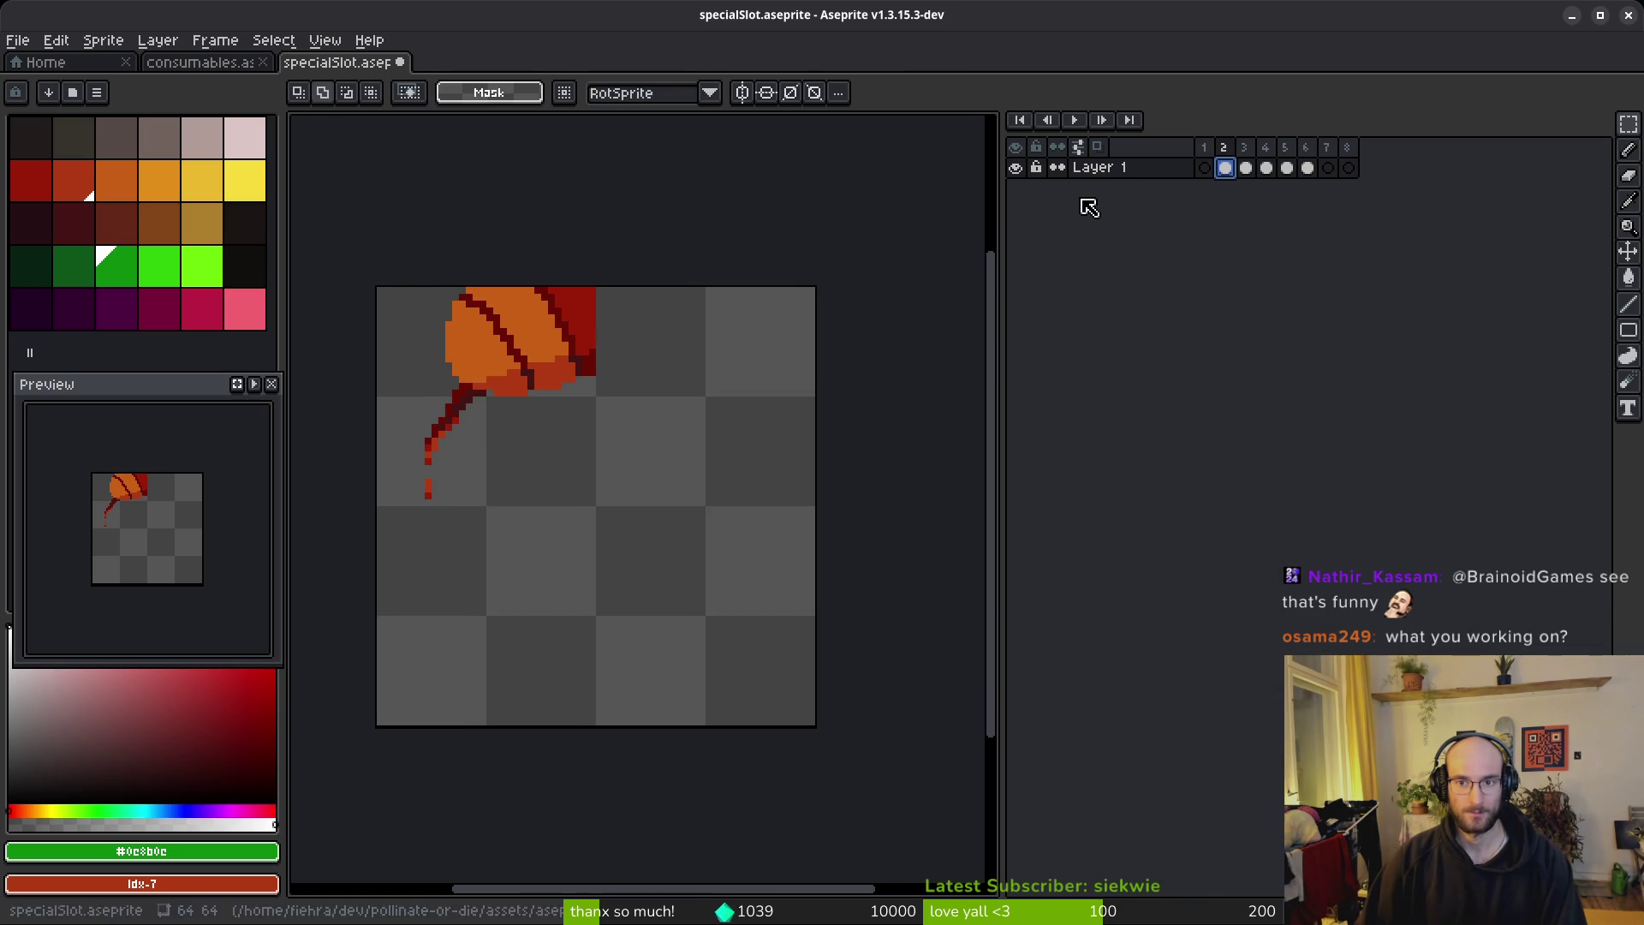
drag(363, 220, 757, 598)
click(1266, 168)
click(1307, 168)
mouse_move(524, 344)
mouse_down()
mouse_move(609, 449)
mouse_move(633, 454)
mouse_up()
key(ctrl+d)
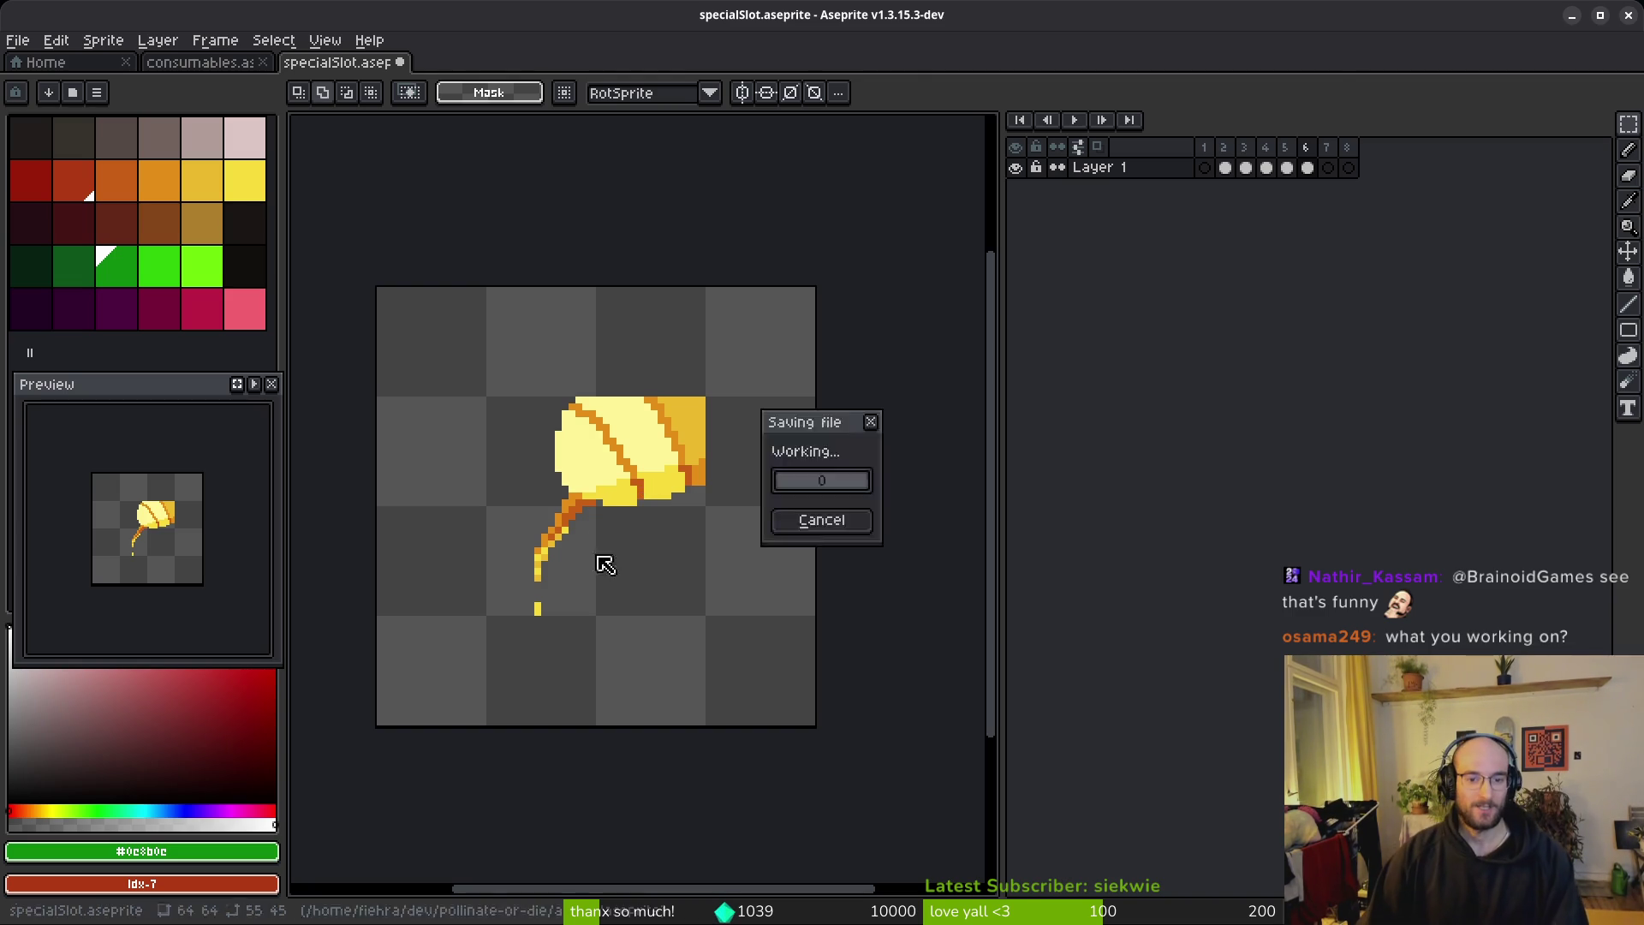
key(alt+Tab)
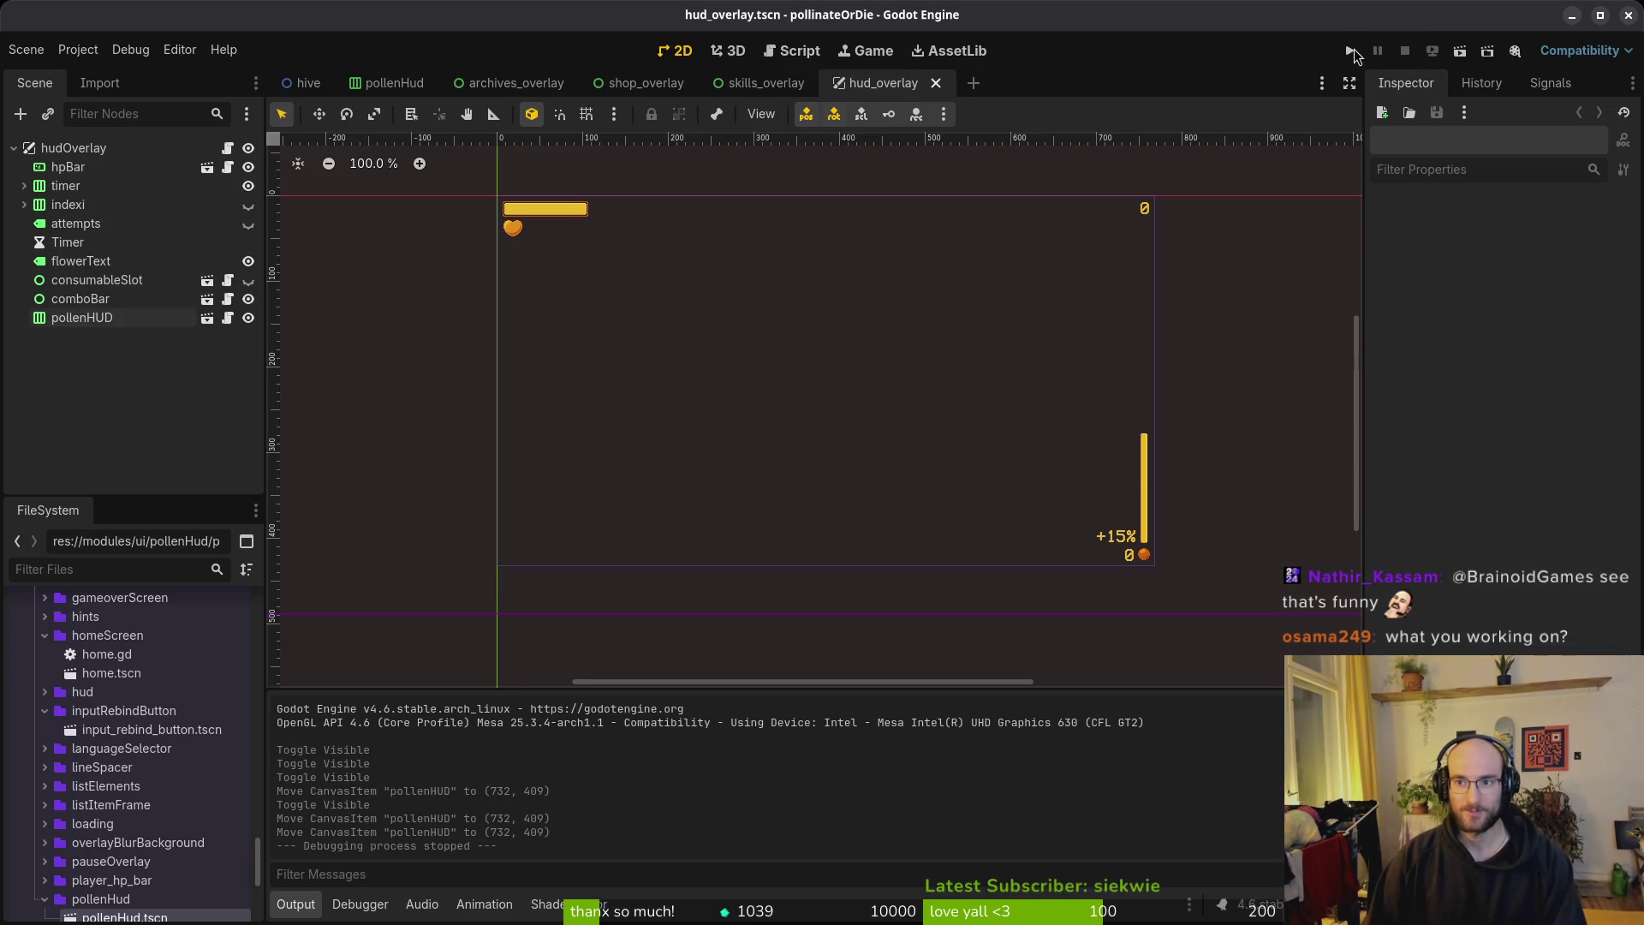
Step: Test-run the game, then hide the pollenHUD node in shop_overlay and save the scene
click(1346, 55)
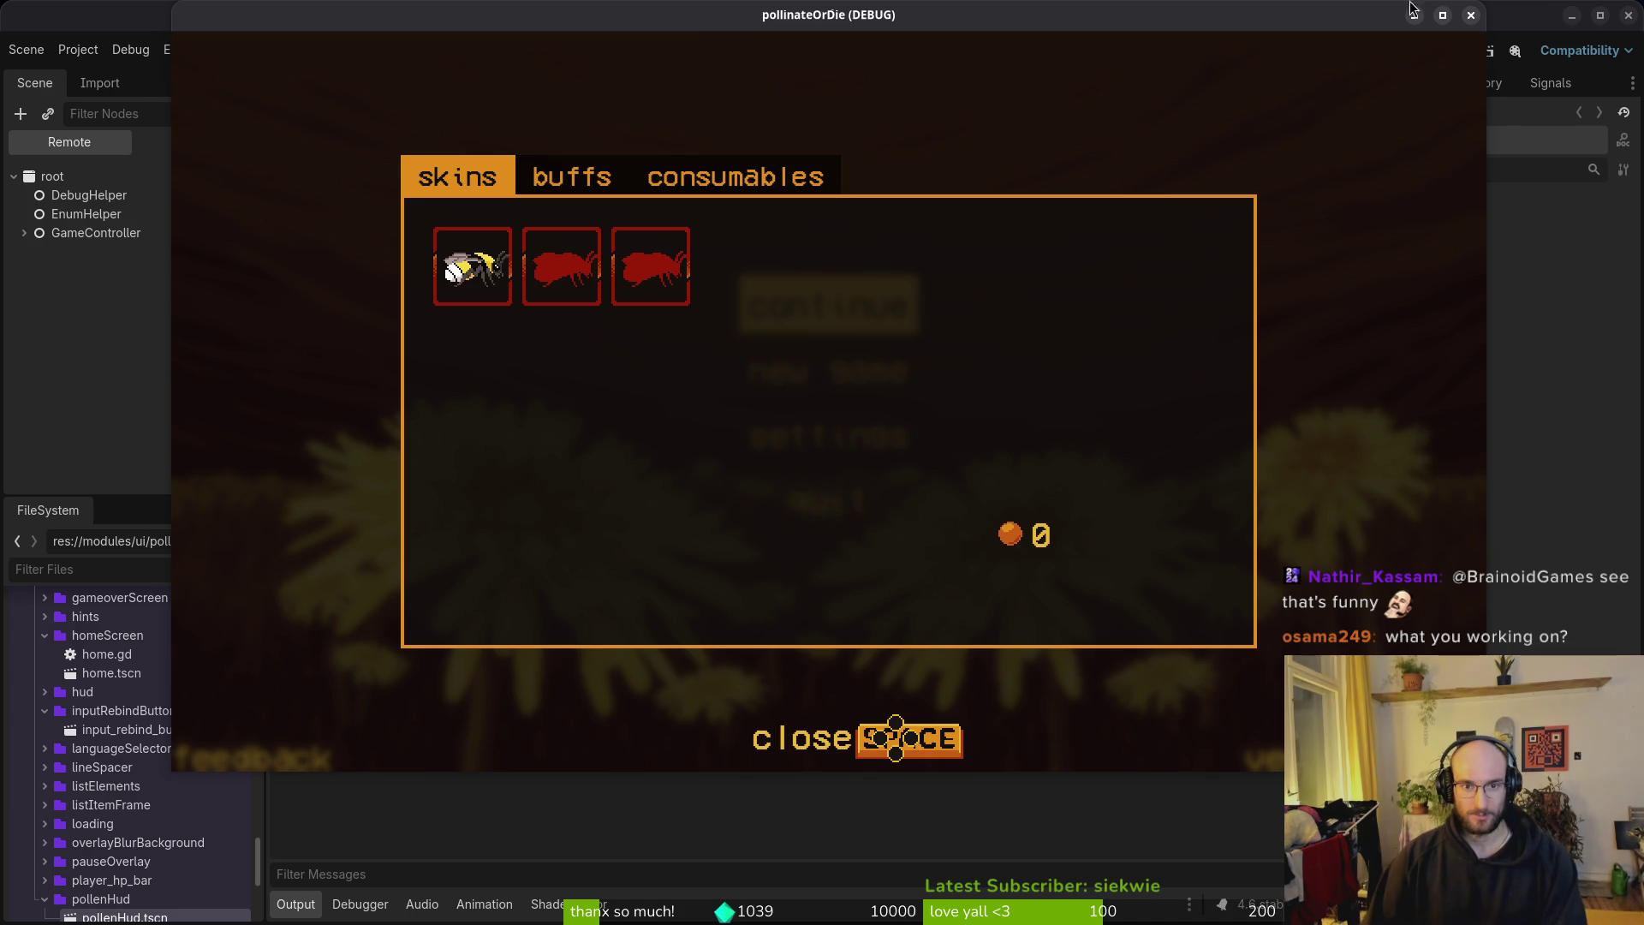
click(1518, 9)
click(640, 82)
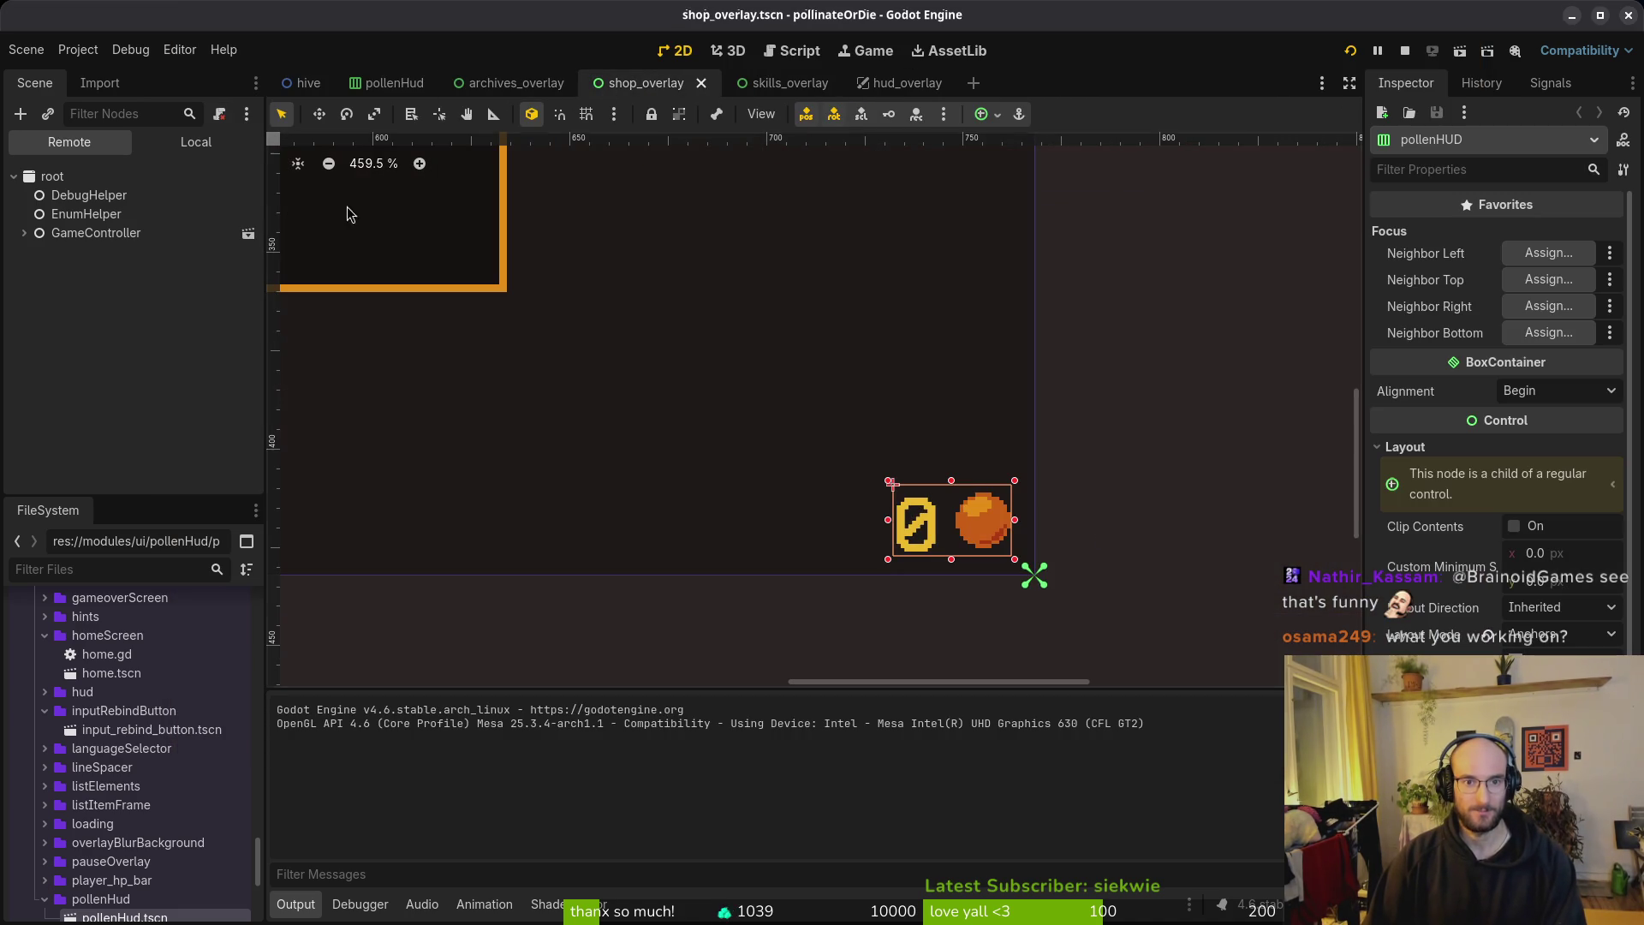
click(197, 141)
click(248, 252)
key(ctrl+s)
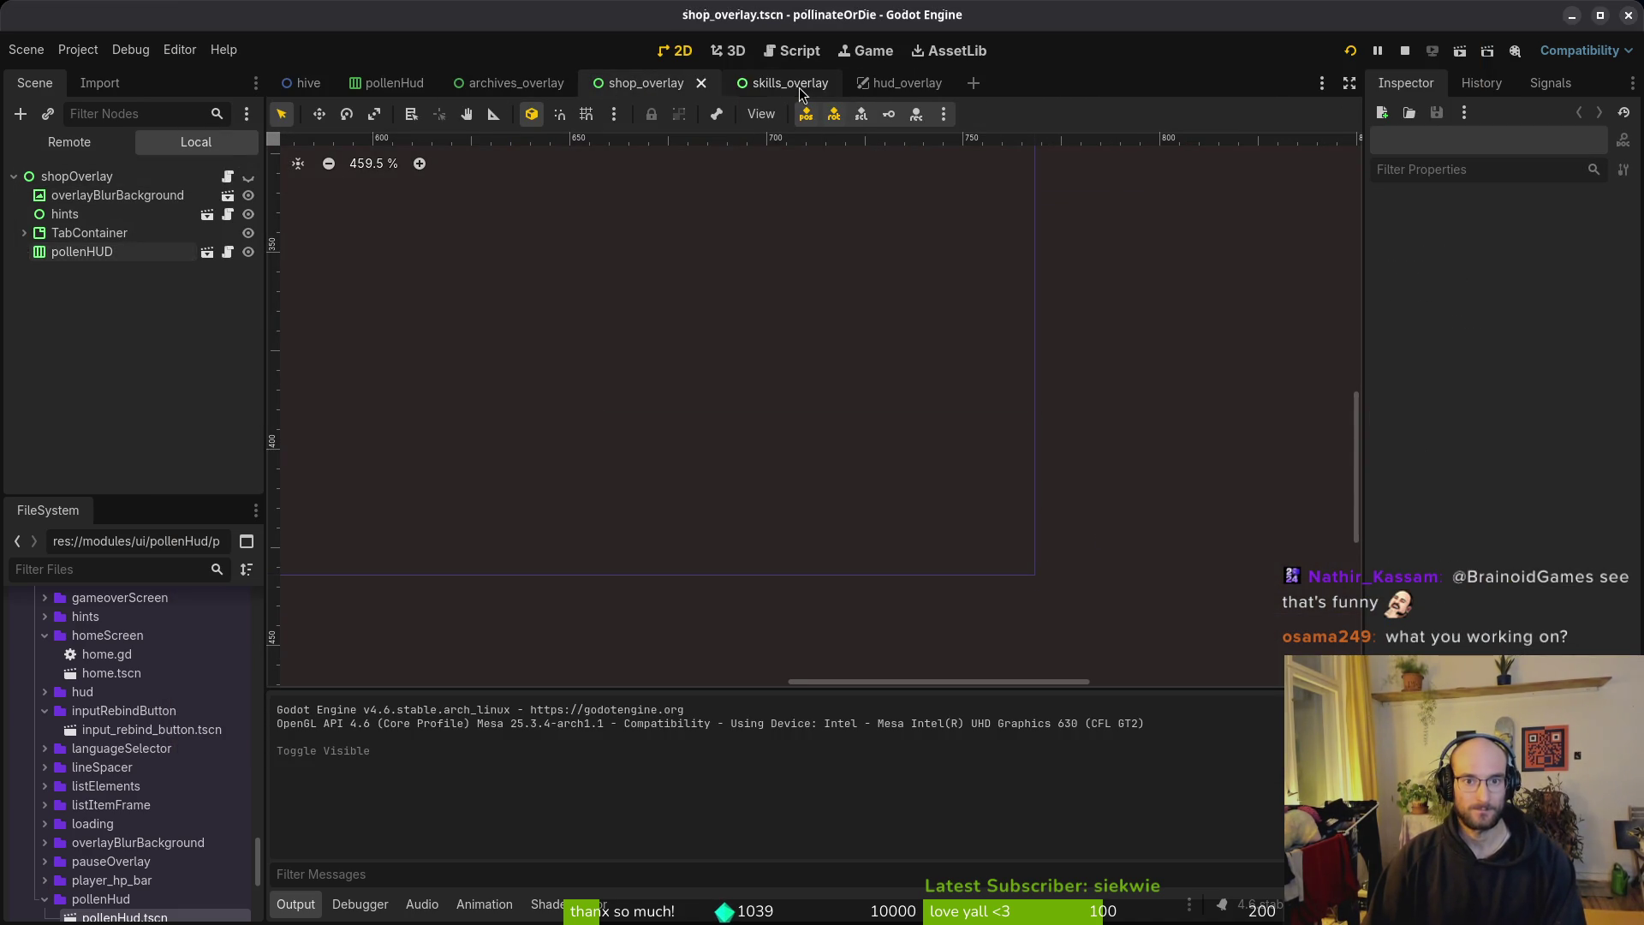
Step: Save the skills_overlay scene and relaunch the game into the hive level
click(799, 82)
key(ctrl+s)
click(1350, 51)
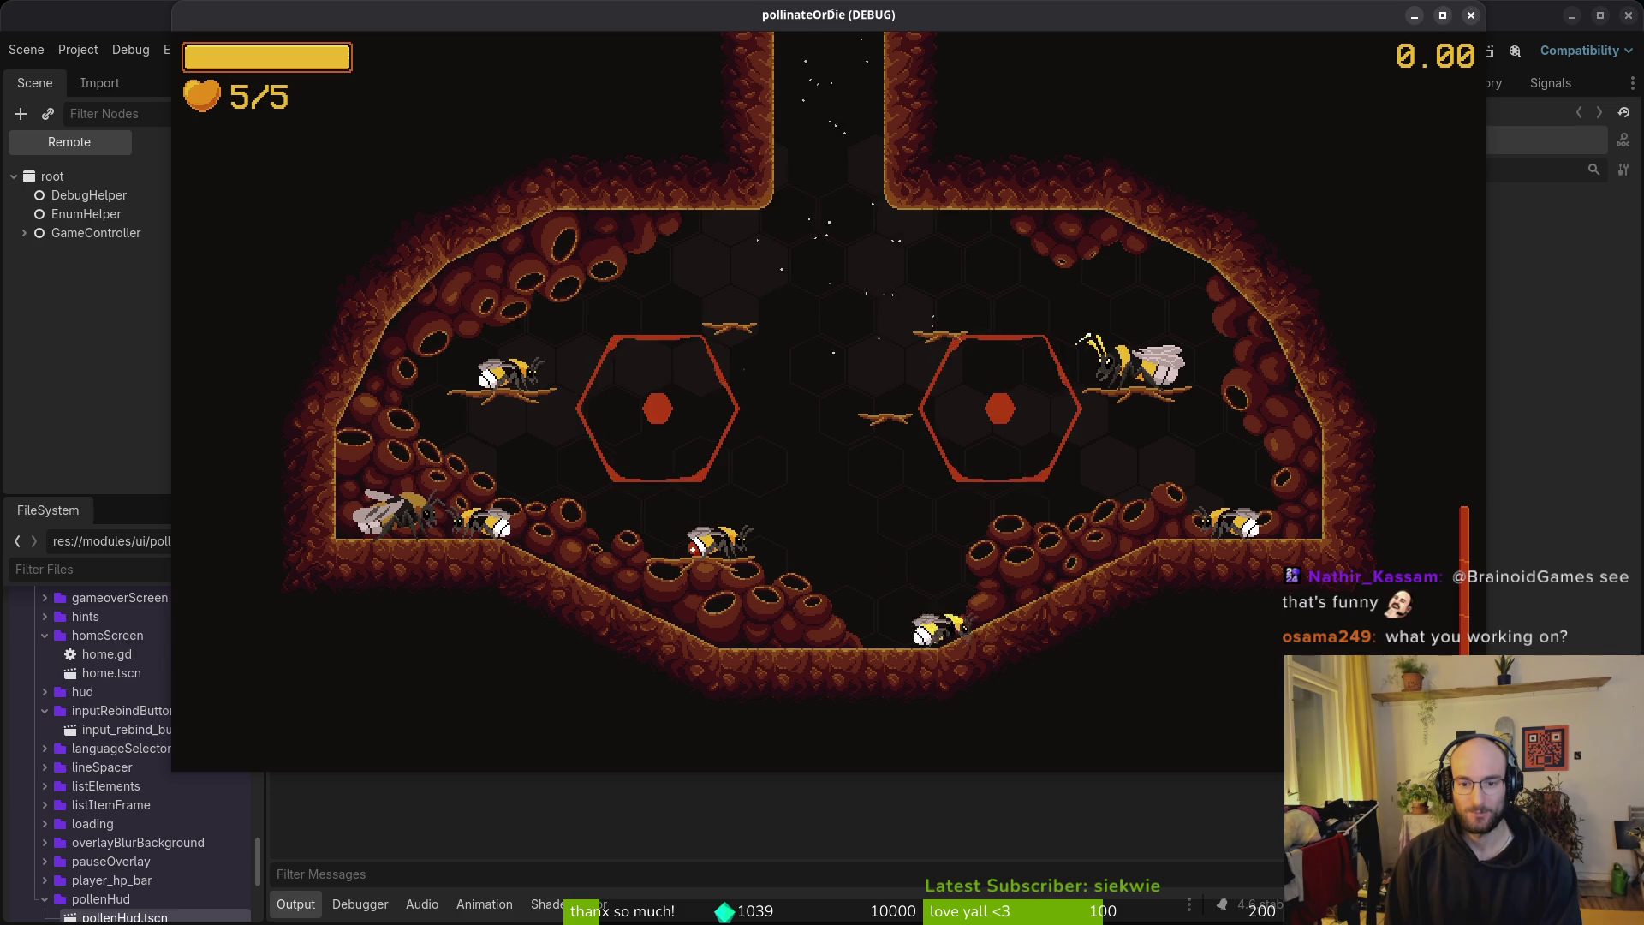
Step: Try the bee's special move and movement, then close the game and save specialSlot in Aseprite
click(933, 601)
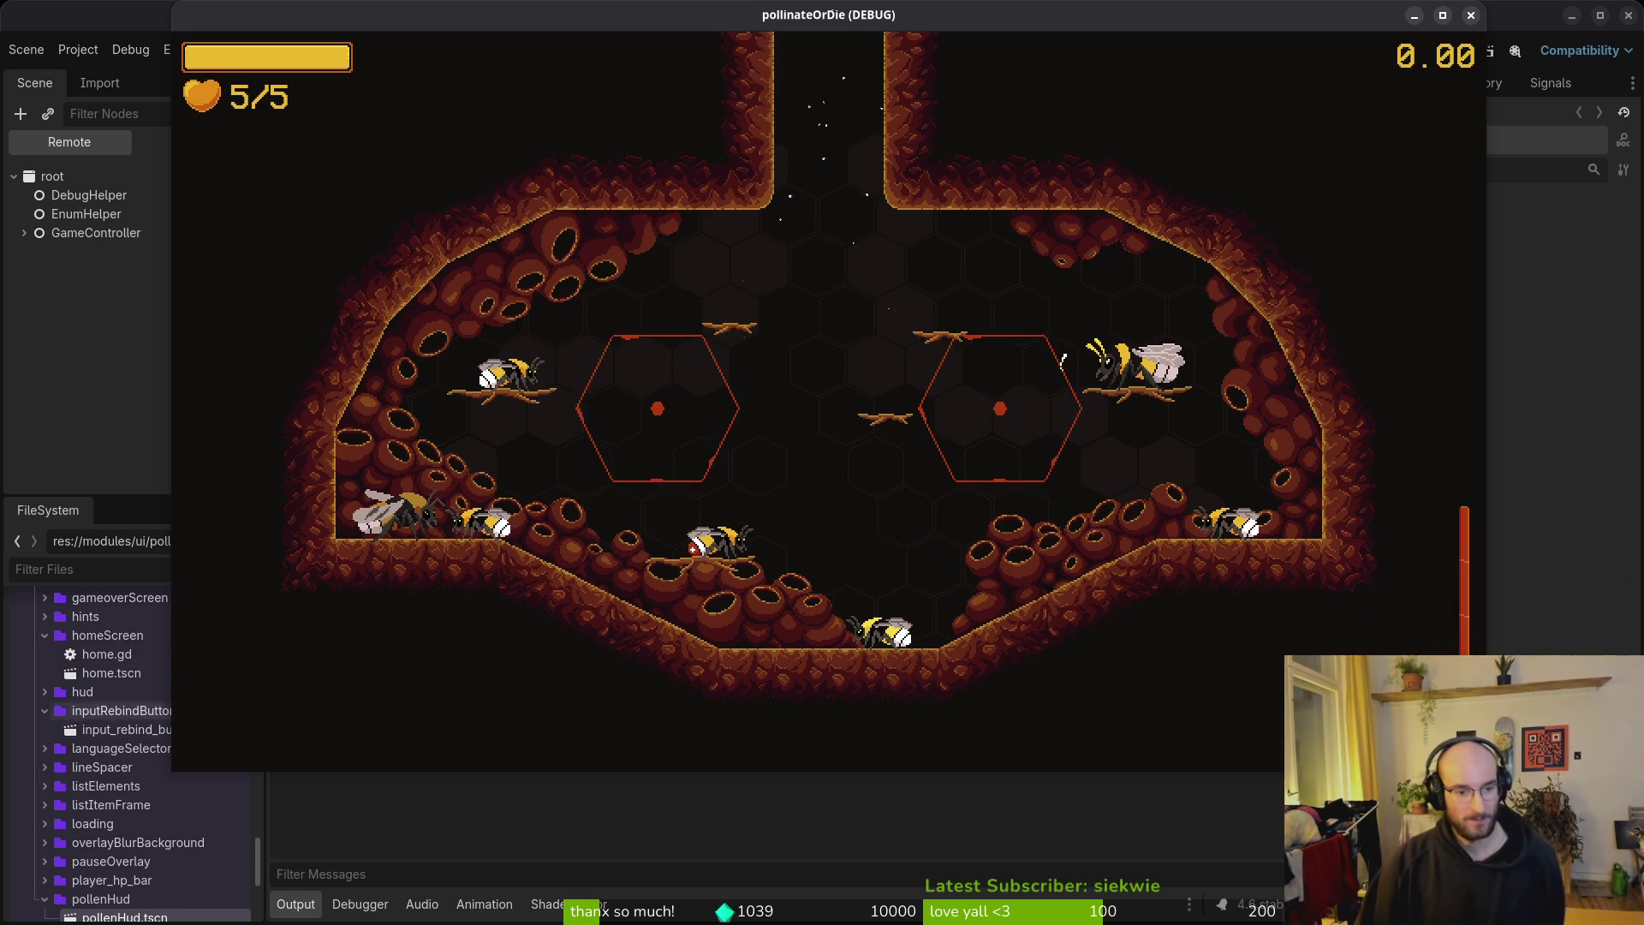
key(a)
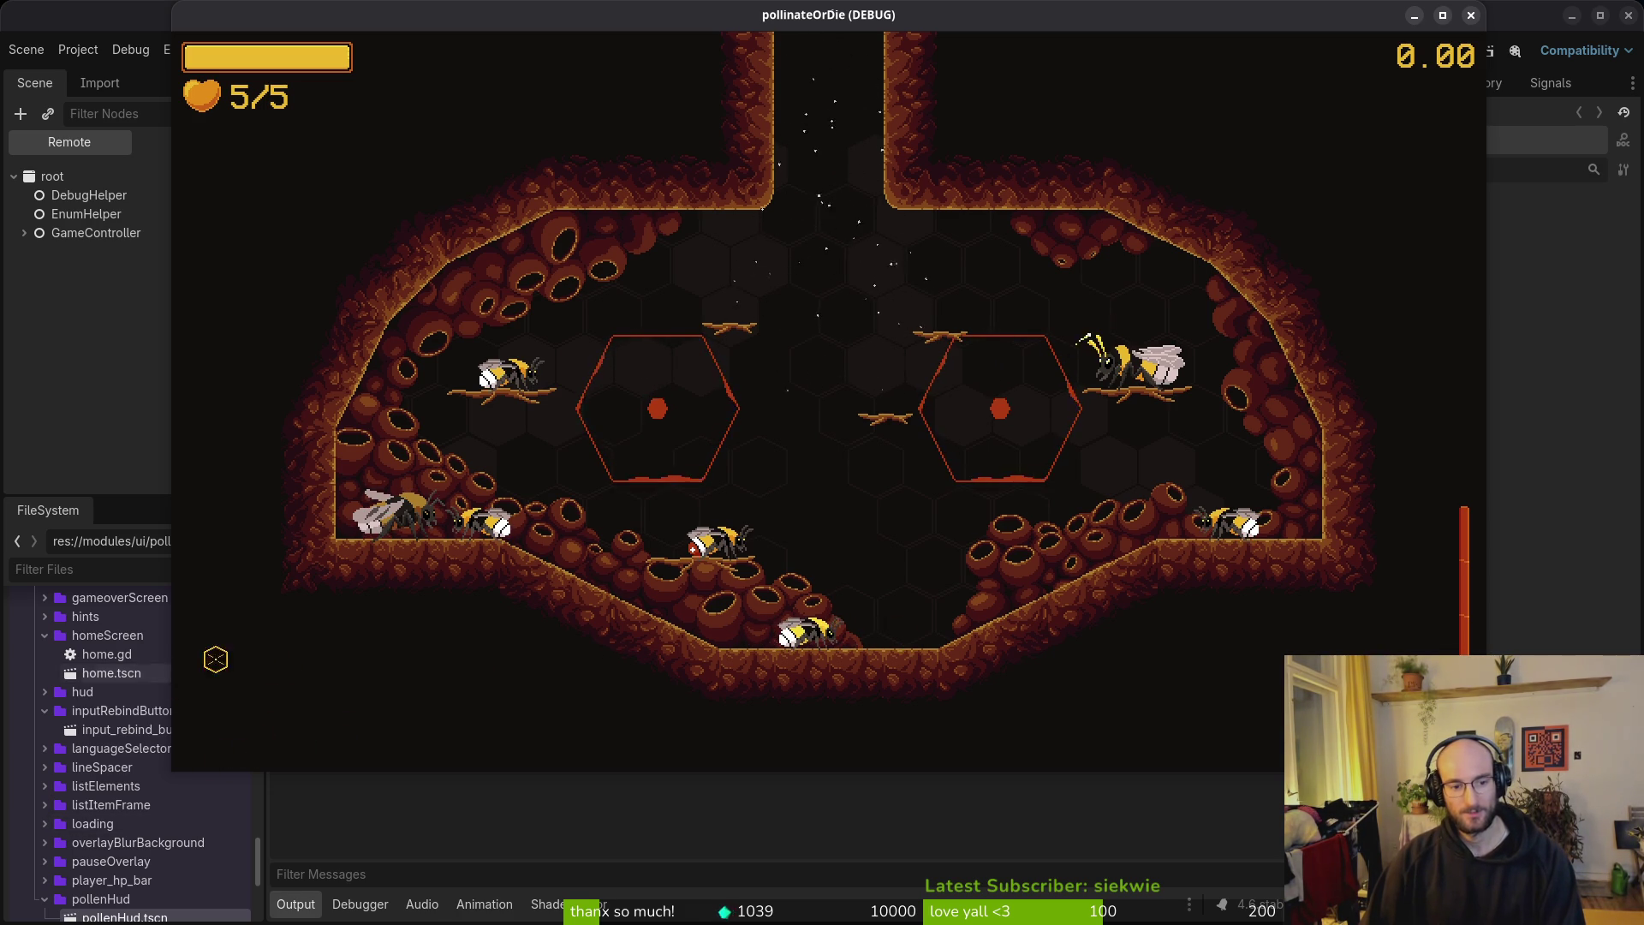
key(alt+Tab)
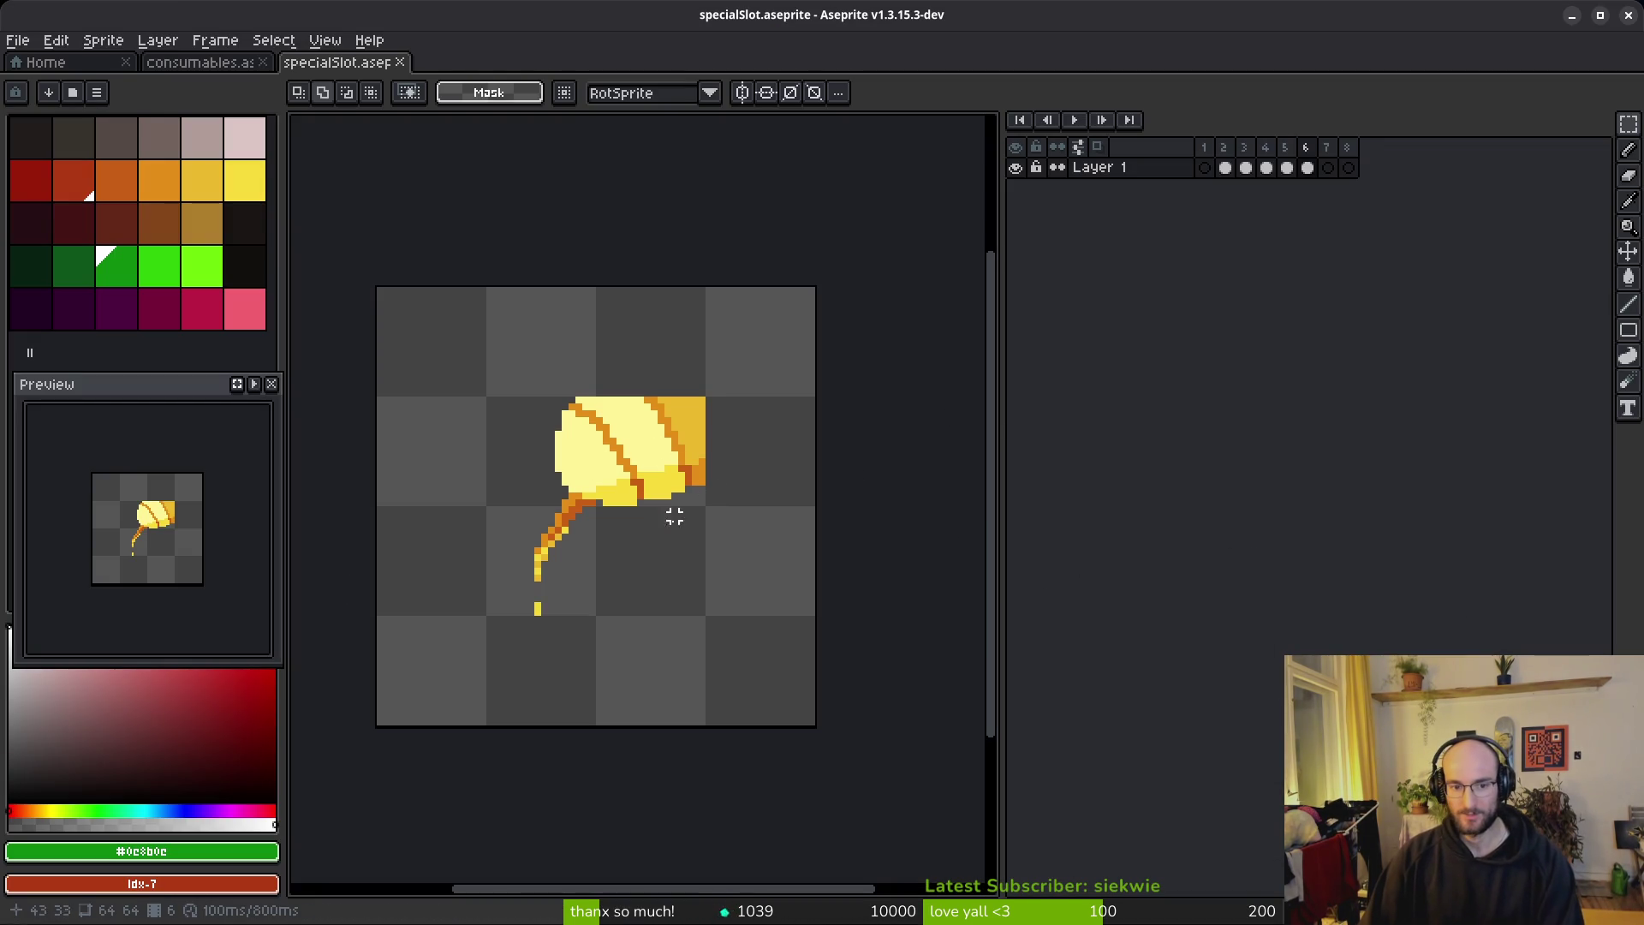
scroll(654, 462, down, 3)
scroll(655, 445, up, 3)
scroll(728, 359, down, 1)
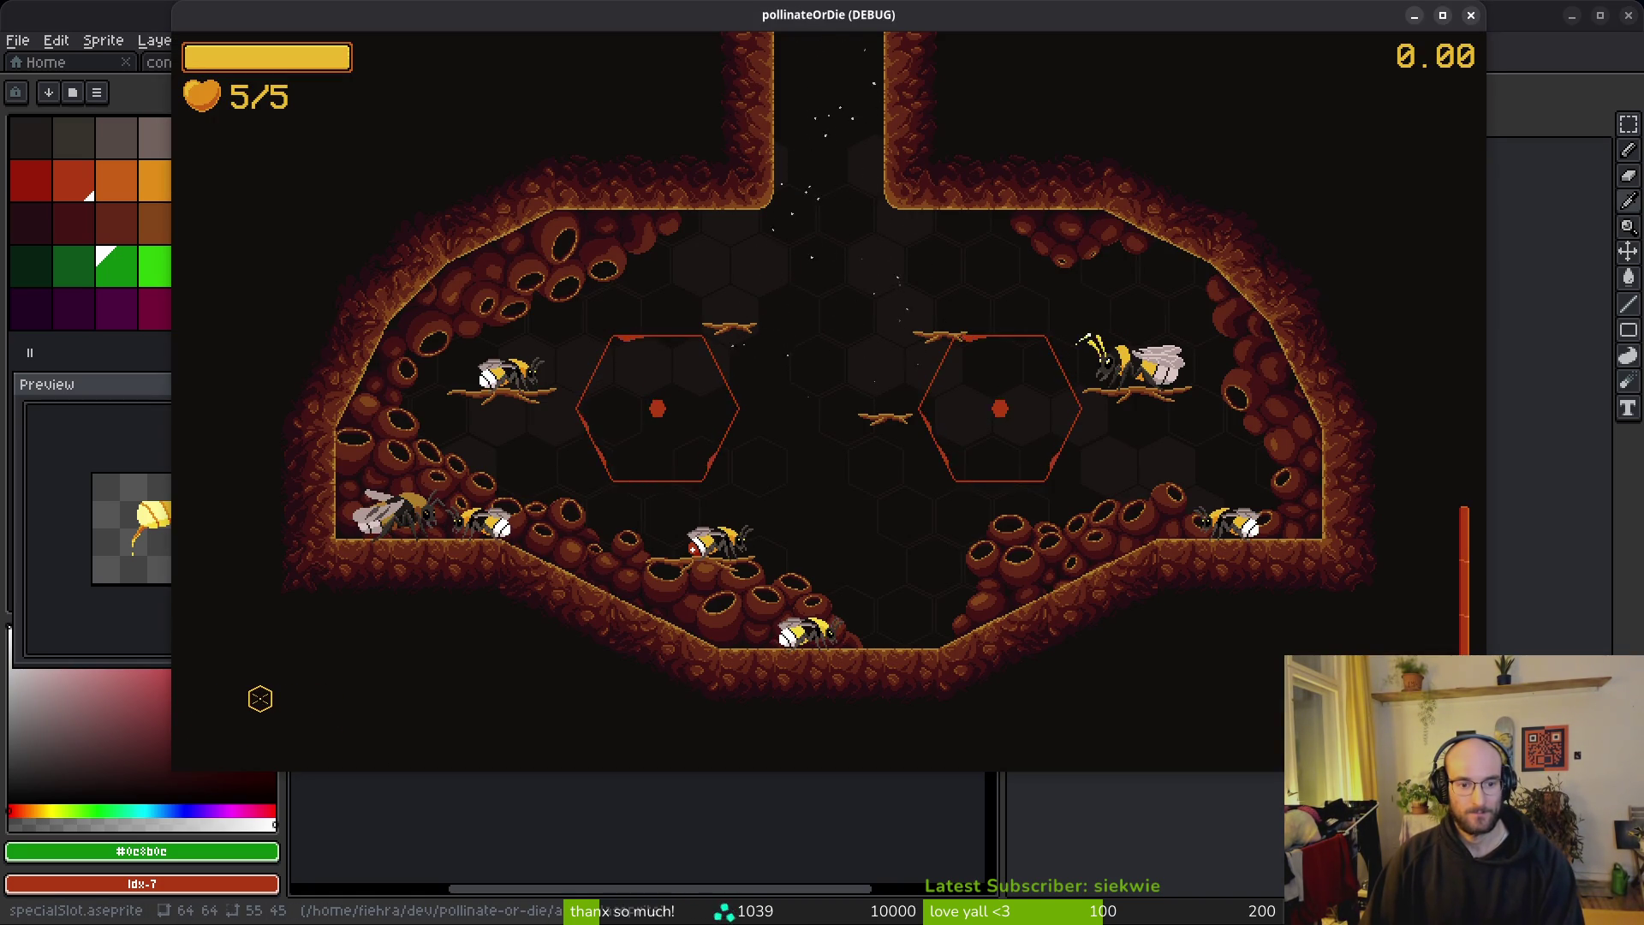
key(Escape)
key(ctrl+s)
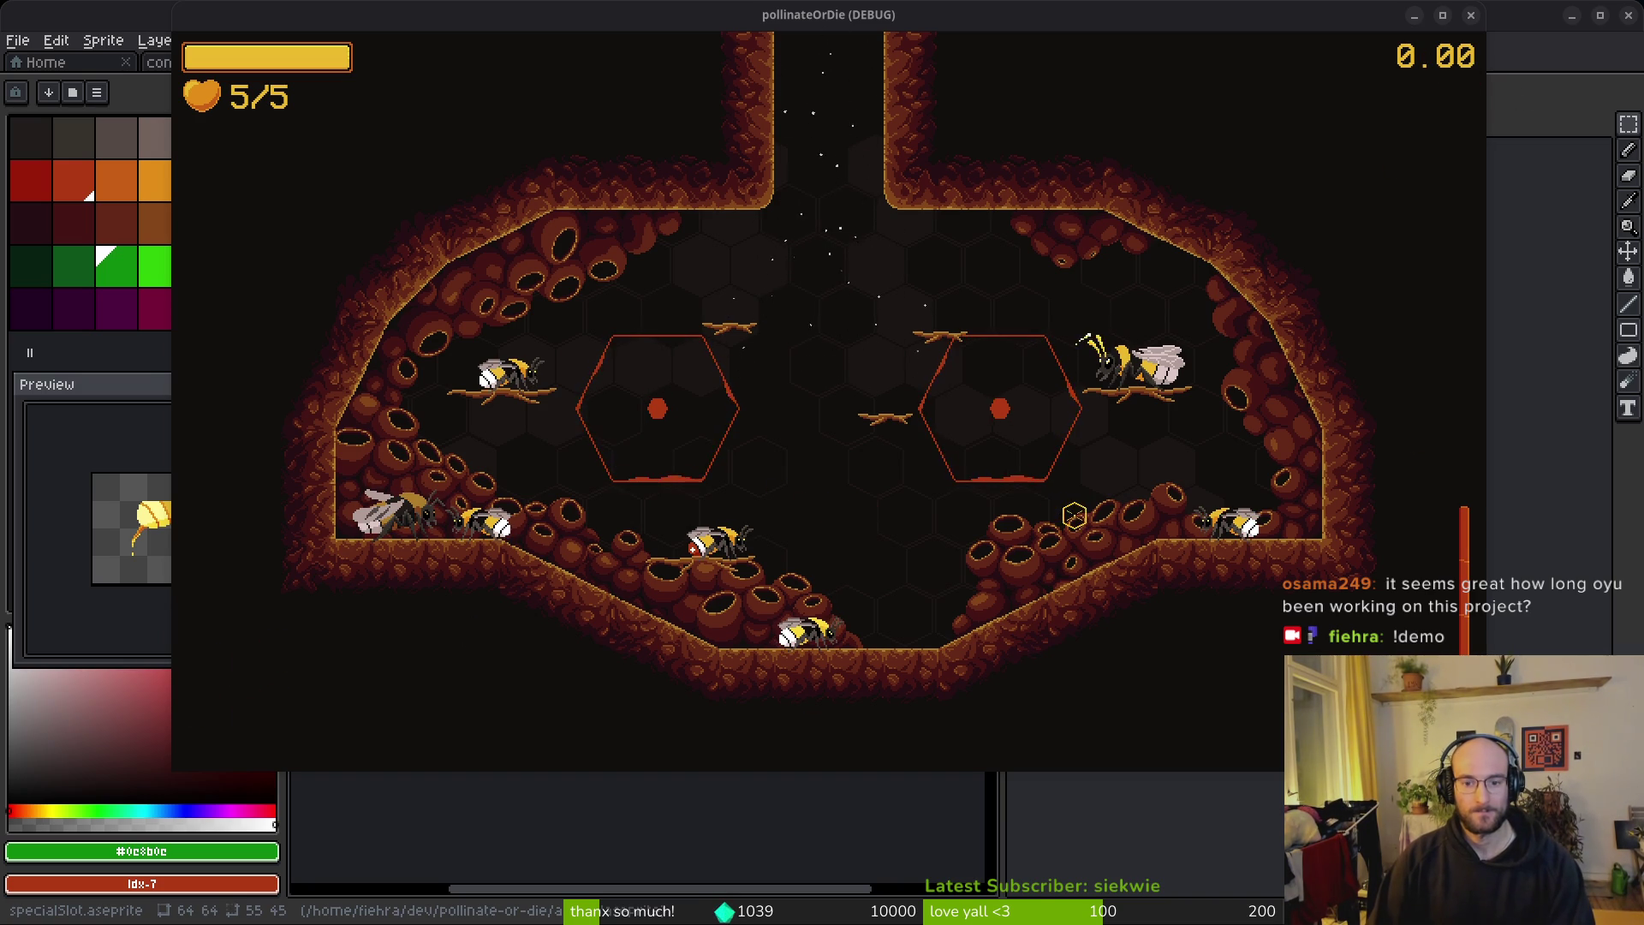
Step: Use the pause menu's debugging option to fill the honey bar, and glance at the upgrade skill tree
key(Escape)
click(827, 334)
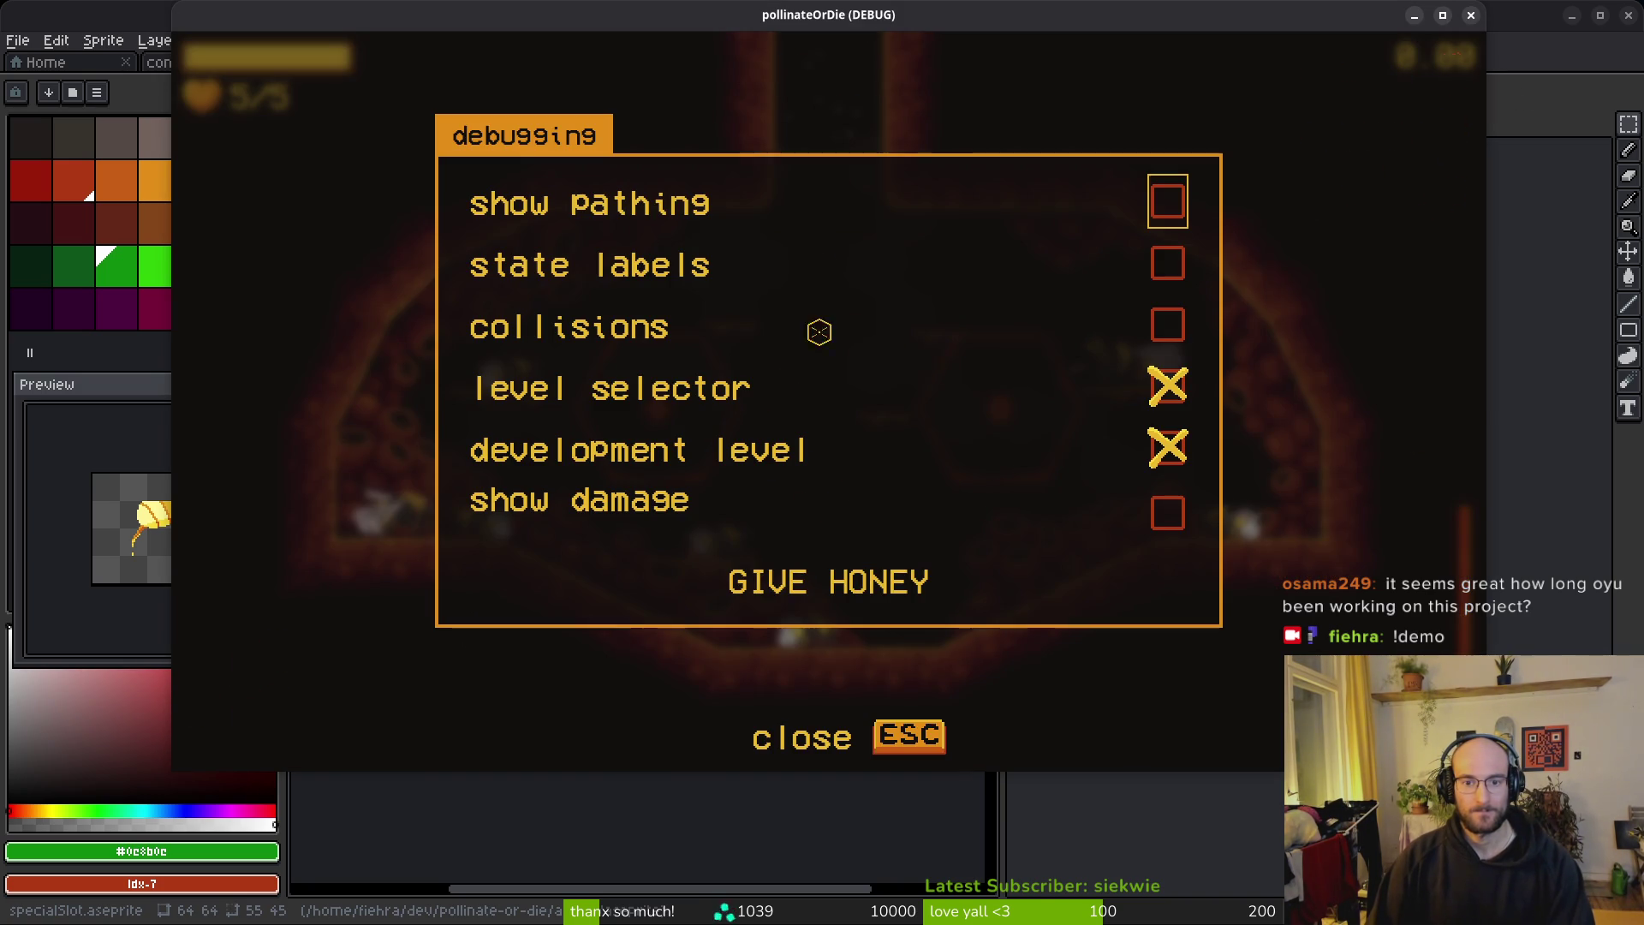
click(820, 585)
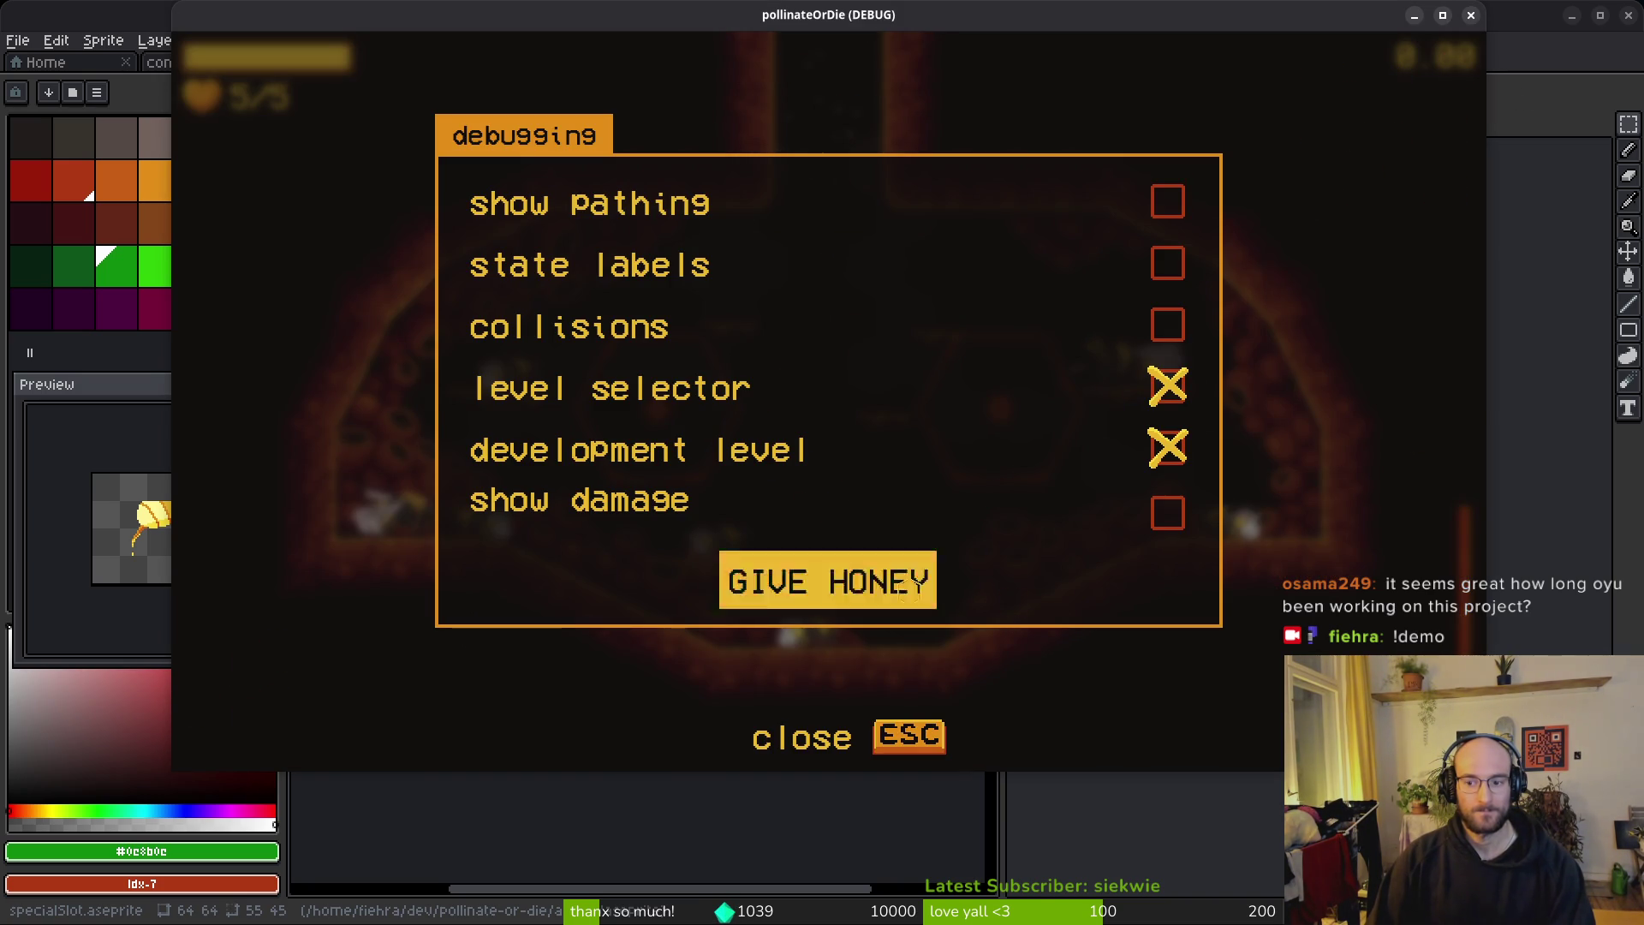
key(Escape)
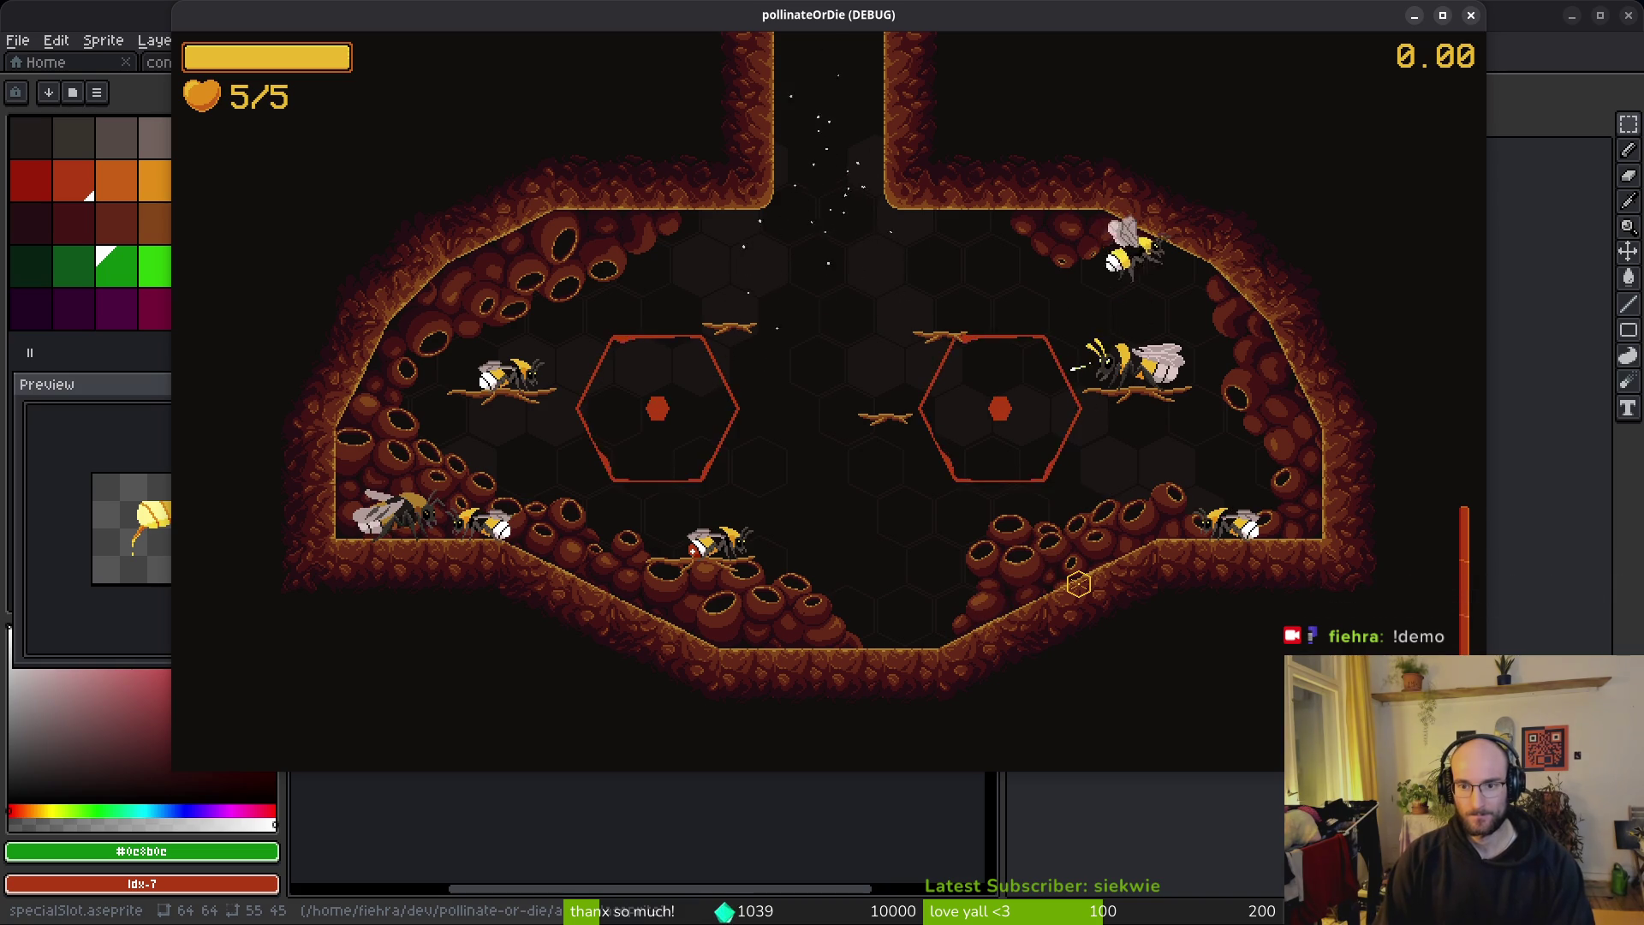
key(Tab)
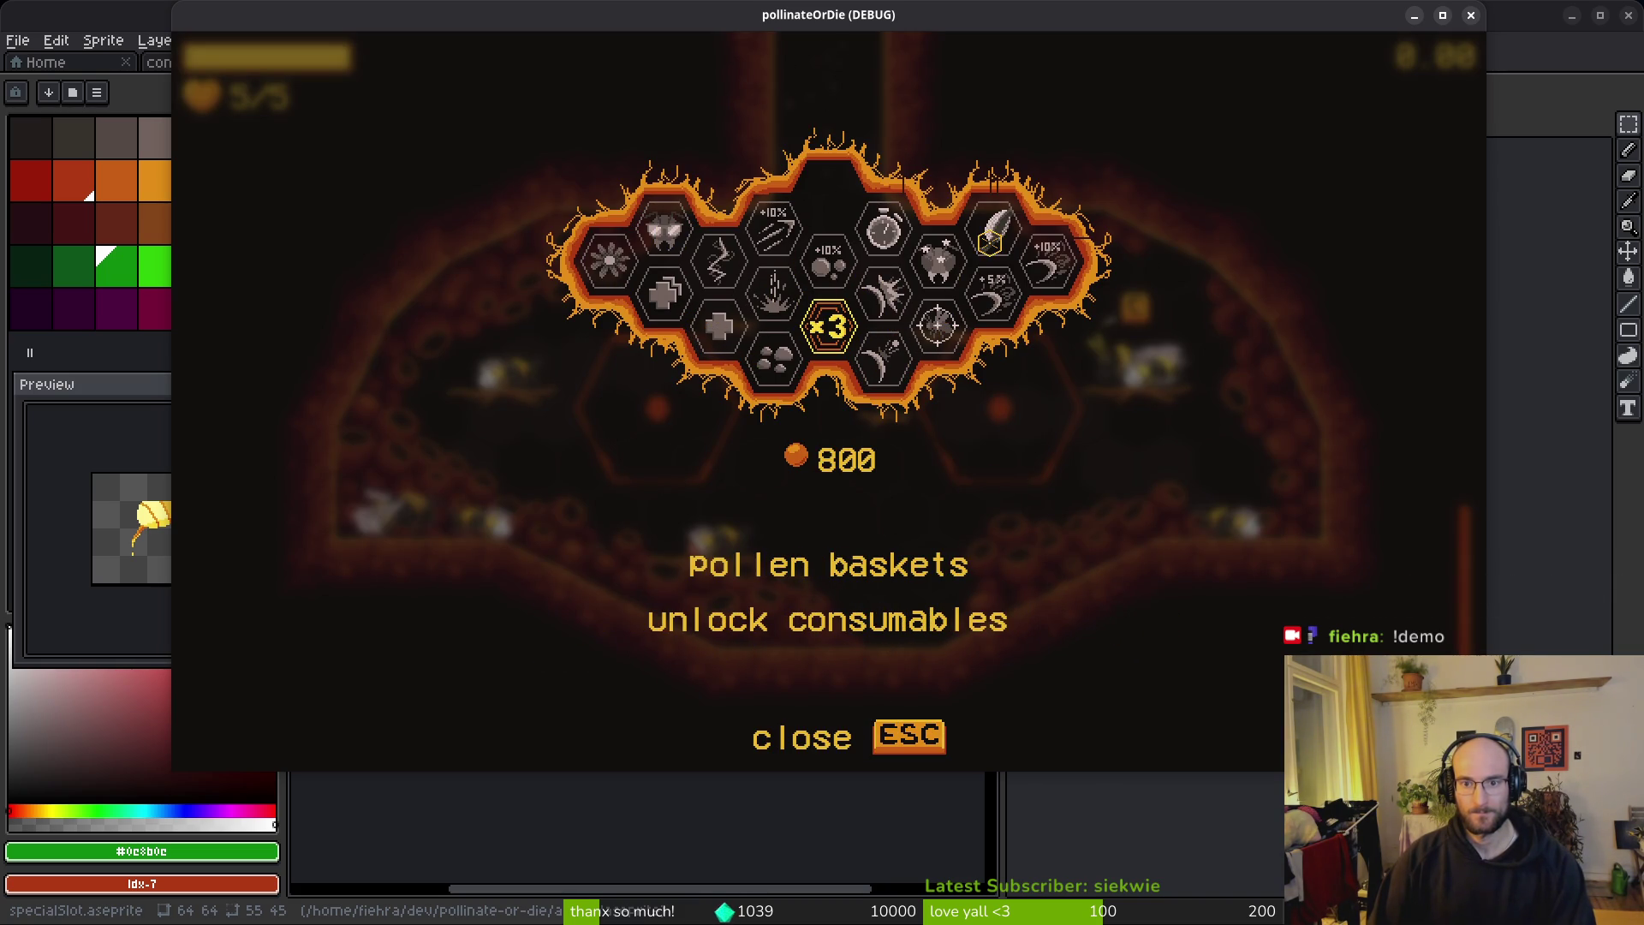
key(Escape)
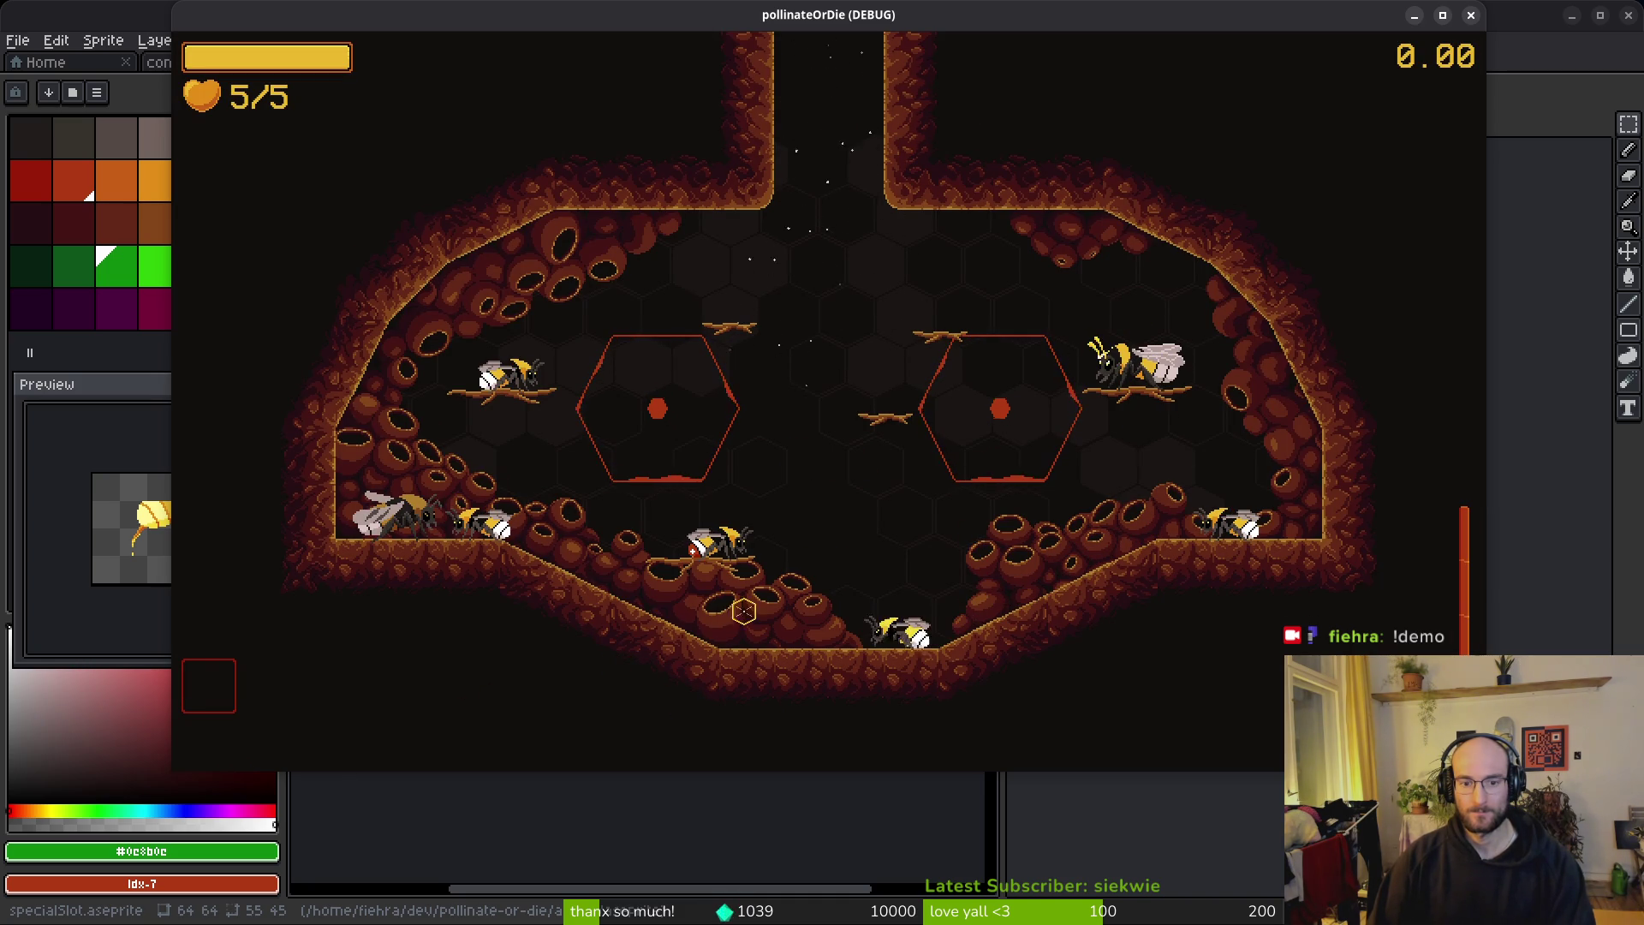
Step: In the shop, buy and equip the Red-tailed bumblebee skin and pick the shield consumable
key(j)
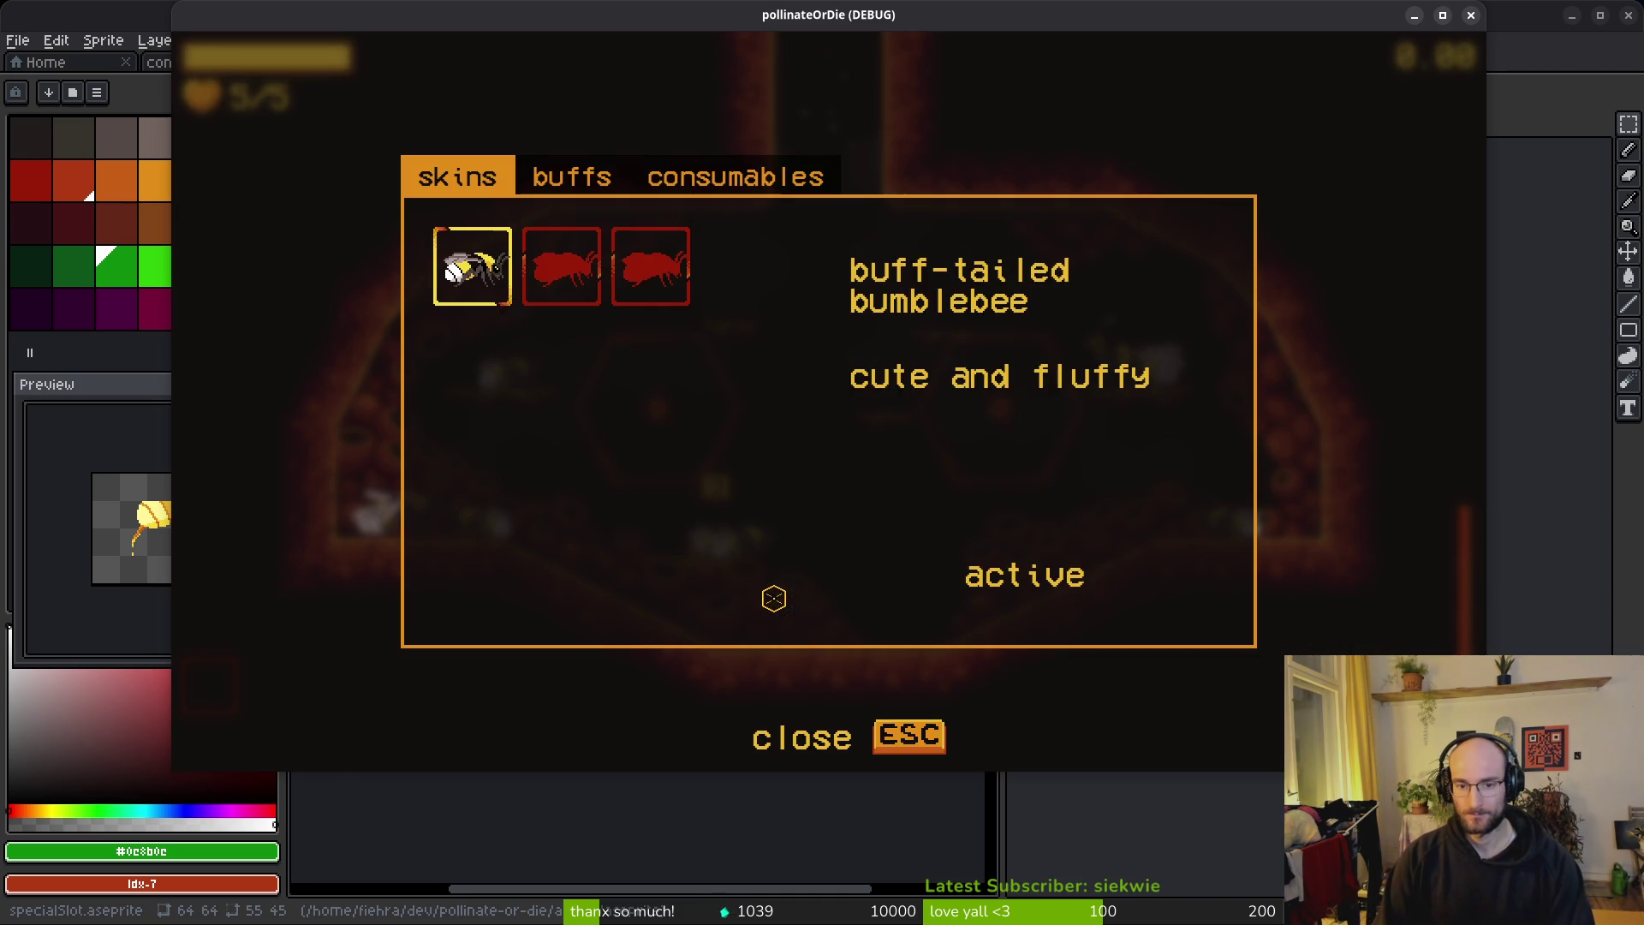
key(Right)
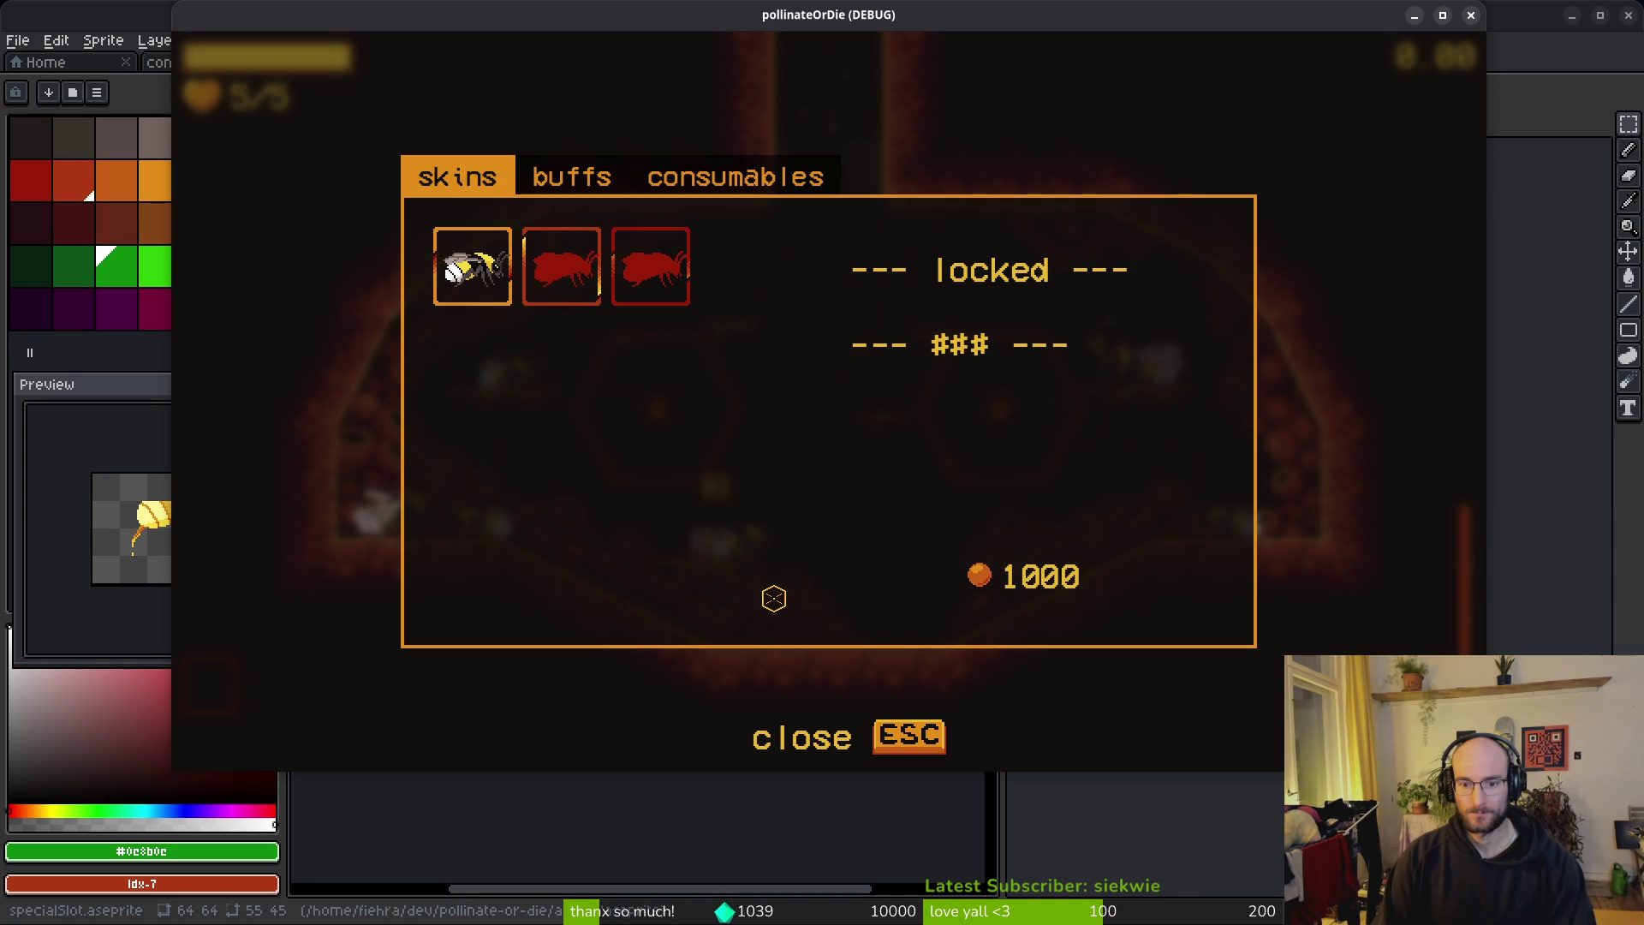
key(j)
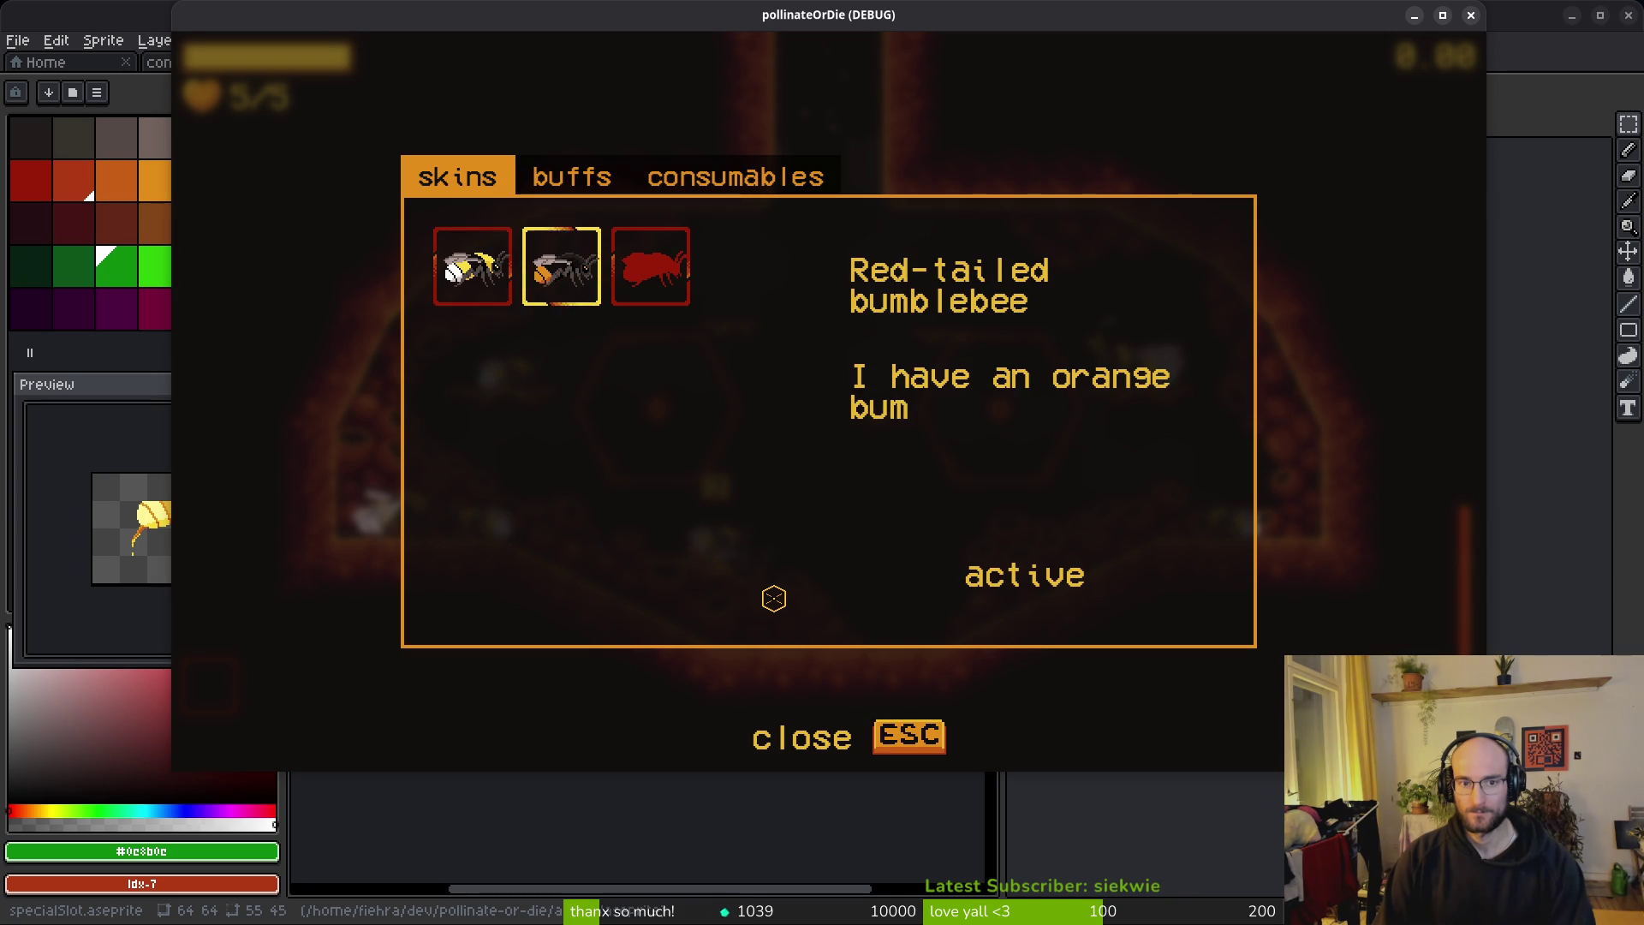
key(Tab)
key(Tab)
key(Tab)
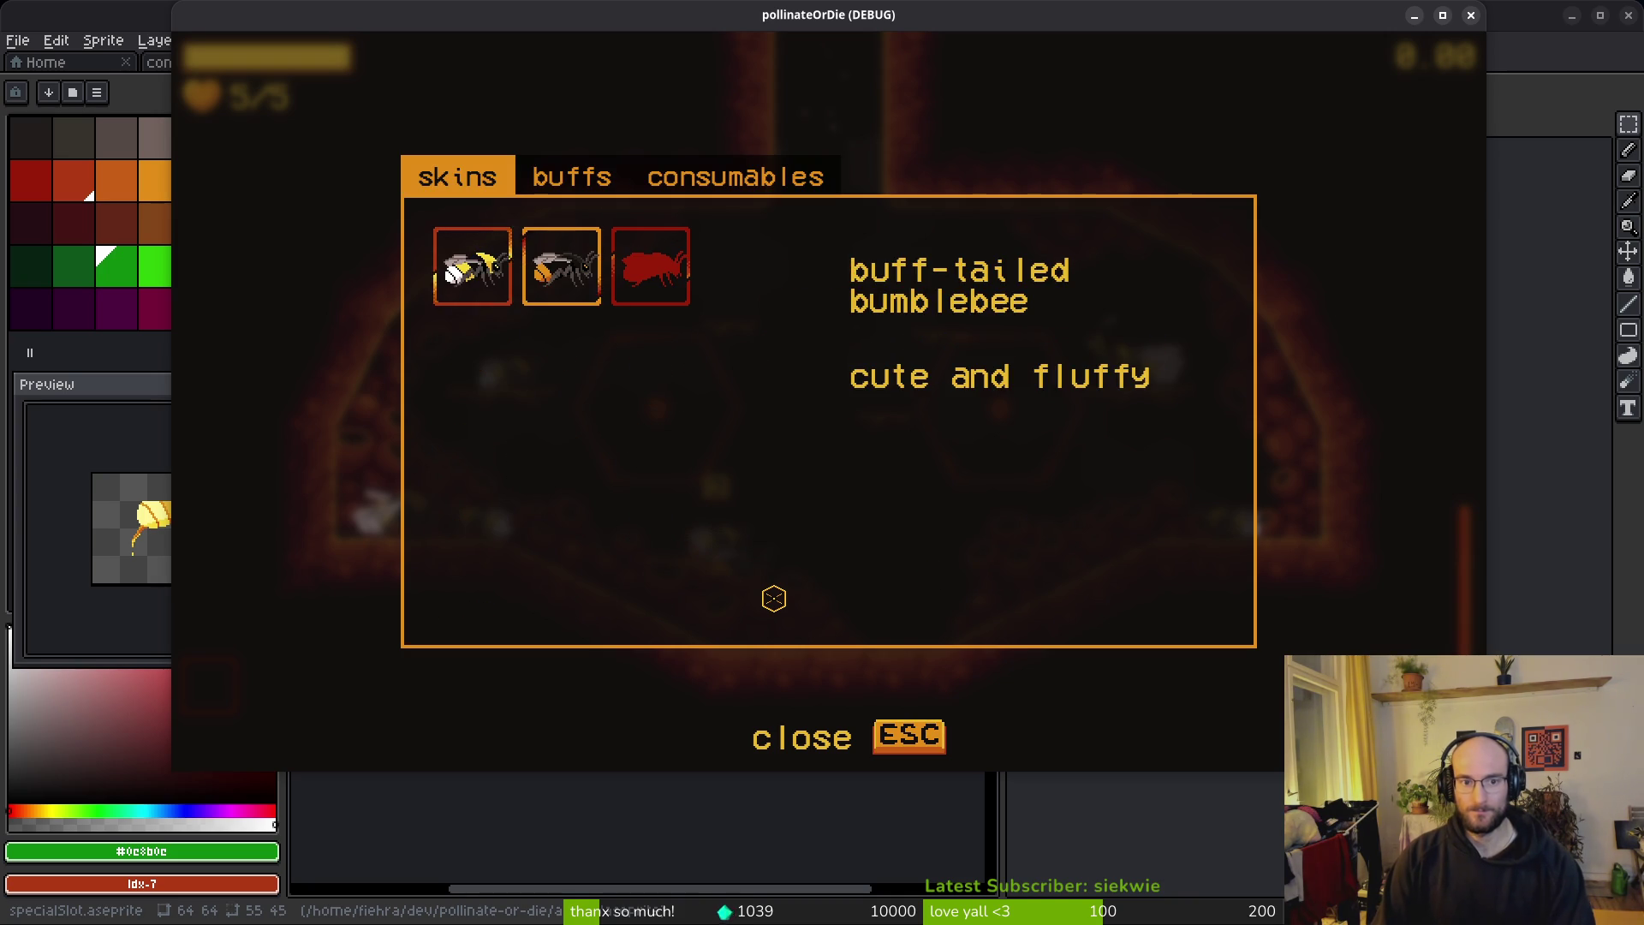
key(shift+Tab)
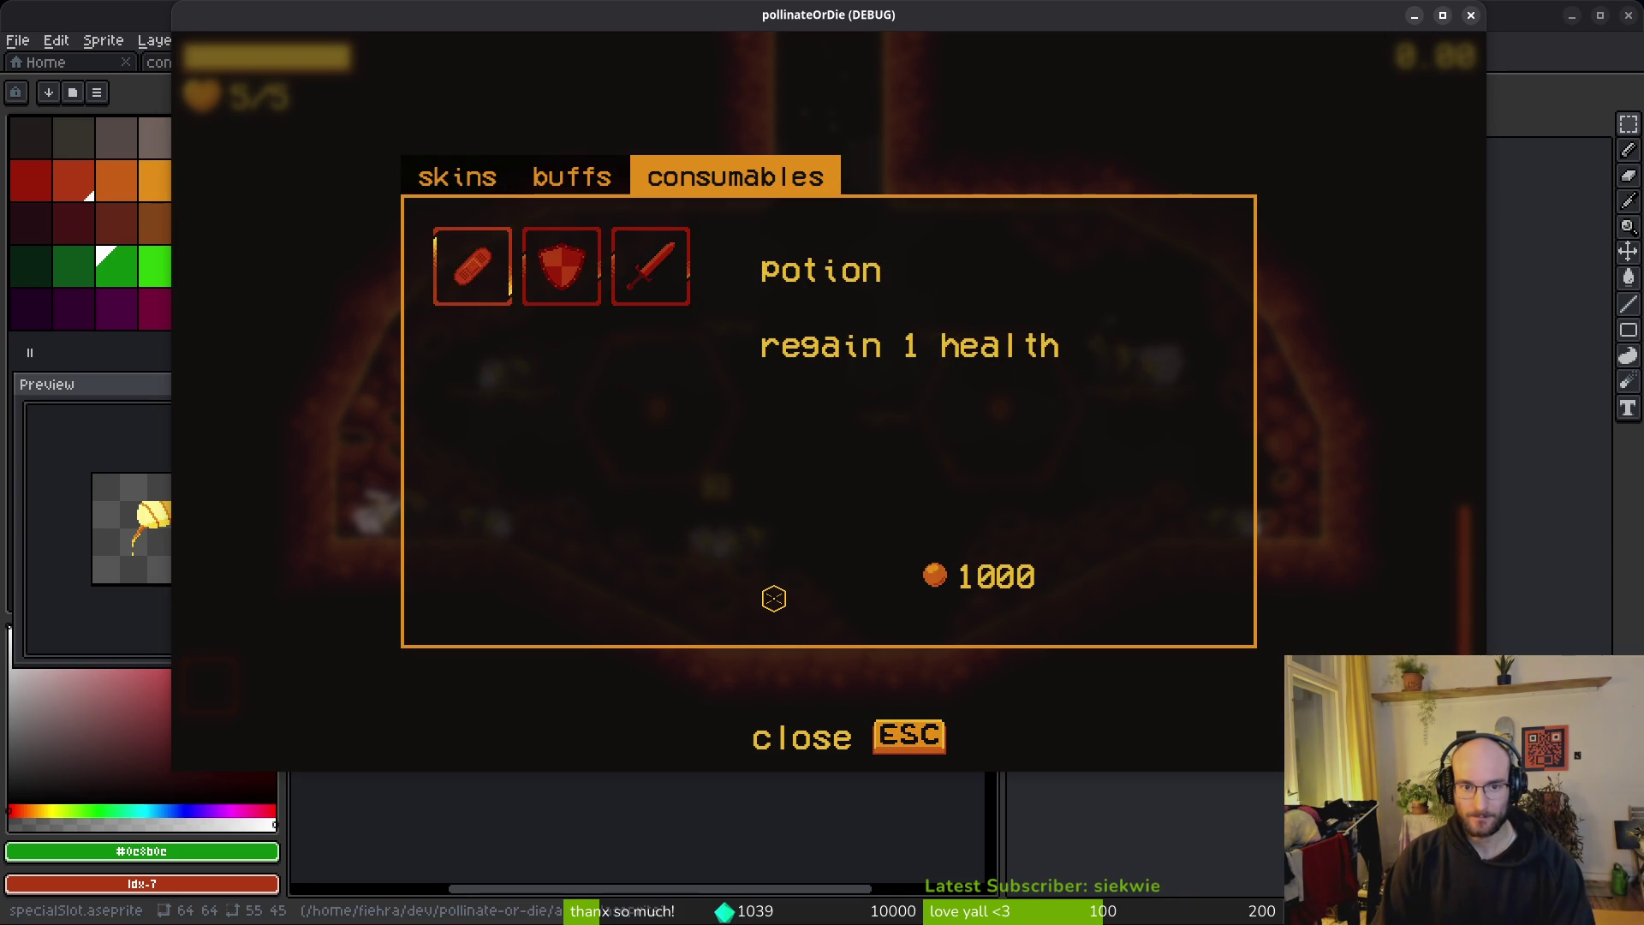
key(d)
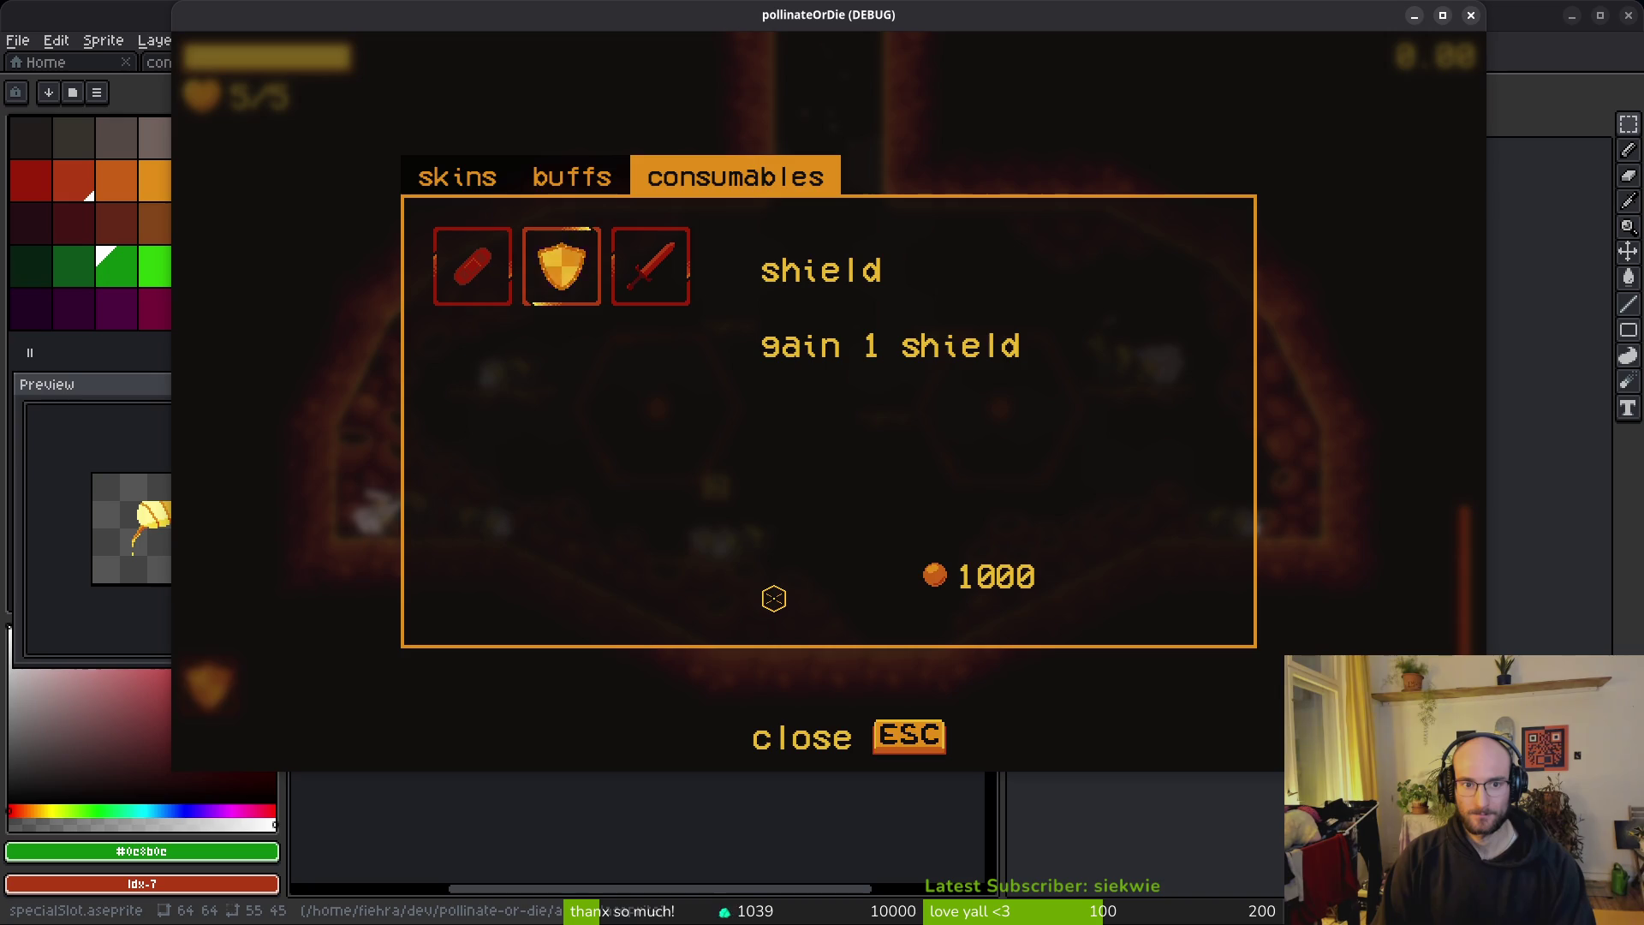
key(Escape)
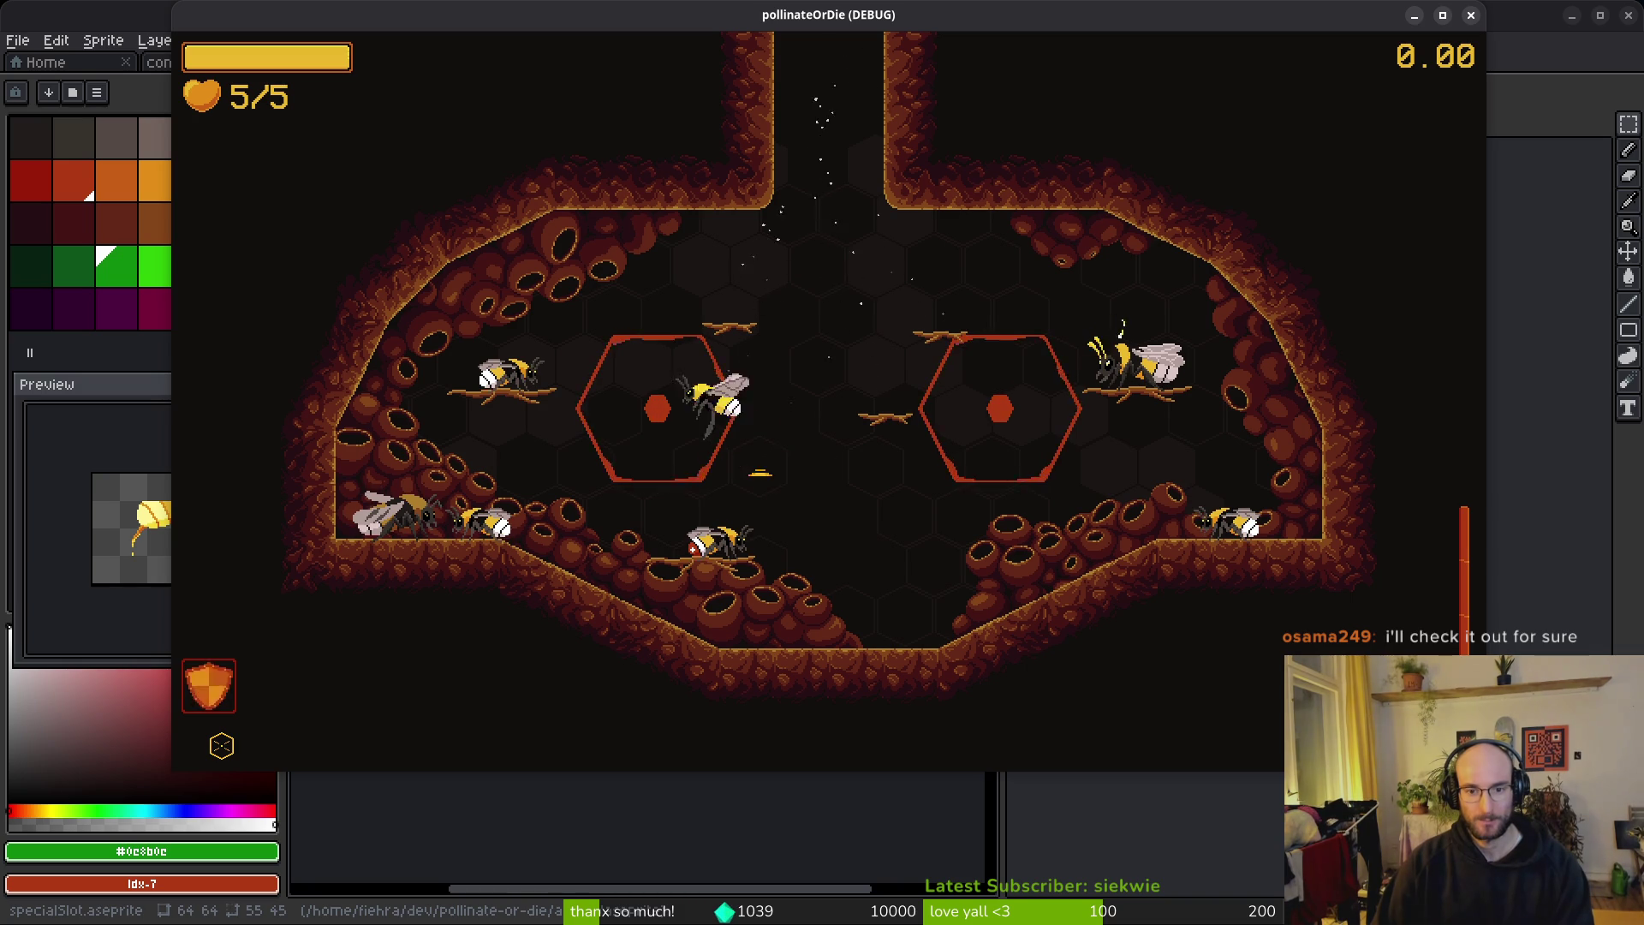
Step: Load the boss2 spider level from the debug level selector, then close the game window
key(w)
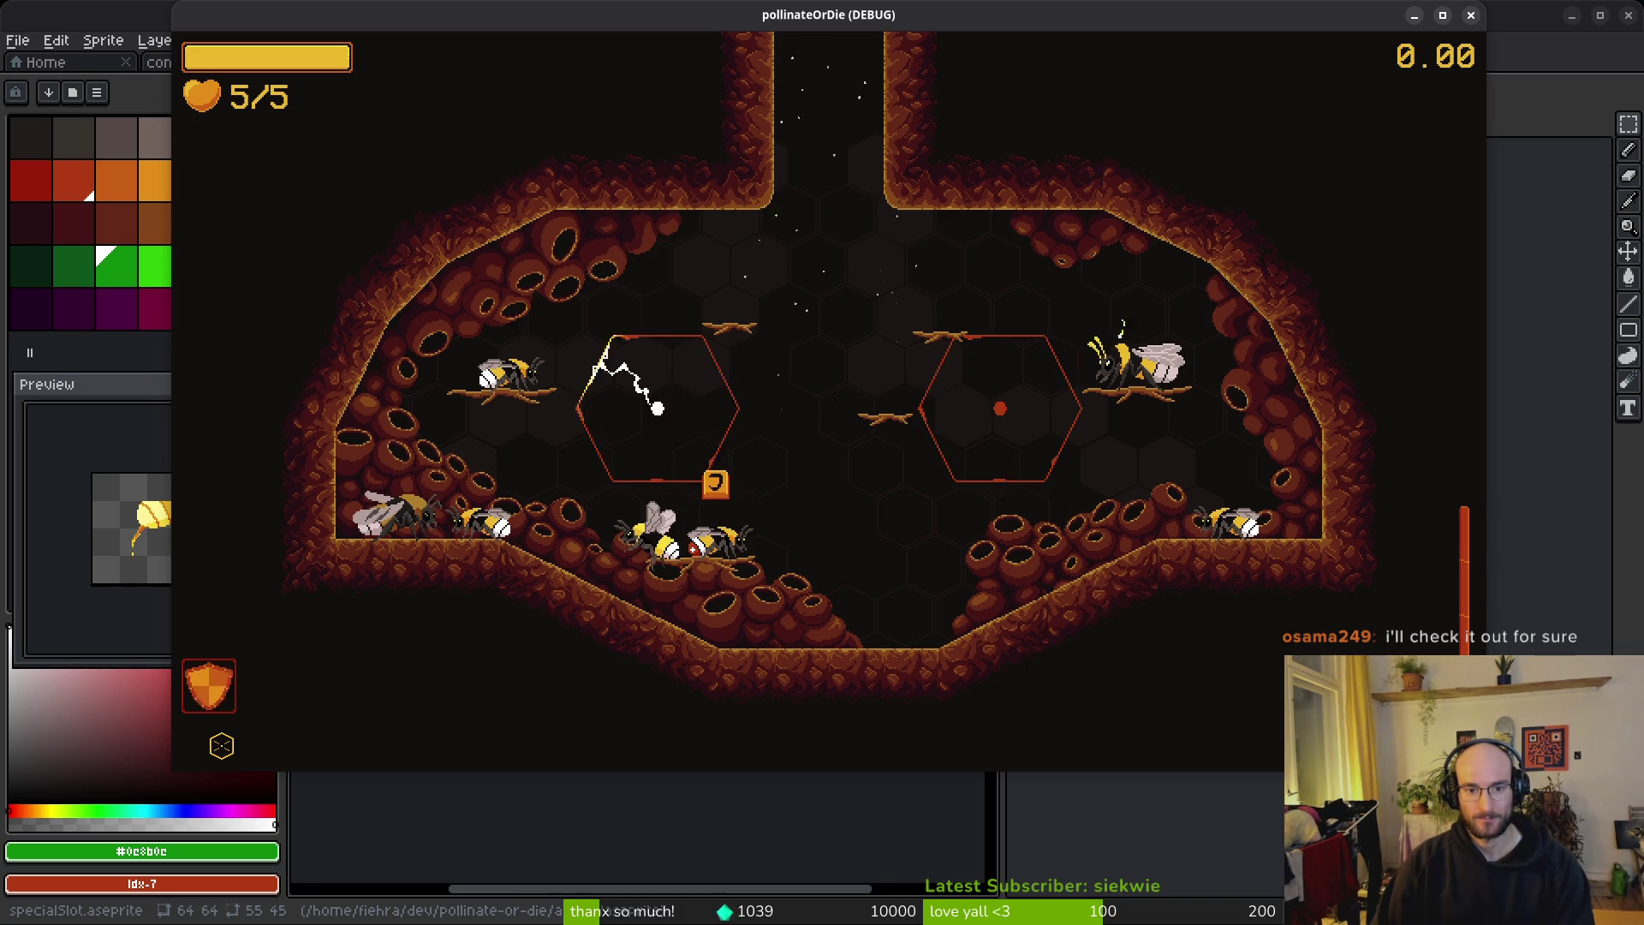
key(Escape)
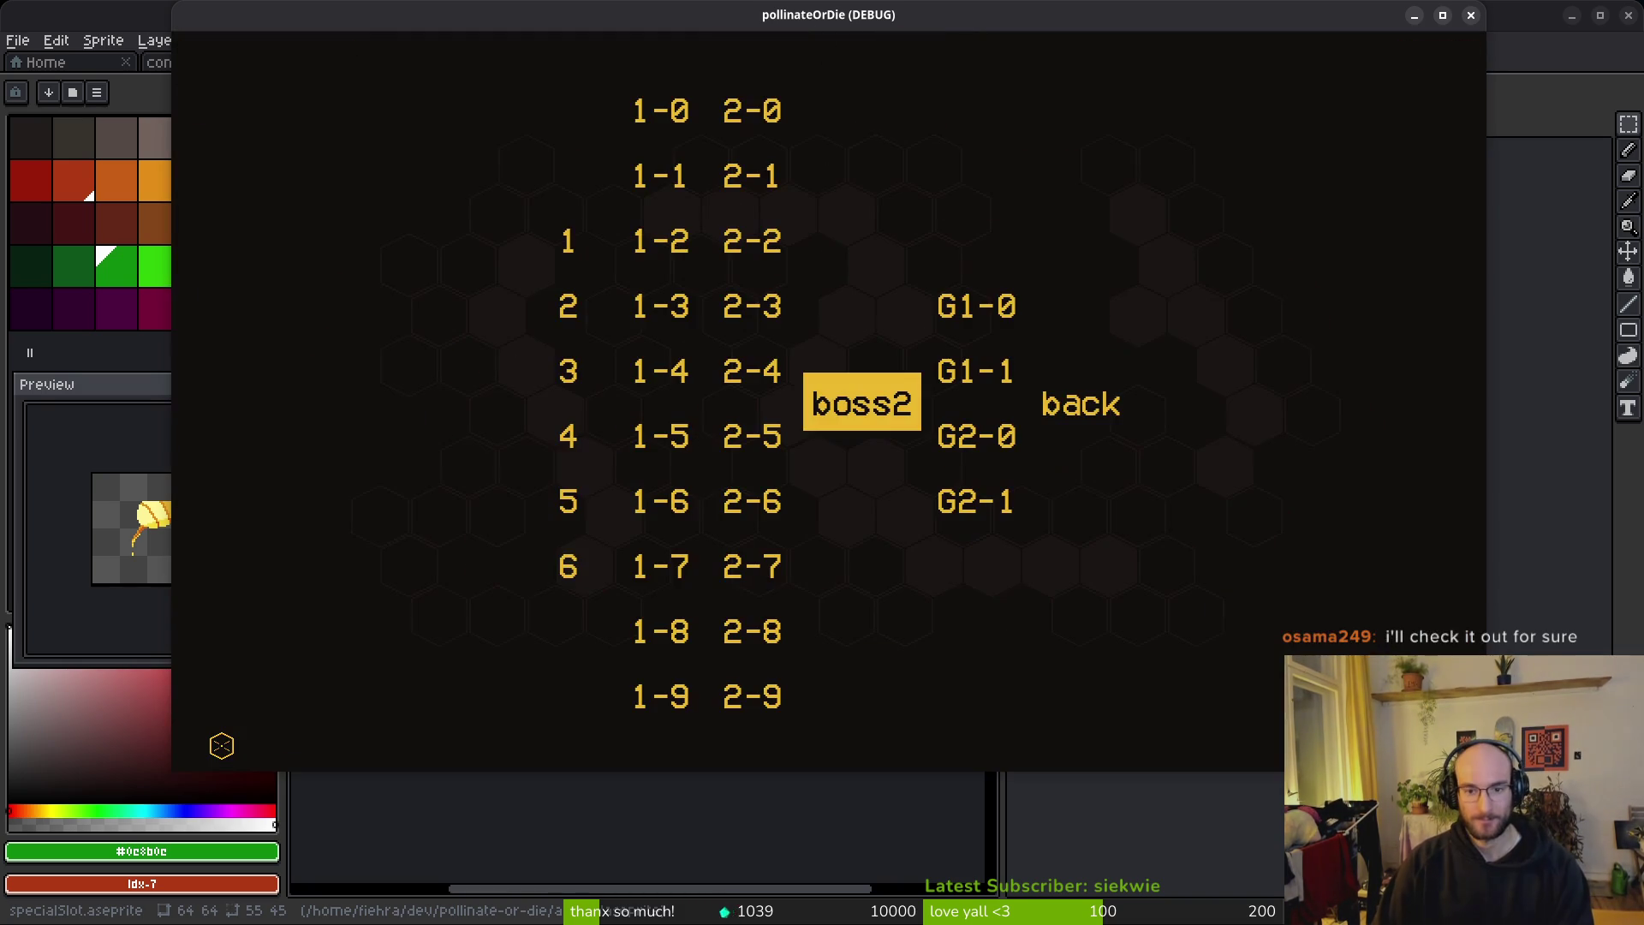
key(Return)
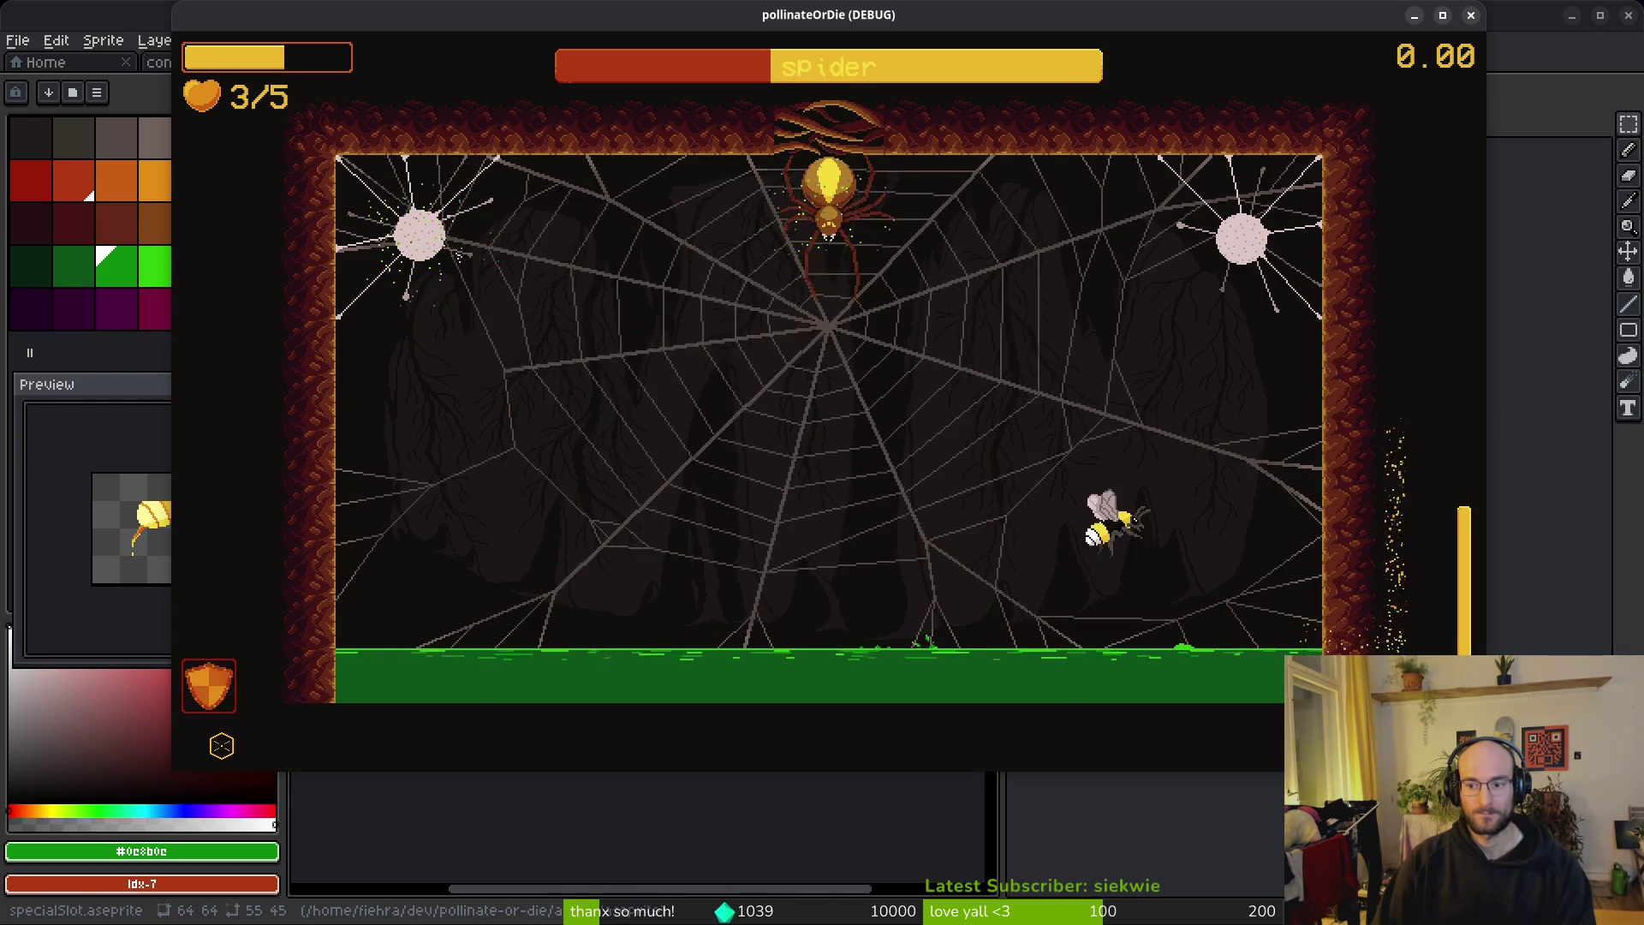
key(Escape)
click(1480, 18)
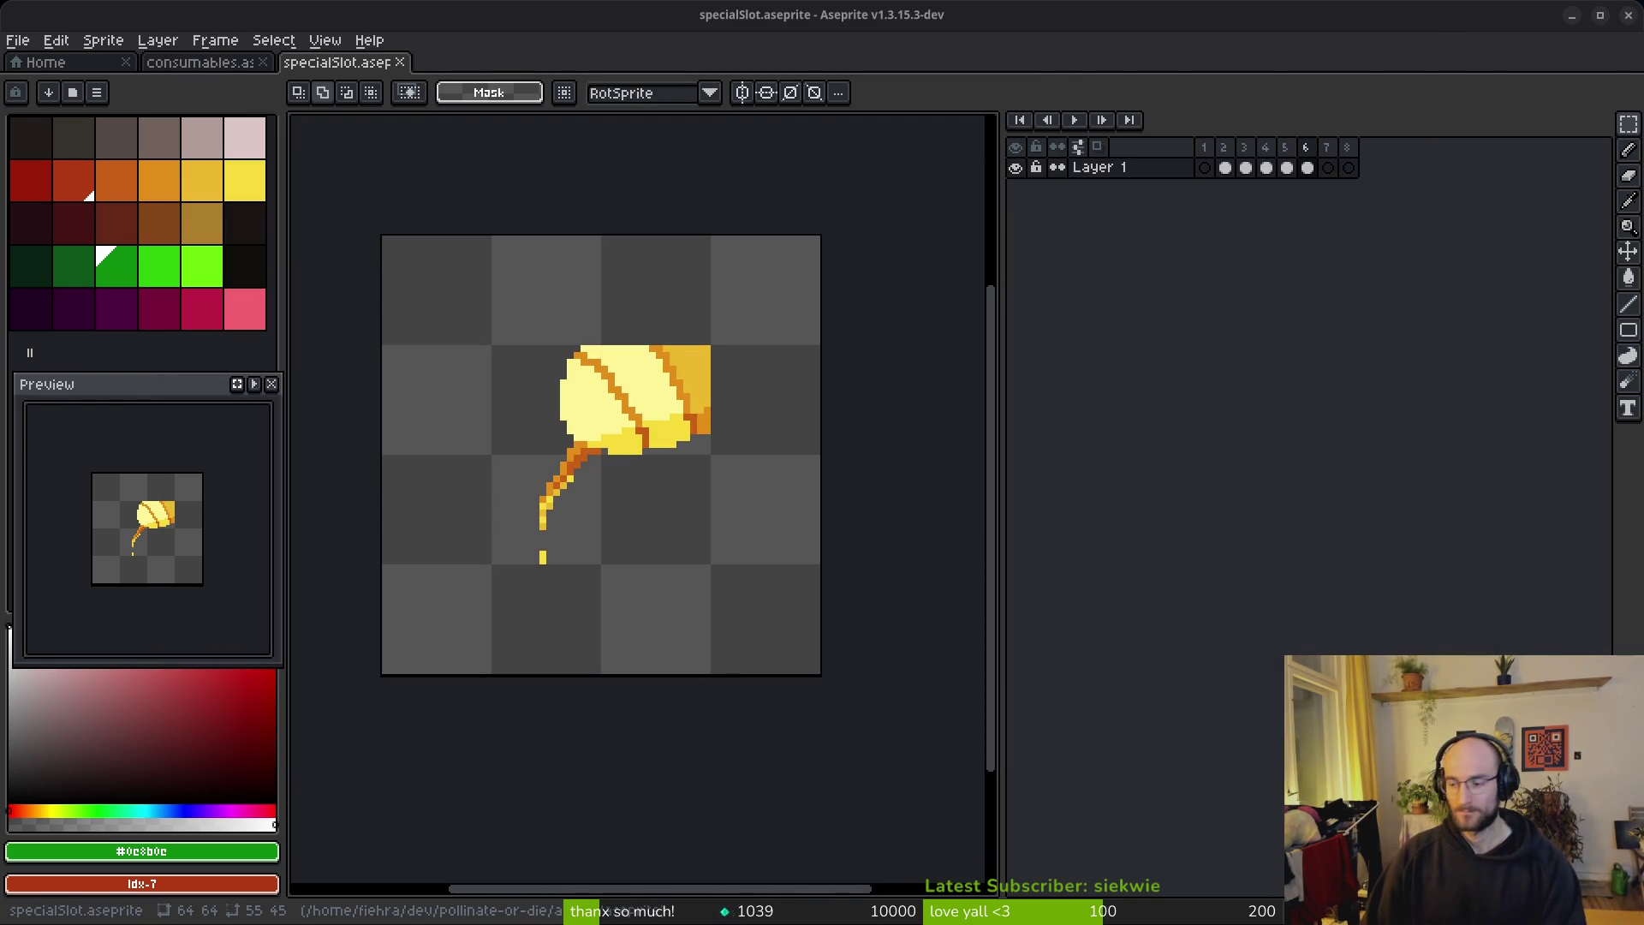
Step: Open combo_bar.tscn and inspect its comboFullVfx and comboLabelVfx particle effects
key(alt+Tab)
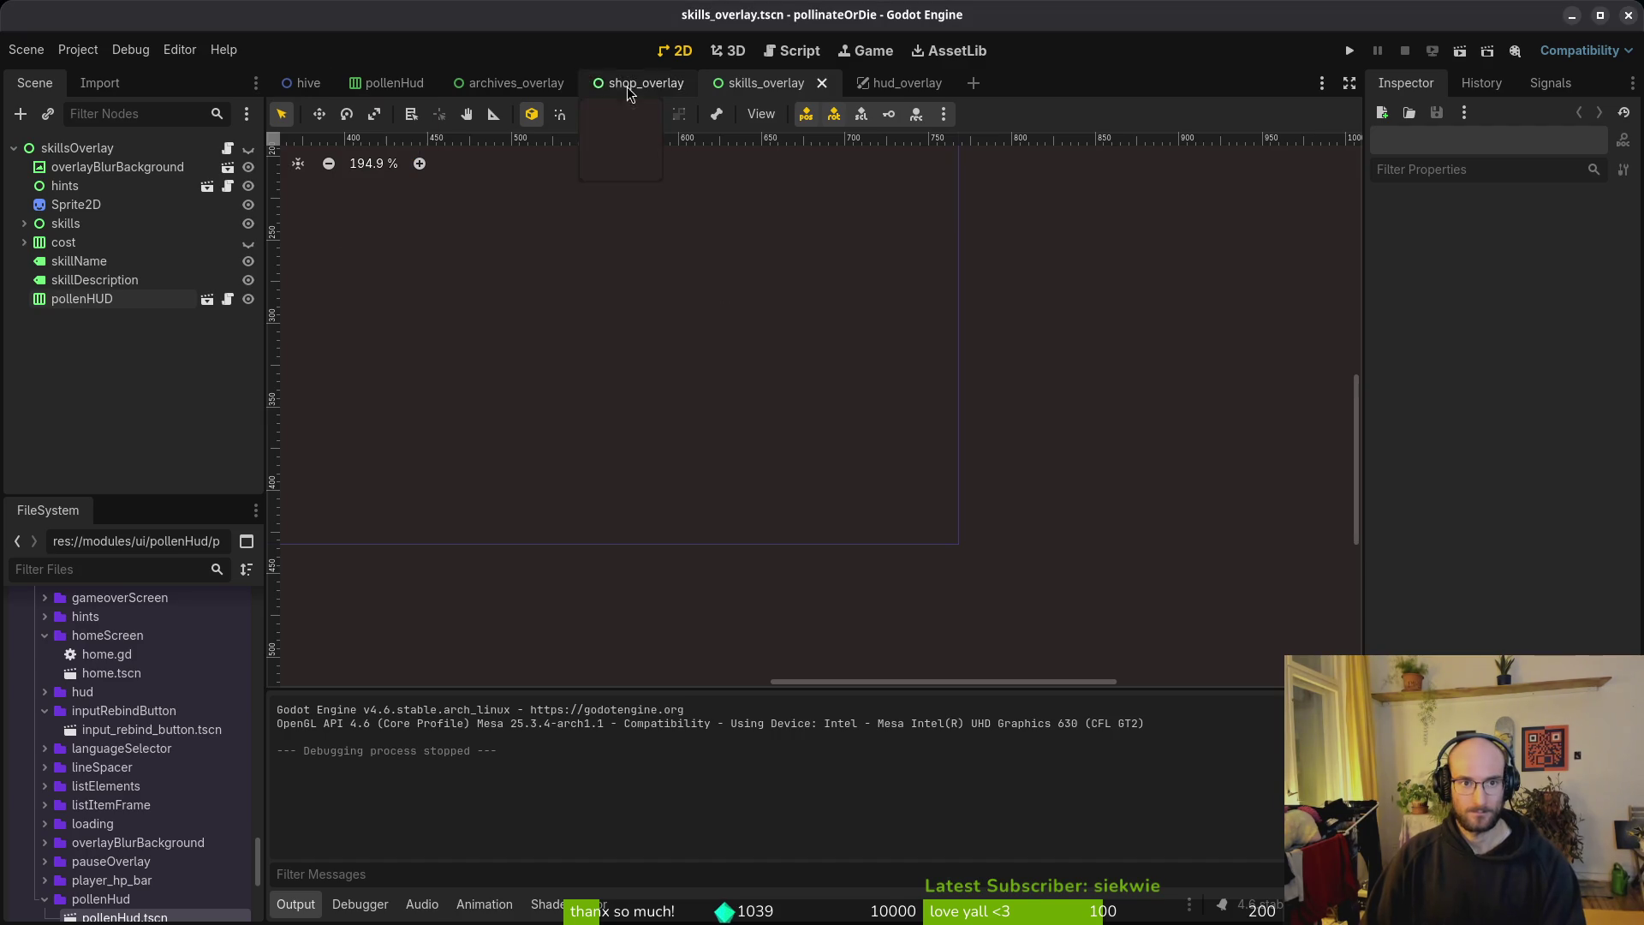
key(shift+alt+o)
text(combota)
key(Down)
key(Down)
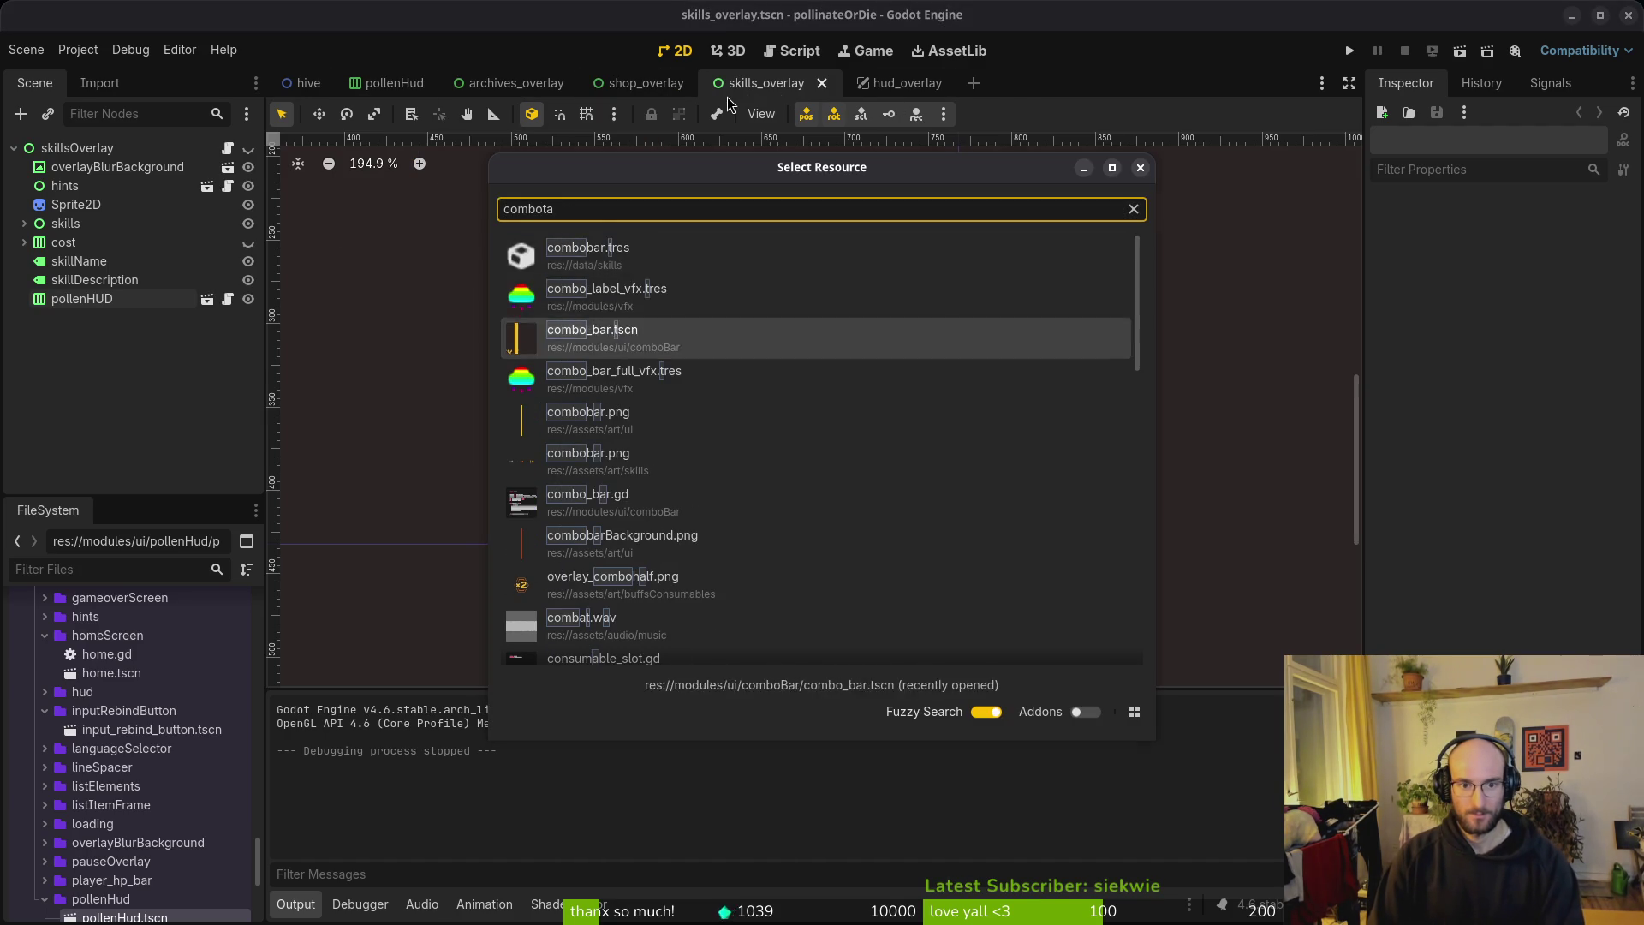
key(Return)
click(78, 187)
scroll(771, 386, down, 6)
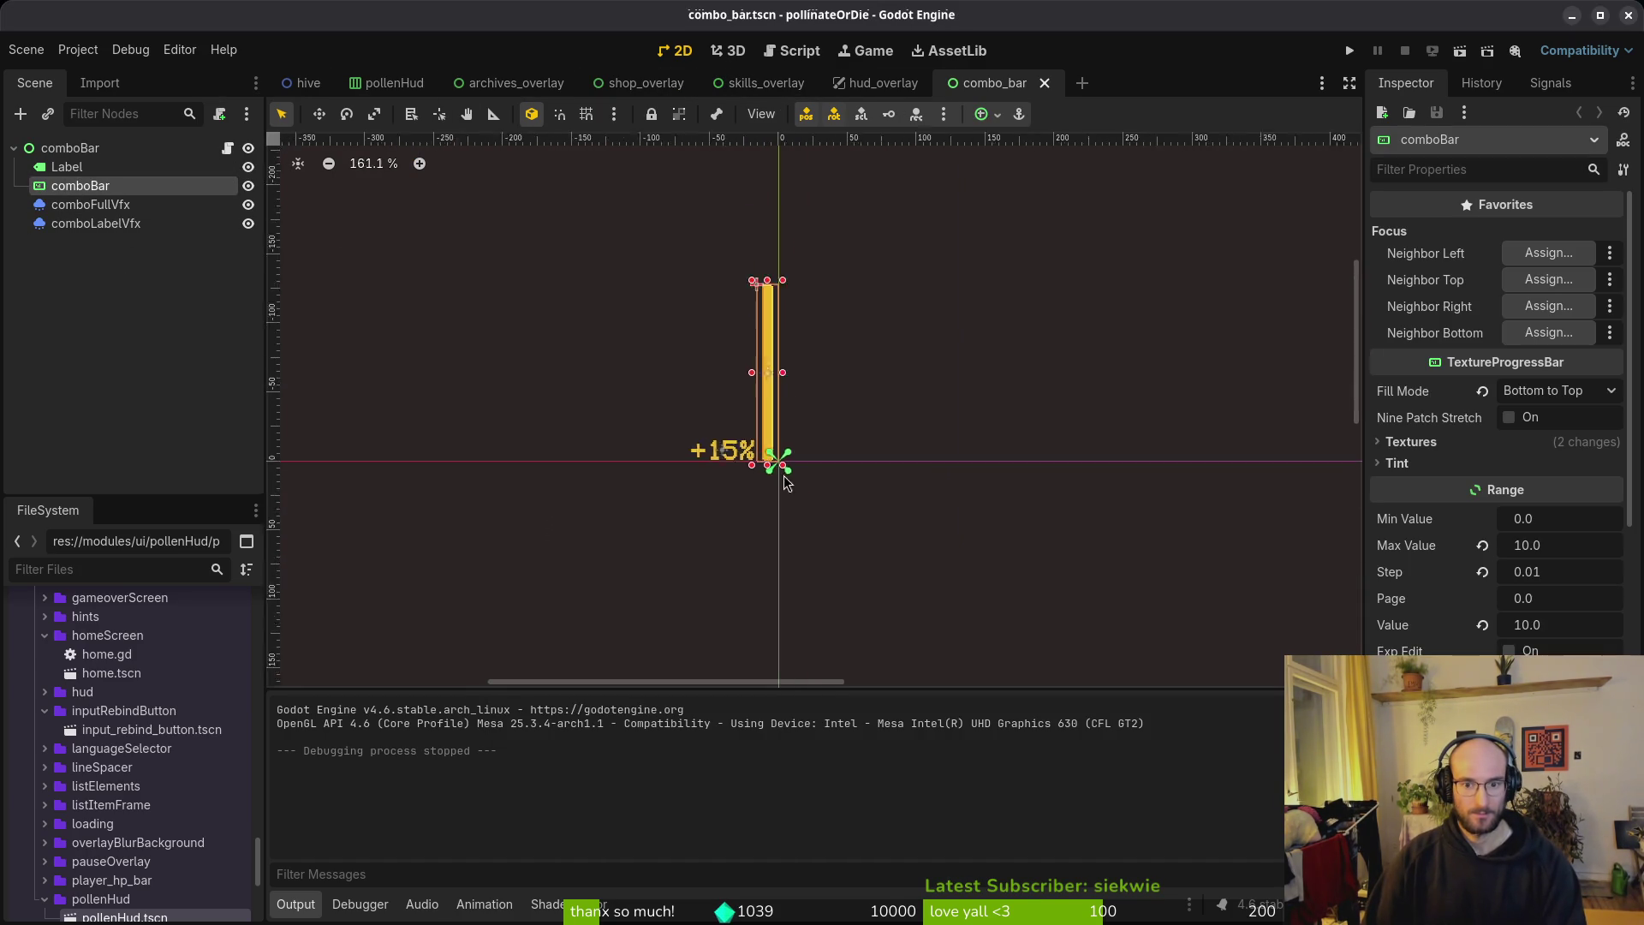
mouse_move(631, 308)
mouse_down()
mouse_move(761, 464)
mouse_move(856, 408)
mouse_up()
click(129, 209)
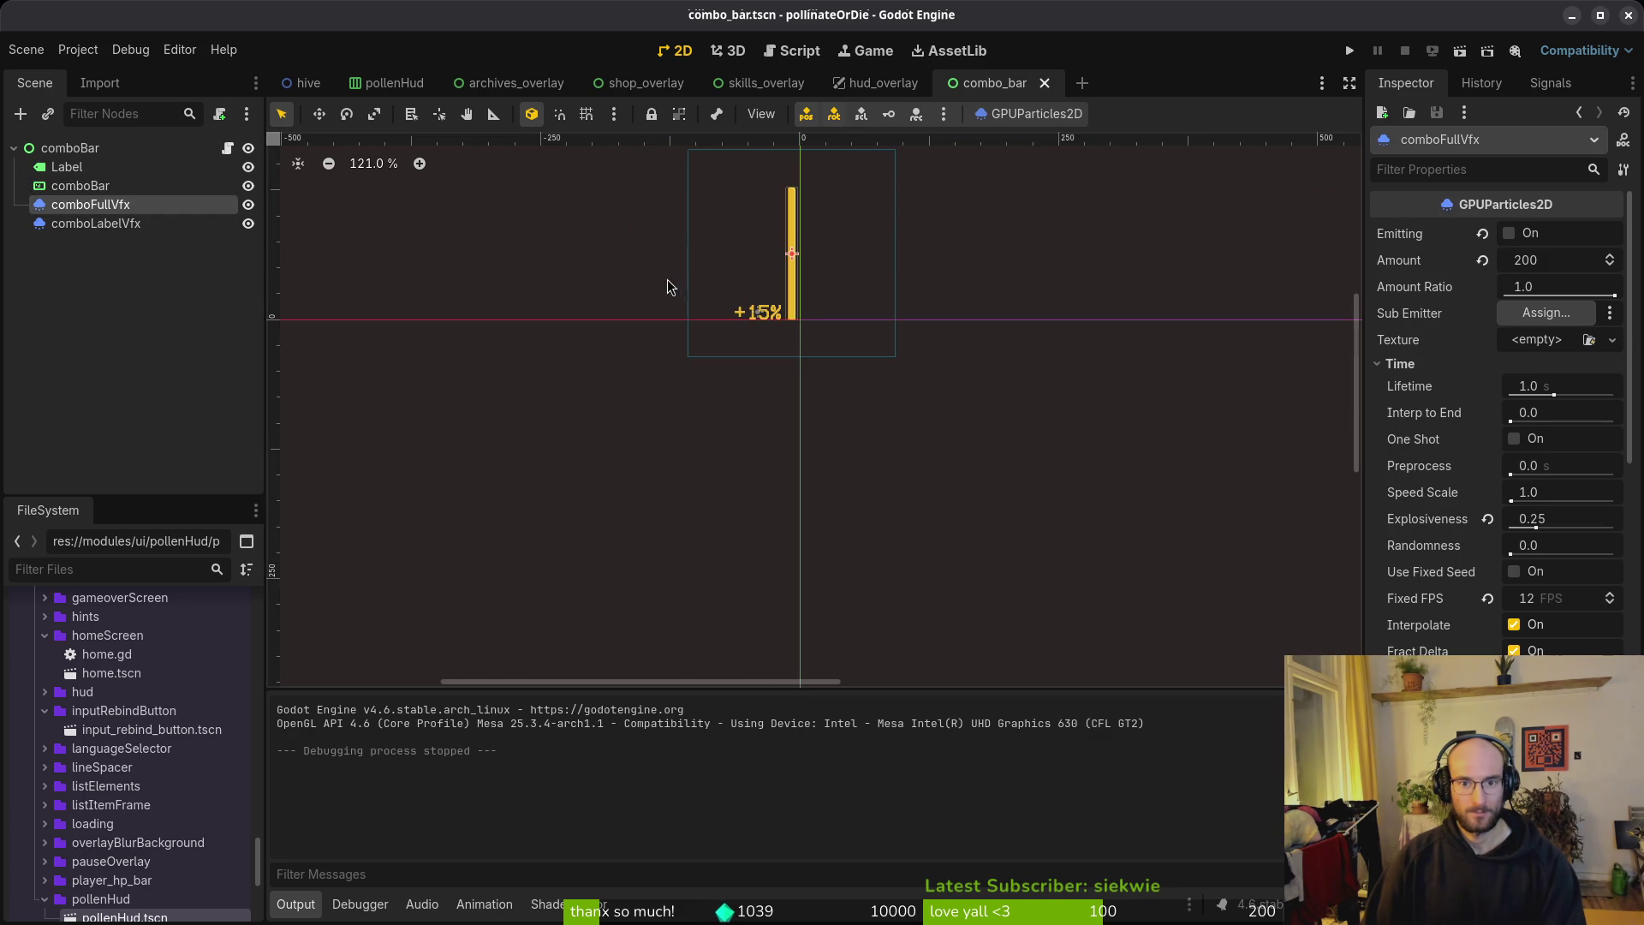
click(128, 224)
scroll(783, 310, up, 5)
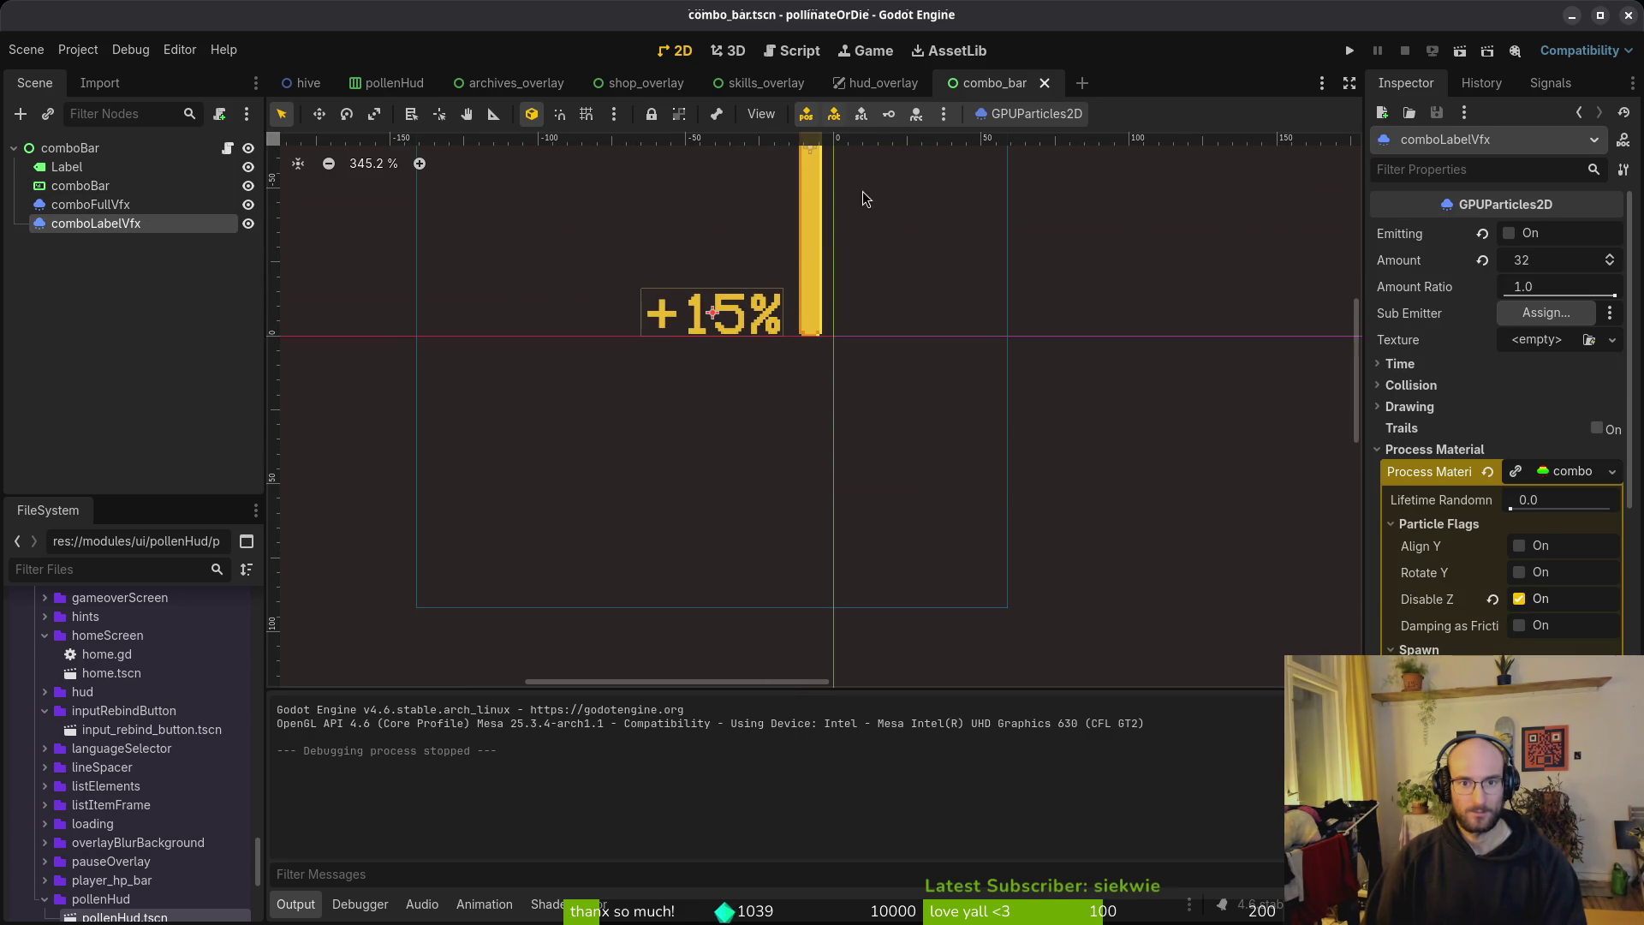
Step: Select the comboBar node in hud_overlay, save that scene, and run the project
click(882, 83)
scroll(950, 470, down, 1)
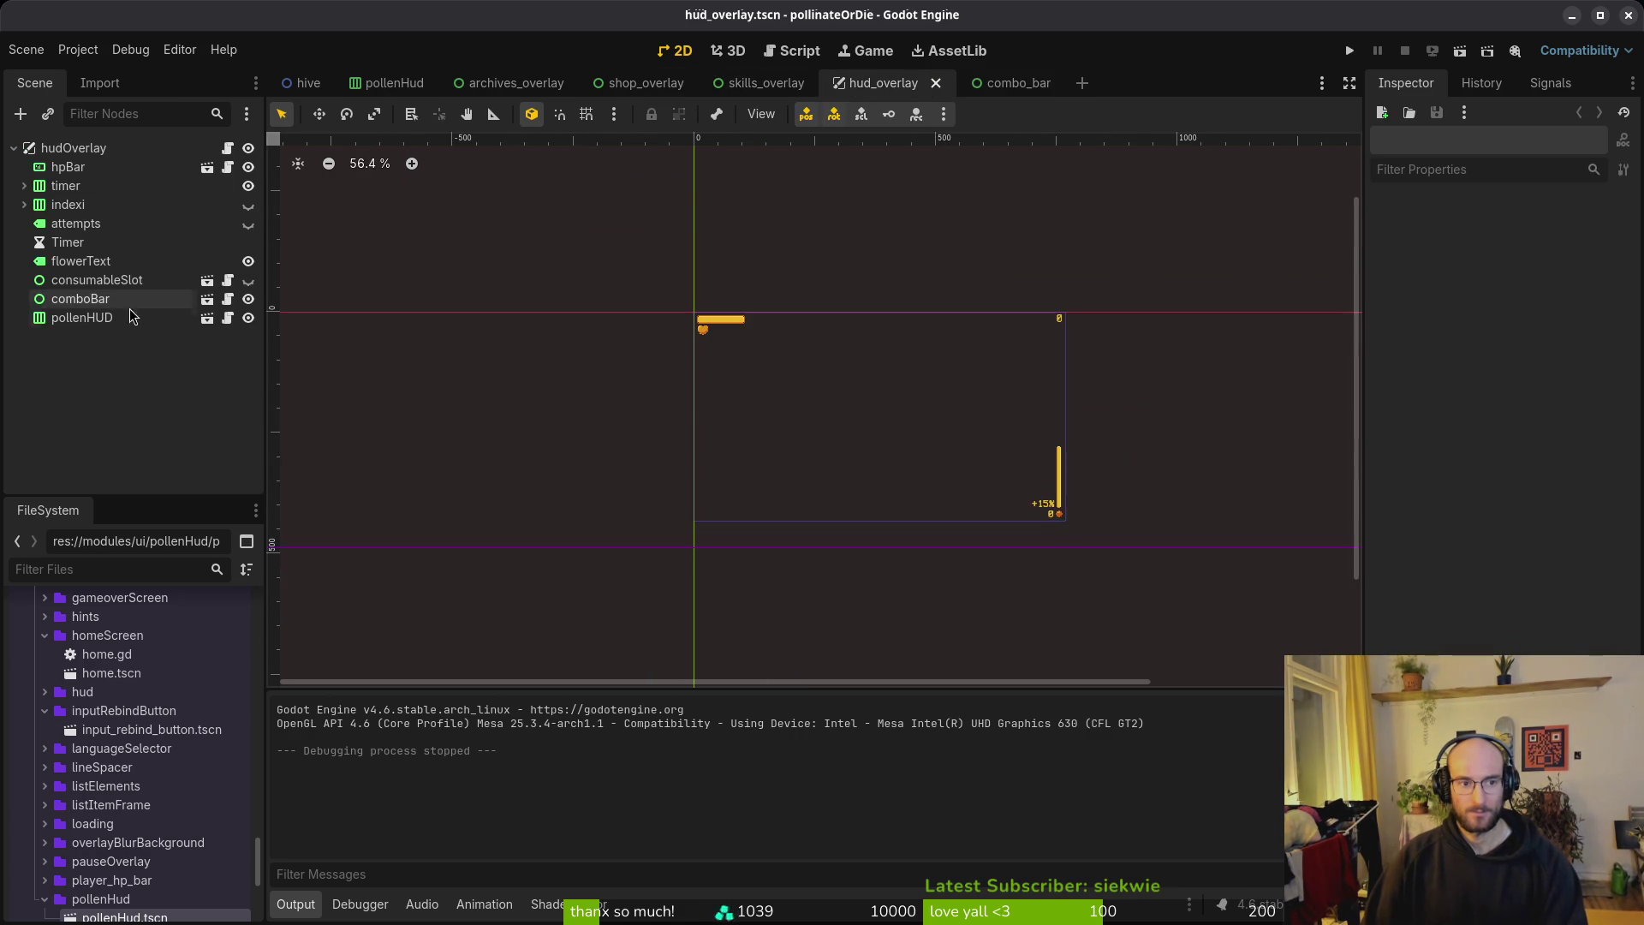
click(178, 299)
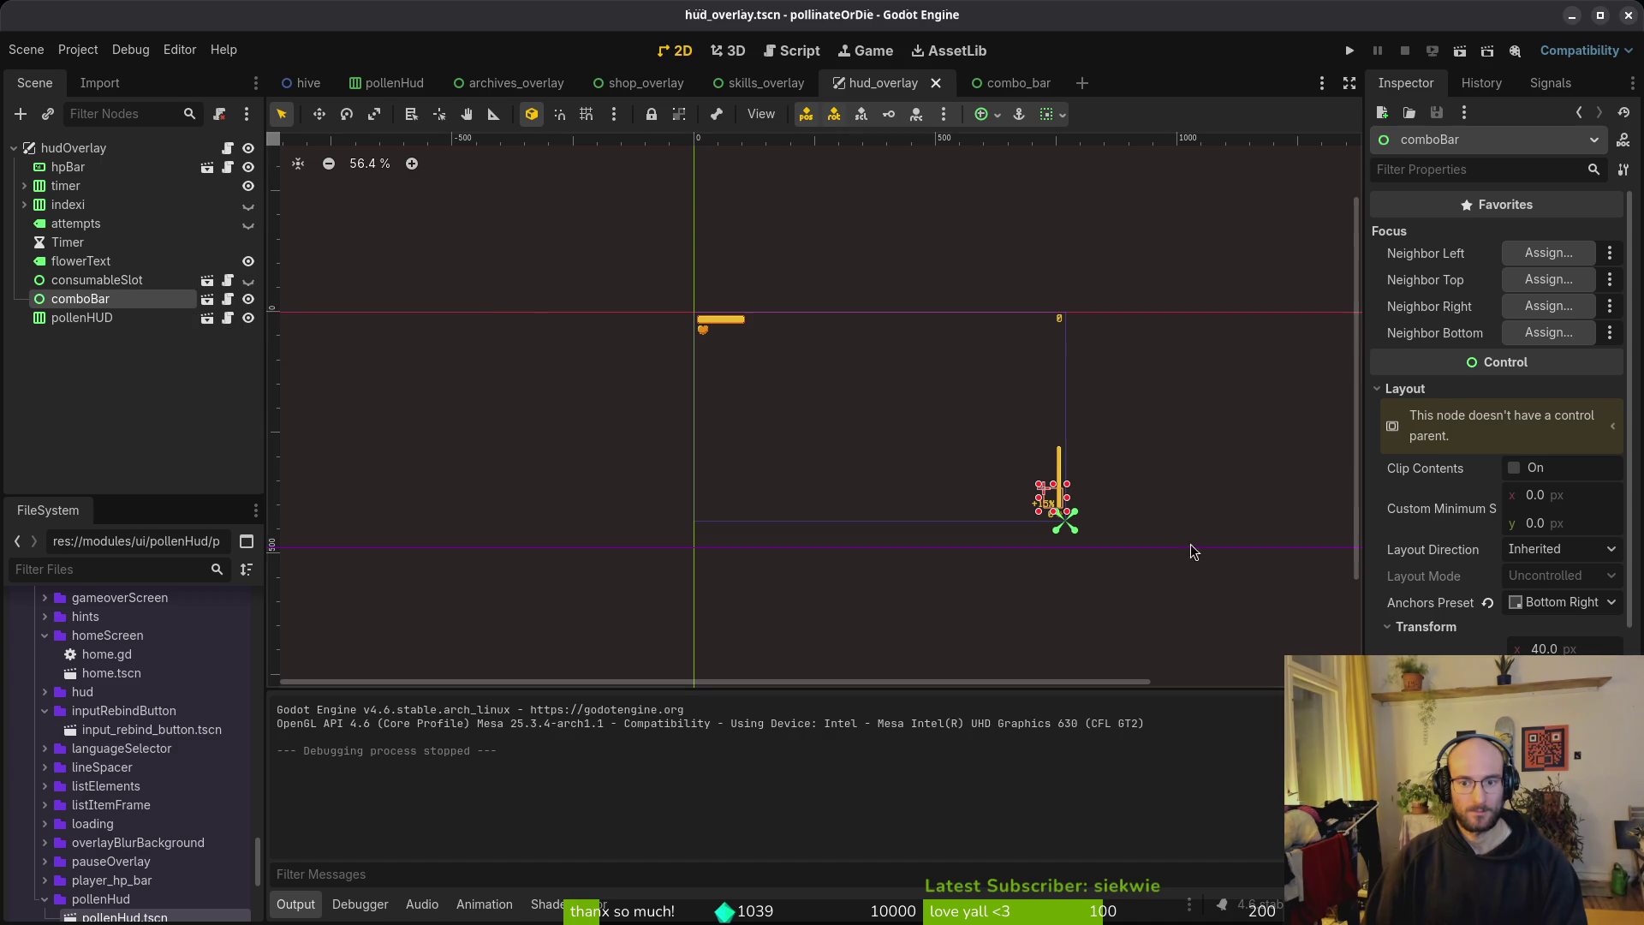
scroll(1075, 480, up, 7)
key(ctrl+s)
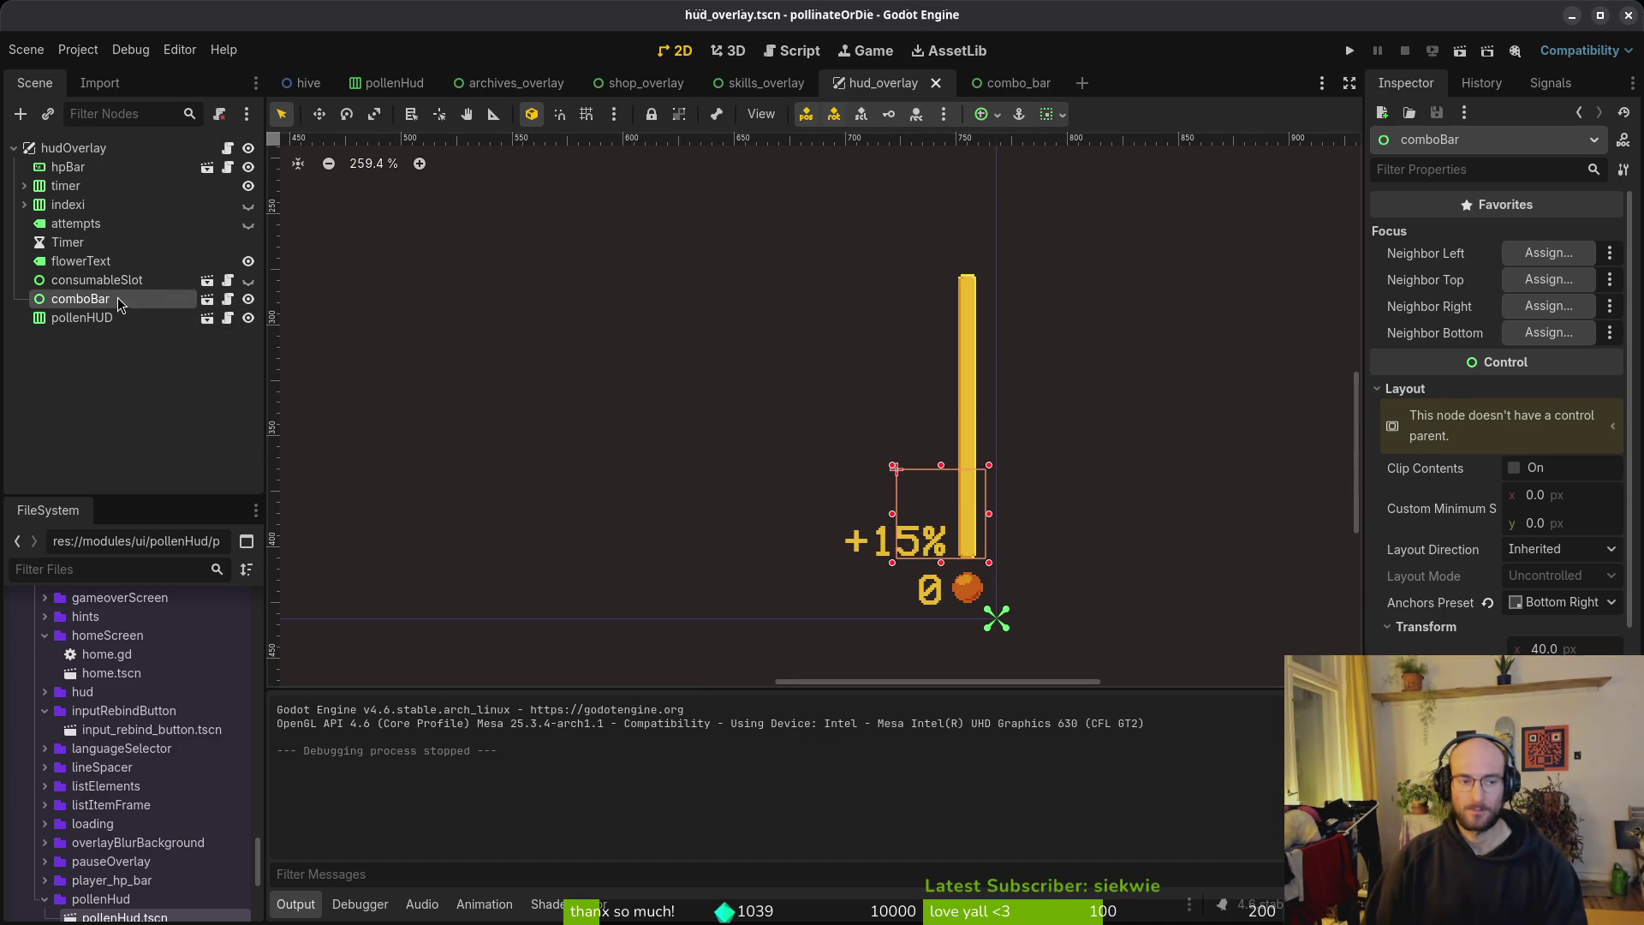
click(1348, 51)
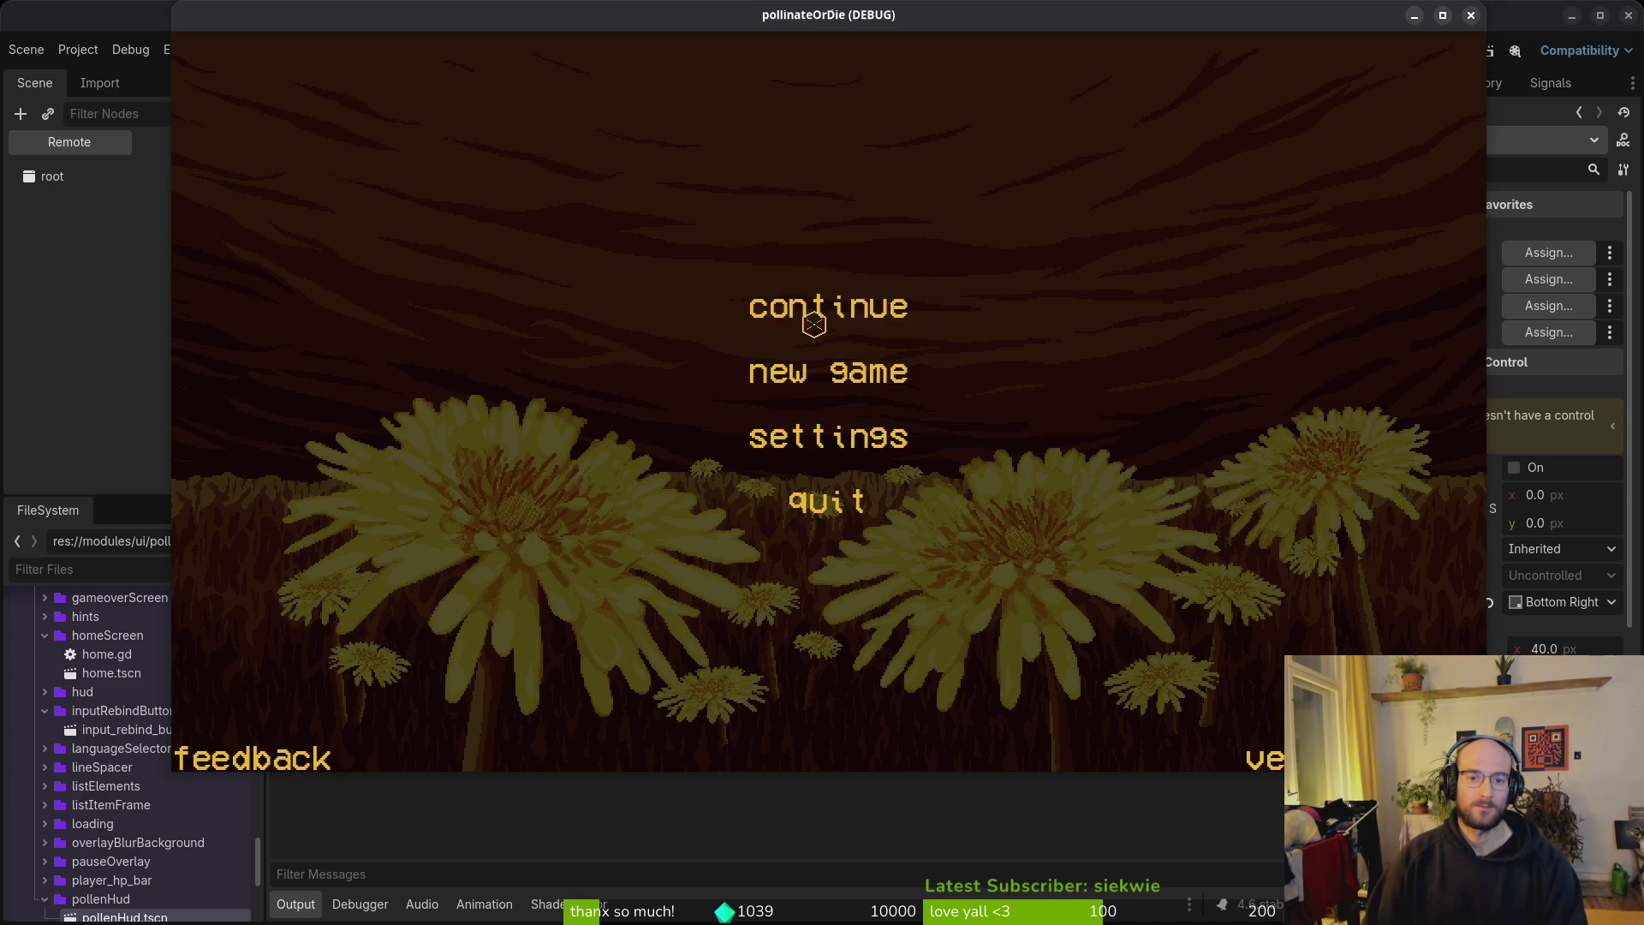
Step: Continue the saved game into the hive level, then switch back to the Godot editor
click(814, 309)
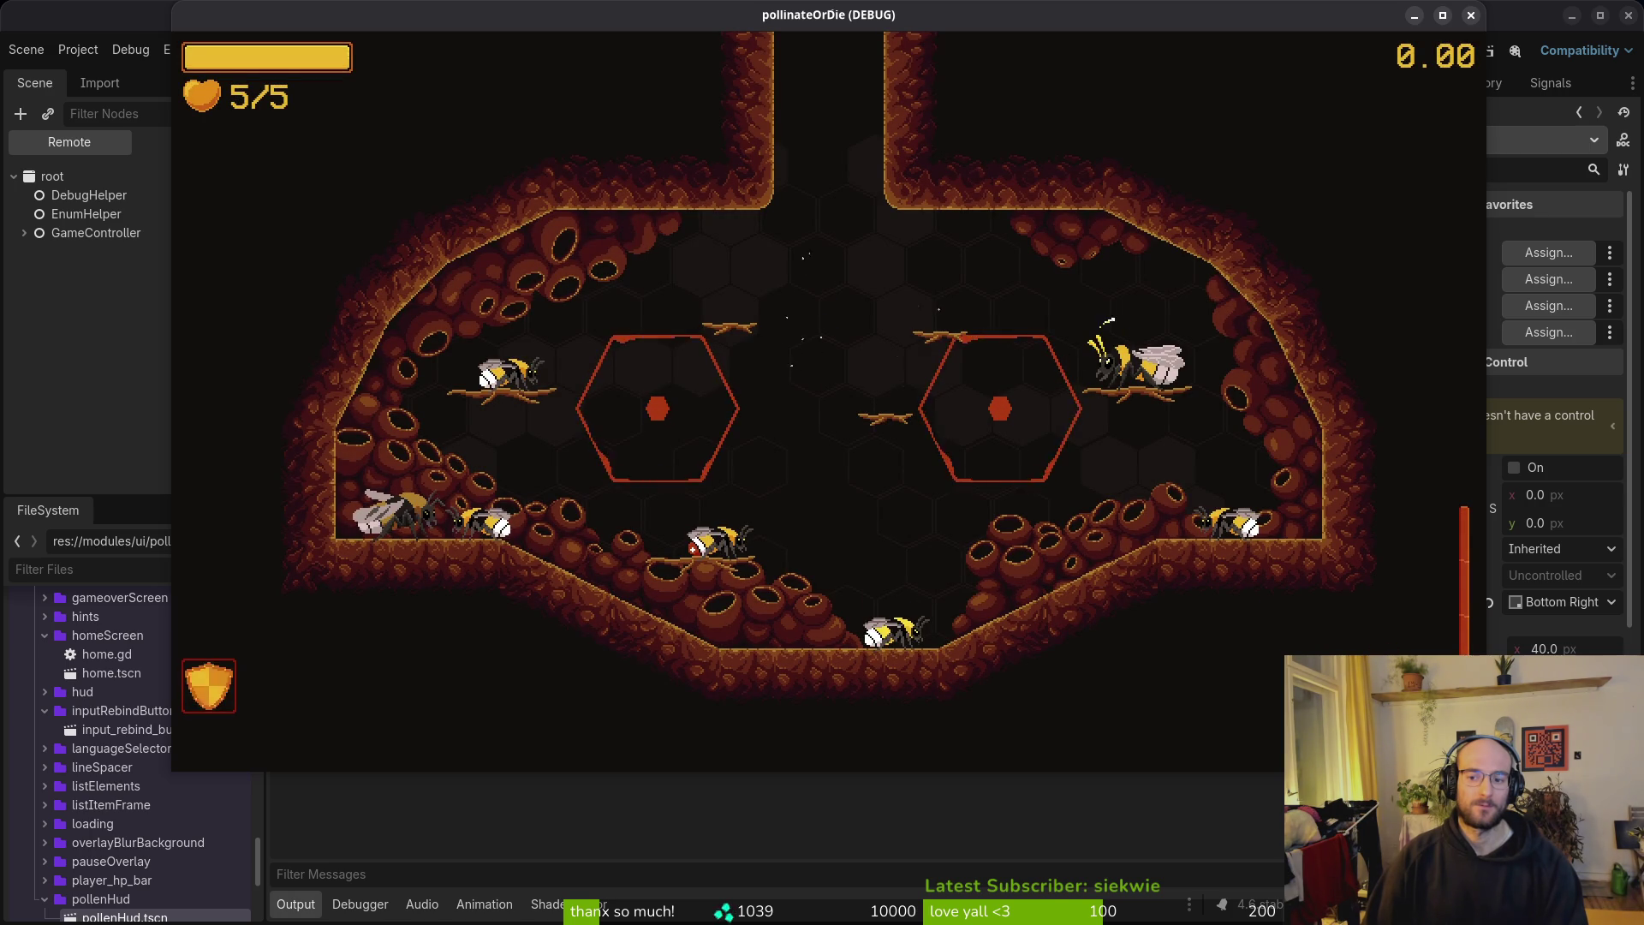
key(alt+Tab)
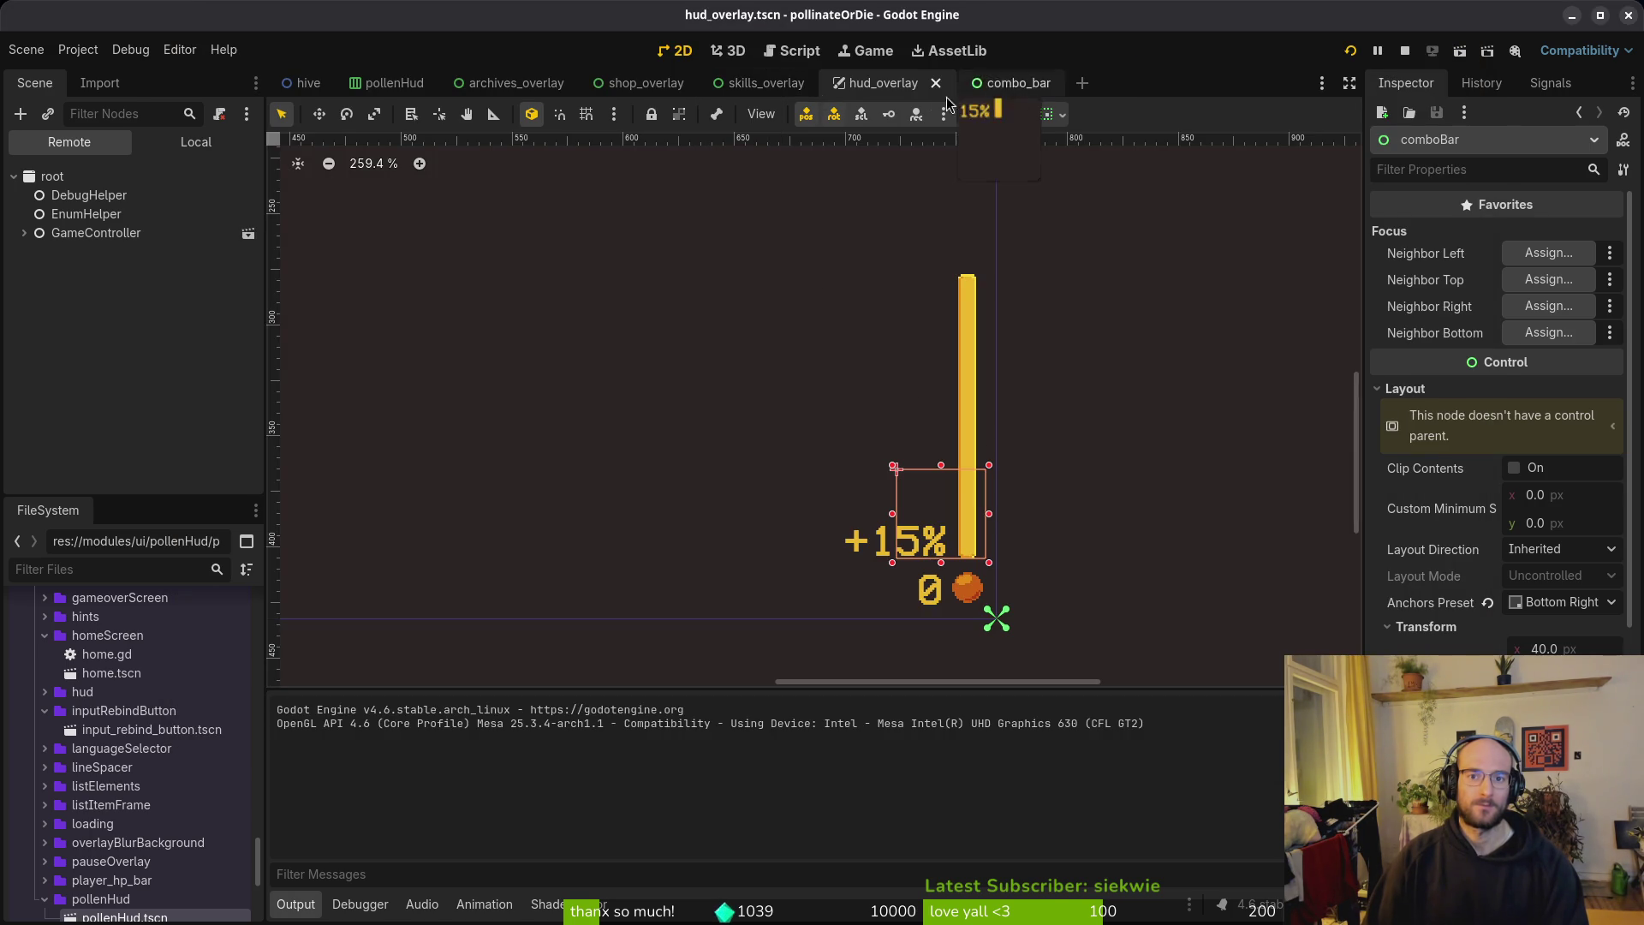
Step: Turn on emitting for comboFullVfx and comboLabelVfx, save combo_bar, and watch the particles in hud_overlay
click(998, 84)
click(177, 144)
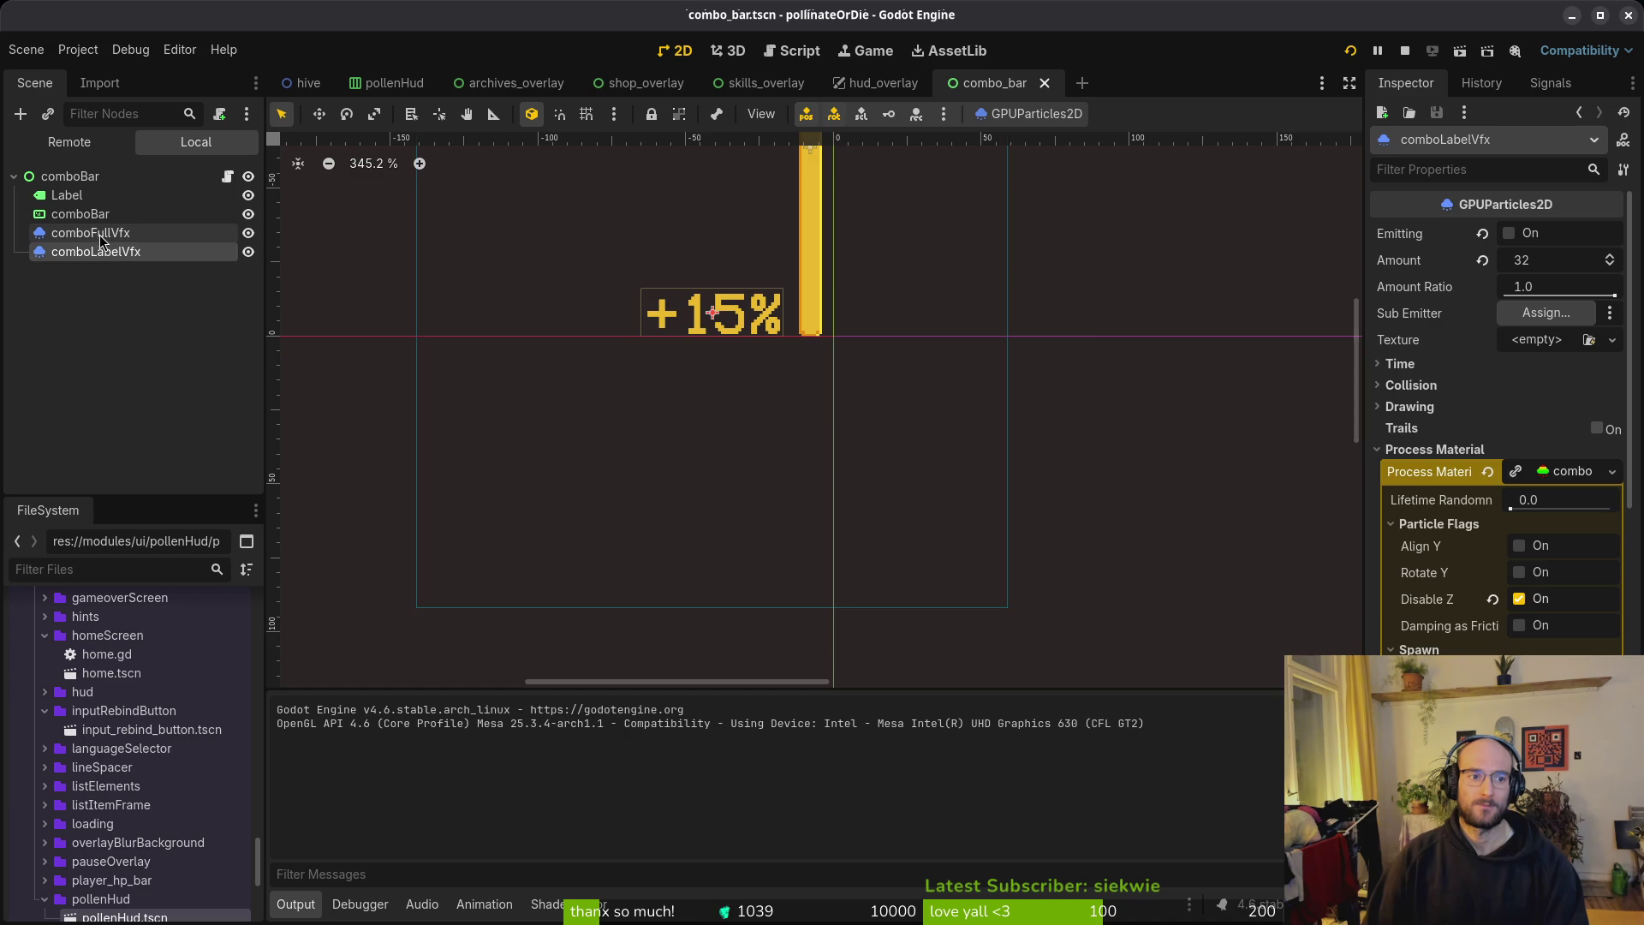
click(99, 233)
click(1509, 237)
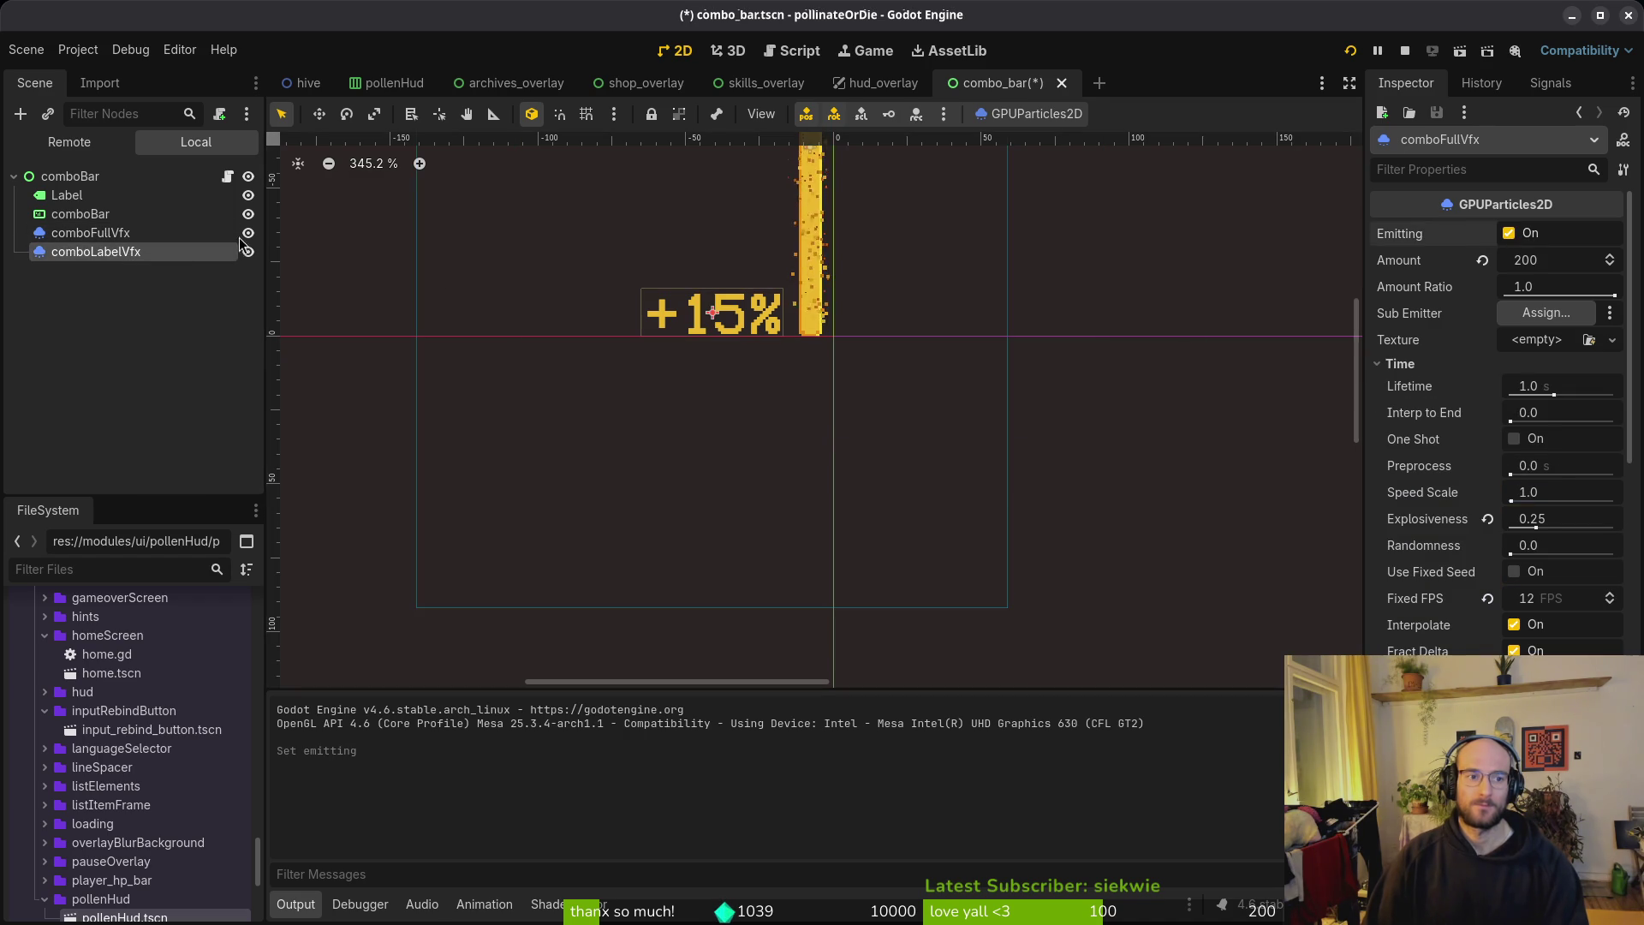
click(96, 252)
click(1482, 235)
key(ctrl+s)
click(883, 83)
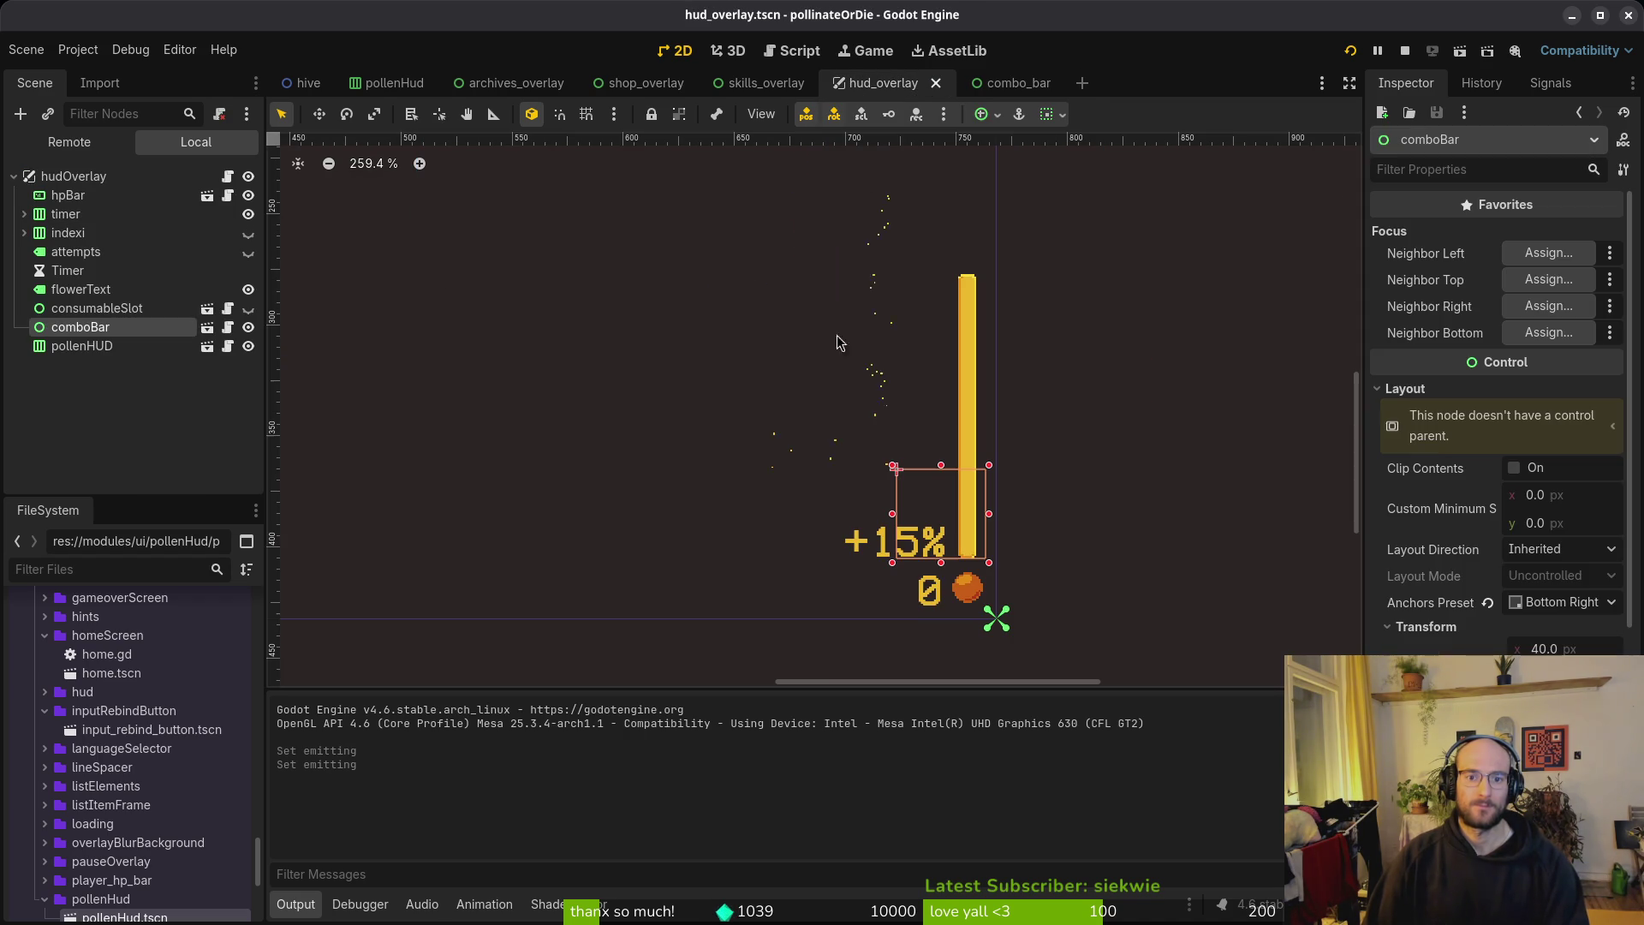
click(888, 431)
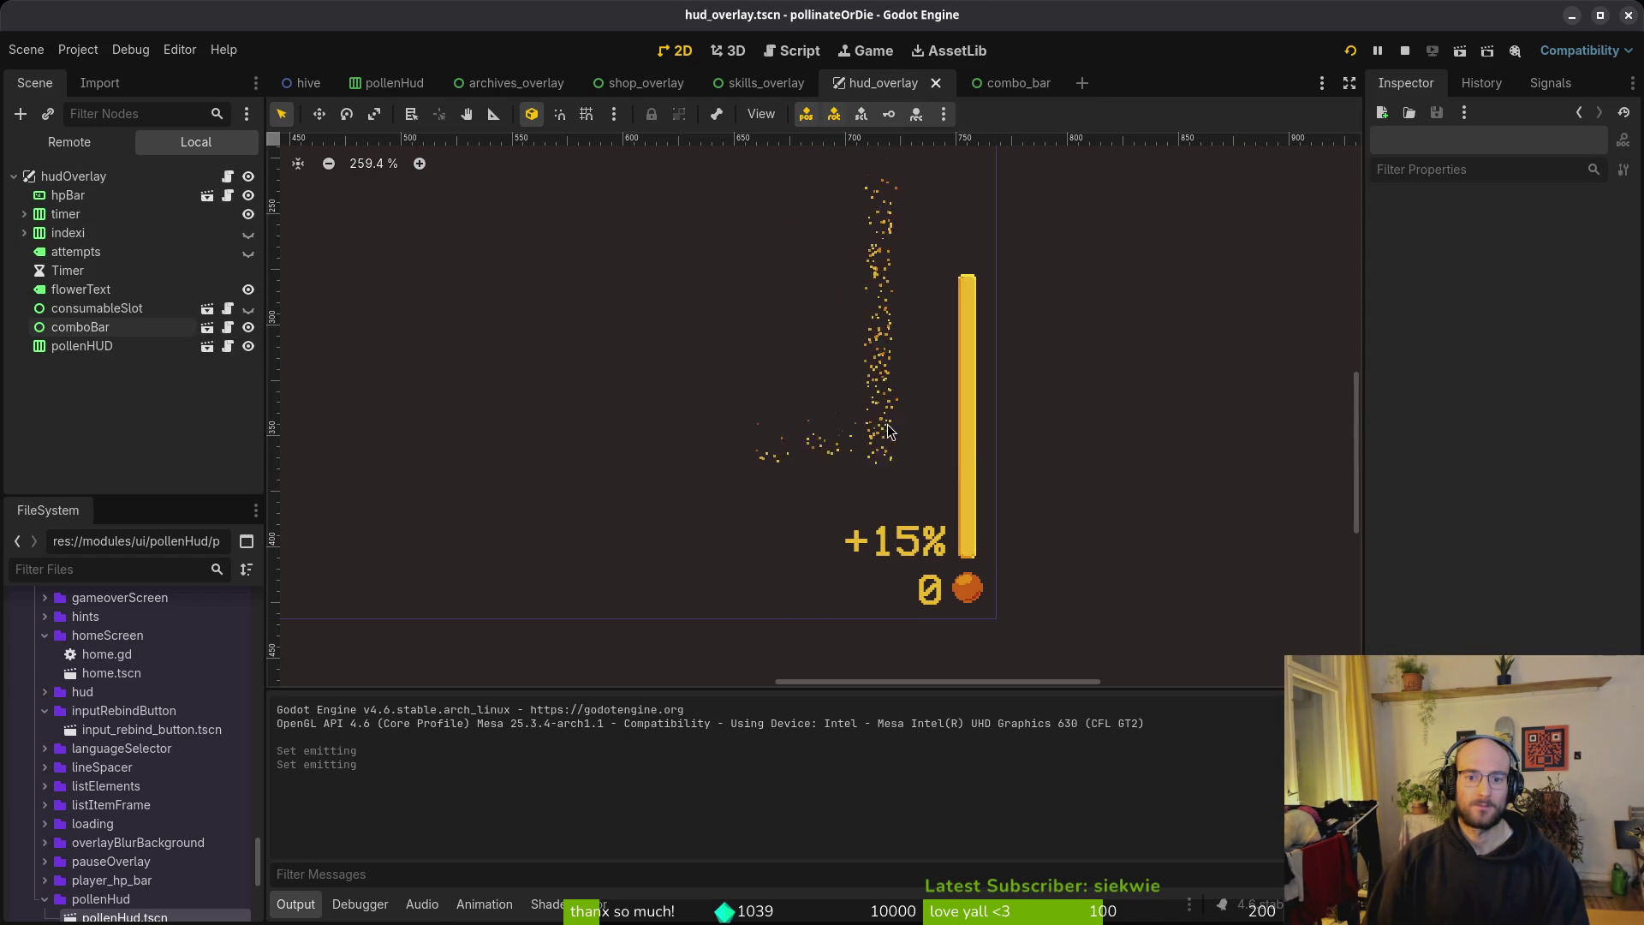
click(940, 546)
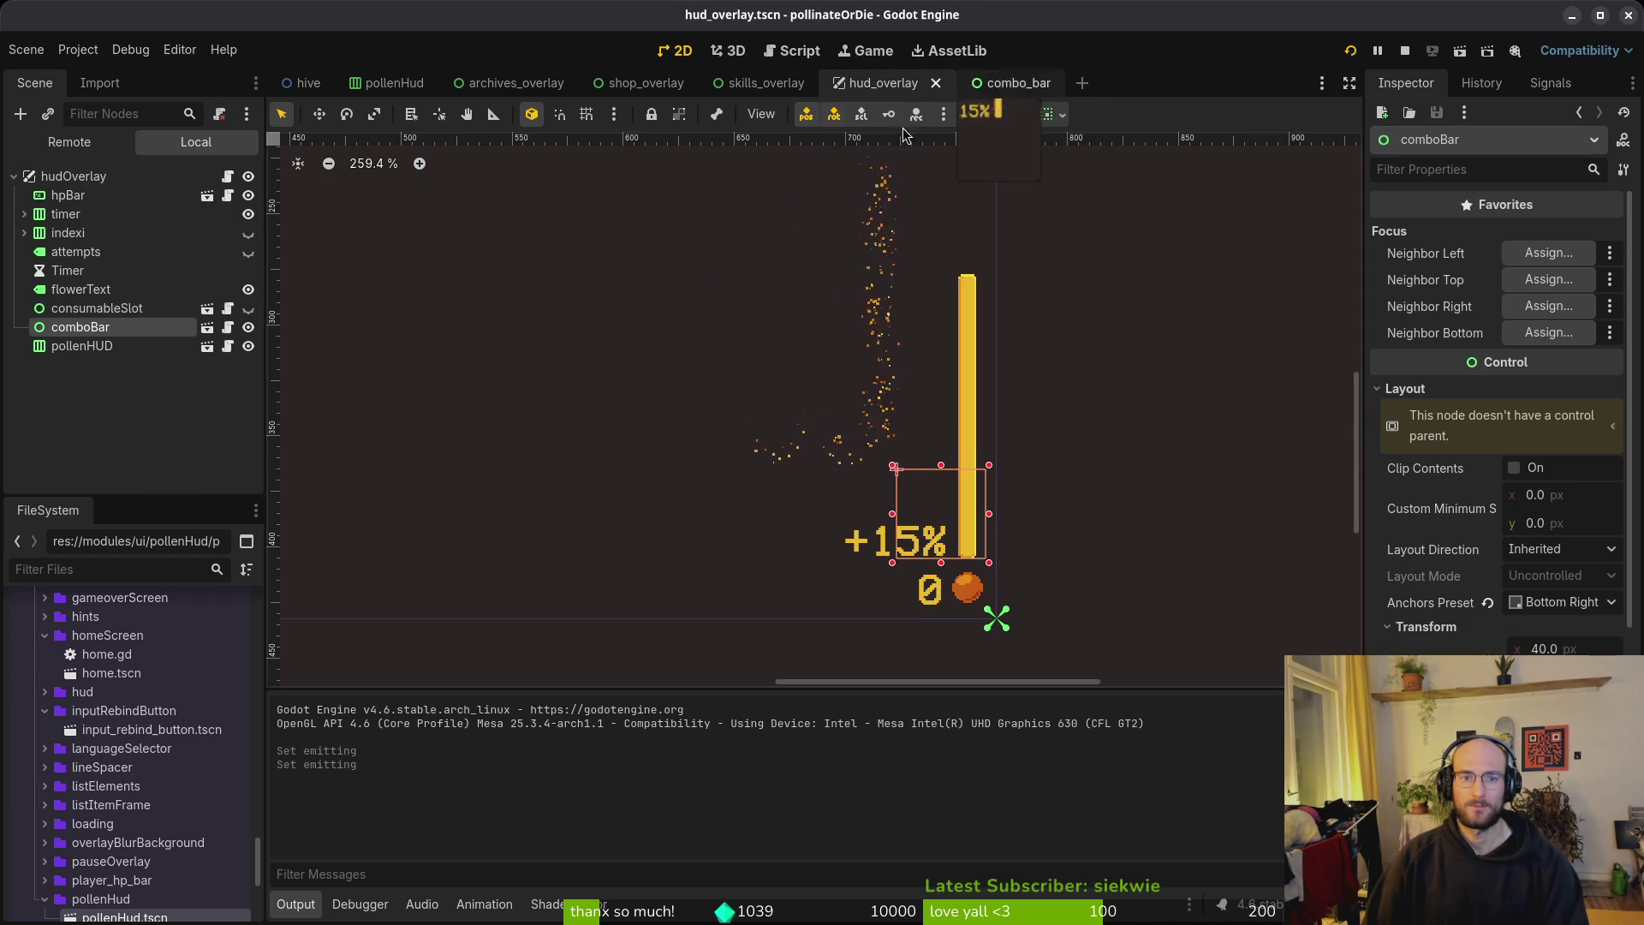
Step: Compare the comboFullVfx and comboLabelVfx emitter settings in the combo_bar scene
click(982, 89)
scroll(805, 409, down, 5)
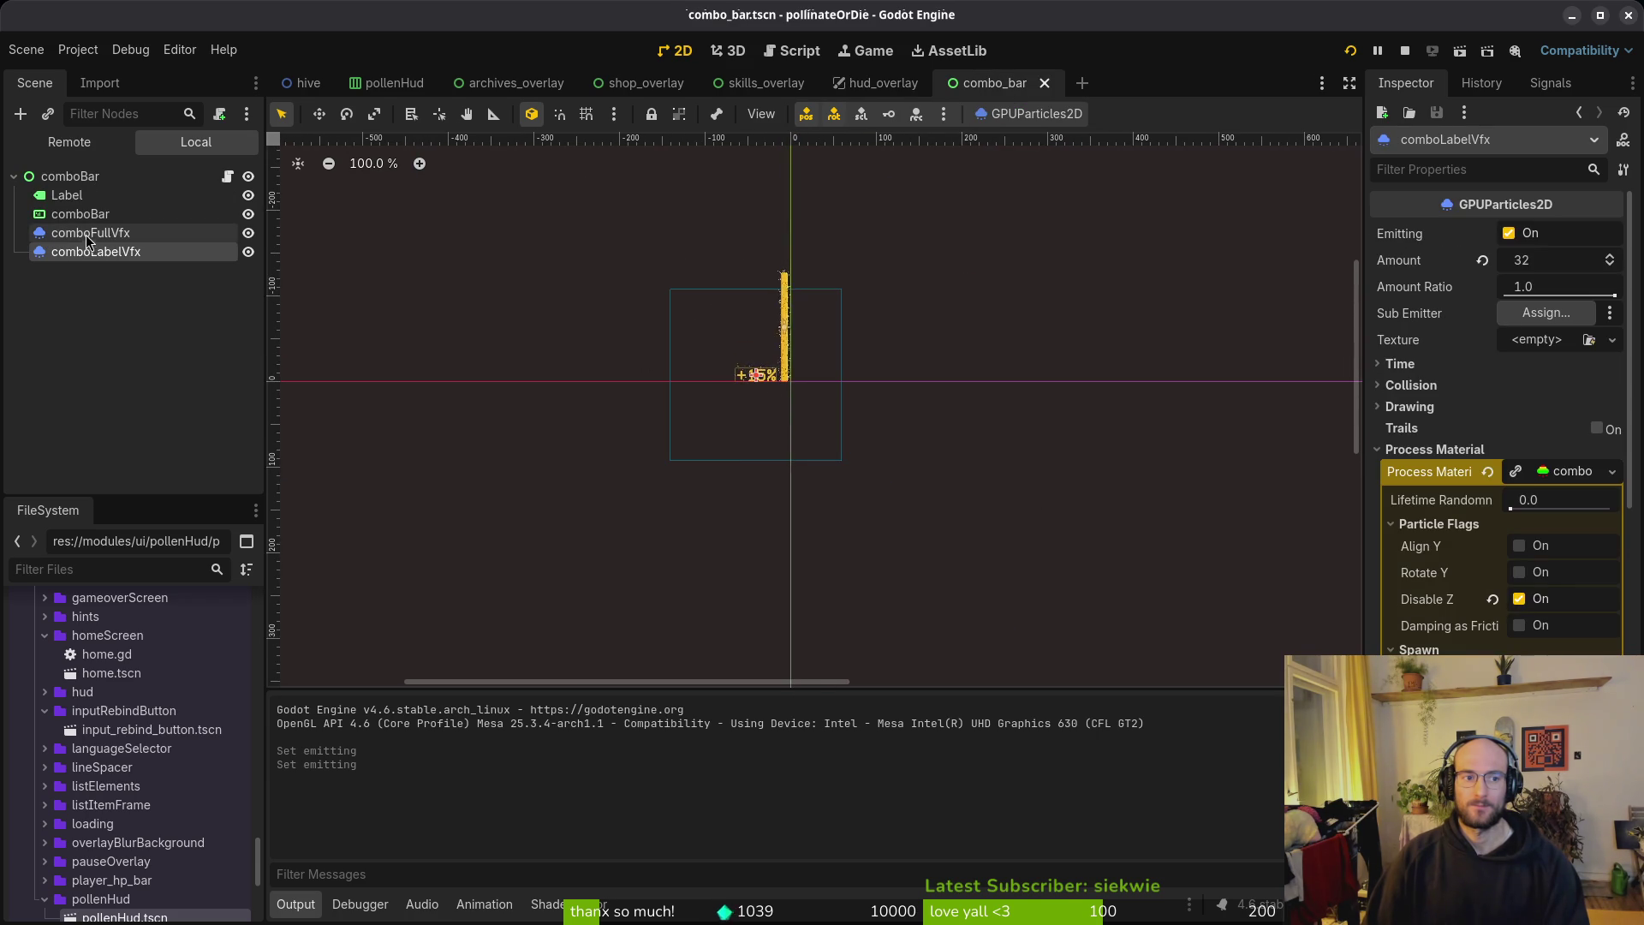
click(86, 176)
click(105, 252)
click(107, 232)
click(107, 252)
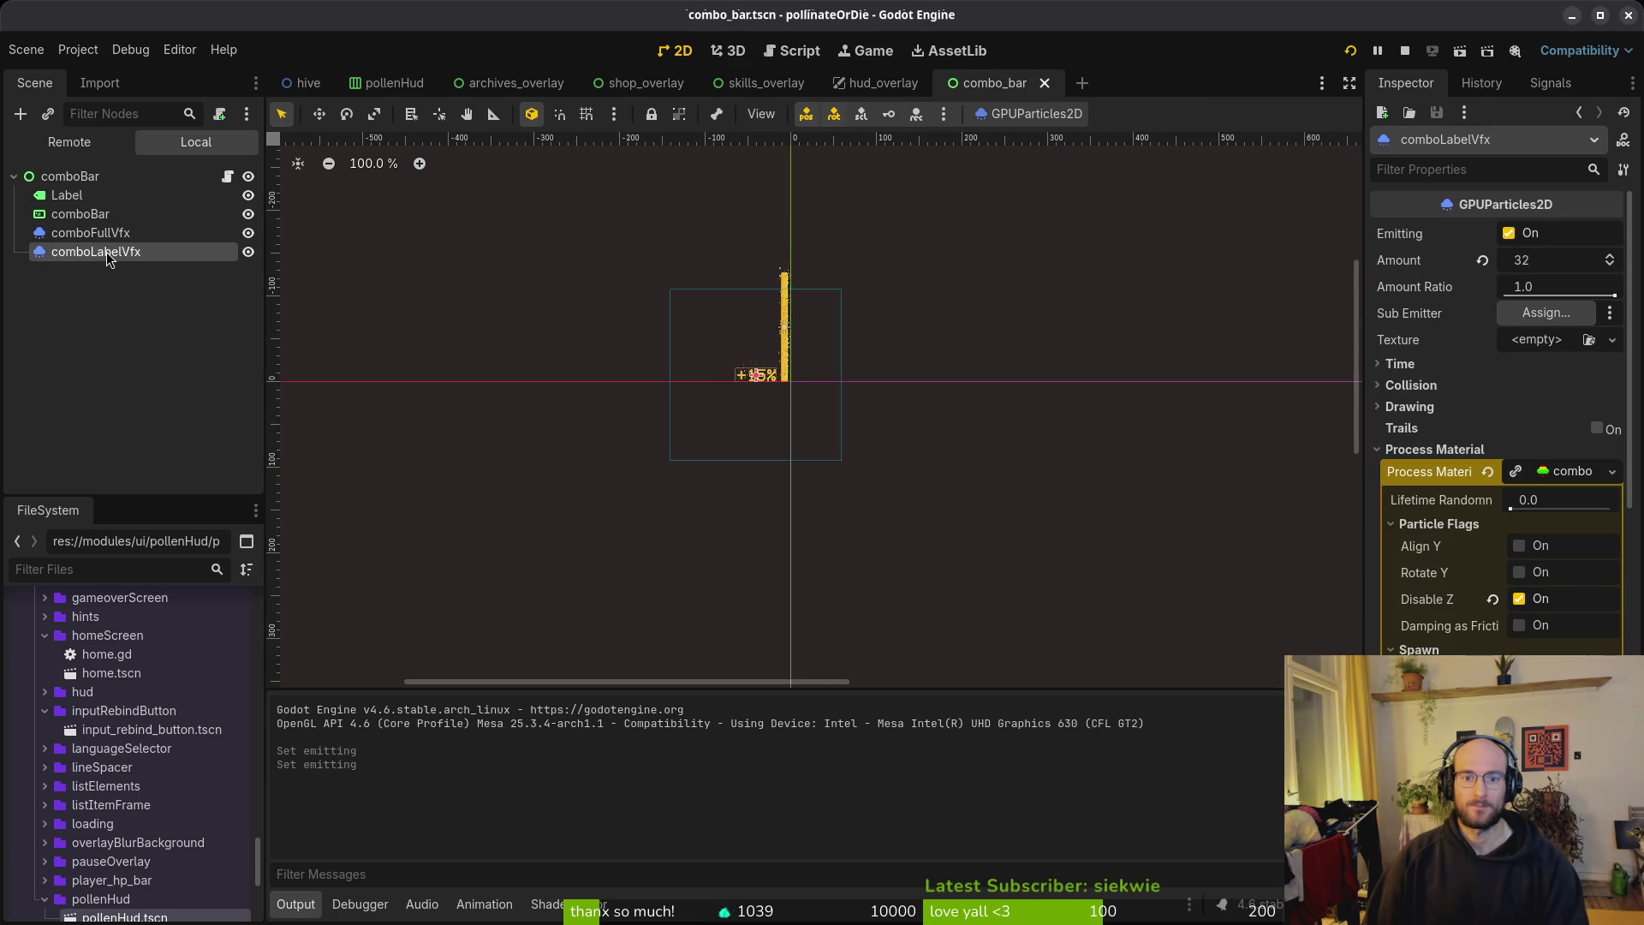
click(92, 180)
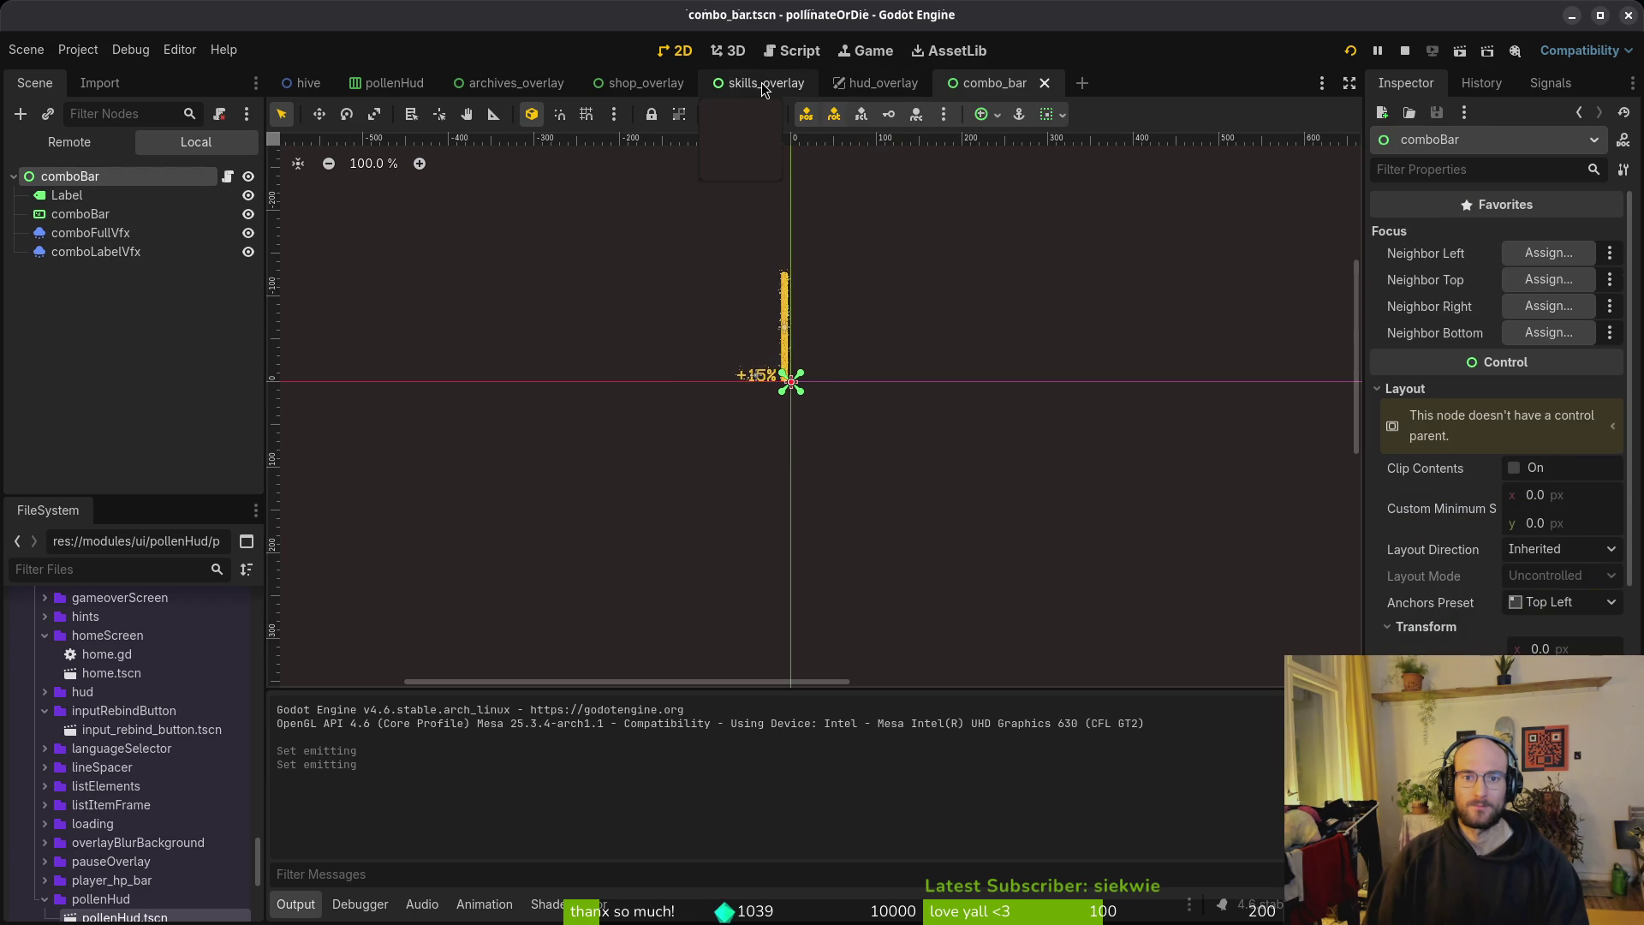
Step: Recheck both emitters' particle settings, ending back on the hud_overlay scene
click(867, 85)
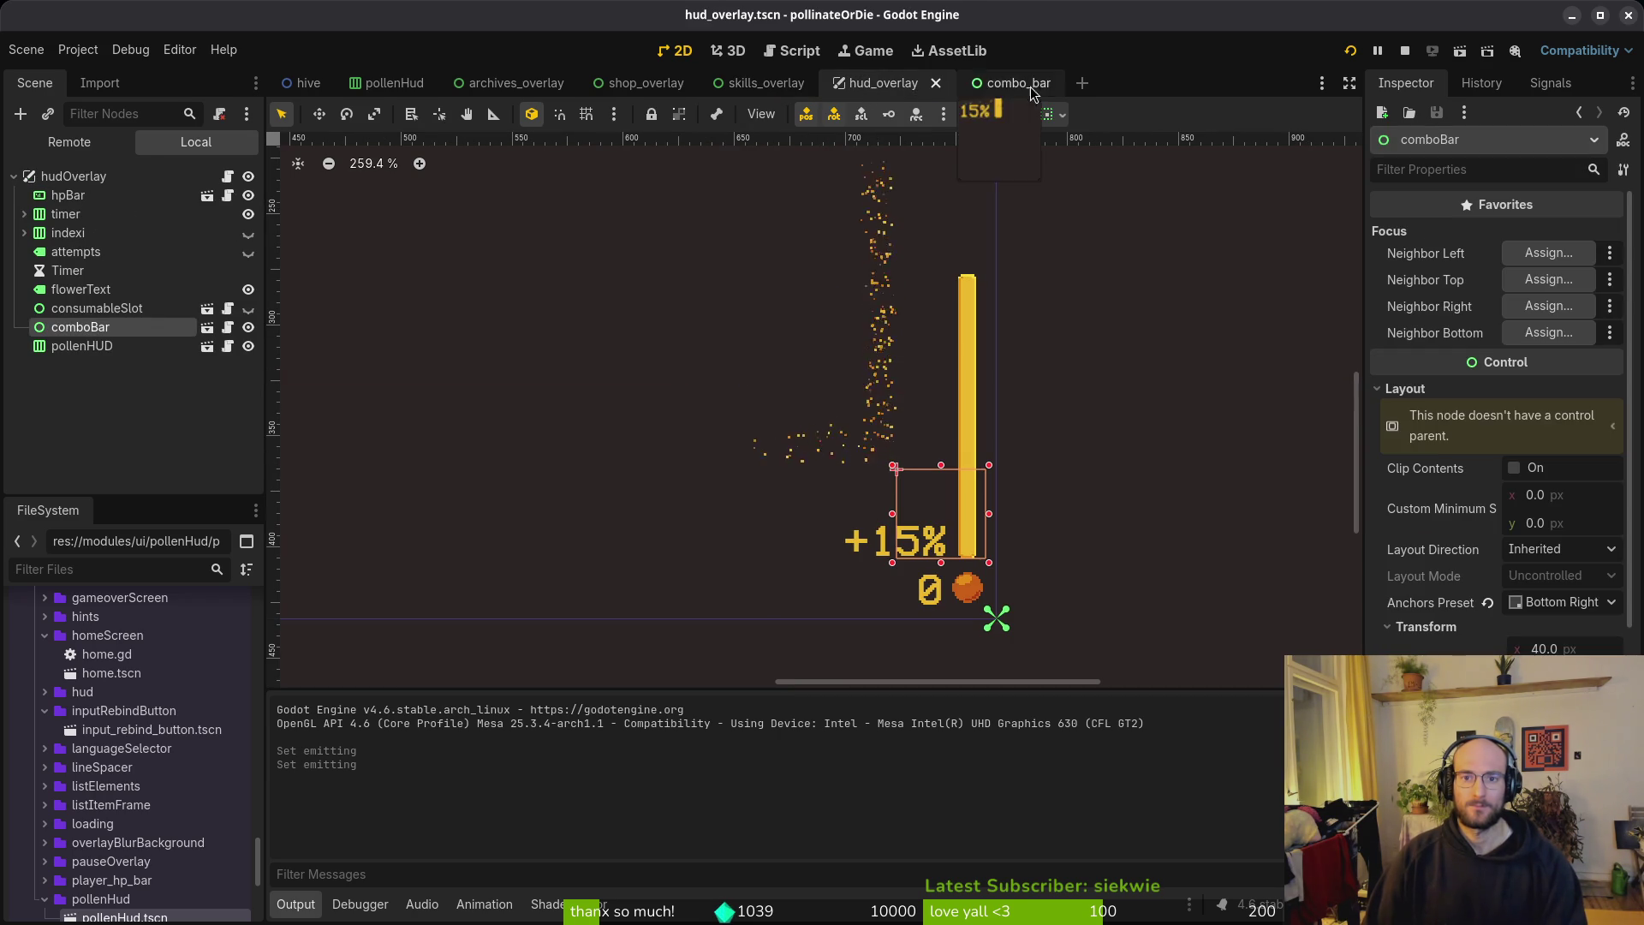
click(993, 83)
click(84, 234)
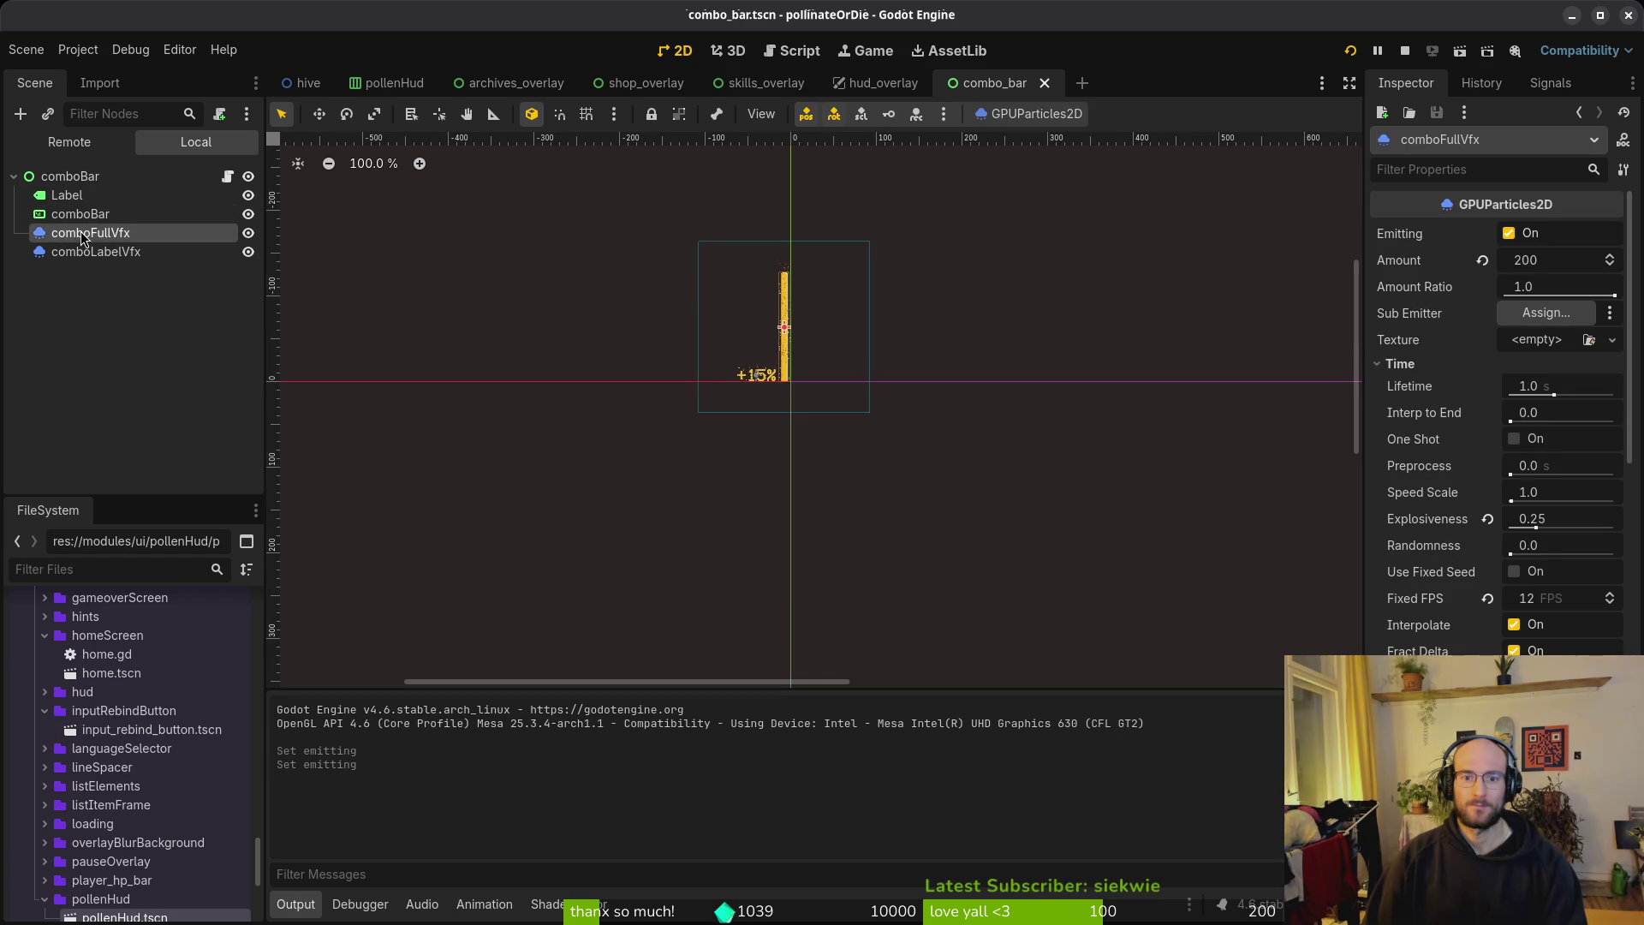
scroll(776, 363, up, 10)
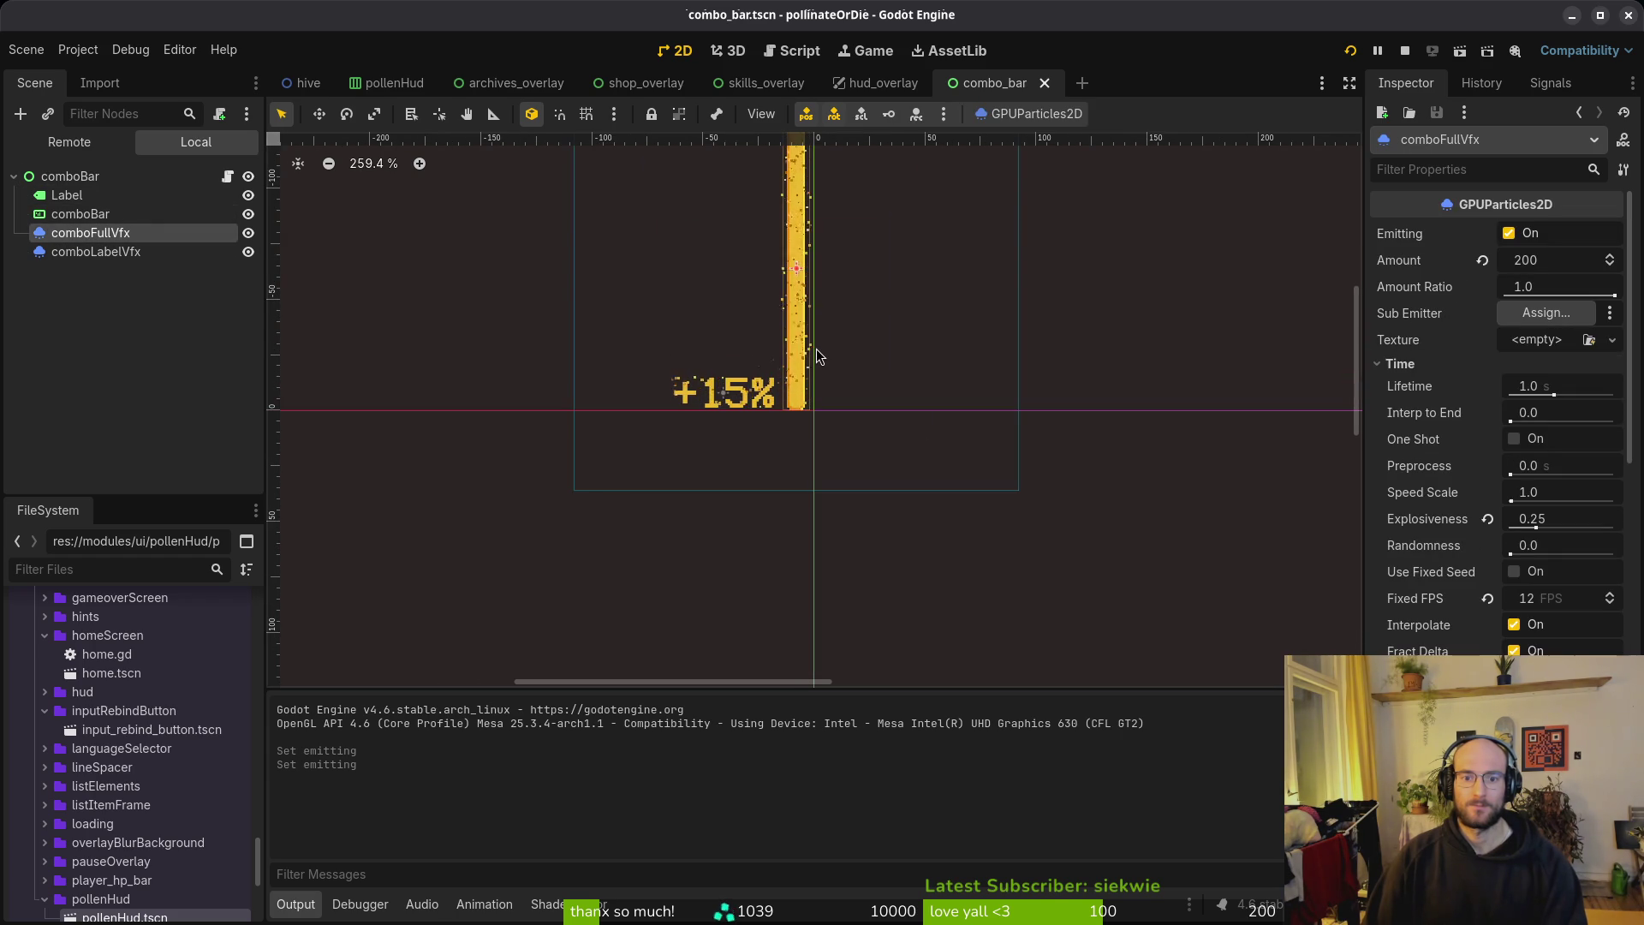
click(128, 251)
click(143, 240)
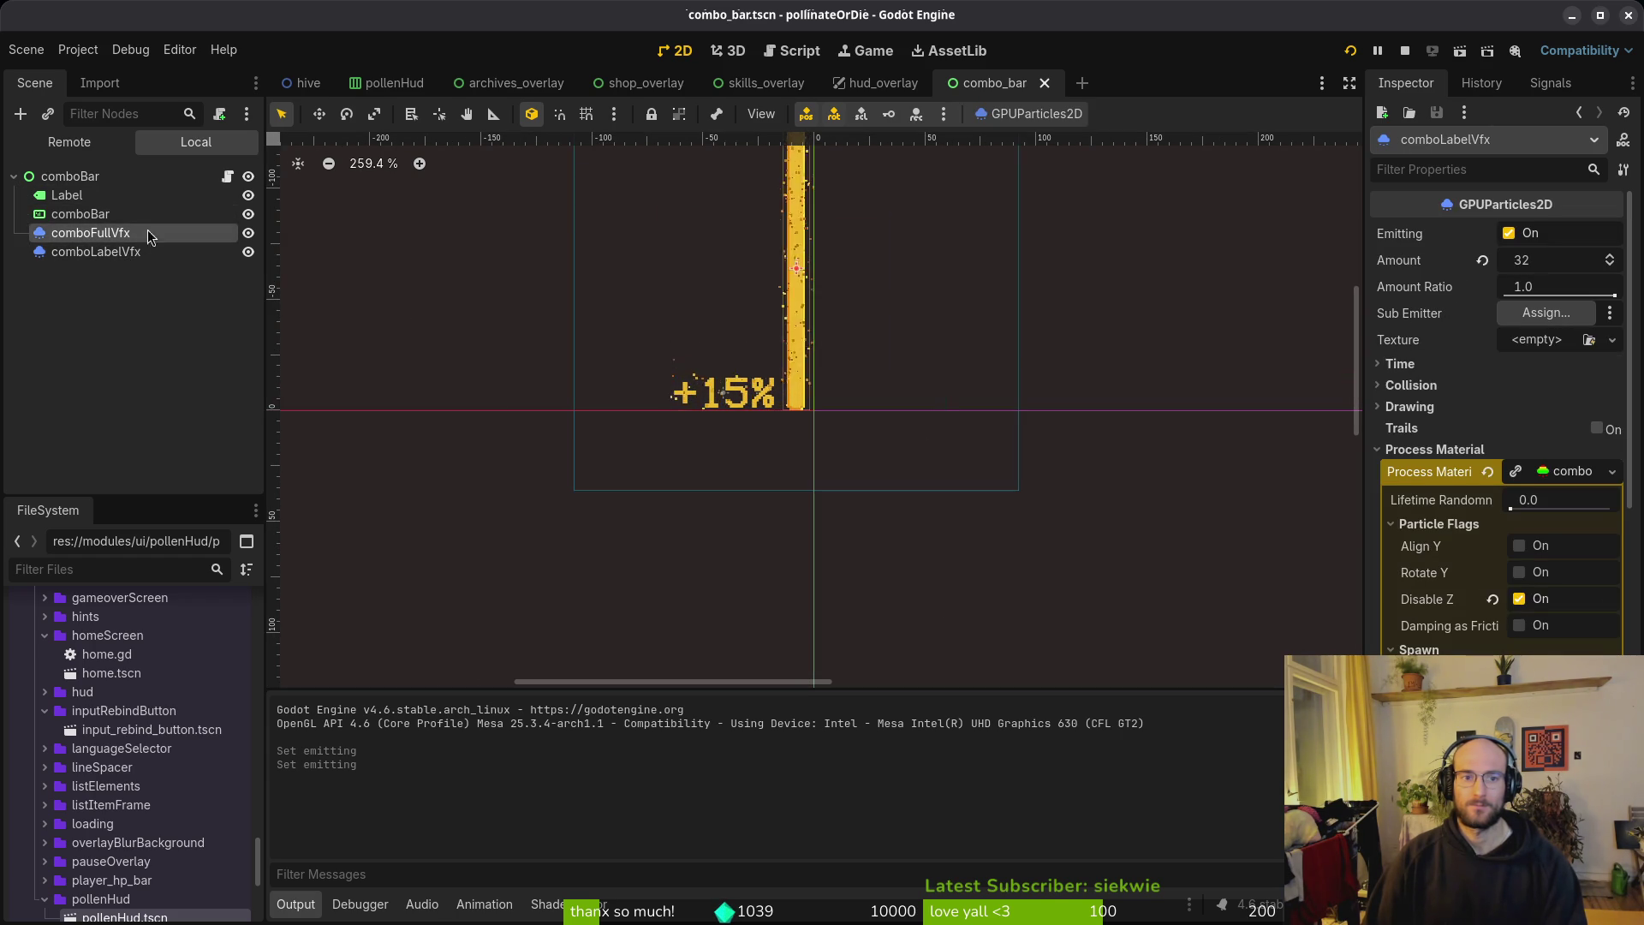
click(859, 83)
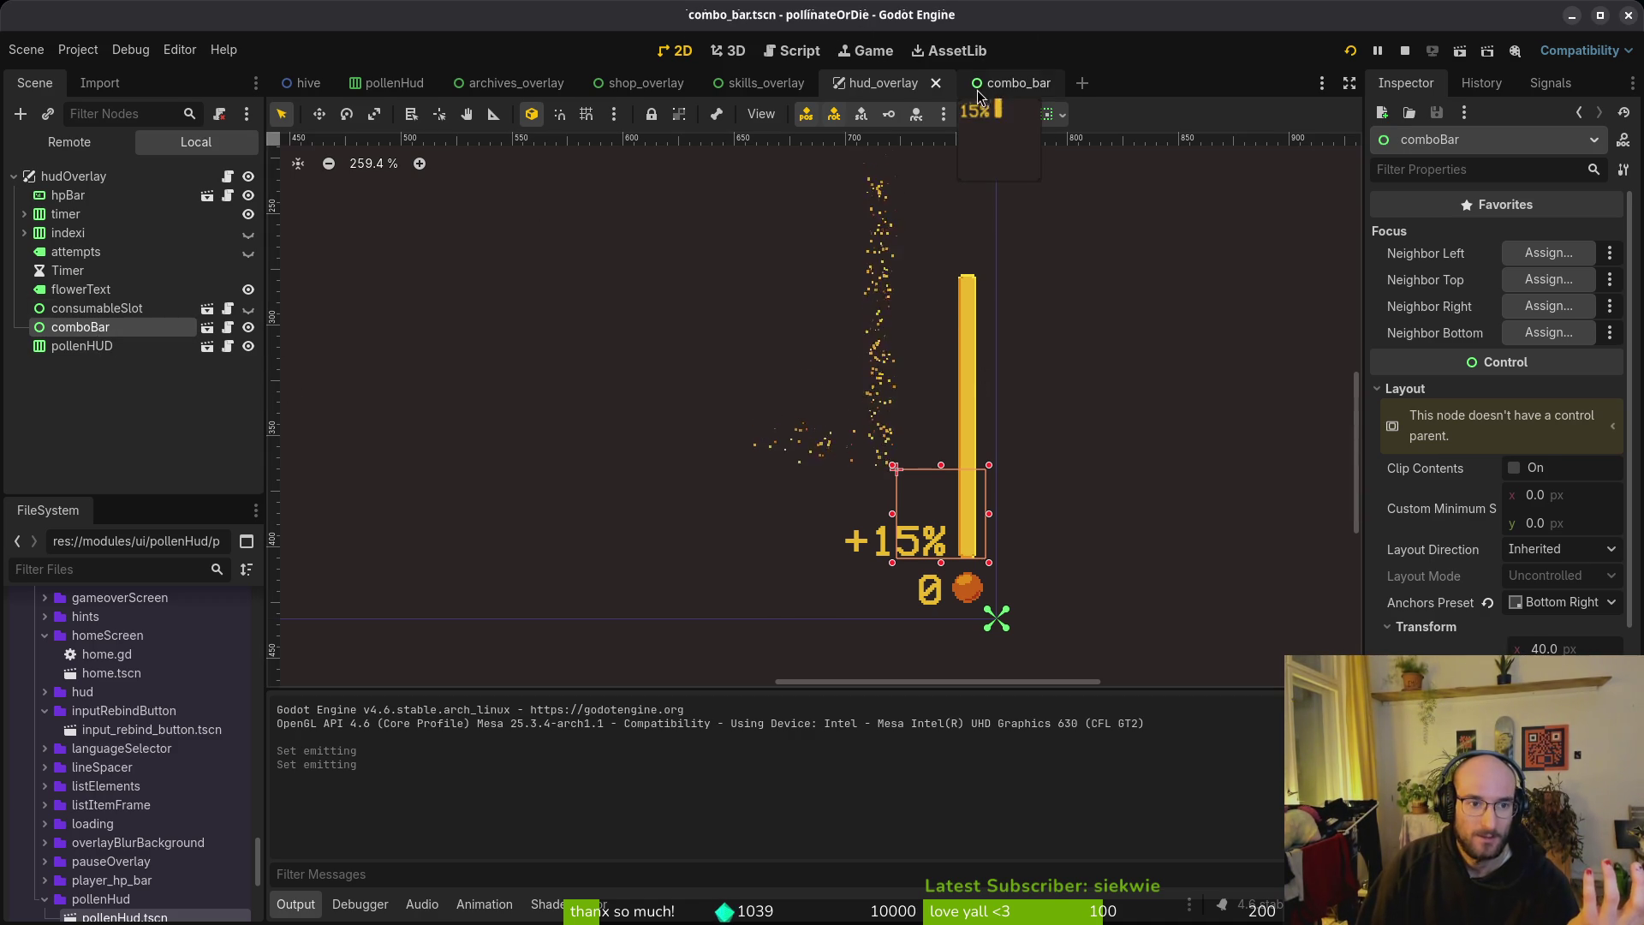
Step: Open the combo_bar scene, select the comboBar root, and view its anchor presets without changing them
click(983, 96)
click(77, 175)
scroll(801, 466, up, 5)
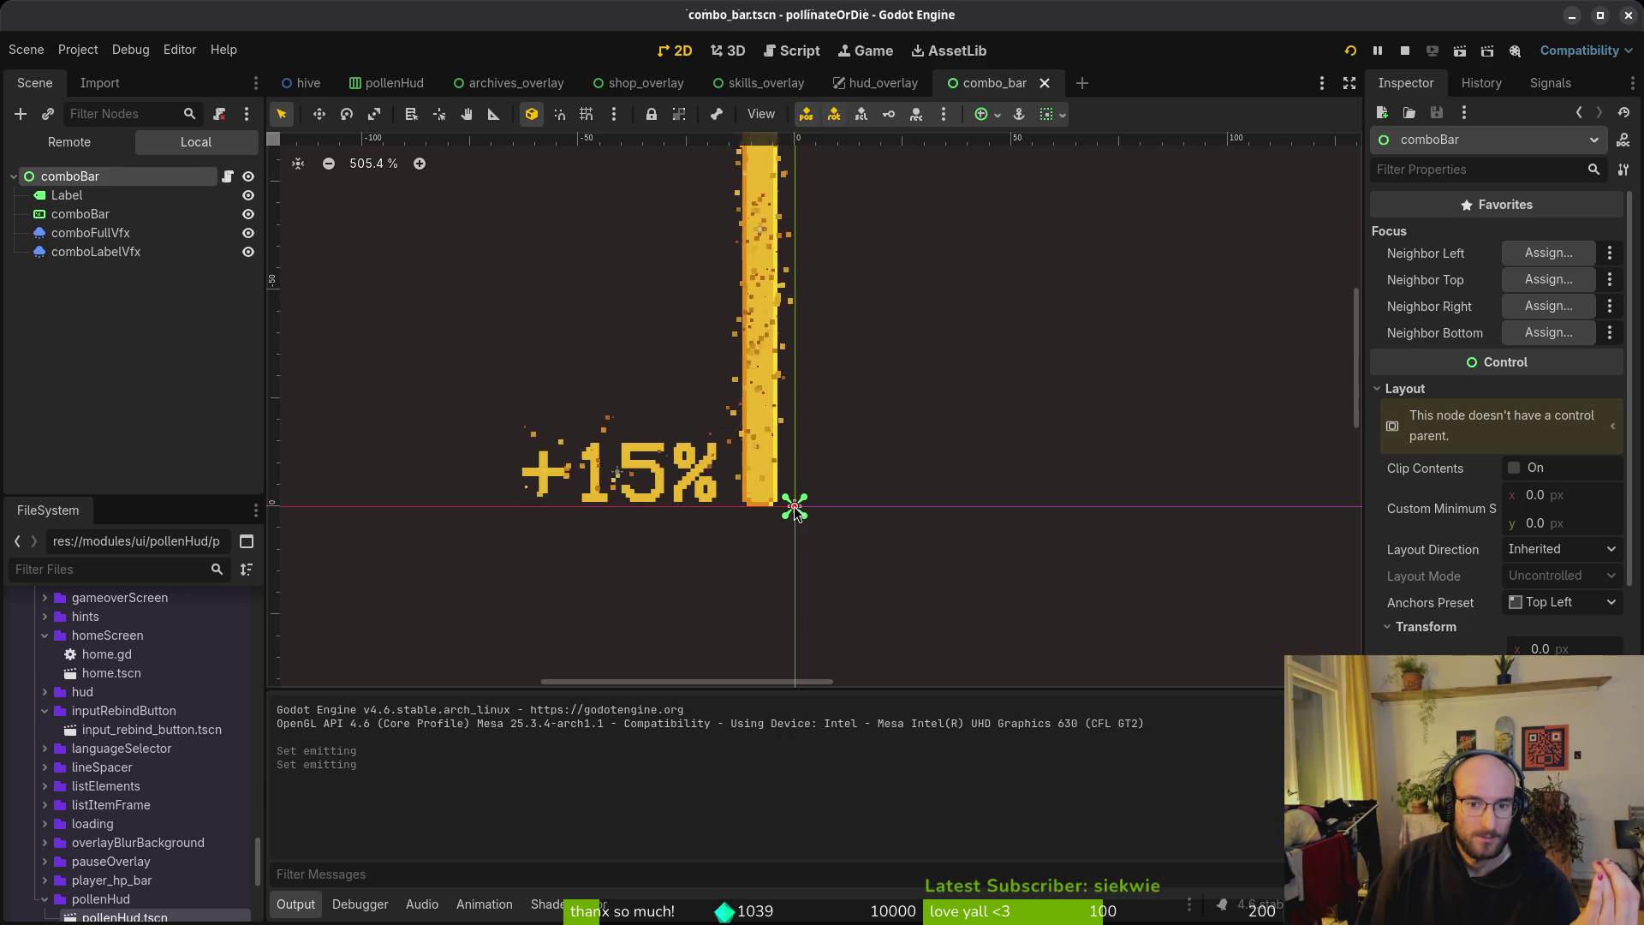
click(1543, 608)
click(1473, 634)
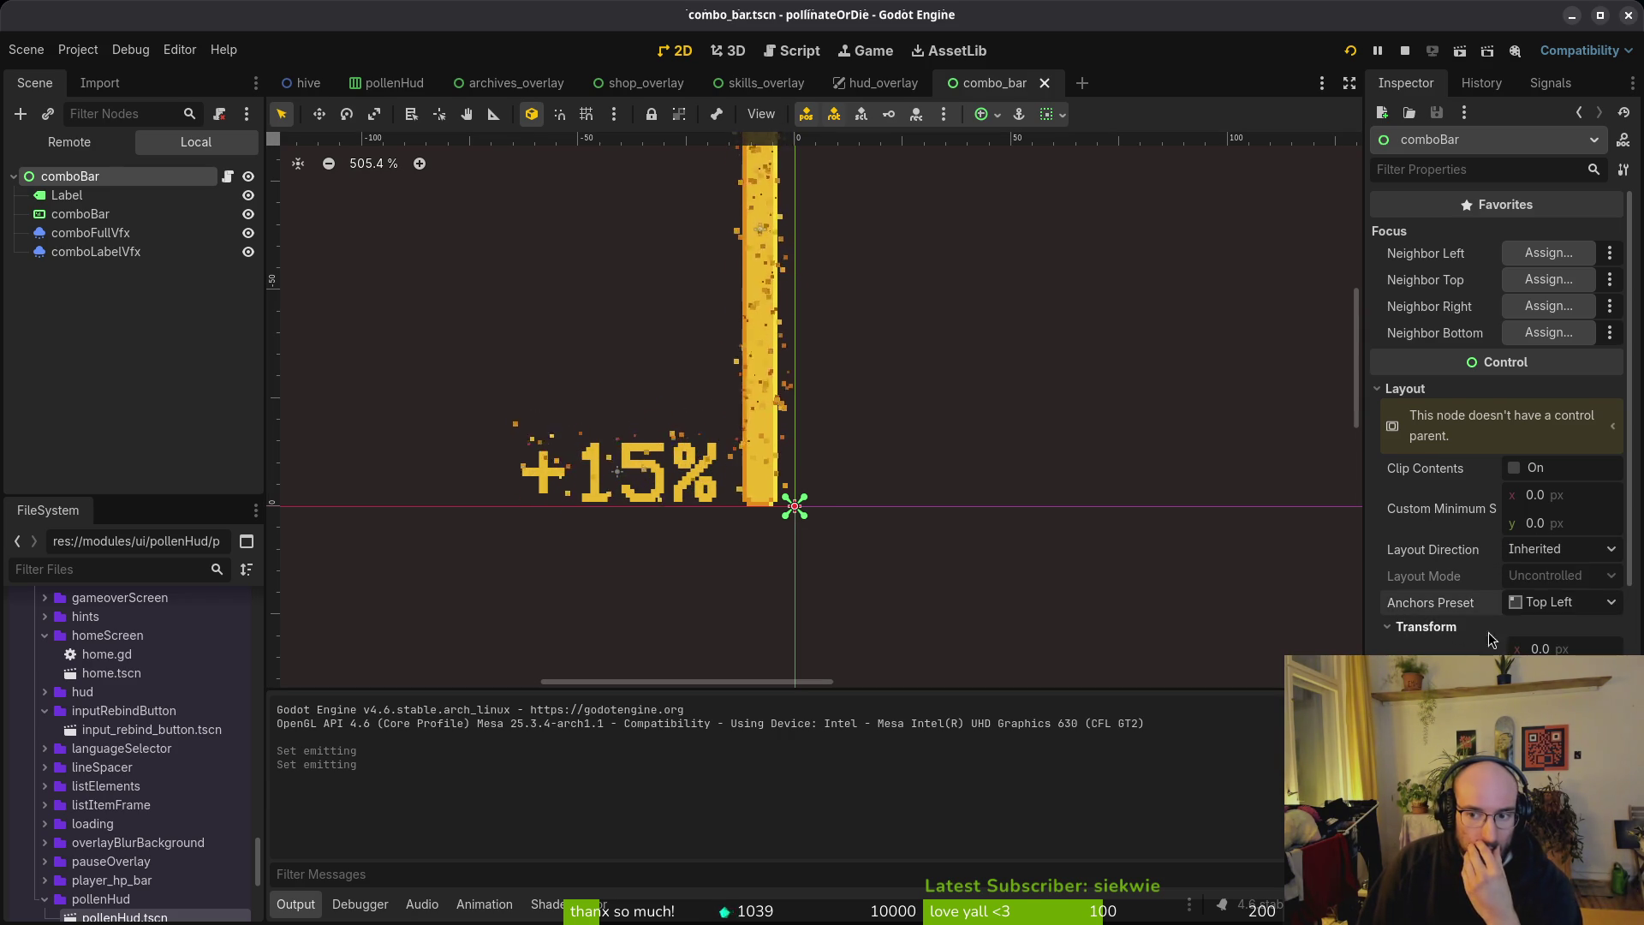
Step: Try a horizontal position of 128 px on comboBar, then undo it
scroll(857, 415, down, 5)
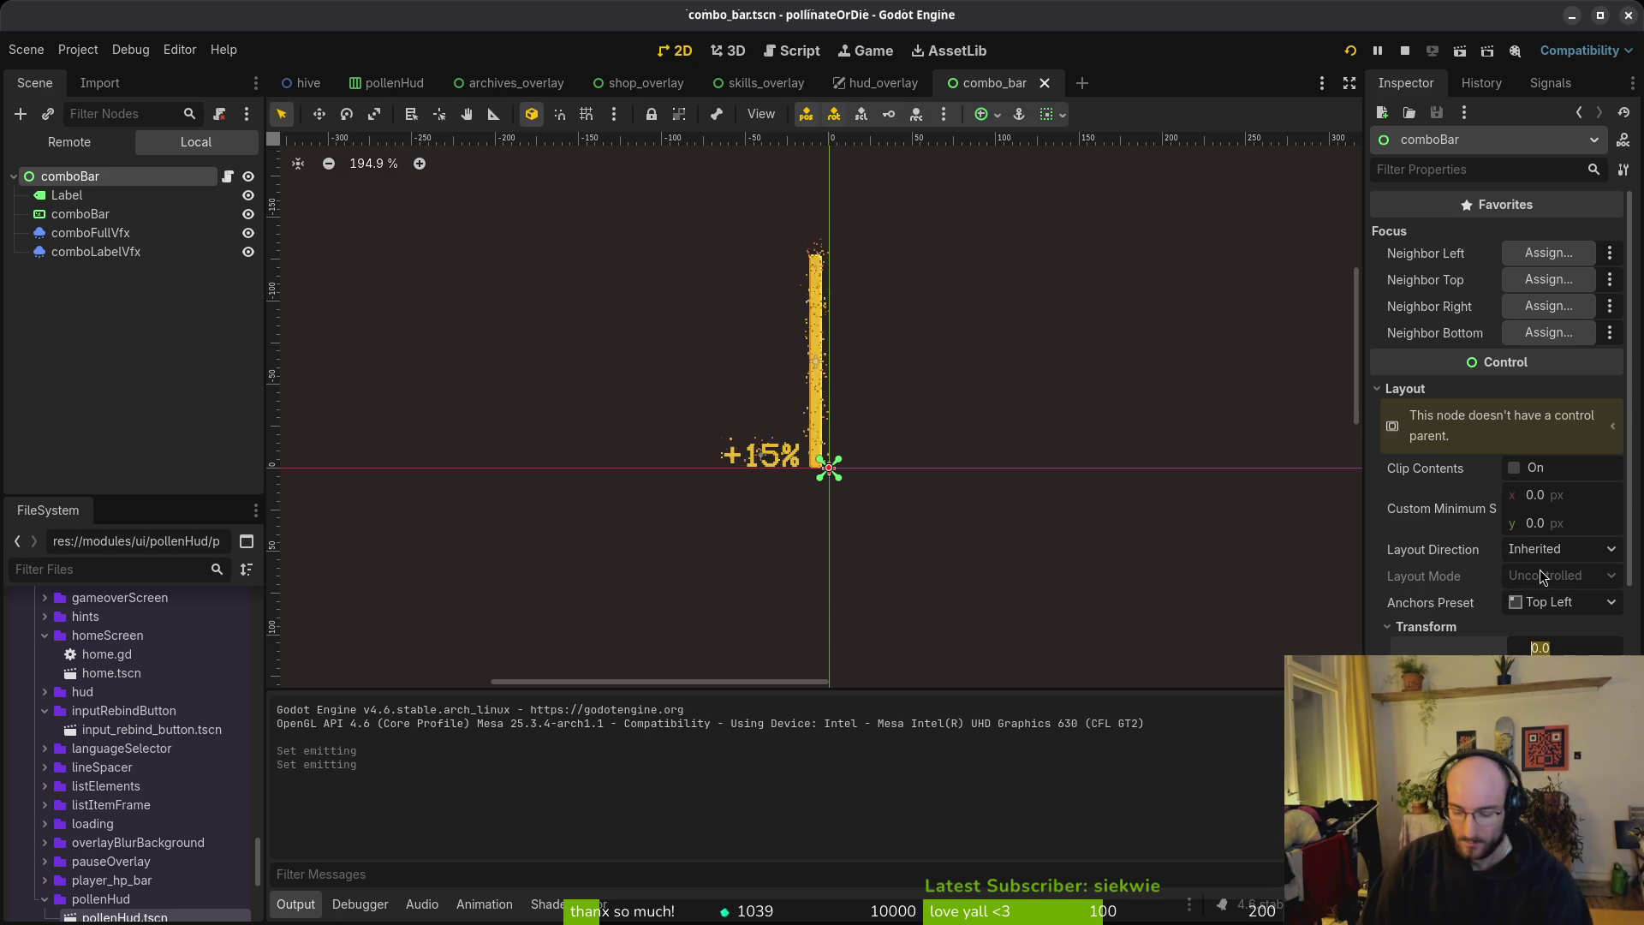
text(128)
key(Return)
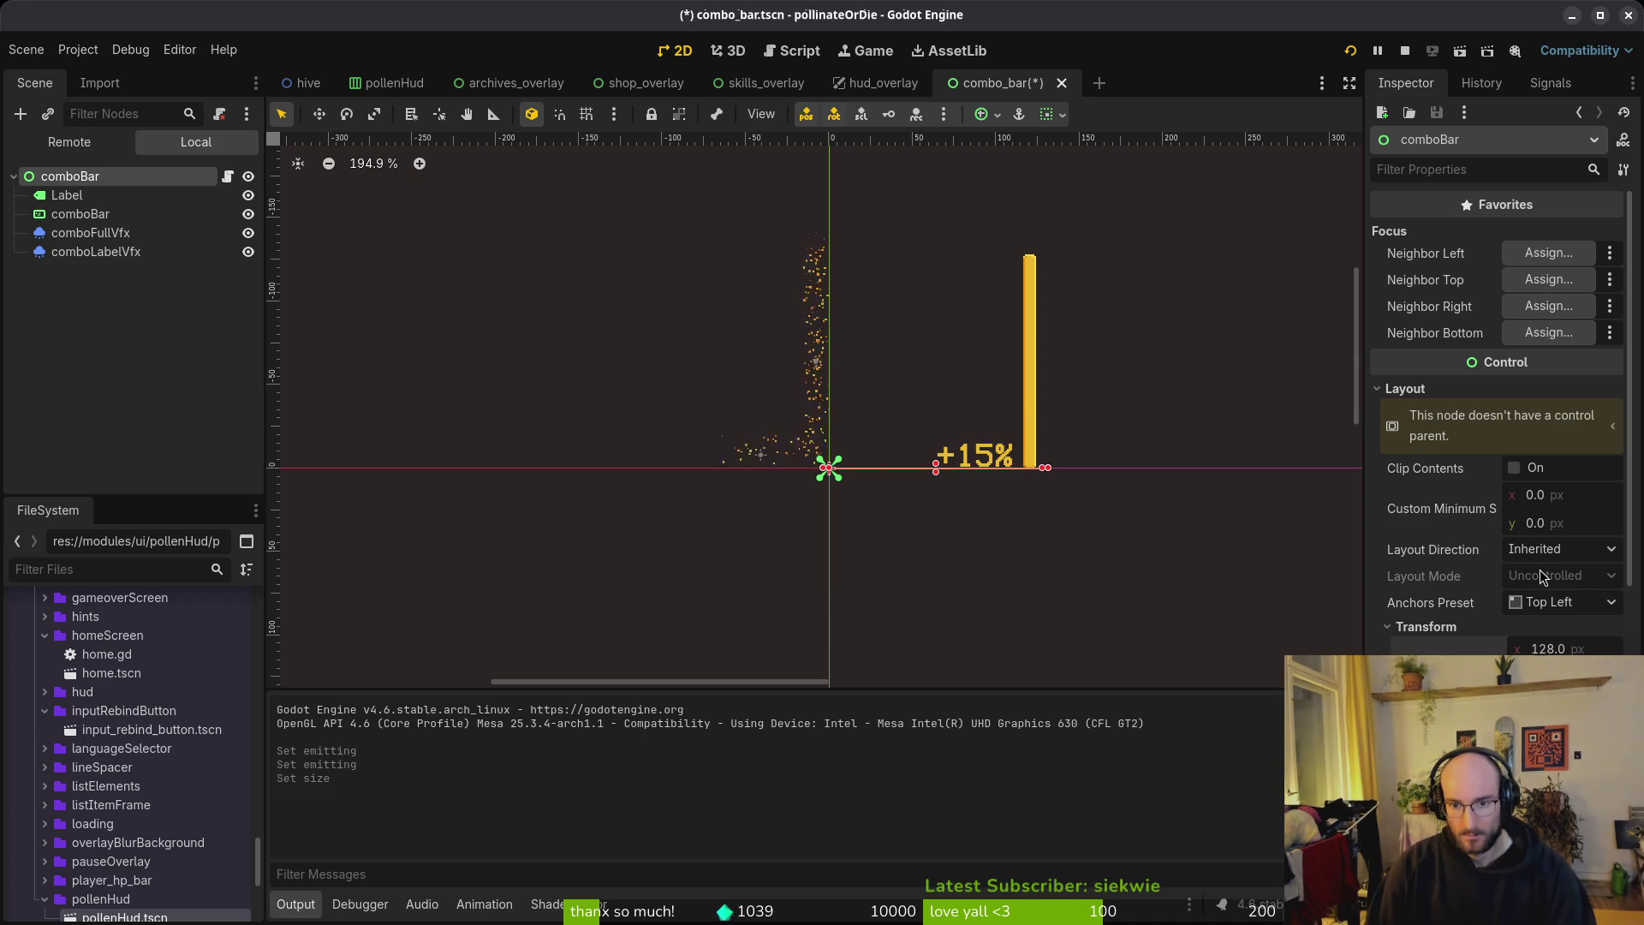
key(ctrl+z)
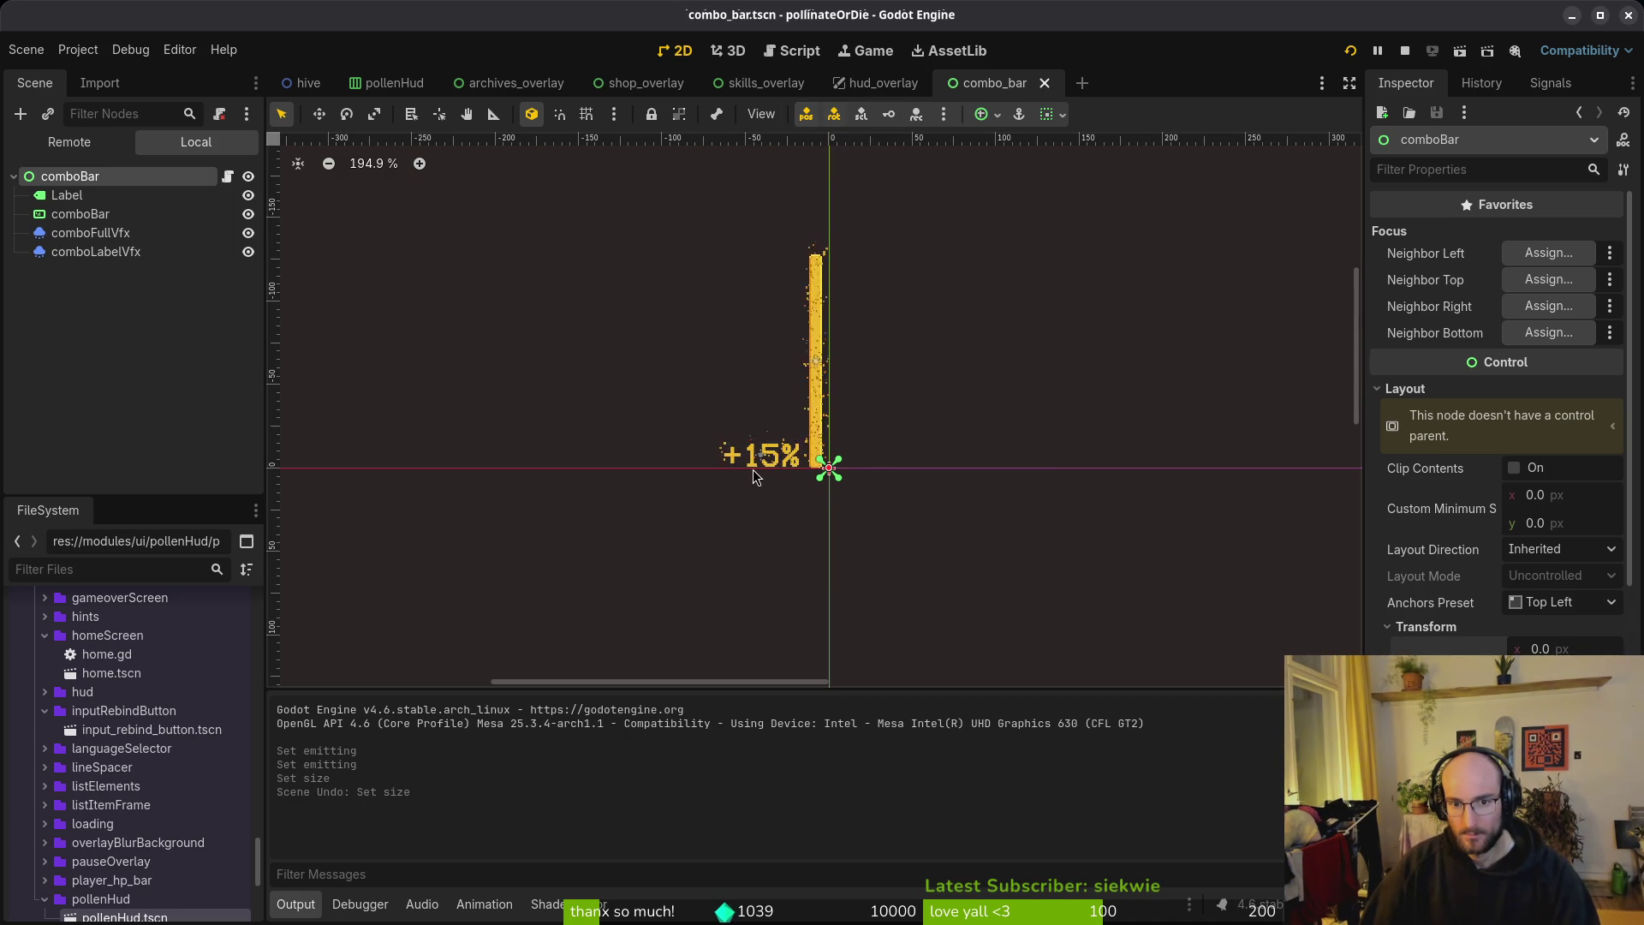
Step: Toggle a horizontal container size flag on comboBar and switch it back
click(1552, 605)
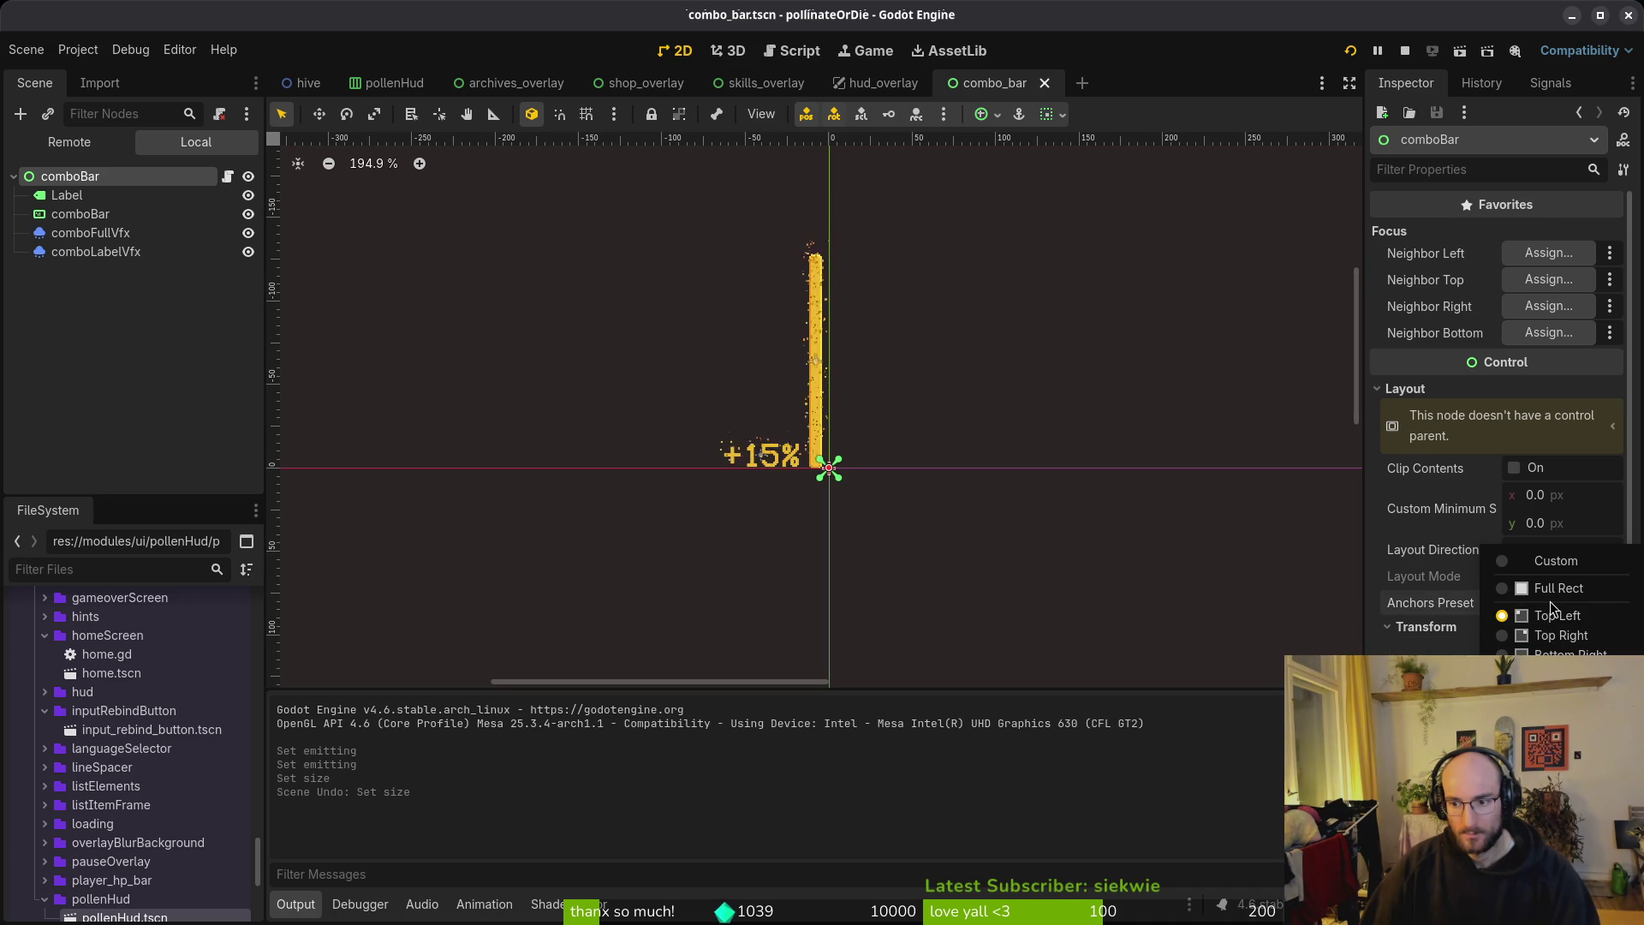
click(1551, 615)
click(1452, 629)
click(1515, 701)
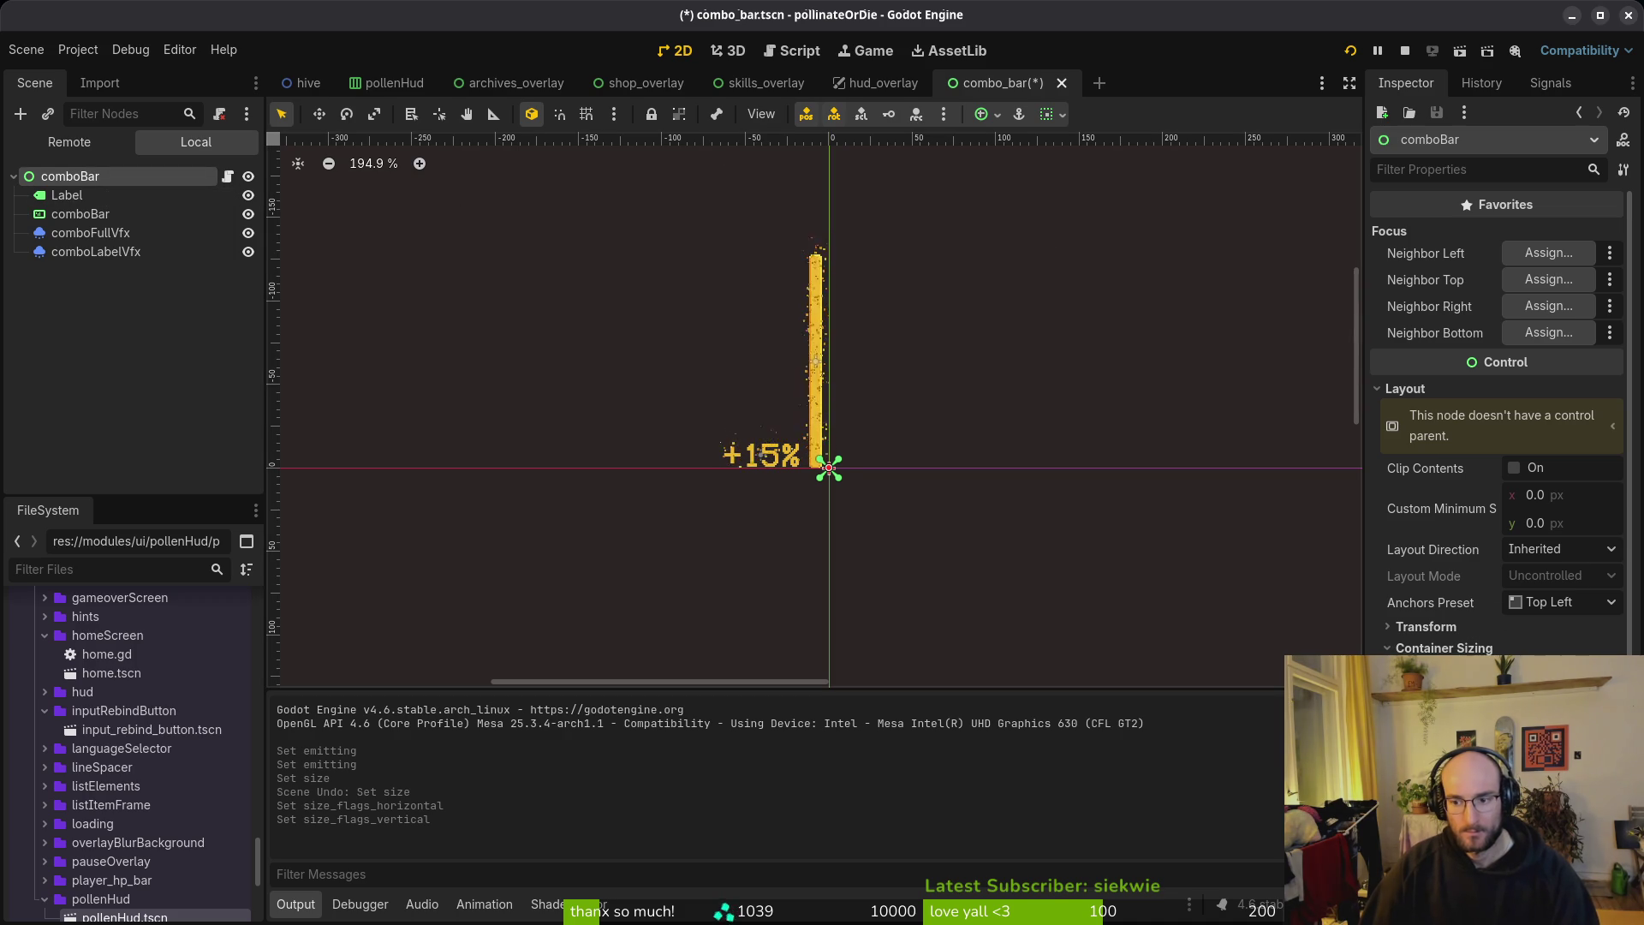
click(1515, 701)
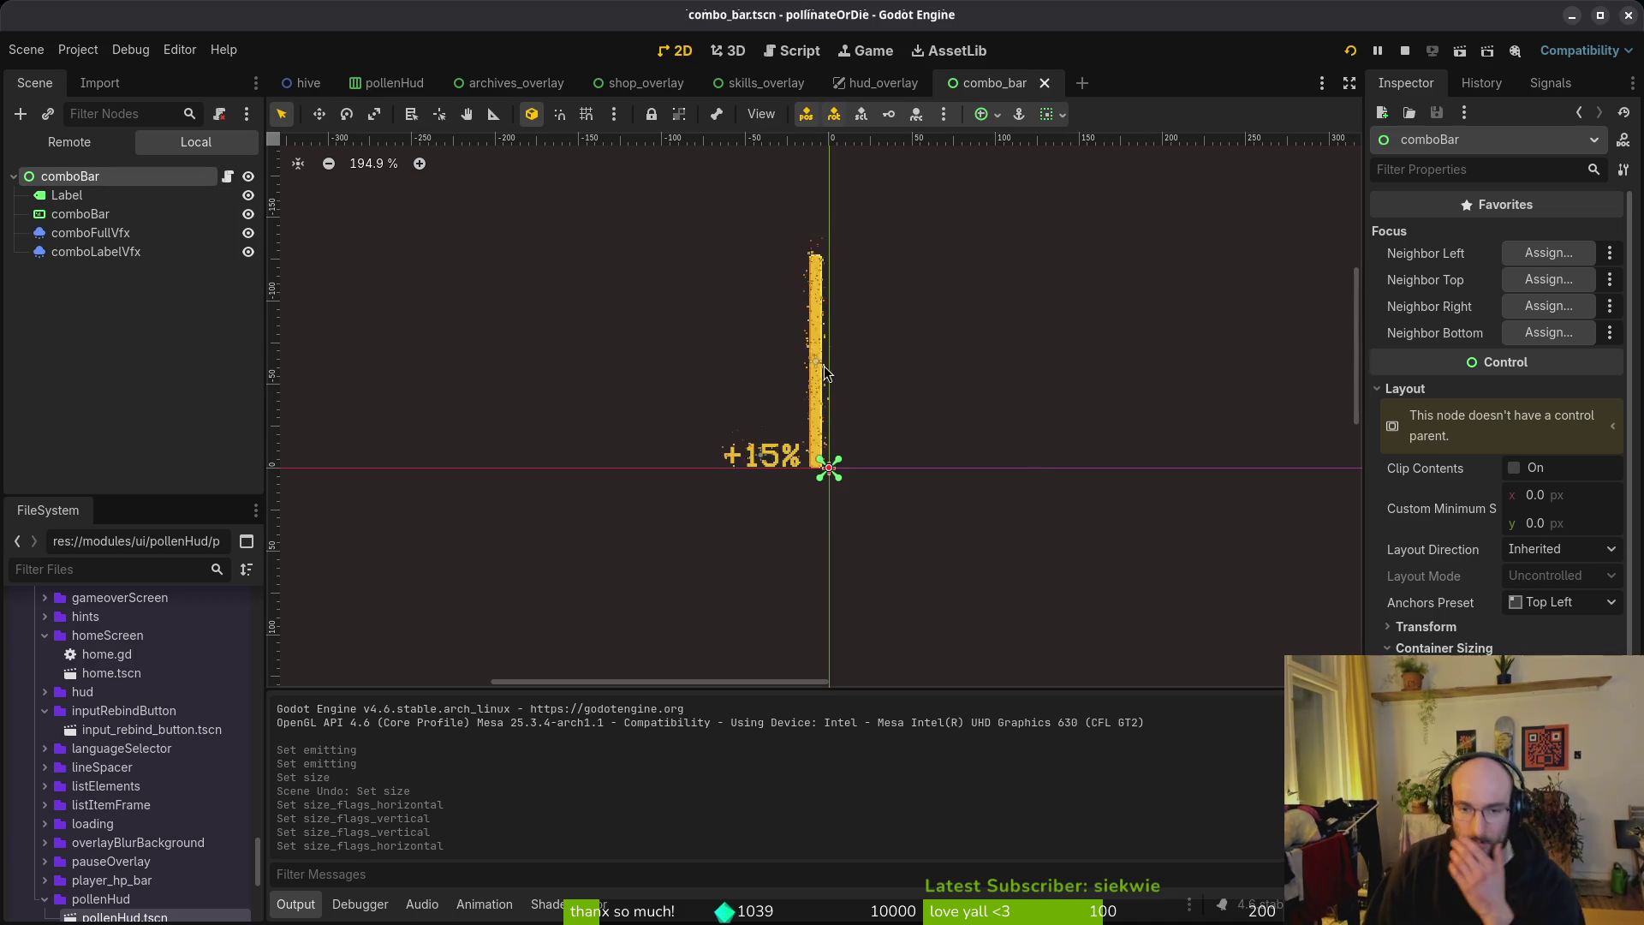
Step: Try the Full Rect anchors preset on comboBar, then undo it
scroll(817, 346, down, 5)
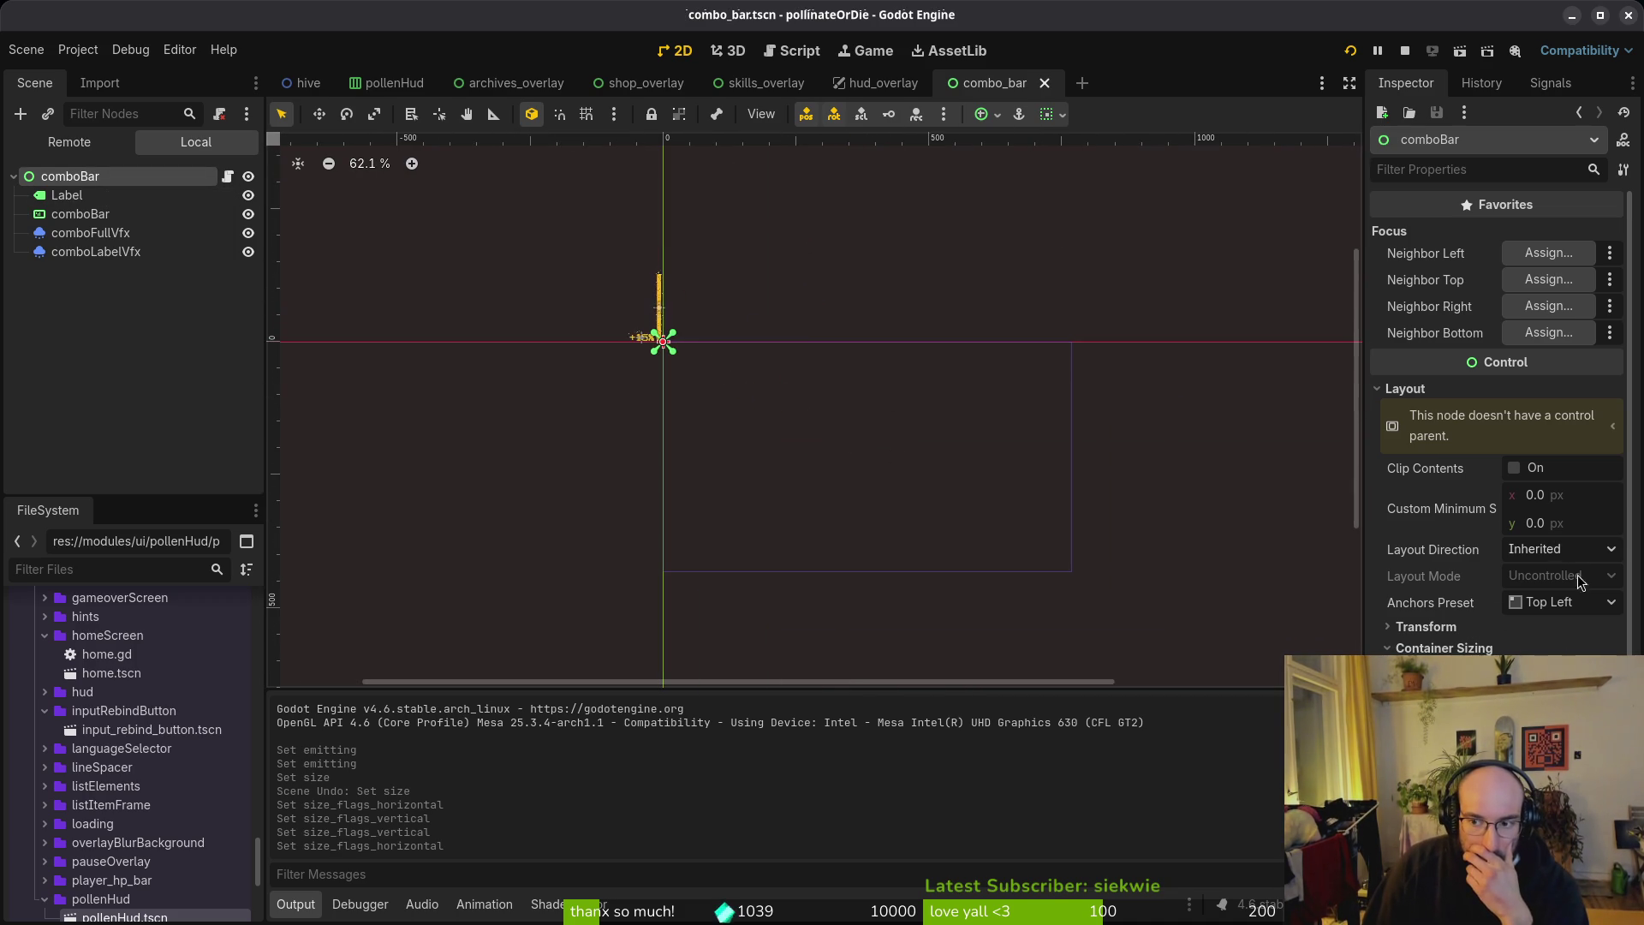
click(1583, 602)
click(1507, 583)
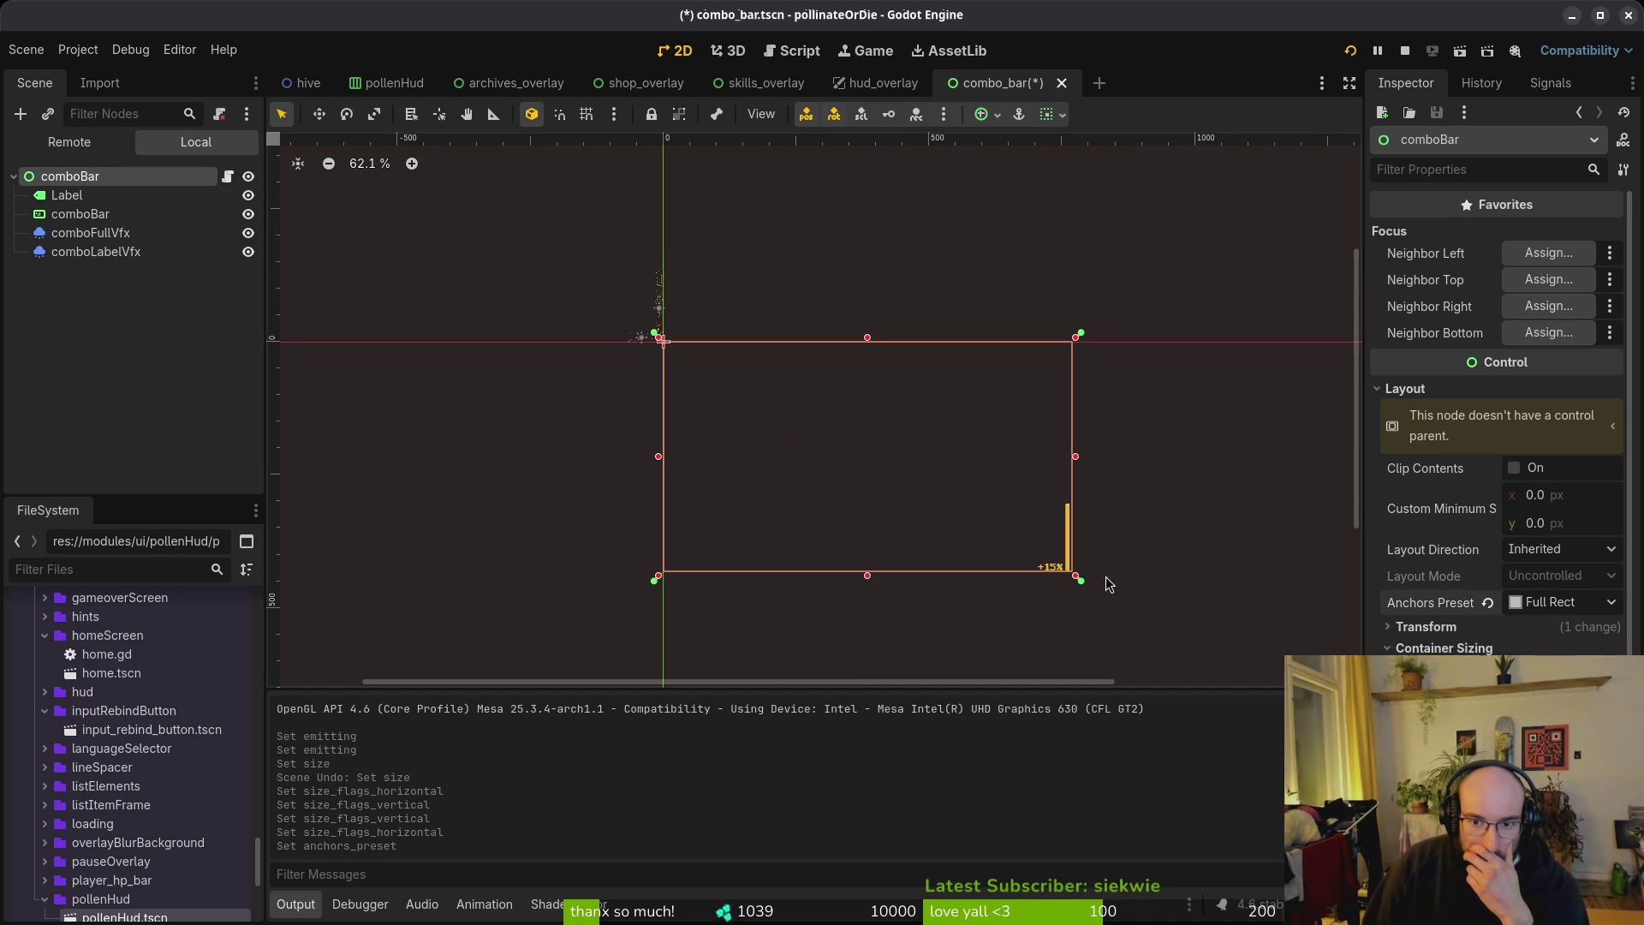
scroll(1087, 565, up, 6)
scroll(1088, 561, down, 5)
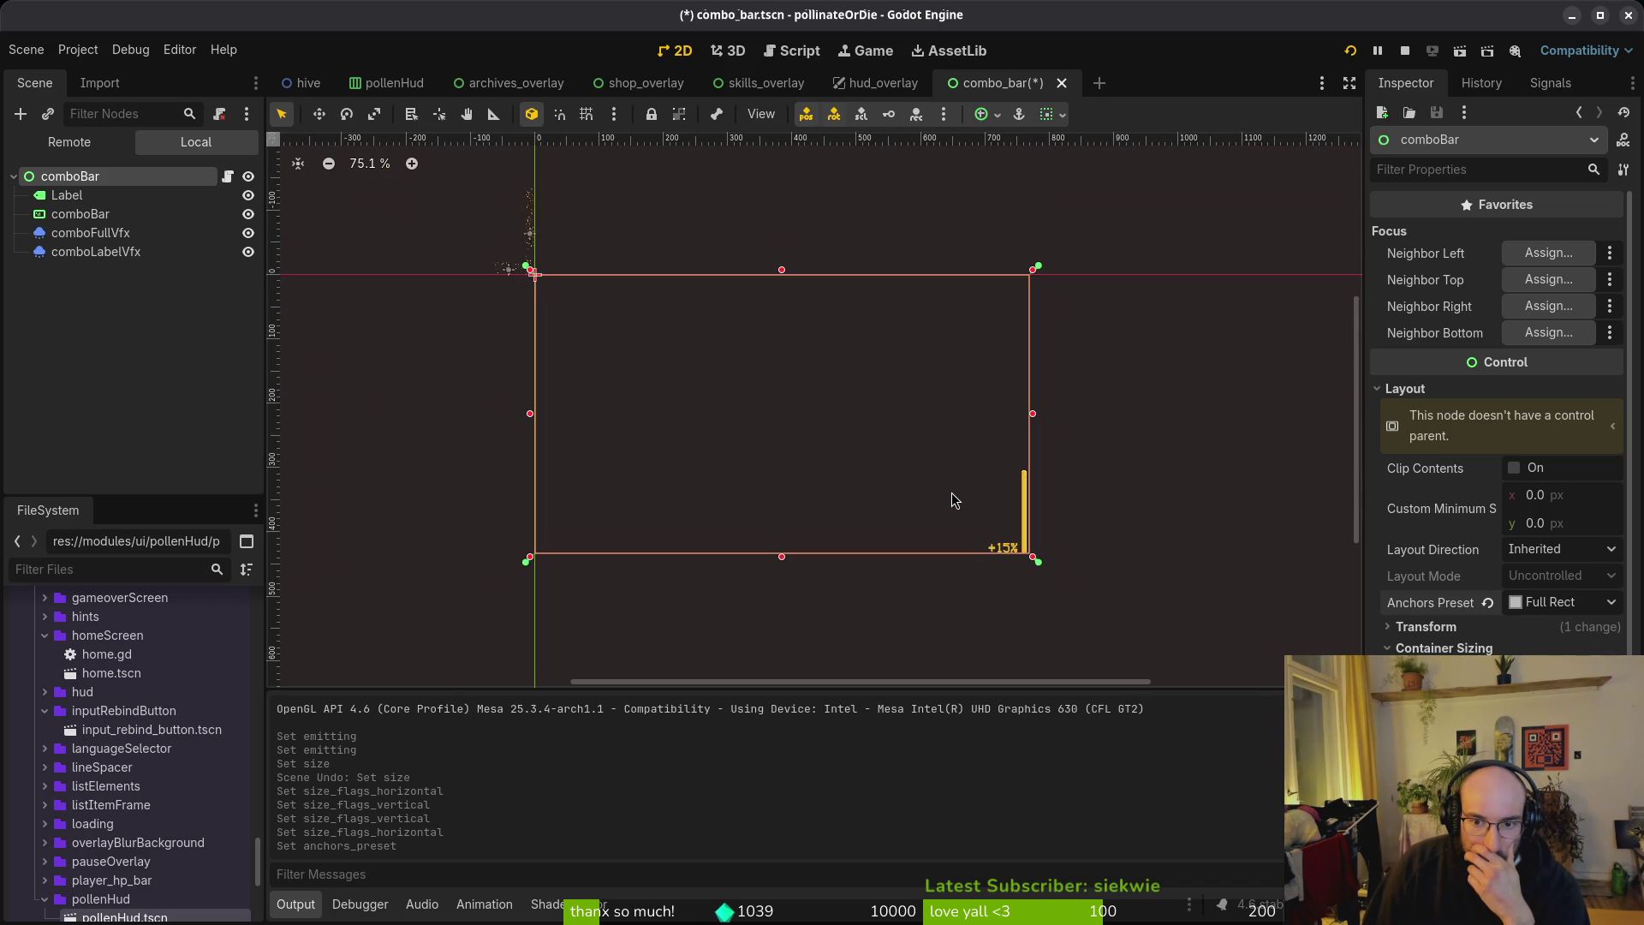
drag(951, 492, 922, 442)
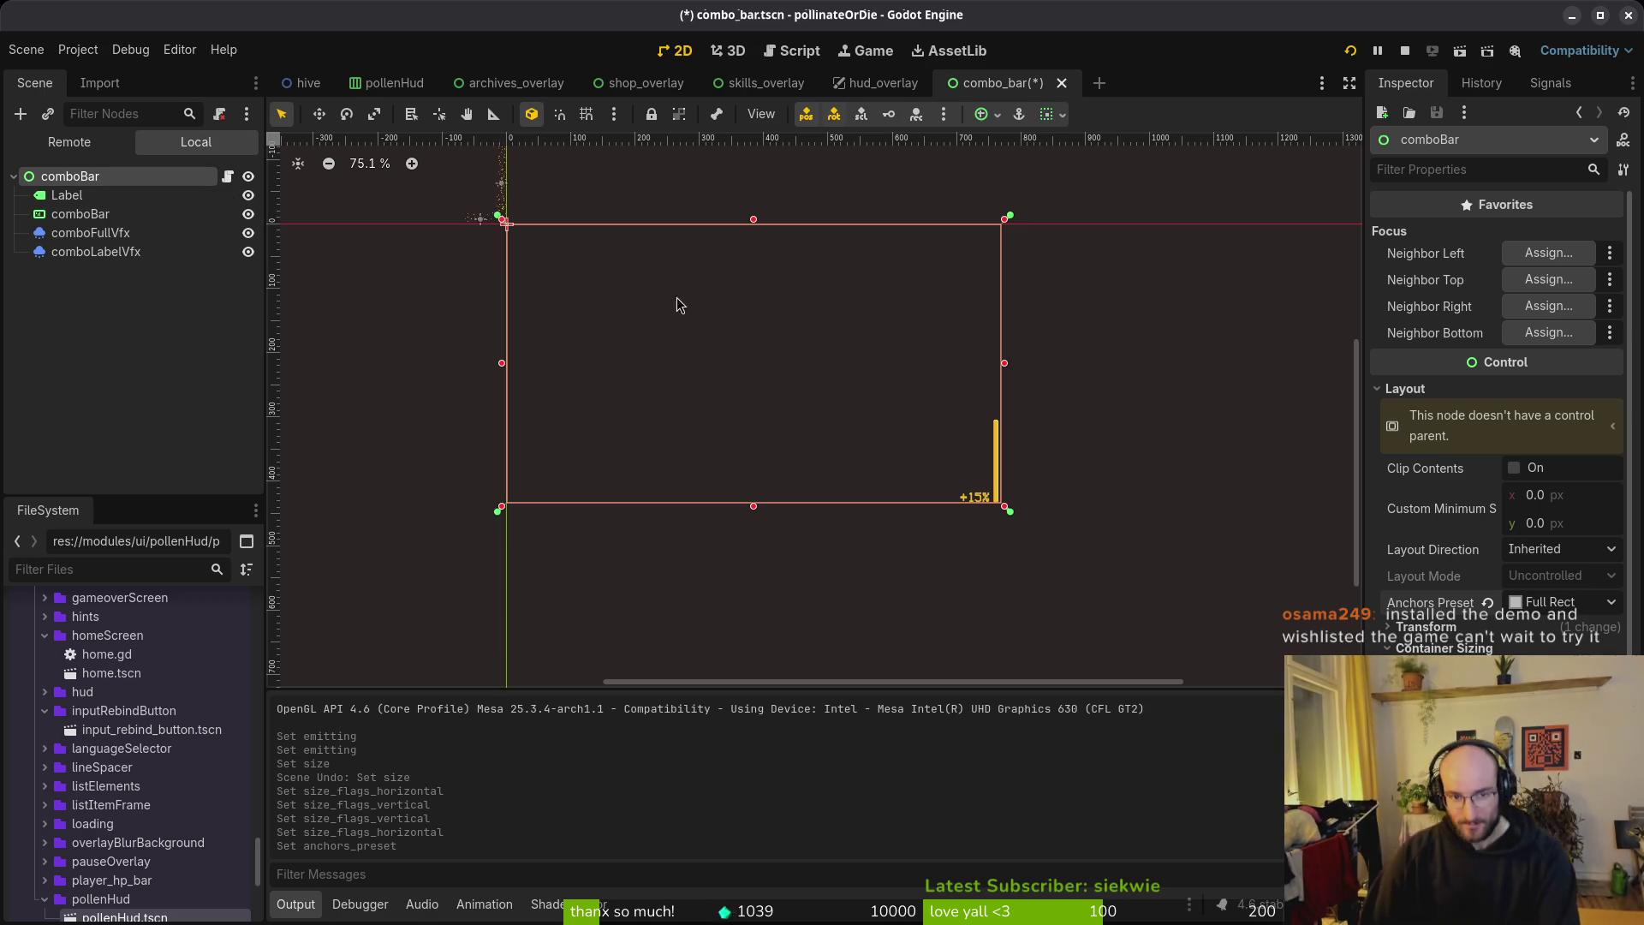
key(ctrl+z)
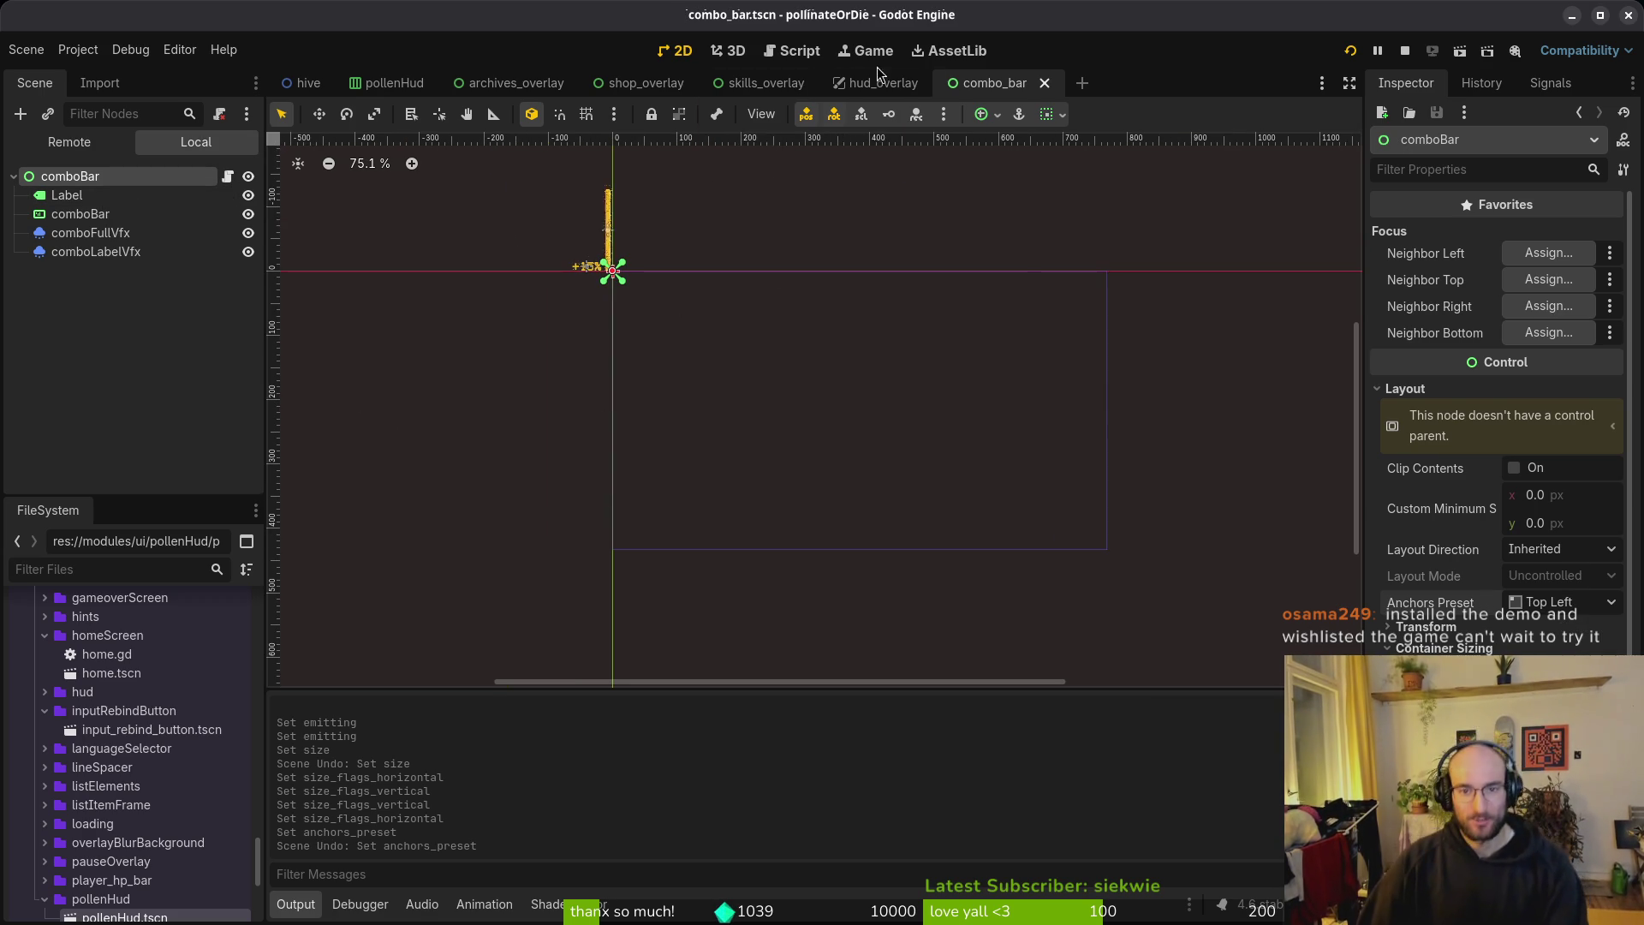
Step: Inspect the comboFullVfx particle emitter and the Label node in the combo_bar scene
click(71, 233)
click(71, 239)
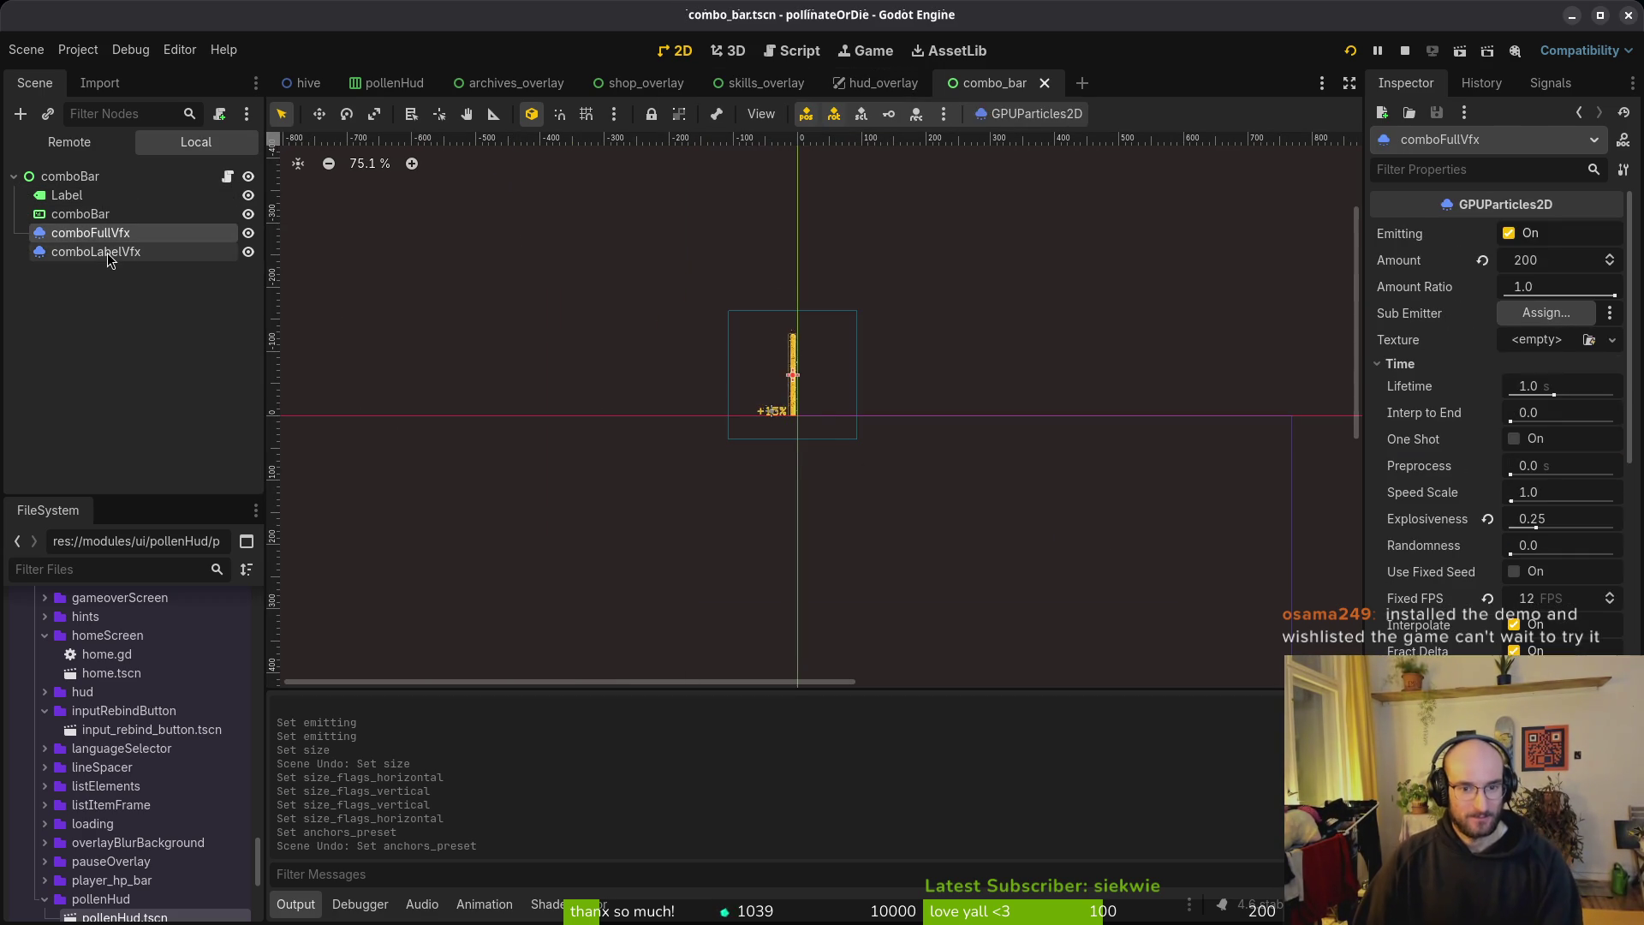
scroll(727, 428, up, 5)
drag(698, 428, 733, 466)
click(610, 423)
click(532, 367)
click(129, 236)
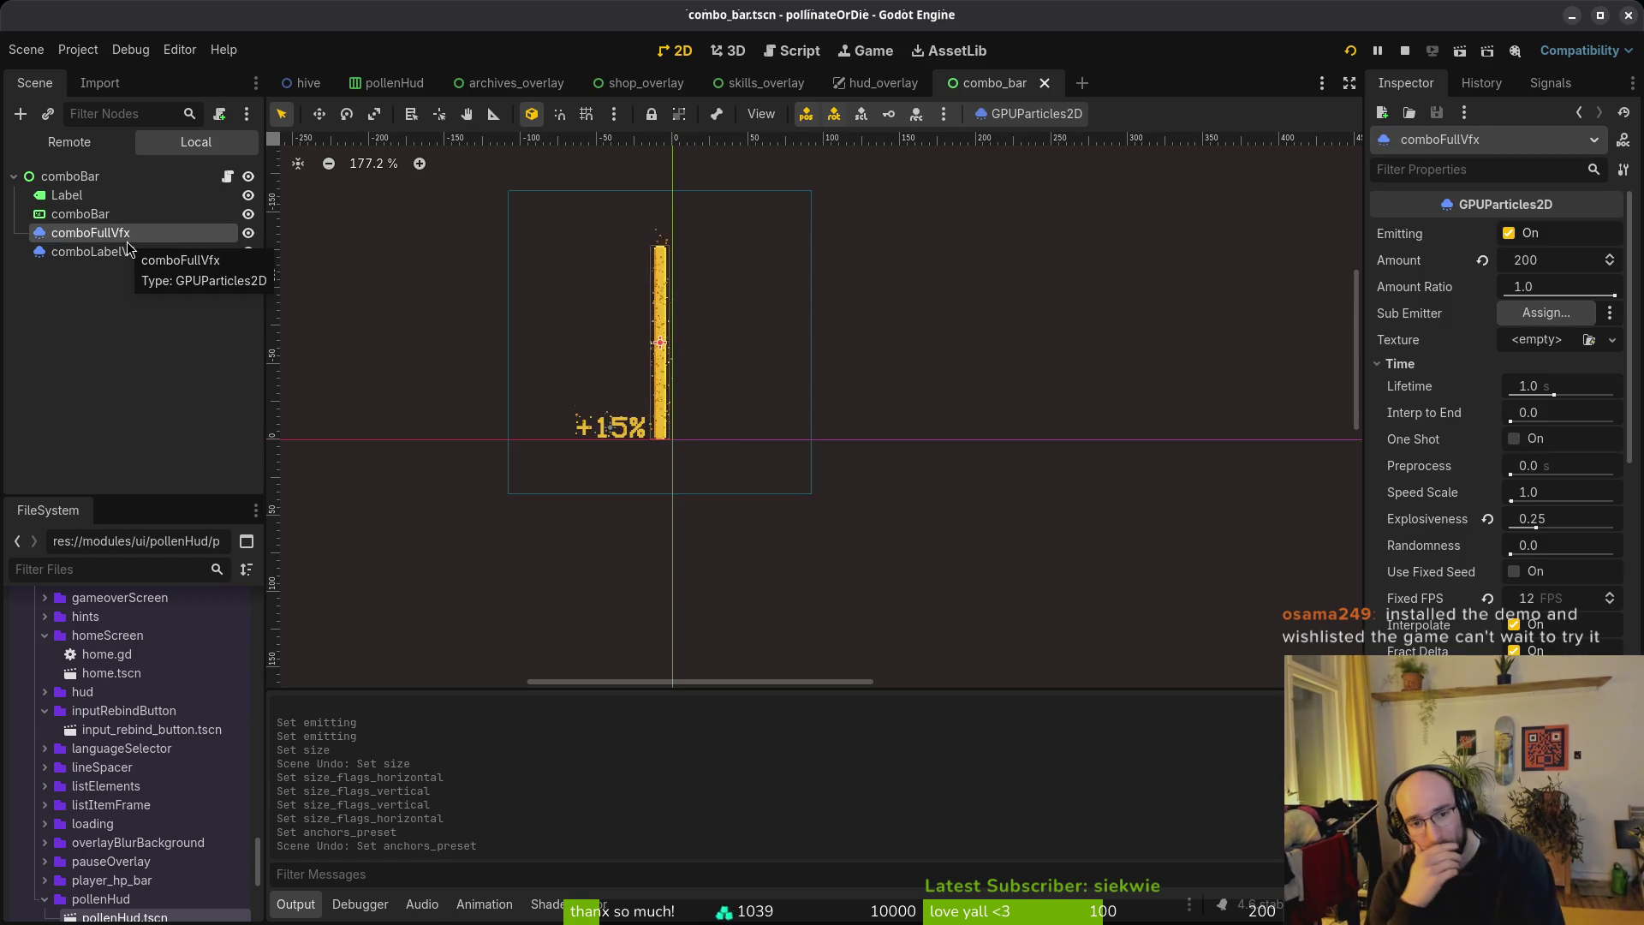
click(882, 83)
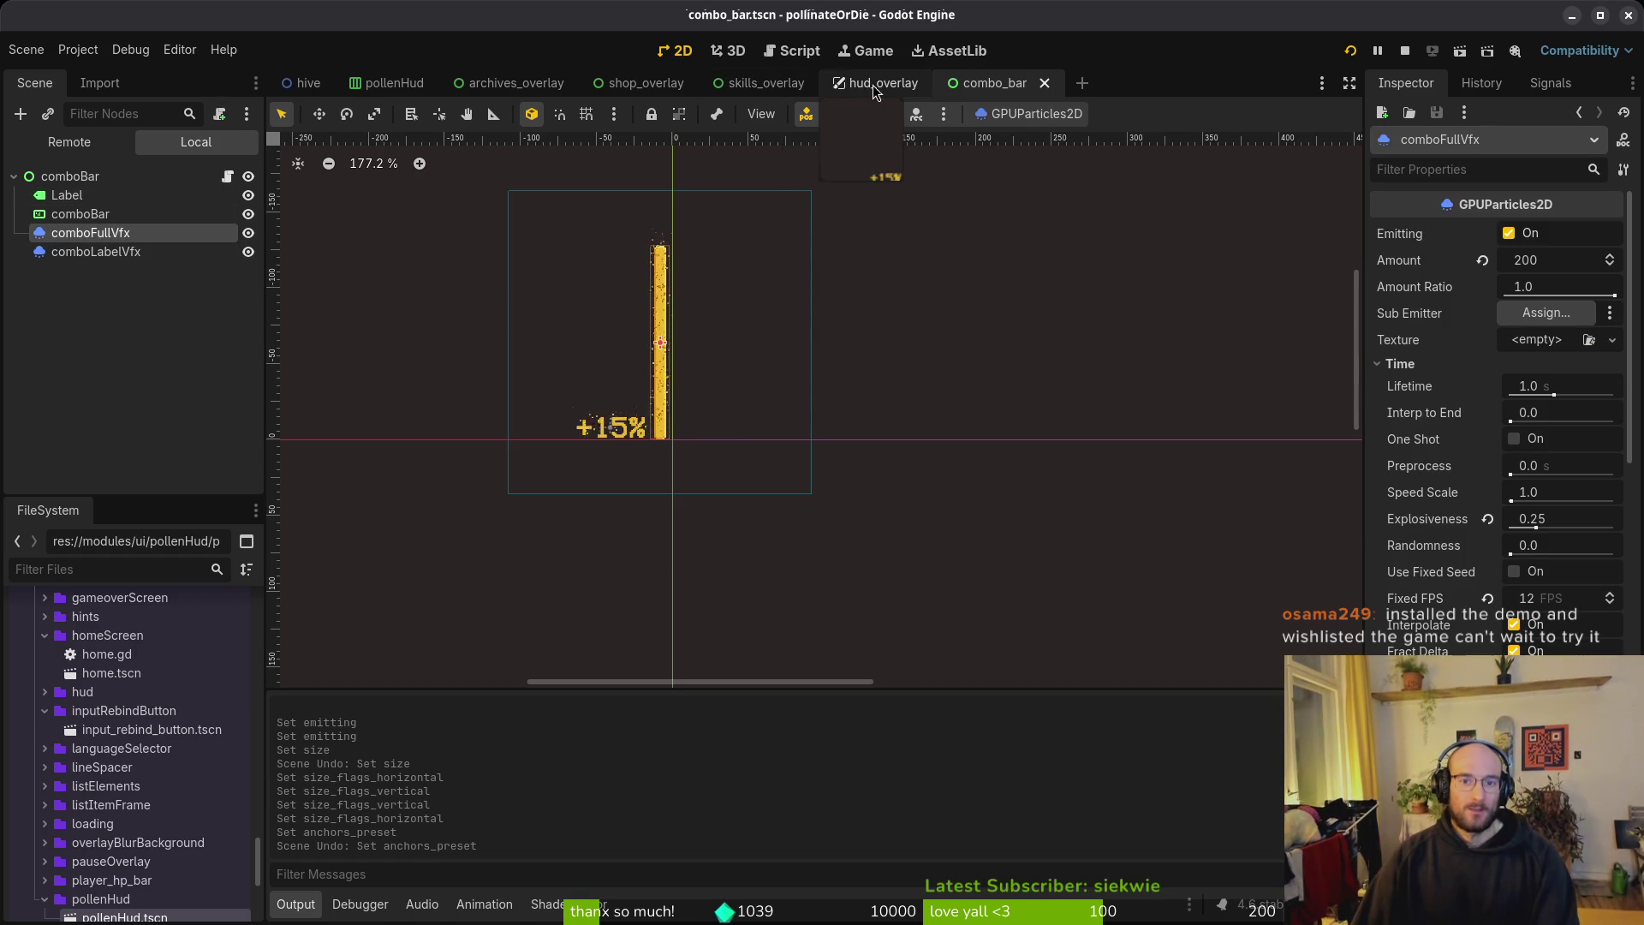
Step: Make comboBar's children editable in hud_overlay and move the comboFullVfx particles down and right
click(901, 447)
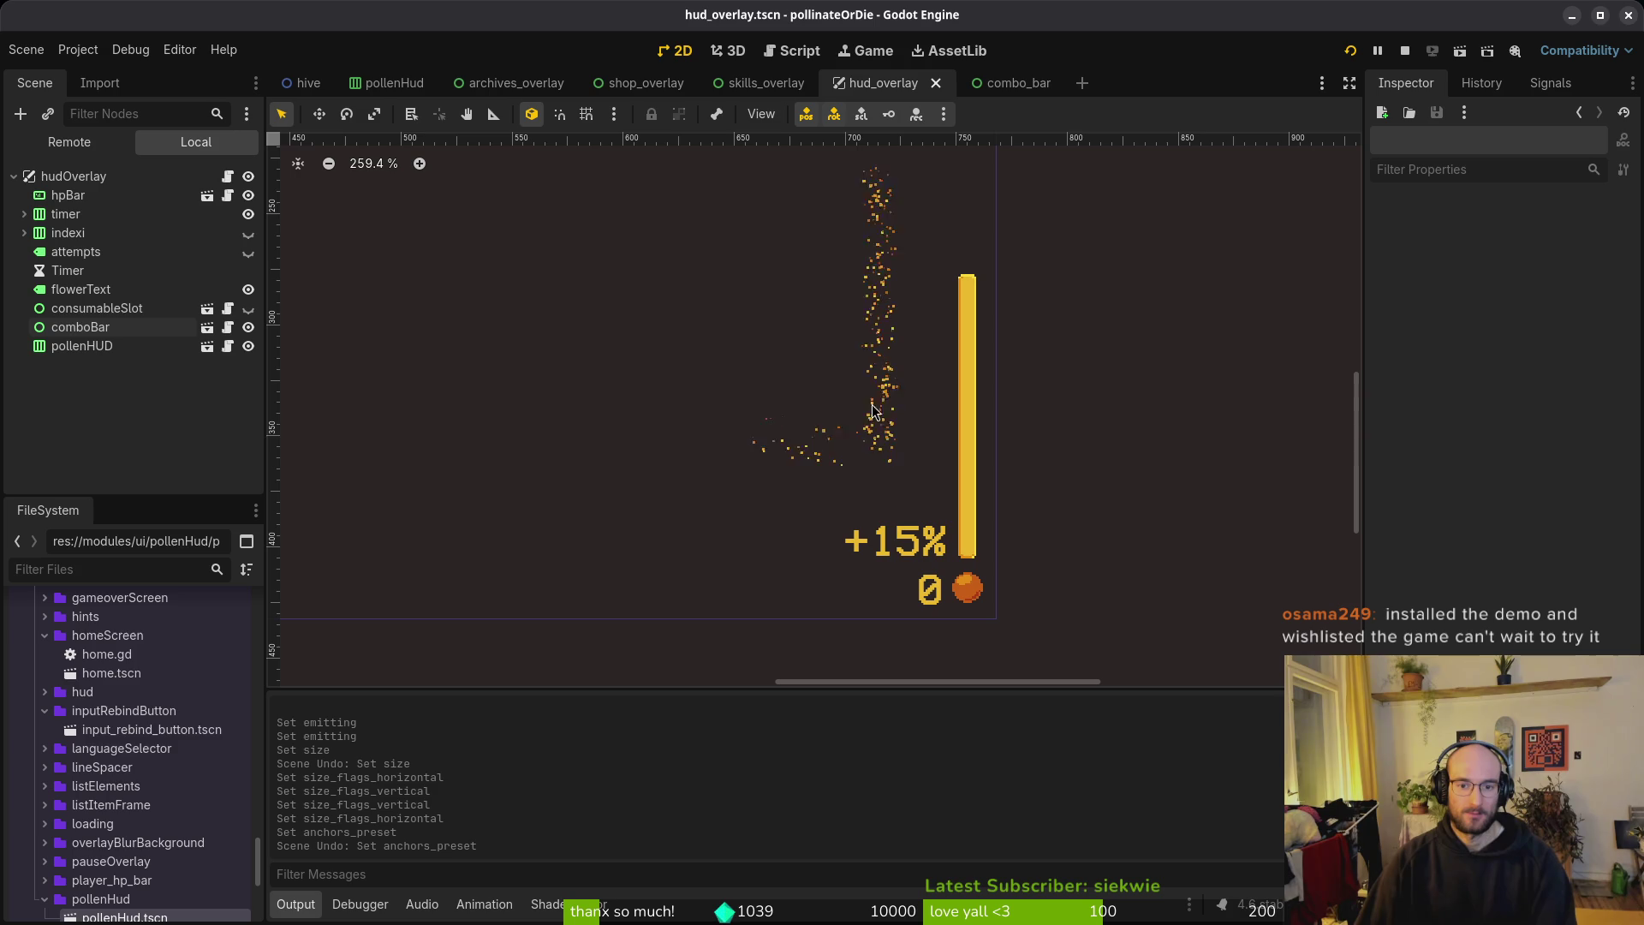
right_click(83, 336)
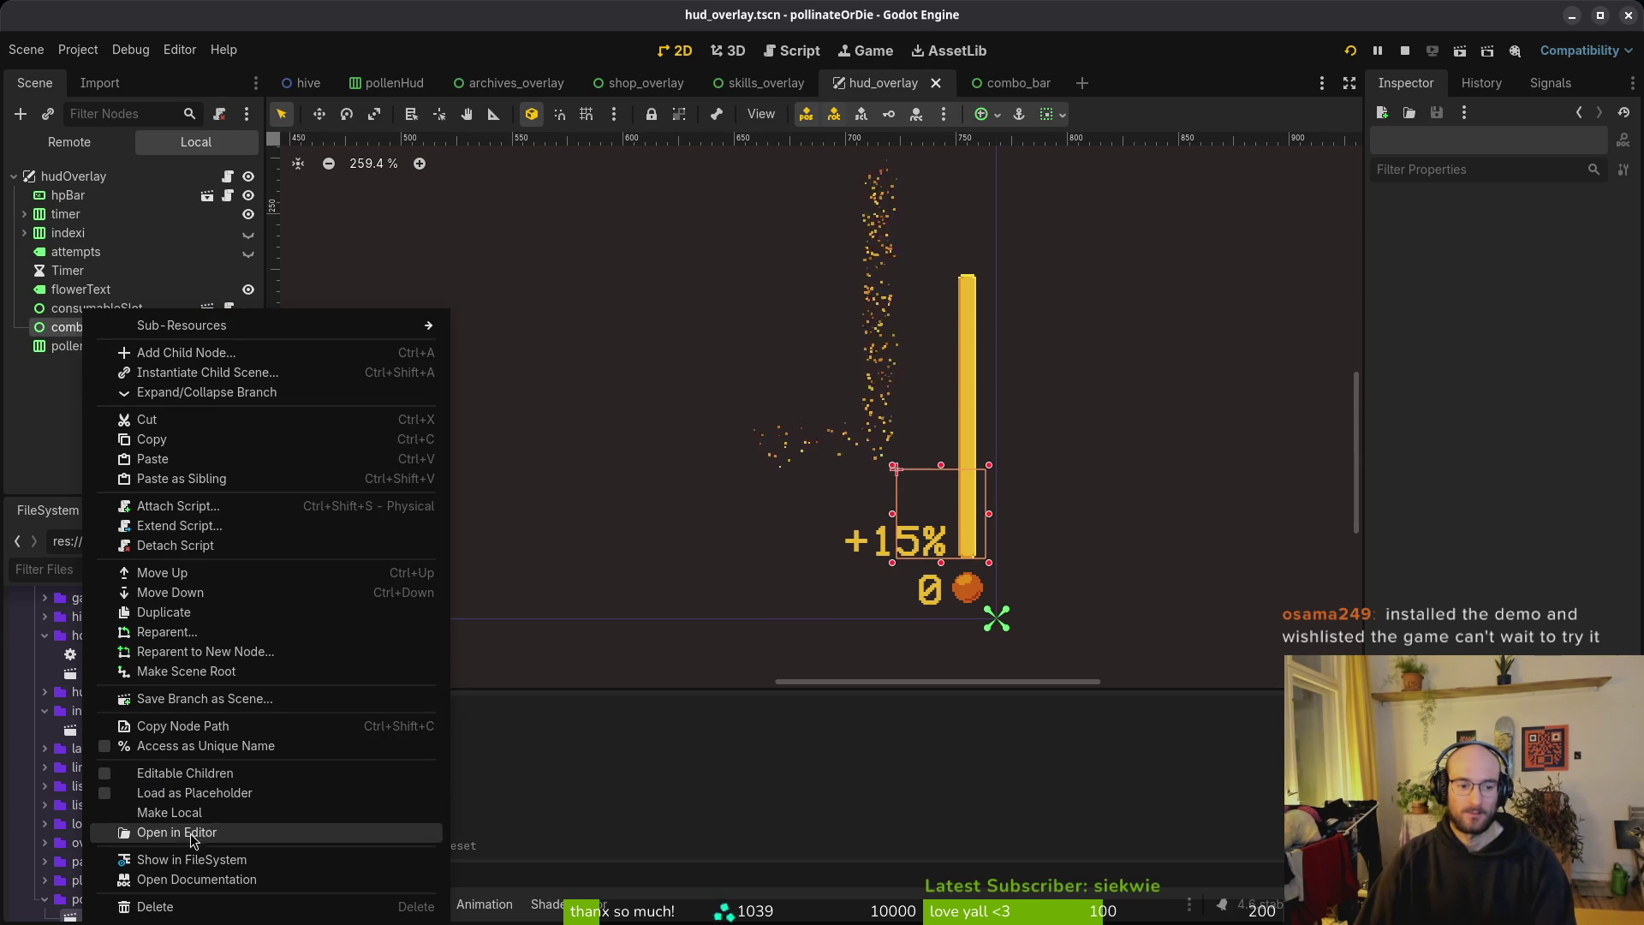
click(402, 773)
click(117, 385)
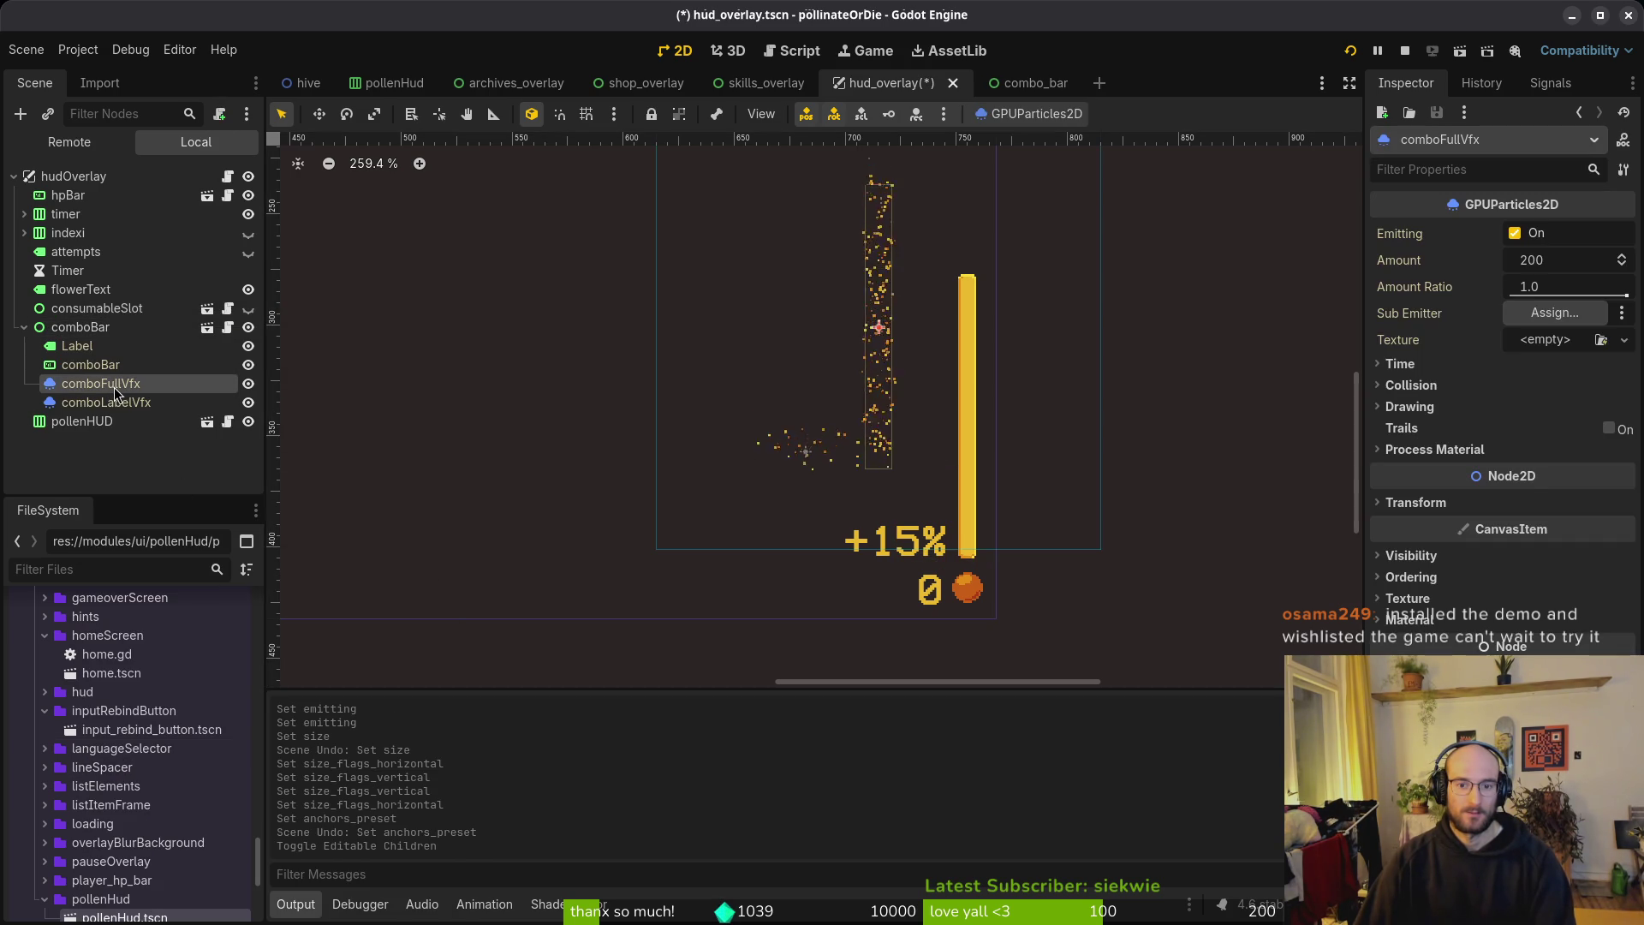
mouse_move(876, 350)
mouse_down()
mouse_move(964, 438)
mouse_move(978, 413)
mouse_move(973, 433)
mouse_move(815, 454)
mouse_move(901, 543)
mouse_up()
click(822, 456)
Step: Place the label particles over the +15% text and save hud_overlay
scroll(890, 532, up, 4)
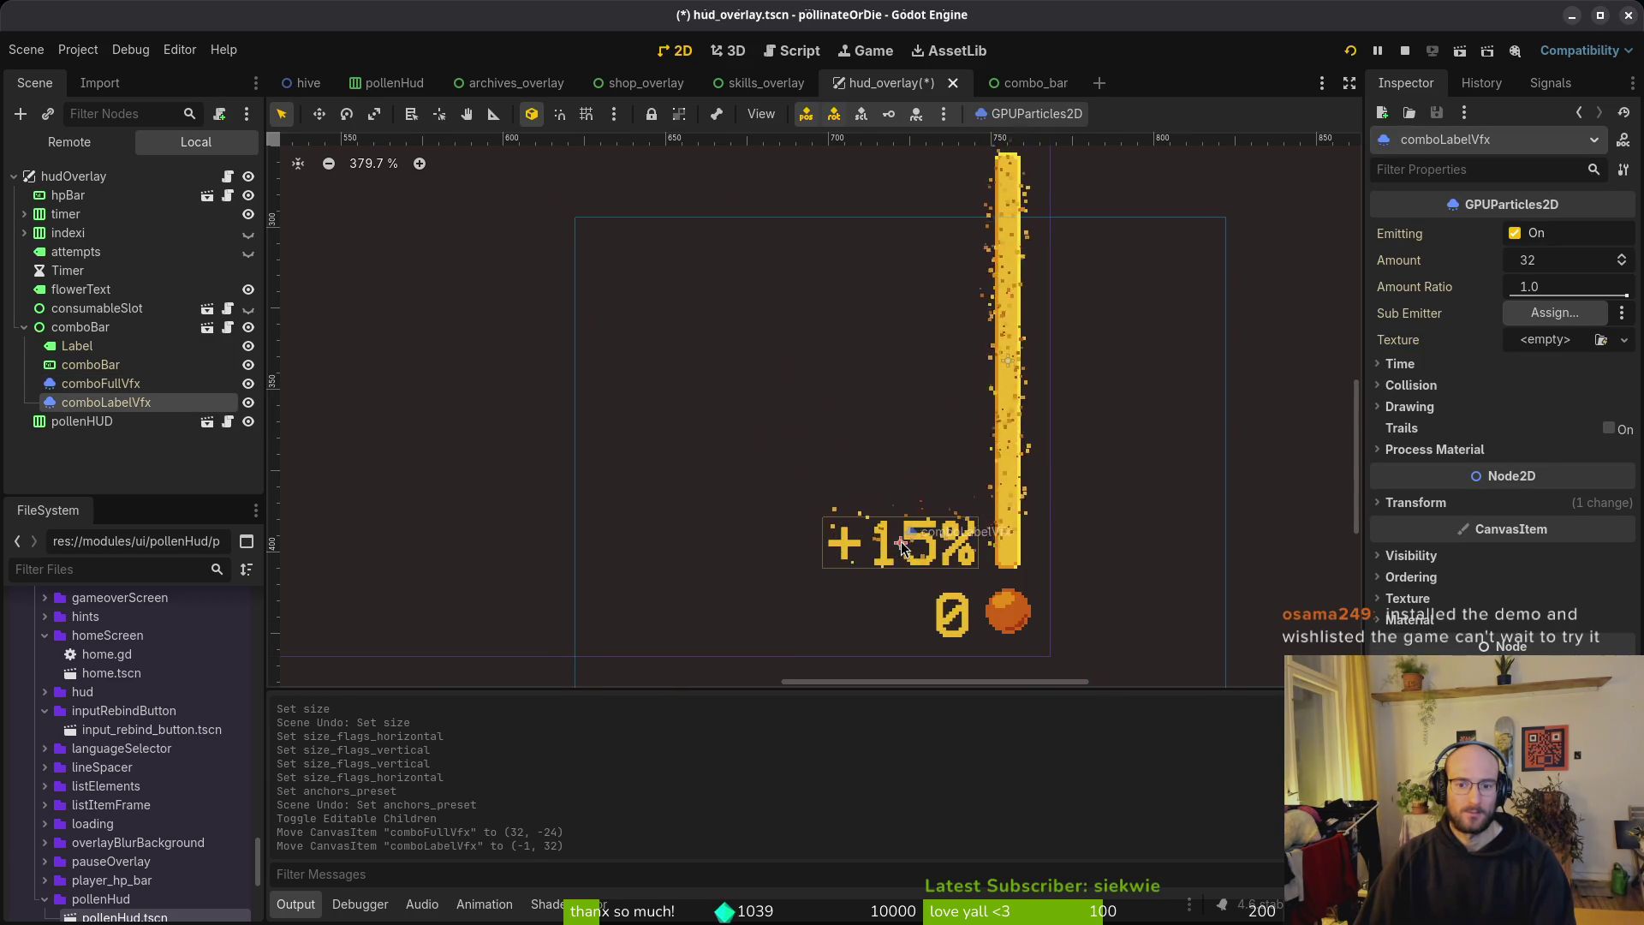
click(897, 421)
key(ctrl+s)
scroll(897, 422, down, 4)
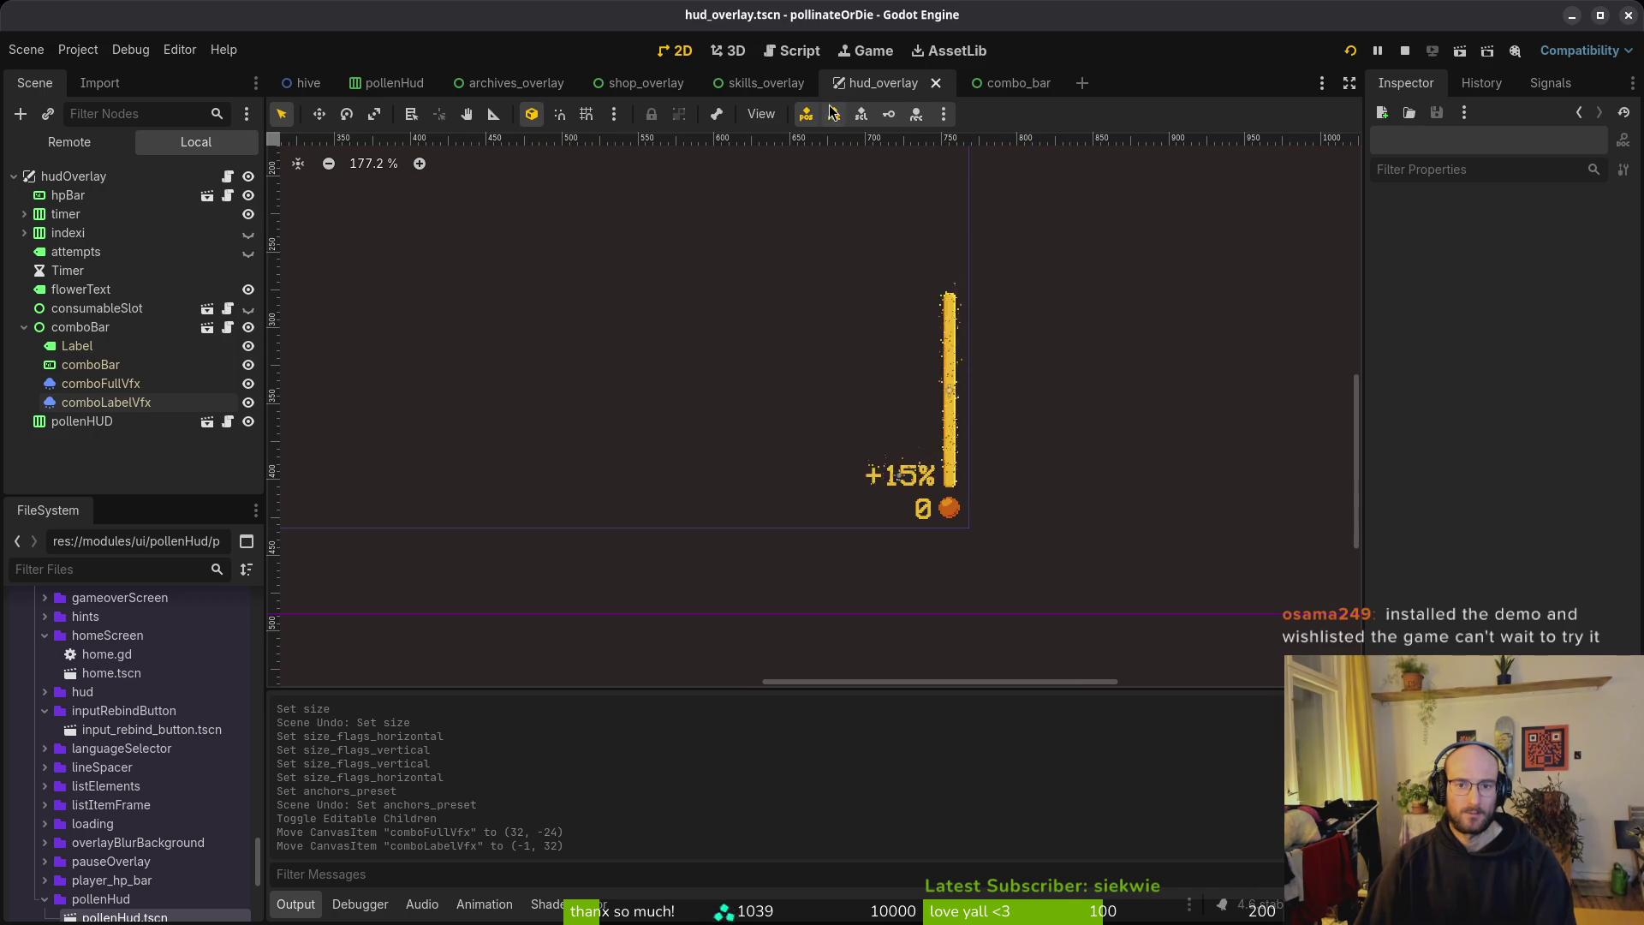
click(1004, 81)
click(882, 82)
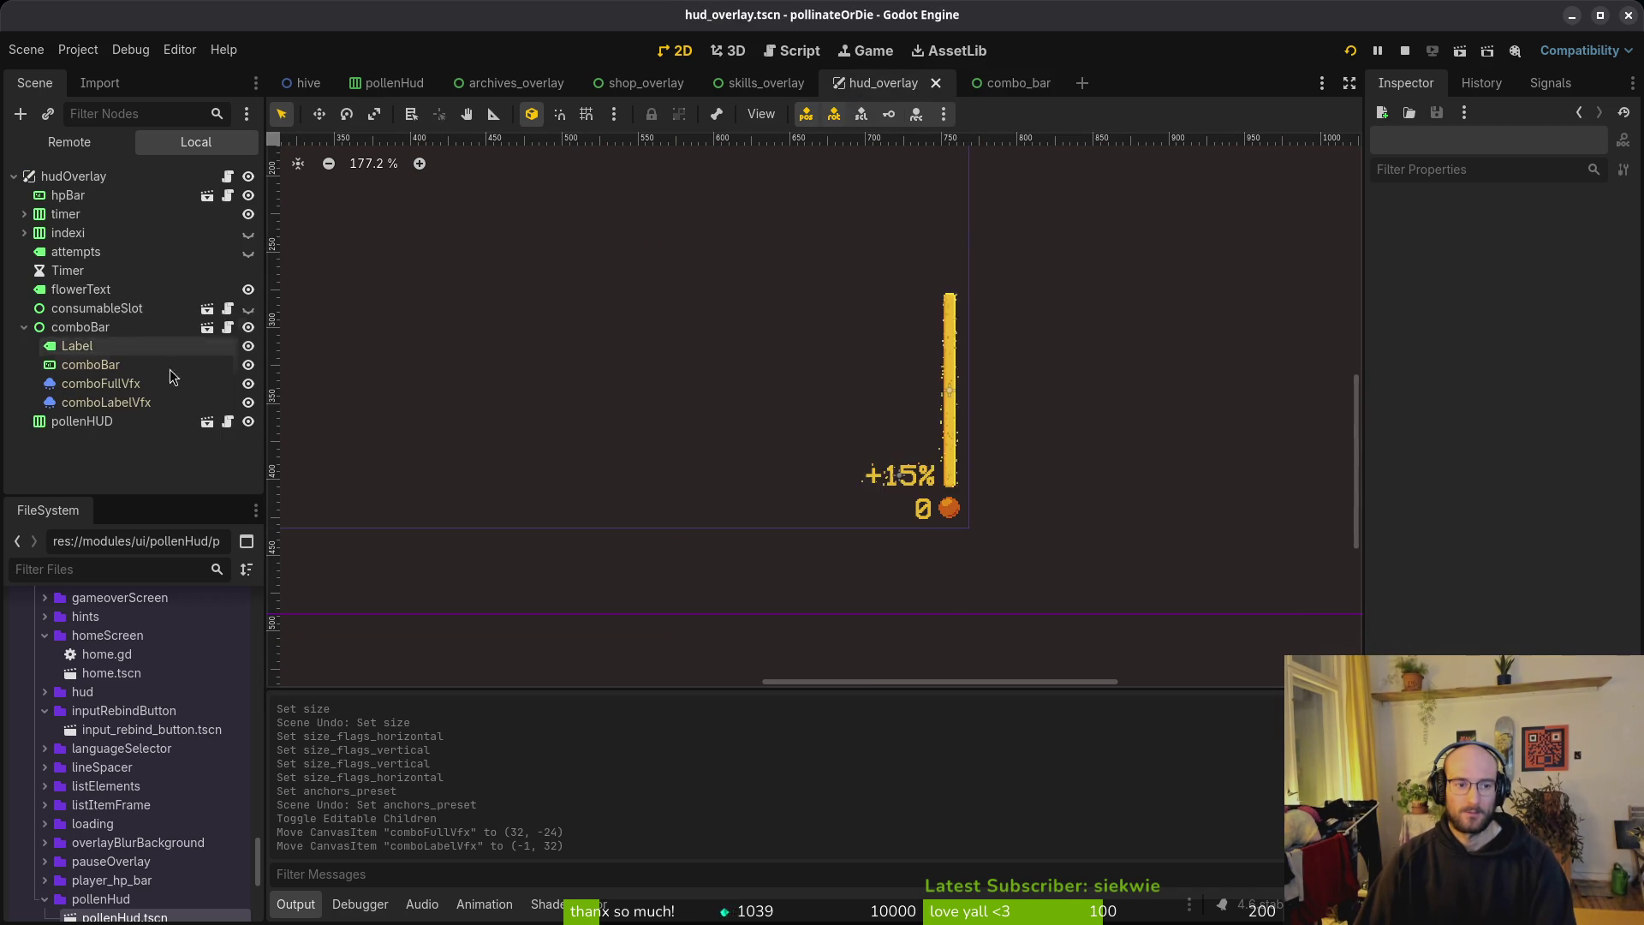
Step: Turn off Editable Children on comboBar, confirm discarding local changes, save, and relaunch the game
right_click(25, 331)
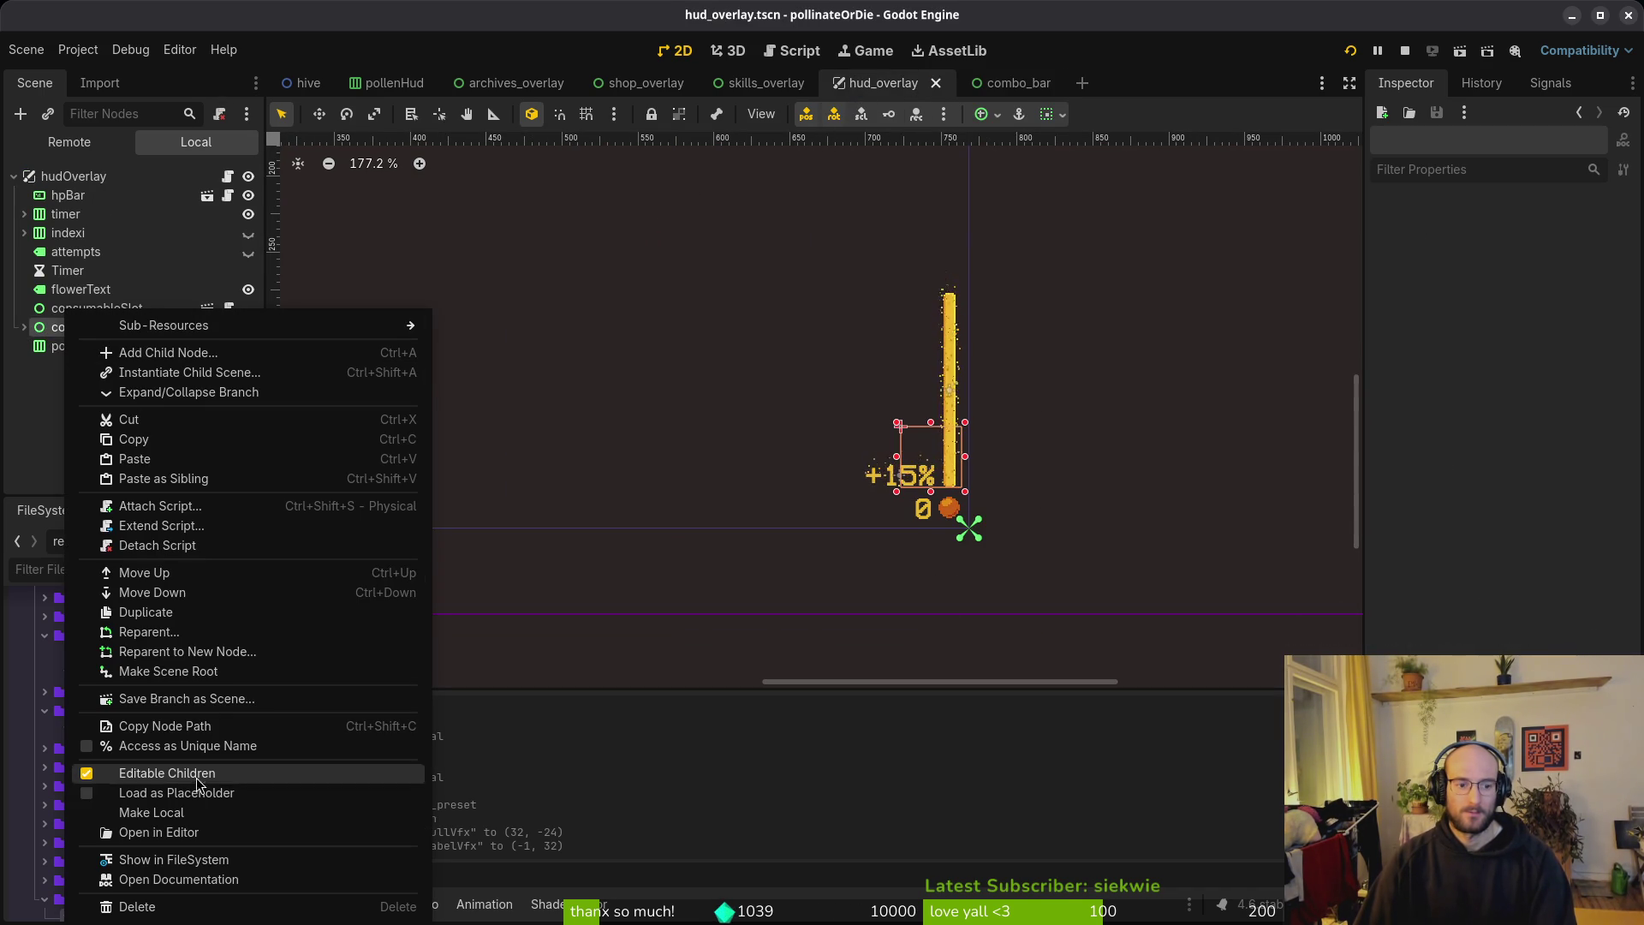
click(128, 771)
click(953, 484)
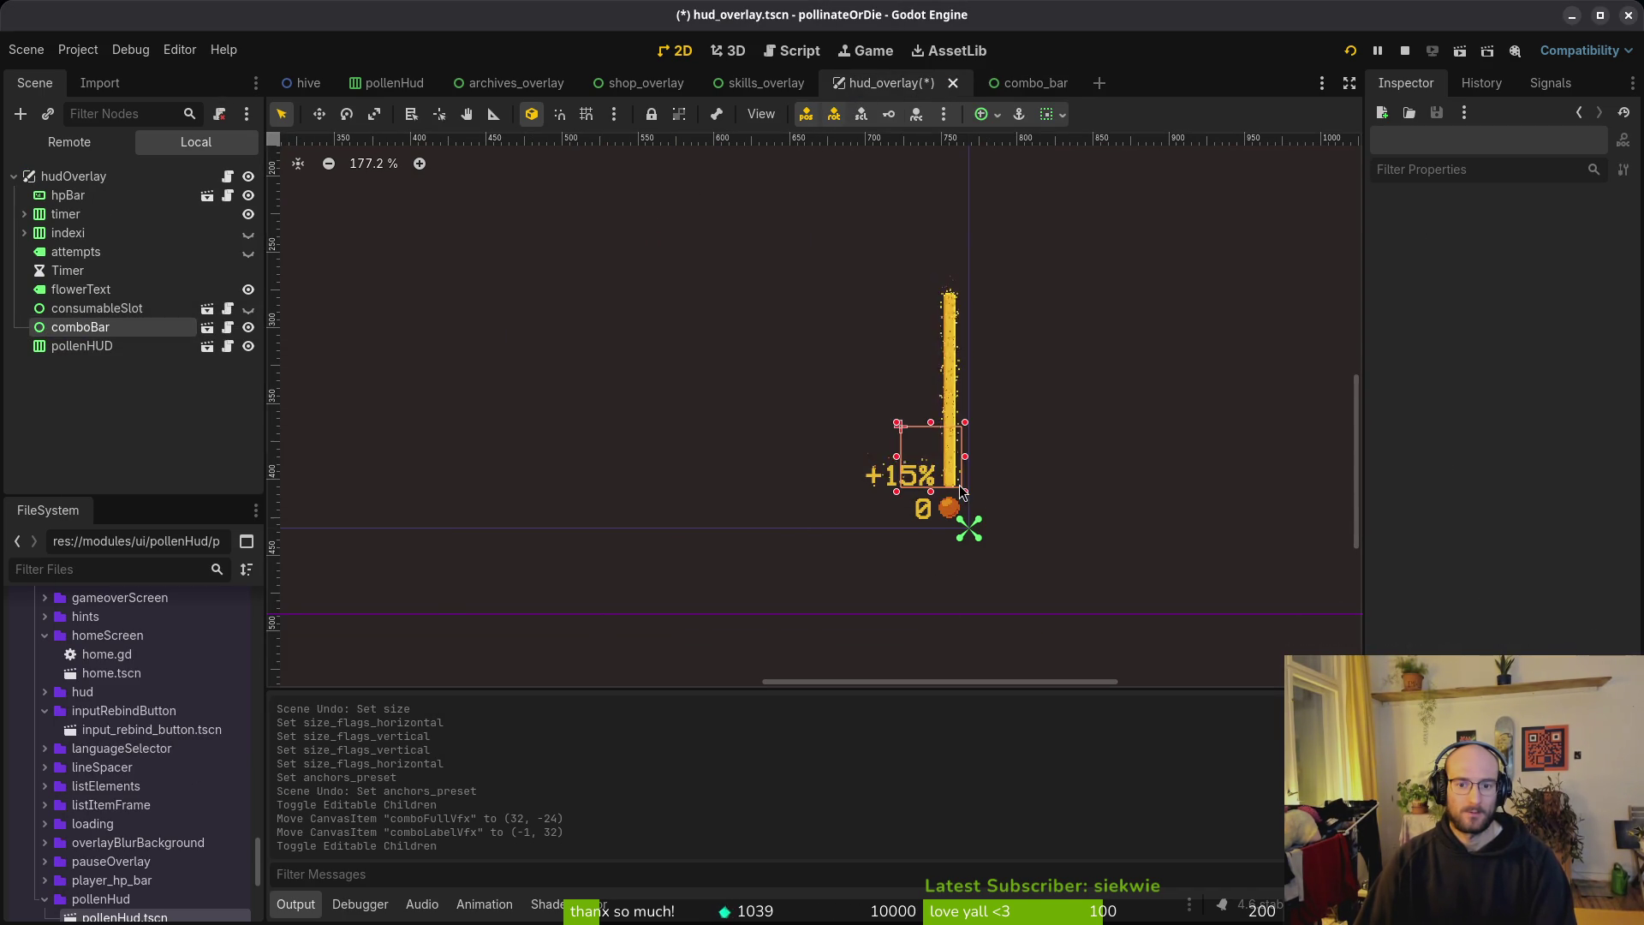
key(ctrl+s)
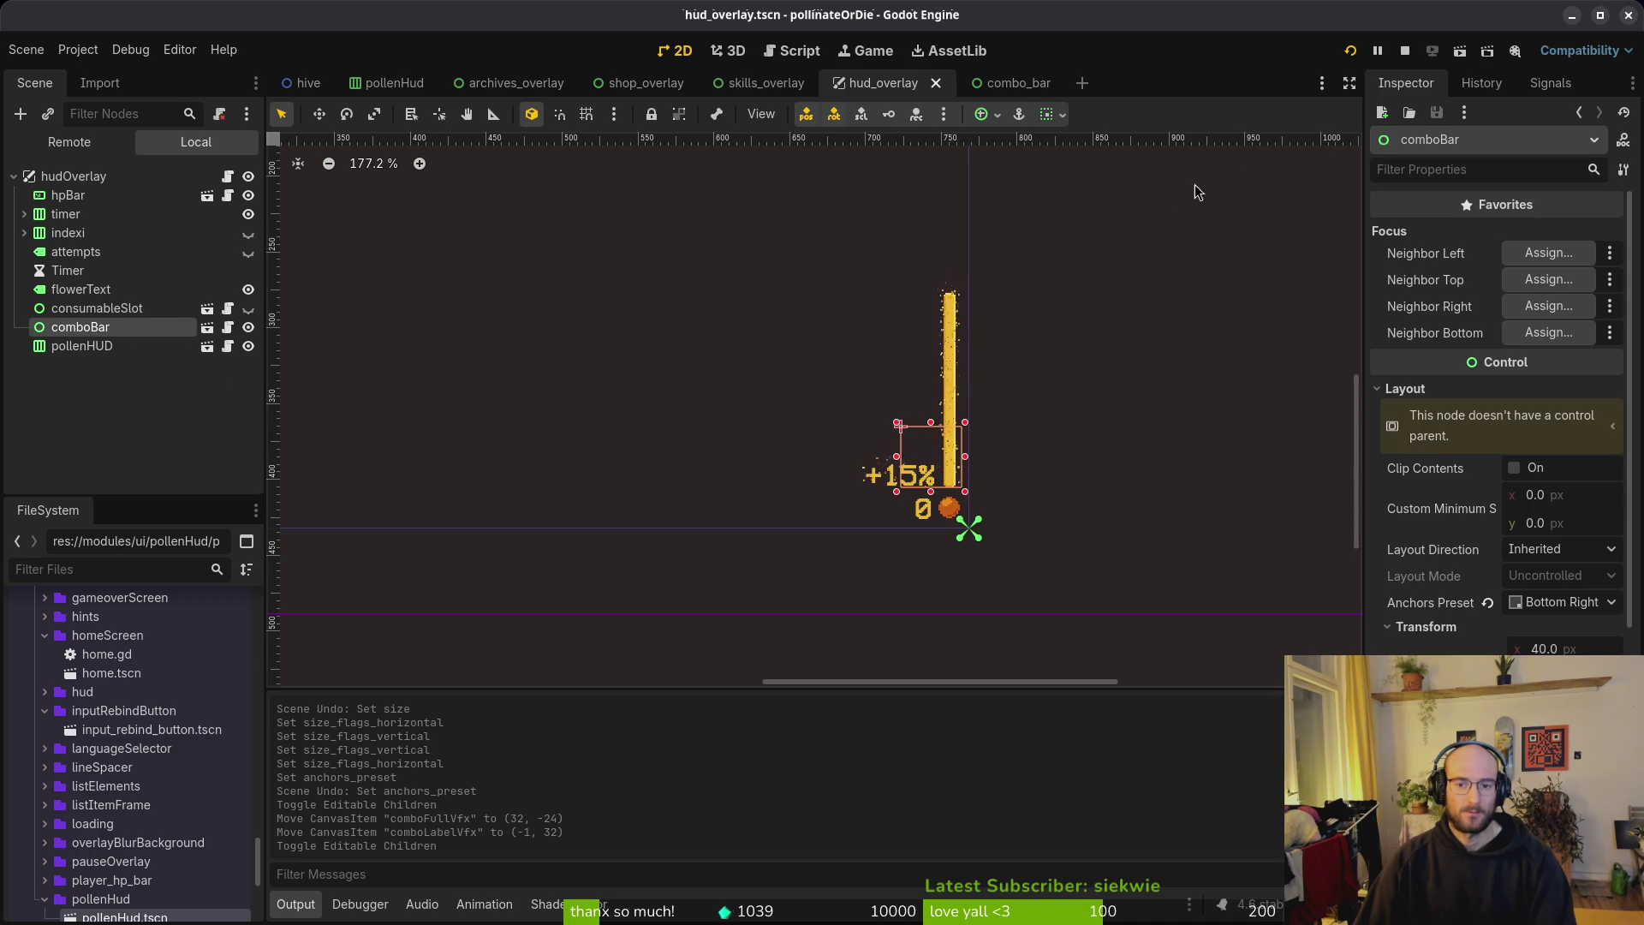
click(1403, 52)
click(1349, 52)
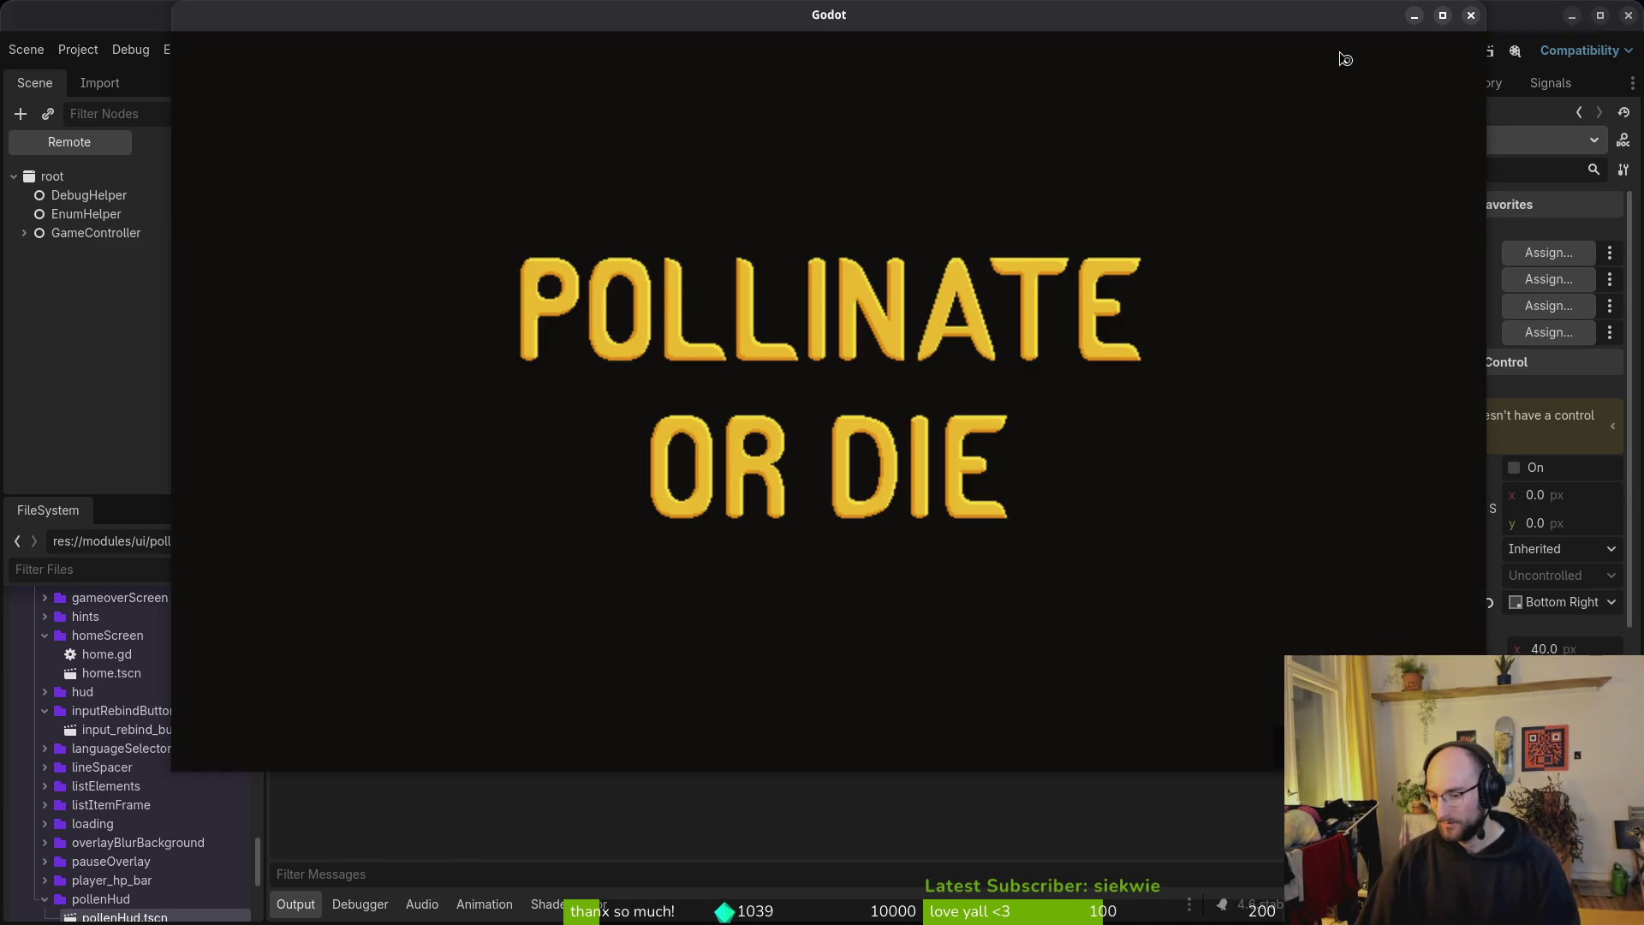
Step: Continue into the hive level to check the HUD, then close the running game
key(Return)
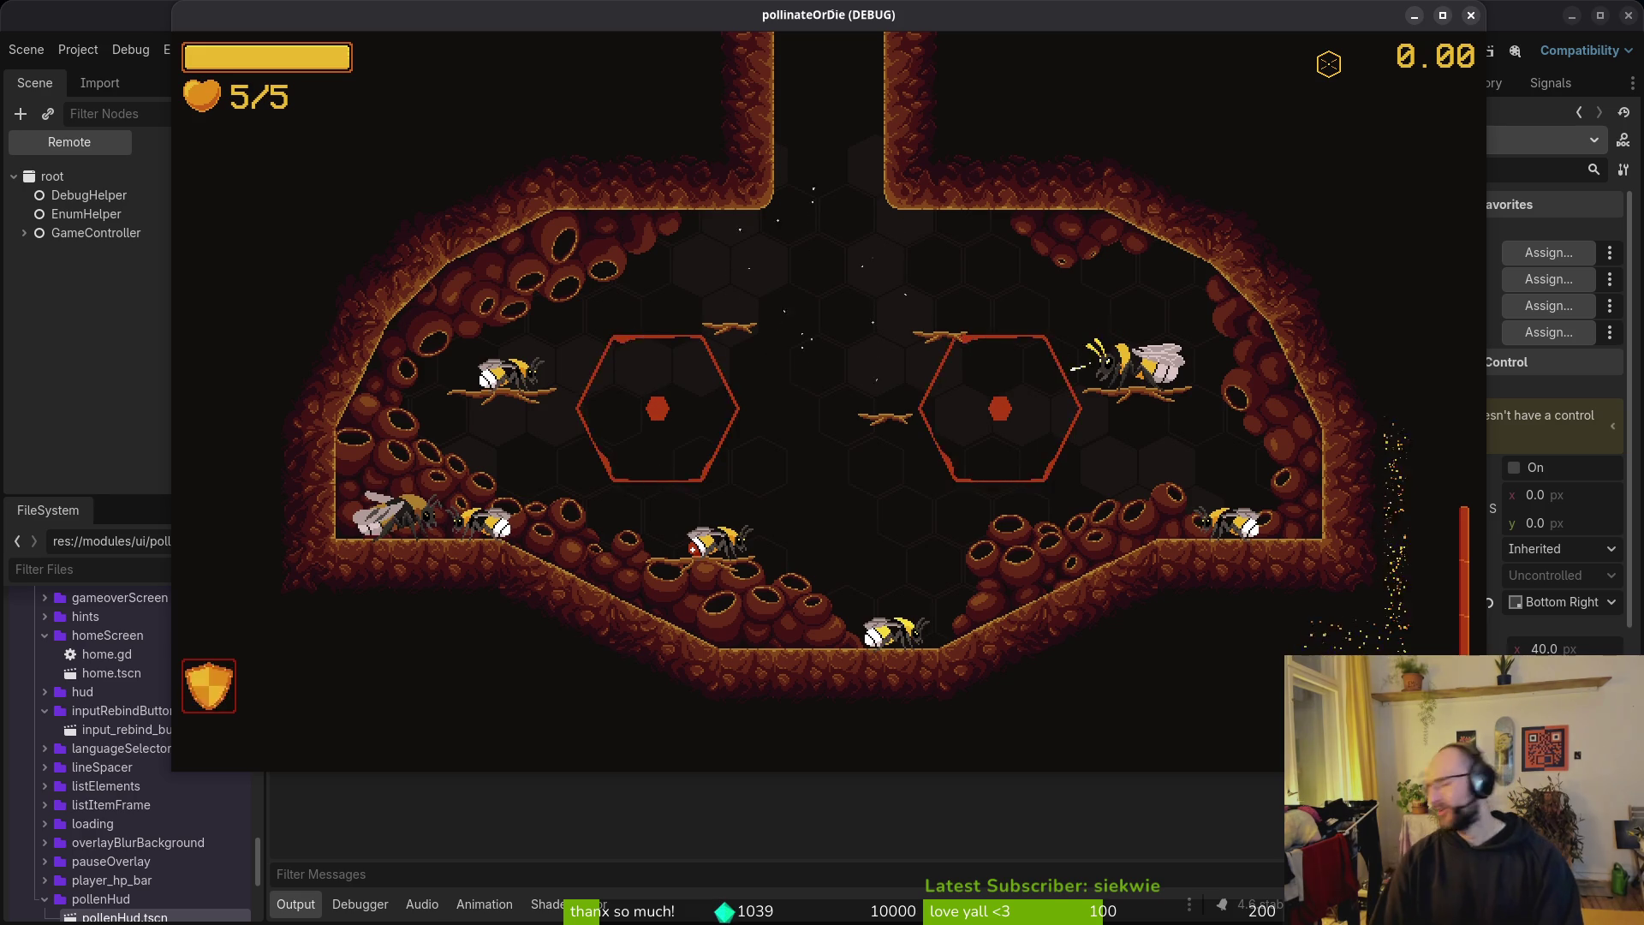
click(1471, 16)
click(97, 280)
click(79, 299)
Step: Select the combo bar on the hud_overlay canvas
scroll(956, 464, down, 10)
click(976, 499)
scroll(972, 497, up, 9)
click(928, 483)
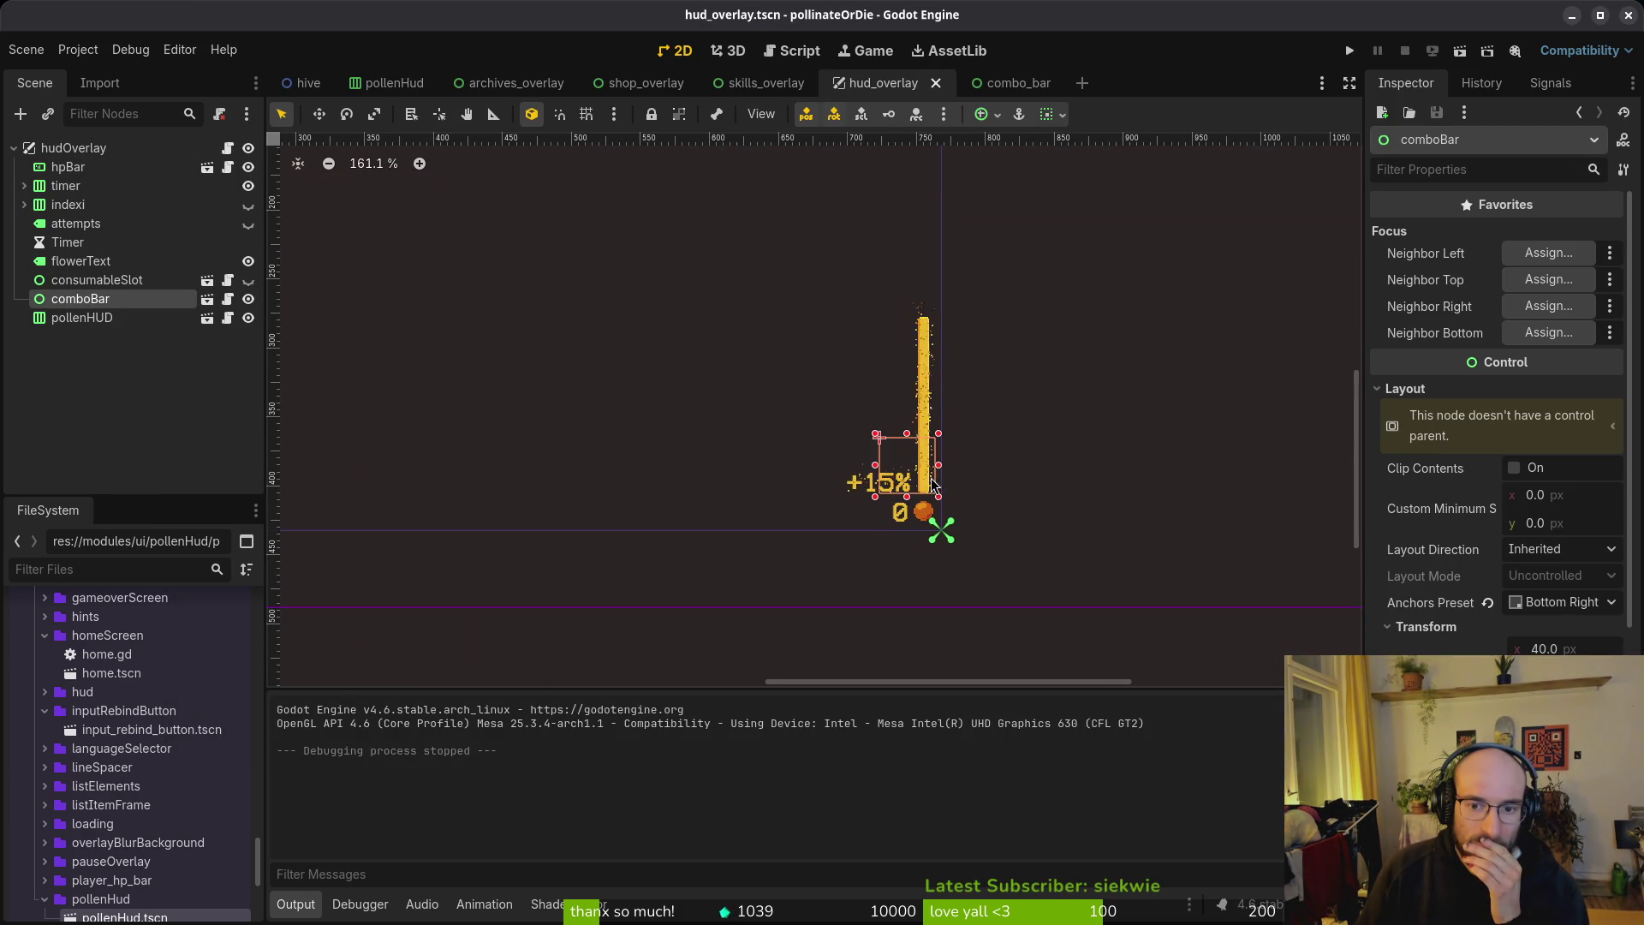
Step: Switch between combo_bar and hud_overlay to compare the combo bar, then run the game
click(991, 486)
click(1010, 83)
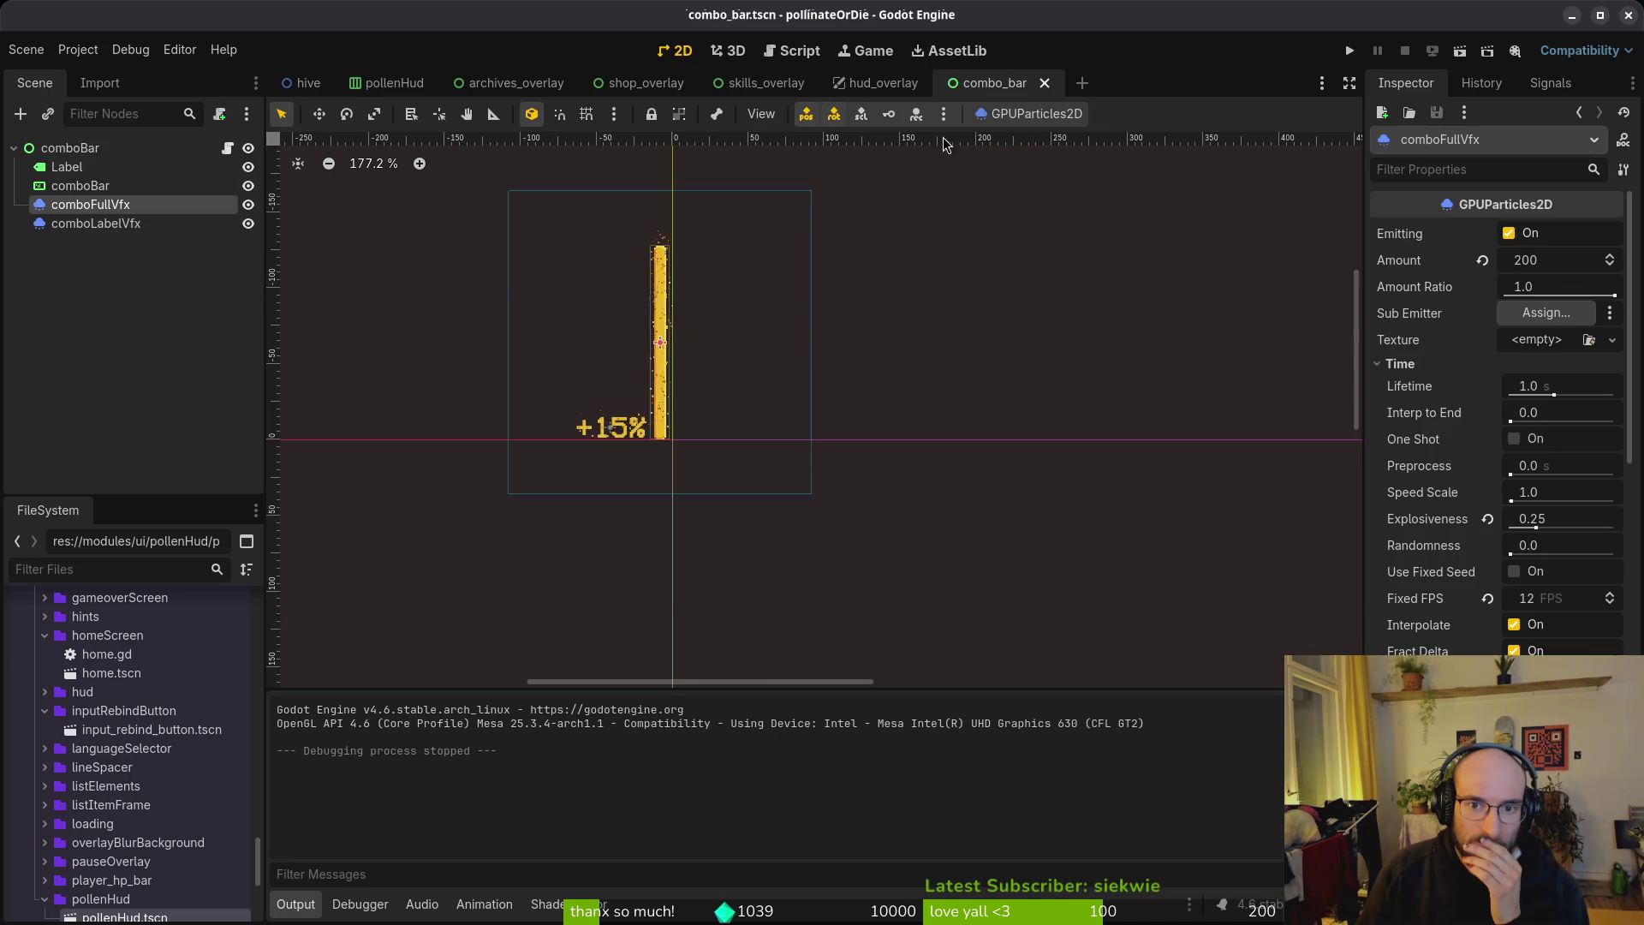
click(875, 86)
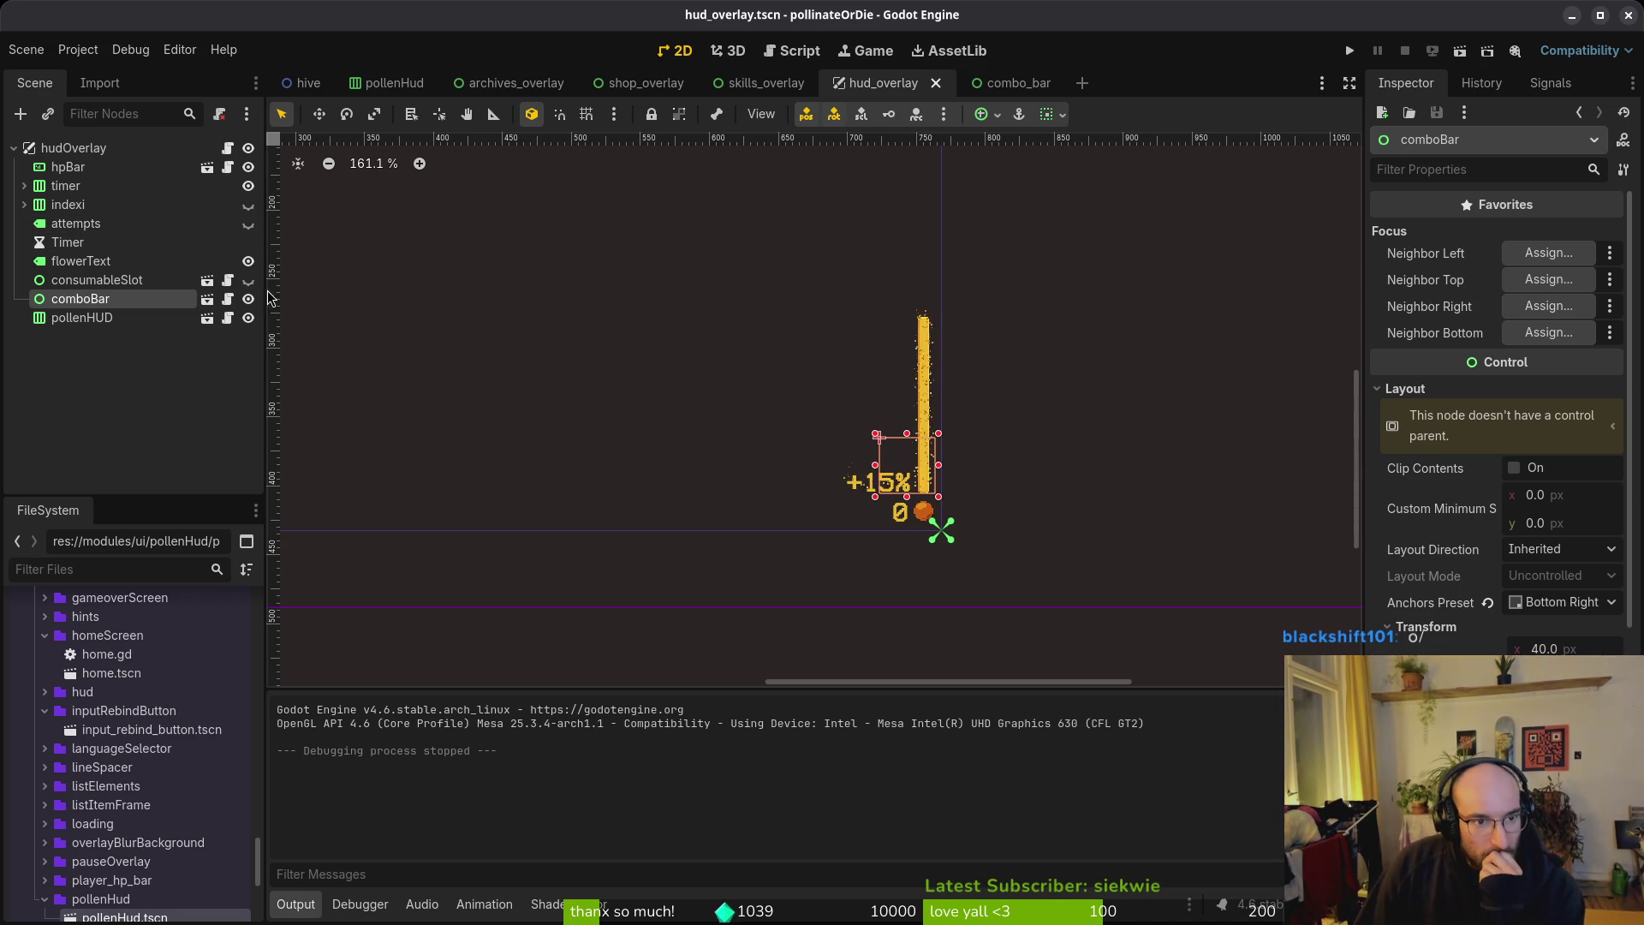
click(989, 84)
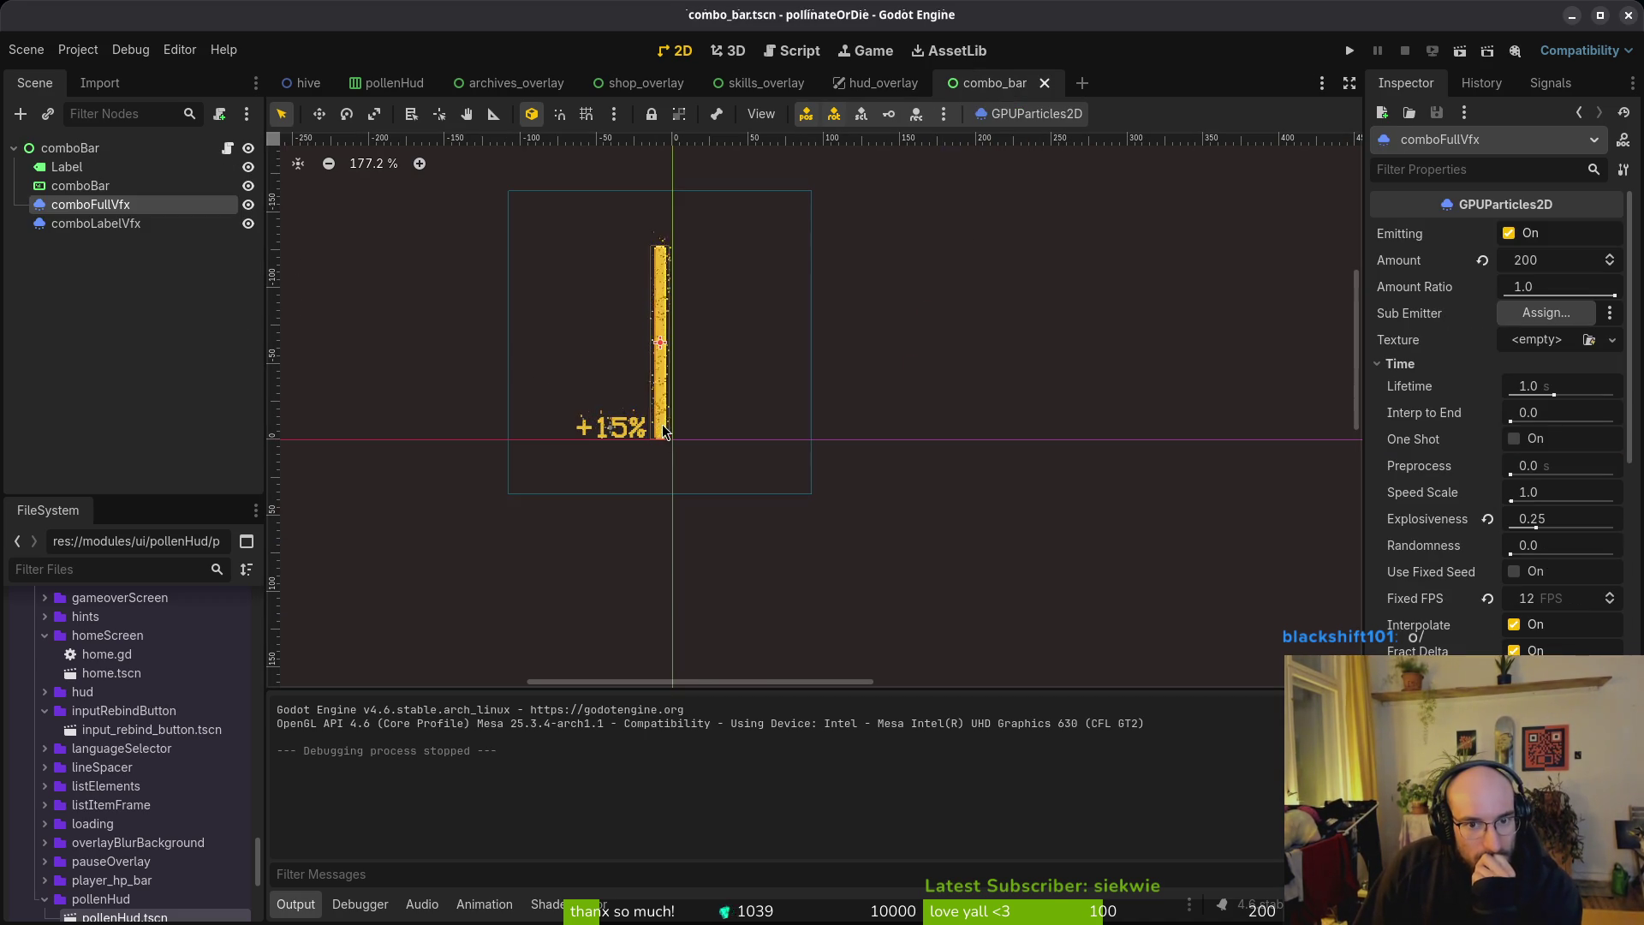
scroll(662, 408, down, 3)
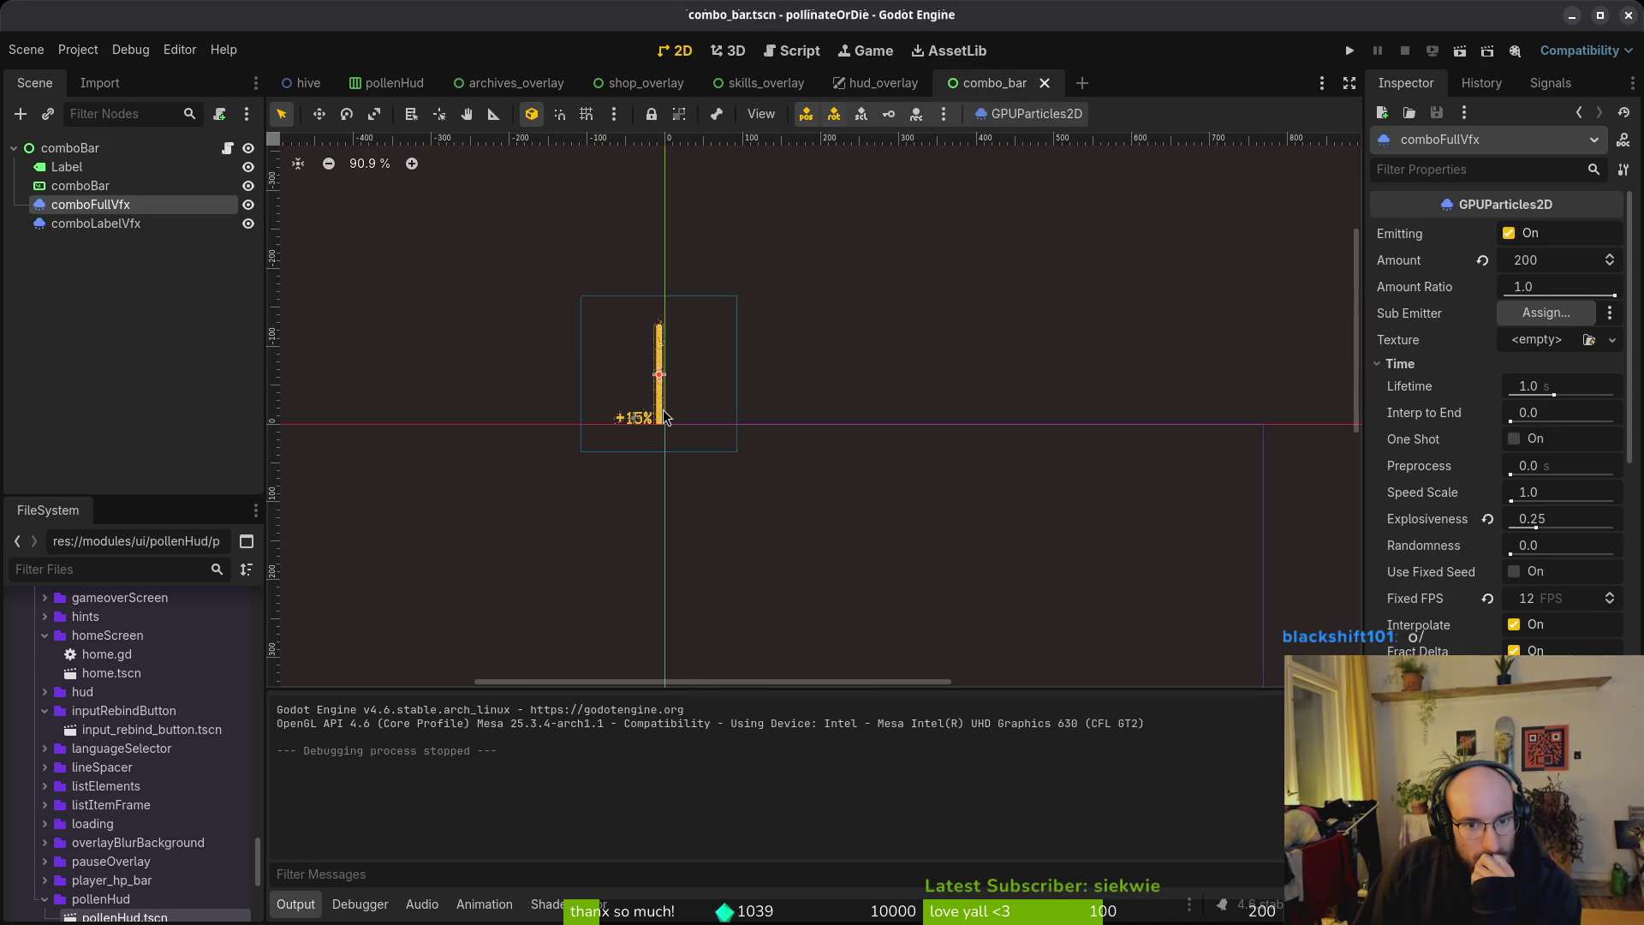
click(878, 83)
scroll(921, 496, down, 3)
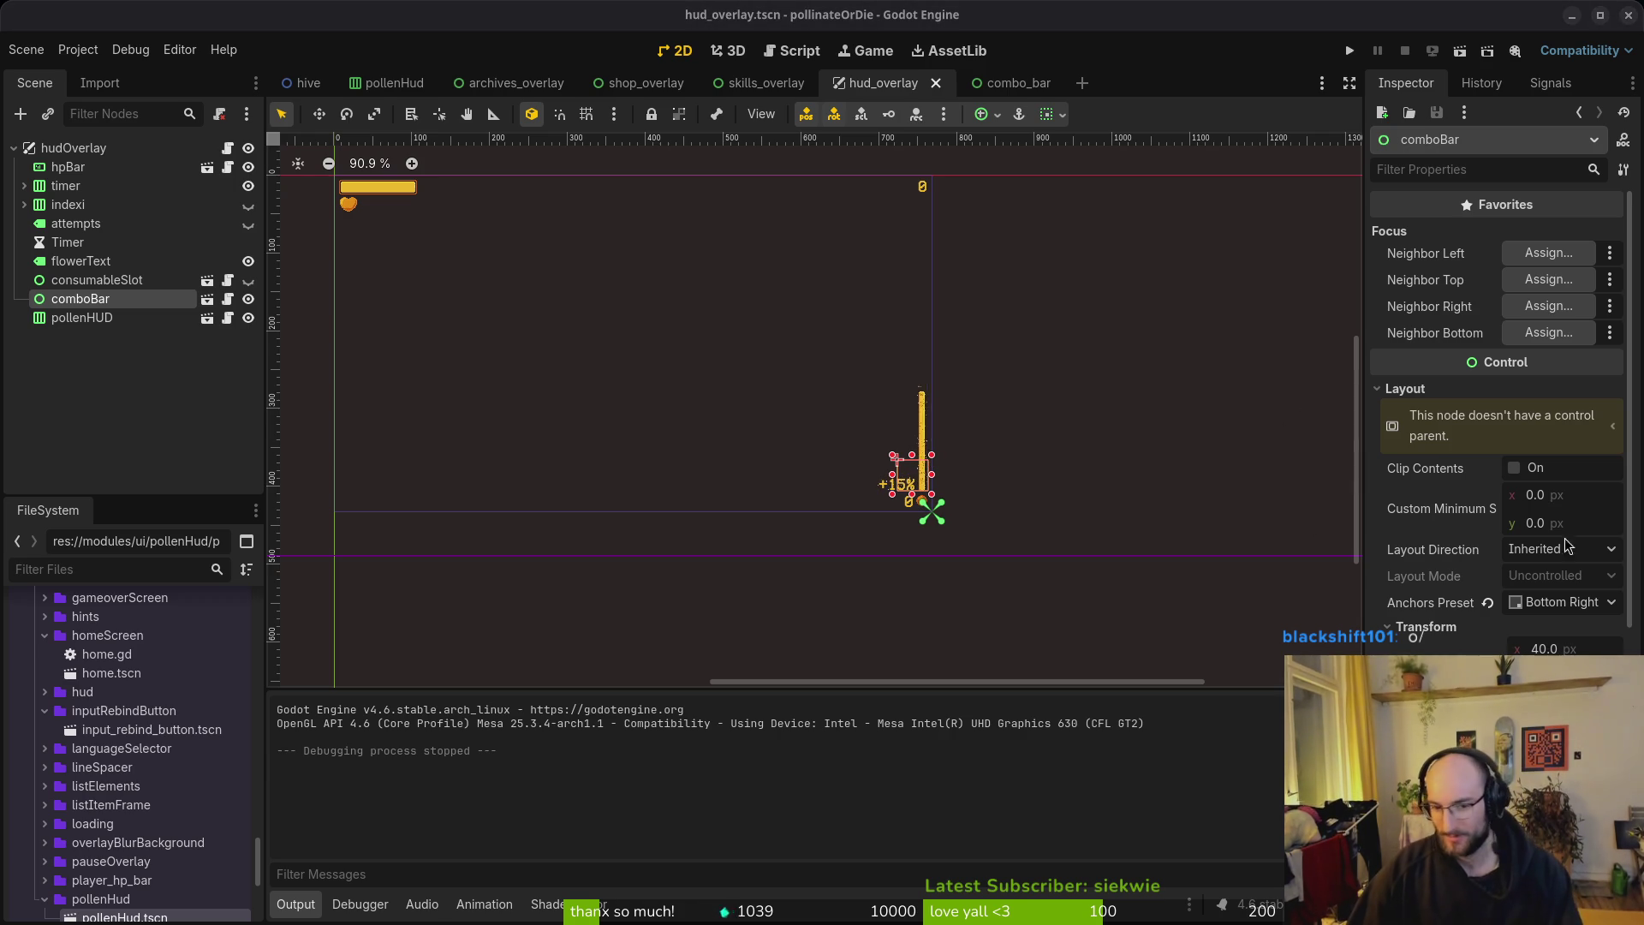
click(1350, 50)
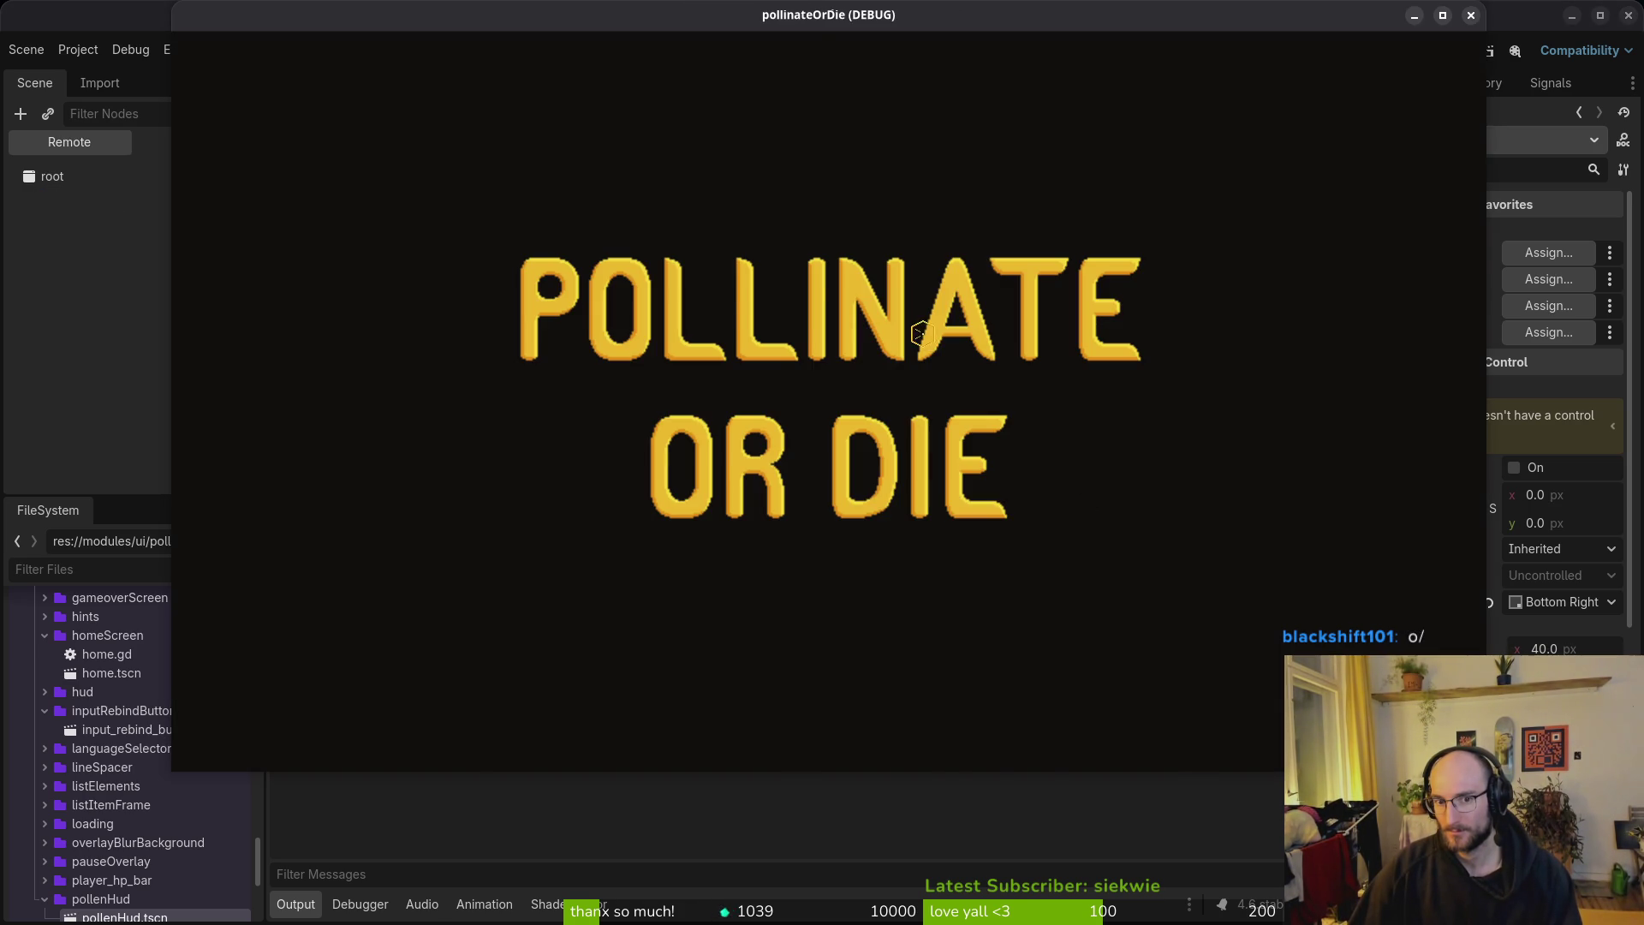
Step: Start a new game into the hive, open and save debug.helper.gd in Neovim, then return to Godot
key(Return)
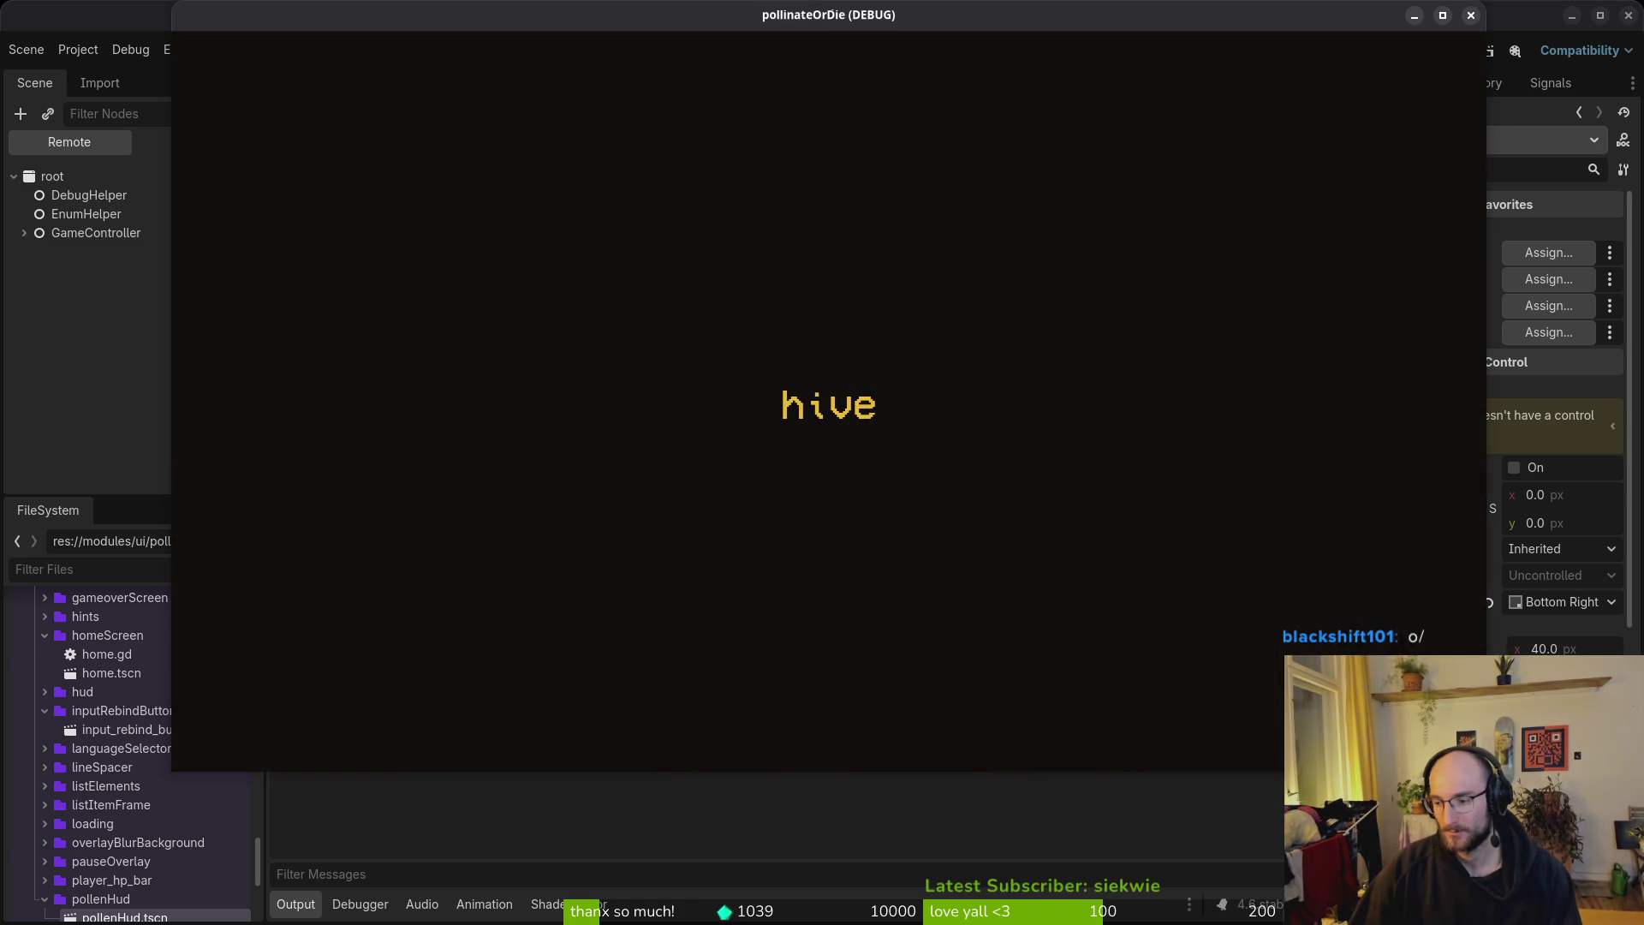
key(super+1)
key(space)
key(space)
text(debug)
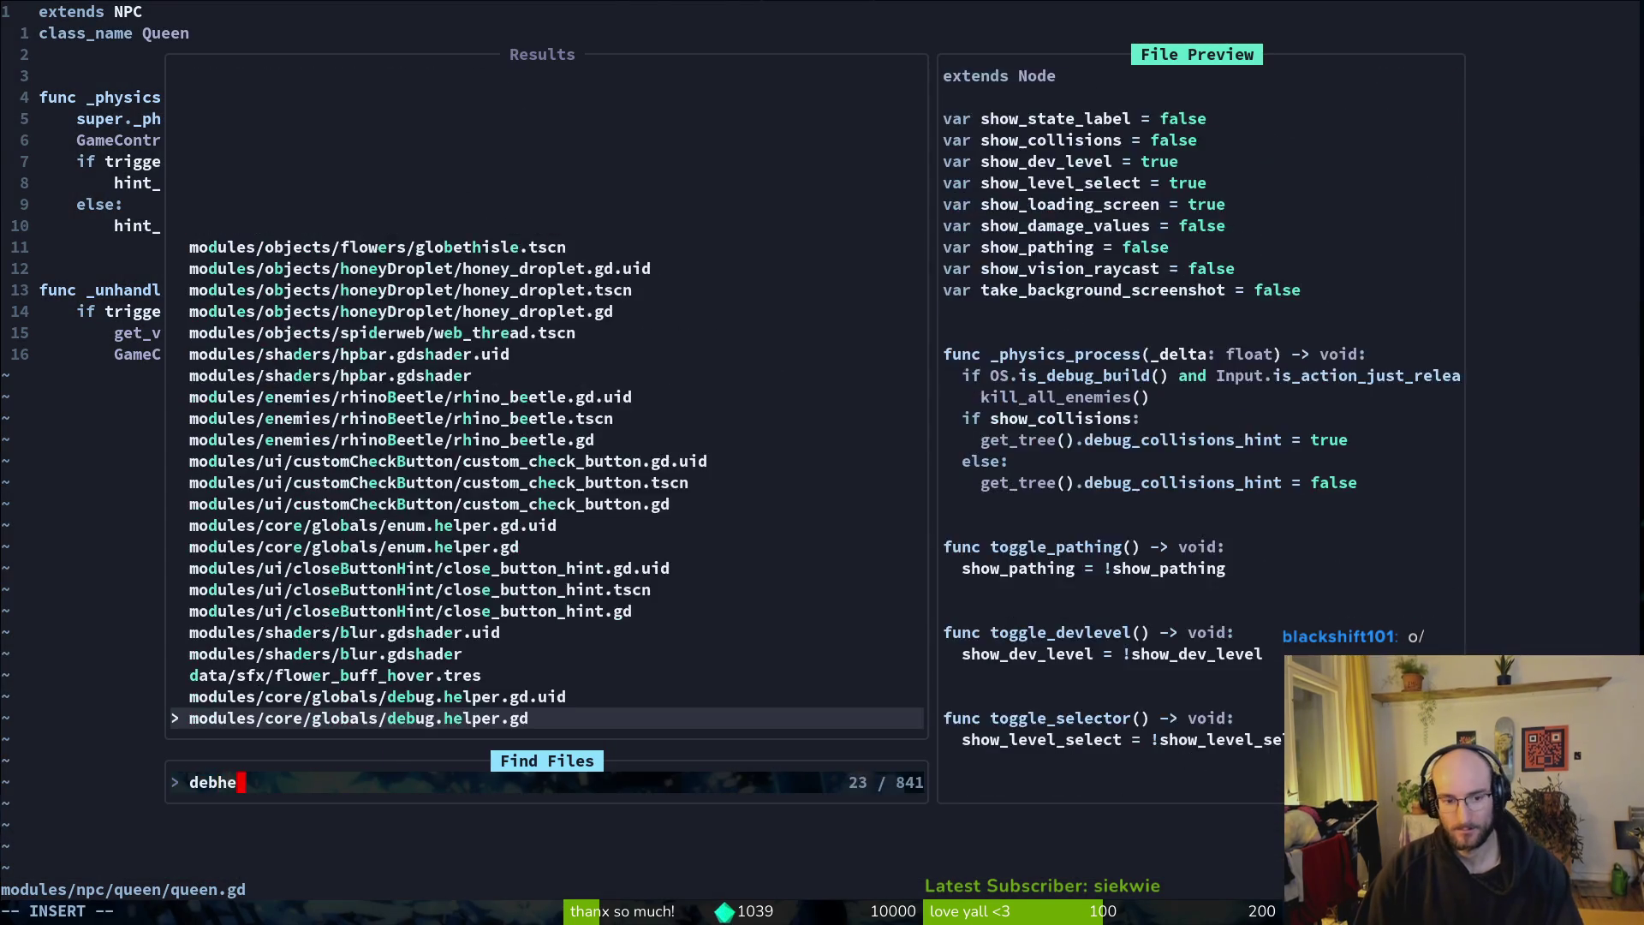
key(Return)
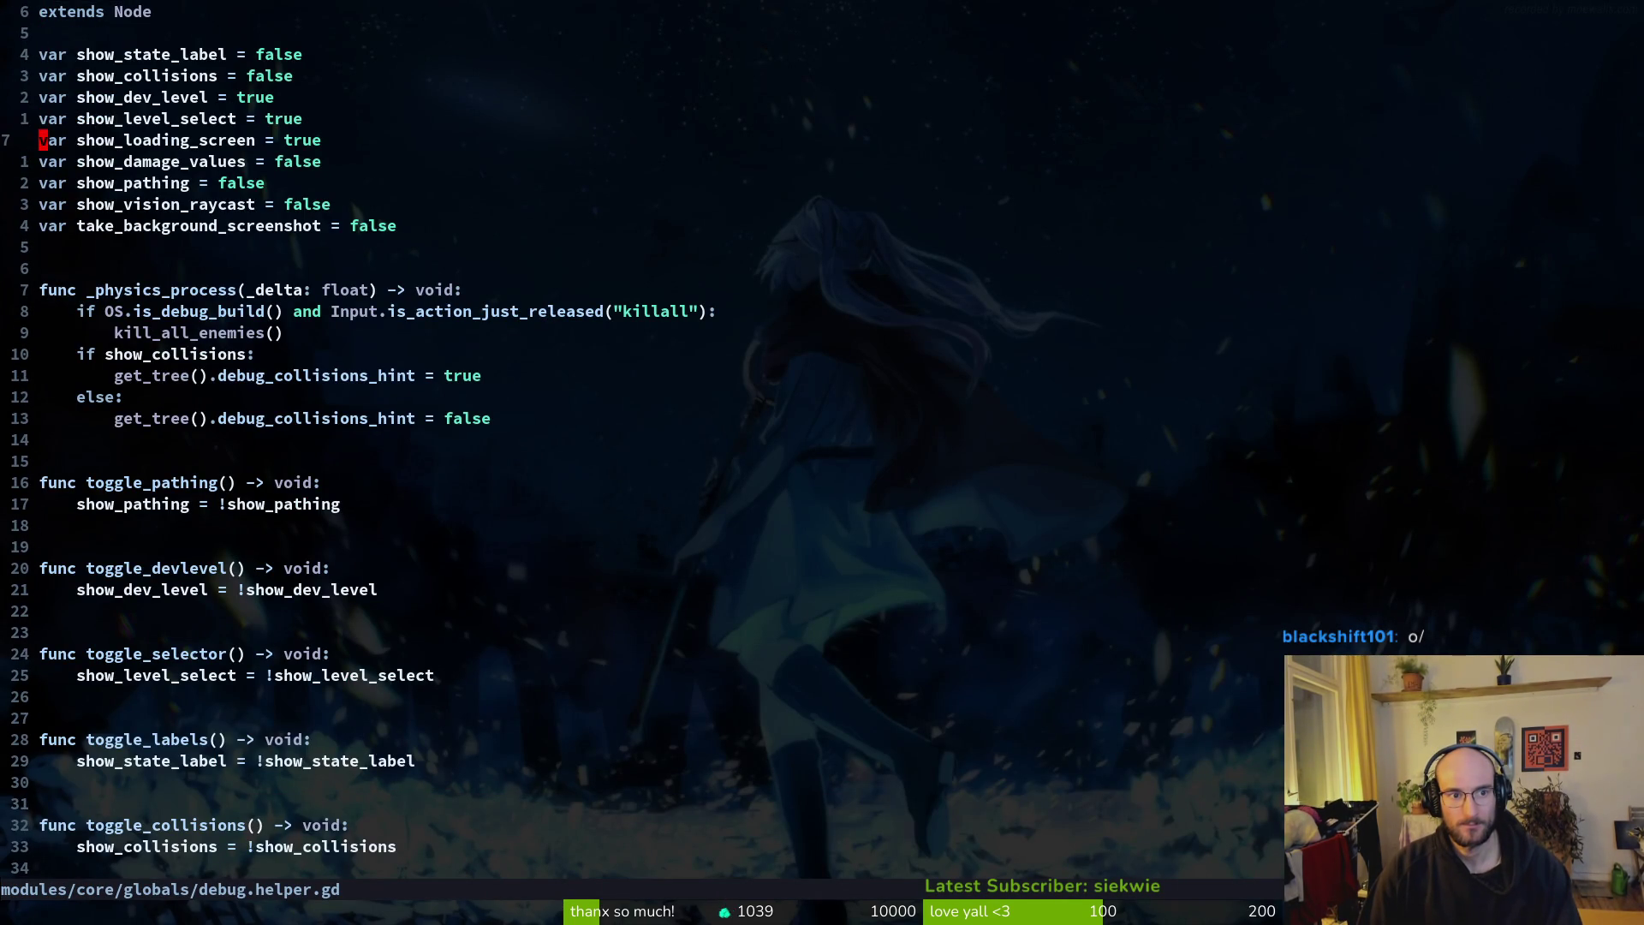
key(ctrl+s)
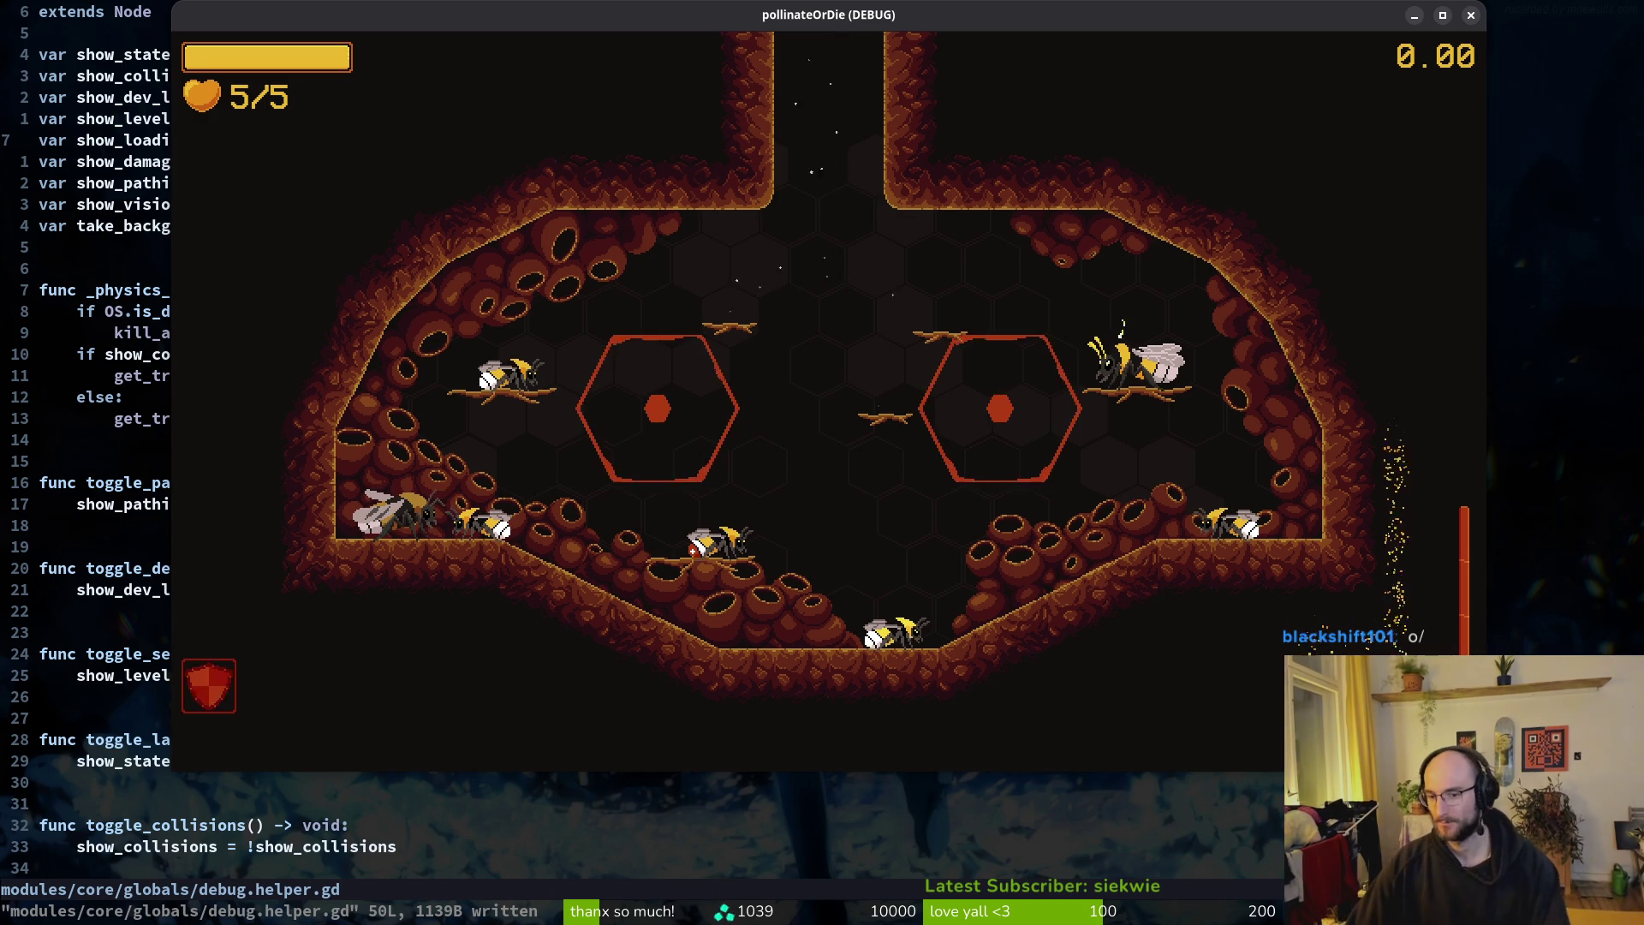
key(super+2)
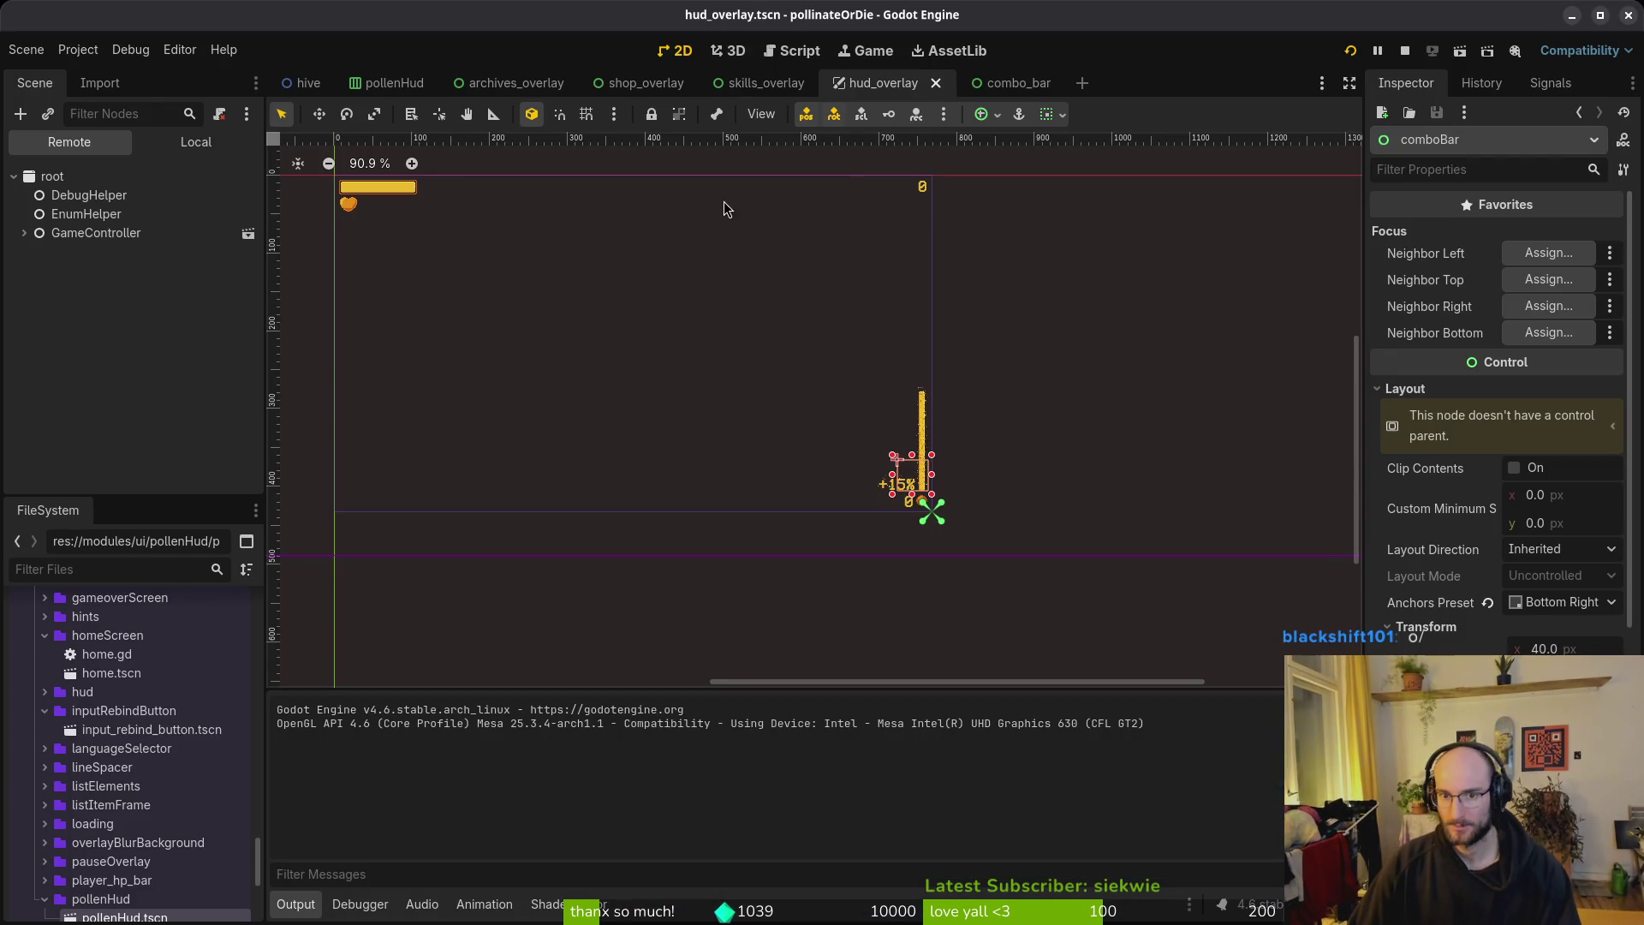
Step: Delete the comboBar node from the hudOverlay scene tree
click(202, 151)
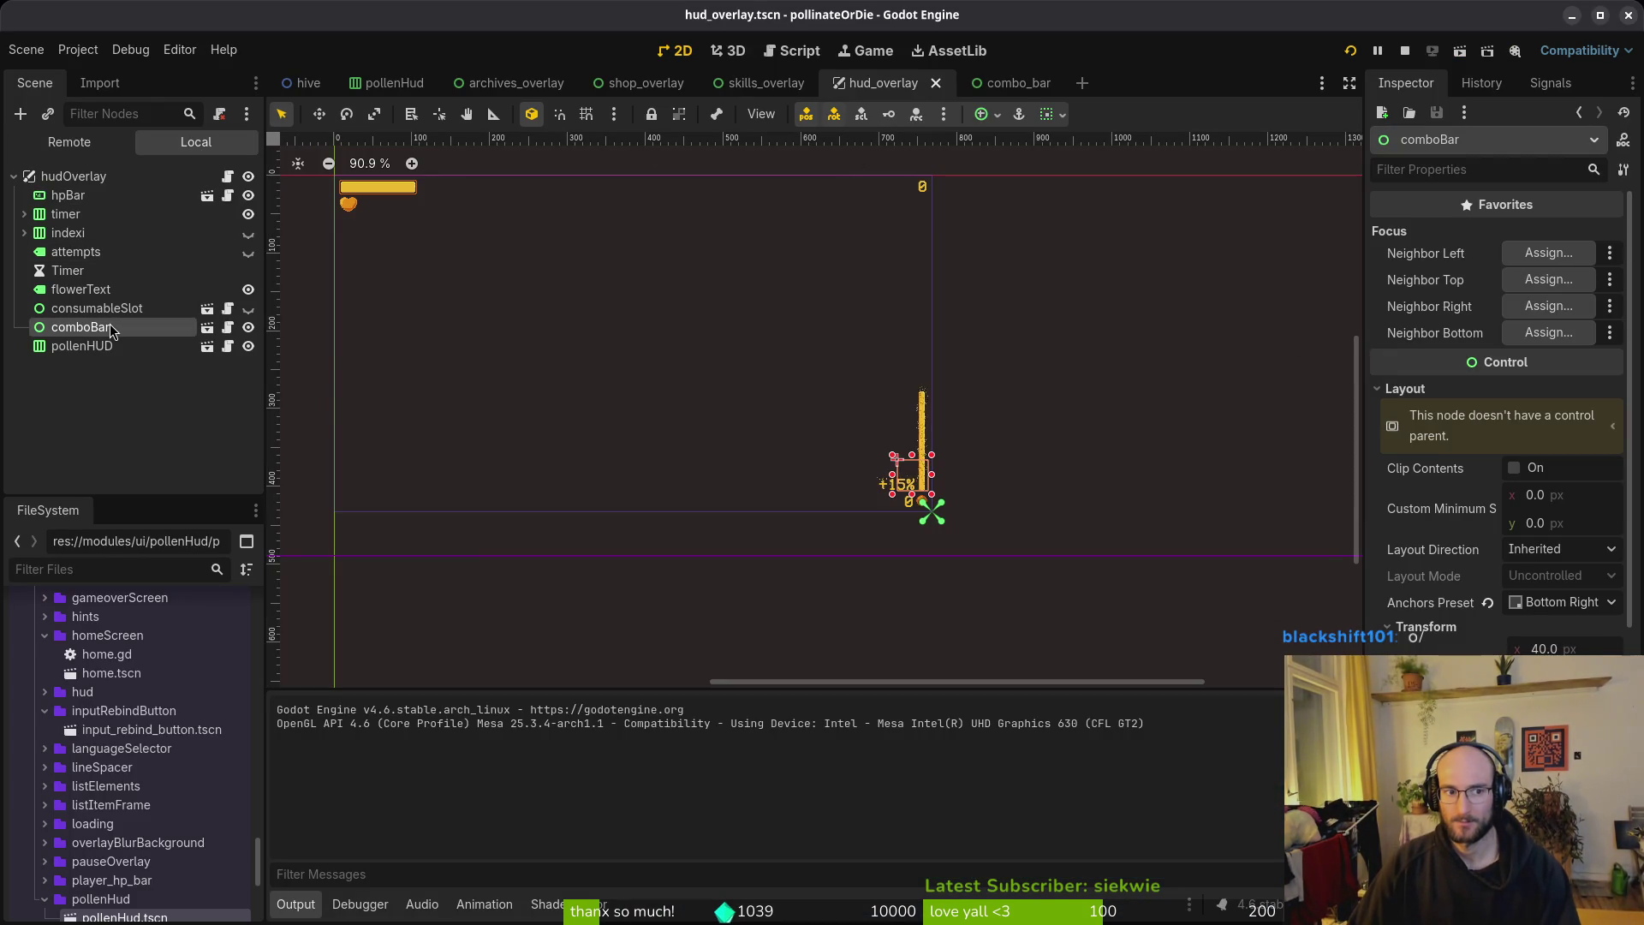
key(Delete)
key(Return)
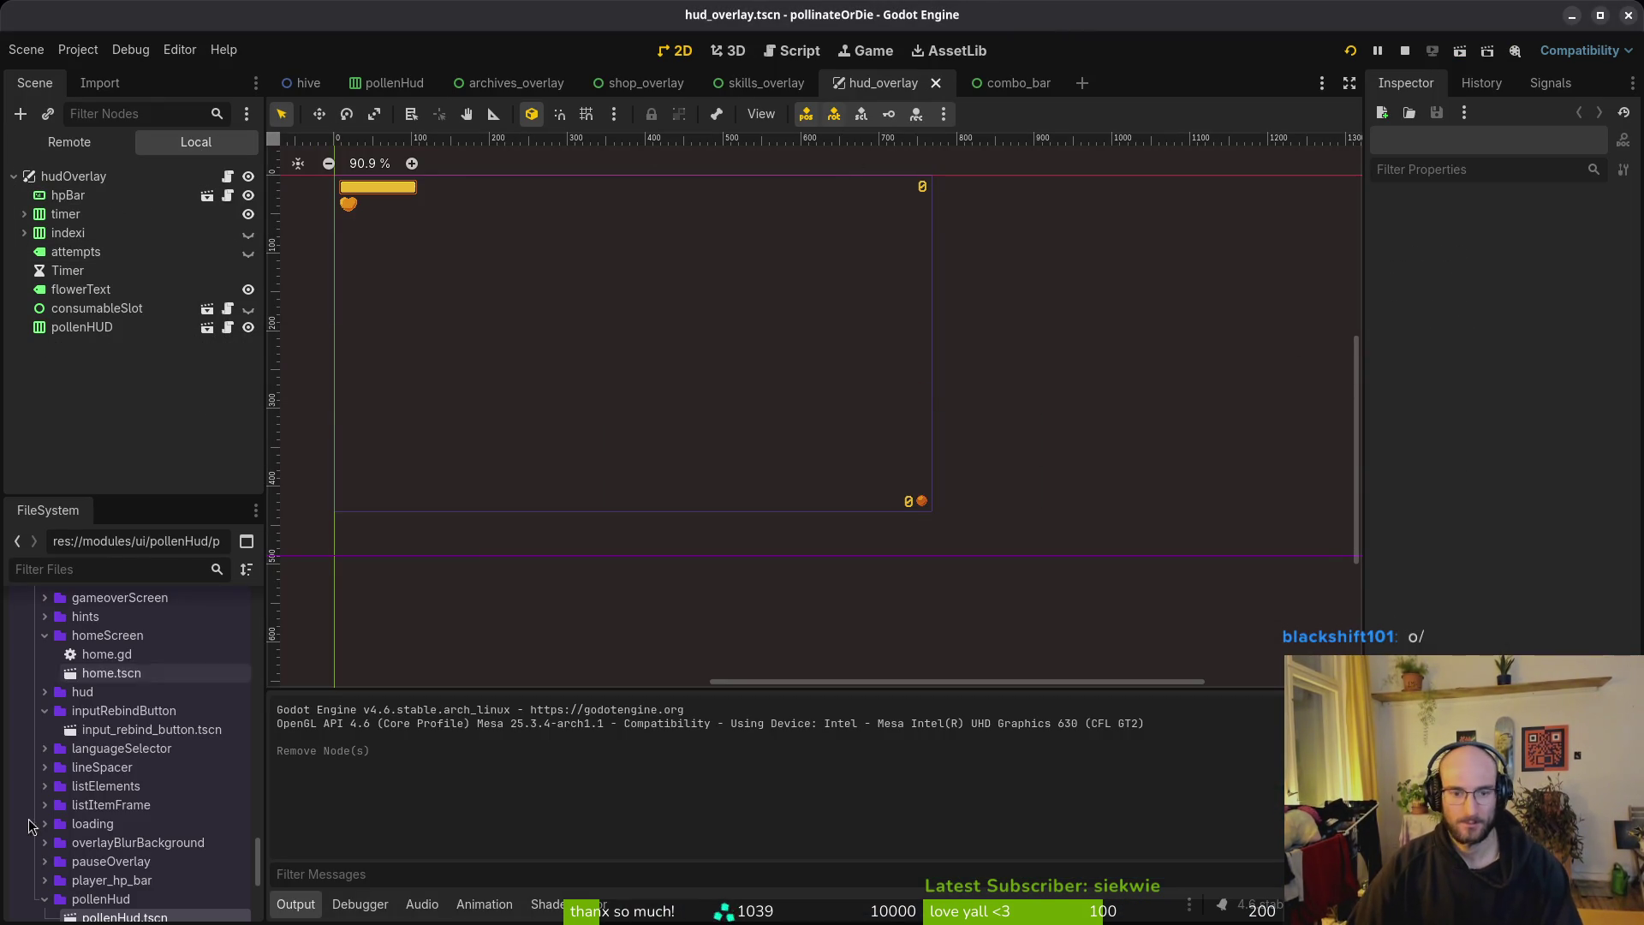
scroll(102, 901, down, 3)
Step: Add a fresh combo_bar.tscn instance and place it bottom-right, just above the pollen counter
right_click(1002, 79)
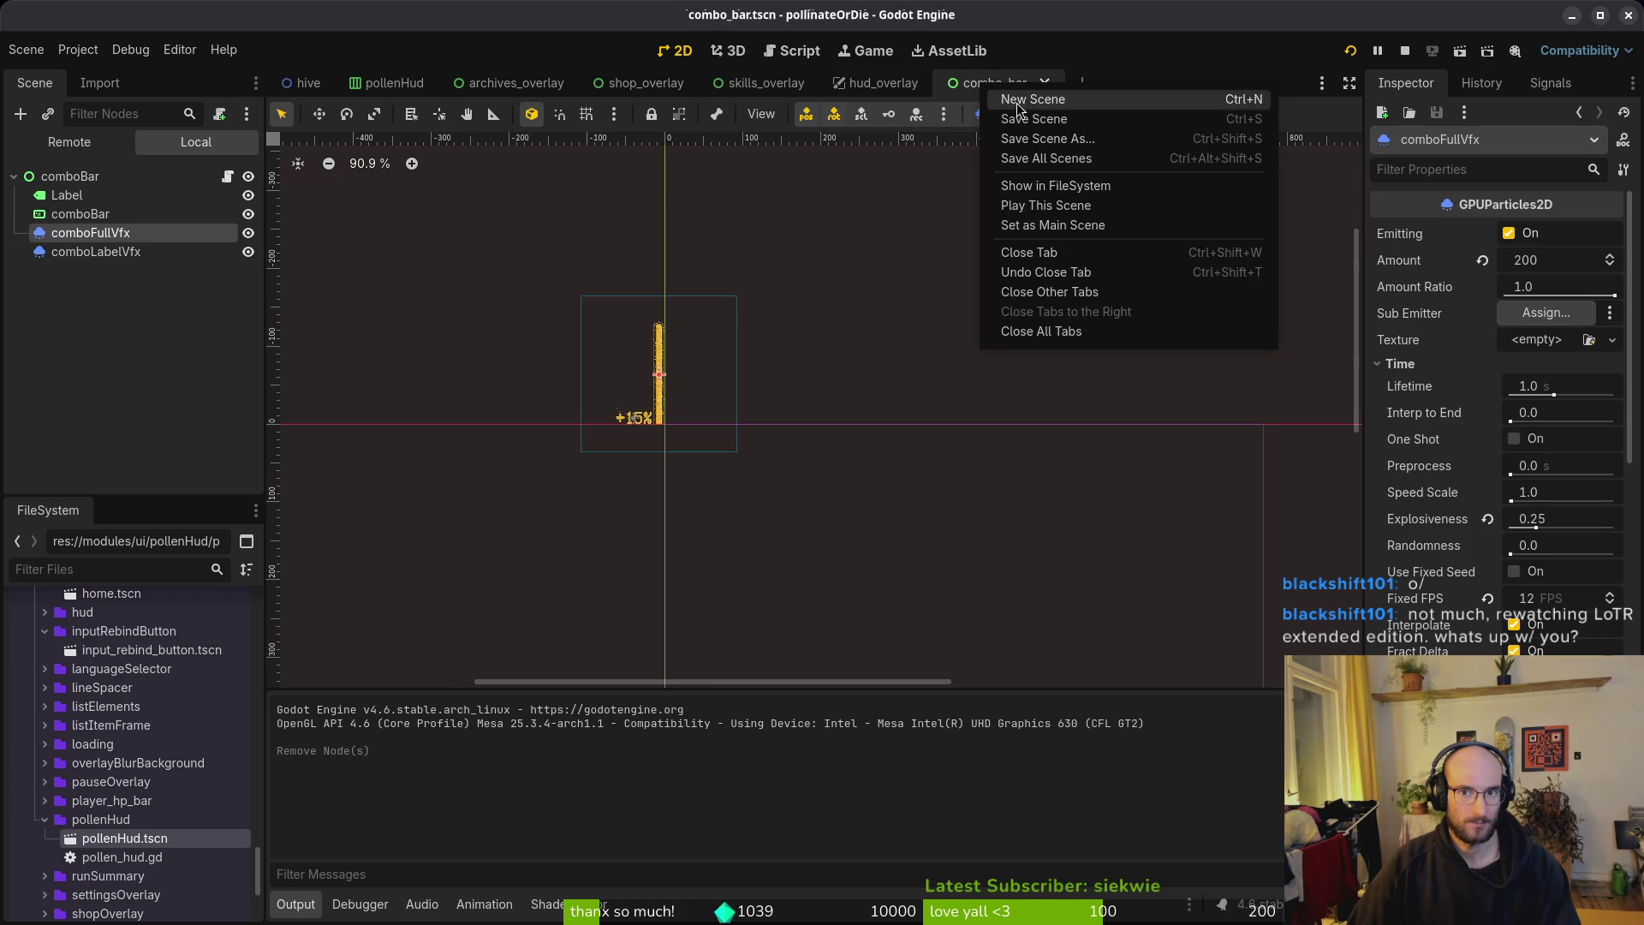
click(1036, 180)
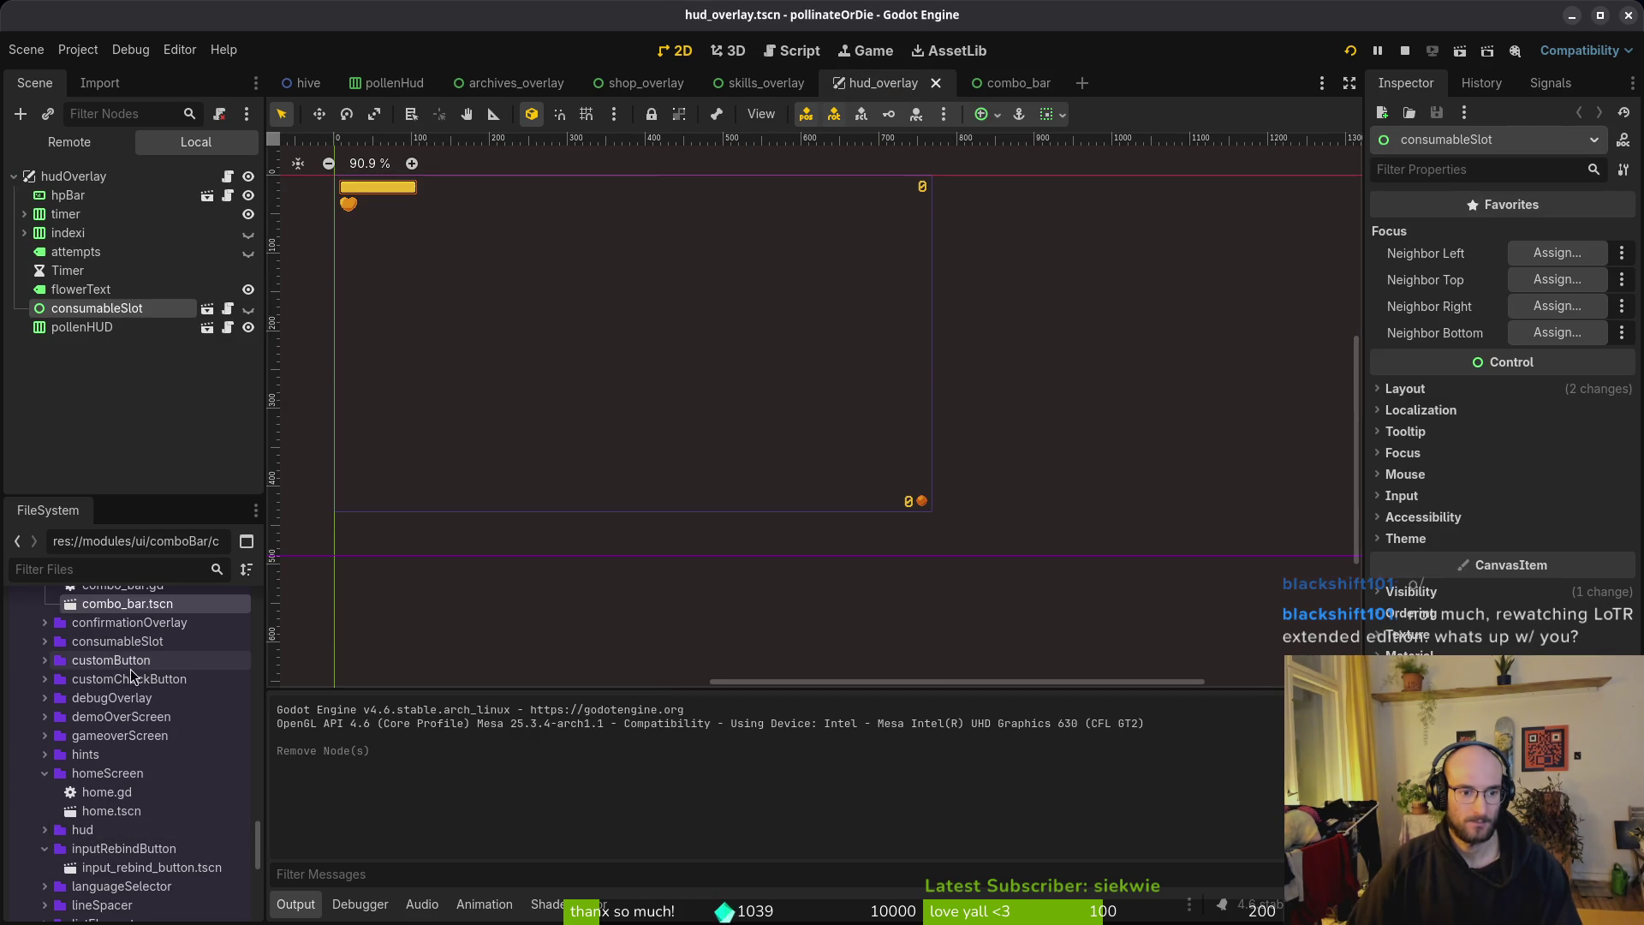
mouse_move(129, 603)
mouse_down()
mouse_move(146, 314)
mouse_move(167, 340)
mouse_up()
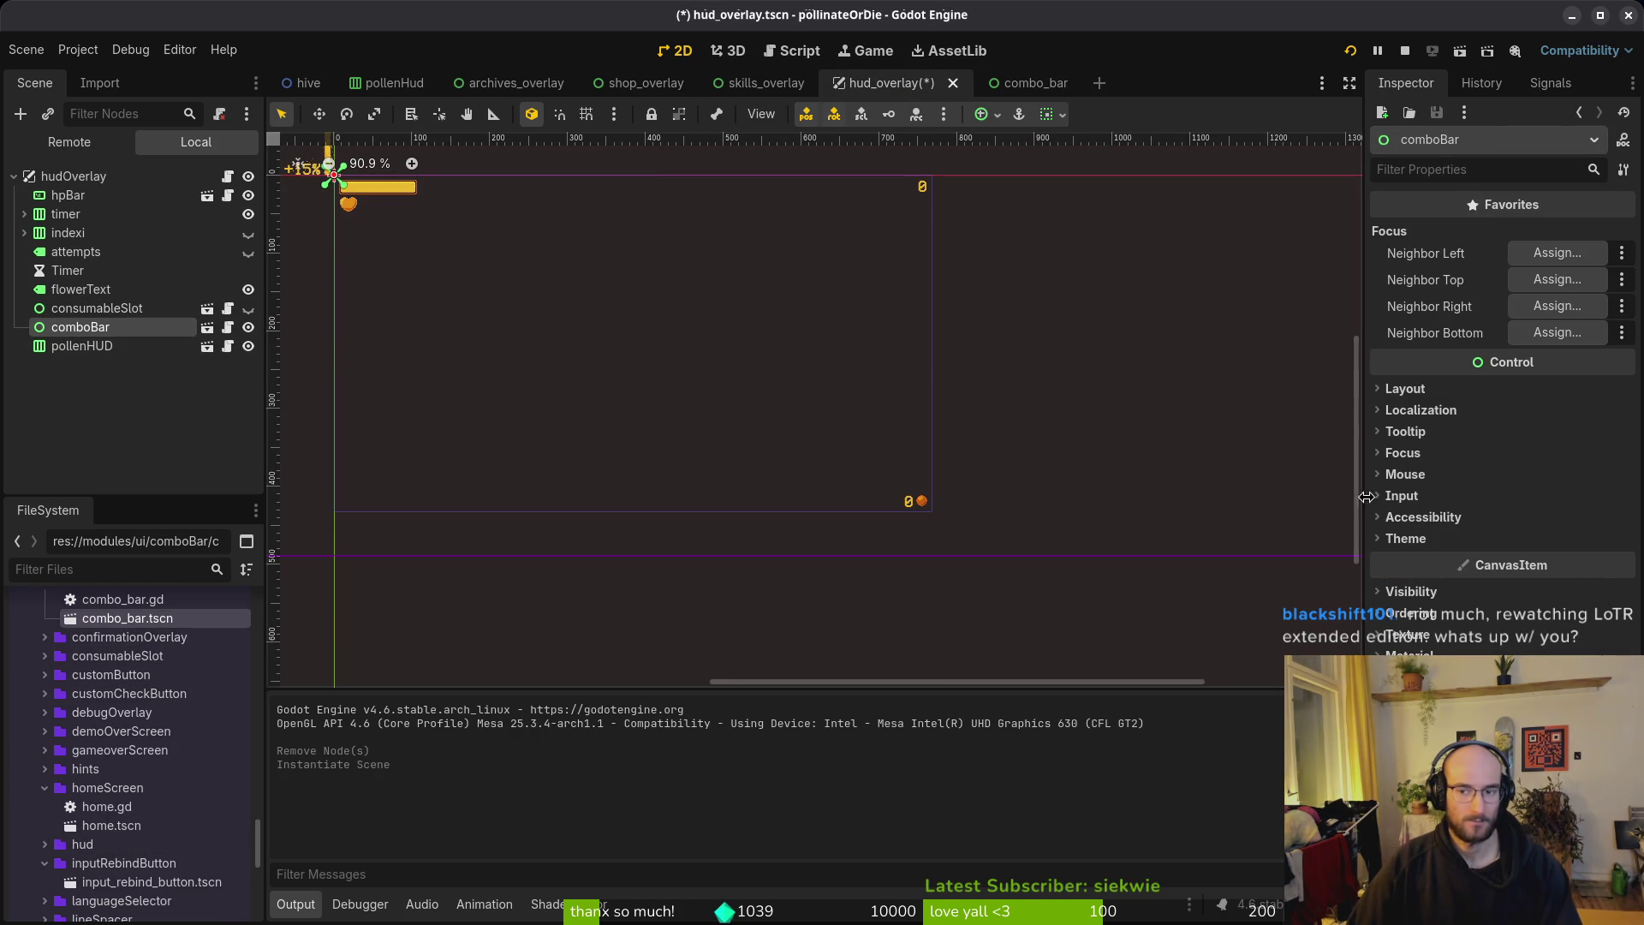
drag(685, 393, 920, 541)
drag(557, 345, 1136, 640)
scroll(1135, 640, up, 10)
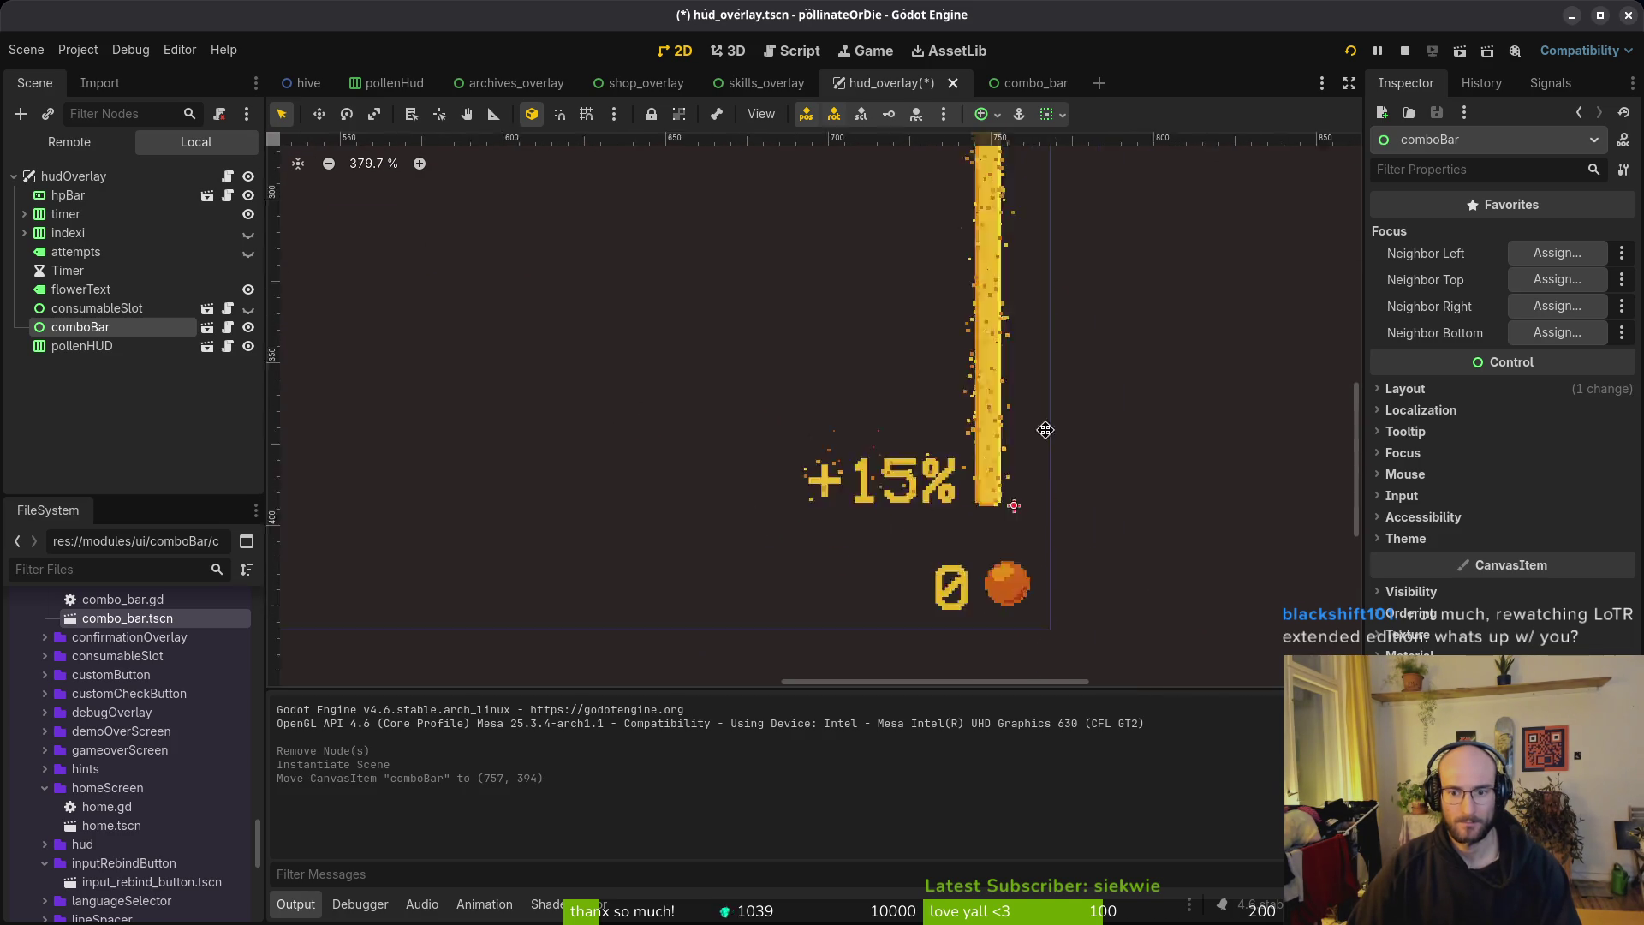
scroll(984, 425, up, 1)
drag(876, 351, 911, 414)
Step: Save hud_overlay with the combo bar at (763, 405) and run the game
key(ctrl+s)
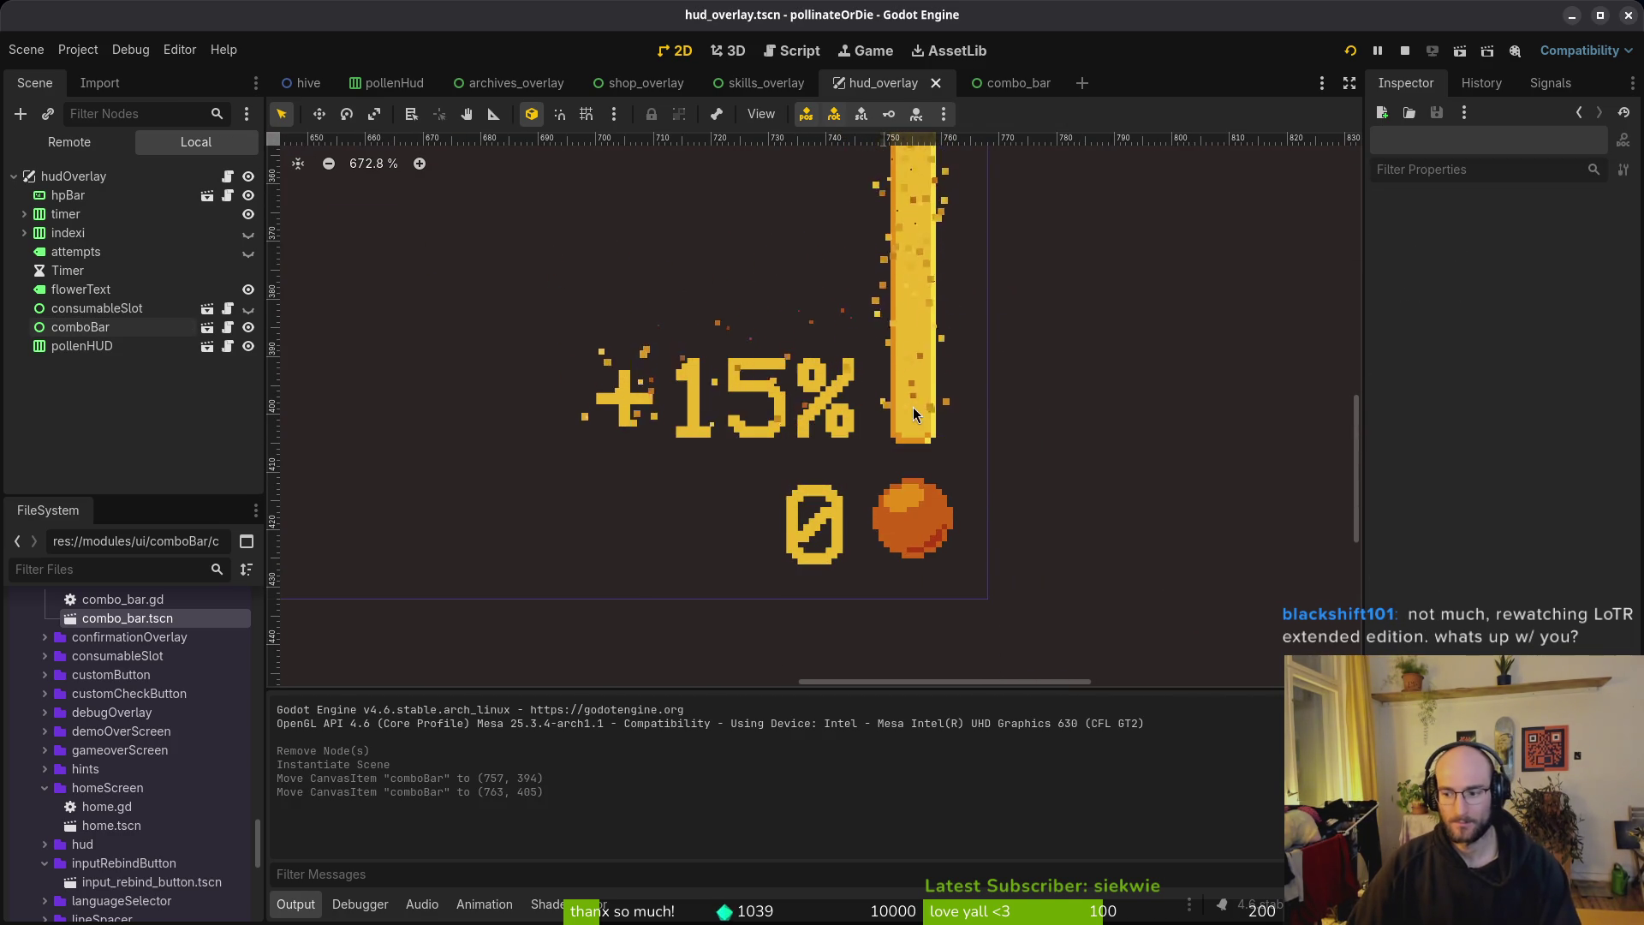
scroll(910, 417, down, 5)
scroll(942, 385, down, 1)
scroll(991, 560, down, 6)
click(1351, 51)
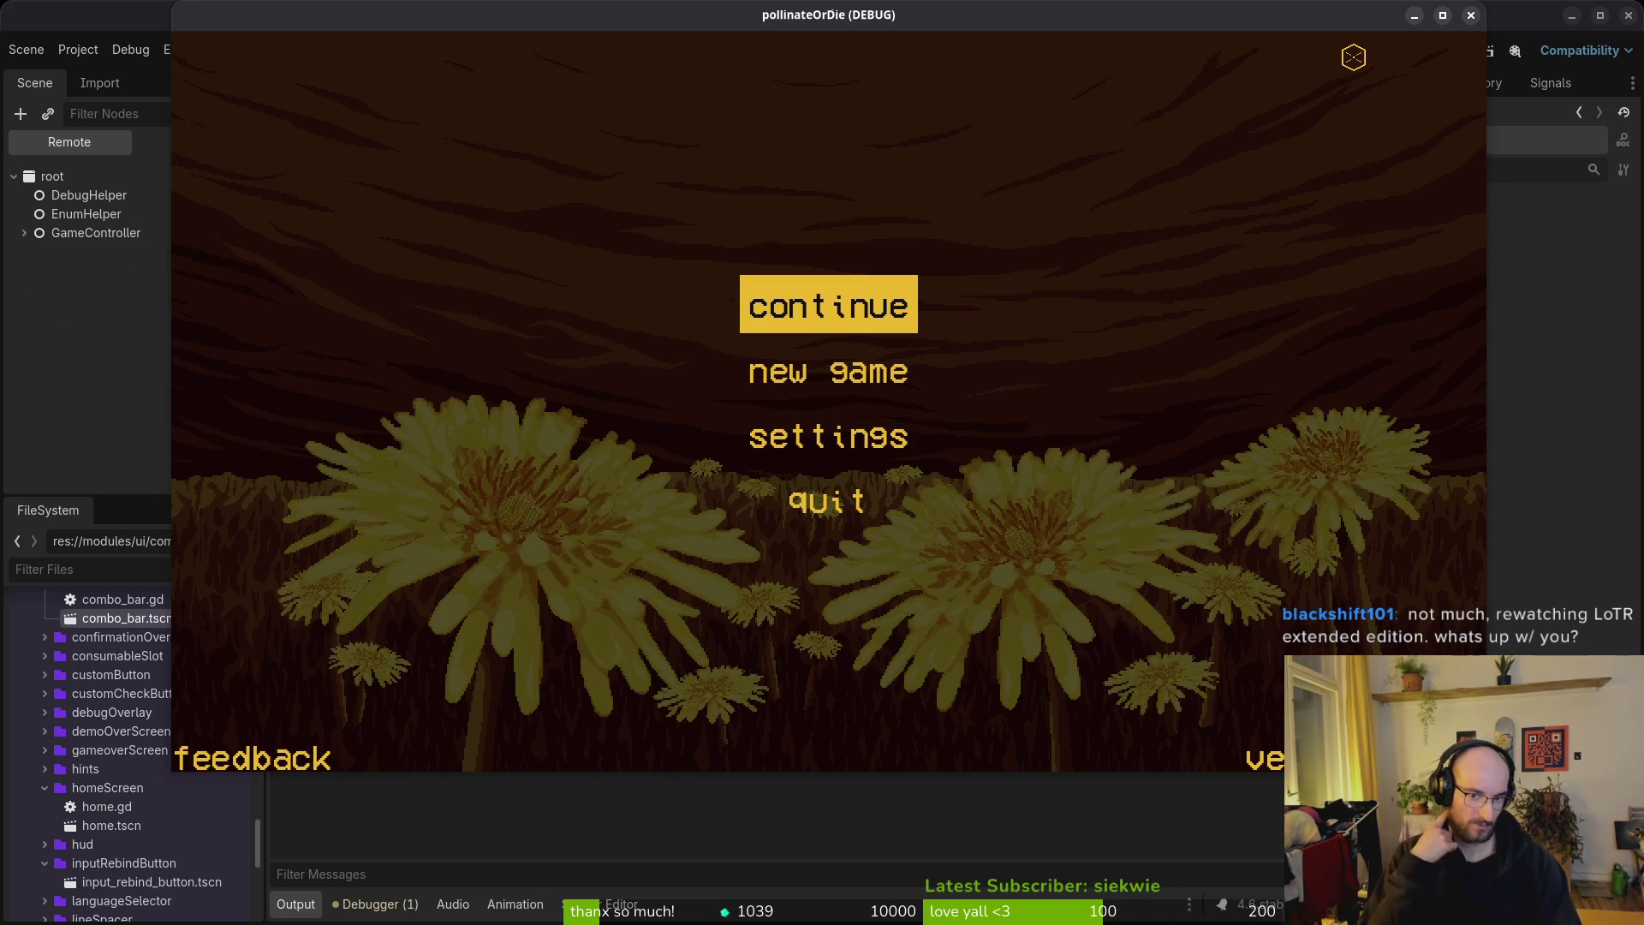
Step: Continue into the hive level to test the HUD, then close the game
key(Return)
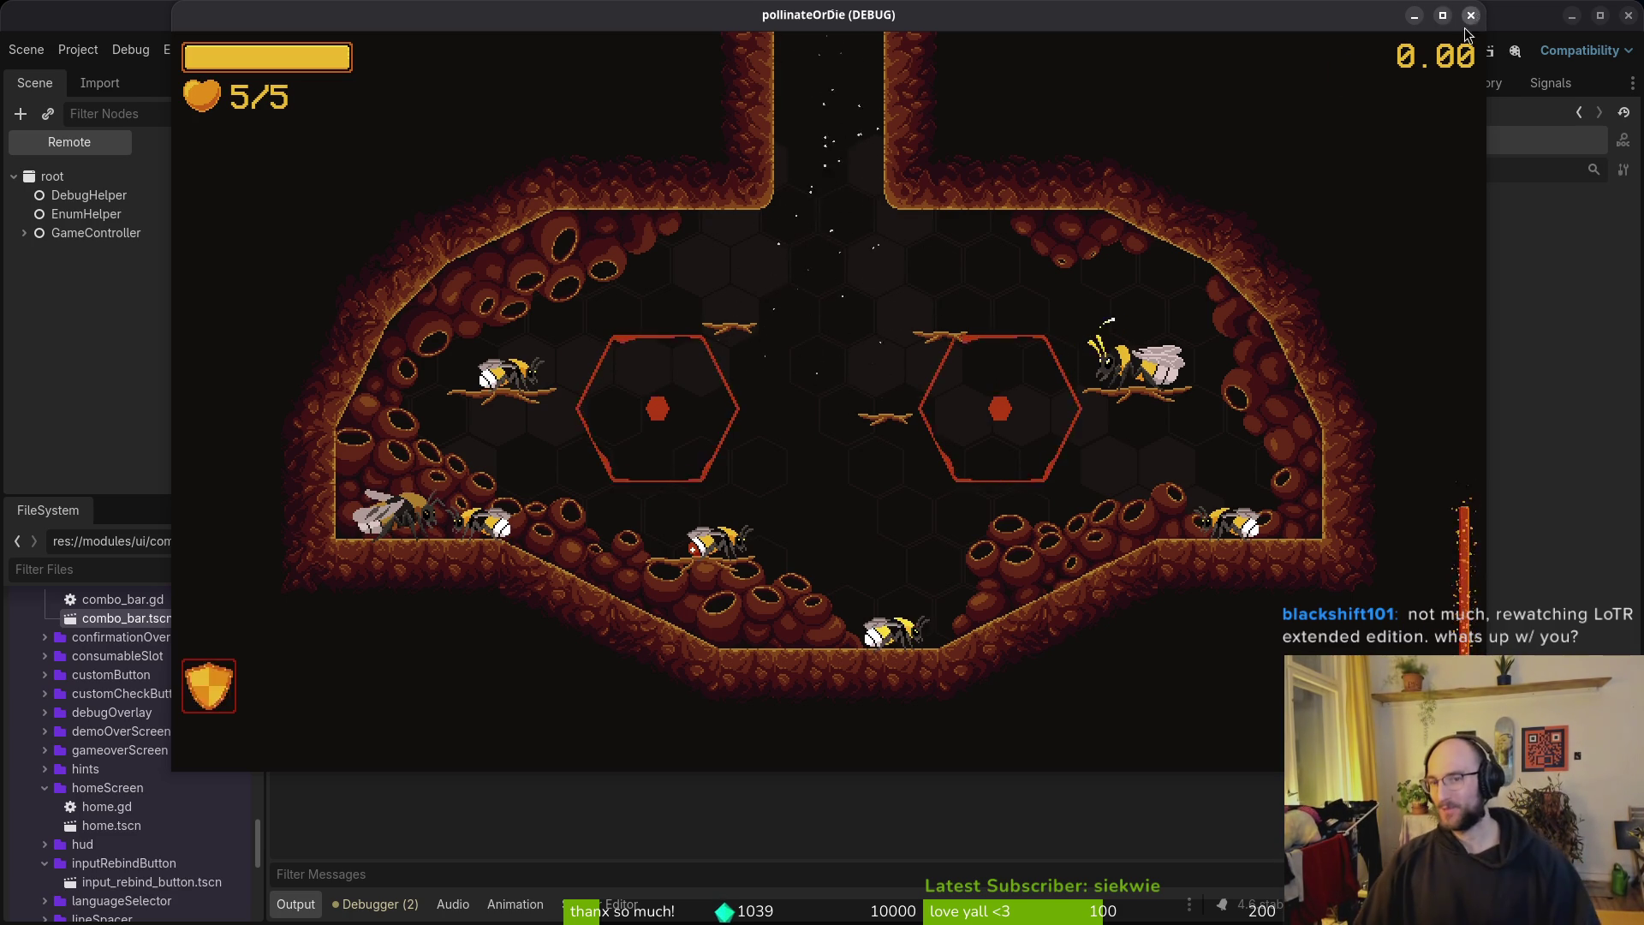
key(F8)
click(1019, 83)
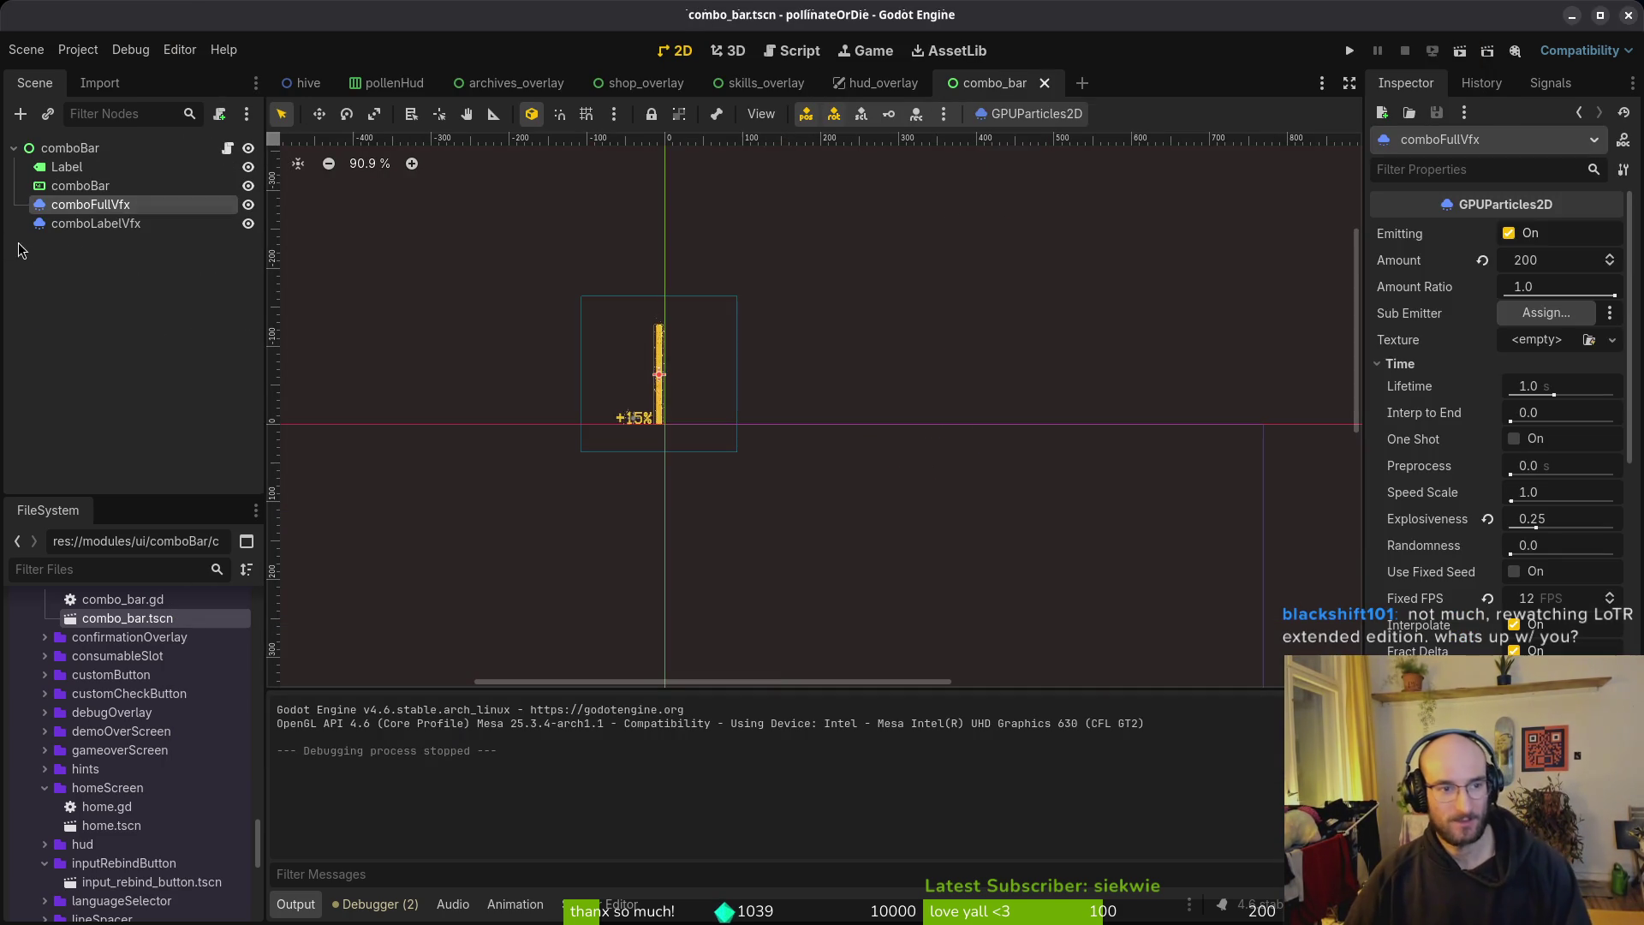
Step: Disable Emitting on both combo_bar particle emitters, save, and run the game from hud_overlay
click(1512, 233)
click(103, 223)
click(1509, 234)
key(ctrl+s)
click(875, 83)
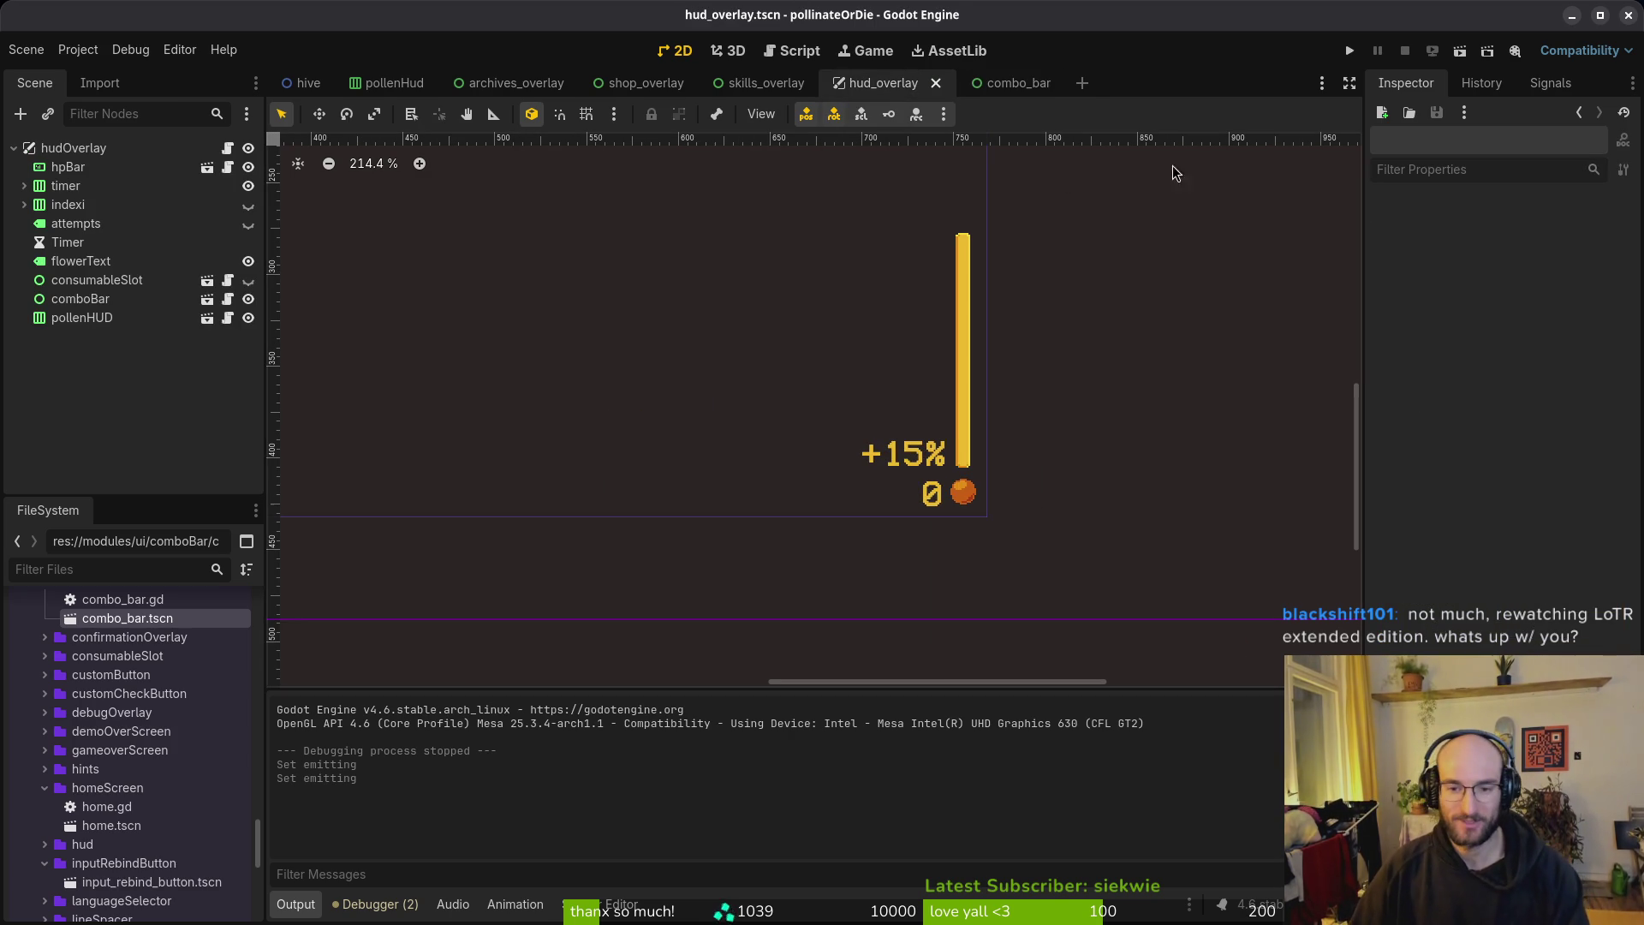
click(1356, 56)
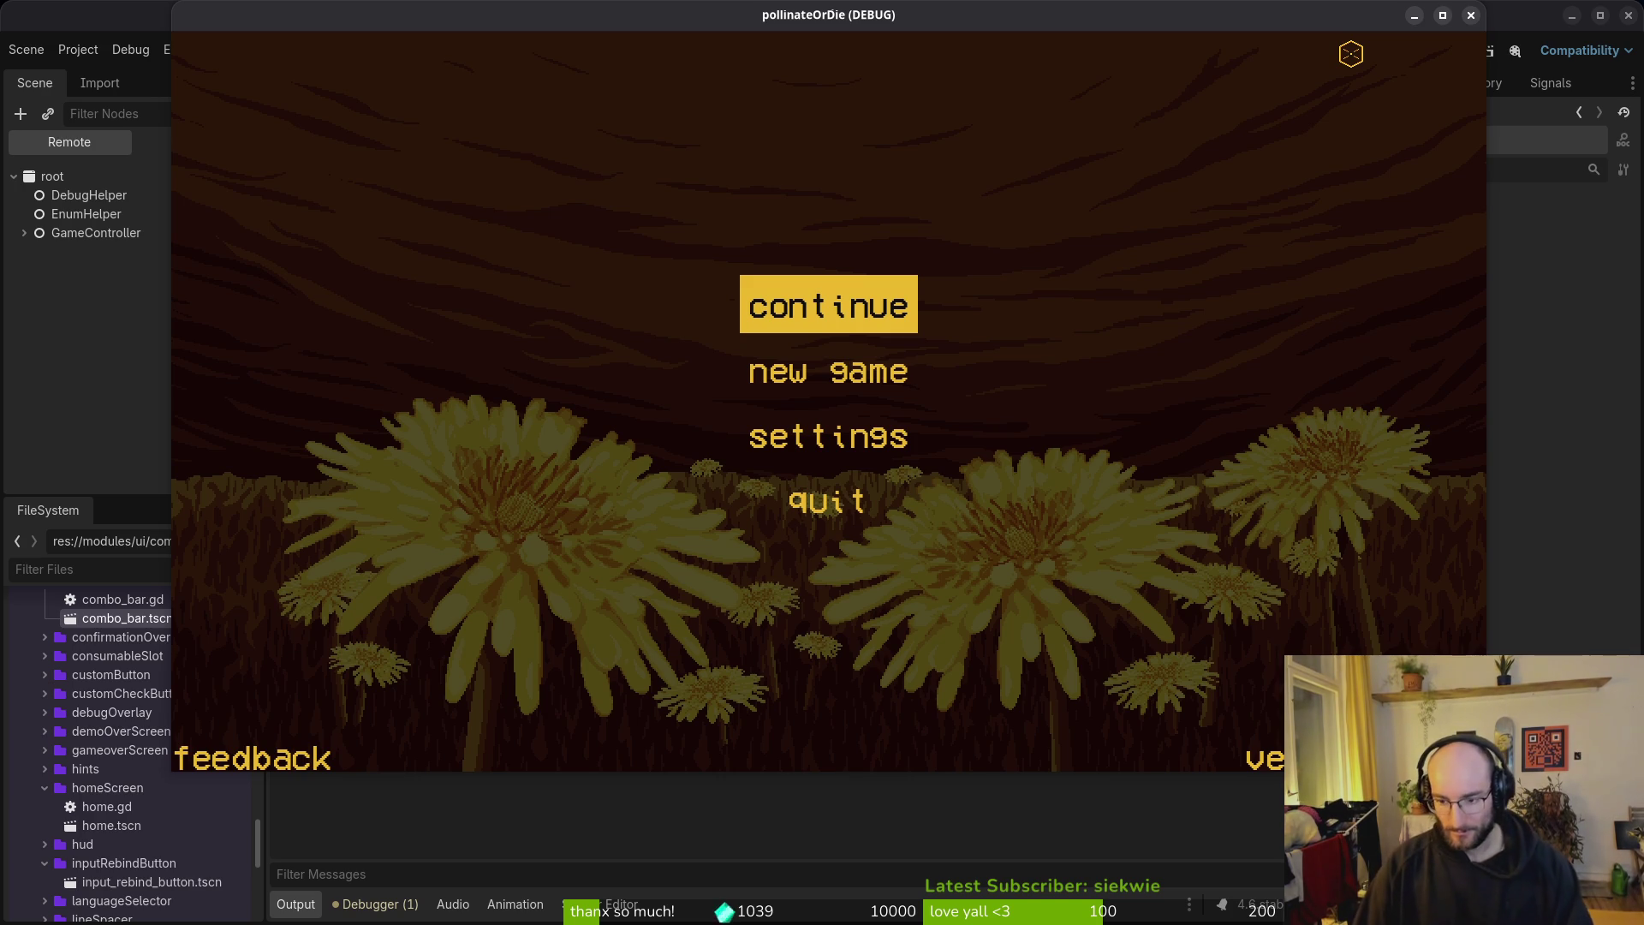
Step: Jump to the spider boss level via level select, fly the bee around the web, and close
key(Return)
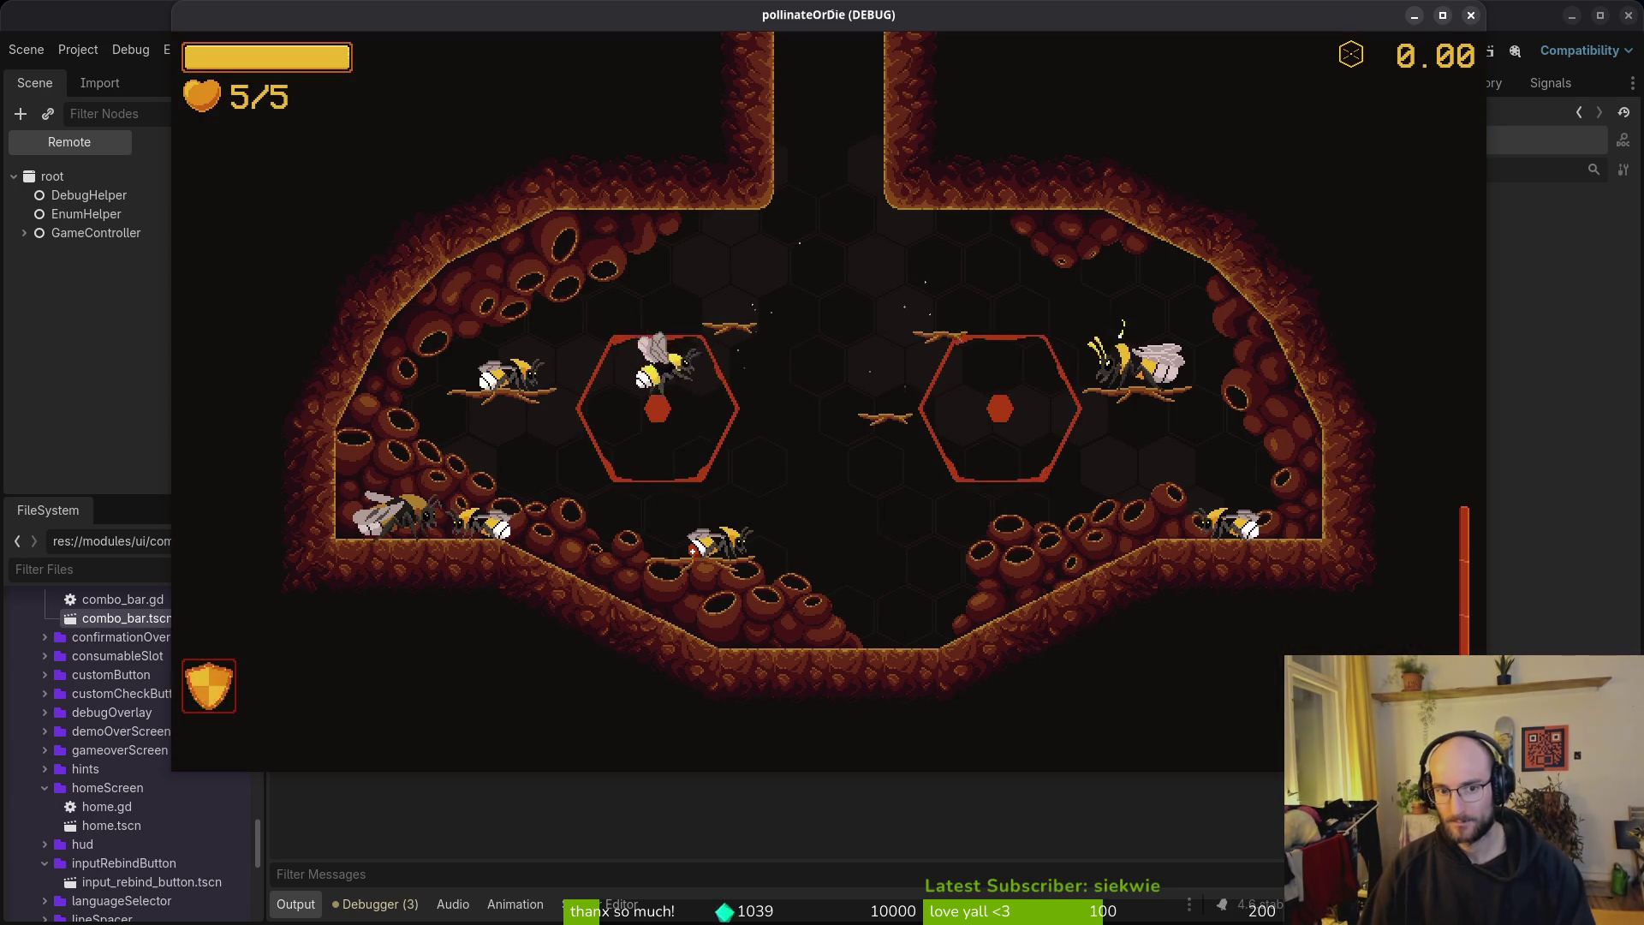
key(Escape)
key(Return)
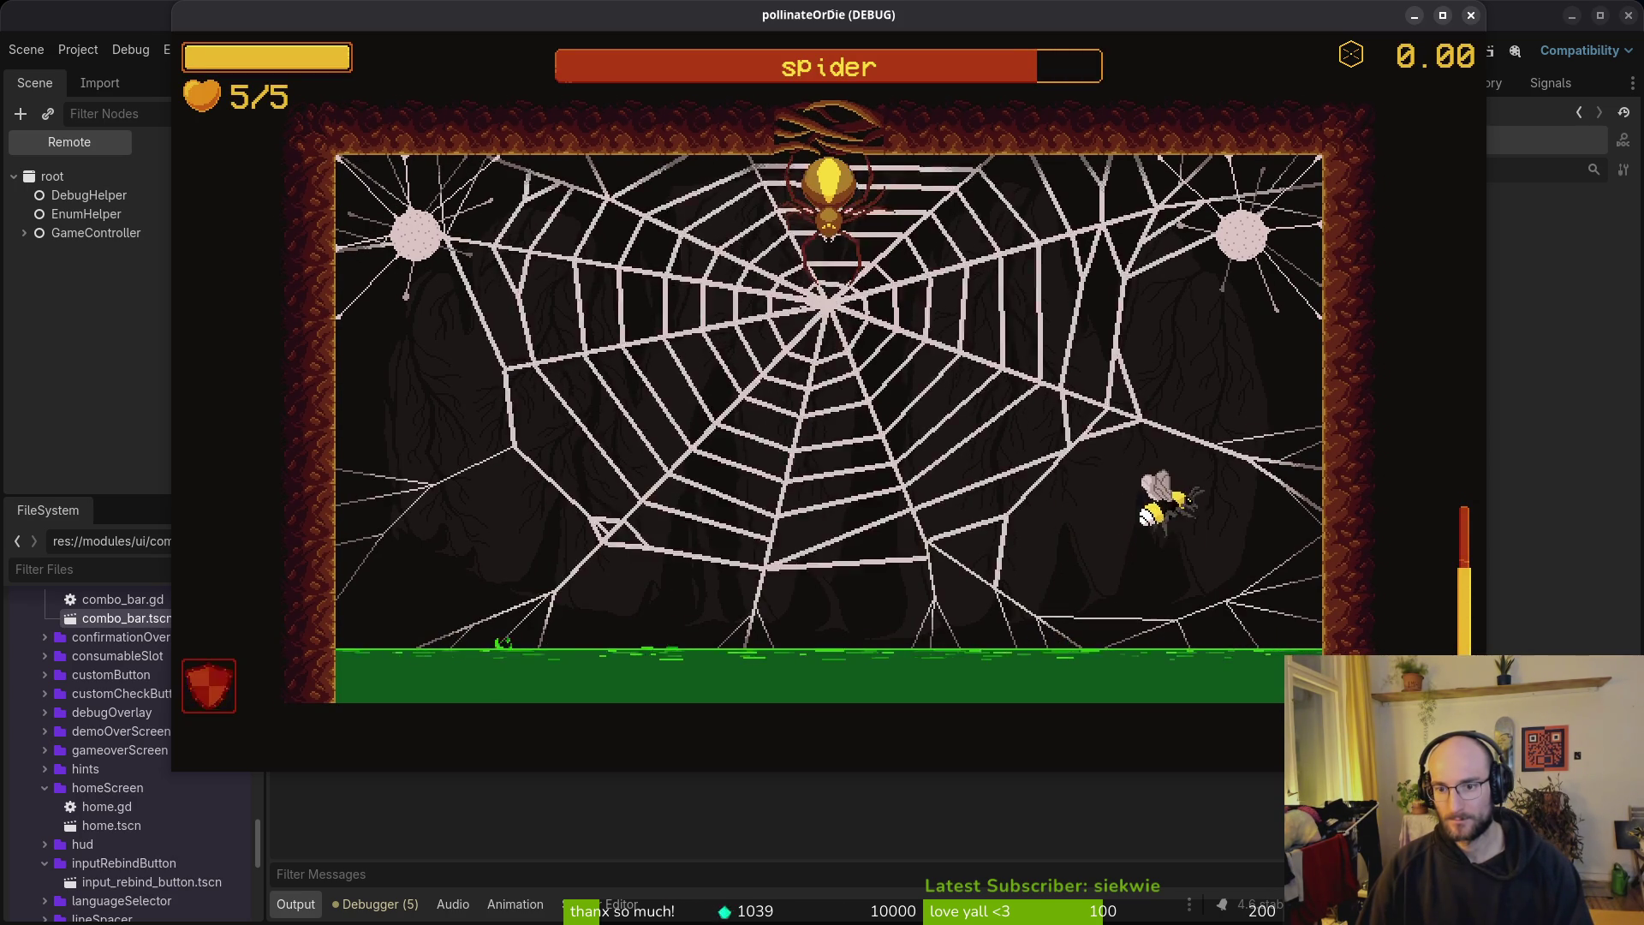
key(Up)
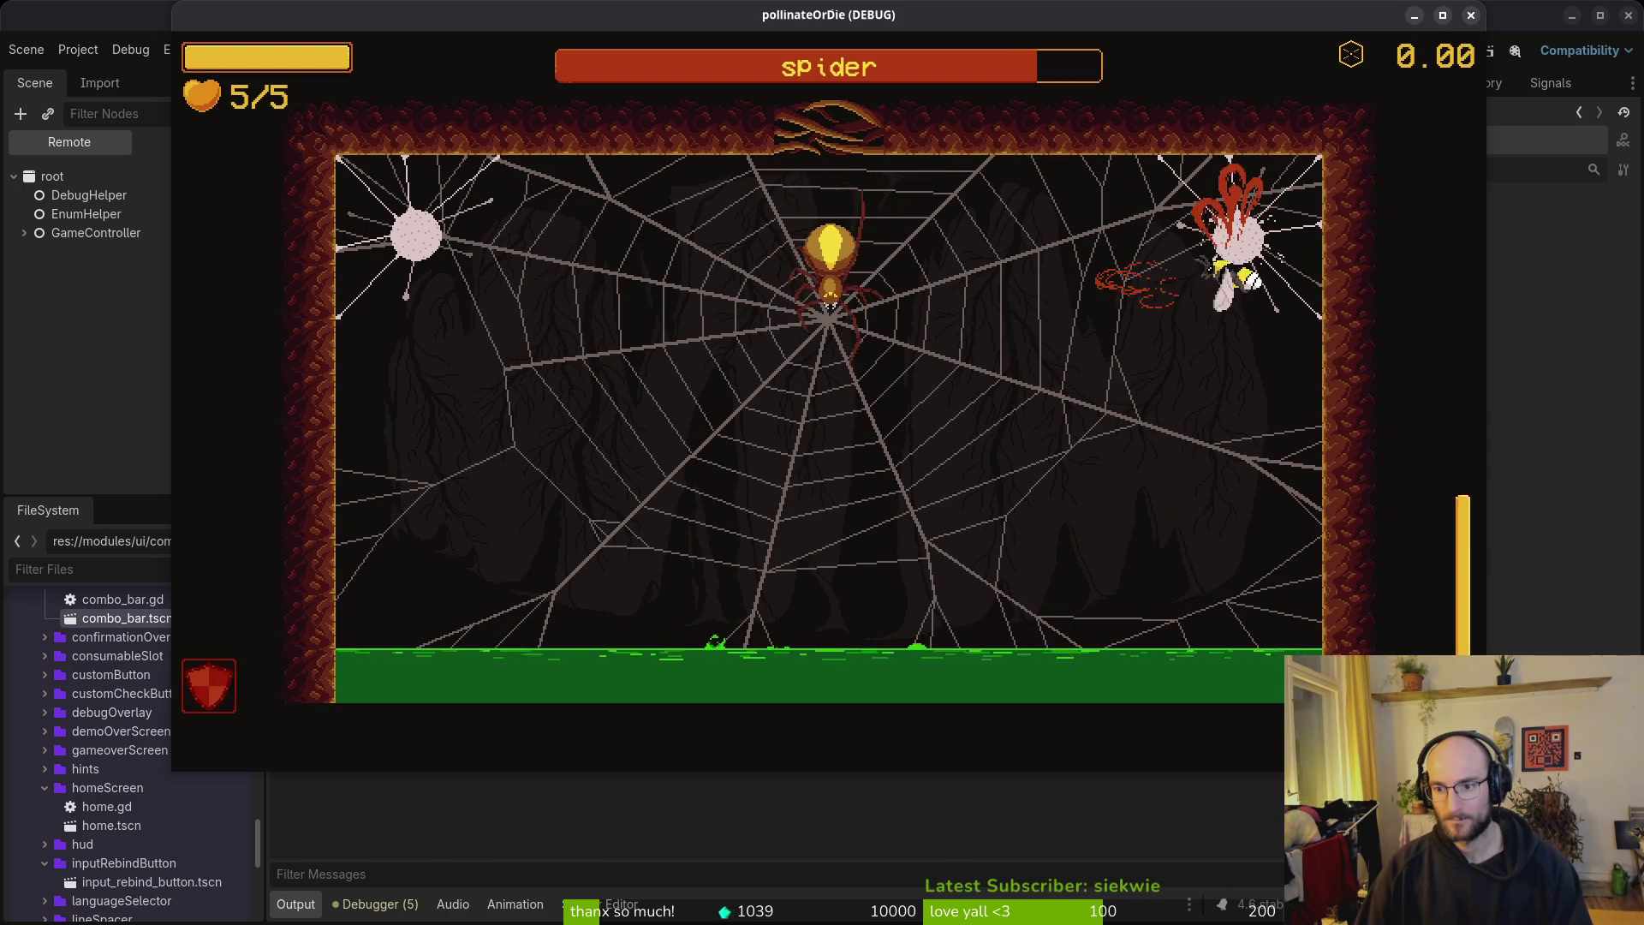
key(Right)
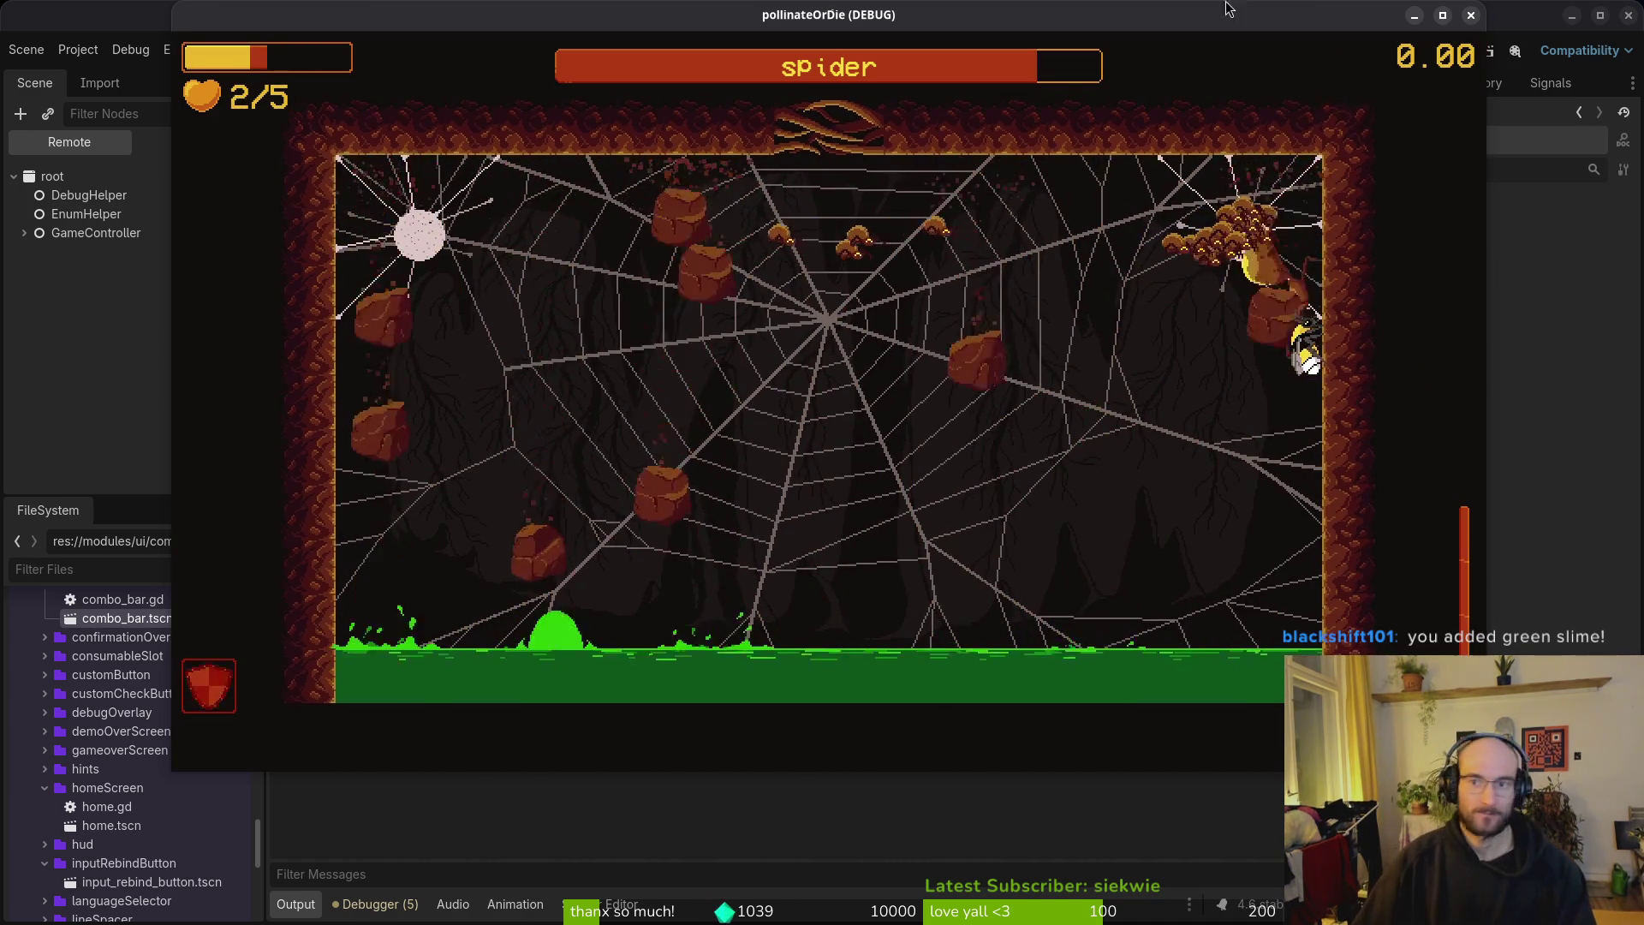
key(F8)
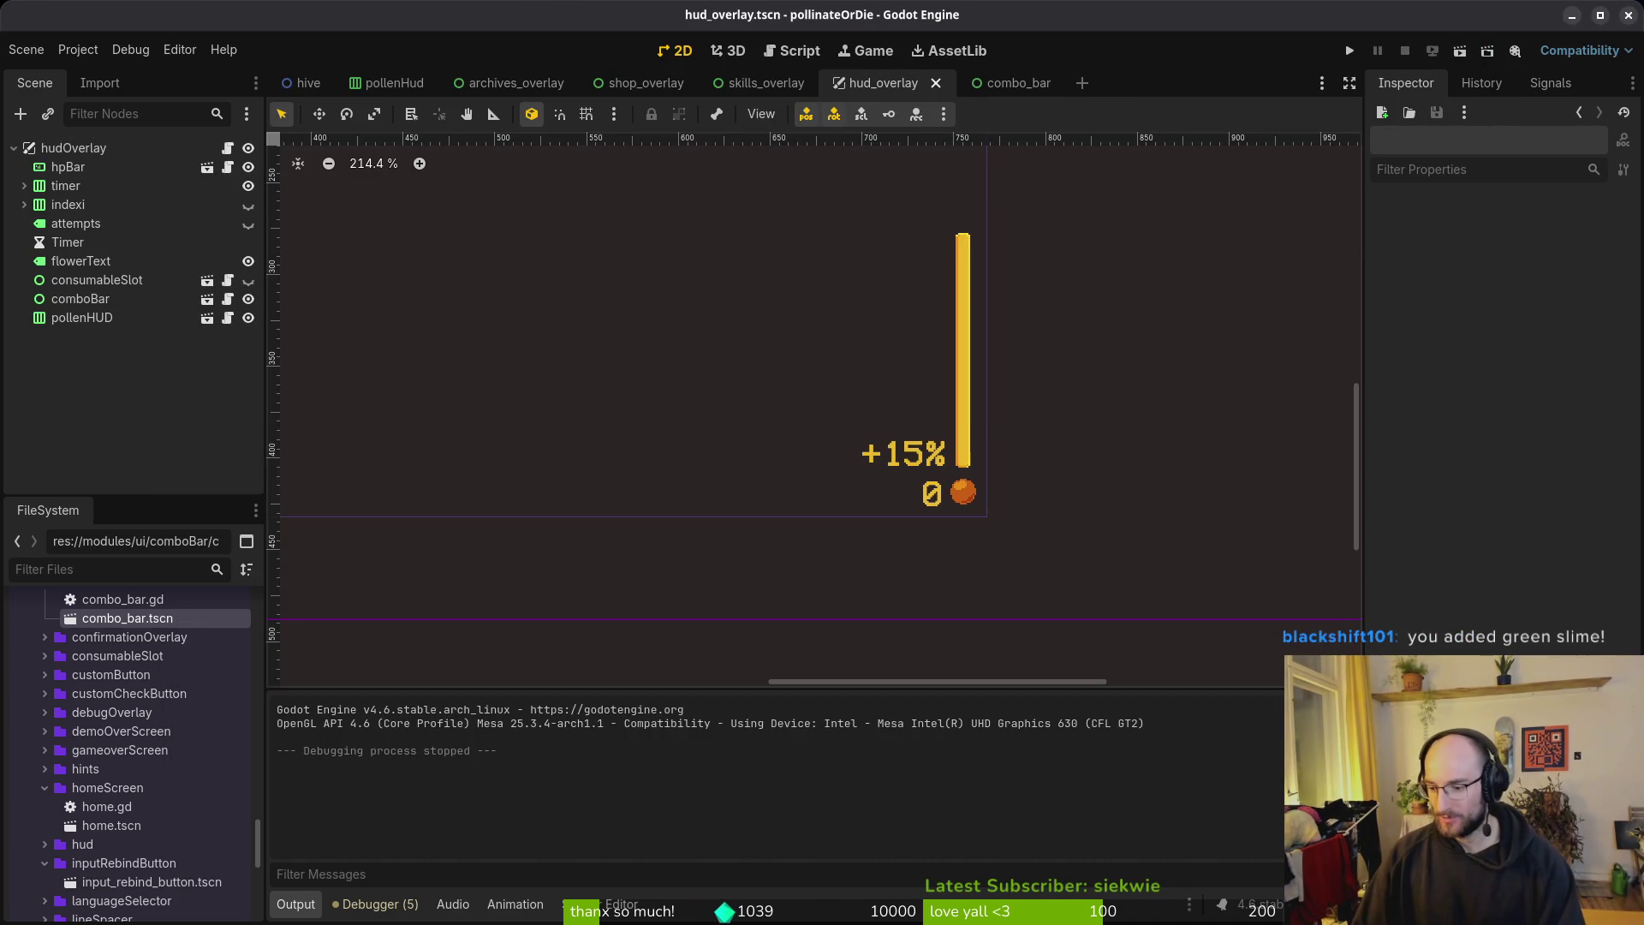
Step: Relaunch, dash and fly the bee in the hive, then start boss2 and close the game
click(1348, 53)
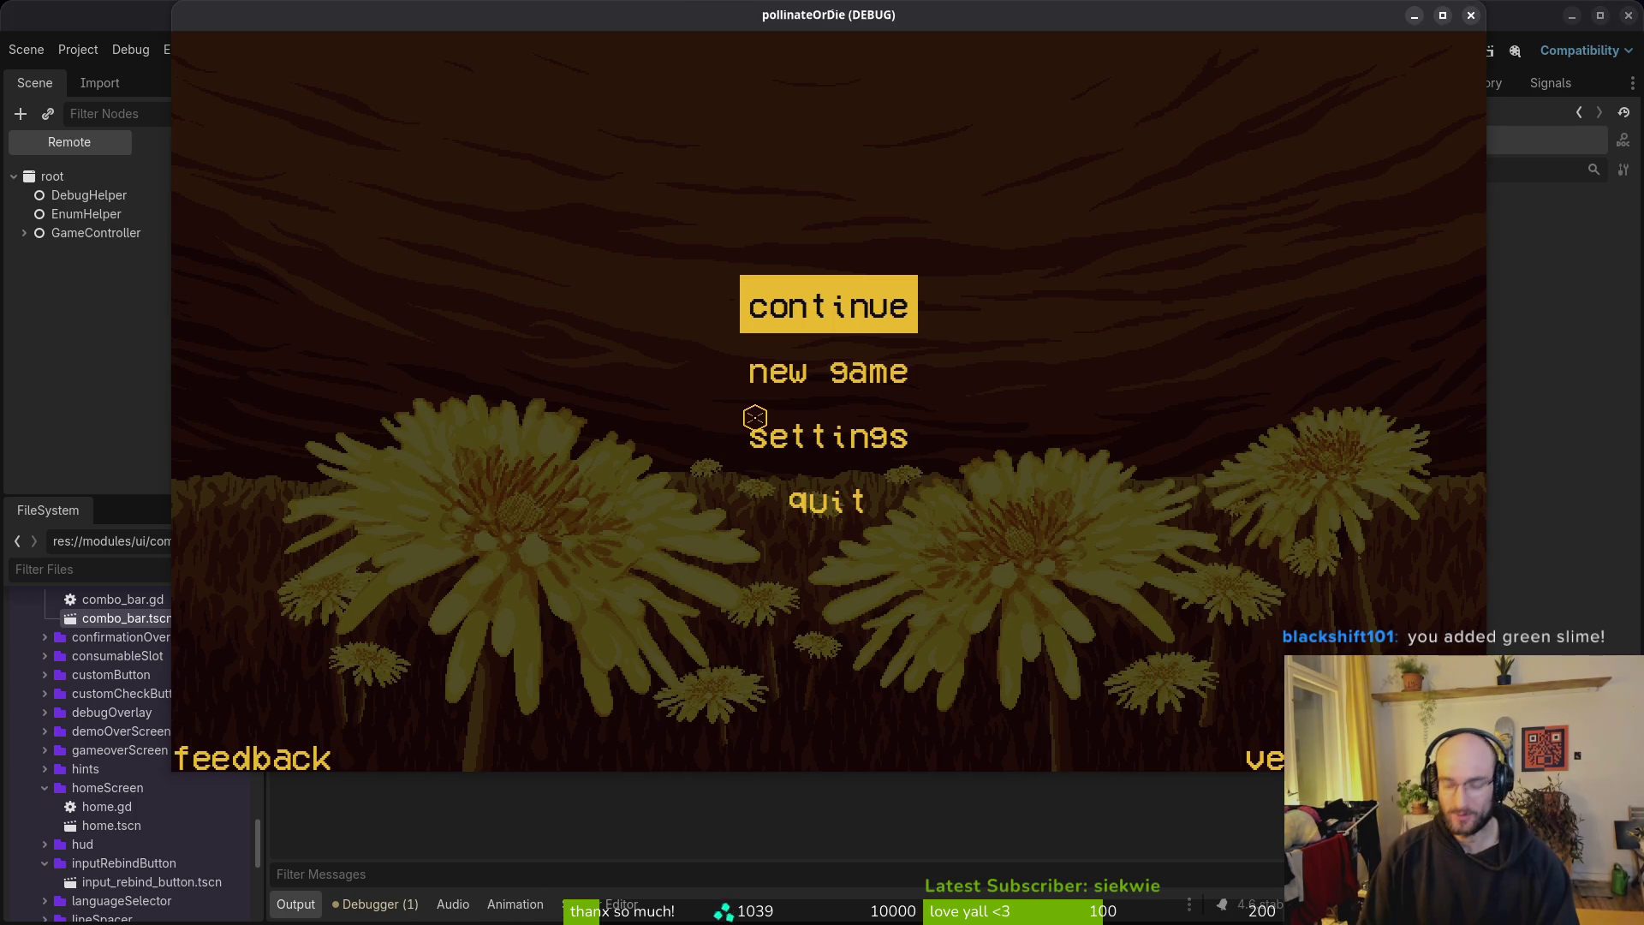
key(Return)
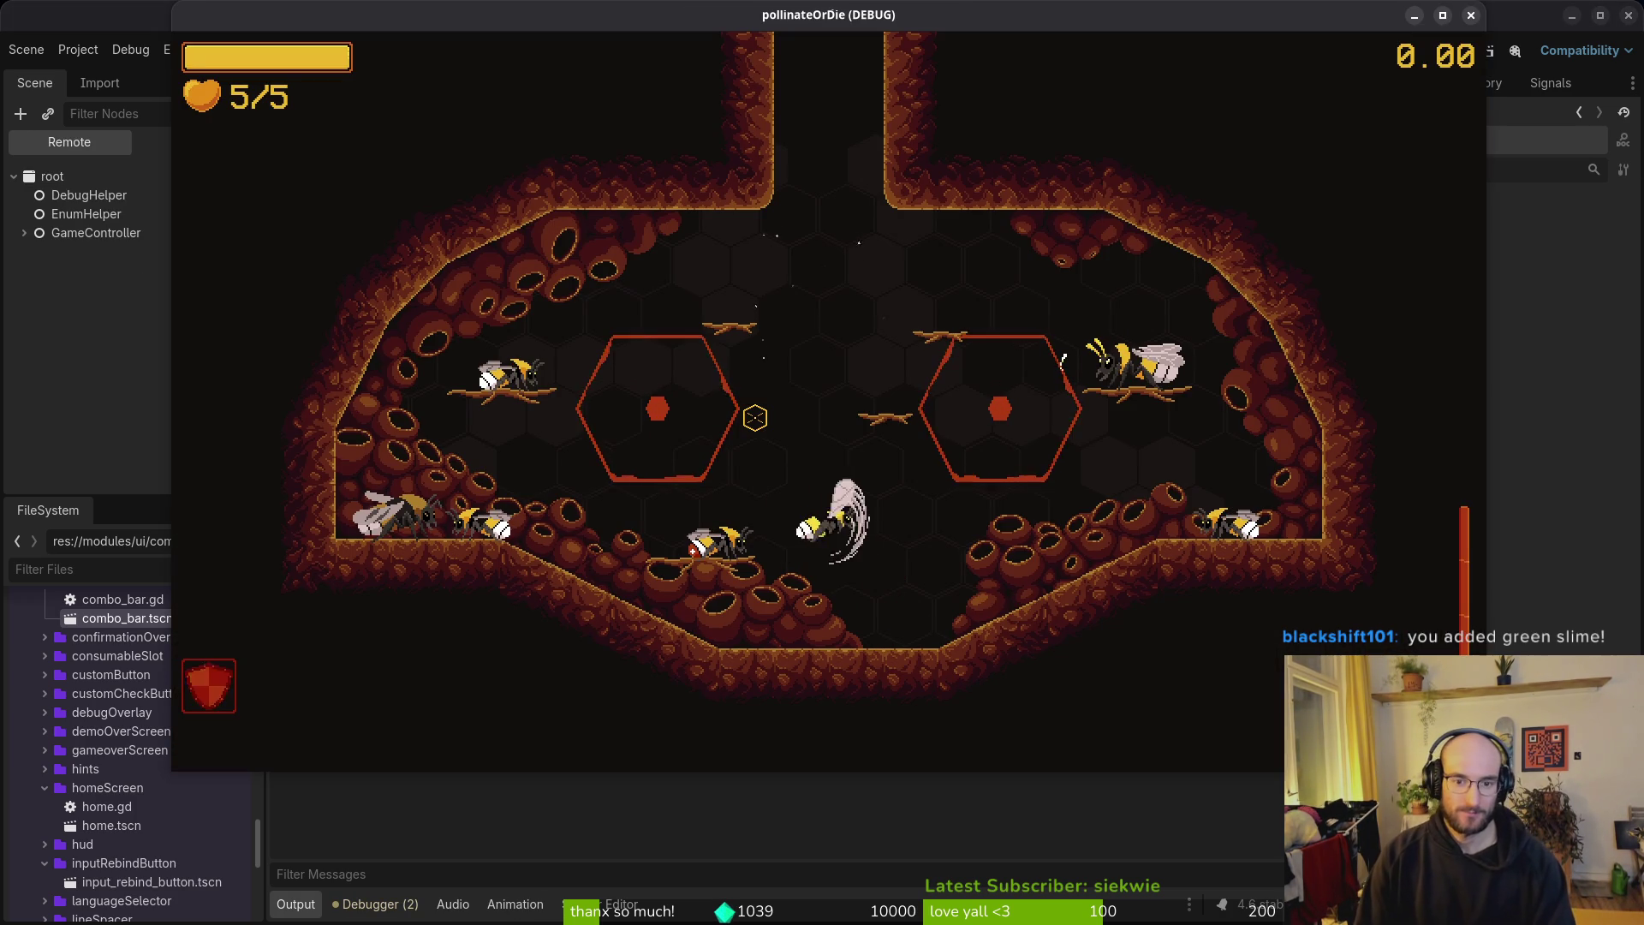
key(d)
key(space)
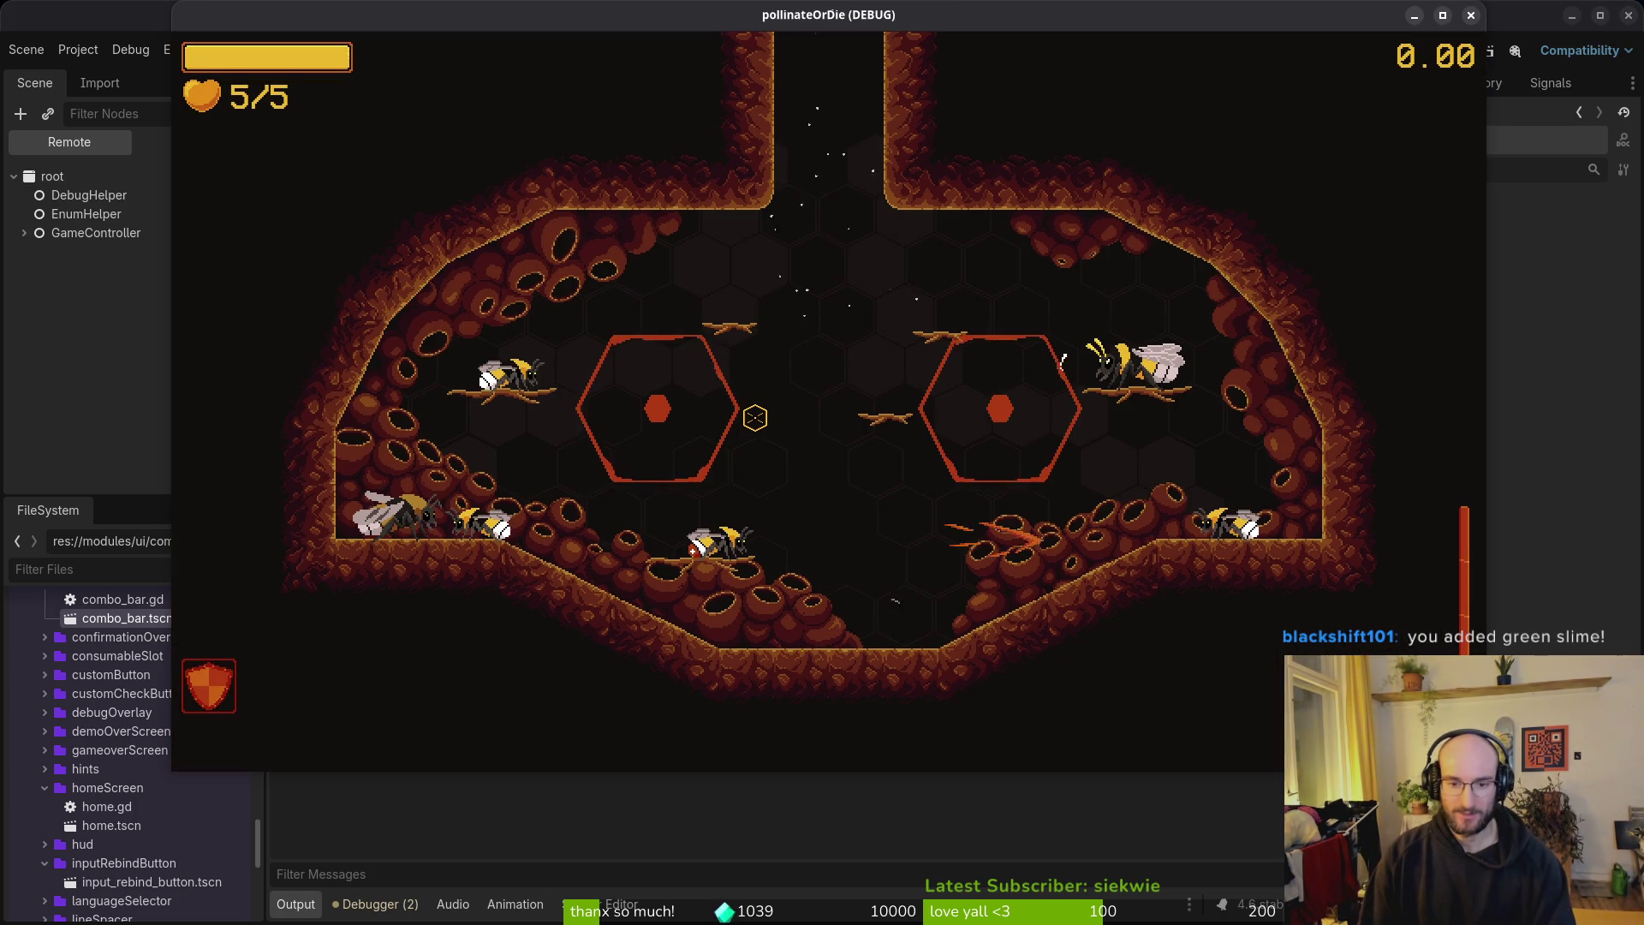
key(a)
key(w)
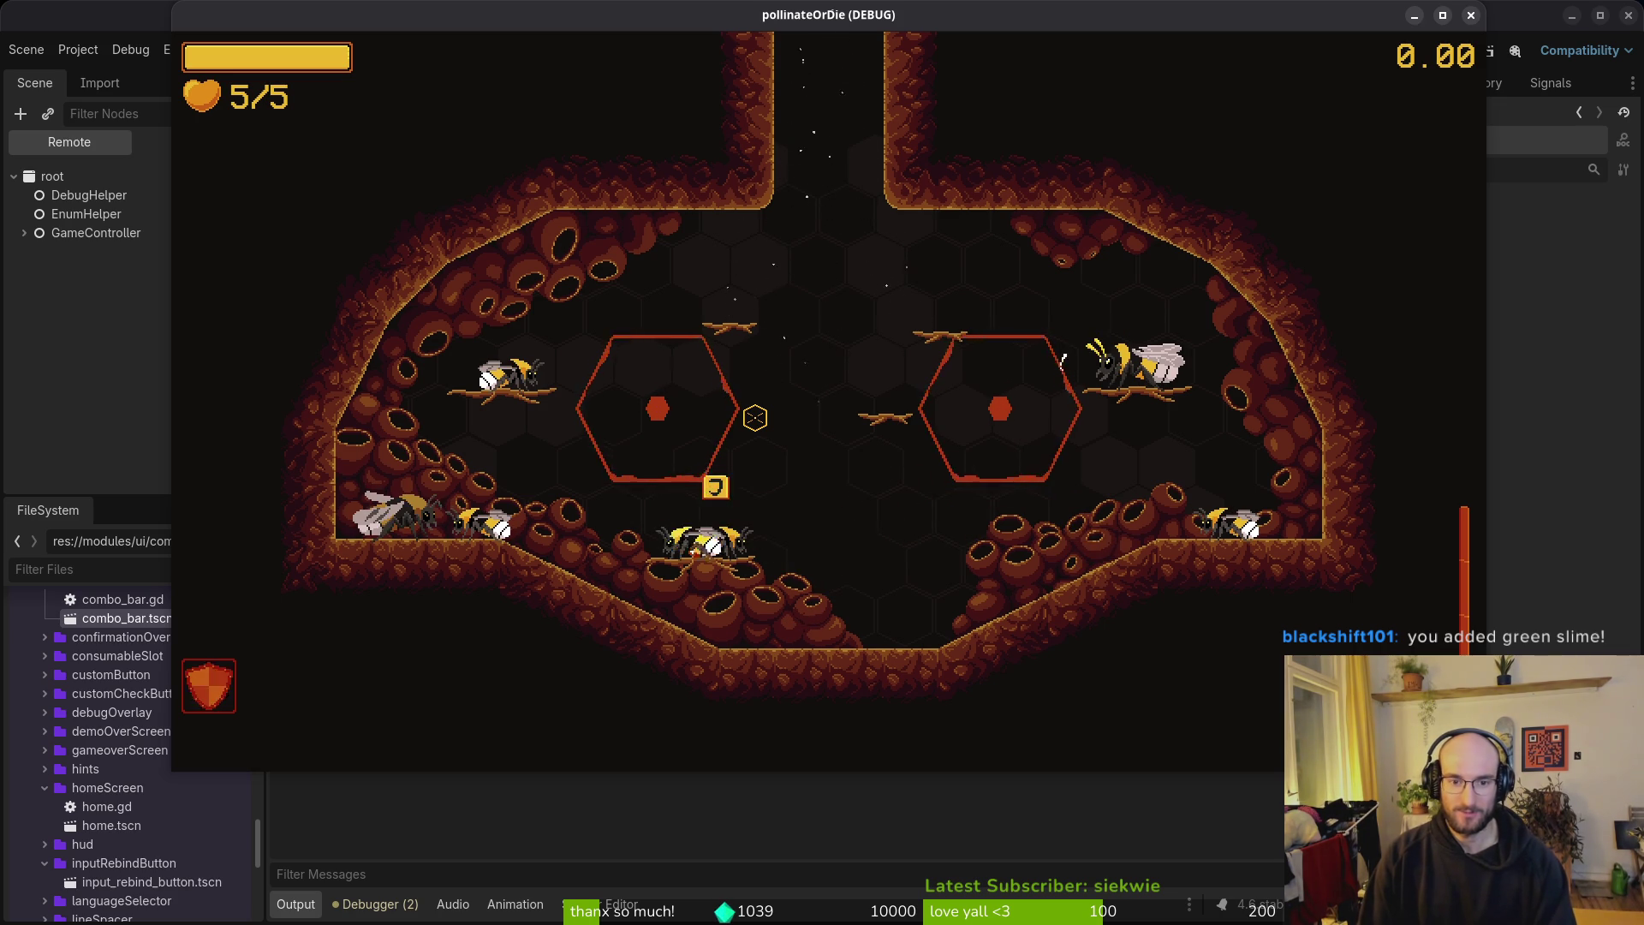
key(Escape)
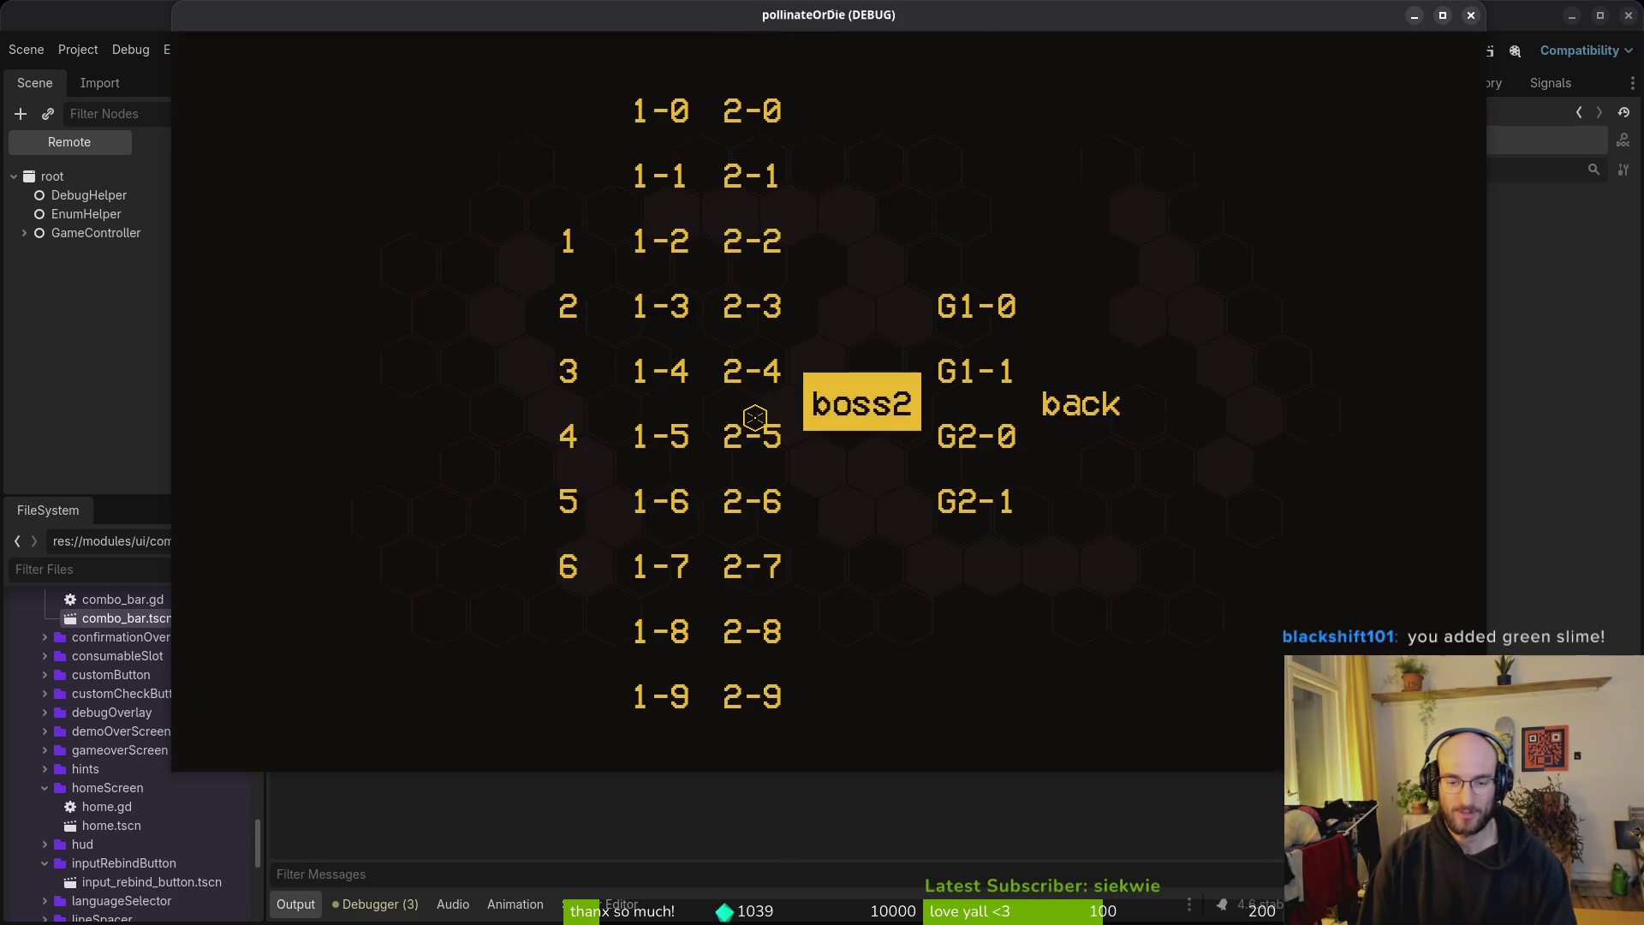
key(Return)
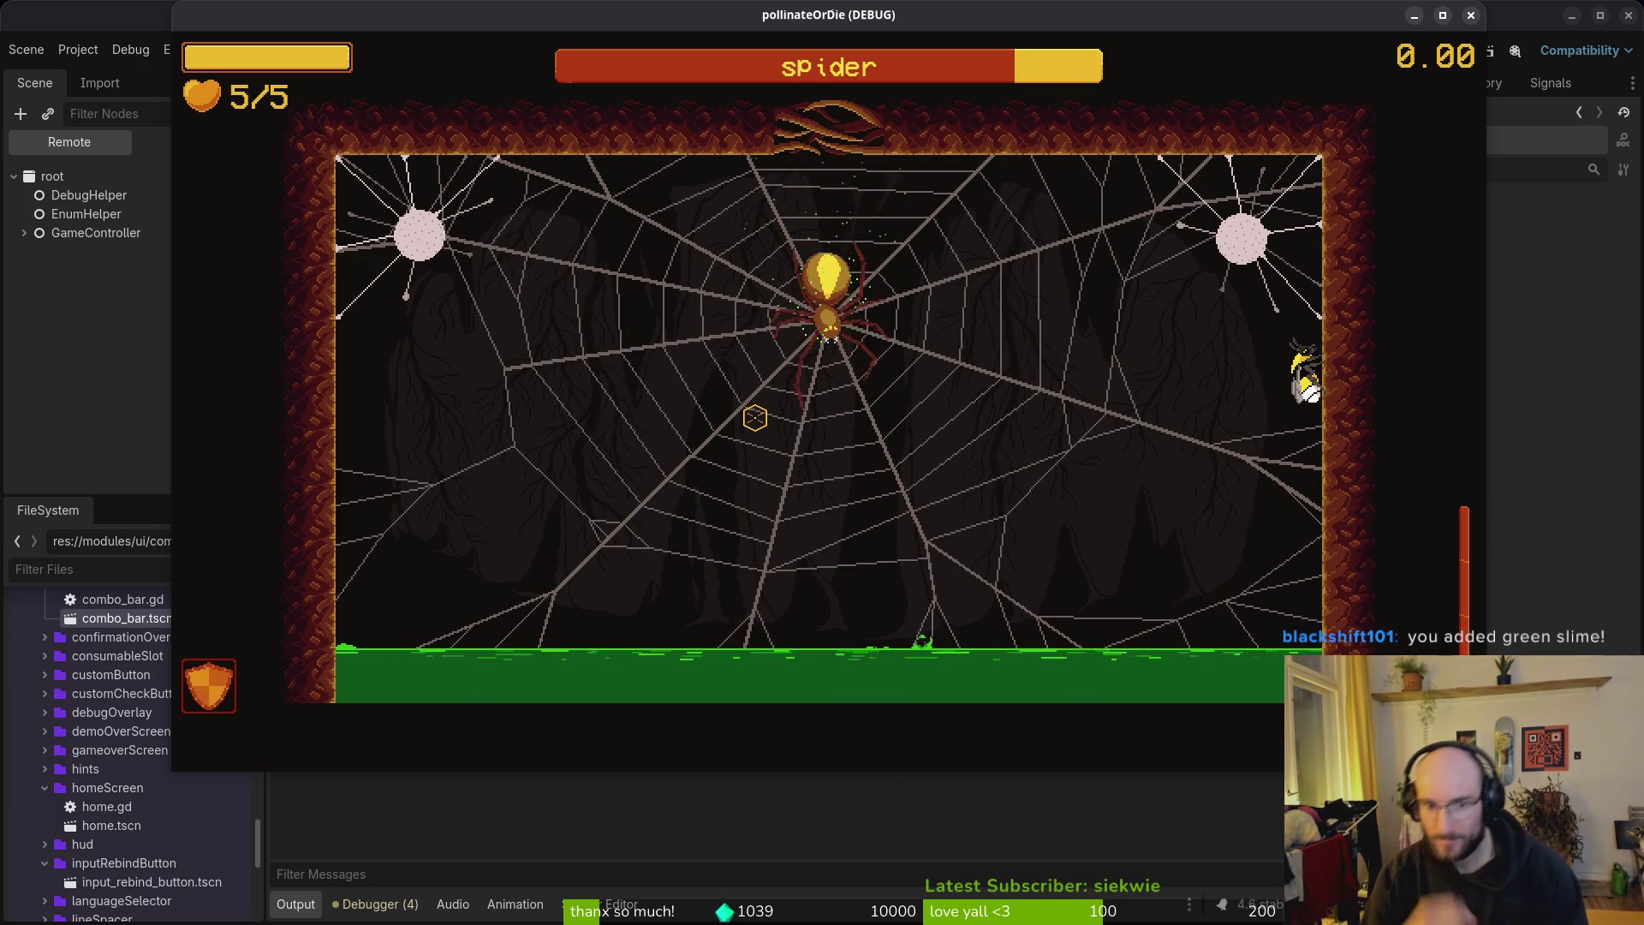
click(1470, 14)
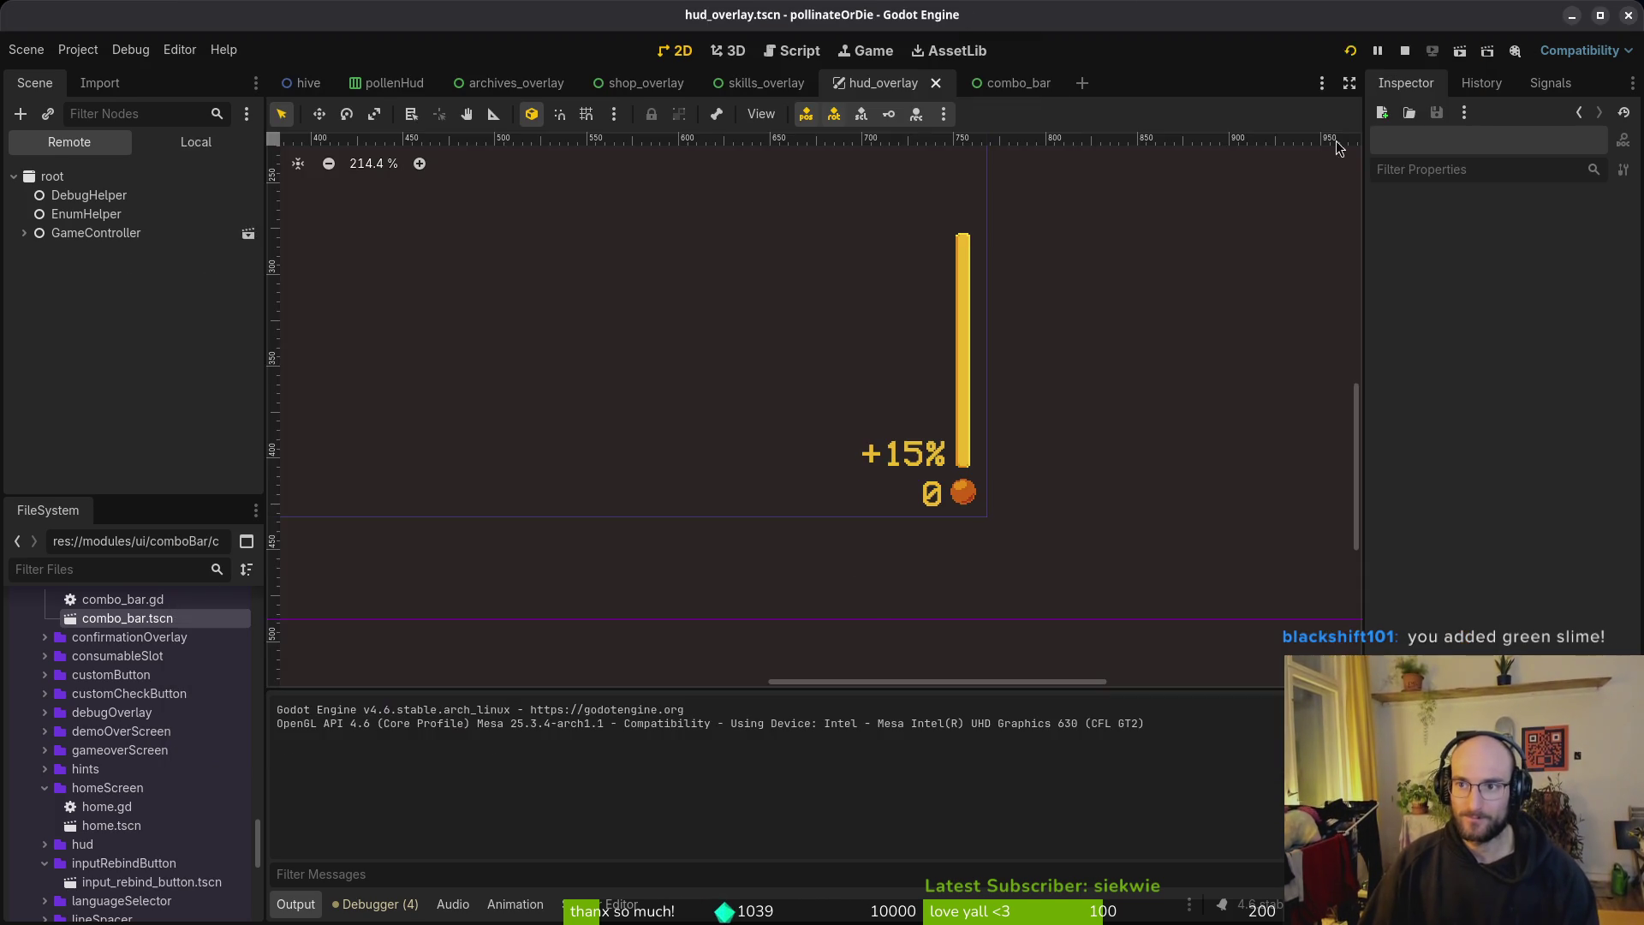
Step: Close the hud_overlay, combo_bar, skills_overlay and shop_overlay scene tabs
scroll(983, 417, down, 5)
middle_click(897, 81)
middle_click(872, 86)
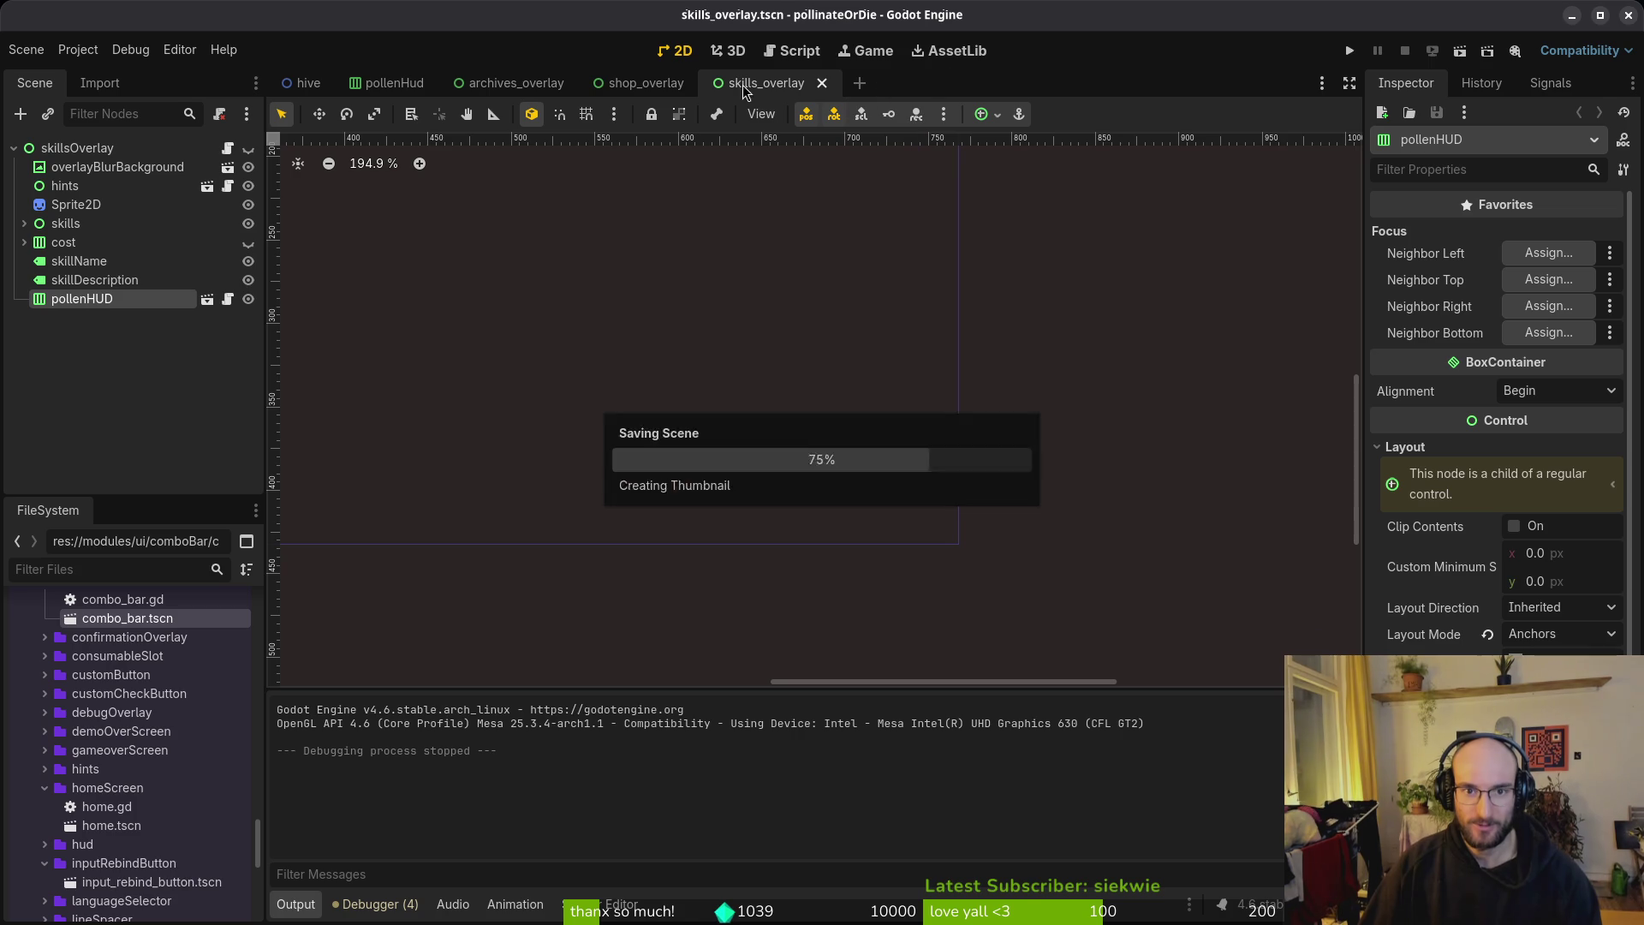
middle_click(700, 85)
middle_click(661, 80)
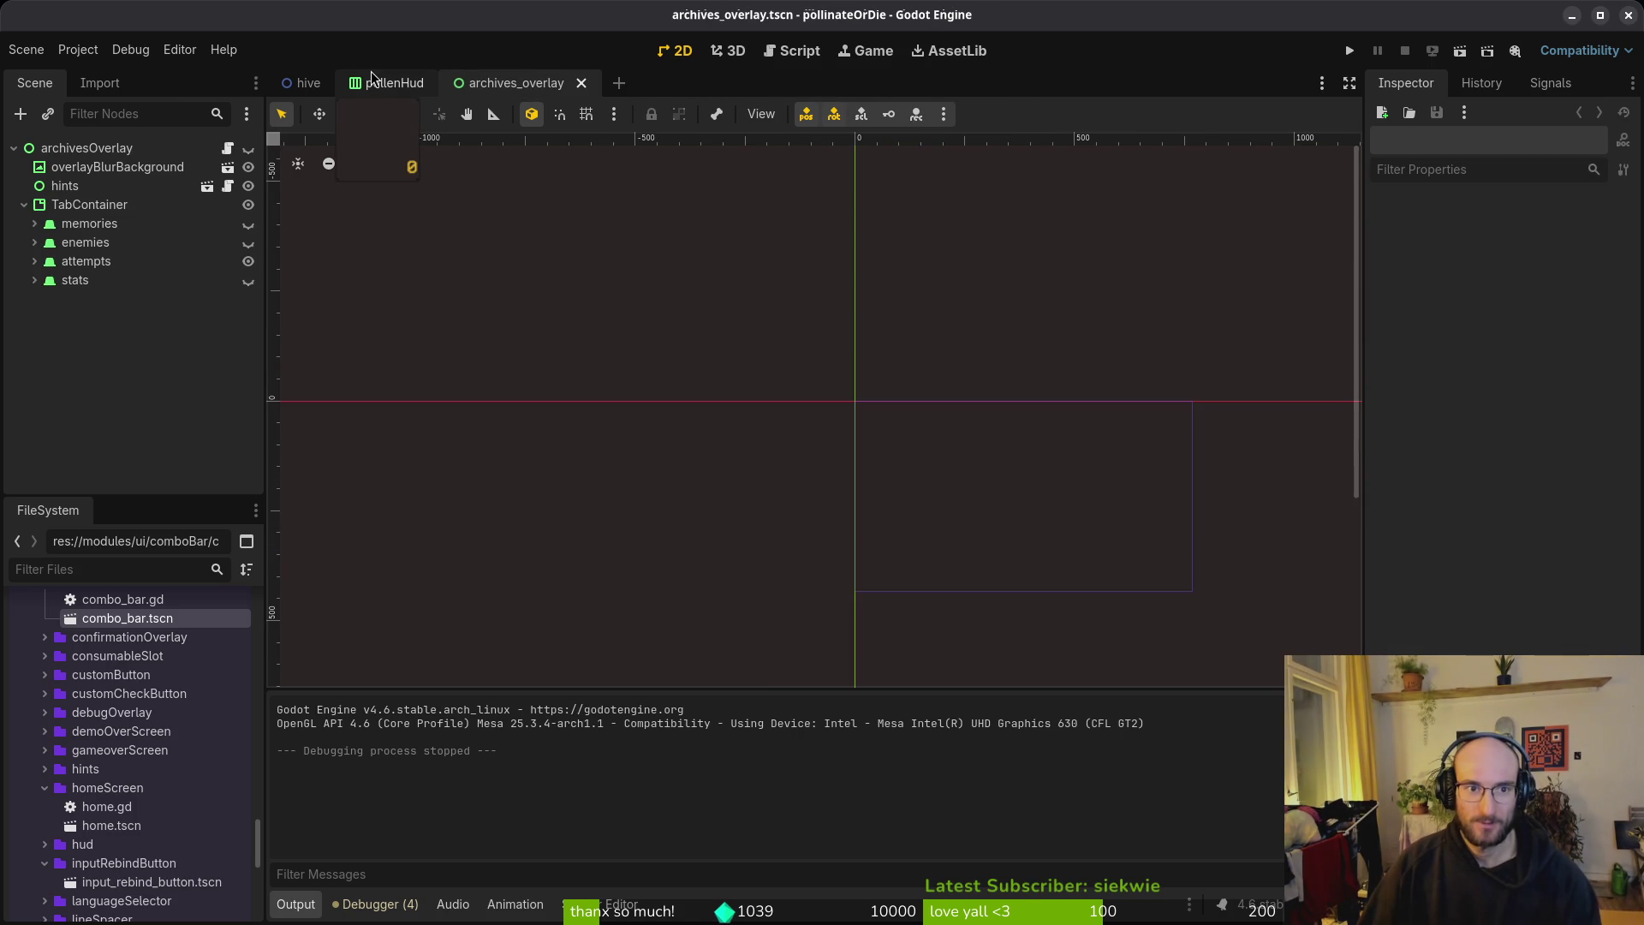
Step: Open consumable_slot.tscn through Quick Open with 'consslot'
key(shift+alt+o)
text(consslot)
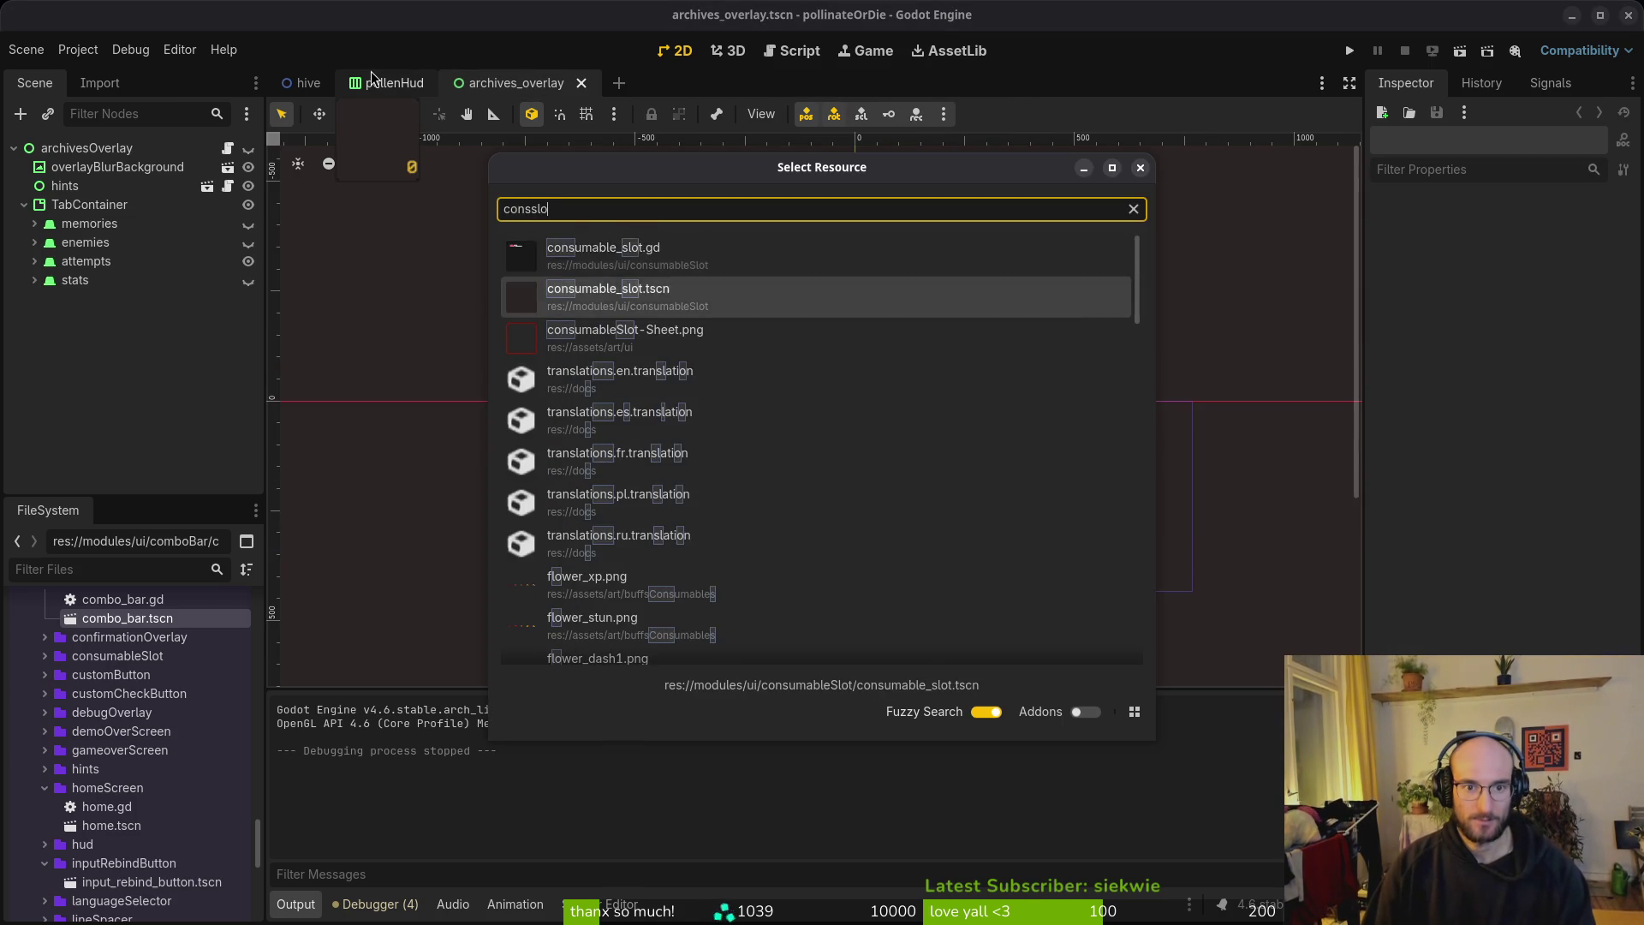
key(Return)
Step: Create a new scene with a User Interface root named specialSlot
scroll(822, 428, up, 4)
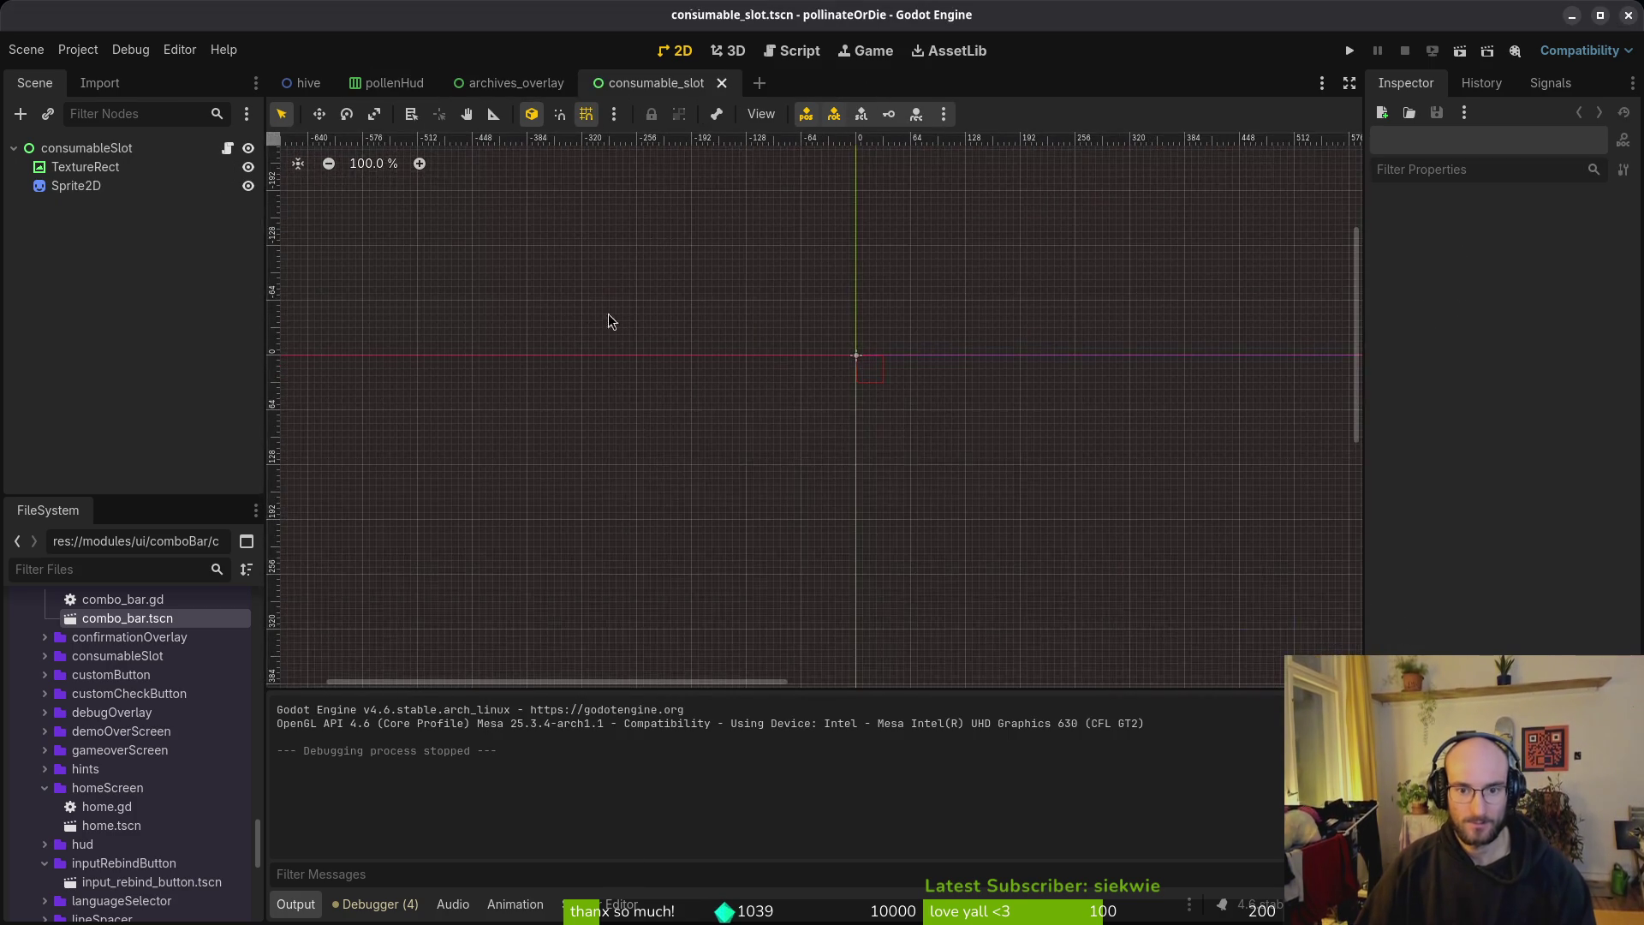
click(26, 50)
click(59, 71)
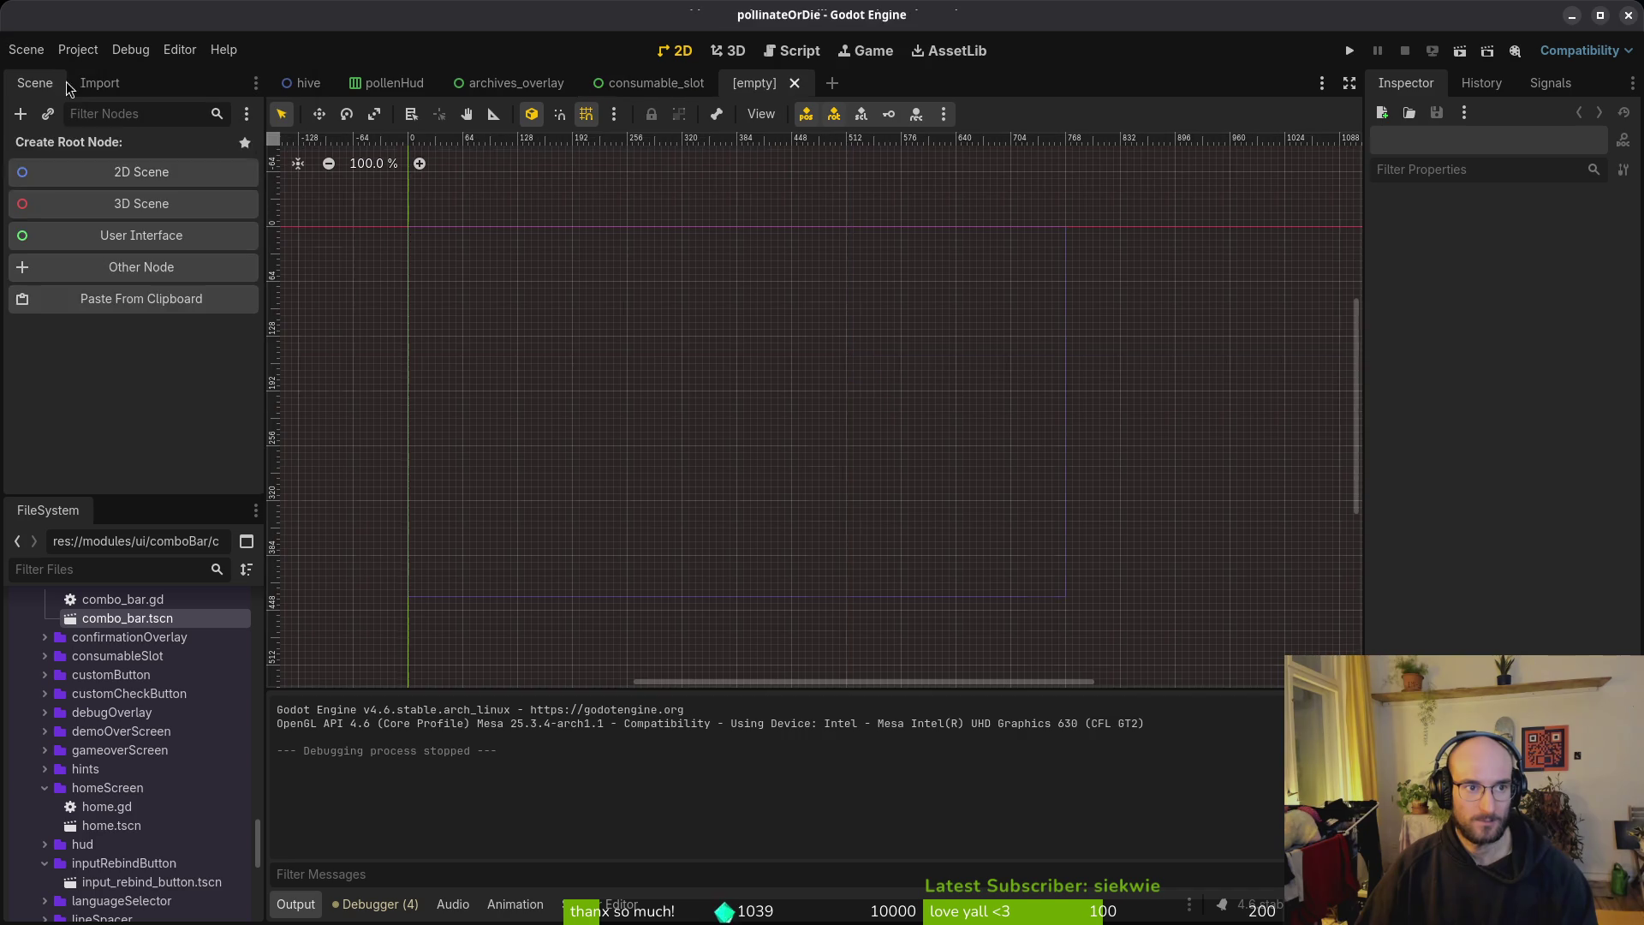
click(120, 245)
key(F2)
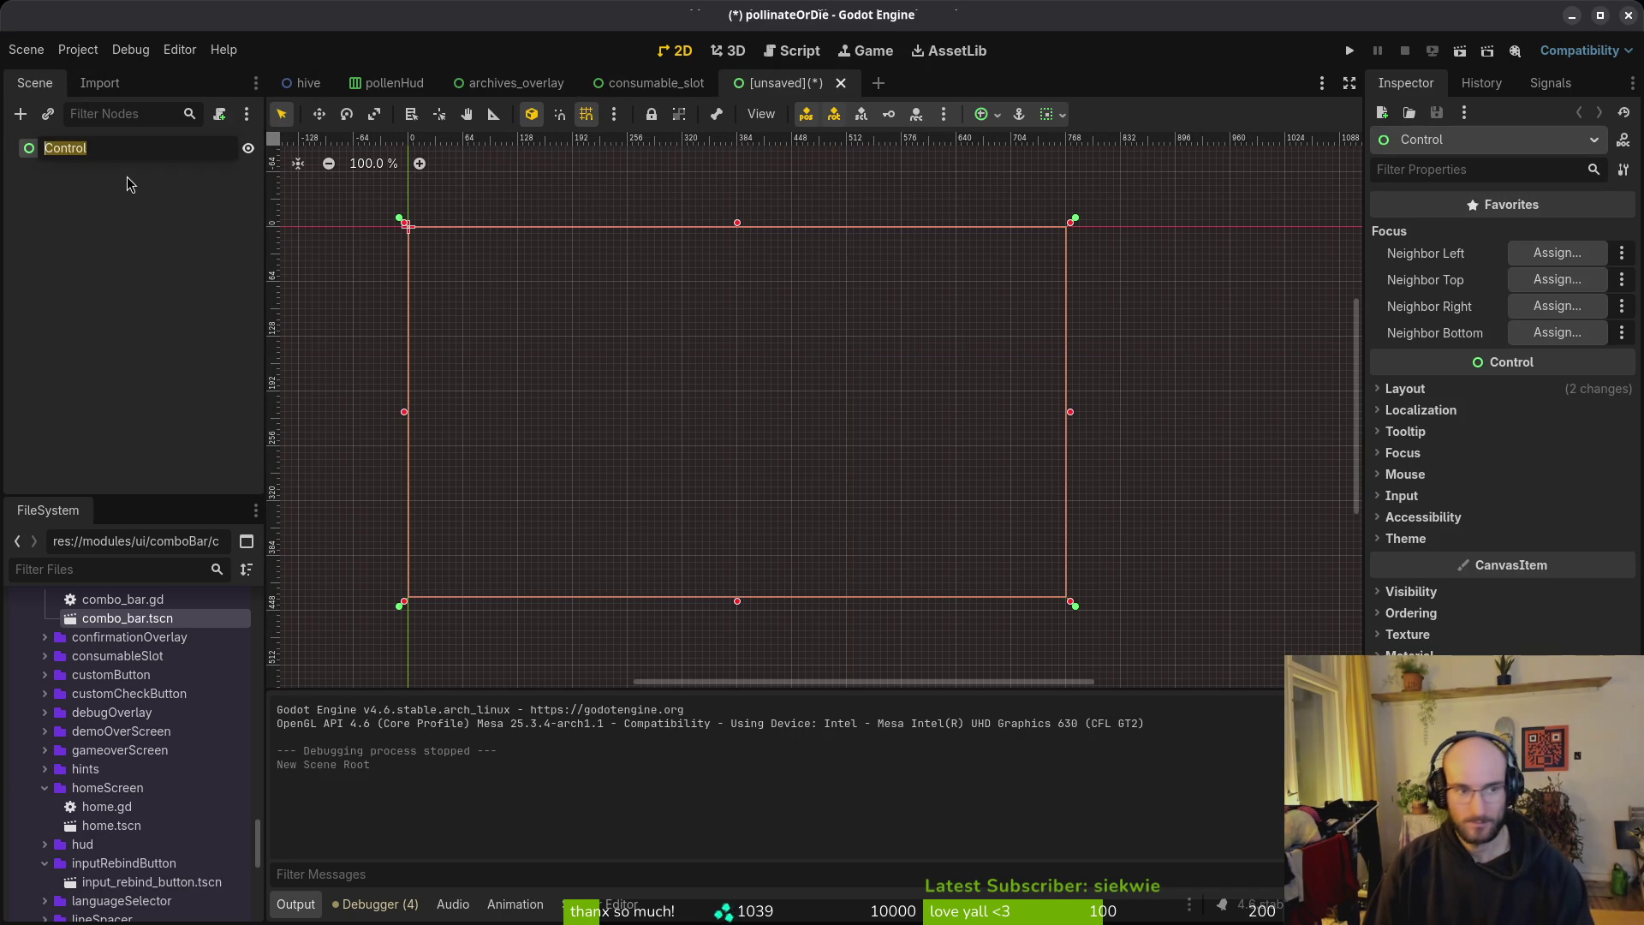
text(specialSlot)
key(Return)
Step: Add a TextureRect child to the specialSlot root
key(ctrl+s)
key(Escape)
click(644, 84)
click(784, 82)
key(ctrl+a)
text(animpltextu)
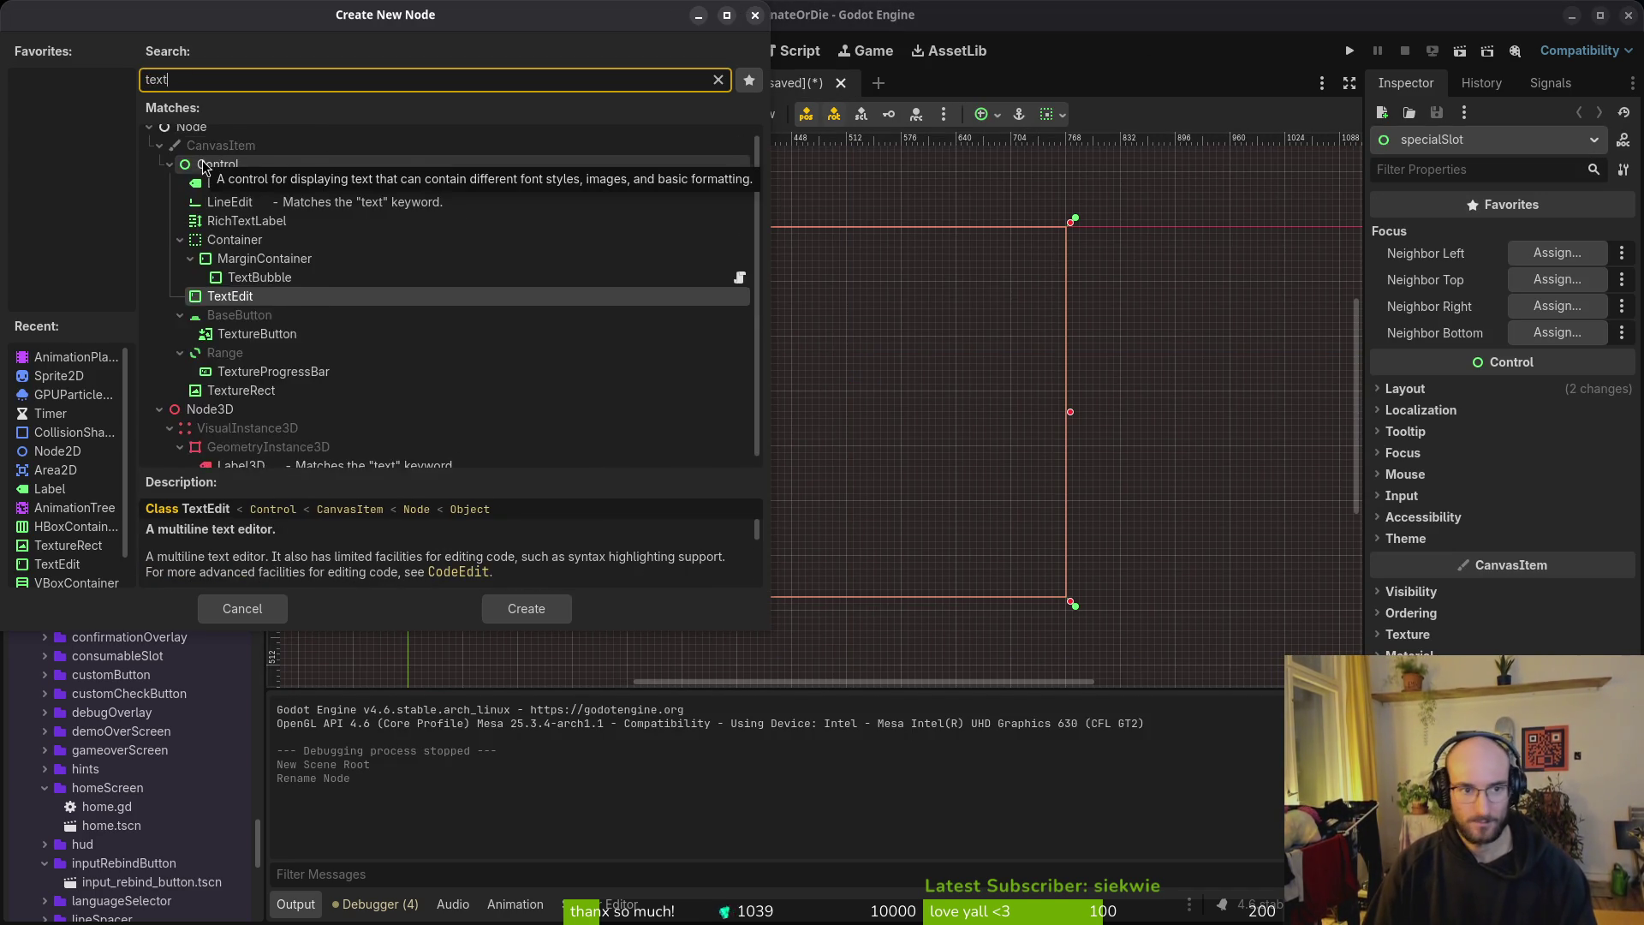
key(Return)
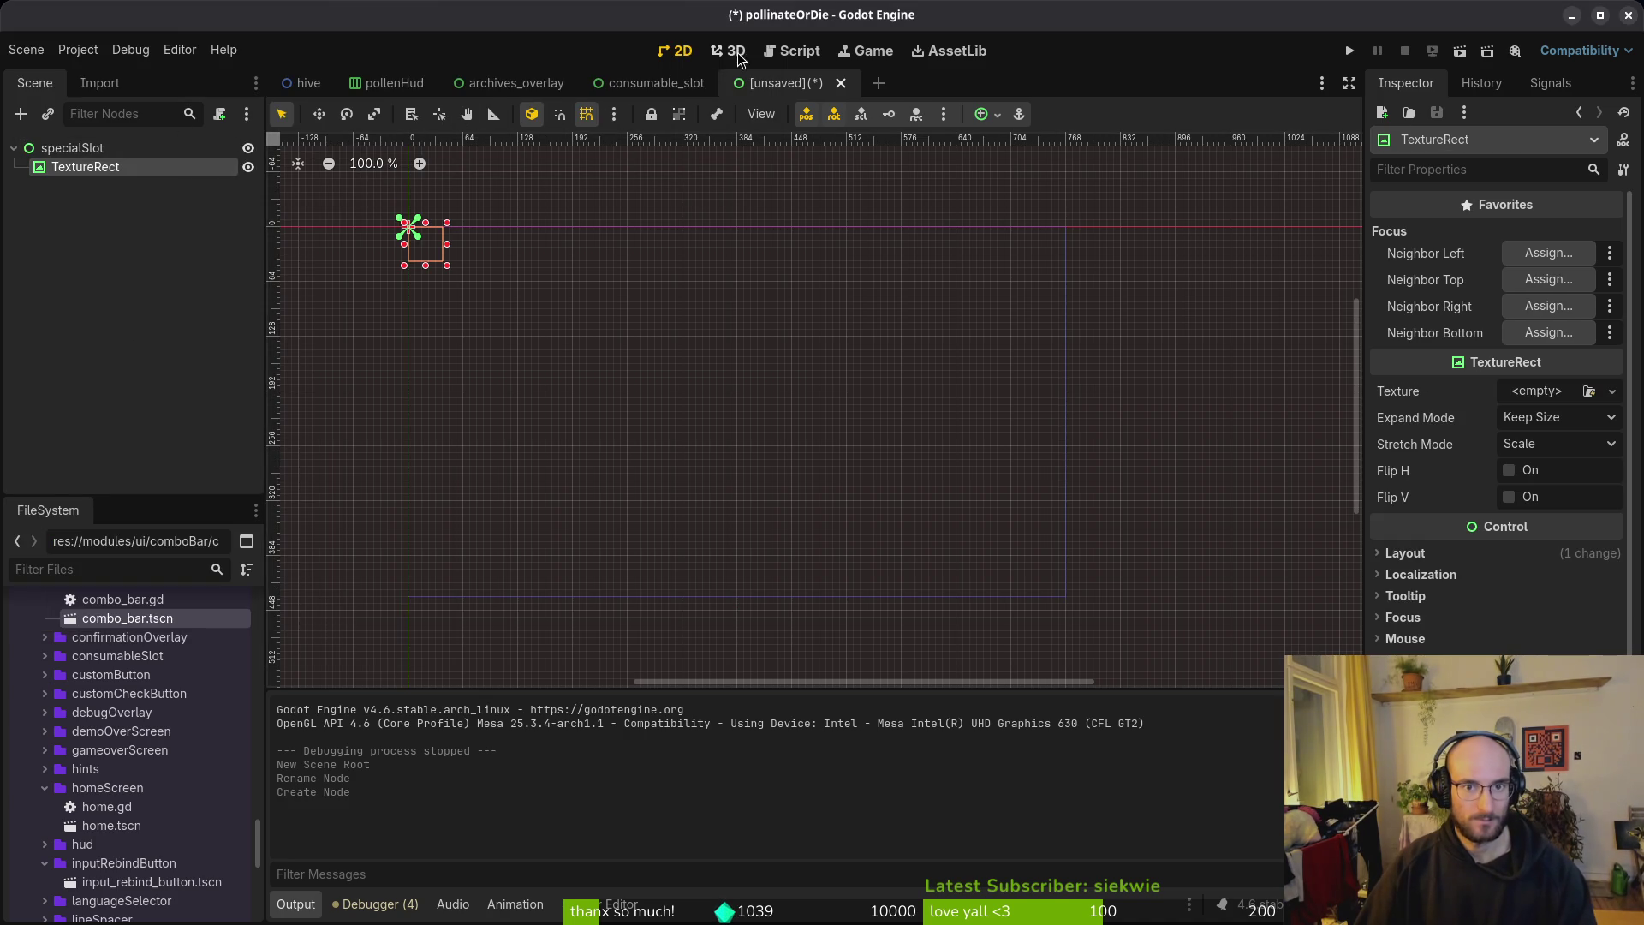
Step: Check consumable_slot's Sprite2D and root settings, then add a Sprite2D child to specialSlot
click(650, 83)
click(94, 188)
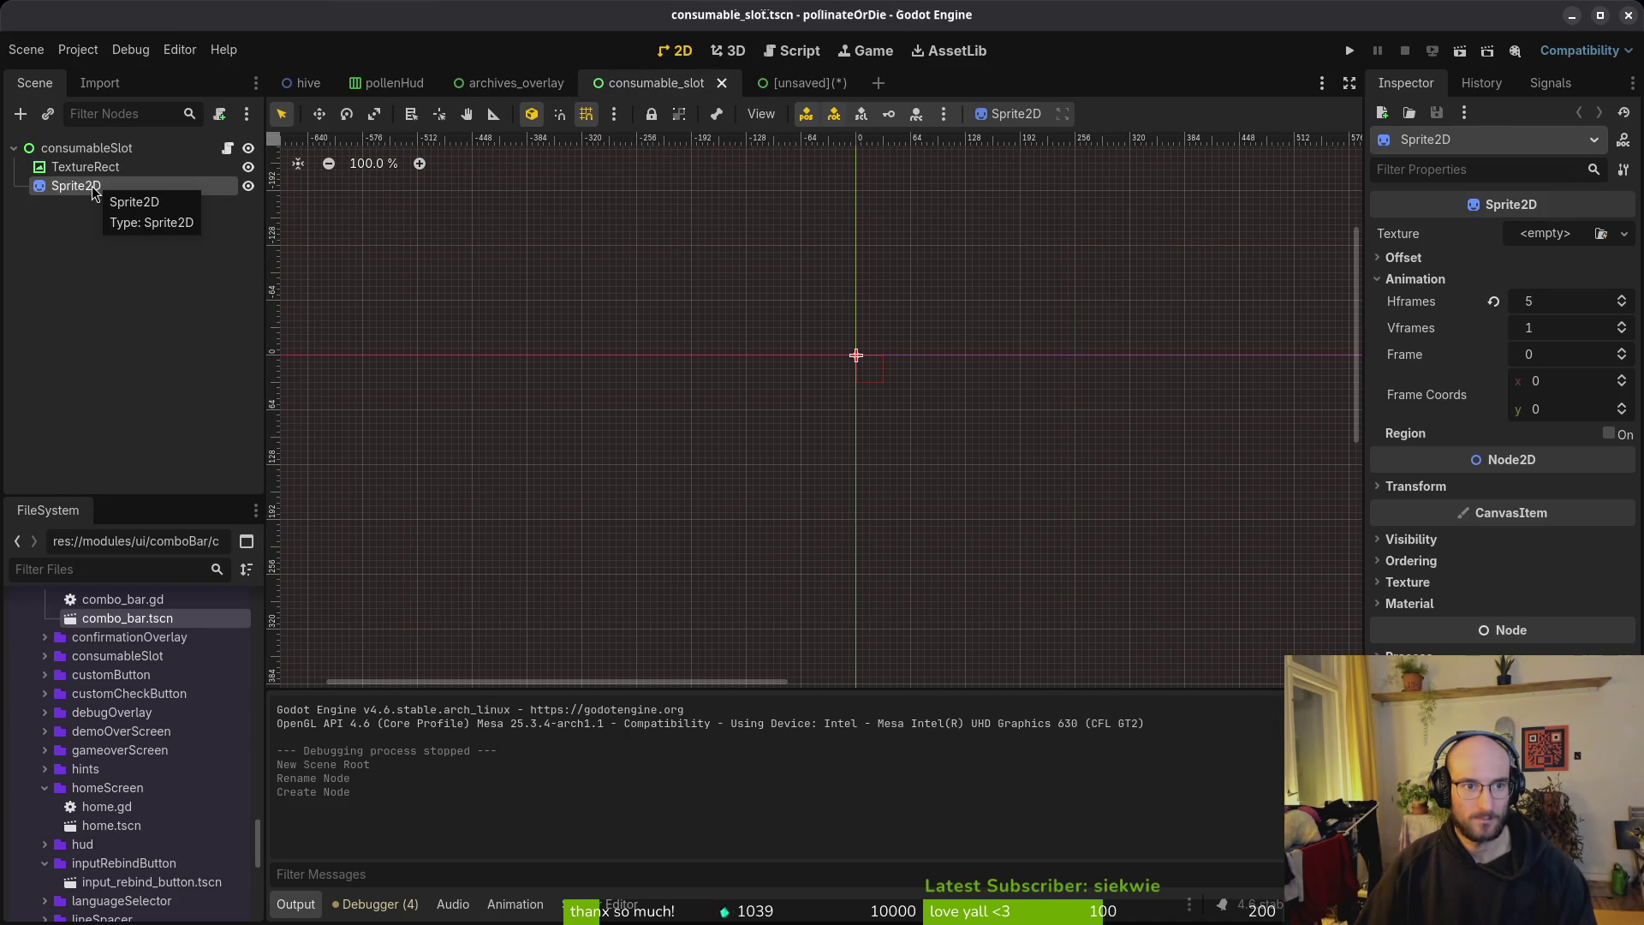
click(80, 152)
click(817, 82)
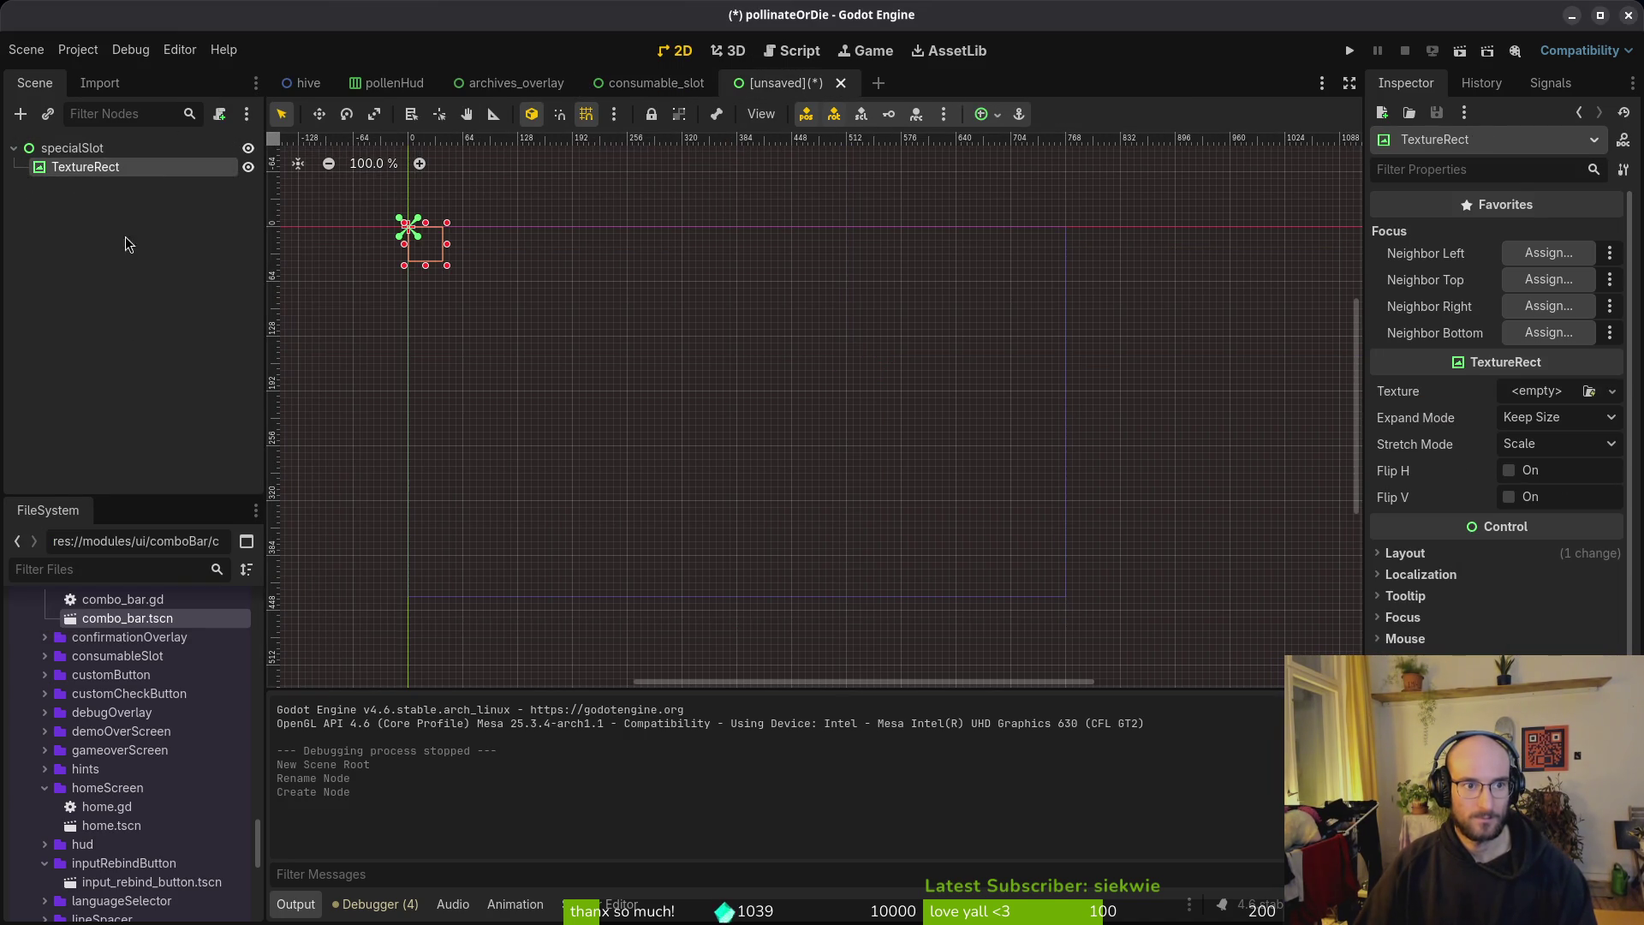
click(72, 148)
key(ctrl+a)
text(spr)
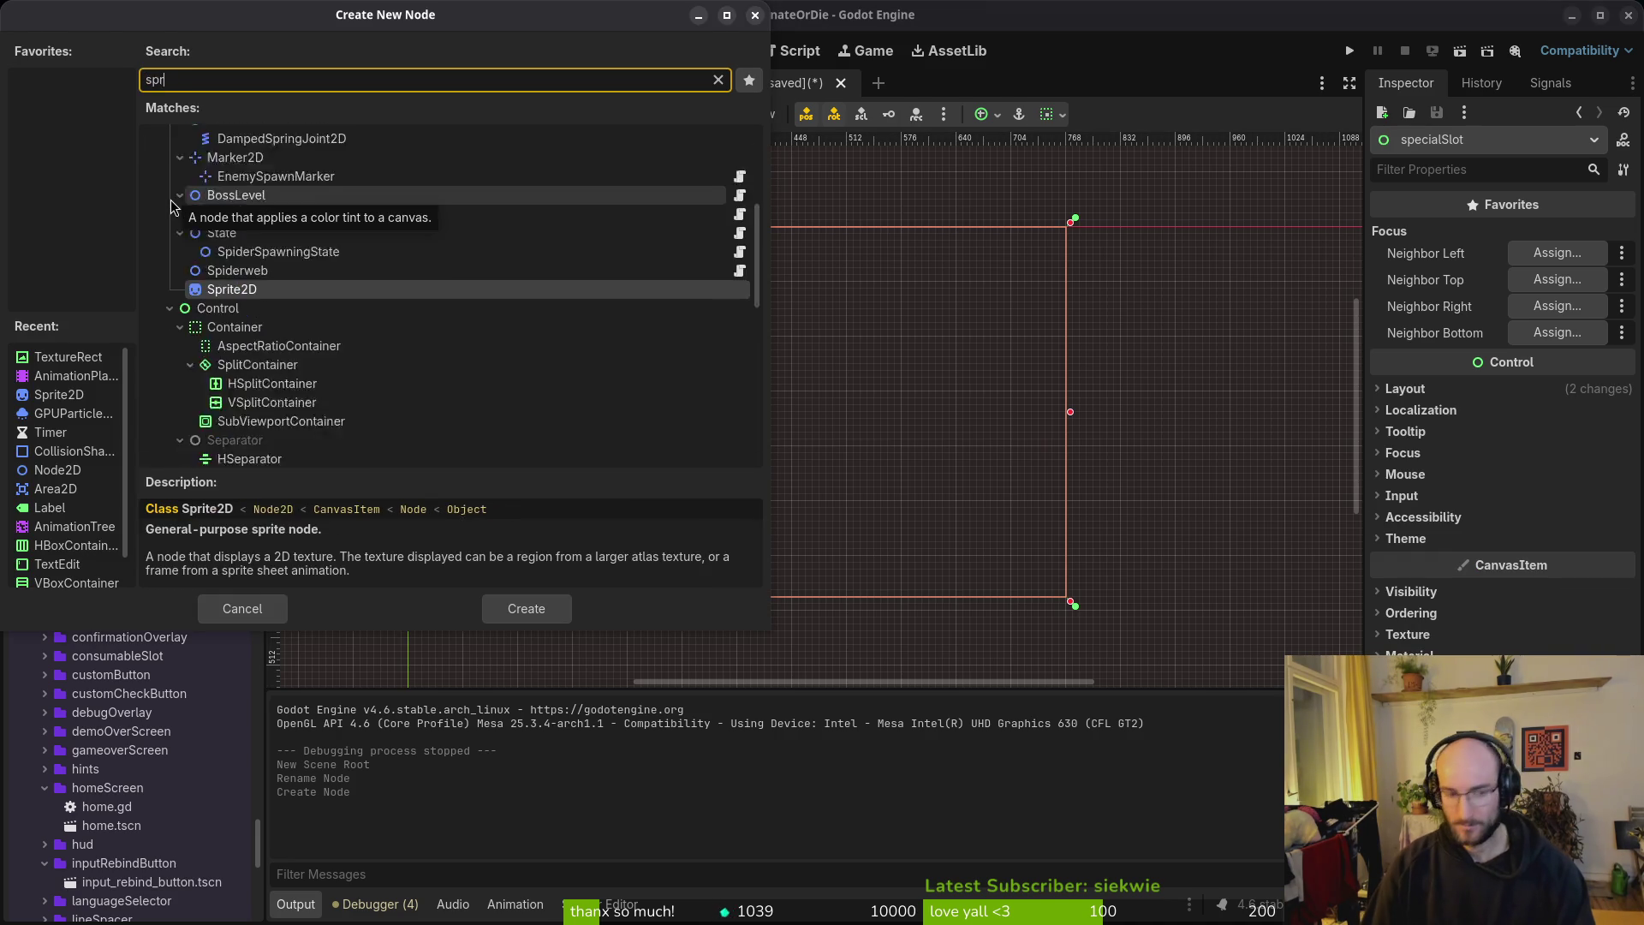
key(Return)
Step: Anchor the specialSlot root to the Top Left preset
click(72, 148)
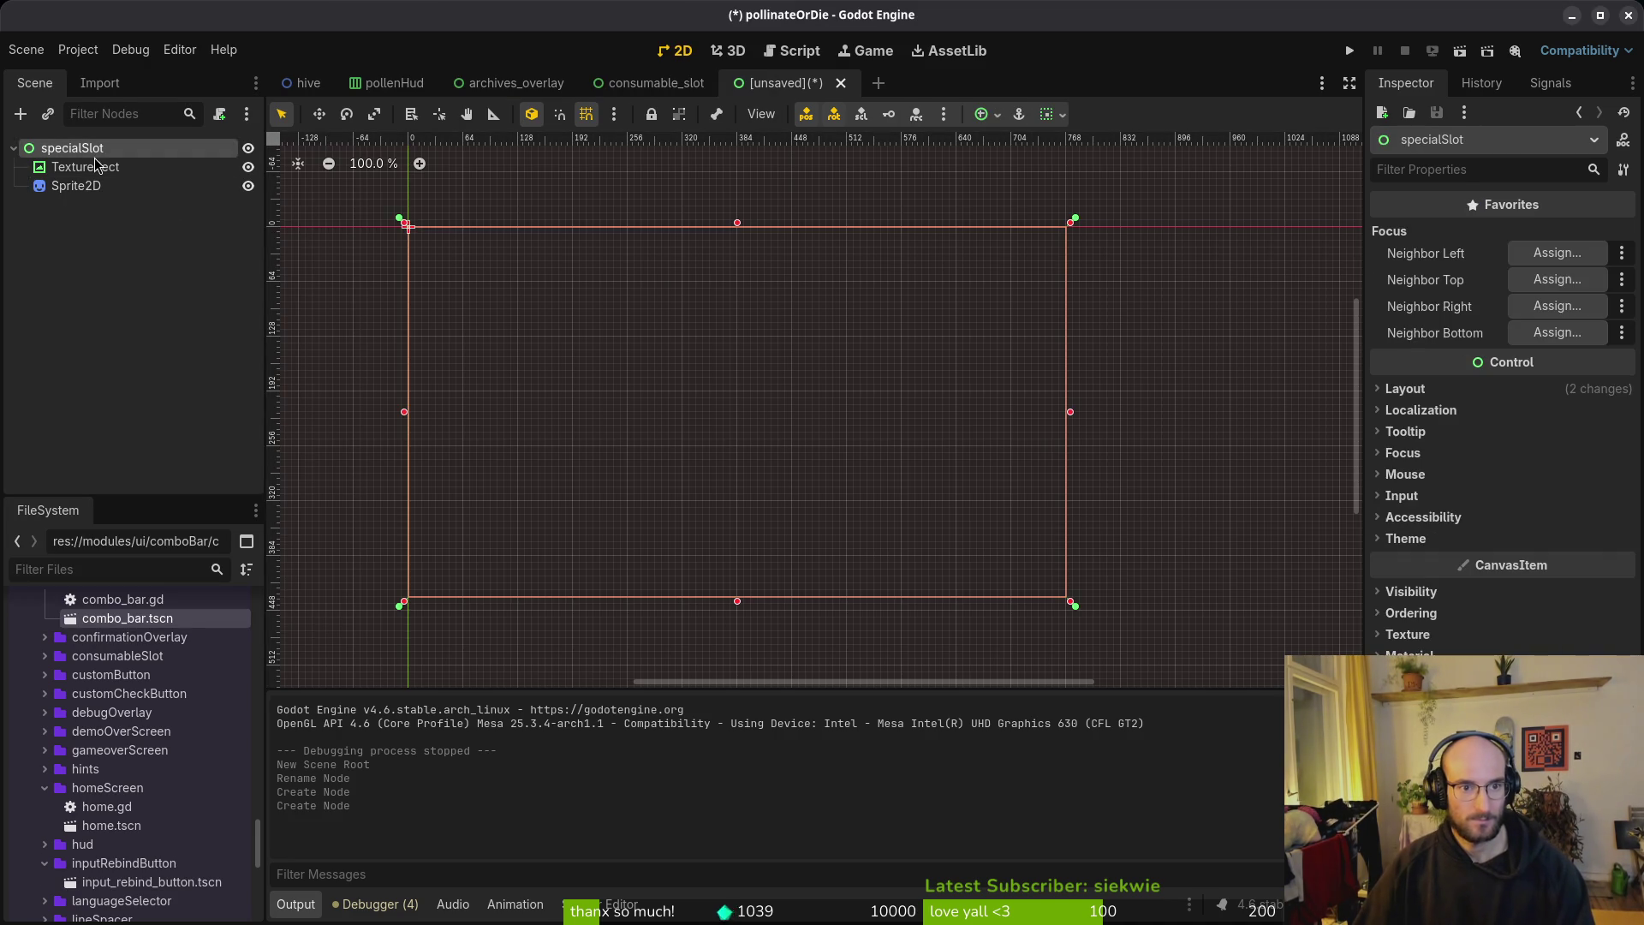
click(1405, 388)
click(1554, 602)
click(1546, 610)
key(ctrl+s)
key(Escape)
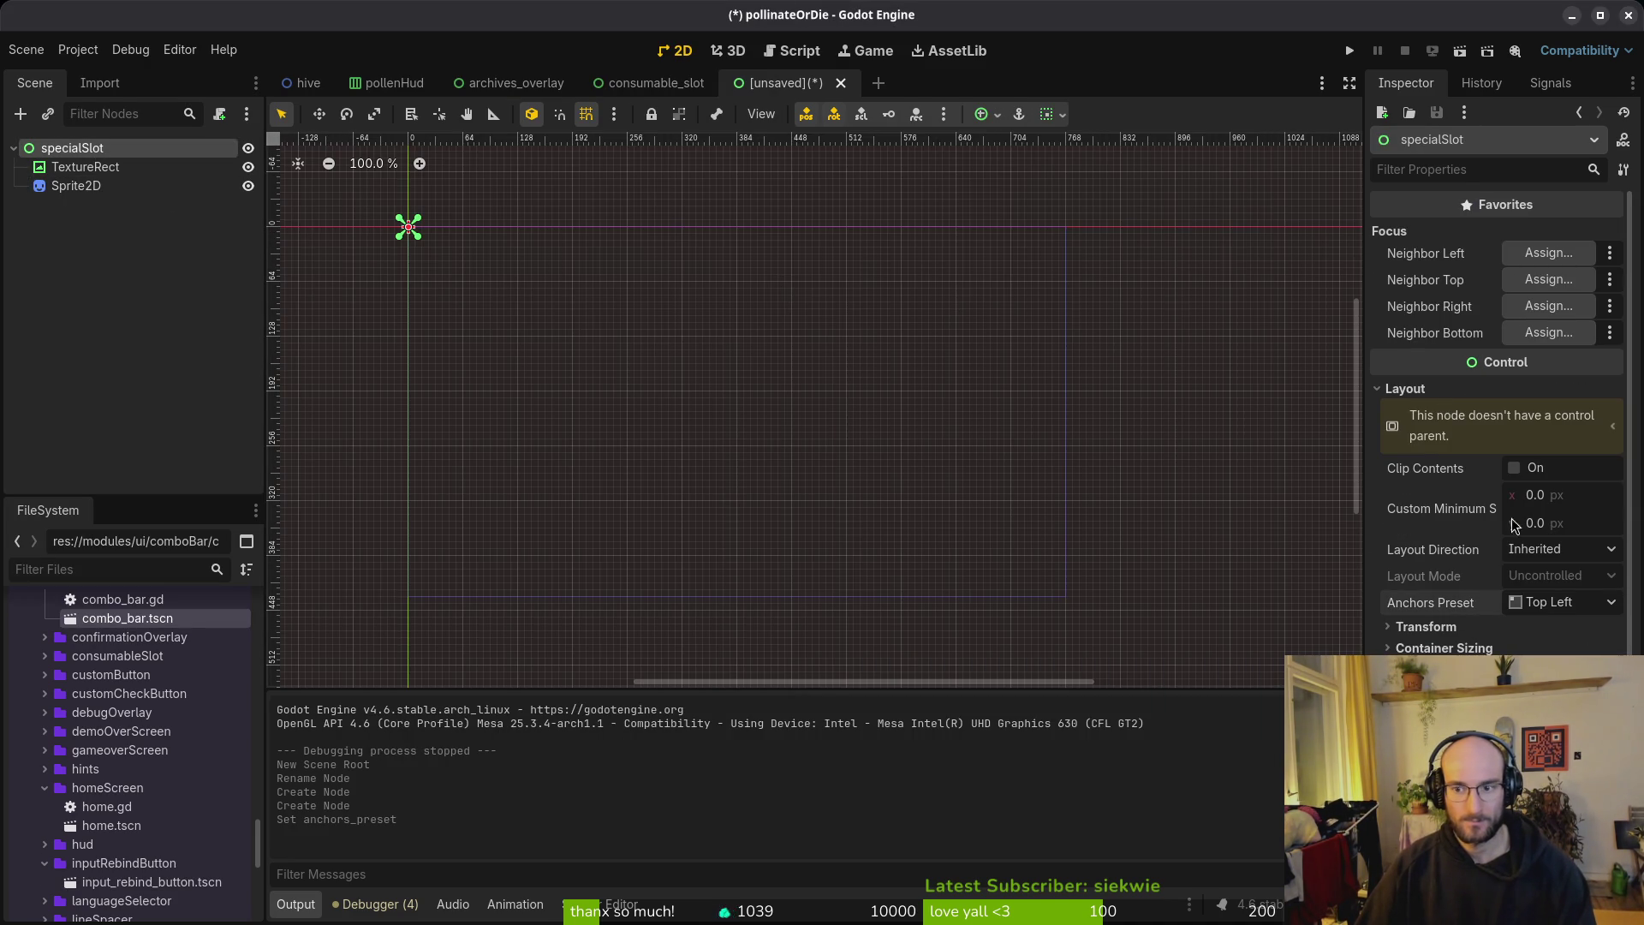
Step: Set the root's Custom Minimum Size to 48×48 and save the scene
click(1549, 495)
text(48)
key(Tab)
text(48)
key(Return)
key(ctrl+s)
key(Escape)
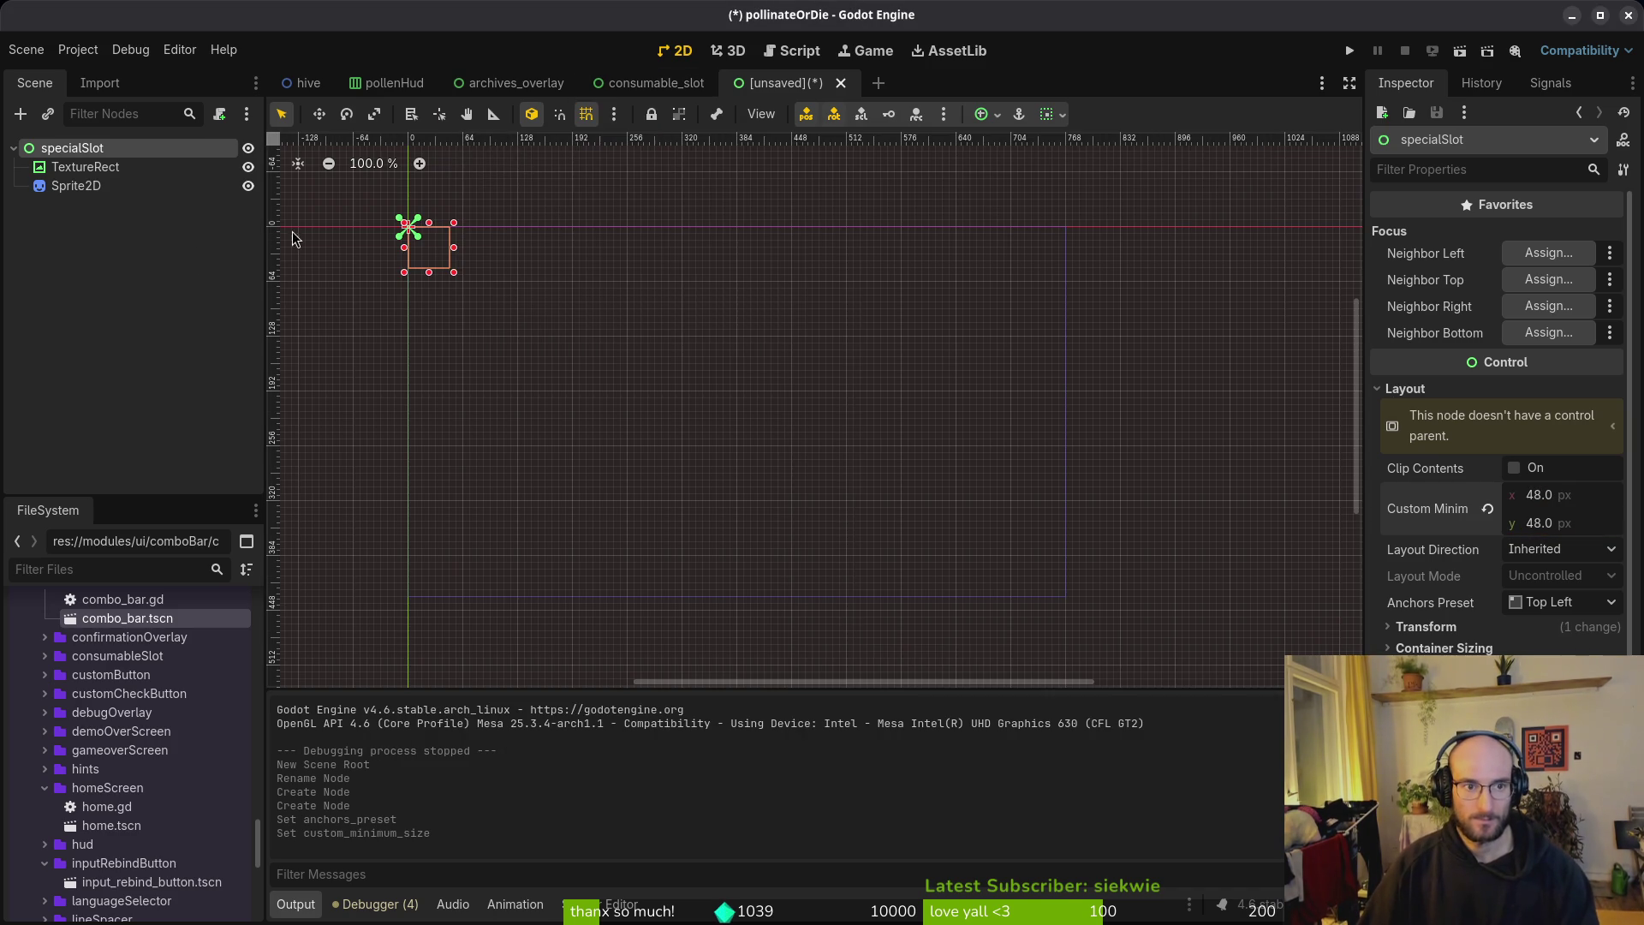
click(177, 237)
key(ctrl+s)
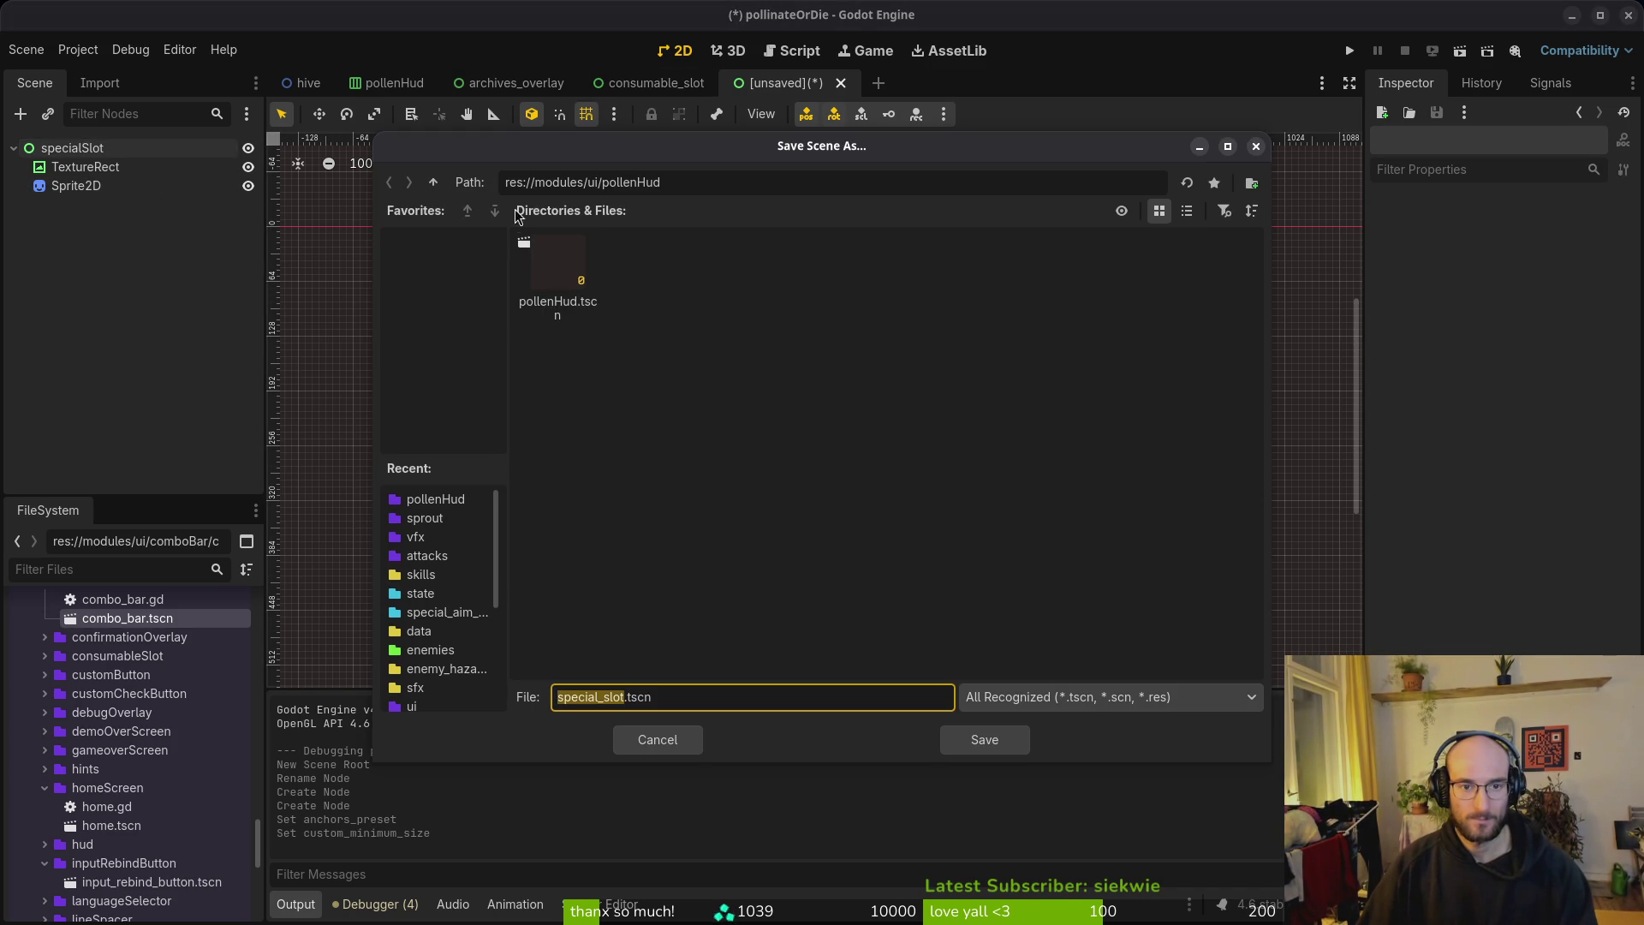
Step: Save special_slot.tscn into a new specialSlot folder under res://modules/ui
click(428, 189)
right_click(676, 661)
click(706, 655)
text(specialSlot)
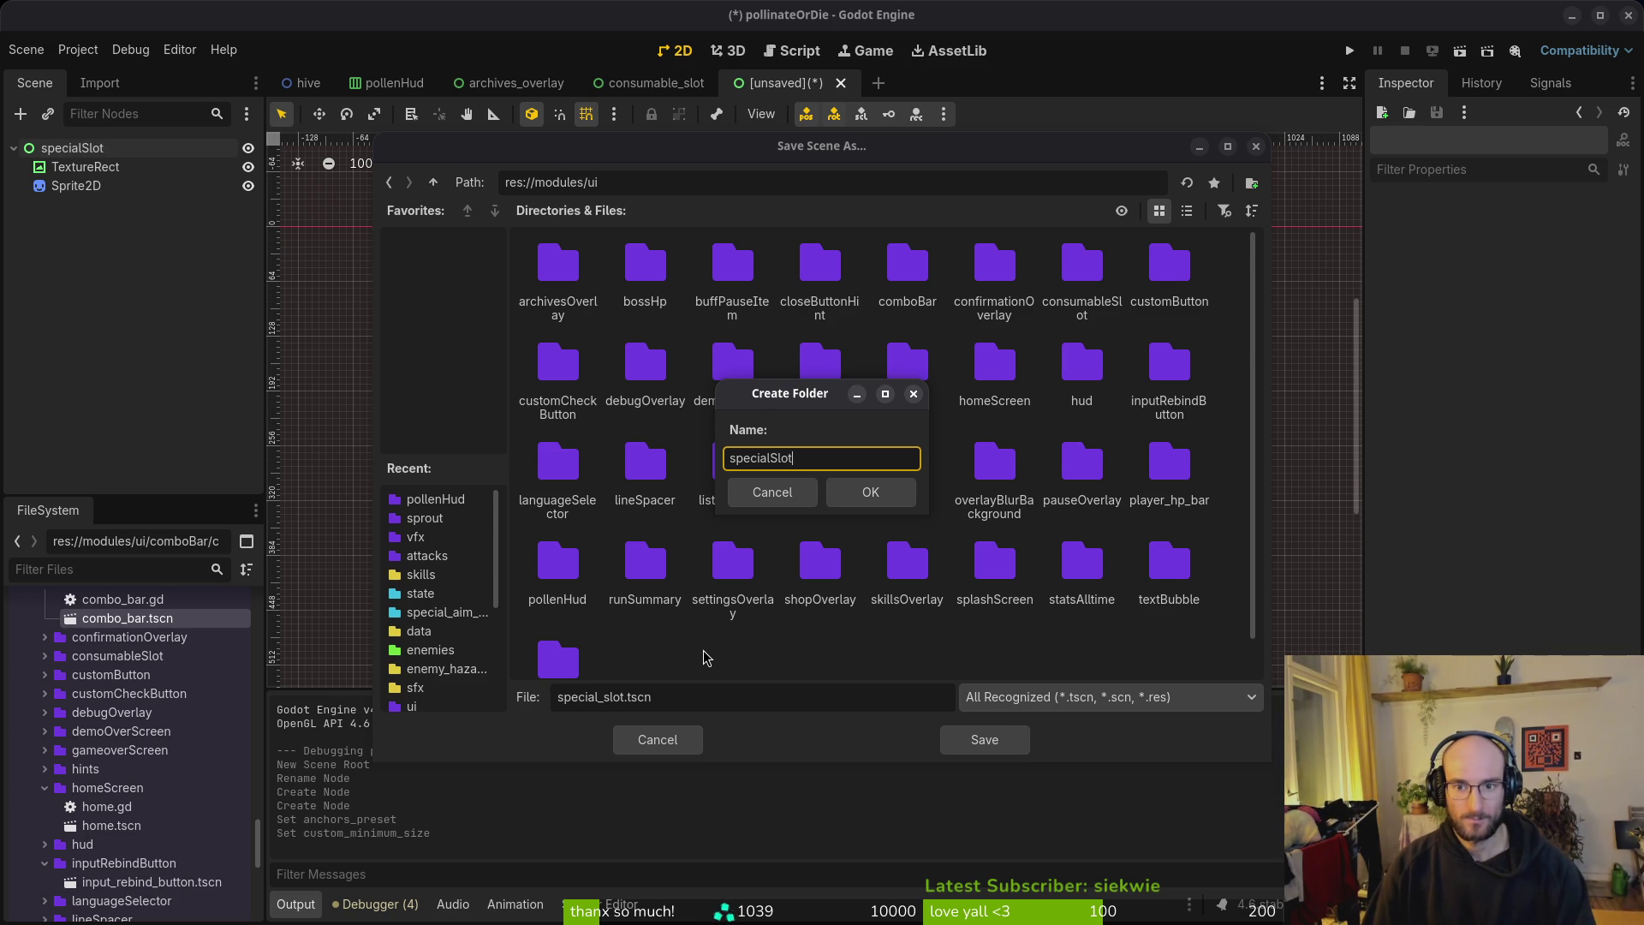
key(Return)
click(993, 738)
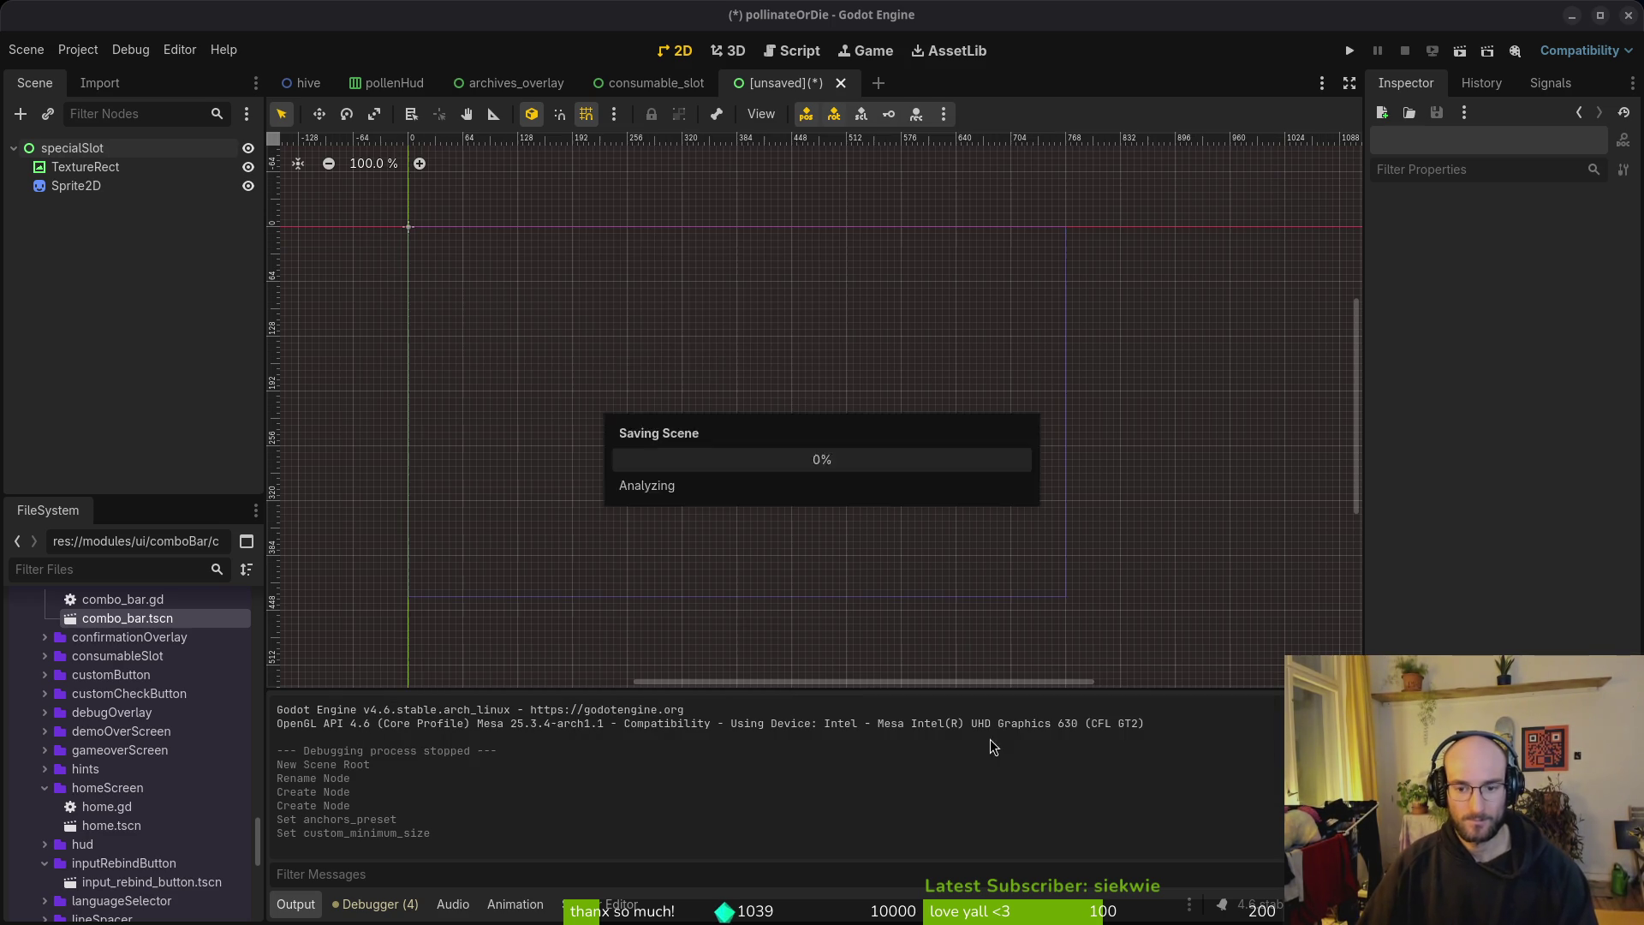
Step: Attach a new script to the specialSlot root and save the scene
click(154, 152)
key(ctrl+a)
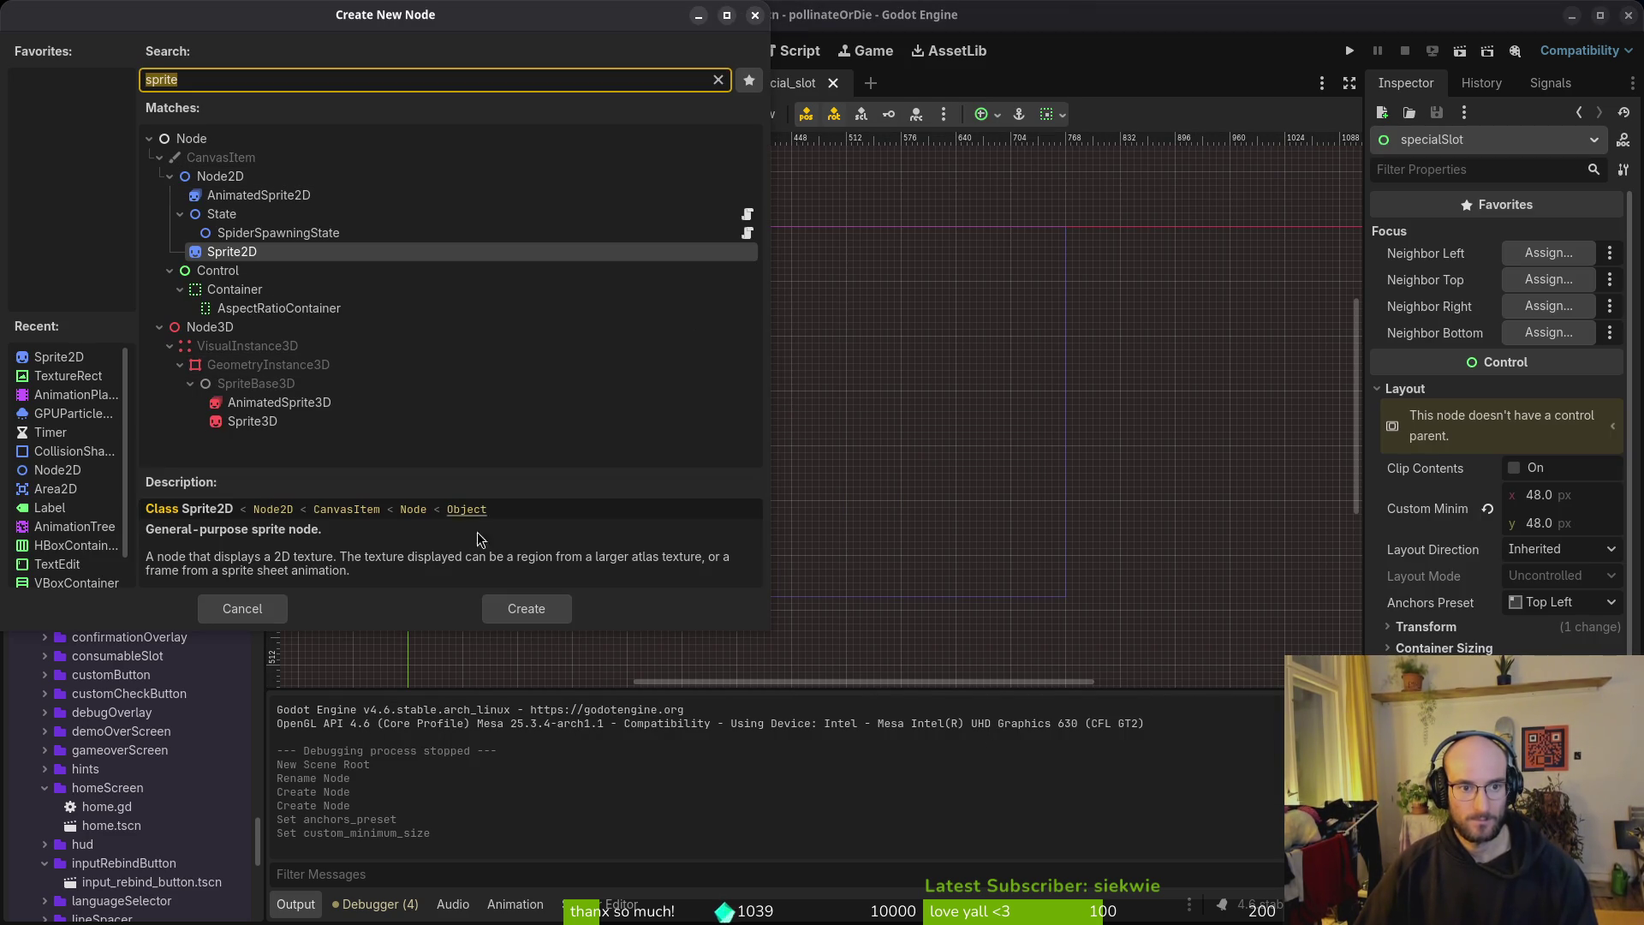
key(Return)
click(921, 602)
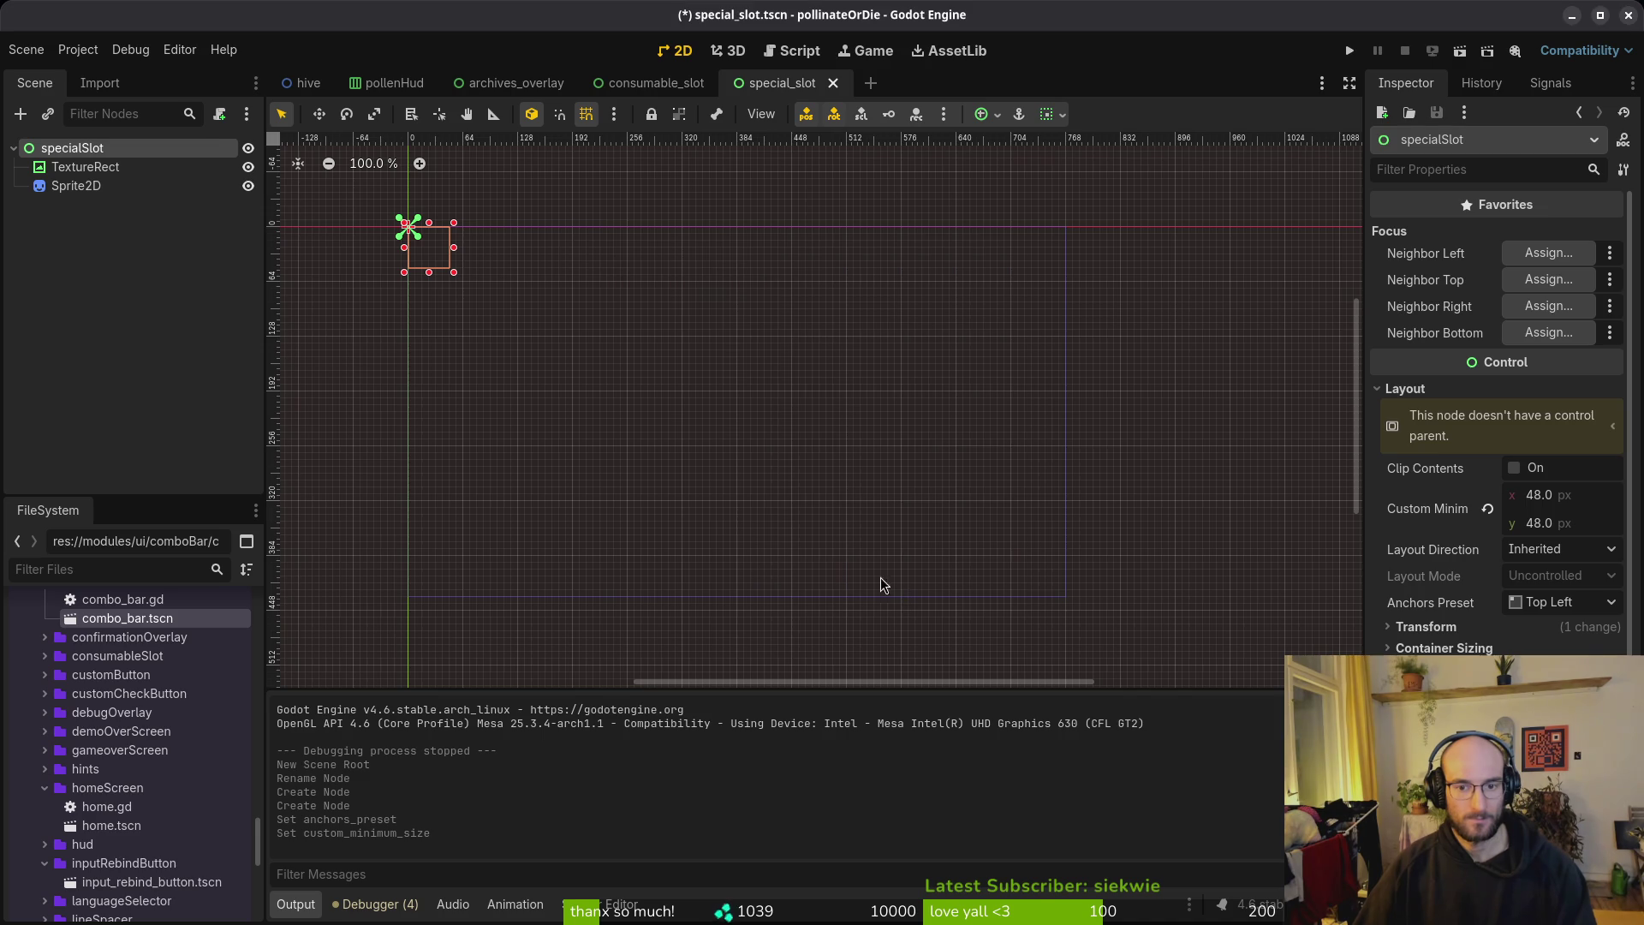
click(61, 259)
key(ctrl+s)
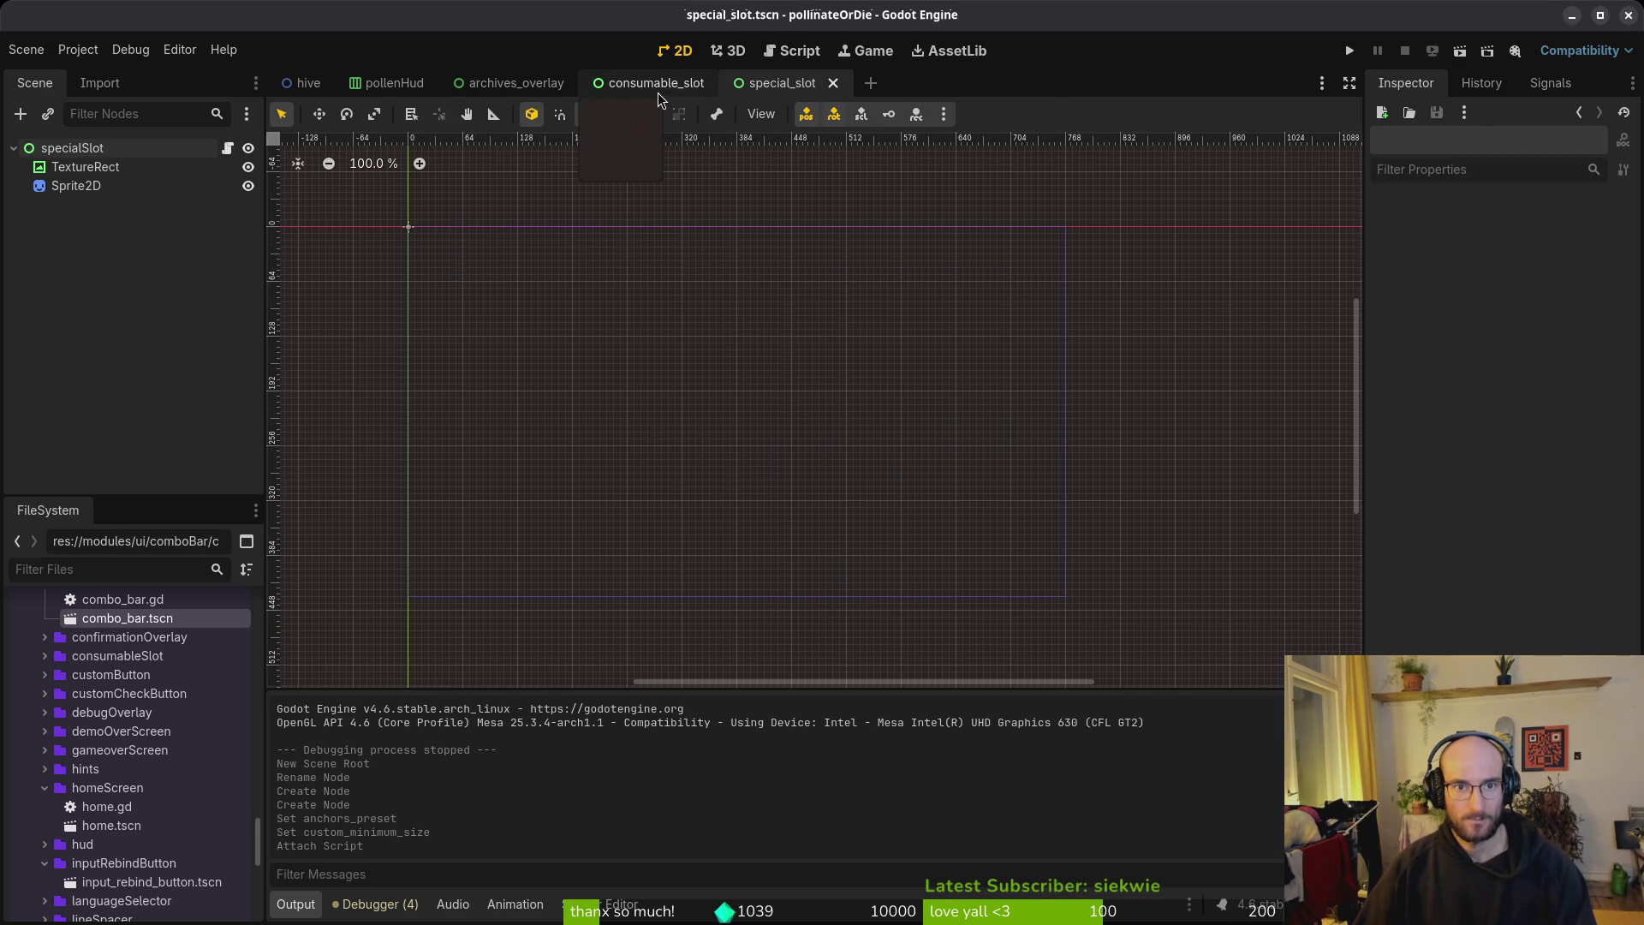
Step: Close the archives_overlay and pollenHud scene tabs
click(655, 86)
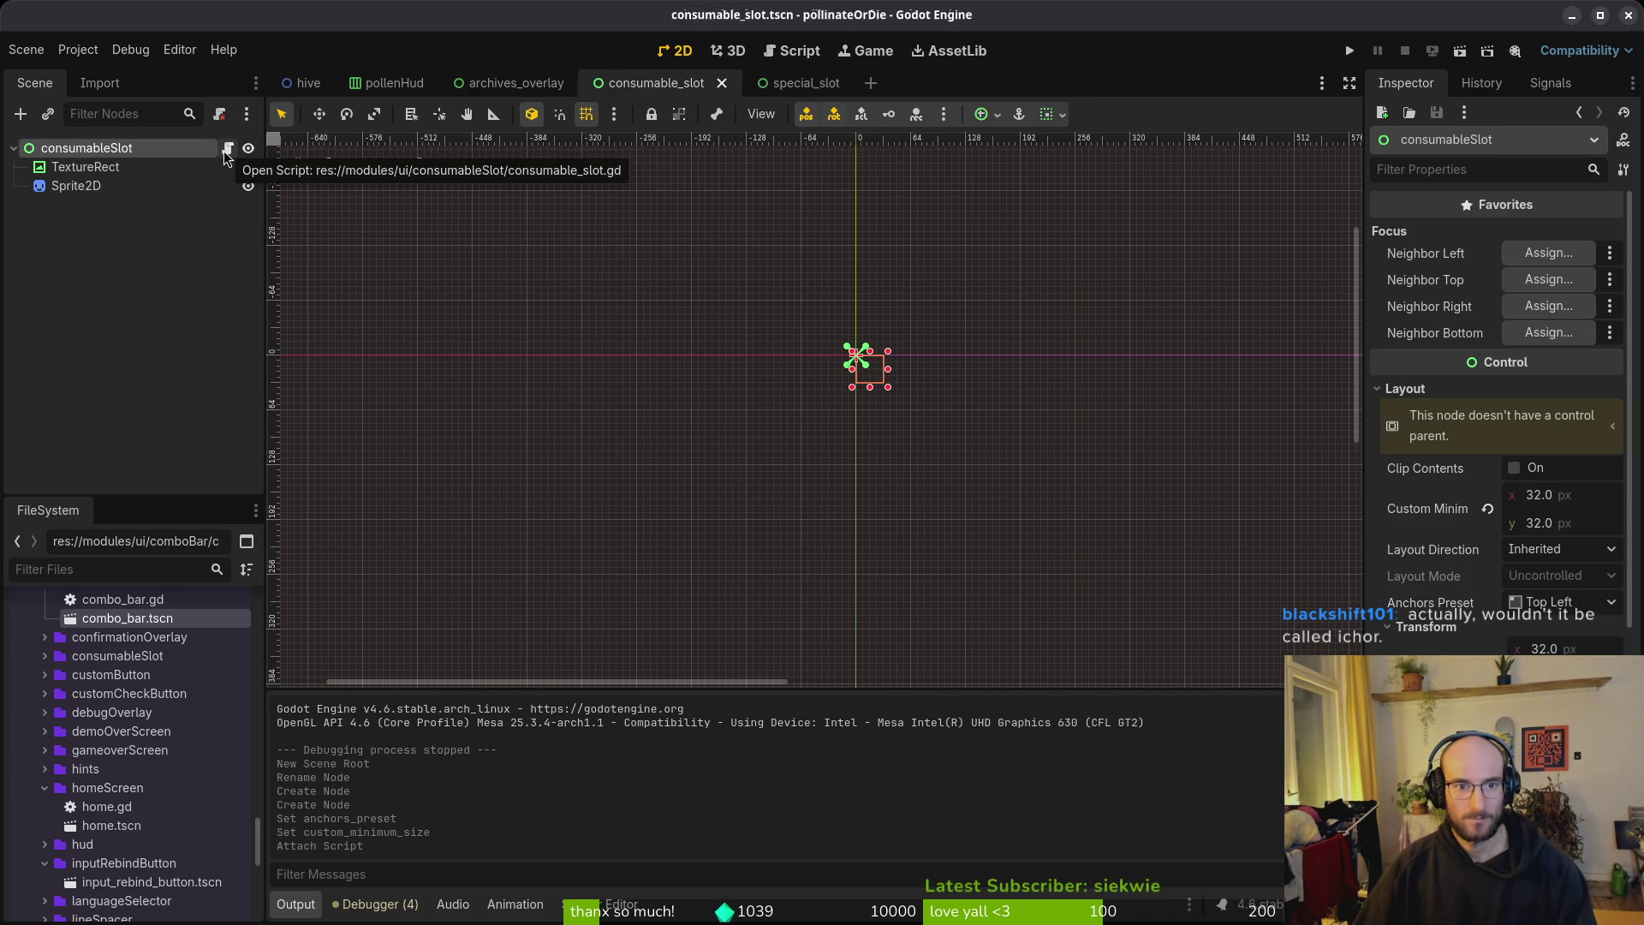
click(803, 83)
click(497, 82)
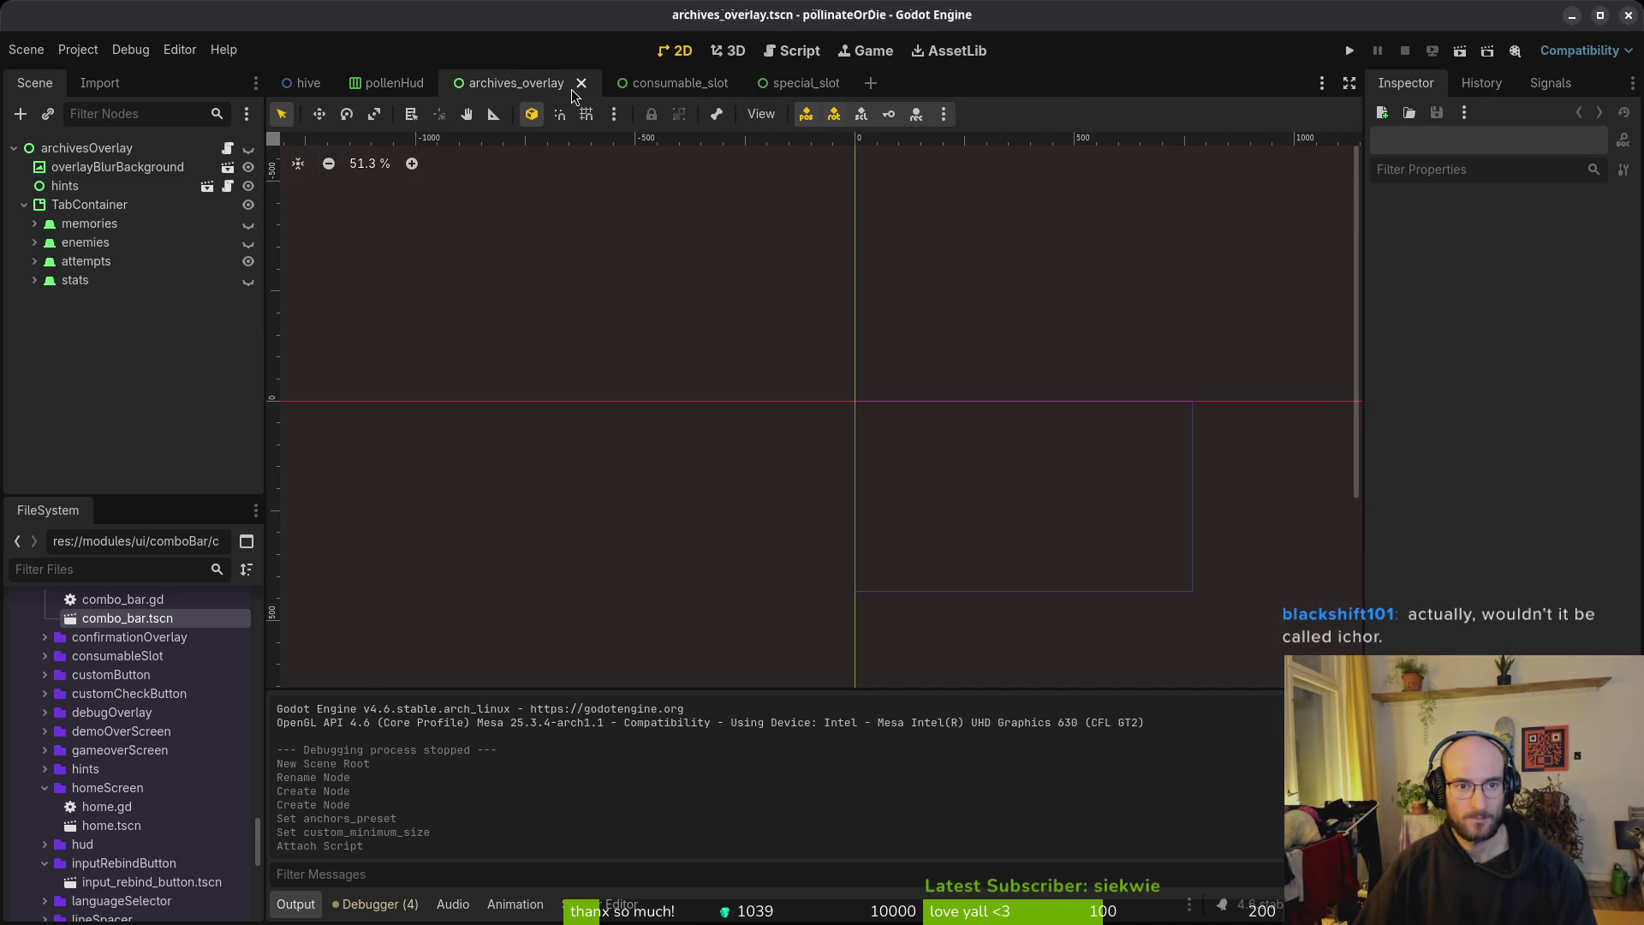
click(581, 82)
middle_click(385, 83)
Step: Reopen hud_overlay.tscn via Quick Open search 'huover' and collapse the comboBar and buffPauseItem folders
key(alt+shift+o)
text(hoverts)
key(Escape)
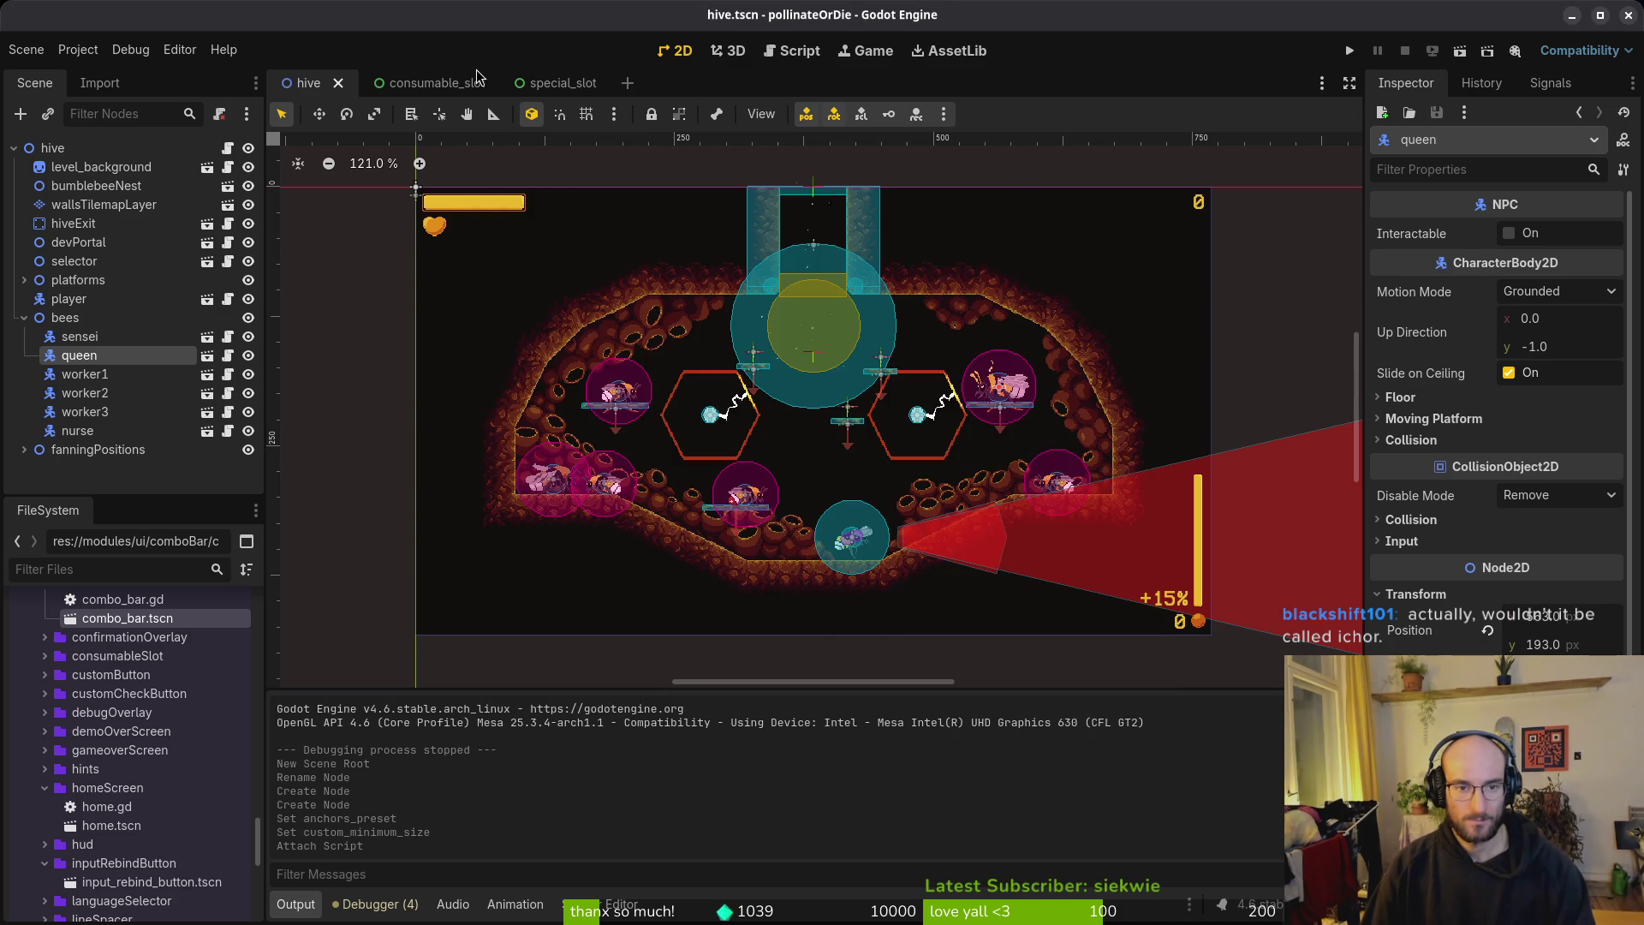
key(alt+shift+o)
text(huover)
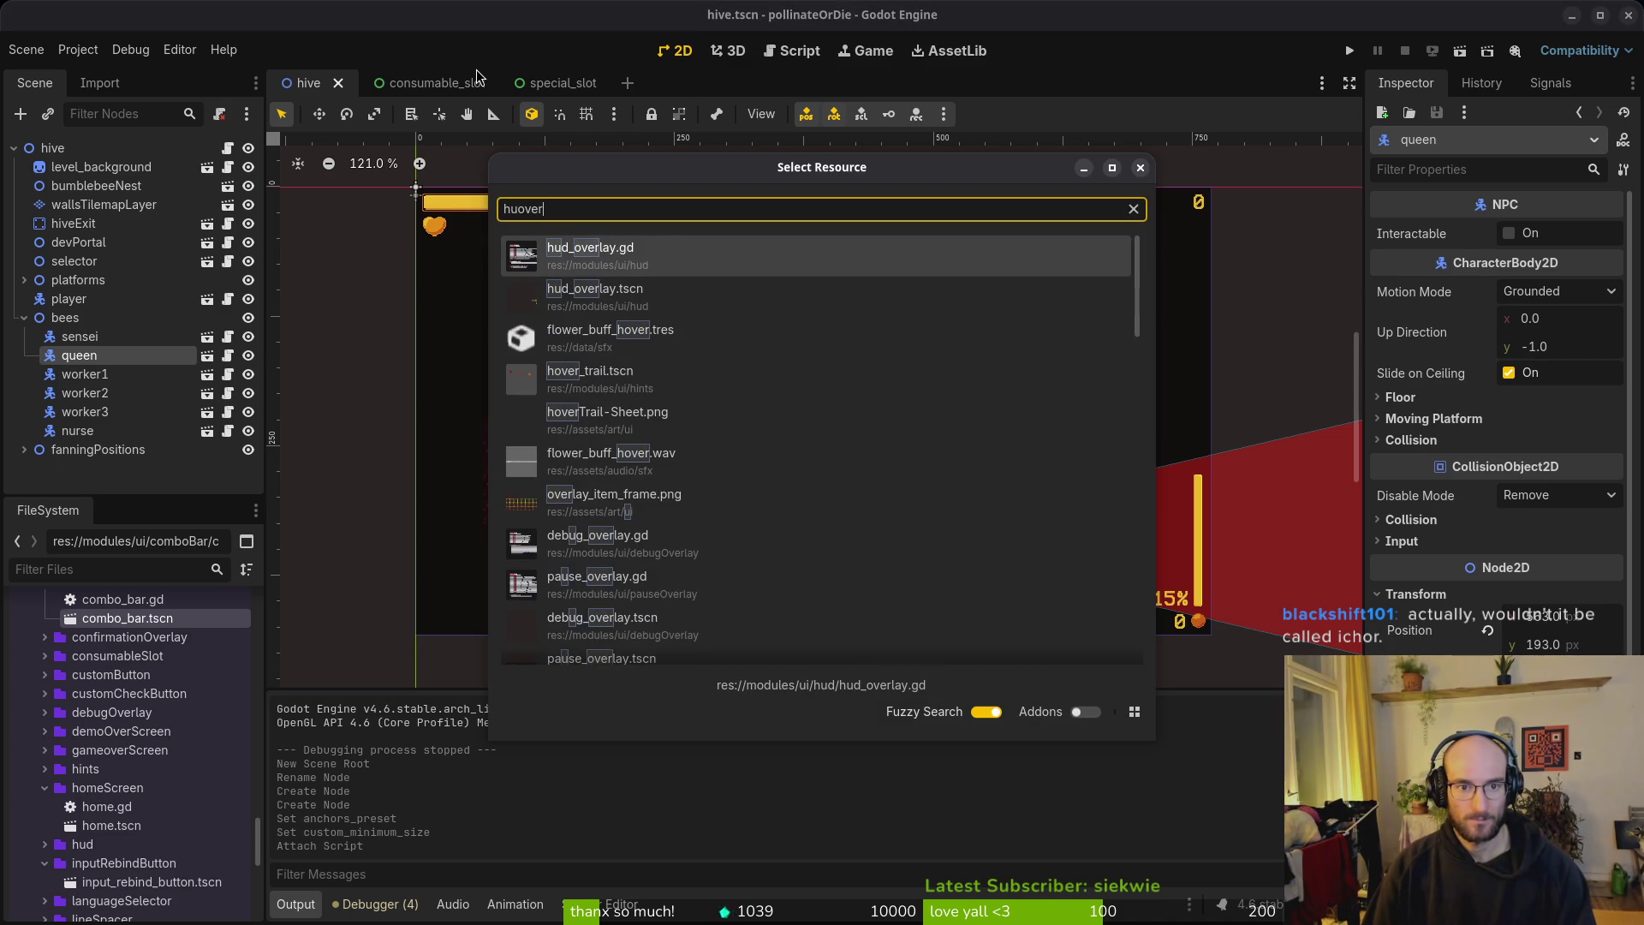
key(Down)
key(Return)
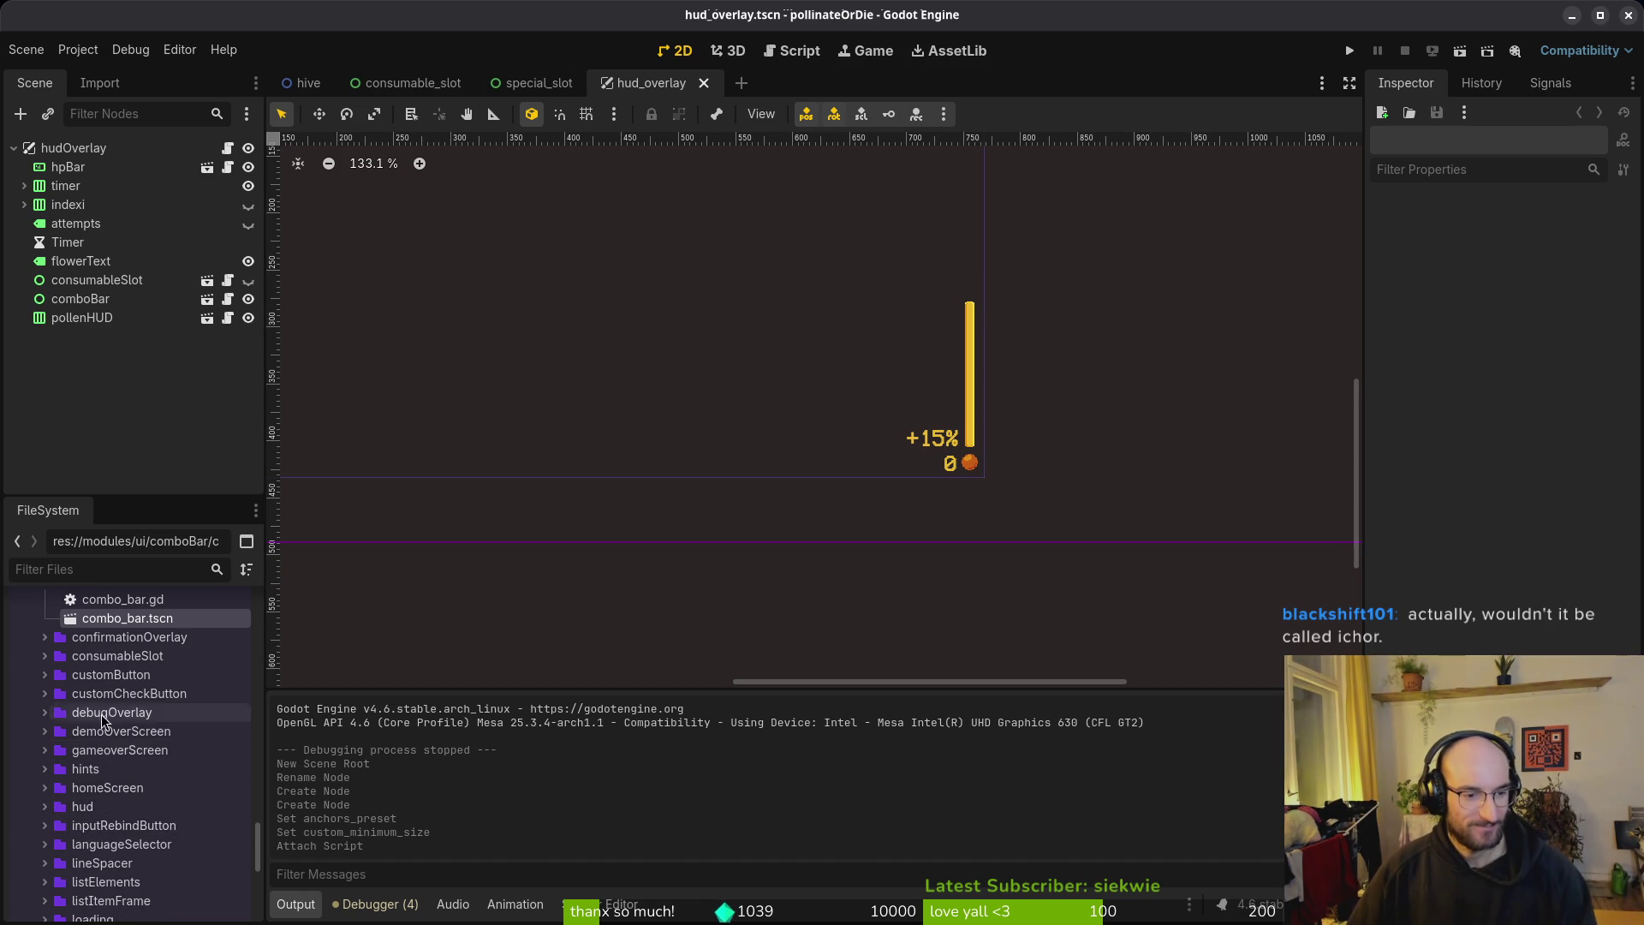
scroll(80, 673, up, 4)
click(50, 738)
click(48, 668)
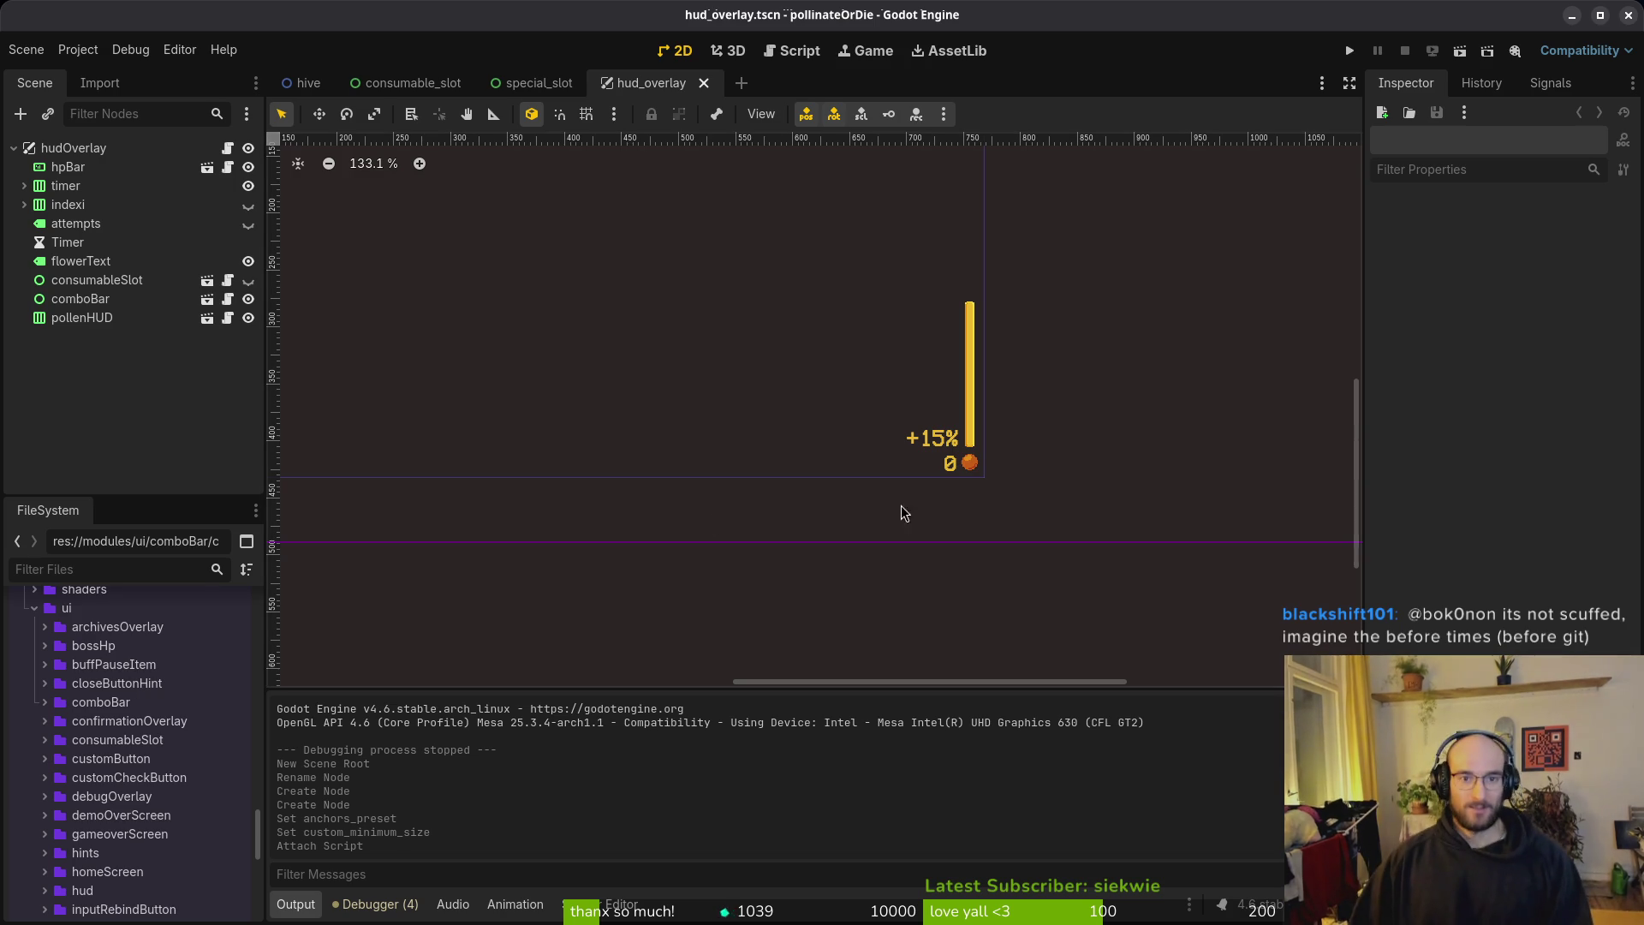
key(super+2)
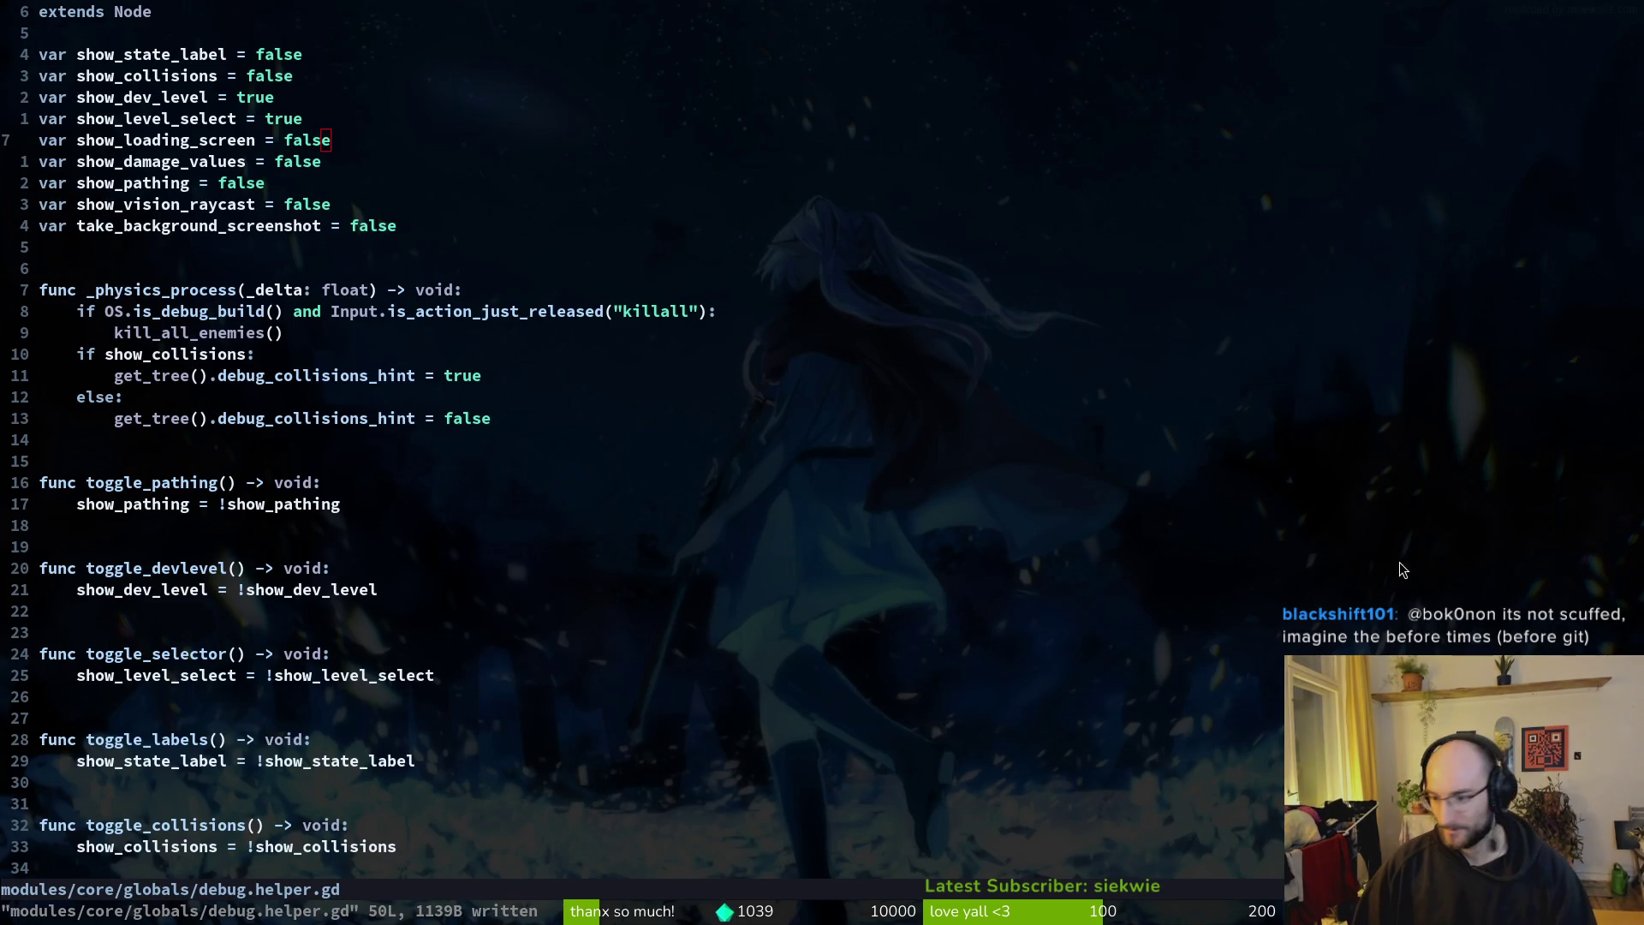
Step: Resize the specialSlot canvas from 64×64 to 48×48 px, keeping it centred
key(super+3)
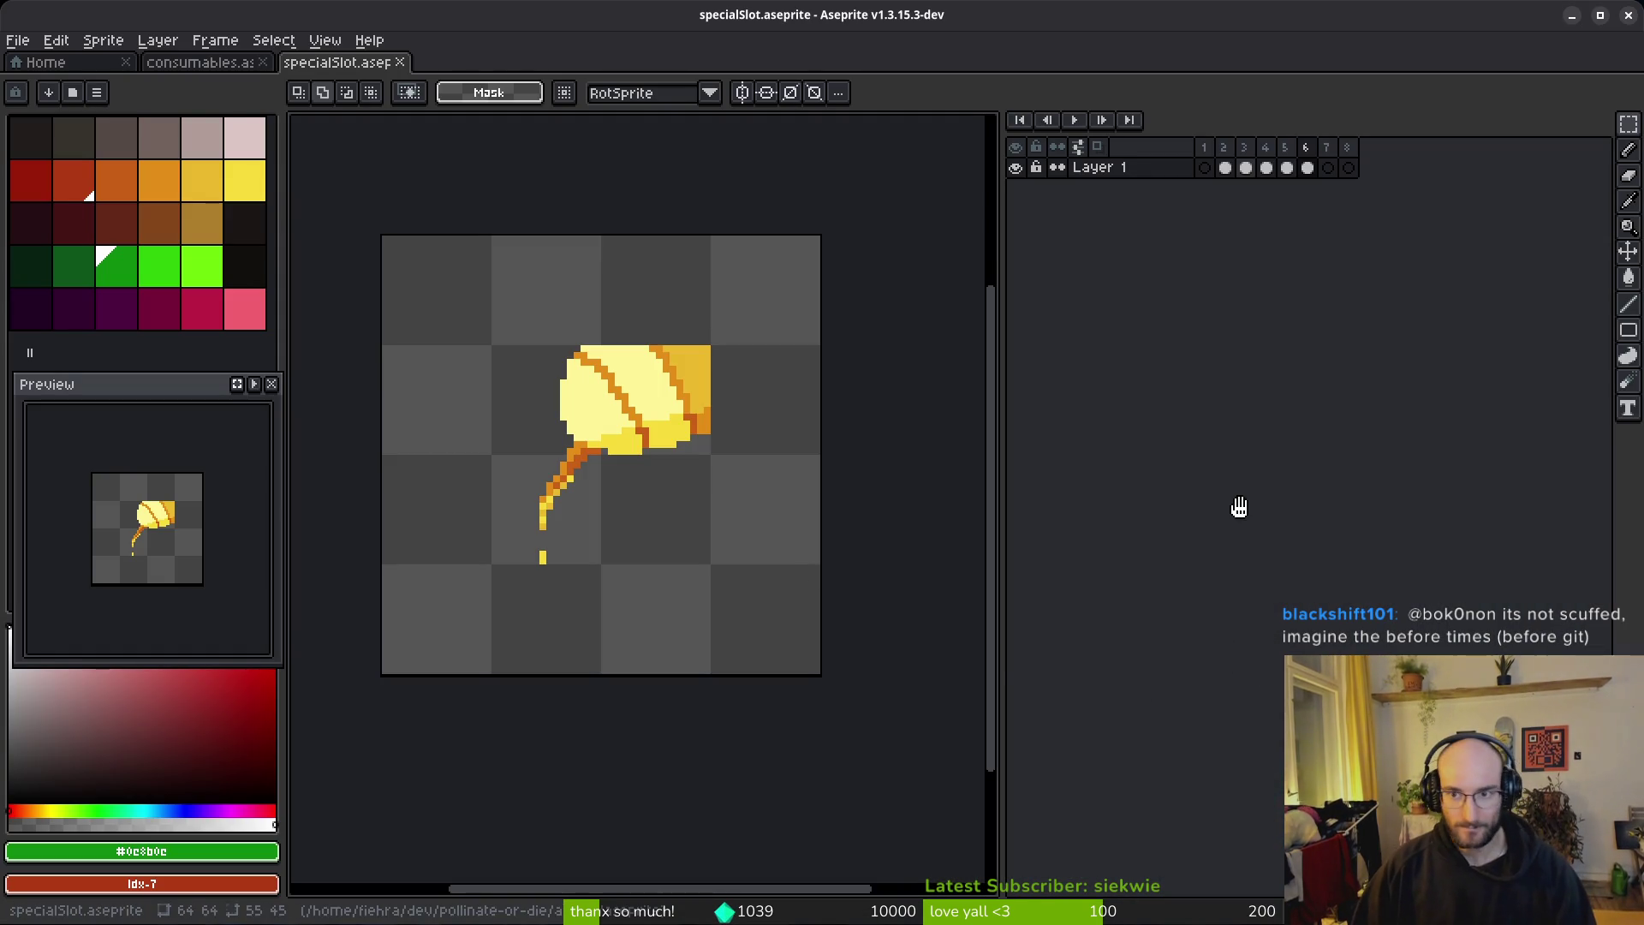
mouse_move(711, 371)
mouse_down()
mouse_move(715, 415)
mouse_move(737, 390)
mouse_up()
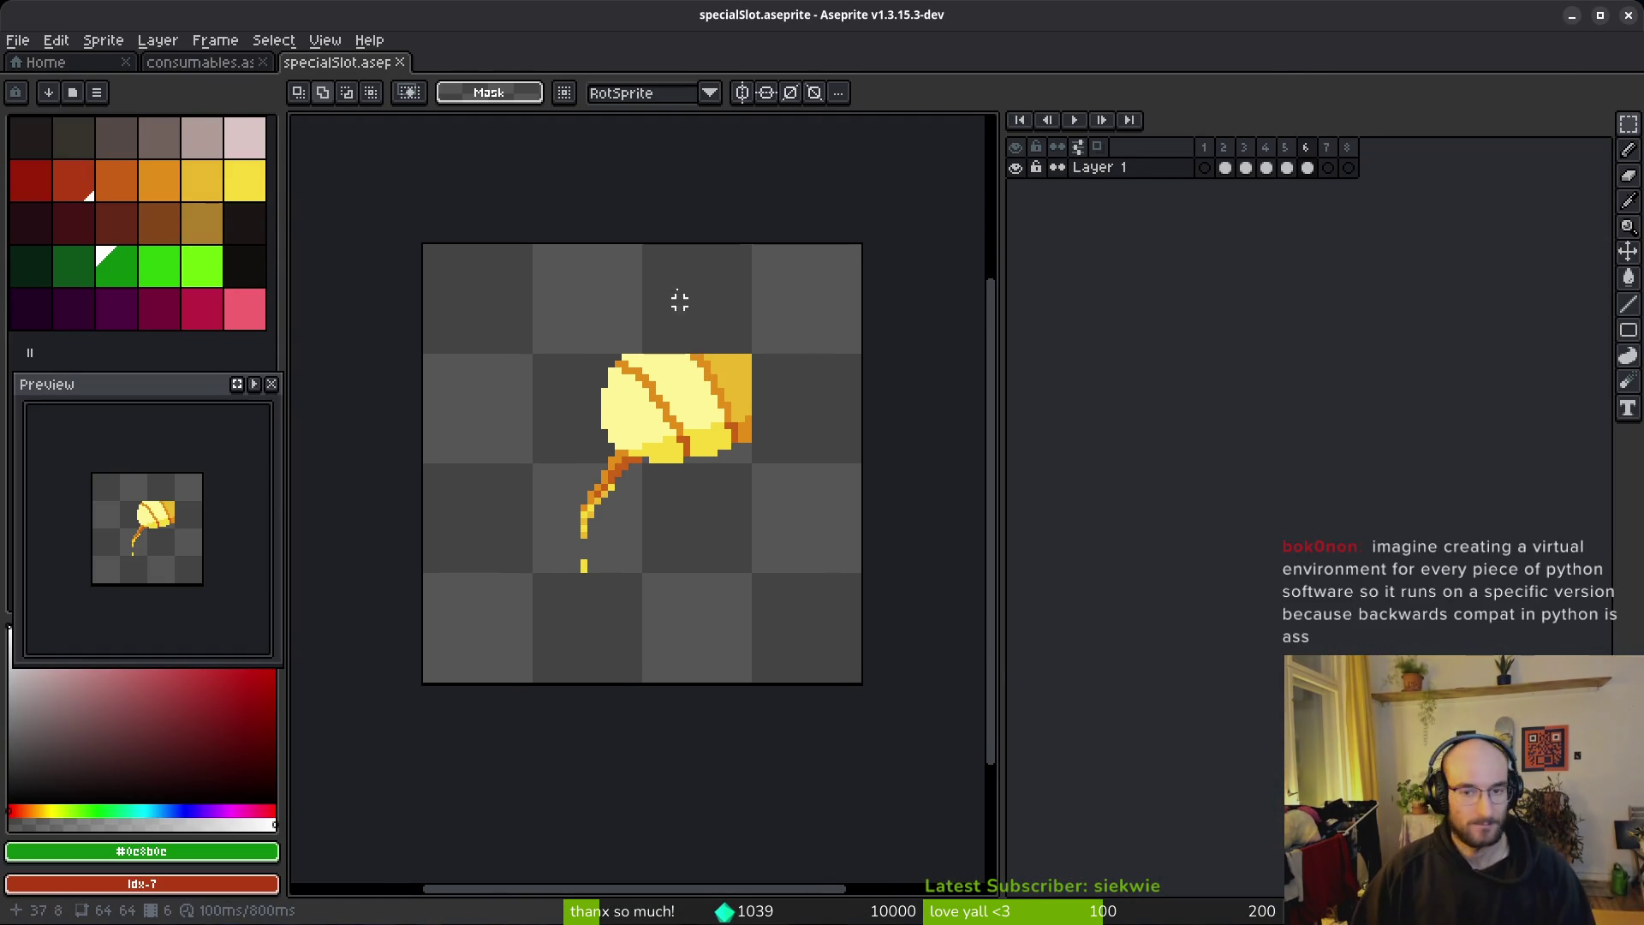
key(ctrl+alt+c)
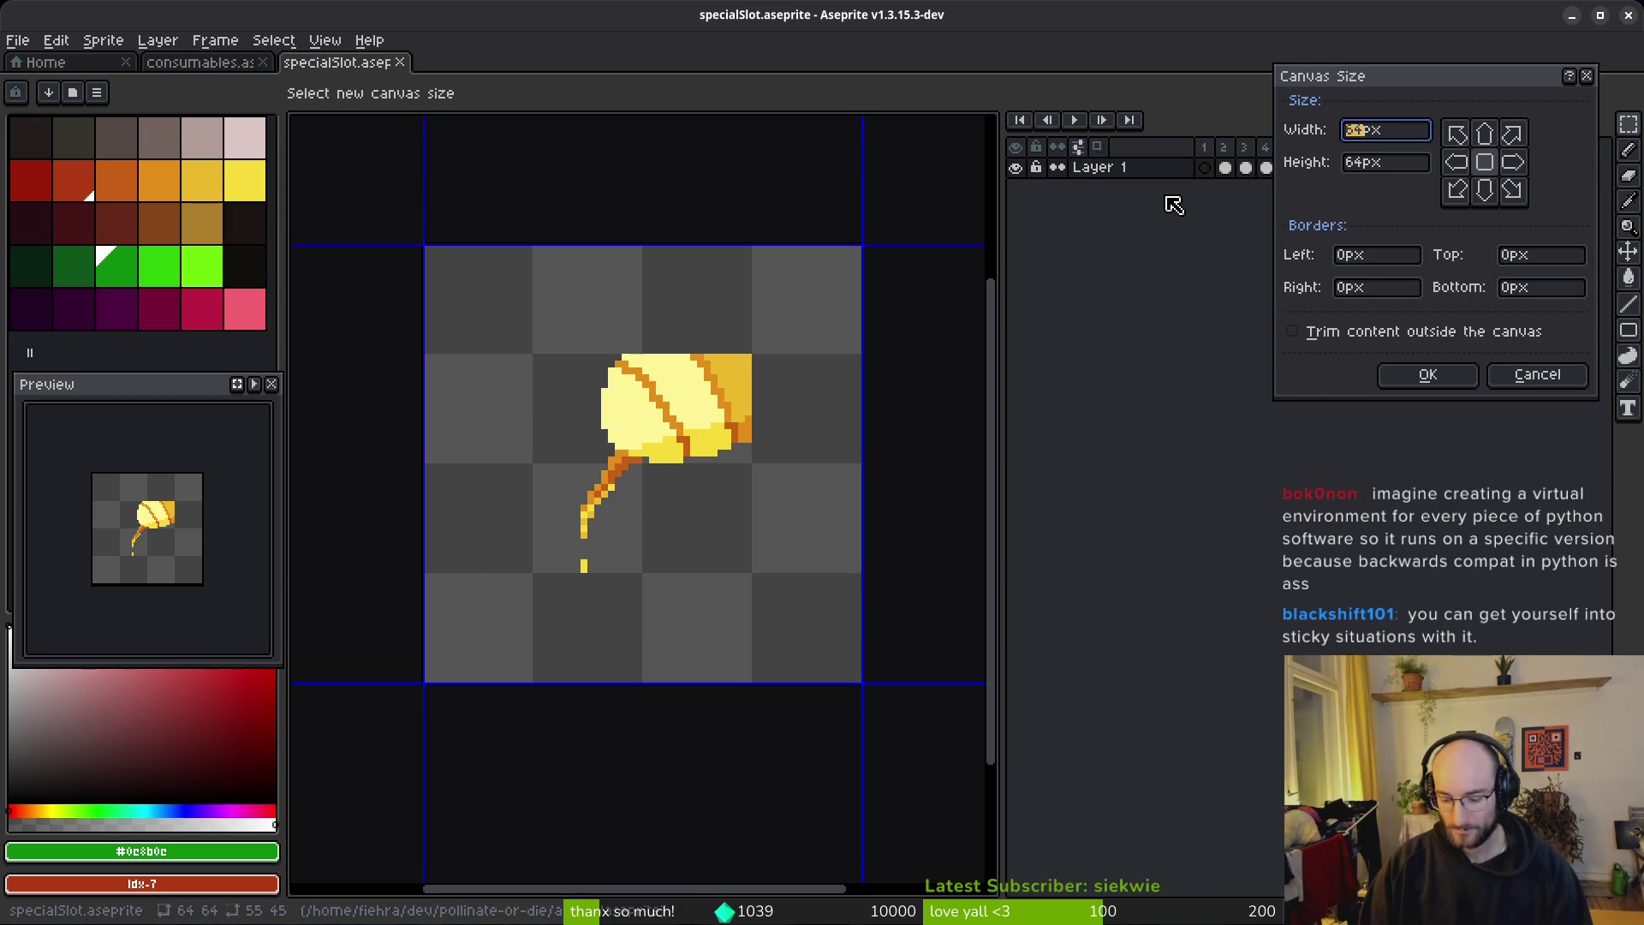
text(48)
key(Tab)
text(48)
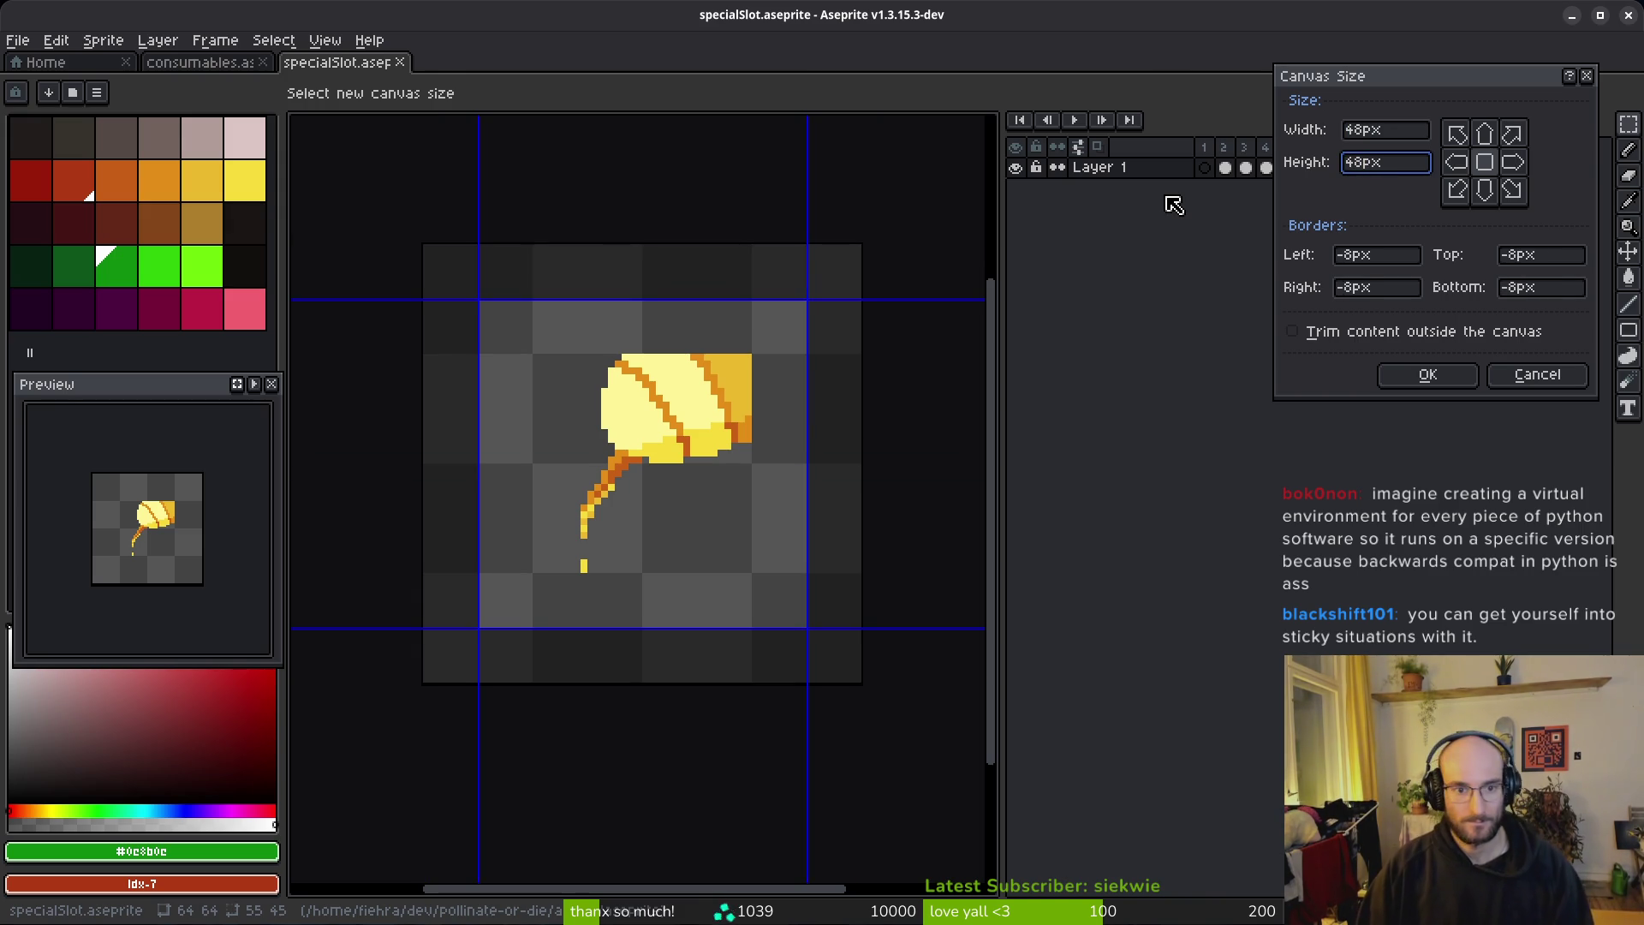
key(Return)
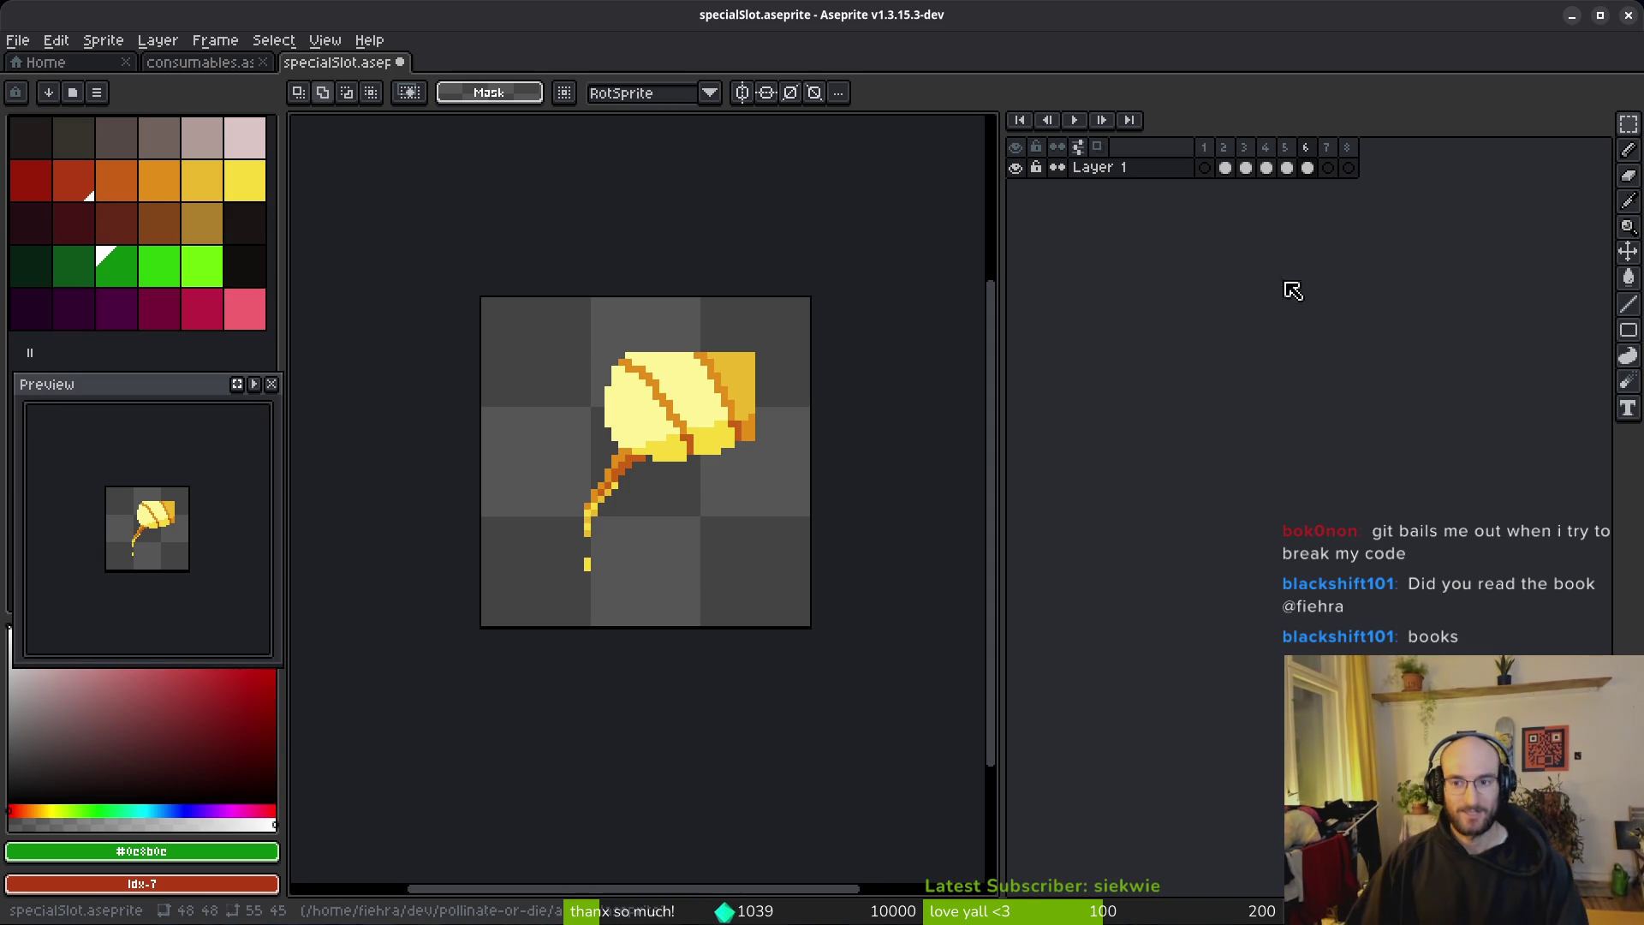
Step: Tag frames 2–6 of the sting animation as poisonSting
click(1205, 169)
key(Delete)
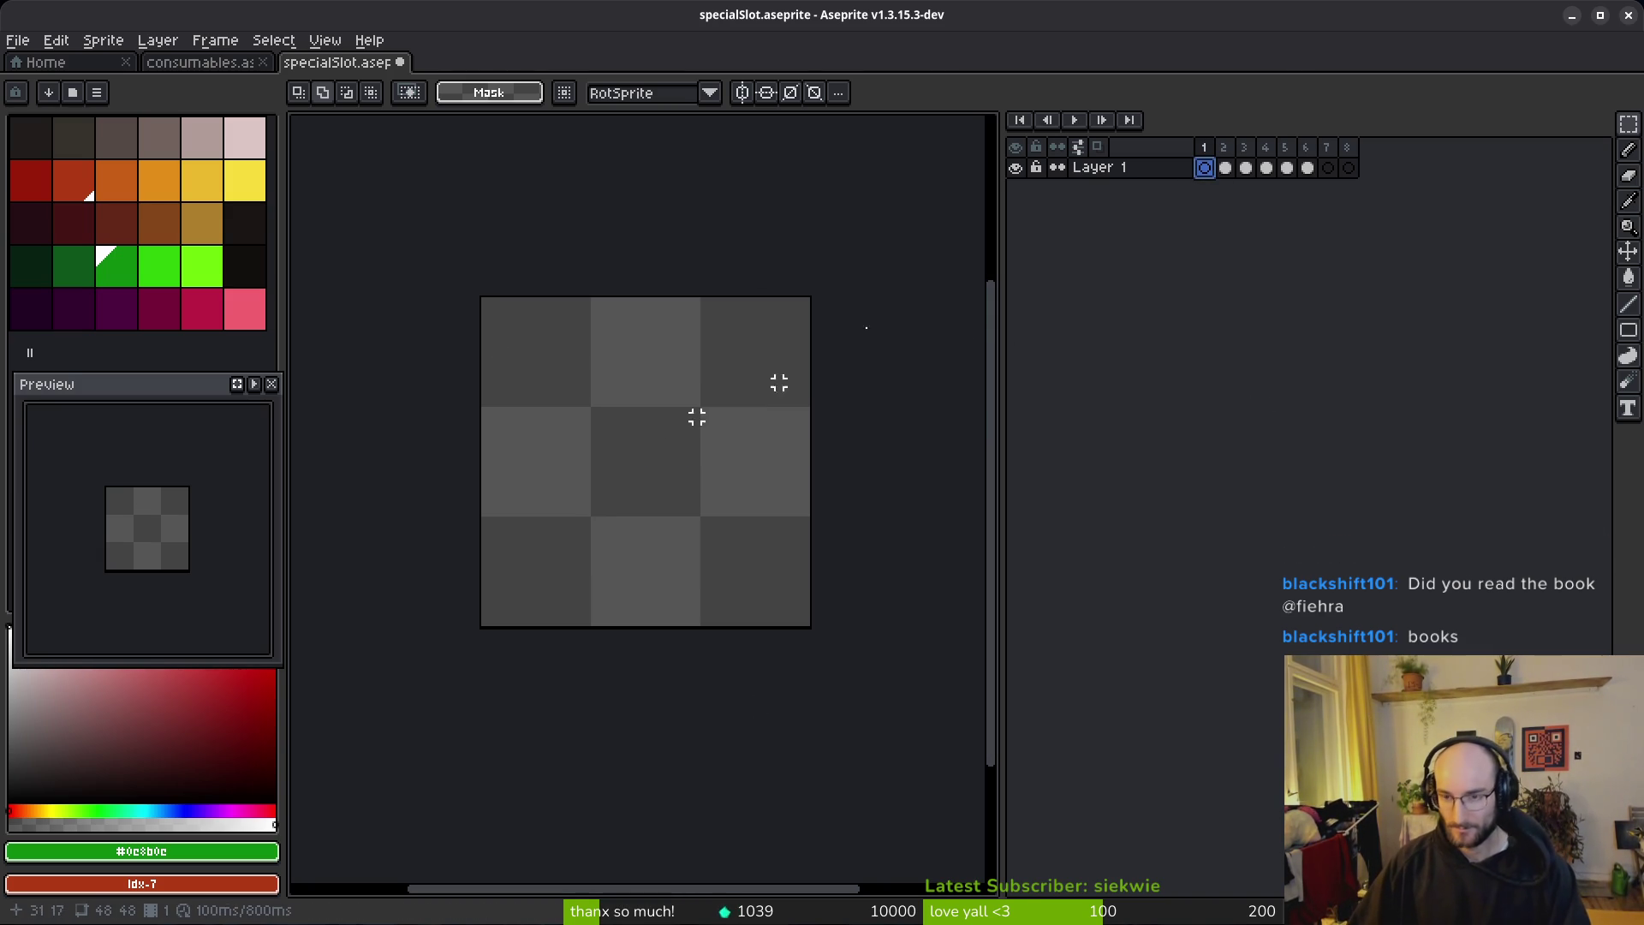
drag(1225, 165, 1300, 154)
key(alt+F2)
key(F2)
text(poisonSting)
key(Return)
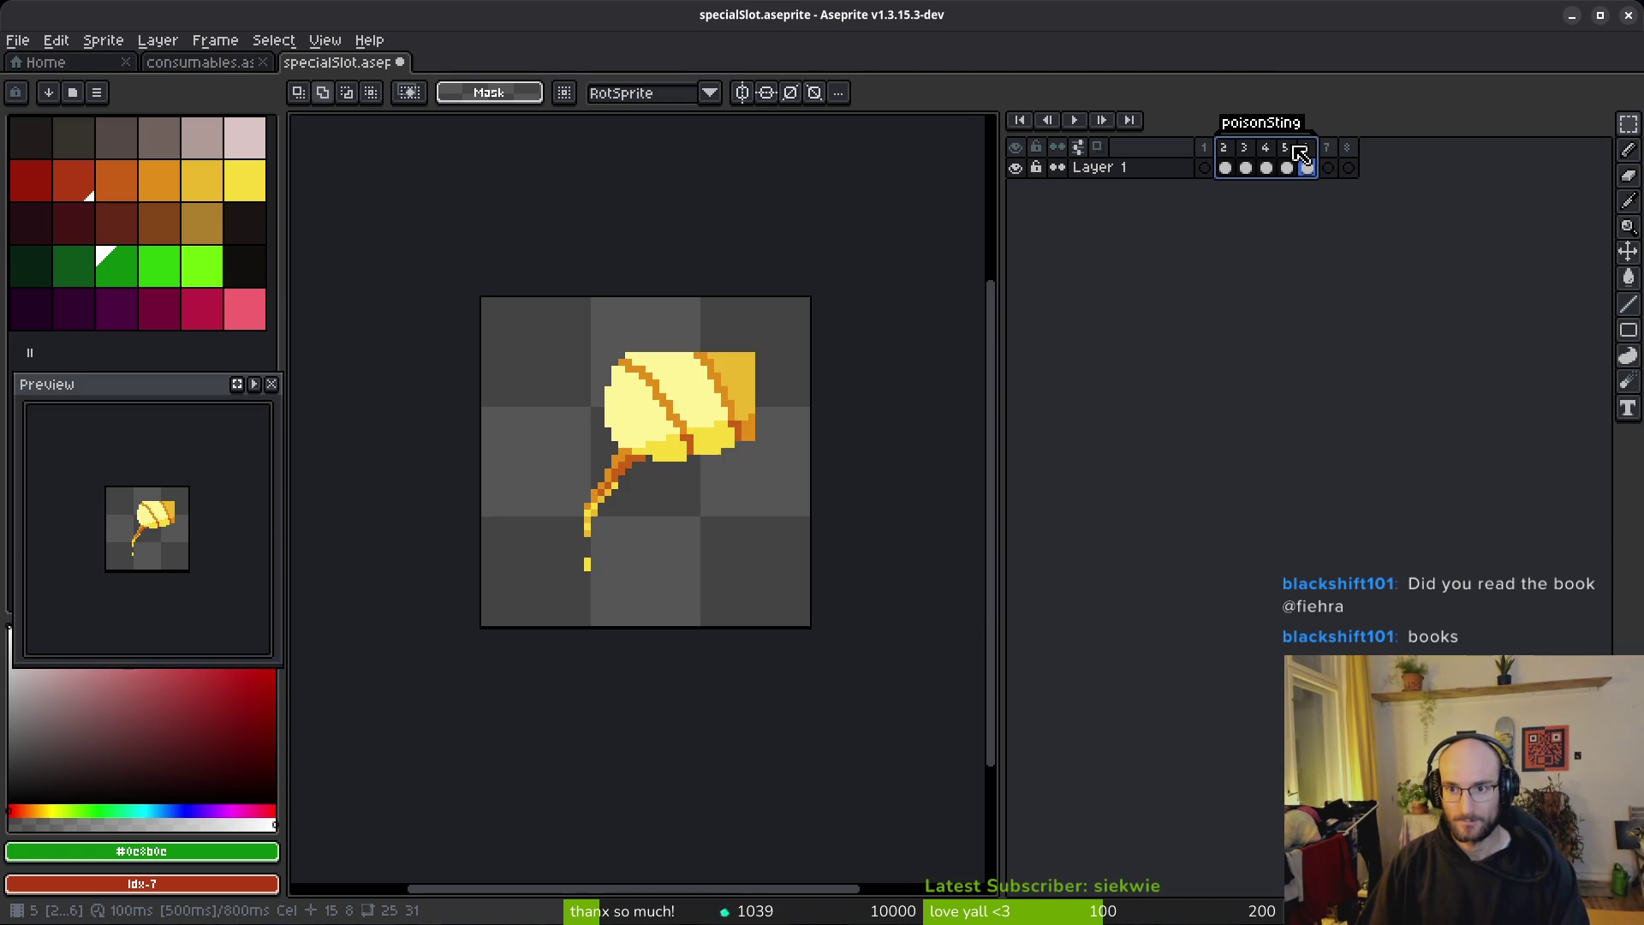
Step: Insert an empty frame before the sting frames and tag frames 1–2 'frame'
click(1206, 148)
key(alt+n)
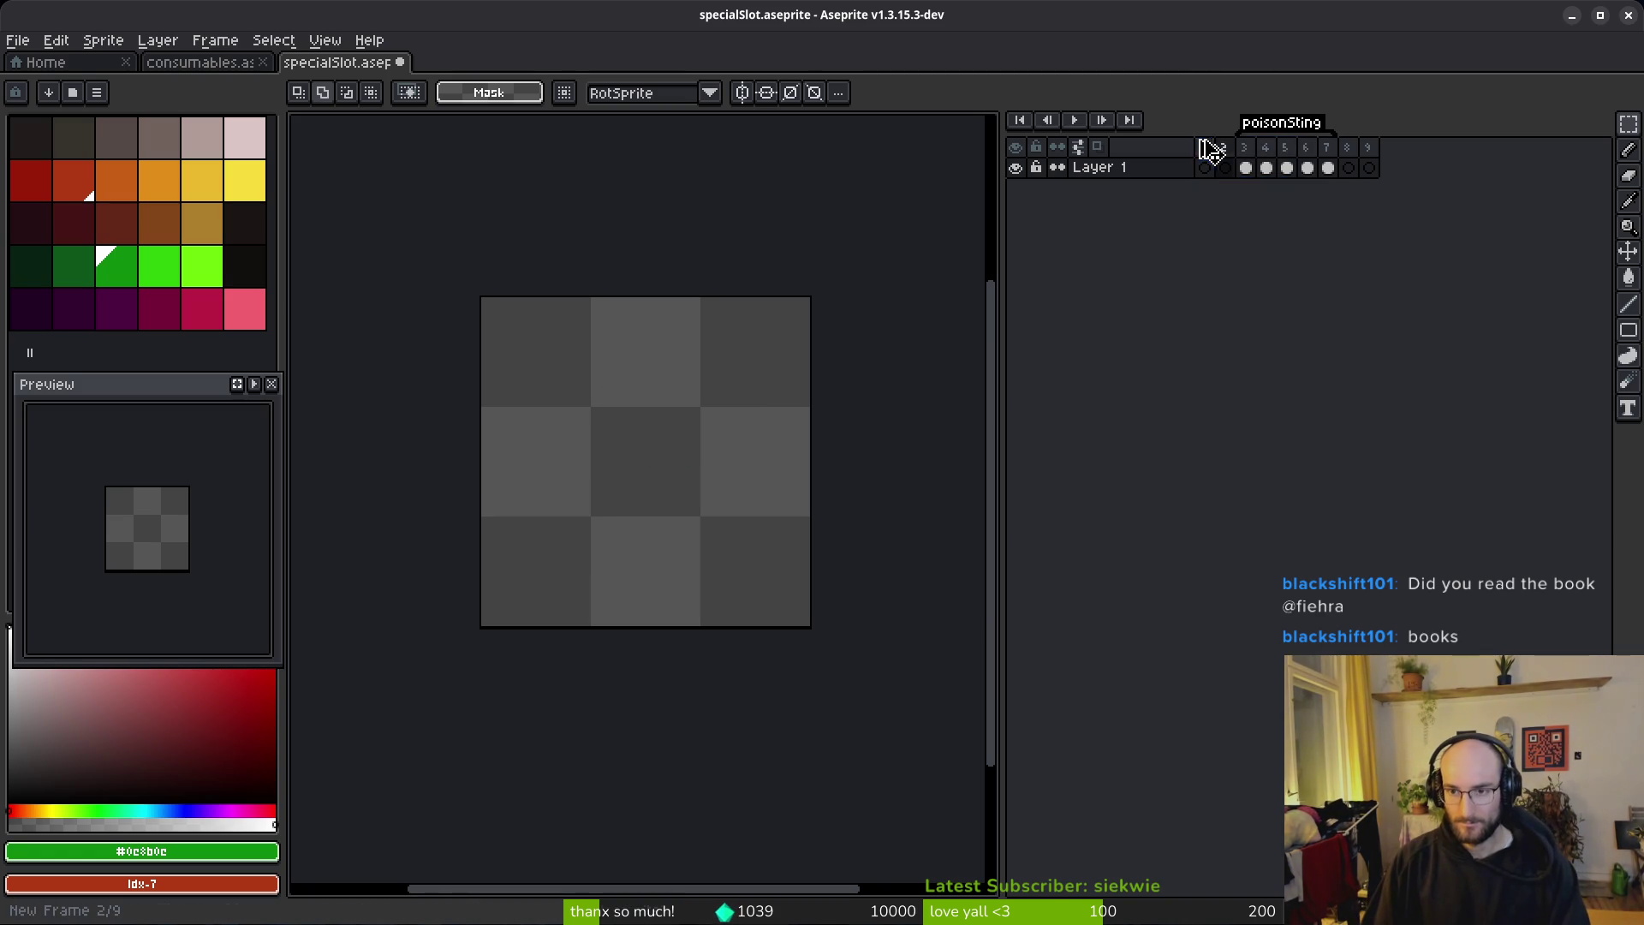
drag(1207, 147, 1219, 161)
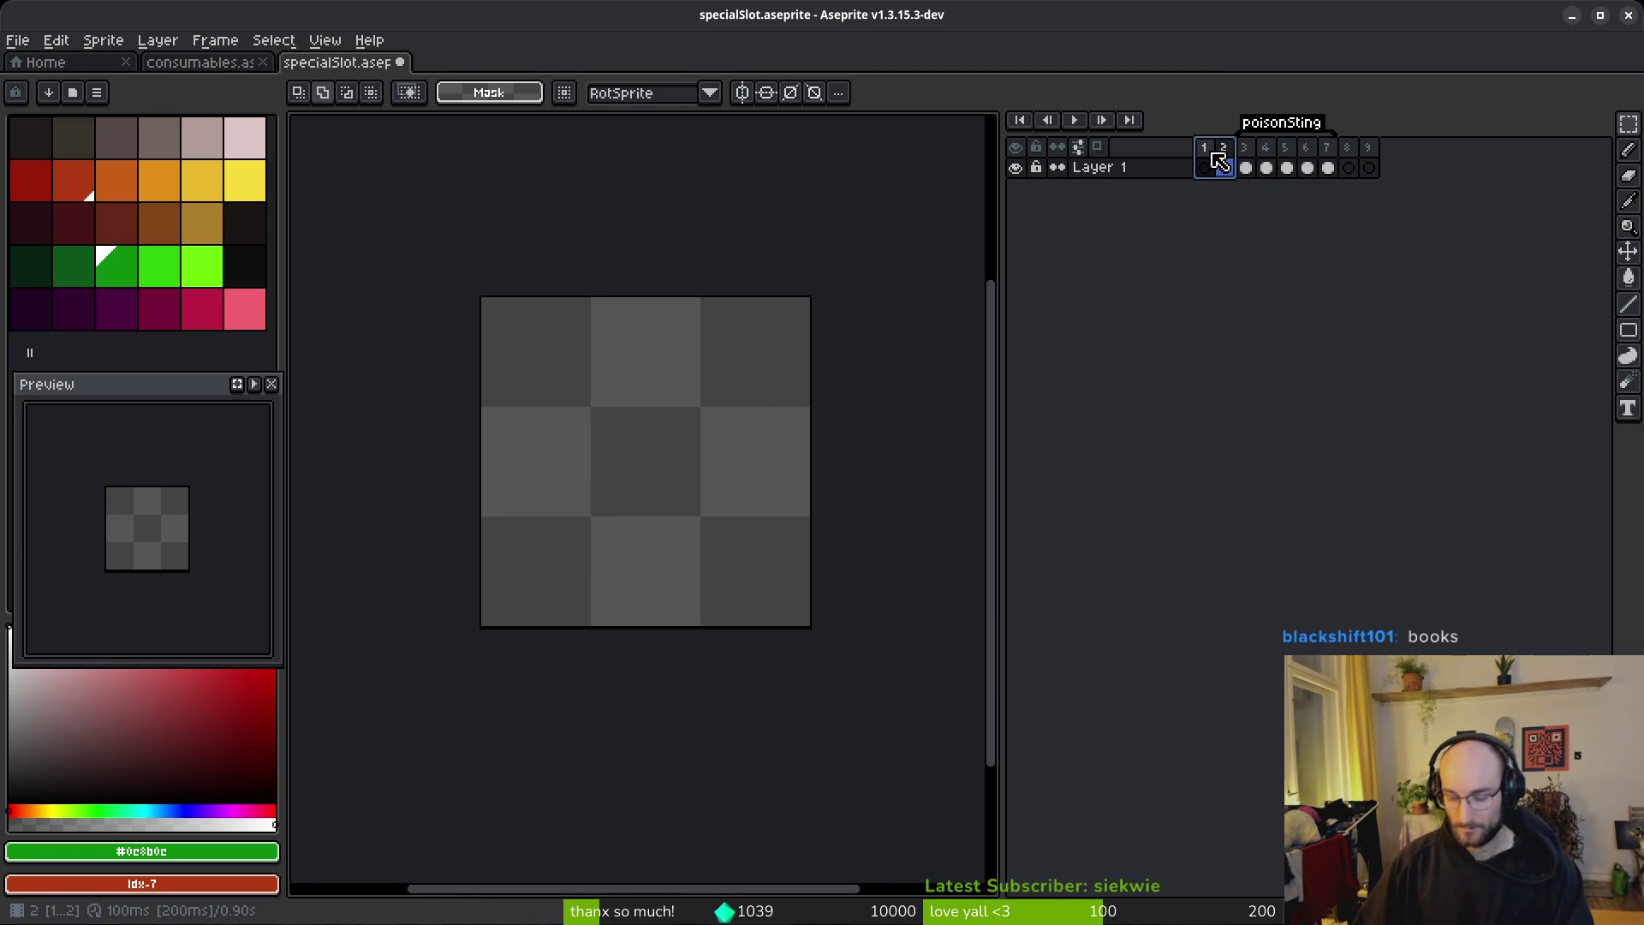
key(alt+F2)
double_click(1216, 122)
text(frame)
key(Return)
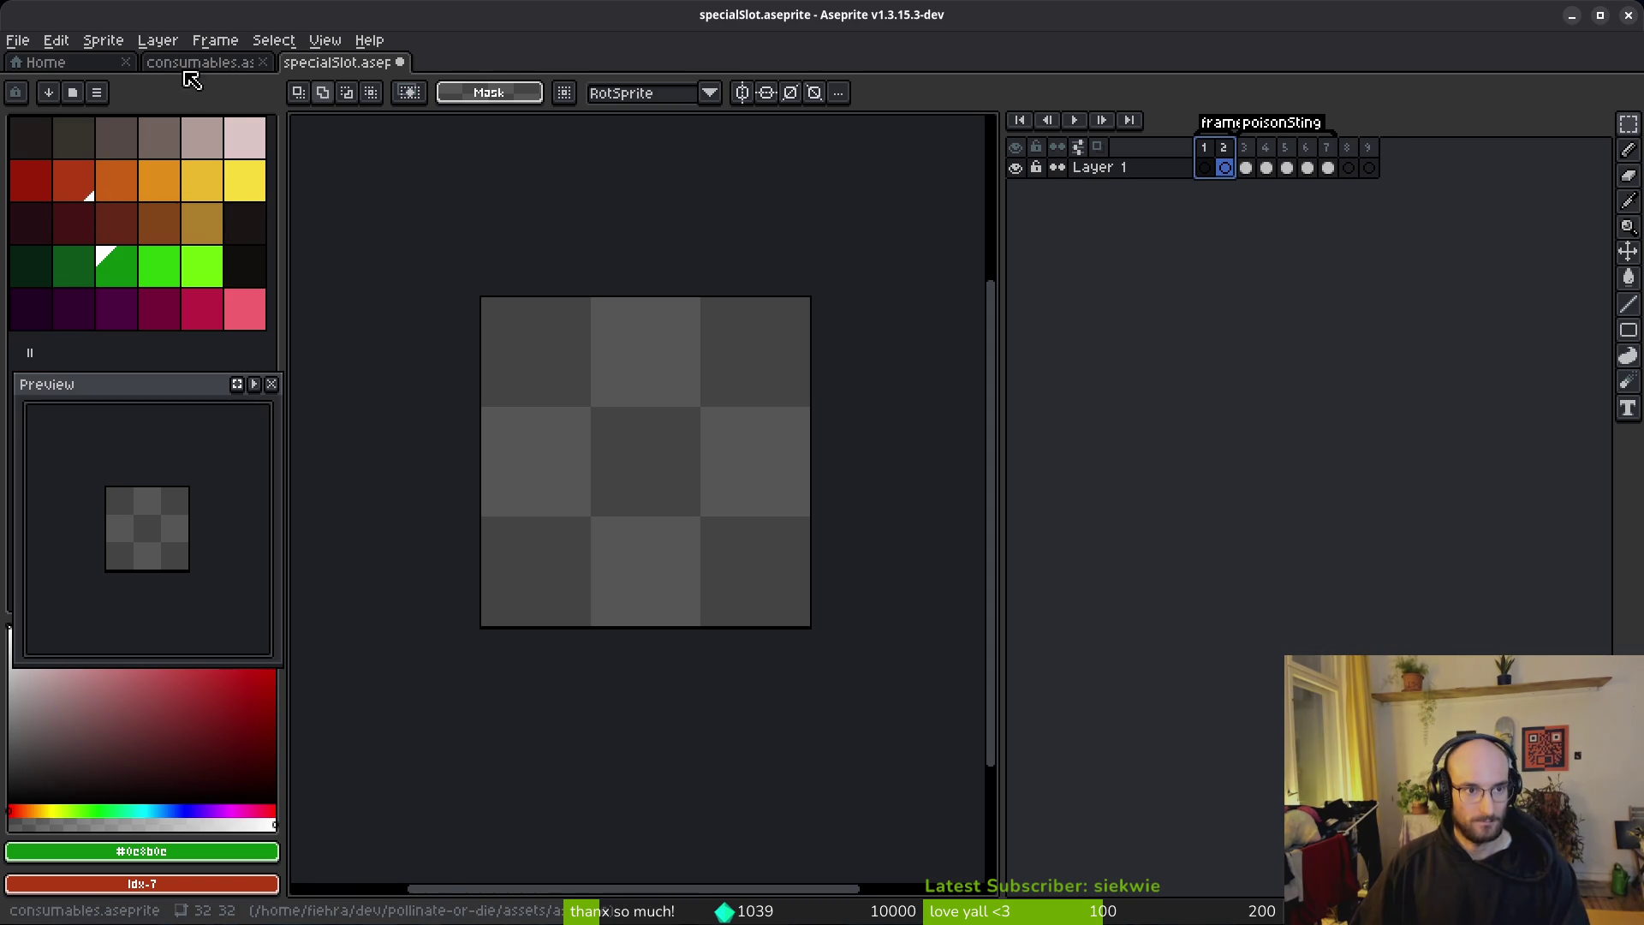
Step: Look at the consumables sprite, then return to specialSlot
key(ctrl+shift+Tab)
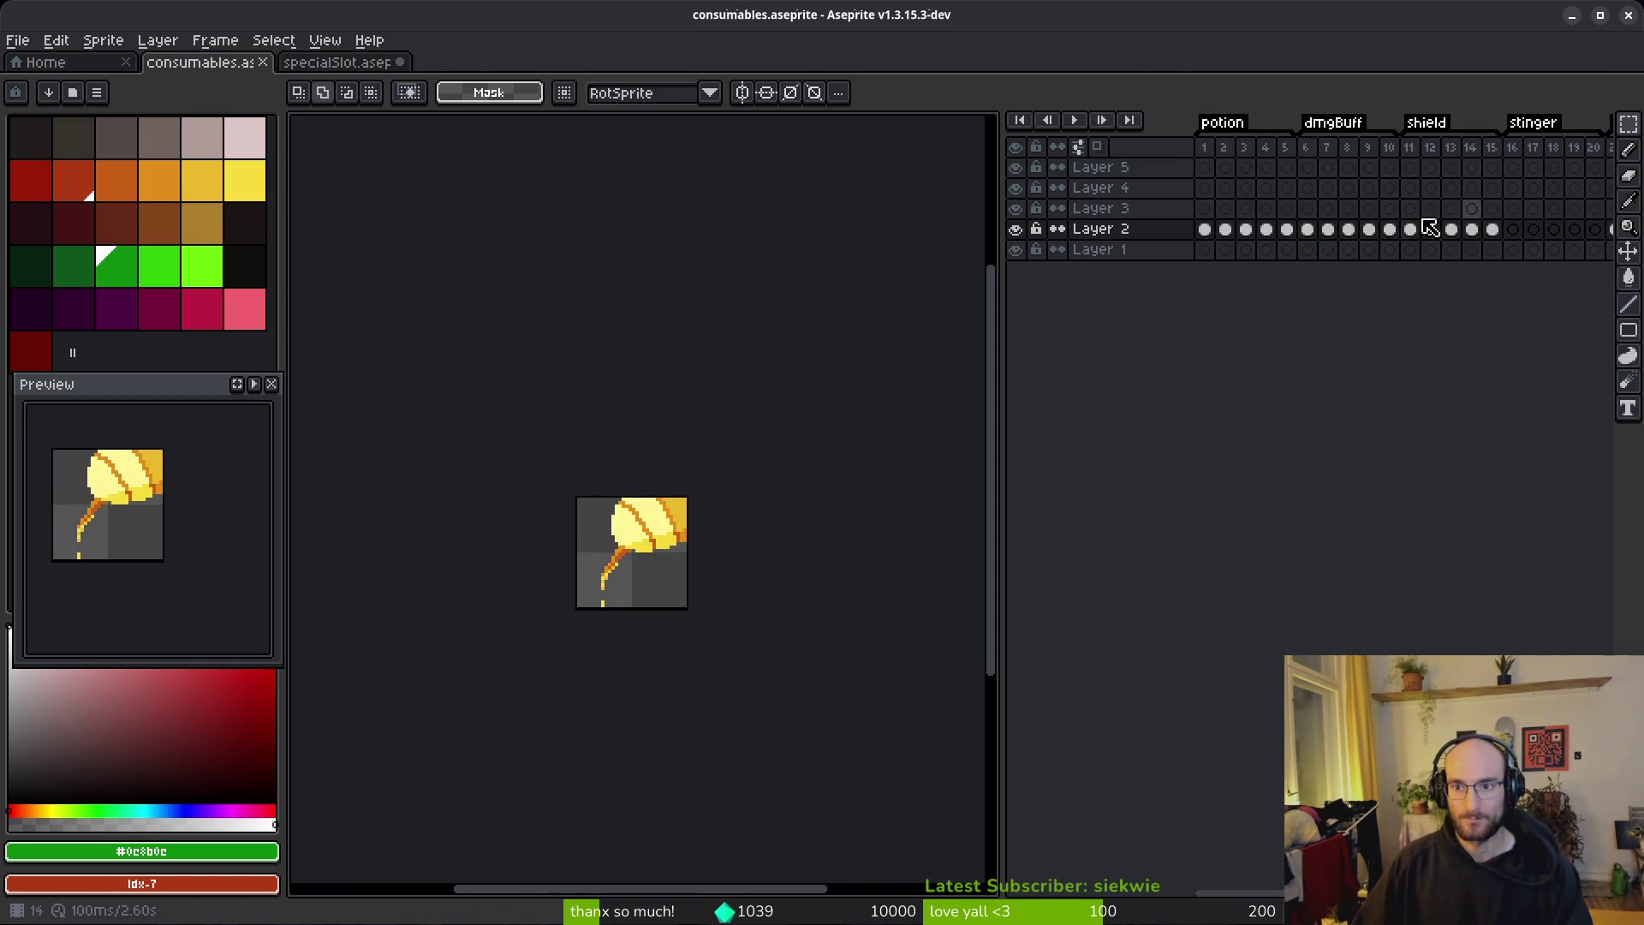
click(310, 69)
key(alt+Tab)
key(alt+Tab)
Step: With the eyedropper active, open consumableSlot.aseprite from disk
key(i)
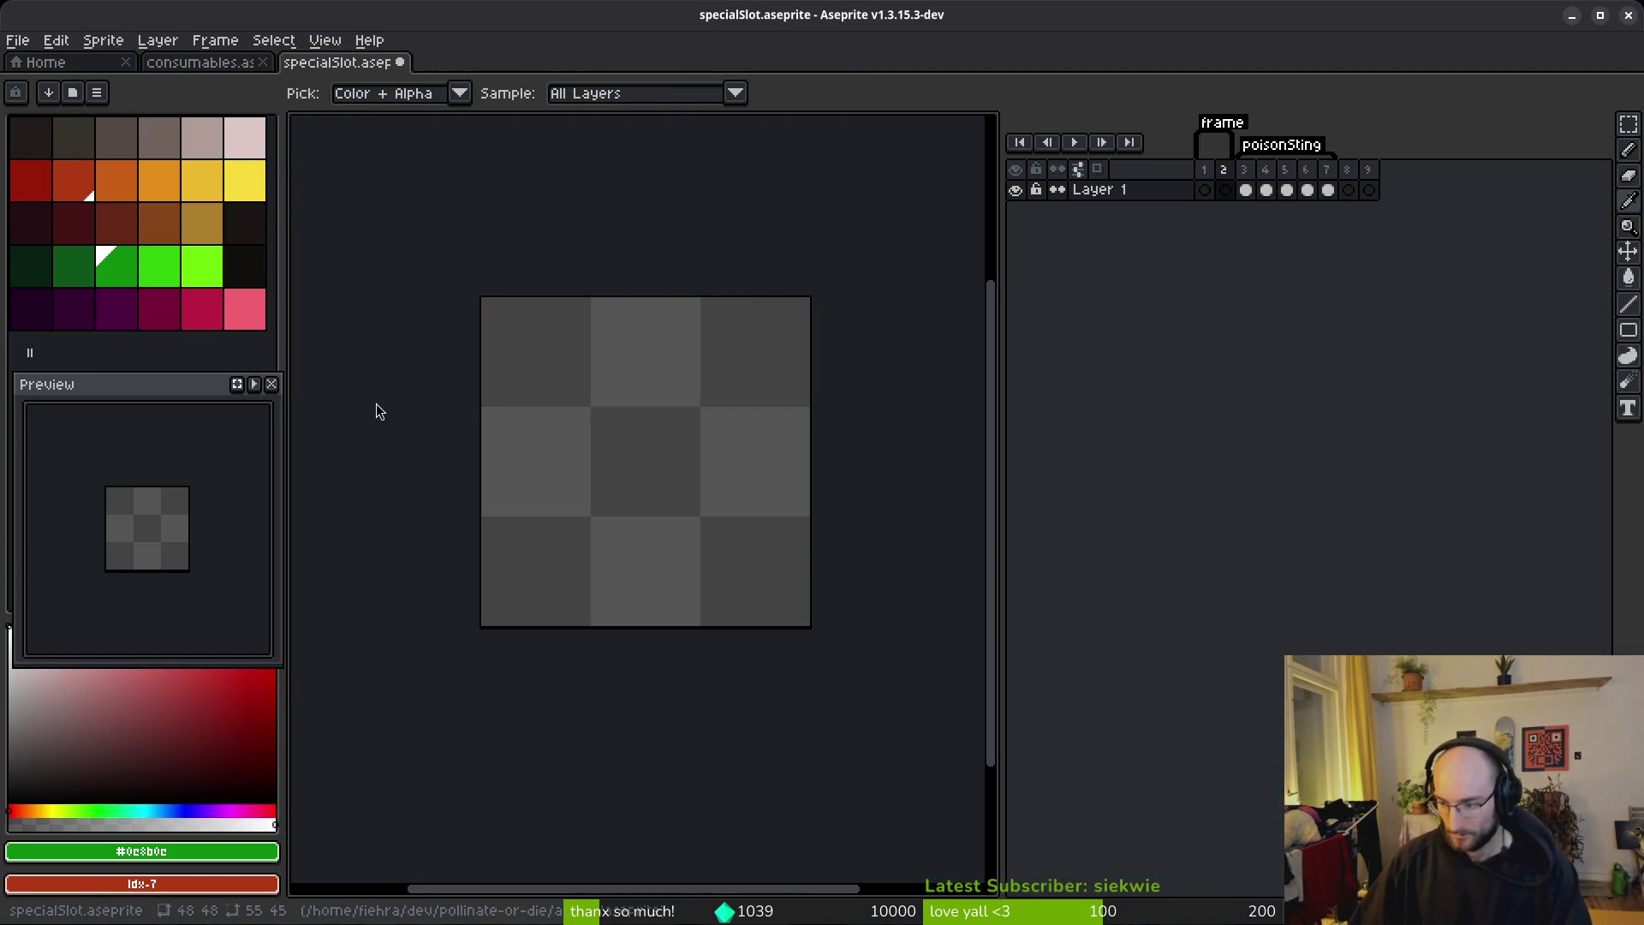
click(17, 40)
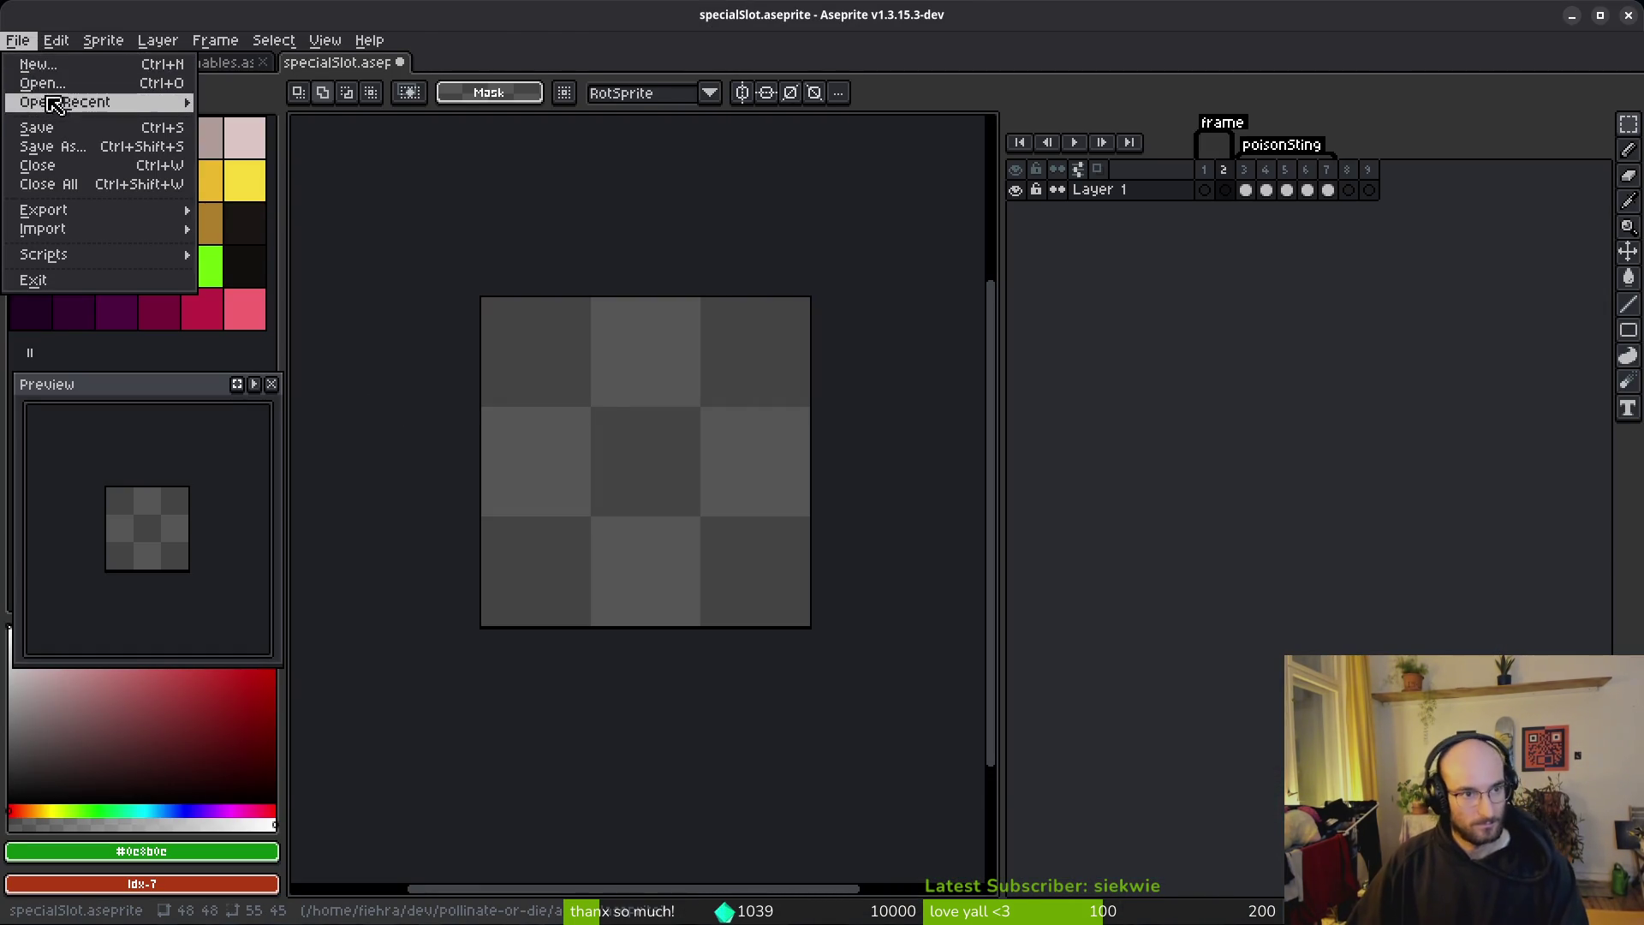
click(38, 77)
scroll(842, 423, down, 3)
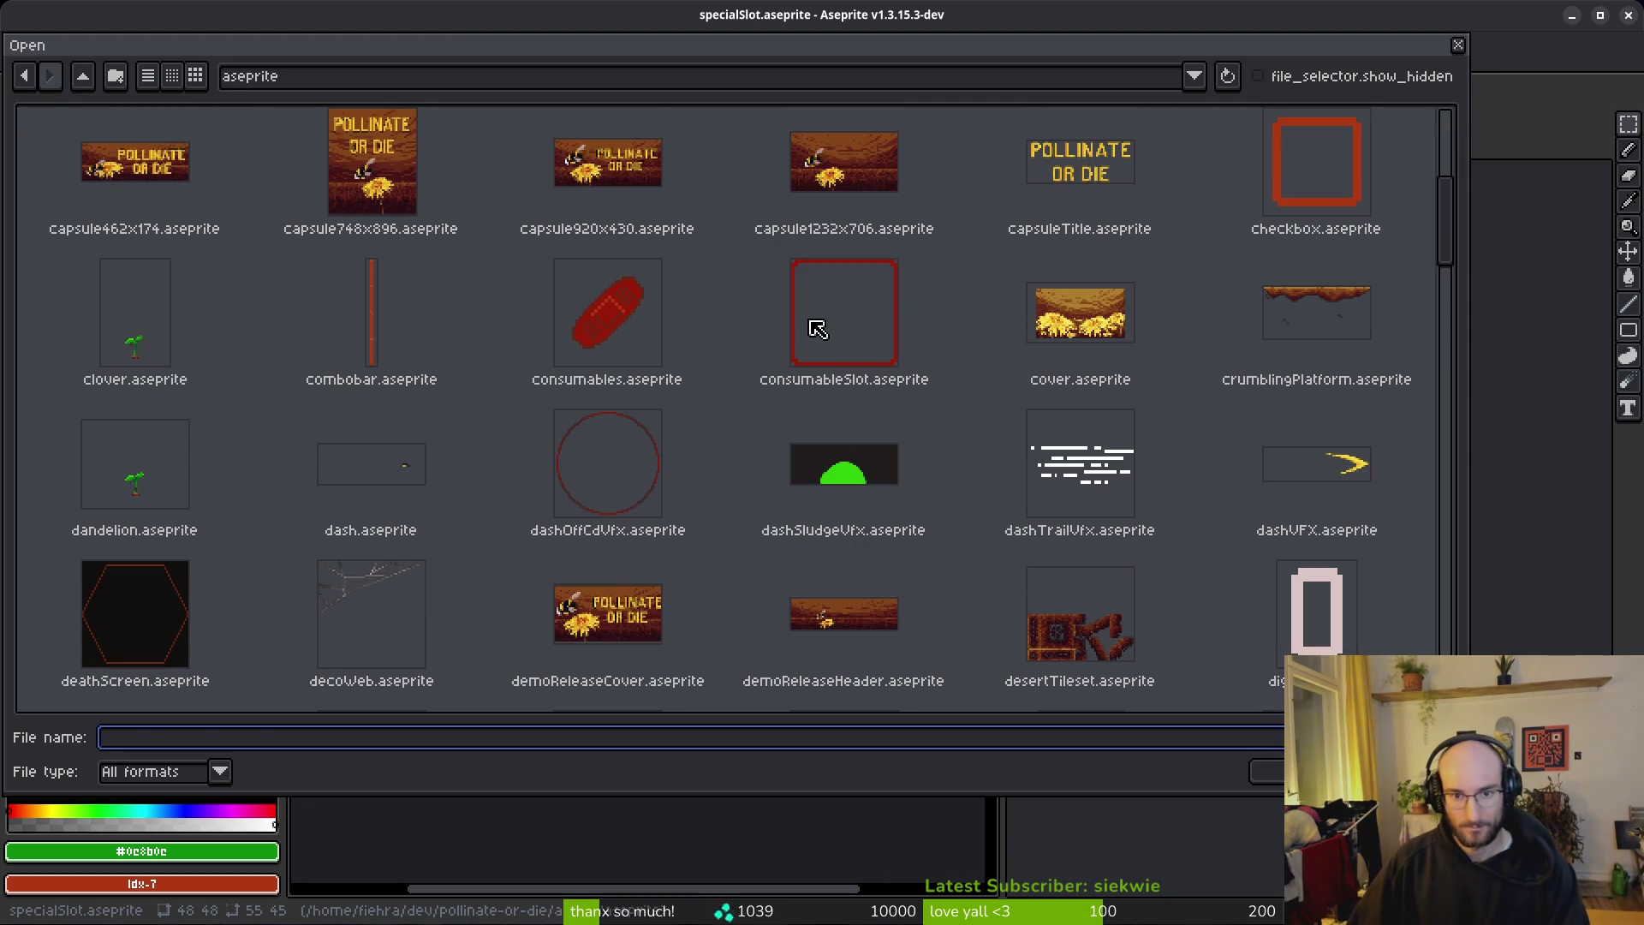
click(858, 341)
double_click(859, 341)
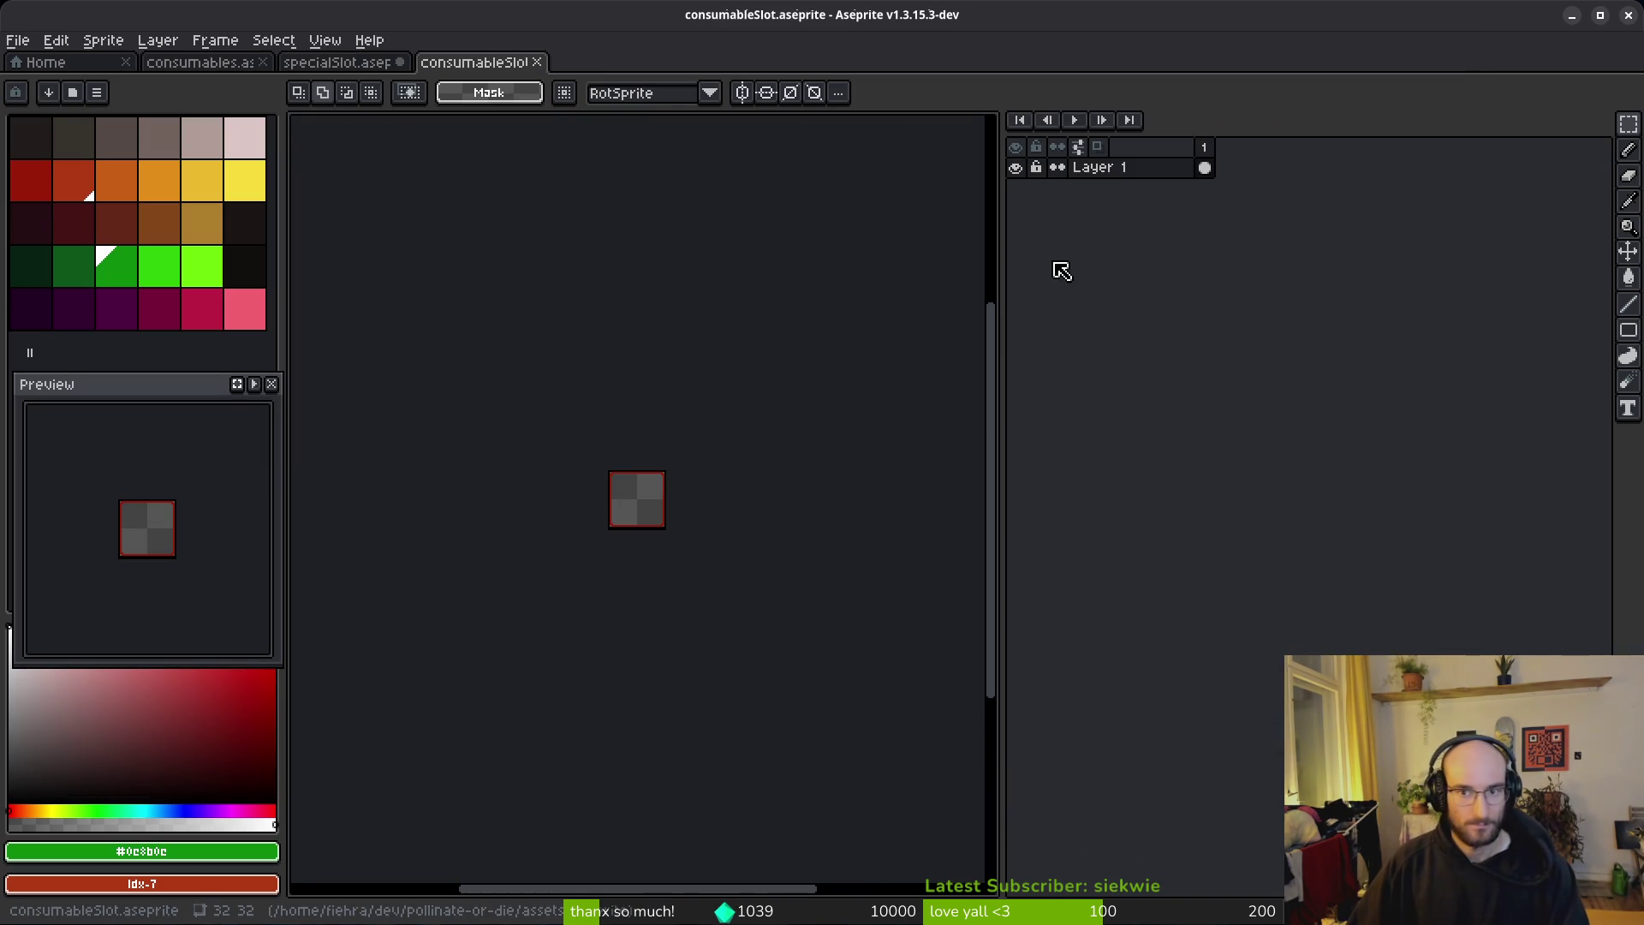
scroll(582, 424, up, 8)
scroll(416, 368, down, 3)
scroll(580, 440, up, 3)
Step: Sample the dark red #981b08 from its border, close consumableSlot, and test the colour on specialSlot
alt+click(622, 428)
click(537, 61)
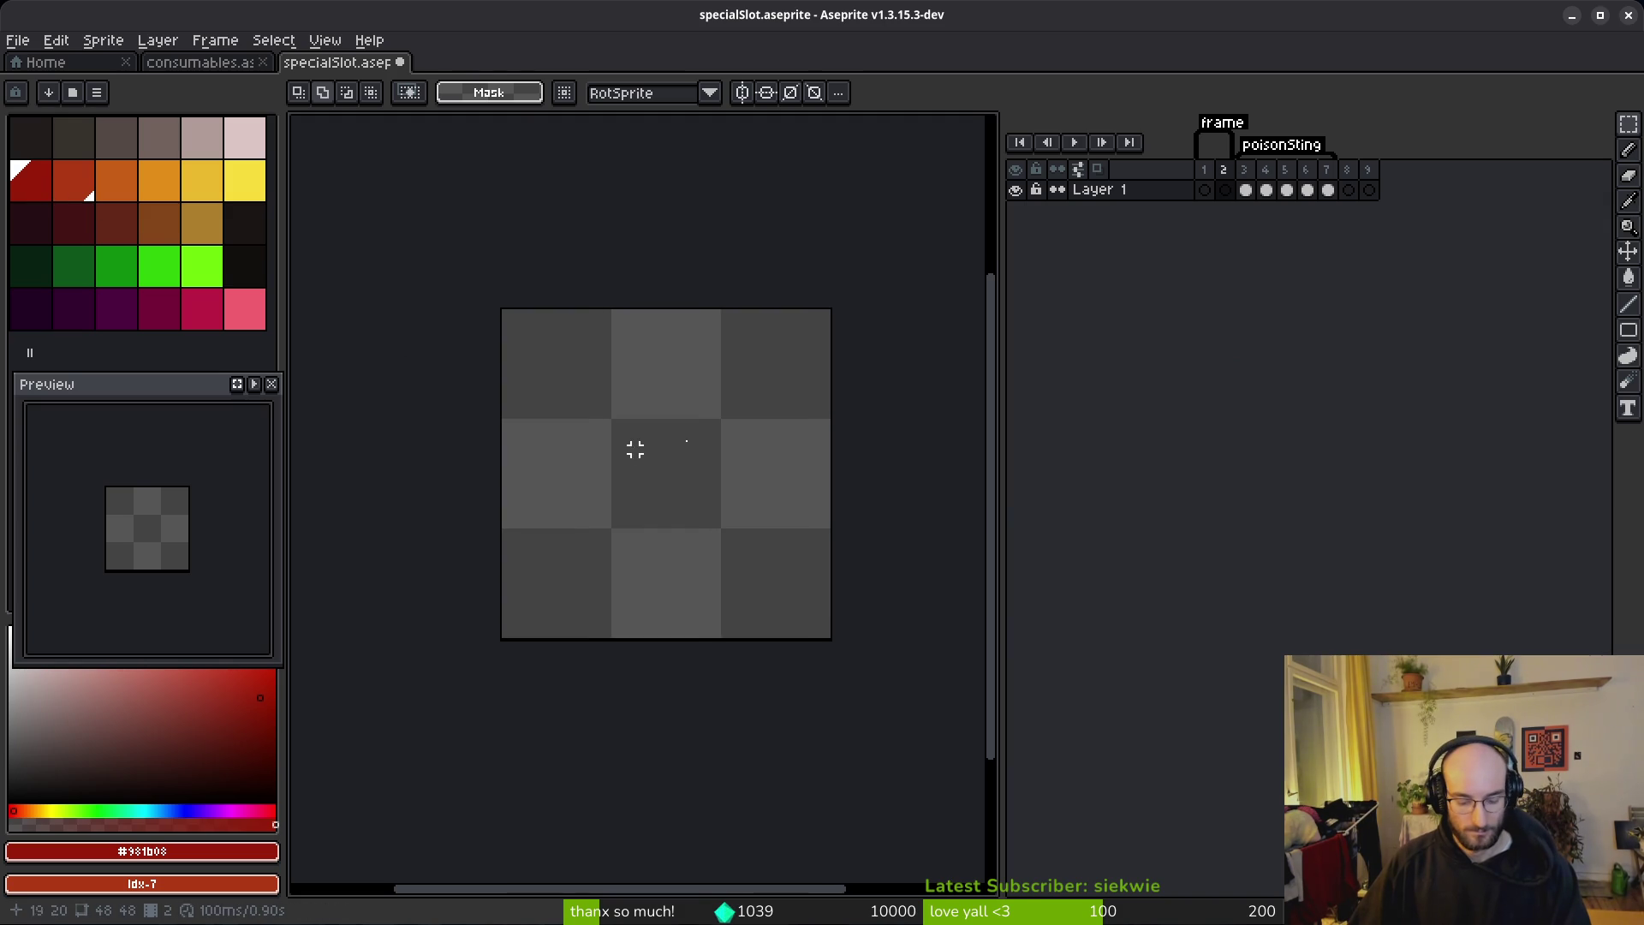
key(b)
click(552, 334)
key(ctrl+z)
Step: Draw a red rectangle outlining the edge of the checker square
key(r)
mouse_move(504, 312)
mouse_down()
mouse_move(717, 474)
mouse_move(827, 637)
mouse_up()
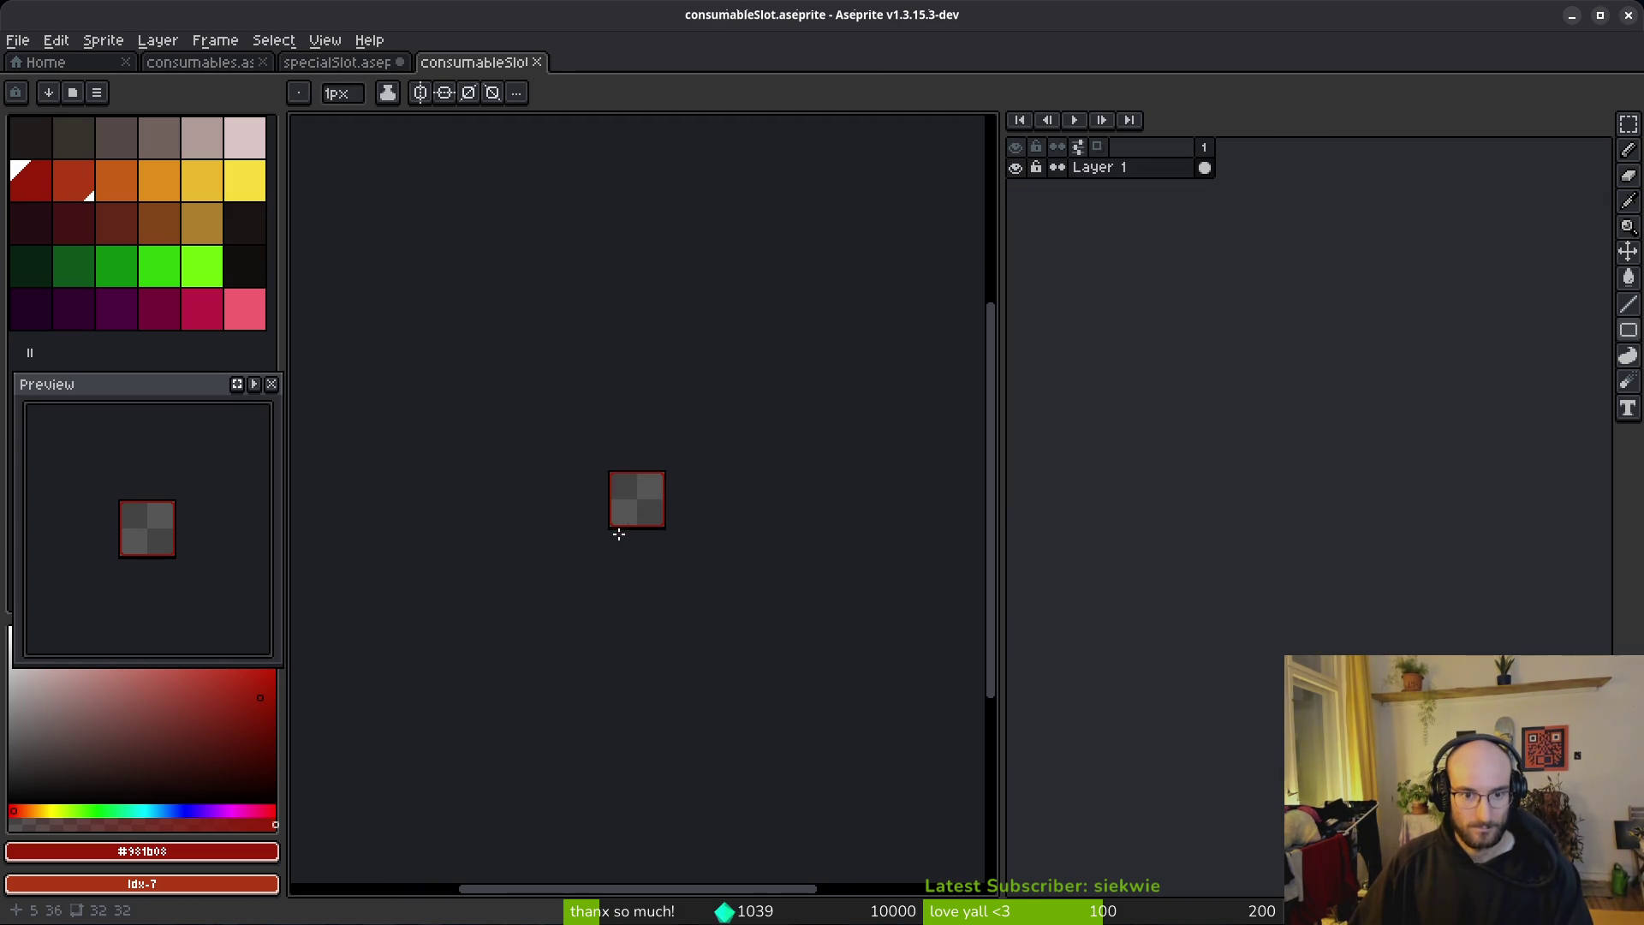
scroll(615, 518, up, 6)
Step: Close the consumableSlot sprite again
key(ctrl+w)
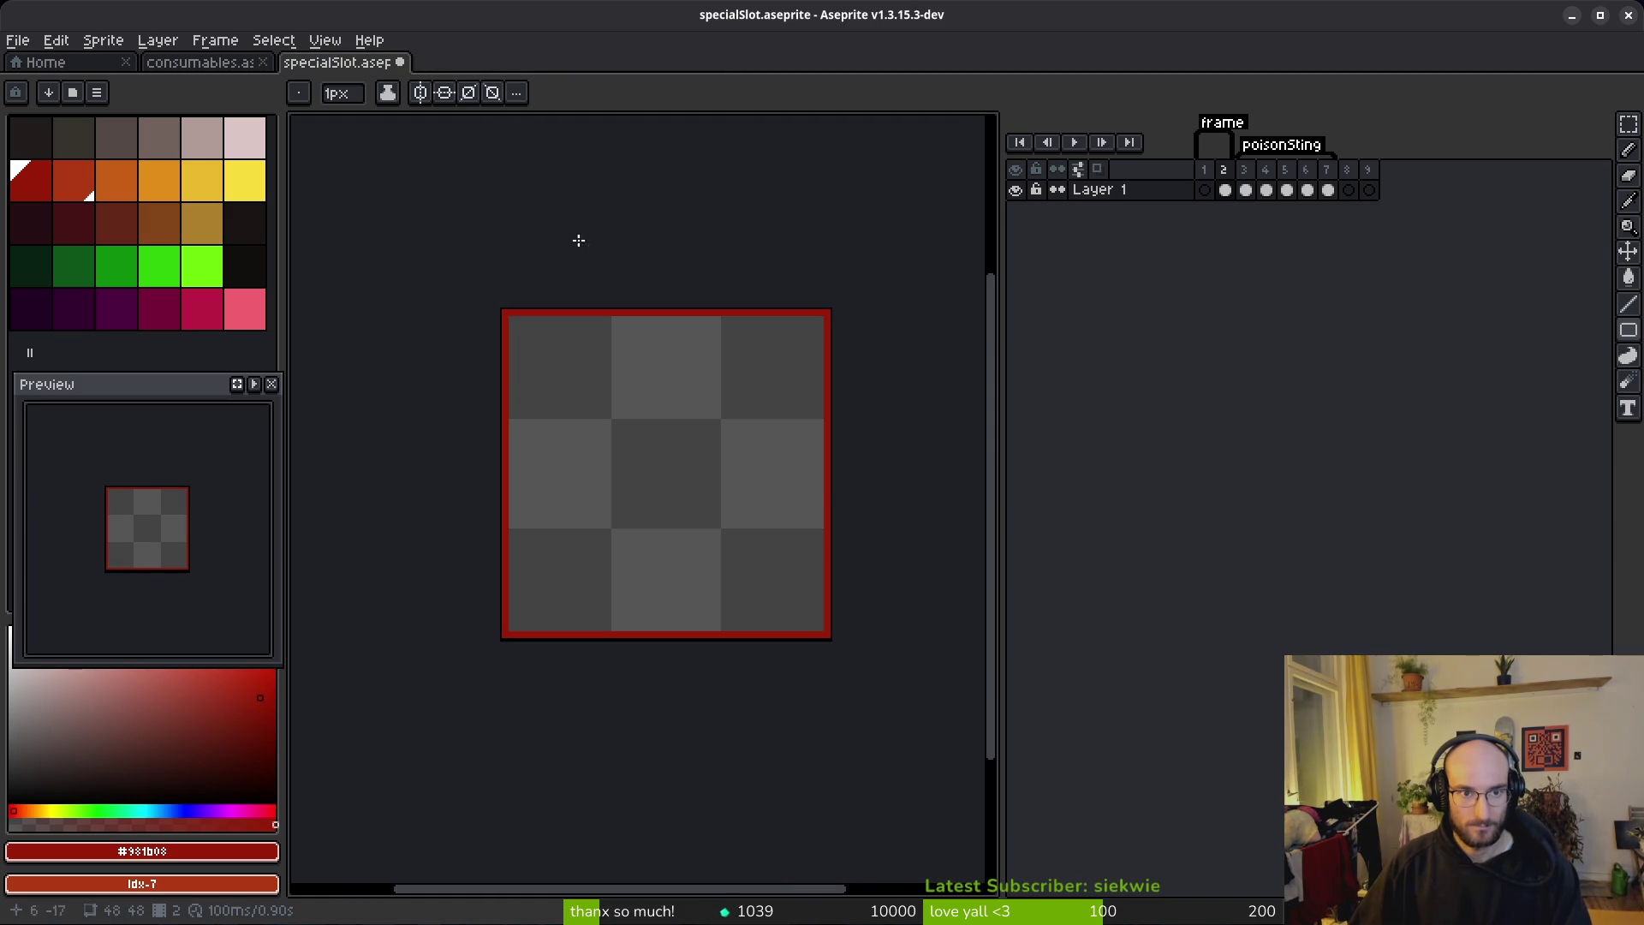
scroll(502, 328, up, 1)
scroll(540, 311, down, 1)
Step: Enable left-right and top-bottom symmetry with both axes centred on the sprite, and save
click(421, 94)
drag(727, 296, 672, 299)
scroll(659, 301, up, 5)
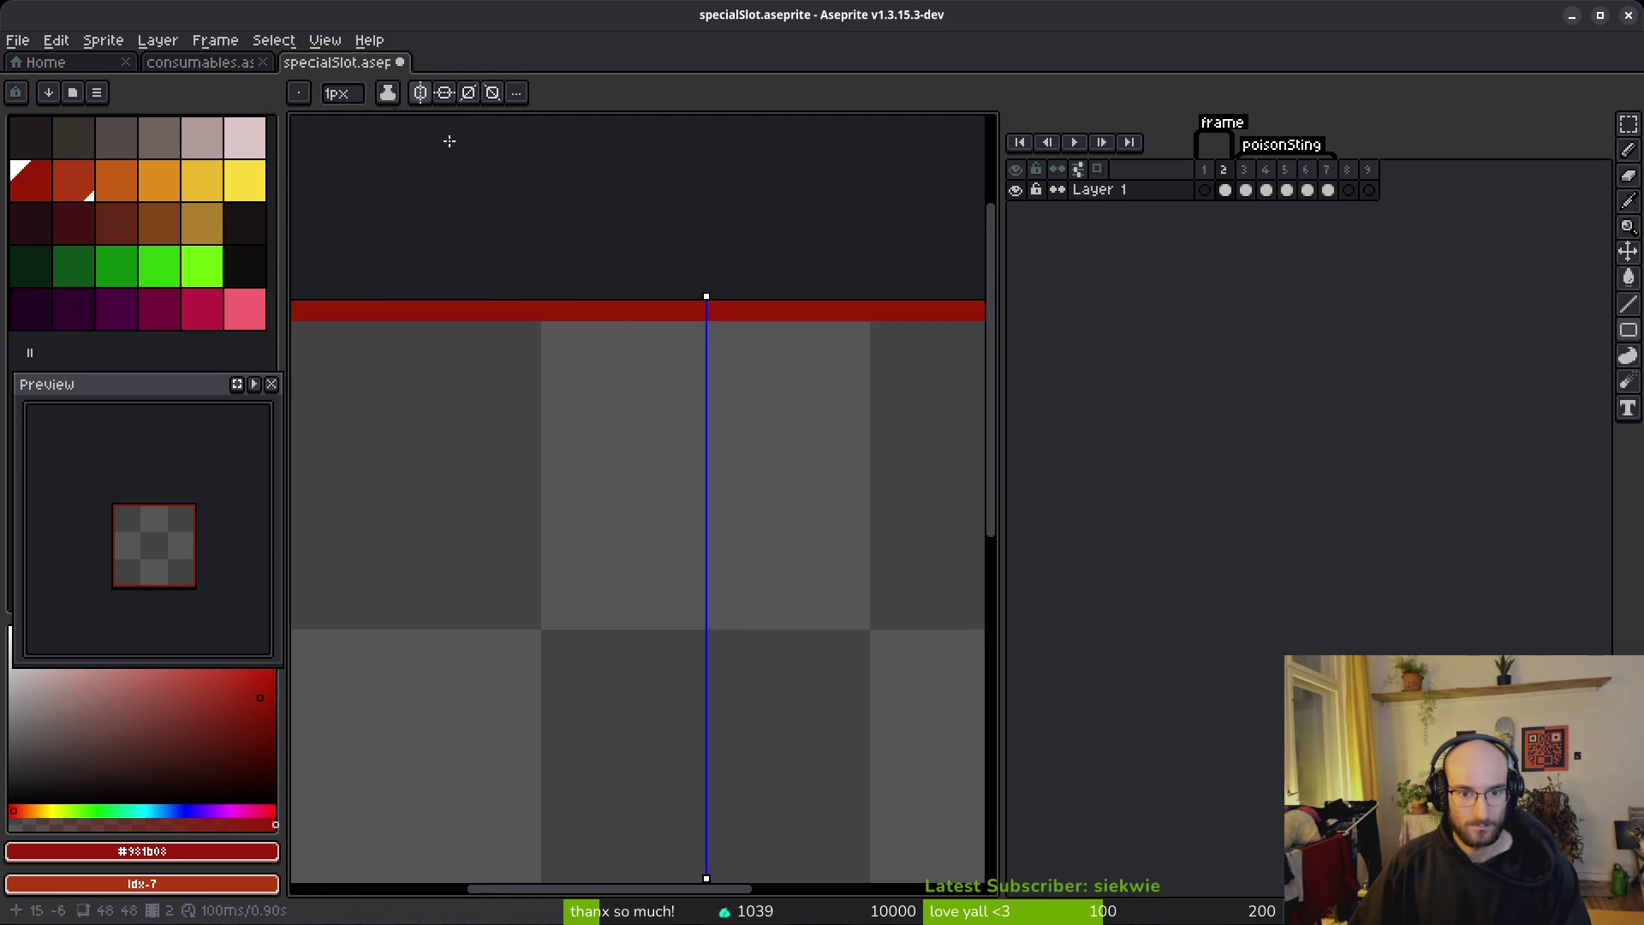
click(445, 94)
scroll(660, 425, down, 4)
scroll(709, 631, up, 4)
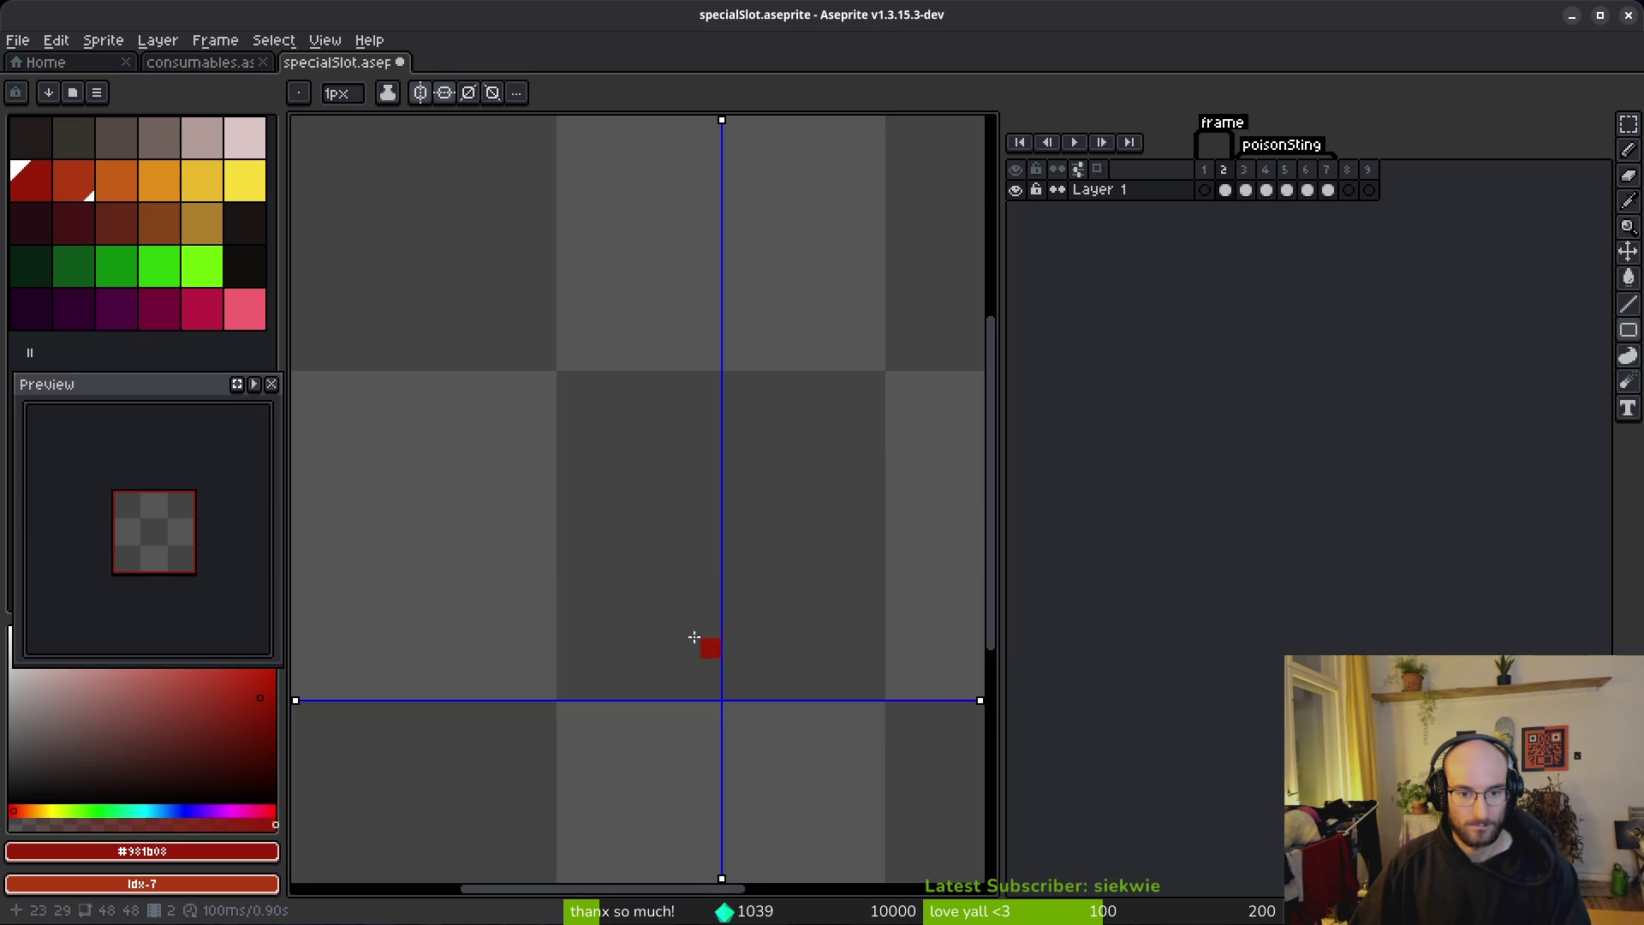
scroll(658, 603, down, 3)
mouse_move(585, 647)
mouse_down()
mouse_move(569, 524)
mouse_move(565, 567)
mouse_up()
scroll(719, 525, right, 1)
key(ctrl+s)
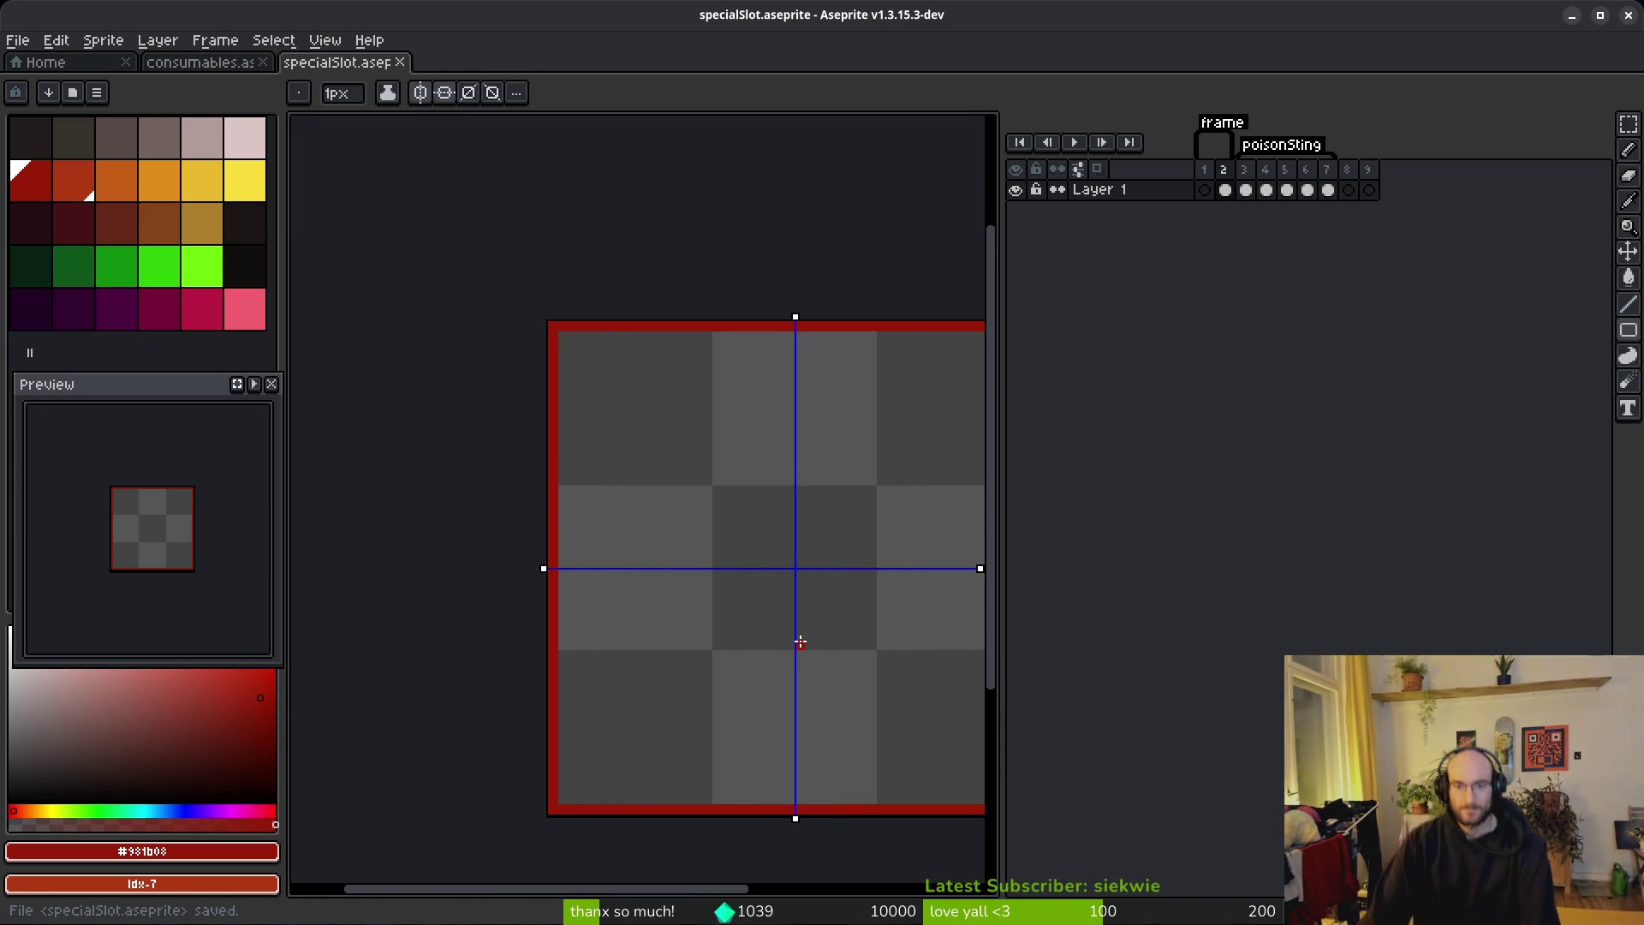
Step: Notch the top-left border corner by painting the inner pixel red and erasing the outer one, then save
scroll(554, 436, up, 3)
click(541, 333)
click(490, 213)
key(e)
click(463, 184)
scroll(546, 322, down, 2)
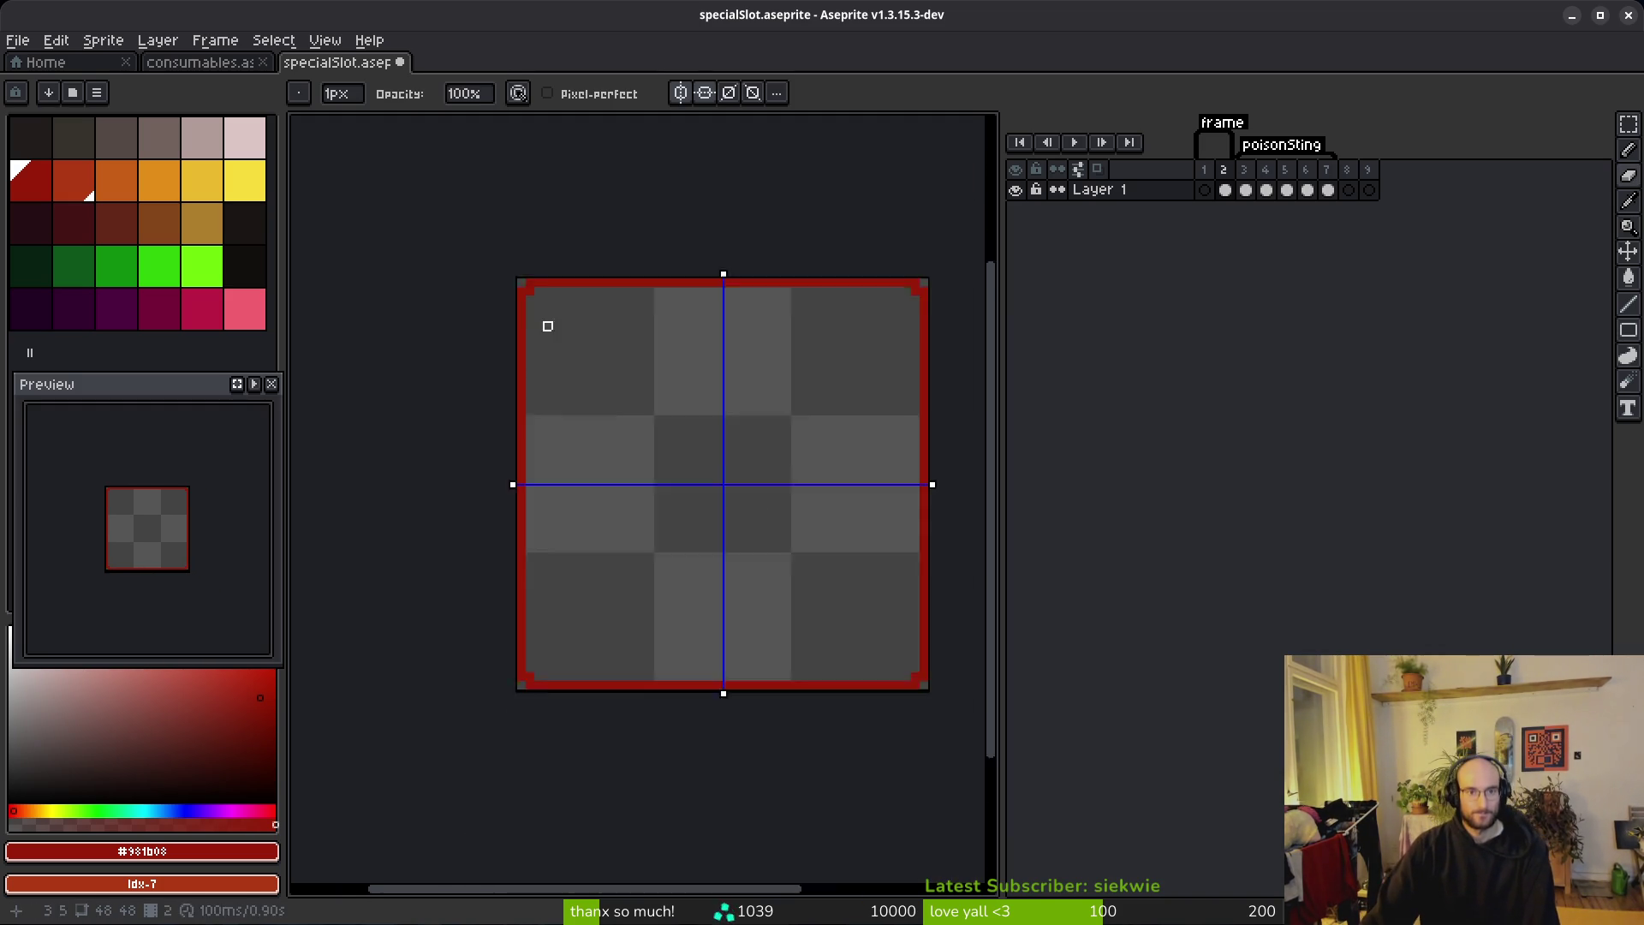
key(ctrl+s)
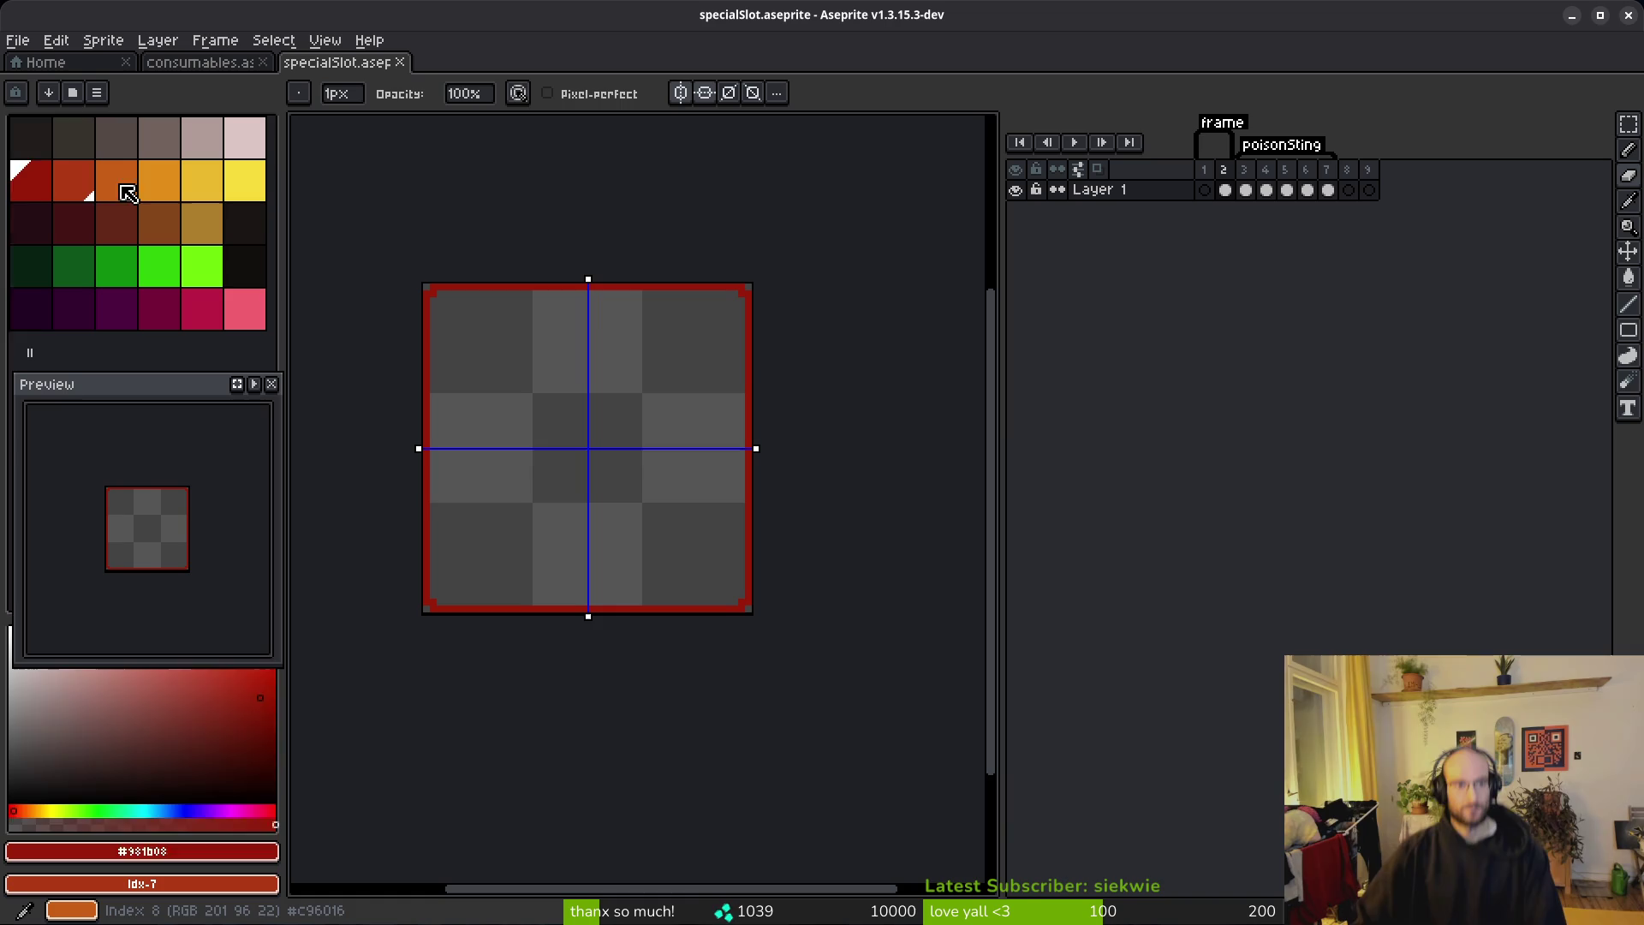
Step: Try refilling the border with orange-red idx 7, then undo that fill and save
click(120, 182)
click(73, 191)
scroll(599, 320, up, 3)
key(g)
click(497, 234)
scroll(498, 257, down, 6)
key(ctrl+s)
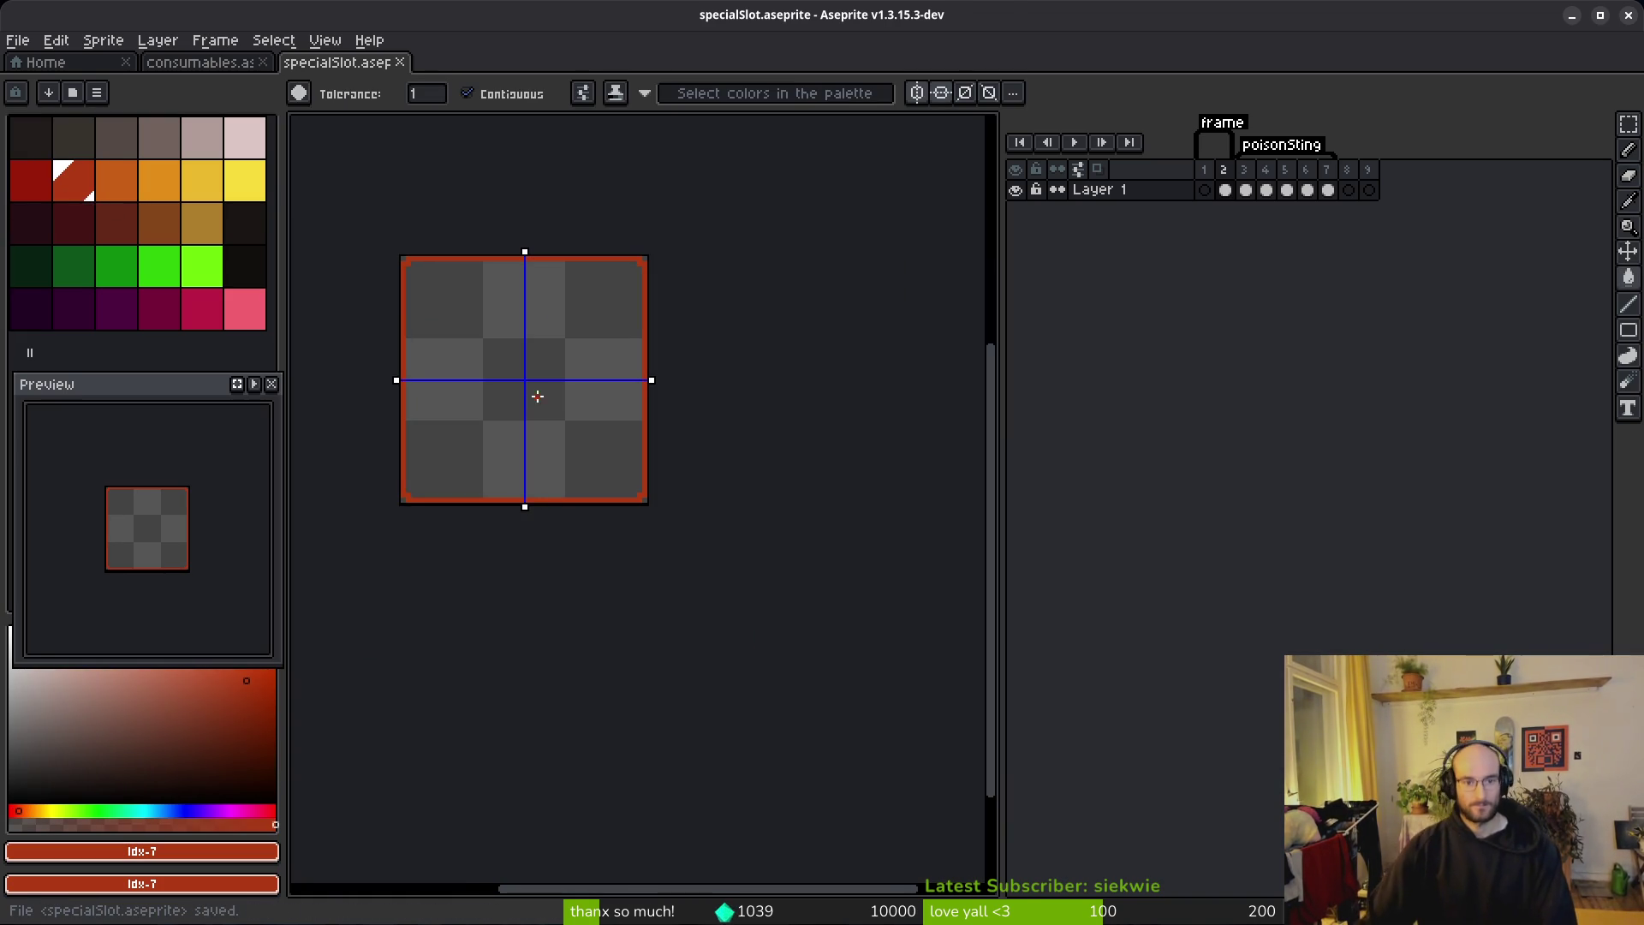
key(ctrl+z)
key(ctrl+s)
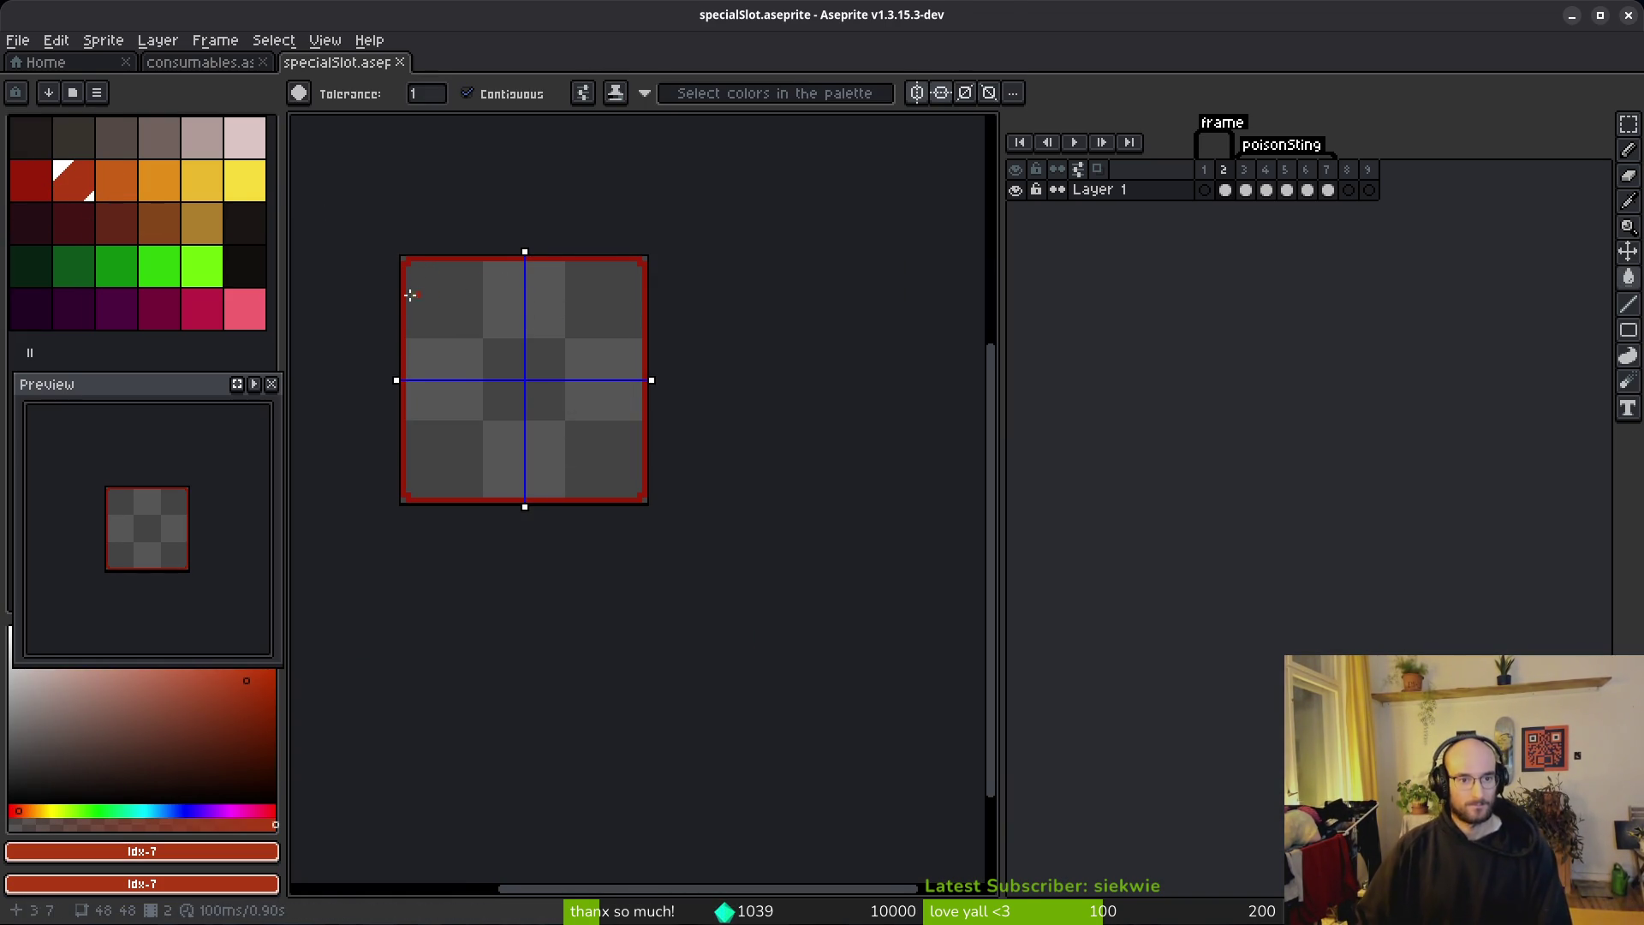
Step: Thicken the border with a mirrored inner outline in darker red idx 6
drag(432, 285, 545, 290)
key(l)
scroll(544, 290, up, 3)
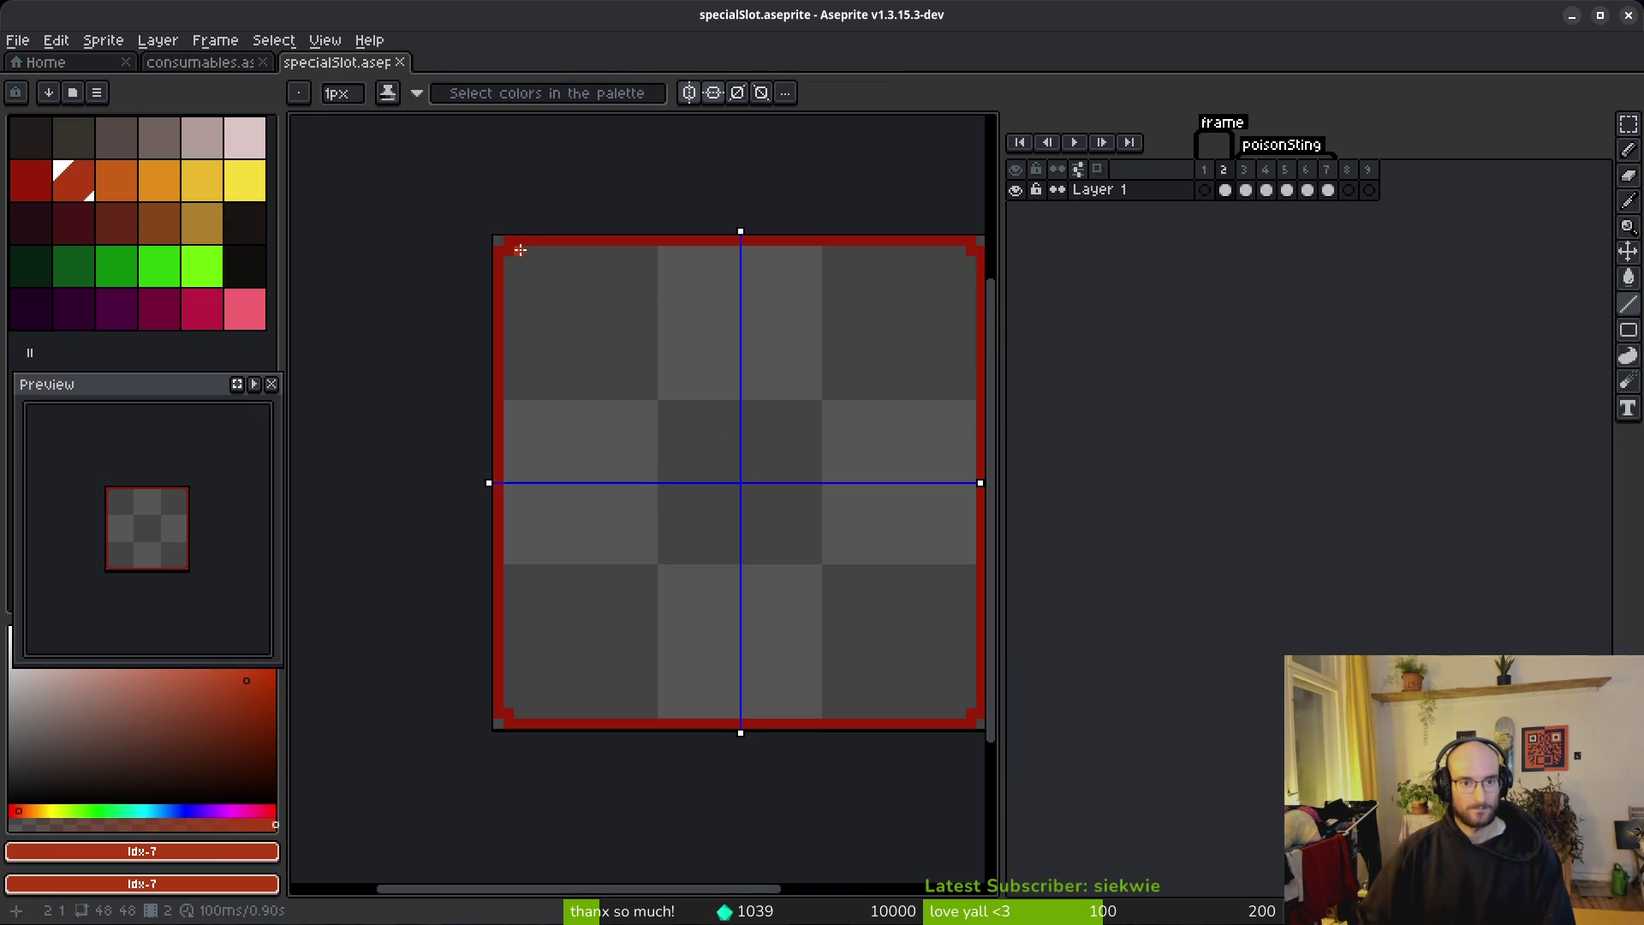
click(31, 179)
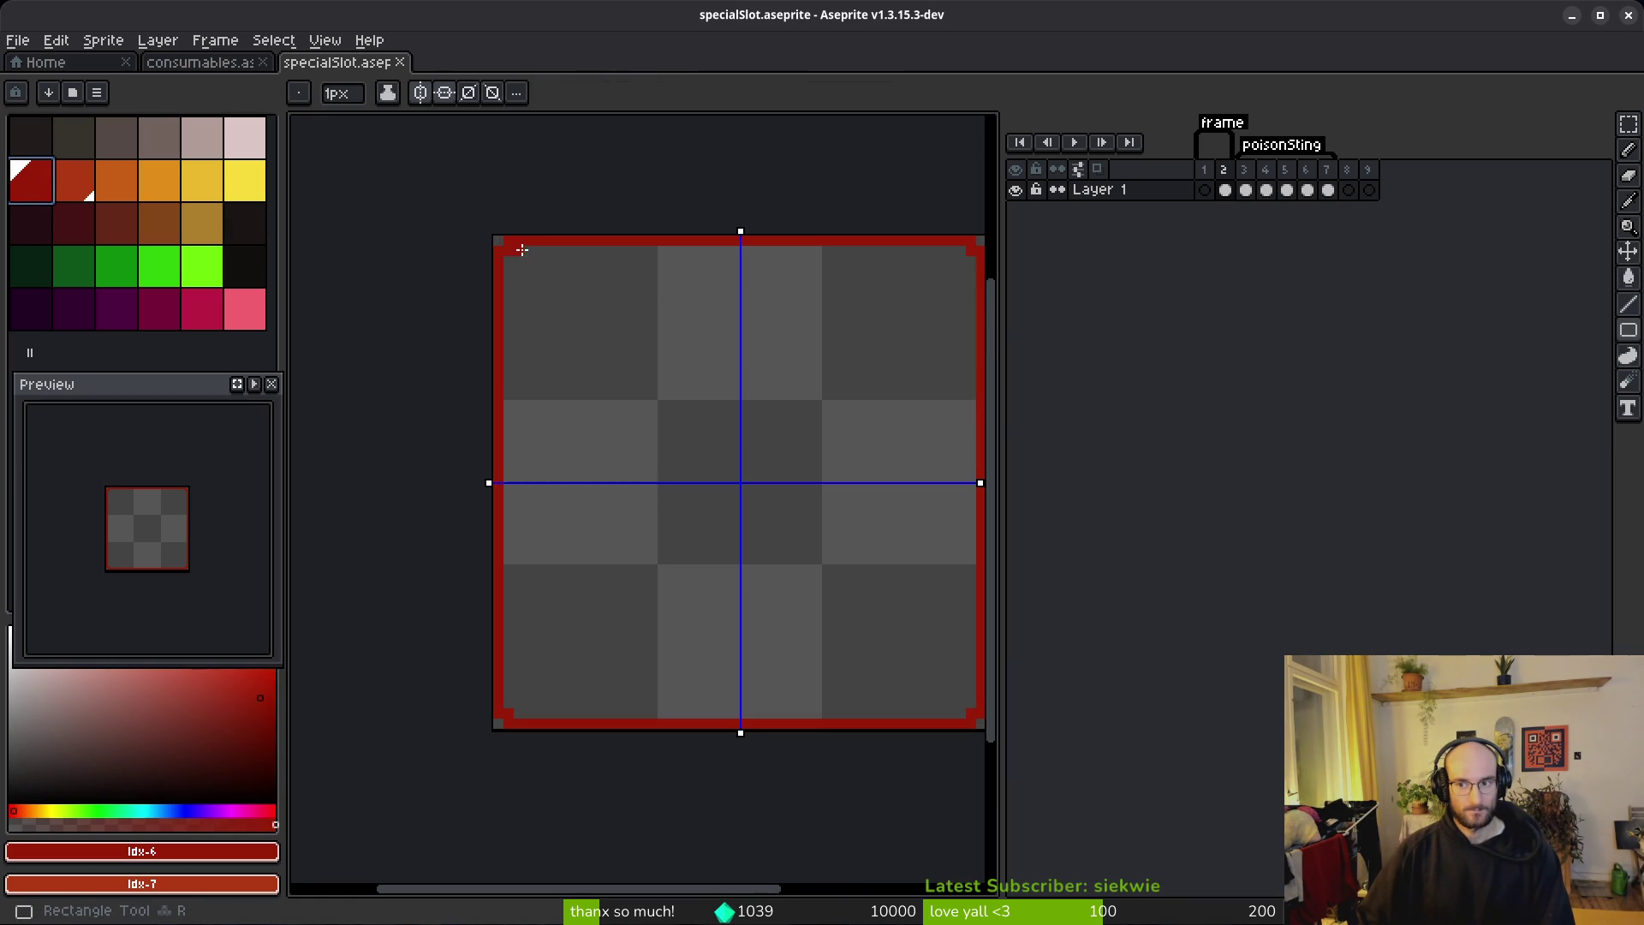
mouse_move(514, 257)
mouse_down()
mouse_move(908, 685)
mouse_move(965, 704)
mouse_up()
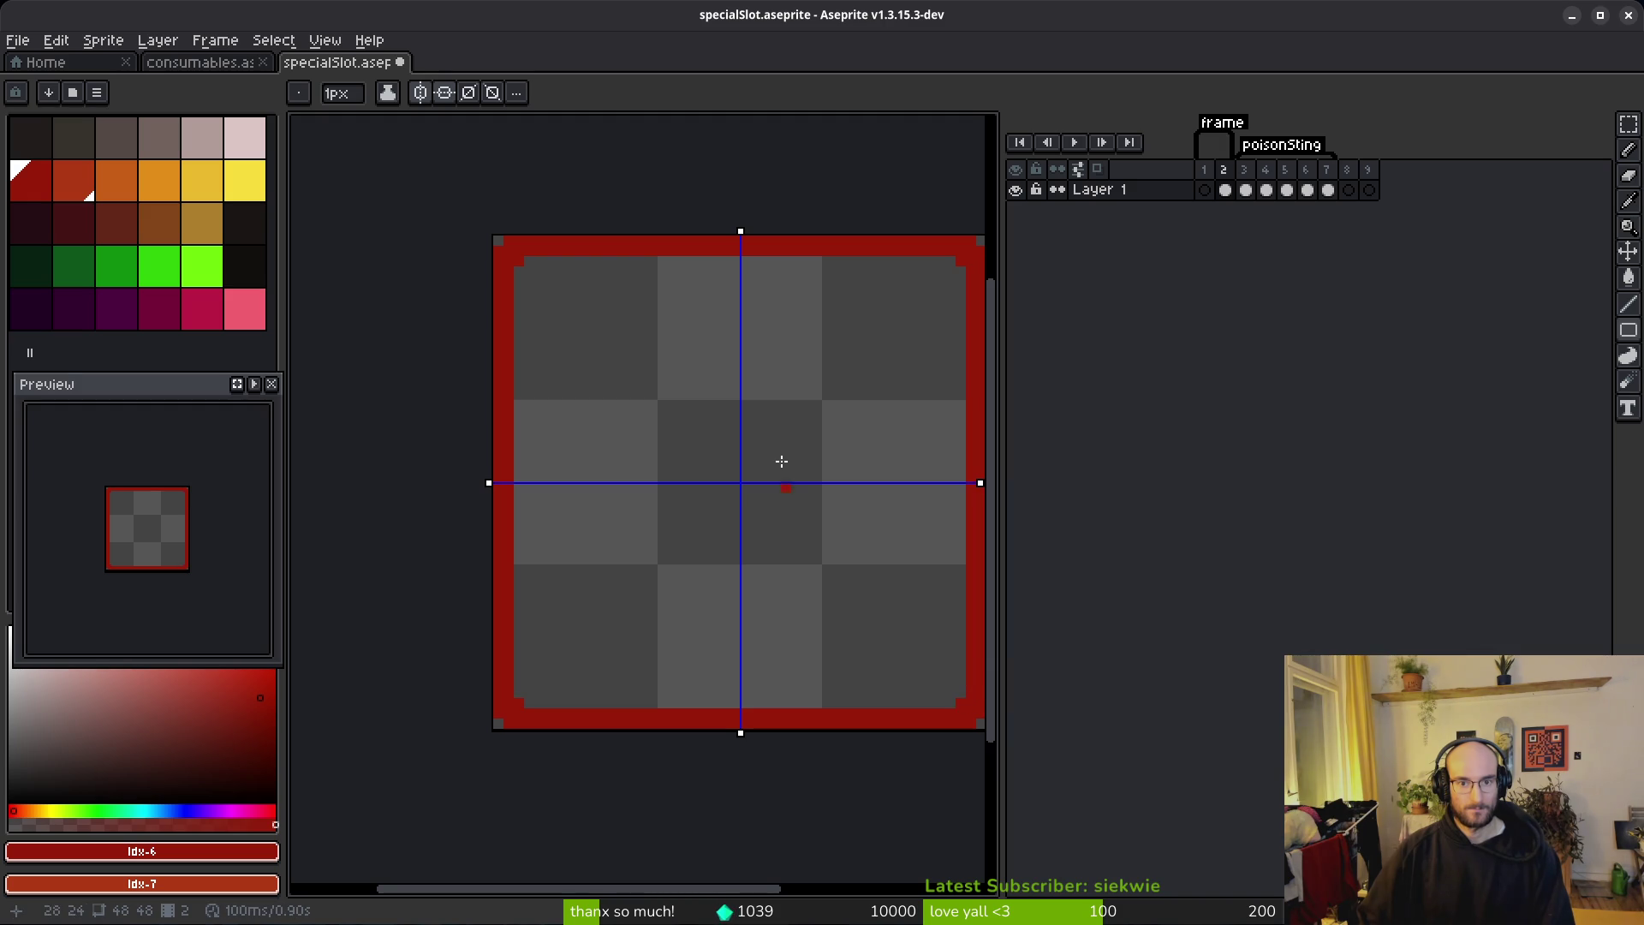
scroll(793, 499, down, 2)
drag(788, 477, 704, 460)
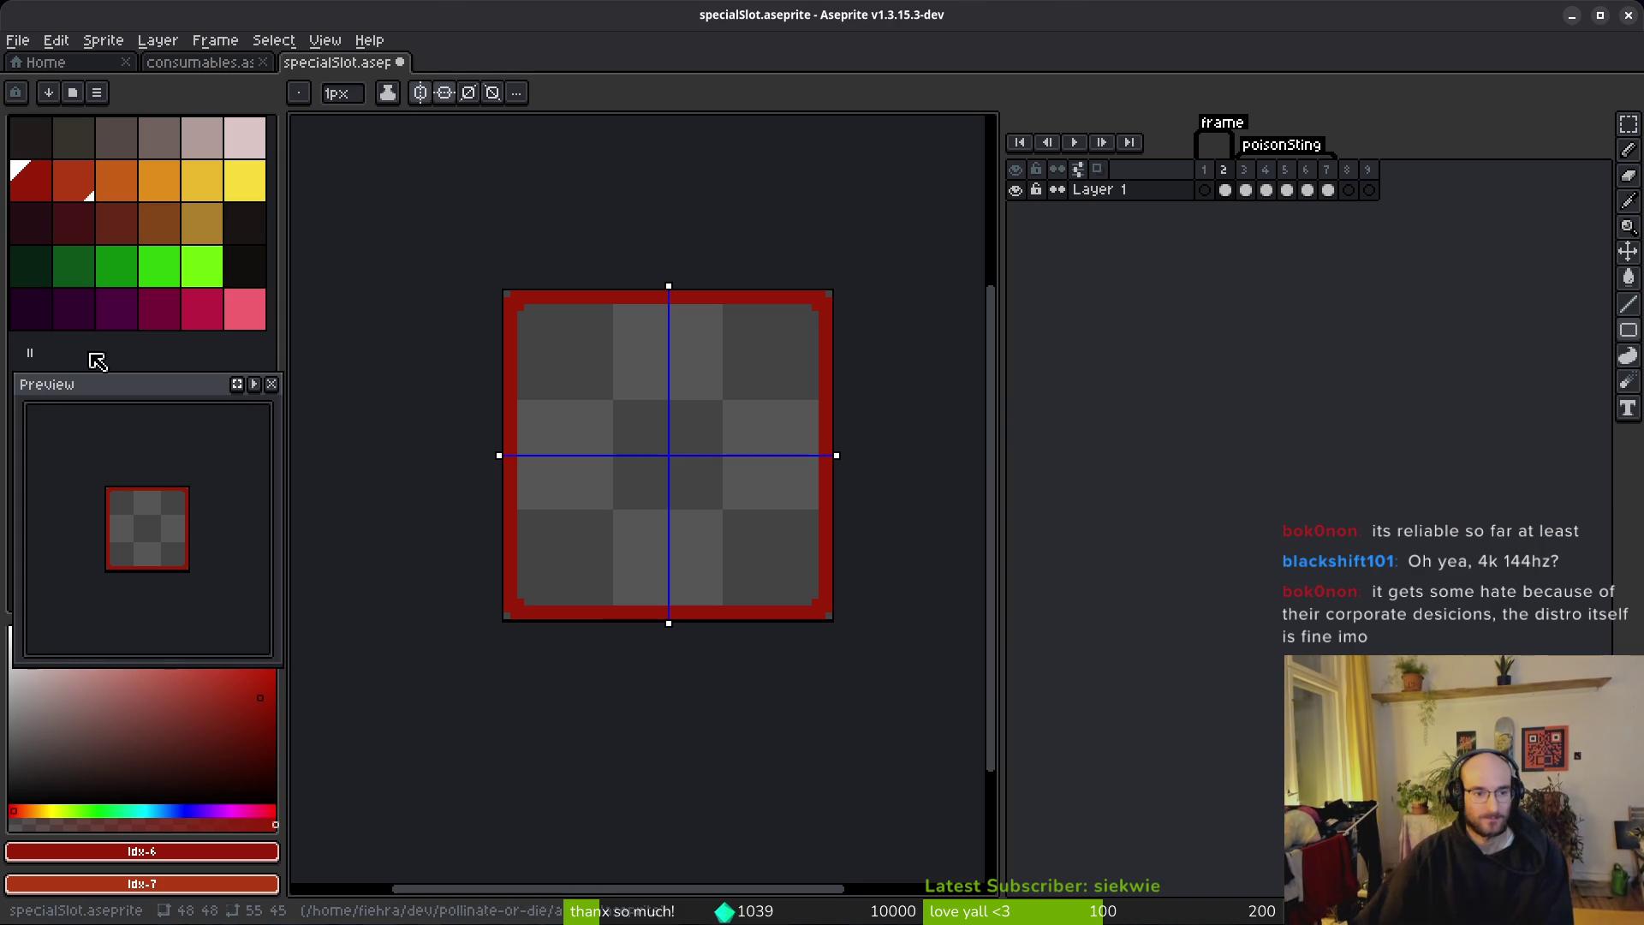
Step: Make the orange-red palette swatch, index 7, the drawing colour
click(74, 180)
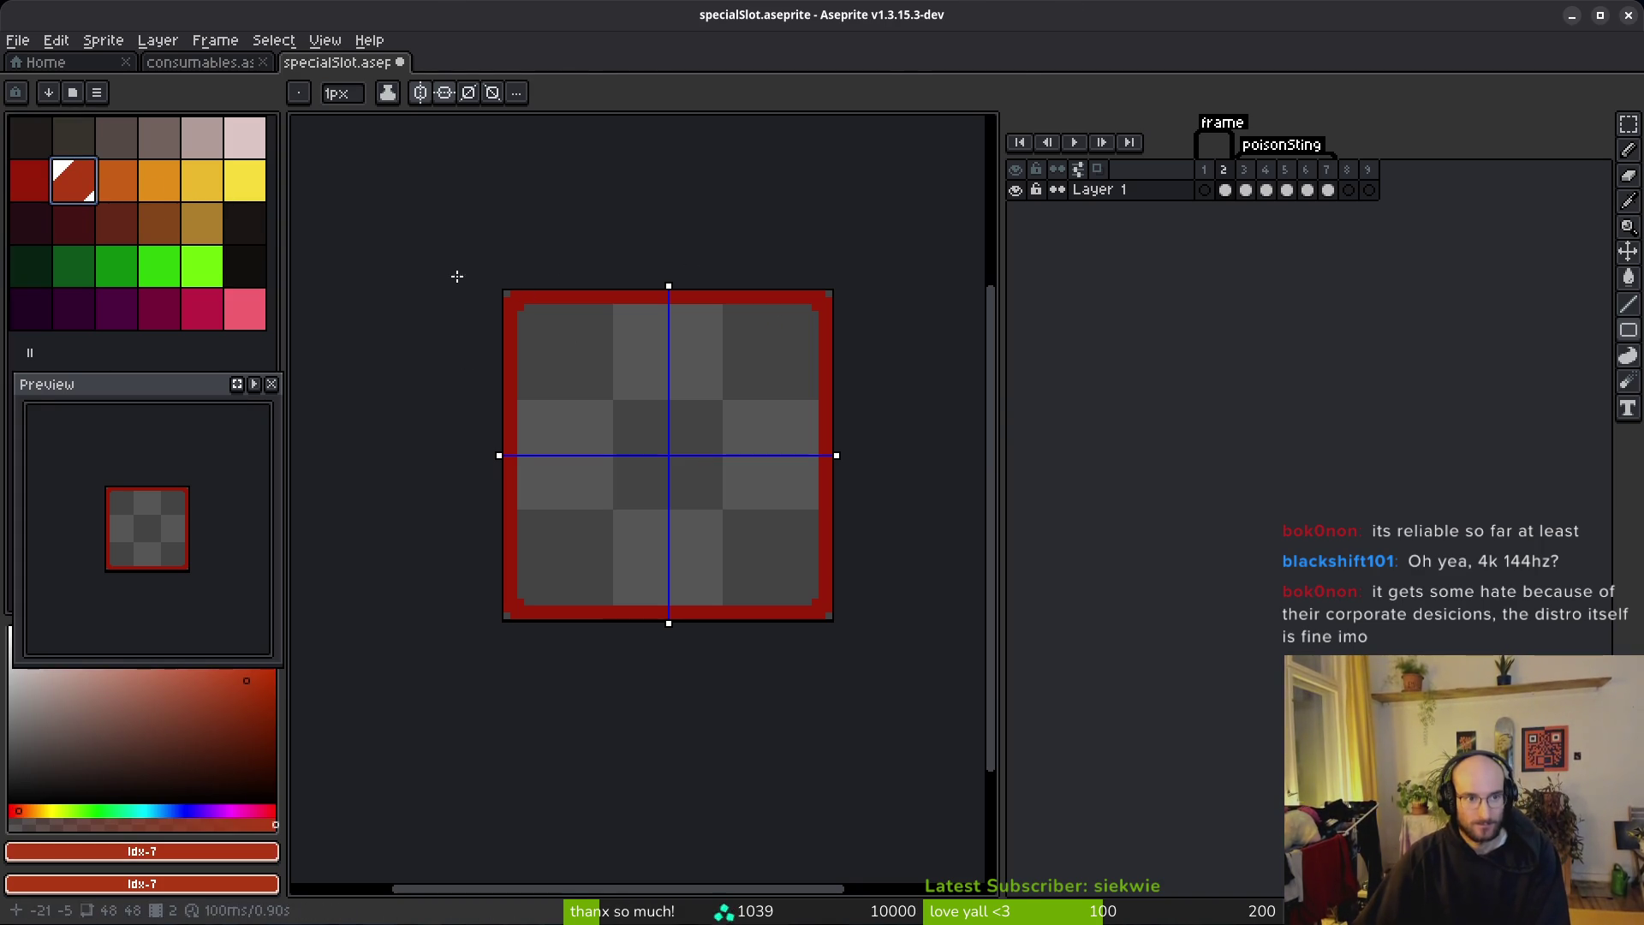
Step: Draw a mirrored red line along the top edge, then turn off both symmetry modes
scroll(513, 291, up, 2)
scroll(500, 317, down, 1)
drag(450, 307, 897, 306)
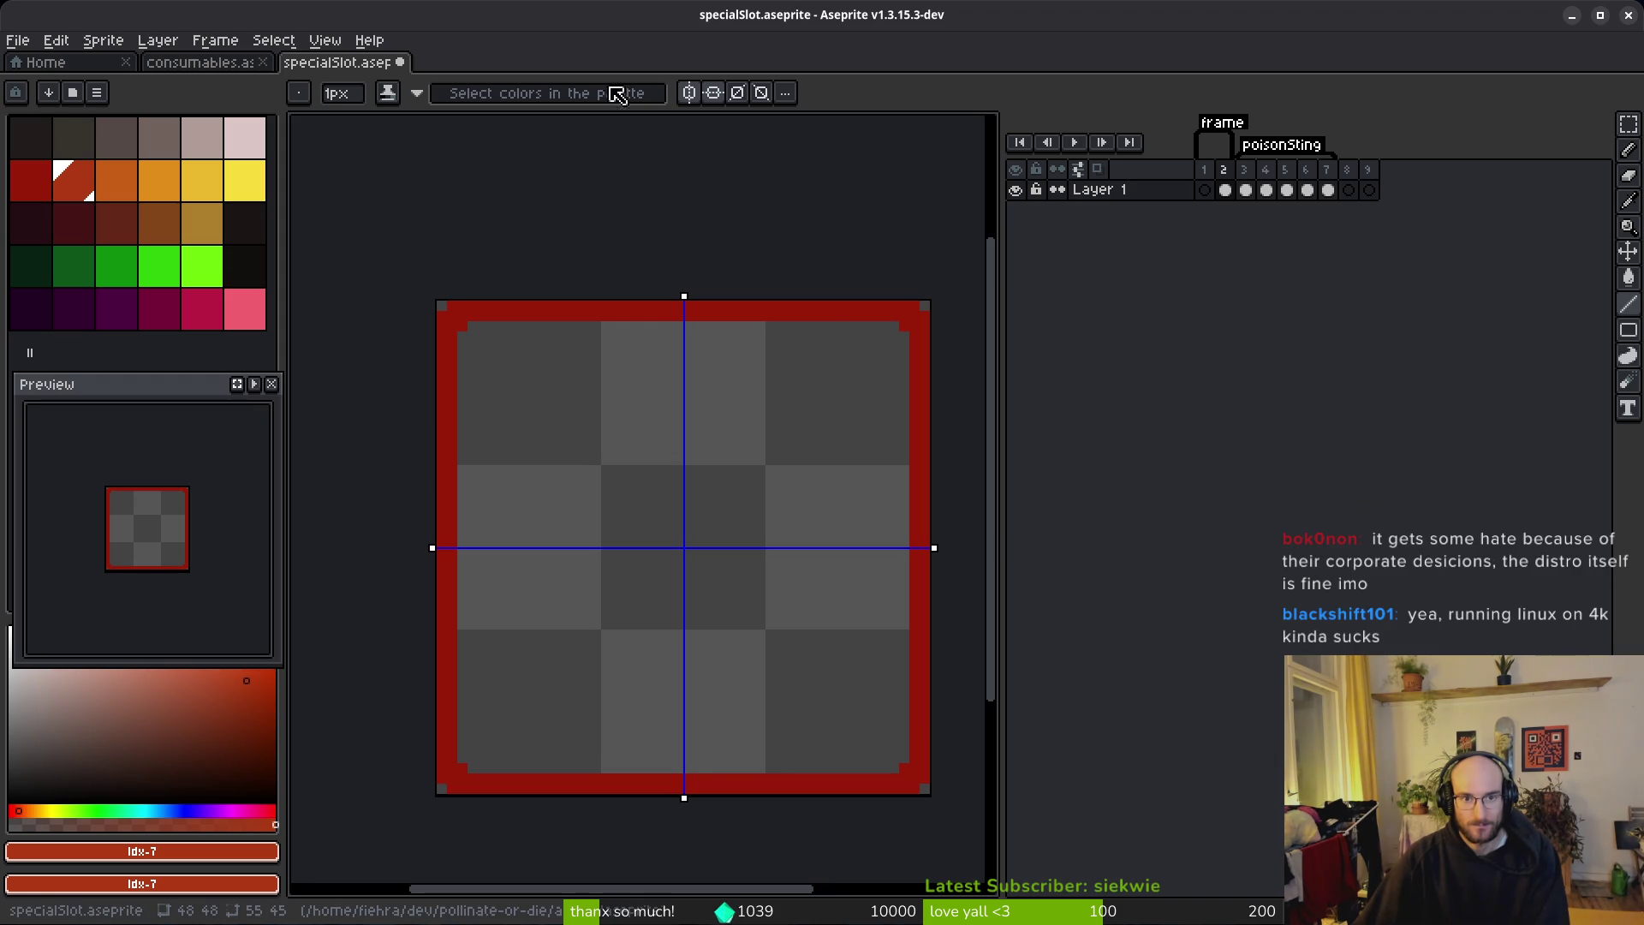
click(689, 92)
click(714, 93)
Step: Draw brighter red lines along the top, right and left border edges, then pick orange
drag(457, 303, 913, 306)
drag(921, 315, 933, 565)
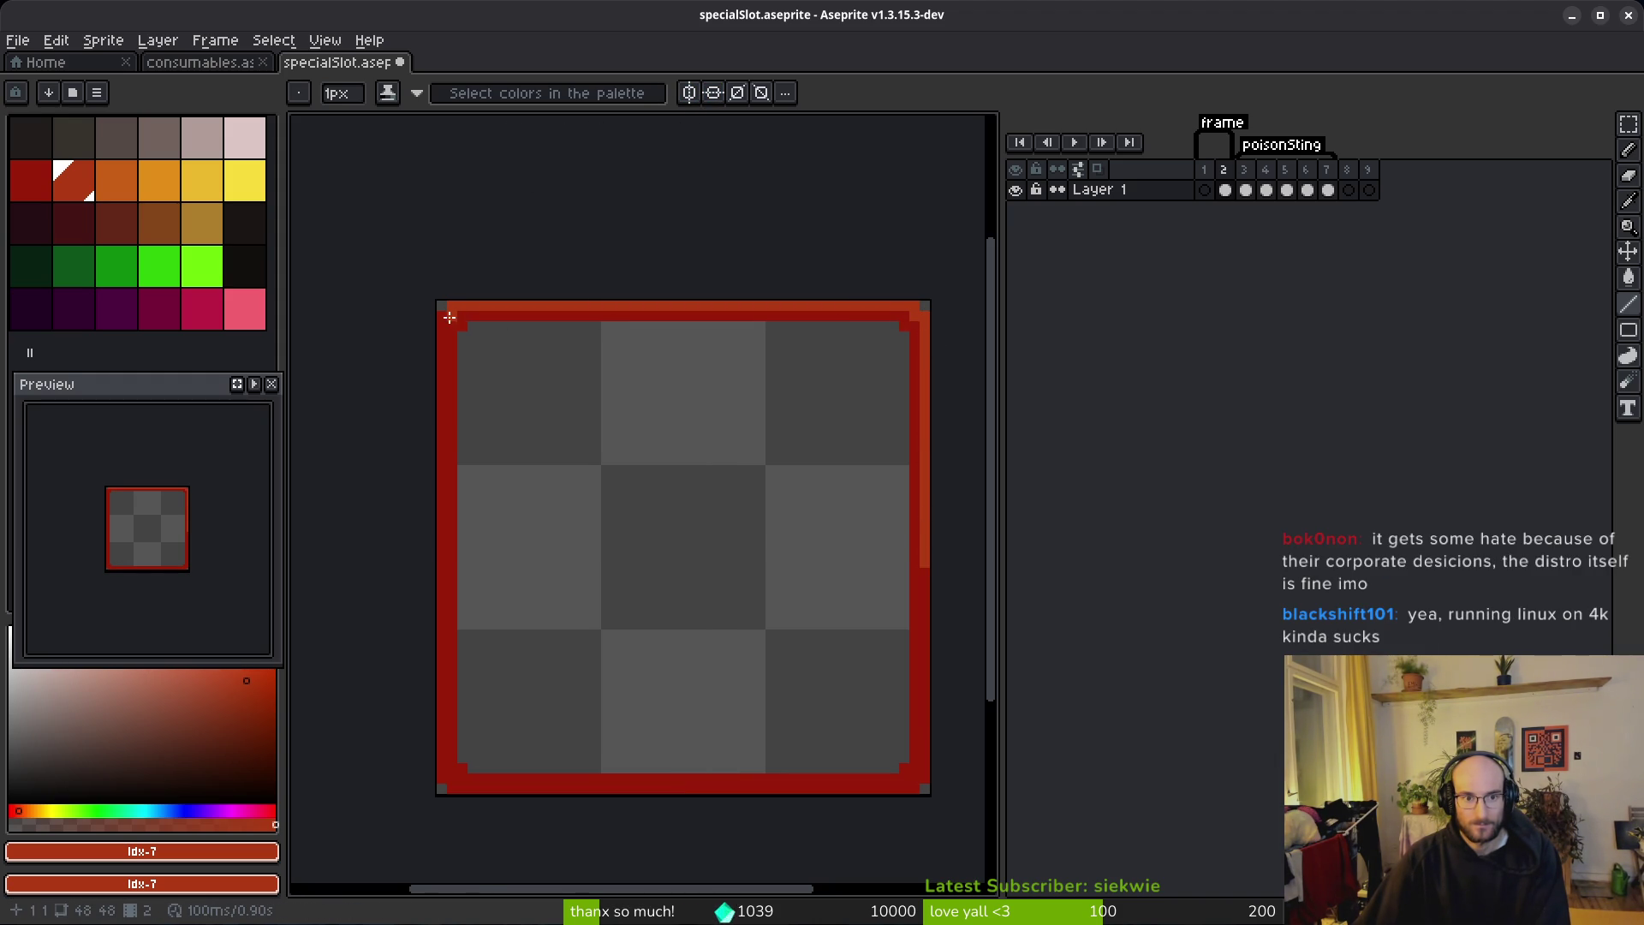
mouse_move(446, 321)
mouse_down()
mouse_move(438, 569)
mouse_move(440, 519)
mouse_up()
scroll(933, 591, up, 1)
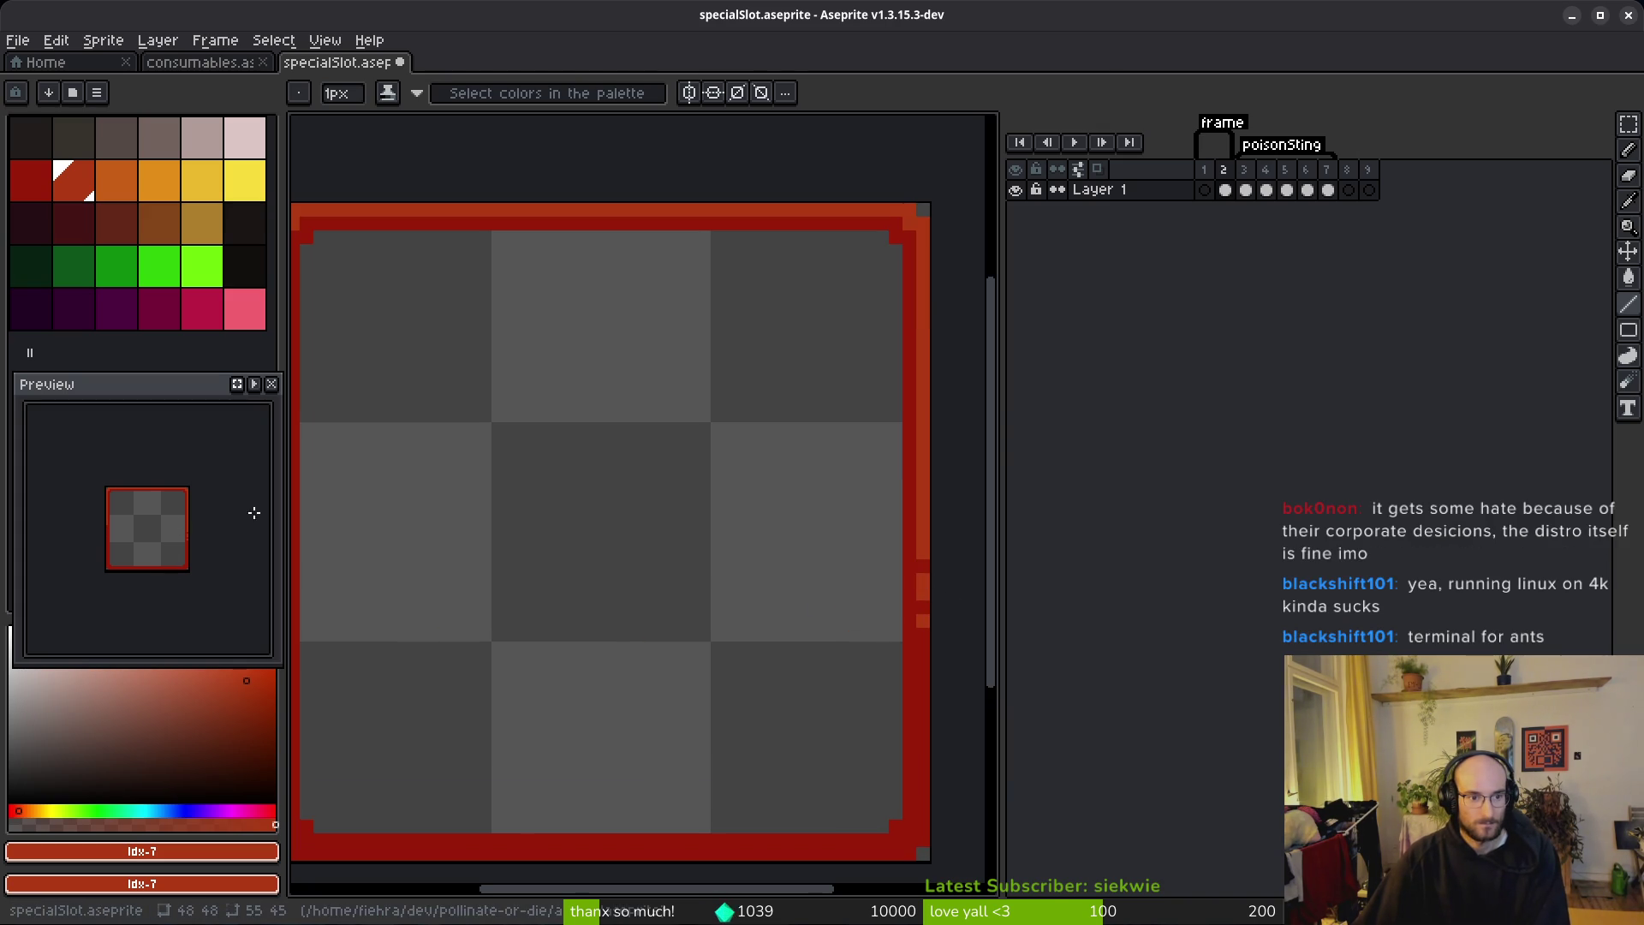
scroll(770, 433, down, 4)
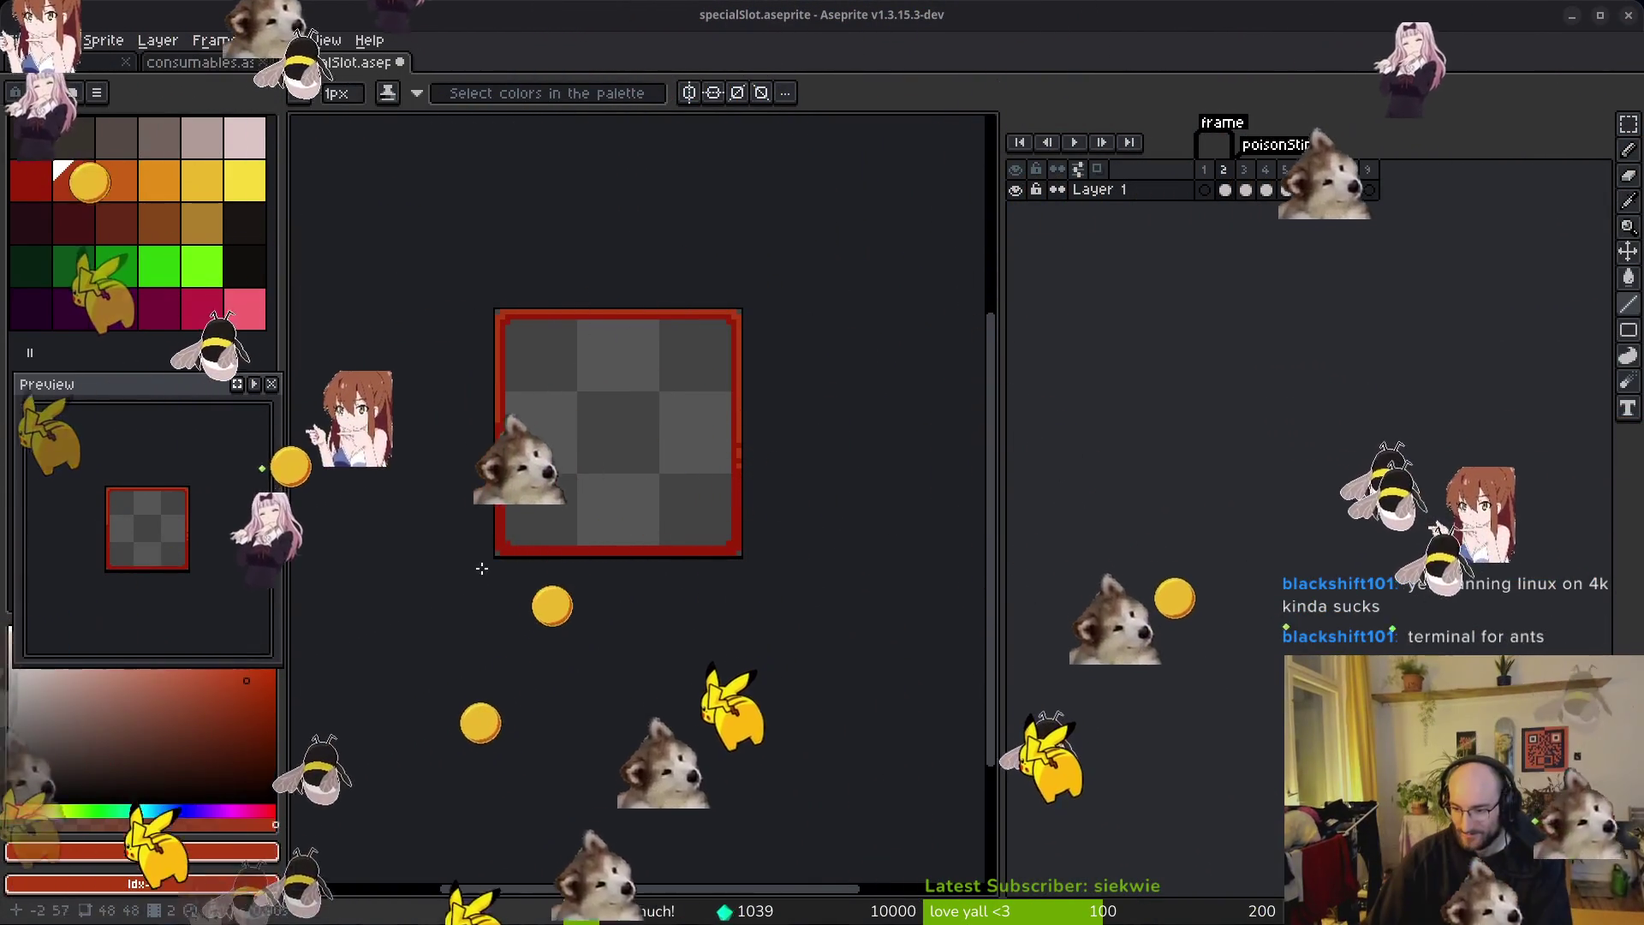
click(134, 190)
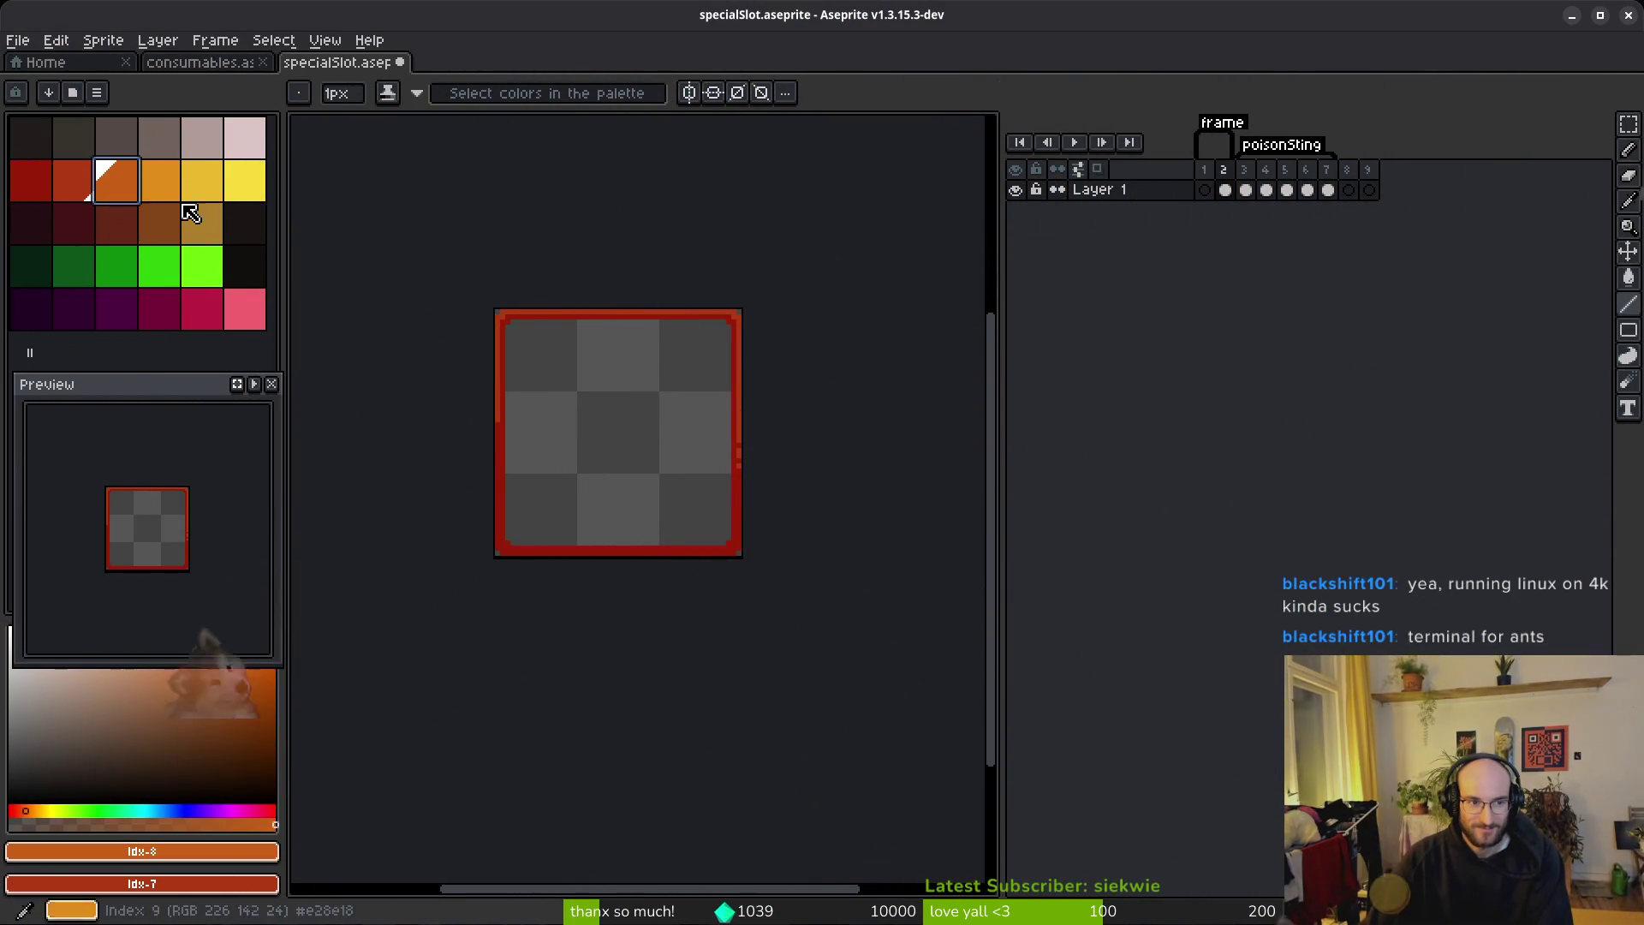
Step: Recolour both border reds to orange with Replace Color, and save
scroll(585, 302, up, 3)
alt+click(592, 295)
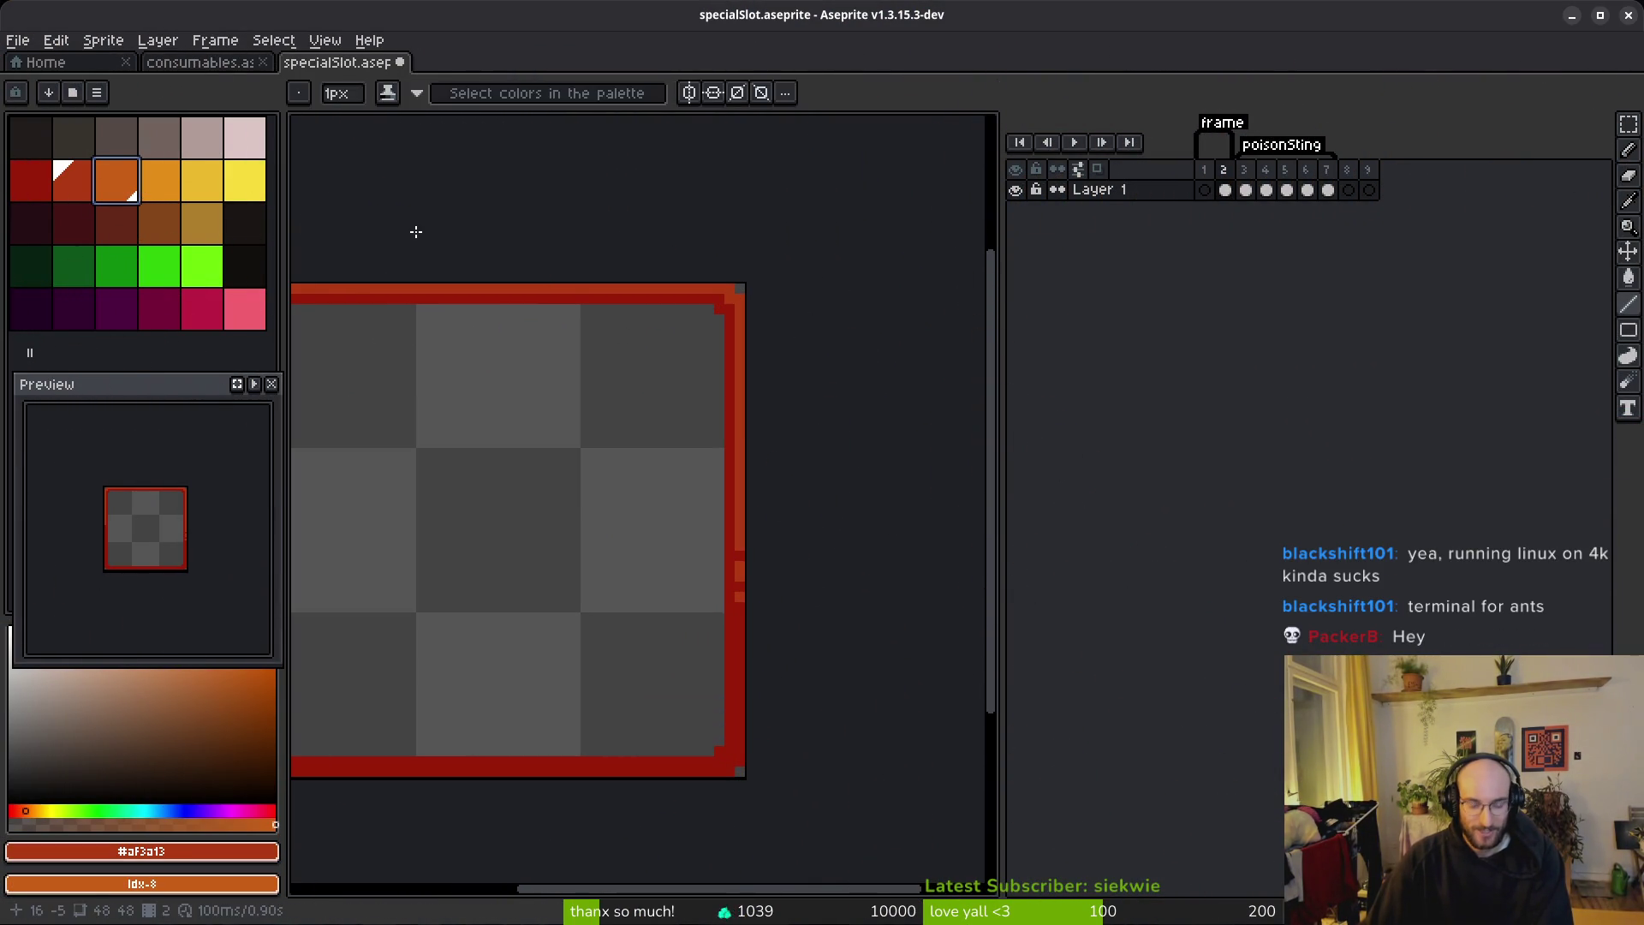
key(shift+r)
click(598, 152)
alt+click(719, 291)
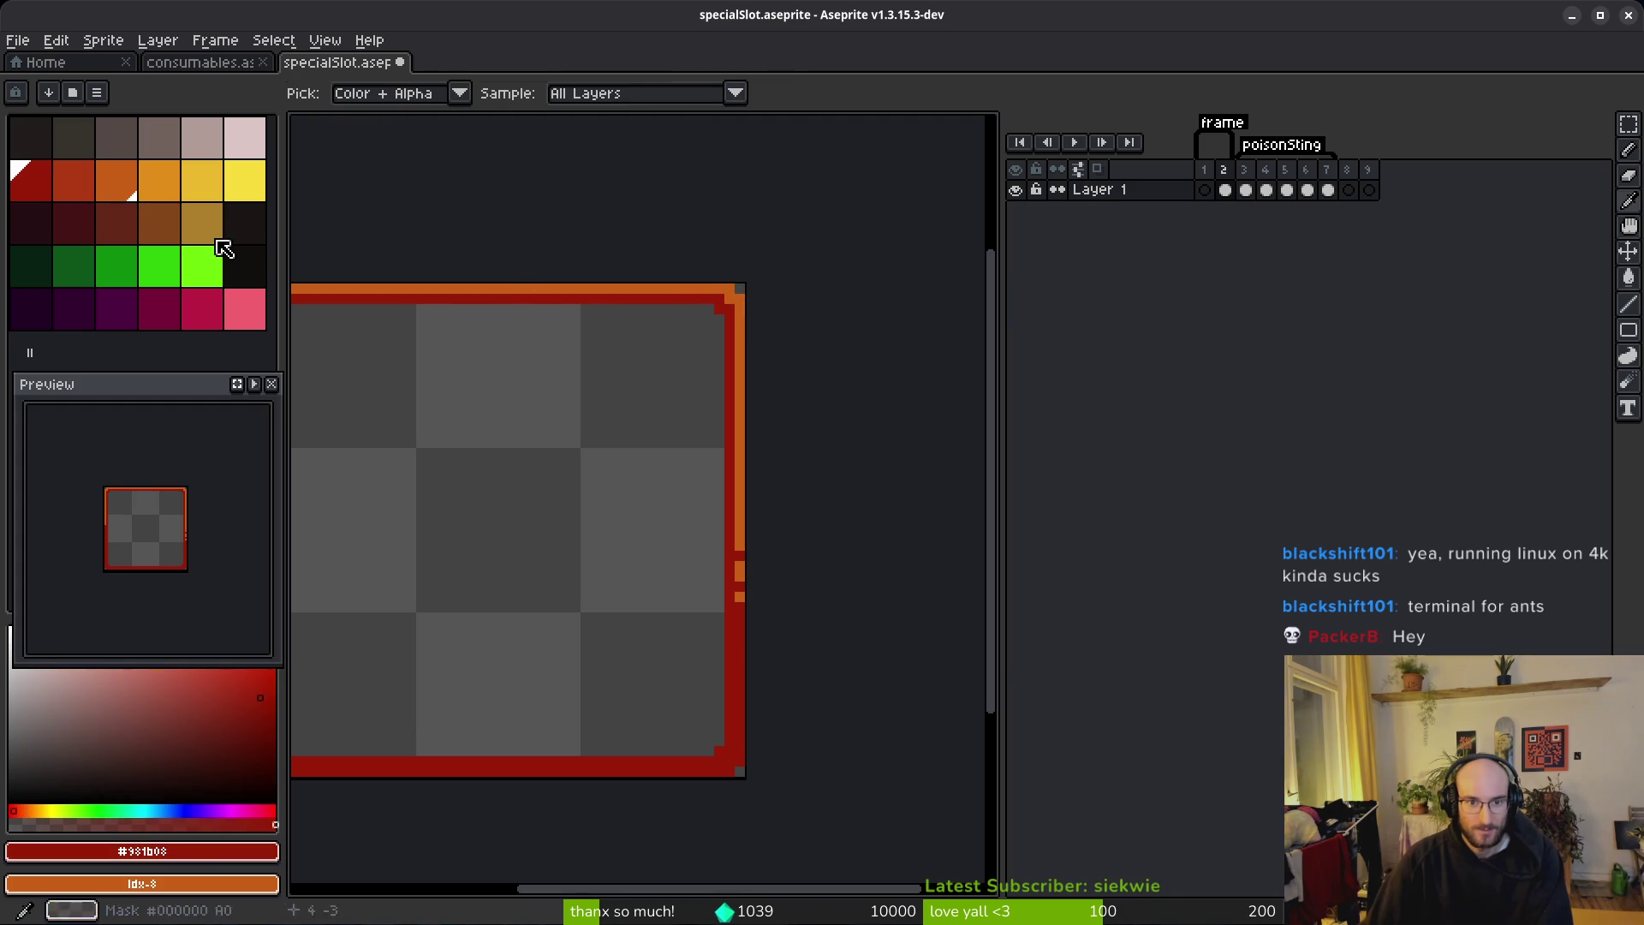
right_click(80, 176)
key(shift+r)
click(562, 147)
scroll(642, 400, down, 3)
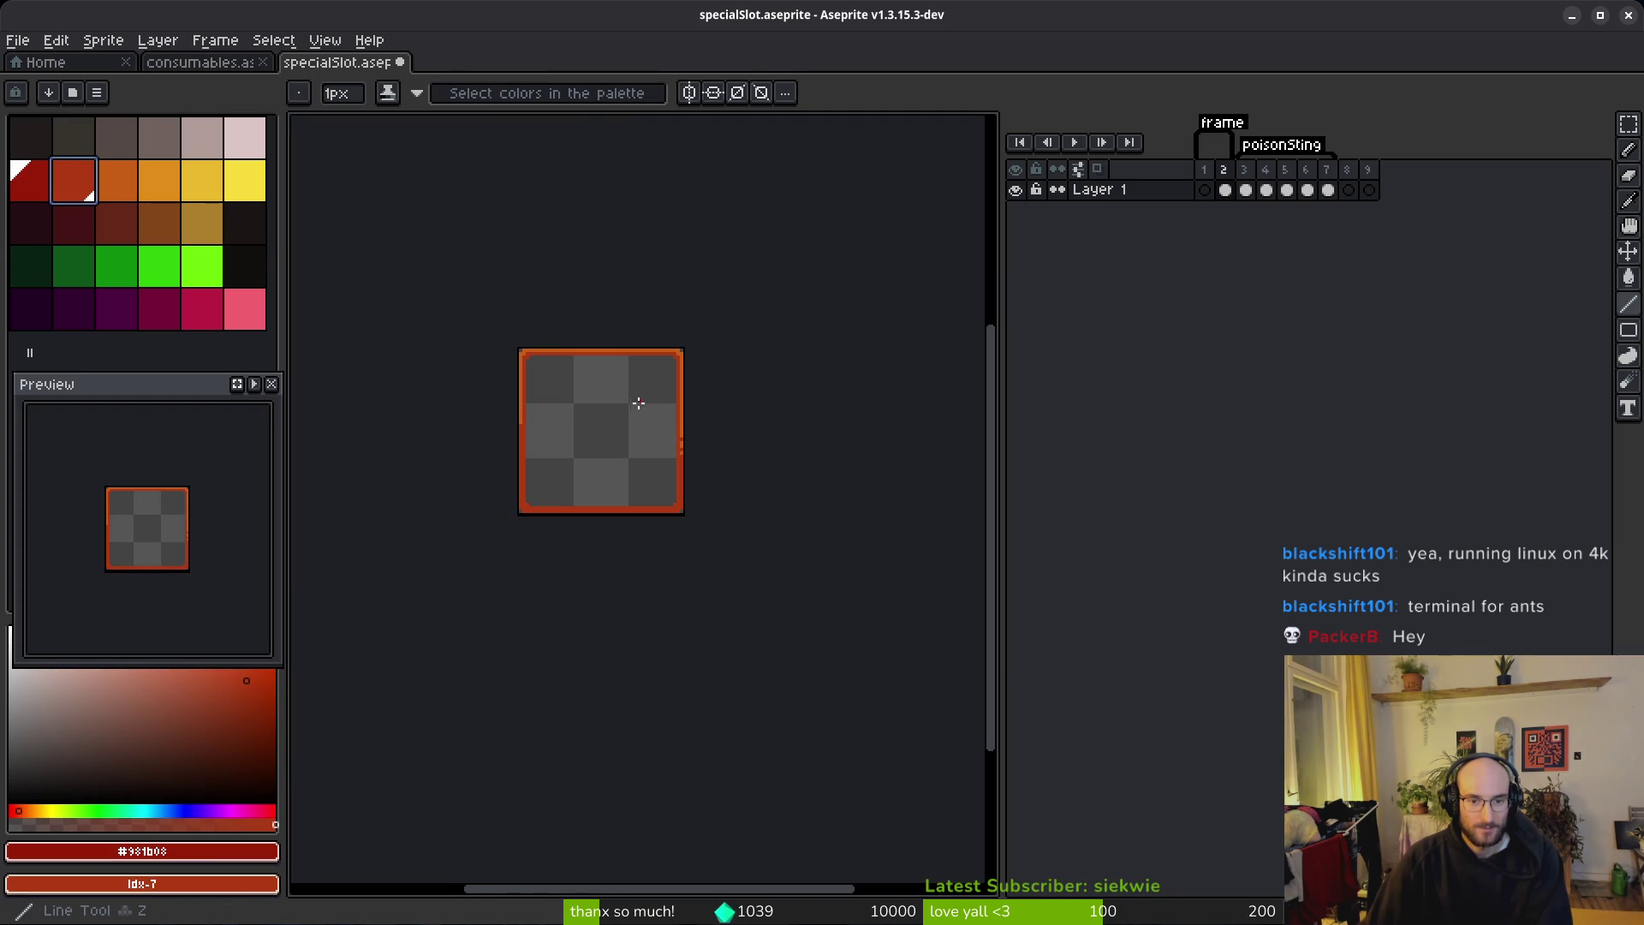
key(ctrl+s)
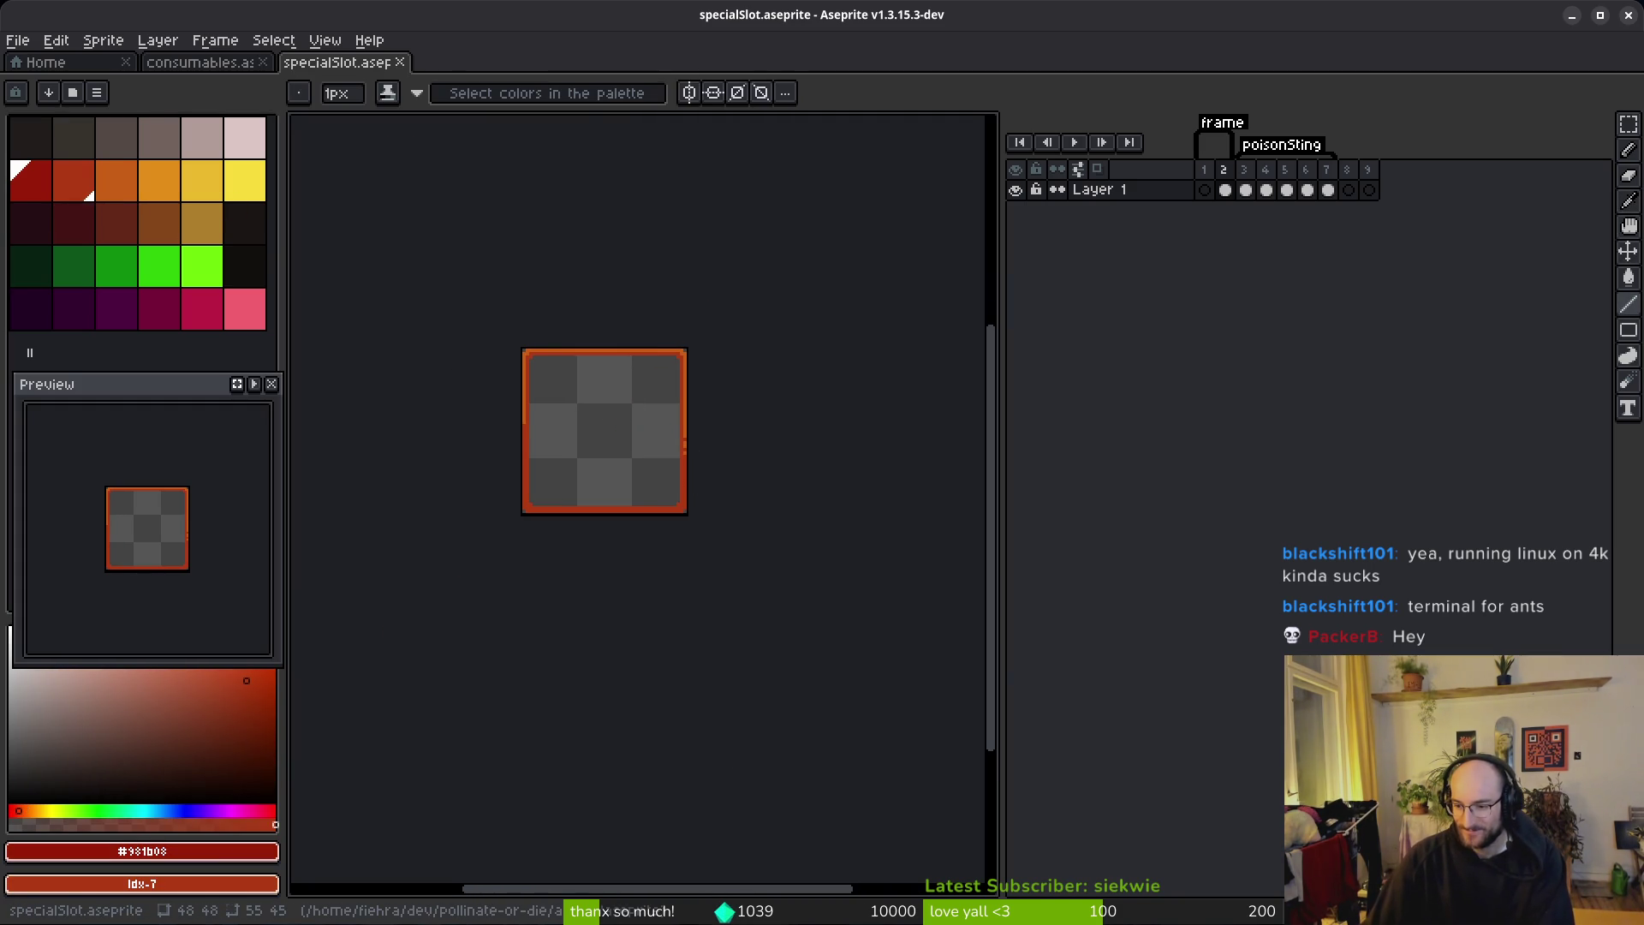
Step: Touch up the left border with an orange picked from the sprite, and save
scroll(679, 440, up, 3)
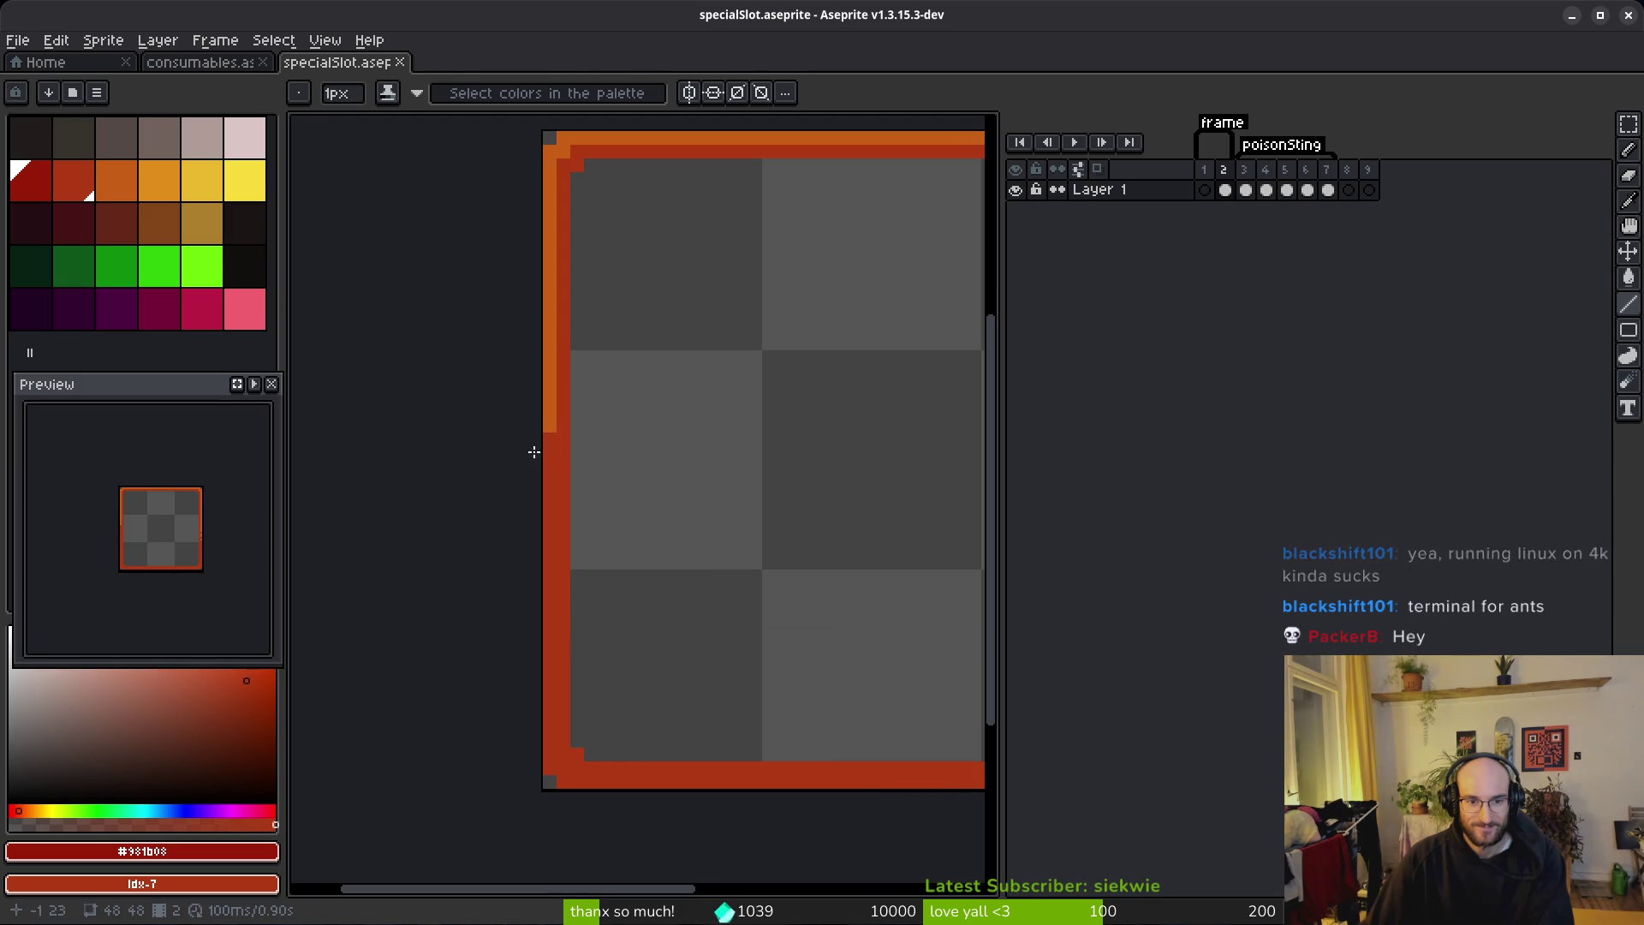
alt+click(552, 411)
click(549, 454)
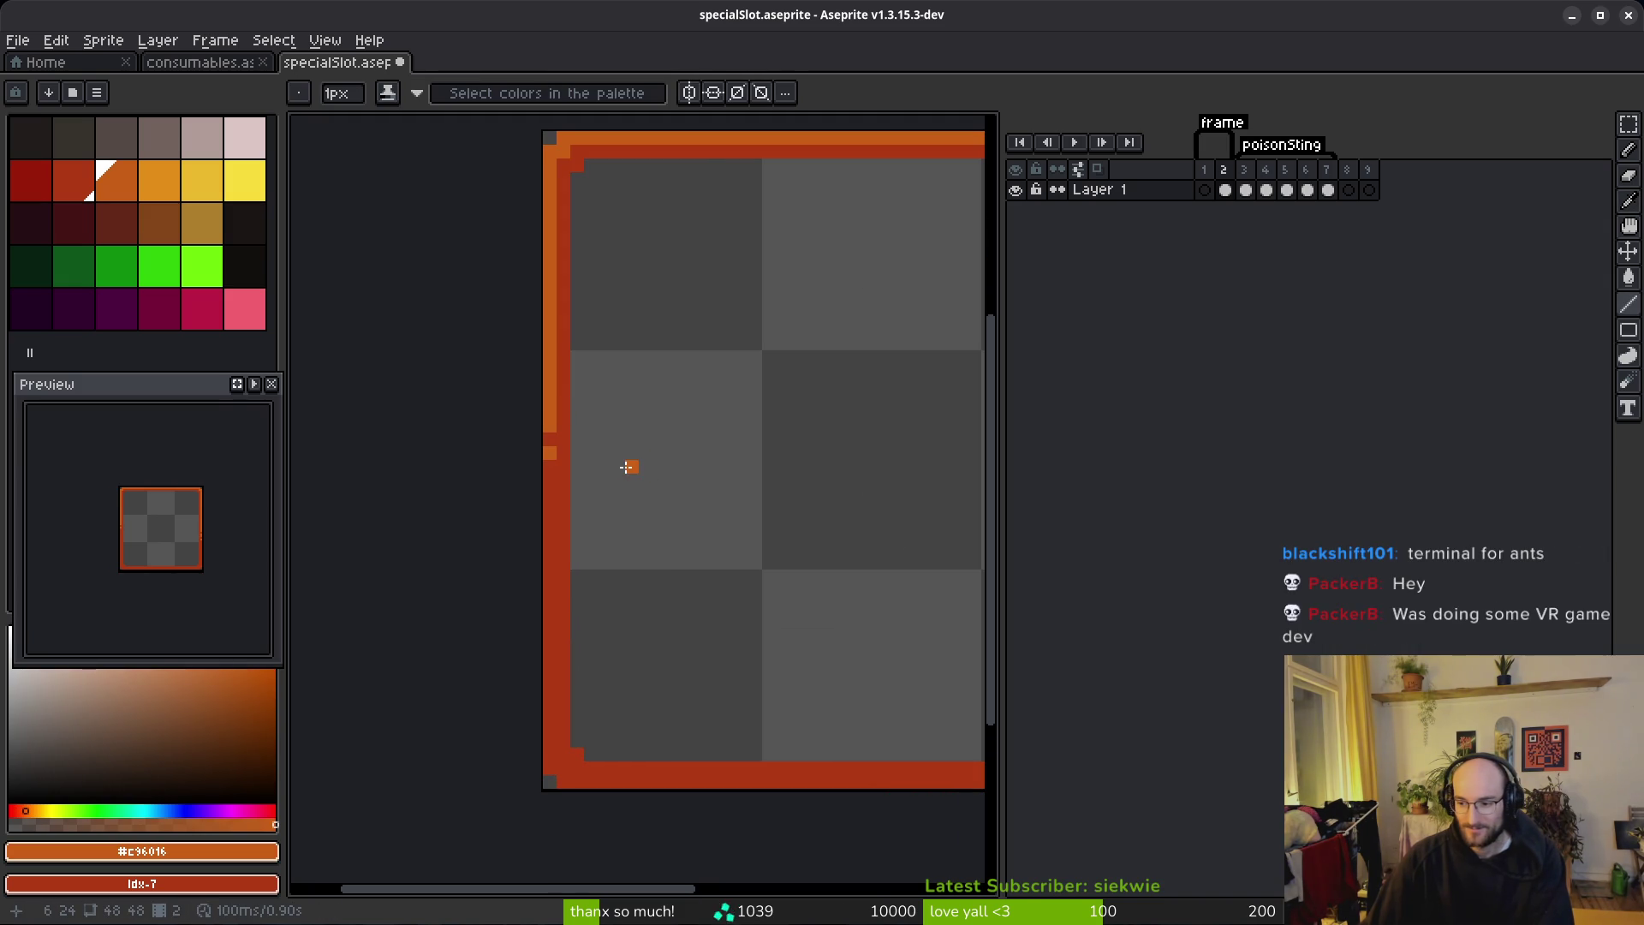
scroll(724, 470, right, 1)
scroll(698, 459, right, 4)
key(ctrl+s)
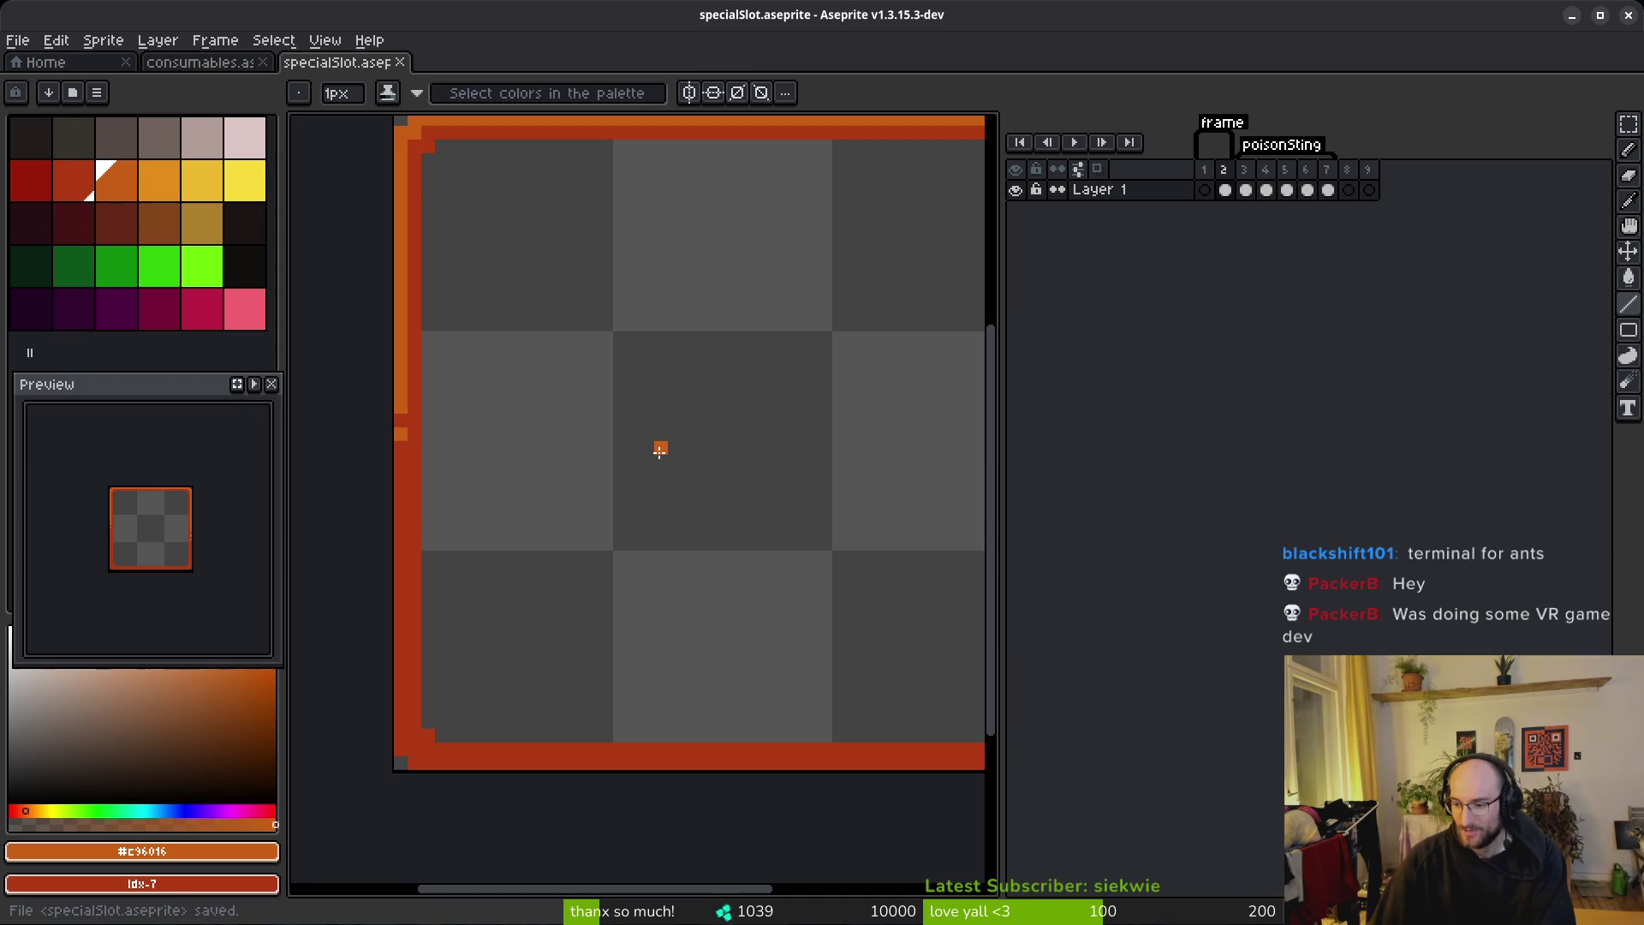
Step: Shade the lower right border edge dark red pixel by pixel, after undoing a fill attempt
scroll(660, 451, down, 2)
scroll(645, 451, right, 1)
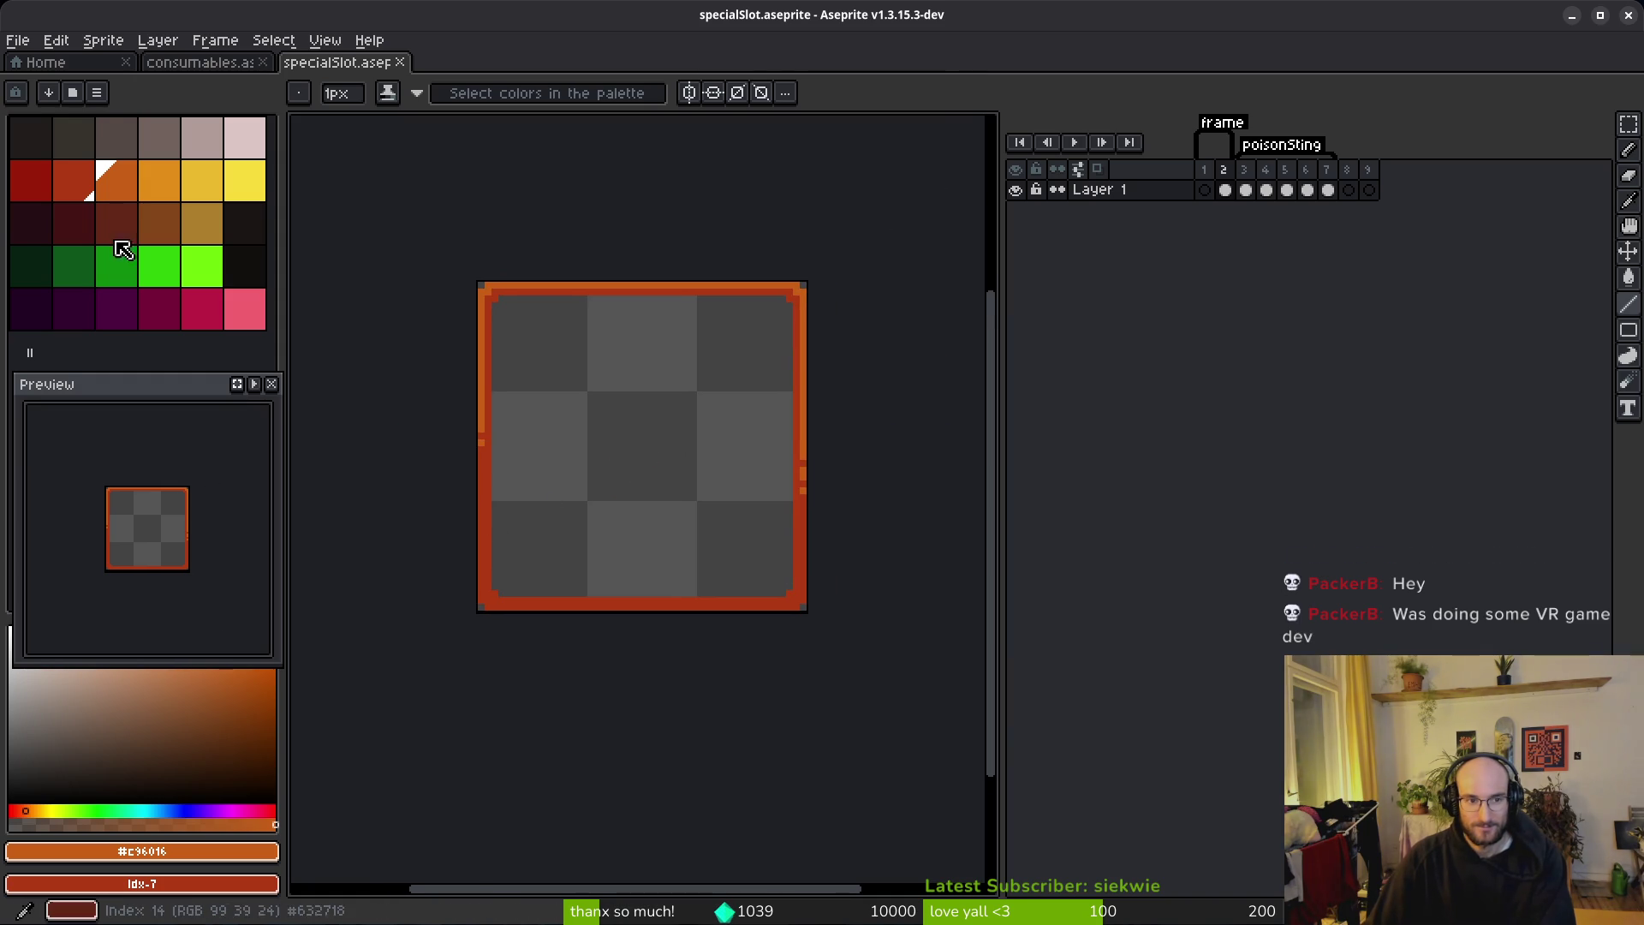
click(33, 177)
scroll(693, 493, up, 1)
key(g)
scroll(824, 662, up, 1)
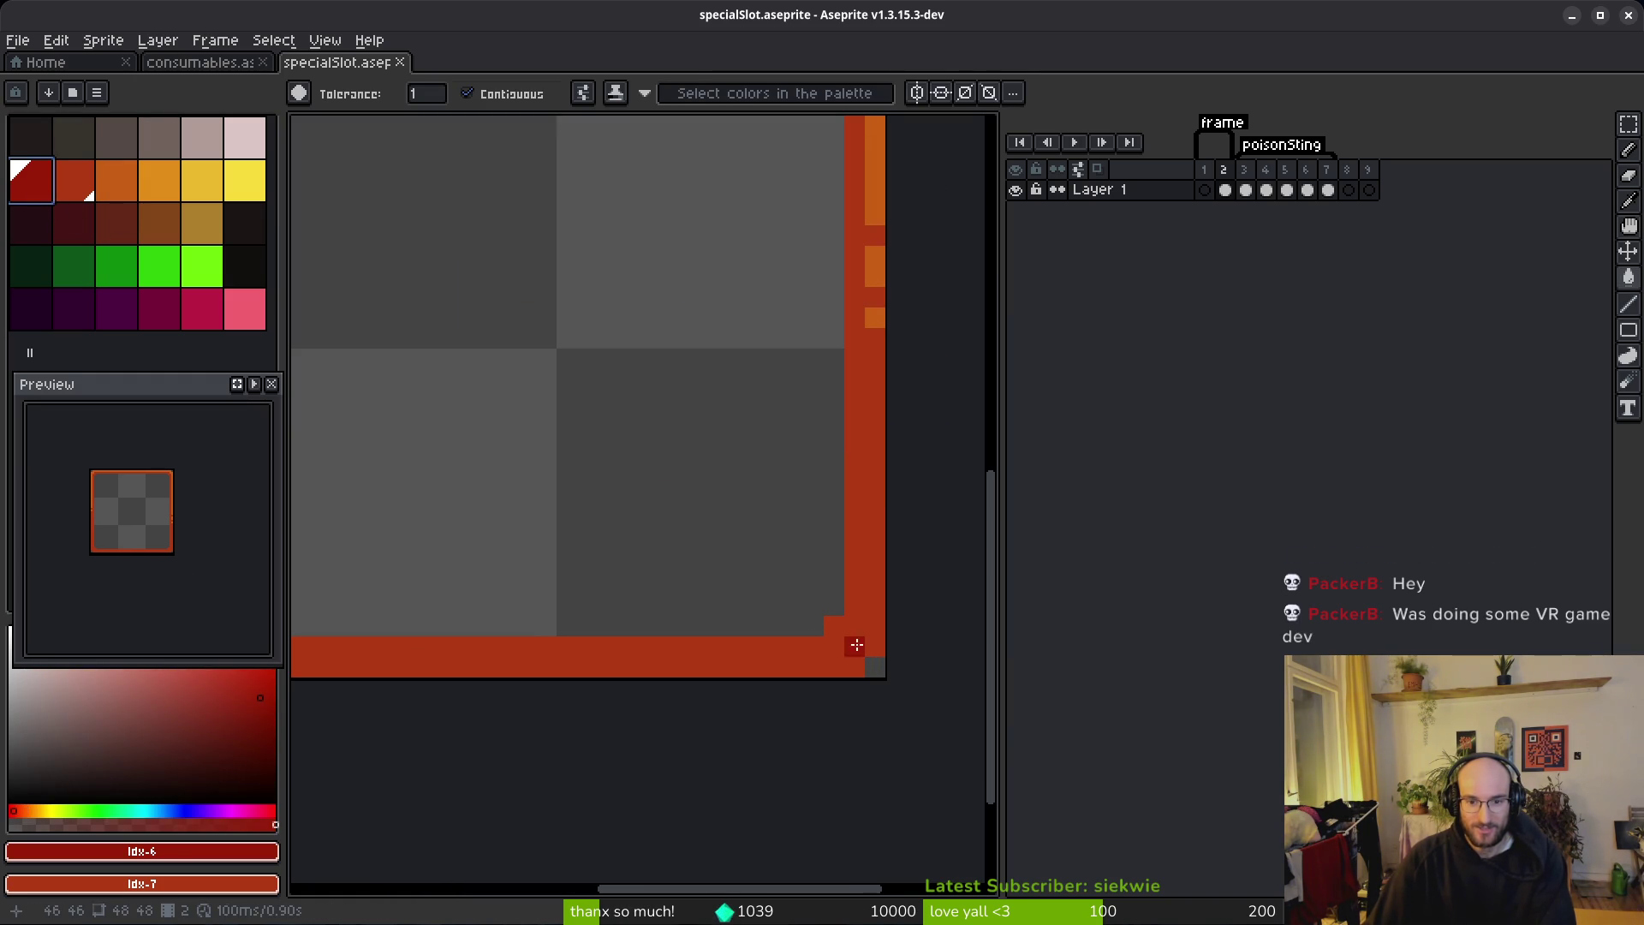
click(873, 583)
key(ctrl+z)
key(f)
drag(874, 603, 874, 648)
click(874, 585)
key(ctrl+z)
click(875, 565)
Step: Darken the bottom border row, bottom-left corner and lower left edge in dark red, then save
click(854, 666)
click(854, 647)
drag(834, 667, 760, 676)
scroll(543, 682, down, 3)
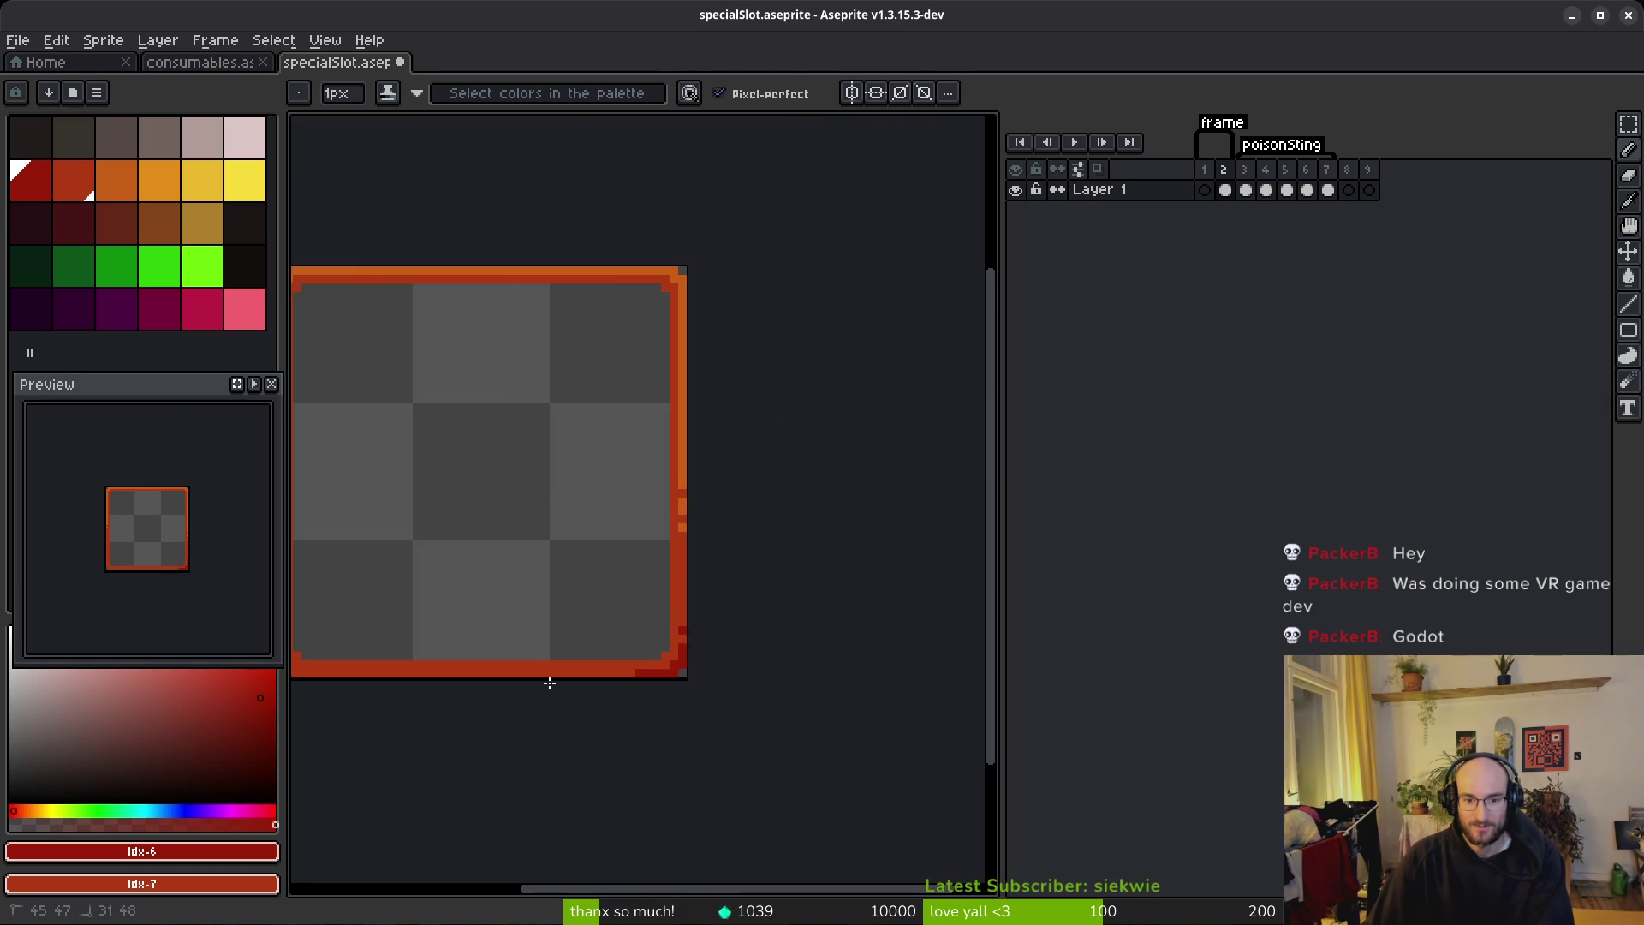
scroll(723, 679, up, 3)
drag(874, 660, 753, 652)
mouse_move(626, 653)
mouse_down()
mouse_move(329, 644)
mouse_move(319, 606)
mouse_up()
click(335, 635)
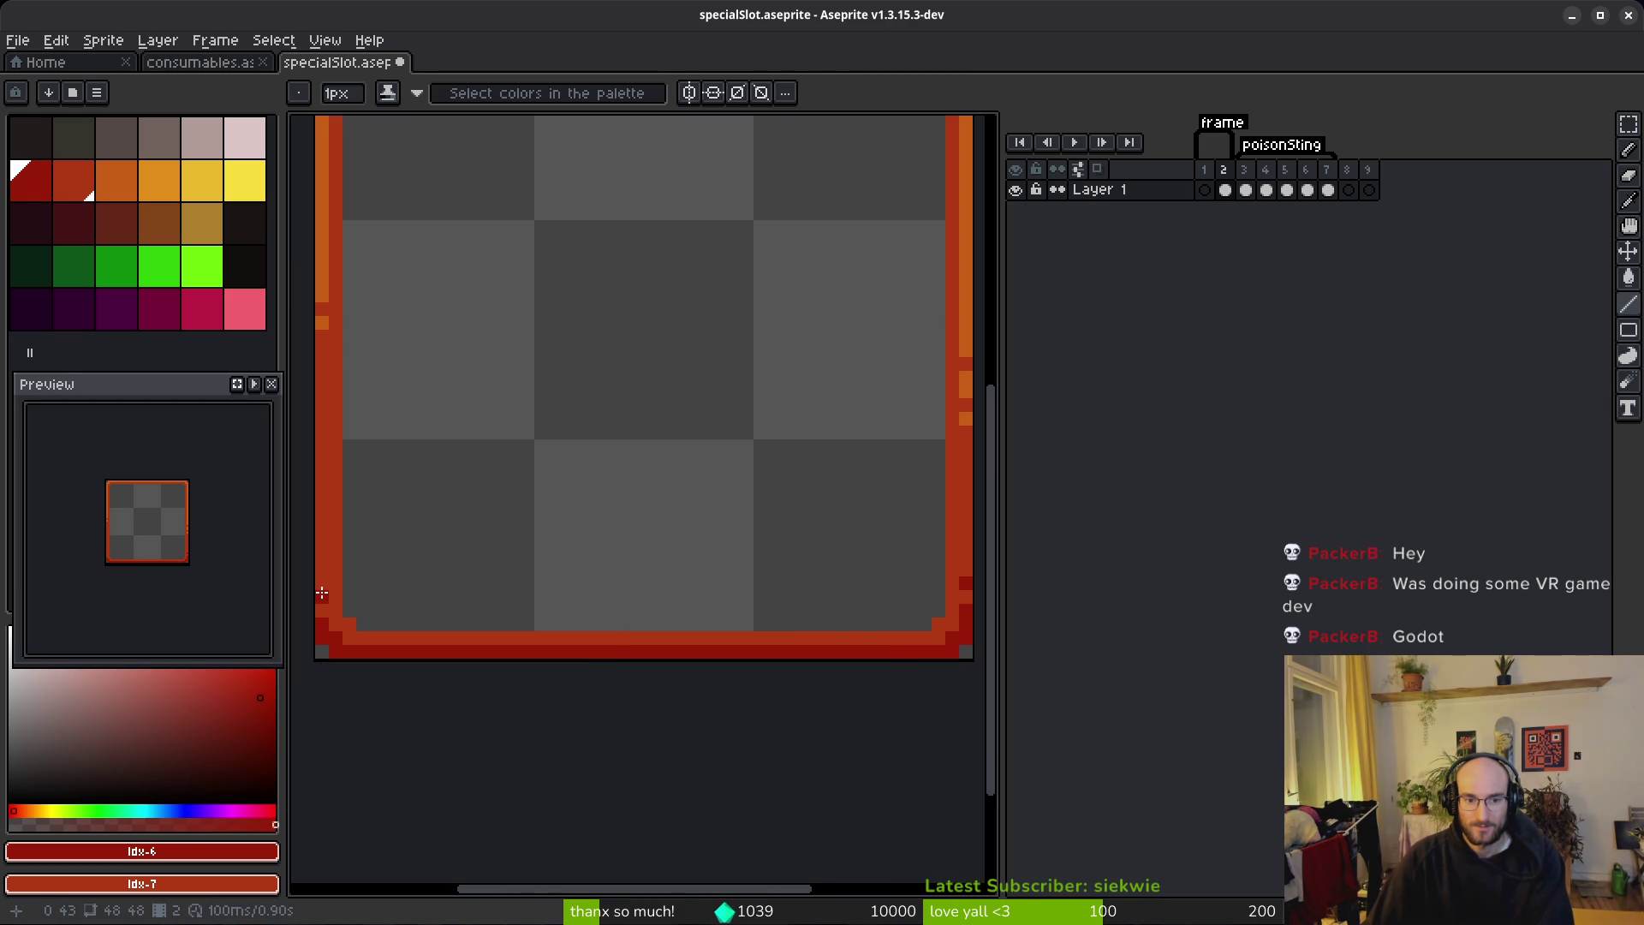
click(321, 593)
drag(150, 559, 160, 565)
key(ctrl+s)
scroll(543, 543, down, 2)
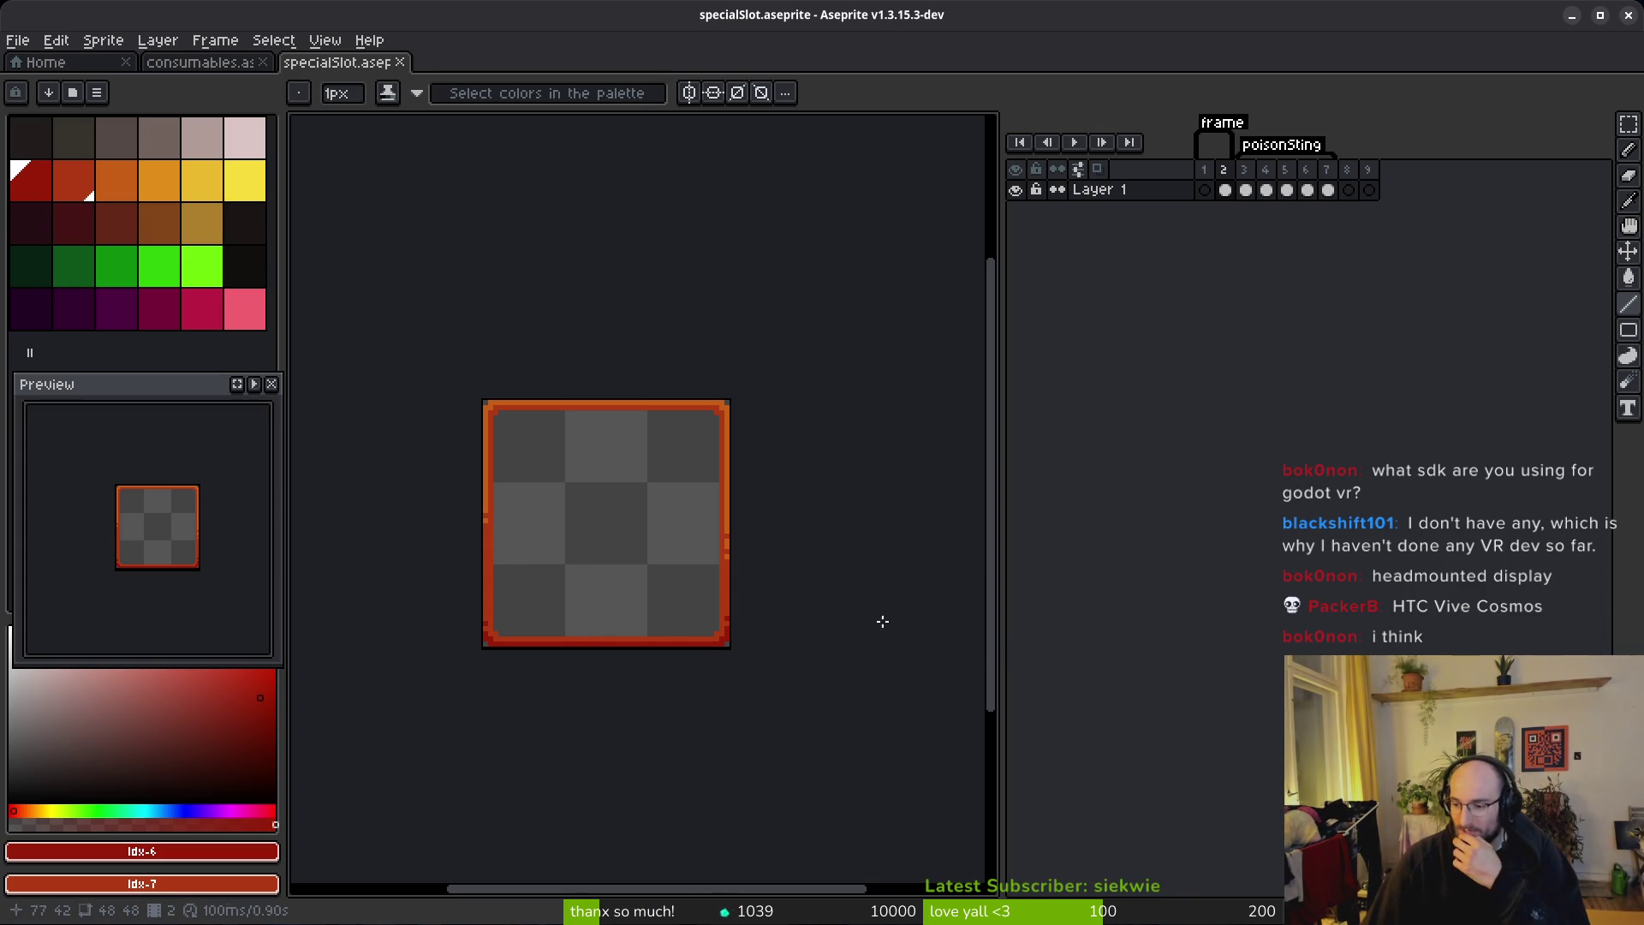
Step: Save, then add Layer 2 and move it beneath Layer 1
scroll(653, 562, down, 1)
key(ctrl+s)
drag(694, 569, 613, 449)
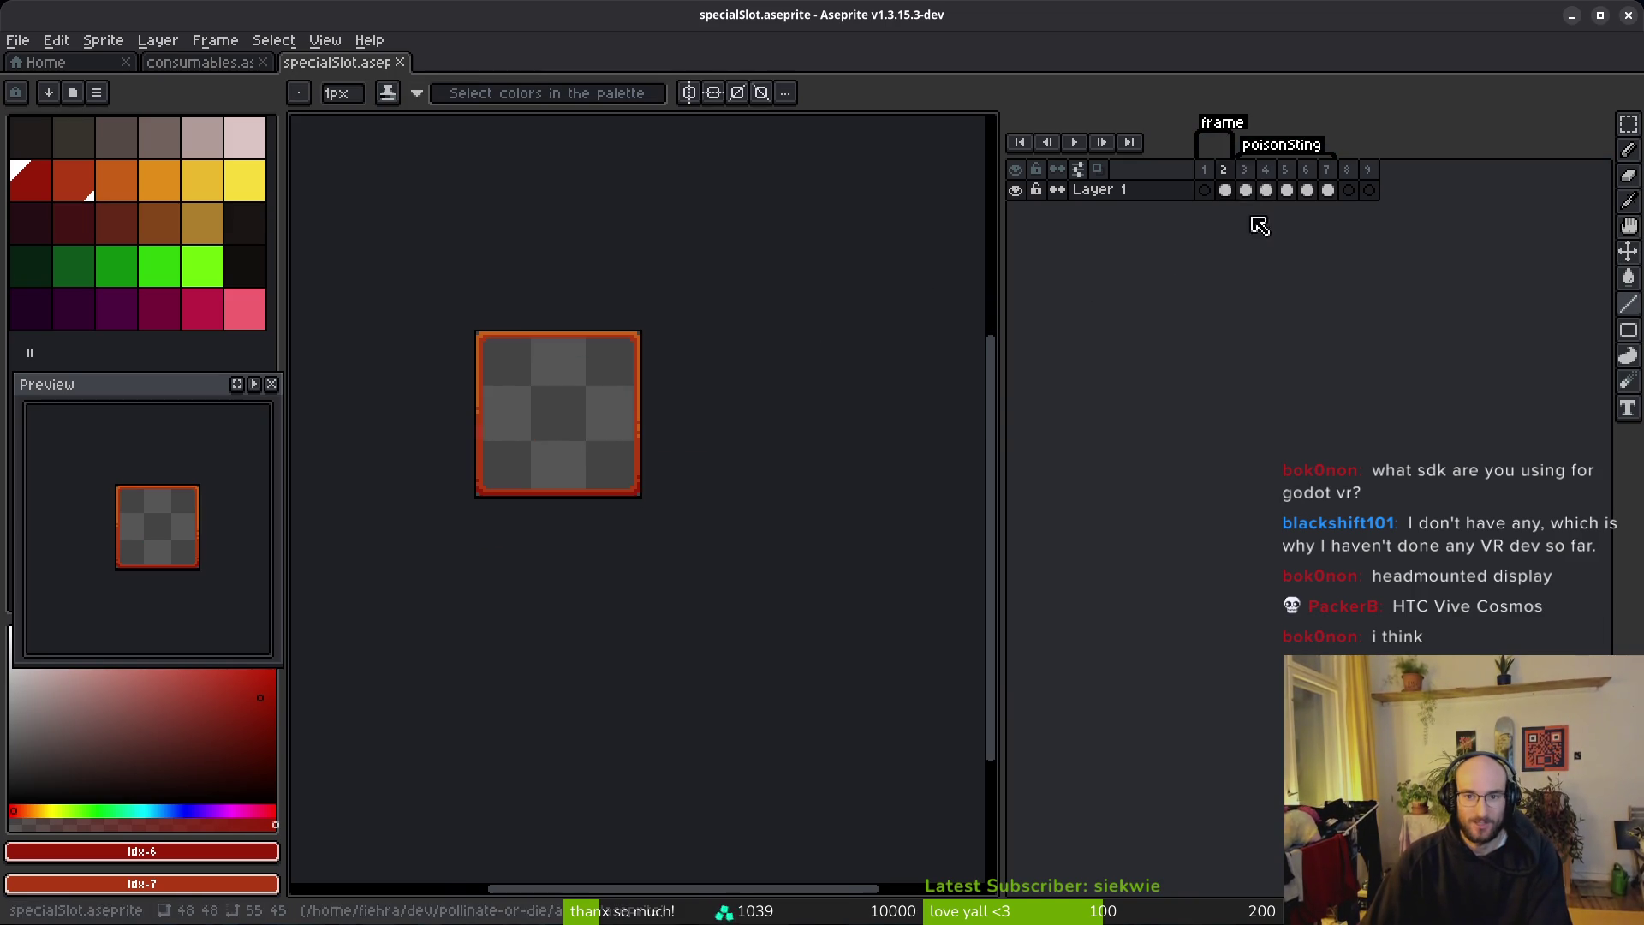
click(1163, 197)
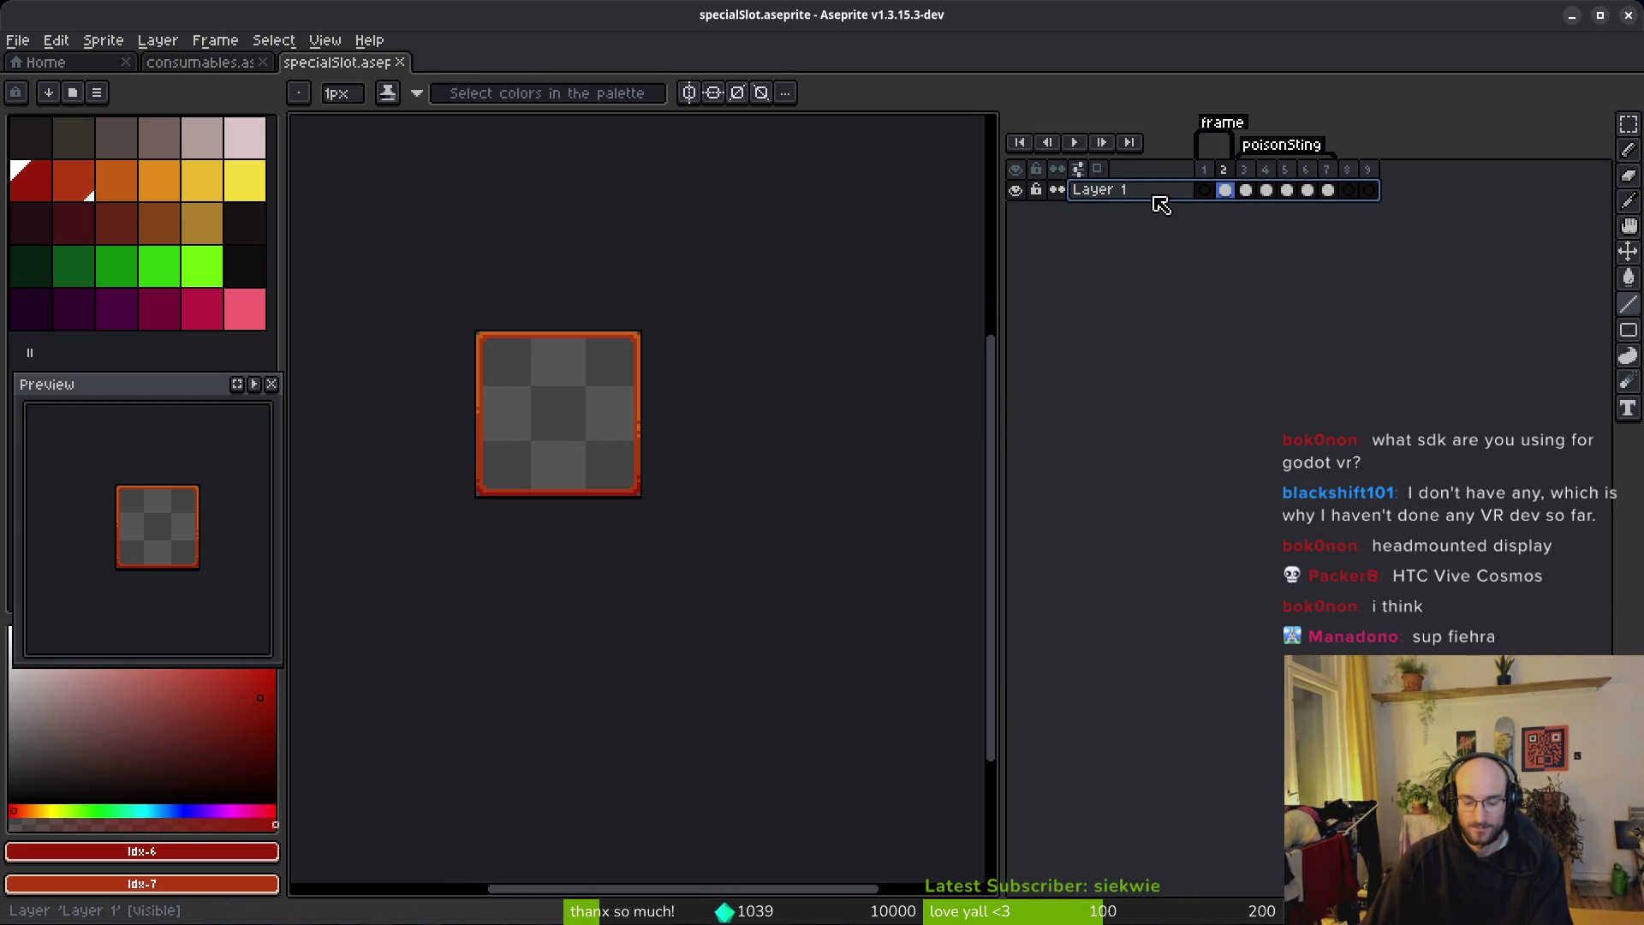
key(shift+n)
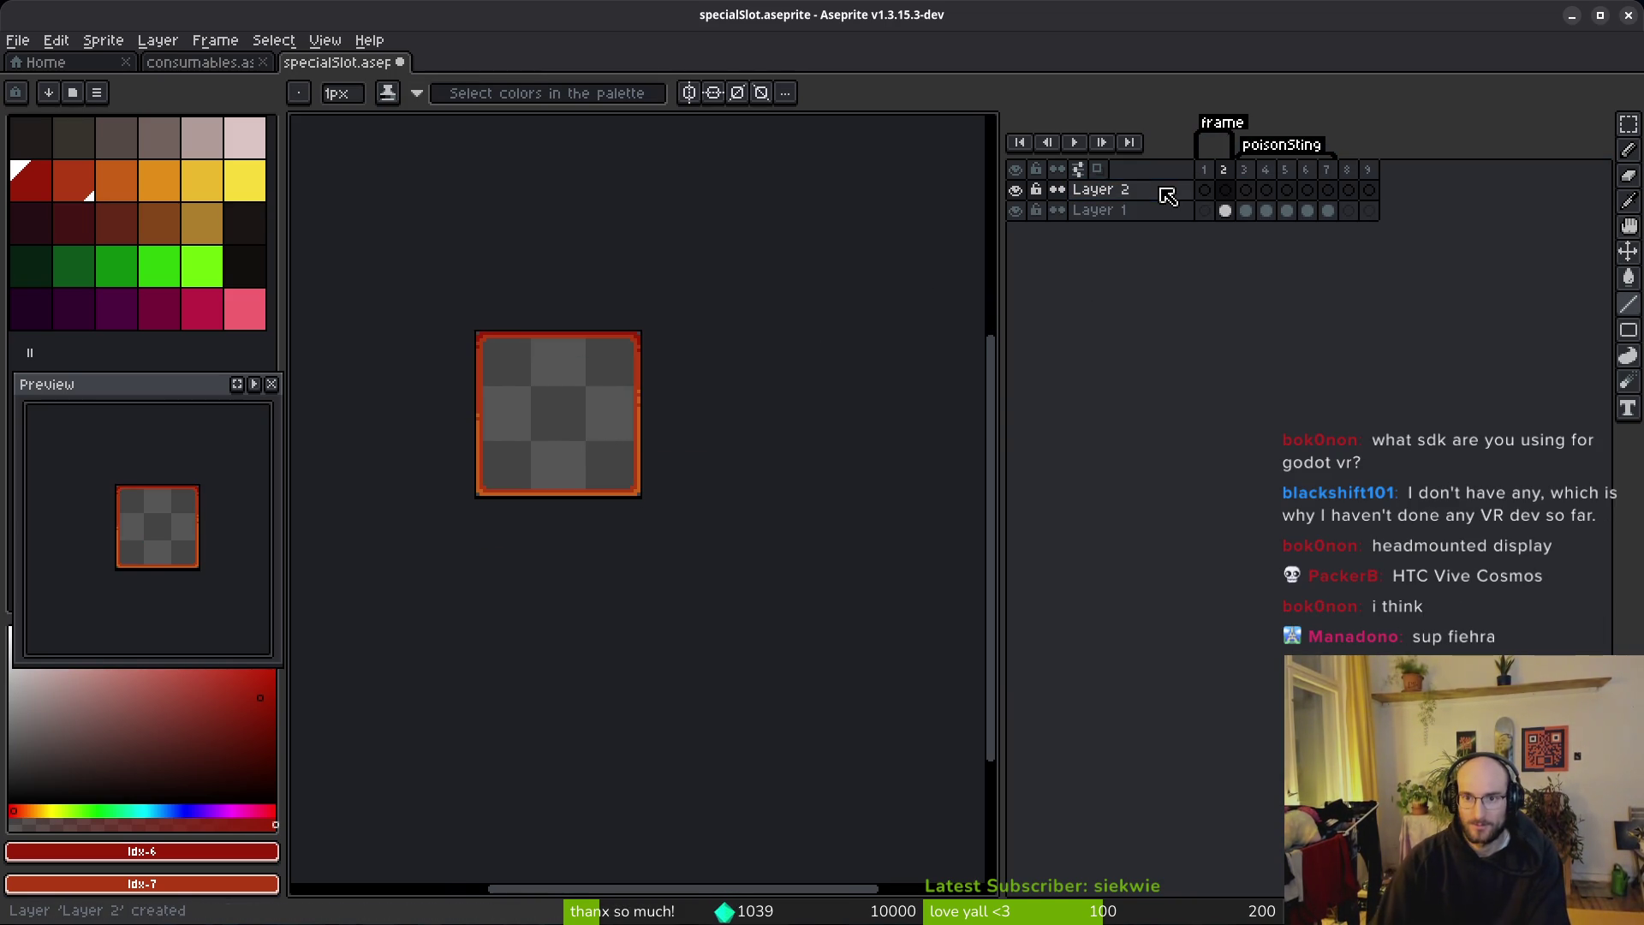
mouse_move(1156, 190)
mouse_down()
mouse_move(1152, 238)
mouse_move(1365, 216)
mouse_up()
Step: Link Layer 2's cels across frames 2–9 and preview the sting frames
click(1225, 190)
click(1225, 211)
right_click(1230, 215)
click(1311, 290)
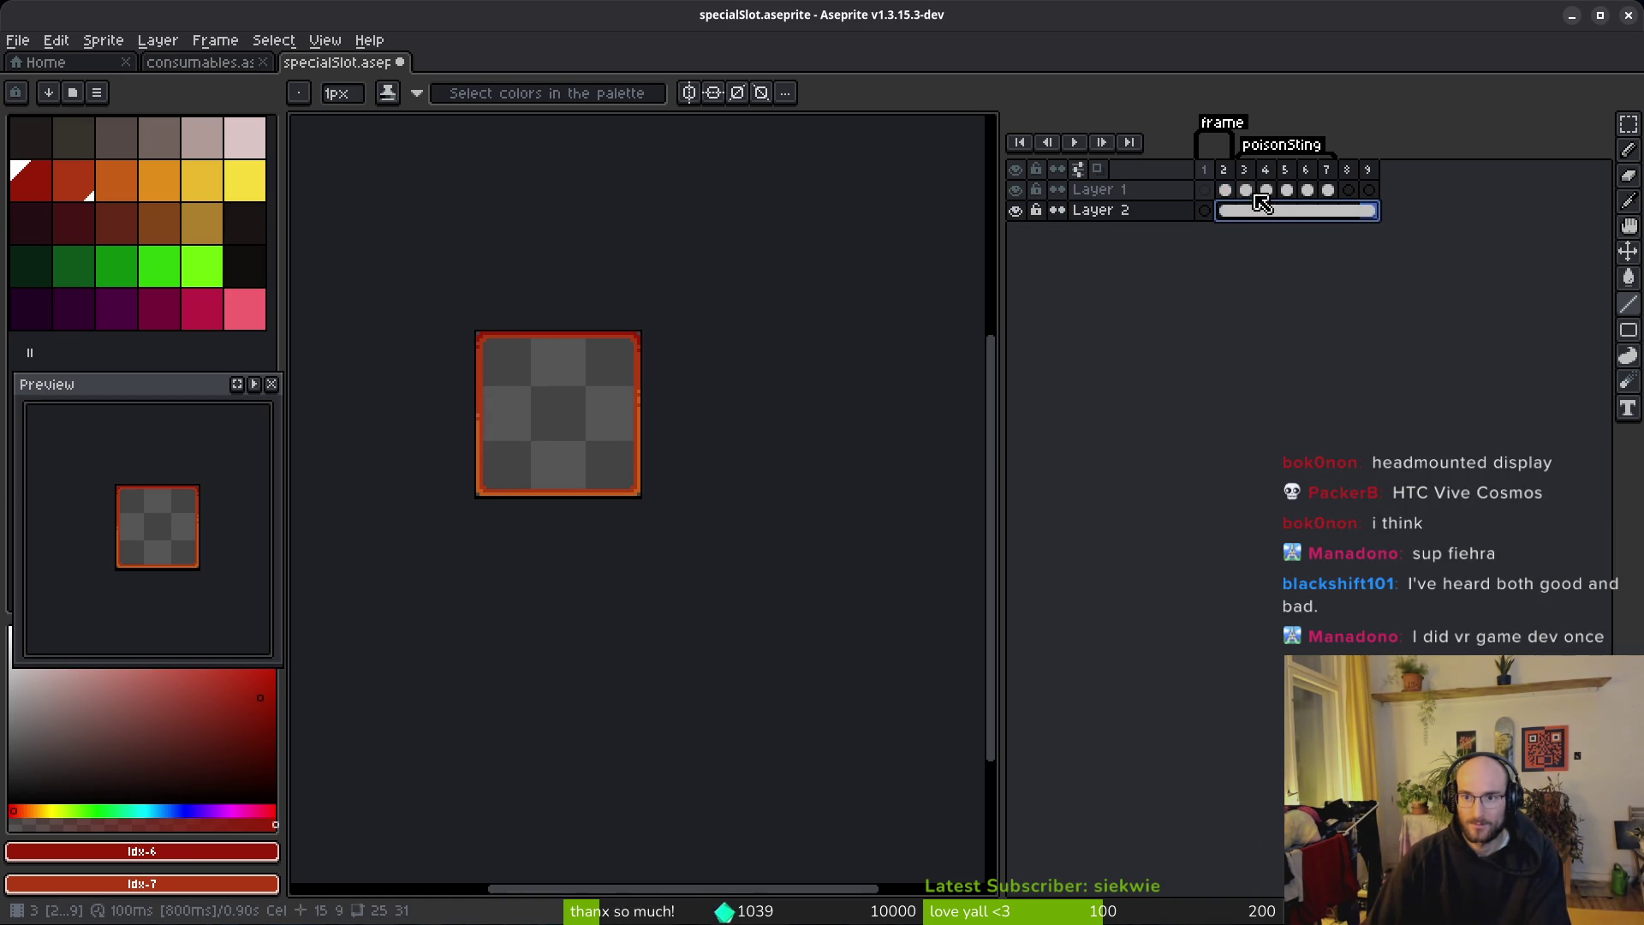
click(1246, 190)
key(Return)
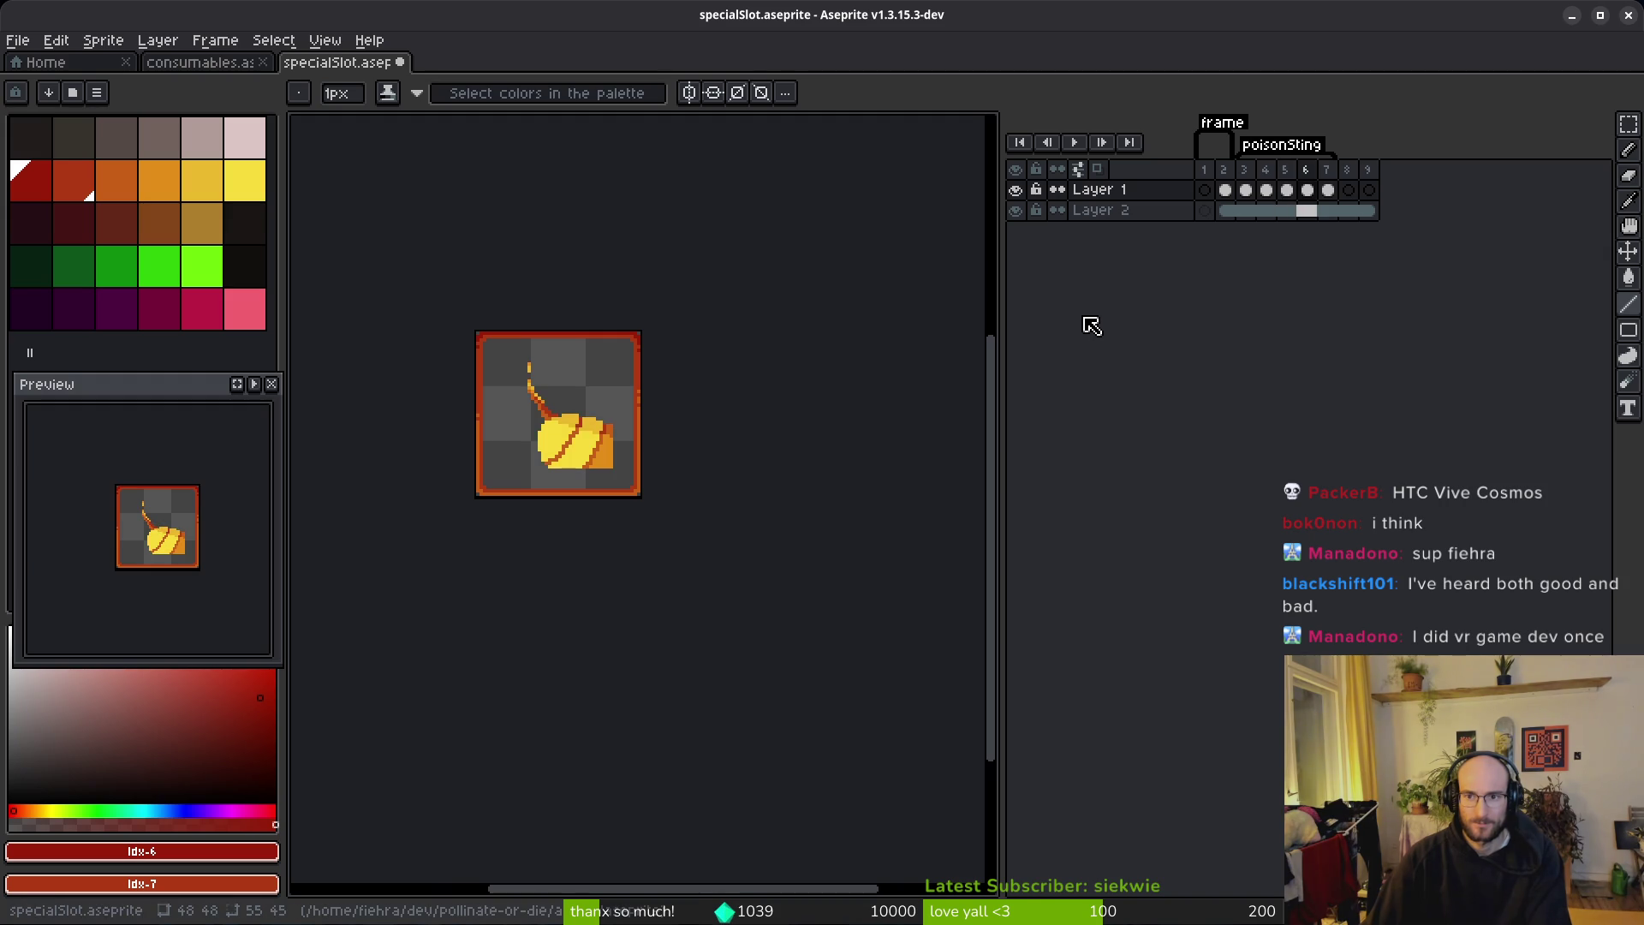
key(ctrl+z)
key(ctrl+z)
key(ctrl+z)
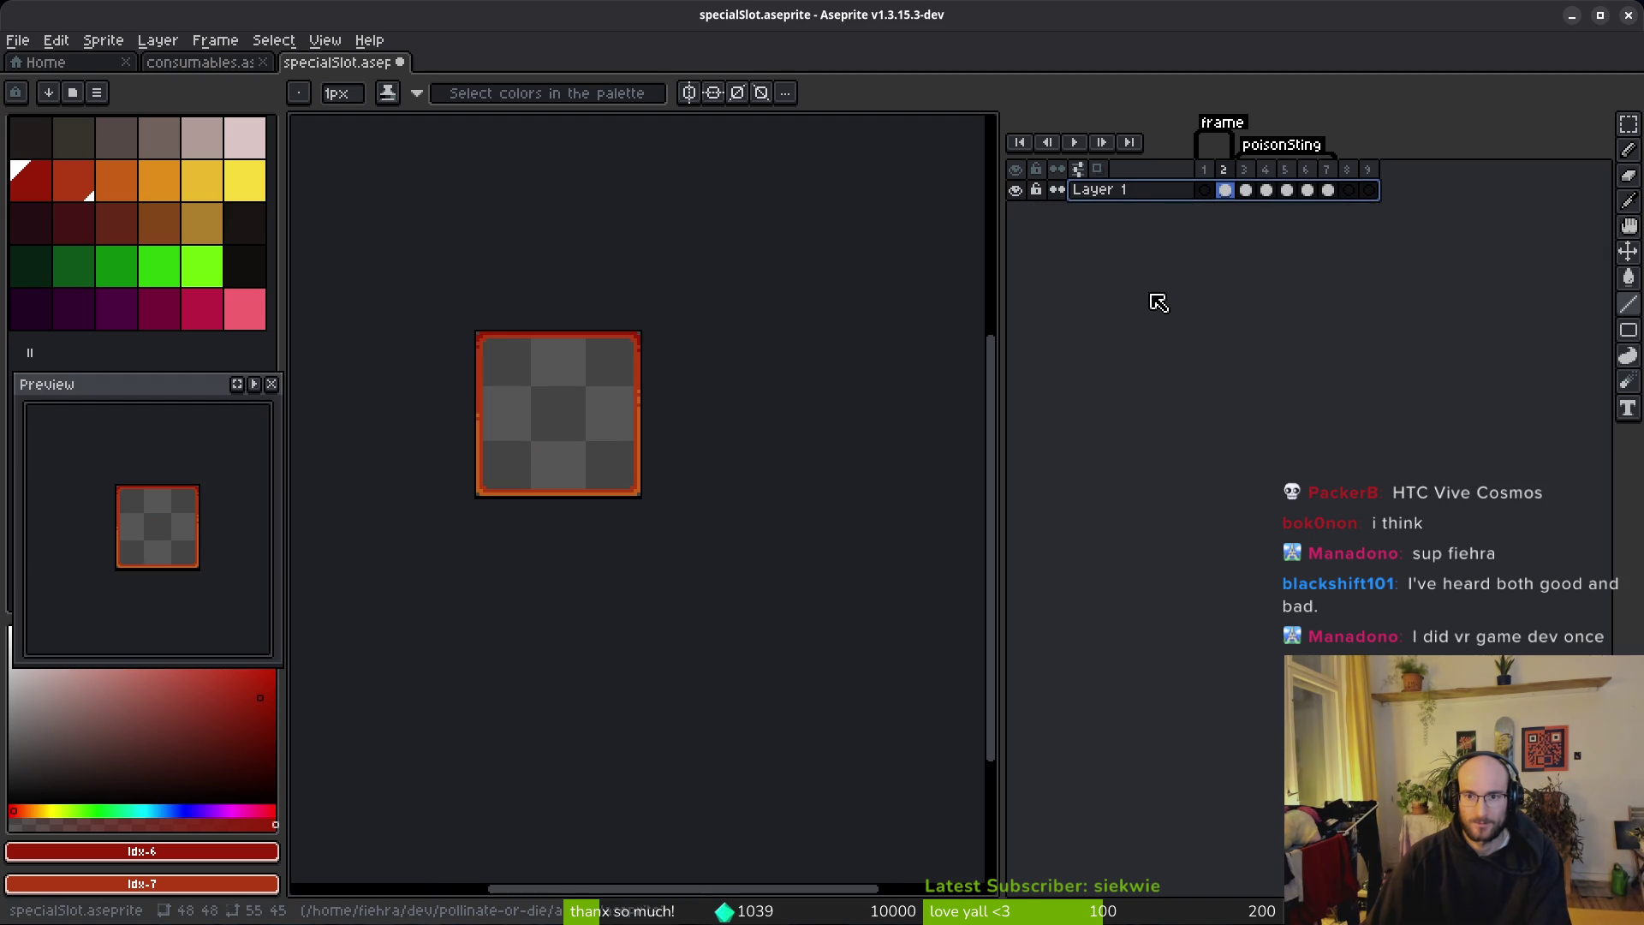
click(1247, 191)
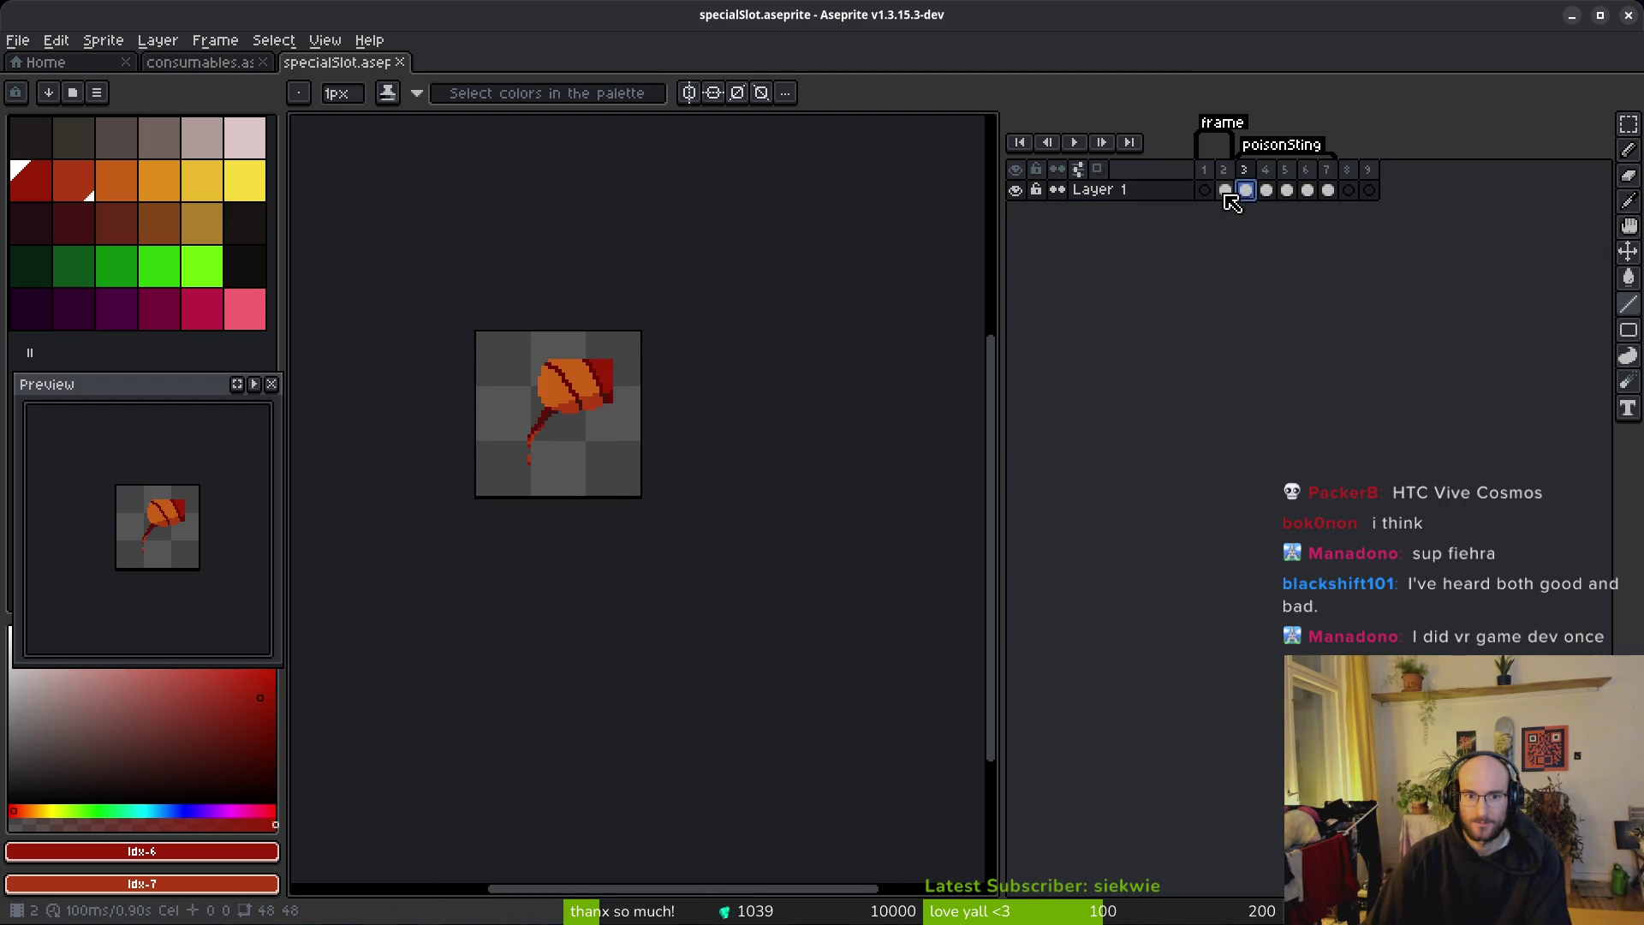
click(1225, 190)
Step: Add another layer below Layer 1 and link its cels across frames 2–9
key(shift+n)
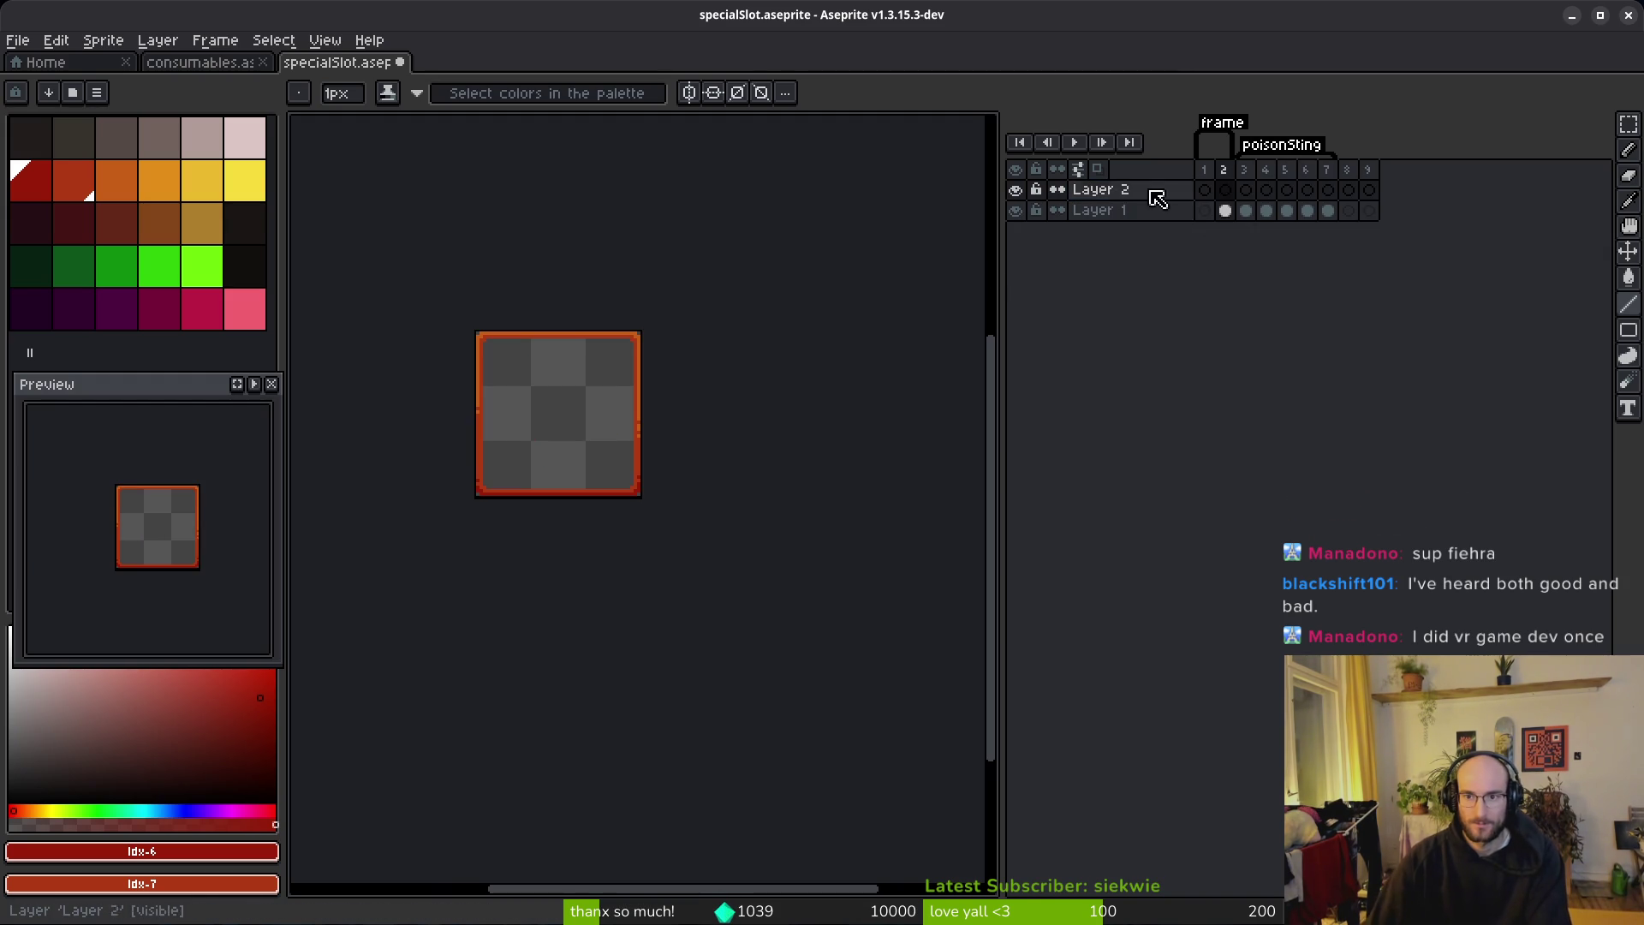
mouse_move(1185, 193)
mouse_down()
mouse_move(1159, 231)
mouse_move(1367, 211)
mouse_up()
click(1225, 211)
right_click(1243, 215)
click(1292, 285)
click(1245, 191)
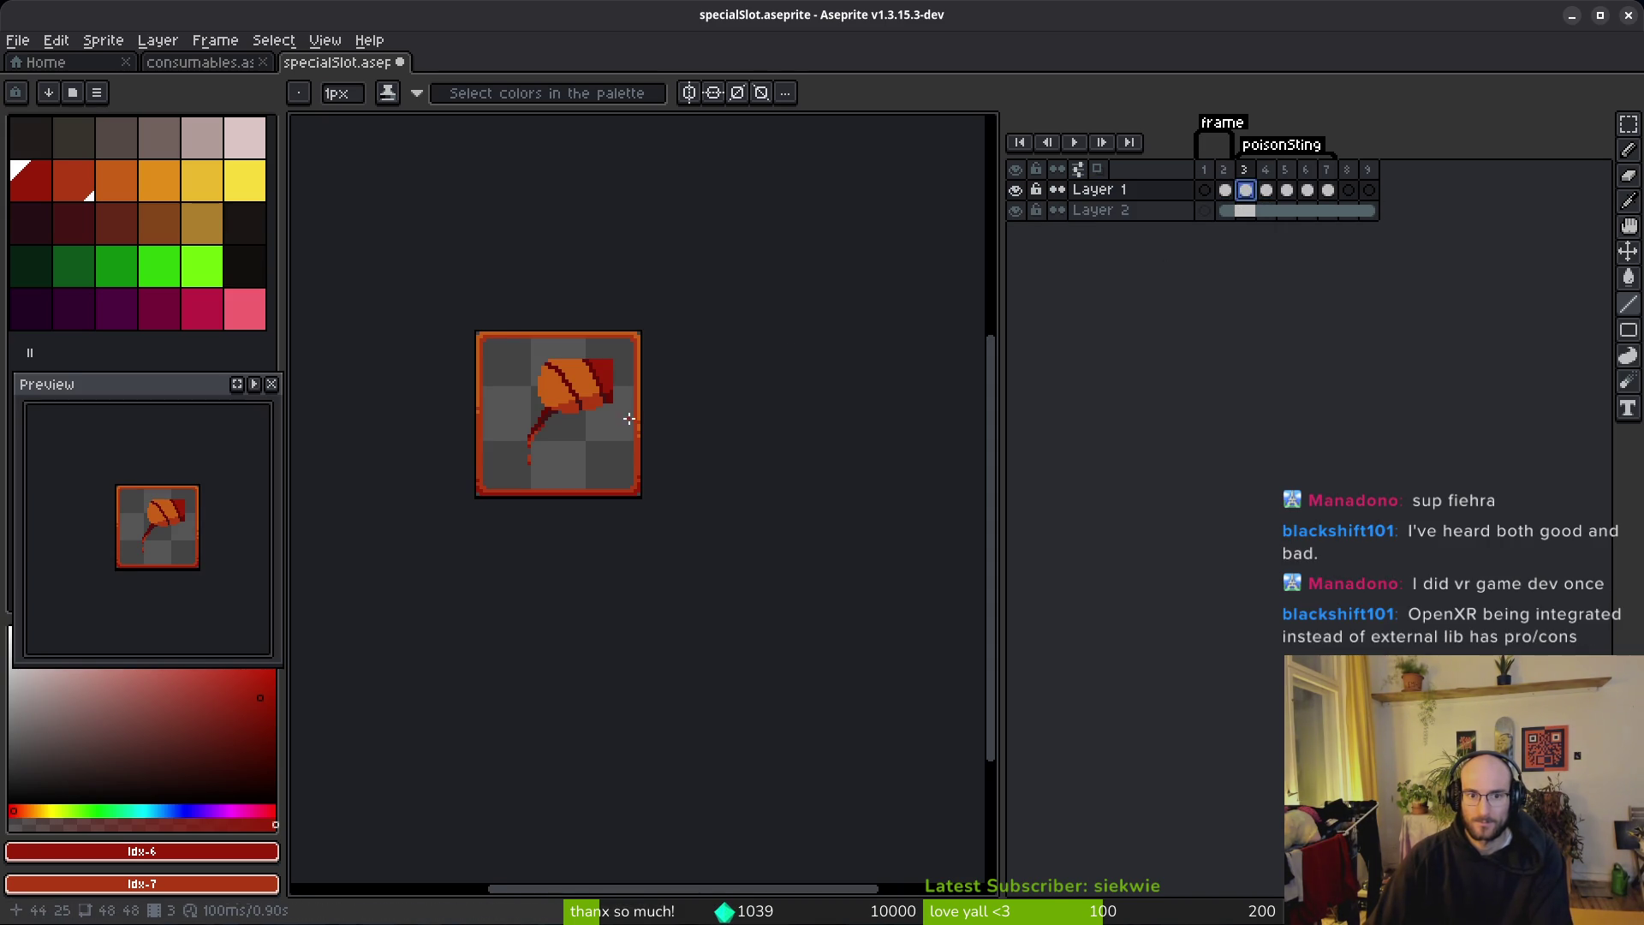
Step: Marquee-select the area around the sting, then clear the selection
scroll(590, 380, up, 2)
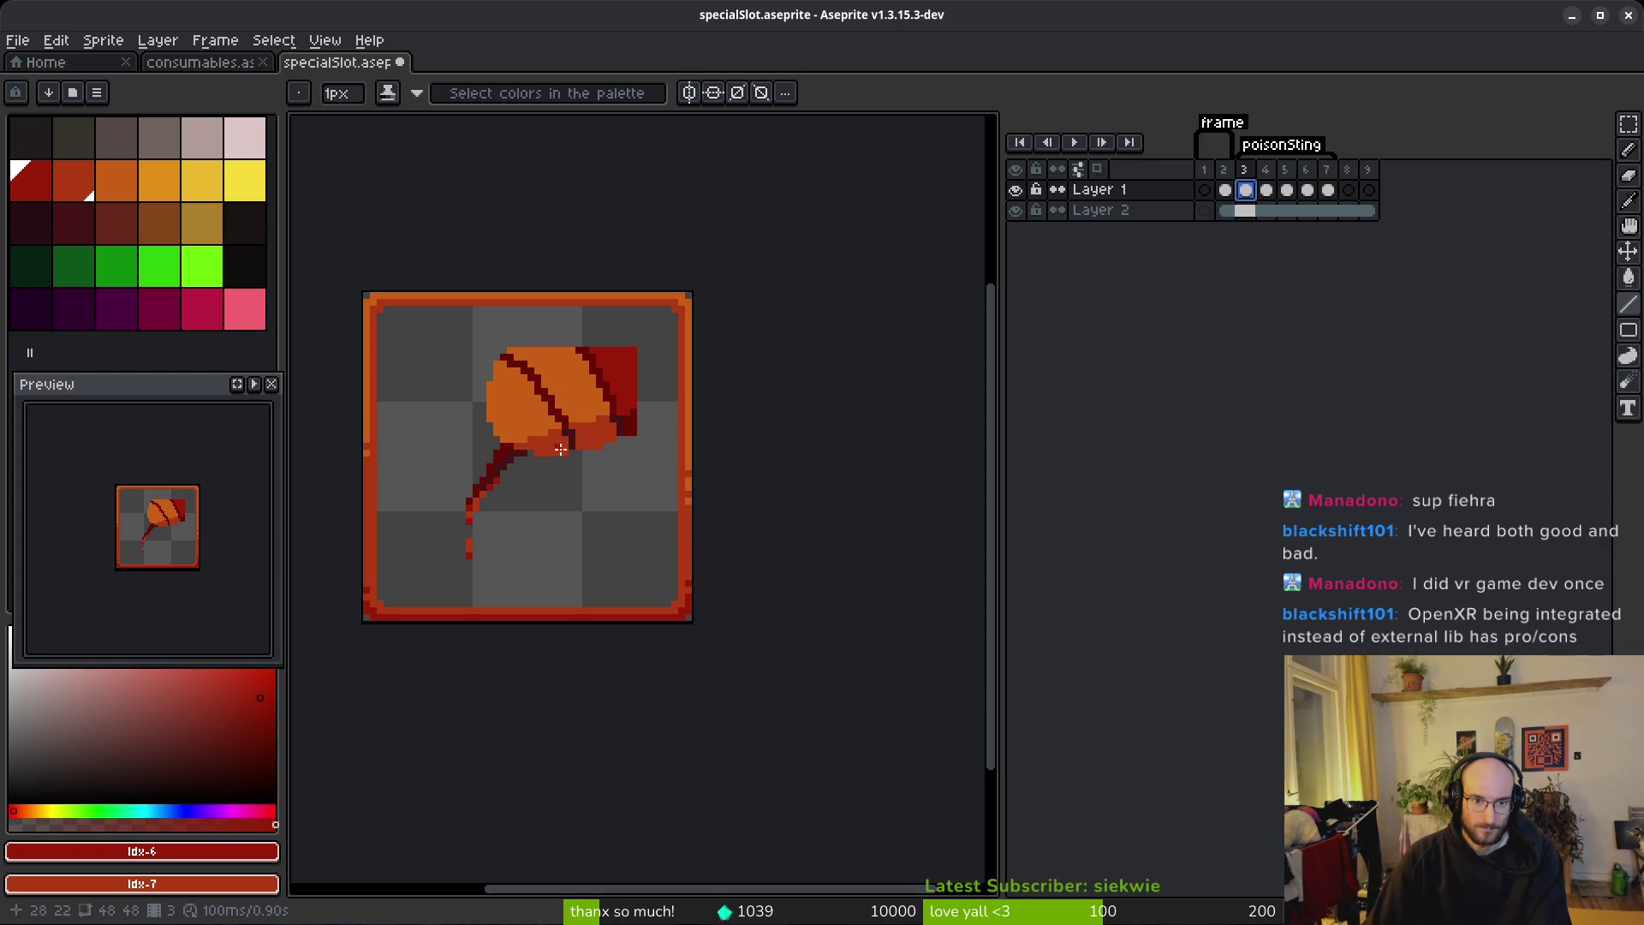
key(m)
mouse_move(644, 334)
mouse_down()
mouse_move(587, 420)
mouse_move(411, 583)
mouse_up()
click(571, 391)
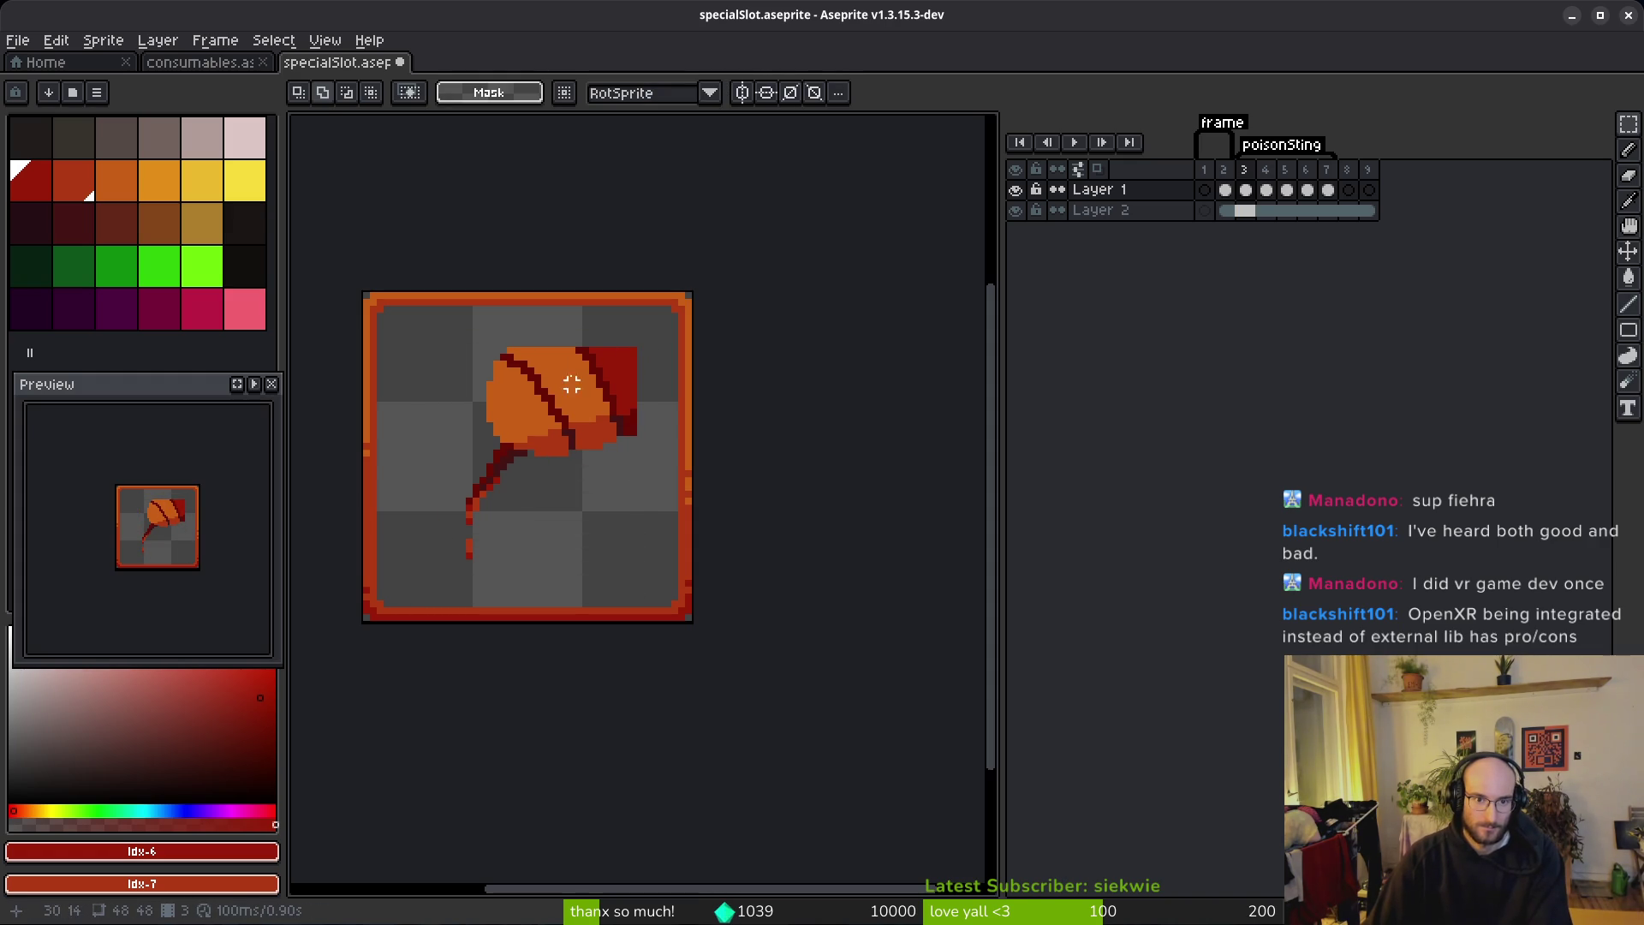
Step: Select the whole poison sting, scale it to roughly 37×43 px and shift it up-right
mouse_move(625, 351)
mouse_down()
mouse_move(451, 569)
mouse_move(469, 561)
mouse_move(448, 557)
mouse_move(448, 576)
mouse_move(364, 638)
mouse_up()
mouse_move(575, 420)
mouse_down()
mouse_move(606, 367)
mouse_move(611, 384)
mouse_up()
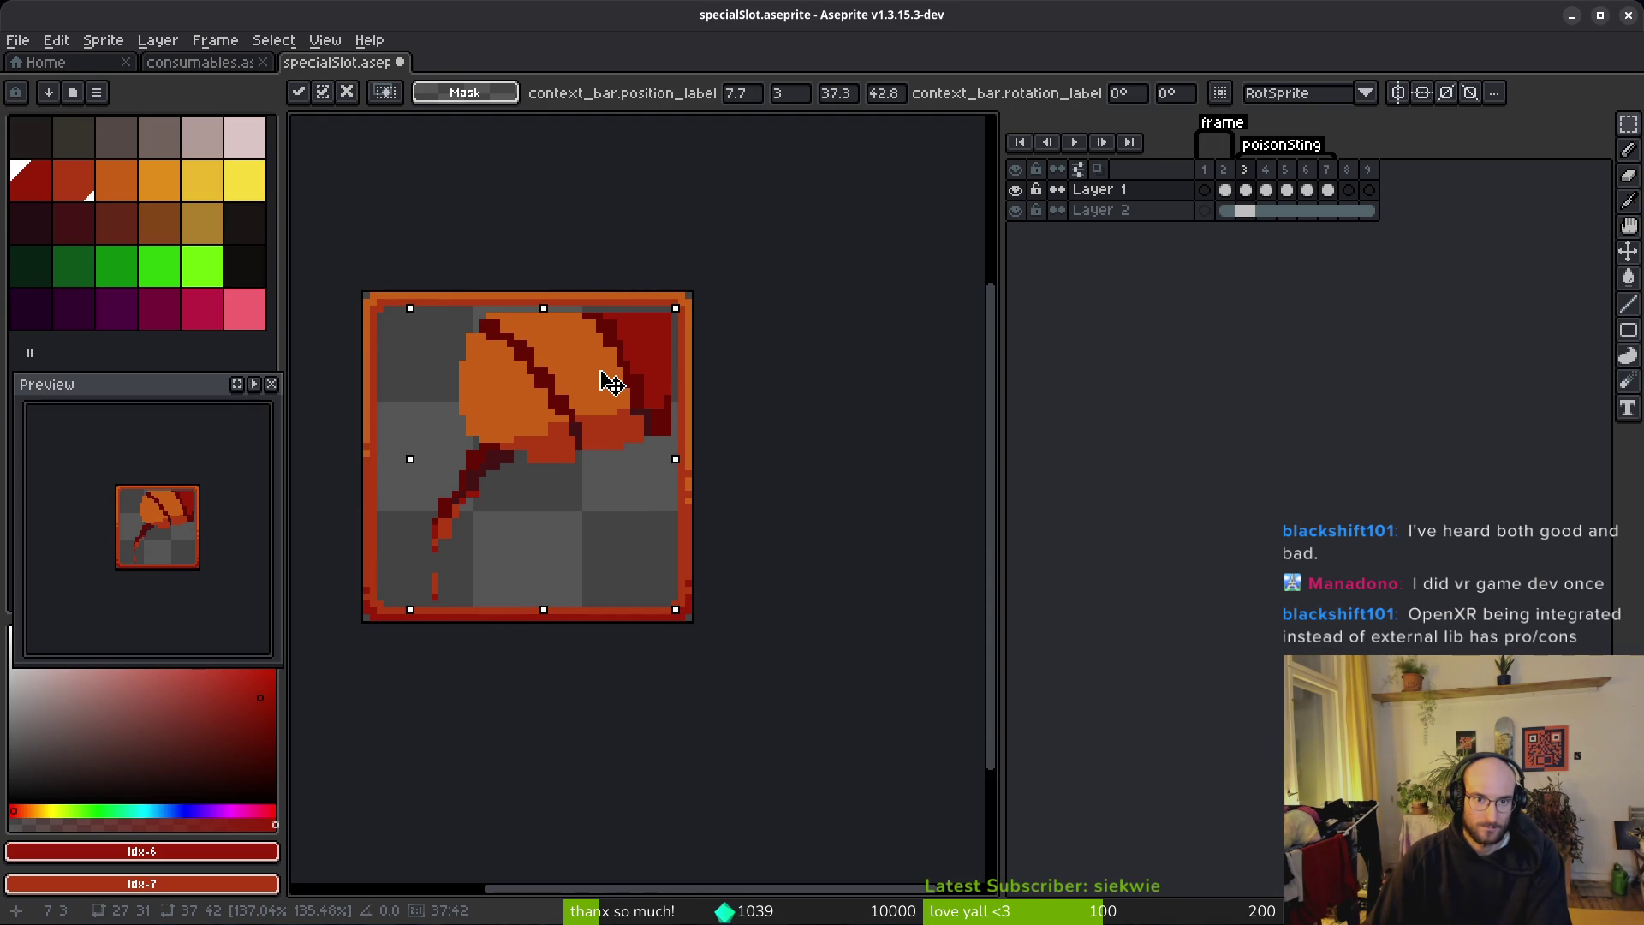
key(Return)
scroll(671, 341, up, 2)
Step: Save specialSlot.aseprite with the enlarged poison sting
key(b)
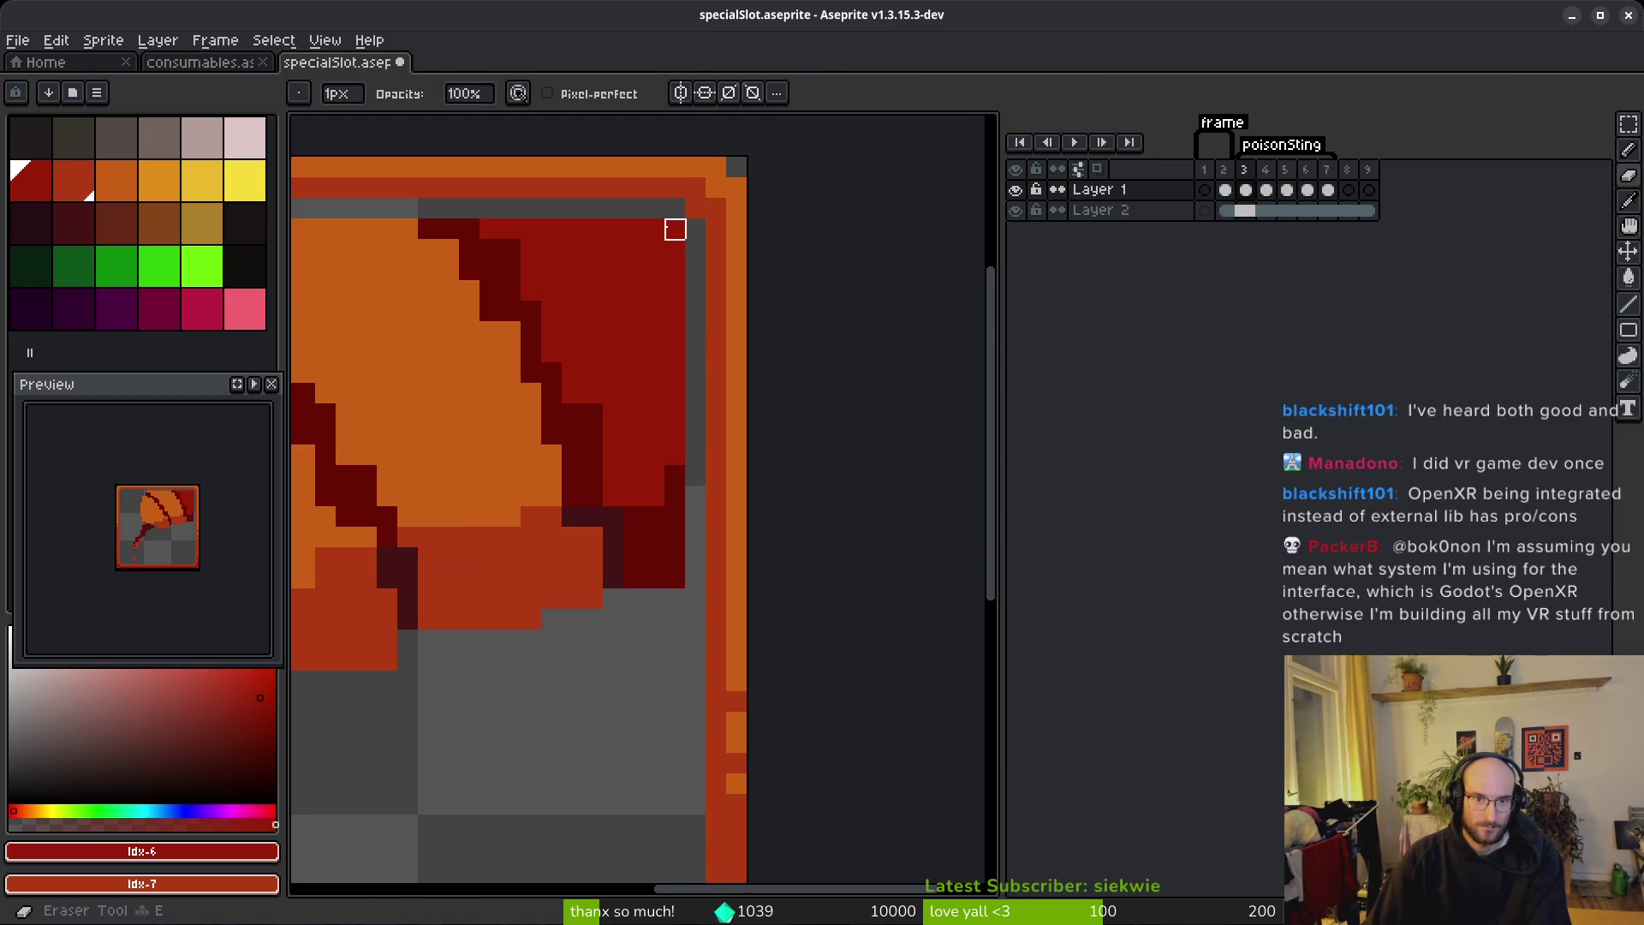
scroll(735, 344, down, 3)
key(ctrl+s)
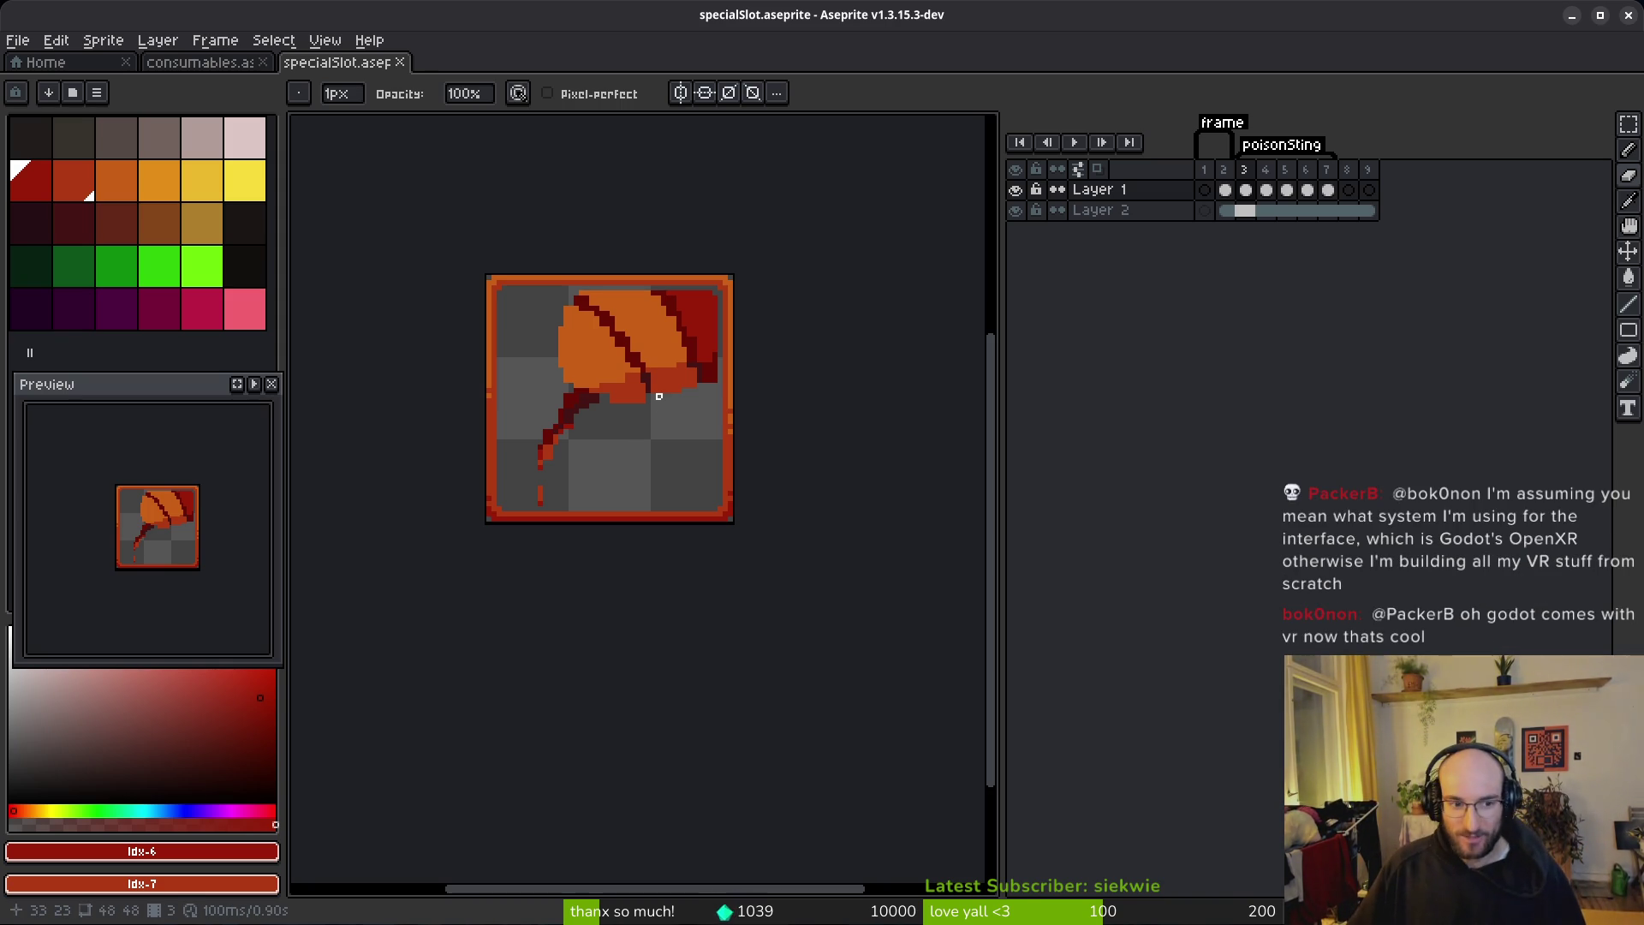
scroll(658, 375, up, 2)
Step: Repaint four edge pixels of the sting in its red-orange colour
scroll(783, 420, up, 1)
alt+click(778, 382)
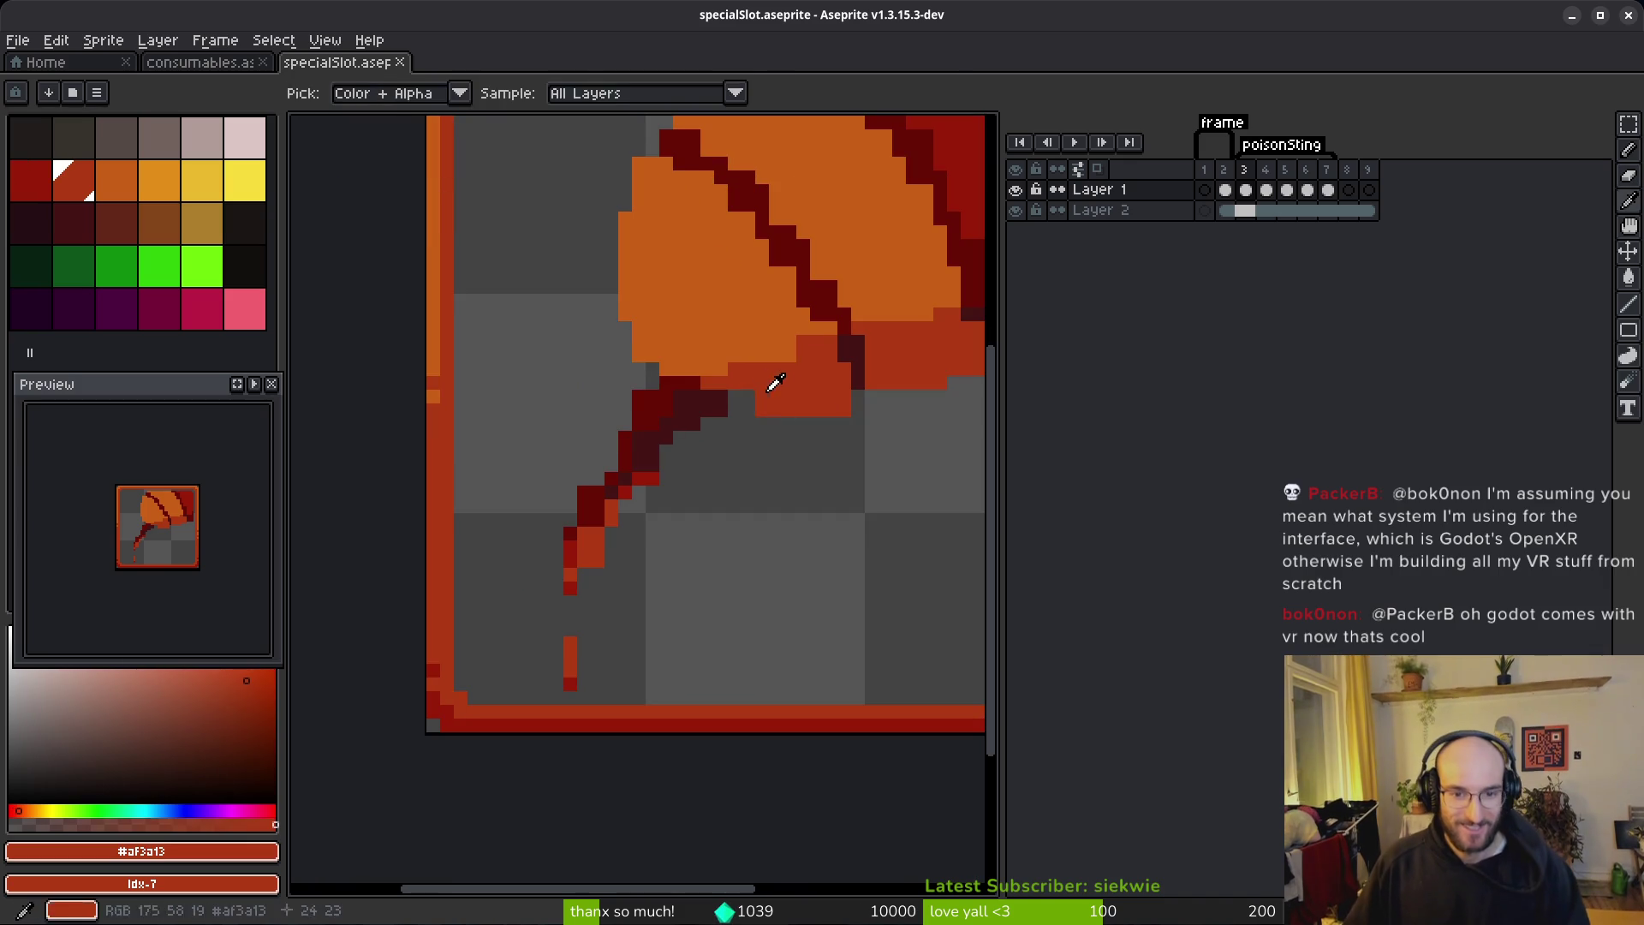
scroll(763, 403, up, 1)
scroll(780, 367, down, 3)
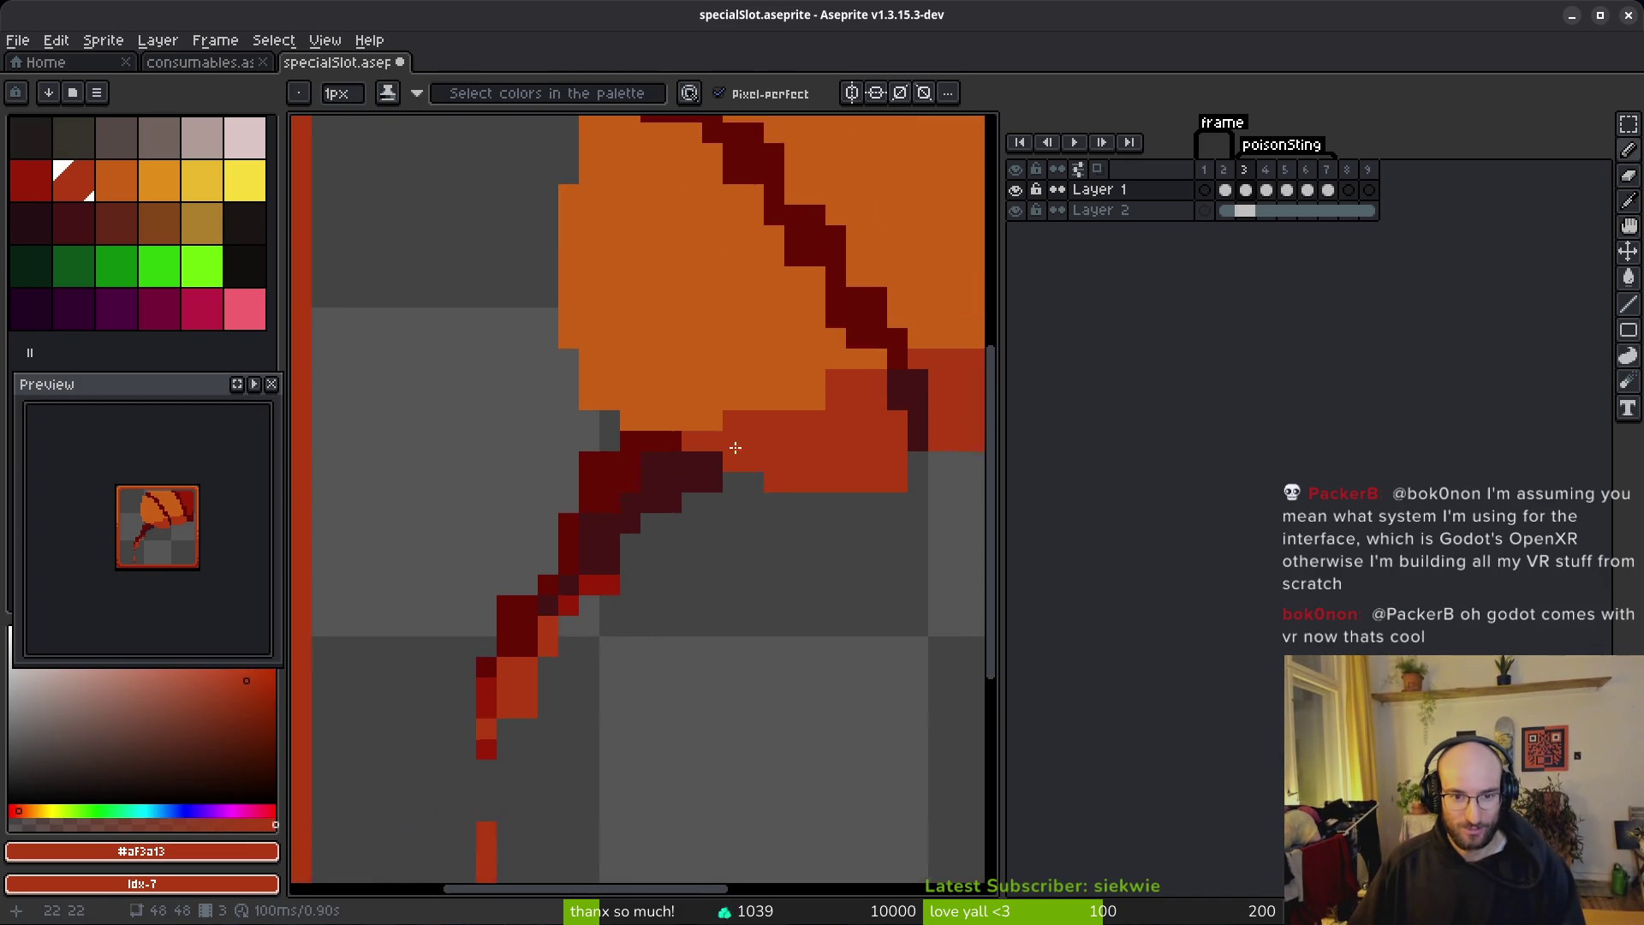
scroll(760, 440, up, 3)
alt+click(682, 415)
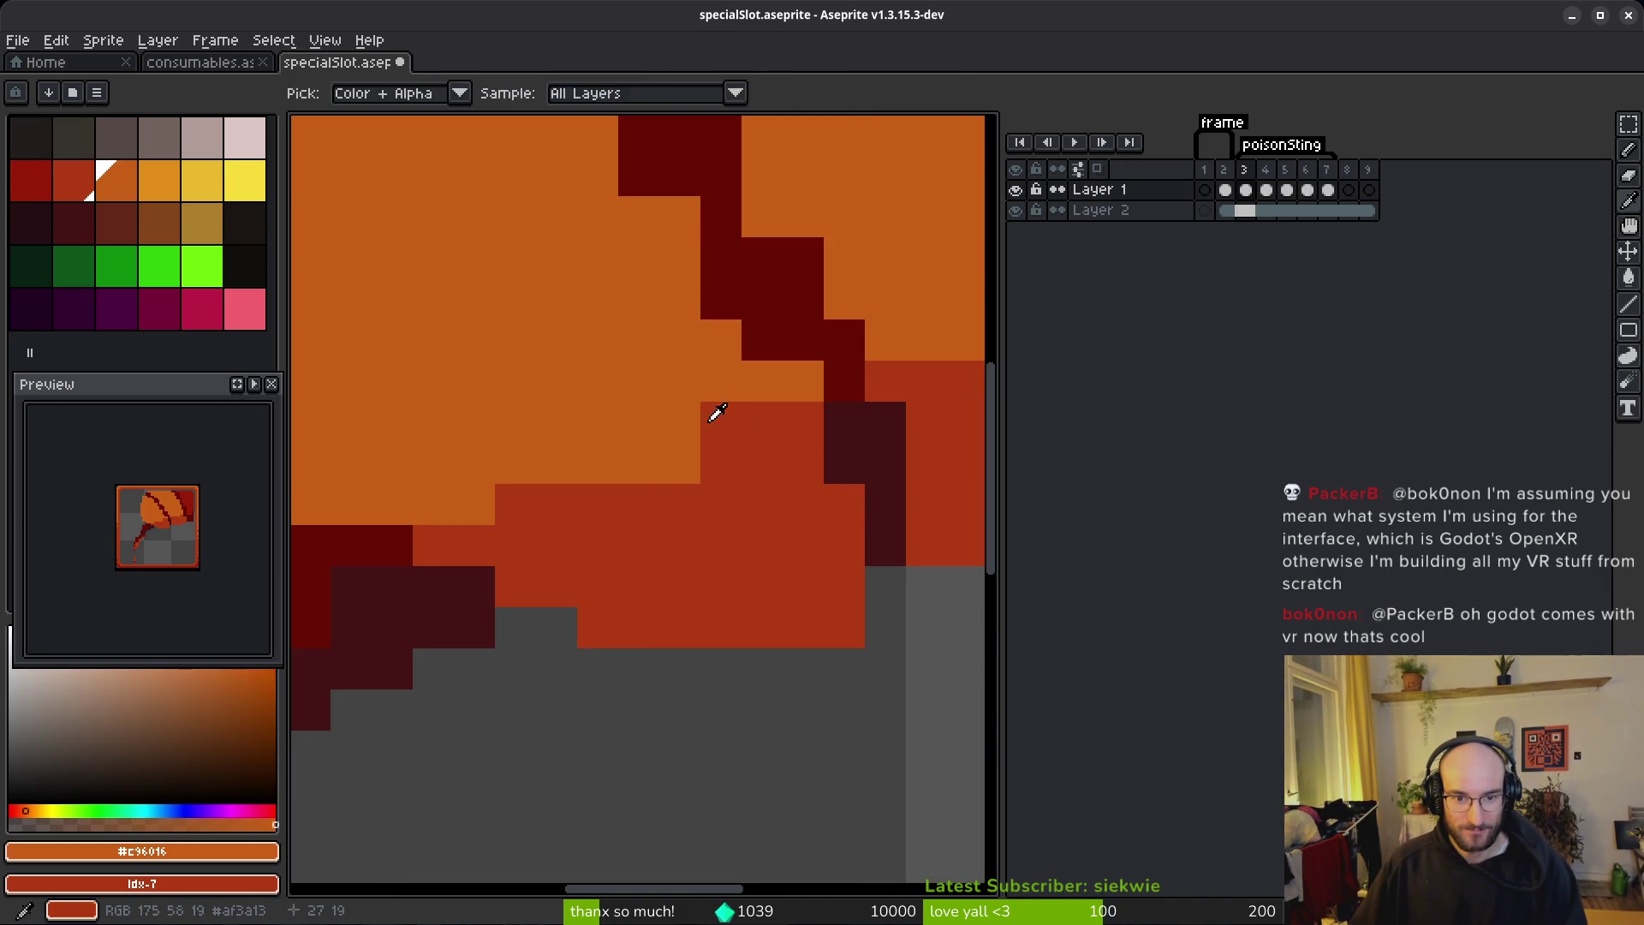
click(728, 421)
alt+click(653, 490)
click(683, 461)
Step: Paint orange #c96016 pixels along the vein to smooth its jagged staircase
alt+click(747, 385)
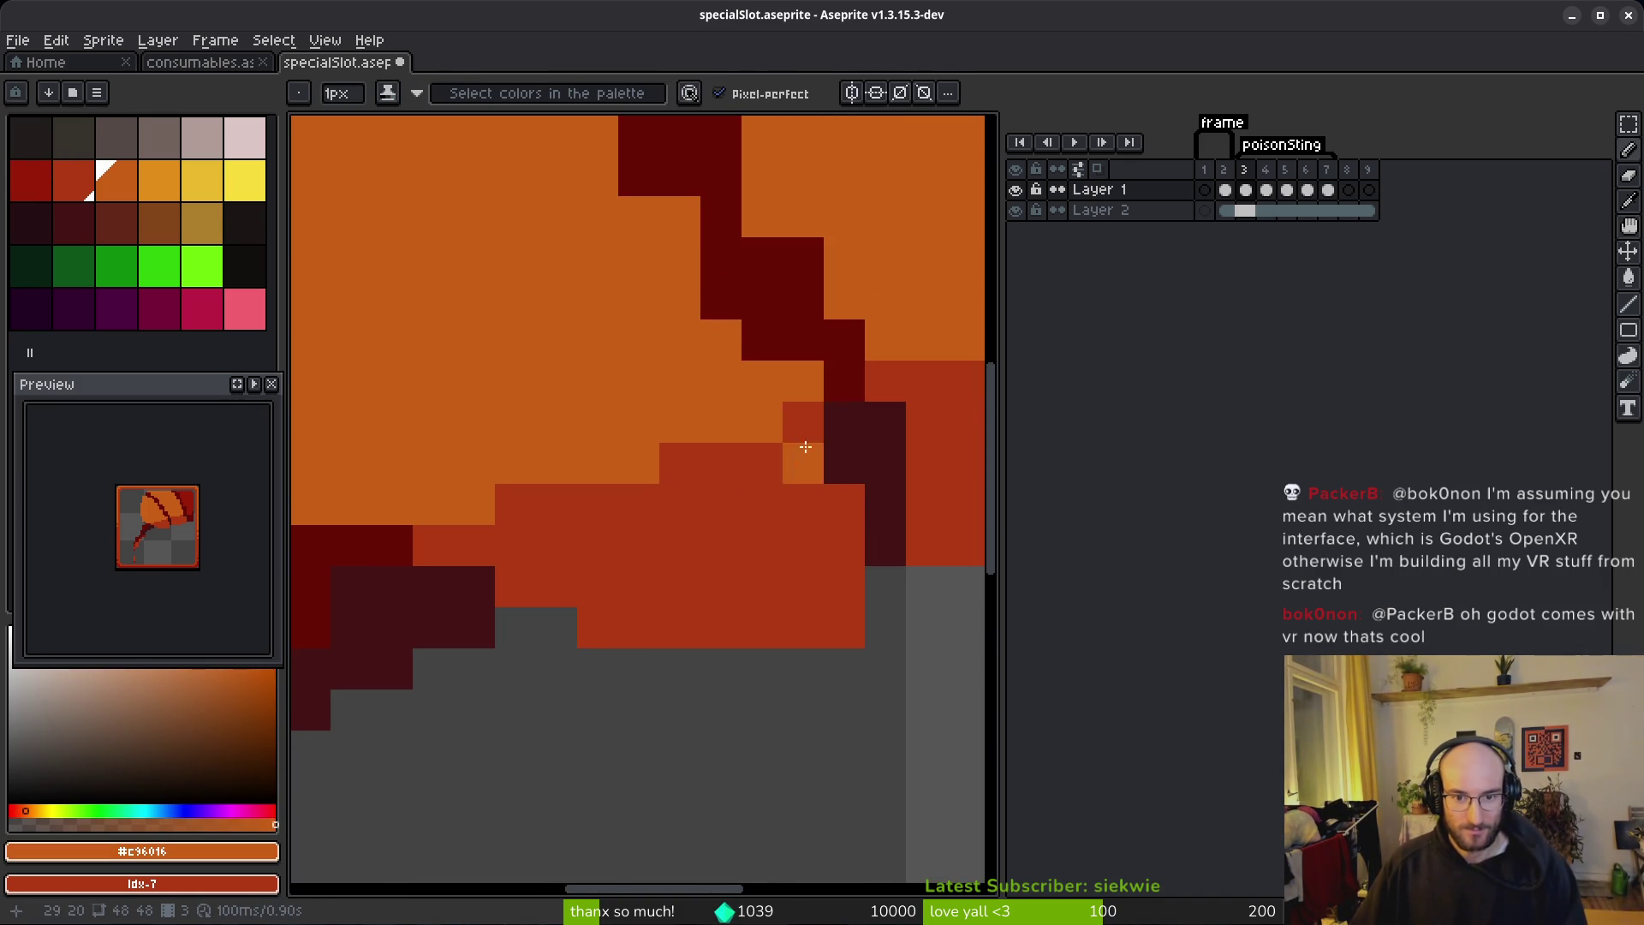
drag(895, 449, 705, 506)
click(651, 518)
click(583, 369)
click(572, 395)
click(531, 355)
drag(535, 264, 569, 420)
Step: Reshape the vein with dark red #680d05 and secondary-orange pixels at its steps
key(x)
alt+click(569, 420)
click(604, 434)
right_click(560, 475)
scroll(689, 394, down, 2)
scroll(687, 566, down, 5)
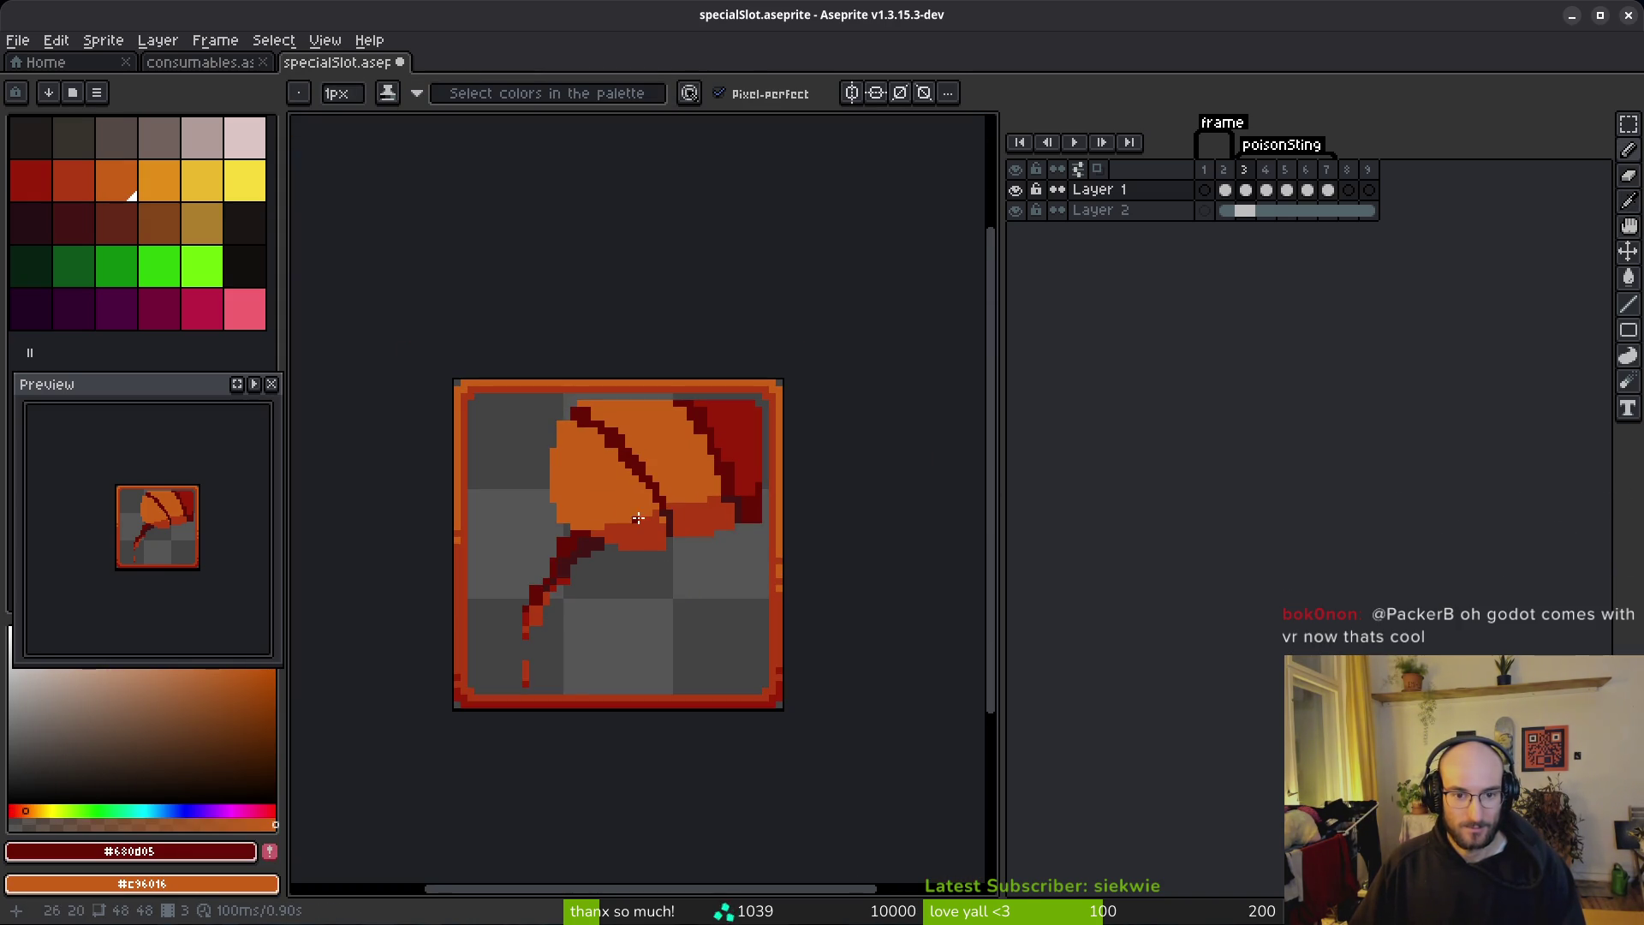
scroll(623, 462, up, 4)
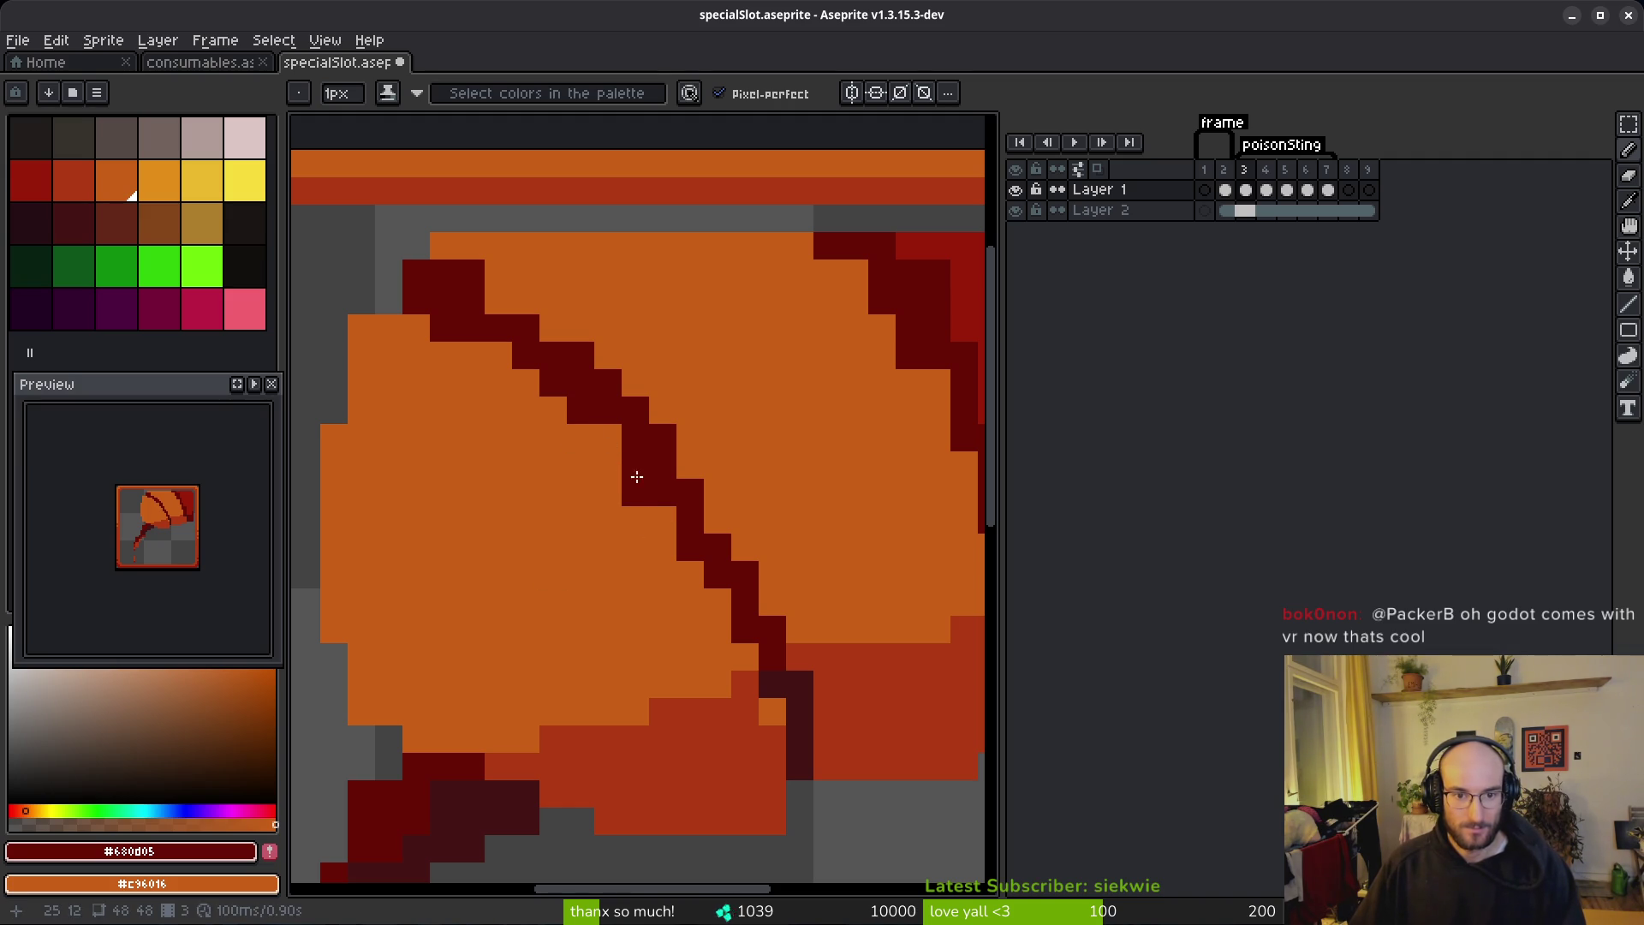
scroll(599, 445, left, 3)
right_click(634, 441)
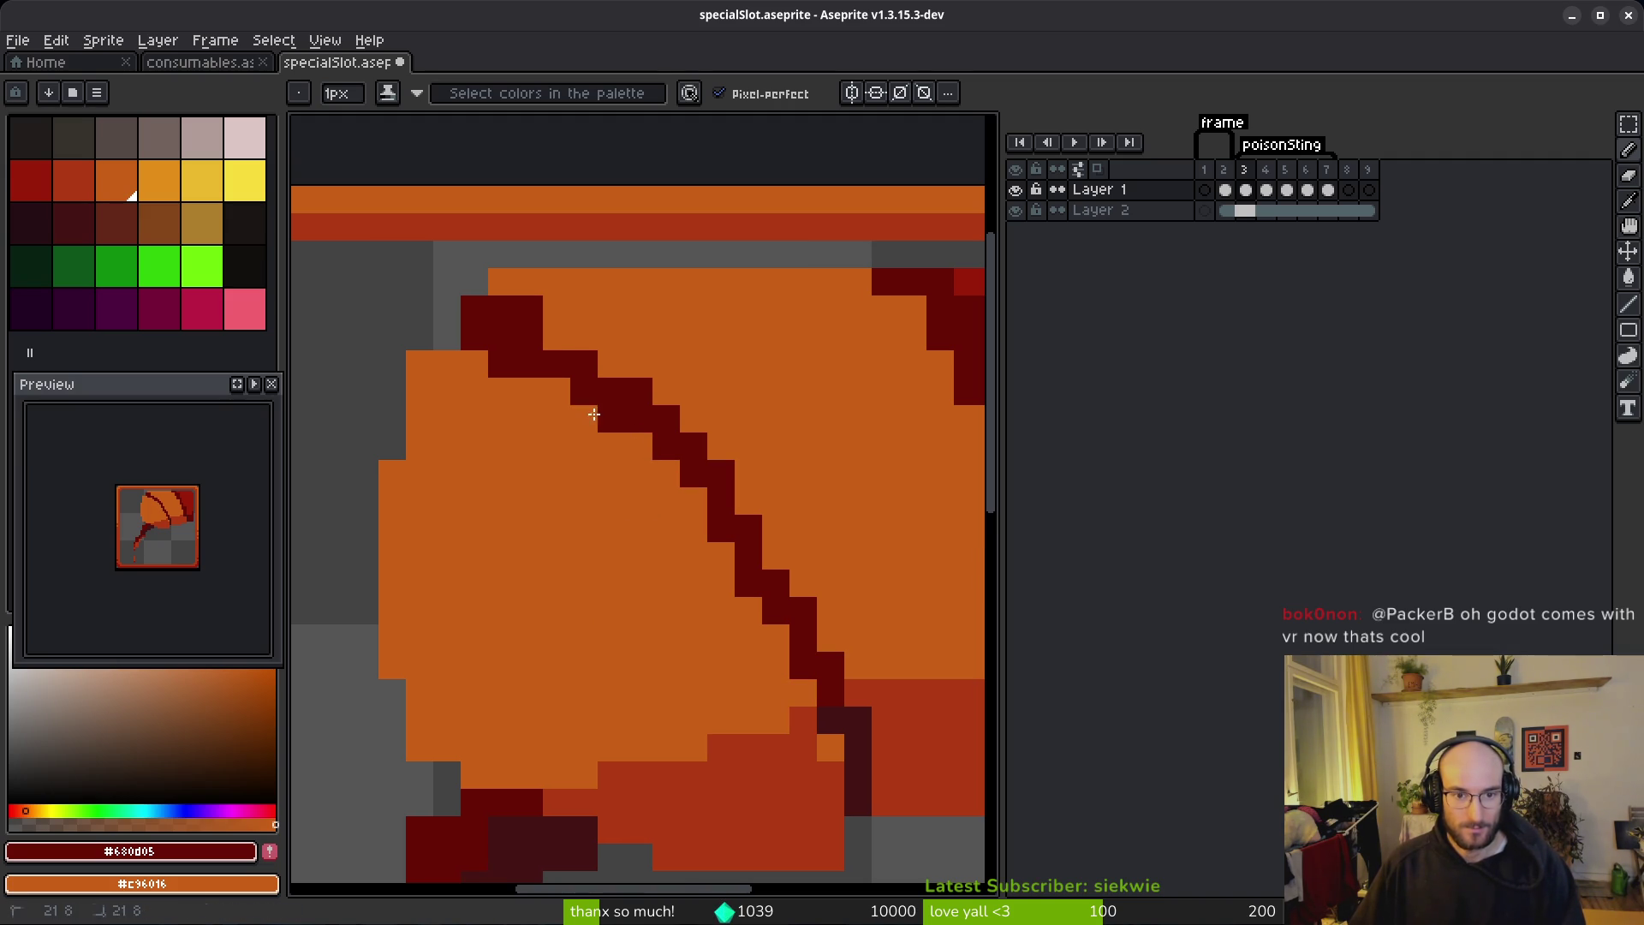
right_click(613, 420)
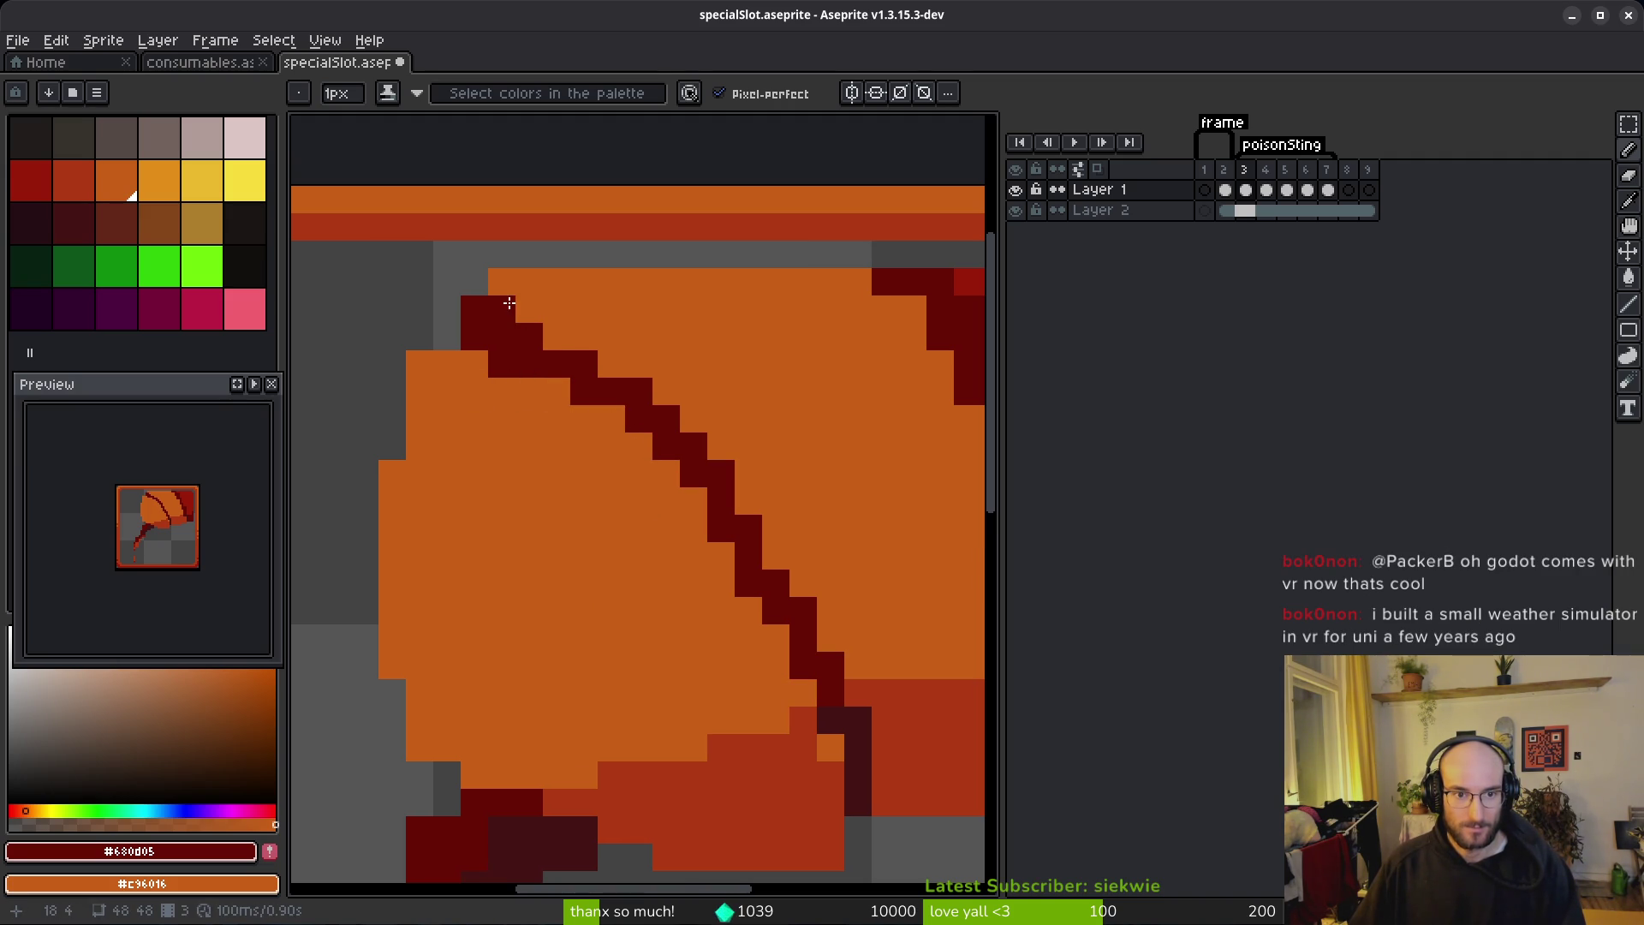
right_click(502, 364)
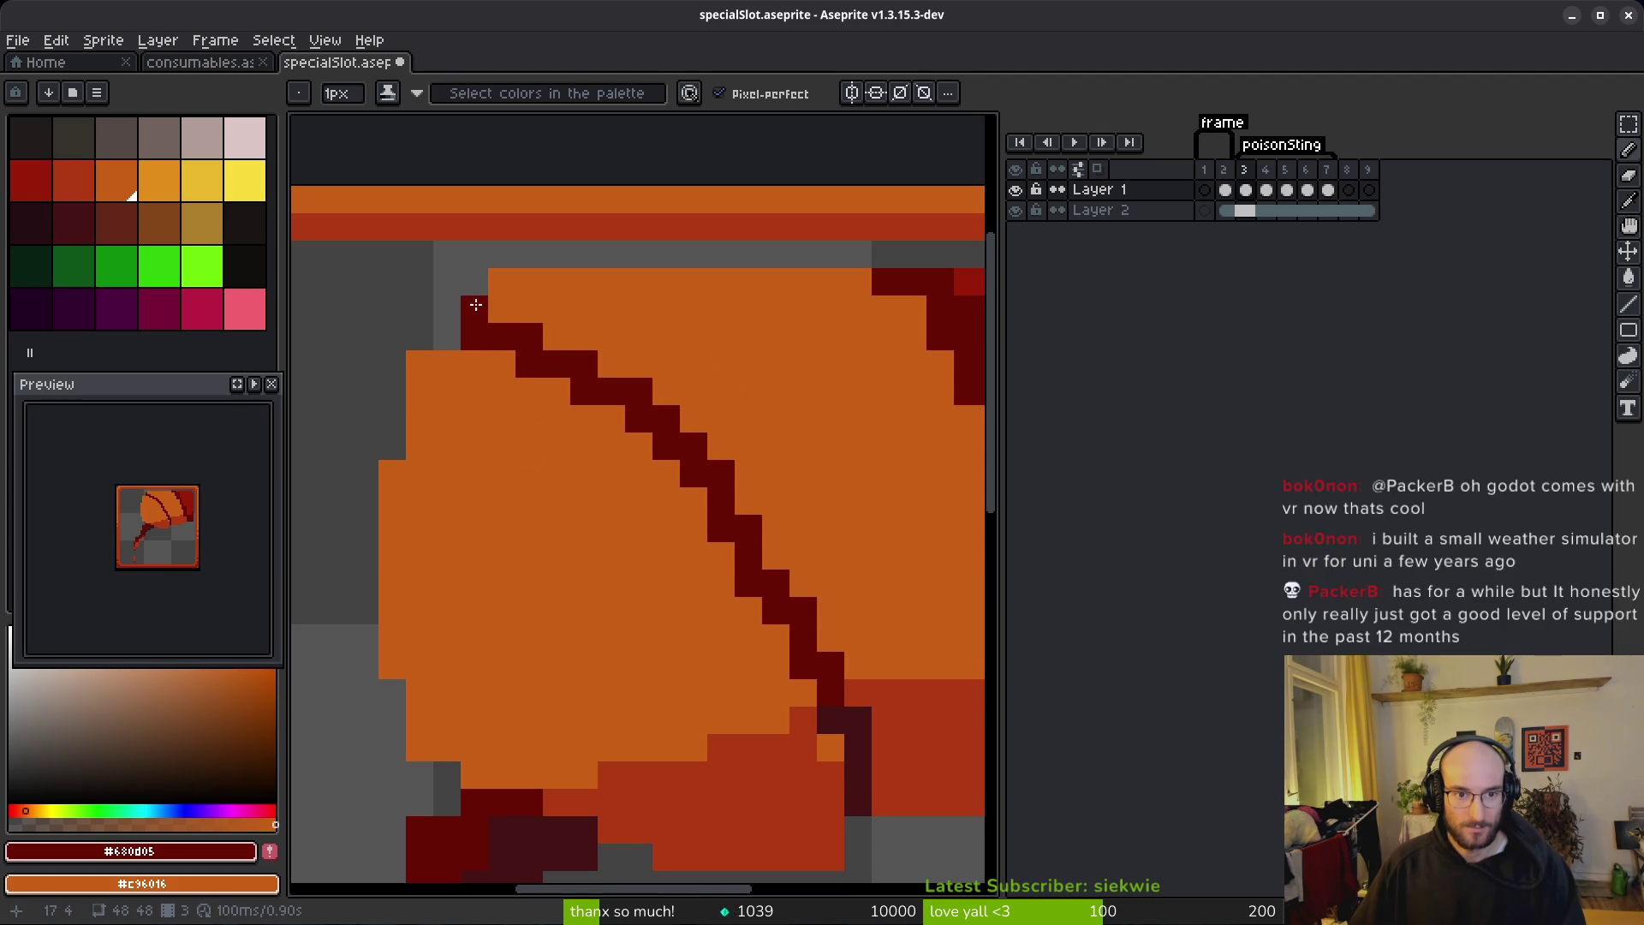
Step: Erase the stray orange pixel off the leaf edge and save specialSlot.aseprite
key(e)
click(502, 281)
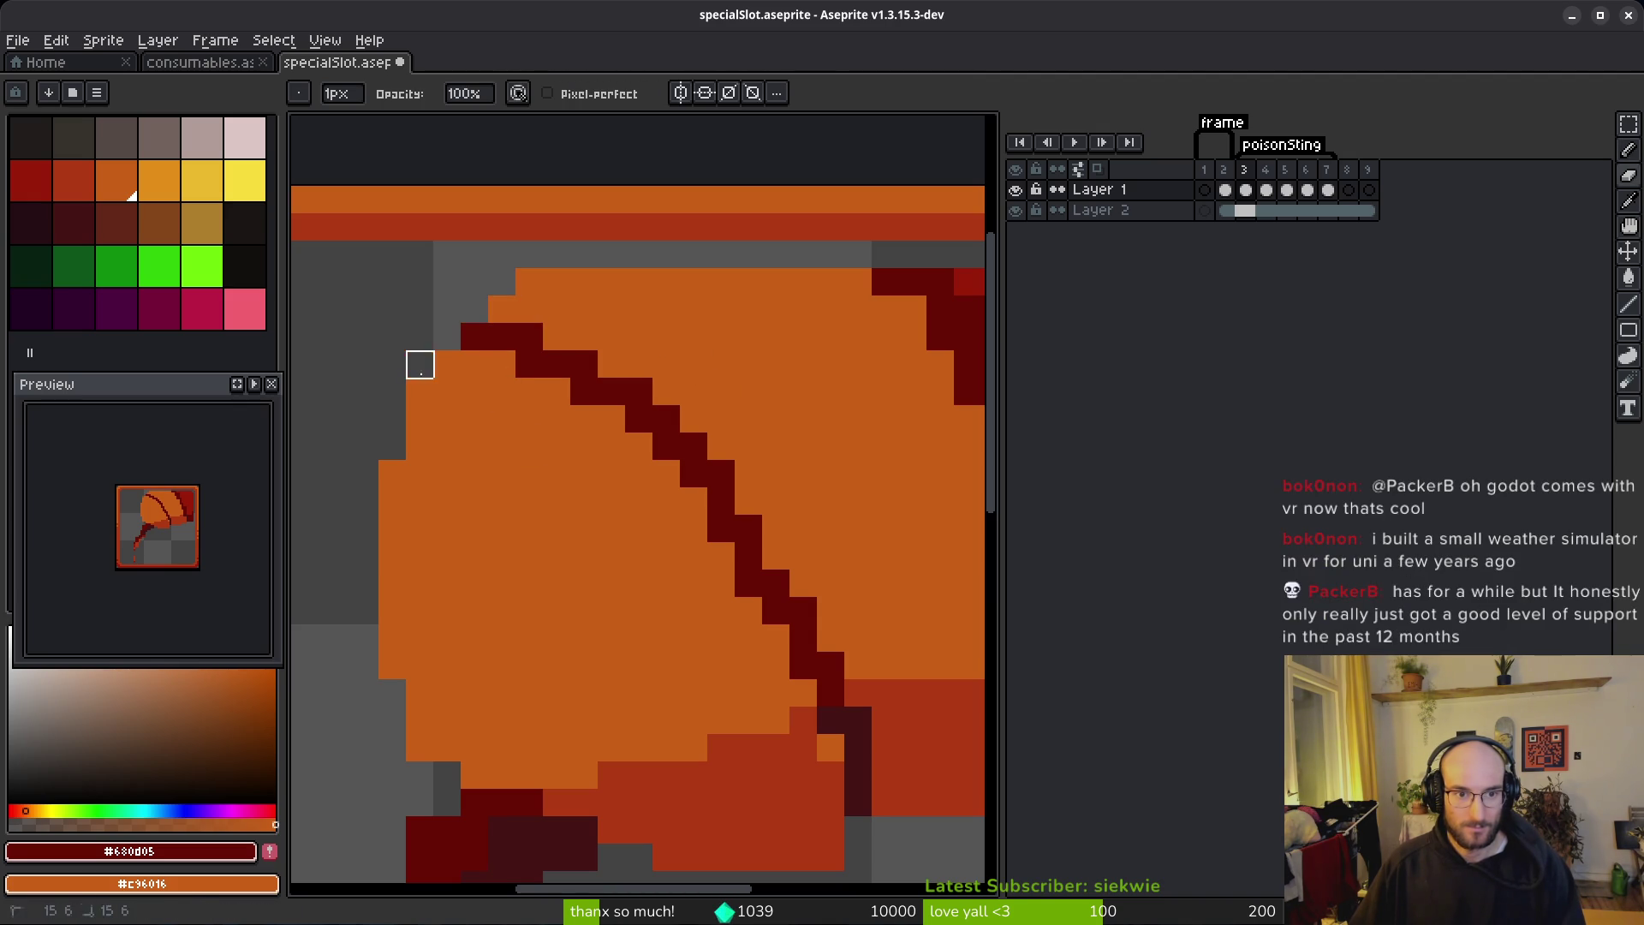
scroll(573, 494, down, 5)
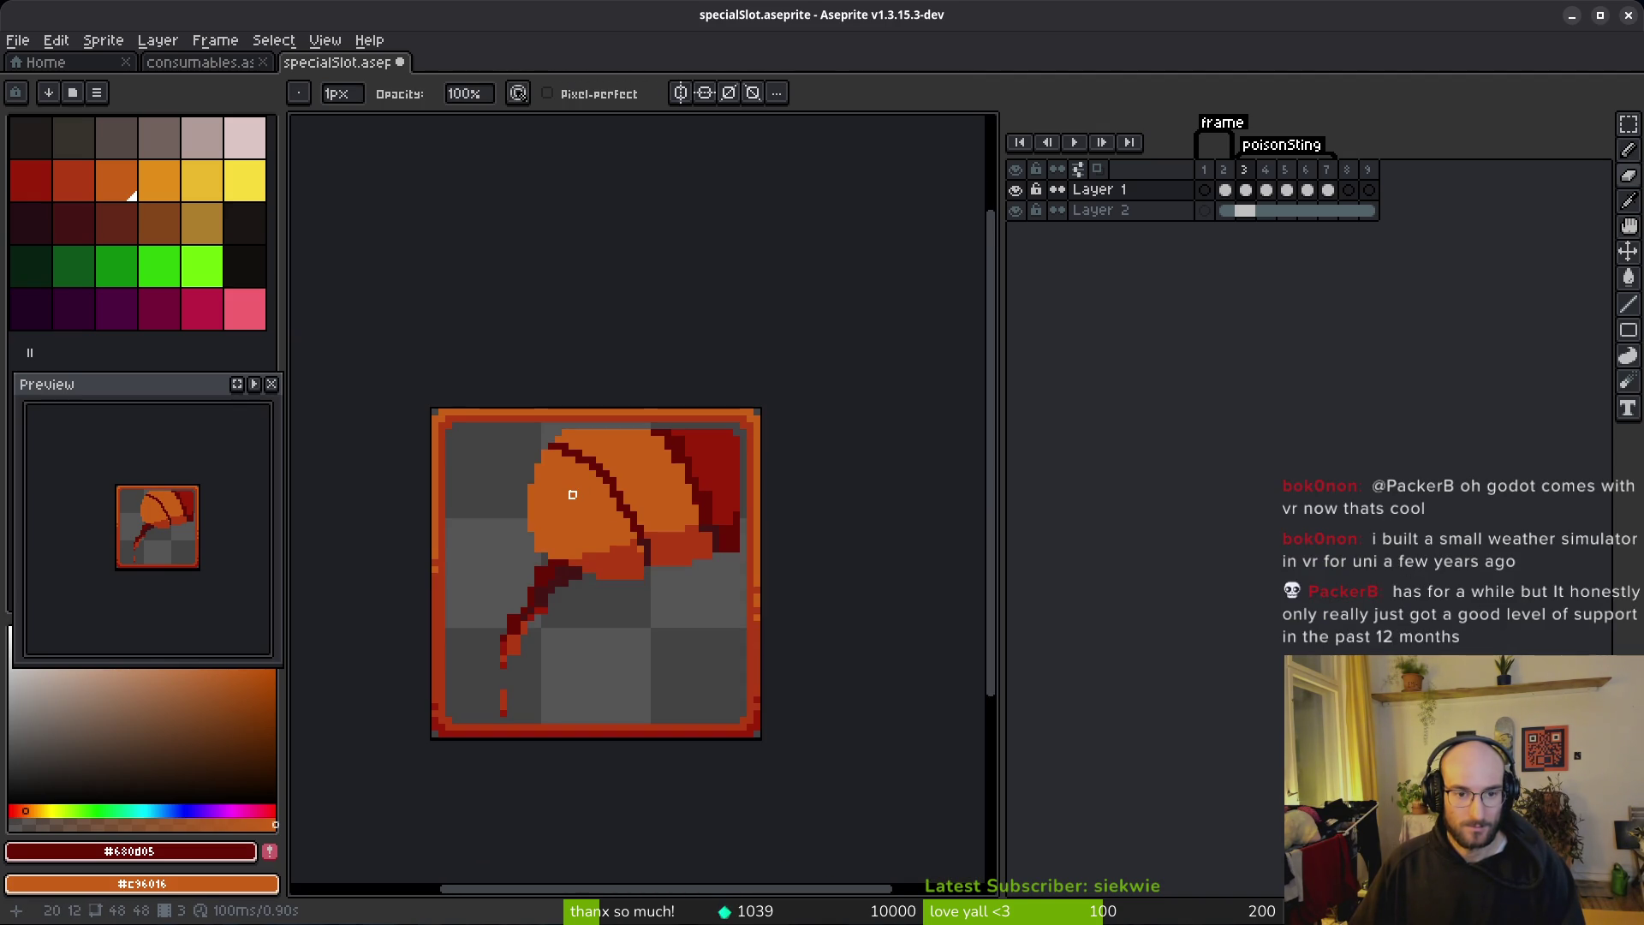
scroll(591, 463, up, 3)
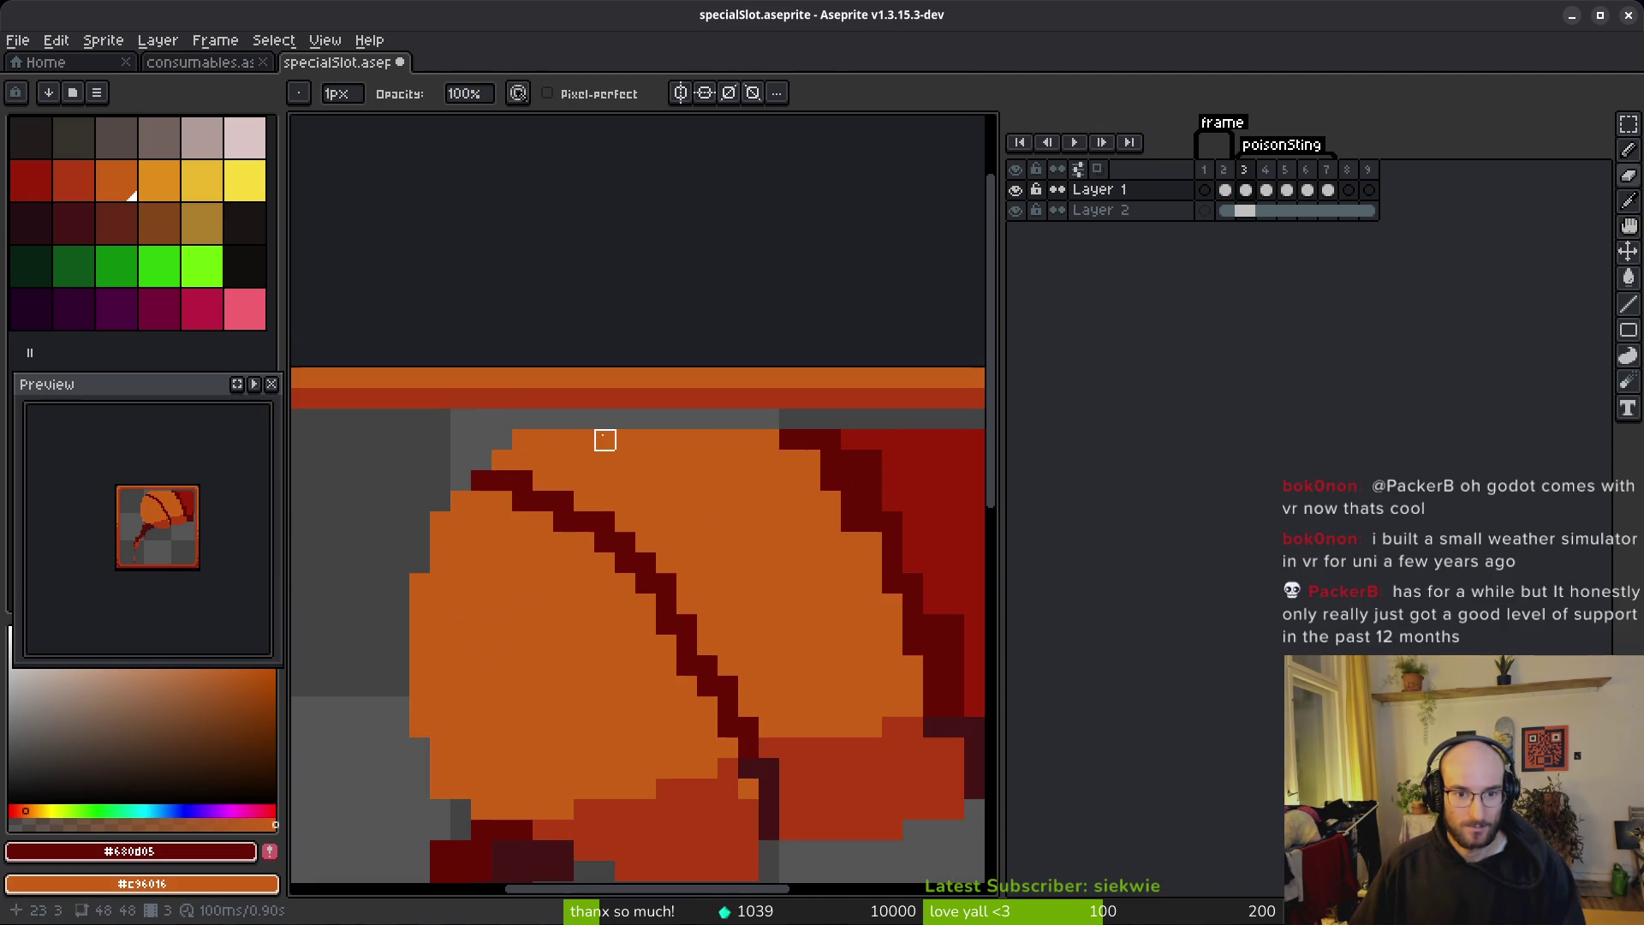
scroll(642, 492, down, 4)
key(ctrl+s)
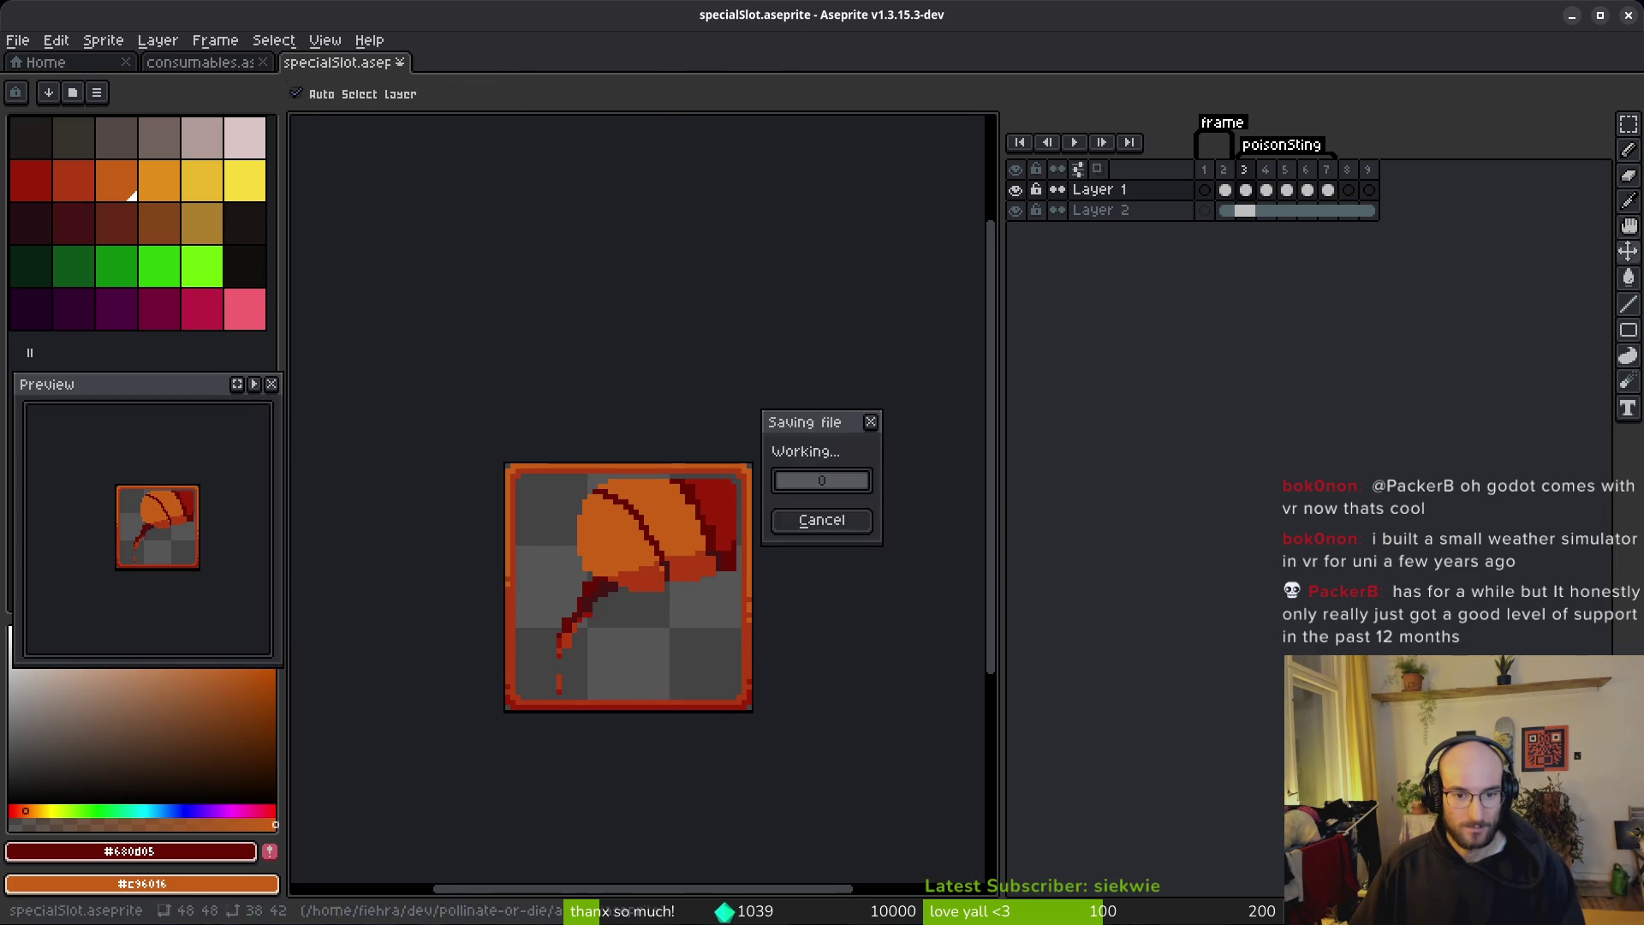
Step: Fill red #af3a13 pixels along the sting's lower edge
scroll(659, 559, up, 2)
scroll(524, 560, up, 2)
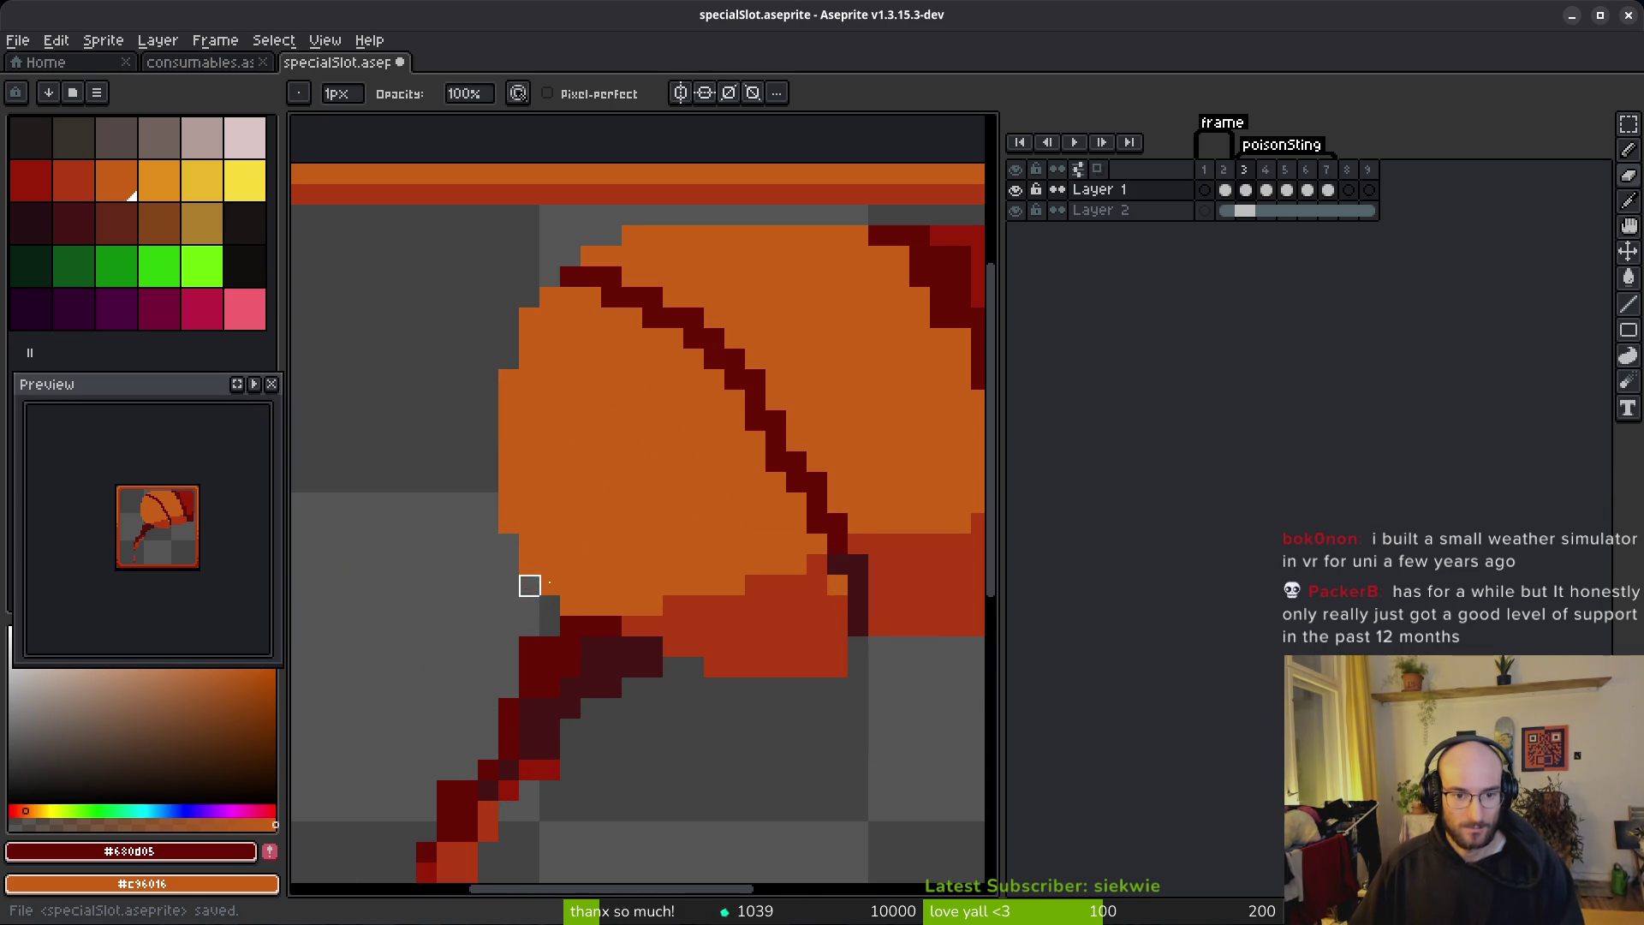
scroll(690, 580, down, 1)
scroll(677, 582, up, 1)
key(alt)
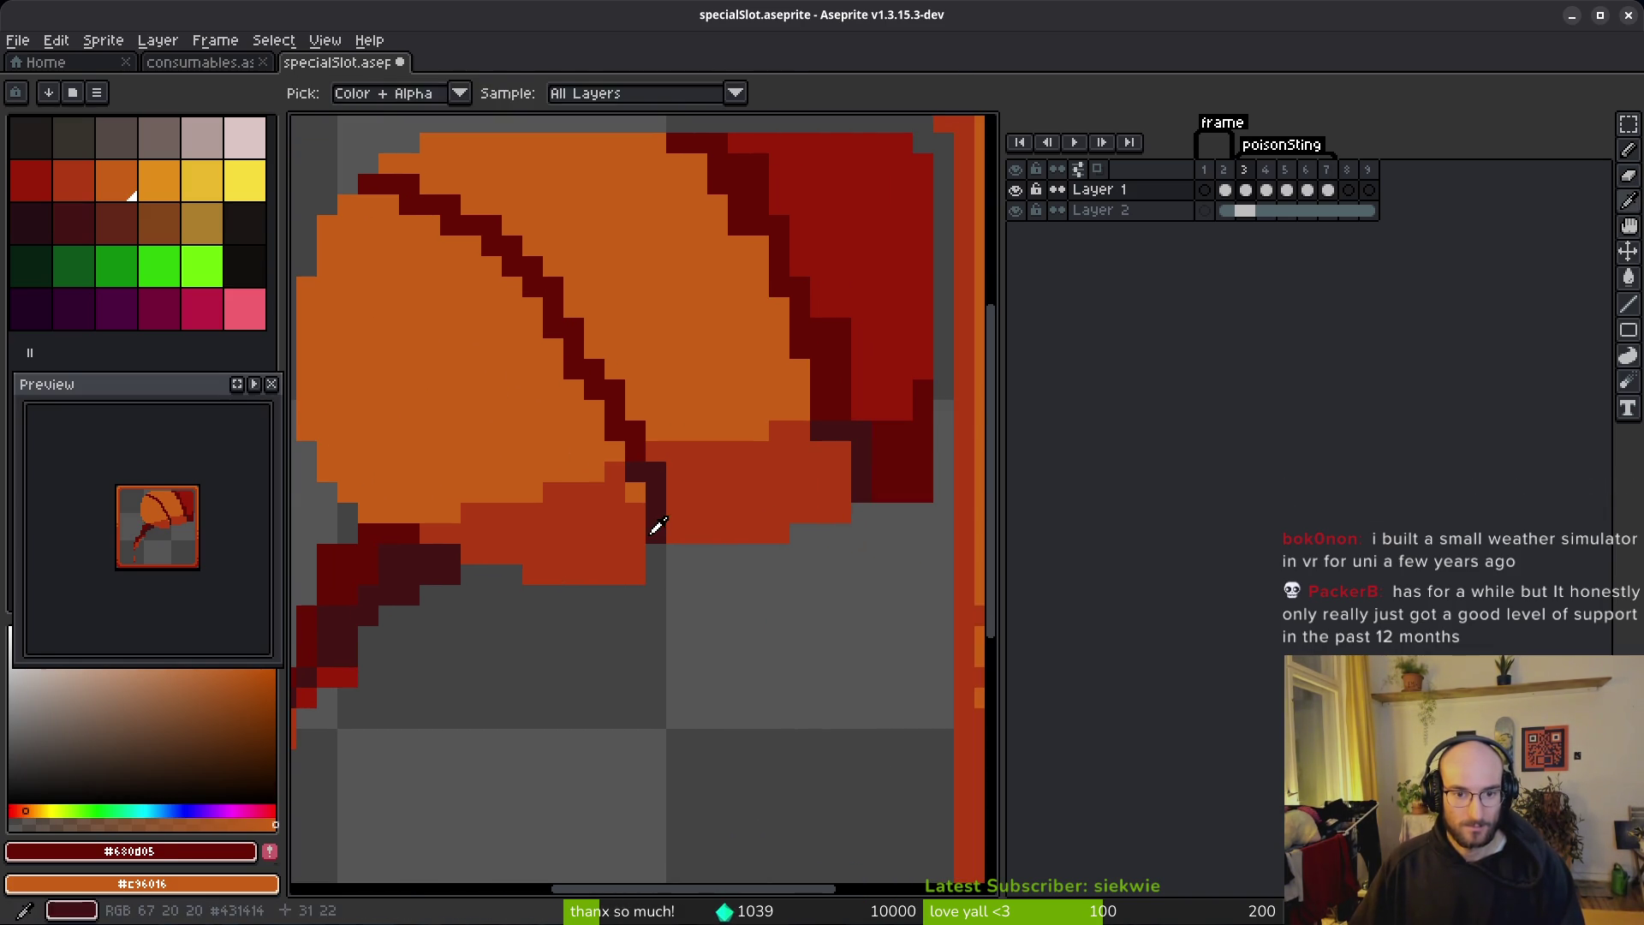
alt+click(656, 526)
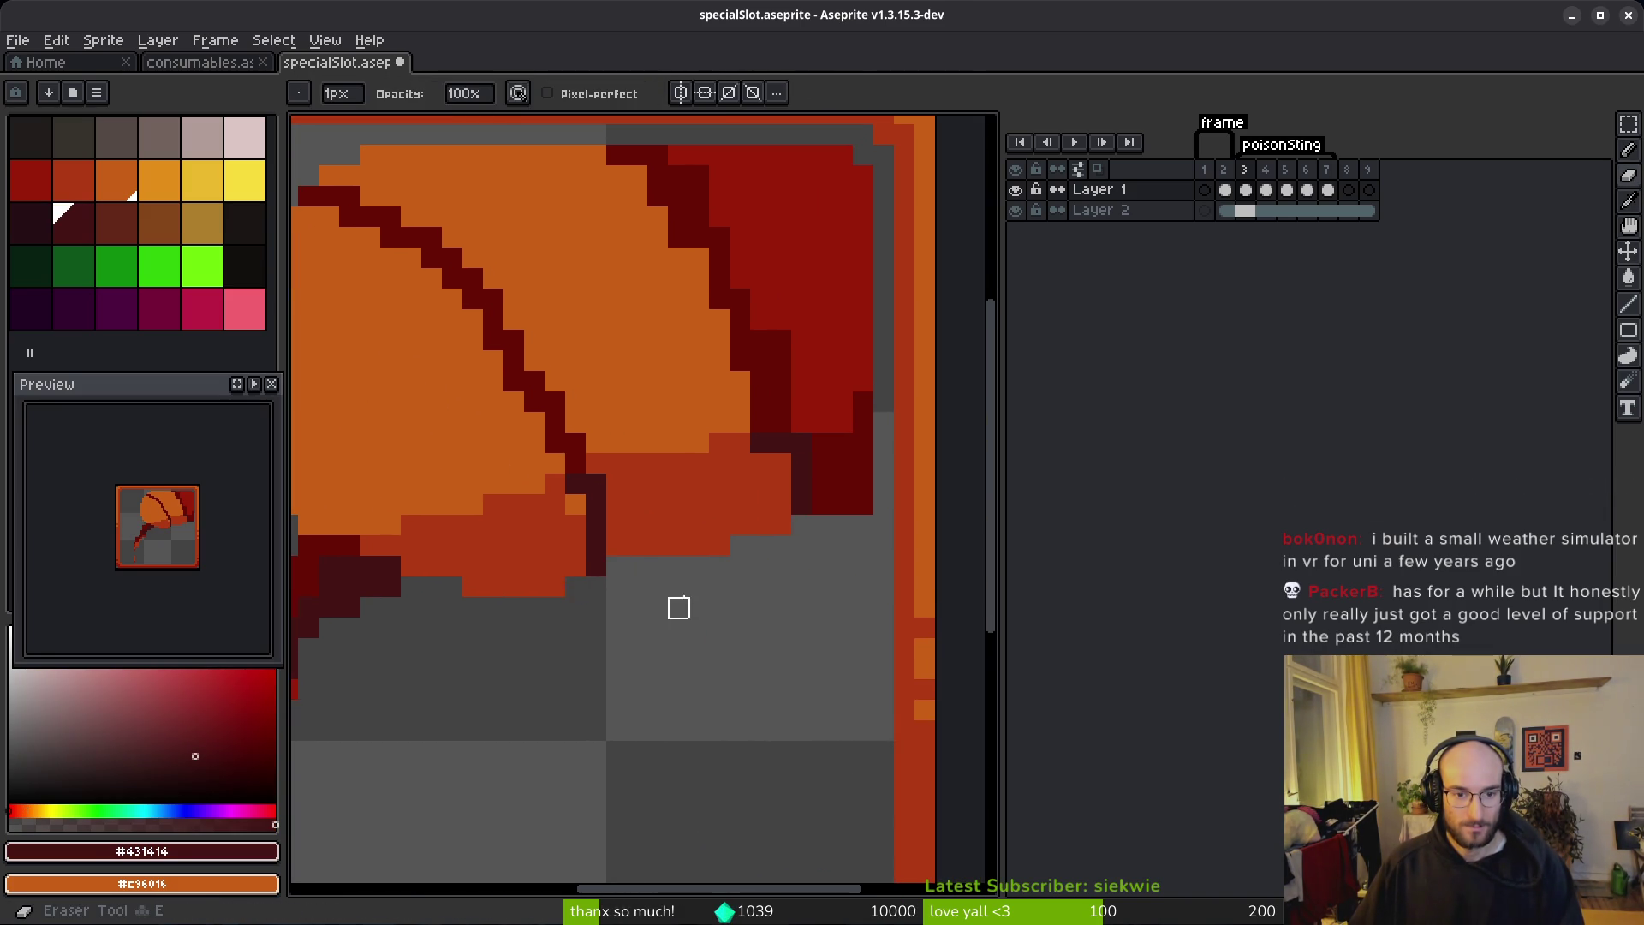
scroll(697, 624, down, 3)
scroll(635, 625, up, 4)
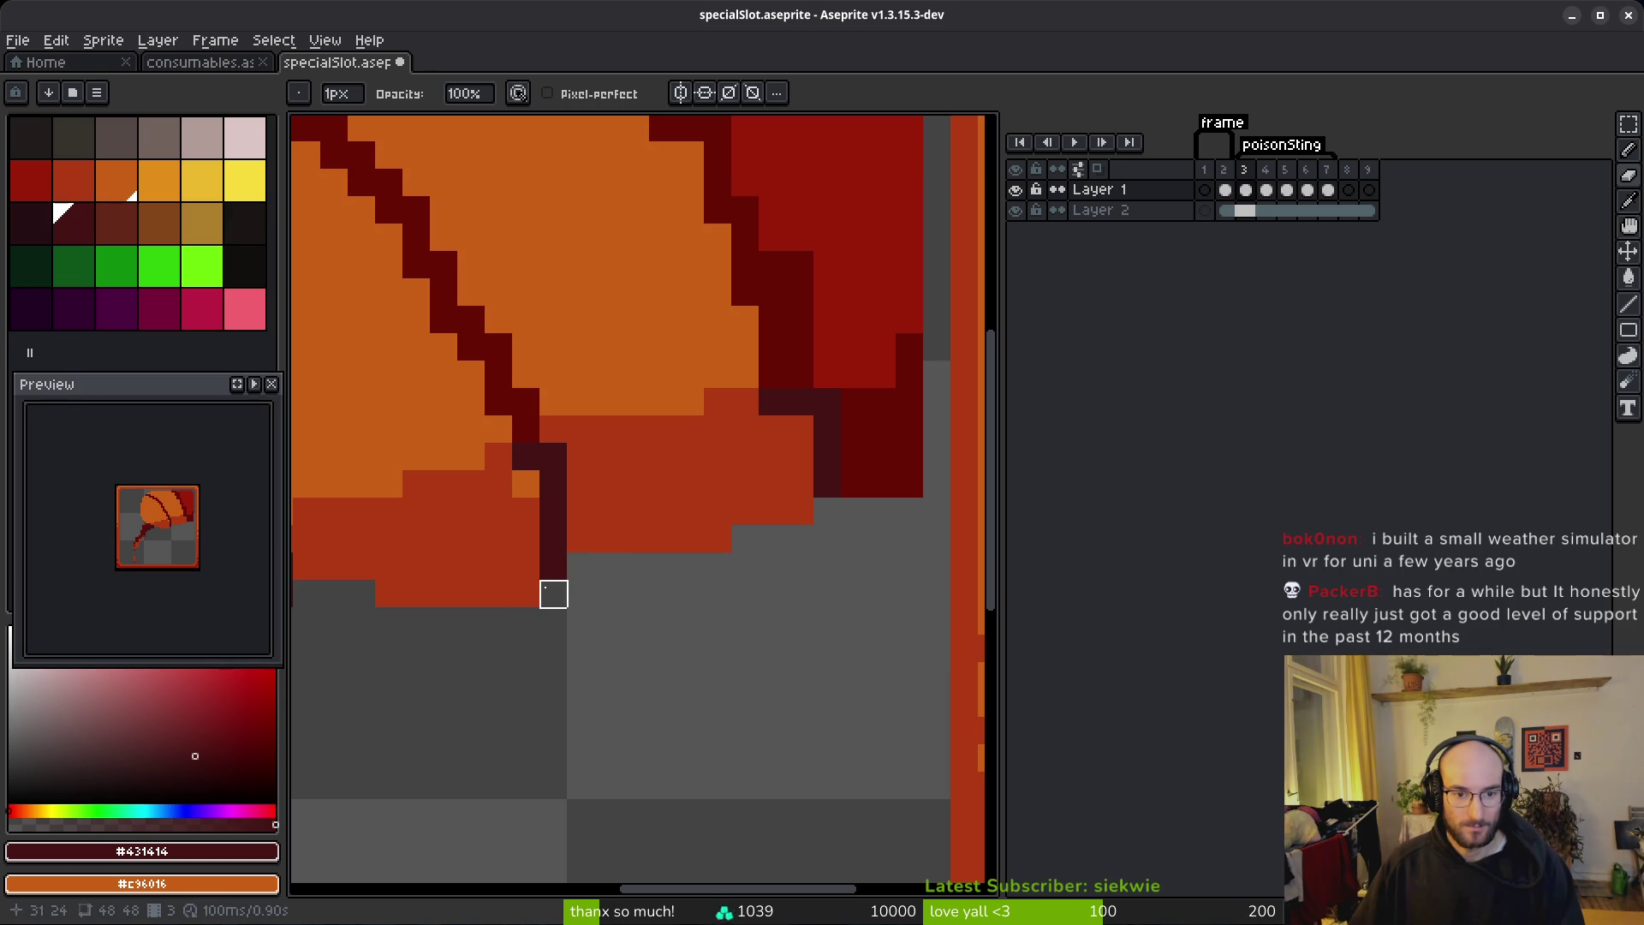
scroll(651, 608, down, 3)
scroll(531, 615, up, 2)
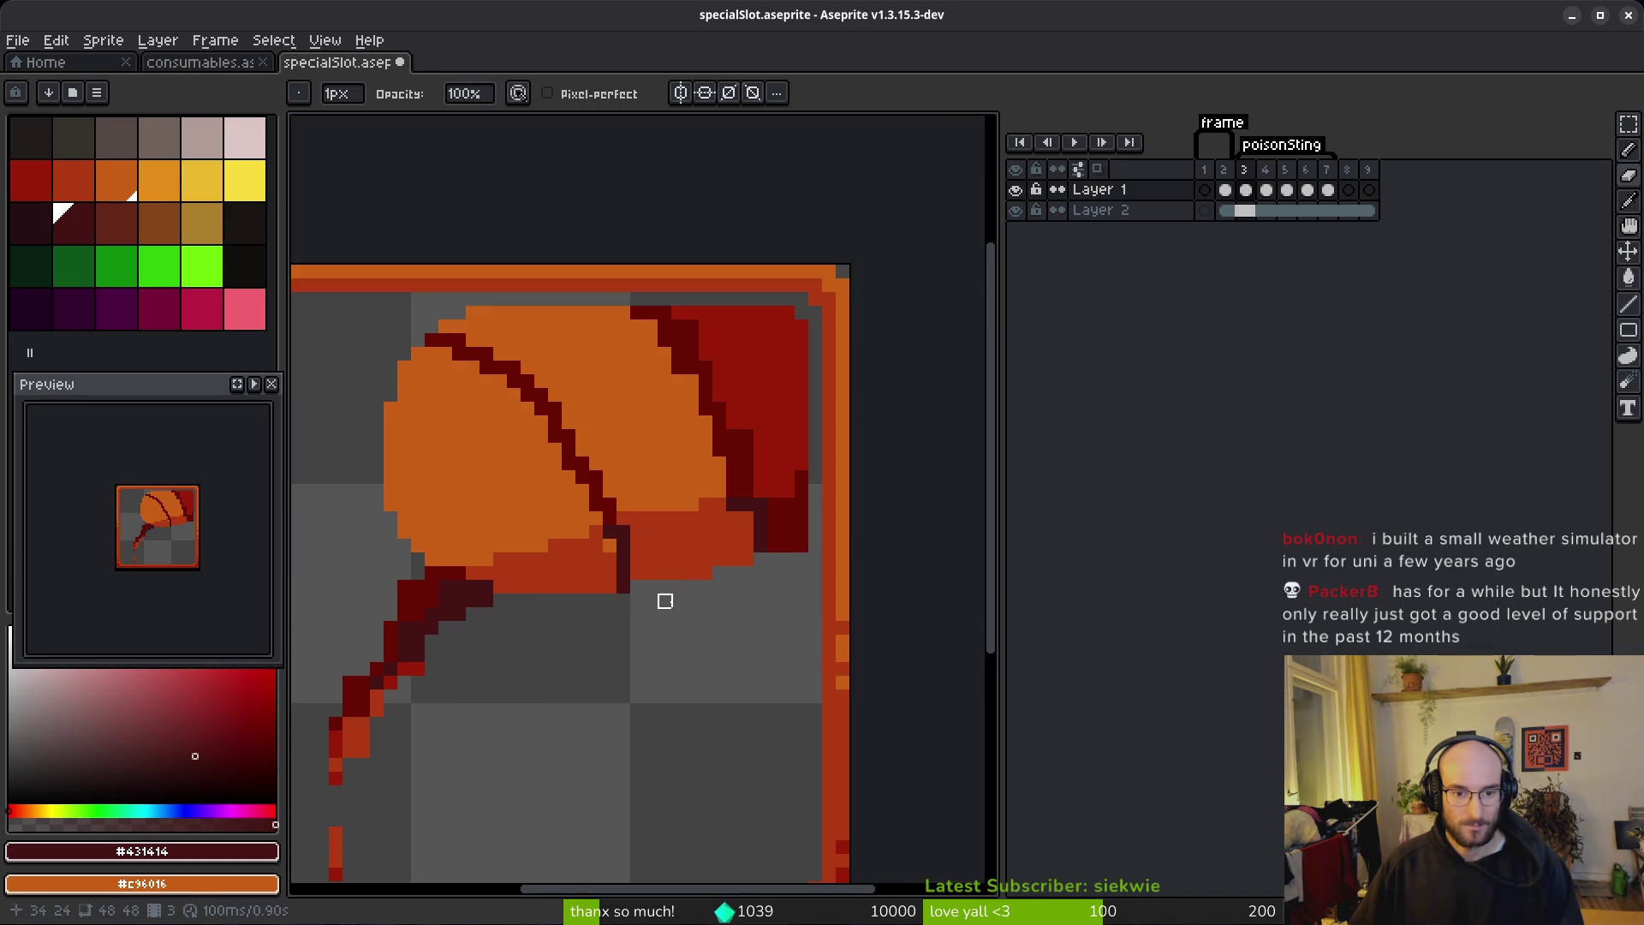
scroll(680, 646, down, 3)
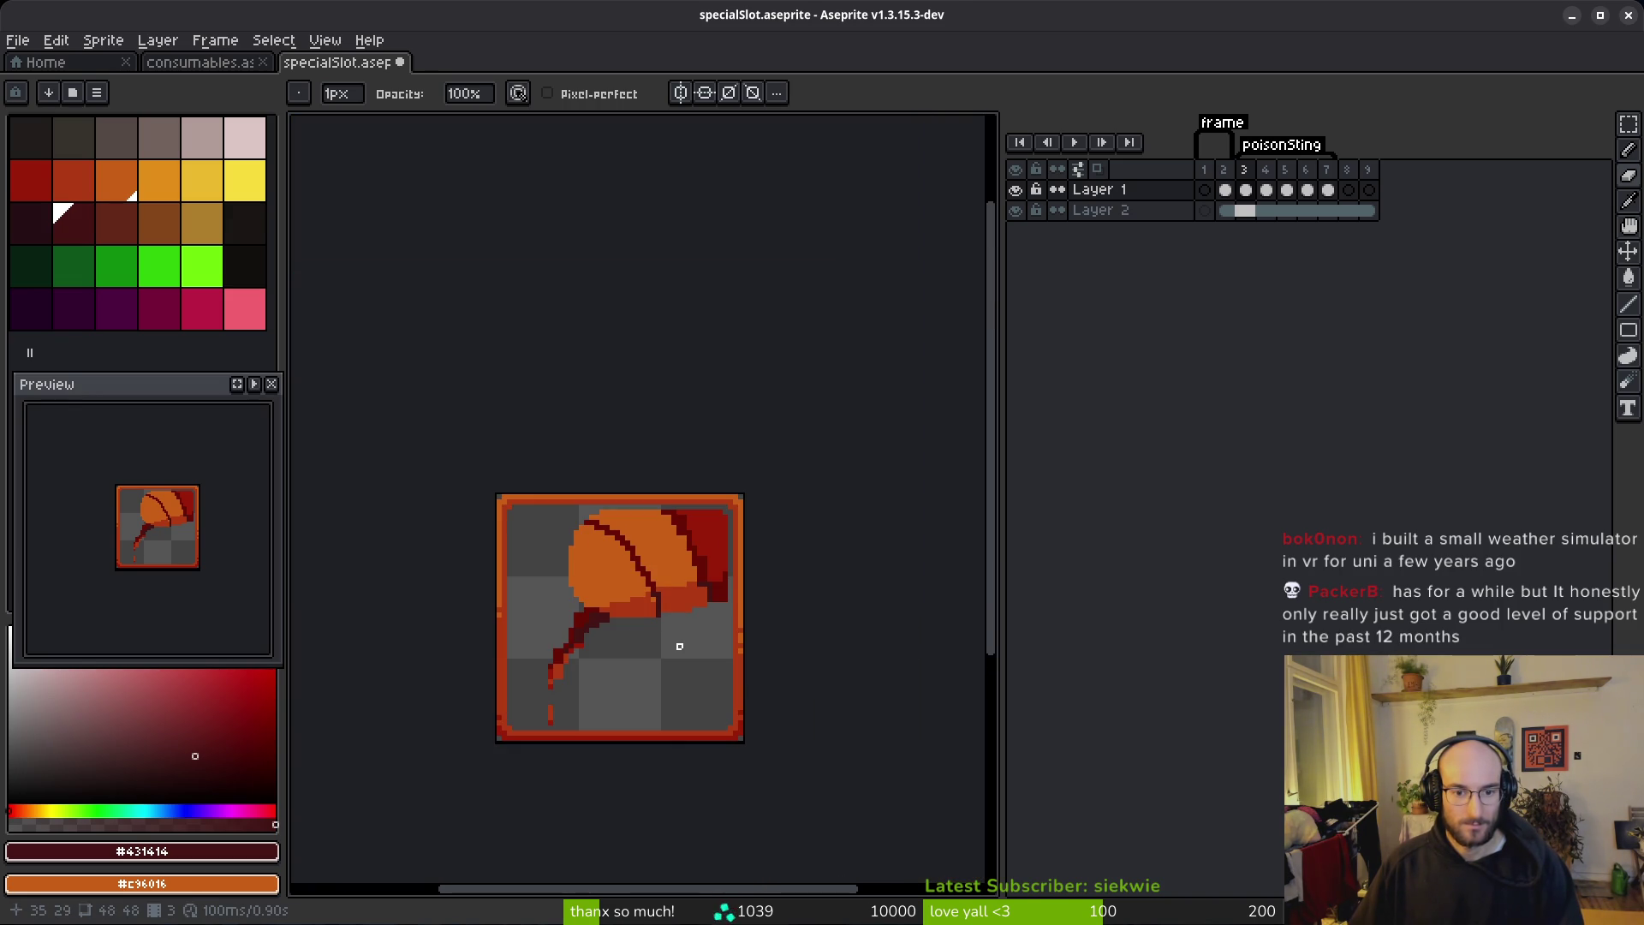
scroll(680, 647, up, 3)
key(b)
alt+click(581, 525)
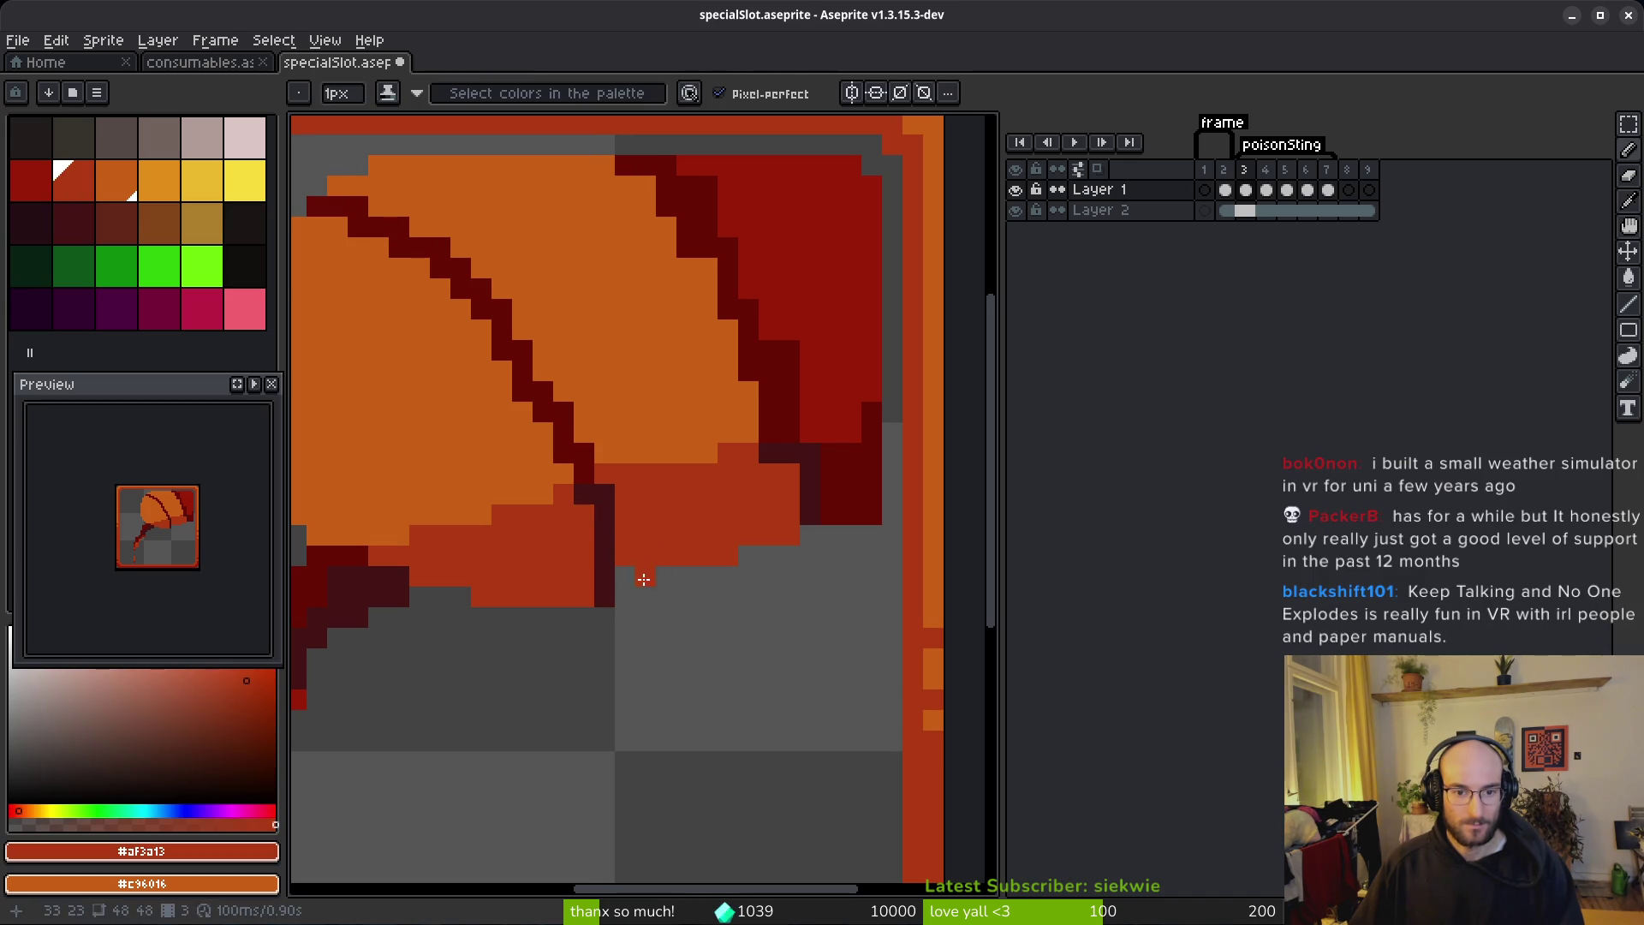
drag(631, 580, 701, 576)
Step: Paint dark red #680d05 pixels at the sting's right corner
scroll(822, 544, right, 1)
alt+click(778, 537)
drag(774, 543, 793, 542)
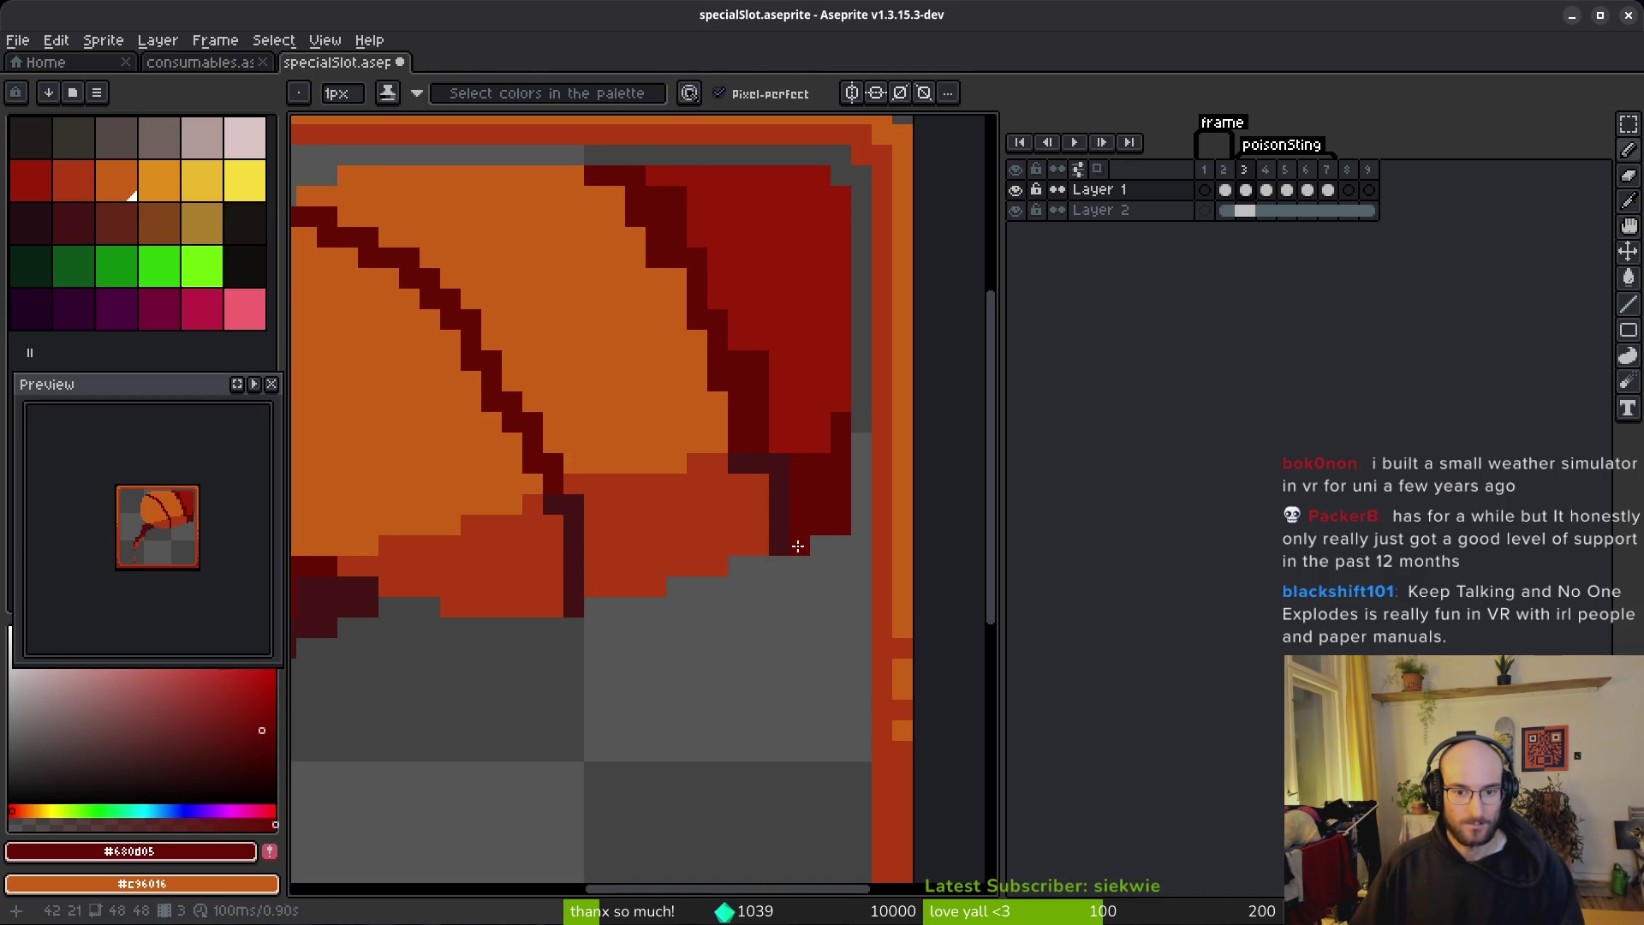
scroll(811, 480, down, 2)
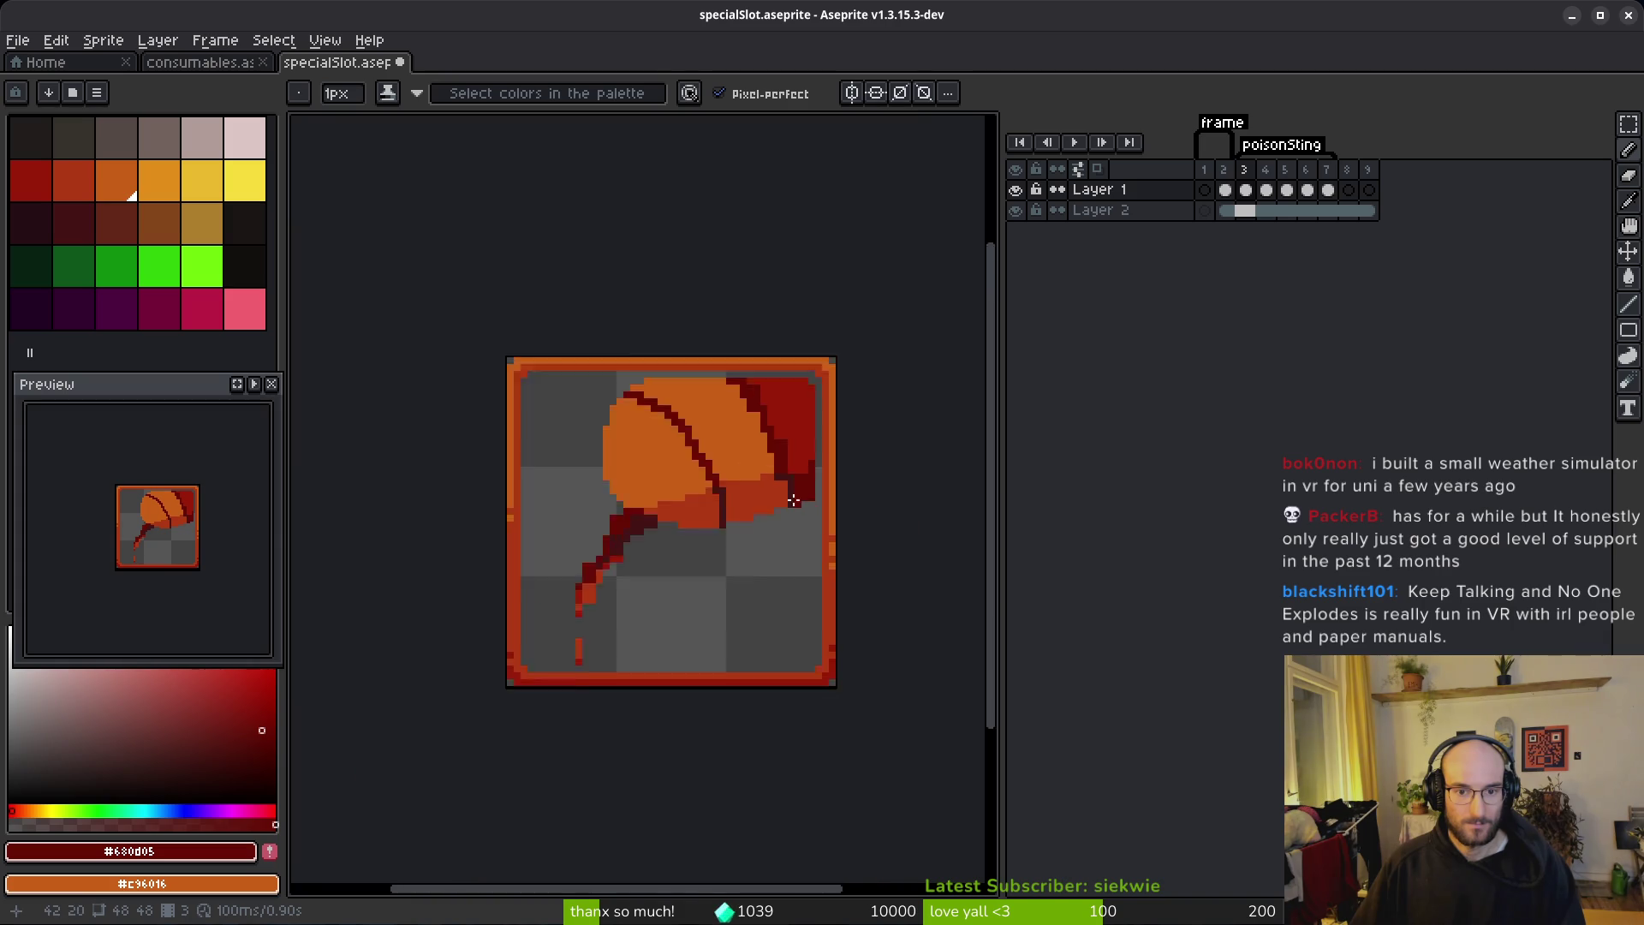
scroll(760, 438, up, 1)
scroll(766, 463, up, 2)
Step: Paint orange #c96016 over the red pixels near the join
alt+click(753, 455)
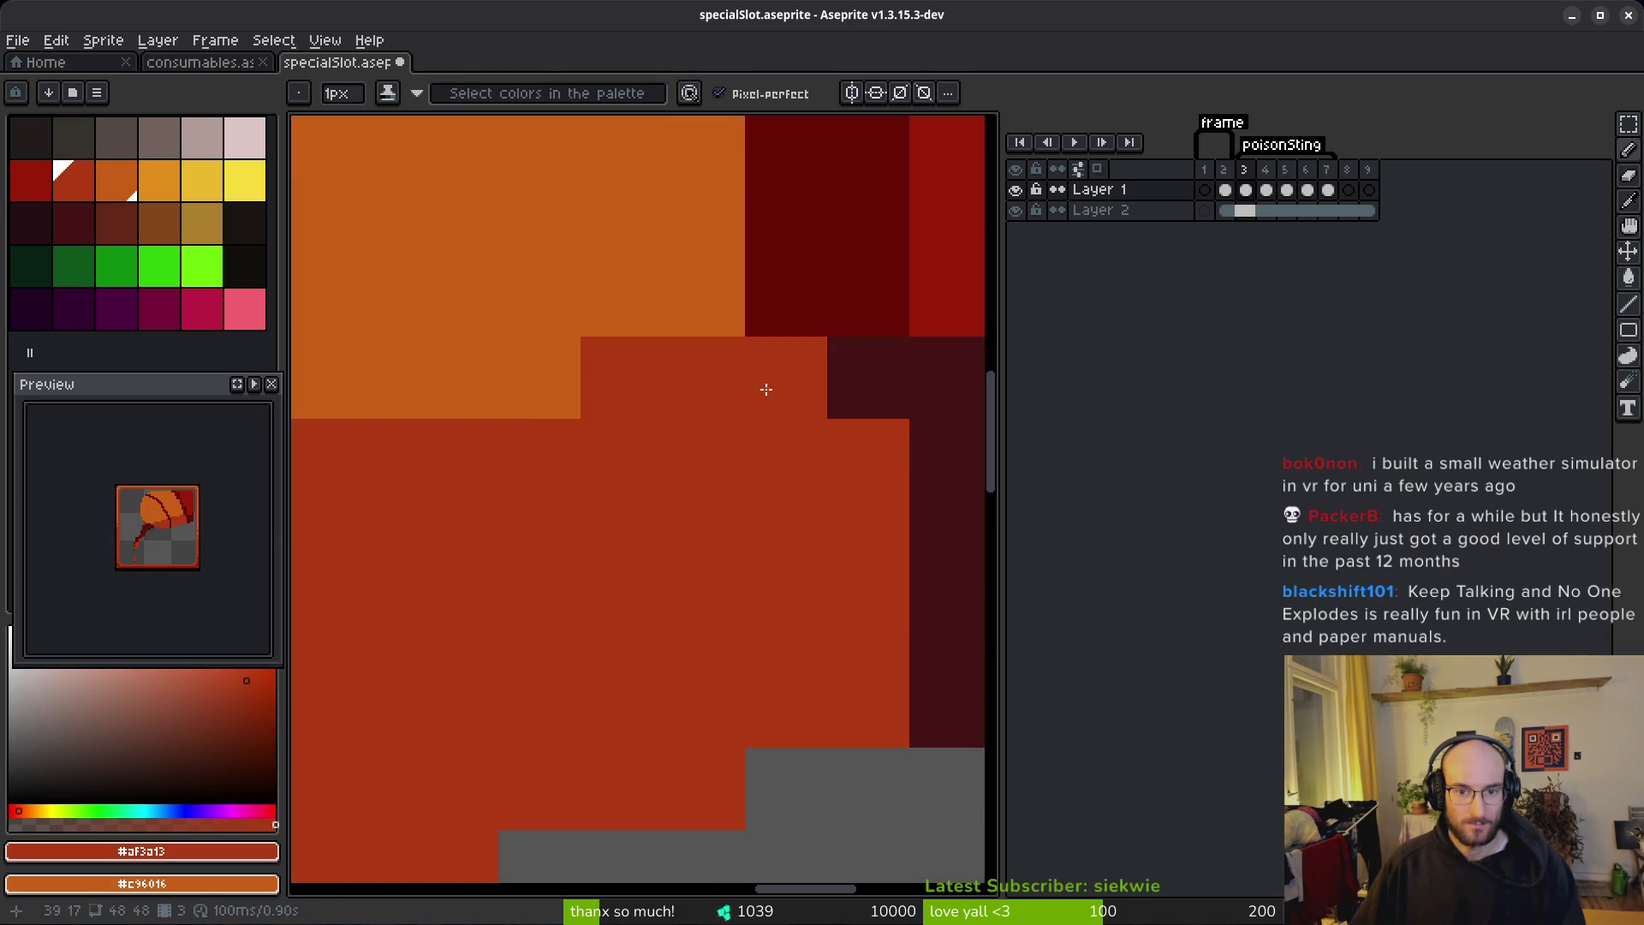
scroll(771, 385, down, 2)
scroll(711, 531, up, 2)
alt+click(685, 540)
mouse_move(716, 497)
mouse_down()
mouse_move(759, 506)
mouse_move(748, 429)
mouse_move(701, 359)
mouse_up()
Step: Repaint pixels on the dark-red right edge with red #981b08
scroll(719, 446, up, 2)
alt+click(744, 441)
click(754, 495)
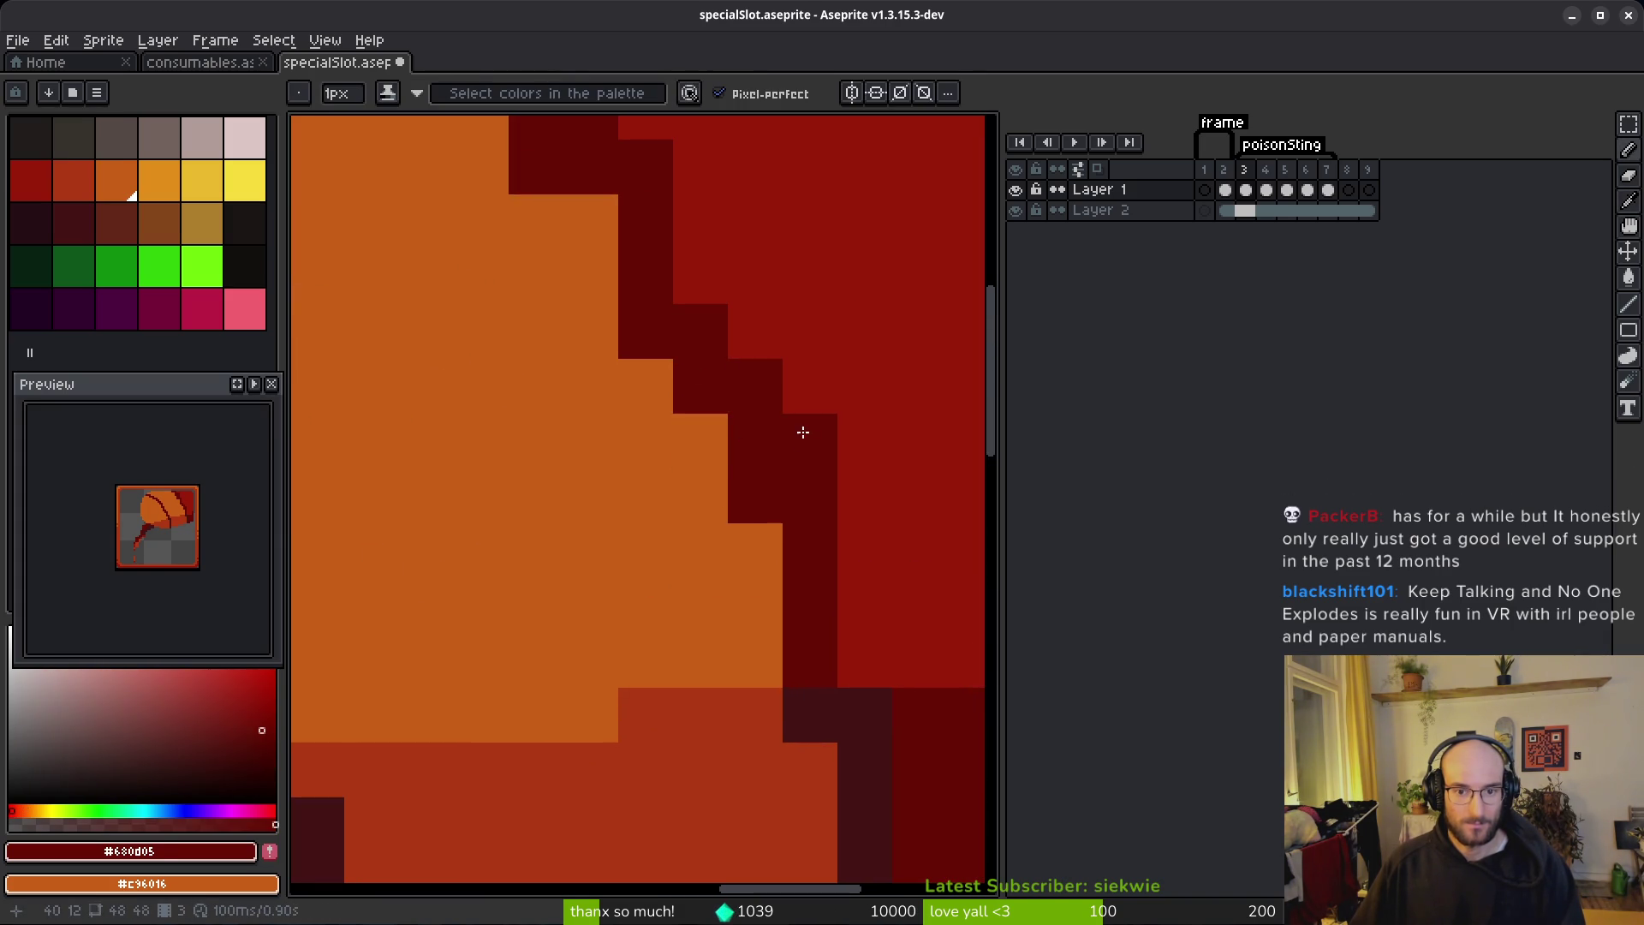
alt+click(844, 433)
click(814, 441)
scroll(904, 541, down, 2)
scroll(856, 524, up, 4)
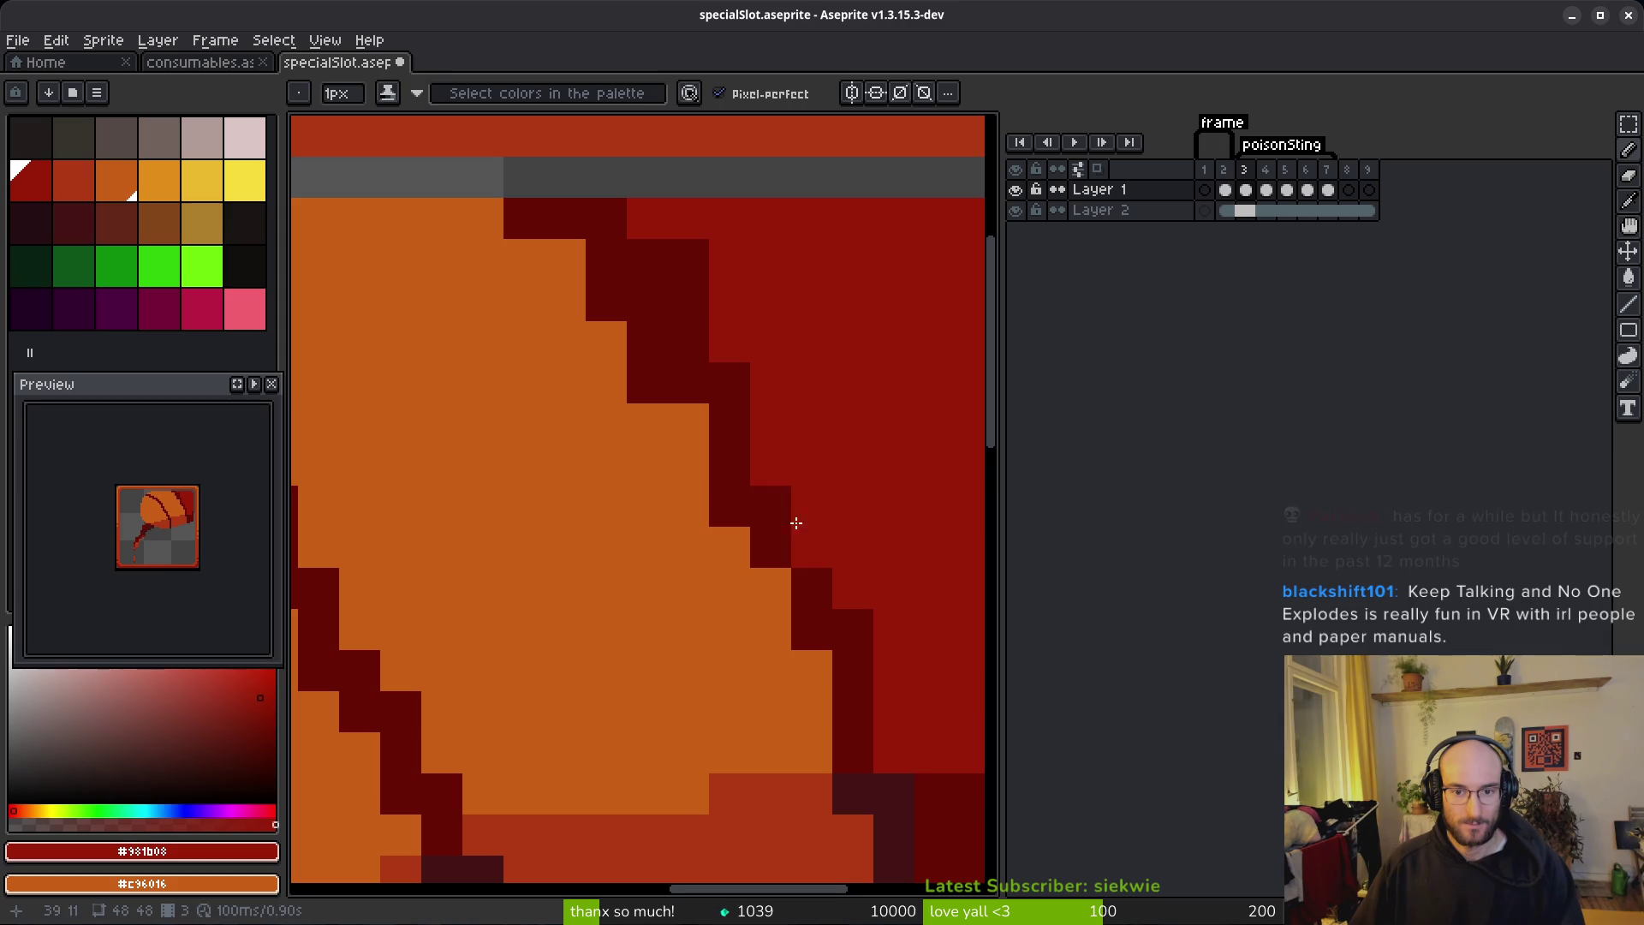
Step: Repaint four dark-red edge step pixels in orange #c96016
alt+click(770, 496)
alt+click(685, 506)
click(728, 506)
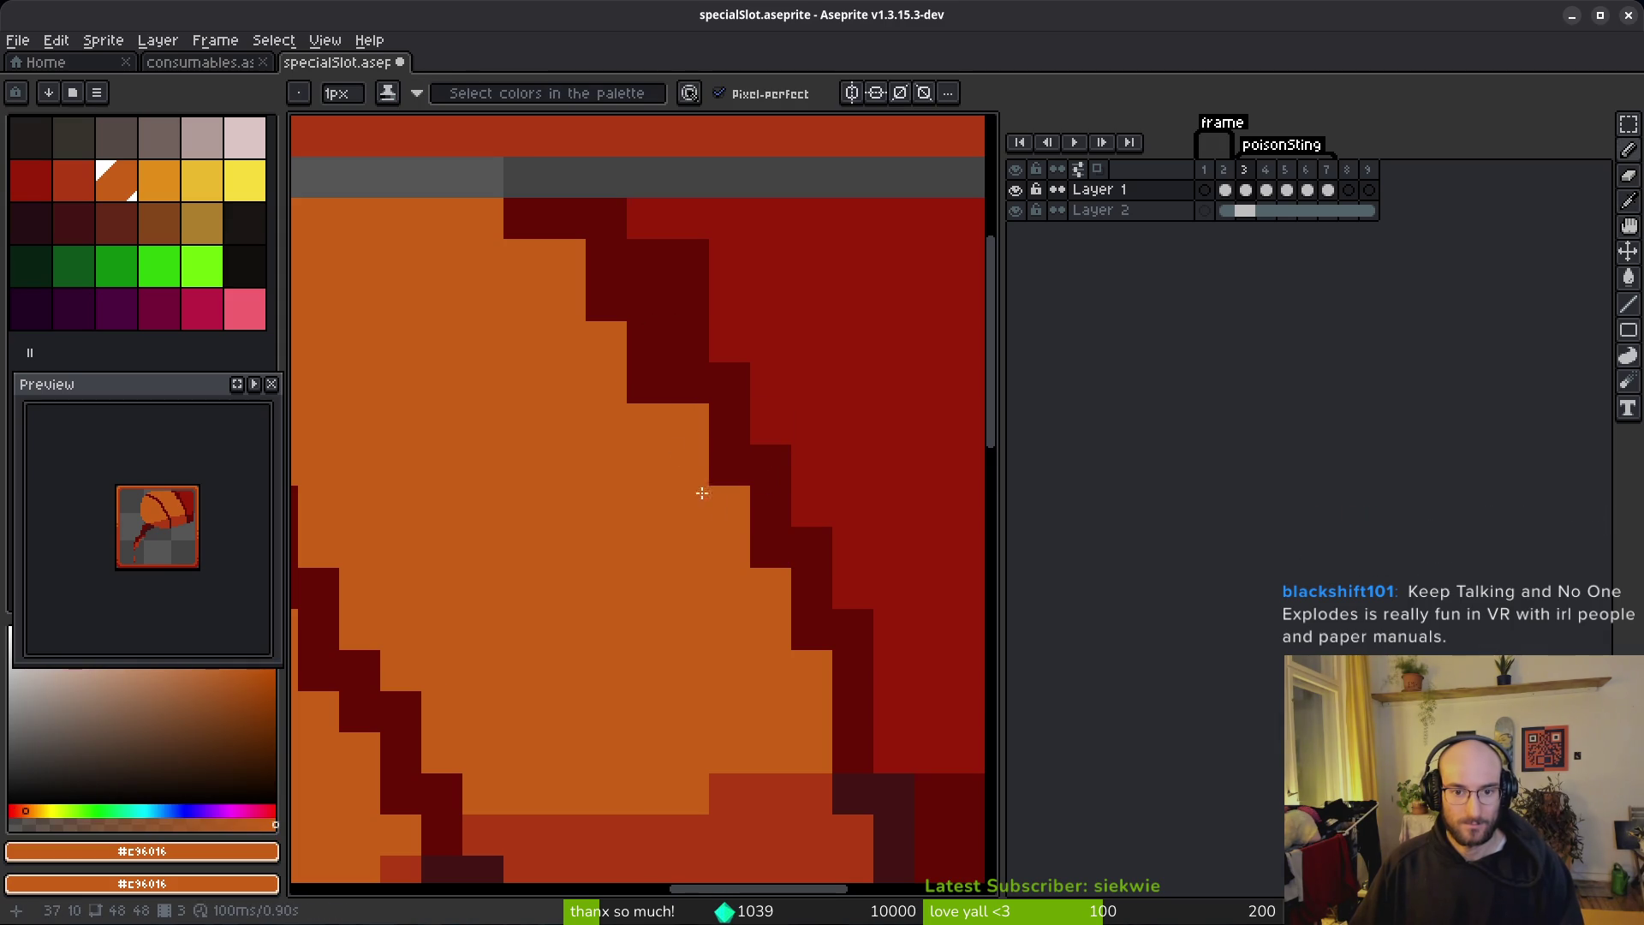
click(648, 383)
click(647, 341)
click(606, 301)
Step: Turn stray orange and edge-step pixels near the sting's tip red
click(689, 259)
click(729, 259)
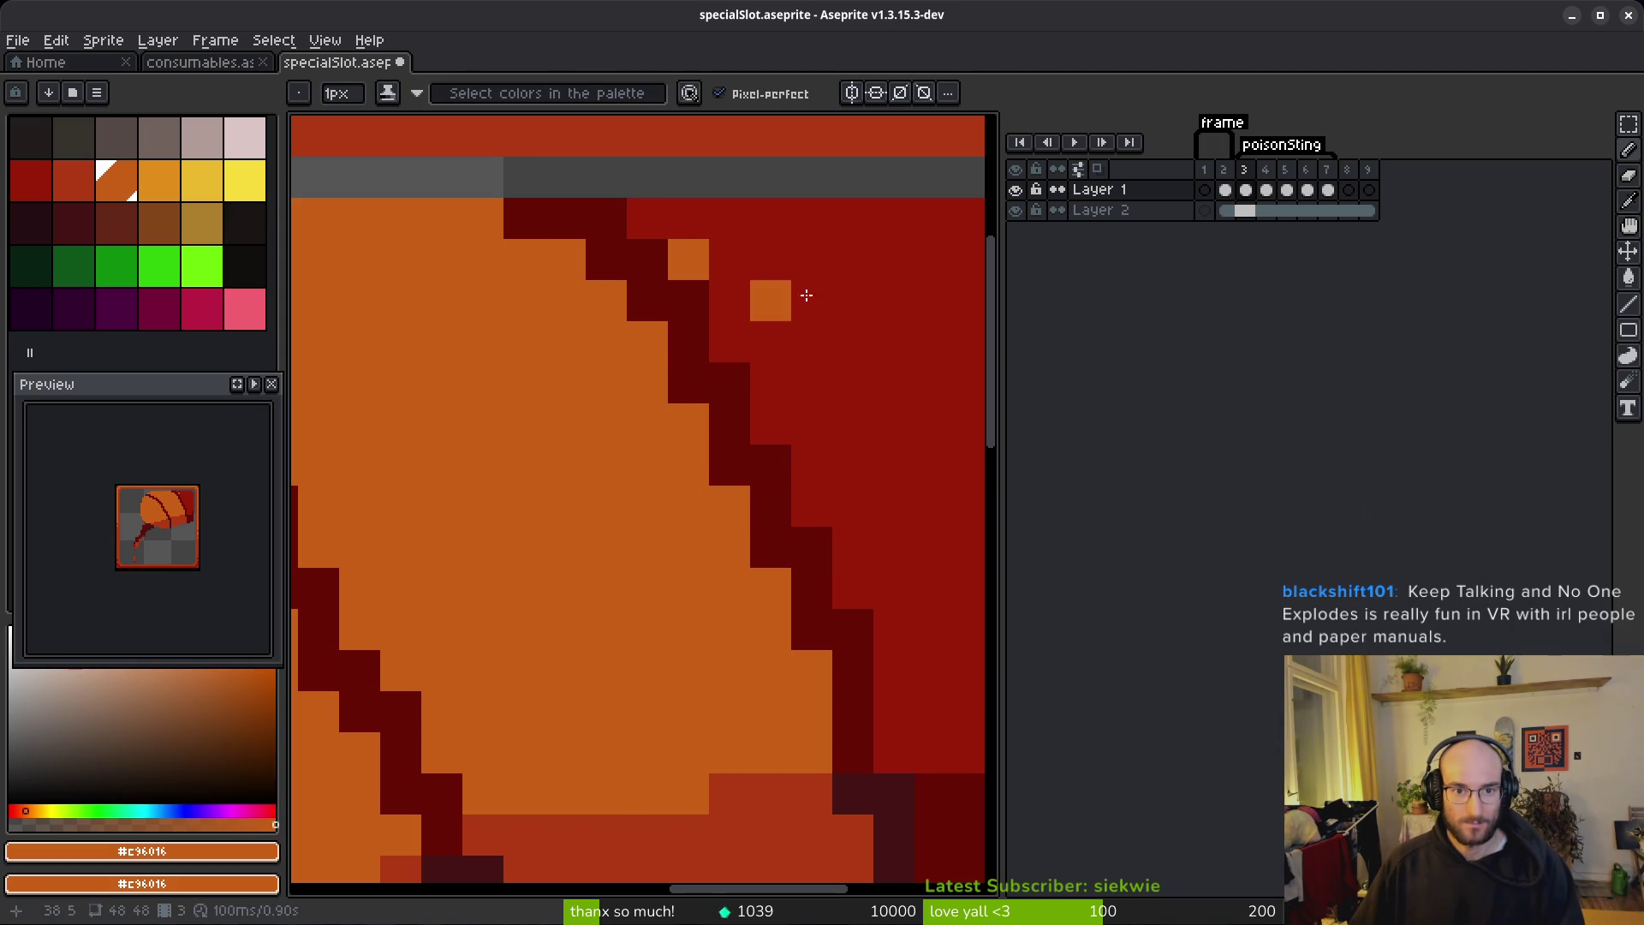
alt+click(763, 274)
click(729, 259)
click(688, 259)
click(525, 218)
alt+click(546, 281)
Step: Sample red #981b08 and dark red #680d05, then save the sprite
scroll(548, 342, down, 5)
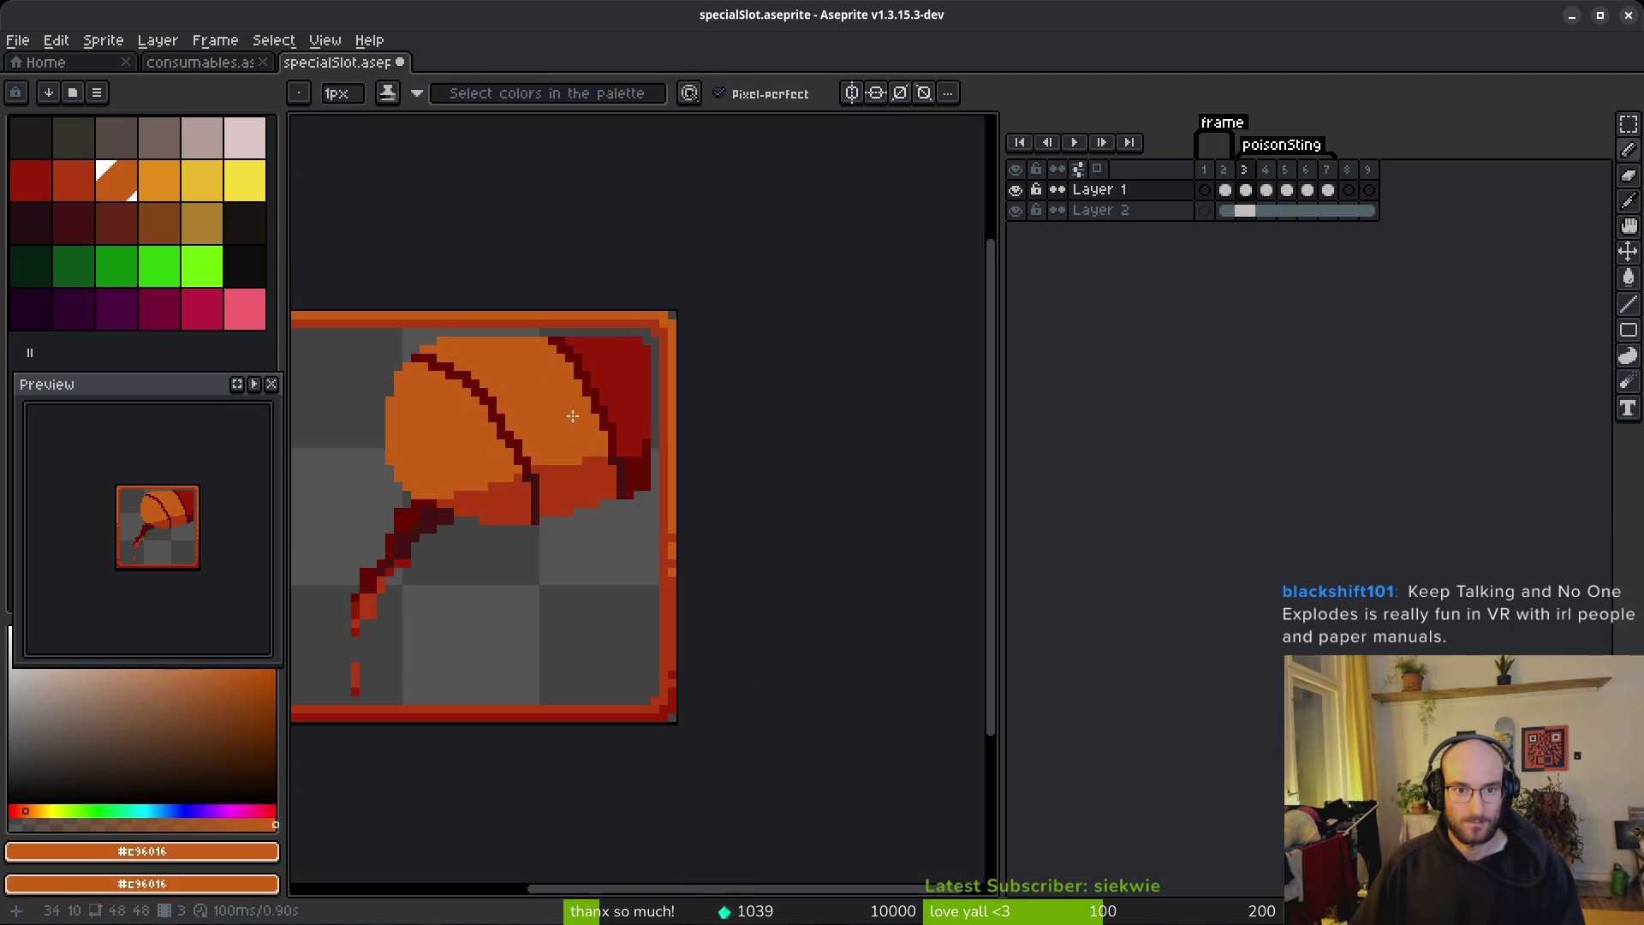
scroll(576, 481, down, 2)
scroll(591, 531, up, 5)
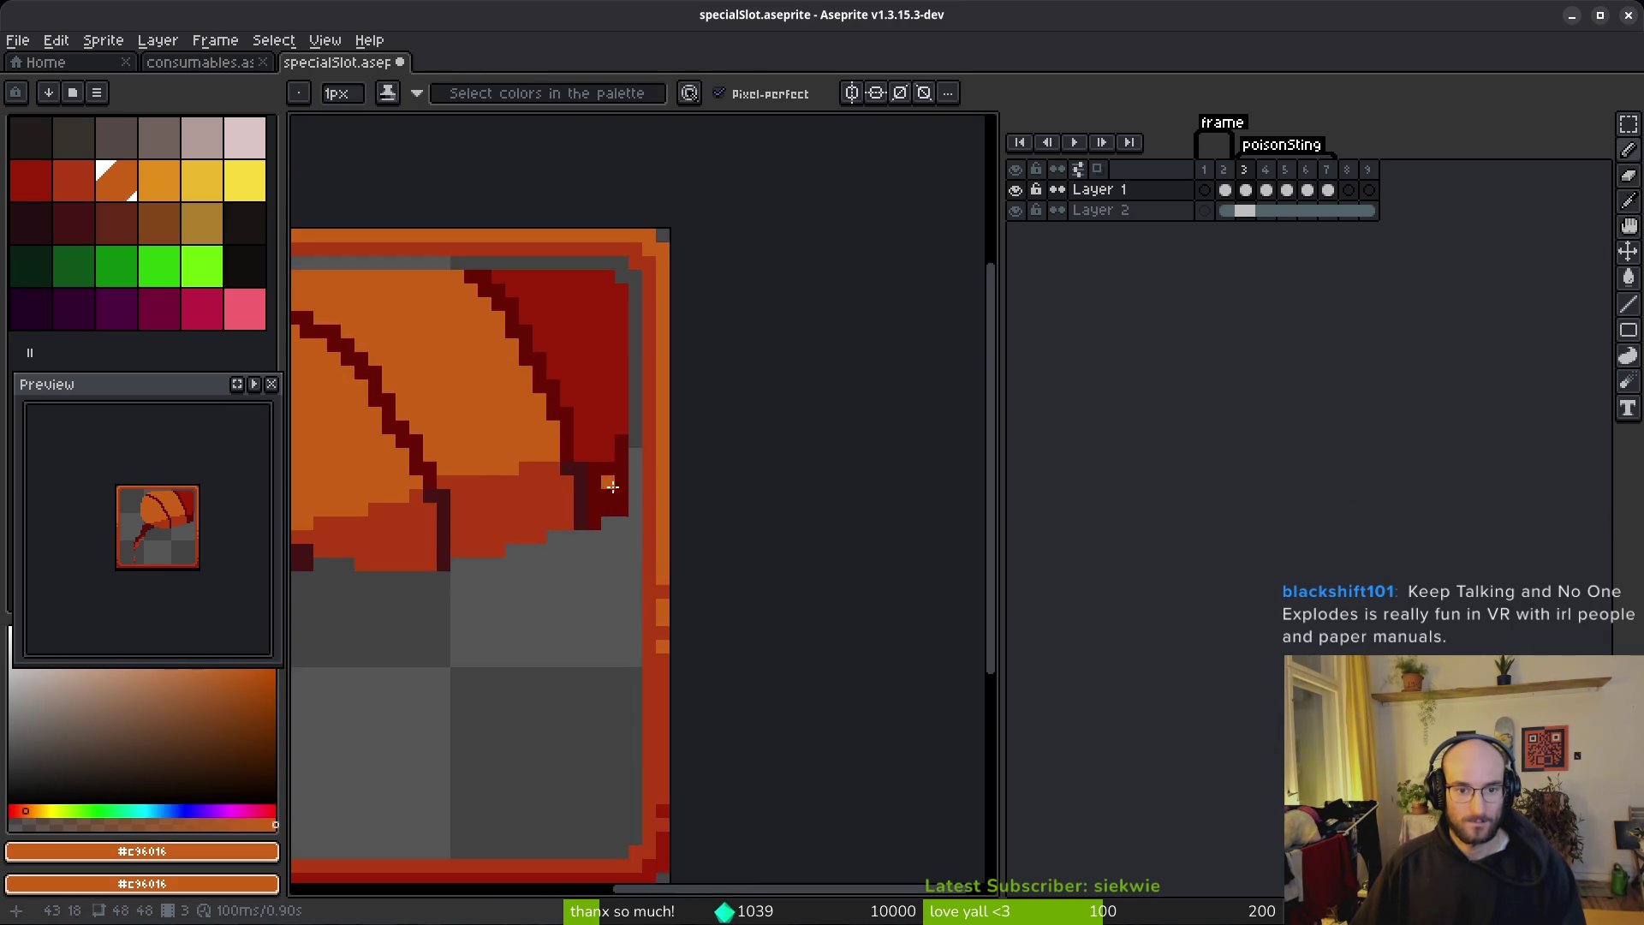
alt+click(613, 371)
scroll(638, 497, down, 3)
alt+click(636, 469)
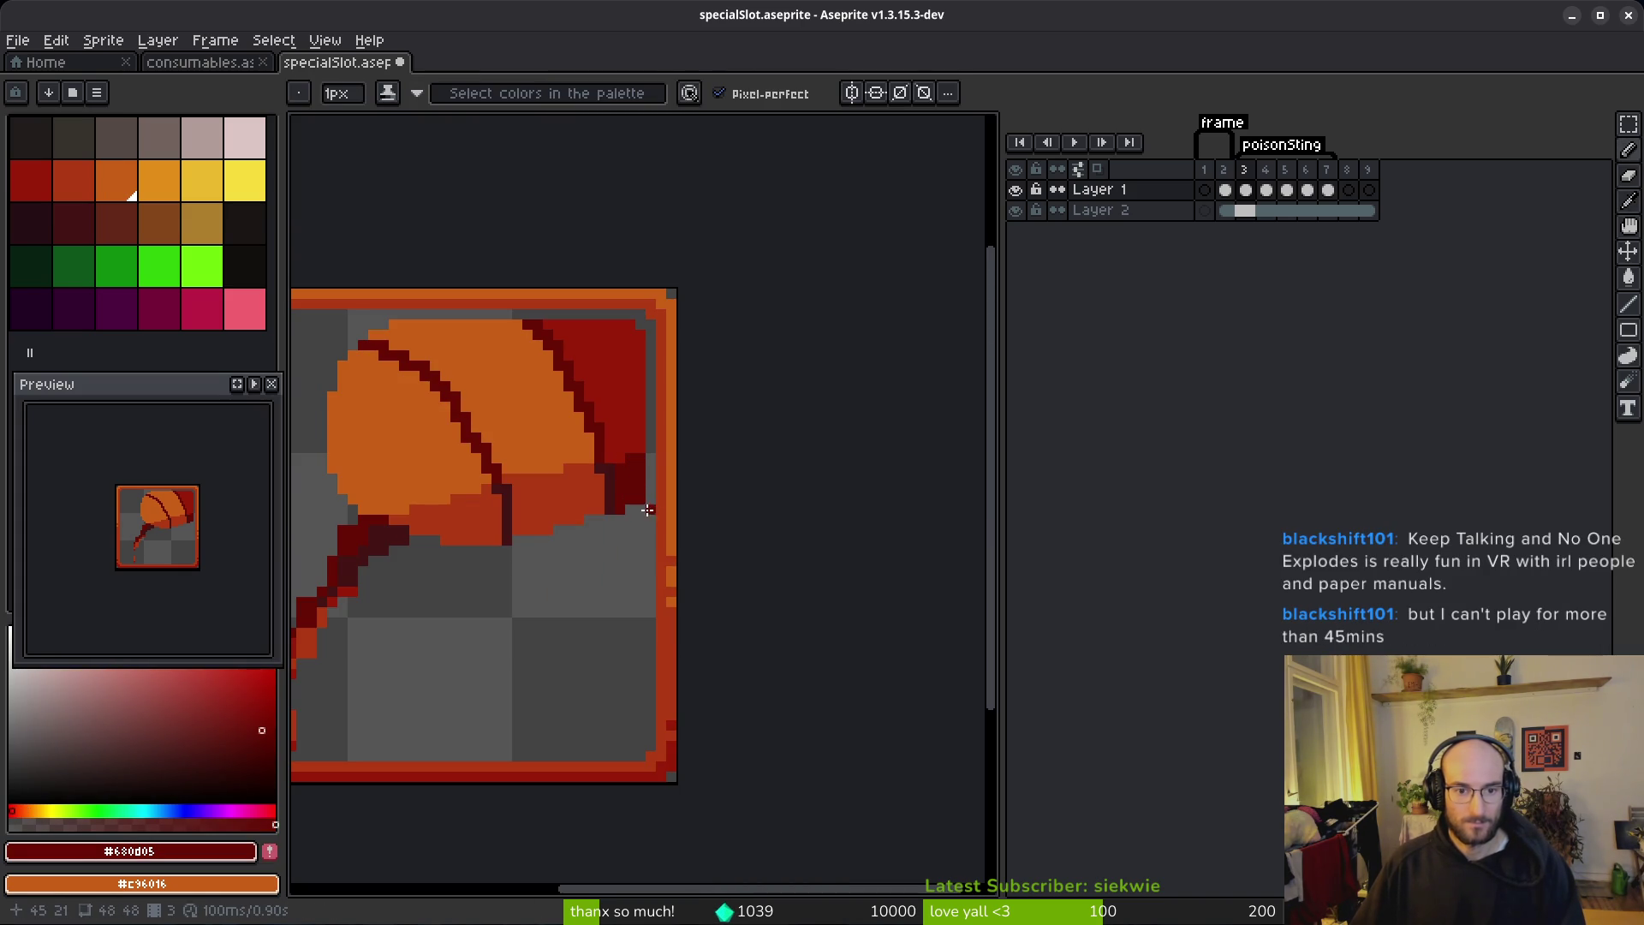
key(ctrl+s)
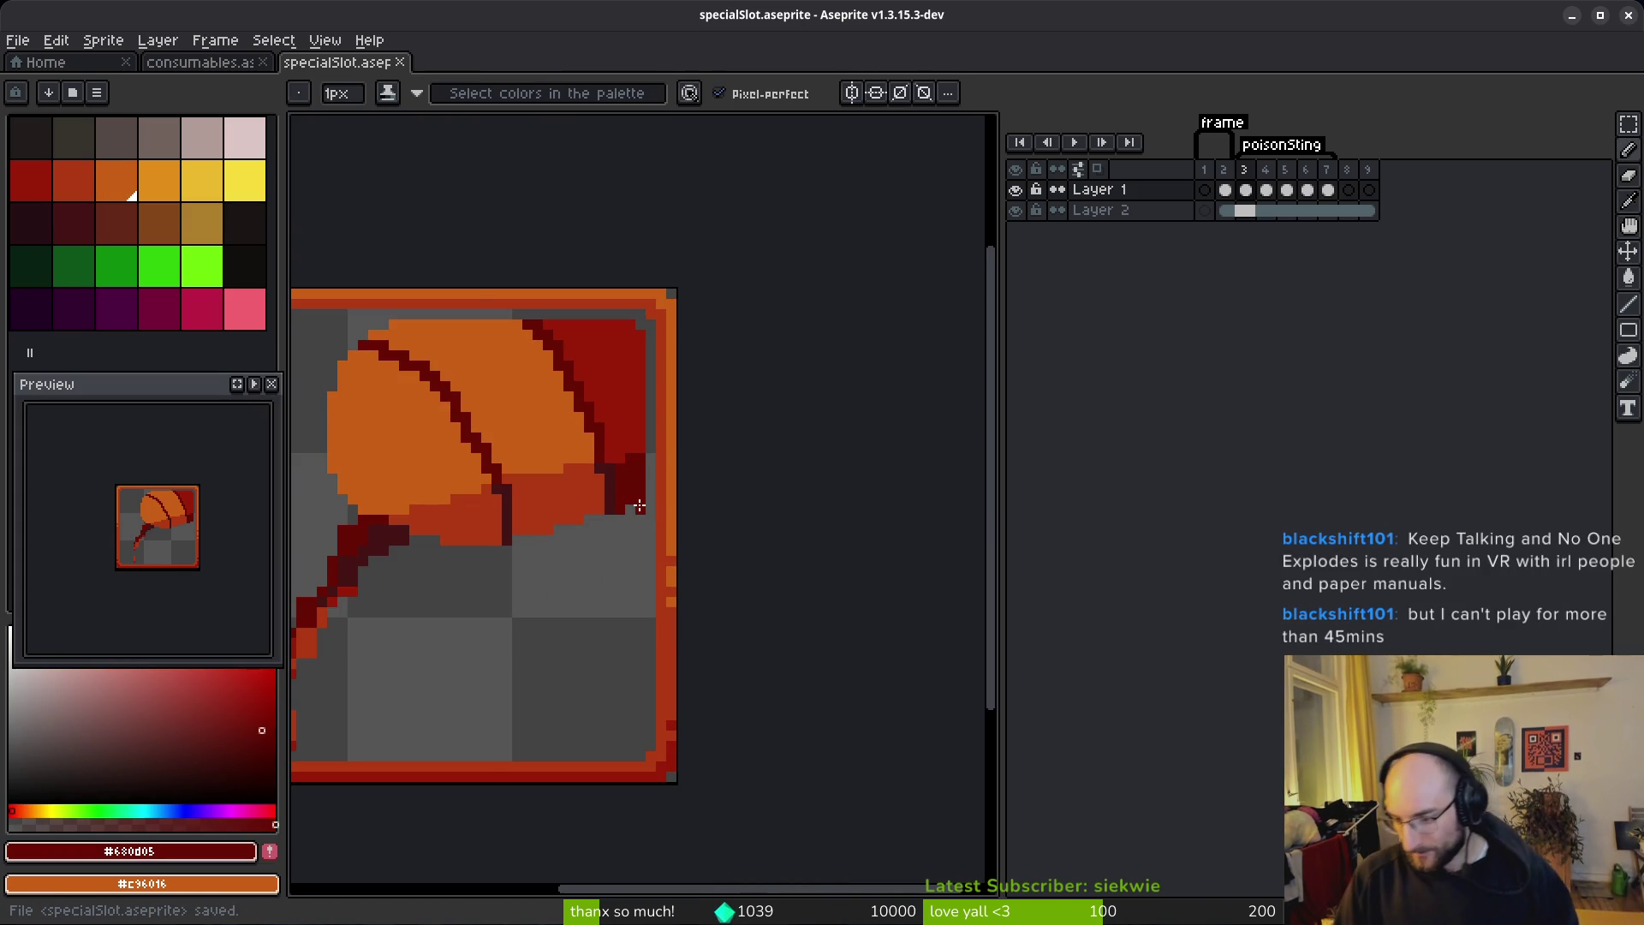
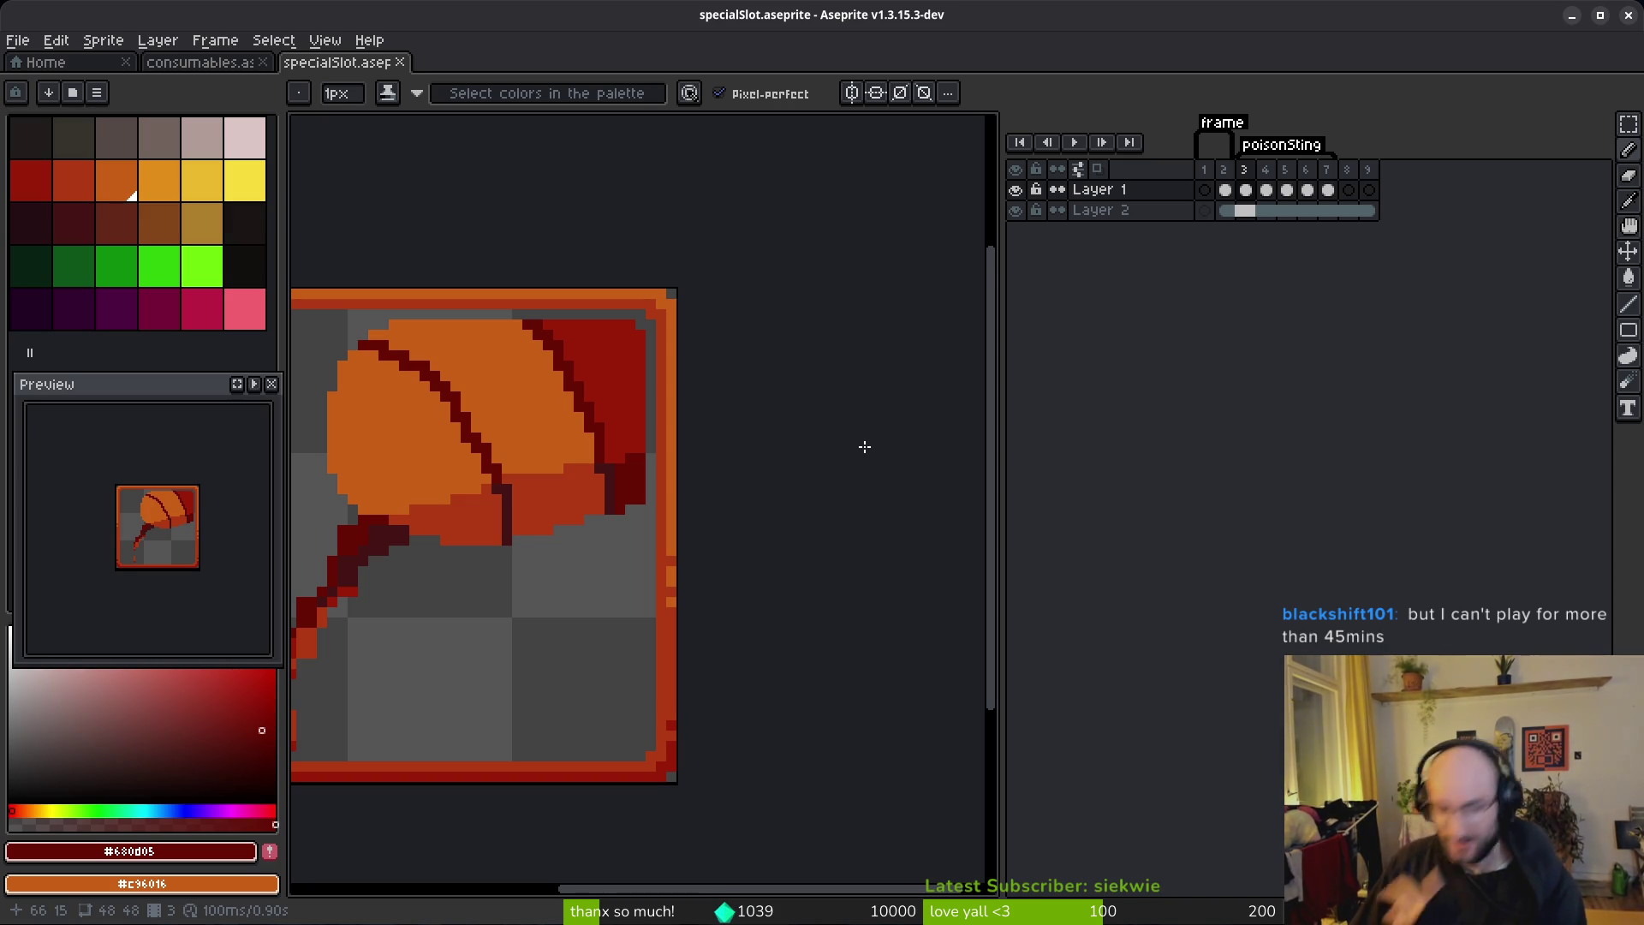
Step: Sample the darkest shade and add dark shading pixels along the stinger's stem
scroll(865, 446, down, 1)
scroll(899, 470, up, 4)
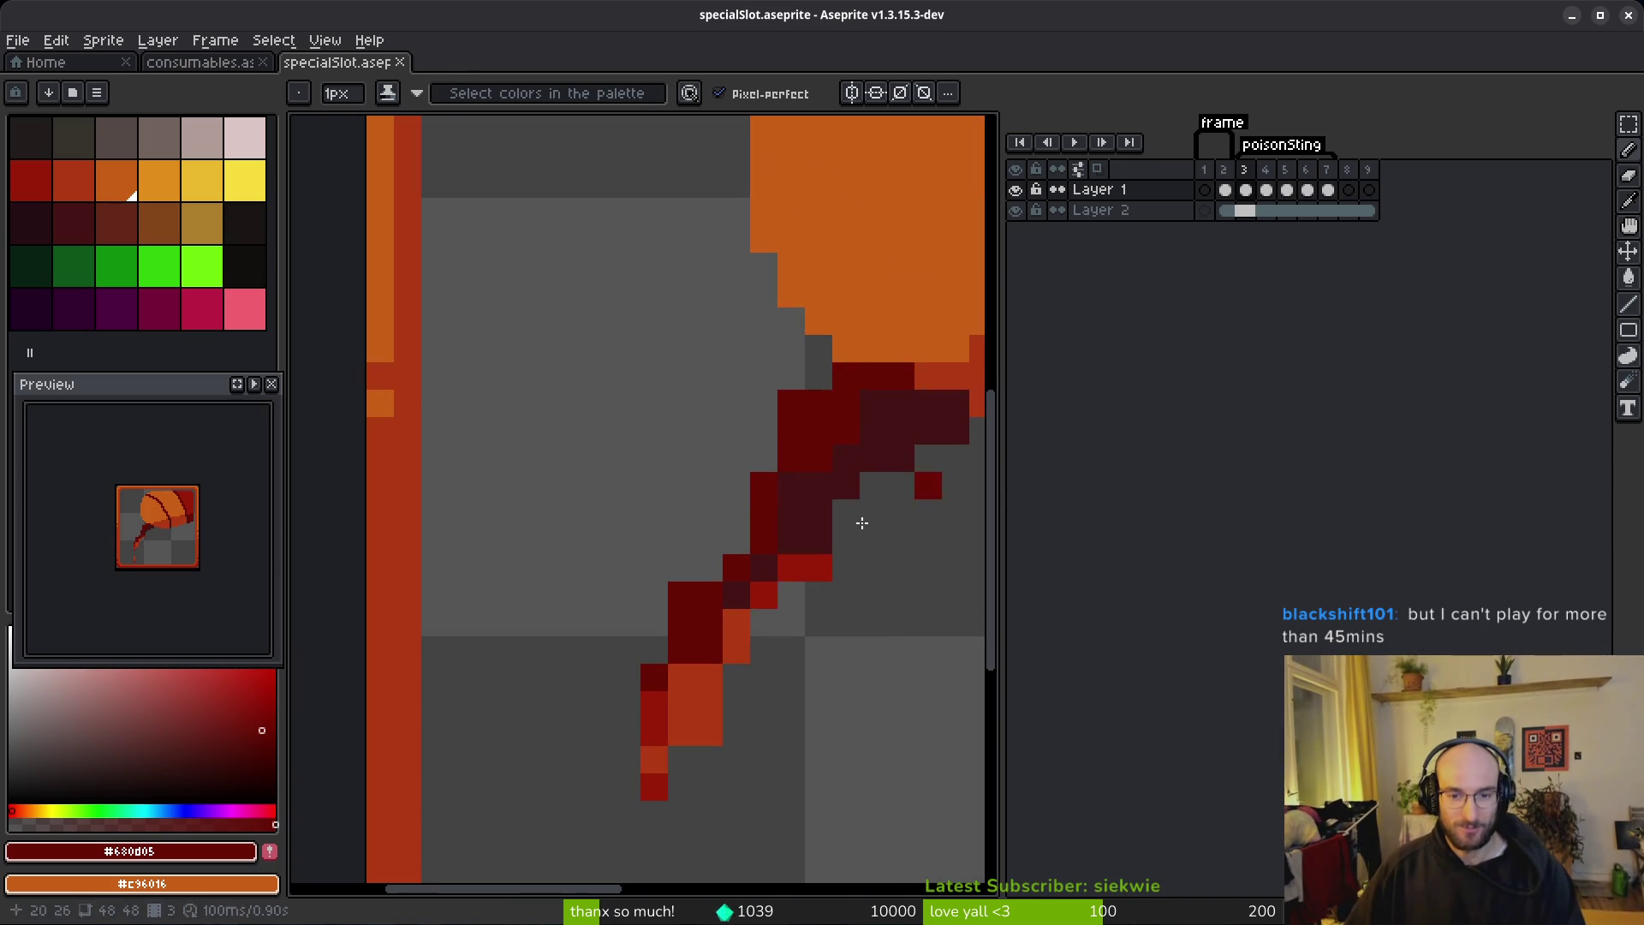
alt+click(856, 463)
drag(846, 513, 873, 486)
scroll(885, 477, up, 1)
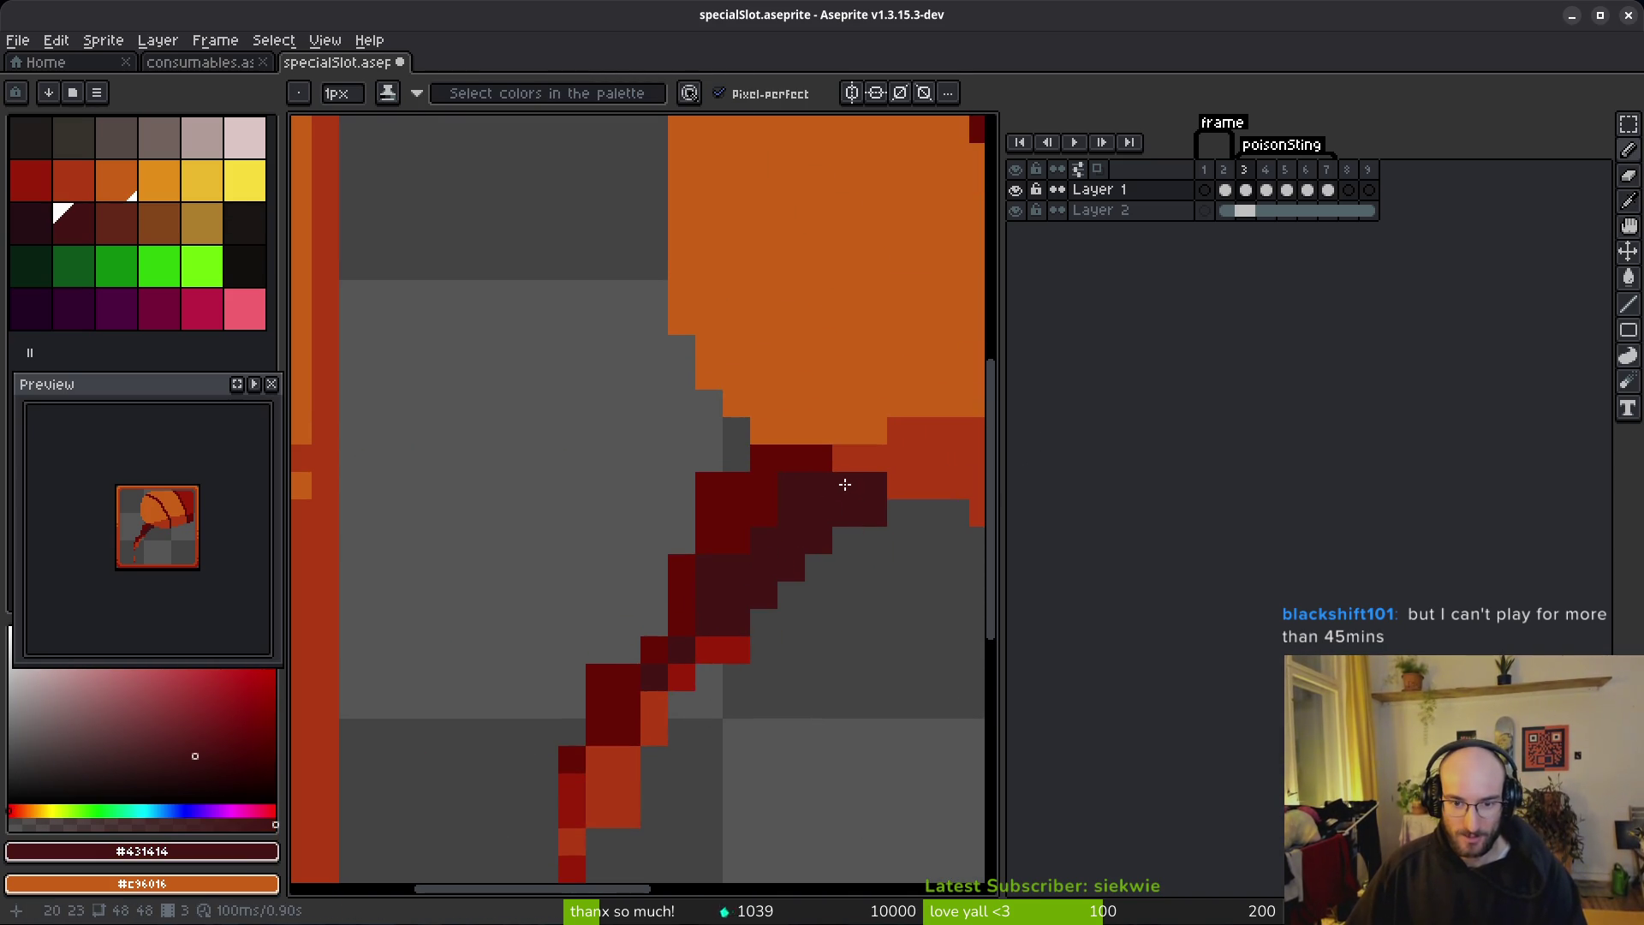
click(899, 512)
Step: Erase a stray pixel beside the stem and paint a #680d05 dark red pixel on it
key(e)
click(709, 486)
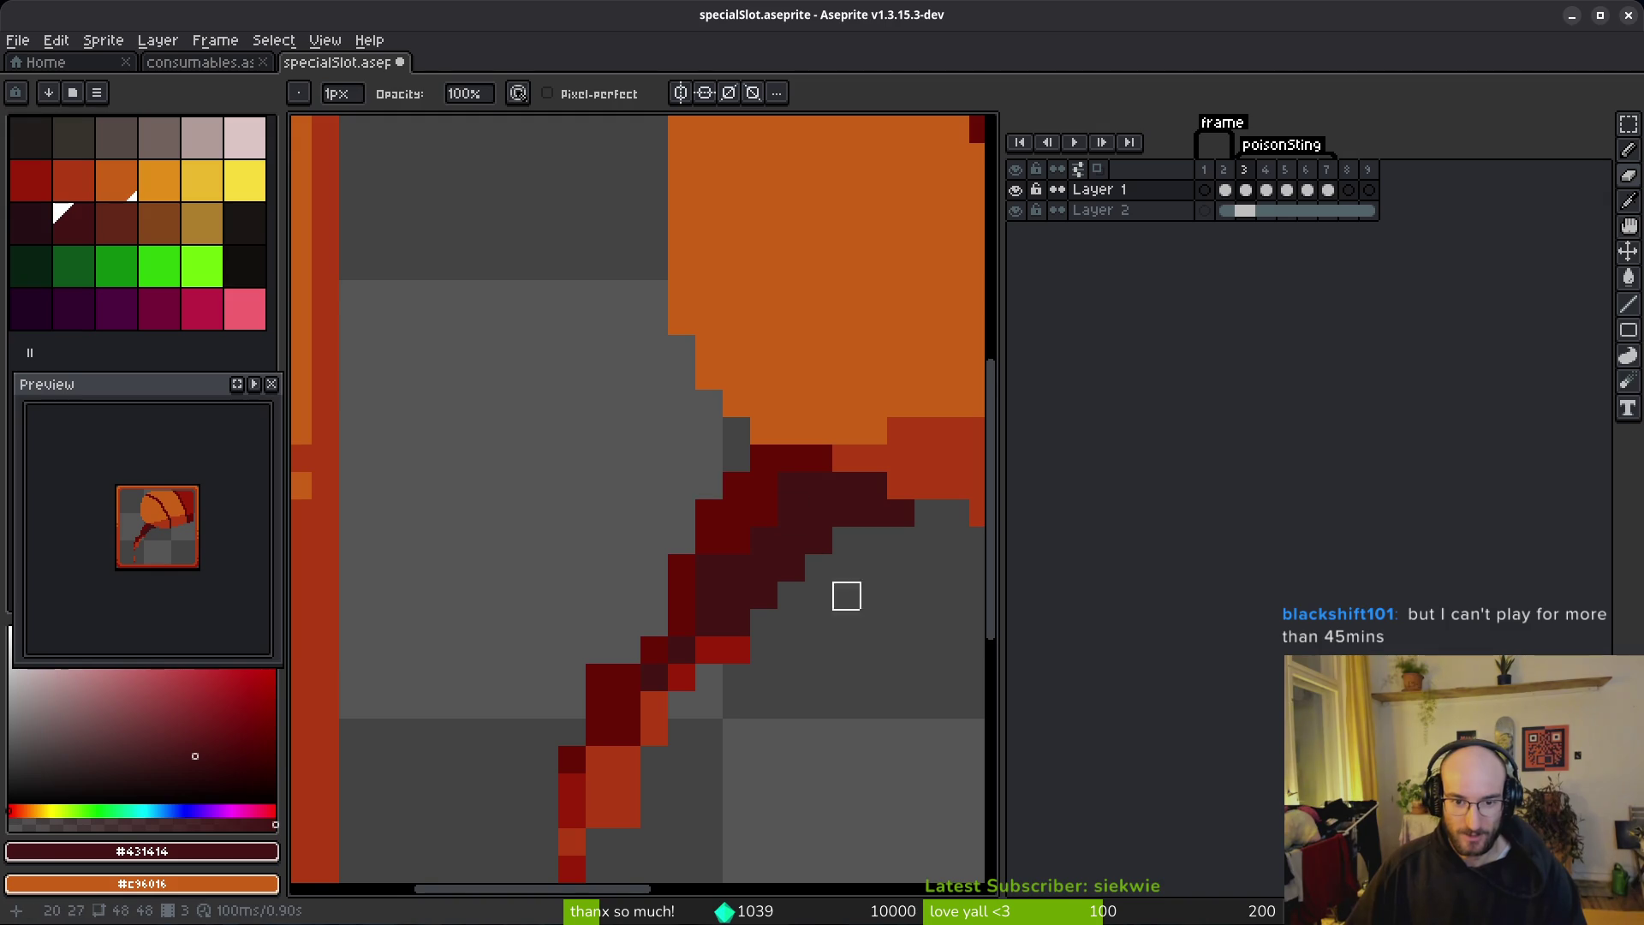
scroll(873, 624, down, 2)
alt+click(728, 483)
key(b)
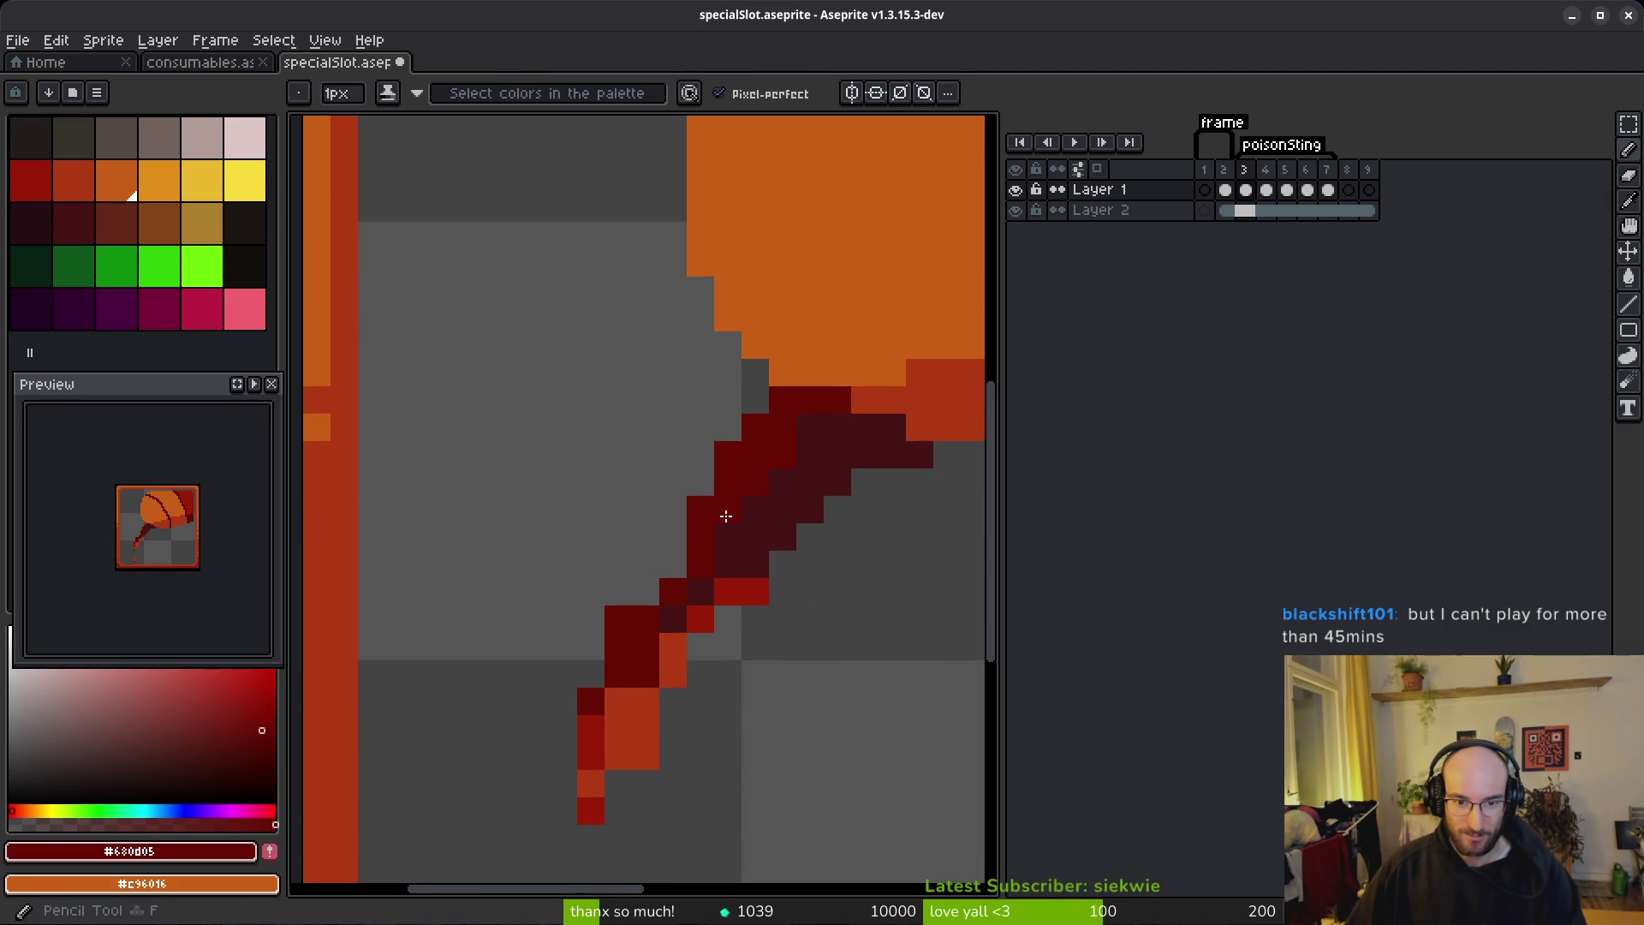
scroll(749, 571, down, 1)
click(682, 541)
Step: Erase the stray dark-red and orange-red pixels around the stem and tail
key(e)
scroll(625, 595, down, 1)
click(625, 618)
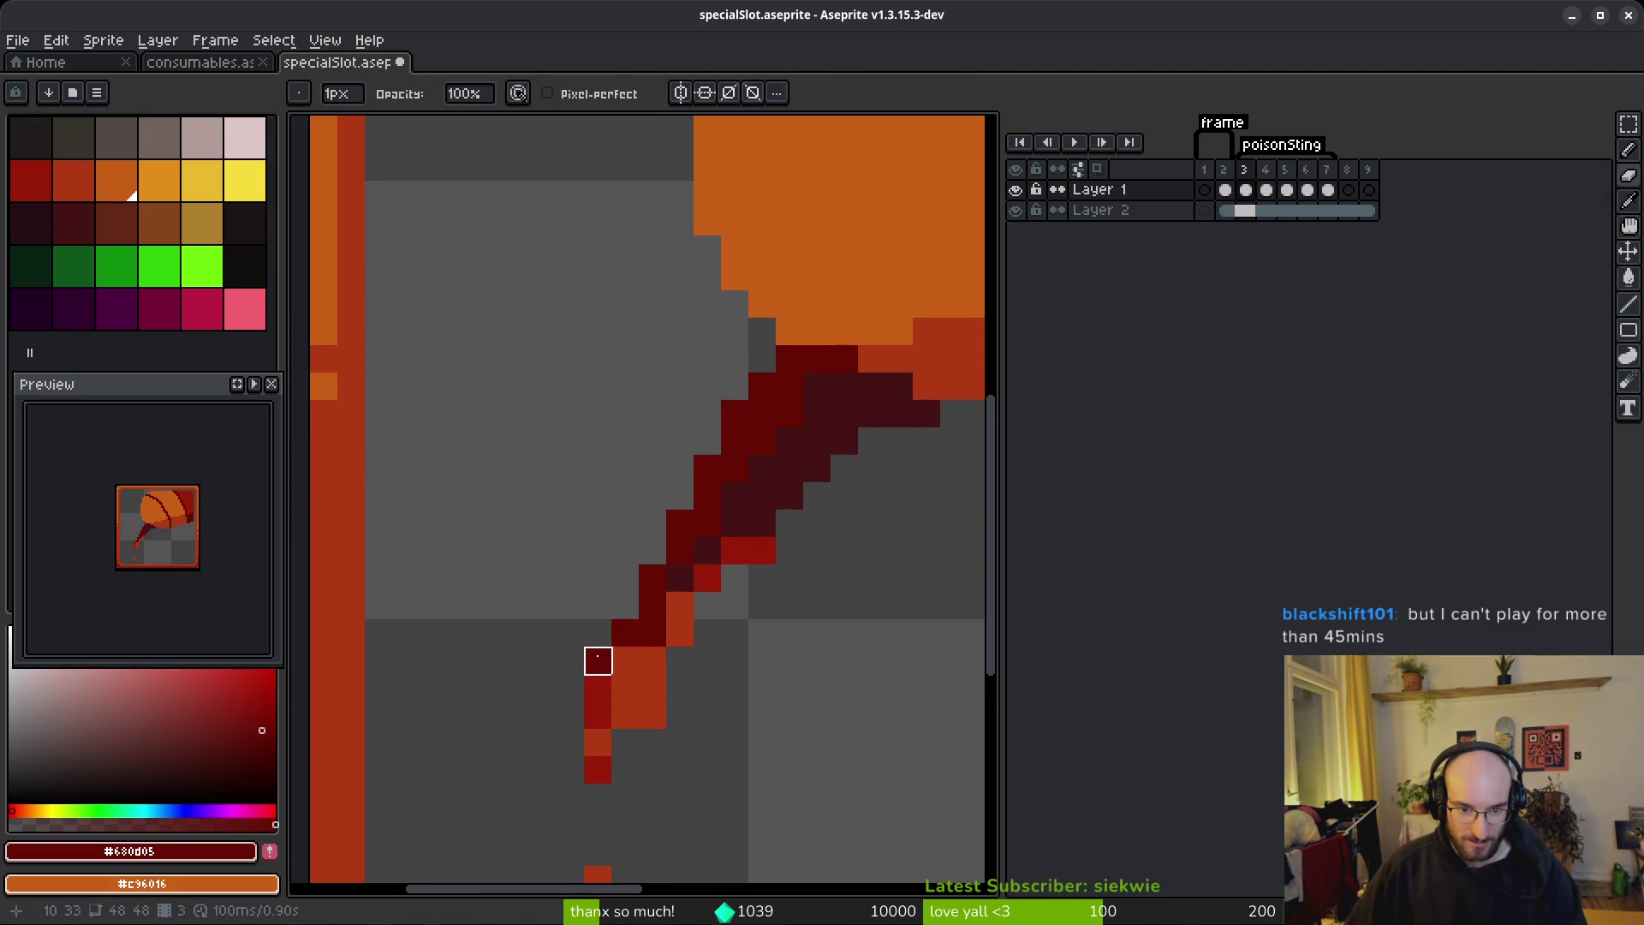
click(598, 660)
scroll(598, 659, down, 2)
key(b)
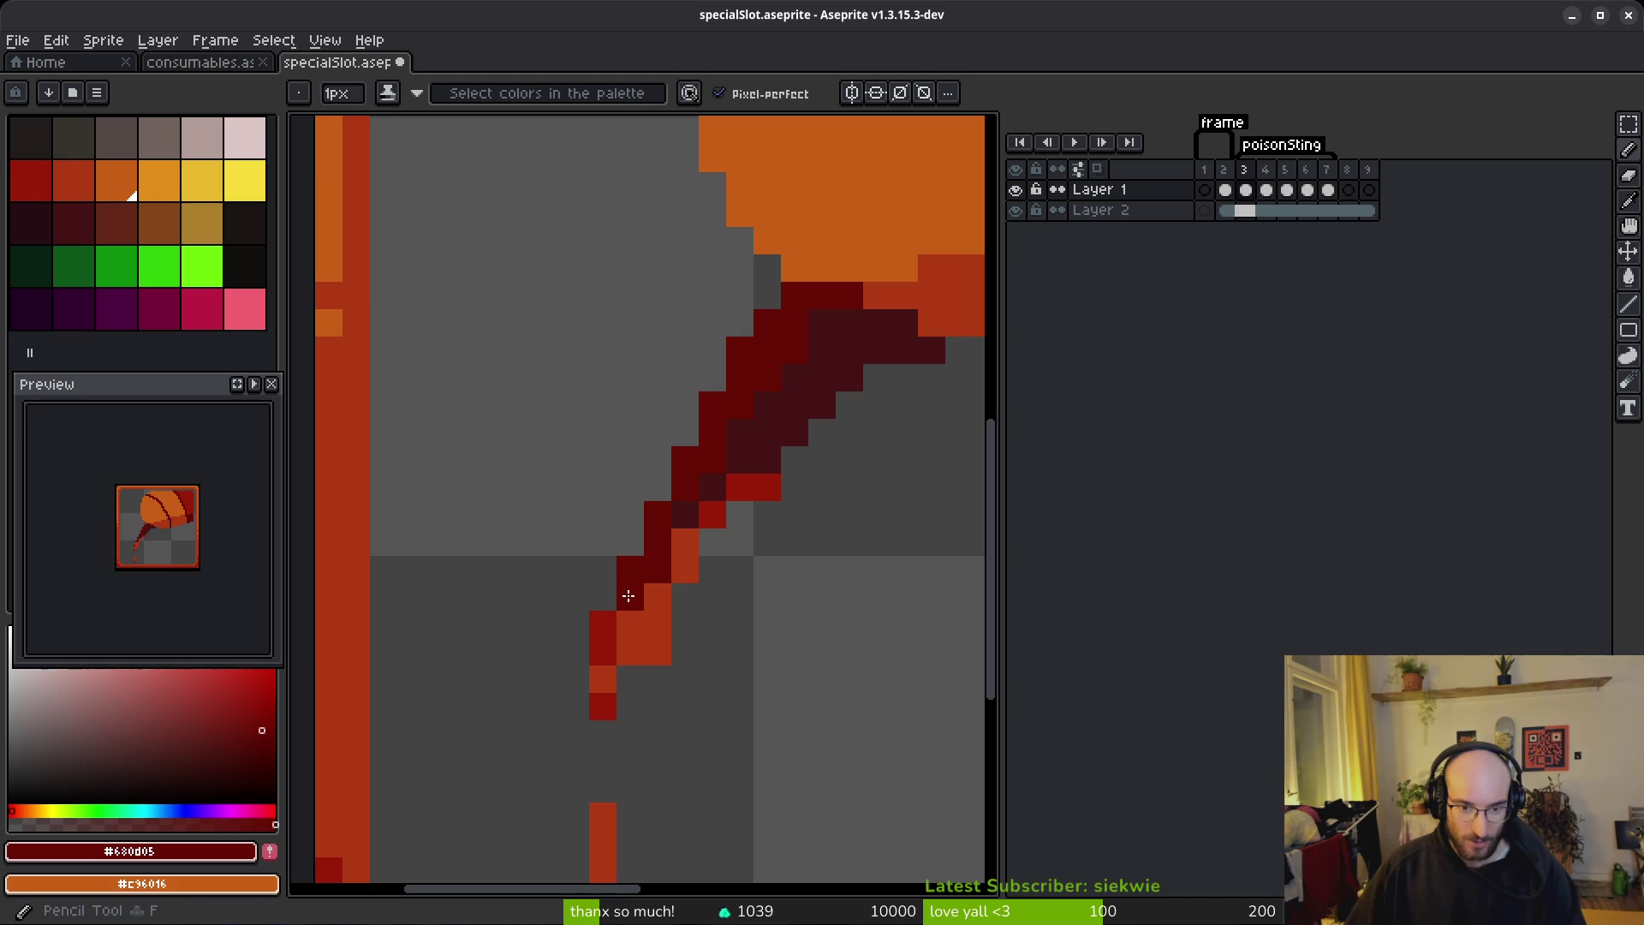
key(e)
click(658, 651)
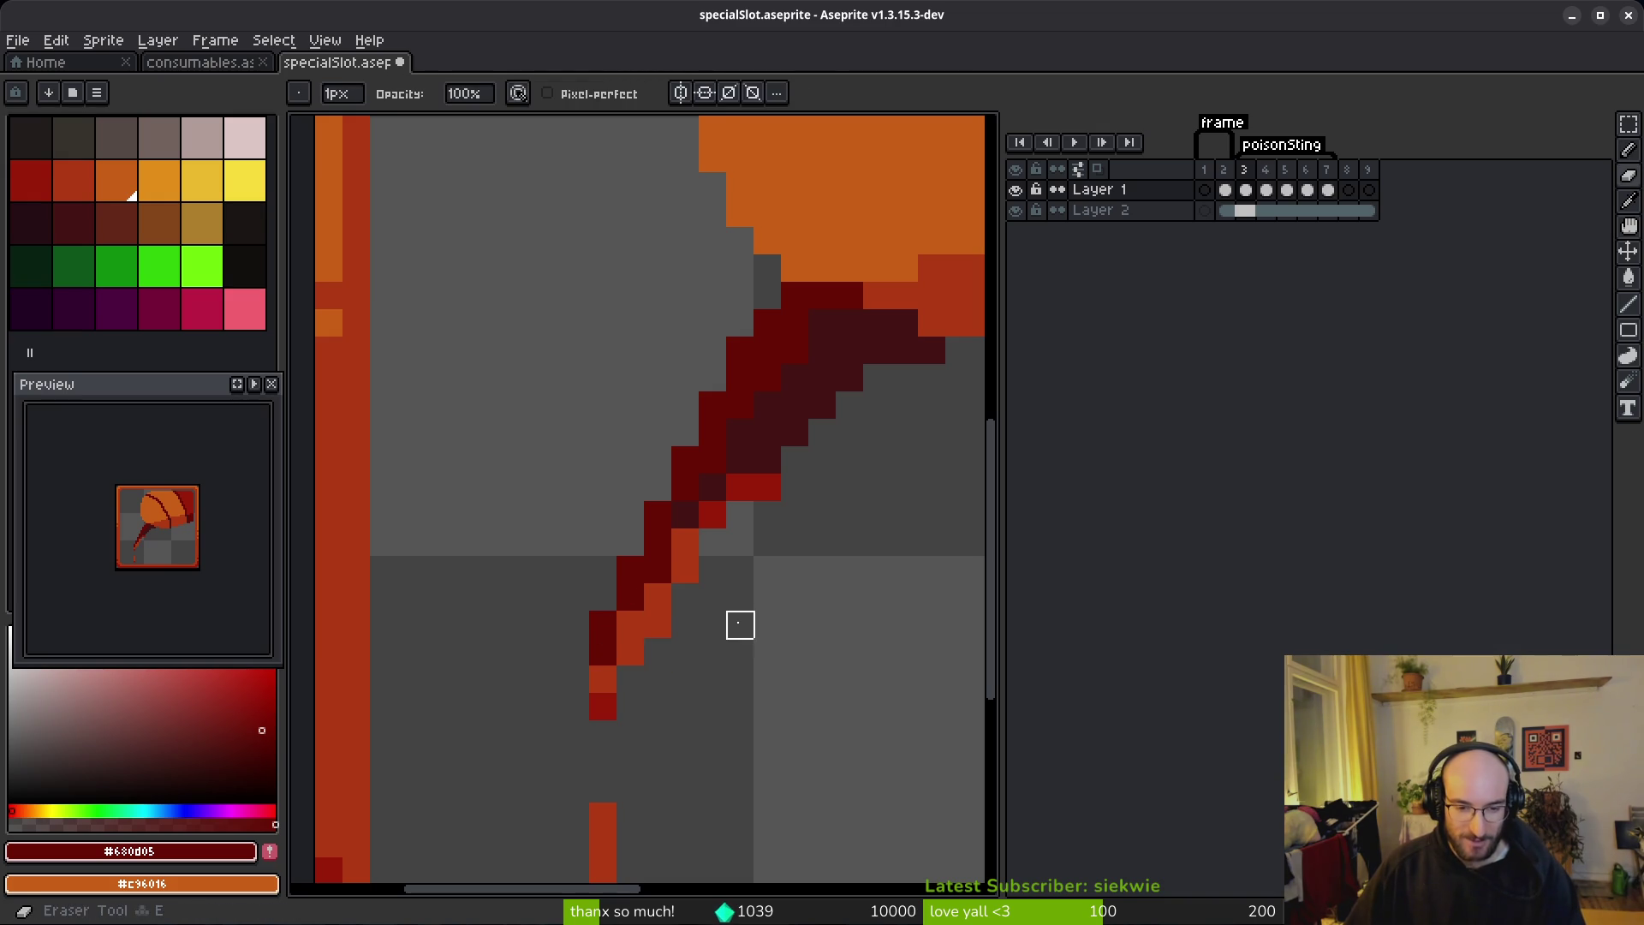
click(657, 624)
click(768, 487)
Step: Sample the stem's red and paint a red pixel beside the stem
key(b)
alt+click(752, 459)
scroll(856, 497, down, 3)
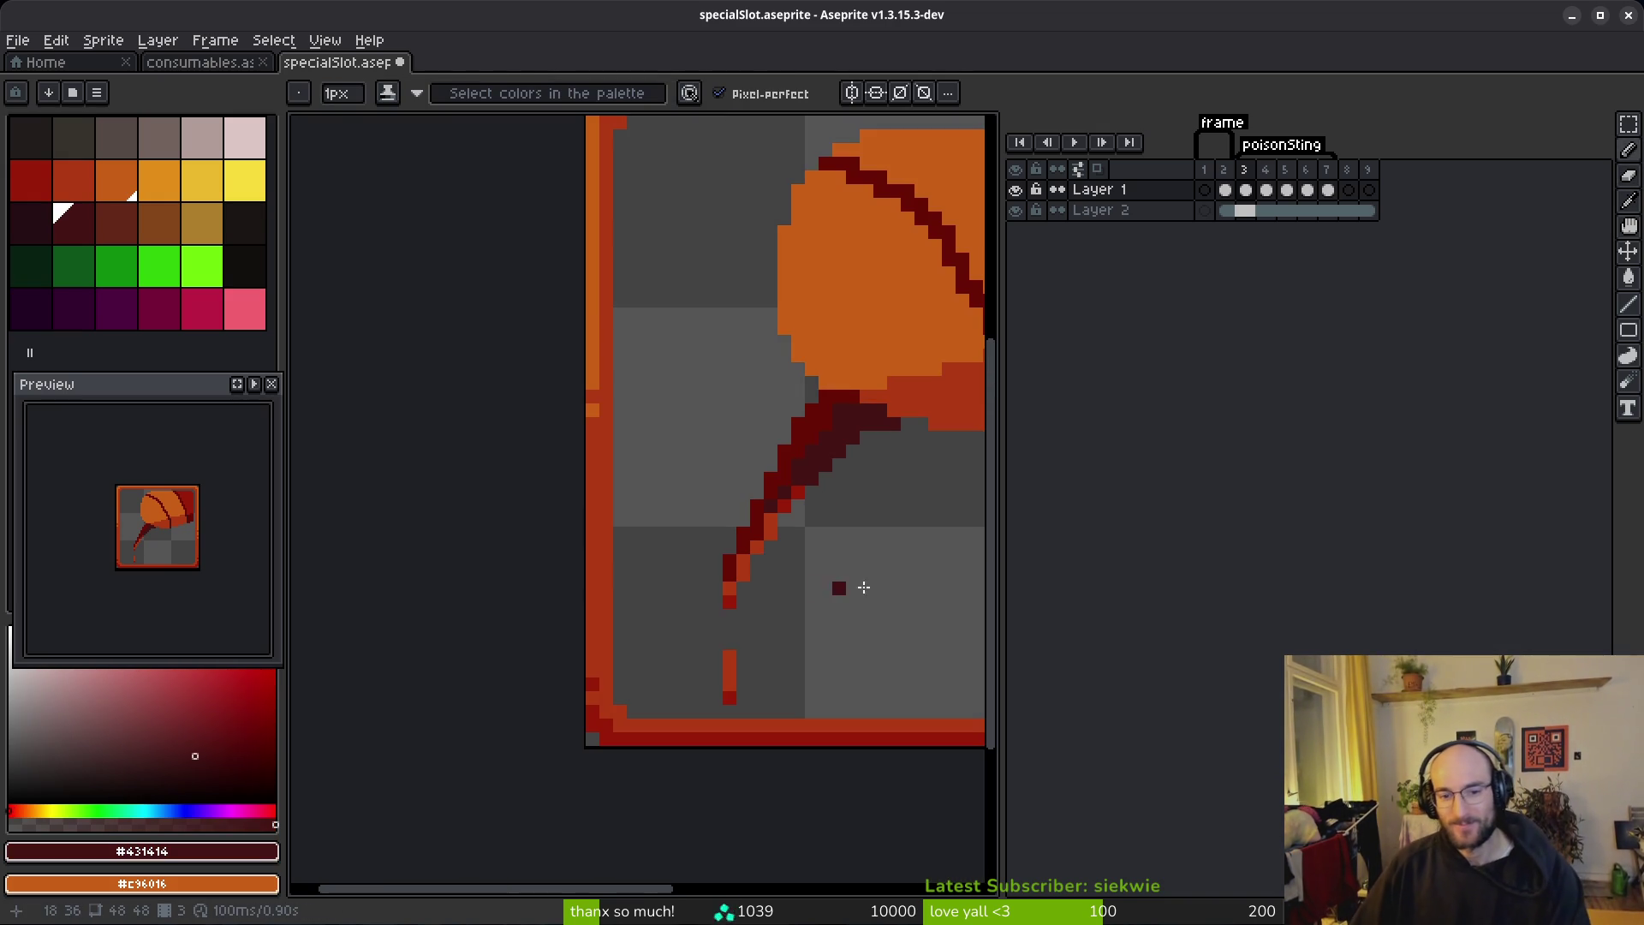
scroll(818, 535, down, 2)
scroll(771, 557, up, 4)
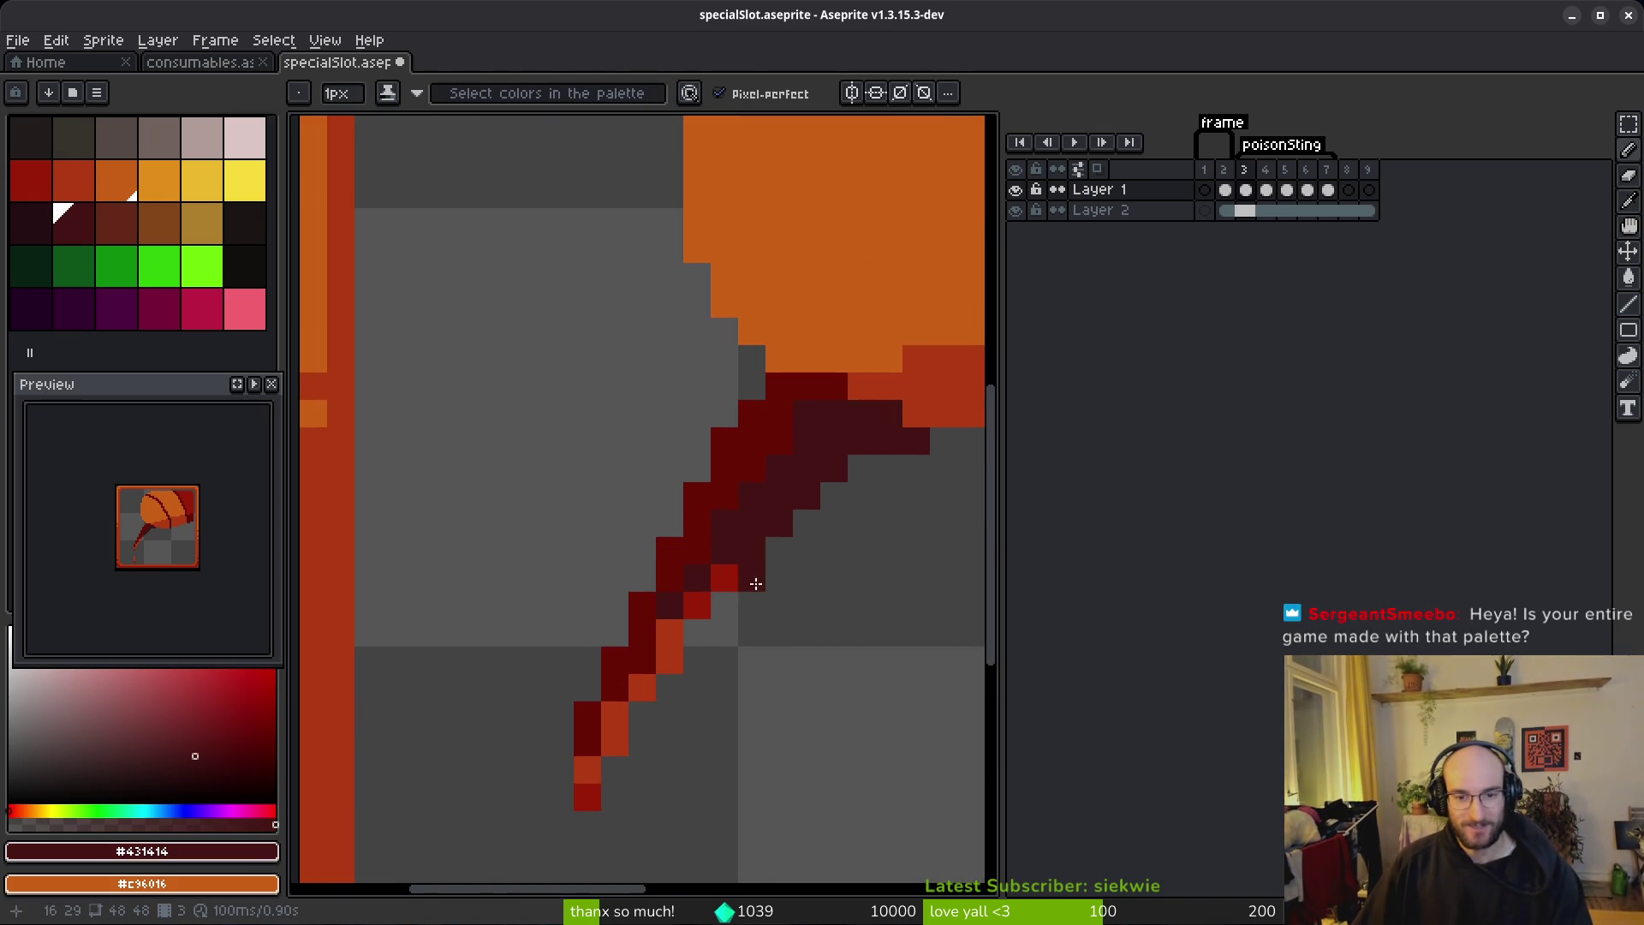
alt+click(724, 575)
click(751, 549)
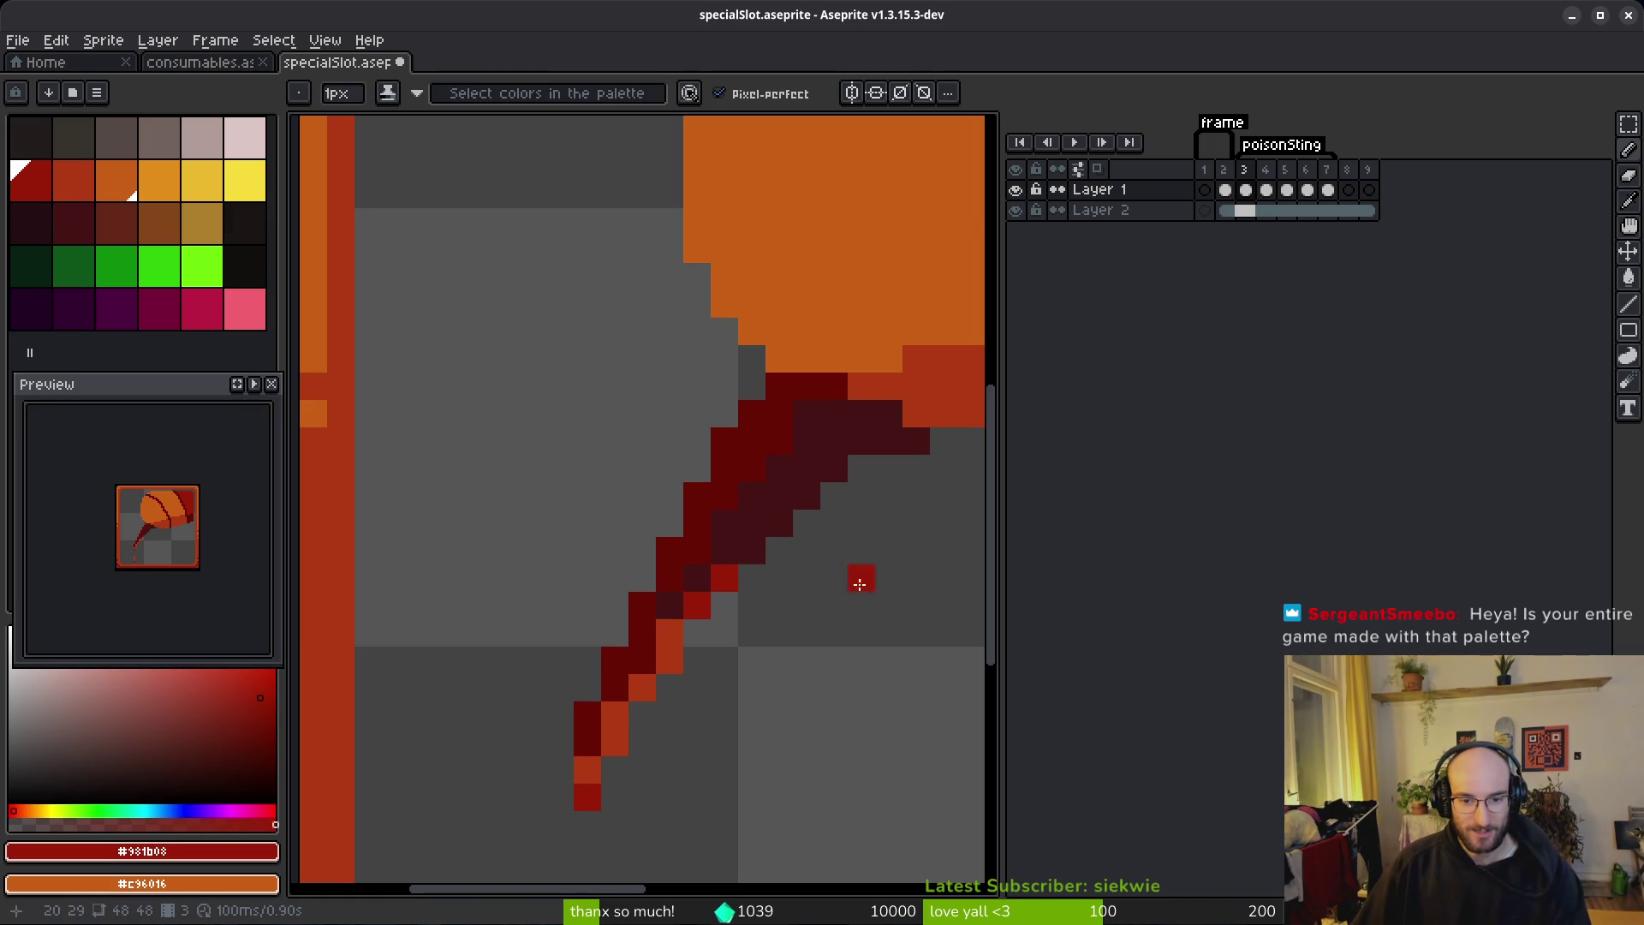
scroll(817, 577, down, 3)
drag(834, 529, 796, 536)
Step: Flip through the animation frames to check the tail, then save specialSlot.aseprite
key(alt)
key(Right)
key(Left)
key(Right)
key(Left)
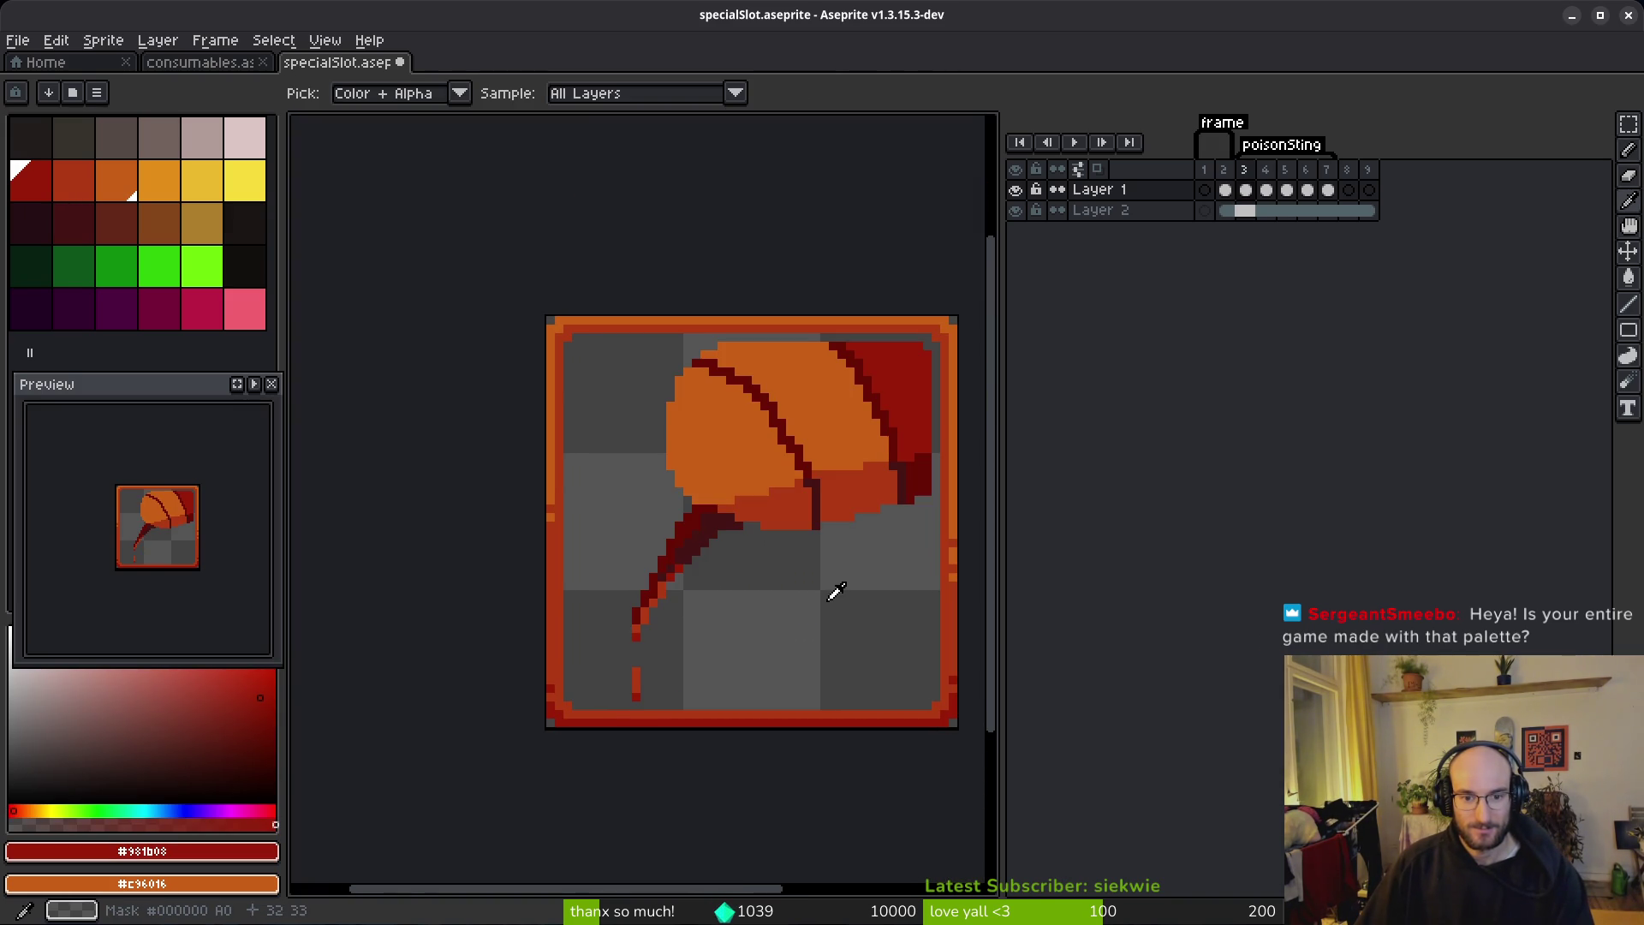
key(b)
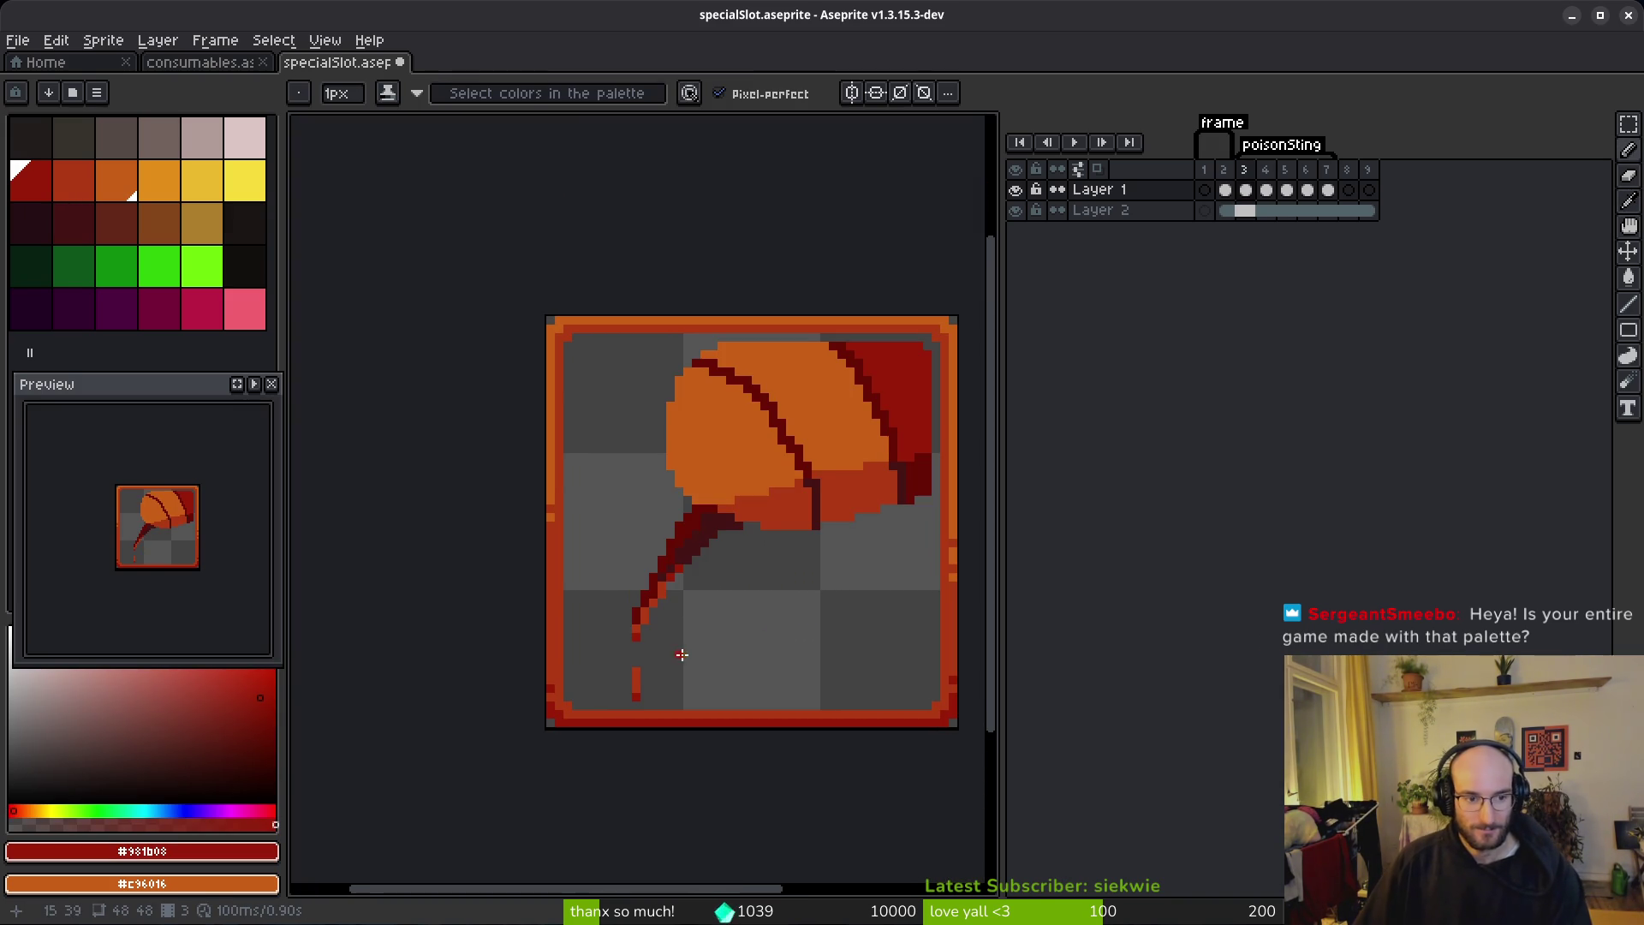
key(ctrl+s)
scroll(783, 445, down, 4)
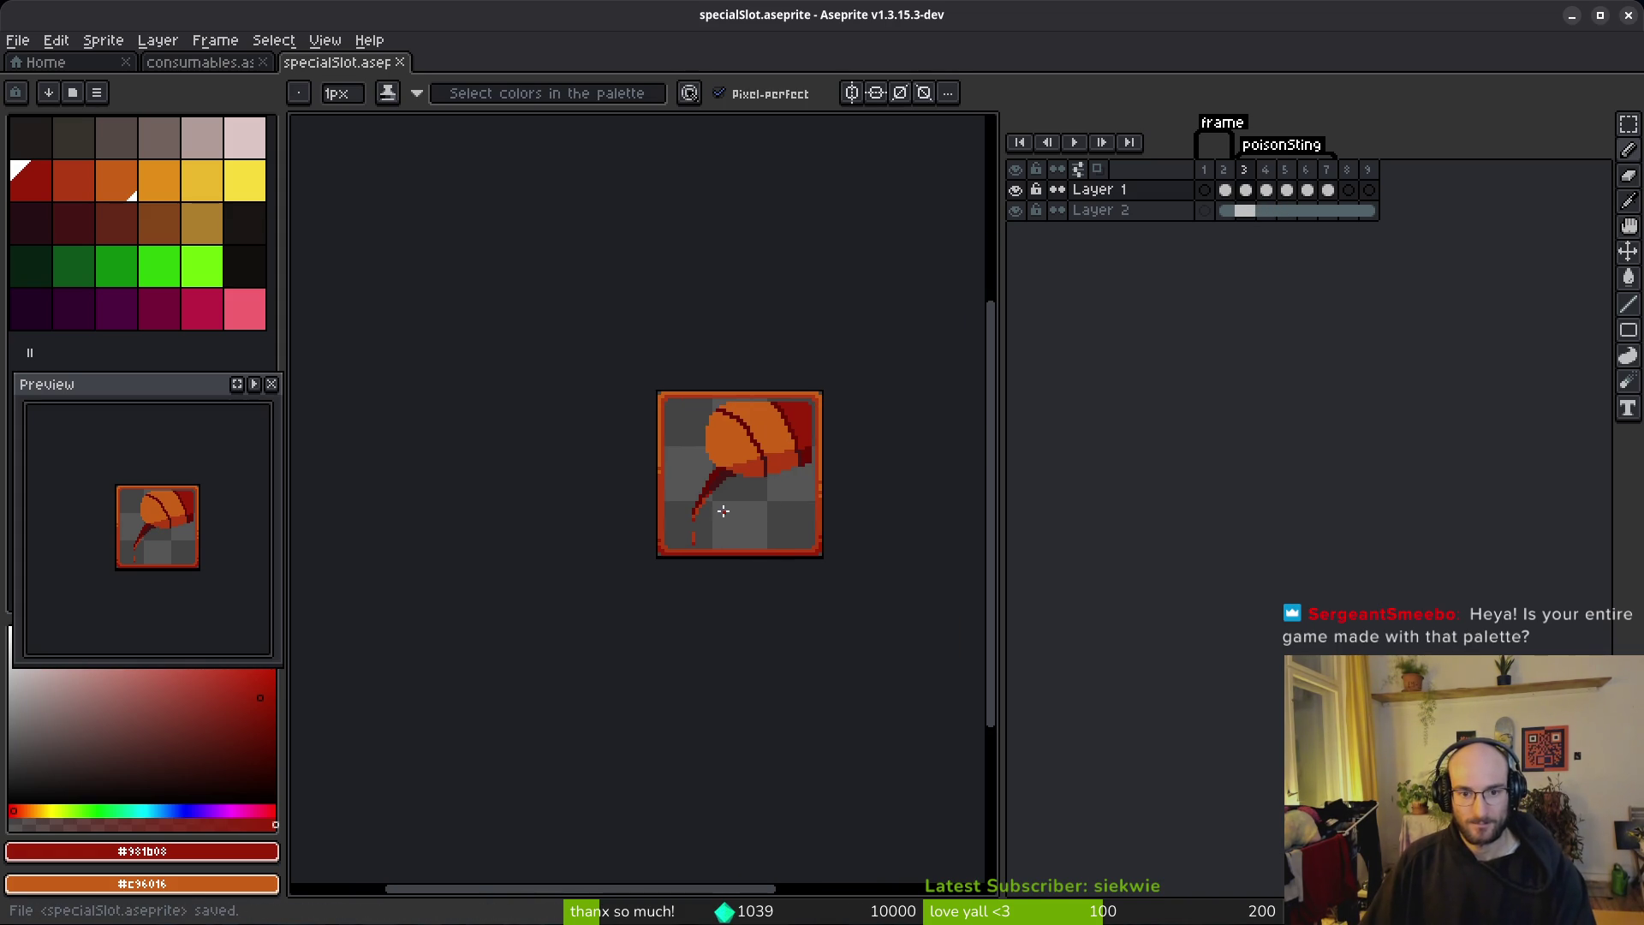
scroll(736, 505, up, 3)
Step: Erase stray pixels around the sting, sample dark red #680d05, and undo/redo the last erase
scroll(714, 462, up, 2)
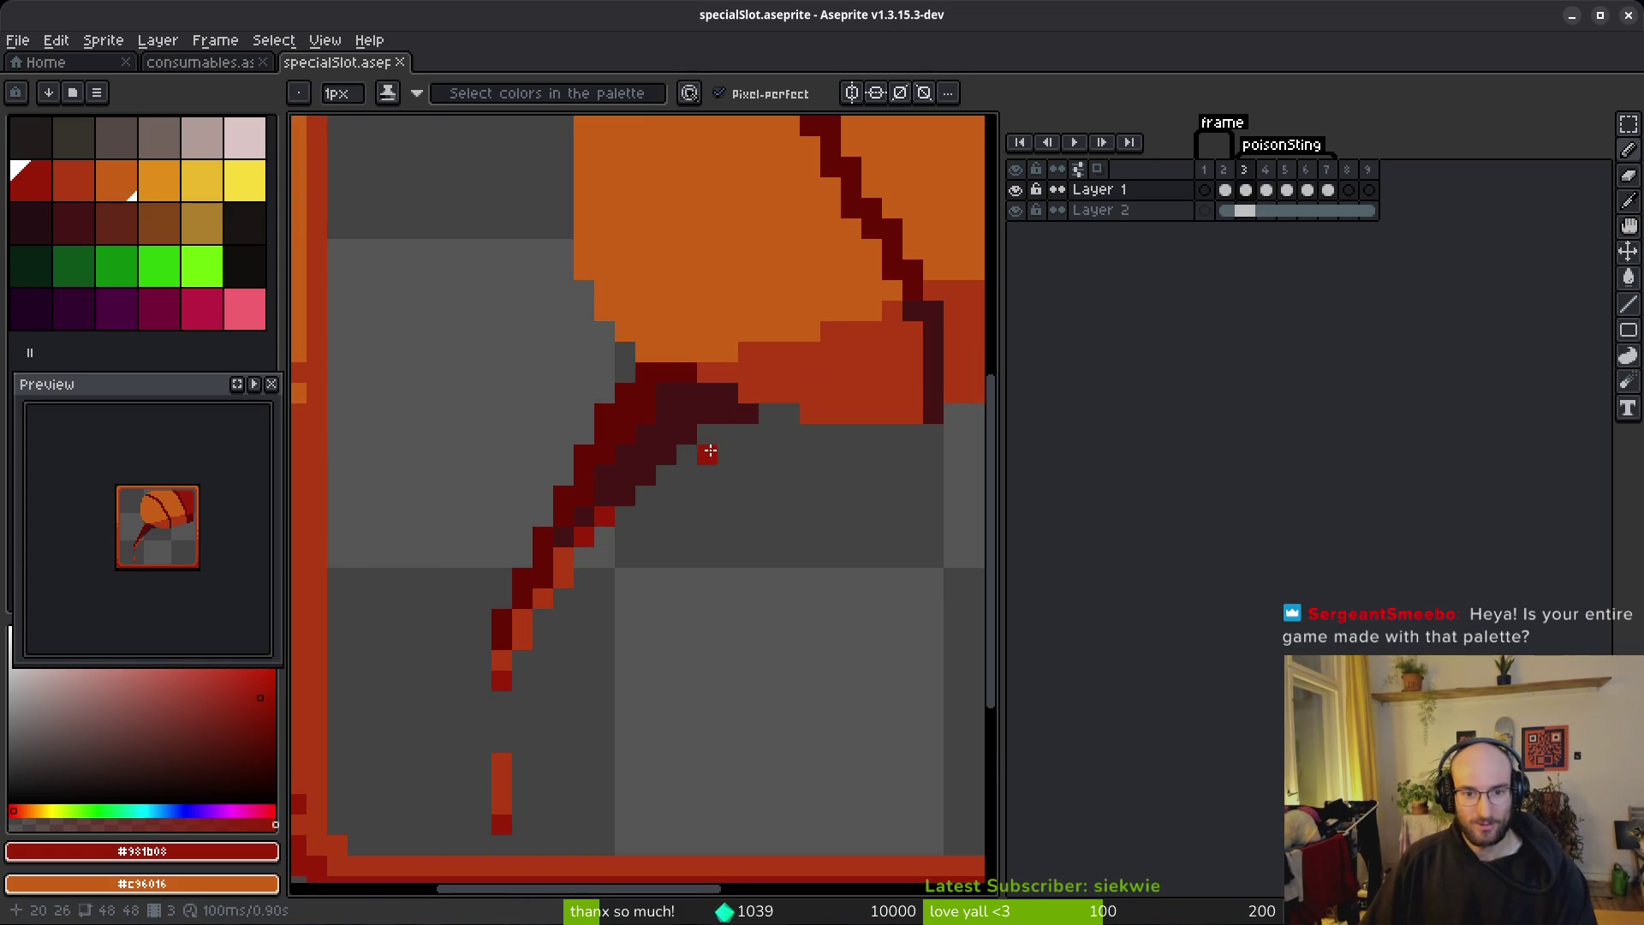
key(e)
drag(634, 376, 645, 367)
click(625, 393)
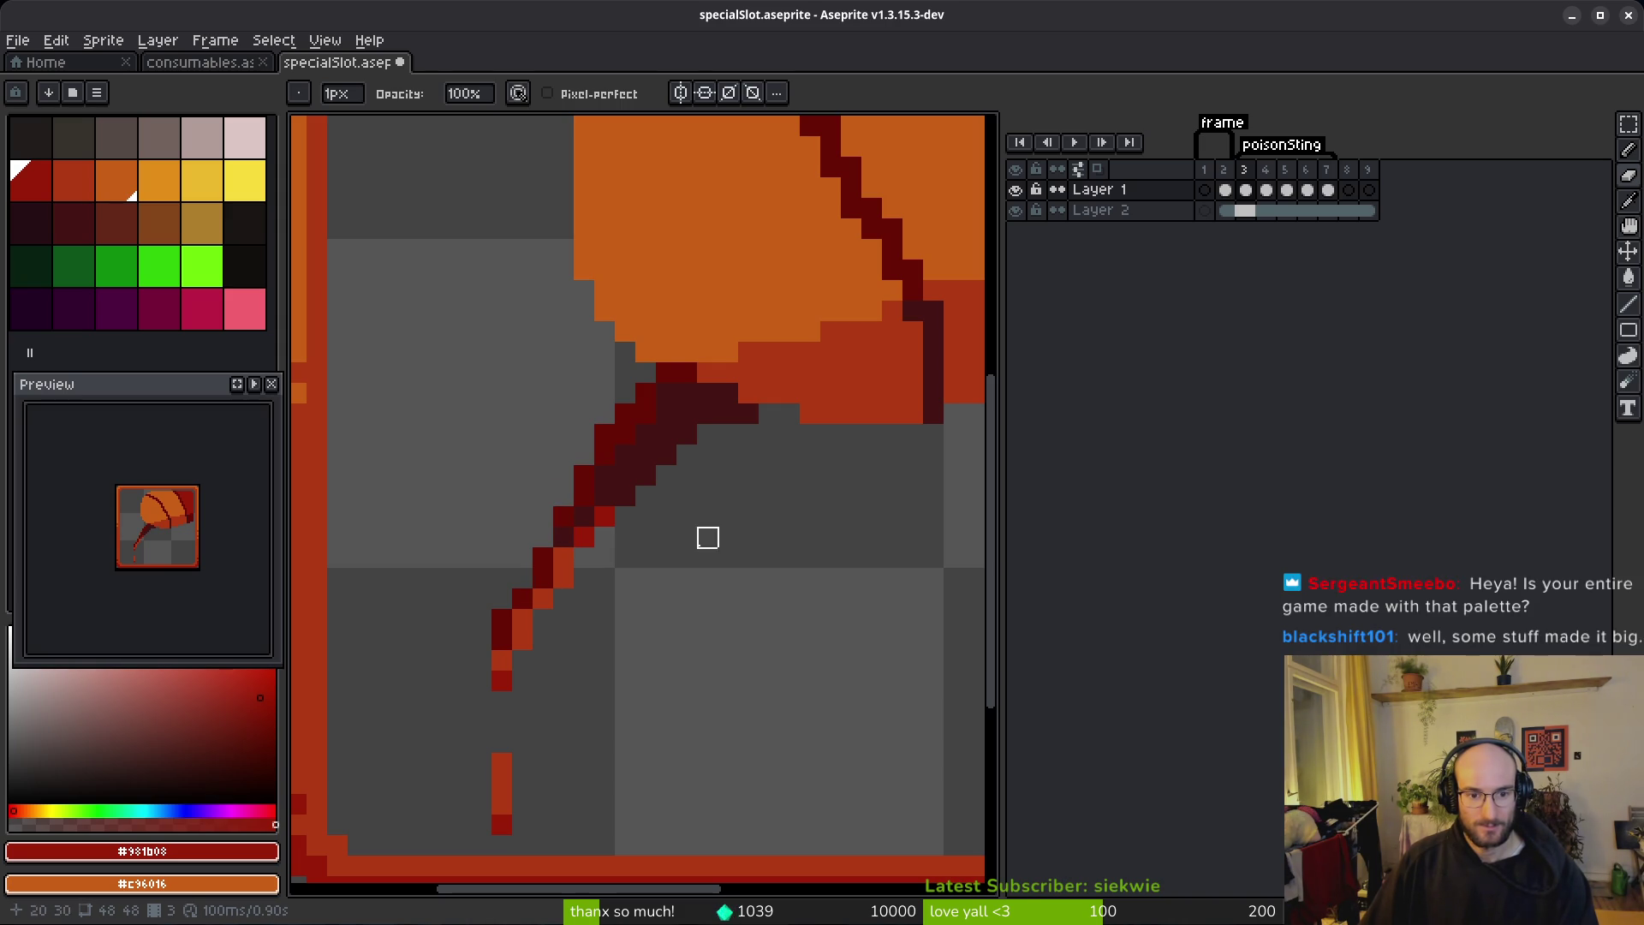
scroll(833, 598, down, 5)
scroll(814, 609, up, 5)
key(b)
alt+click(736, 444)
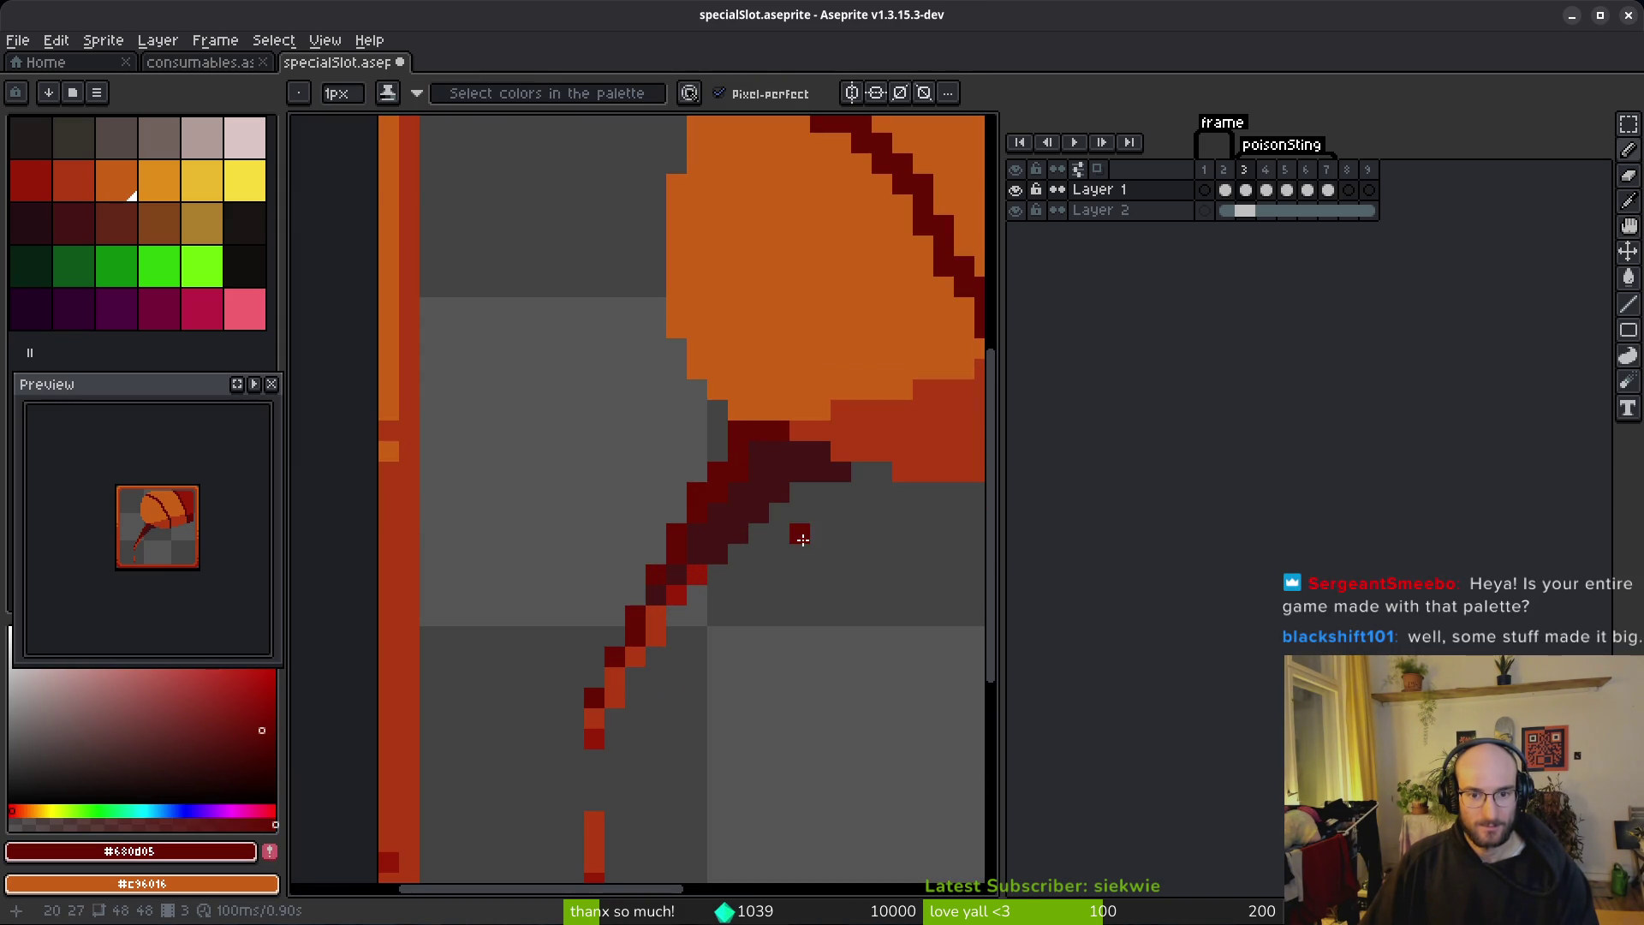
scroll(809, 565, down, 6)
key(ctrl+z)
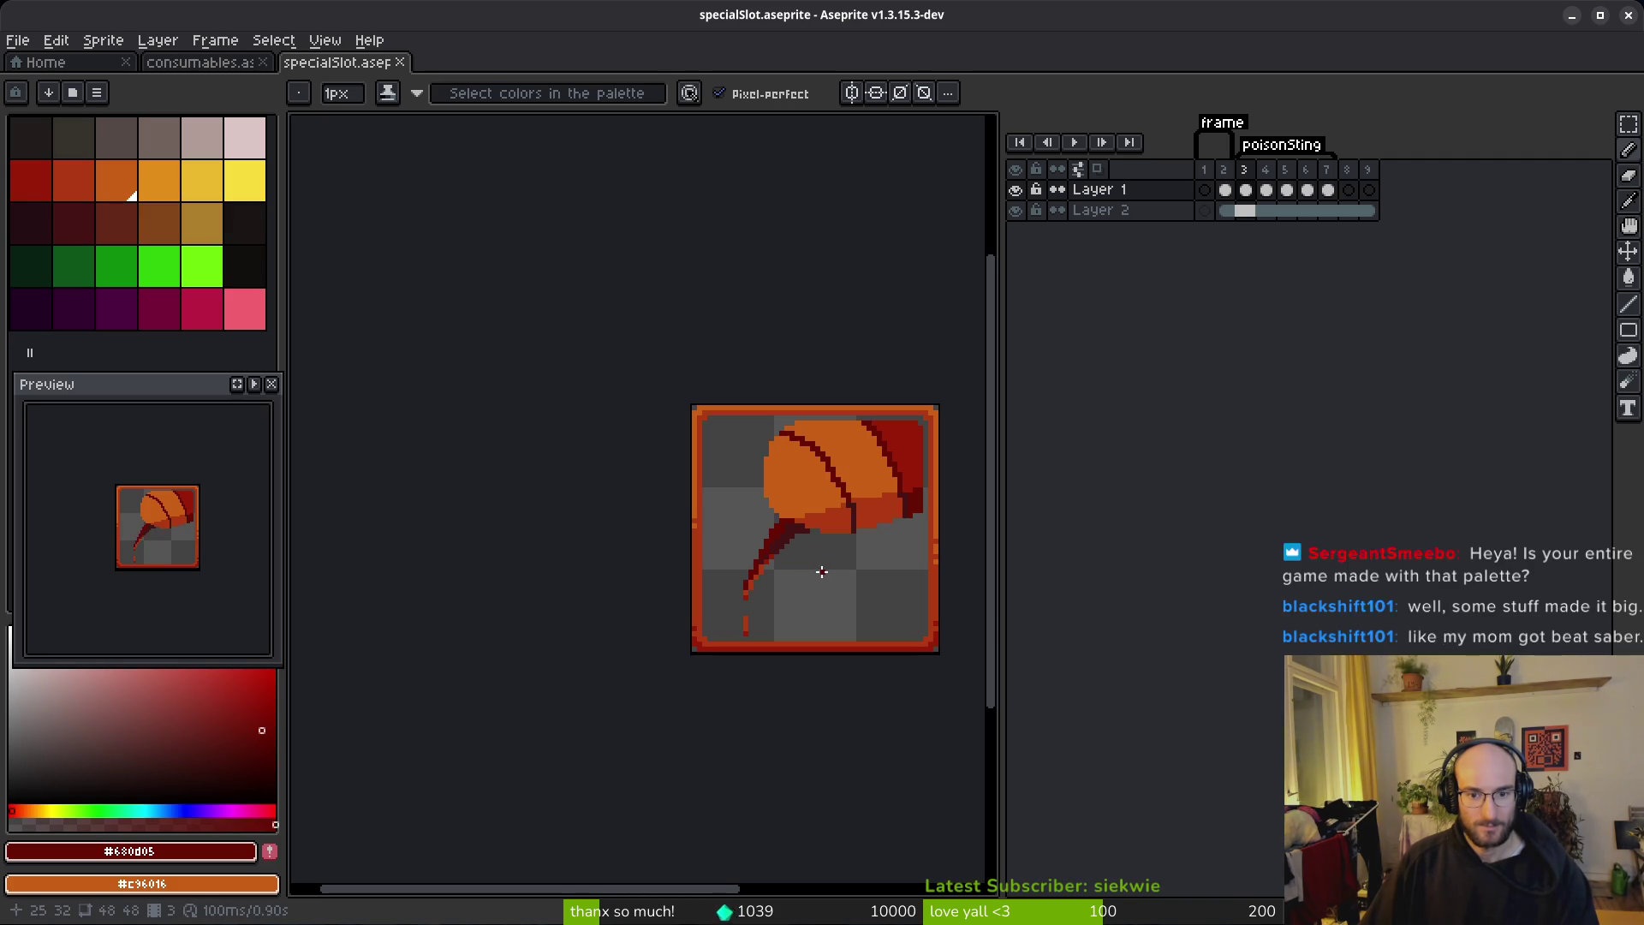
key(ctrl+y)
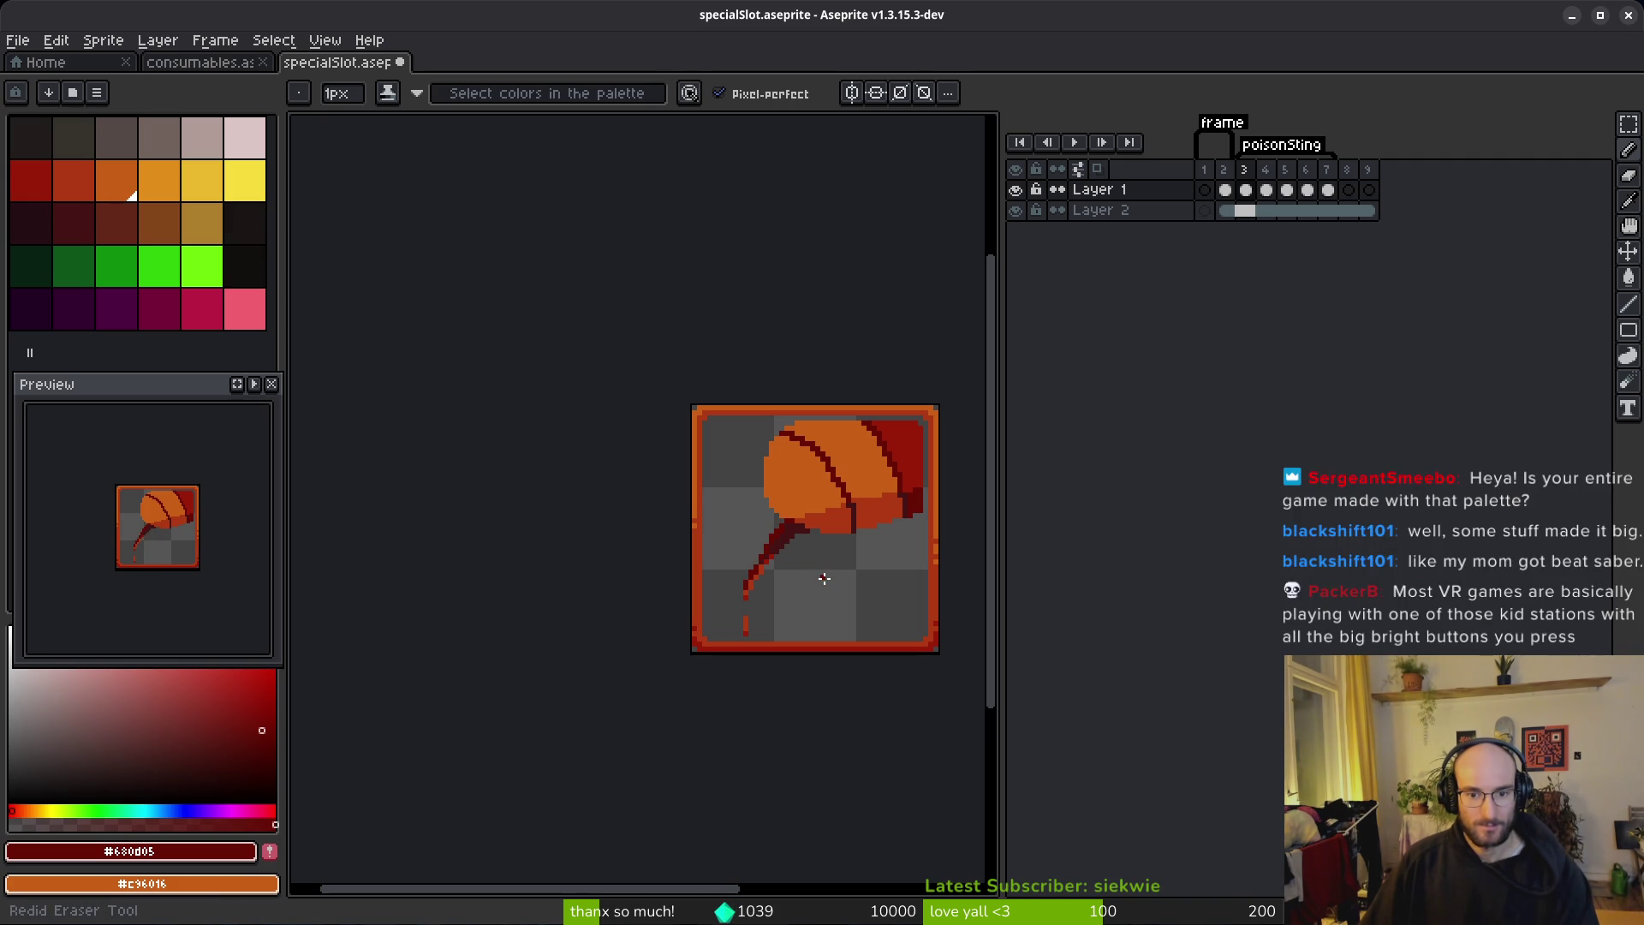
Step: Fill the grey gap at the stinger base with red #af3a13
scroll(735, 509, up, 5)
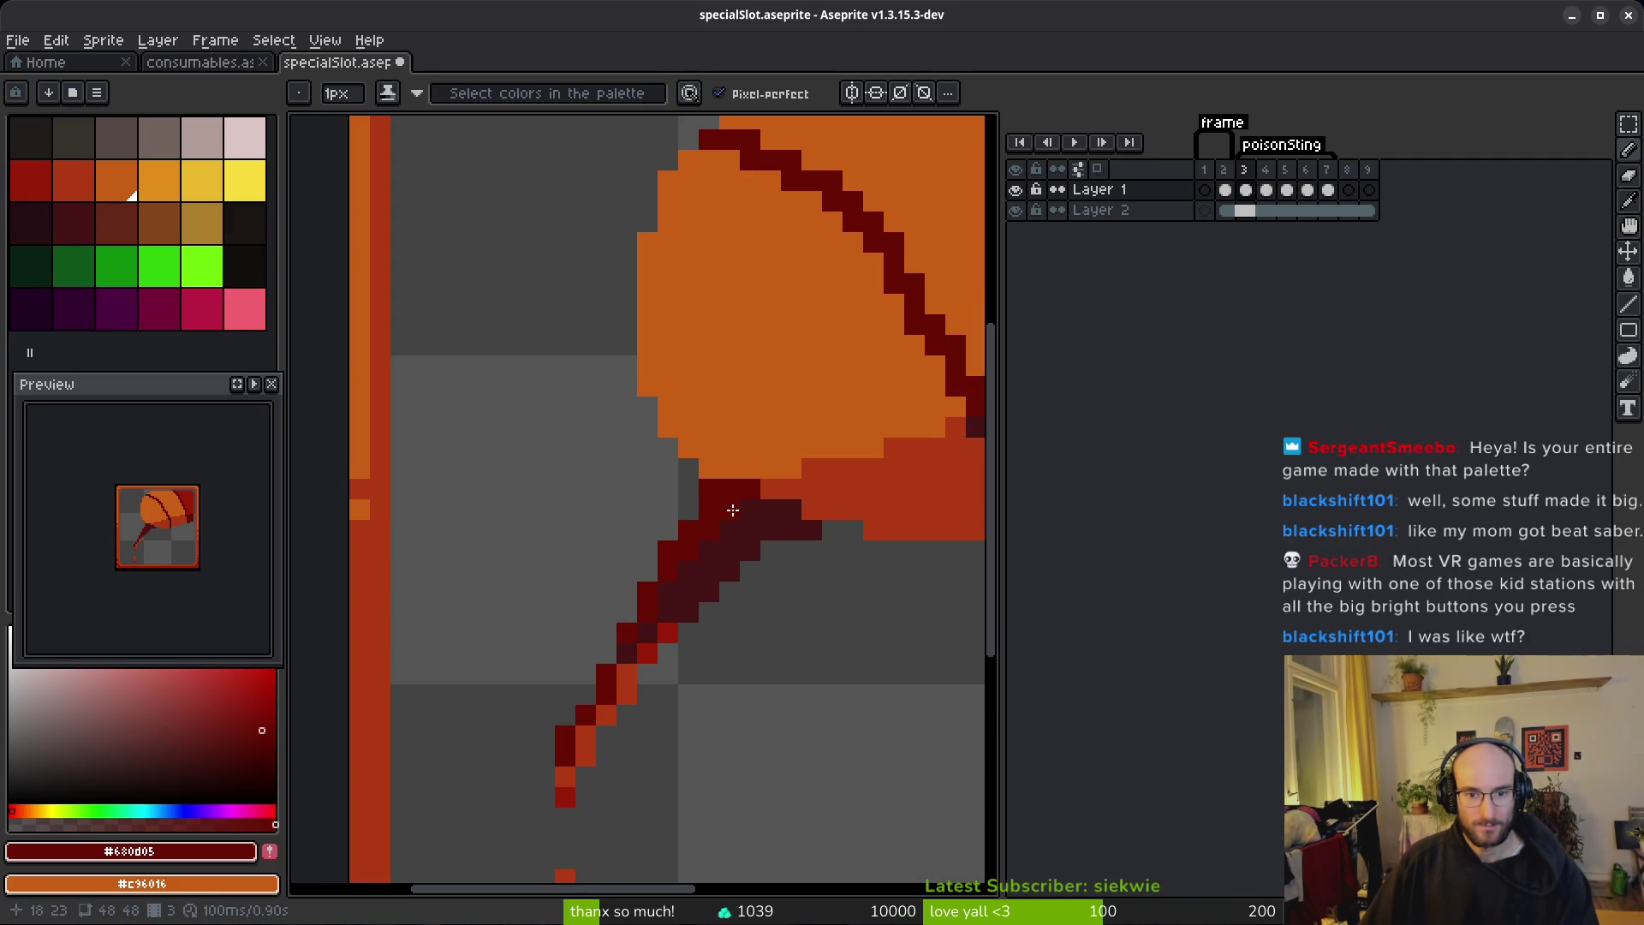
scroll(810, 618, down, 4)
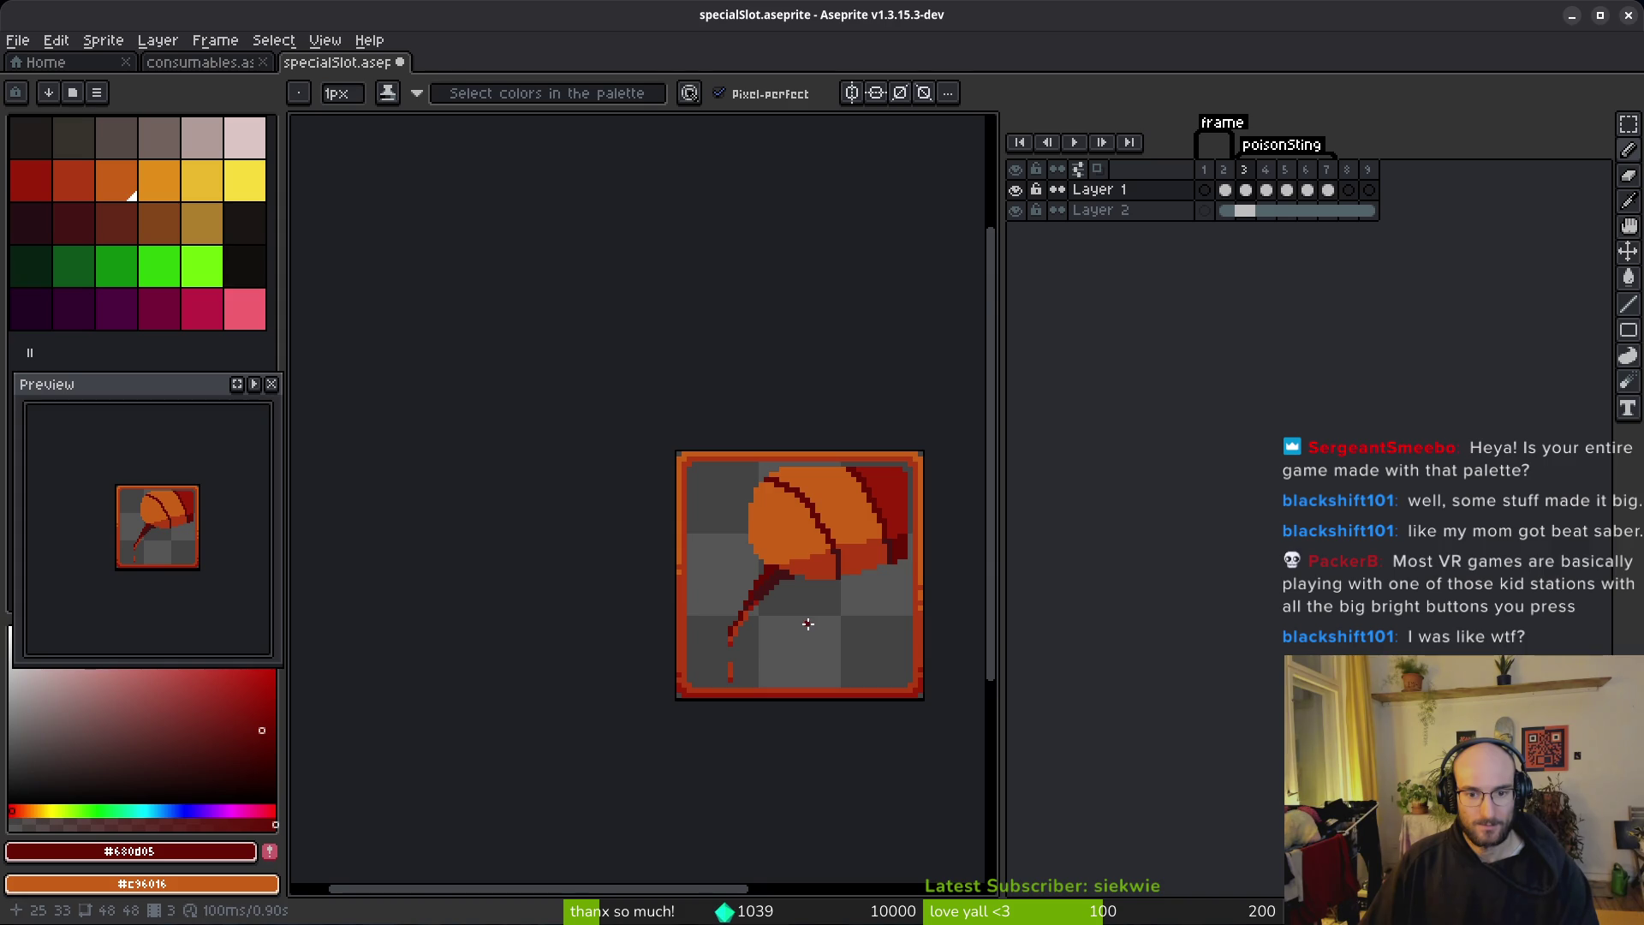
scroll(808, 625, up, 4)
alt+click(728, 541)
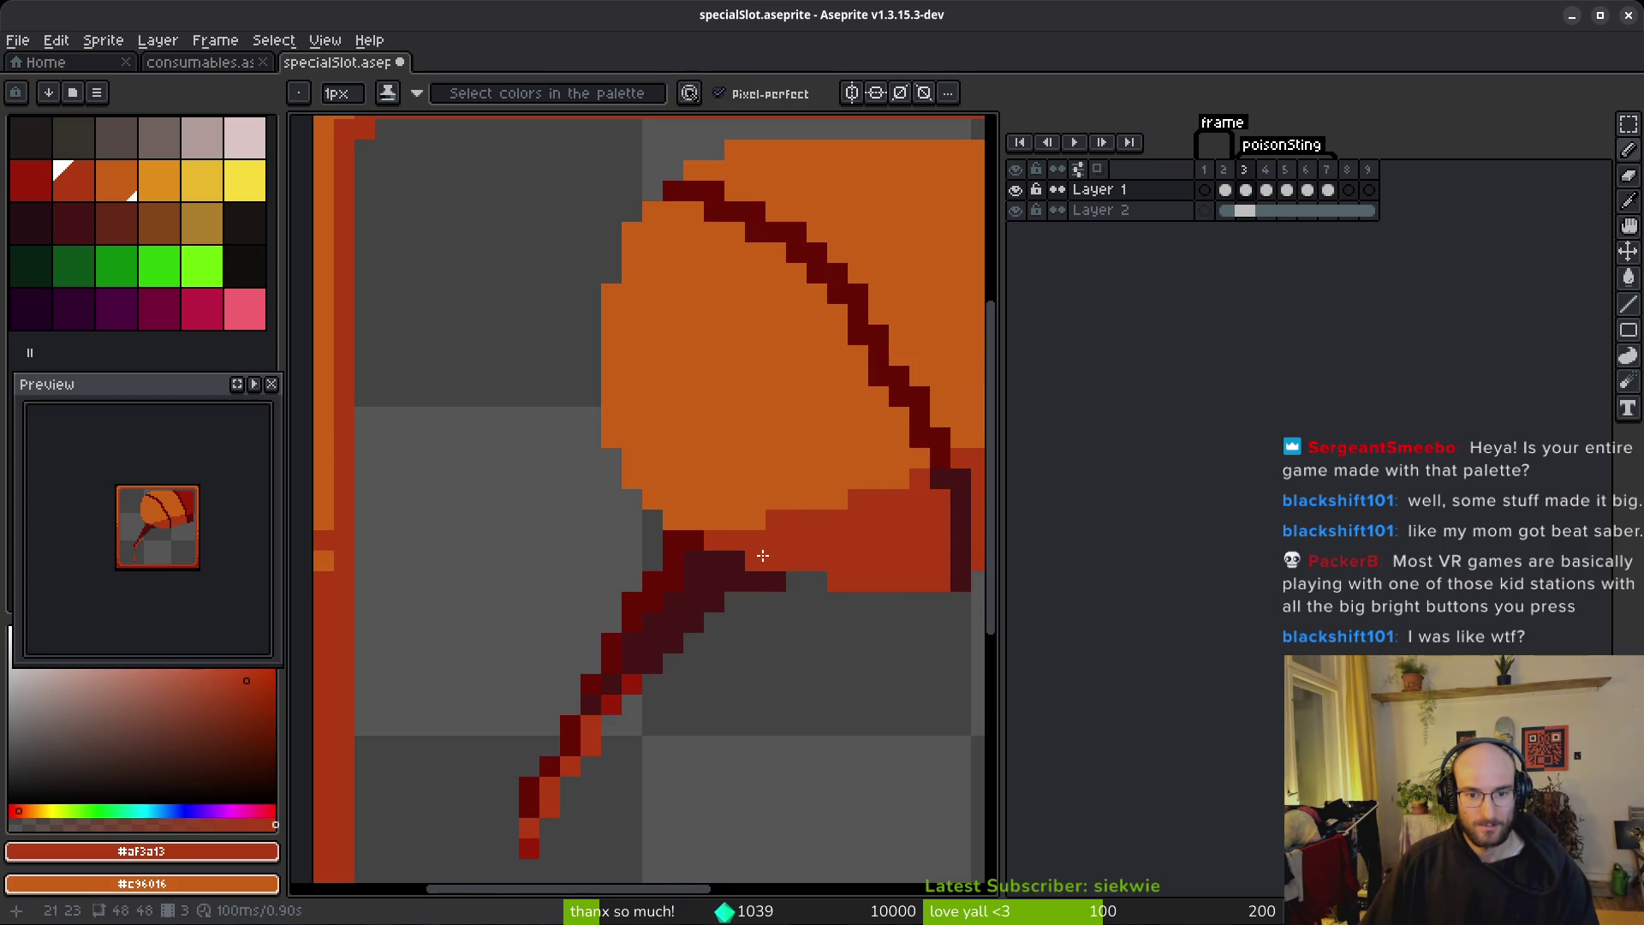
click(798, 579)
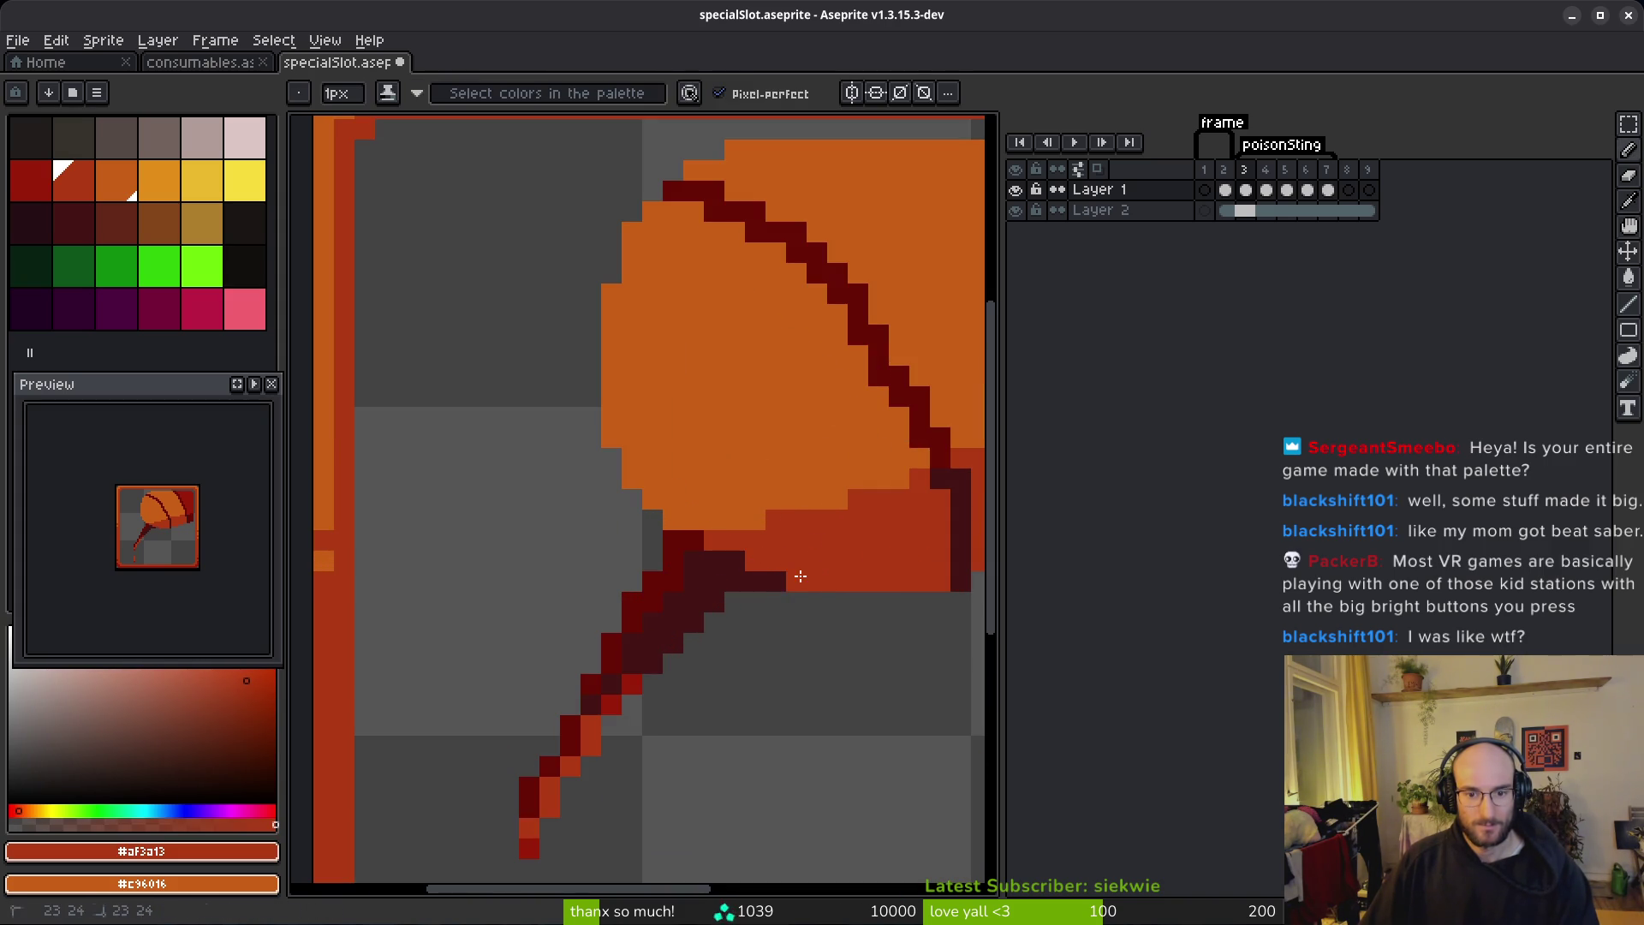
scroll(854, 575, down, 4)
Step: Save the icon file
key(e)
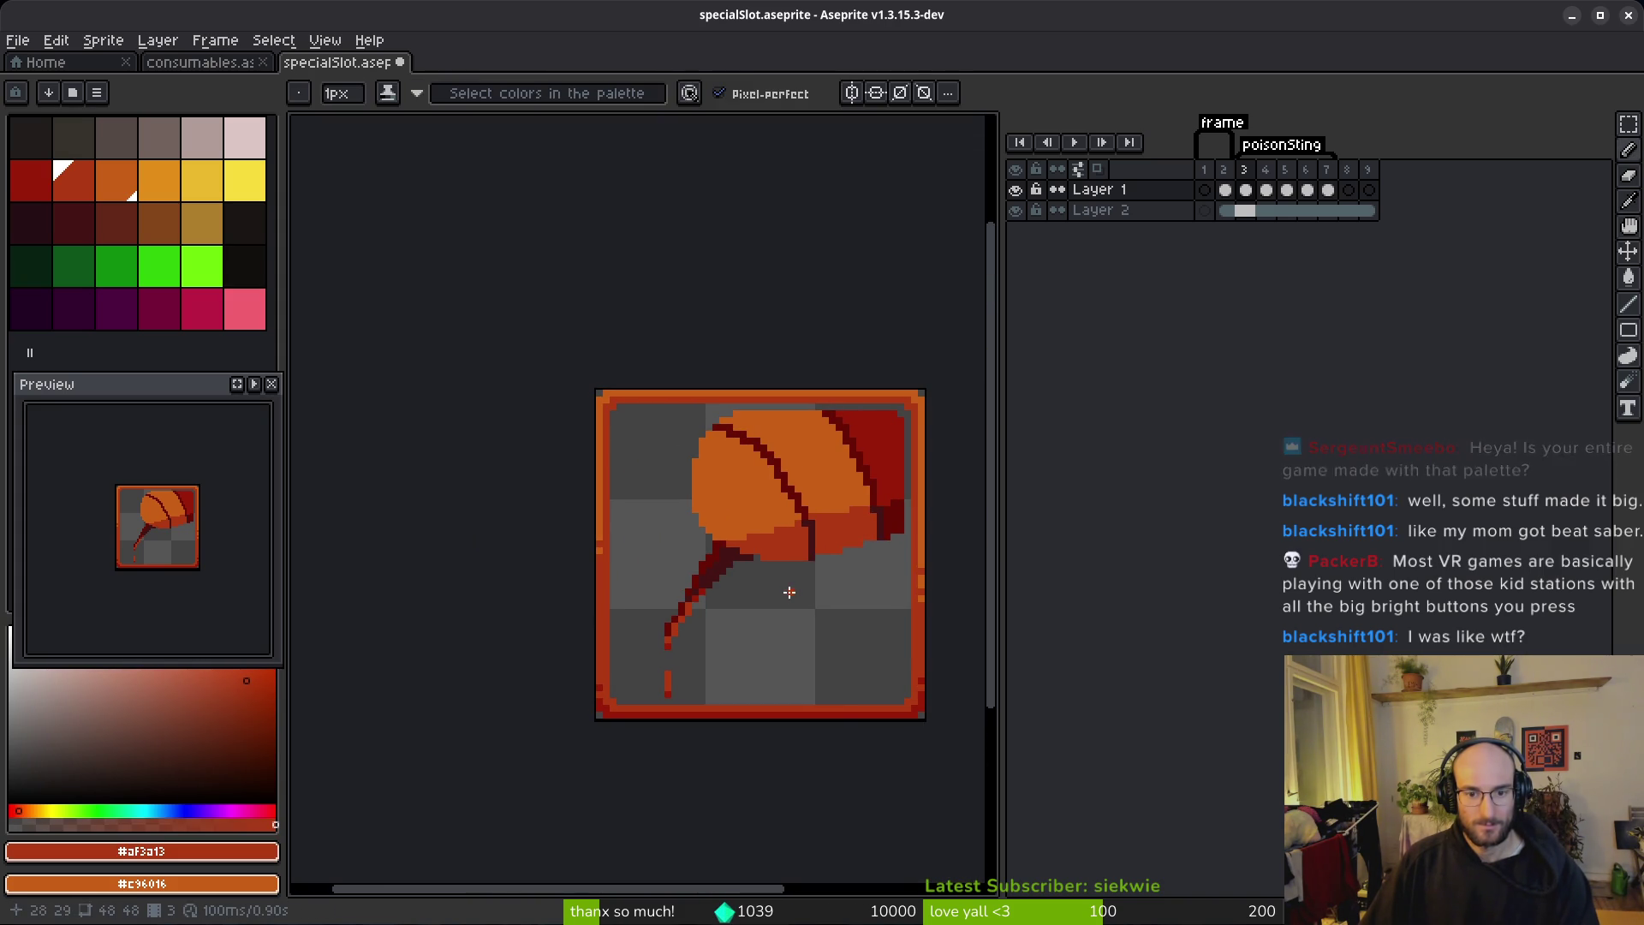
scroll(753, 576, up, 4)
scroll(762, 642, down, 4)
key(ctrl+s)
key(b)
click(784, 623)
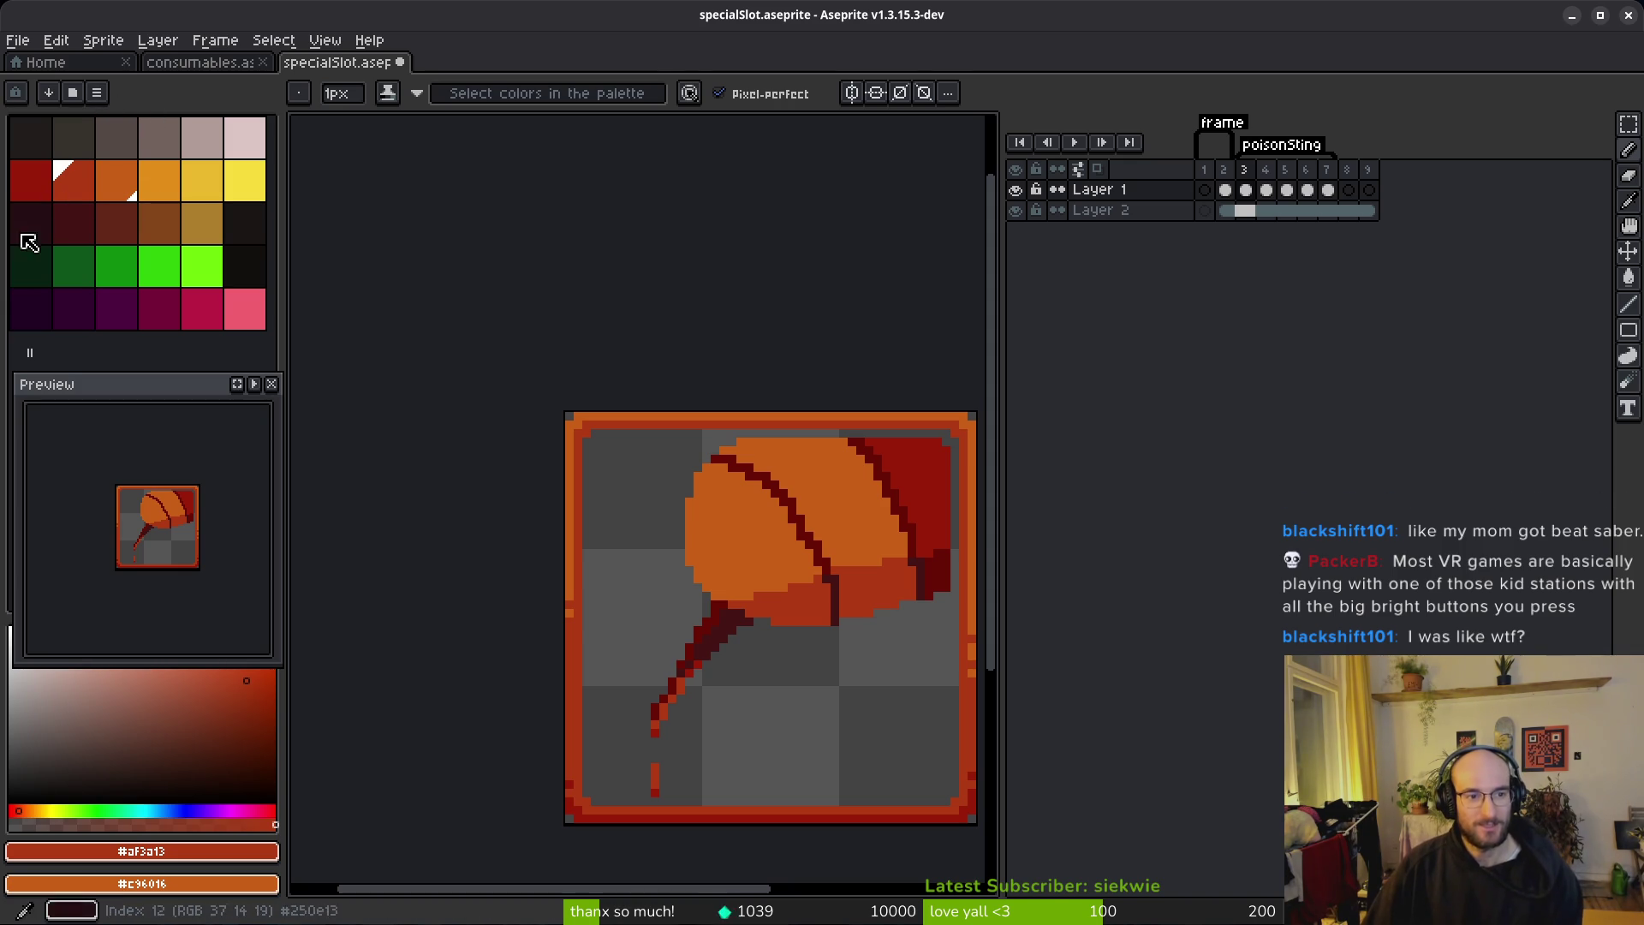
scroll(942, 582, up, 2)
Step: Add the sampled dark red #680d05 to the palette, then delete and restore the purple swatch row
key(i)
click(929, 557)
key(b)
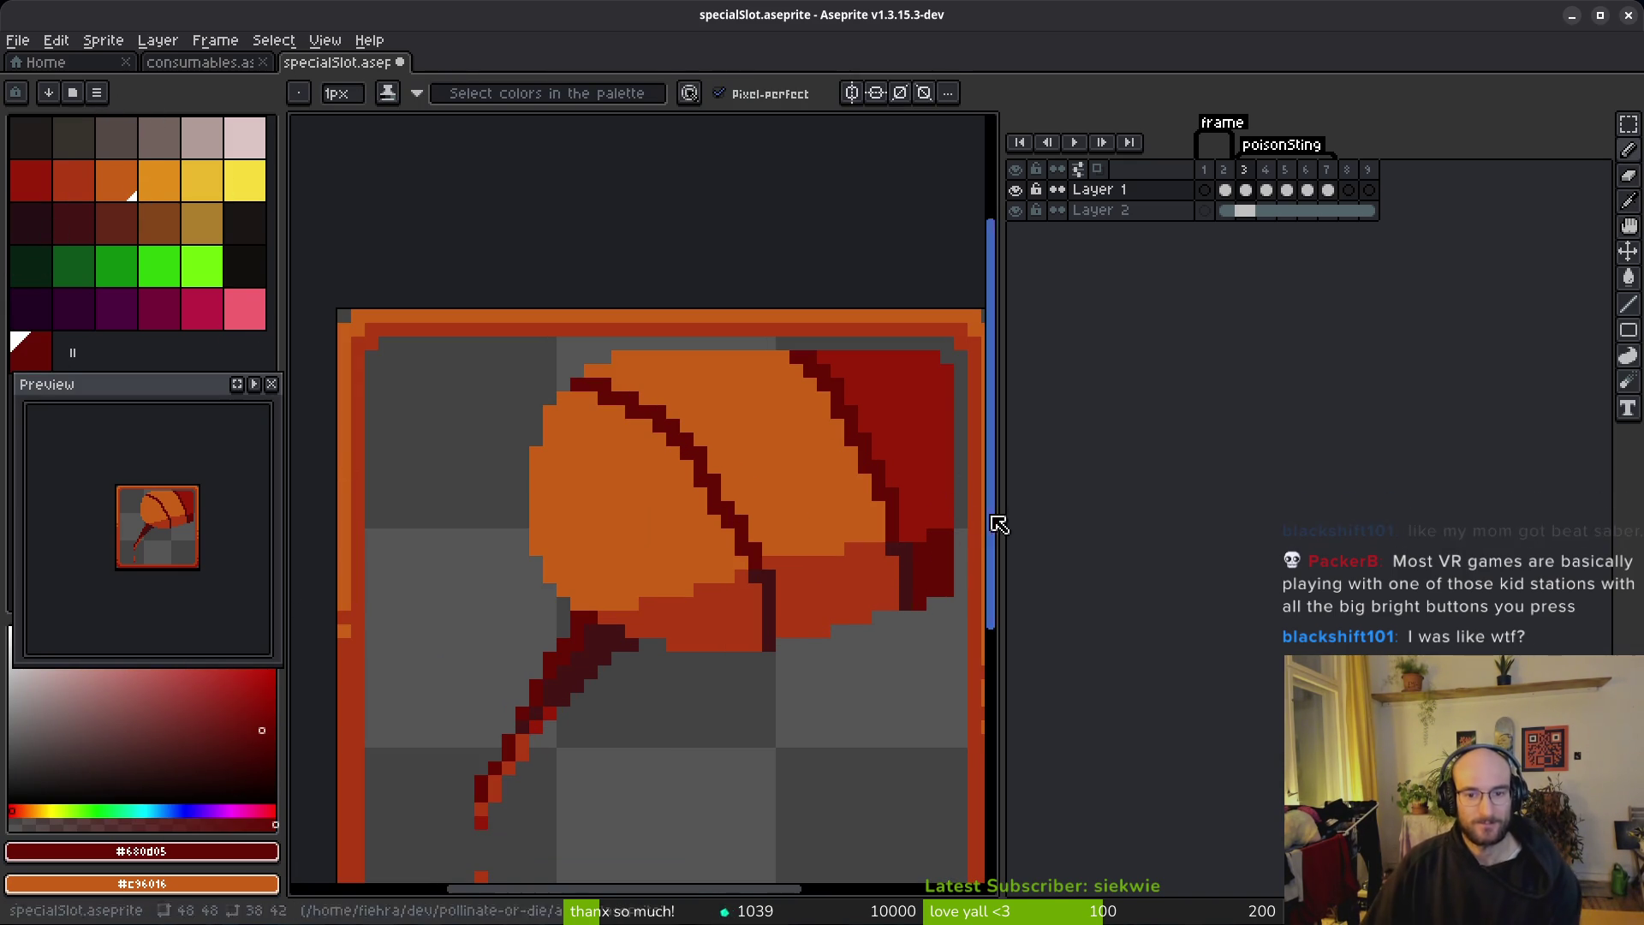
scroll(751, 312, down, 1)
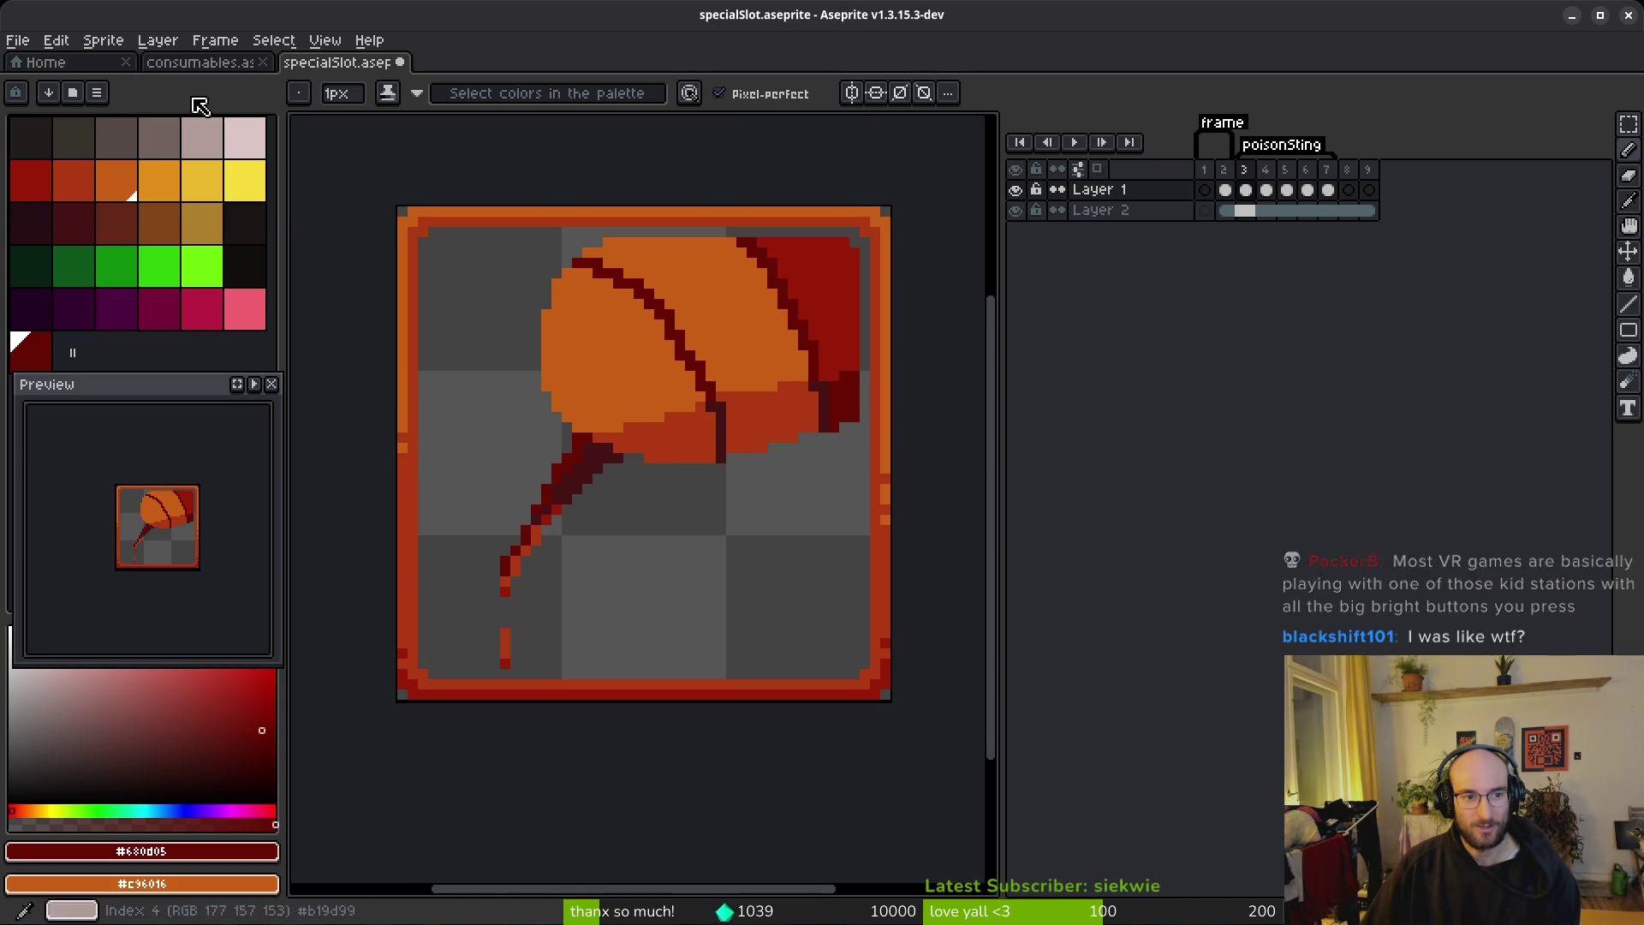
drag(254, 316, 31, 308)
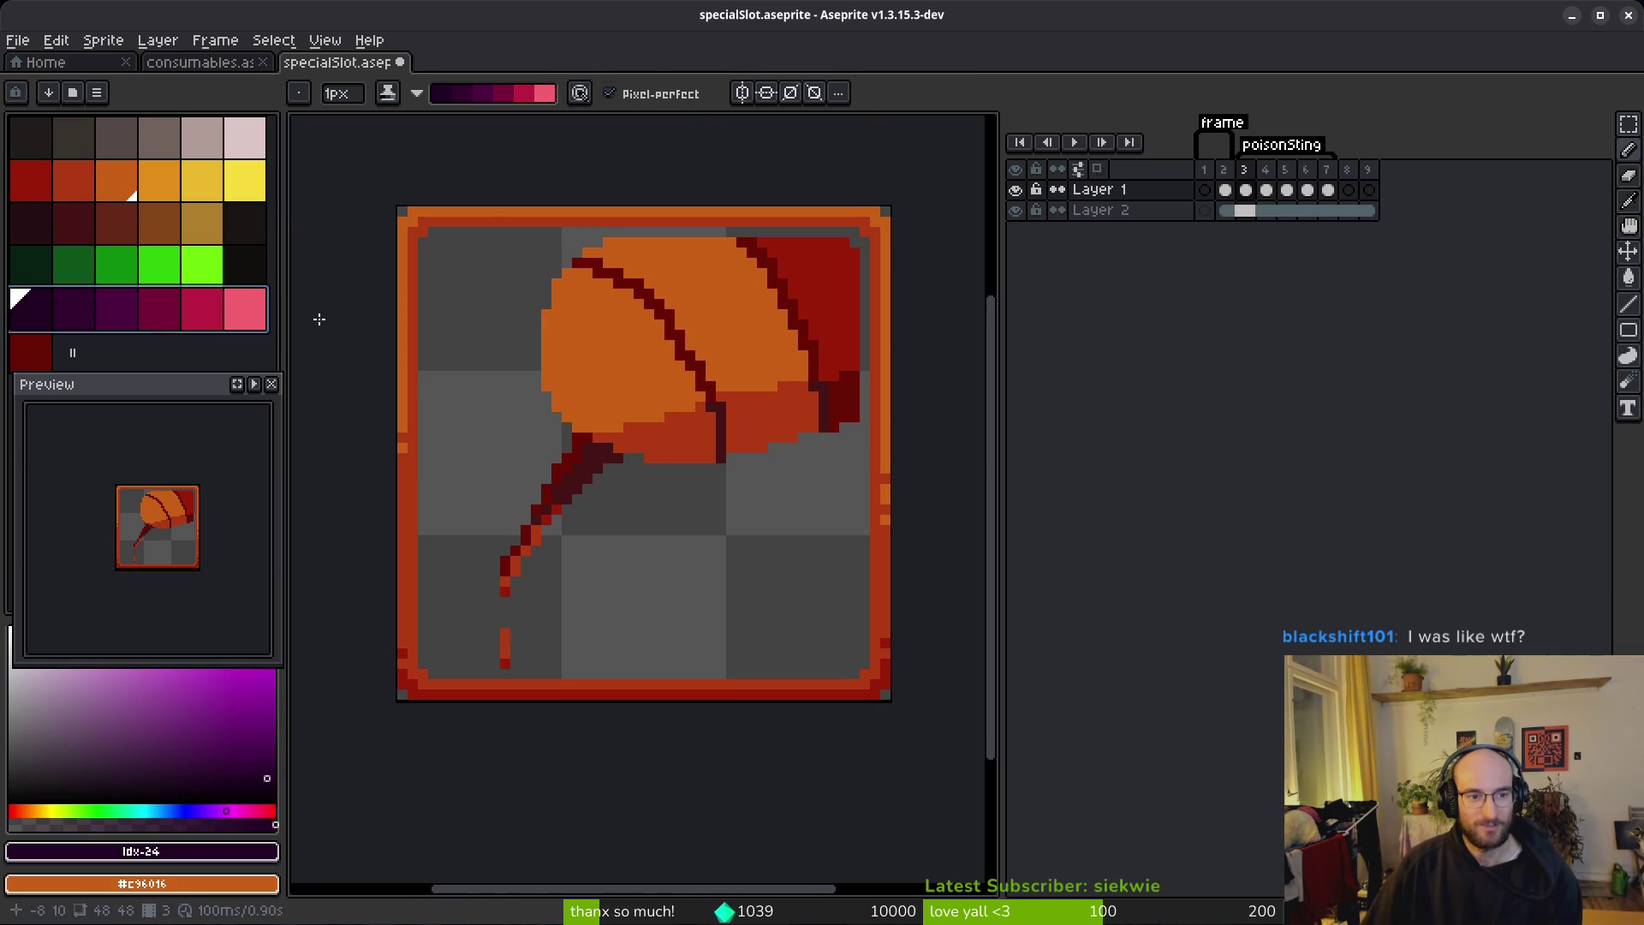
key(Delete)
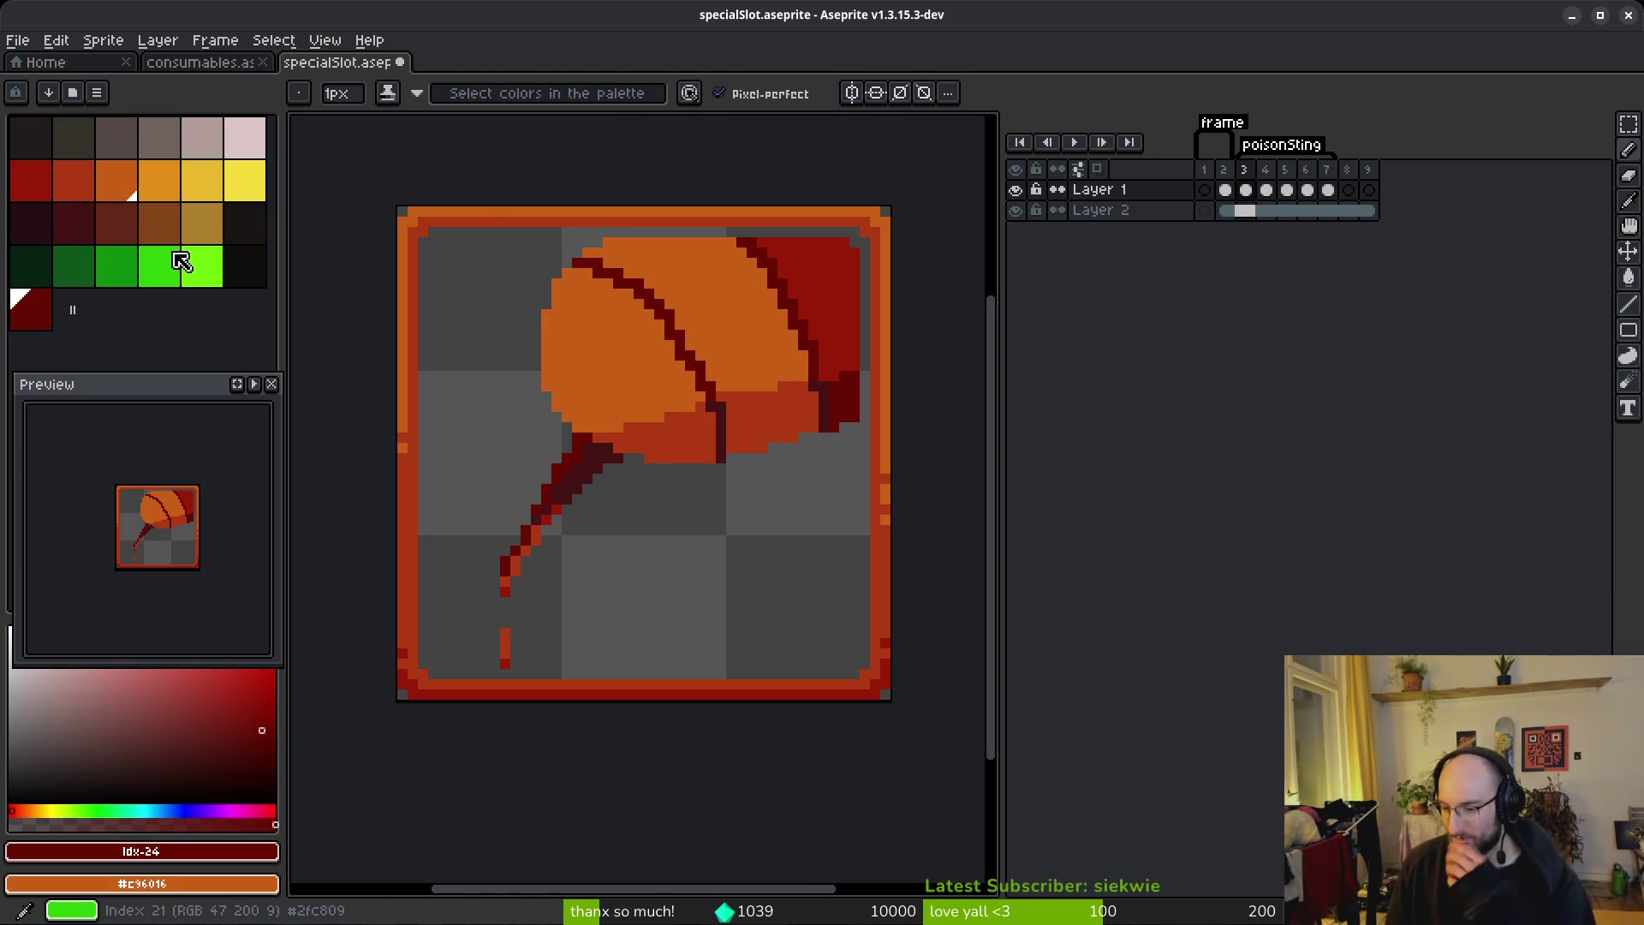
key(ctrl+z)
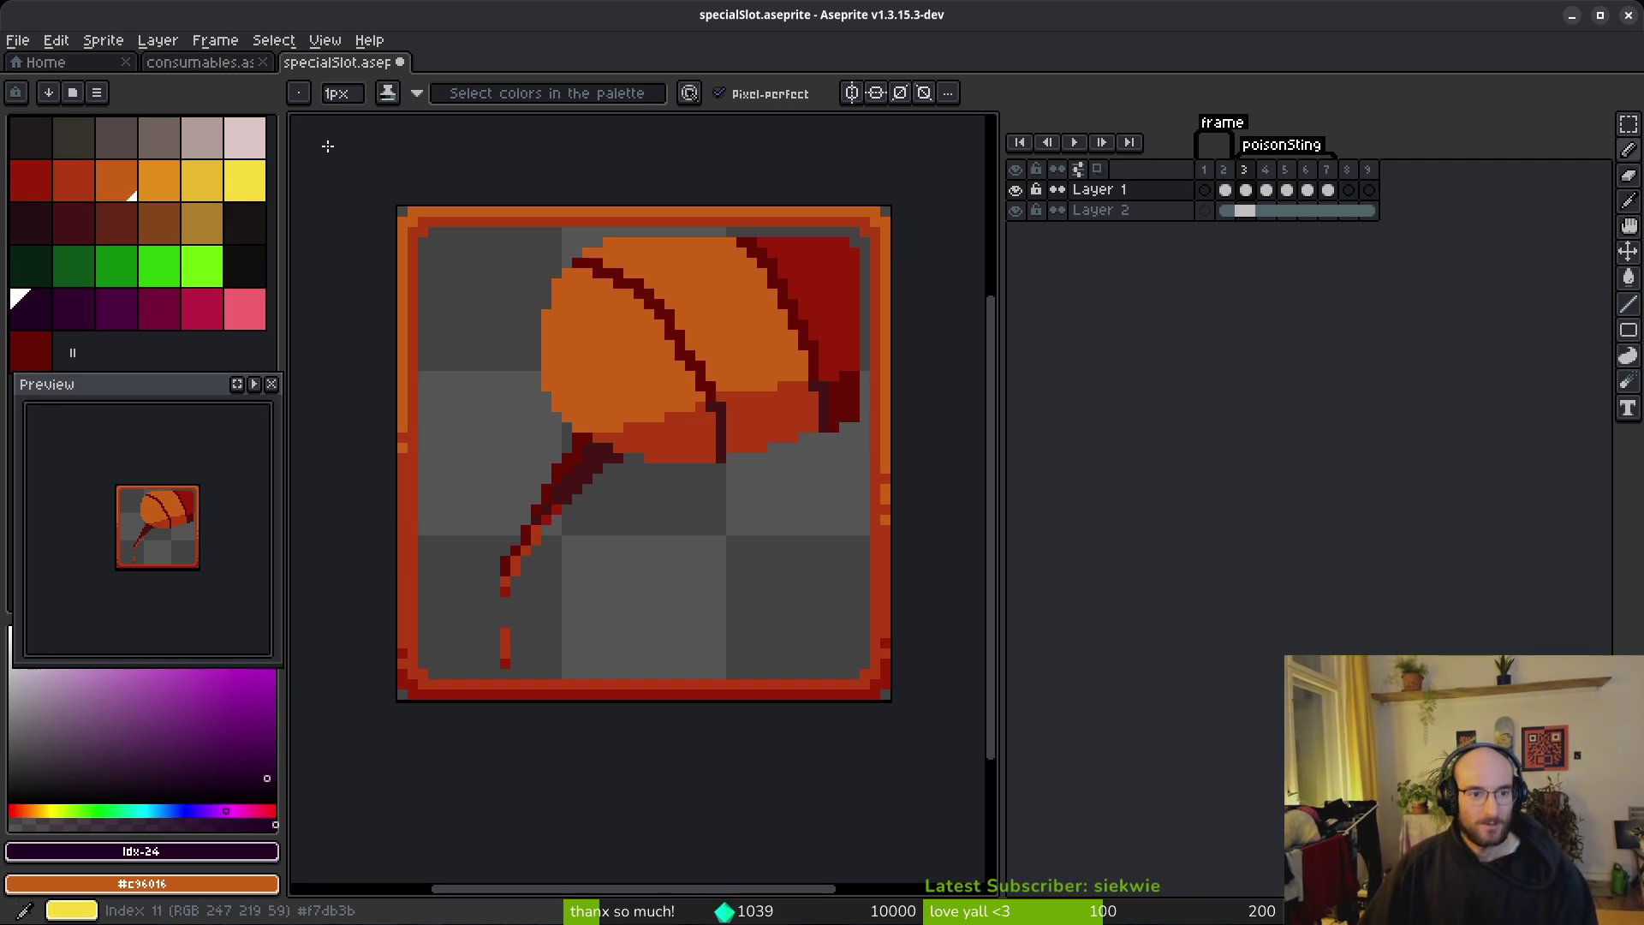
Step: Save the palette via Save Palette, overwriting the existing pollenPalette file
click(97, 95)
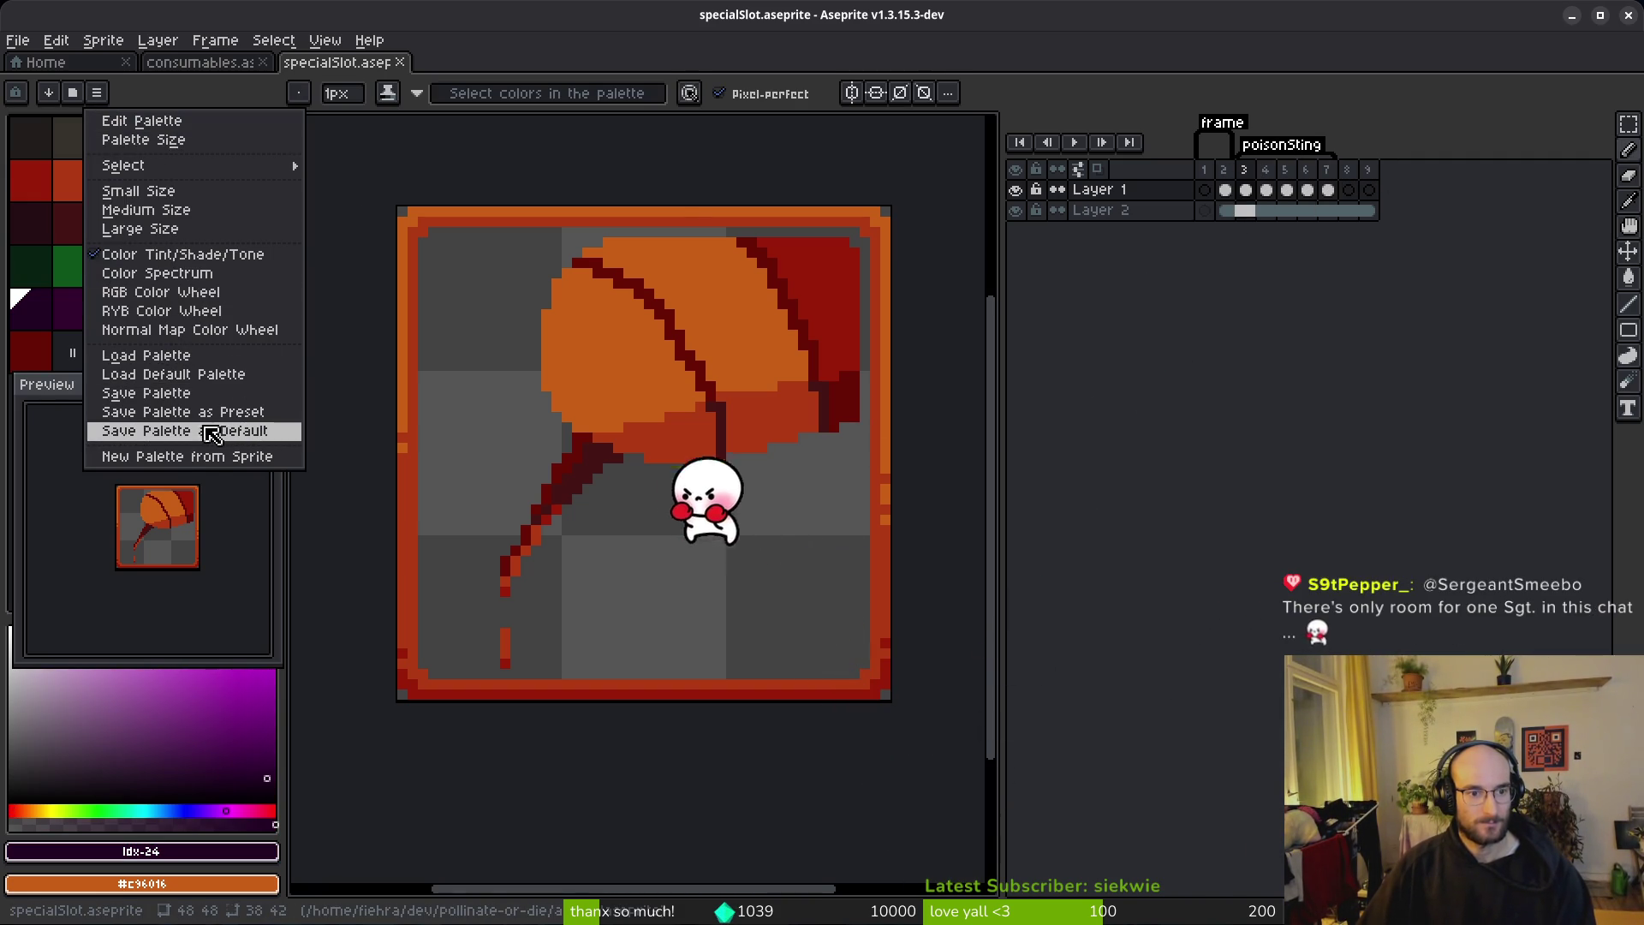
click(197, 393)
scroll(992, 428, down, 10)
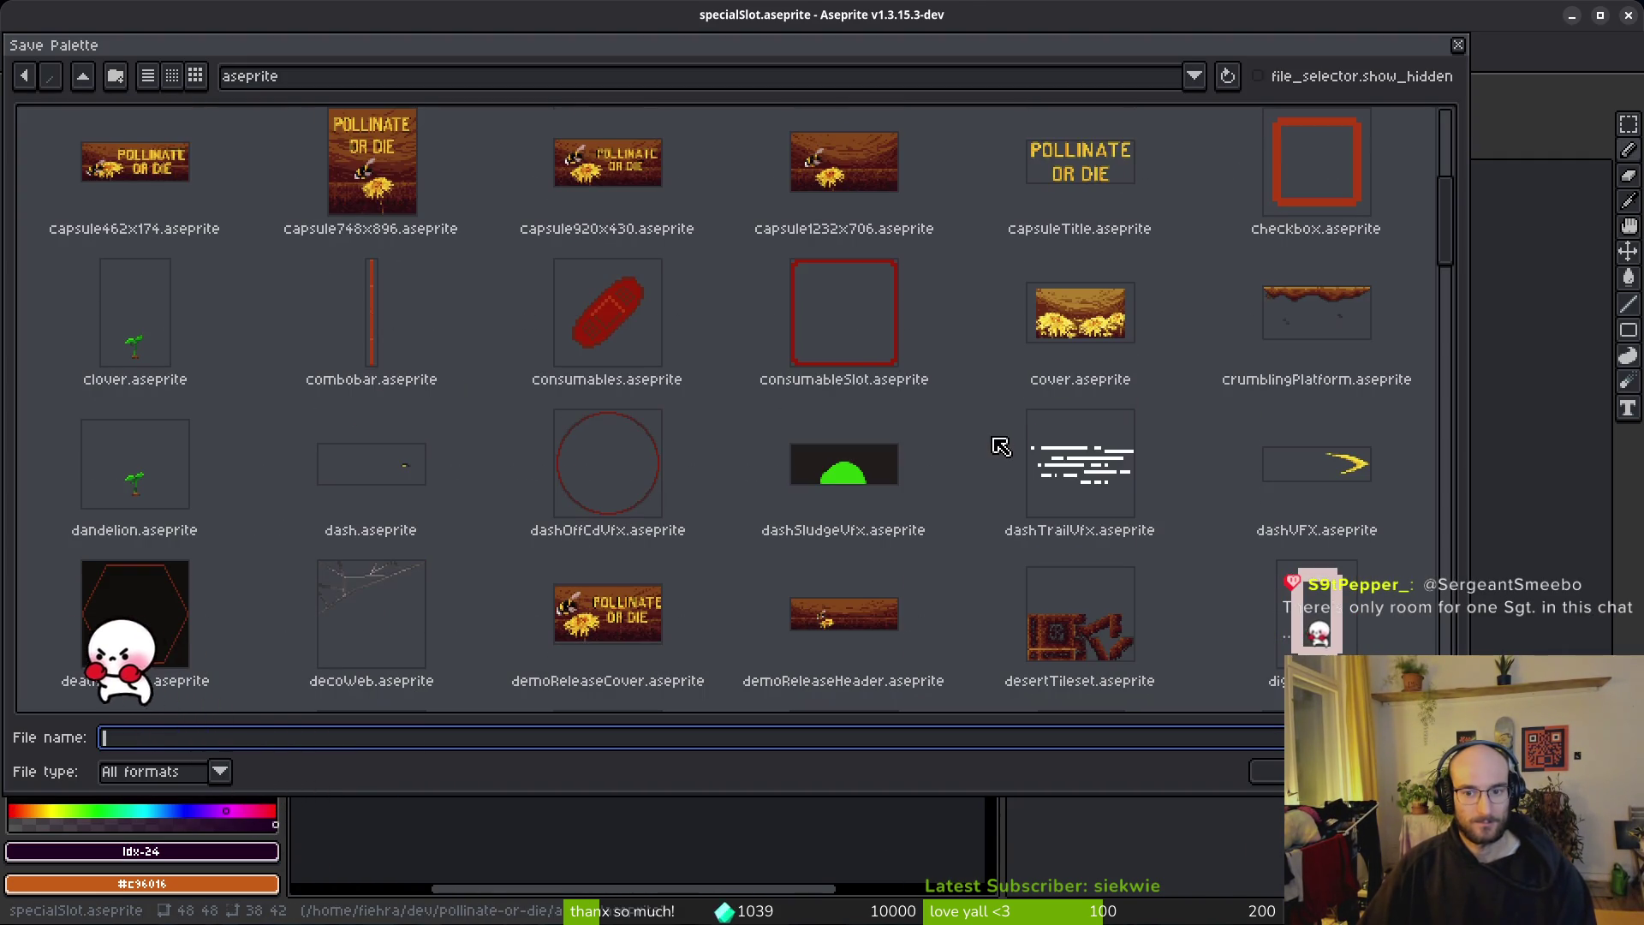
scroll(990, 454, down, 3)
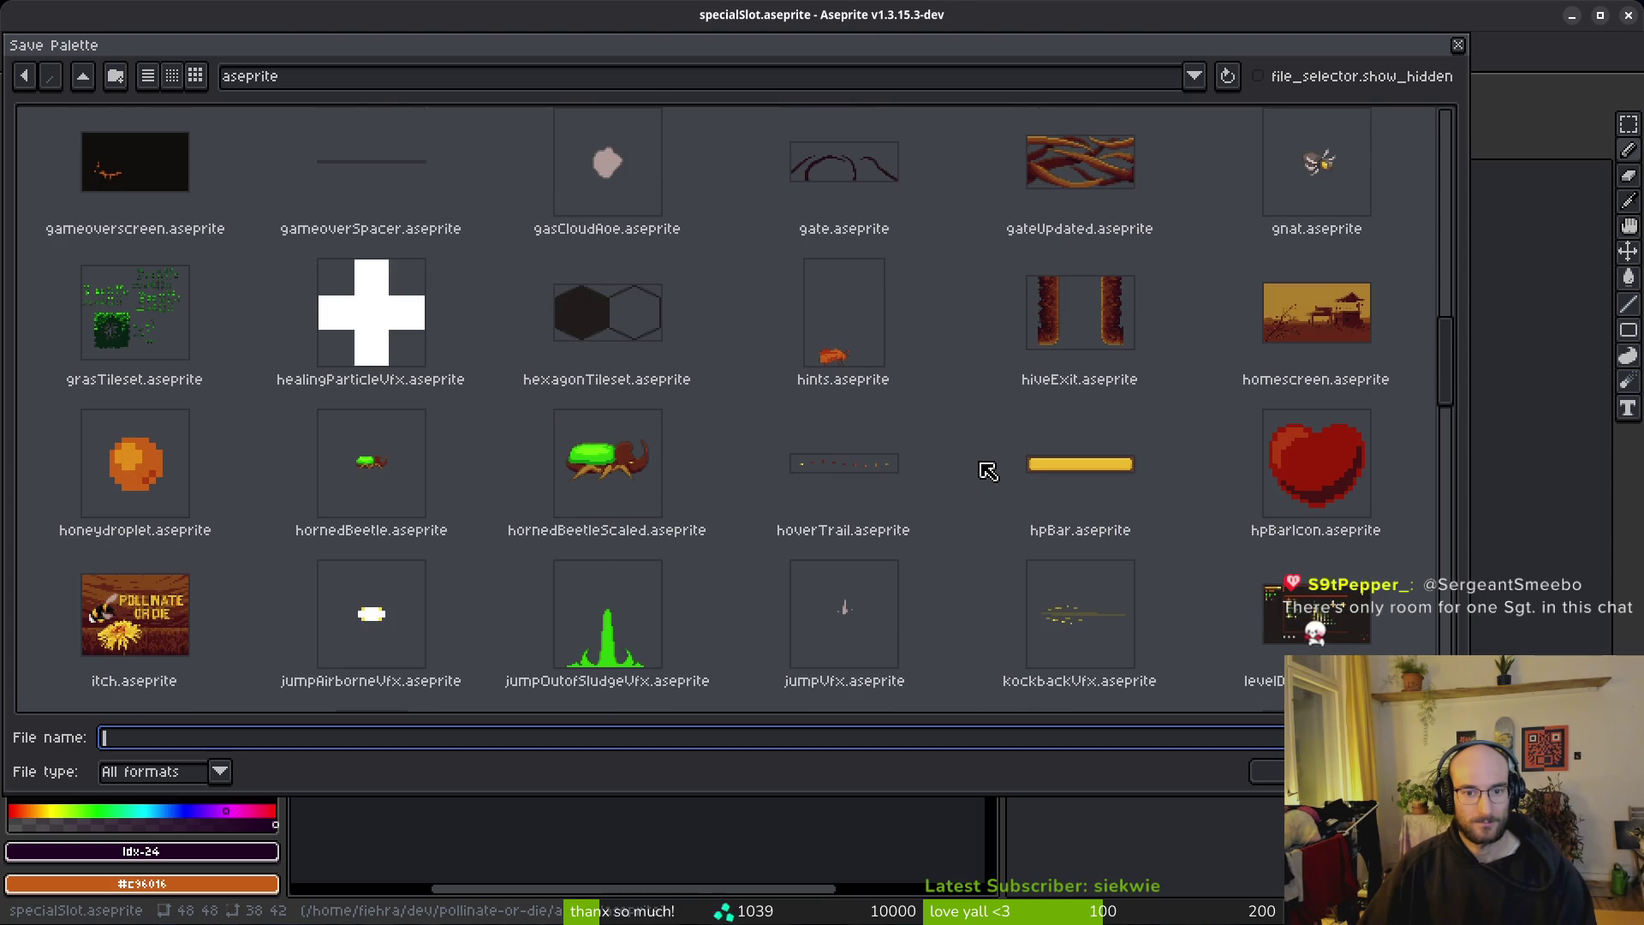
scroll(986, 472, down, 5)
click(646, 330)
click(1257, 772)
click(694, 518)
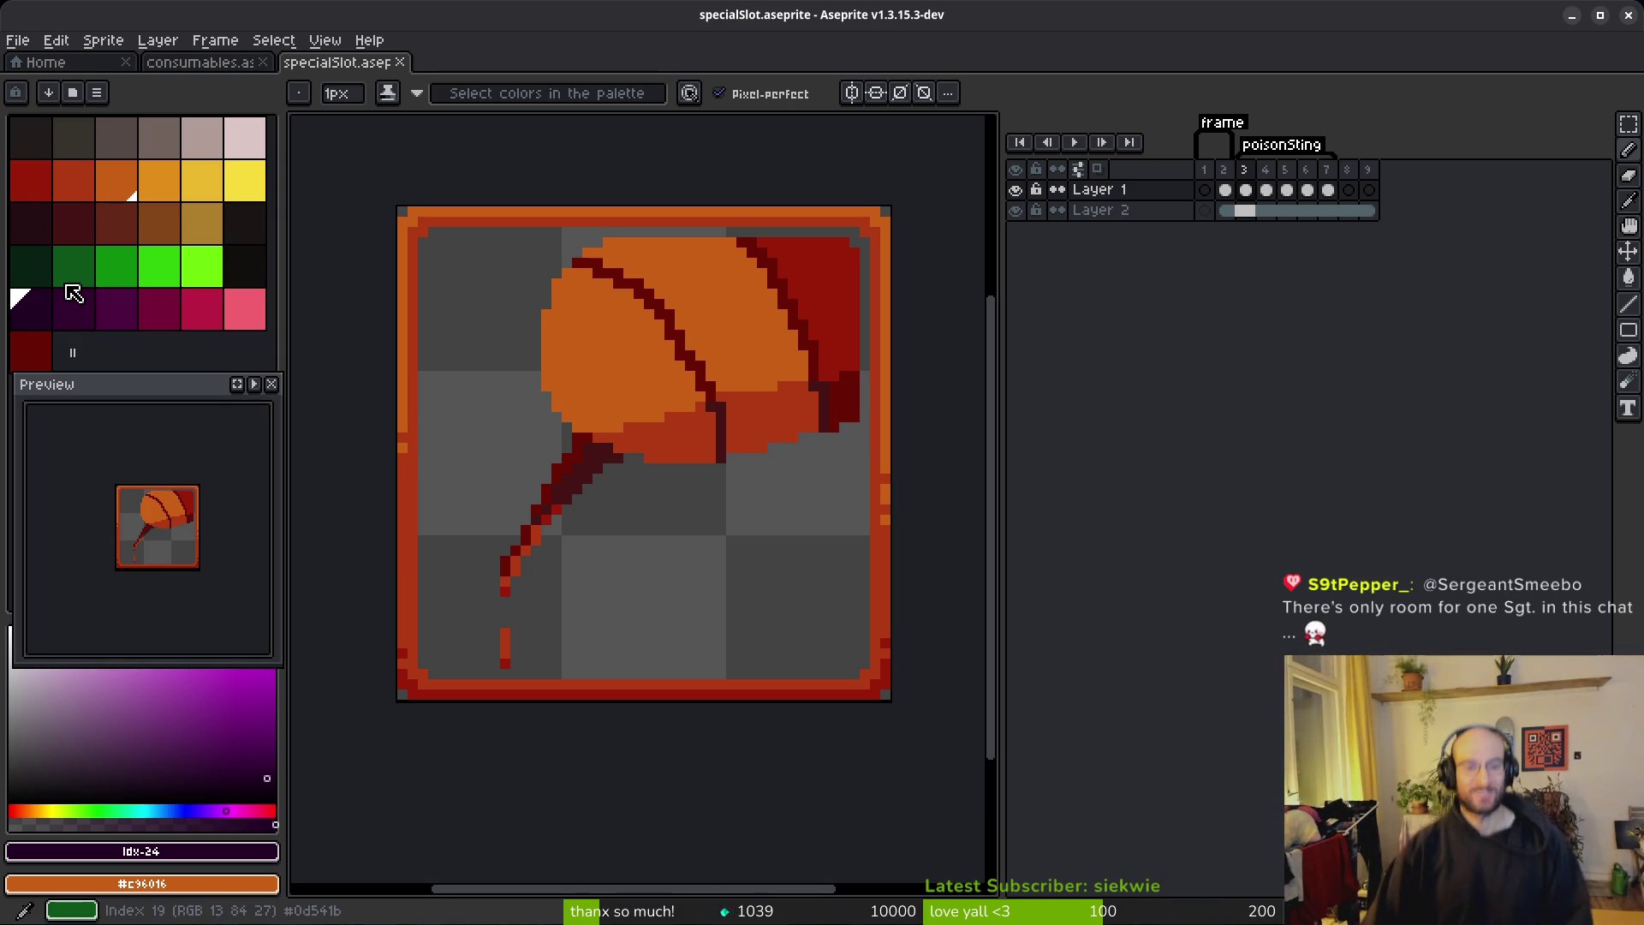
Step: Zoom and pan onto the stem and step through the frames to check the drip
scroll(736, 498, down, 1)
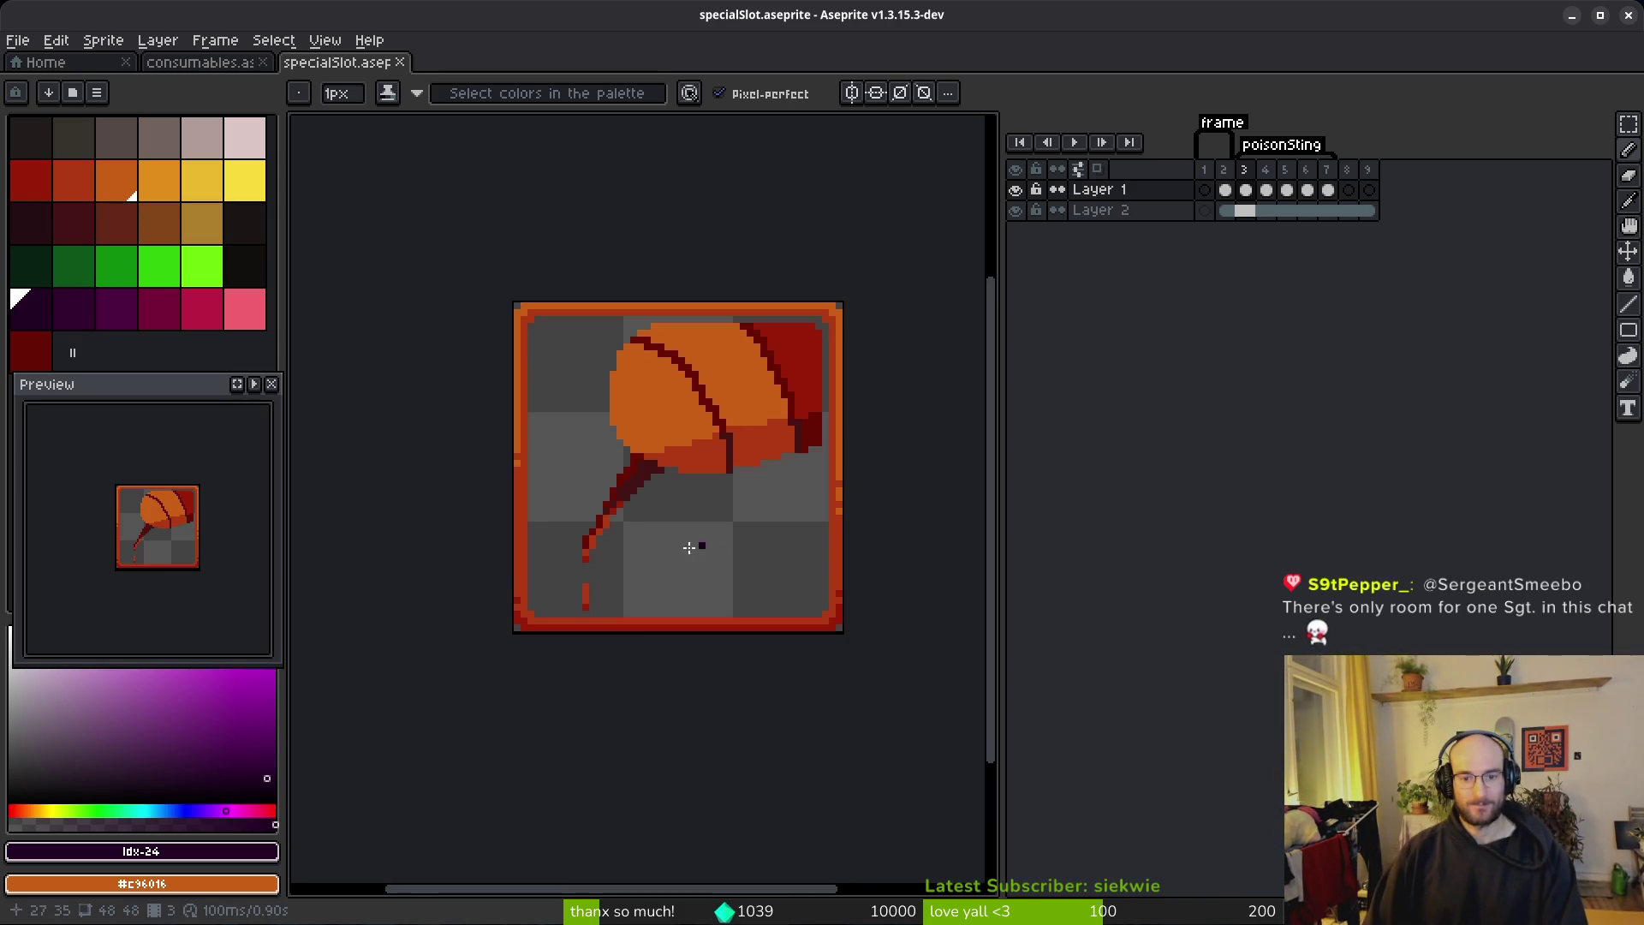
scroll(745, 497, down, 1)
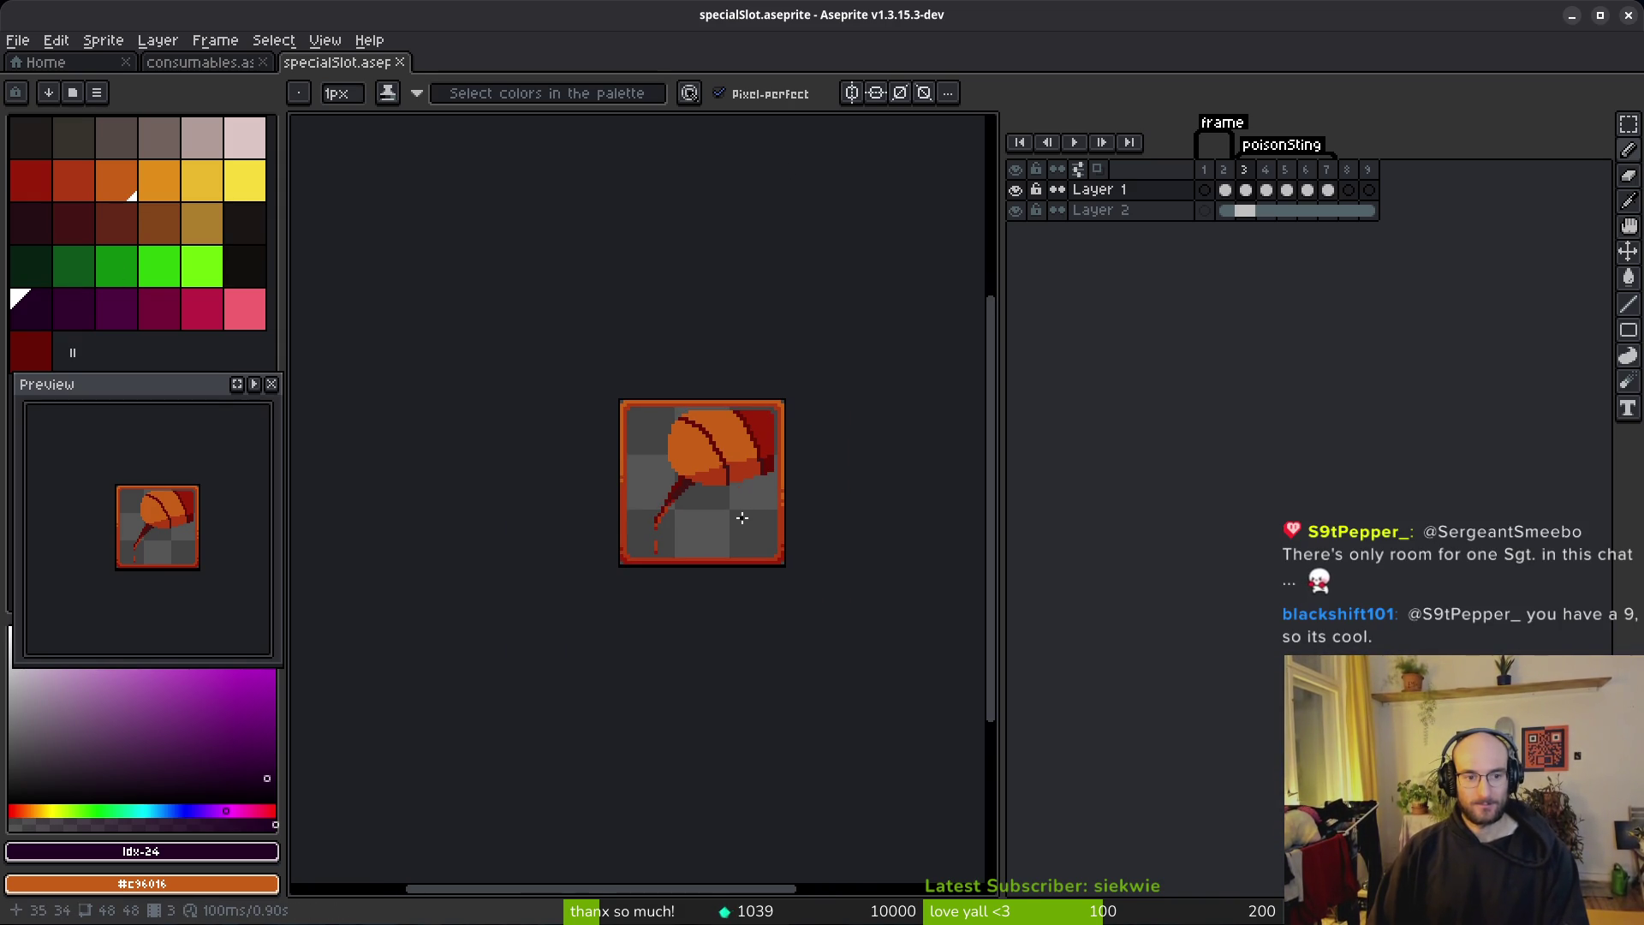
drag(741, 518, 707, 523)
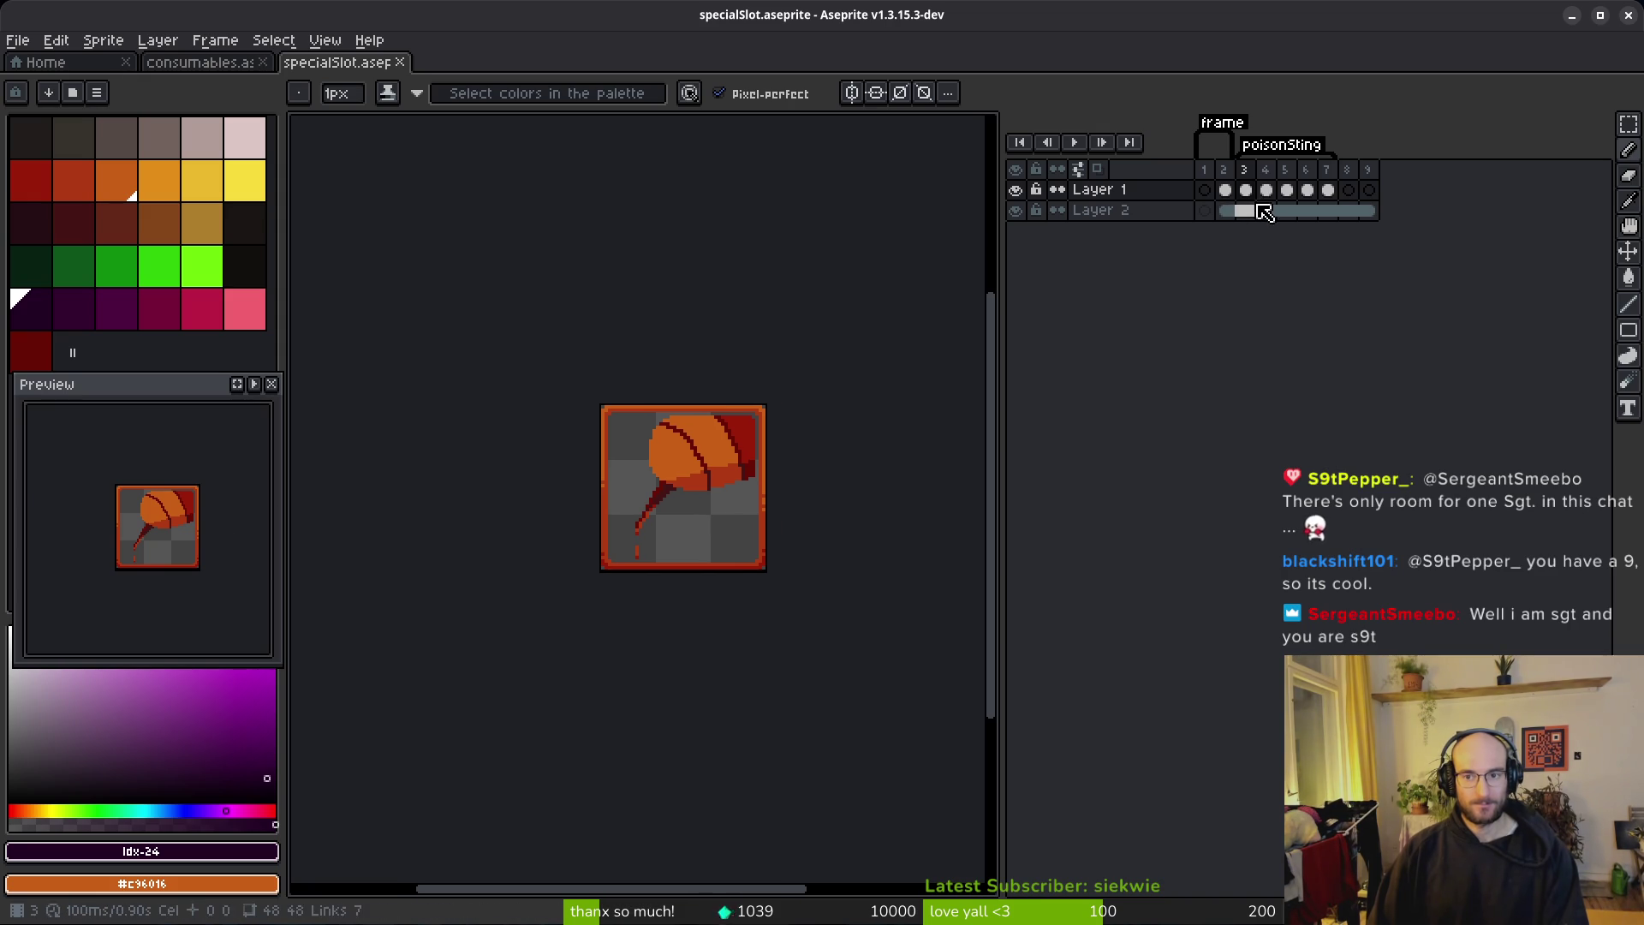
mouse_move(1259, 210)
mouse_down()
mouse_move(1300, 212)
mouse_move(1261, 202)
mouse_up()
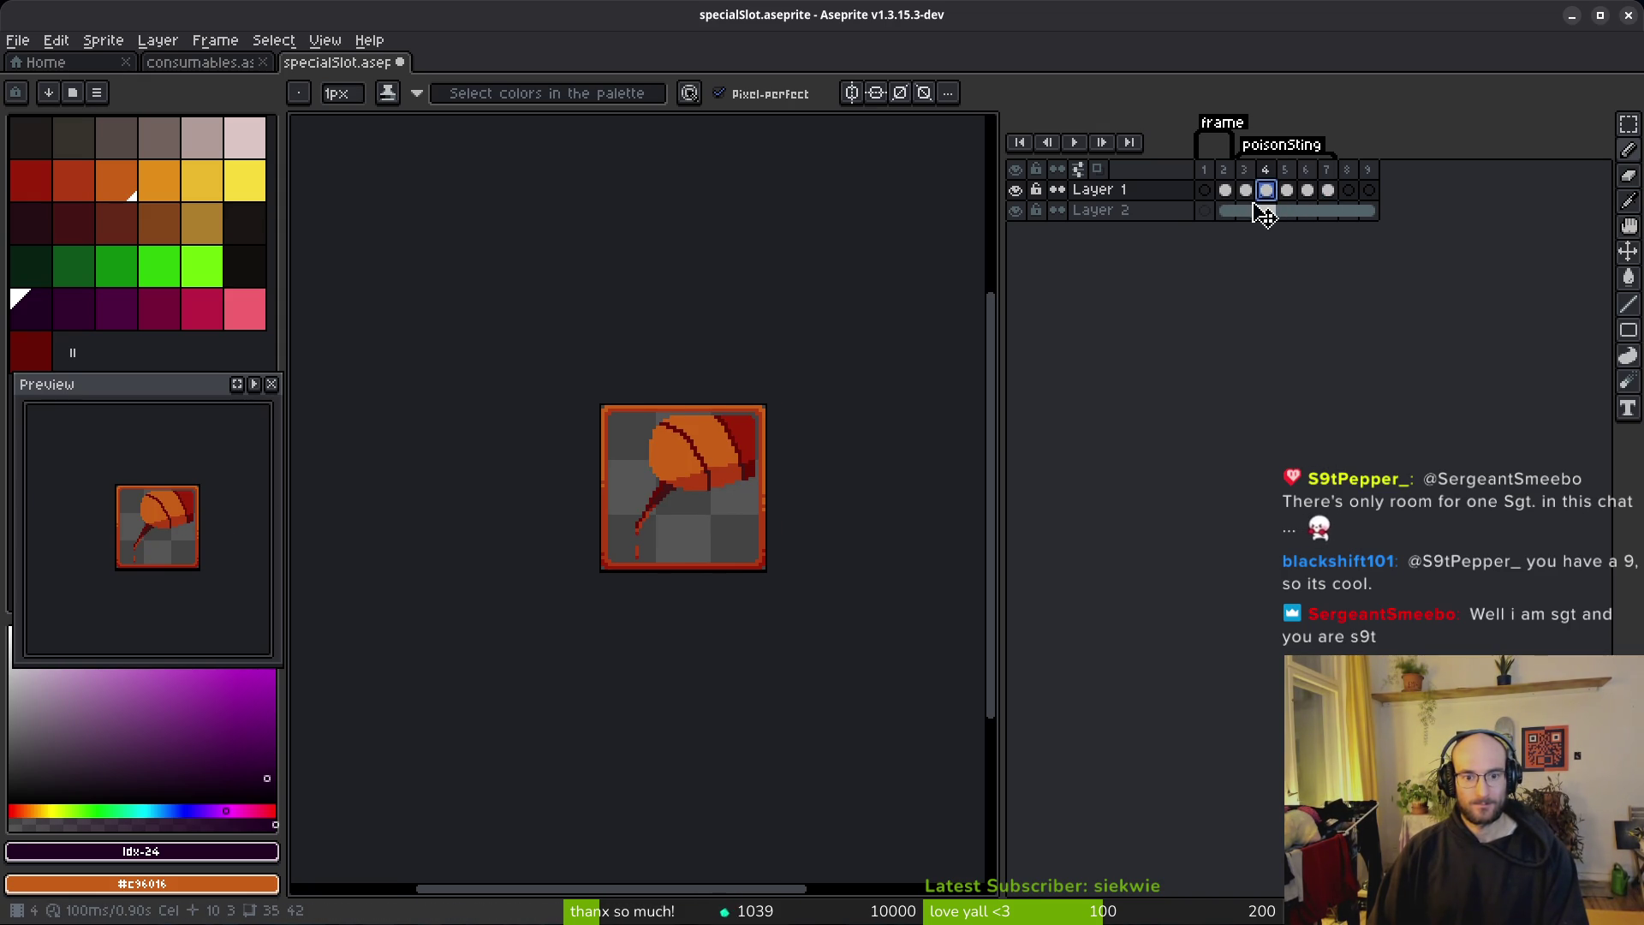
scroll(633, 514, up, 3)
scroll(786, 477, down, 1)
scroll(698, 431, up, 2)
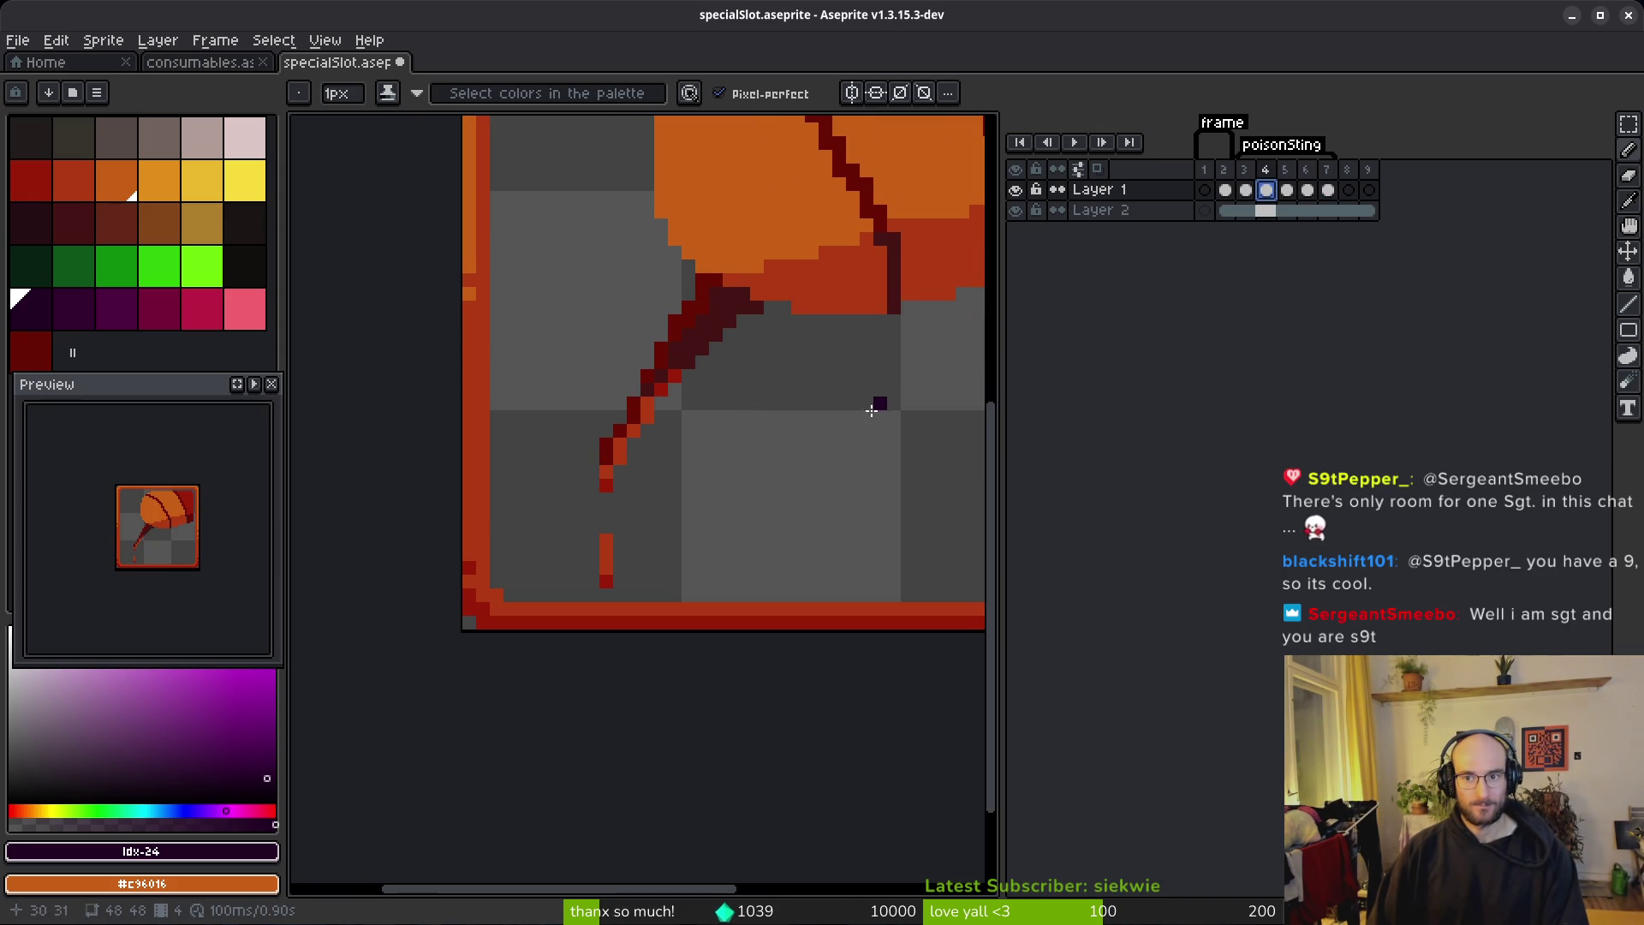
Step: Select the drip pixels near the stem bottom and erase a stray pixel beside the stem
key(m)
drag(589, 535, 653, 599)
key(ctrl+d)
key(i)
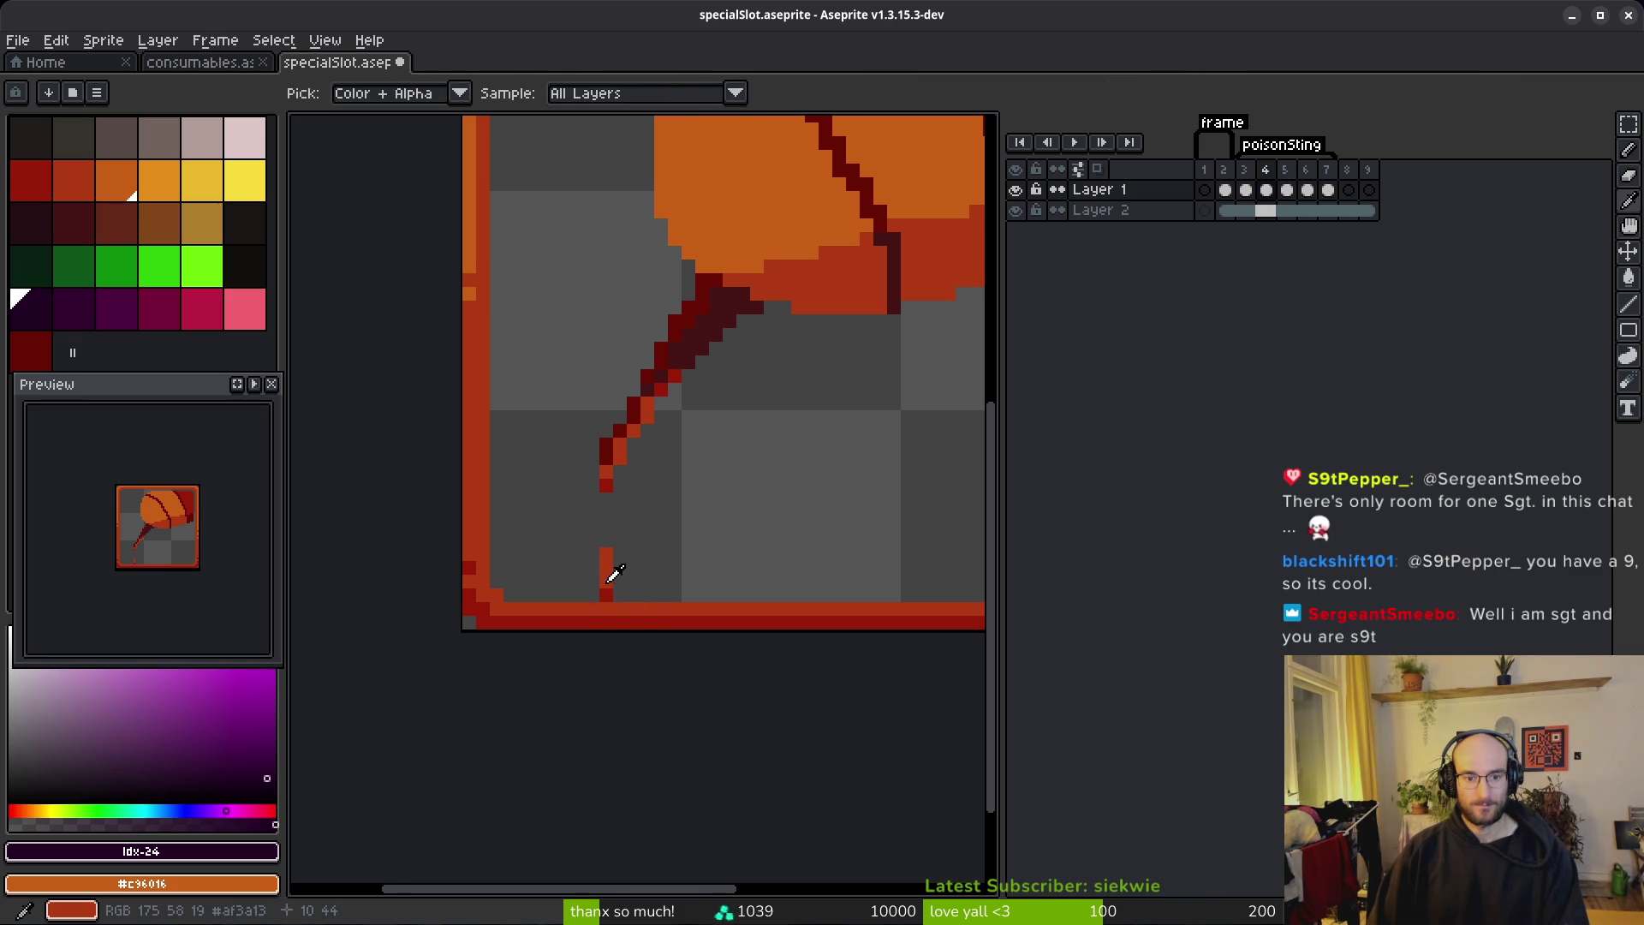
click(609, 585)
key(b)
click(610, 586)
key(e)
key(m)
drag(599, 548, 625, 599)
scroll(606, 565, up, 3)
Step: Paint a two-pixel orange drip column with dark red below, and darken three diagonal stem pixels
key(b)
alt+click(591, 411)
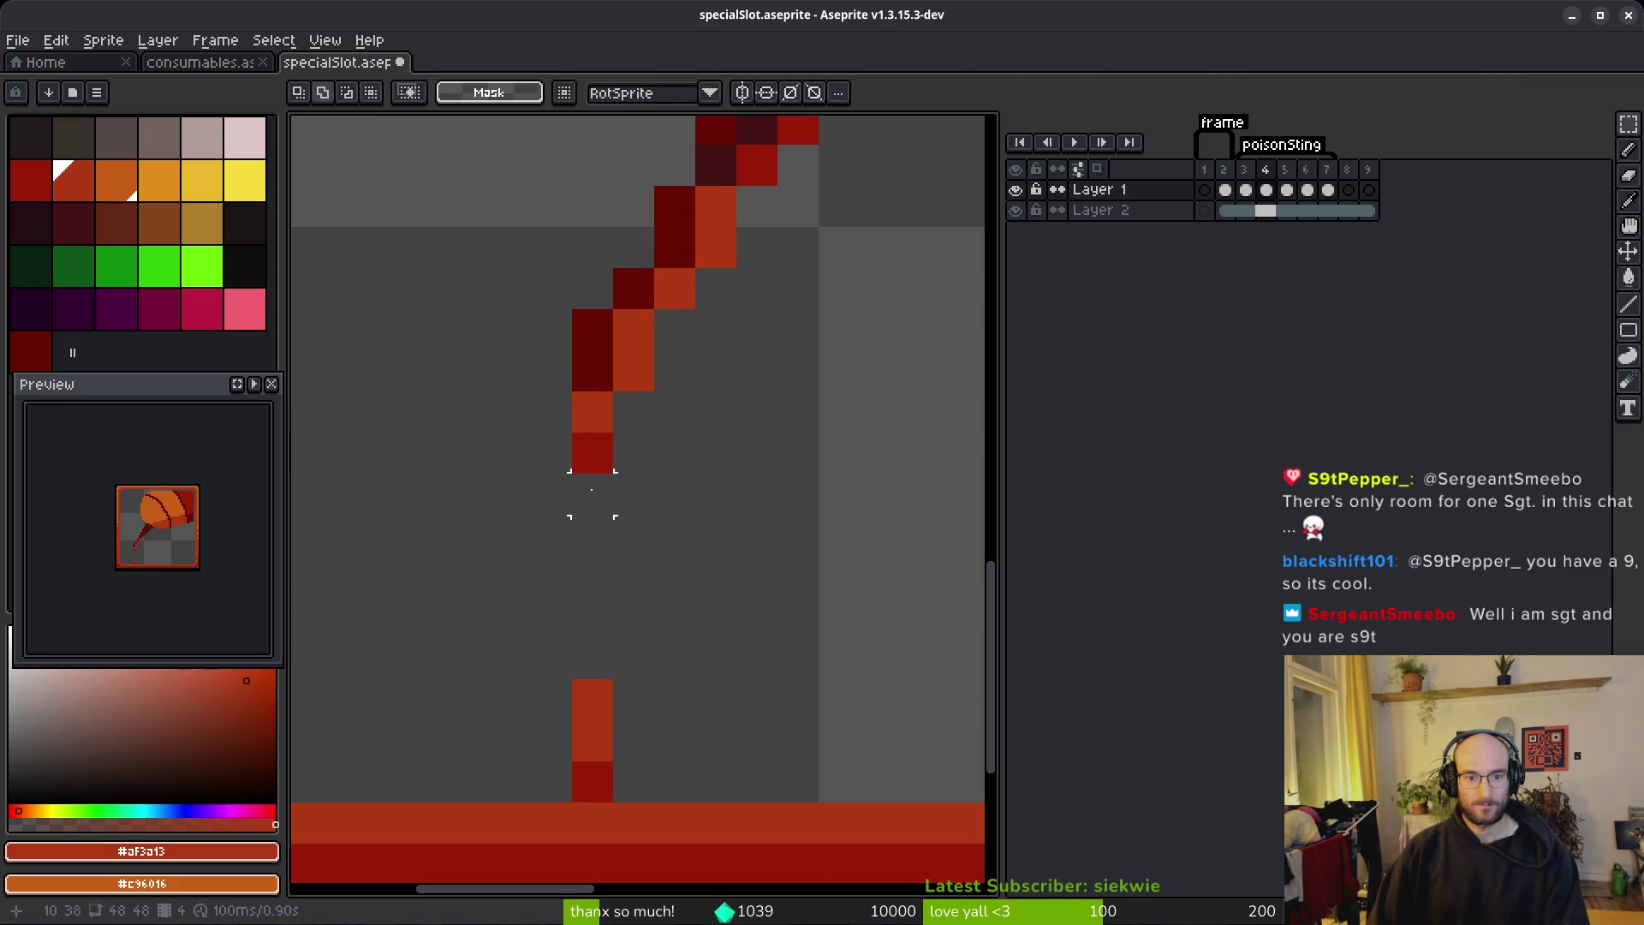
click(591, 494)
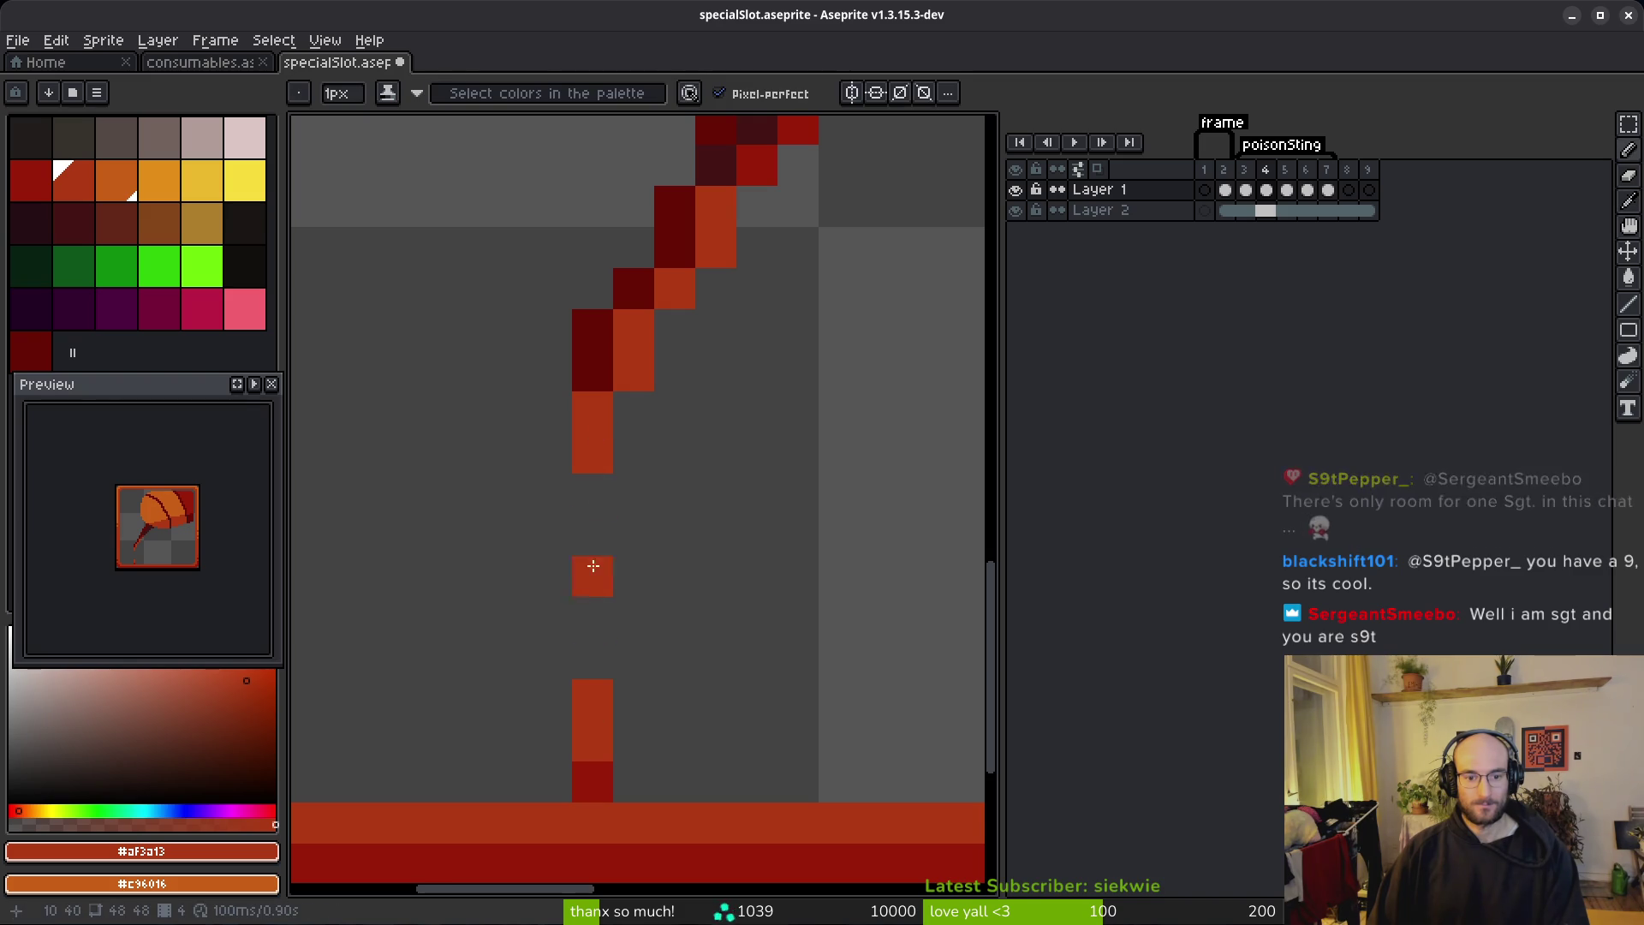
click(592, 494)
alt+click(593, 774)
click(593, 531)
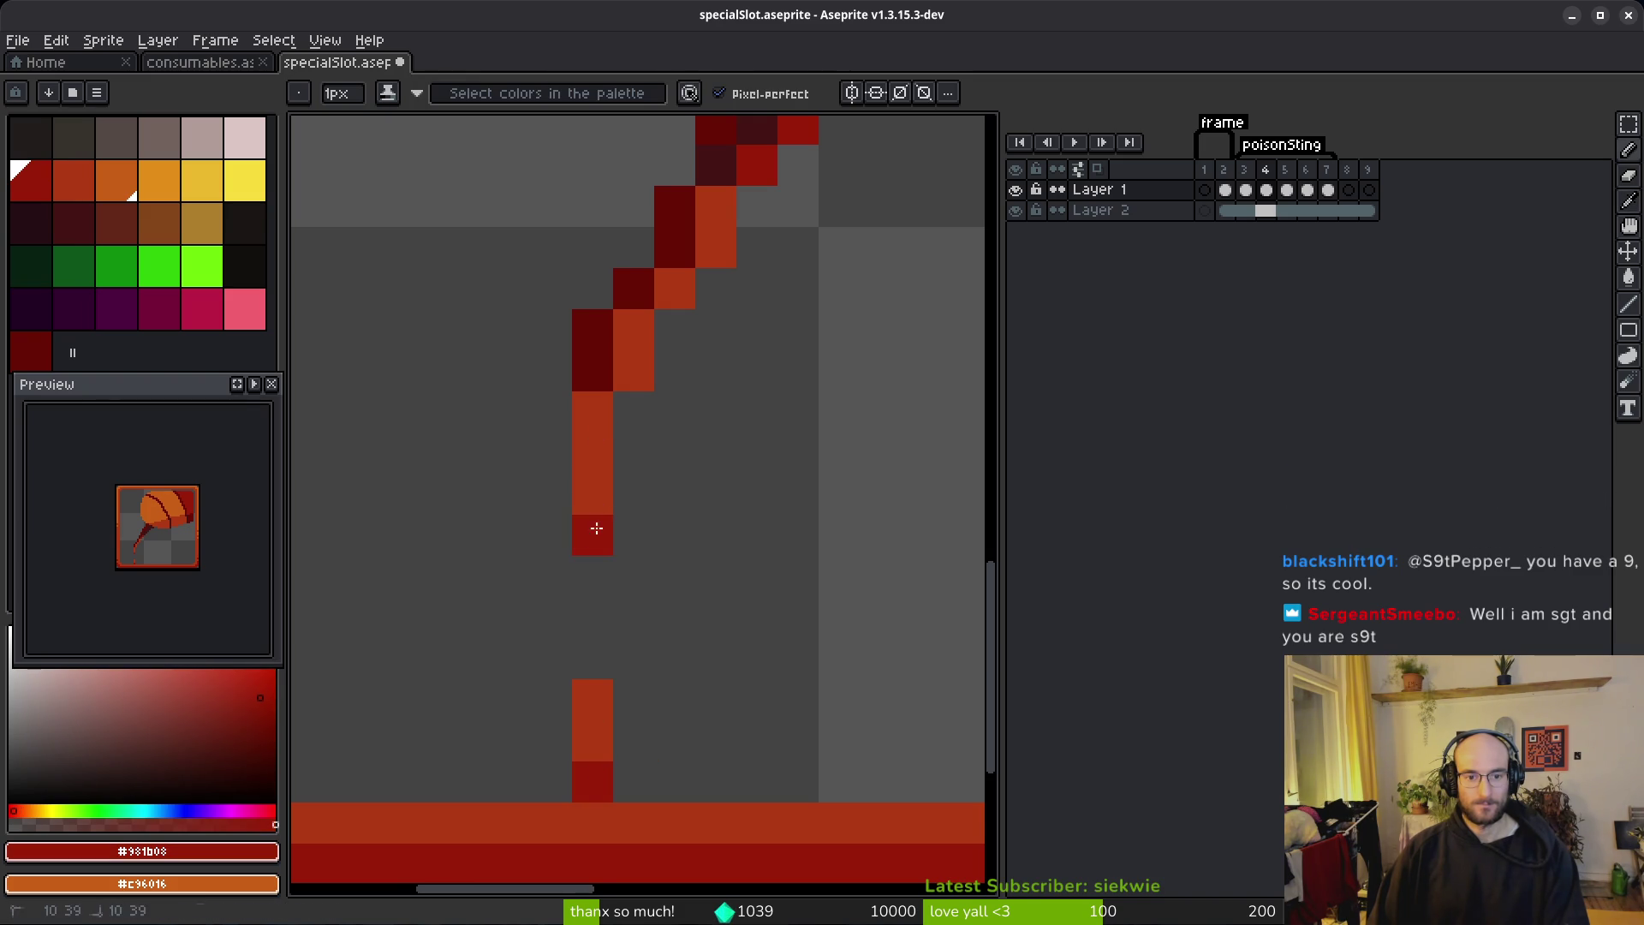
scroll(625, 522, up, 3)
click(680, 374)
click(680, 416)
click(641, 457)
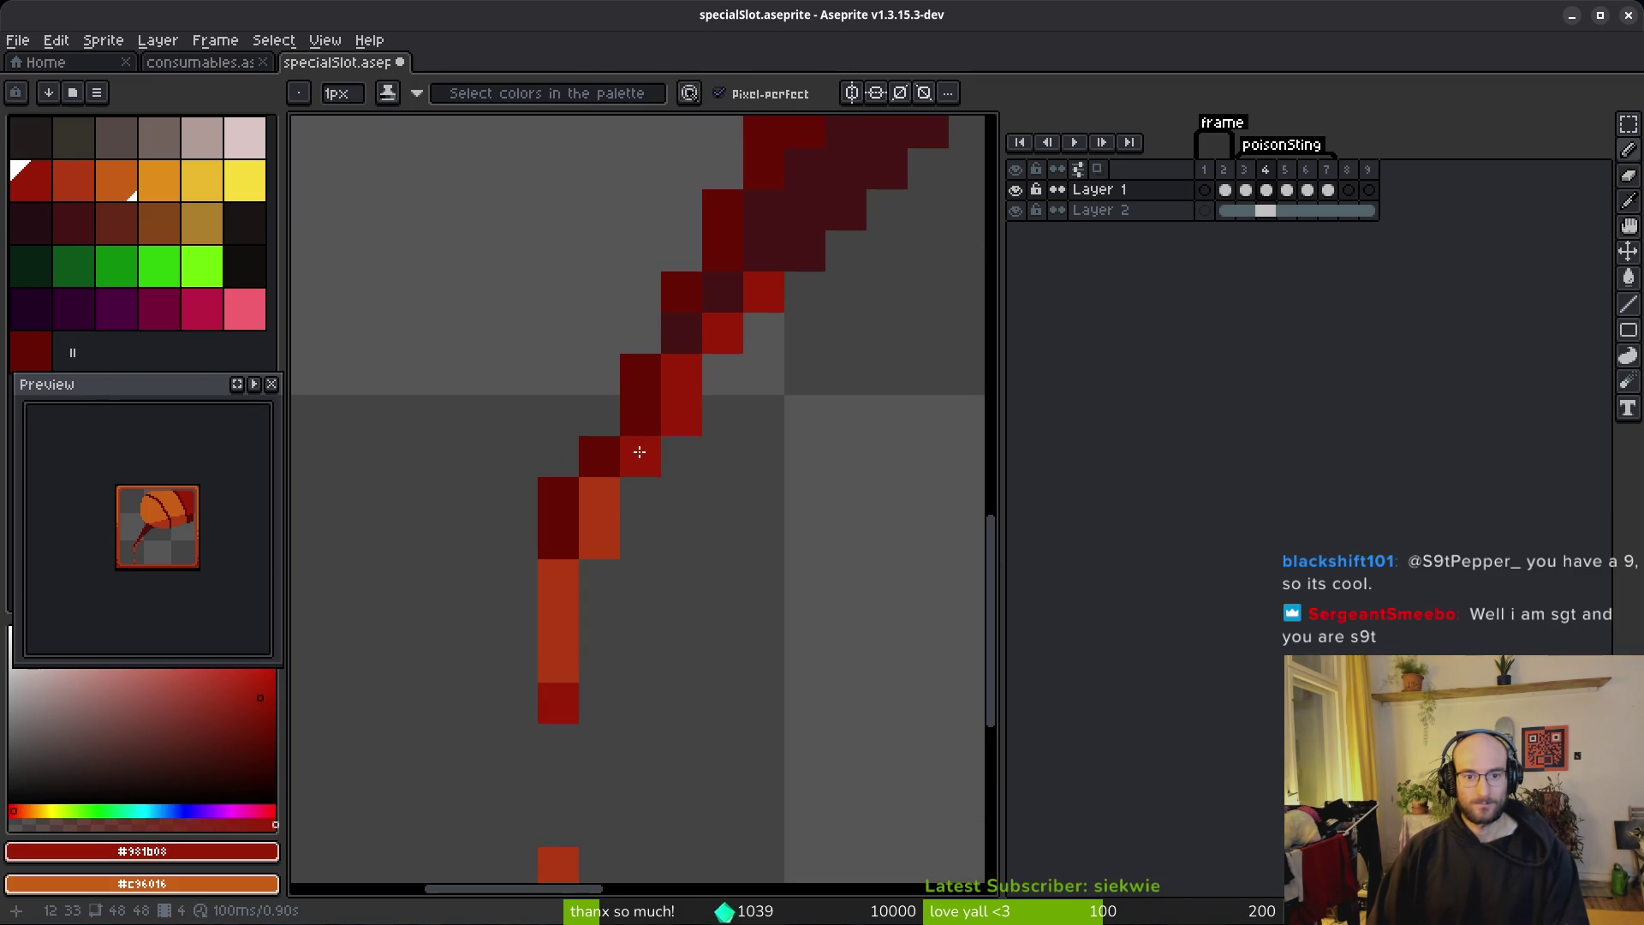
alt+click(600, 497)
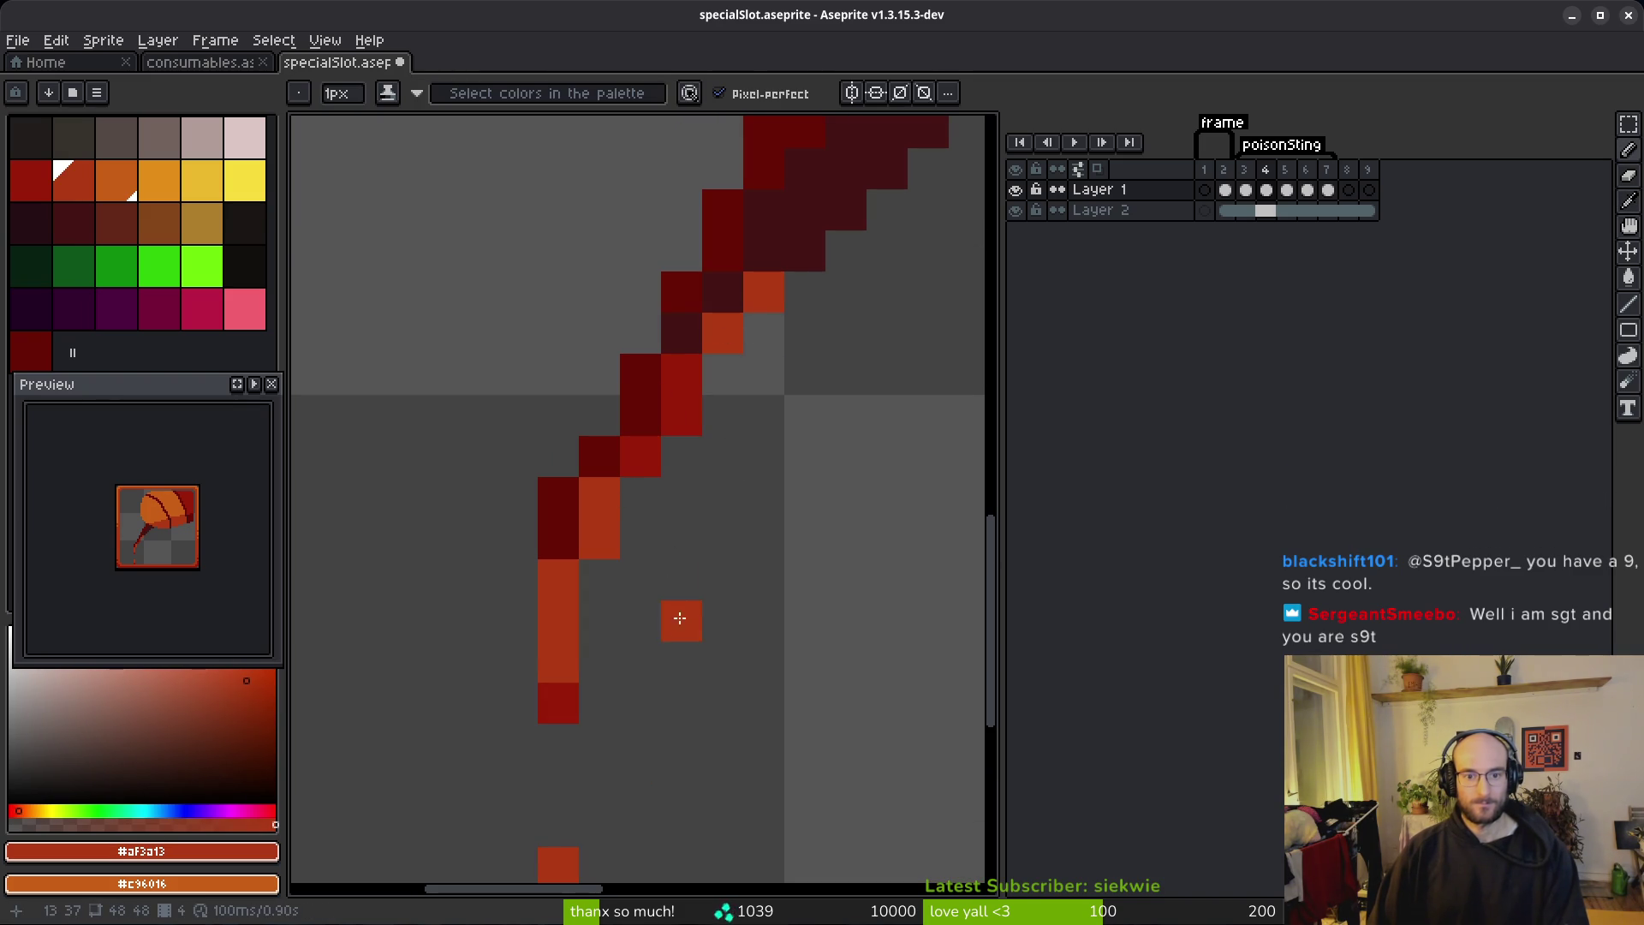
scroll(681, 582, down, 3)
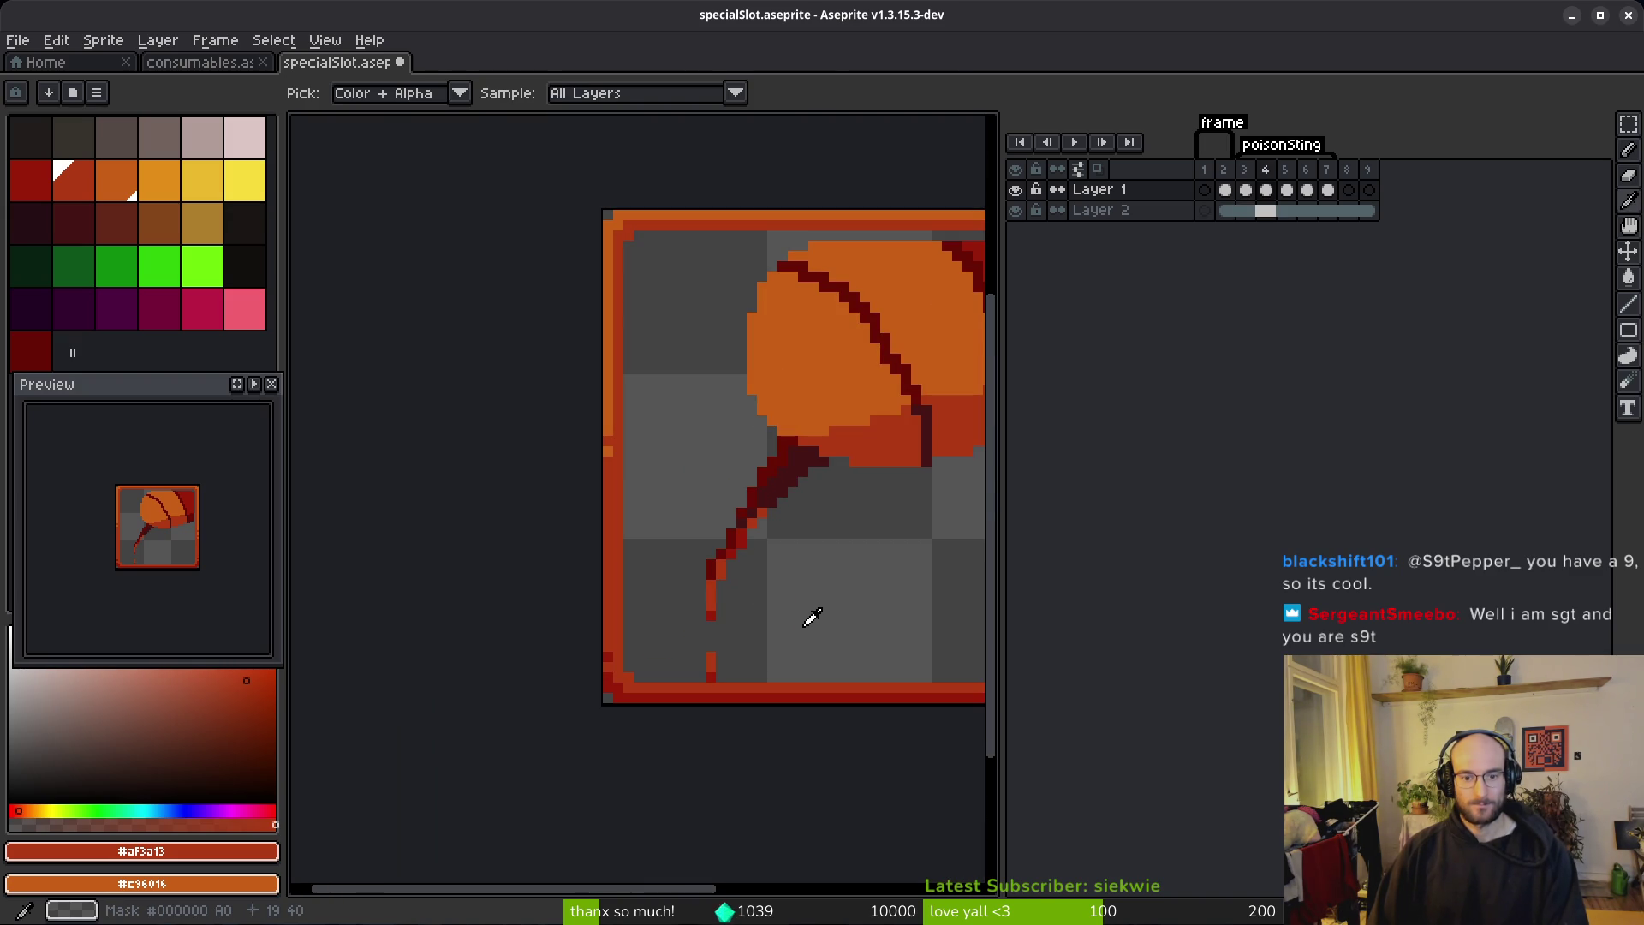
Step: Compare with frame 4, then paint an orange drip pixel beside the stem in frame 5
key(e)
scroll(720, 610, up, 2)
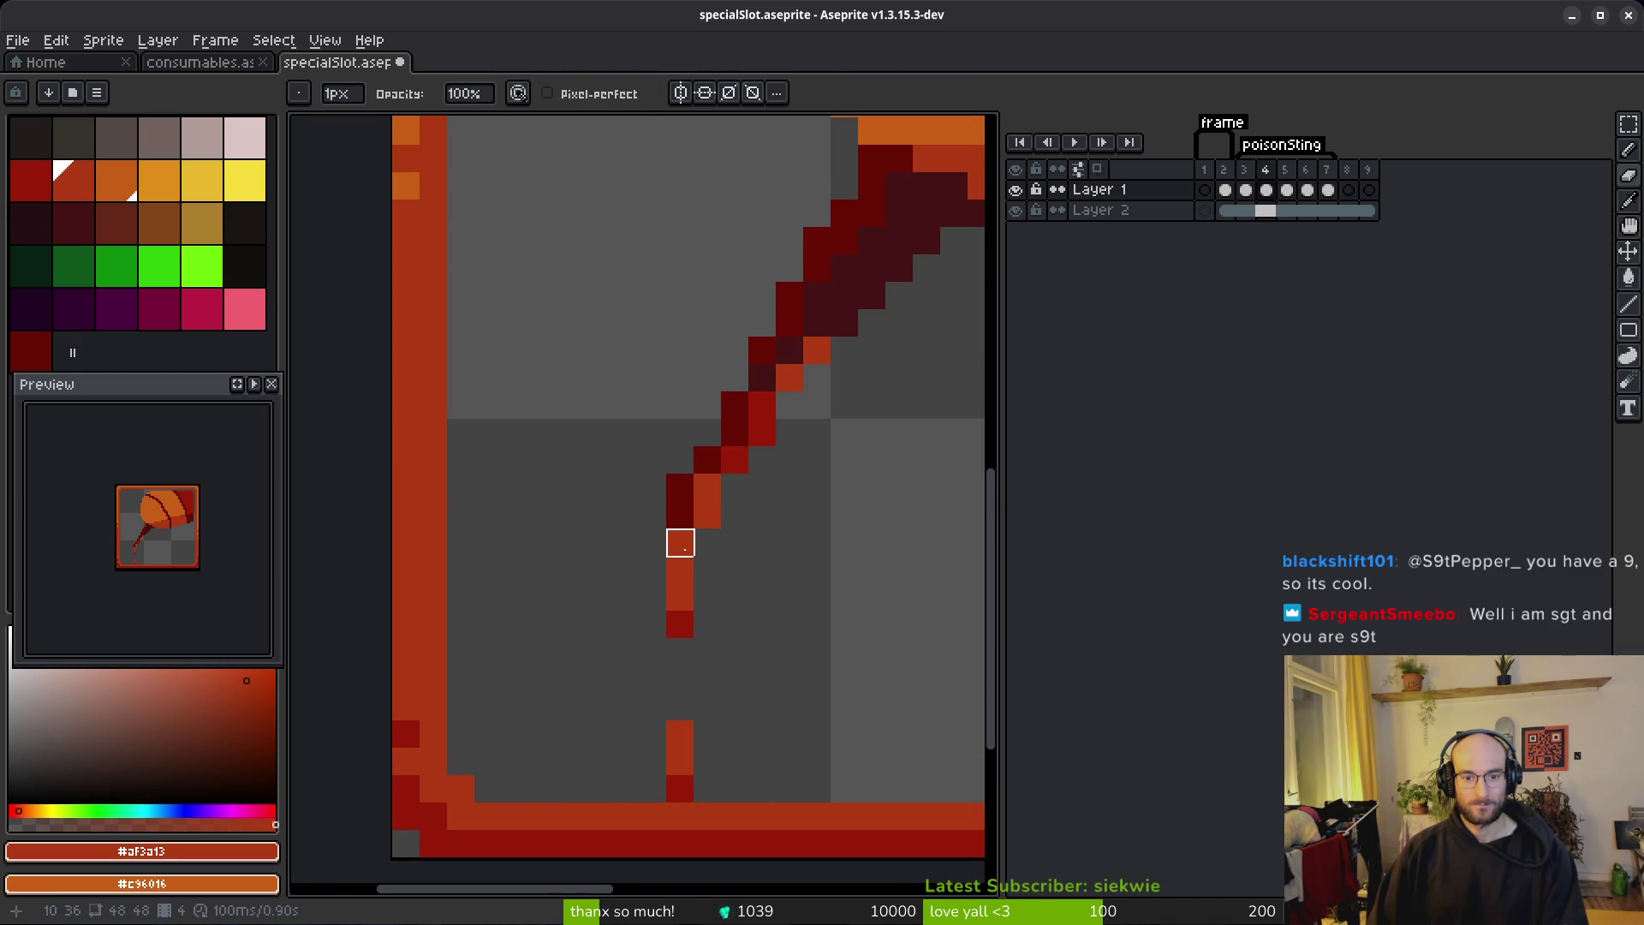
scroll(817, 598, down, 2)
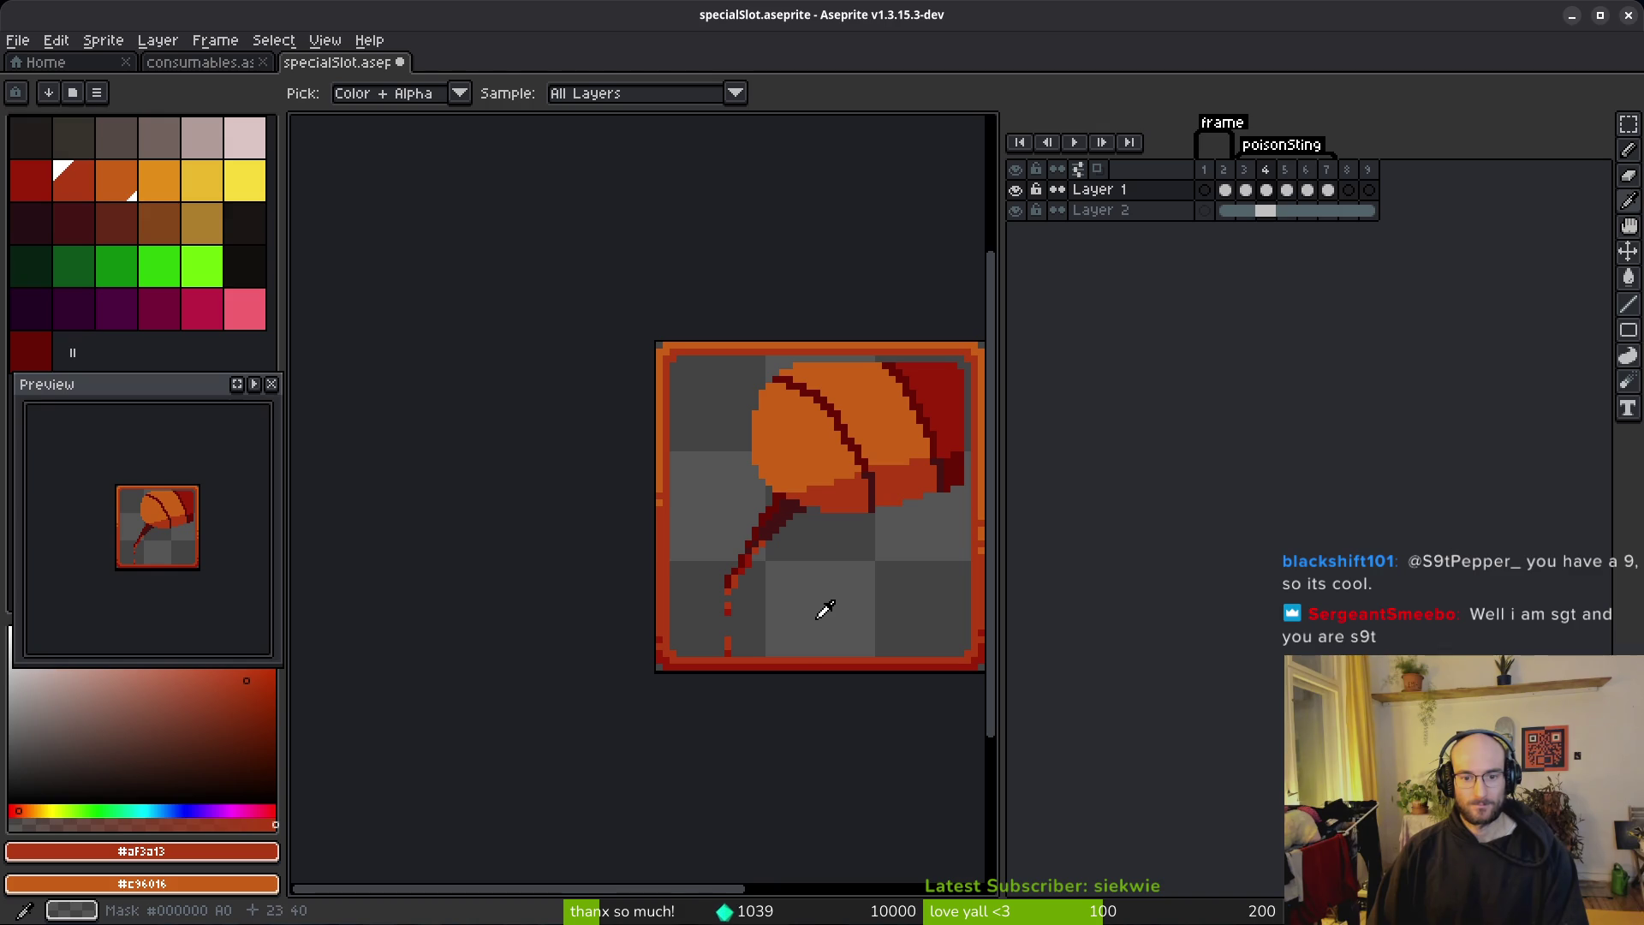
scroll(716, 576, up, 2)
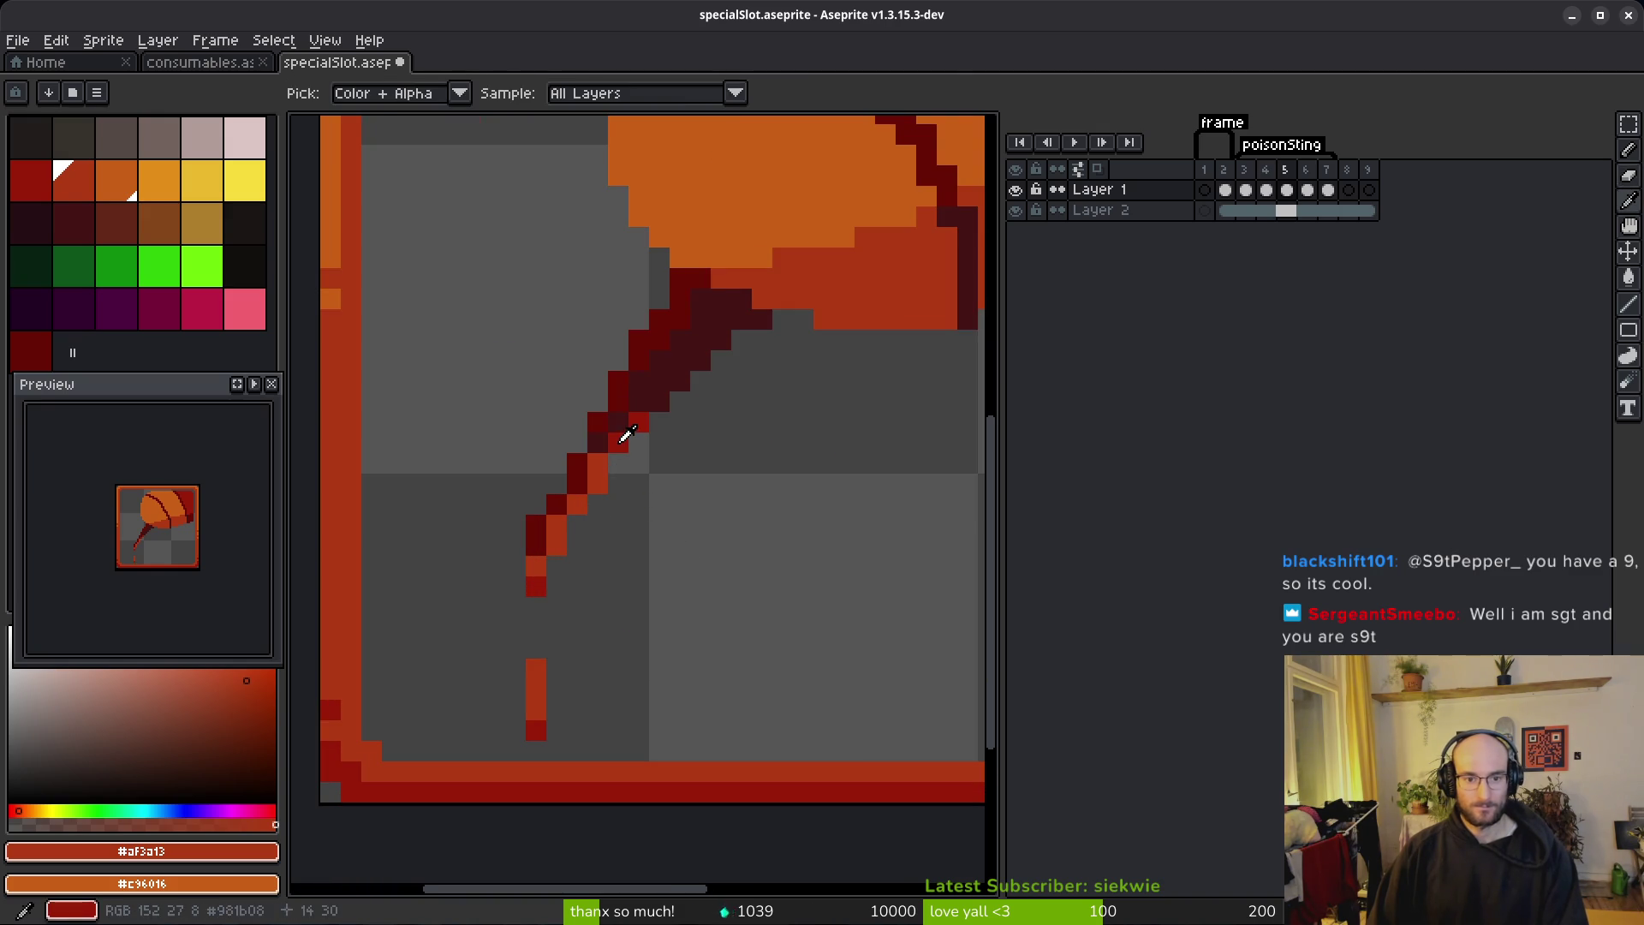
alt+click(597, 463)
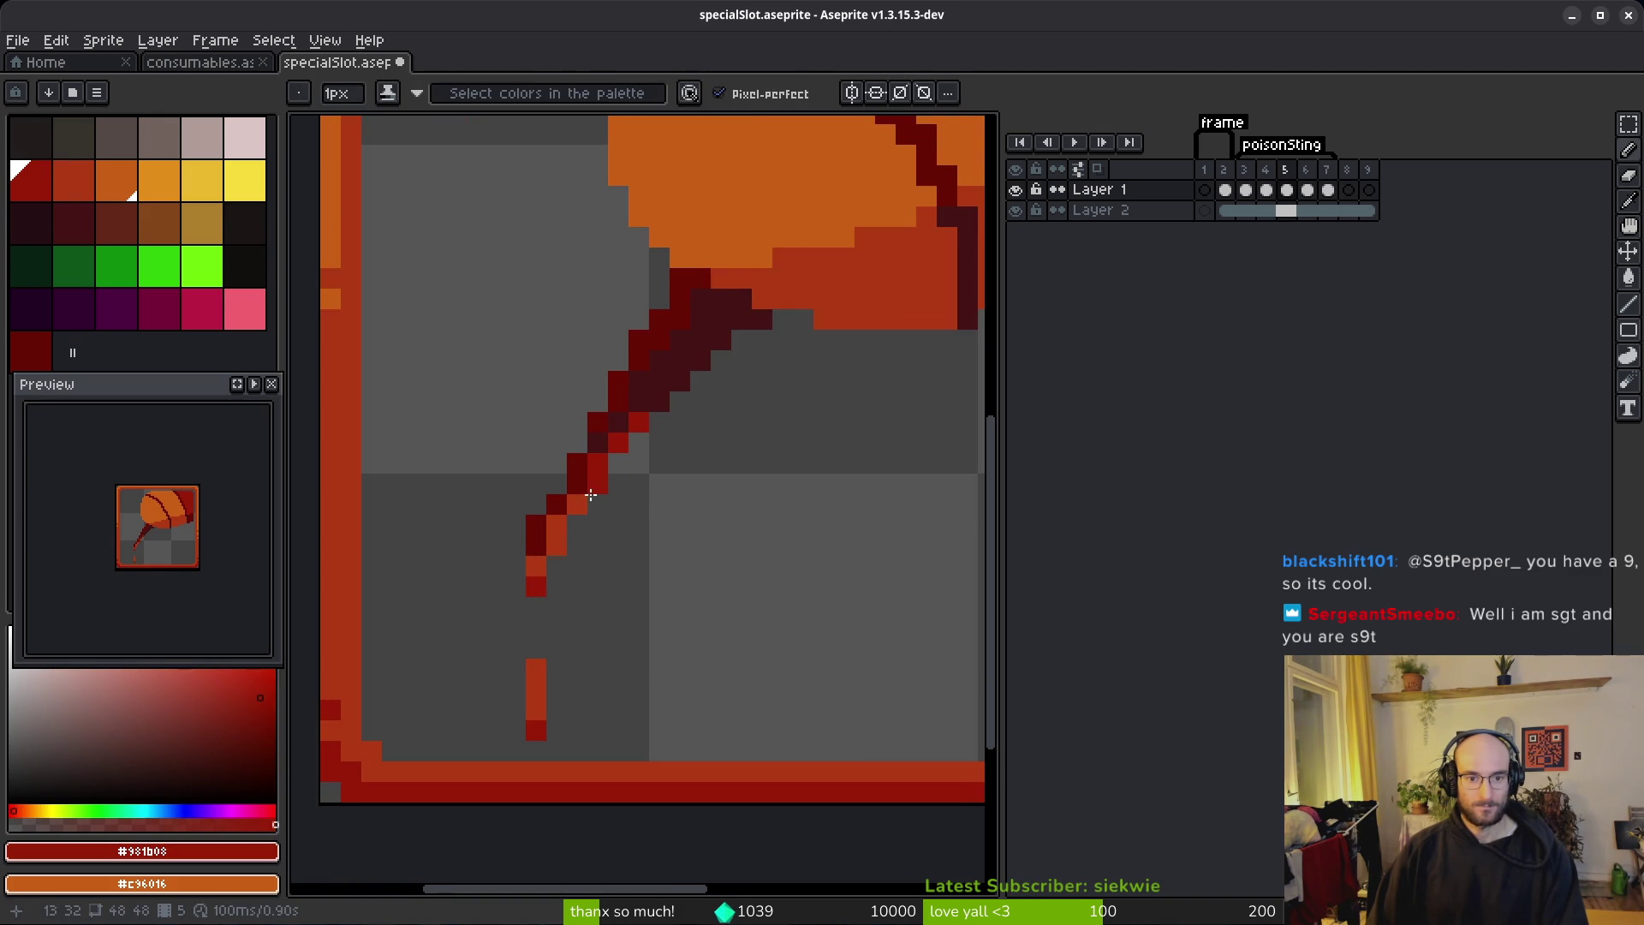
key(comma)
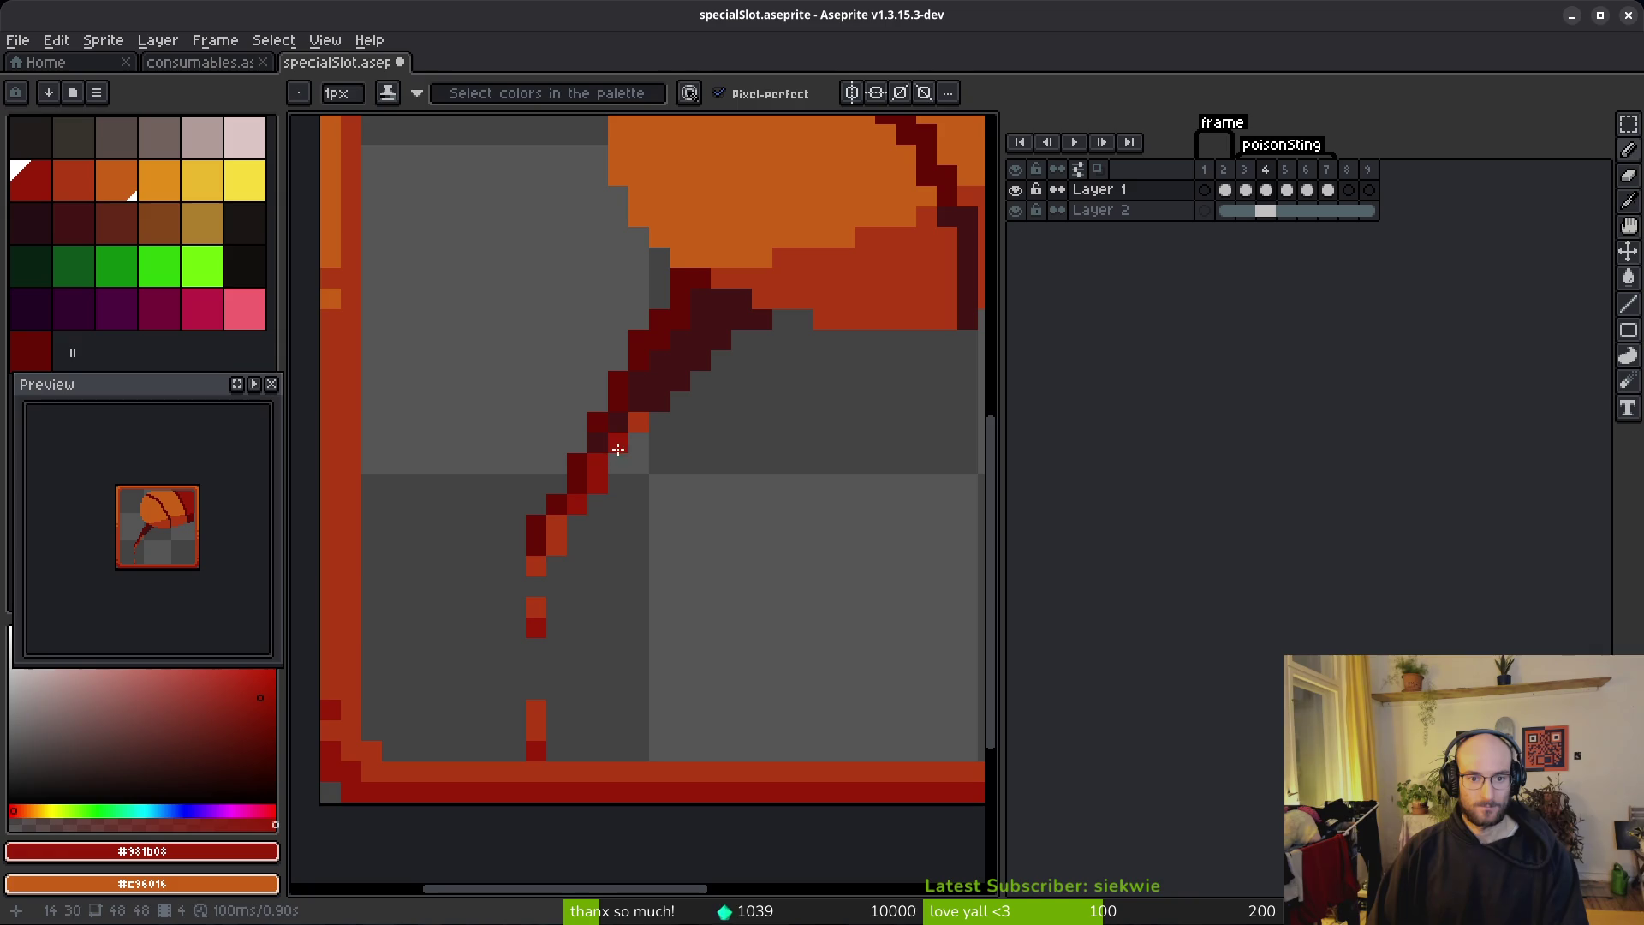
alt+click(556, 519)
key(period)
scroll(664, 514, down, 1)
click(757, 498)
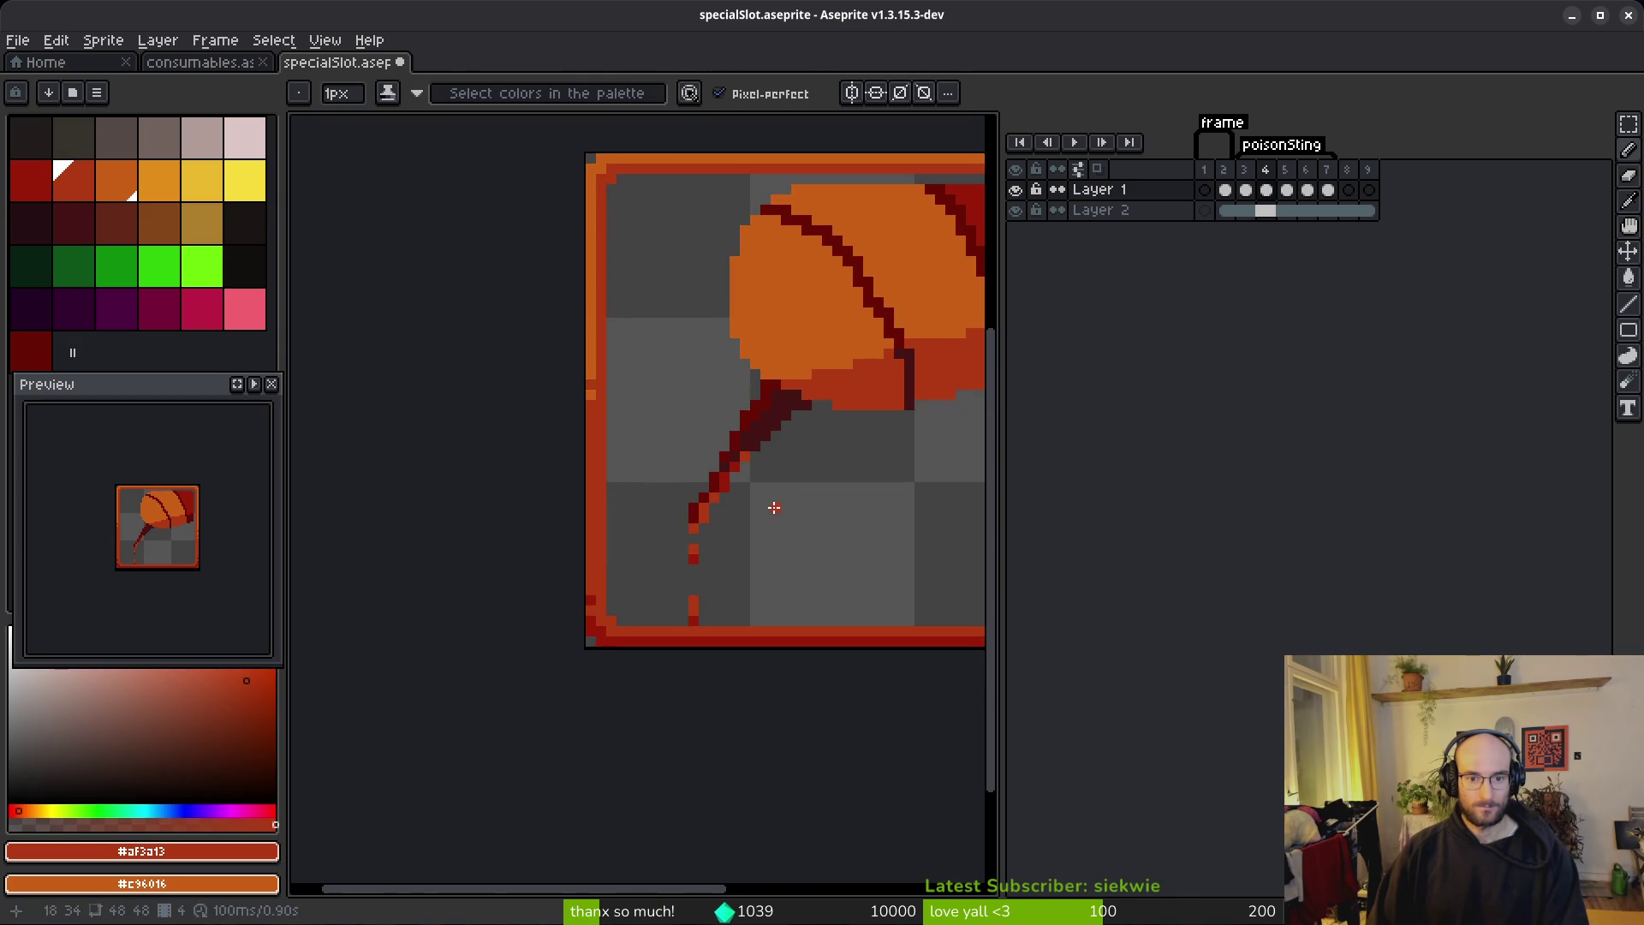
scroll(753, 492, up, 2)
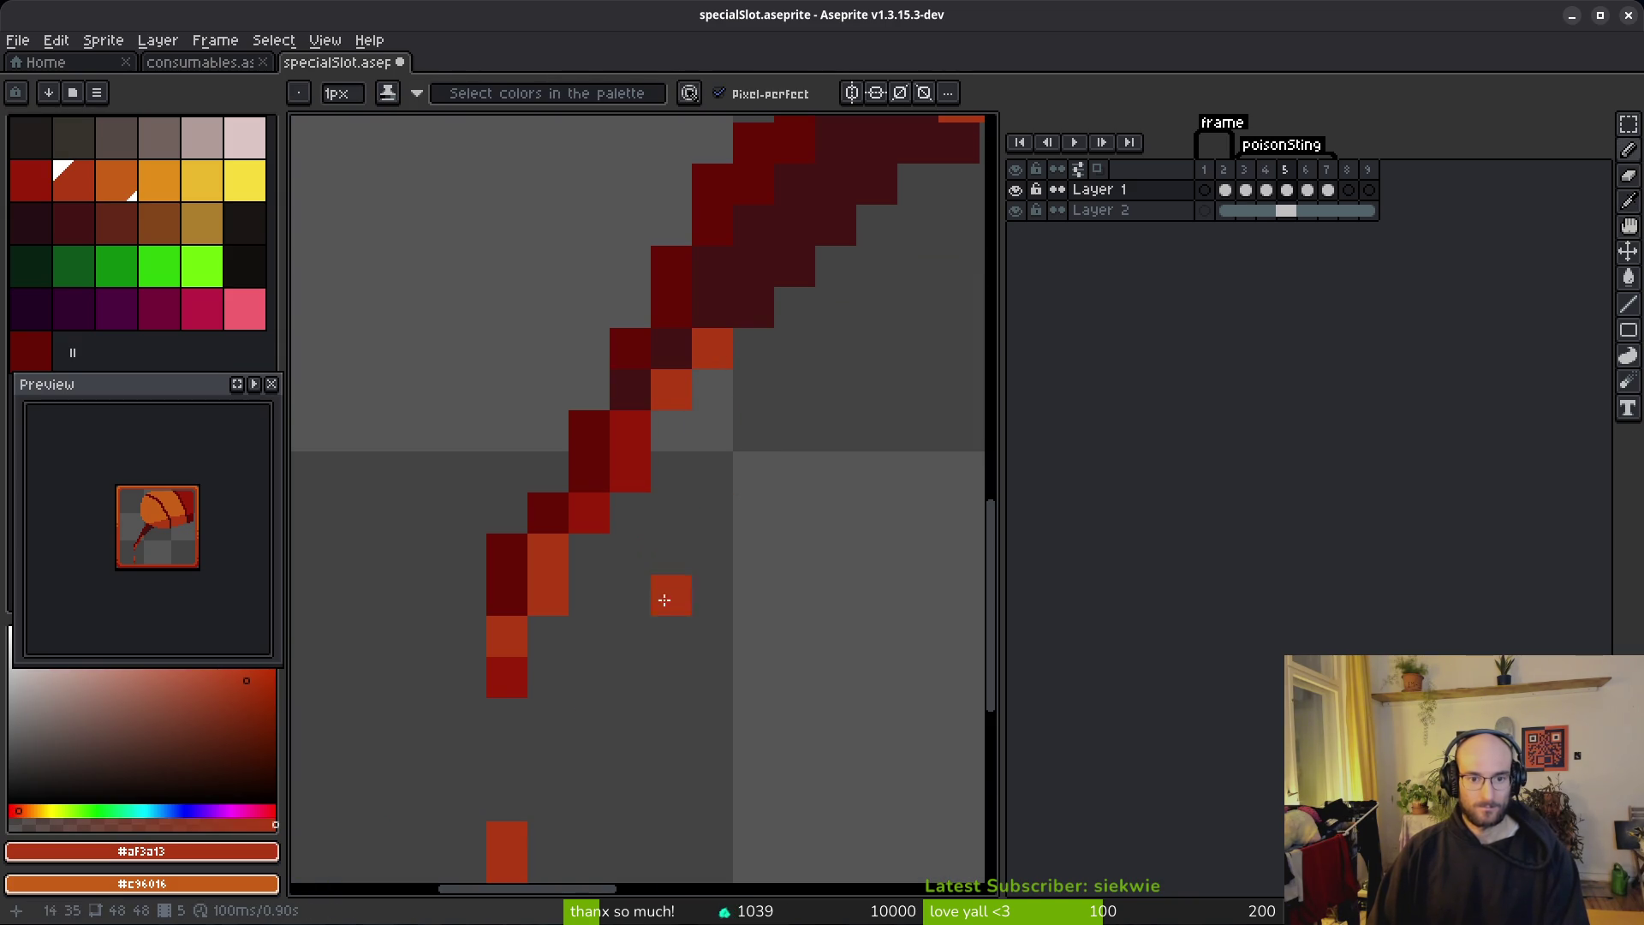
Step: Add a red pixel just above the drop, then cut frame 4's two red drip pixels
scroll(672, 505, down, 3)
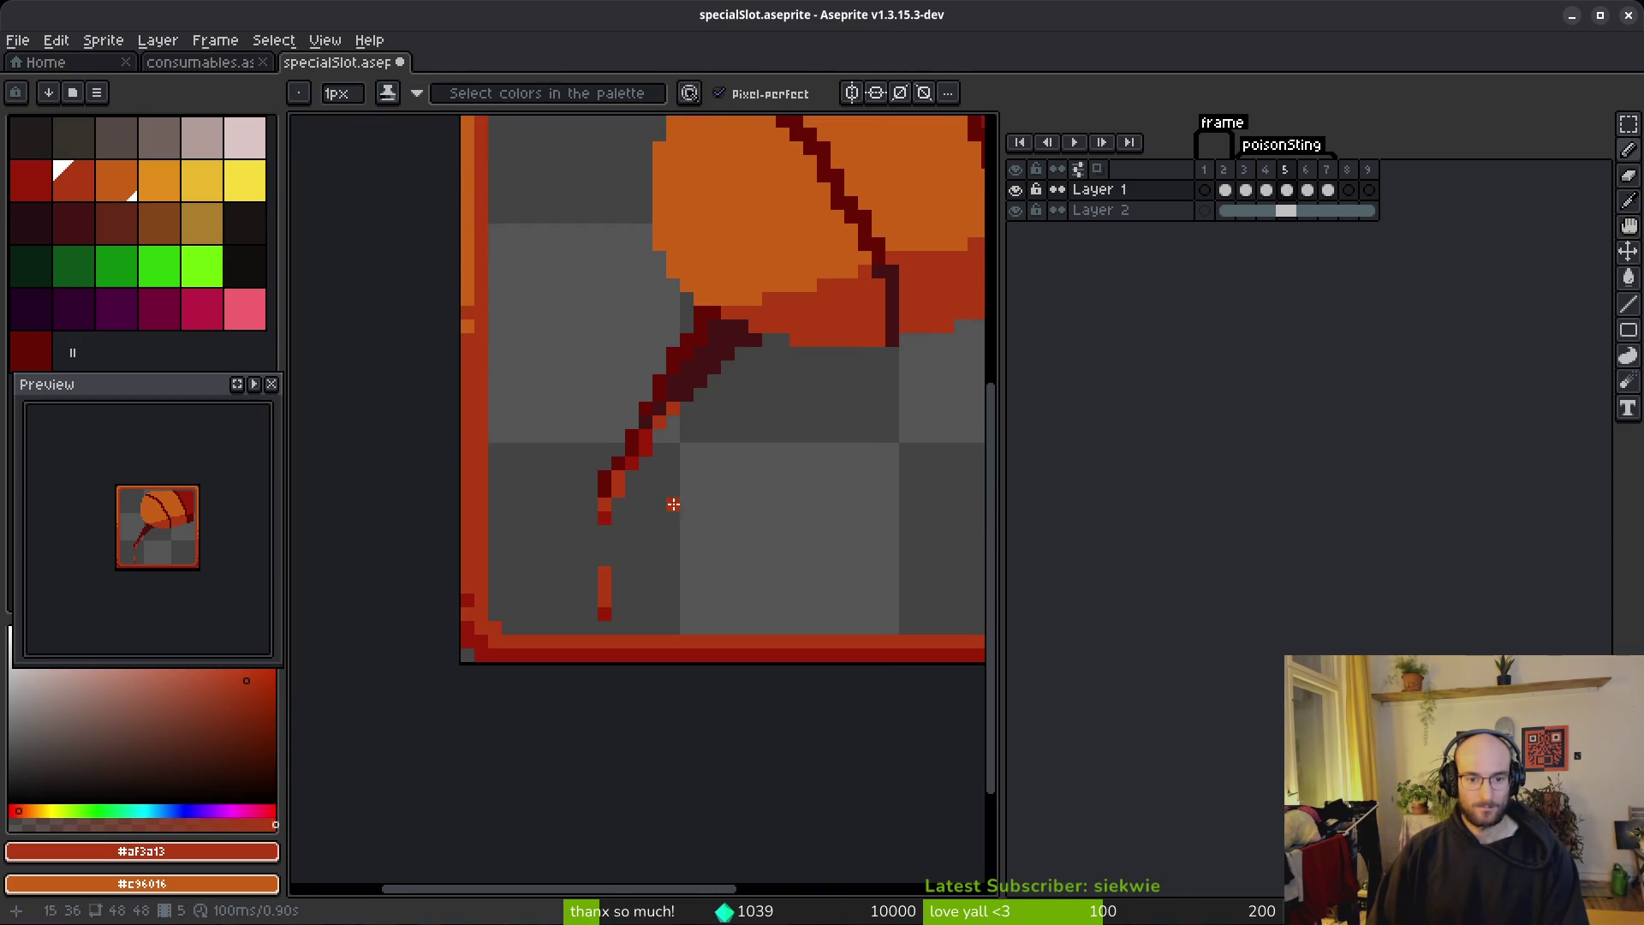
key(alt)
scroll(643, 561, up, 2)
click(573, 557)
key(comma)
key(m)
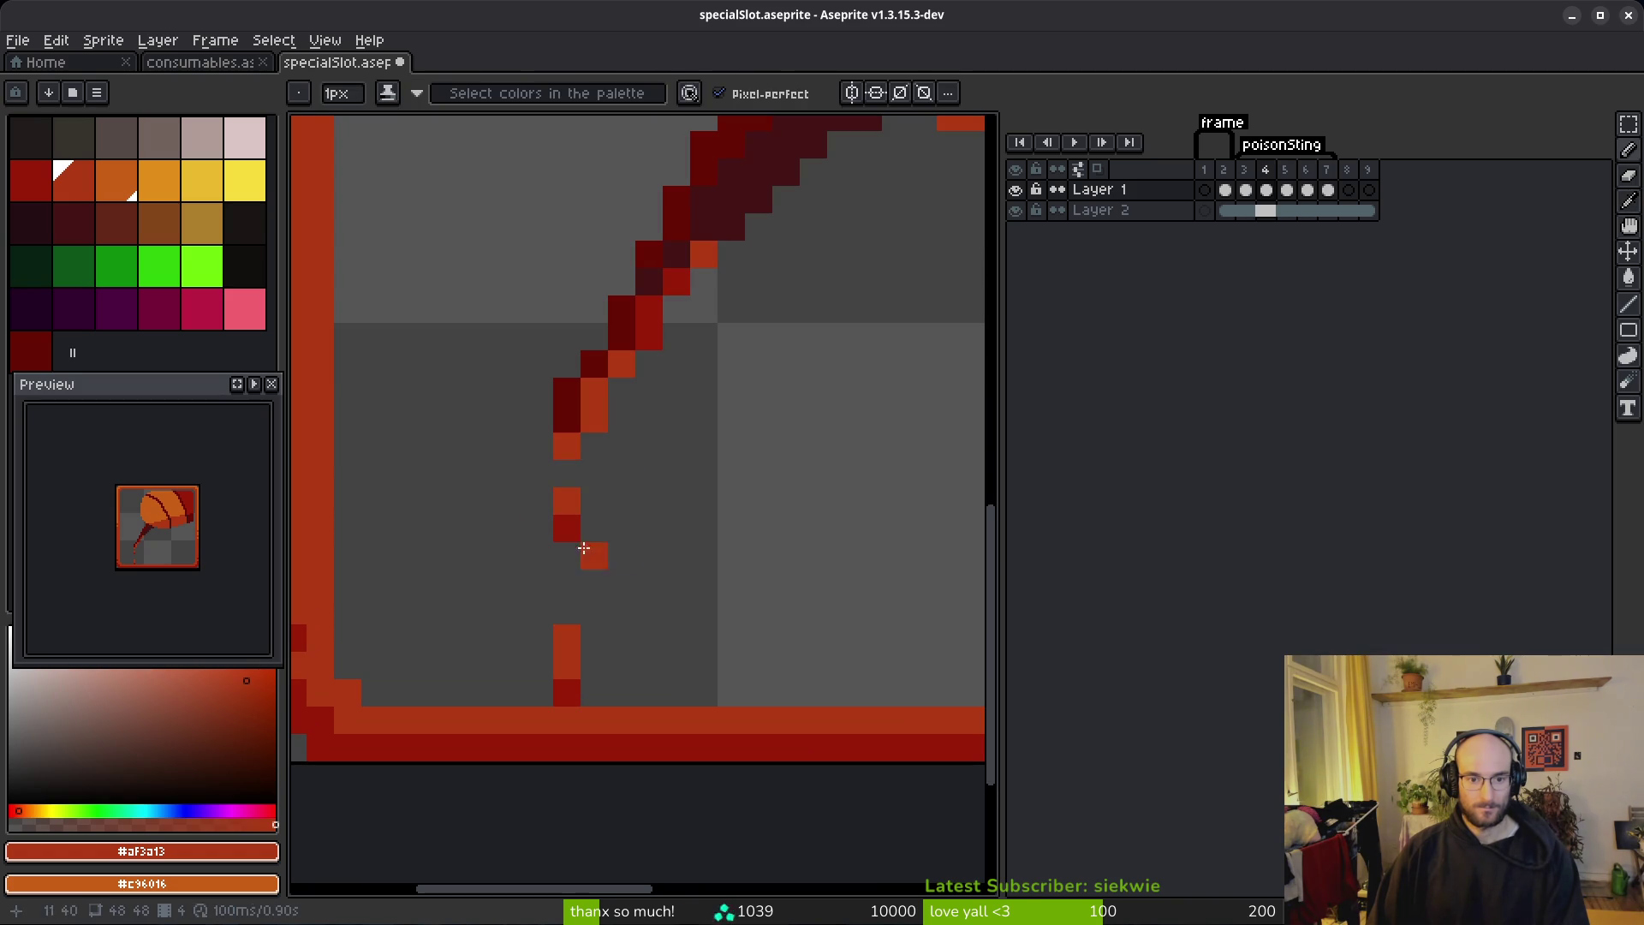
key(ctrl+x)
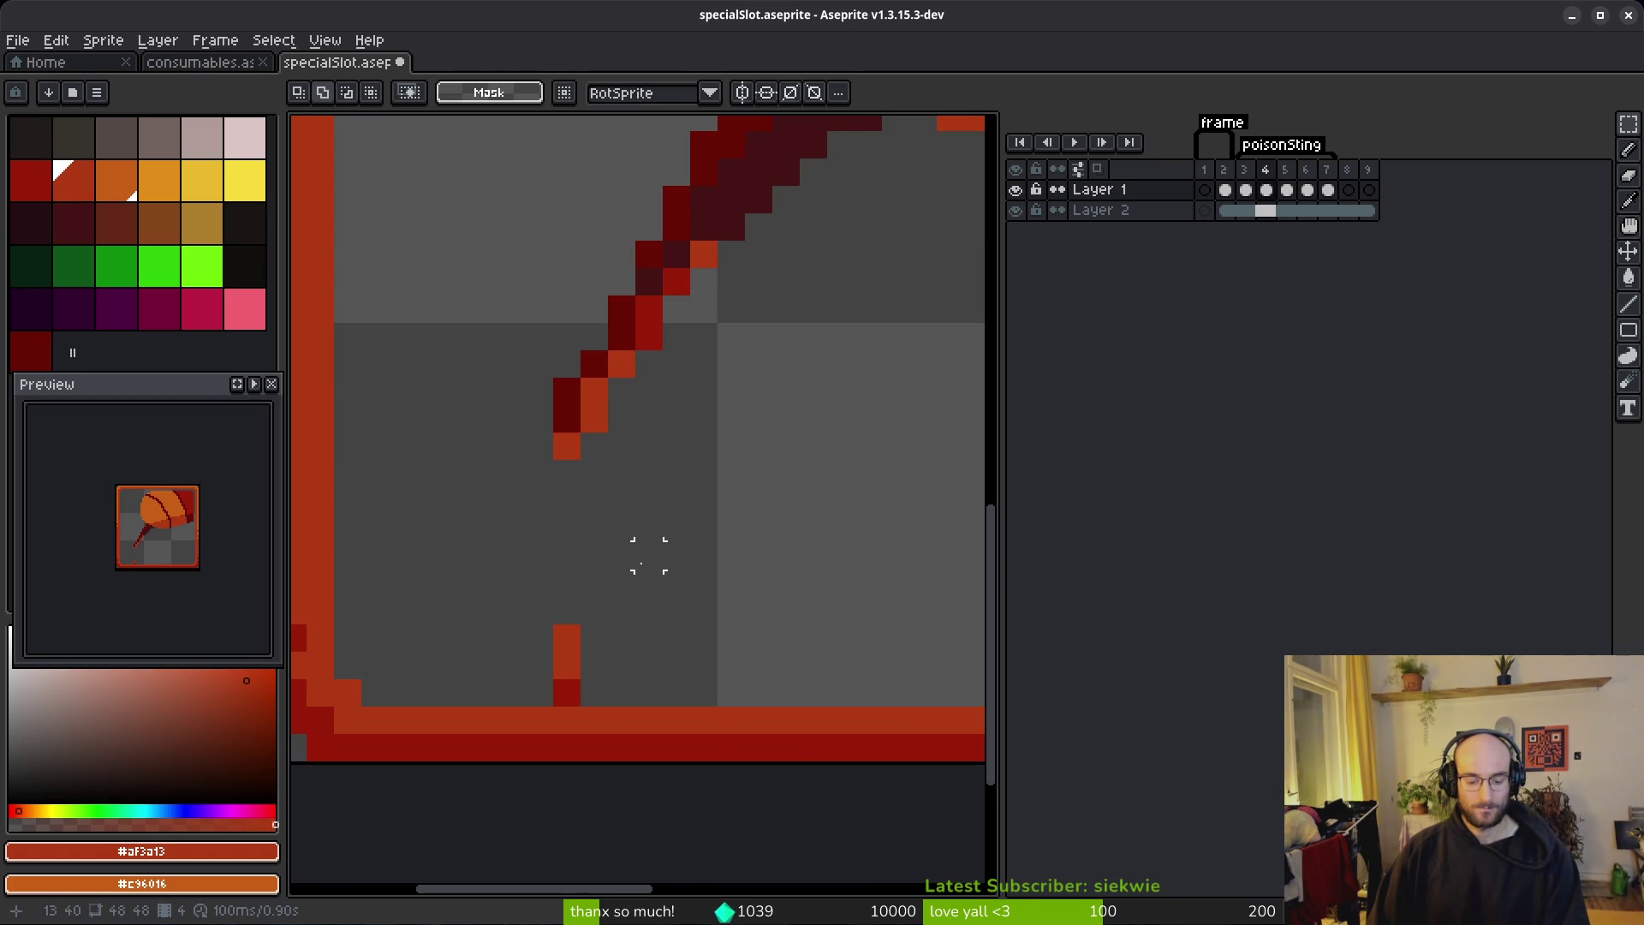
Step: Paste the cut drip into frame 5, shift it right, and clear pixels overlapping the bottom border
key(period)
key(ctrl+v)
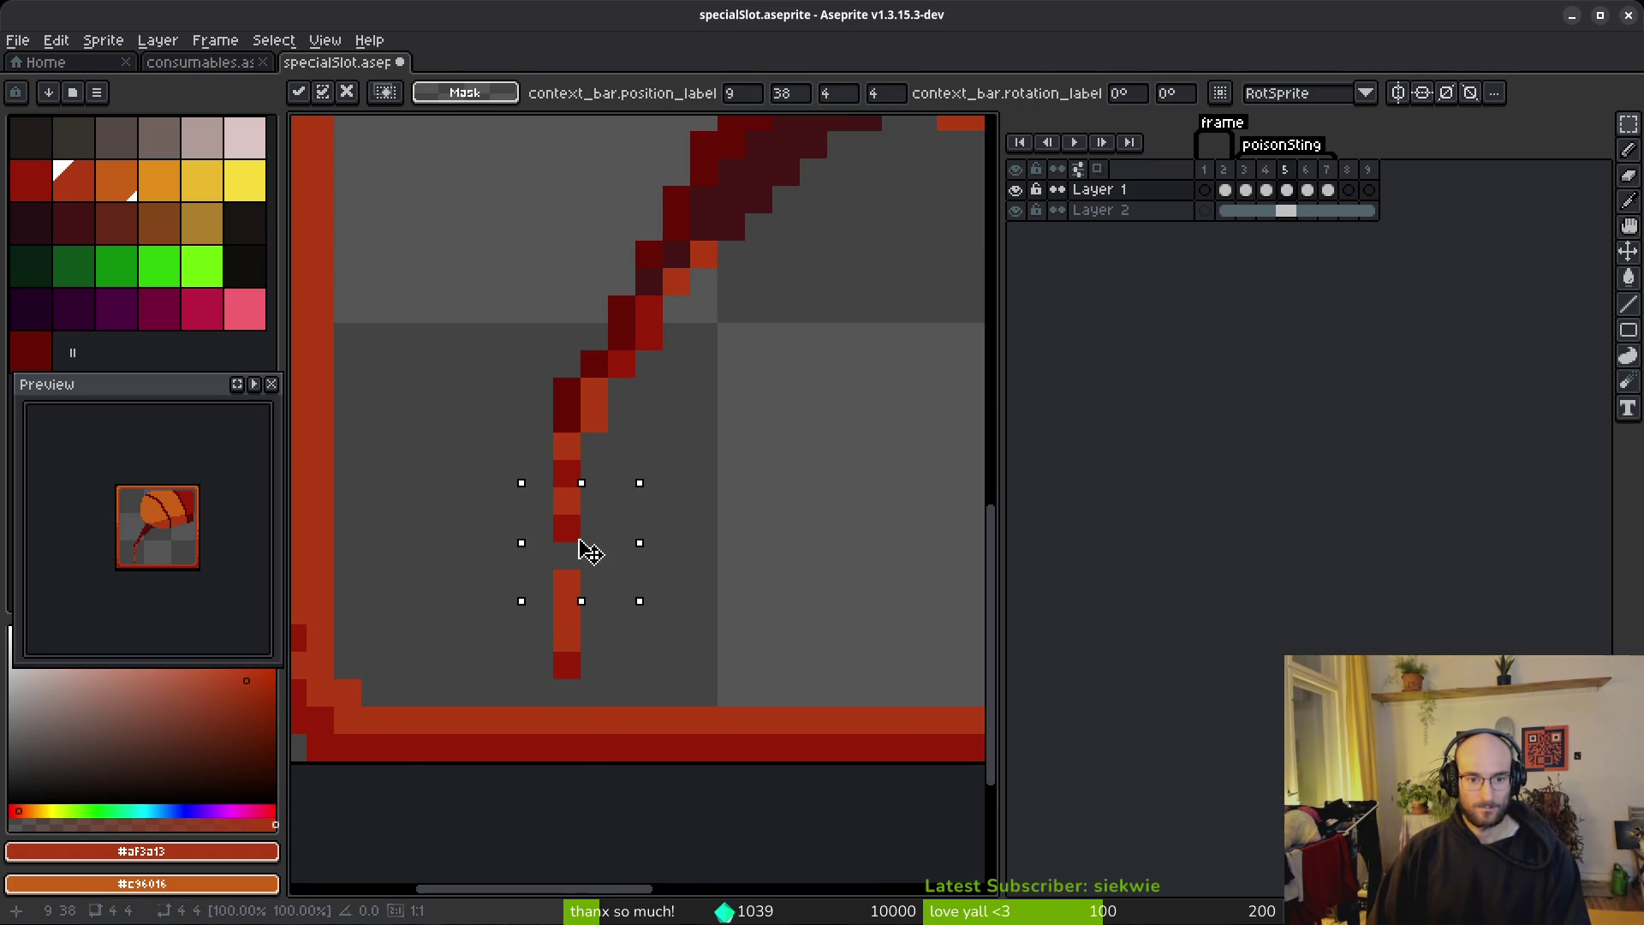
drag(589, 551, 654, 550)
key(Return)
mouse_move(499, 539)
mouse_down()
mouse_move(606, 651)
mouse_move(576, 698)
mouse_move(588, 762)
mouse_move(514, 569)
mouse_up()
key(Delete)
Step: Copy a small block of drip pixels and place it below the stem
drag(642, 466, 703, 535)
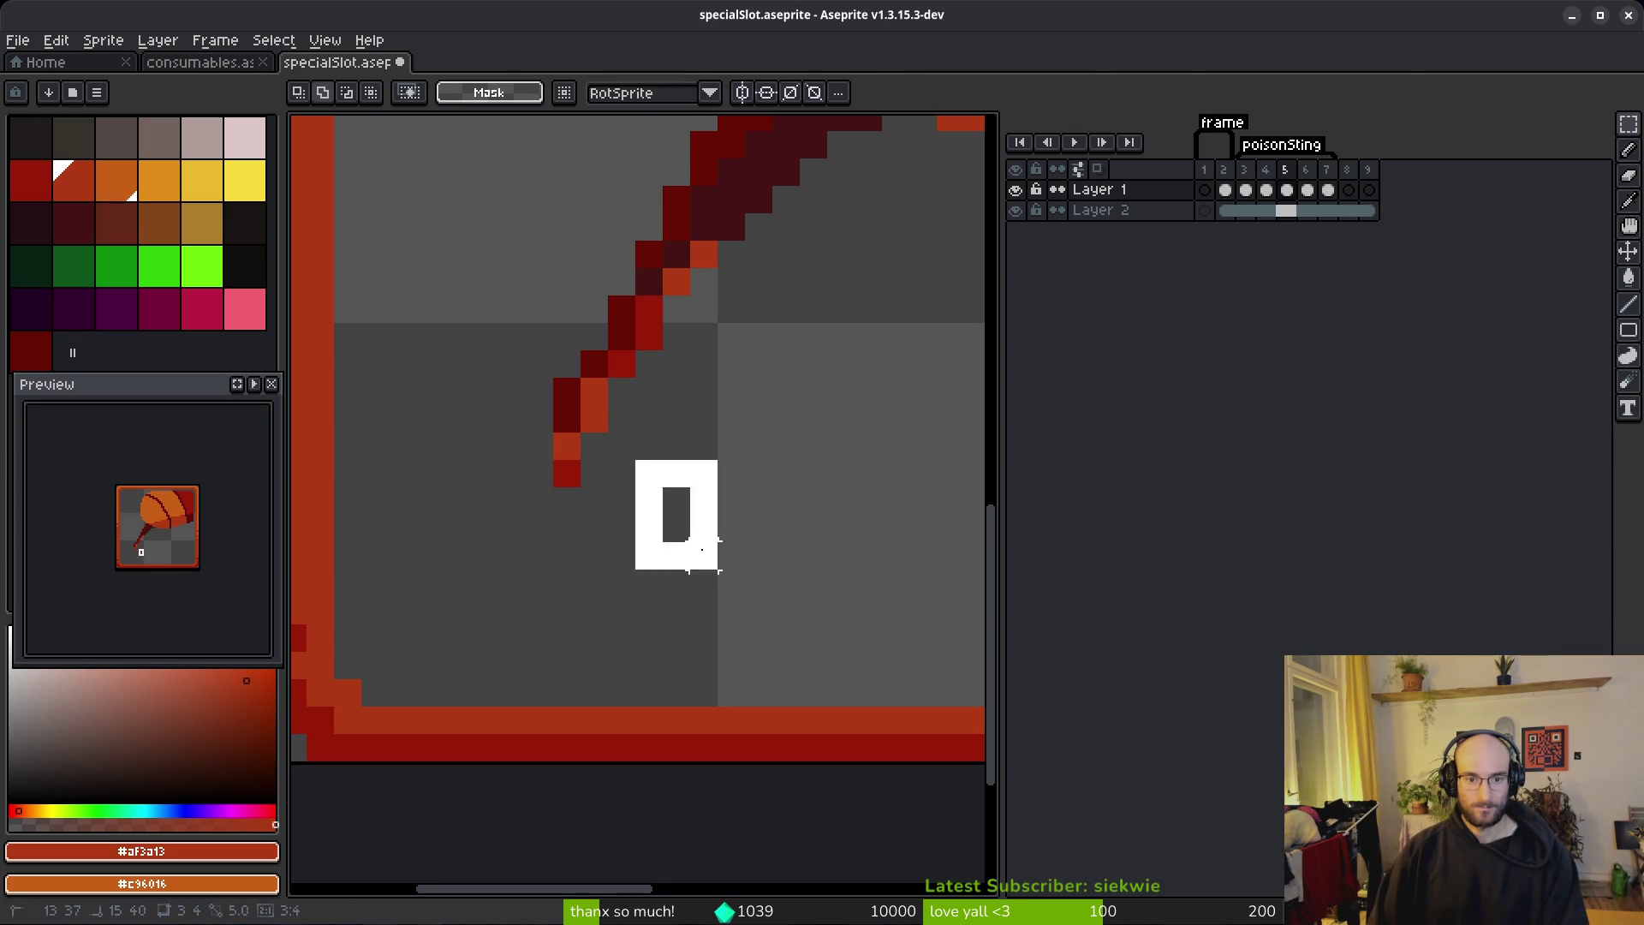
key(ctrl+v)
drag(569, 654, 567, 590)
key(Return)
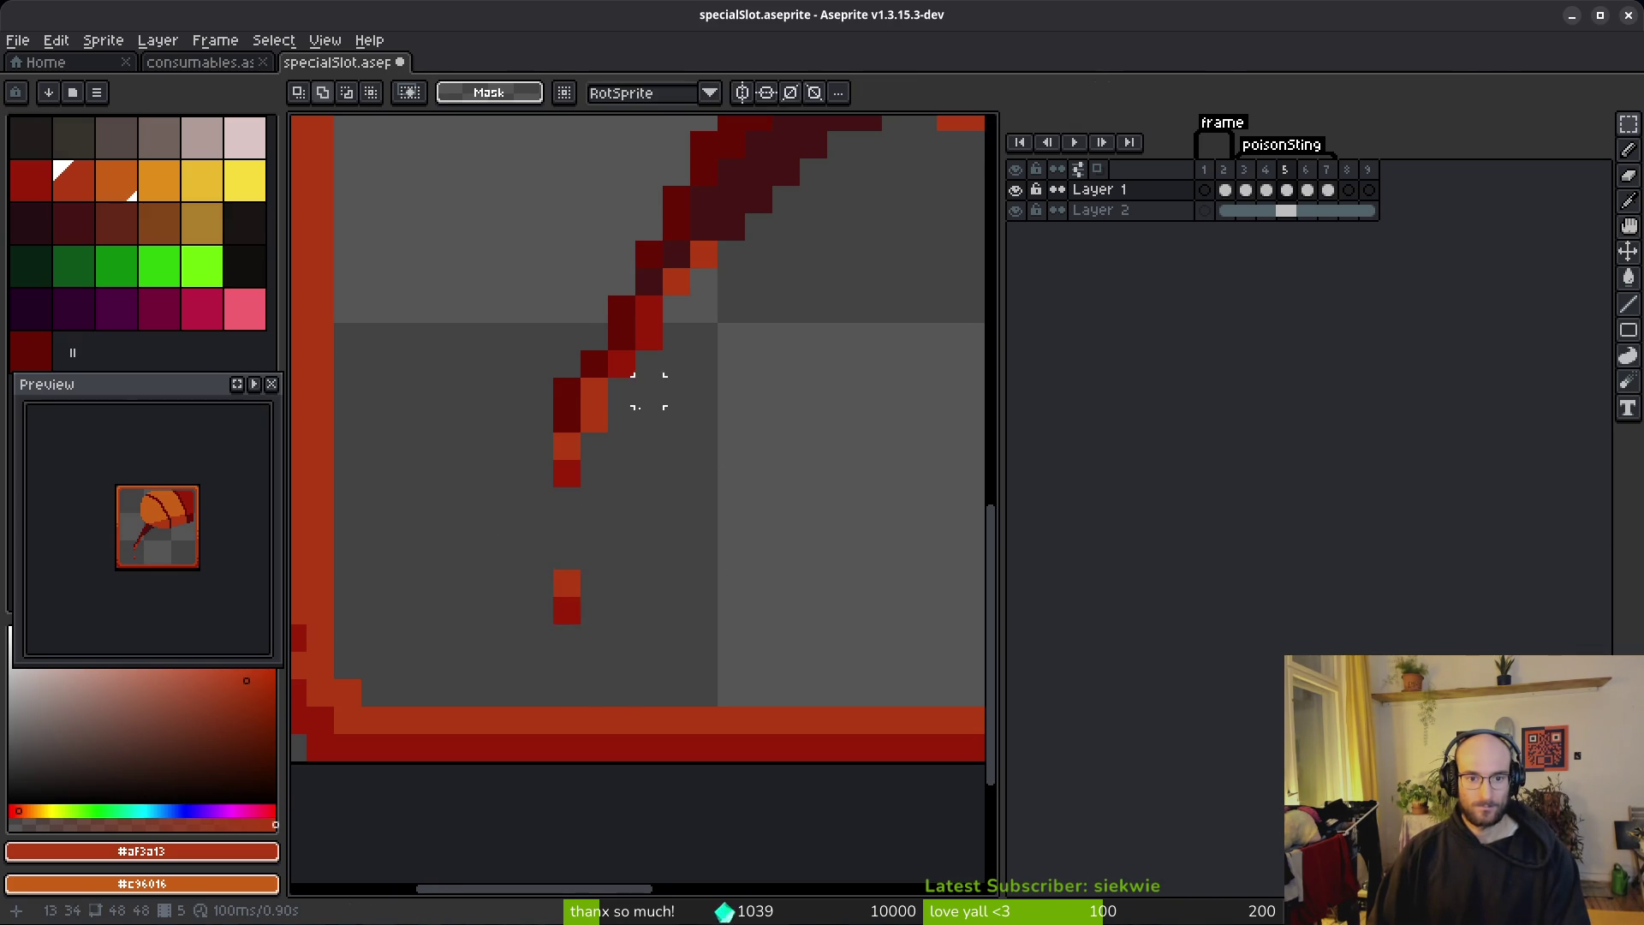
scroll(755, 488, down, 4)
Step: Sample the dark red stem colour in frame 4 and compare the neighbouring frames
key(i)
key(comma)
key(comma)
scroll(738, 432, up, 3)
click(672, 394)
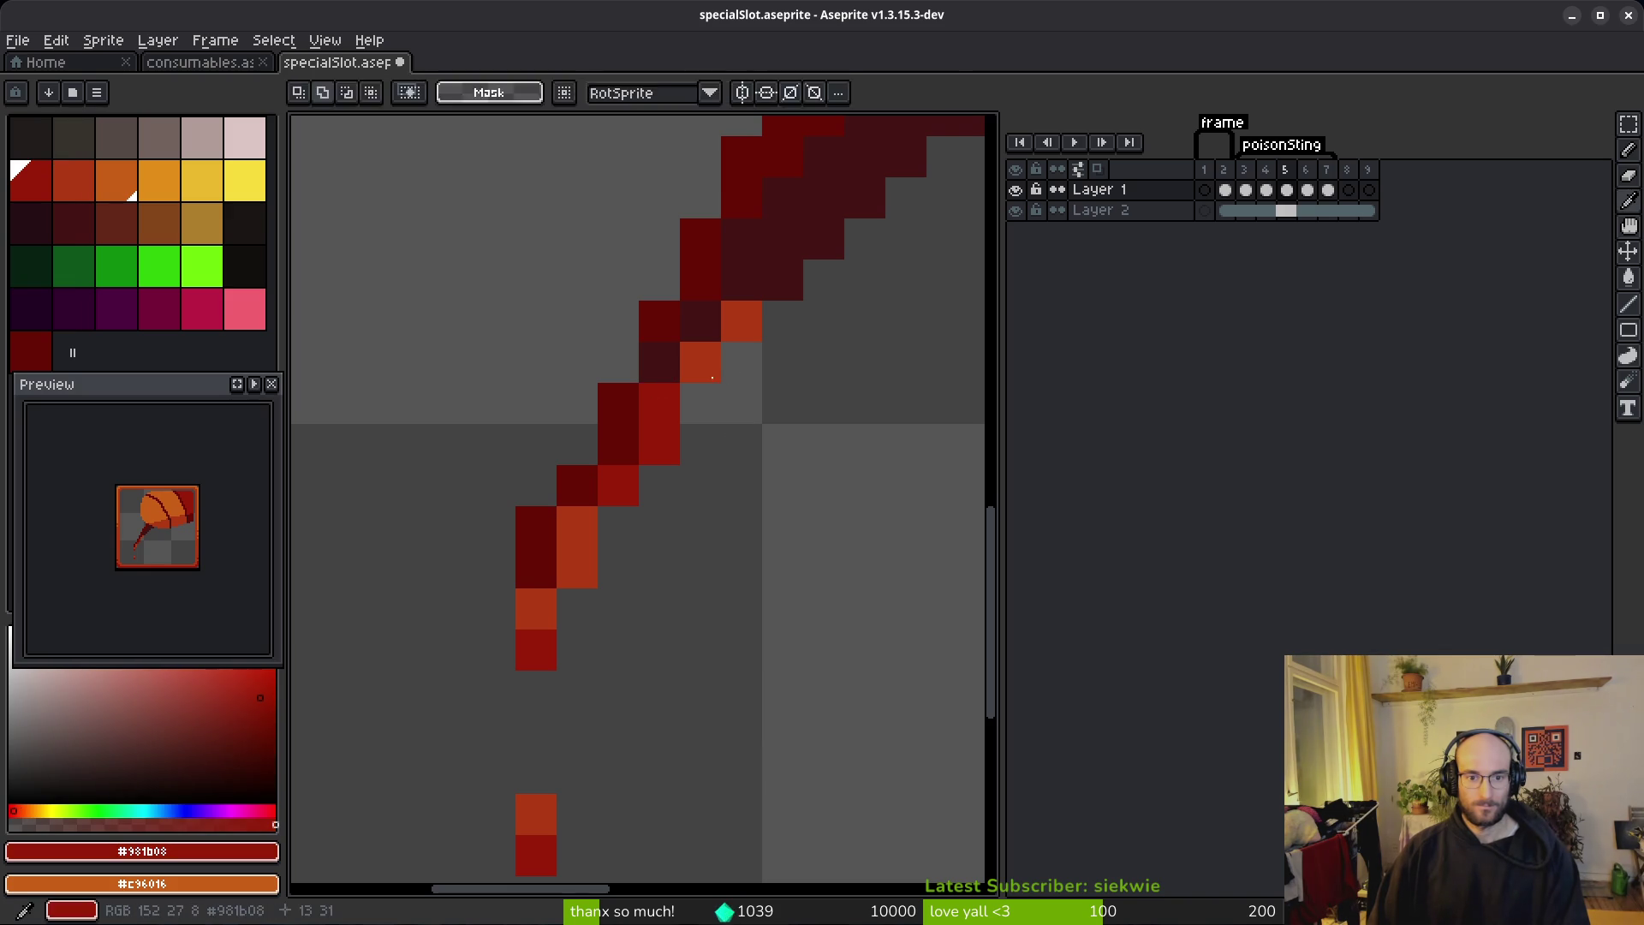
scroll(806, 434, down, 3)
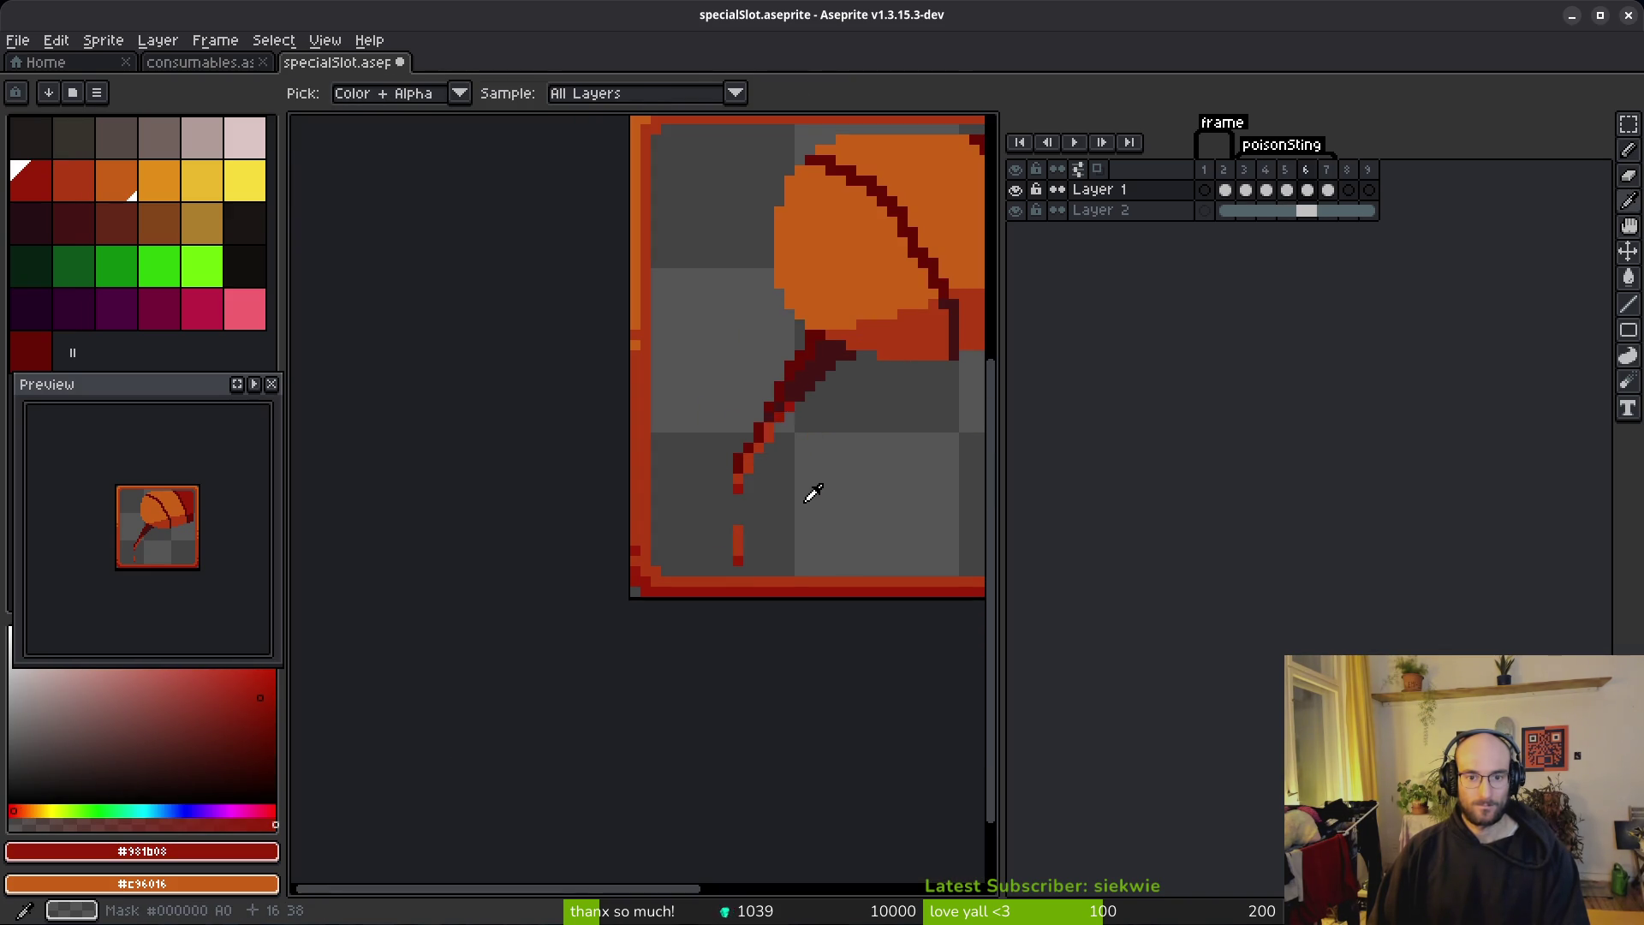
scroll(811, 494, up, 3)
key(comma)
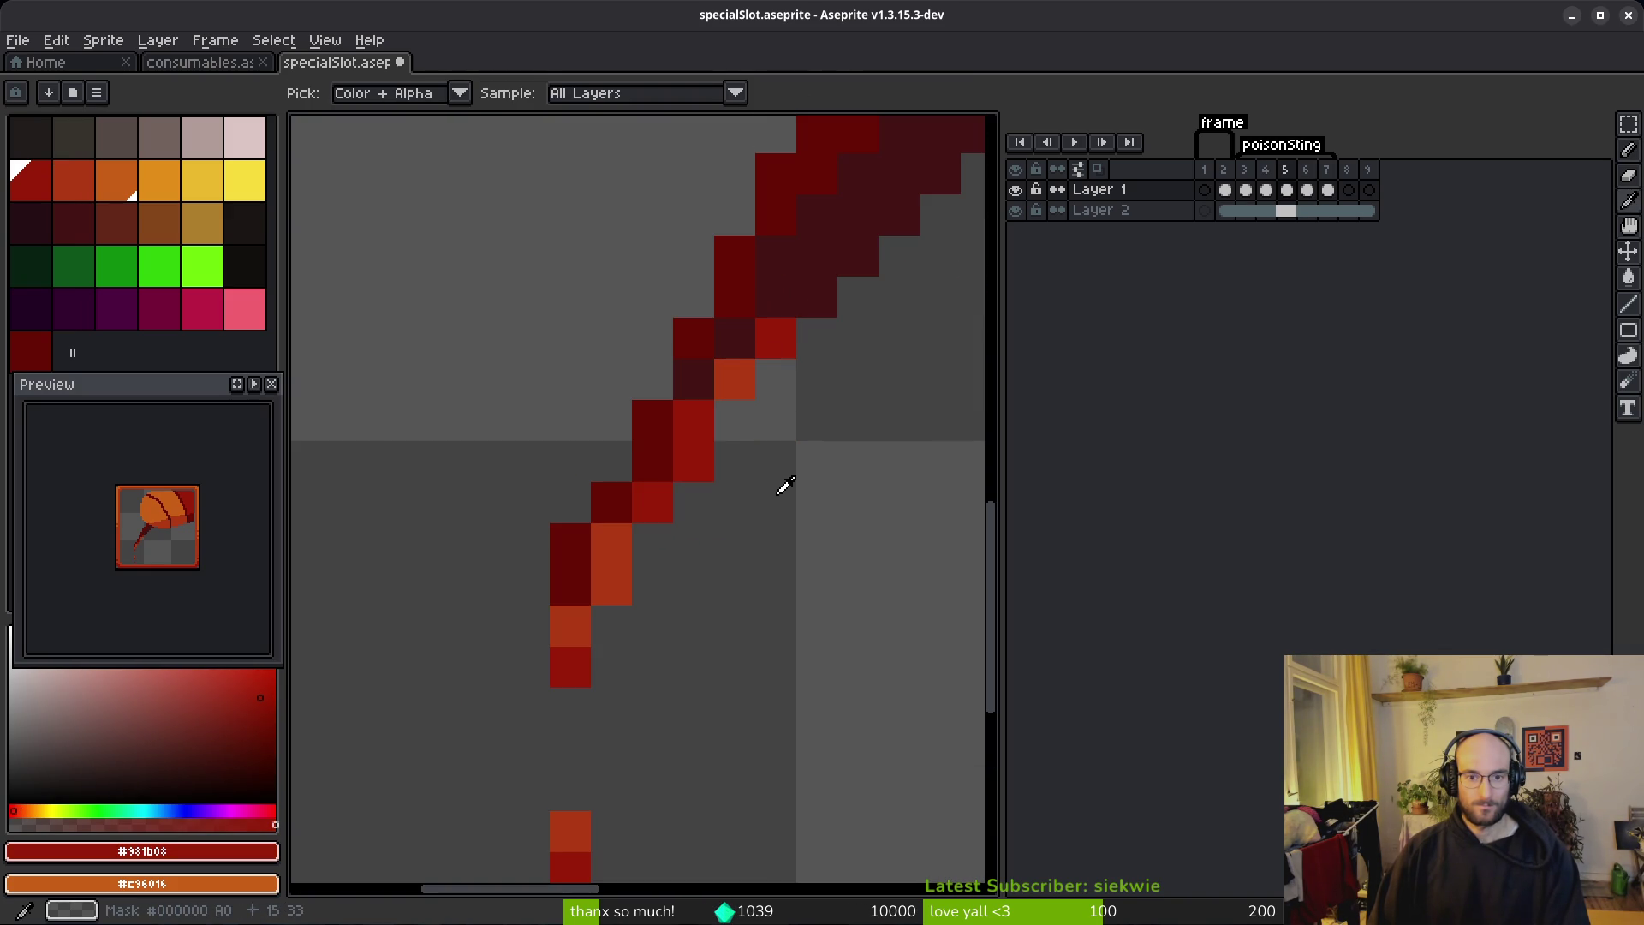
key(period)
key(b)
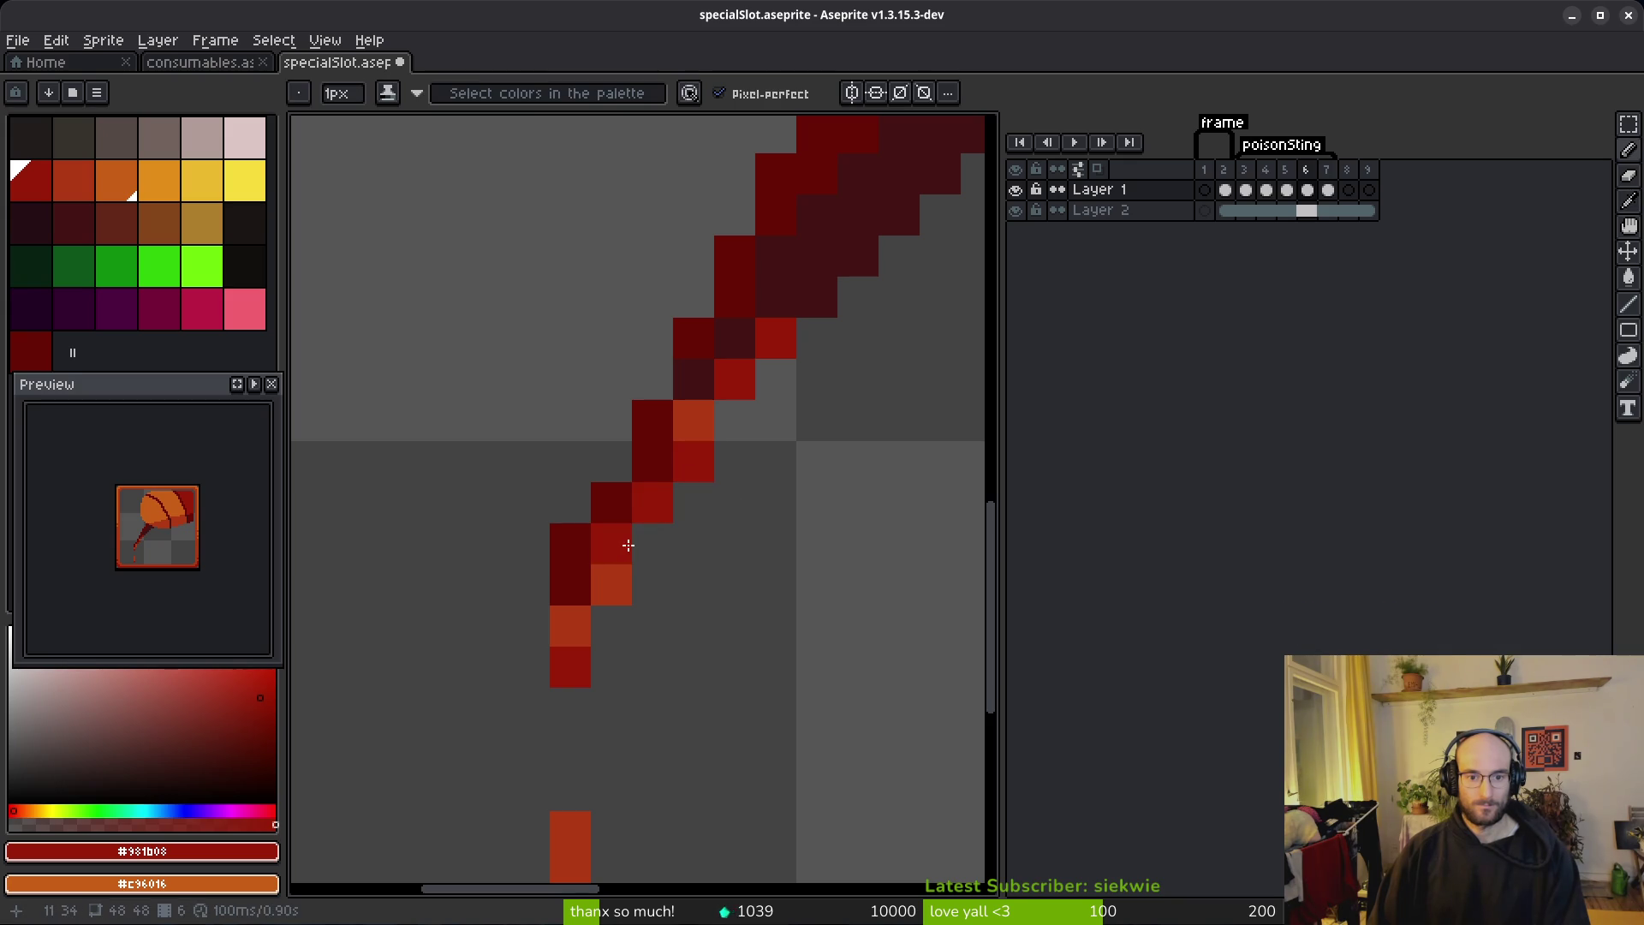
scroll(627, 544, down, 3)
scroll(723, 677, up, 3)
Step: Reselect the drip pixels below the stinger, then save specialSlot.aseprite
key(m)
drag(561, 510, 690, 579)
click(685, 579)
key(ctrl+s)
scroll(682, 550, down, 2)
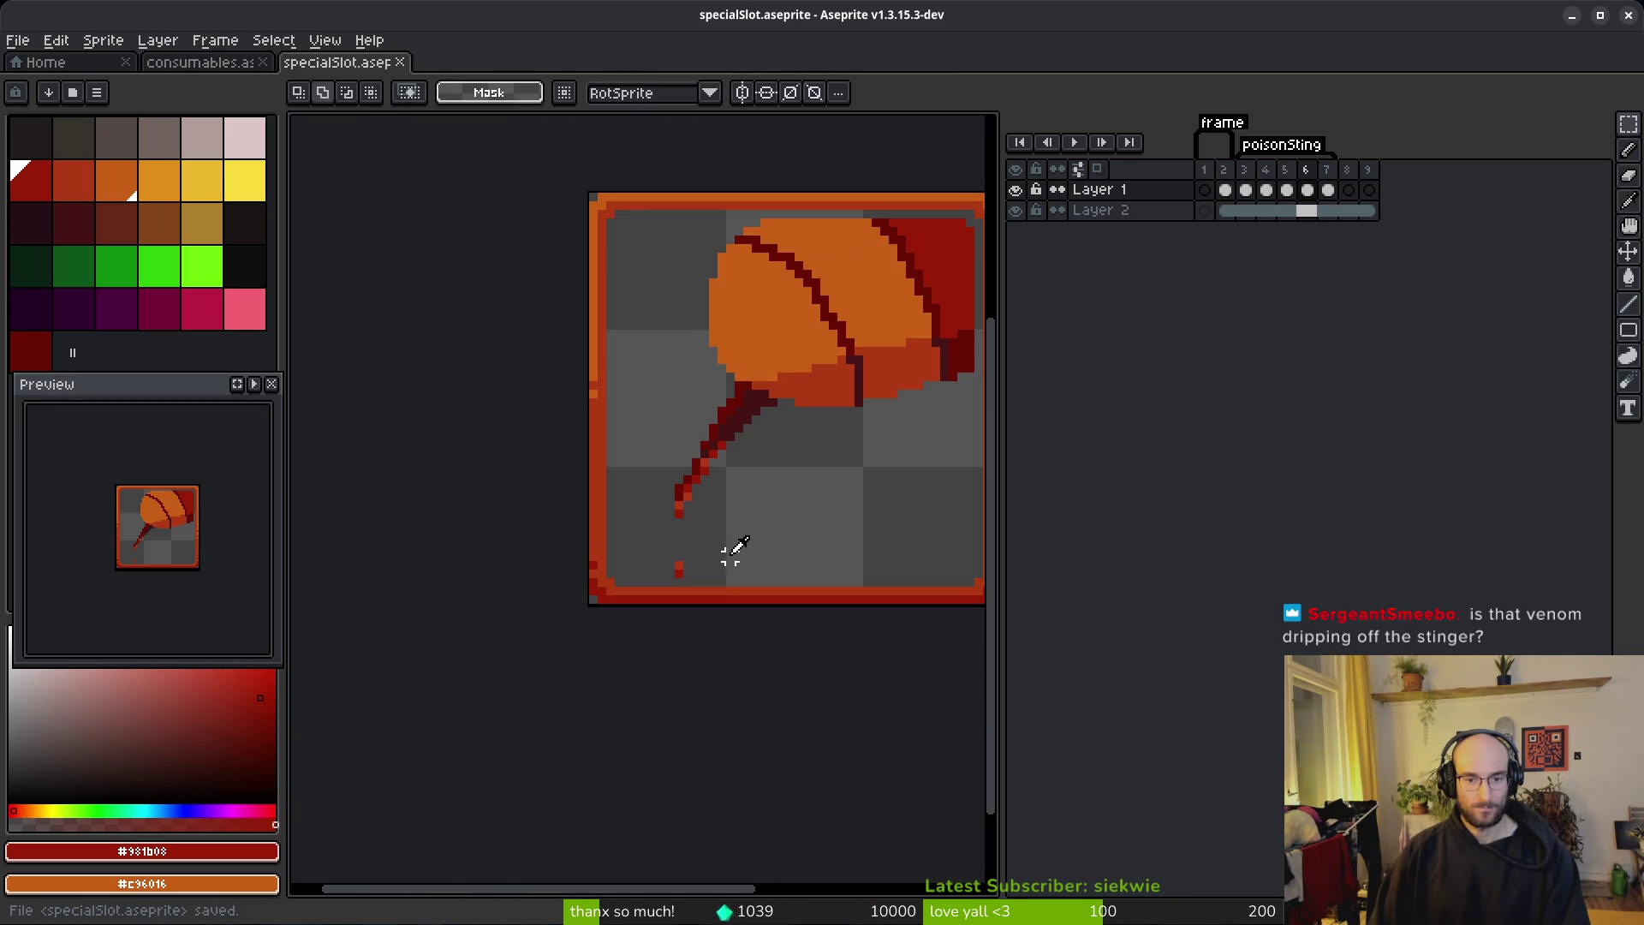
scroll(52, 535, up, 3)
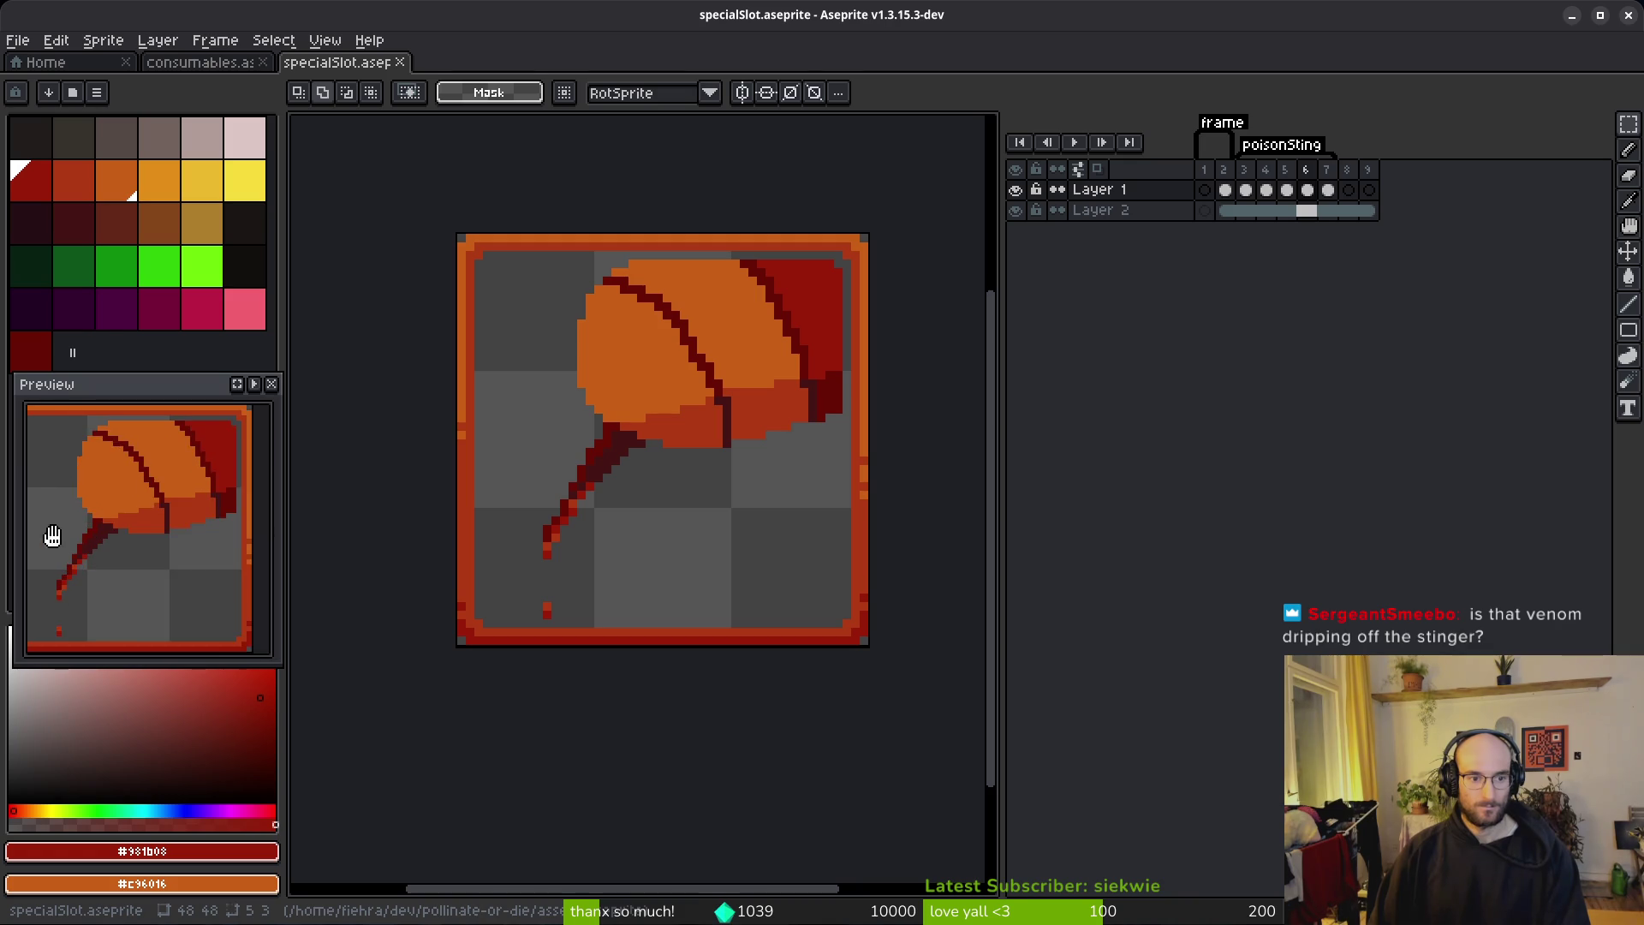
Step: Move the falling venom drop to a new position in the early frame
drag(53, 536, 169, 546)
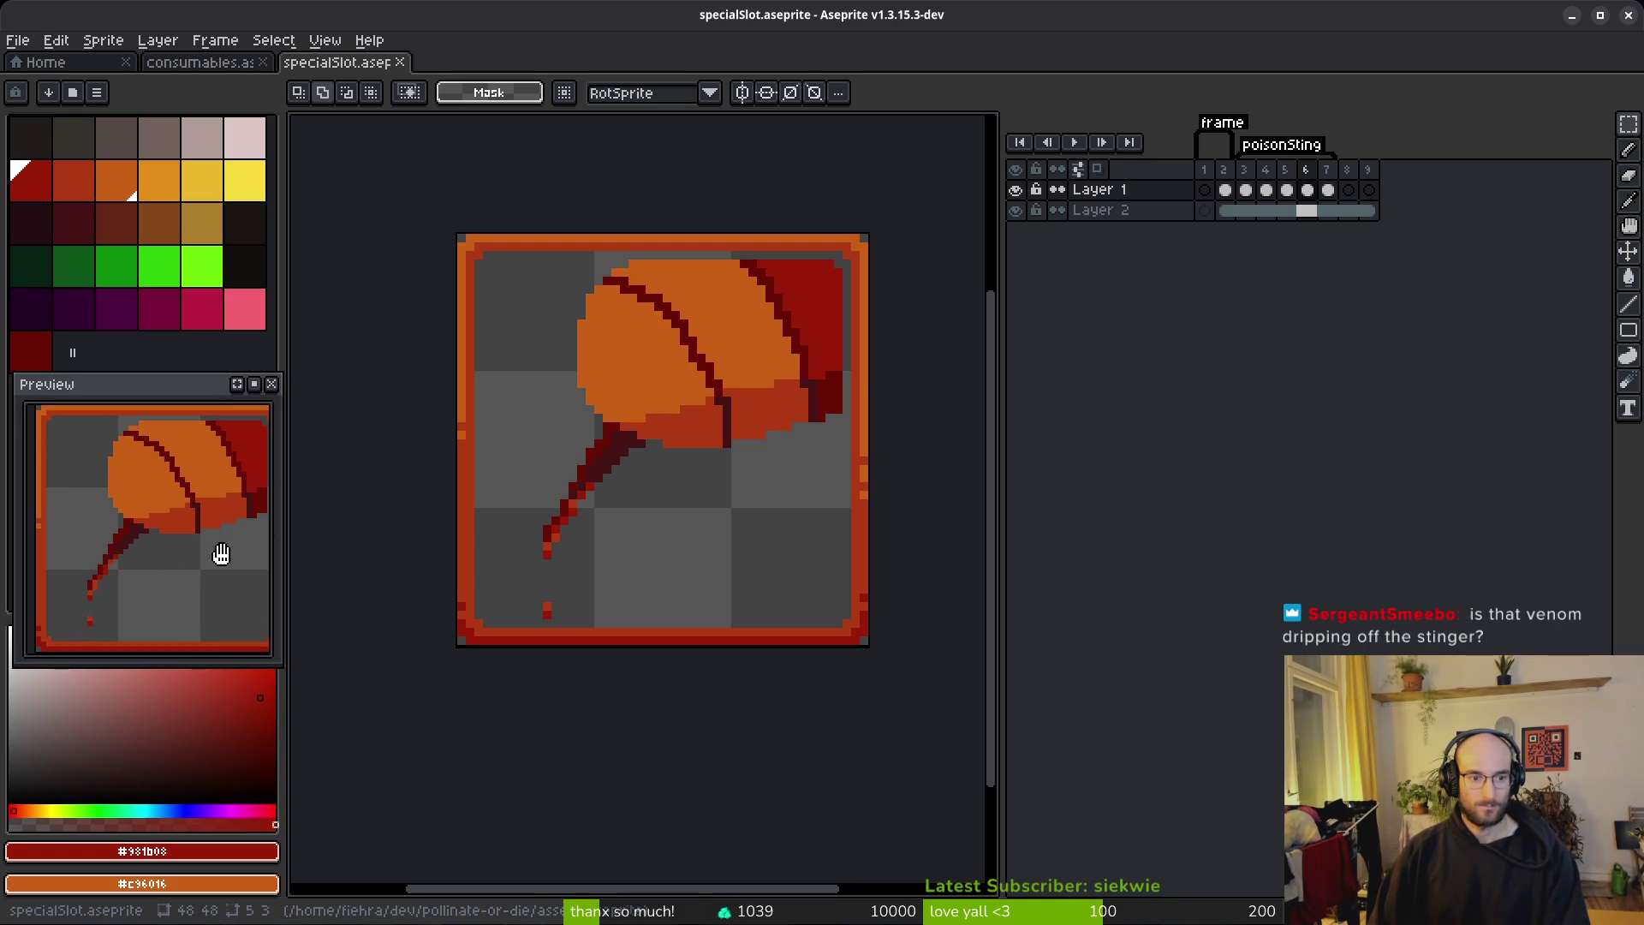
drag(630, 547, 641, 518)
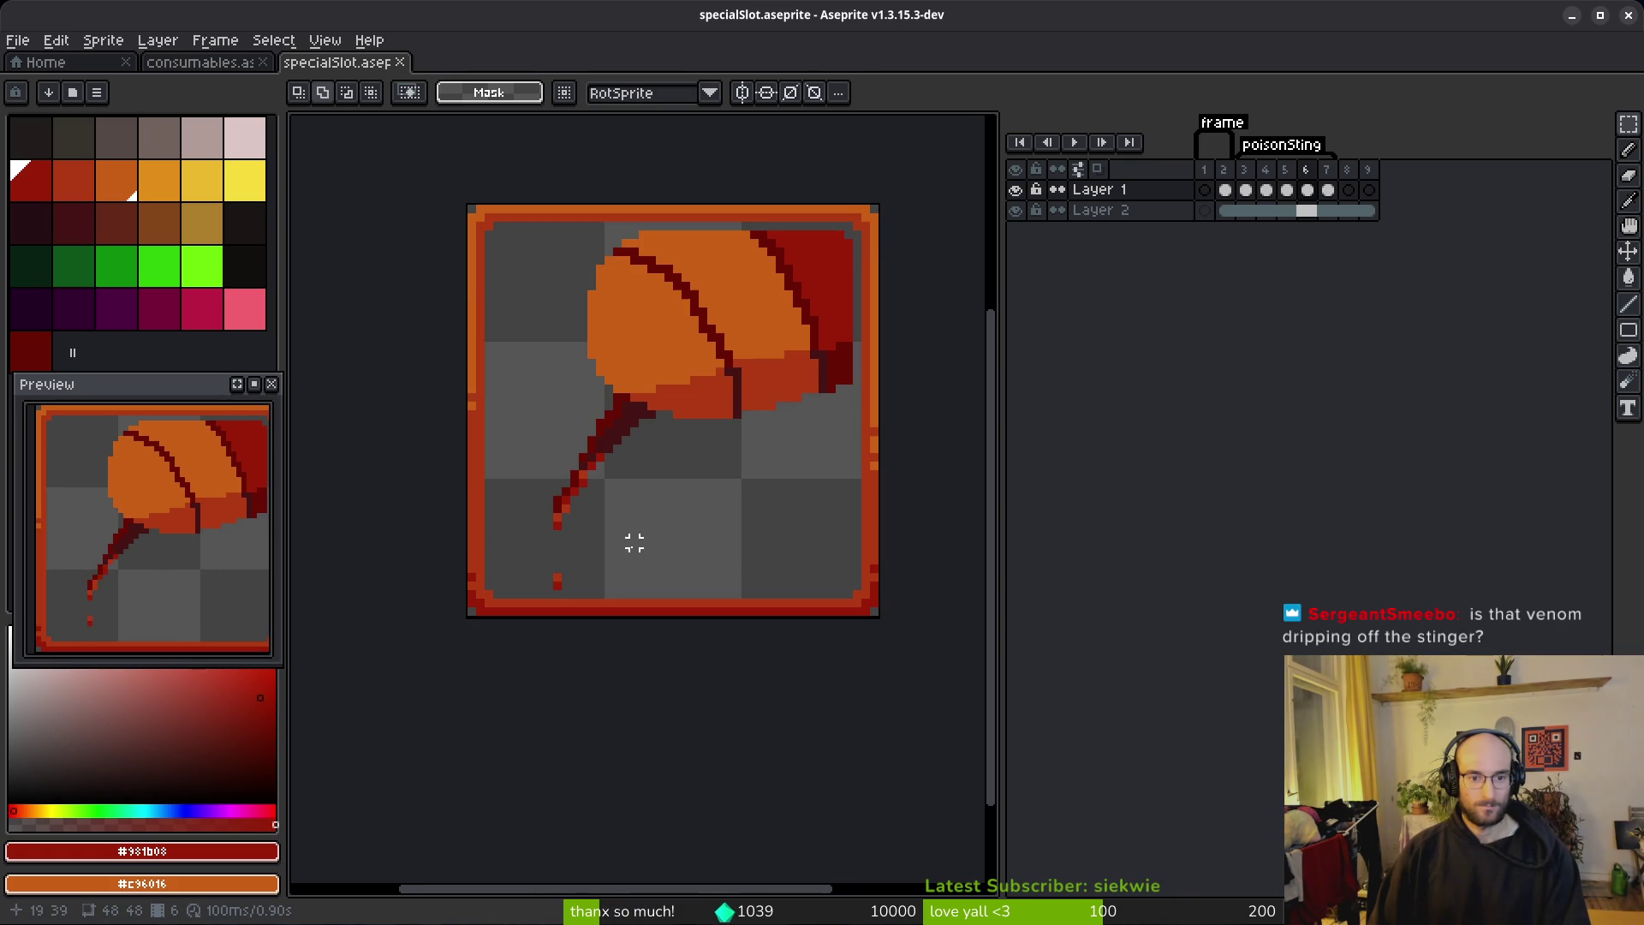
key(alt)
key(m)
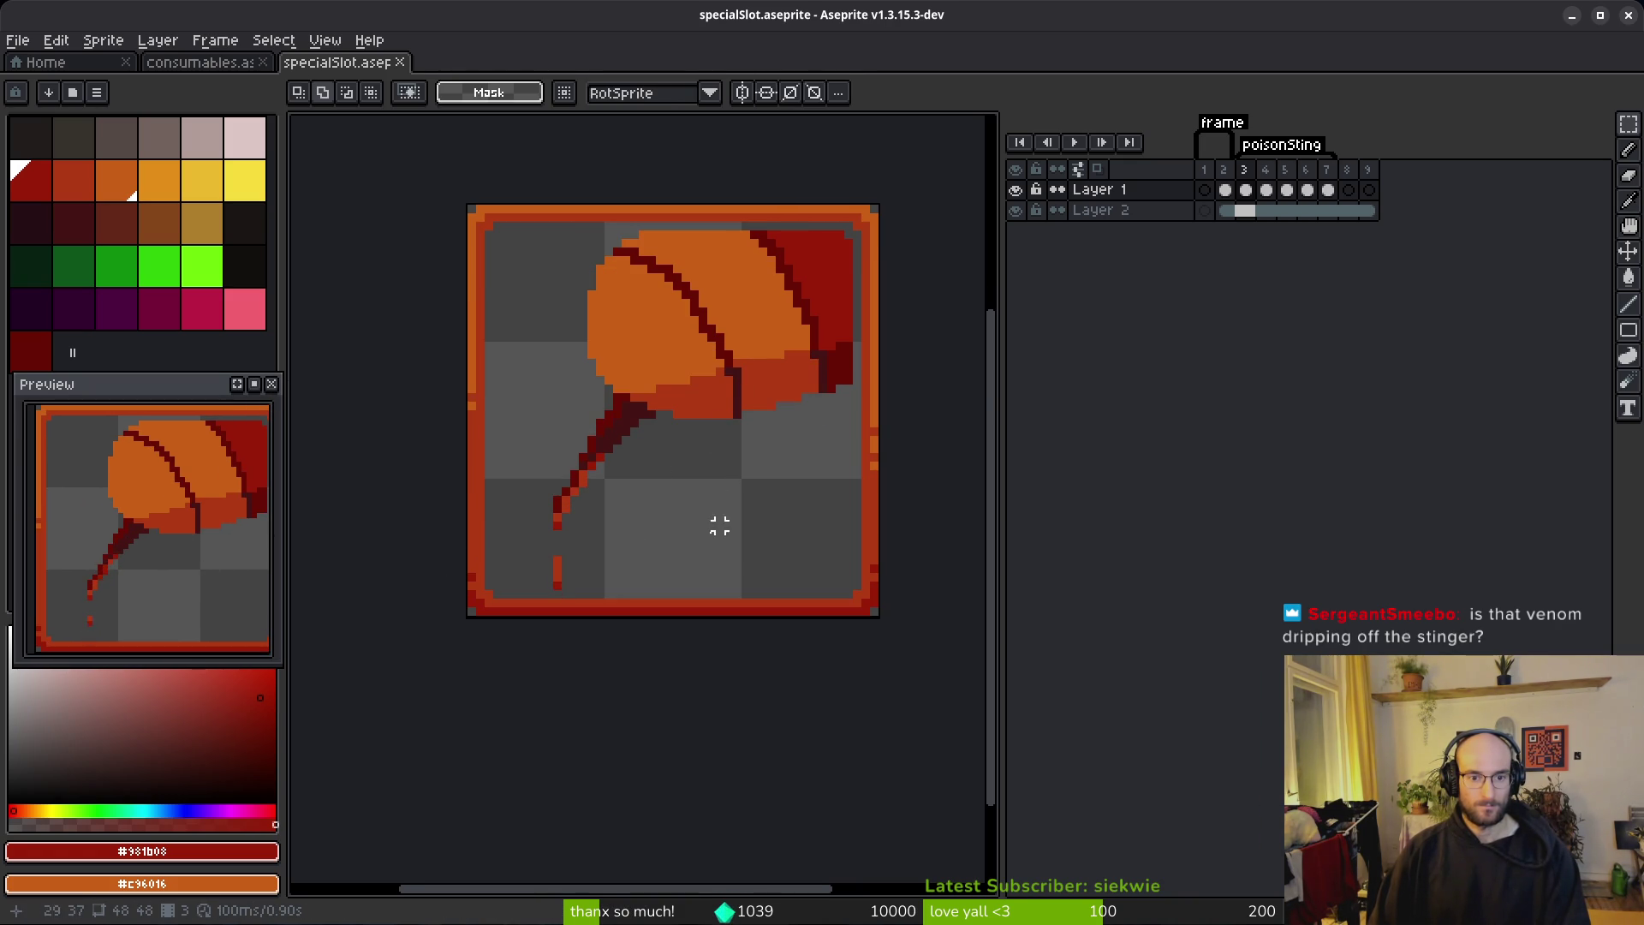
scroll(582, 585, up, 2)
key(e)
key(m)
drag(514, 528, 589, 596)
key(Return)
Step: Select and adjust the drip pixels in the next frame, then step through the frames
key(period)
drag(520, 553, 586, 587)
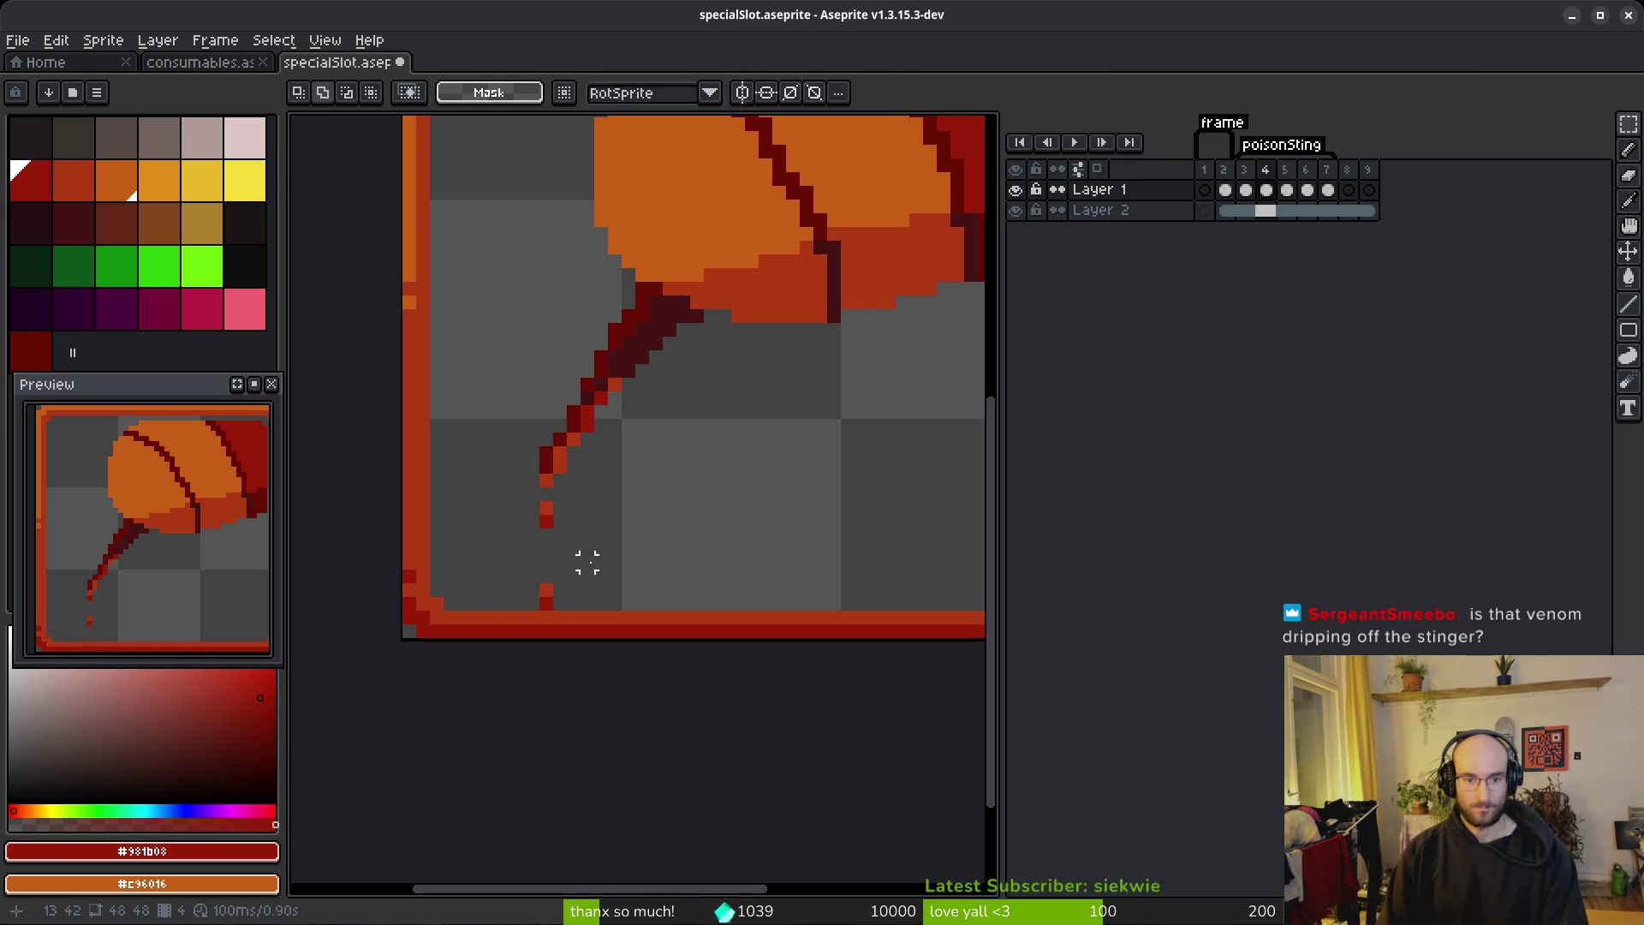
key(ctrl+d)
key(i)
key(period)
key(period)
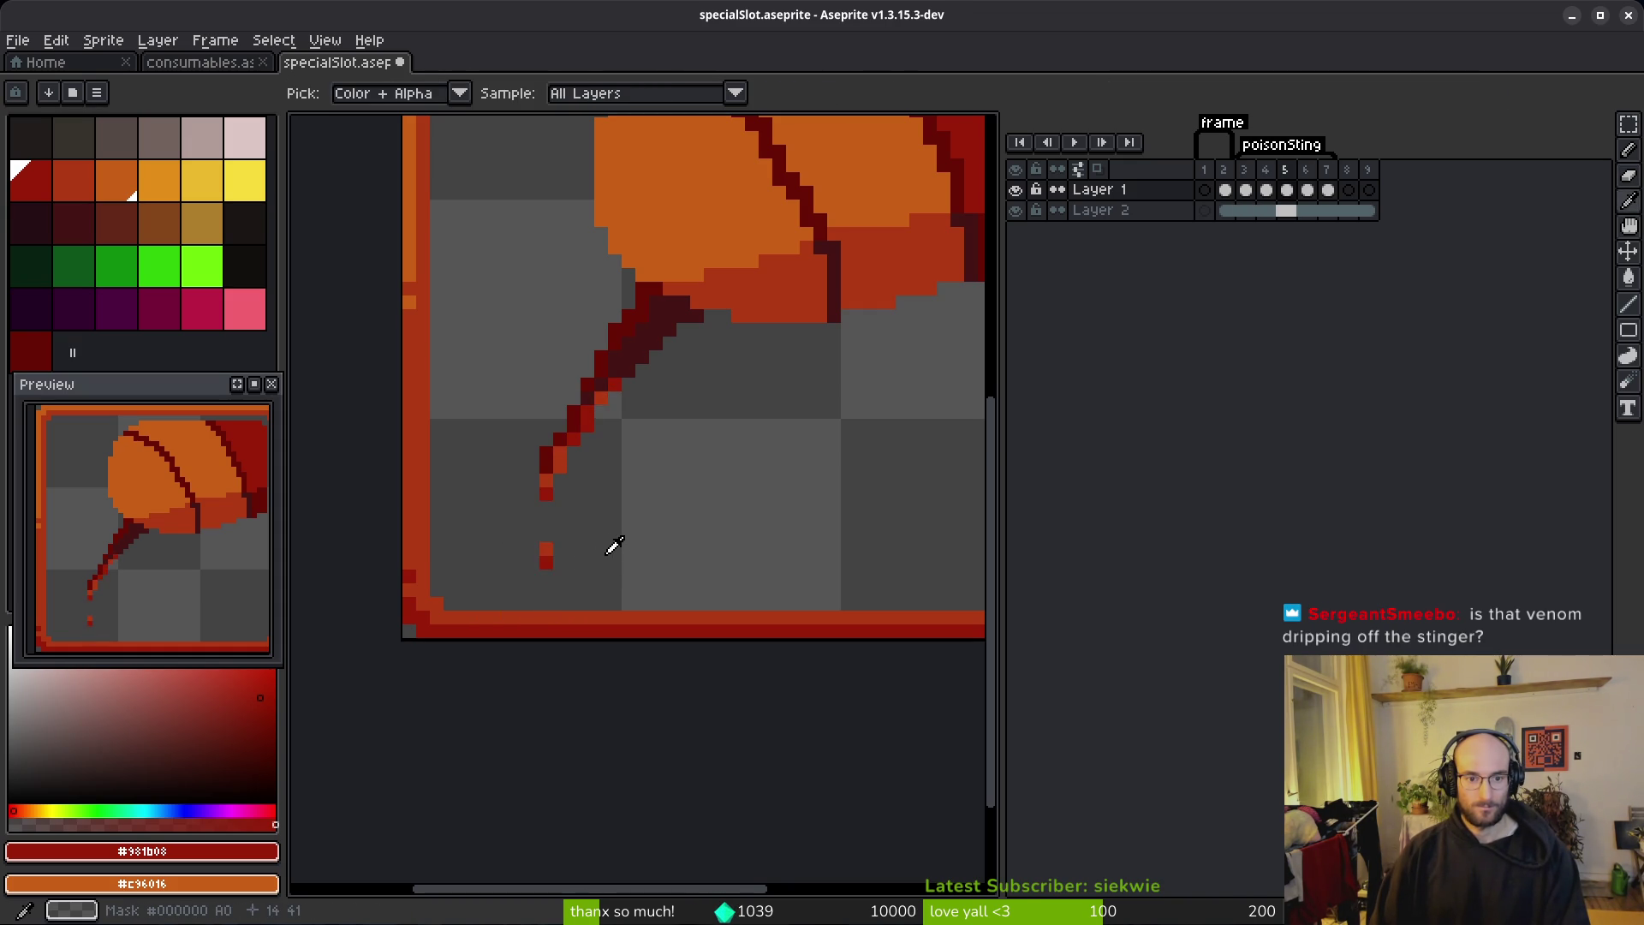
key(comma)
Step: Paint orange and dark red pixels on the drip and an orange pixel on the stinger edge
key(m)
scroll(533, 515, up, 5)
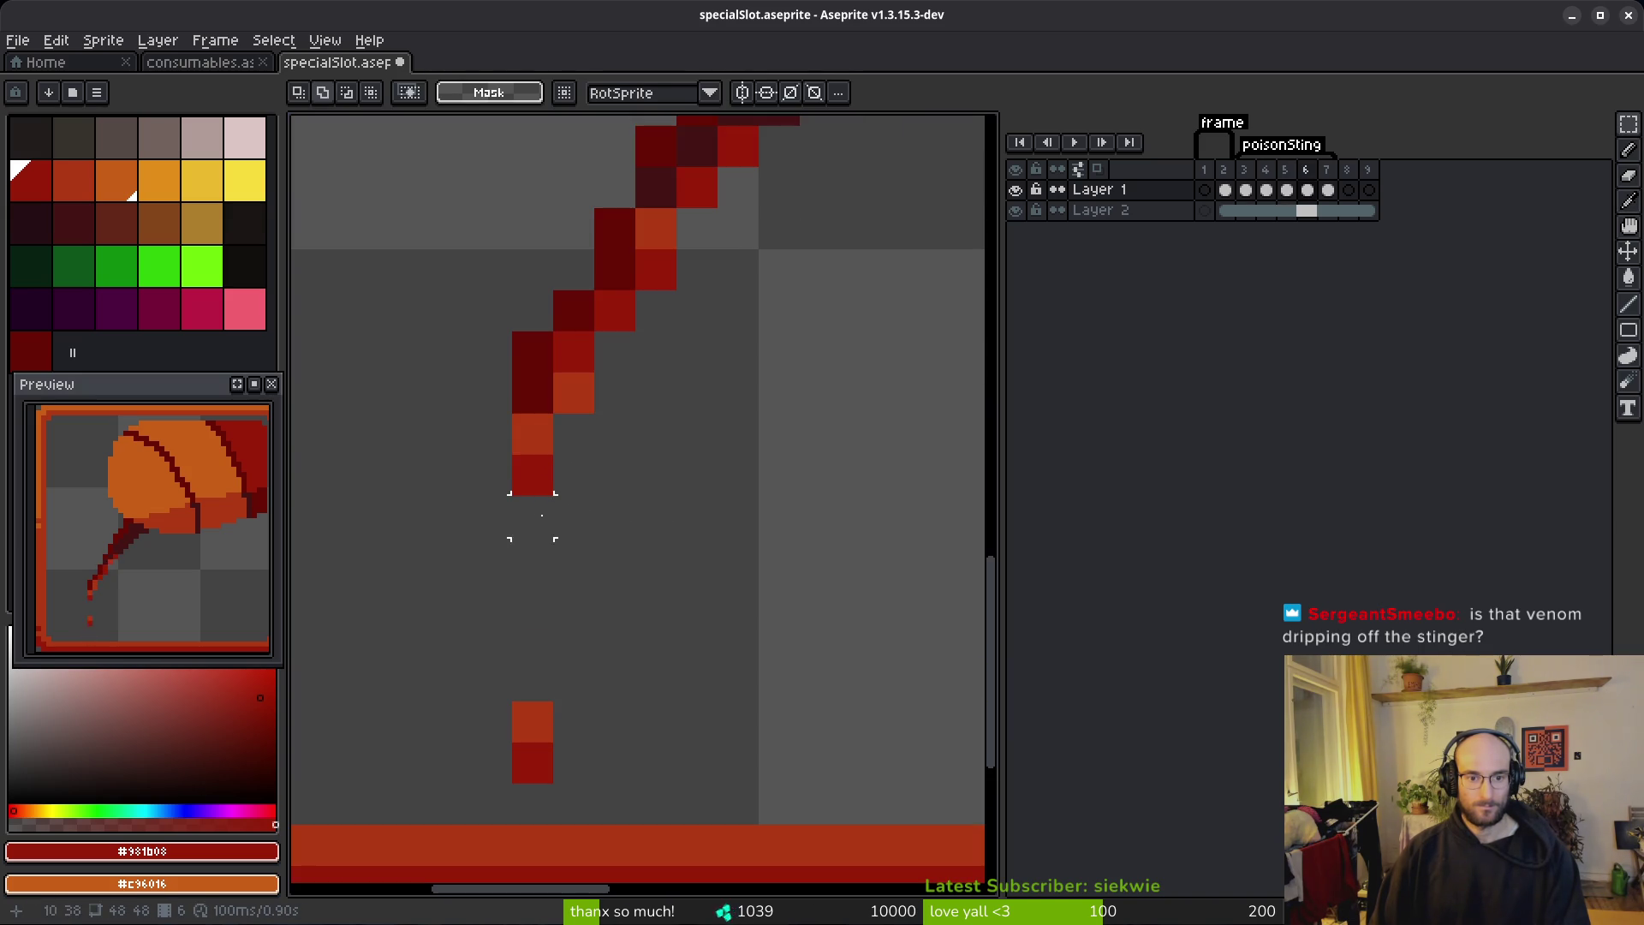
alt+click(533, 433)
key(b)
drag(533, 475, 533, 516)
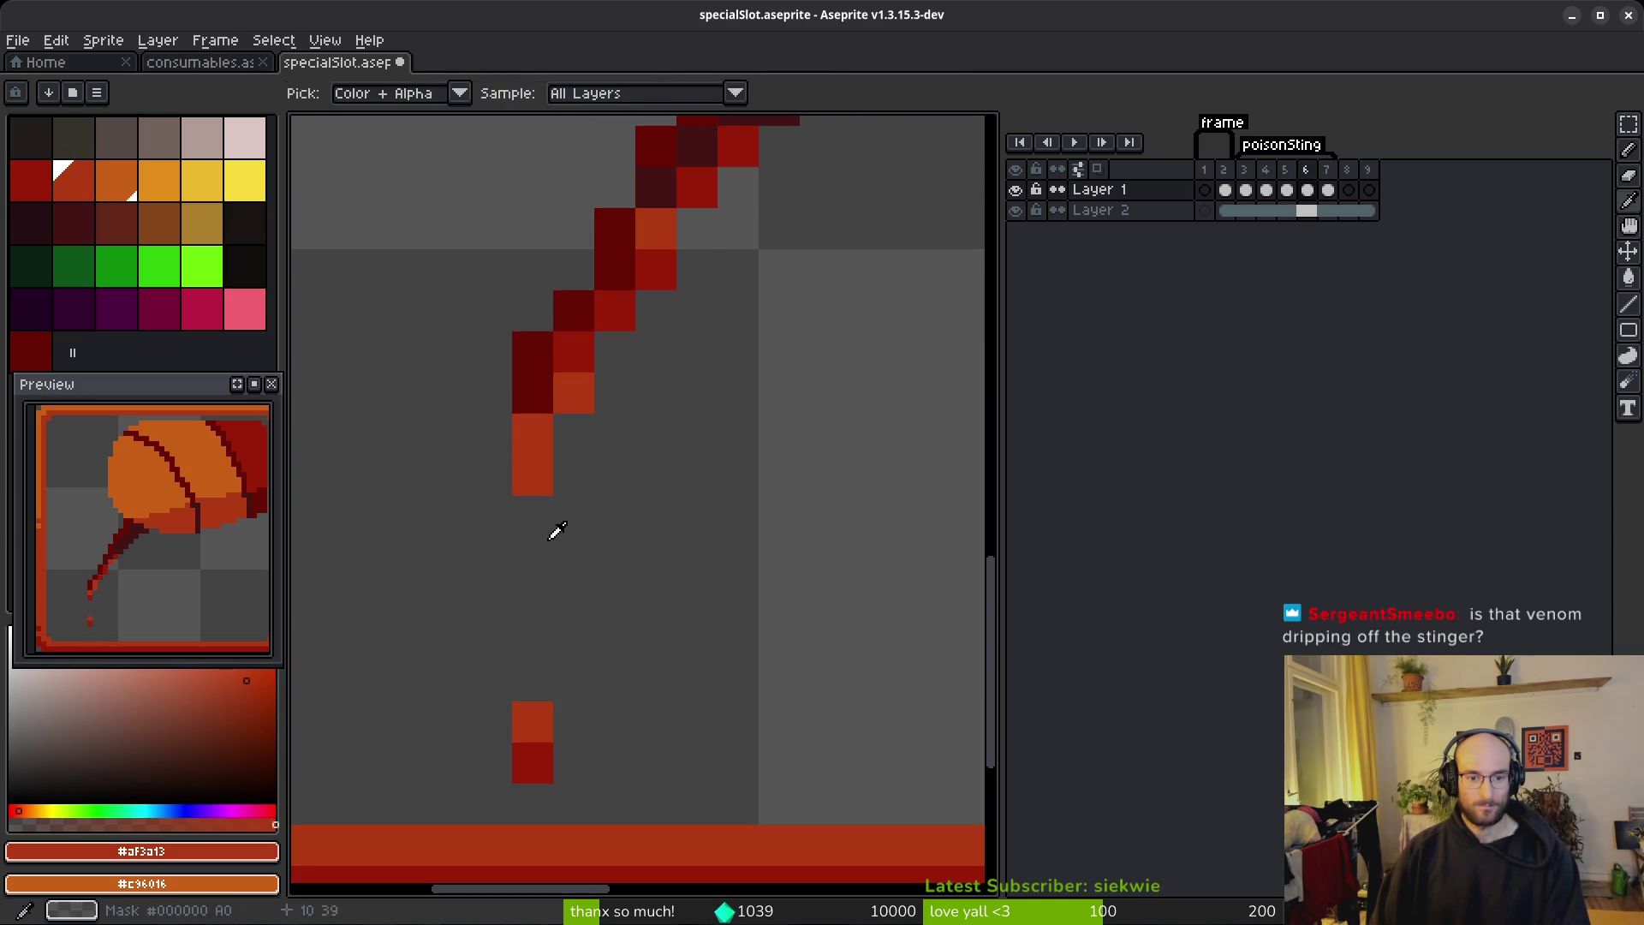
alt+right_click(540, 758)
right_click(532, 522)
click(624, 409)
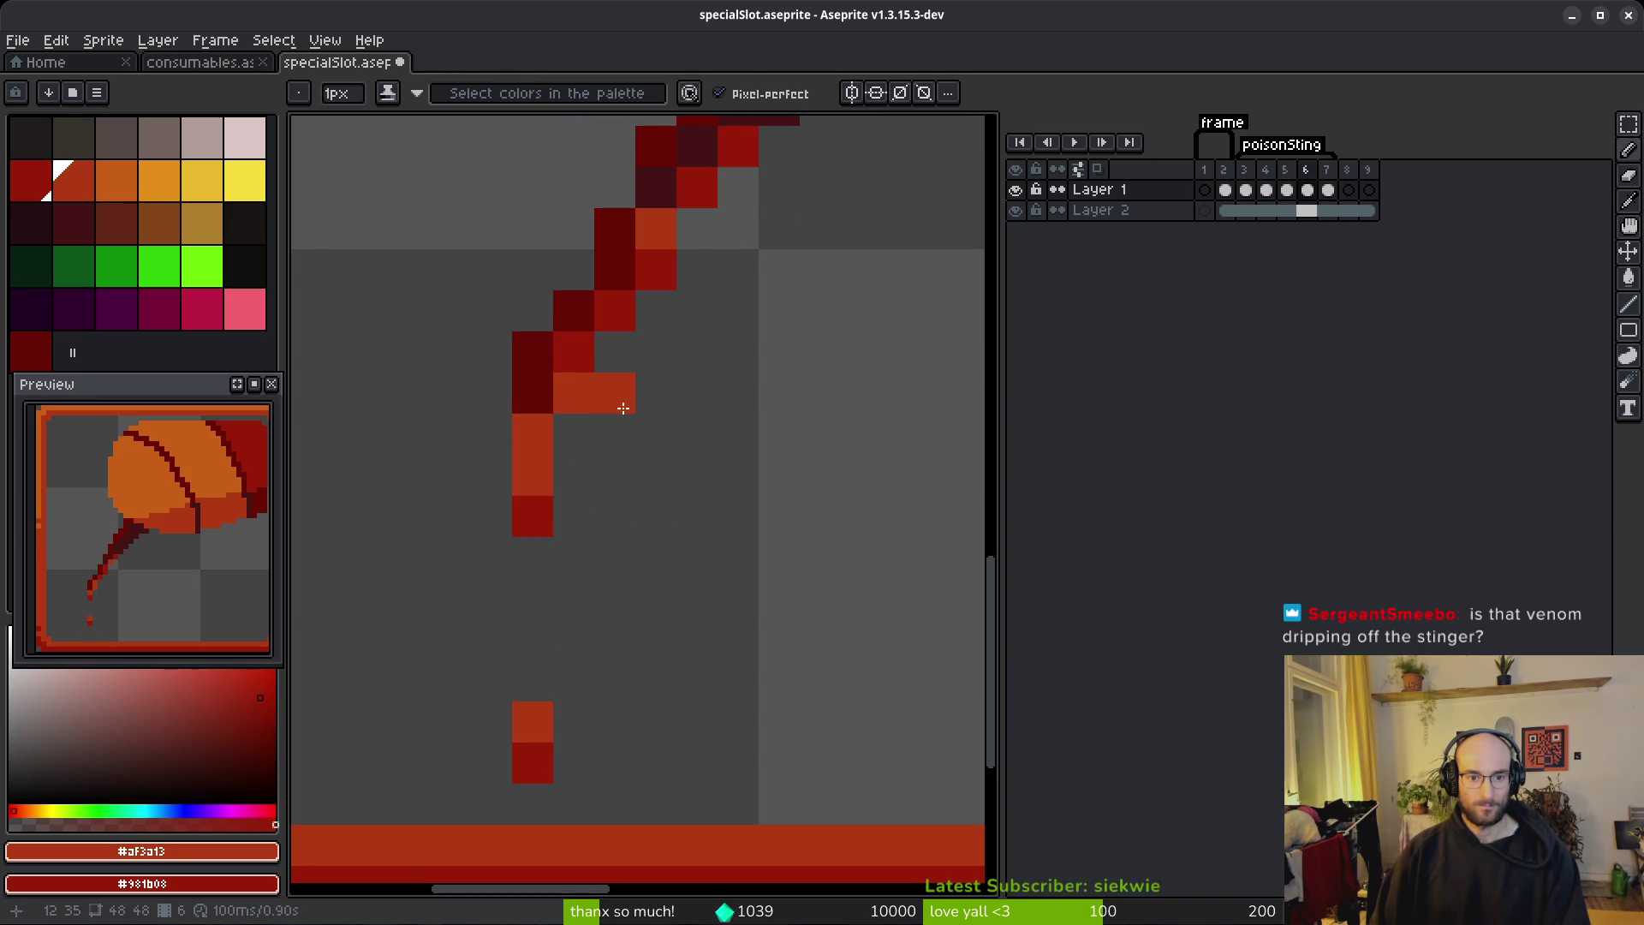
Step: In the next frame, recolour stinger pixels dark red and add an orange edge pixel
key(i)
drag(757, 357, 770, 558)
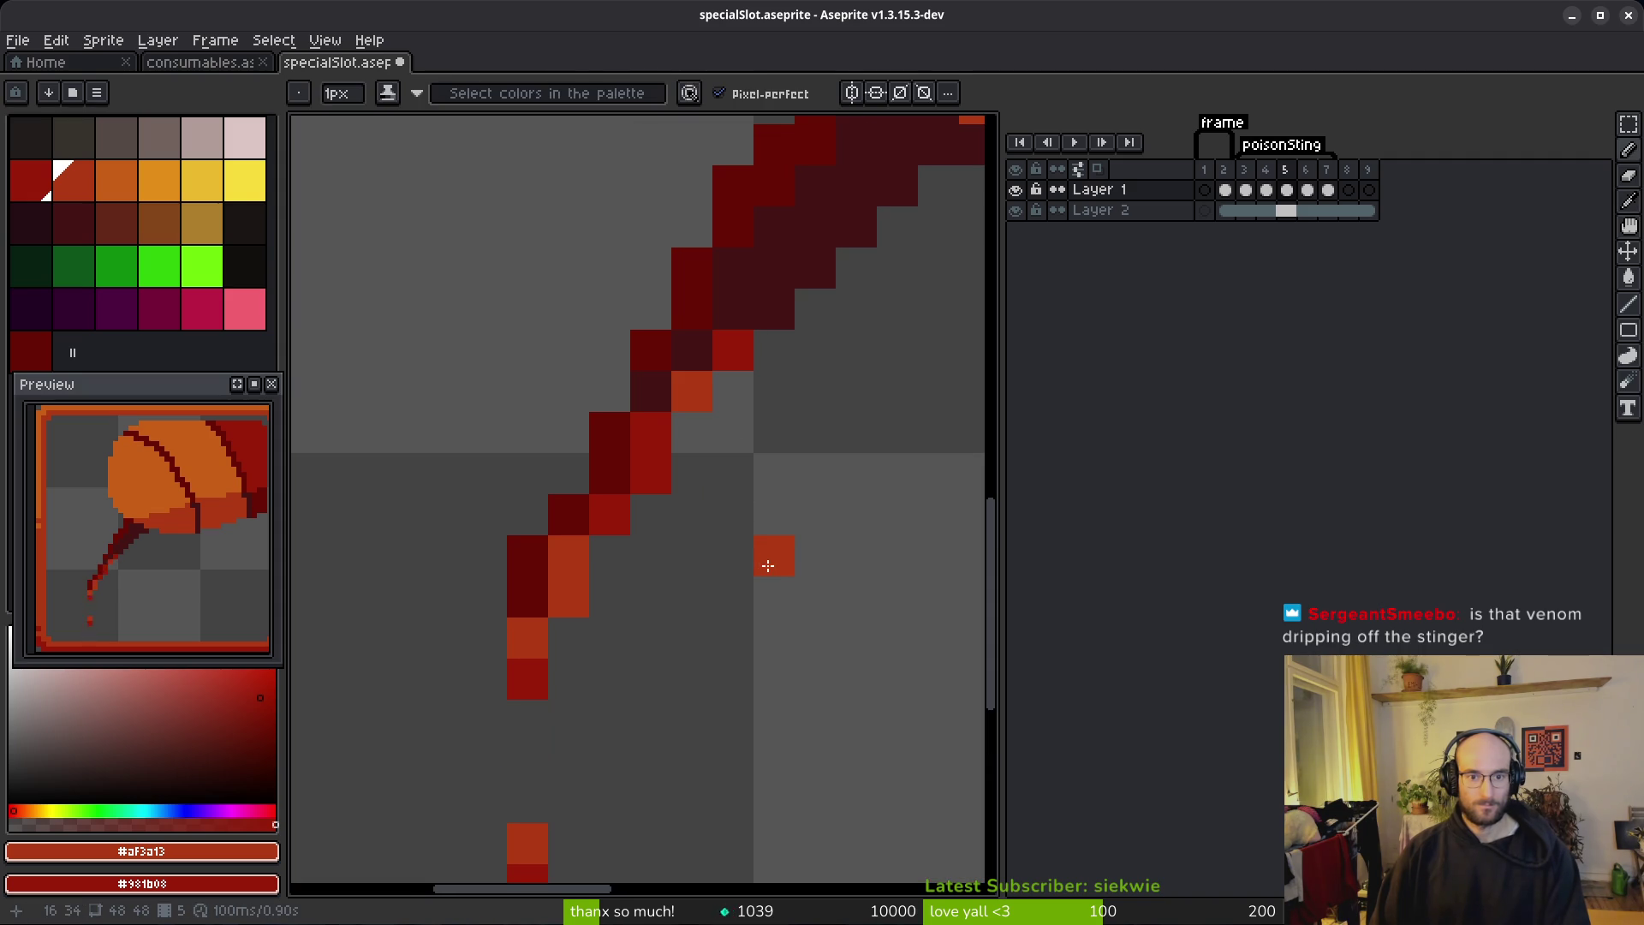
key(b)
key(period)
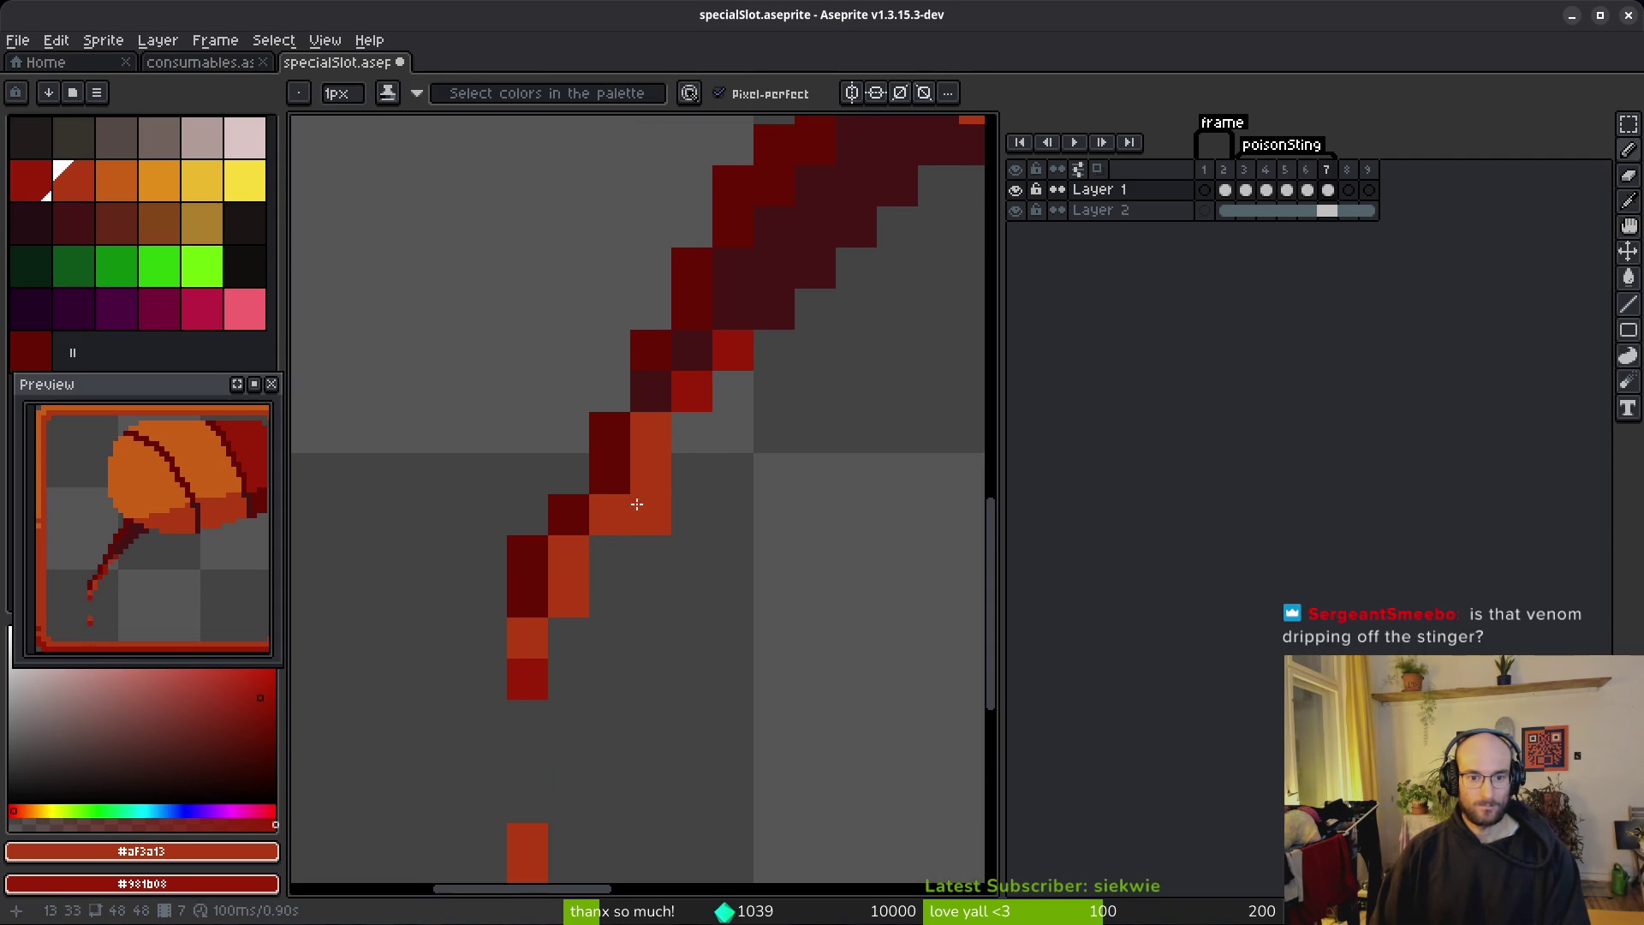
right_click(650, 473)
right_click(568, 566)
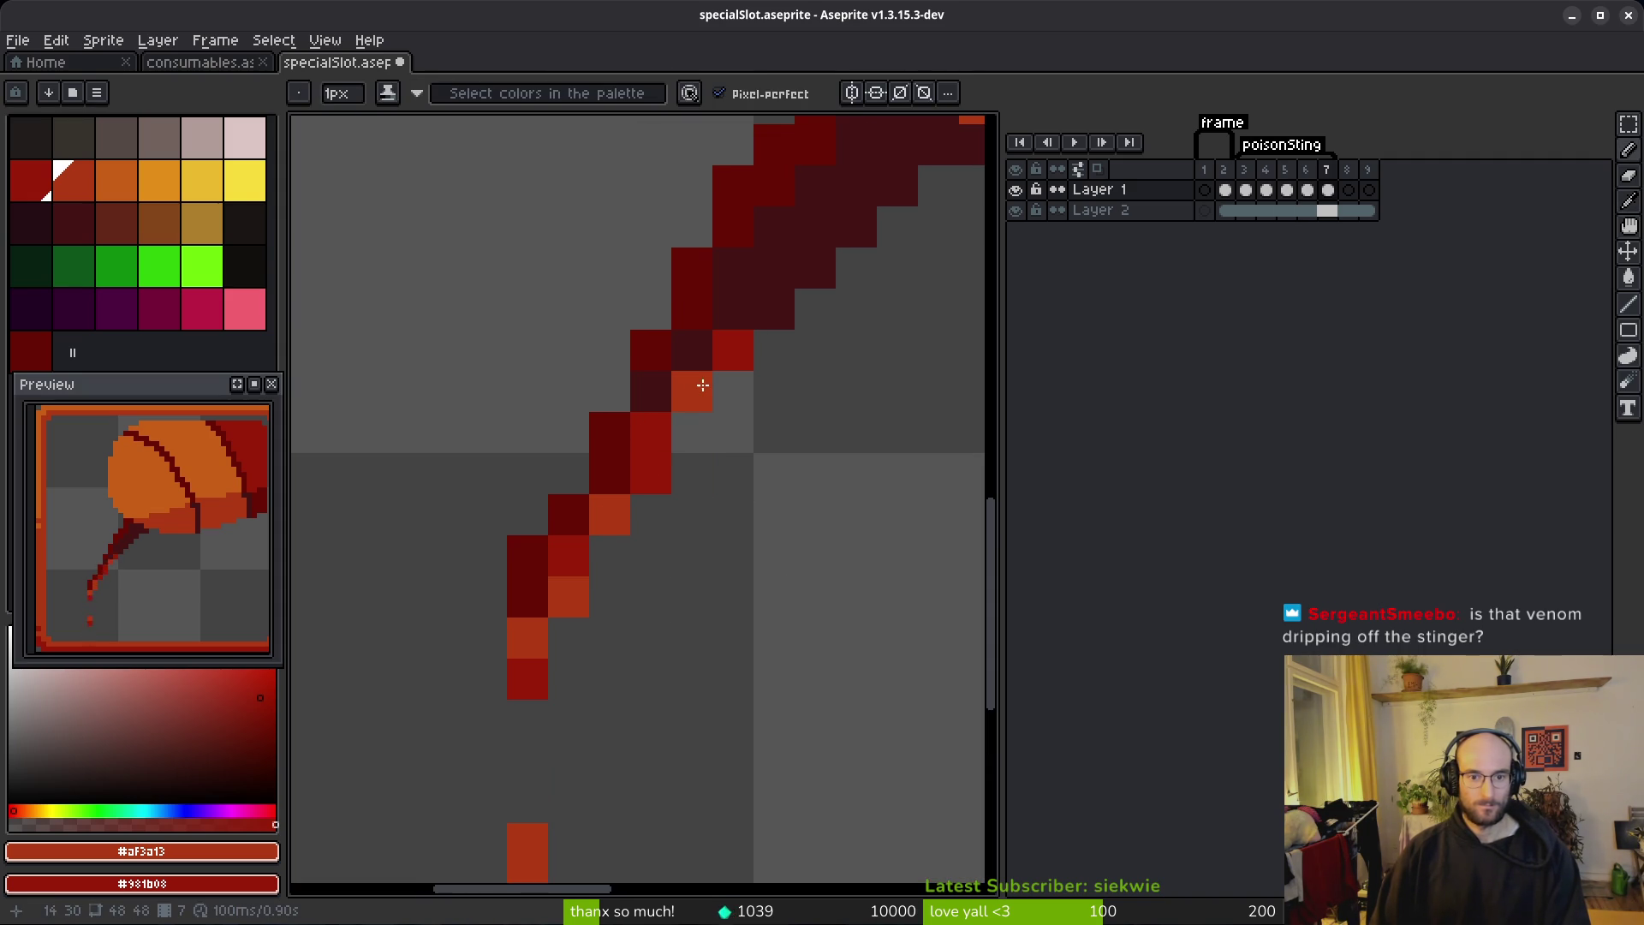
click(731, 351)
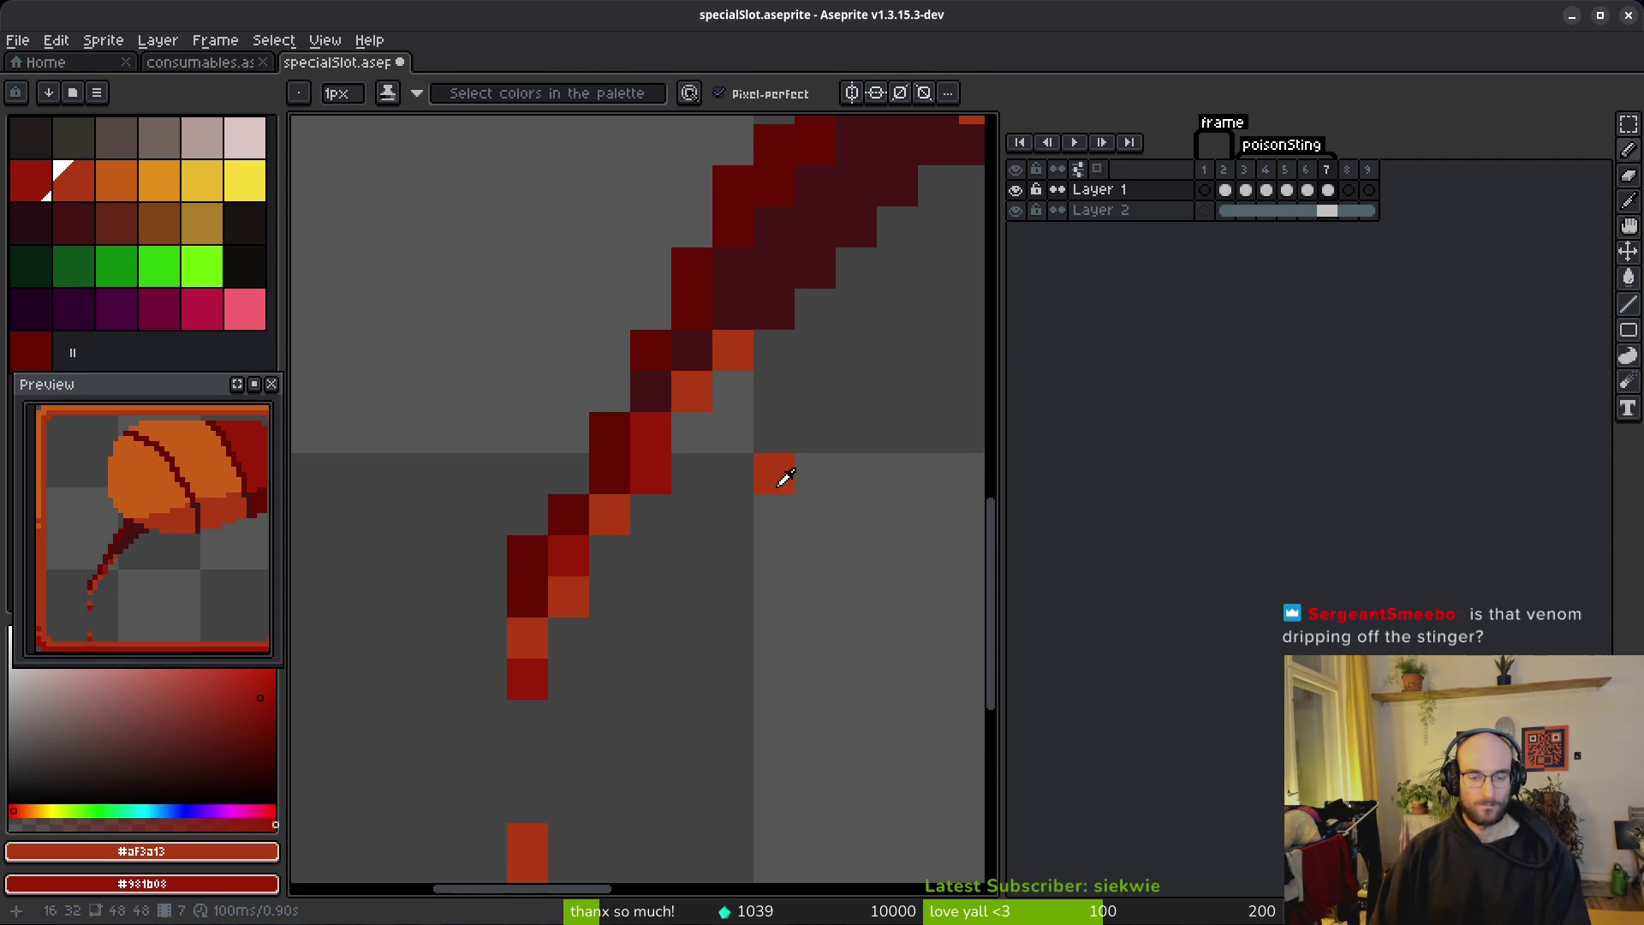
Step: Flip between adjacent frames to compare the touched-up stinger tail
key(comma)
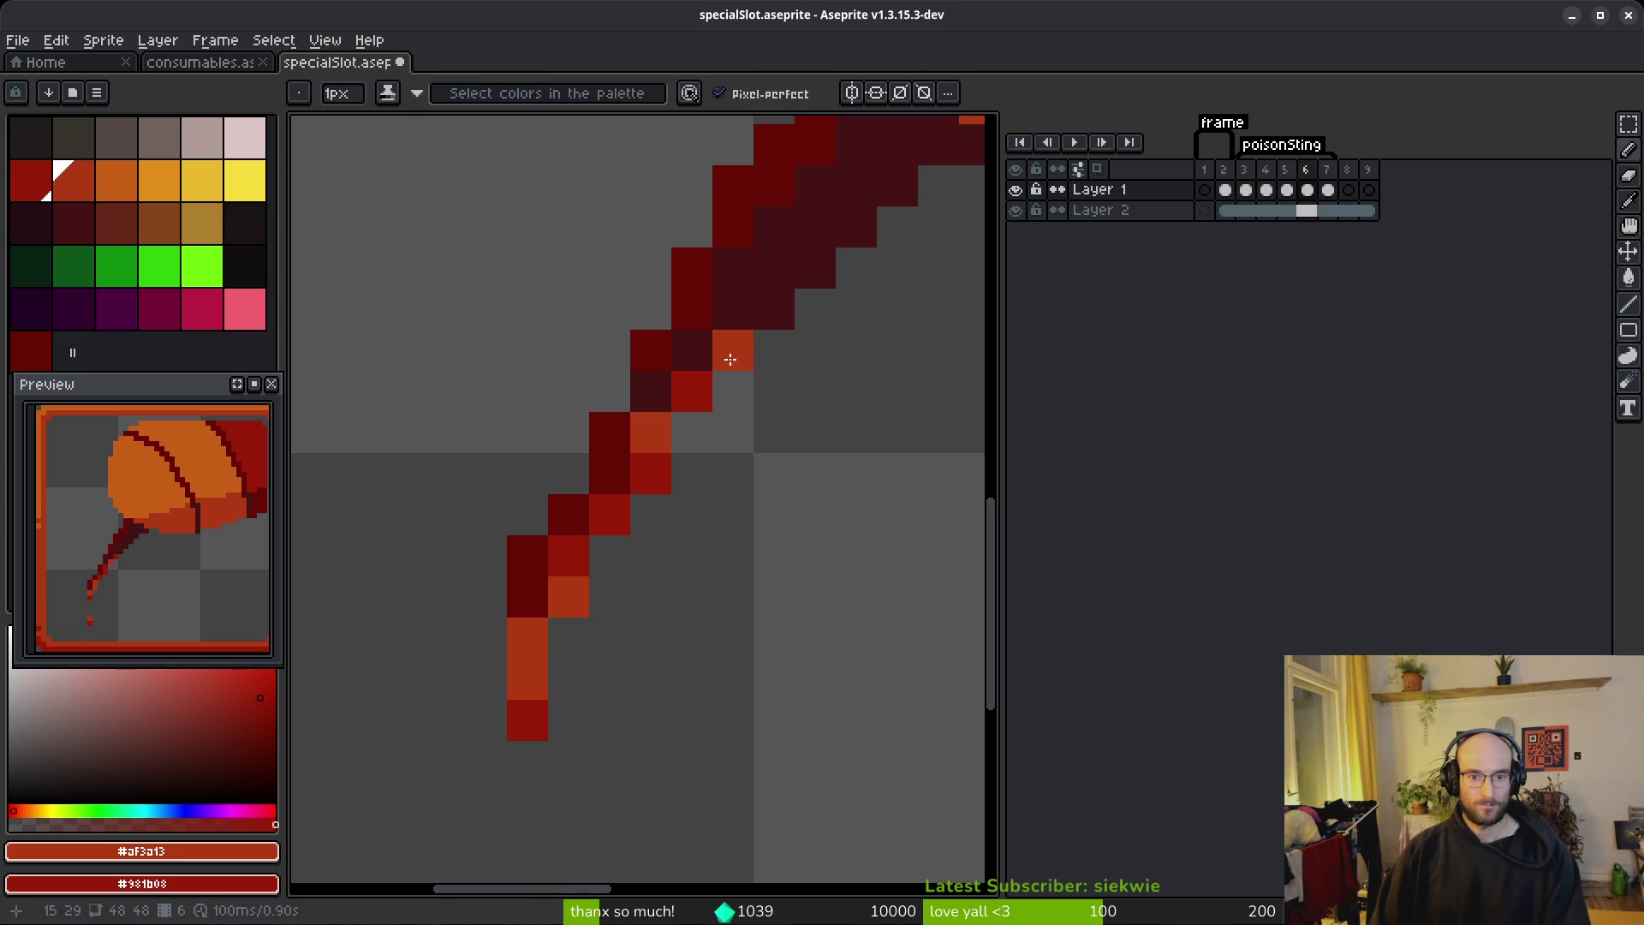
key(period)
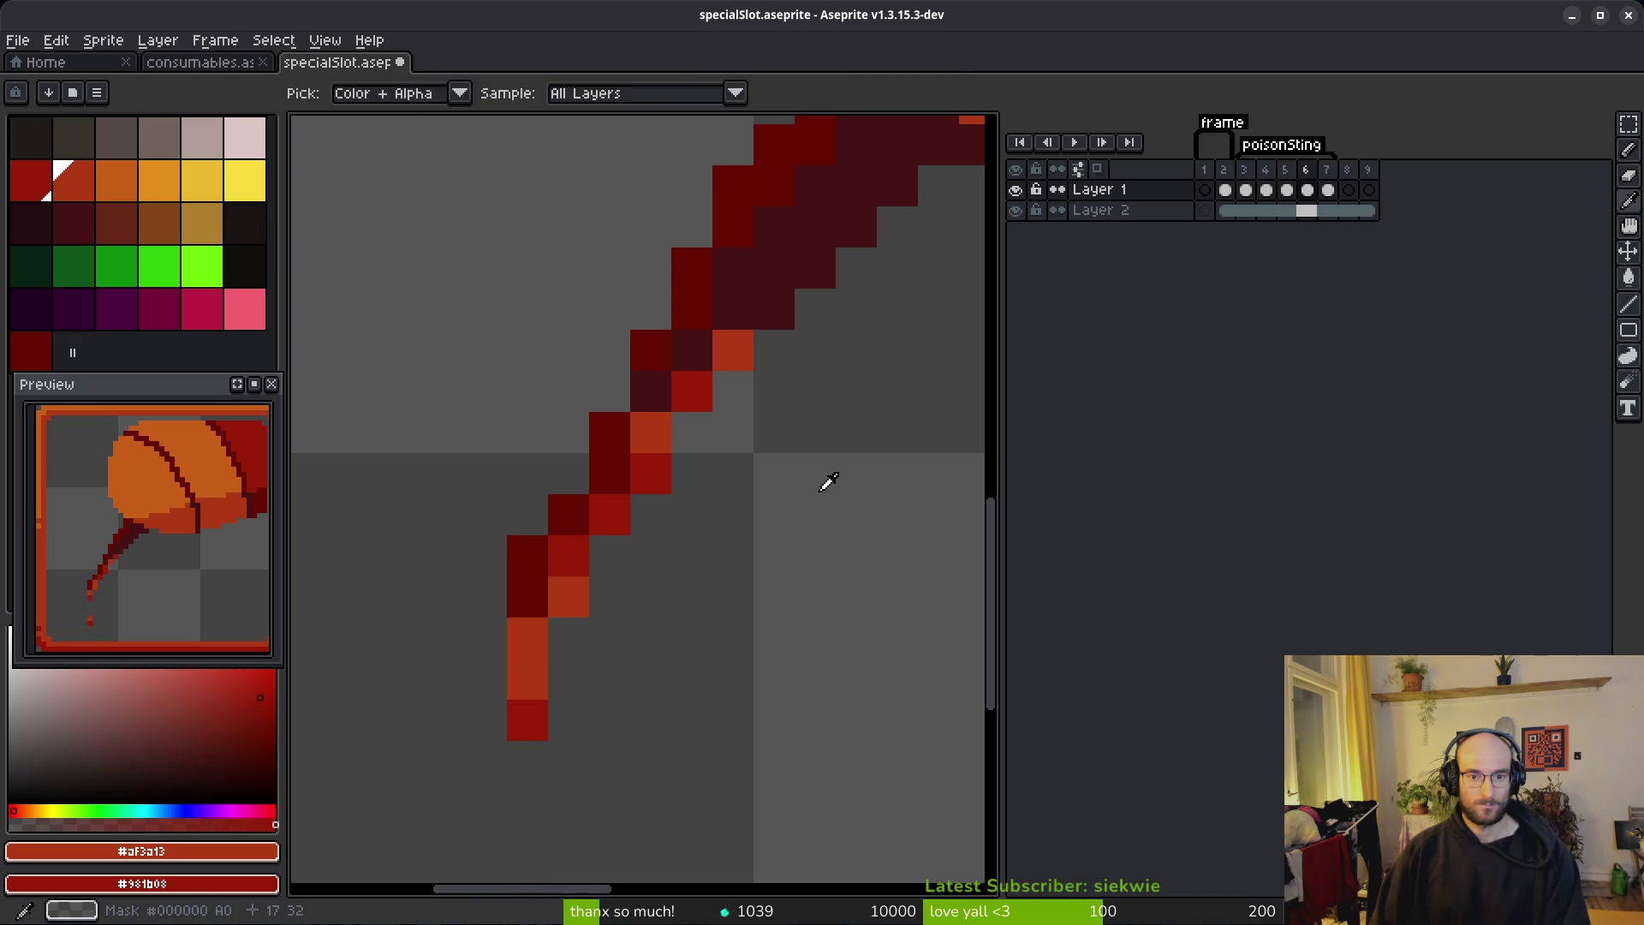
key(comma)
key(period)
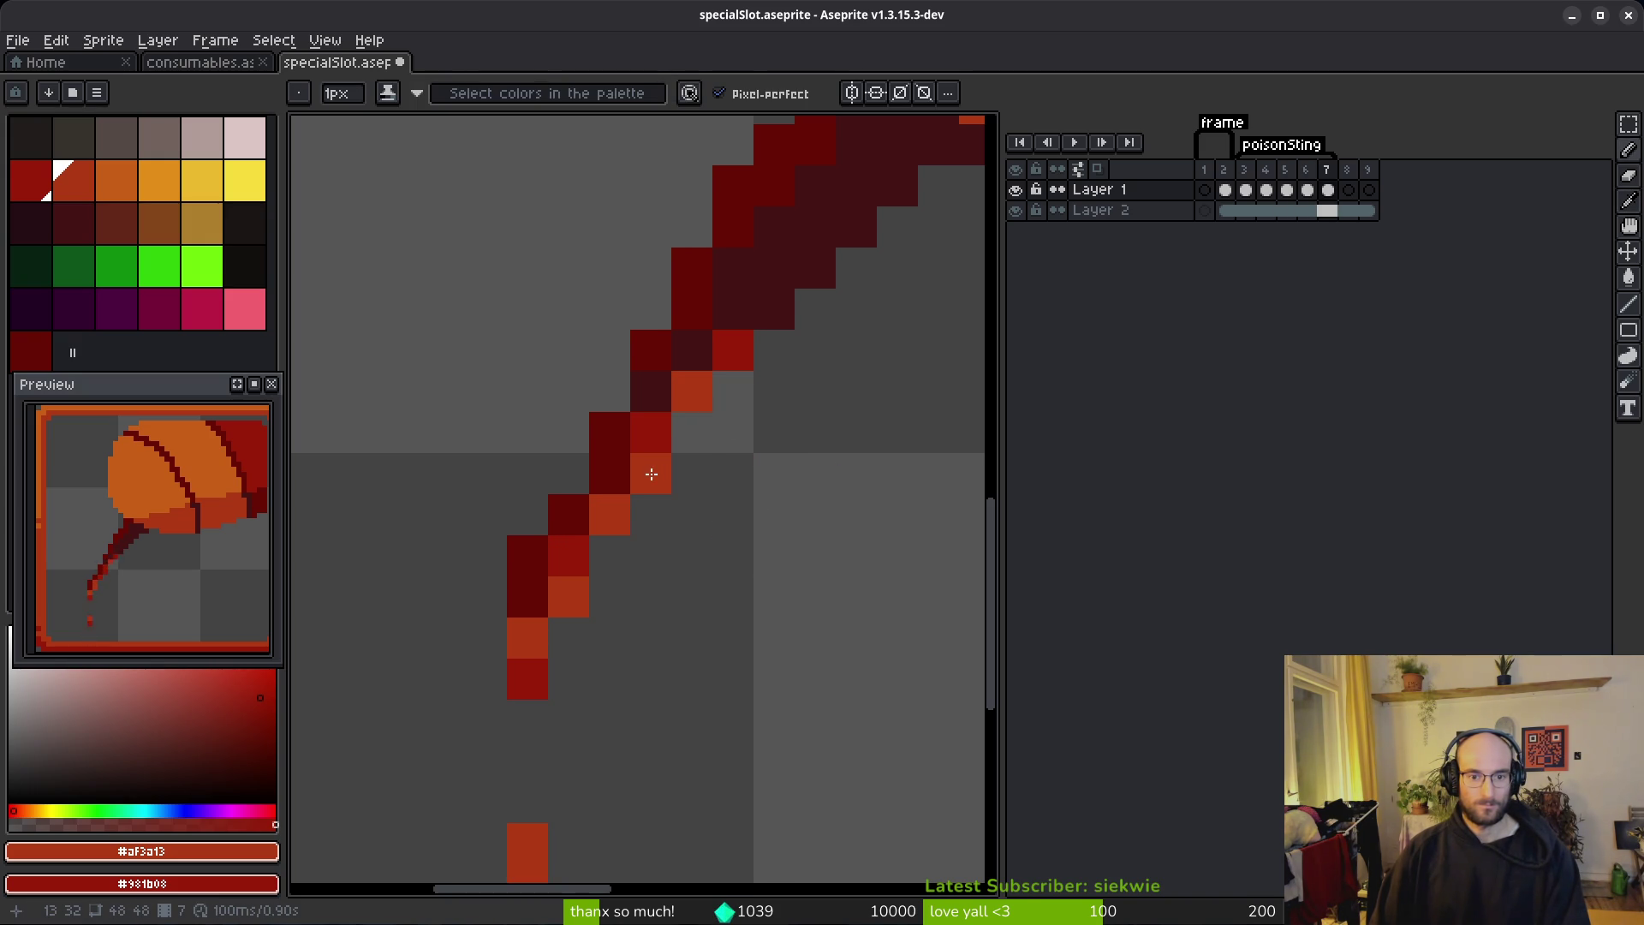
scroll(651, 473, down, 6)
key(comma)
key(period)
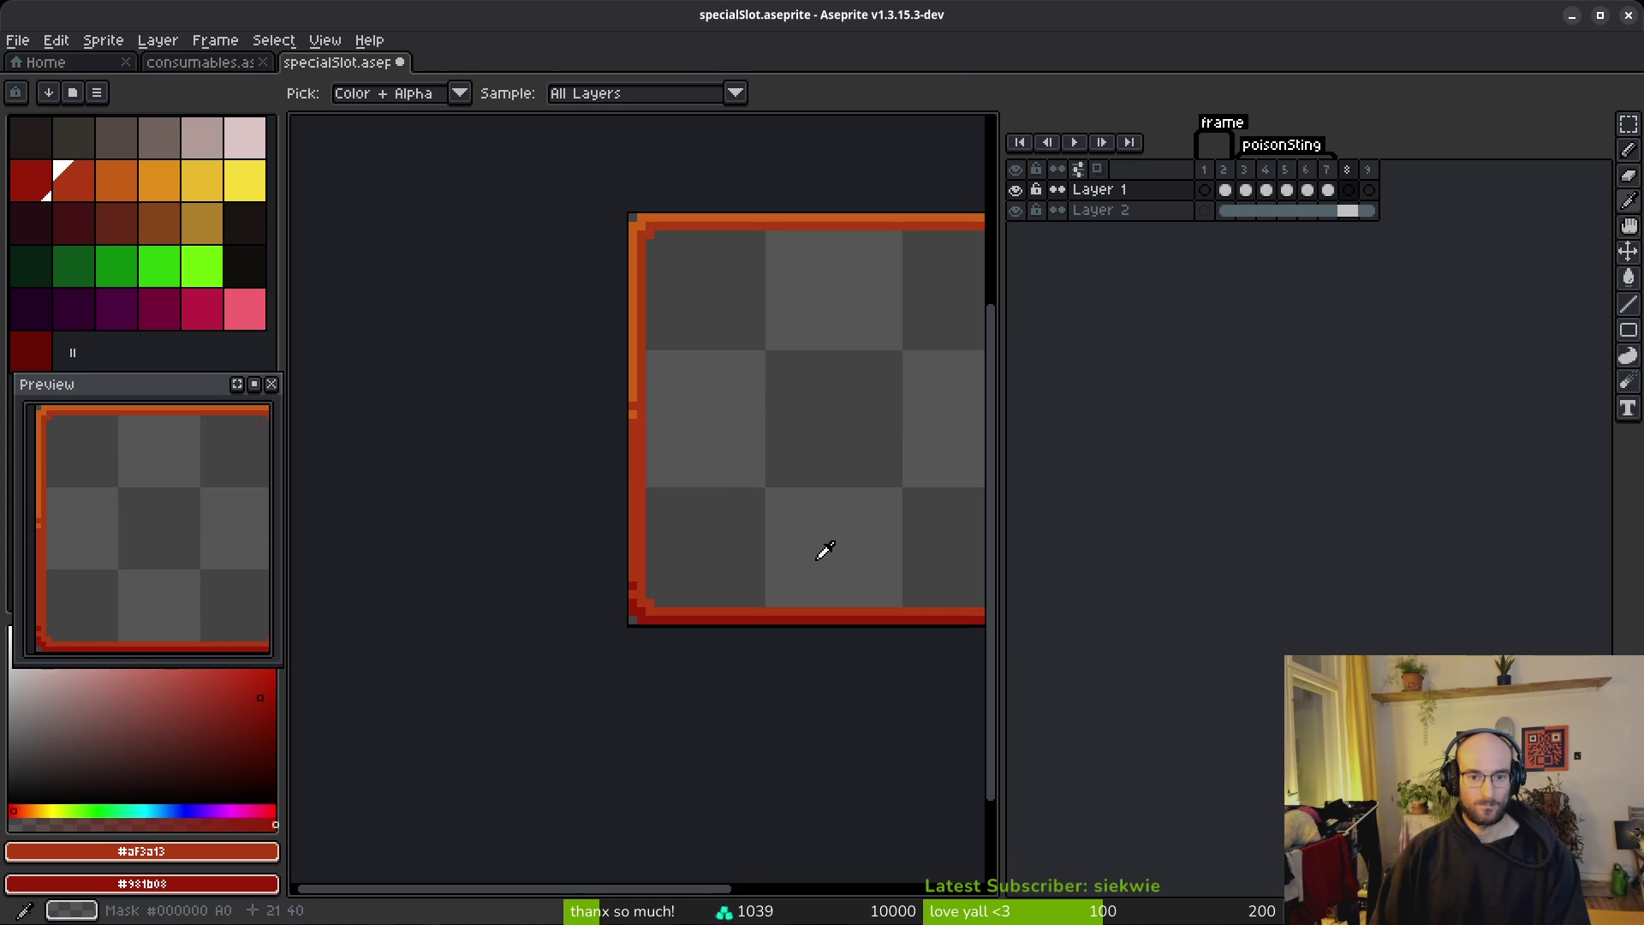
Step: Play the animation to review the drip and stop on frame 5
key(comma)
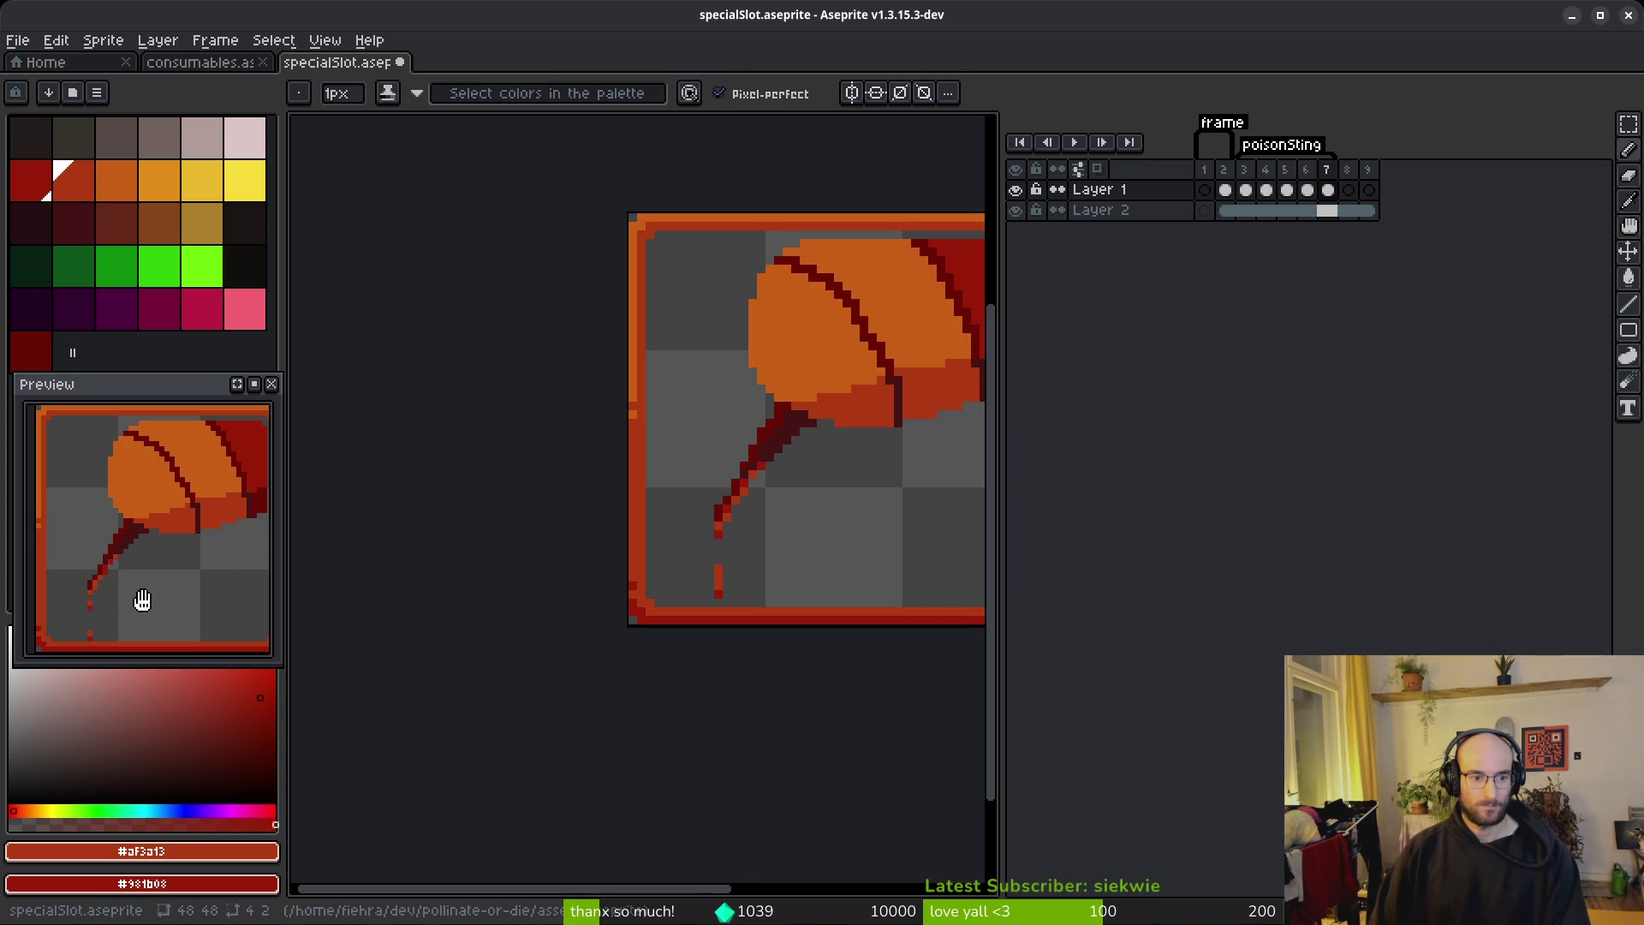
scroll(125, 614, down, 2)
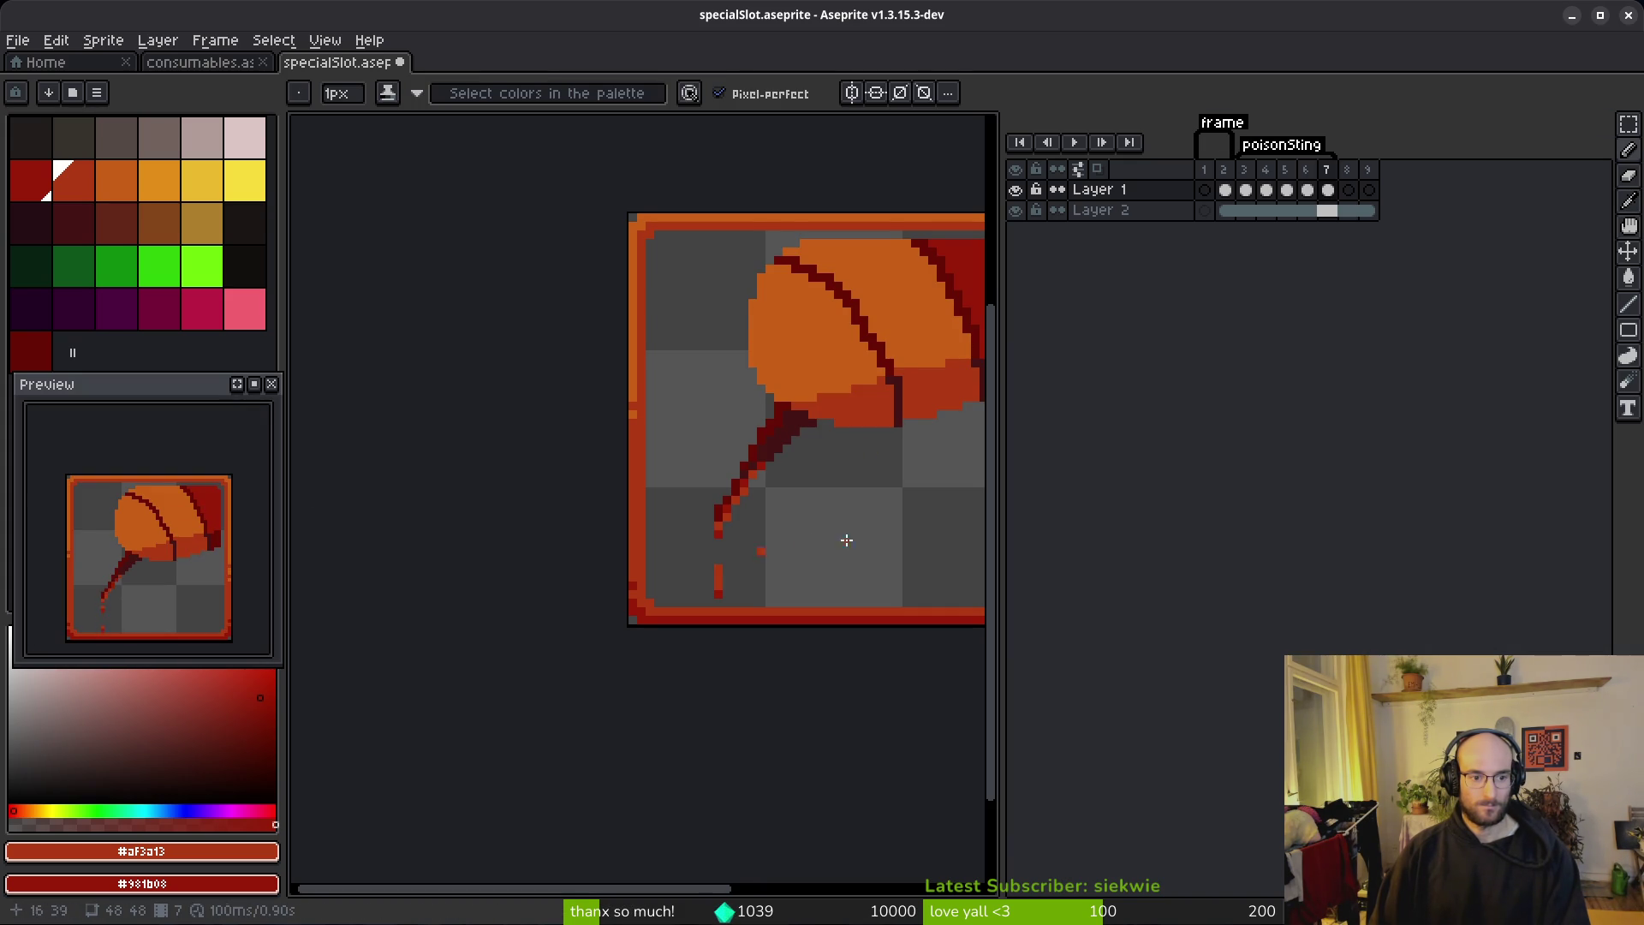
key(i)
key(Return)
key(b)
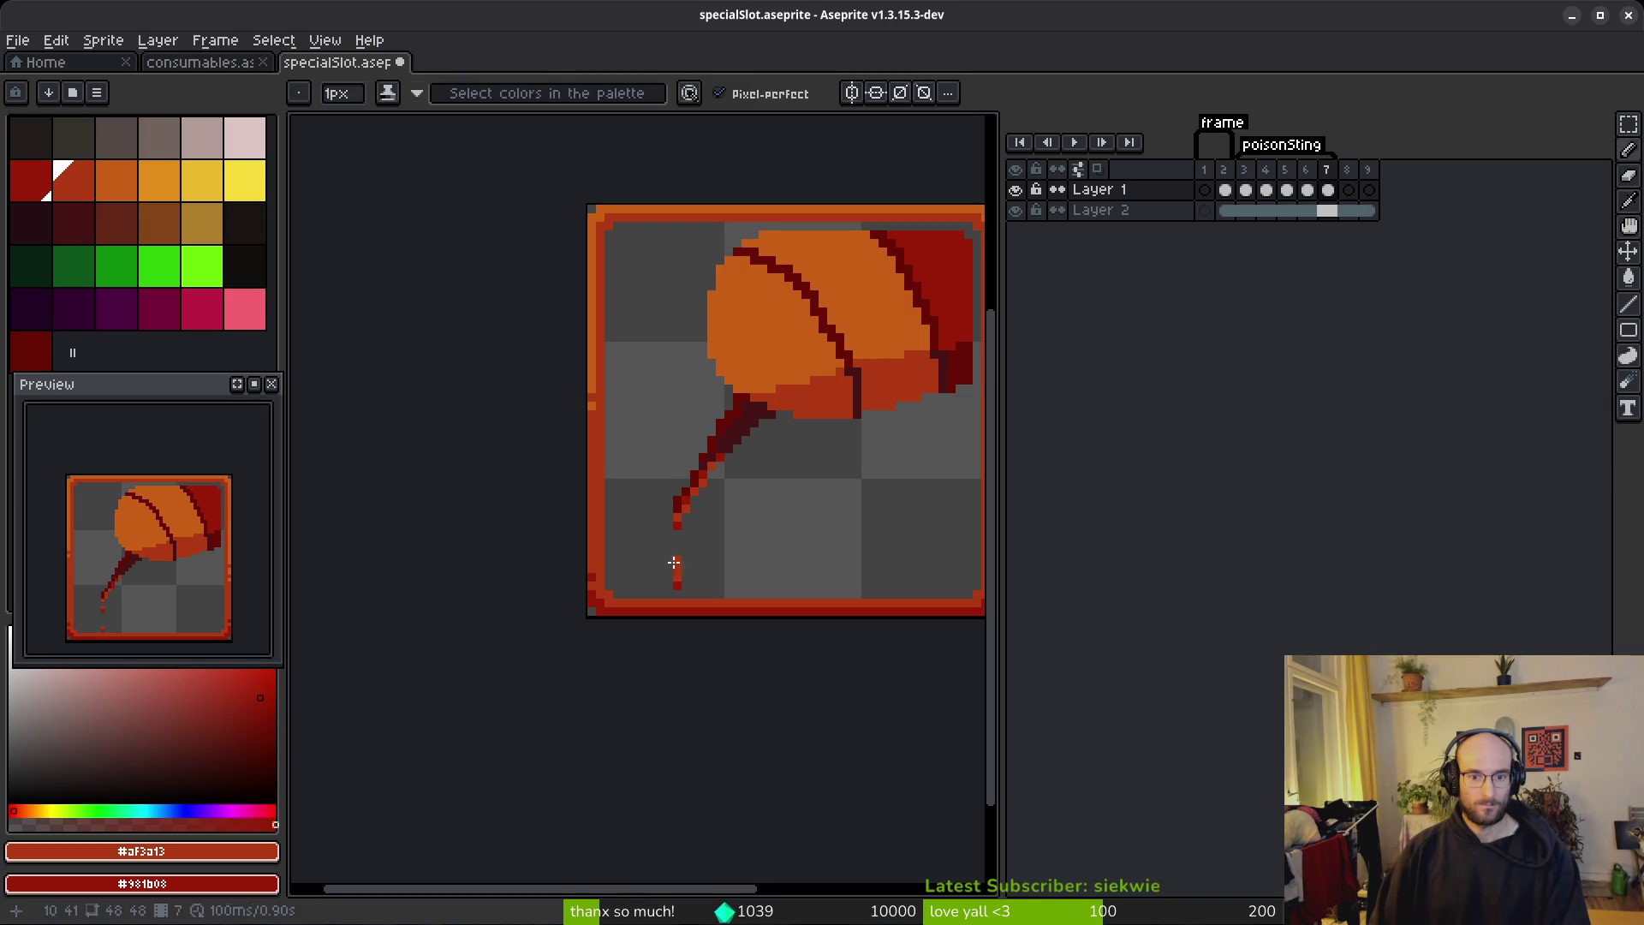
scroll(679, 561, up, 1)
scroll(679, 538, up, 2)
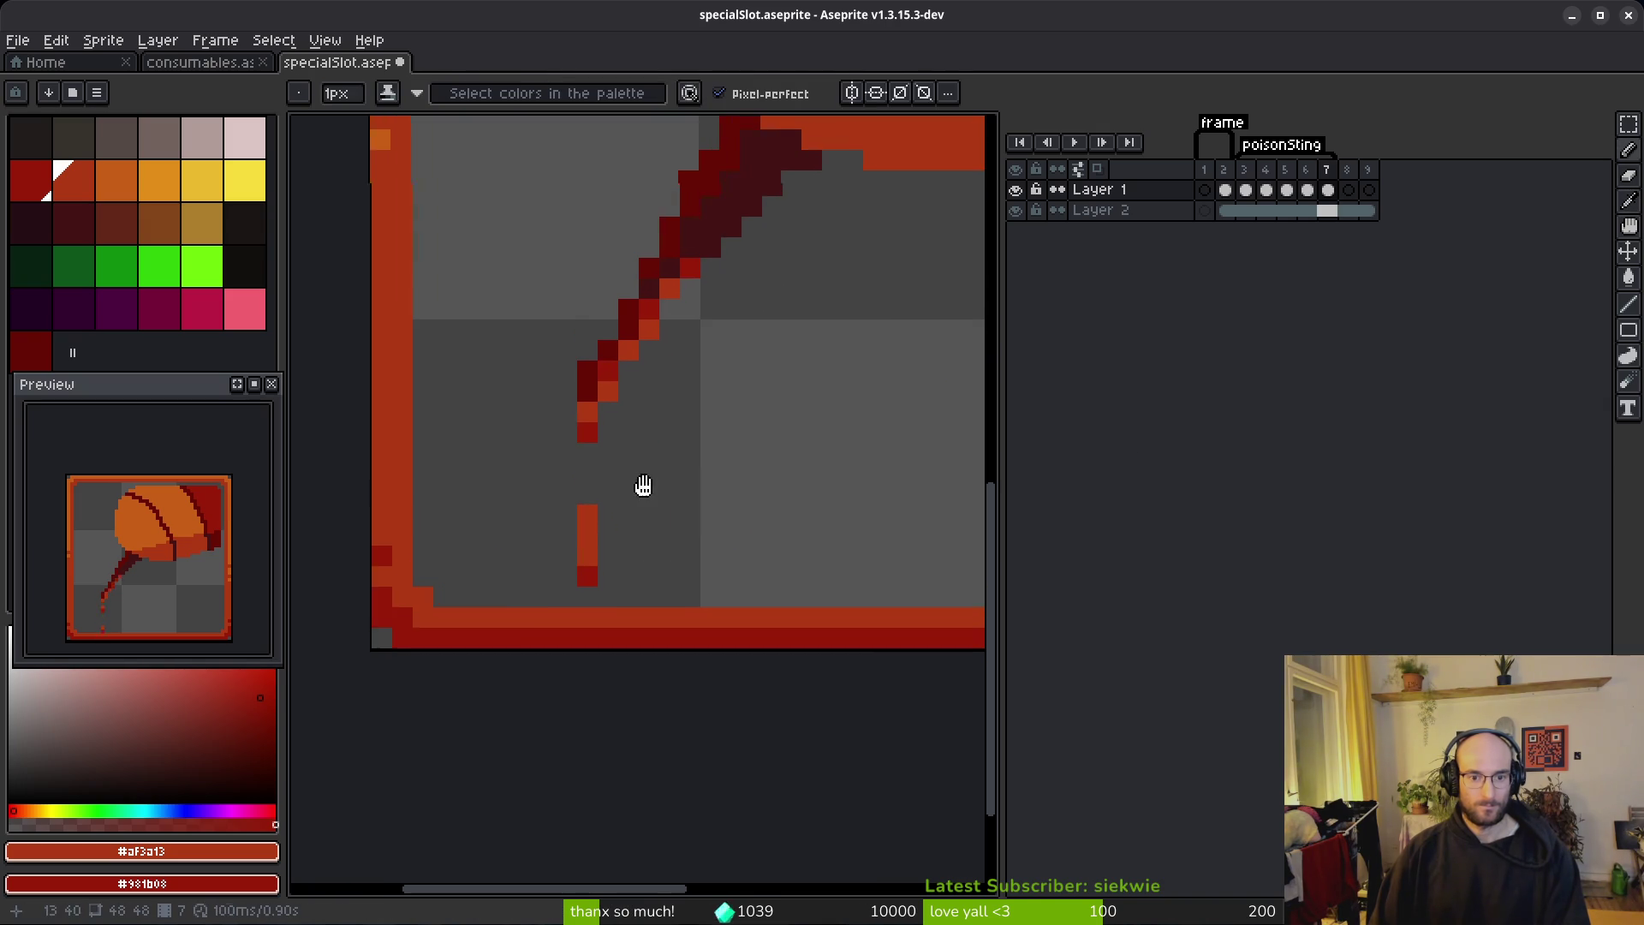
key(e)
key(i)
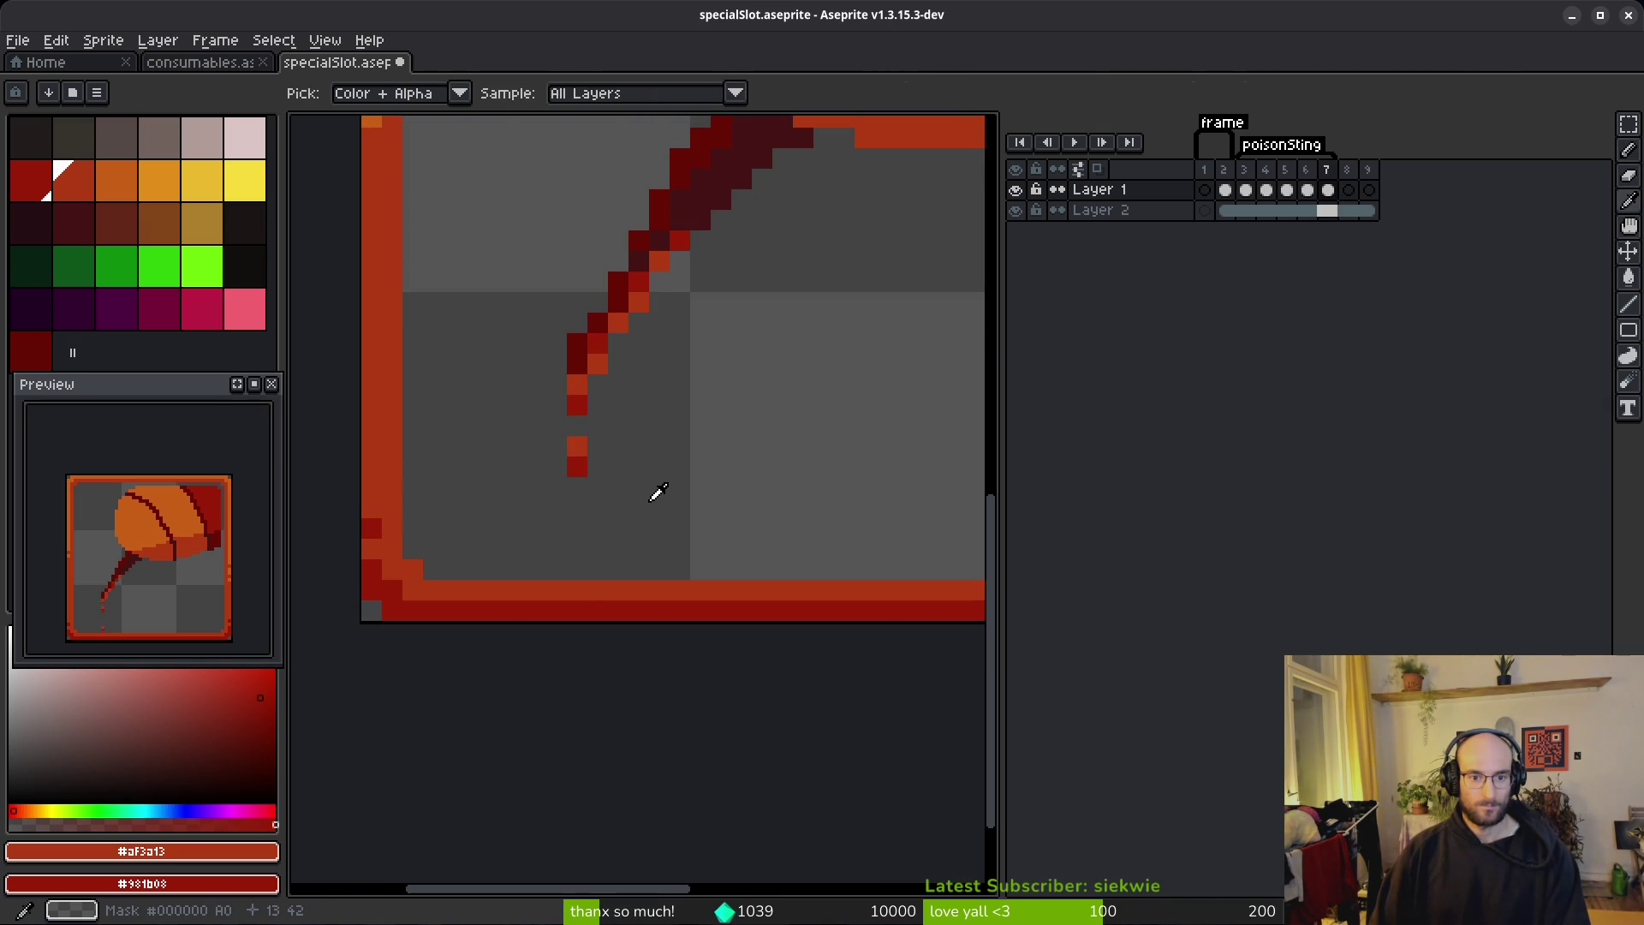
key(w)
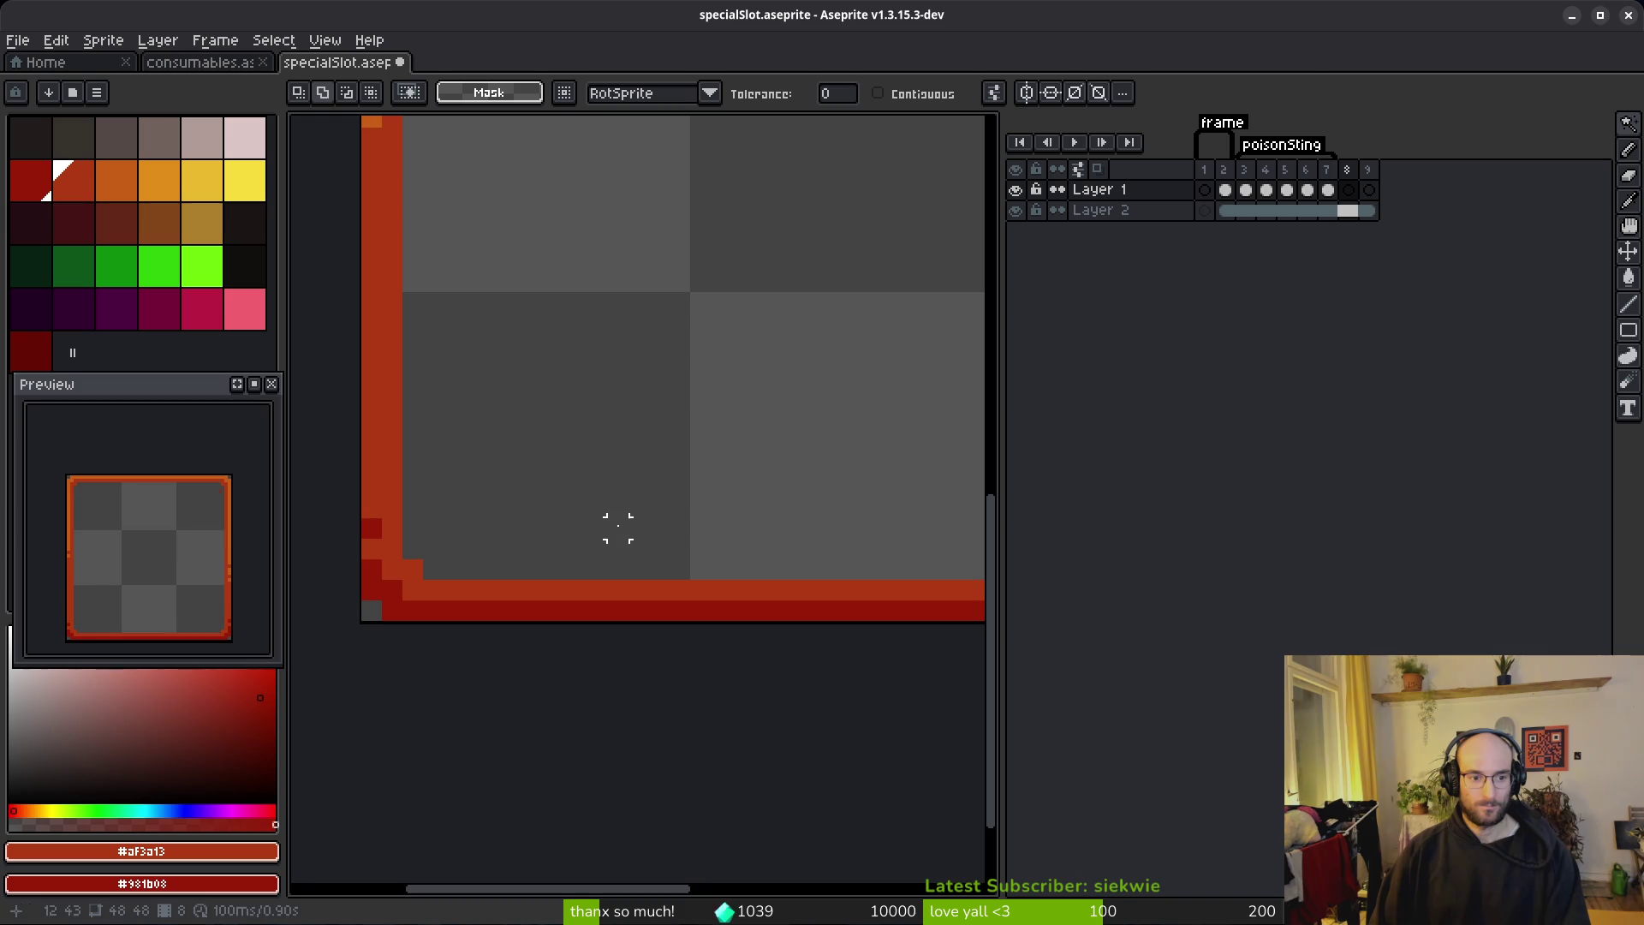
click(1284, 209)
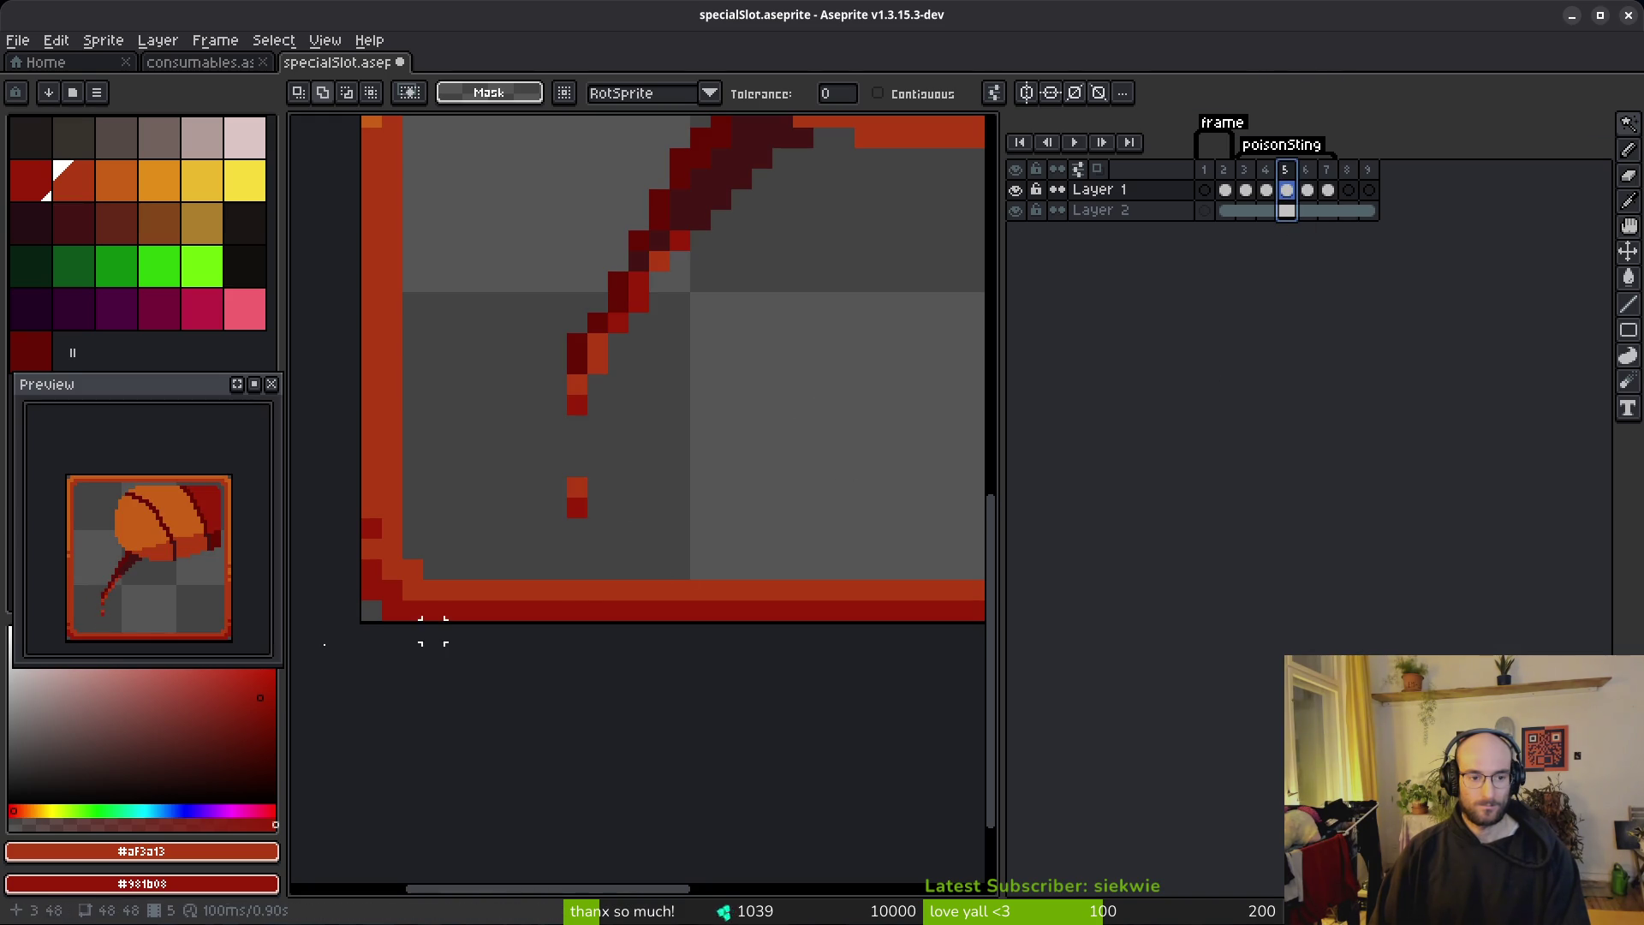
Step: Add a dark red pixel beside the stinger and restart playback
scroll(854, 154, up, 3)
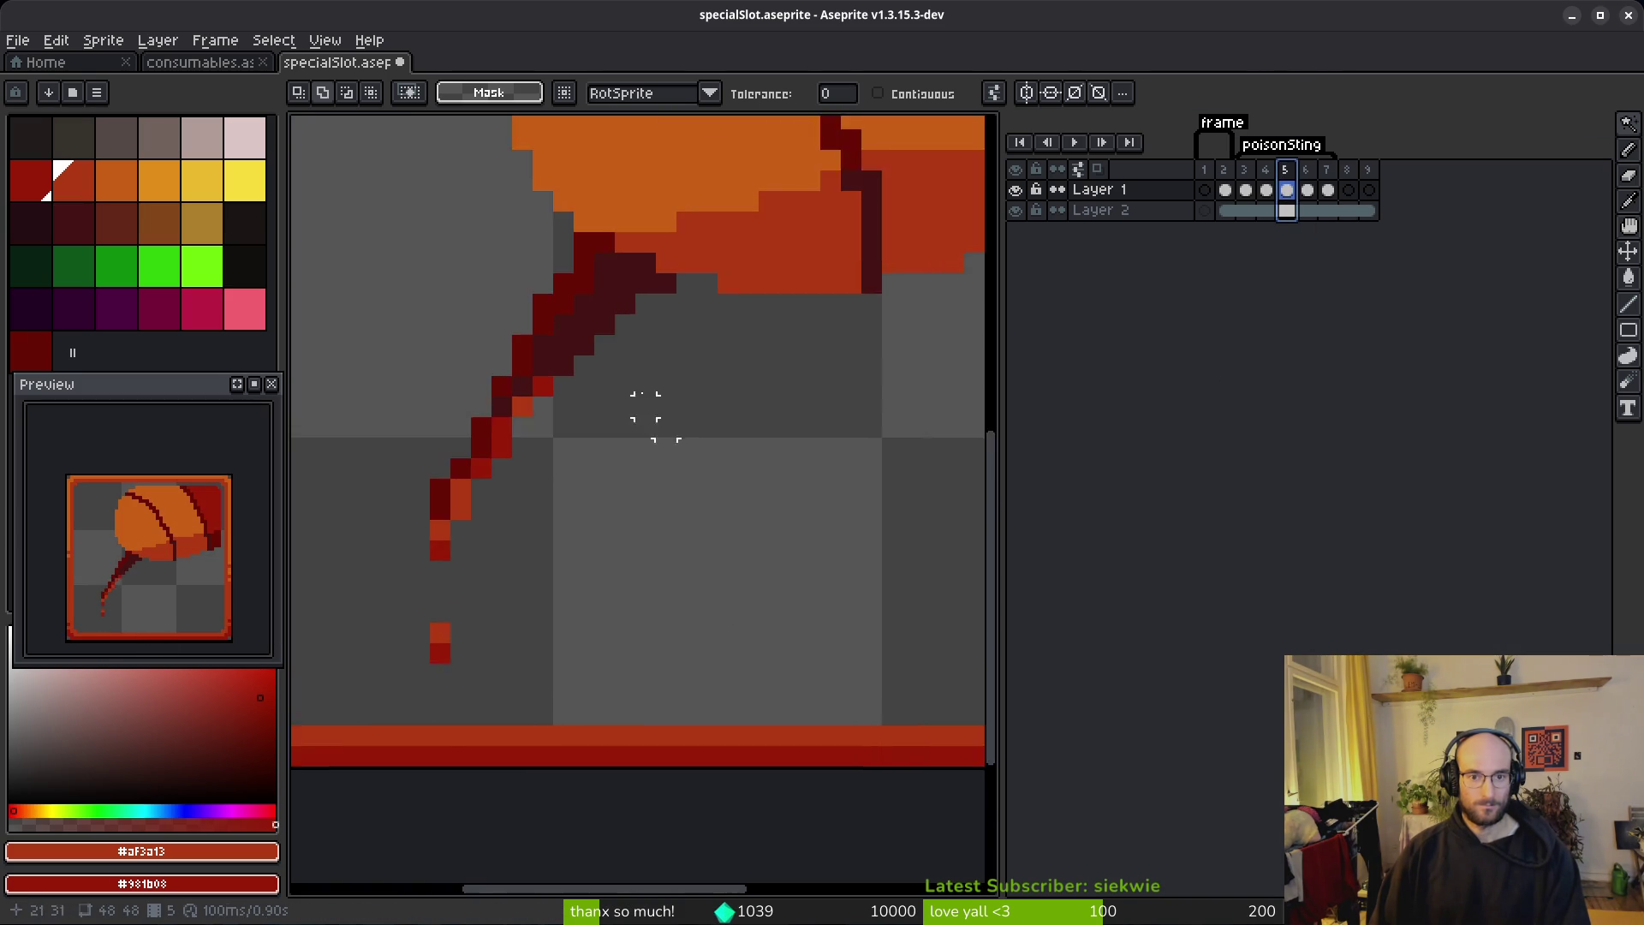
alt+click(393, 393)
key(b)
click(553, 331)
drag(624, 373, 832, 414)
key(Return)
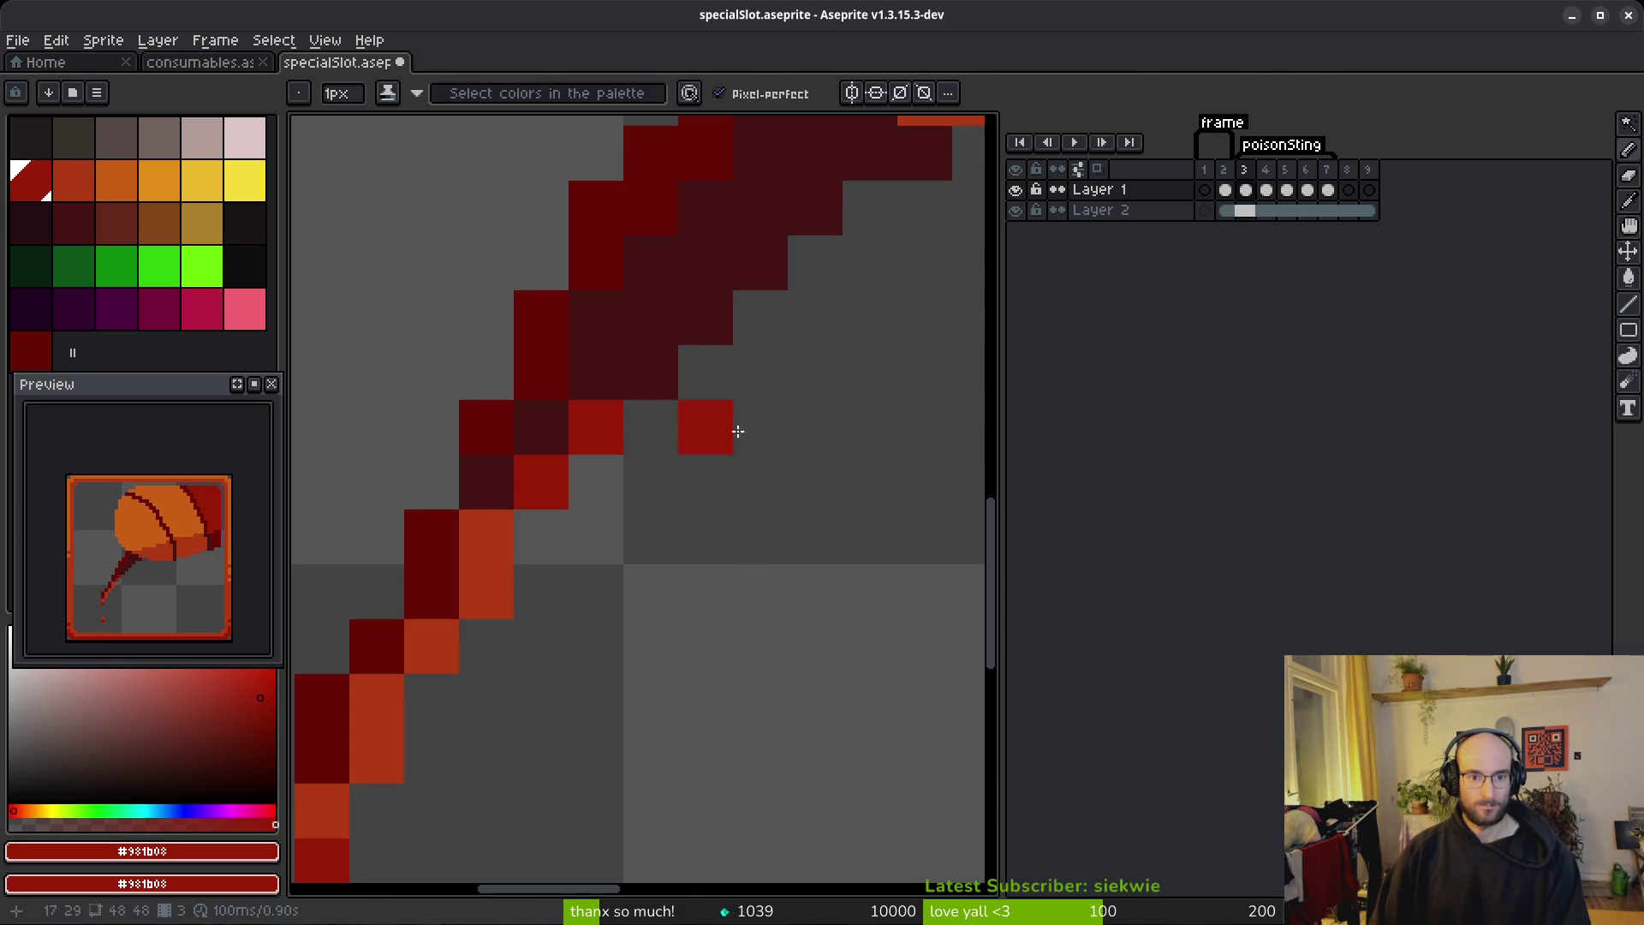
Step: Add an orange pixel beside the stinger and an orange venom drop below it
alt+click(645, 435)
click(649, 372)
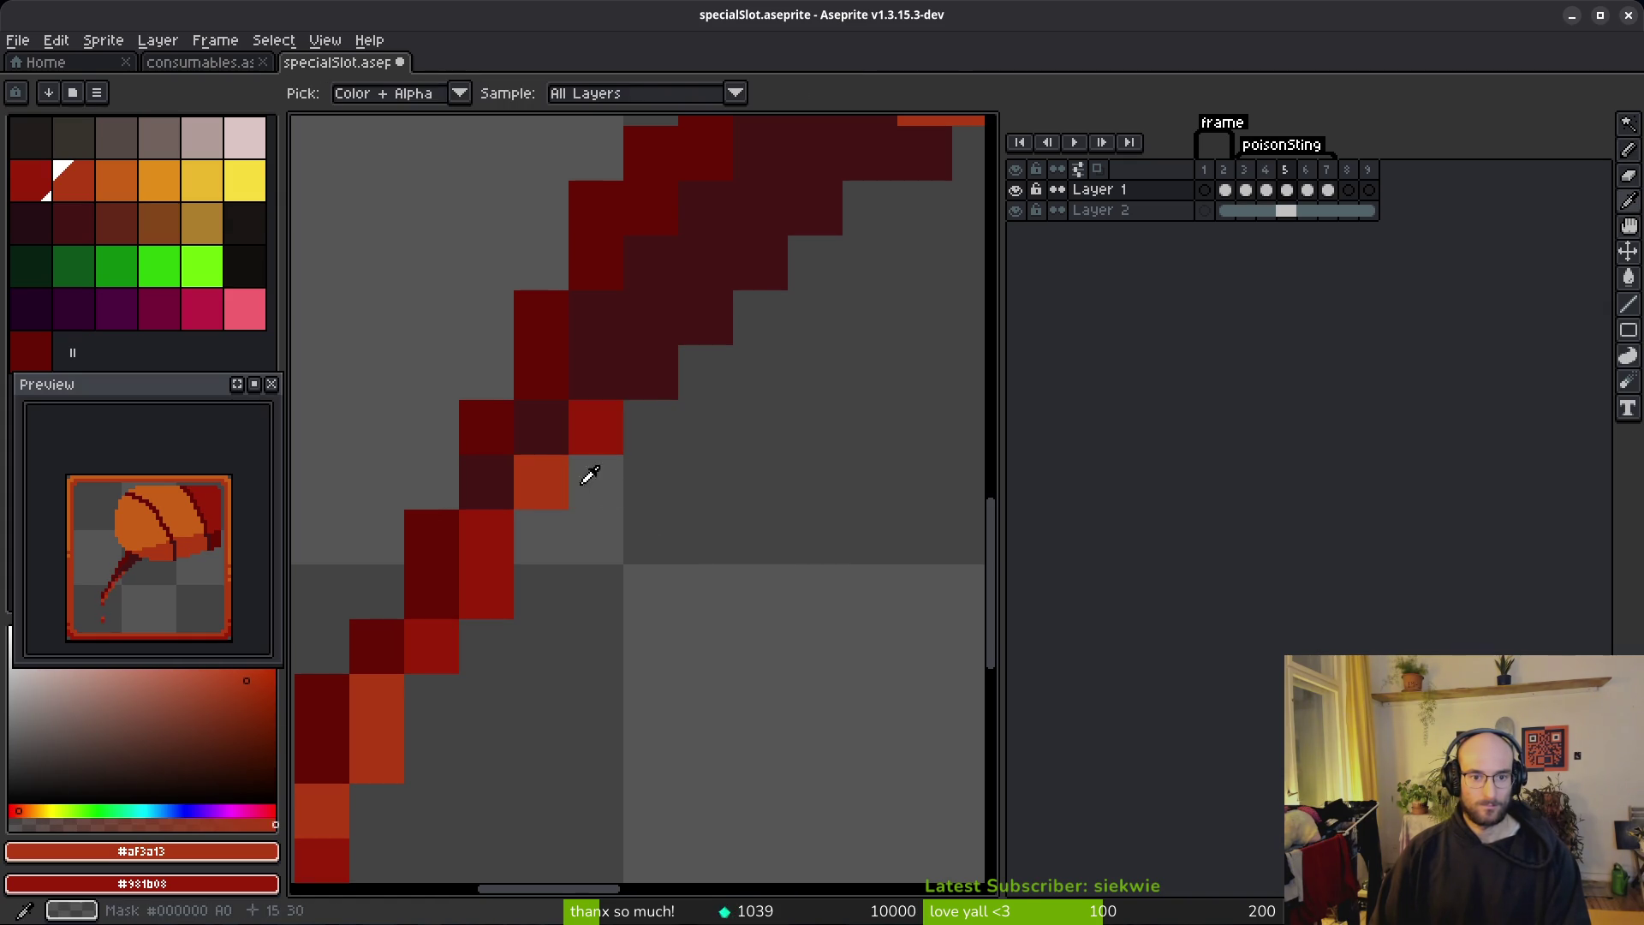
alt+click(625, 436)
alt+click(599, 425)
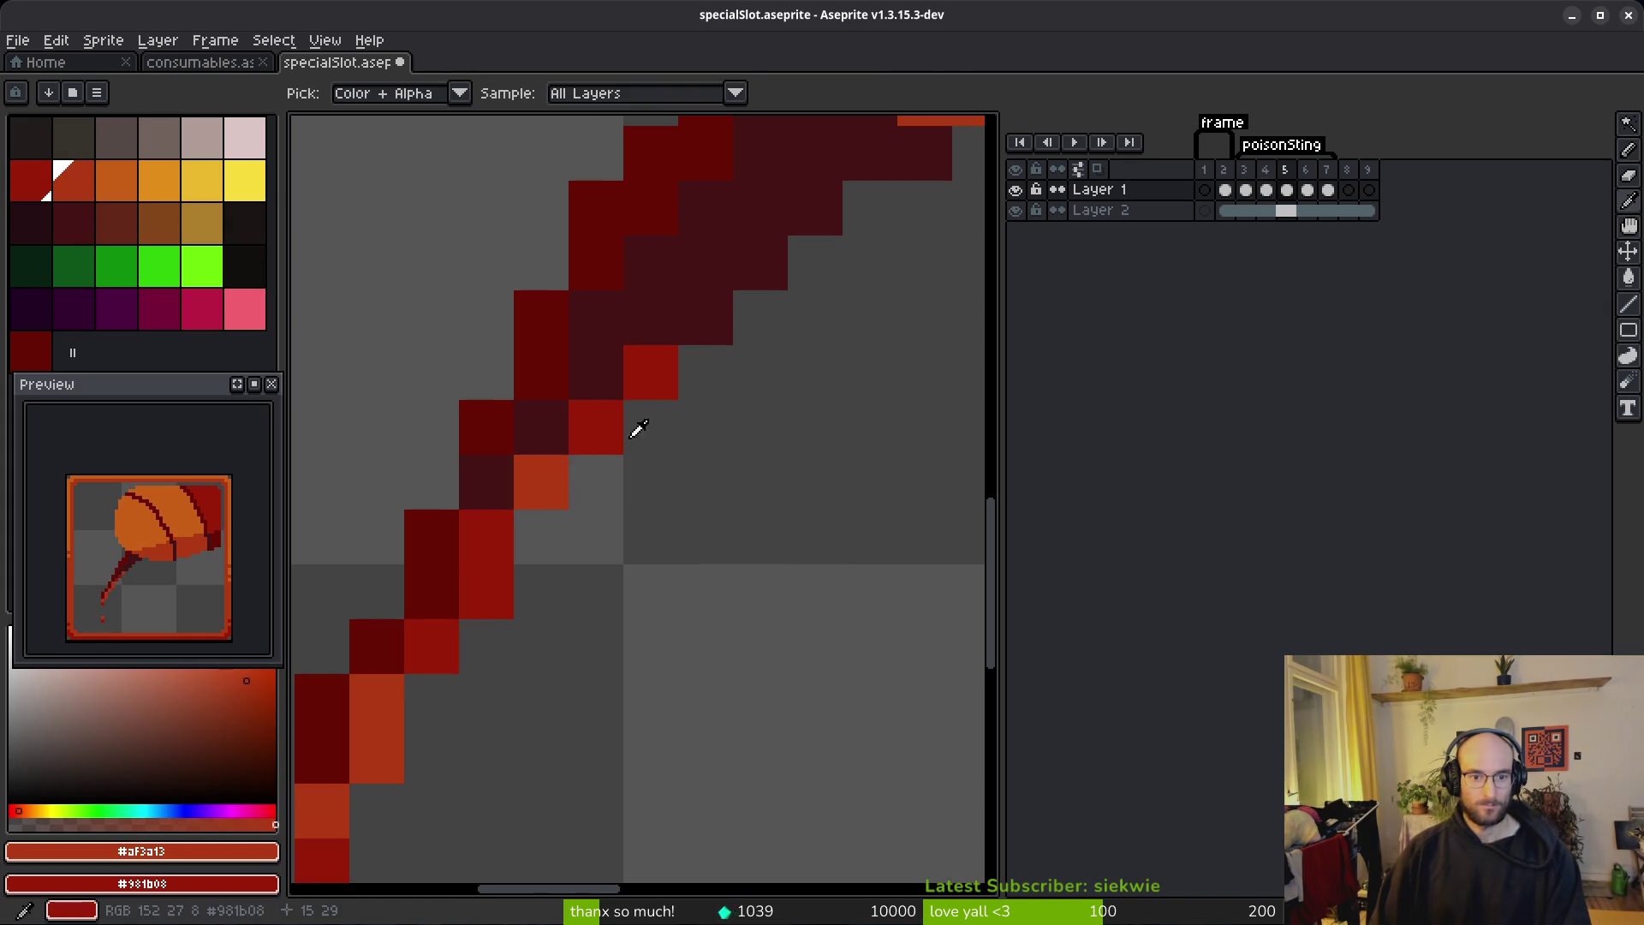
click(801, 499)
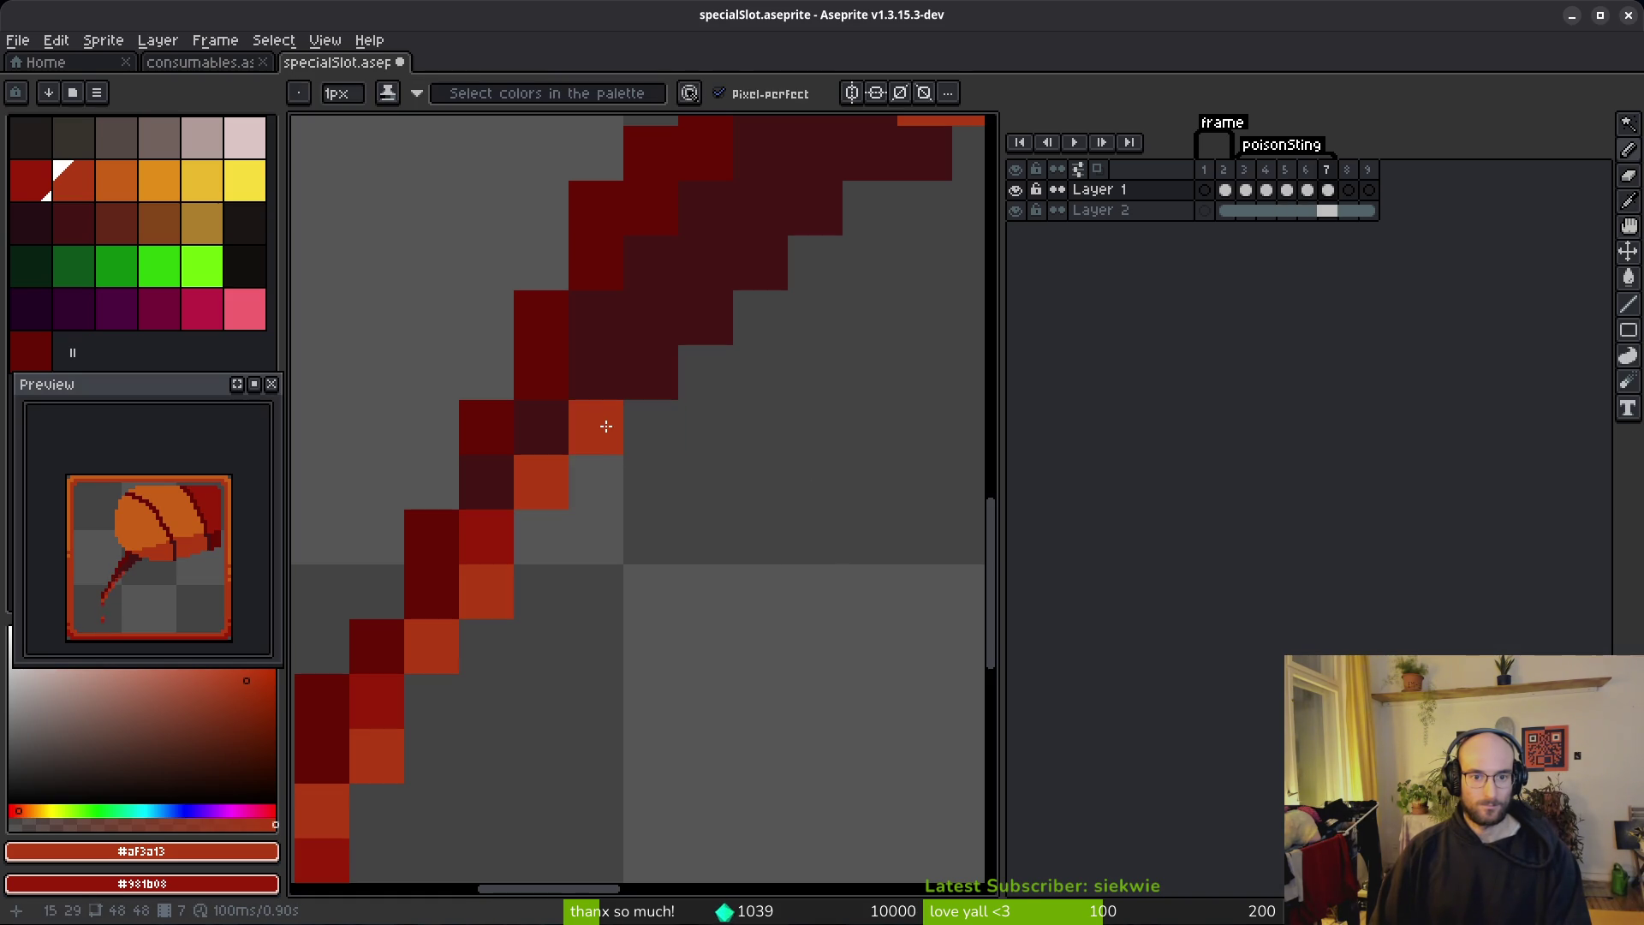
Step: Paint a red drip pixel on the stinger and an orange drop lower down, then save
key(alt)
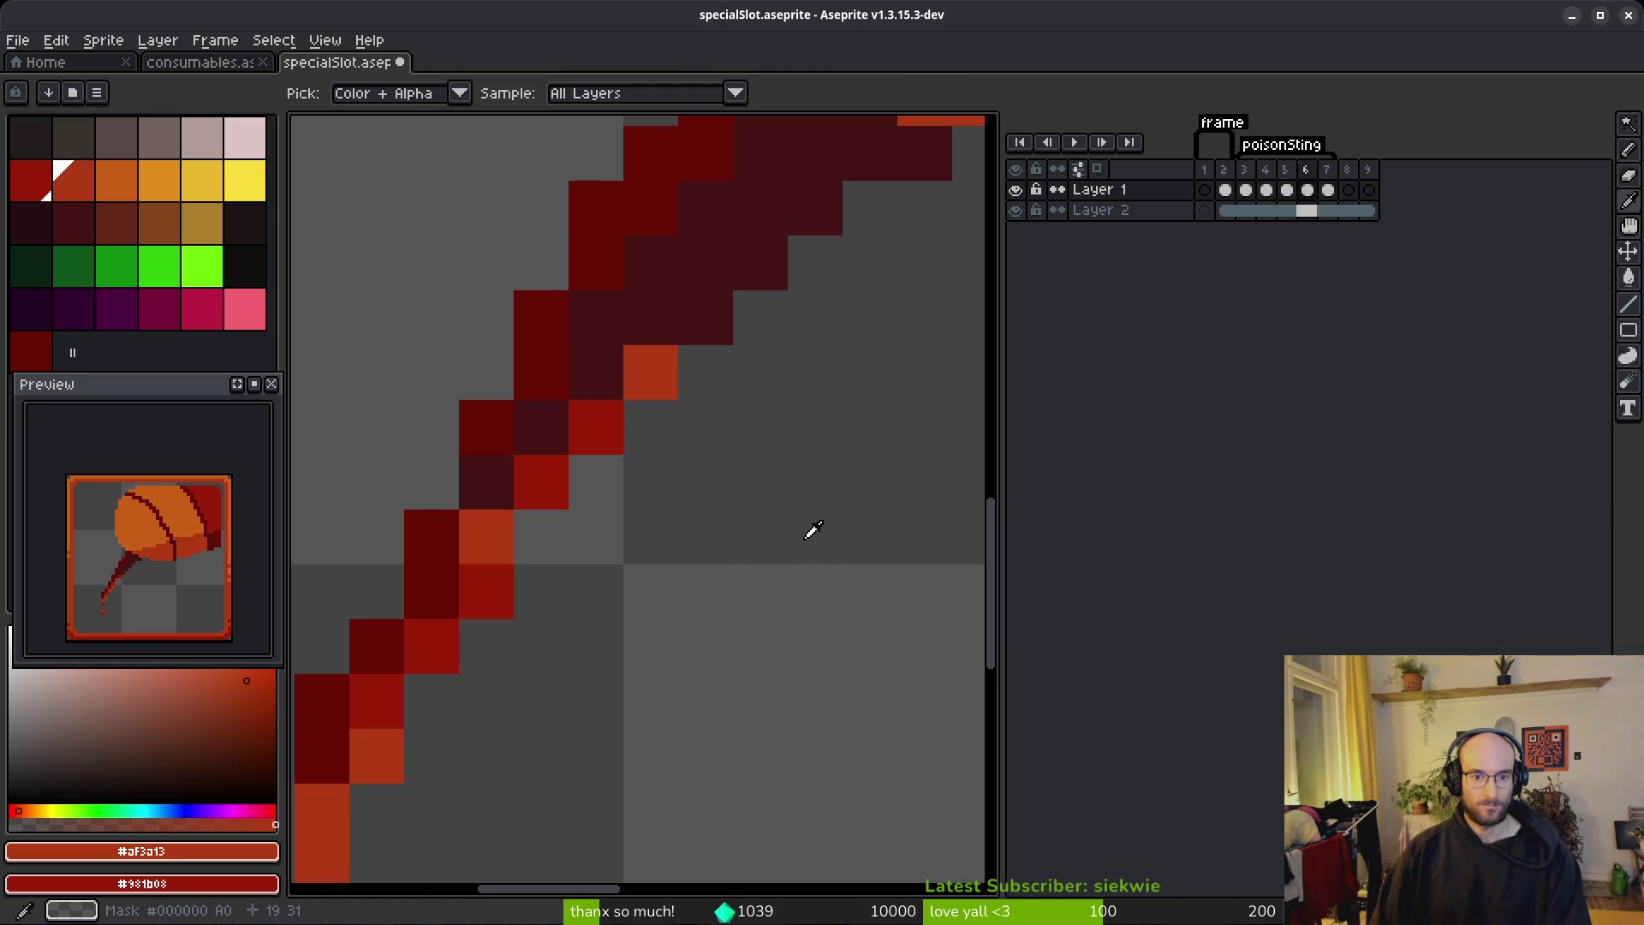
right_click(651, 372)
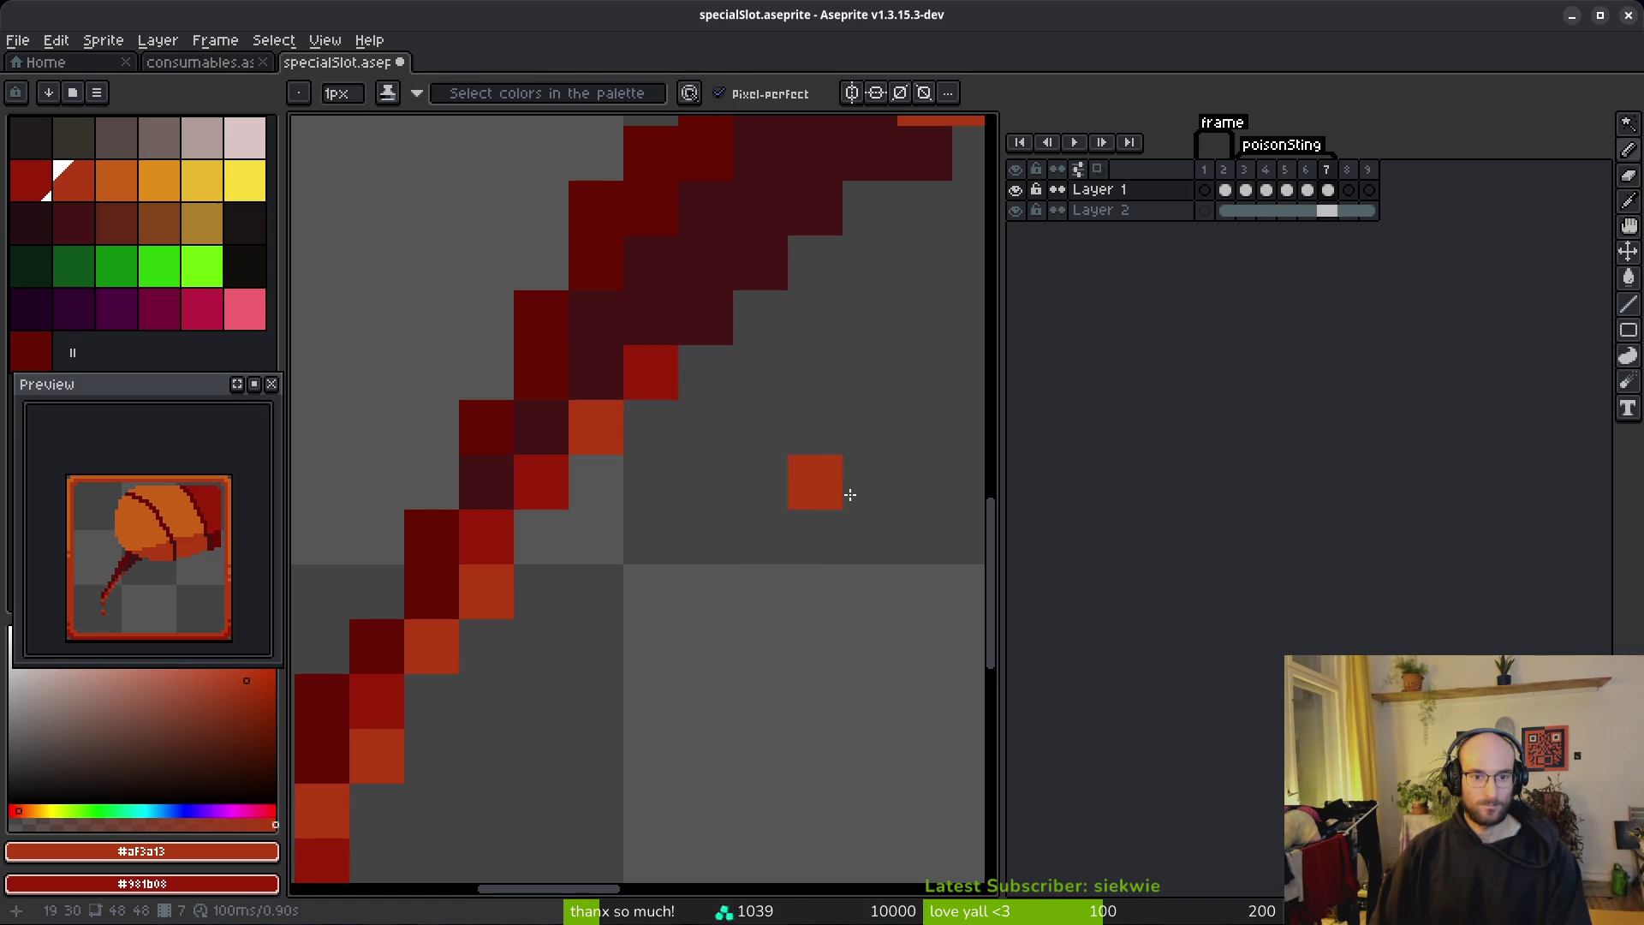
key(alt)
click(625, 587)
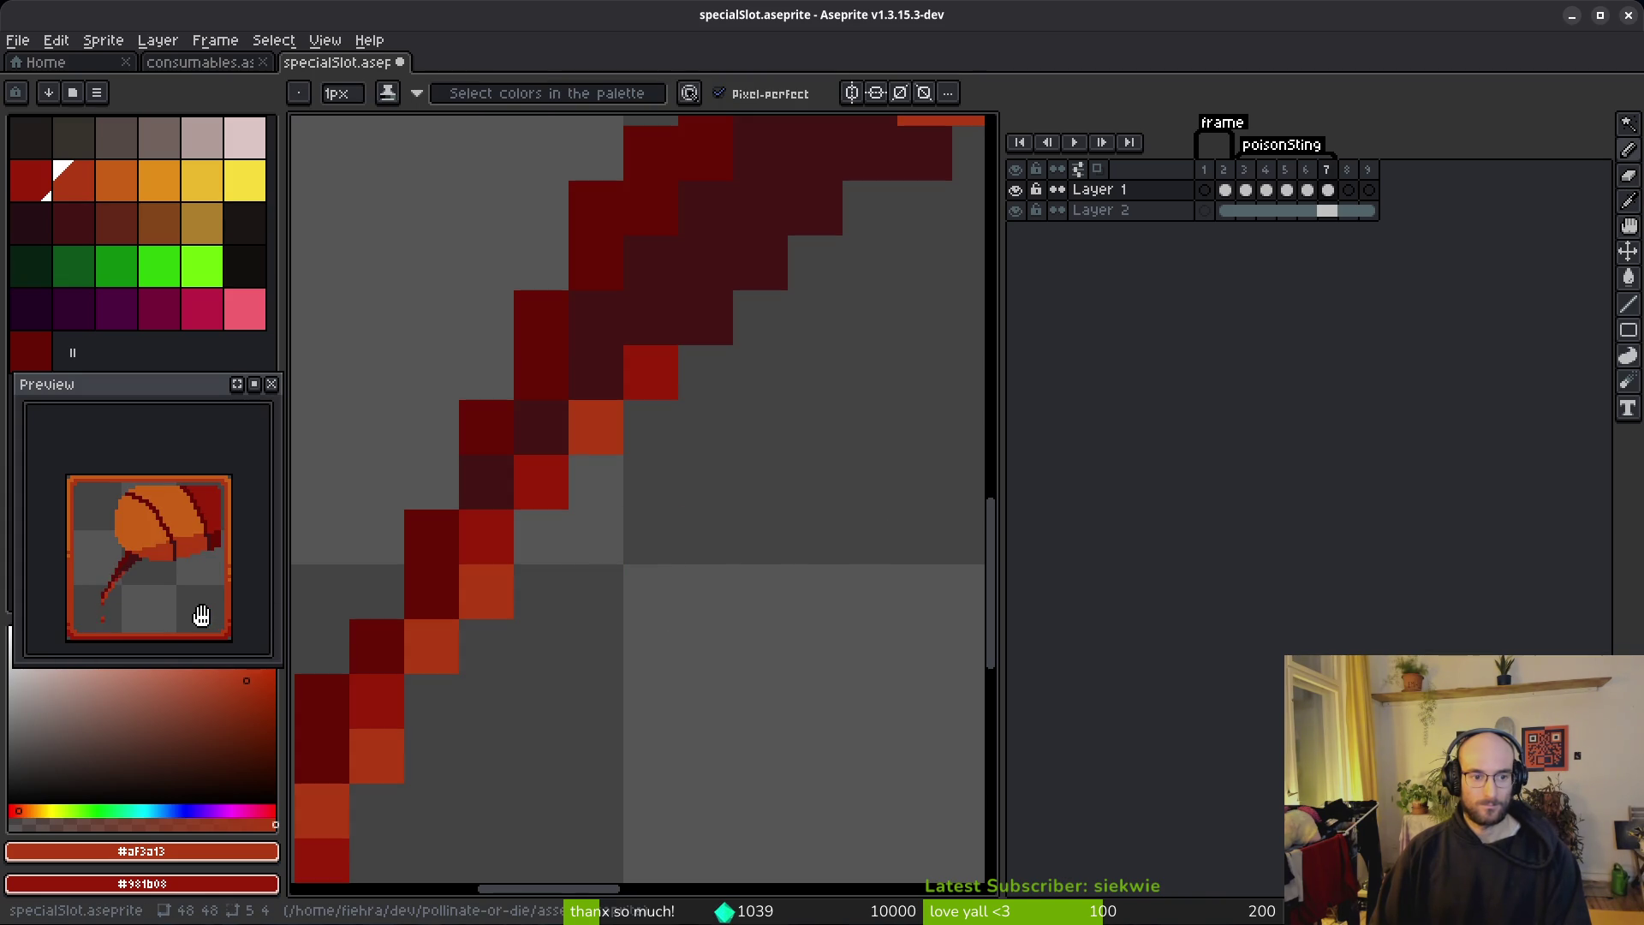
mouse_move(189, 607)
mouse_down()
mouse_move(155, 584)
mouse_move(162, 565)
mouse_move(151, 587)
mouse_up()
key(ctrl+s)
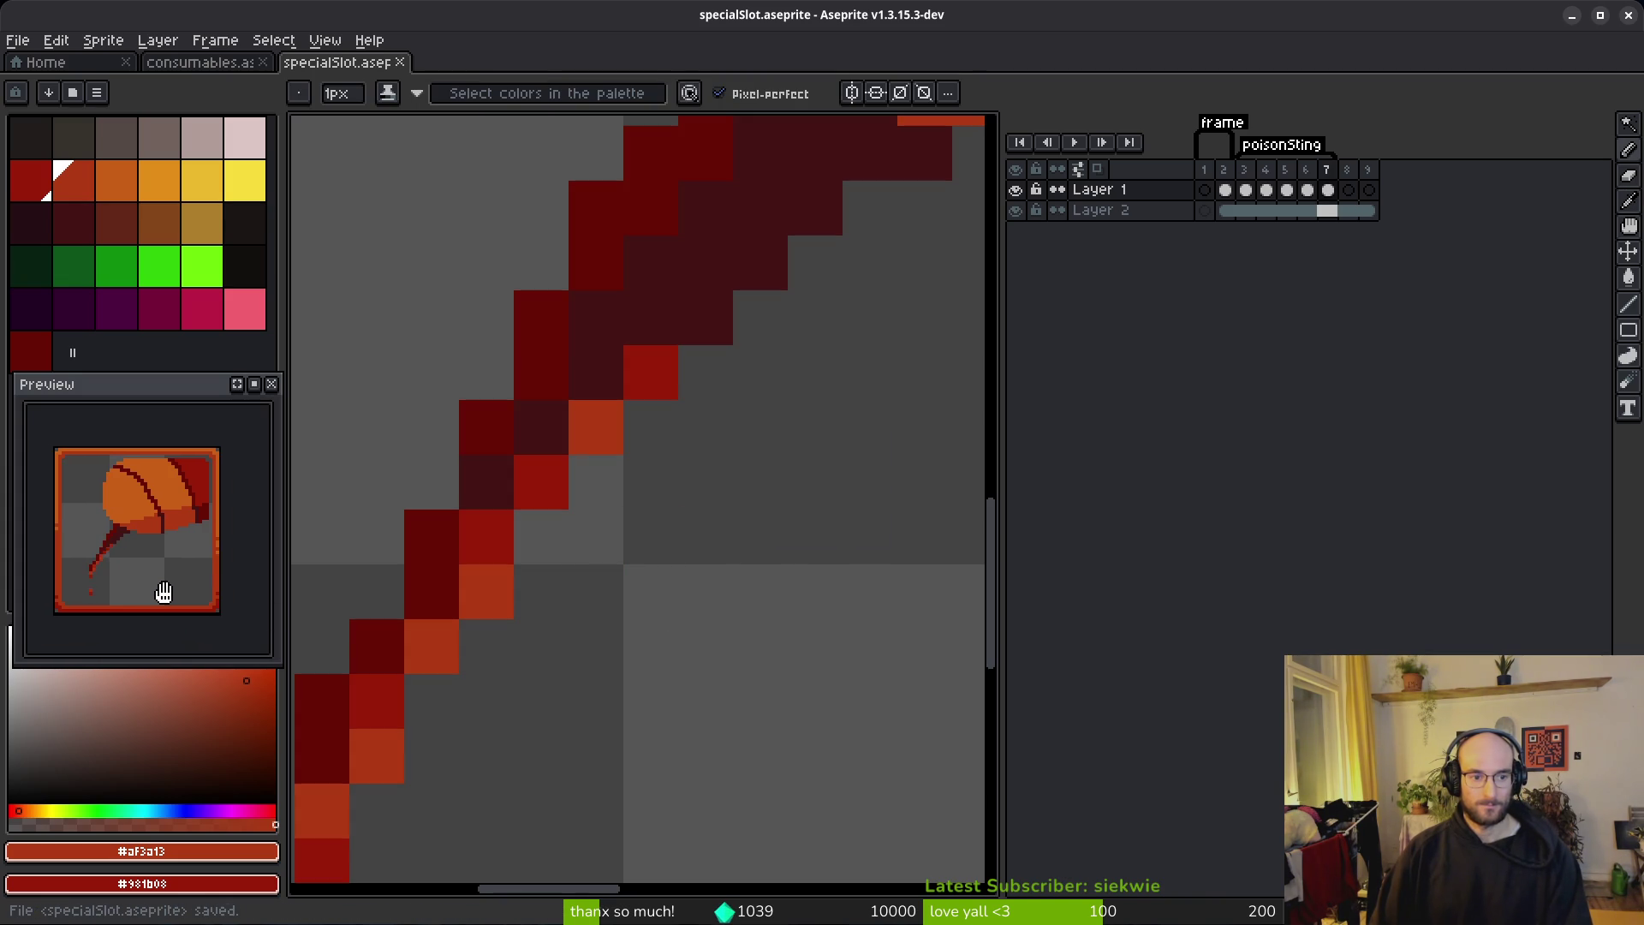
Step: Replay the animation, add a venom pixel near the stinger tip, and undo an extra drop
scroll(555, 589, down, 1)
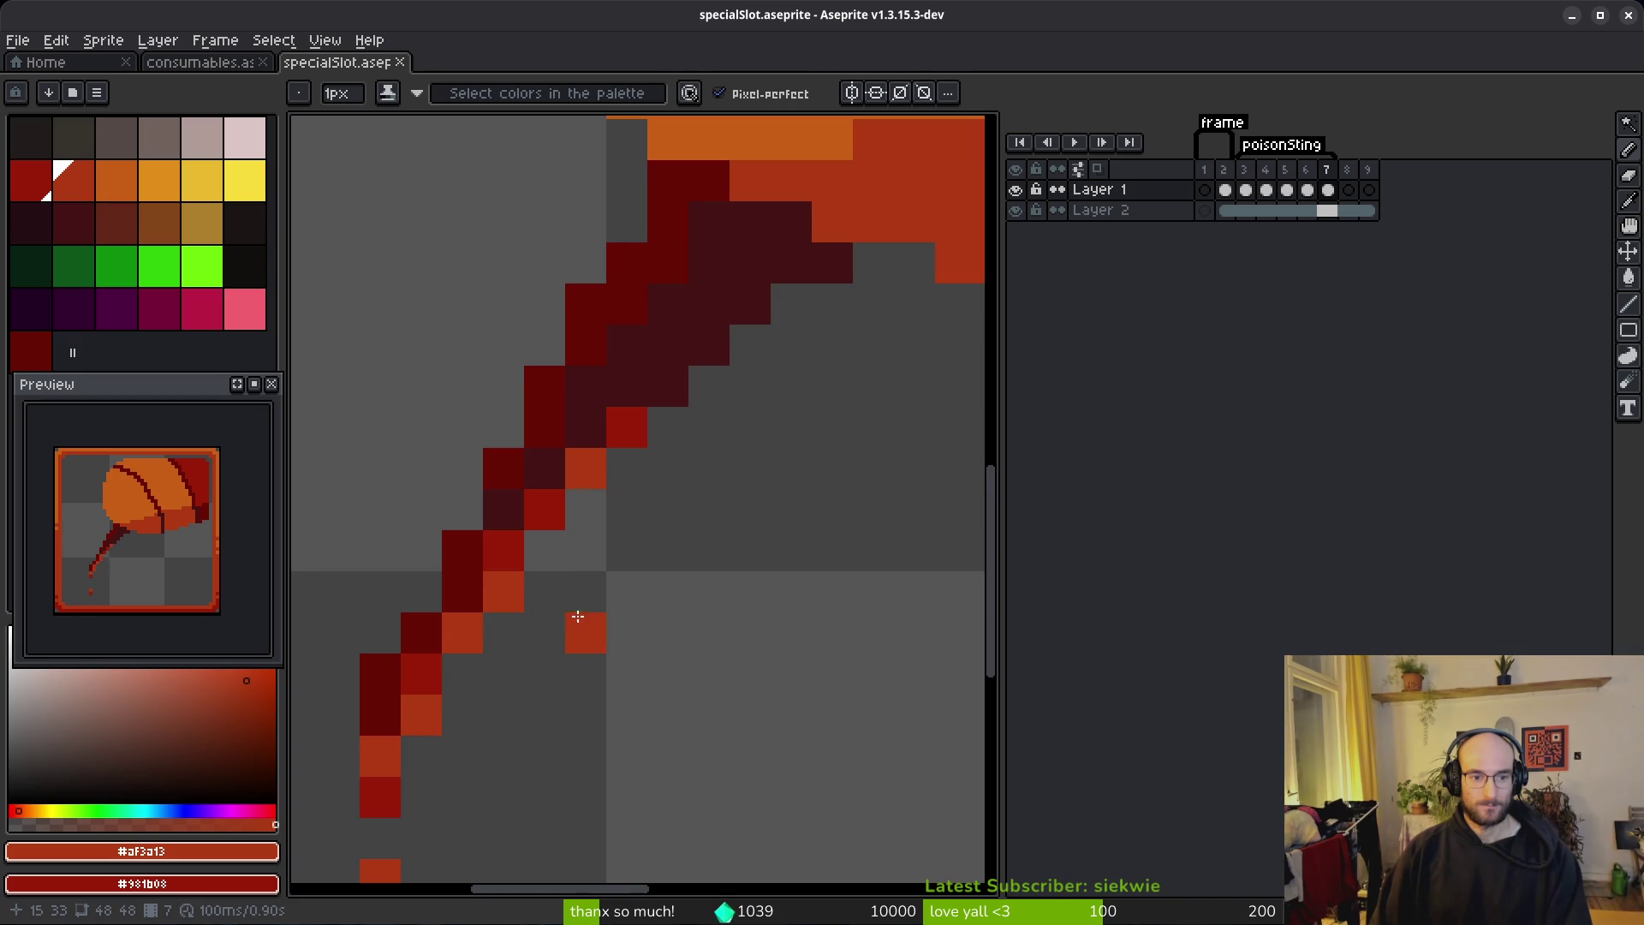
scroll(673, 549, down, 1)
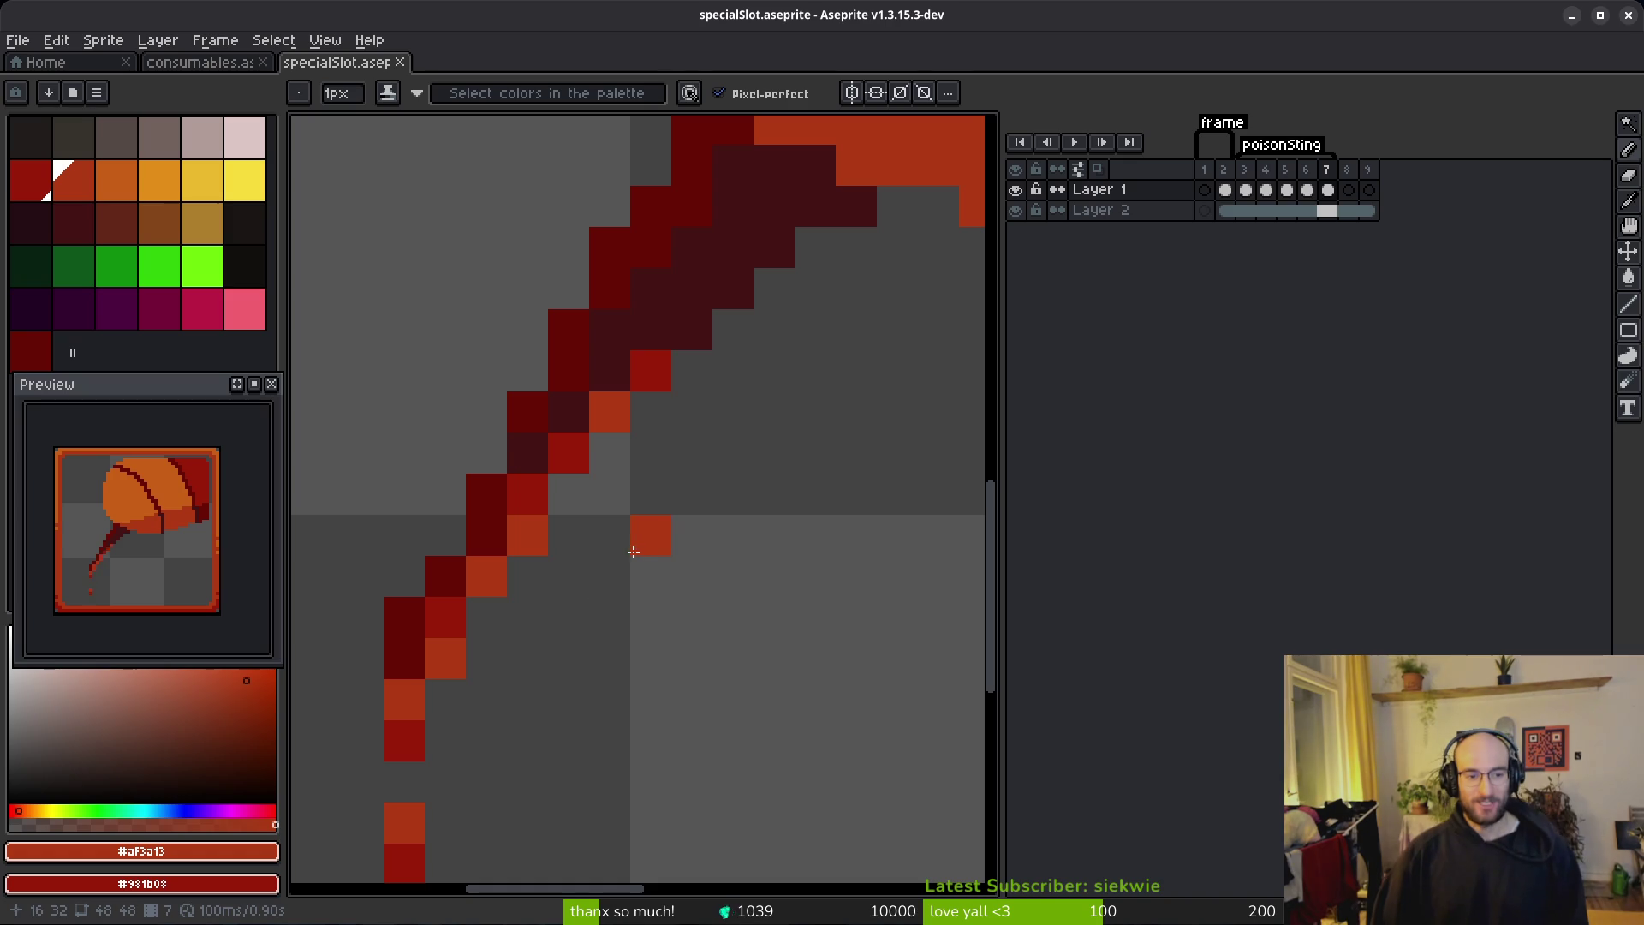
key(Return)
key(i)
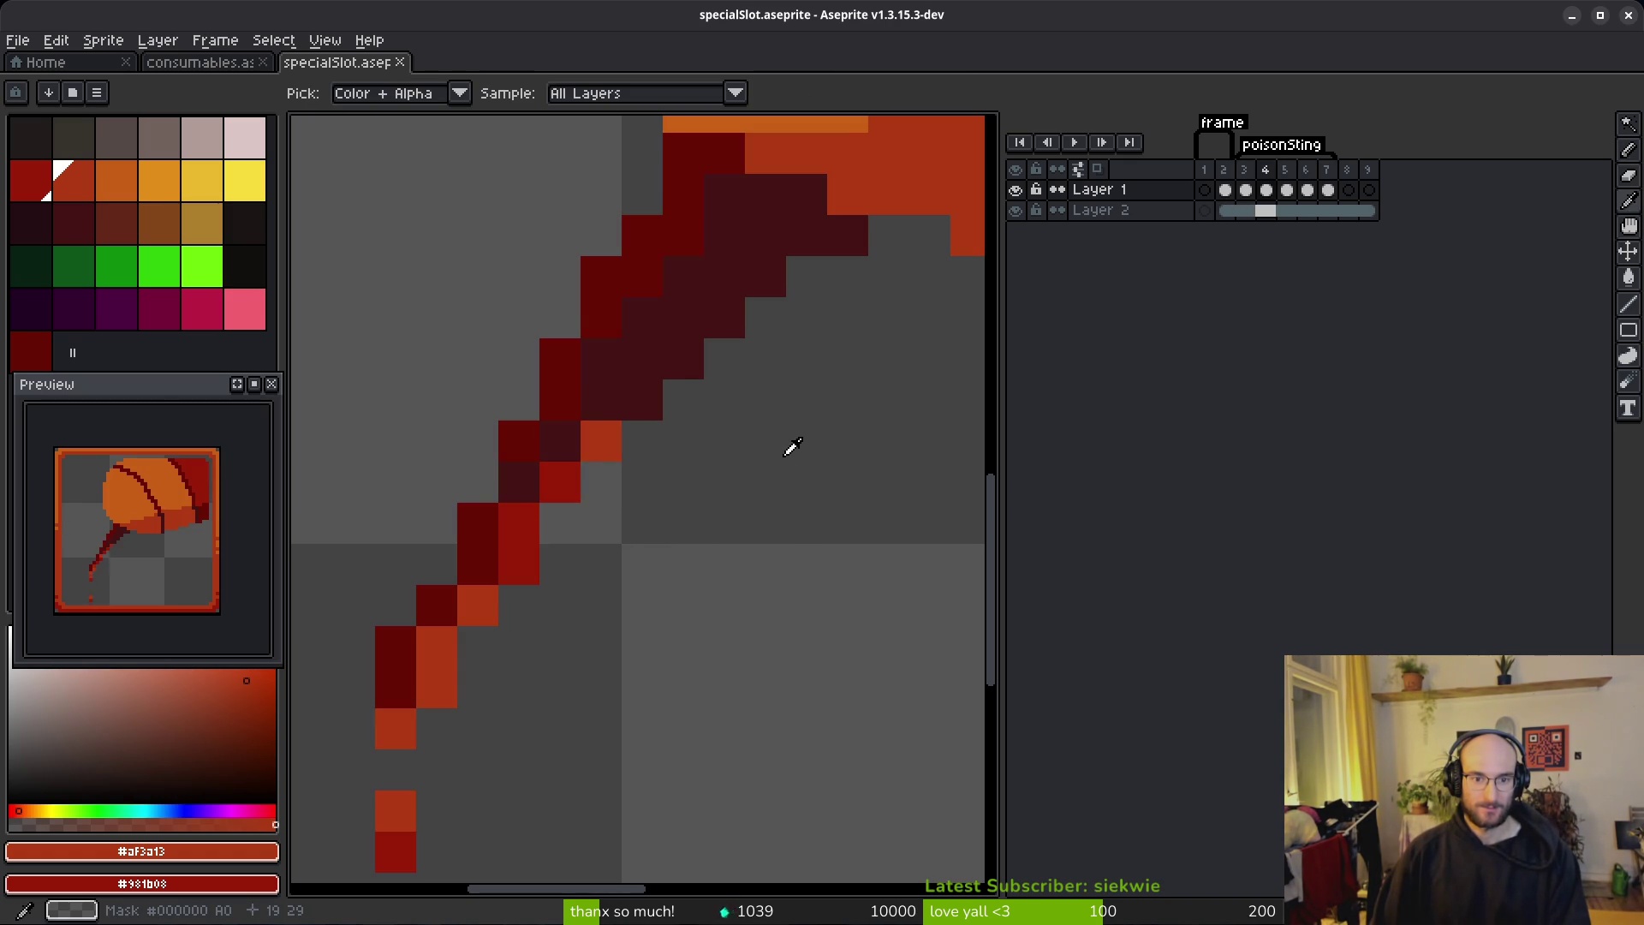
key(b)
click(634, 398)
key(i)
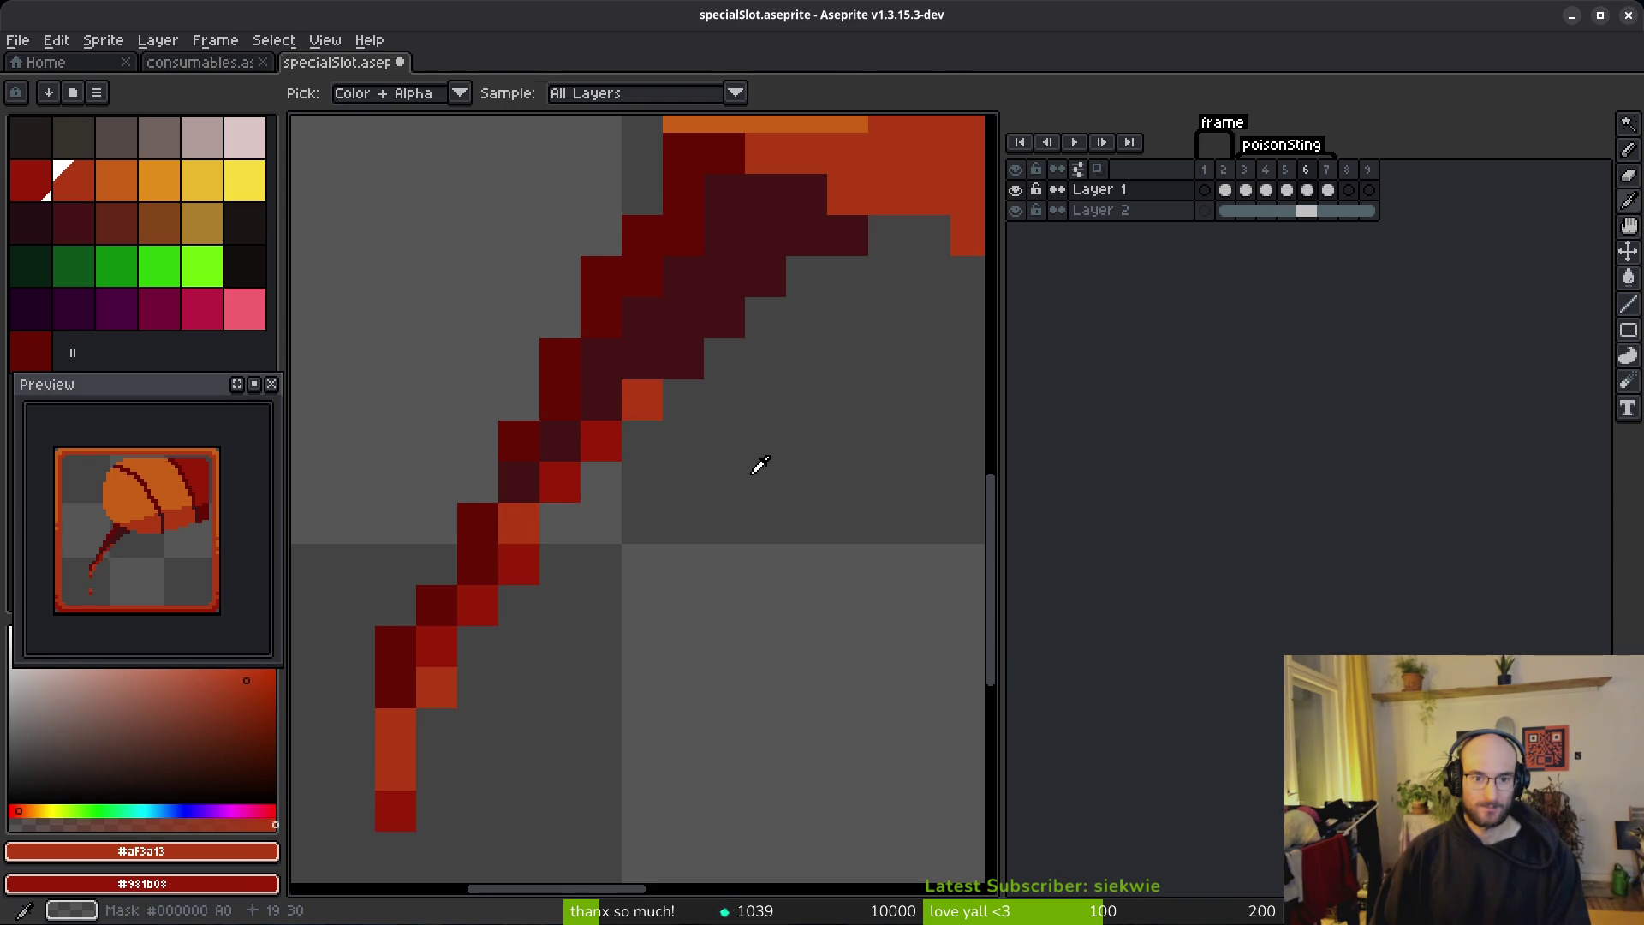
key(b)
click(659, 491)
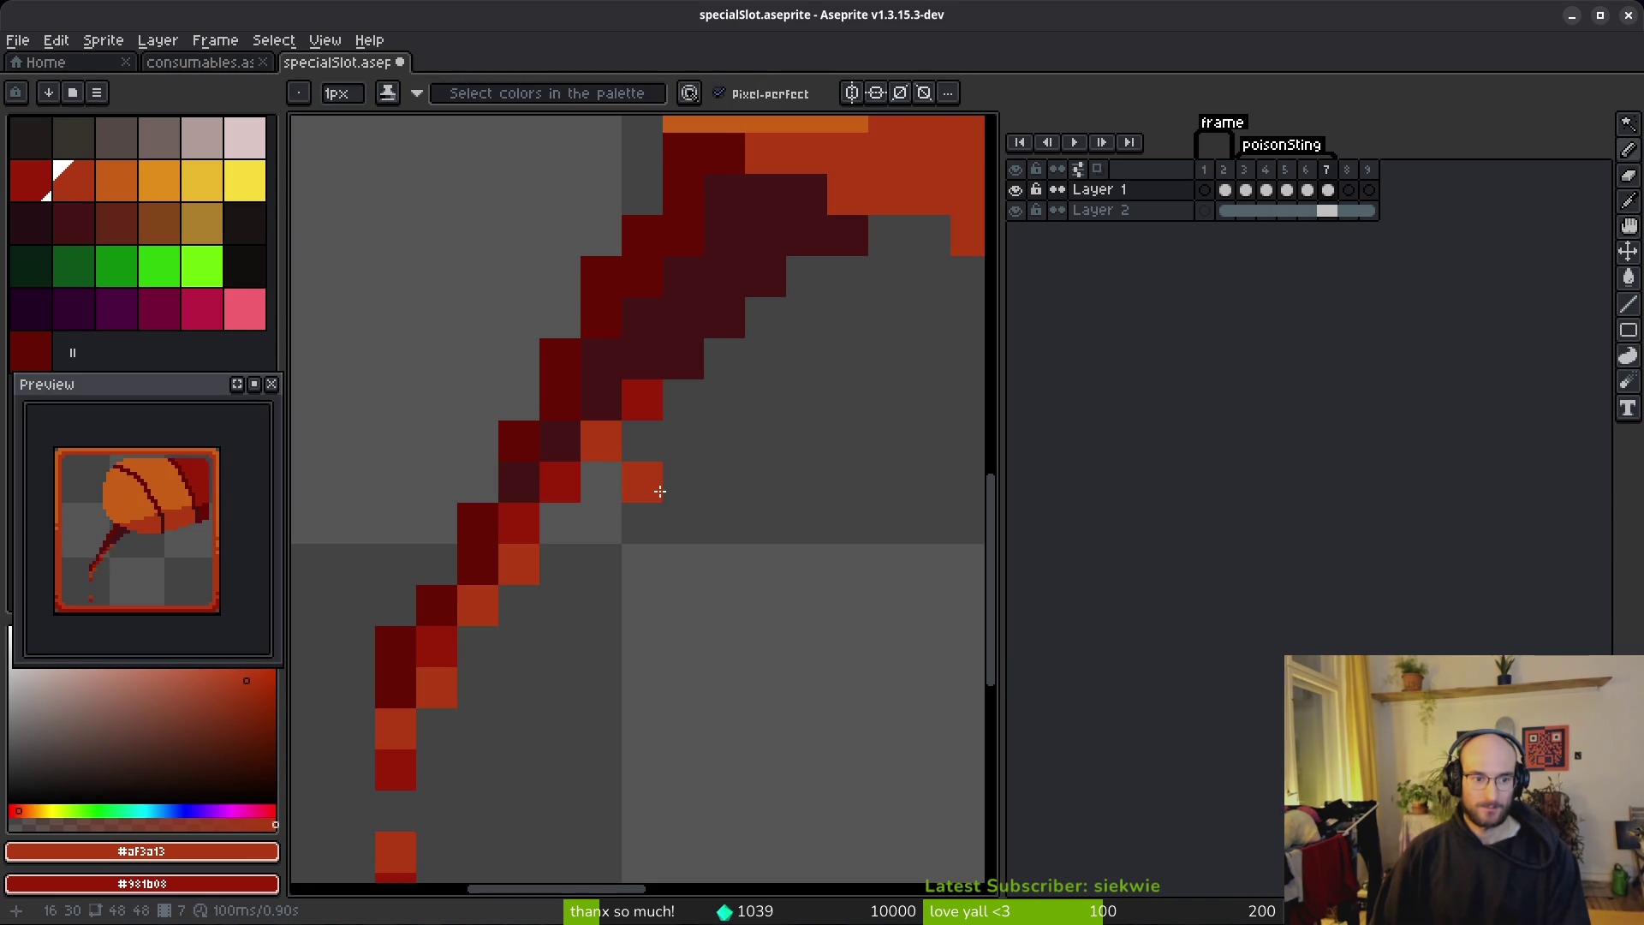
key(ctrl+z)
scroll(171, 591, down, 2)
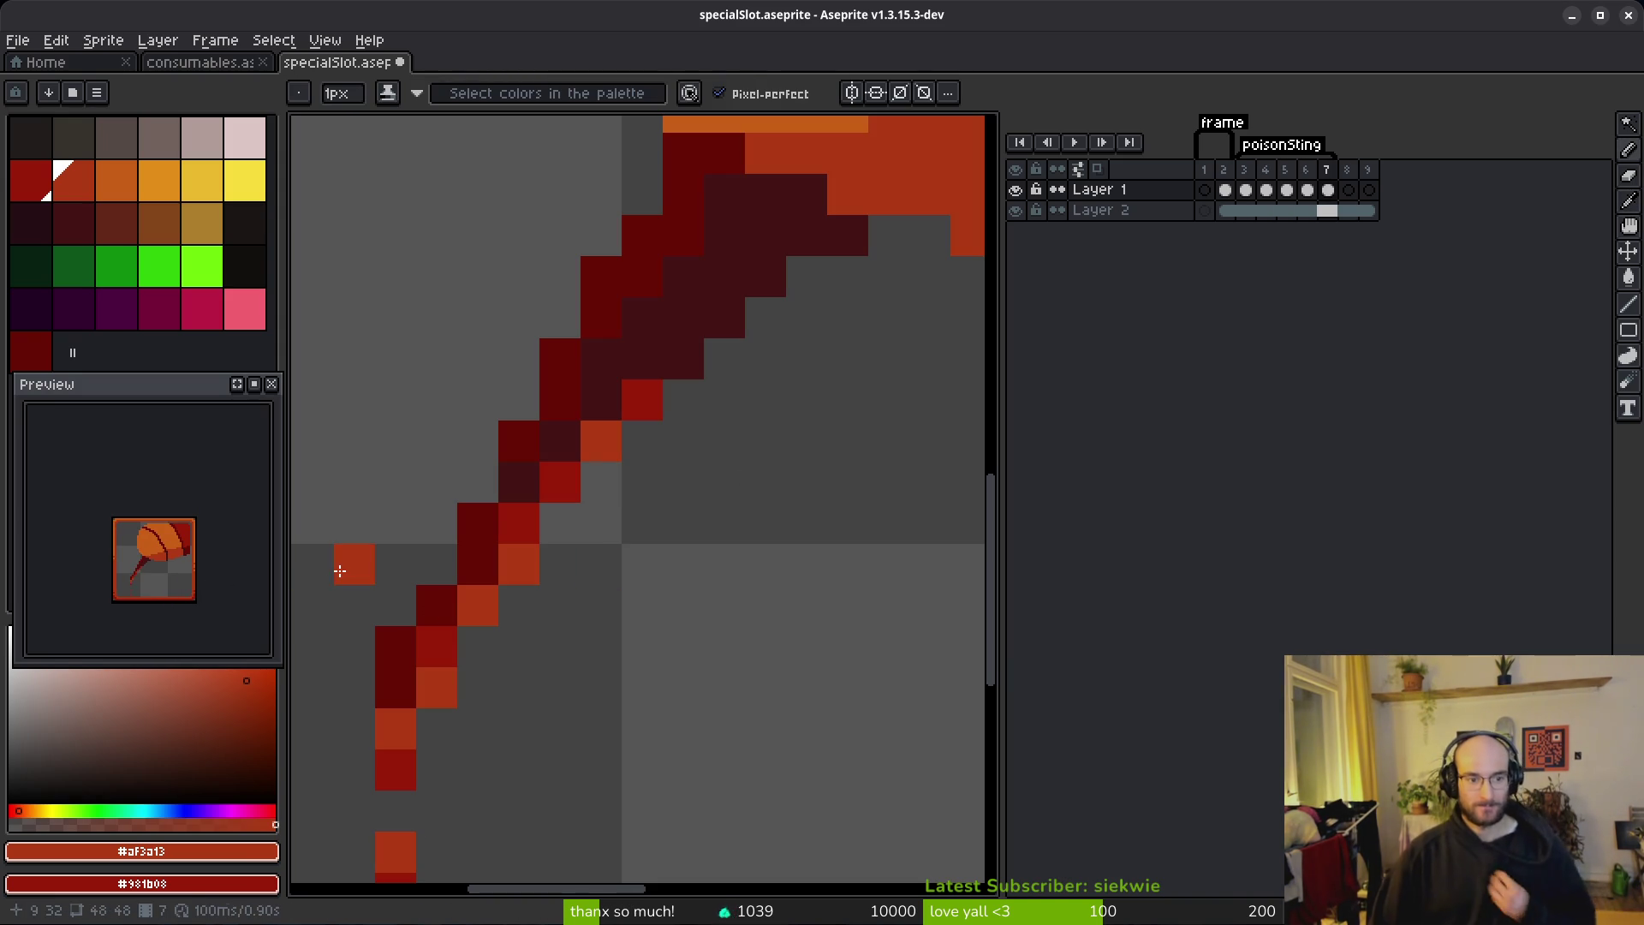
scroll(610, 525, down, 3)
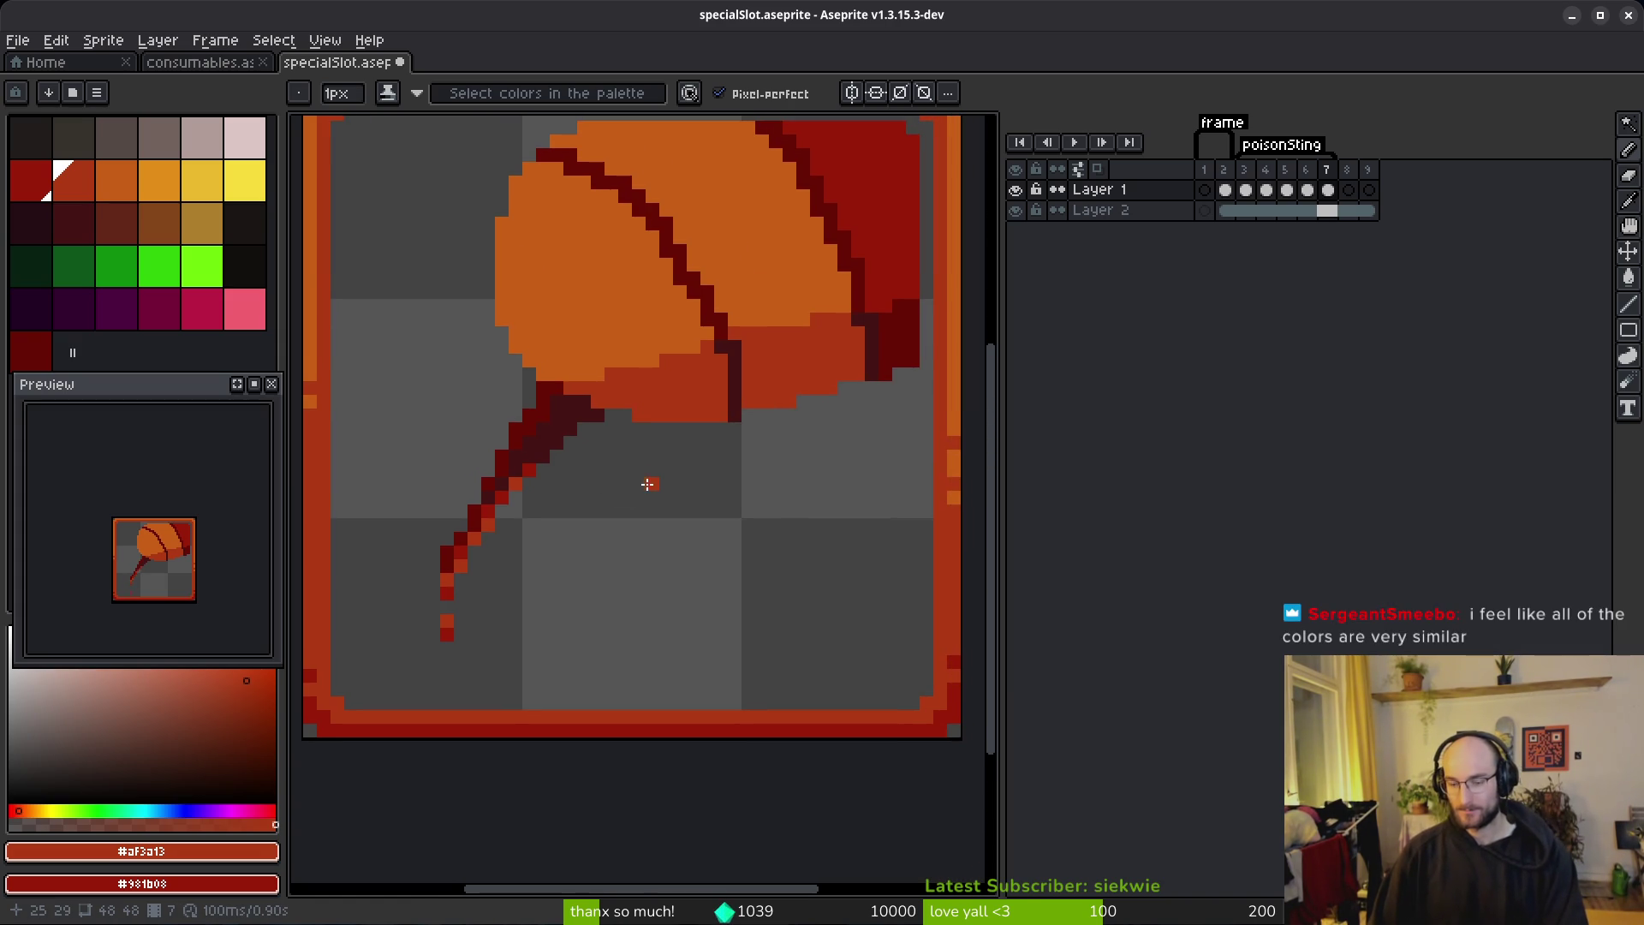
Step: Save specialSlot.aseprite with the whole stinger in view
scroll(649, 484, down, 1)
drag(631, 488, 602, 555)
key(ctrl+s)
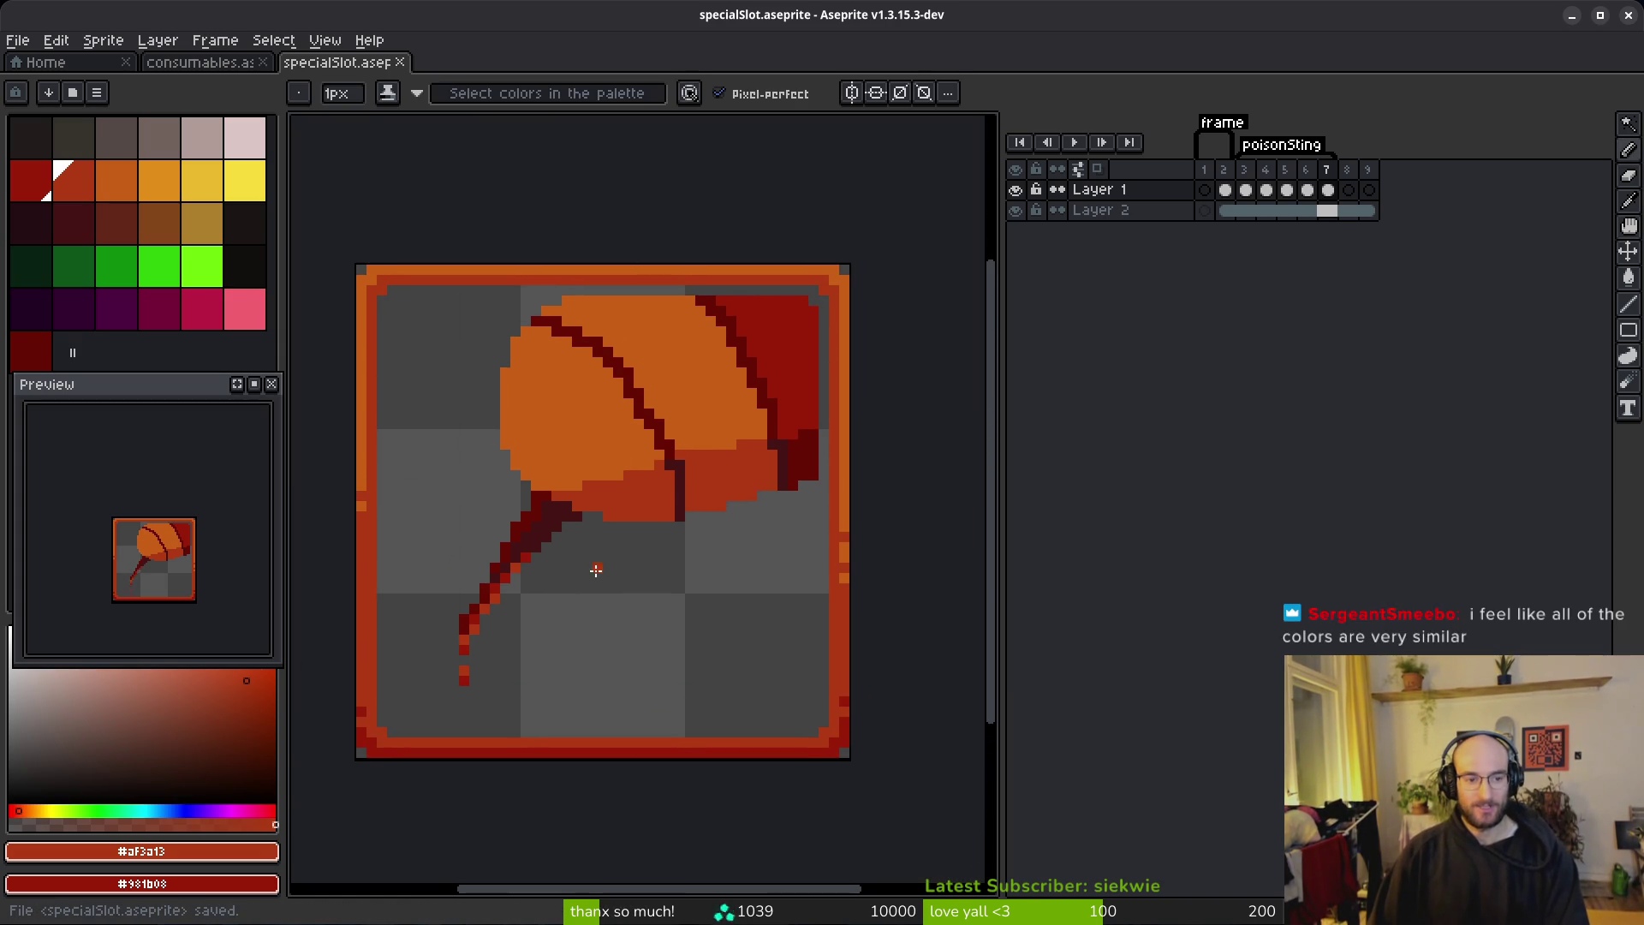
scroll(604, 560, up, 1)
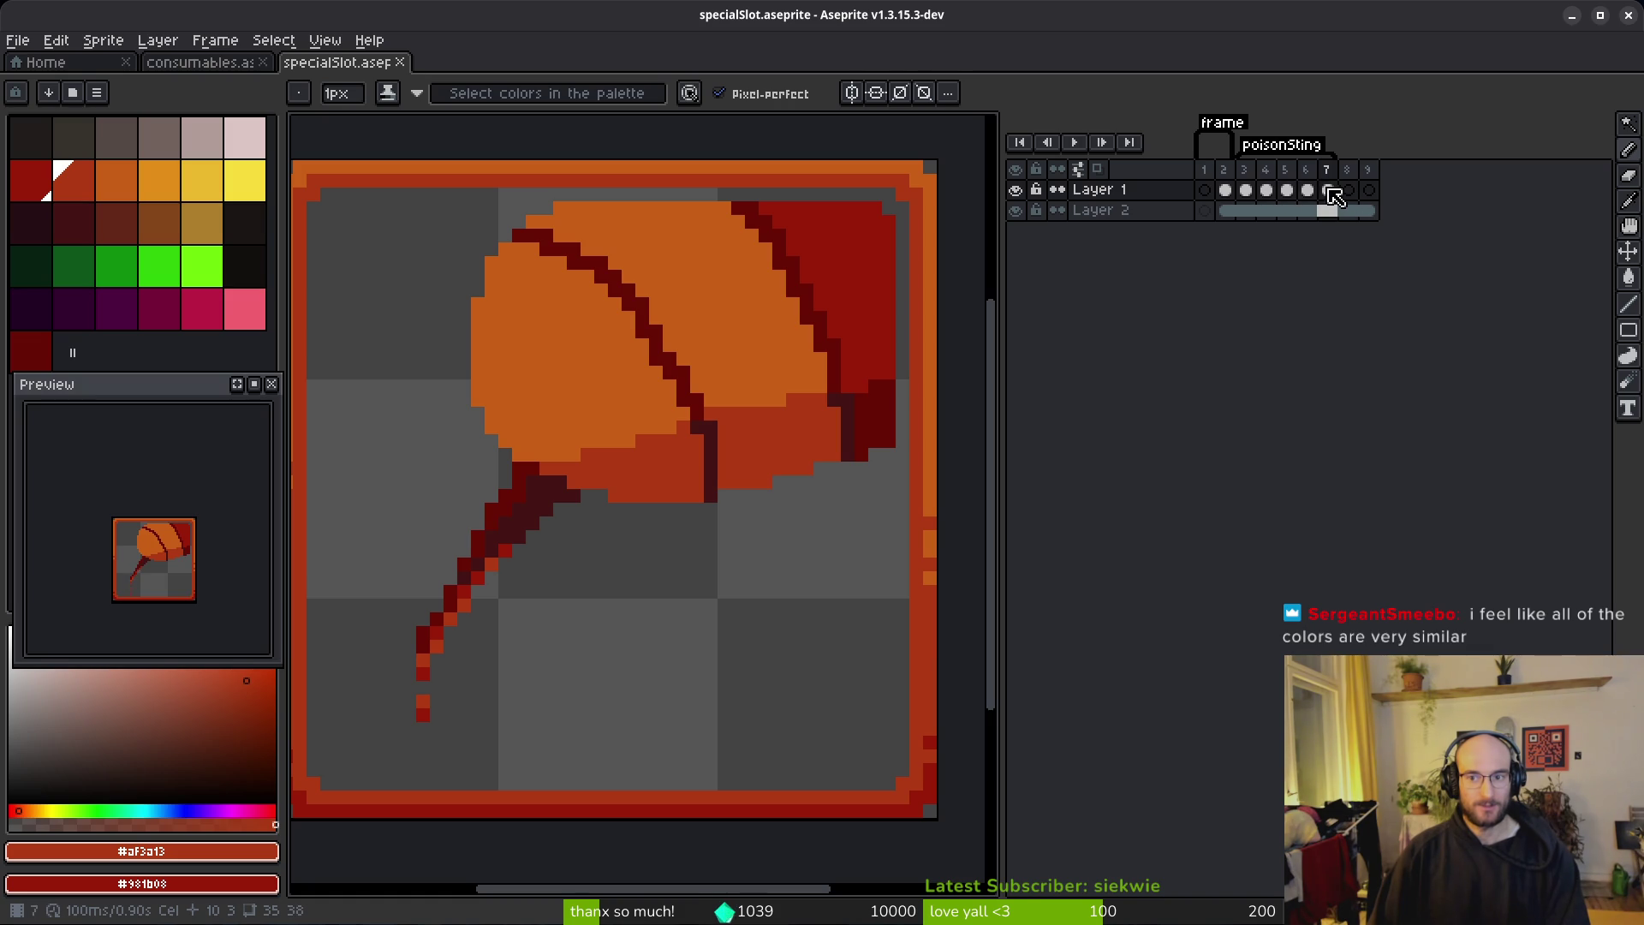
Step: Go to frame 4 to check the venom drop falling toward the bottom border
click(1258, 190)
click(1287, 191)
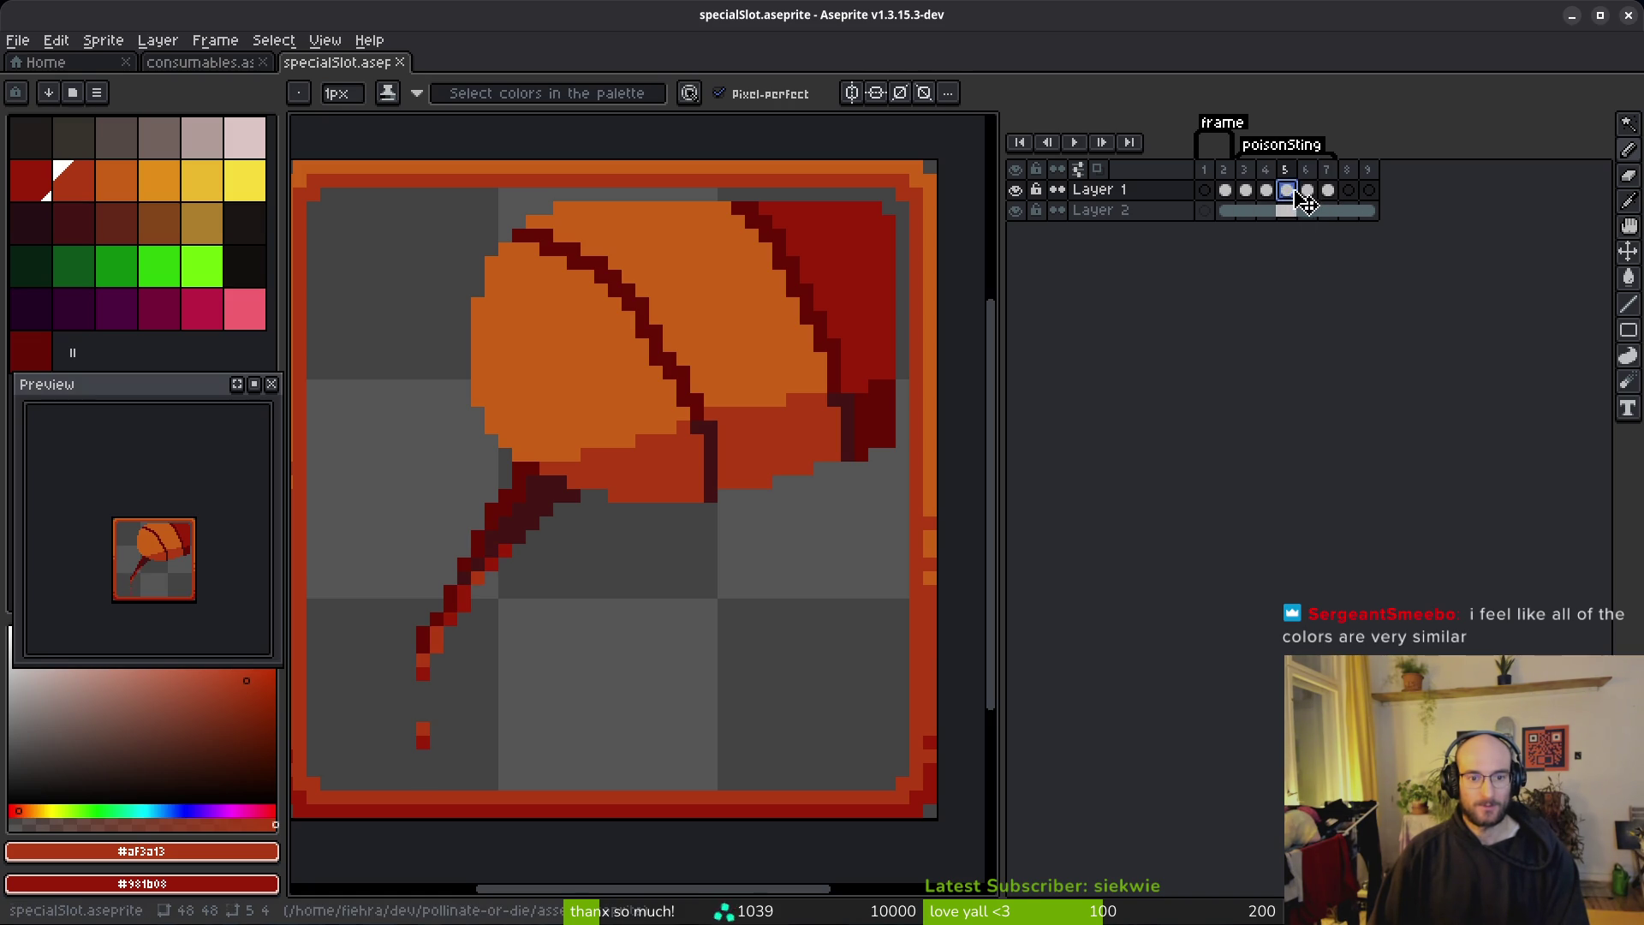
key(Left)
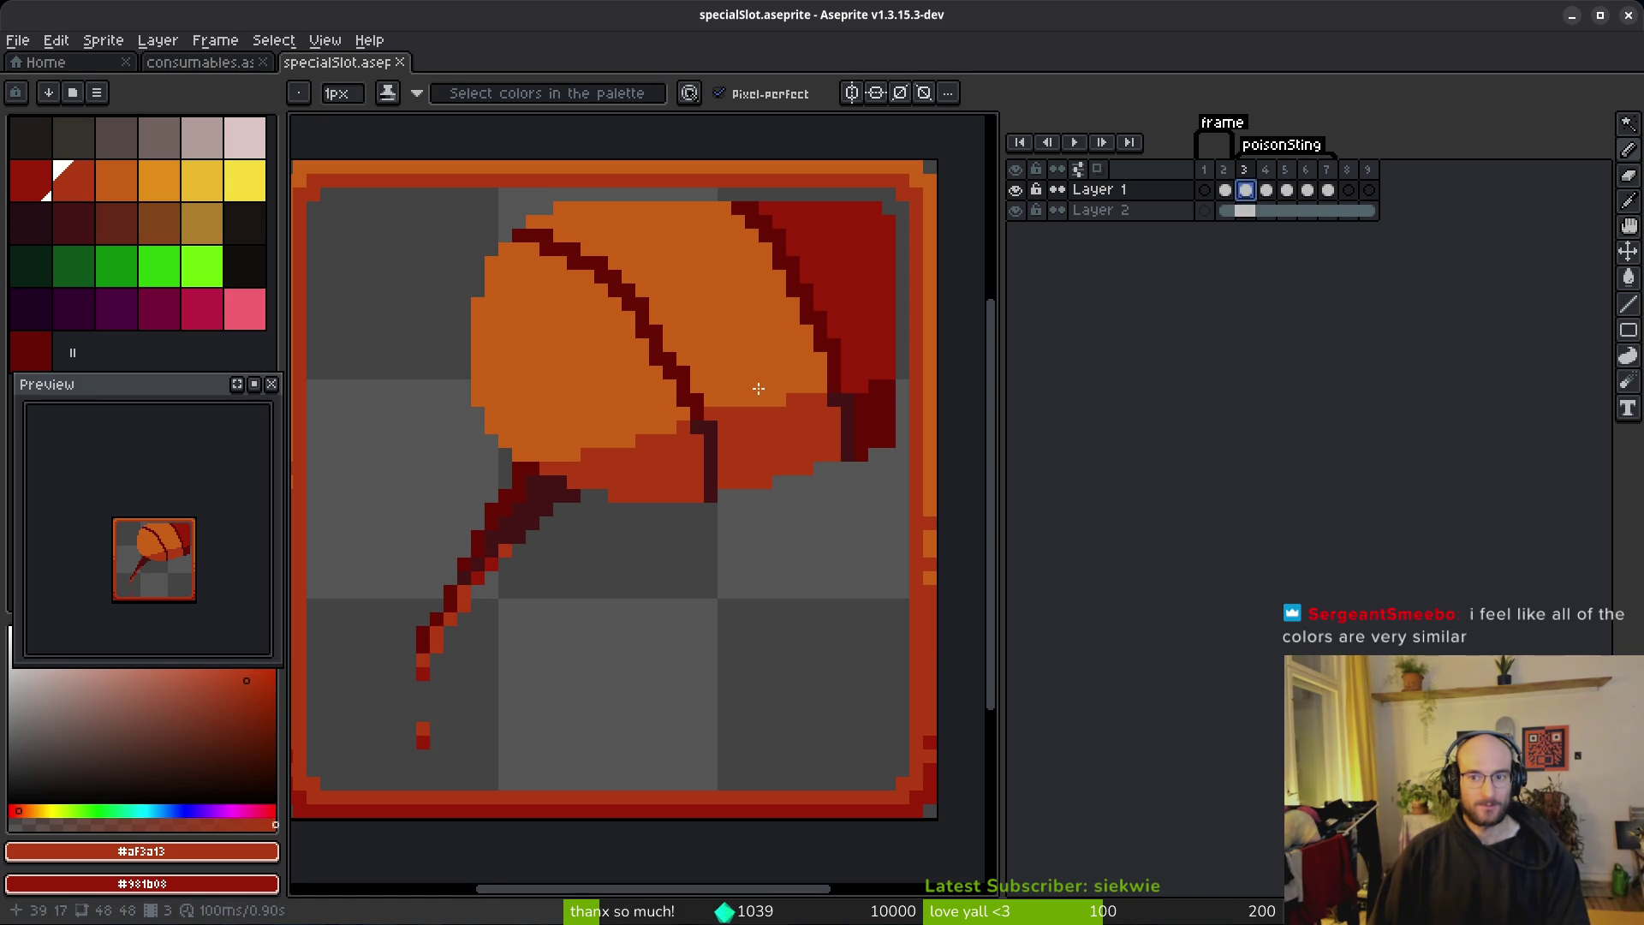
drag(555, 383, 513, 402)
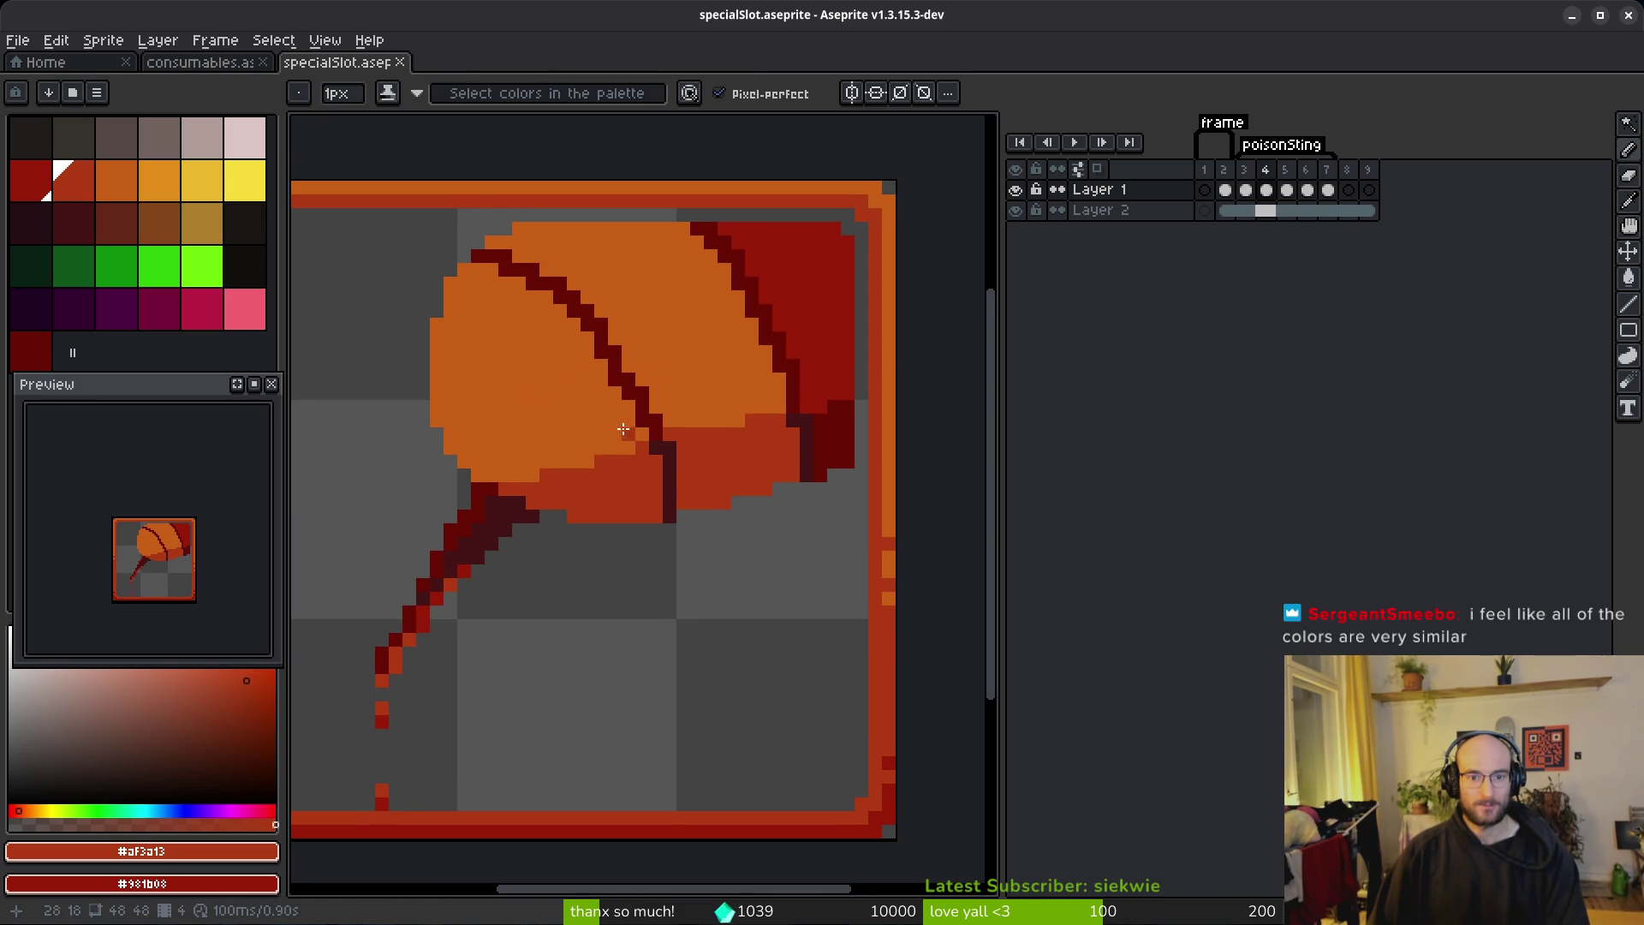
Step: Sample the stinger's orange on frame 5 and start a yellow replacement, then cancel it
key(i)
click(484, 342)
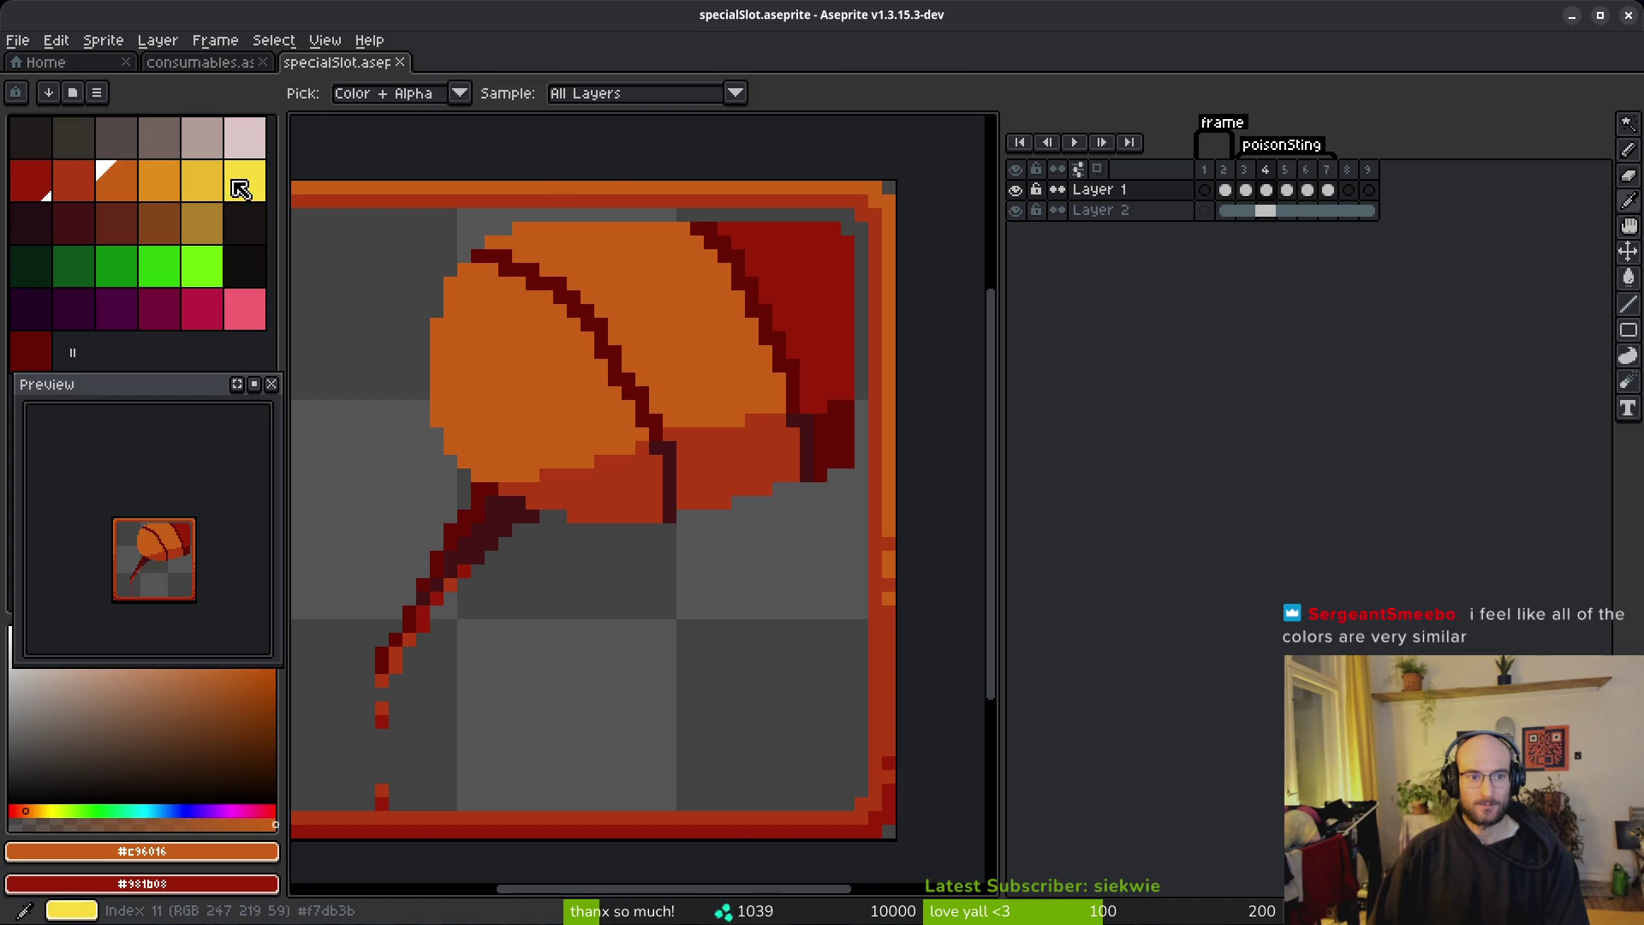
right_click(243, 182)
key(shift+r)
key(Escape)
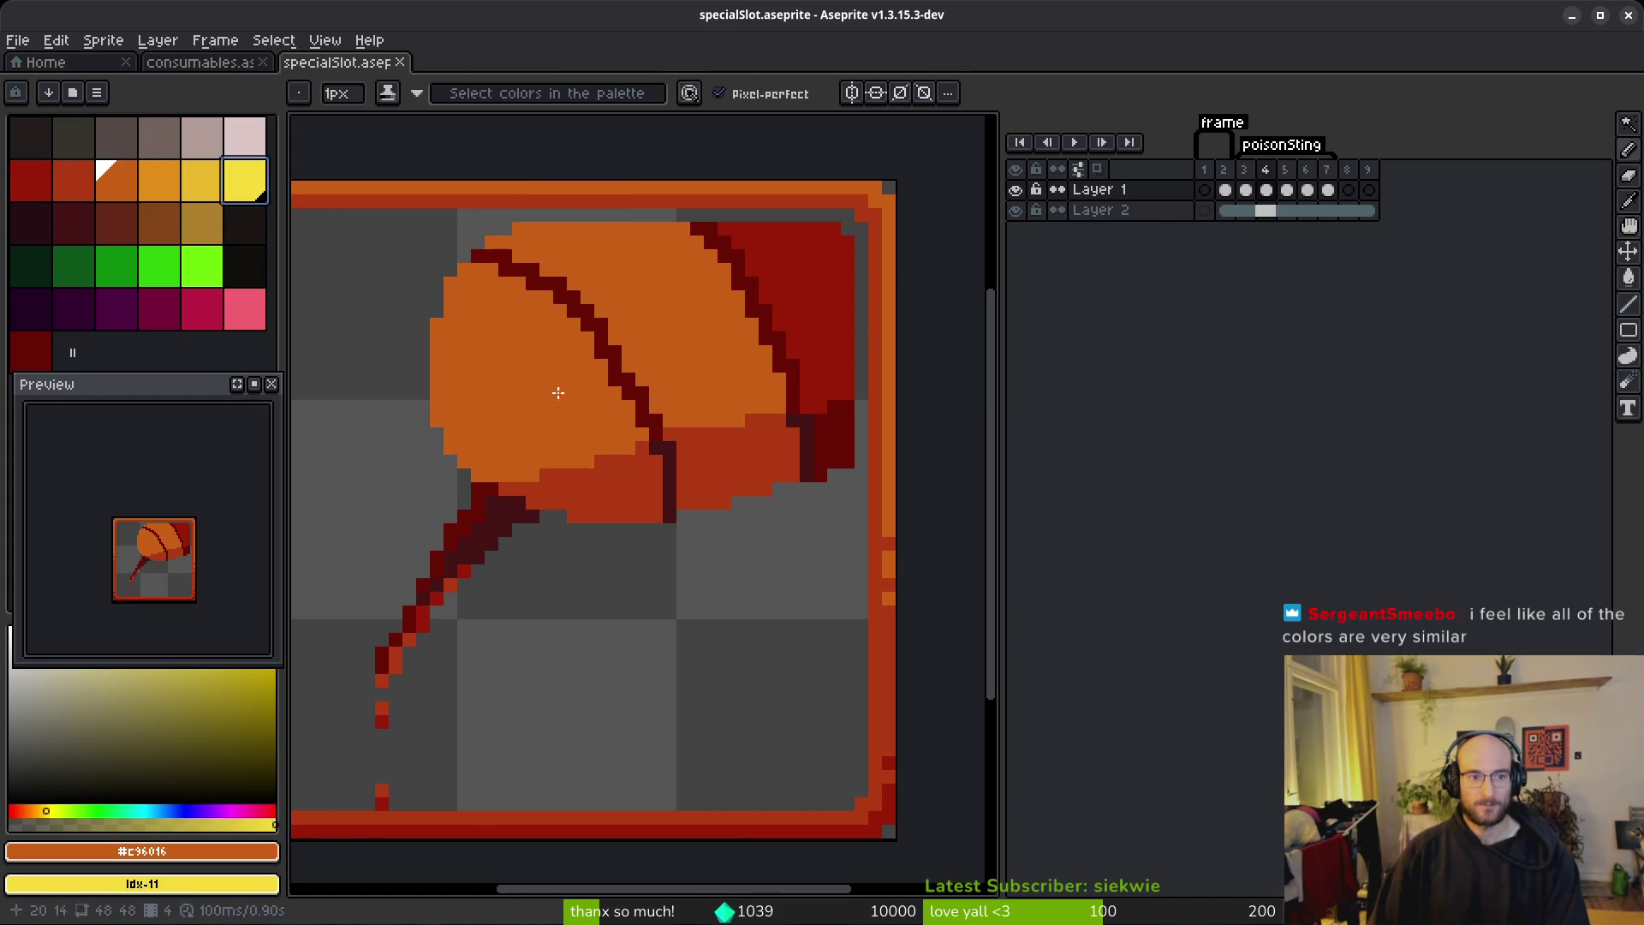
Step: Recolour the stinger body a lighter orange and turn the red-orange areas orange
right_click(157, 186)
key(shift+r)
click(568, 147)
click(73, 182)
right_click(105, 182)
key(shift+r)
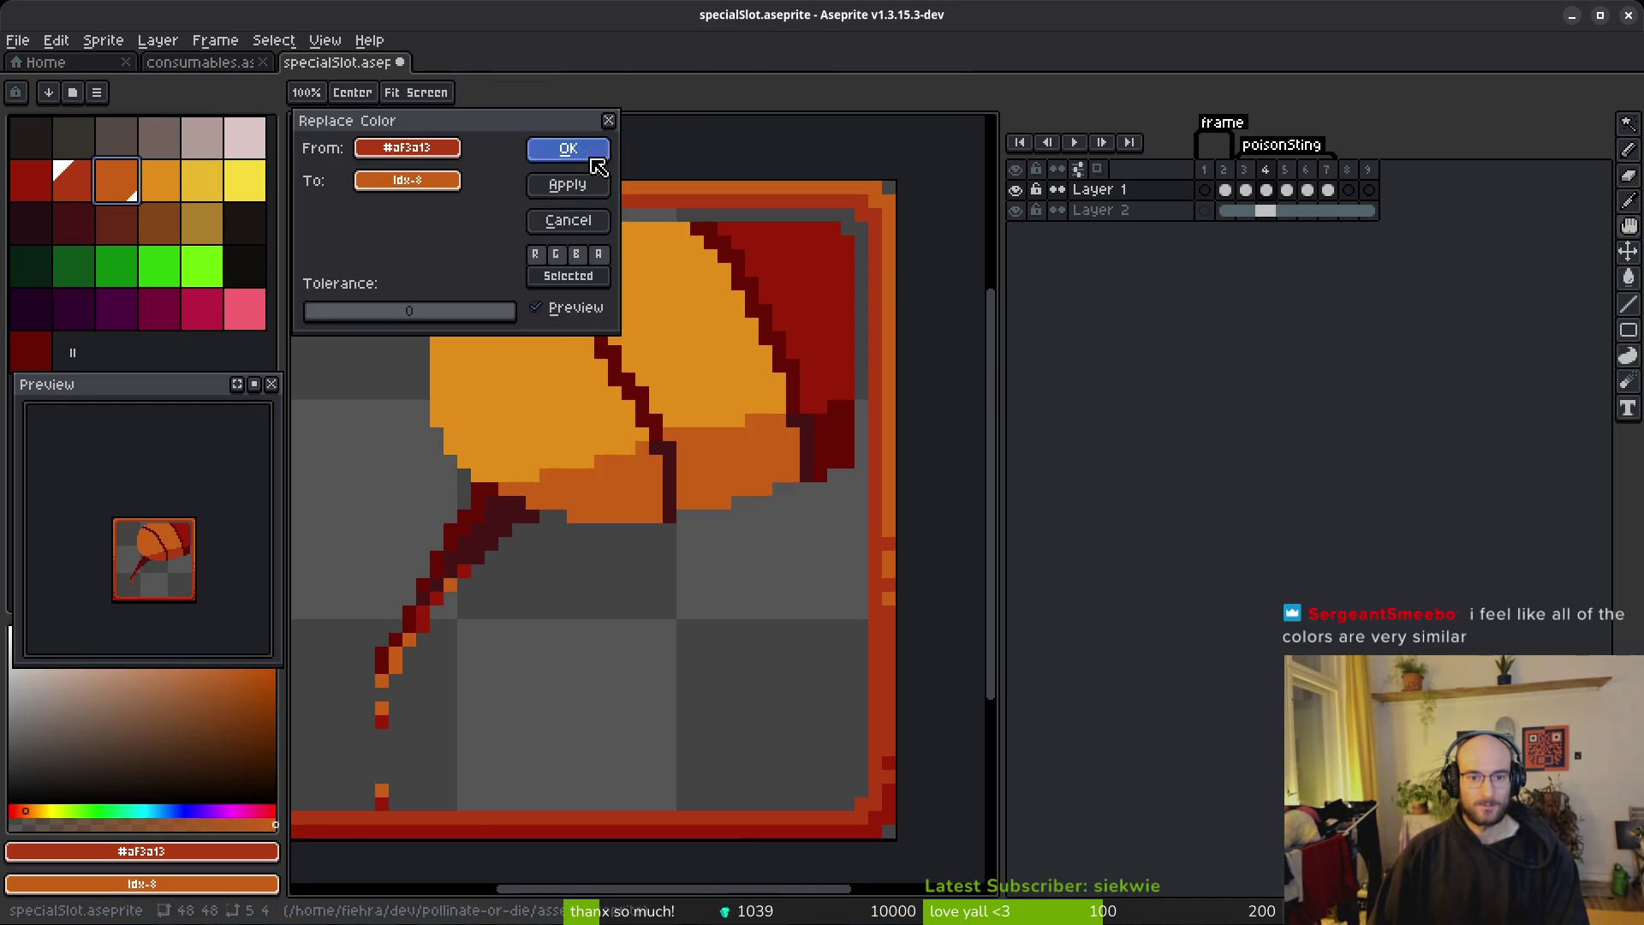
click(593, 158)
Step: Turn the red areas red-orange and the dark outline red
alt+click(828, 332)
right_click(75, 180)
key(shift+r)
click(568, 179)
alt+click(785, 330)
right_click(30, 183)
key(shift+r)
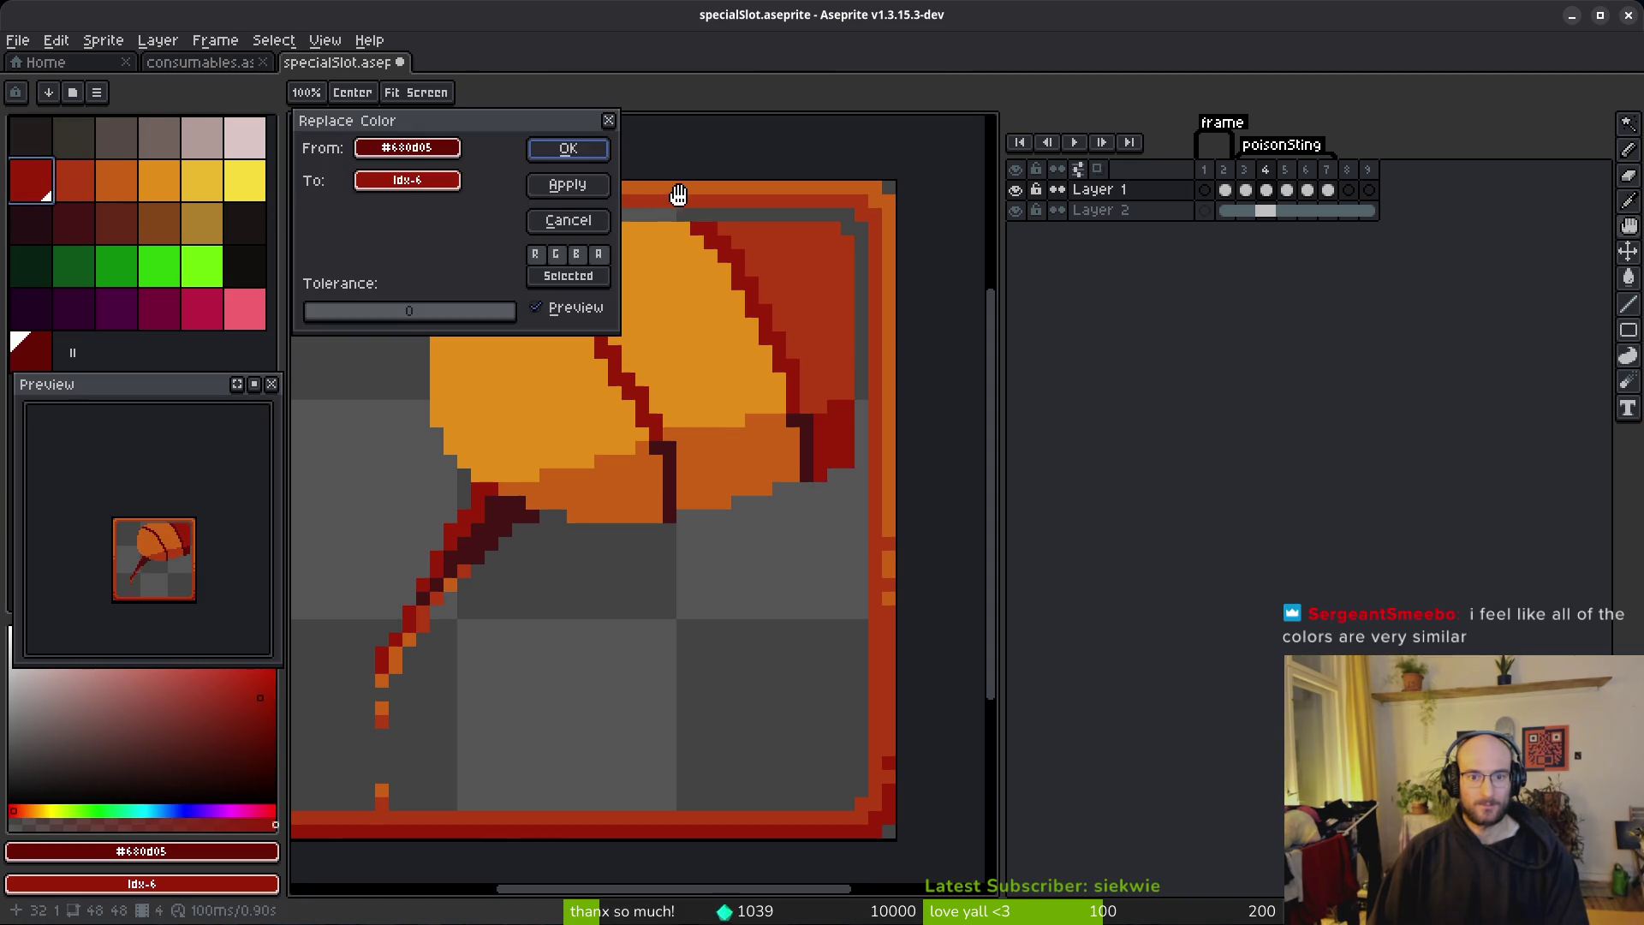
click(560, 152)
Step: Turn the darkest outline pixels red, then undo the recent recolourings
alt+click(490, 556)
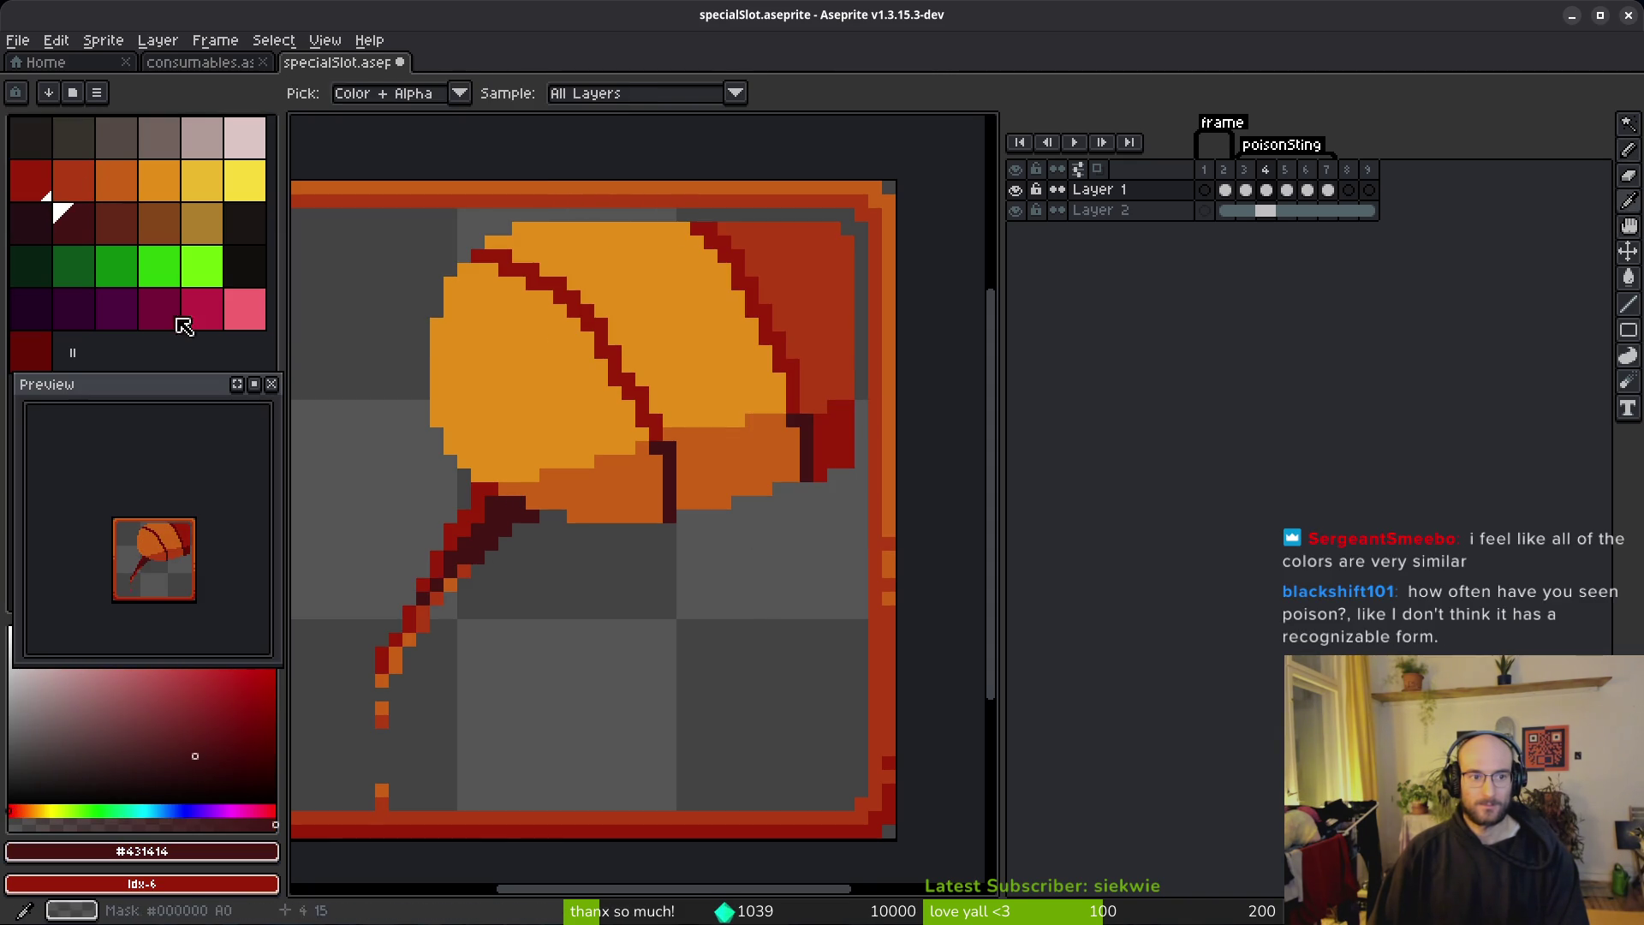
right_click(34, 352)
key(shift+r)
click(579, 154)
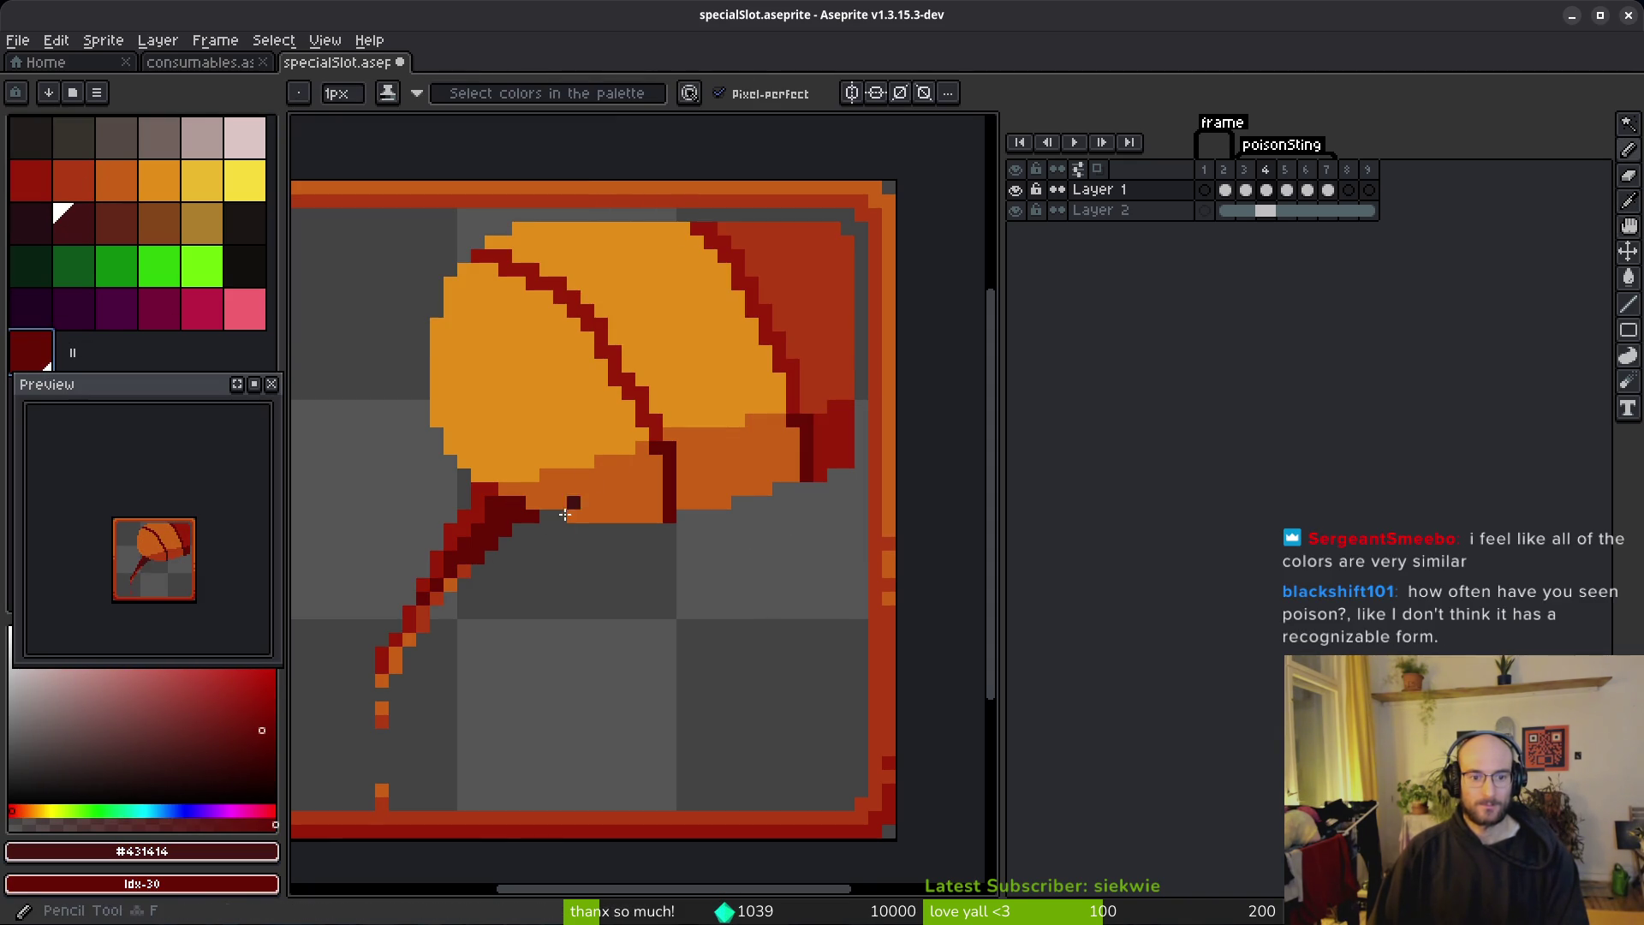
key(ctrl+z)
key(ctrl+z)
key(ctrl+z)
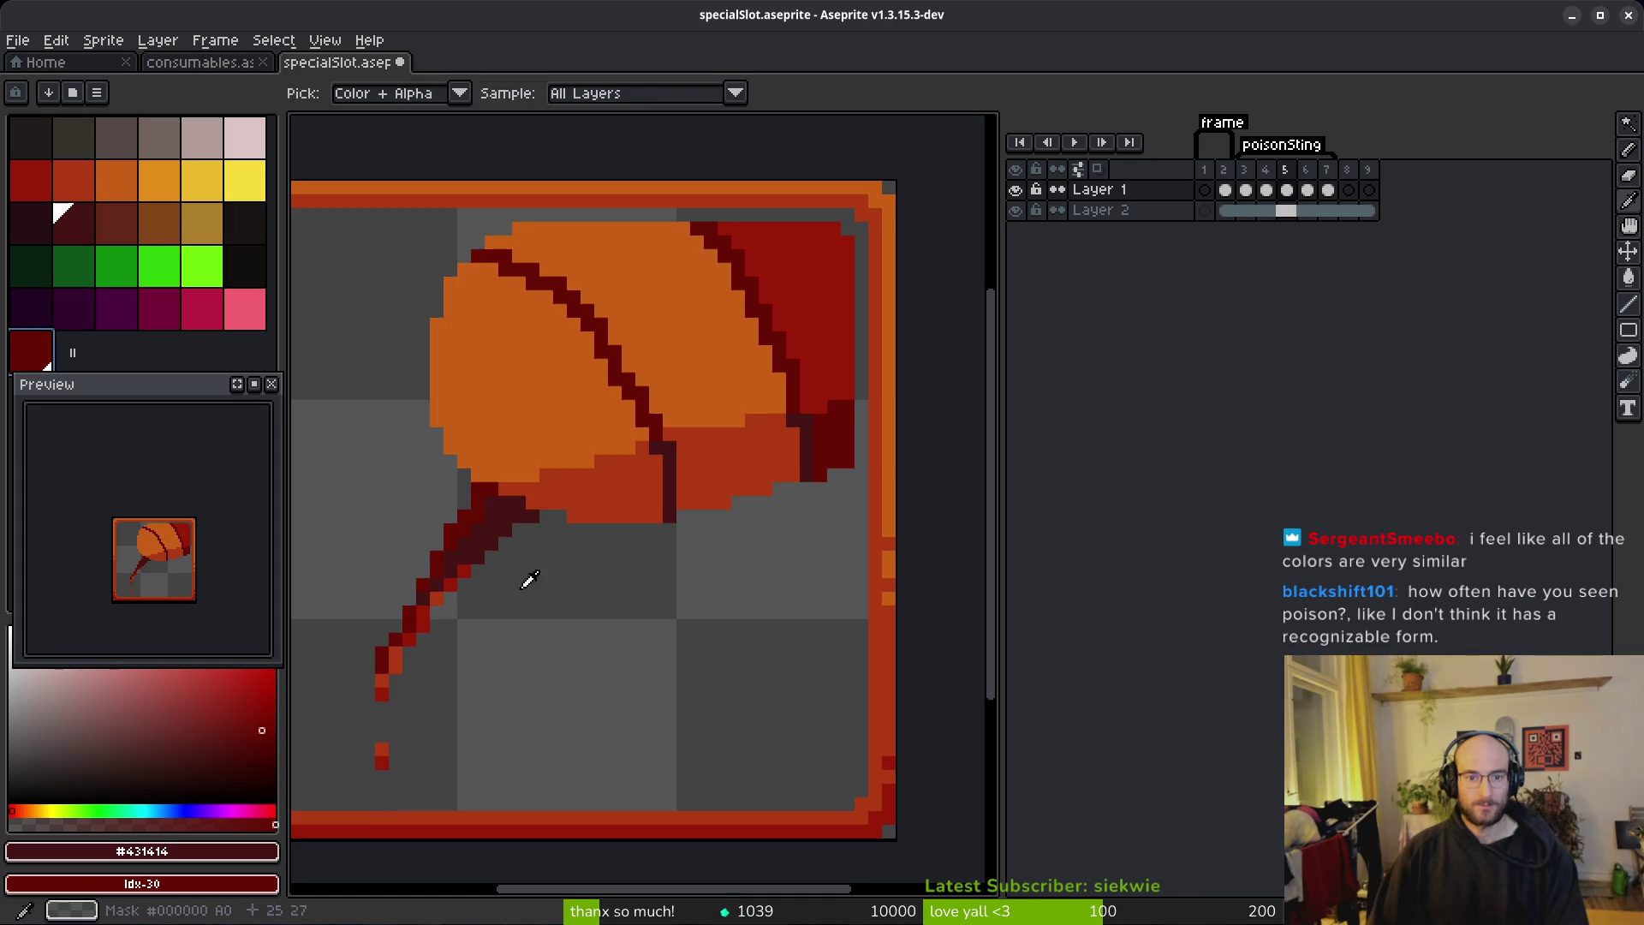
Step: On frame 5, recolour the stinger body yellow and the red-orange areas orange
alt+click(525, 348)
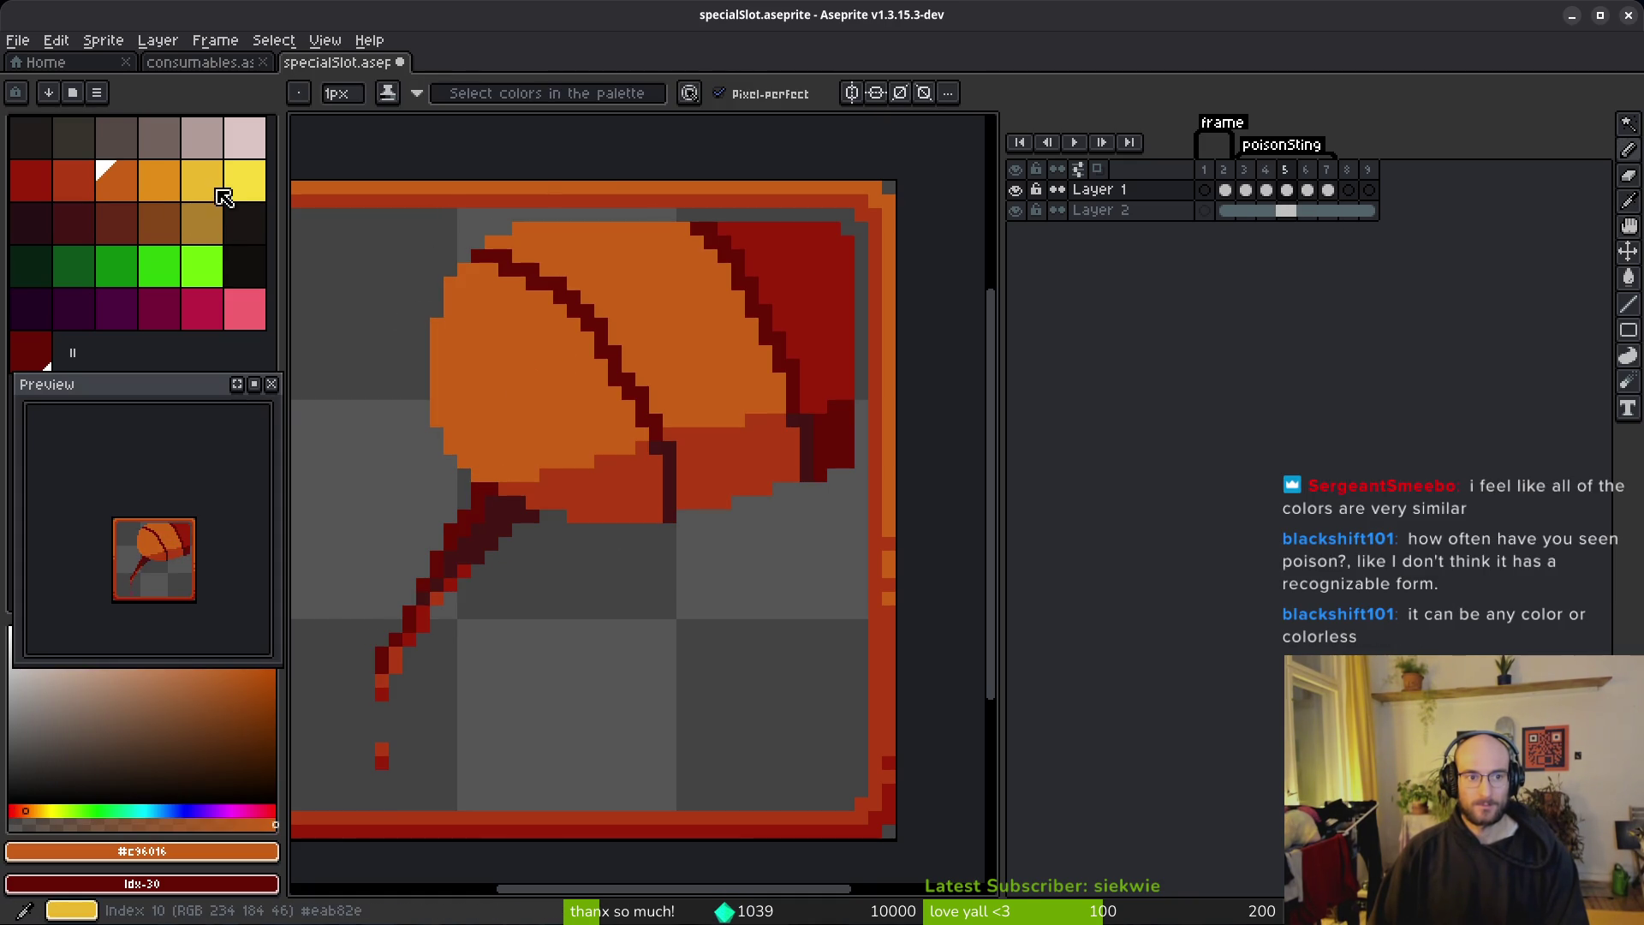
right_click(206, 181)
key(shift+r)
click(607, 148)
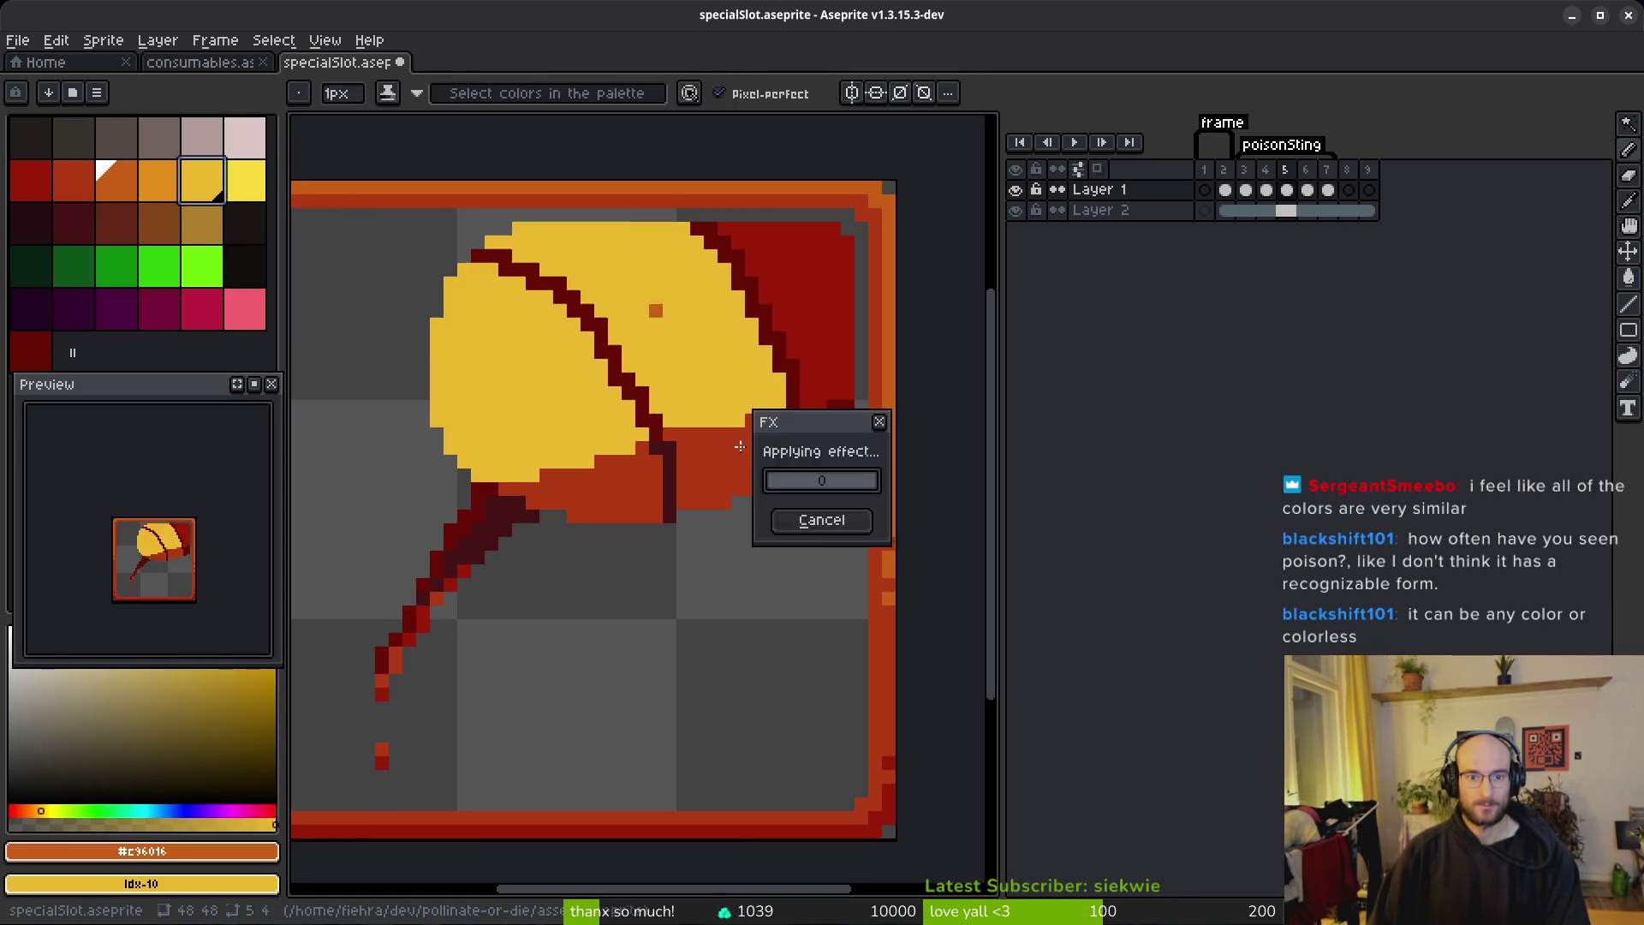
key(bracketleft)
right_click(162, 190)
key(shift+r)
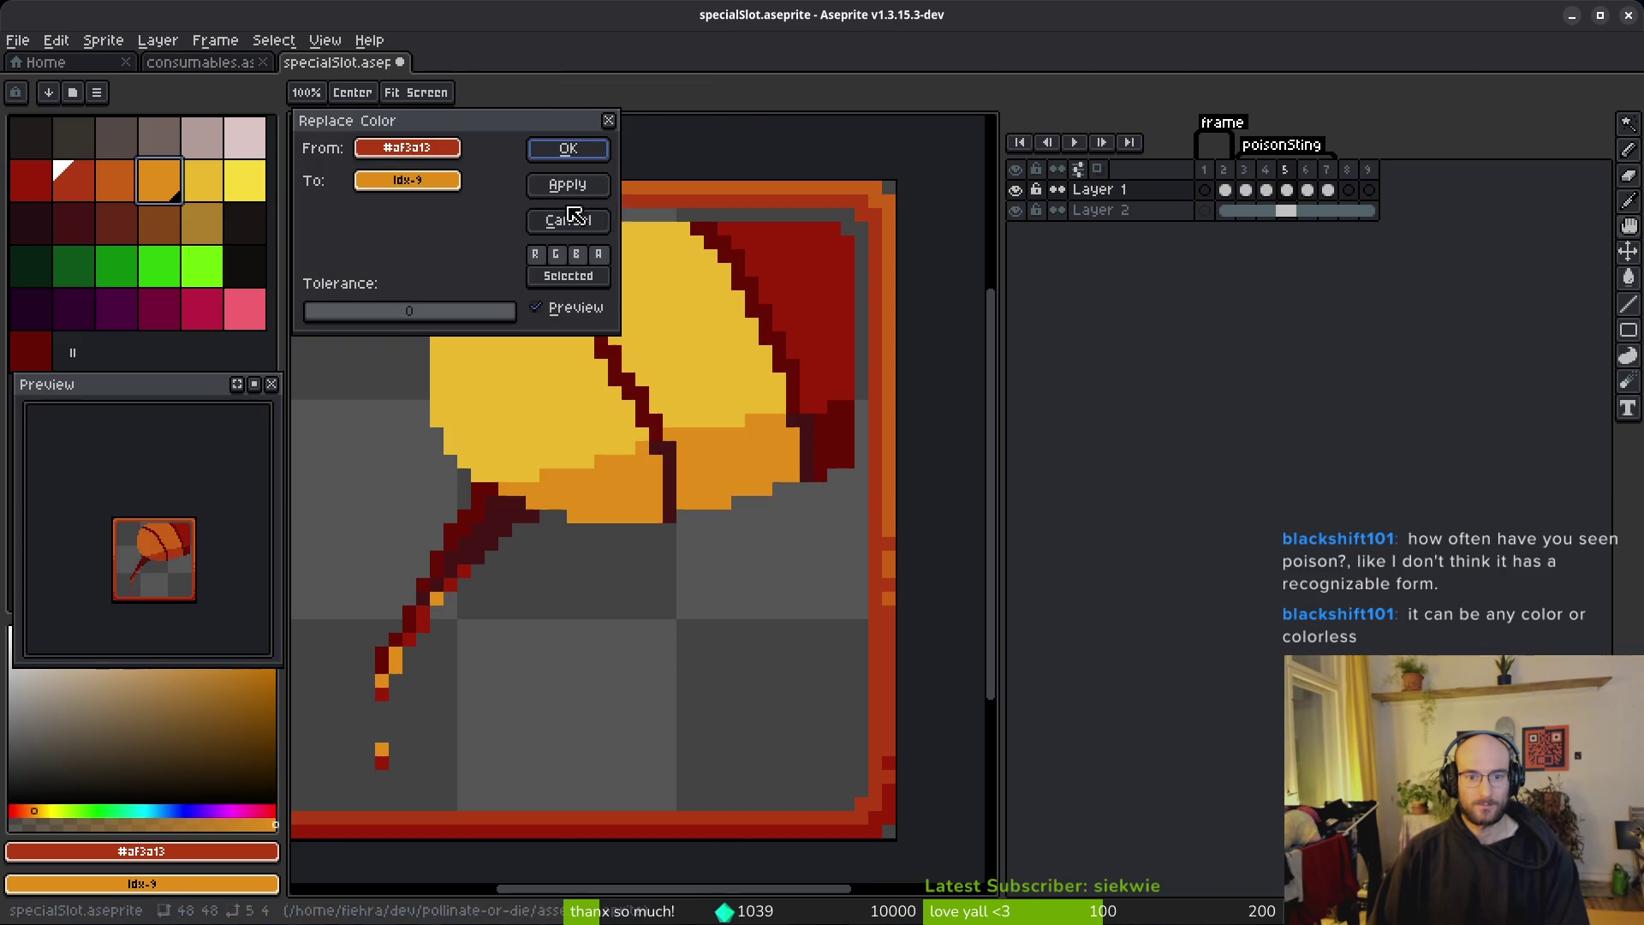
click(568, 150)
Step: Turn frame 5's red areas deeper orange and its dark red outline red-orange
key(bracketleft)
right_click(120, 195)
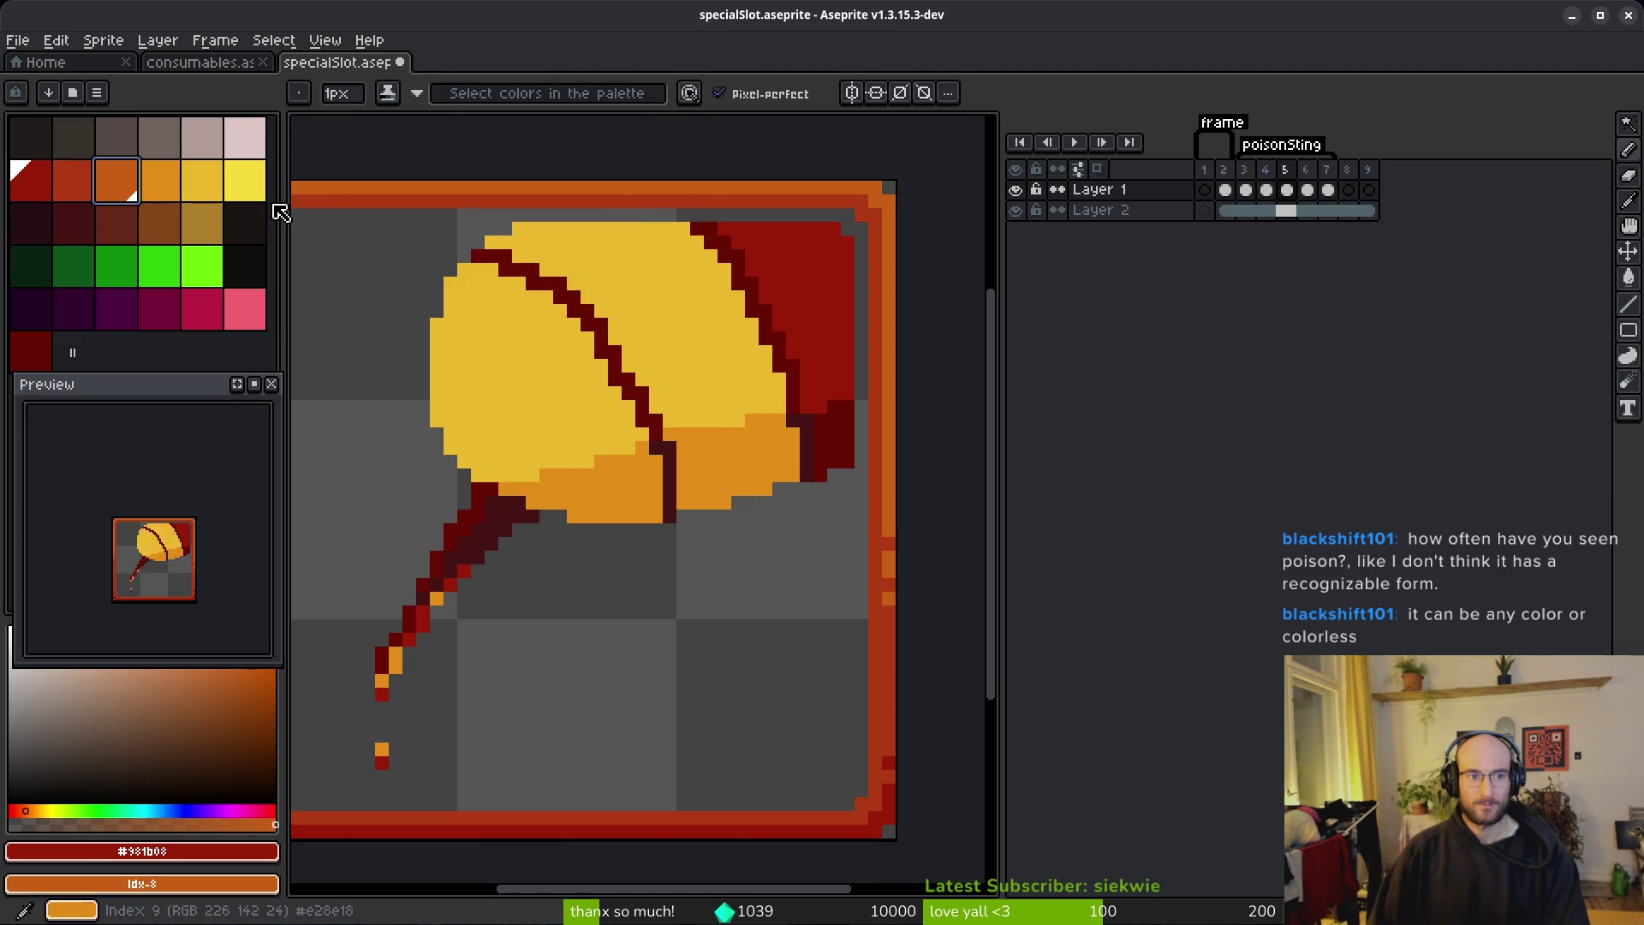
key(shift+r)
click(569, 151)
alt+click(844, 424)
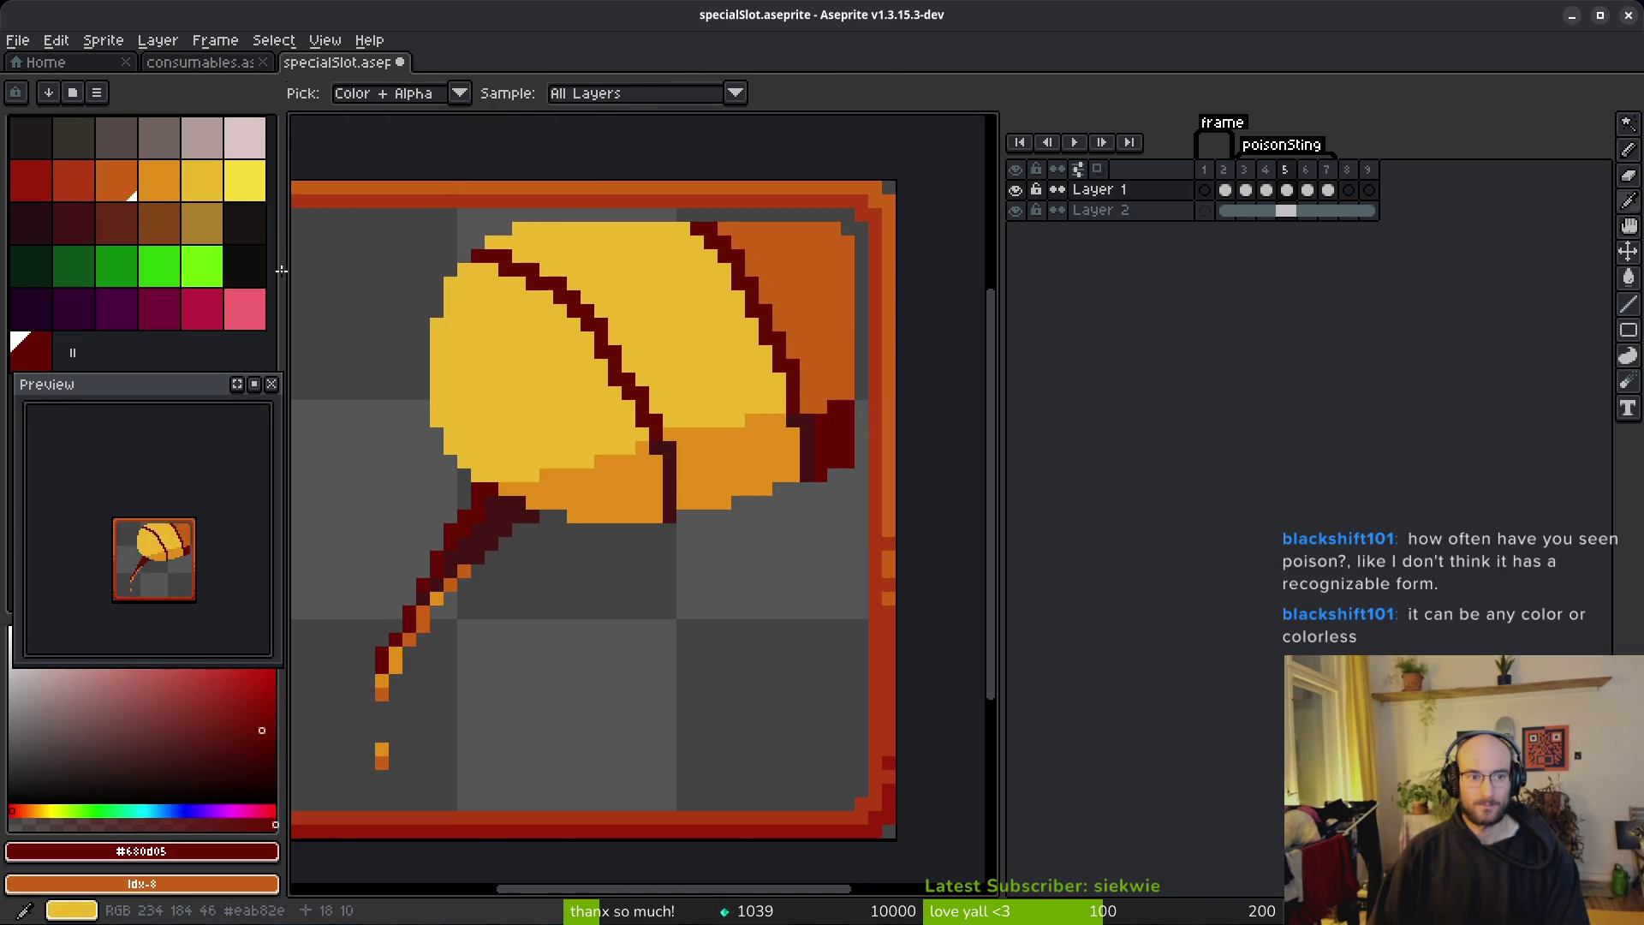
right_click(90, 187)
key(shift+r)
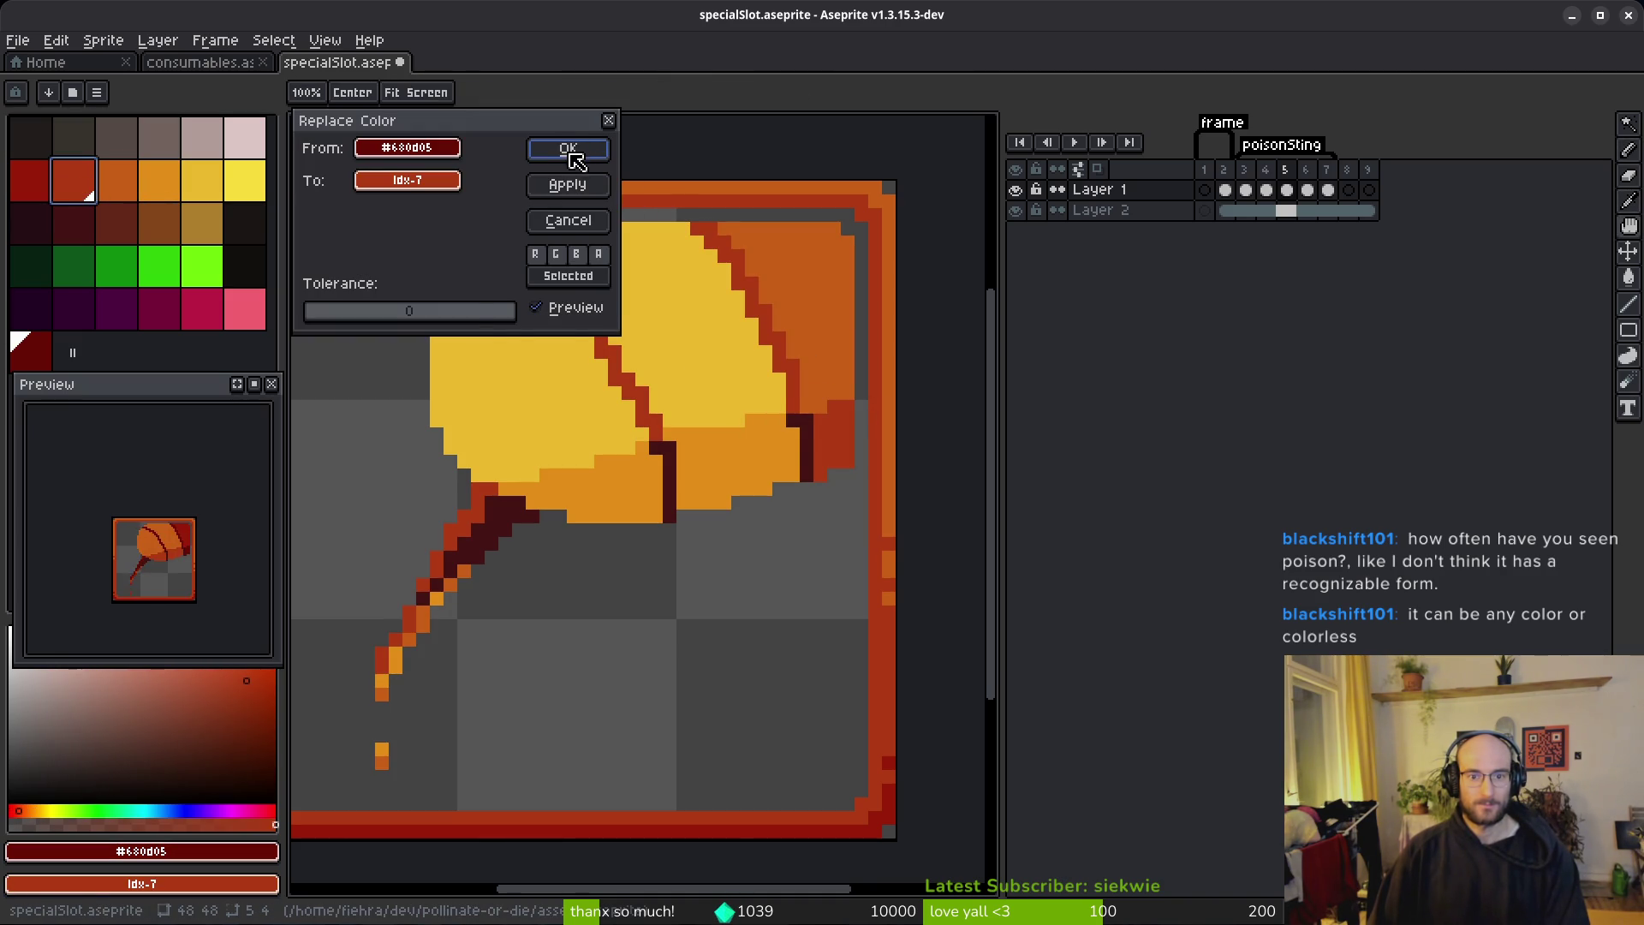
click(569, 149)
Step: Turn frame 5's darkest stem pixels red and compare it with frame 6
alt+click(826, 421)
right_click(31, 180)
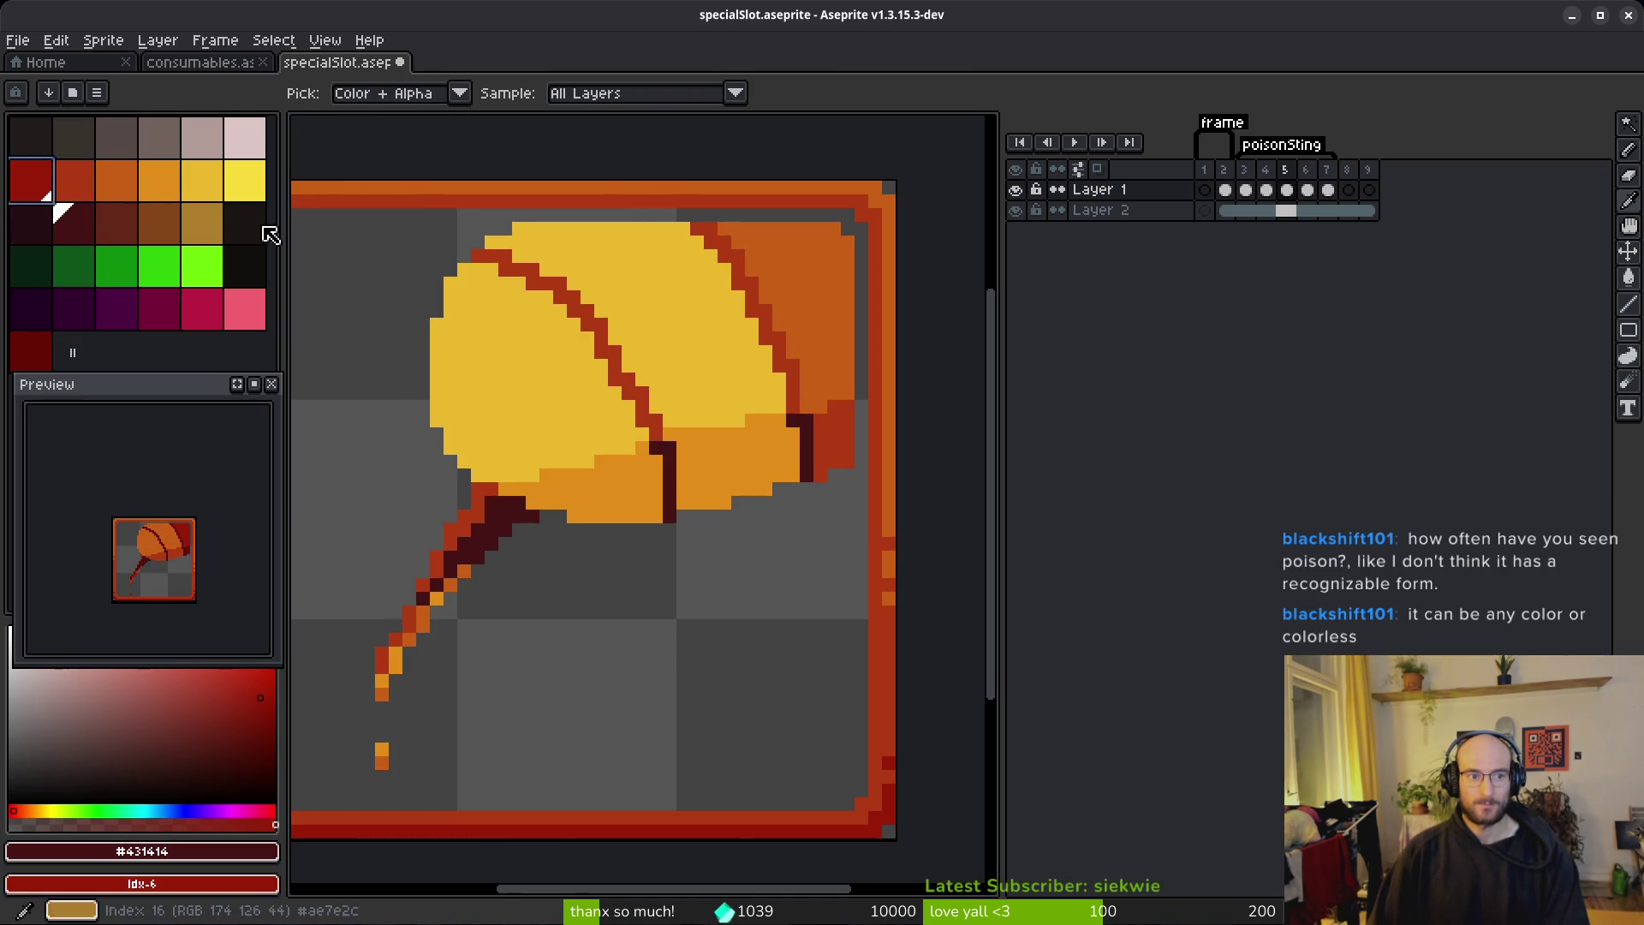
key(shift+r)
click(568, 150)
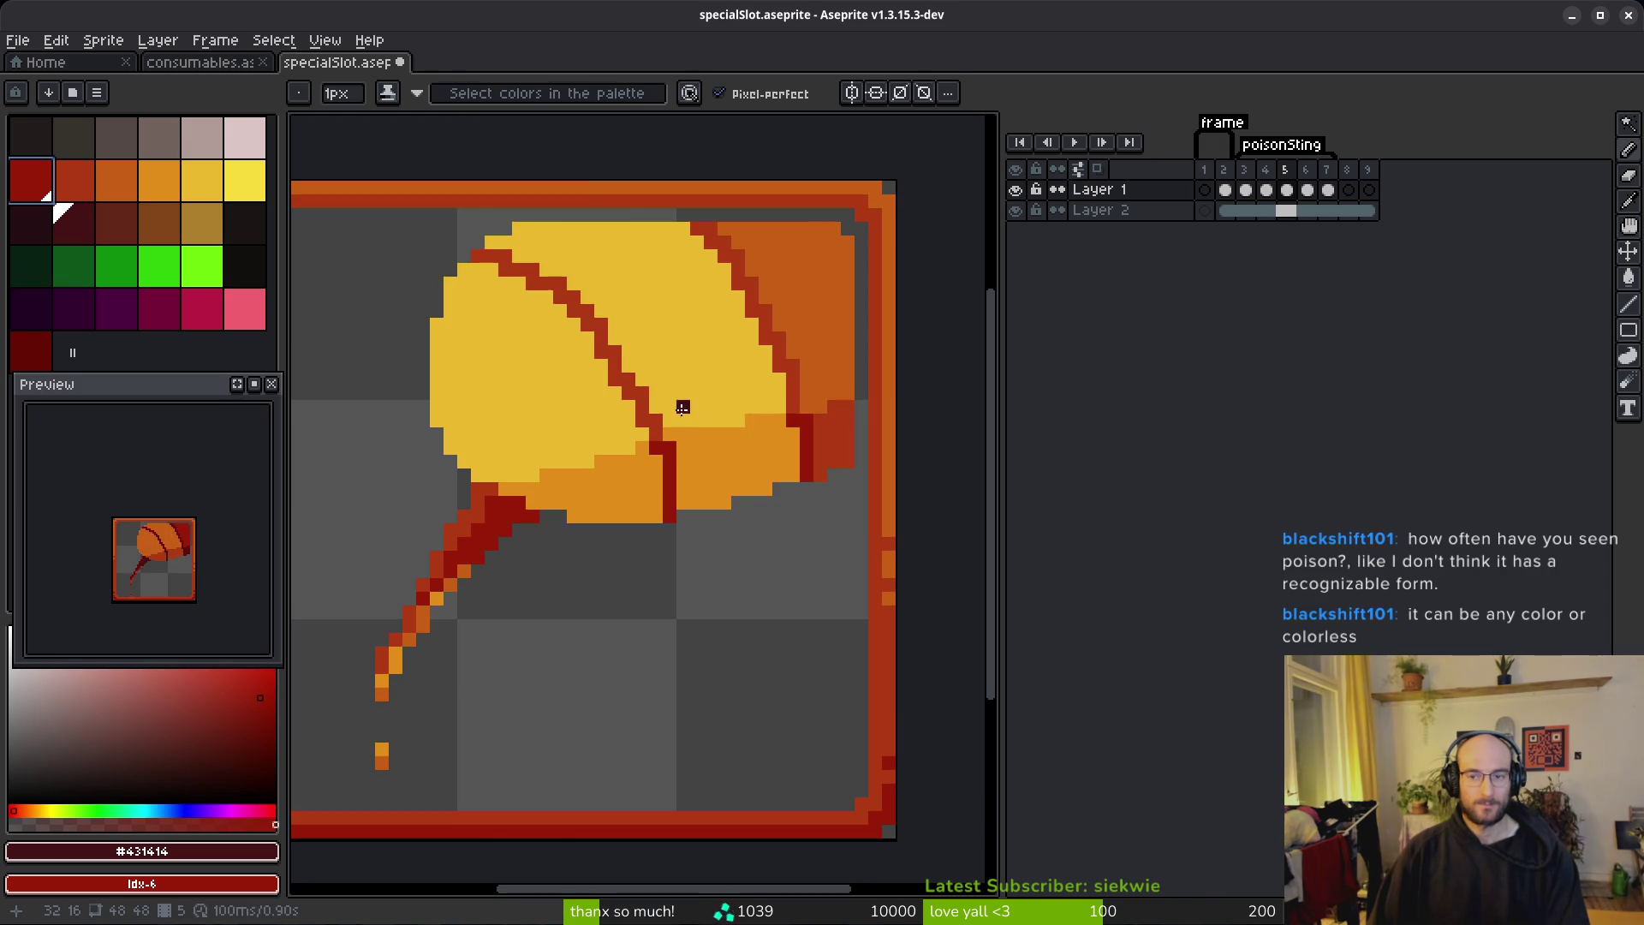
key(Right)
key(Left)
key(Right)
Step: On frame 6, recolour the orange body yellow and the darker shading golden yellow
alt+click(706, 322)
right_click(248, 183)
key(shift+r)
click(569, 151)
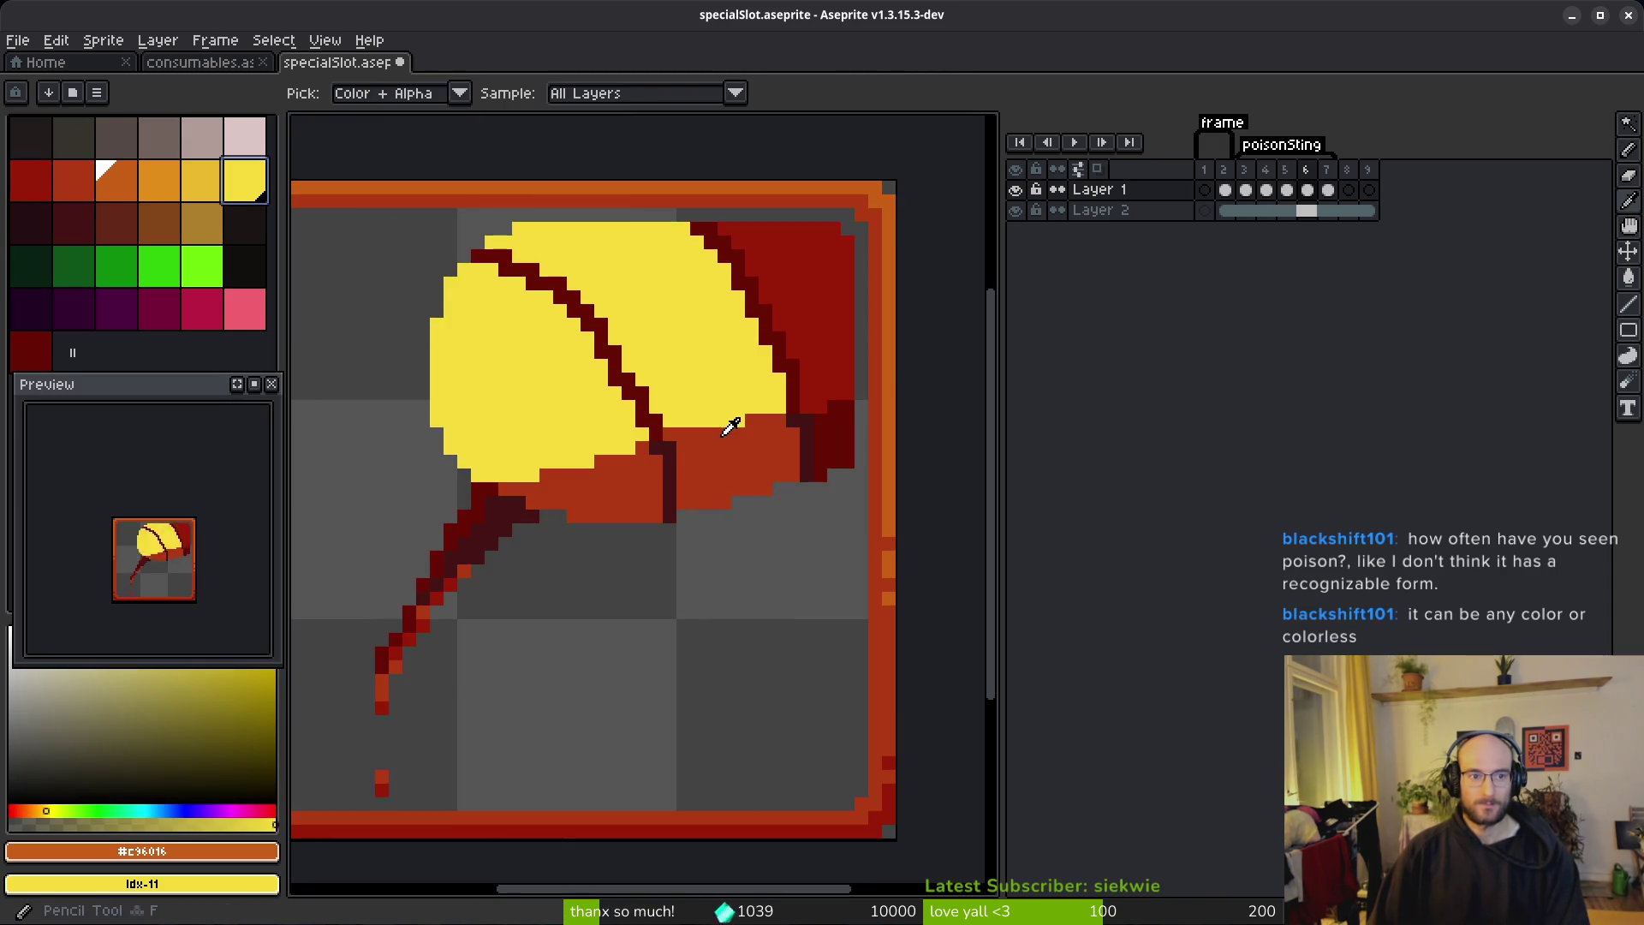
alt+click(730, 427)
right_click(214, 182)
key(shift+r)
click(569, 151)
Step: Turn frame 6's dark red fill orange, outline darker orange, and dark stem red-orange
alt+click(798, 268)
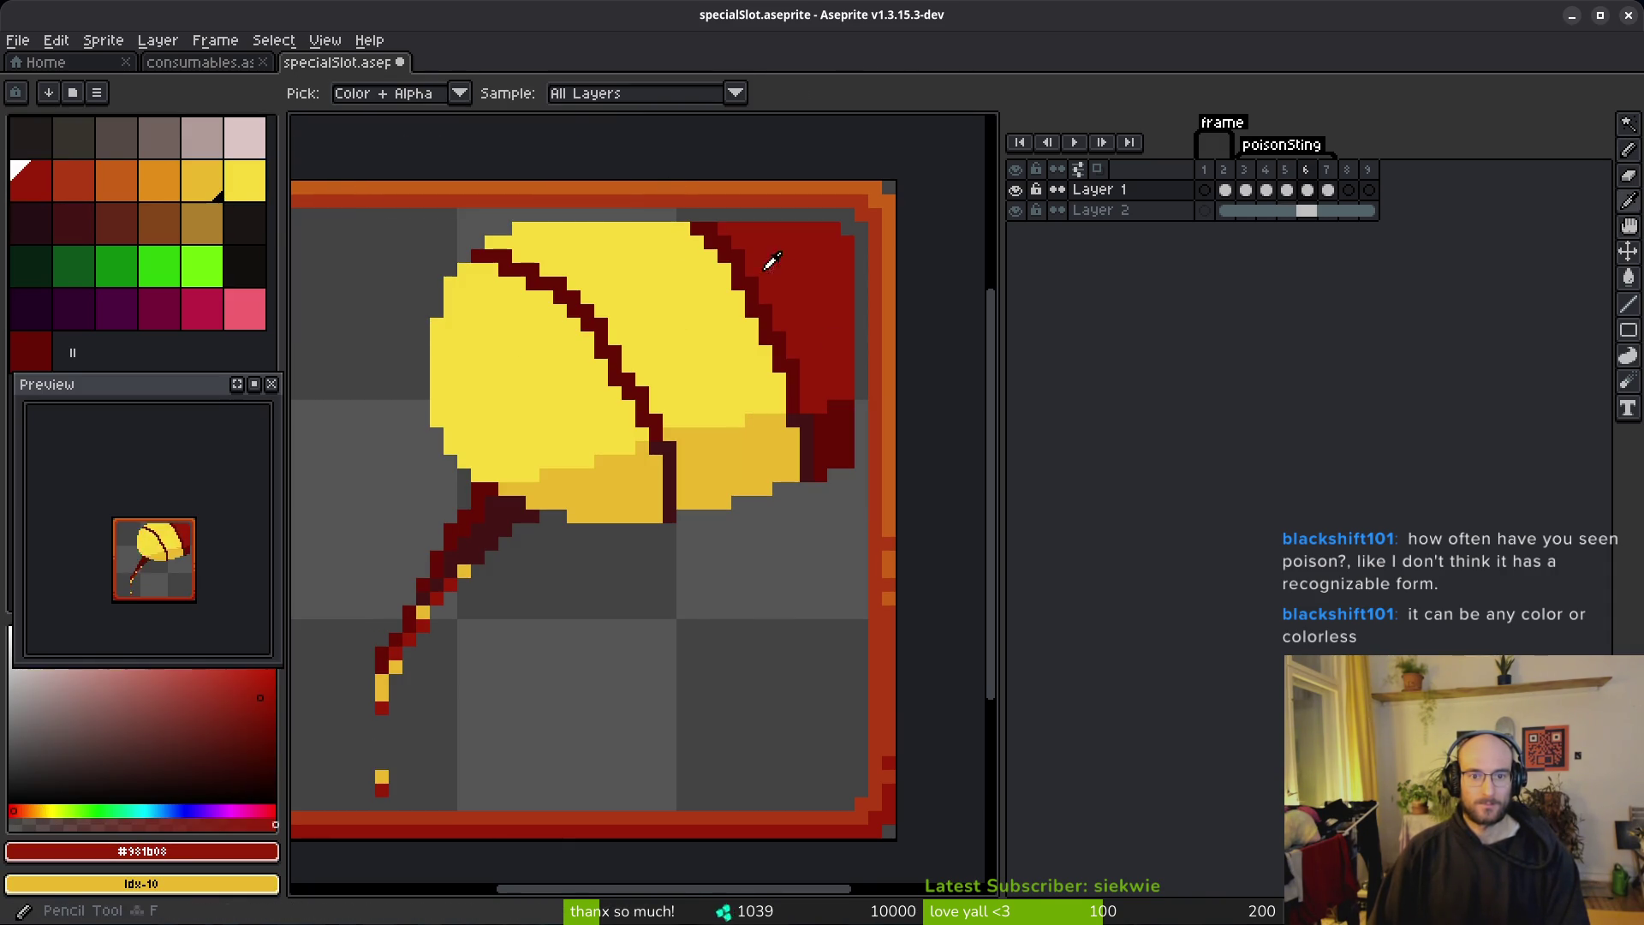
right_click(174, 185)
key(shift+r)
click(569, 150)
alt+click(844, 415)
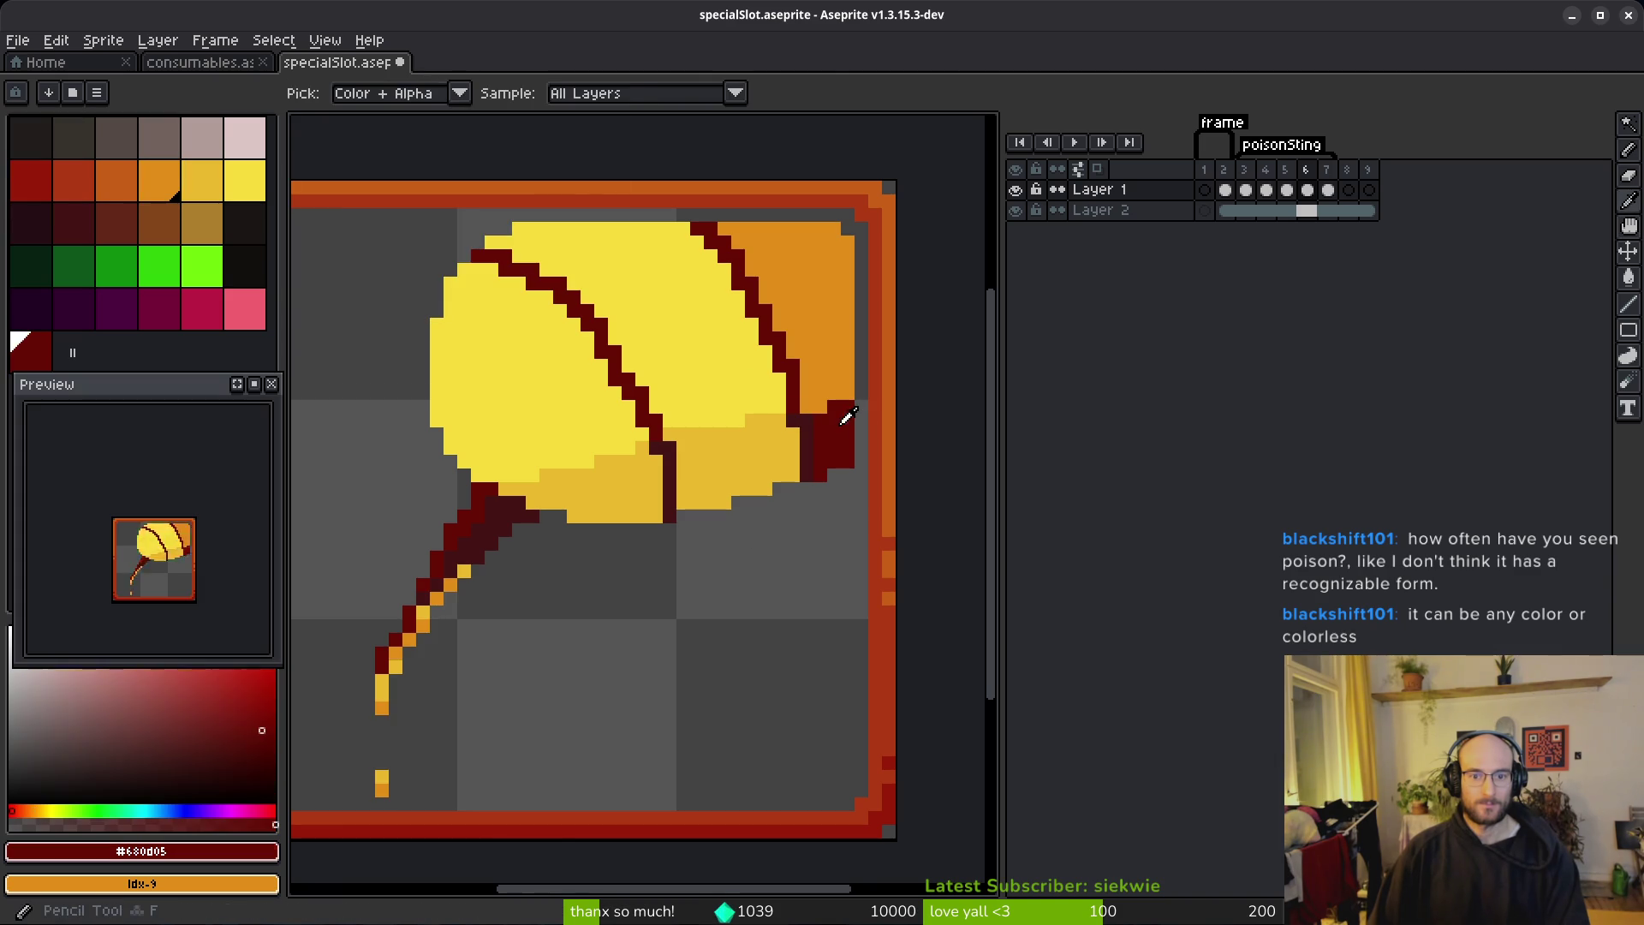
right_click(141, 195)
key(shift+r)
click(569, 150)
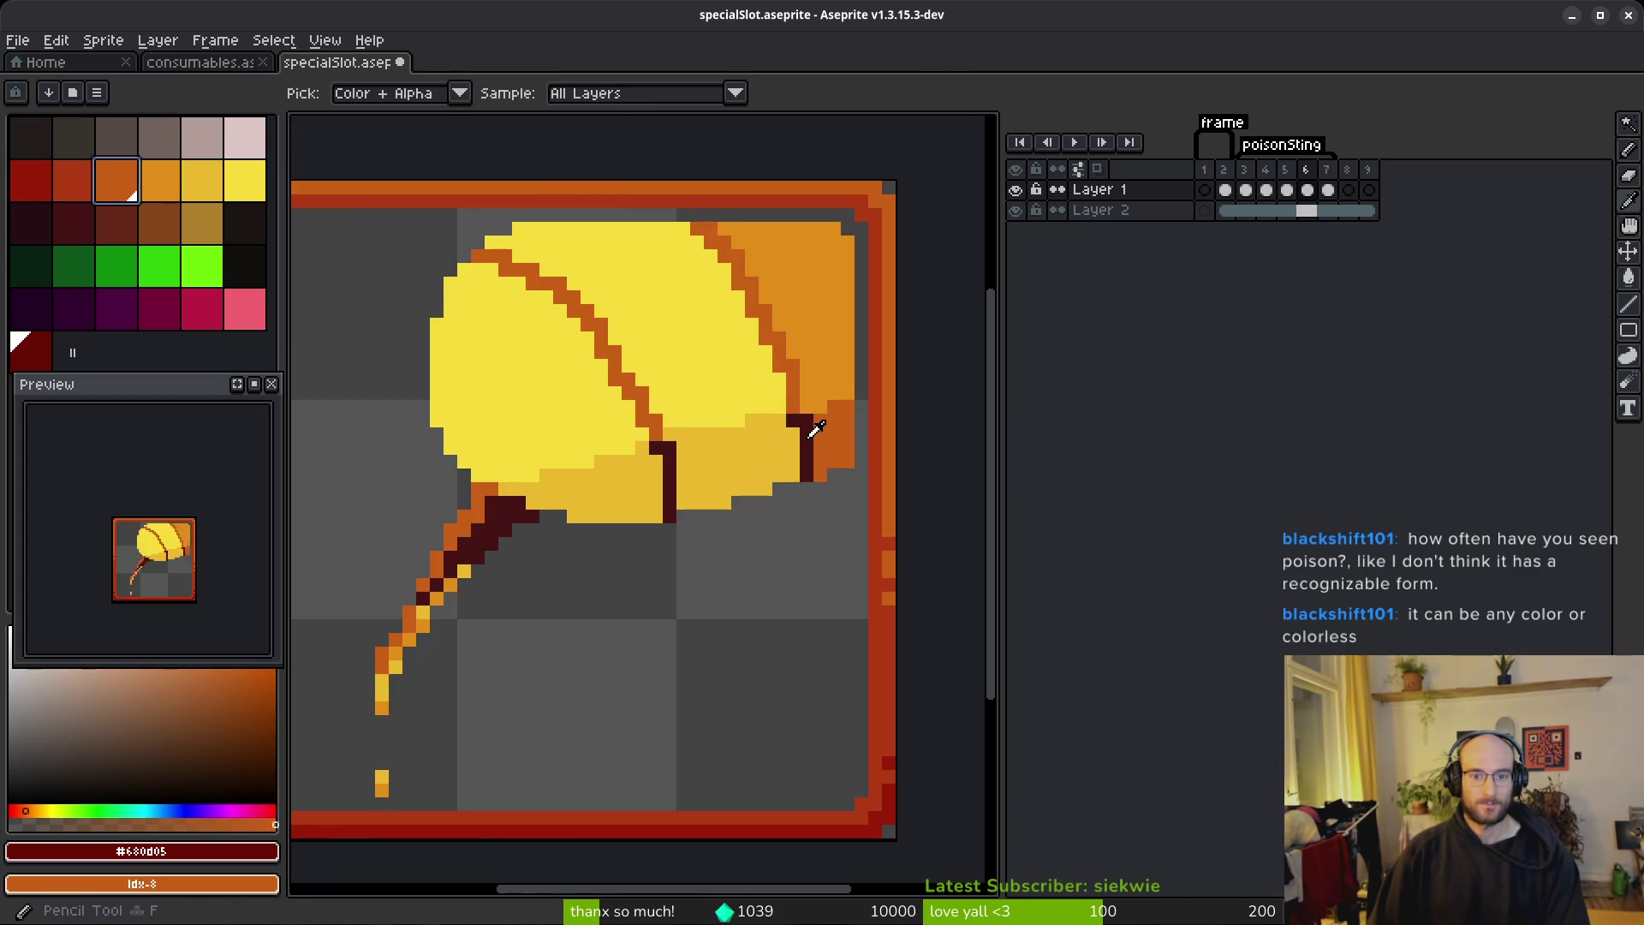
alt+click(805, 440)
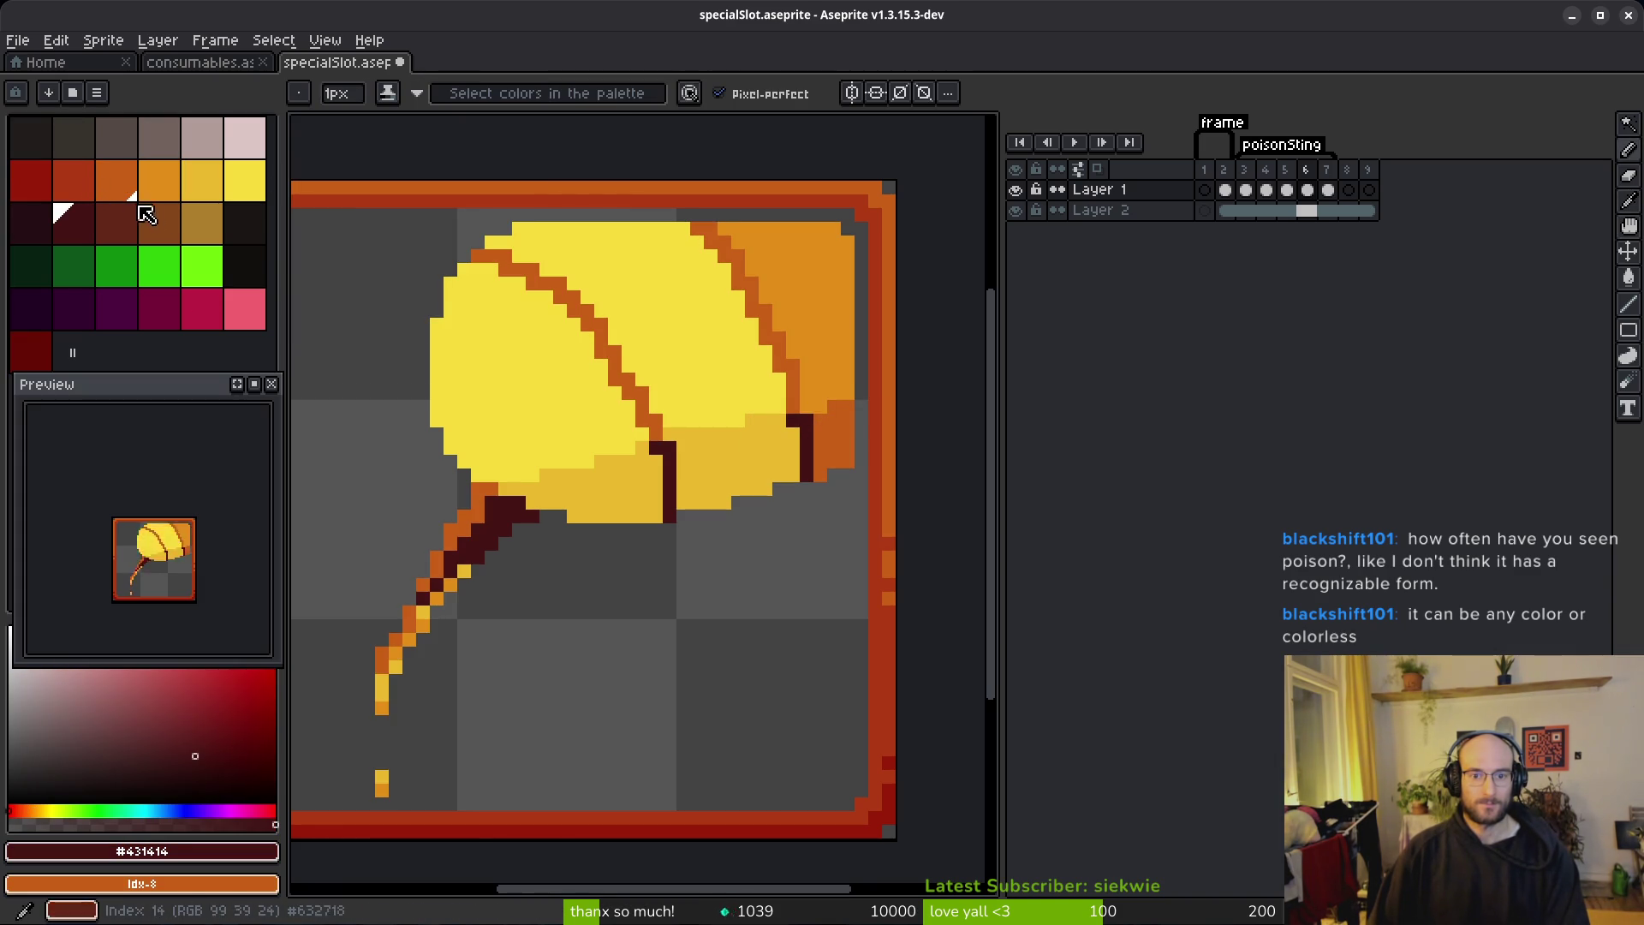
right_click(86, 186)
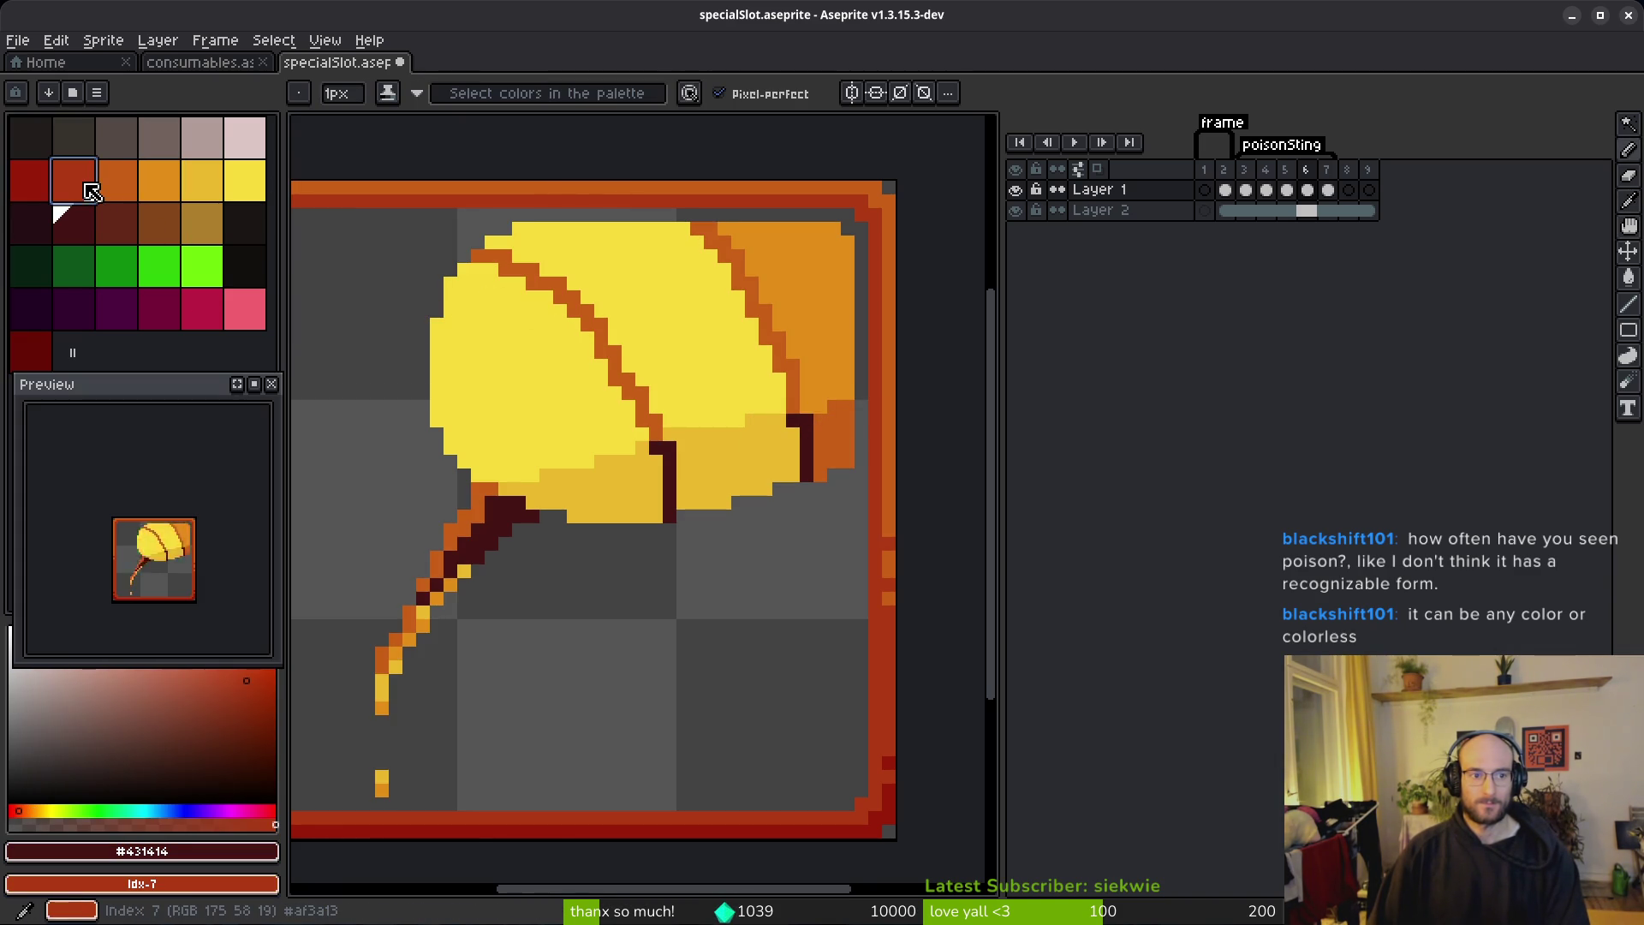
key(shift+r)
click(538, 151)
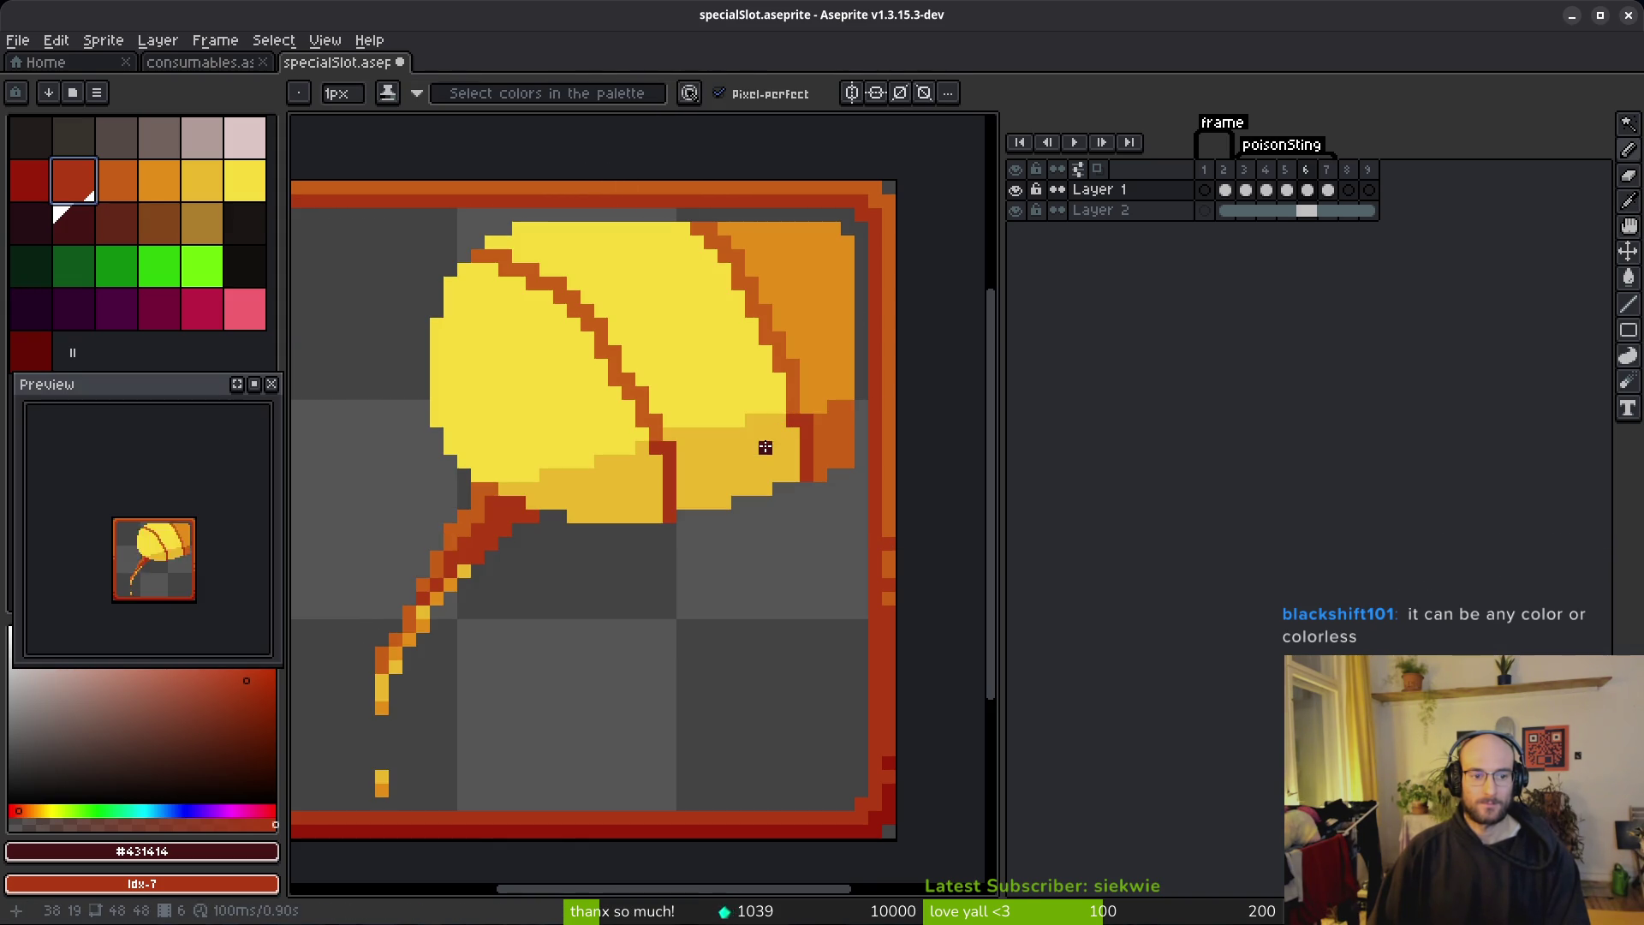
Step: On frame 7, cancel the yellow shading replacement and undo the accidental white body recolour
key(Right)
alt+click(654, 337)
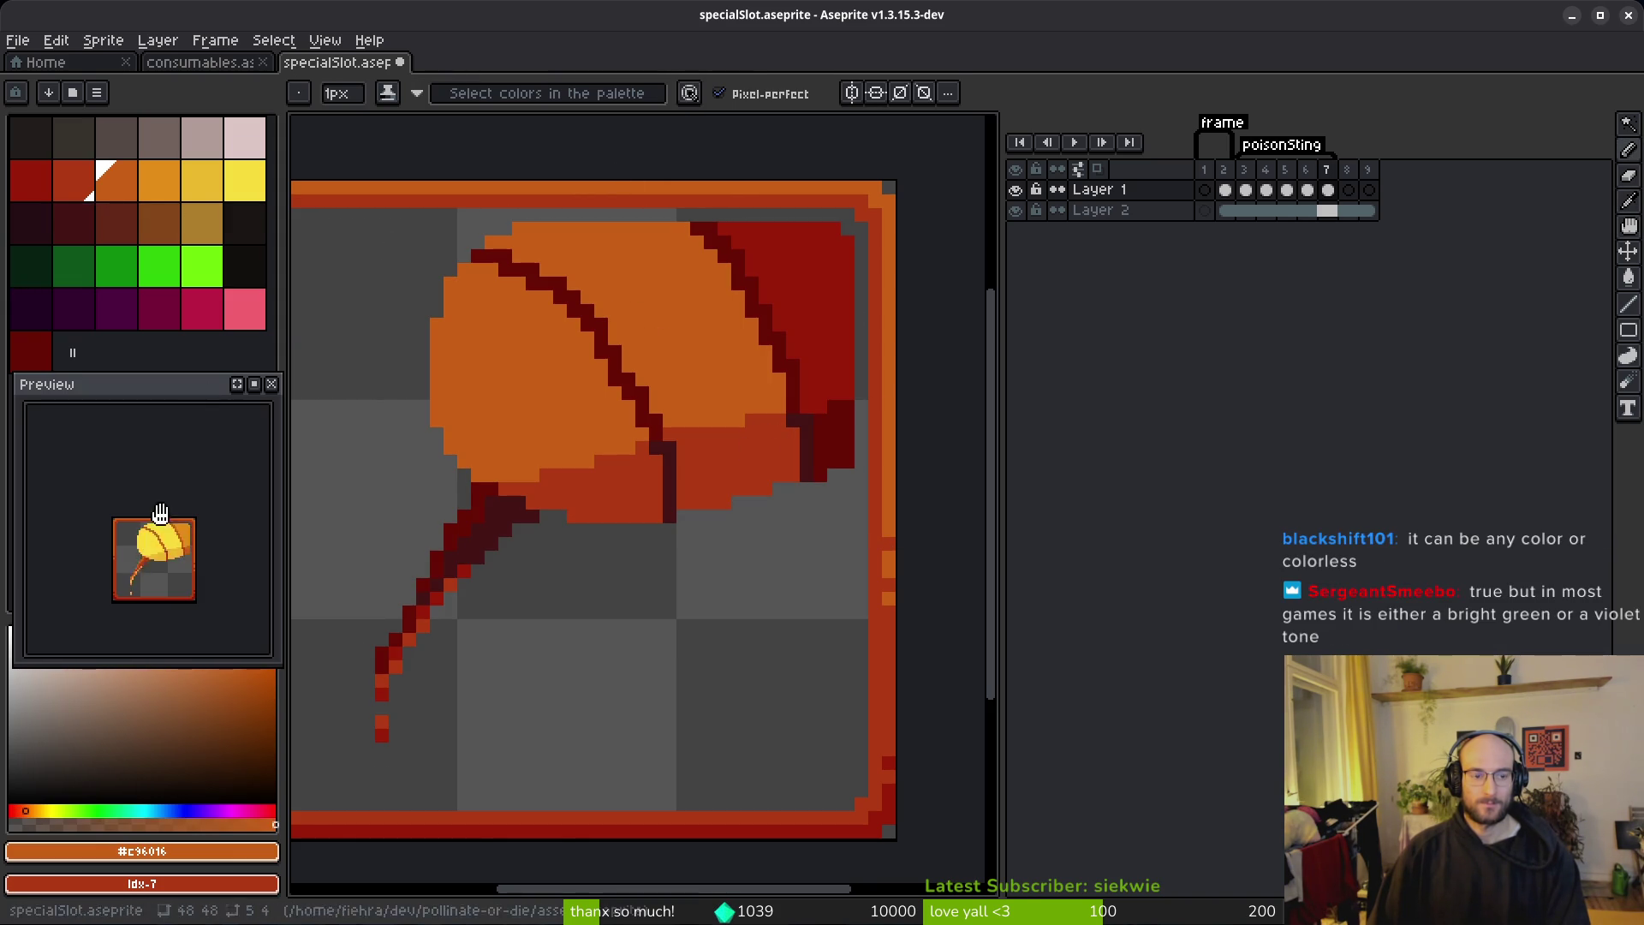
key(shift+r)
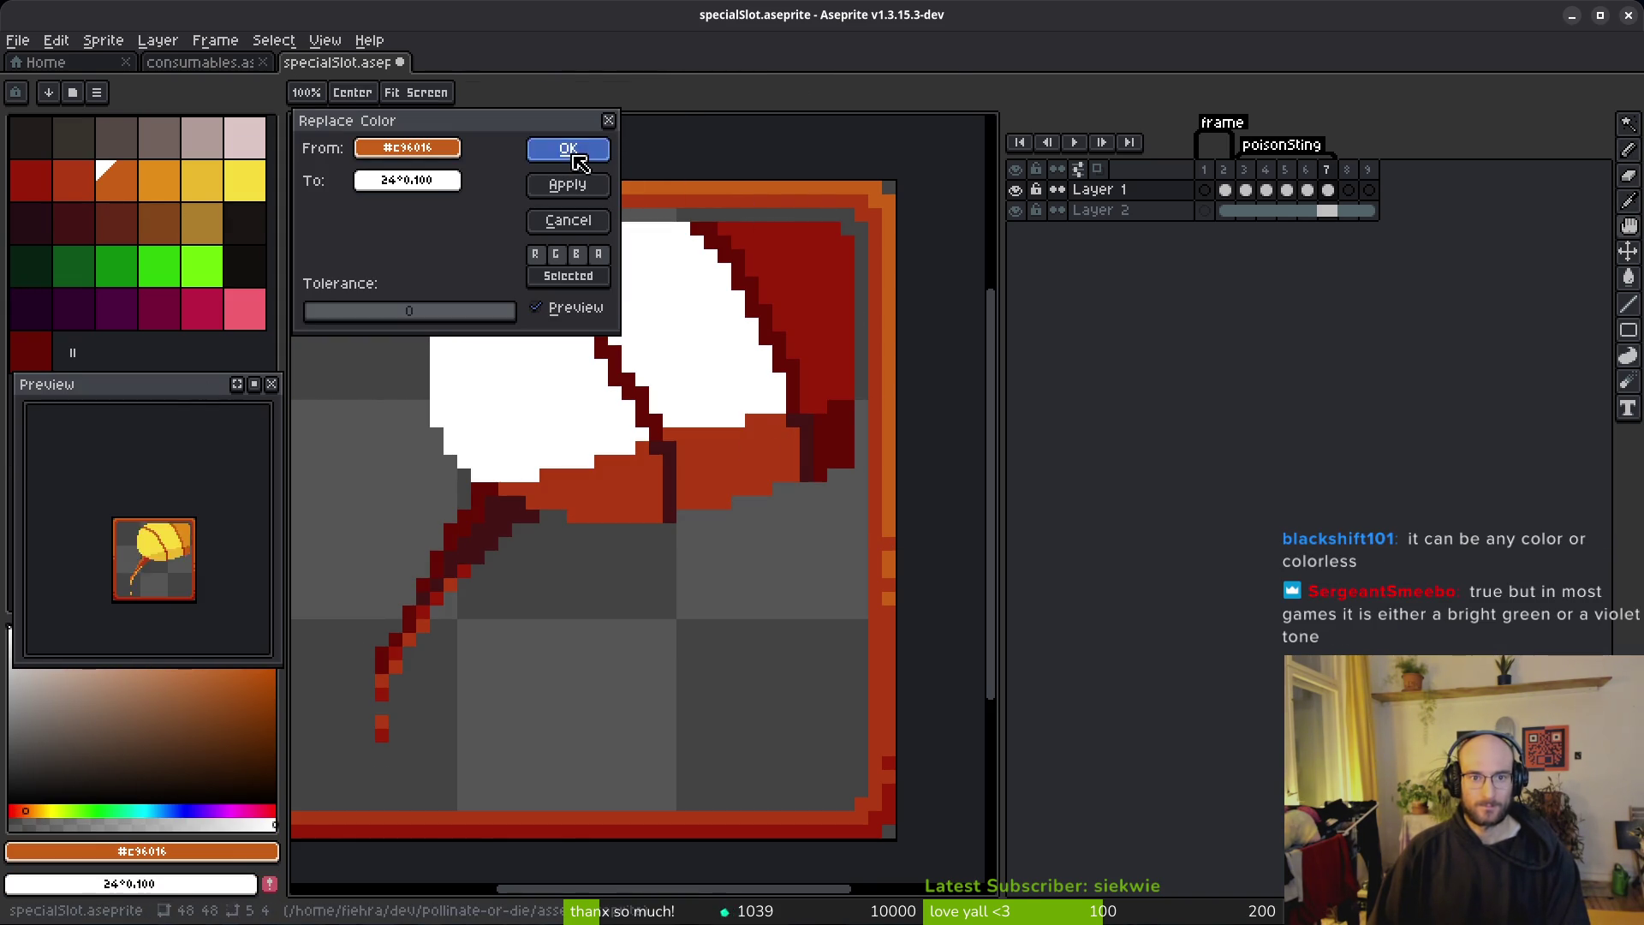
click(572, 153)
alt+click(734, 448)
right_click(253, 193)
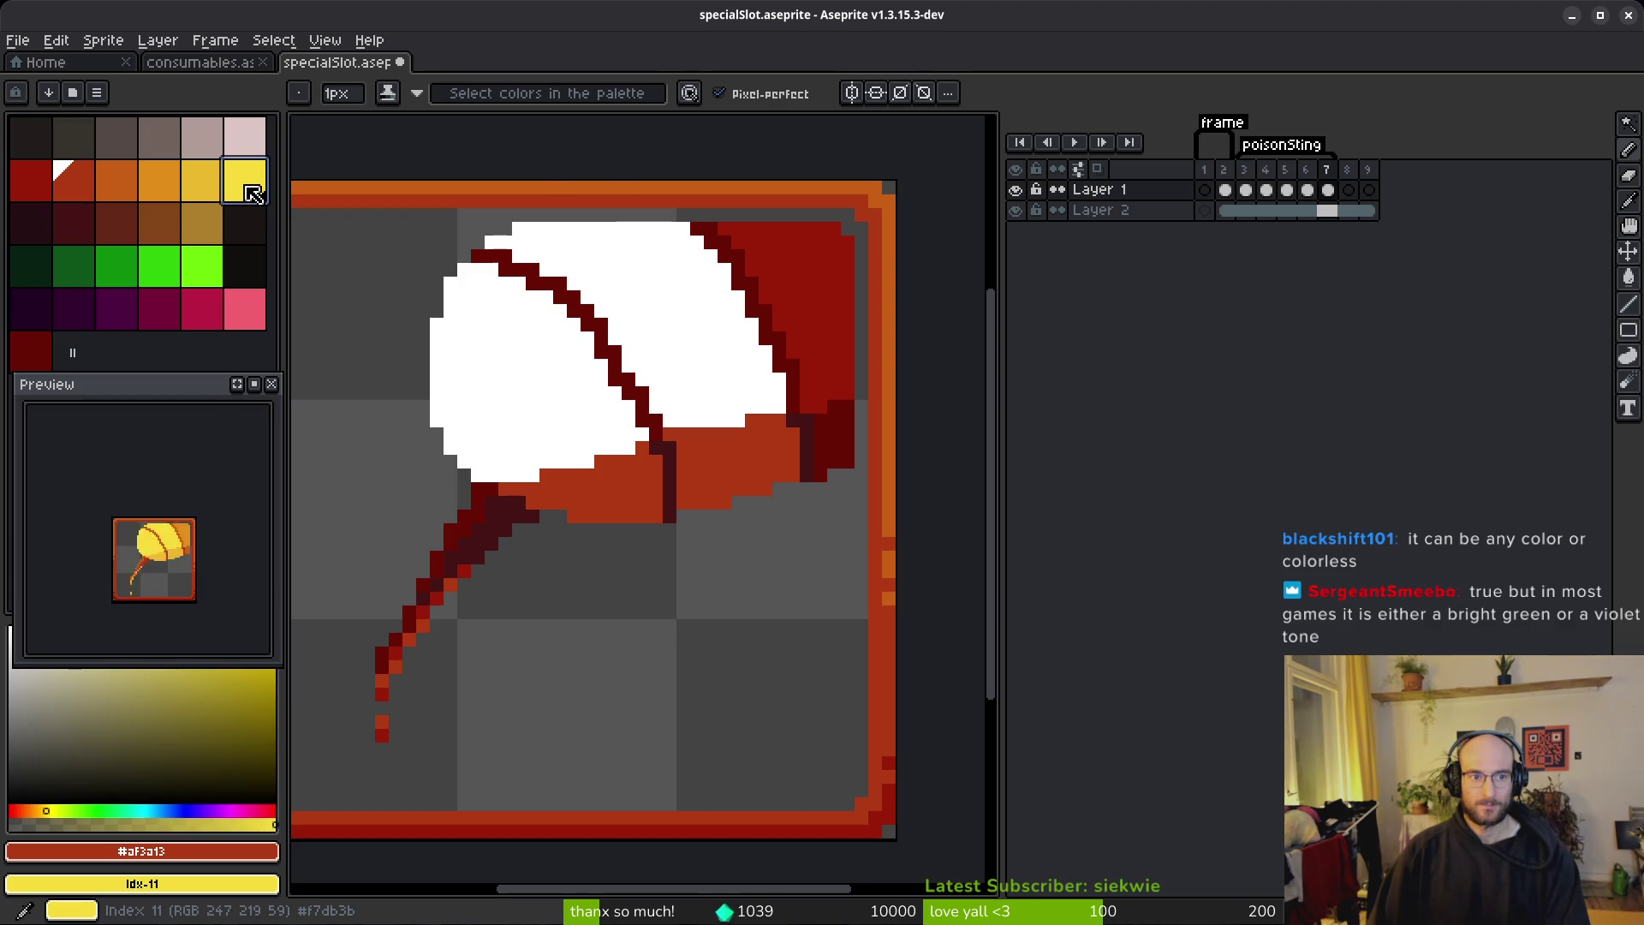
key(shift+r)
scroll(719, 439, down, 2)
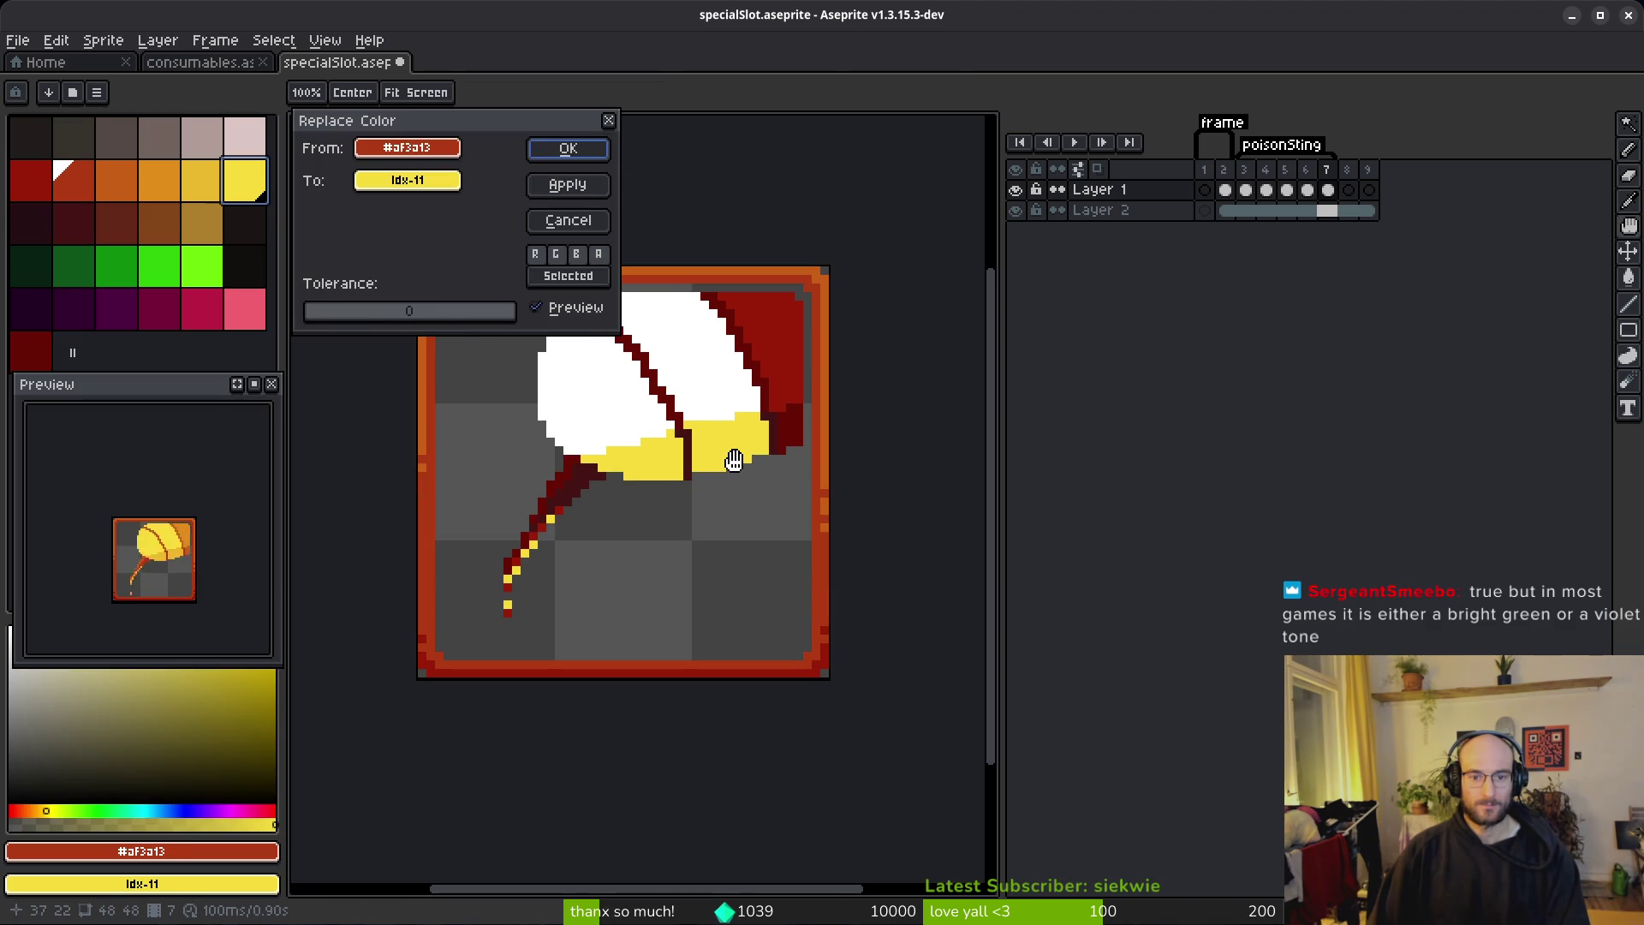
key(Escape)
key(ctrl+z)
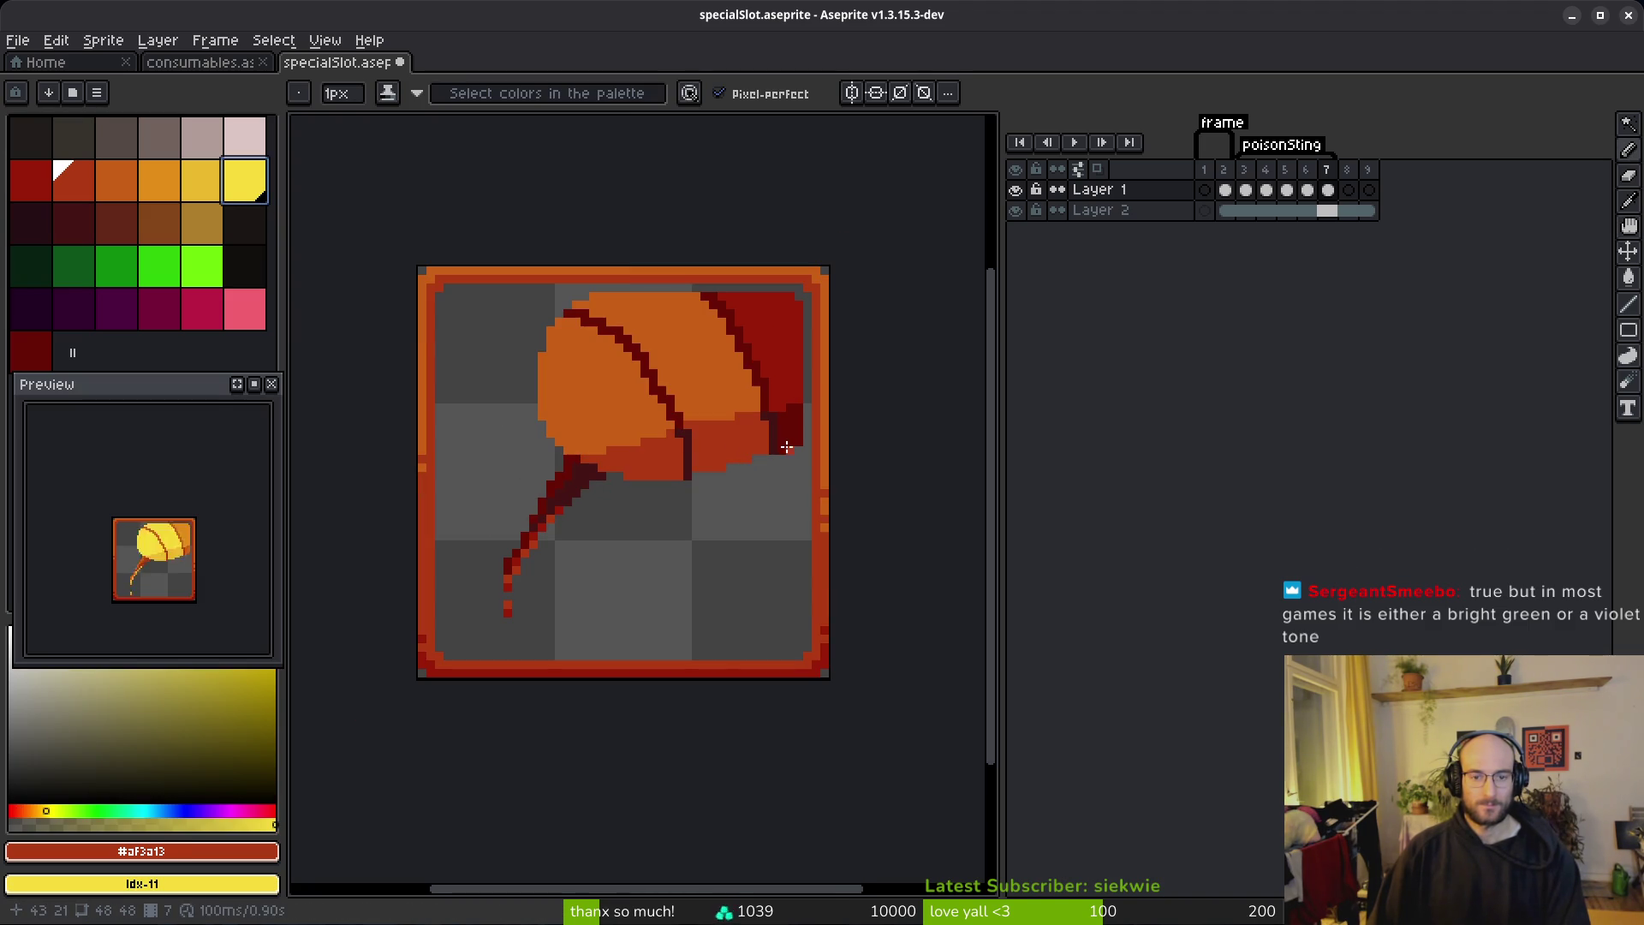
Step: Add a pale yellow to the palette and compare it against consumables.aseprite's stinger
mouse_move(137, 692)
mouse_down()
mouse_move(73, 533)
mouse_move(133, 541)
mouse_up()
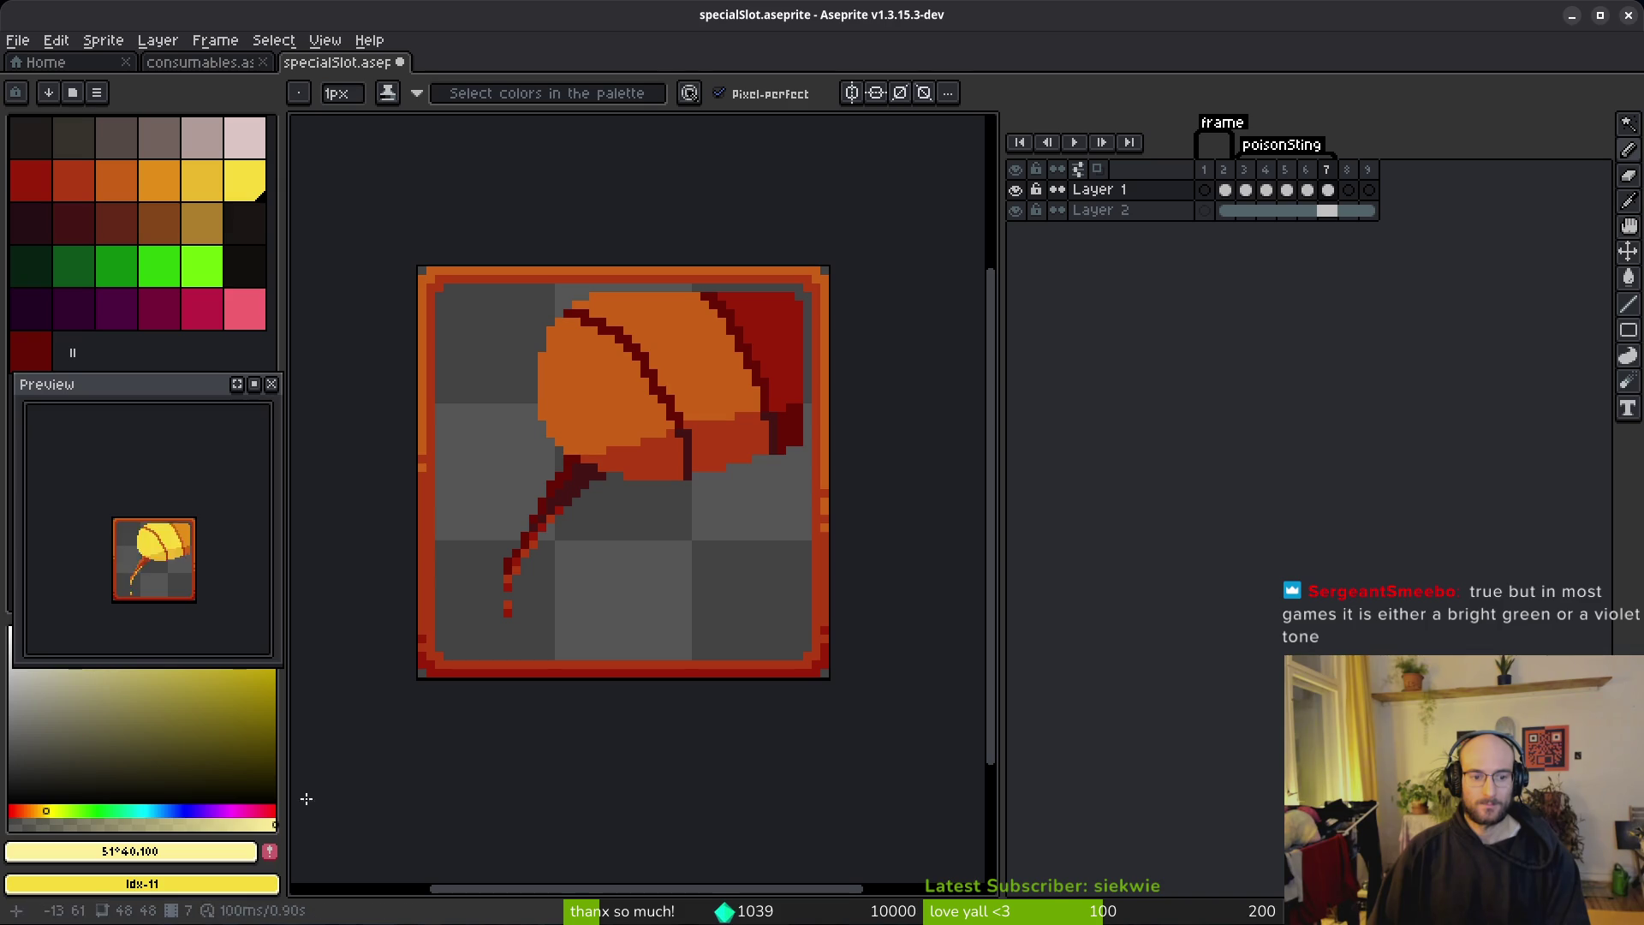
click(269, 850)
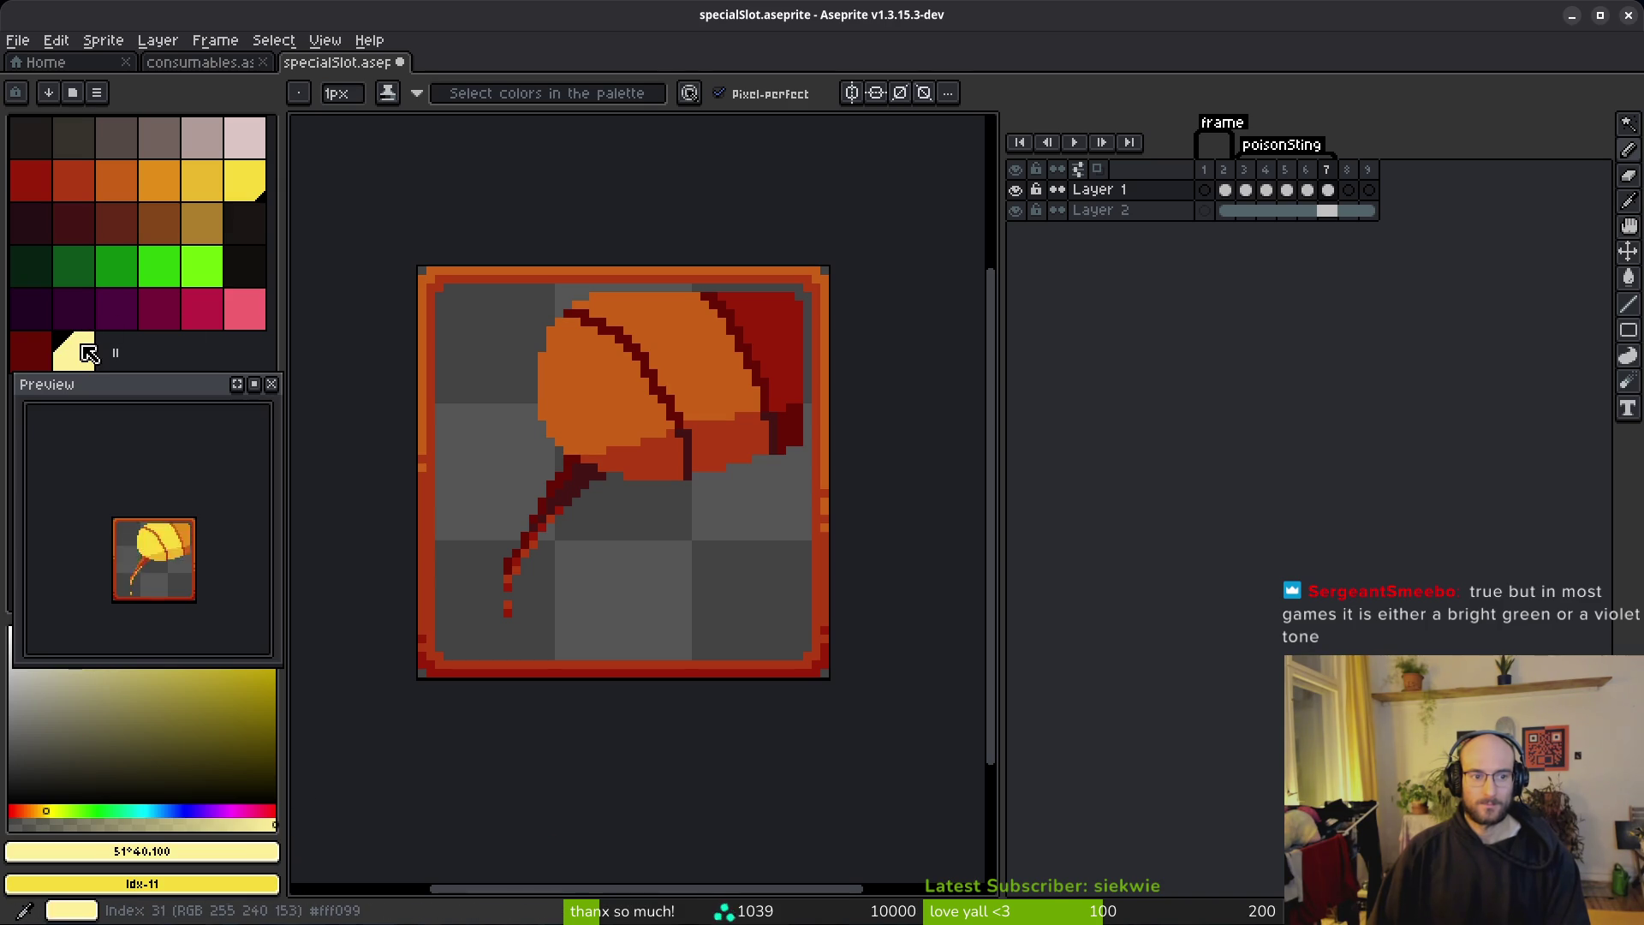
click(199, 62)
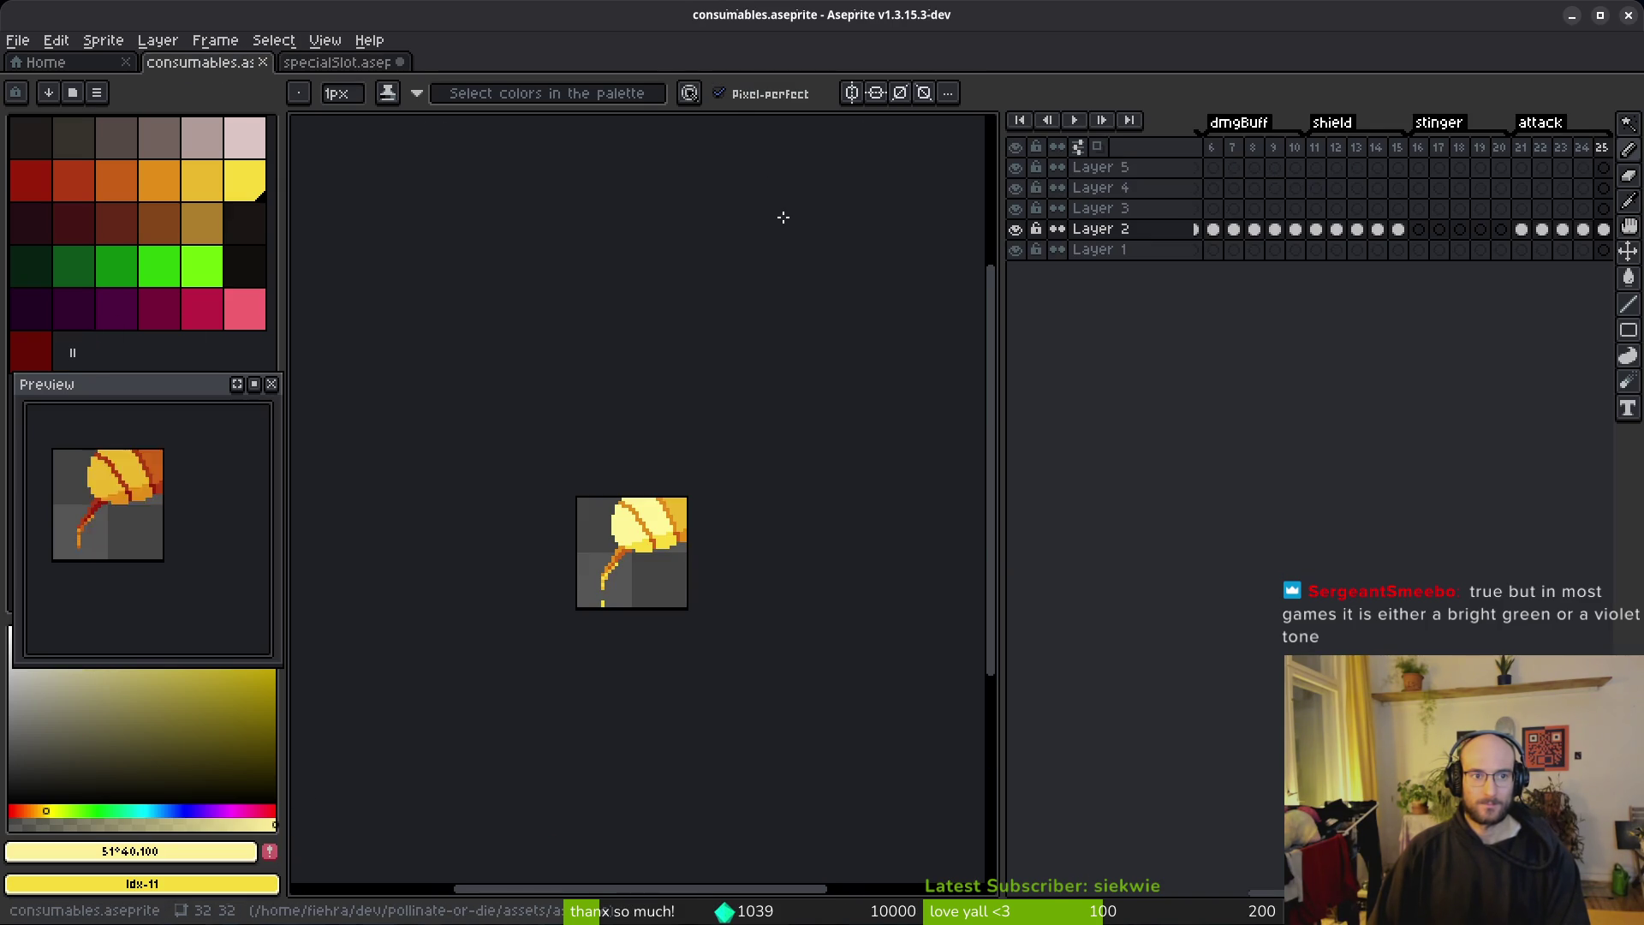
scroll(673, 531, up, 4)
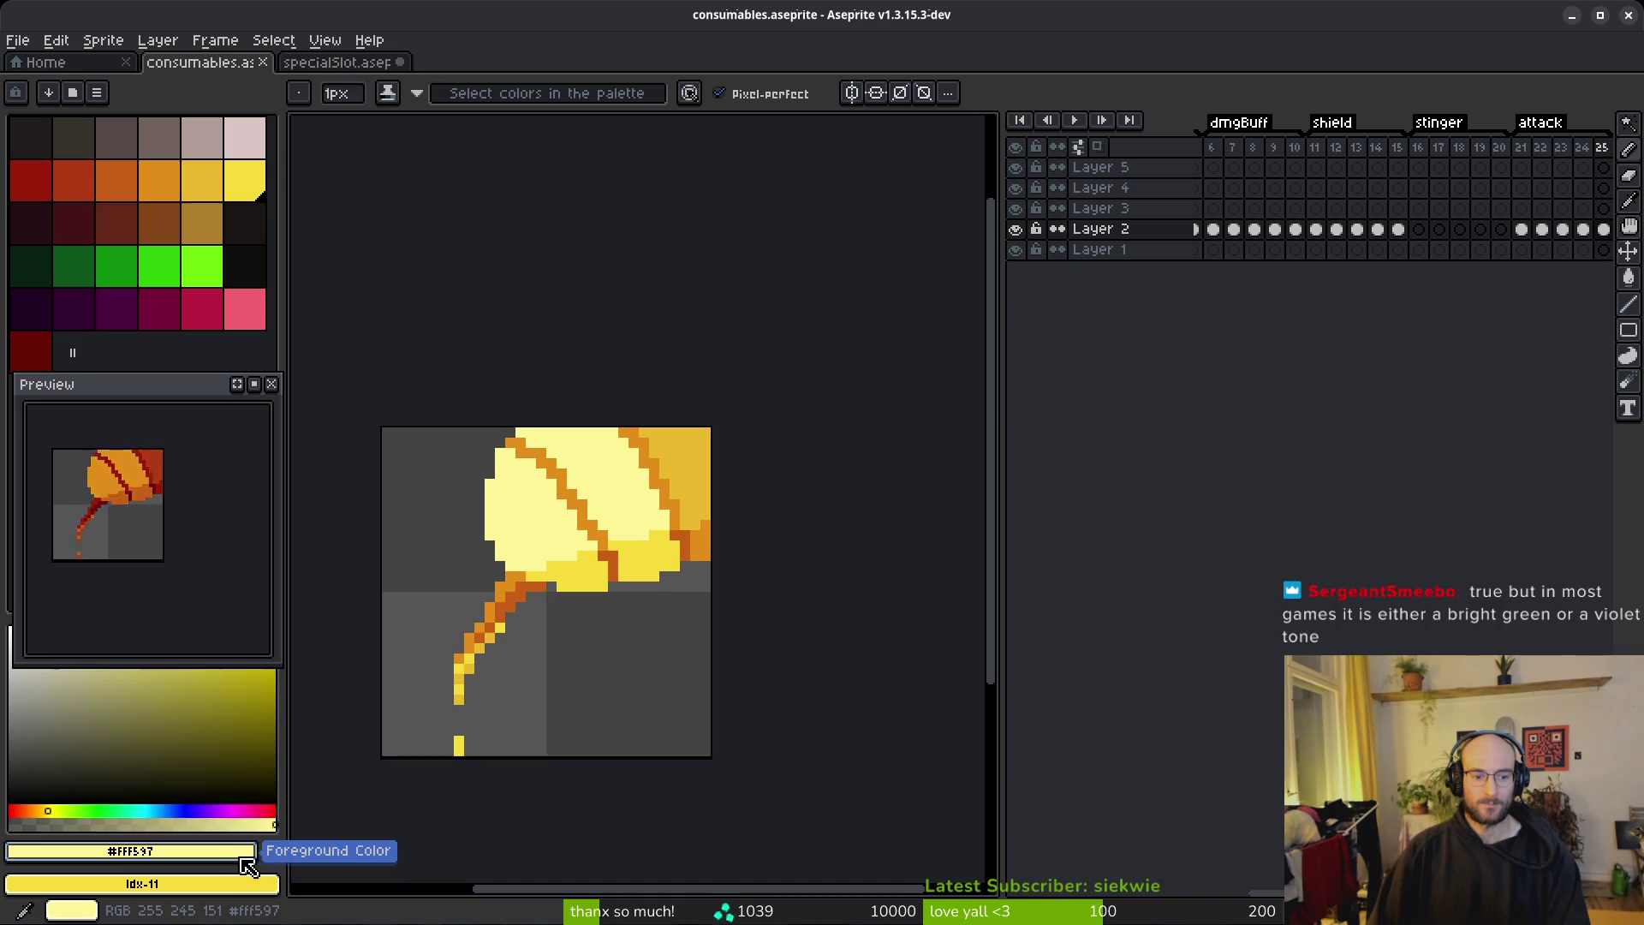
click(247, 858)
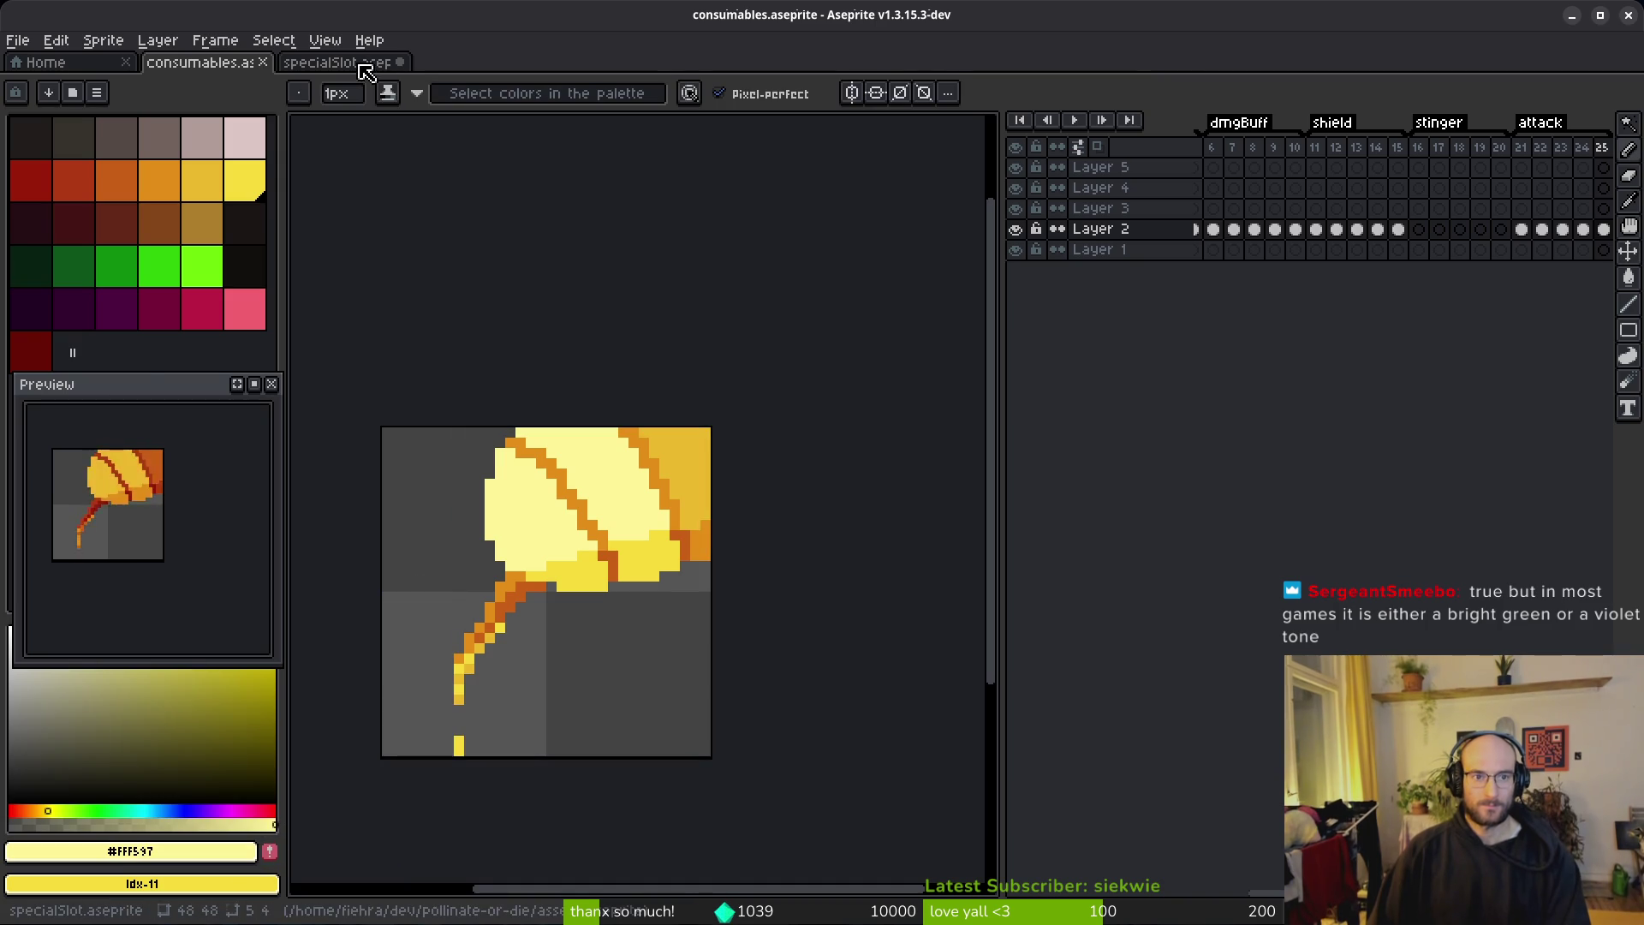
Step: Back in specialSlot, bucket-fill frame 7's two cap segments pale yellow
click(365, 68)
key(g)
click(668, 378)
click(599, 393)
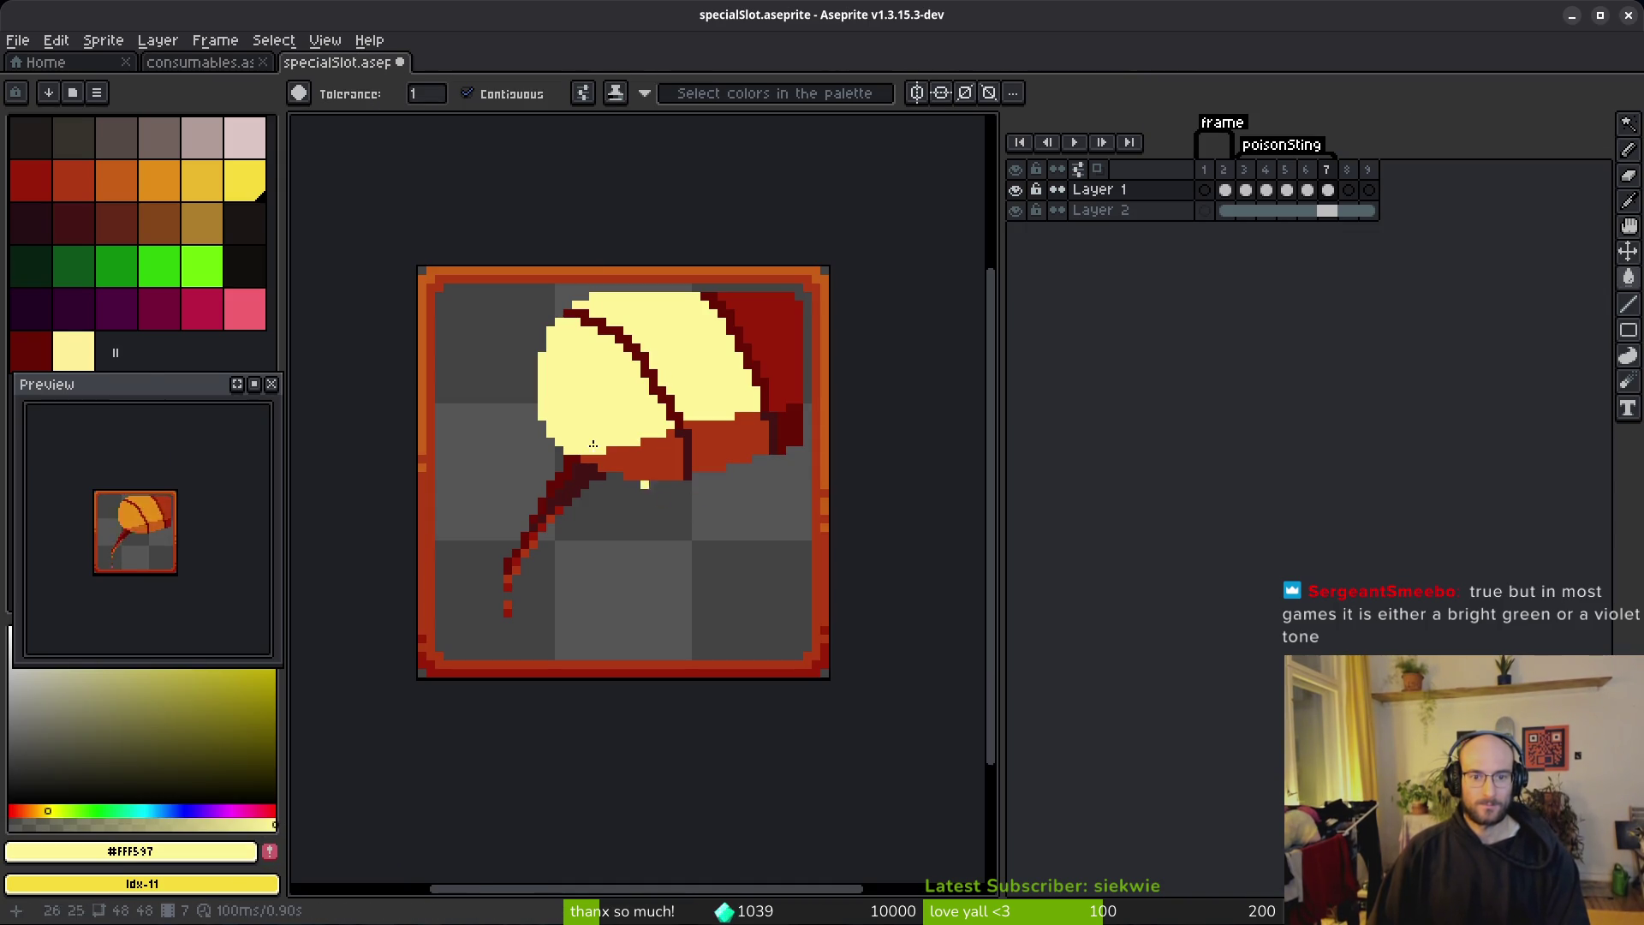
Step: Fill frame 7's two lower cap areas bright yellow and delete the extra pale yellow palette entry
click(257, 180)
click(738, 448)
click(638, 462)
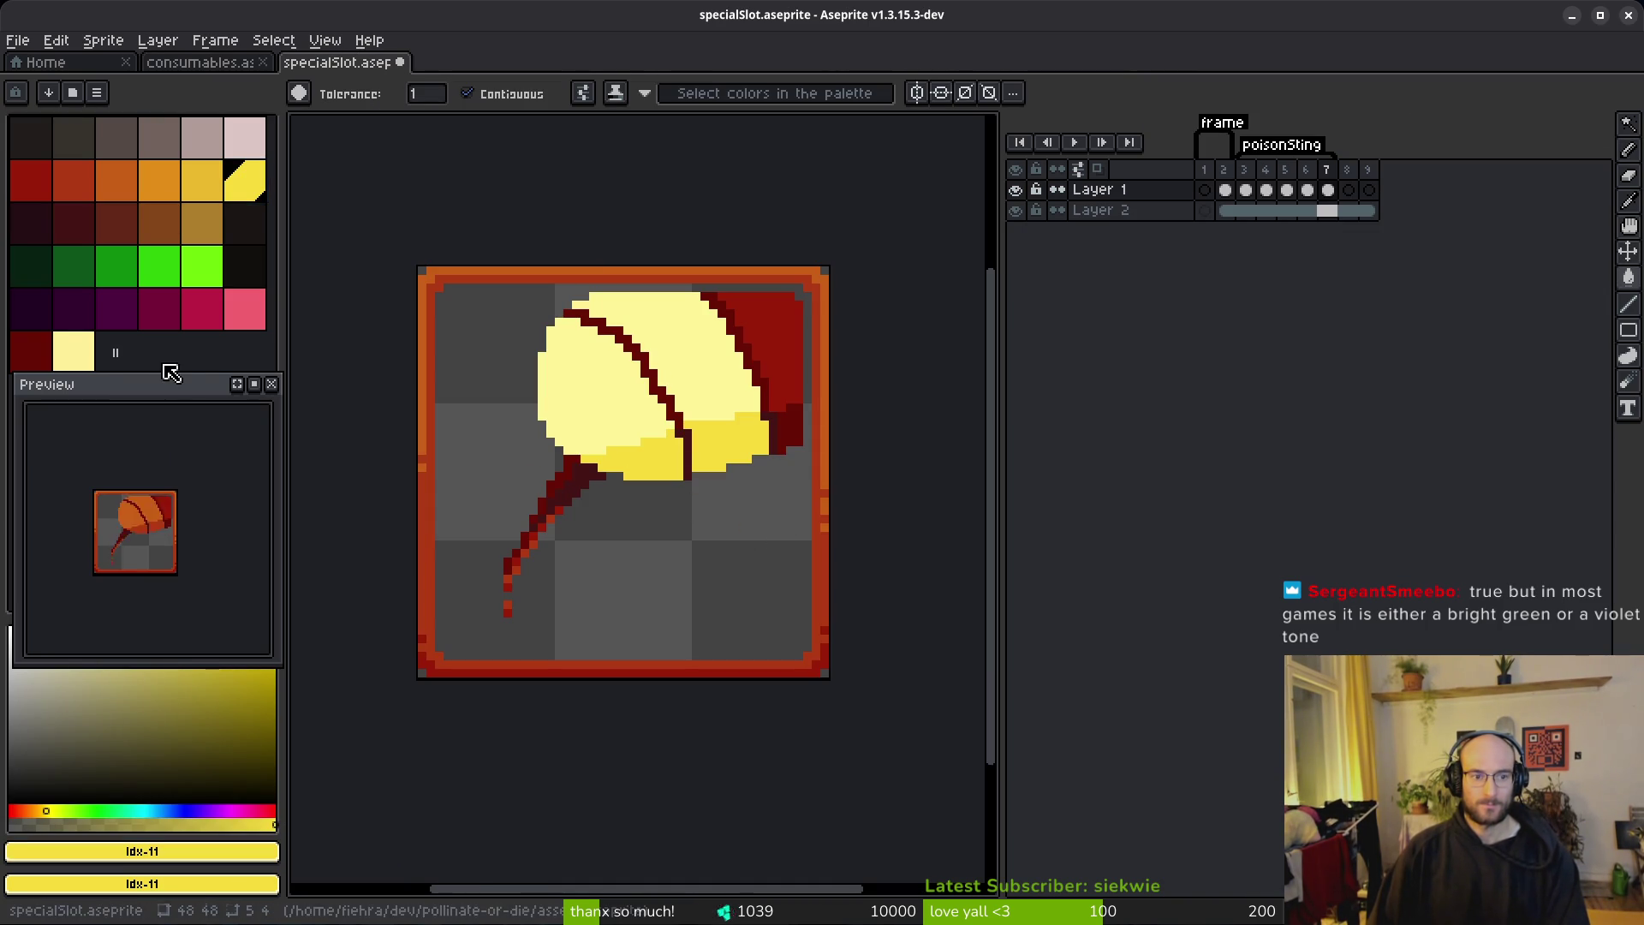
click(76, 350)
key(Delete)
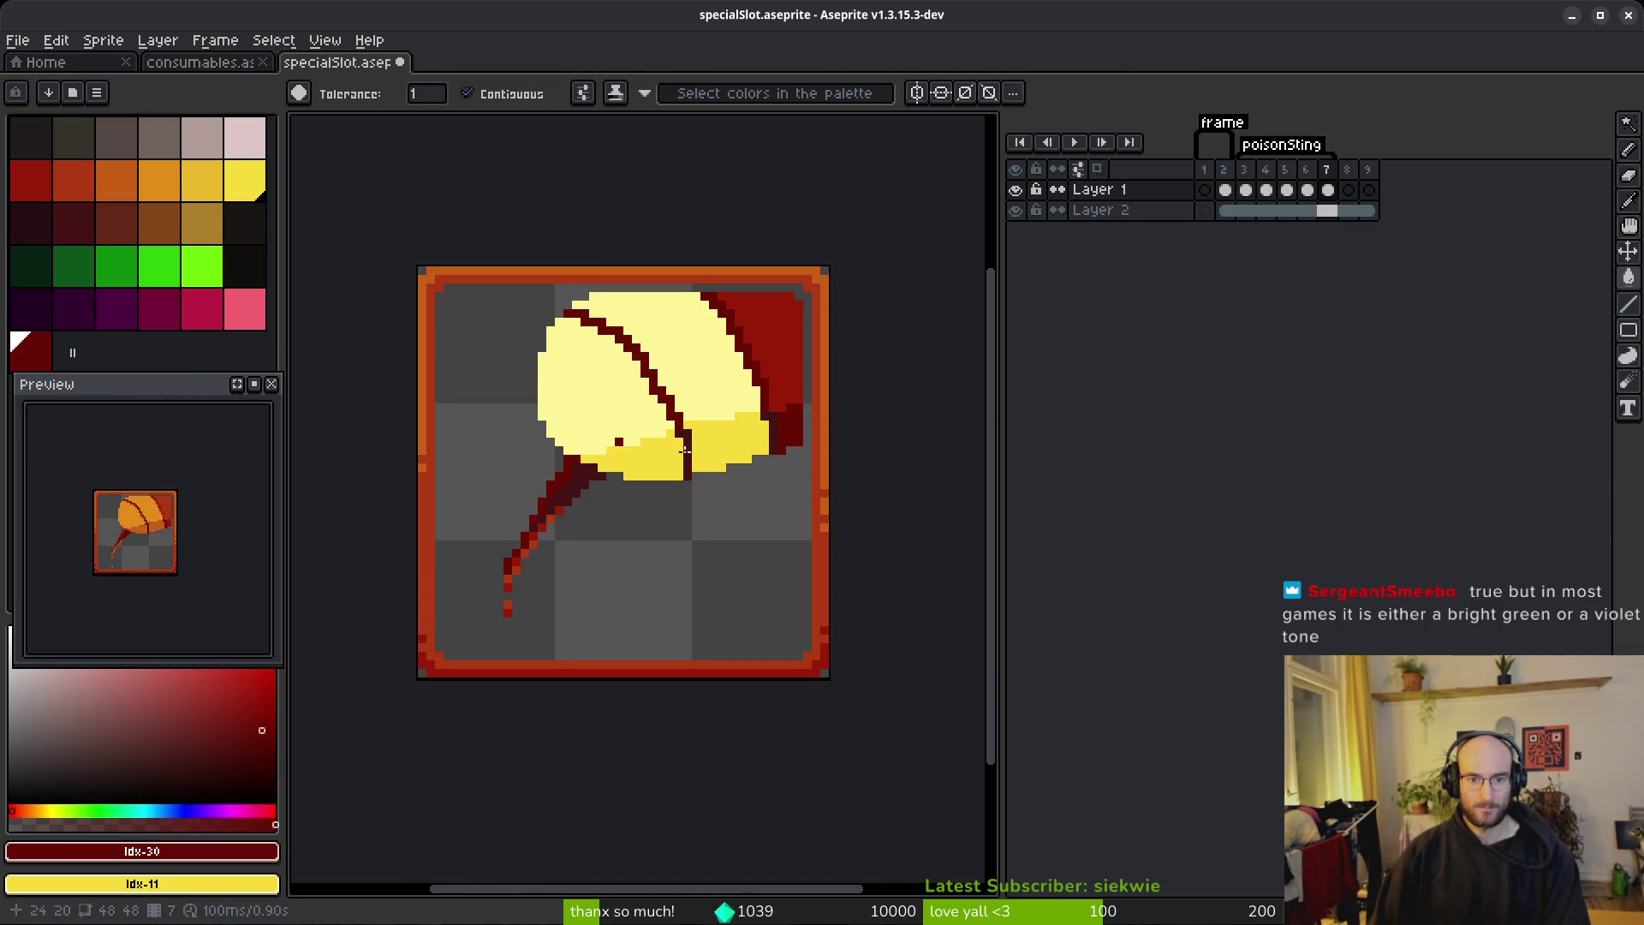
scroll(692, 387, up, 1)
scroll(692, 387, up, 1)
Step: Turn frame 7's dark red fill golden yellow and its dark red outlines orange
alt+click(837, 348)
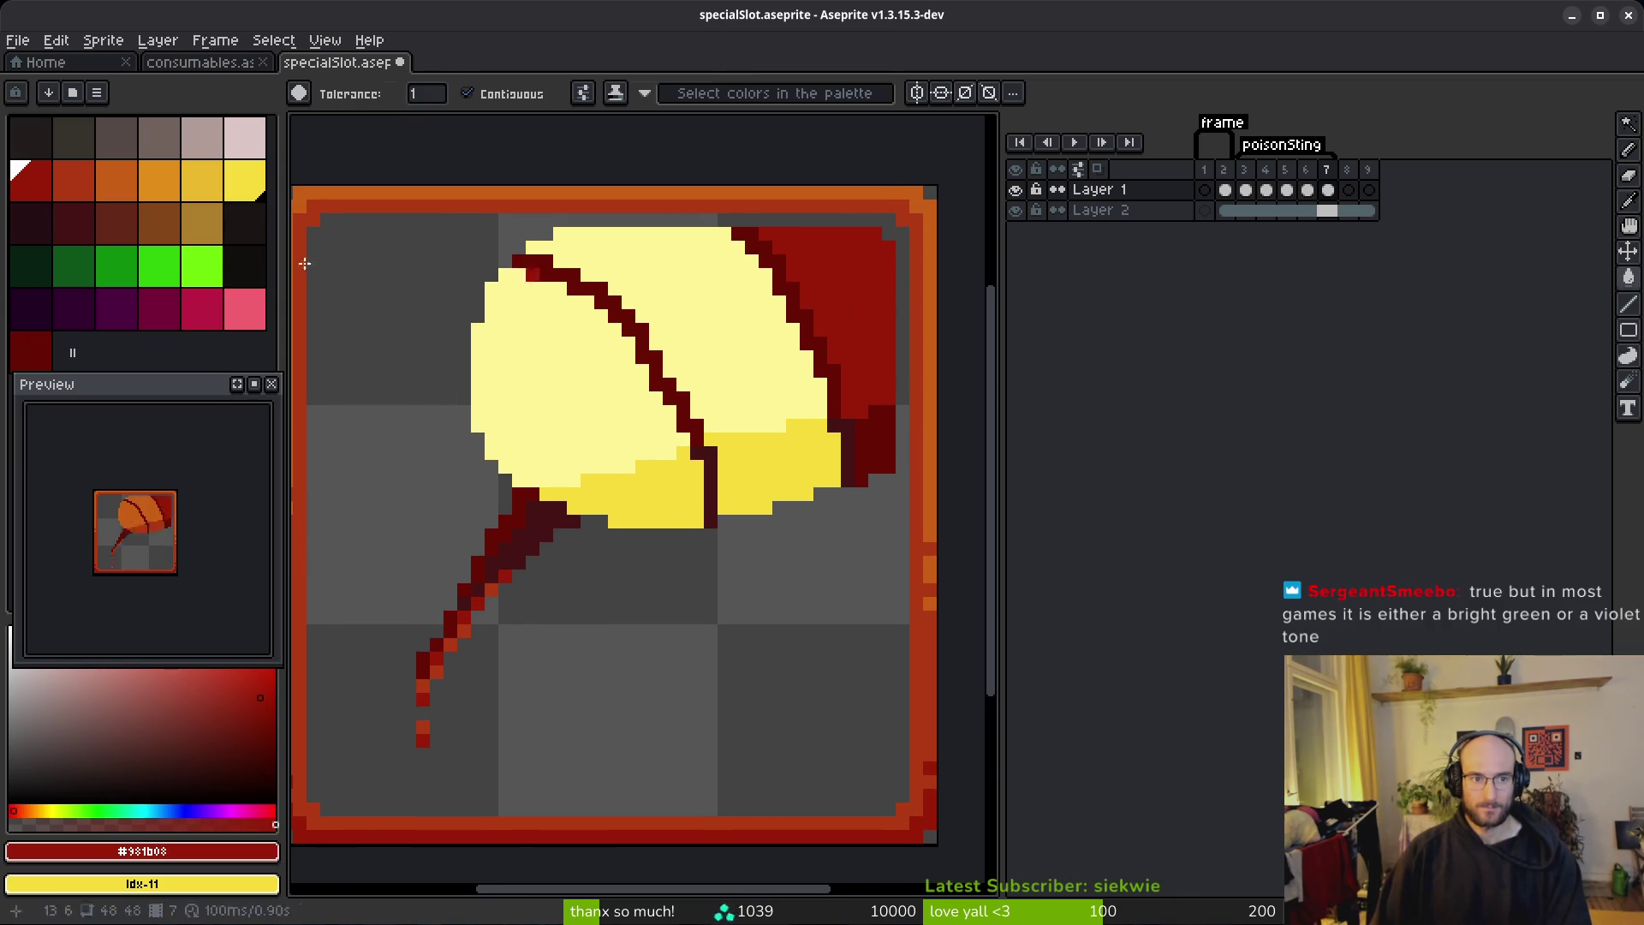
right_click(214, 188)
key(shift+r)
click(531, 153)
alt+click(880, 420)
right_click(149, 188)
key(shift+r)
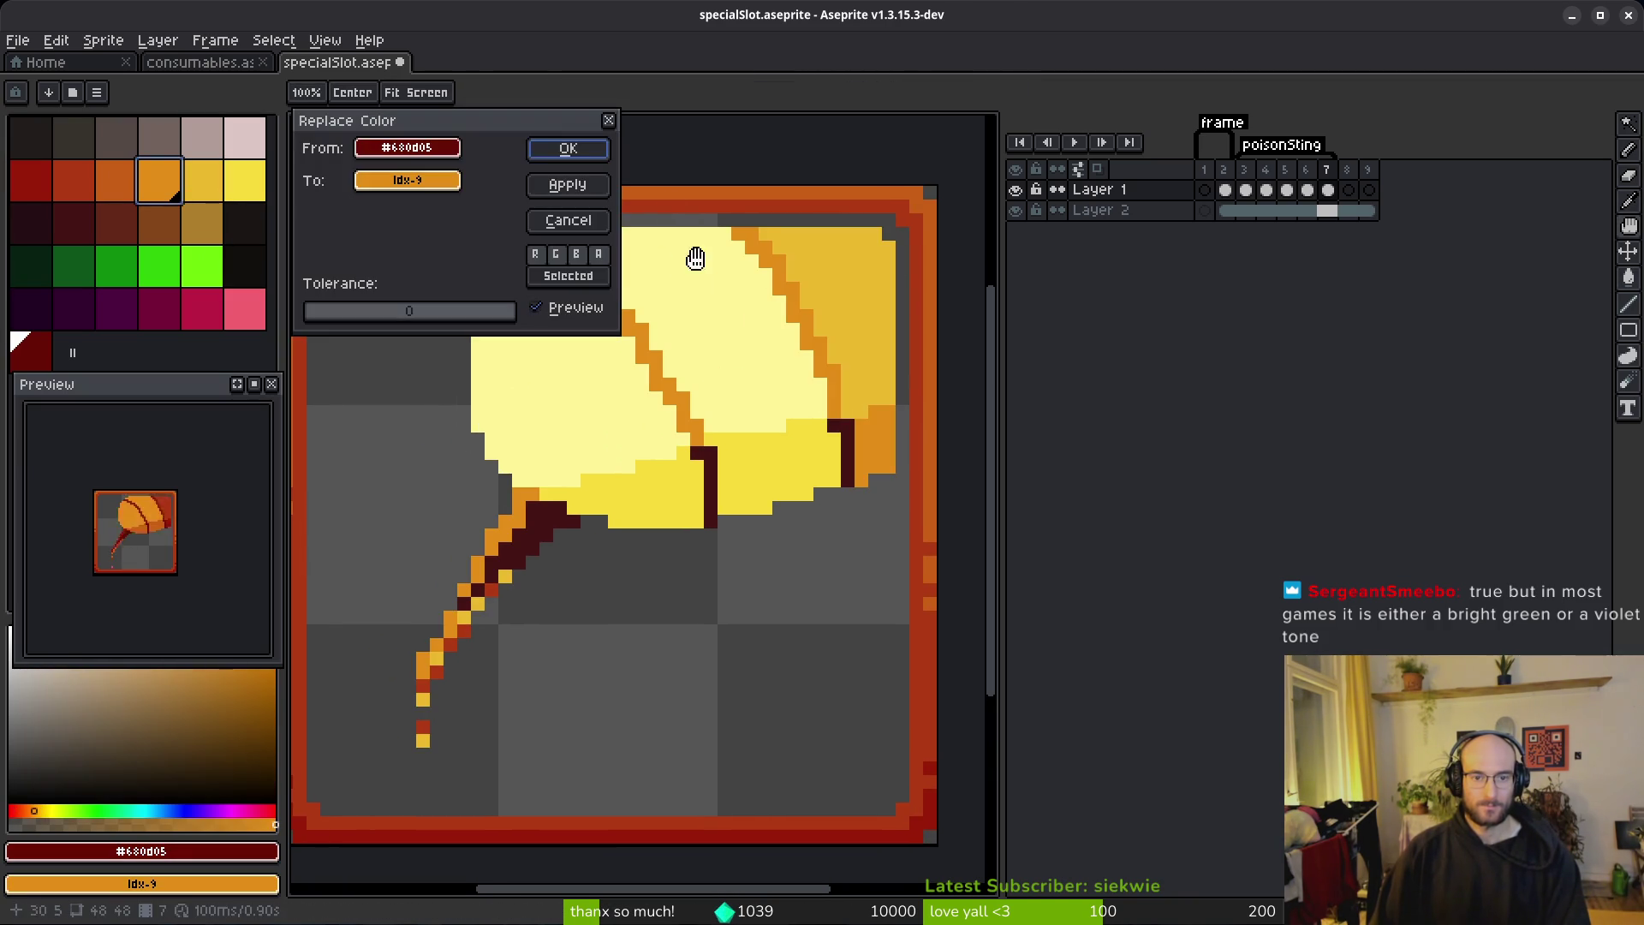
click(576, 147)
Step: Turn the darkest stem pixels darker orange and save specialSlot.aseprite
alt+click(774, 414)
right_click(116, 180)
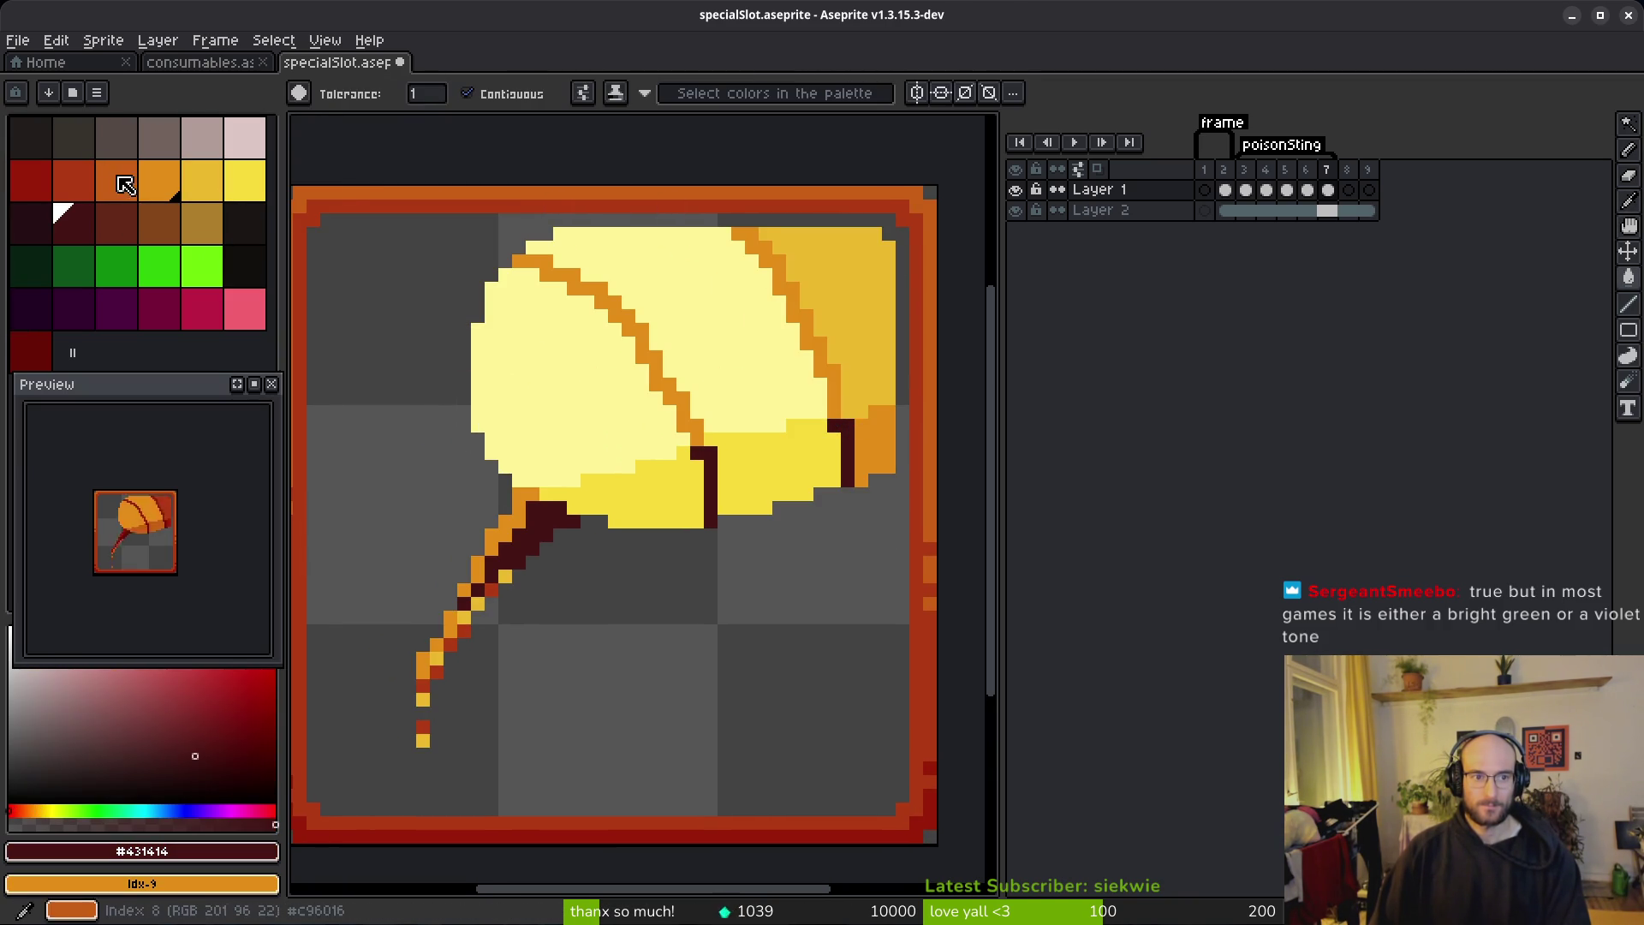
key(shift+r)
click(569, 150)
key(ctrl+s)
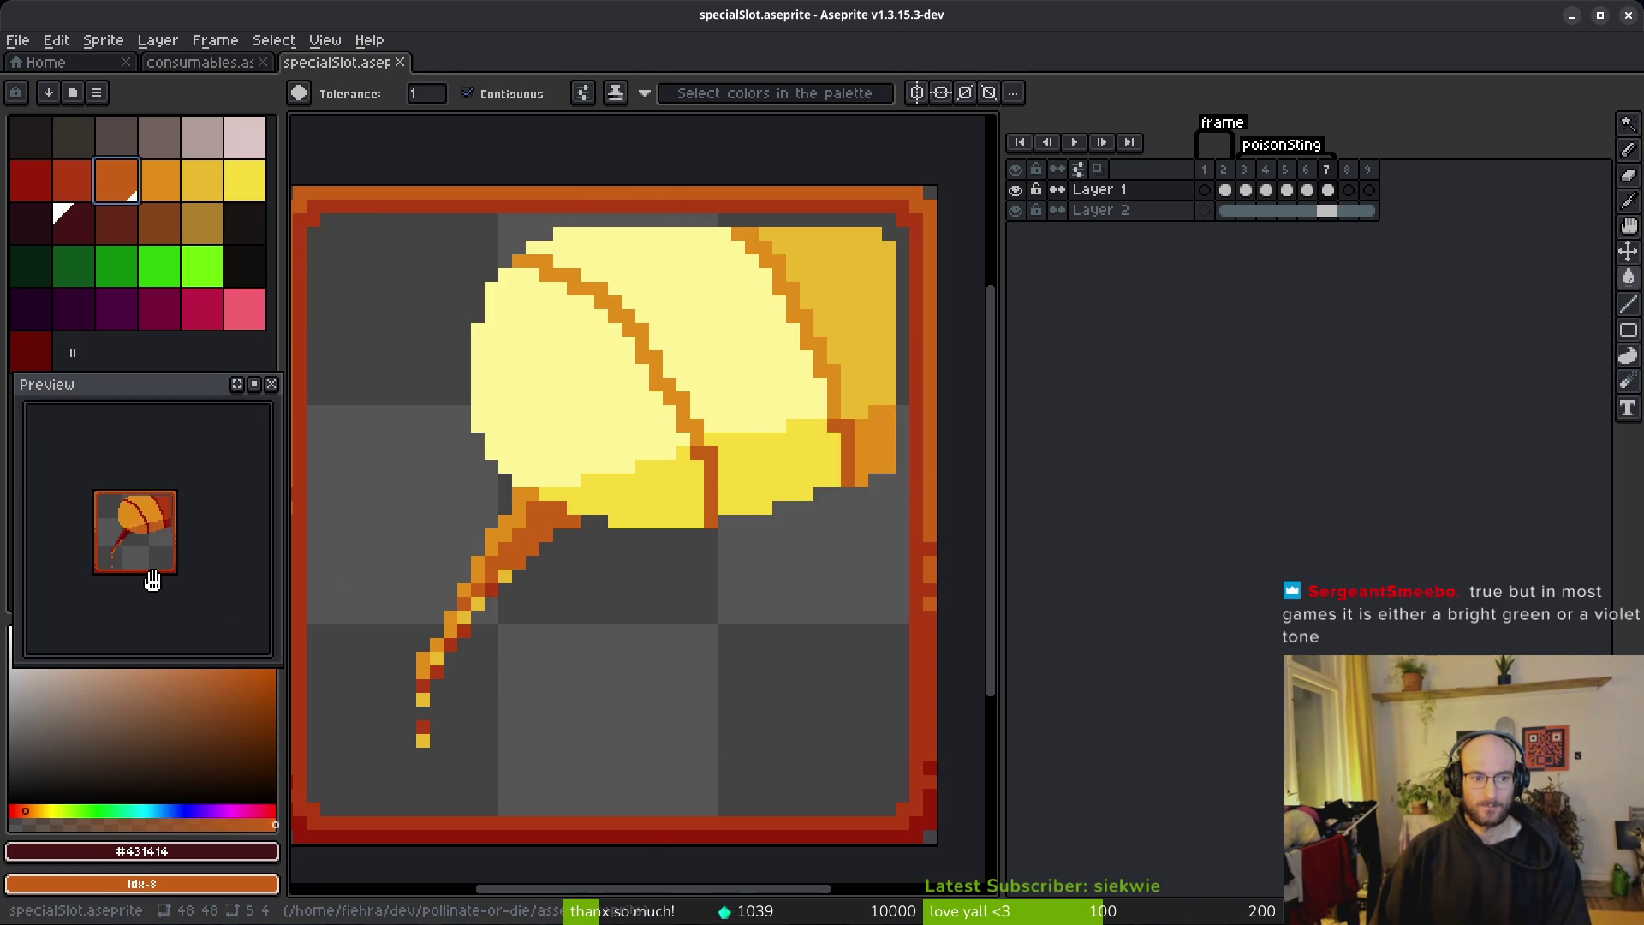
drag(723, 399, 688, 417)
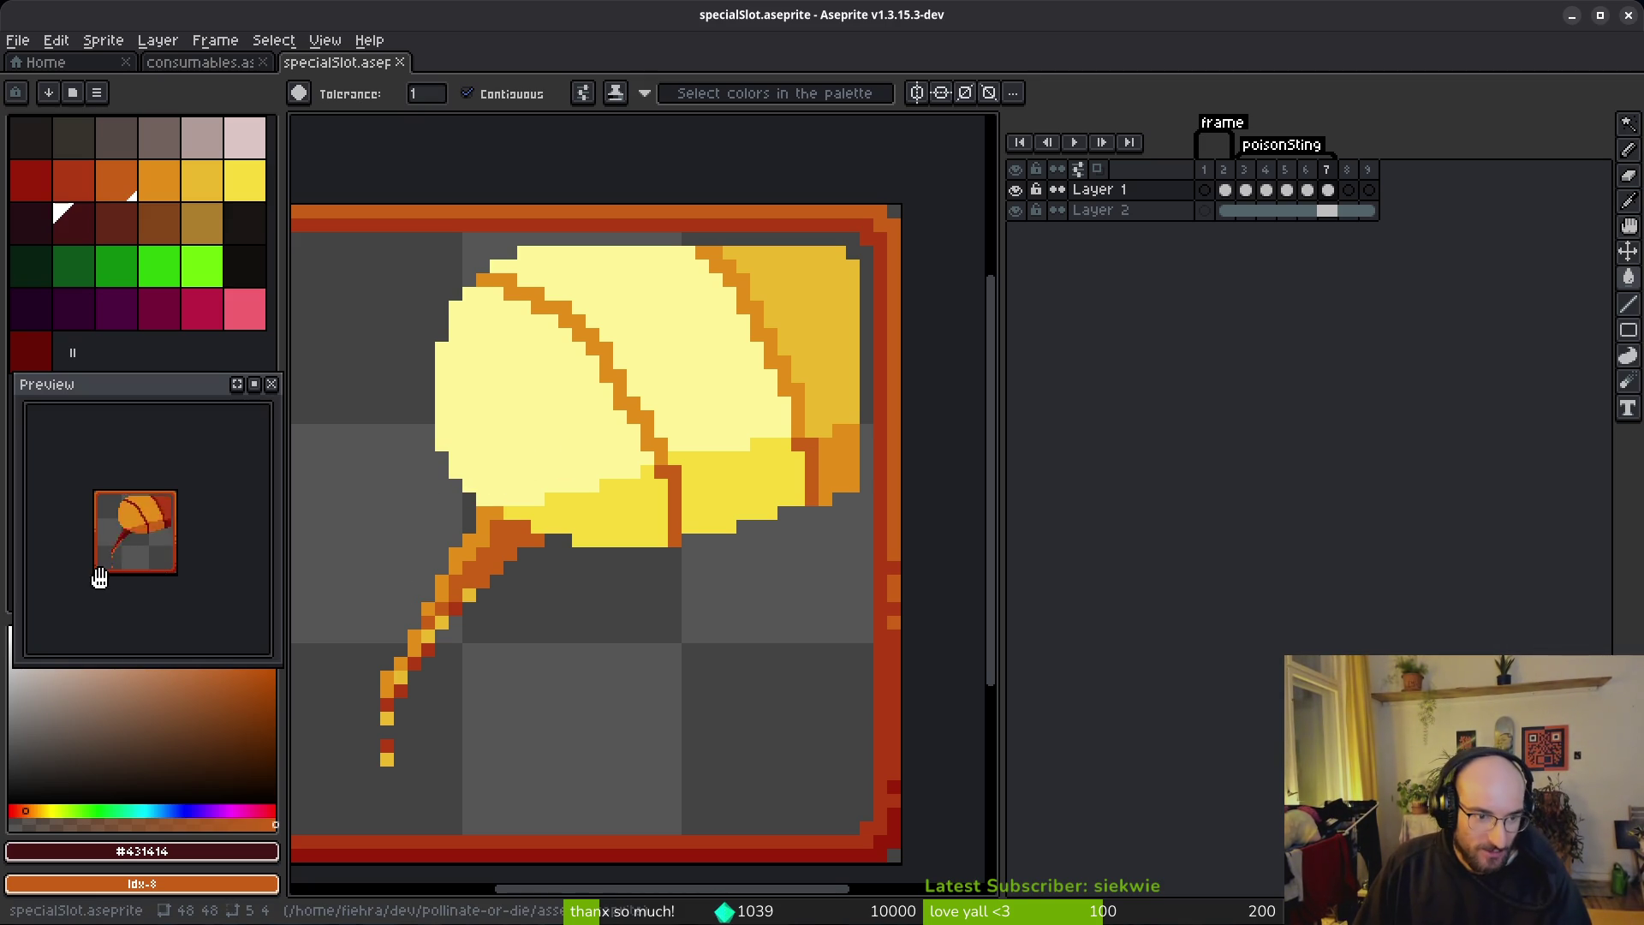
scroll(634, 532, down, 1)
scroll(537, 570, down, 1)
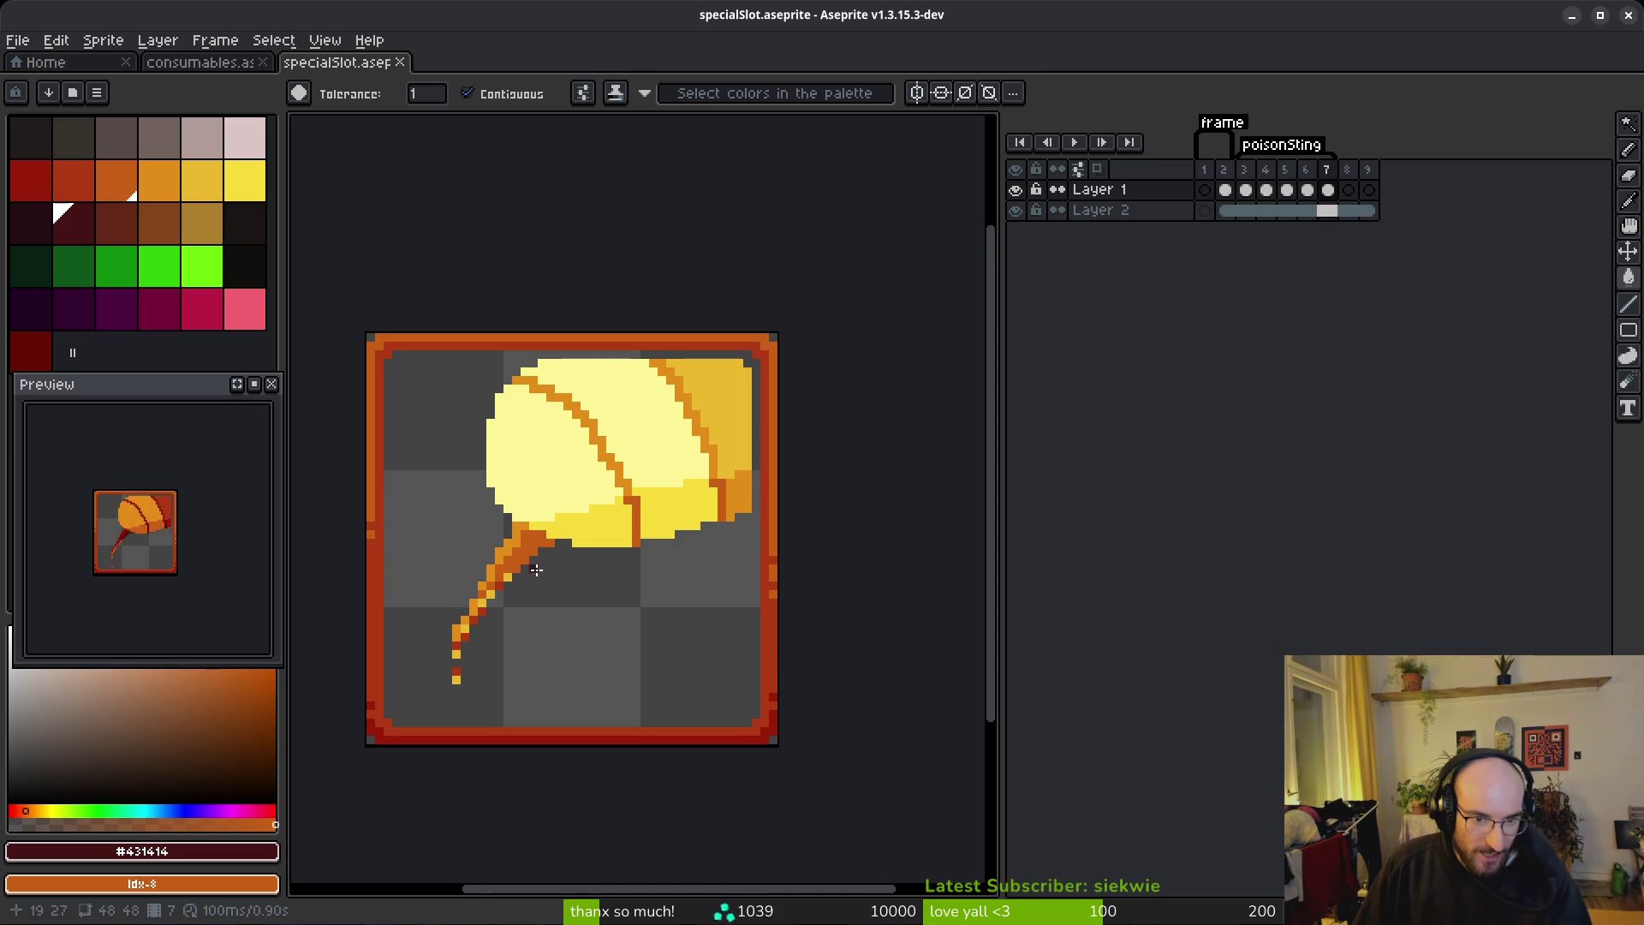
scroll(573, 559, down, 1)
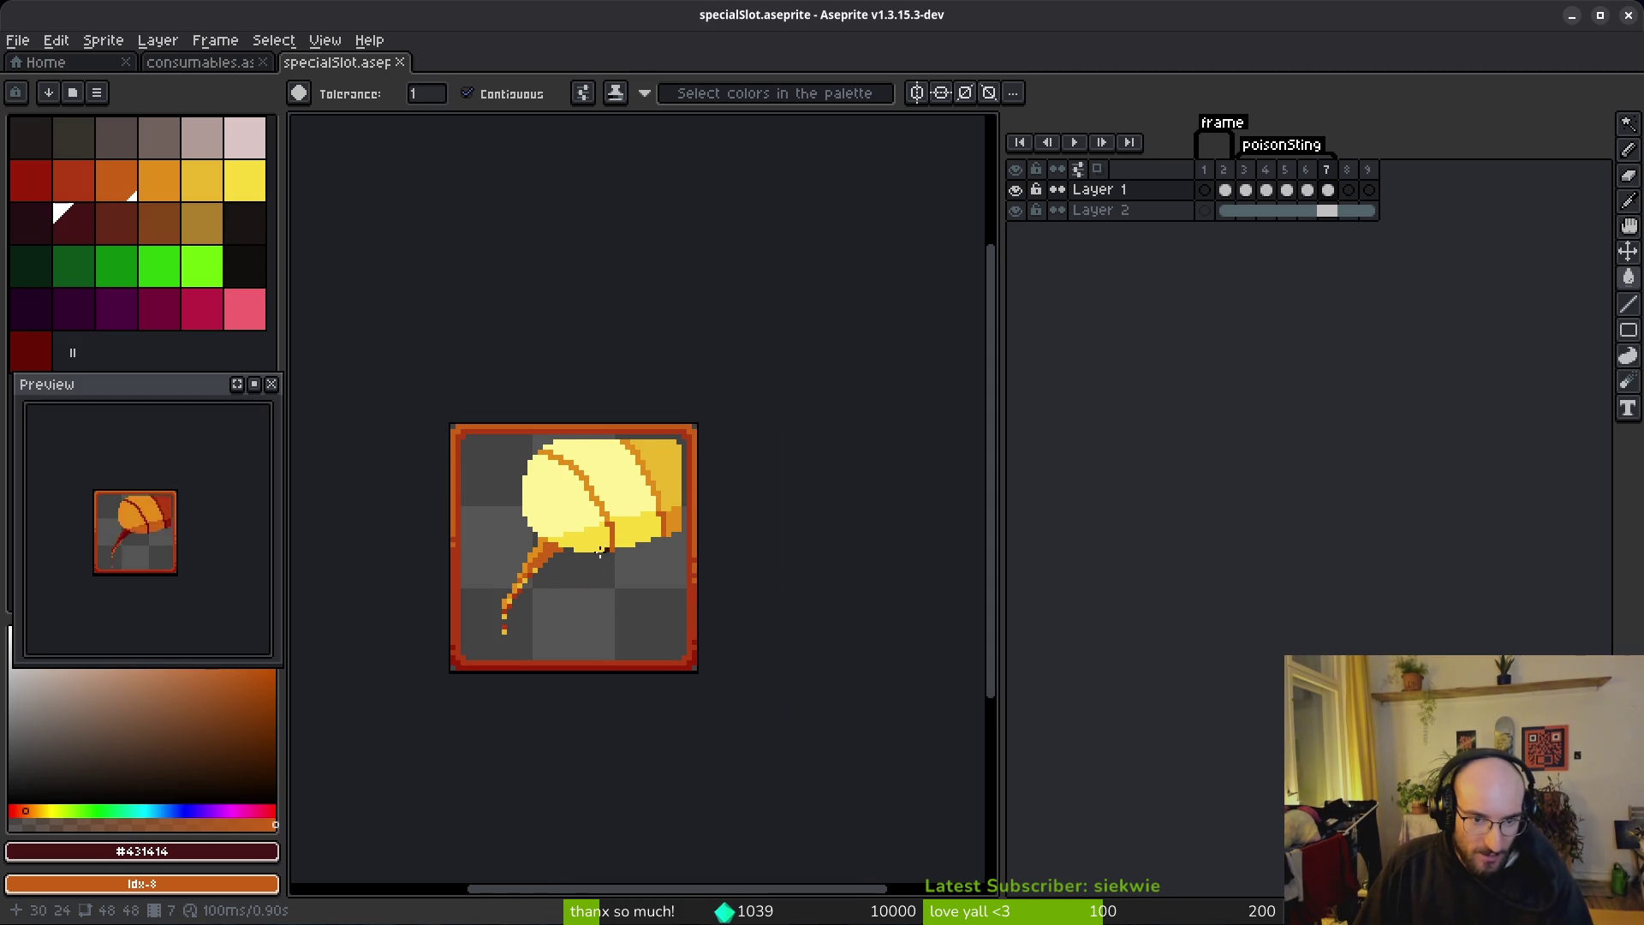
scroll(604, 549, up, 2)
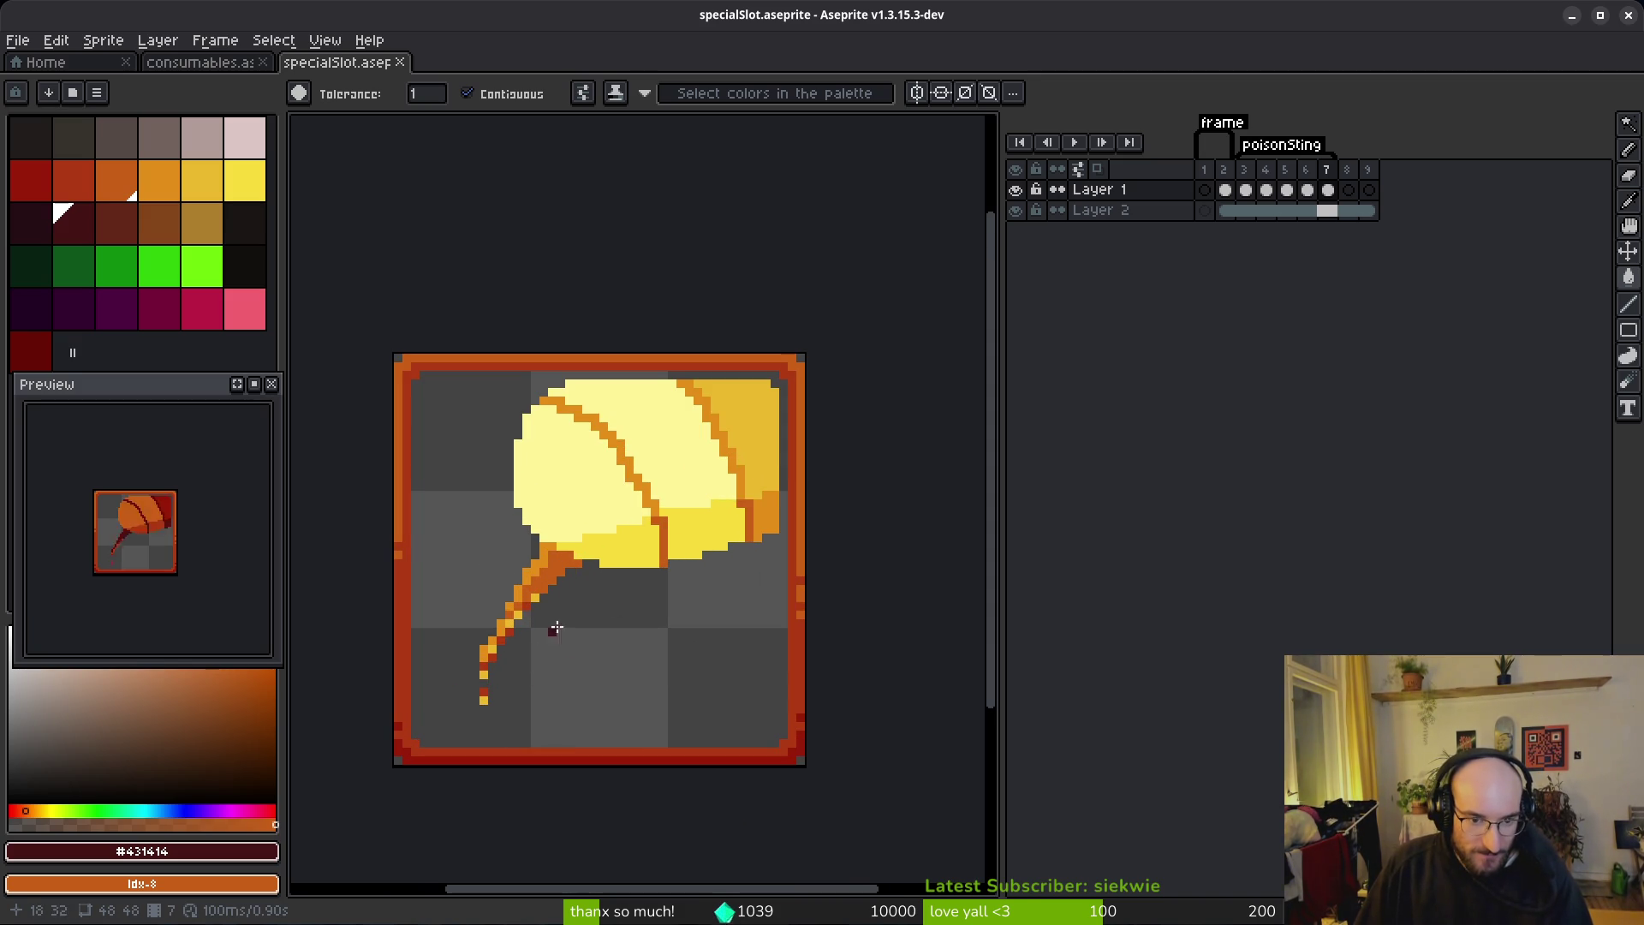
Step: Compare with frame 3, then test-fill three frame 7 stinger pixels bright green
click(1245, 190)
scroll(546, 628, up, 3)
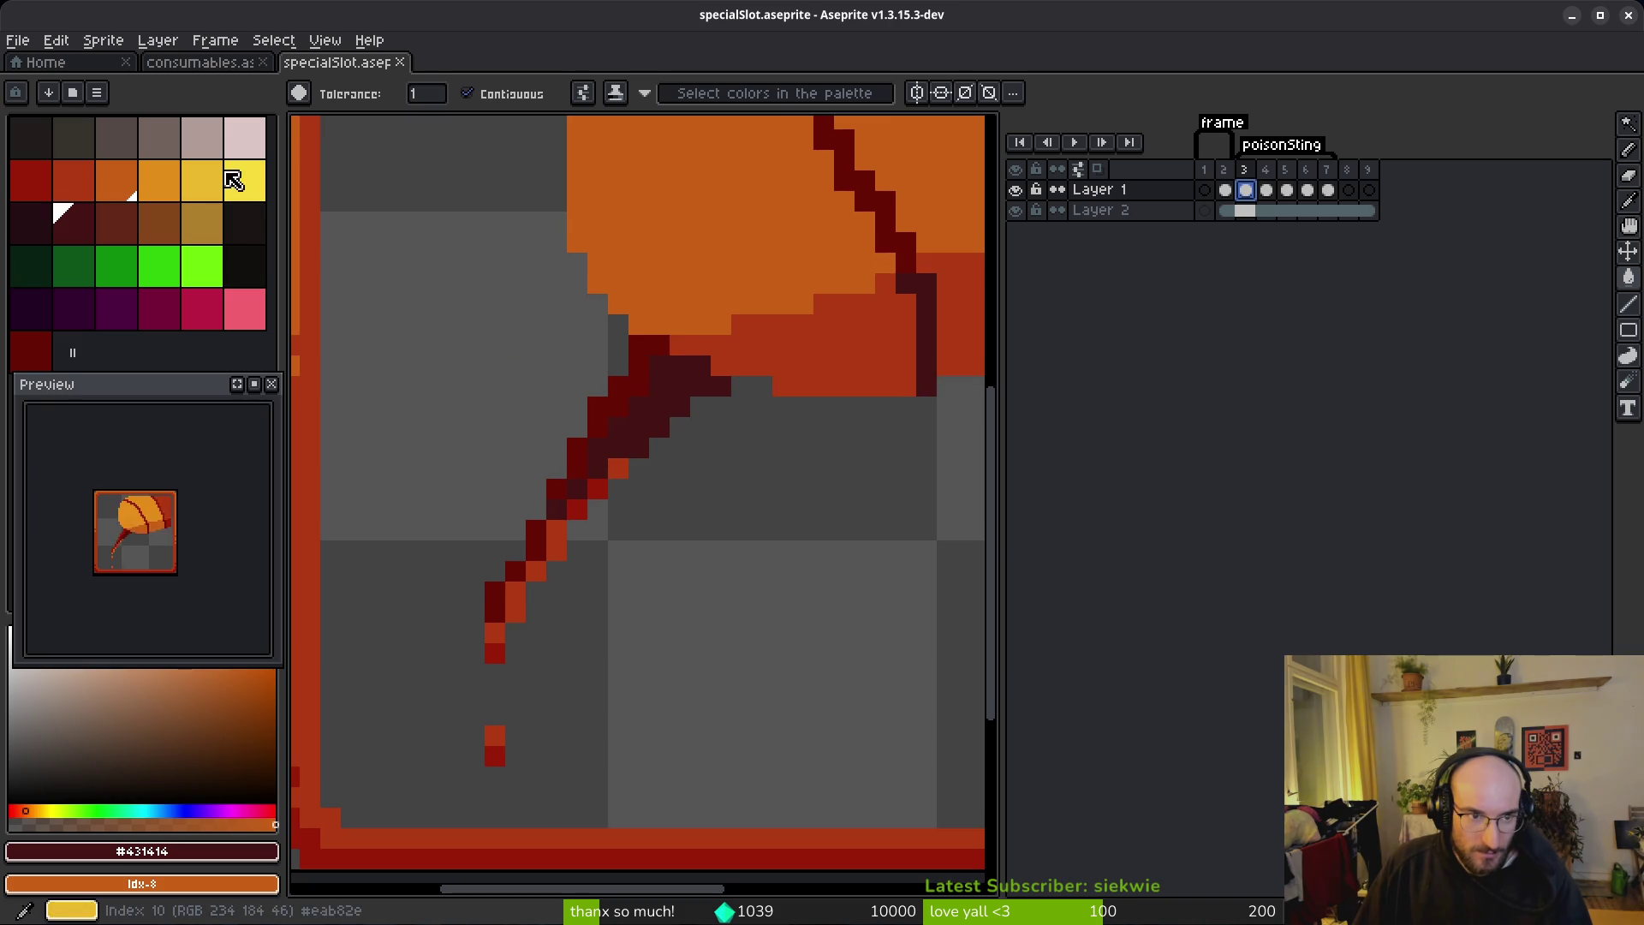
click(200, 262)
scroll(597, 550, up, 2)
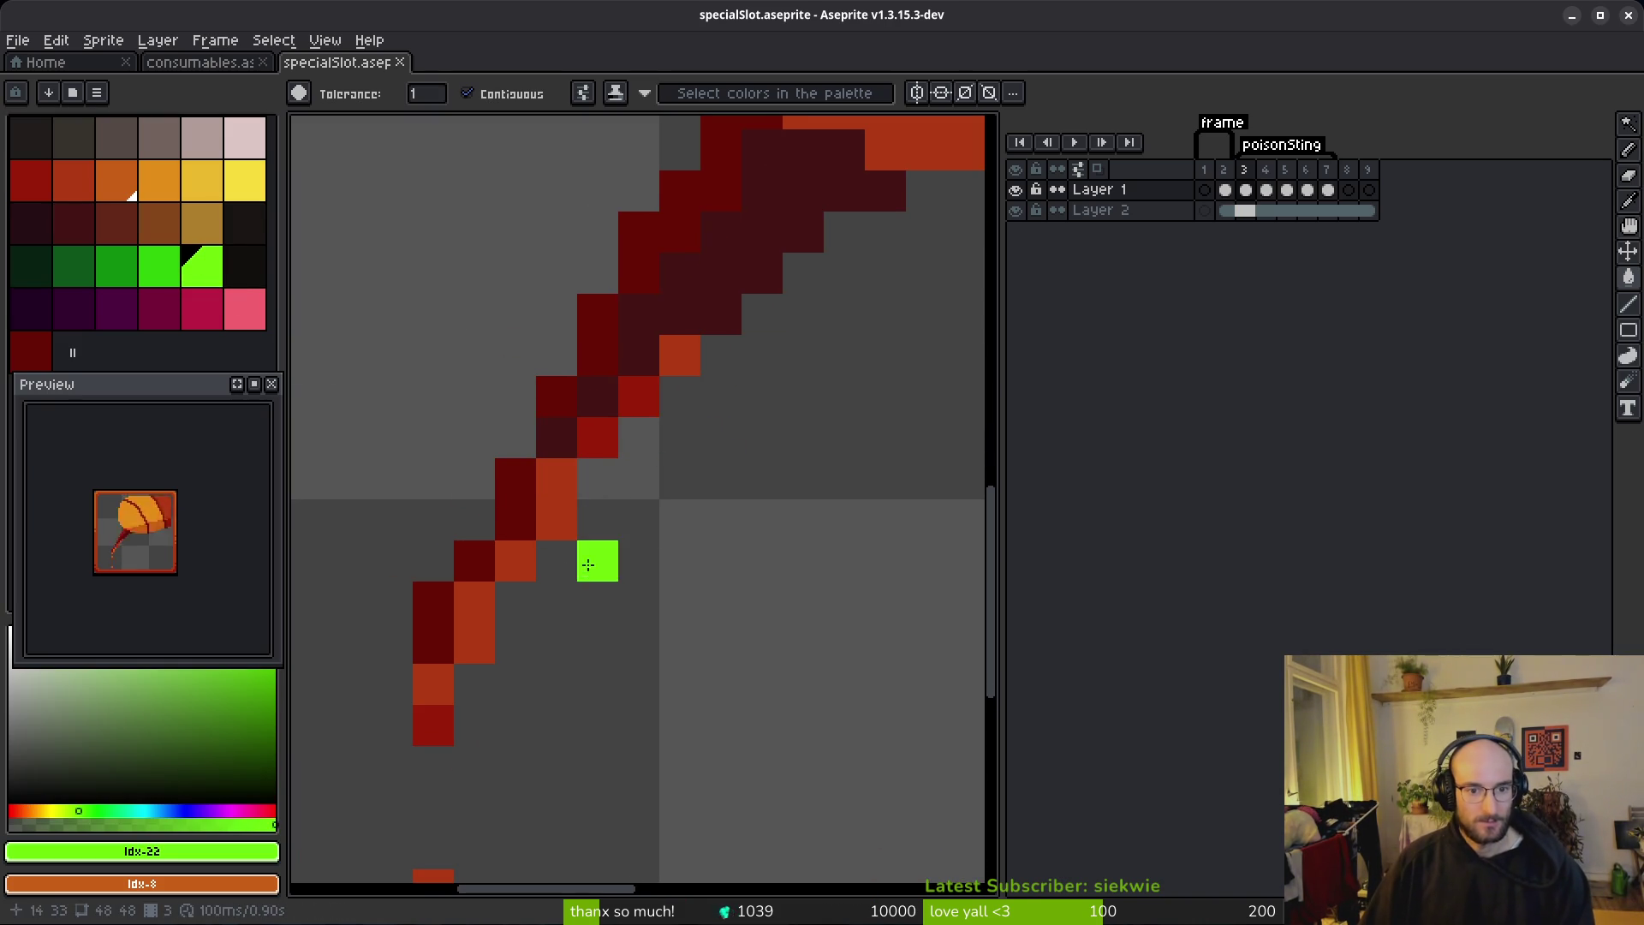
click(1330, 193)
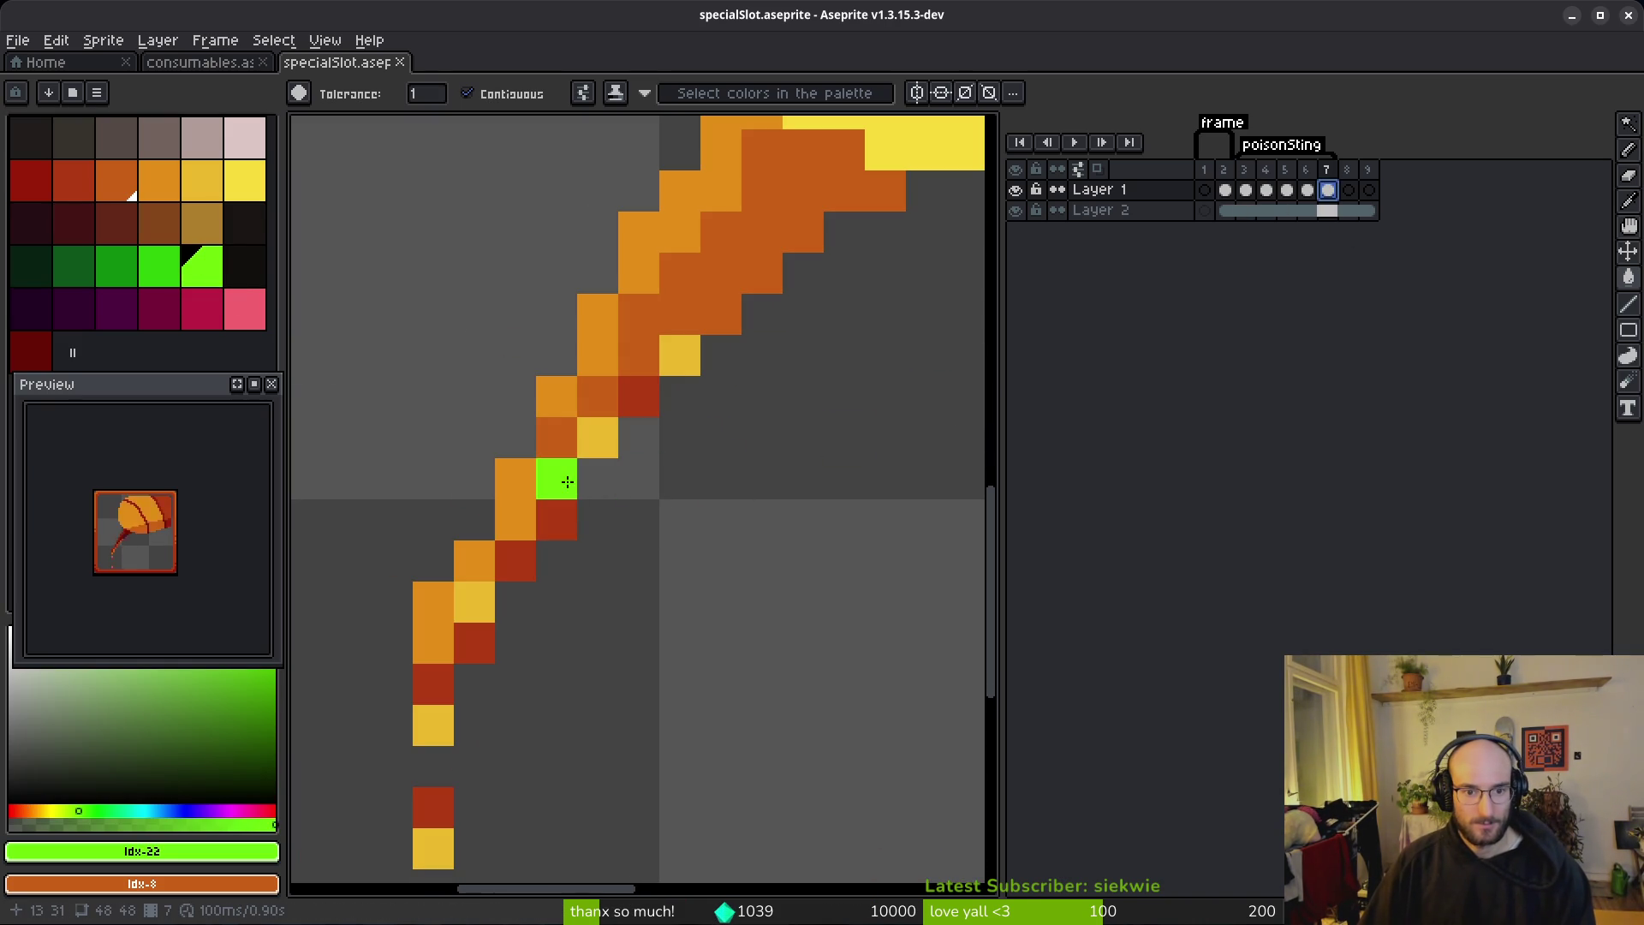
click(556, 478)
click(598, 437)
click(666, 382)
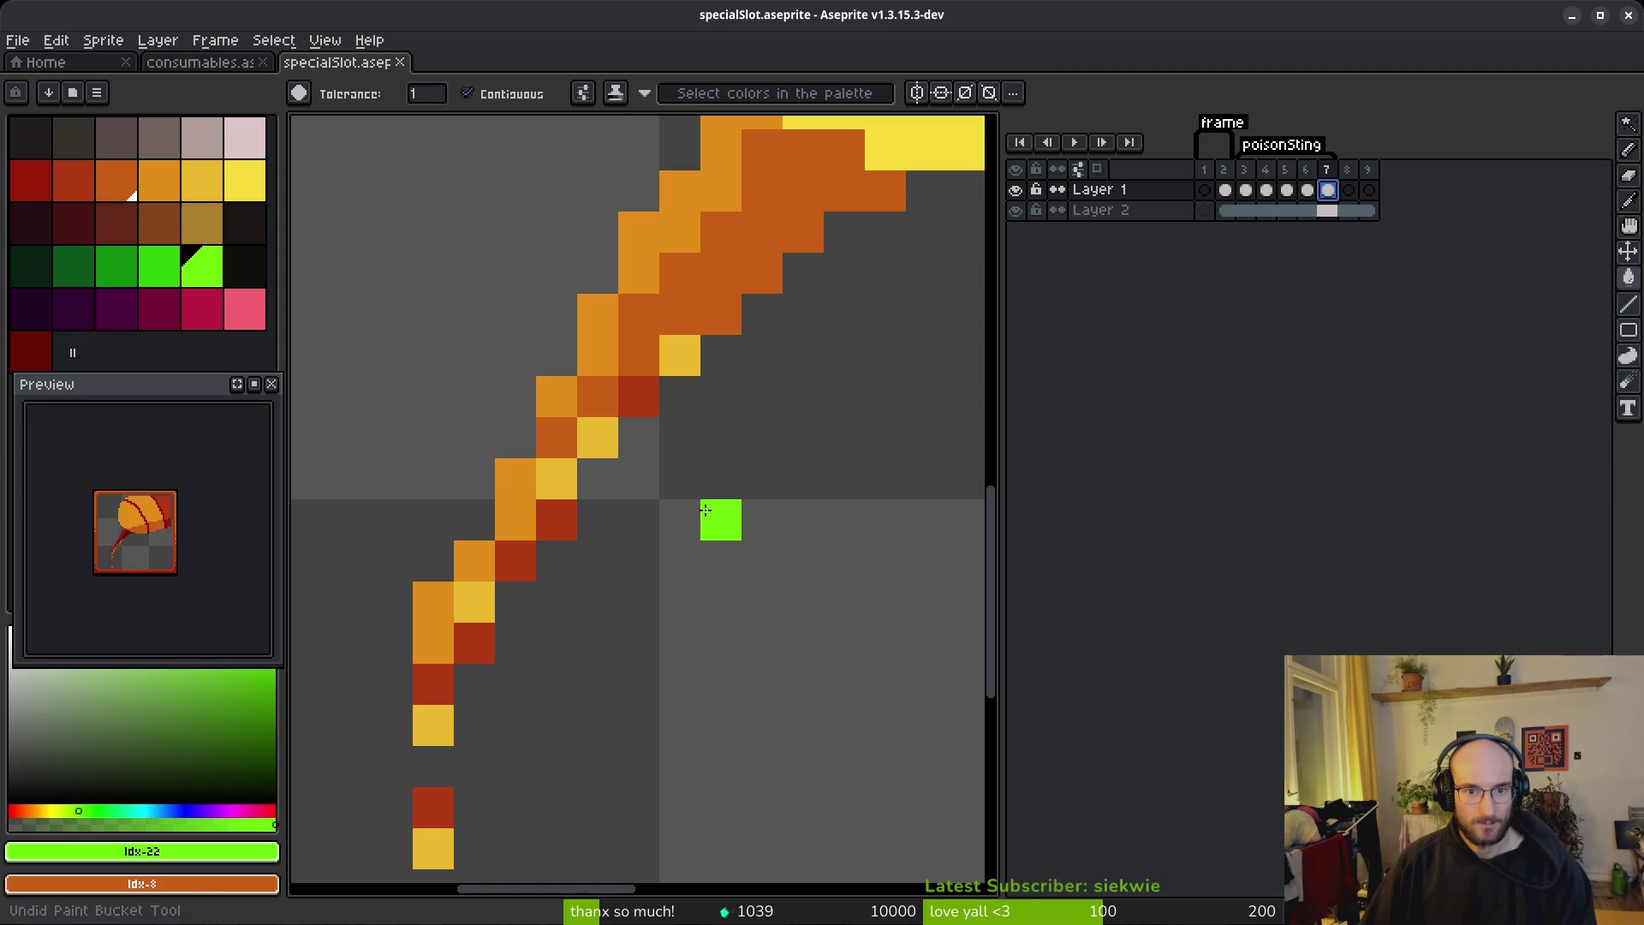
Step: Undo the last two colour replacements on frame 7 and sample the shell's dark red
scroll(704, 511, down, 7)
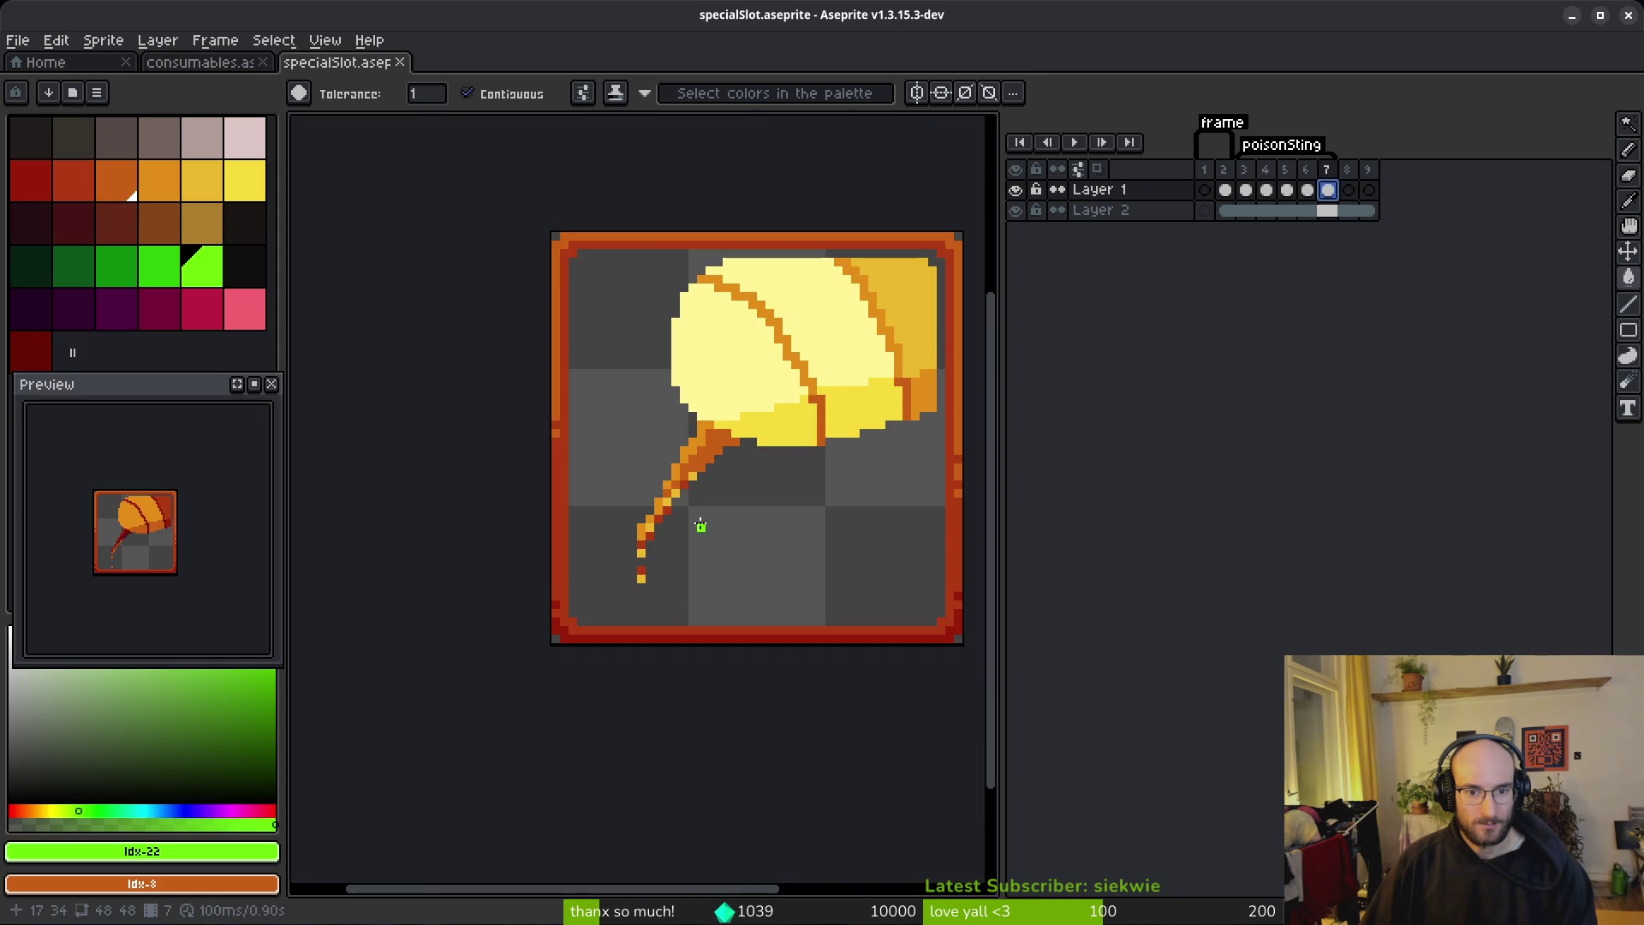
scroll(674, 511, up, 5)
scroll(698, 550, down, 4)
key(ctrl+z)
key(ctrl+z)
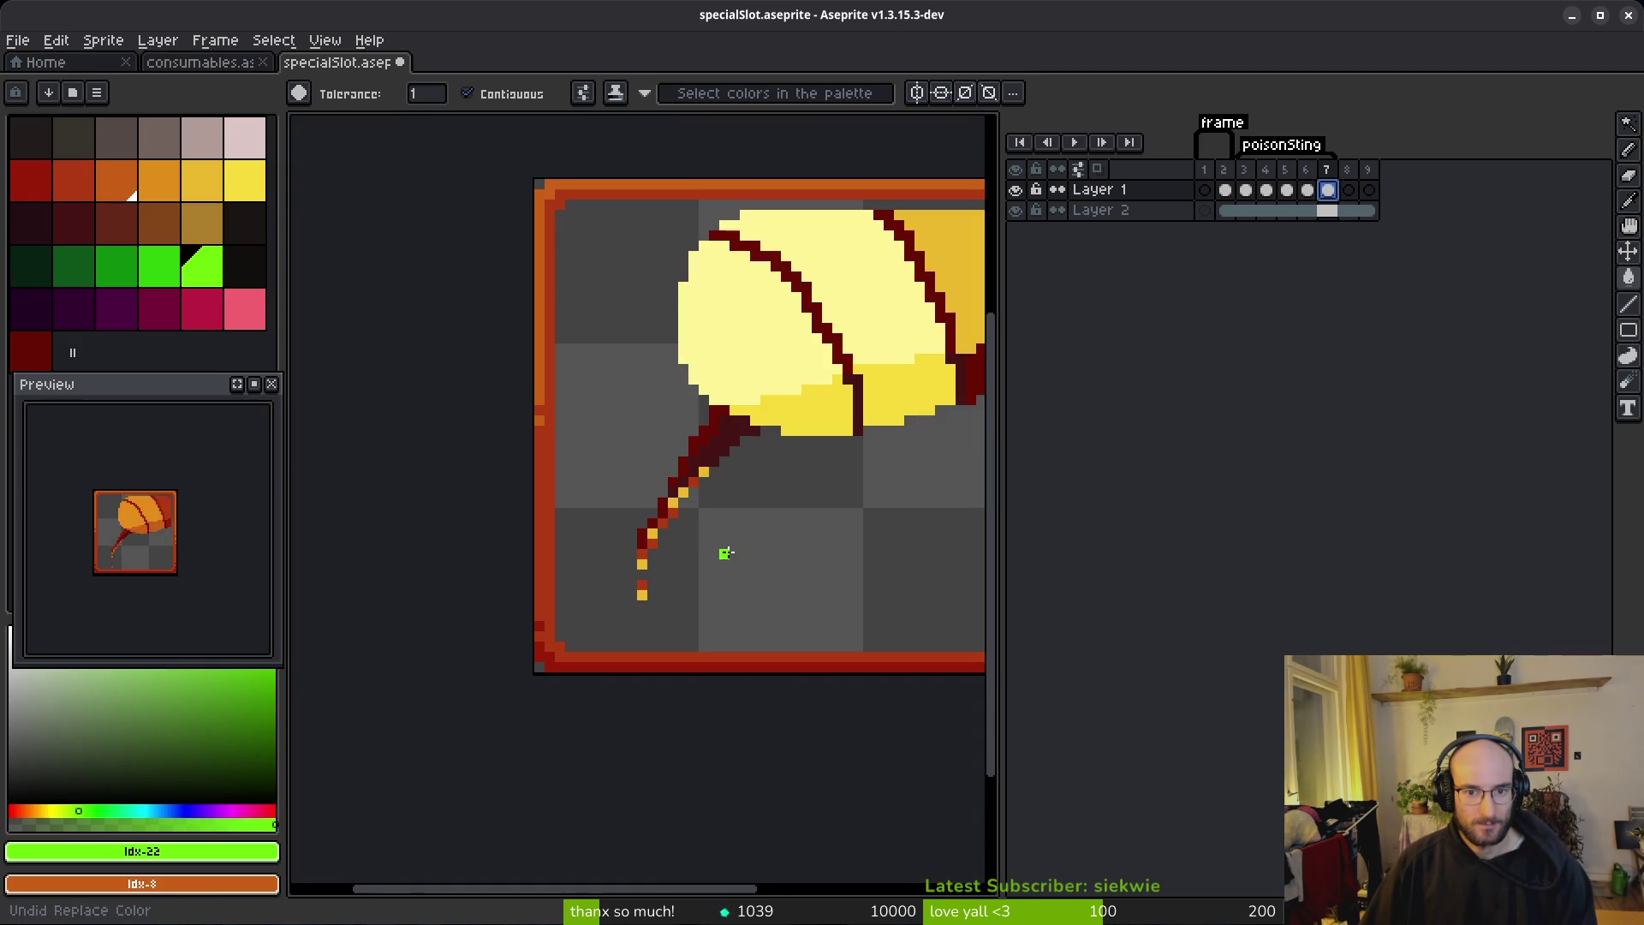
key(ctrl+z)
scroll(733, 544, down, 1)
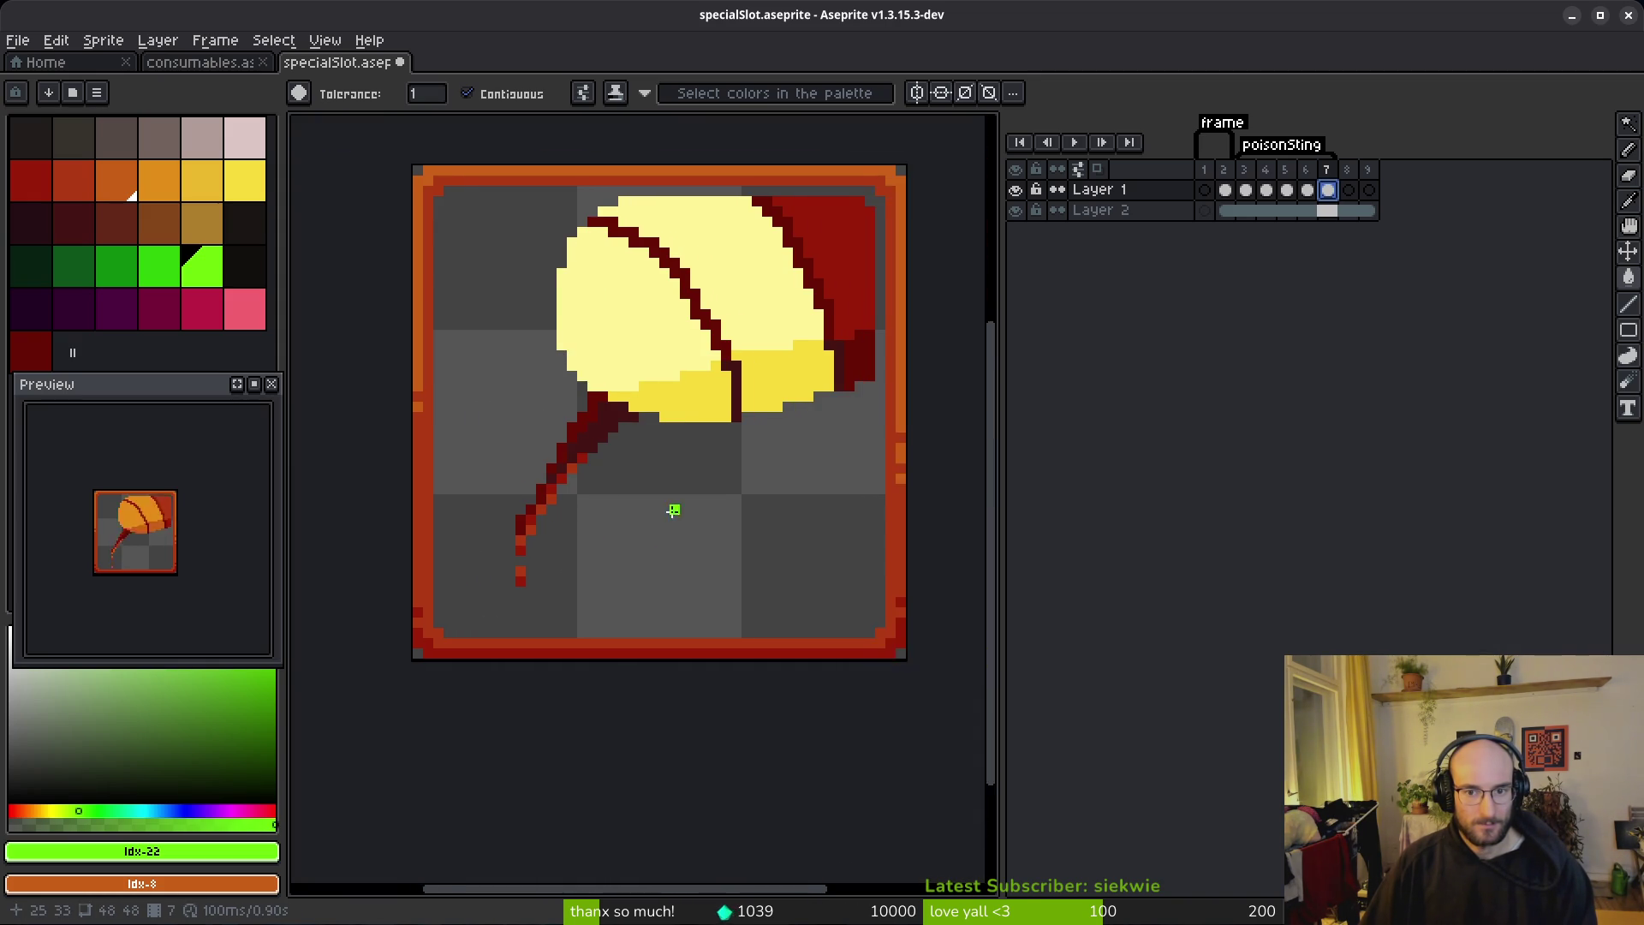
scroll(664, 511, up, 2)
alt+click(912, 199)
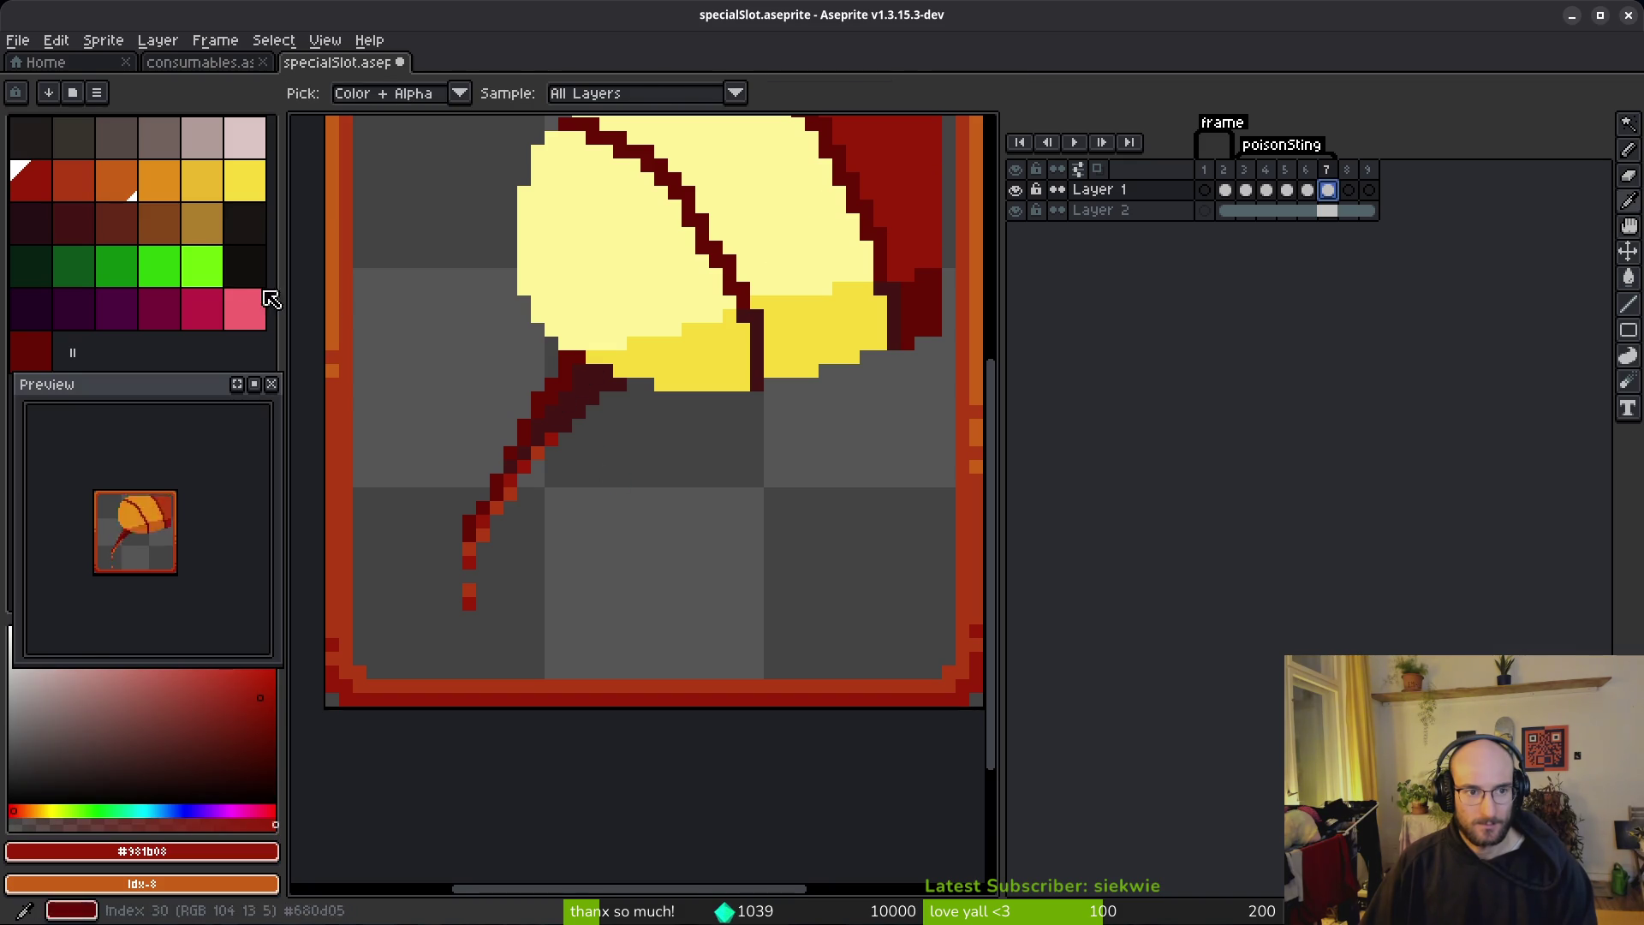
Step: Replace the stinger's dark red with orange using Replace Color
key(alt)
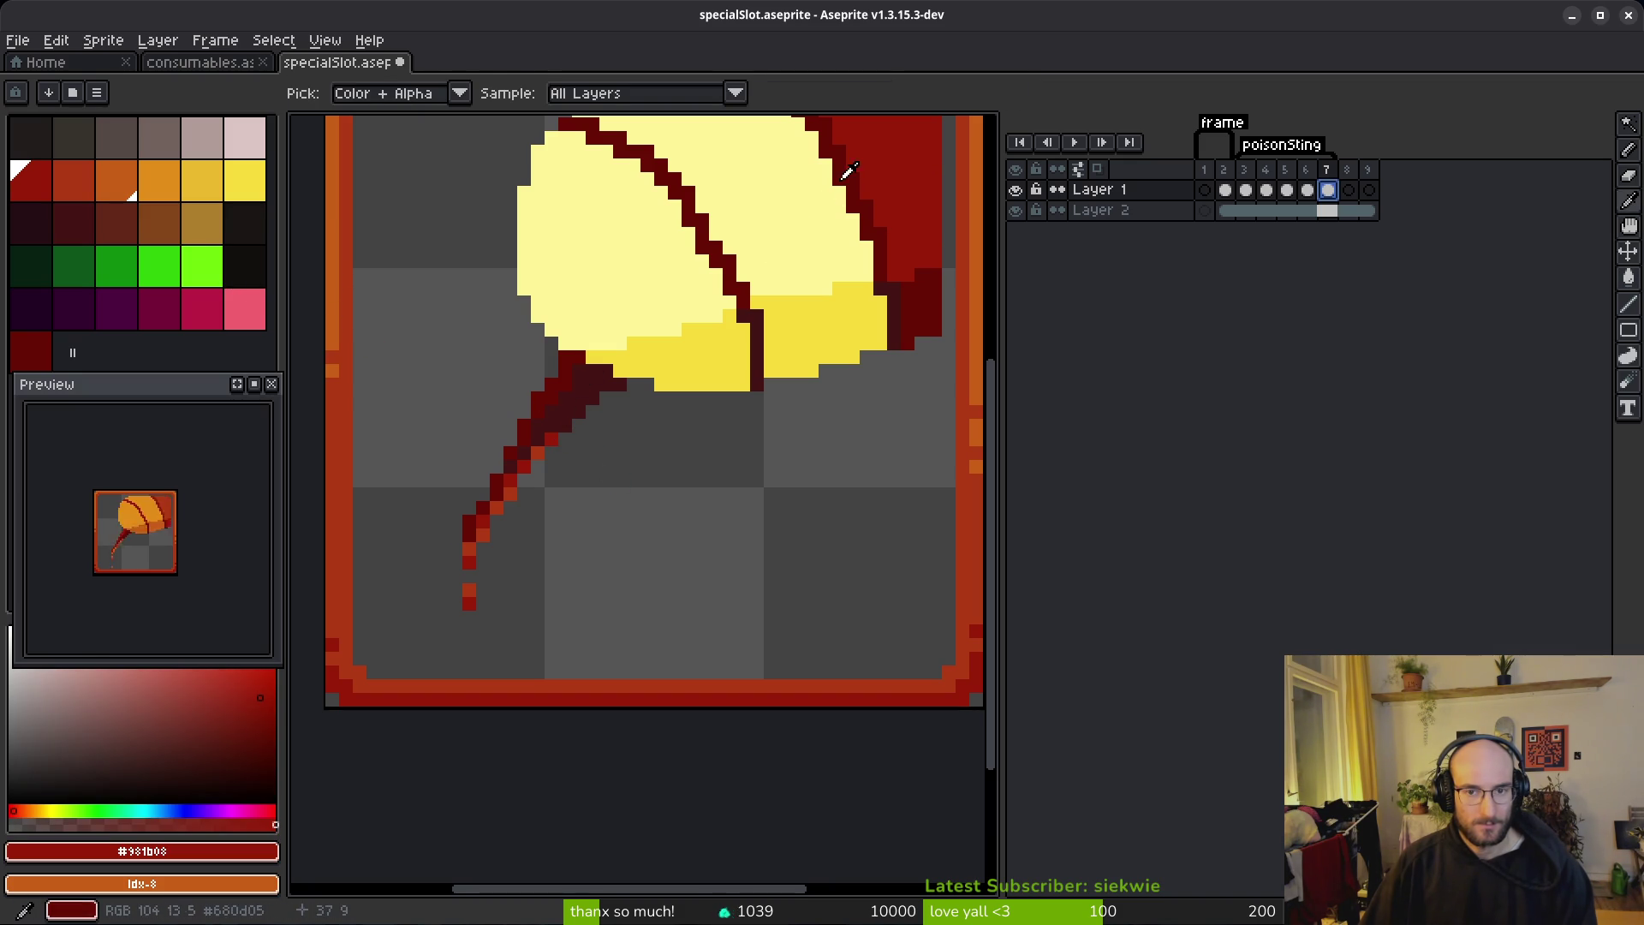
right_click(160, 193)
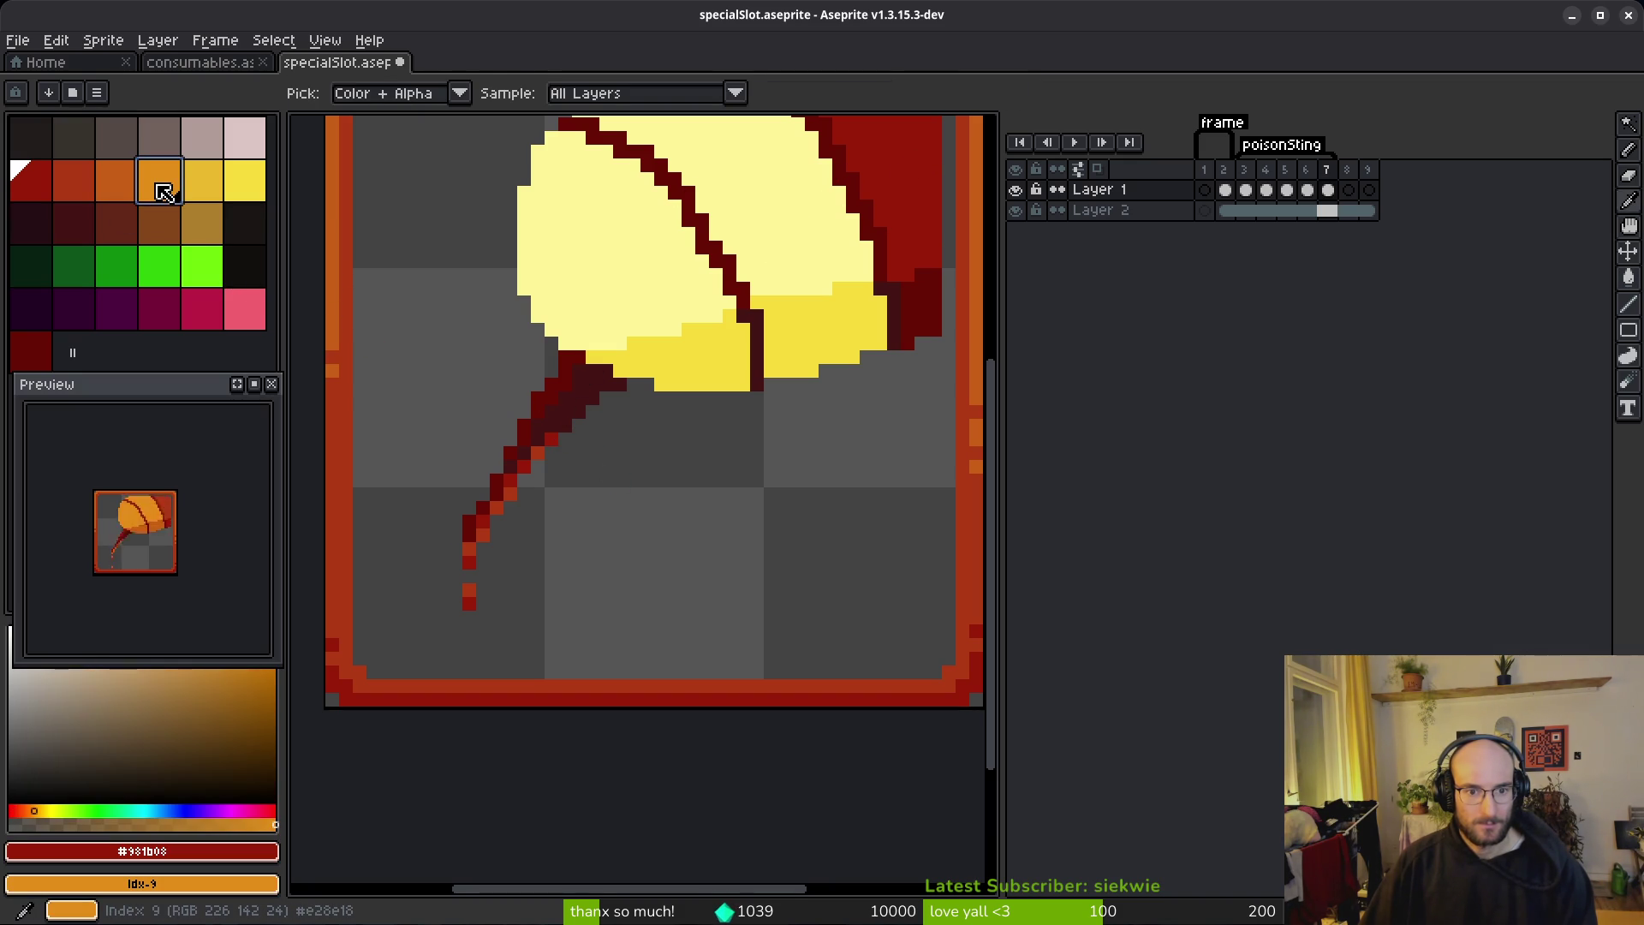
key(shift+r)
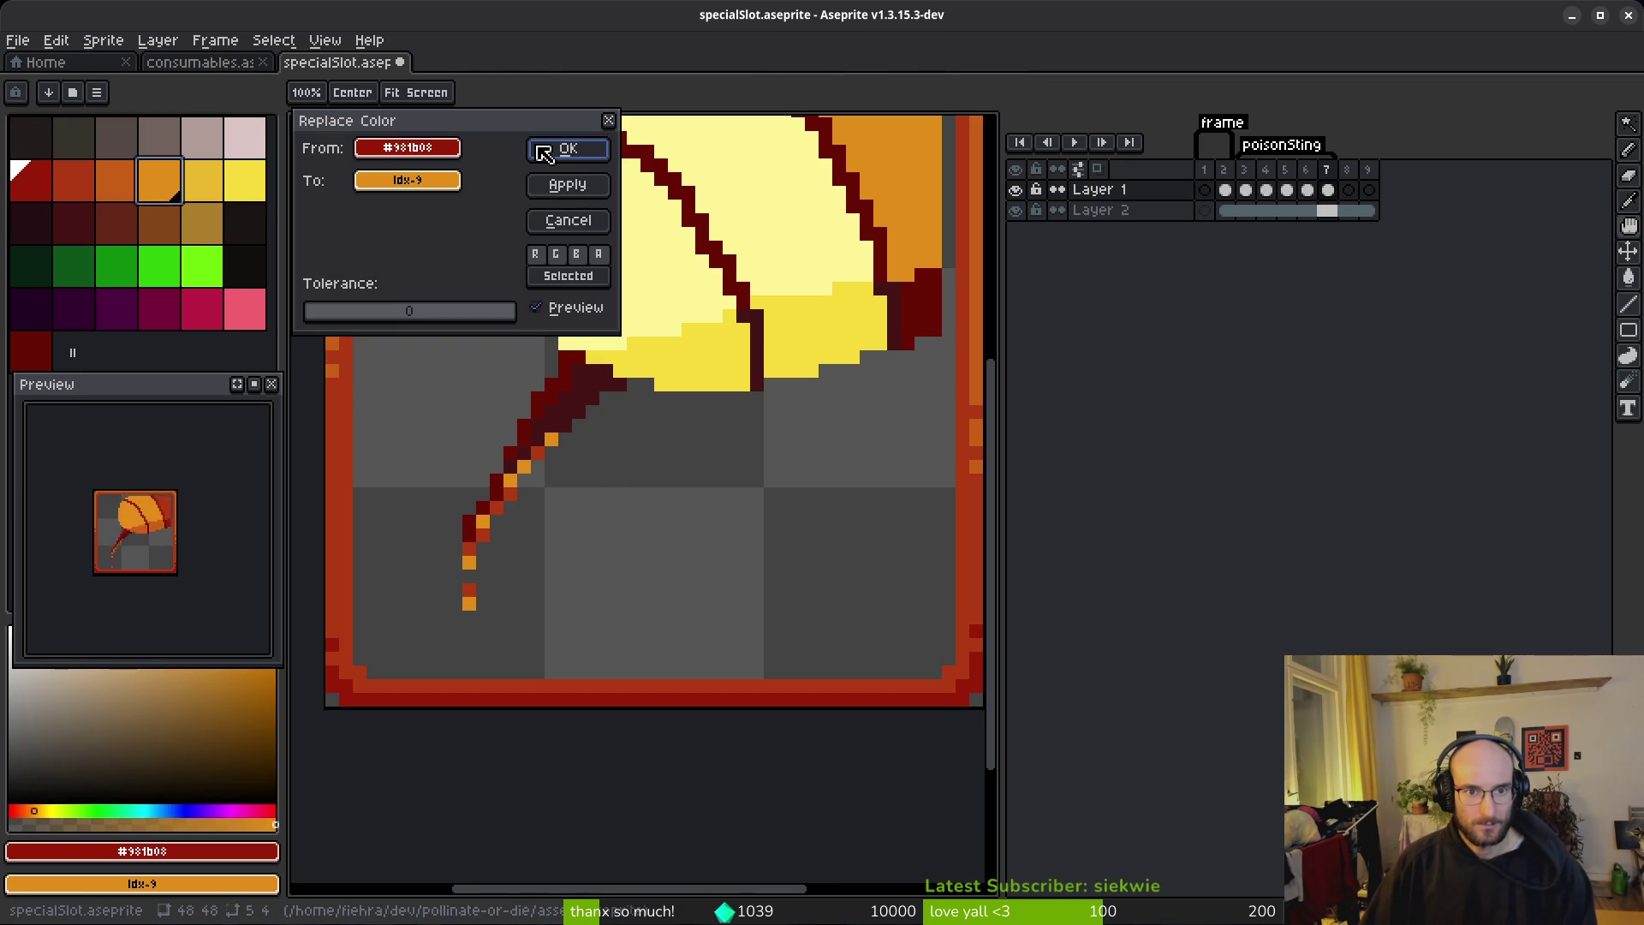
click(545, 152)
Step: Replace the stinger's red-orange with yellow
key(alt)
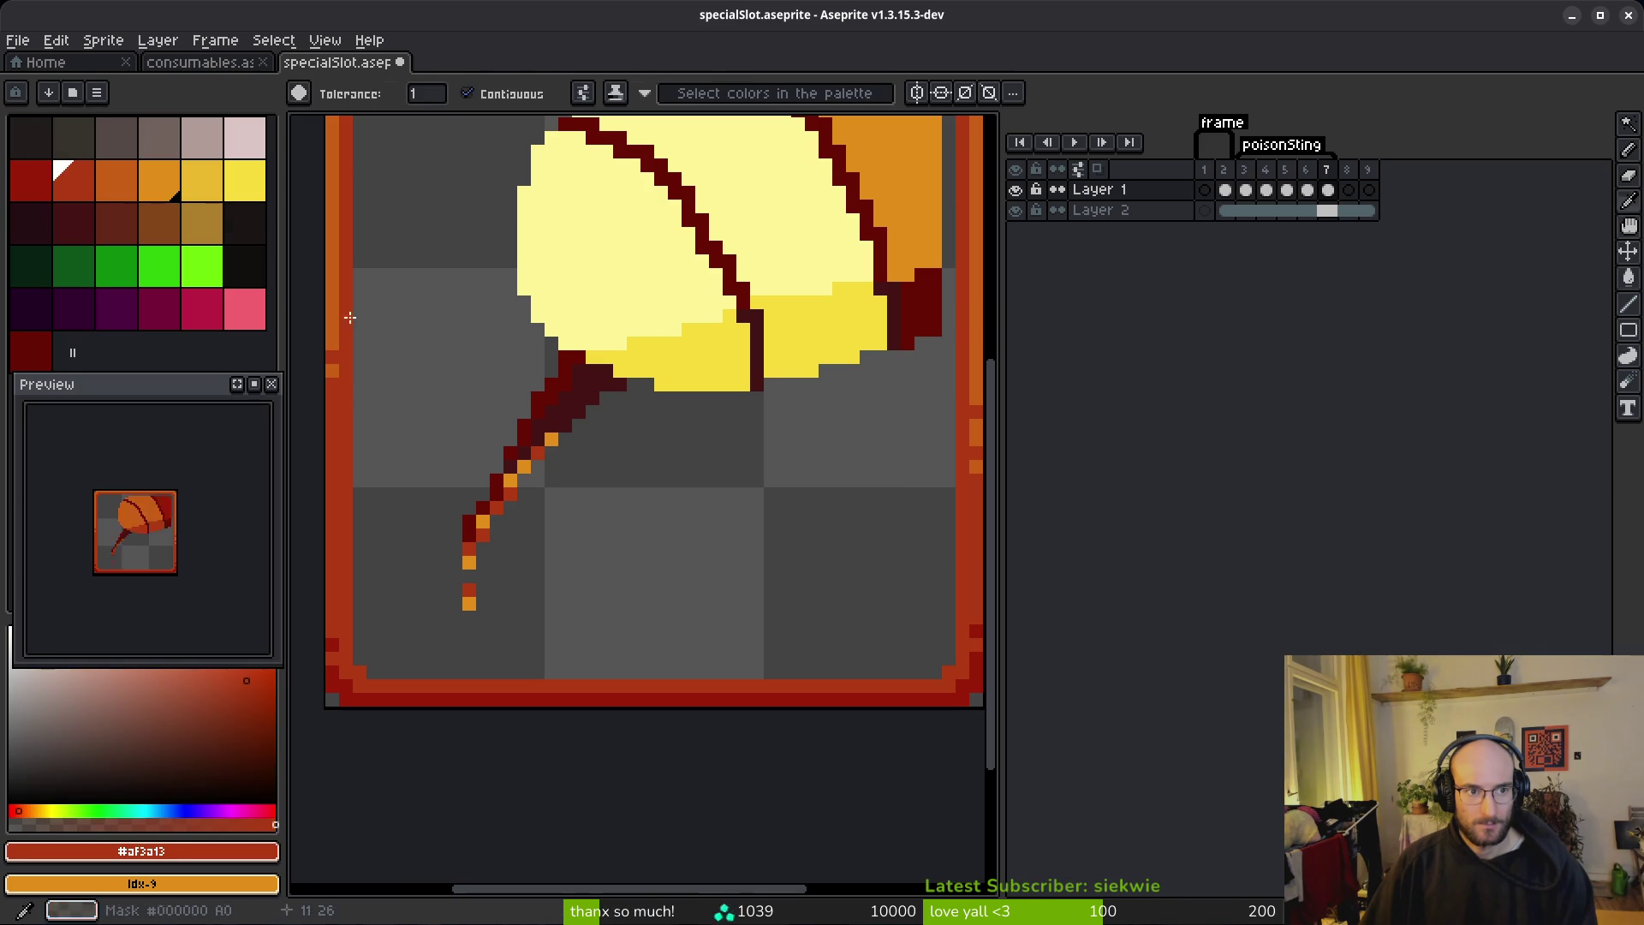
right_click(202, 180)
key(shift+r)
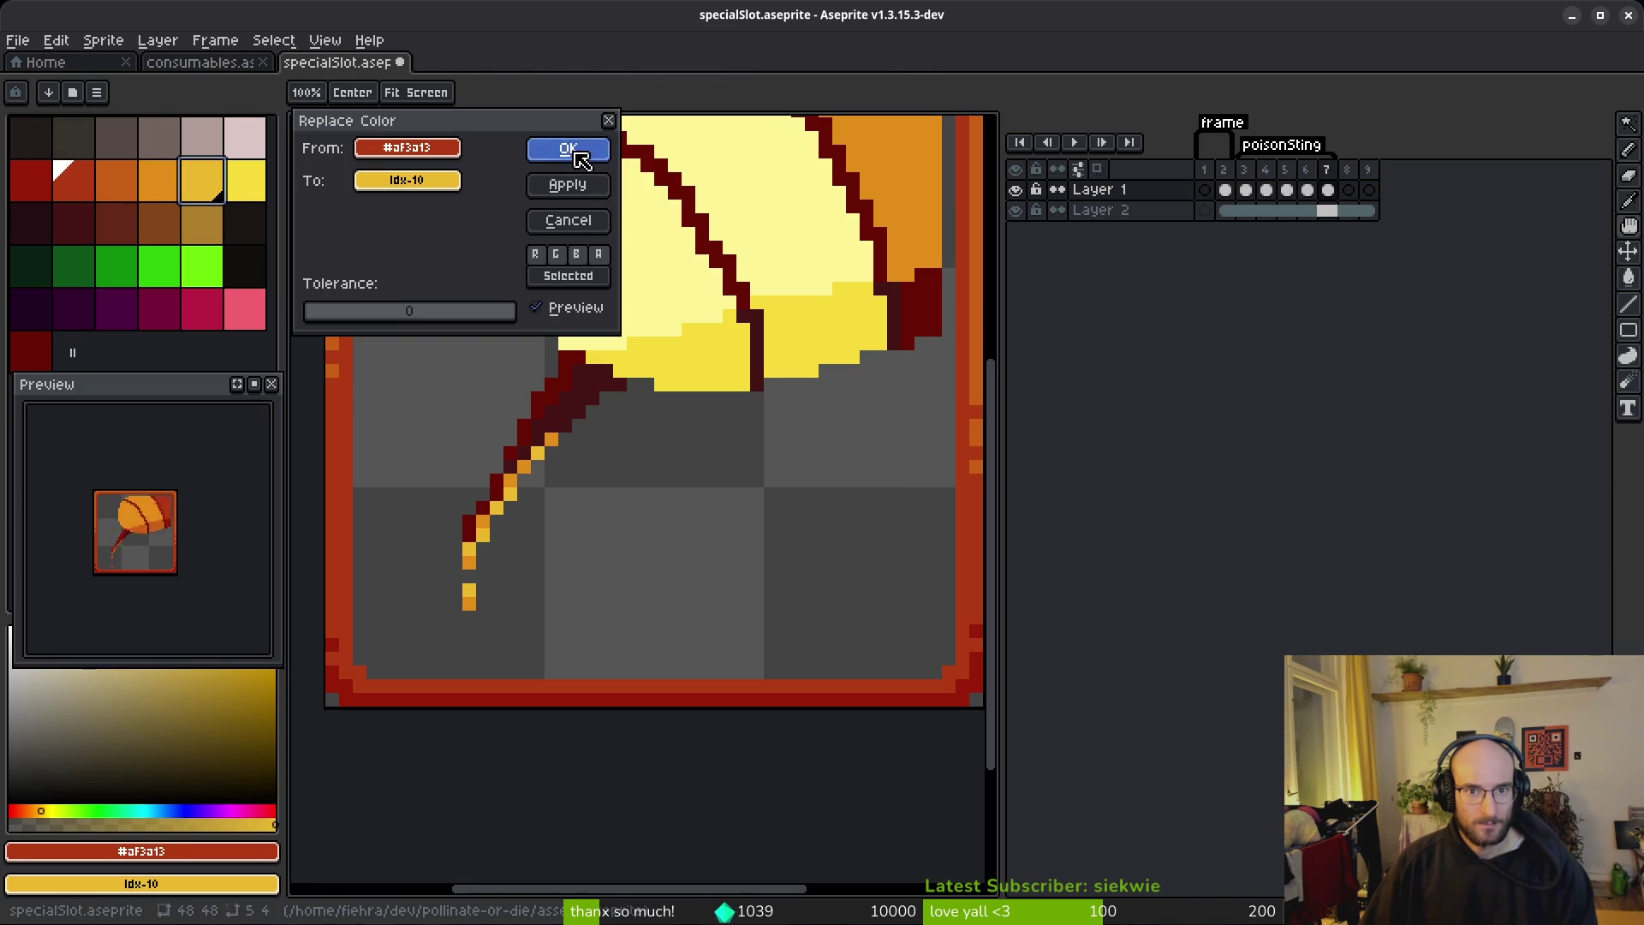
click(568, 149)
scroll(774, 347, down, 2)
scroll(754, 378, up, 1)
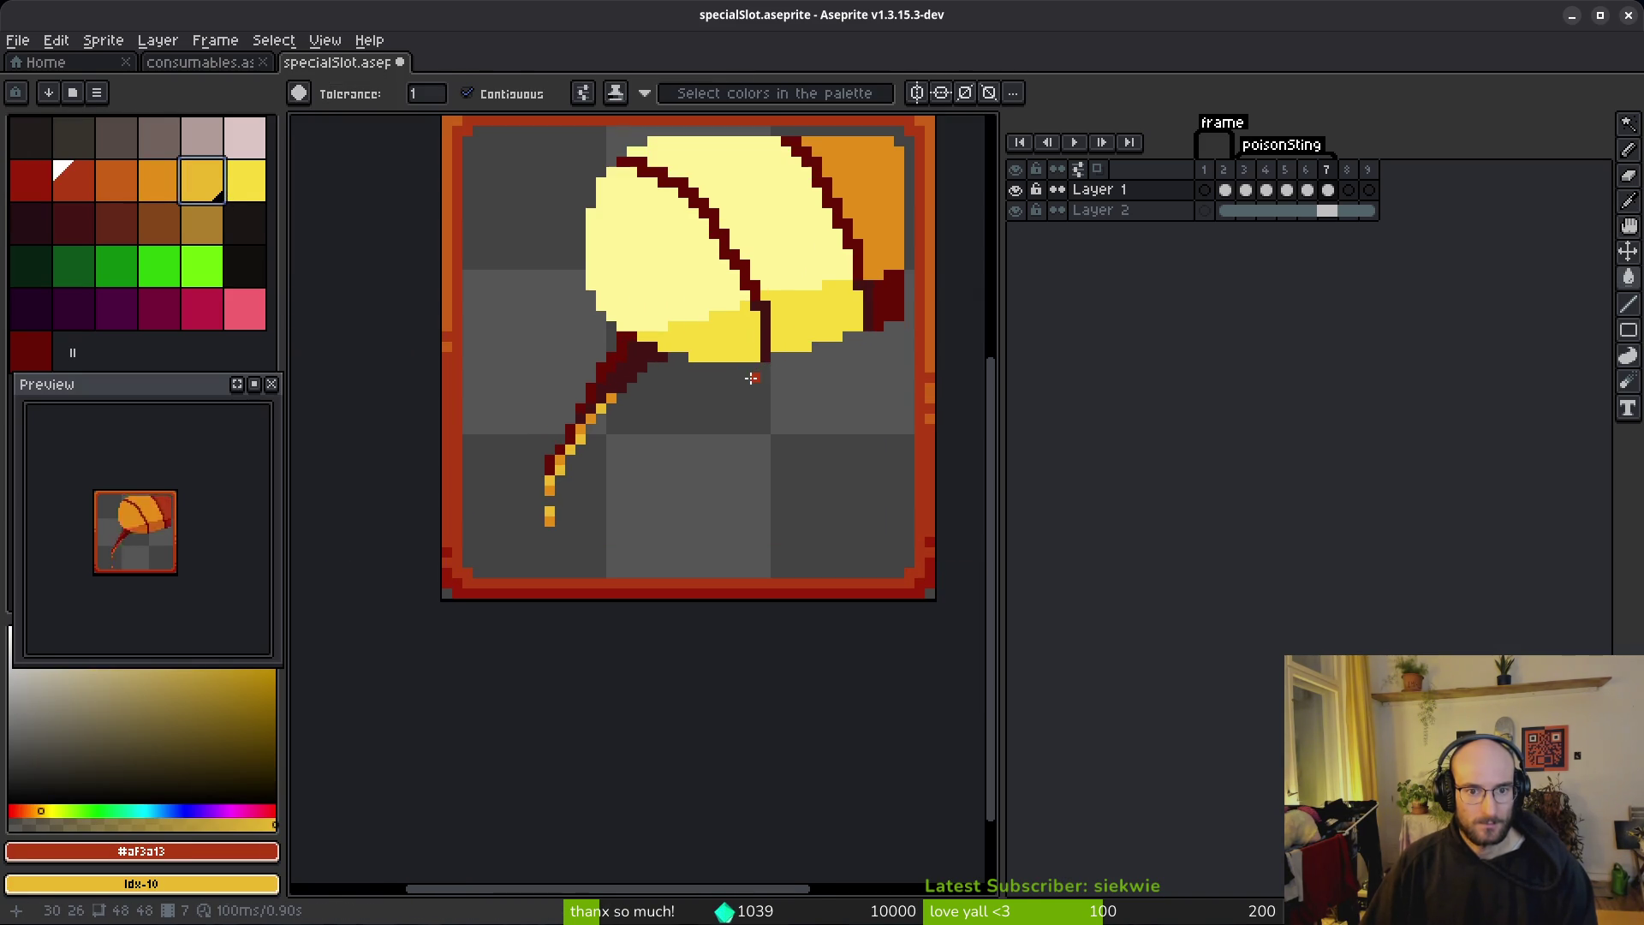
Step: Flip between frames 5 and 7 to compare the stinger's colours
key(alt)
key(comma)
key(comma)
key(period)
key(comma)
key(period)
key(period)
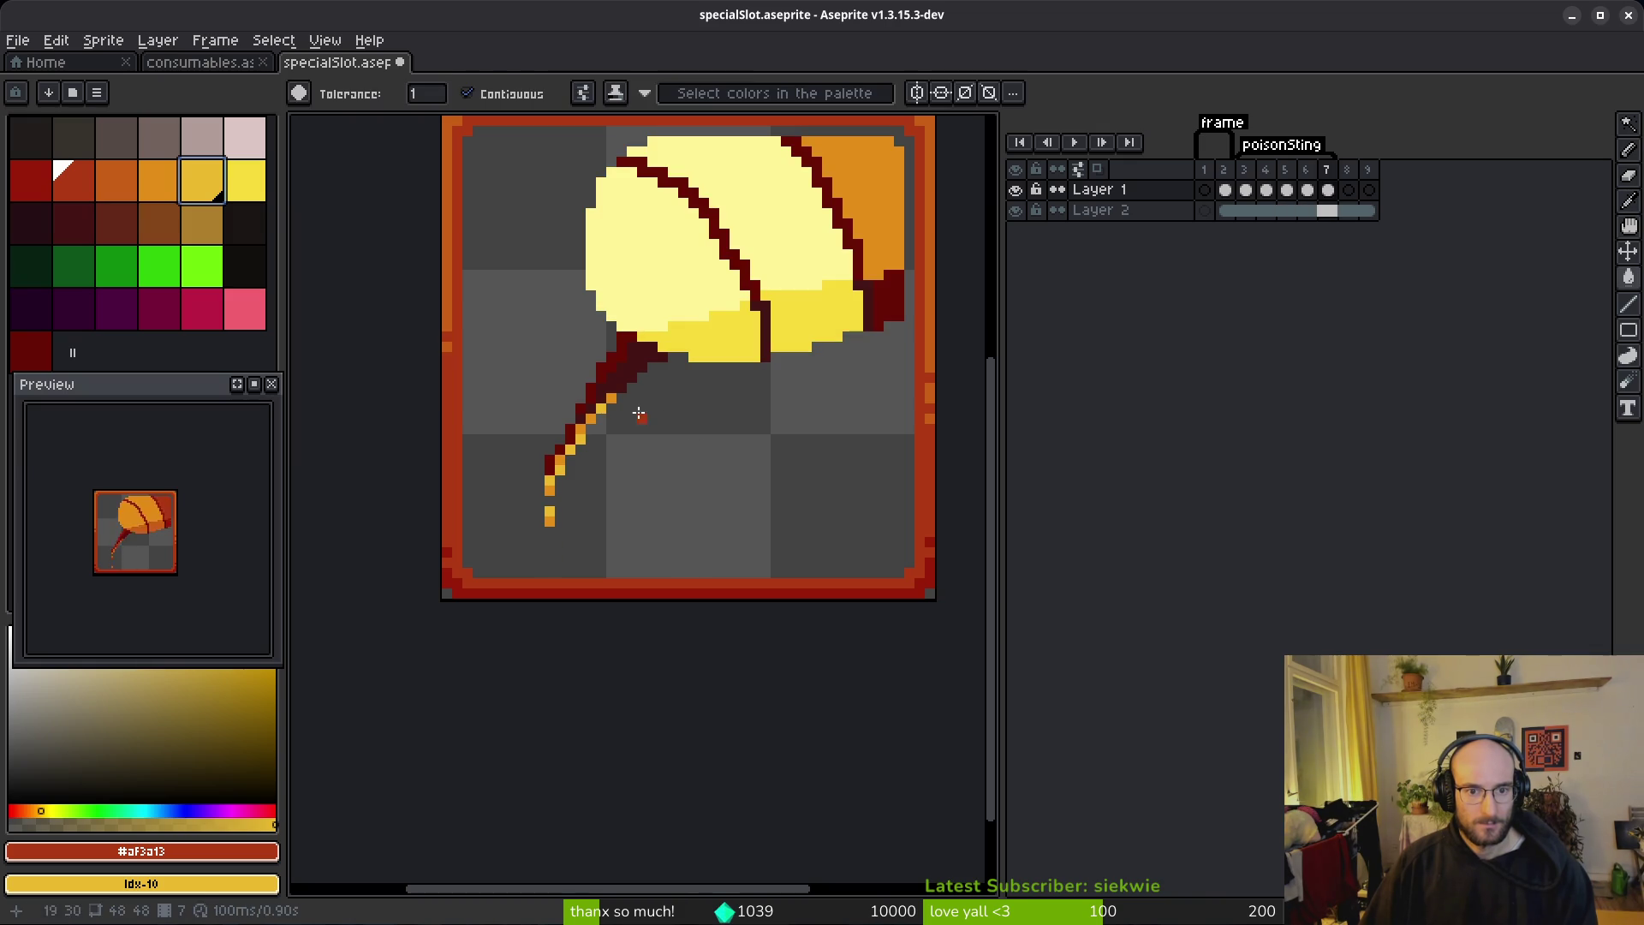
Step: Recolour frame 7's dark maroon outlines to dark orange
click(896, 282)
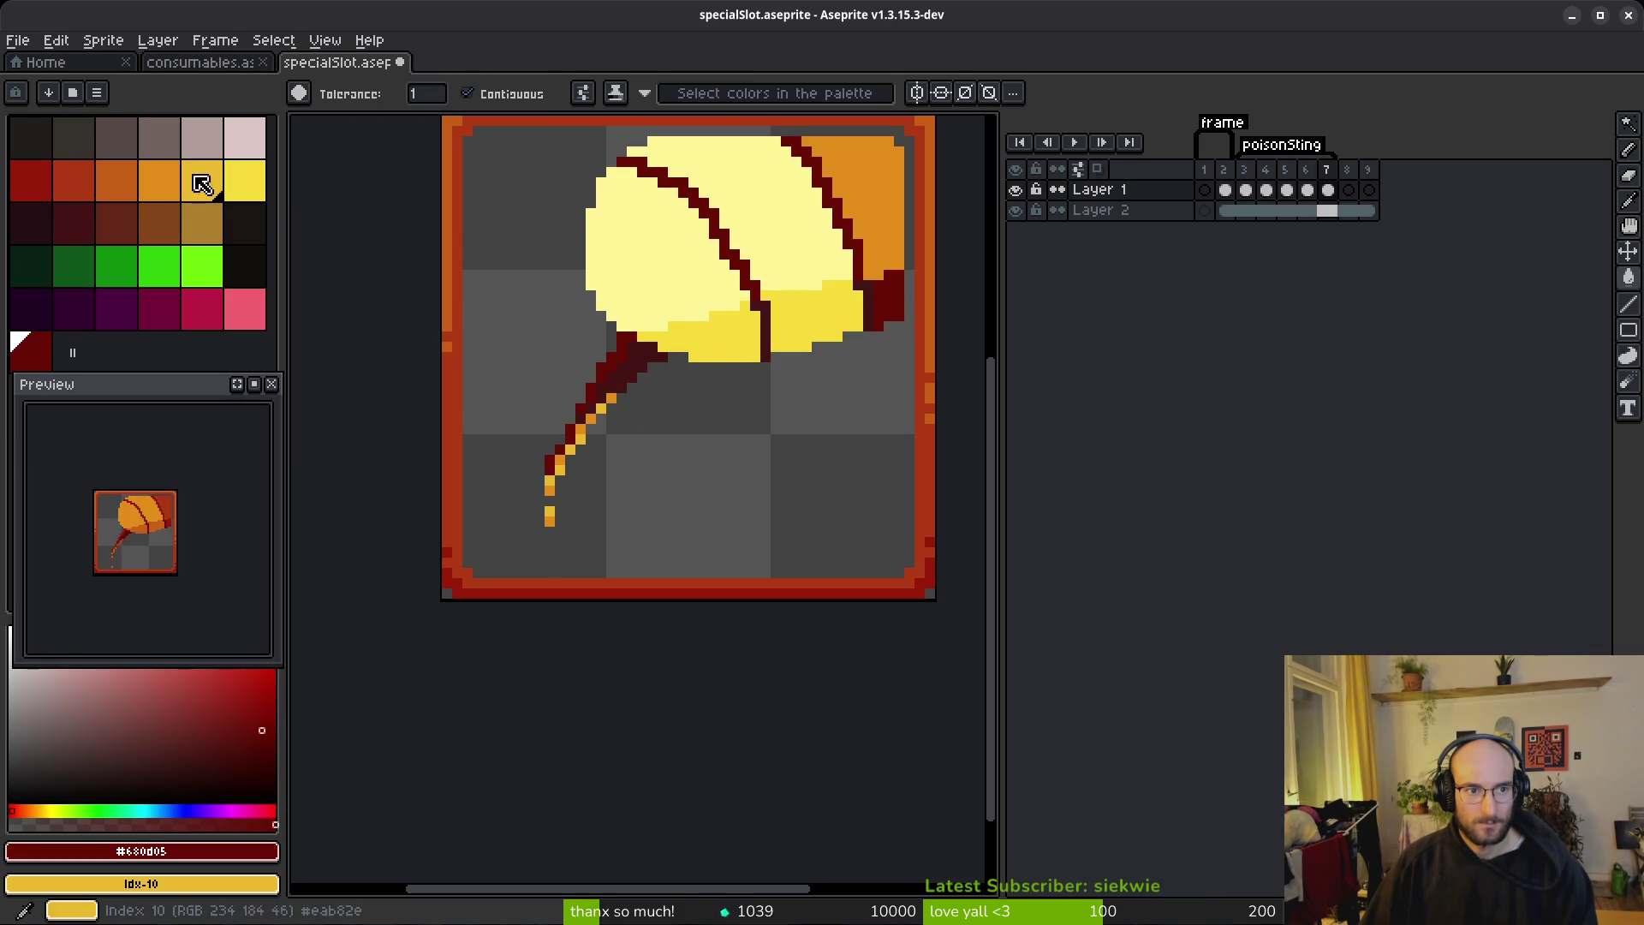
right_click(89, 182)
key(period)
key(comma)
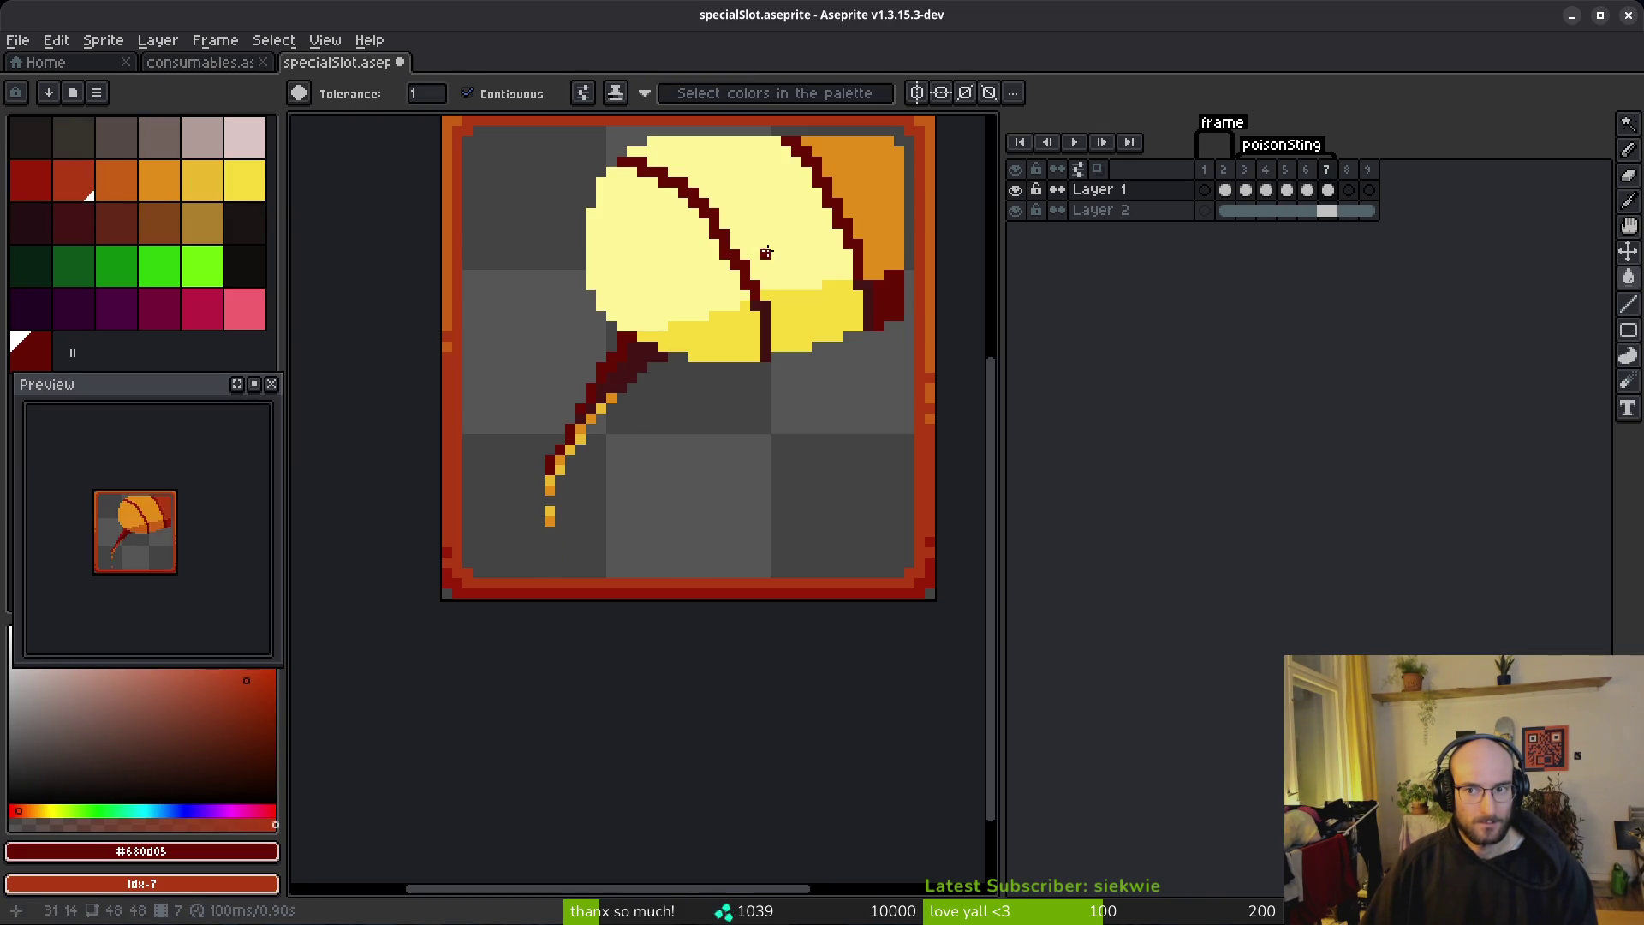
key(shift+r)
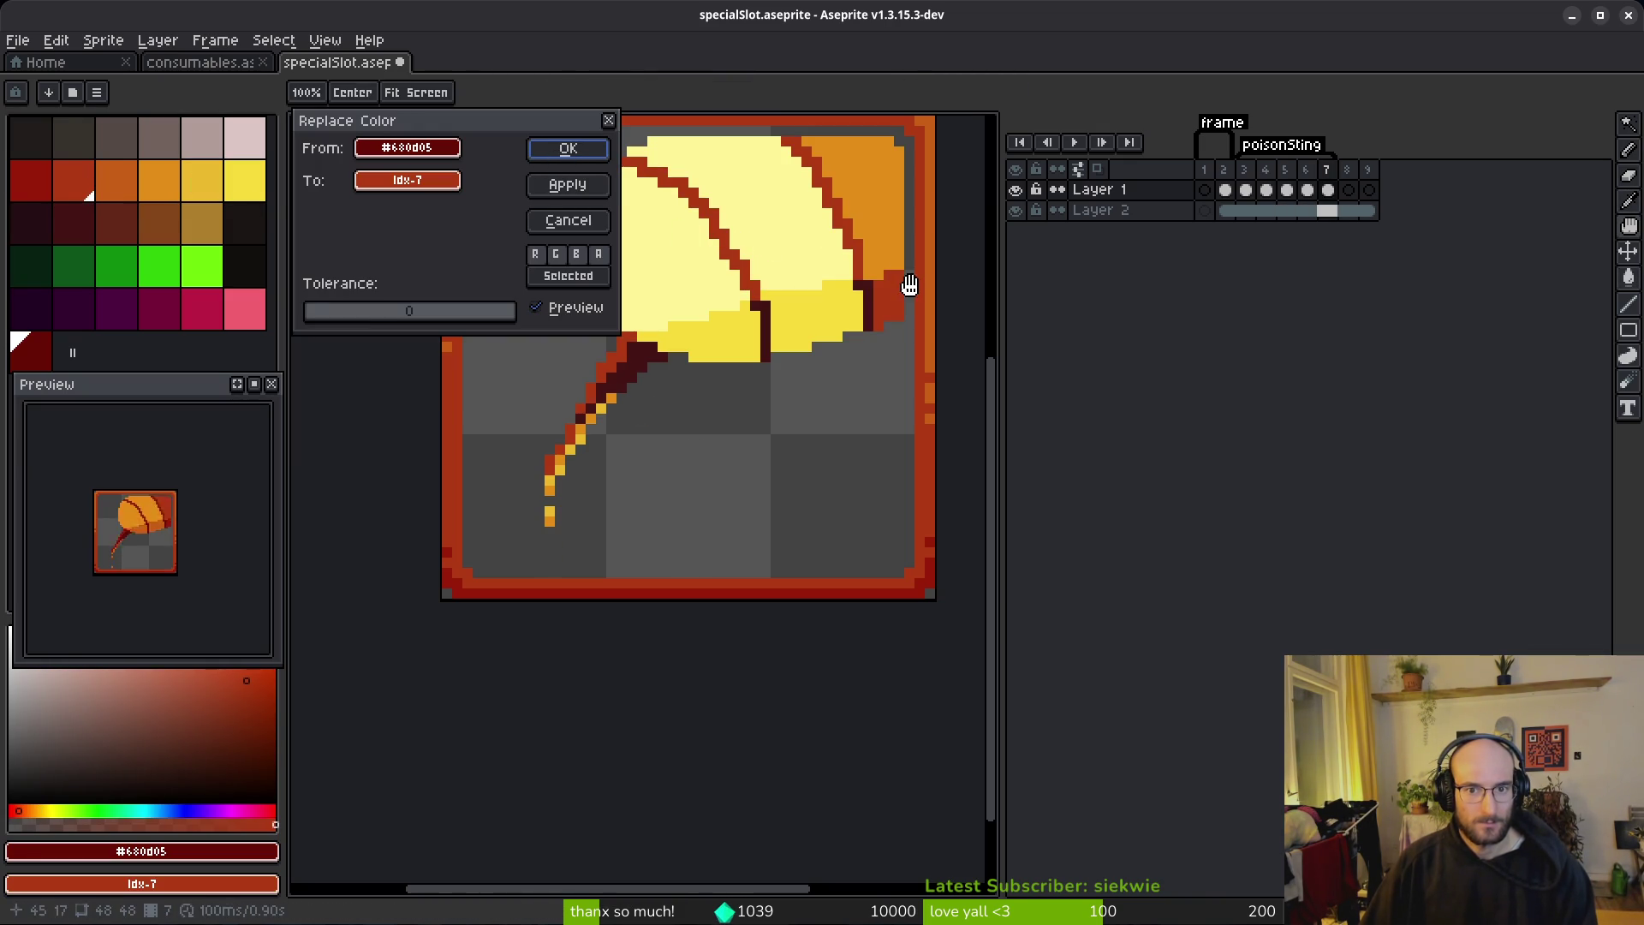
key(Escape)
key(i)
right_click(130, 184)
key(shift+r)
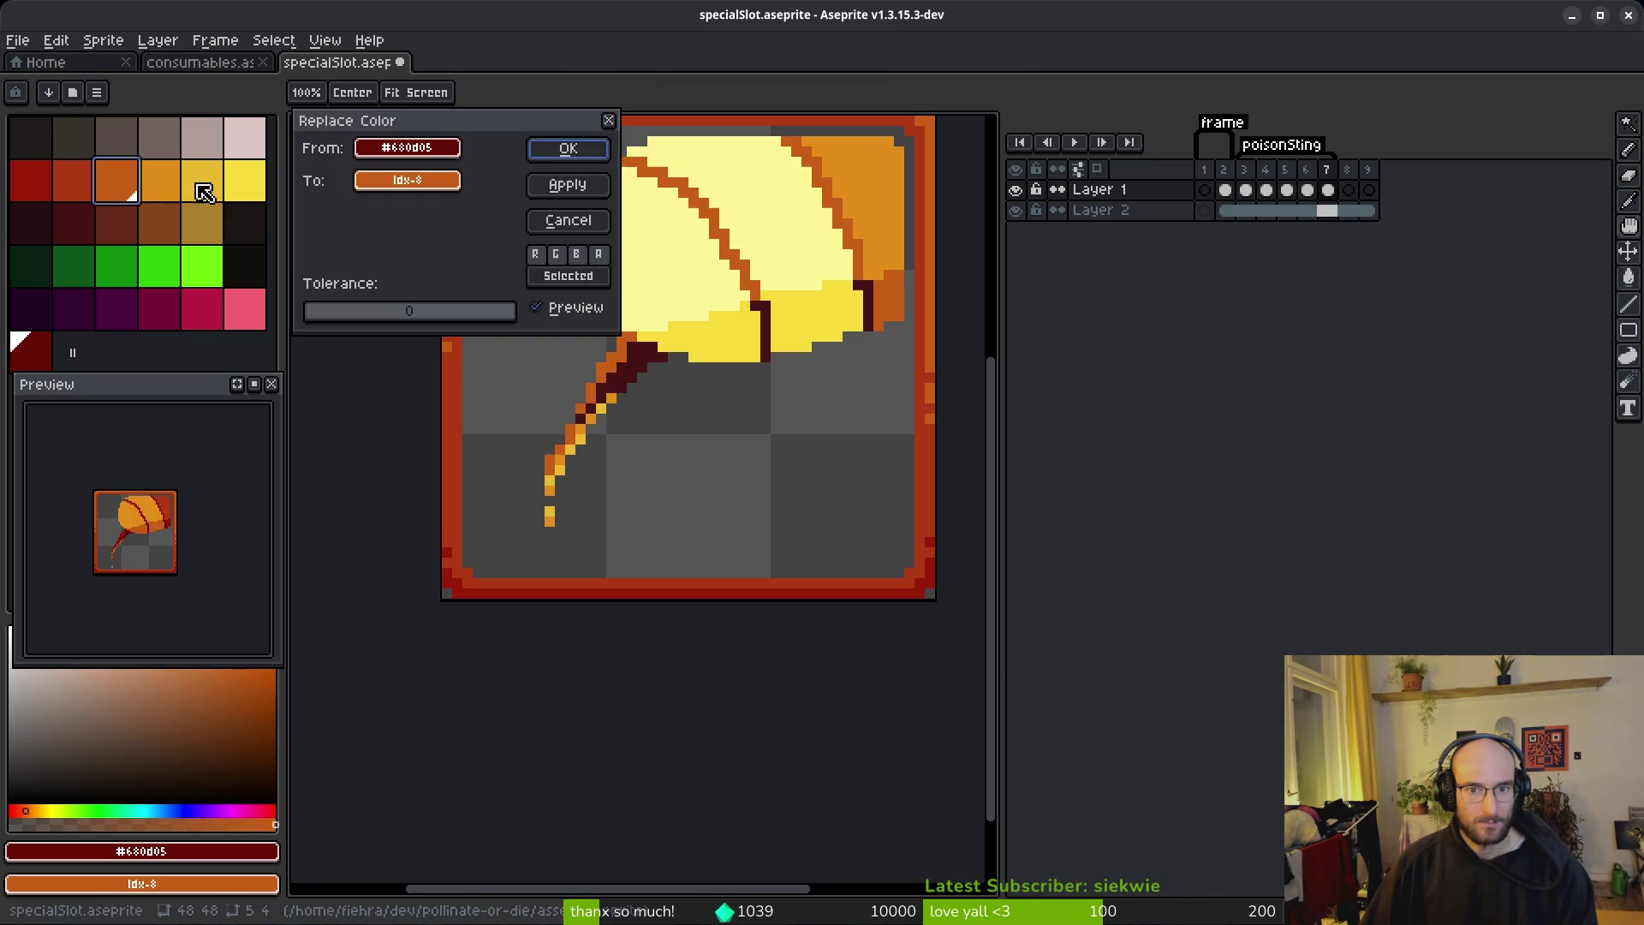
click(567, 151)
Step: Replace the darkest outline colour with red-orange
key(i)
click(860, 287)
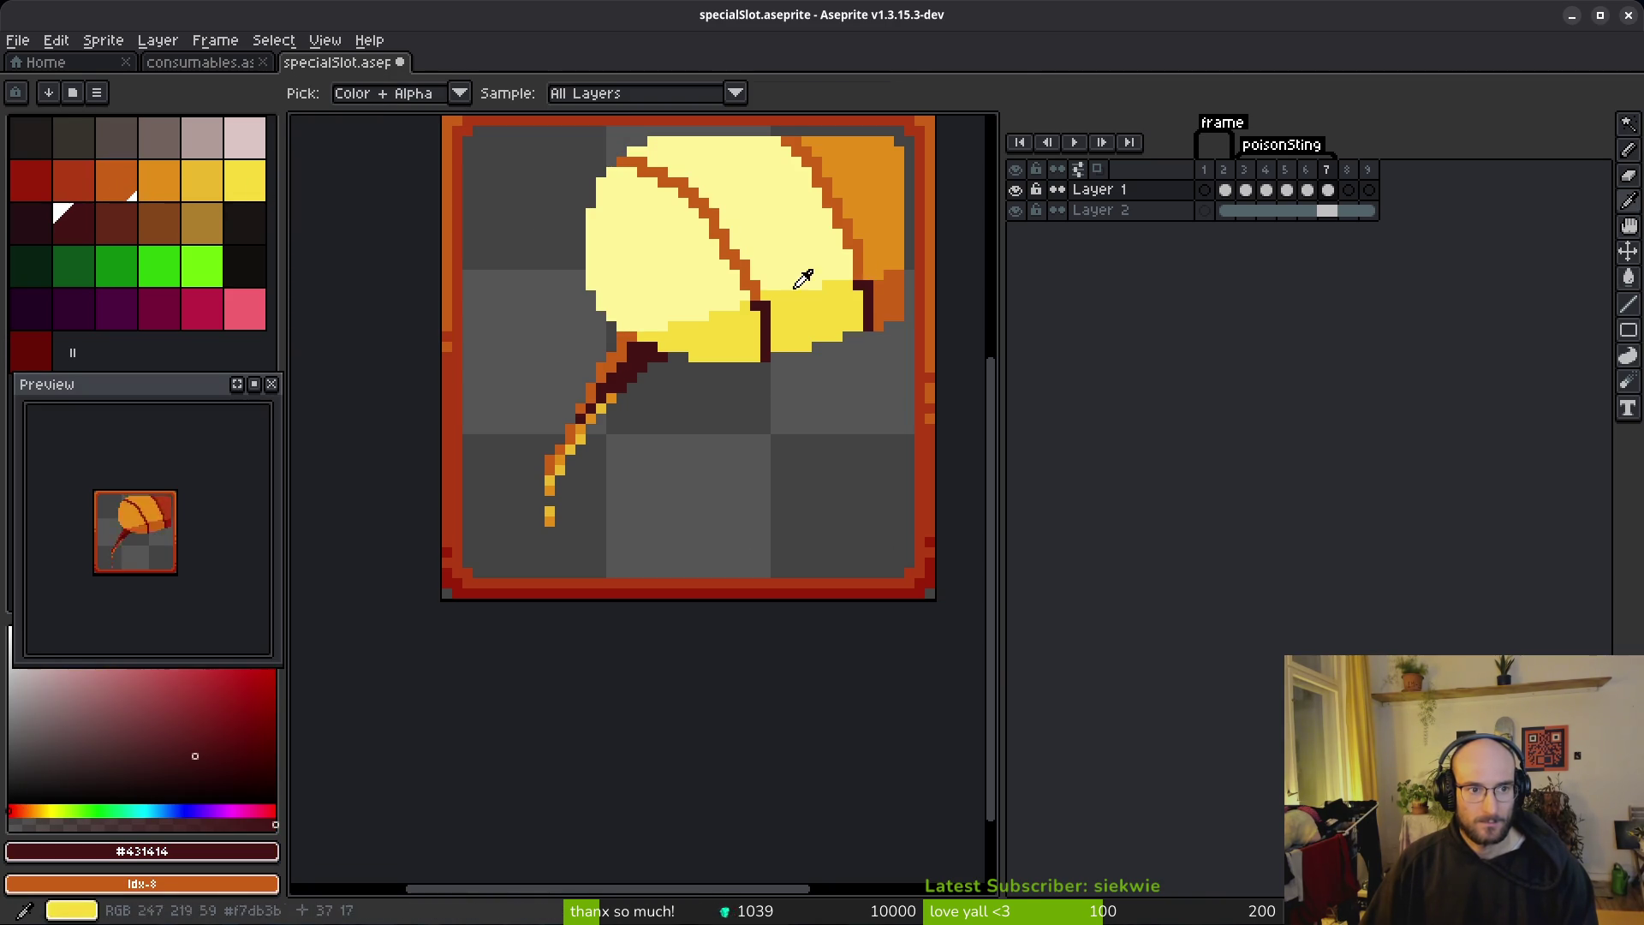
right_click(66, 179)
key(shift+r)
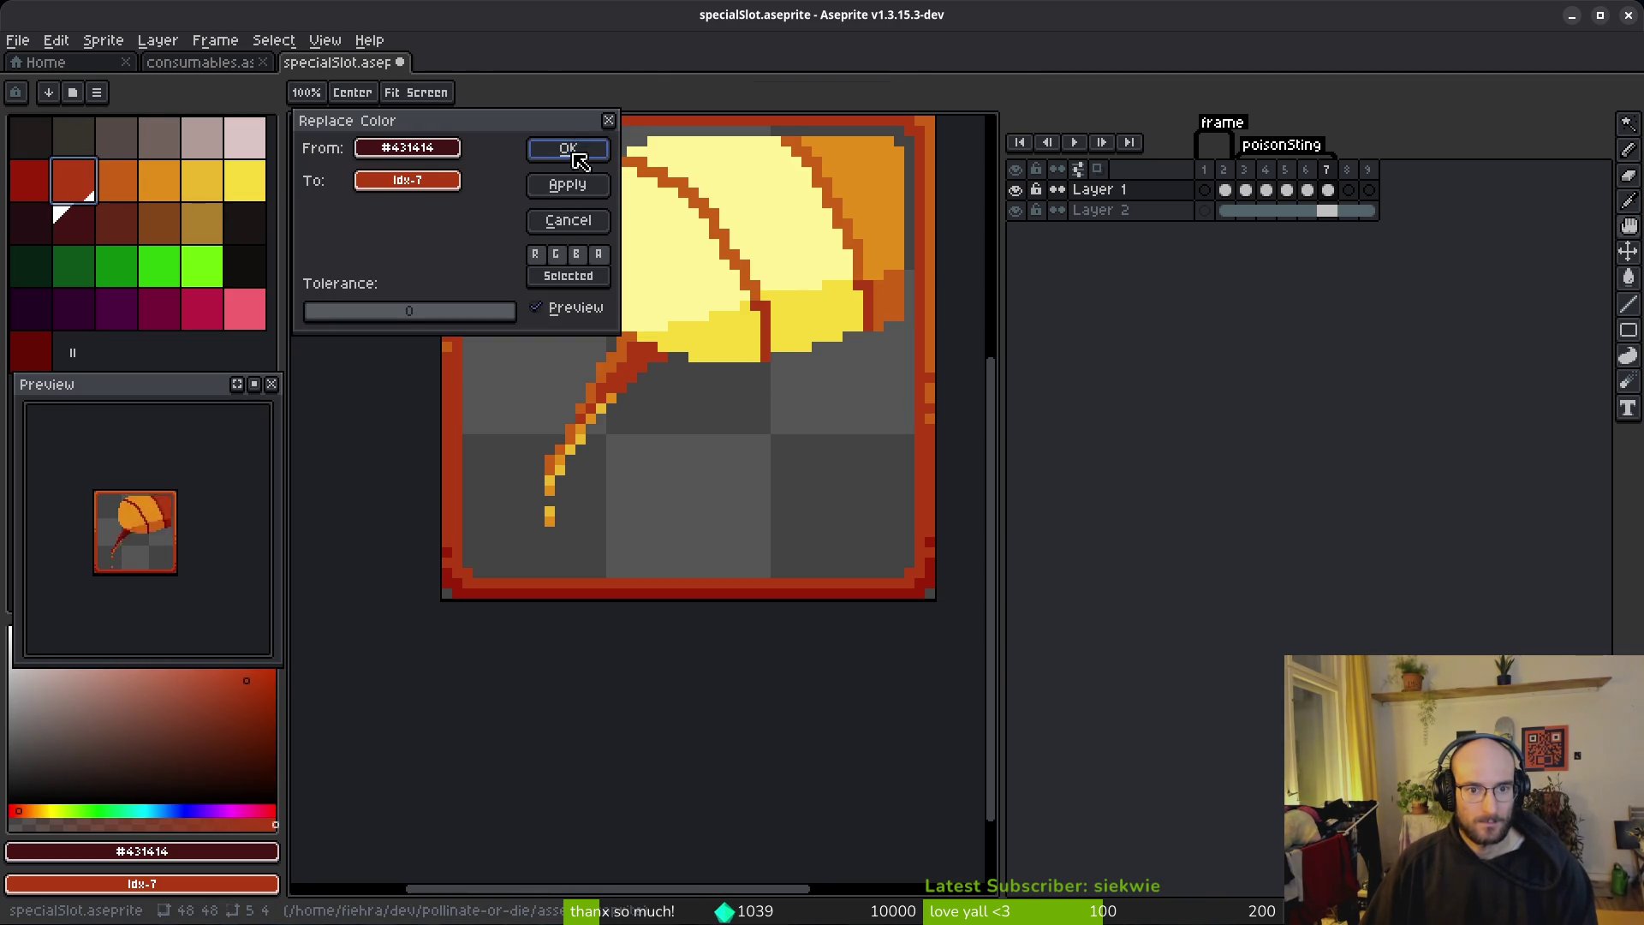
click(568, 151)
Step: Compare frame 7 against frame 6 to check the recoloured outlines
key(g)
key(i)
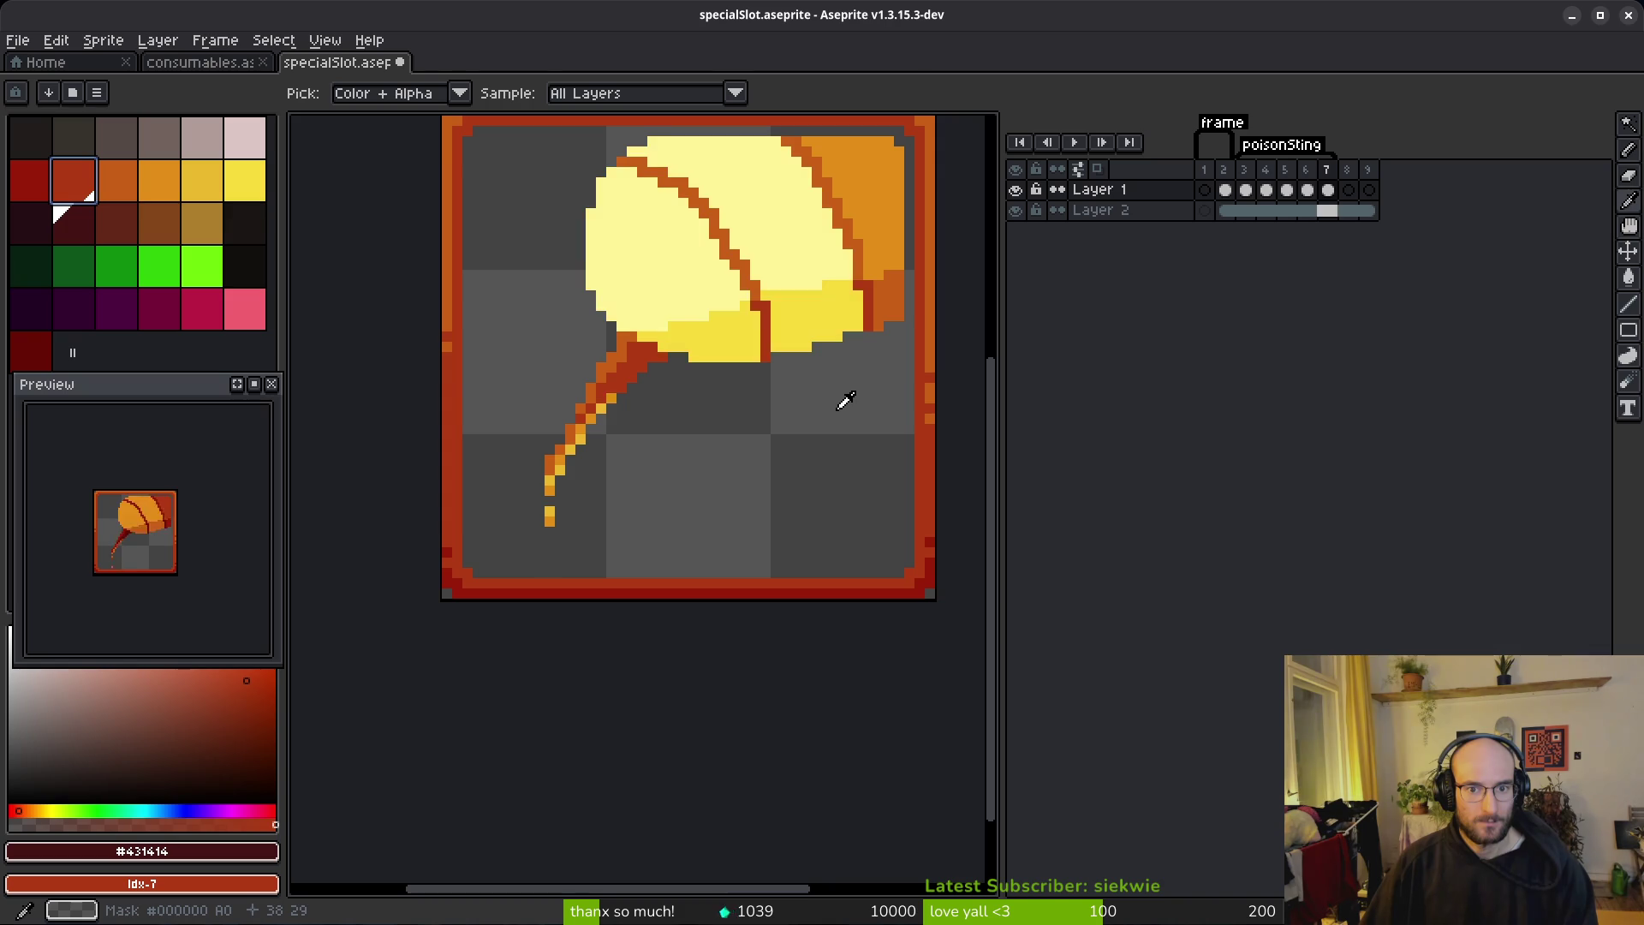
key(g)
scroll(883, 309, up, 4)
scroll(857, 281, down, 1)
key(i)
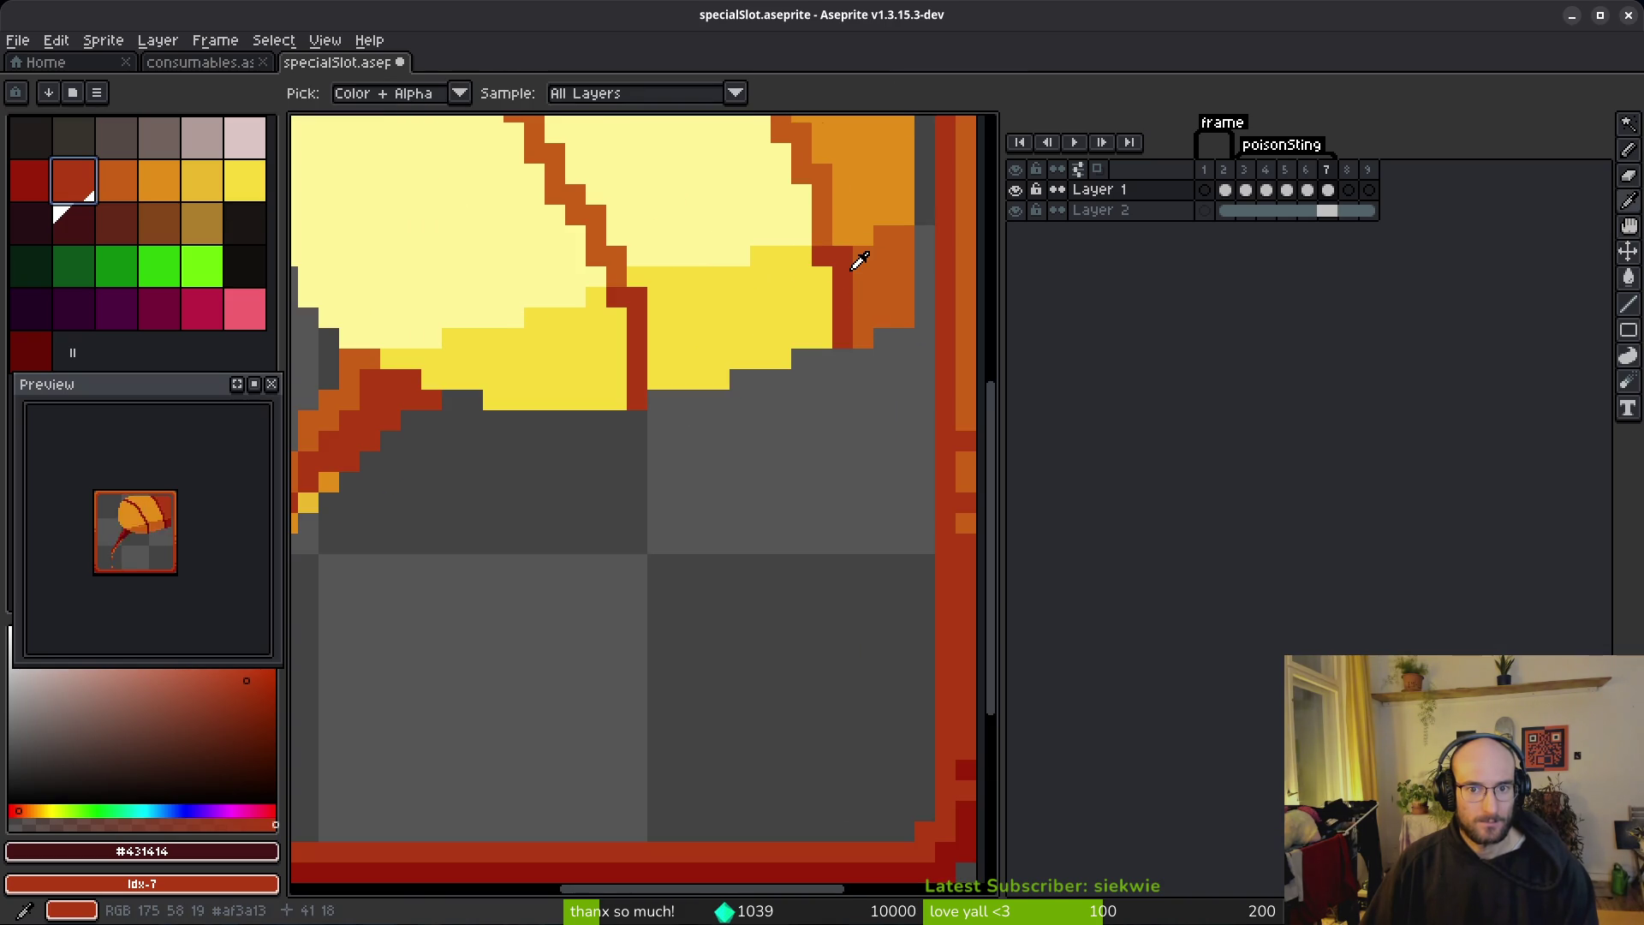
key(comma)
key(period)
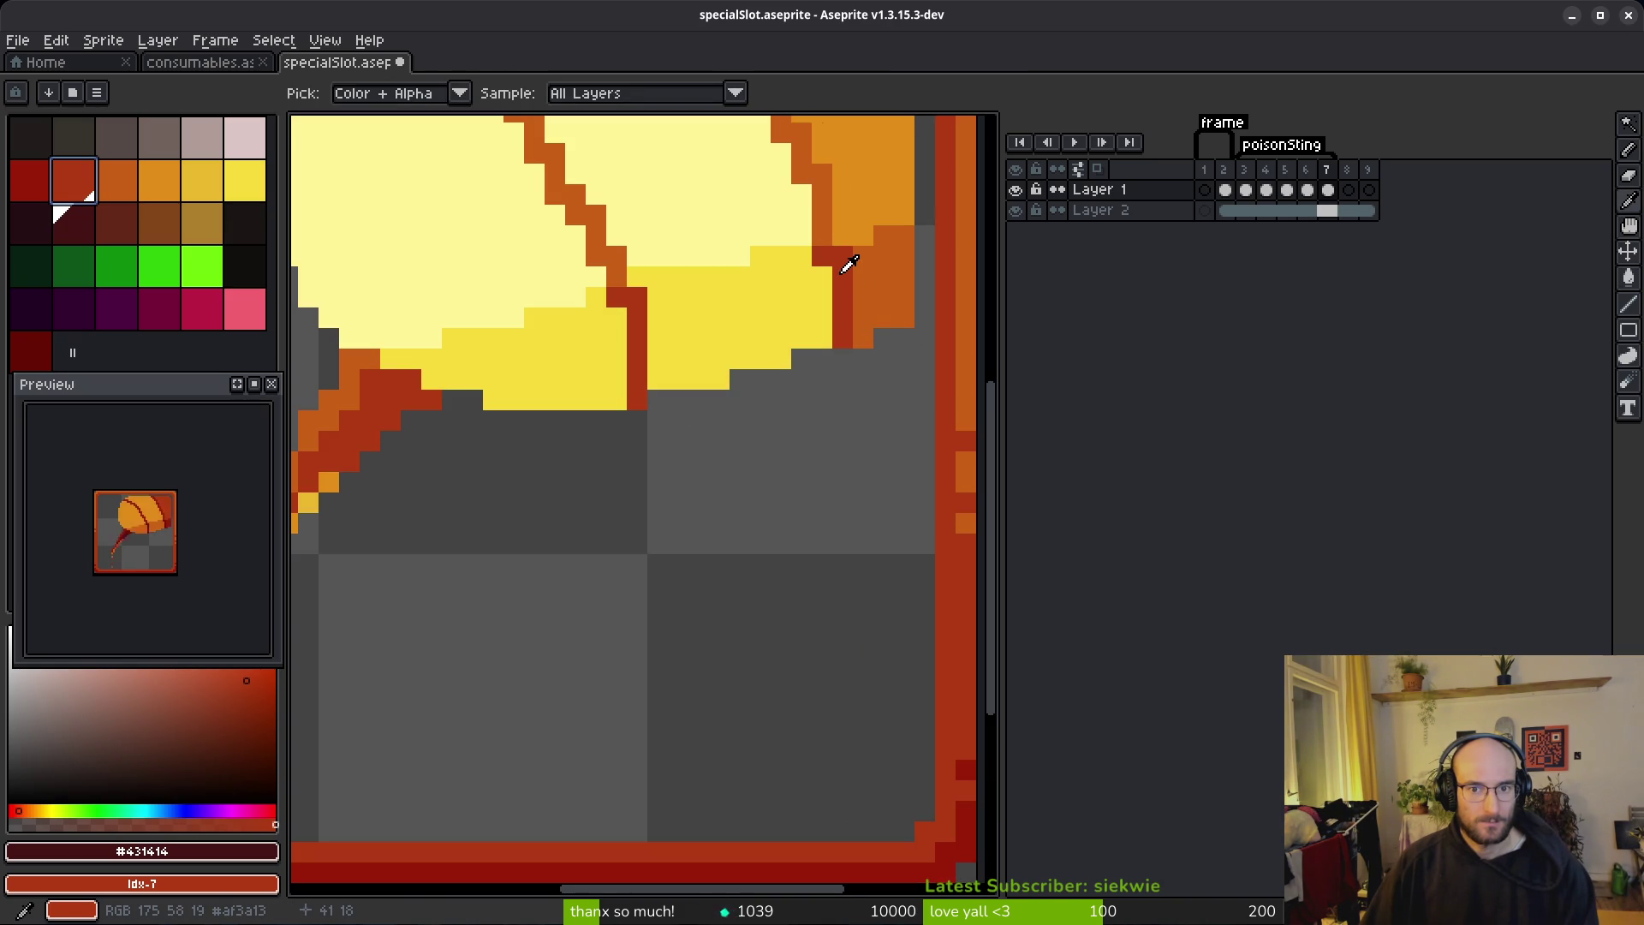
key(comma)
key(period)
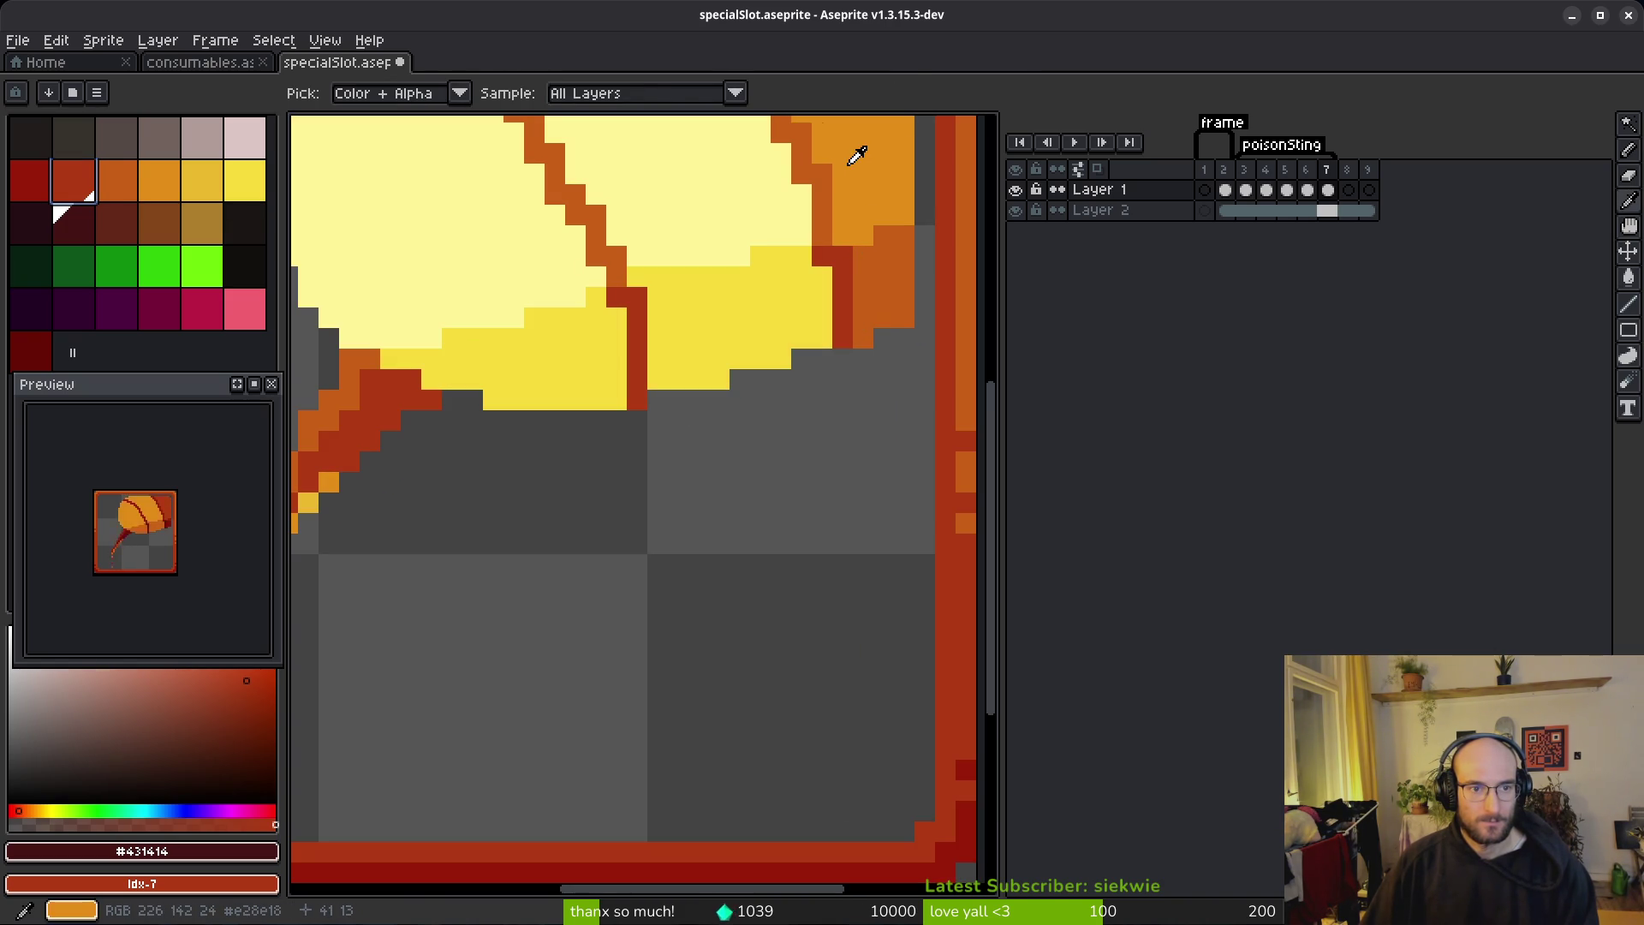
Step: Turn the orange at the shell's edge golden yellow
click(855, 150)
key(g)
right_click(220, 181)
key(shift+r)
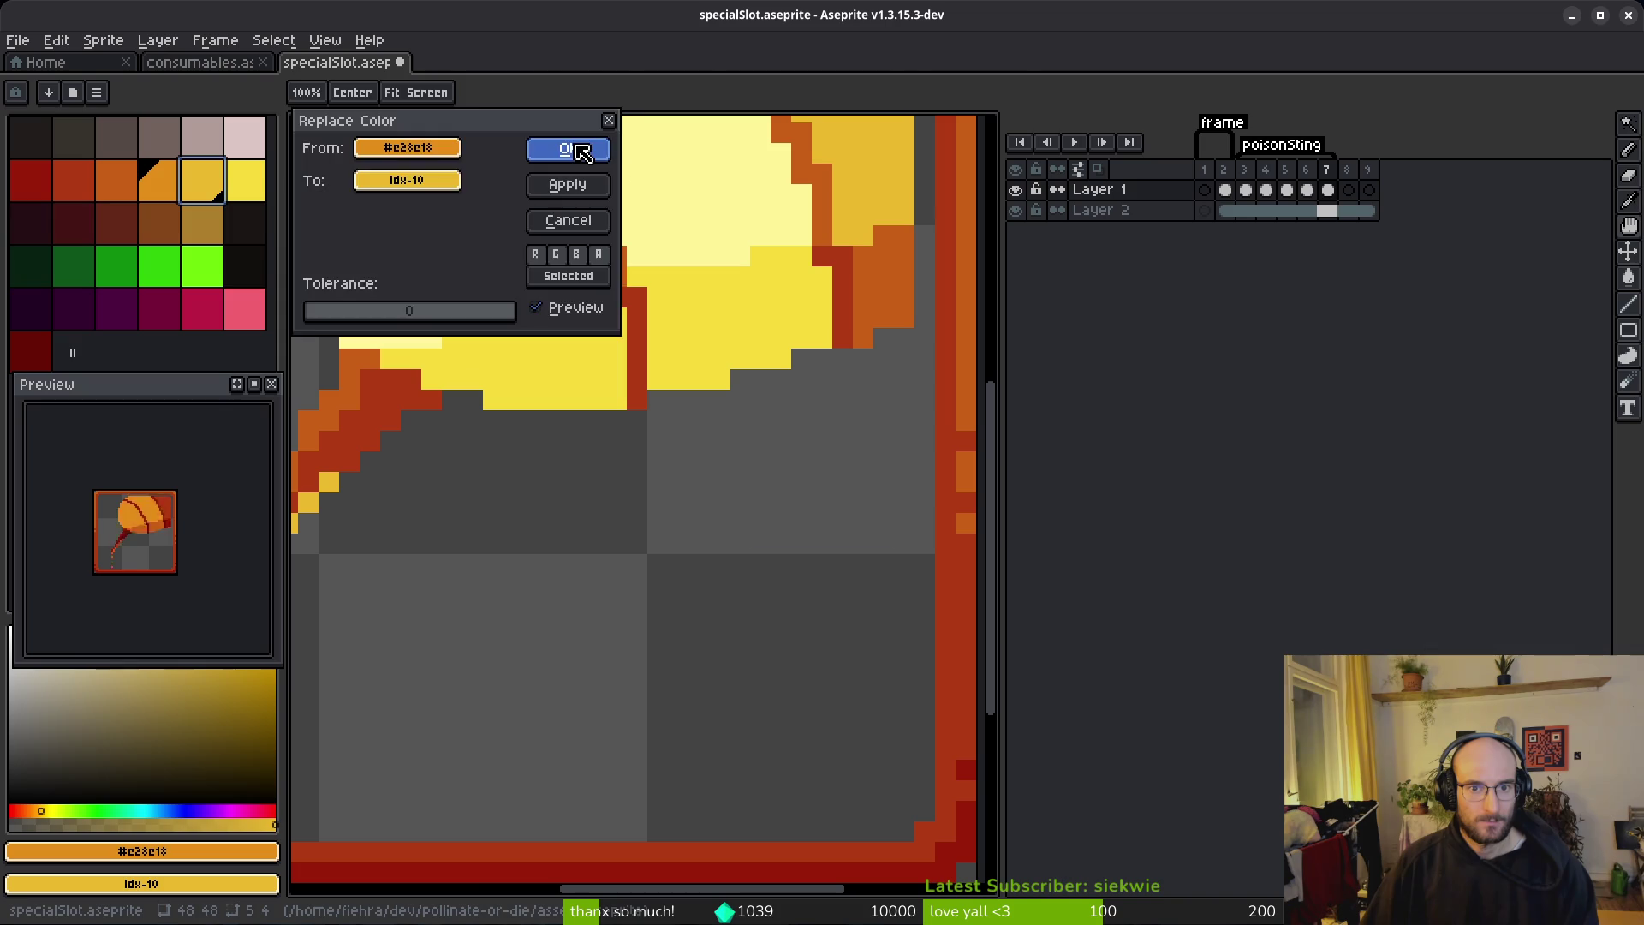
click(571, 148)
Step: Swap the dark orange outline shading for a lighter orange
key(i)
click(899, 257)
right_click(177, 179)
key(shift+r)
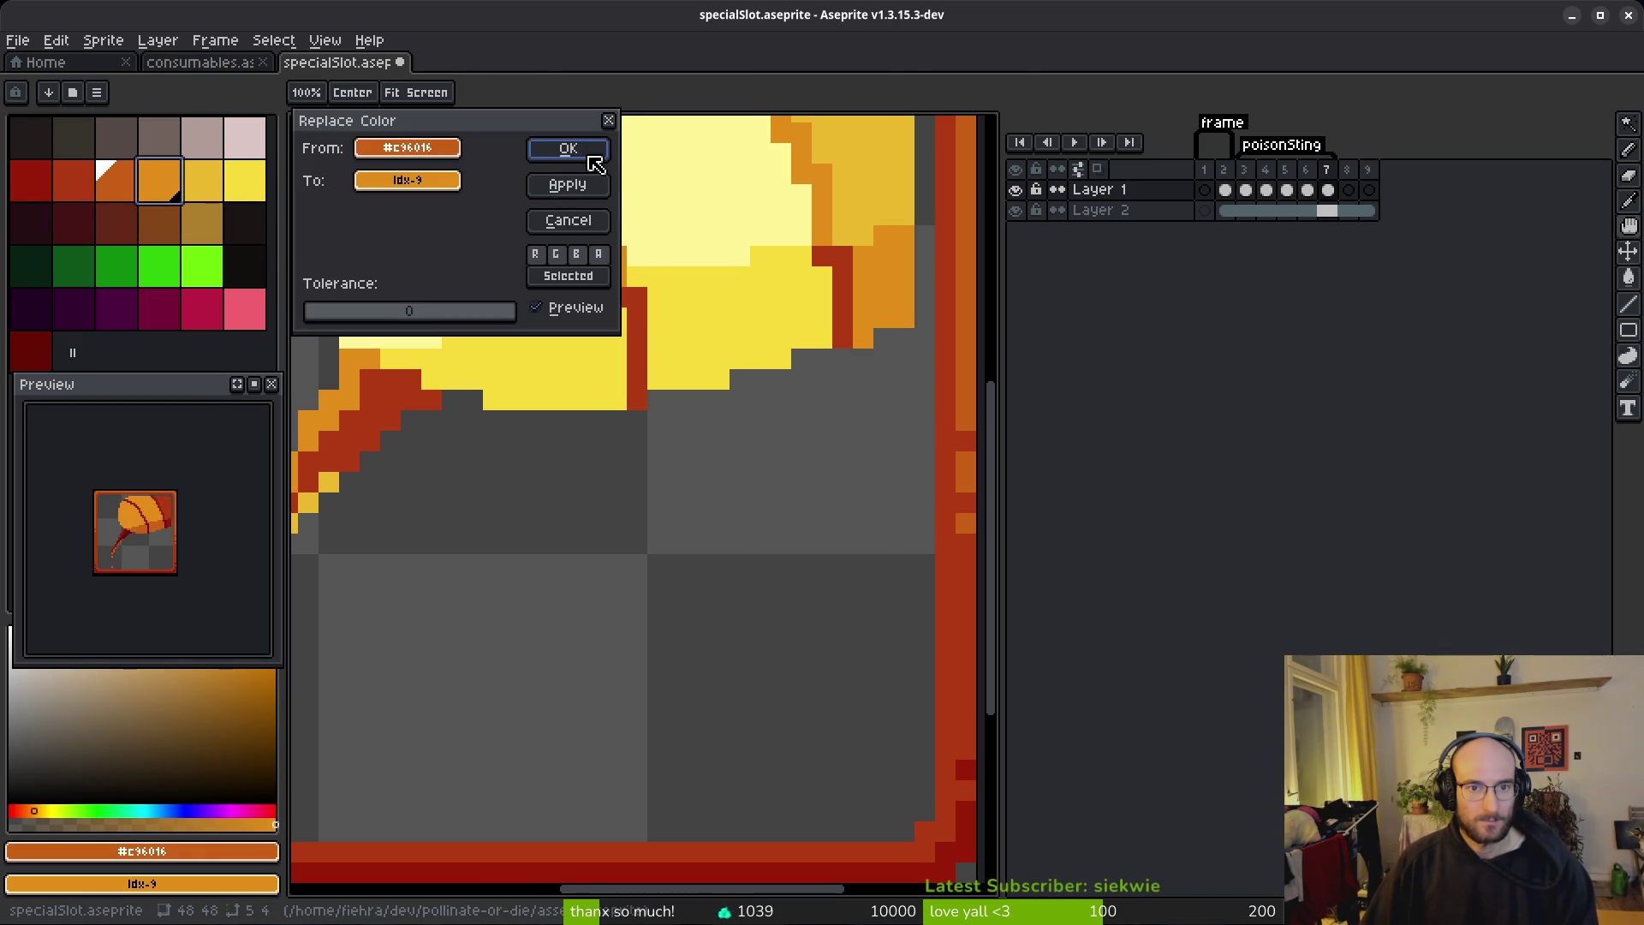